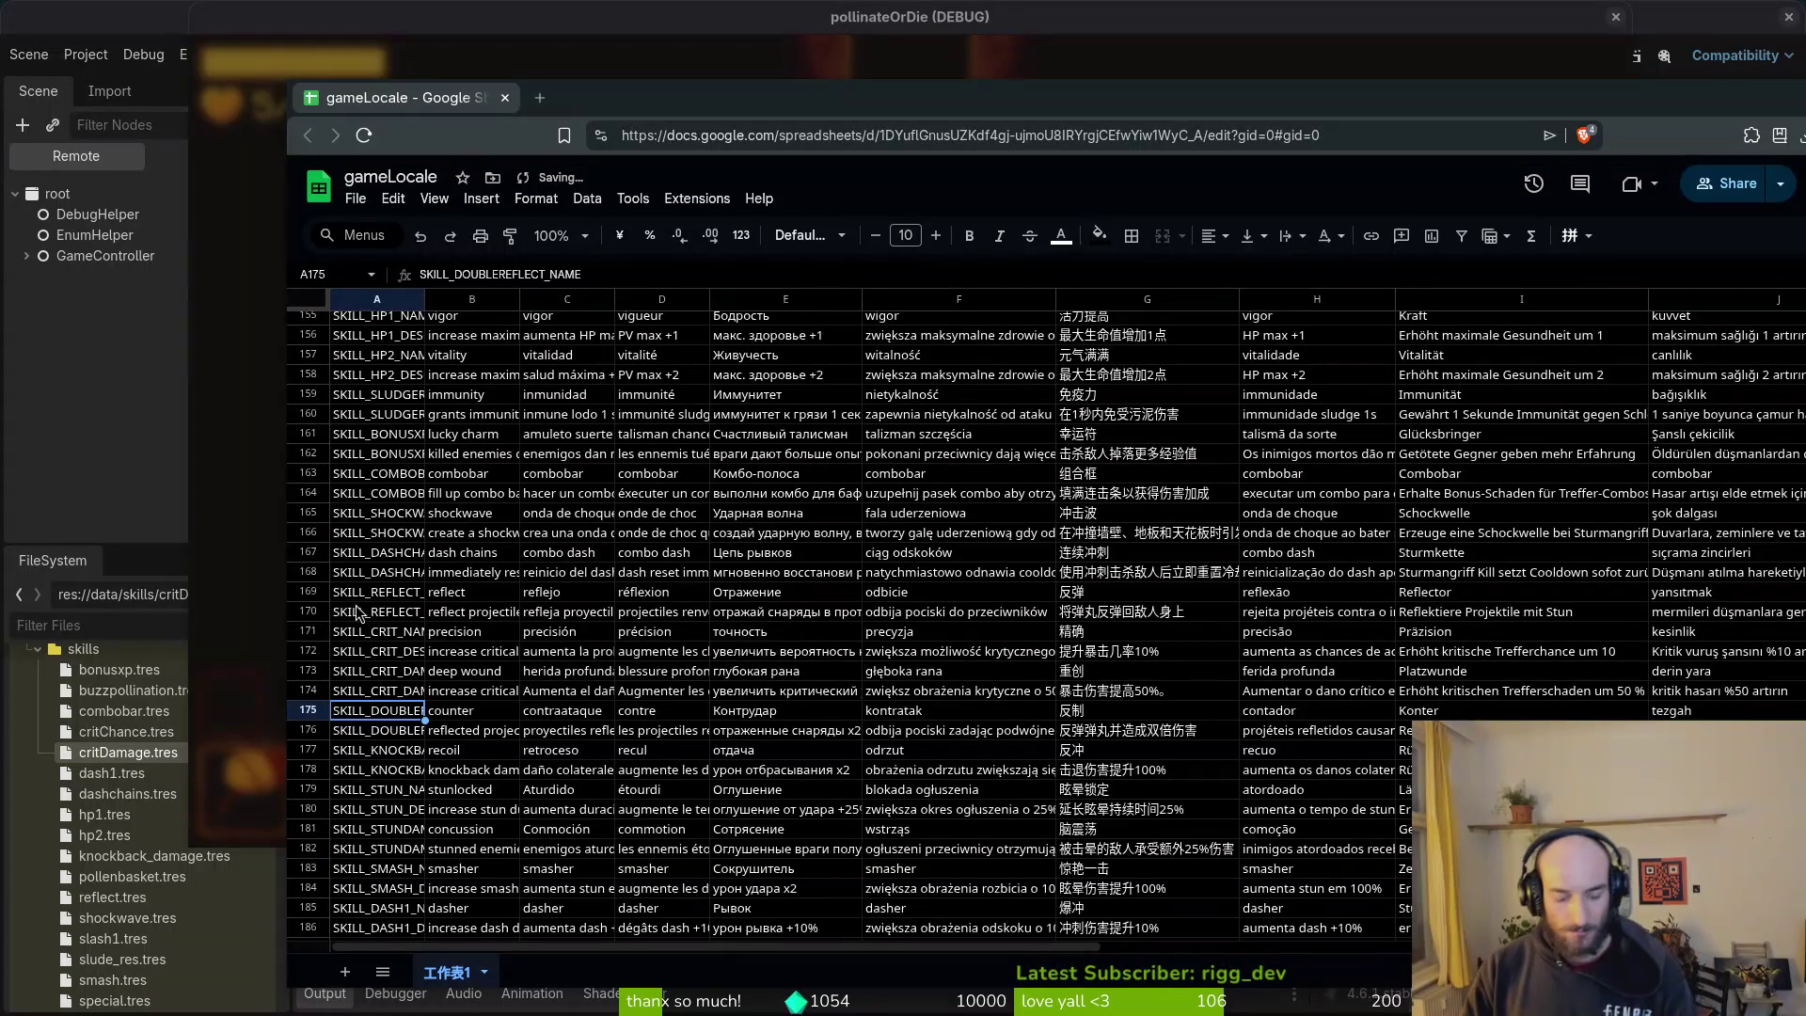
Step: Download the gameLocale sheet as CSV to Downloads as translations.csv and close the browser
left_click(355, 199)
mouse_move(442, 428)
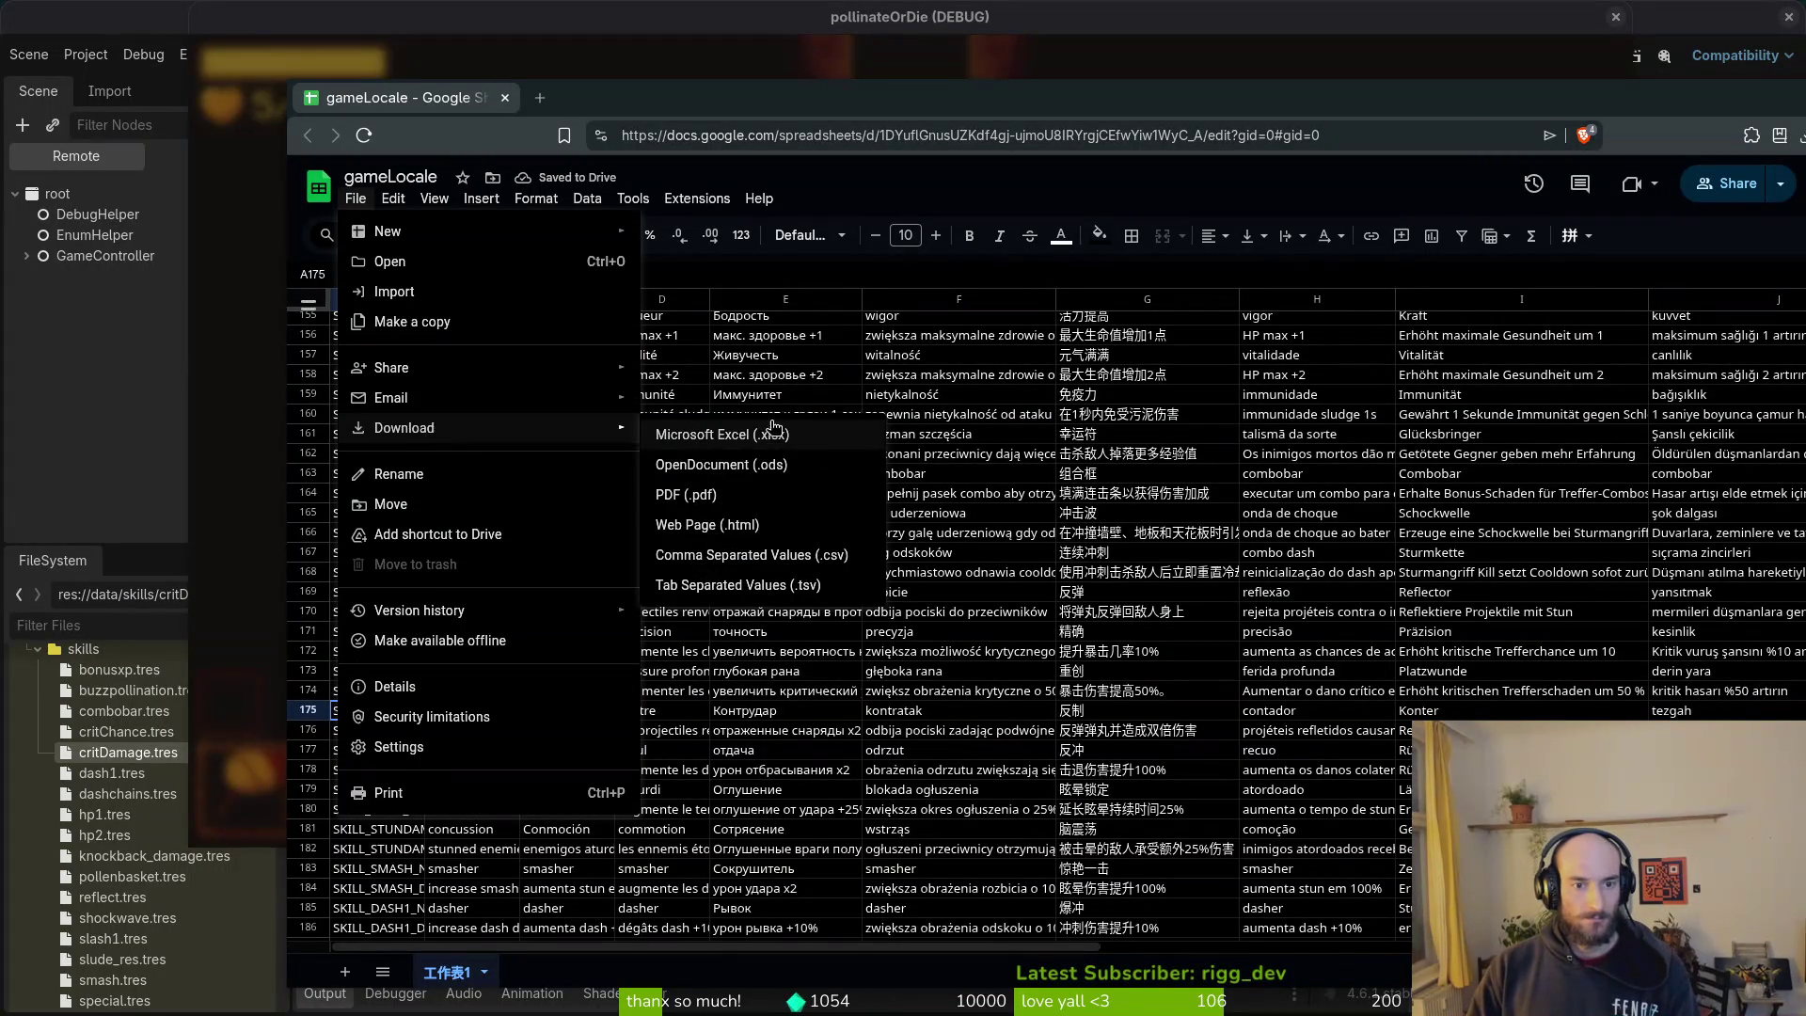
left_click(734, 555)
type("translations")
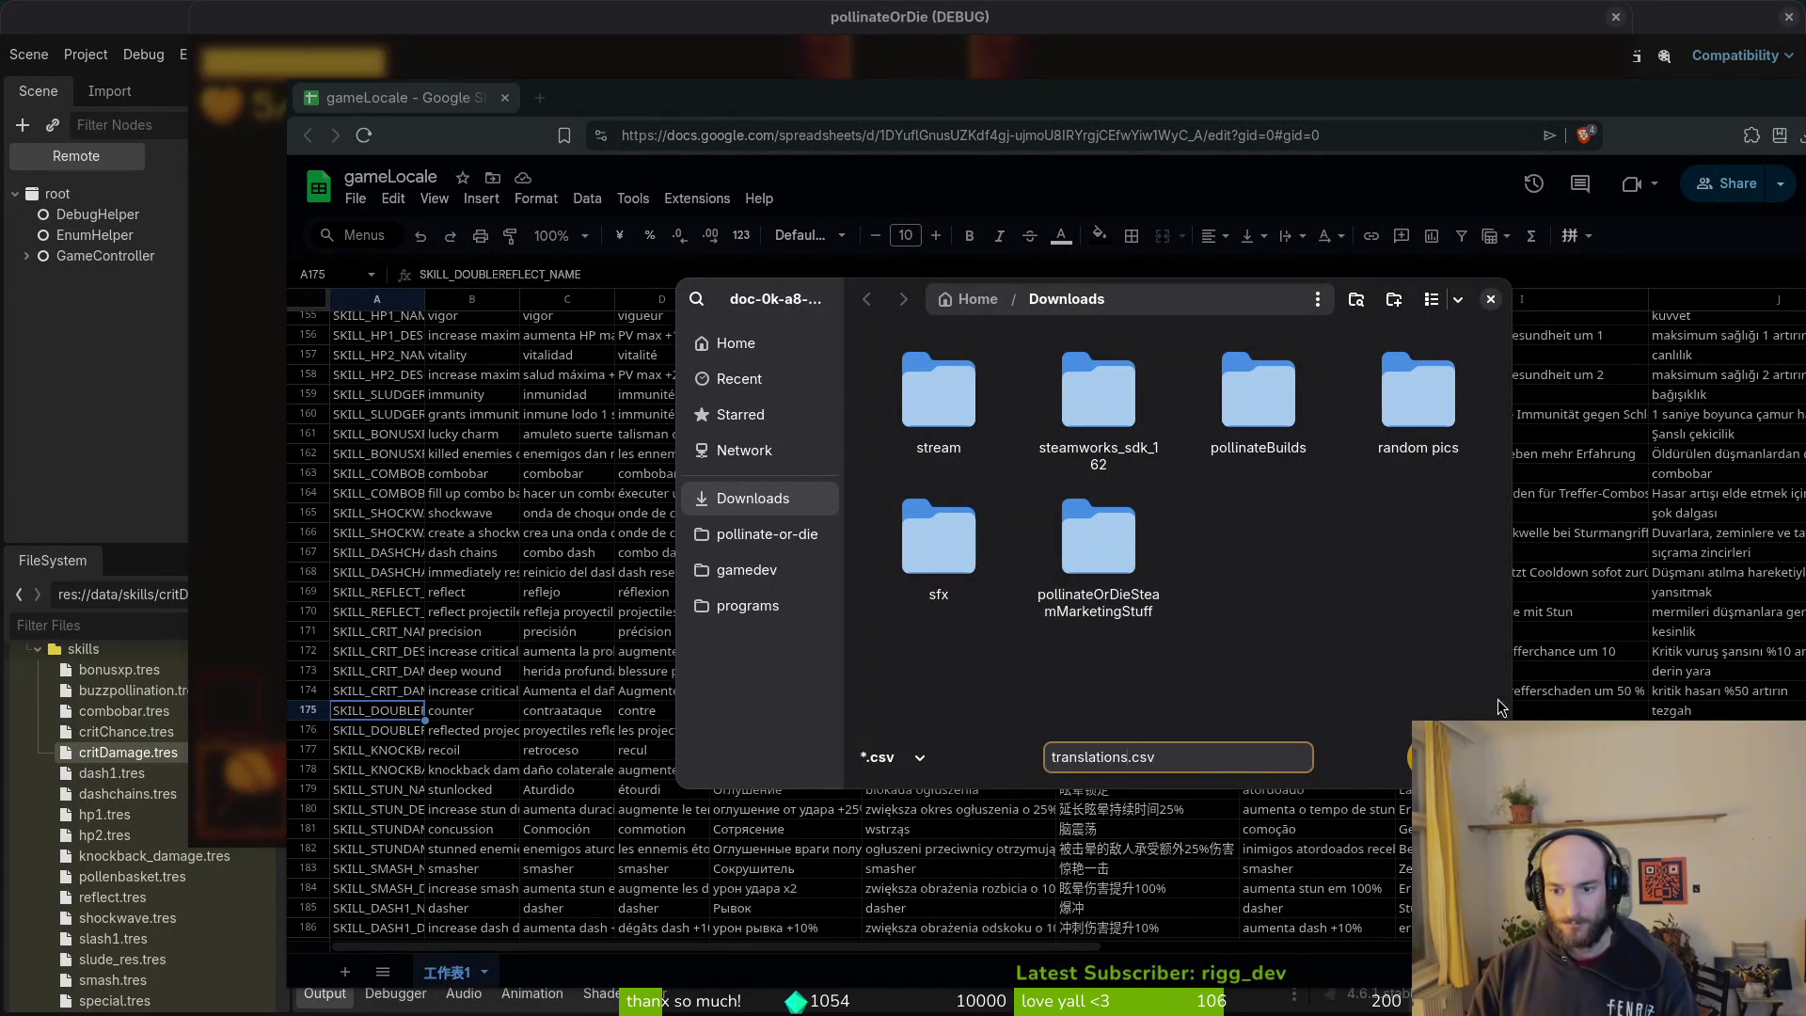
left_click(1457, 757)
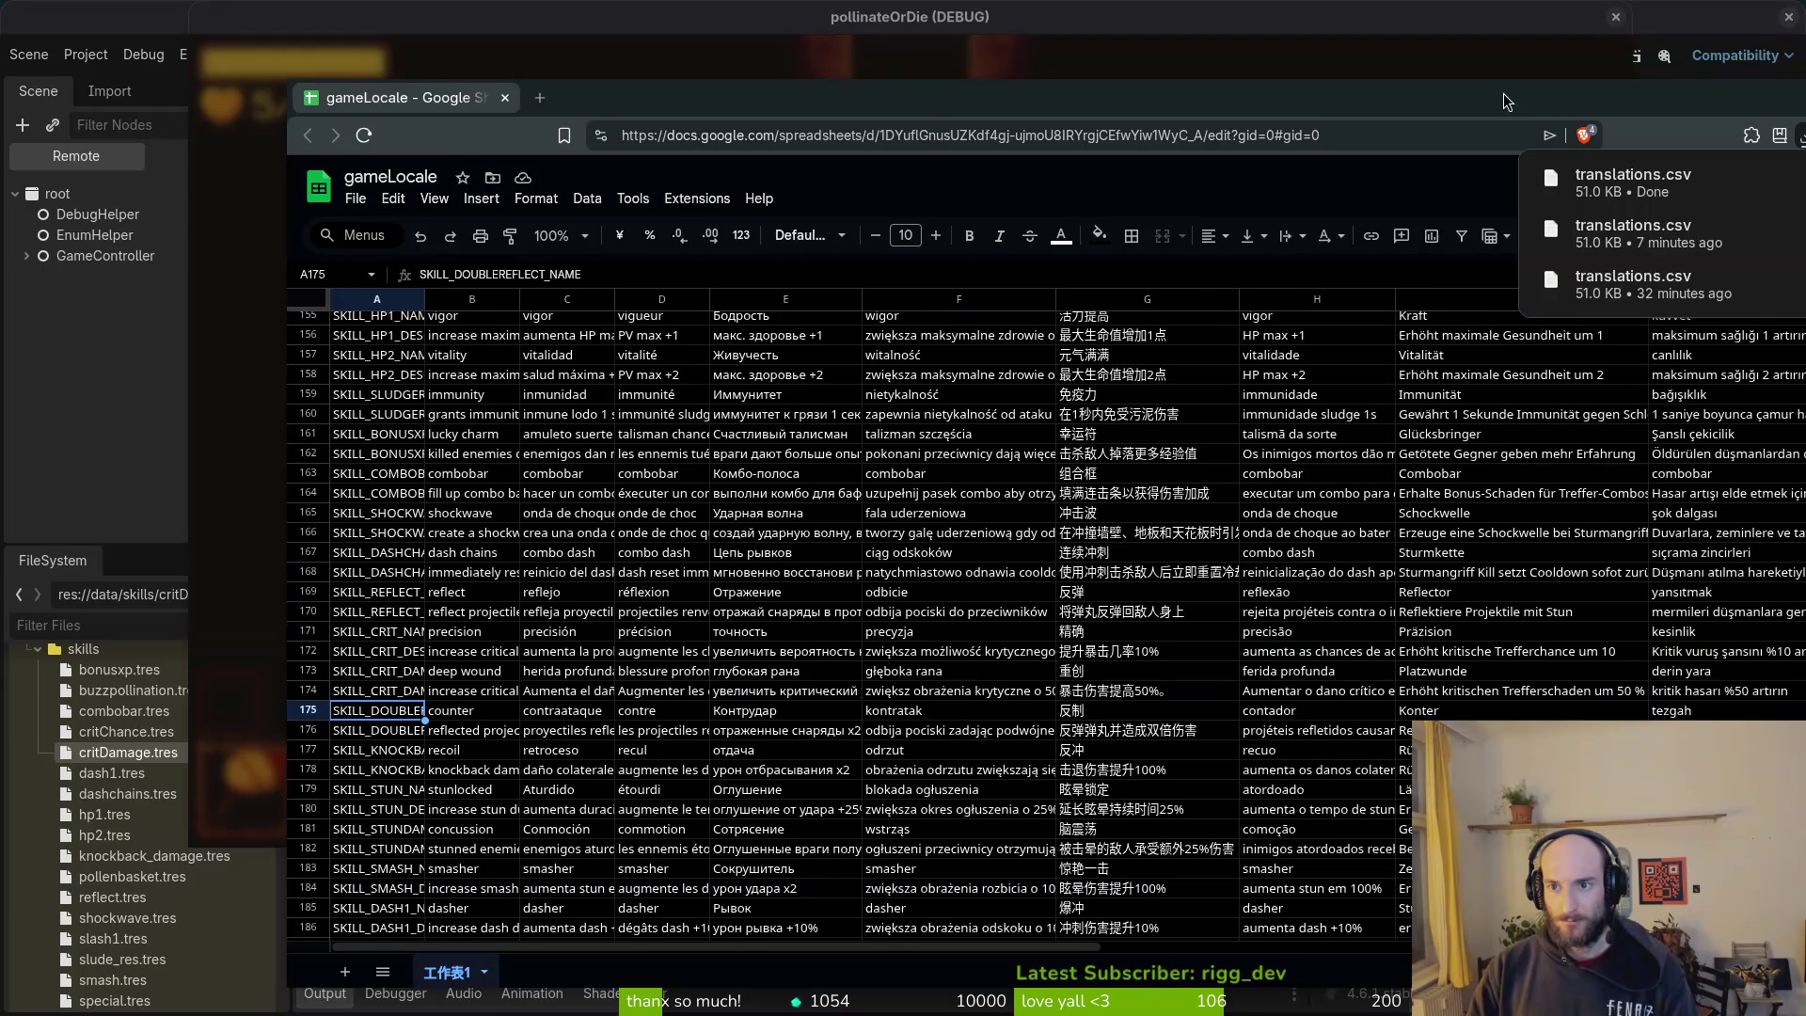
key("ctrl+w")
key("super")
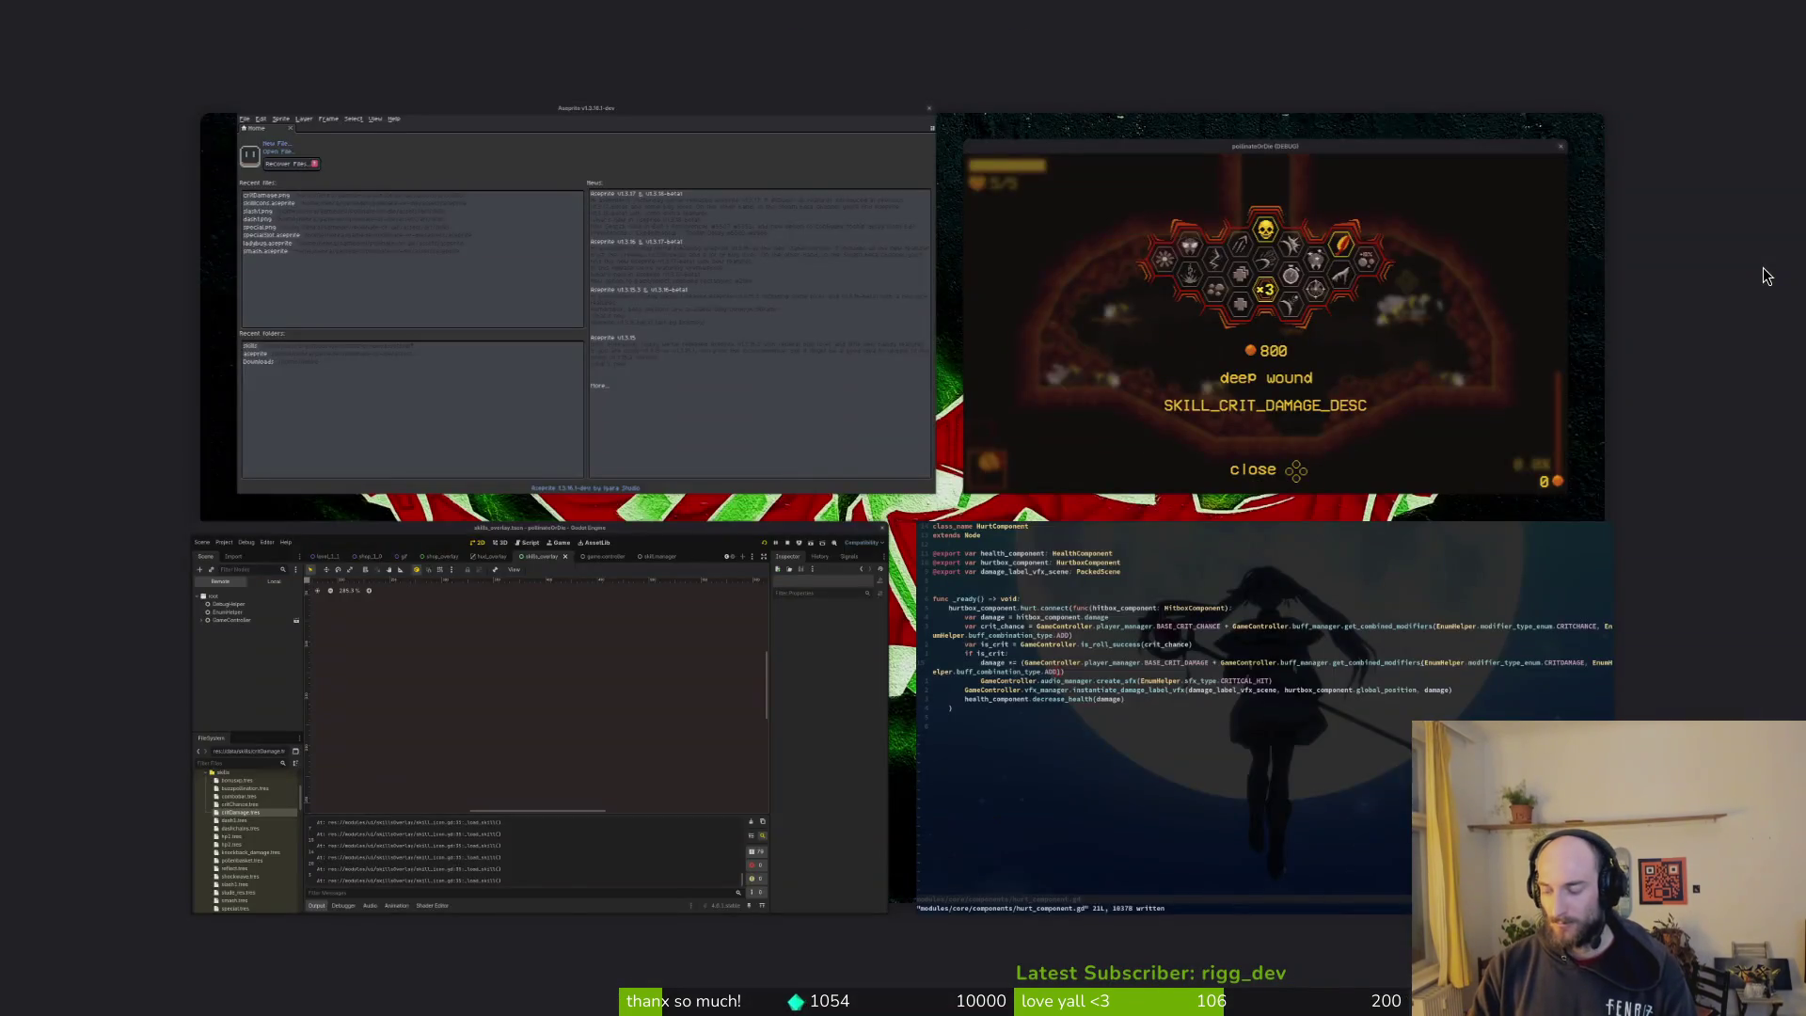
Step: Move translations.csv from Downloads into pollinate-or-die/docs, replacing the existing copy
key("super+e")
double_click(807, 306)
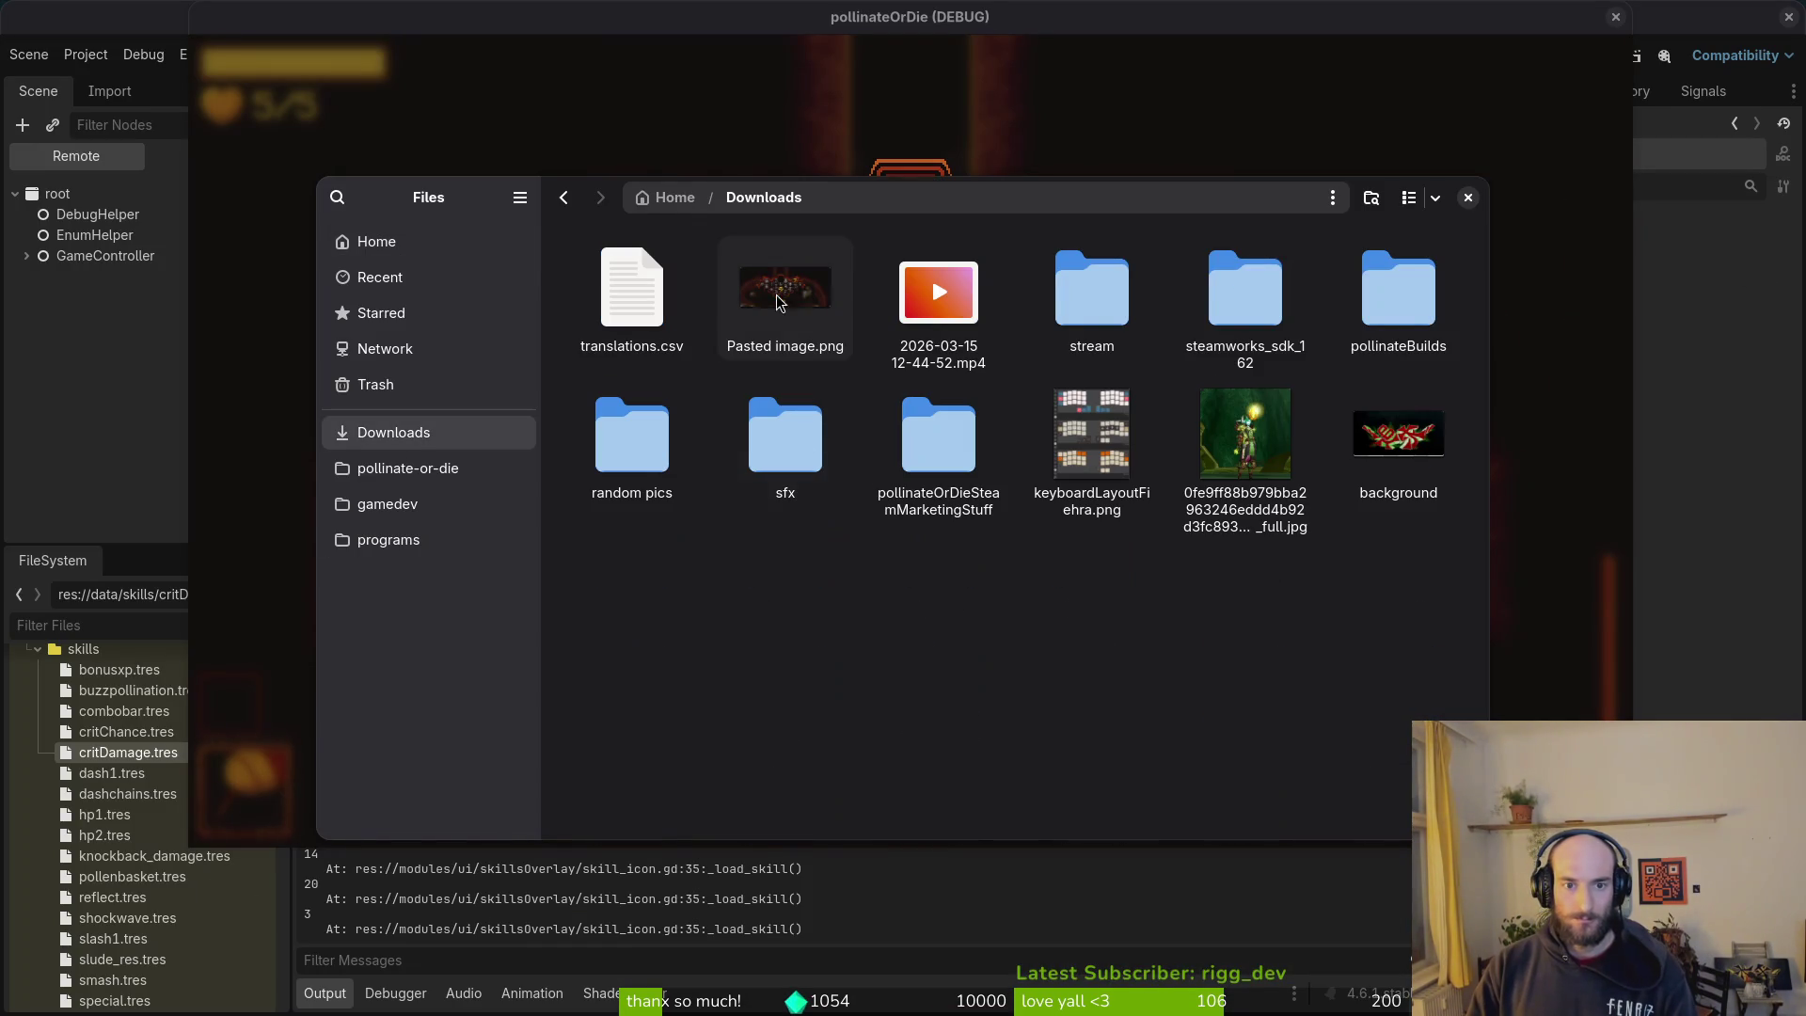
left_click(631, 286)
key("ctrl+x")
left_click(407, 467)
double_click(1453, 288)
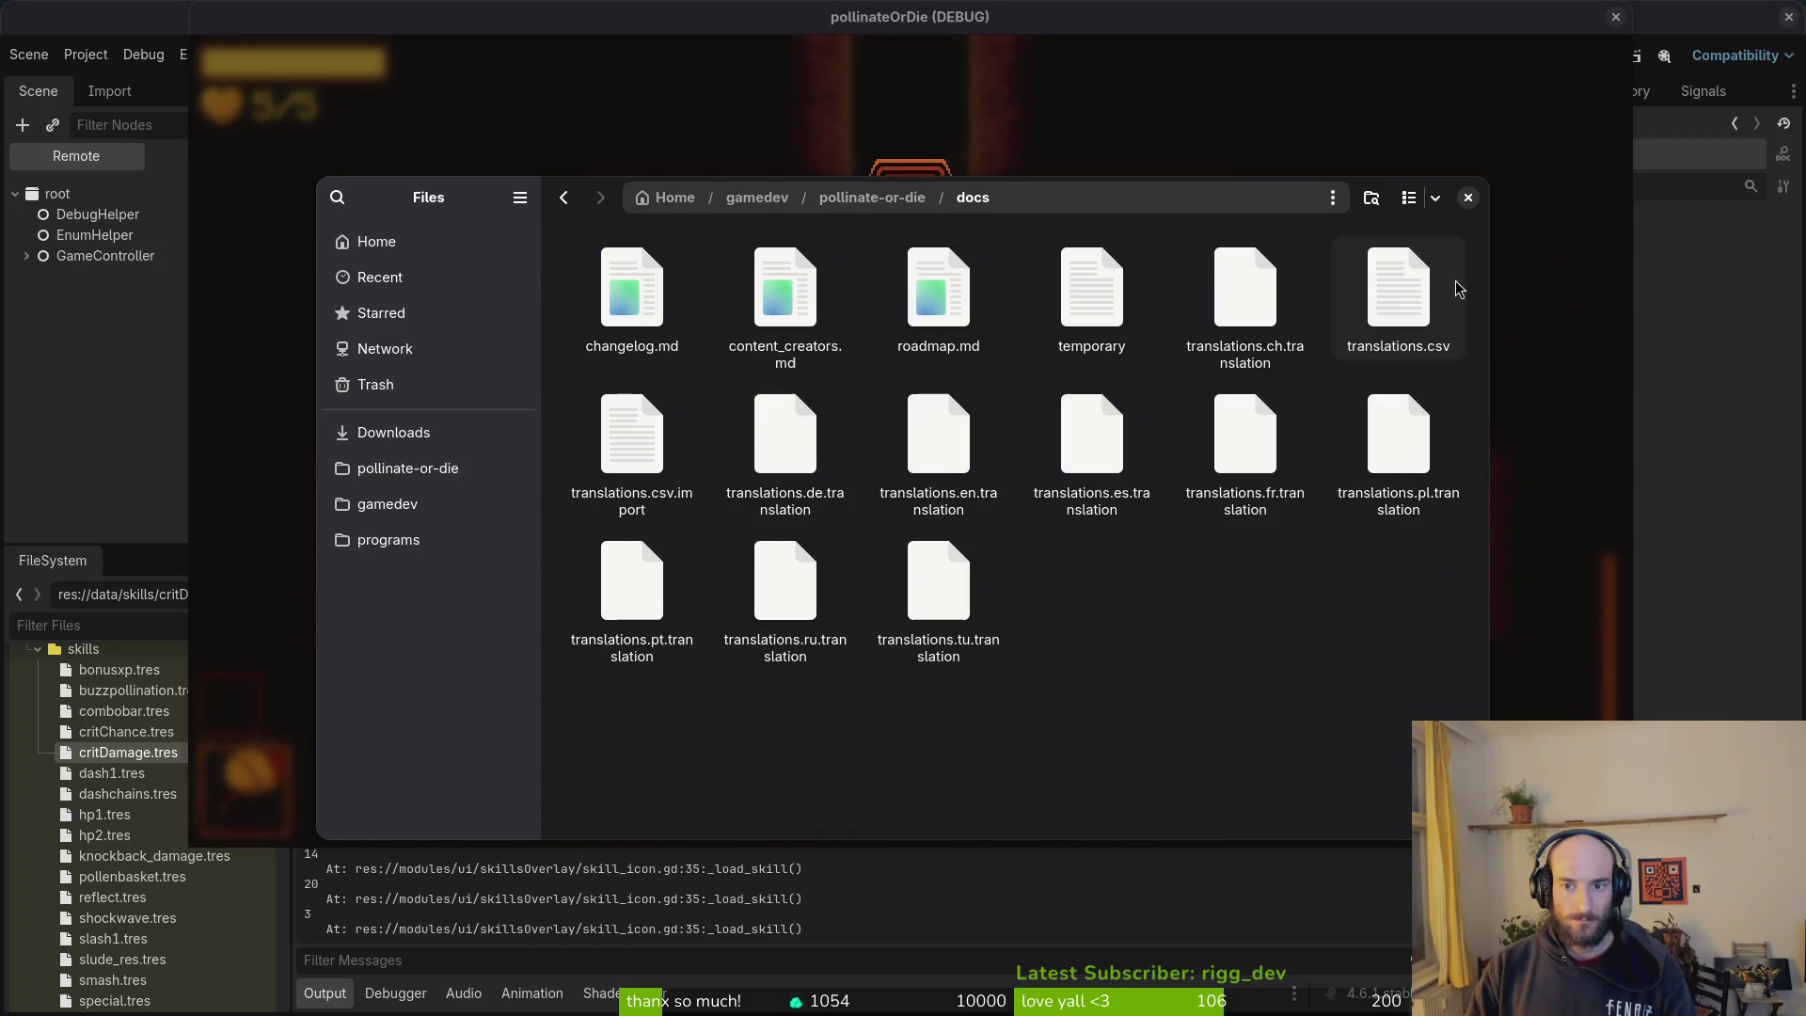
key("ctrl+v")
key("Return")
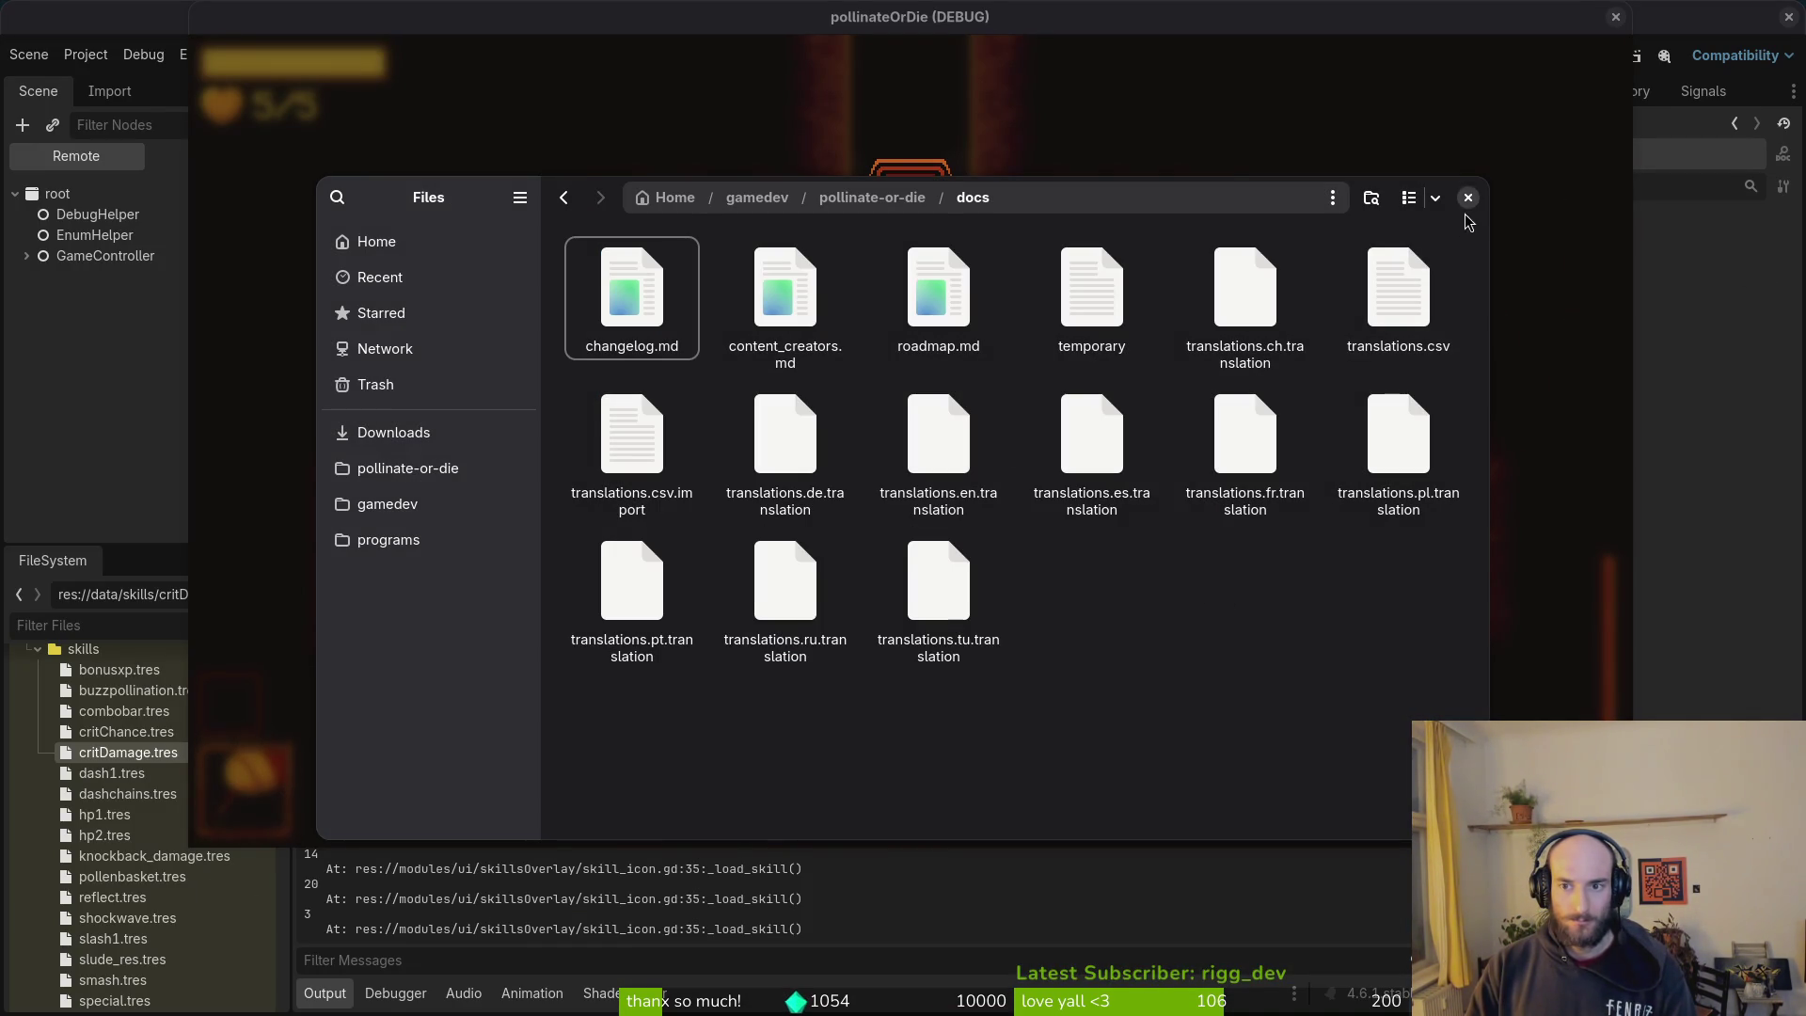
left_click(1468, 197)
Step: Close the running game, save the skills_overlay scene and run the project again
left_click(1612, 16)
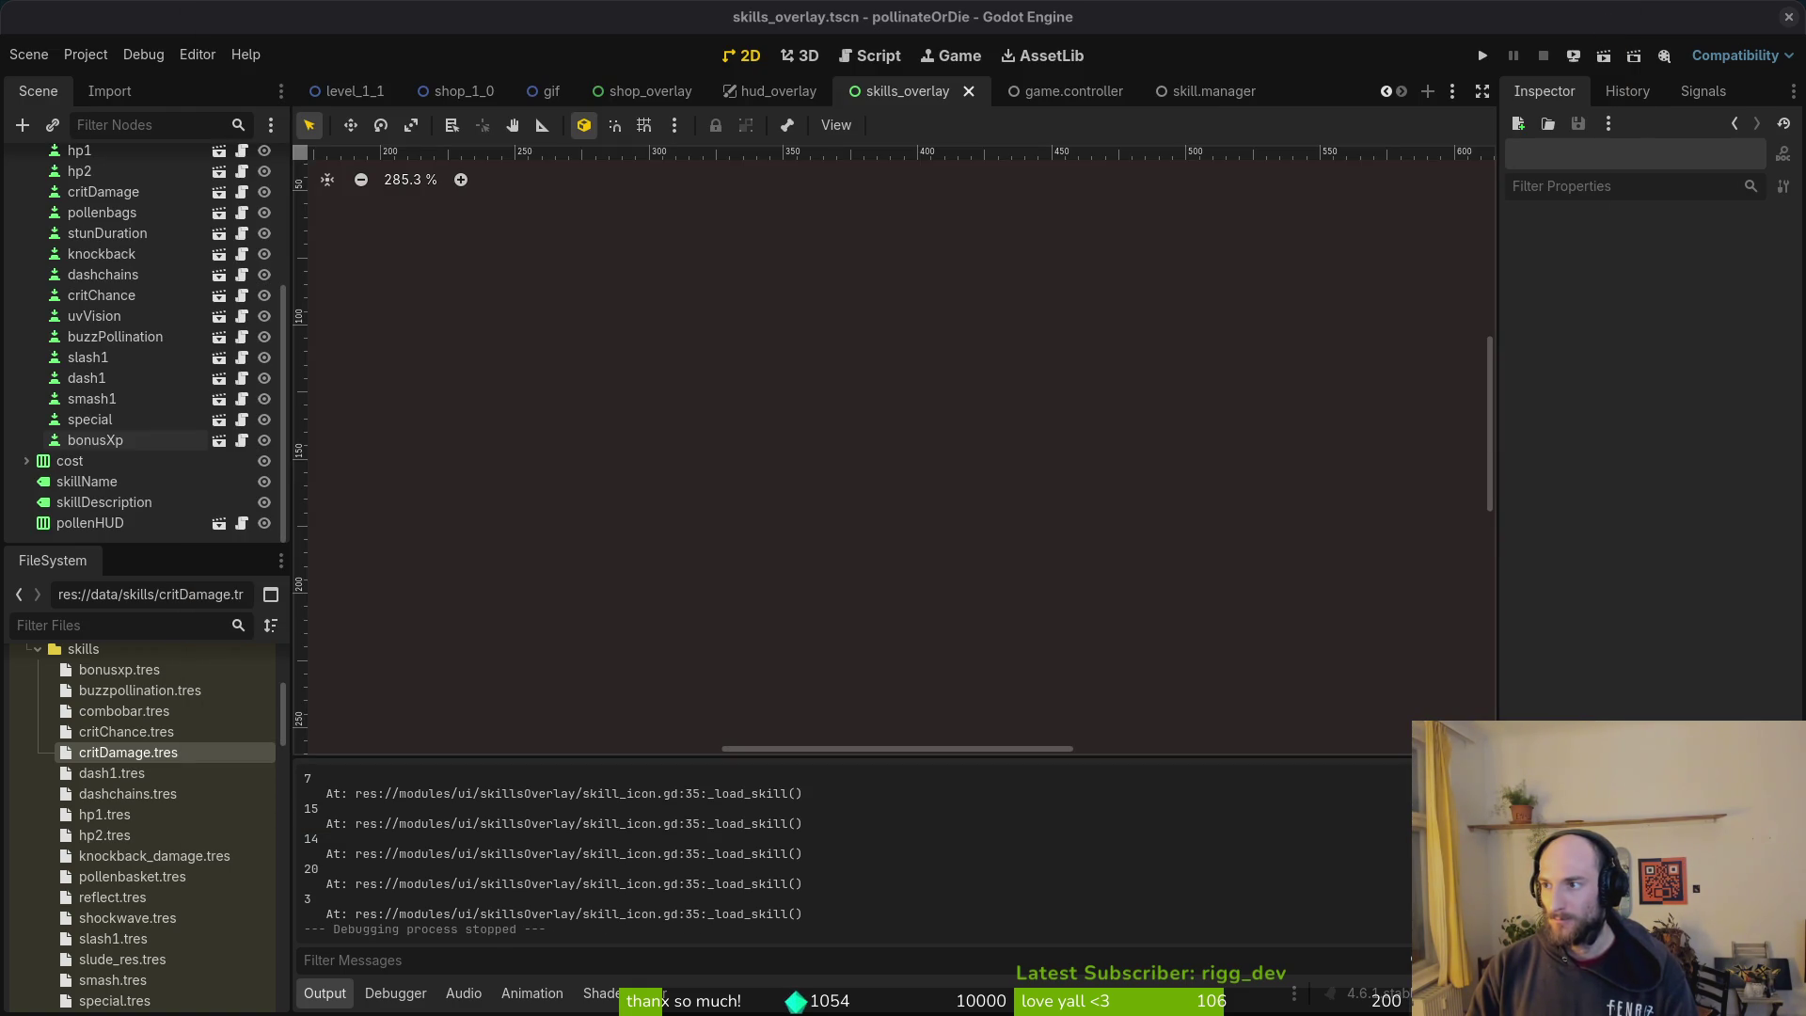
left_click(467, 528)
scroll(113, 329, "up", 5)
left_click(26, 266)
key("ctrl+s")
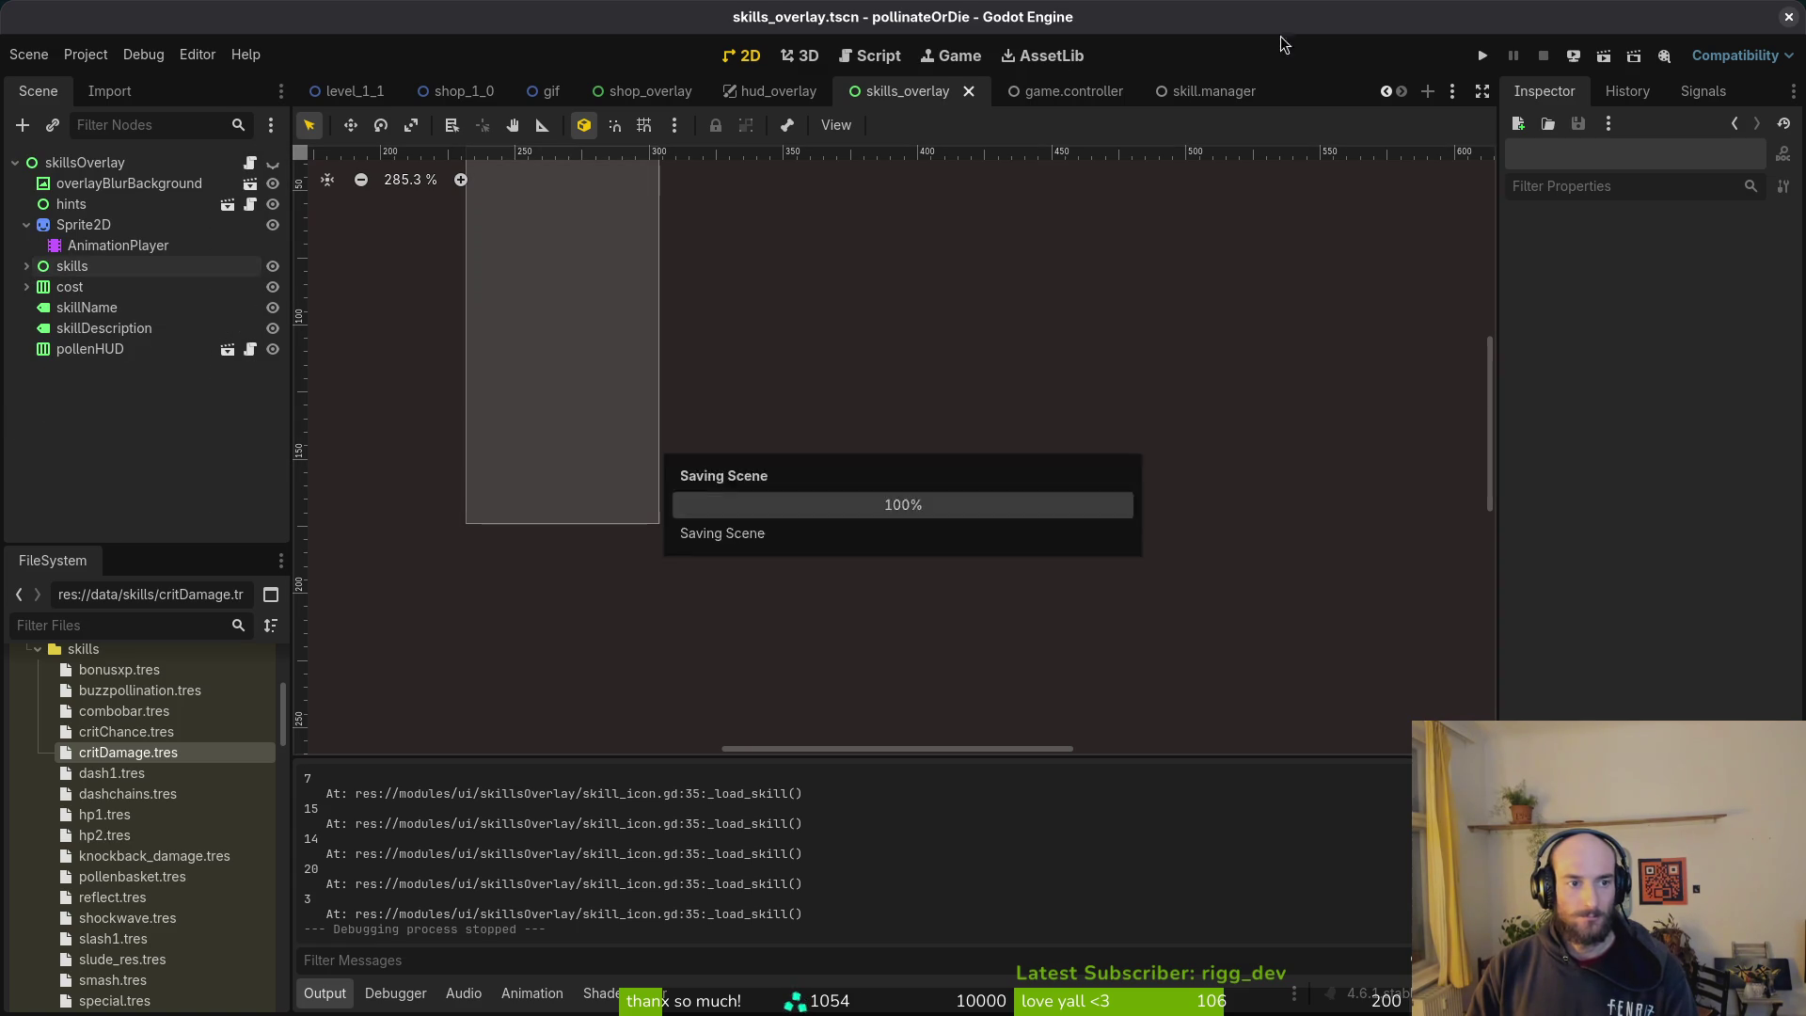
left_click(1483, 56)
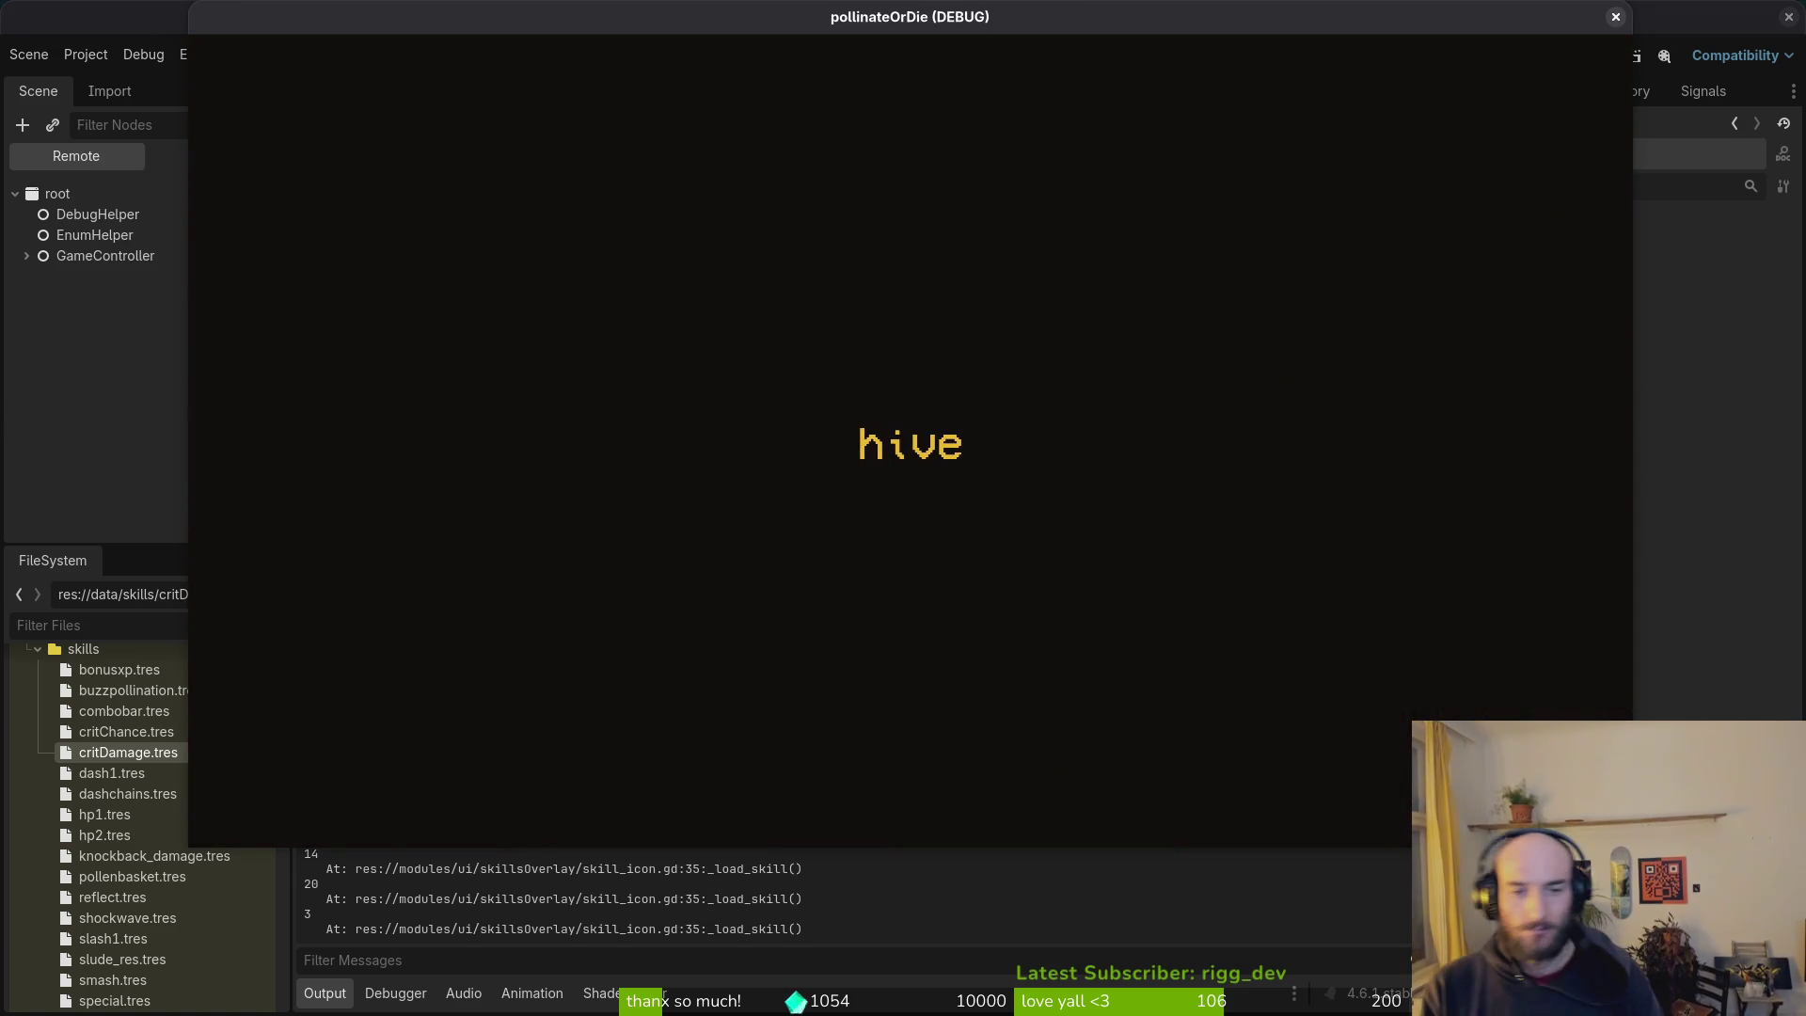
Step: Read the skill hexes, e.g. deep wound, pollen baskets, stunlocked, lucky charm and vigor, then close the game
key("Tab")
key("Right")
key("Right")
key("Right")
key("Down")
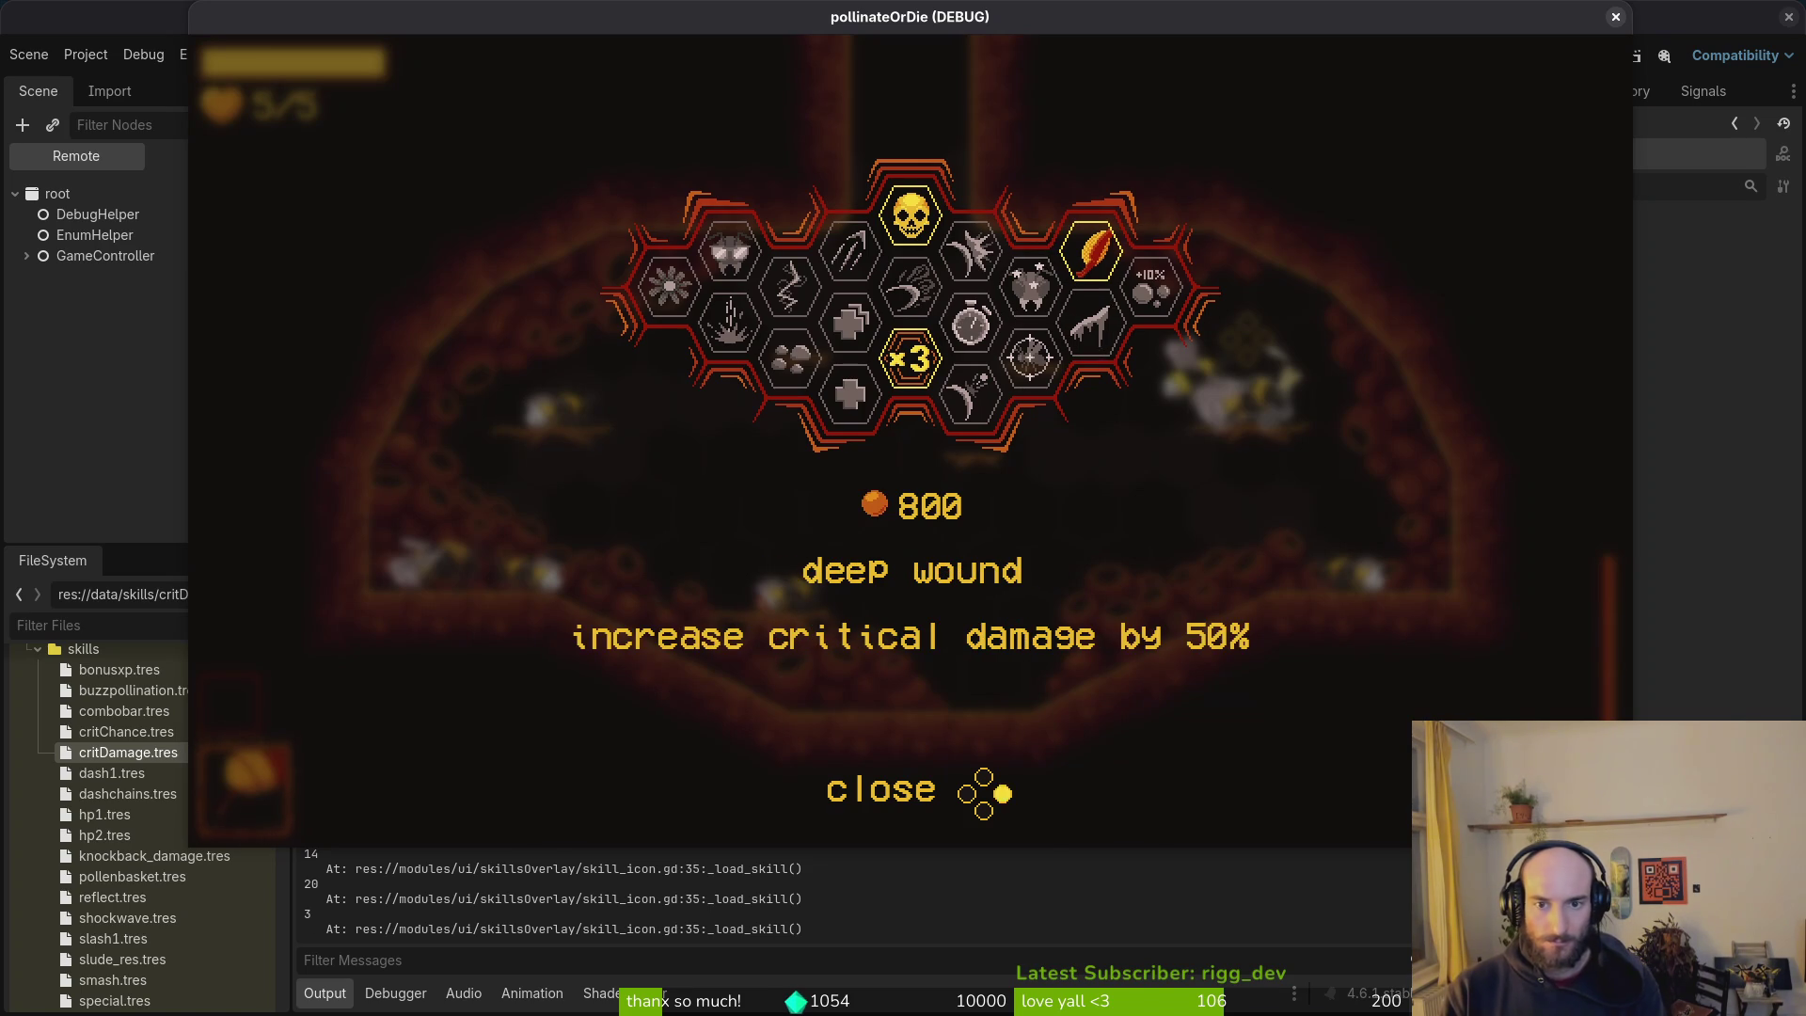
key("Left")
key("Down")
key("Right")
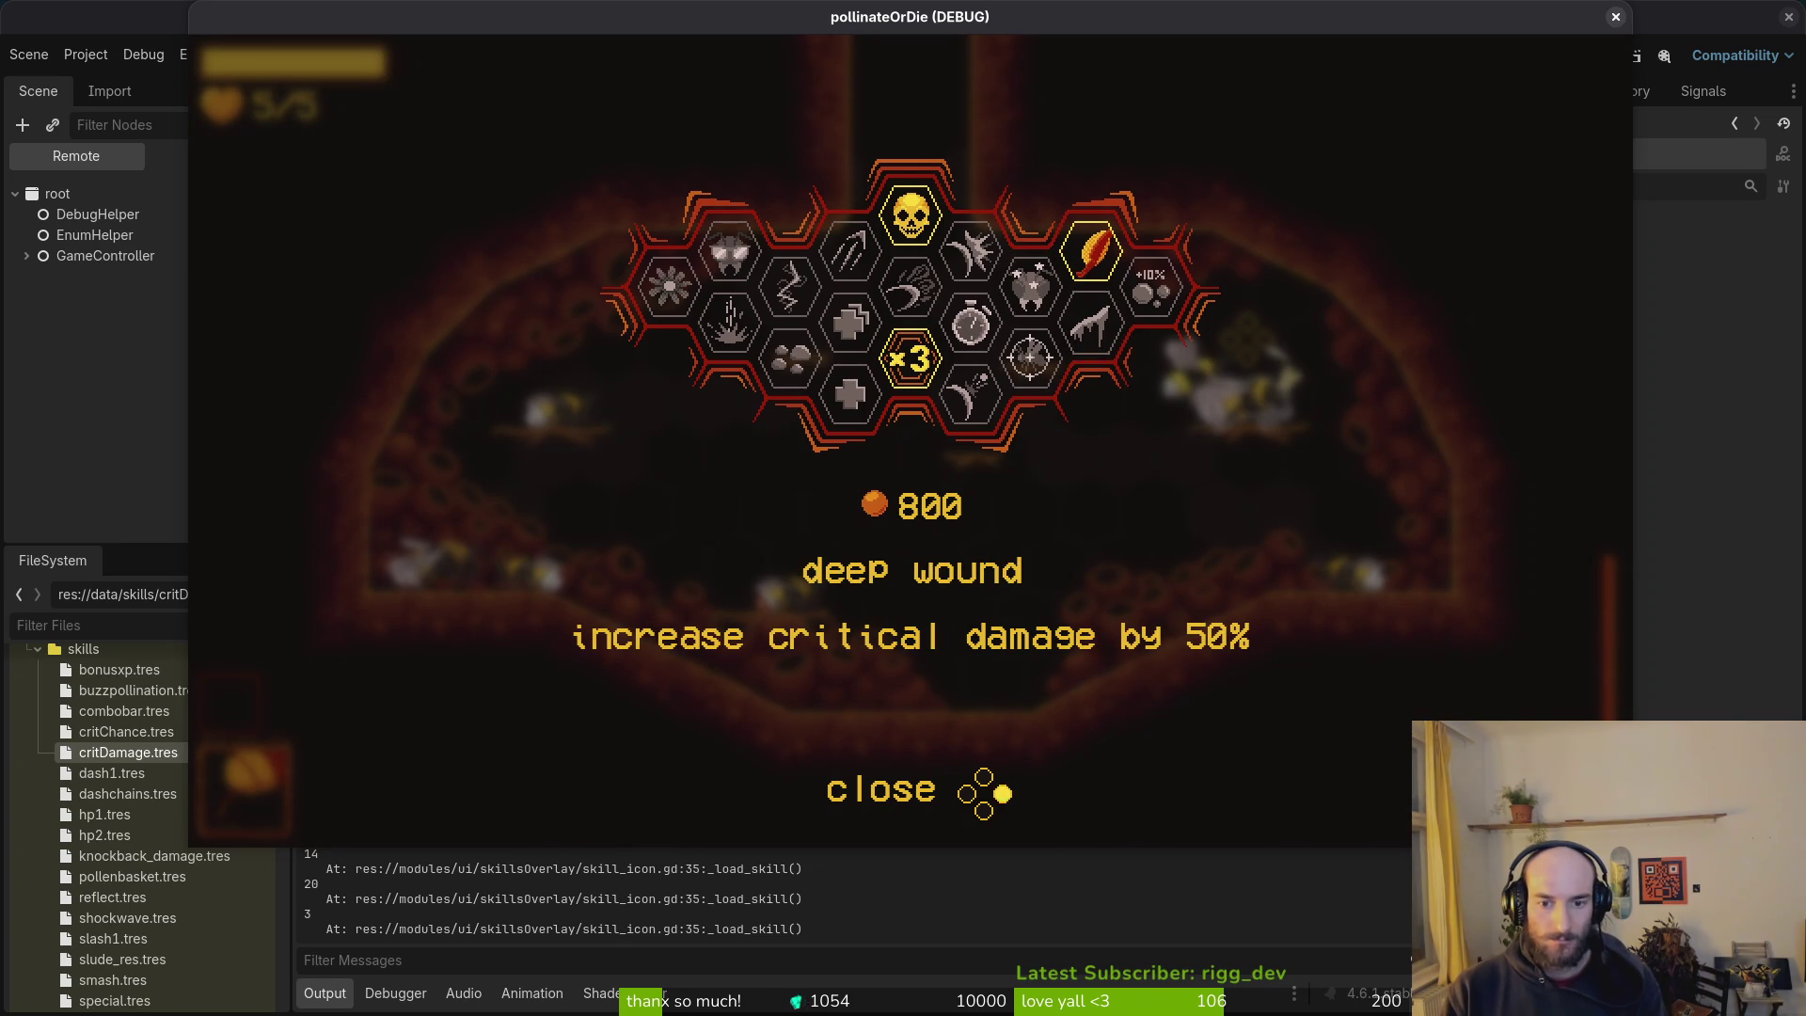
key("Left")
key("Right")
key("Left")
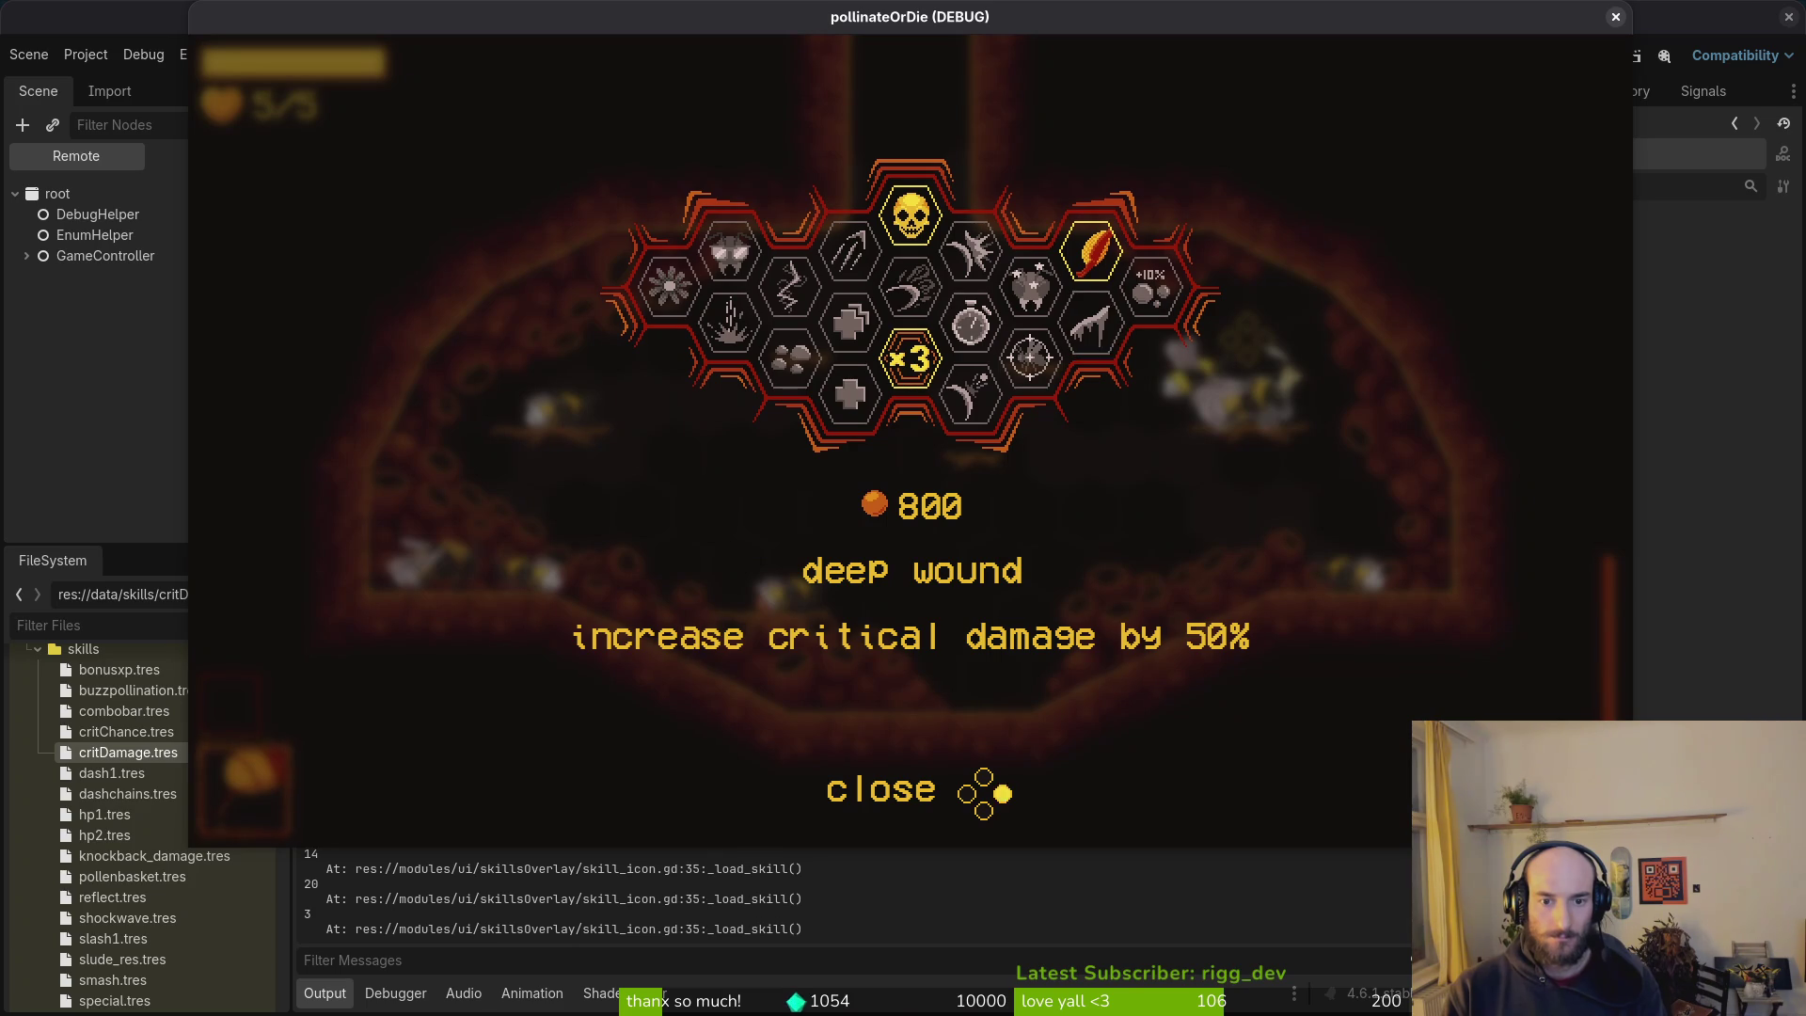
key("Left")
key("Down")
key("Right")
key("Right")
key("Down")
key("Up")
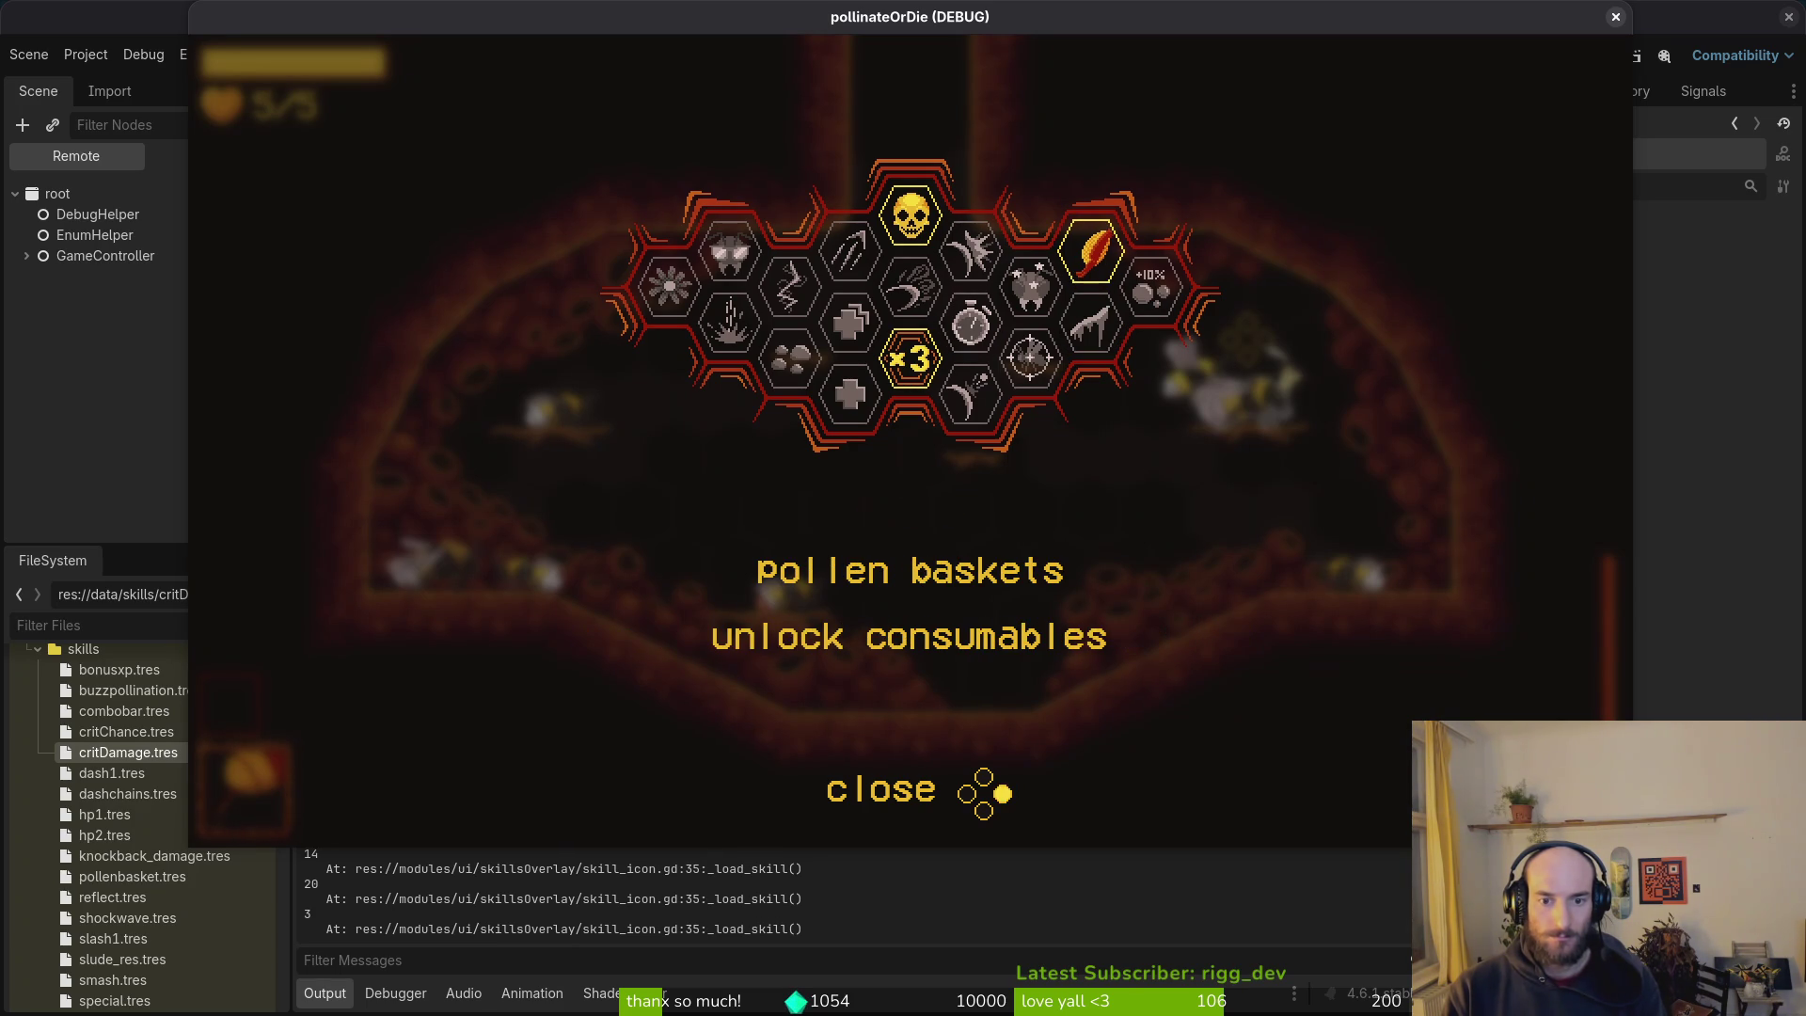
key("Right")
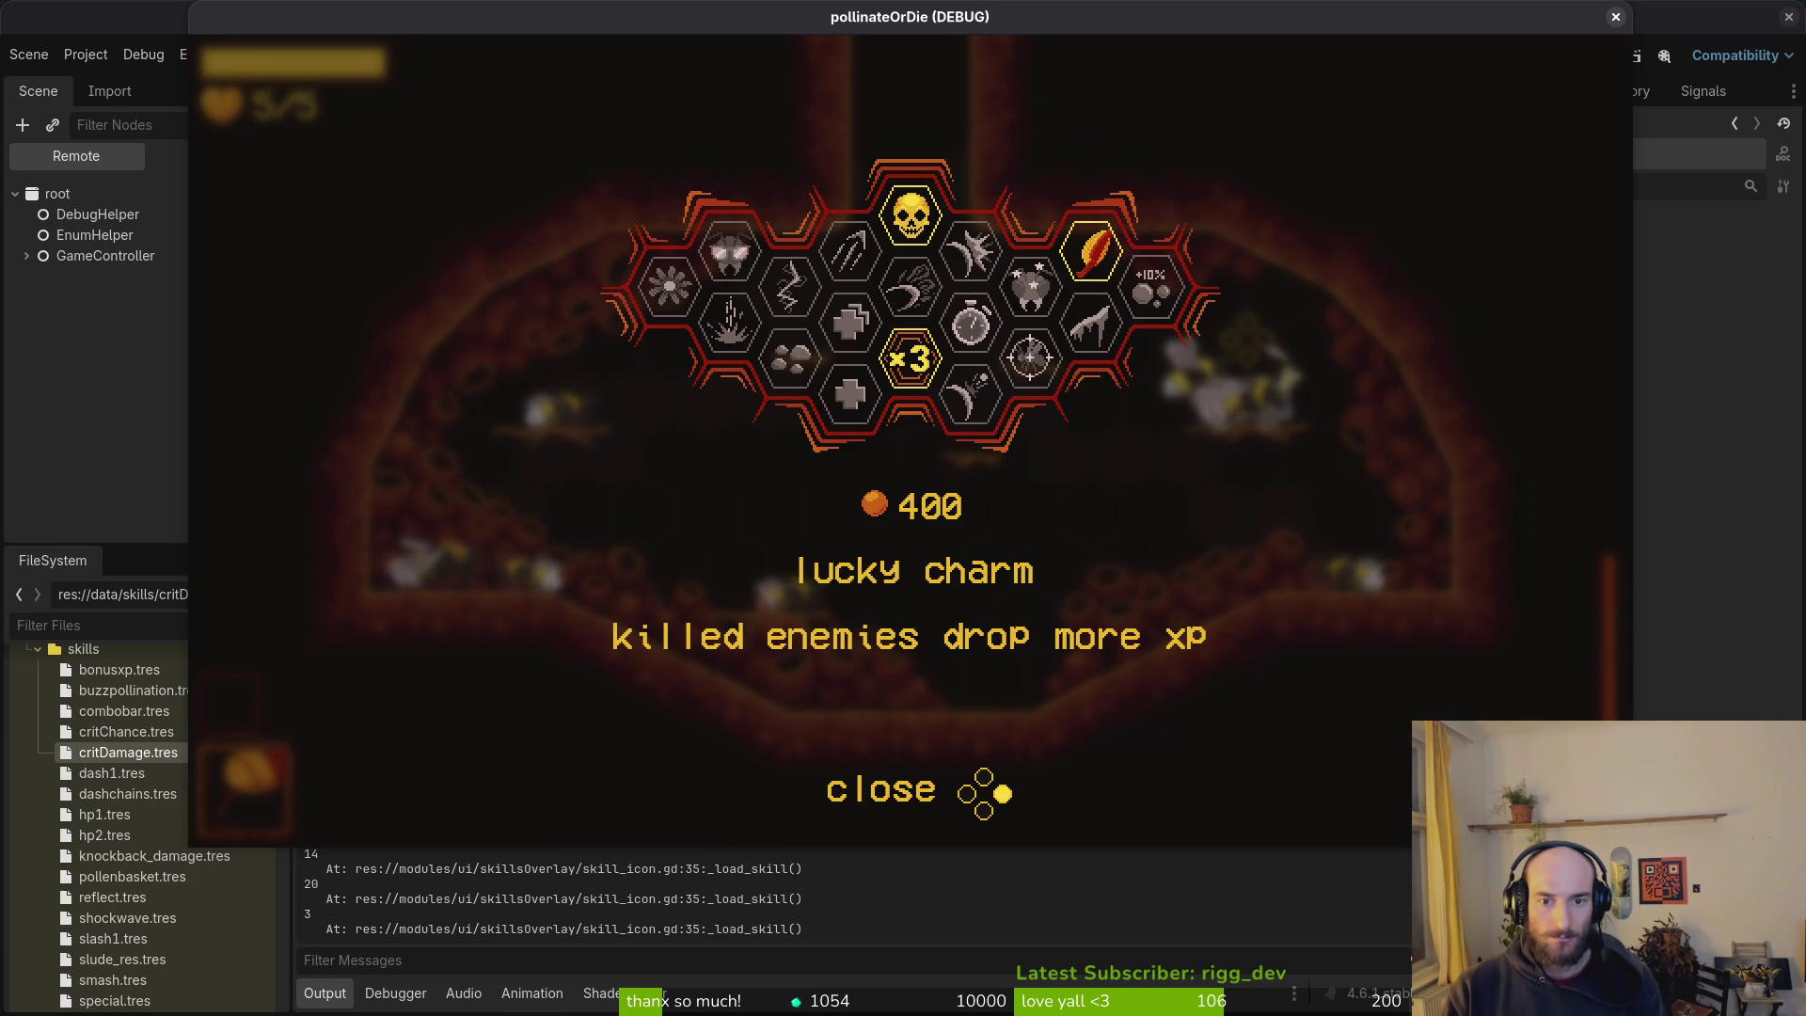
key("Left")
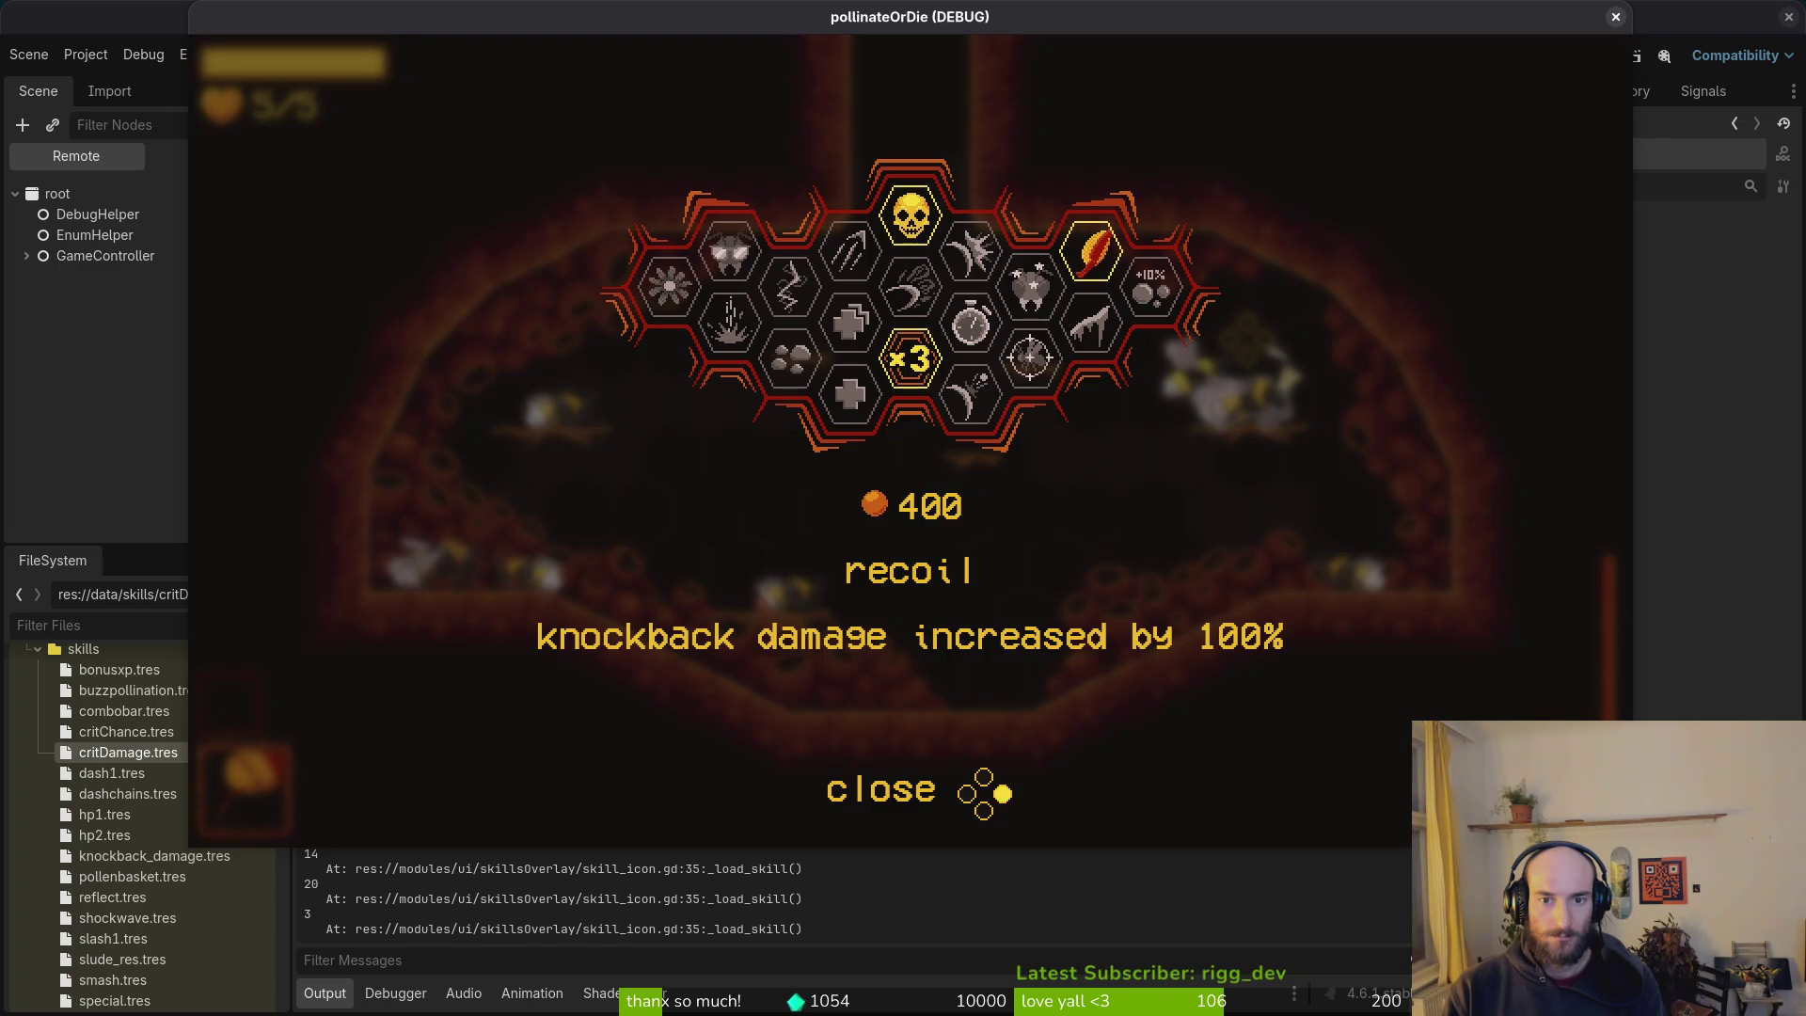
key("Up")
key("Left")
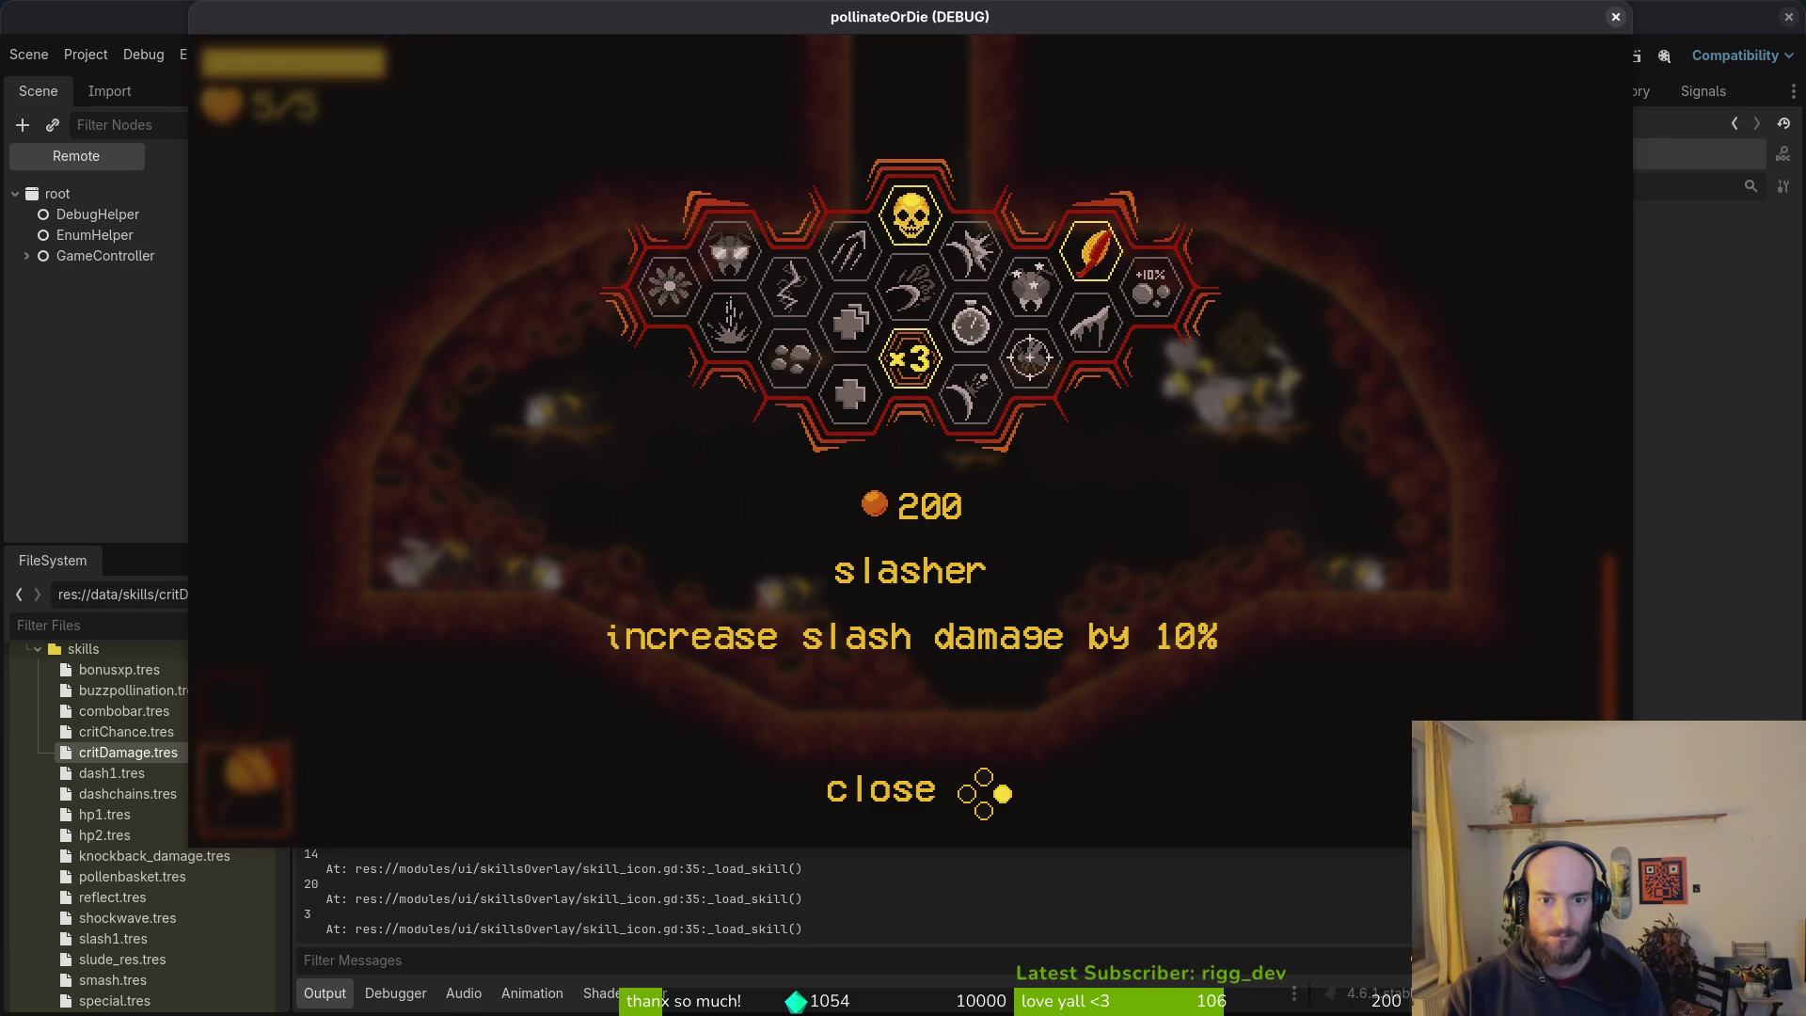
key("Down")
key("Left")
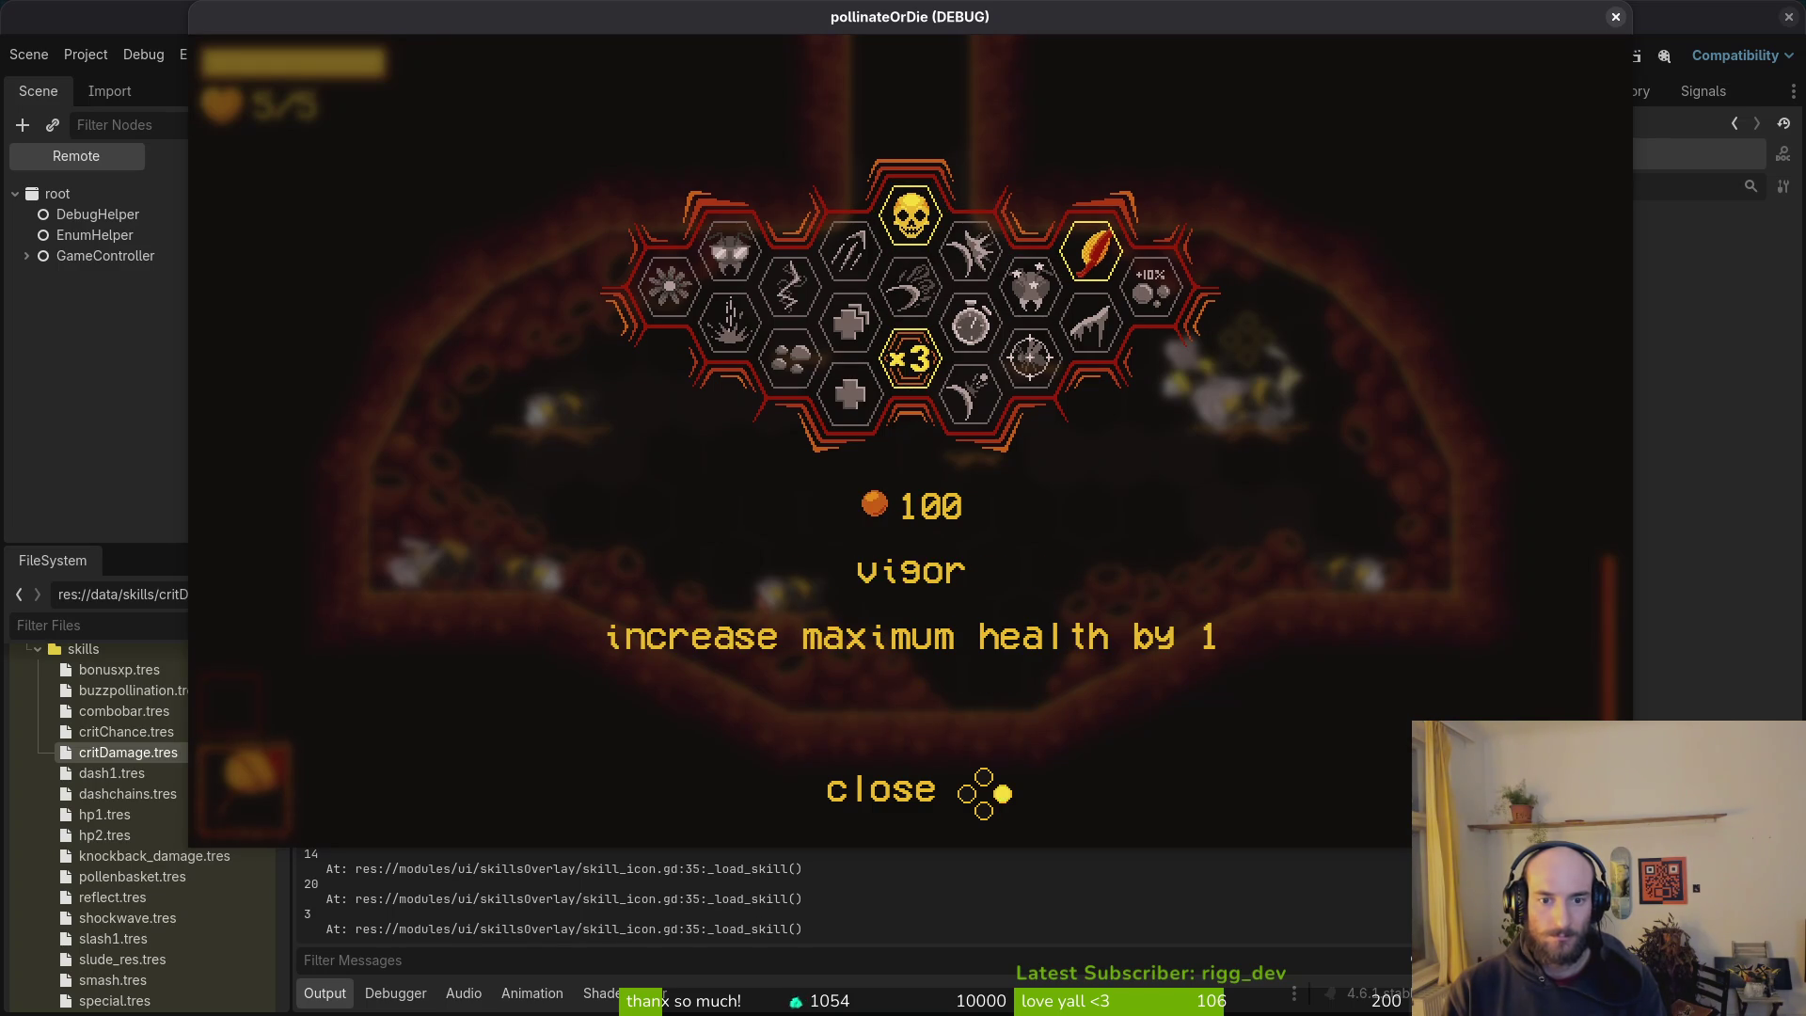
key("Left")
key("Right")
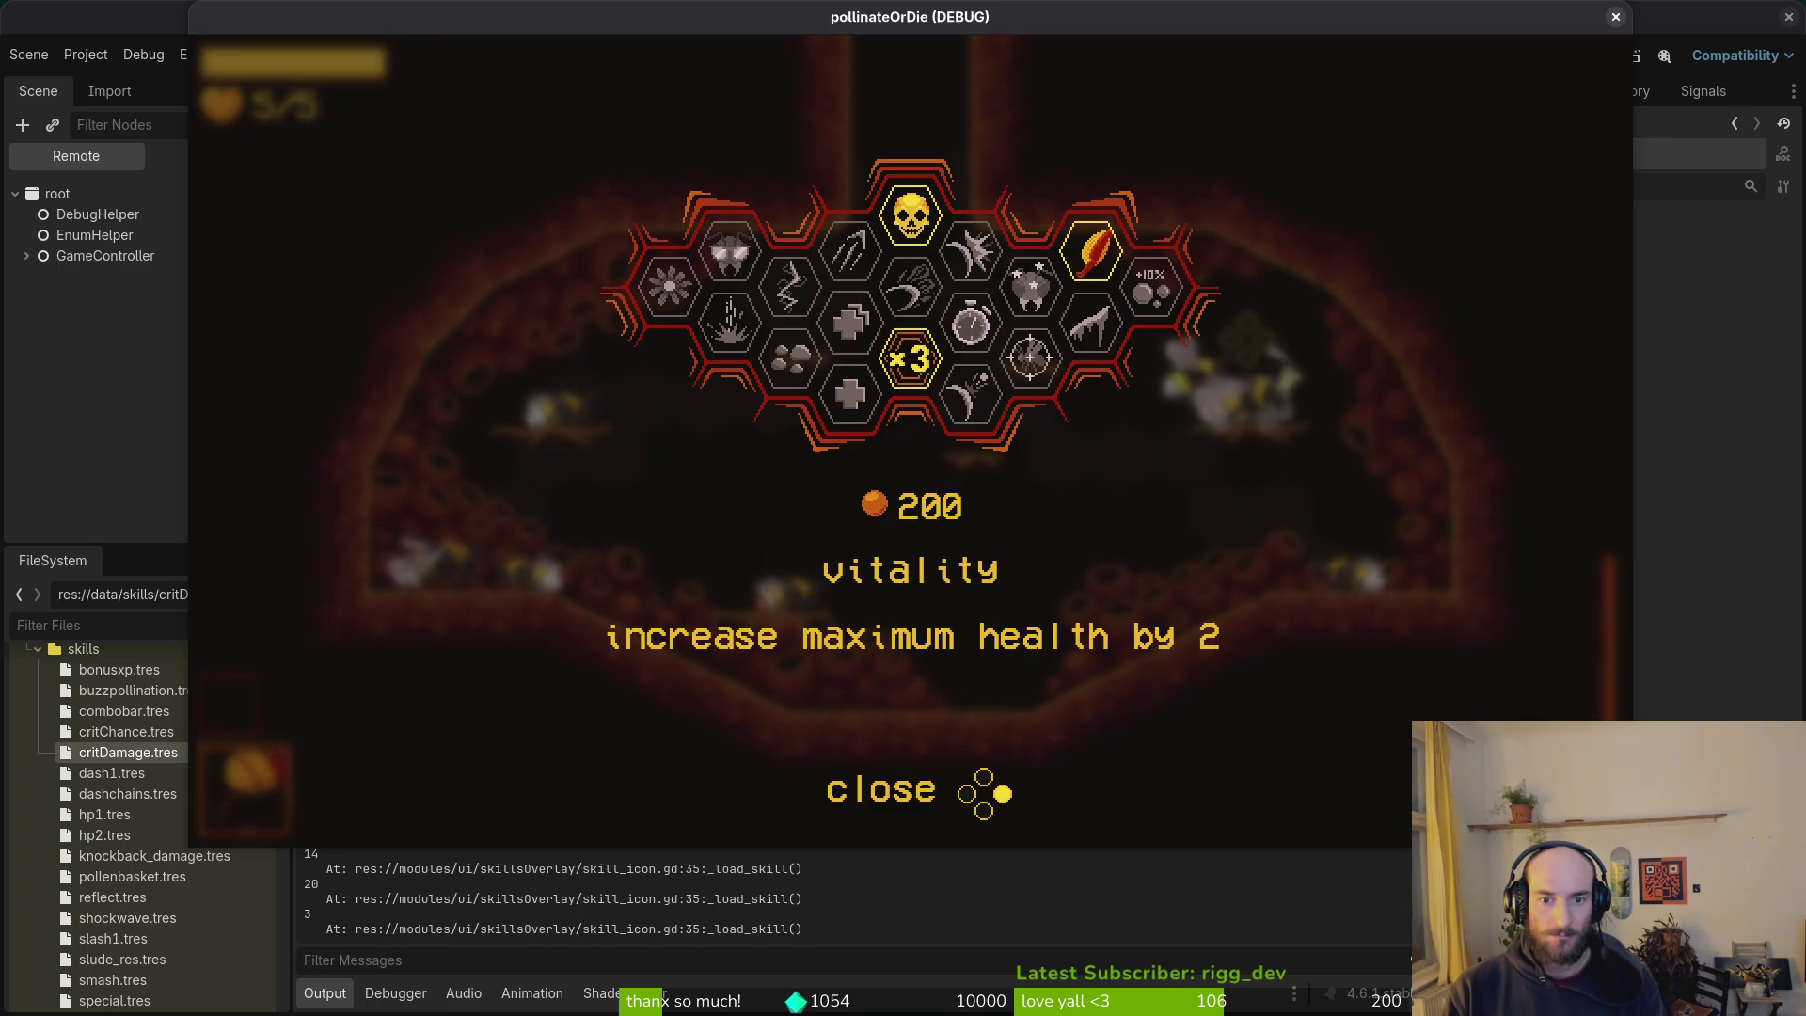
key("Right")
key("Right")
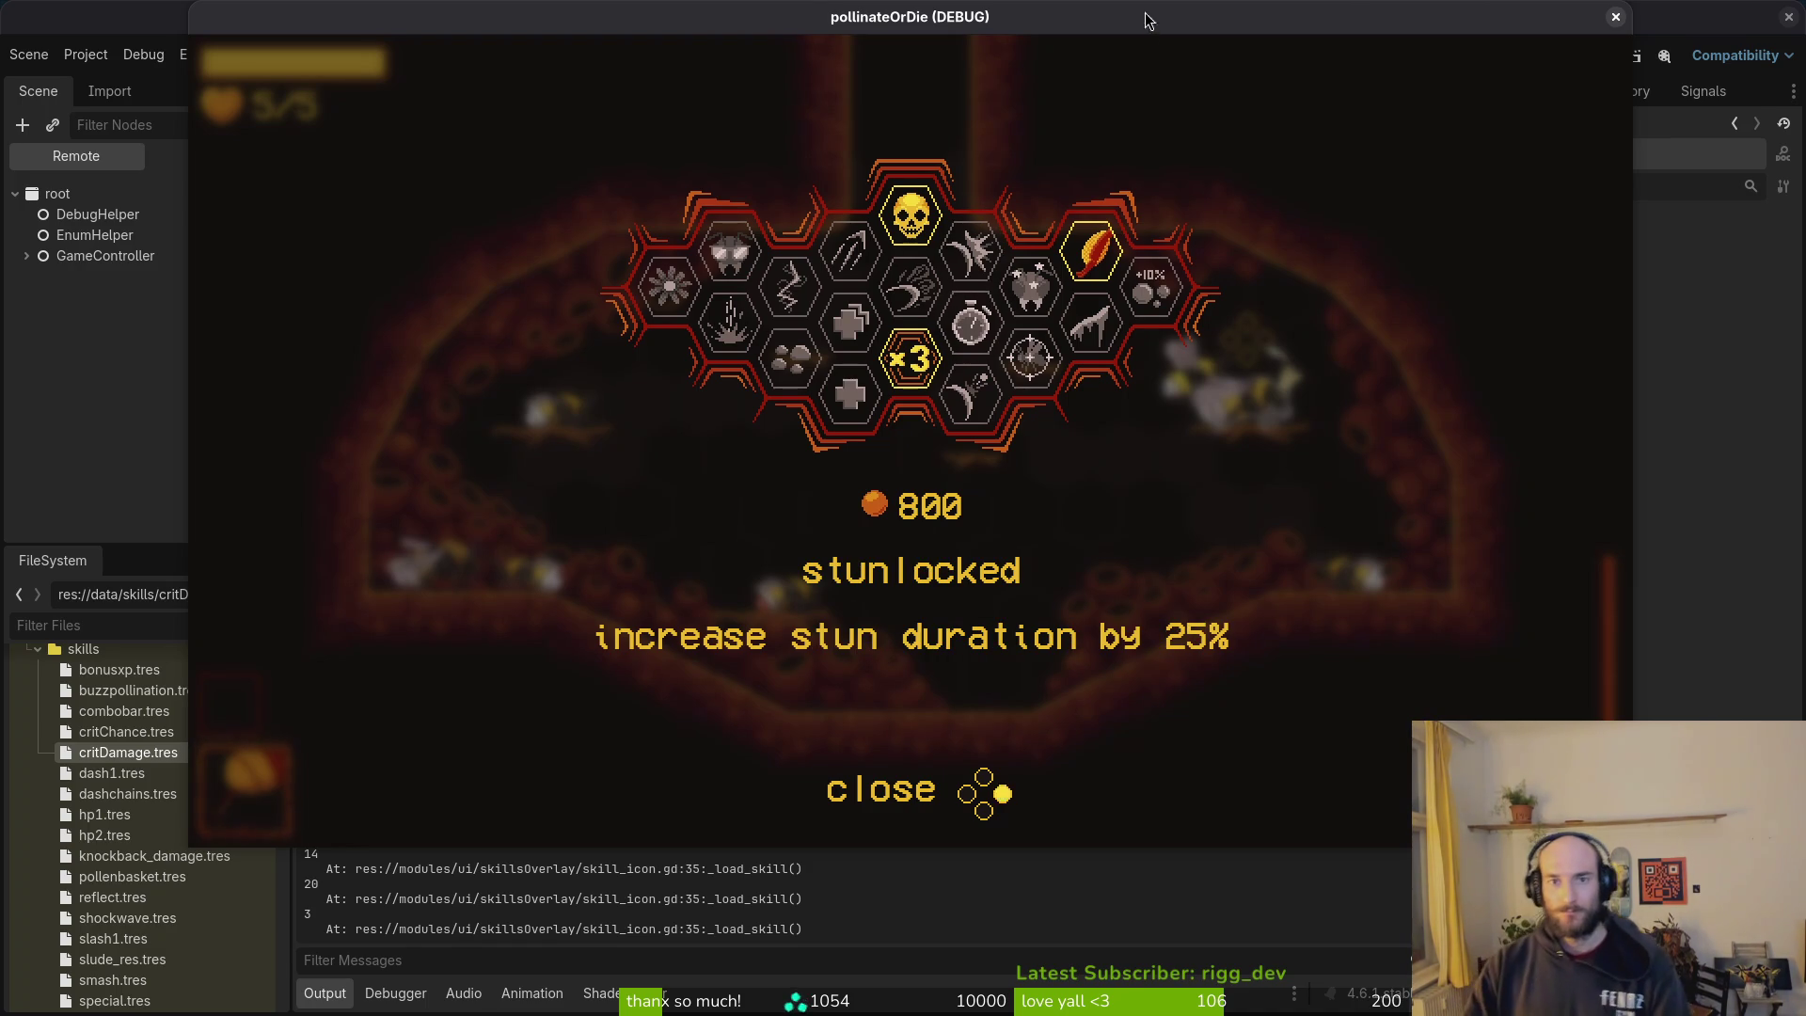
key("F8")
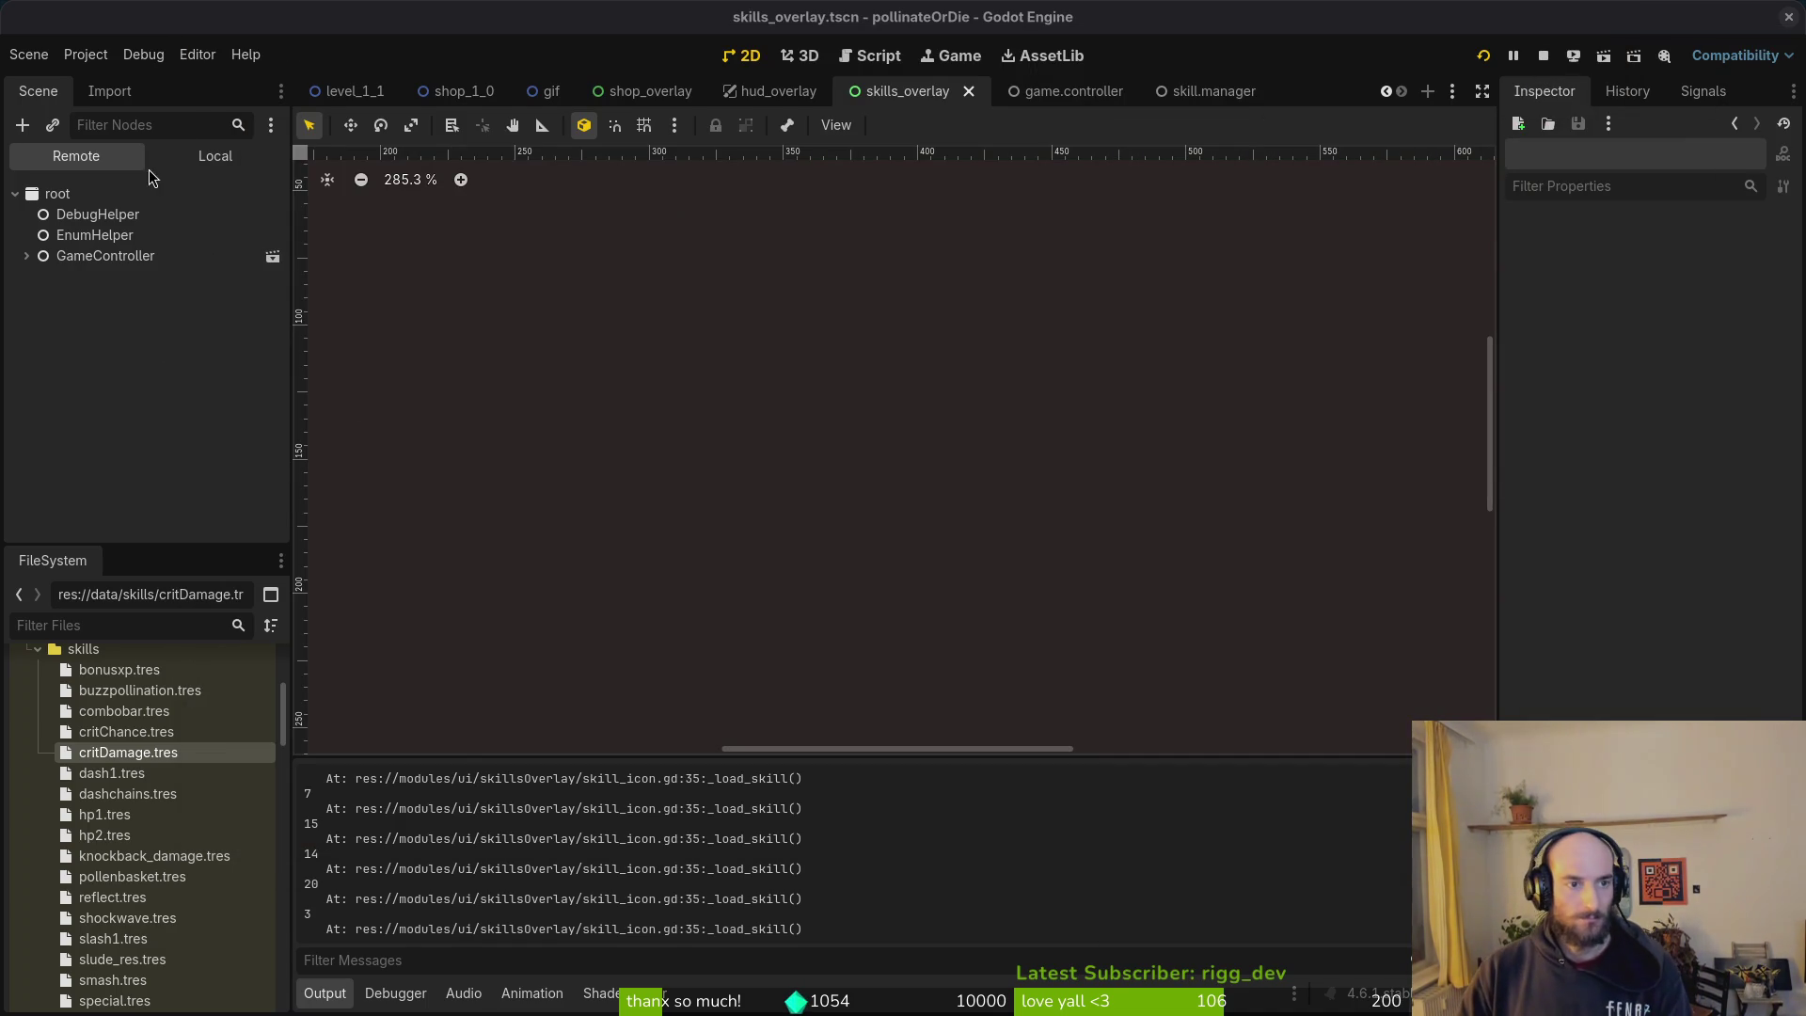
Step: Return to the local scene tree and inspect bonusxp, buzzpollination, combobar, critChance and critDamage resources
left_click(28, 259)
left_click(194, 153)
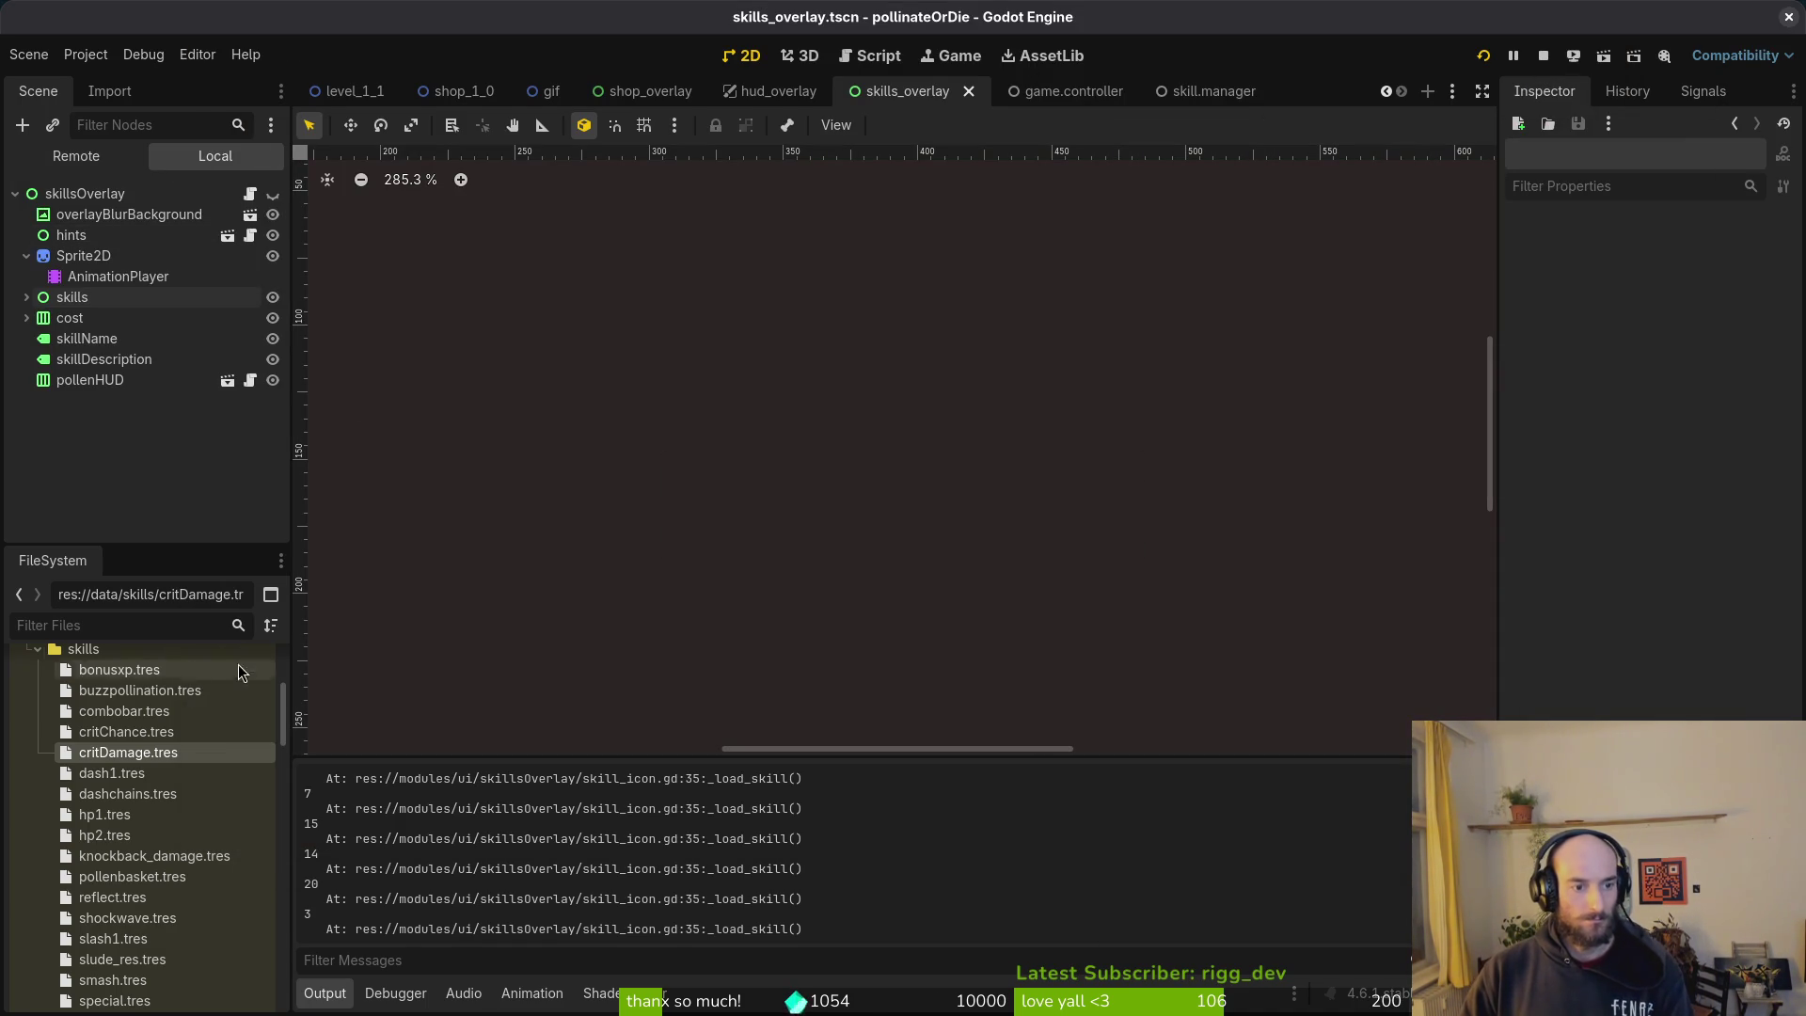
left_click(132, 672)
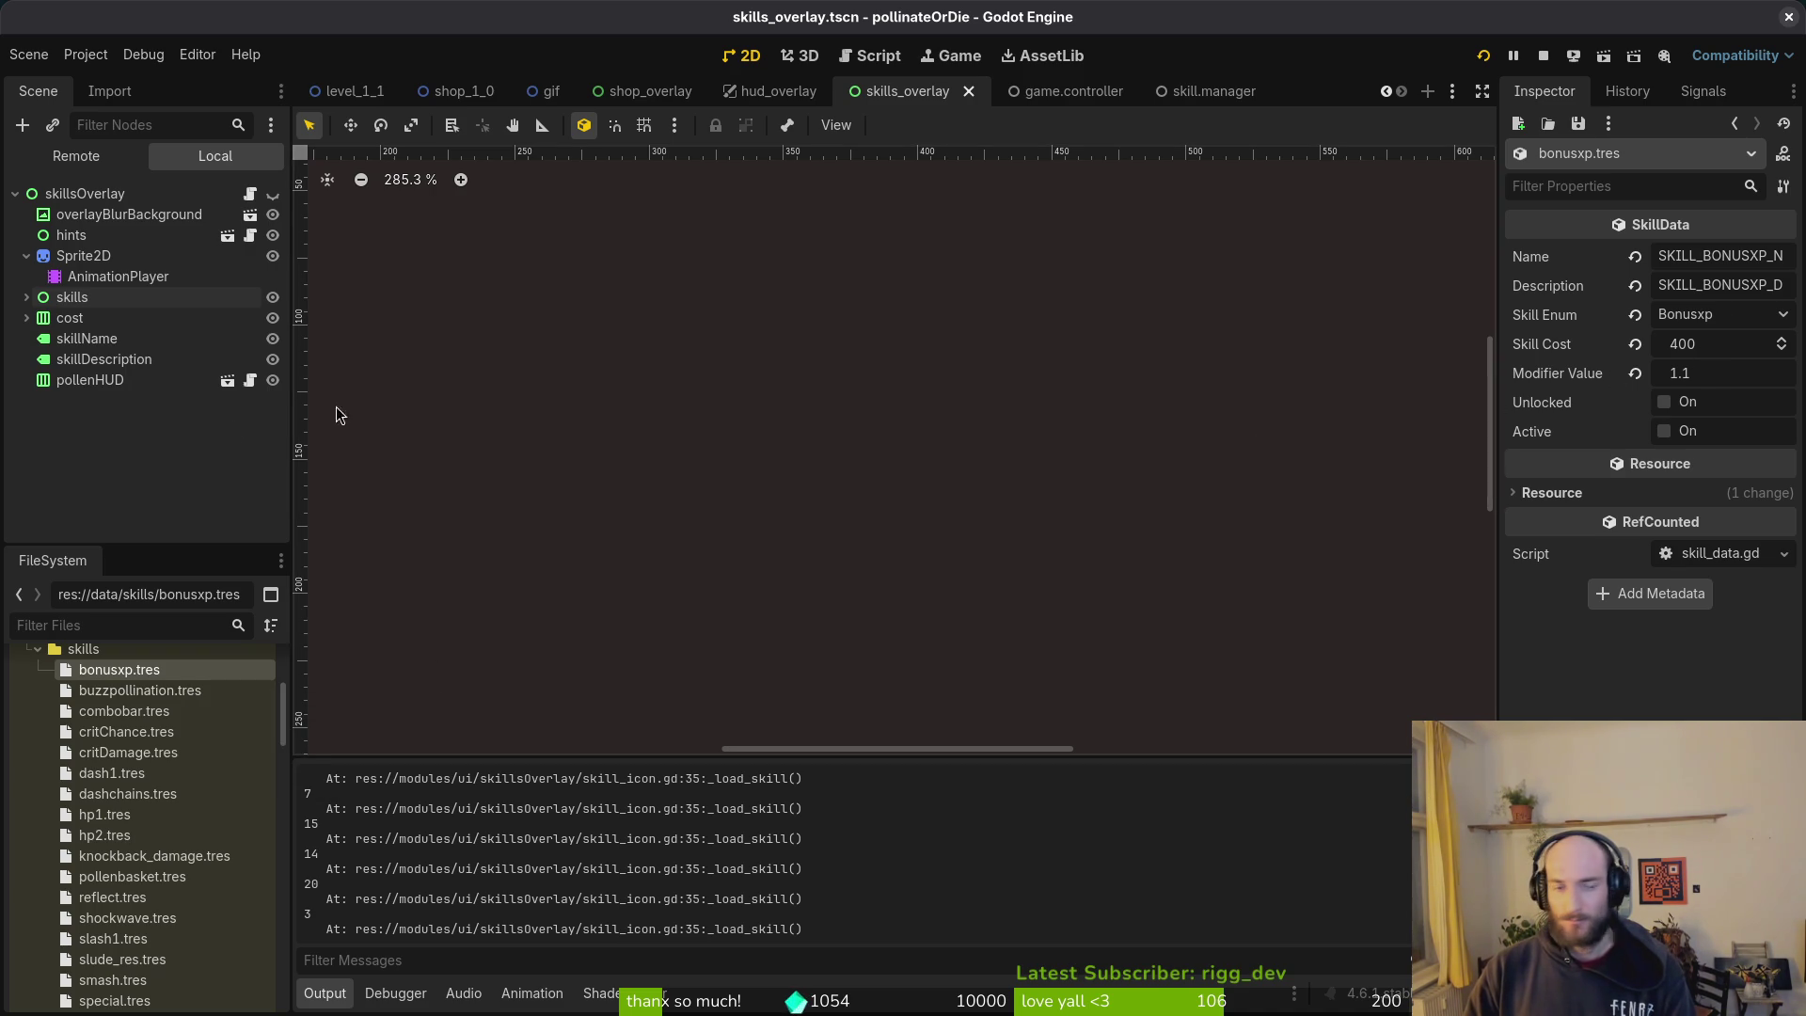
left_click(128, 694)
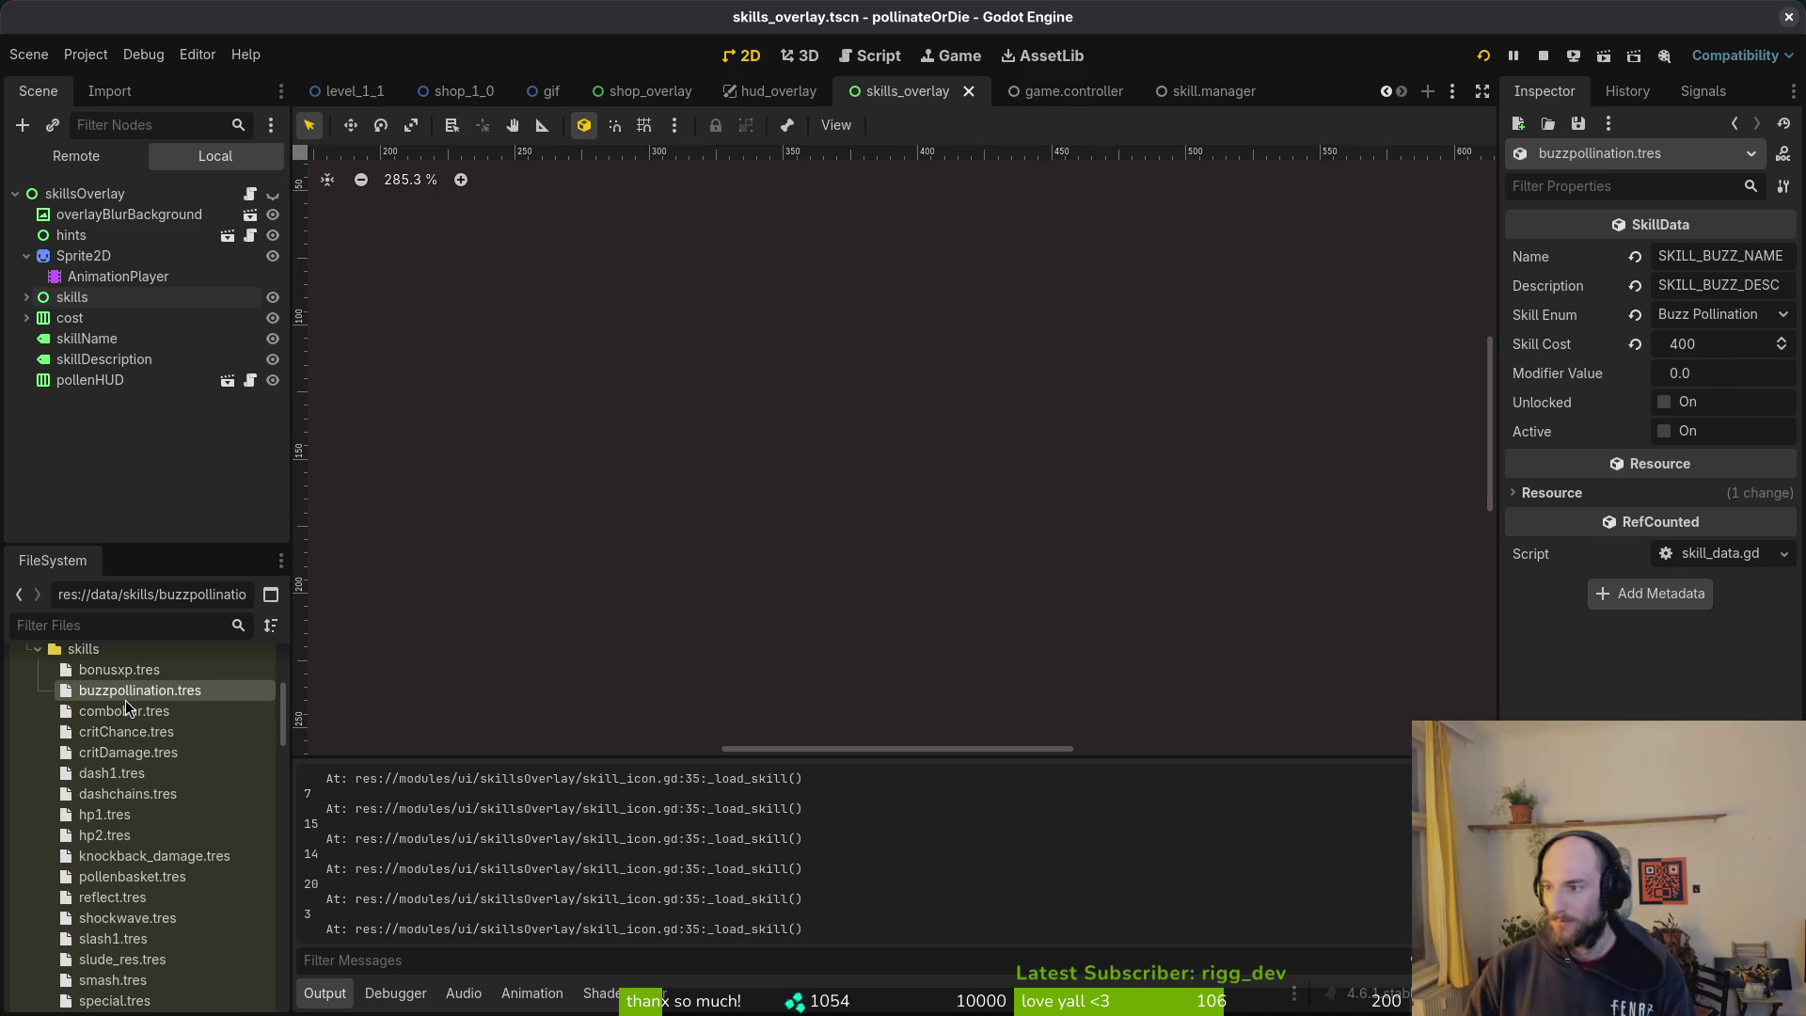
left_click(120, 713)
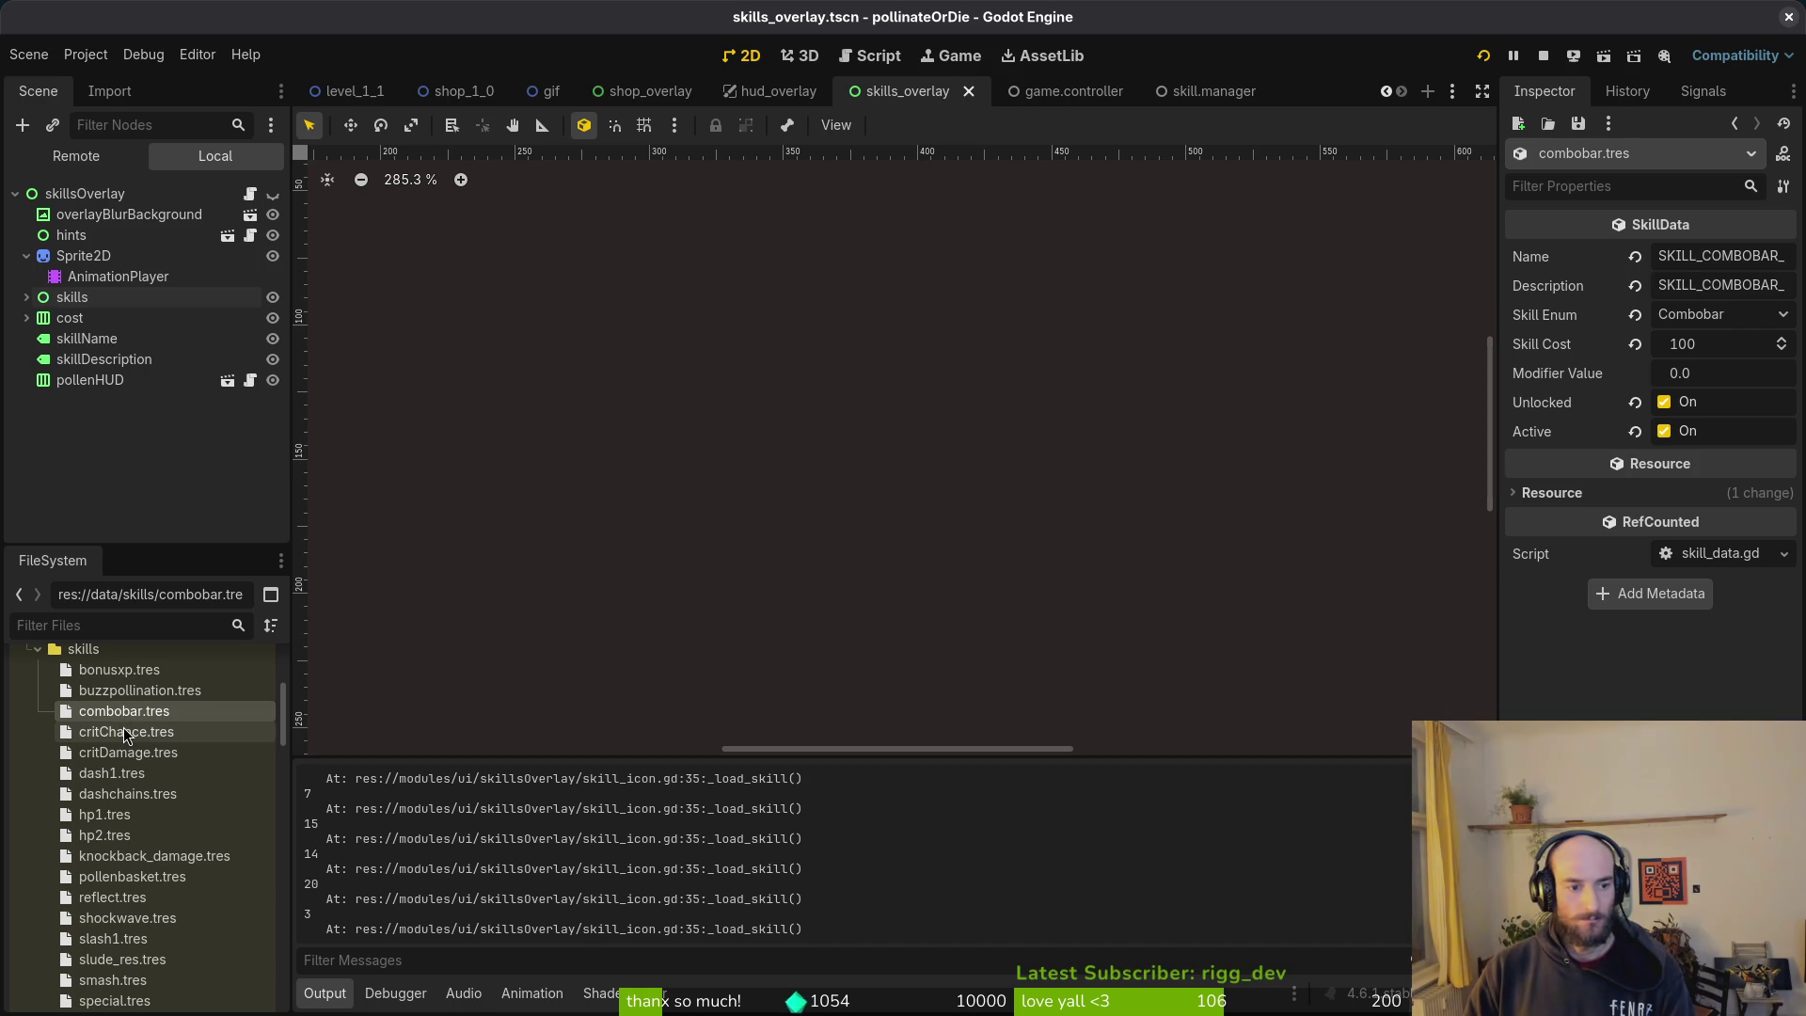
left_click(125, 733)
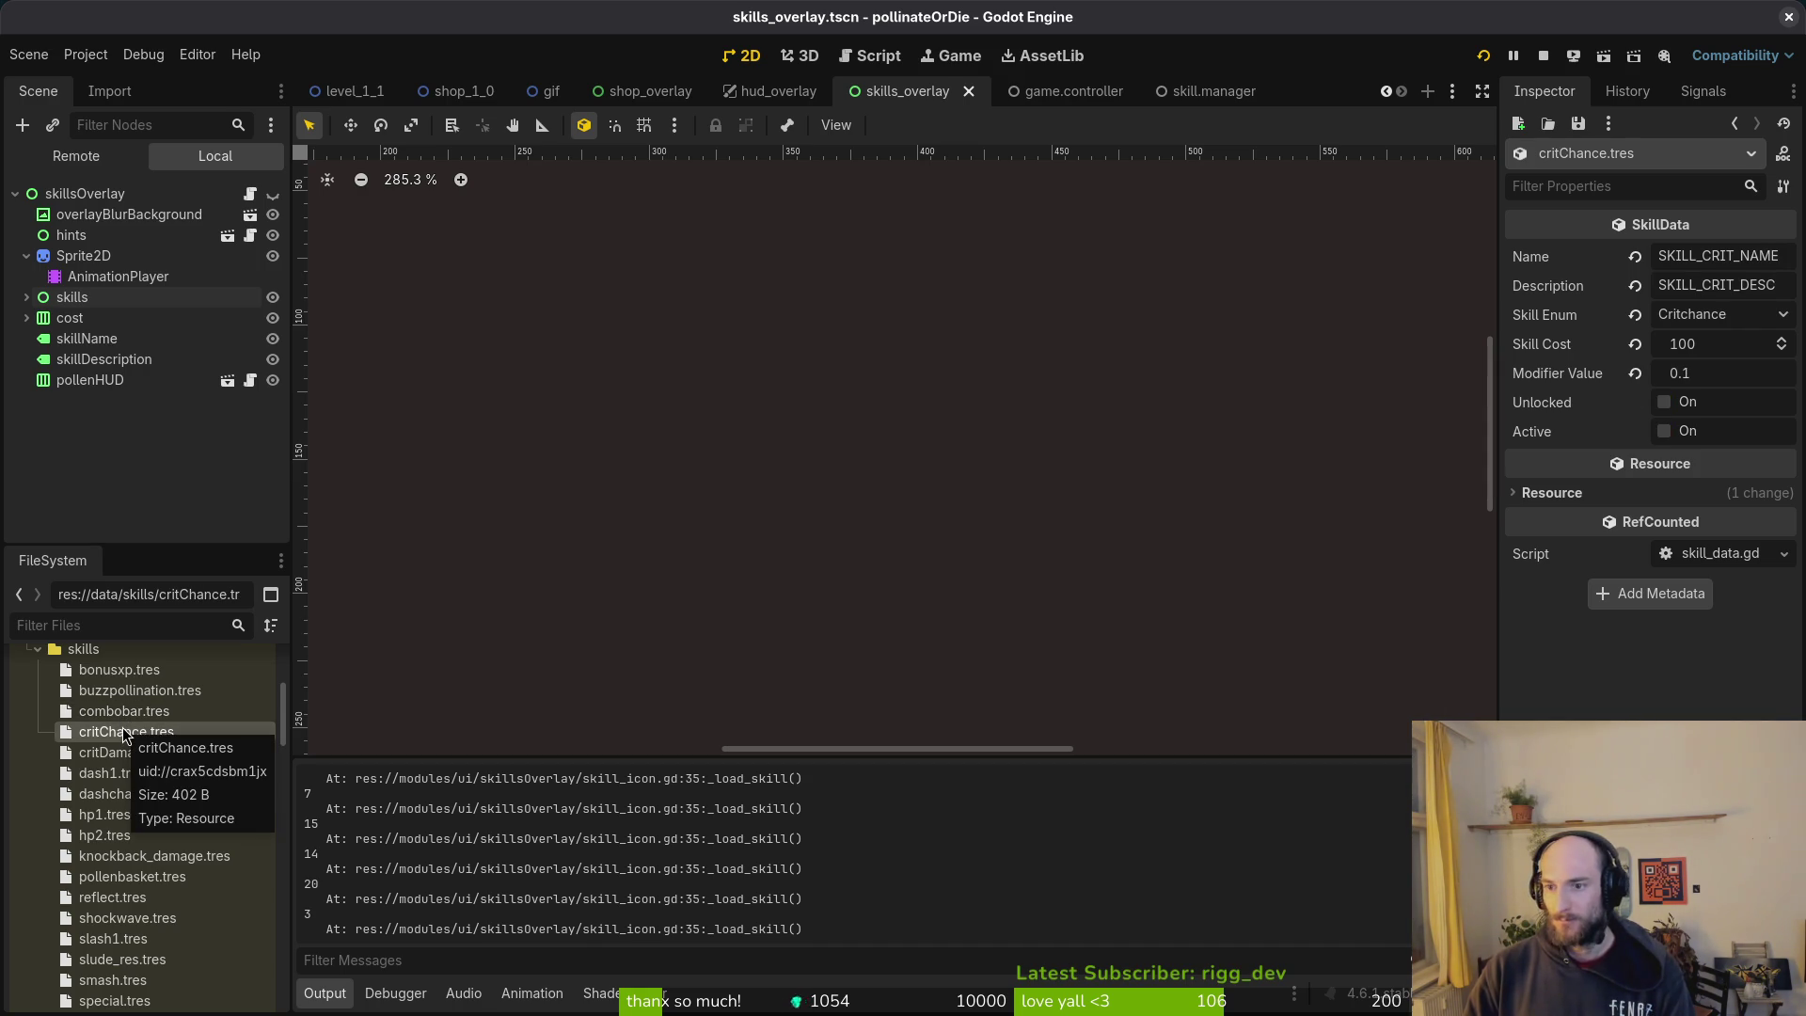
left_click(128, 752)
left_click(1727, 344)
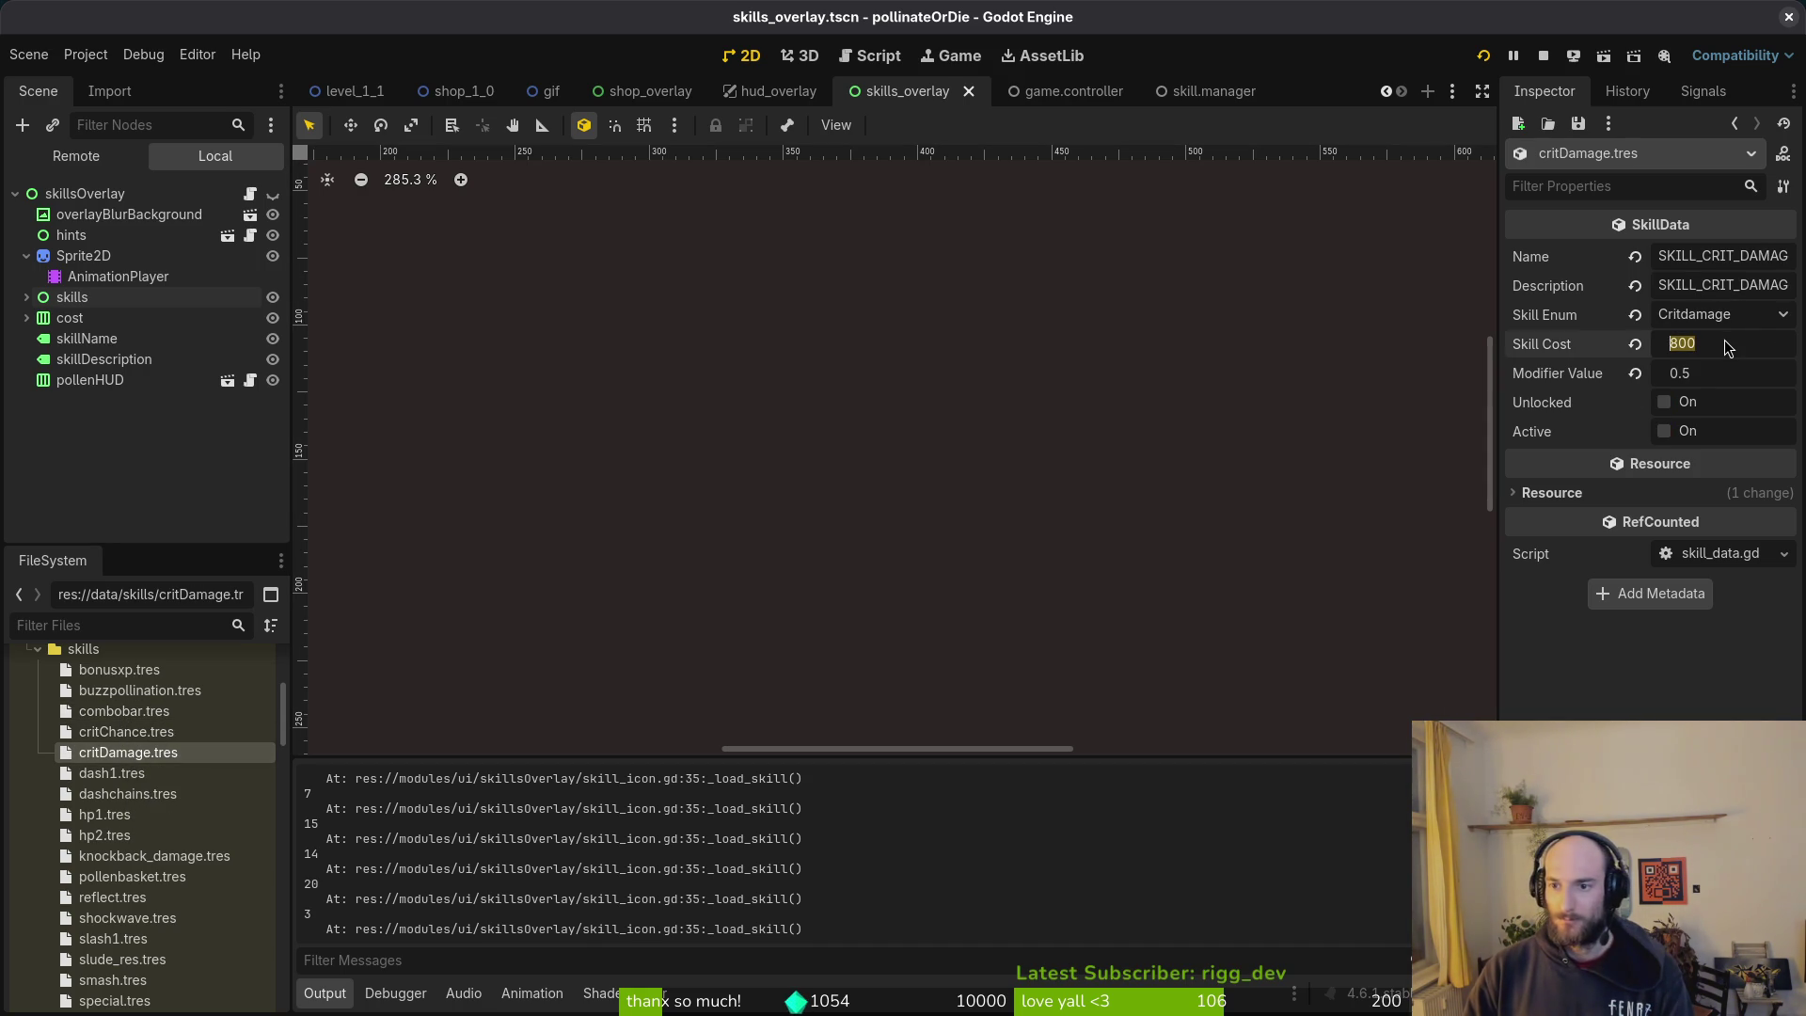
Step: Enter 200 as the critDamage skill cost, then review the dash1, dashchains and shockwave resources
type("200")
key("Return")
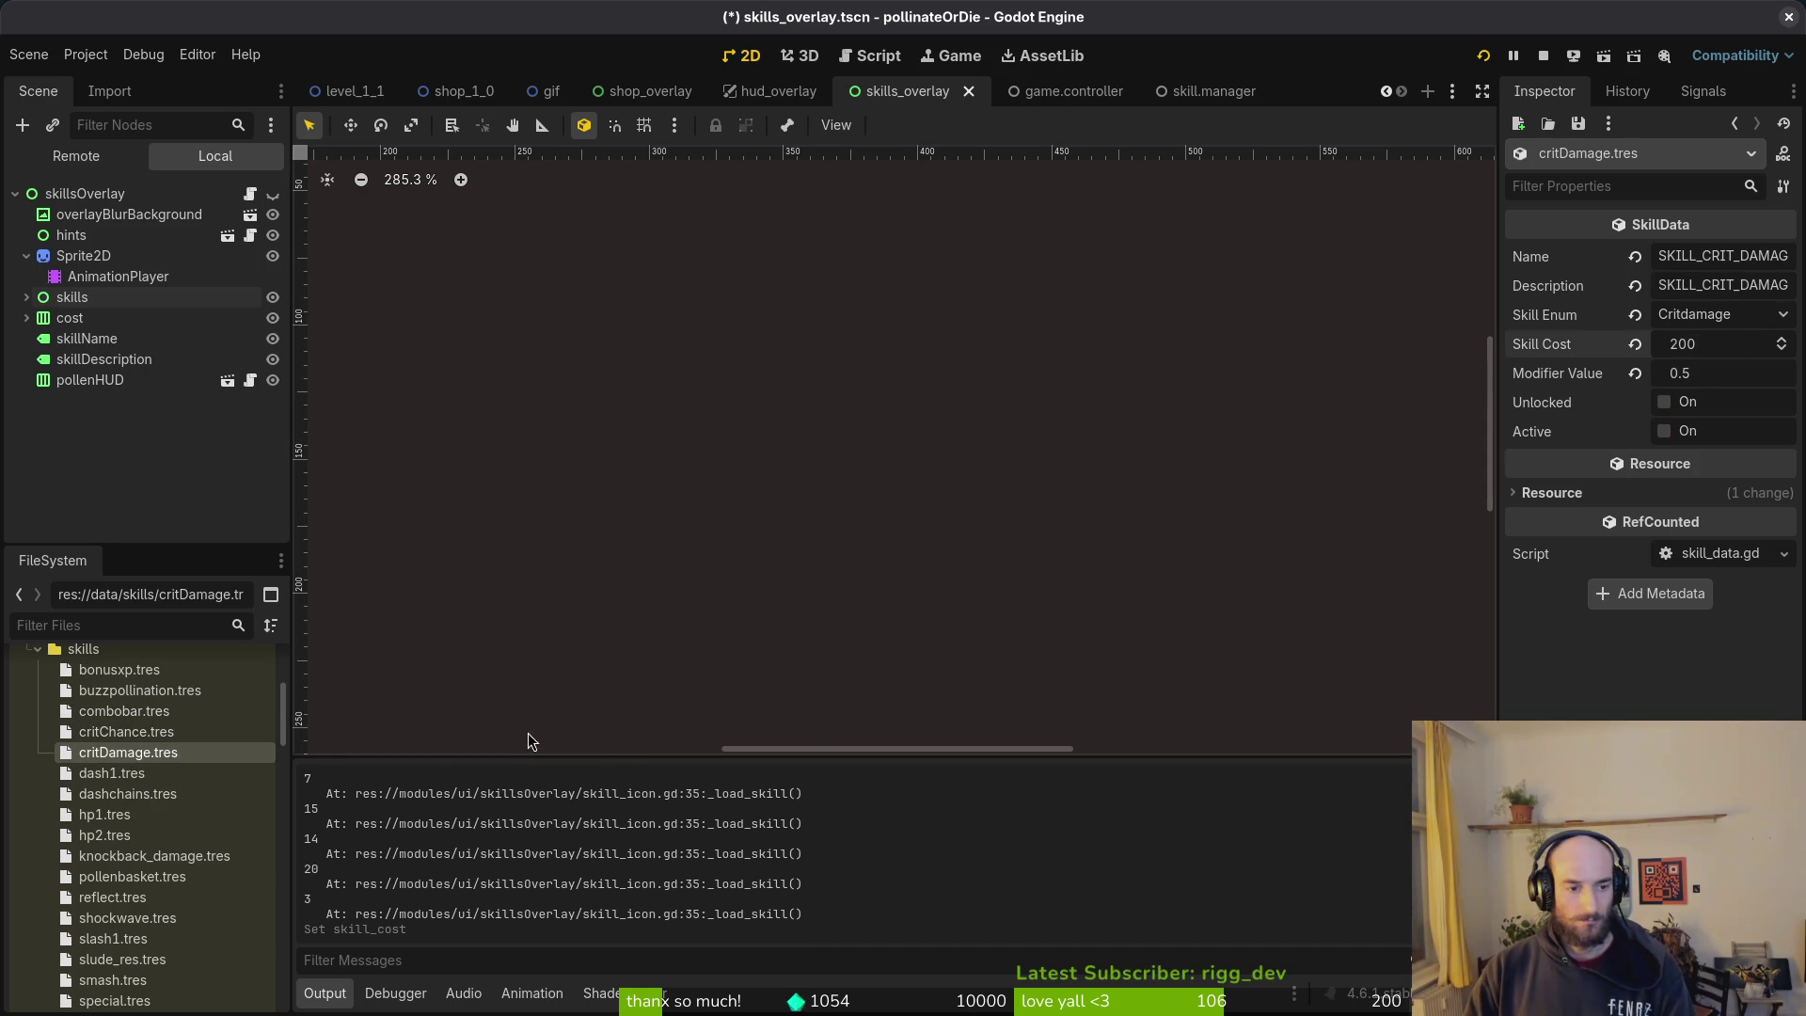
left_click(131, 774)
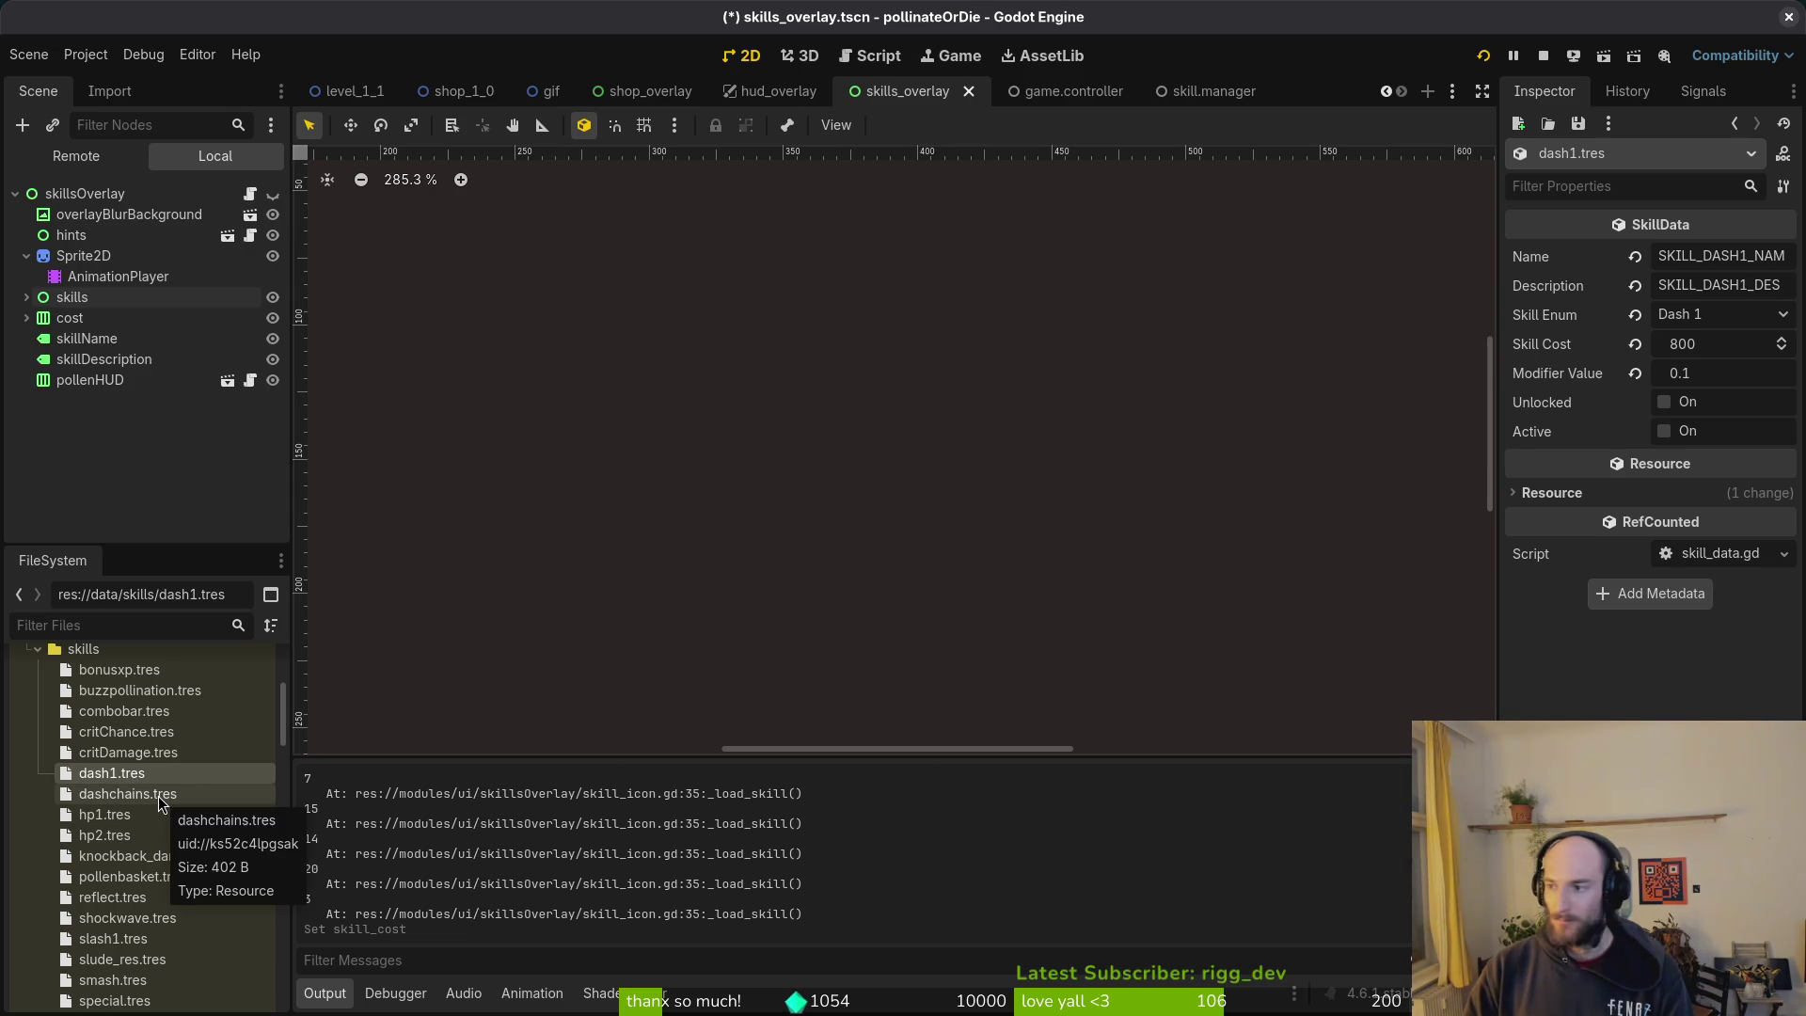
left_click(158, 796)
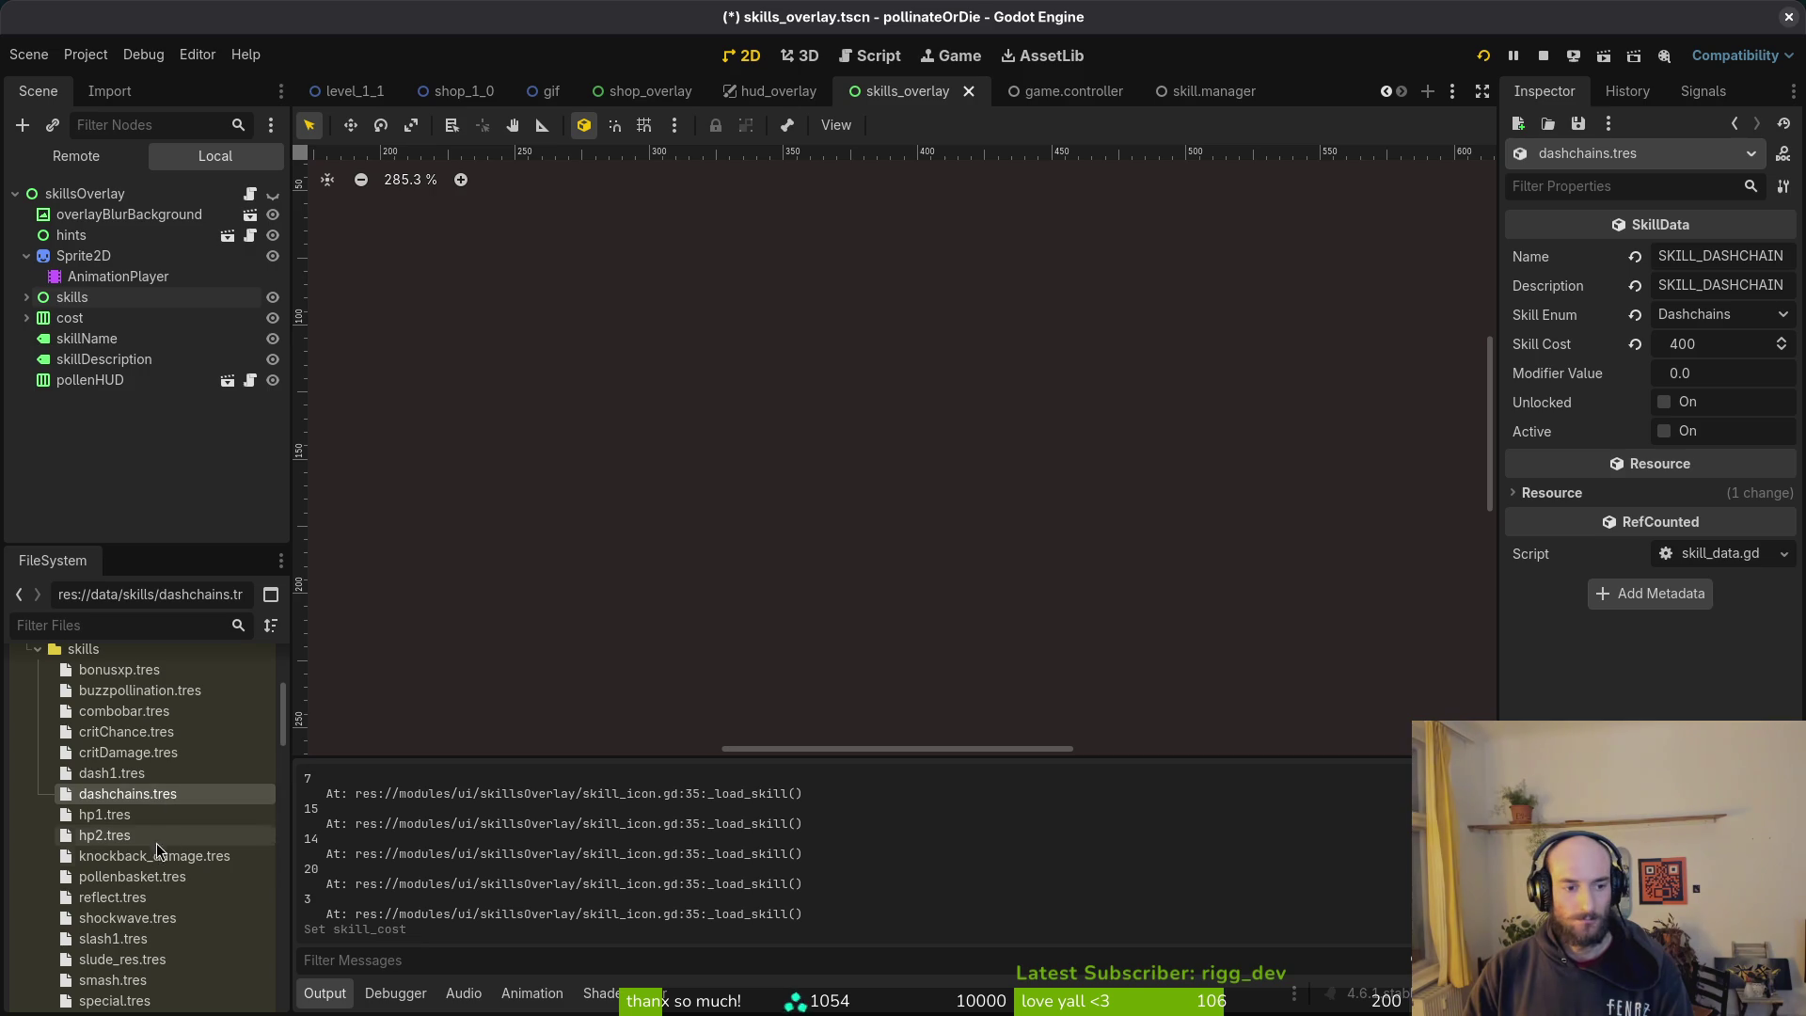
left_click(146, 919)
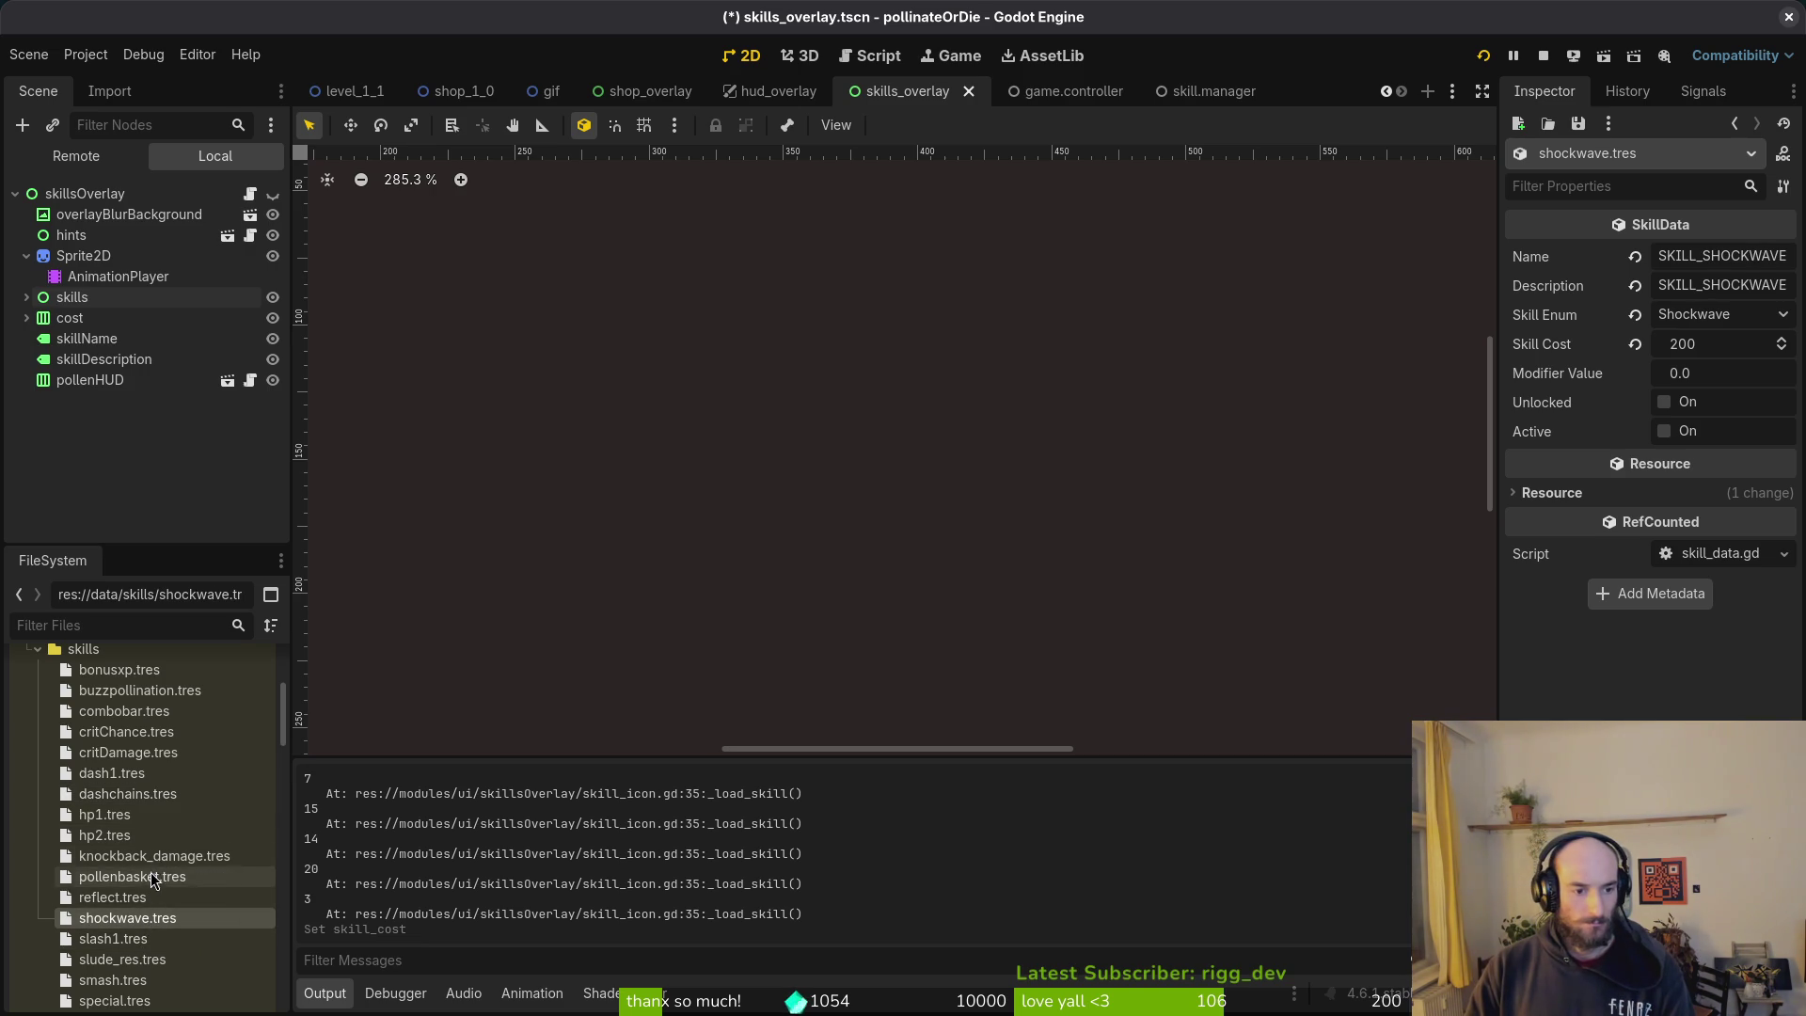
Step: Set the hp1 skill cost to 50
left_click(106, 816)
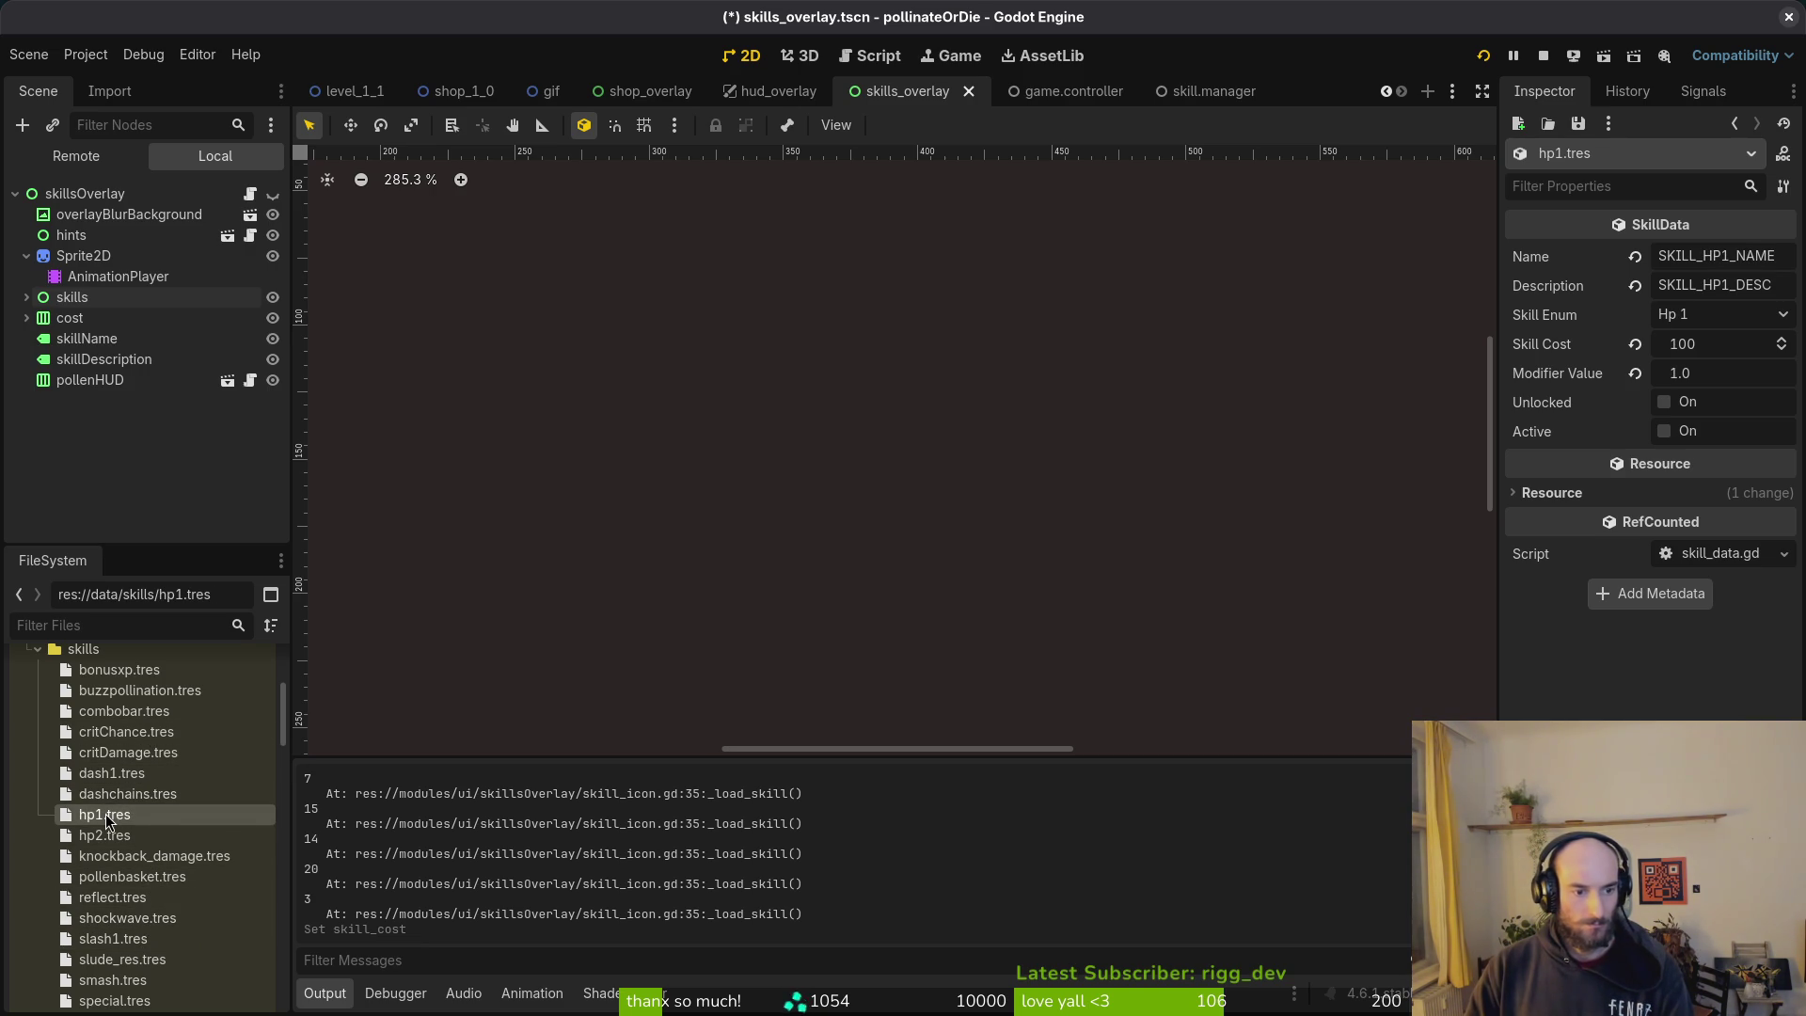
left_click(1741, 344)
type("50")
key("Return")
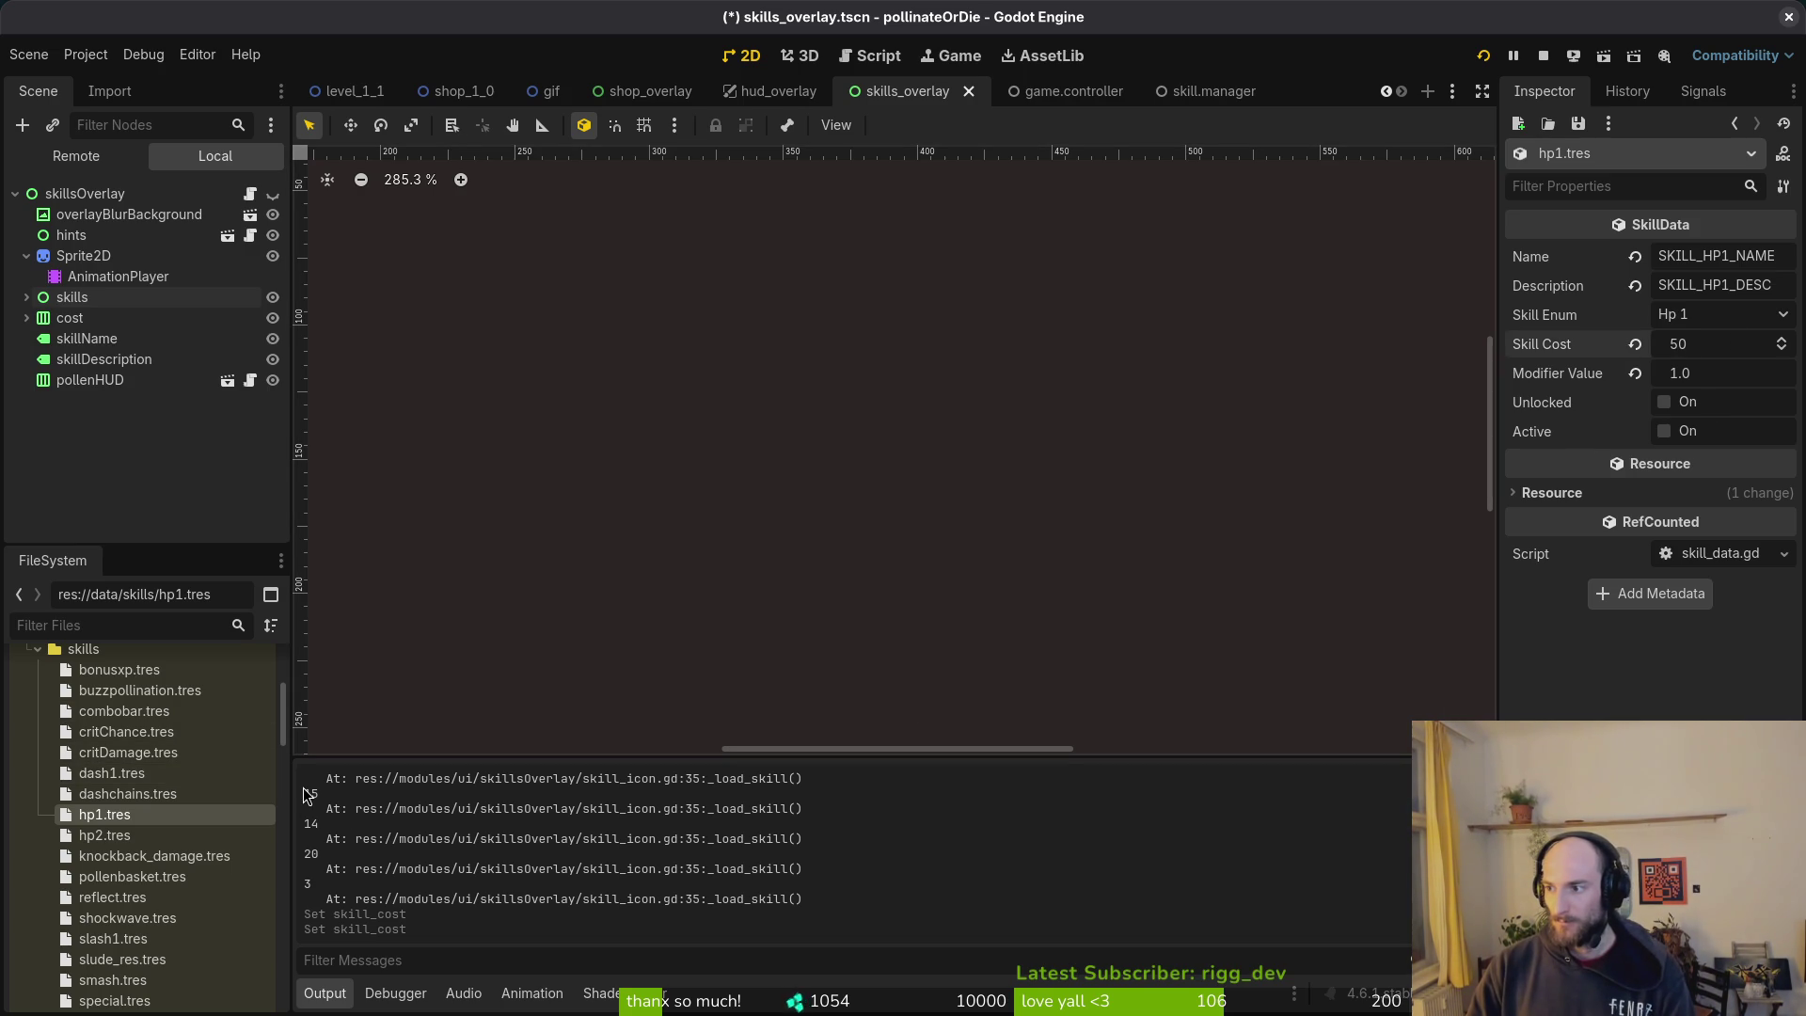
Step: Look over the hp2, knockback damage, pollen basket and shockwave skill resources
left_click(104, 836)
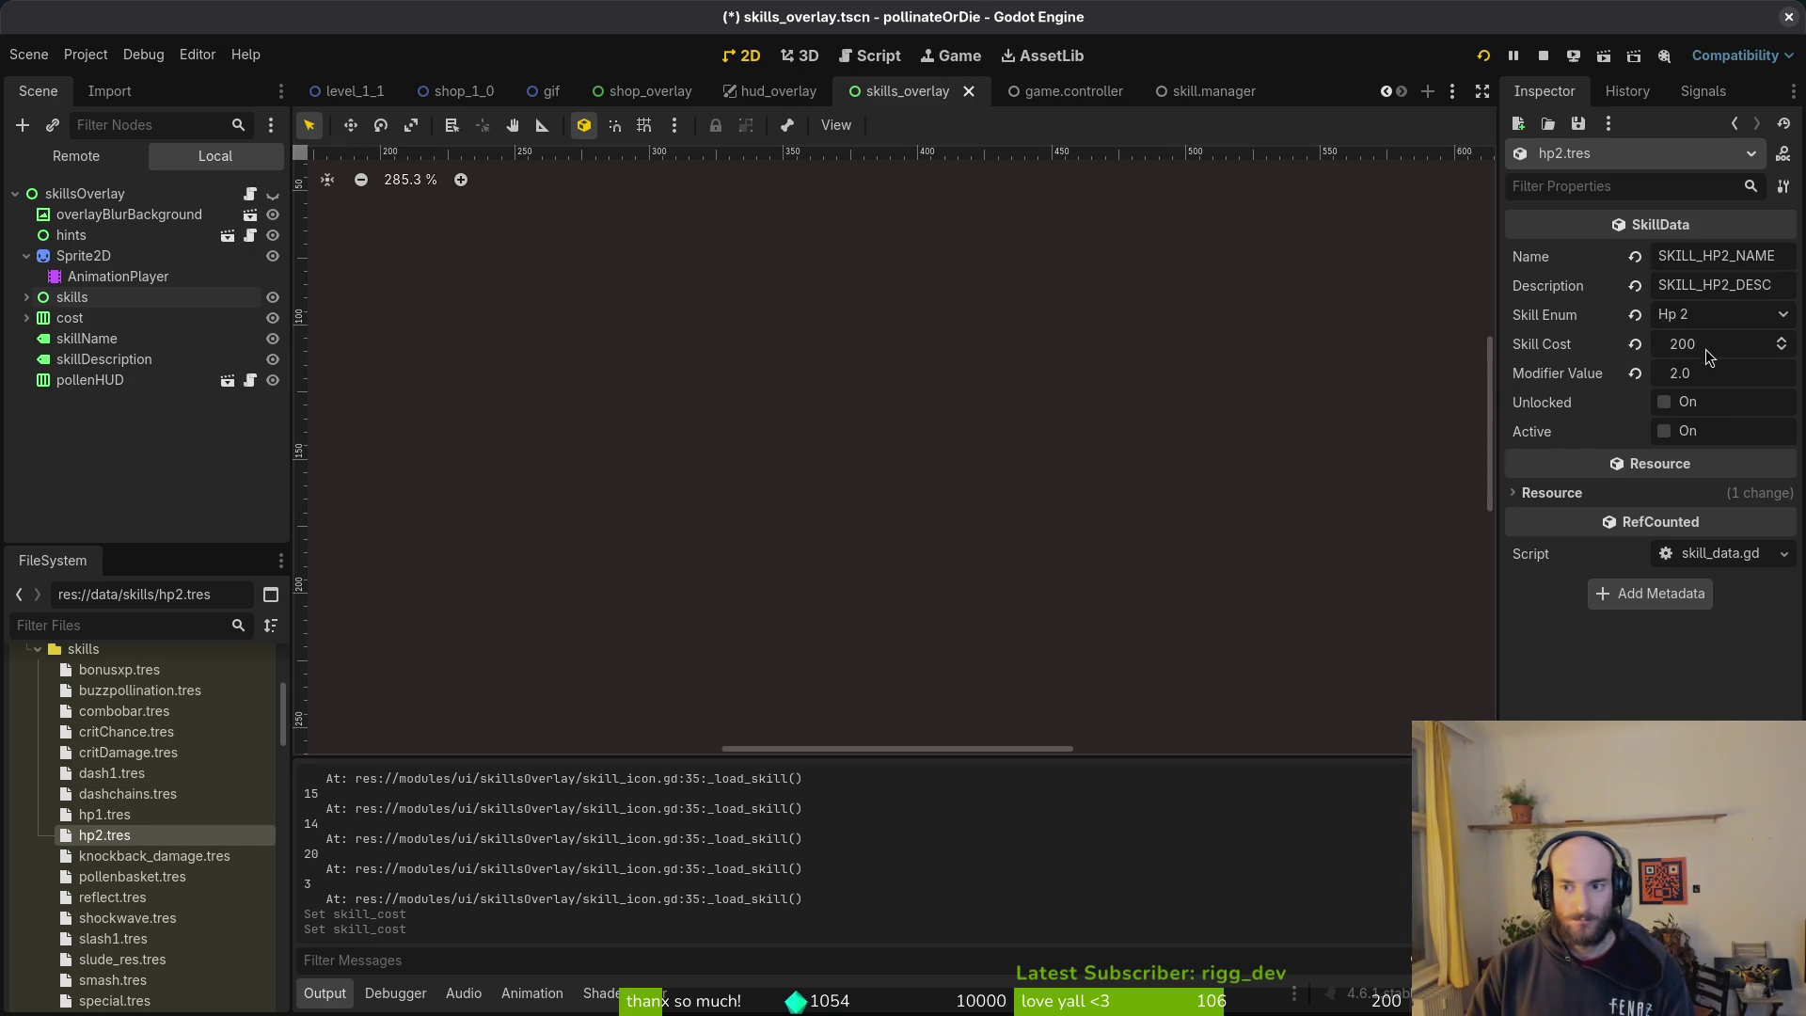
left_click(106, 858)
left_click(107, 833)
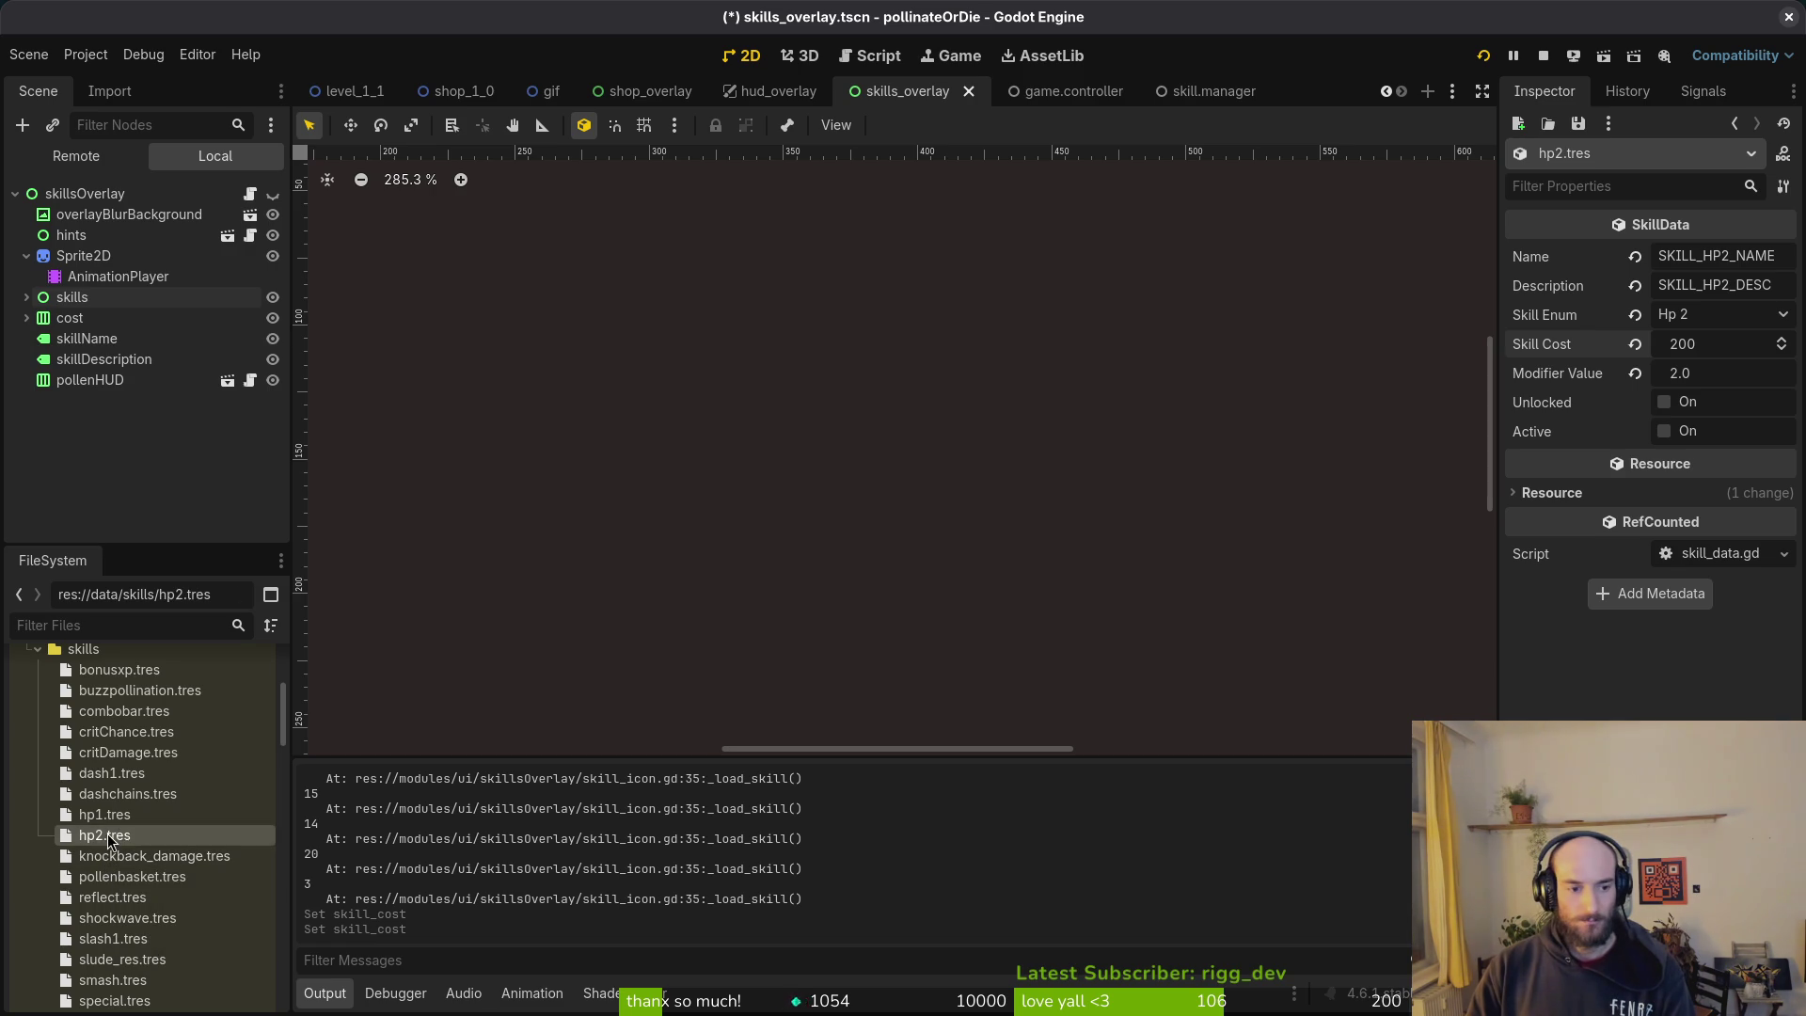
left_click(113, 814)
left_click(106, 837)
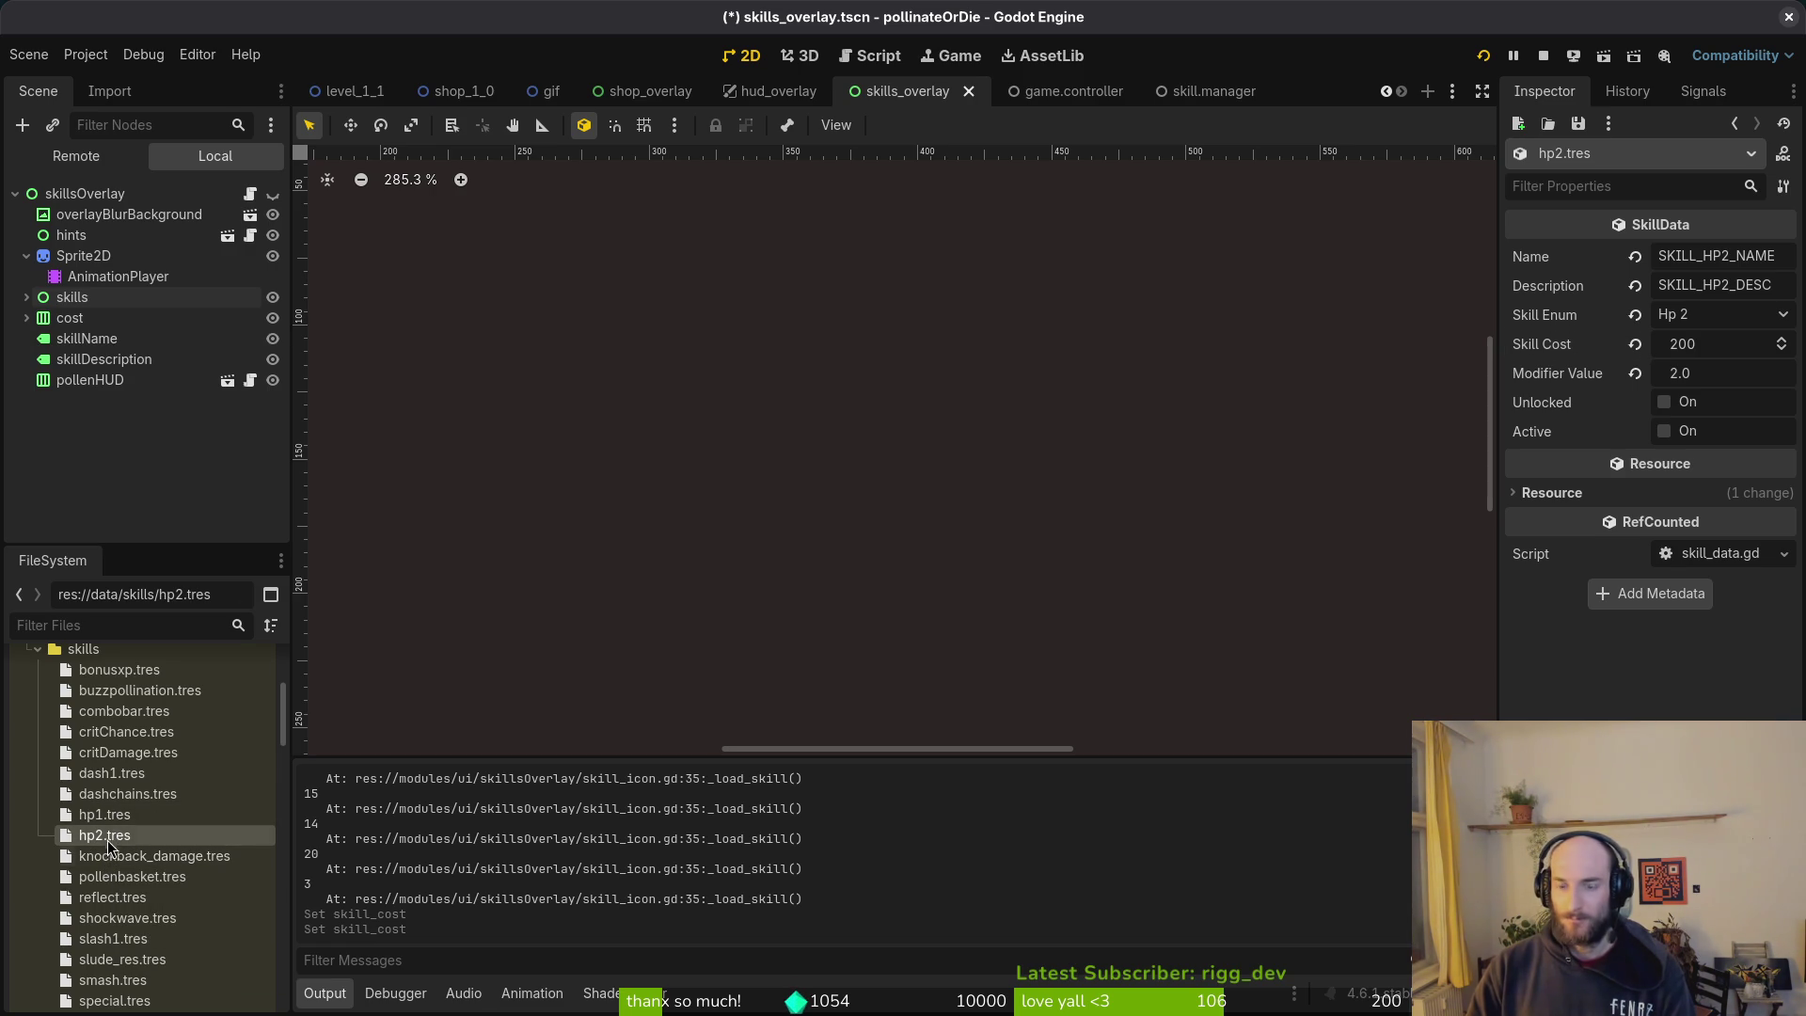
left_click(118, 856)
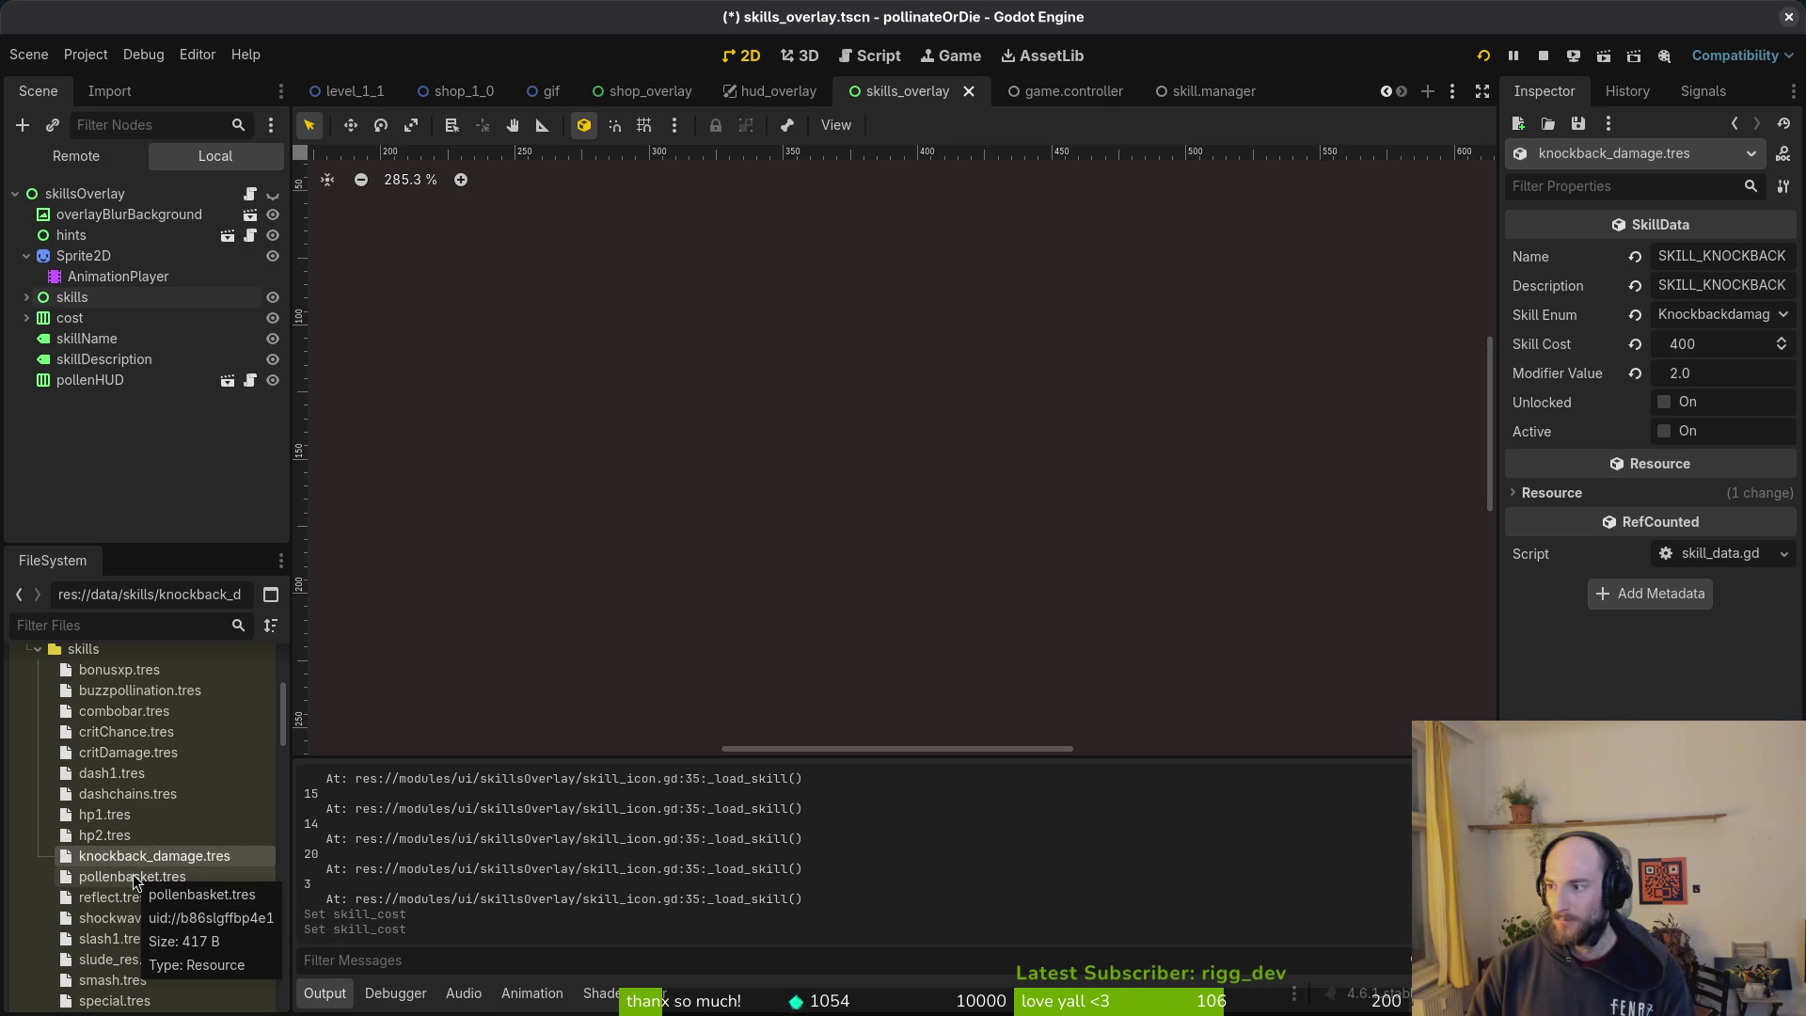
left_click(146, 879)
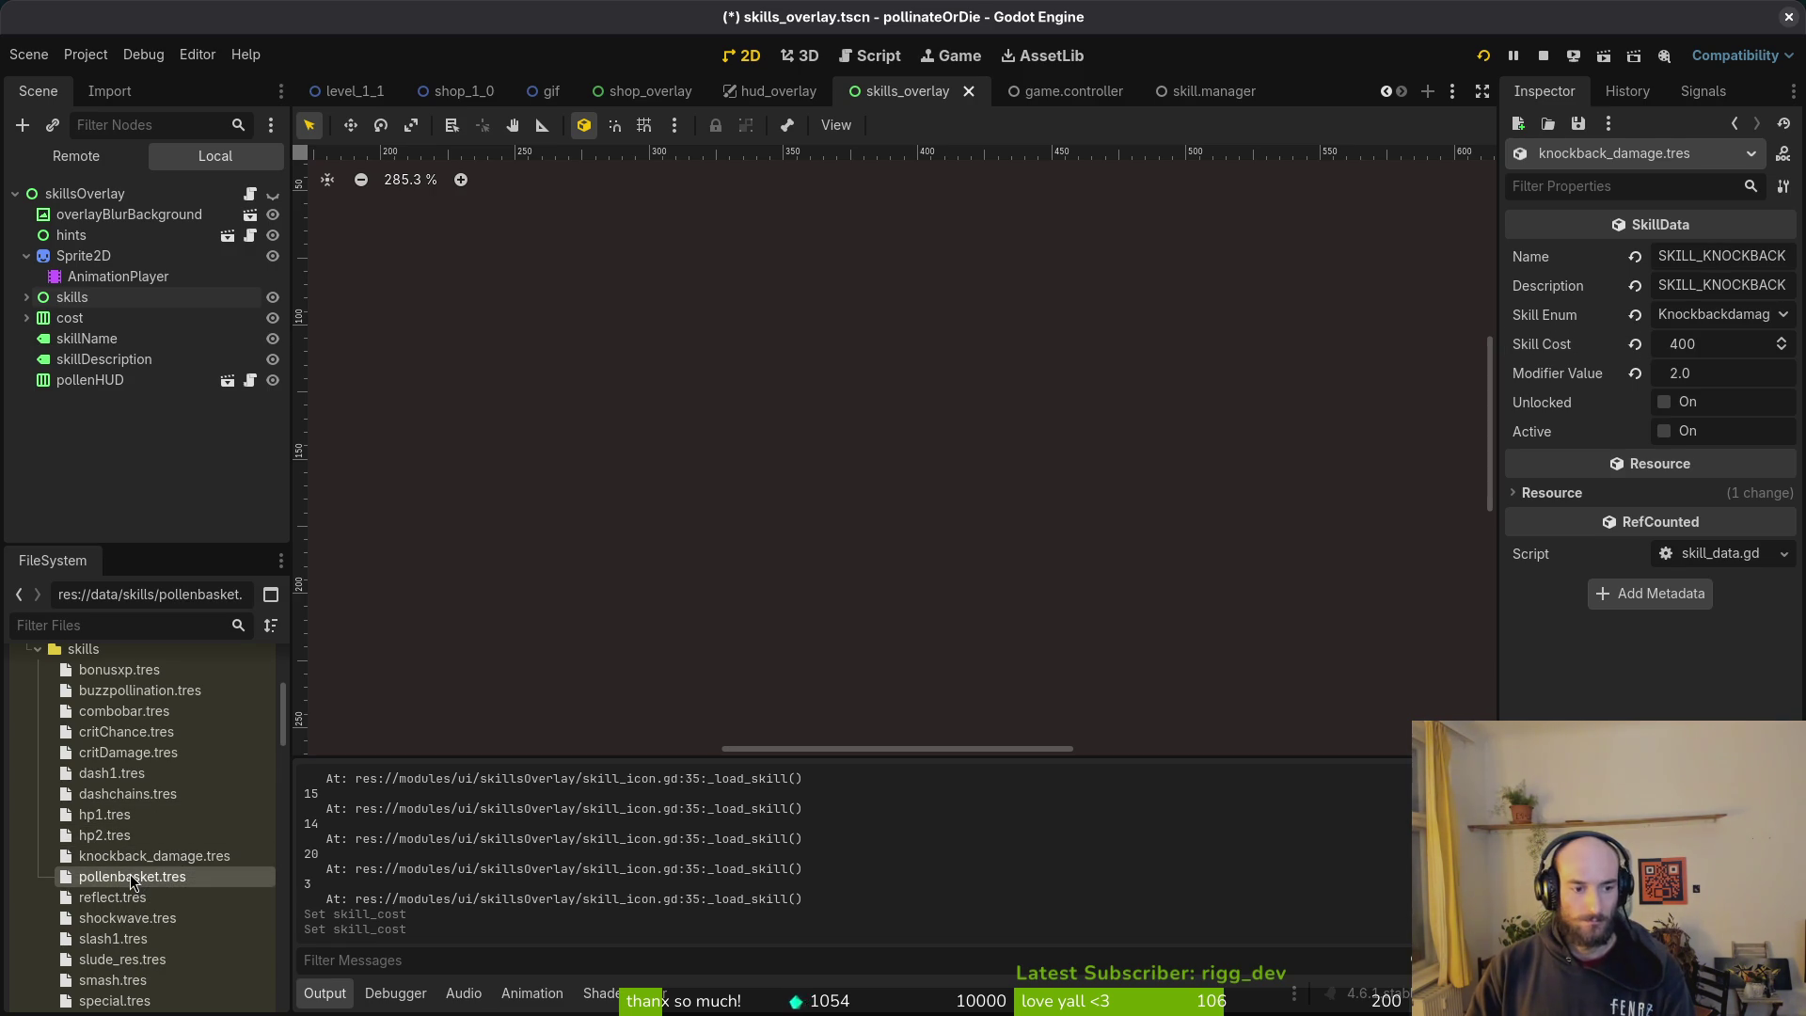
left_click(122, 922)
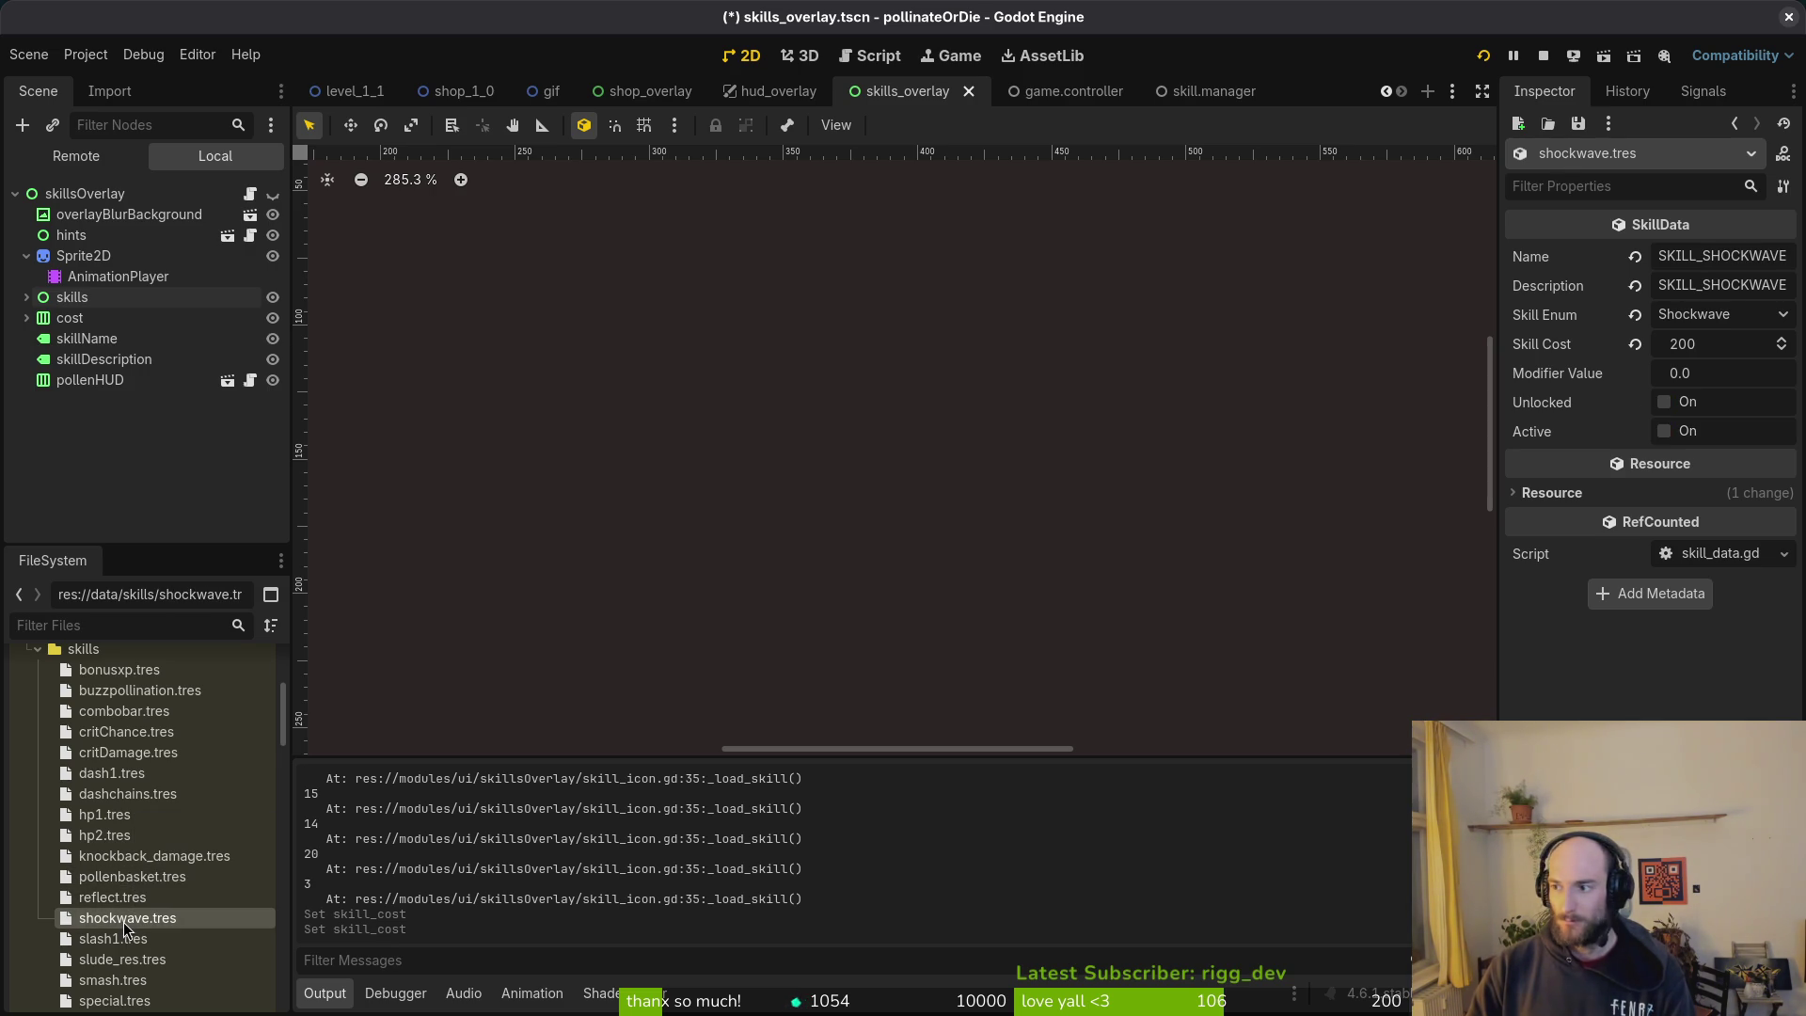
Step: Set the slash1 skill cost to 400 and sludge resistance to 100
left_click(131, 942)
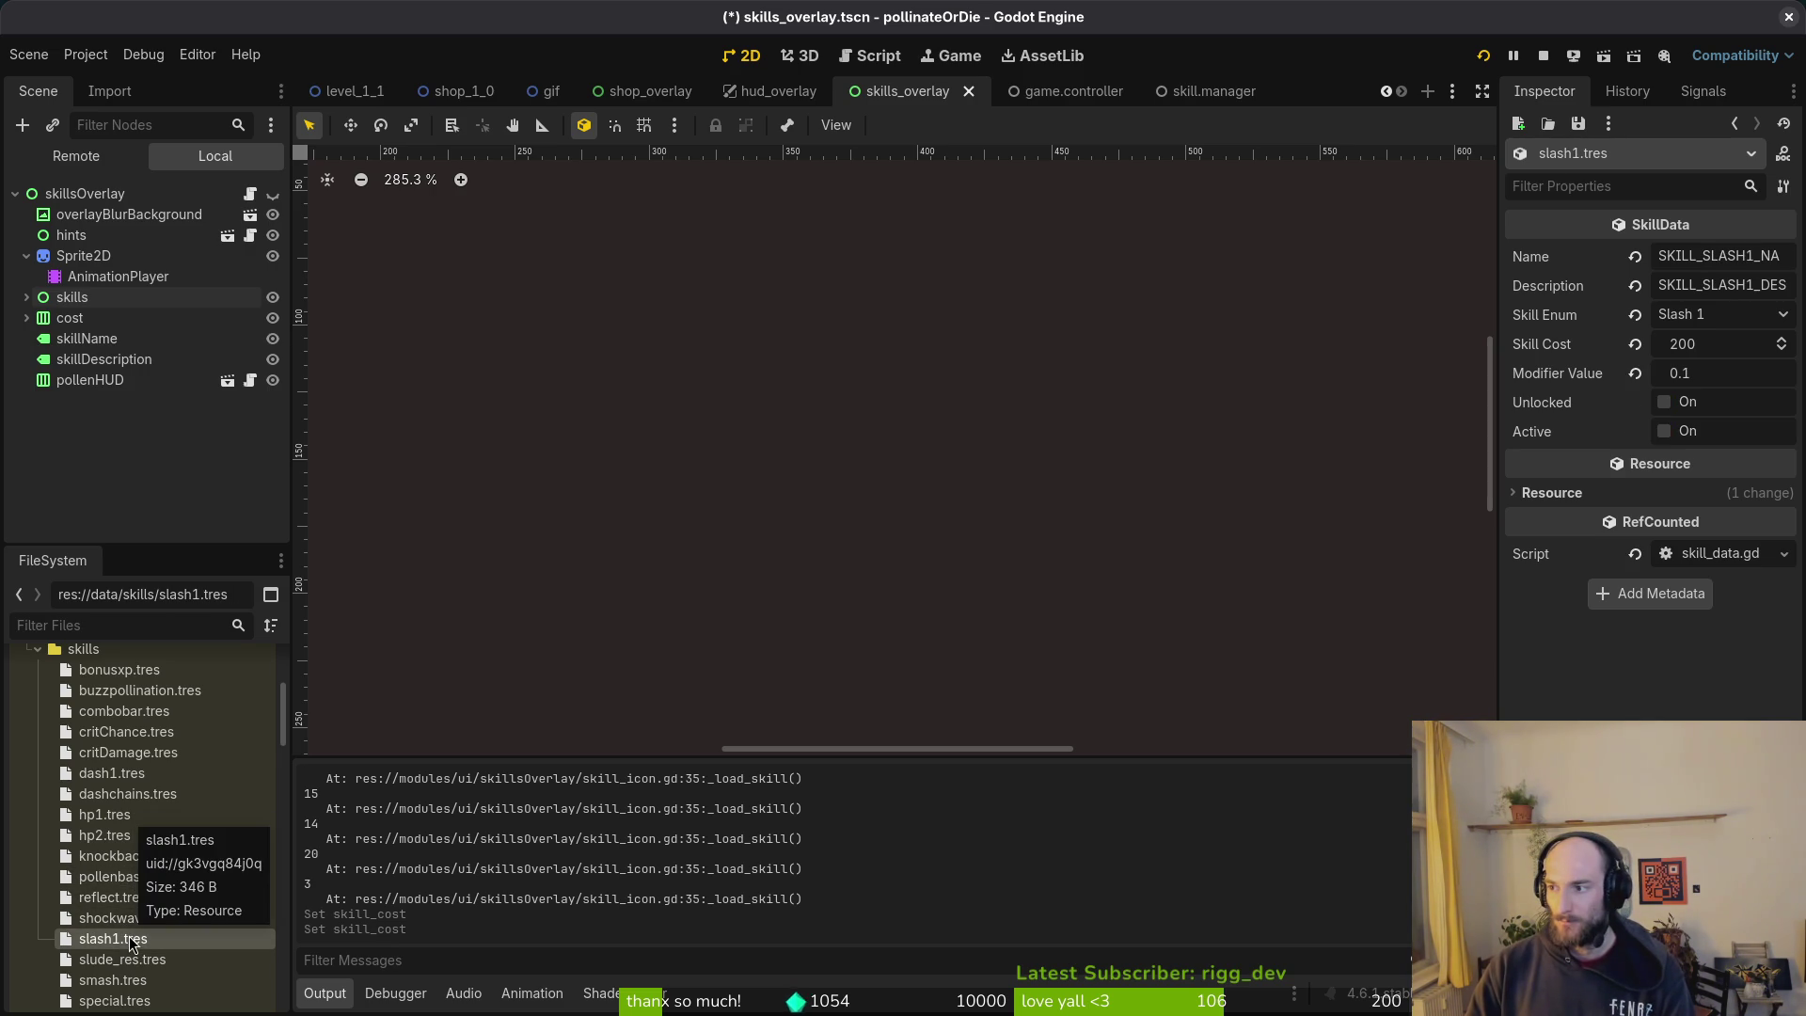
left_click(1719, 342)
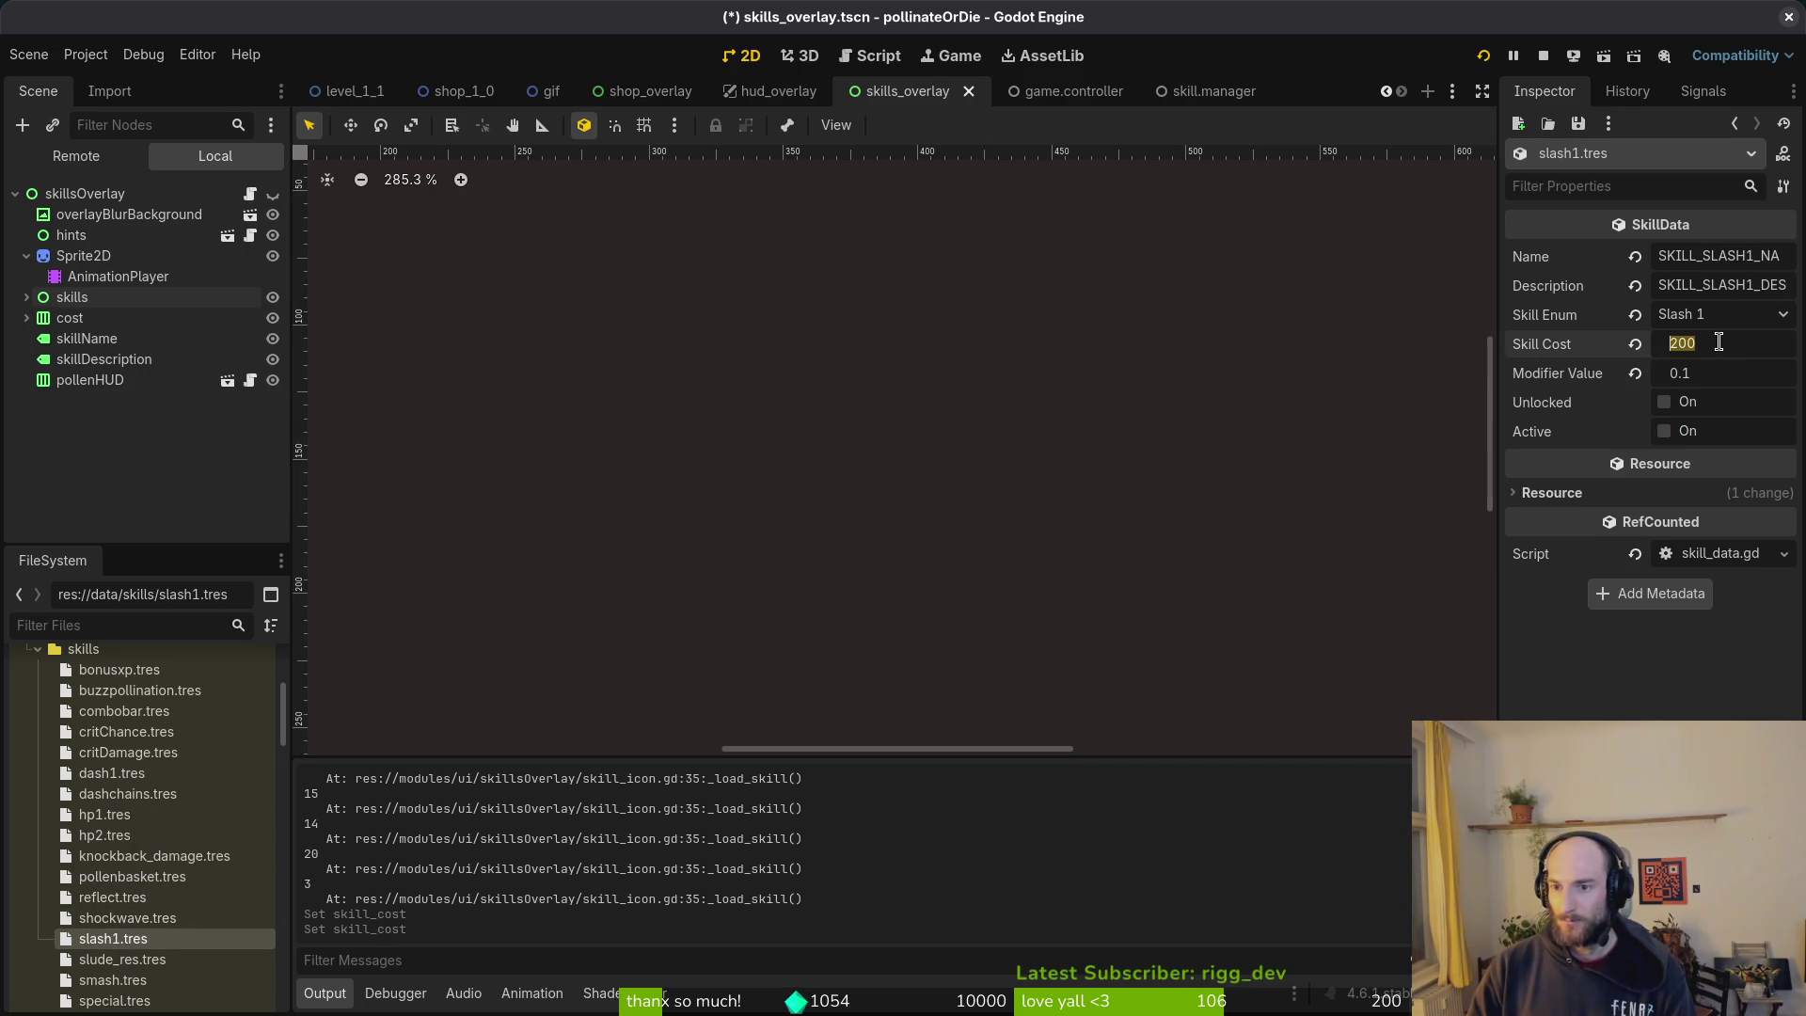
type("400")
key("Return")
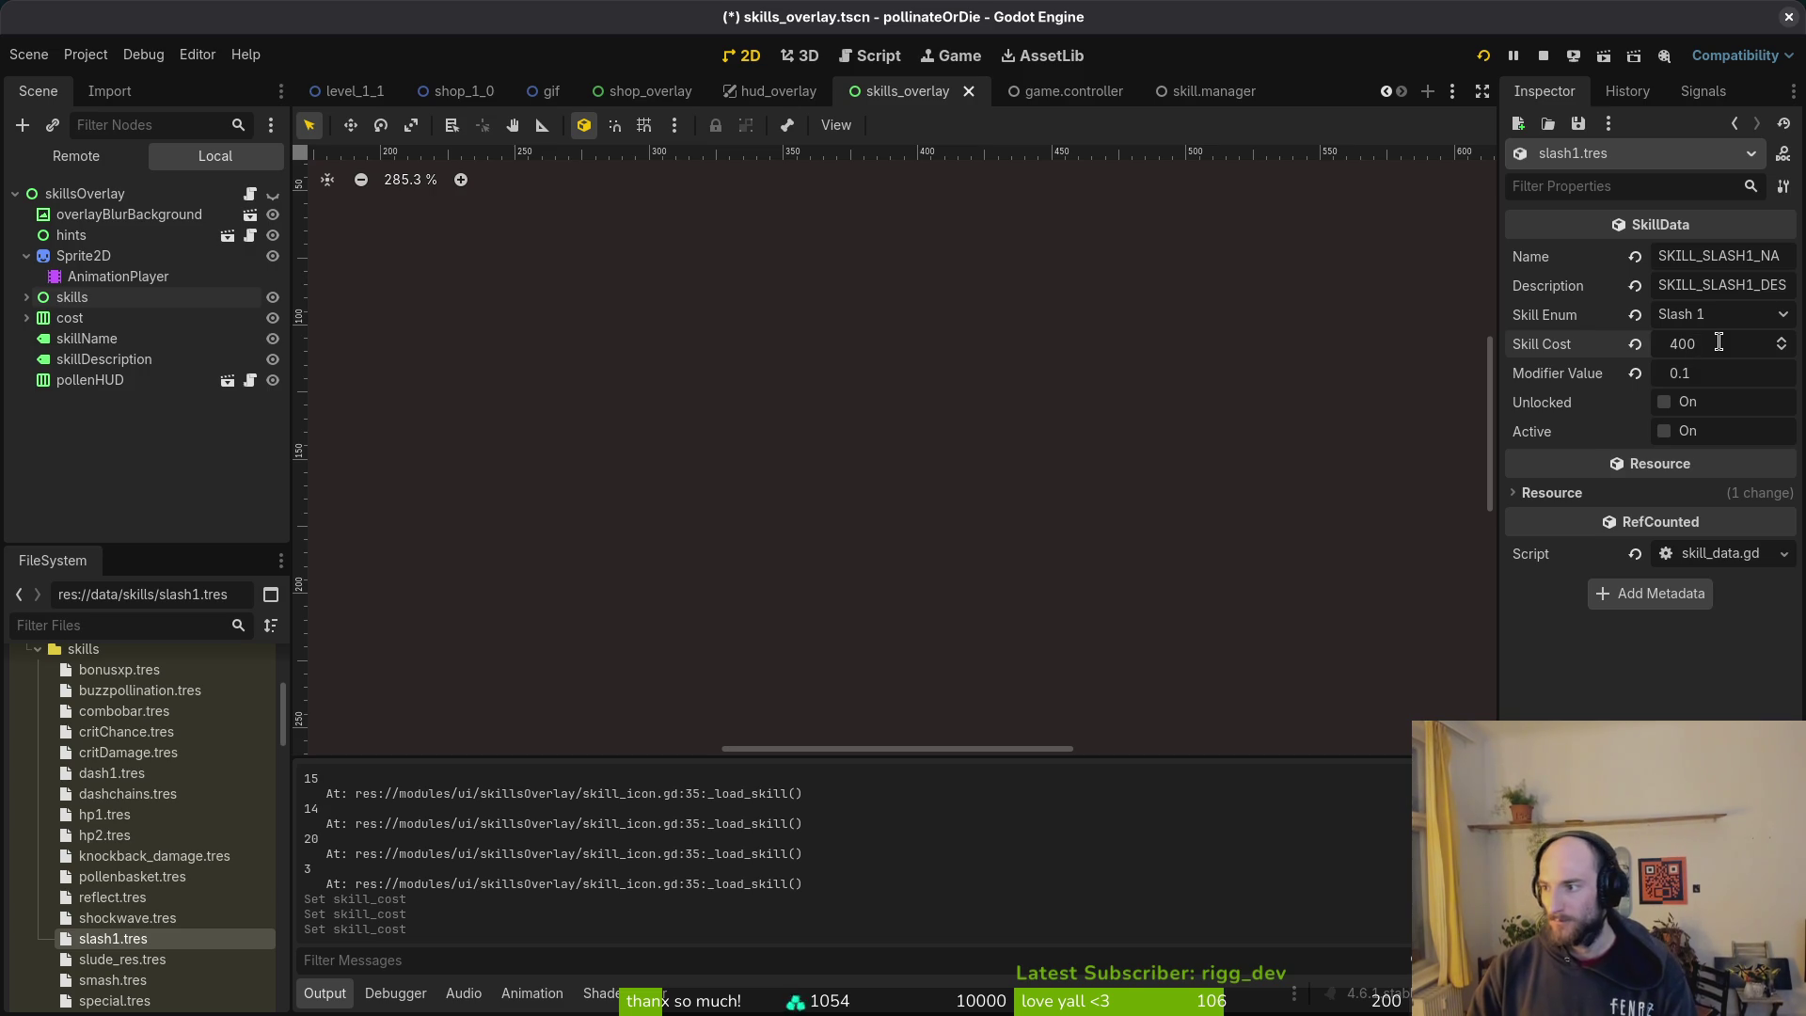
left_click(122, 958)
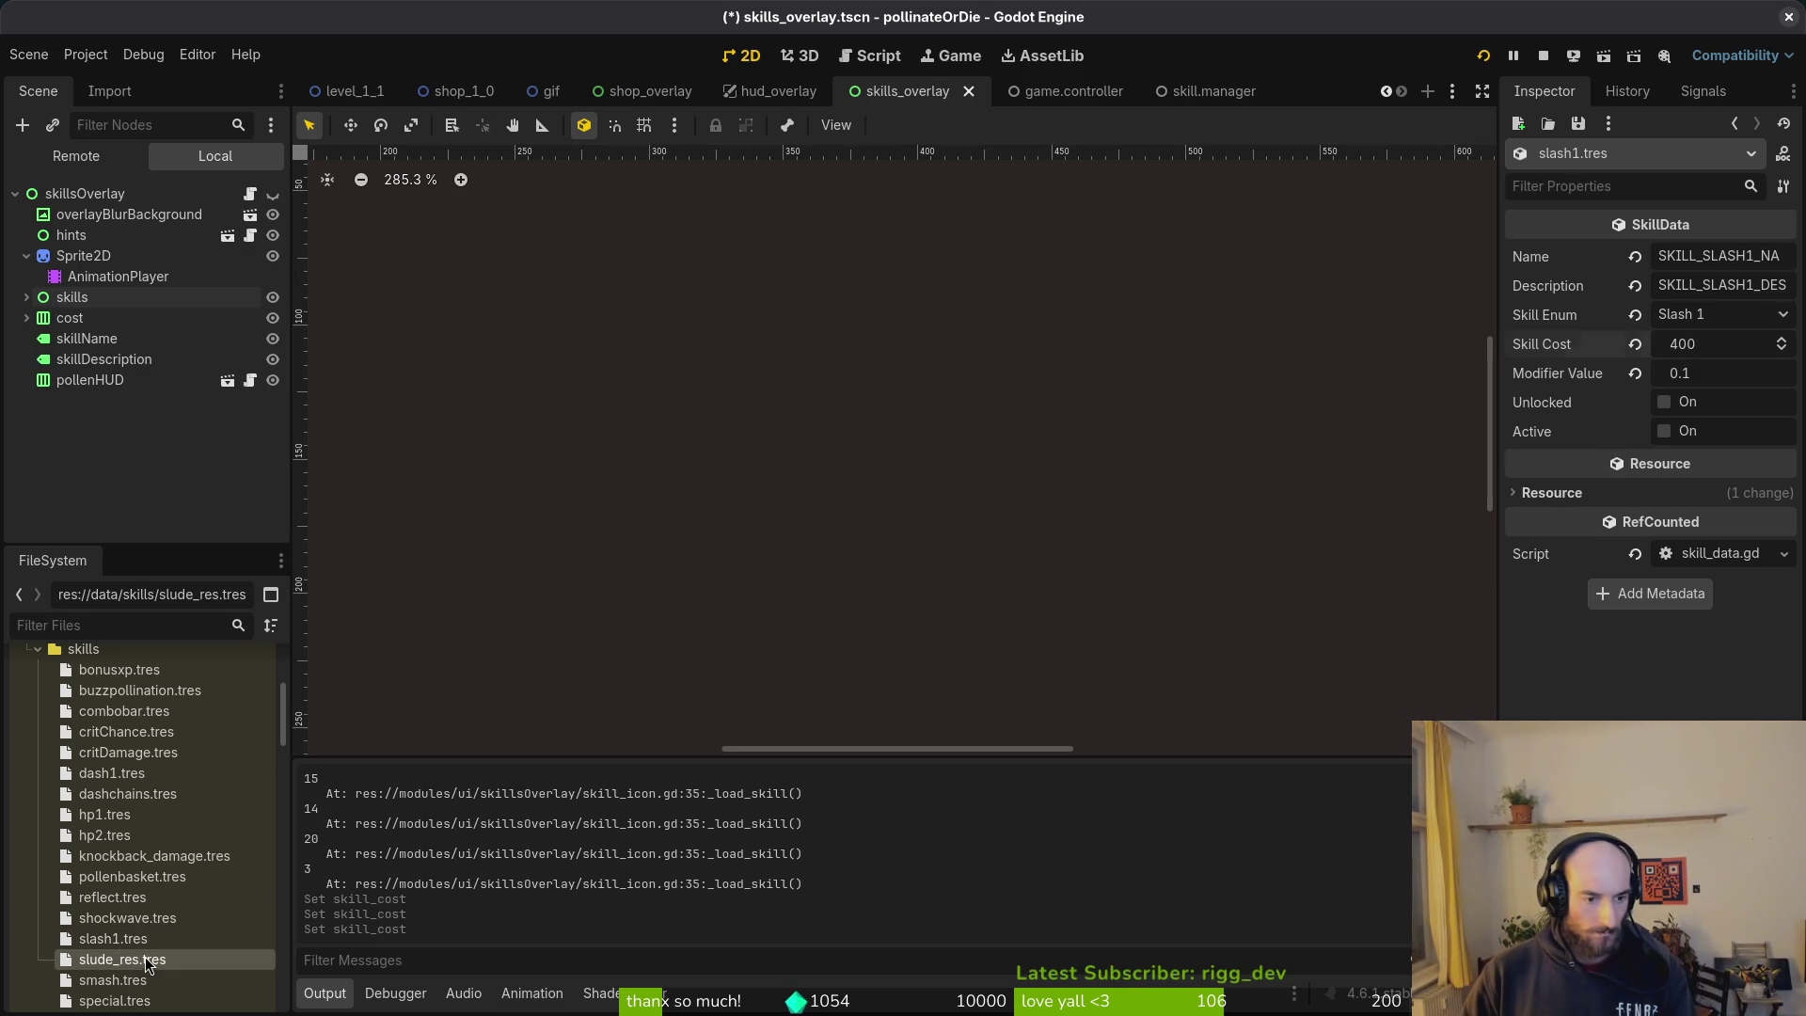
left_click(1716, 344)
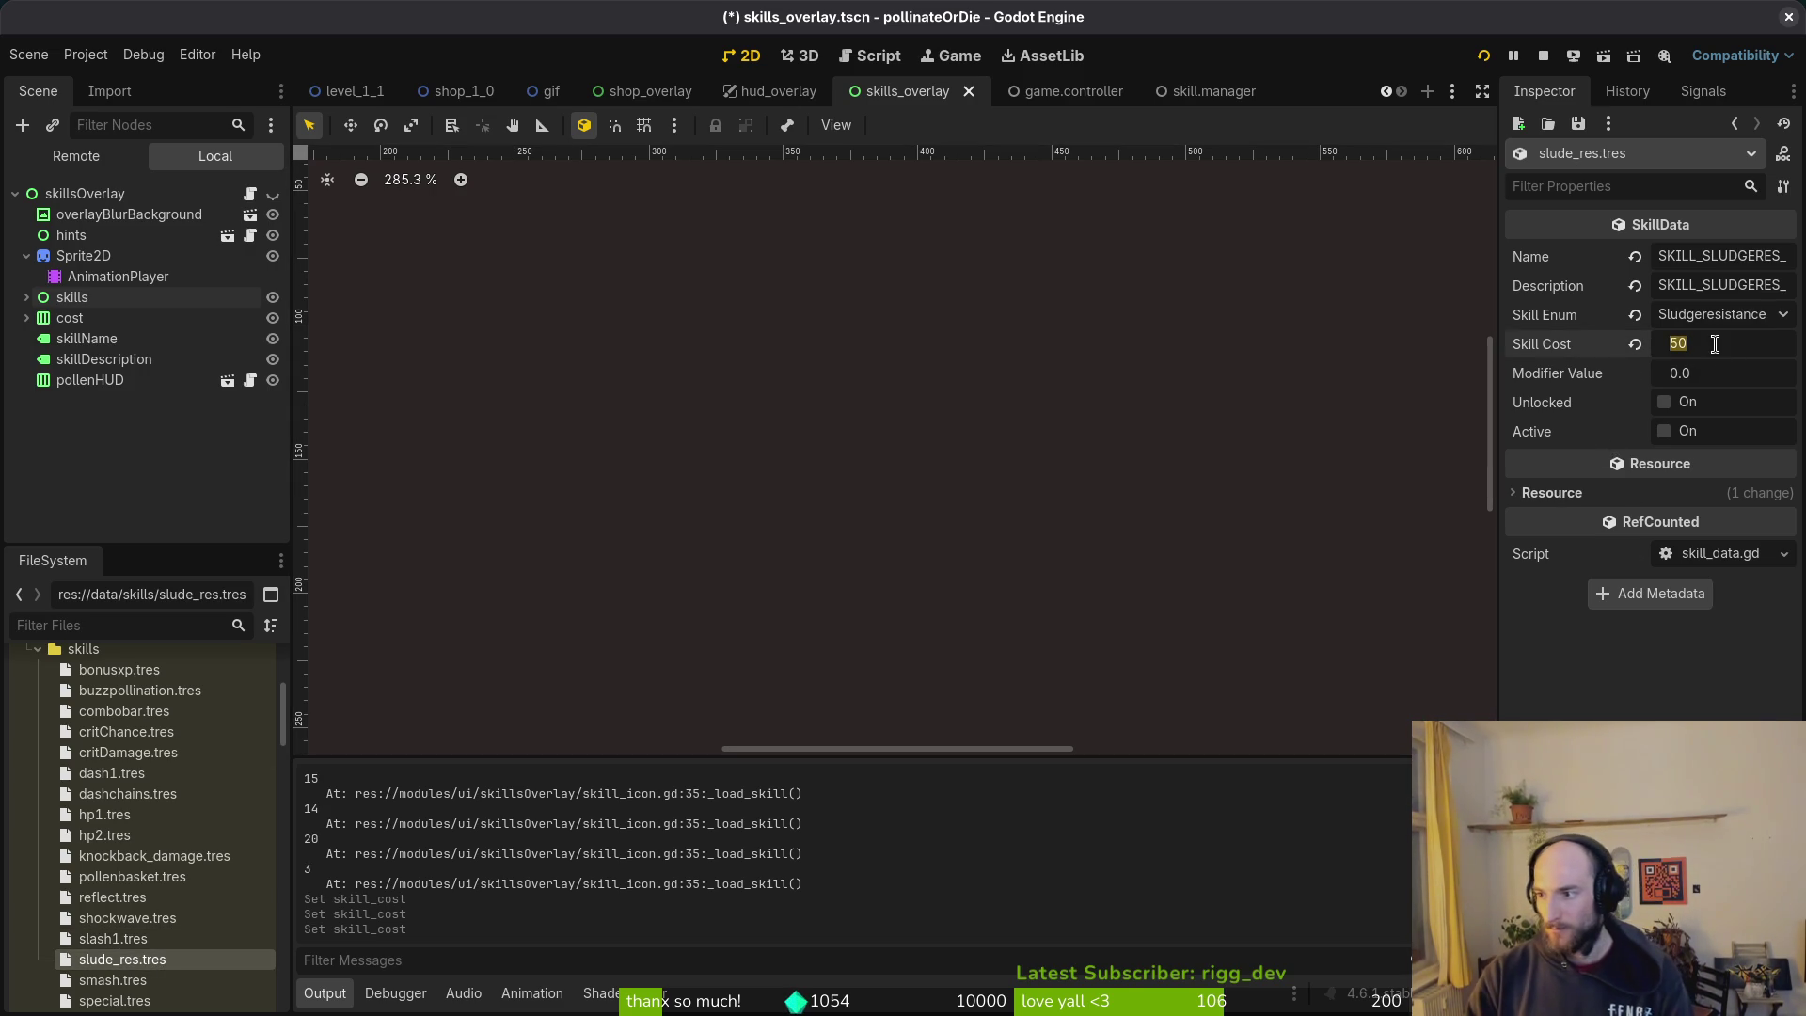
type("0")
key("Return")
Step: Set the smash skill cost to 800 after comparing with the pollen basket cost
scroll(129, 901, "down", 3)
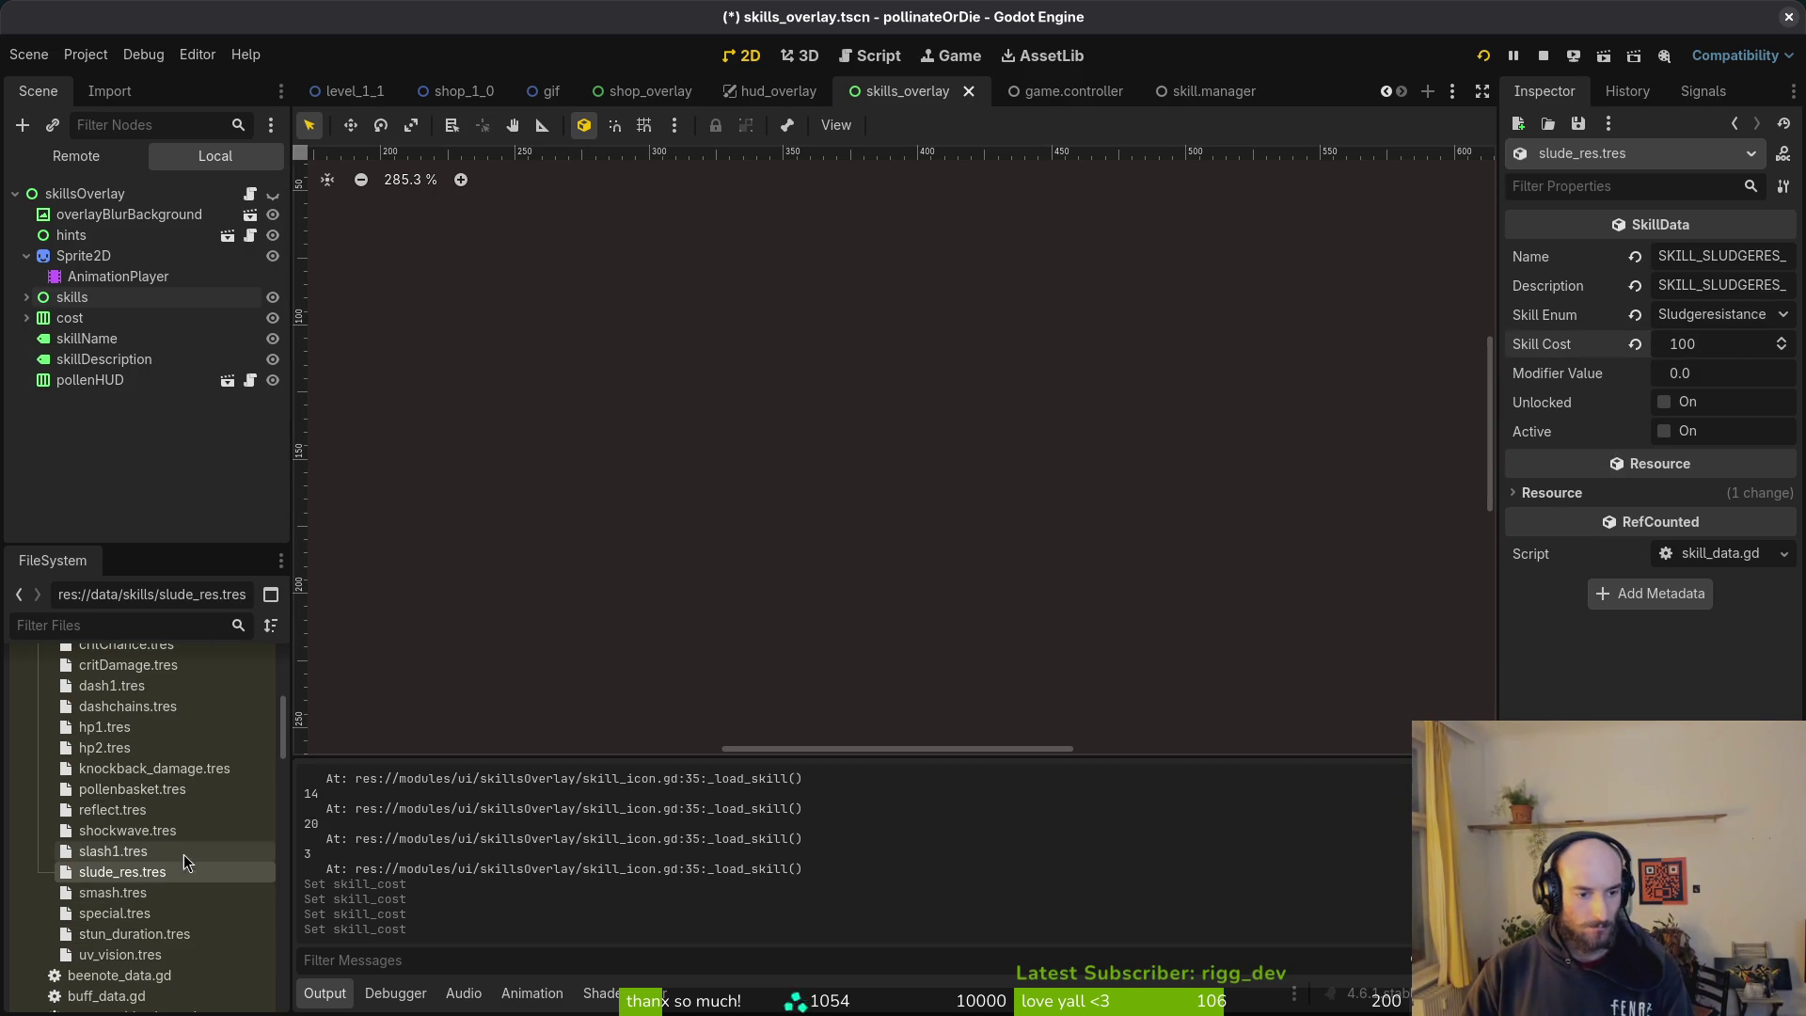
left_click(113, 893)
left_click(1761, 341)
type("40")
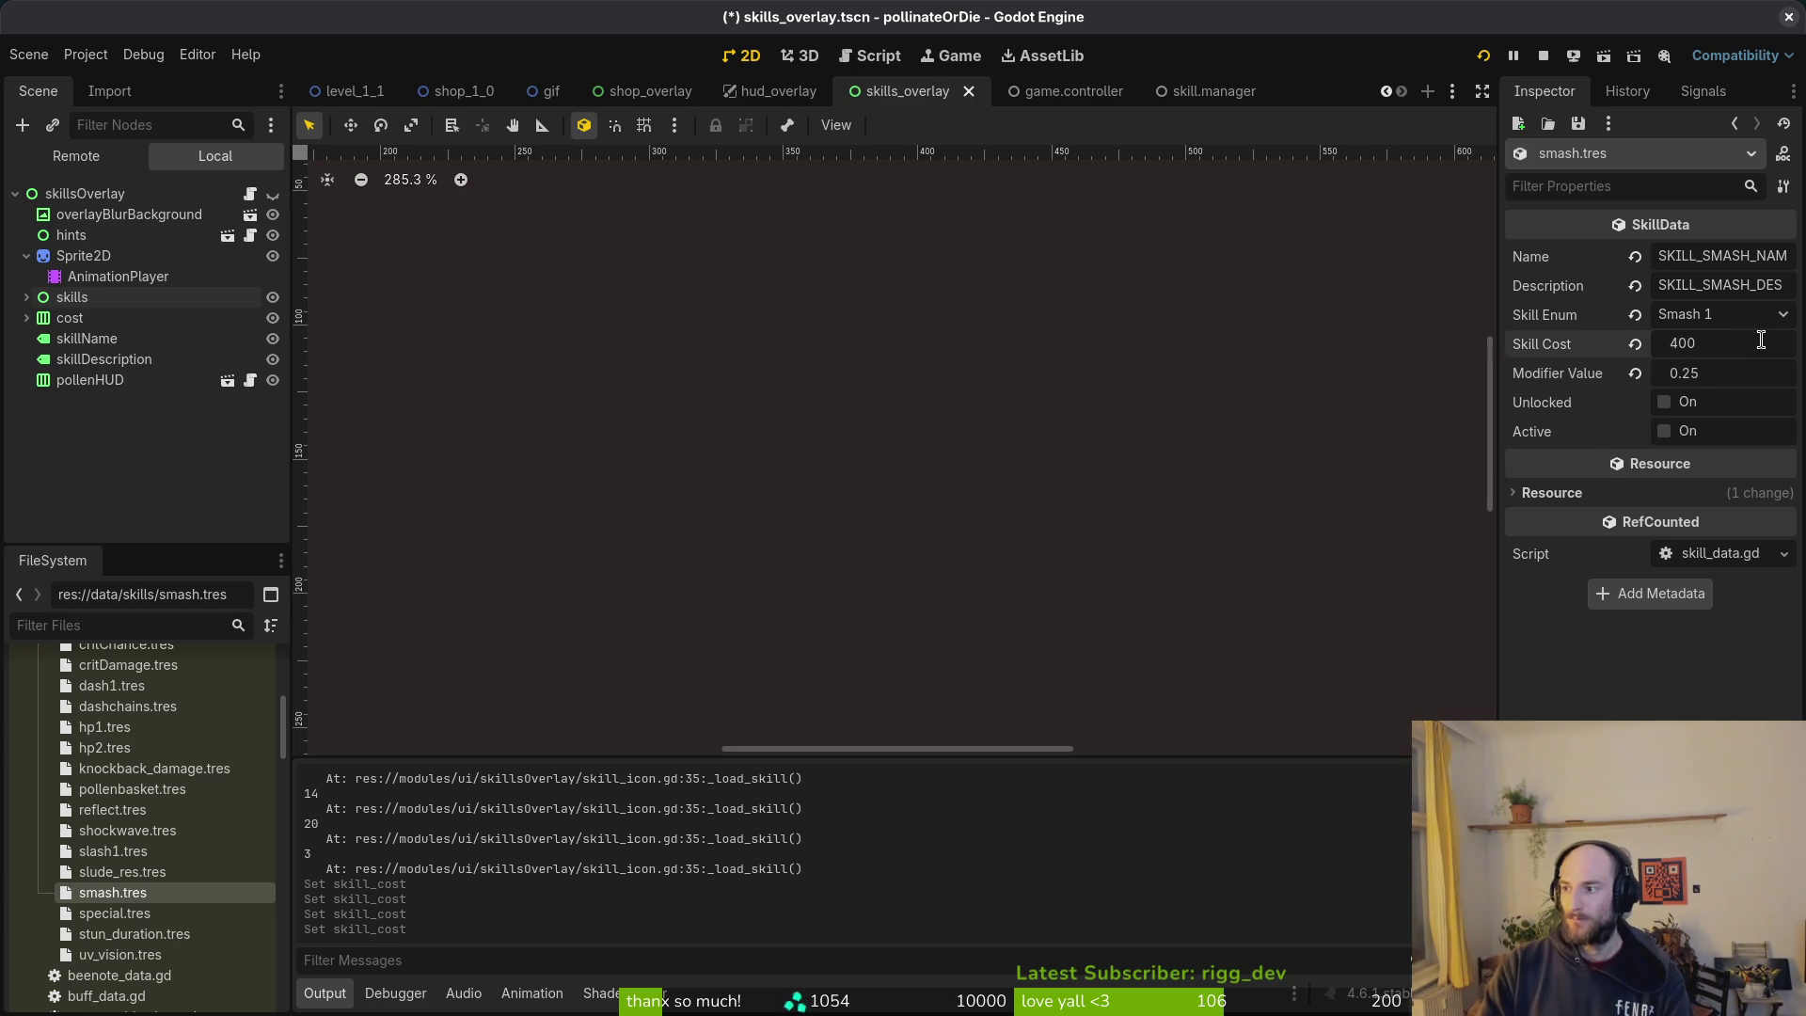
key("Return")
left_click(157, 790)
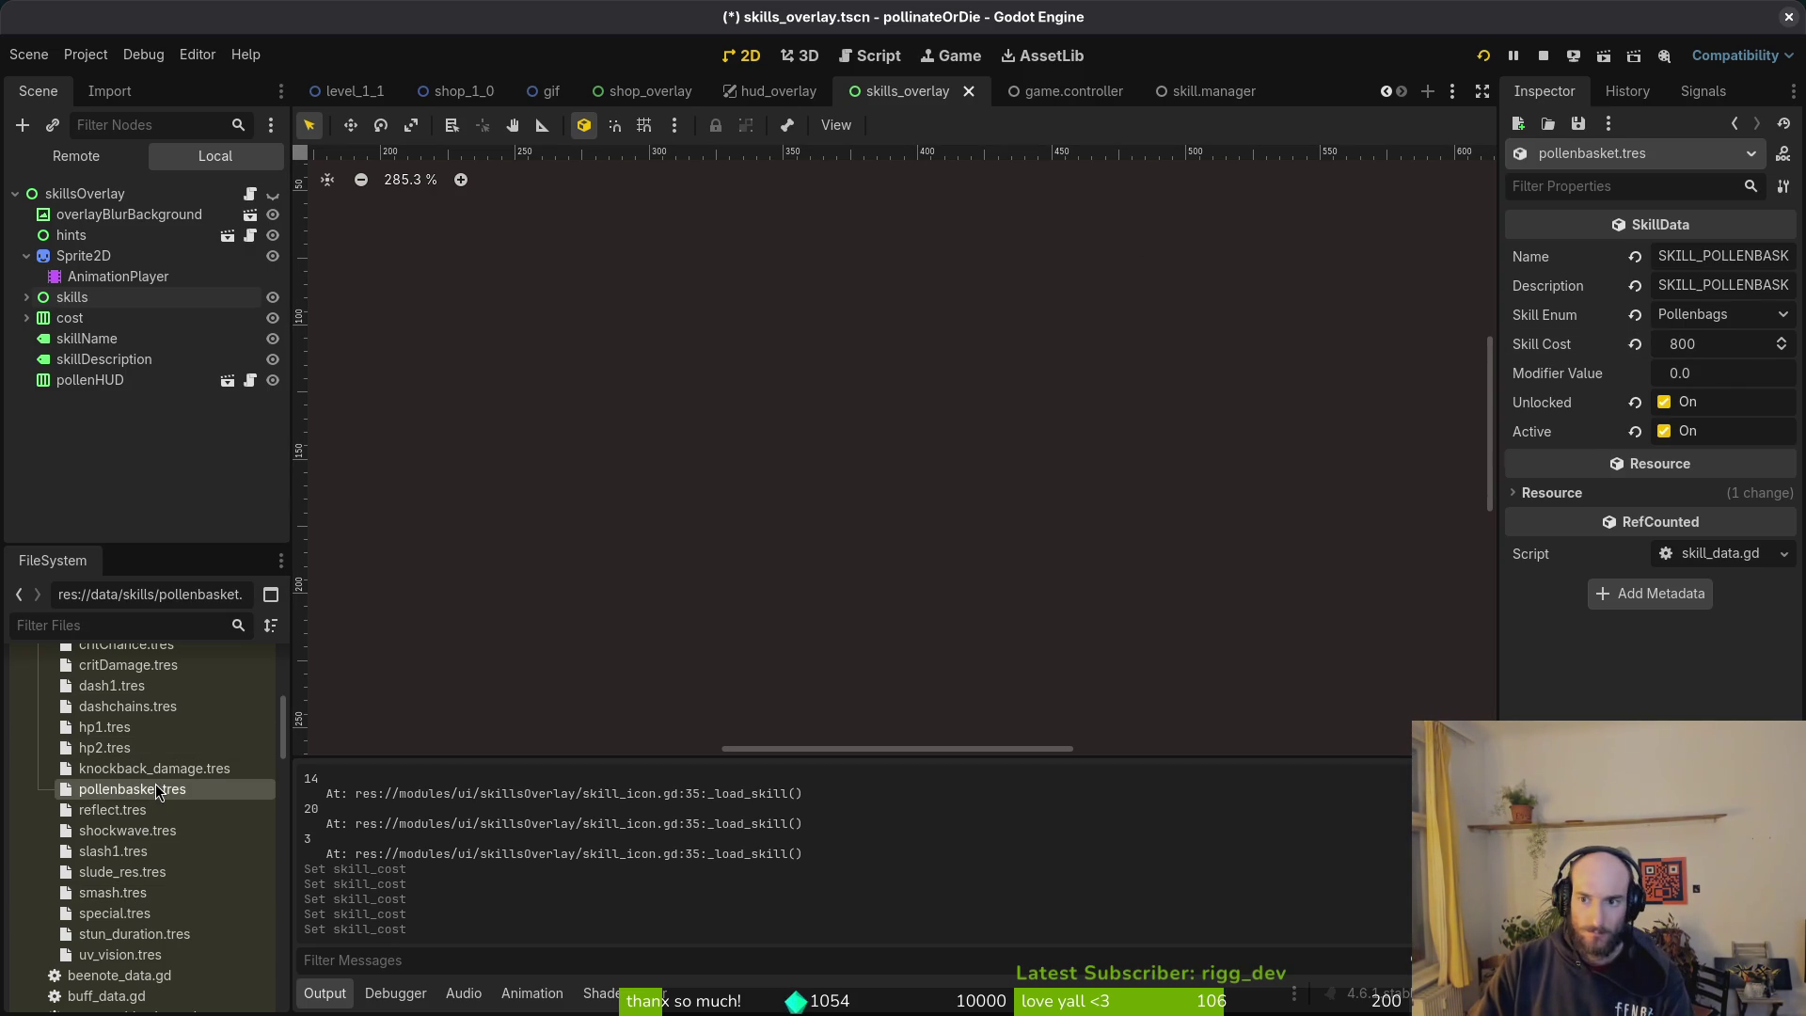
left_click(113, 892)
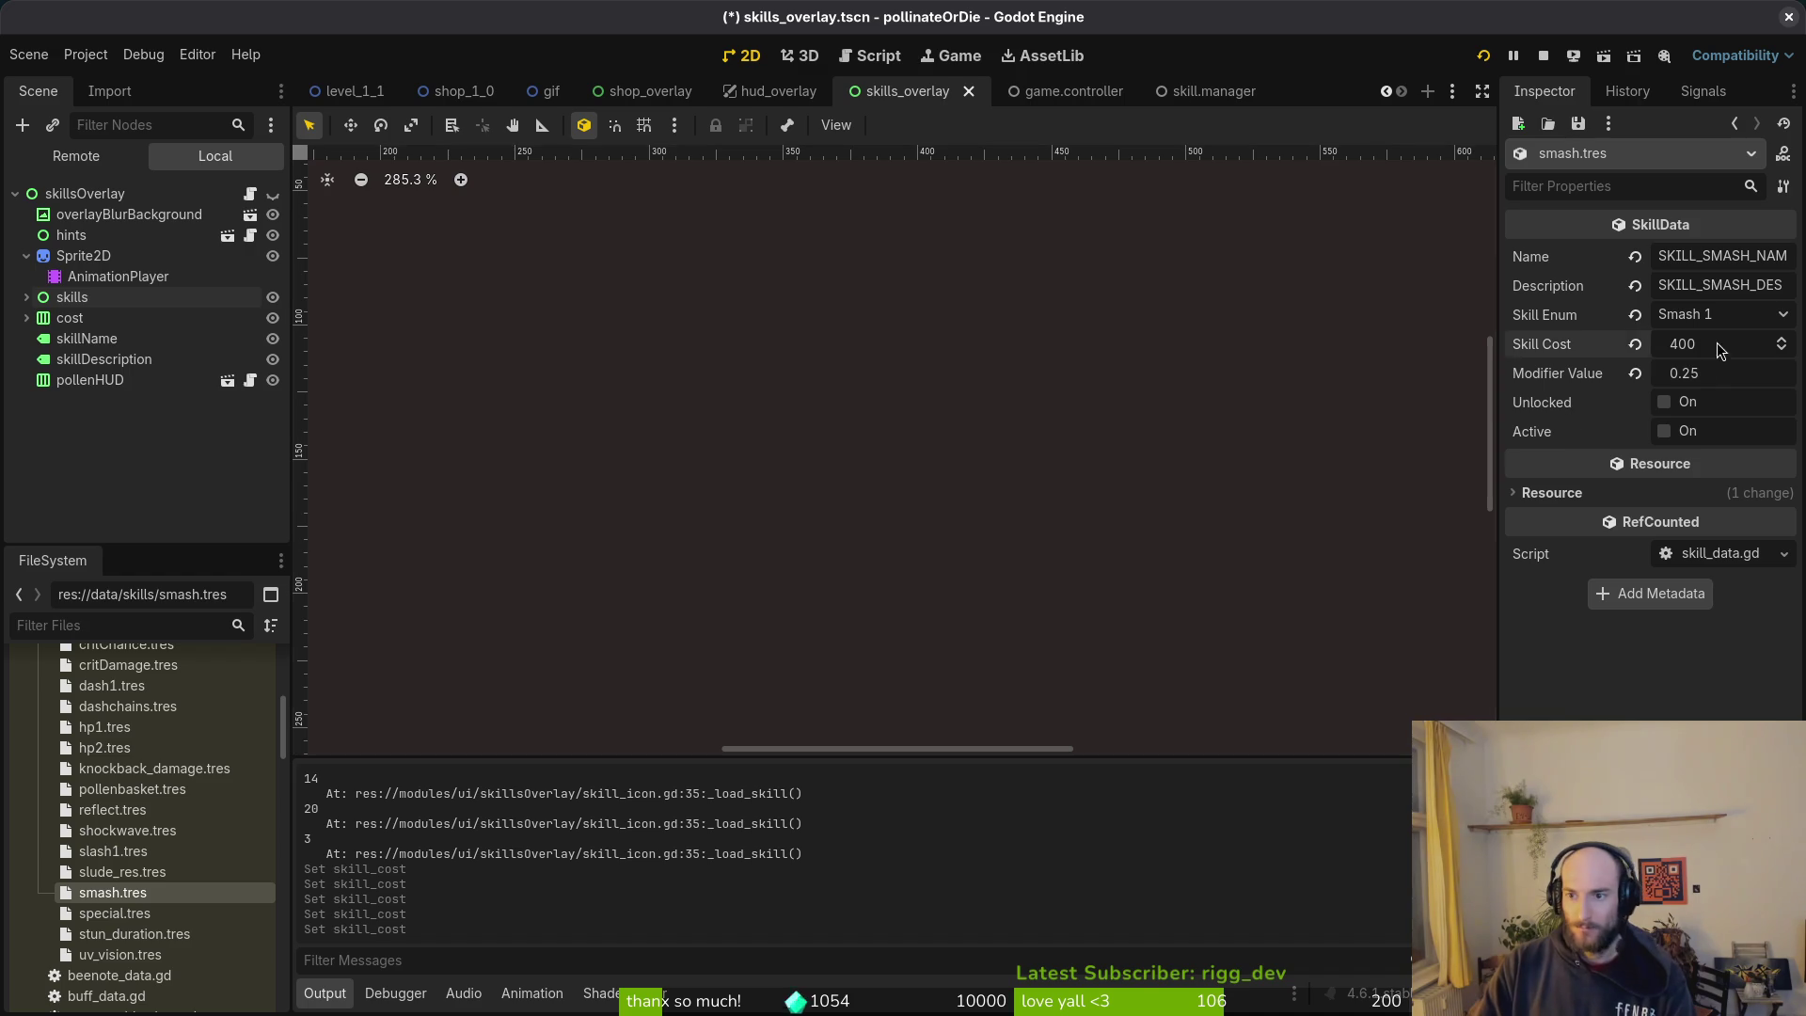
type("8")
key("Return")
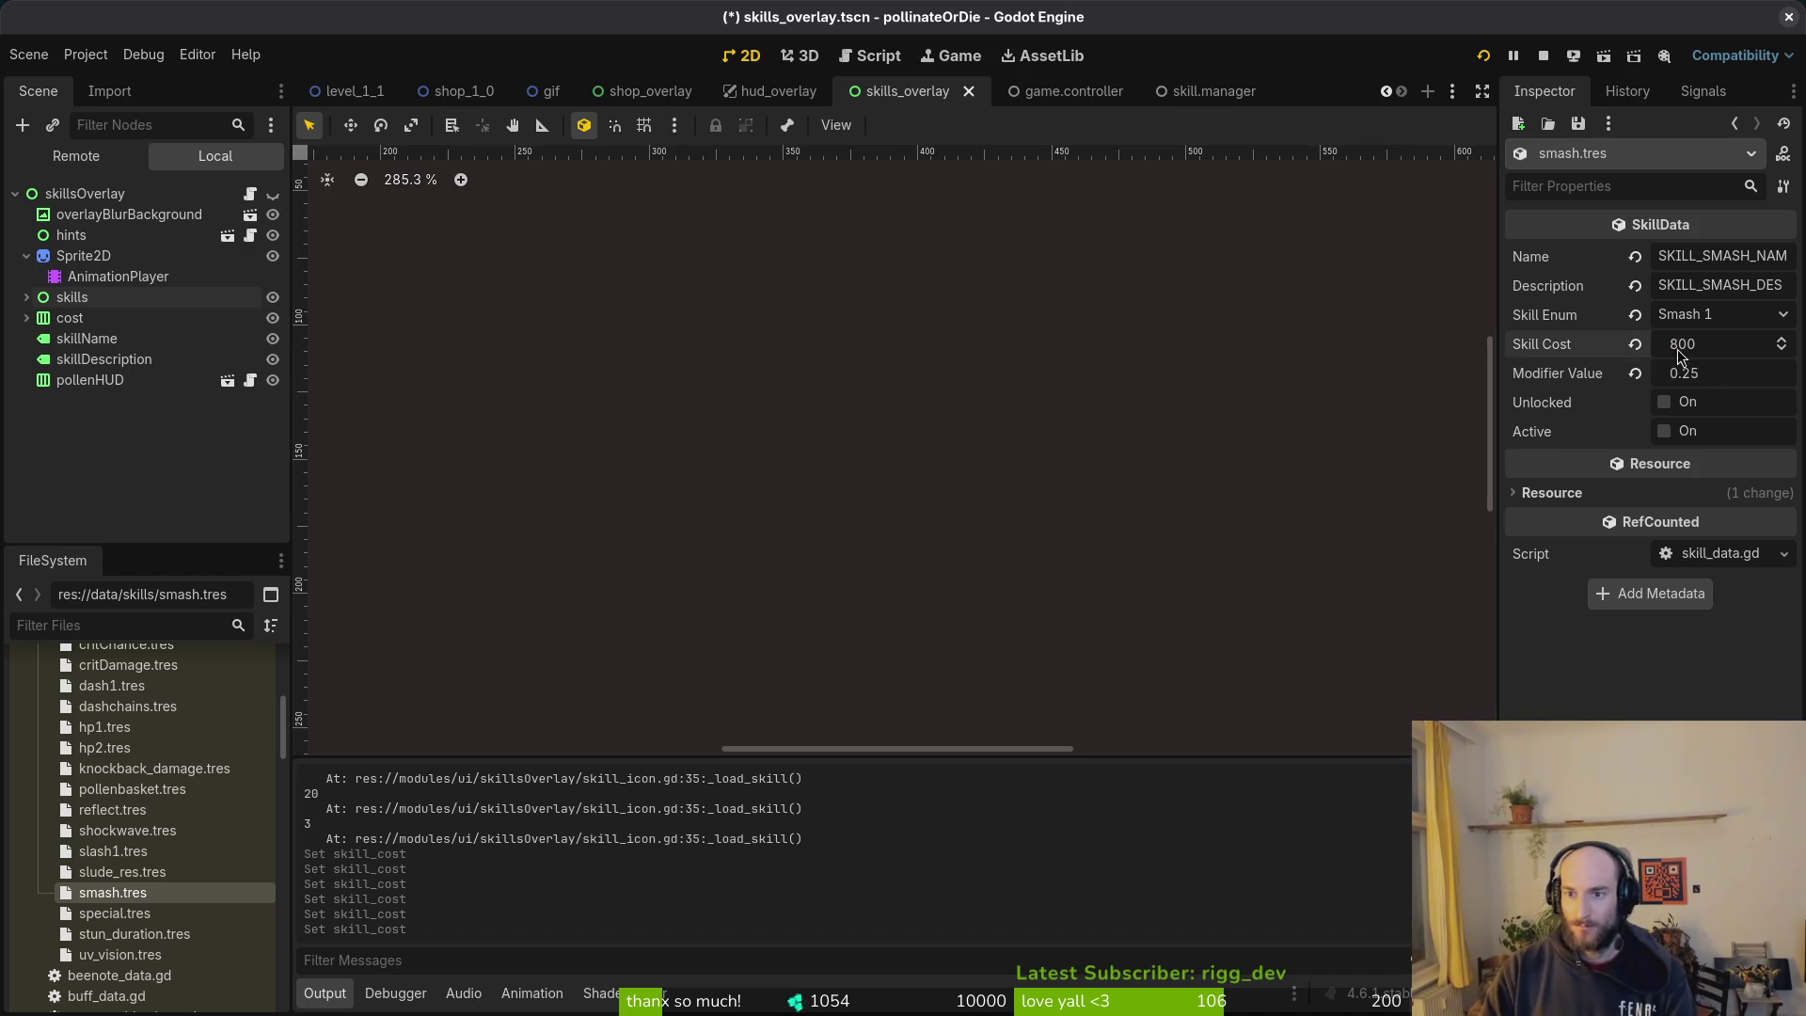
Step: Set the stun duration skill cost to 200 after checking the special skill
left_click(115, 913)
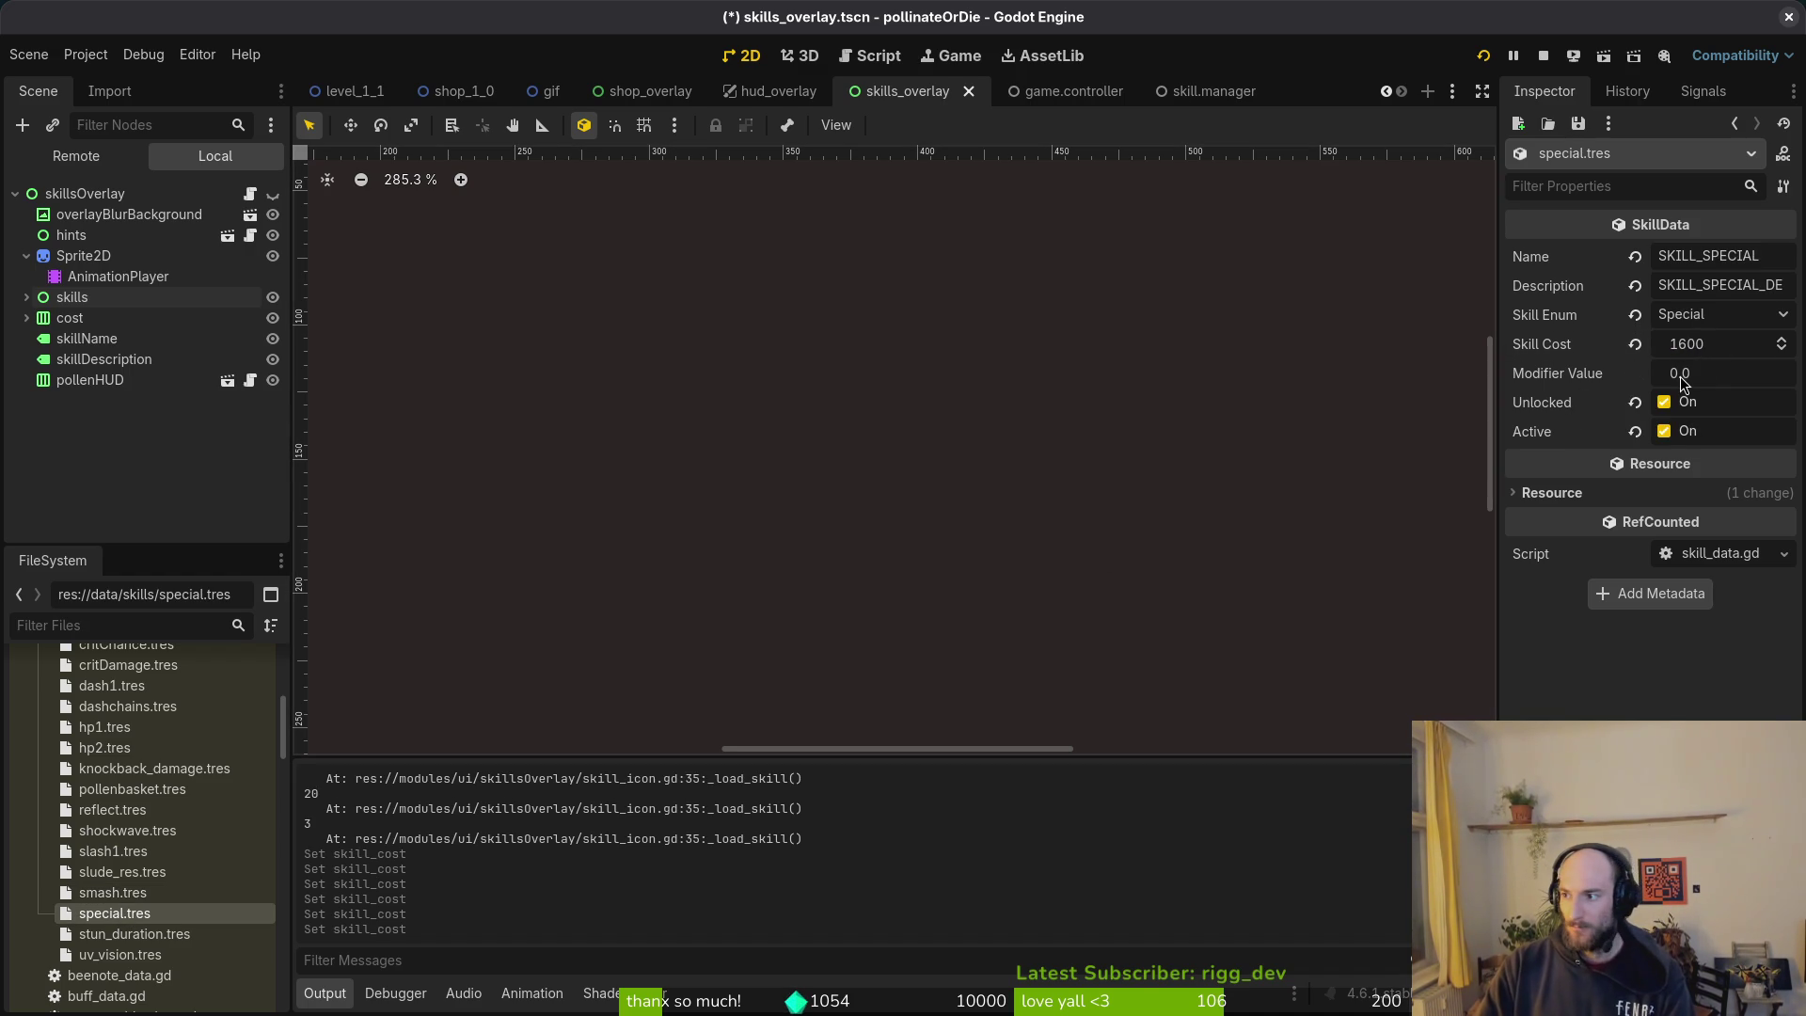
left_click(128, 934)
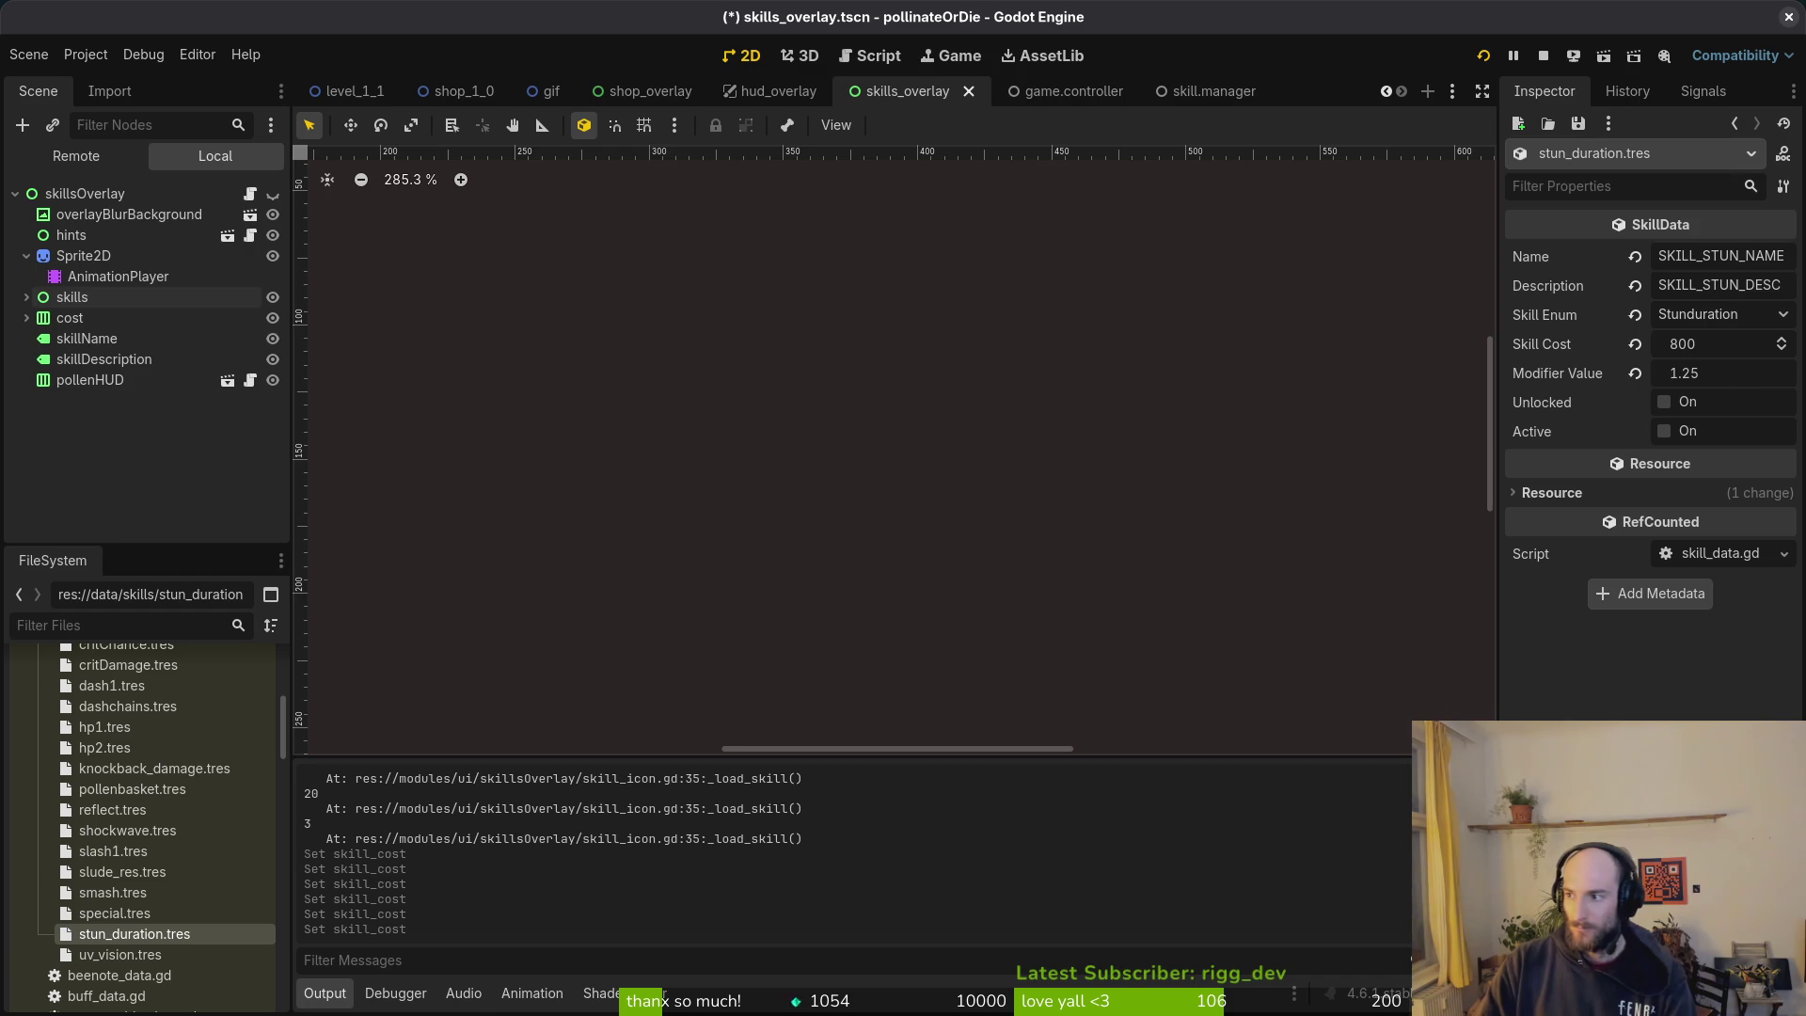
left_click(1710, 342)
type("4")
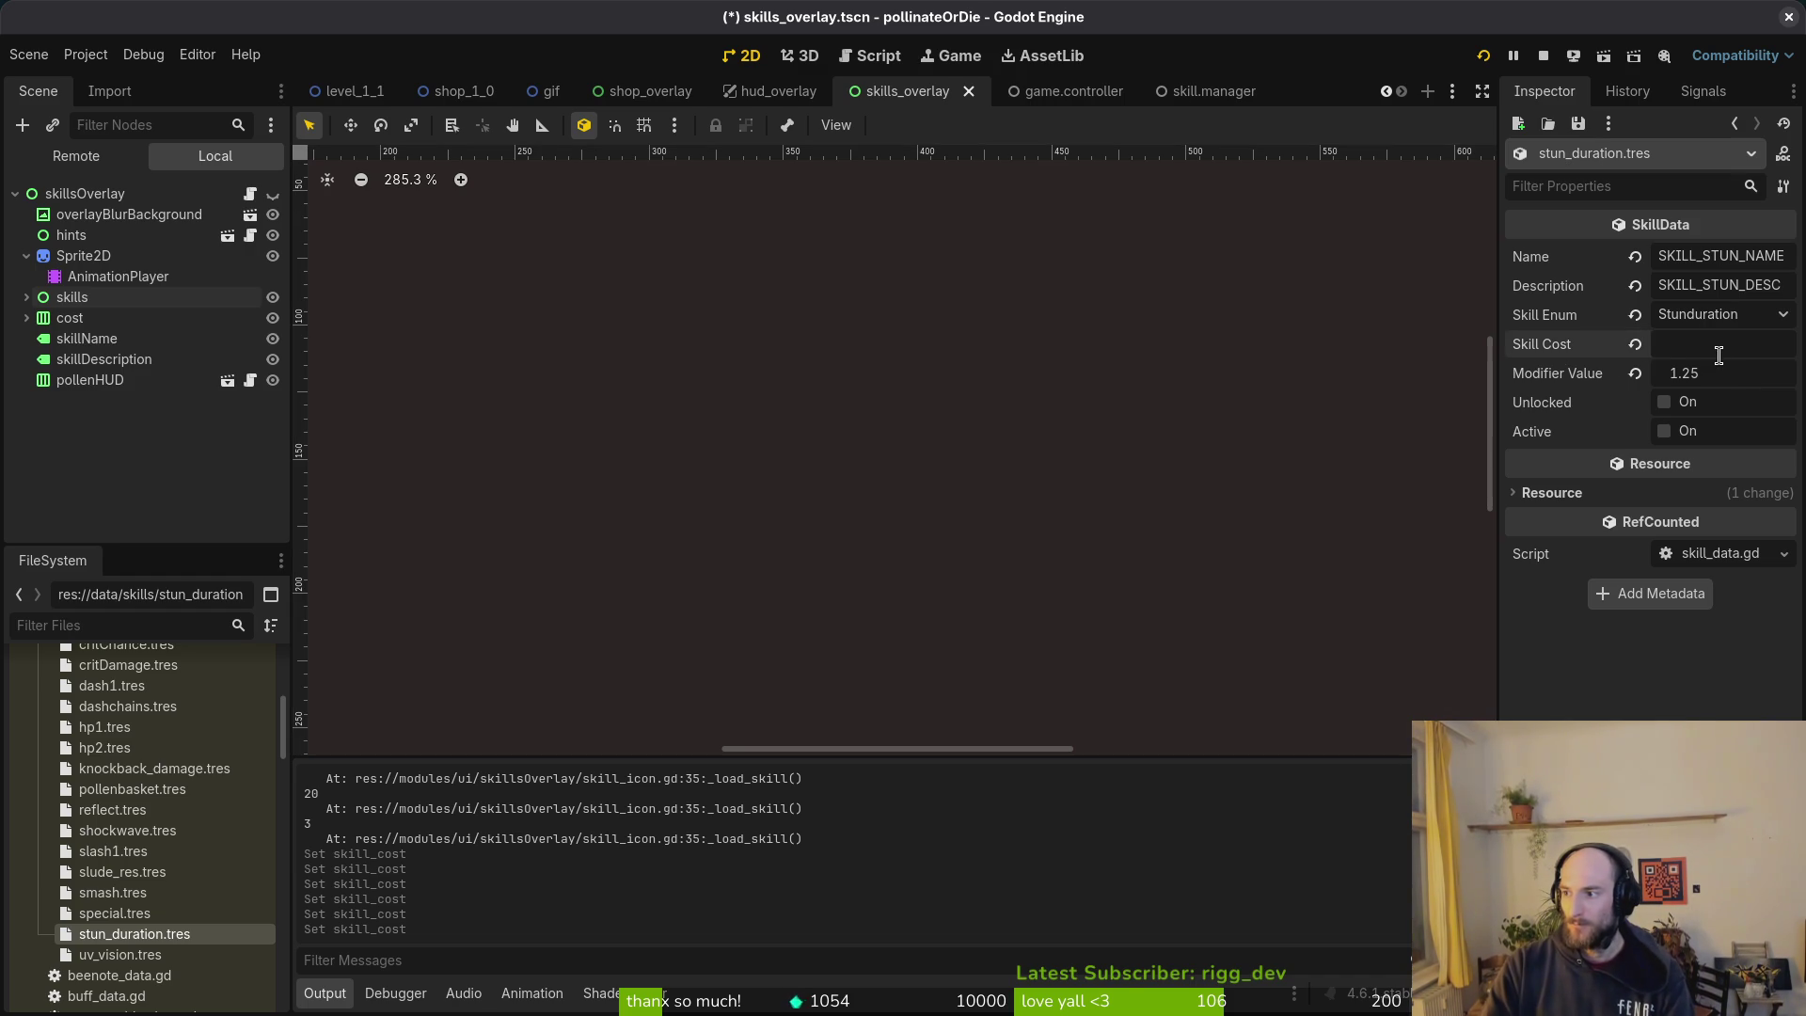
type("200")
key("Return")
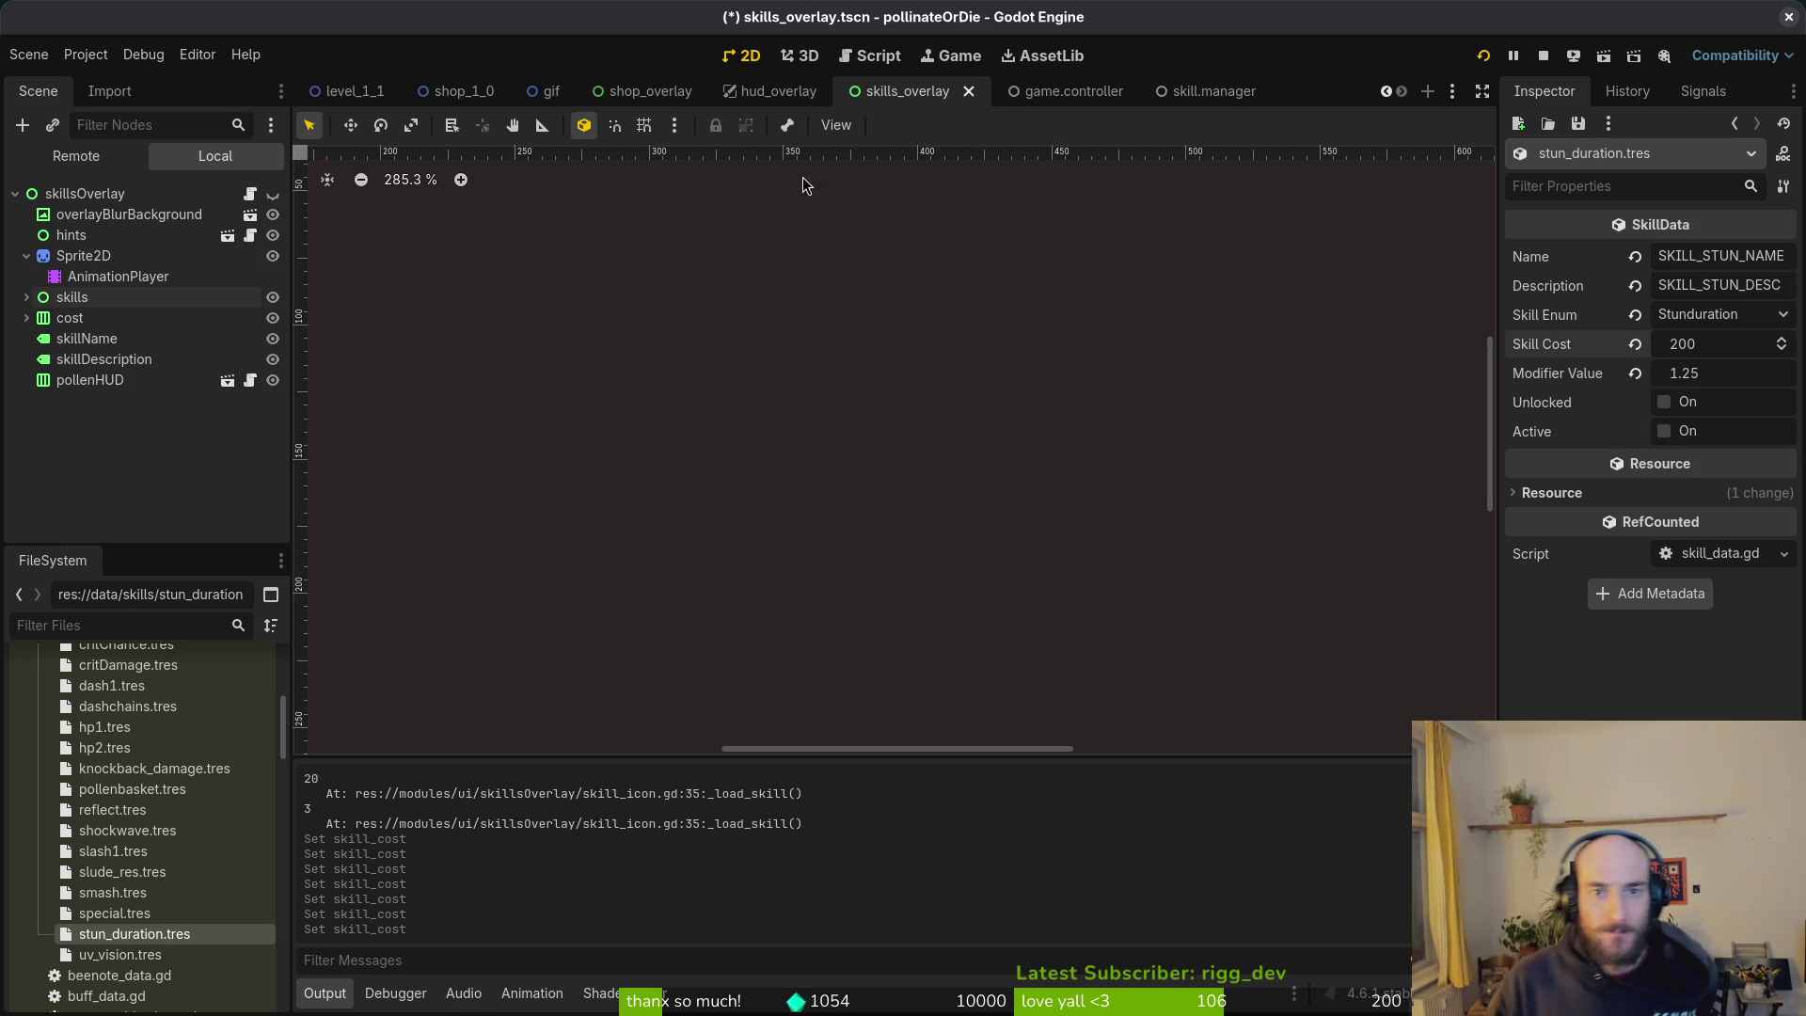
left_click(27, 298)
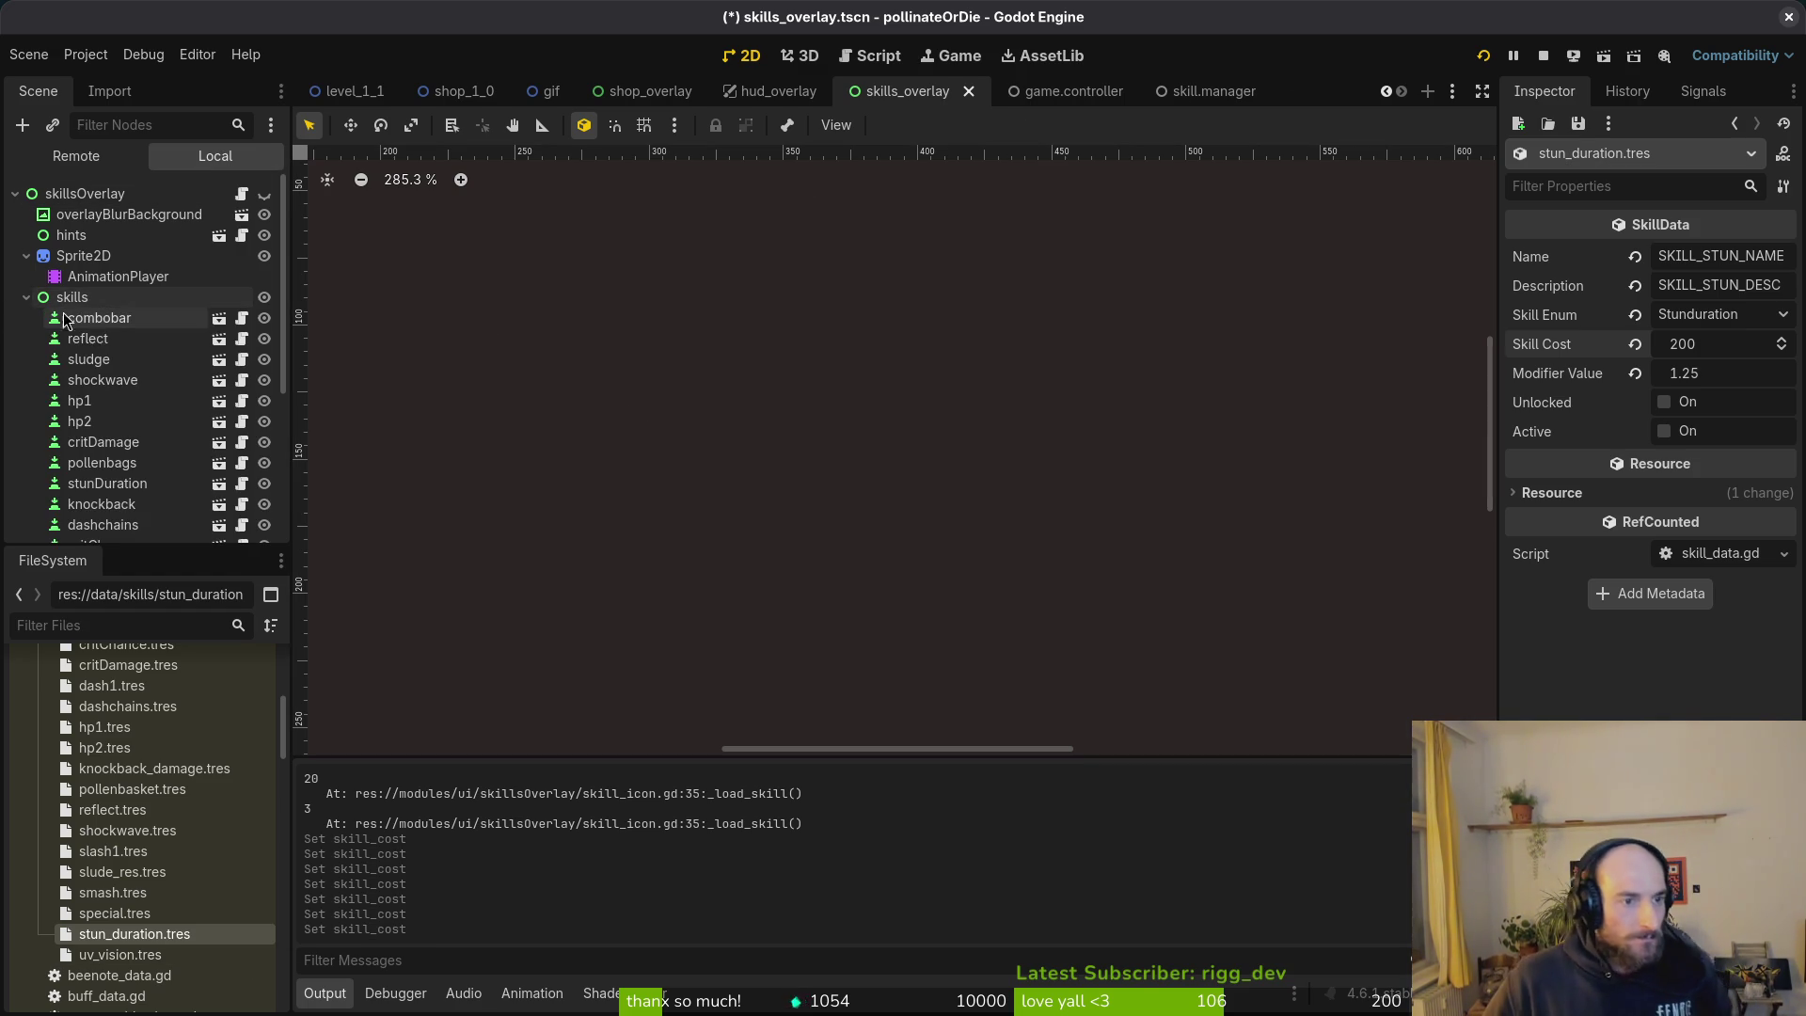
Step: Turn on visibility of the skillsOverlay node in the scene tree
left_click(264, 195)
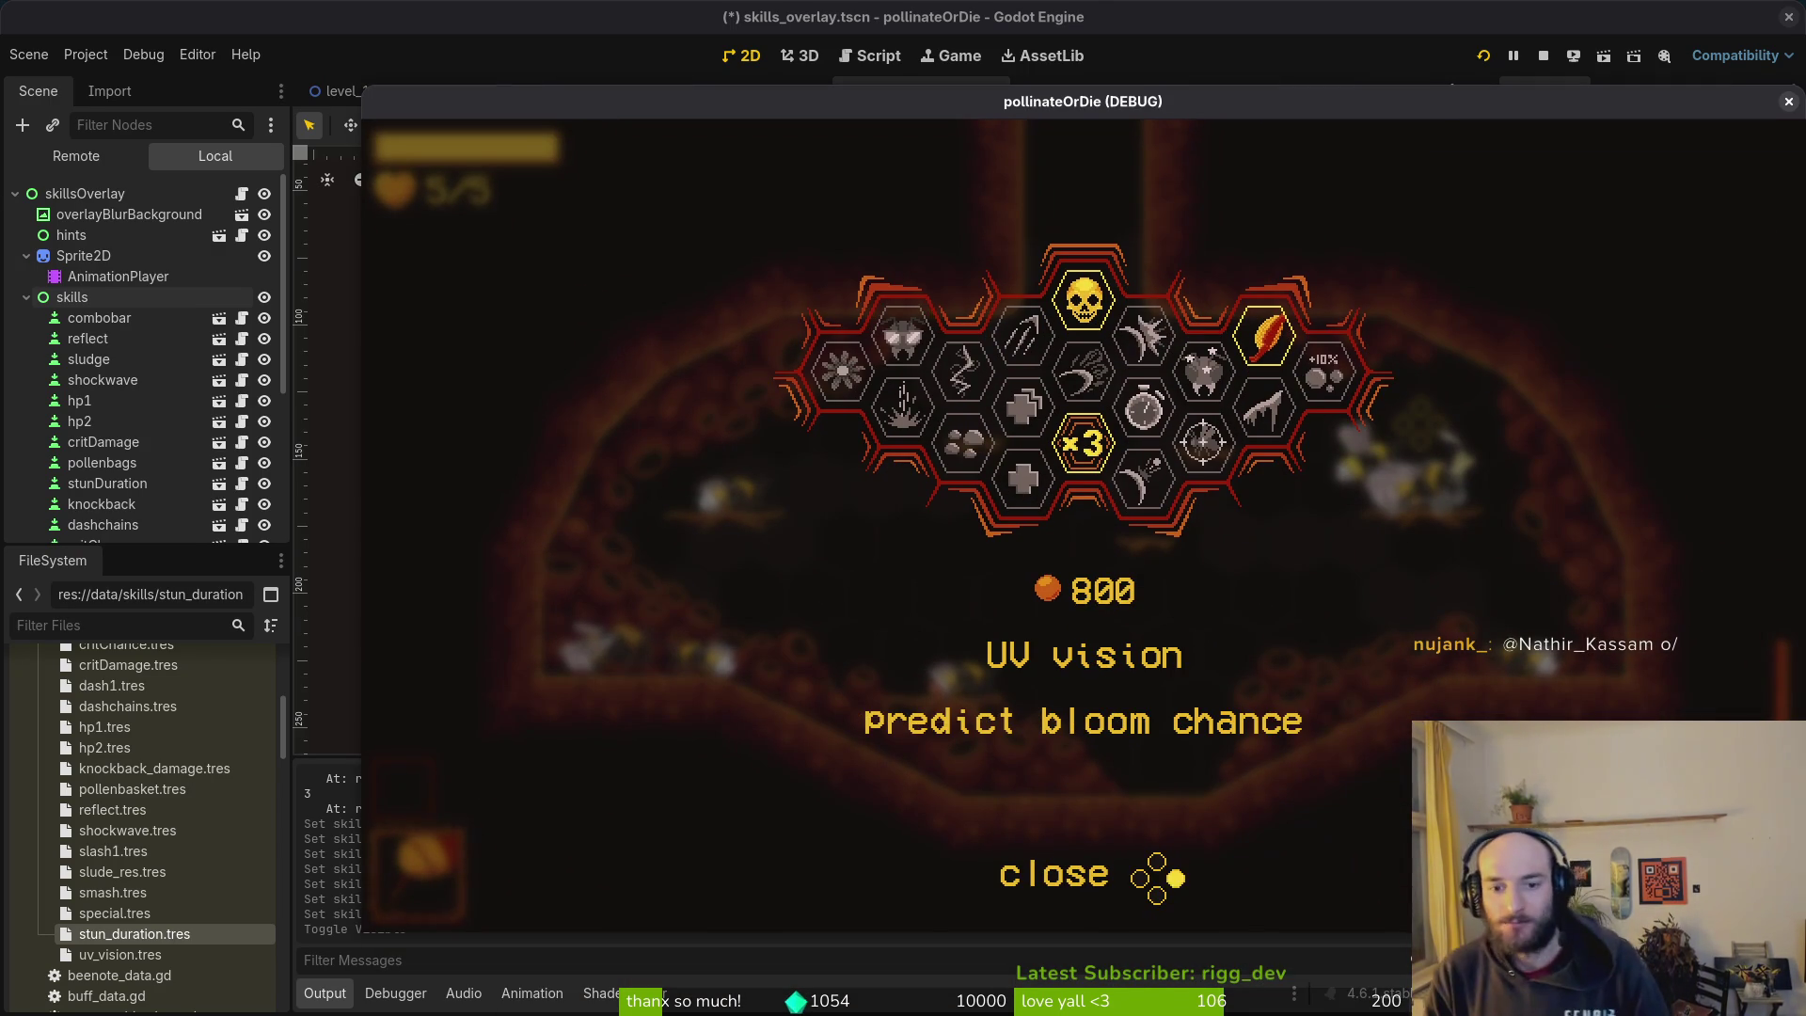
Step: Cycle through skills in the overlay to the deep wound skill and nudge the game window left
key("Right")
key("Left")
key("Left")
key("Right")
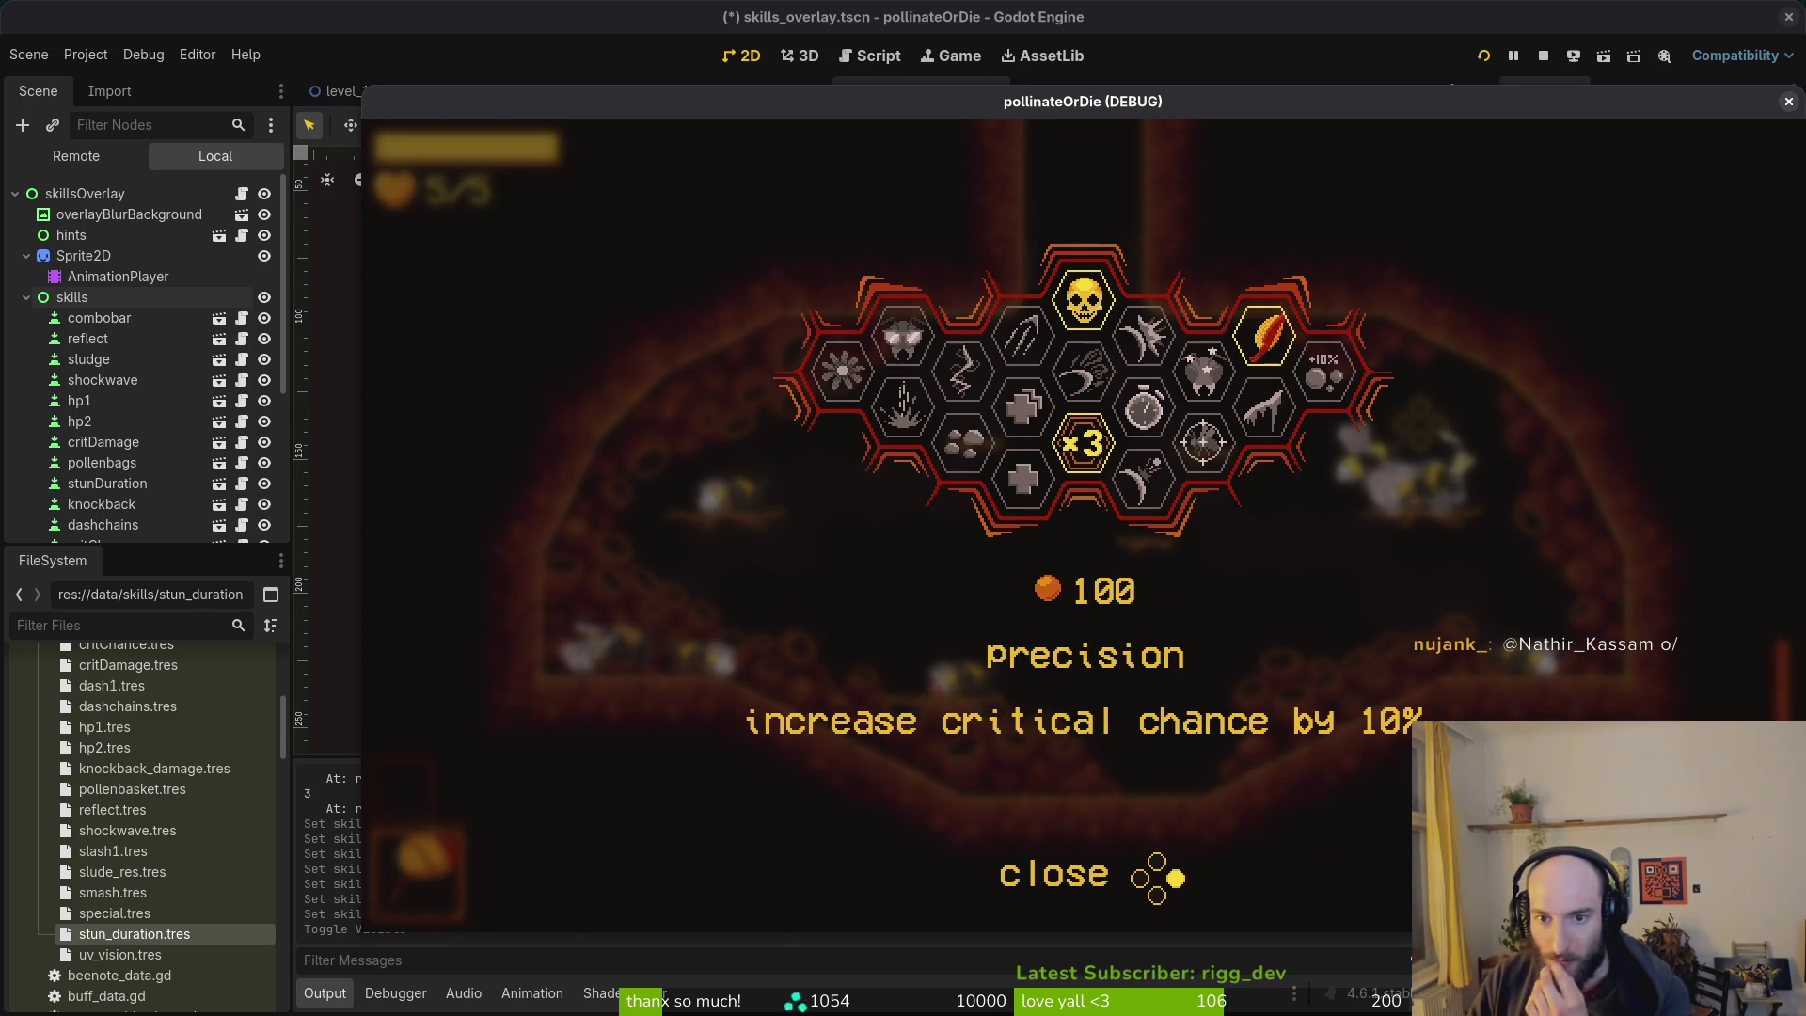
key("Right")
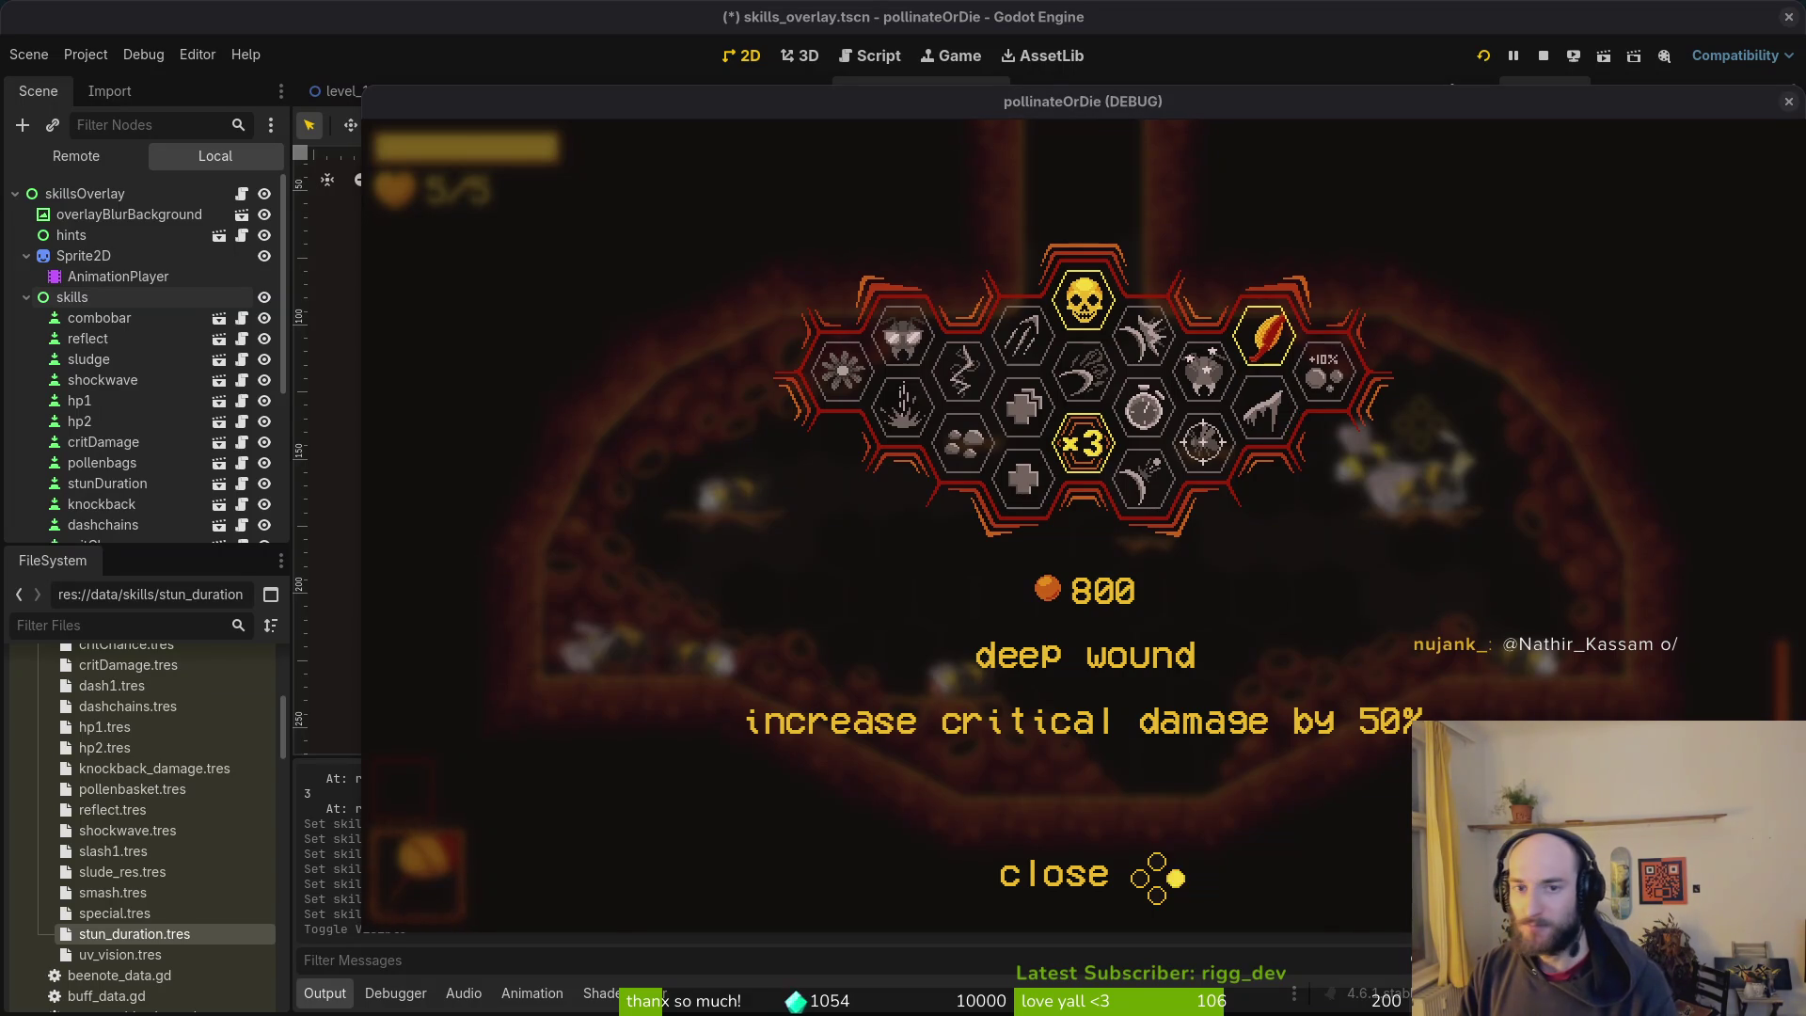
left_click_drag(1145, 110, 1065, 98)
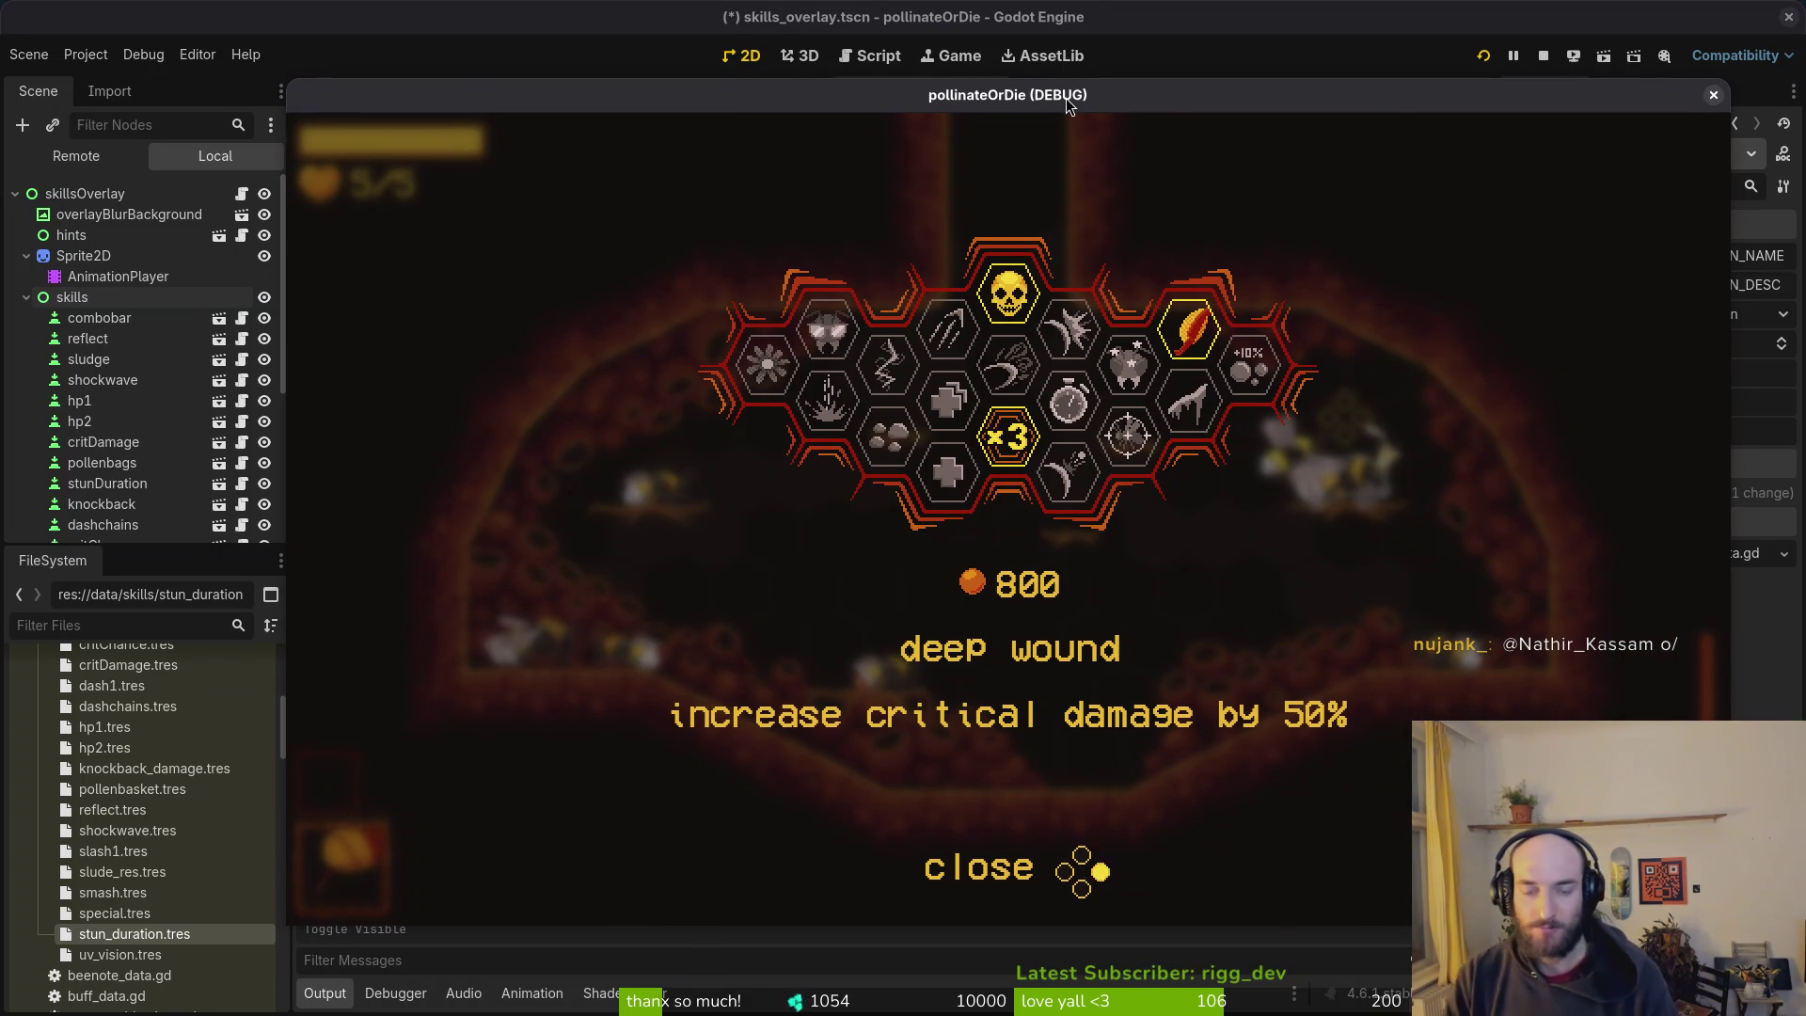
Step: Lower the music volume in the game's pause-menu settings and resume play
key("Escape")
key("Escape")
key("Return")
key("Escape")
key("Escape")
key("Down")
key("Down")
key("Return")
key("Down")
key("Left")
key("Left")
key("Left")
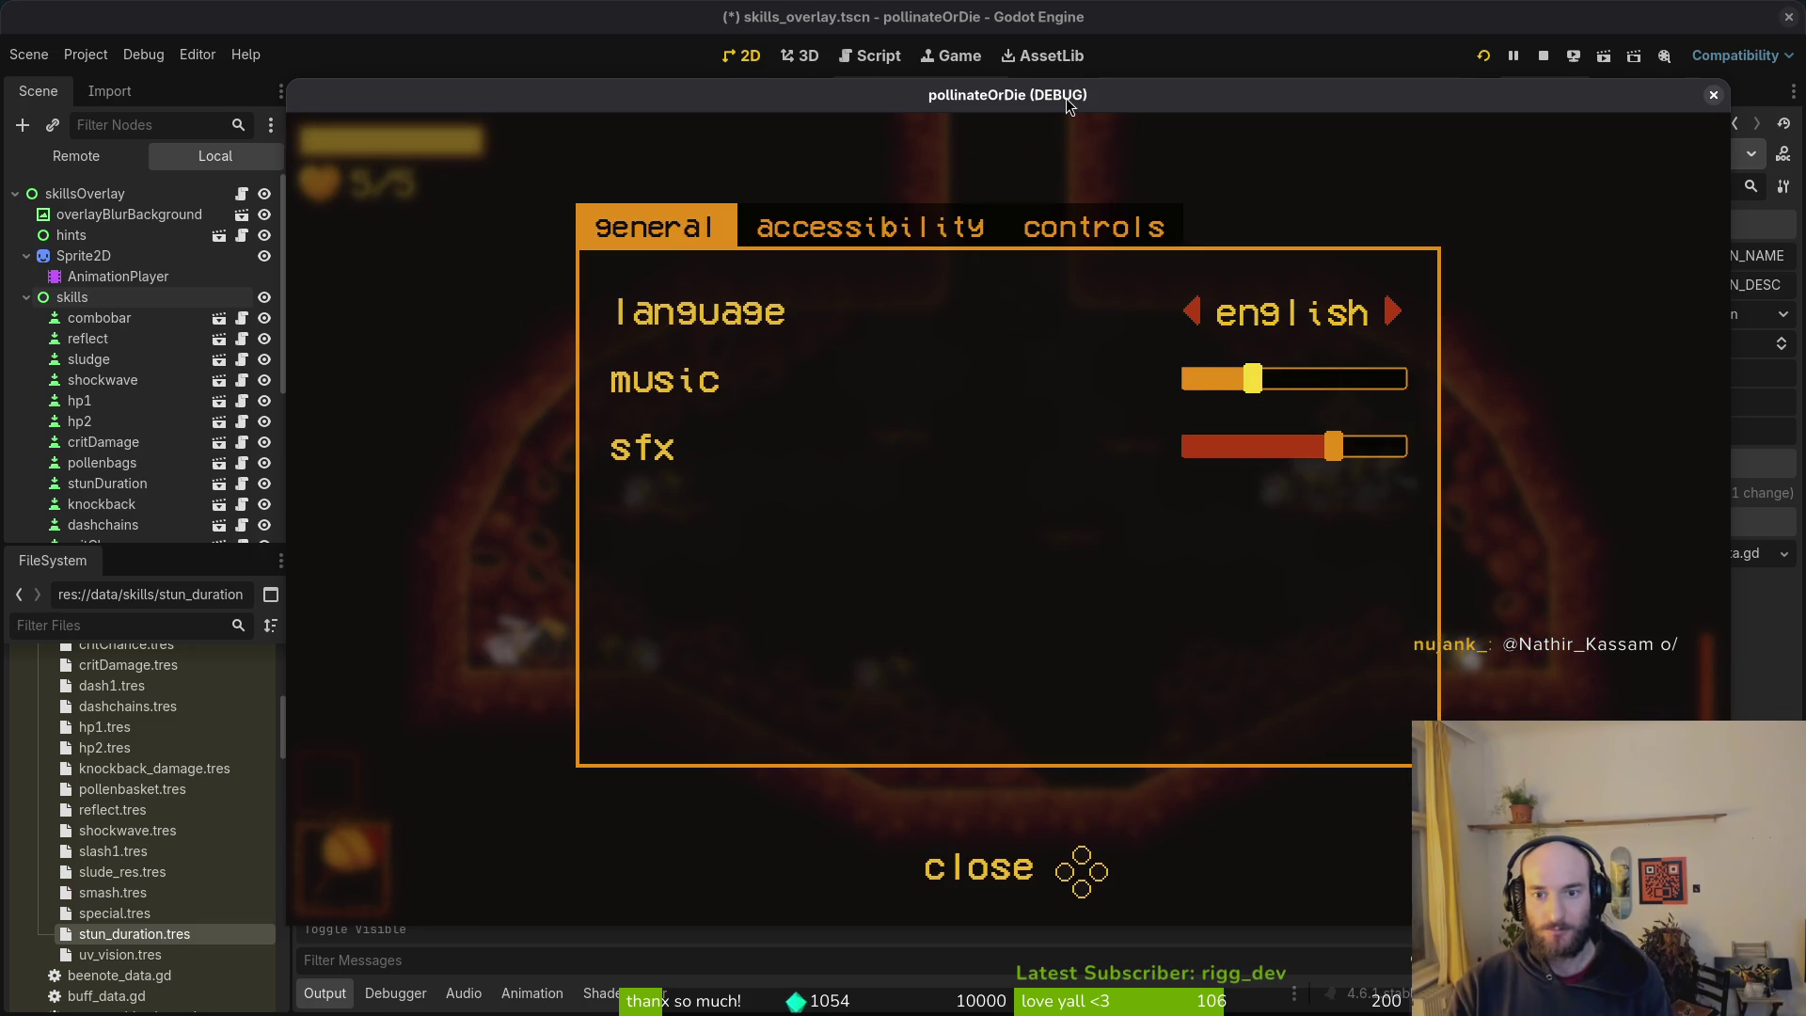
key("Escape")
Step: Reopen the skills overlay and read combo bar, recoil, stunlocked, precision and deep wound
key("Tab")
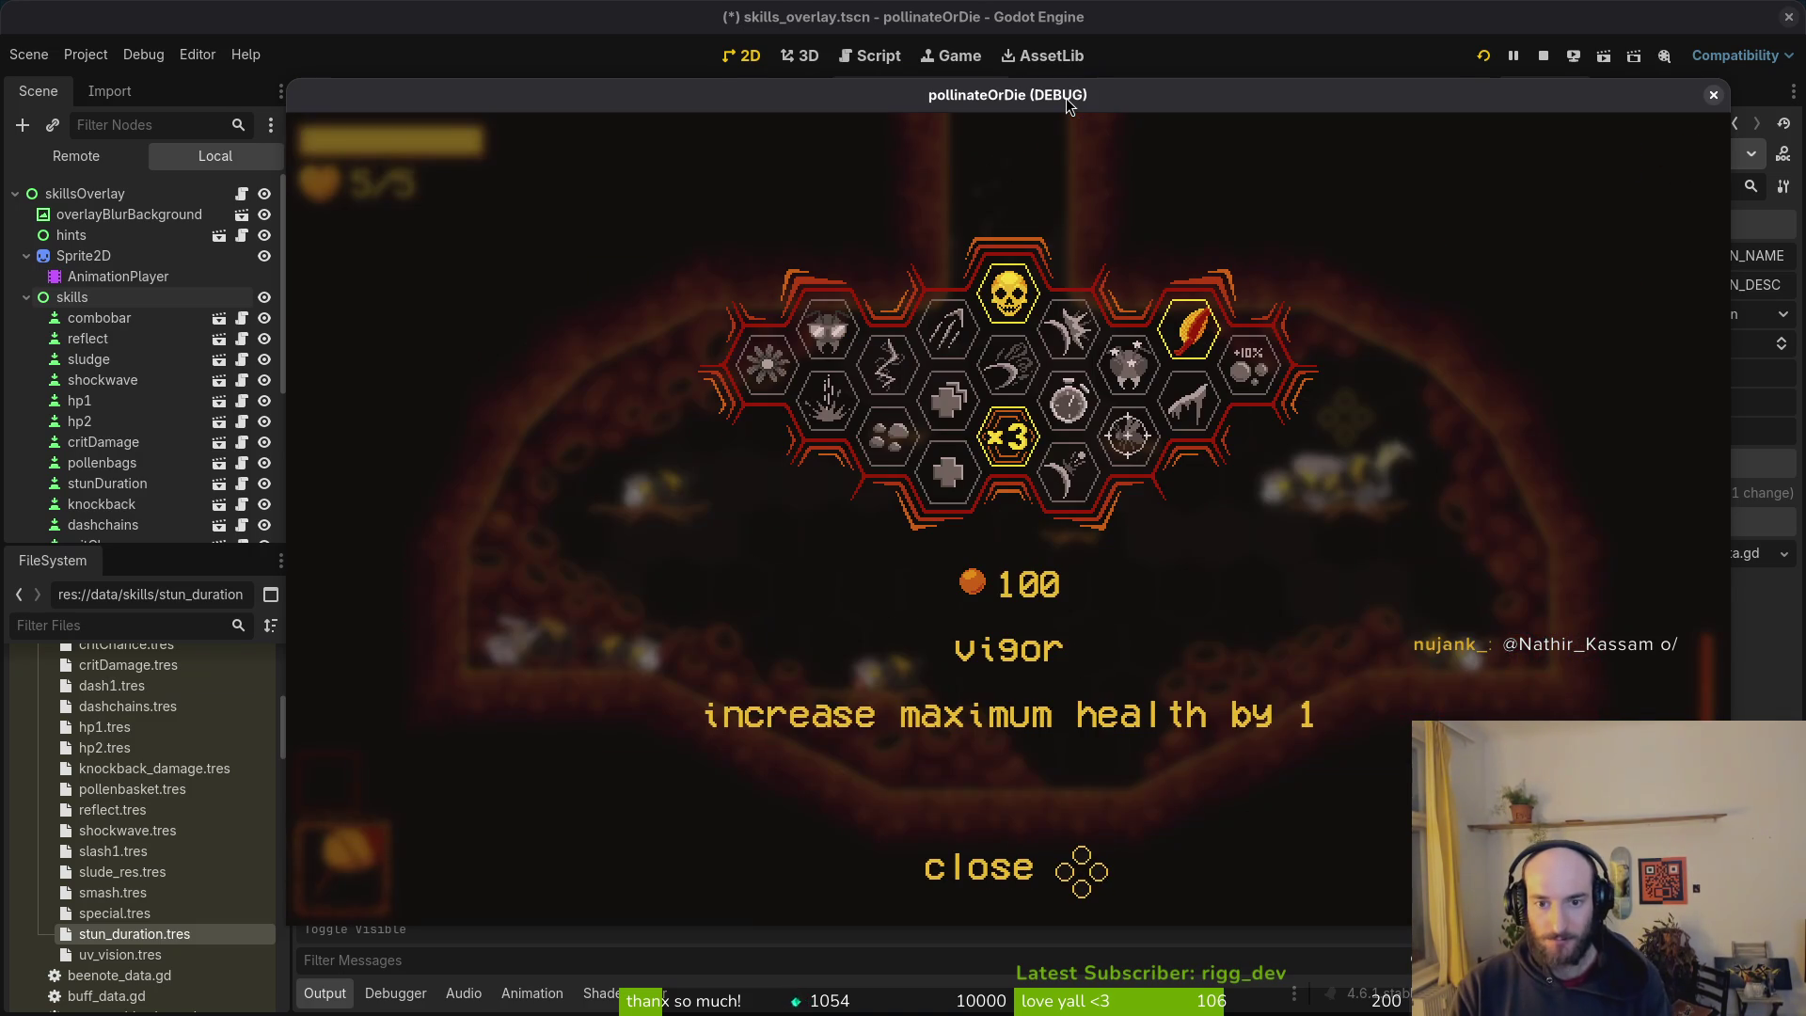
key("Right")
key("Right")
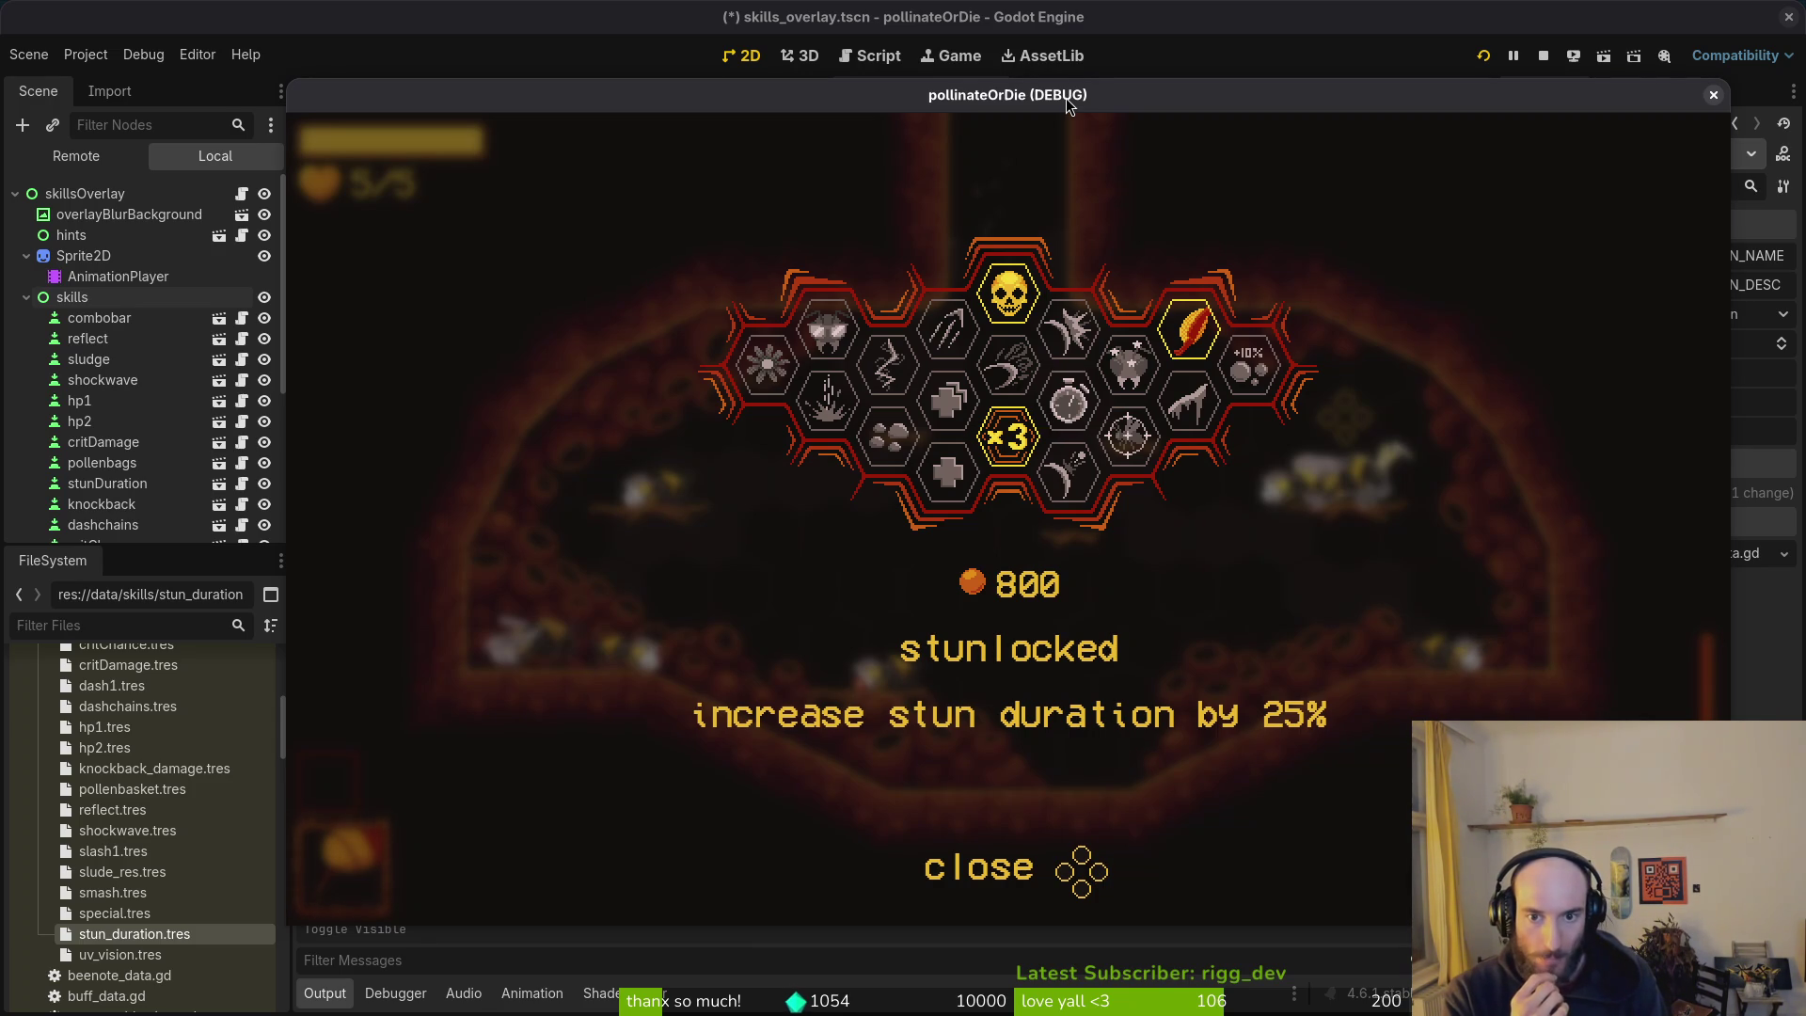
key("Up")
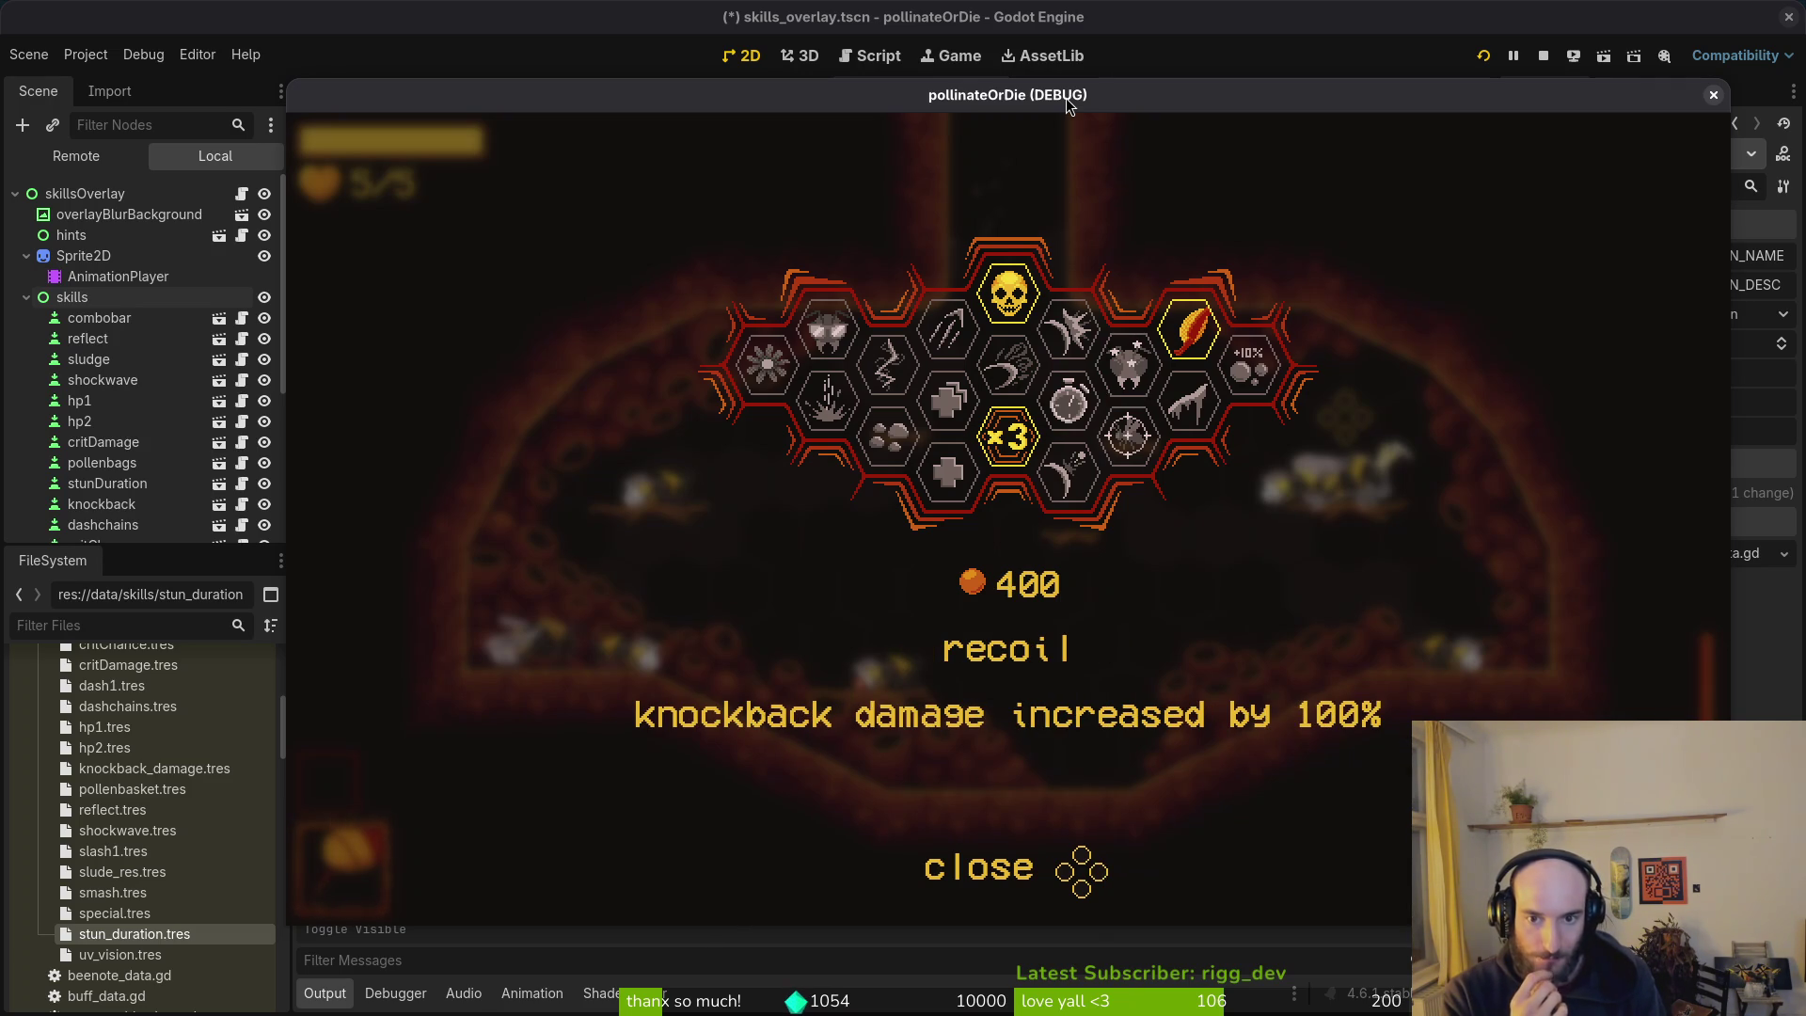
key("Left")
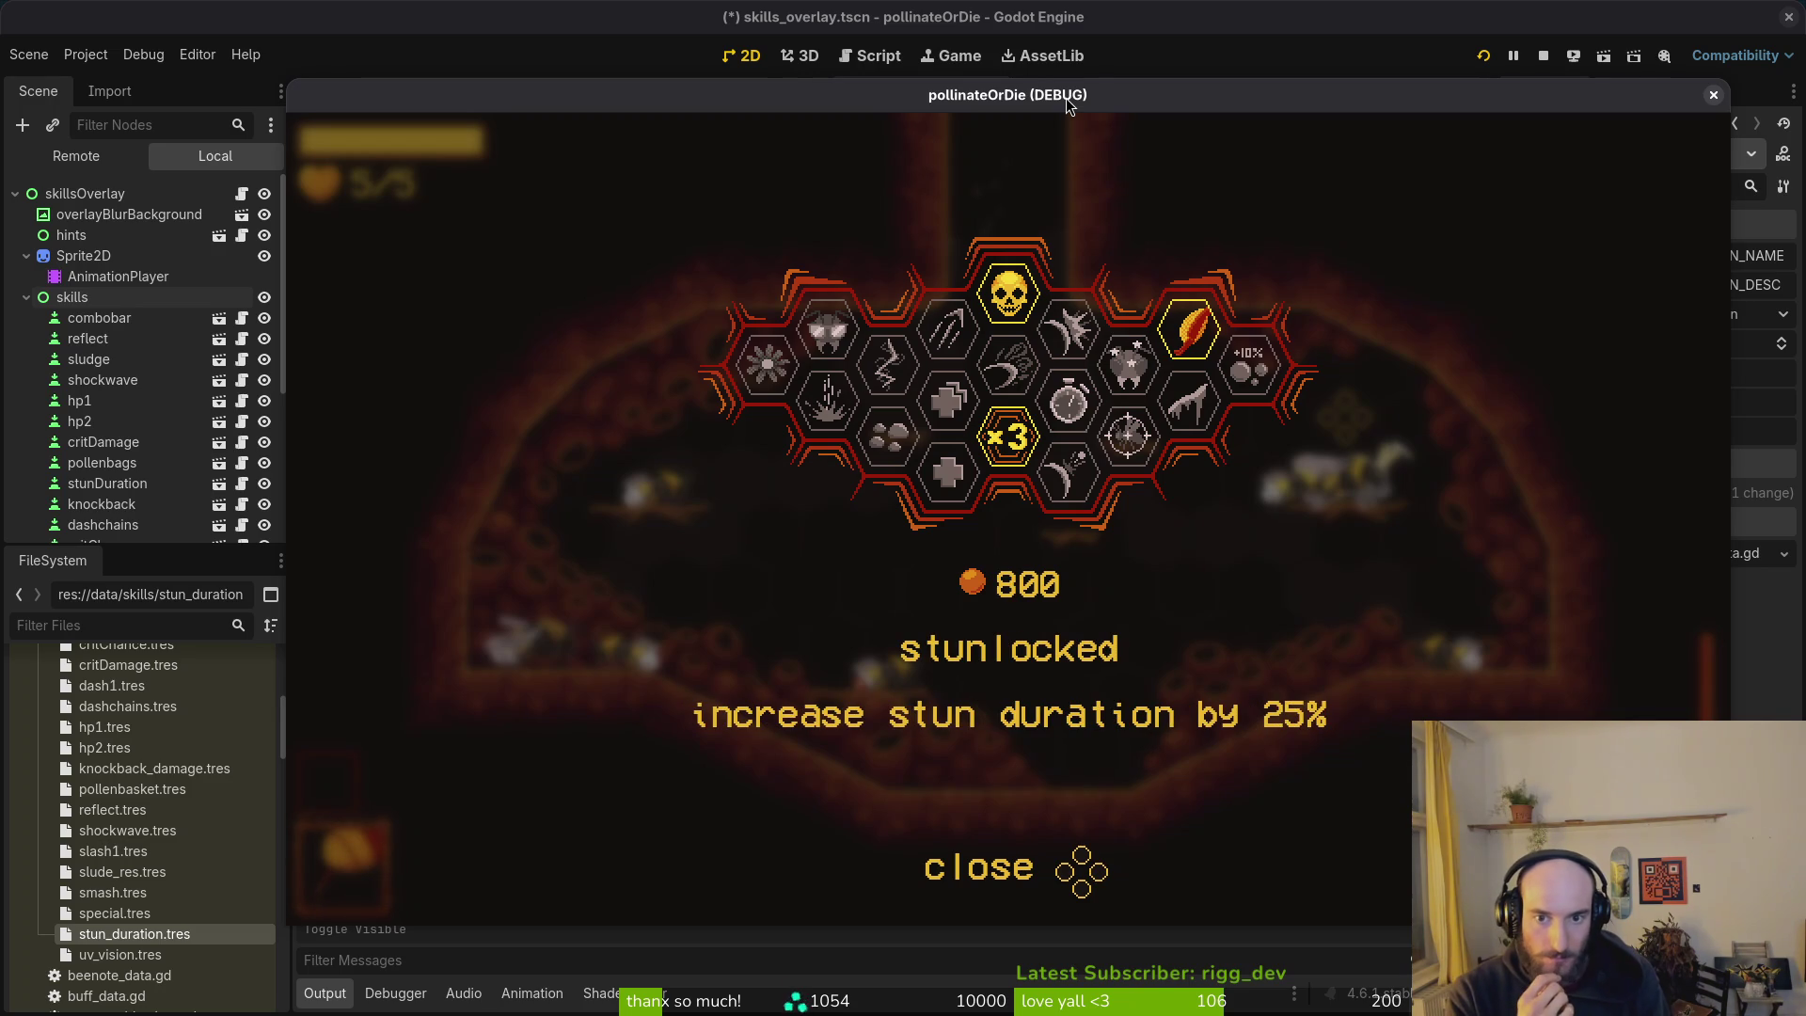
key("Right")
key("Down")
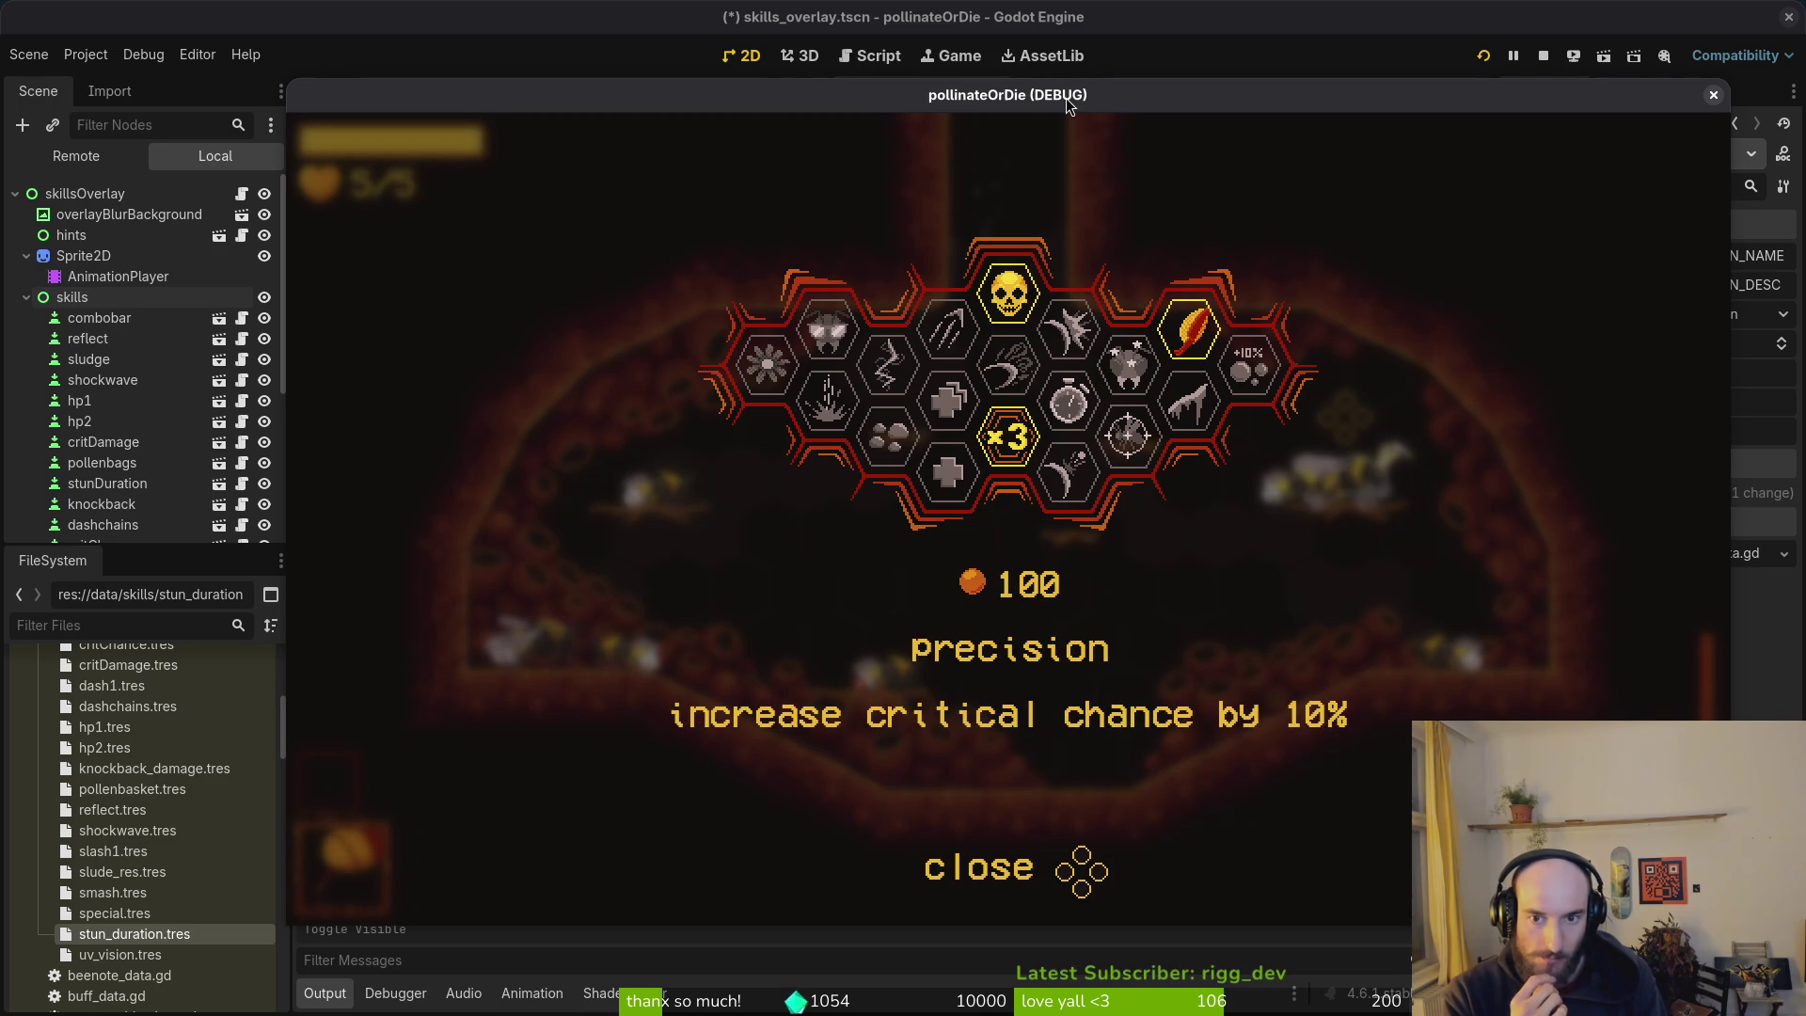
key("Right")
key("Right")
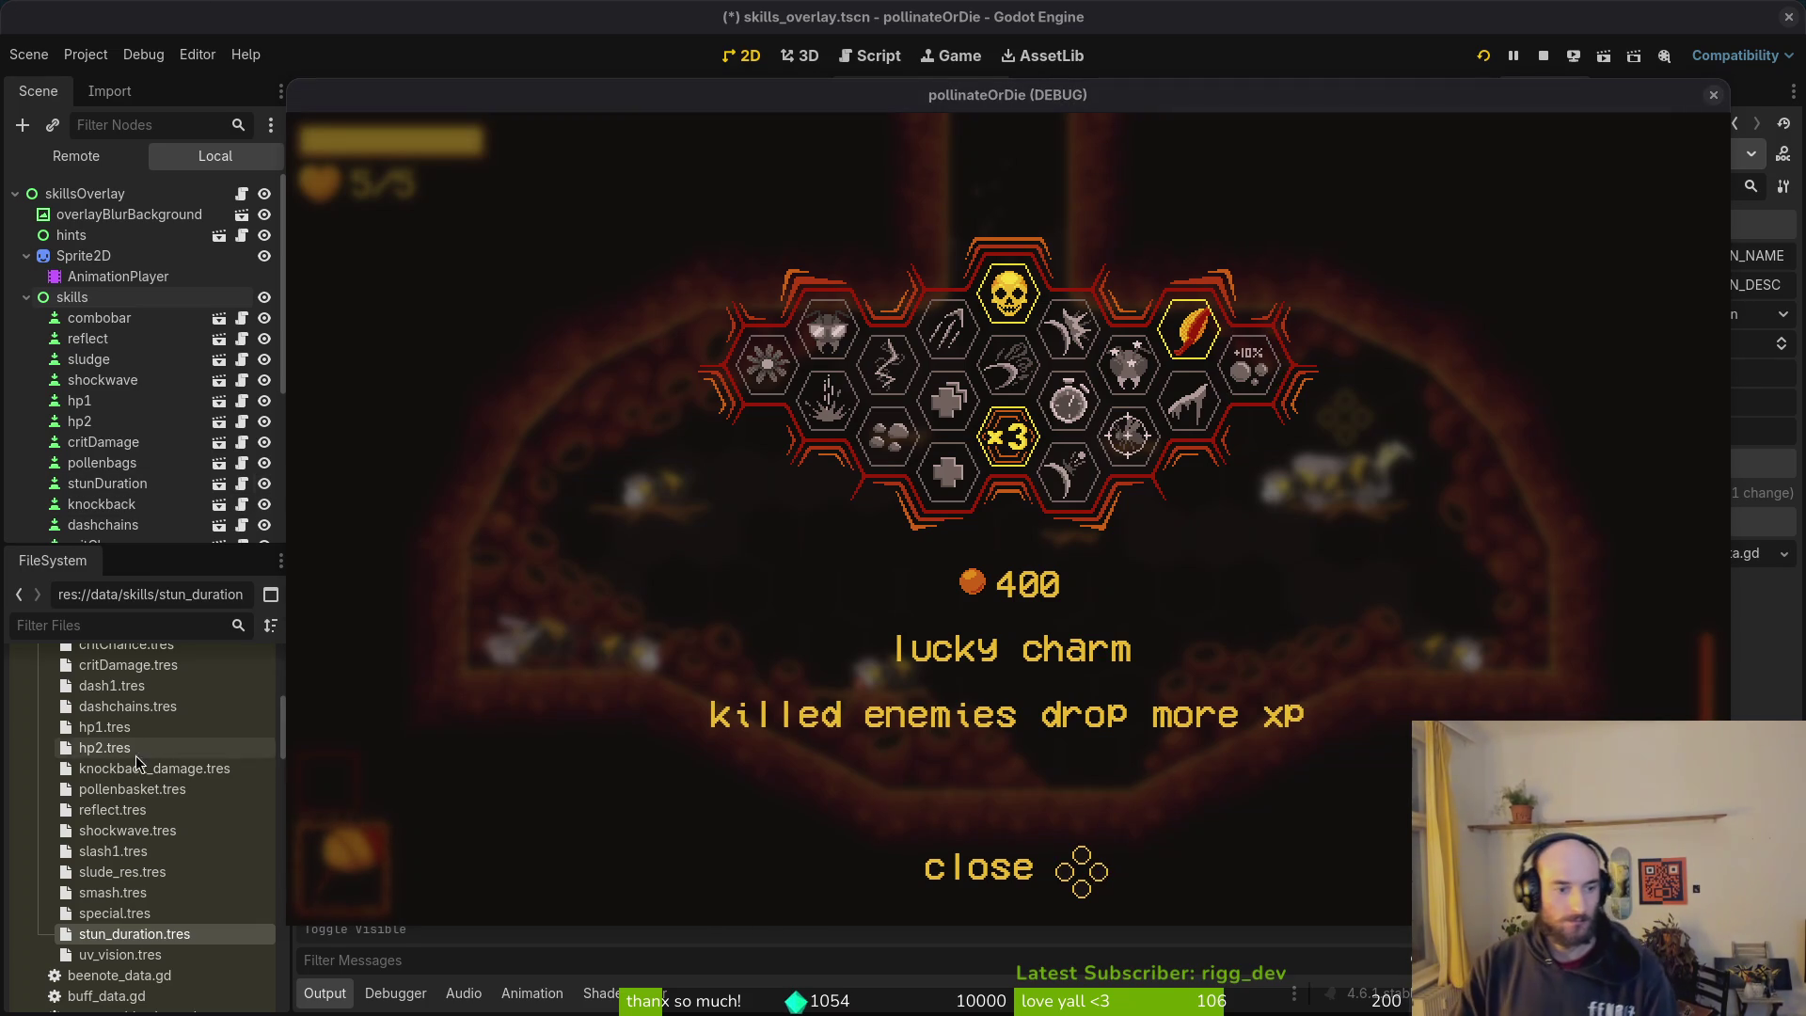
left_click(165, 936)
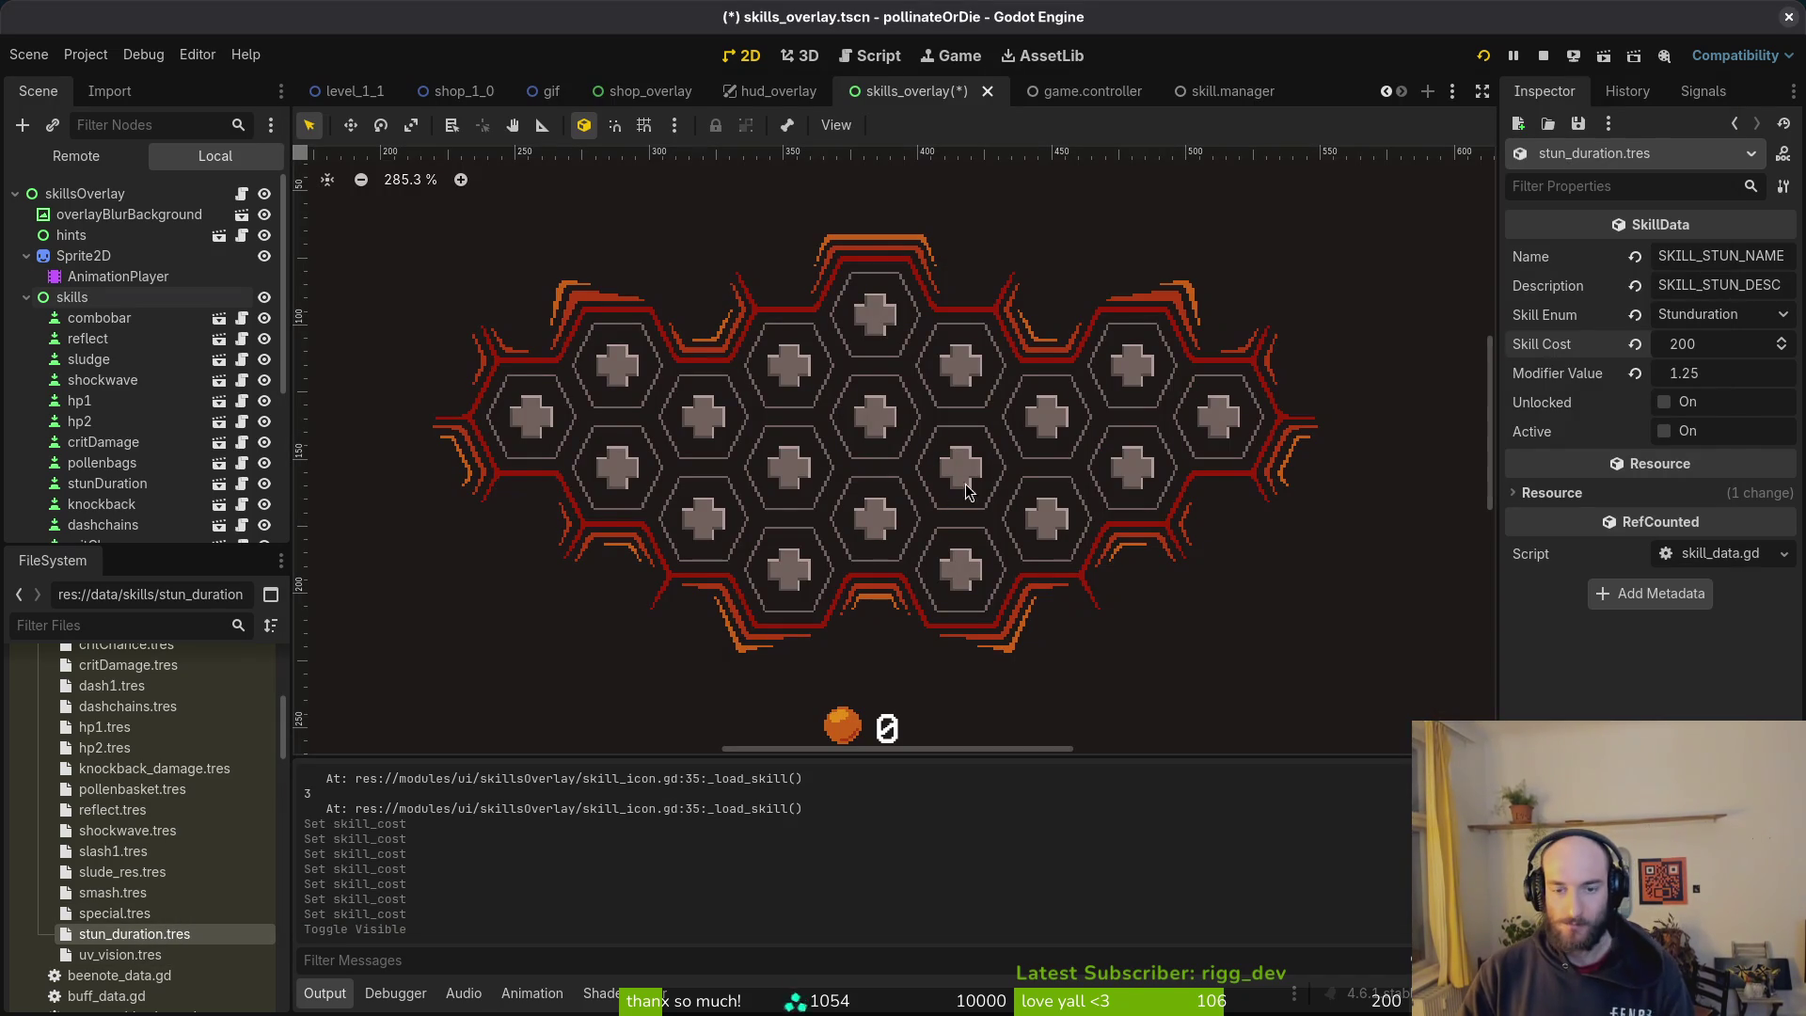
Step: Set stun_duration.tres cost to 400, save the scene, then inspect uv_vision.tres and the bonusXp hex
key("alt+Tab")
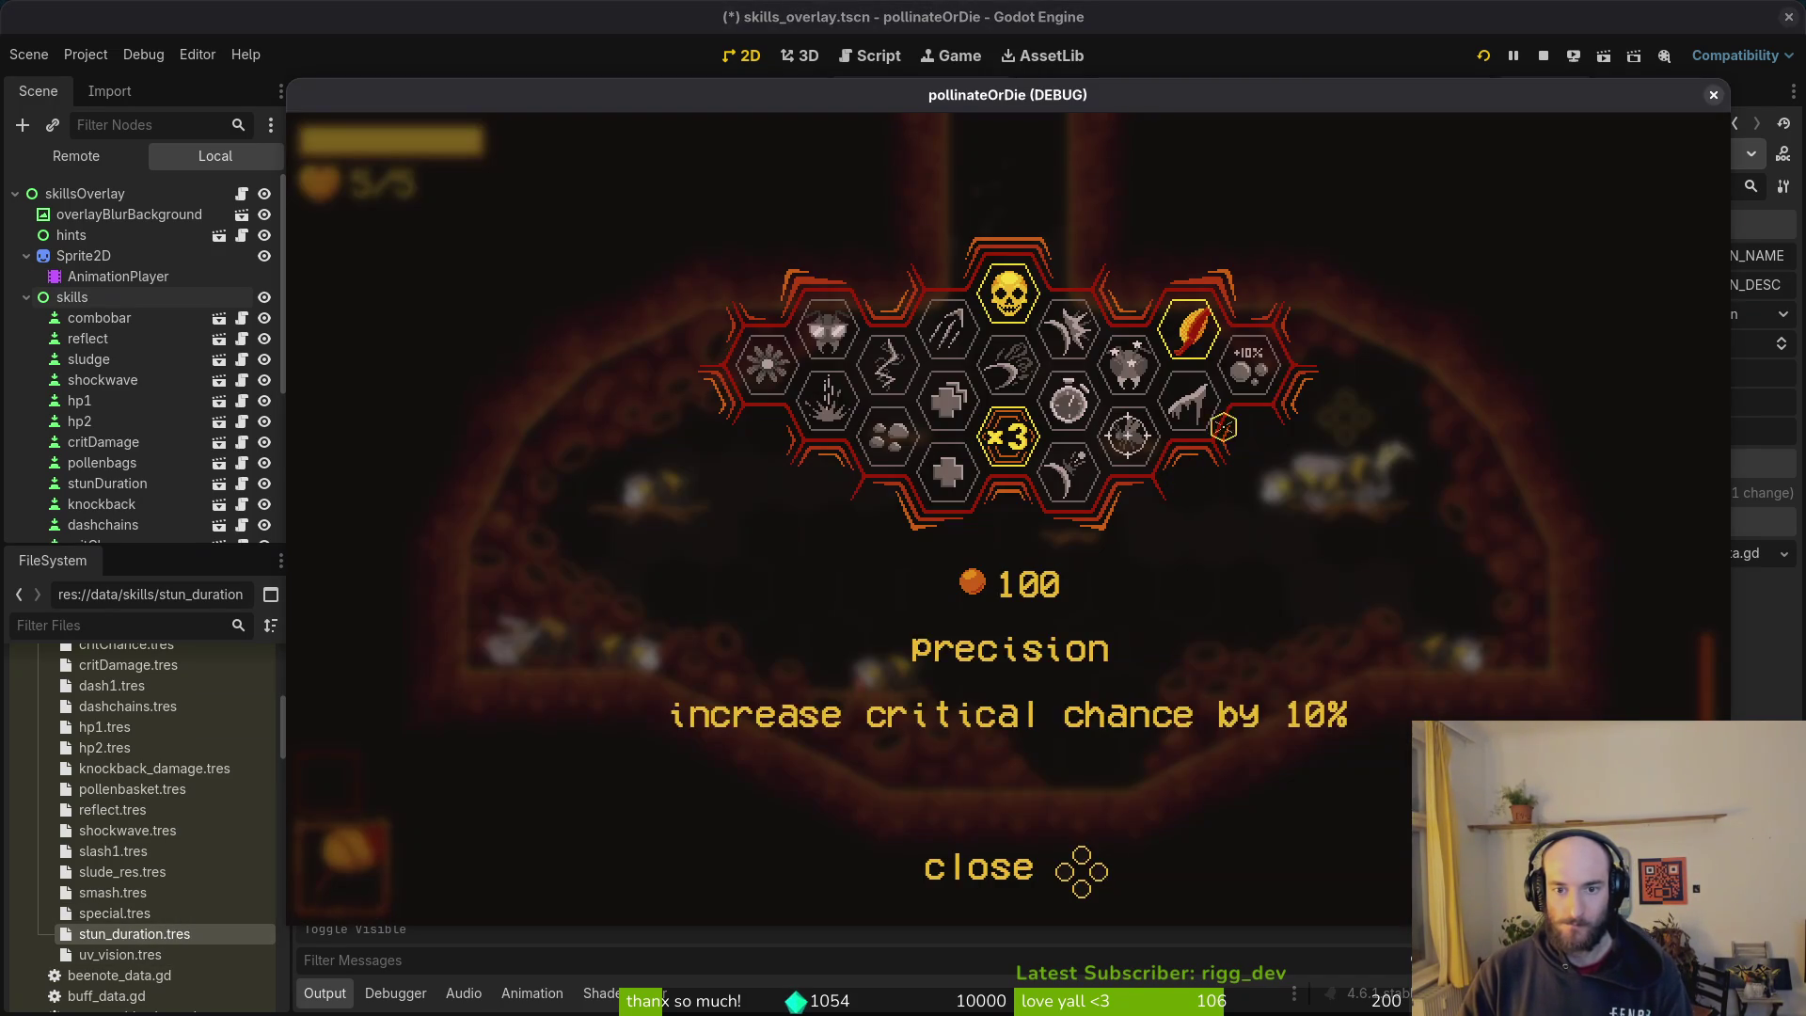
left_click(181, 931)
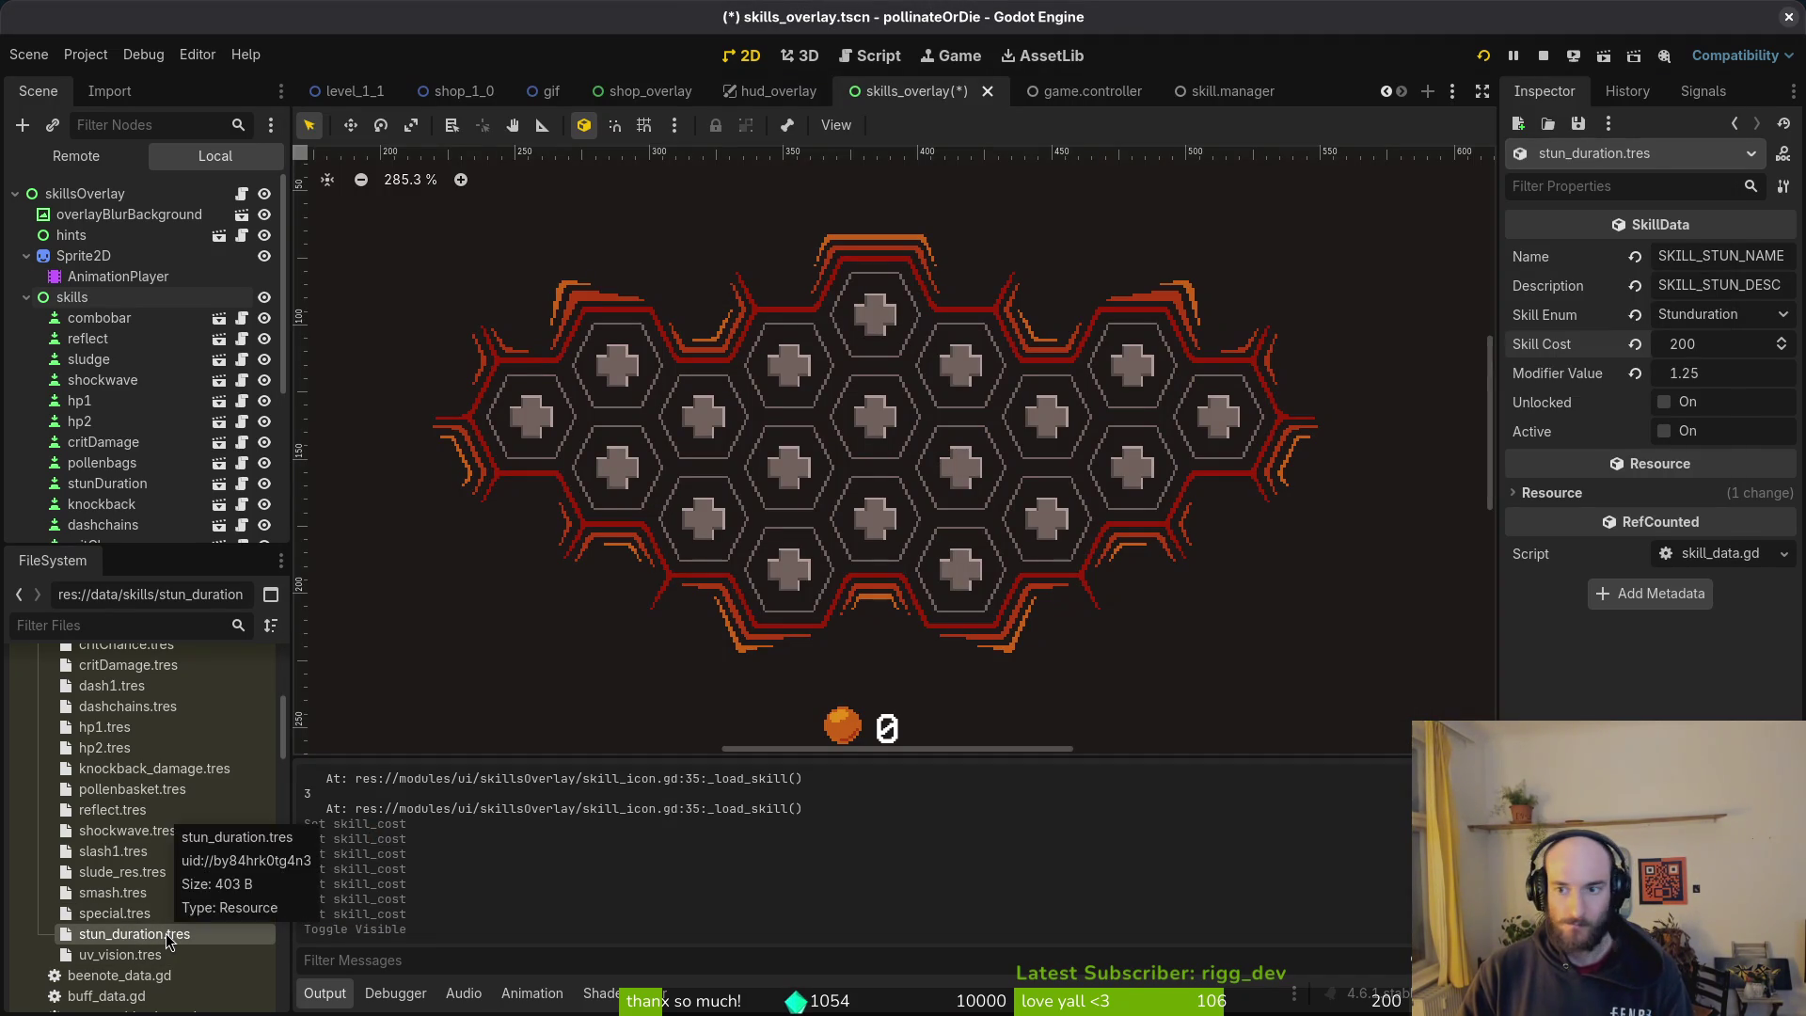
left_click(1707, 344)
type("400")
key("Return")
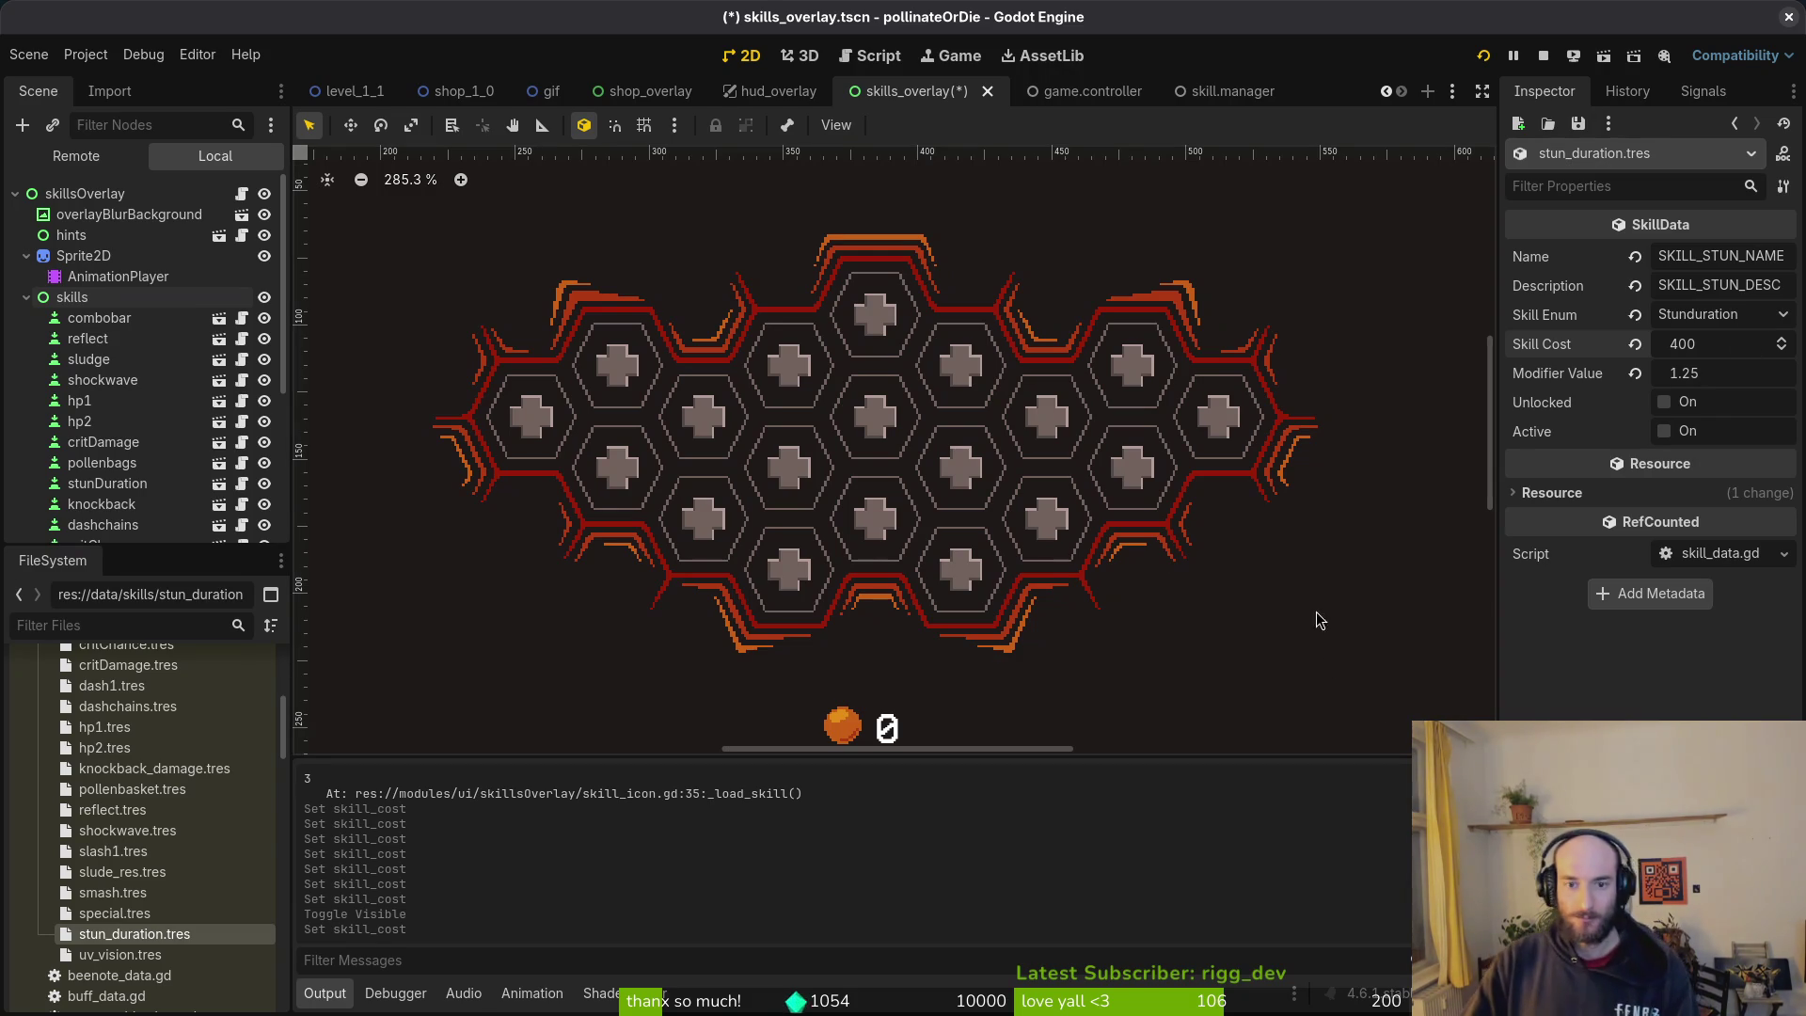
key("ctrl+s")
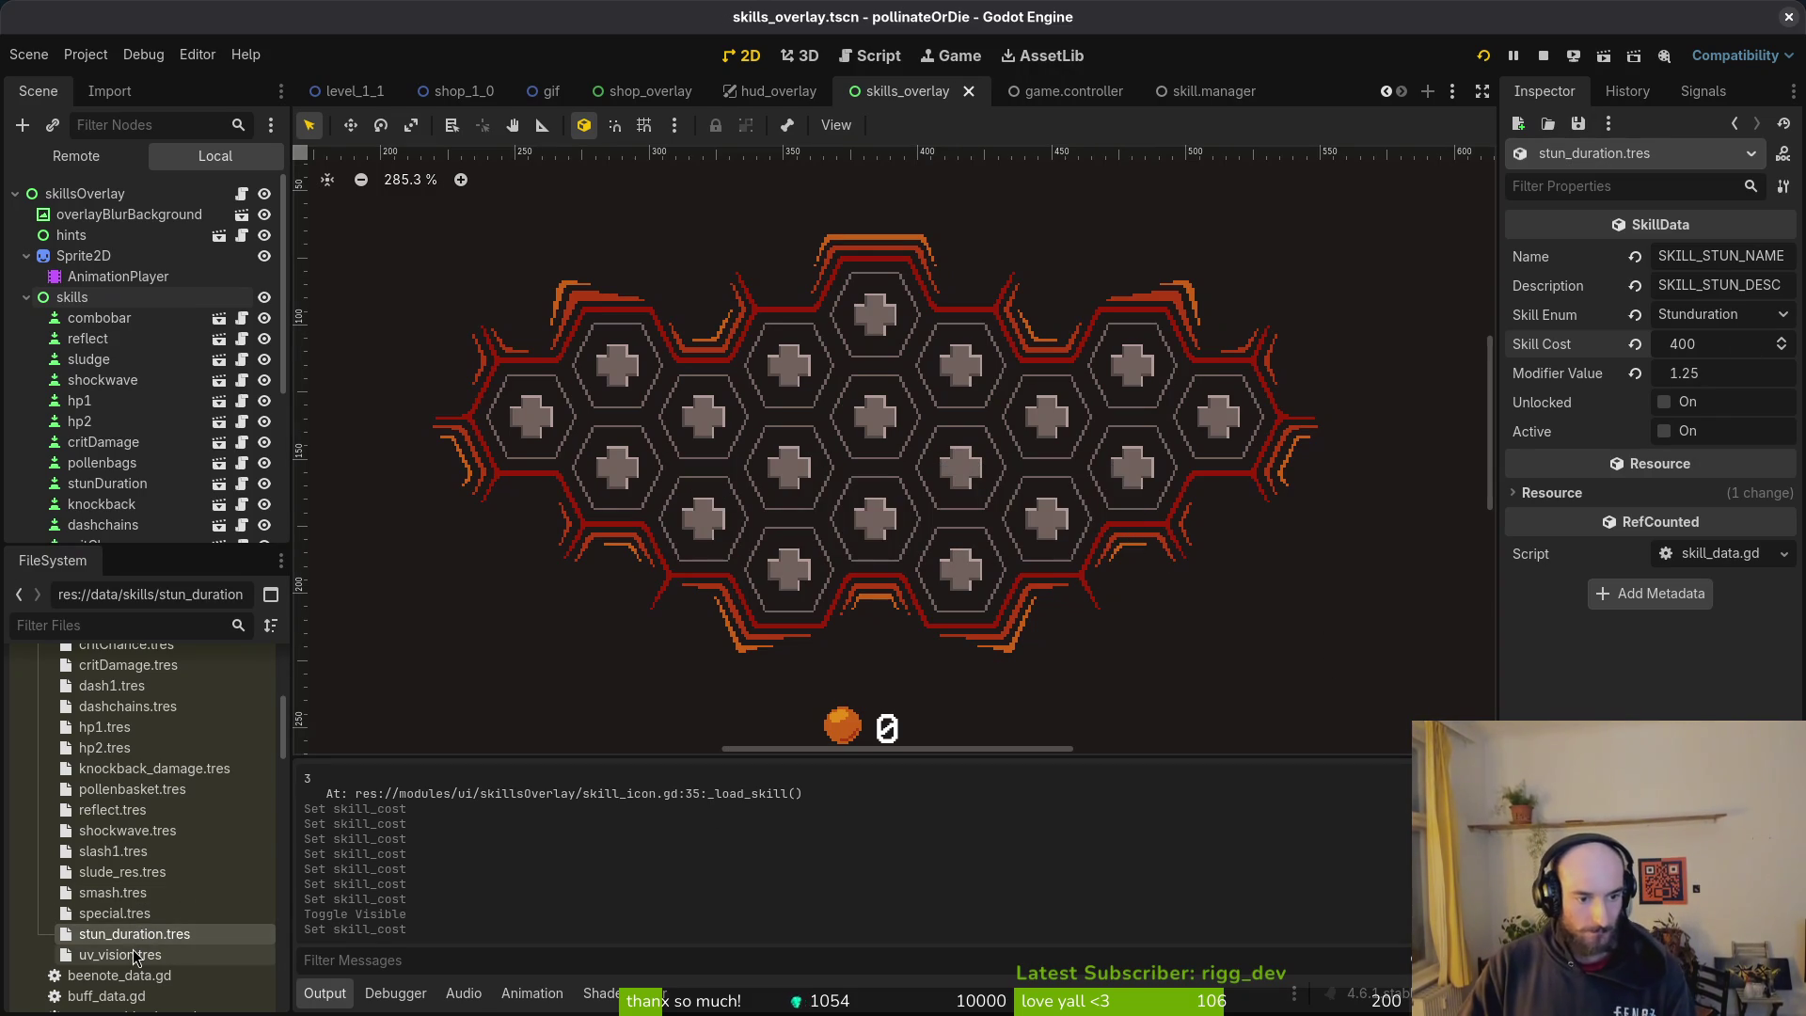
left_click(160, 955)
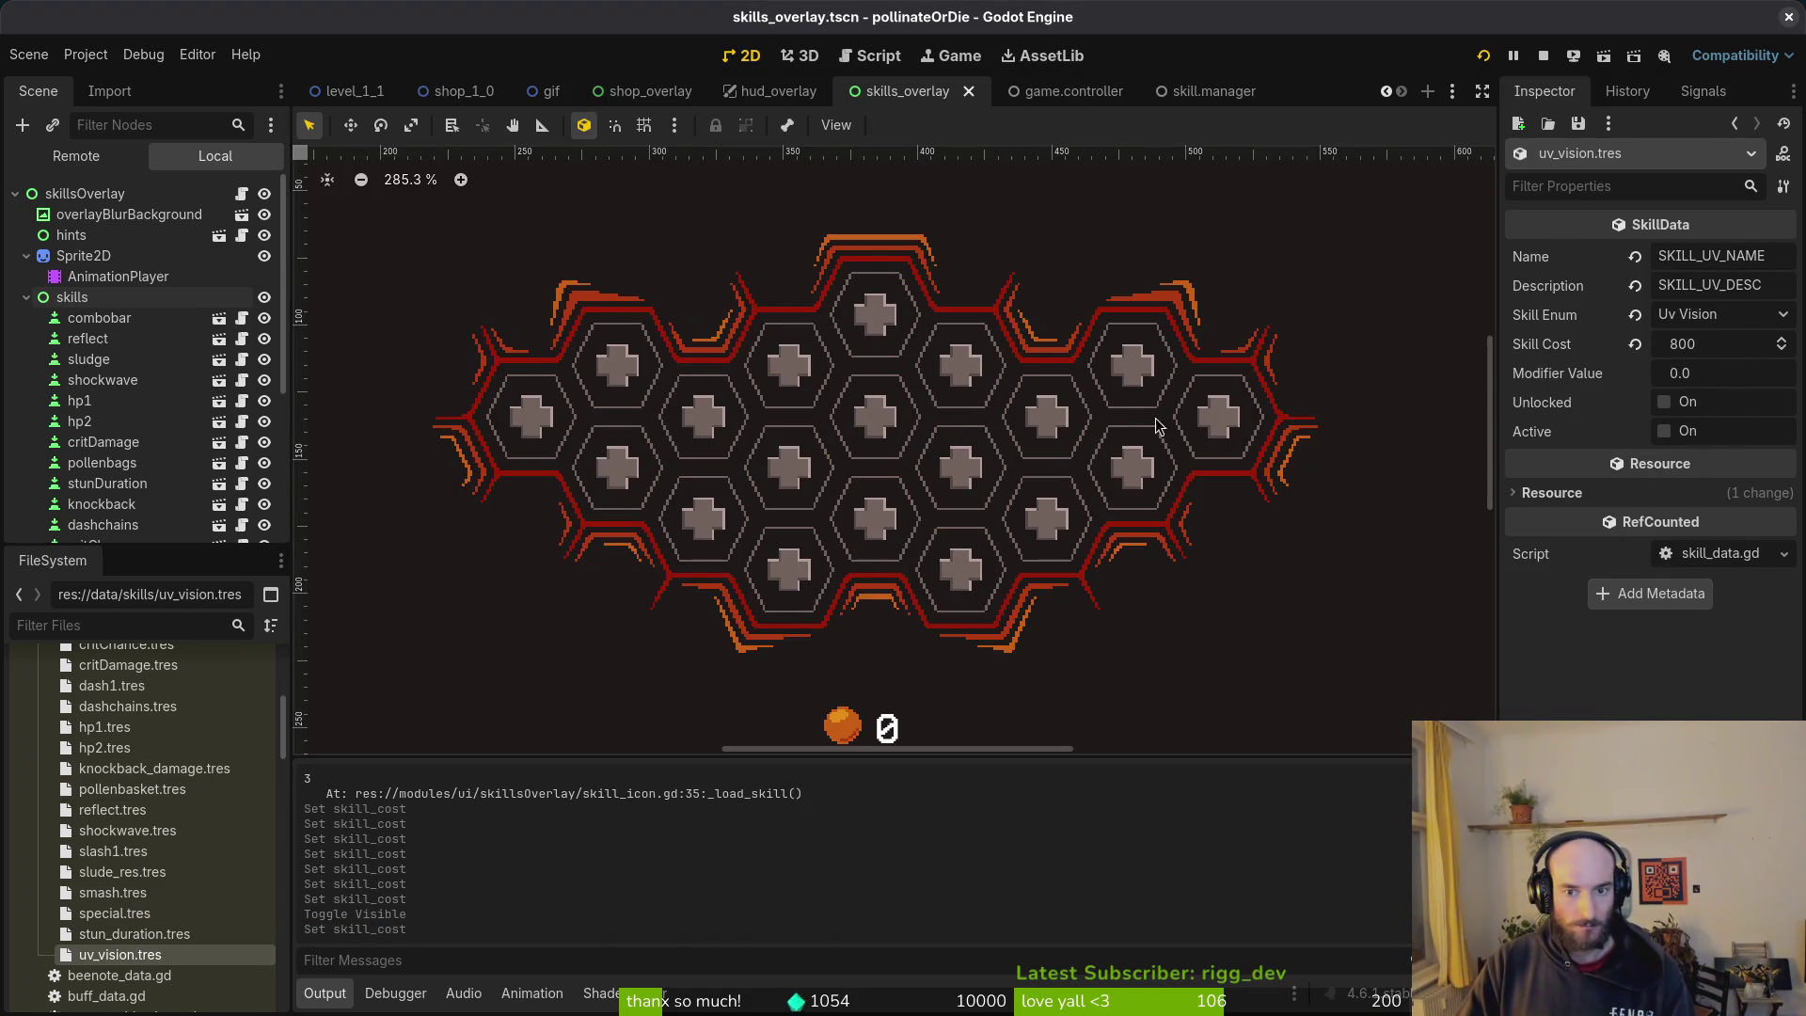
left_click(1204, 418)
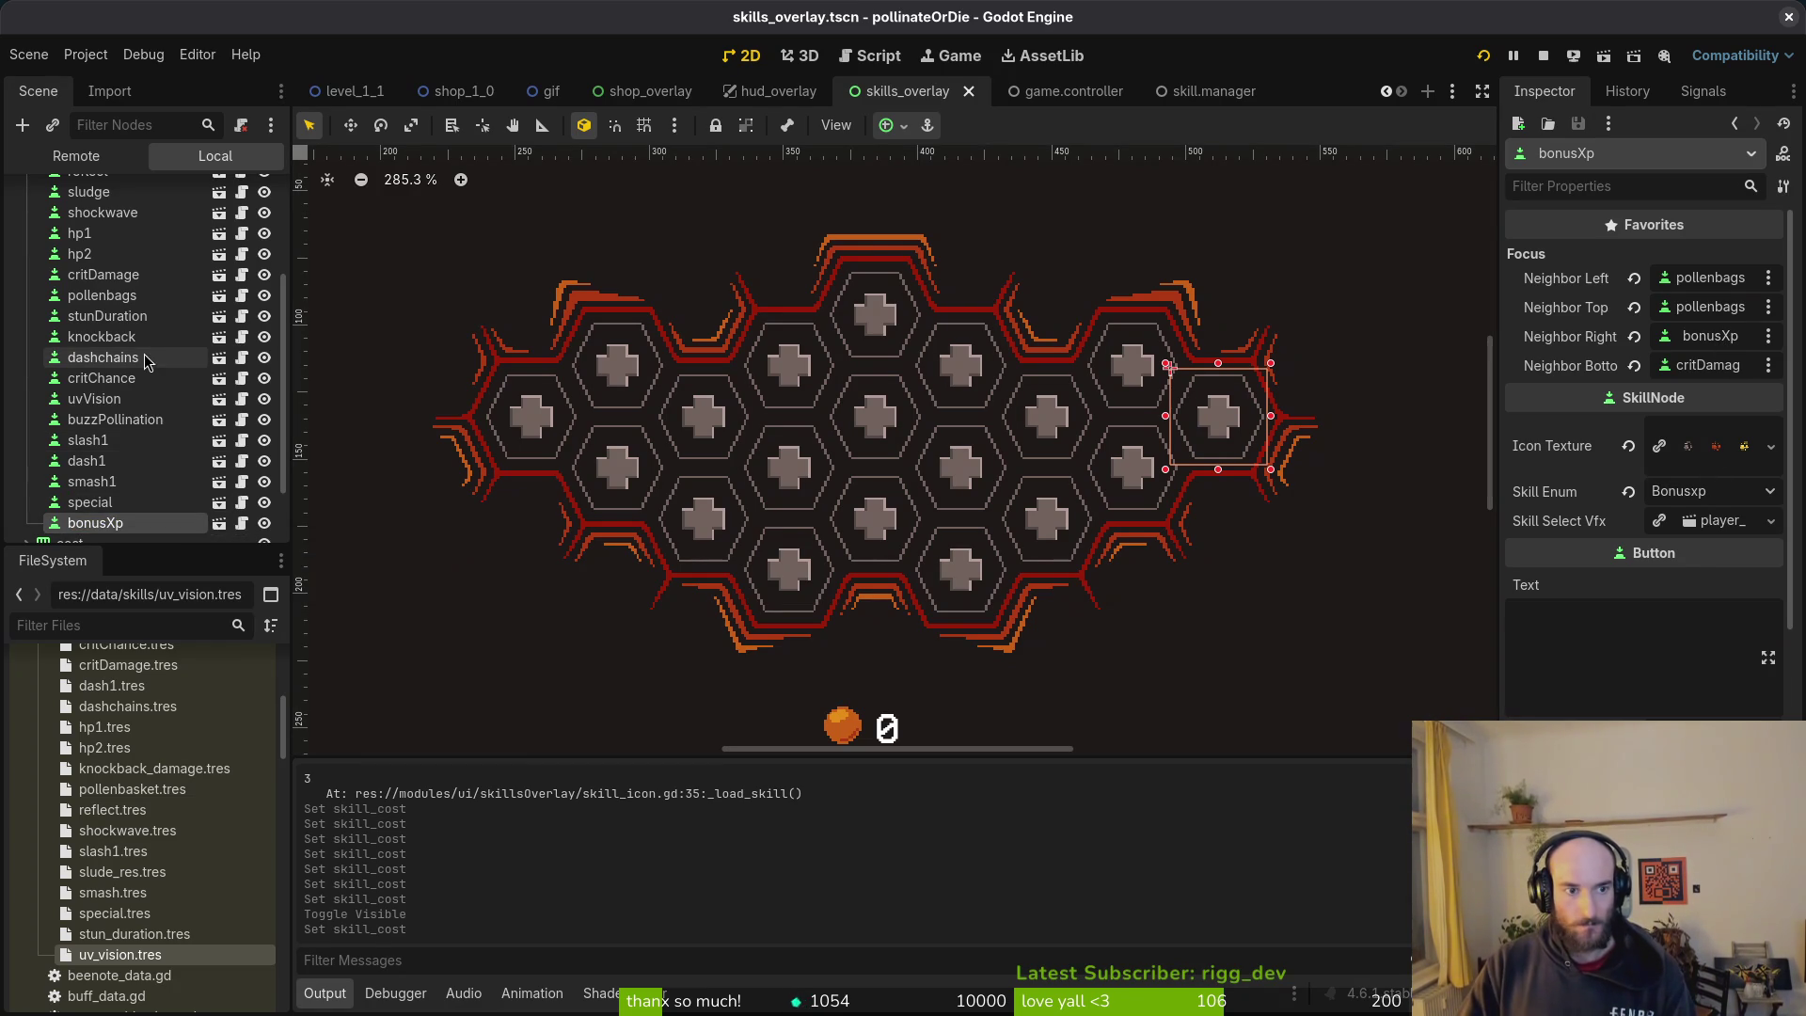
Step: Rename the stunDuration node to bonus and the bonusXp node to stunDuration
left_click(114, 318)
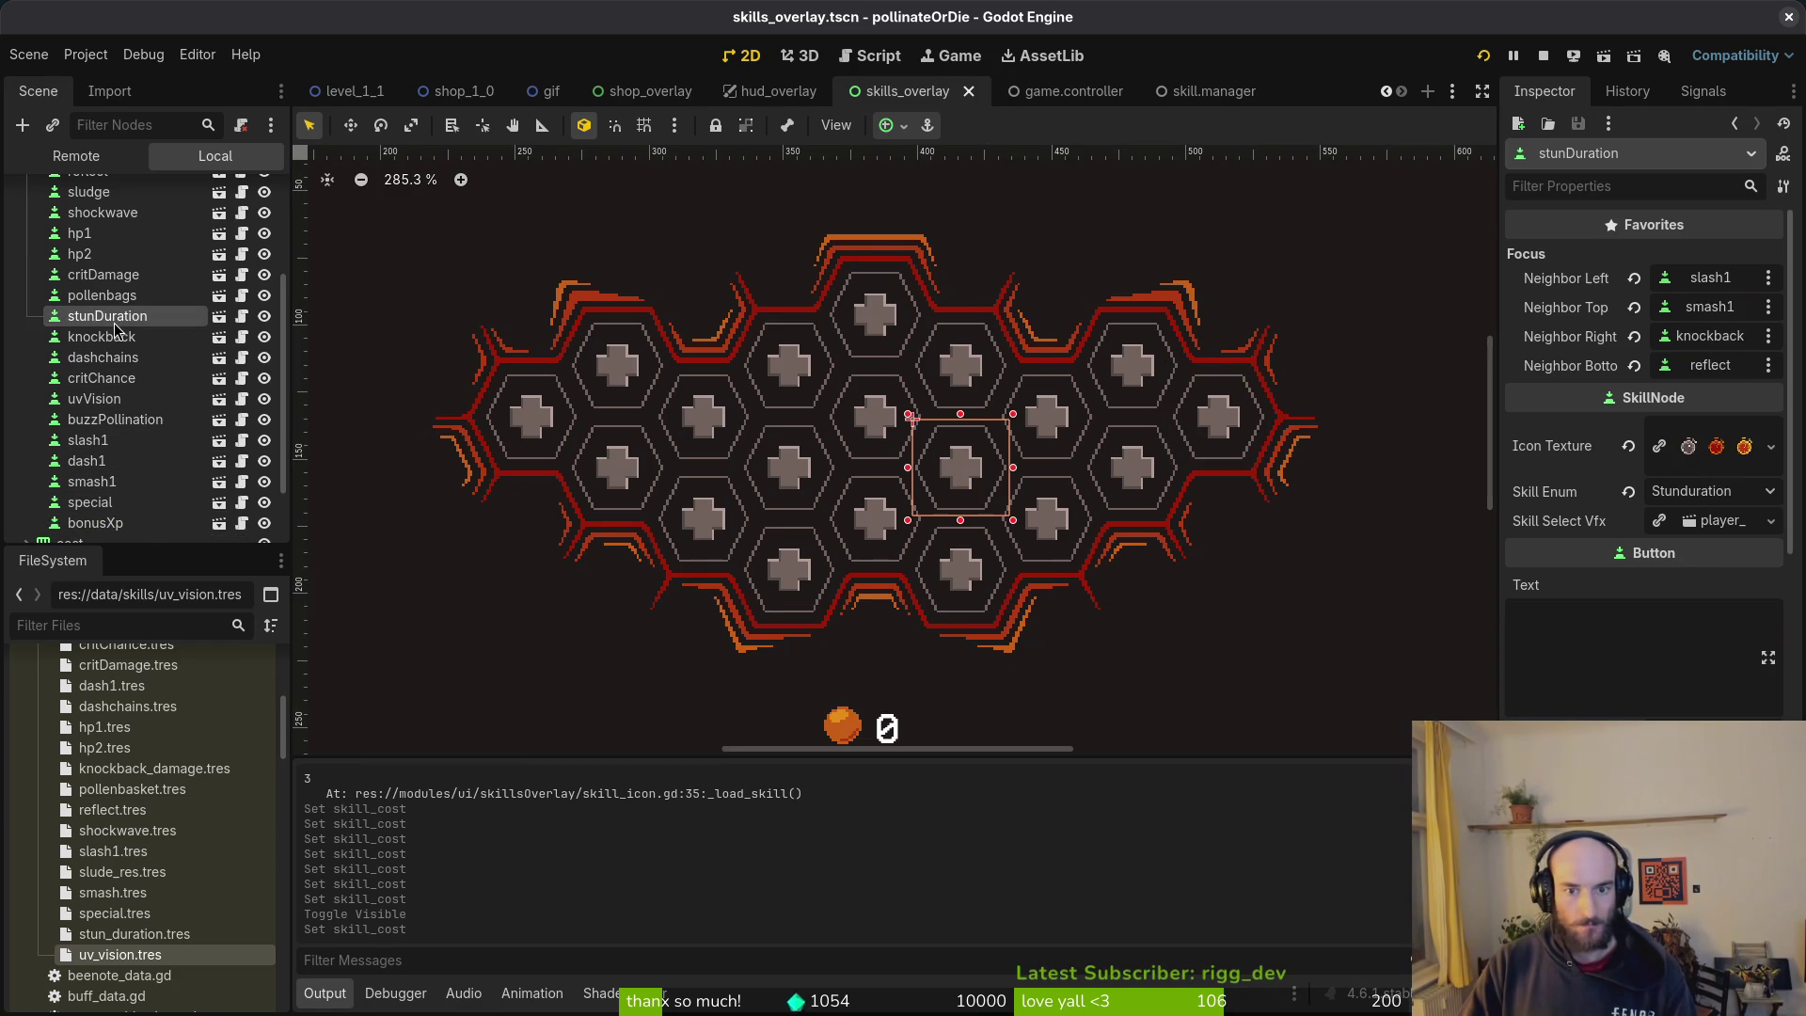
left_click(114, 322)
type("bon")
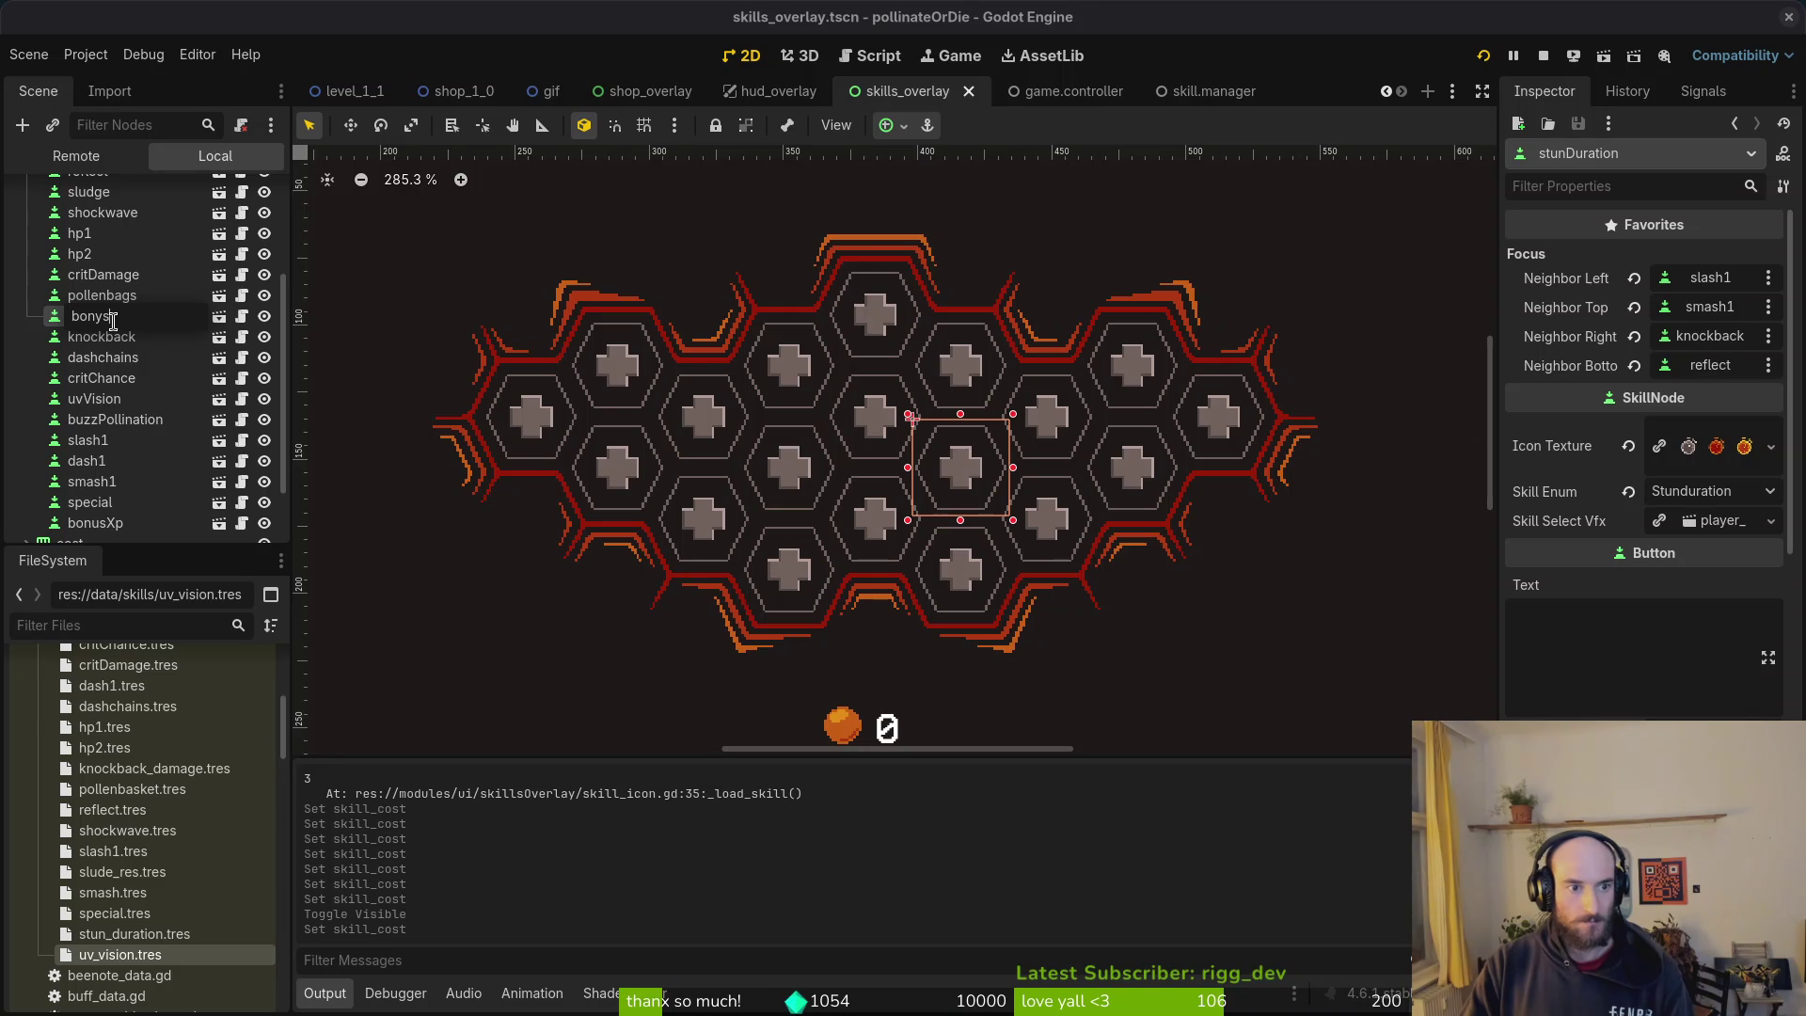
type("us")
key("Return")
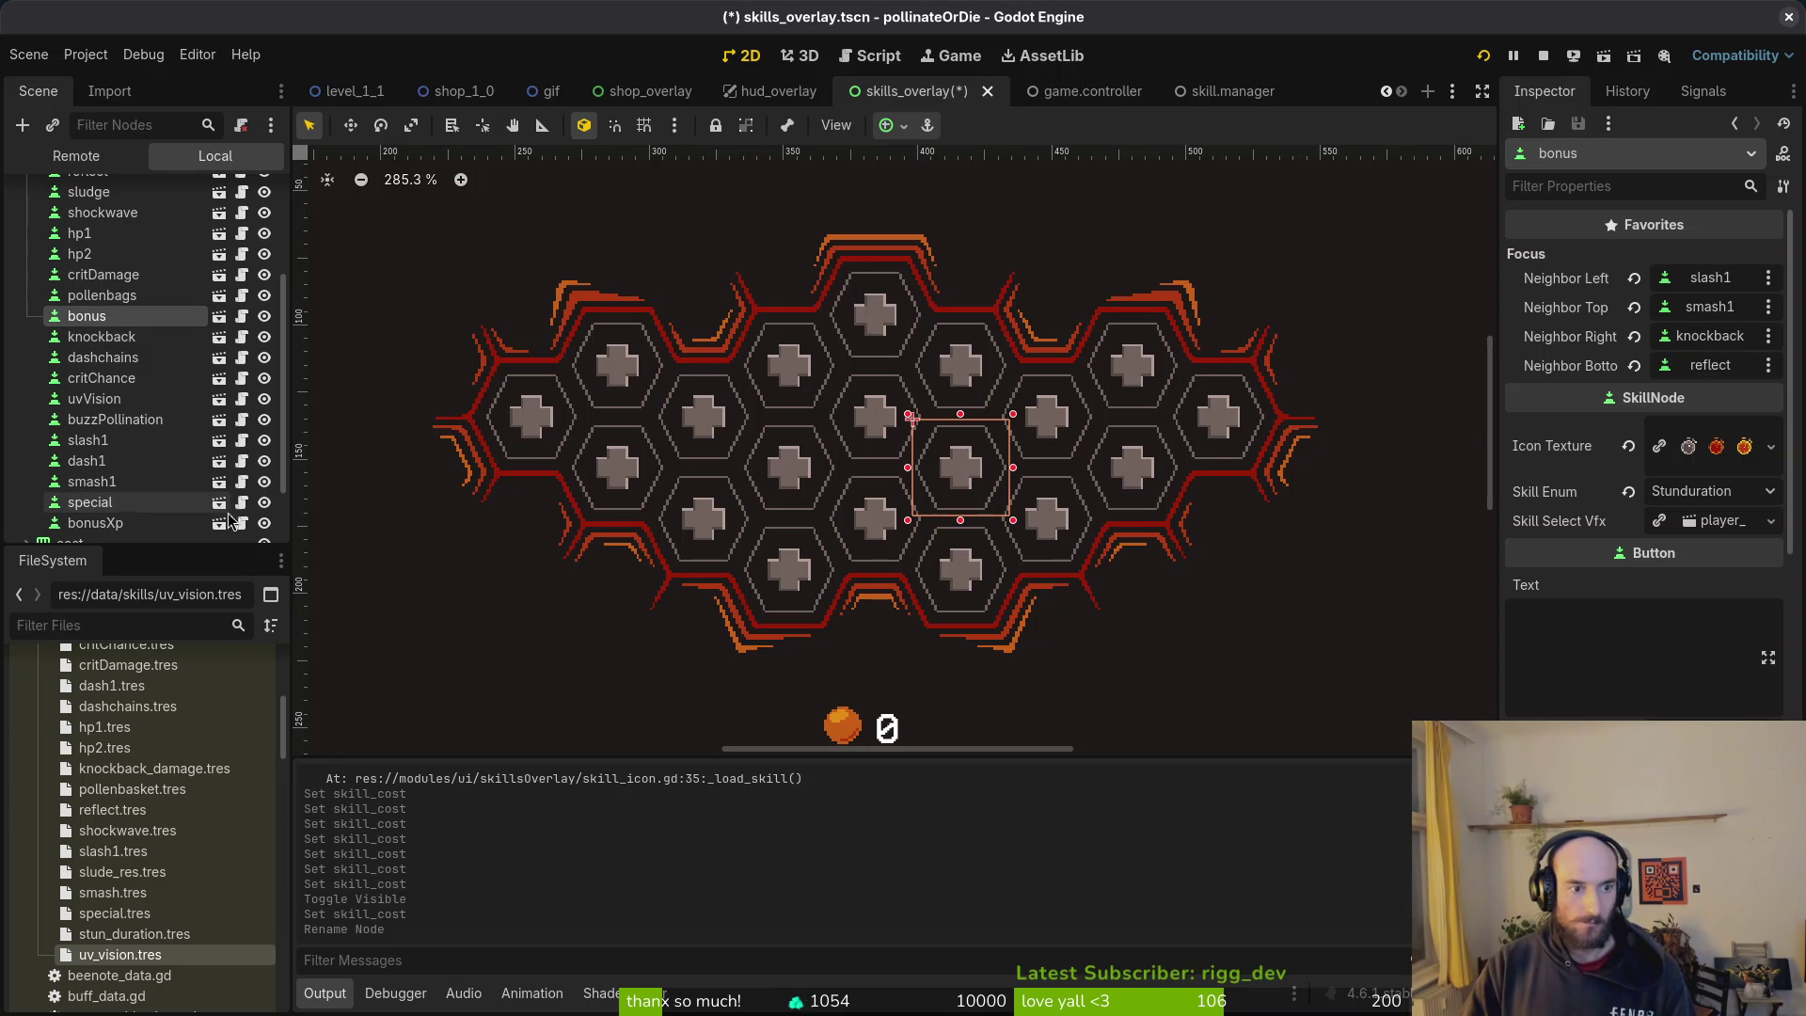
left_click(181, 526)
double_click(180, 524)
type("stunDuration")
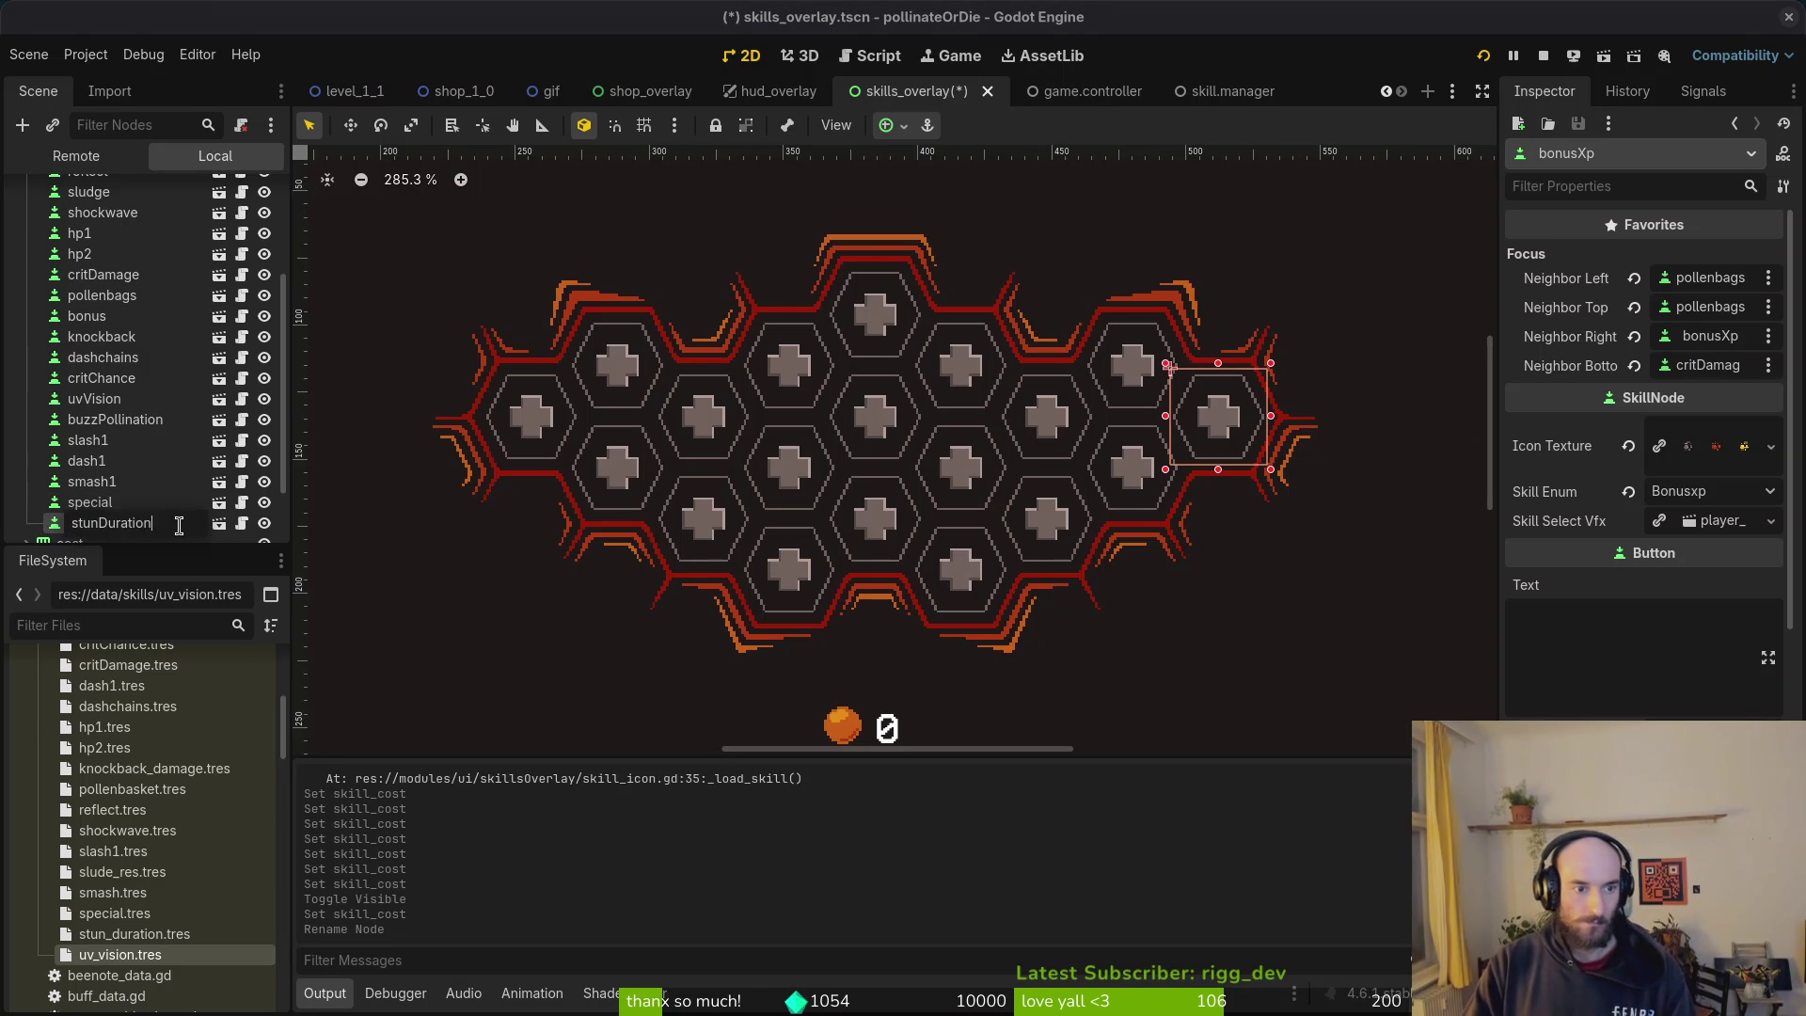
key("Return")
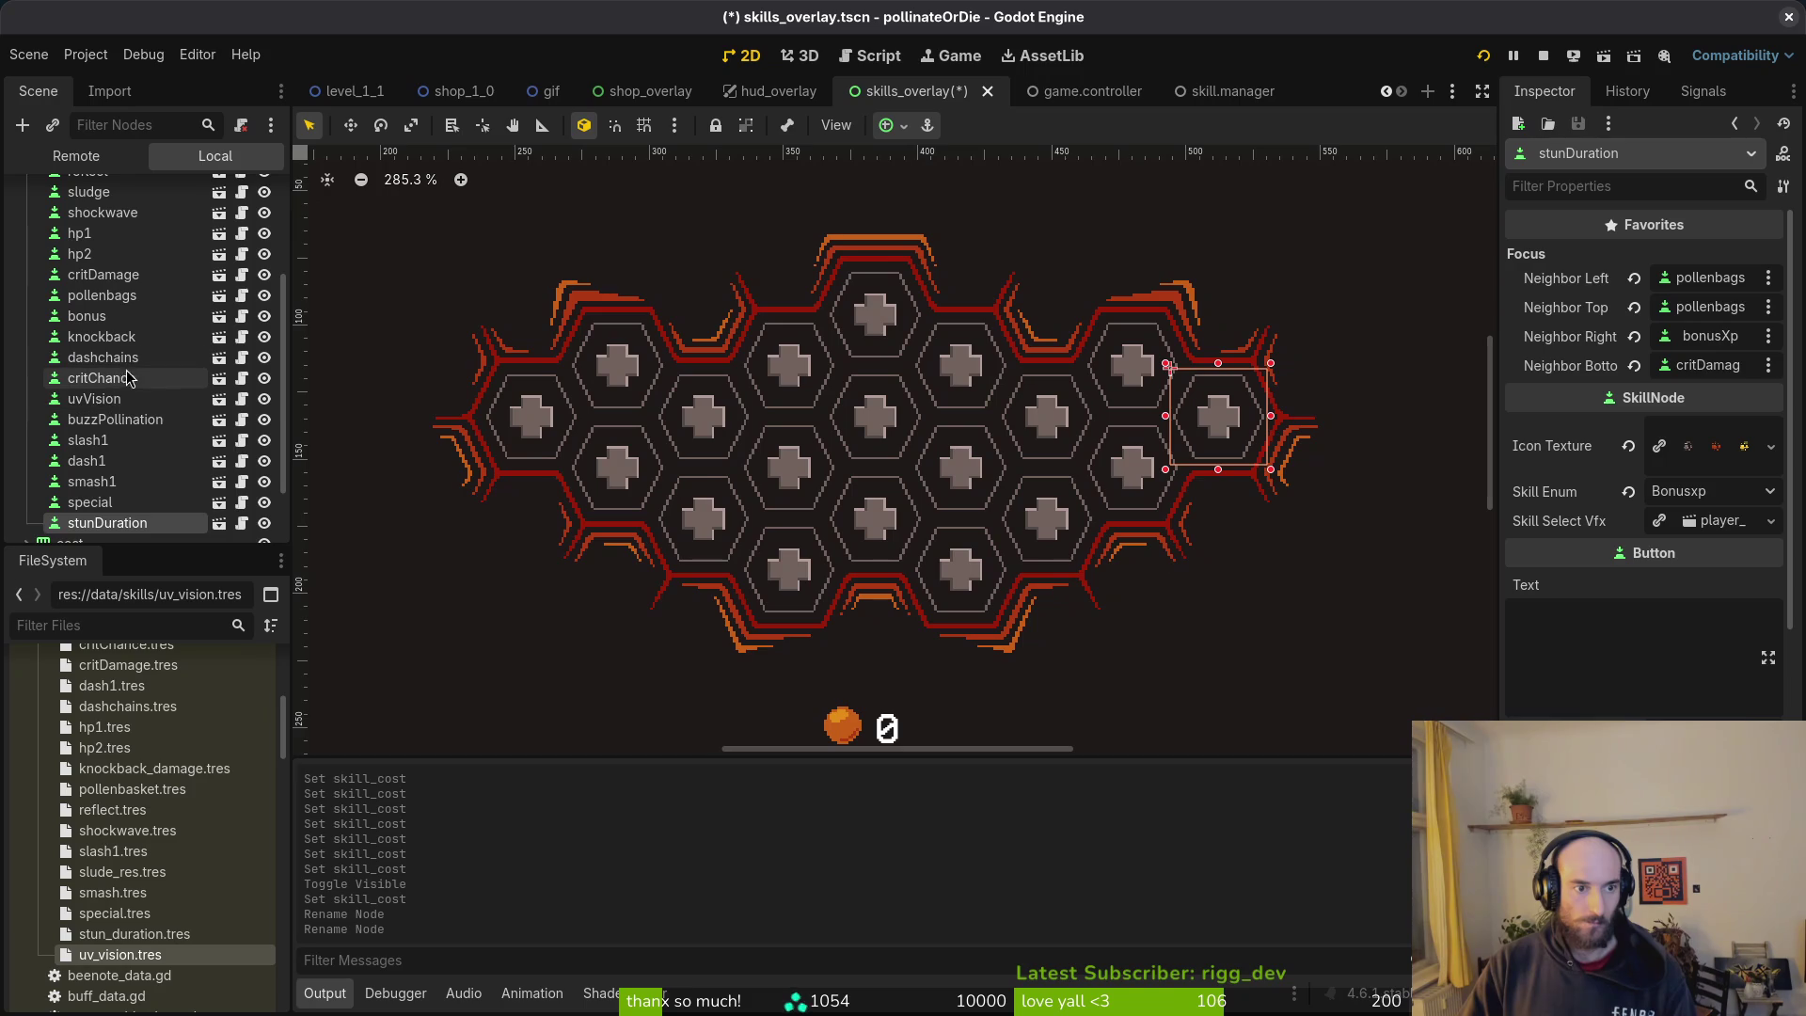
Step: Rename the bonus node to bonusXp and revert its Icon Texture to empty
left_click(133, 352)
left_click(134, 316)
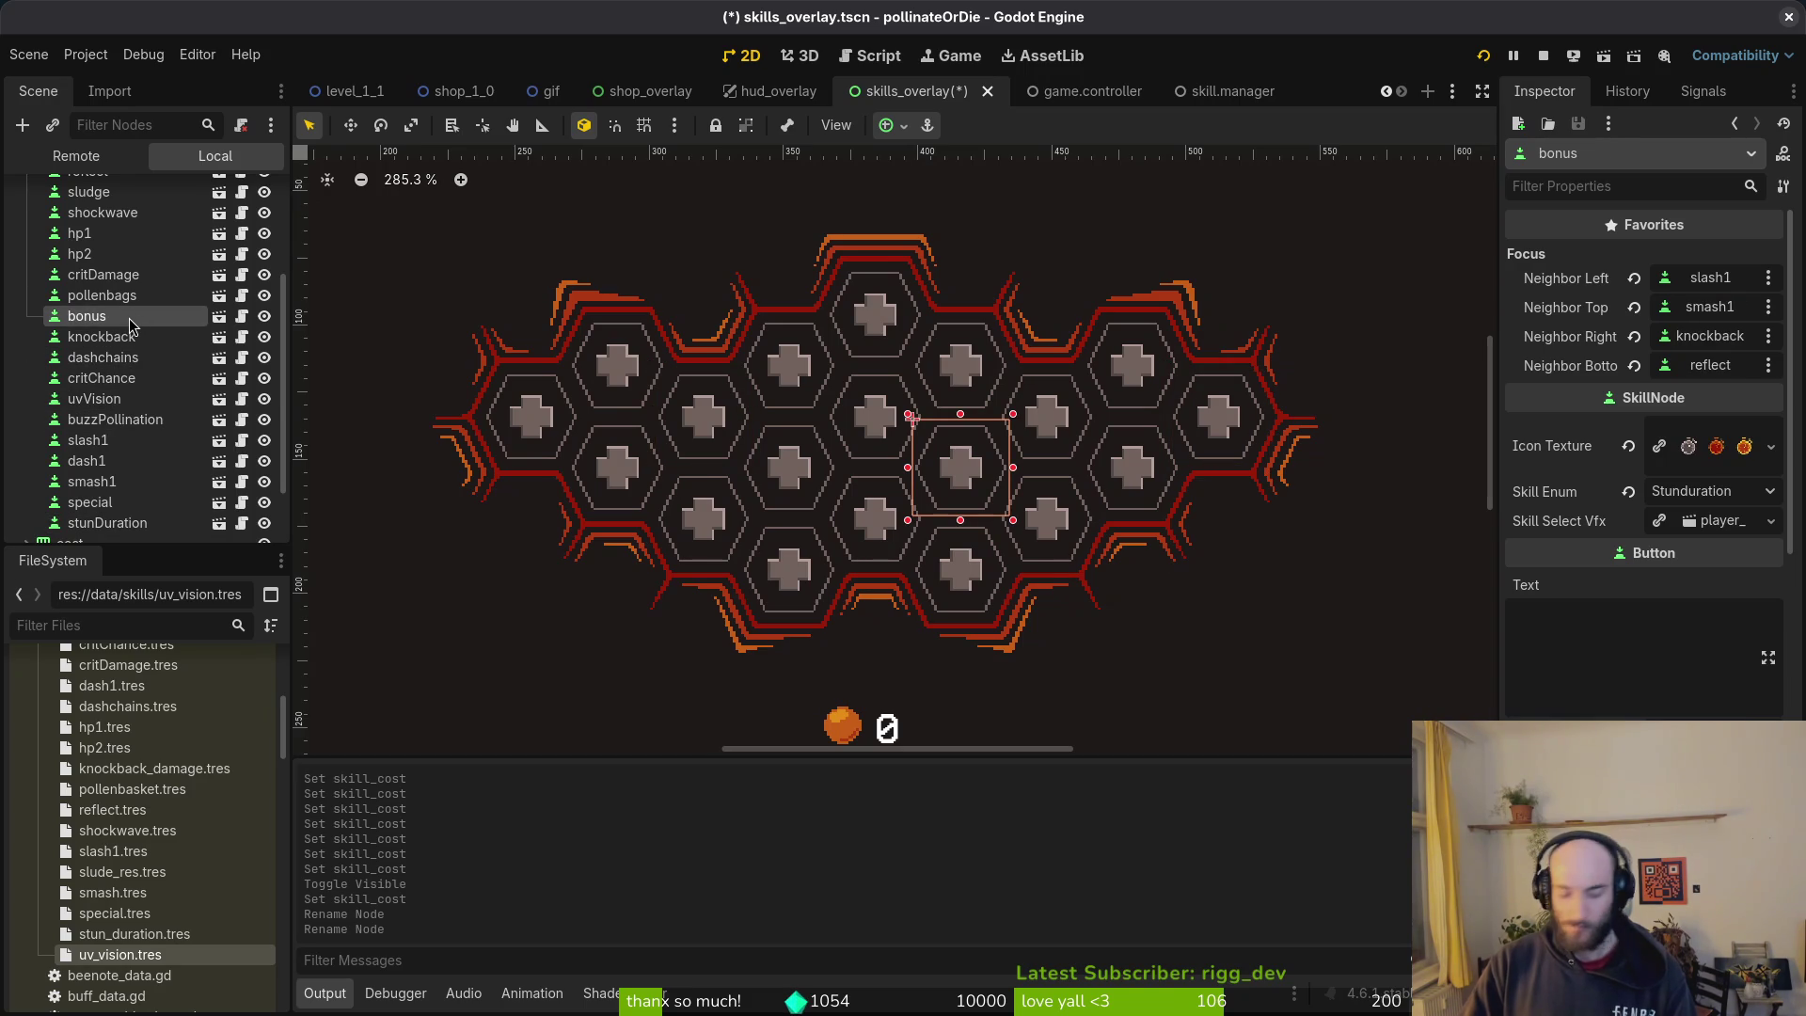
left_click(129, 317)
type("Xp")
key("Return")
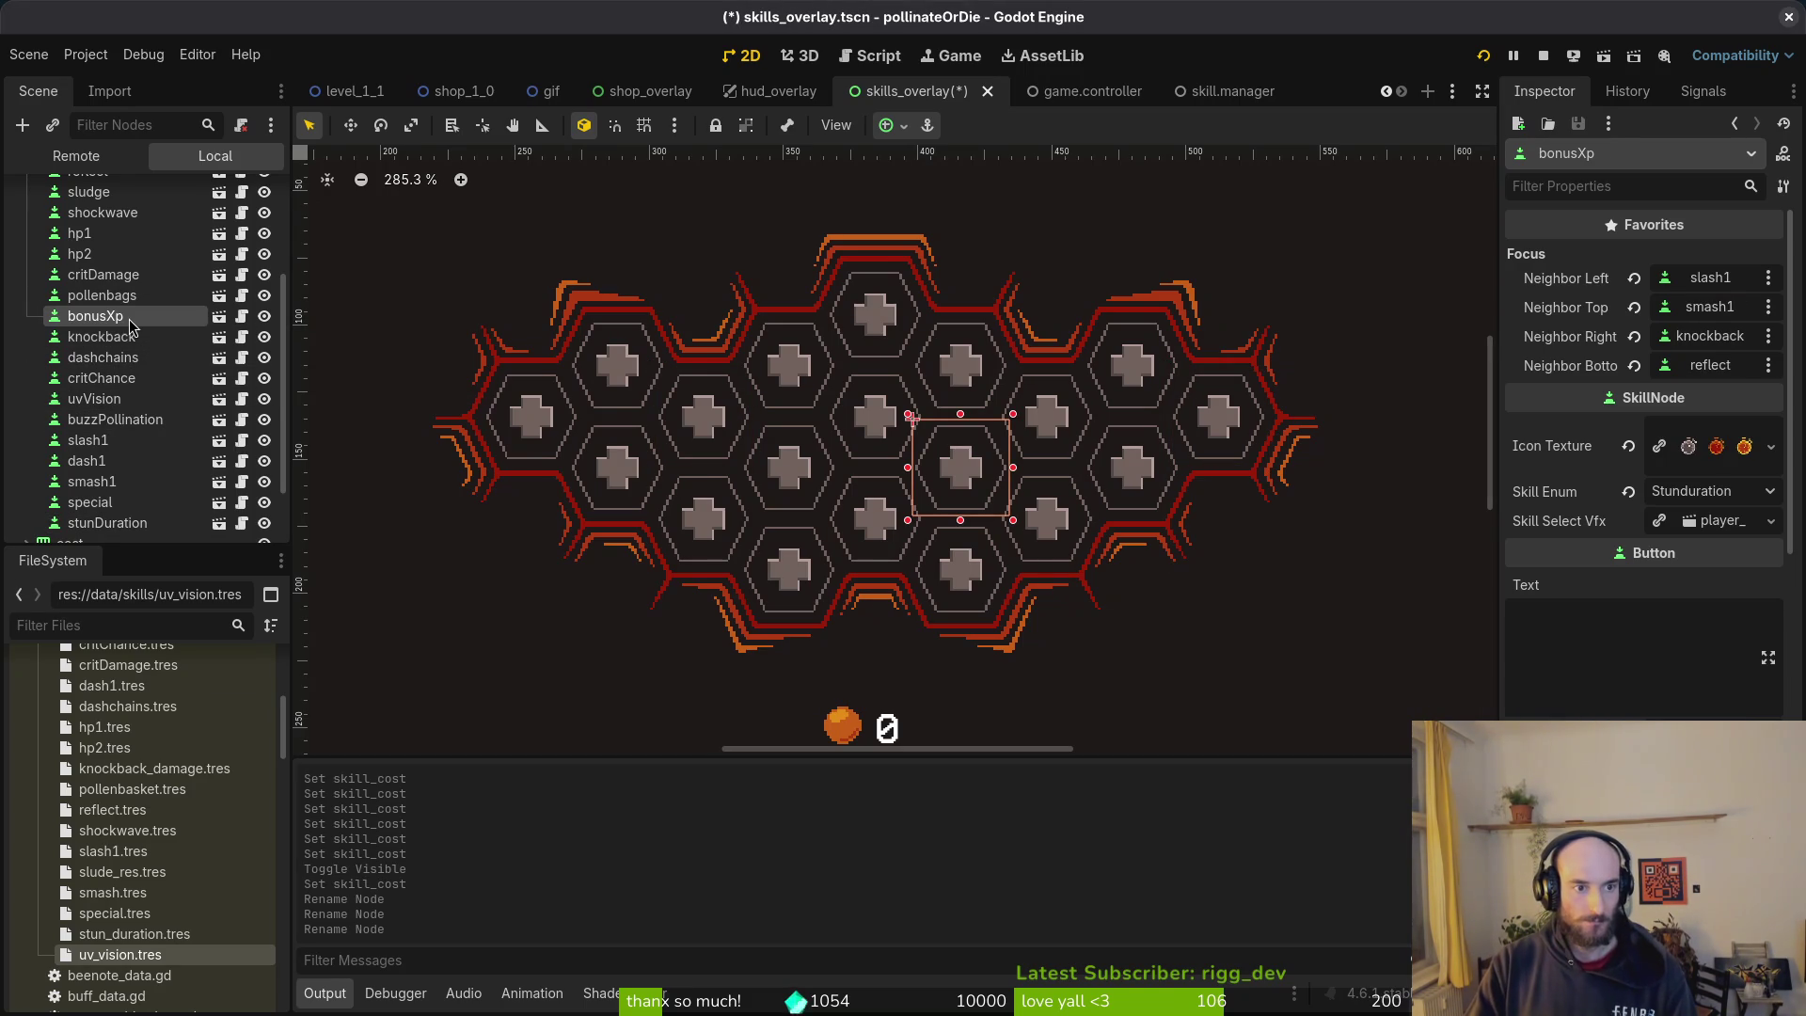
left_click(1628, 446)
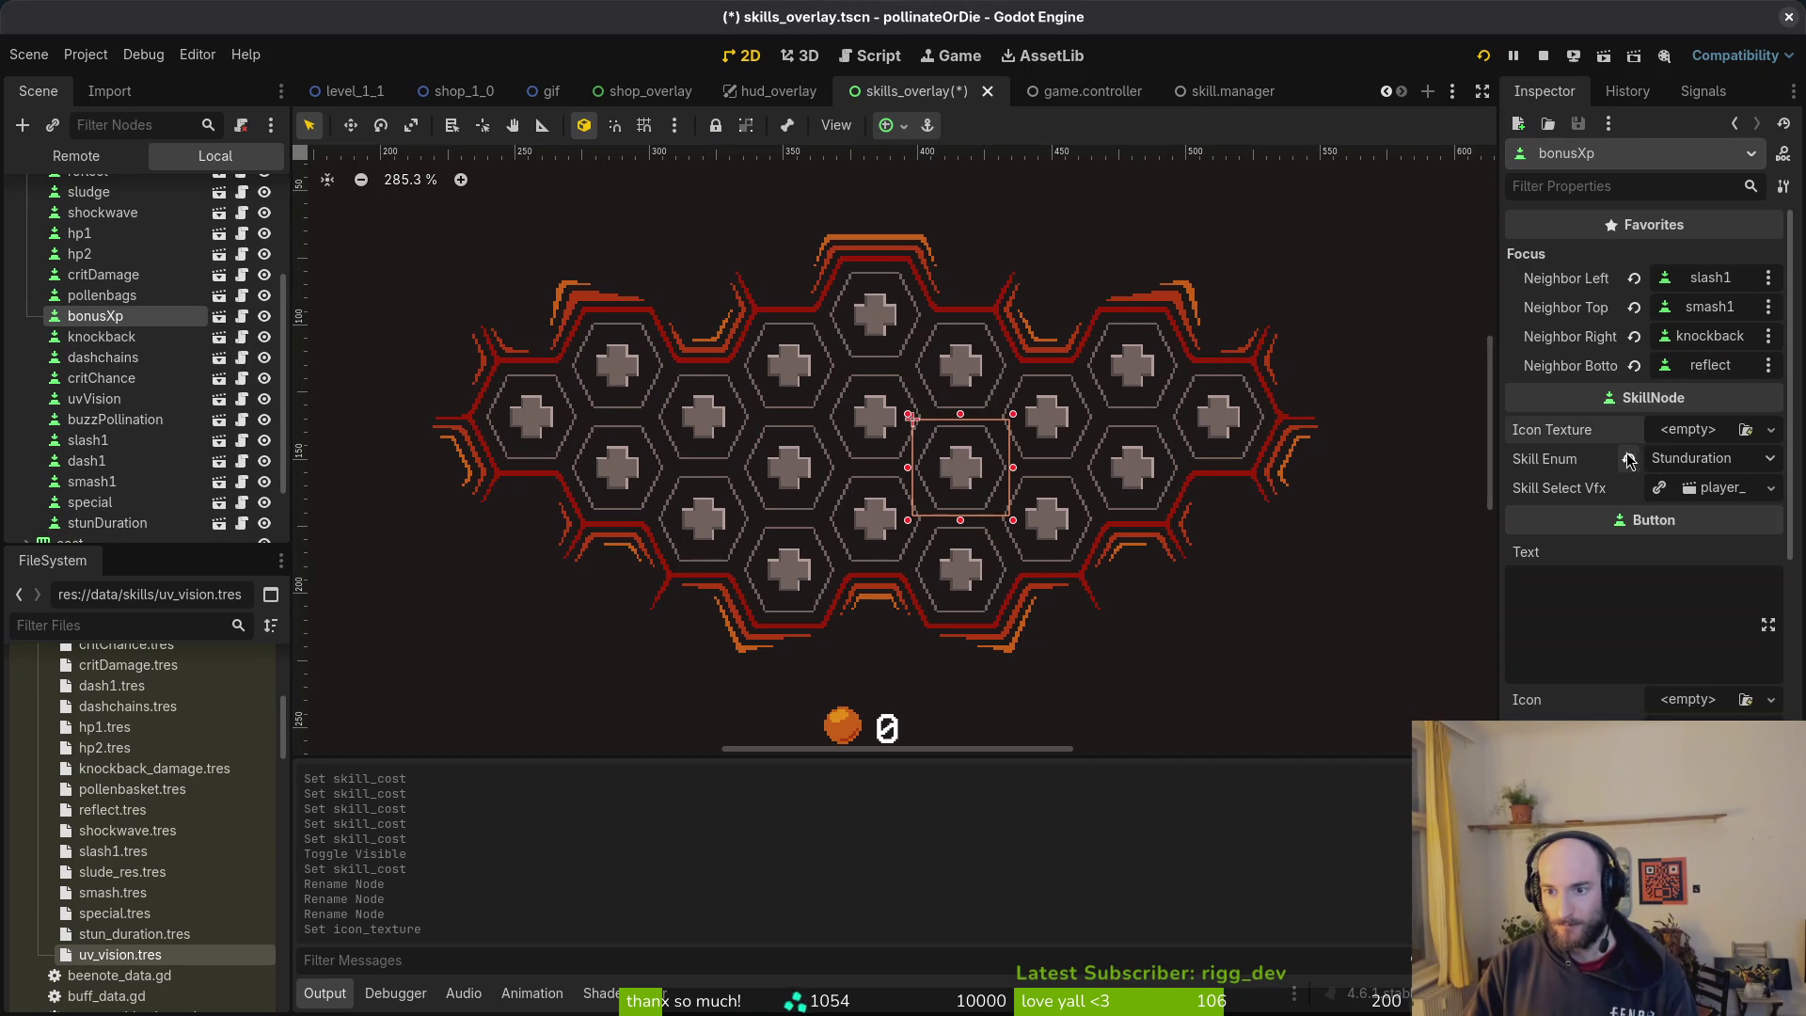
Step: Give bonusXp the bonusXP.png icon texture and Bonusxp skill type, then save the scene
left_click(1687, 429)
left_click(1599, 685)
type("bonus")
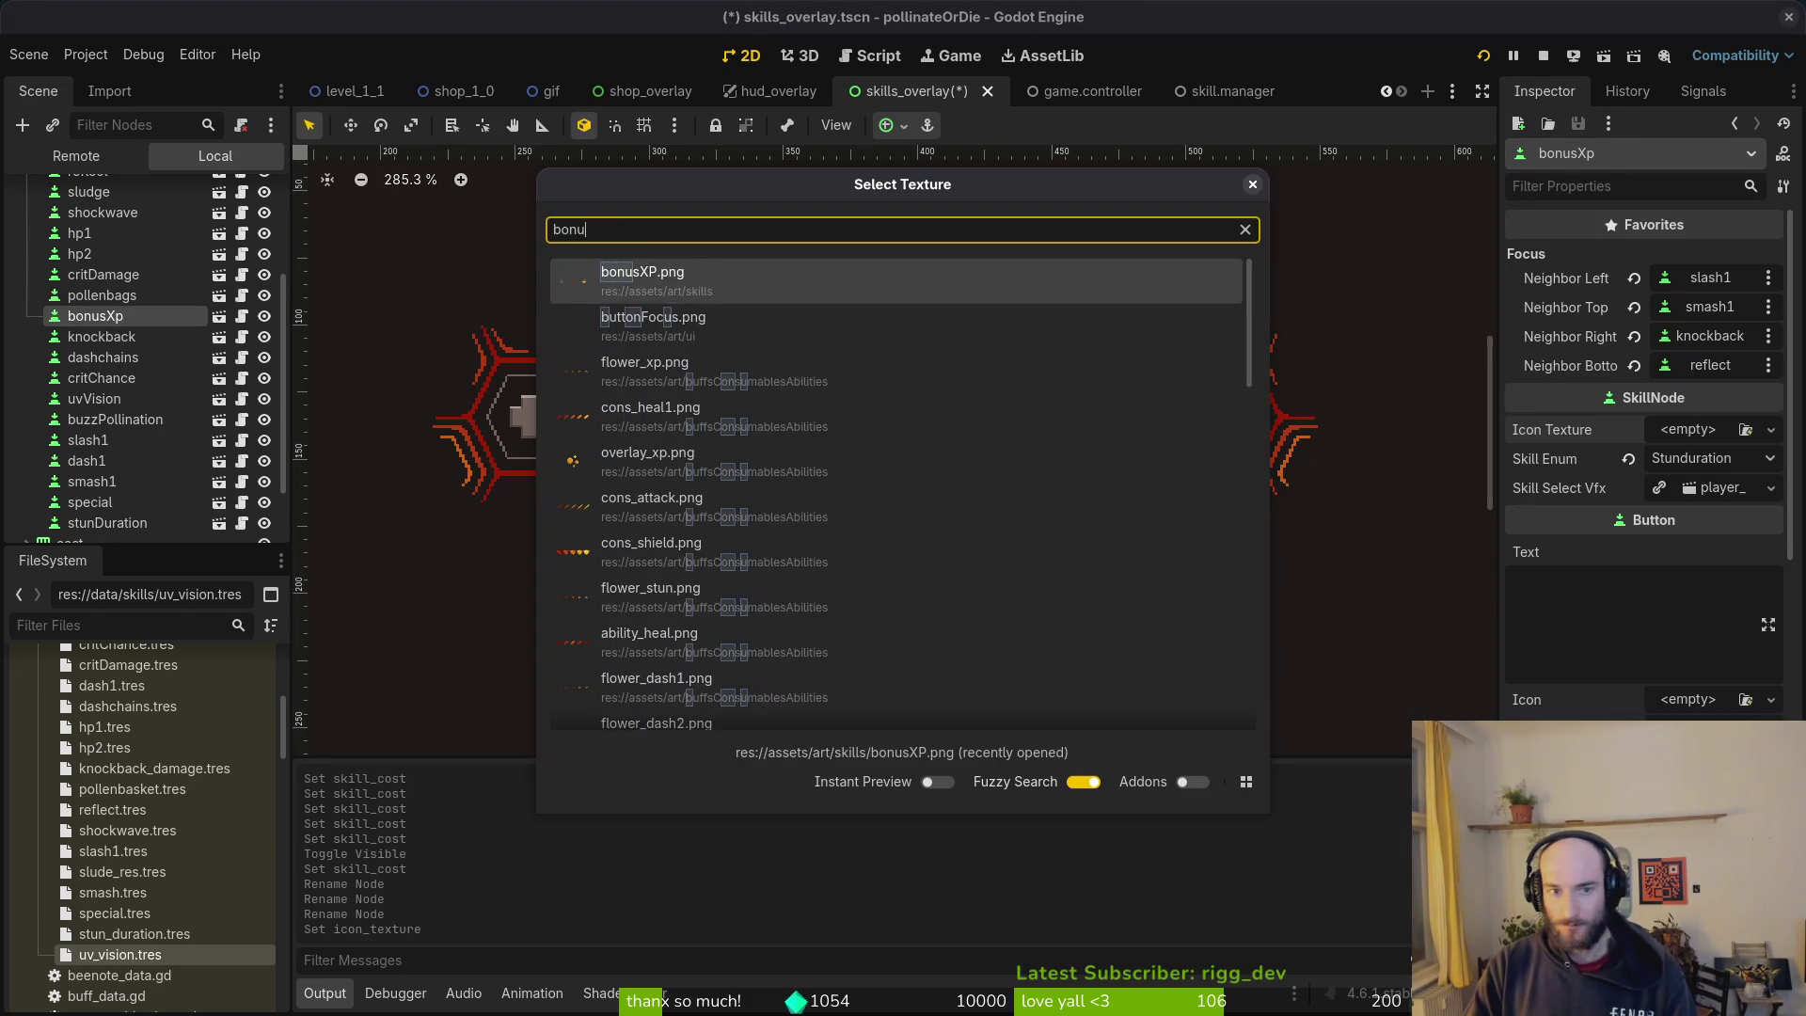
key("Return")
left_click(1689, 488)
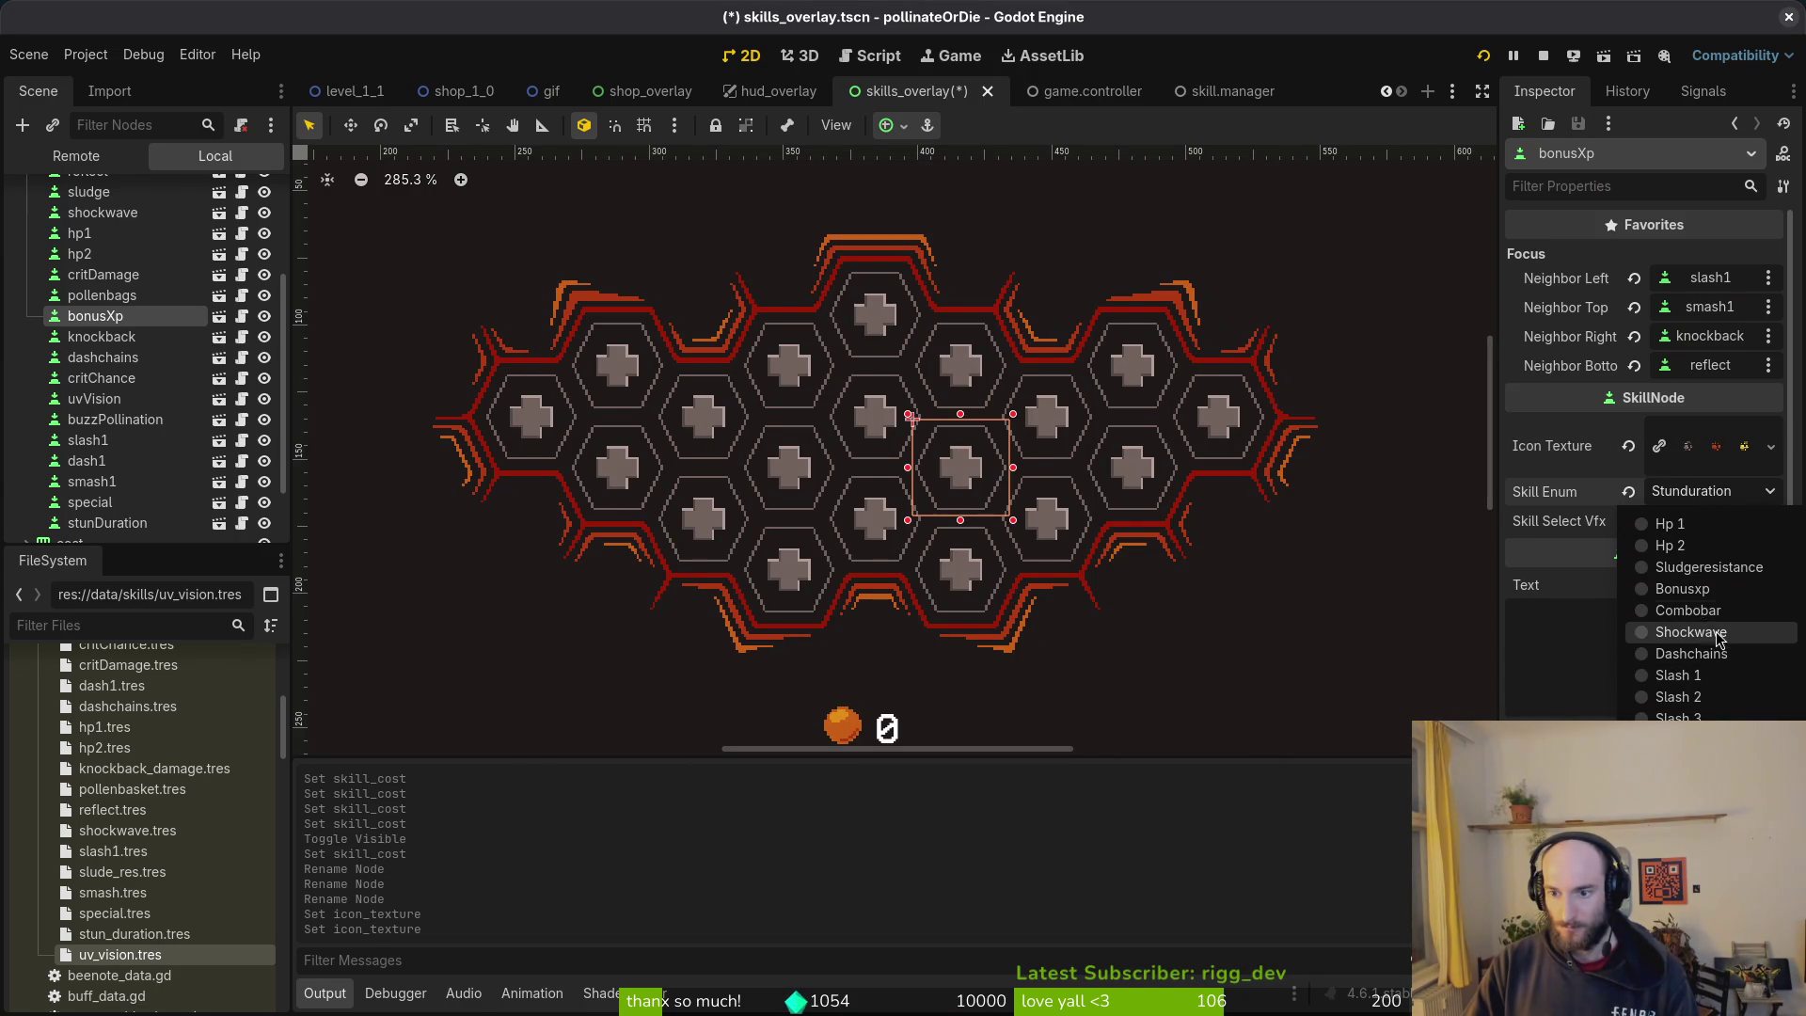
left_click(1682, 588)
key("ctrl+s")
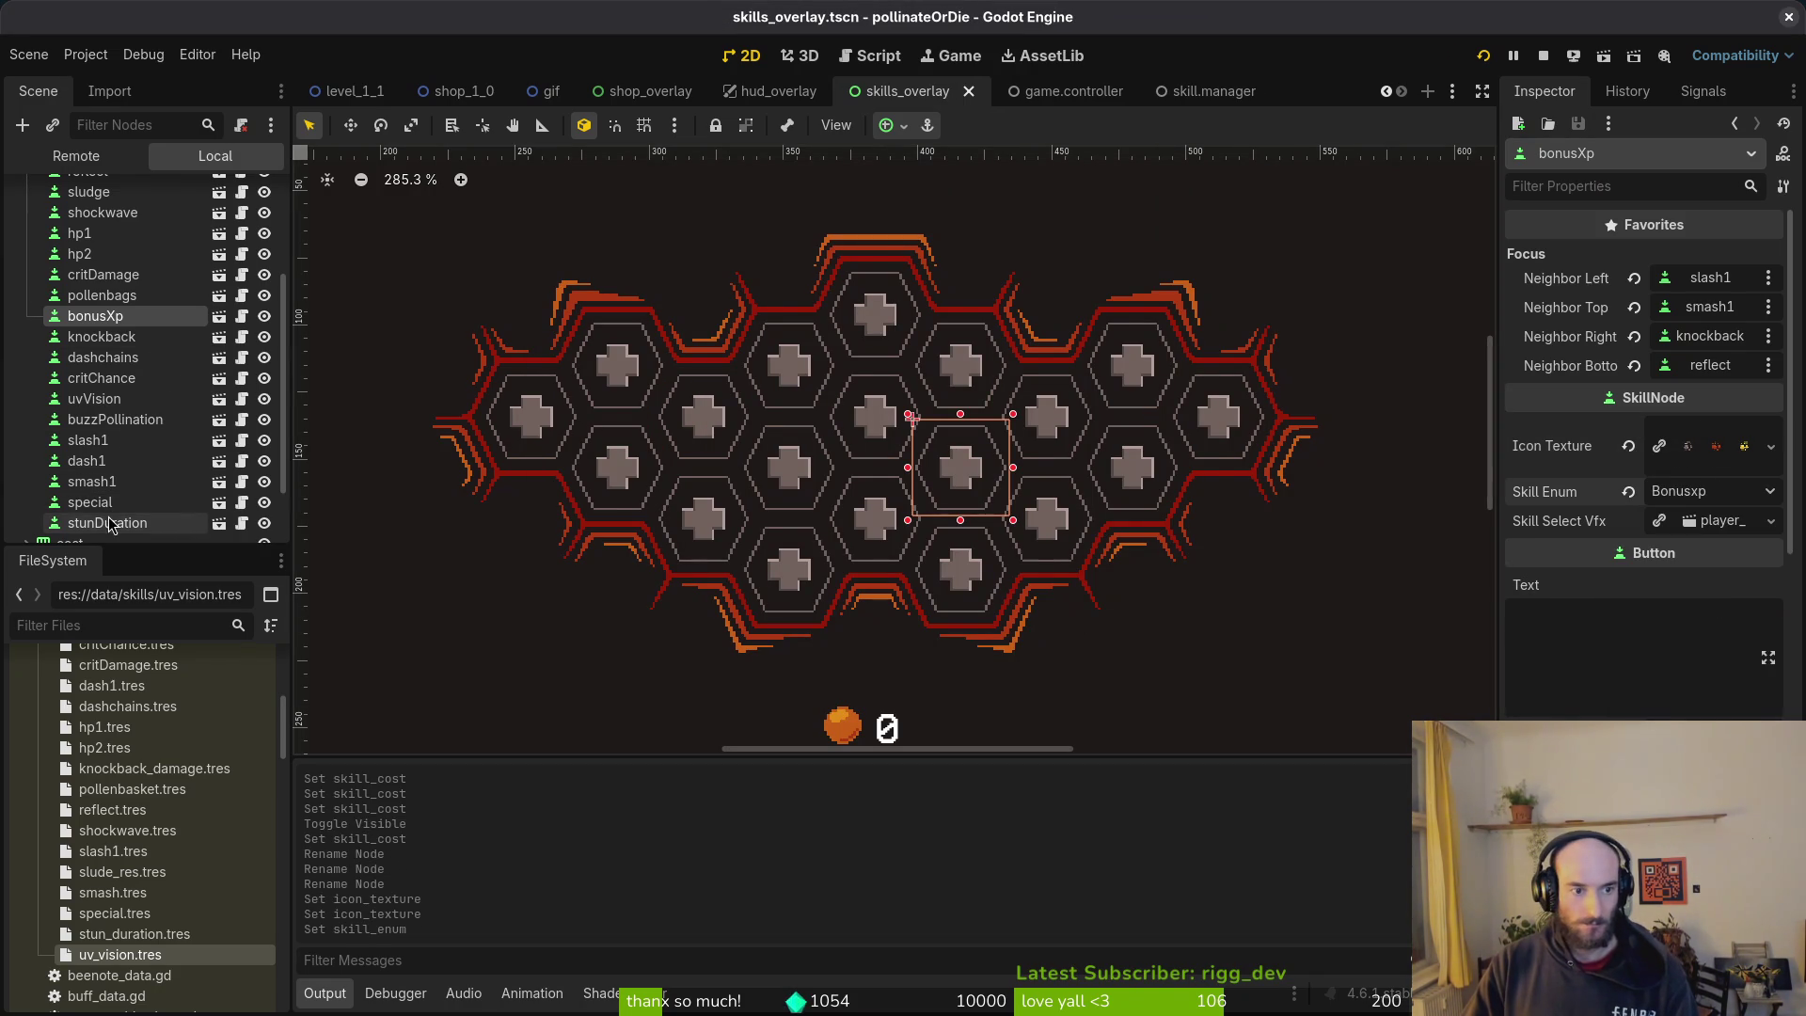
Step: Give stunDuration the stun icon texture and Stunduration skill type, save, and run the game
double_click(108, 523)
left_click(1627, 449)
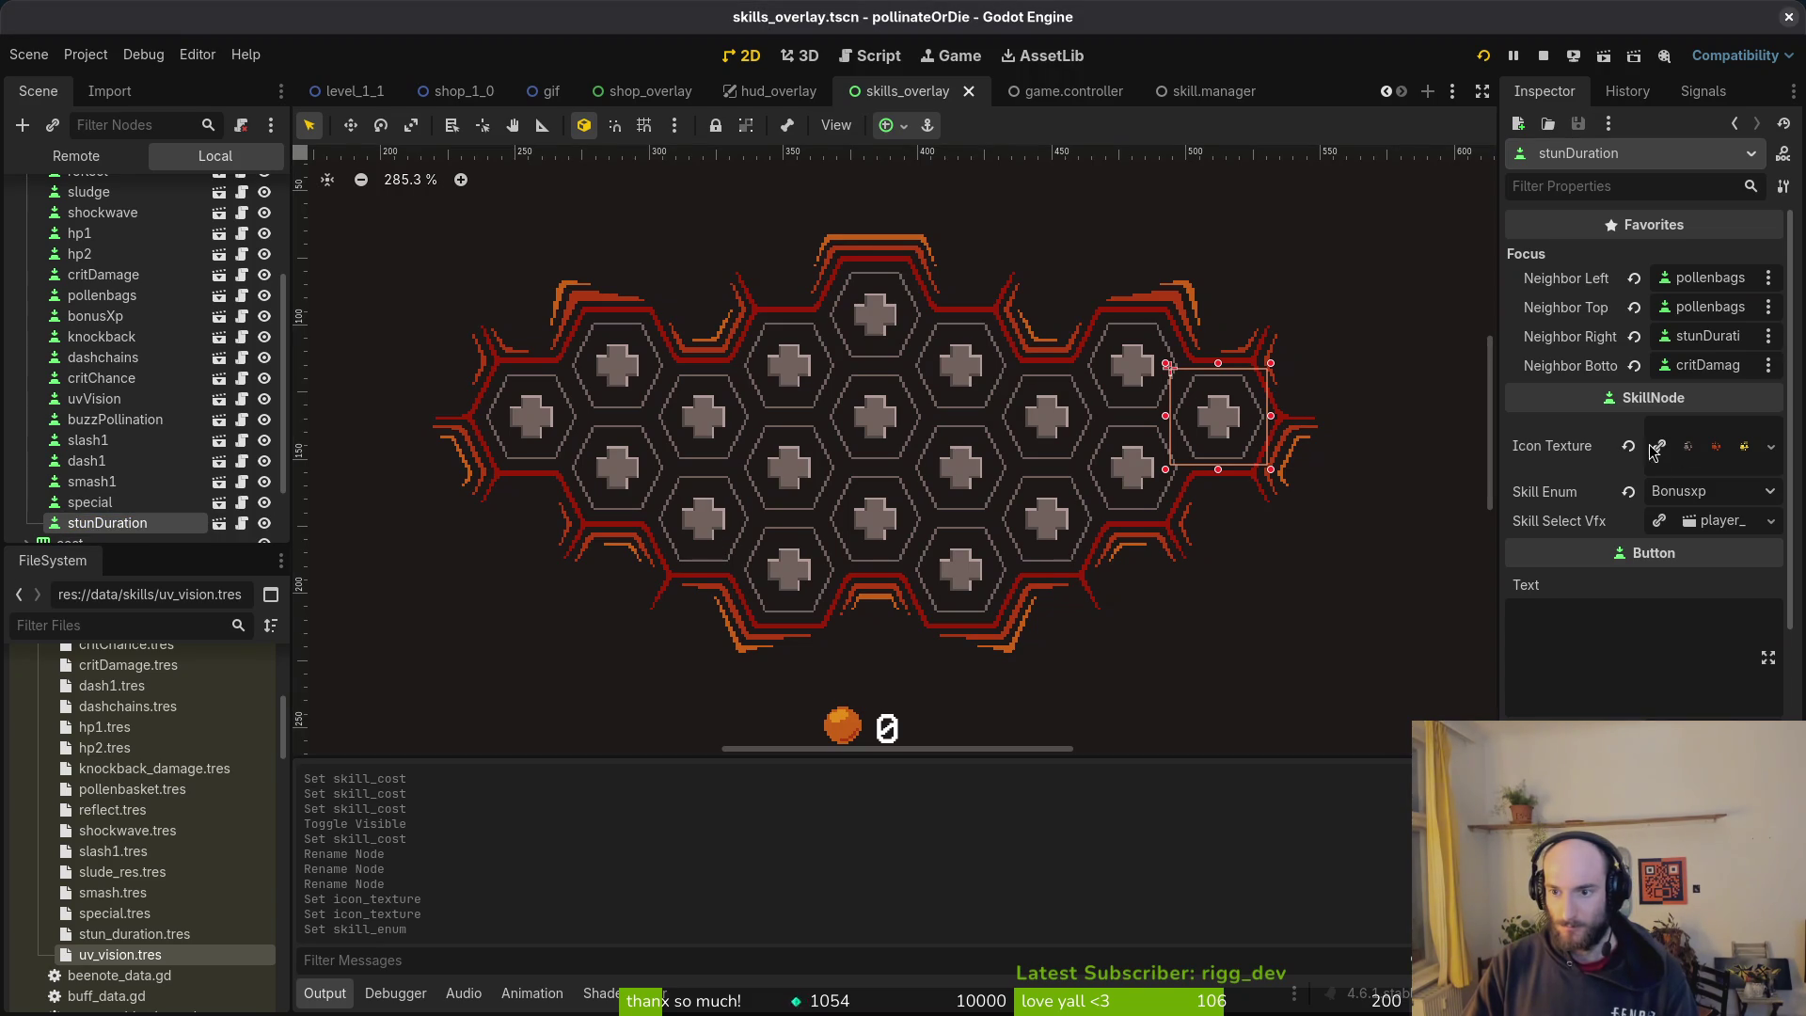
left_click(1699, 446)
left_click(1599, 198)
type("stun")
key("Return")
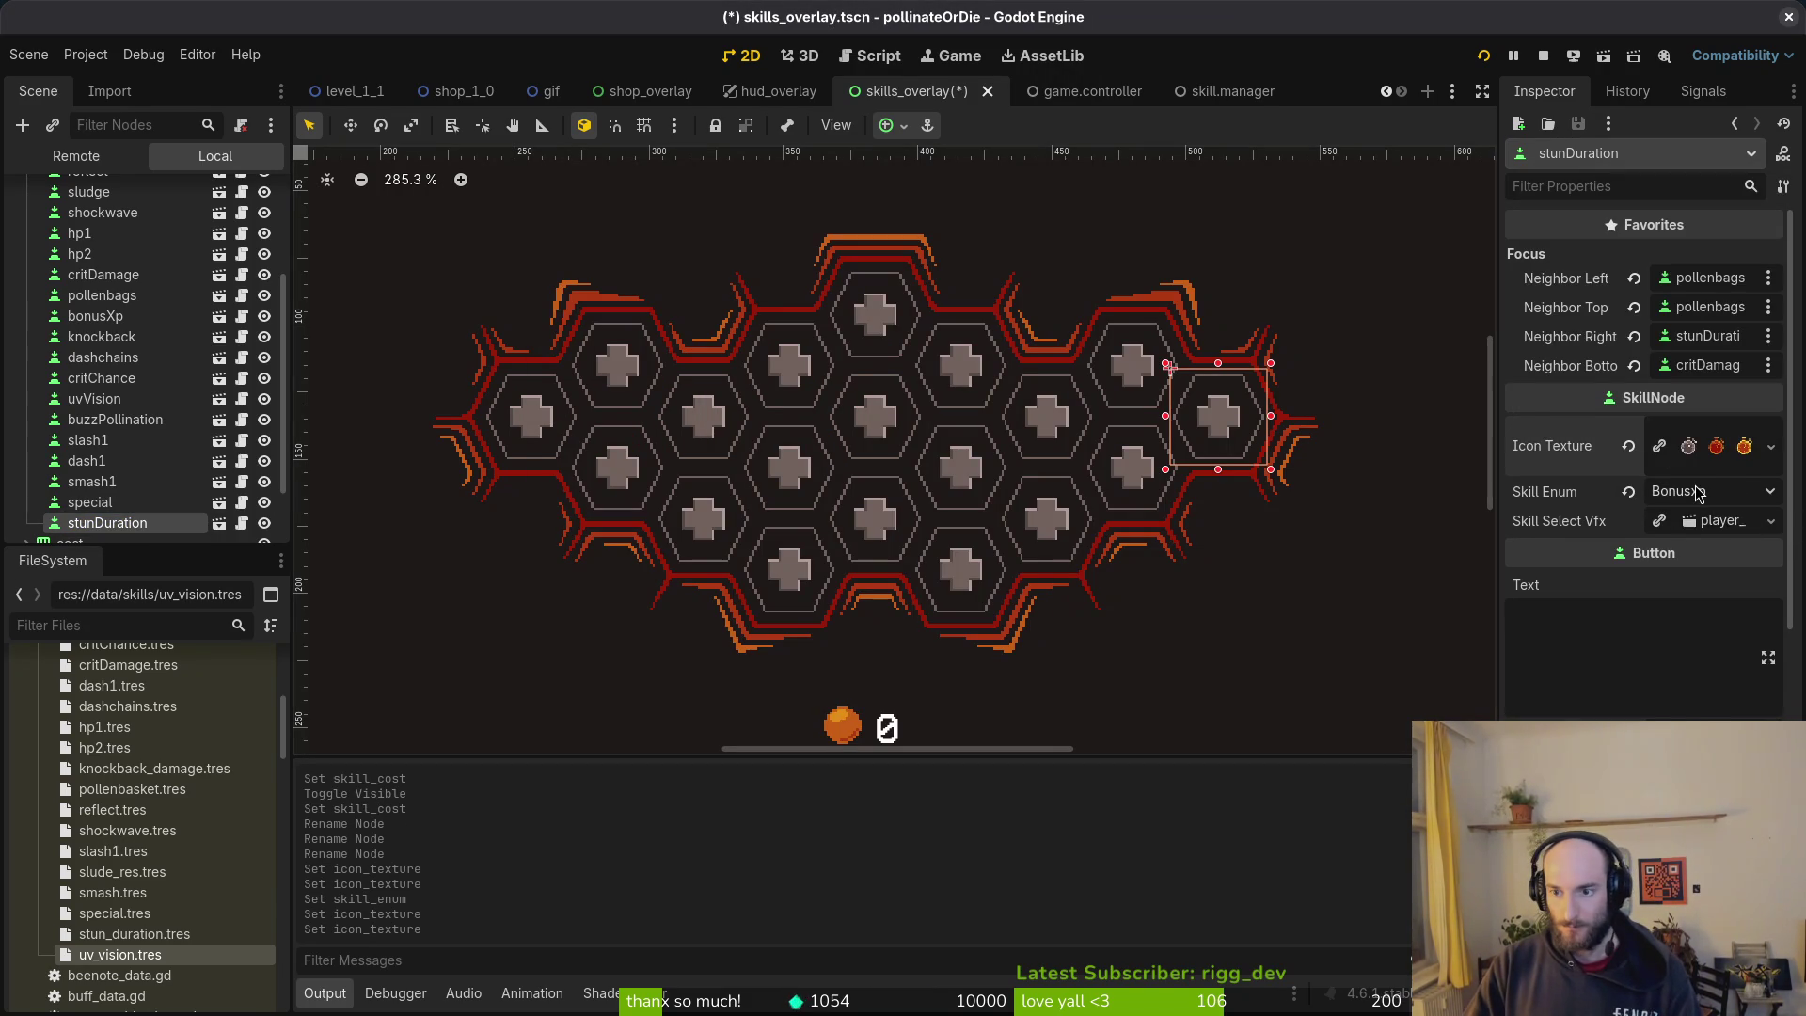
left_click(1698, 495)
left_click(1684, 762)
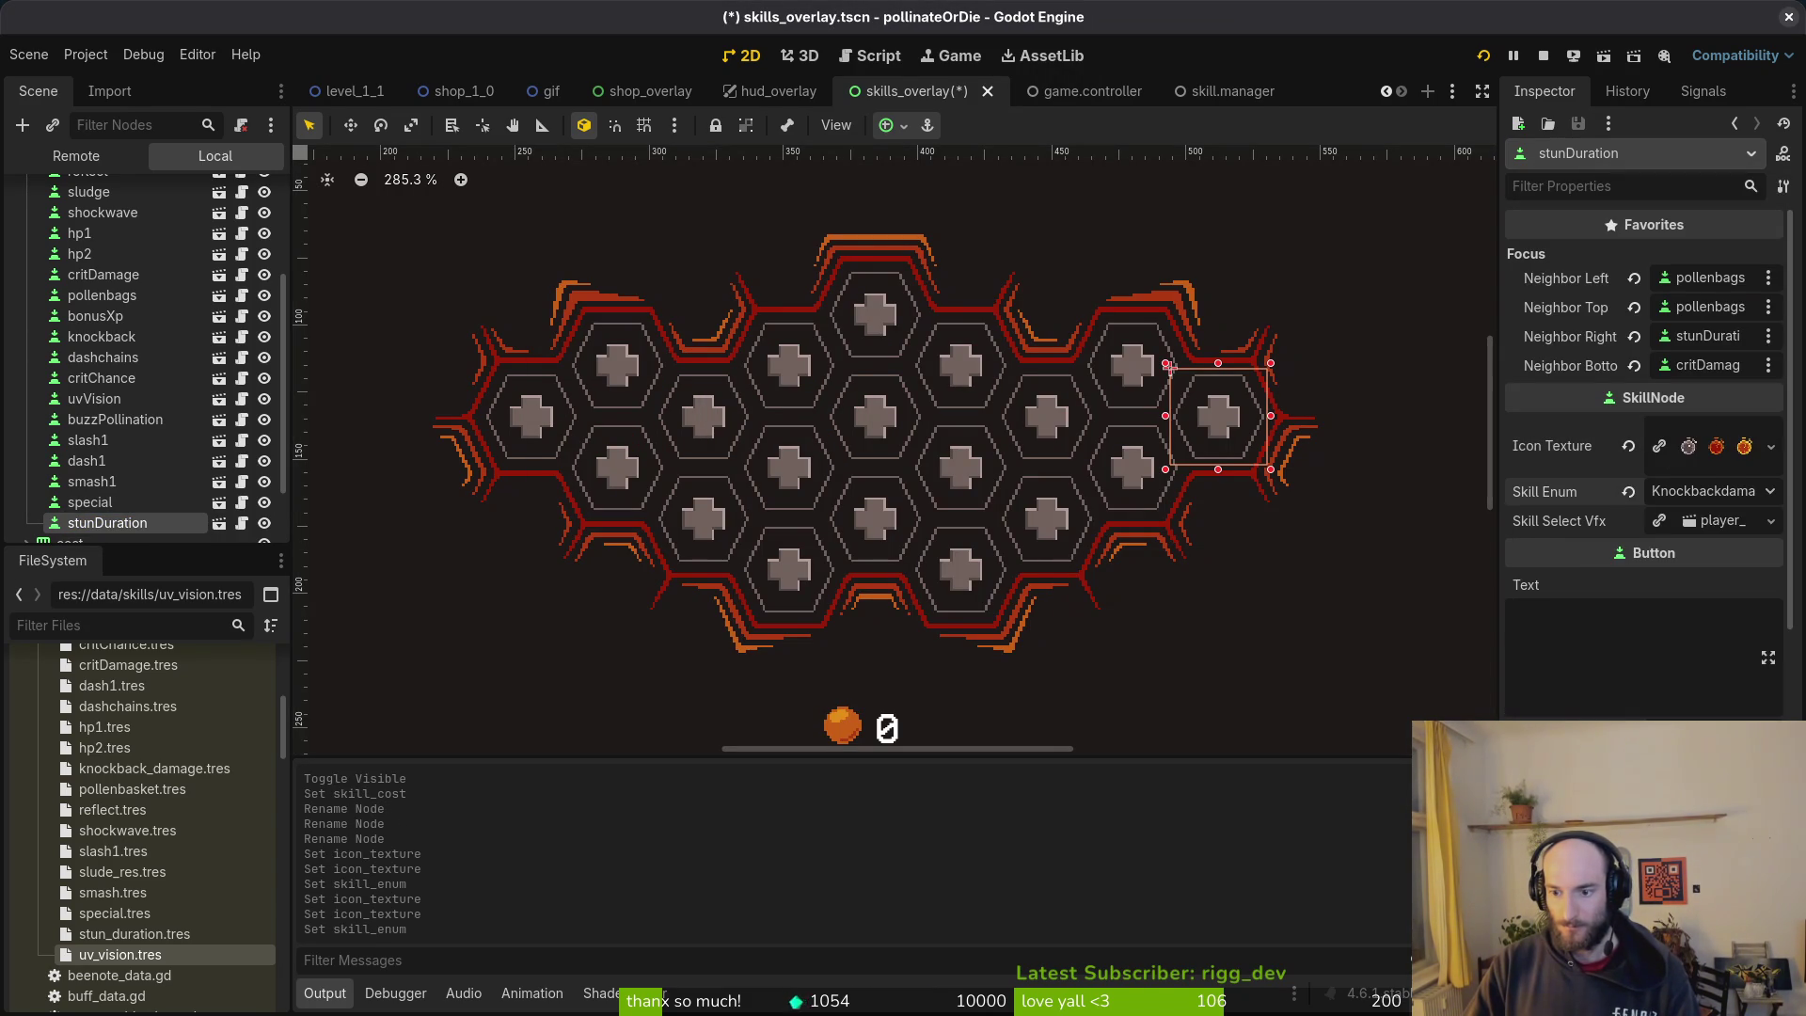
left_click(1710, 493)
left_click(1688, 762)
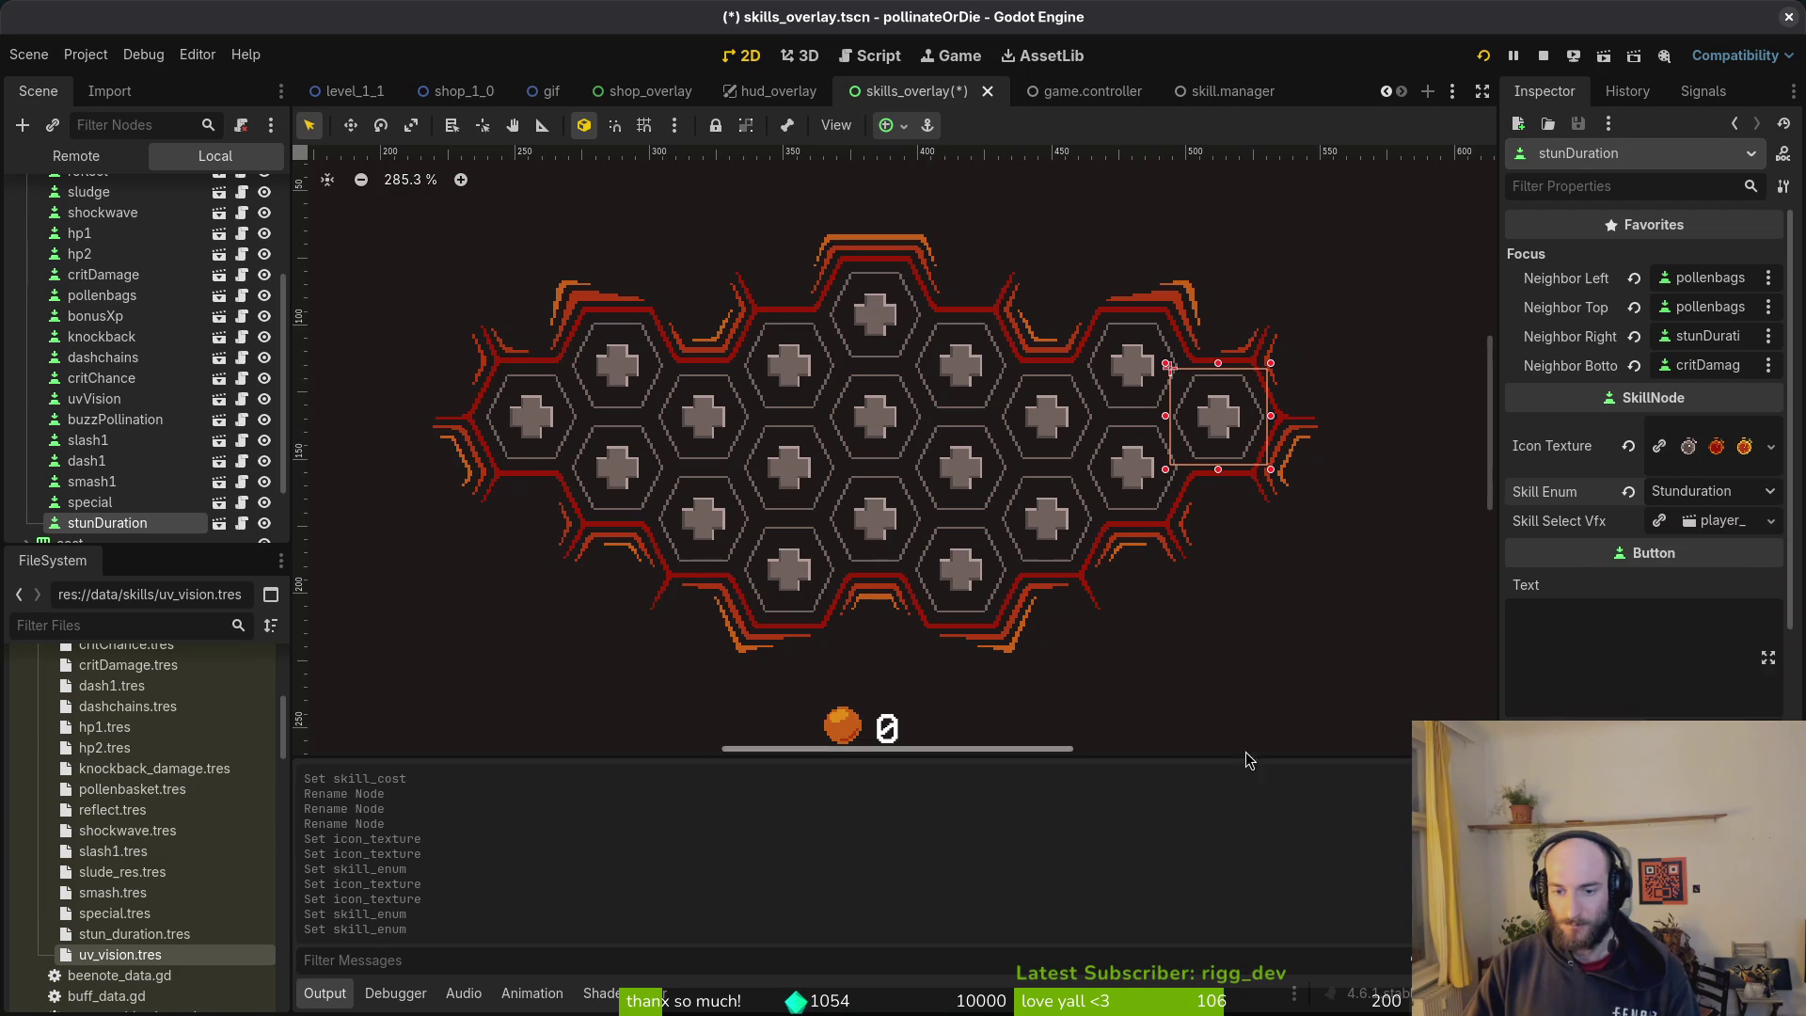
key("ctrl+s")
left_click(1315, 264)
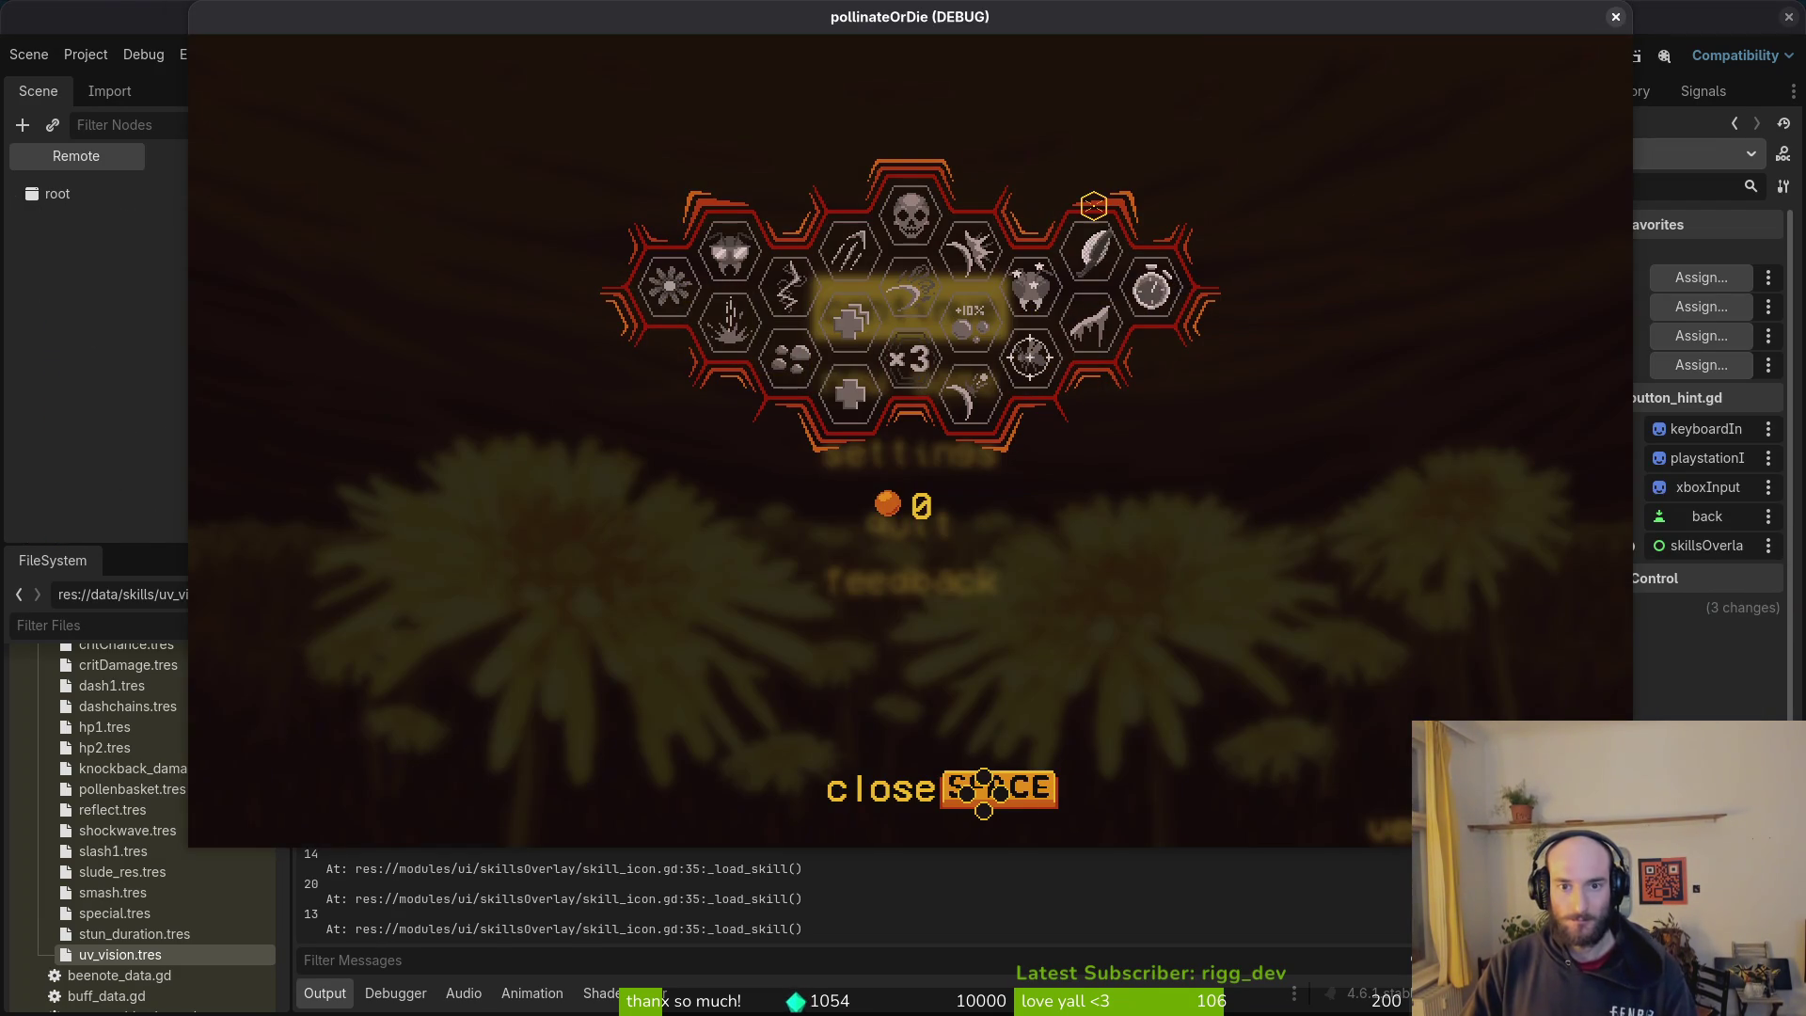
Step: Step through lucky charm, recoil, pollen baskets and stunlocked in the game's skill overlay, then close the game
key("F8")
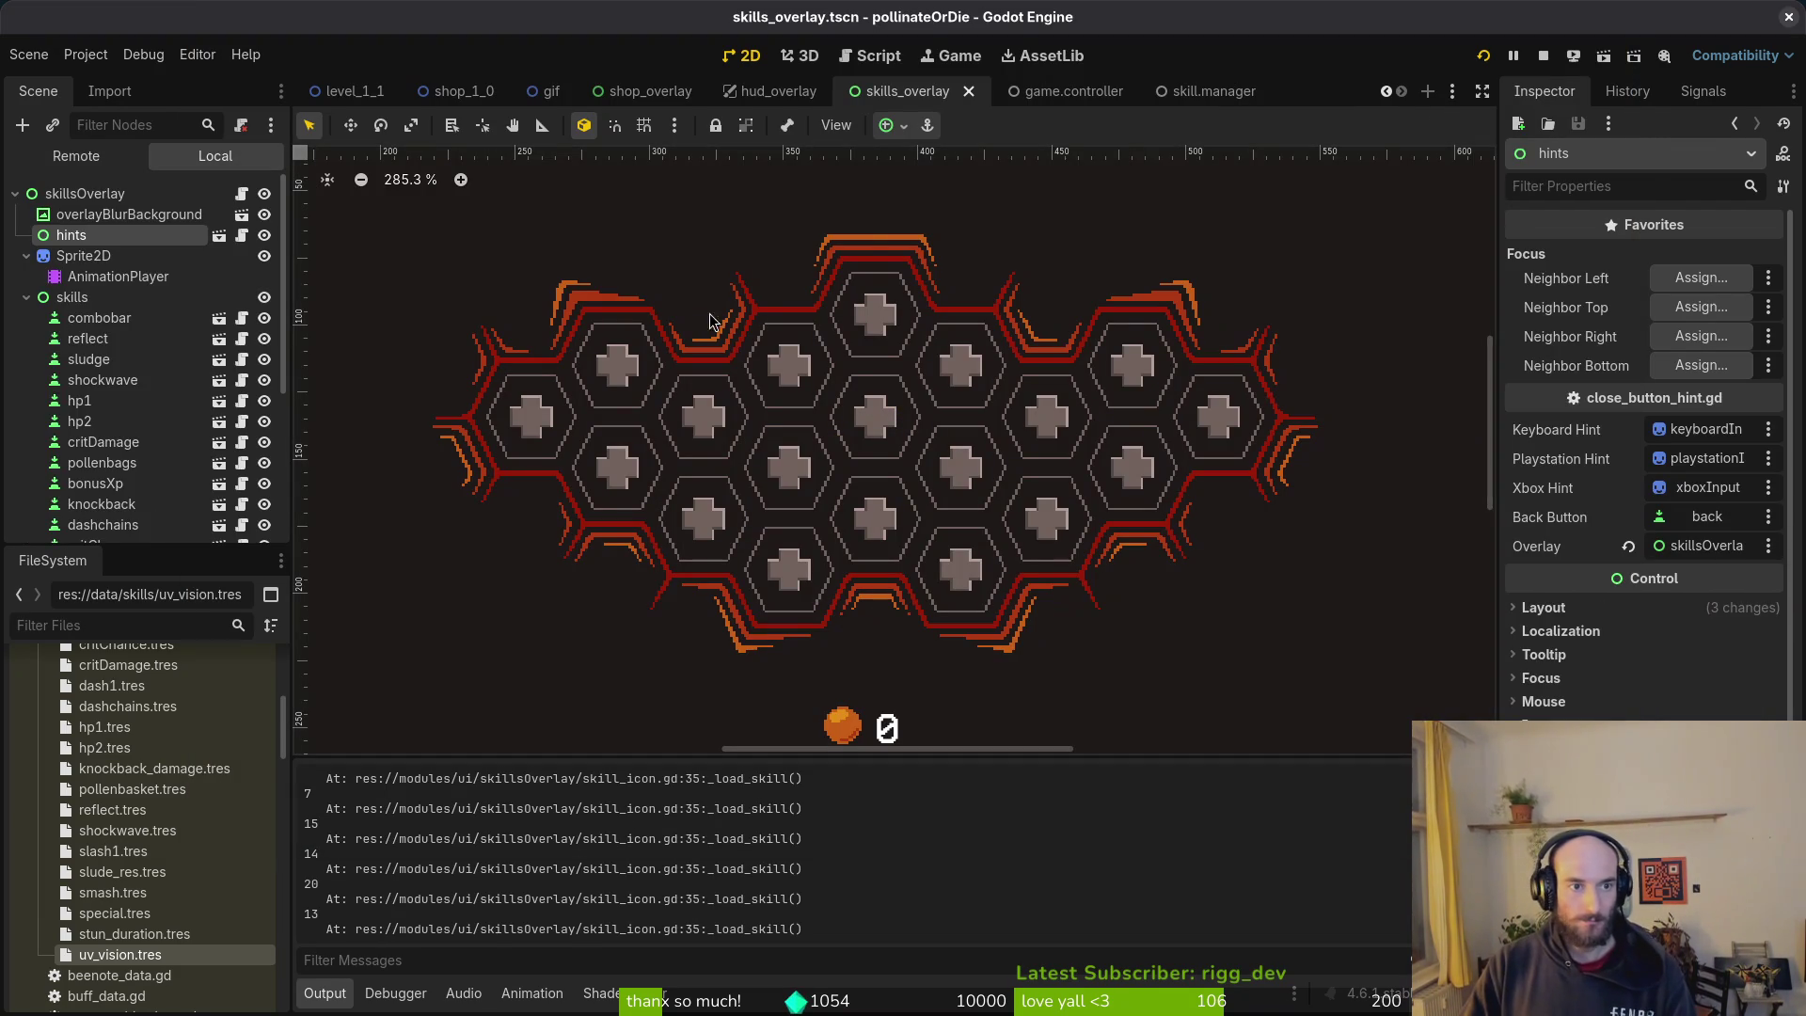
left_click(264, 193)
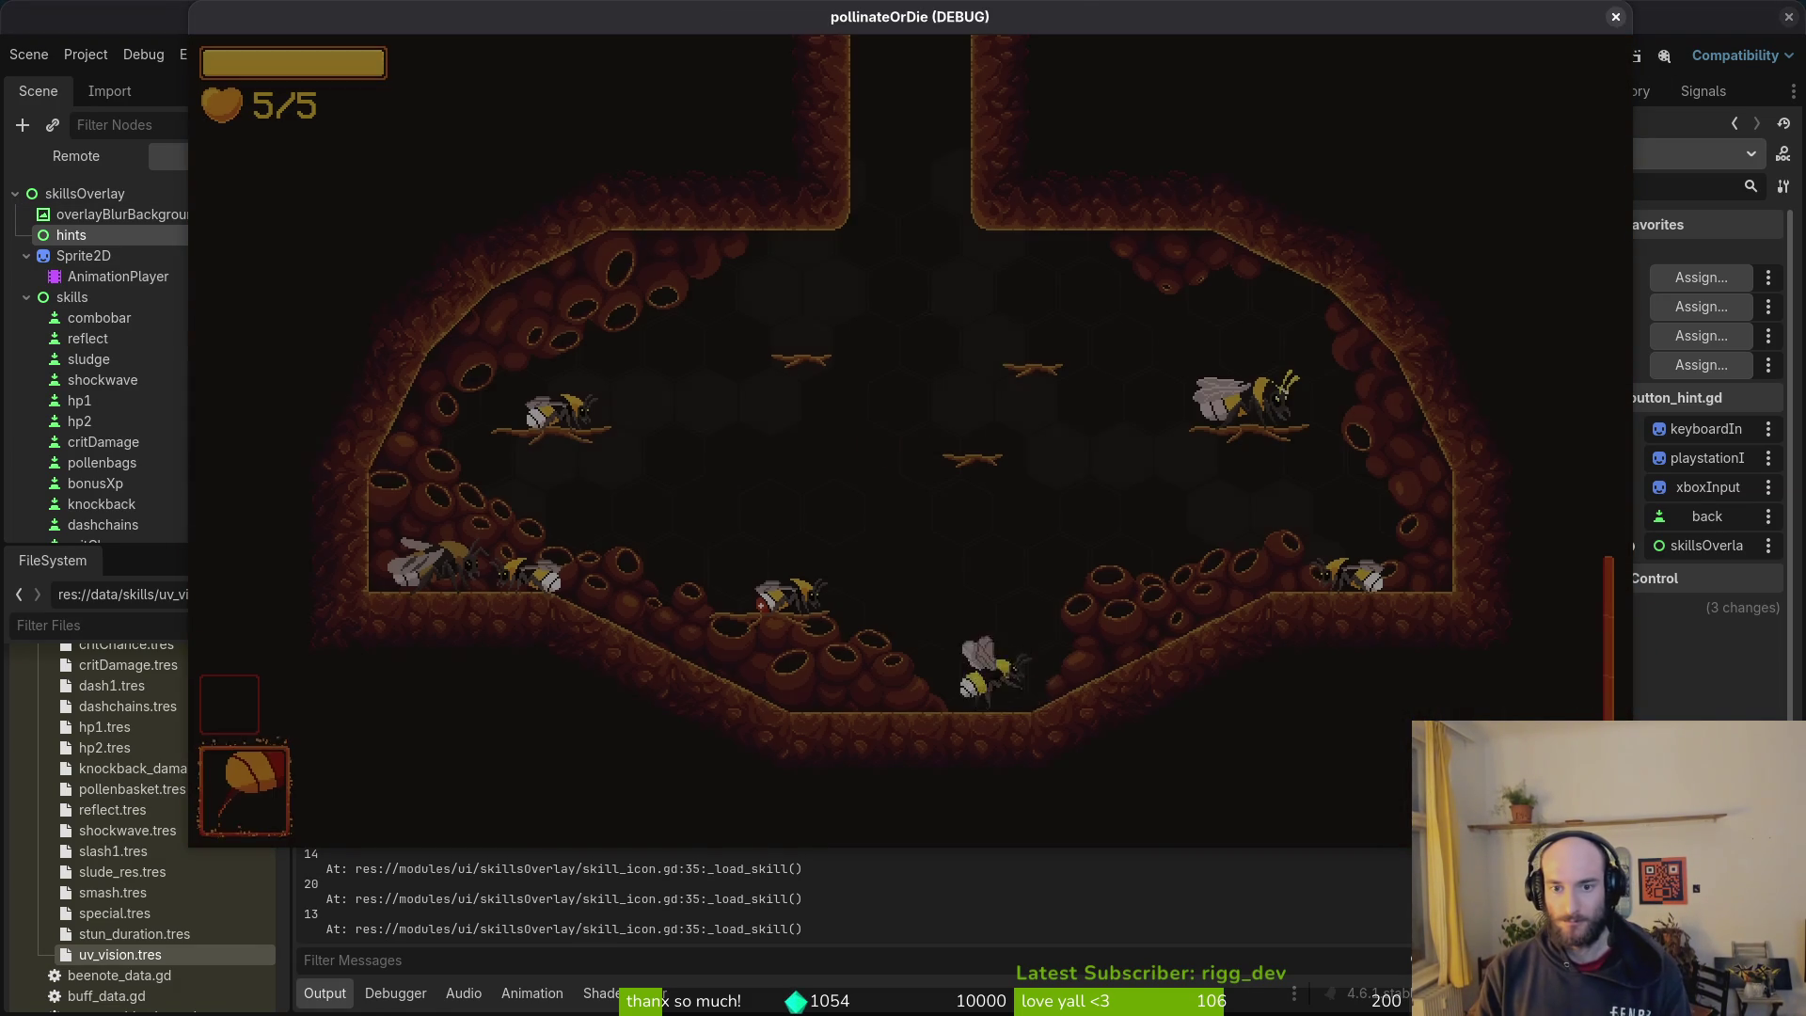
key("Right")
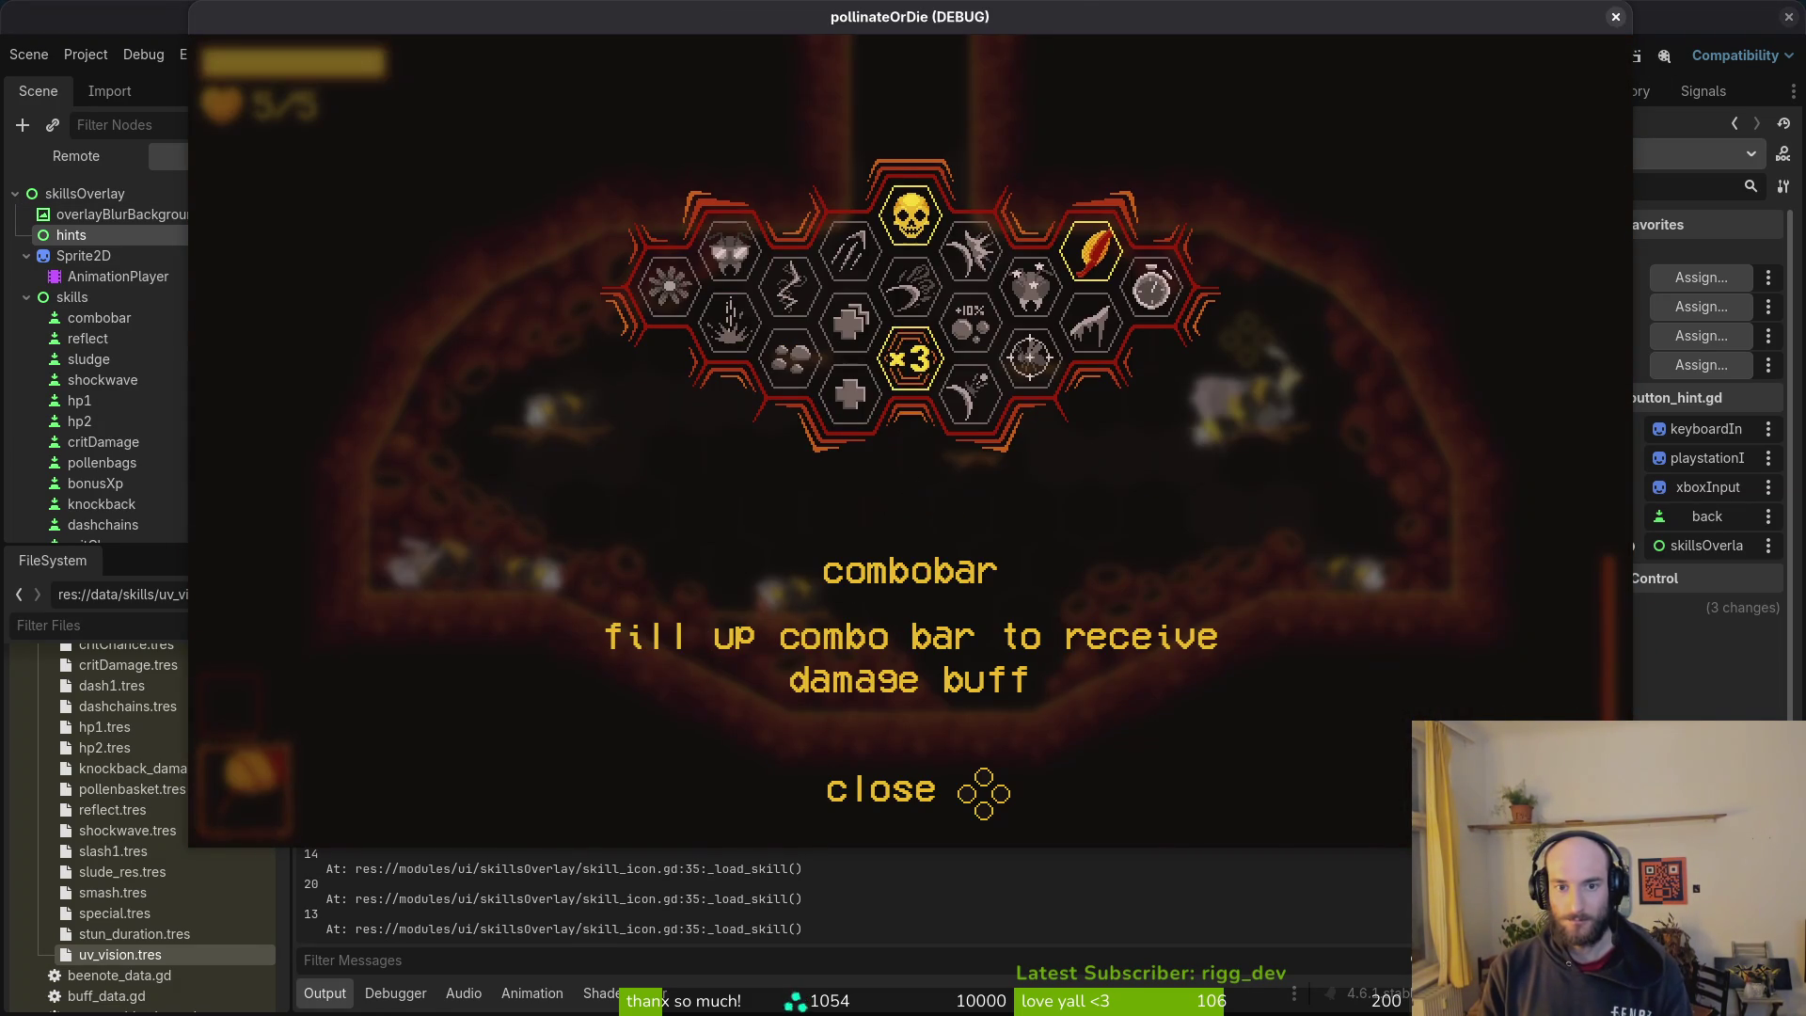
key("Right")
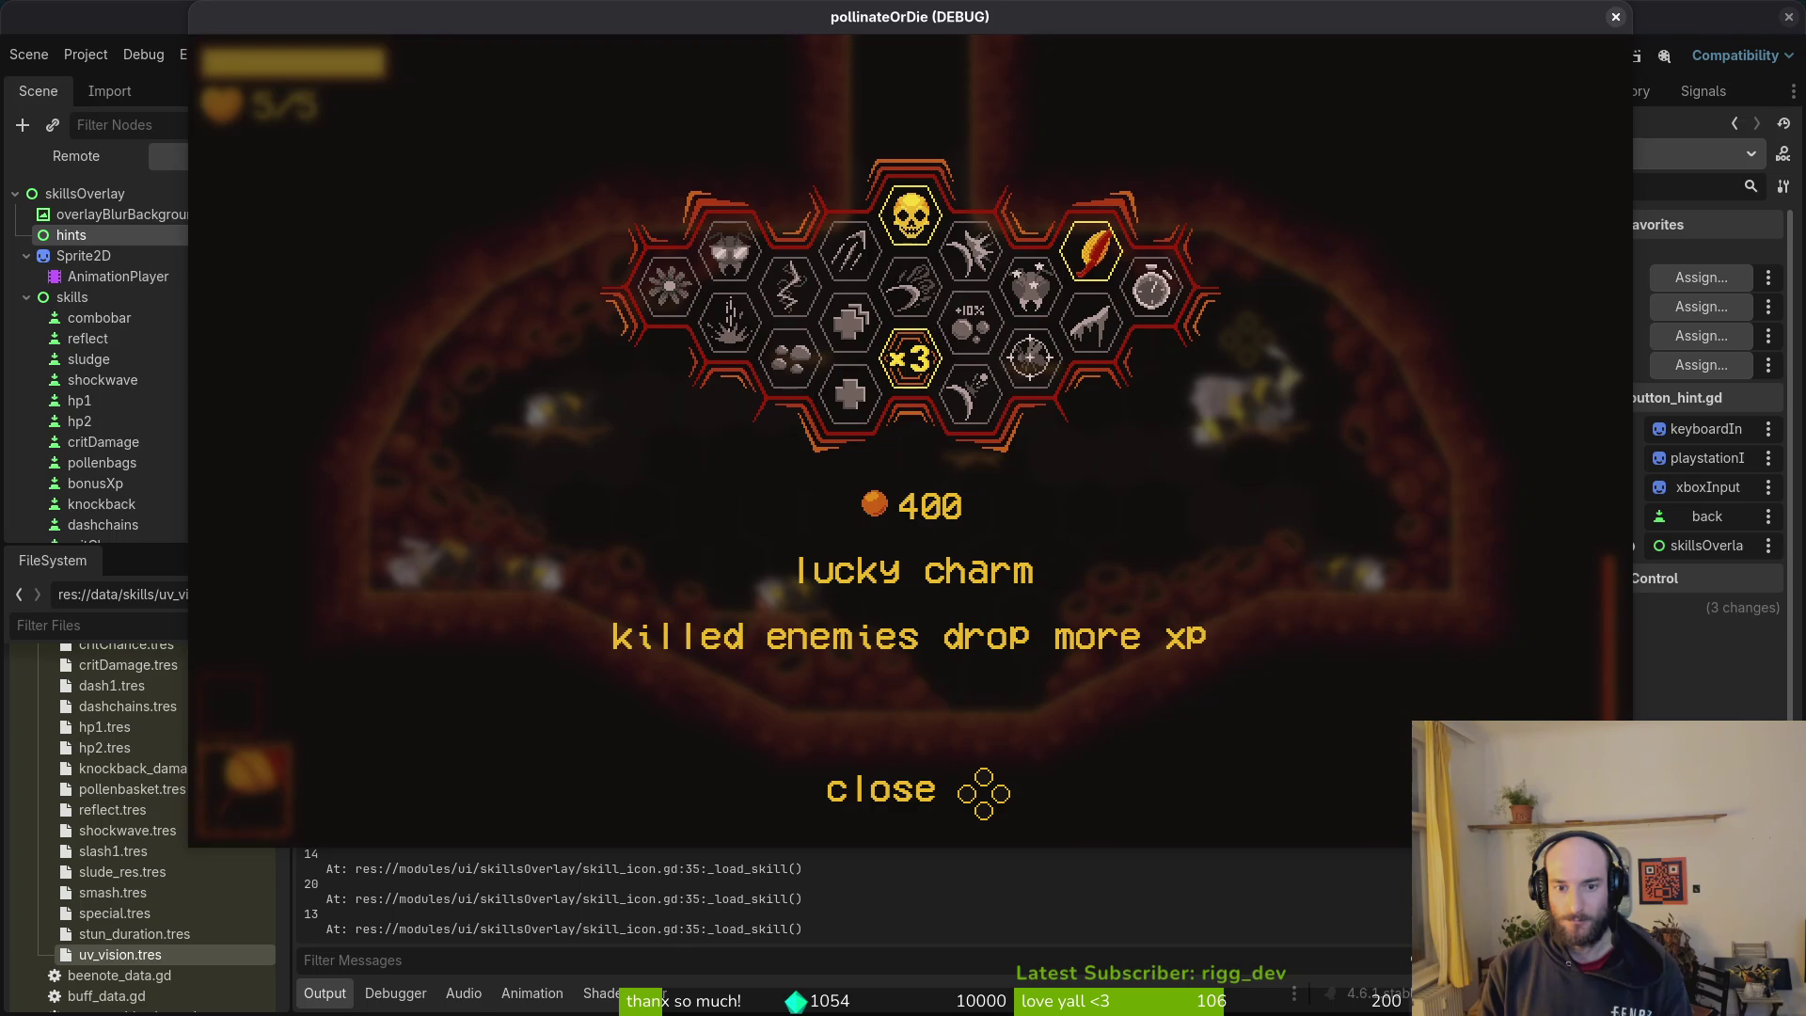
key("Right")
key("Right")
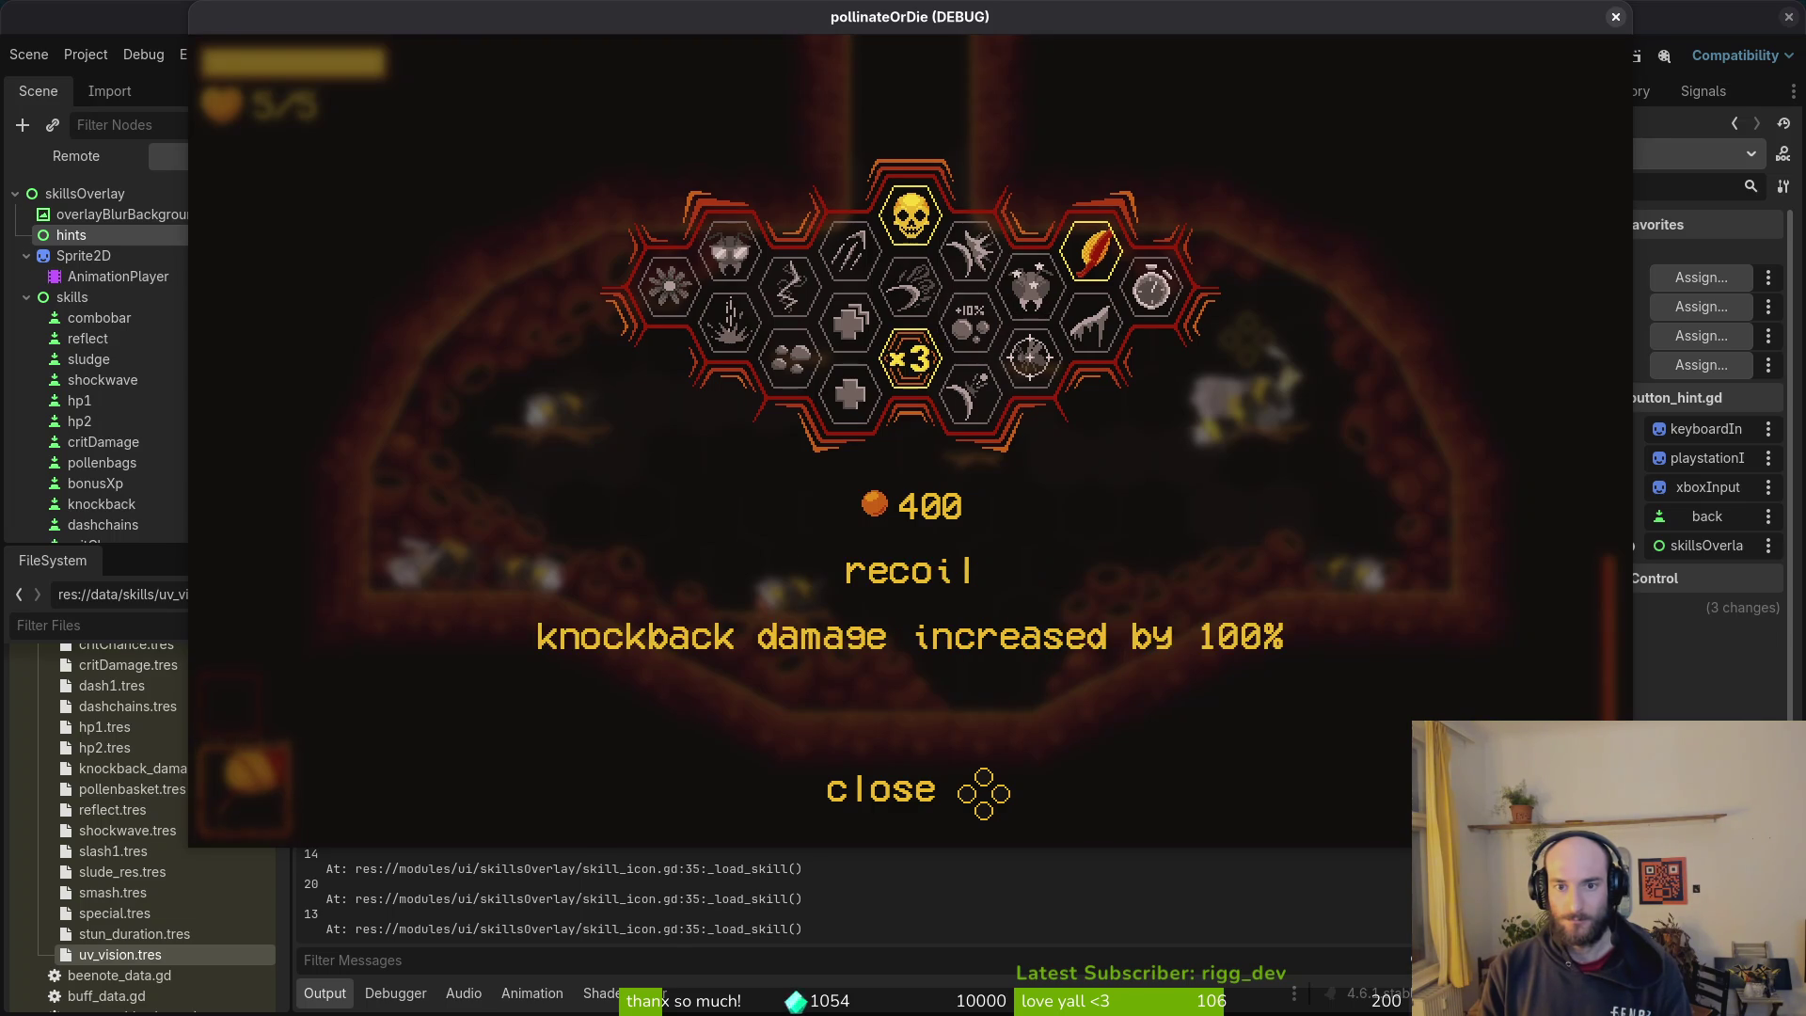
key("Right")
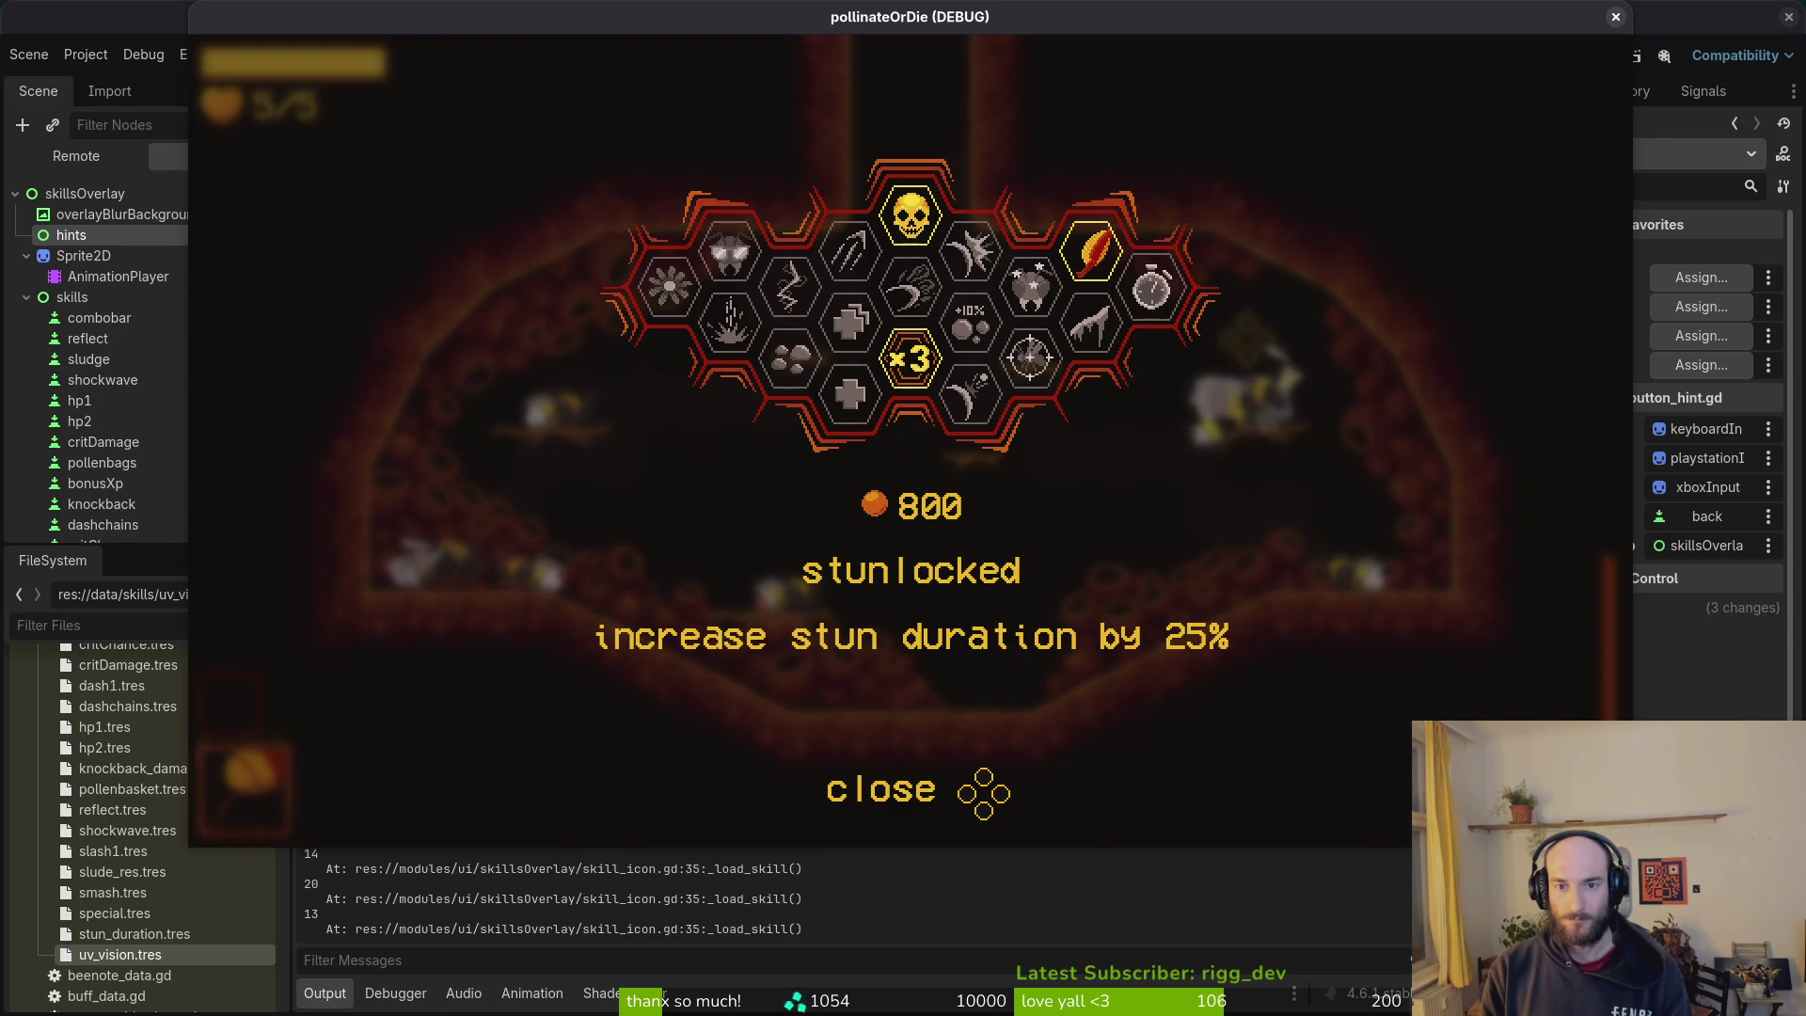
key("Left")
key("Left")
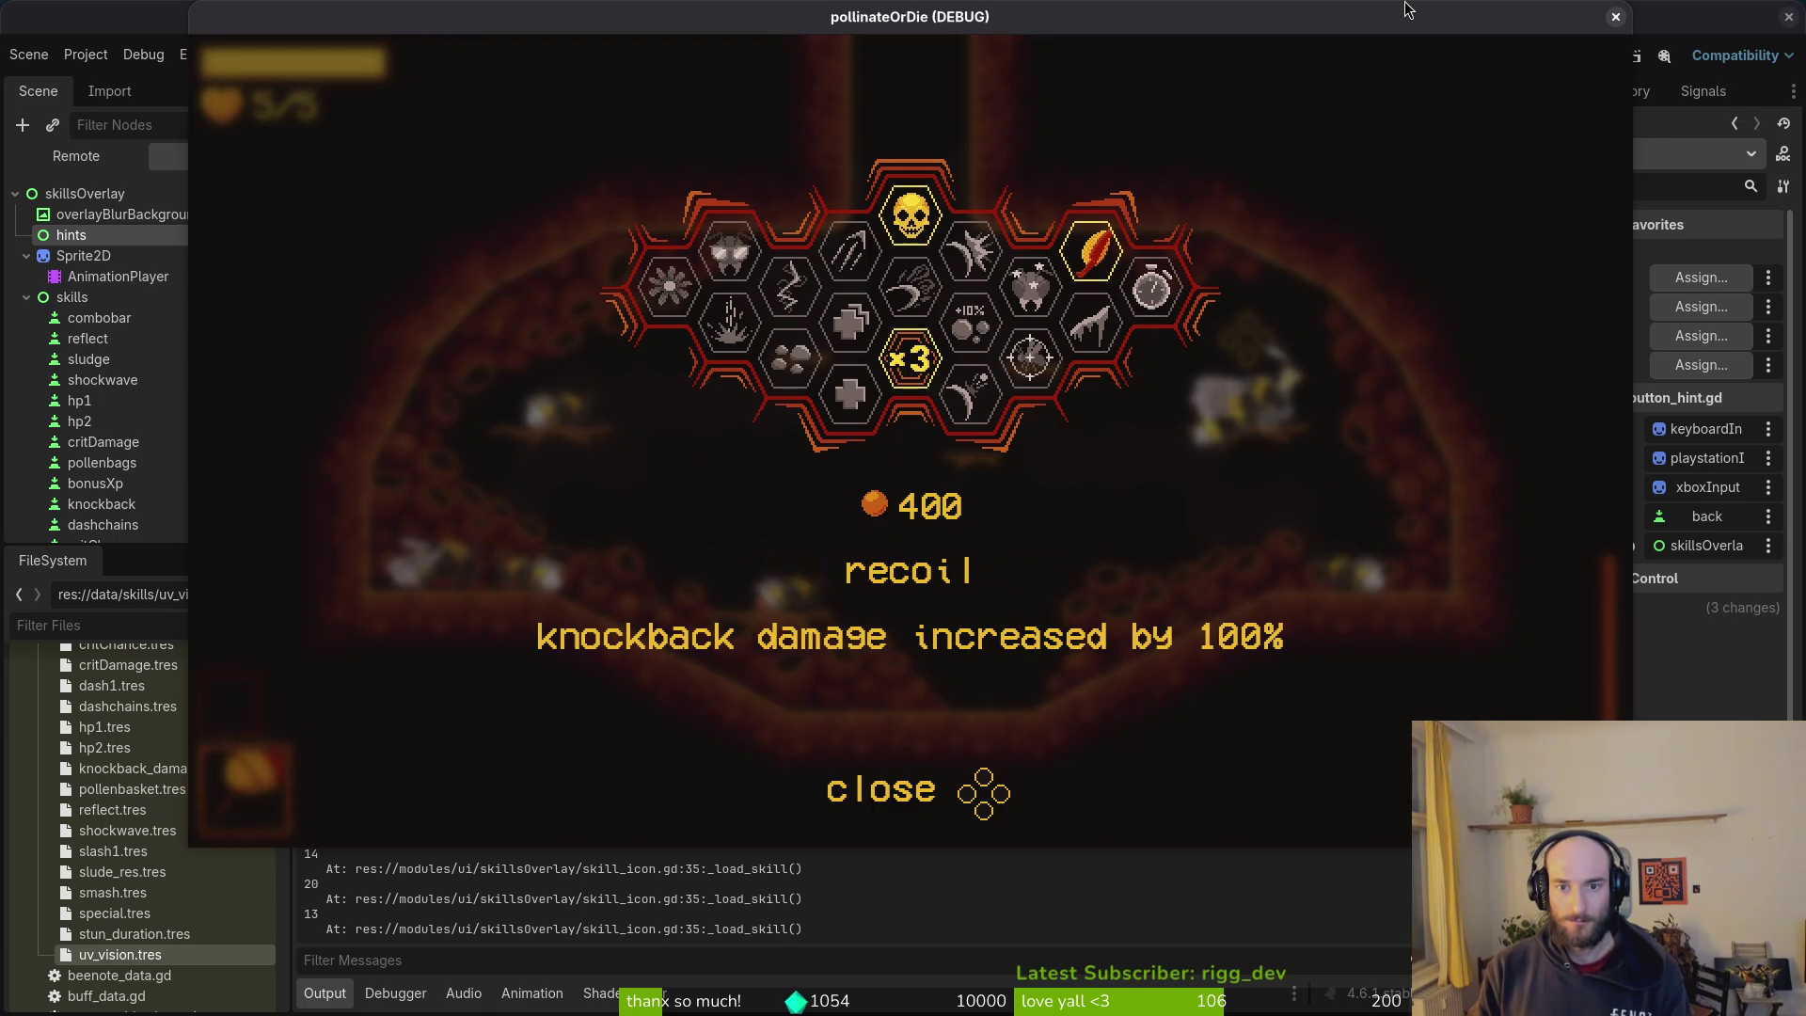
key("Right")
key("Right")
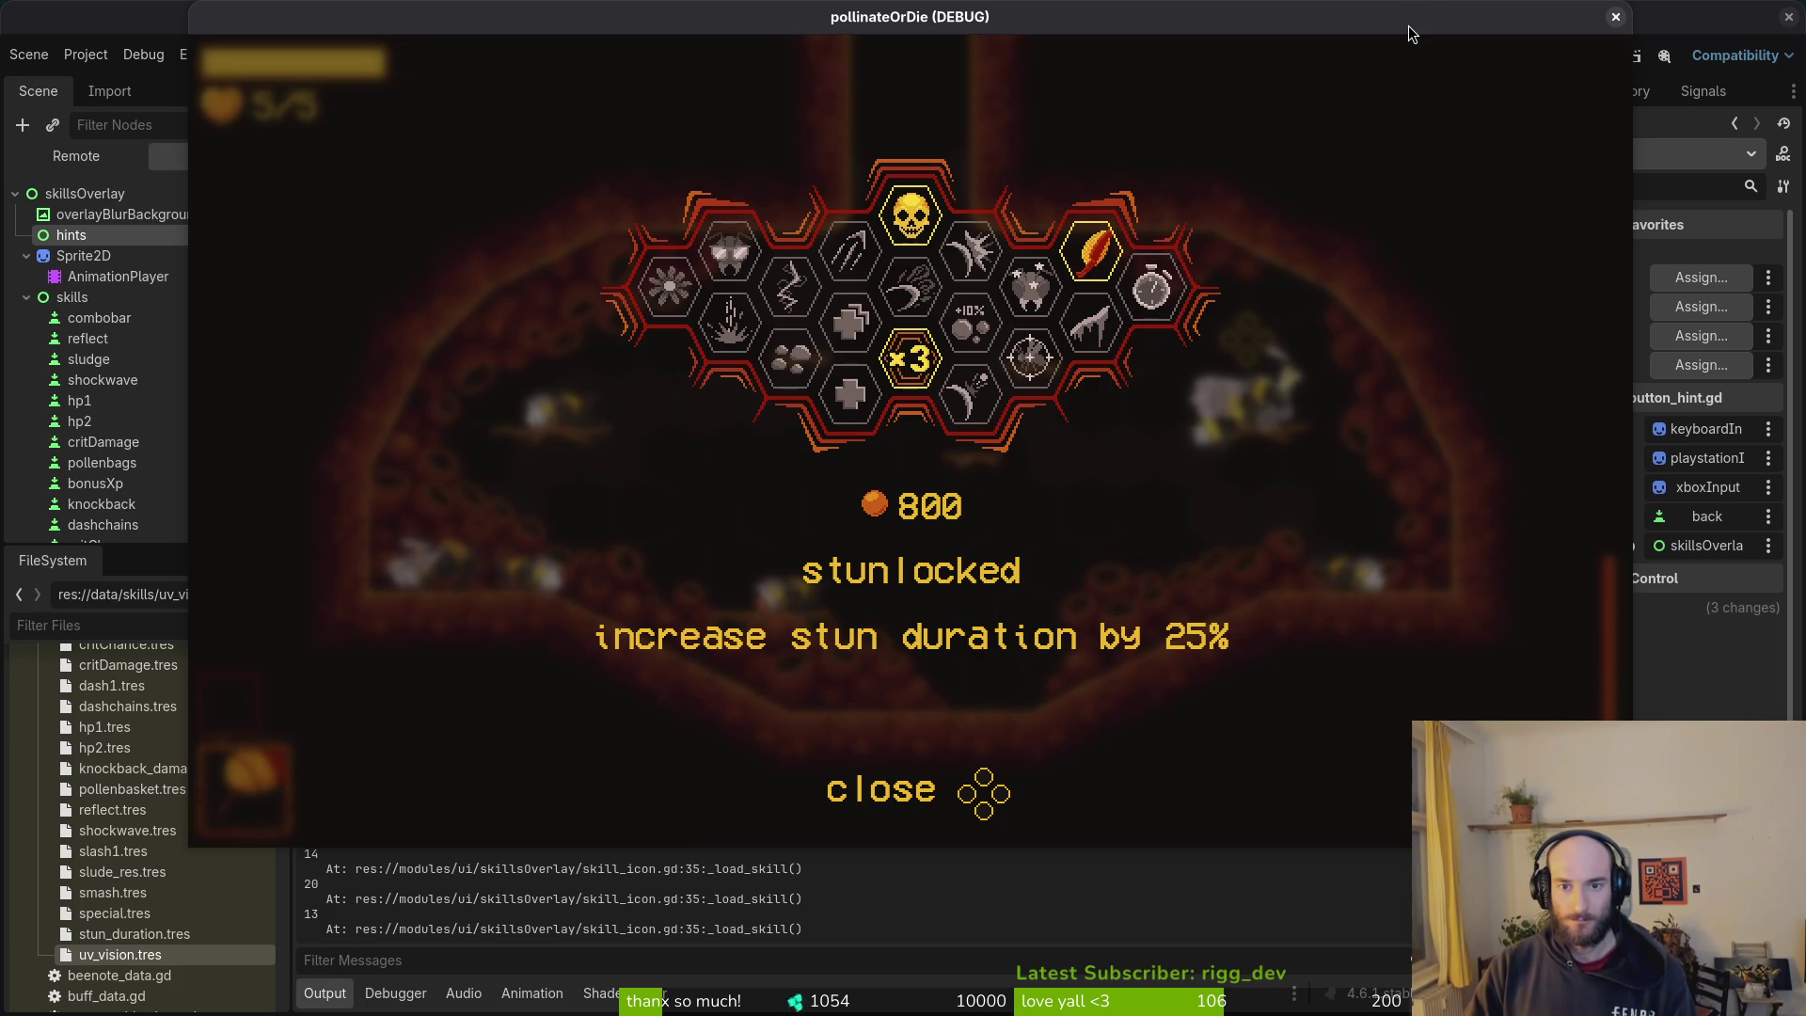
key("Left")
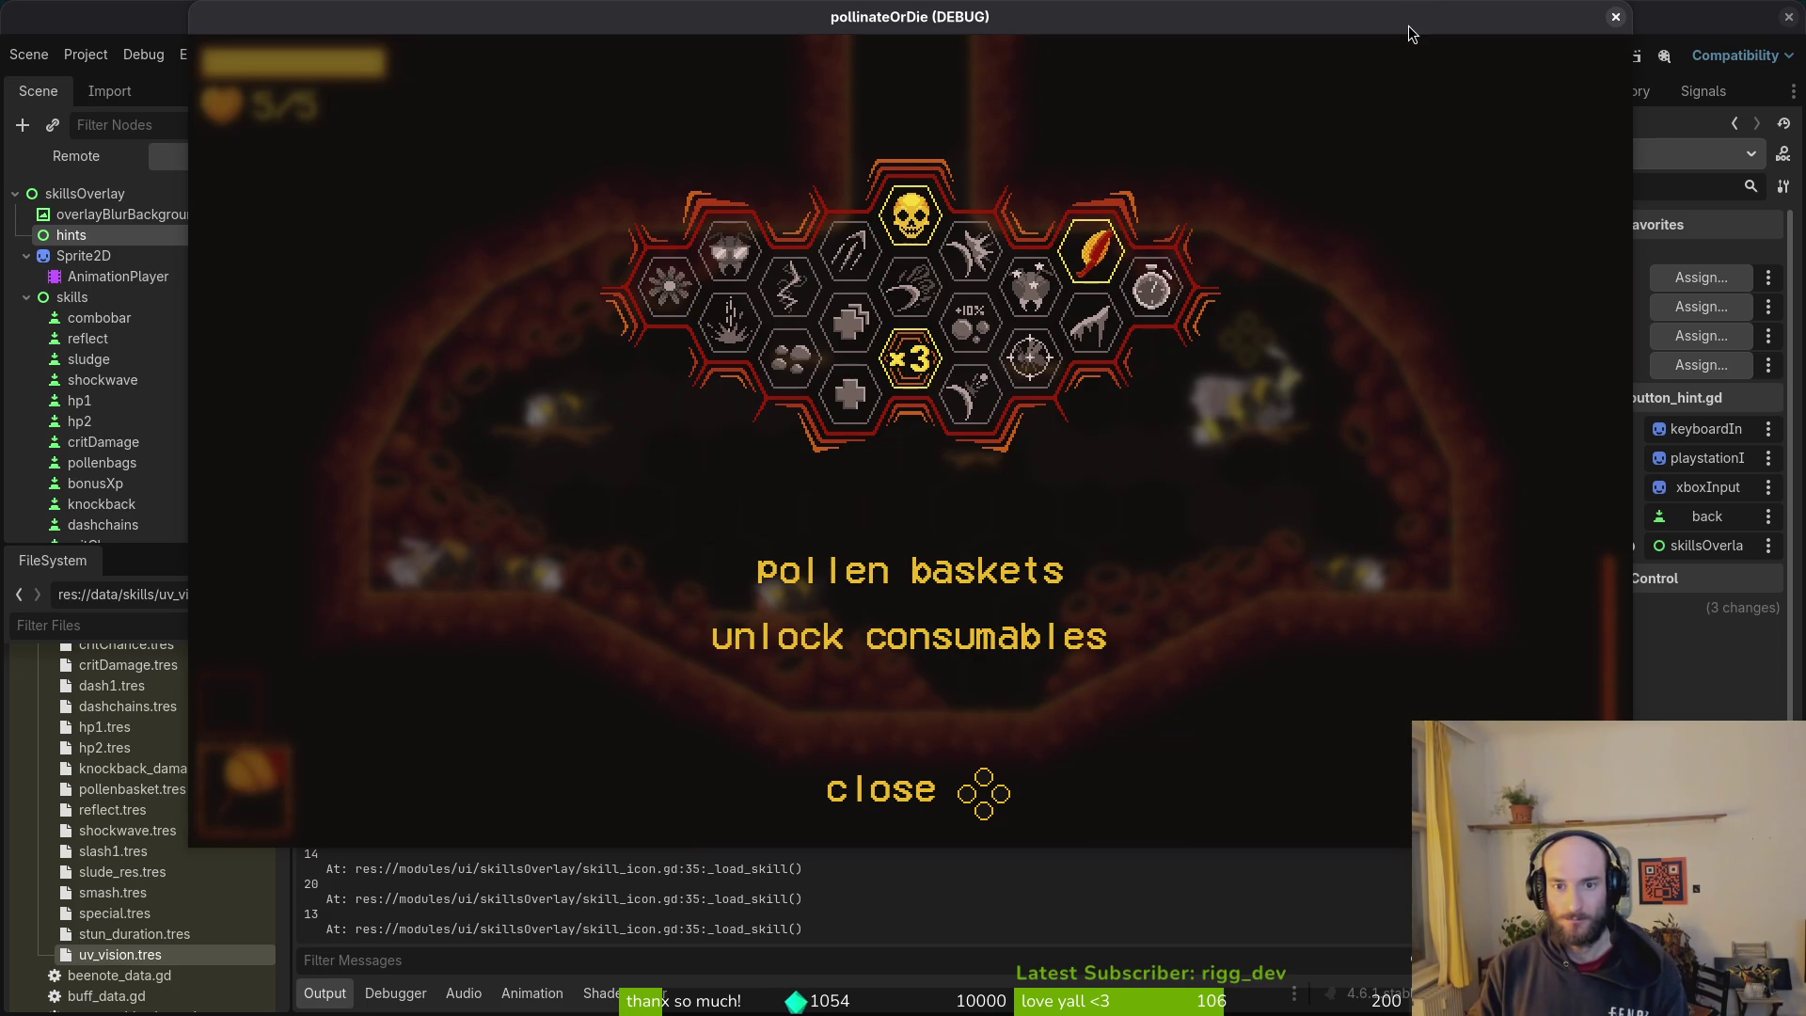
key("Right")
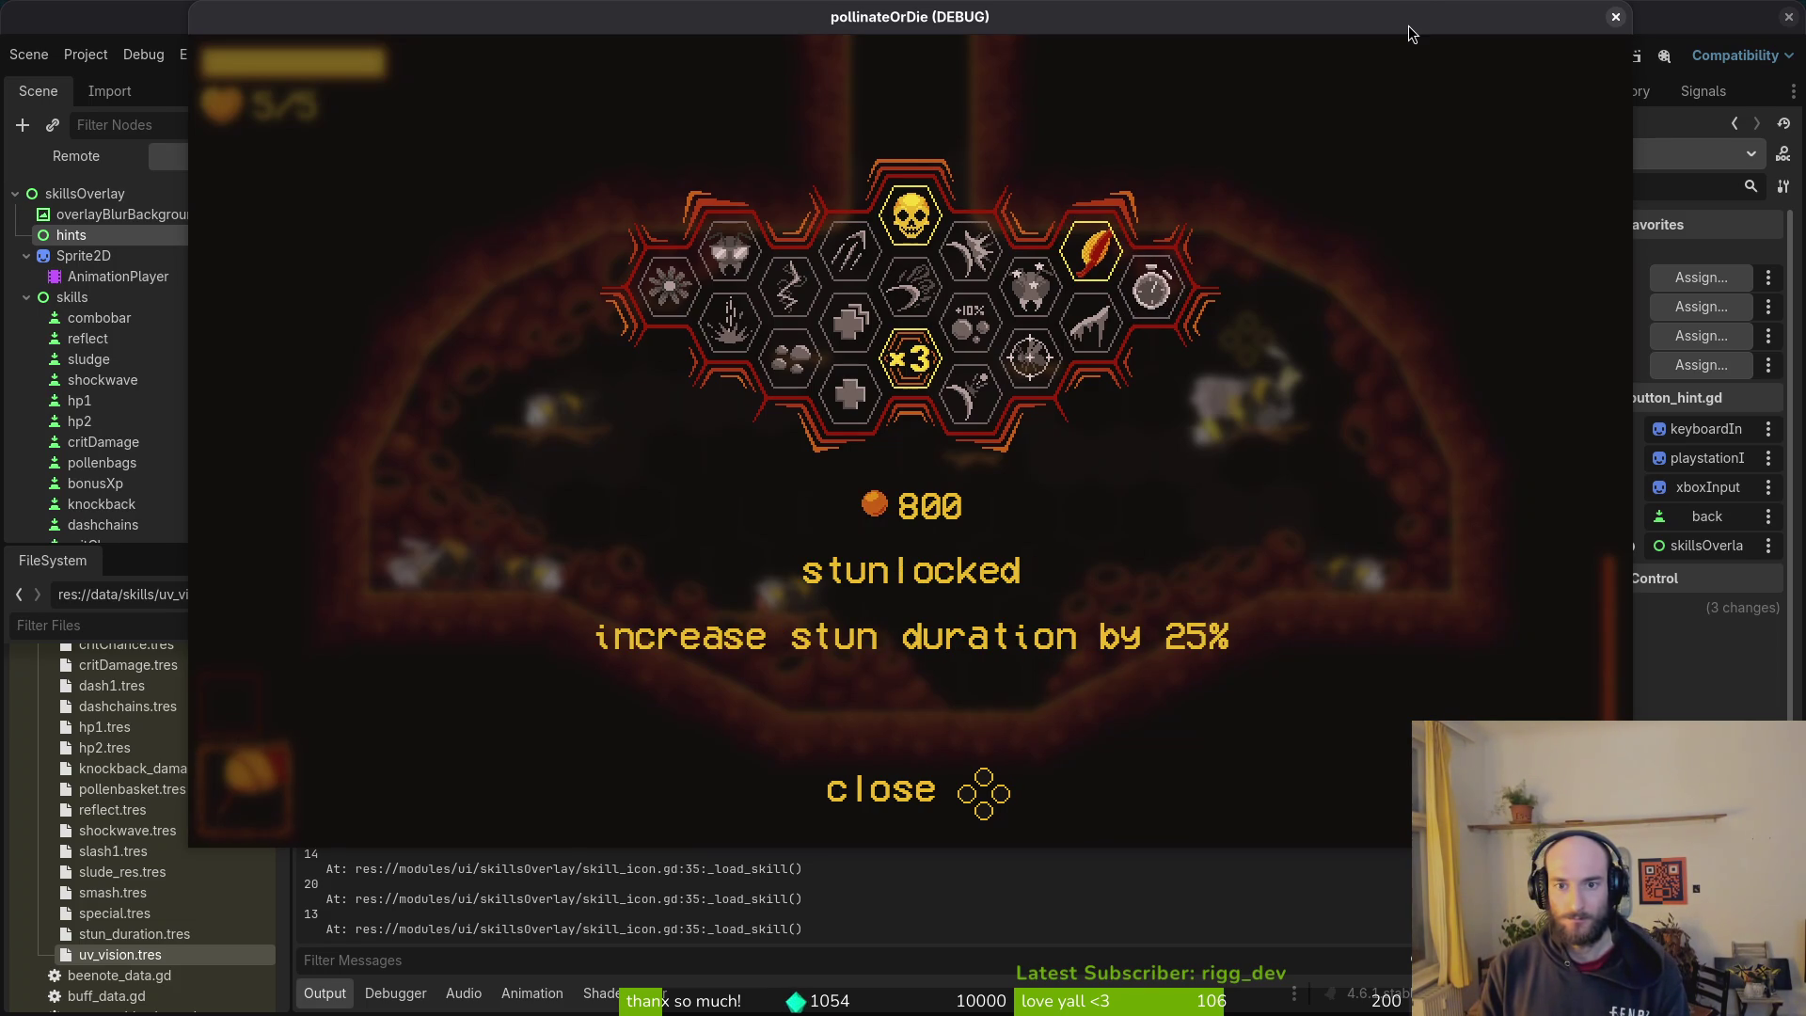
mouse_move(910, 359)
key("F8")
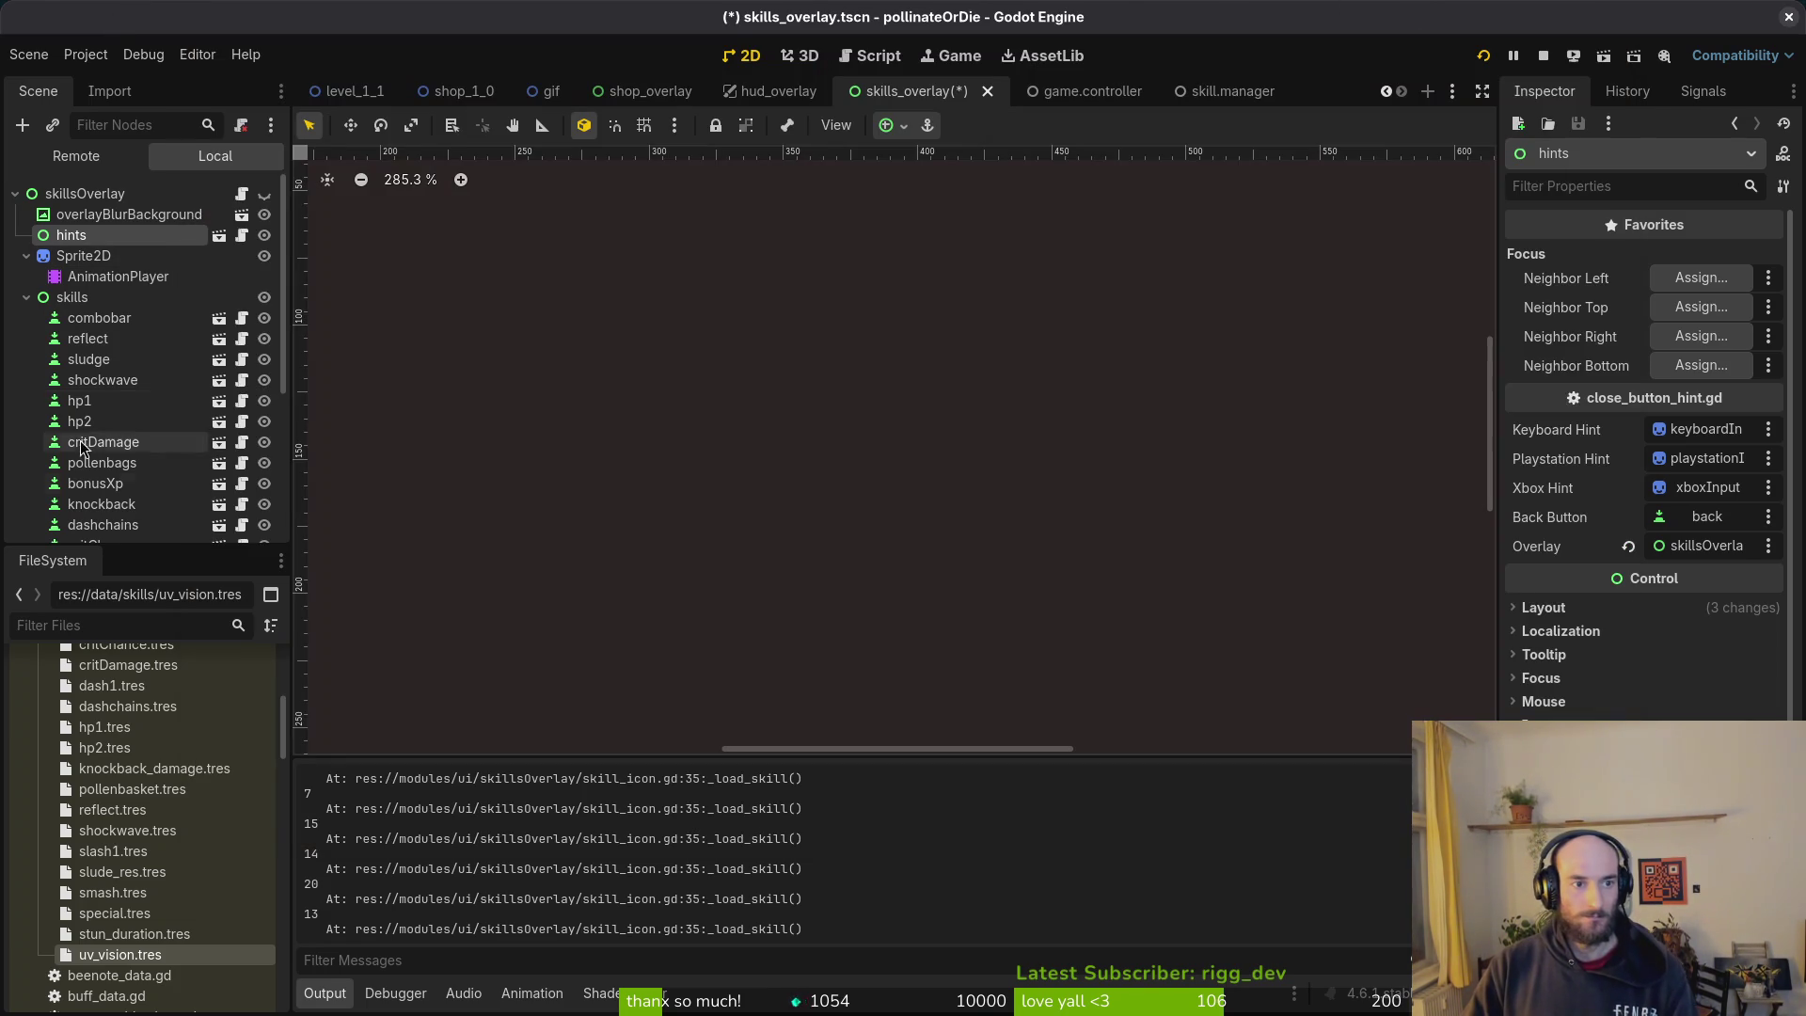
Step: Swap node names: the old pollenbags node becomes stunDuration and stunDuration becomes pollenbags
scroll(125, 446, "down", 5)
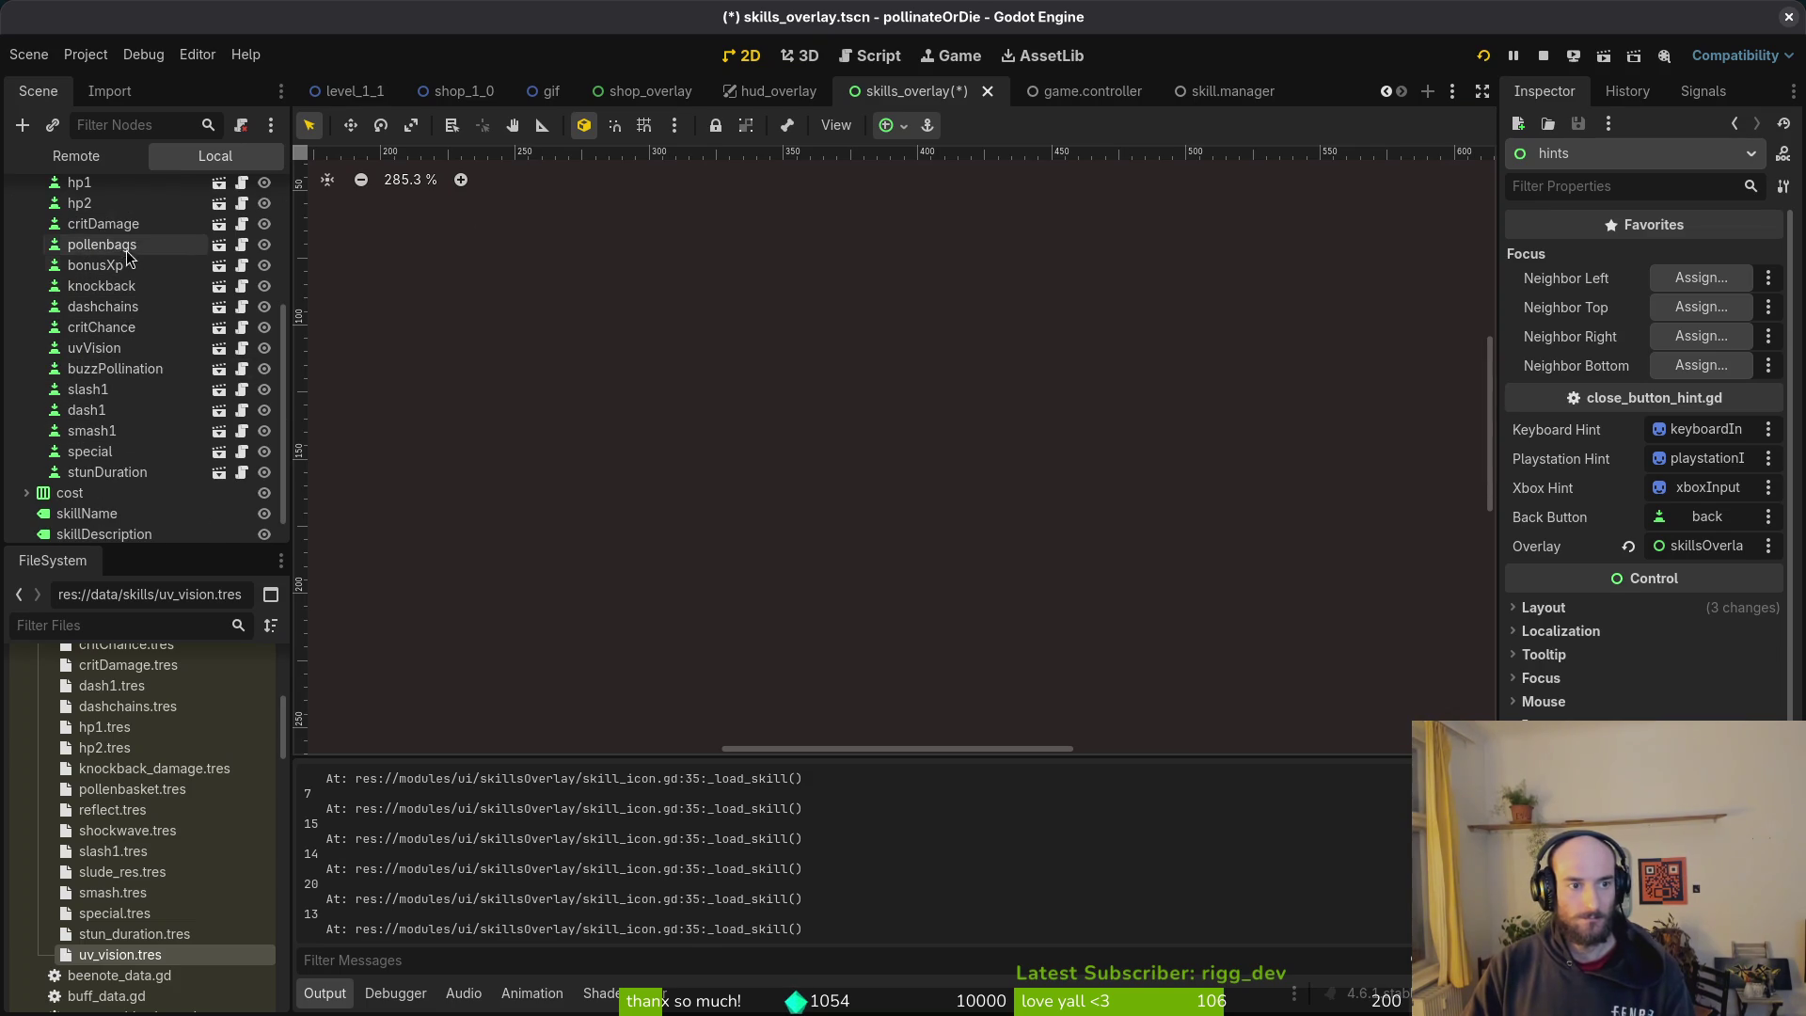
left_click(202, 250)
double_click(201, 252)
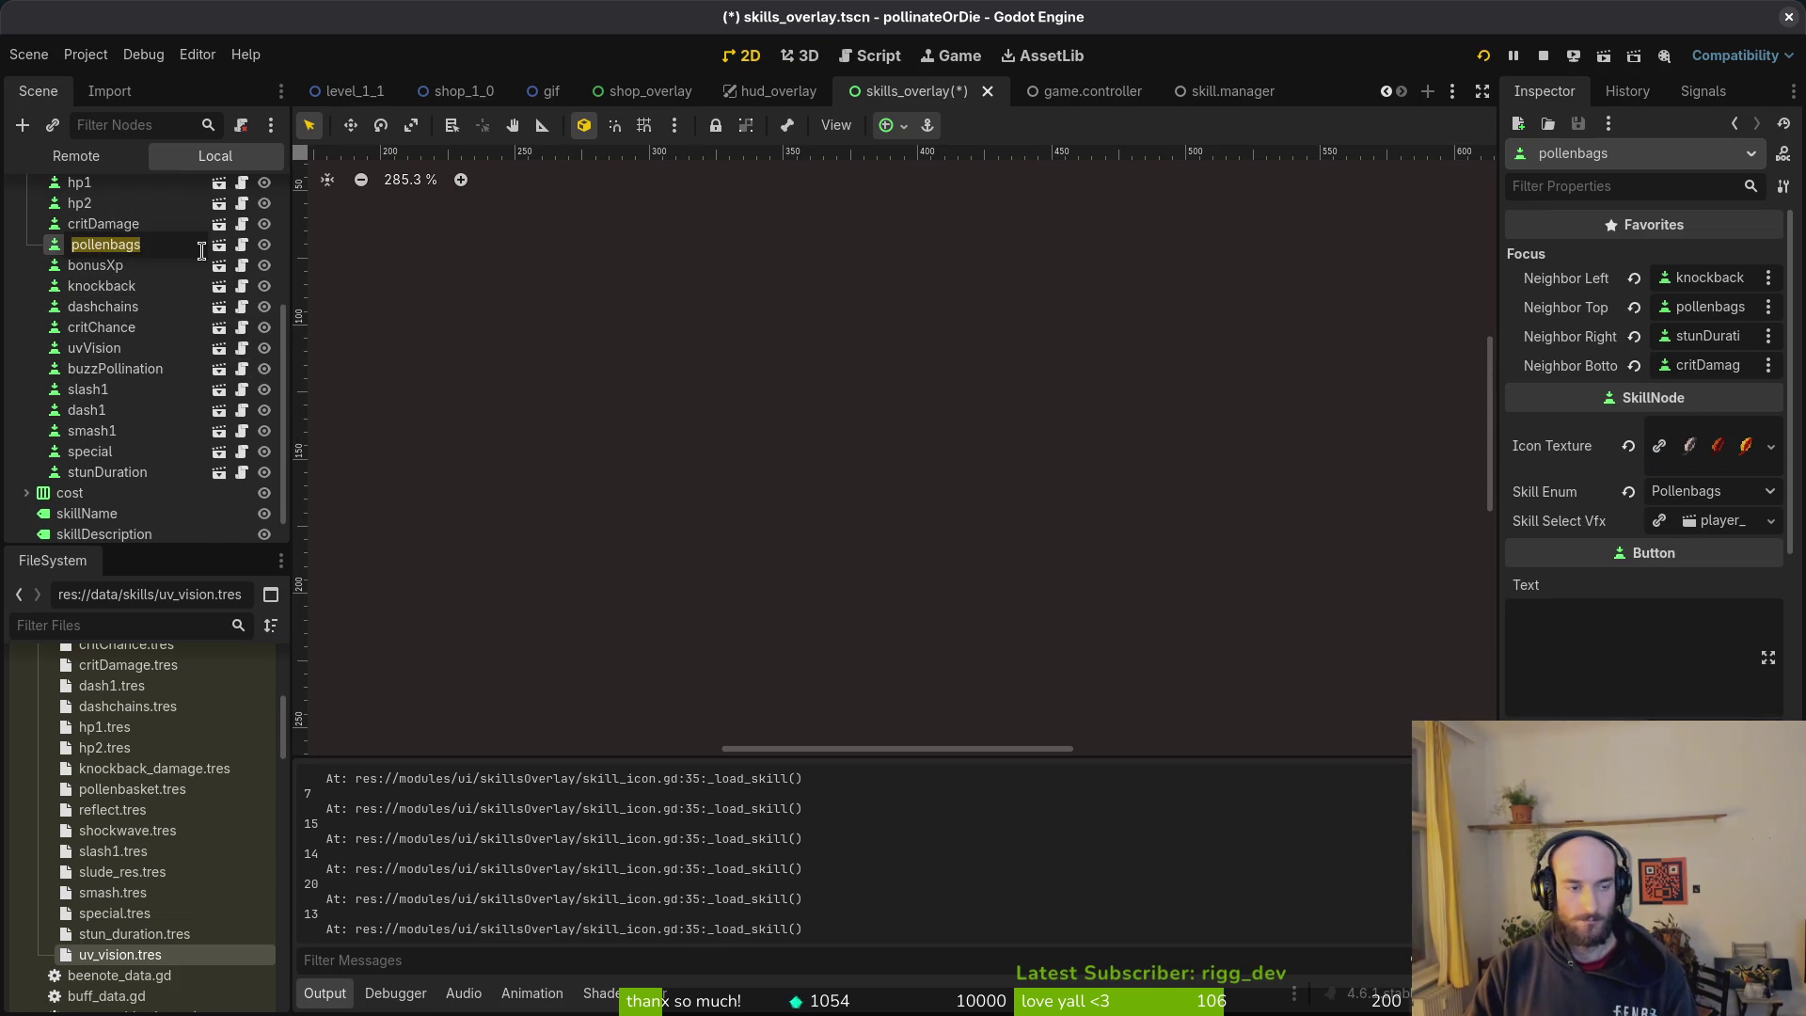
type("stun")
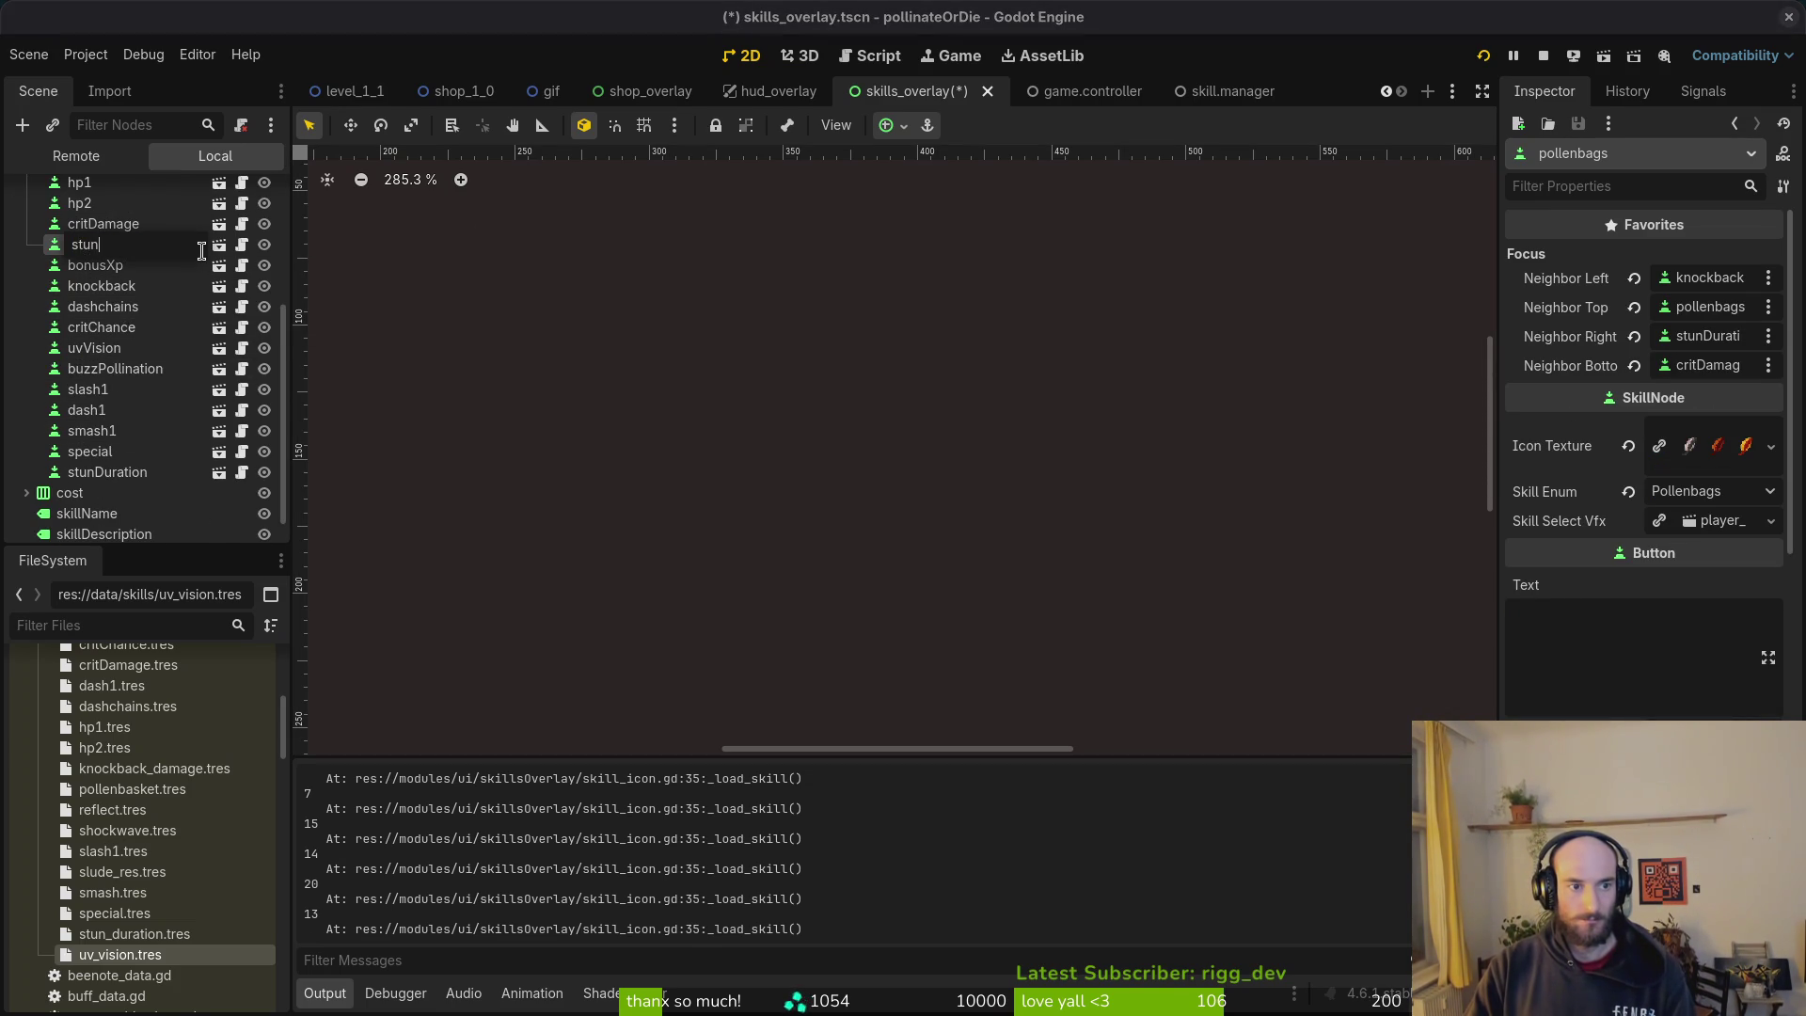
key("Return")
double_click(140, 472)
type("pollenbags")
key("Return")
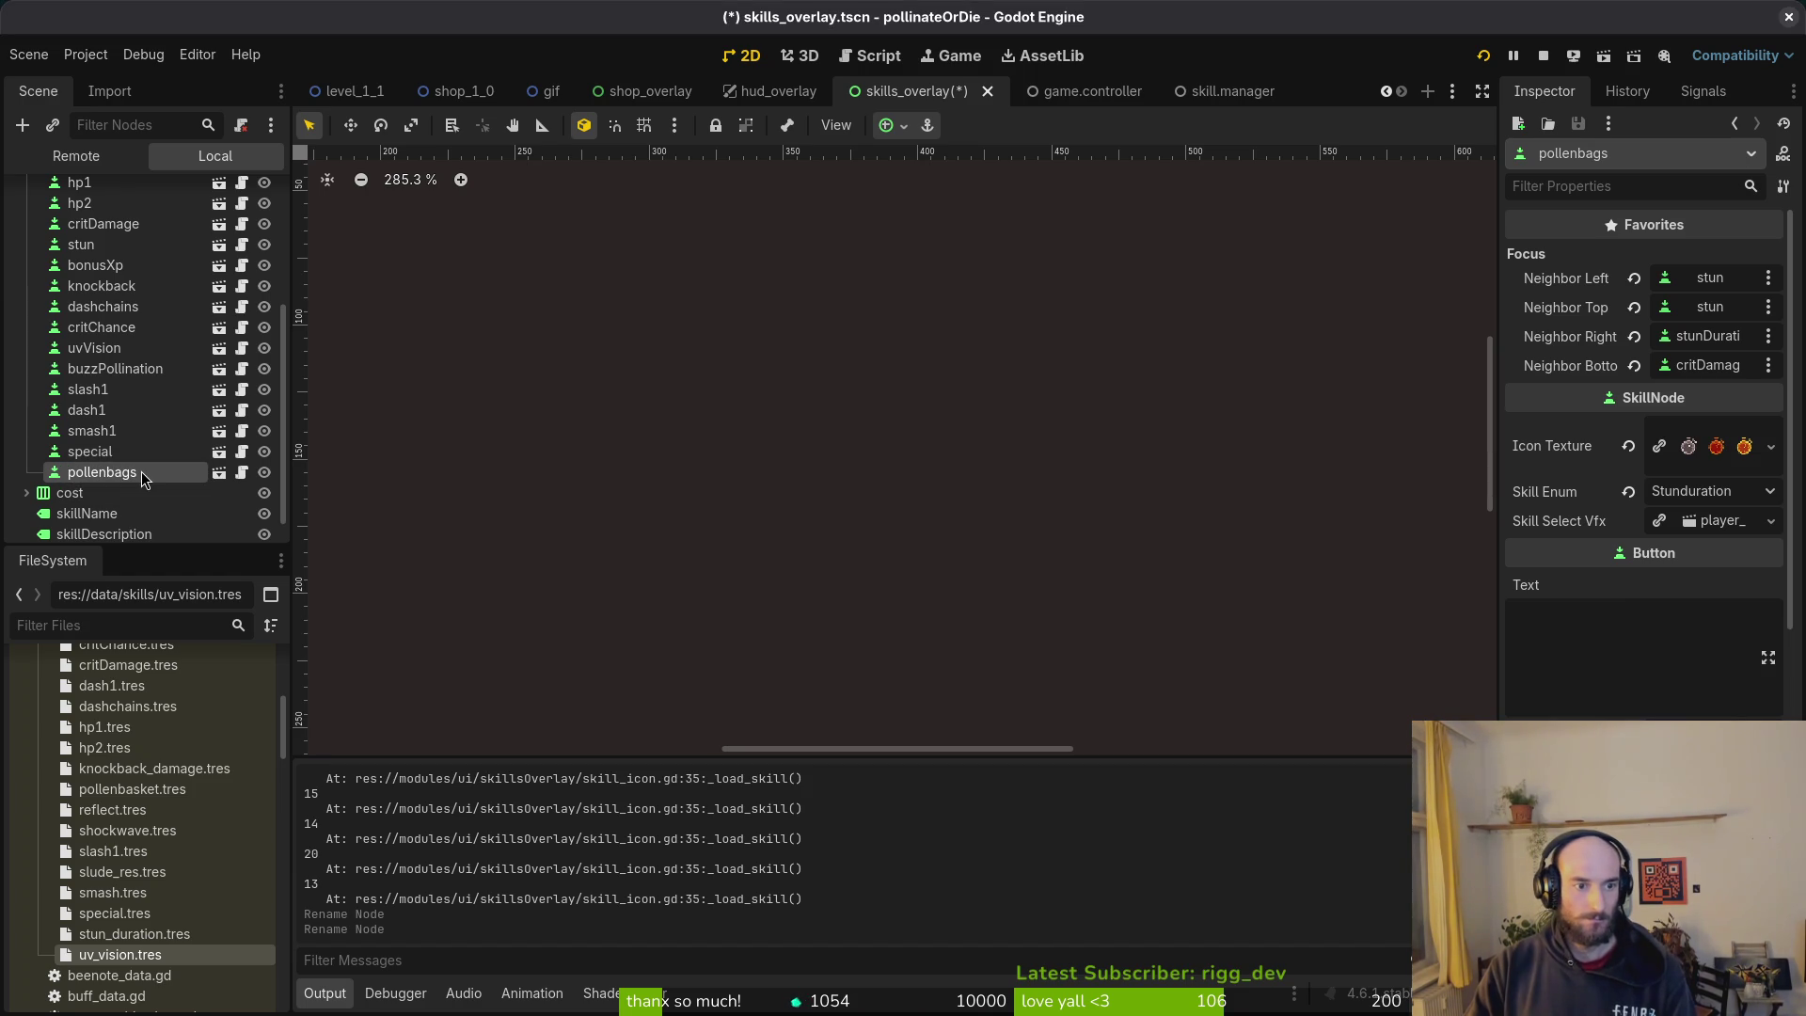
left_click(149, 265)
double_click(139, 244)
left_click(139, 245)
type("Durati")
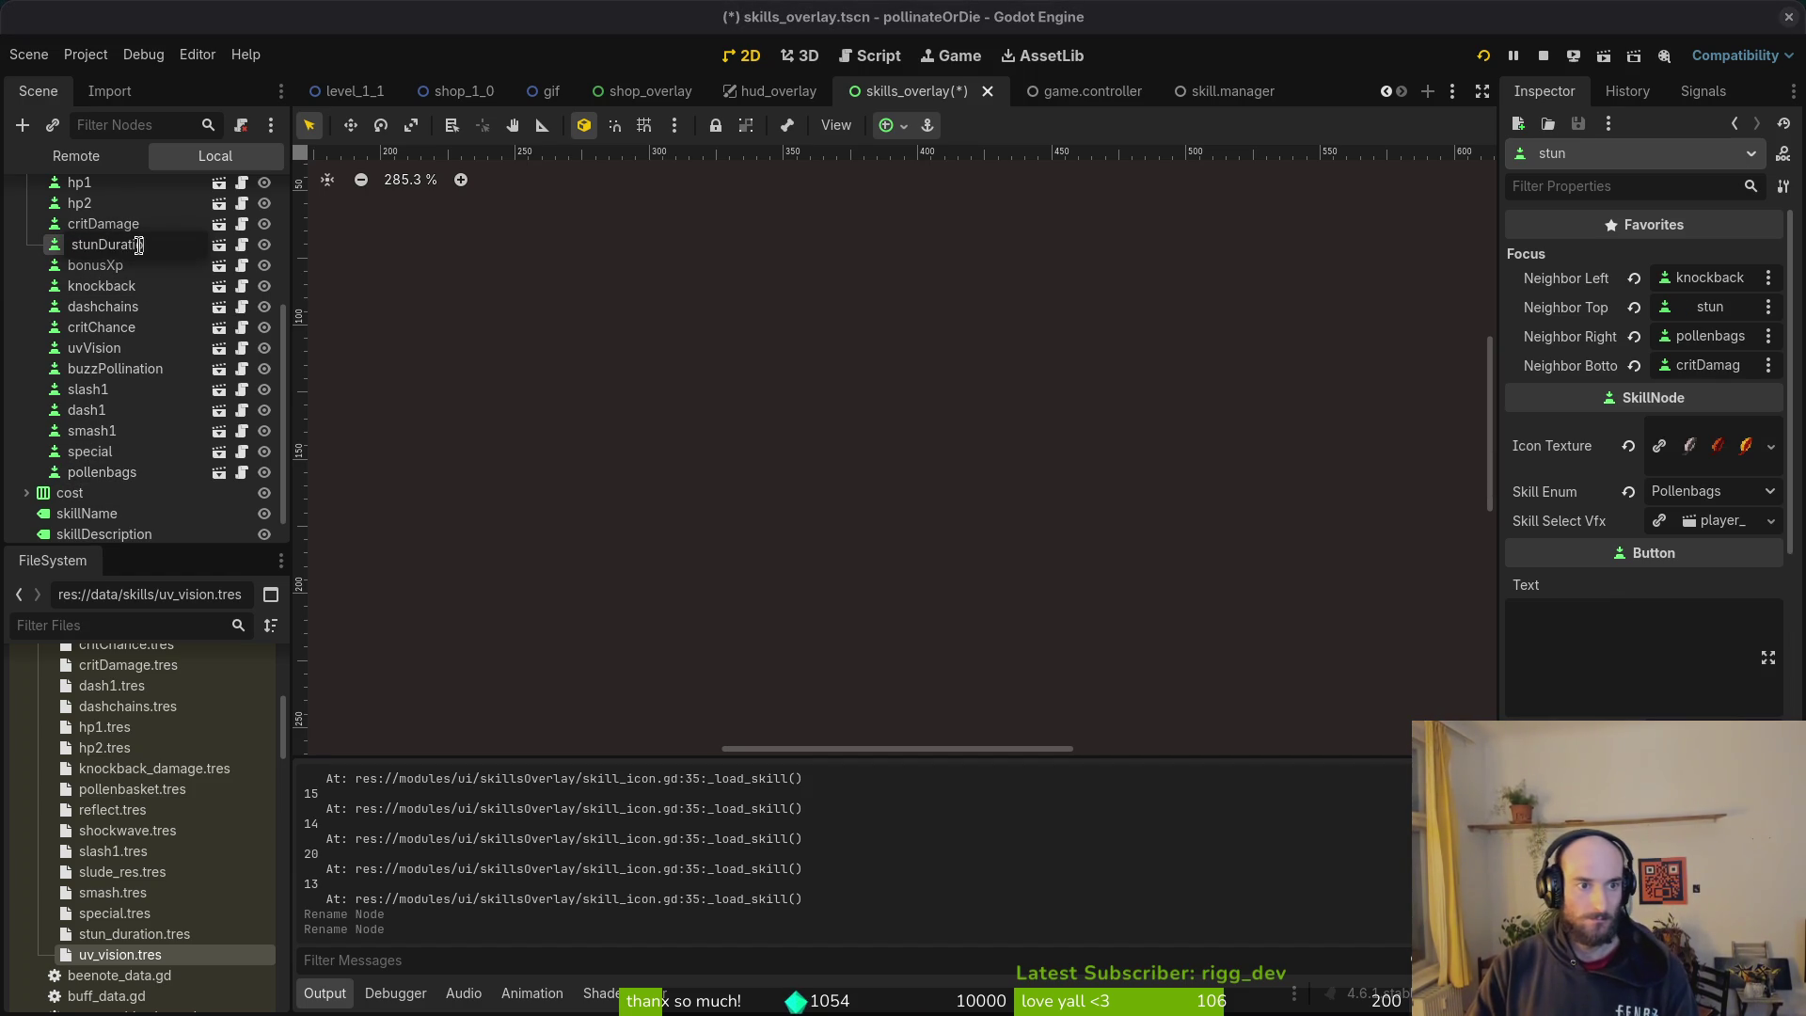
type("on")
key("Return")
Step: Give stunDuration the stopwatch icon texture and Stunduration skill enum, and save the scene
left_click(1628, 446)
left_click(1689, 429)
left_click(1655, 705)
key("Escape")
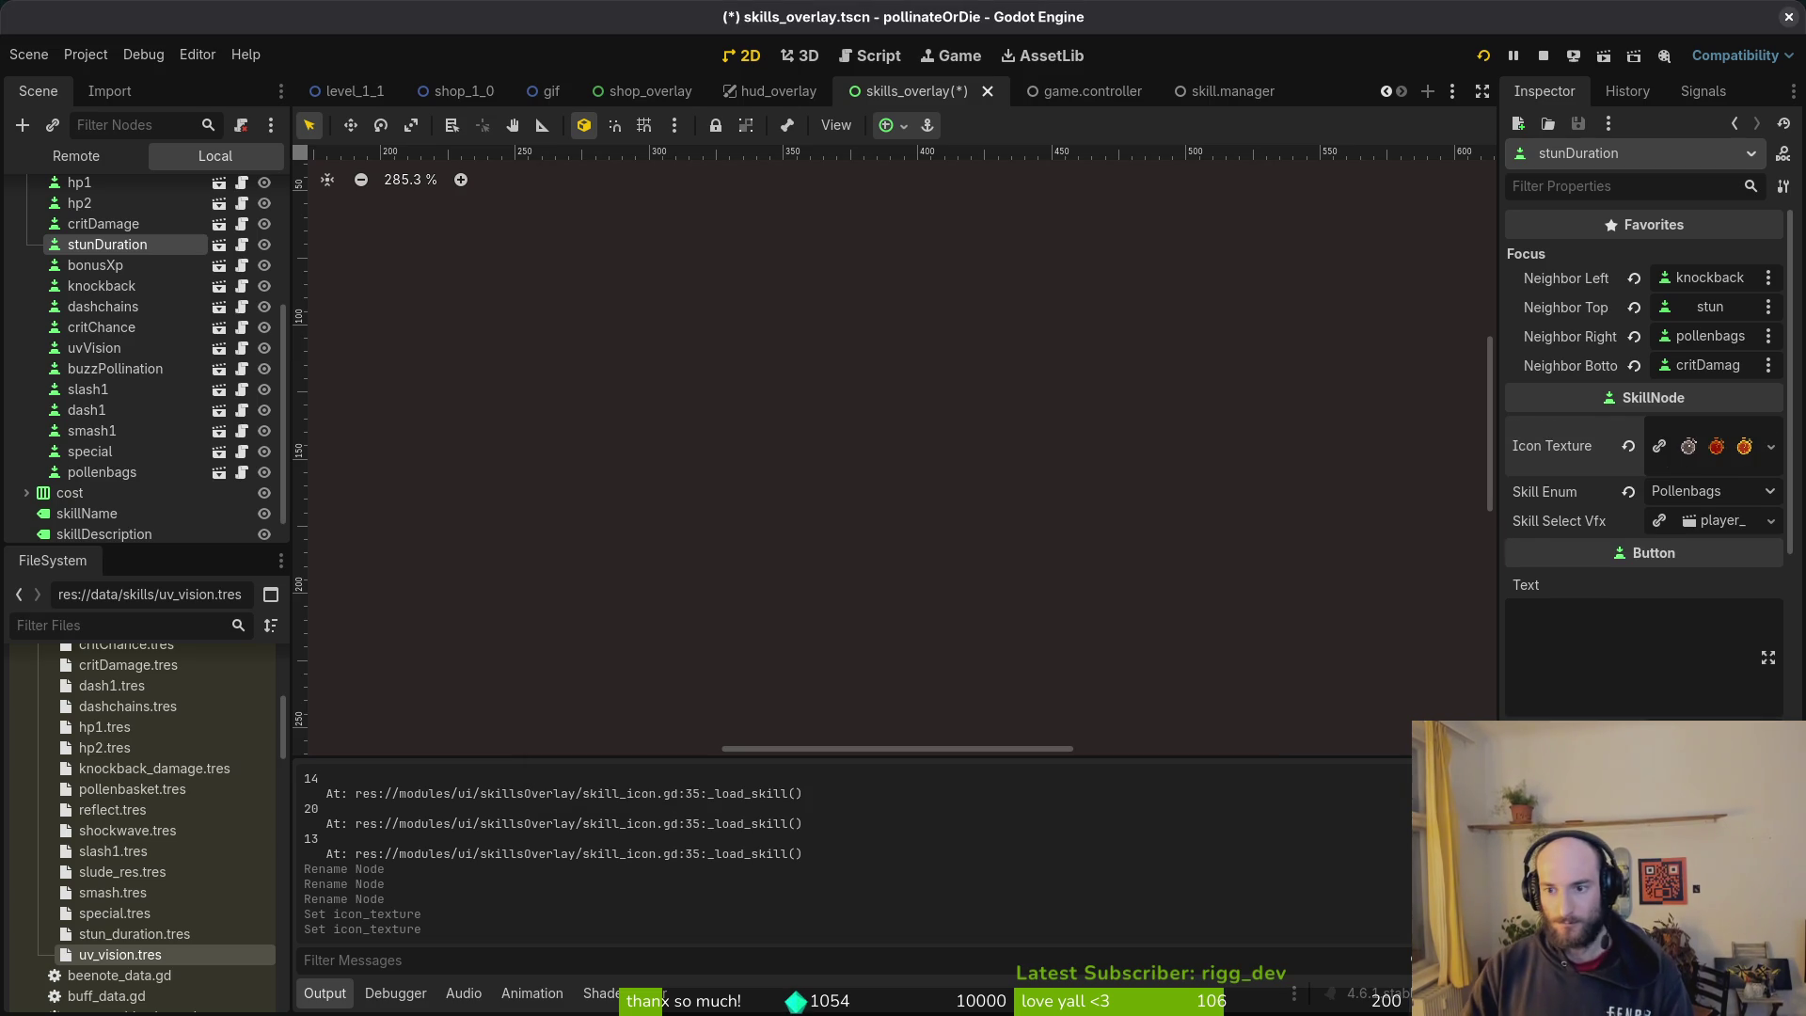
left_click(1667, 499)
left_click(1651, 589)
key("ctrl+s")
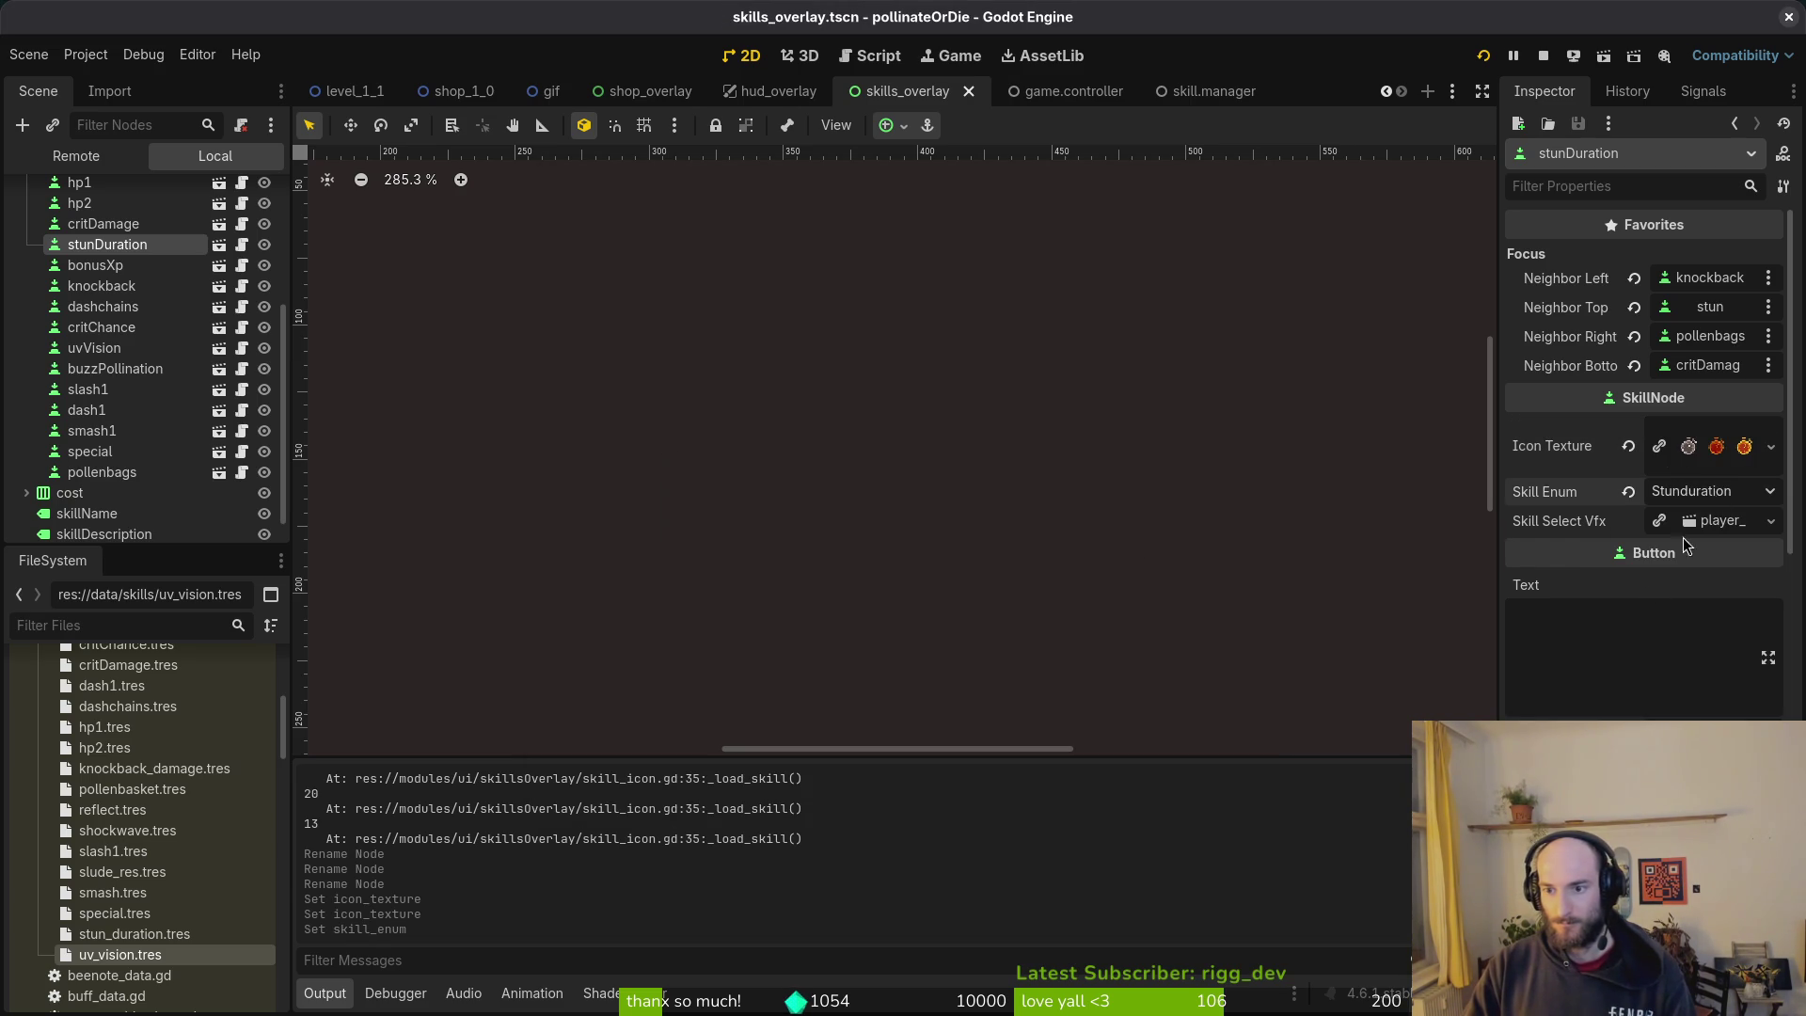
Step: Give pollenbags the pollen bag icon texture and Pollenbags skill enum, saving the scene
left_click(113, 473)
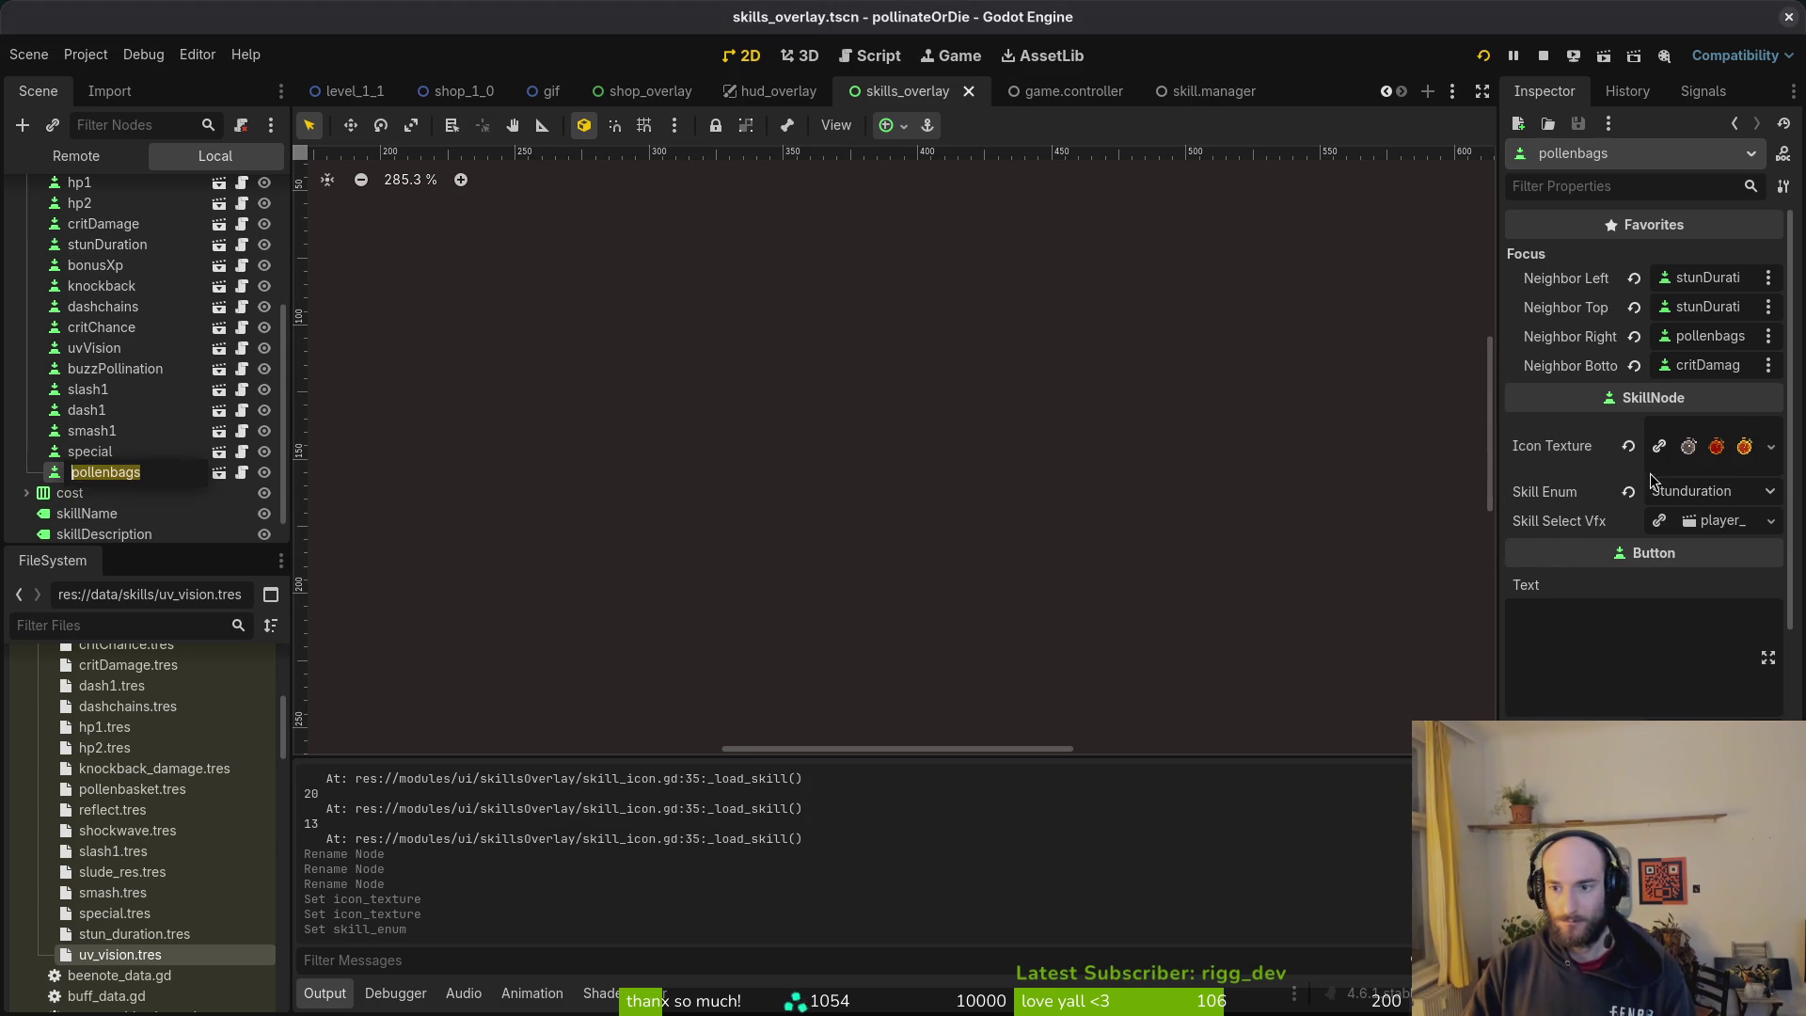
left_click(1628, 446)
left_click(1693, 437)
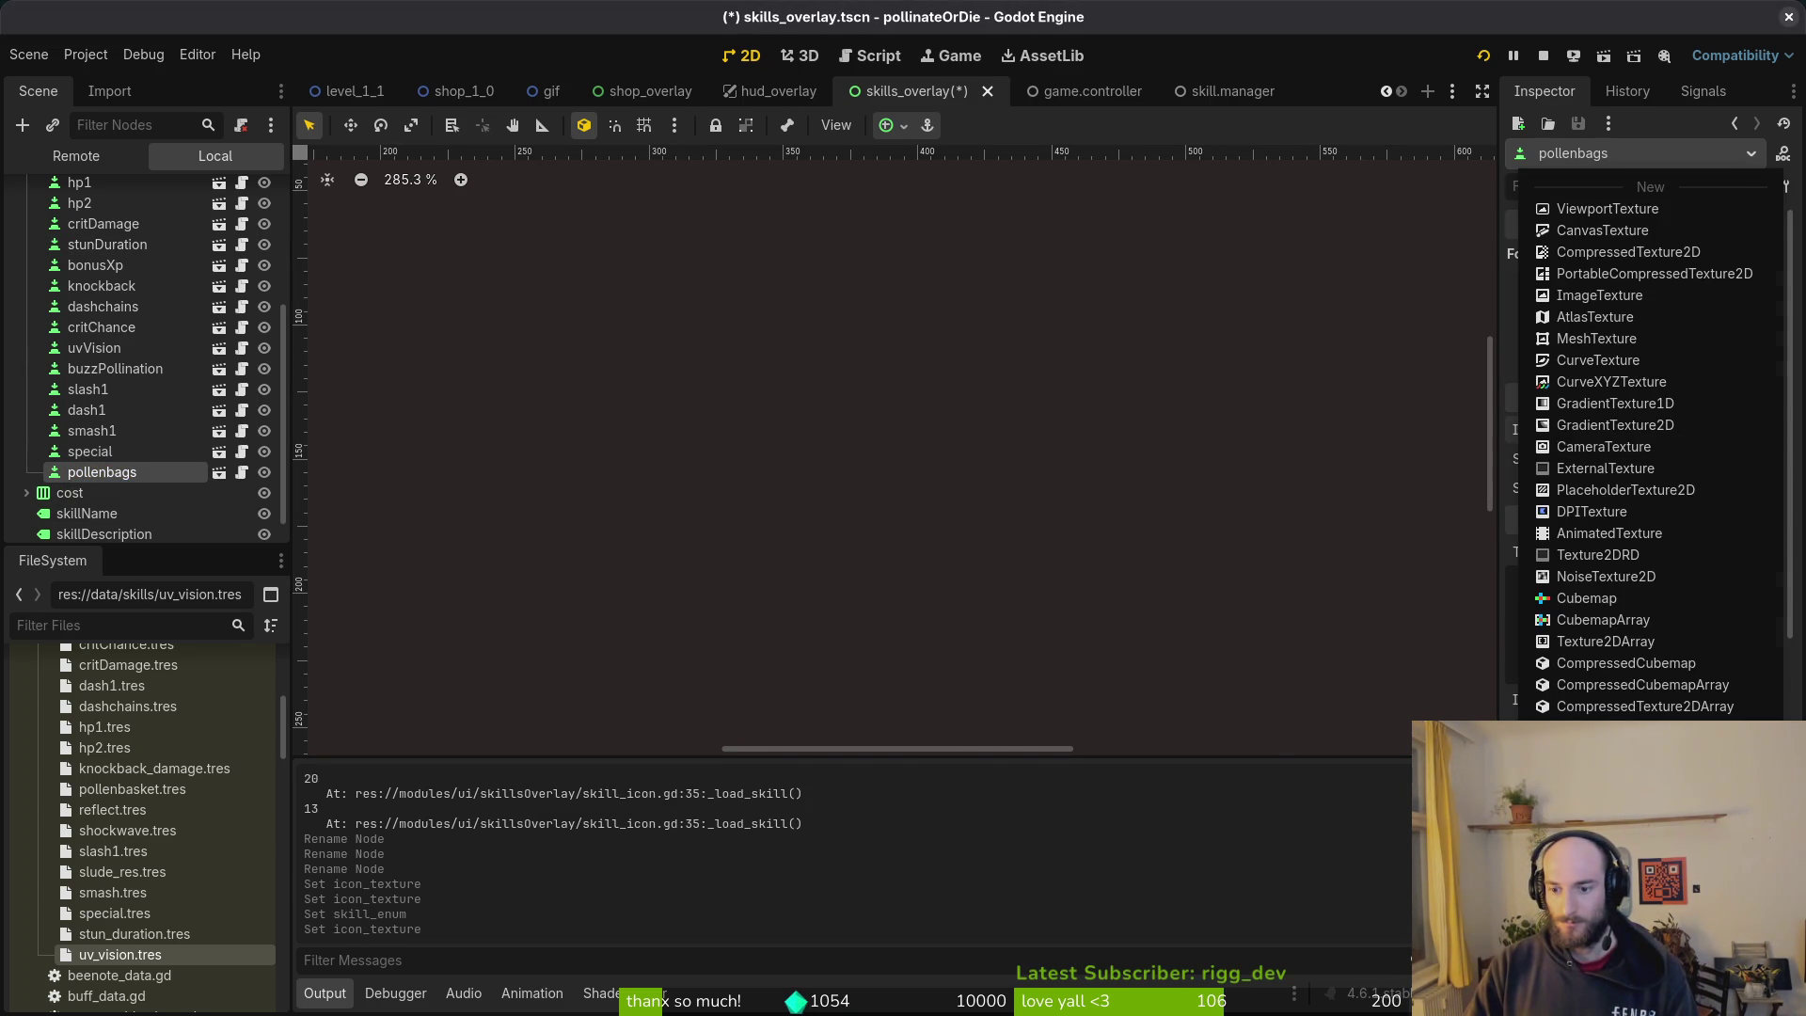
type("opll")
key("BackSpace")
key("BackSpace")
key("BackSpace")
type("poll")
key("Return")
key("ctrl+s")
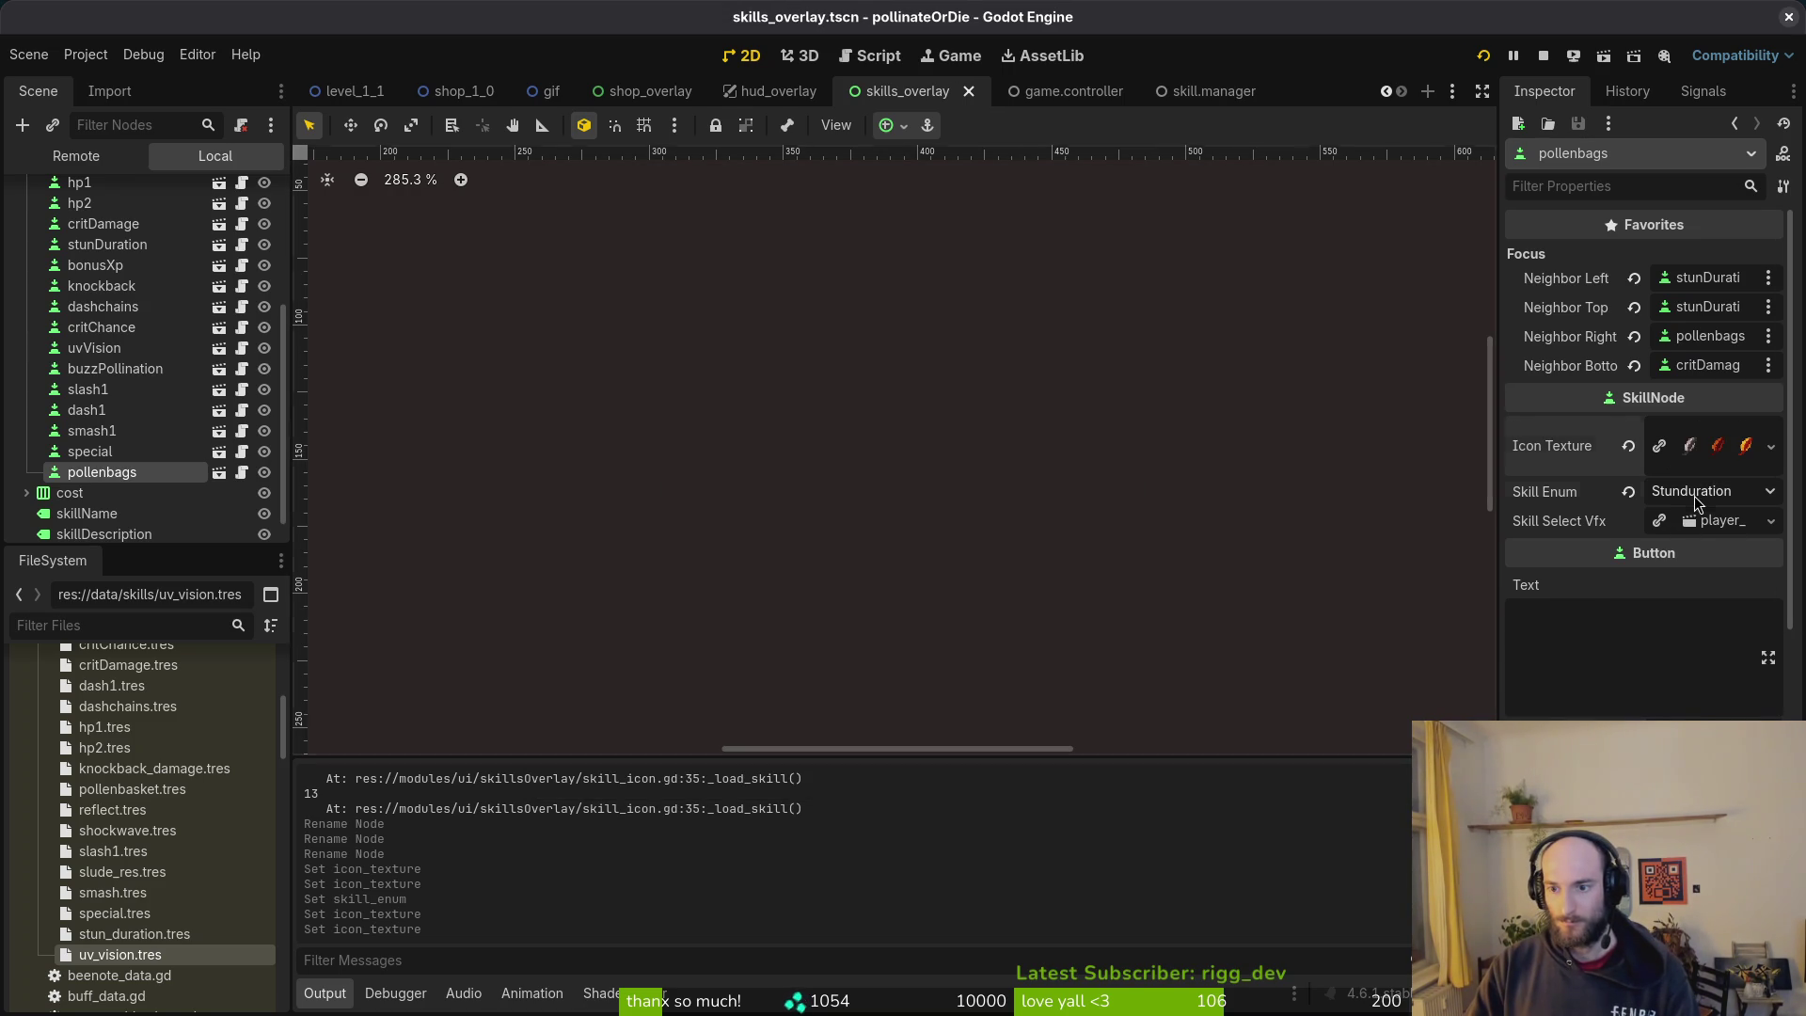
left_click(1695, 492)
left_click(1683, 828)
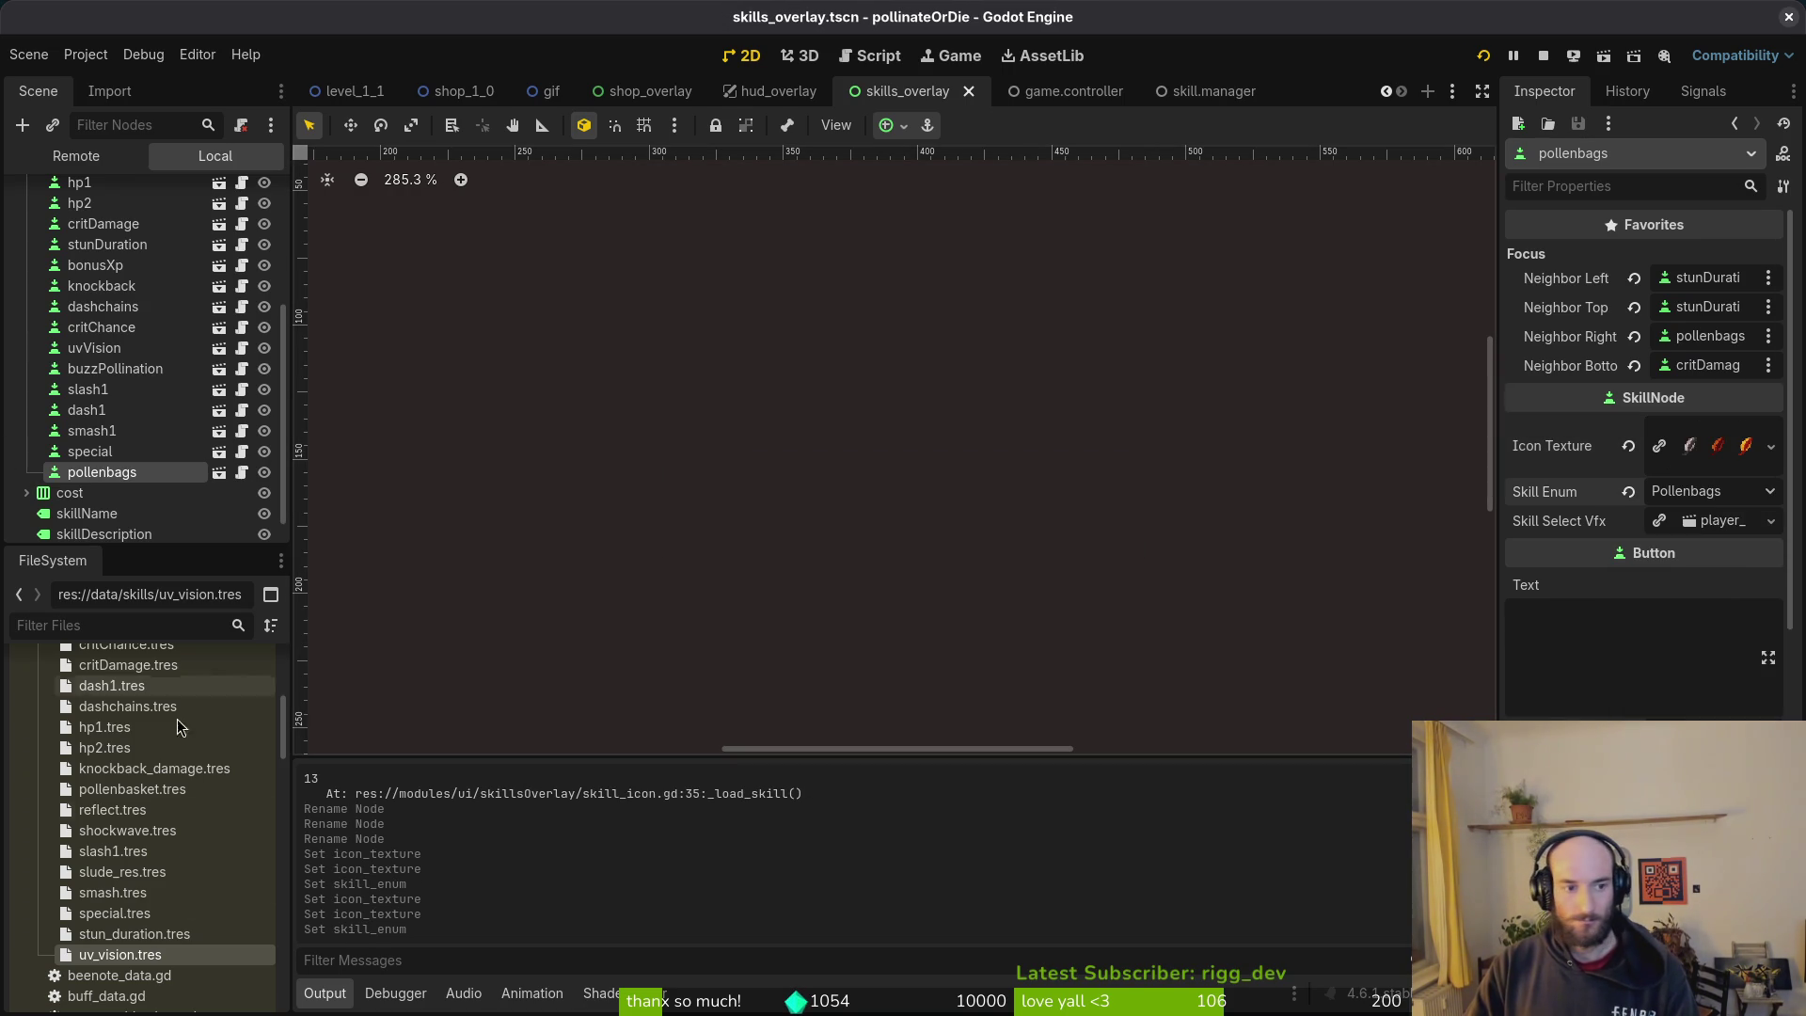
left_click(134, 934)
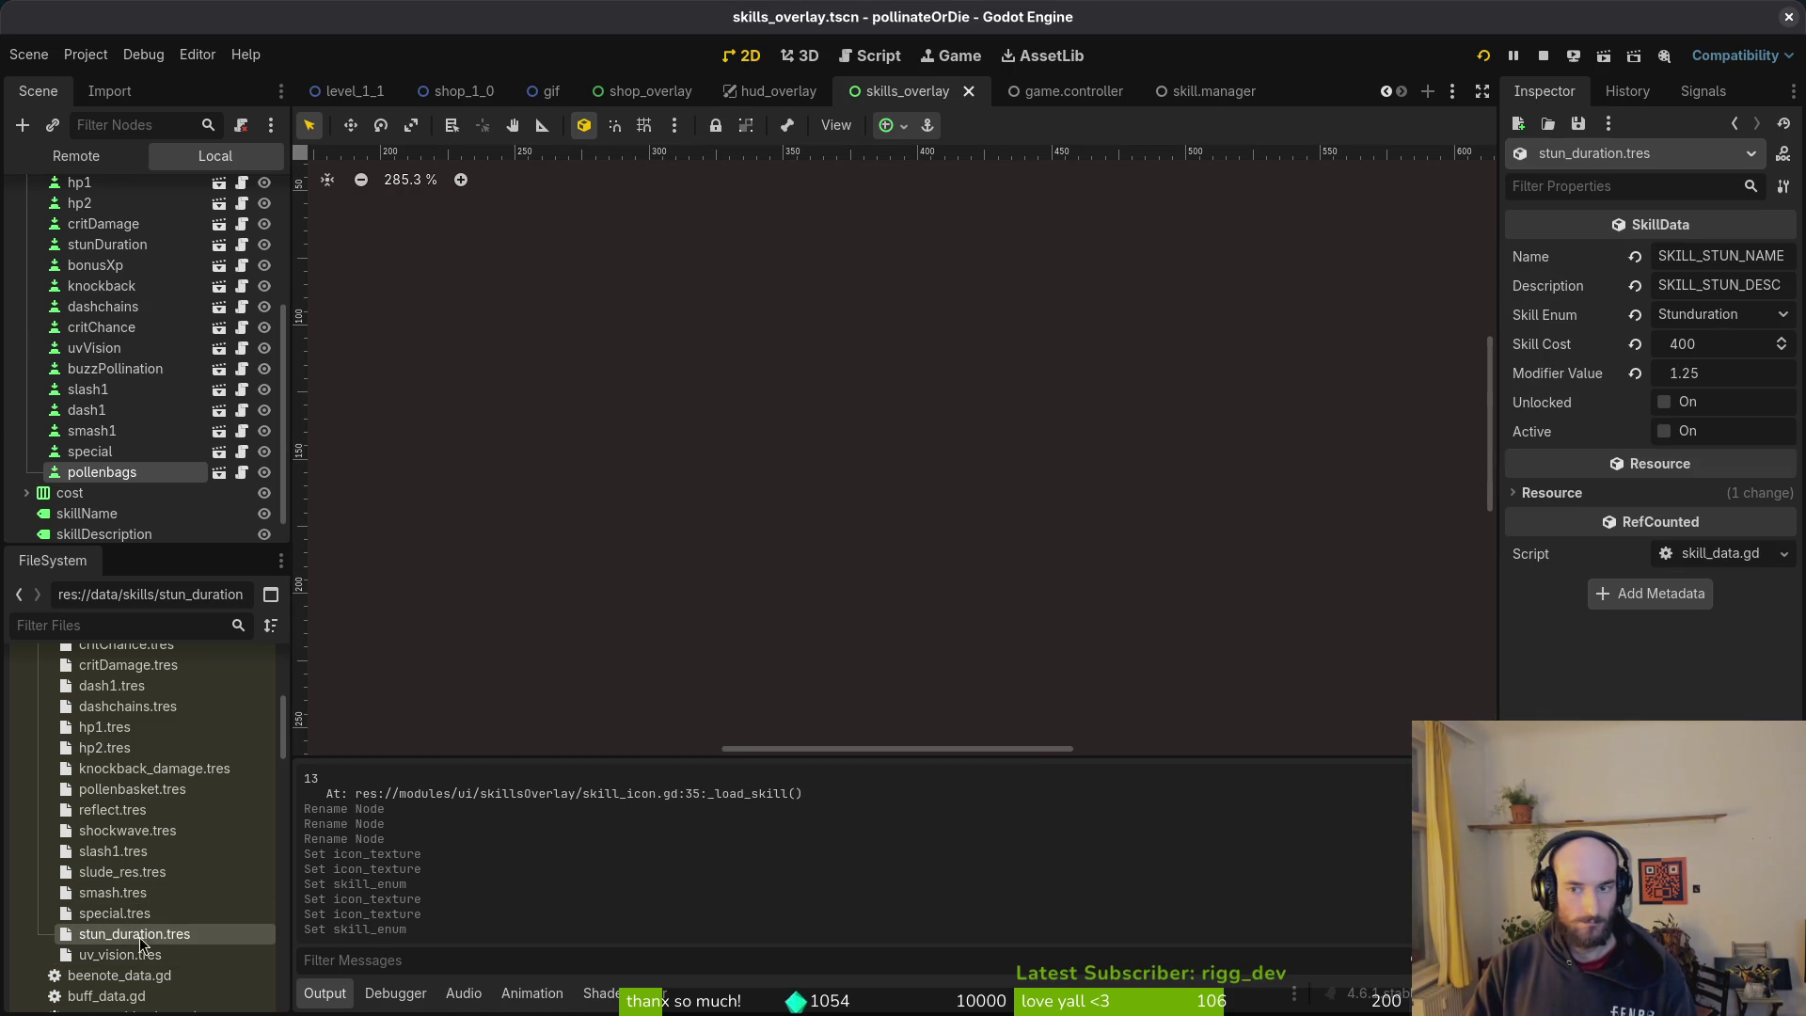
Step: Set stun_duration.tres skill cost to 800 and pollenbasket.tres skill cost to 400, saving each
left_click(1733, 347)
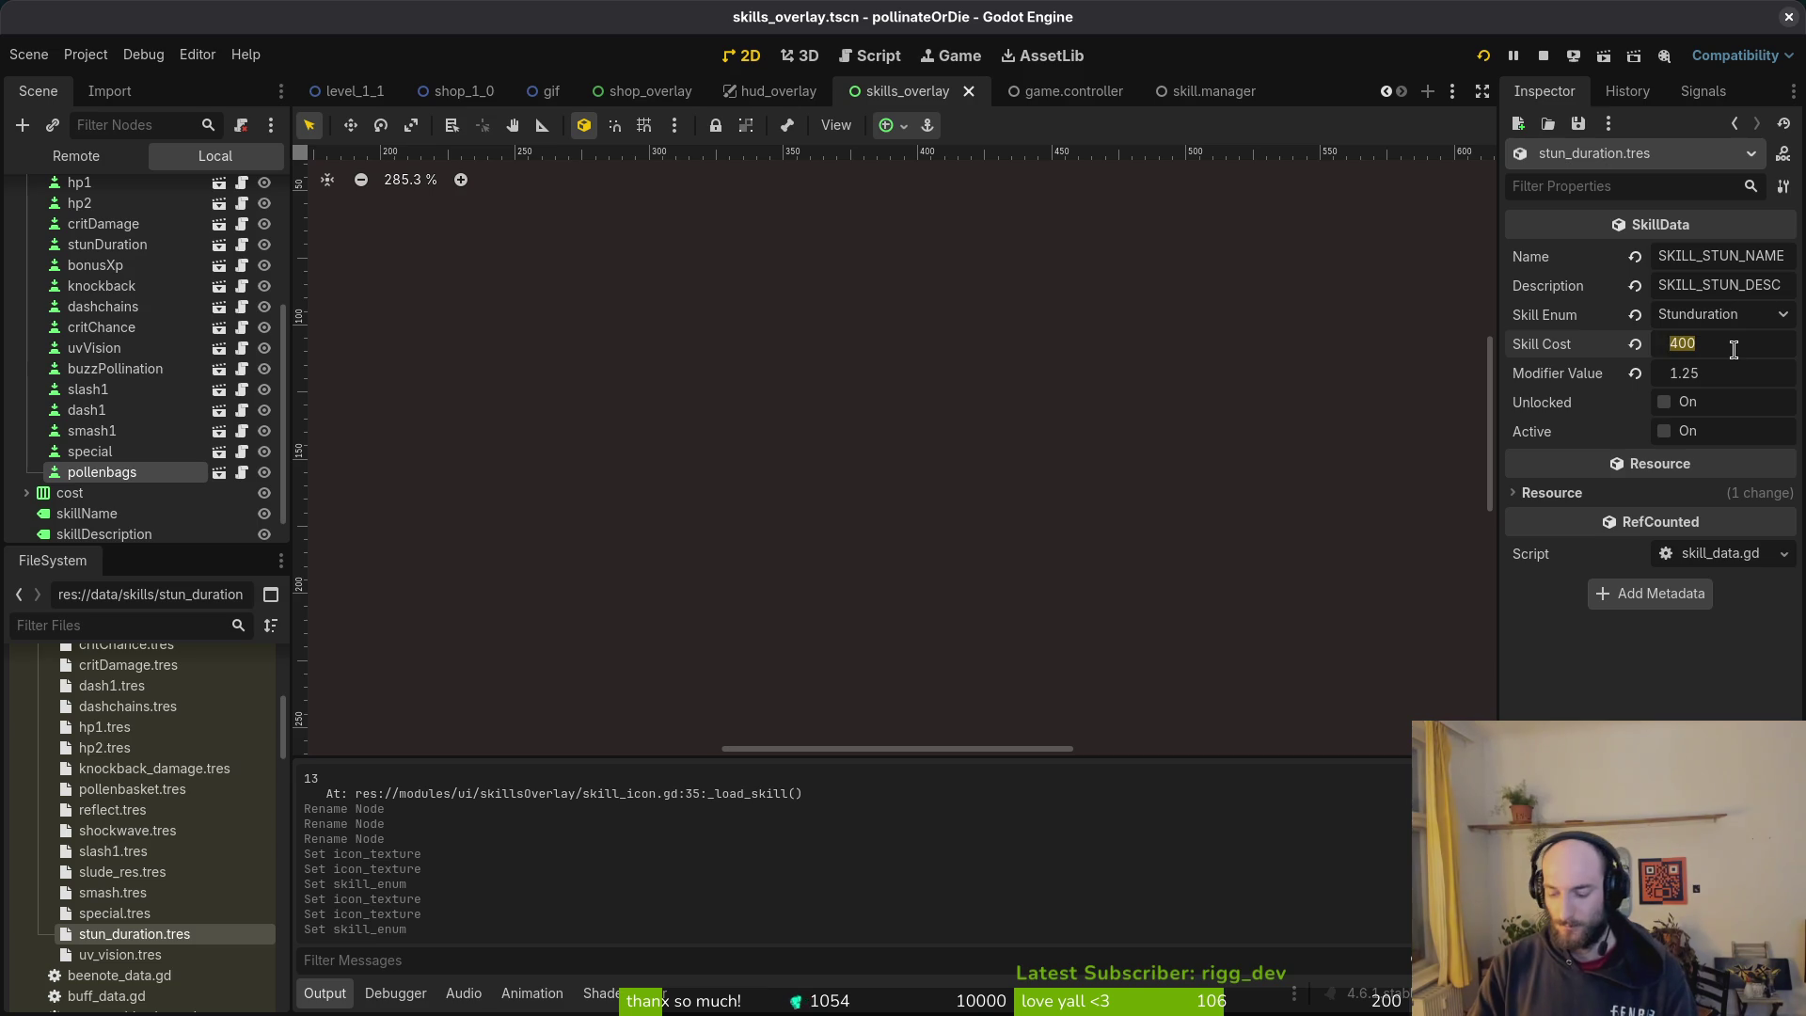
type("800")
key("Return")
key("ctrl+s")
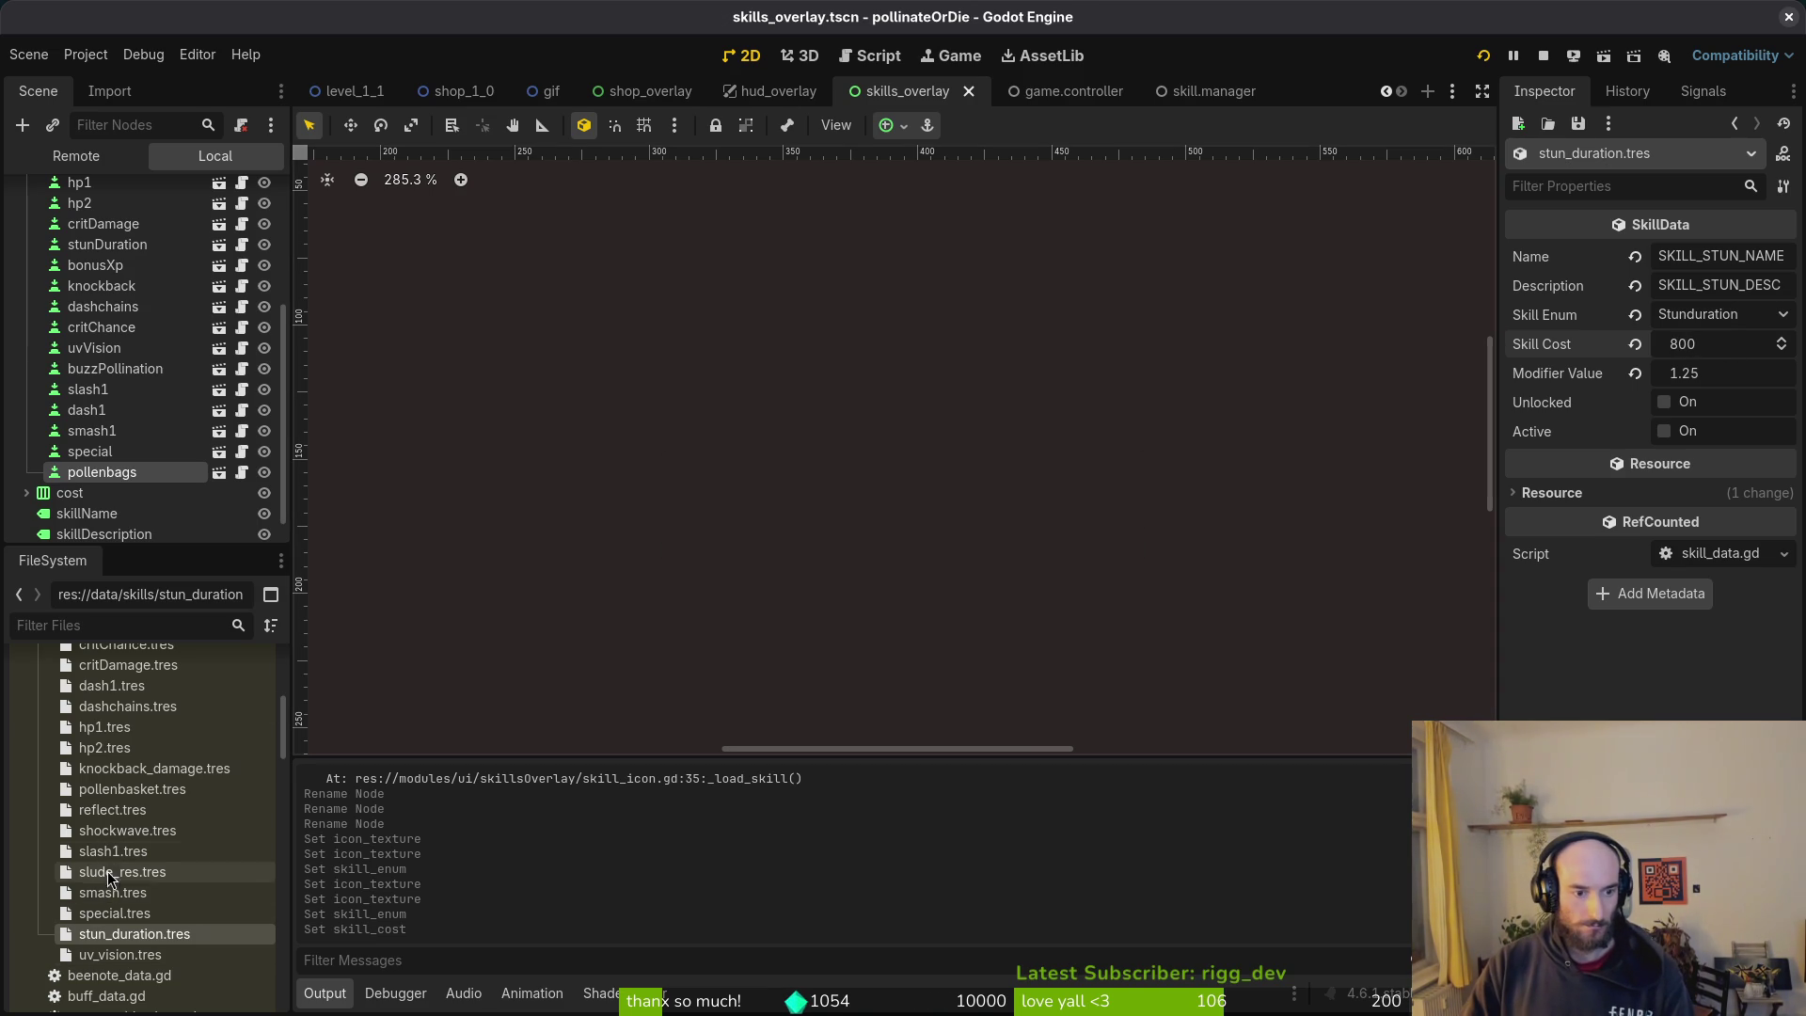
left_click(123, 789)
left_click(1714, 346)
type("0")
key("Return")
key("ctrl+s")
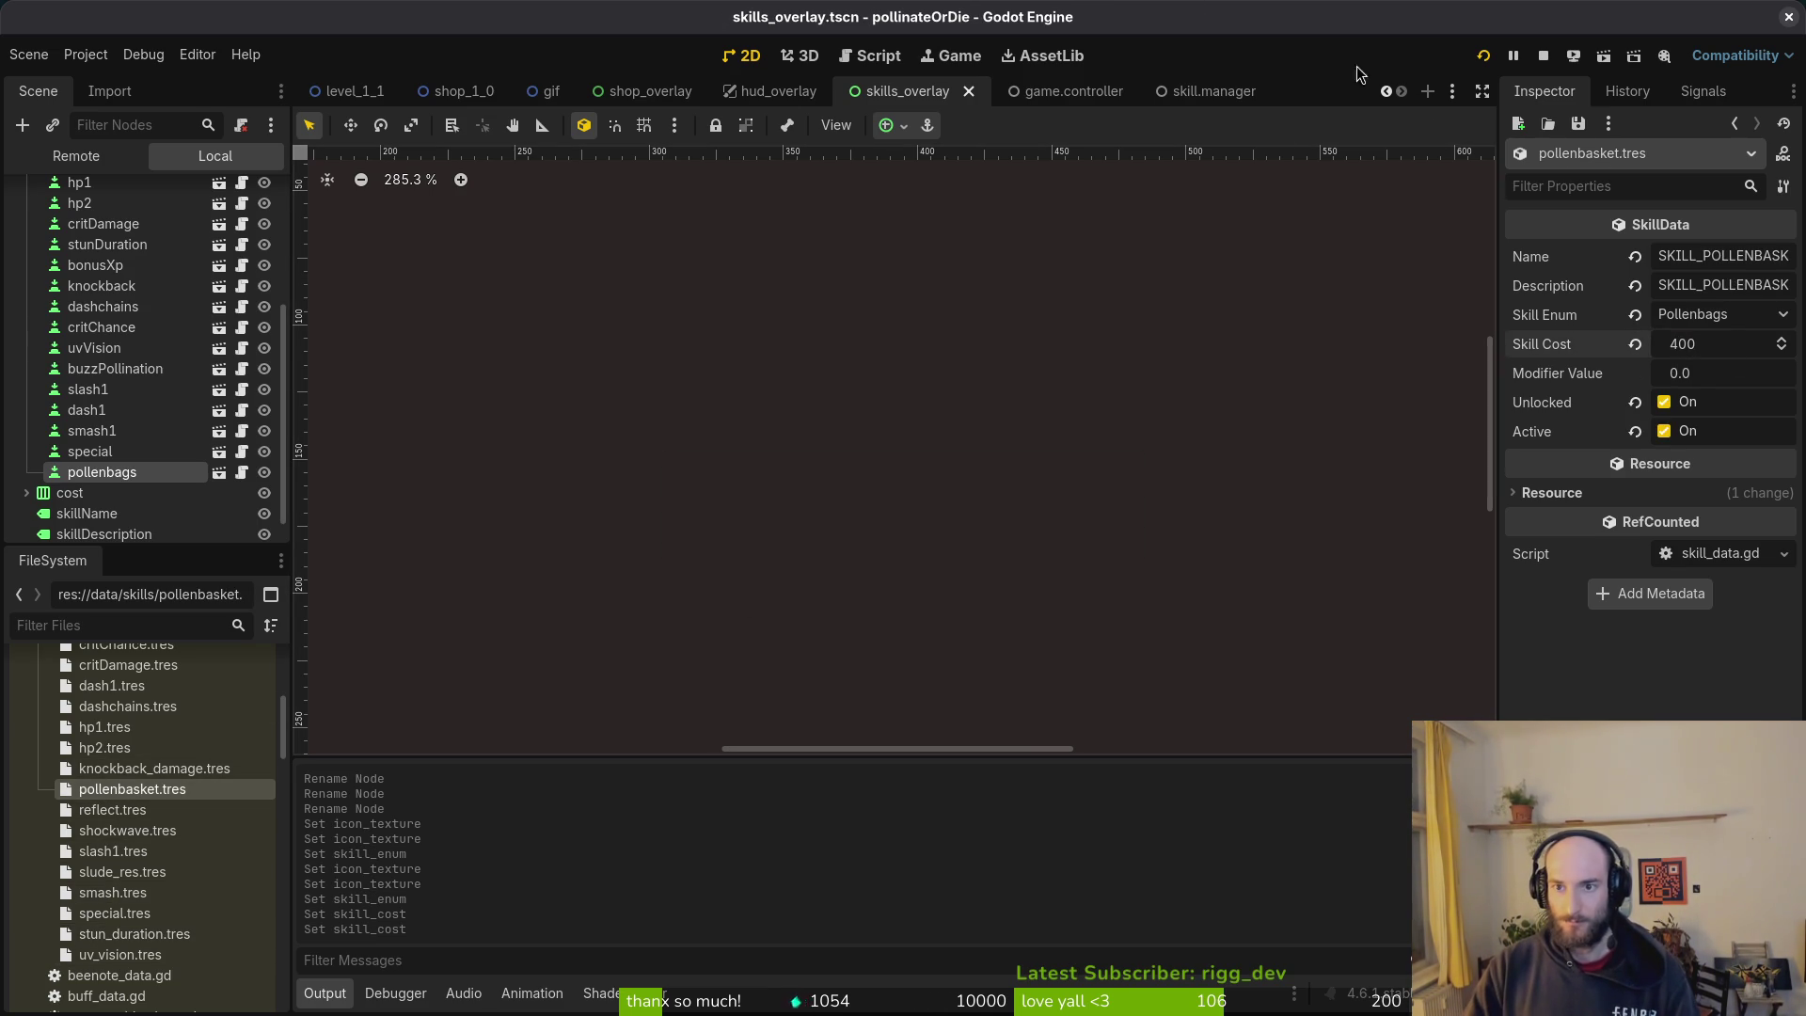
Step: Delete all files in the project's user data folder
left_click(105, 55)
left_click(188, 231)
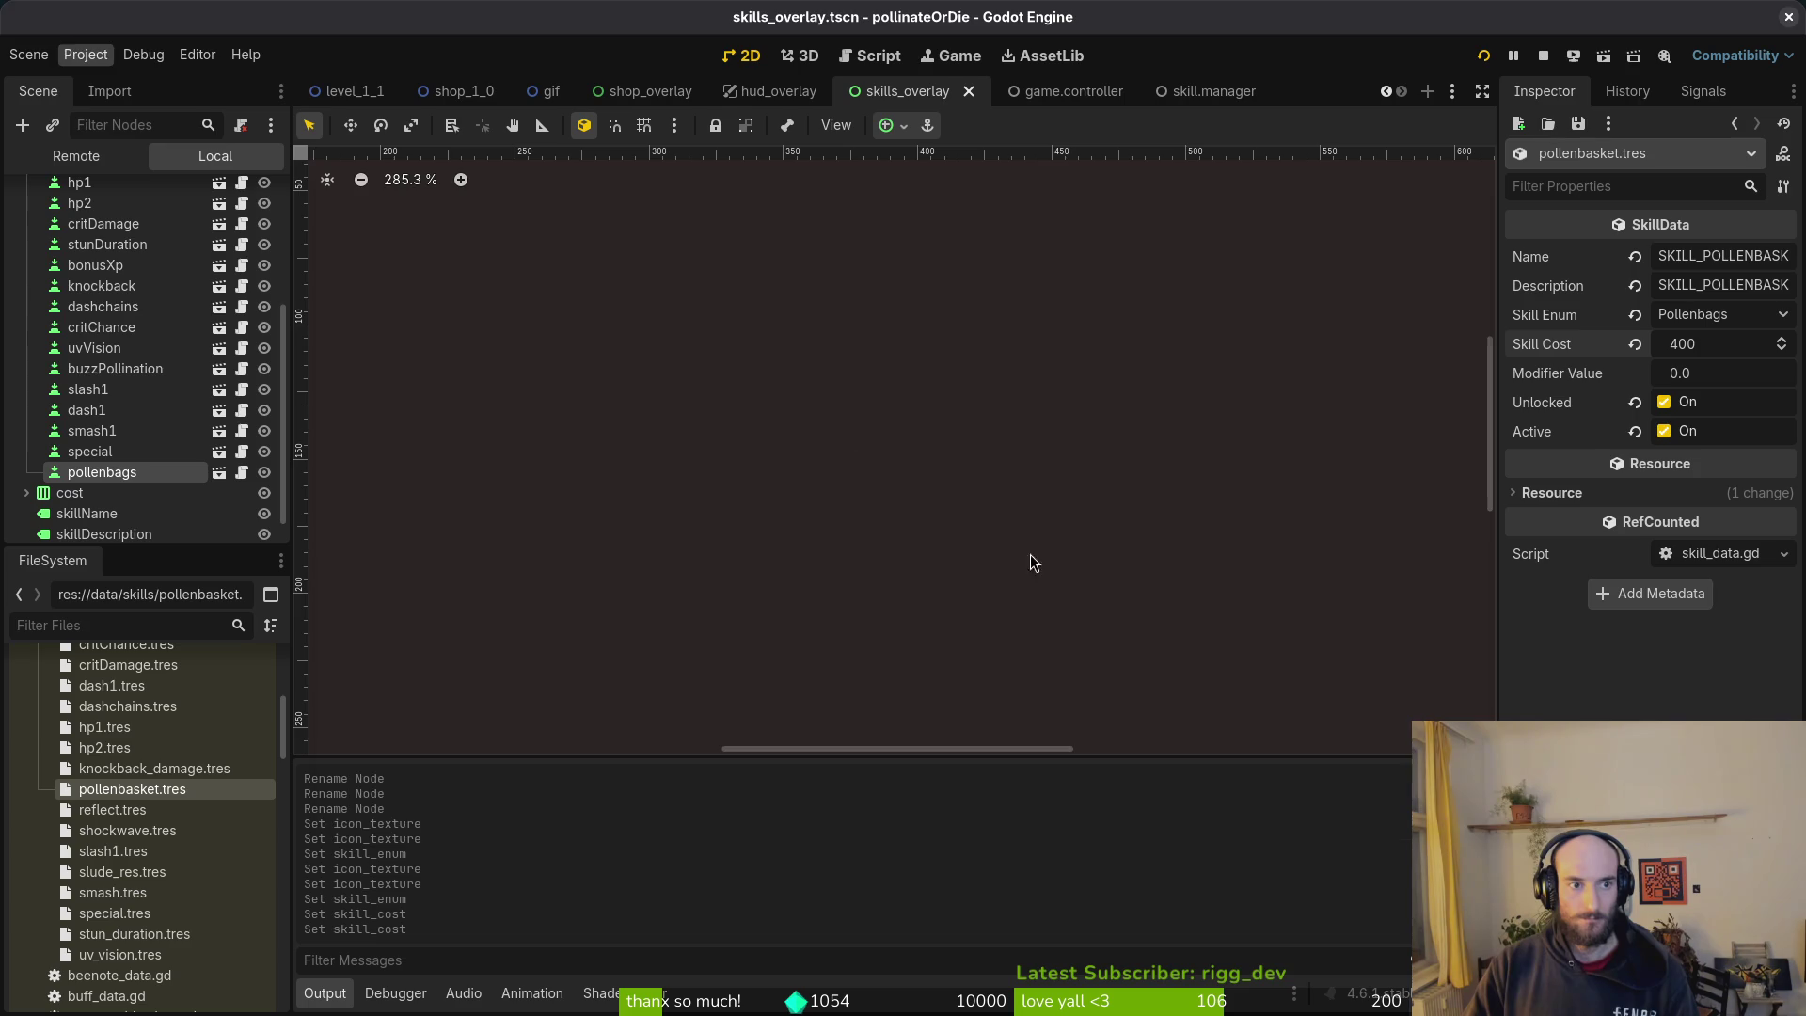
key("ctrl+a")
key("Delete")
left_click(1468, 197)
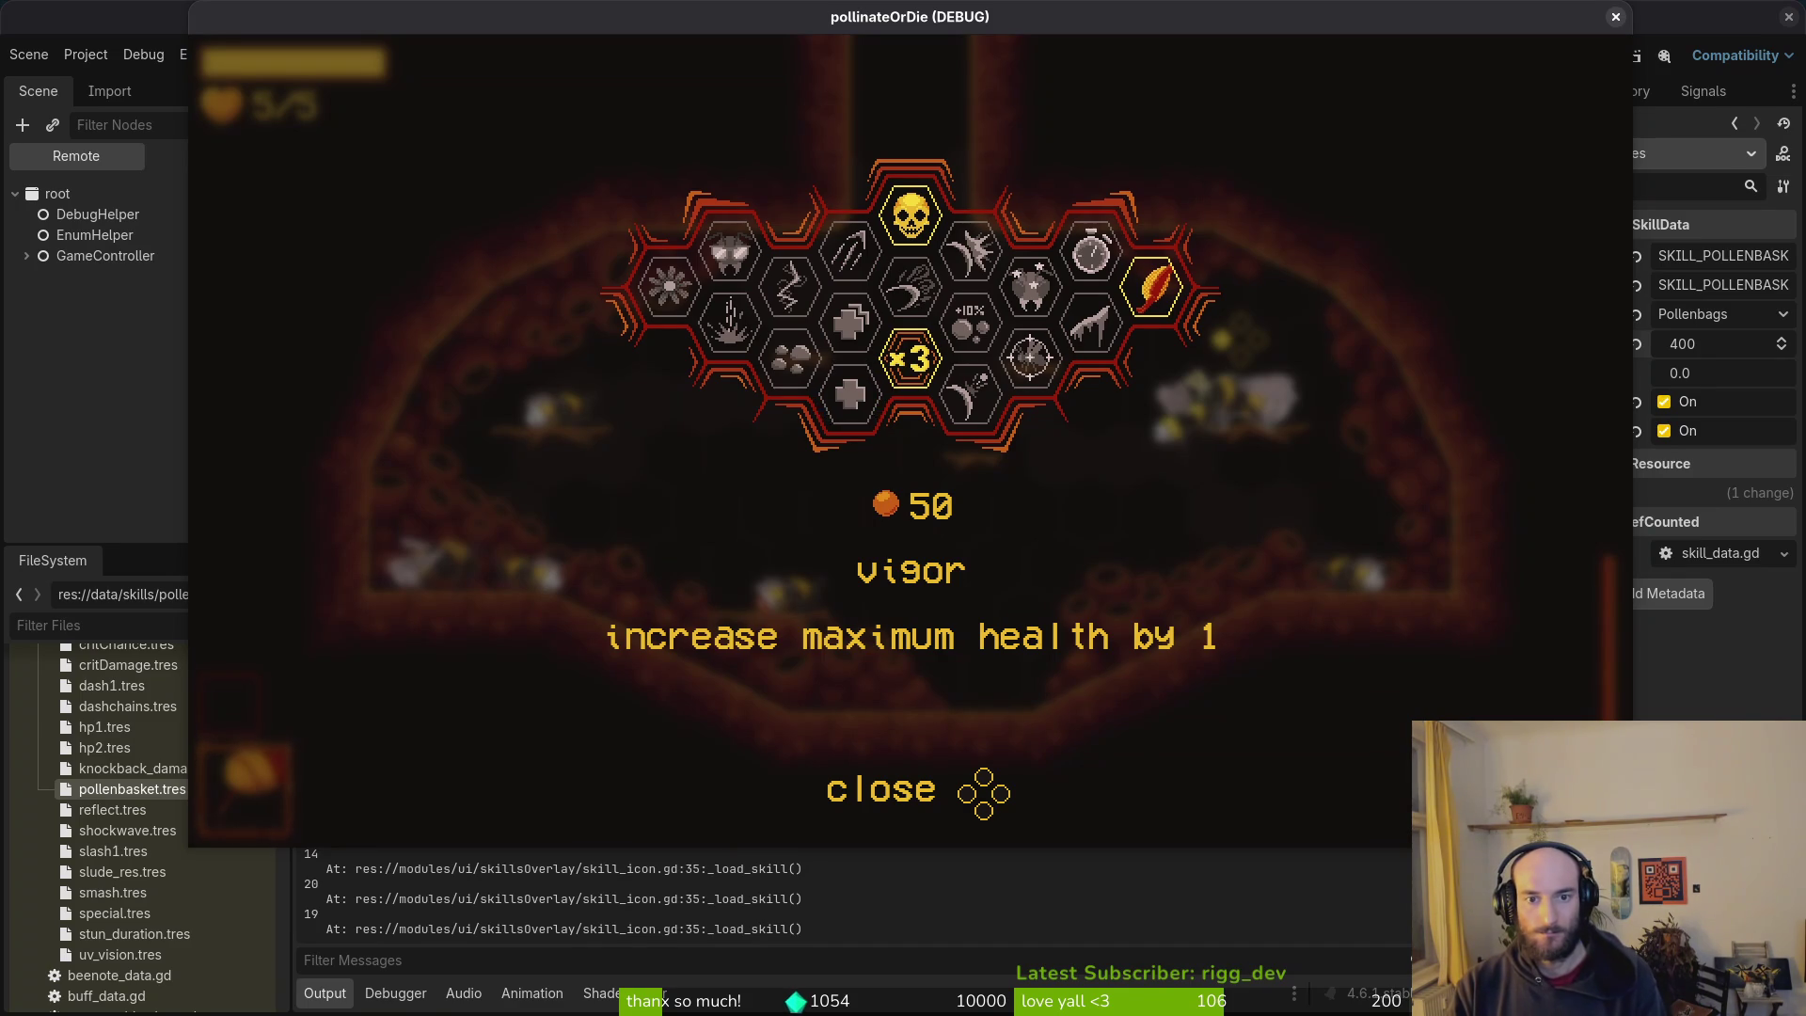
Step: Move through the relaunched game's skills to lucky charm and back, then return to the editor
key("Right")
key("Right")
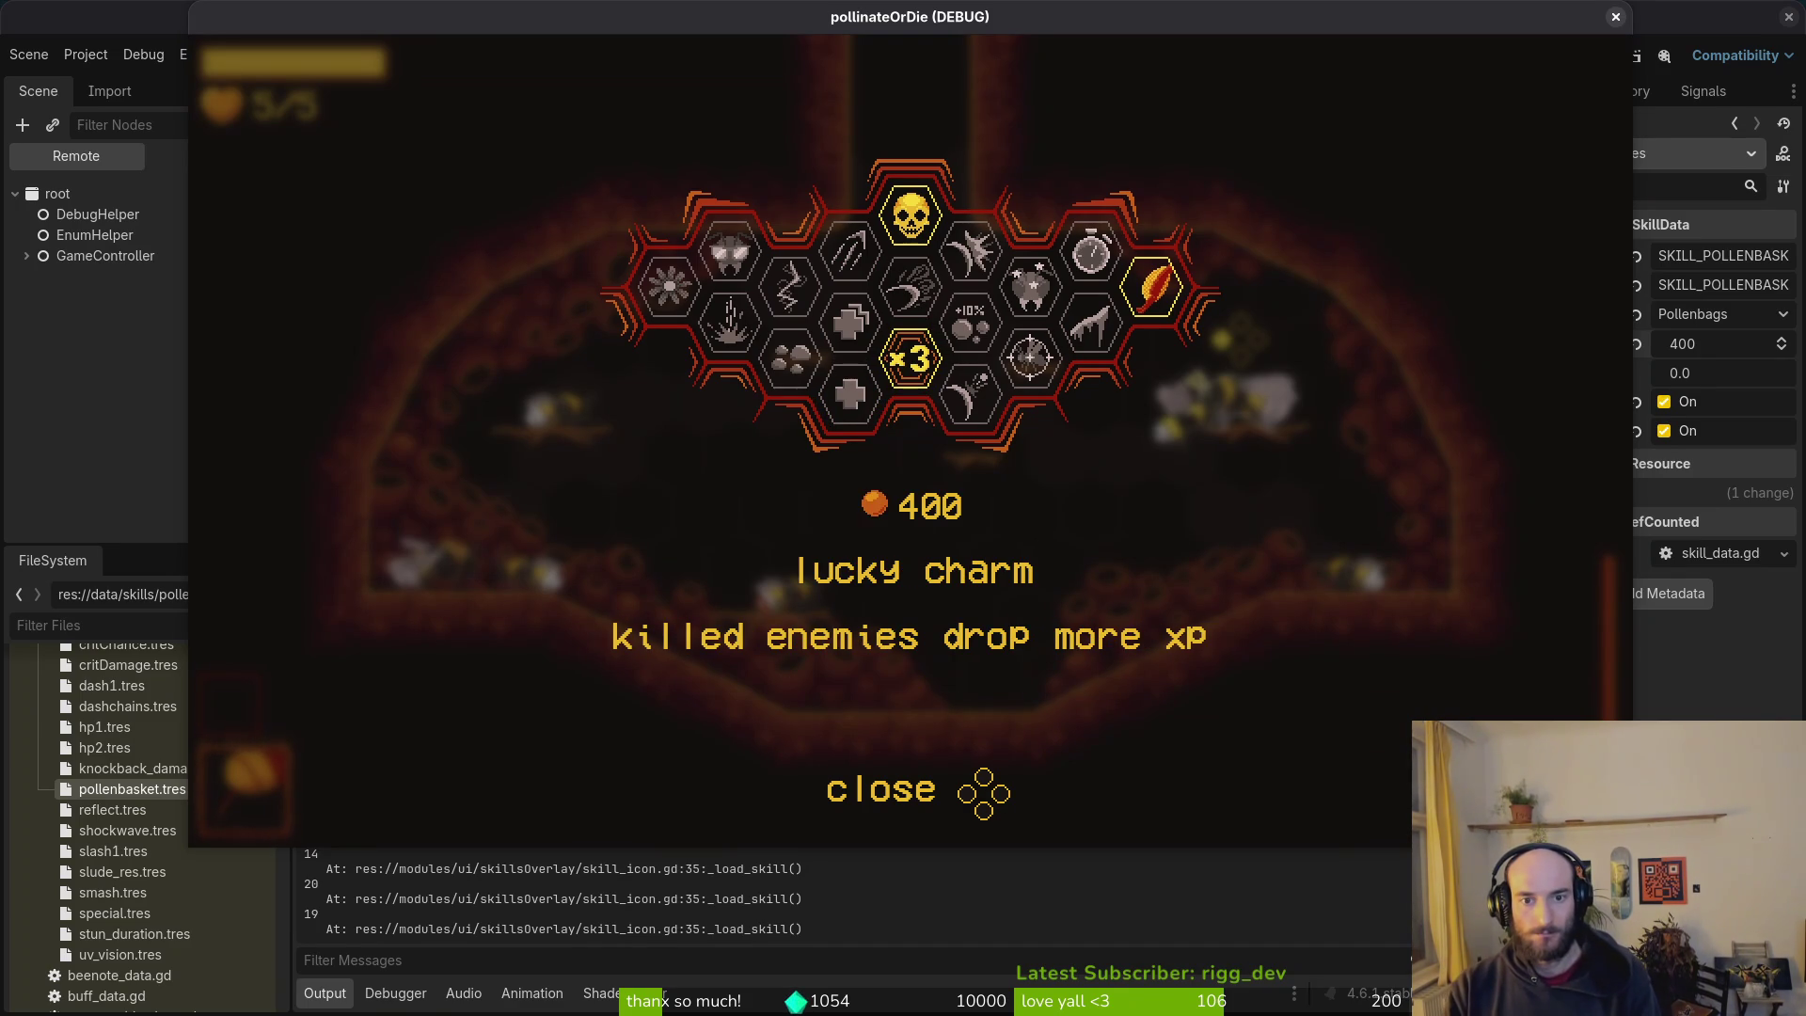
key("Right")
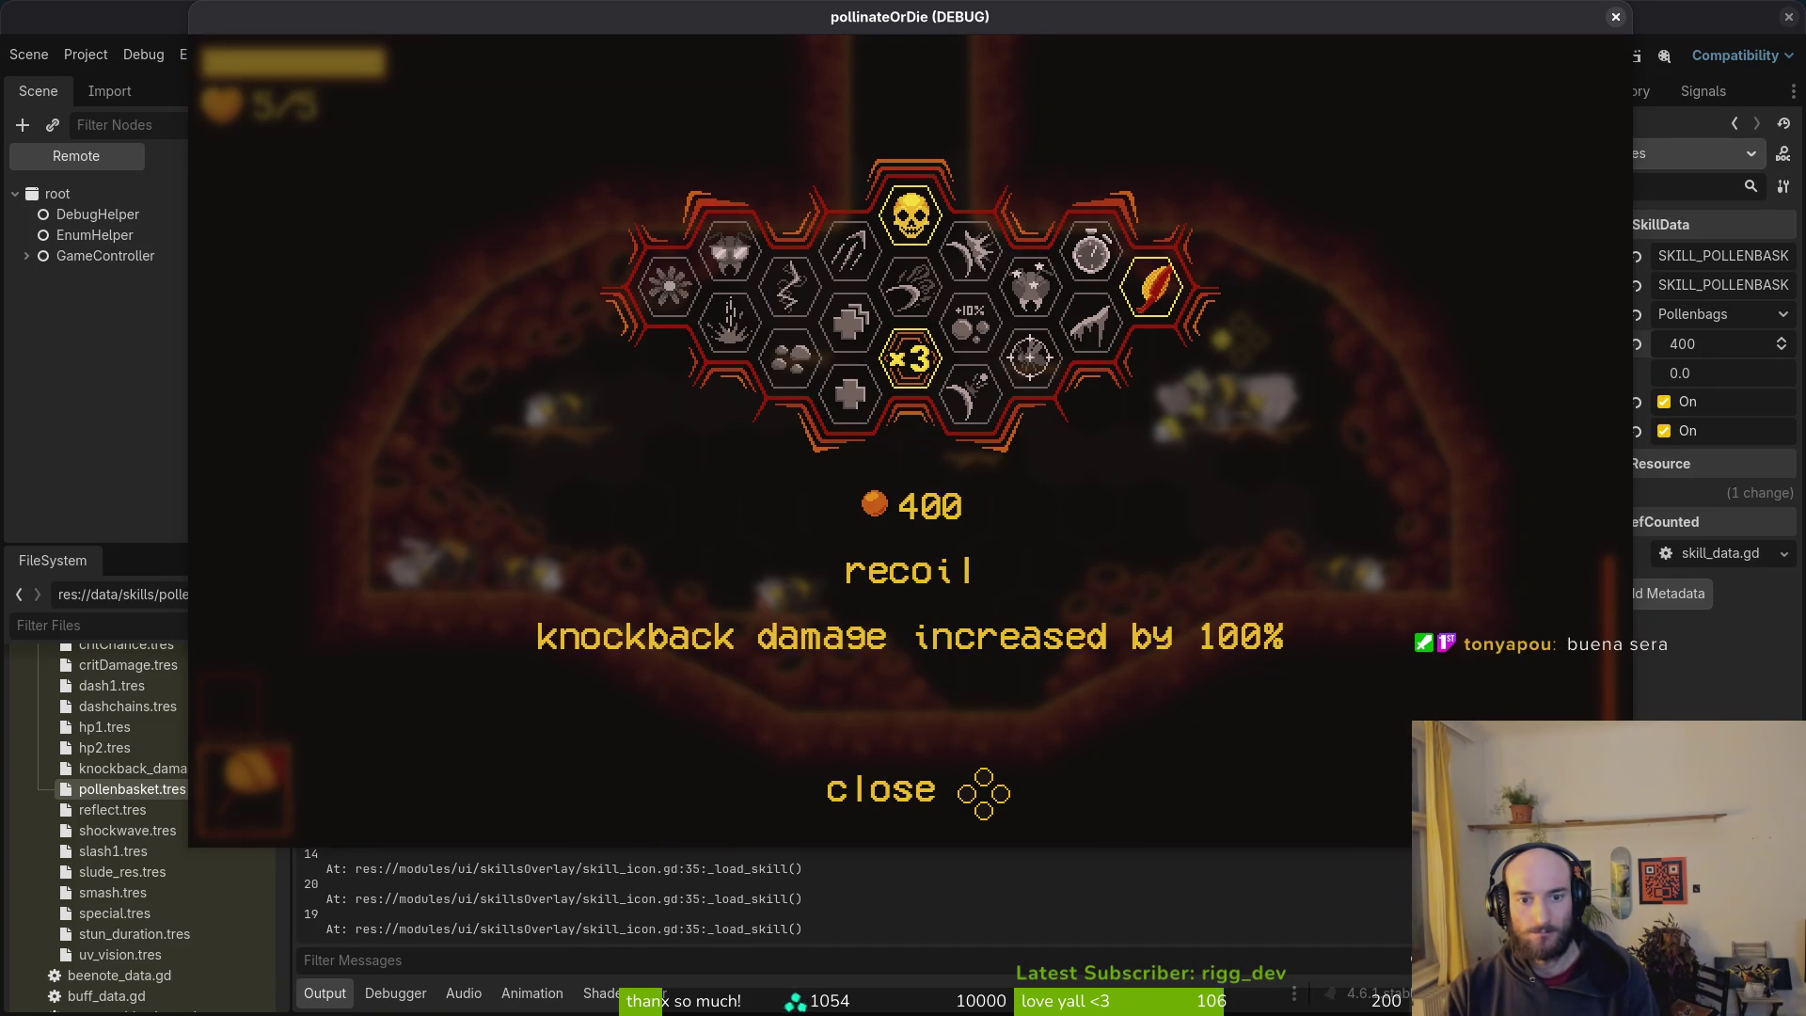
key("Left")
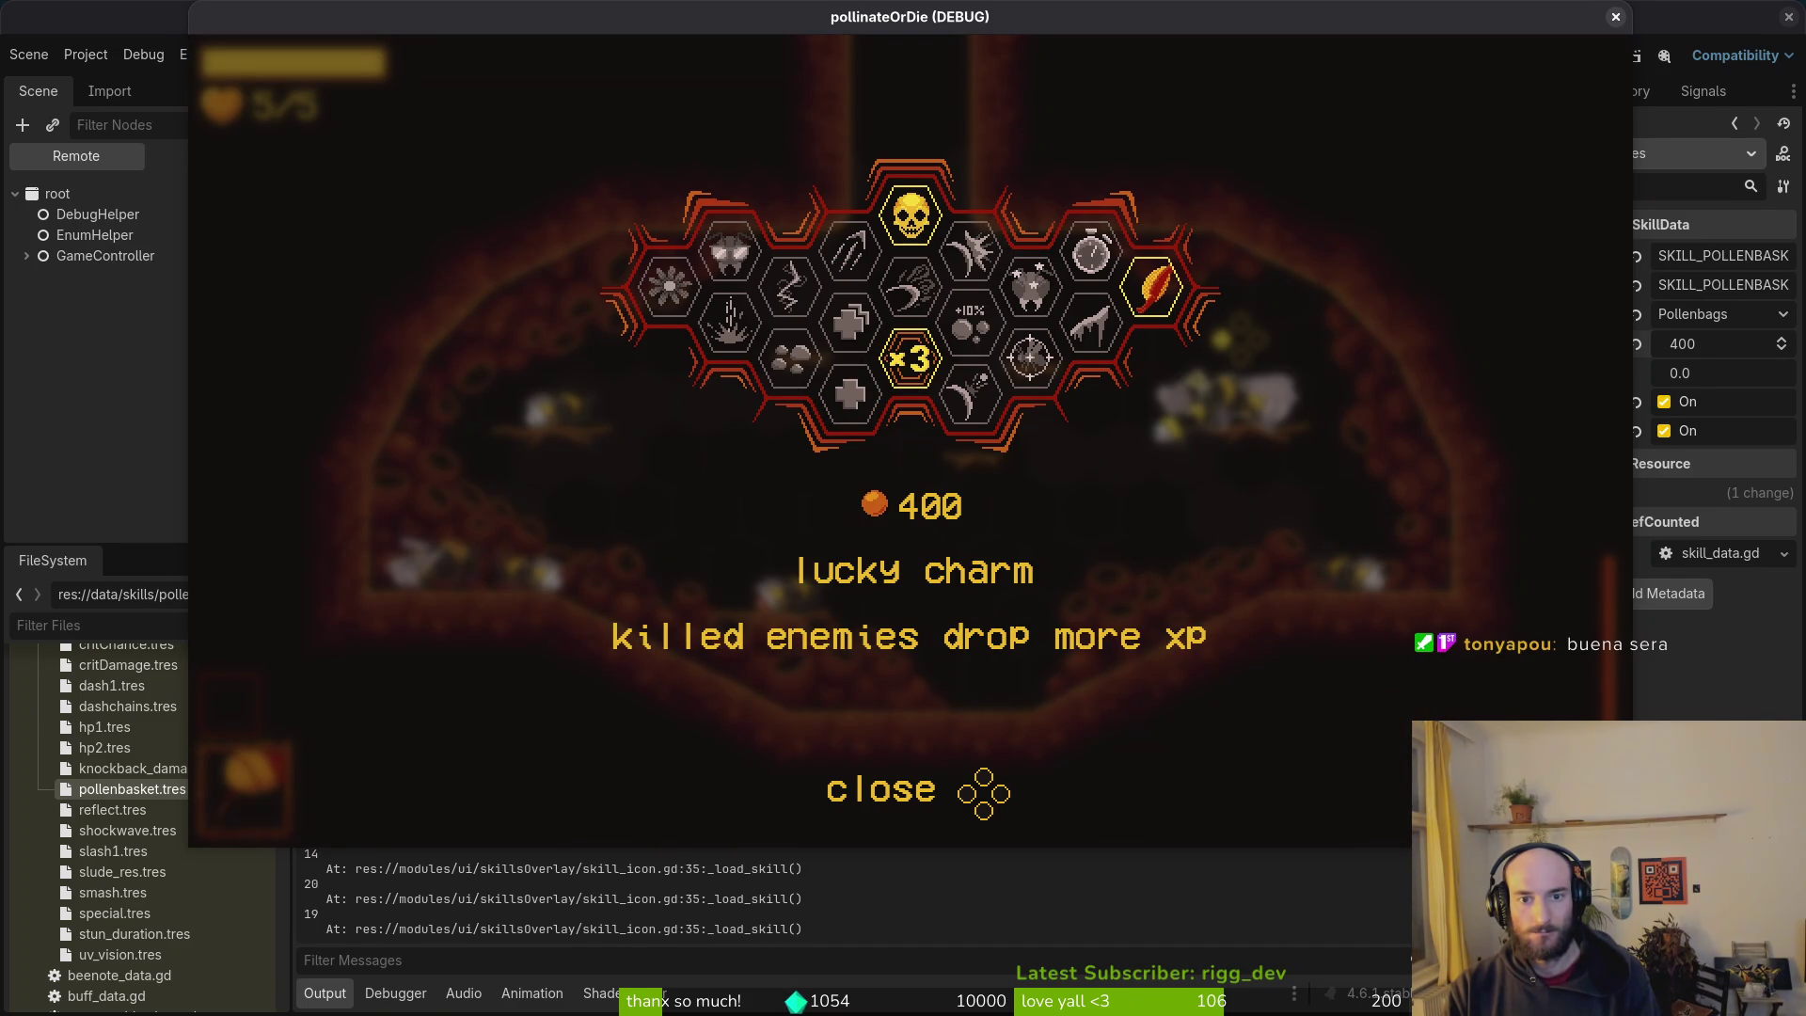
left_click(28, 343)
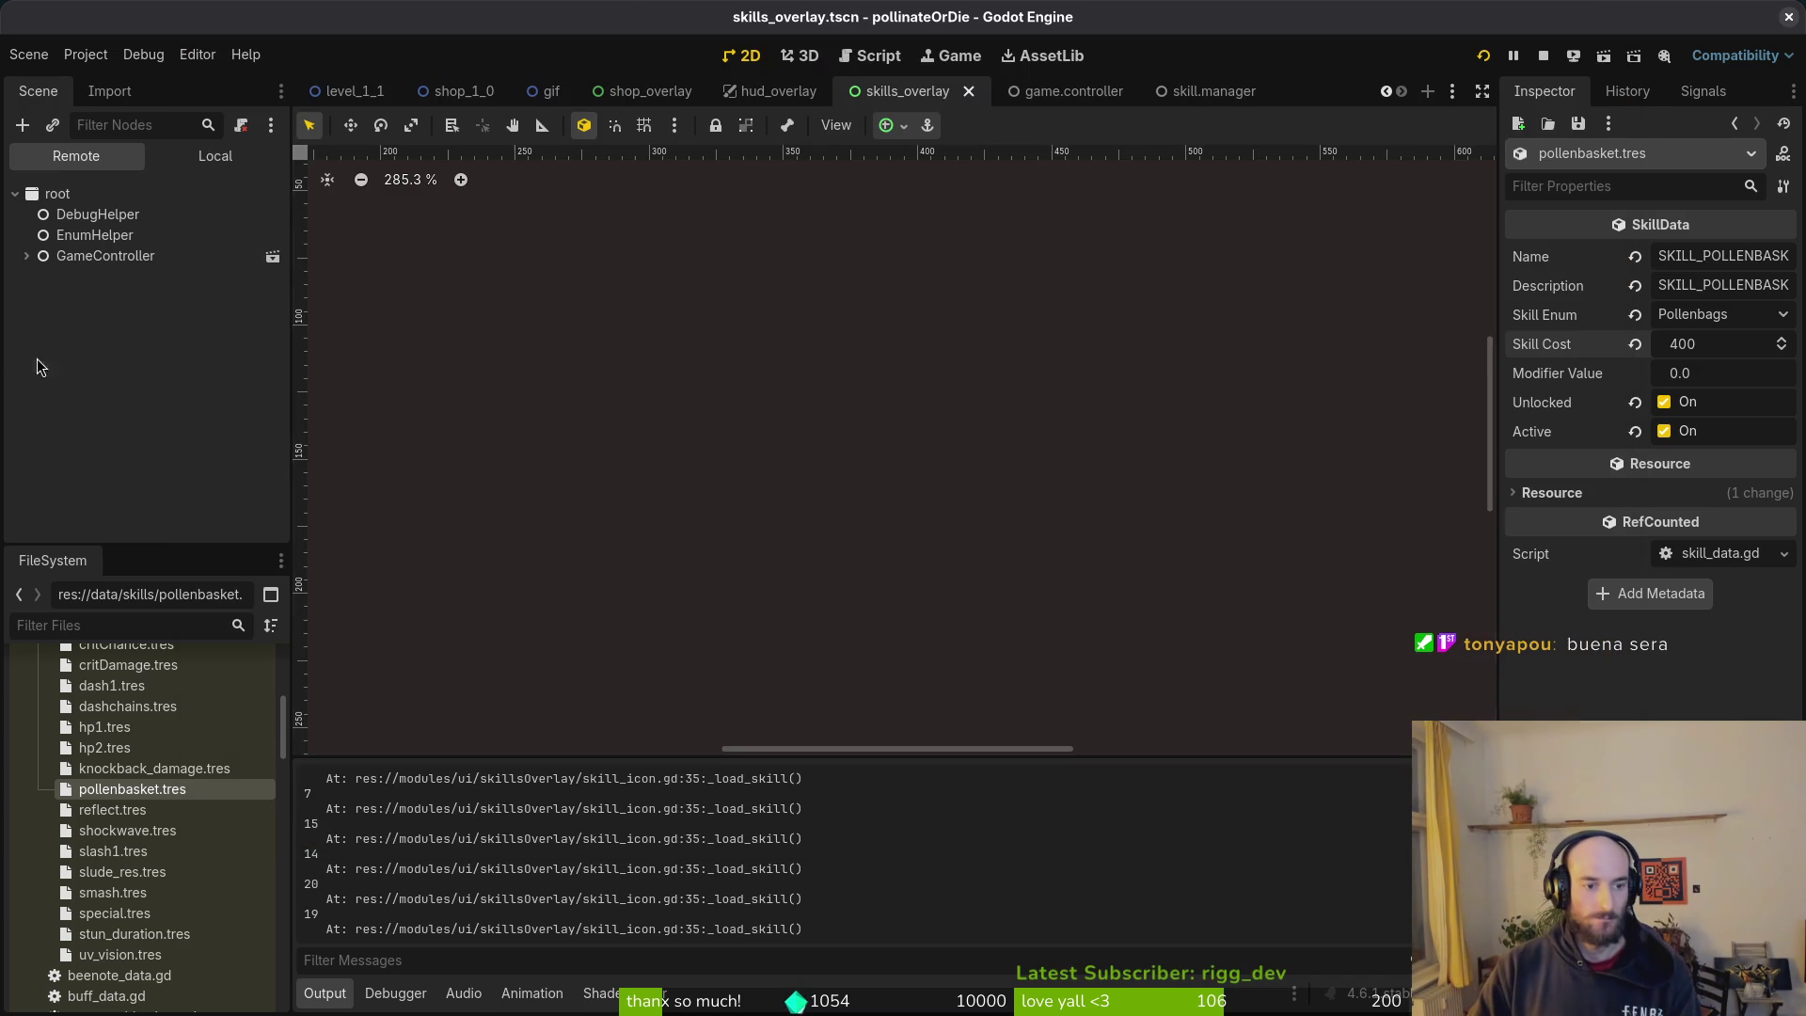
Step: Set the bonusxp.tres skill cost to 200 and stop the debug run
scroll(150, 719, "up", 2)
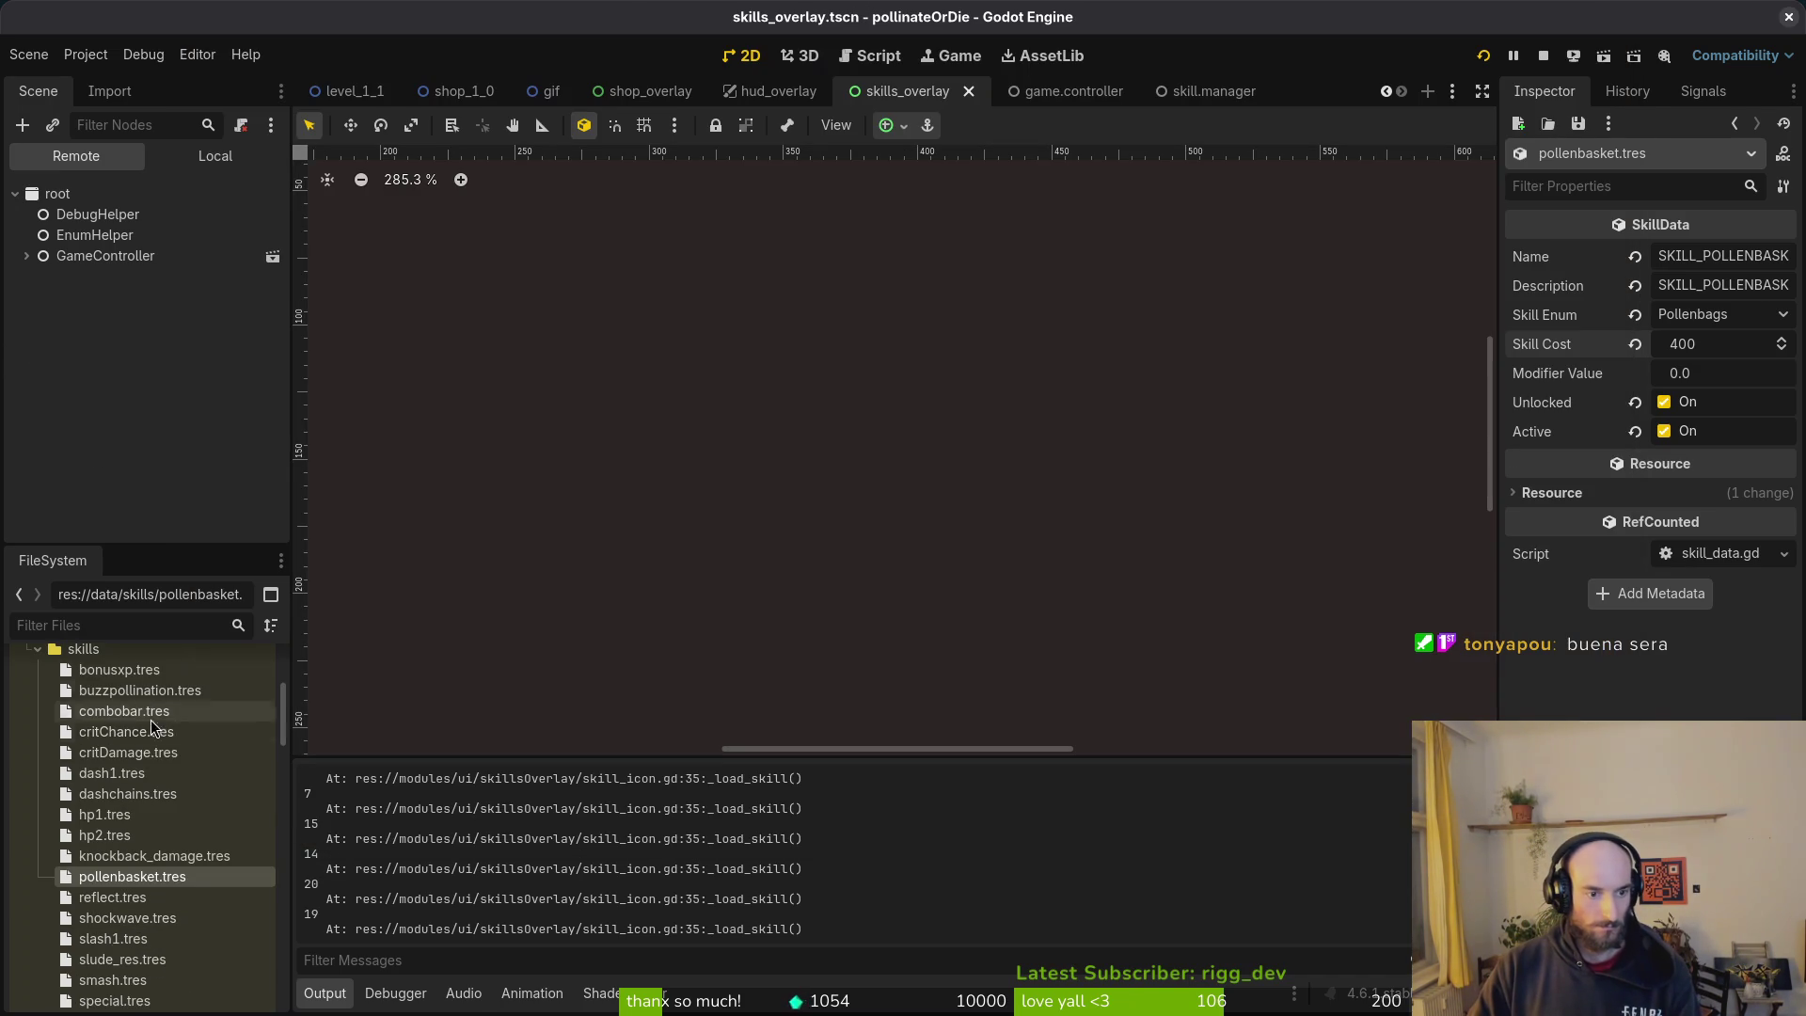
left_click(120, 669)
left_click(1735, 343)
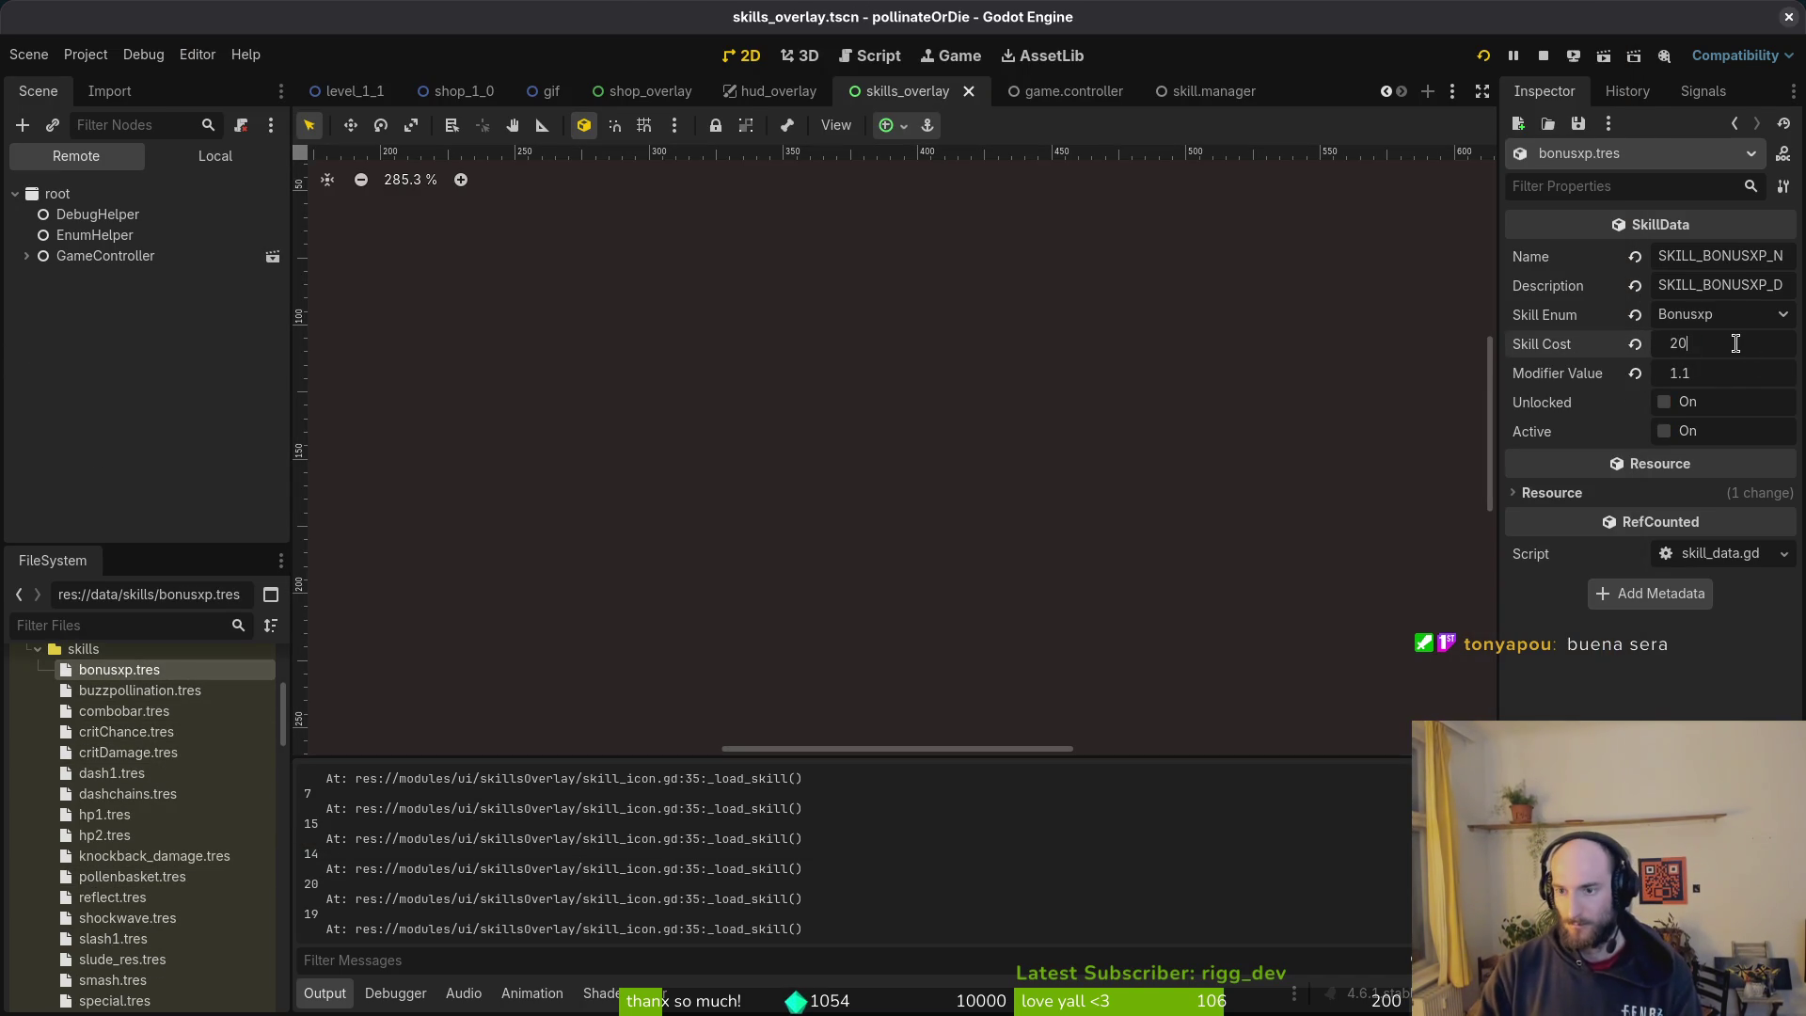
type("00")
key("Return")
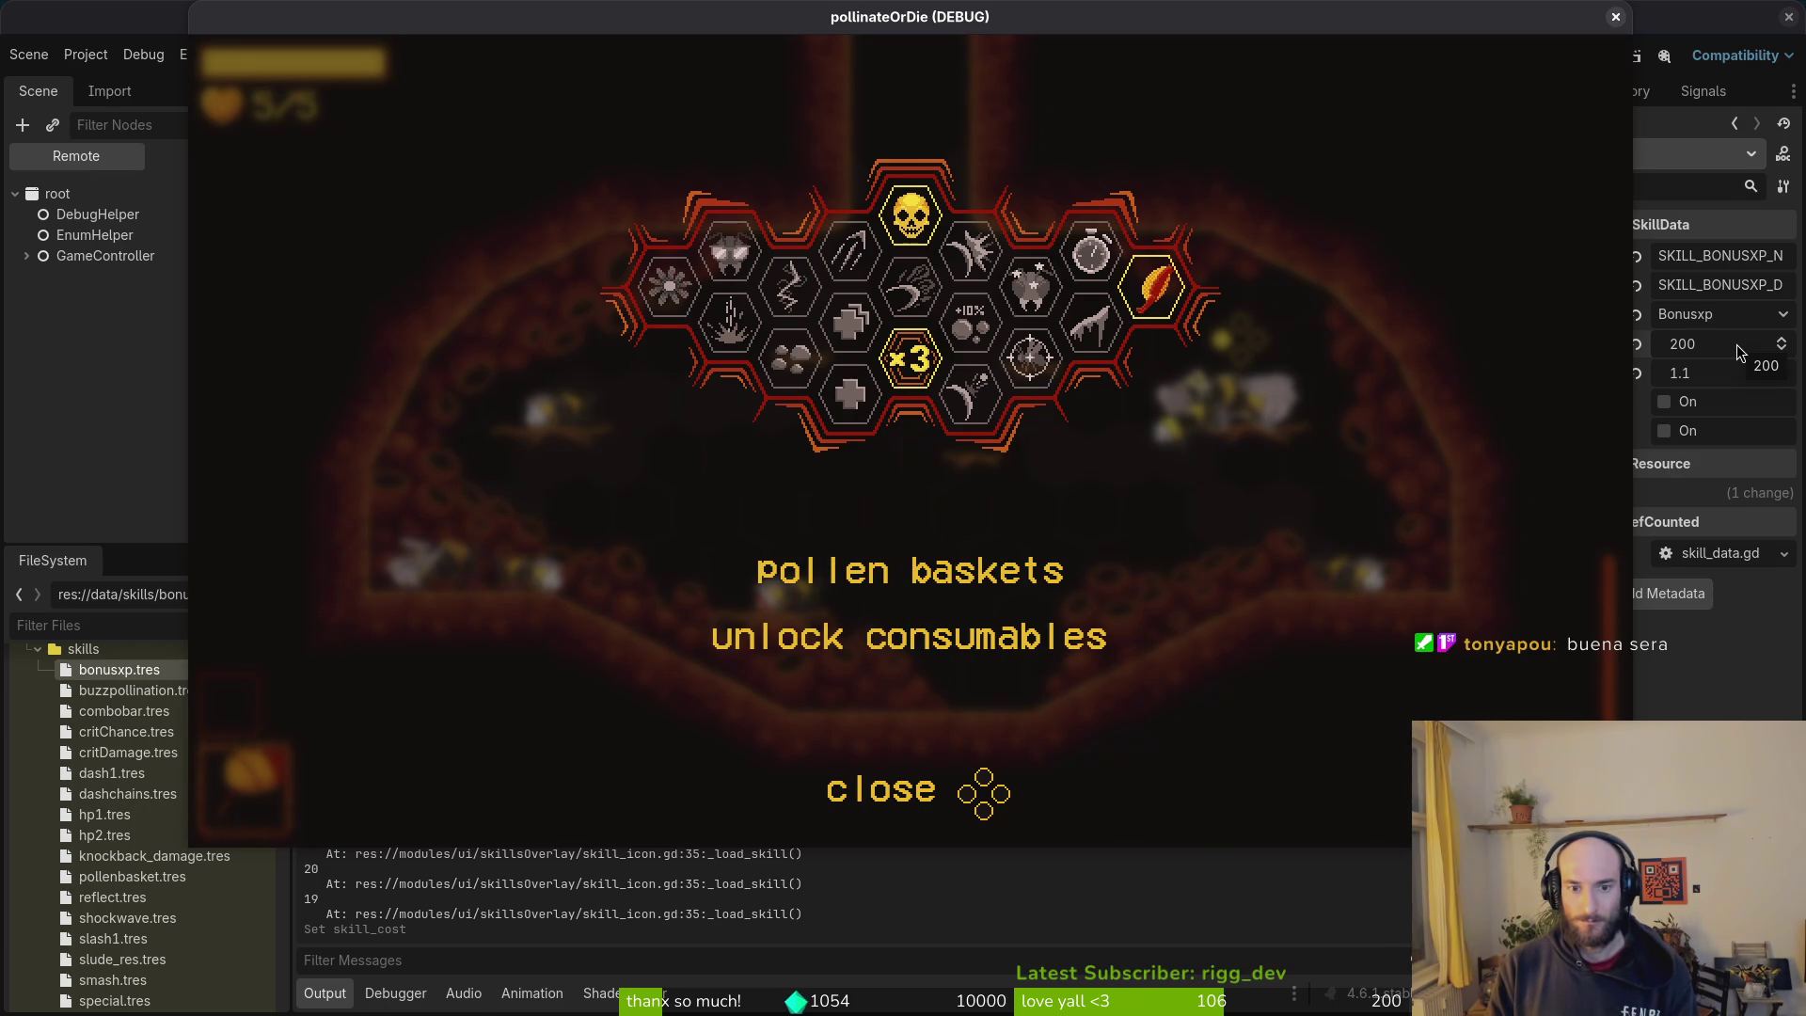
left_click(1614, 17)
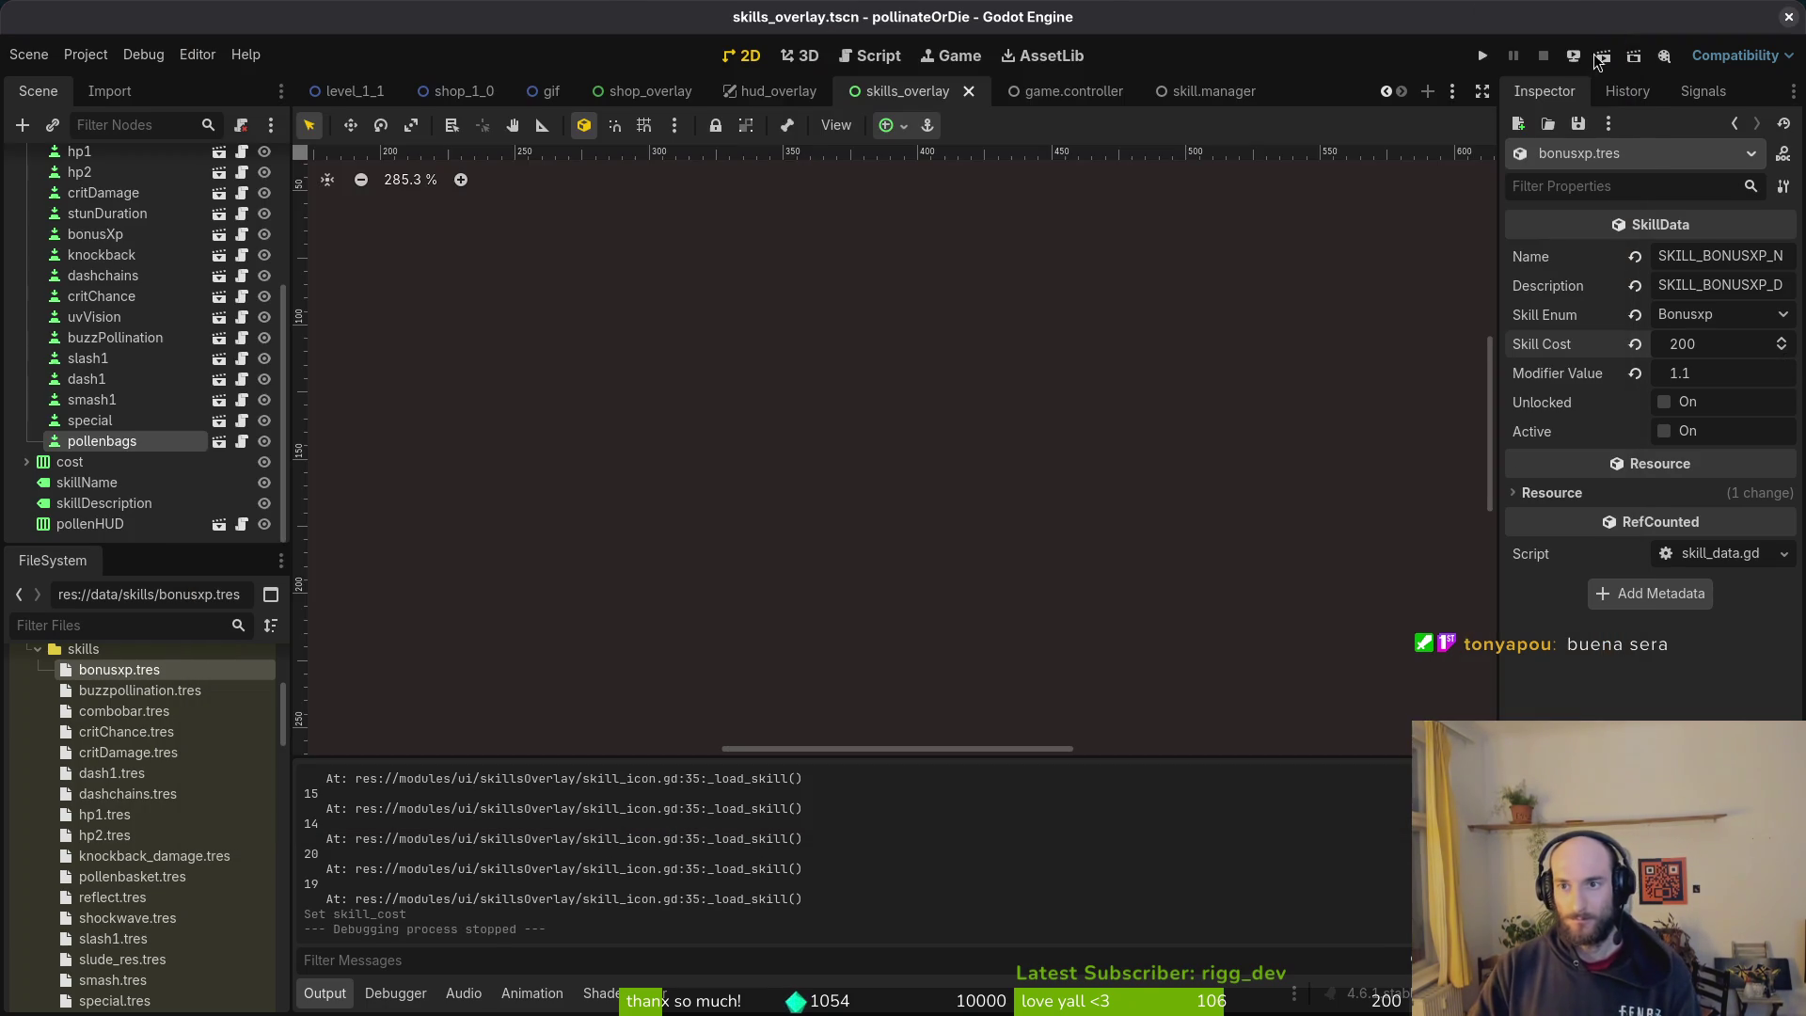
left_click(1482, 57)
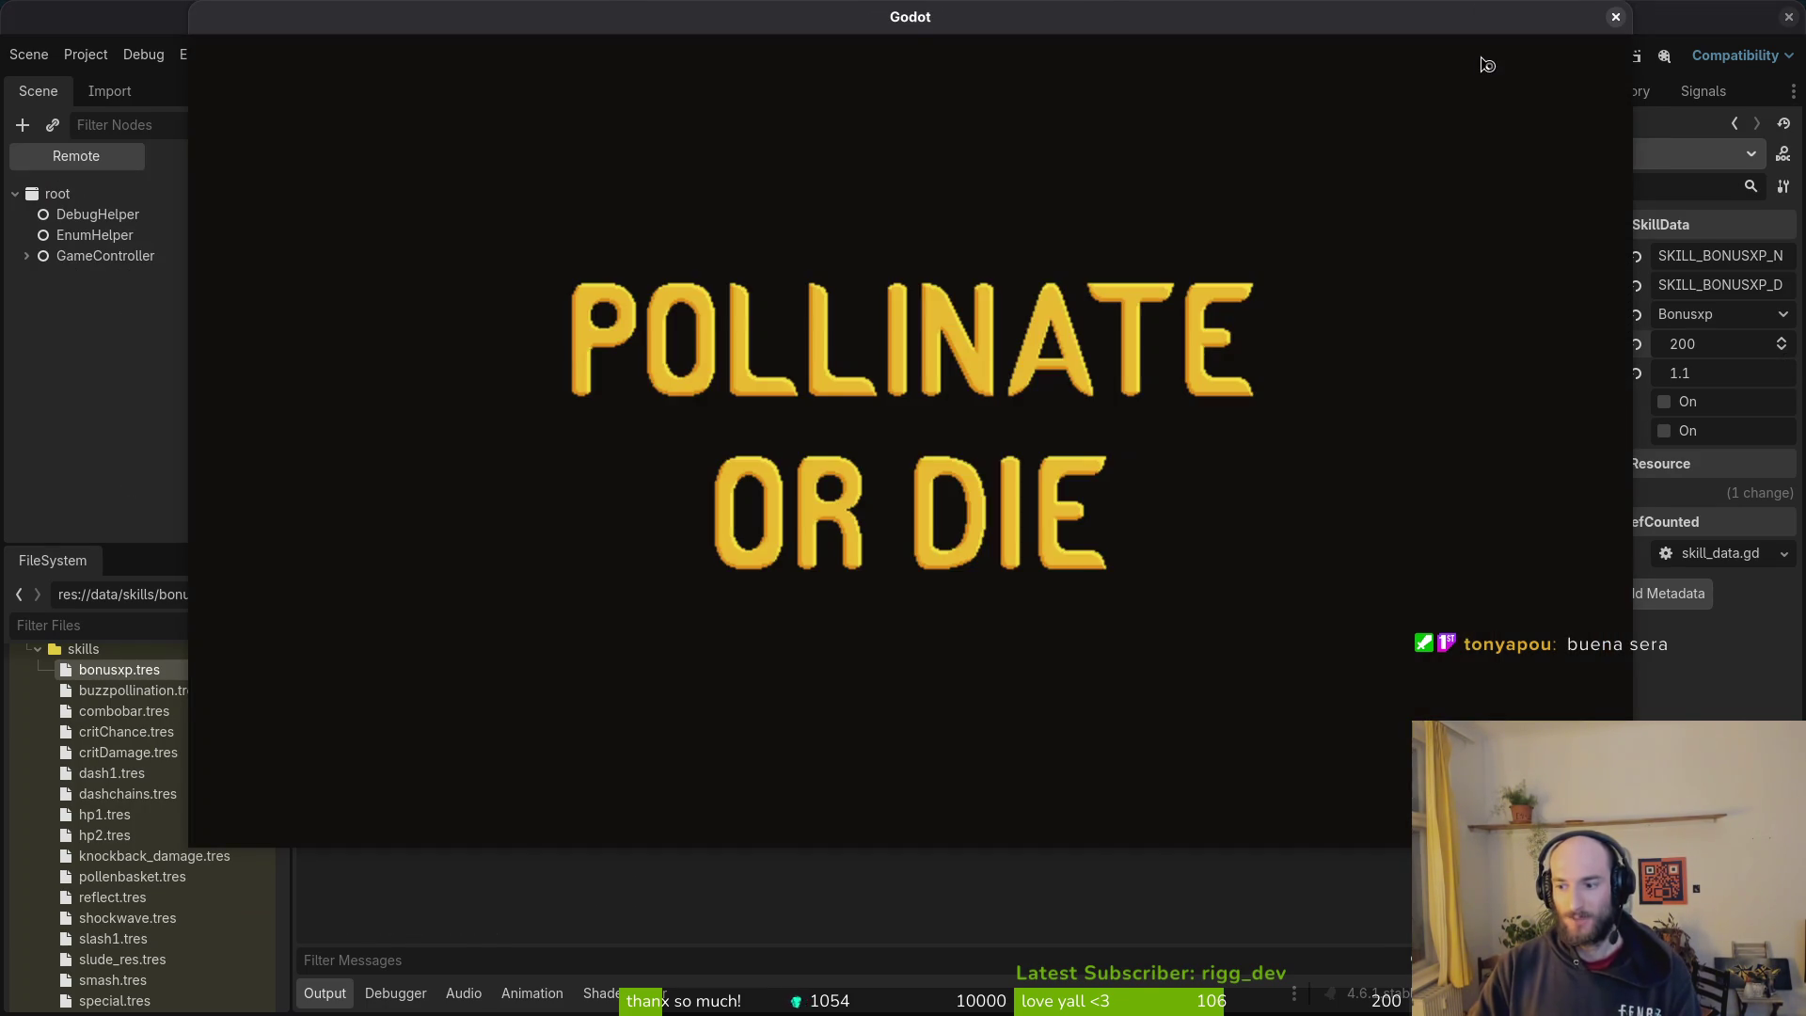
key("Return")
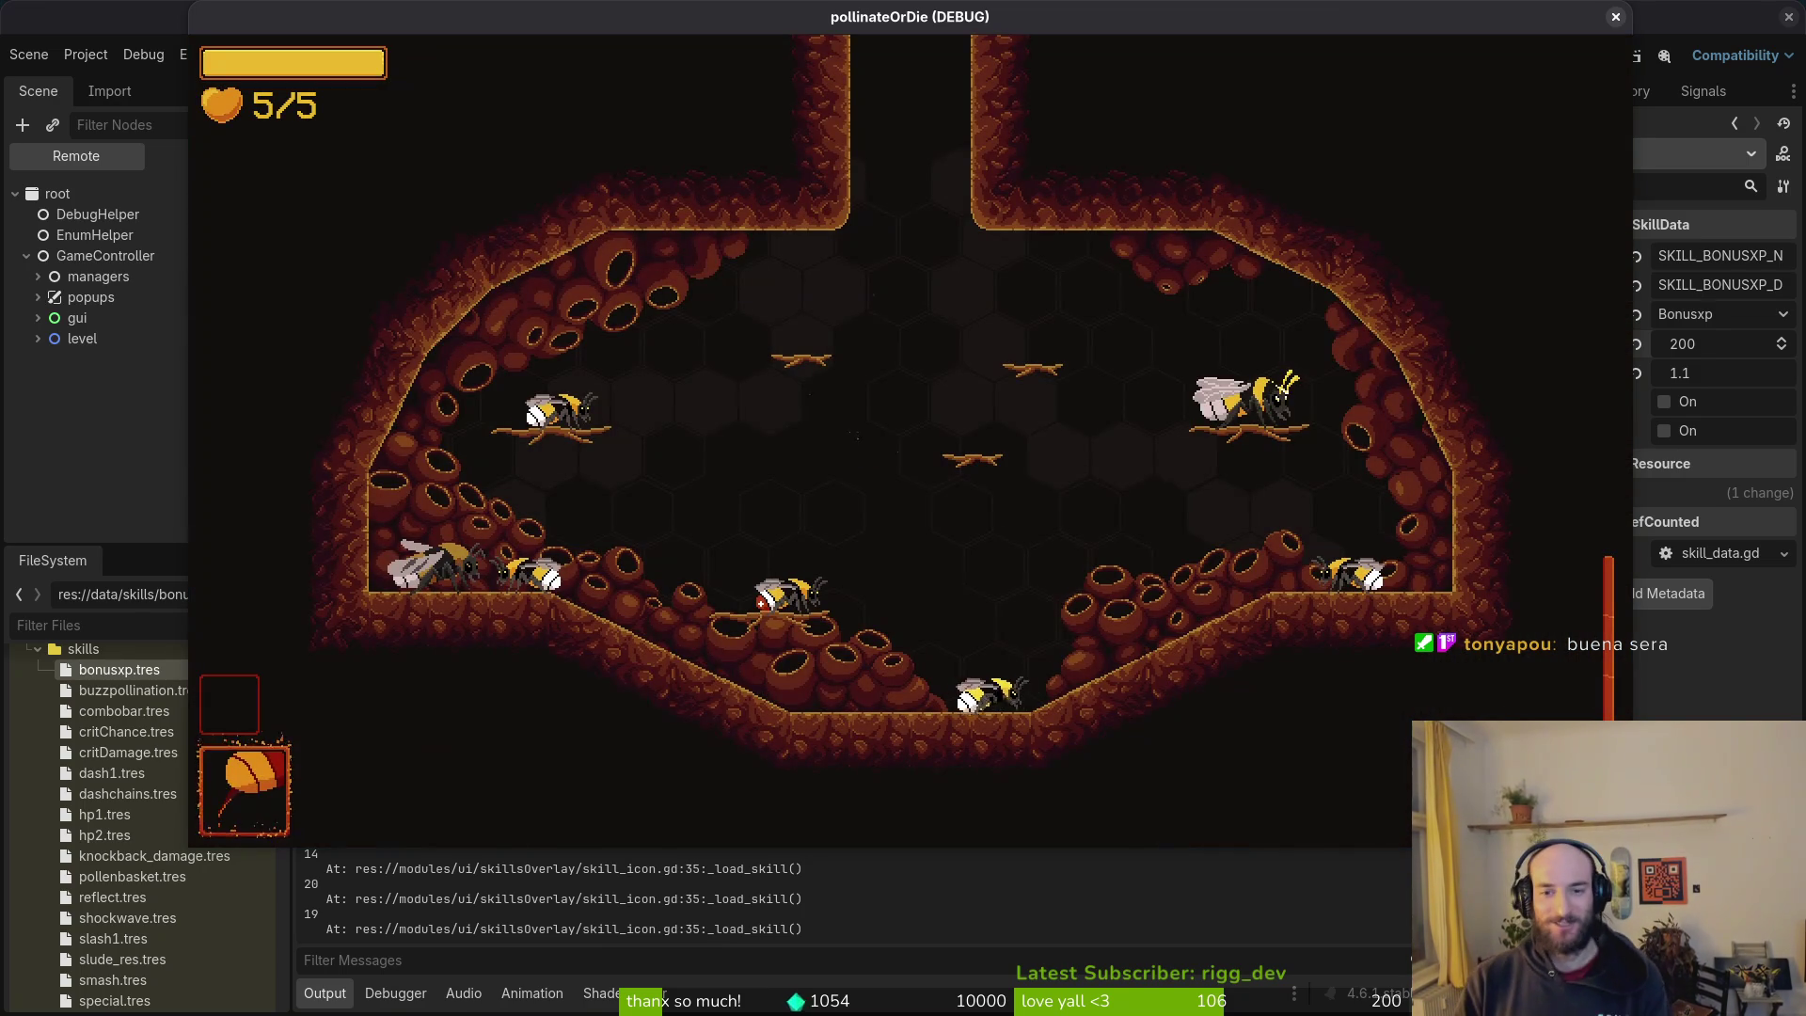
key("Tab")
key("Right")
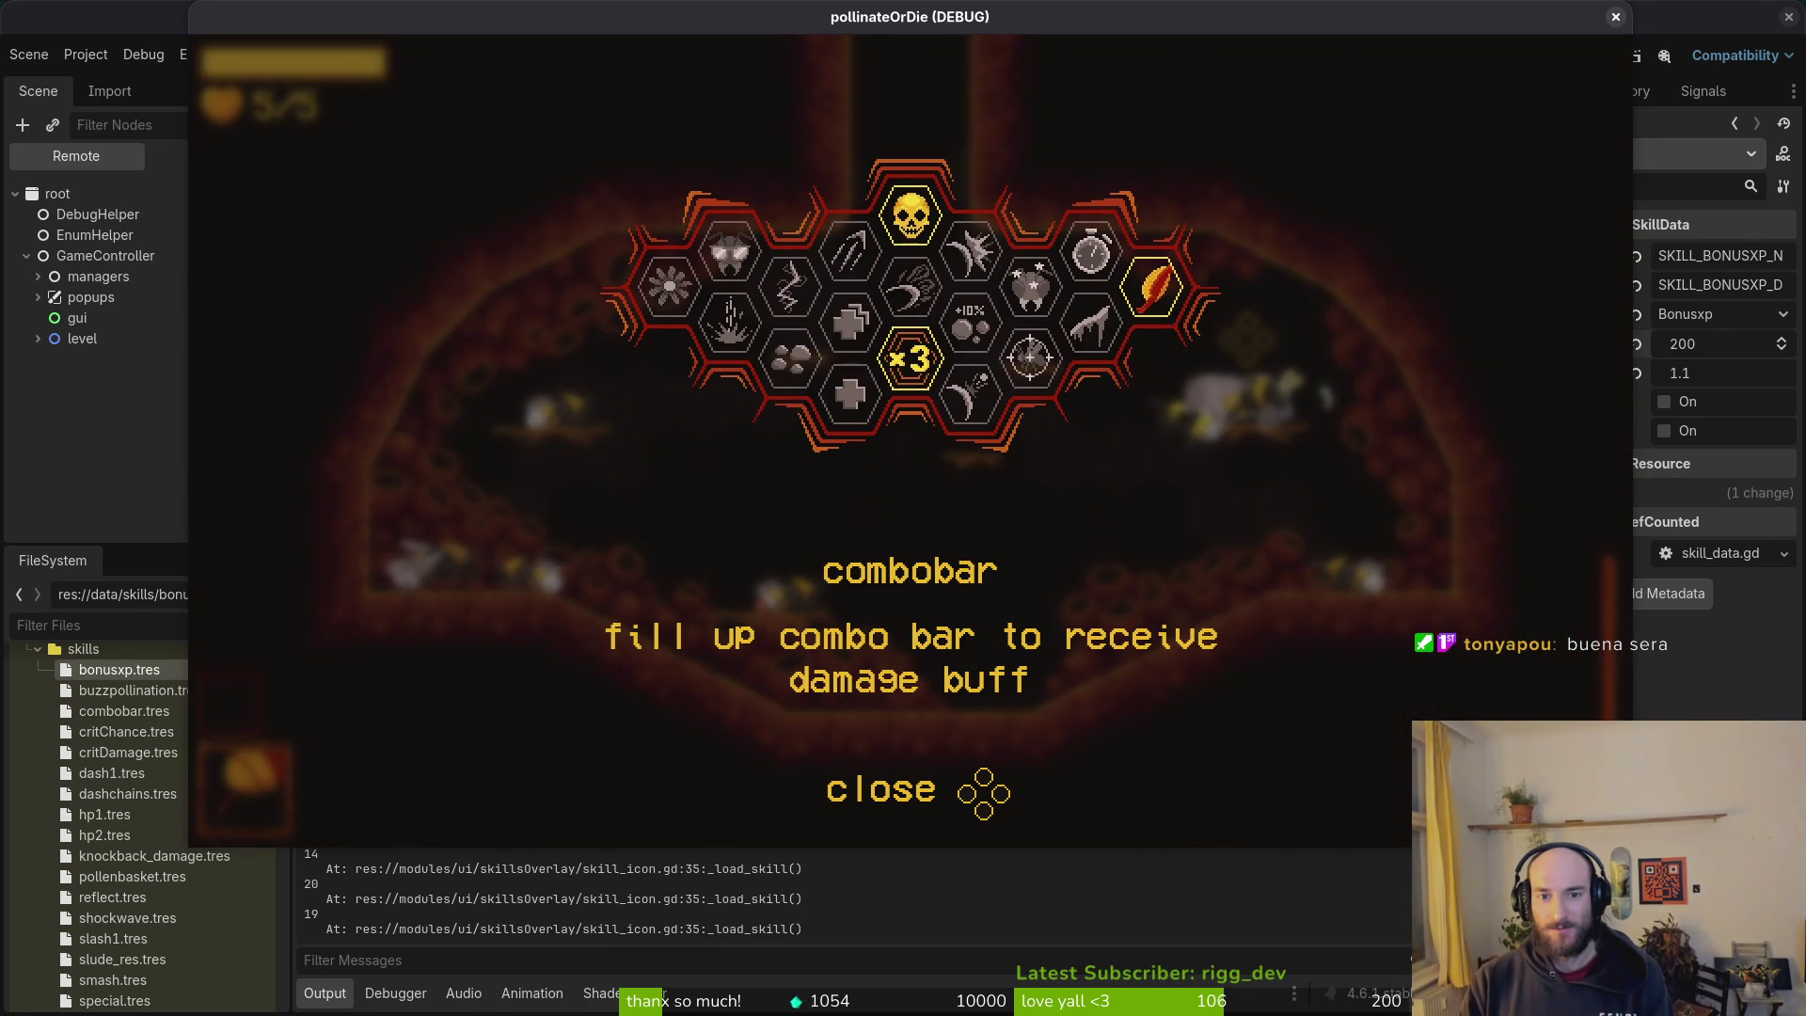
key("Right")
key("Down")
key("Up")
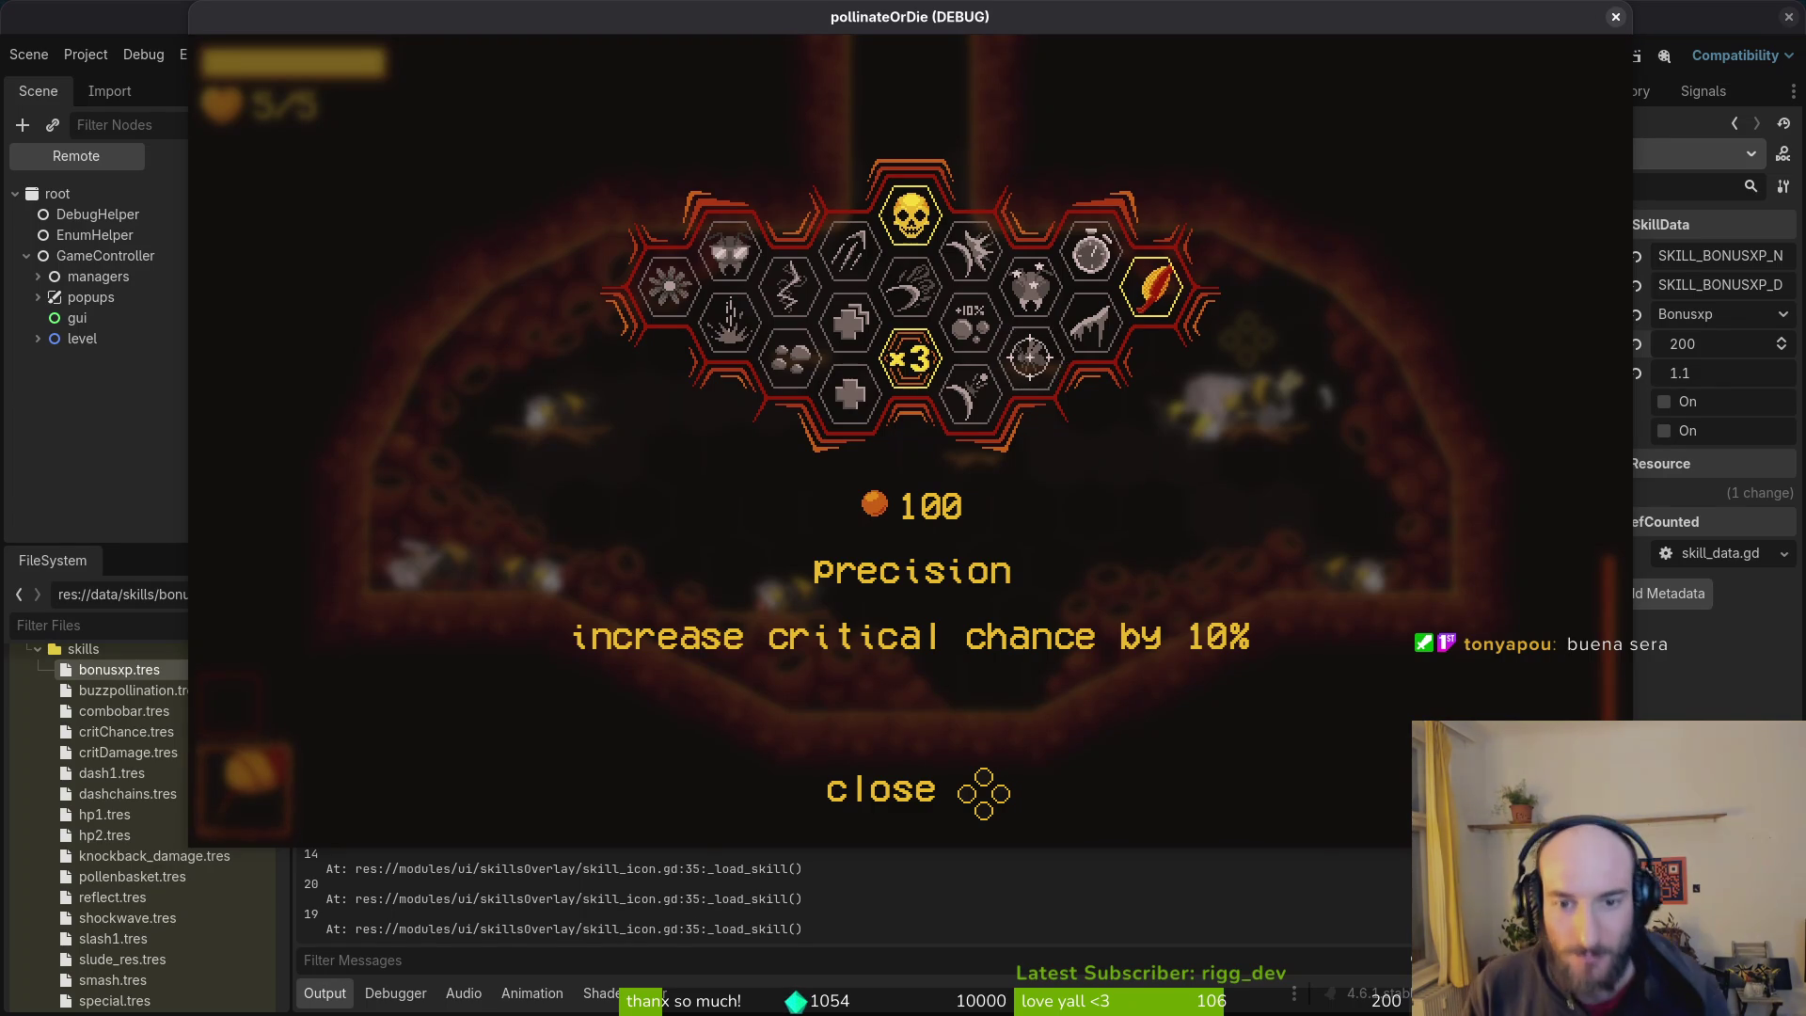
key("Left")
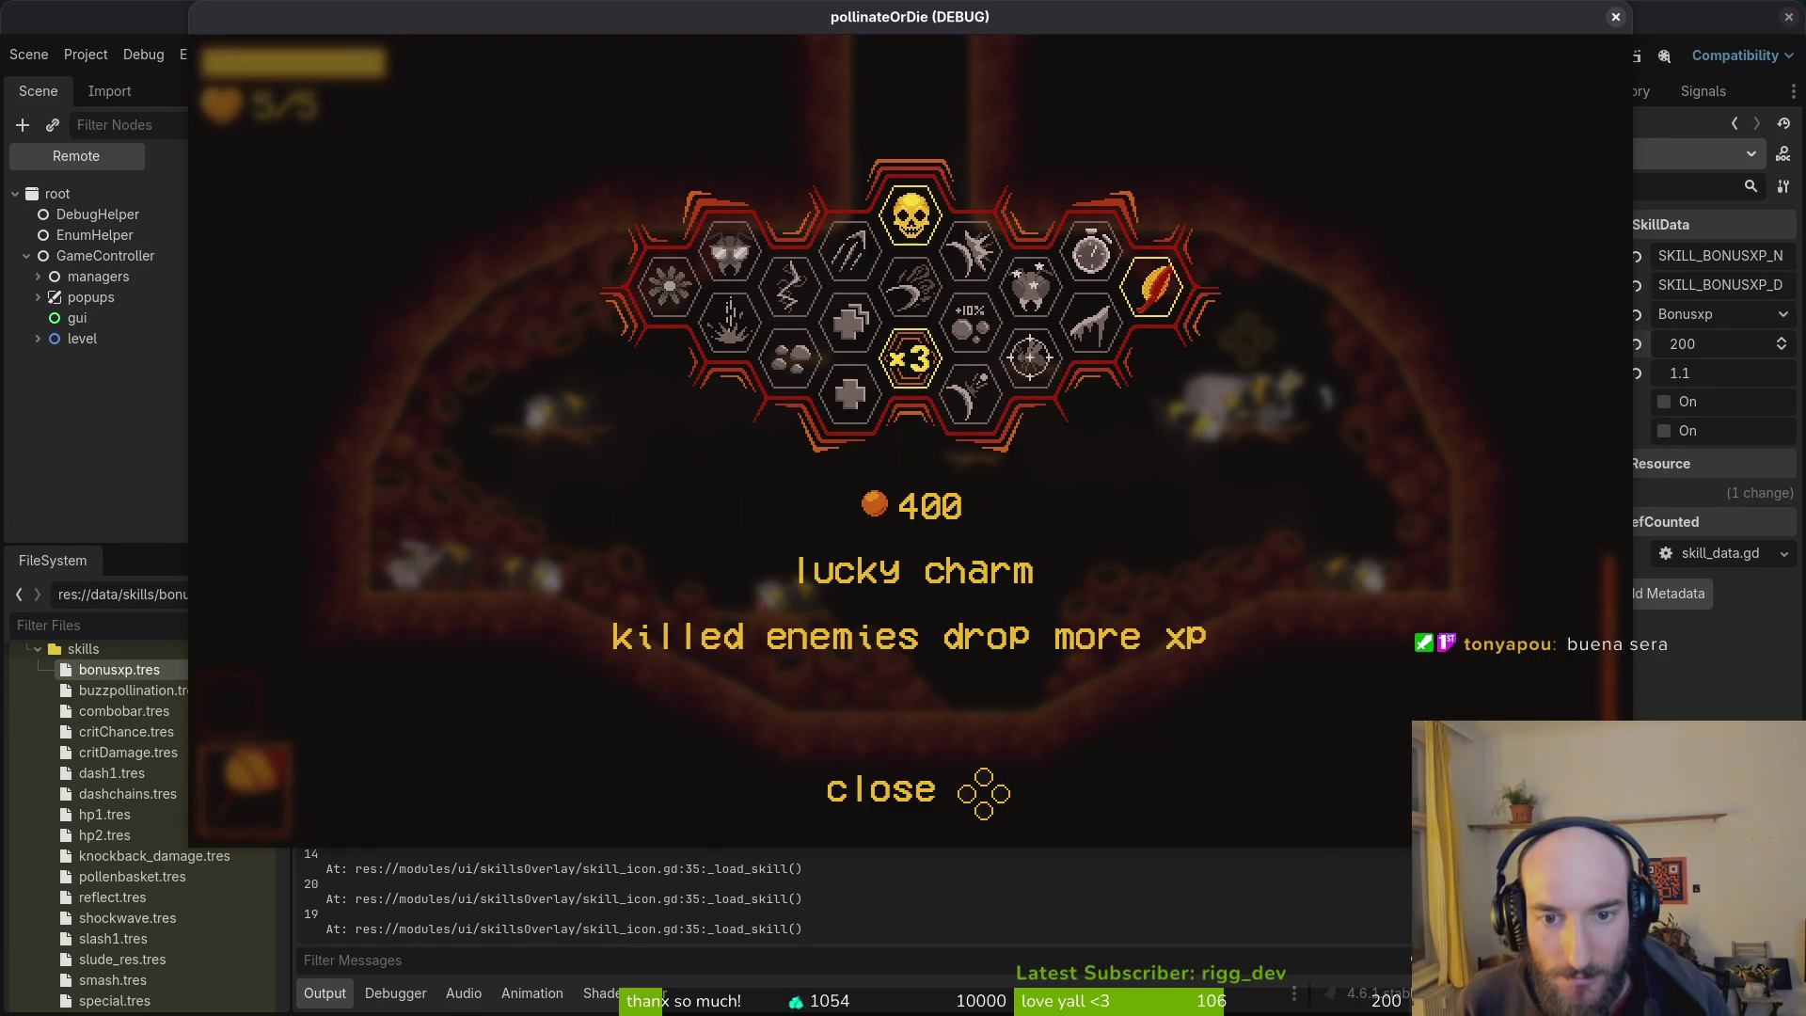
key("Right")
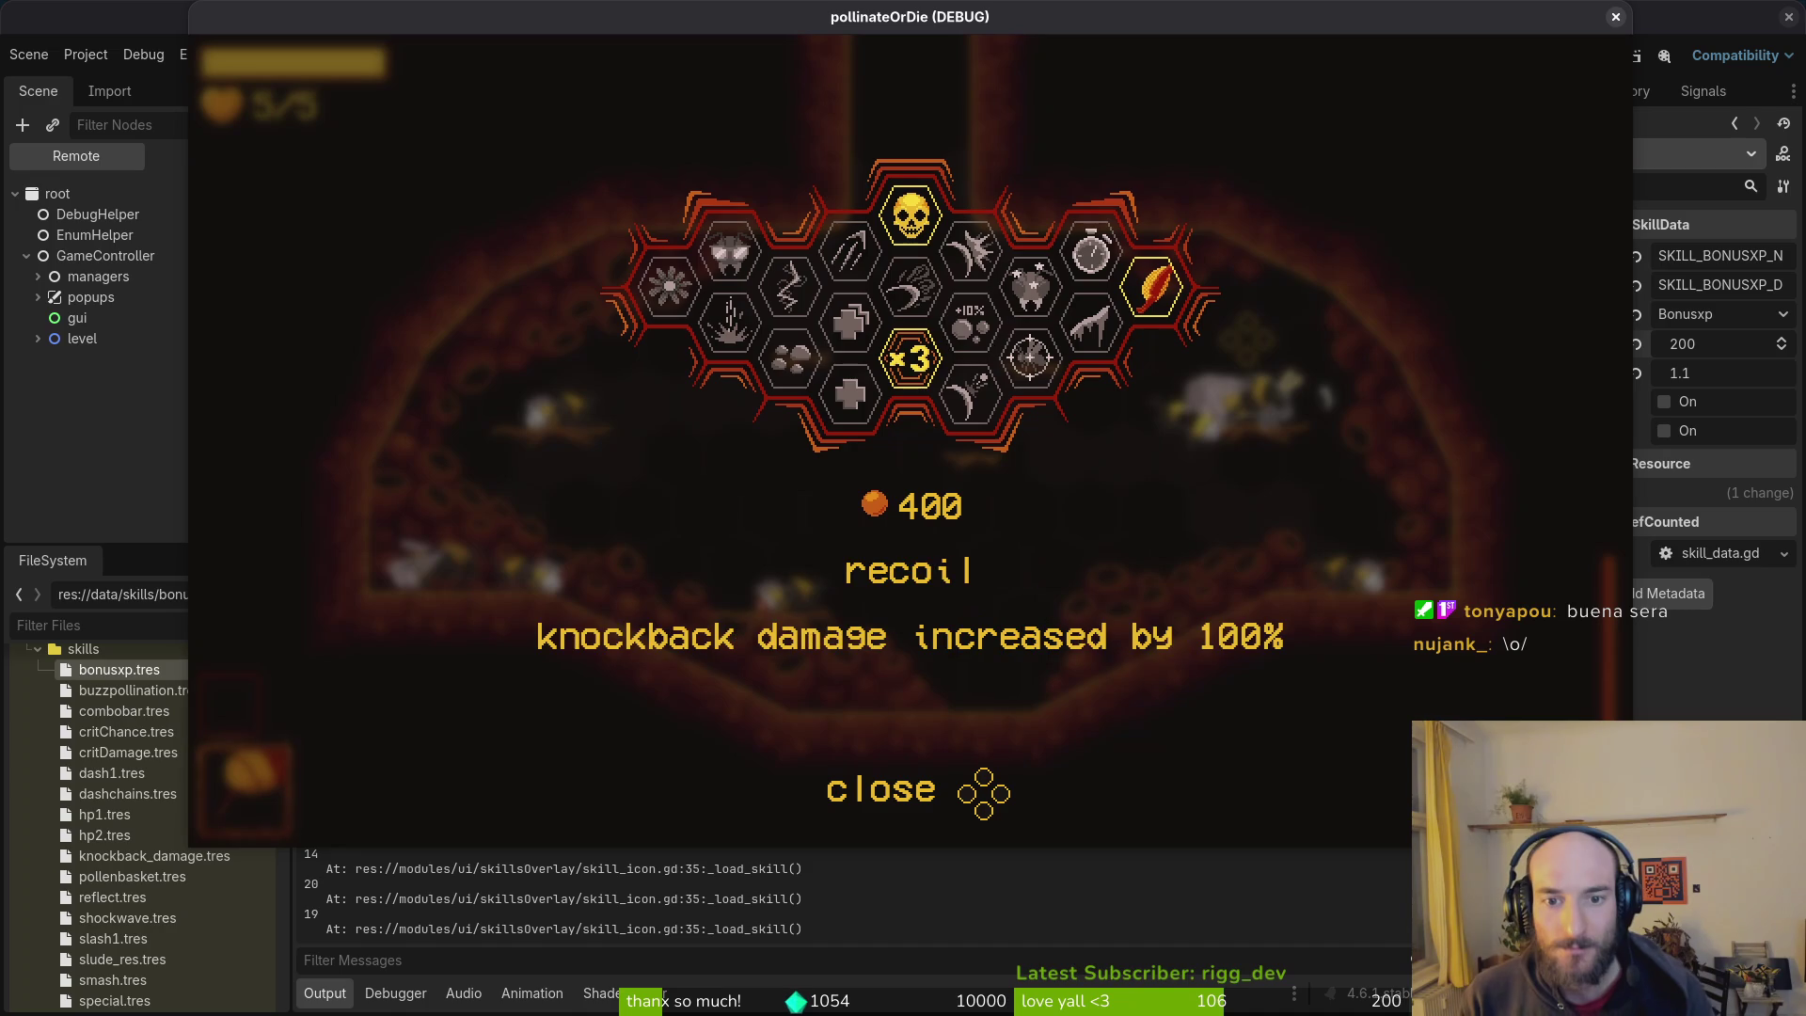
key("Down")
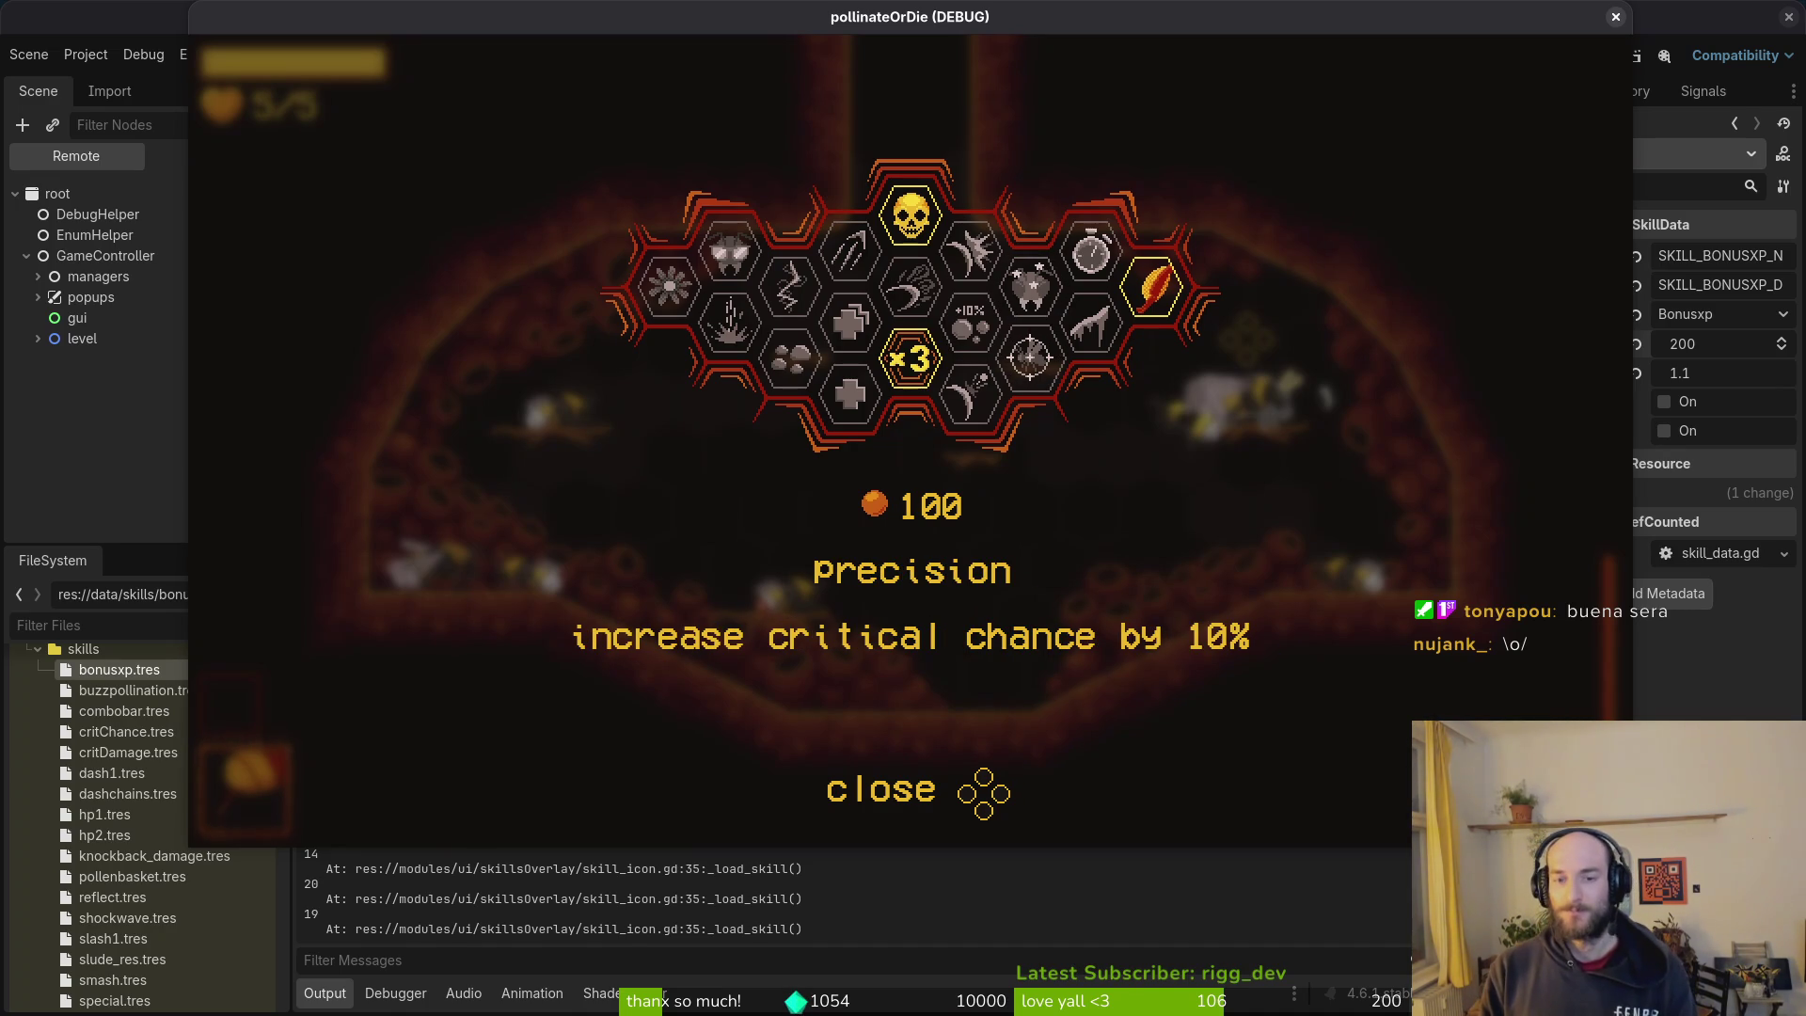
key("Right")
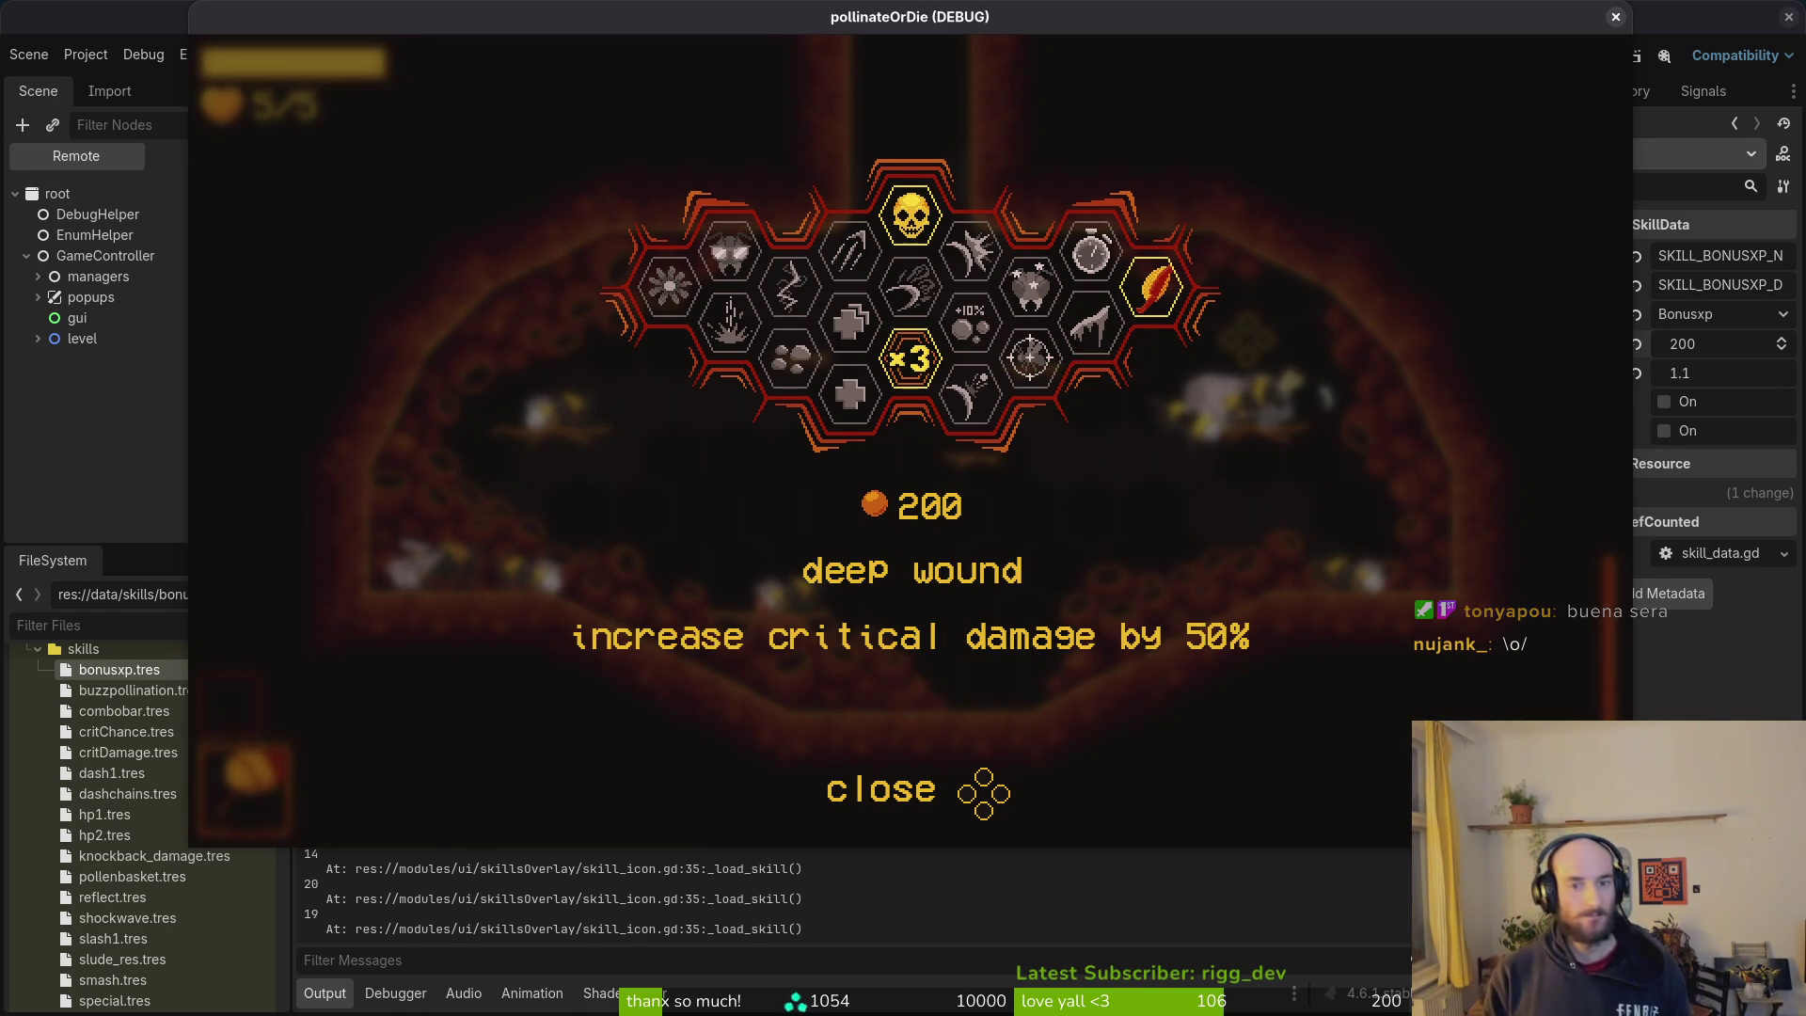
key("Right")
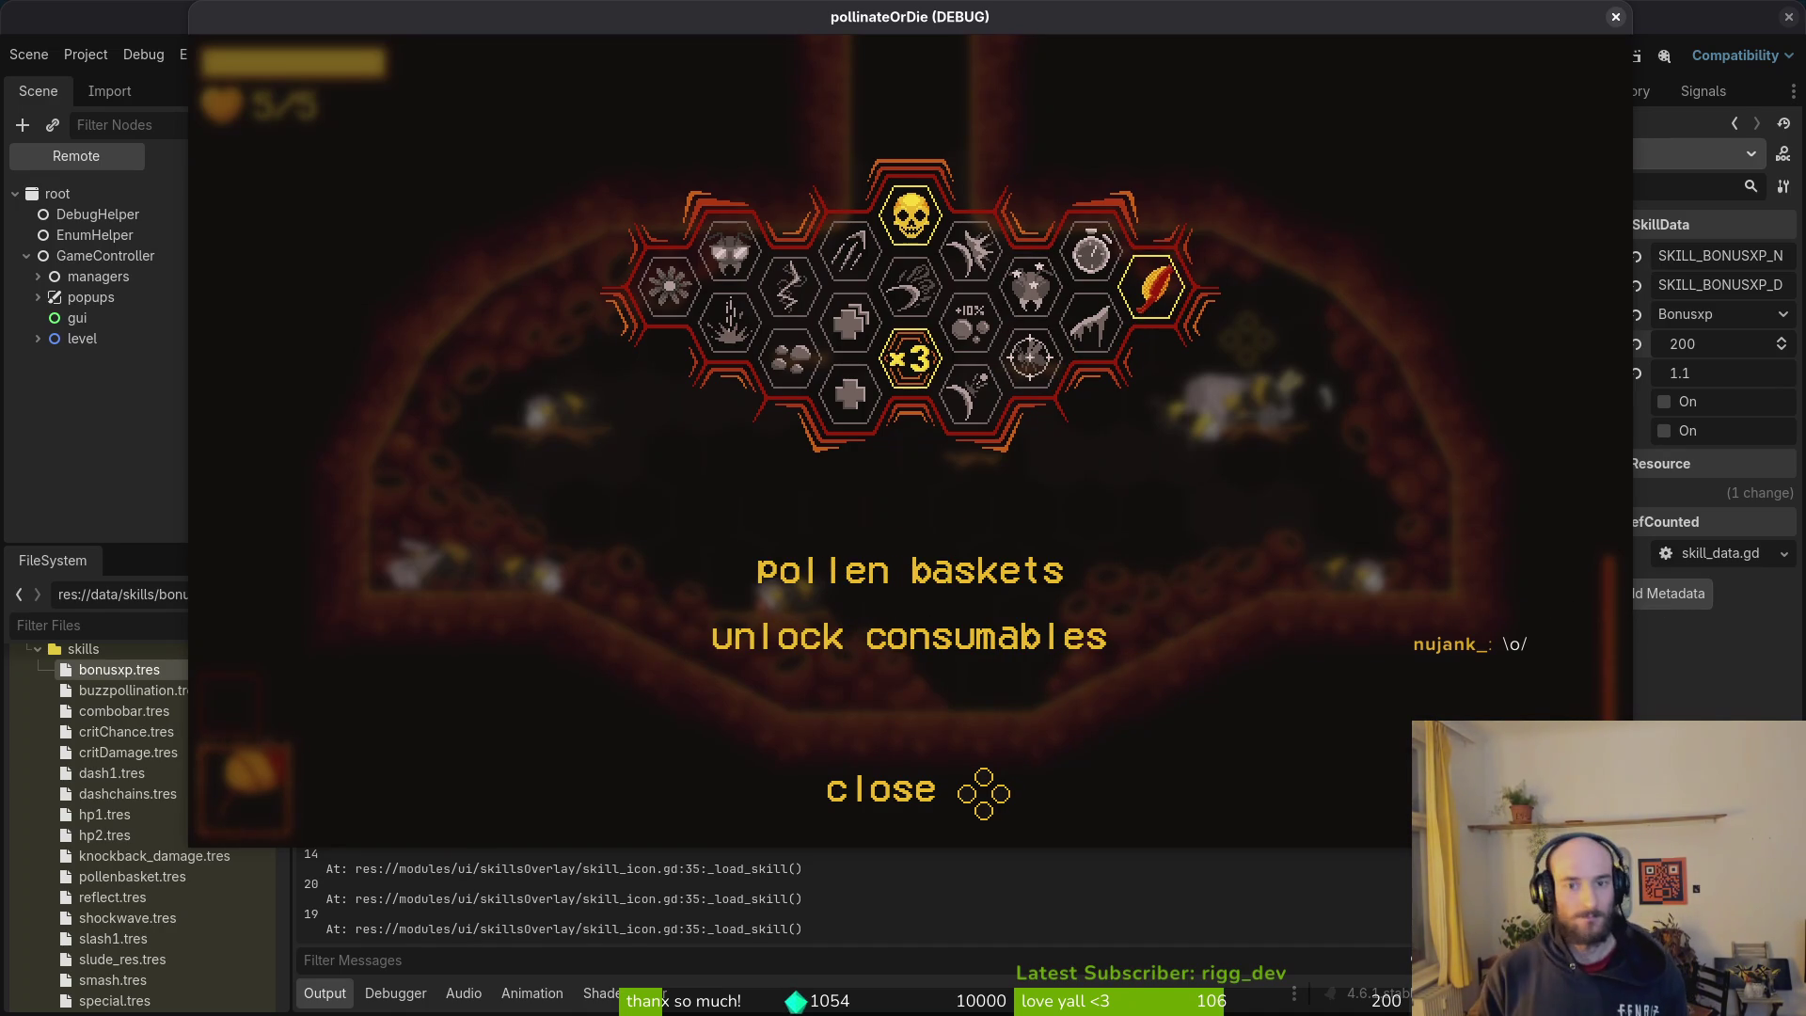
key("Left")
key("Down")
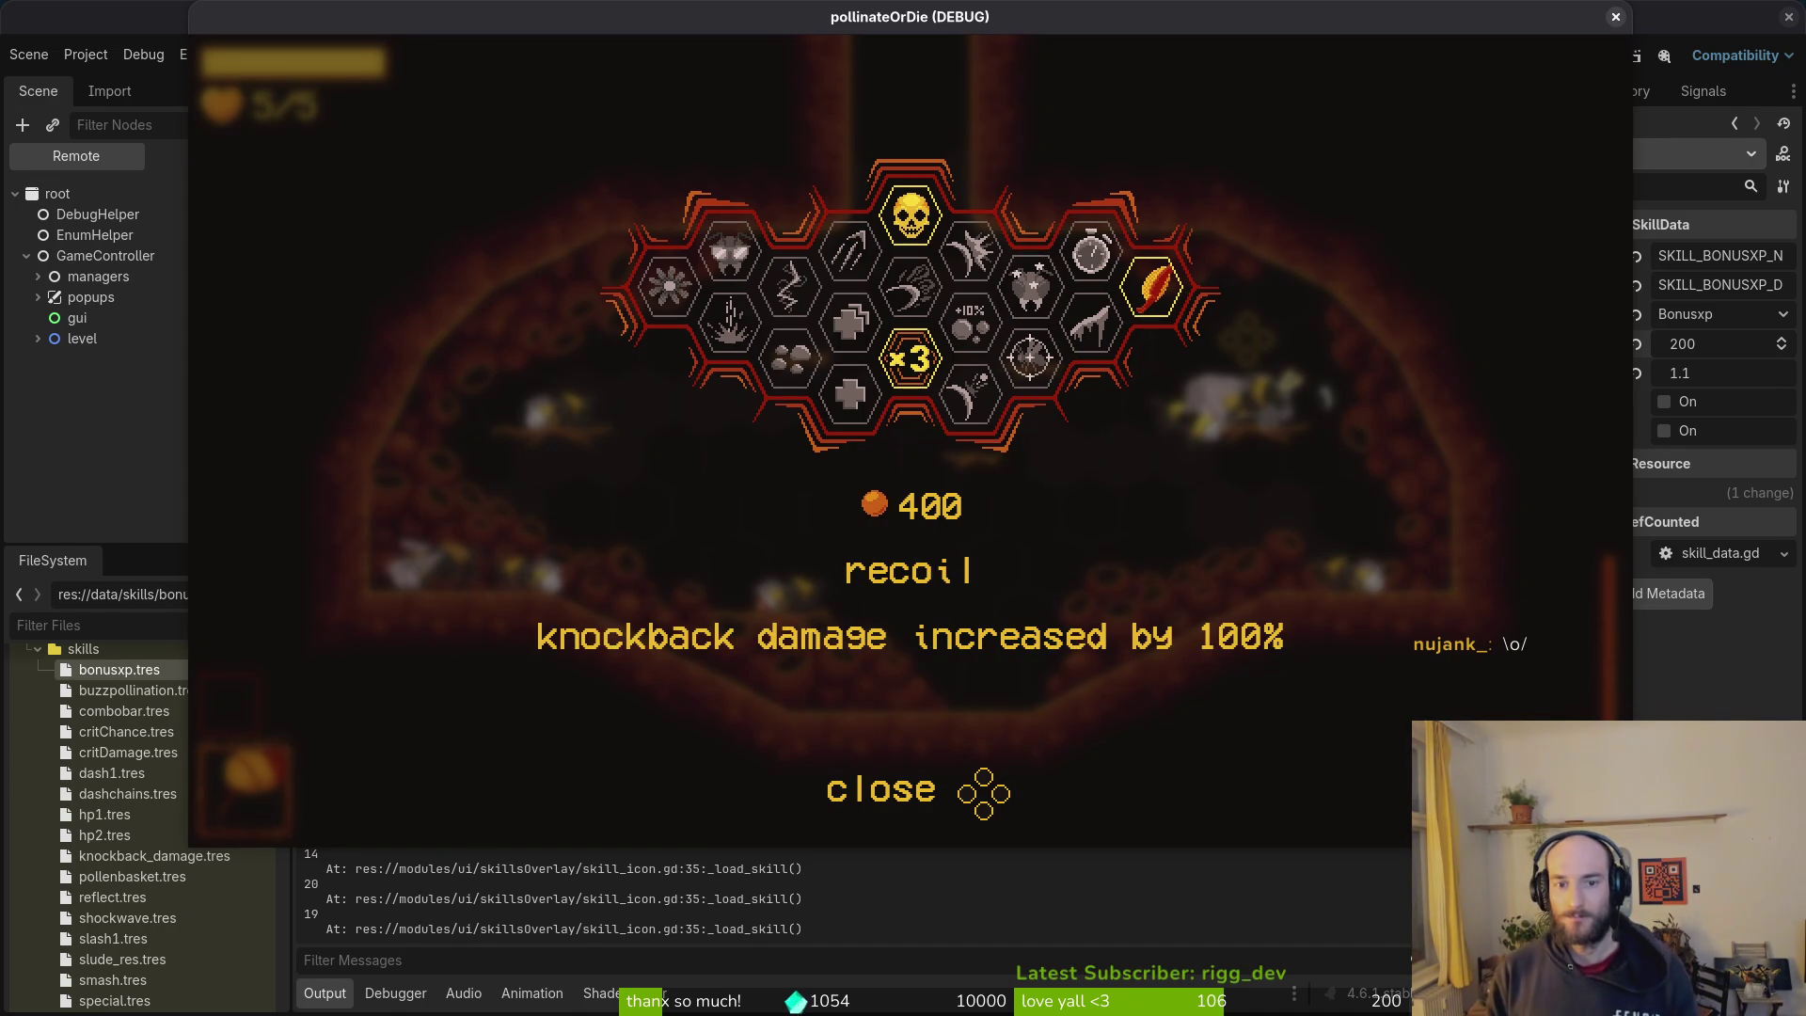
key("Left")
key("Left")
key("Left")
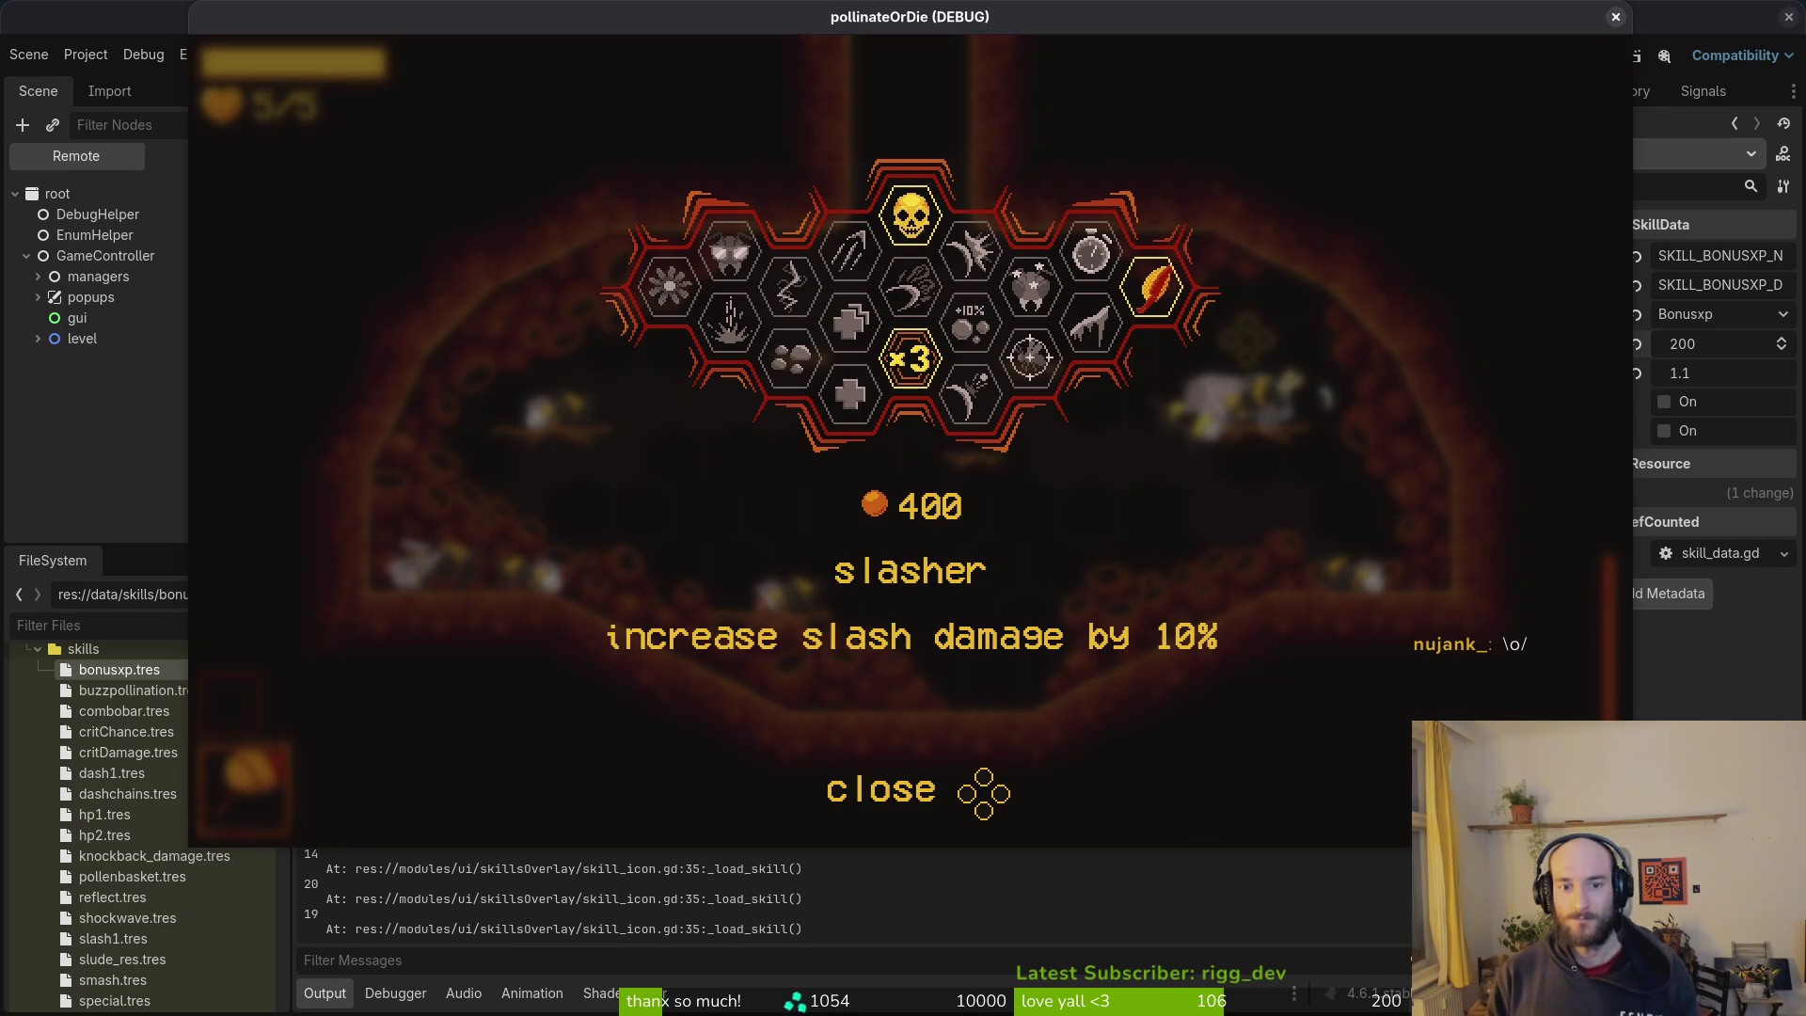
key("Left")
key("Left")
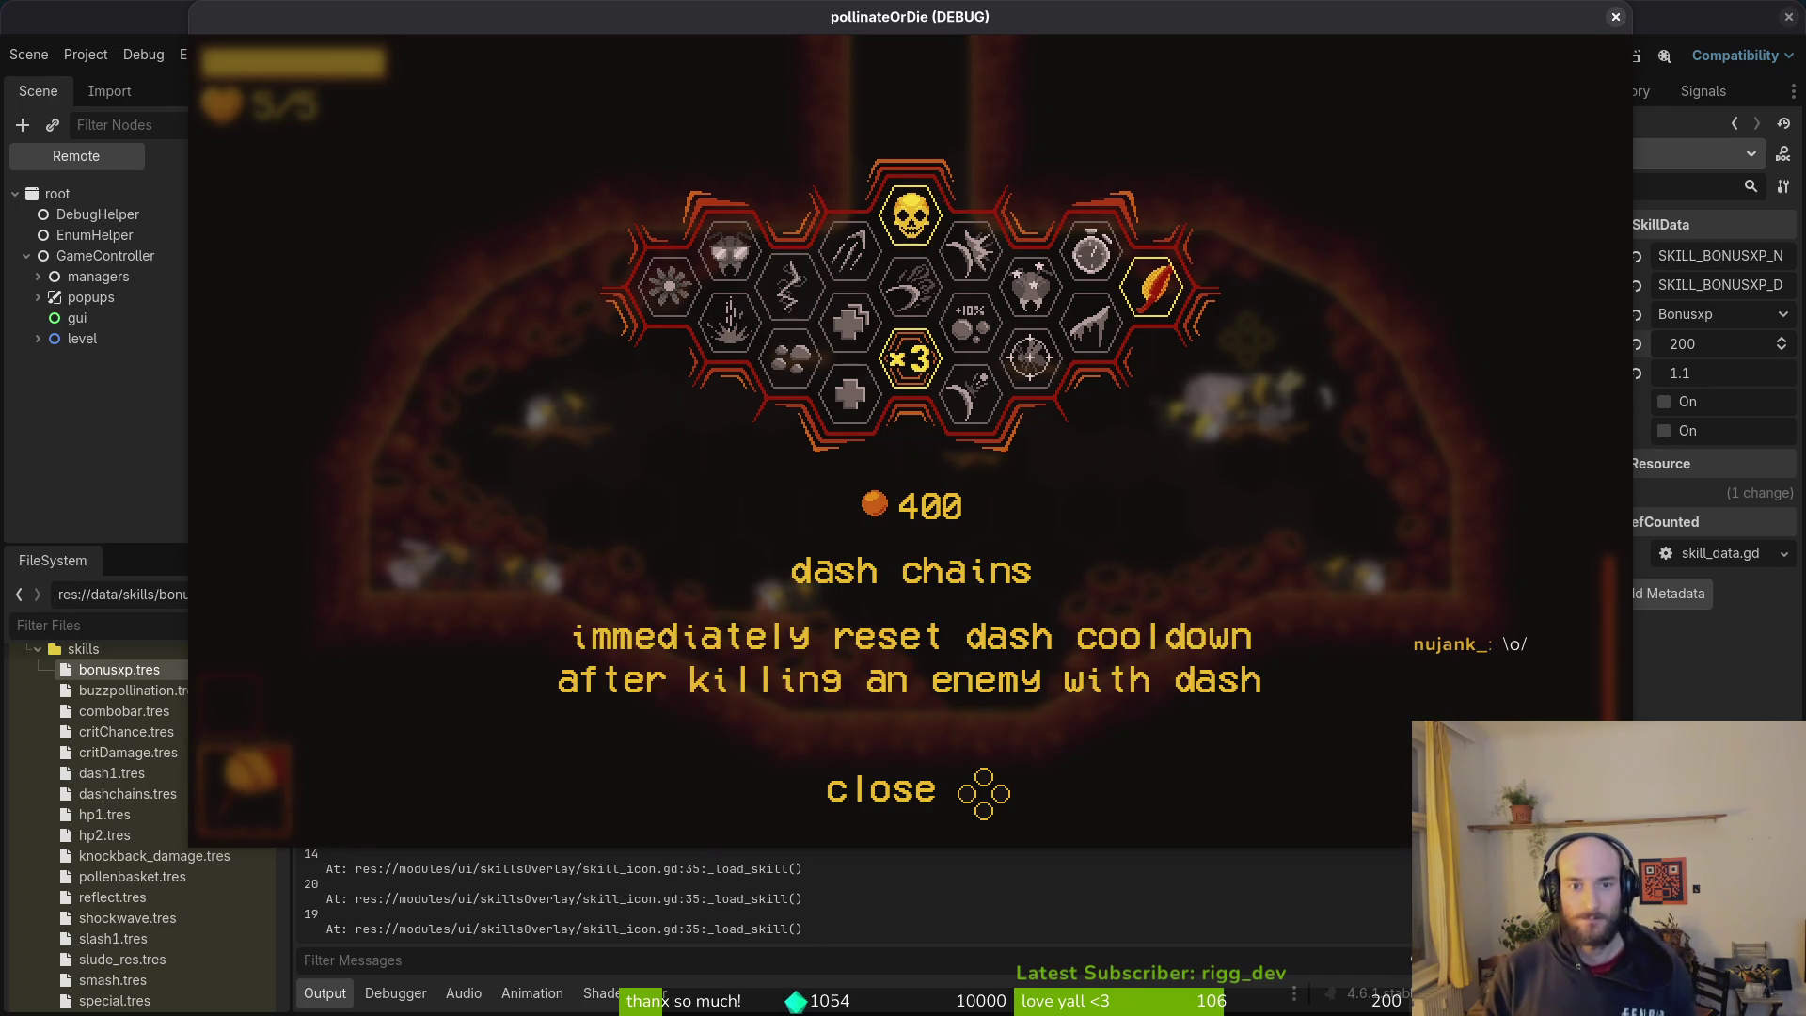
key("Left")
key("Left")
key("Left")
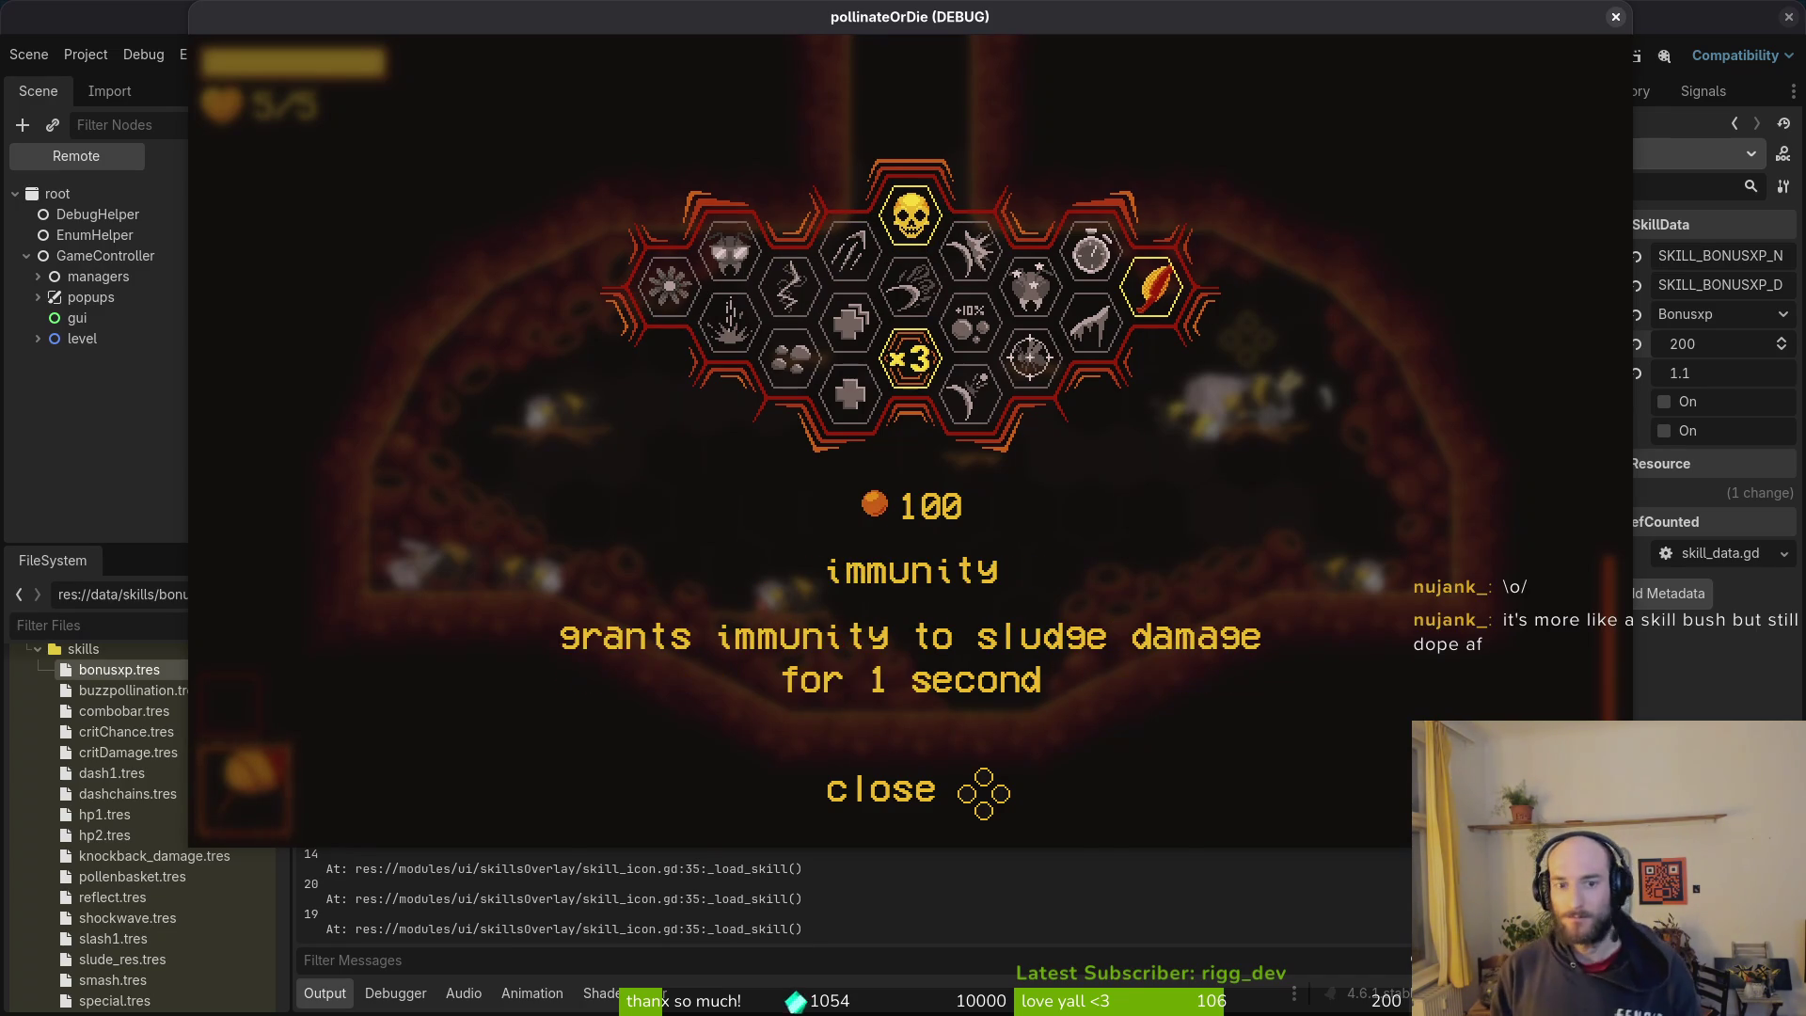
key("Down")
key("Up")
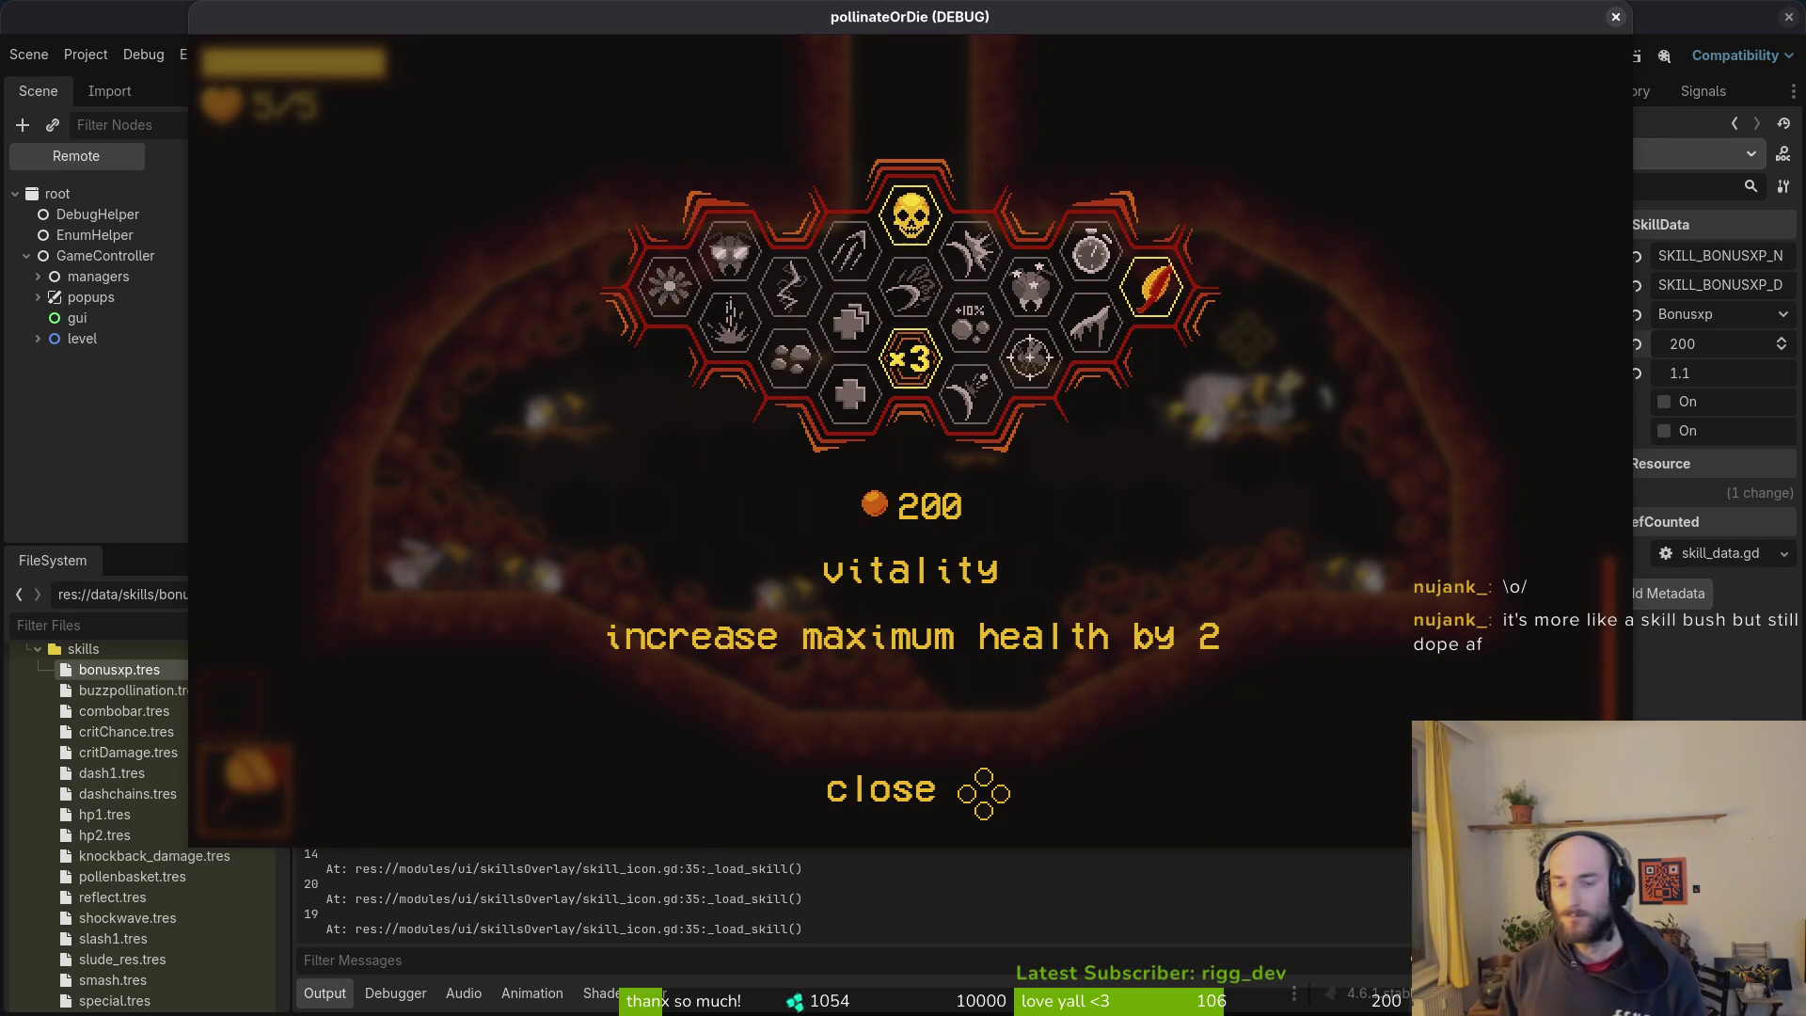
key("F8")
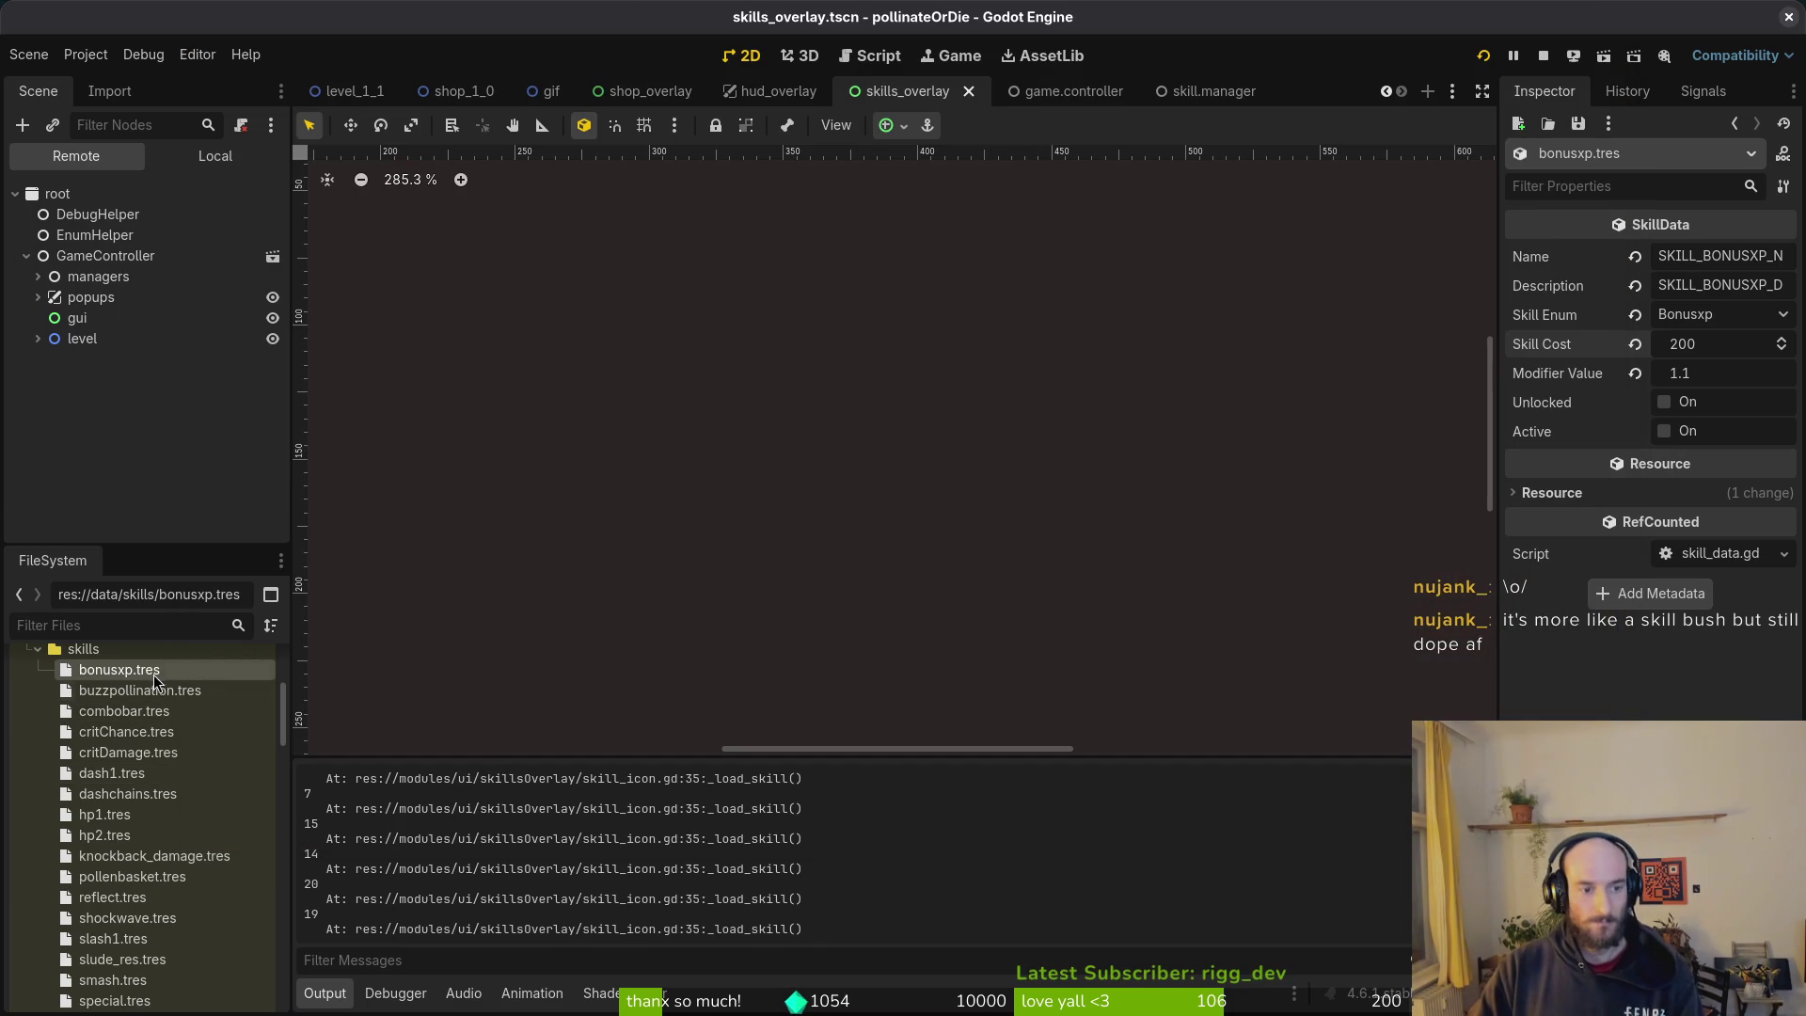
Step: Clear the unlocked and active flags on the combobar and pollenbasket skill resources, saving each
left_click(93, 719)
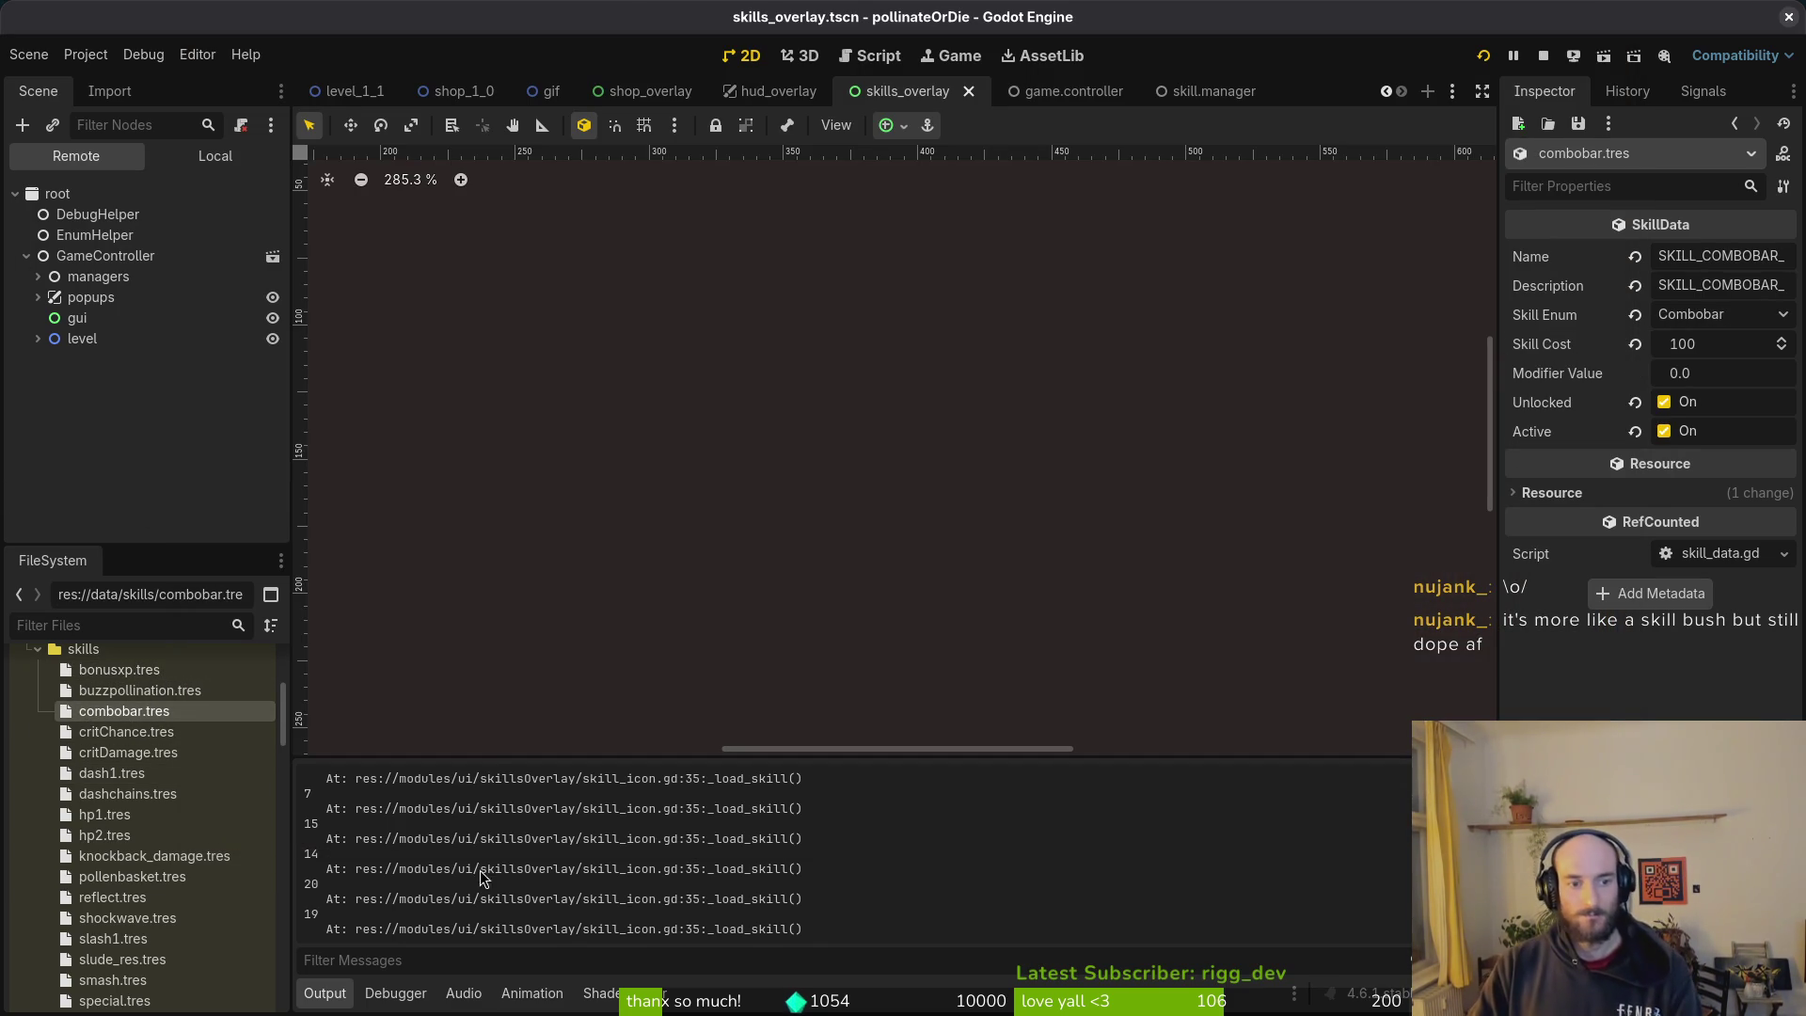
left_click(1664, 403)
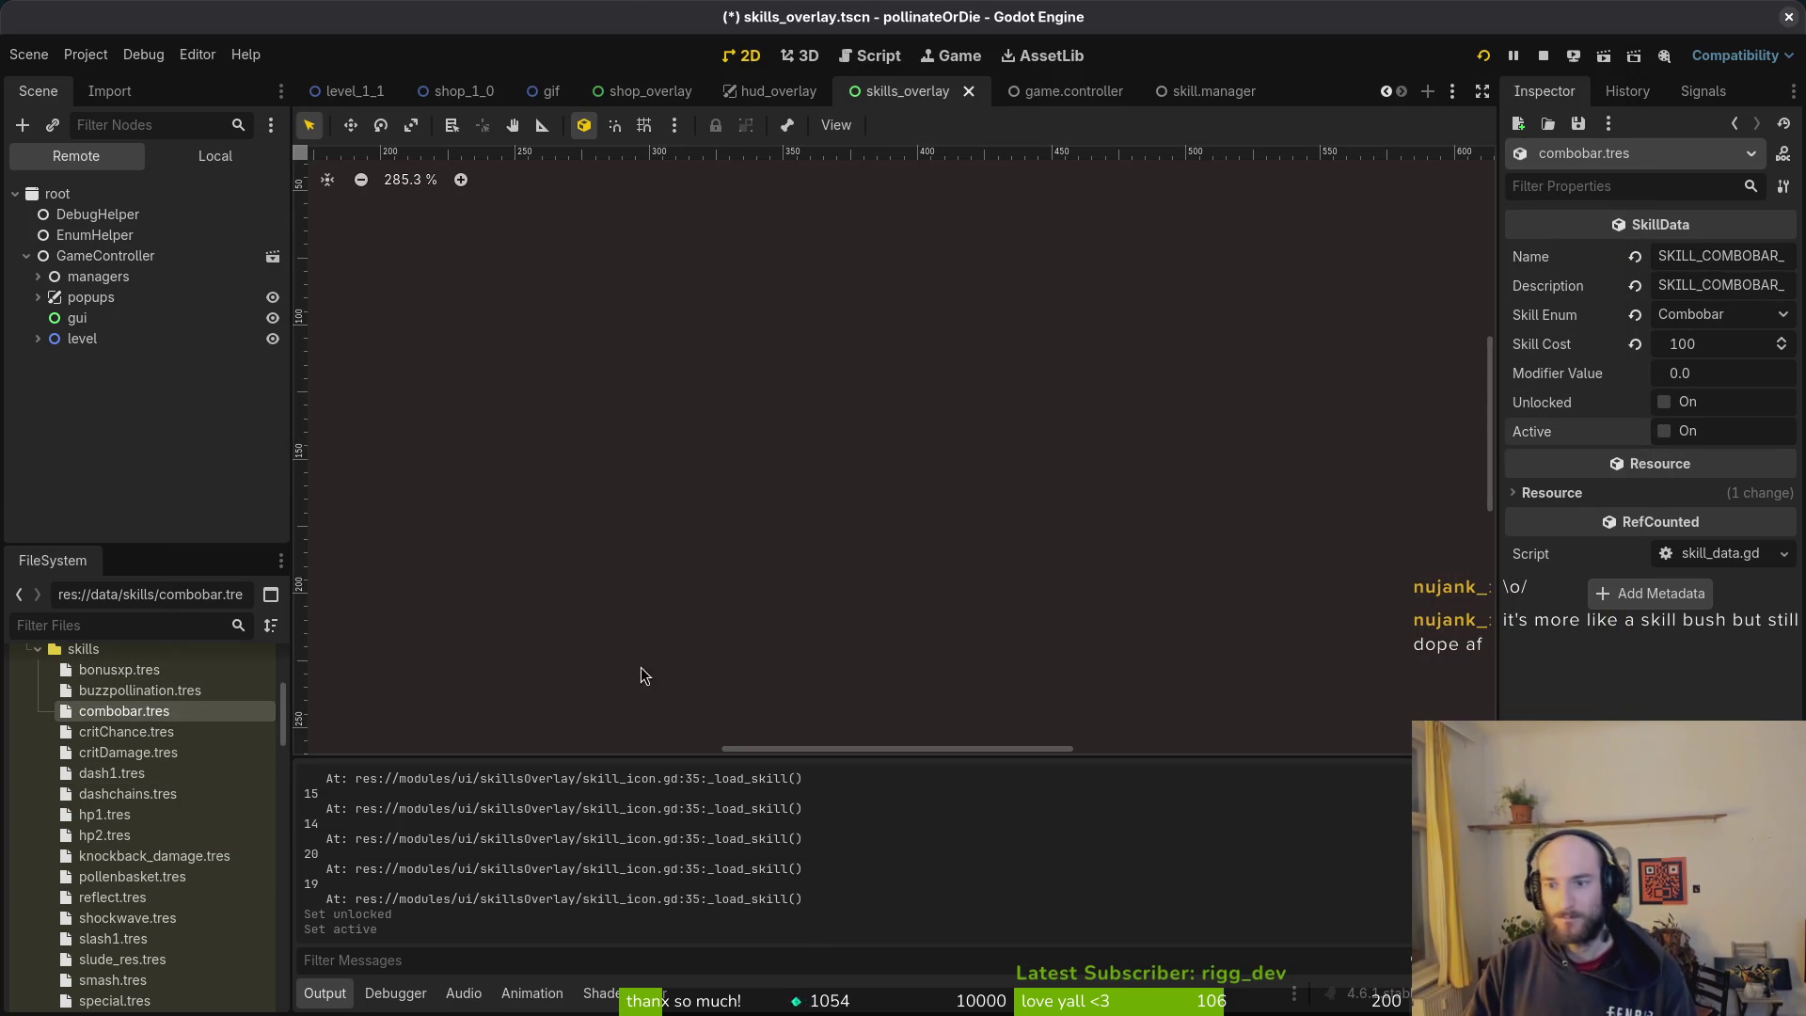
key("ctrl+s")
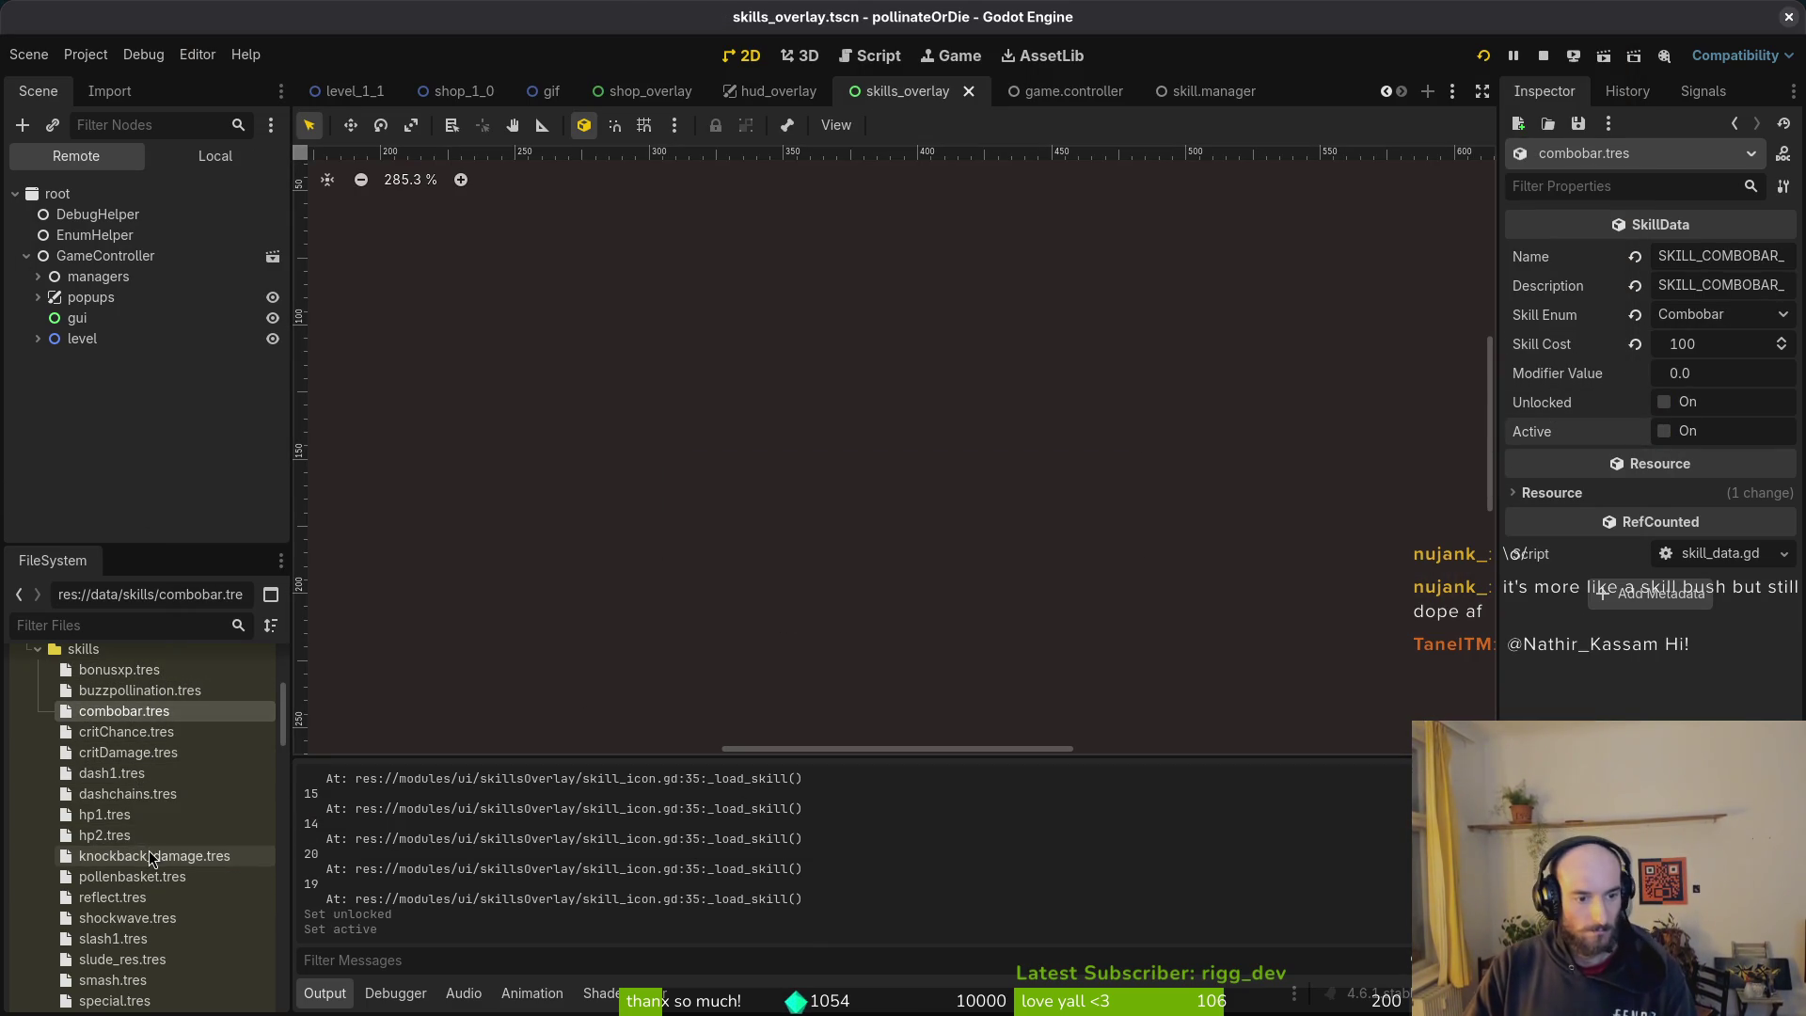
scroll(160, 794, "down", 1)
scroll(143, 846, "down", 1)
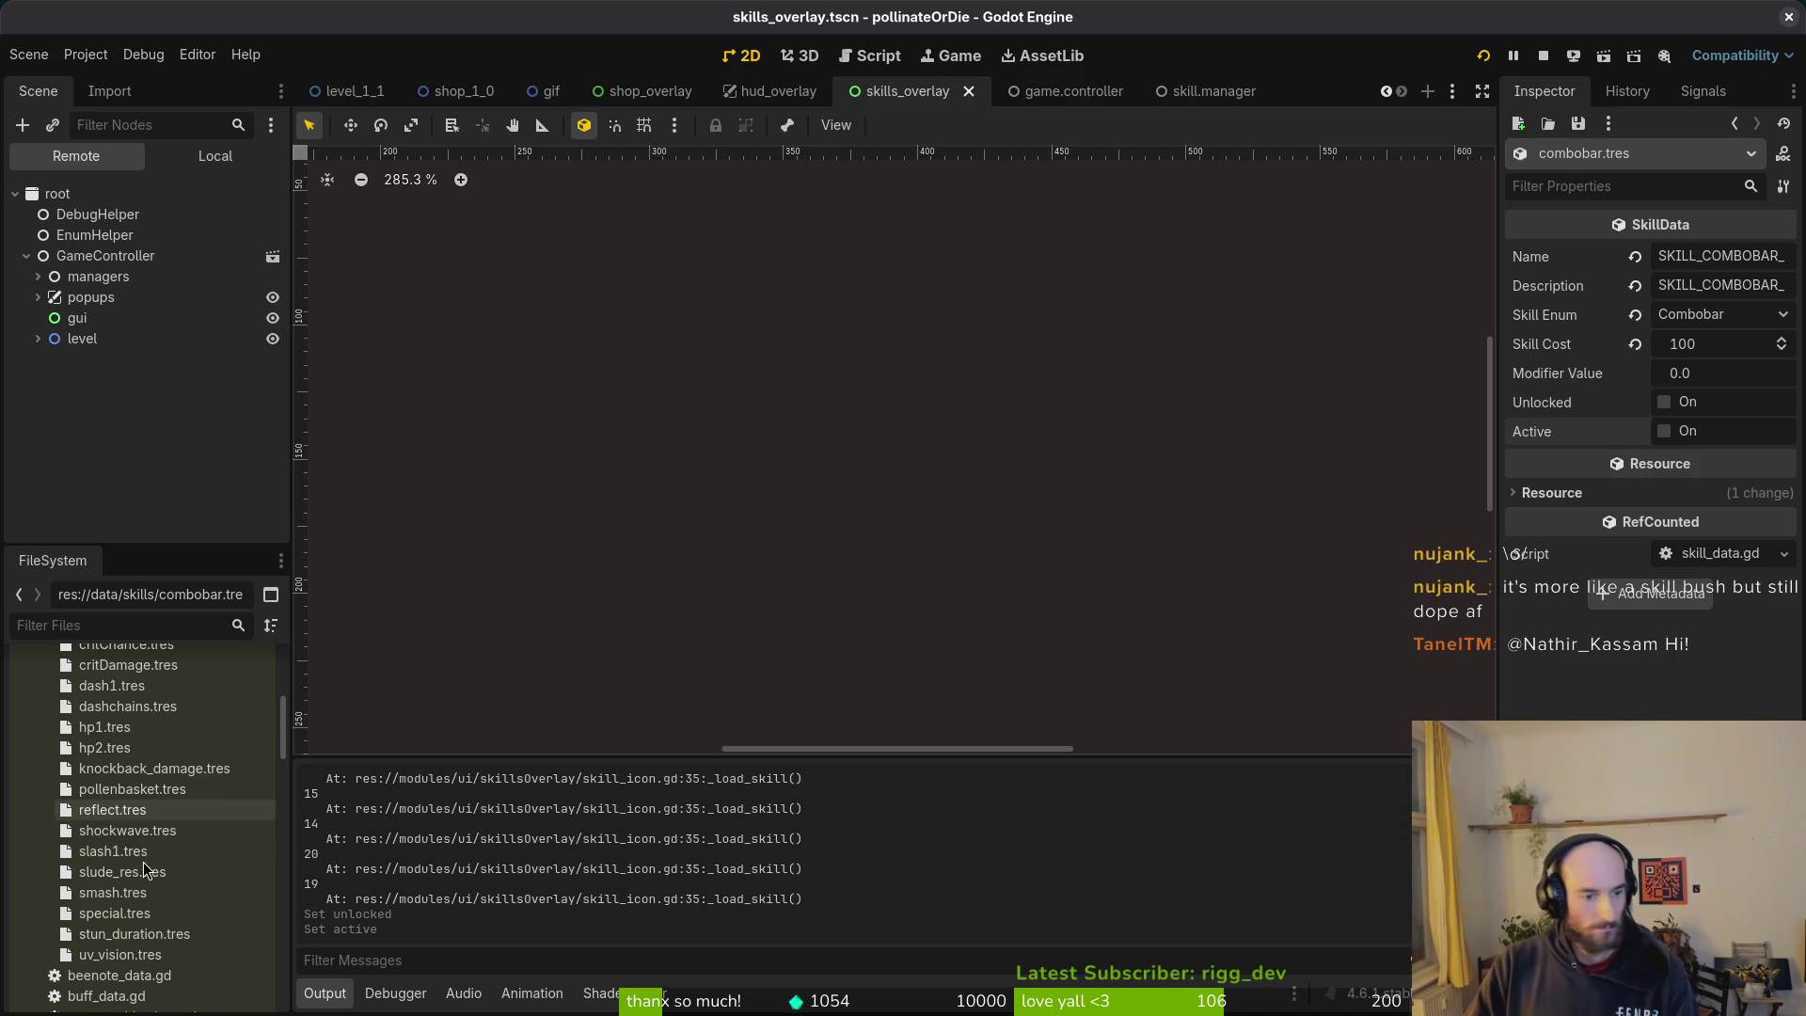
scroll(166, 816, "up", 2)
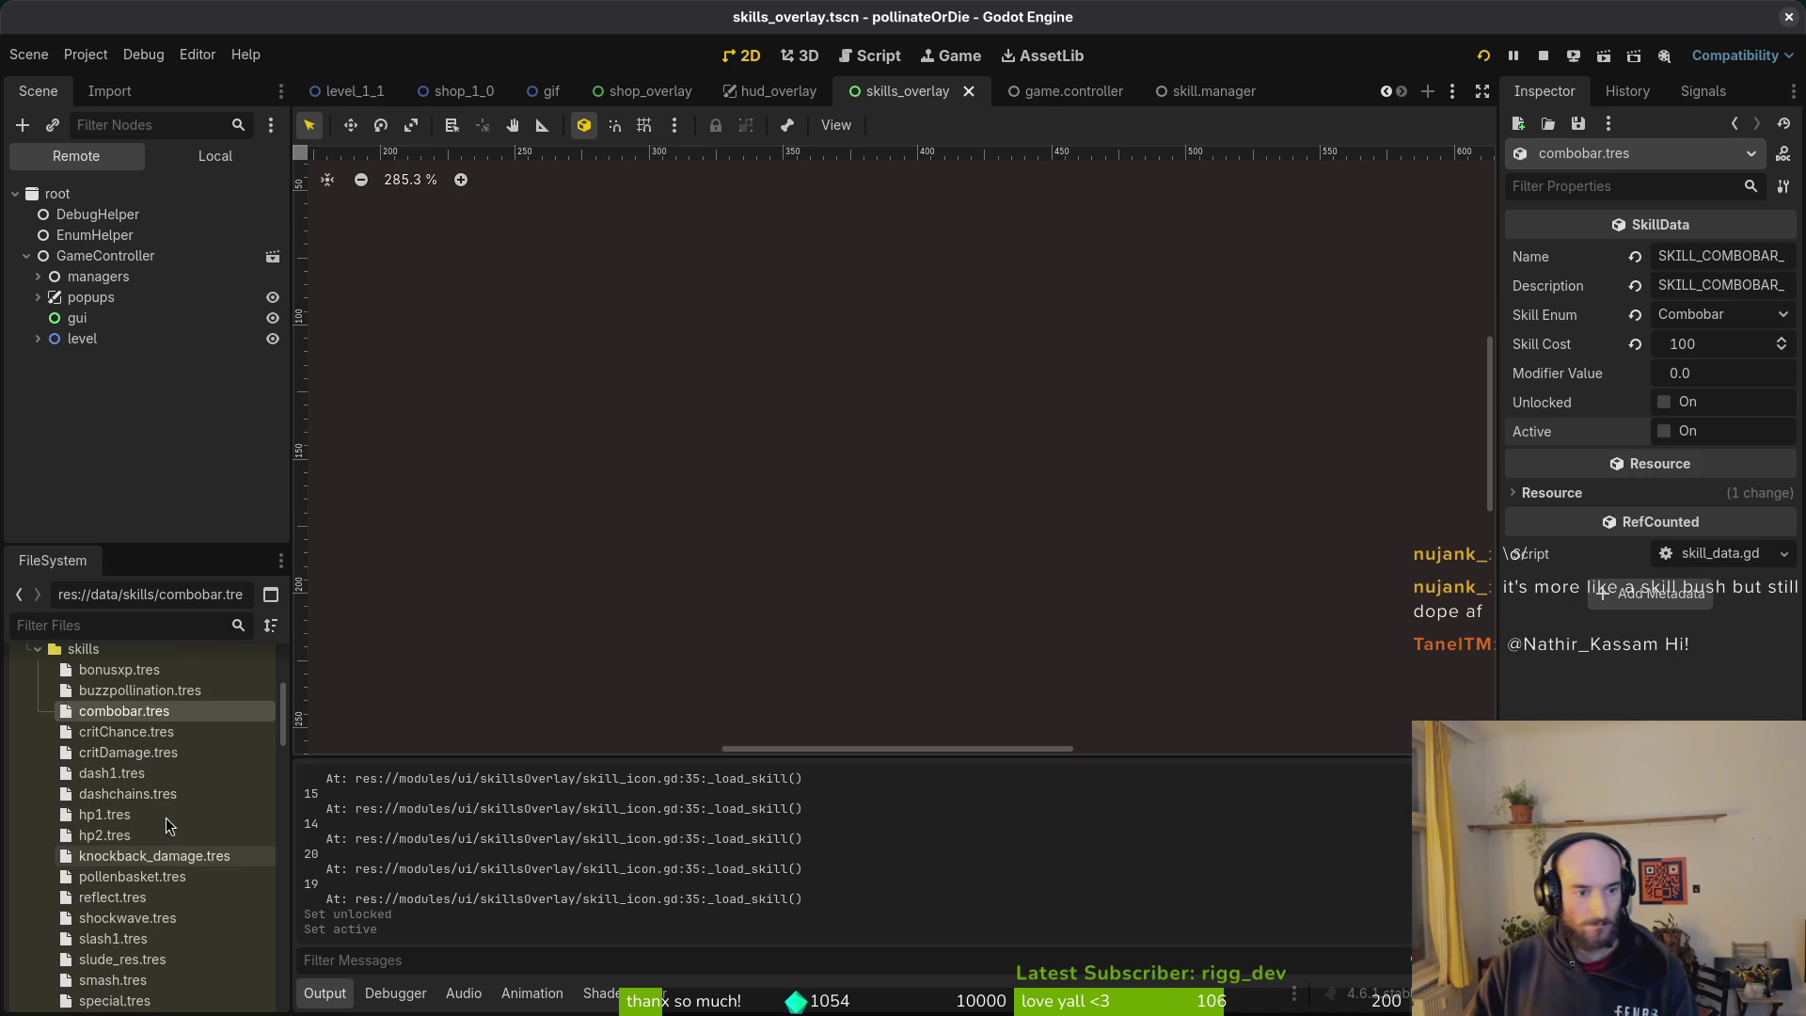
left_click(132, 876)
left_click(1663, 402)
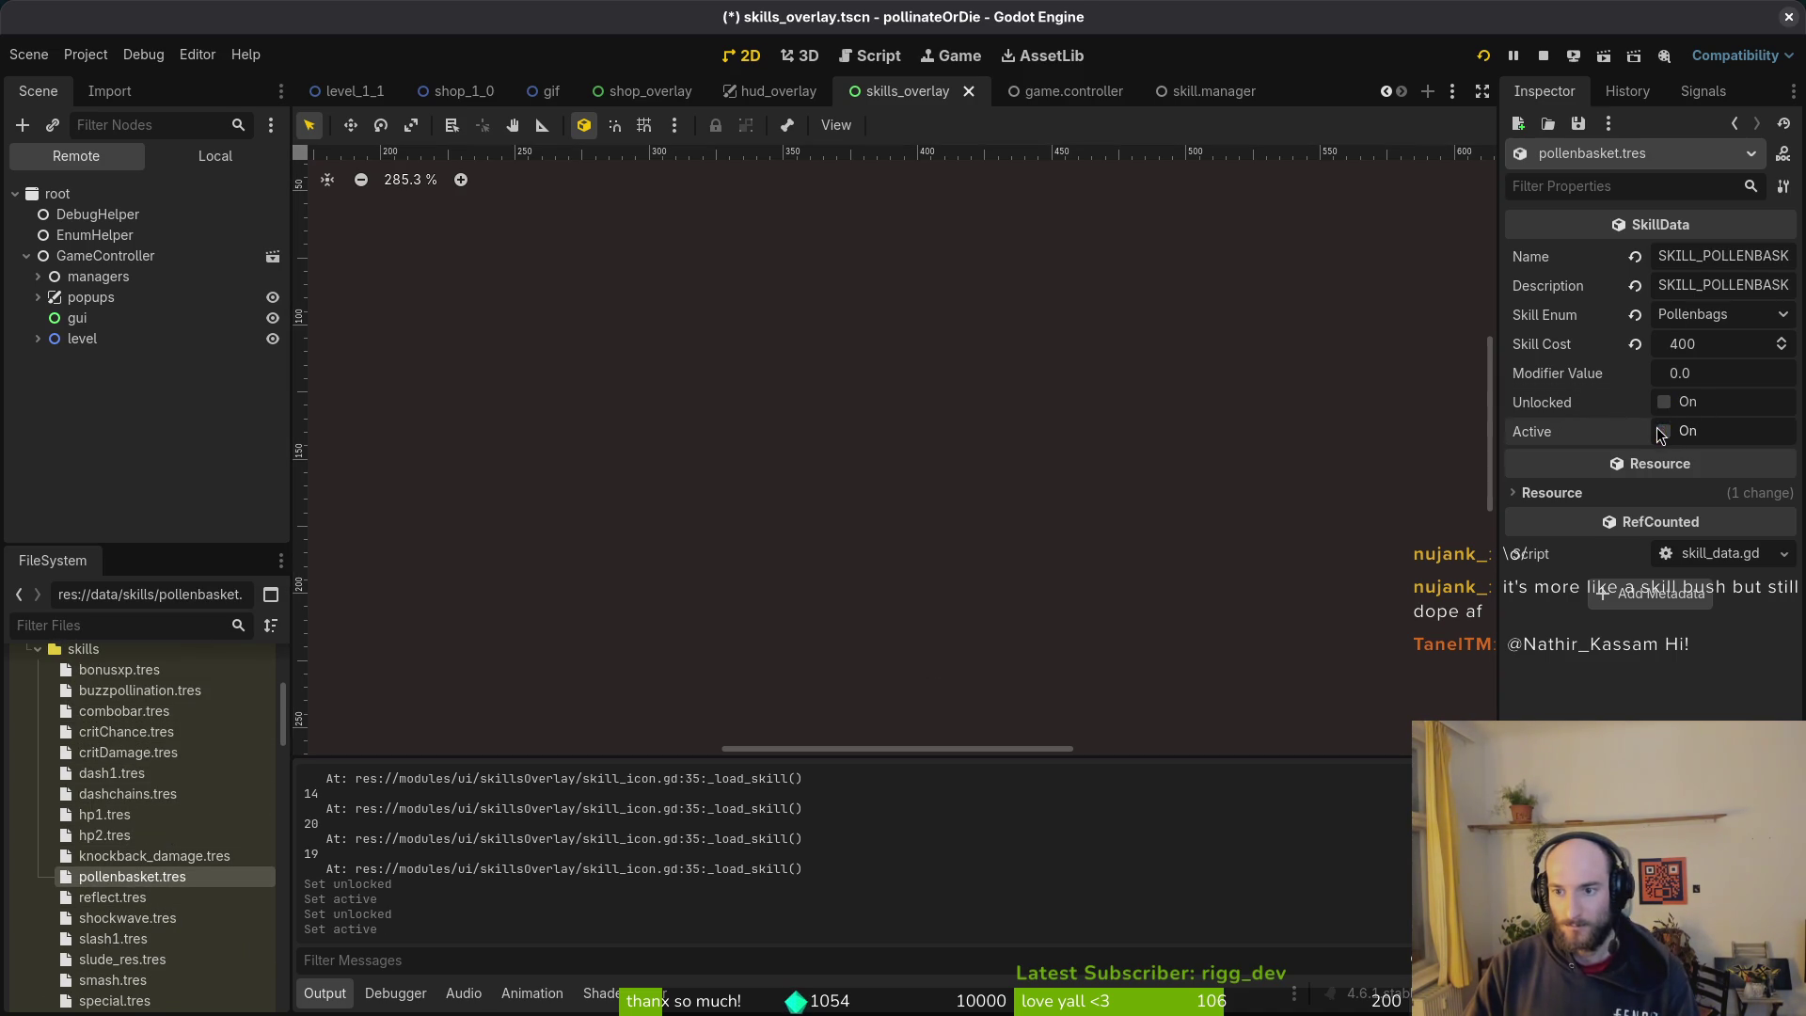
left_click(1663, 431)
key("ctrl+s")
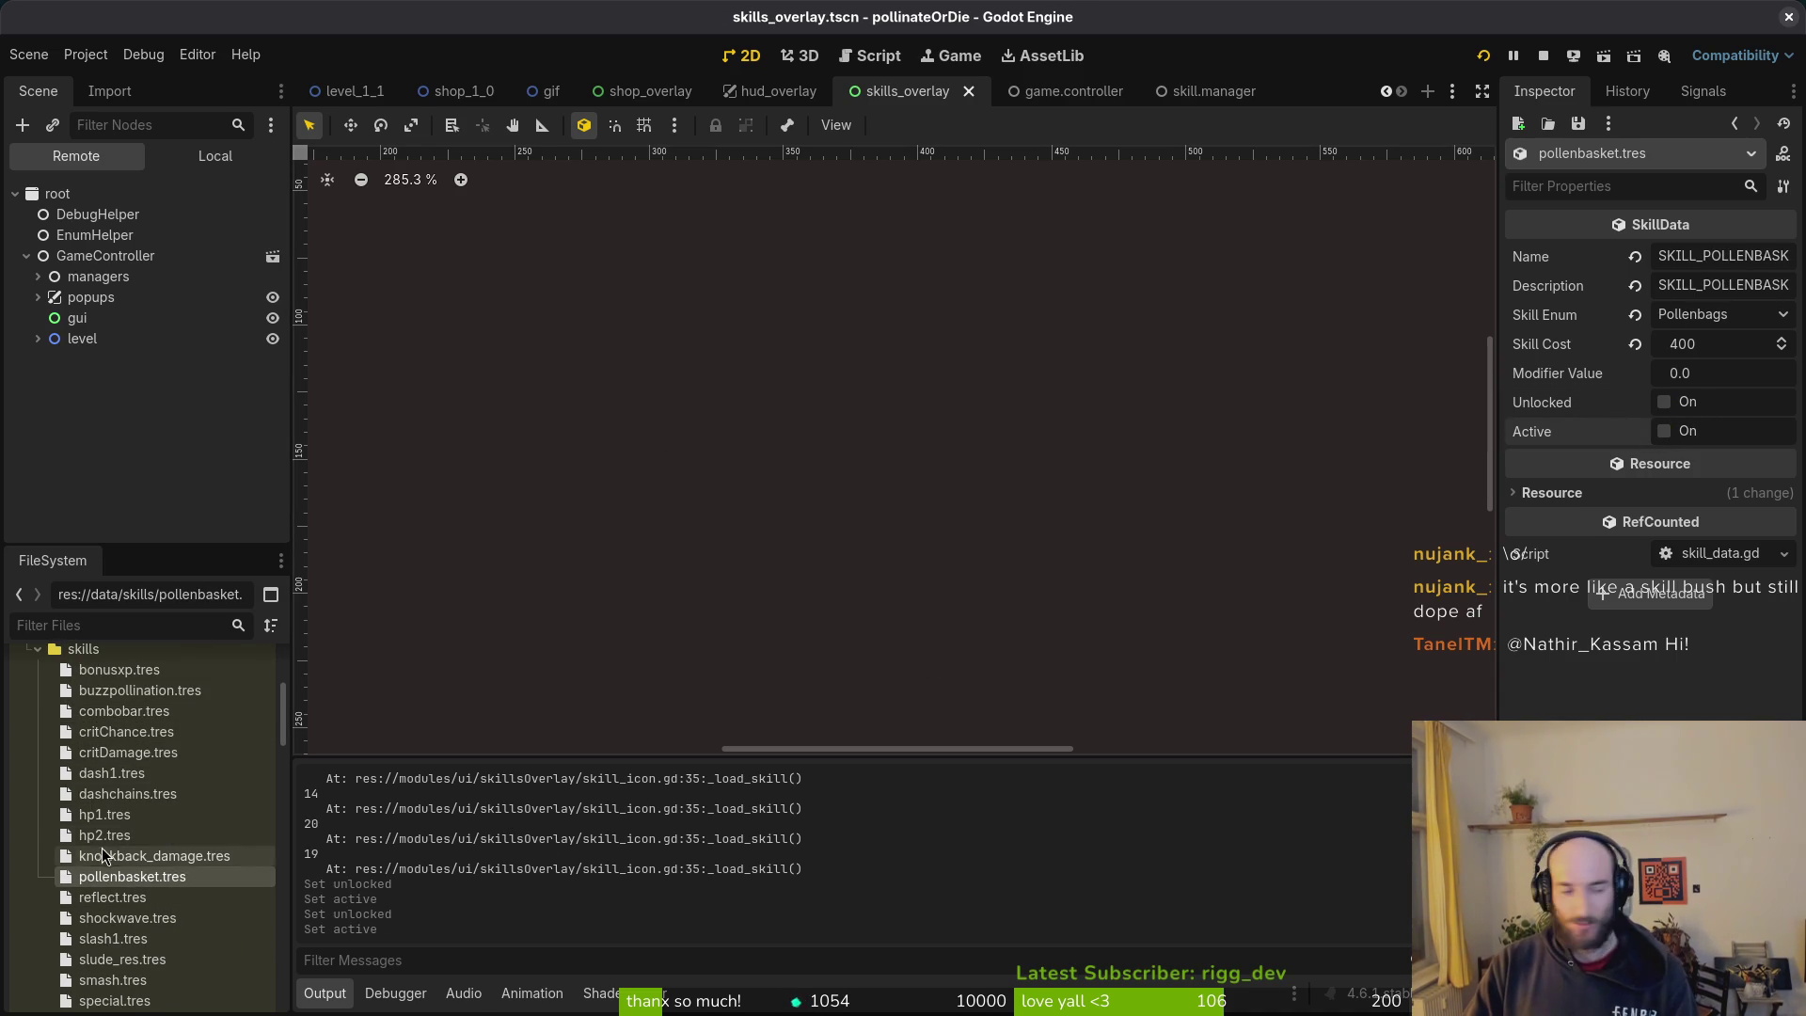
Step: Check the running game, open the special.tres skill resource, and stop the debug run
scroll(132, 865, "down", 2)
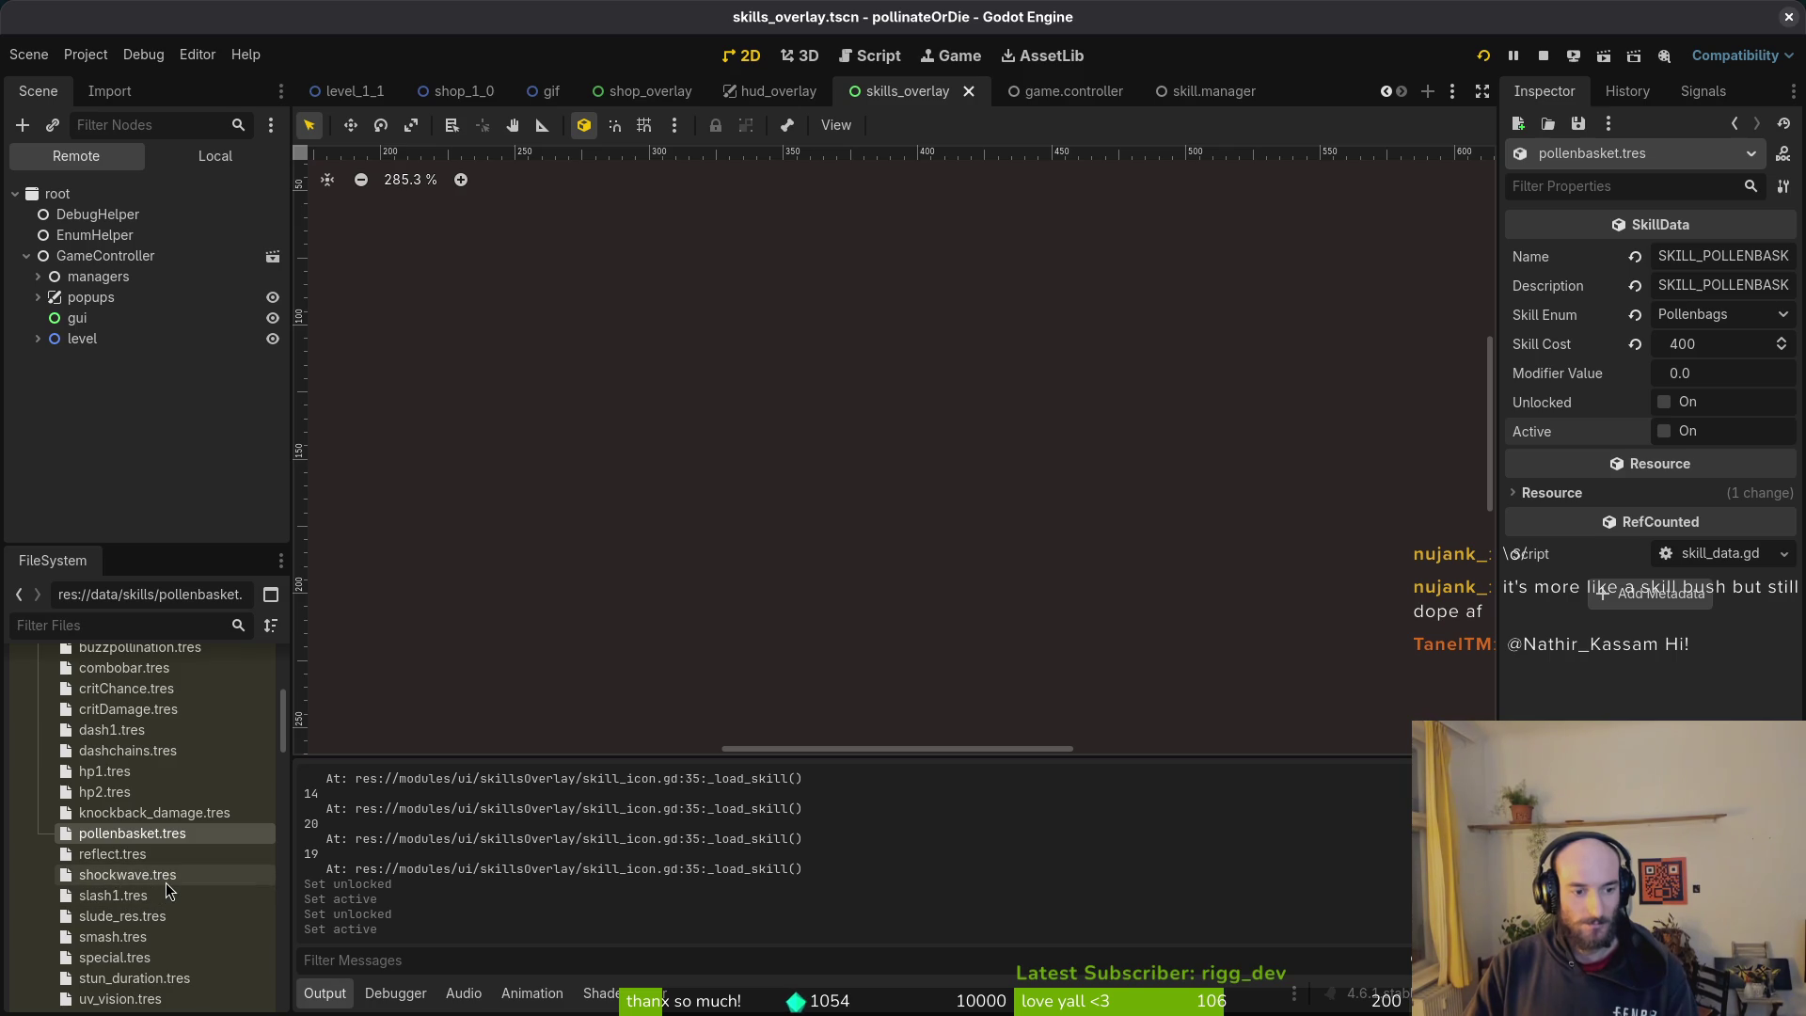
key("alt+Tab")
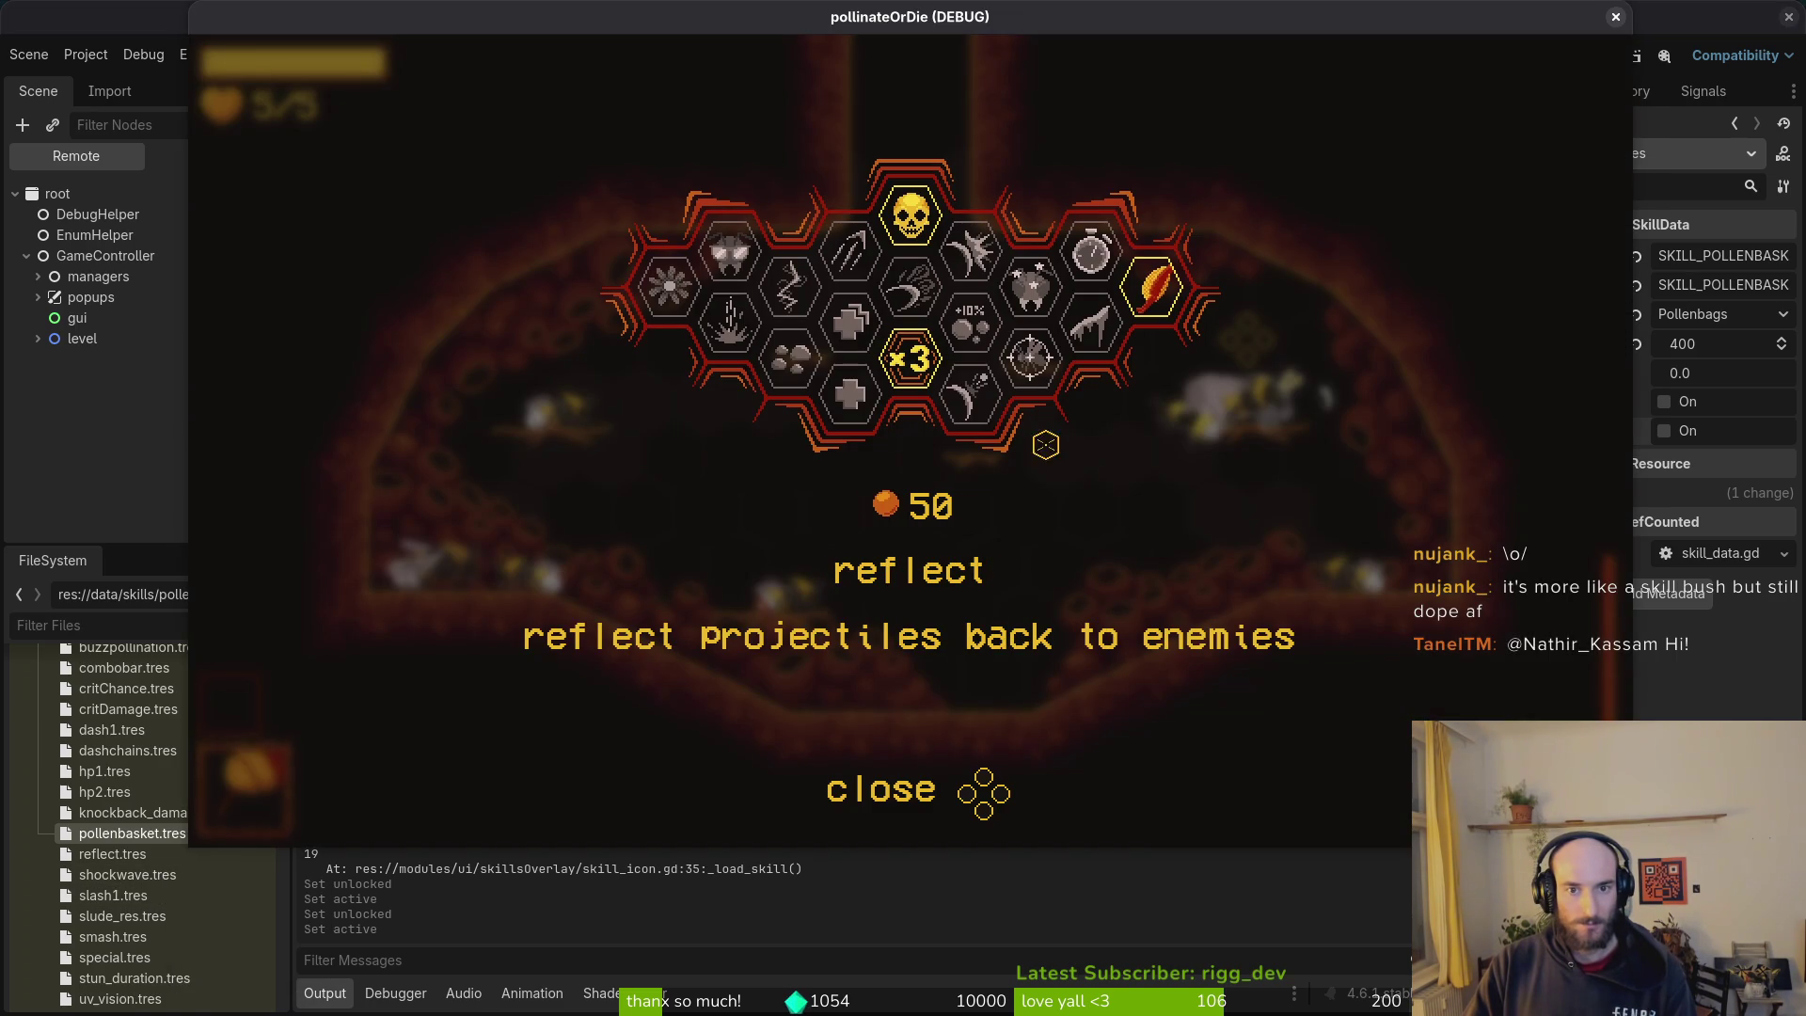
key("alt+Tab")
scroll(133, 846, "down", 4)
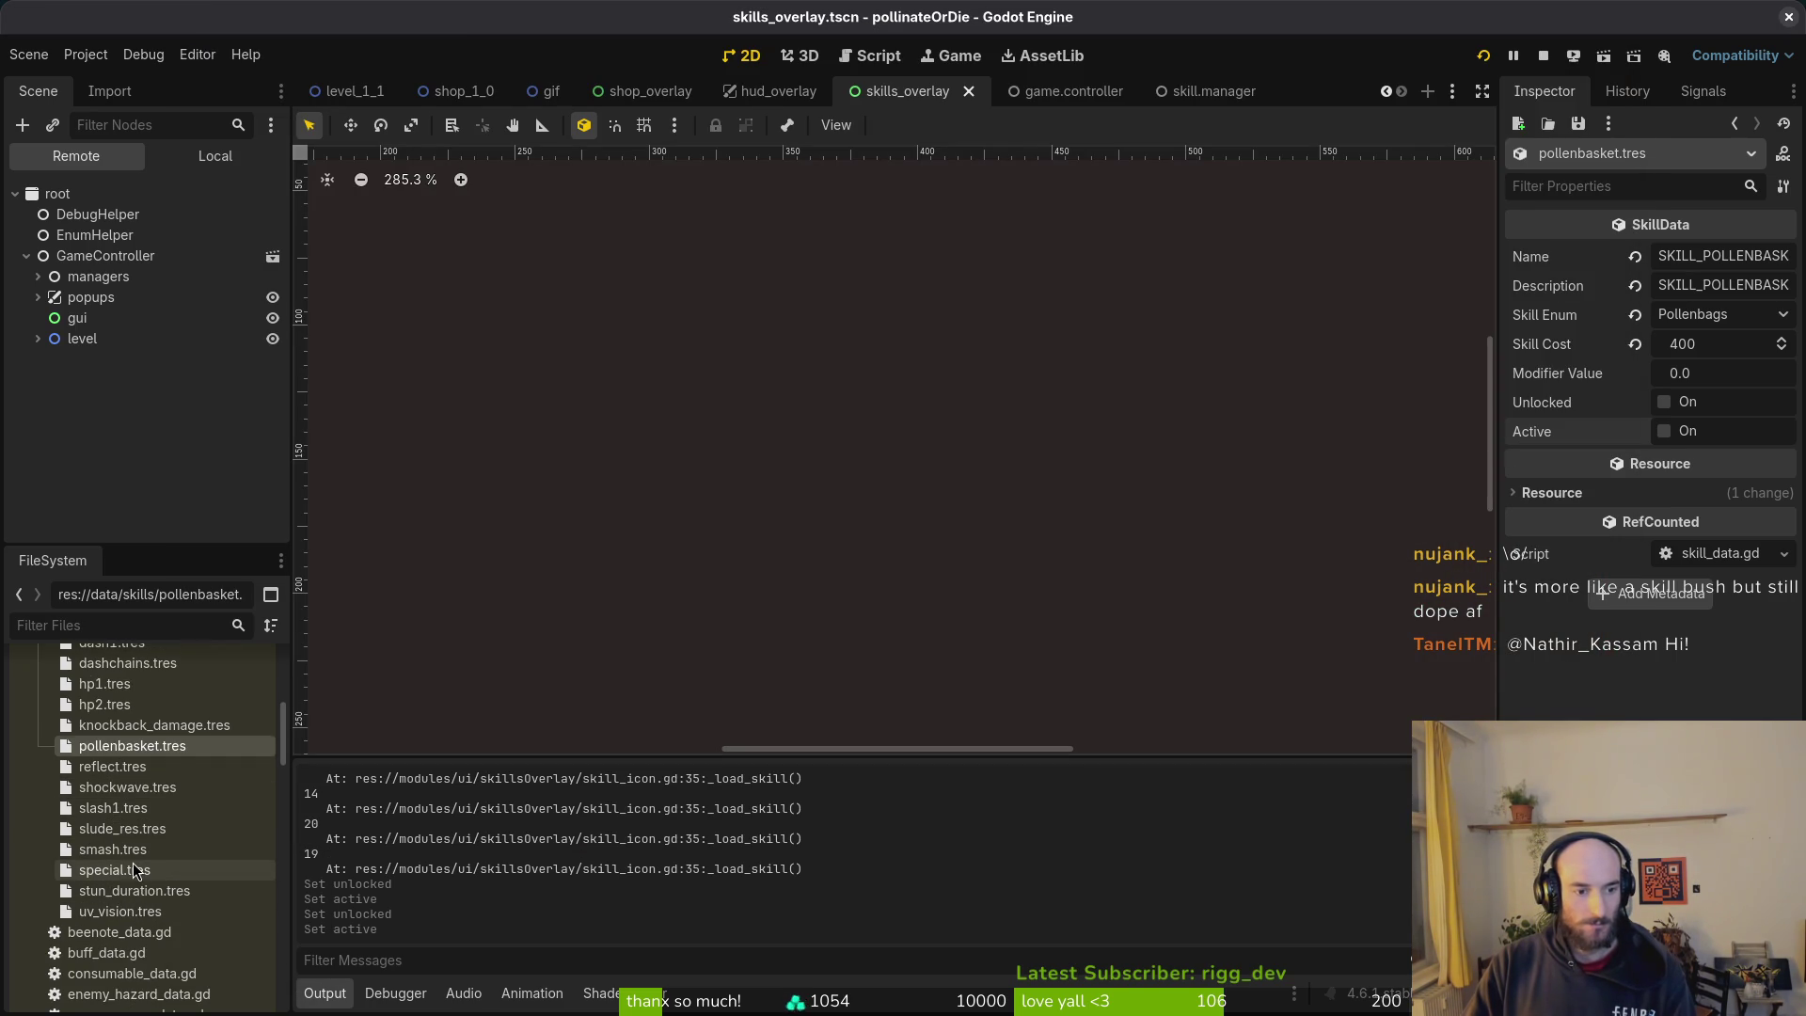
left_click(133, 870)
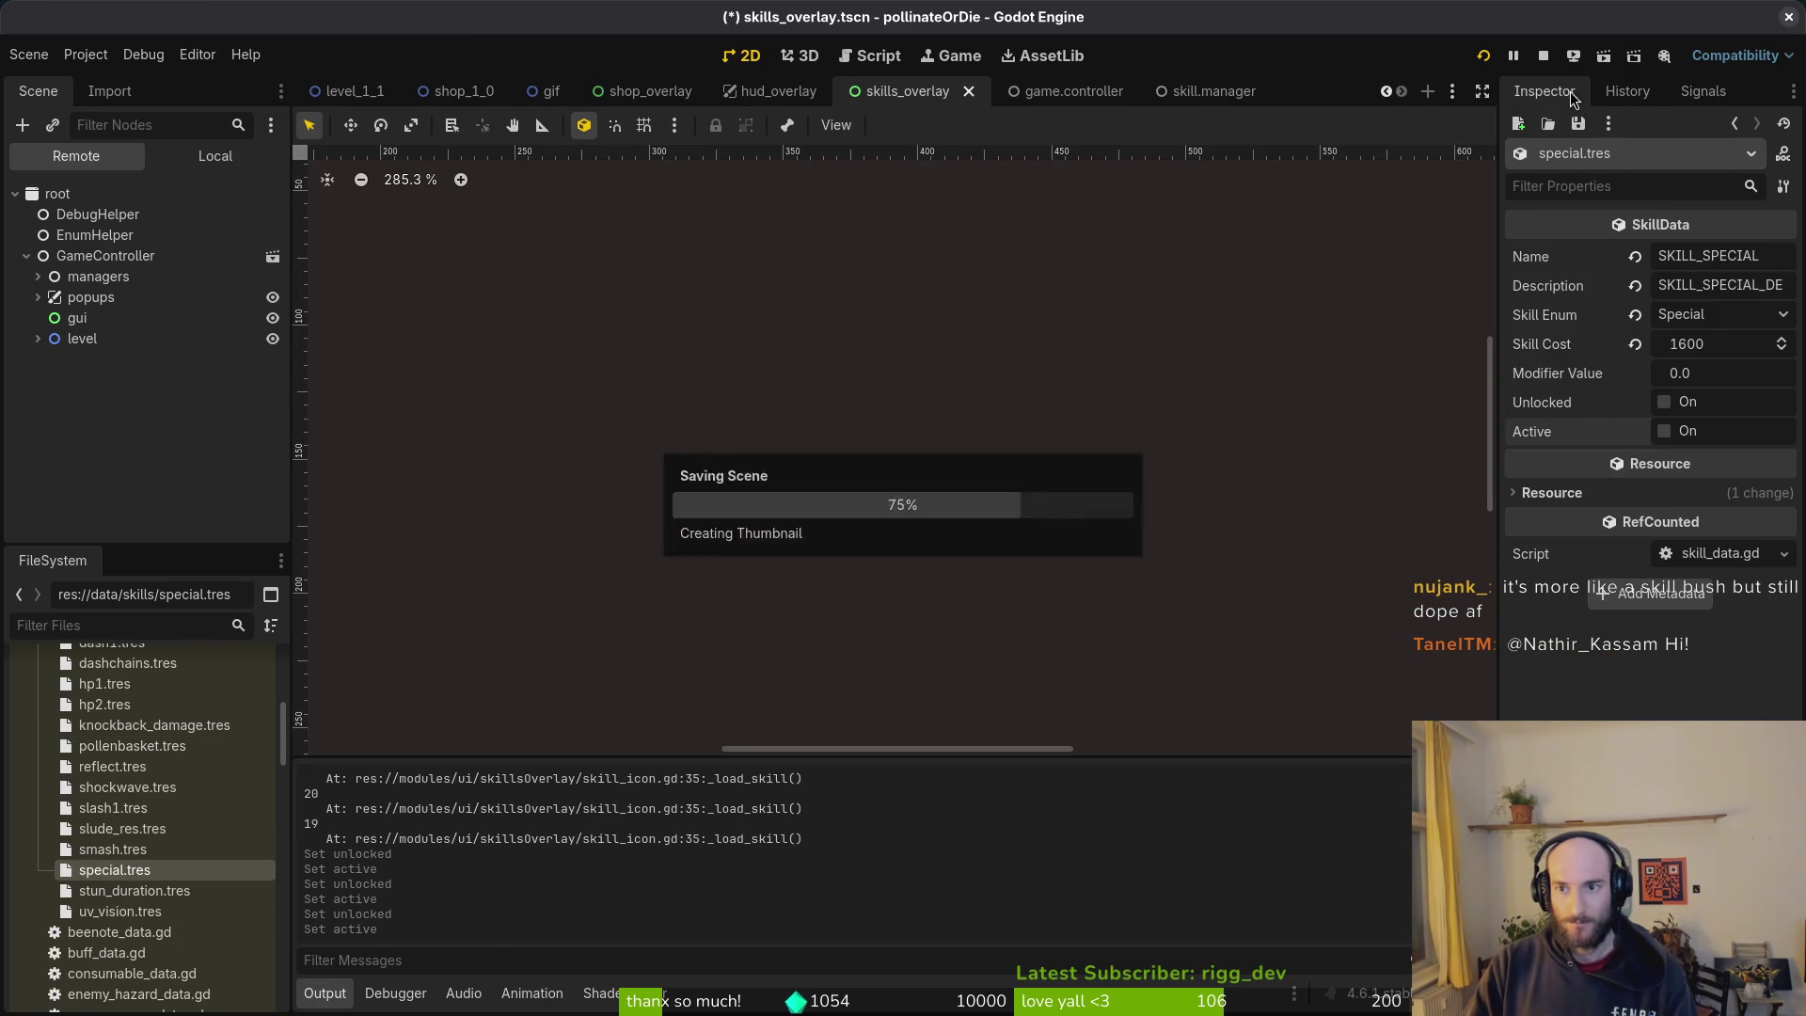
left_click(1543, 56)
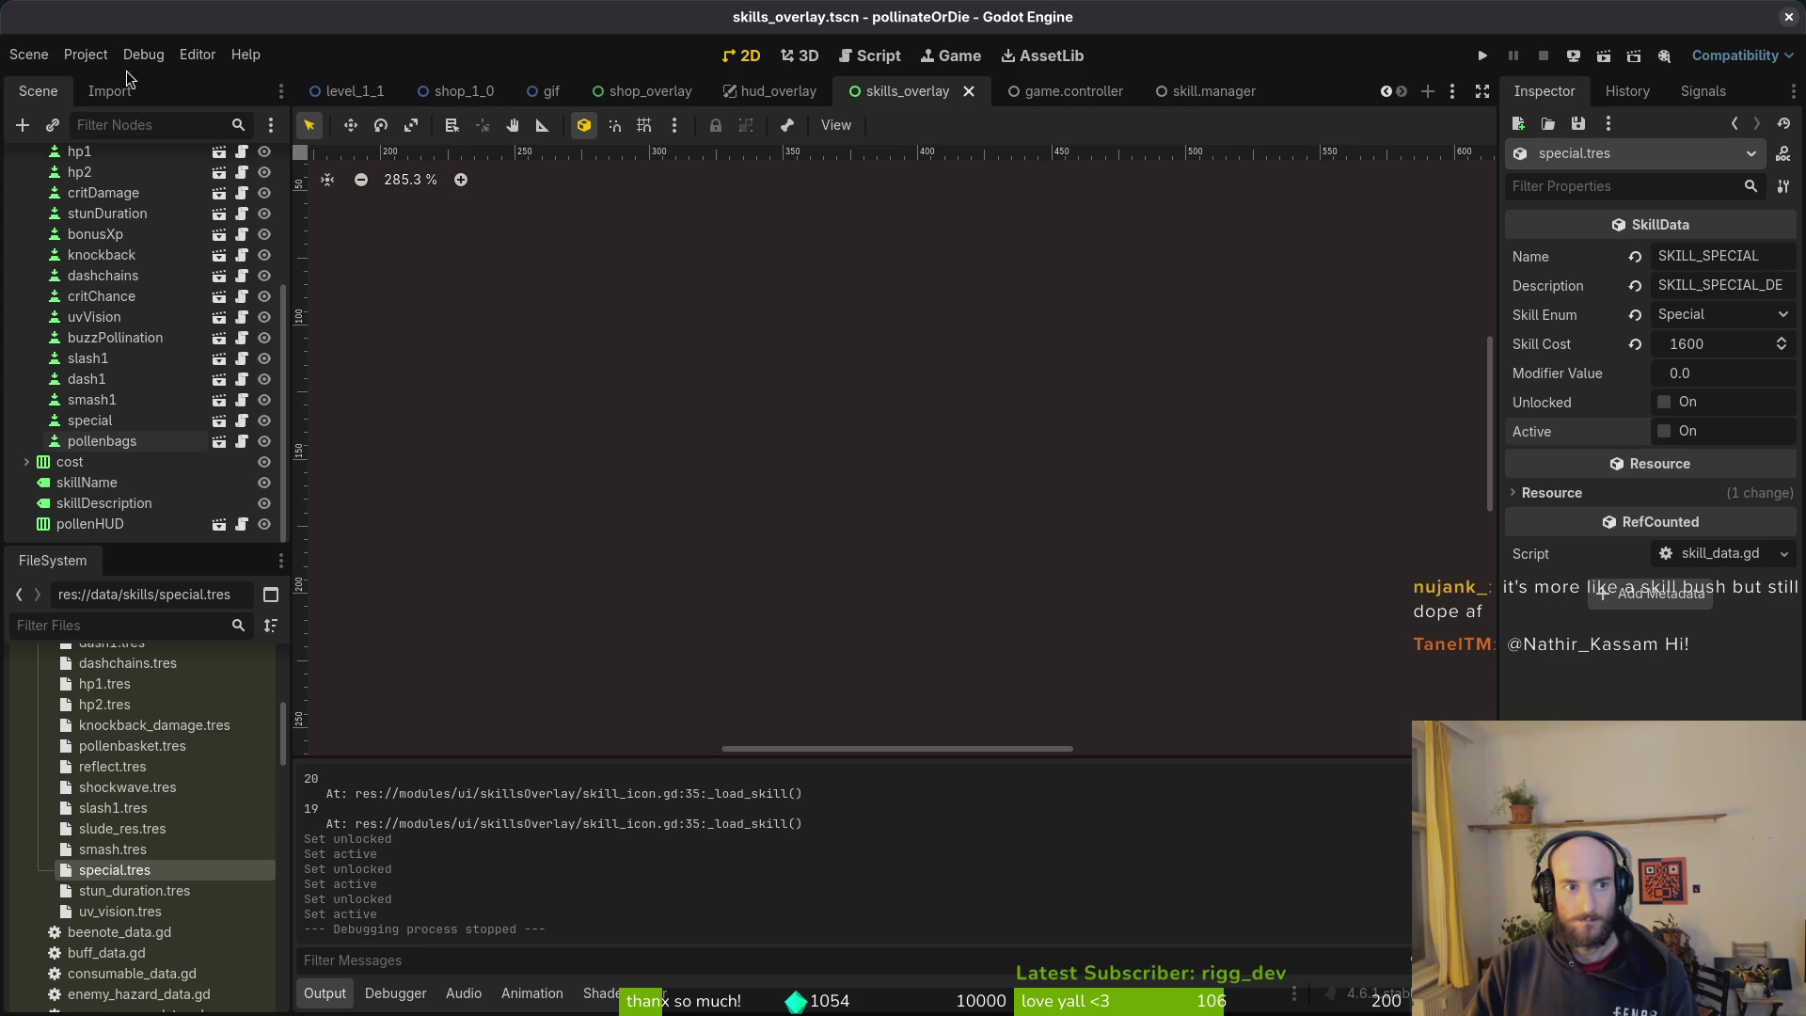
Step: Delete the logs, save file and shader cache from user data, relaunch the game, and start a new game
left_click(85, 54)
left_click(237, 245)
key("ctrl+a")
key("Delete")
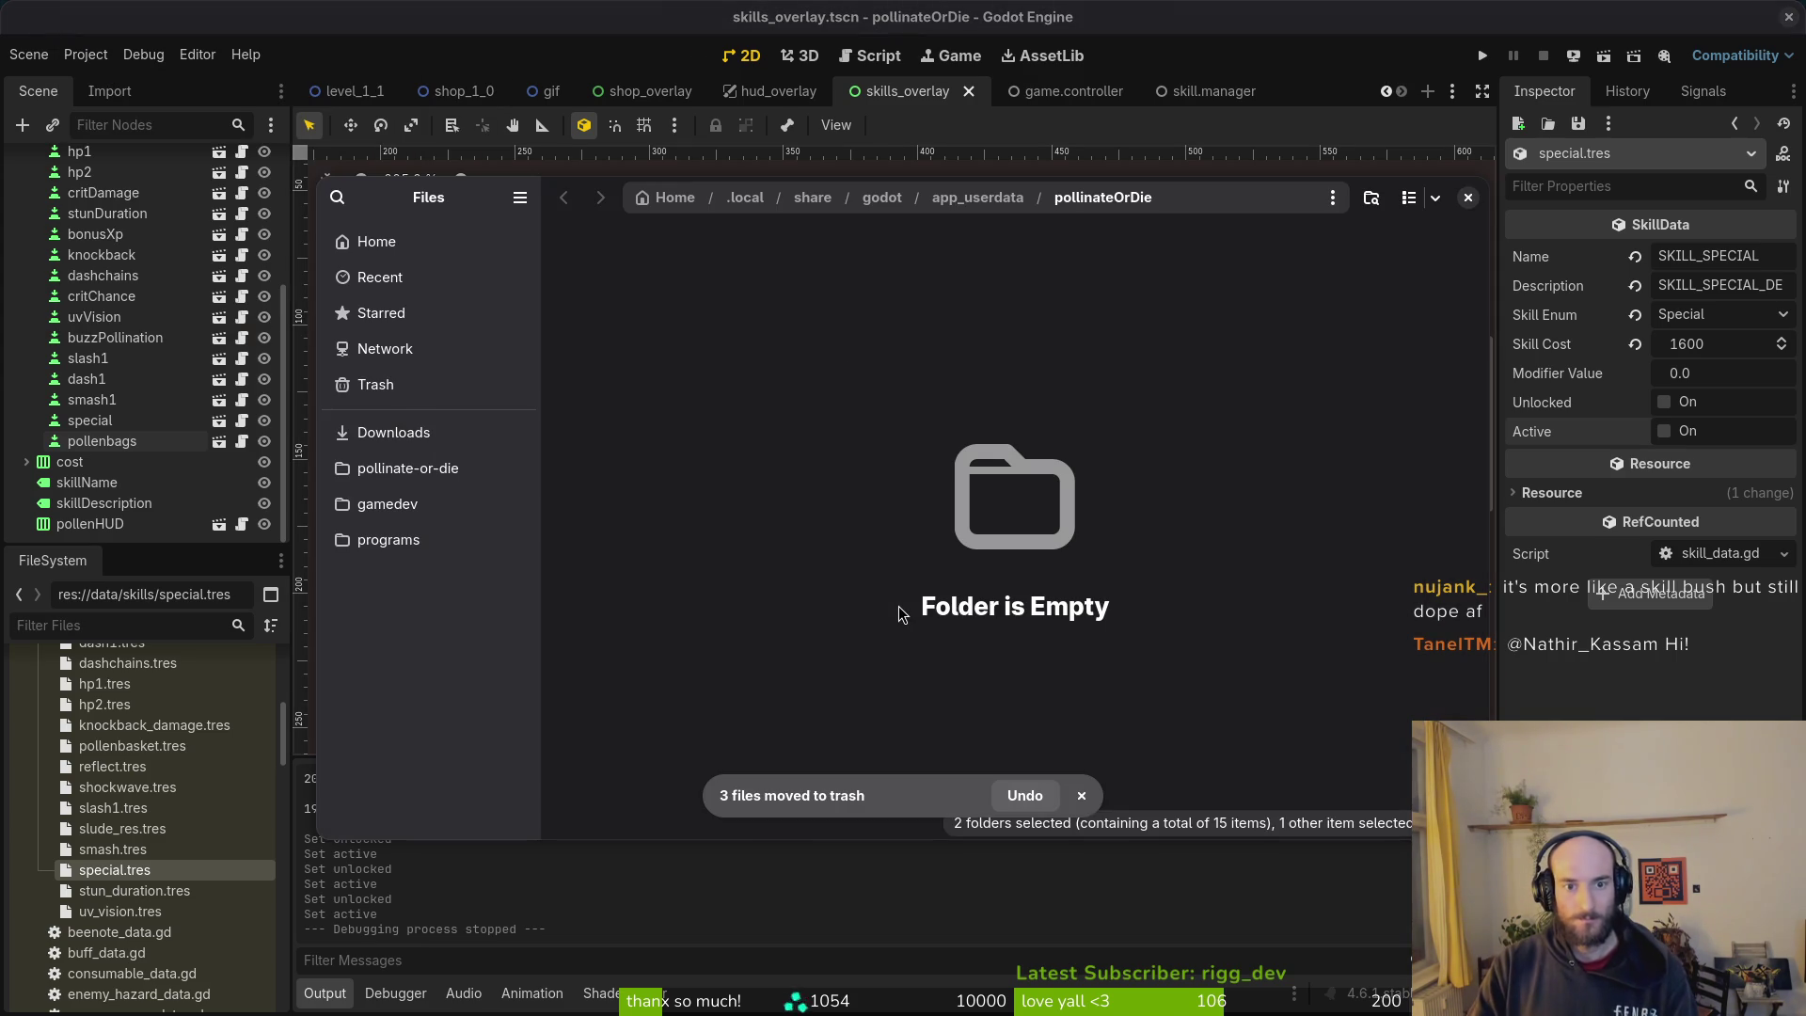
left_click(1475, 197)
left_click(1482, 56)
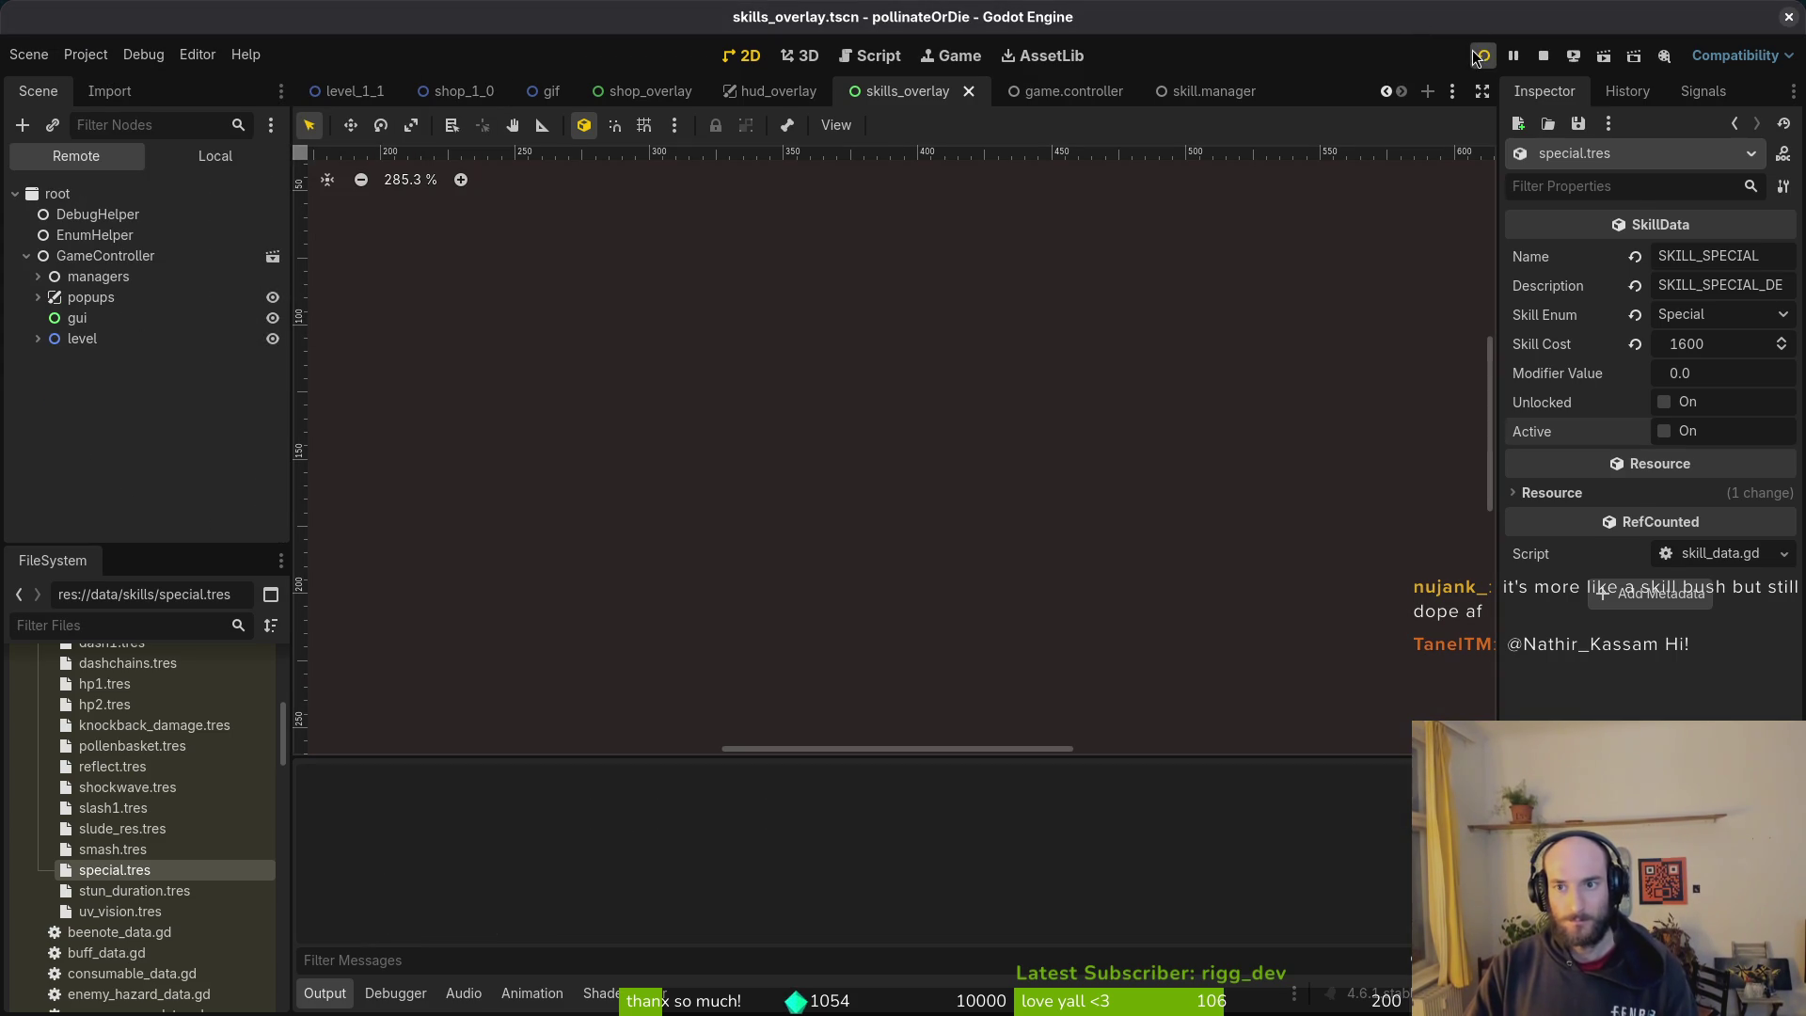
key("Return")
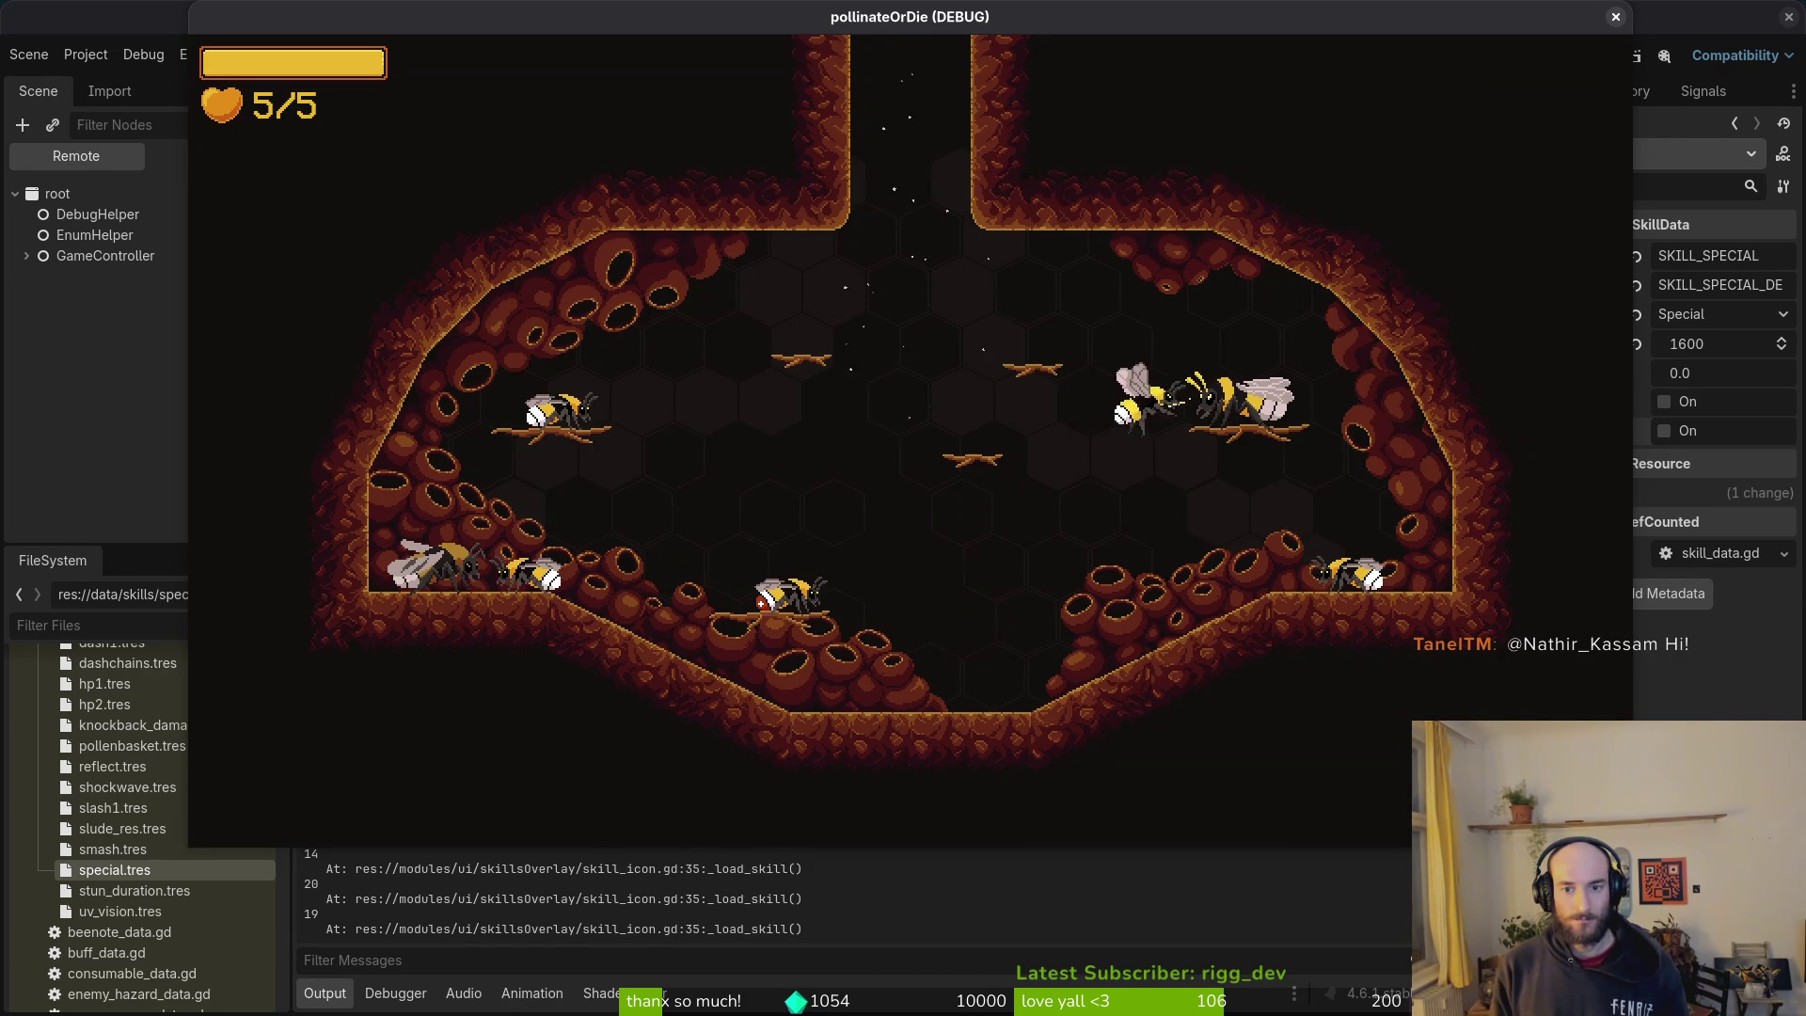
key("Tab")
key("Right")
key("Right")
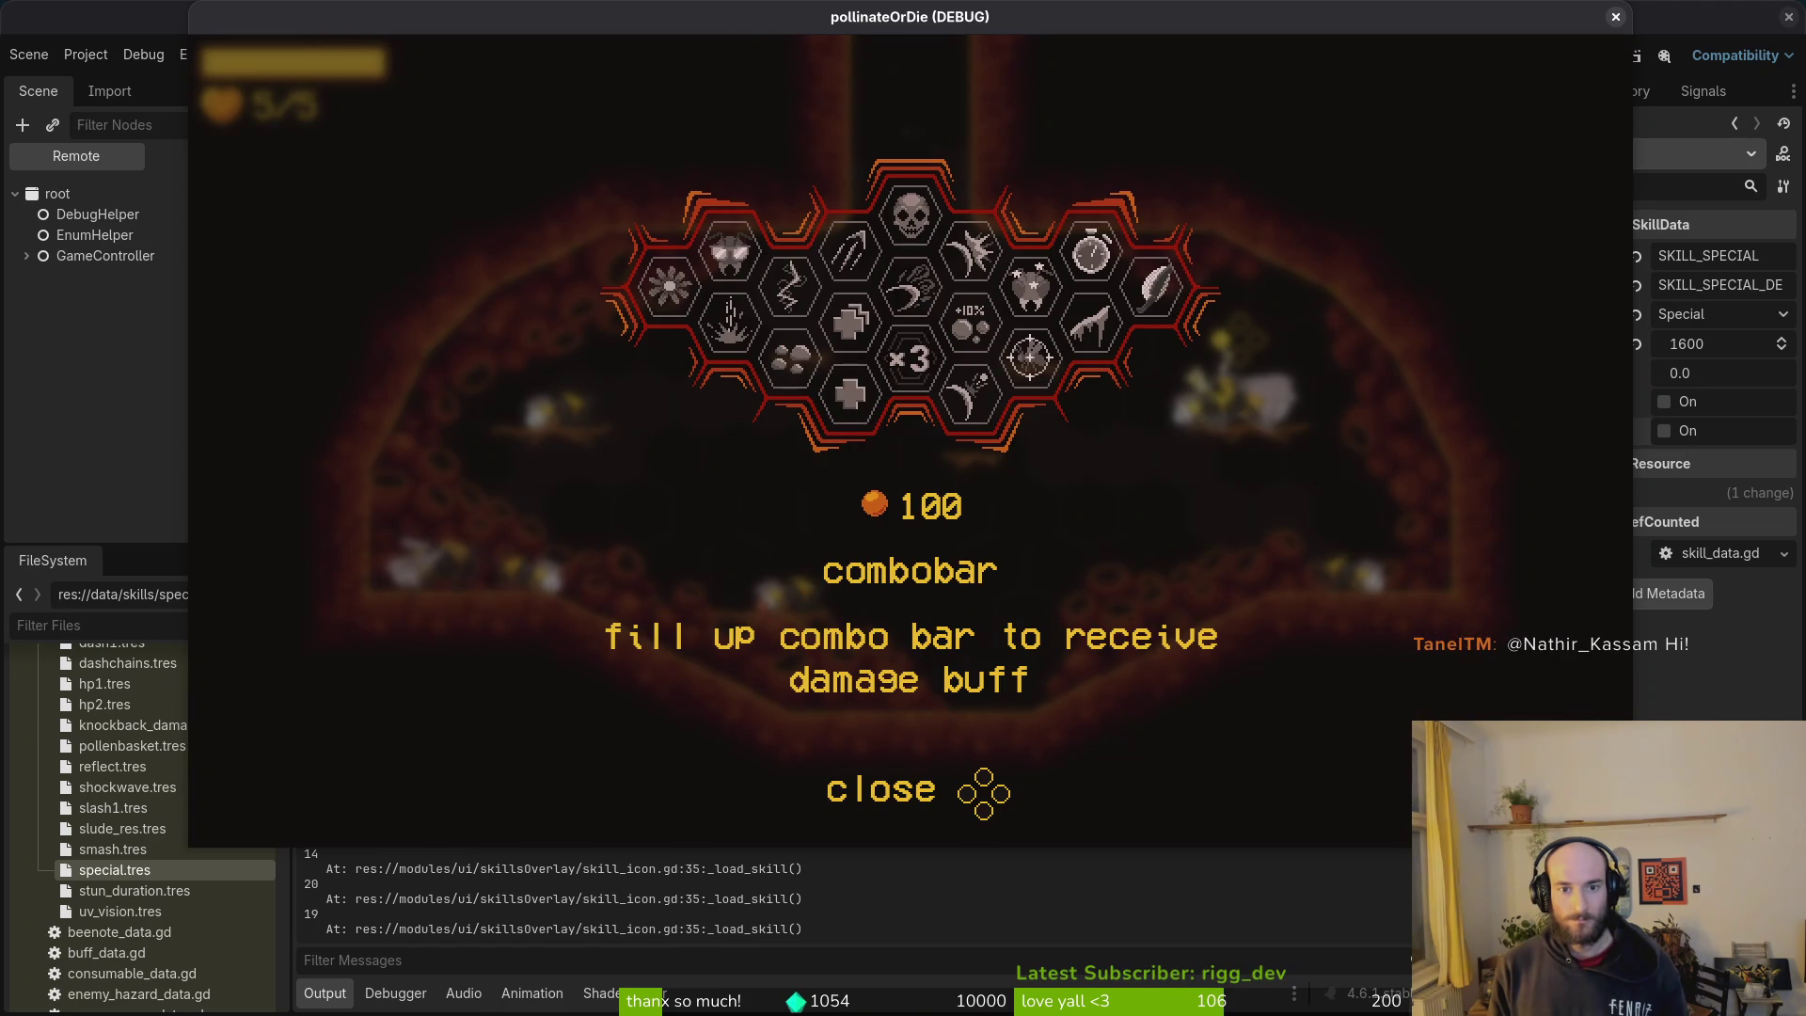
key("Right")
key("Right")
key("Right")
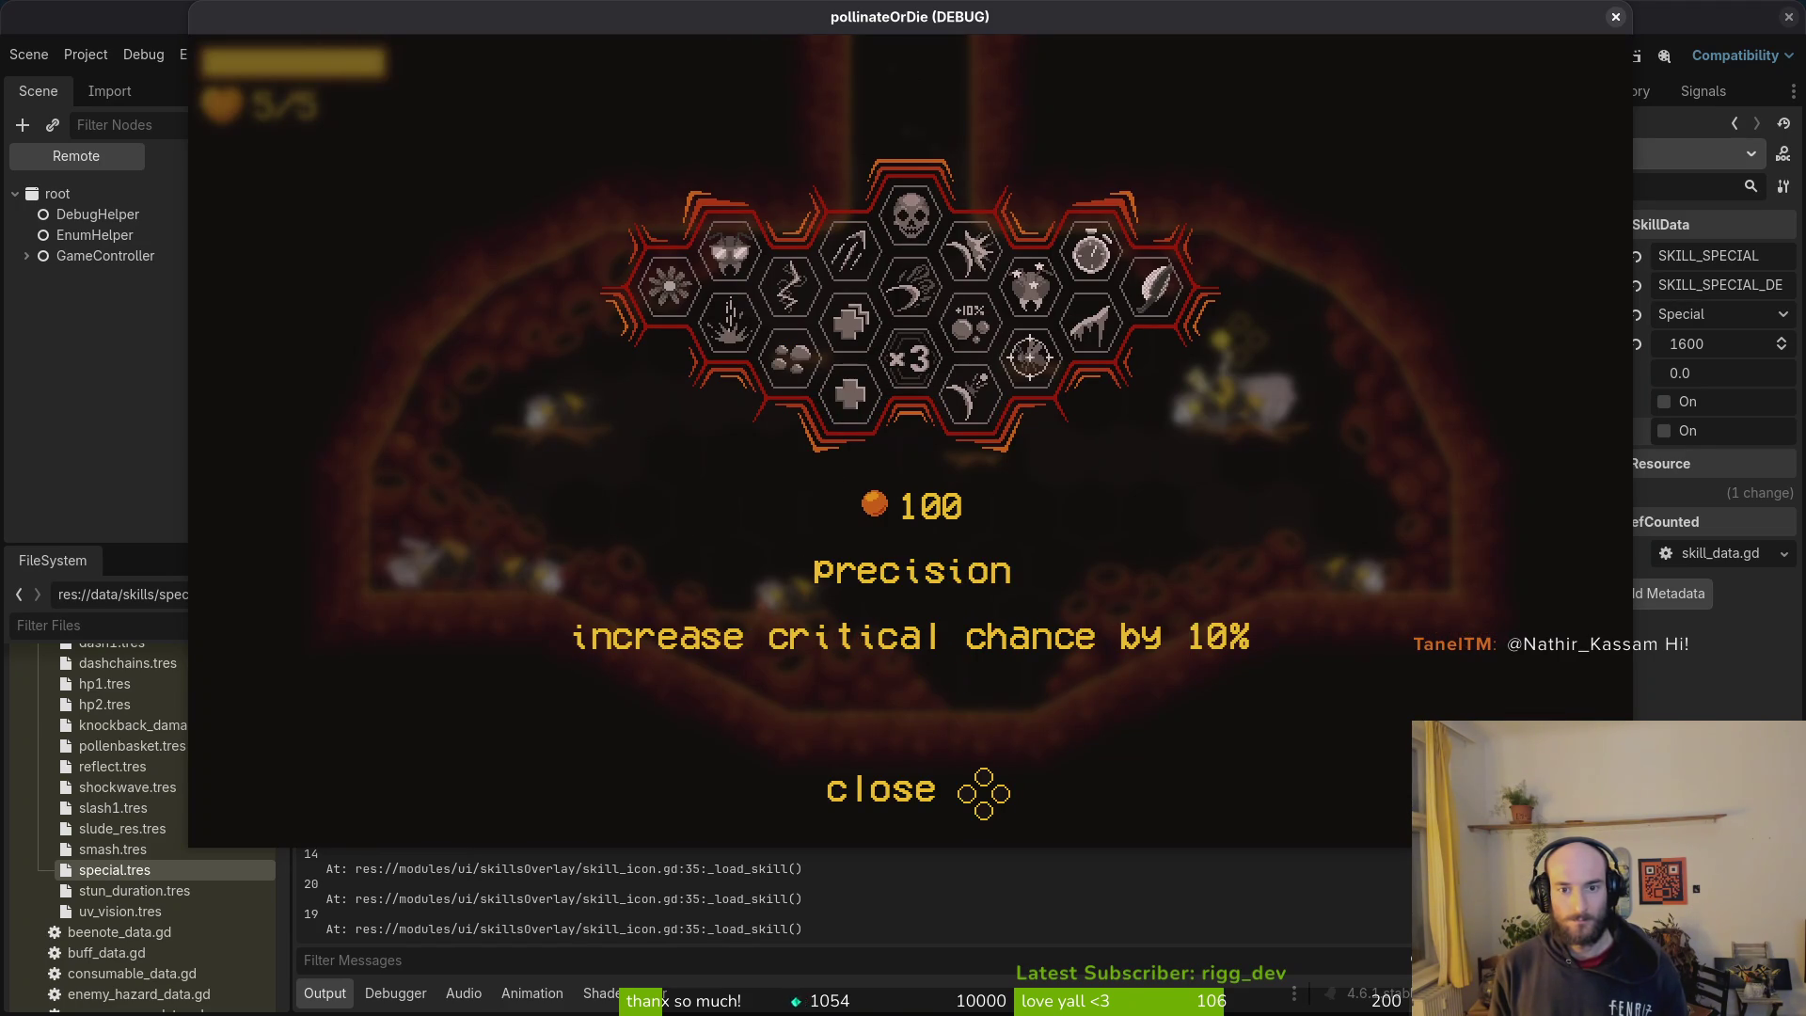
key("Right")
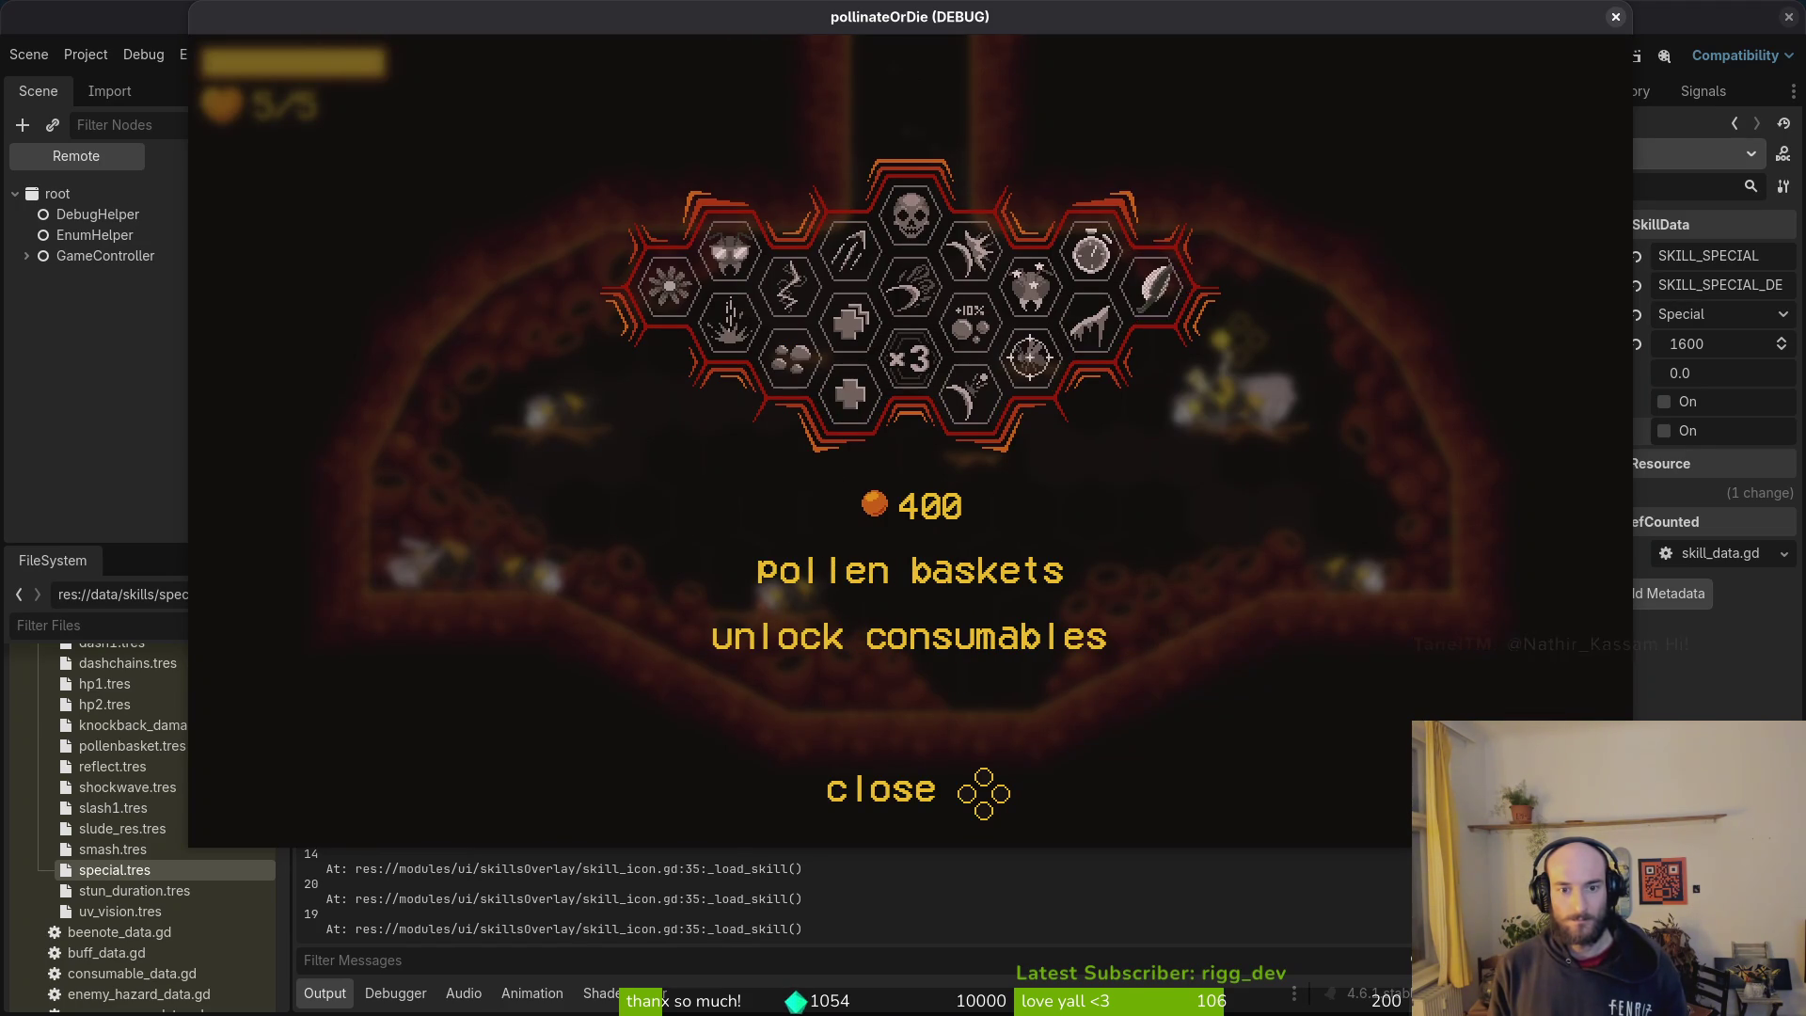
key("Right")
key("Right")
key("Right")
key("Right")
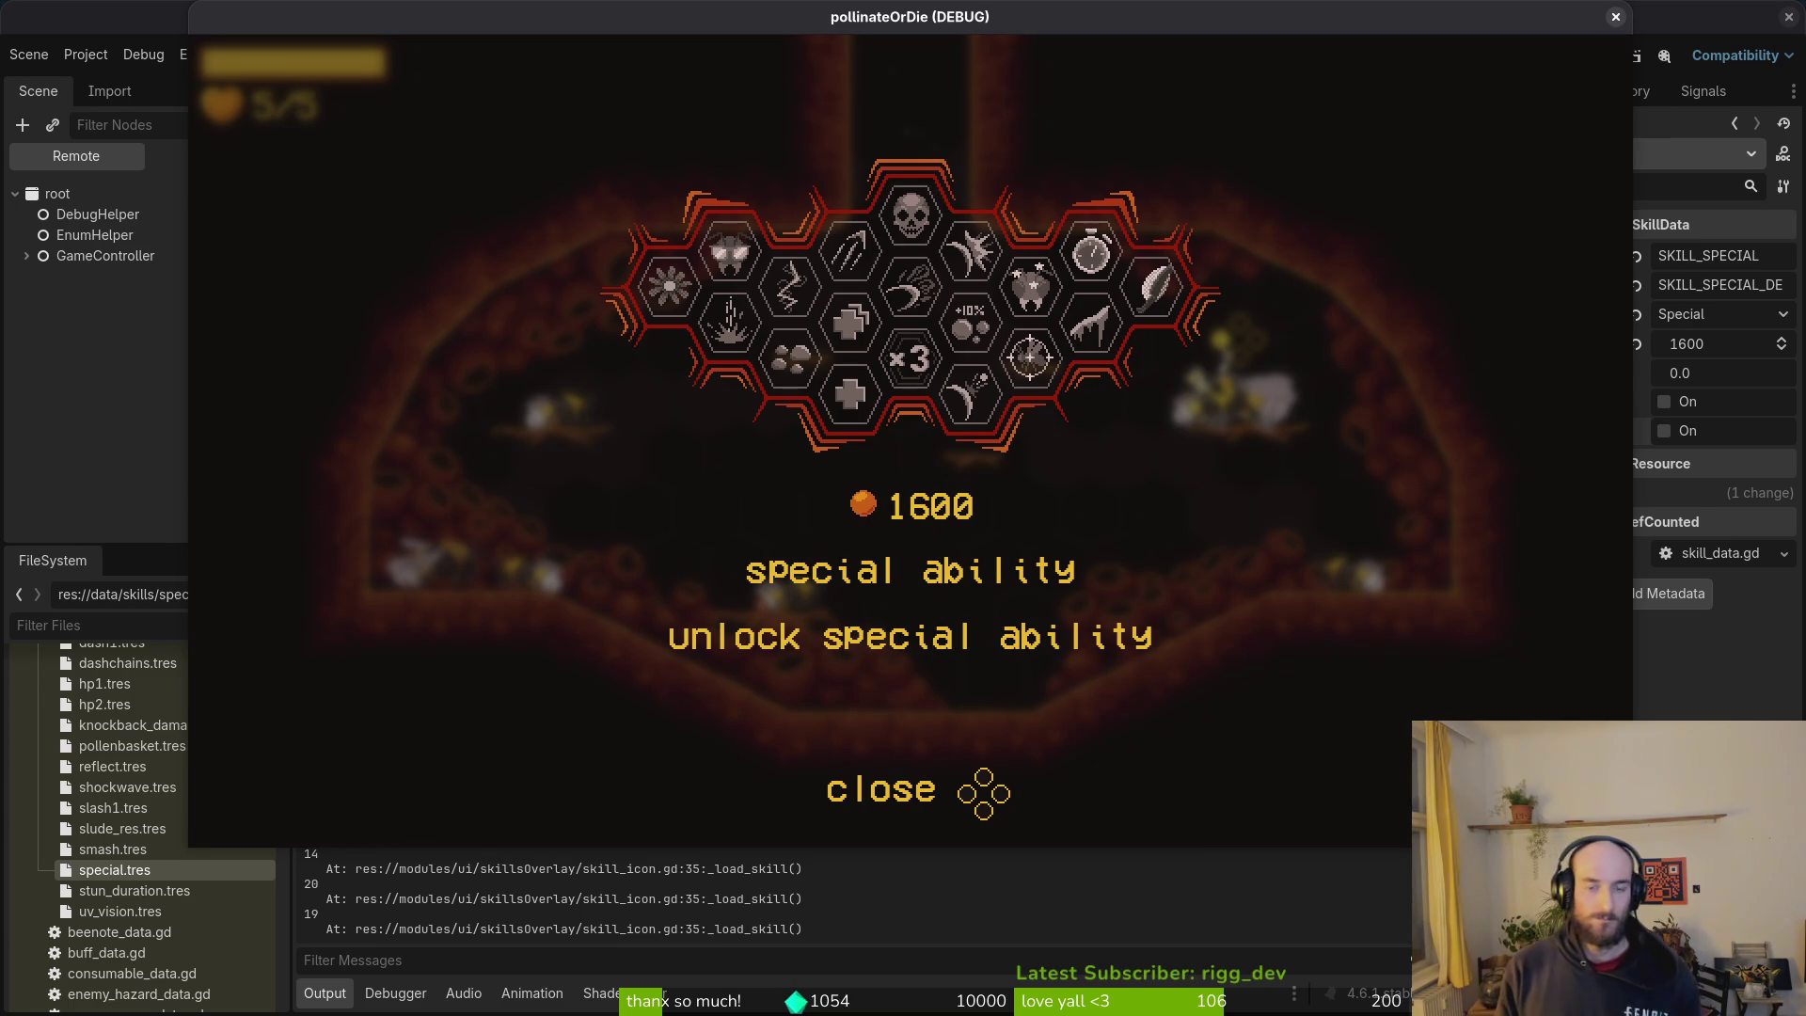
key("Down")
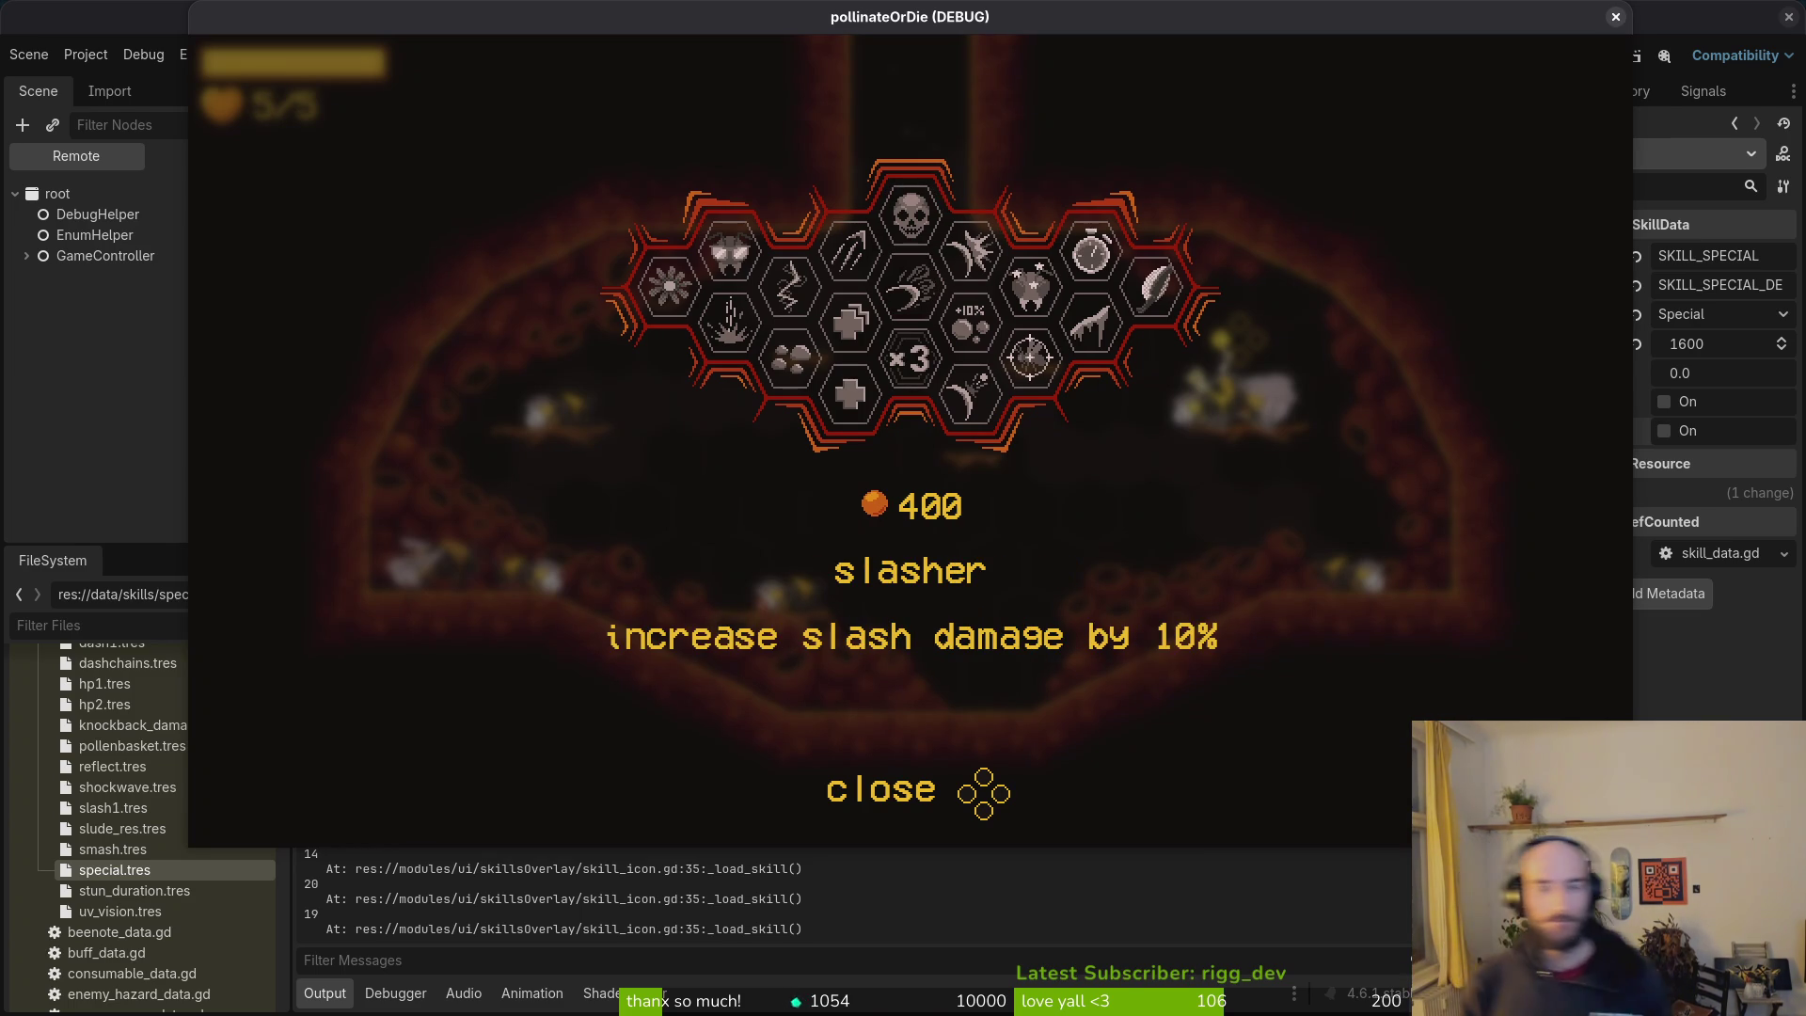
key("Up")
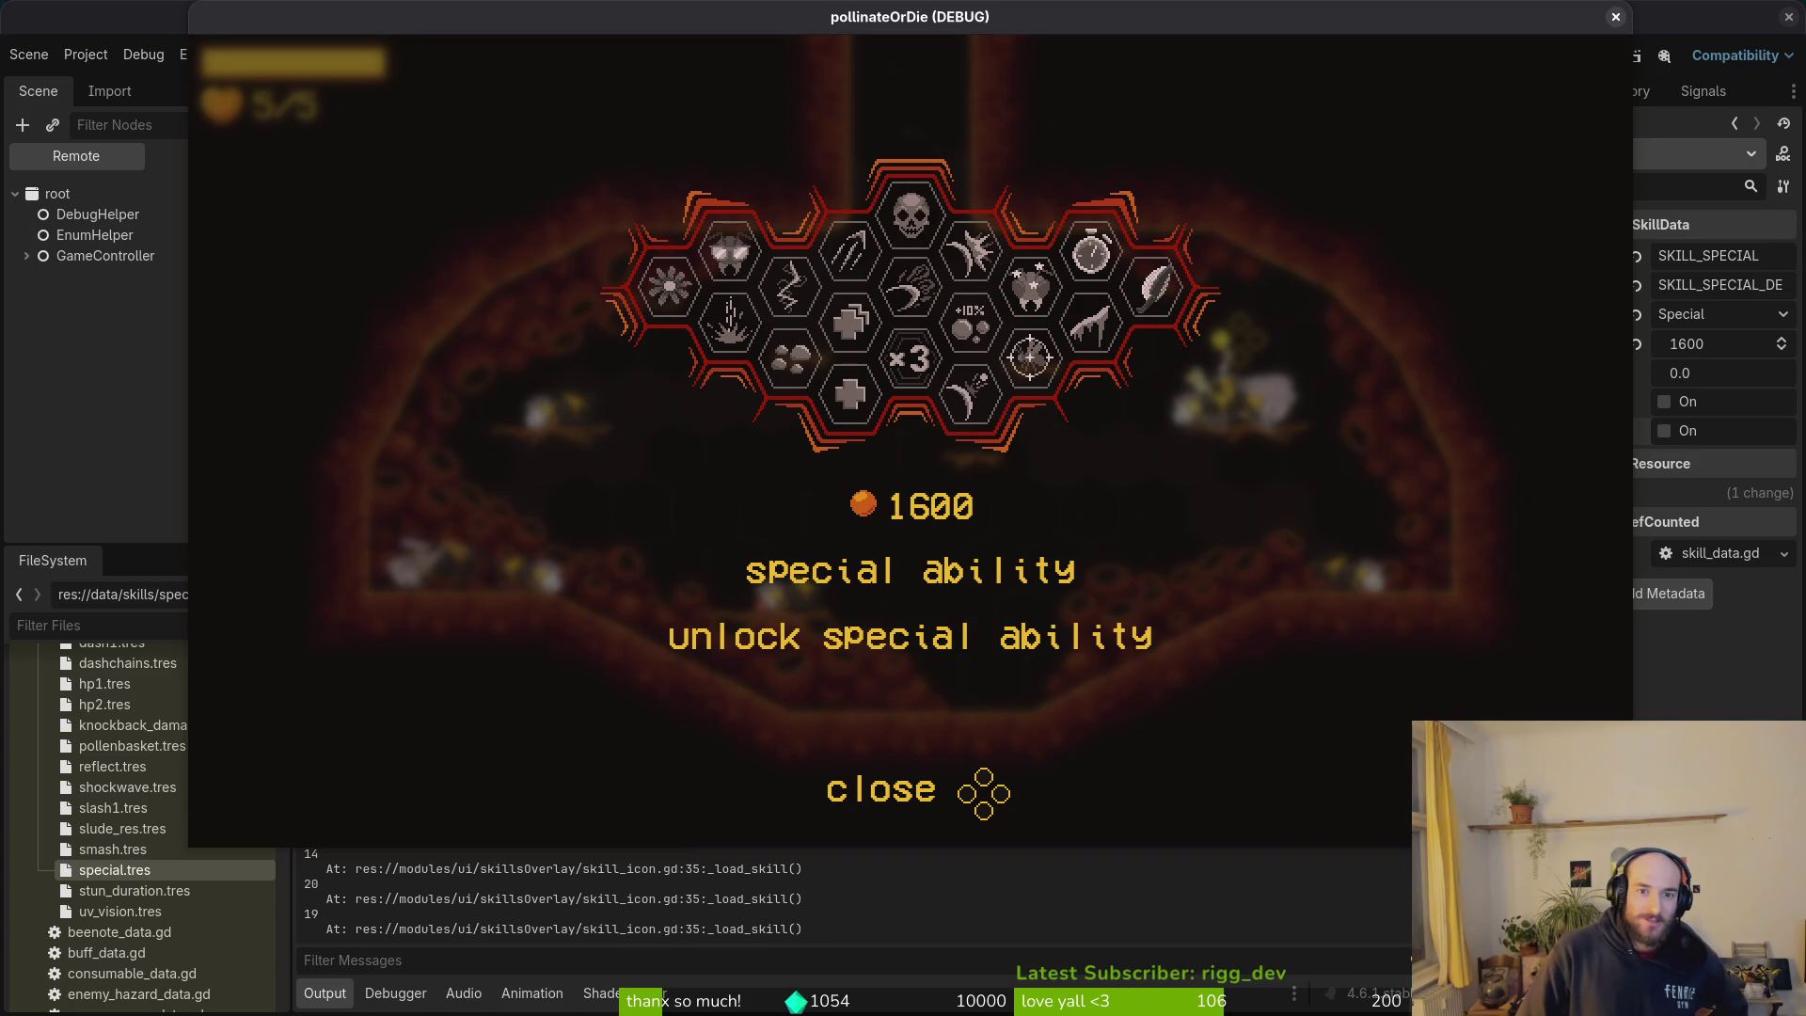
key("Escape")
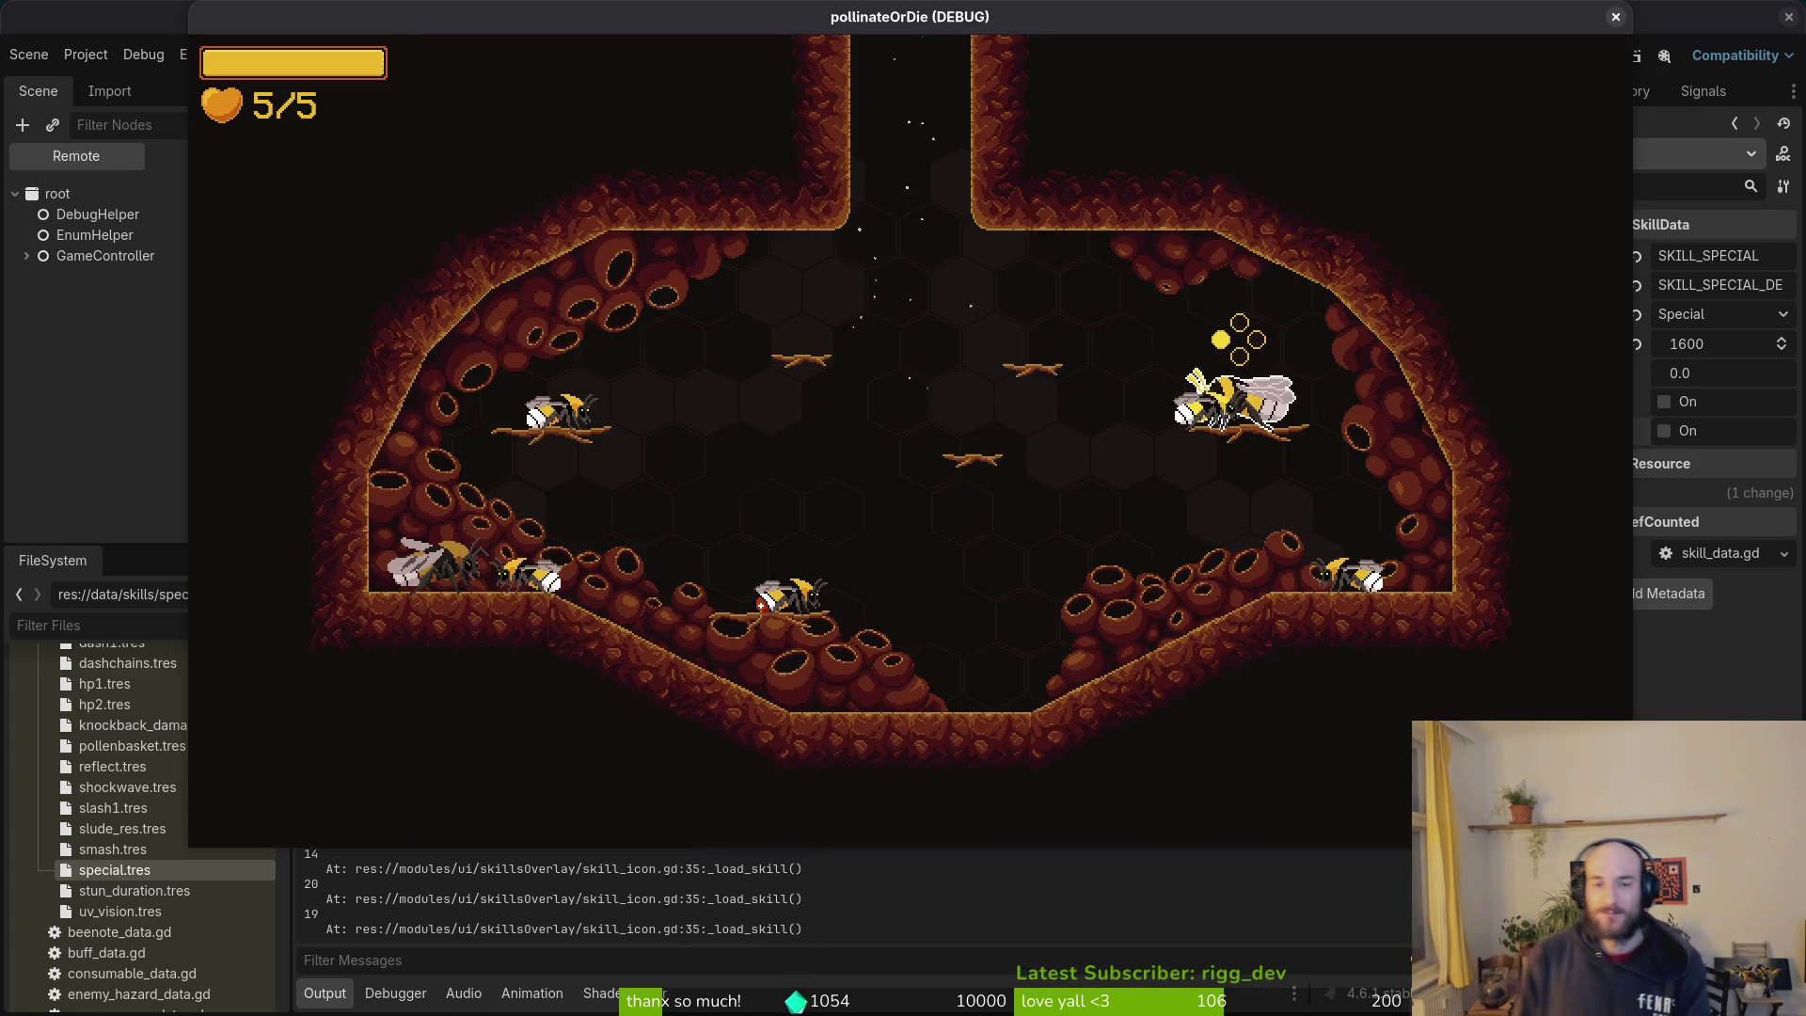
Step: Give the player honey from the pause menu's debugging panel
key("Escape")
key("Down")
key("Return")
key("Up")
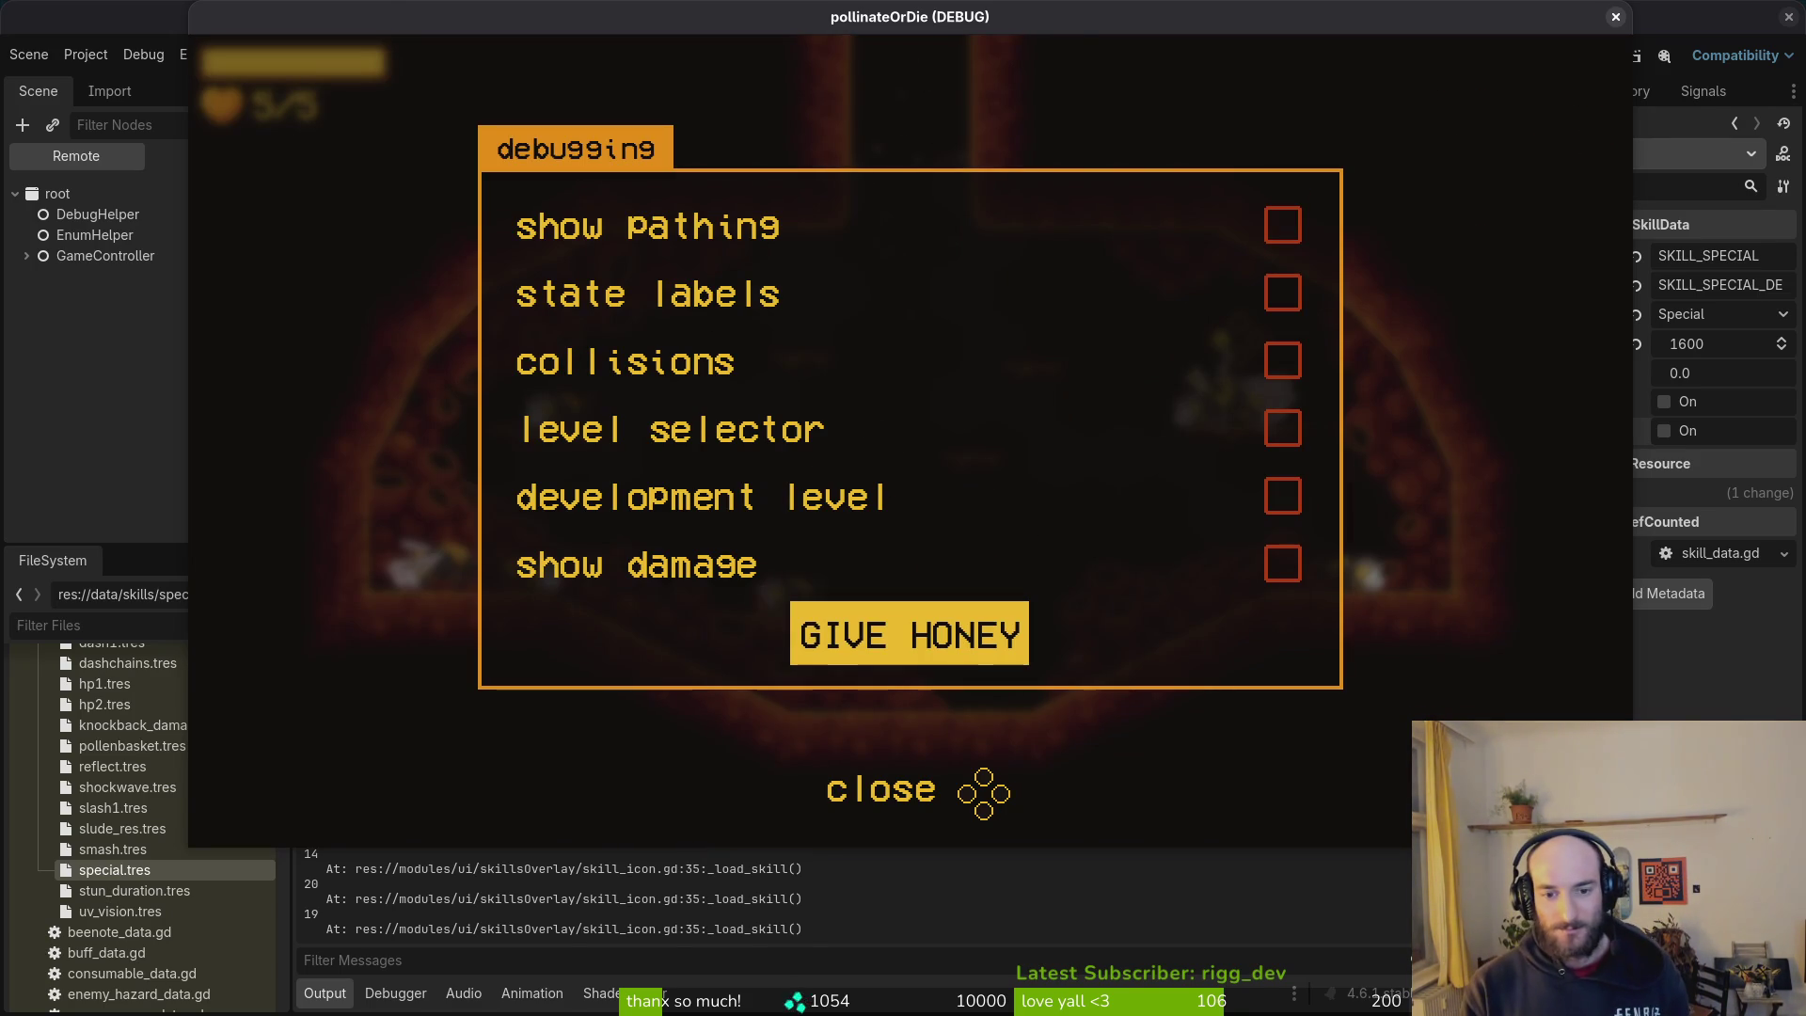
key("Escape")
Step: Unlock the pollen baskets skill in the skills overlay
key("Tab")
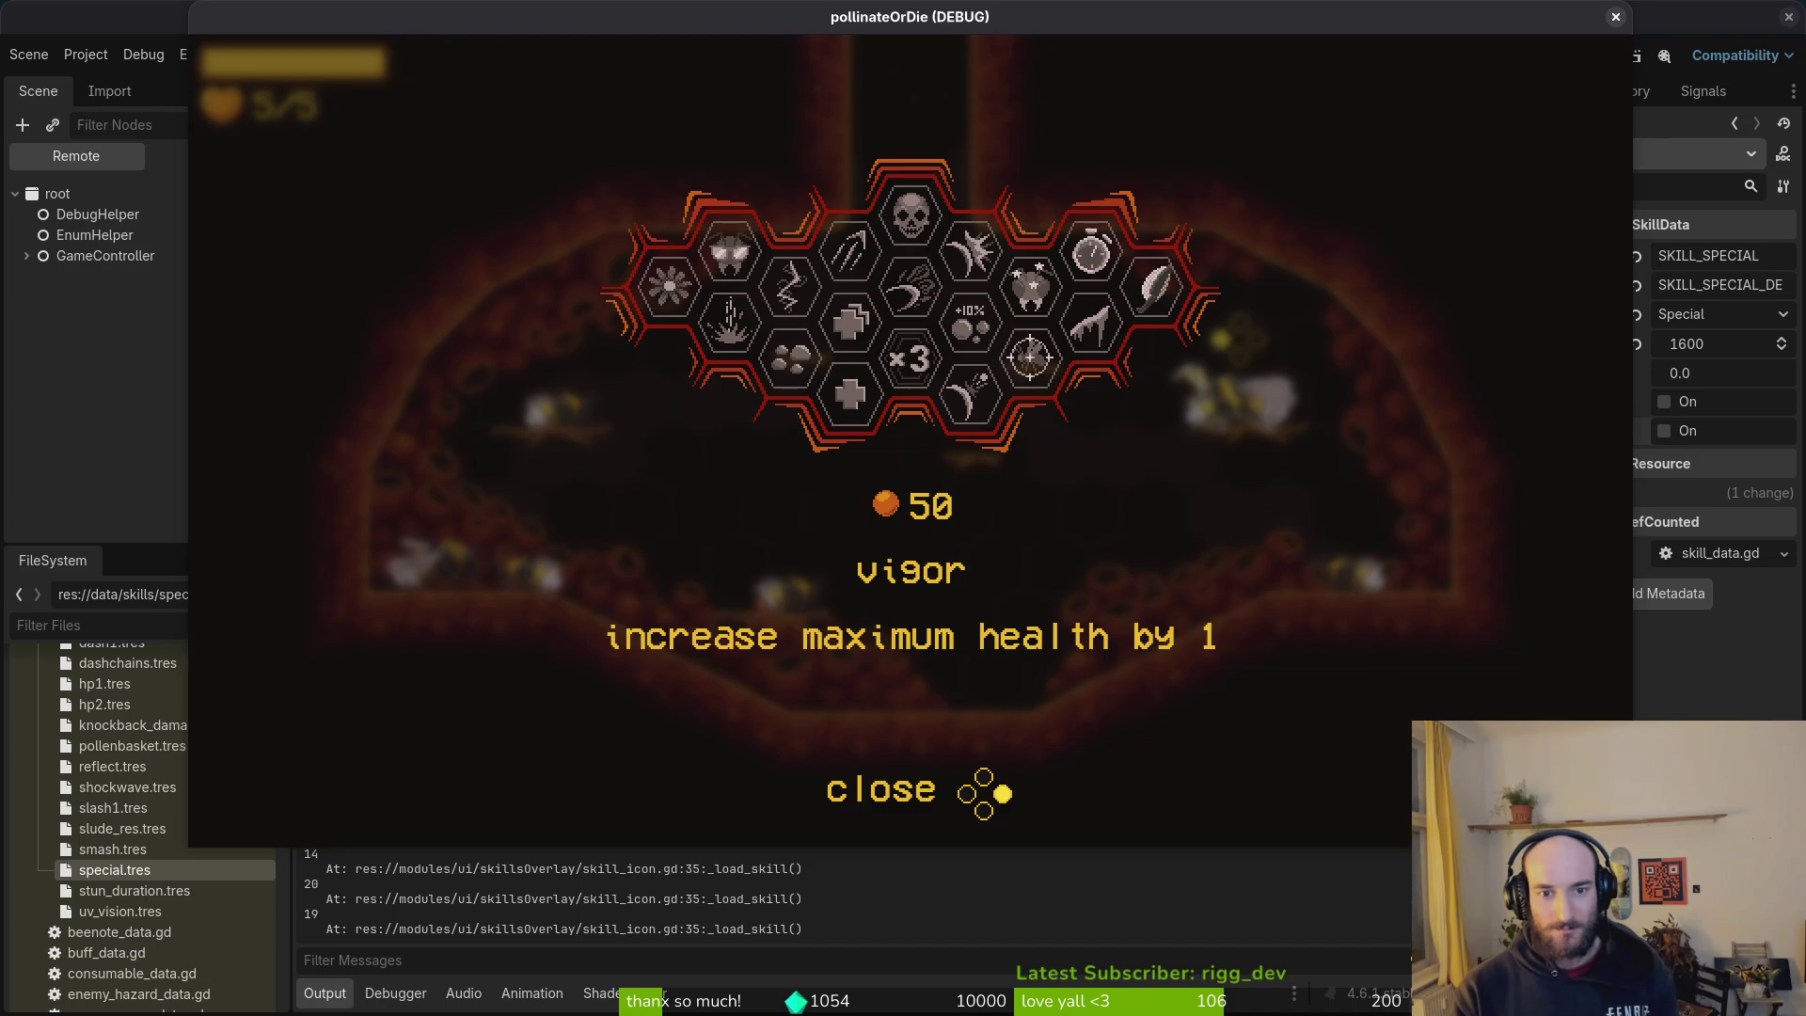
key("Right")
key("Tab")
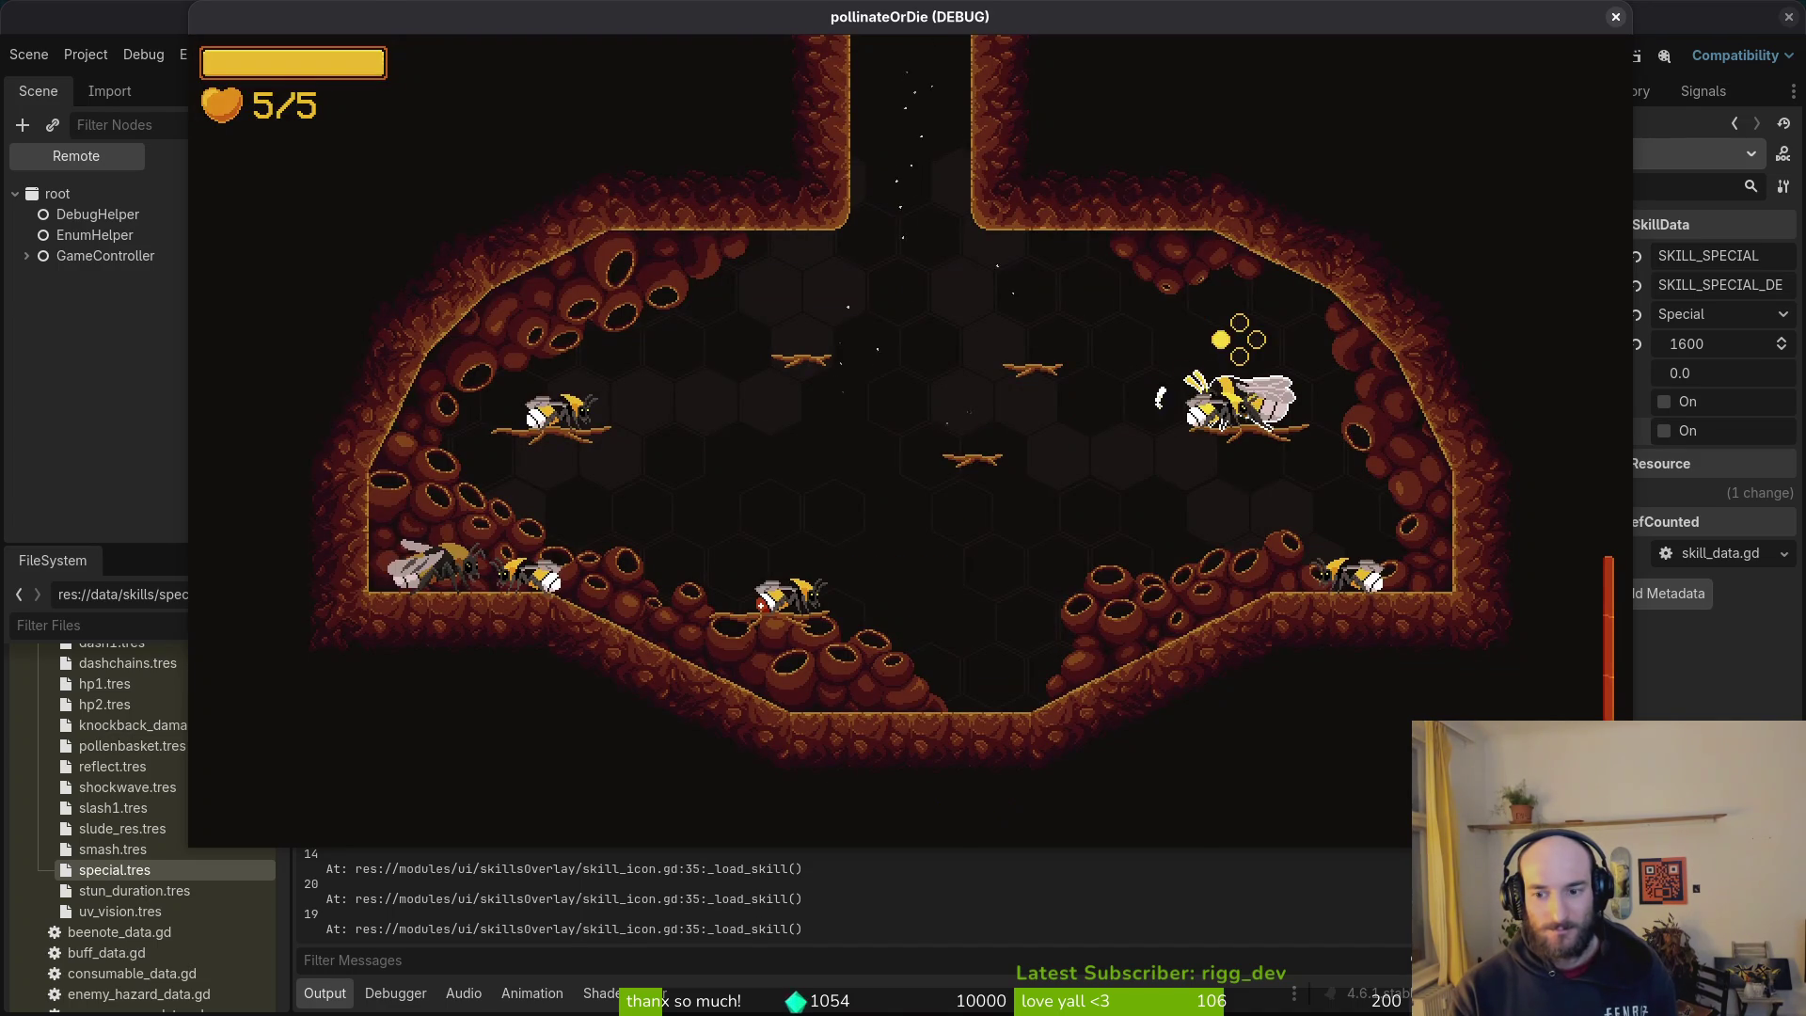
key("Tab")
key("Right")
key("Right")
key("Right")
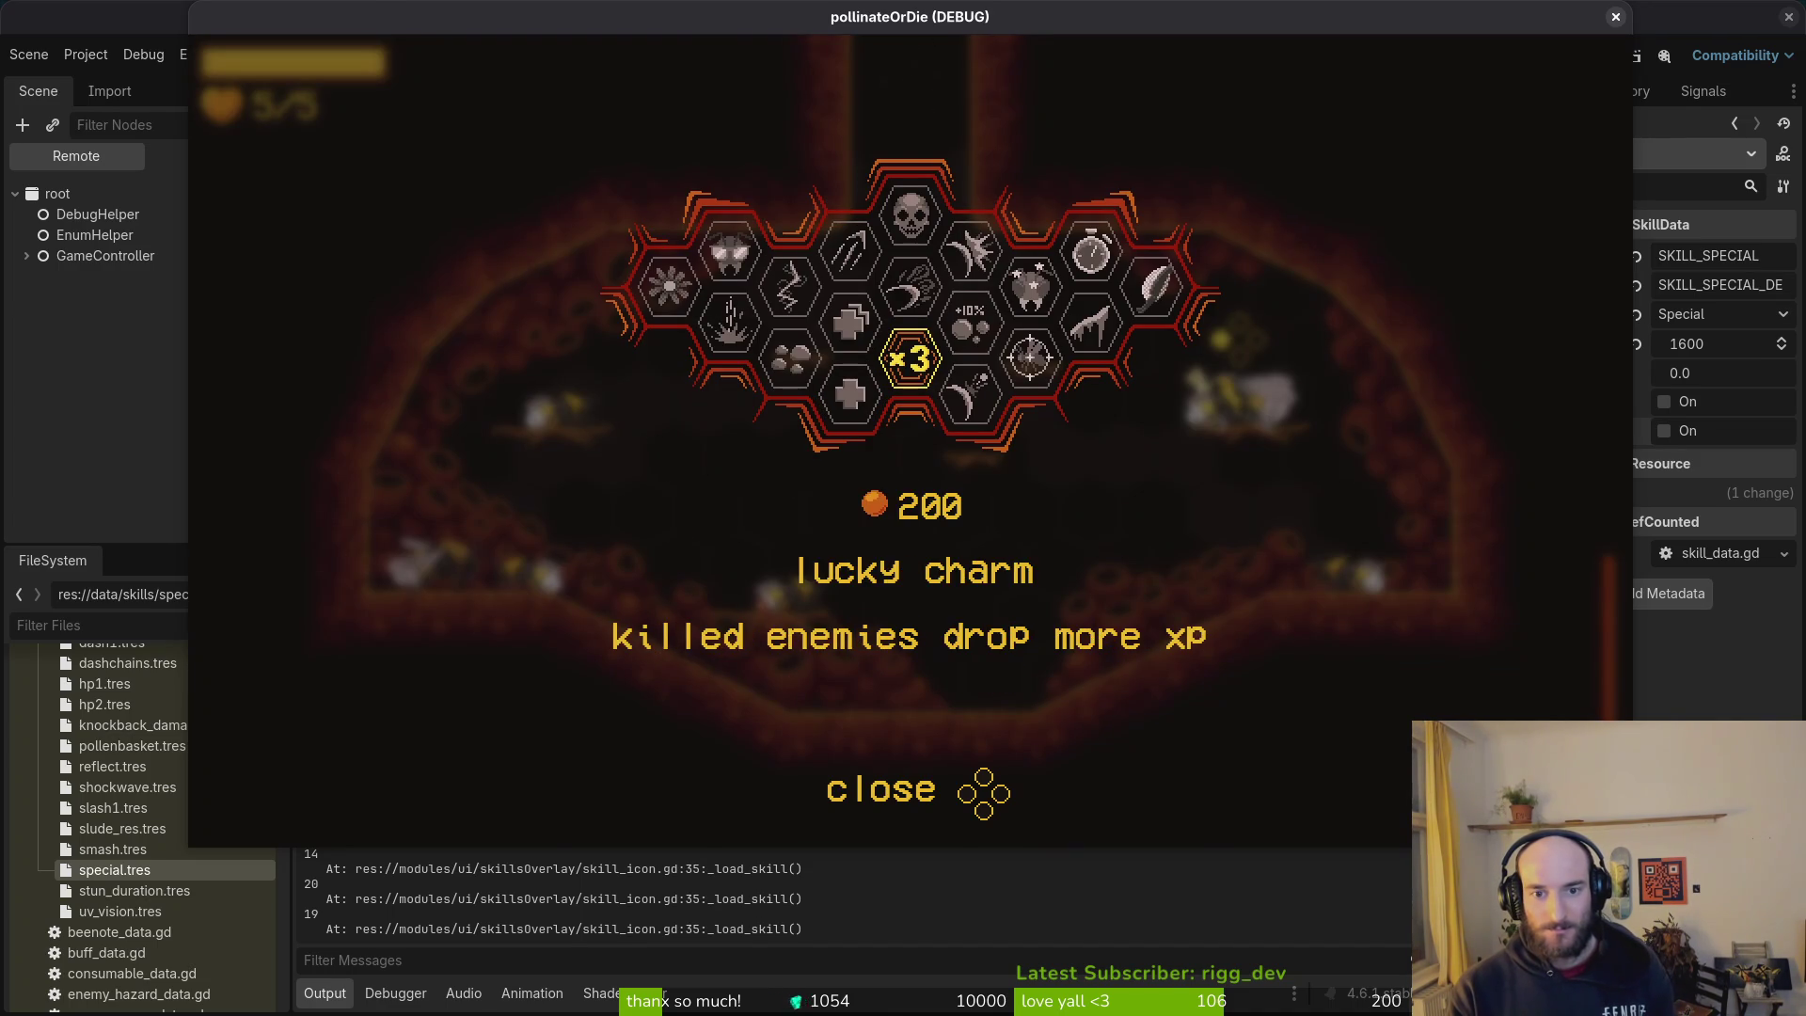
key("Right")
key("Right")
key("Right")
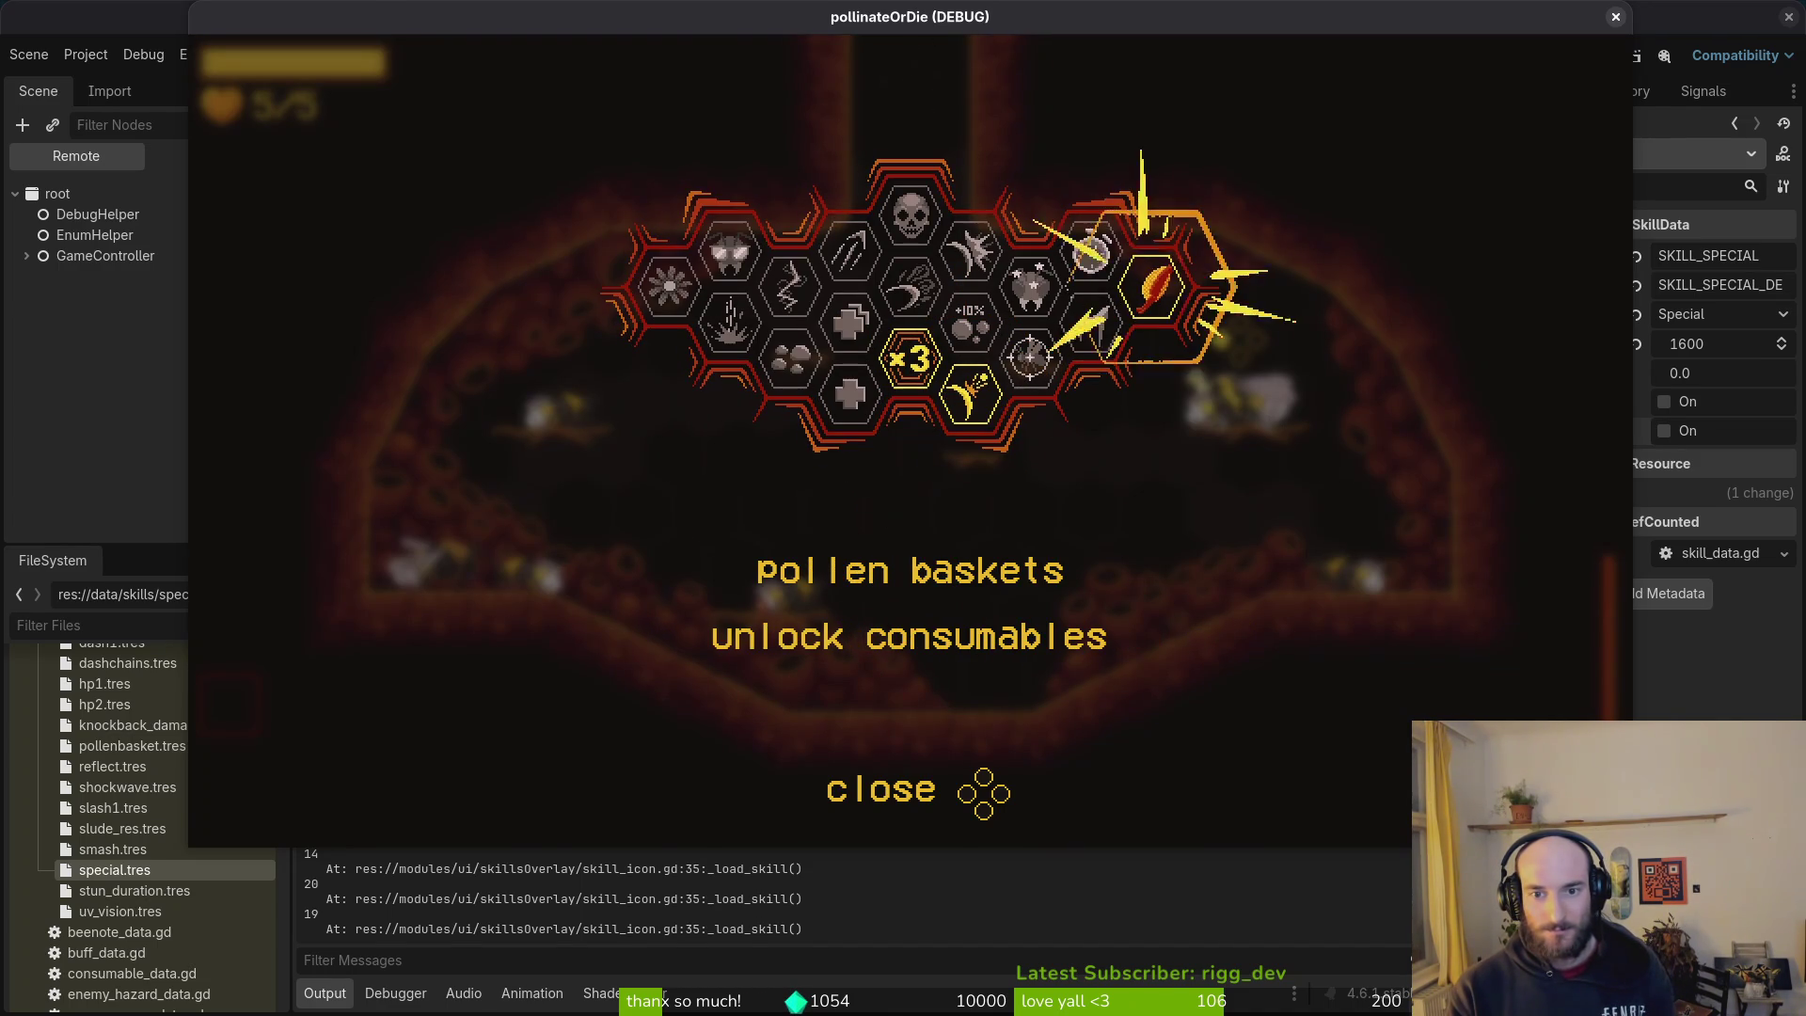
key("Tab")
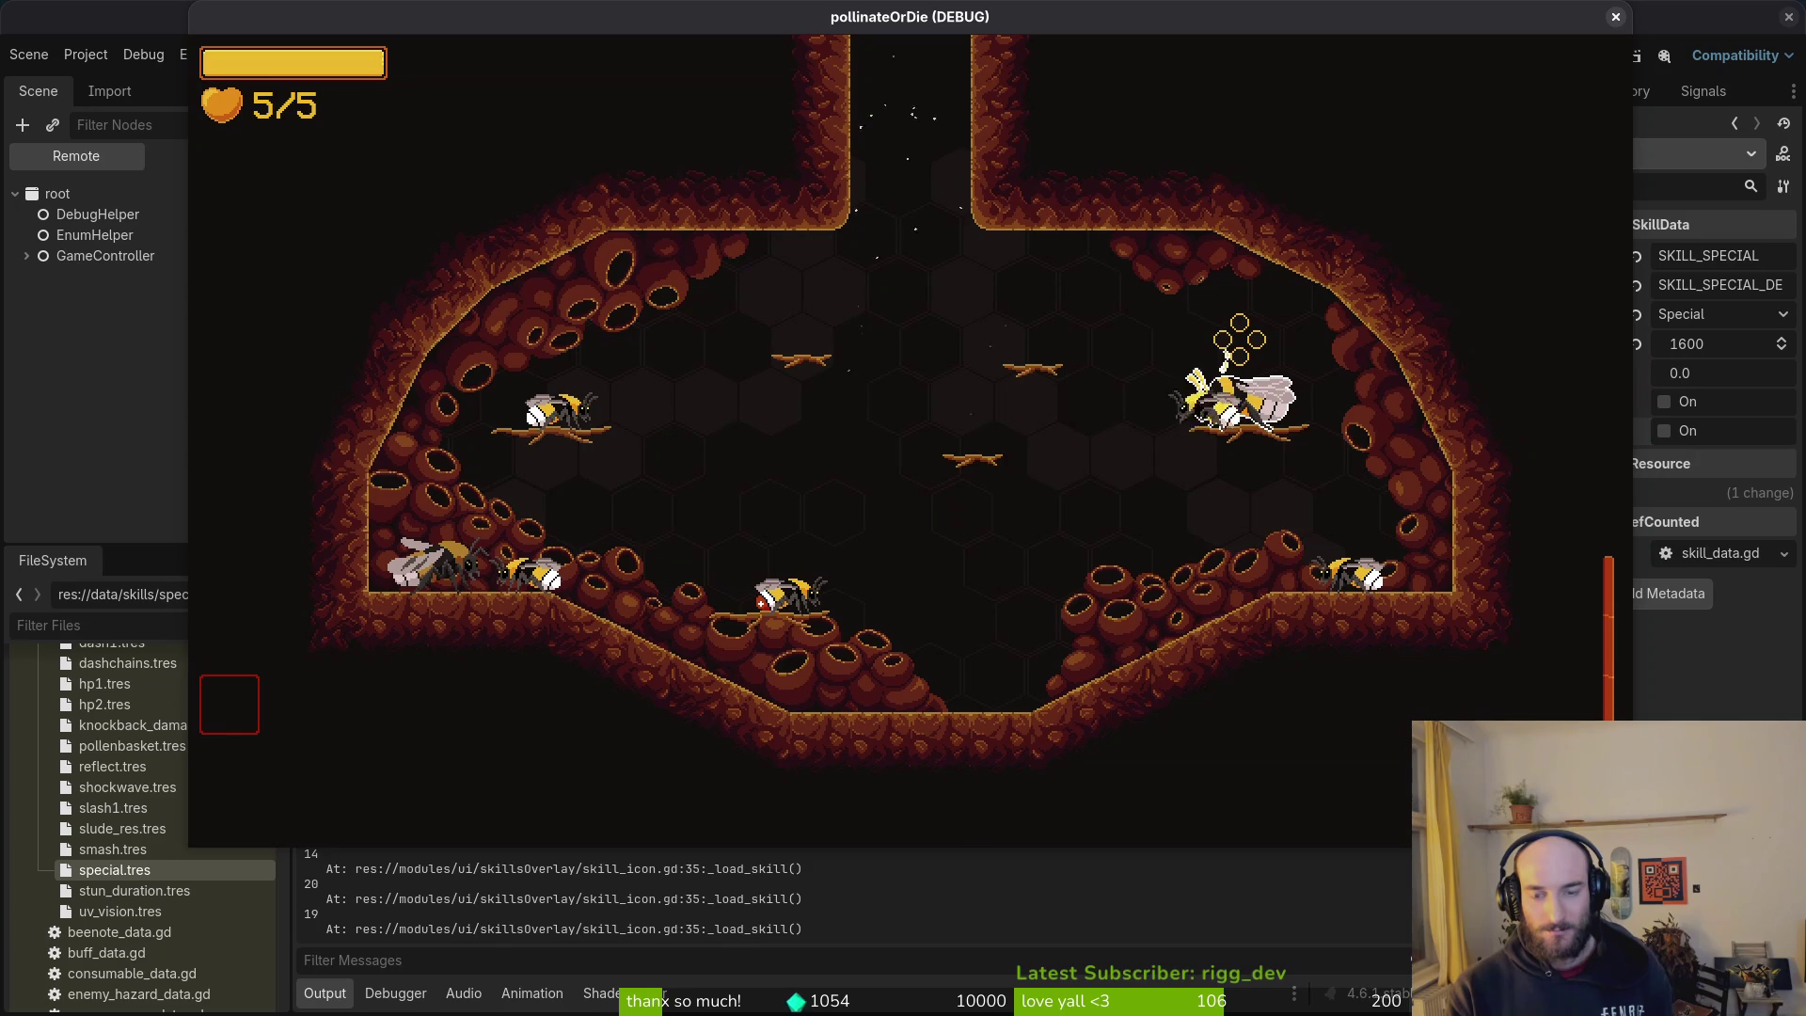
Step: Visit the shop NPC, toggle the pollen baskets skill, and recheck the shop's locked state
key("e")
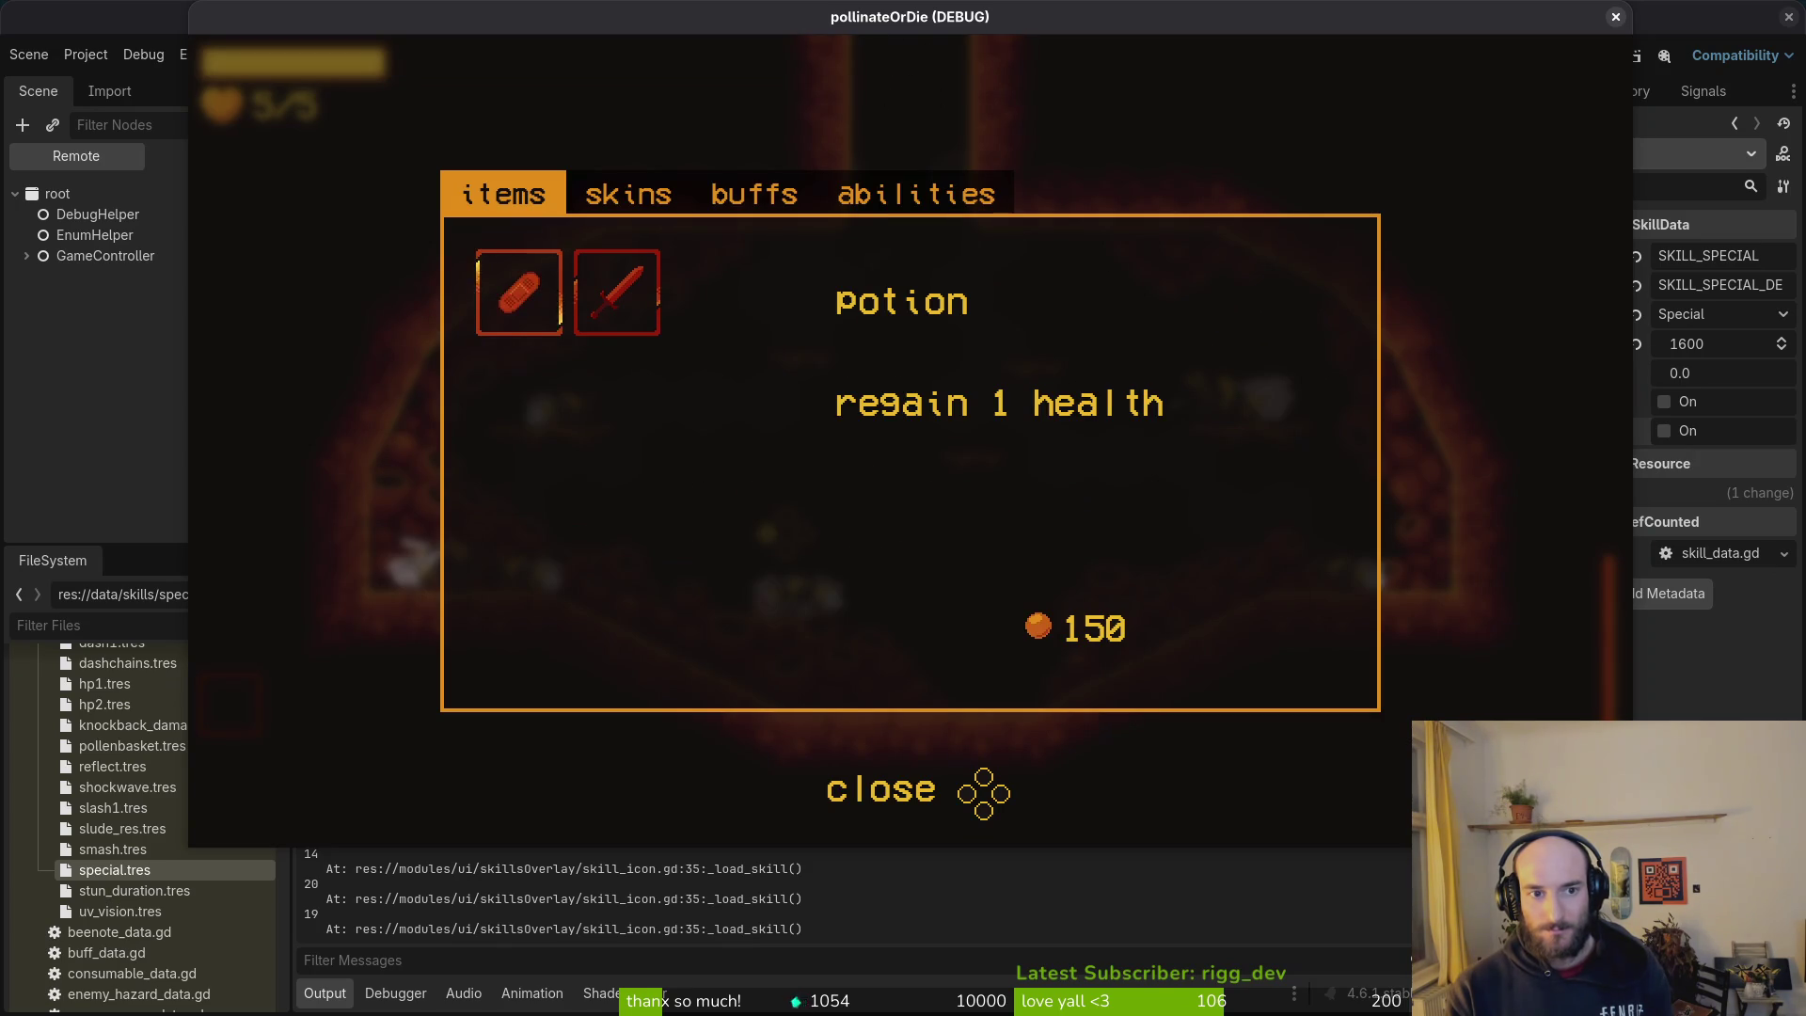
key("Escape")
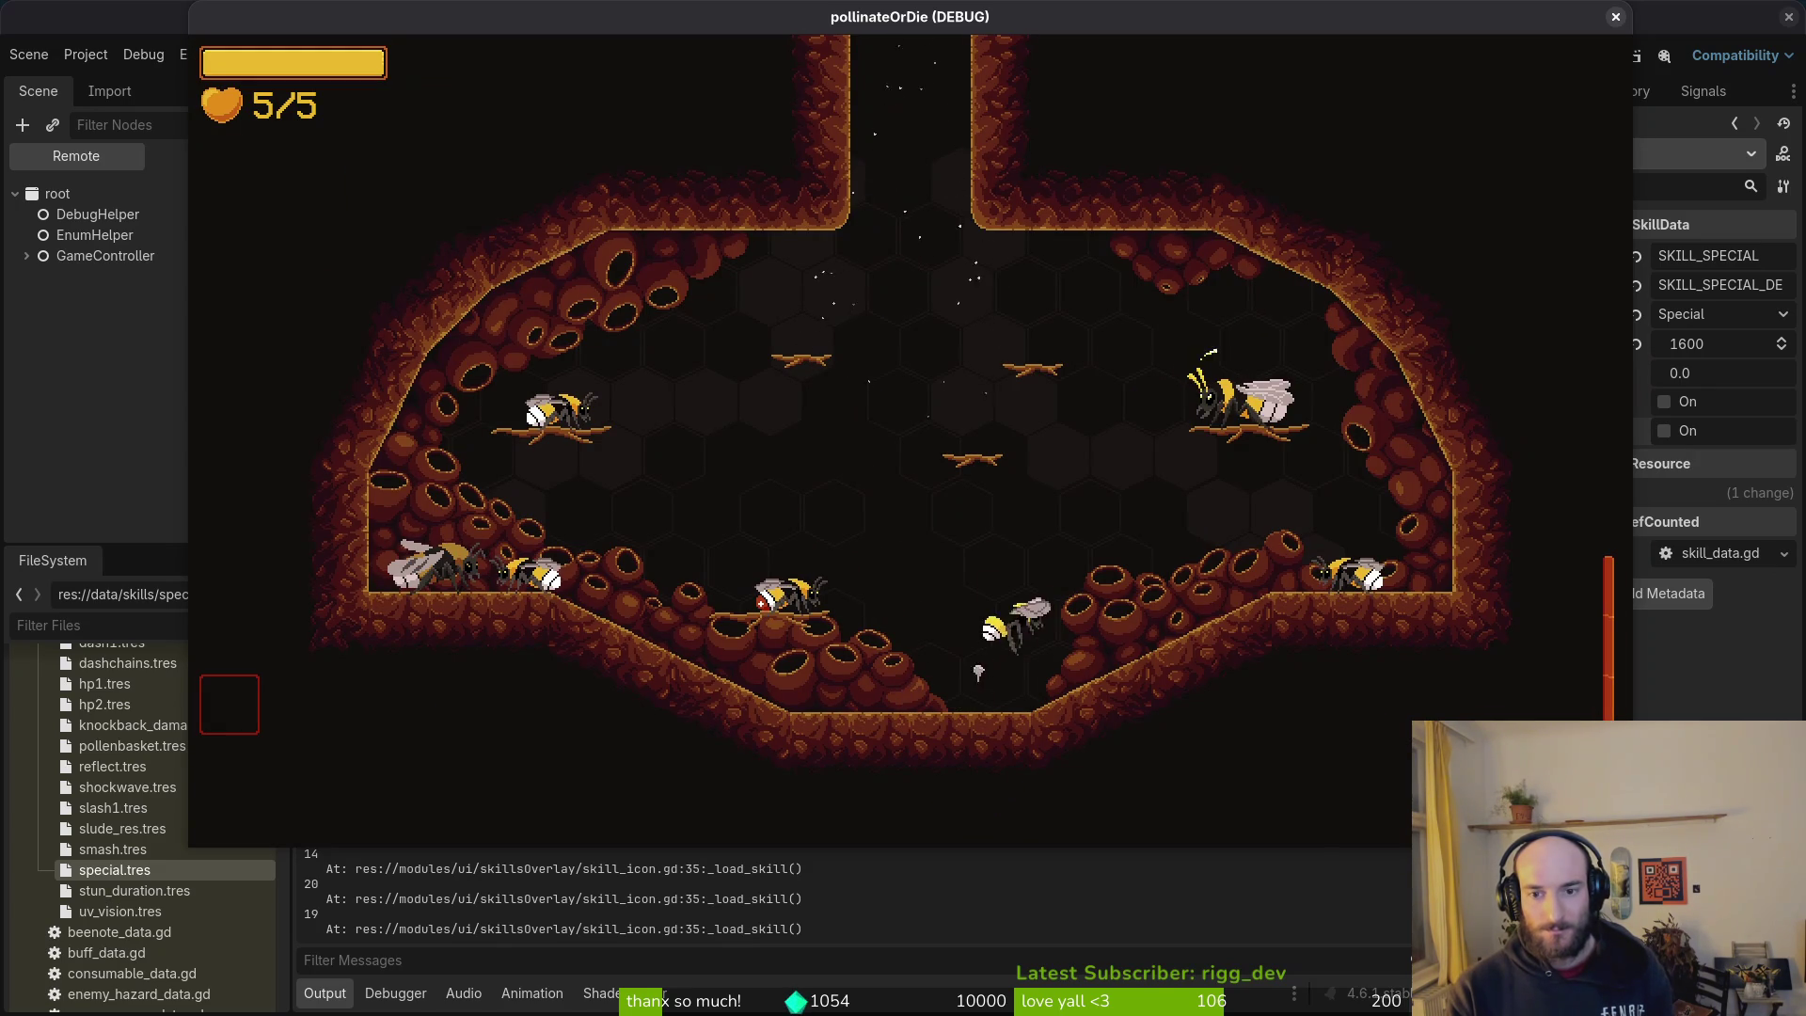
key("Tab")
key("Right")
key("Right")
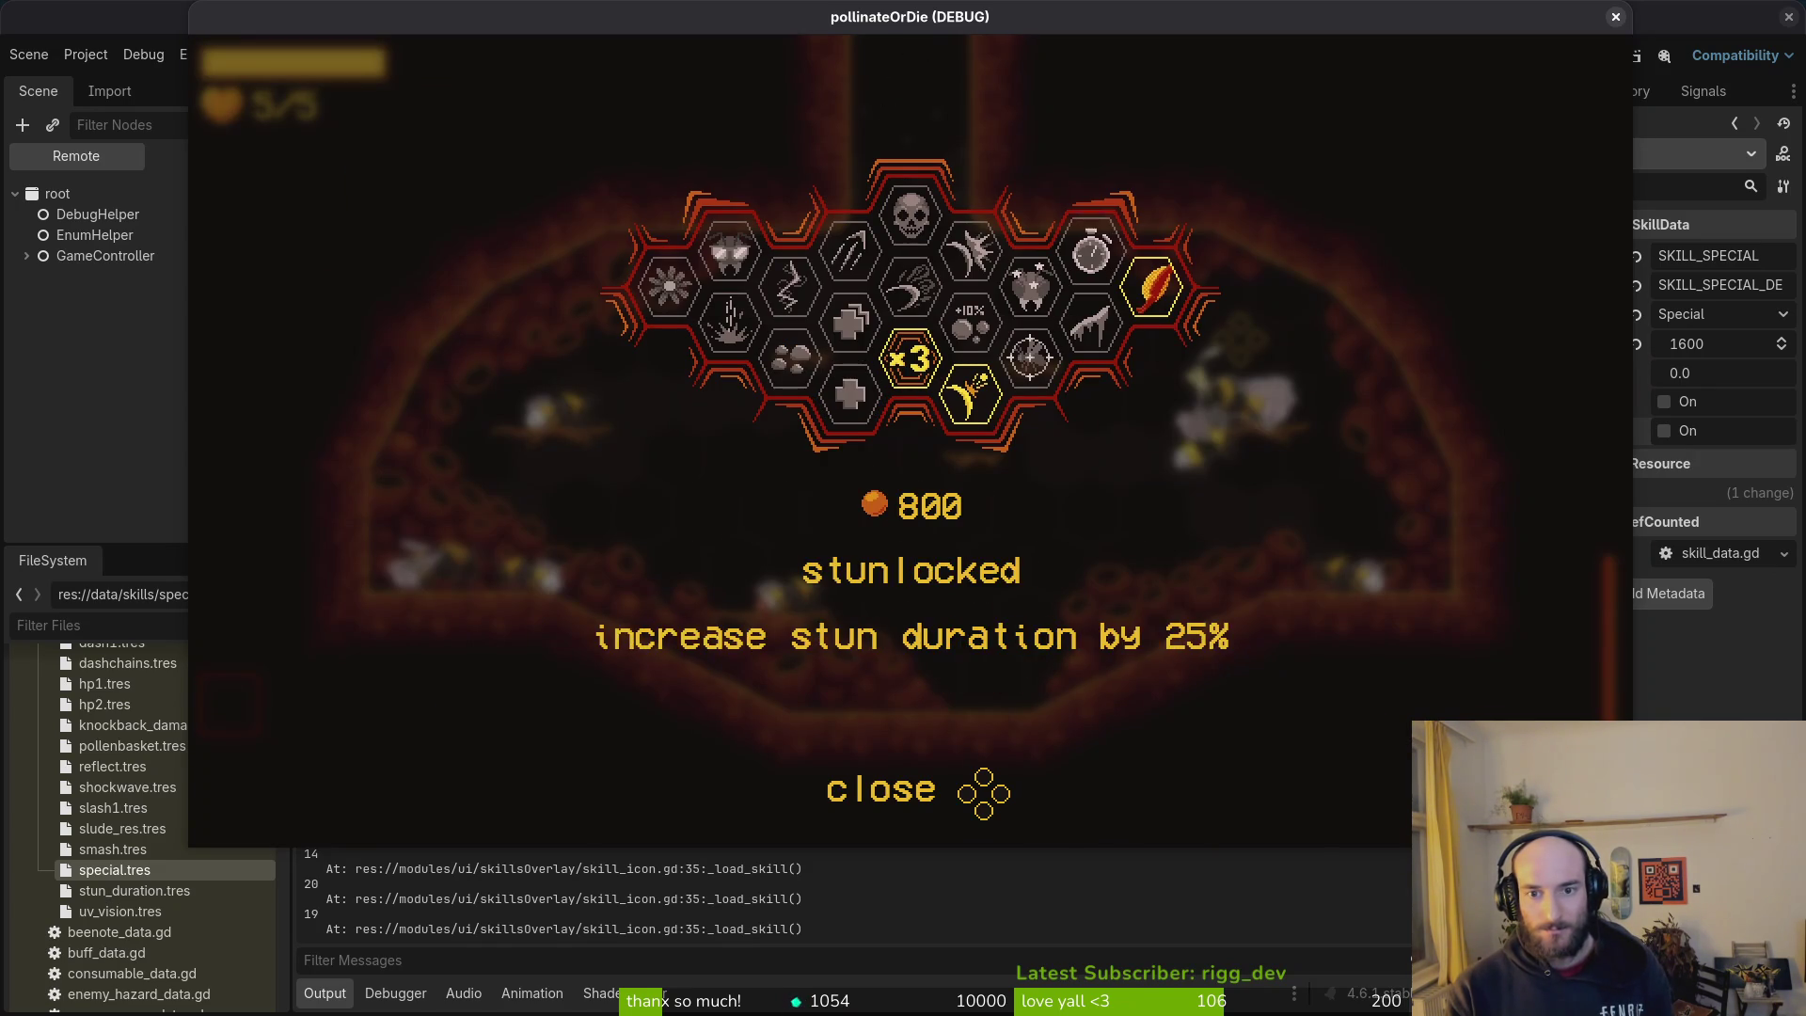
key("Down")
key("Escape")
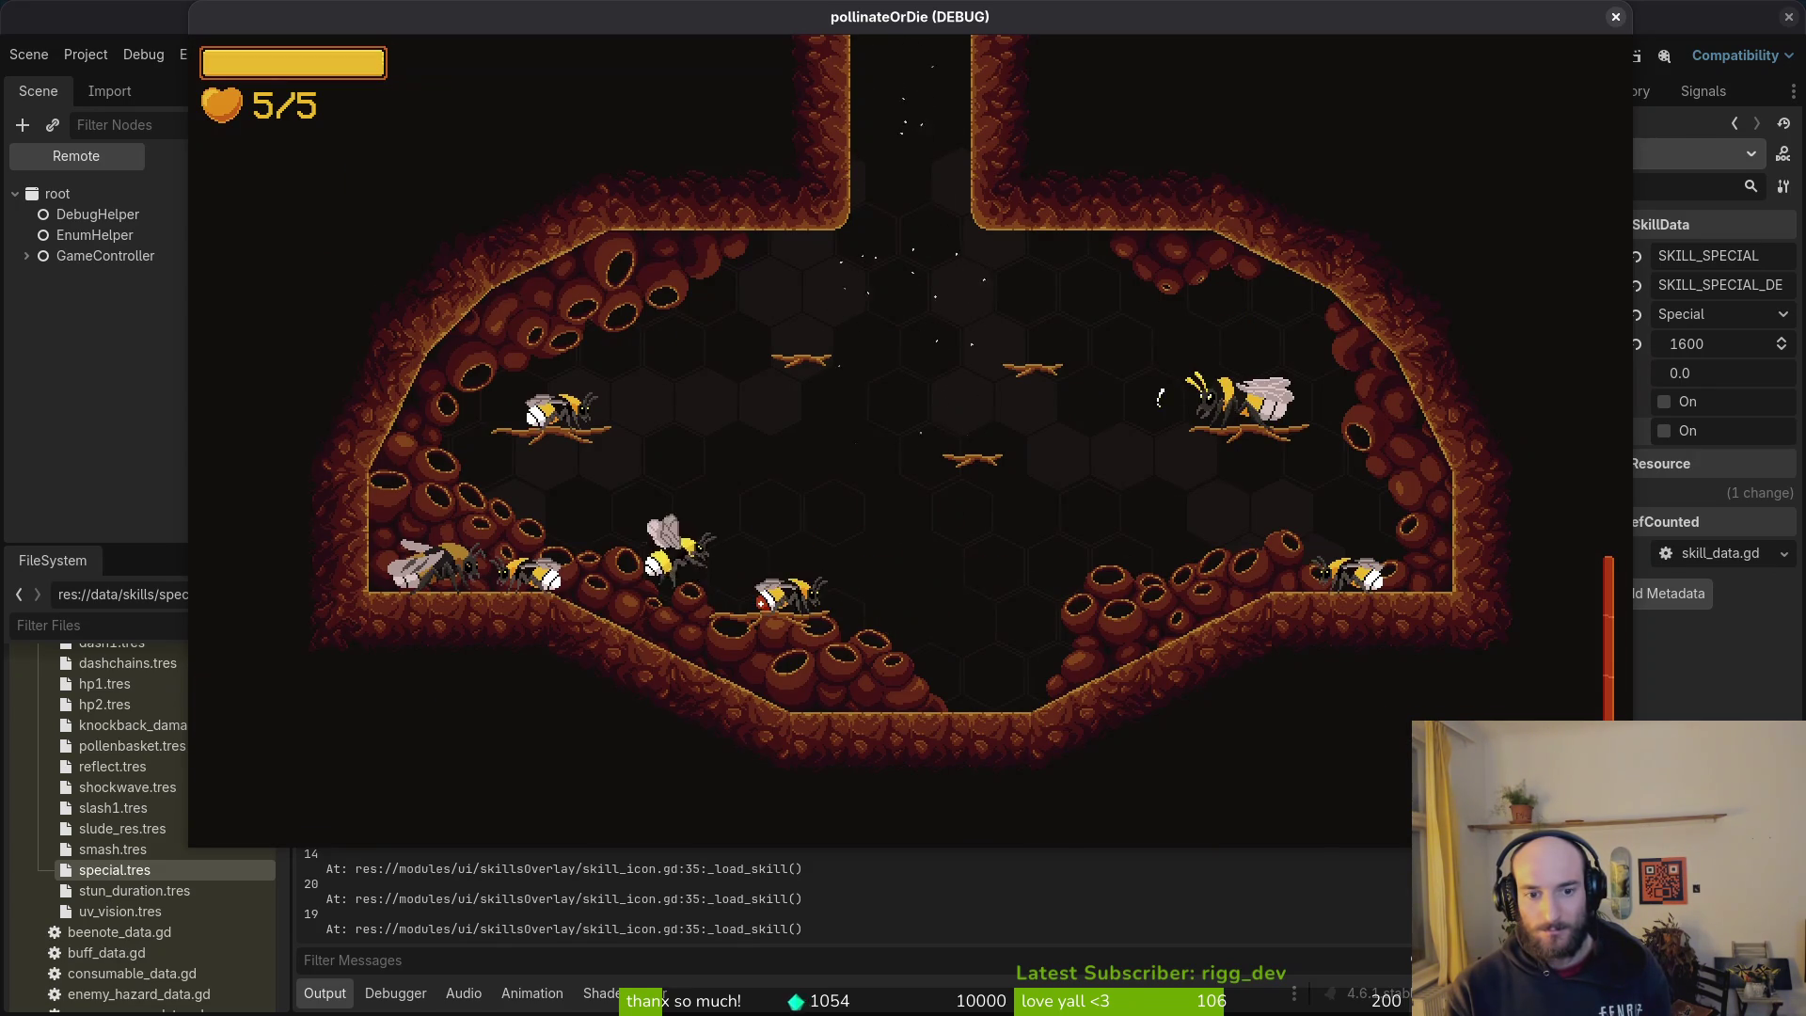
key("e")
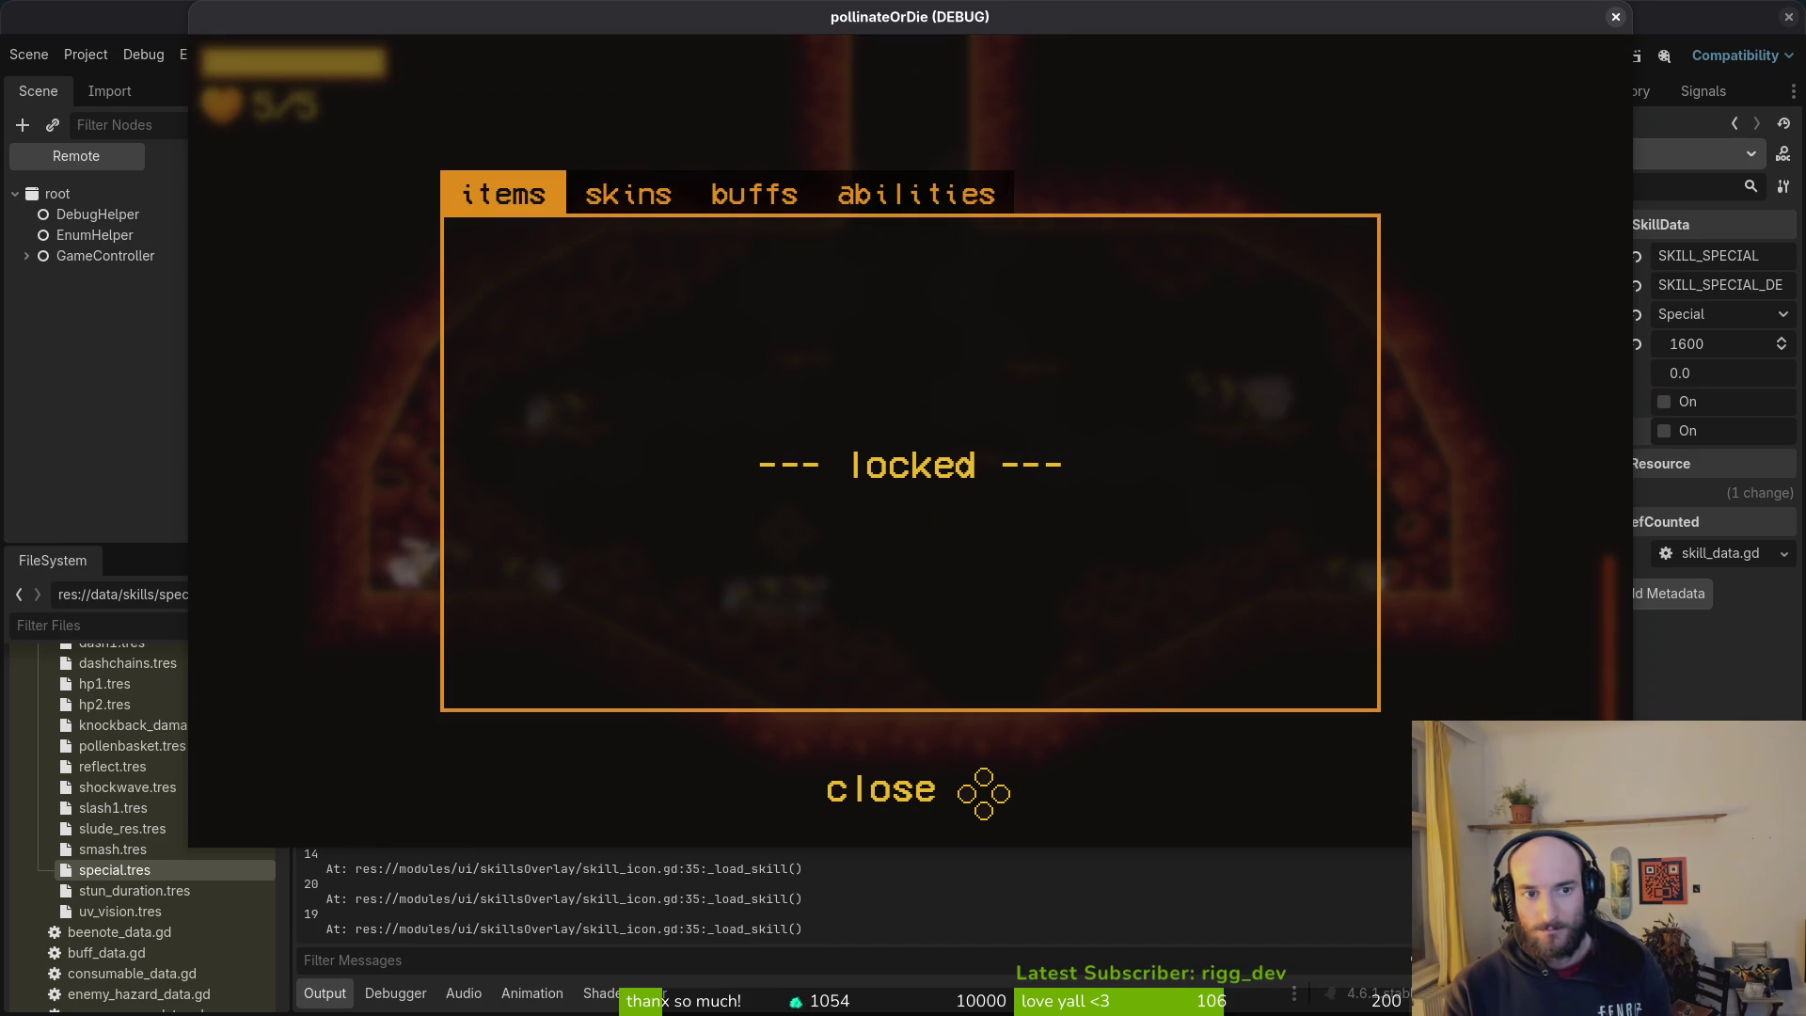
key("Escape")
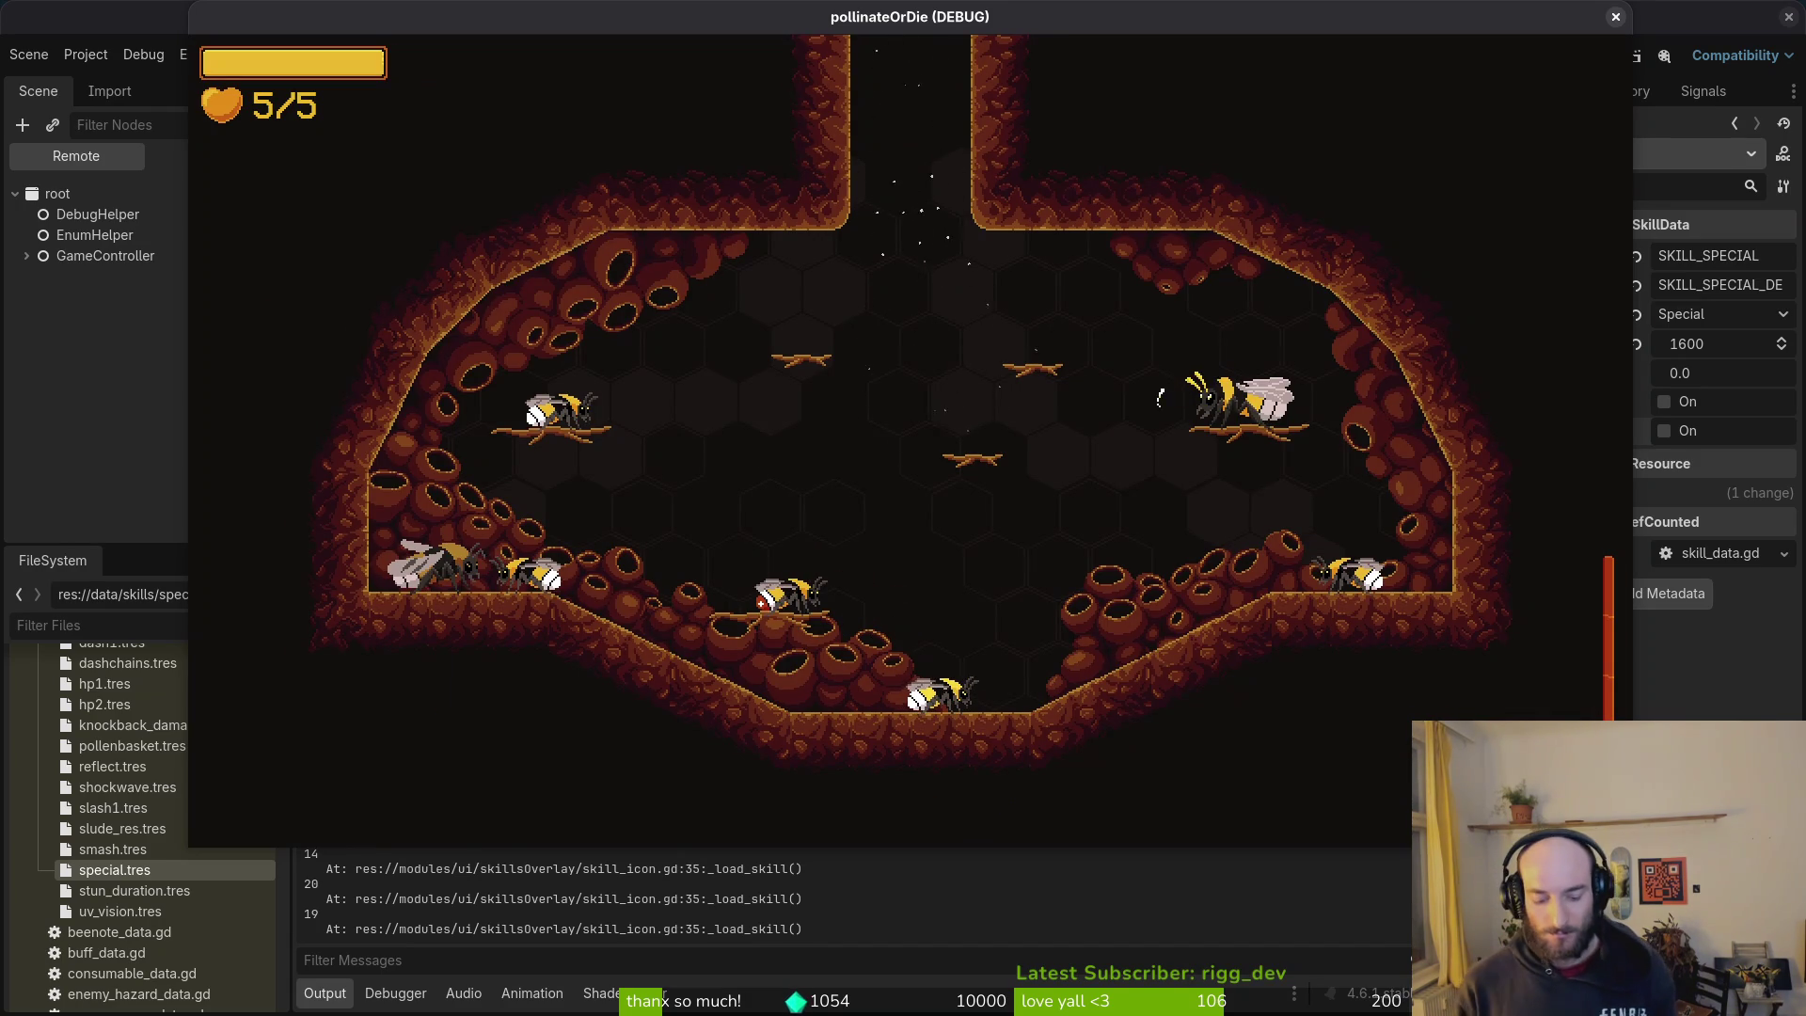
Step: Switch from the game to the Google Drive browser window
key("super")
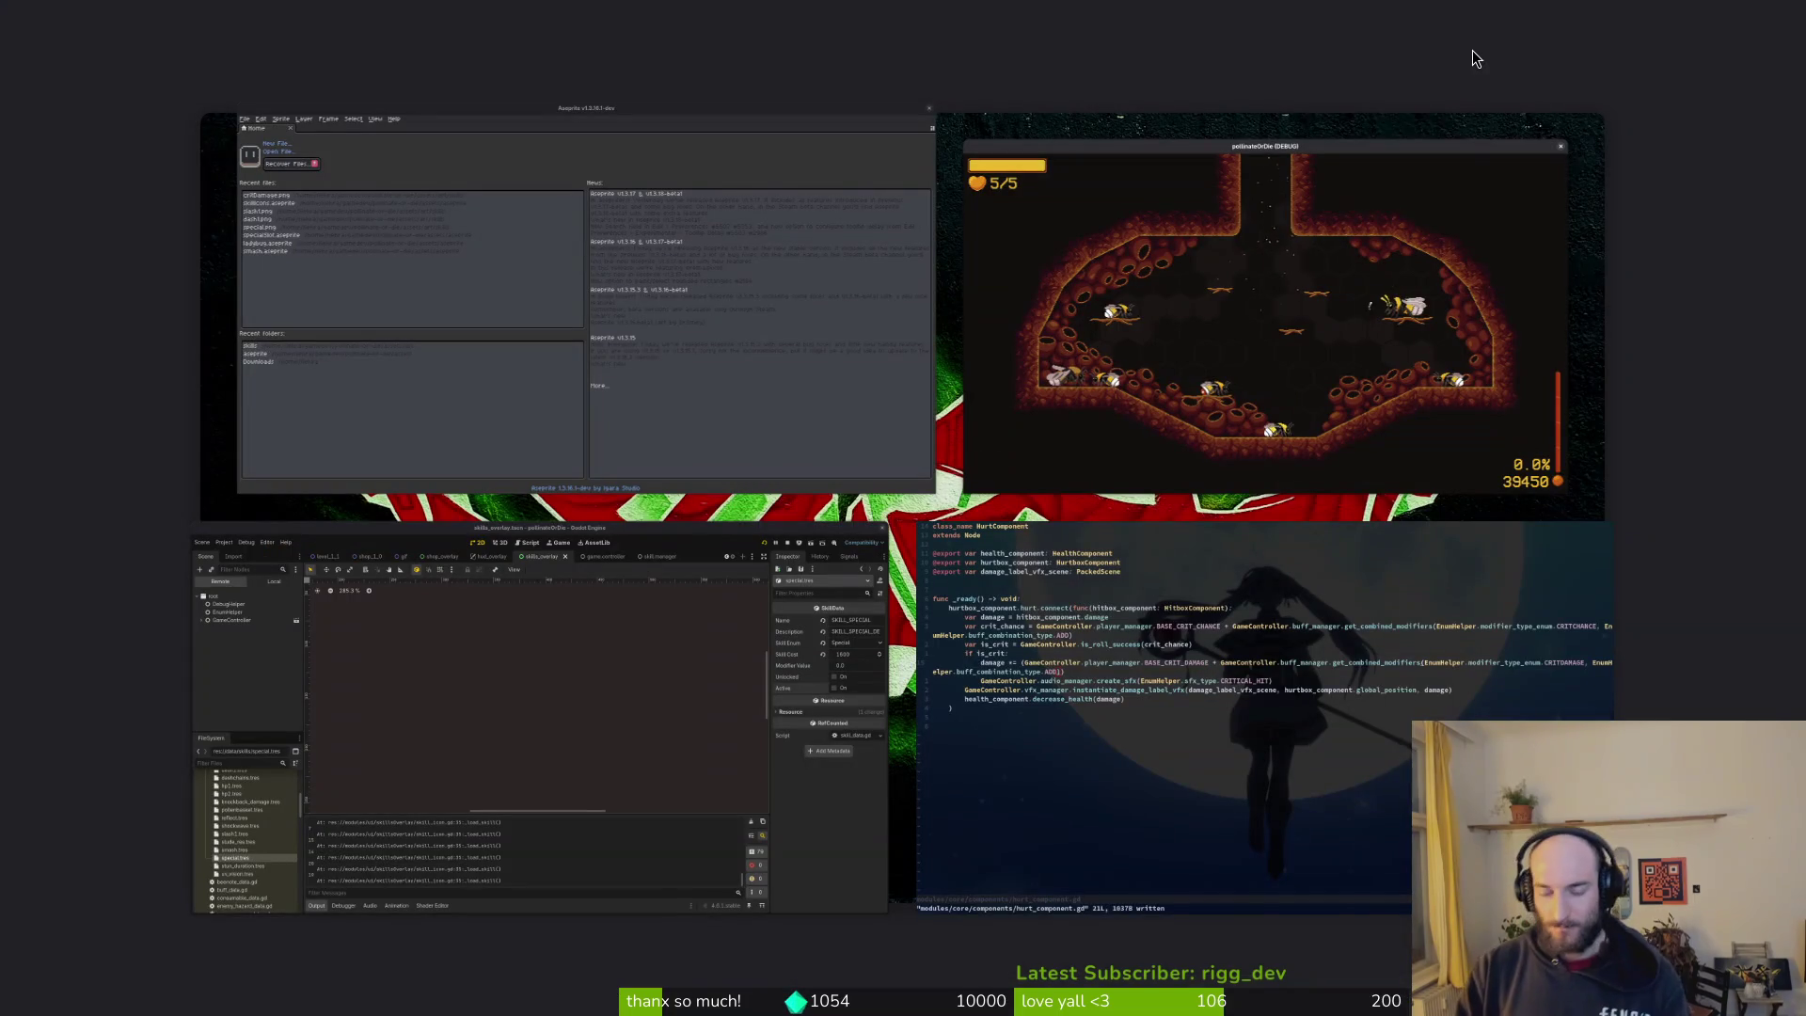
key("super")
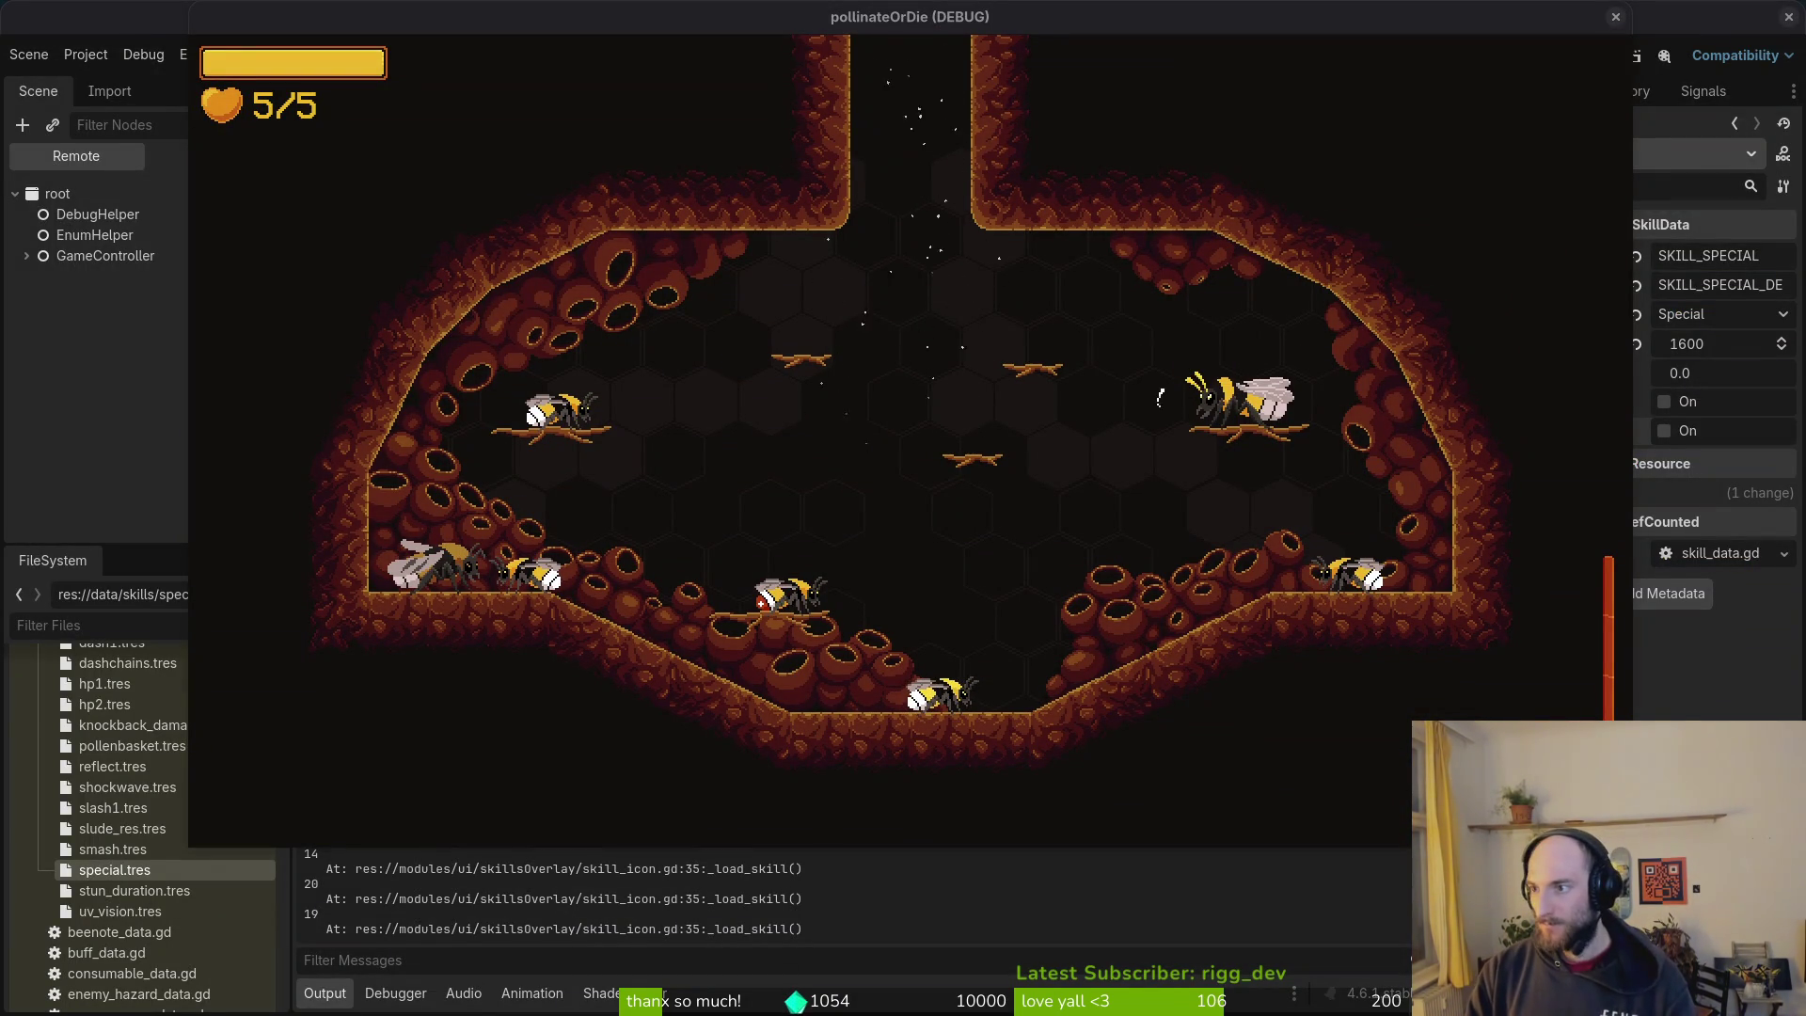
key("alt+Tab")
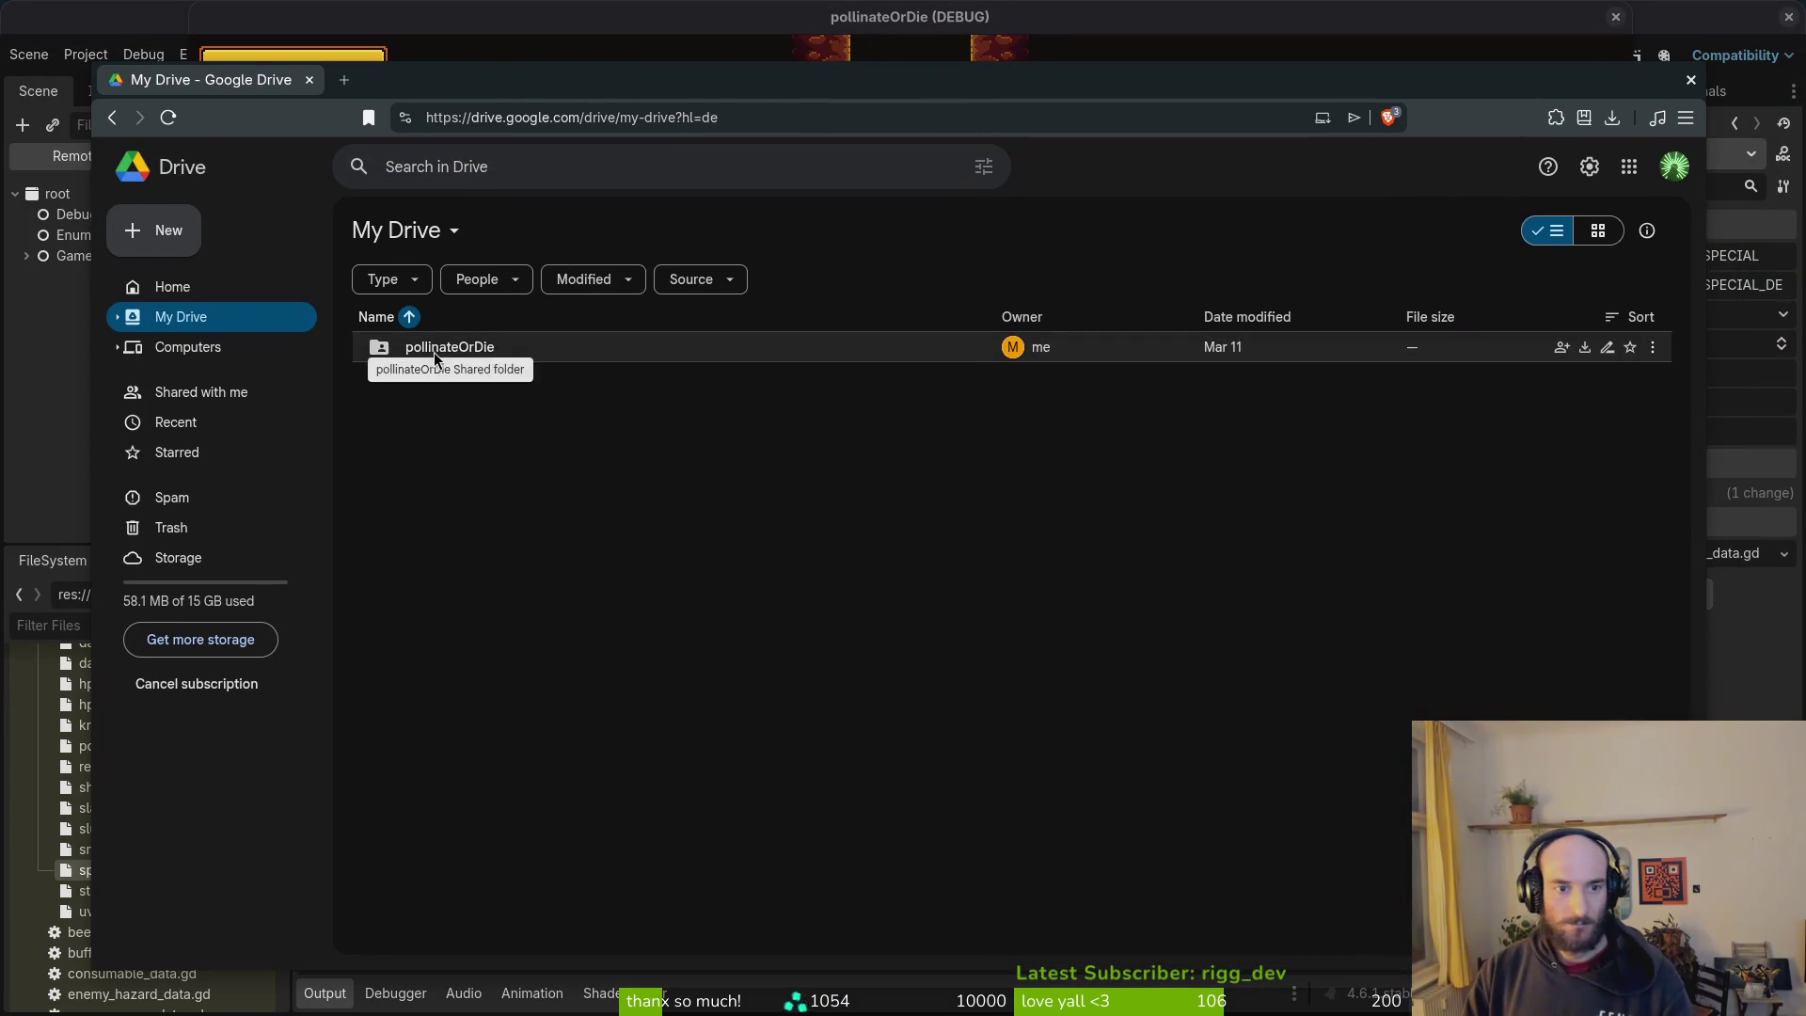
Step: Open pollinateOrDie > gameLocalization > gameLocale sheet and scroll through its rows
double_click(481, 350)
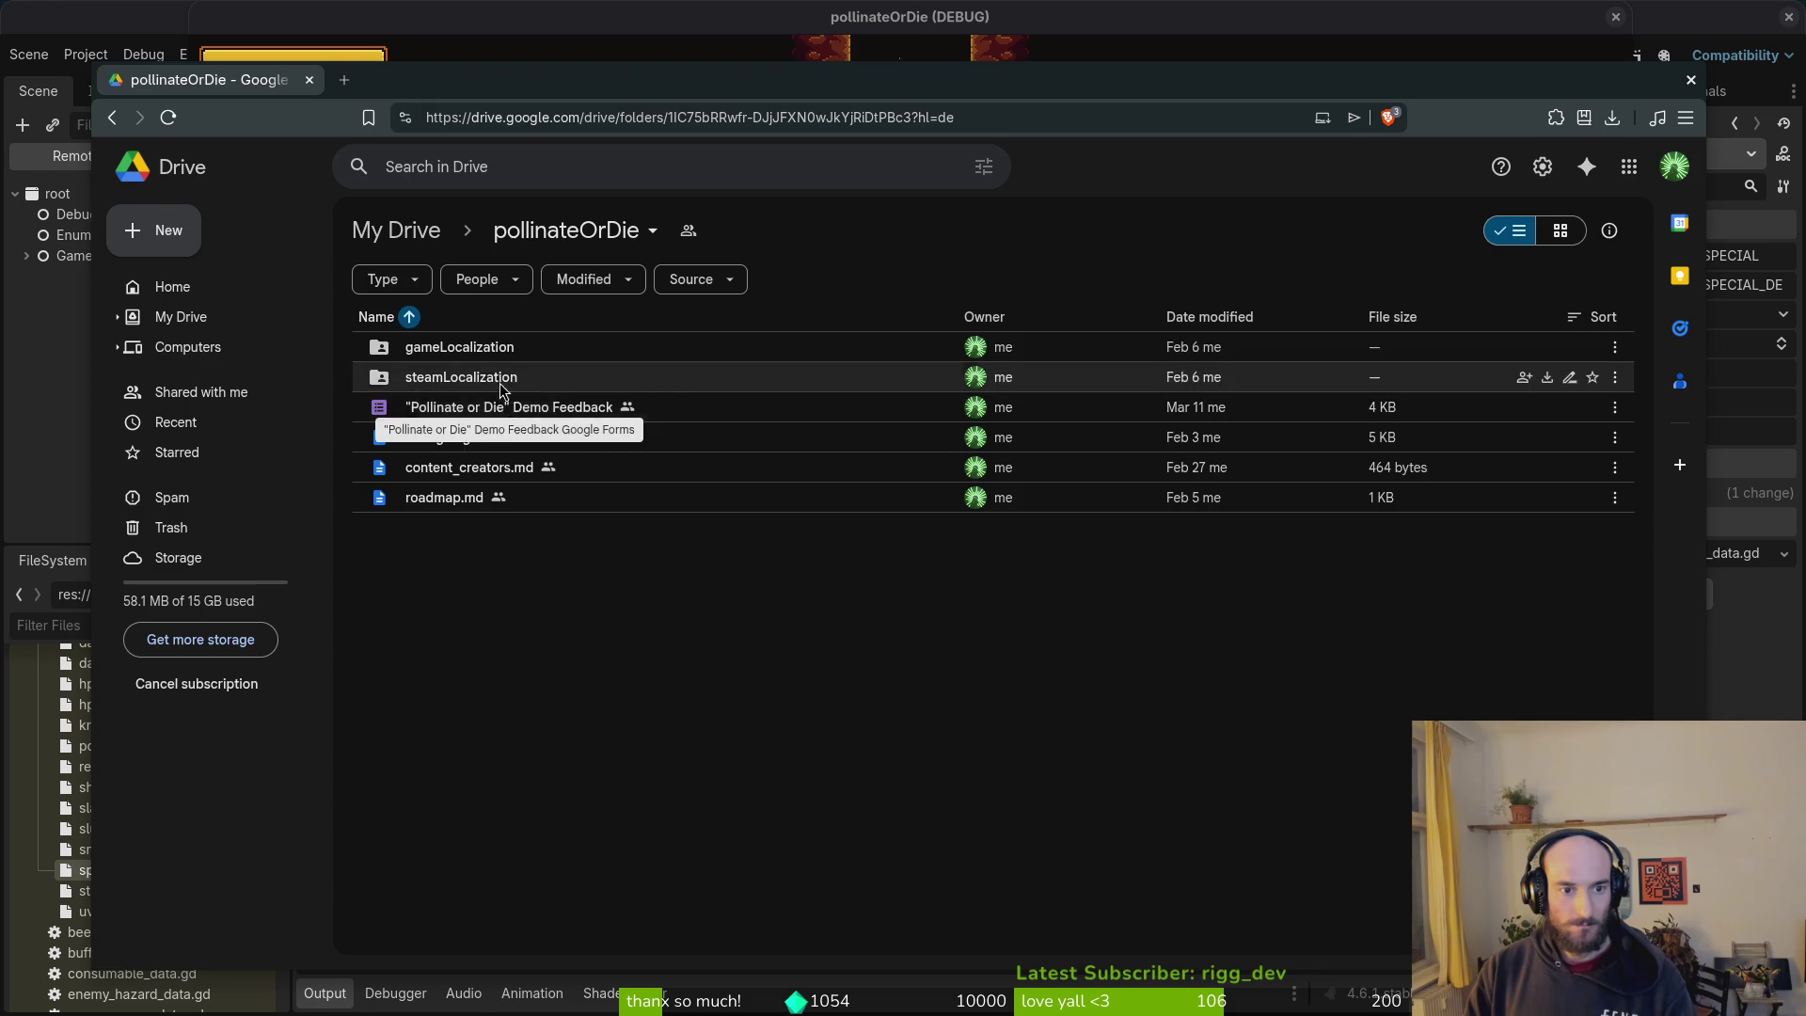
double_click(451, 338)
double_click(463, 350)
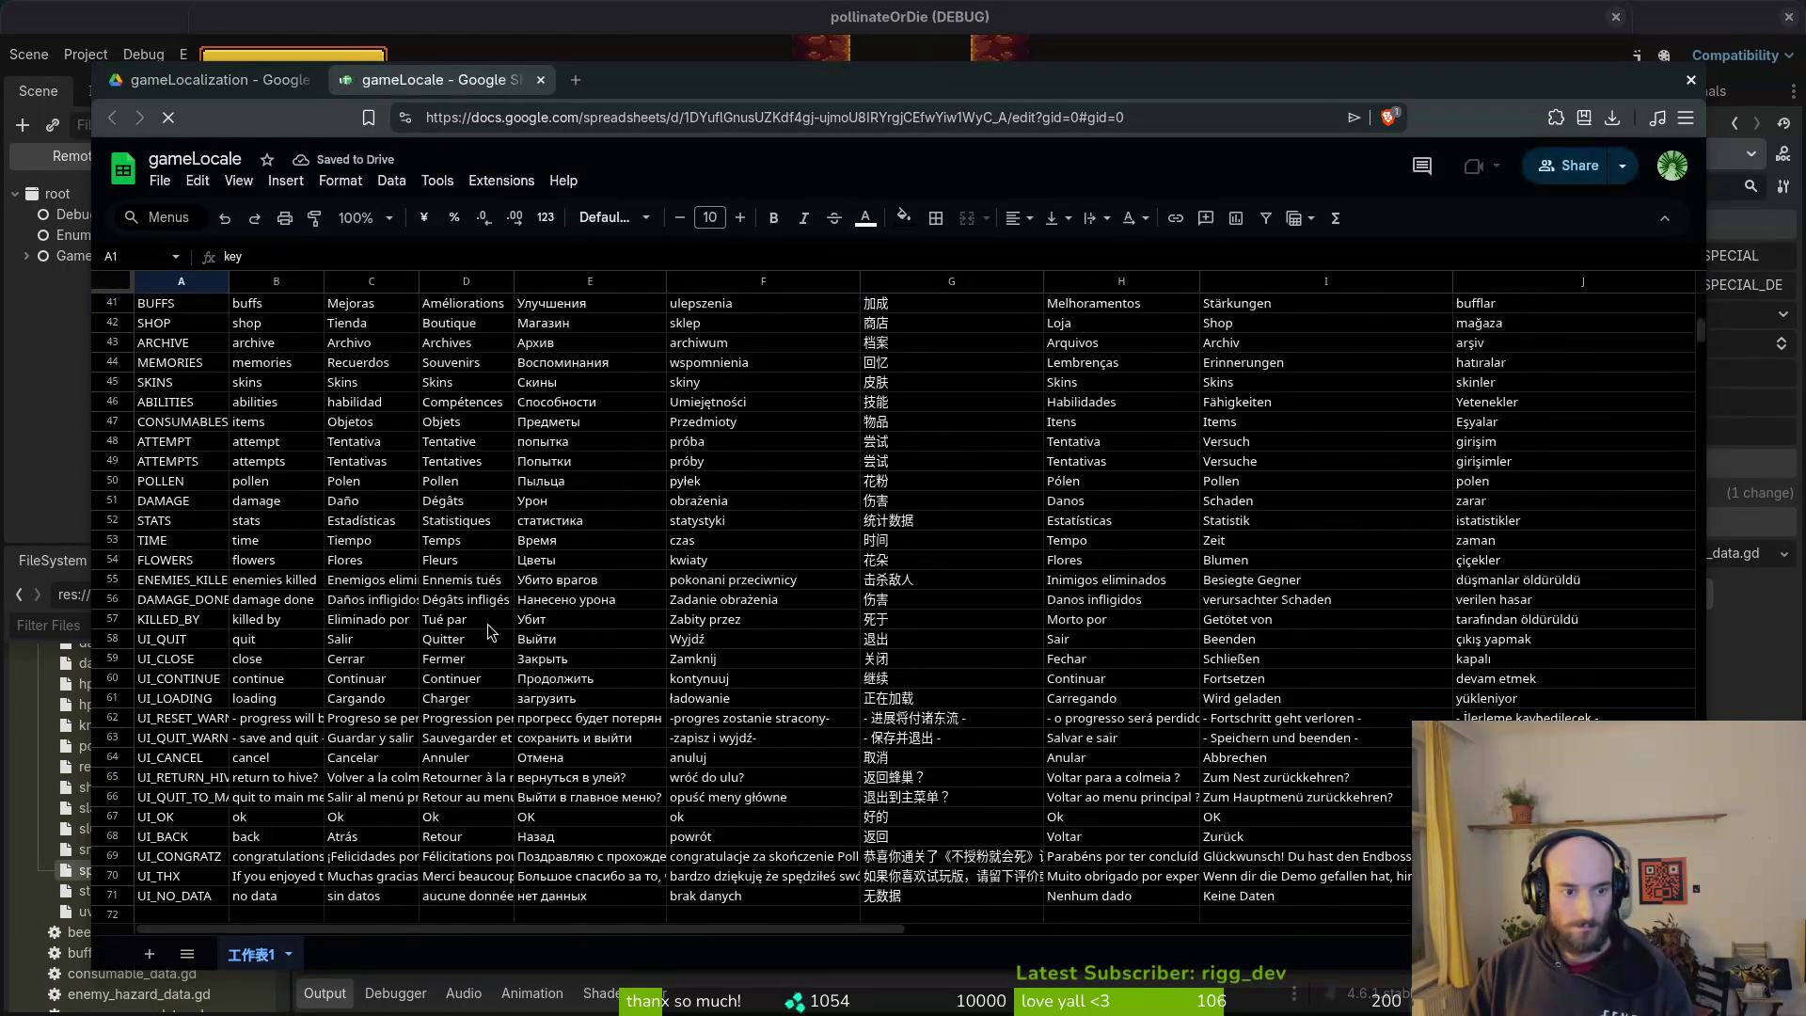
scroll(490, 637, "down", 20)
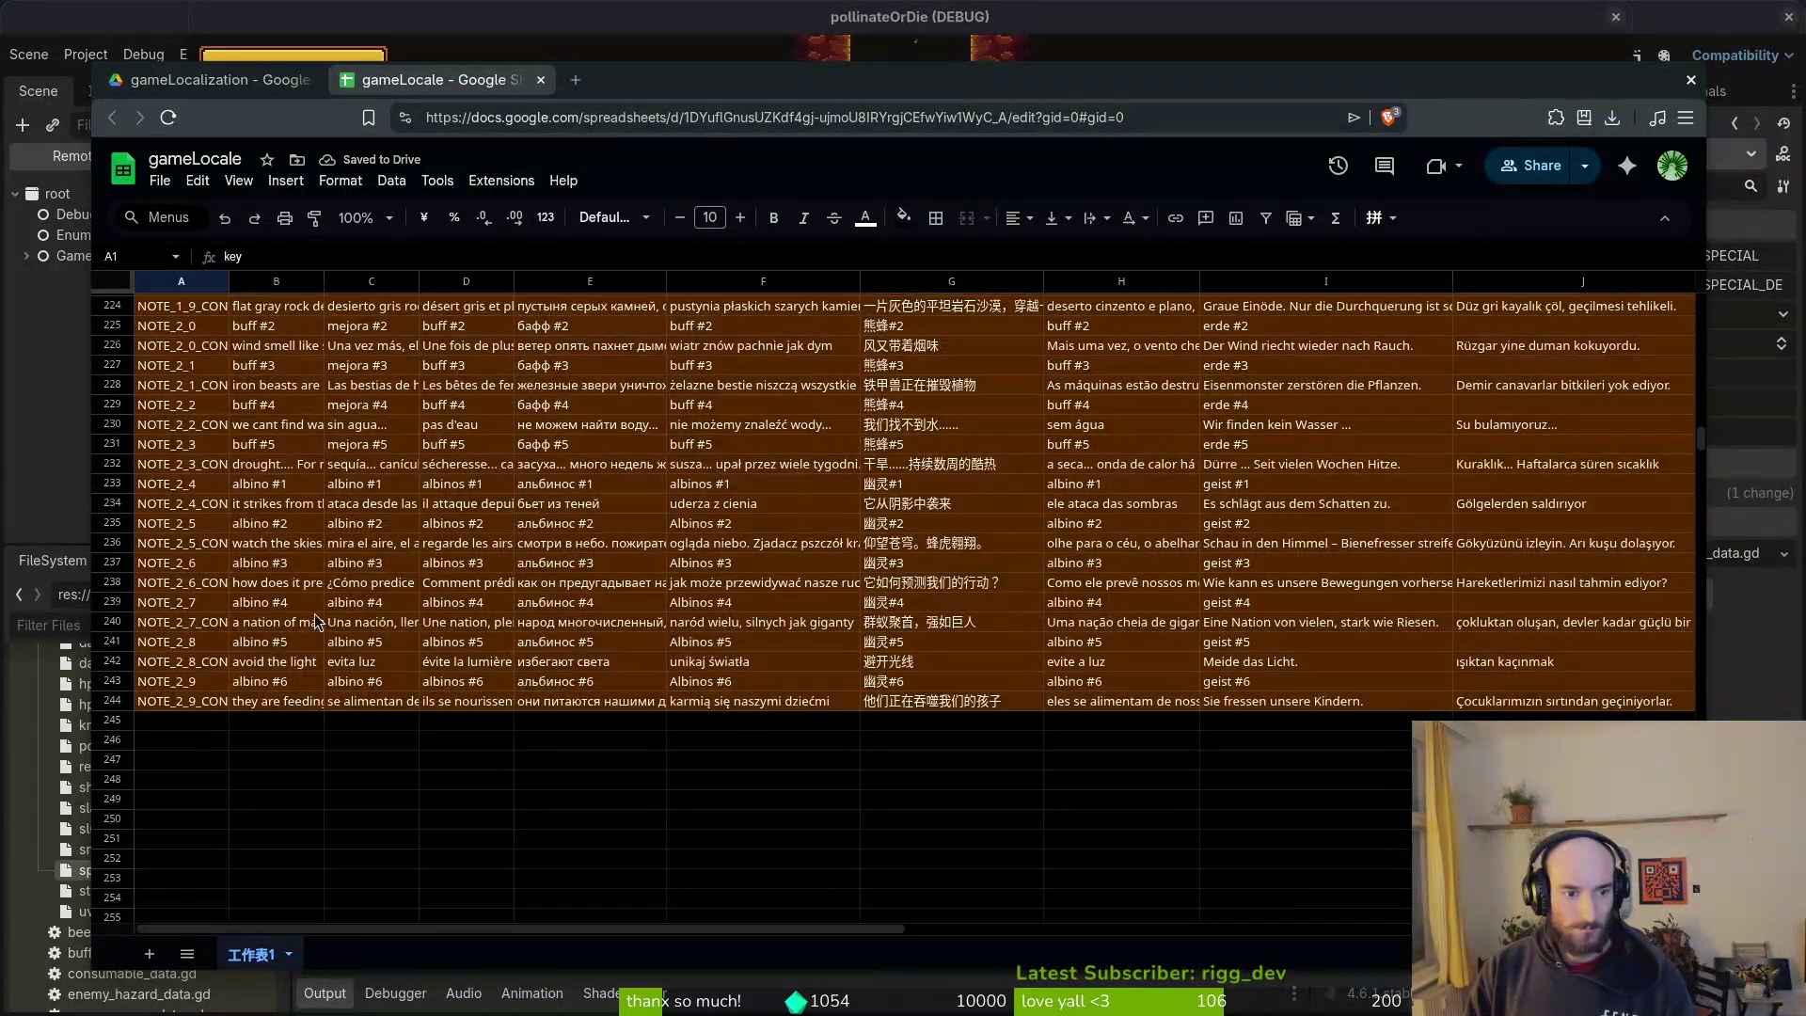
scroll(337, 612, "up", 15)
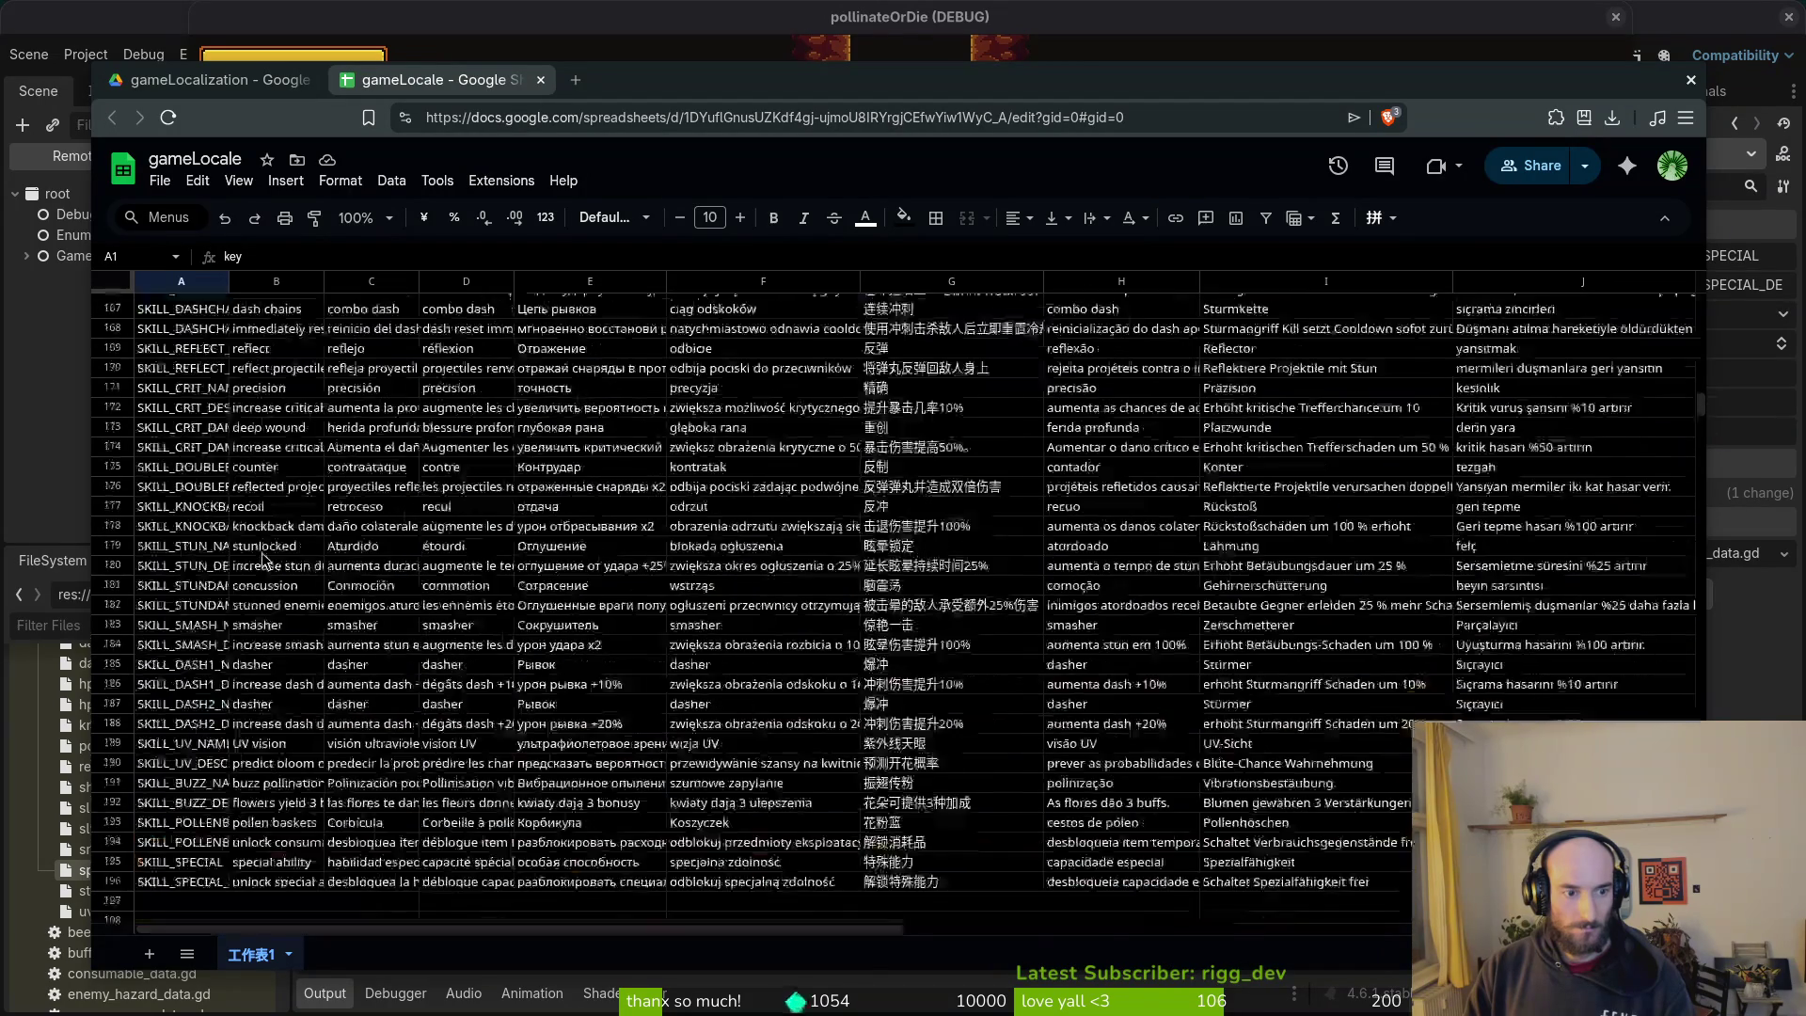
Step: Enter the new key S_1_0_LOCKED in cell A300, just below S_1_0_L1
scroll(263, 561, "up", 19)
scroll(258, 561, "down", 20)
scroll(260, 561, "down", 15)
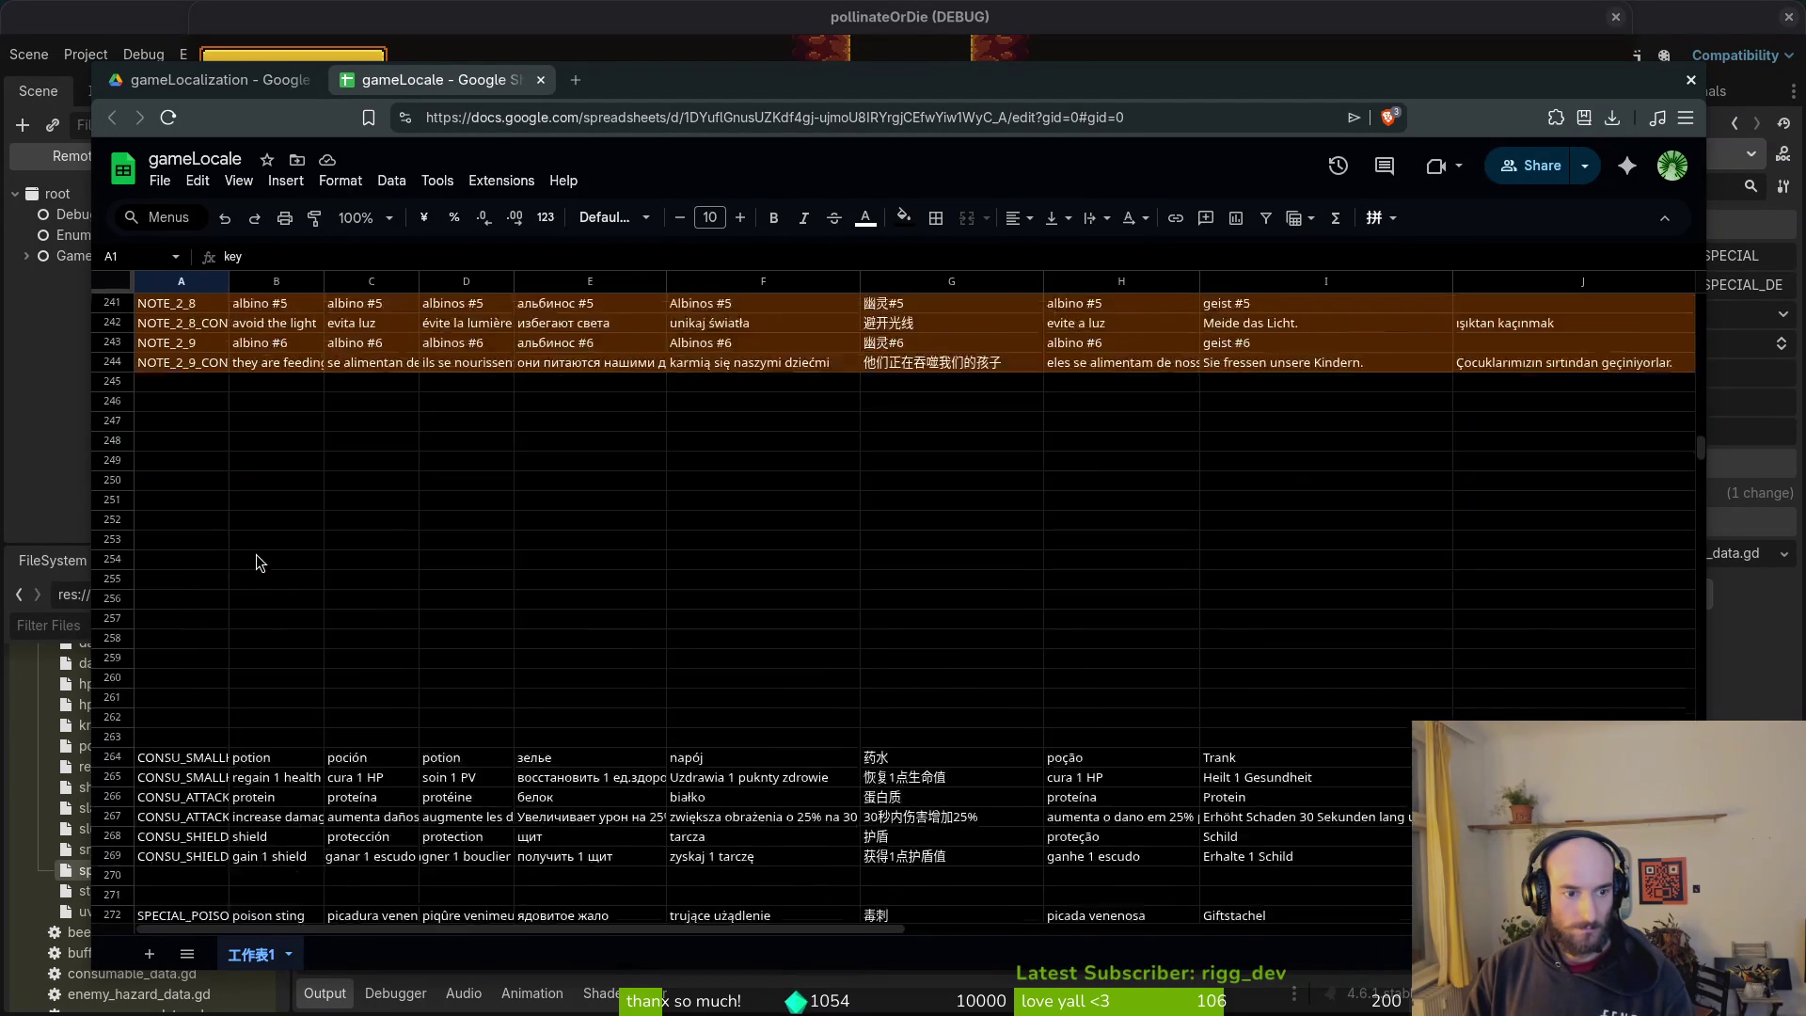
left_click(182, 662)
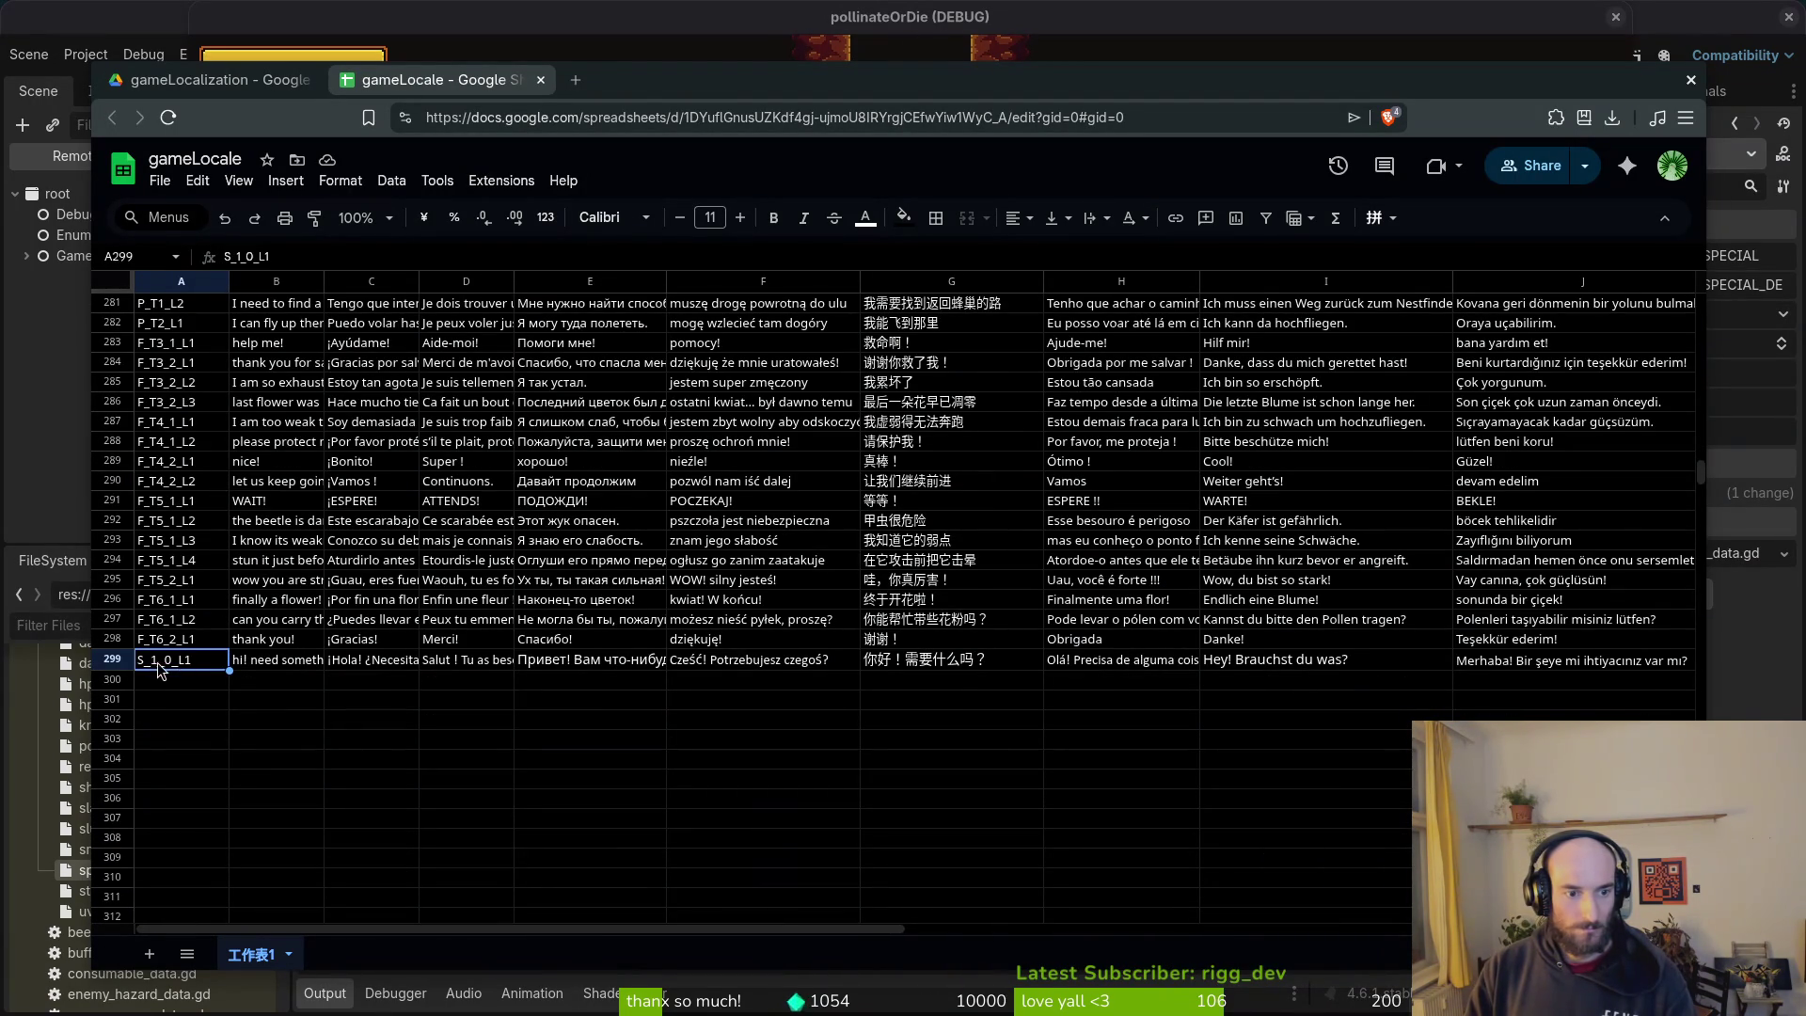
left_click(166, 679)
type("S_1_0_L")
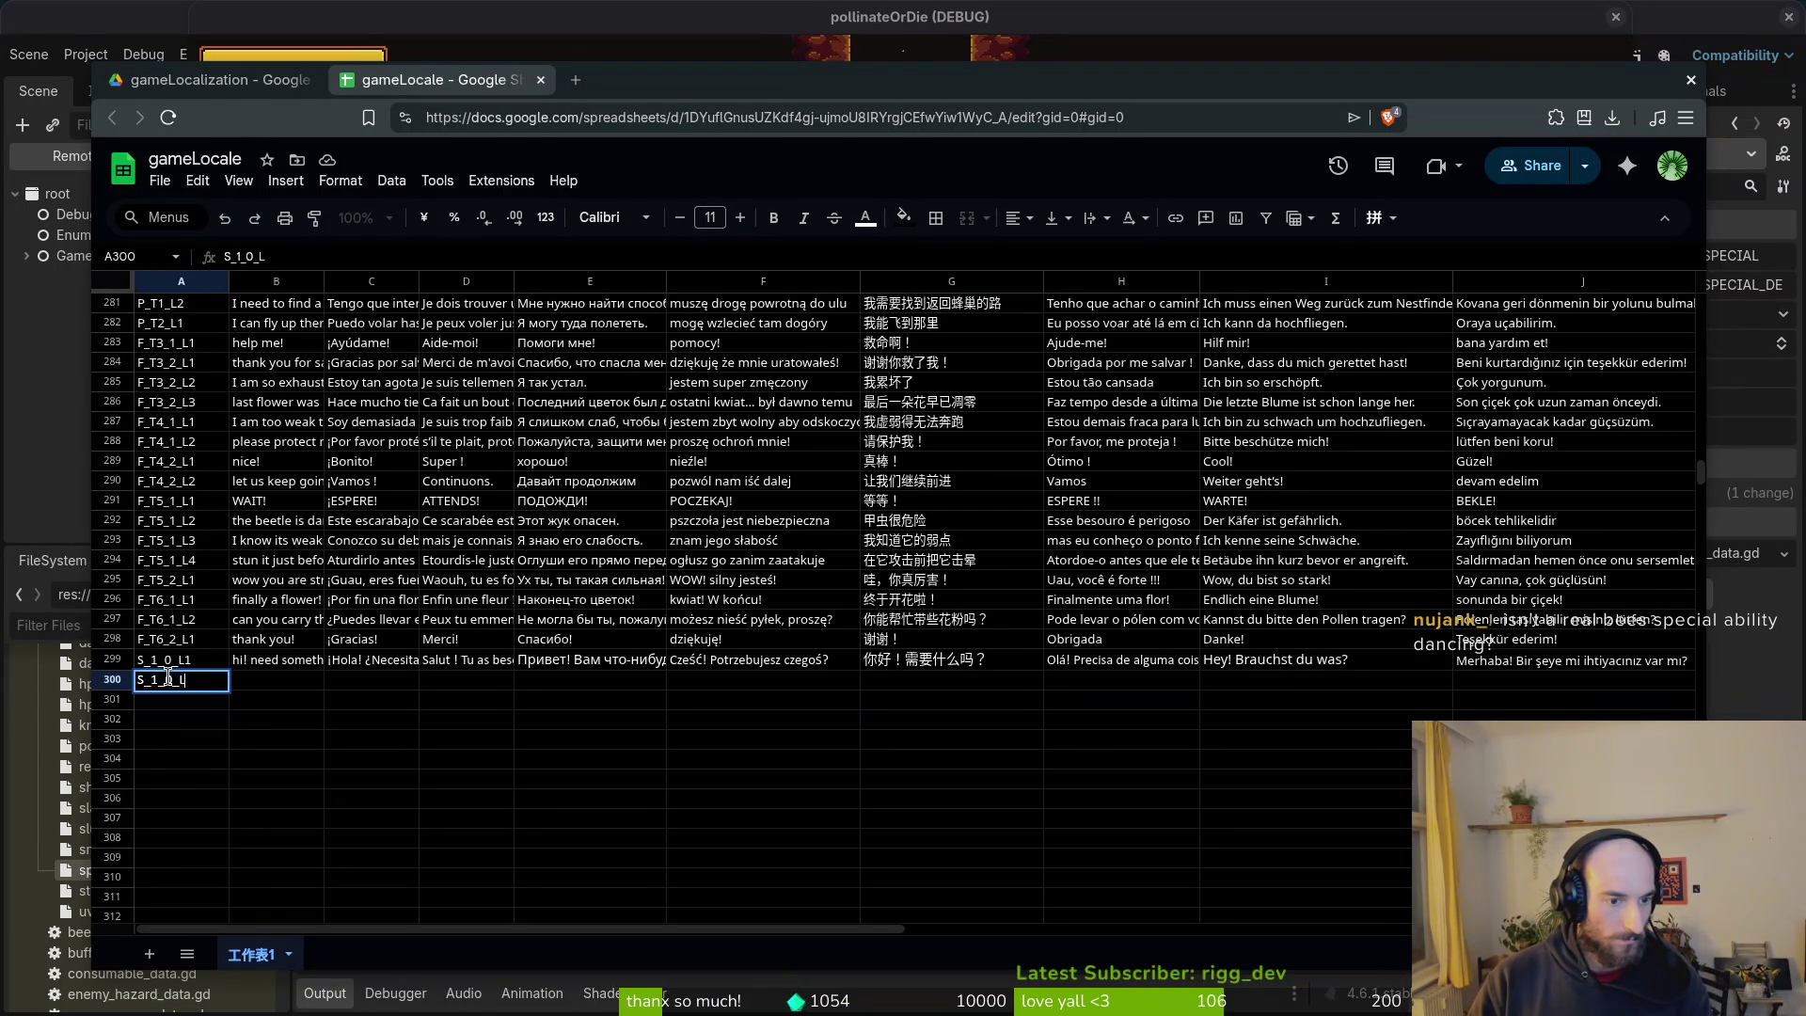
key("BackSpace")
key("Tab")
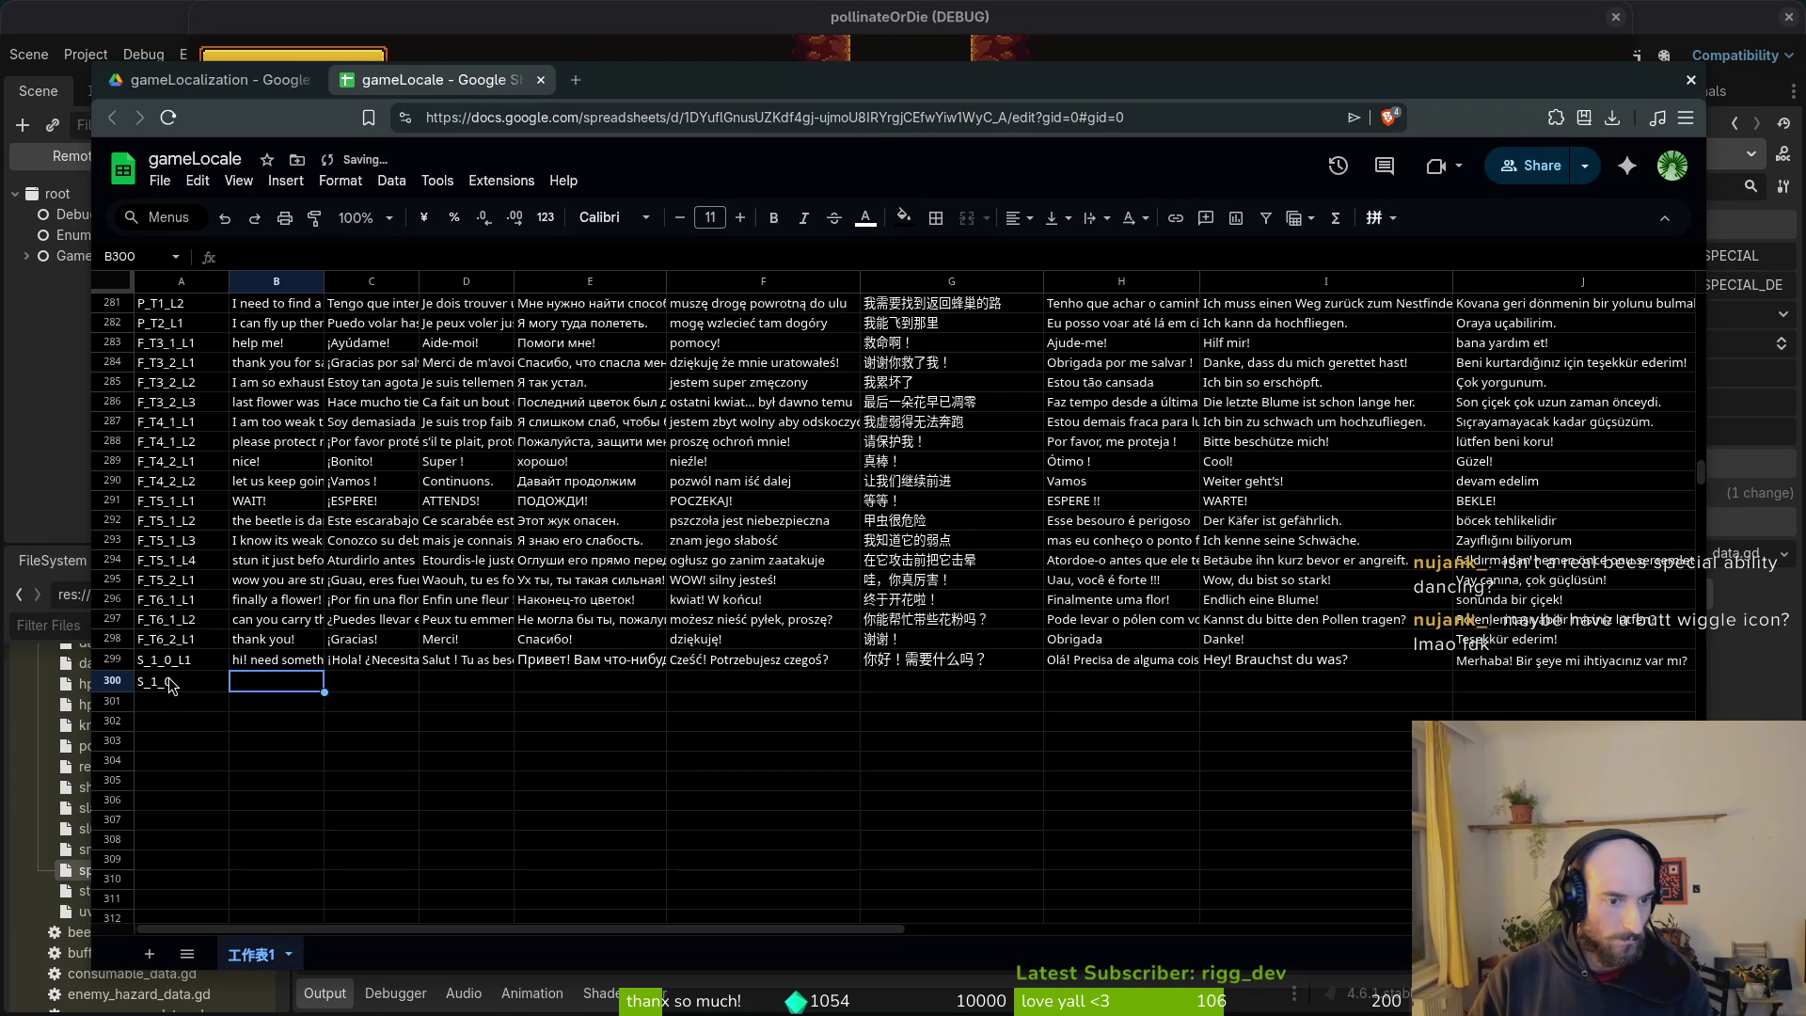
left_click(172, 684)
left_click(273, 257)
type("ED")
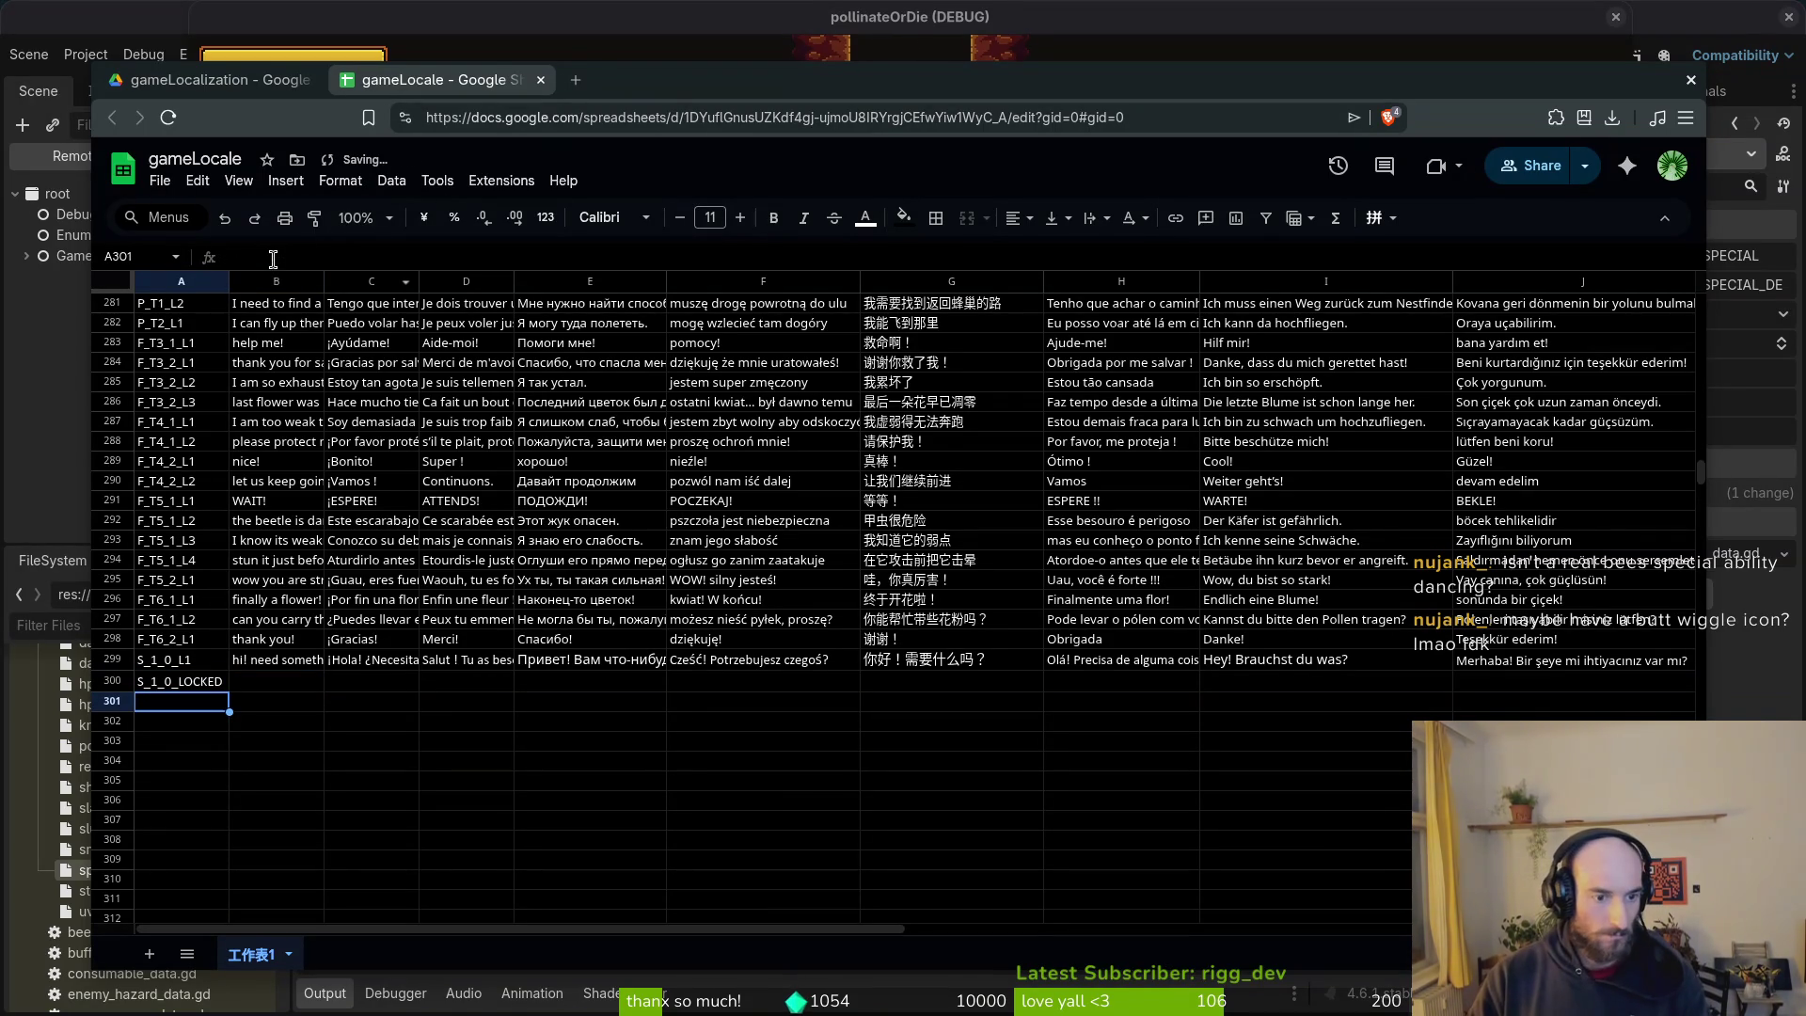
Step: Write 'hey! it seems you cannot use my items yet' in B300 and copy it
left_click(268, 684)
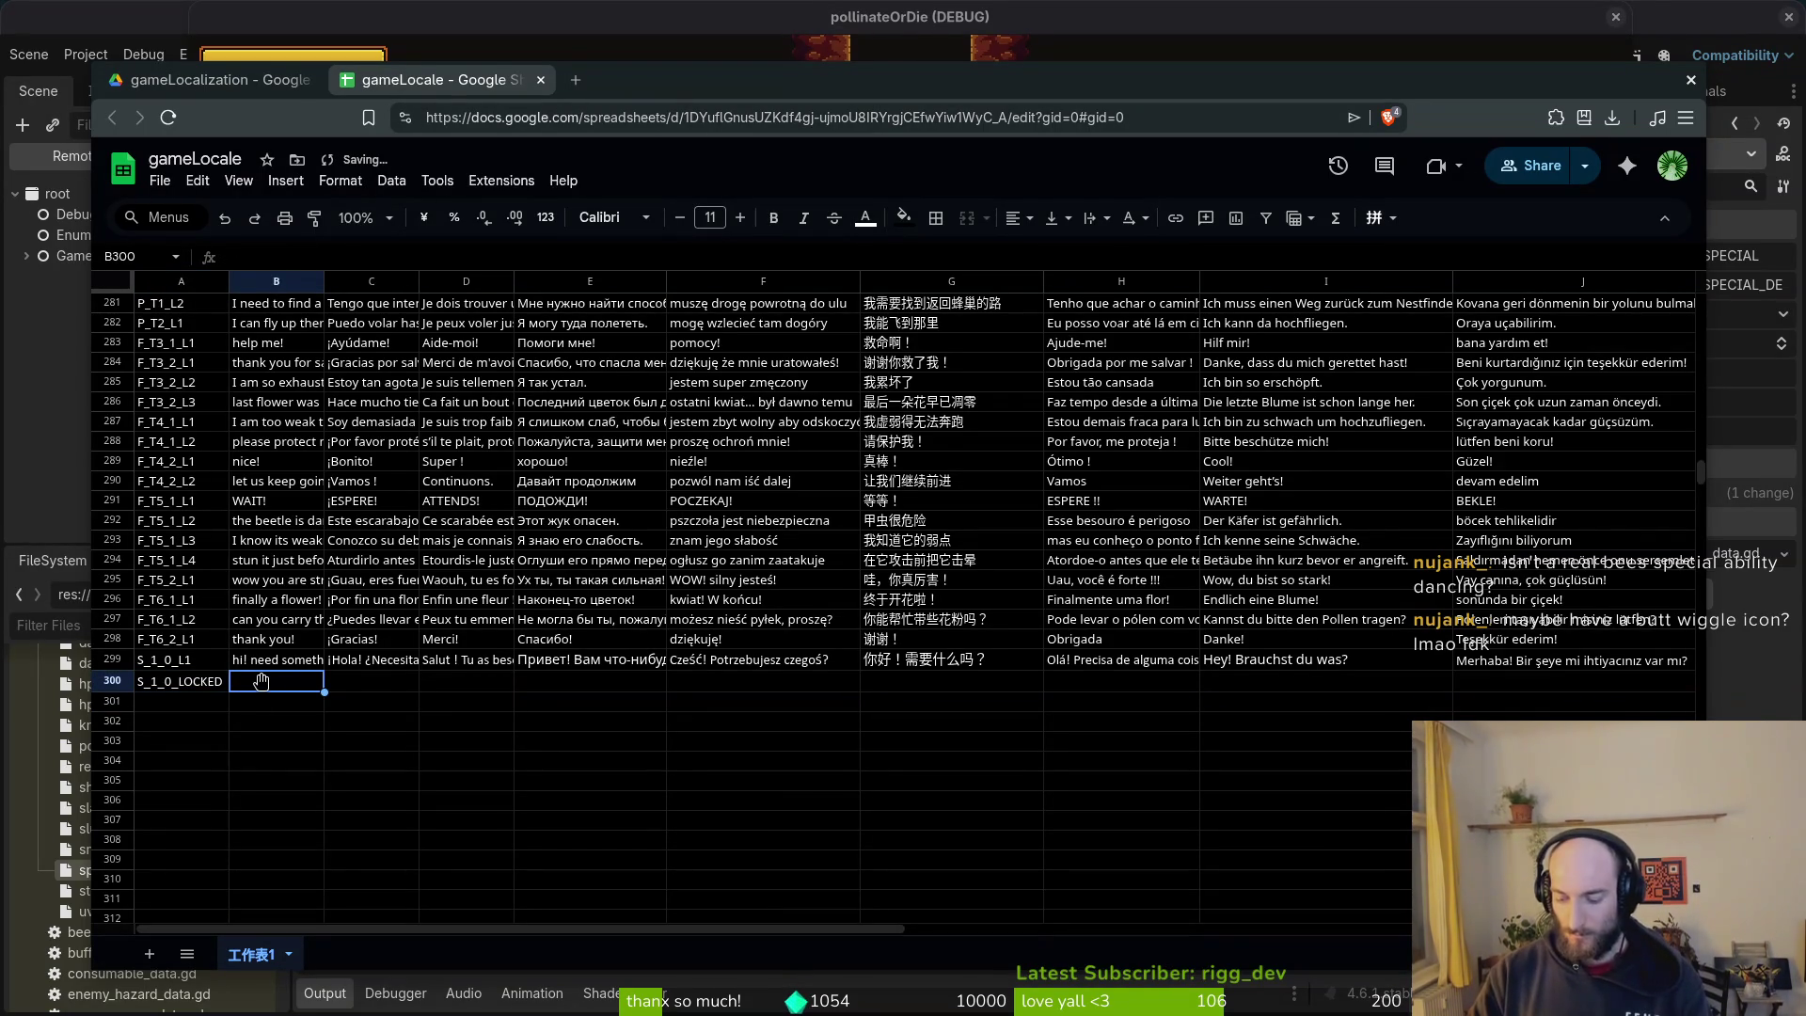
type("hey")
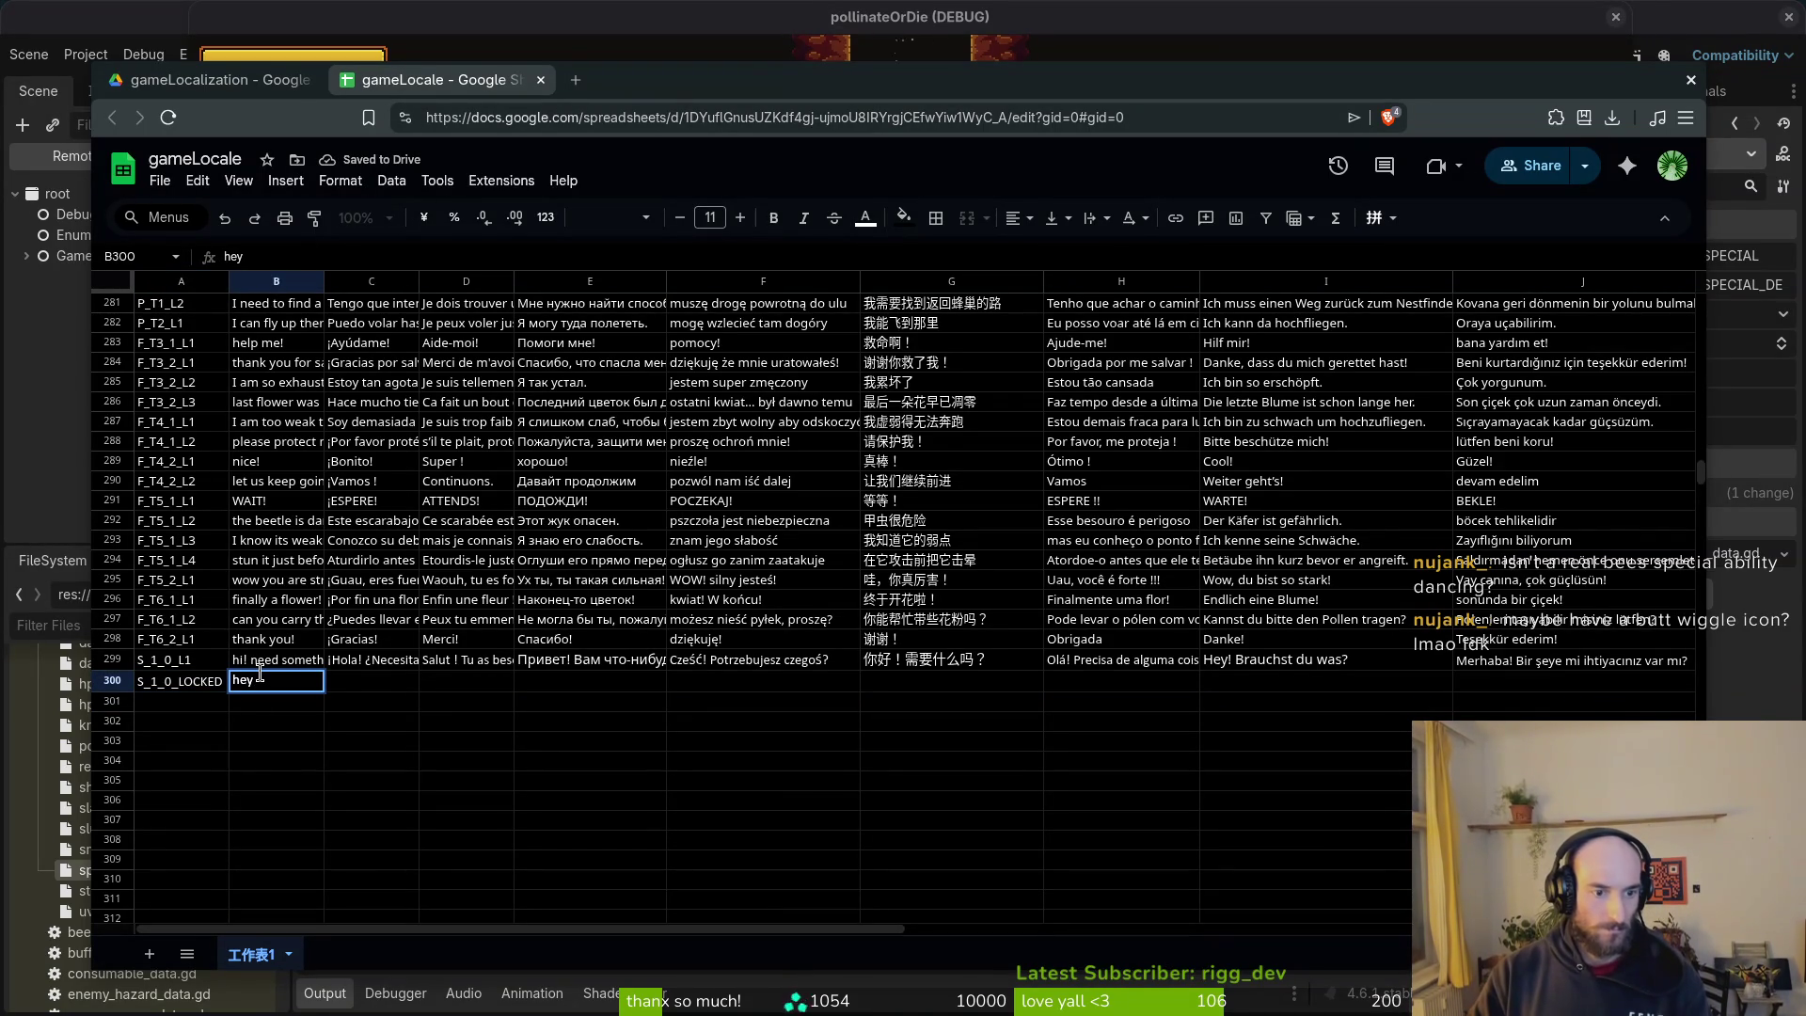
type("ouhey")
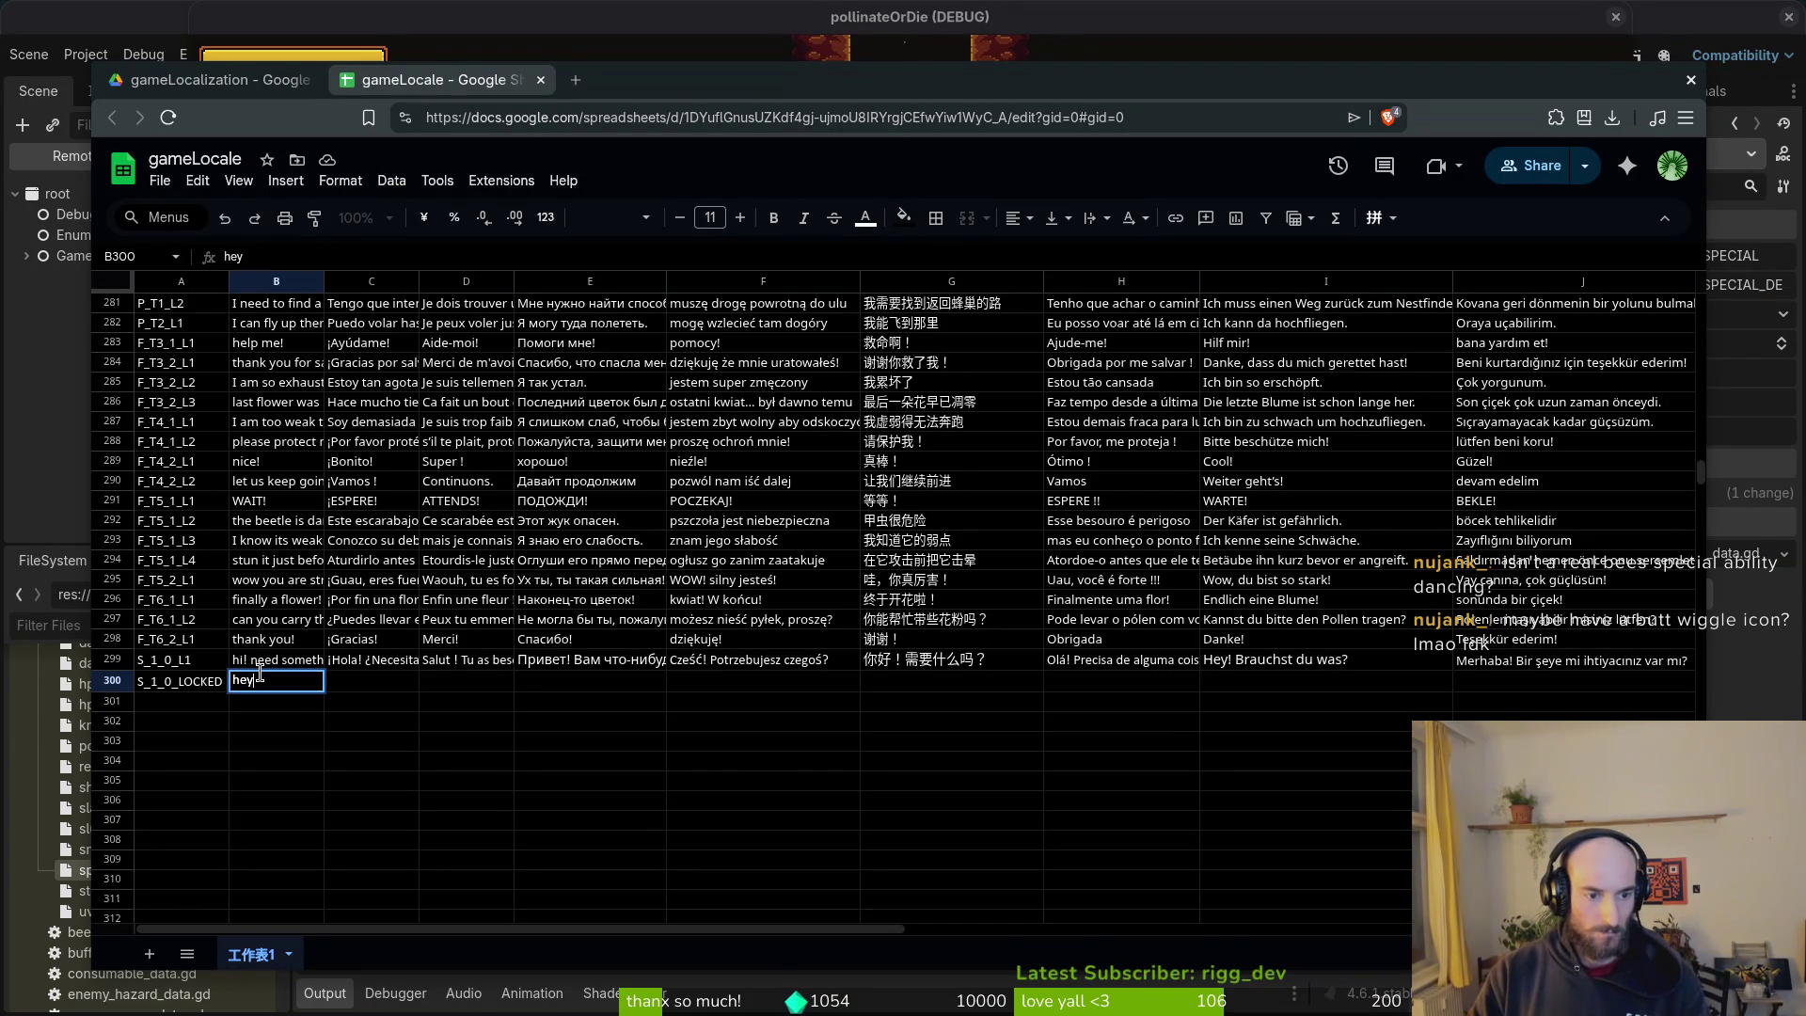
type("ms you canno")
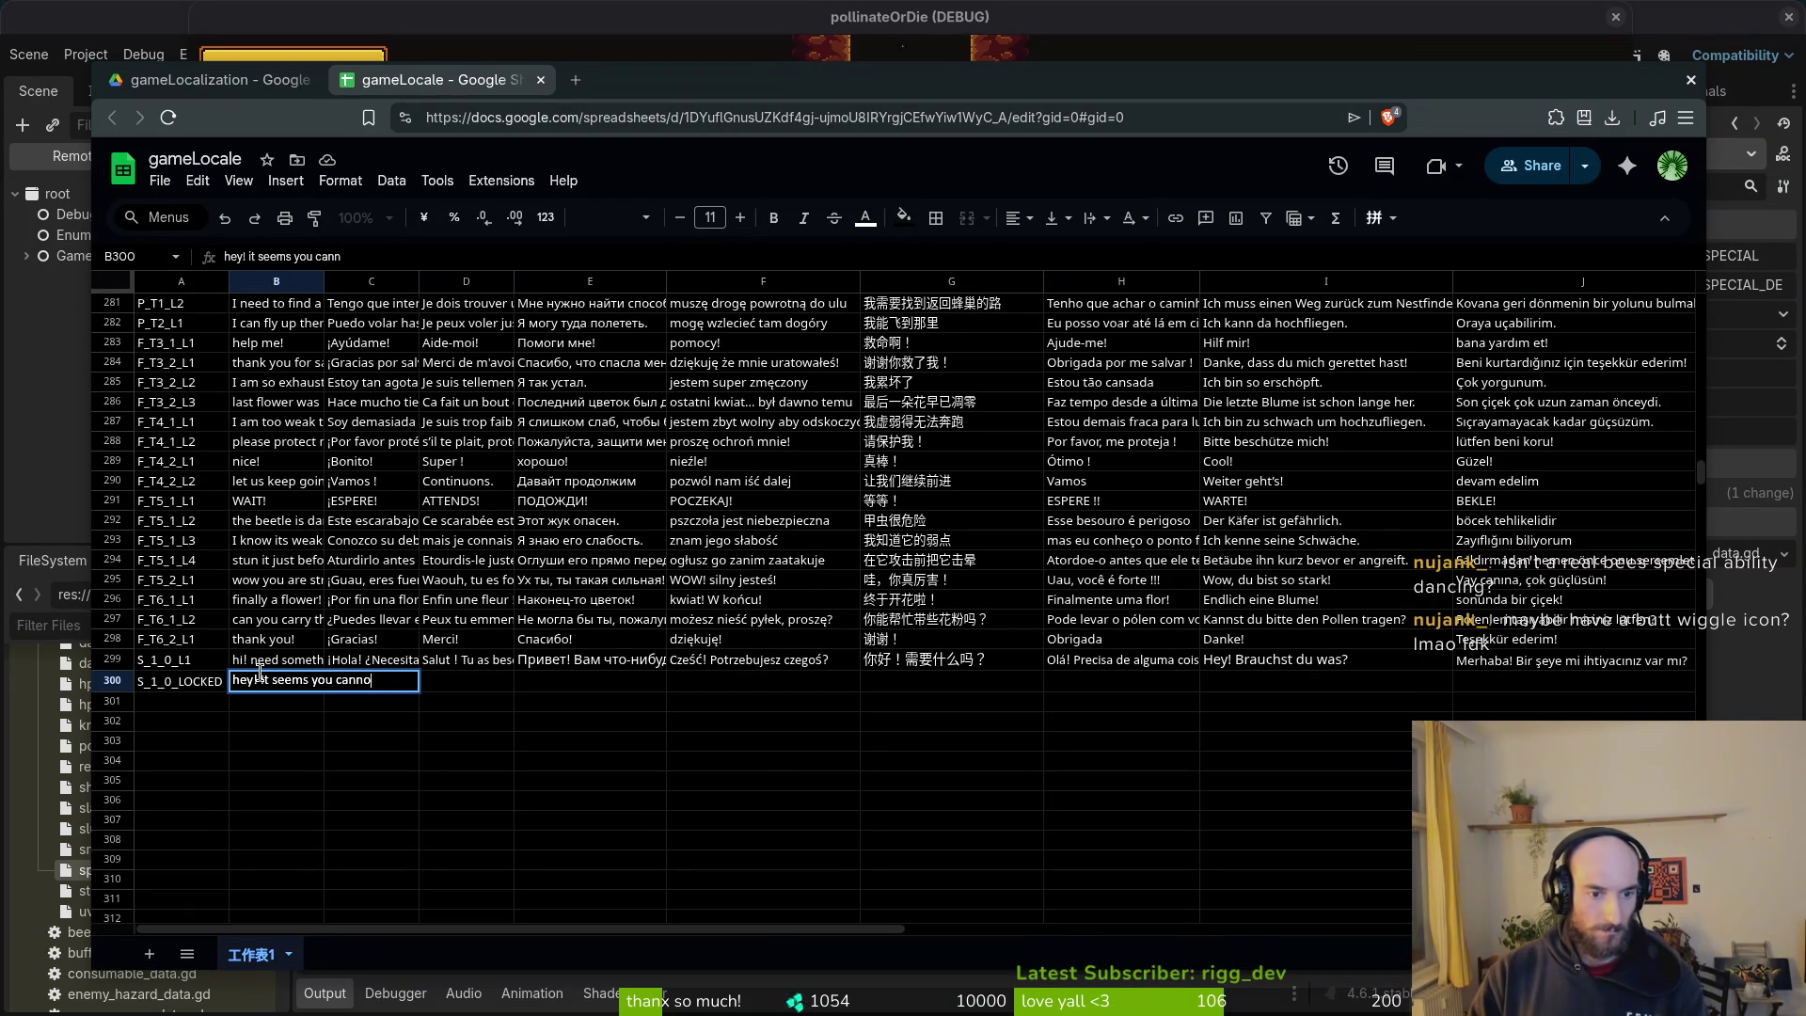
type("t use my items yet")
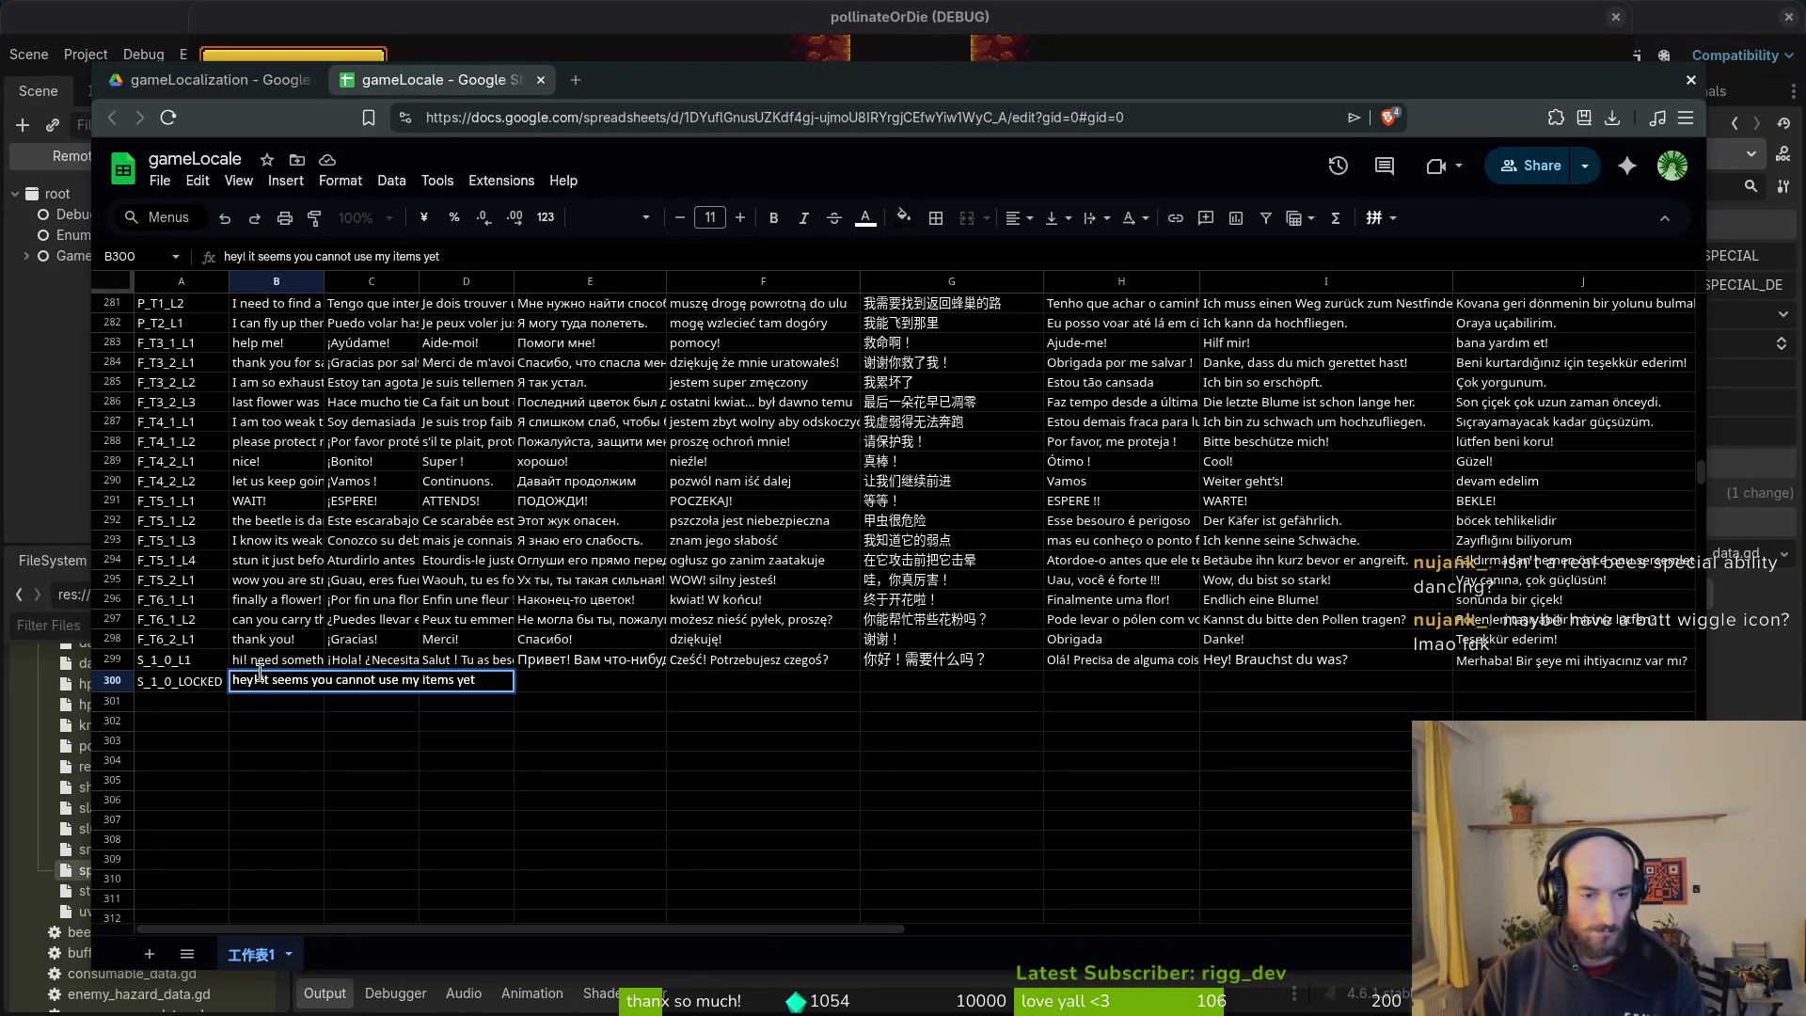
key("Return")
left_click(293, 684)
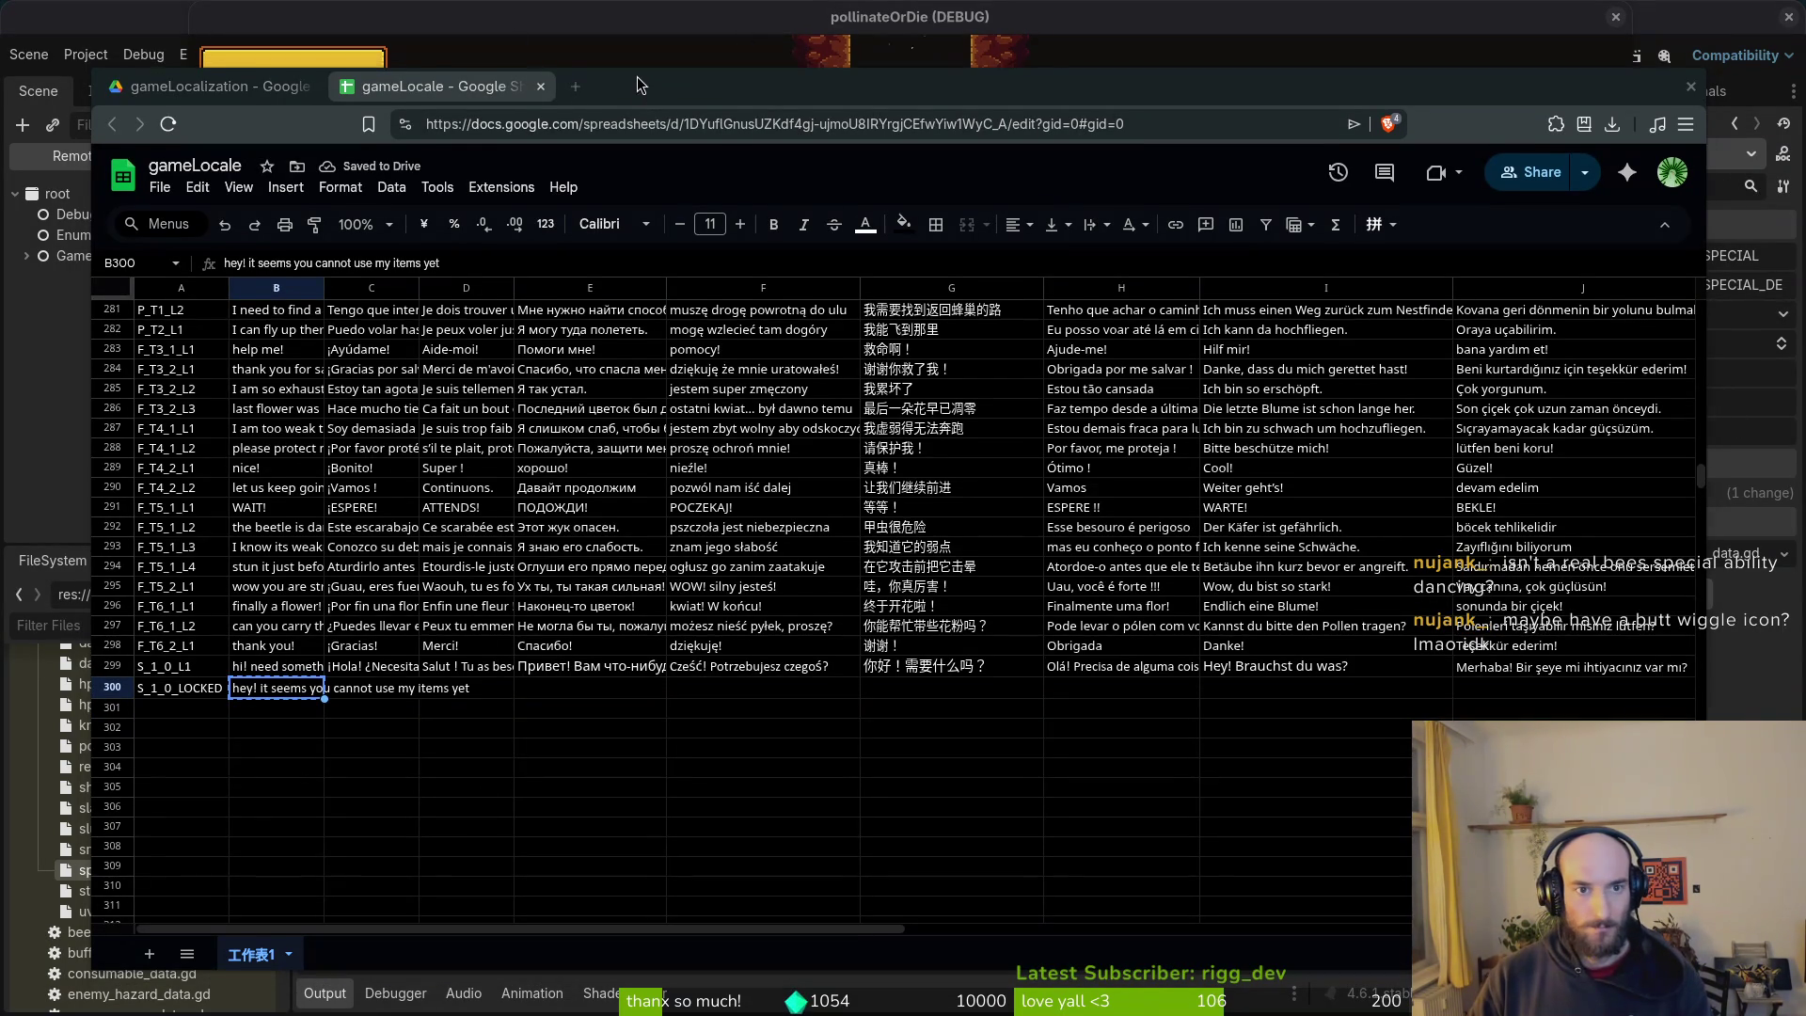
left_click(576, 79)
Step: Translate the English line in Google Translate and put the Spanish version in C300
type("trans")
key("Down")
key("Return")
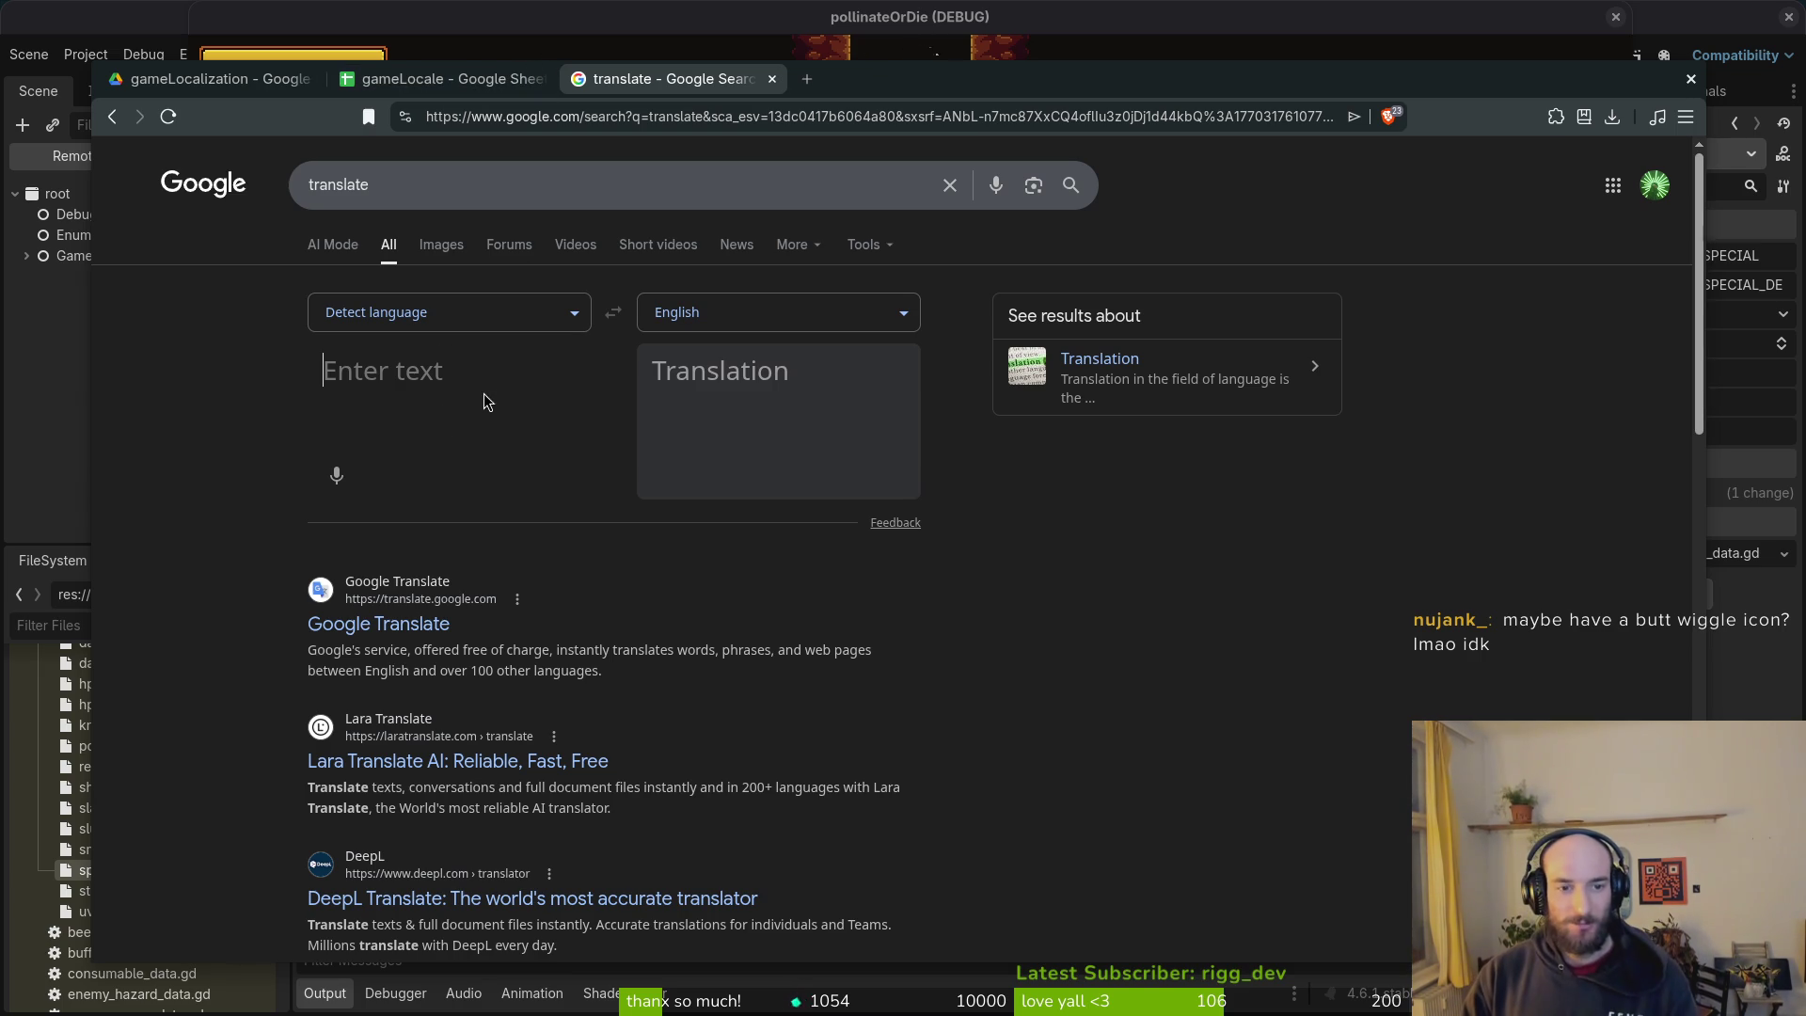
left_click(378, 368)
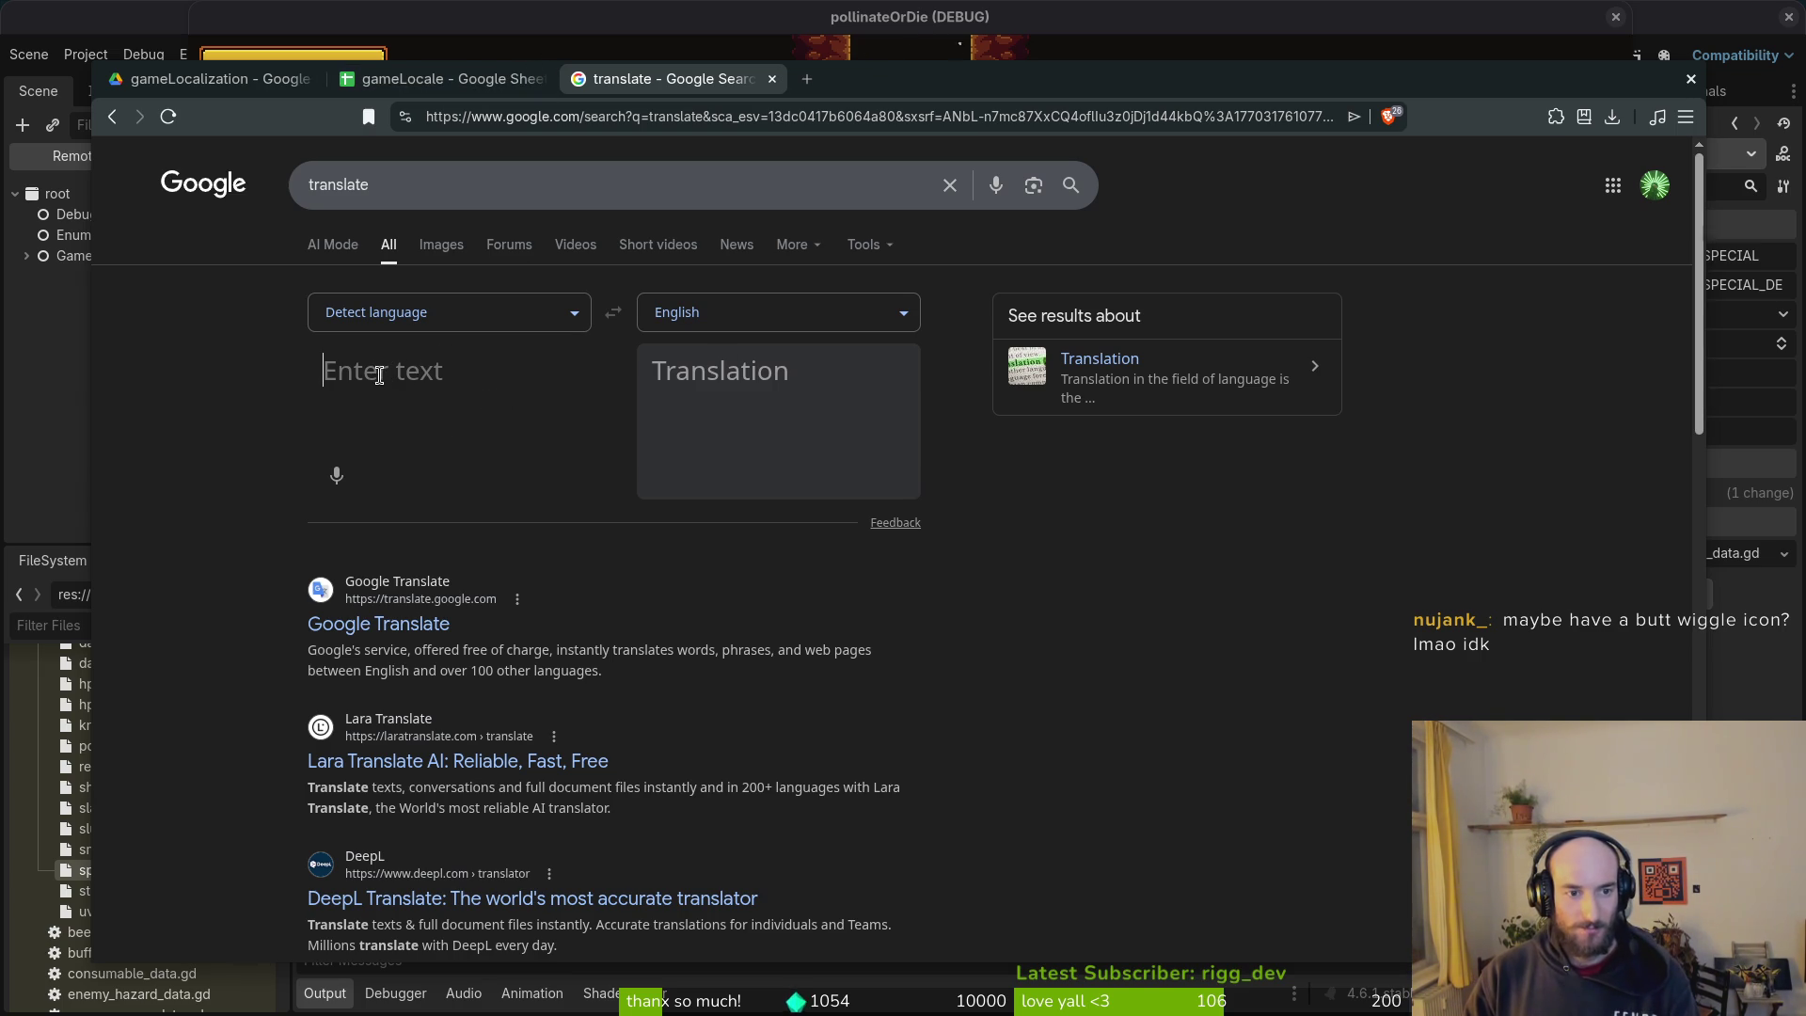
type("hey! it seems you cannot use my items yet")
left_click(734, 316)
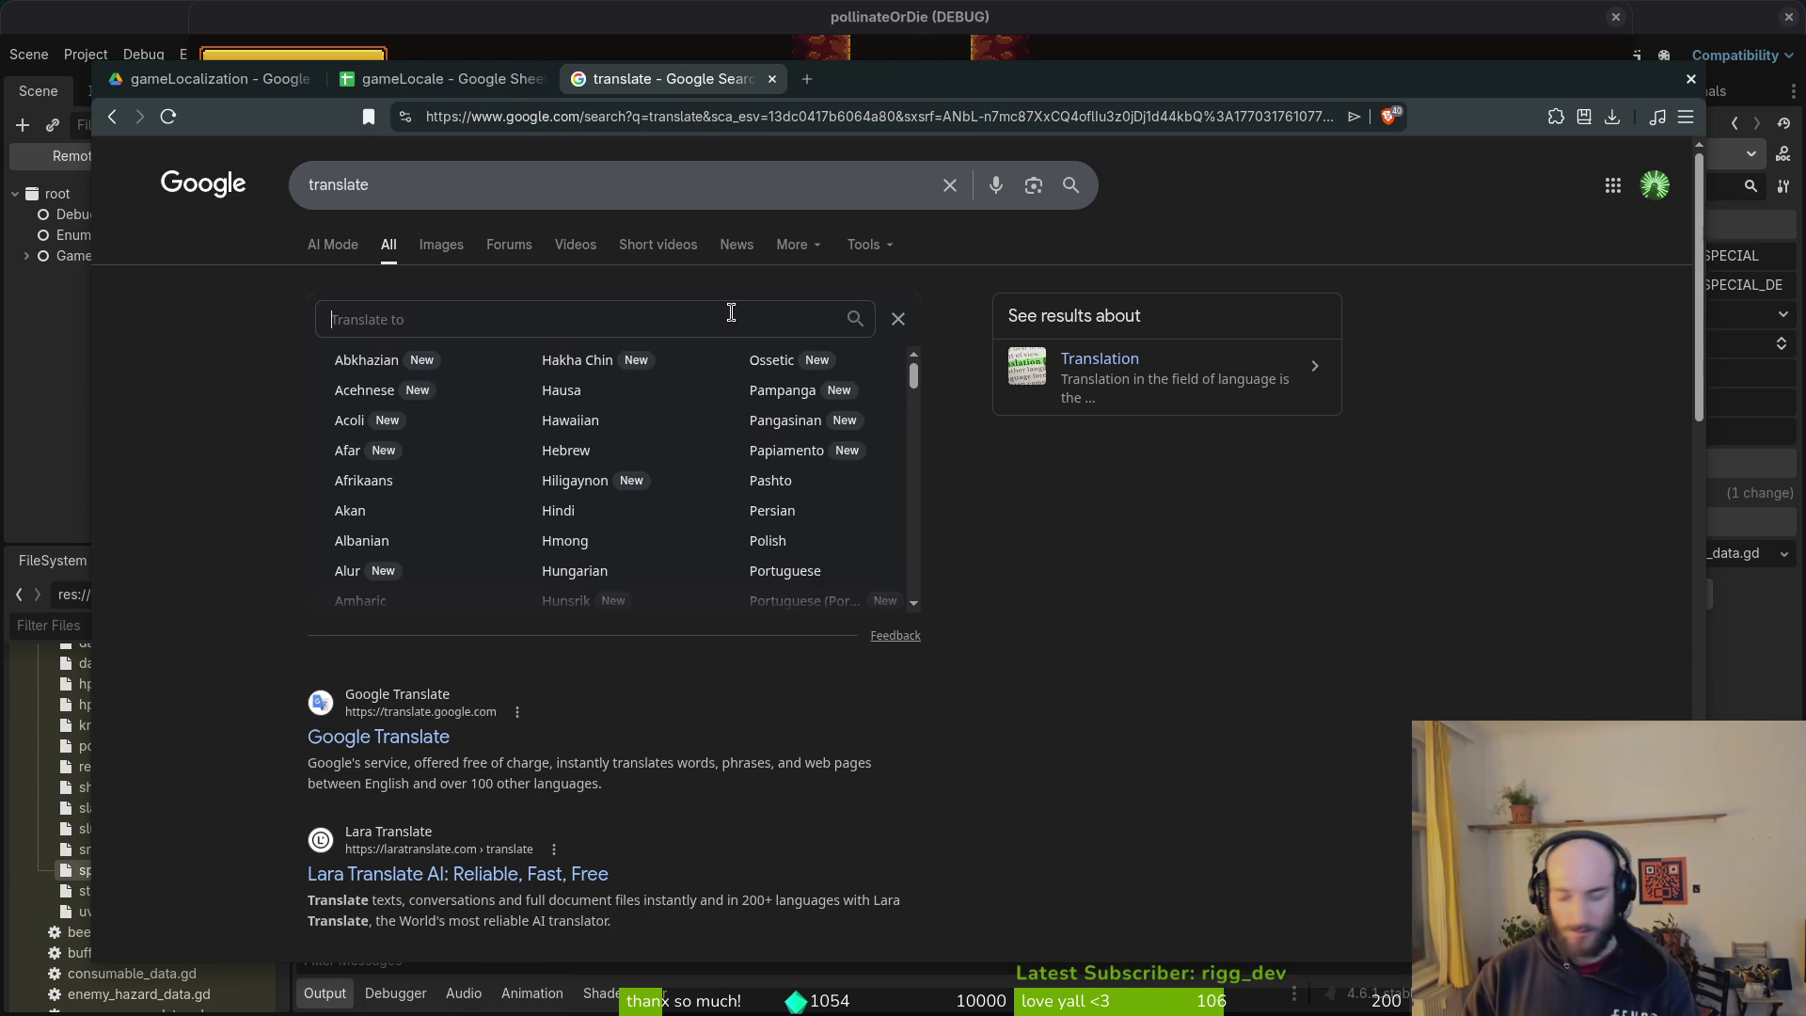
type("spa")
key("Return")
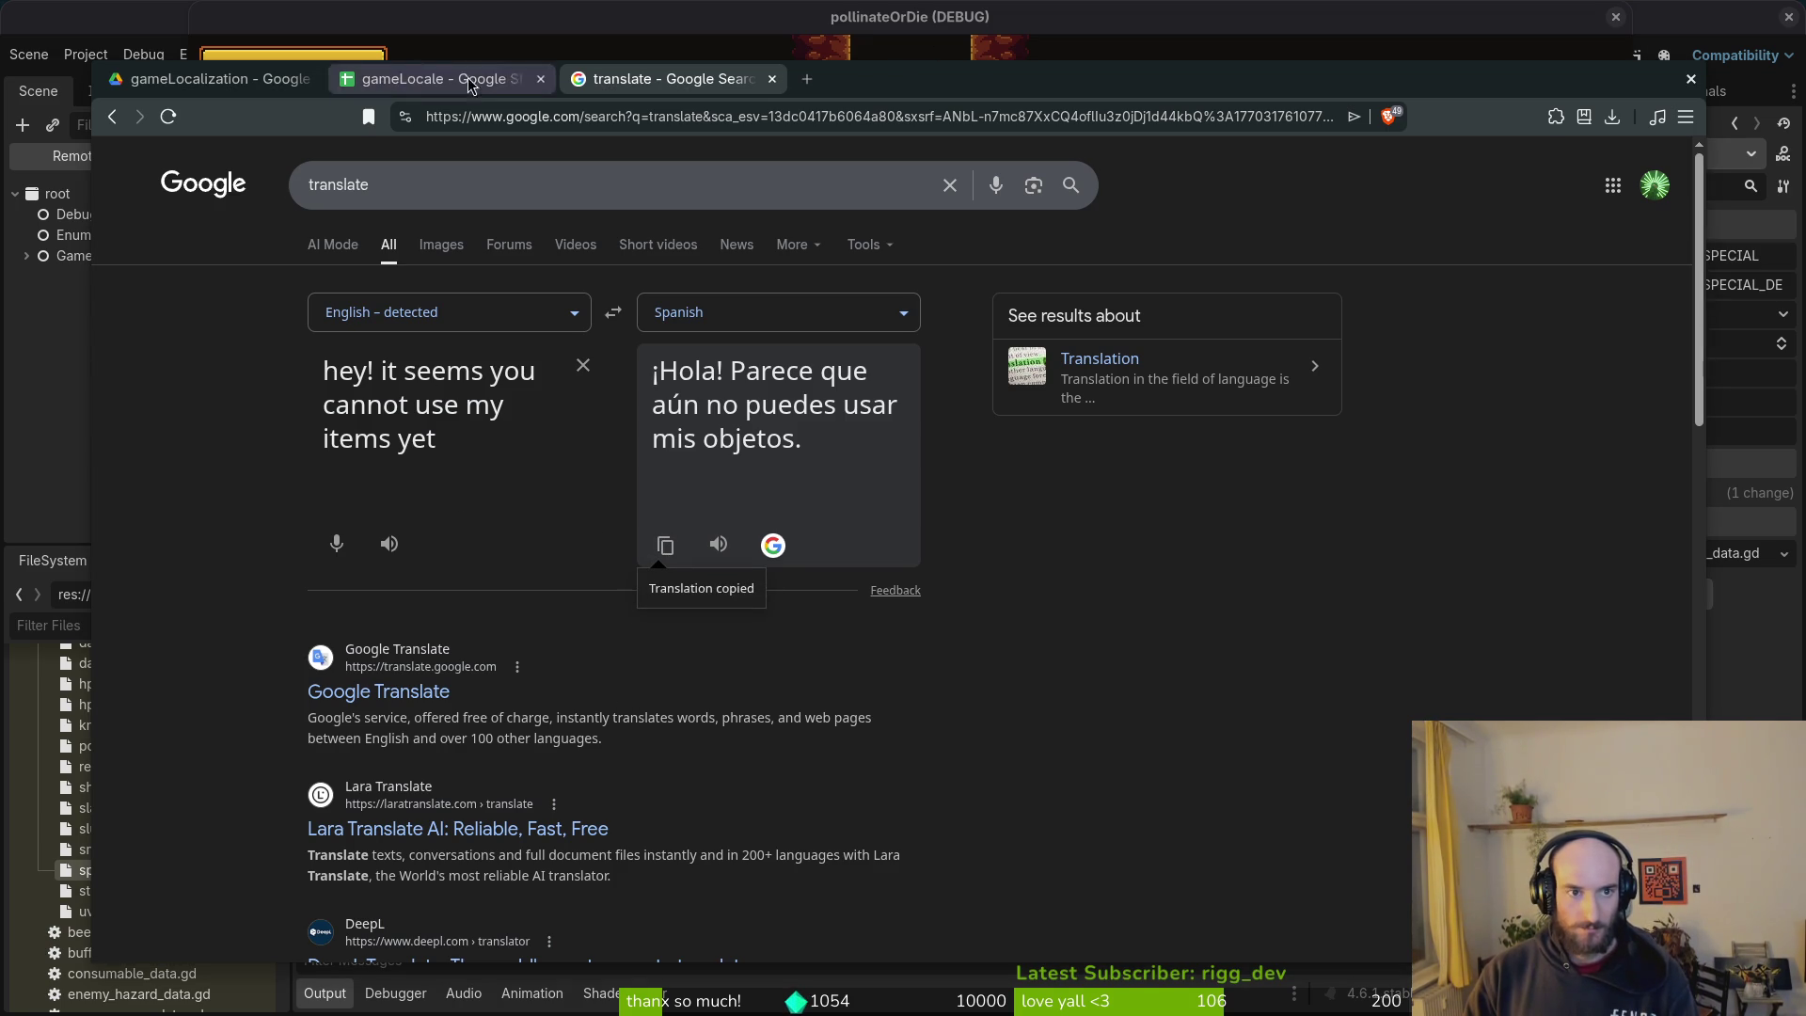
mouse_move(694, 80)
left_mouse_down()
mouse_move(222, 270)
mouse_move(222, 69)
mouse_move(481, 725)
left_mouse_up()
left_click(395, 685)
key("alt+Tab")
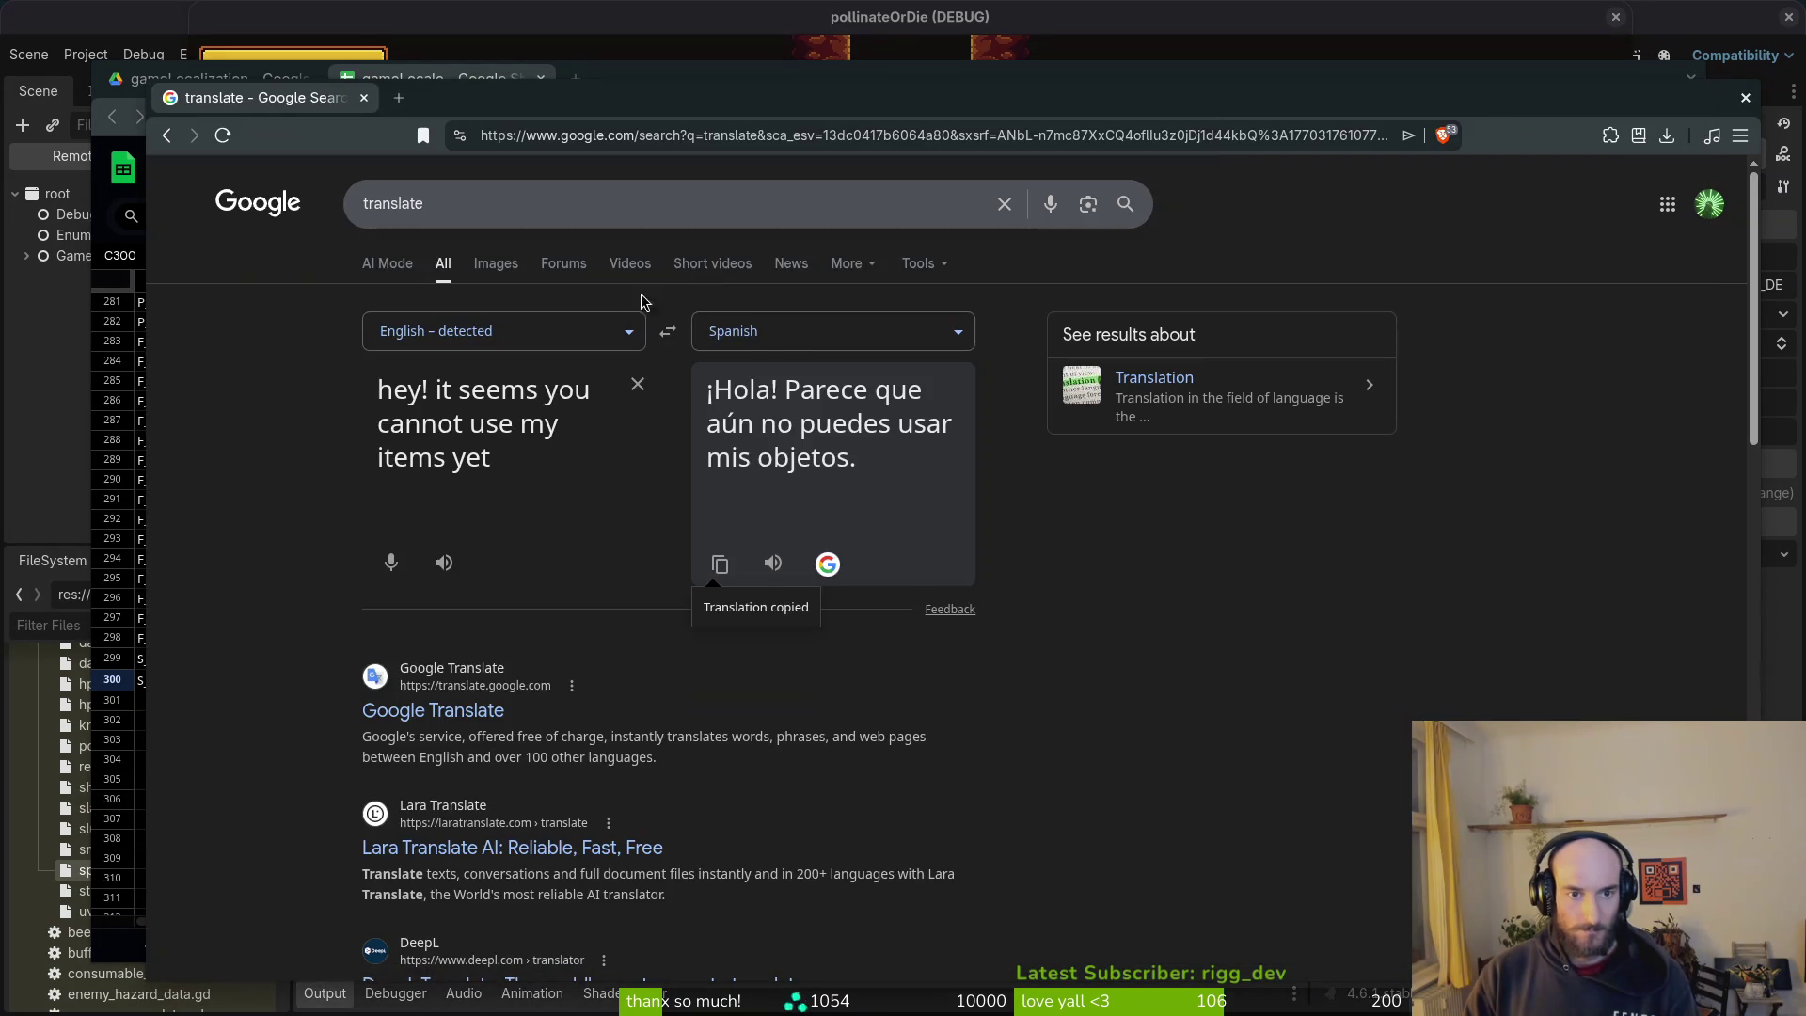
Step: Put the French translation into D300
left_click(747, 332)
type("fre")
key("Return")
left_click(725, 561)
key("alt+Tab")
left_click(489, 675)
key("alt+Tab")
Step: Put the Russian translation into E300
left_click(840, 327)
type("rus")
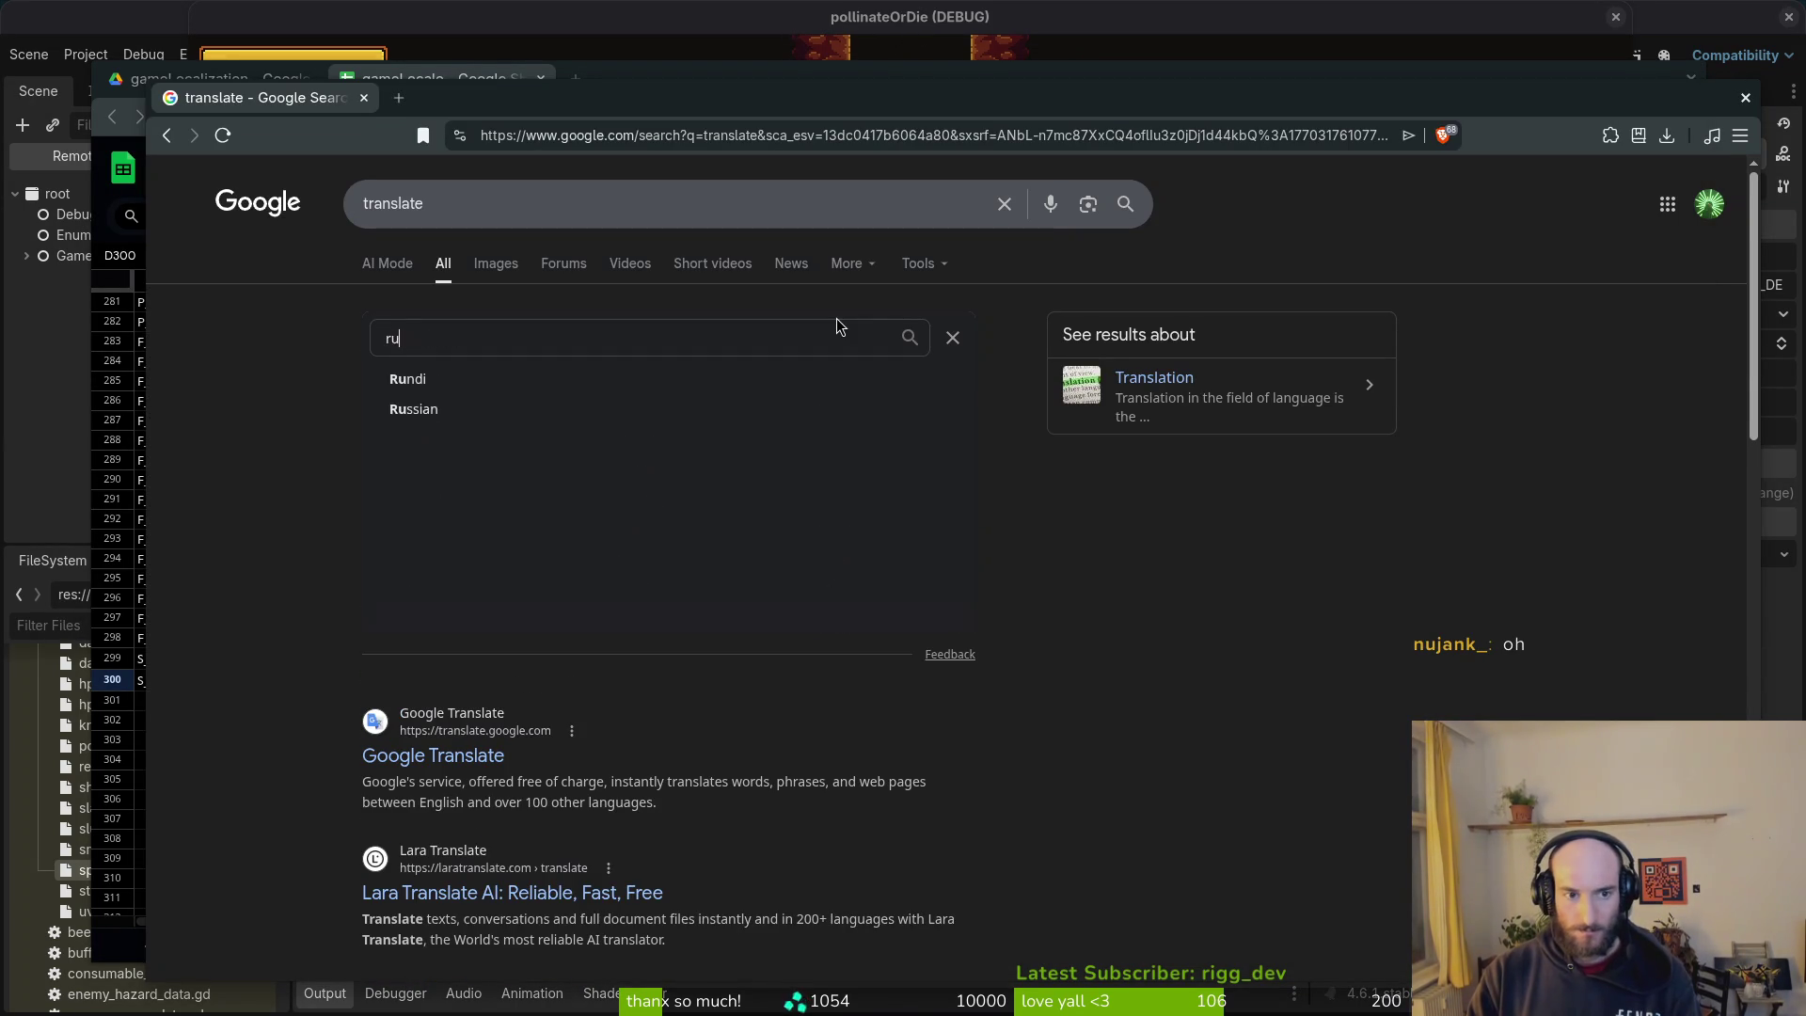
key("Return")
left_click(724, 588)
key("alt+Tab")
left_click(550, 685)
key("ctrl+v")
key("alt+Tab")
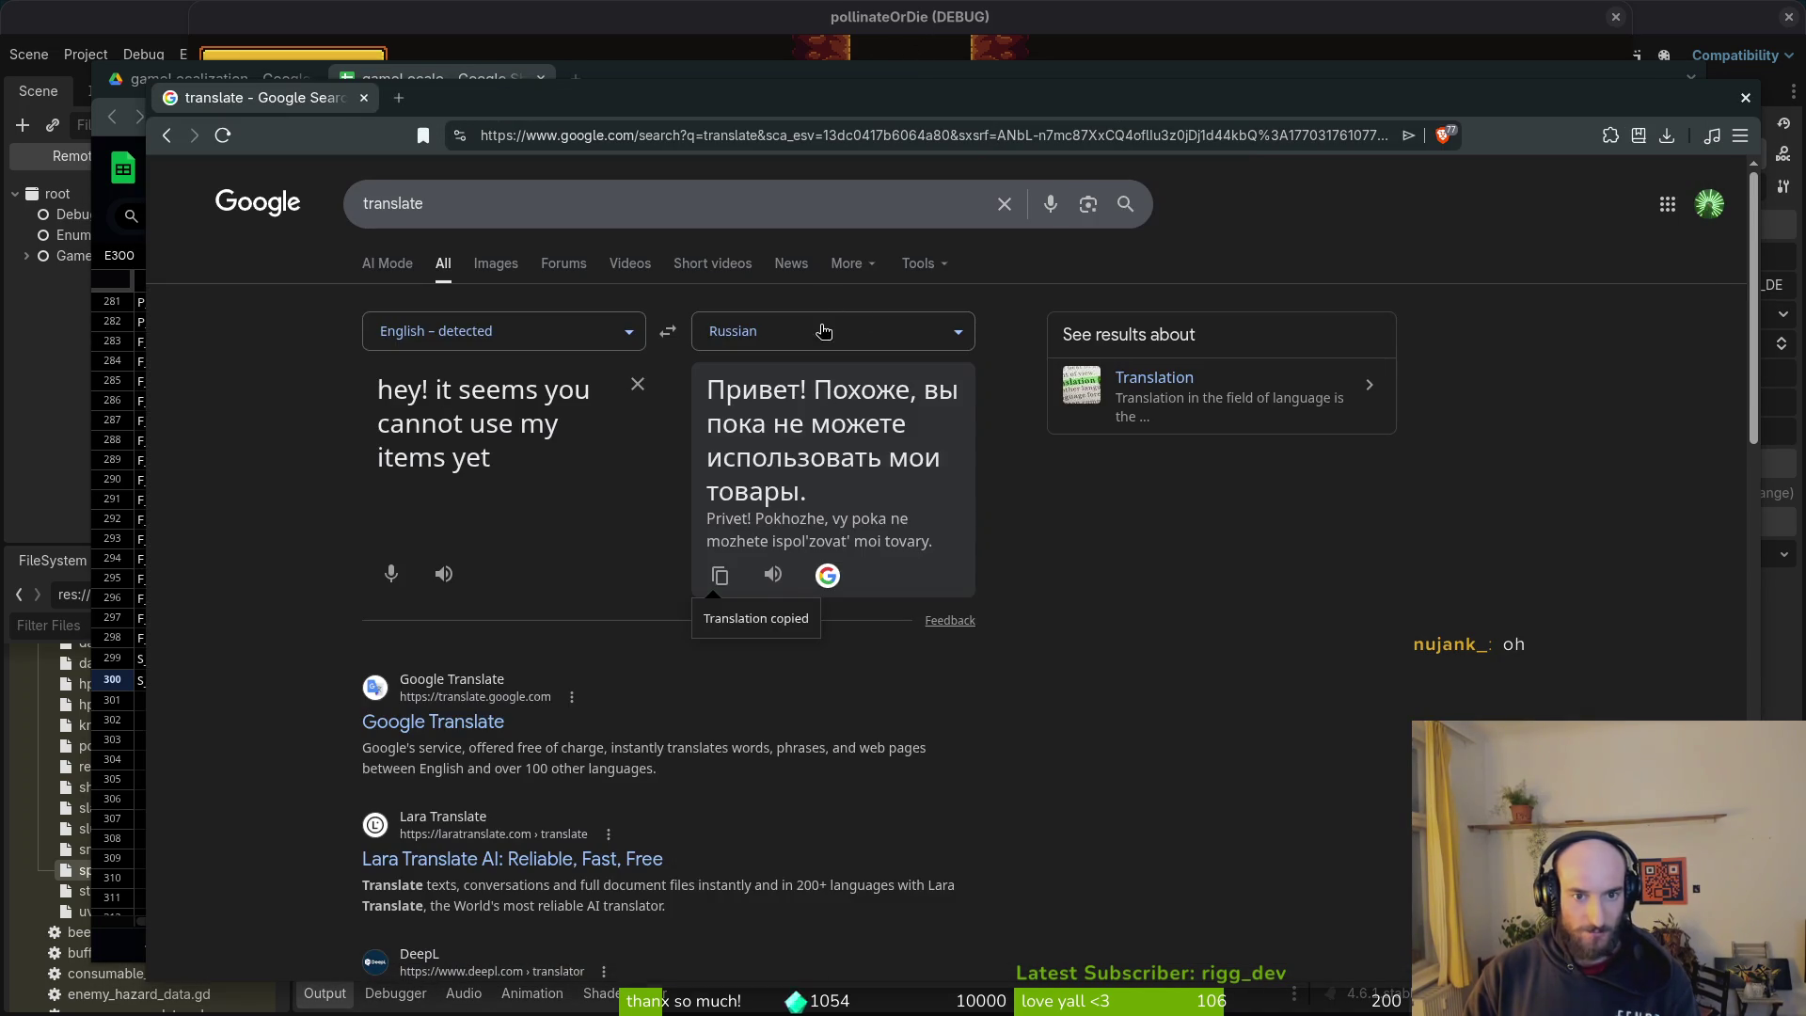
Step: Put the Polish translation into F300
left_click(823, 330)
type("poli")
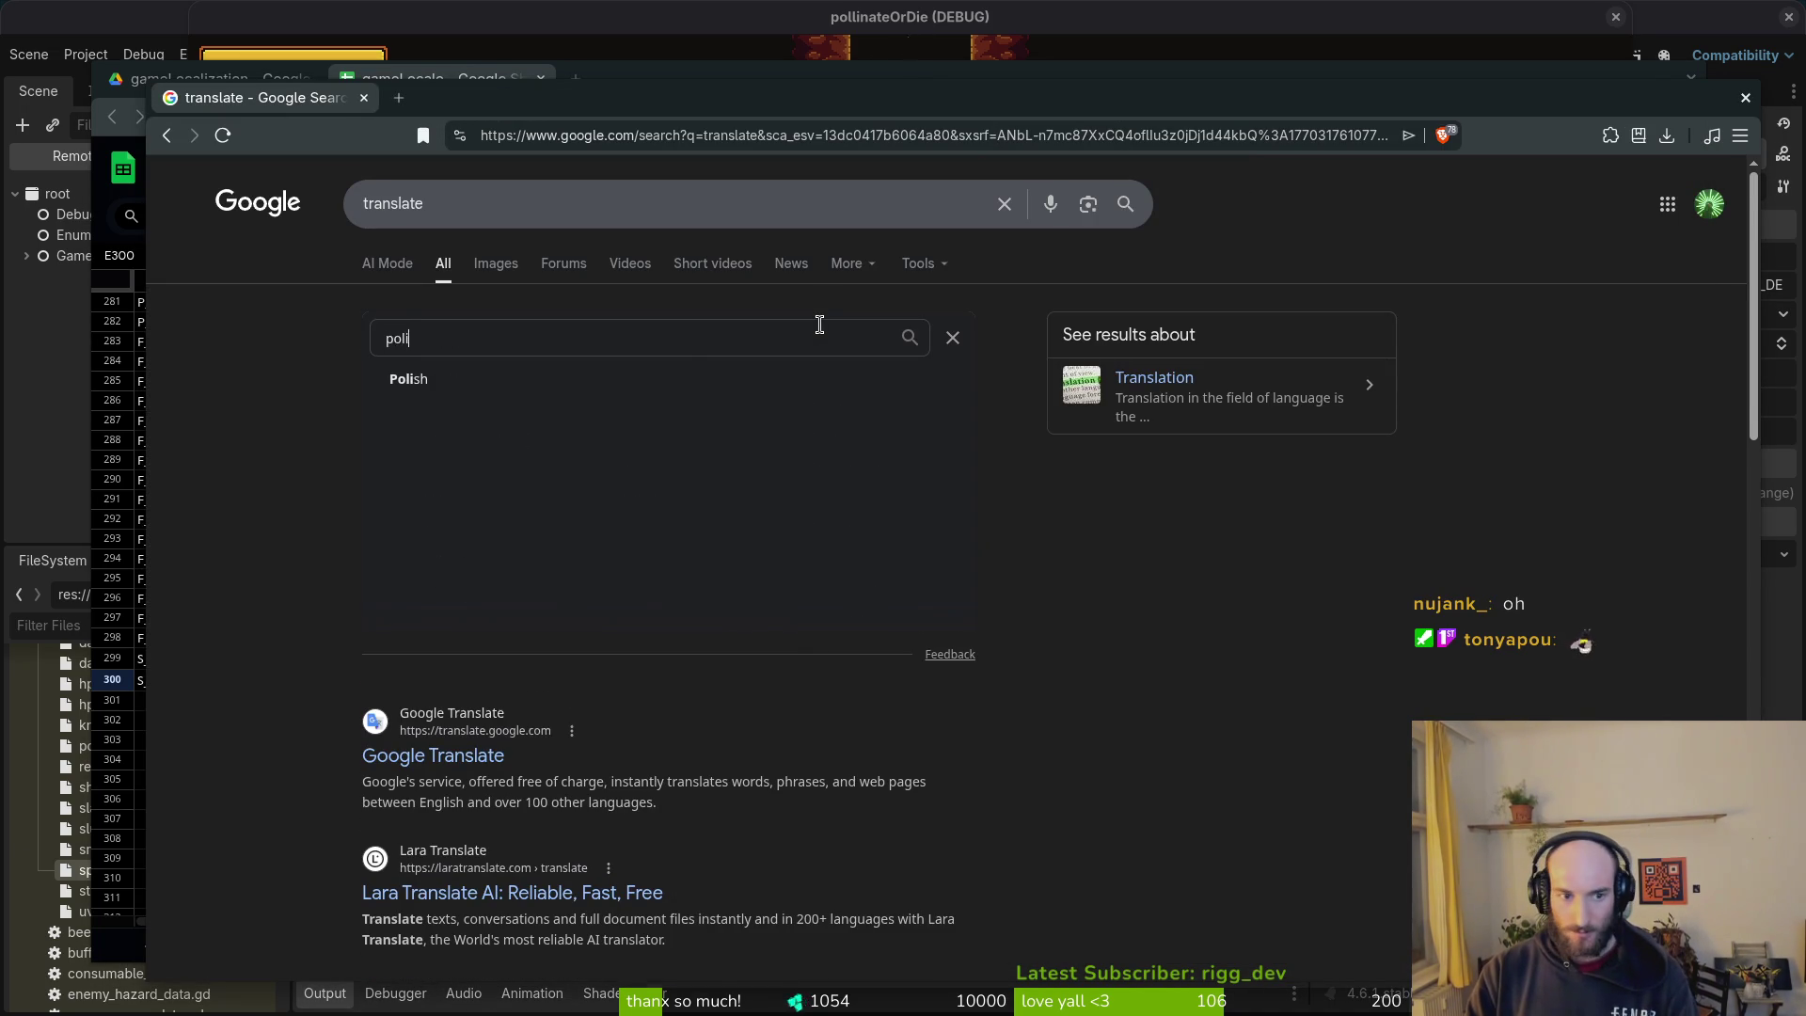
key("Return")
left_click(721, 564)
key("alt+Tab")
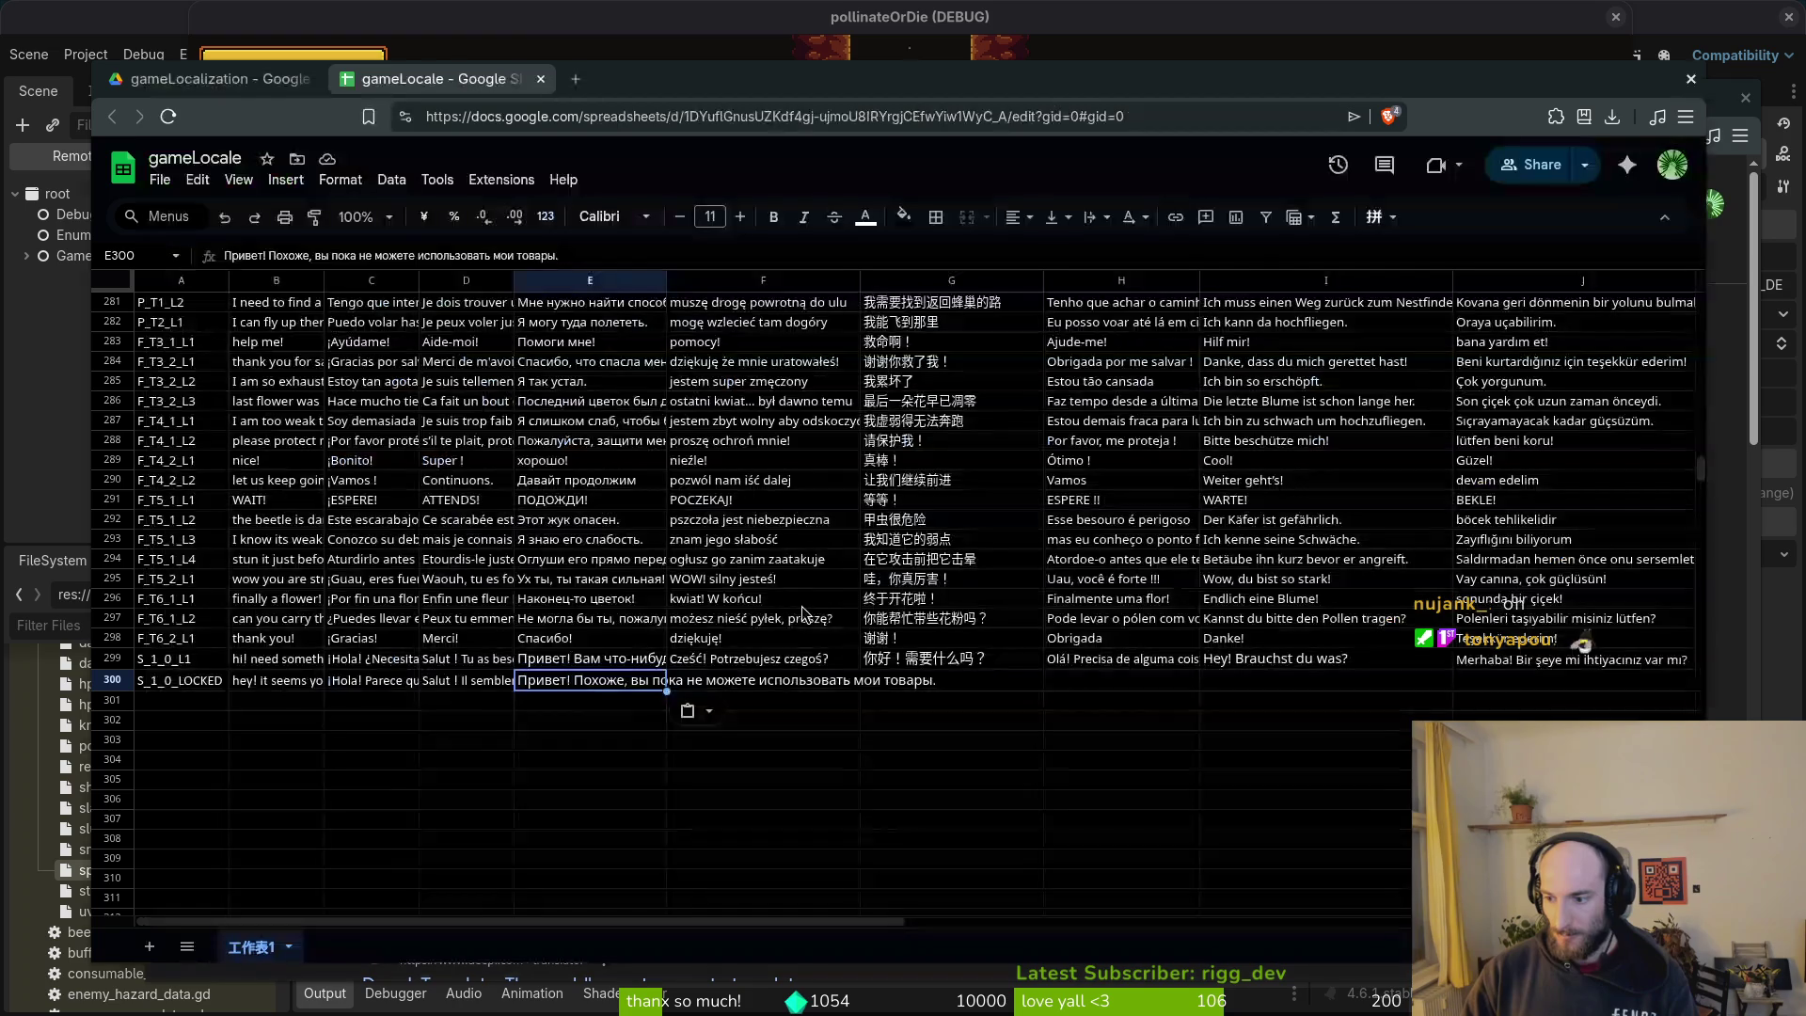
left_click(772, 687)
key("ctrl+v")
key("alt+Tab")
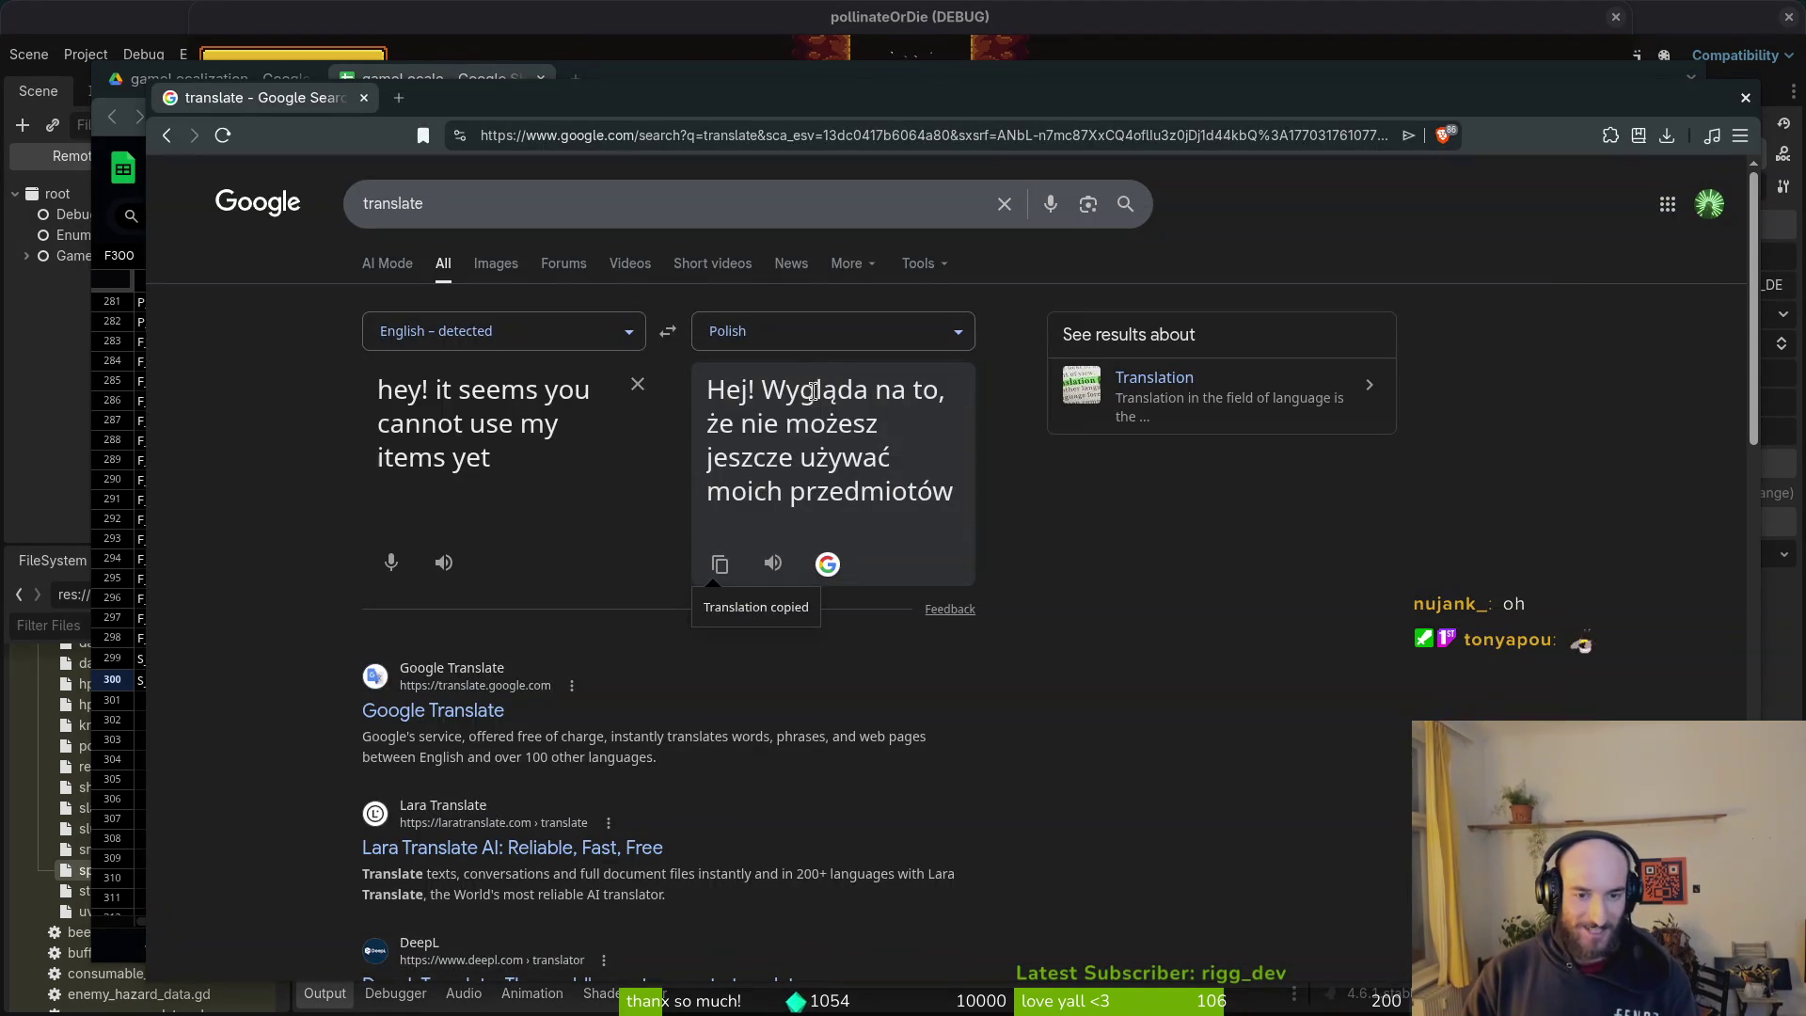
Step: Put the Chinese (Simplified) translation into G300
left_click(811, 331)
type("chi")
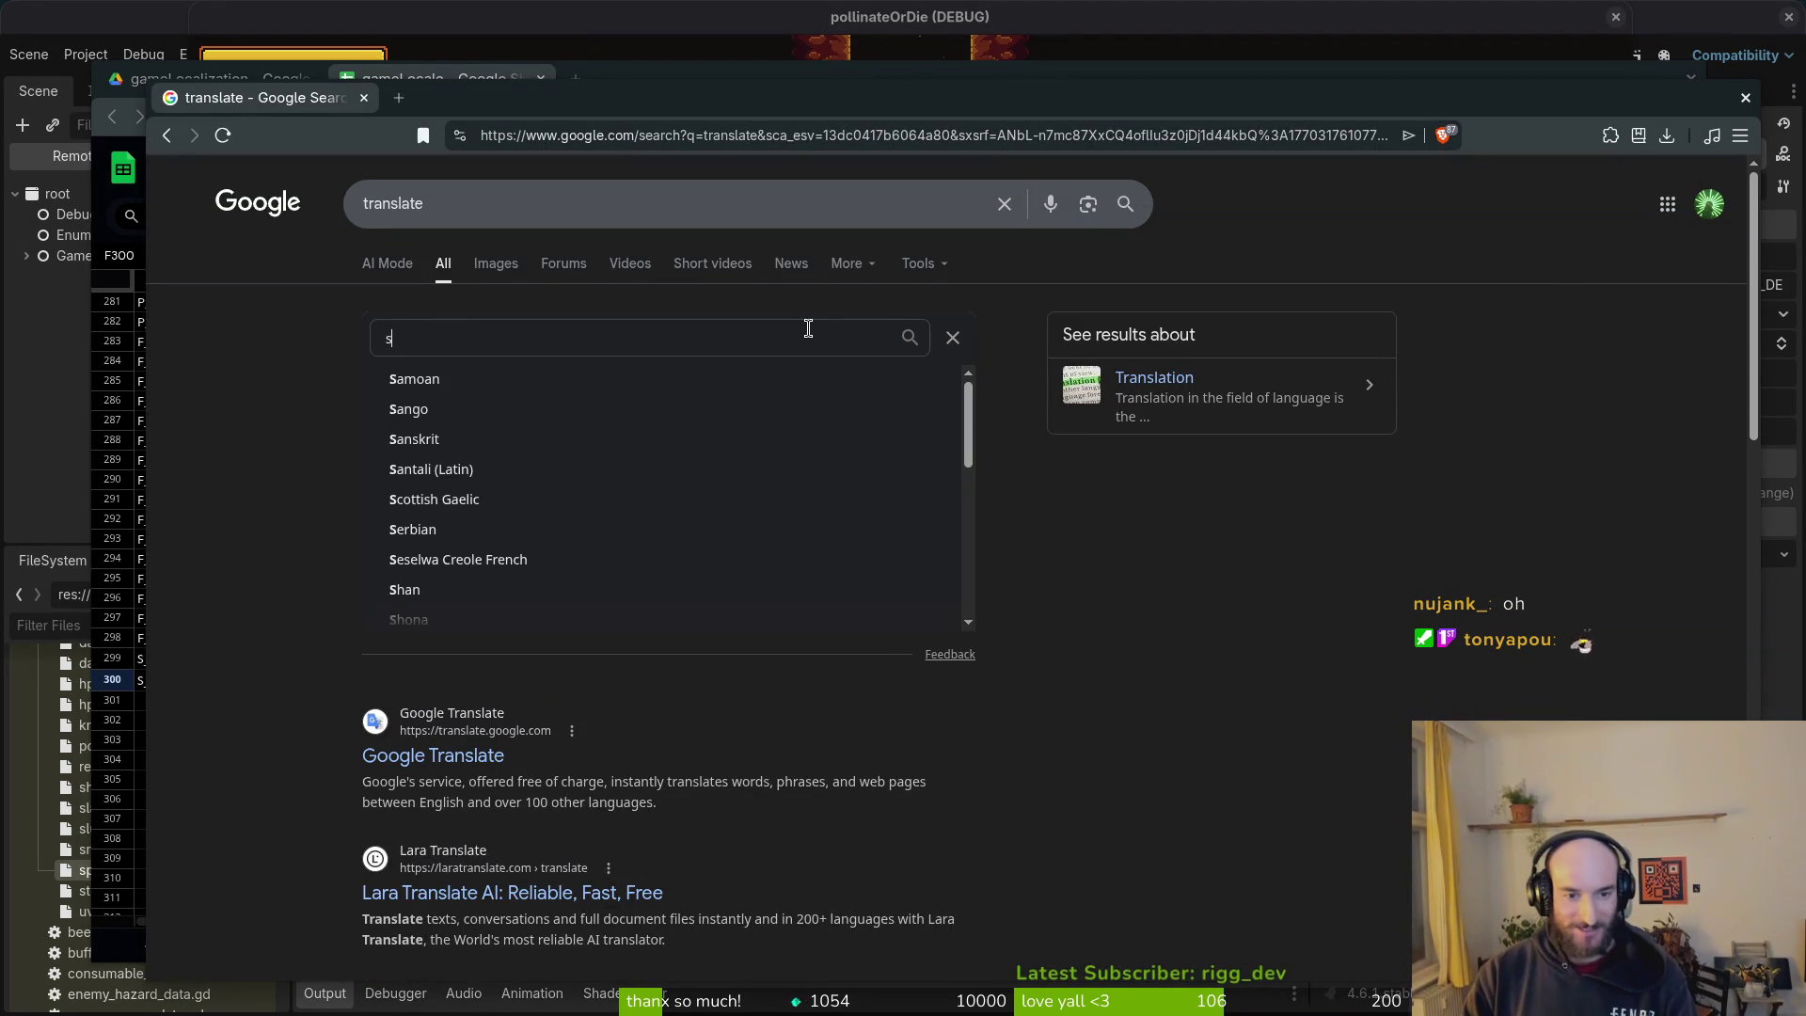
key("Down")
key("Down")
key("Return")
left_click(720, 564)
key("alt+Tab")
left_click(939, 680)
key("ctrl+v")
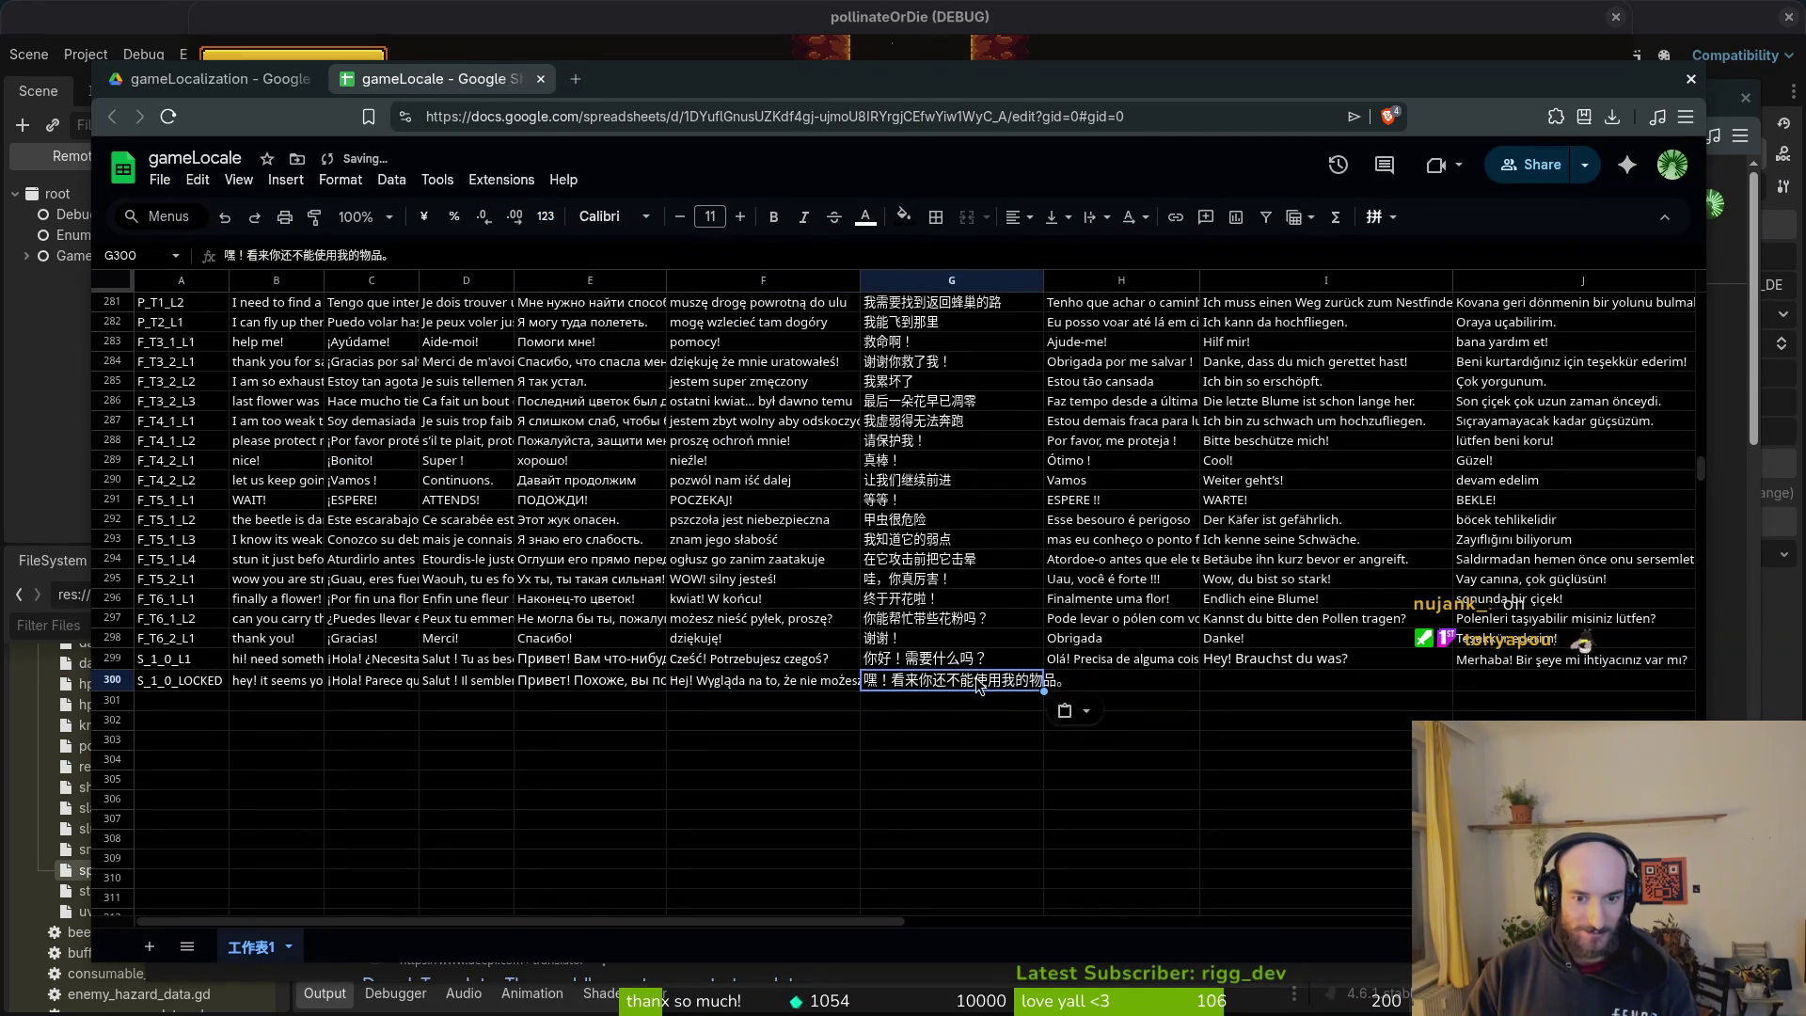
key("alt+Tab")
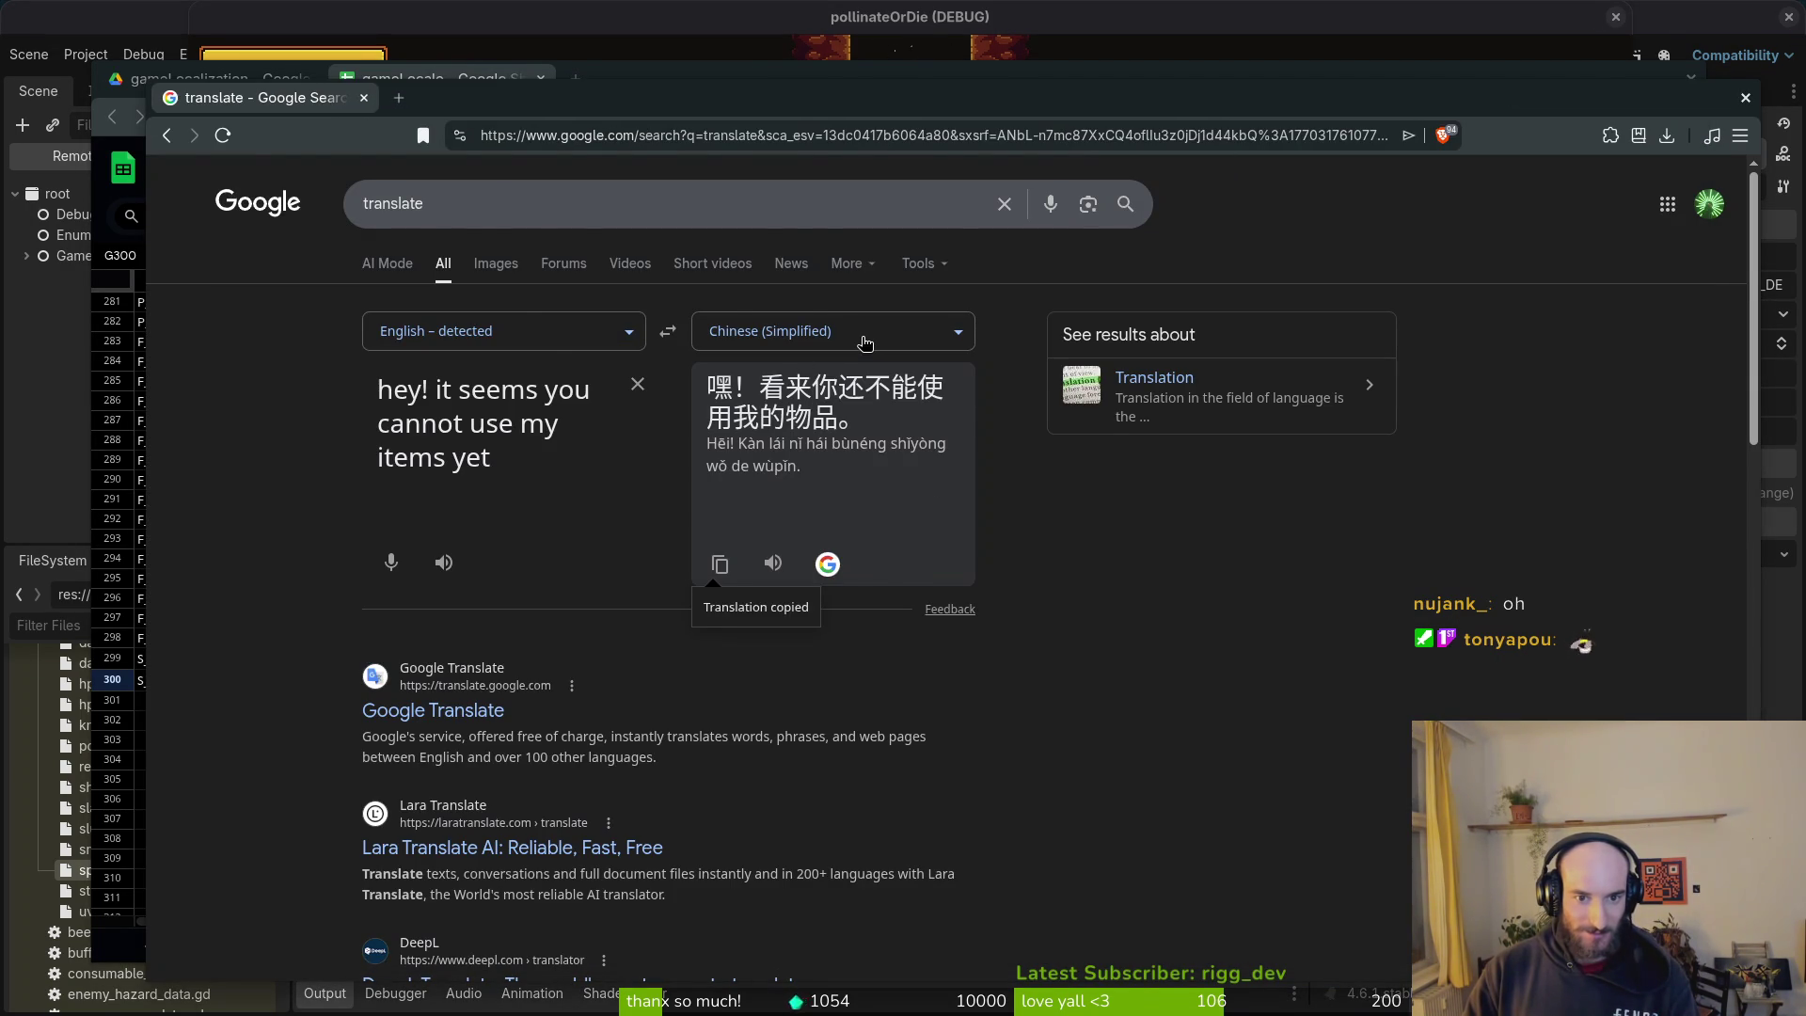
key("alt+Tab")
key("alt+Tab")
Step: Put the Portuguese translation into H300
left_click(786, 341)
type("por")
key("Return")
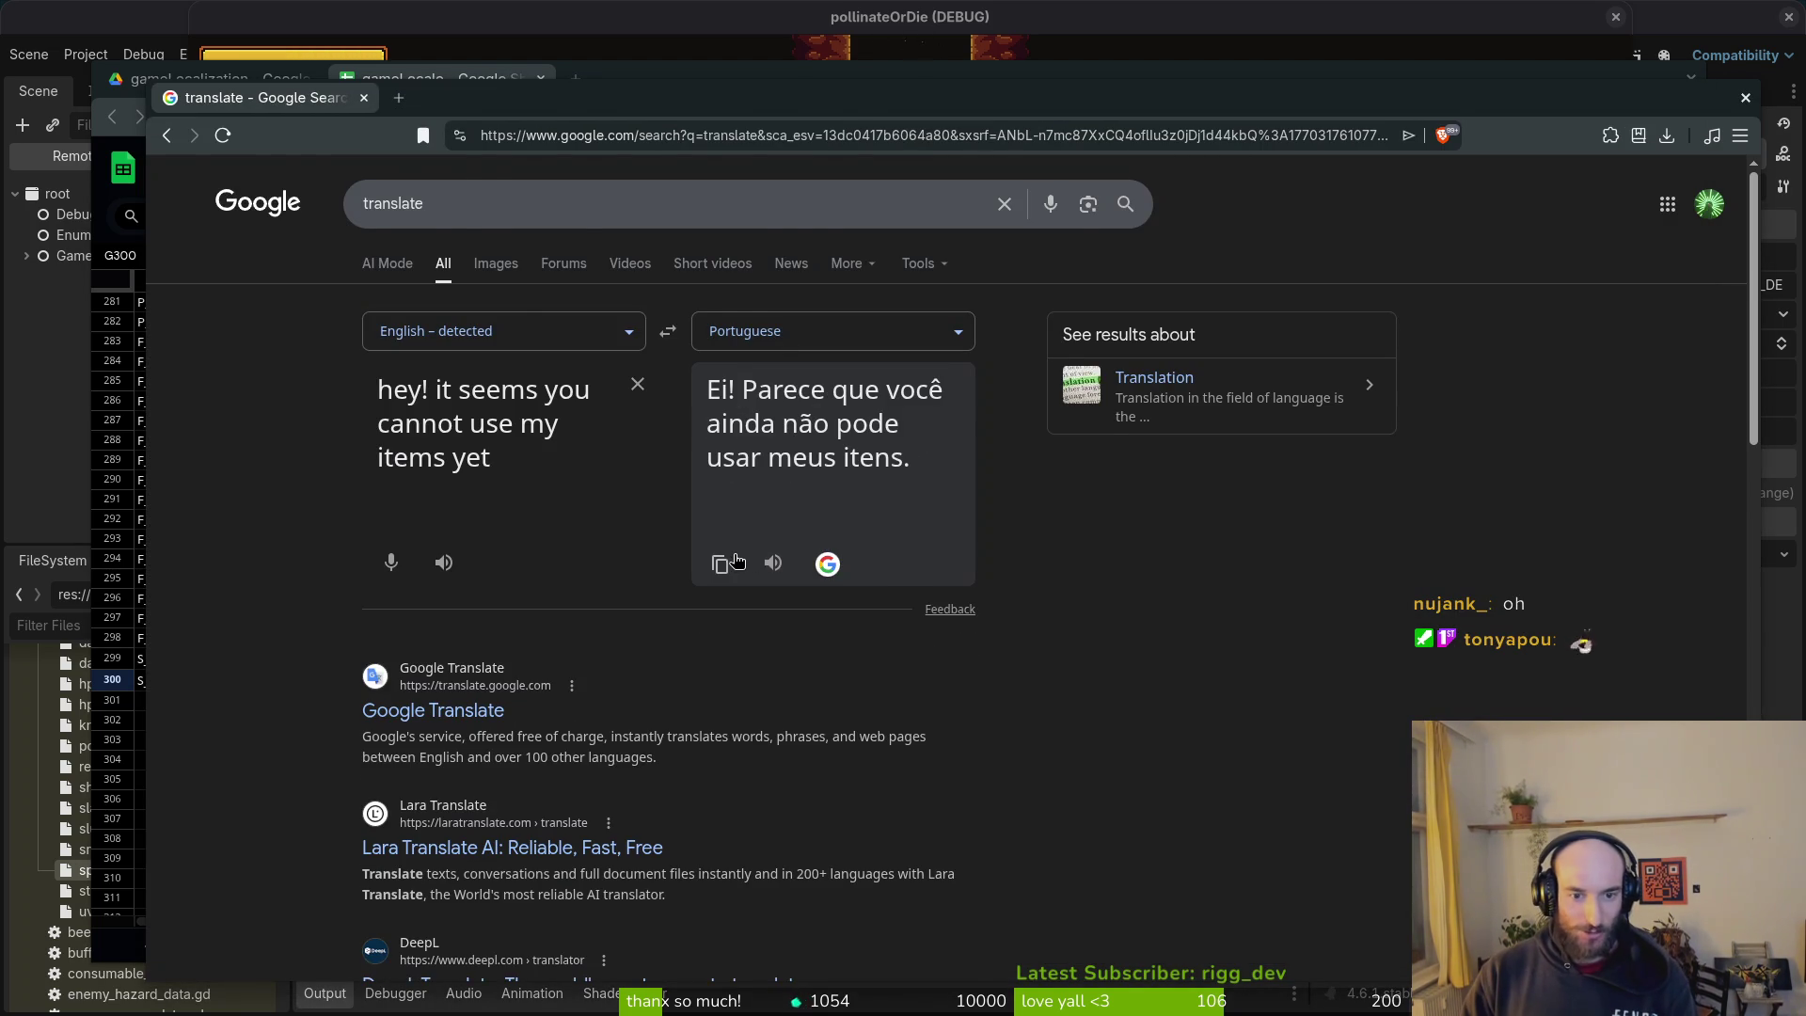
left_click(739, 558)
key("alt+Tab")
key("ctrl+v")
key("alt+Tab")
Step: Put the German translation into I300
left_click(823, 320)
type("g")
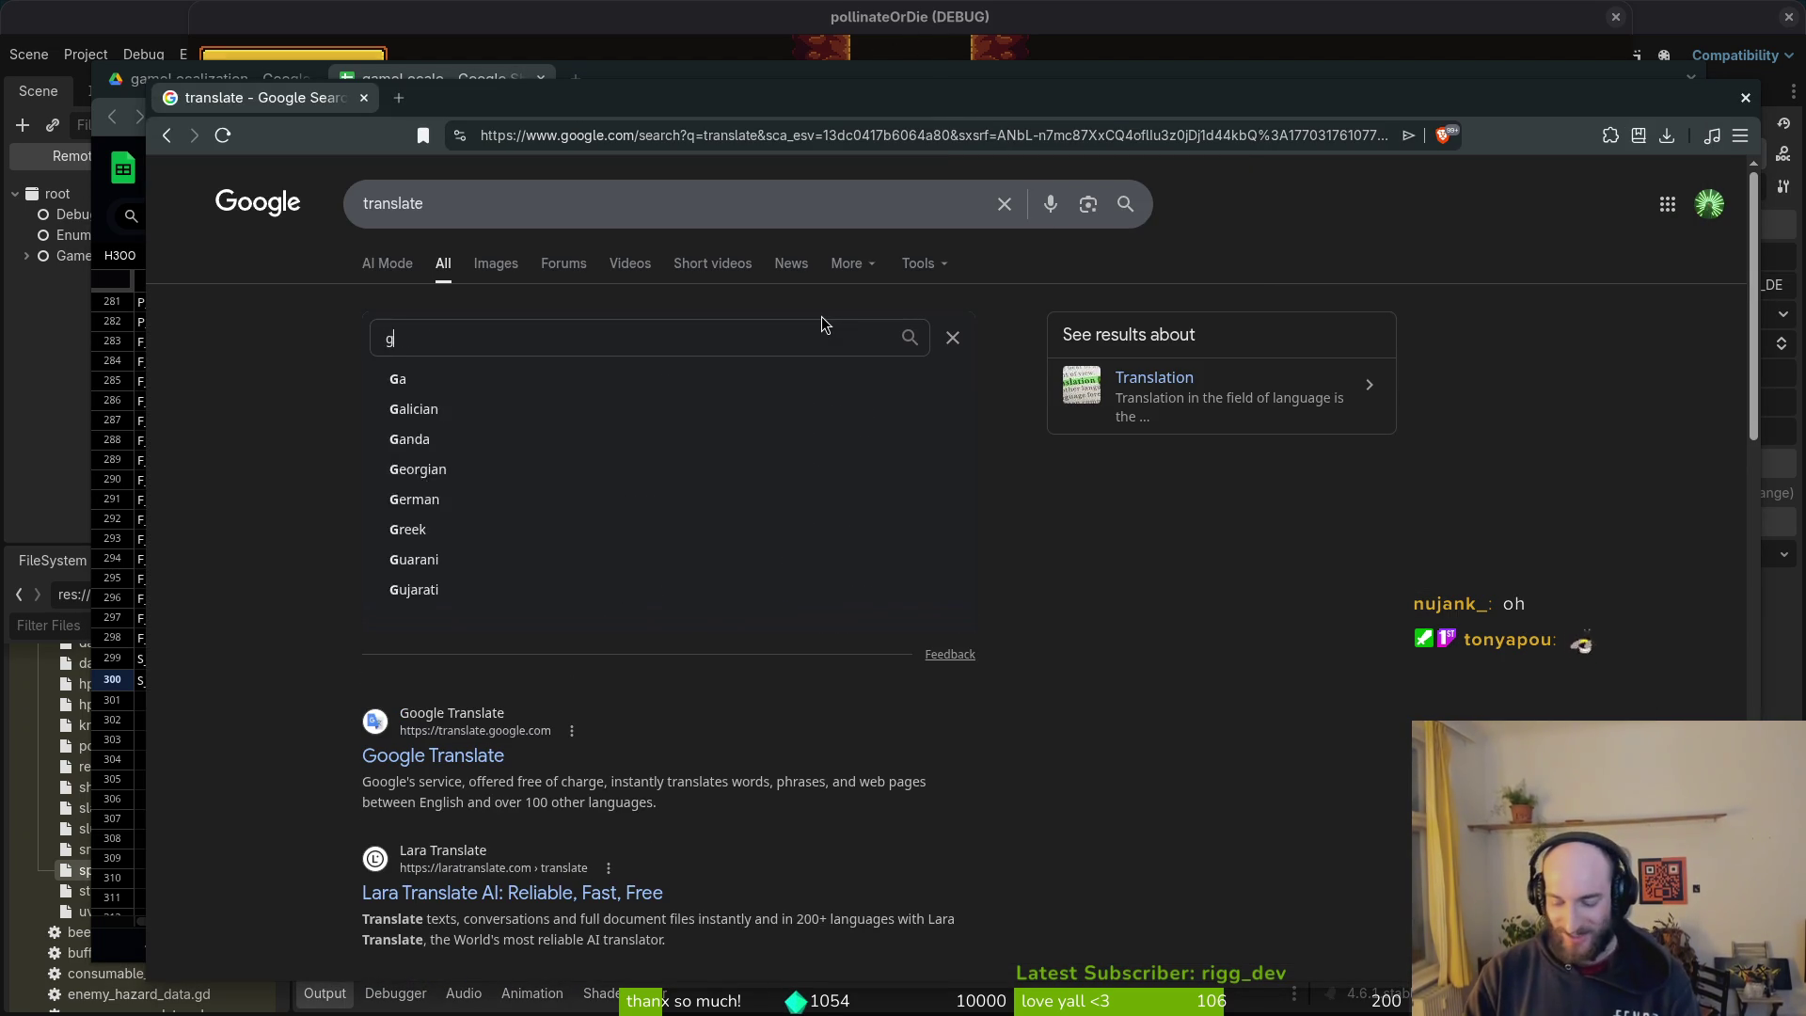
type("erman")
key("Return")
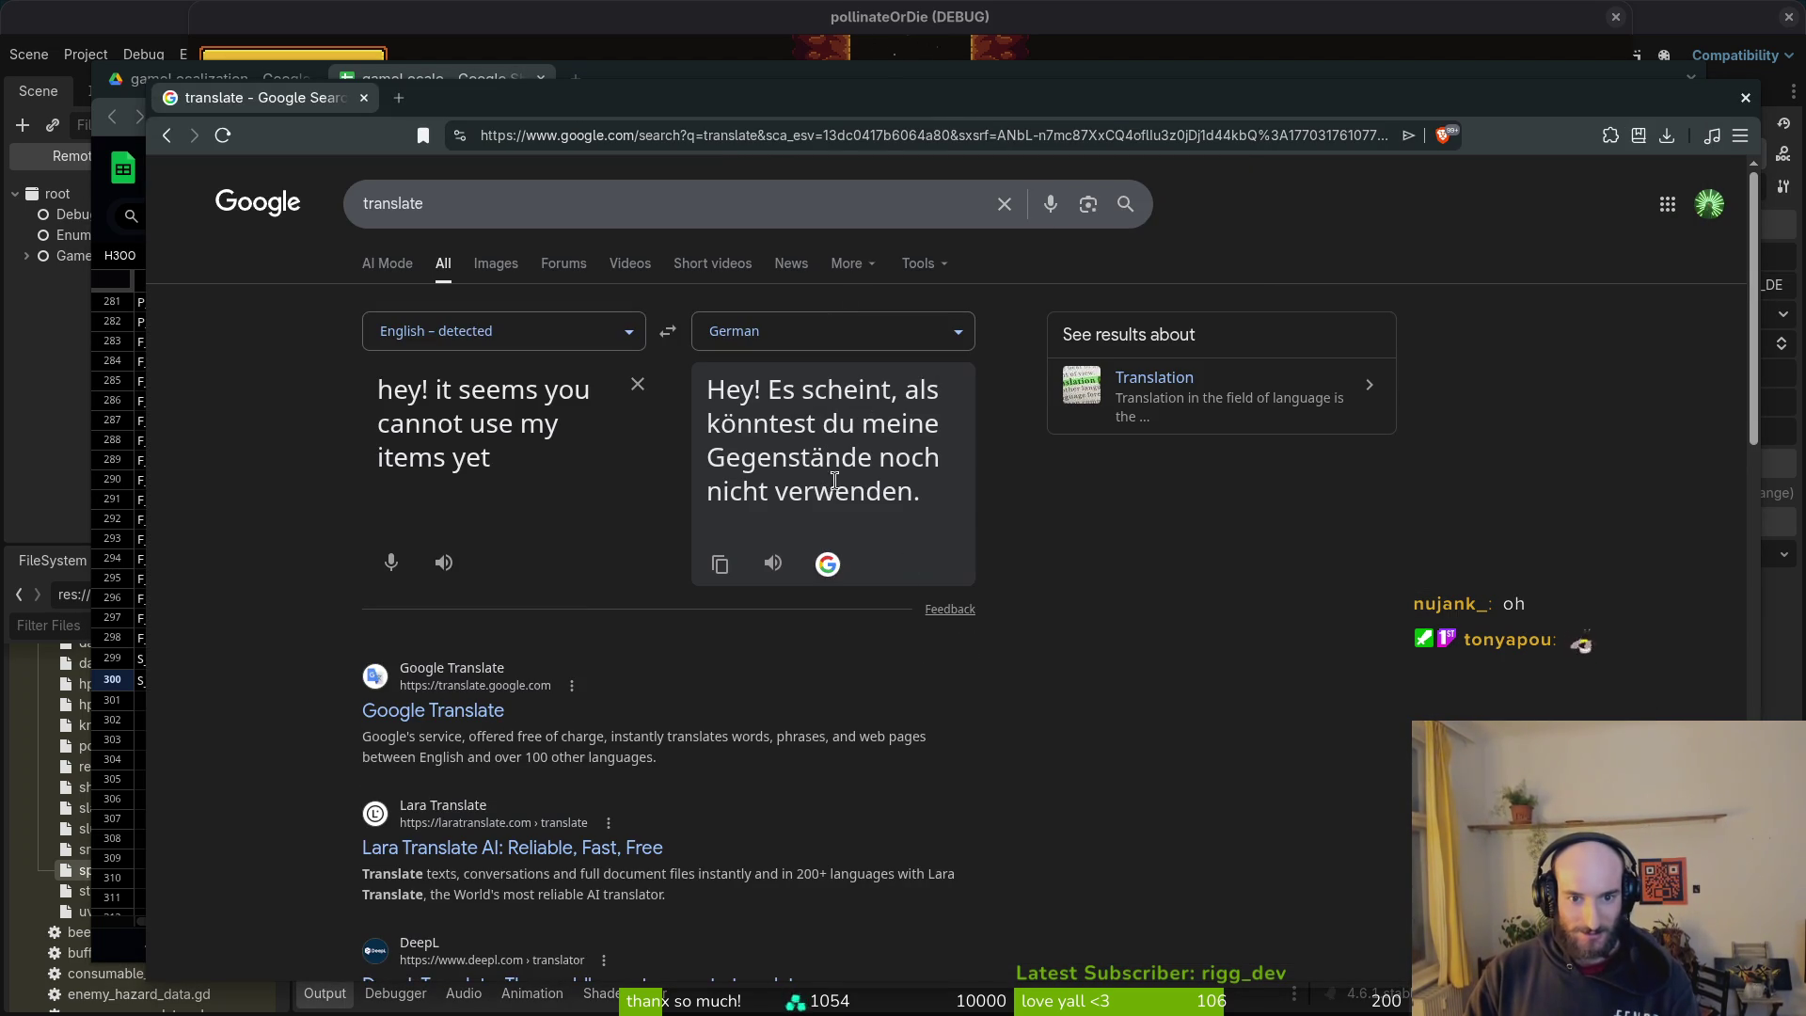
left_click(721, 564)
key("alt+Tab")
left_click(1253, 680)
key("ctrl+v")
key("alt+Tab")
Step: Put the Turkish translation into J300
left_click(752, 324)
type("tur")
key("Return")
left_click(720, 563)
key("alt+Tab")
left_click(1592, 685)
key("ctrl+v")
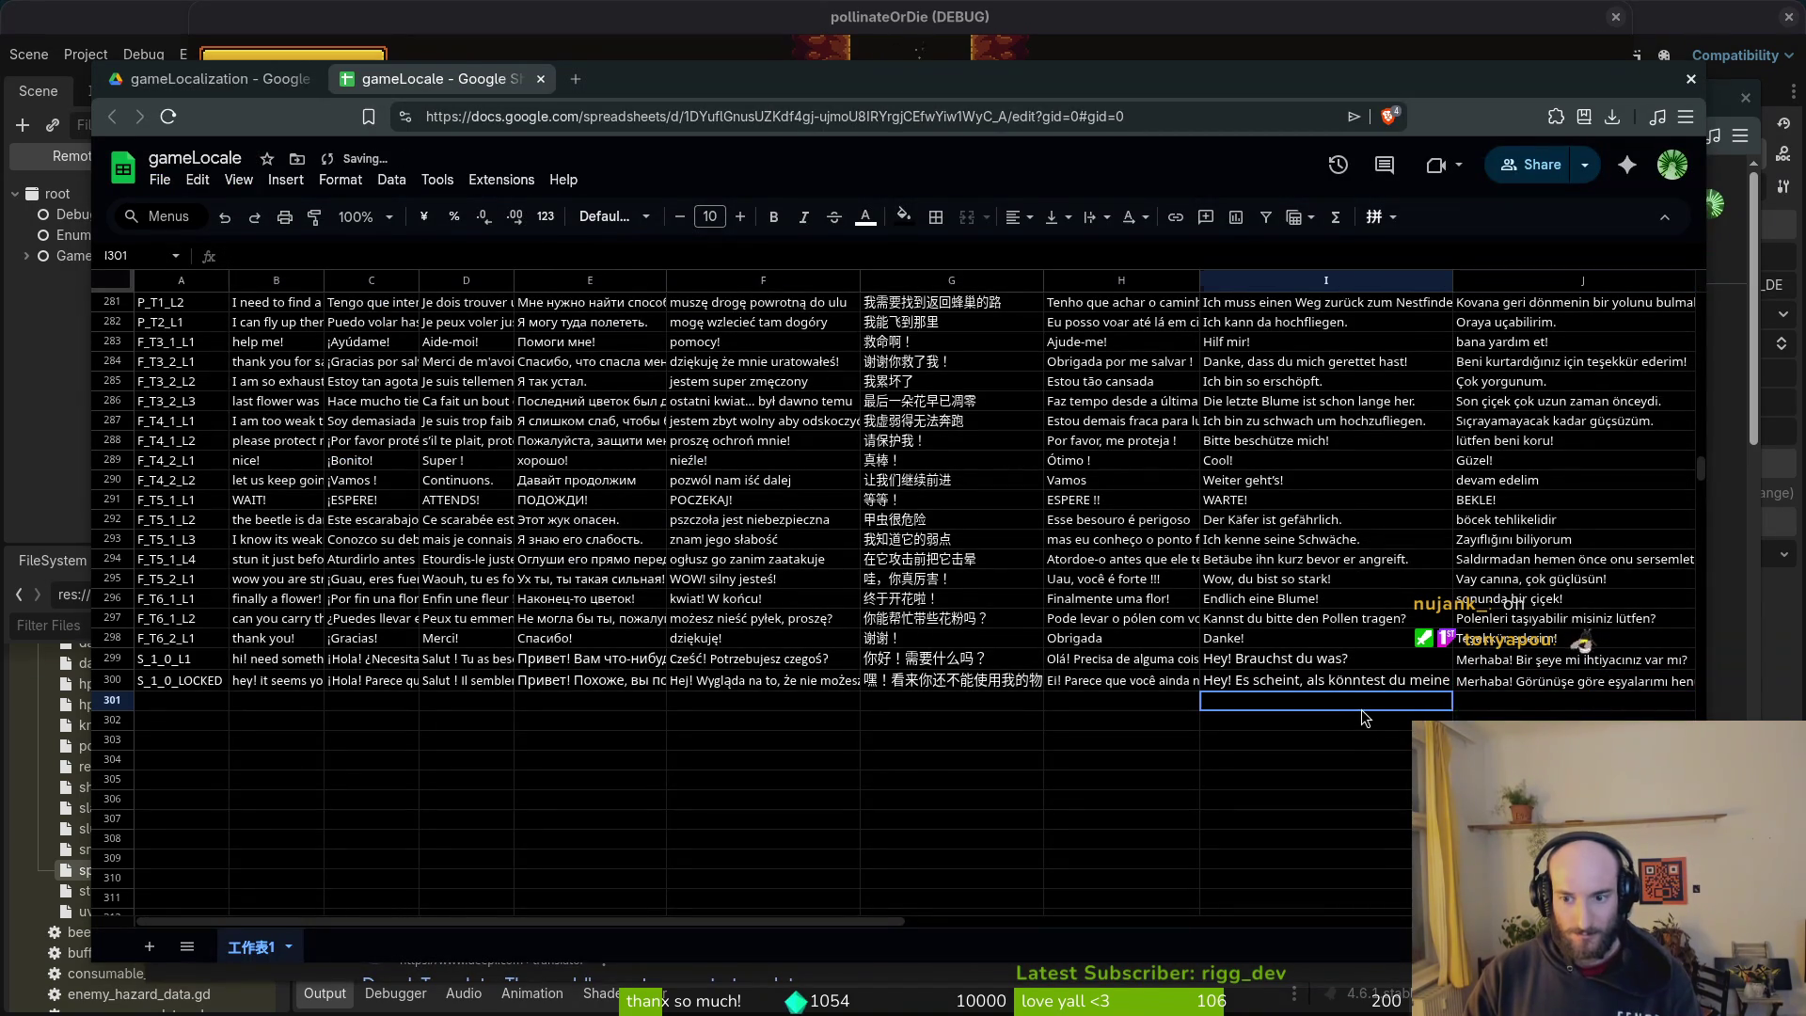
left_click(950, 720)
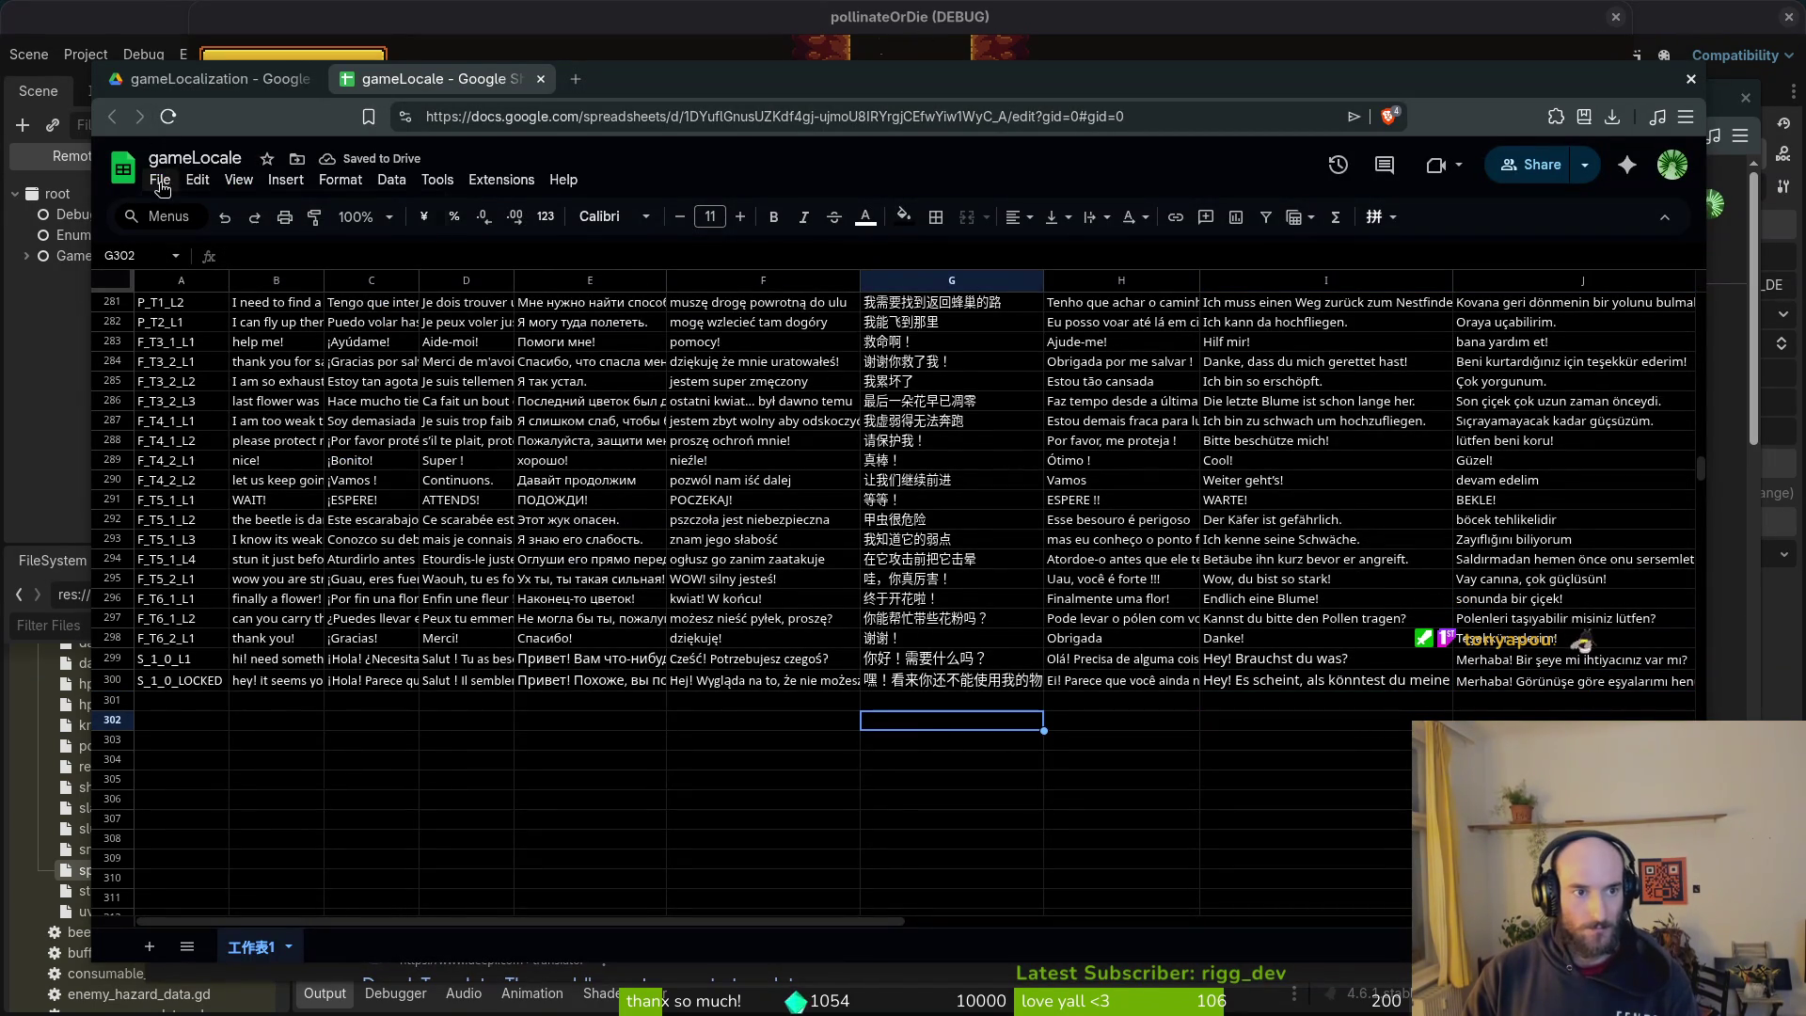
Step: Download the gameLocale sheet as translations.csv, then close all browser tabs
left_click(160, 180)
mouse_move(244, 409)
left_click(611, 536)
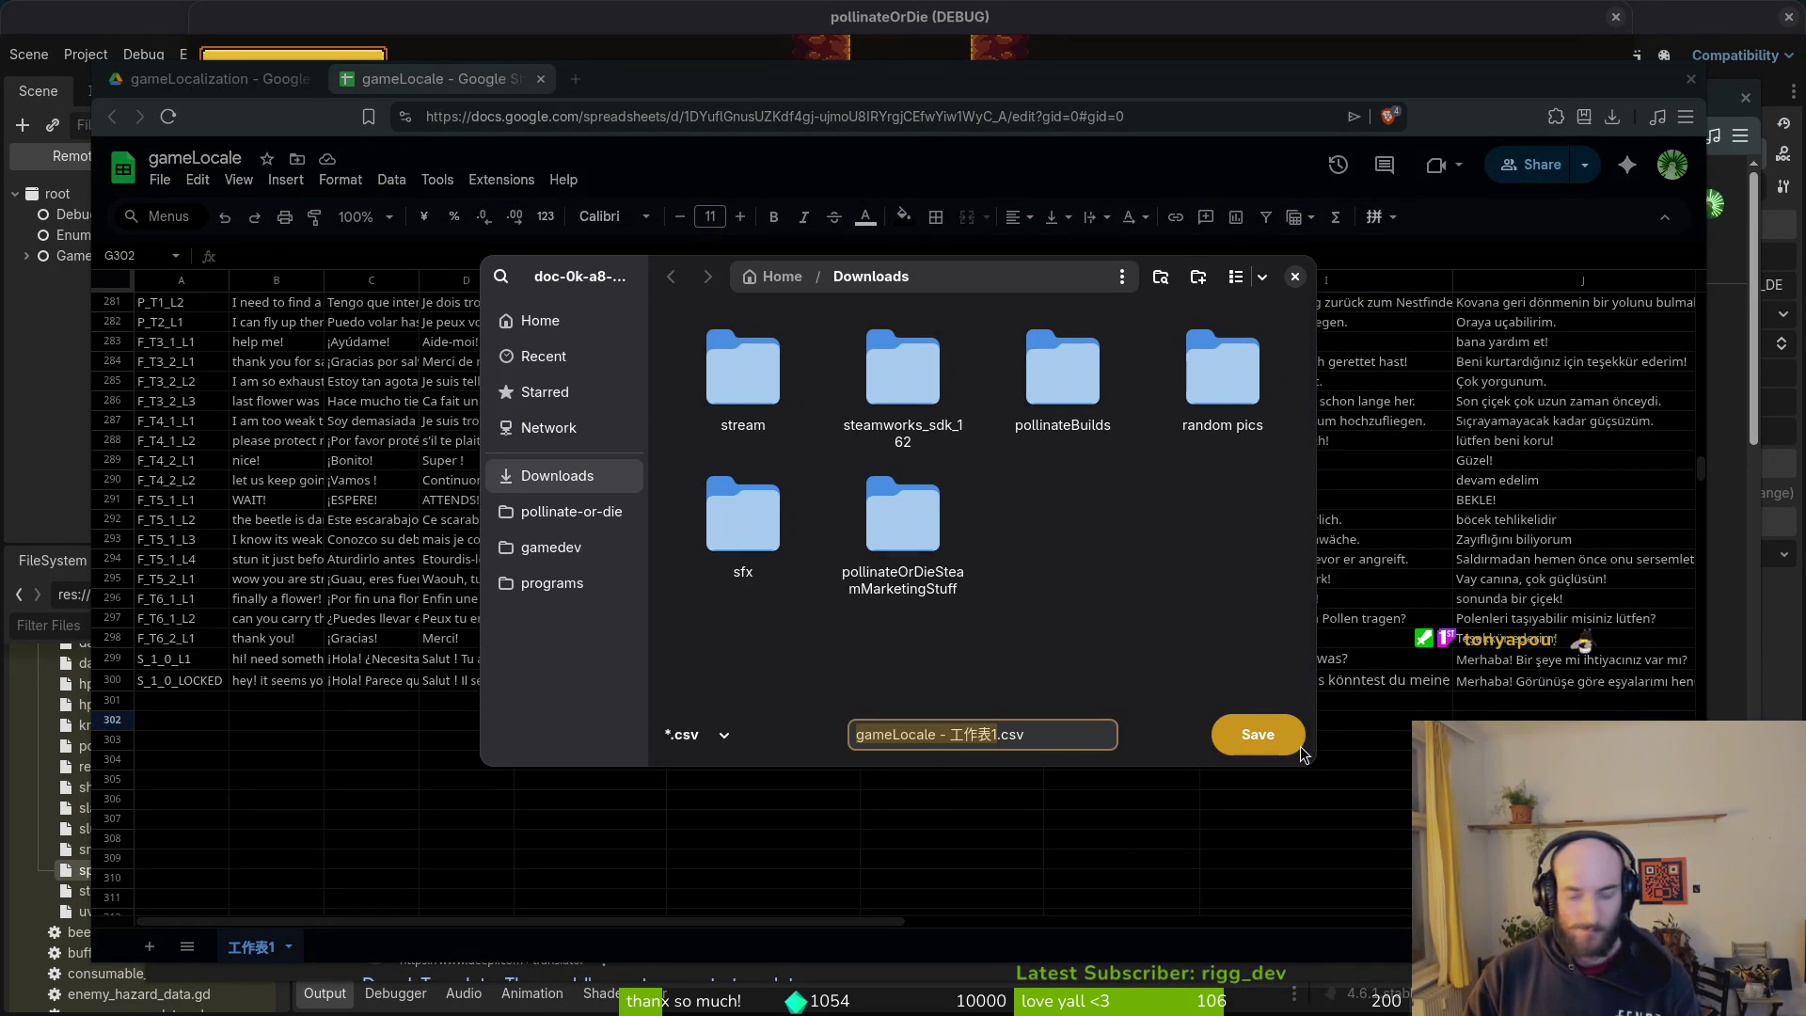
type("translations.csv")
left_click(1302, 752)
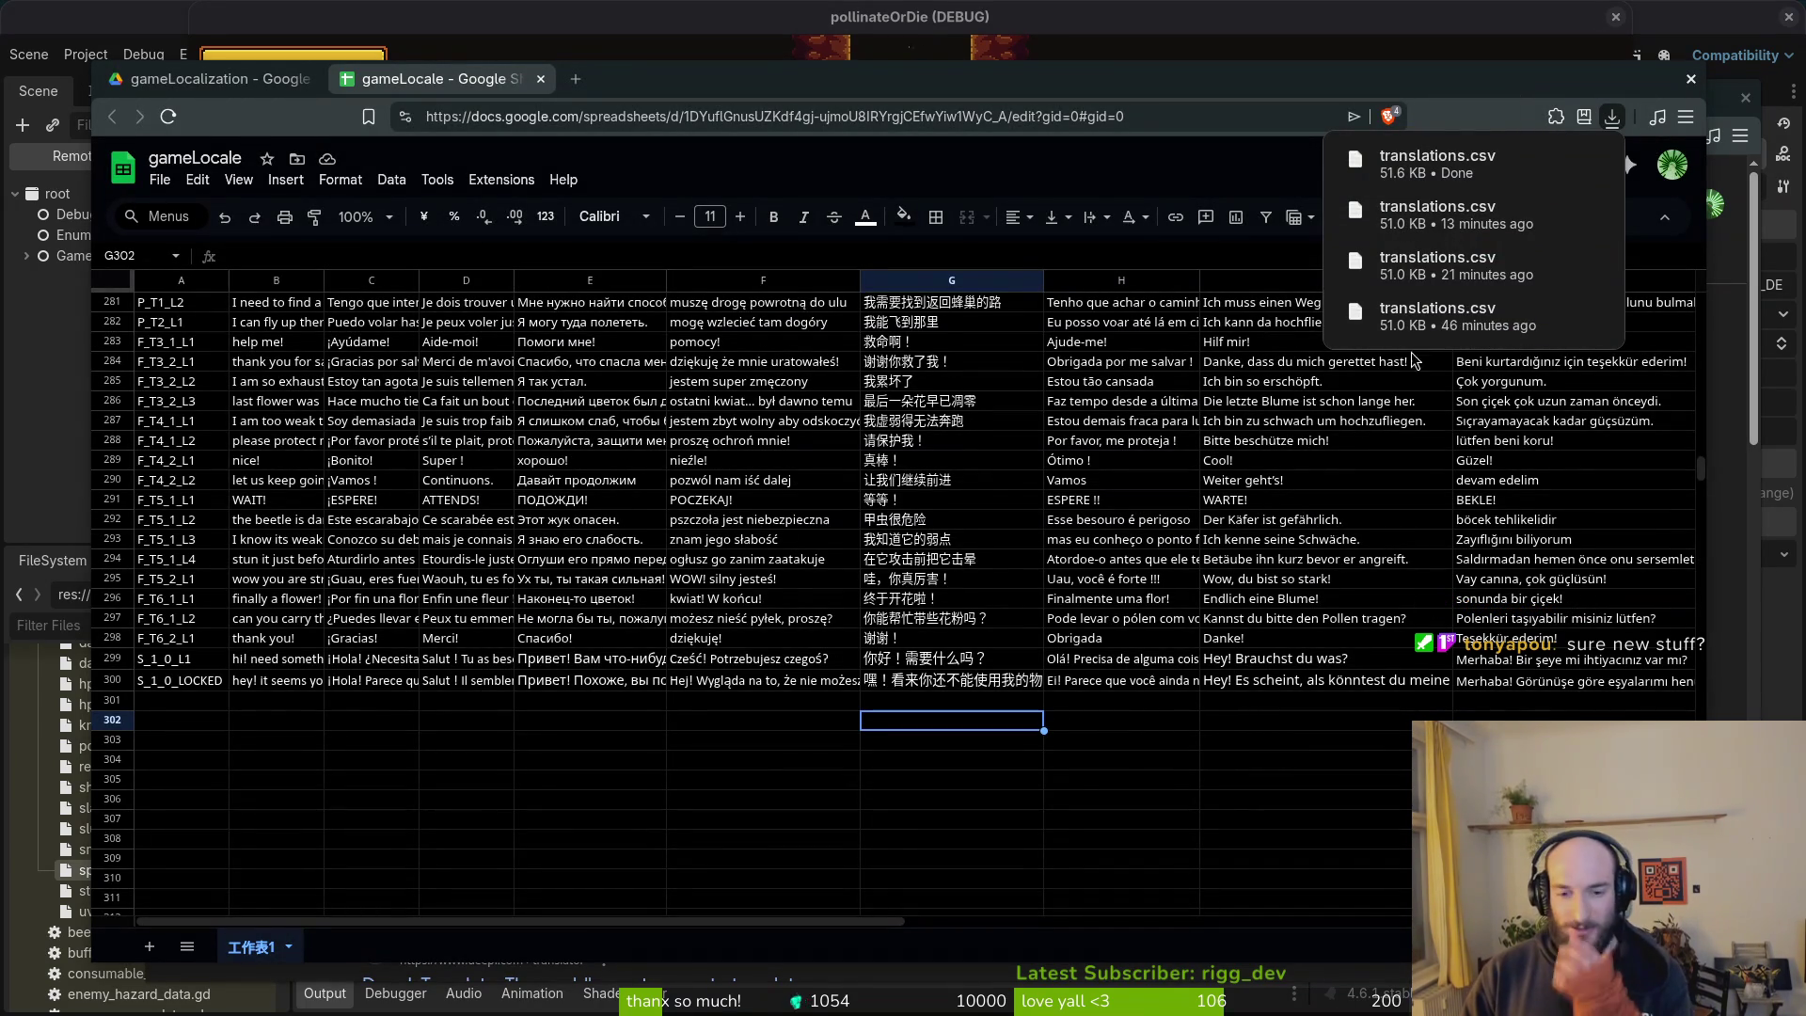
left_click(1690, 79)
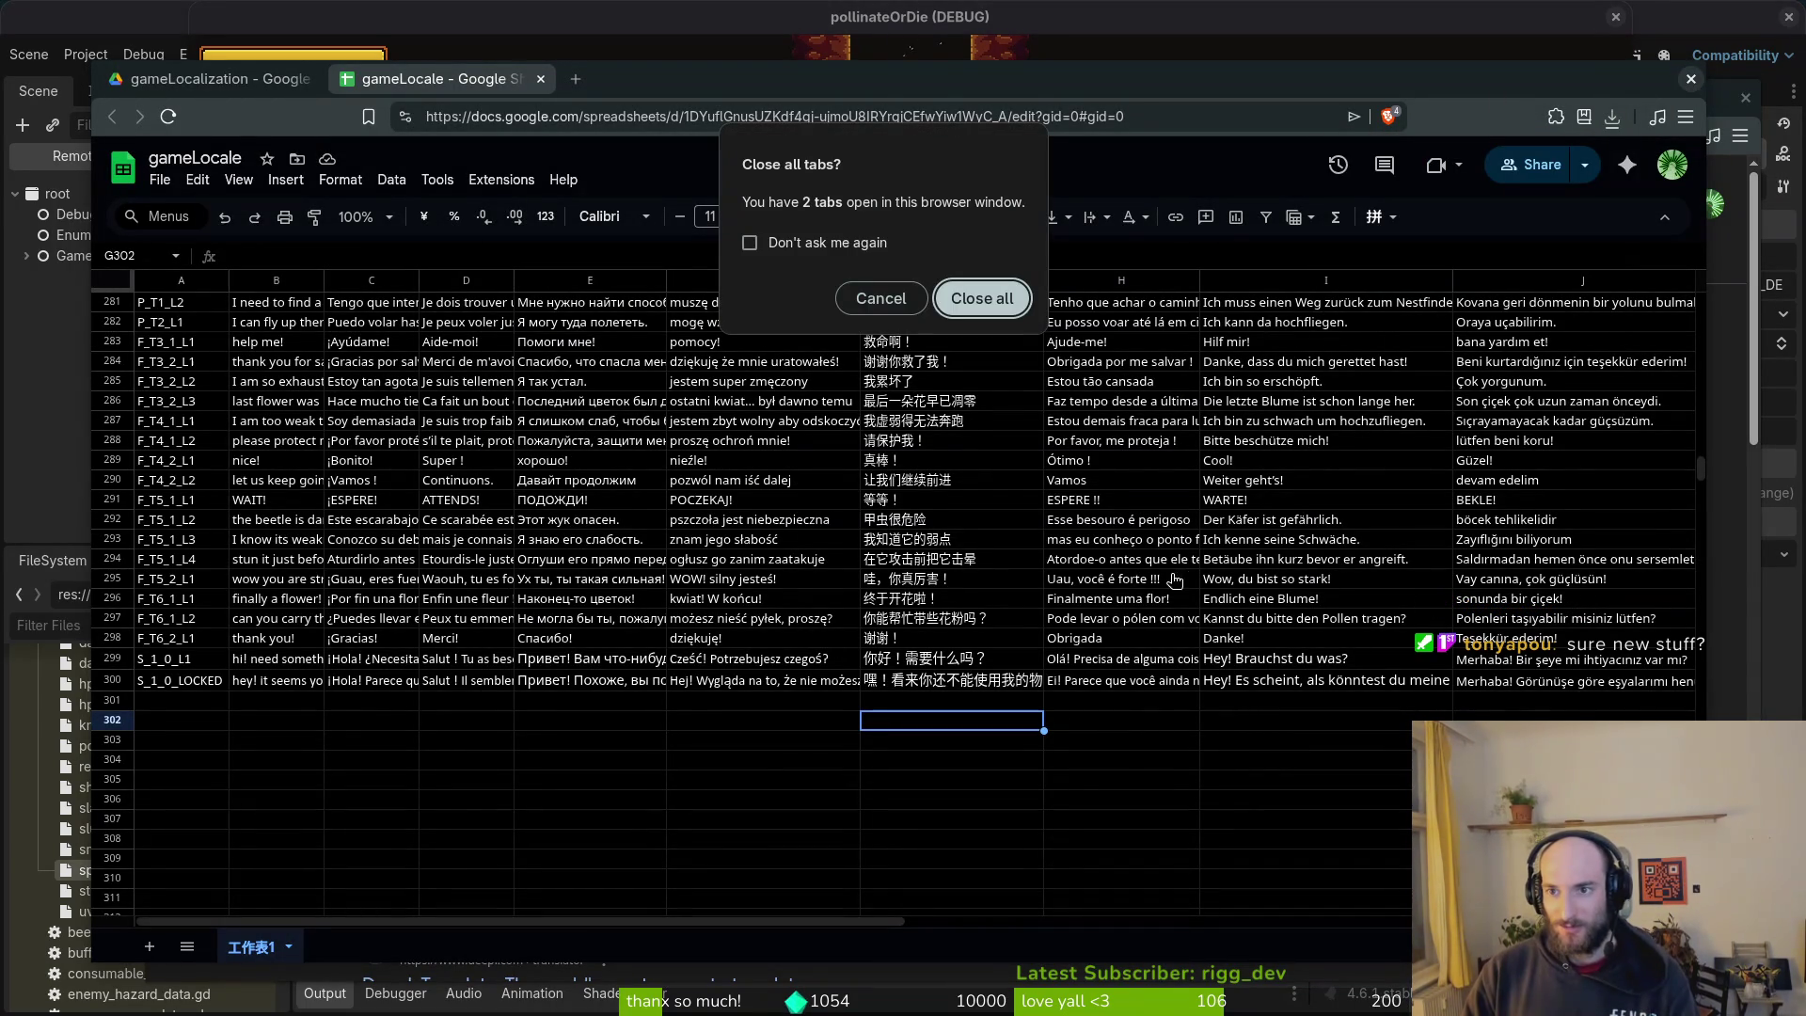
left_click(972, 304)
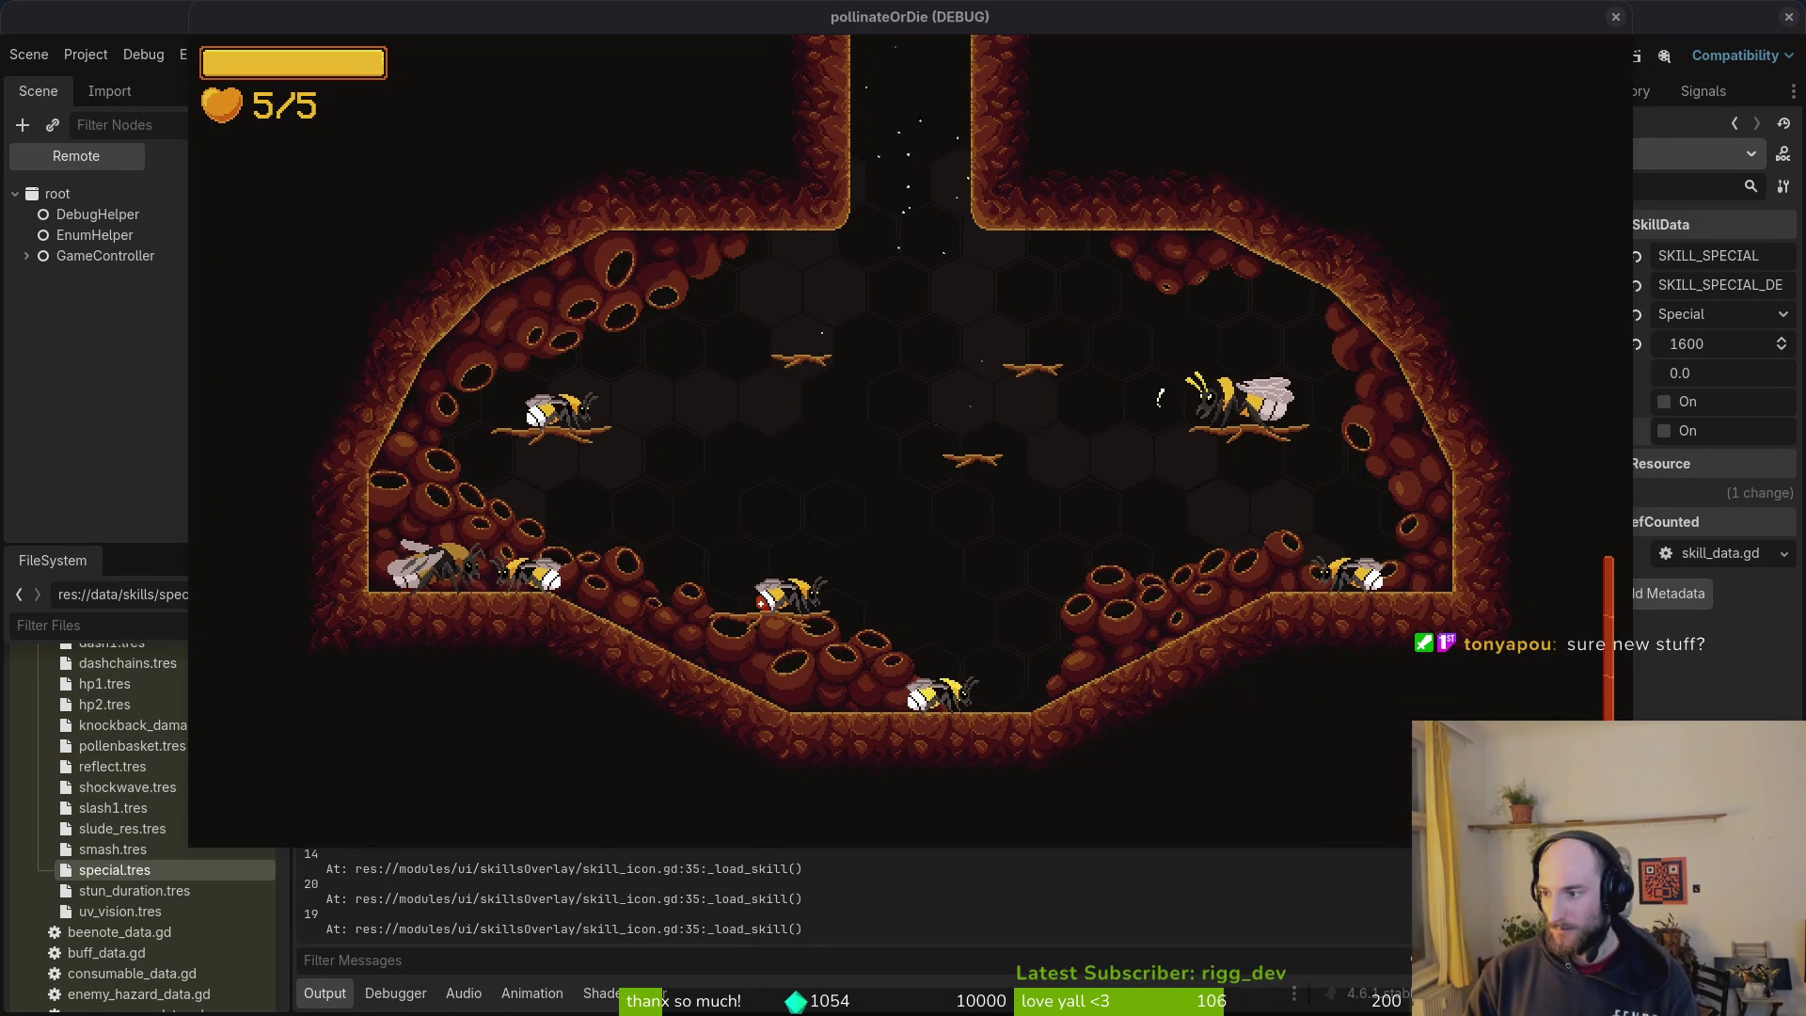
Step: Open ladybug.gd through the file finder and review its dialog_finished check and shop input code
key("alt+Tab")
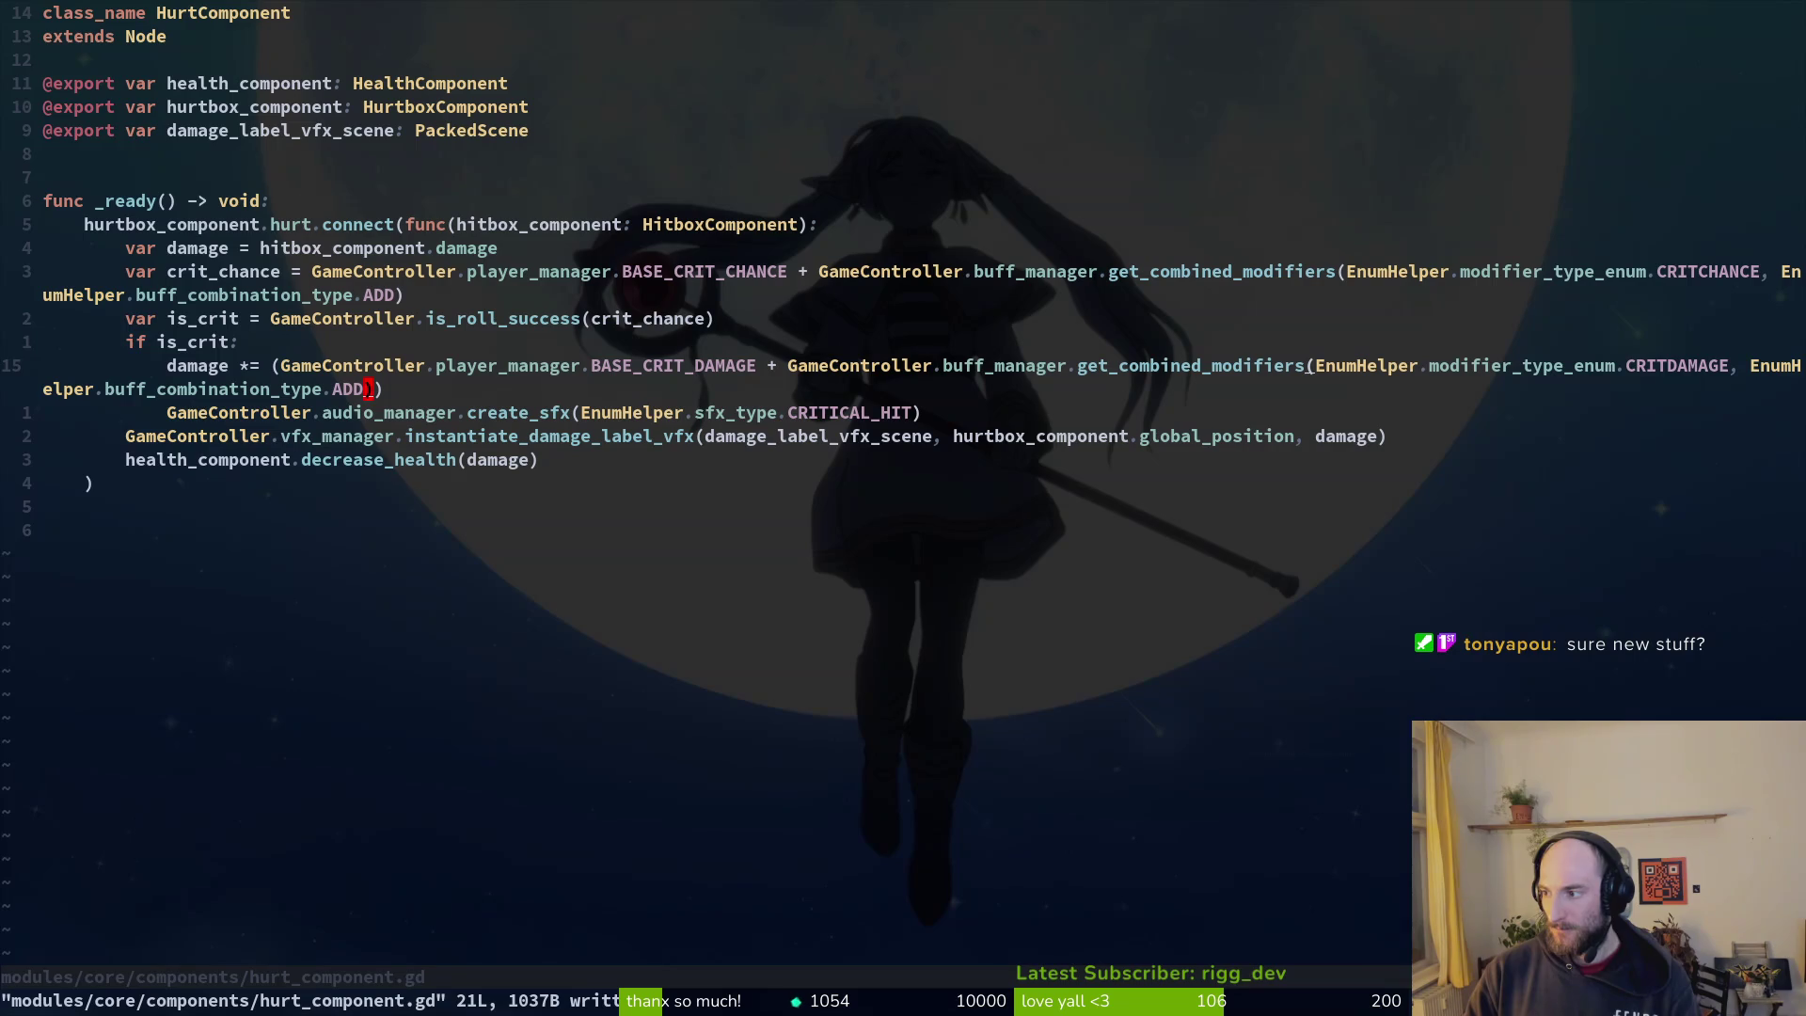
key("space")
key("f")
key("f")
type("lady")
key("Return")
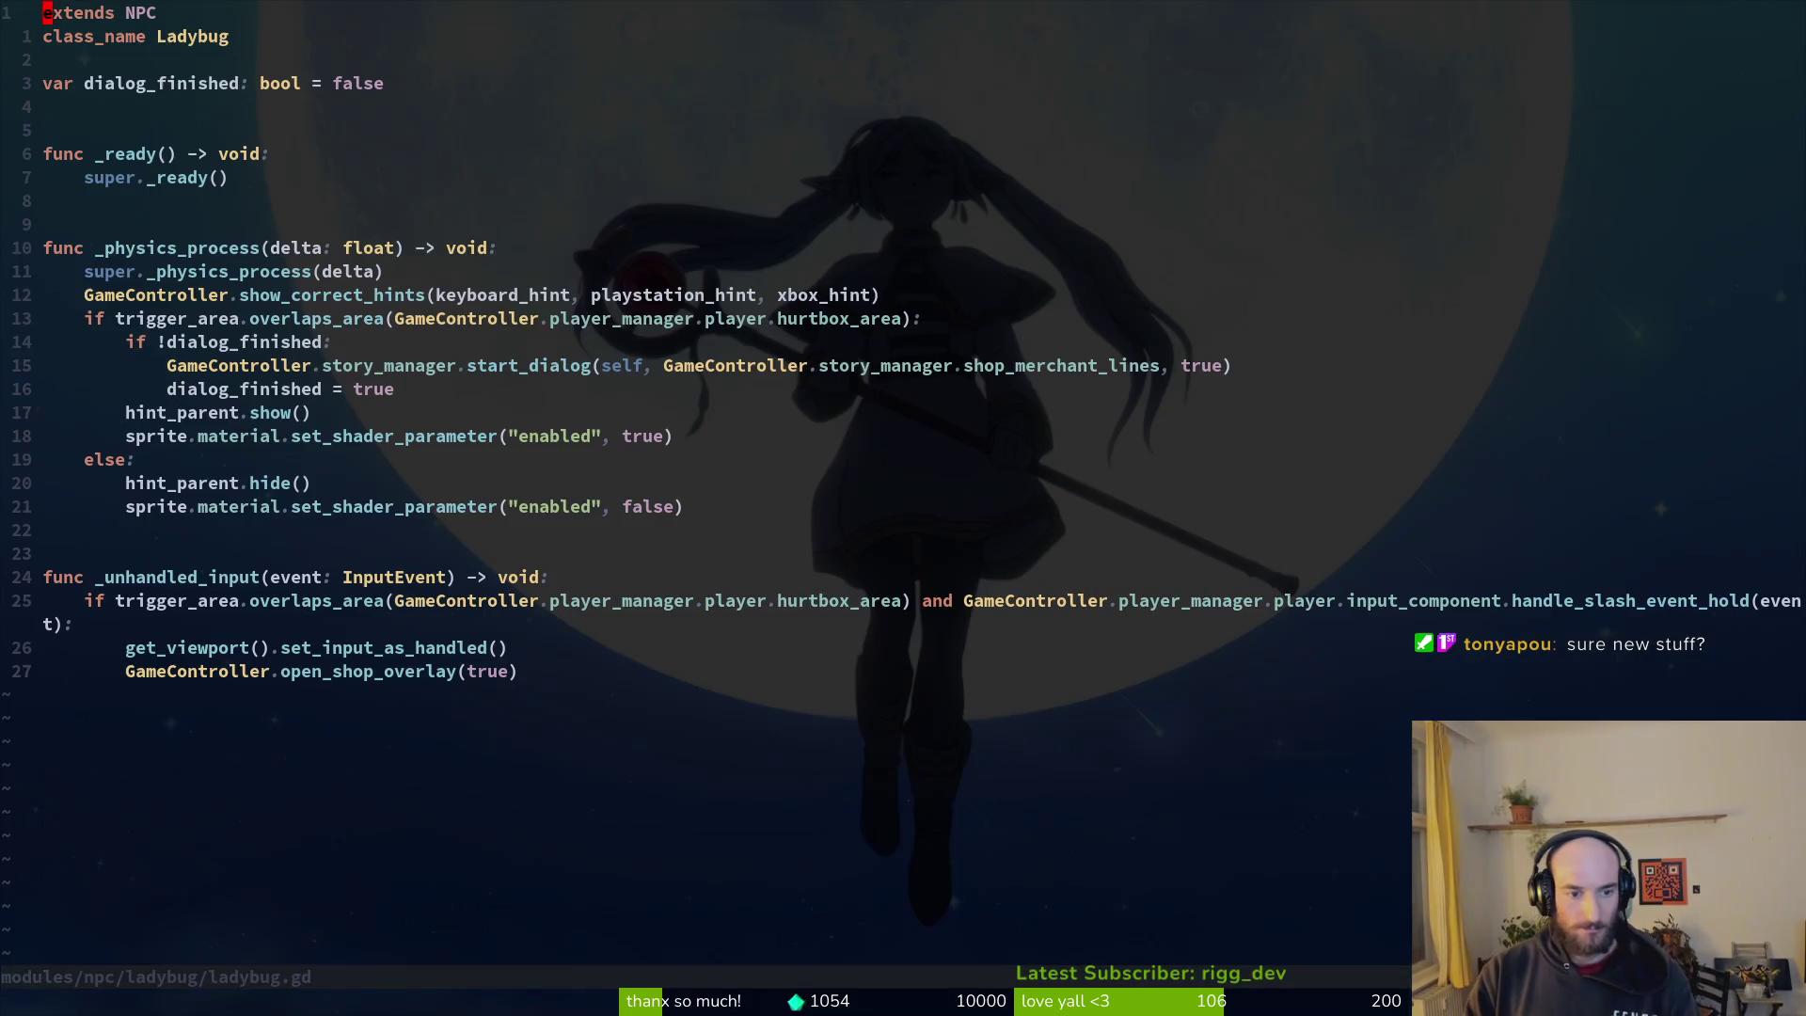
key("j")
key("j")
key("j")
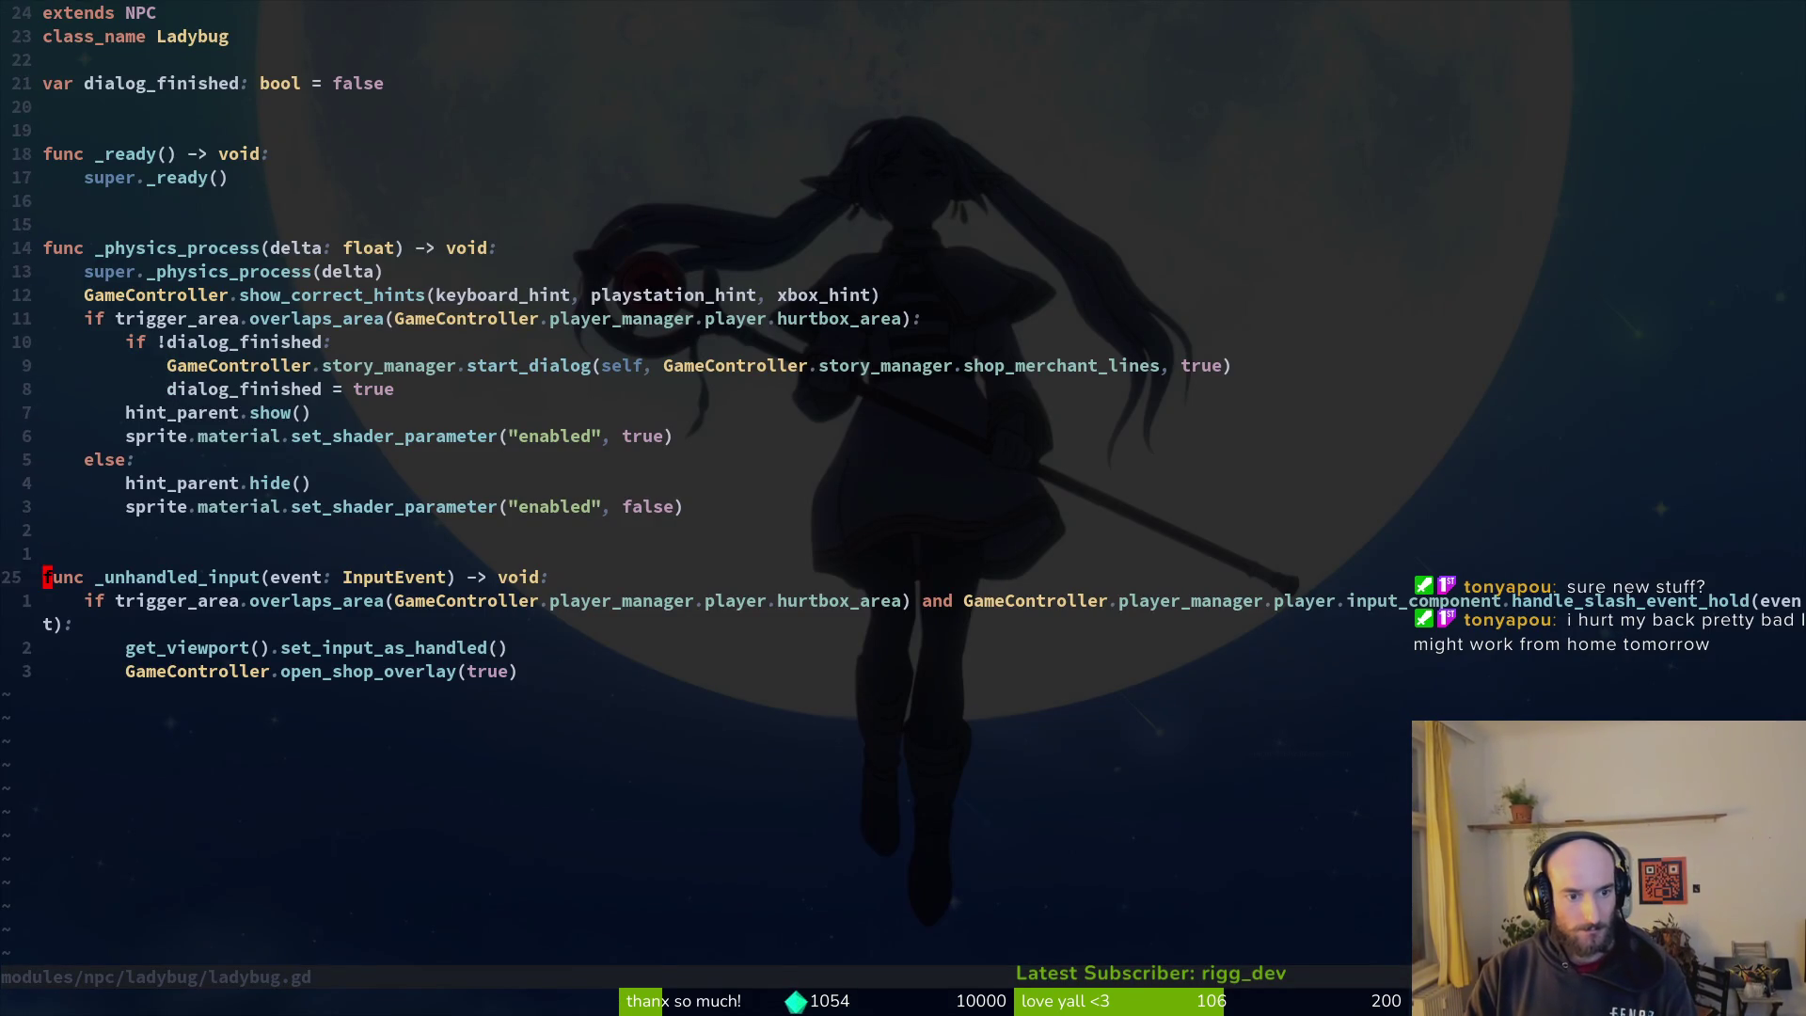
key("k")
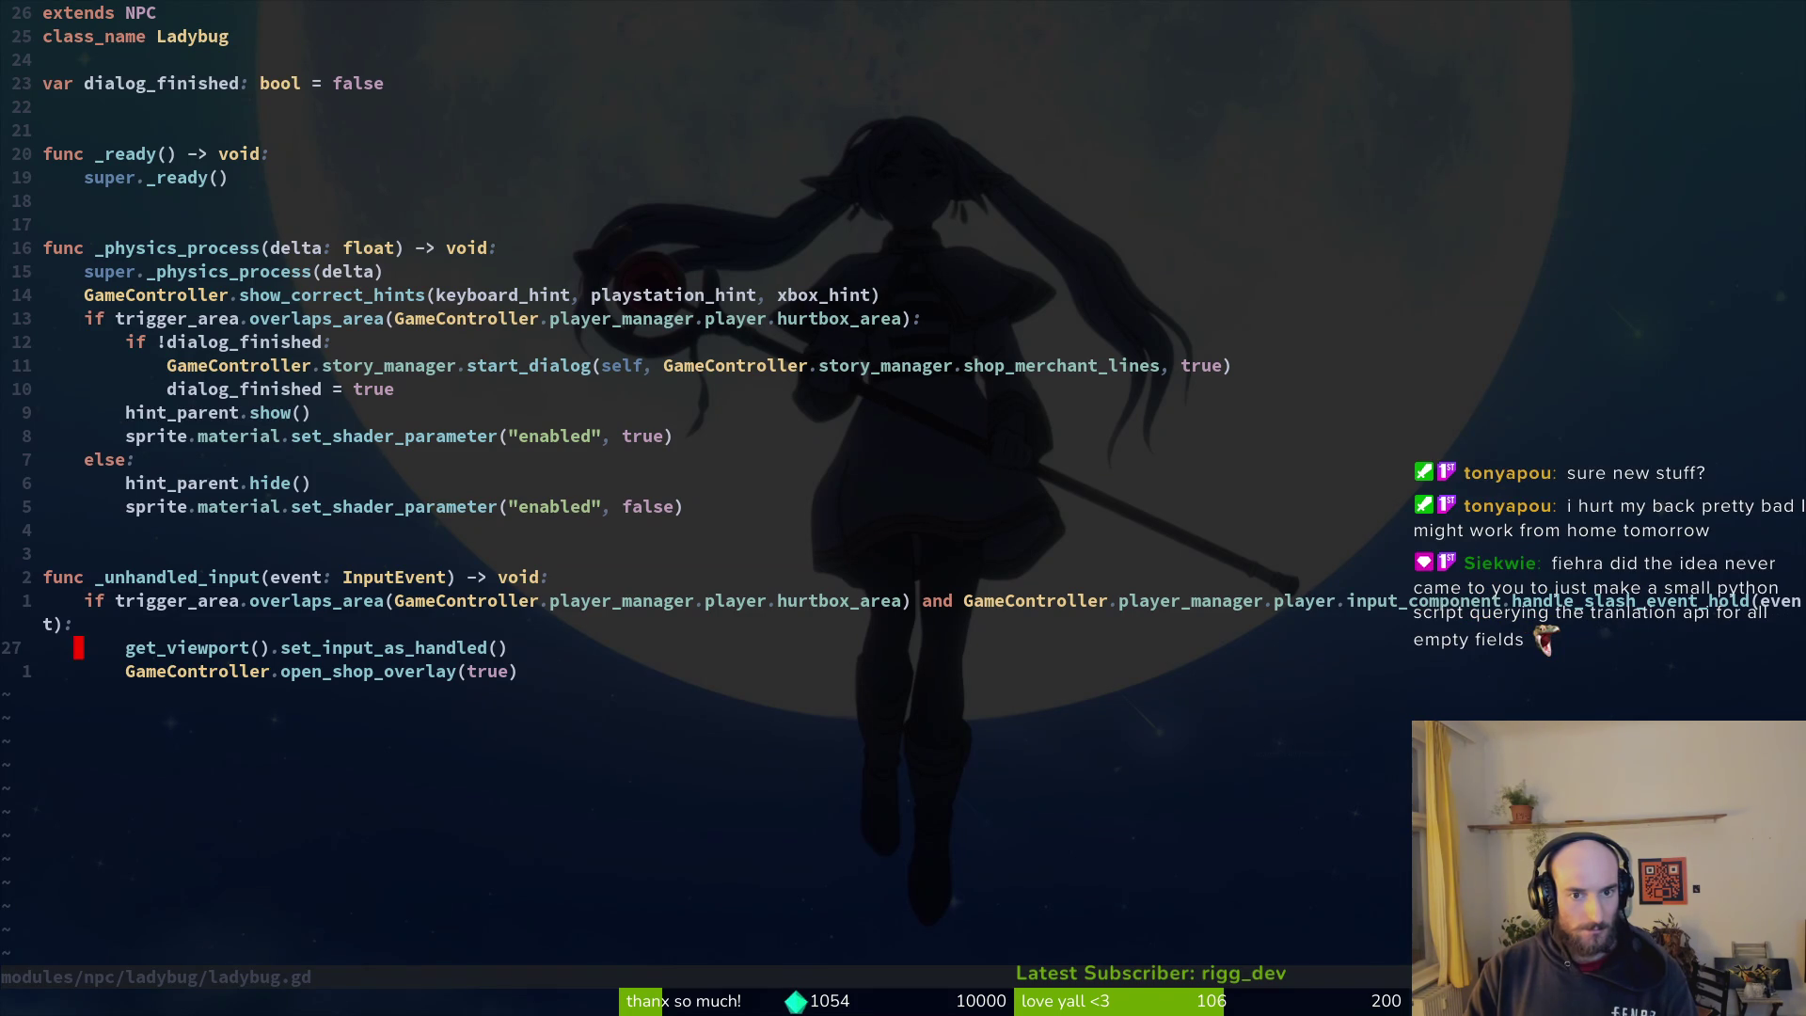
key("k")
key("k")
key("k")
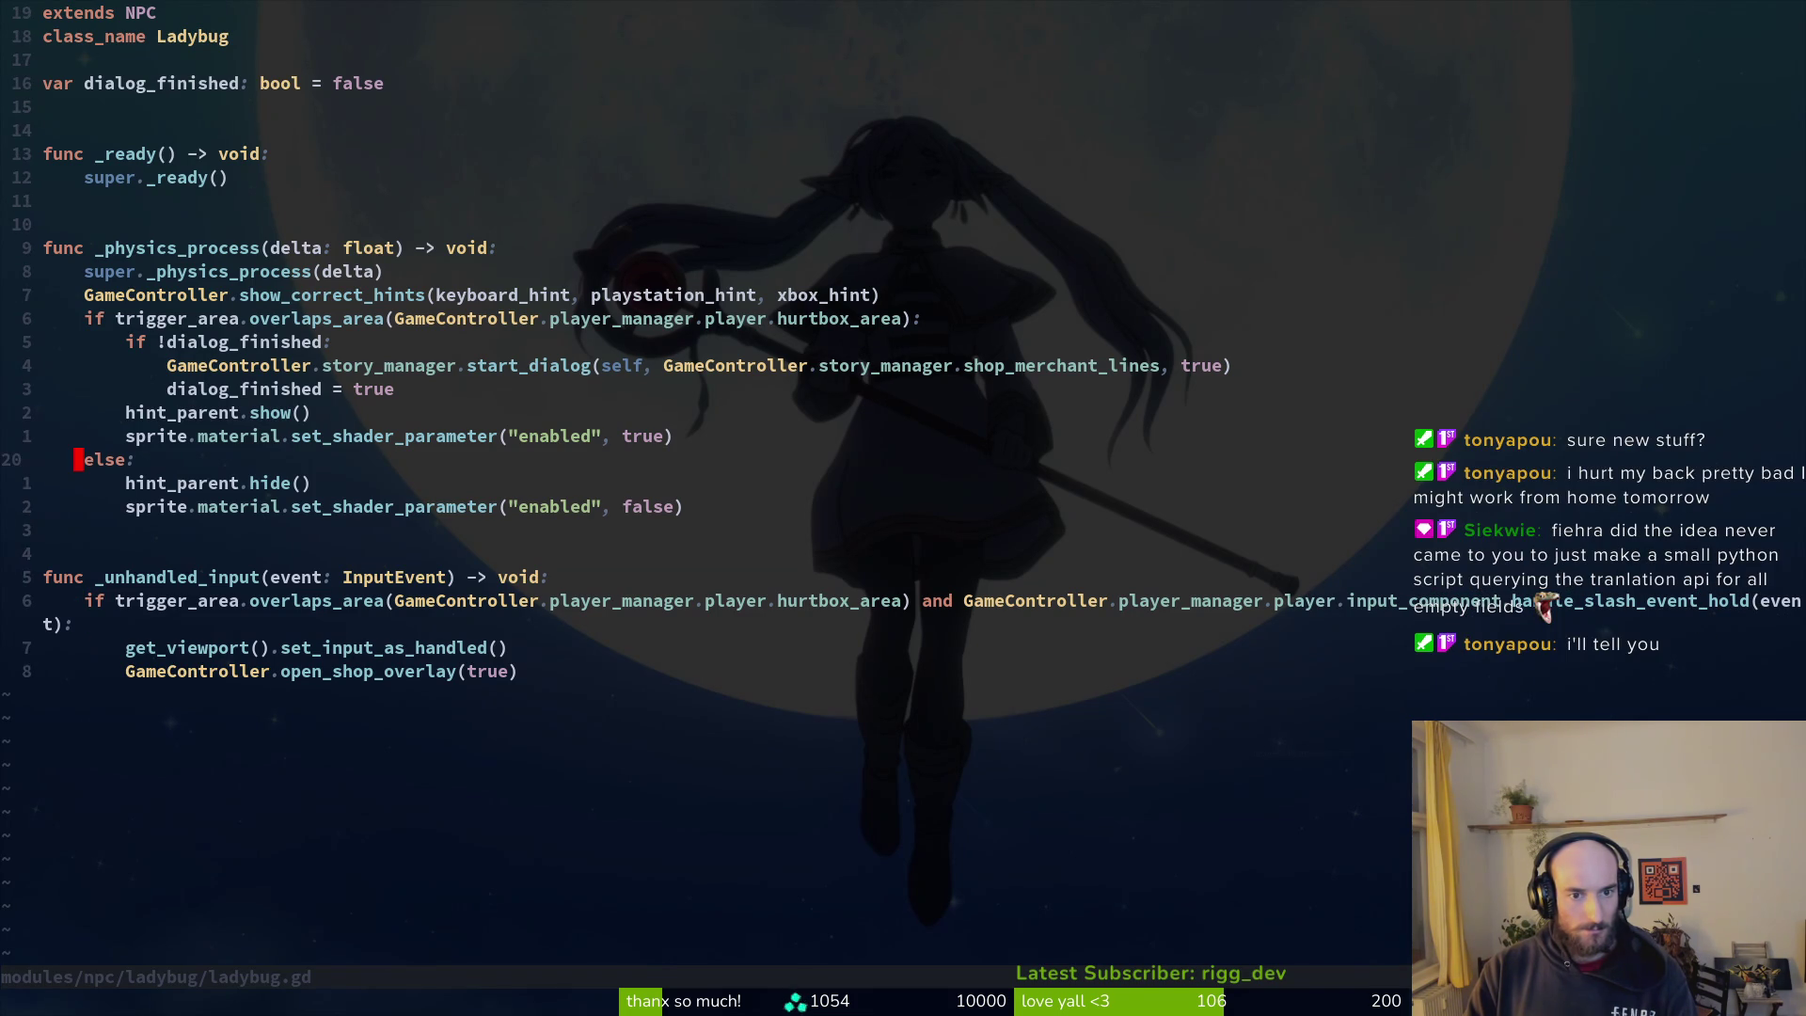
key("k")
key("k")
key("k")
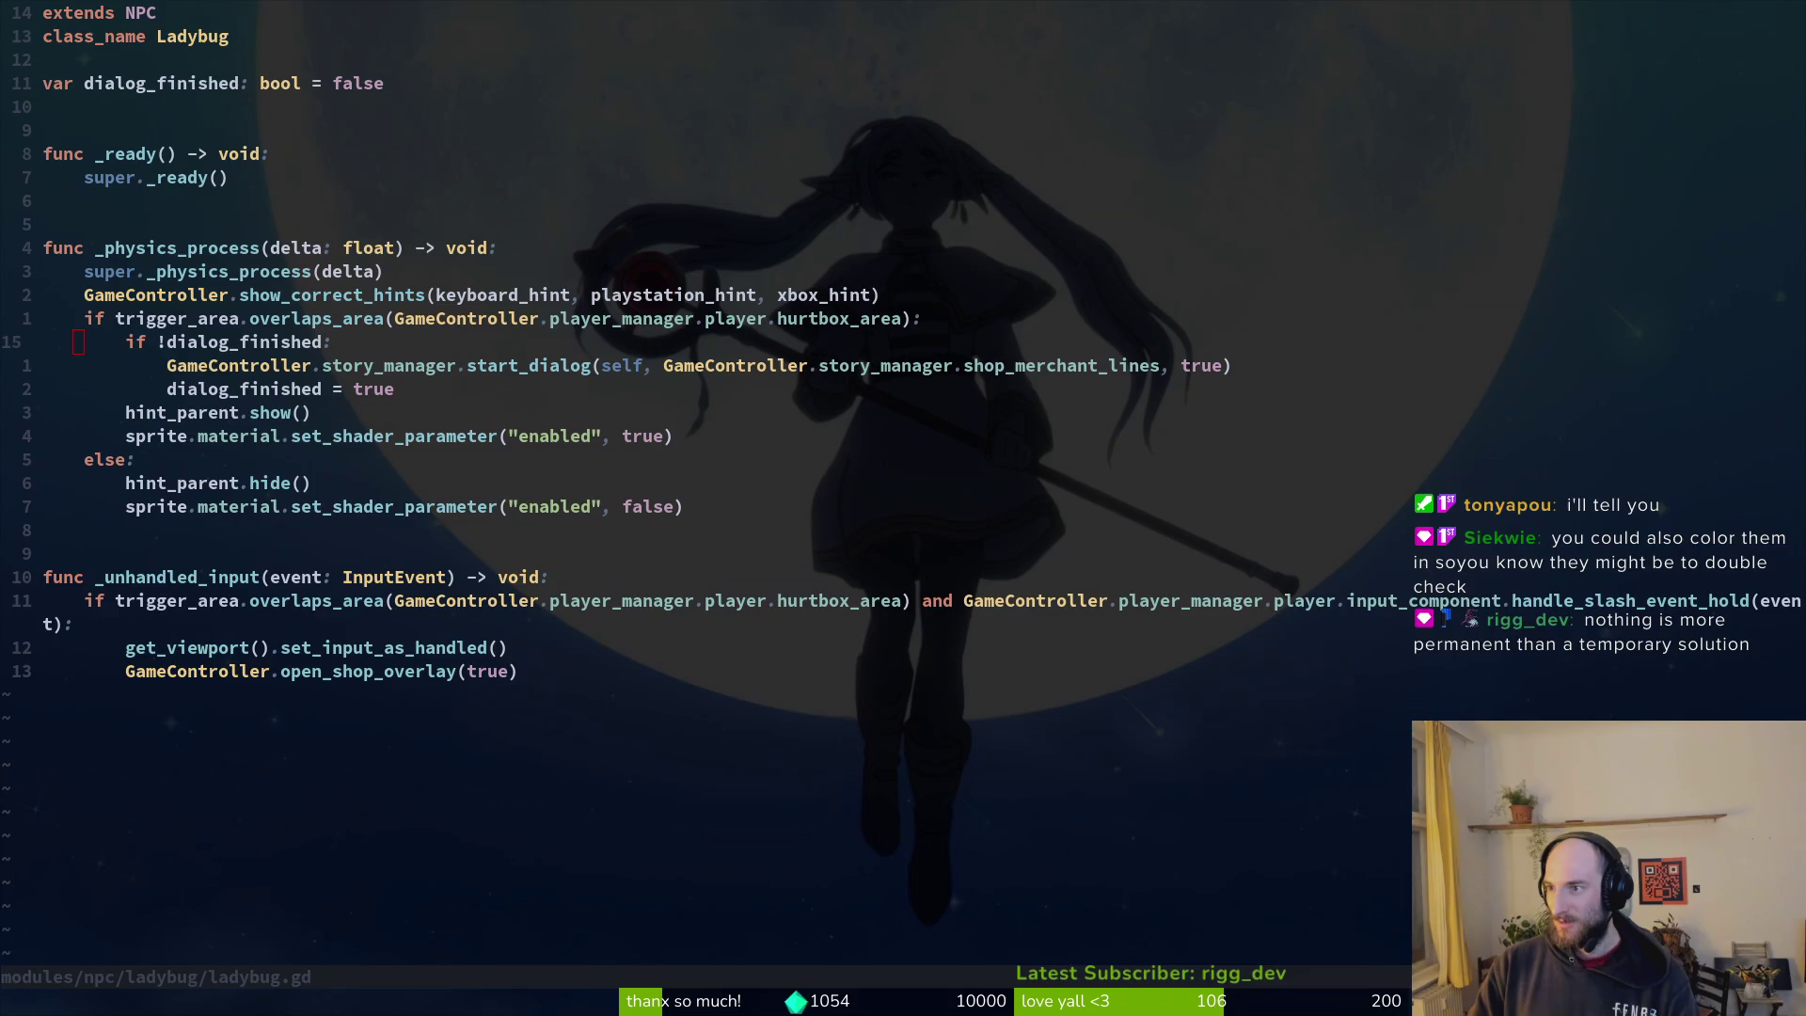
Step: Fill rows 299–300 (S_1_0_L1 and S_1_0_LOCKED) with dark orange
key("alt+Tab")
left_click_drag(340, 170, 220, 80)
scroll(1561, 512, "down", 20)
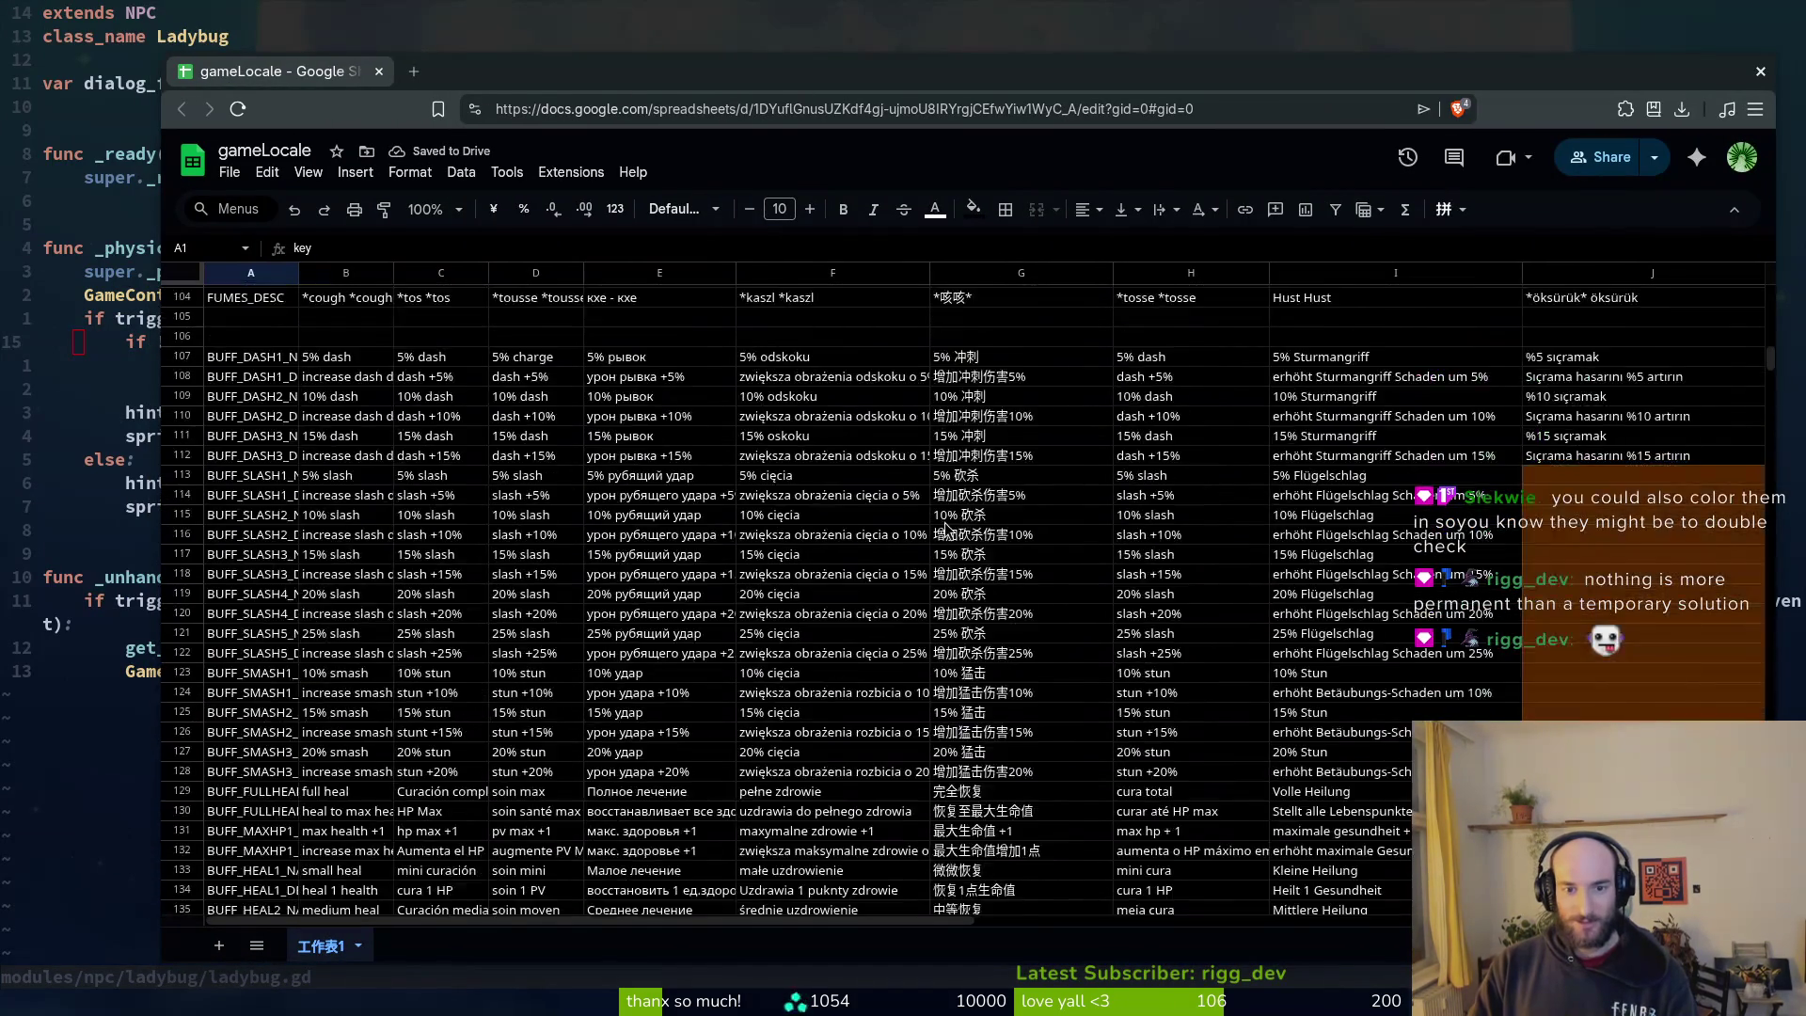
scroll(1563, 512, "down", 4)
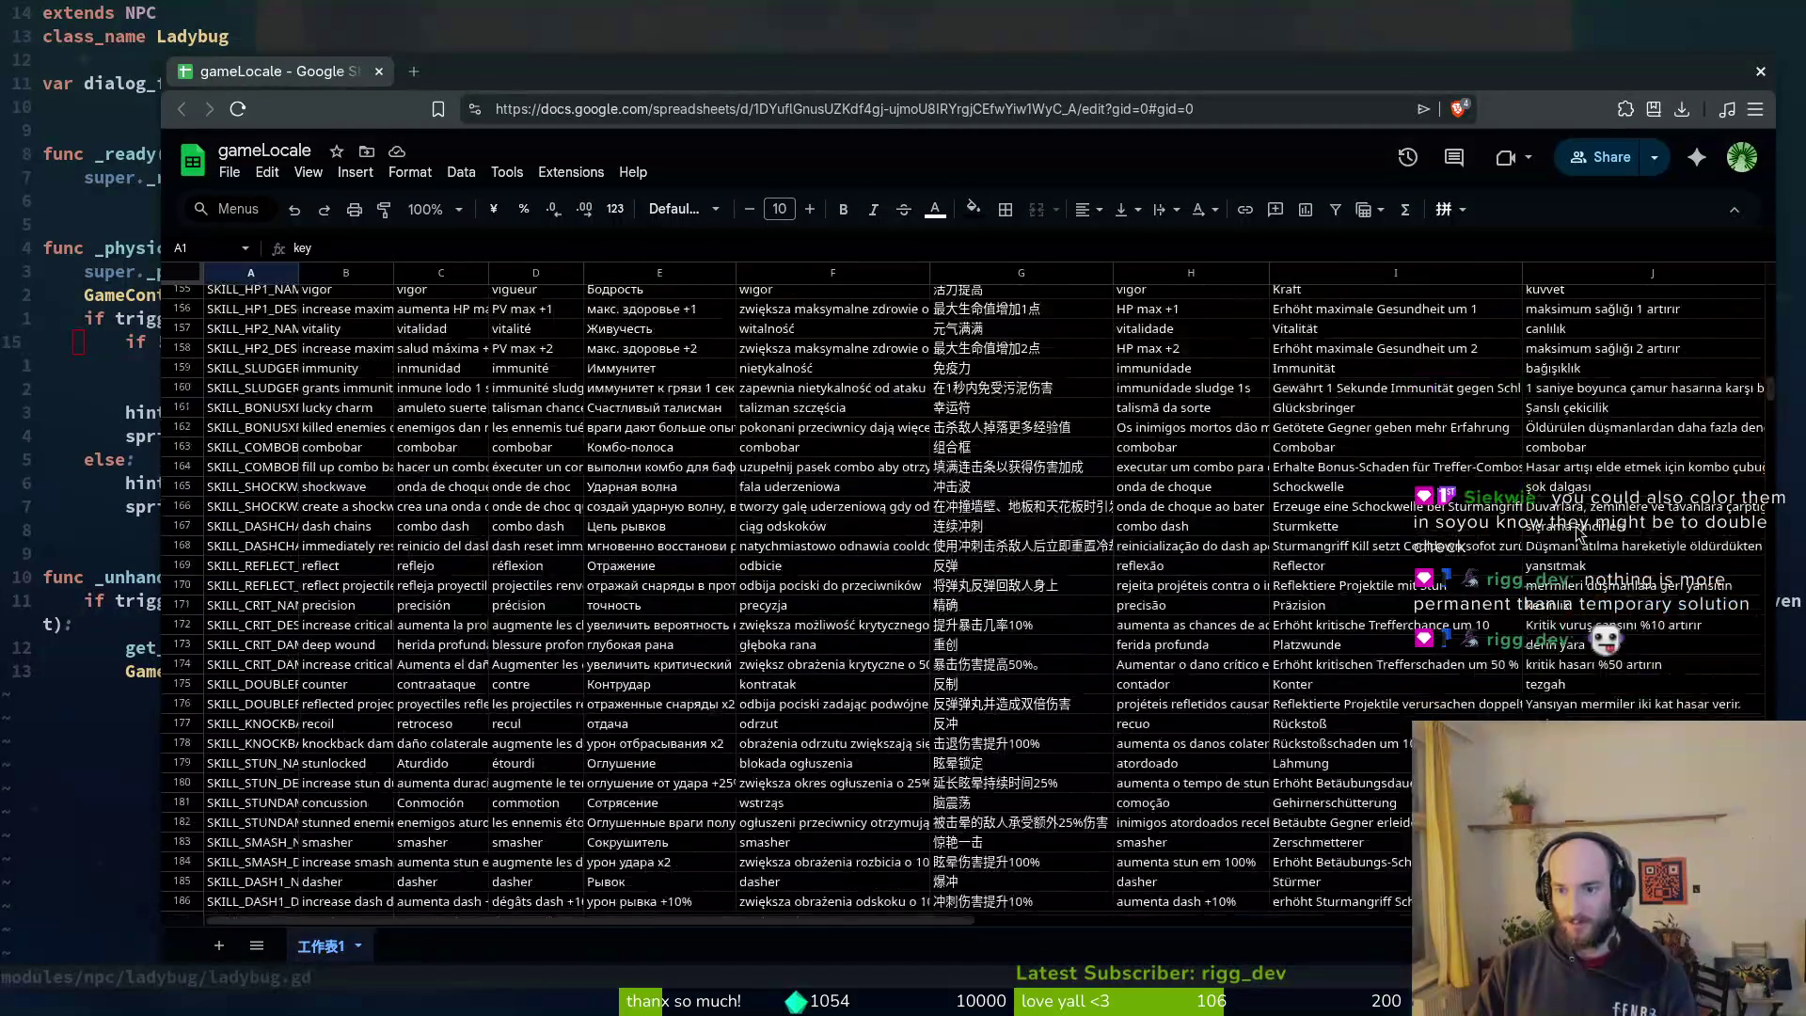
scroll(1490, 515, "up", 2)
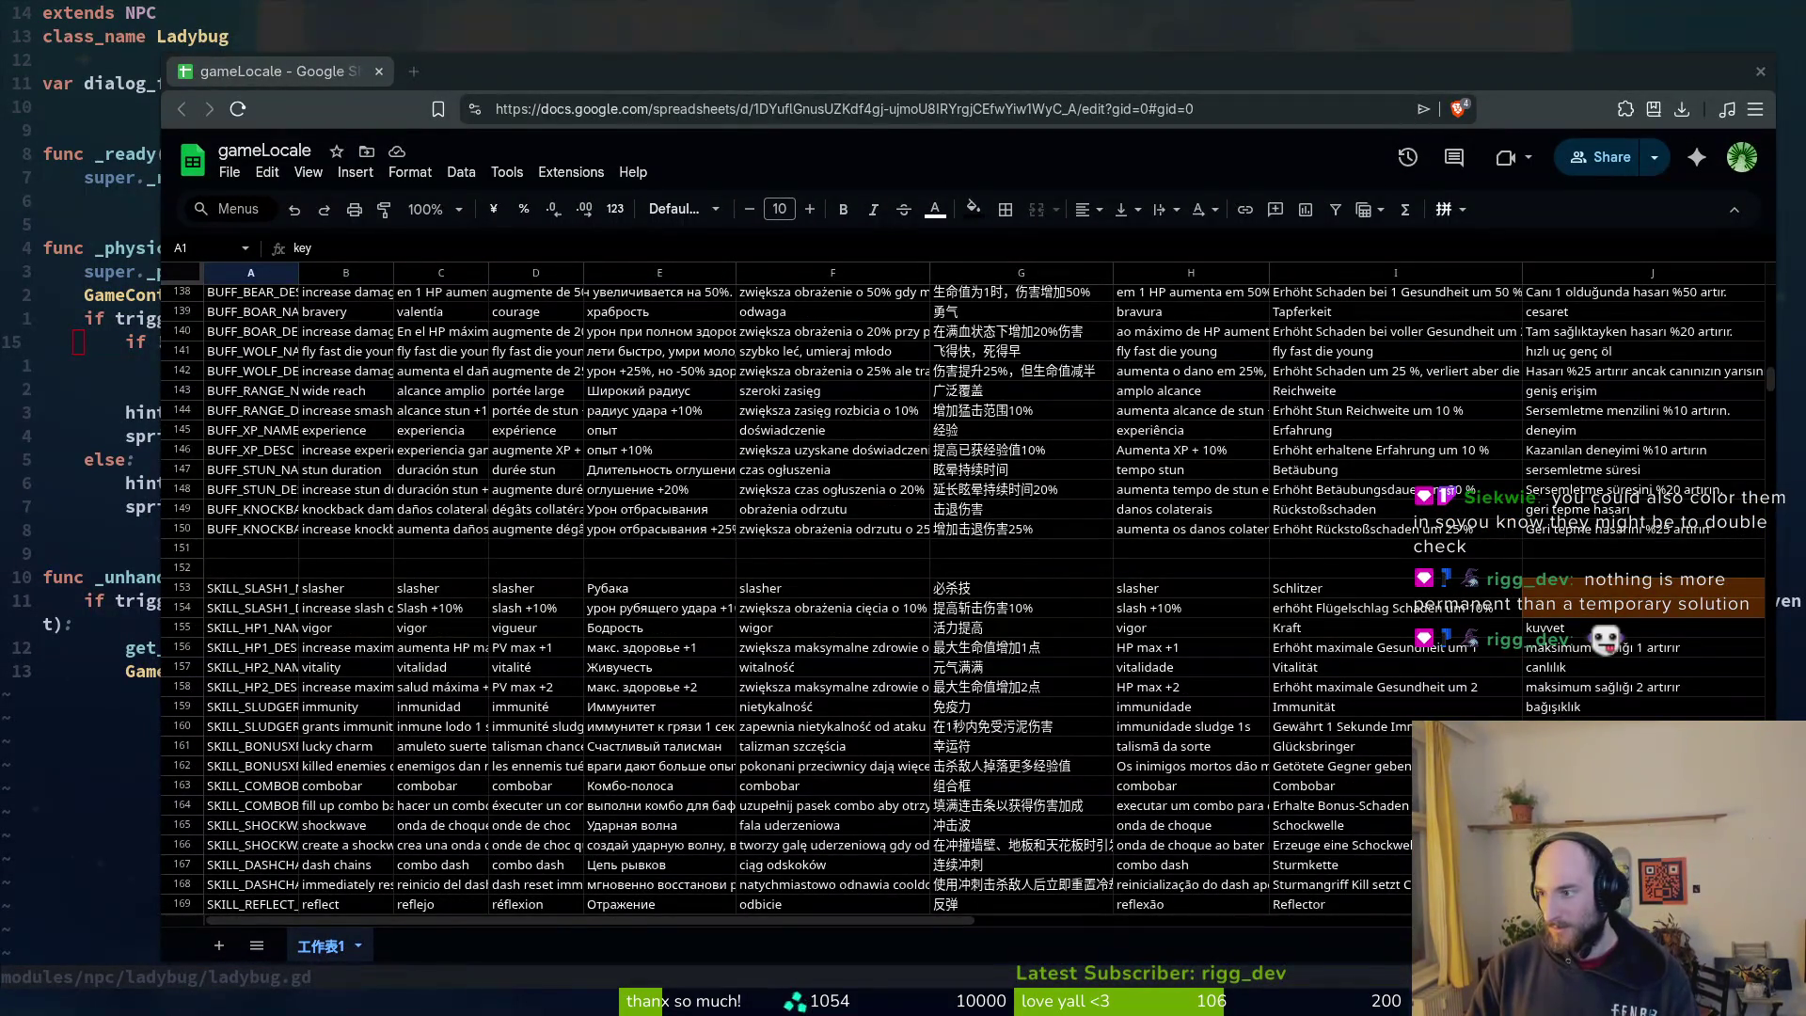
key("alt+Tab")
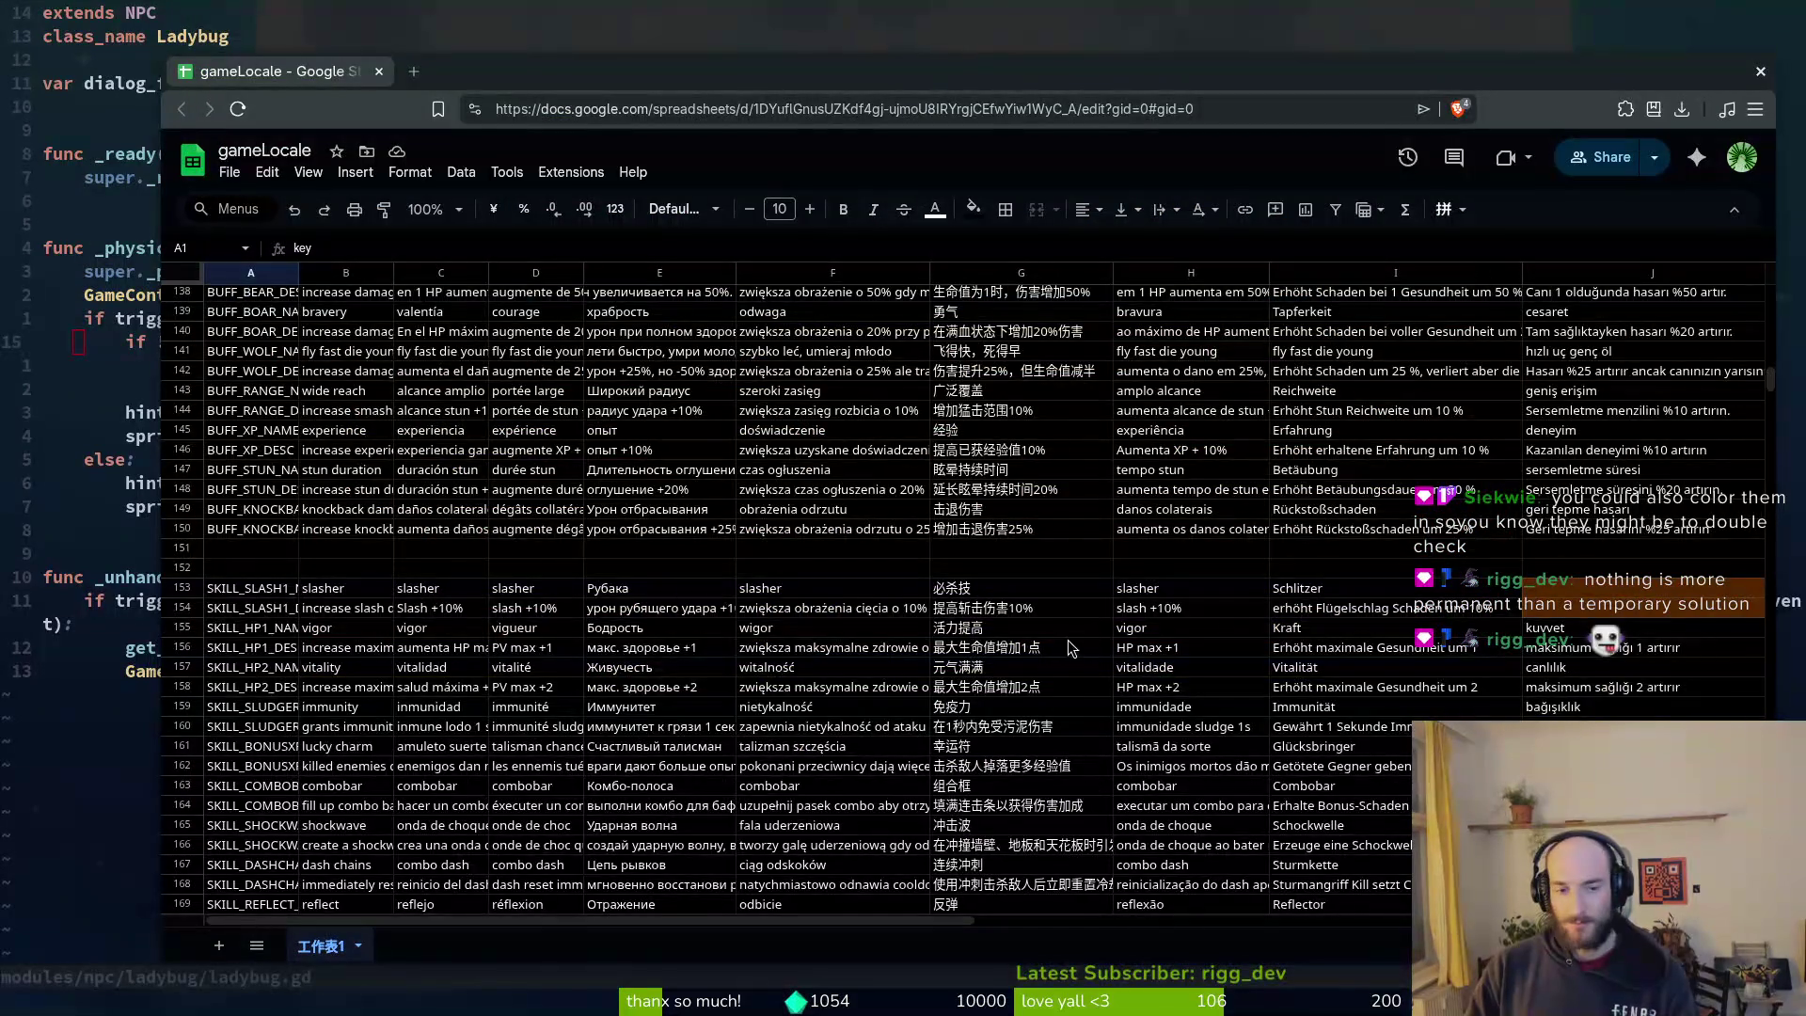
scroll(1100, 645, "down", 20)
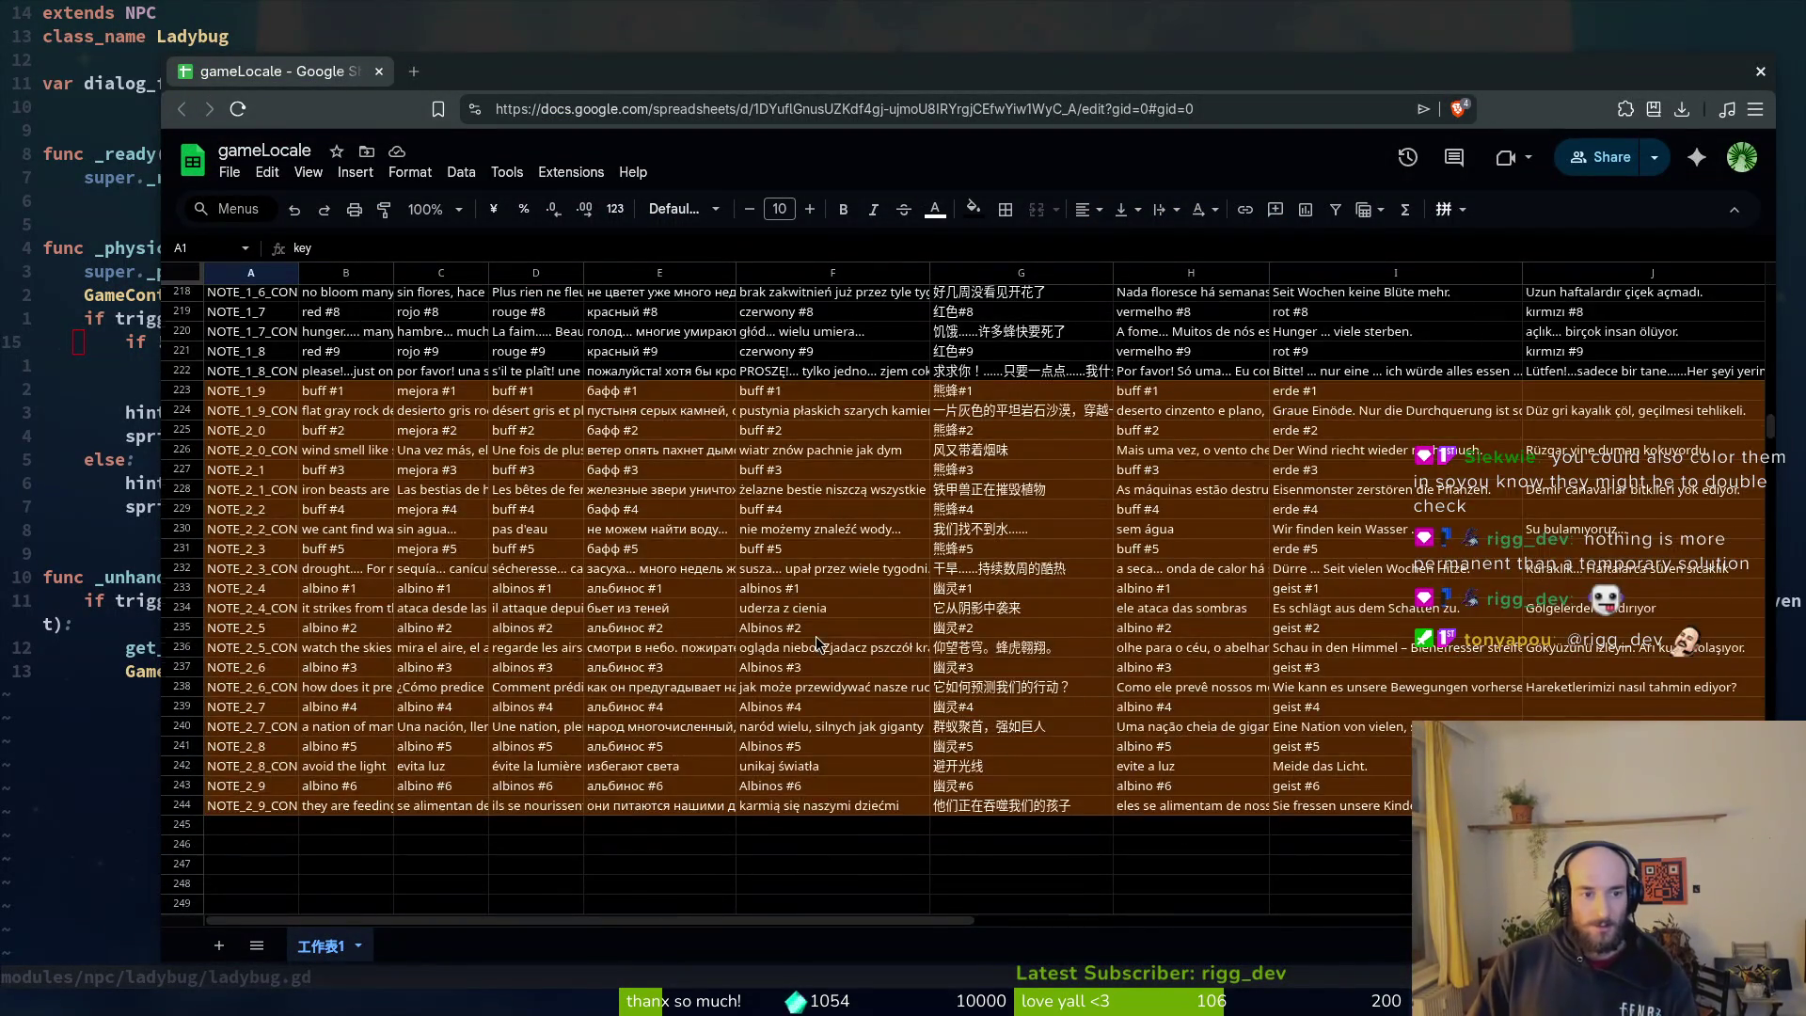
scroll(816, 644, "down", 9)
scroll(898, 617, "up", 7)
scroll(1078, 602, "down", 11)
scroll(1078, 602, "down", 13)
scroll(1061, 598, "up", 11)
scroll(699, 652, "down", 6)
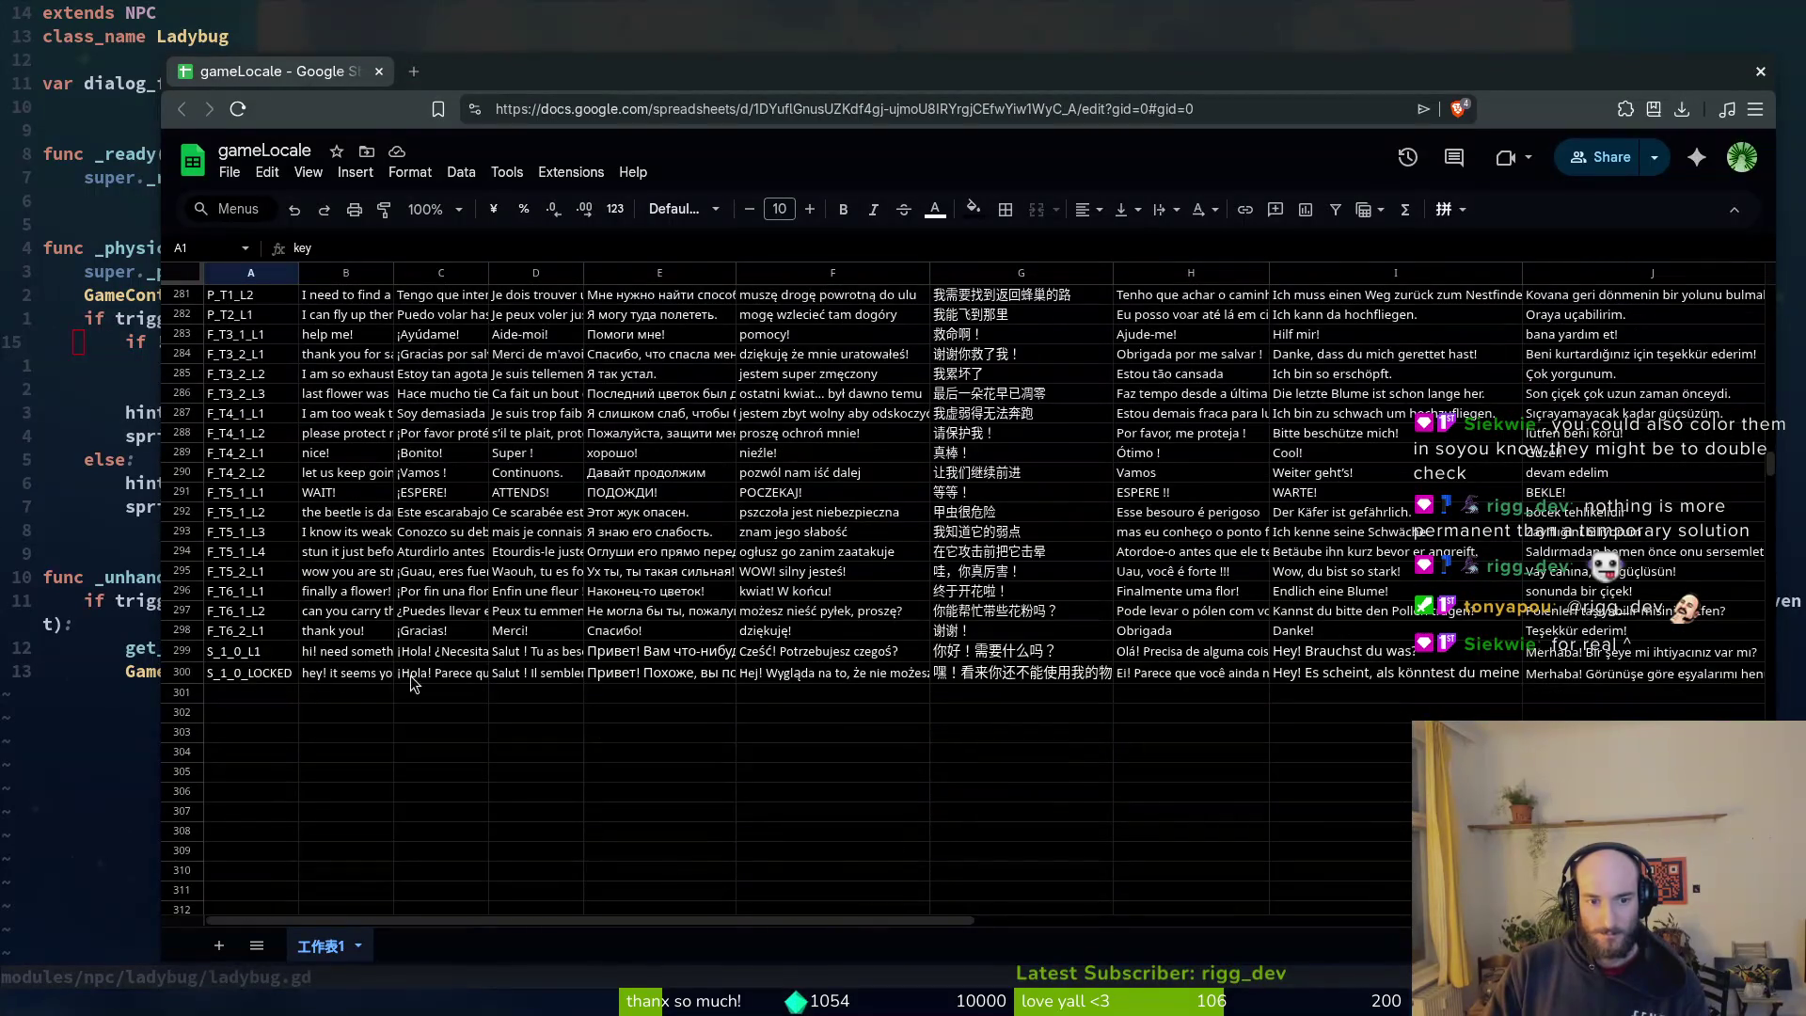
scroll(262, 668, "up", 2)
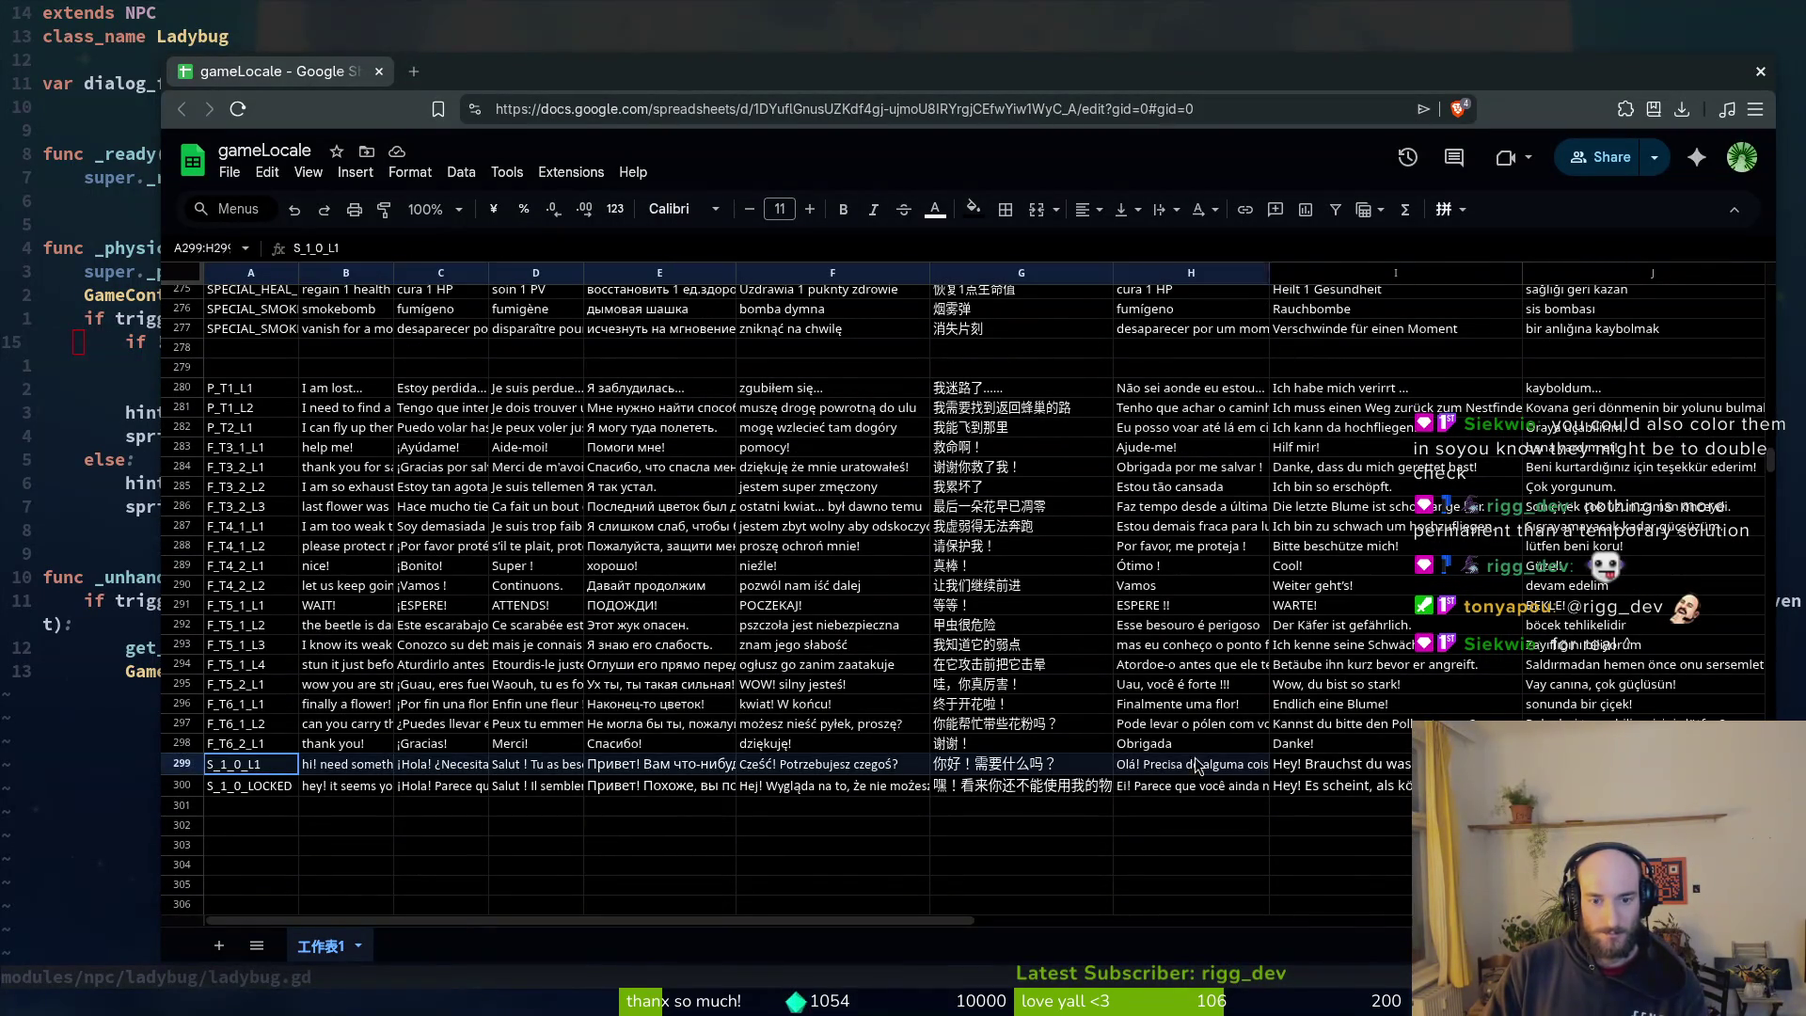
left_click_drag(246, 763, 1651, 786)
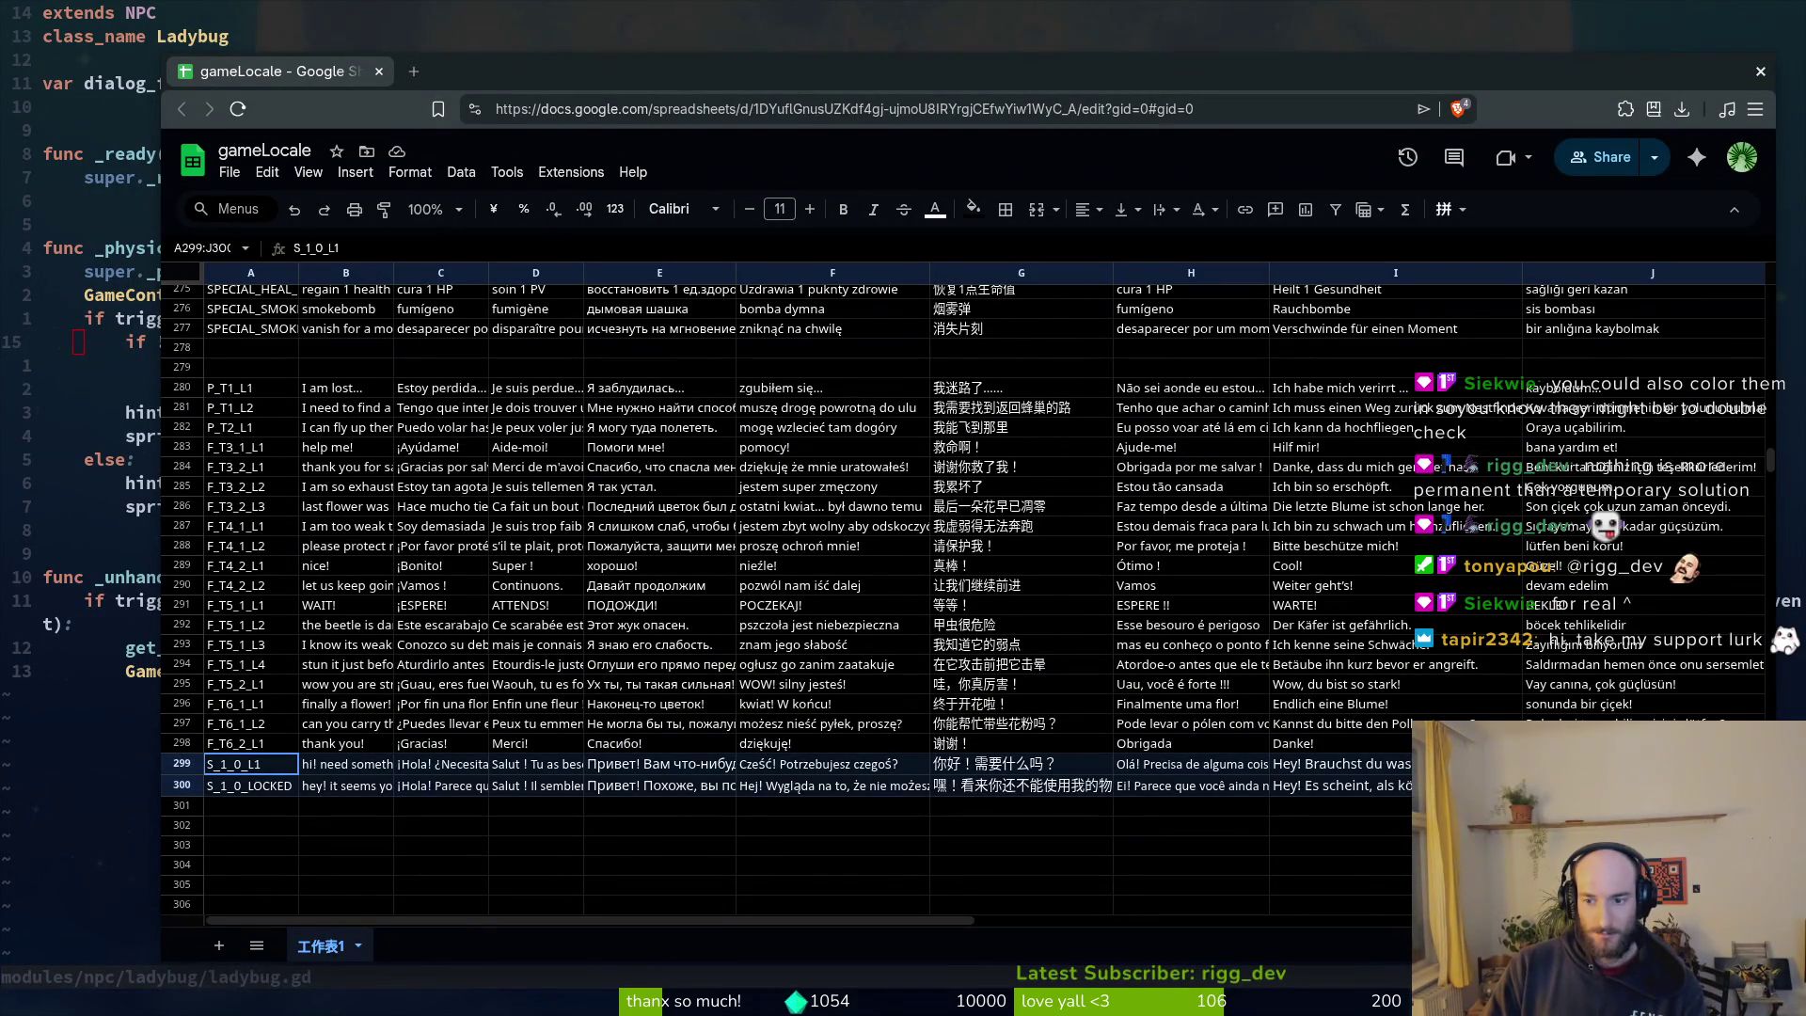
left_click(975, 209)
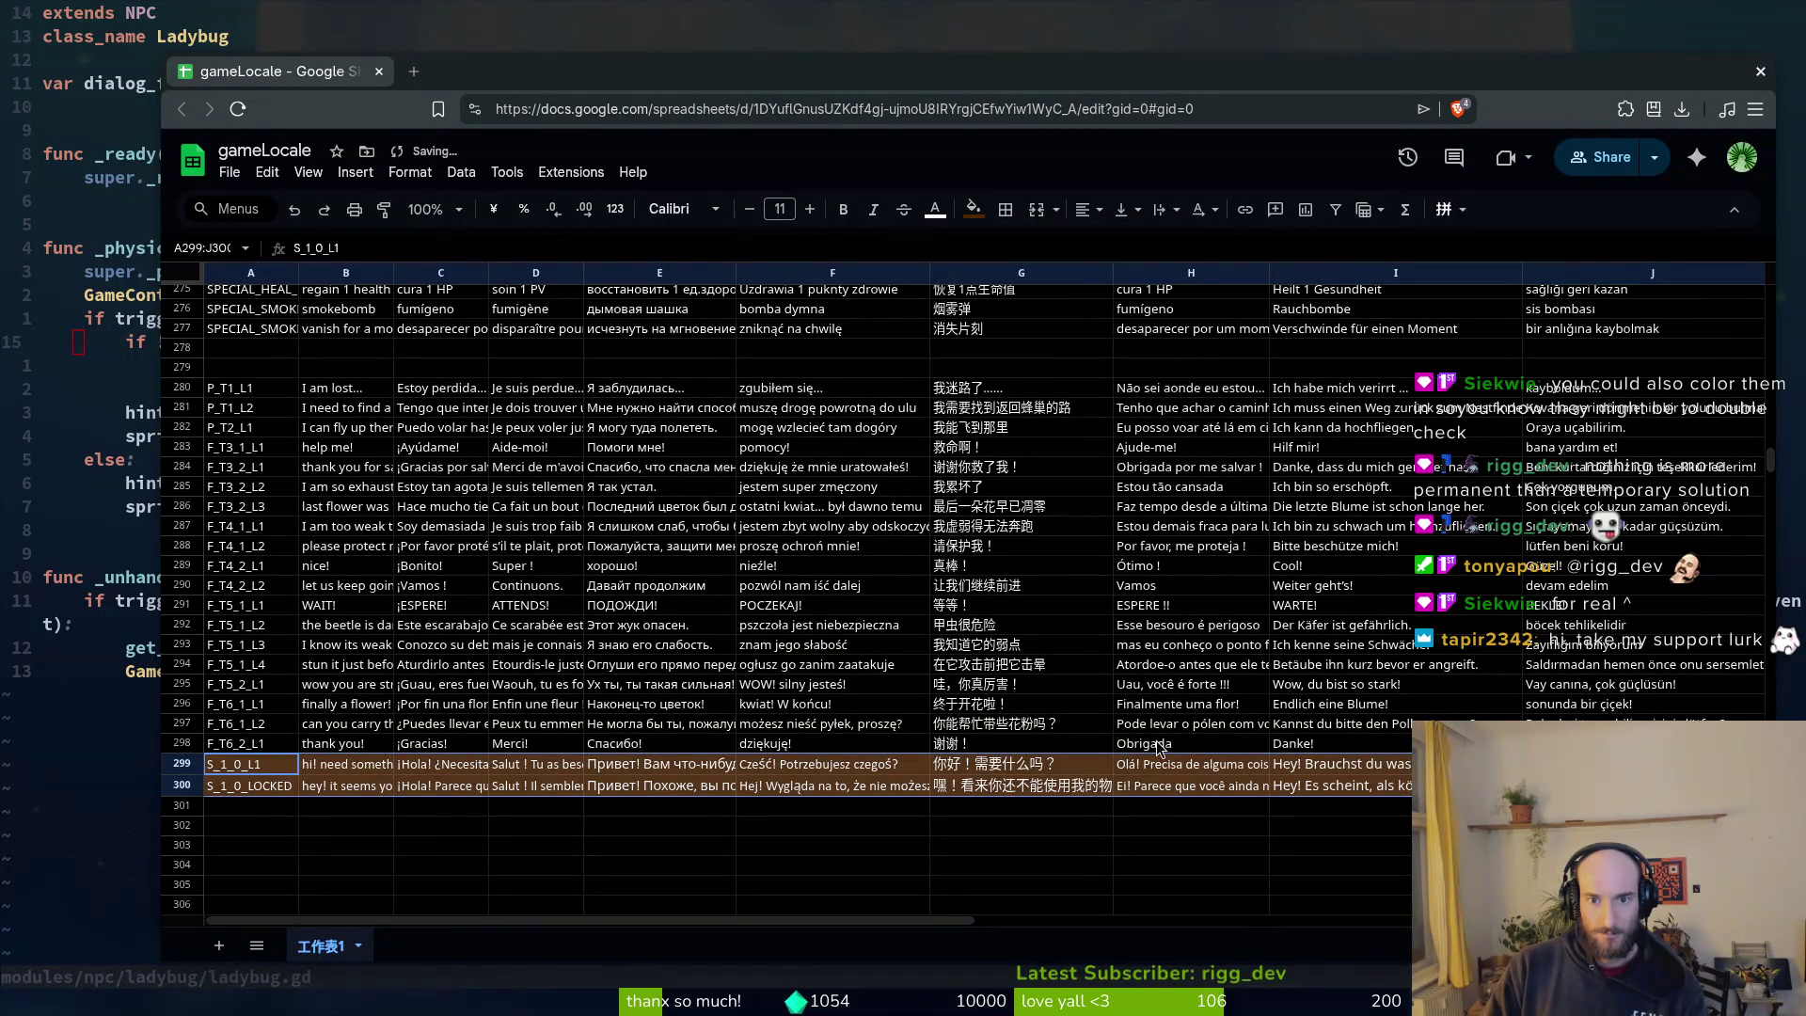
left_click(1021, 336)
left_click(1163, 748)
Step: Look over the CONSU rows 262–269, then close the spreadsheet window
scroll(1163, 748, "up", 10)
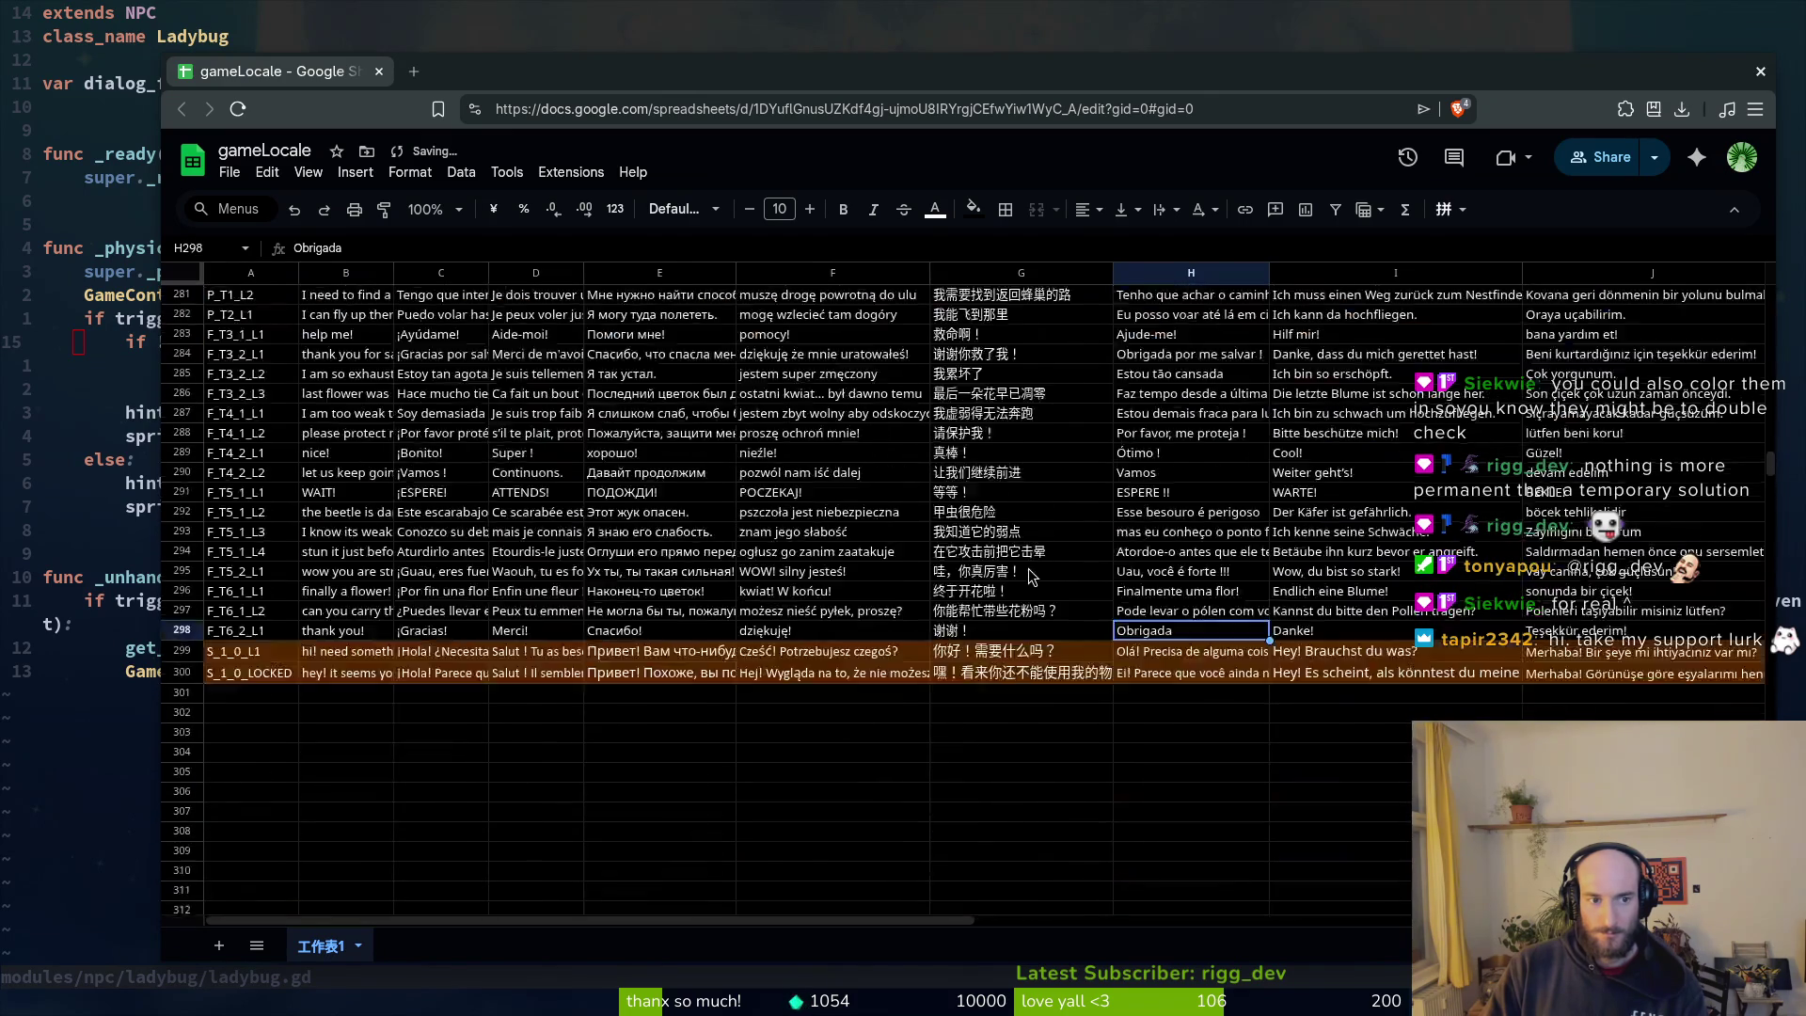
scroll(500, 619, "down", 5)
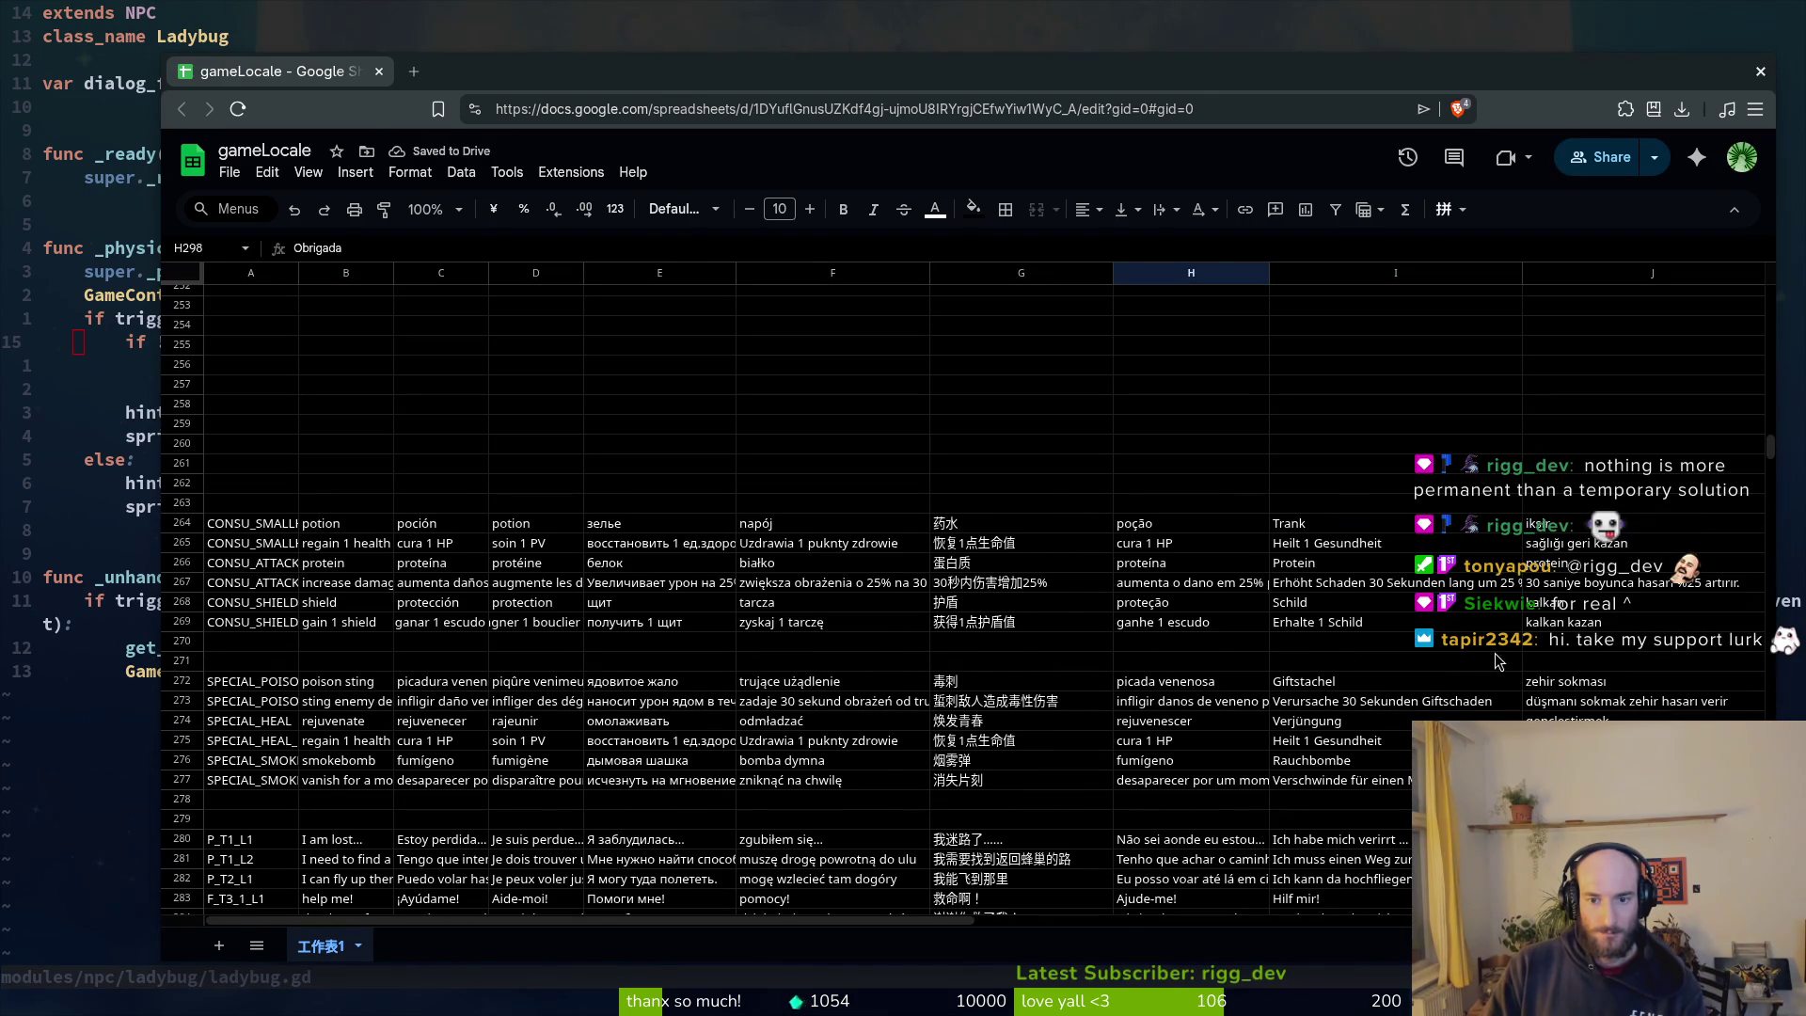
mouse_move(1614, 623)
left_mouse_down()
mouse_move(204, 483)
mouse_move(235, 525)
left_mouse_up()
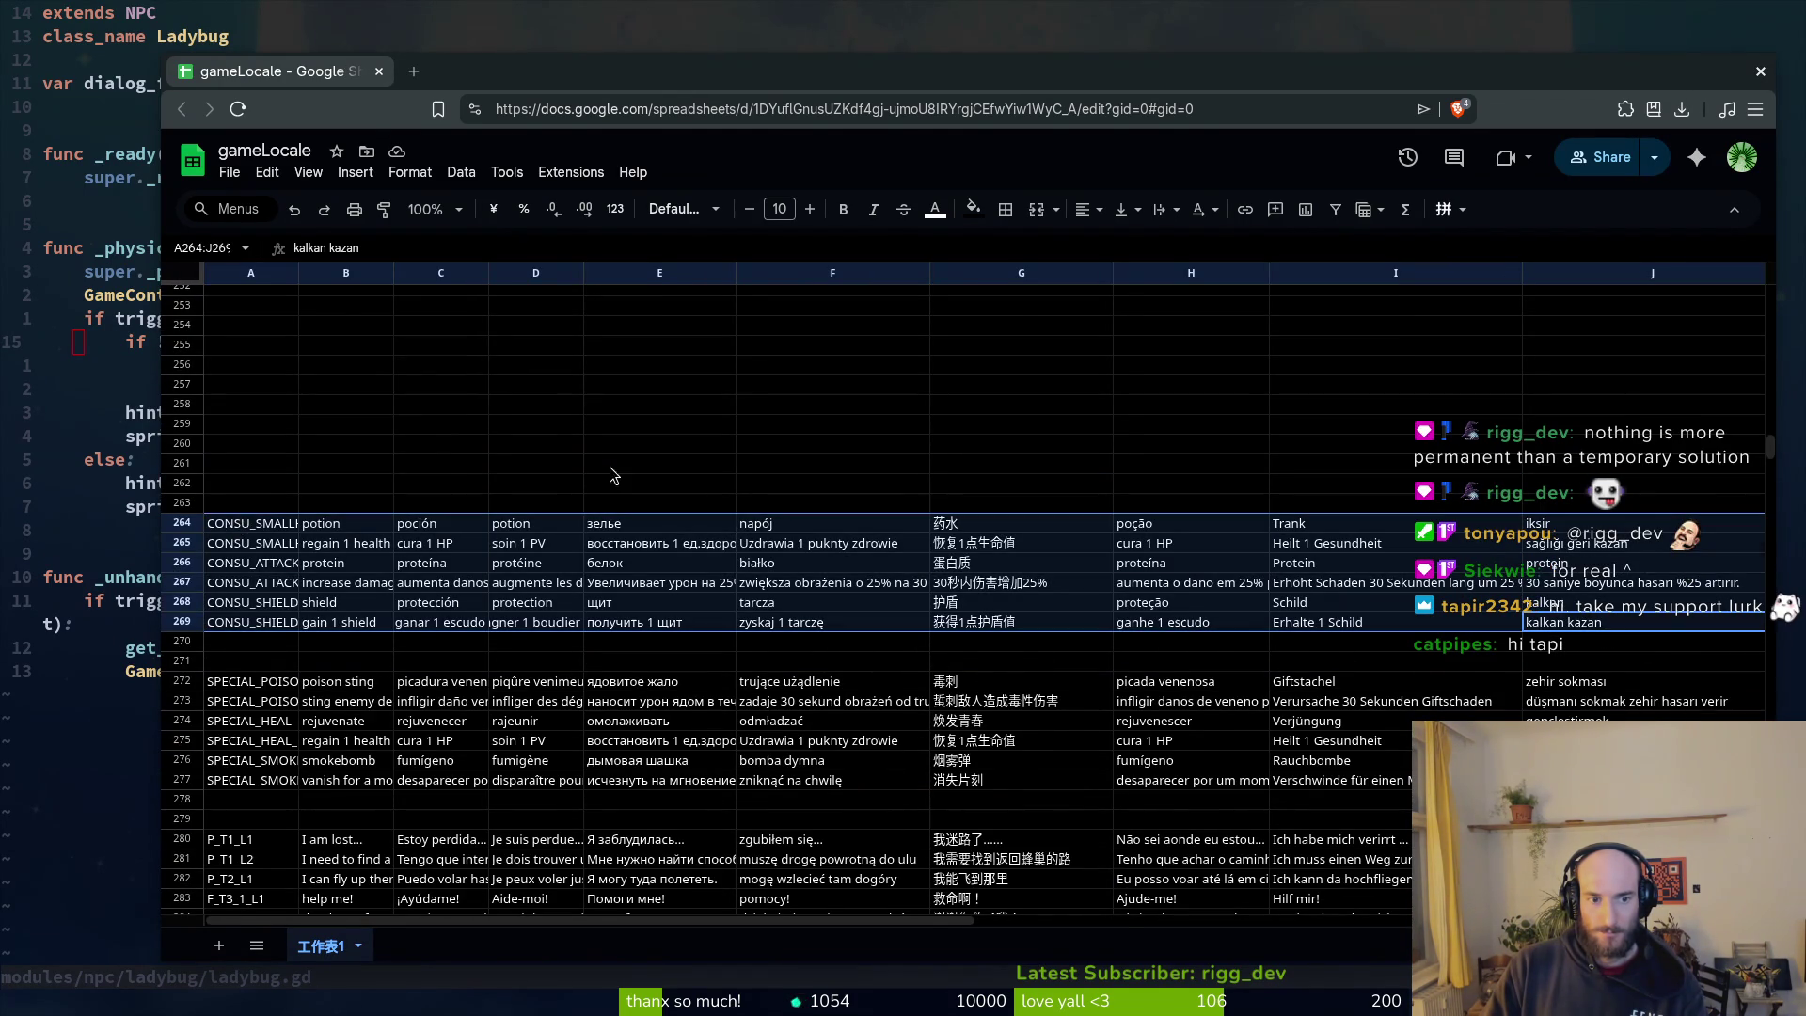
left_click(621, 465)
scroll(850, 576, "up", 20)
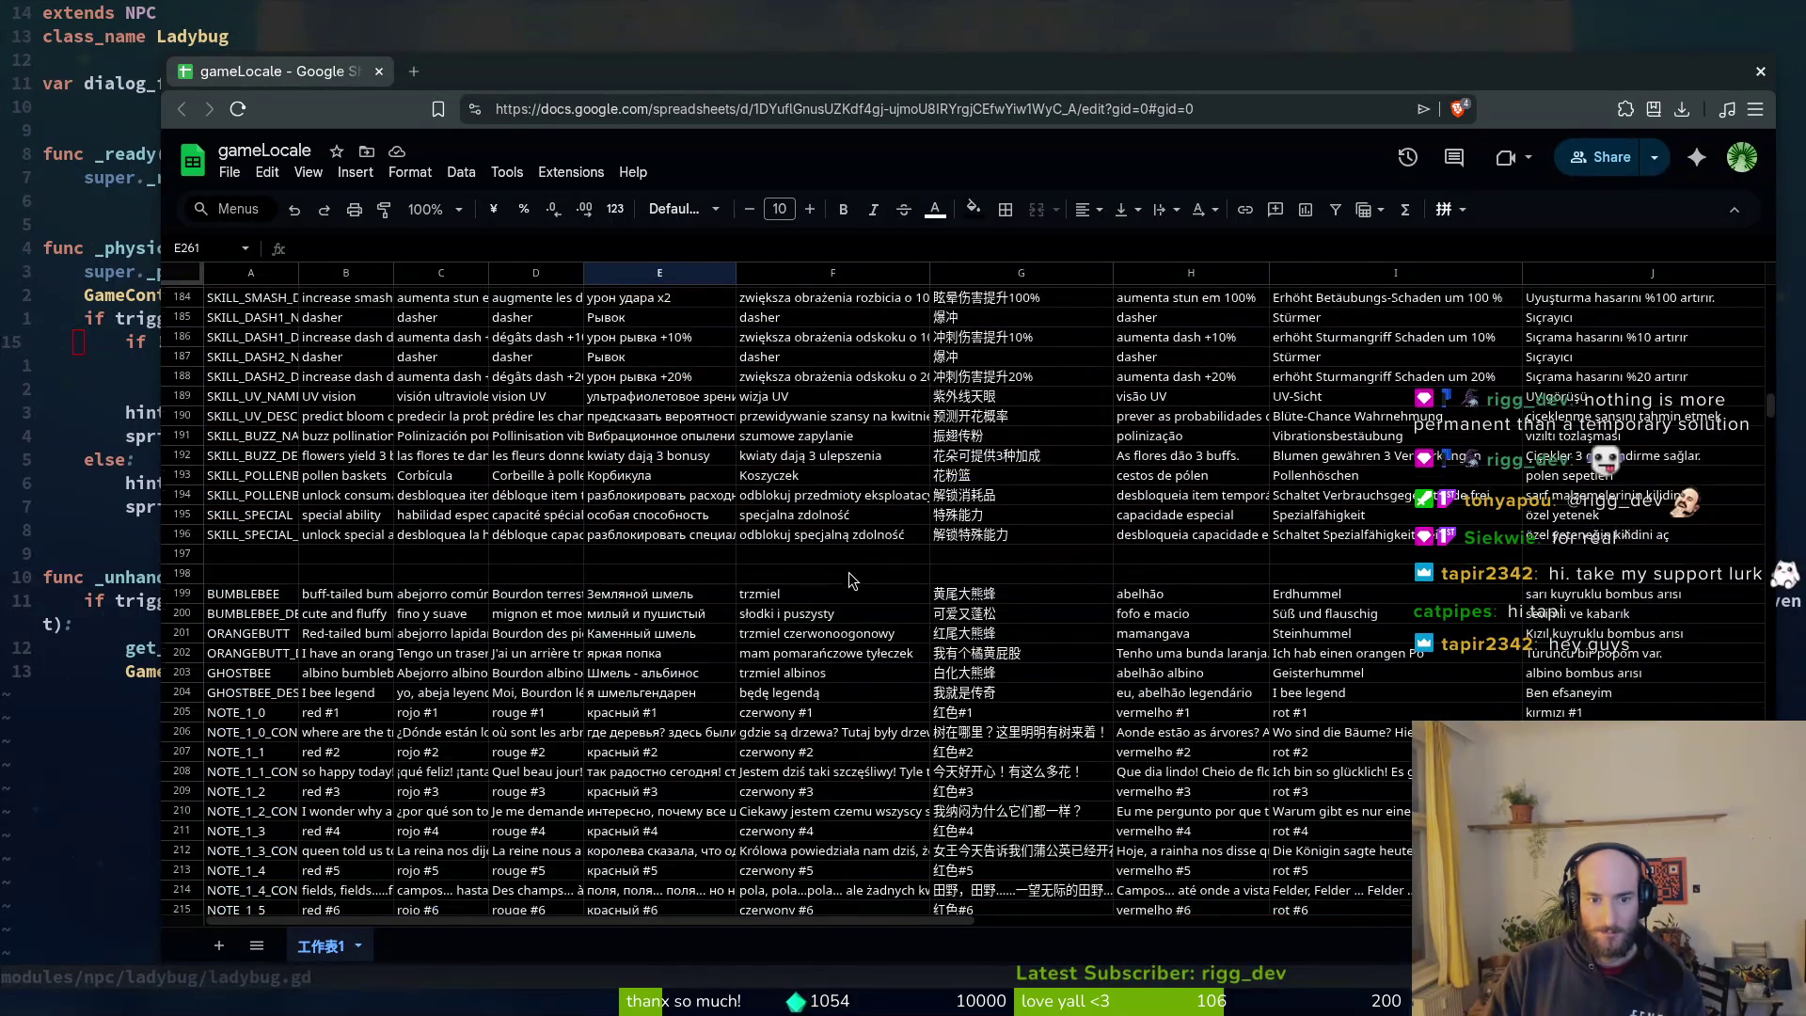
scroll(851, 581, "down", 8)
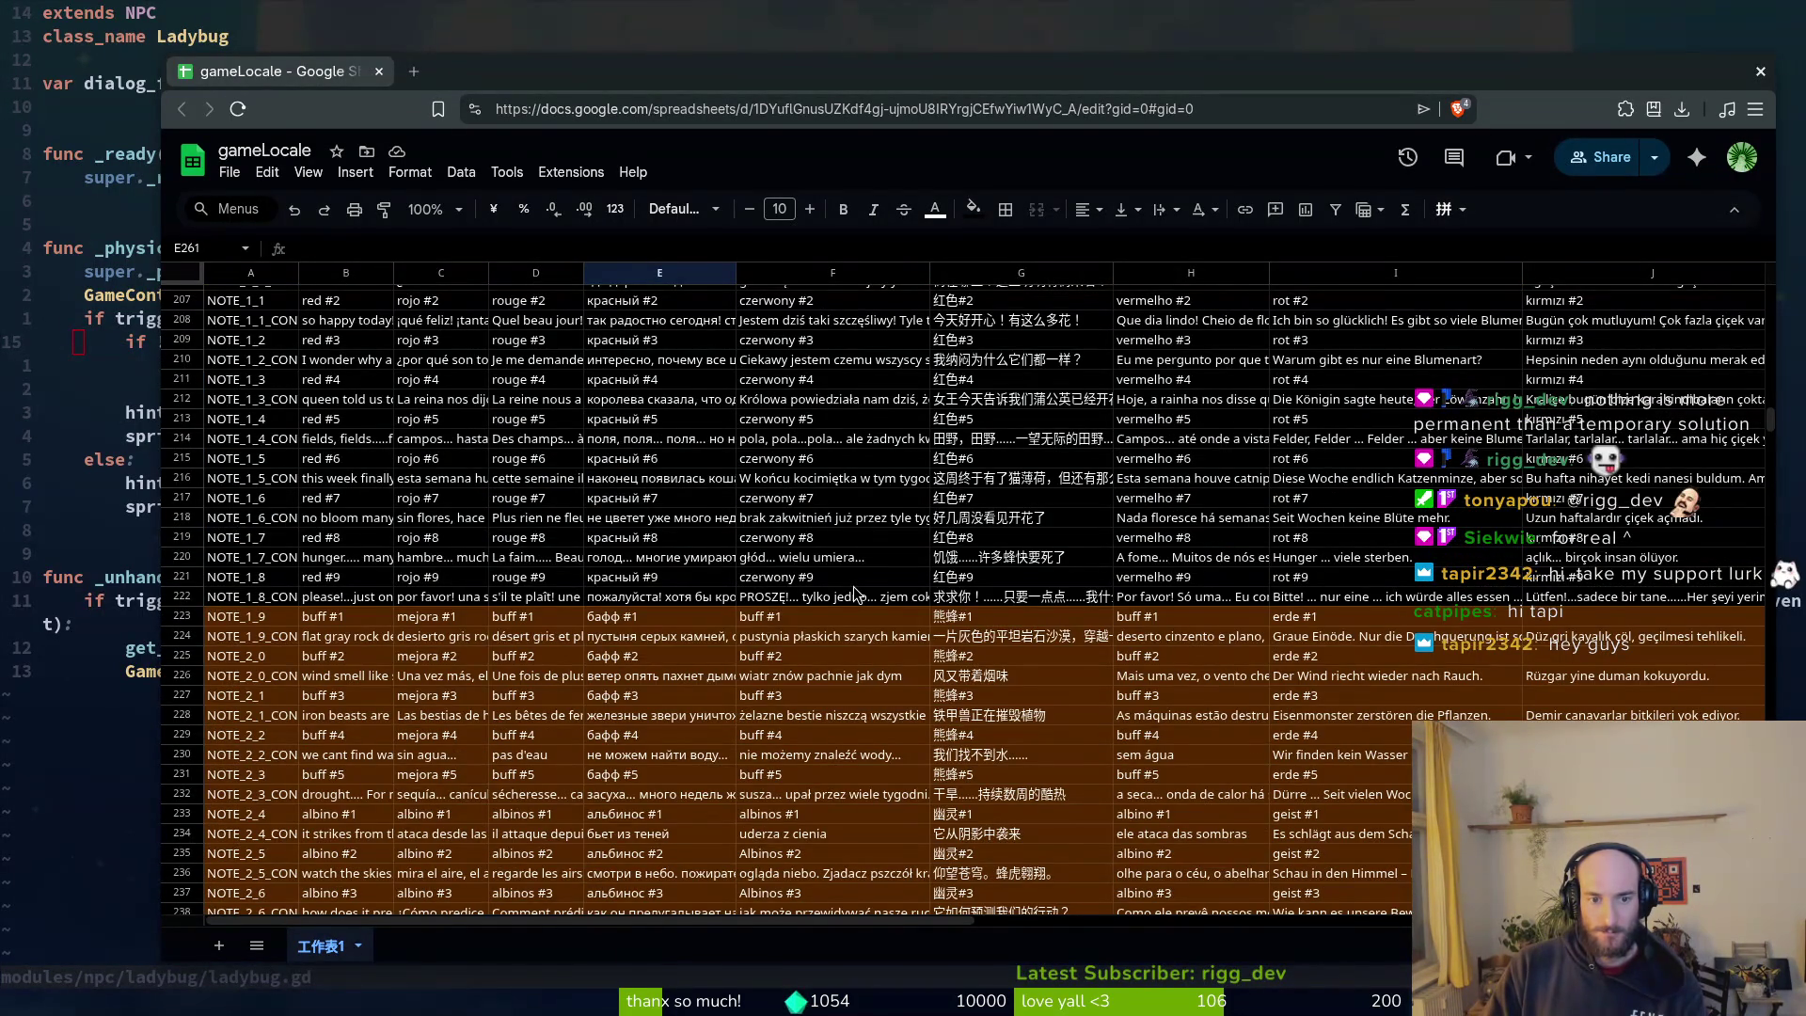
scroll(856, 601, "up", 20)
left_click(880, 569)
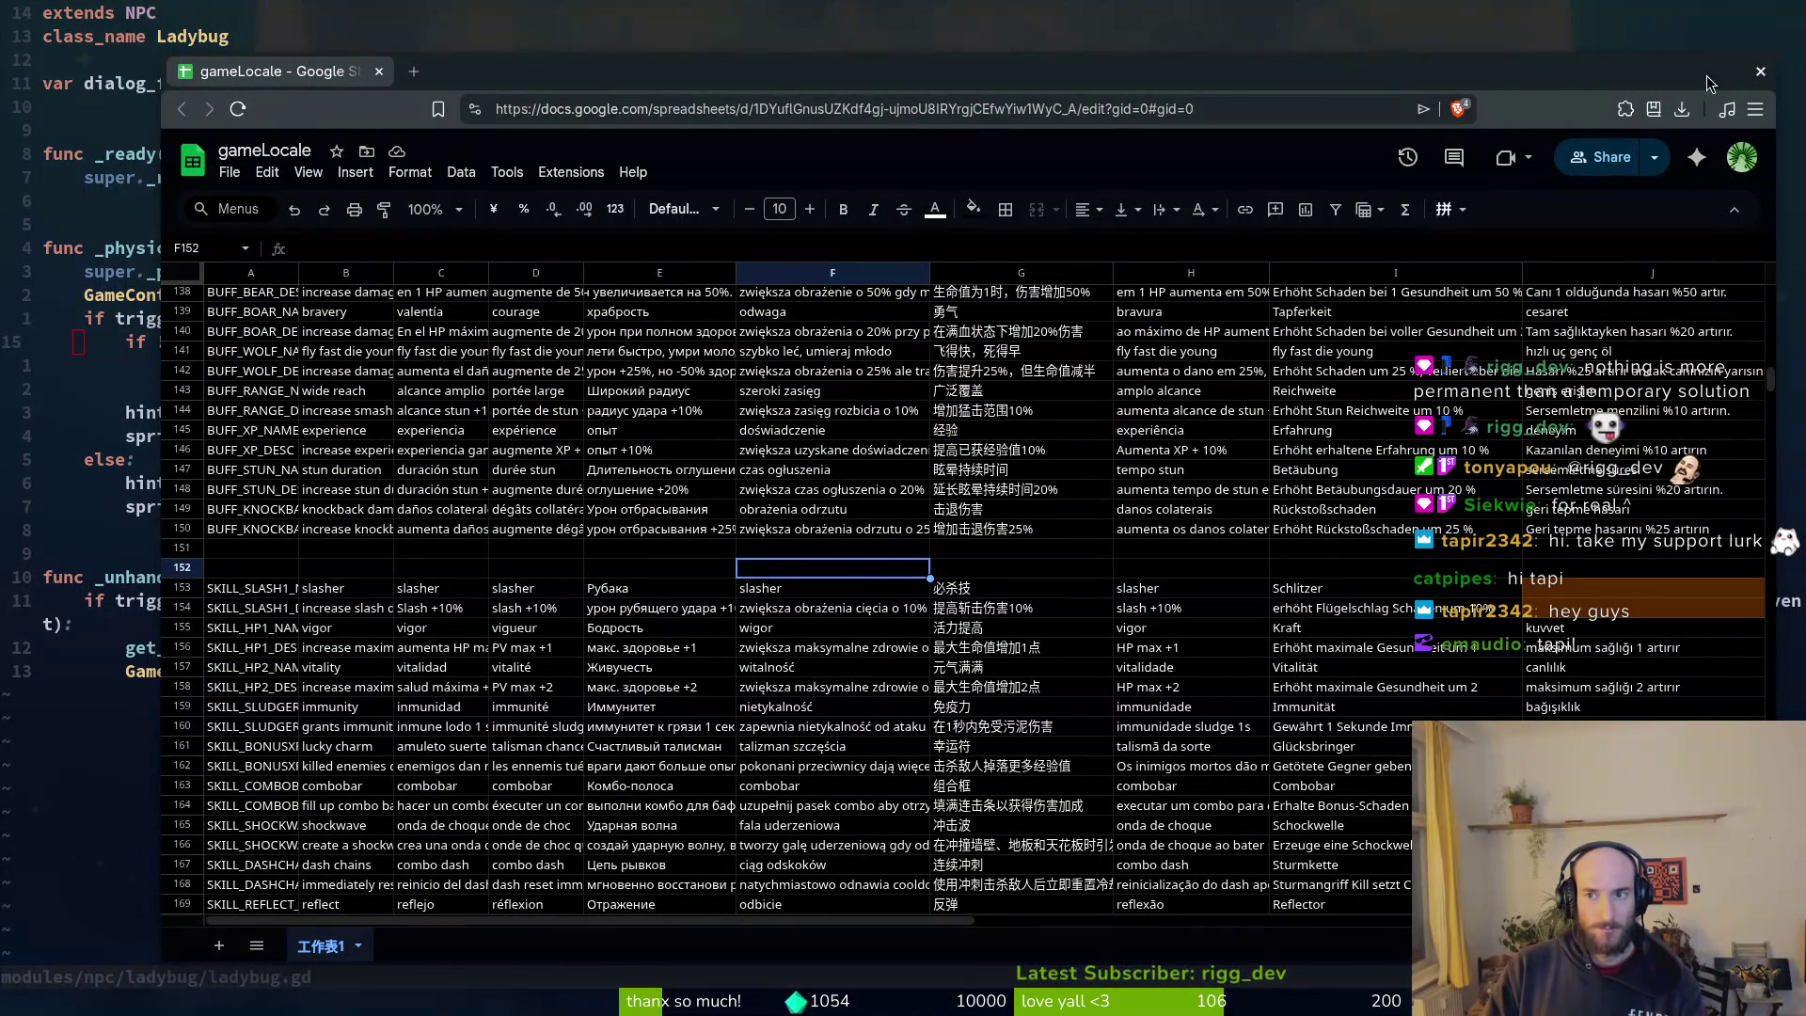
left_click(1761, 72)
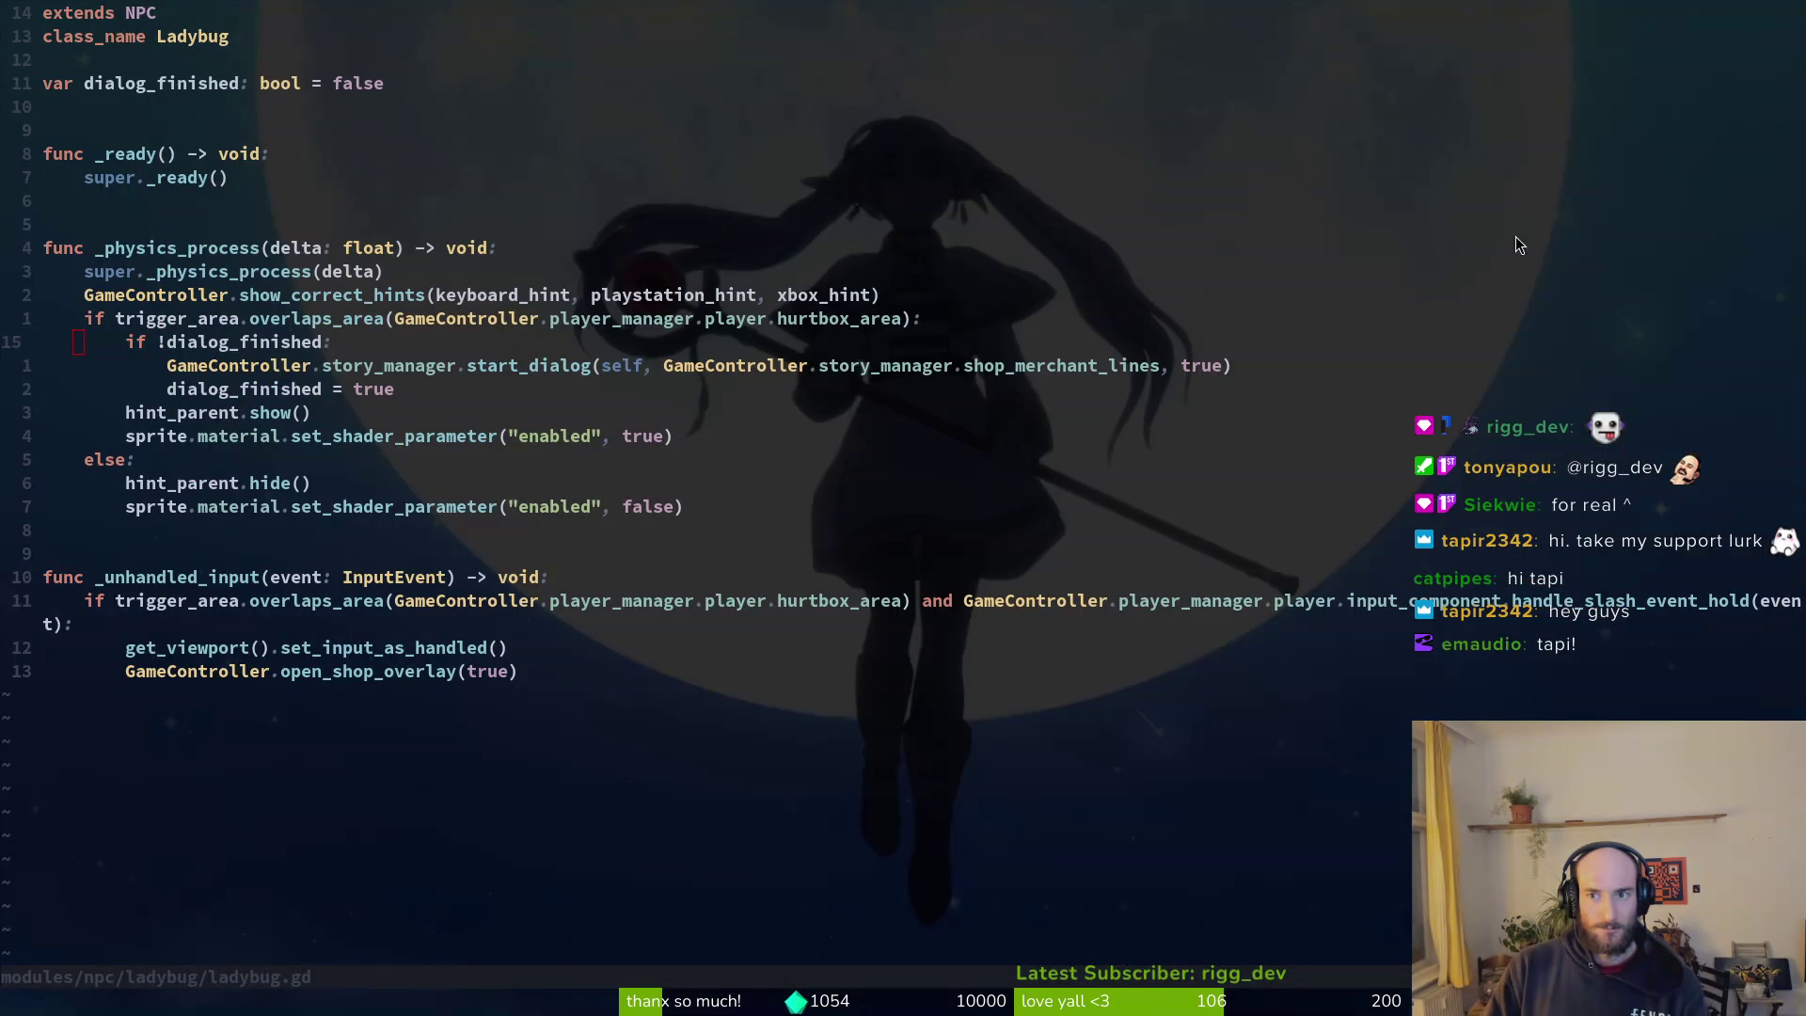
Step: Add a blank line above the dialog_finished check on line 15 of ladybug.gd
left_click(225, 346)
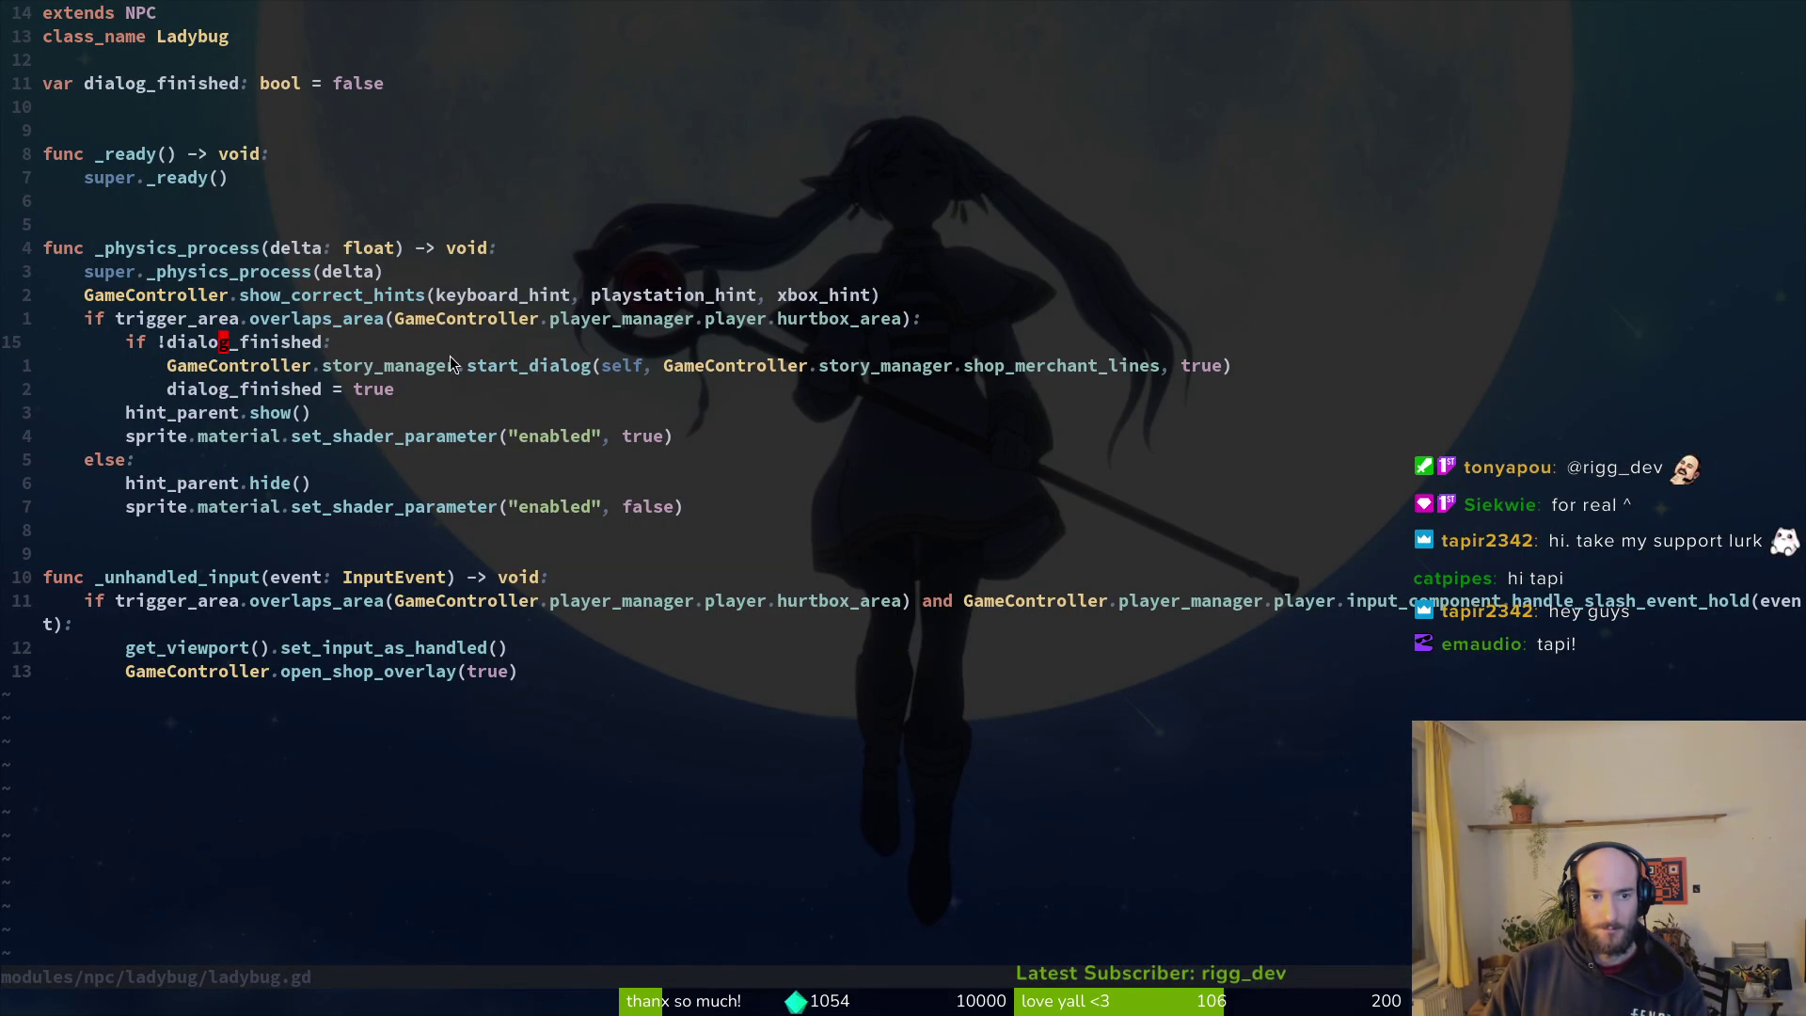
left_click(384, 344)
key("O")
key("Escape")
key("ctrl+6")
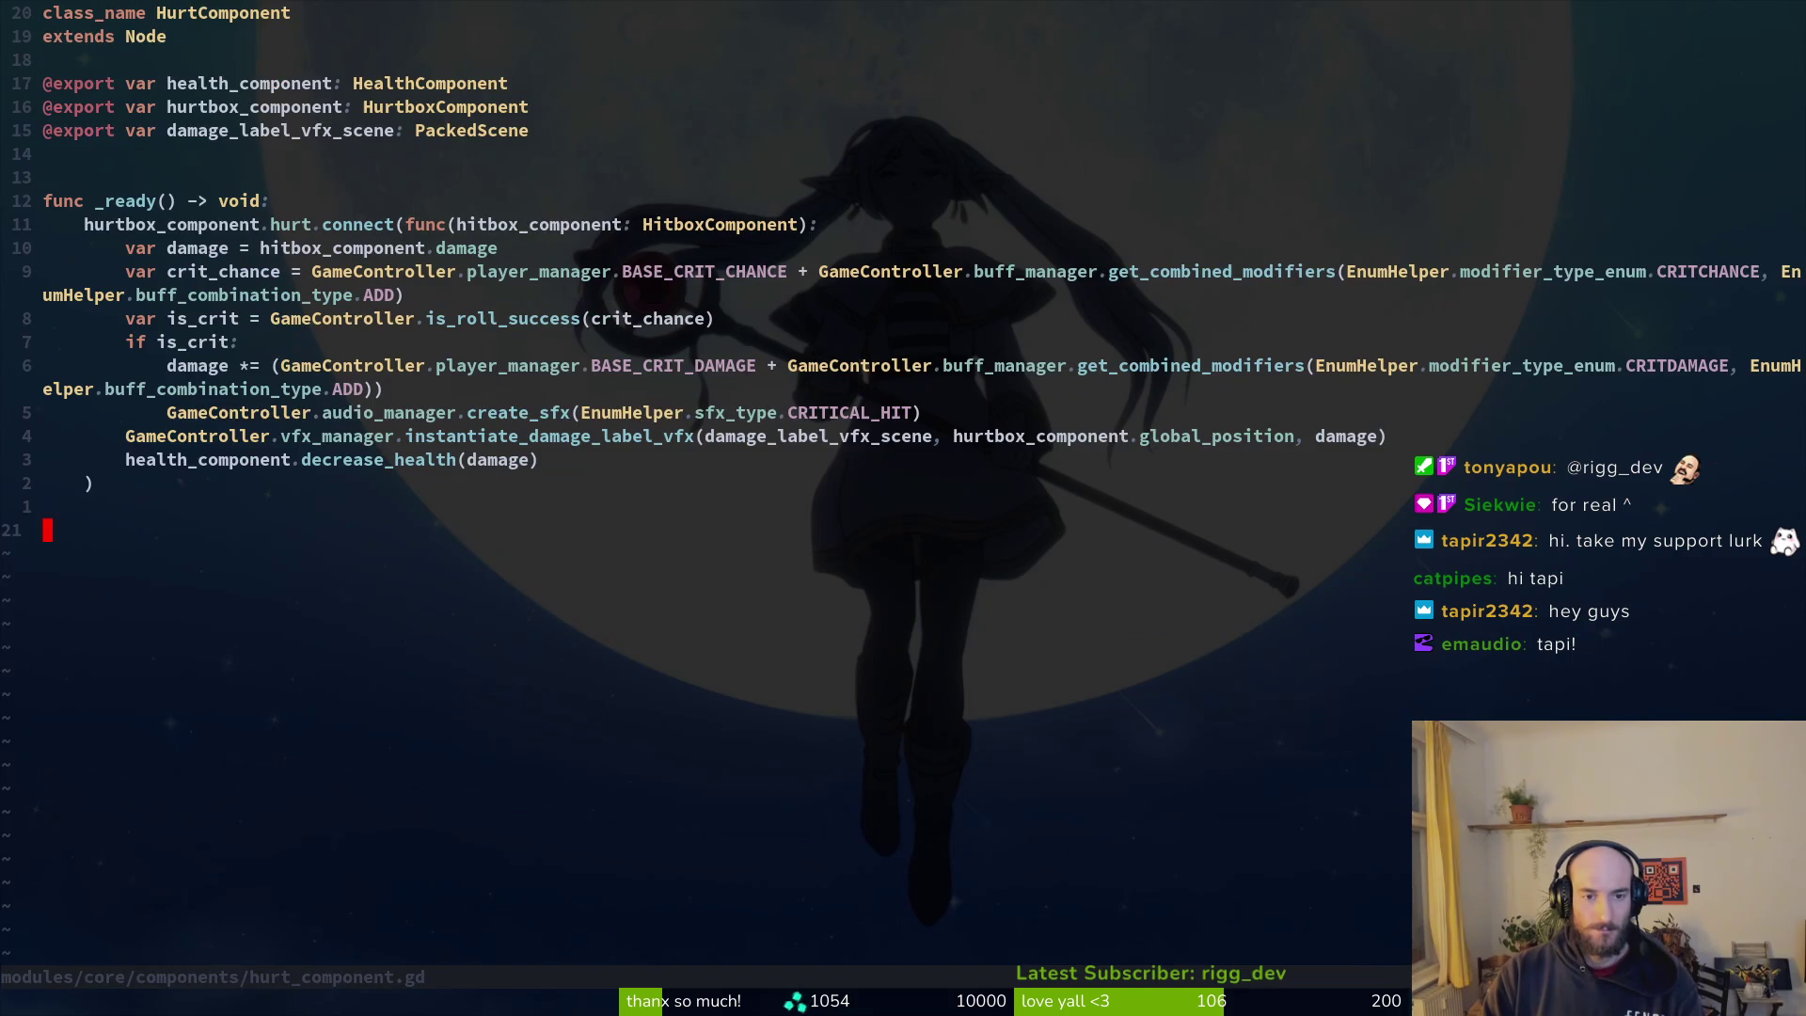
key("ctrl+6")
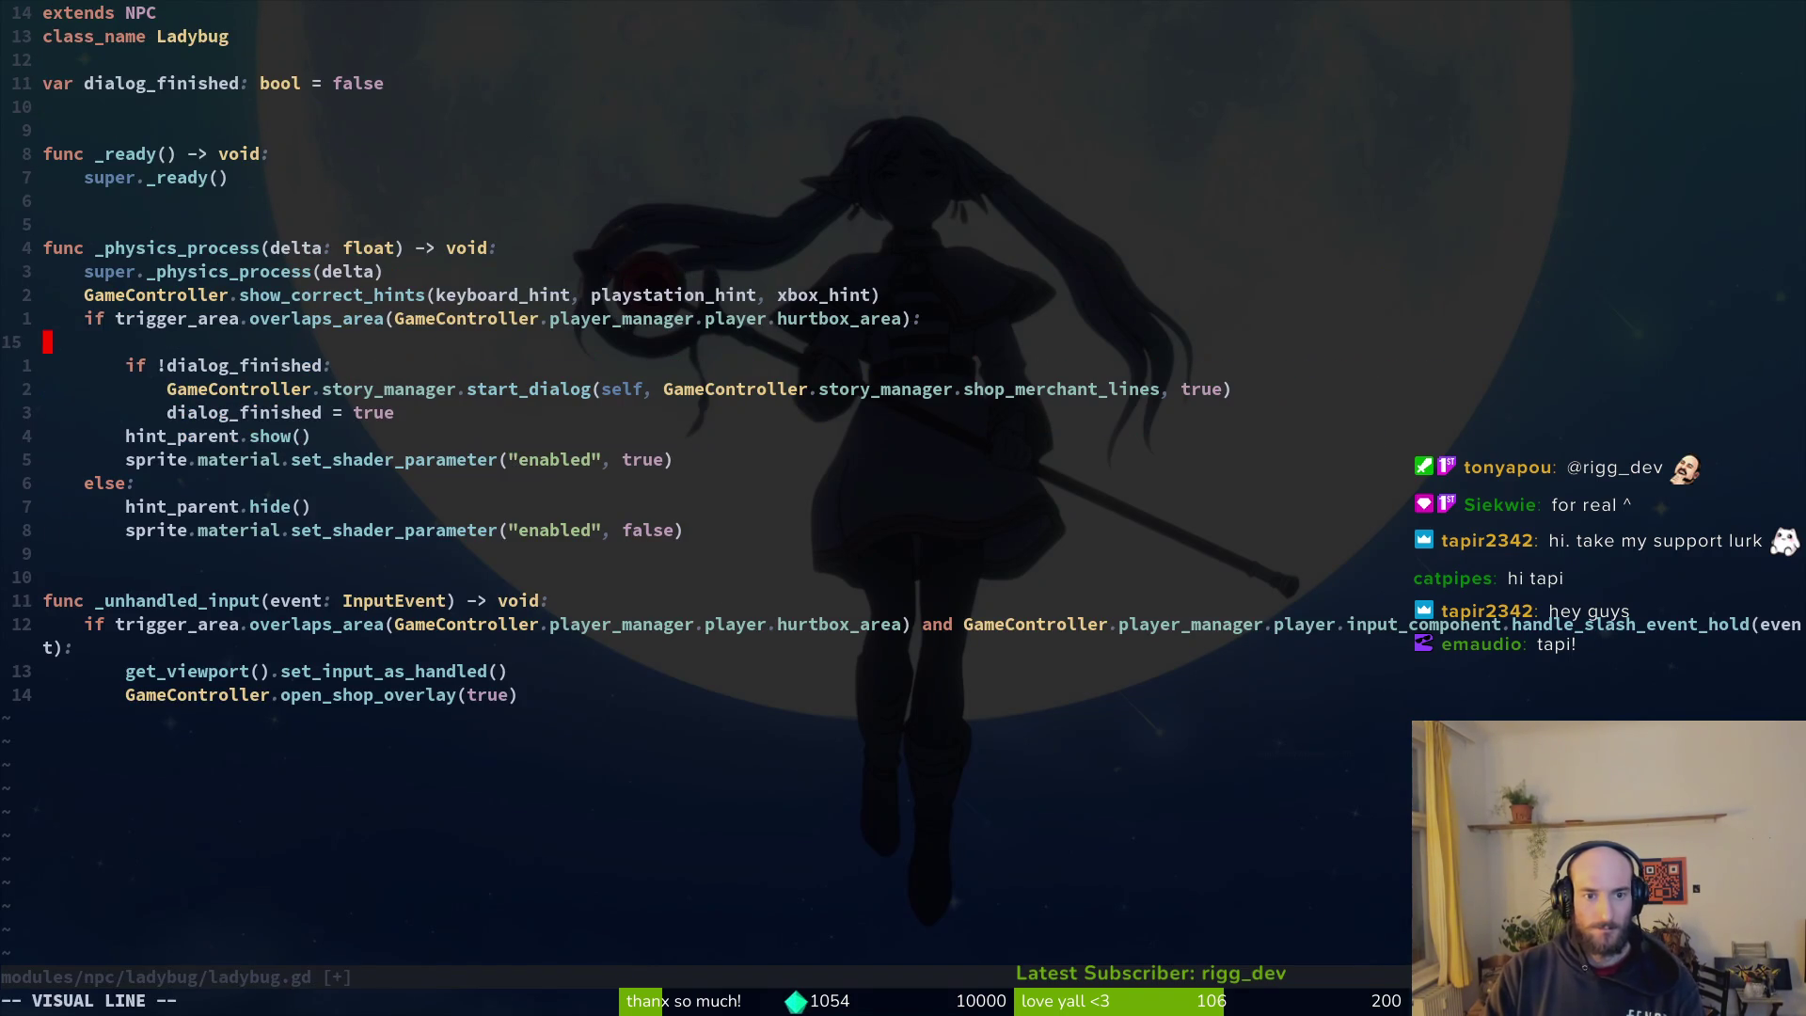
key("super+v")
key("Escape")
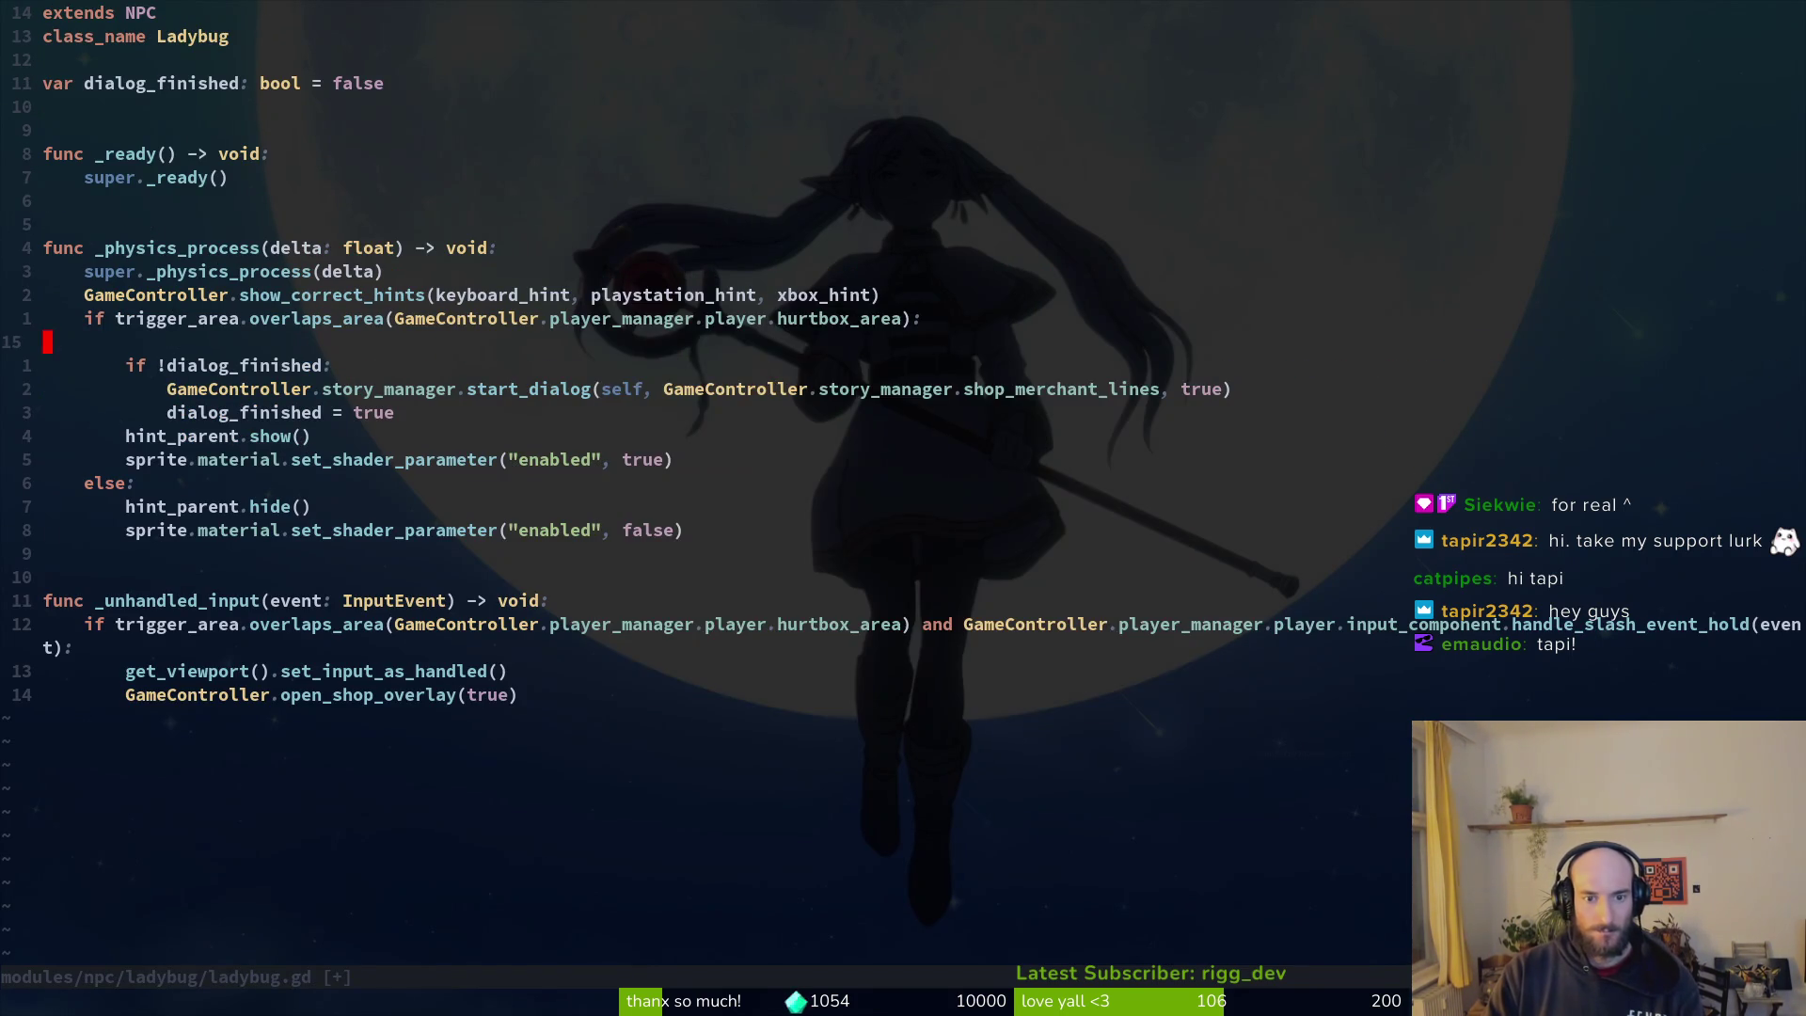
Step: Open skill.manager.gd and look over the apply_skill_buffs function
key("space")
key("f")
key("f")
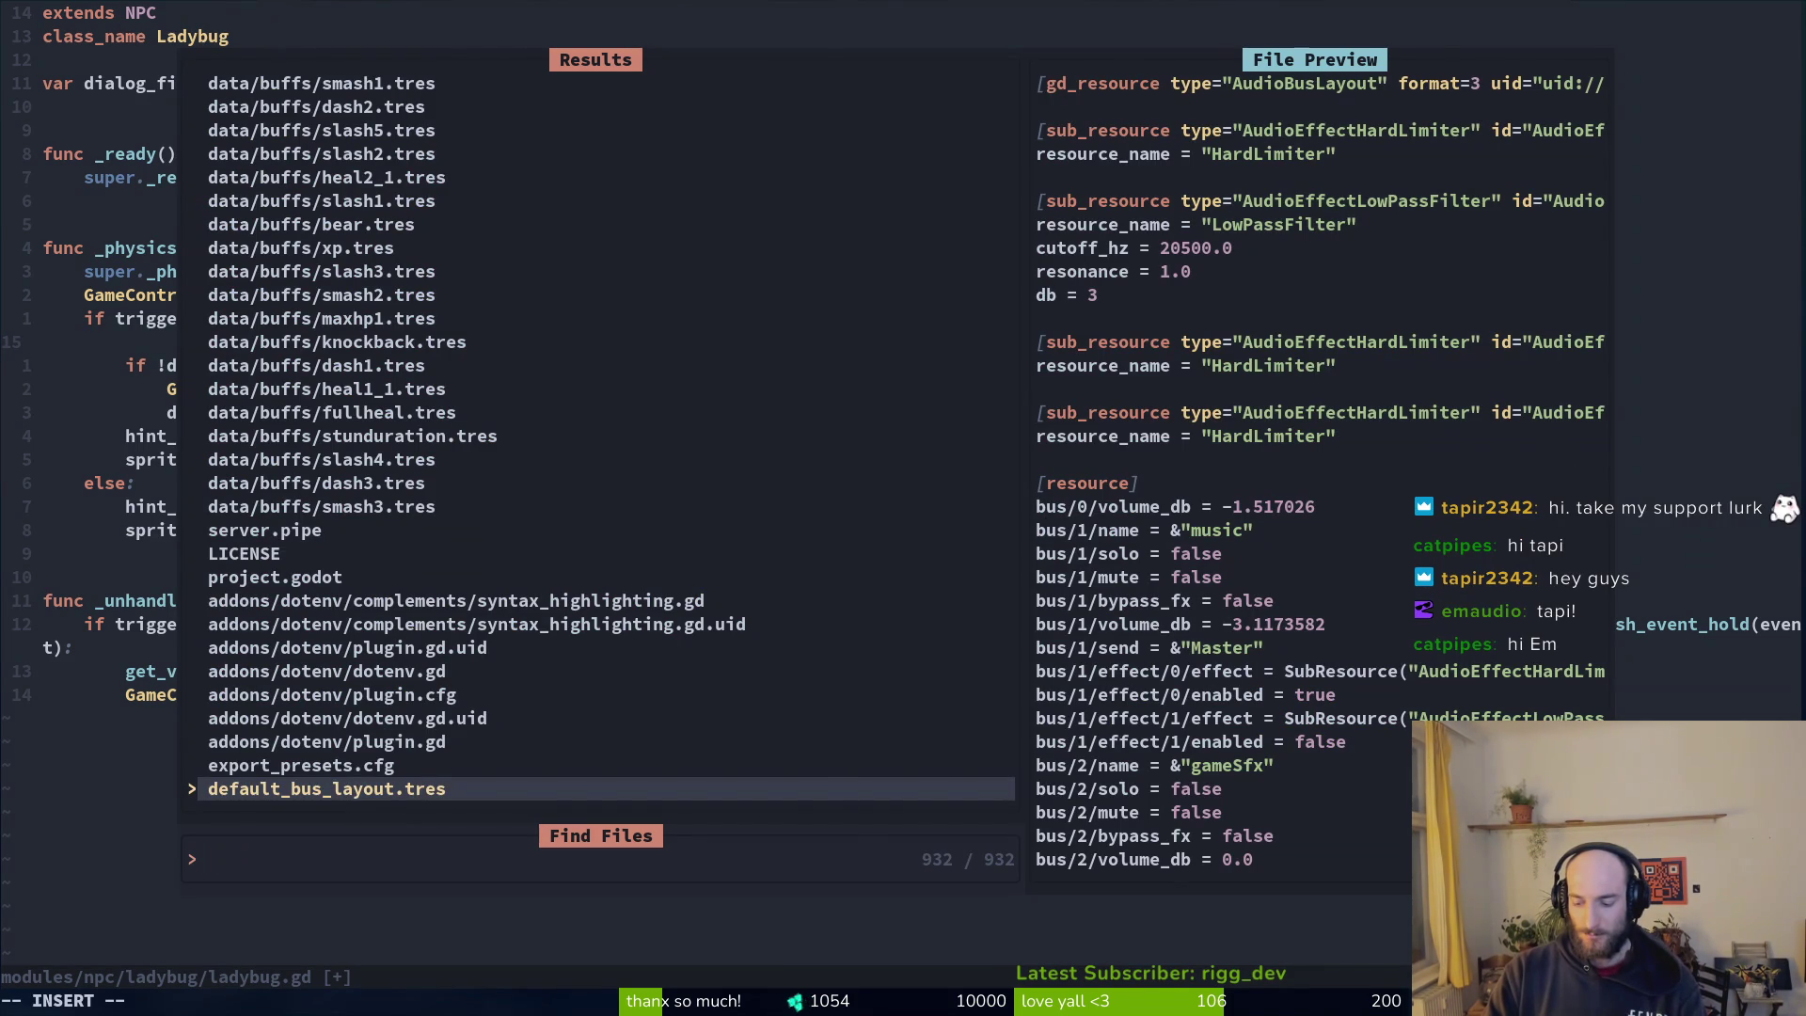
type("skillman")
key("Return")
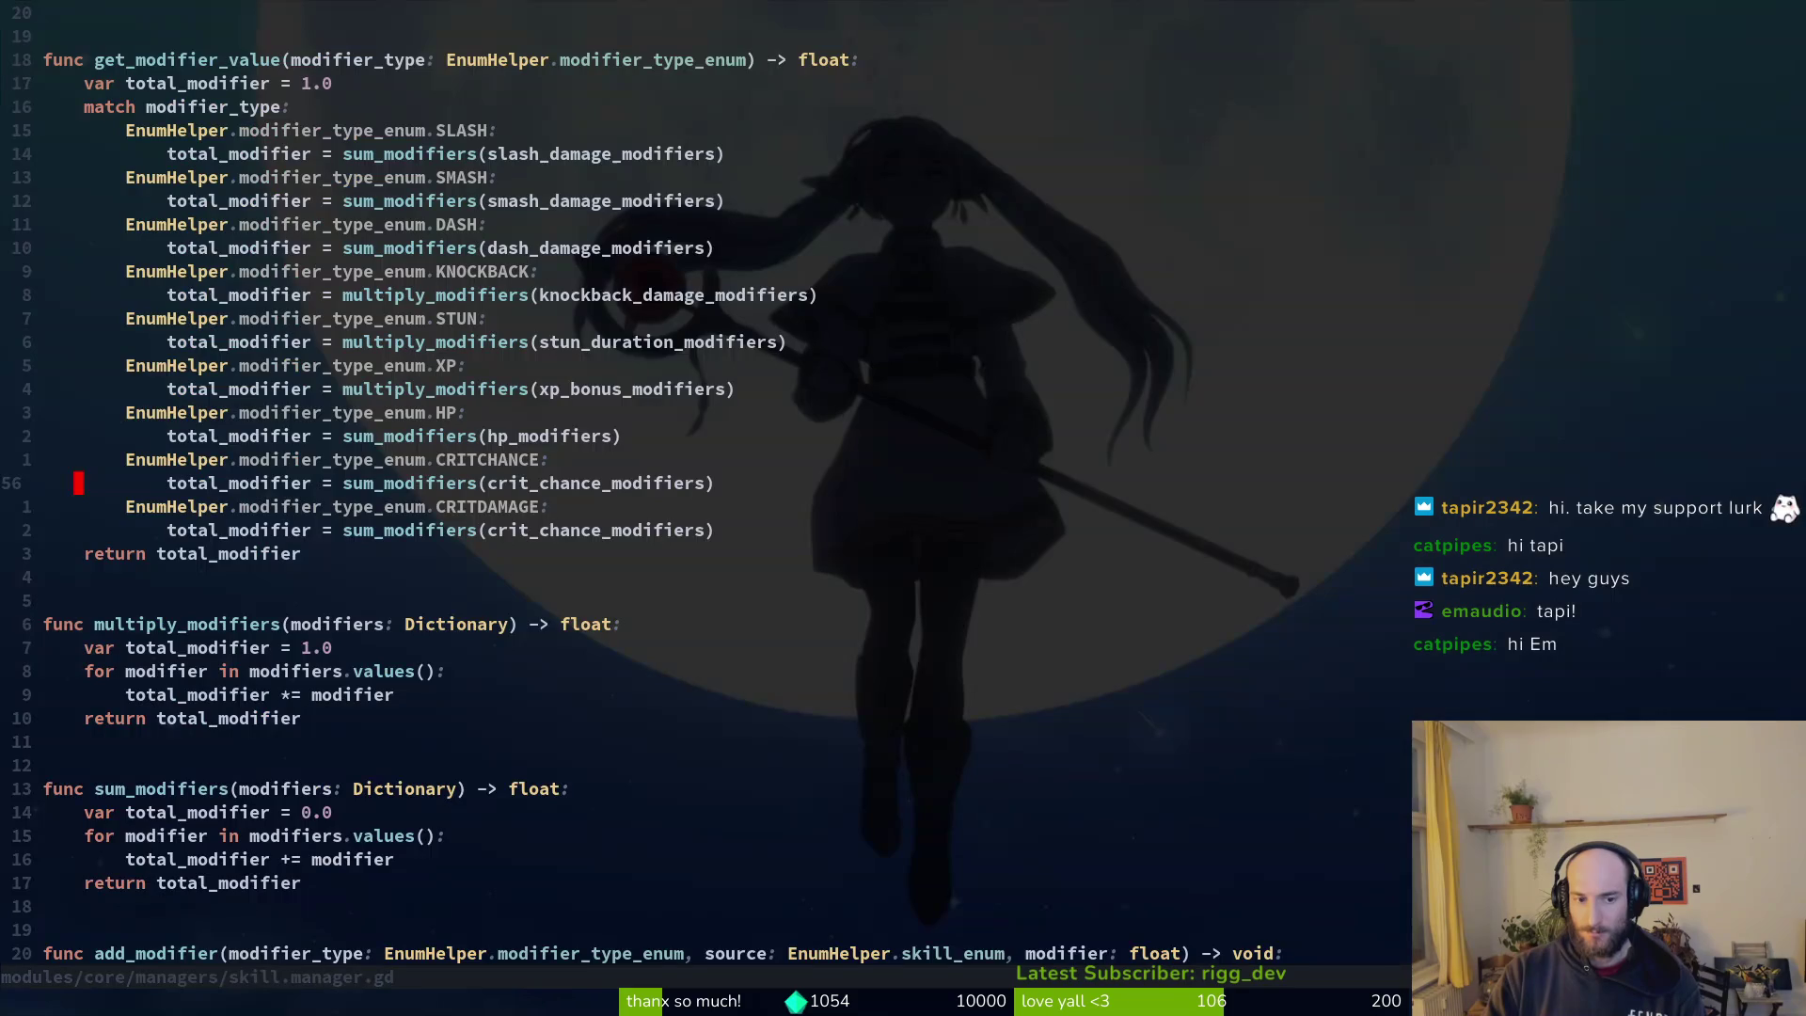
key("ctrl+d")
key("ctrl+d")
key("ctrl+d")
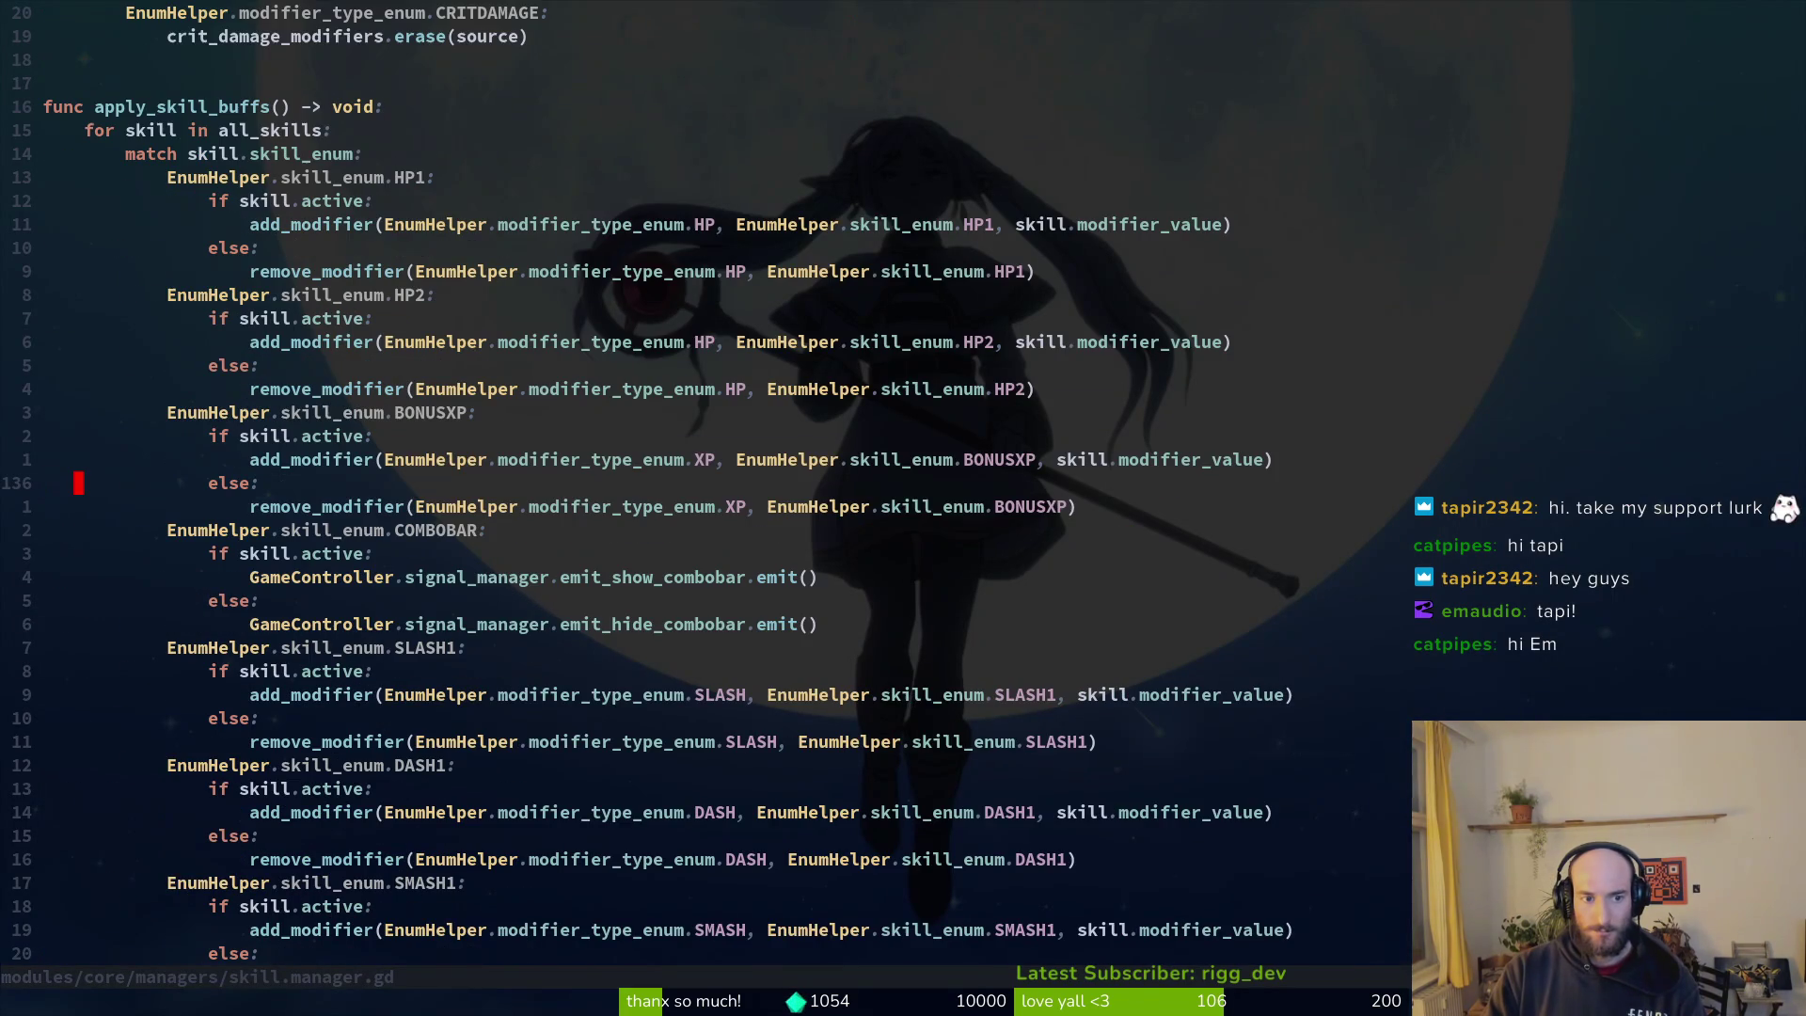
key("k")
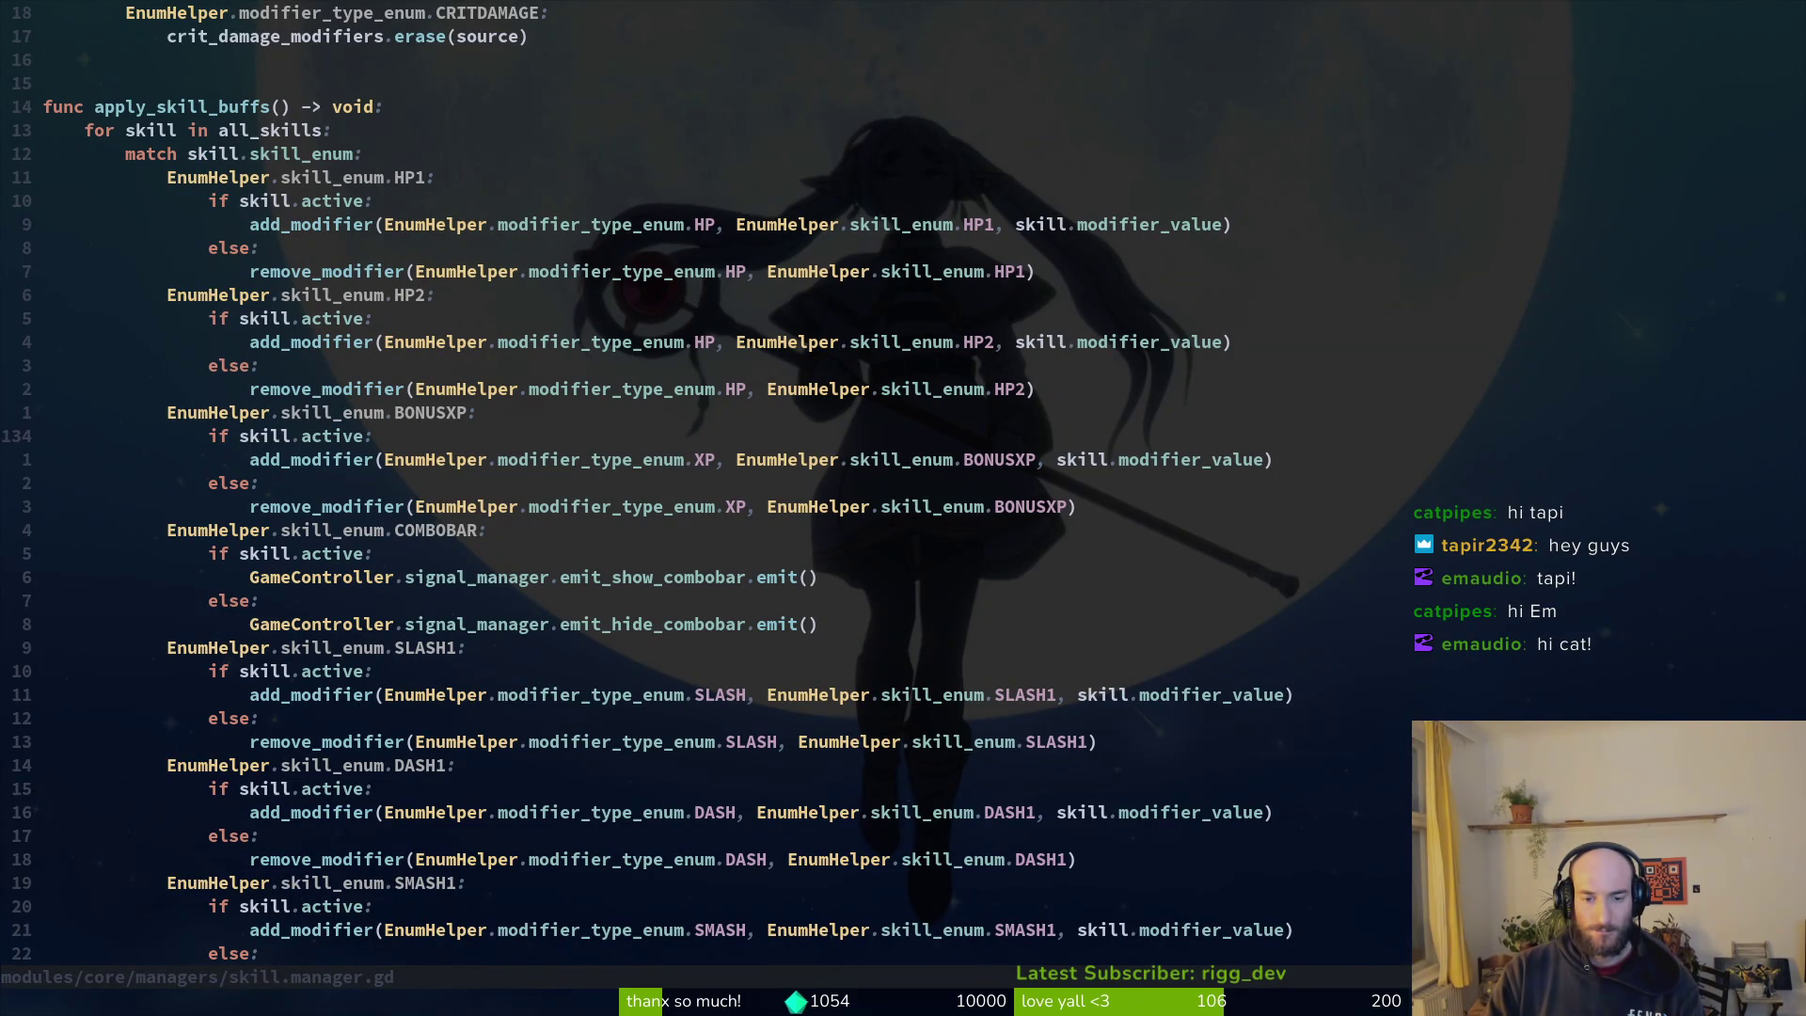
Step: Open dashing.gd at the _start_dash function's dash cooldown check
key("space")
key("f")
key("f")
type("dash")
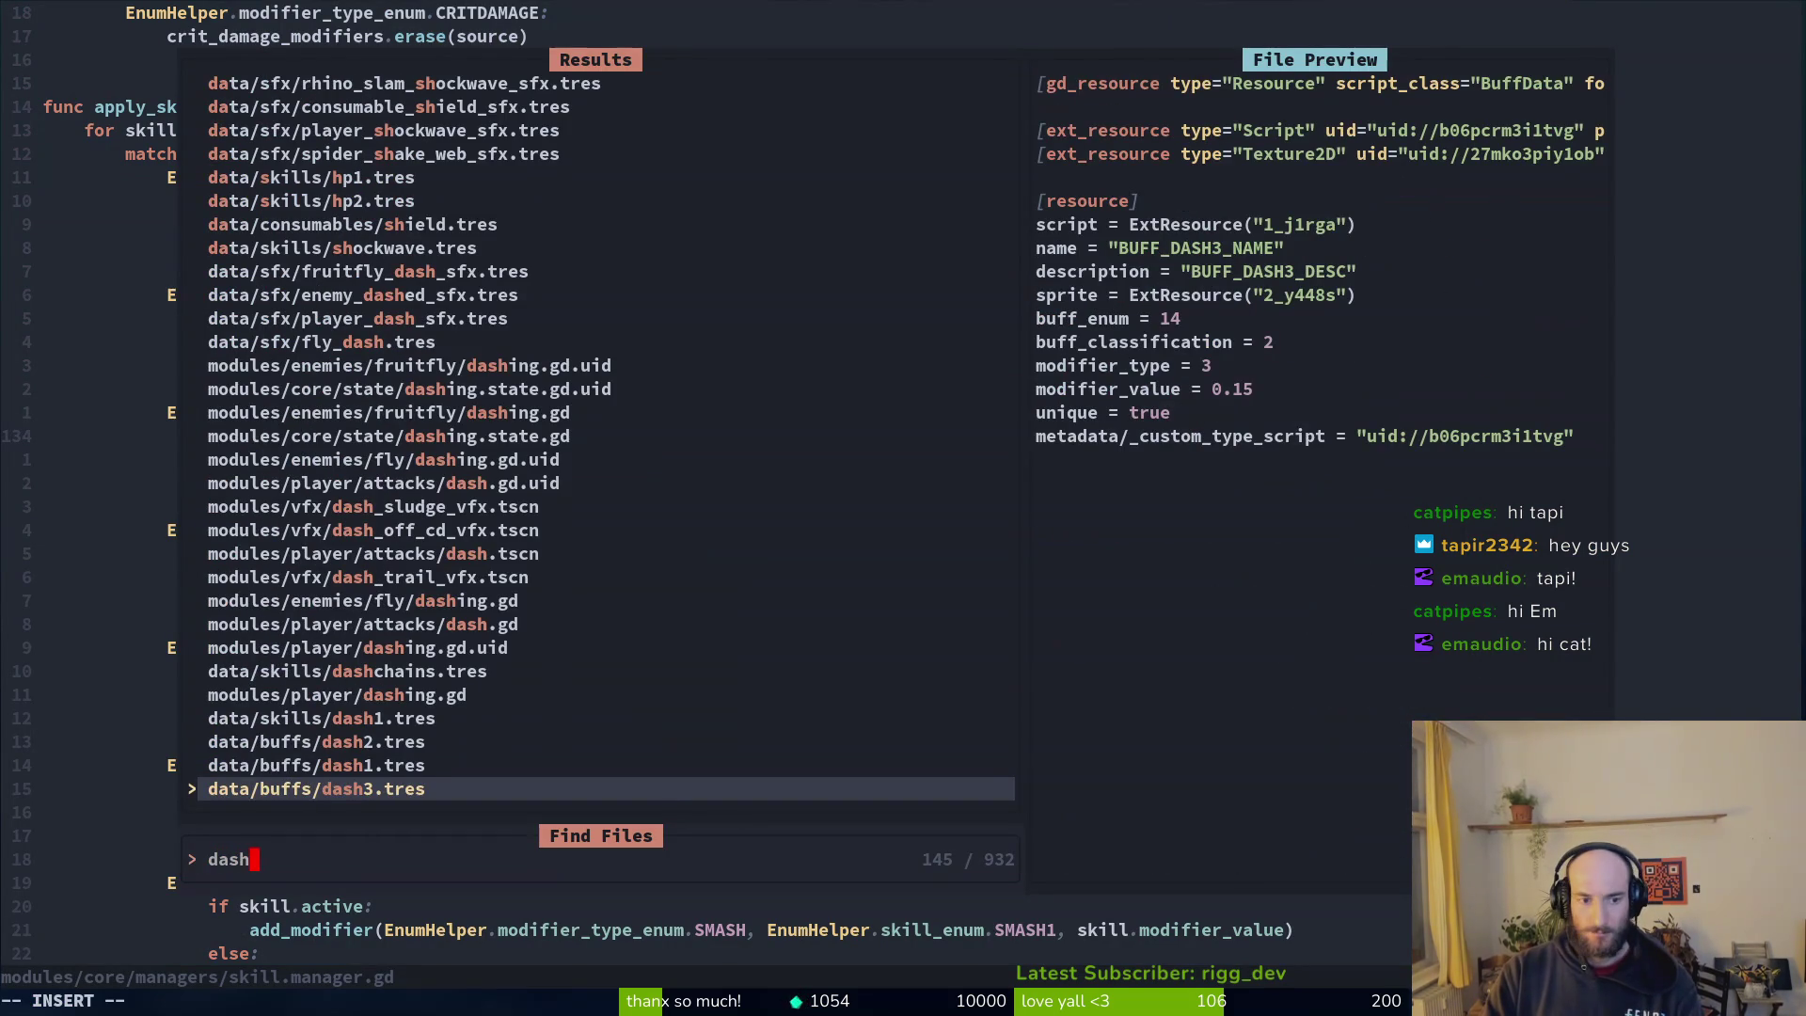
type("ing")
key("Return")
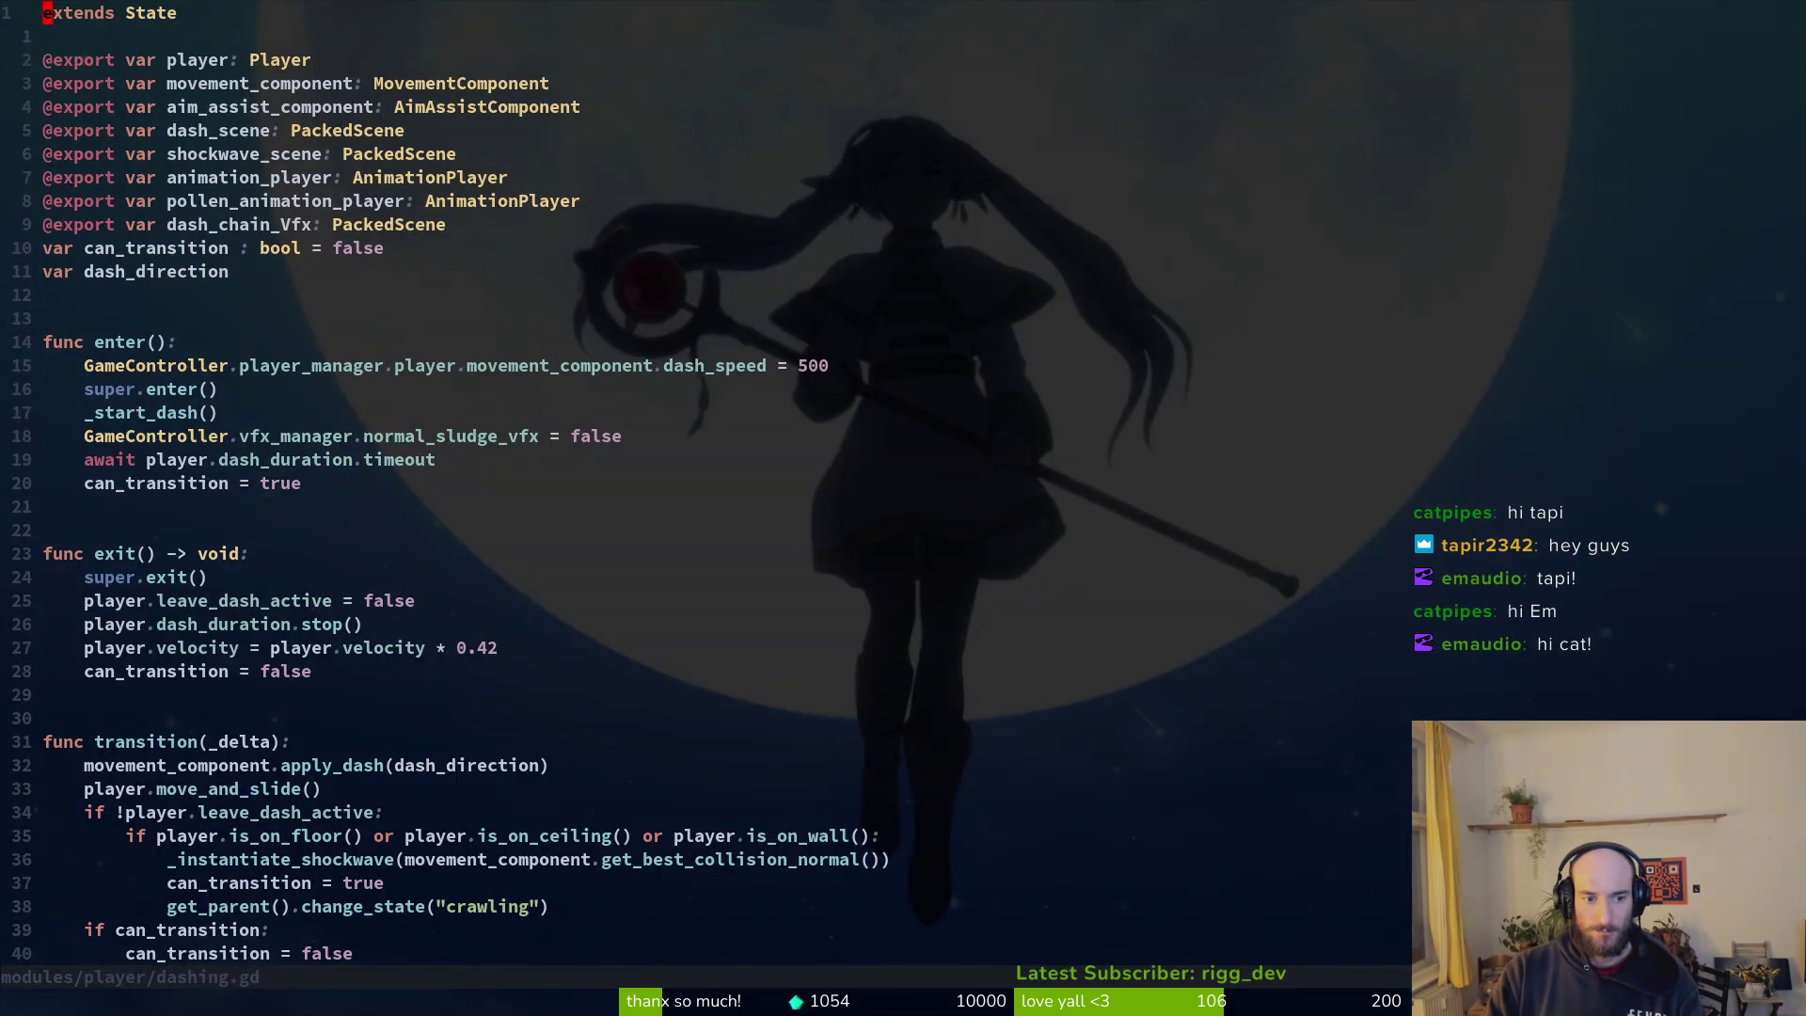
key("ctrl+d")
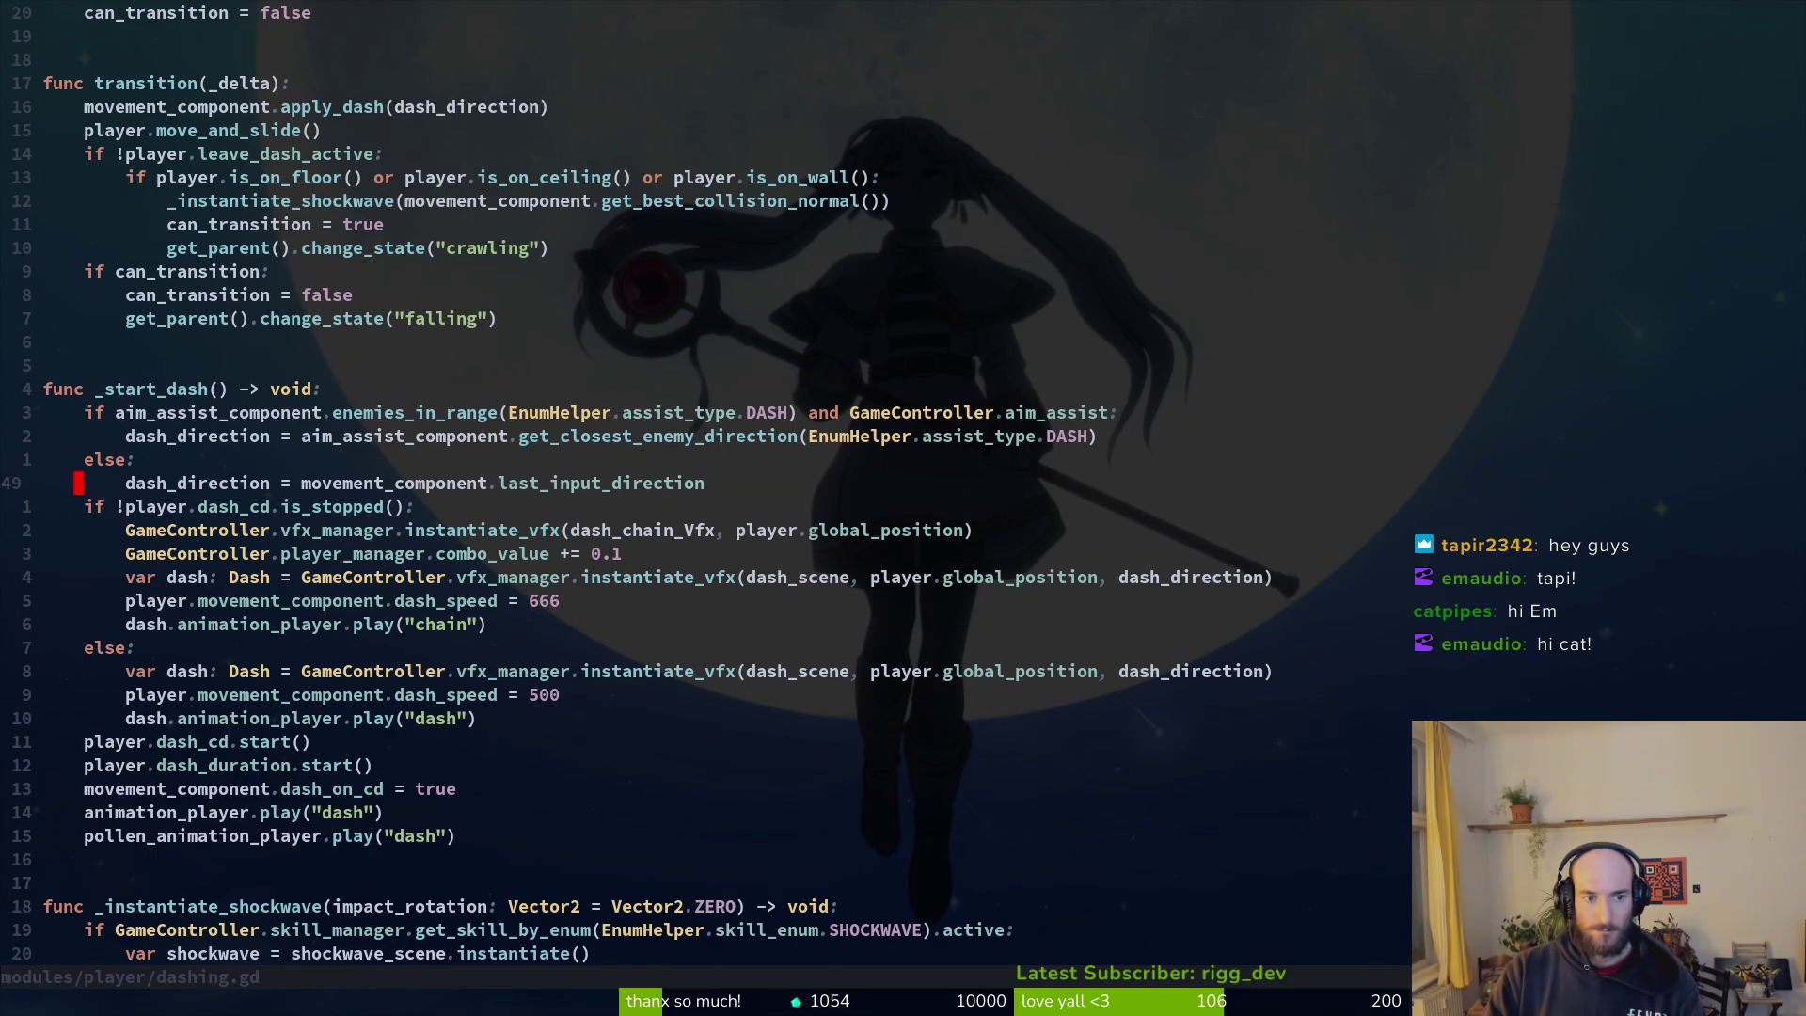
key("j")
key("j")
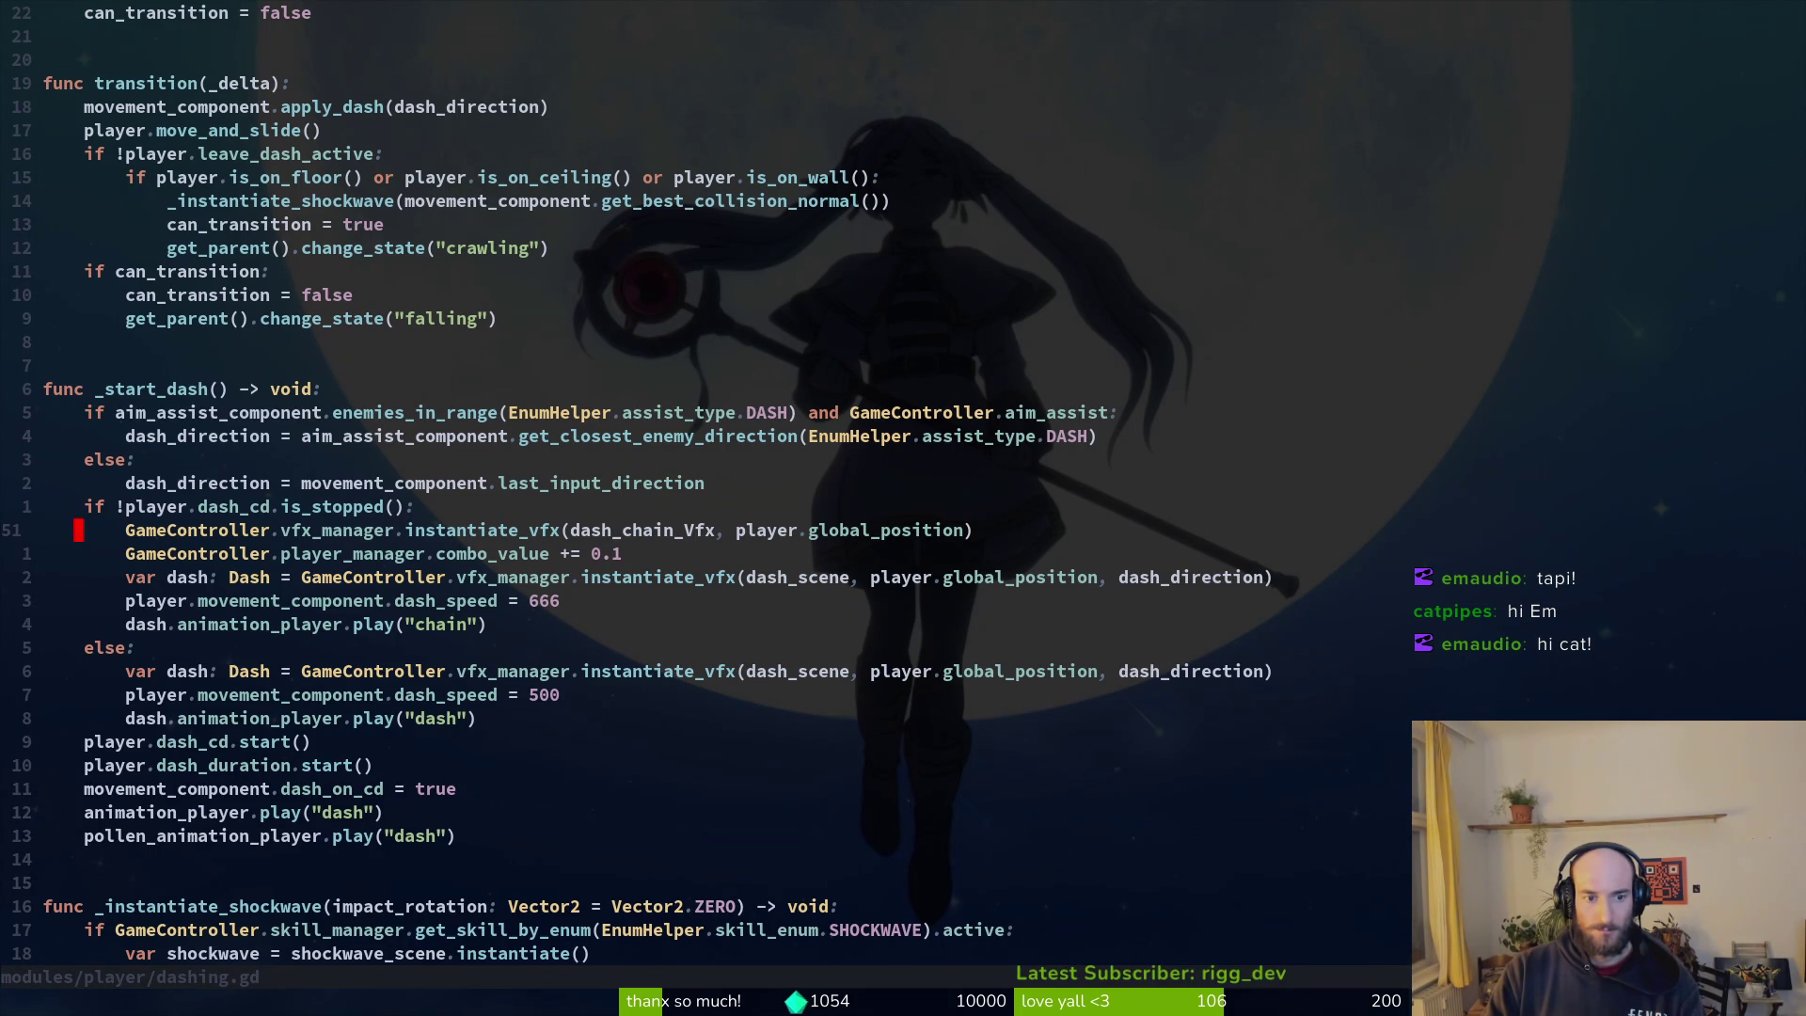
Step: Copy the SHOCKWAVE skill-active check line from _instantiate_shockwave
key("k")
key("shift+v")
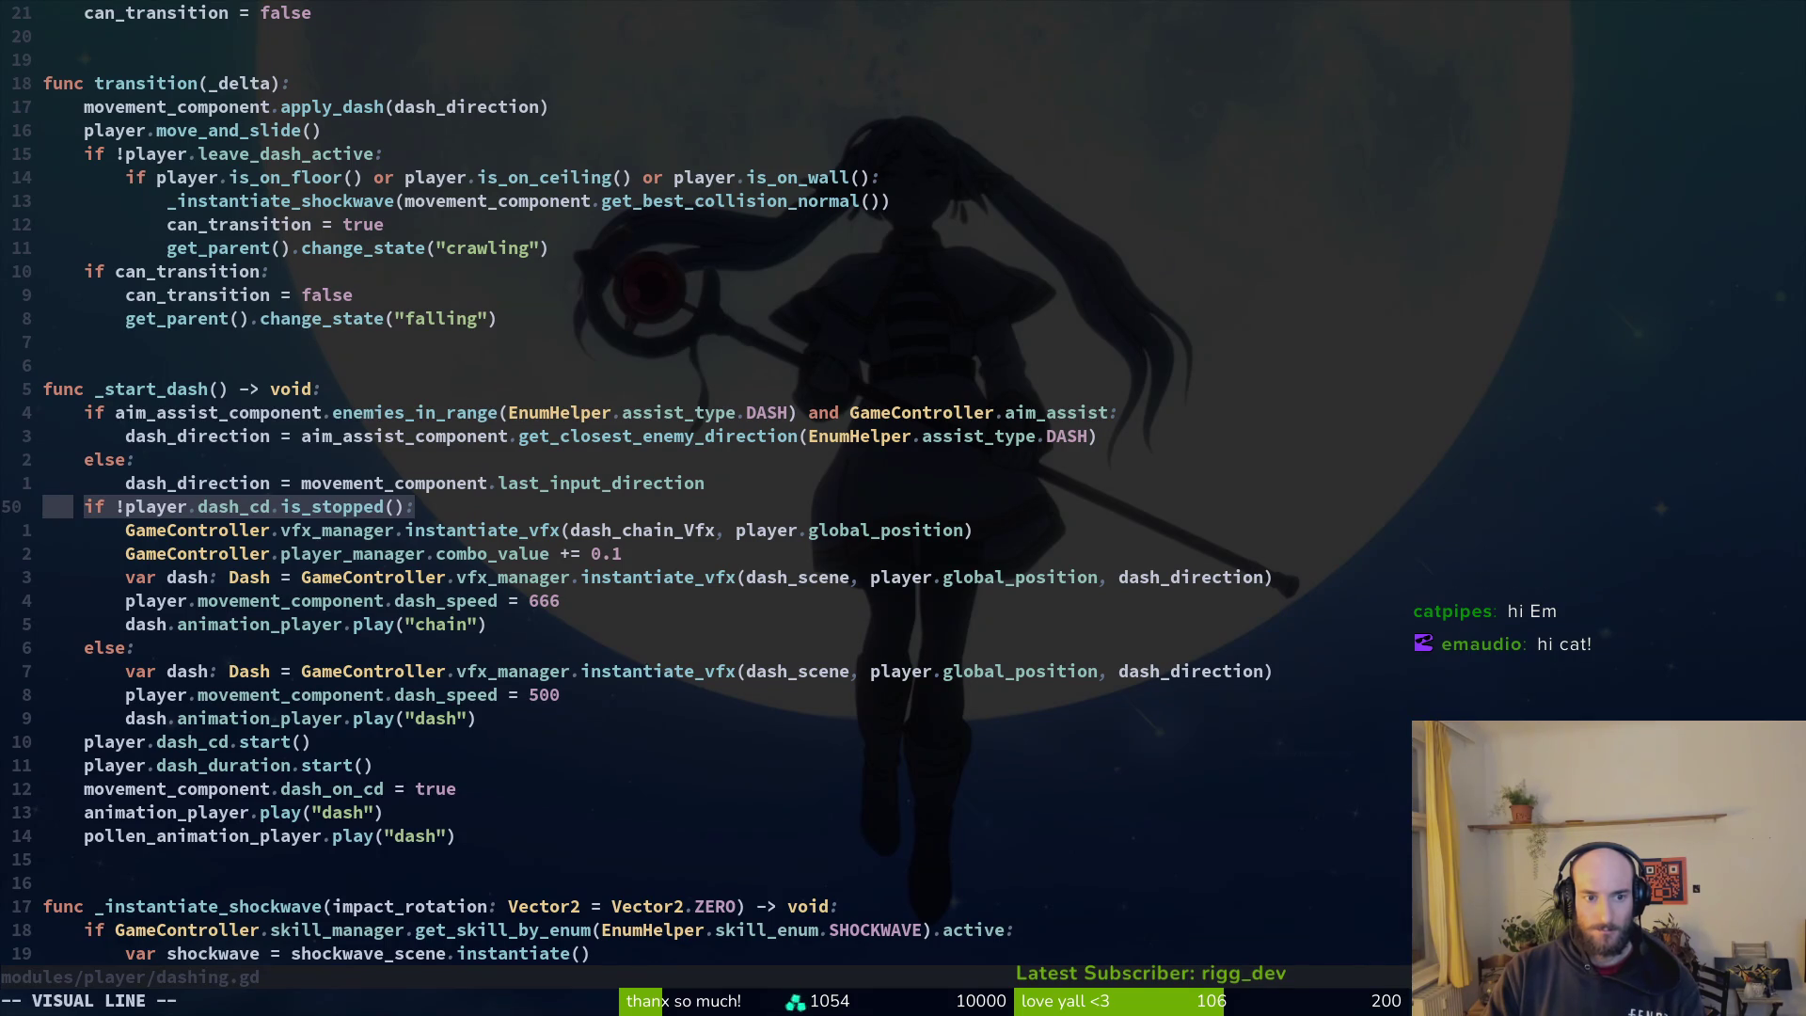
key("Escape")
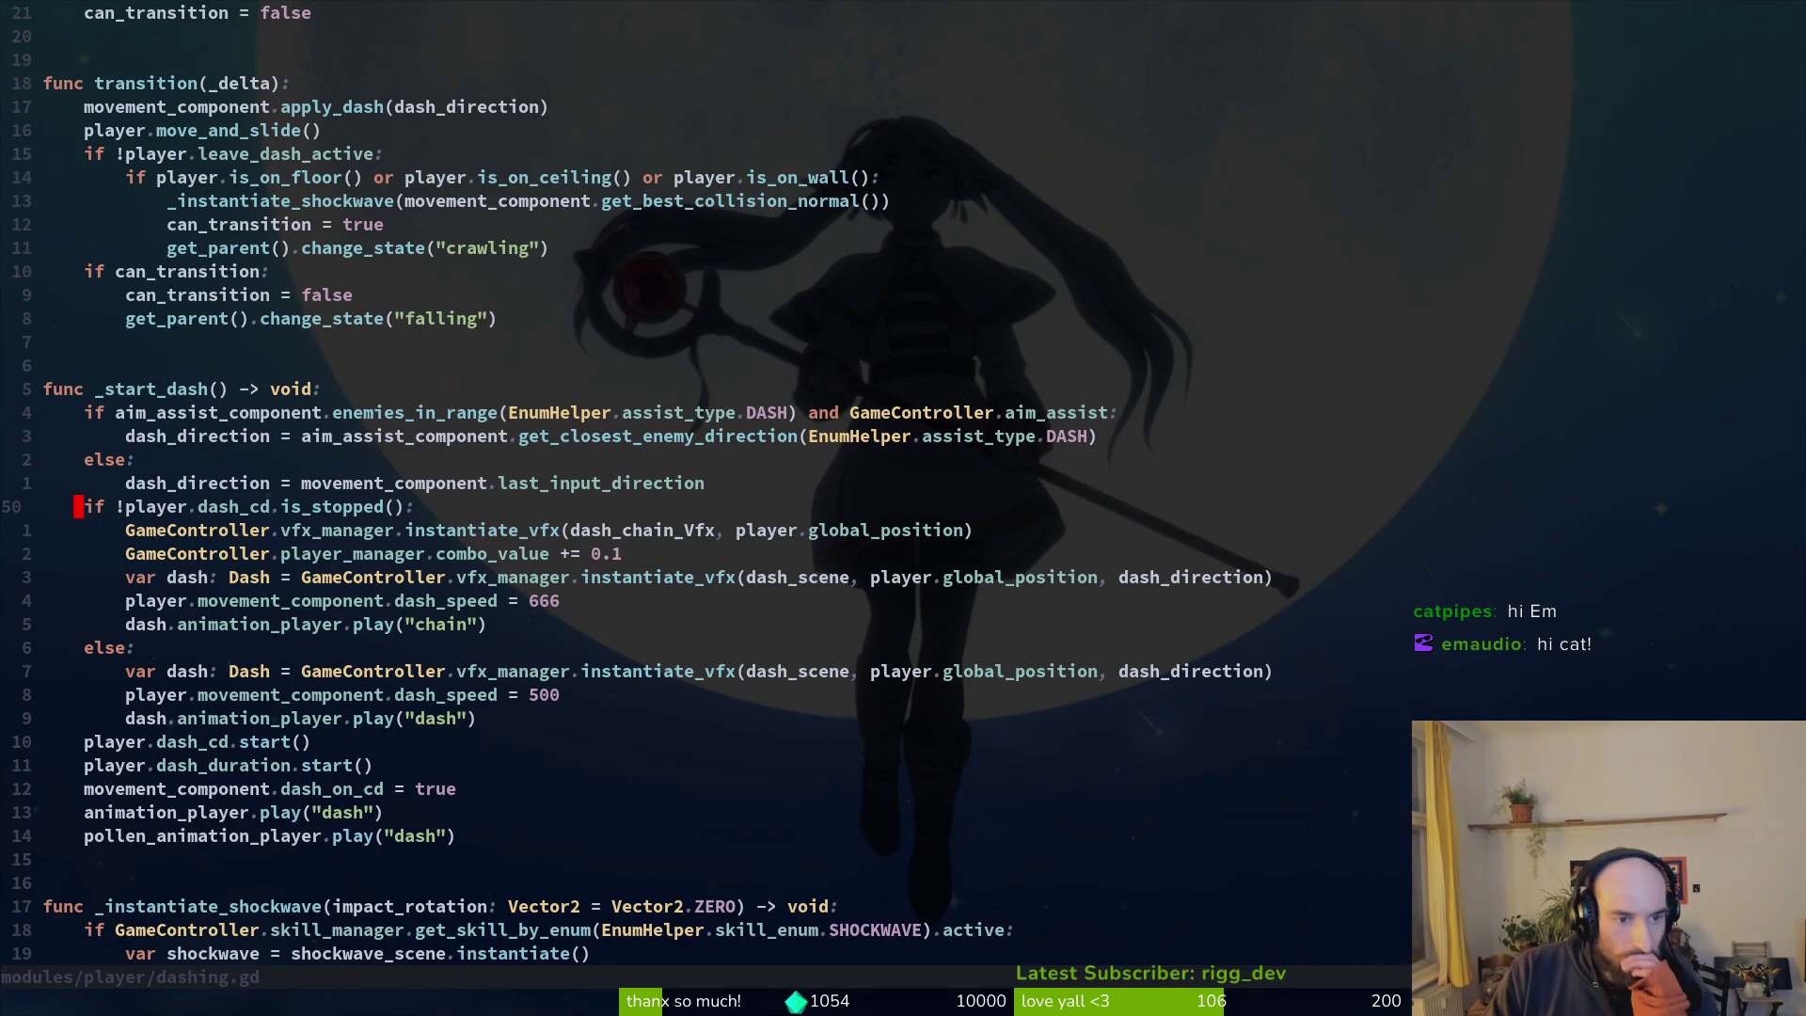
key("j")
key("j")
key("j")
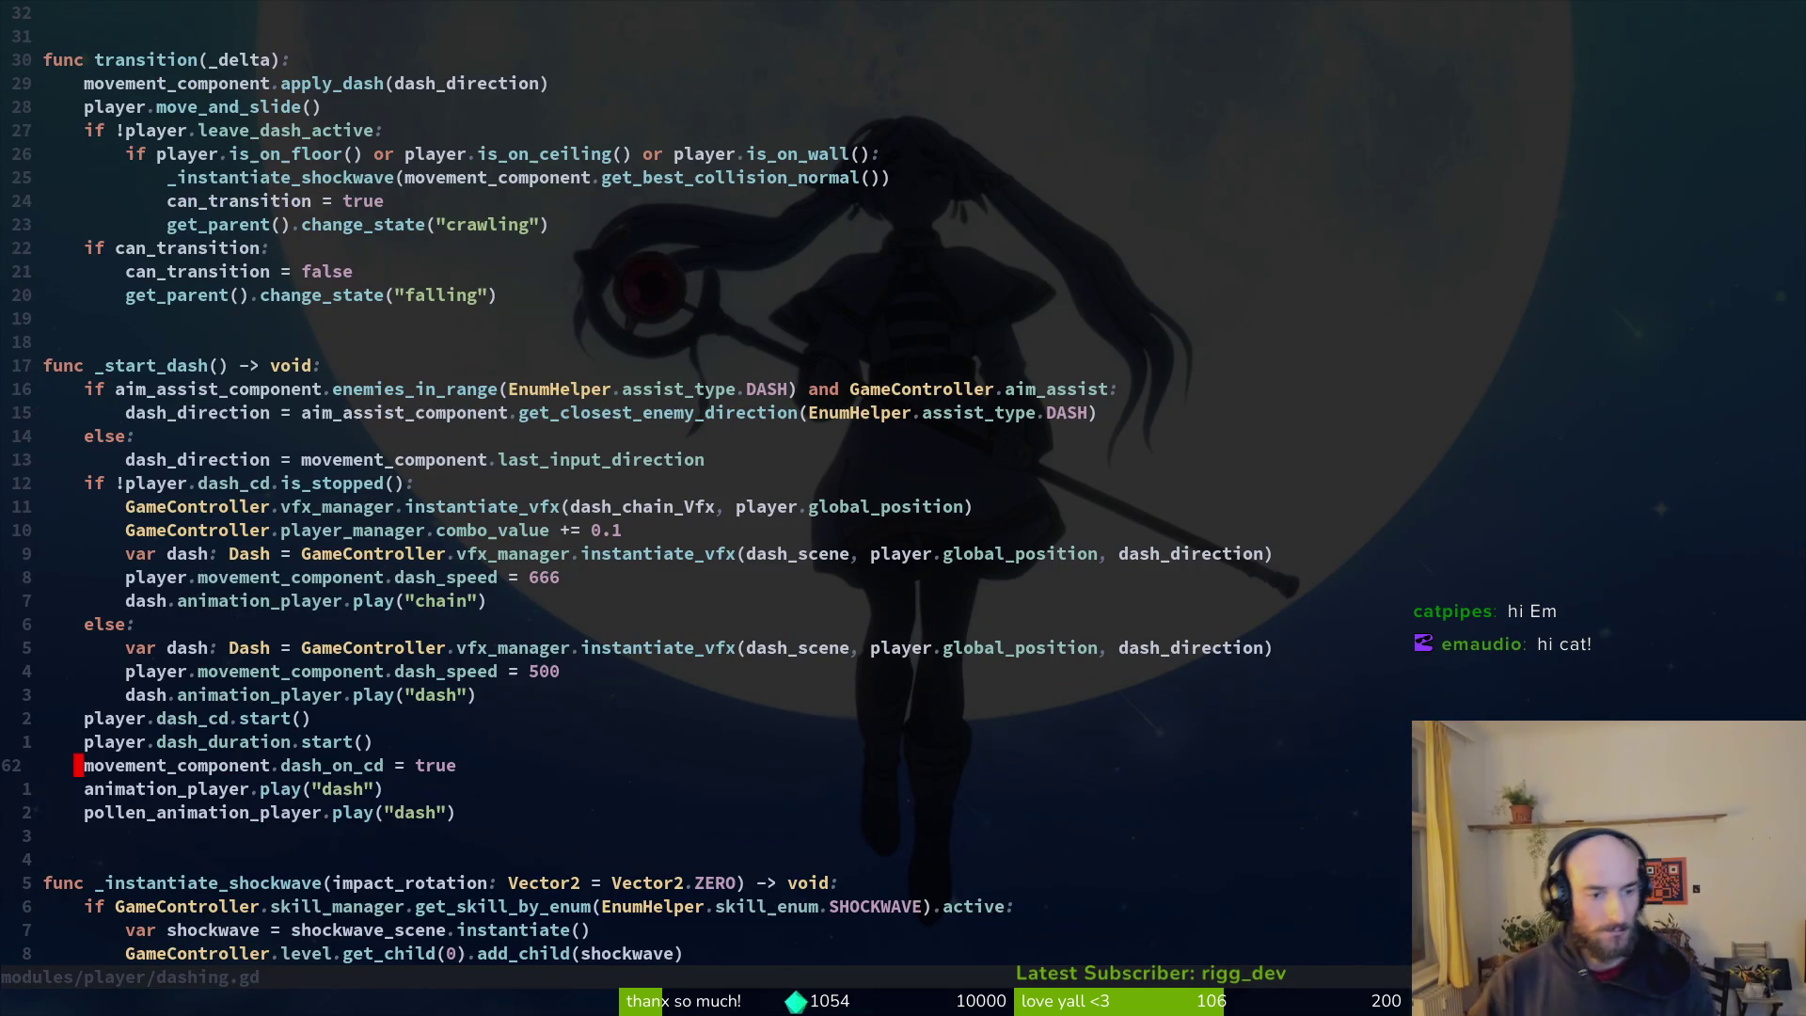
key("j")
key("j")
key("j")
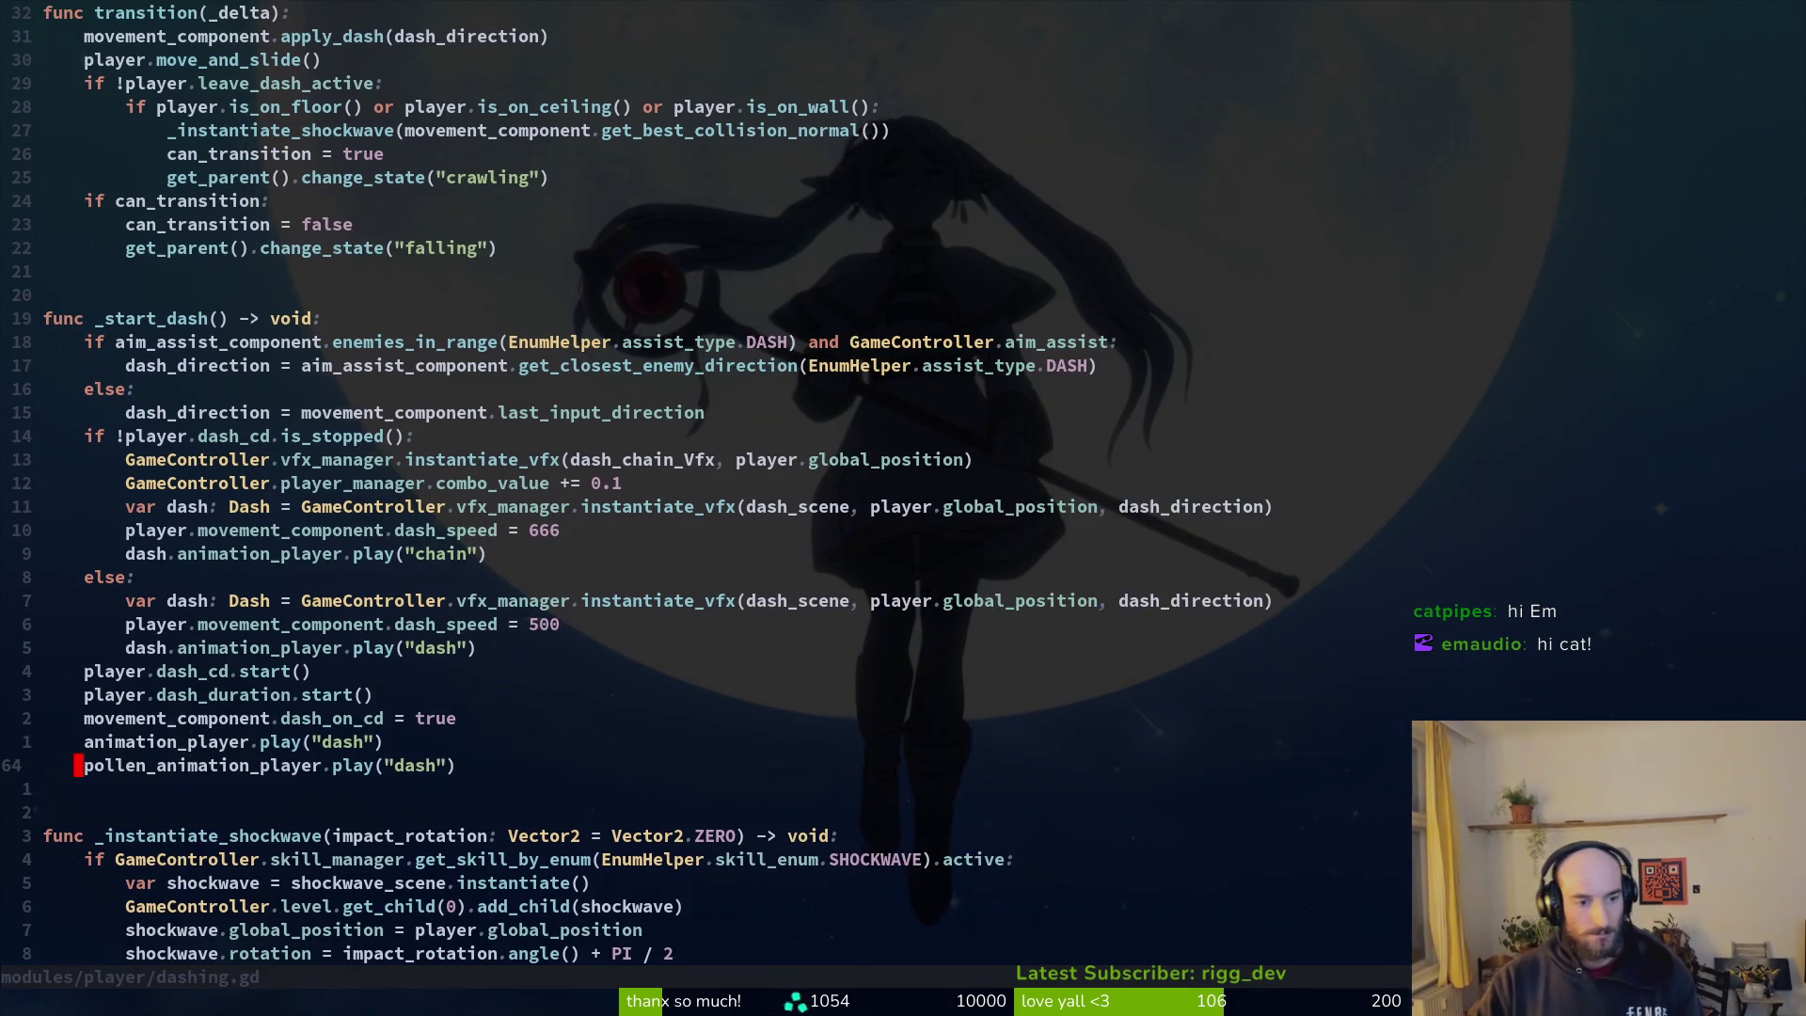
key("j")
key("ctrl+o")
key("ctrl+i")
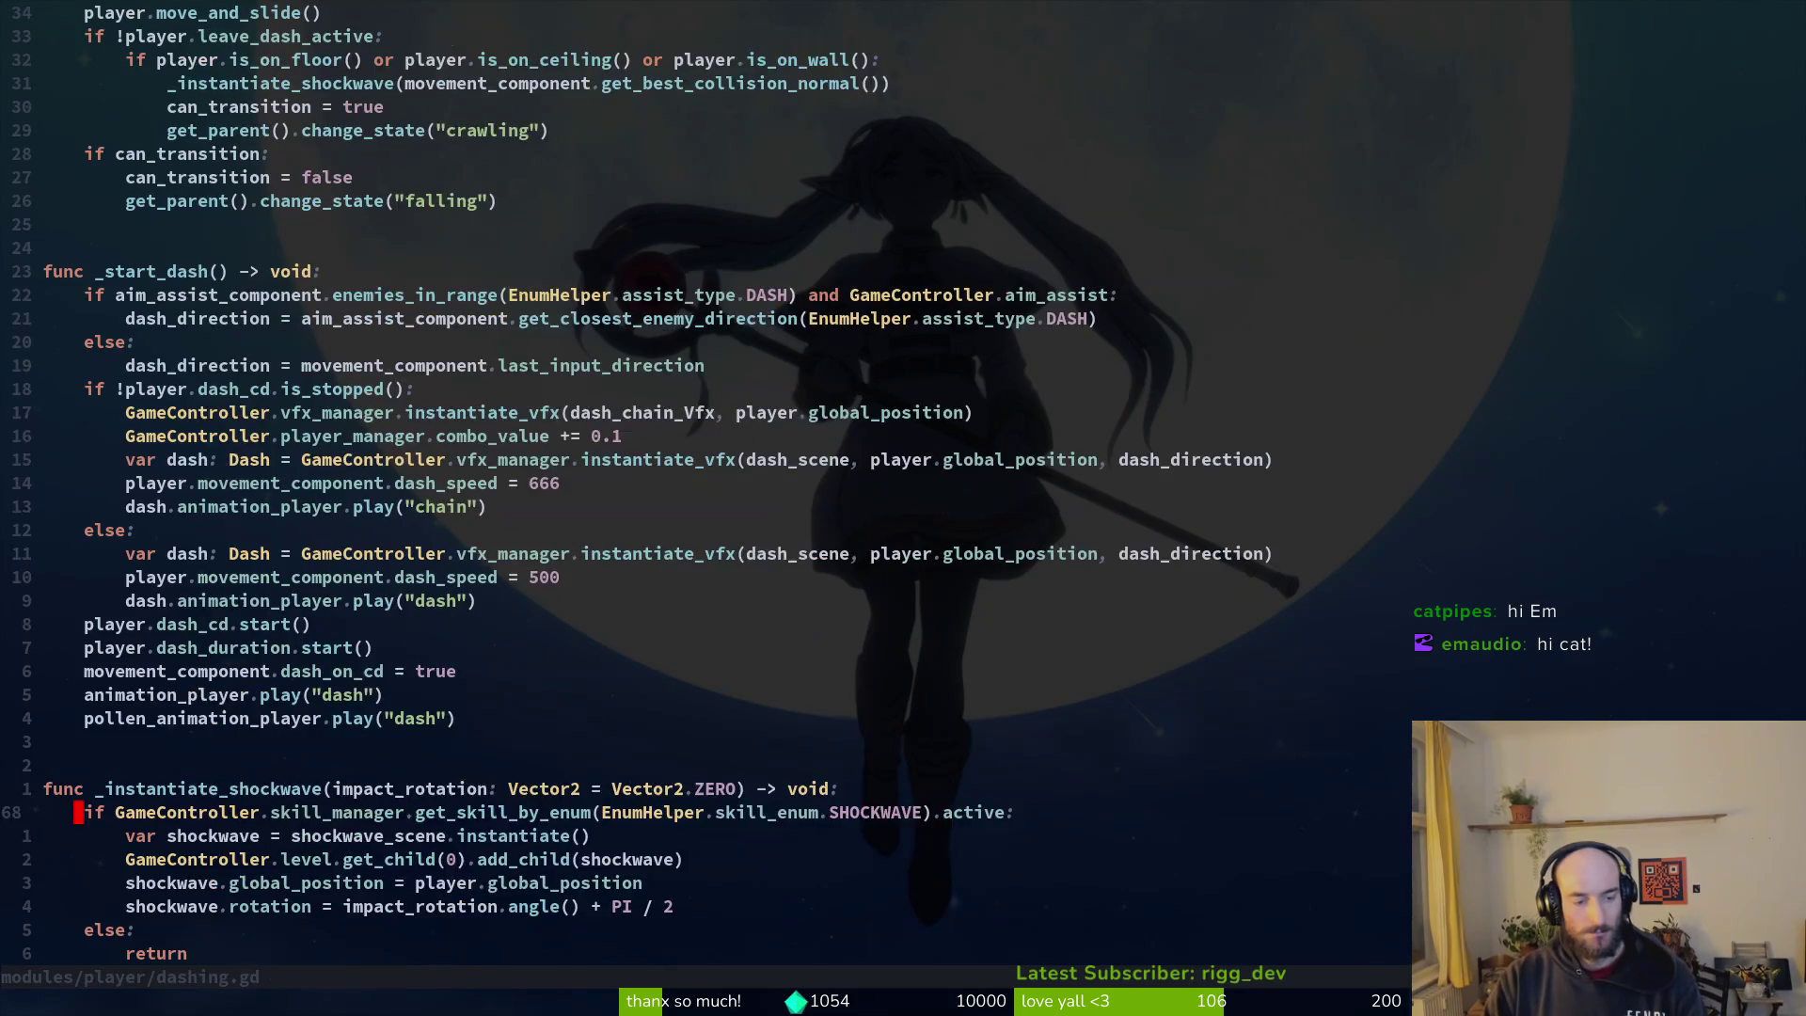
key("space")
Step: In ladybug.gd, paste the SHOCKWAVE check above the dialog block and indent the dialog under it
key("f")
key("f")
type("ladyb")
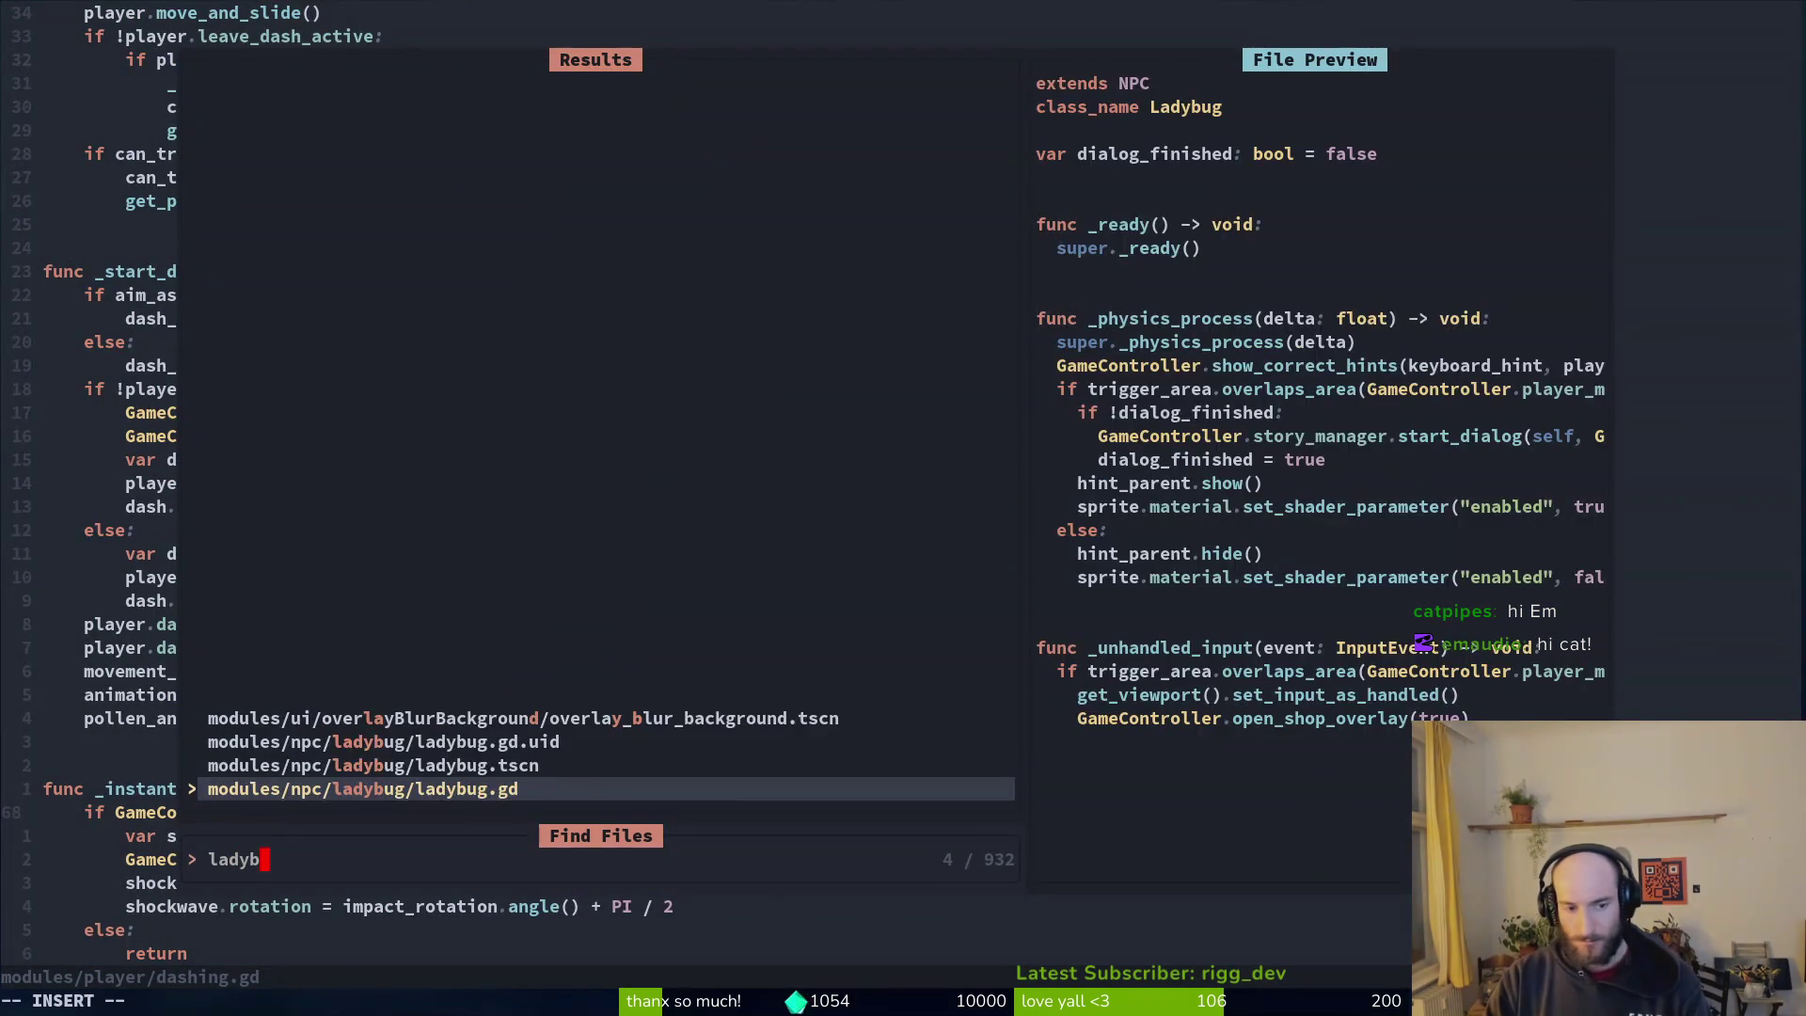
key("Return")
key("p")
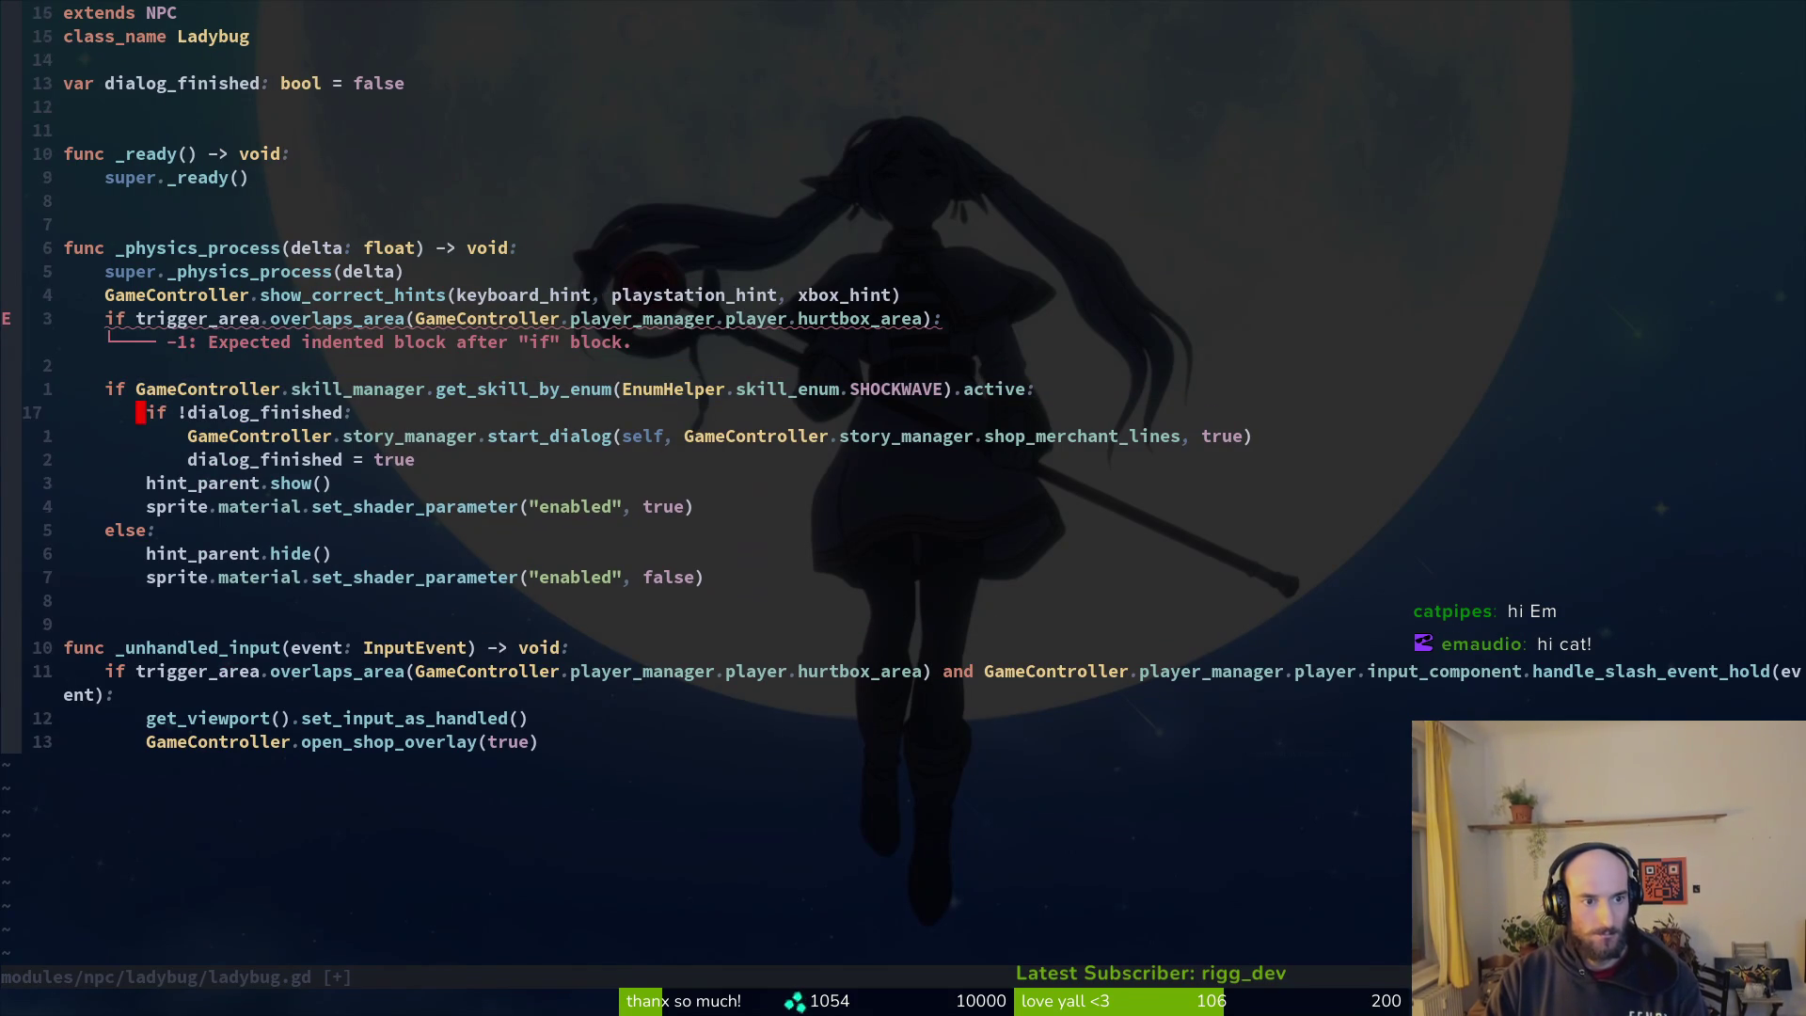
key("j")
key("V")
key("j")
key("j")
key("j")
key("k")
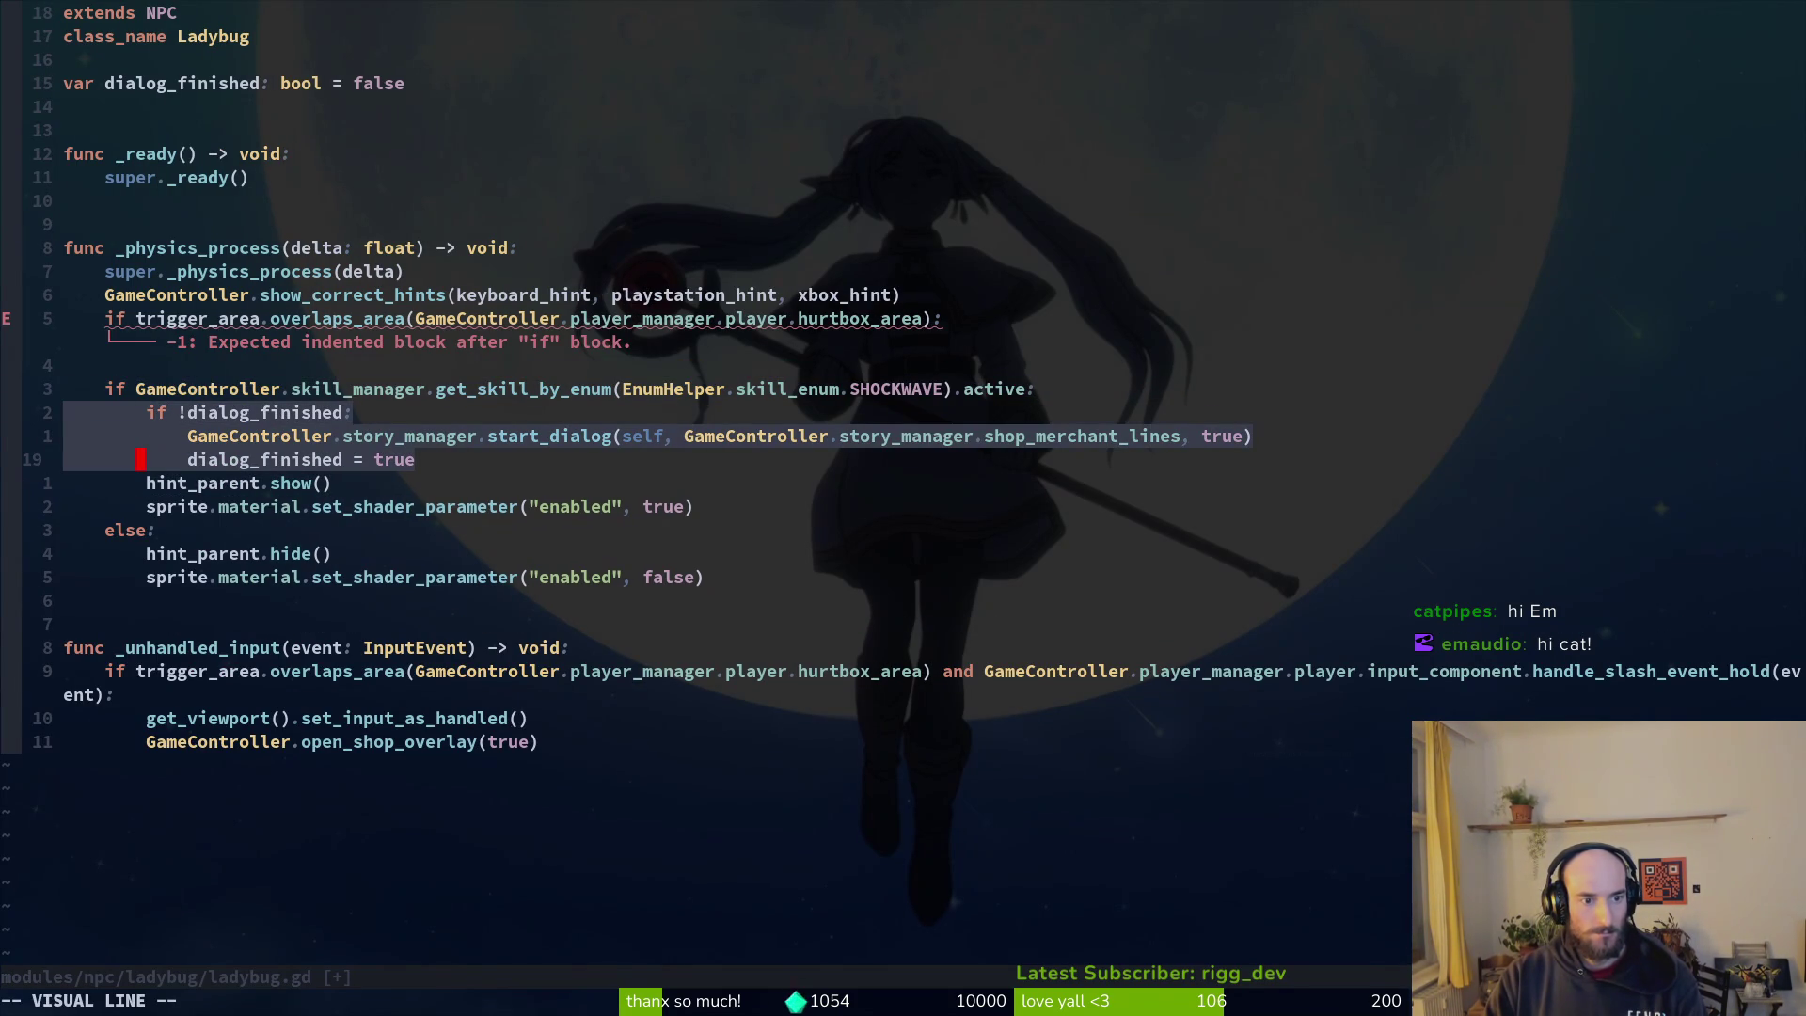
key("greater")
key("k")
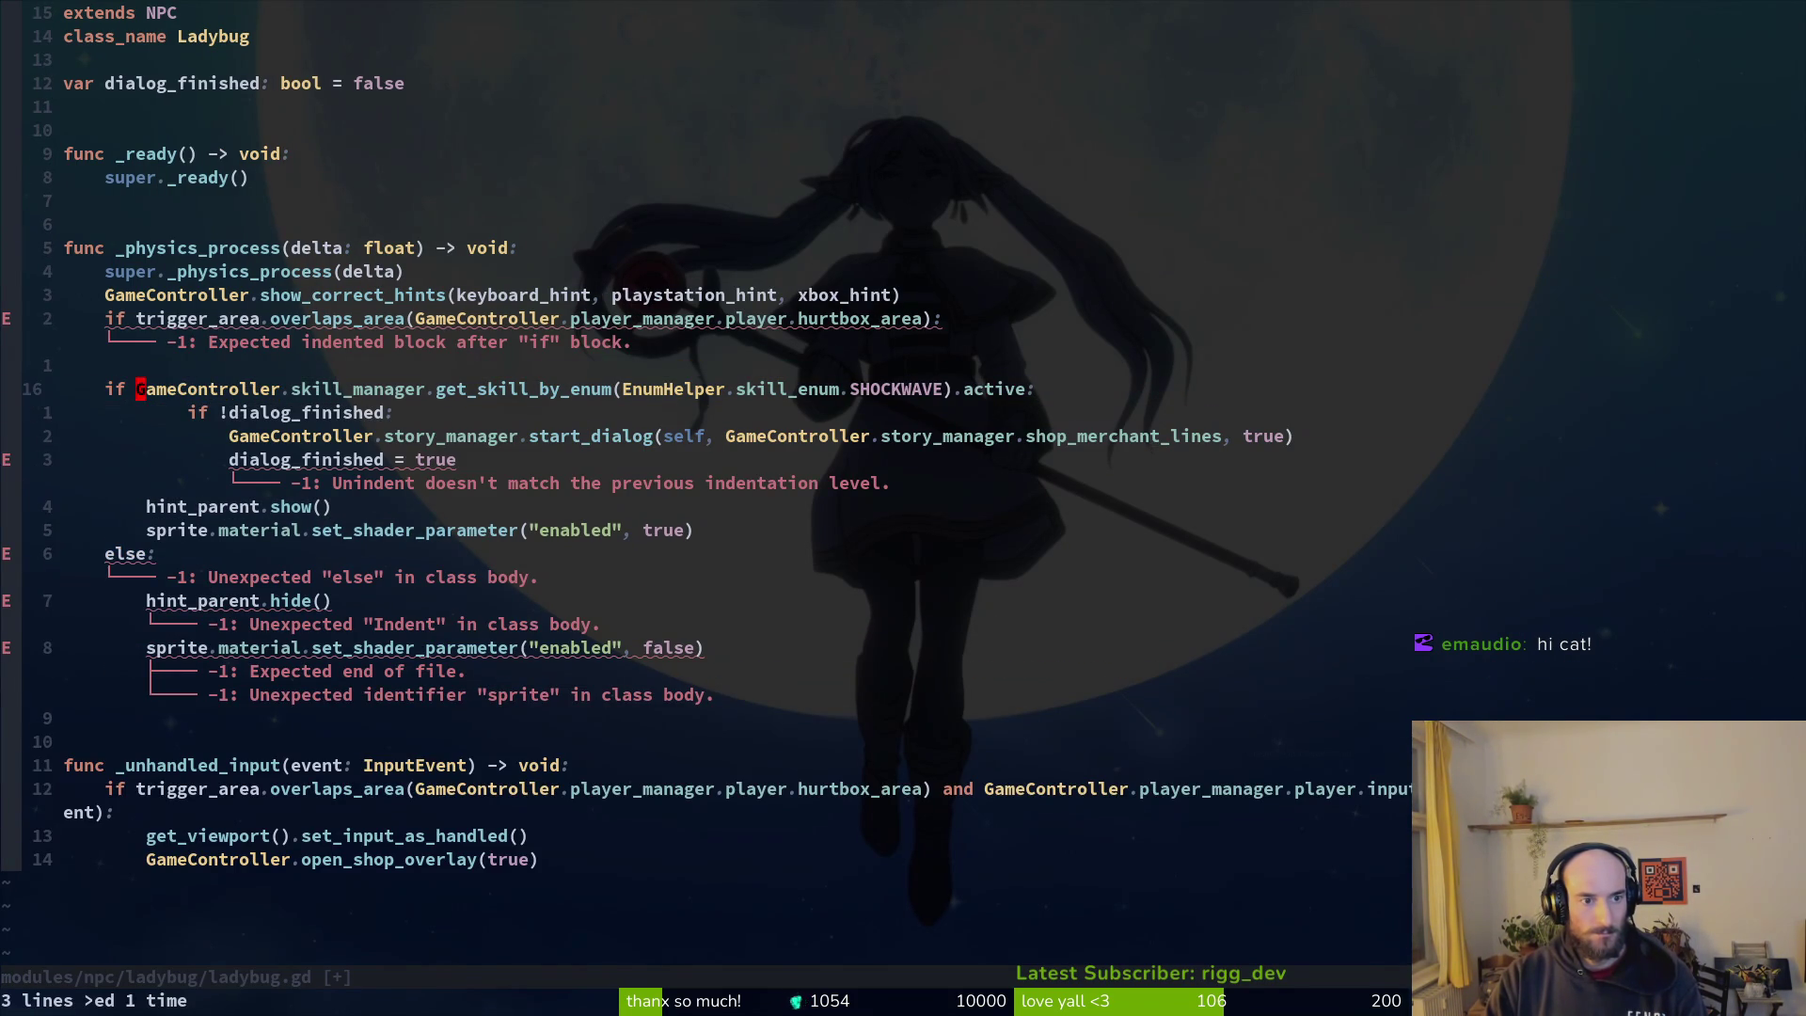
key("greater")
key("greater")
Step: Change the check's skill from SHOCKWAVE to POLLENBAGS
key("w")
key("w")
key("$")
key("h")
key("h")
key("b")
key("b")
type("ciw")
type("CO")
key("BackSpace")
key("BackSpace")
type("POLLENBAGS")
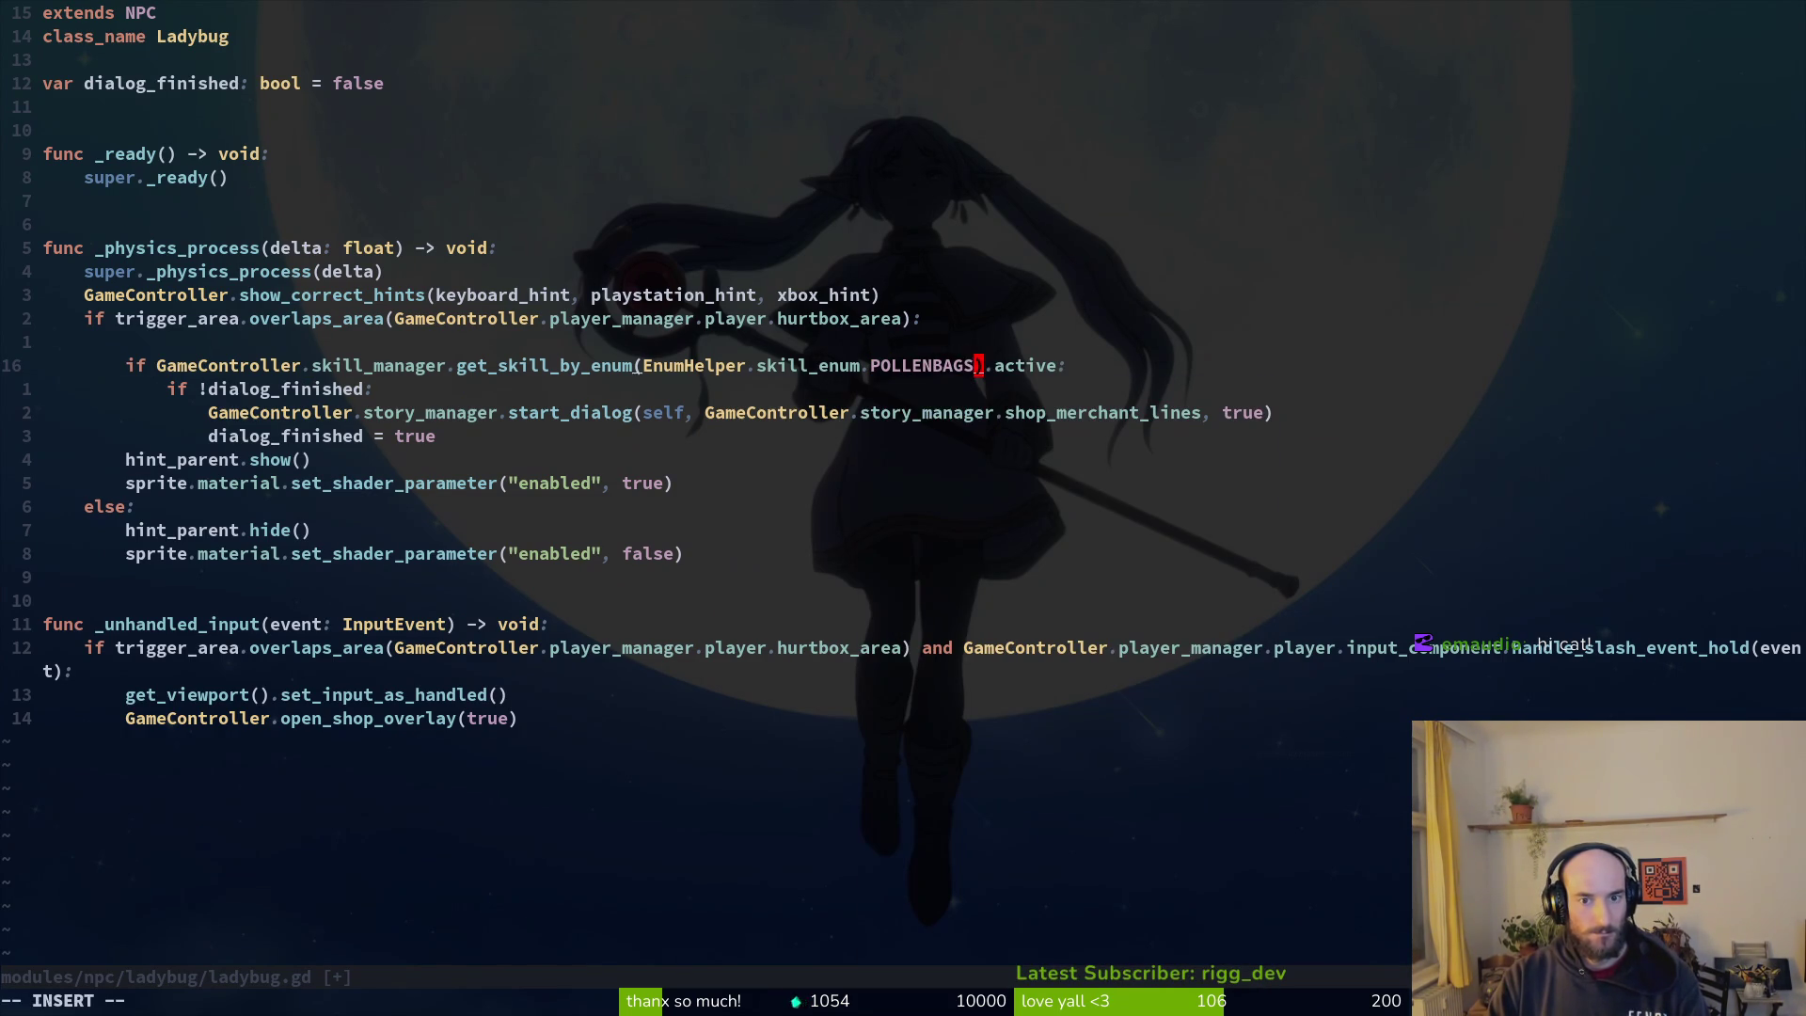
key("Escape")
type(":w")
key("Return")
Step: Add an else: line at the if level below the dialog block
key("j")
key("j")
key("j")
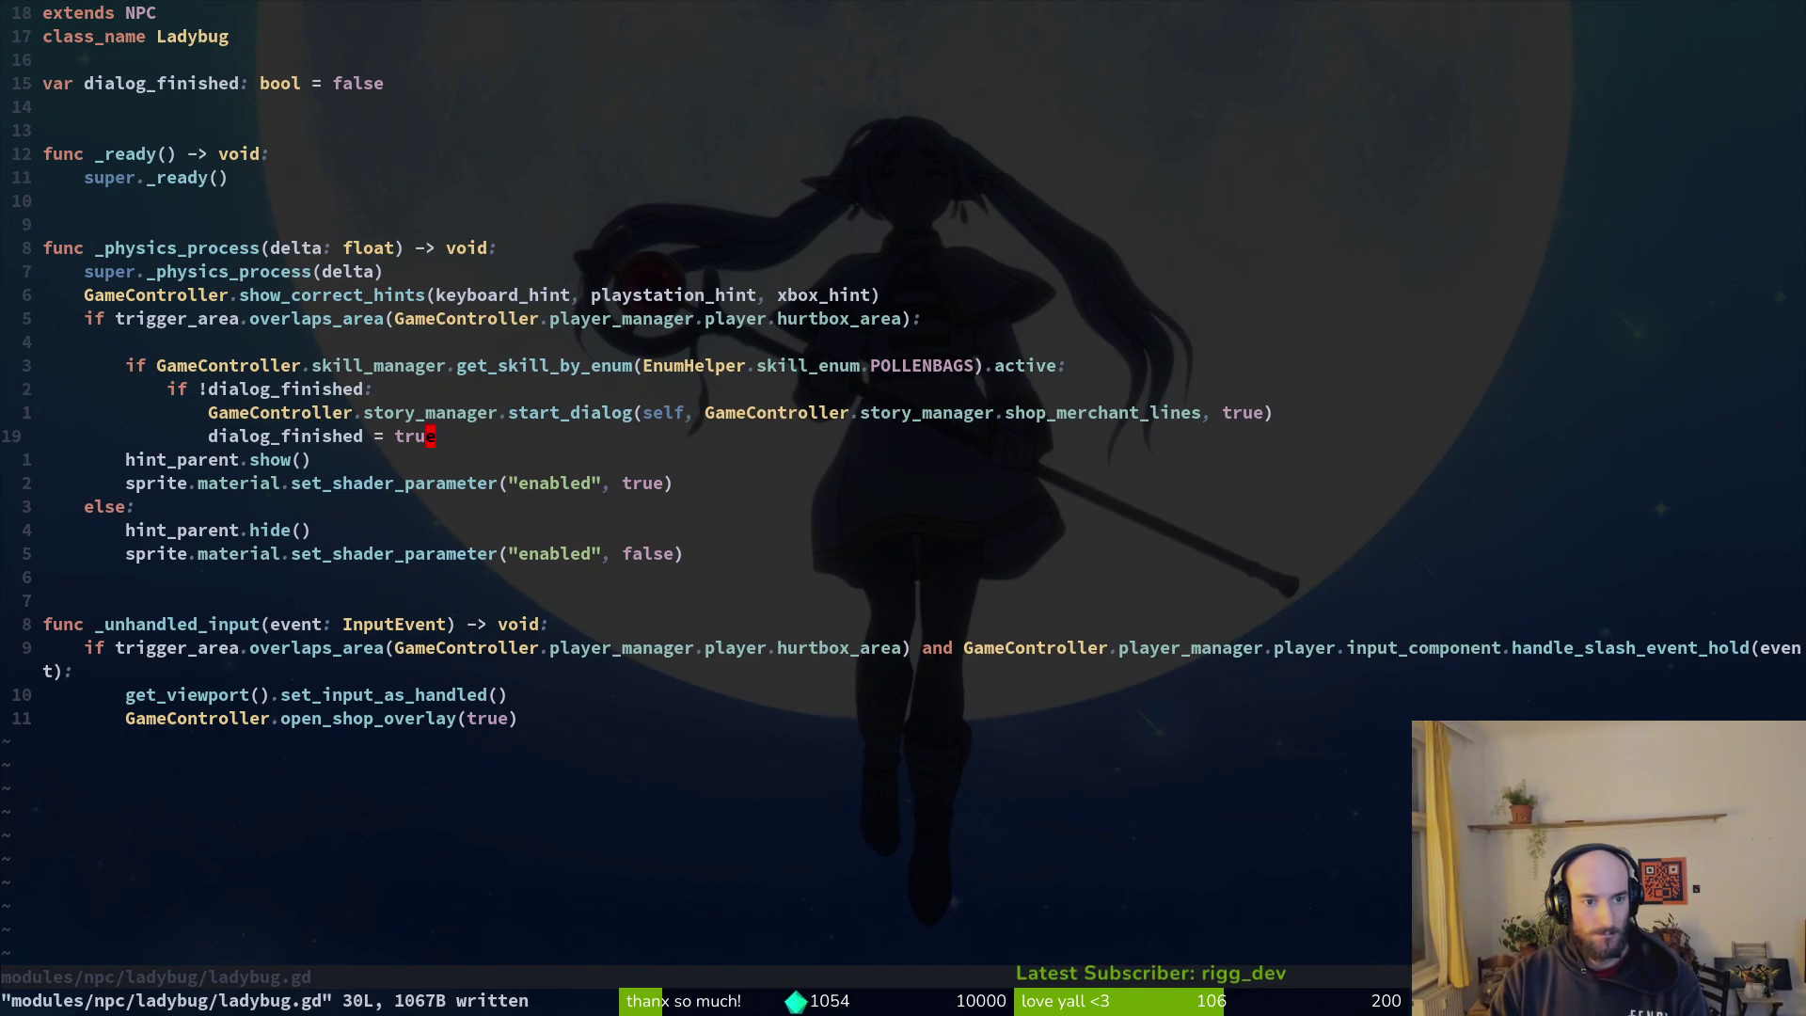
key("o")
key("BackSpace")
key("BackSpace")
type("else:")
key("Escape")
Step: Duplicate the three dialog lines
key("k")
key("V")
key("k")
key("k")
key("y")
key("j")
key("j")
key("p")
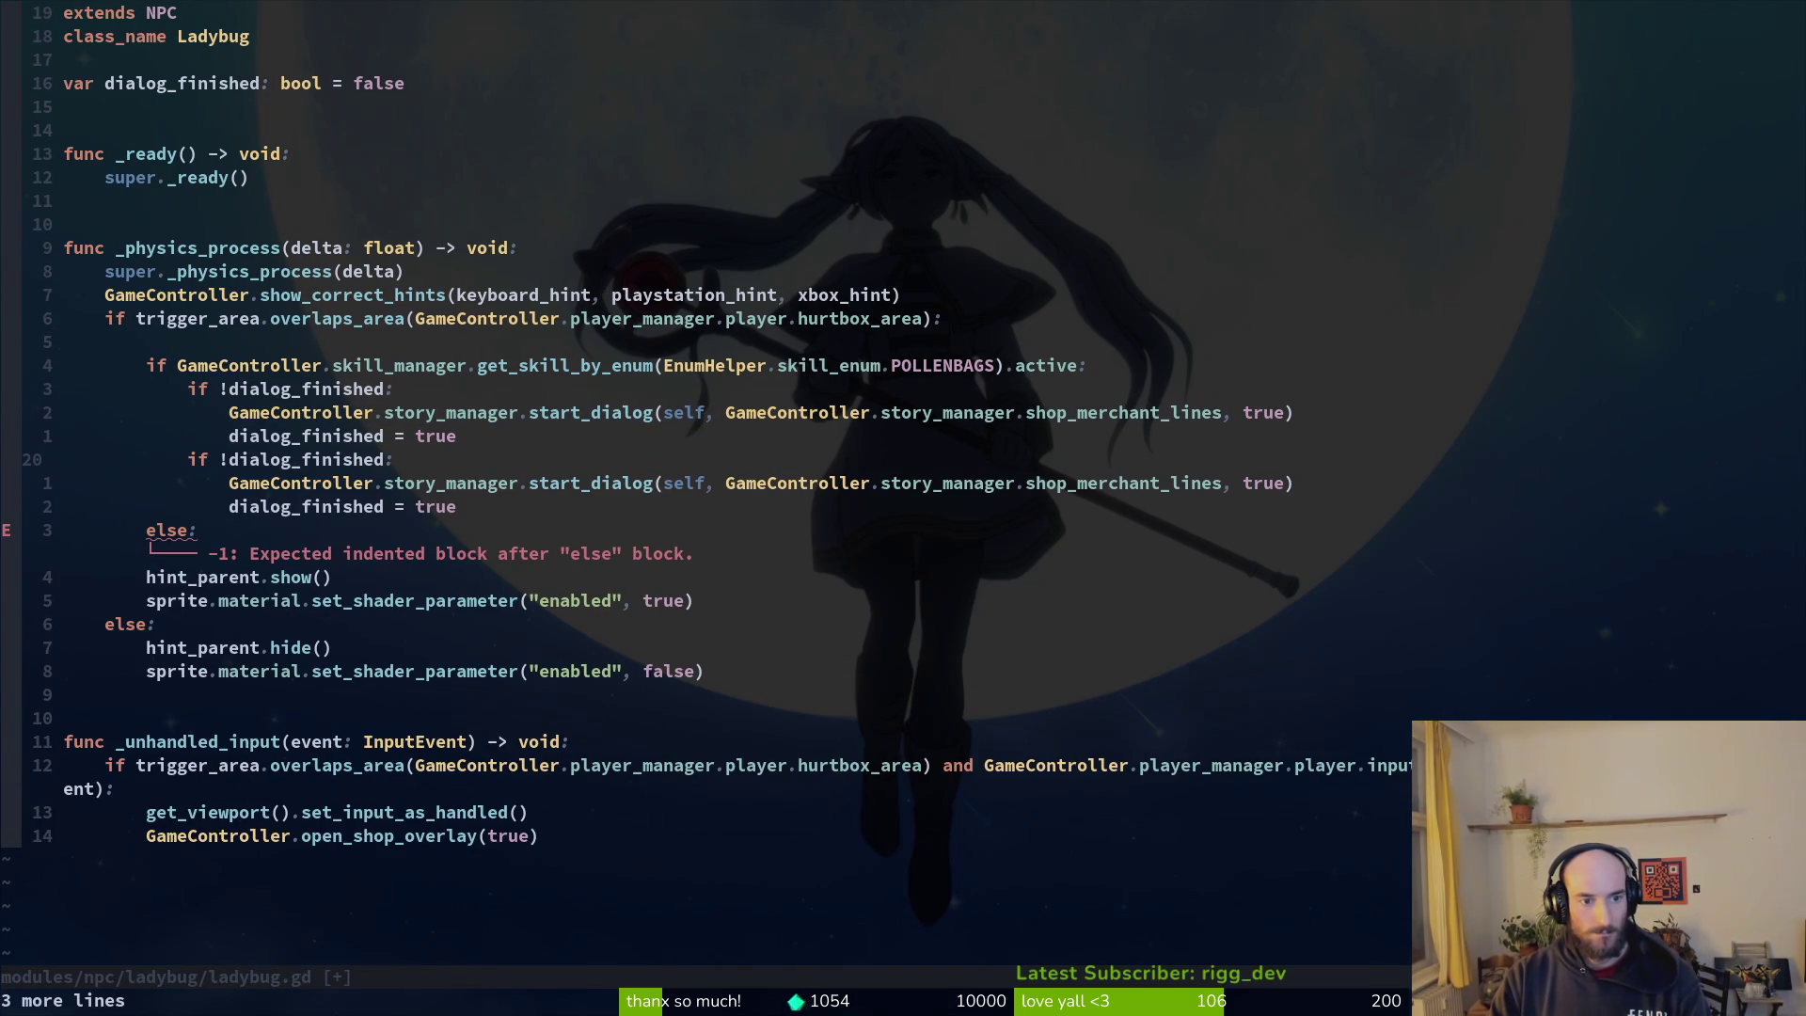
Step: Move the copied dialog block under else and save ladybug.gd
key("k")
key("k")
key("k")
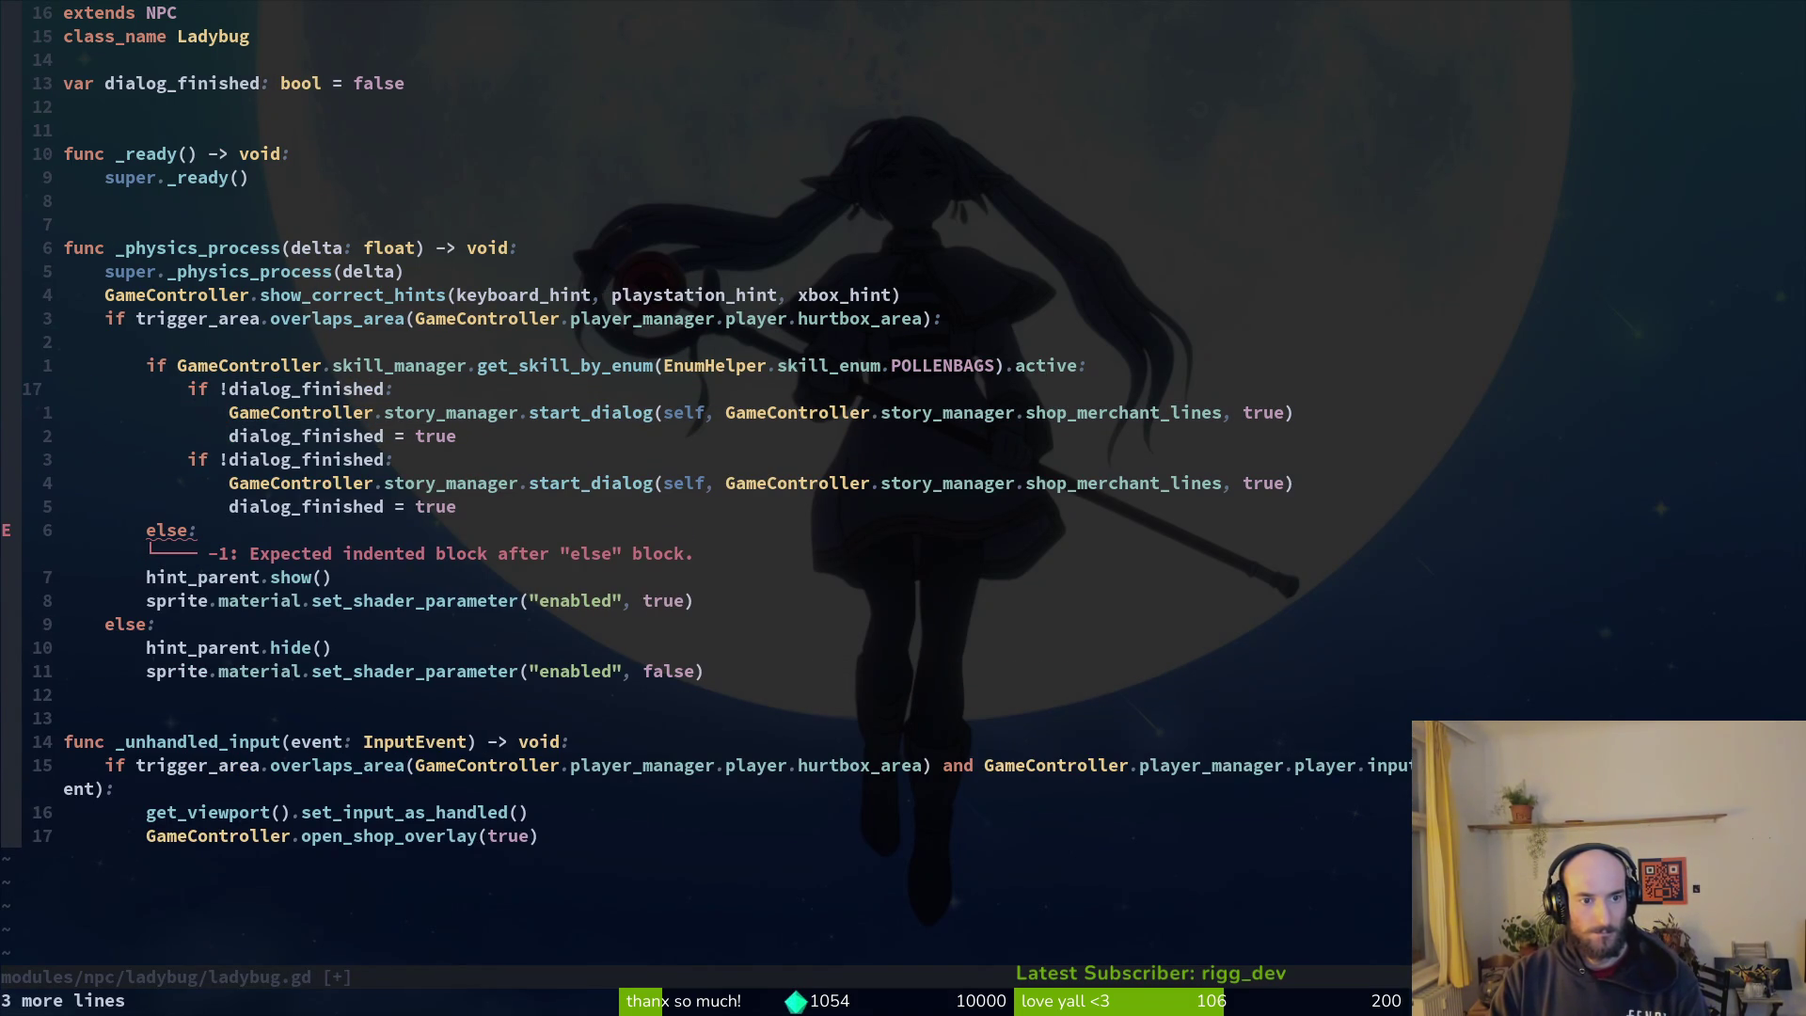
key("j")
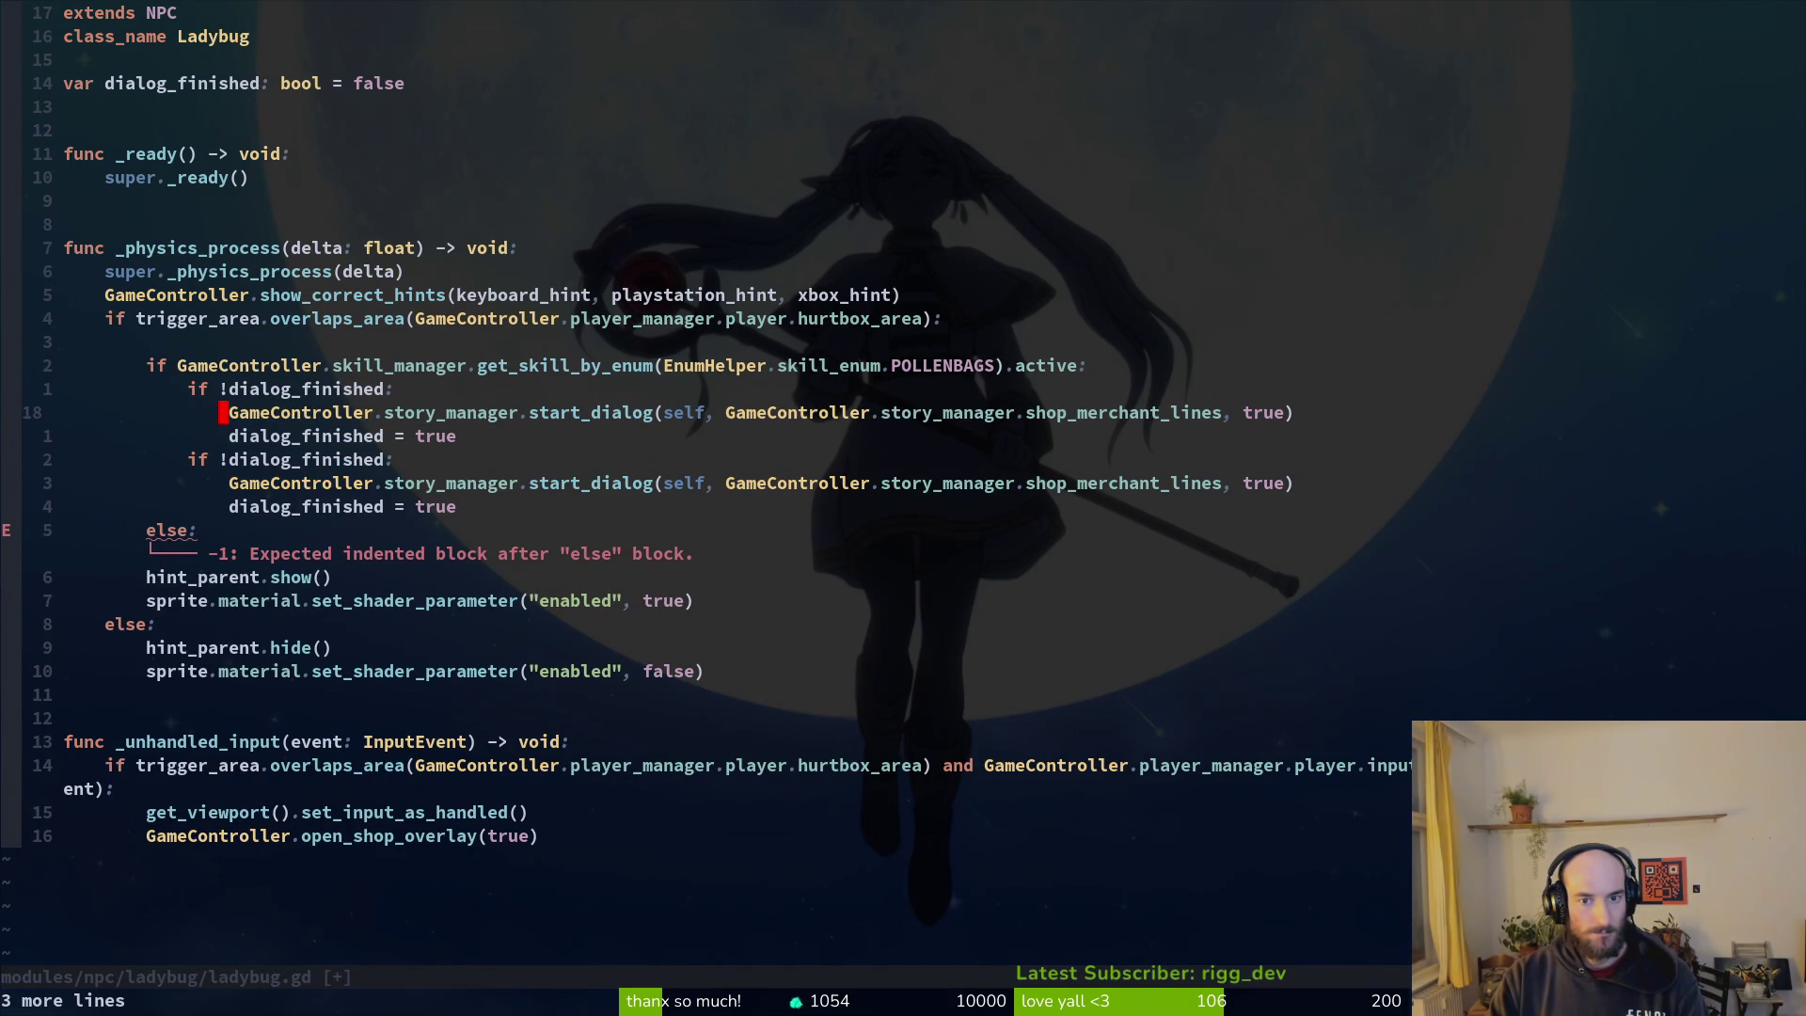
key("j")
key("j")
key("V")
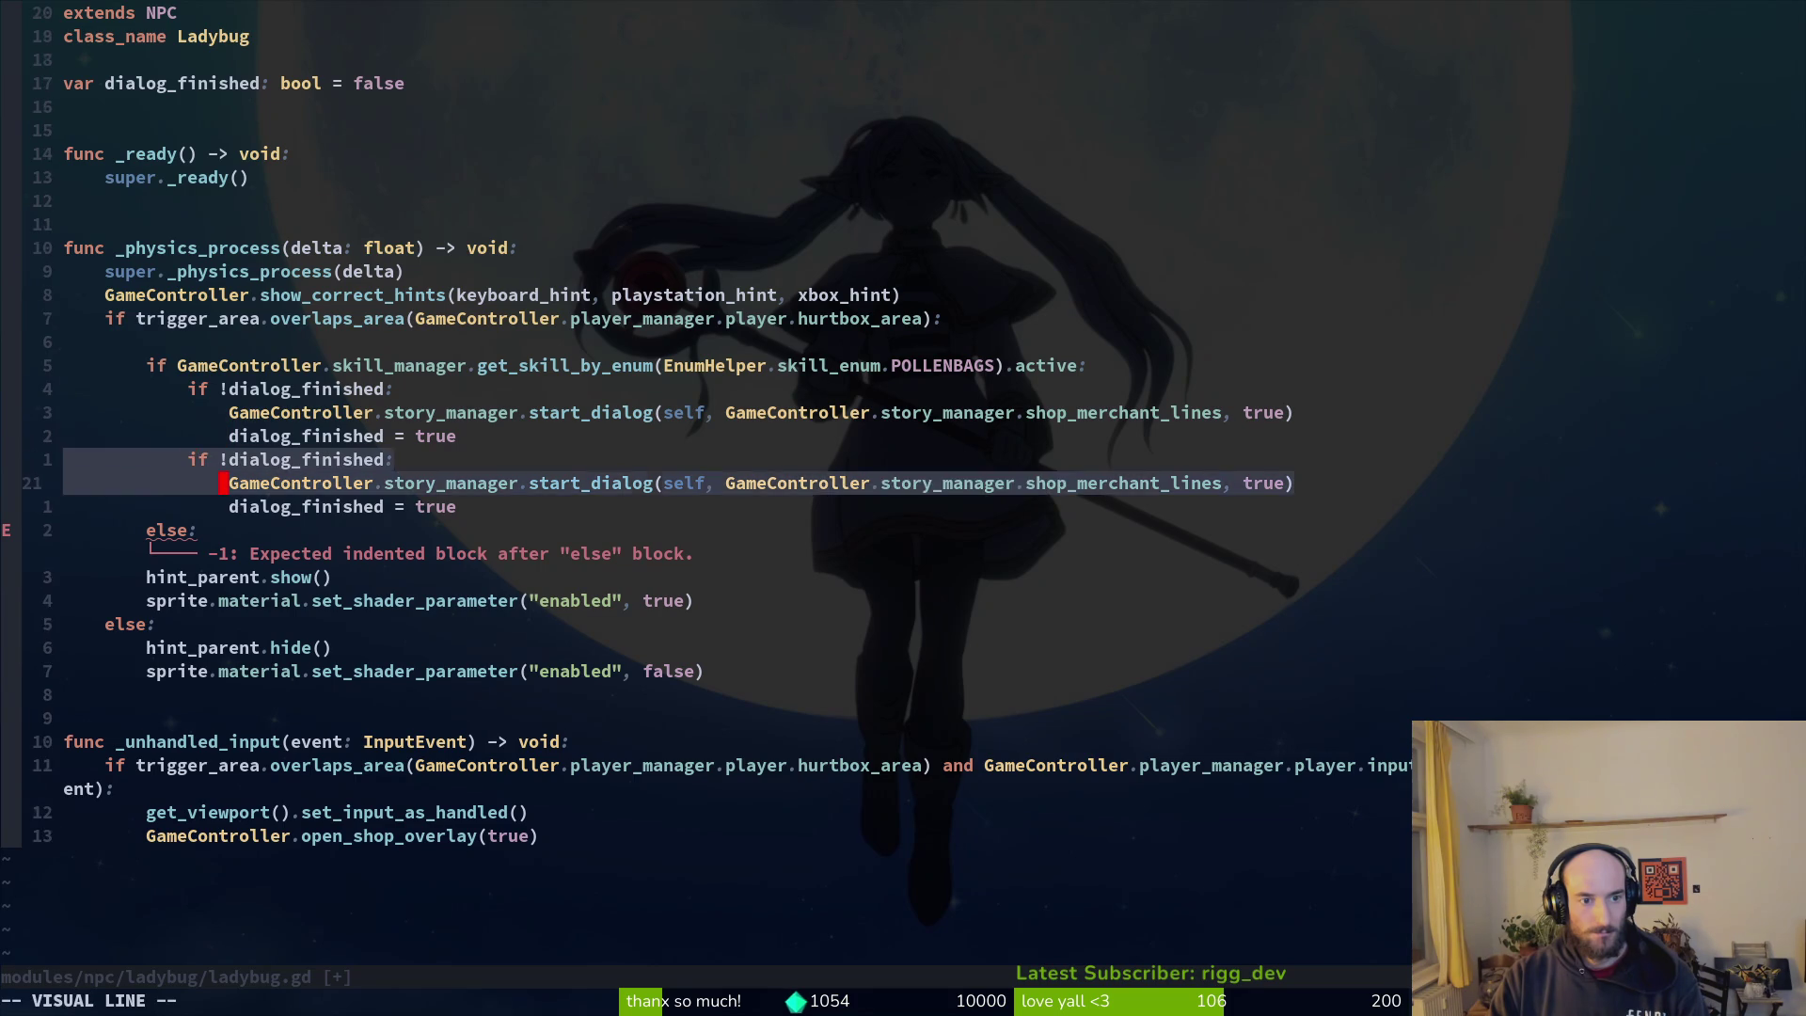
key("j")
key("j")
key("J")
key("k")
key("dollar")
key("b")
key("b")
key("b")
type(":w")
key("Return")
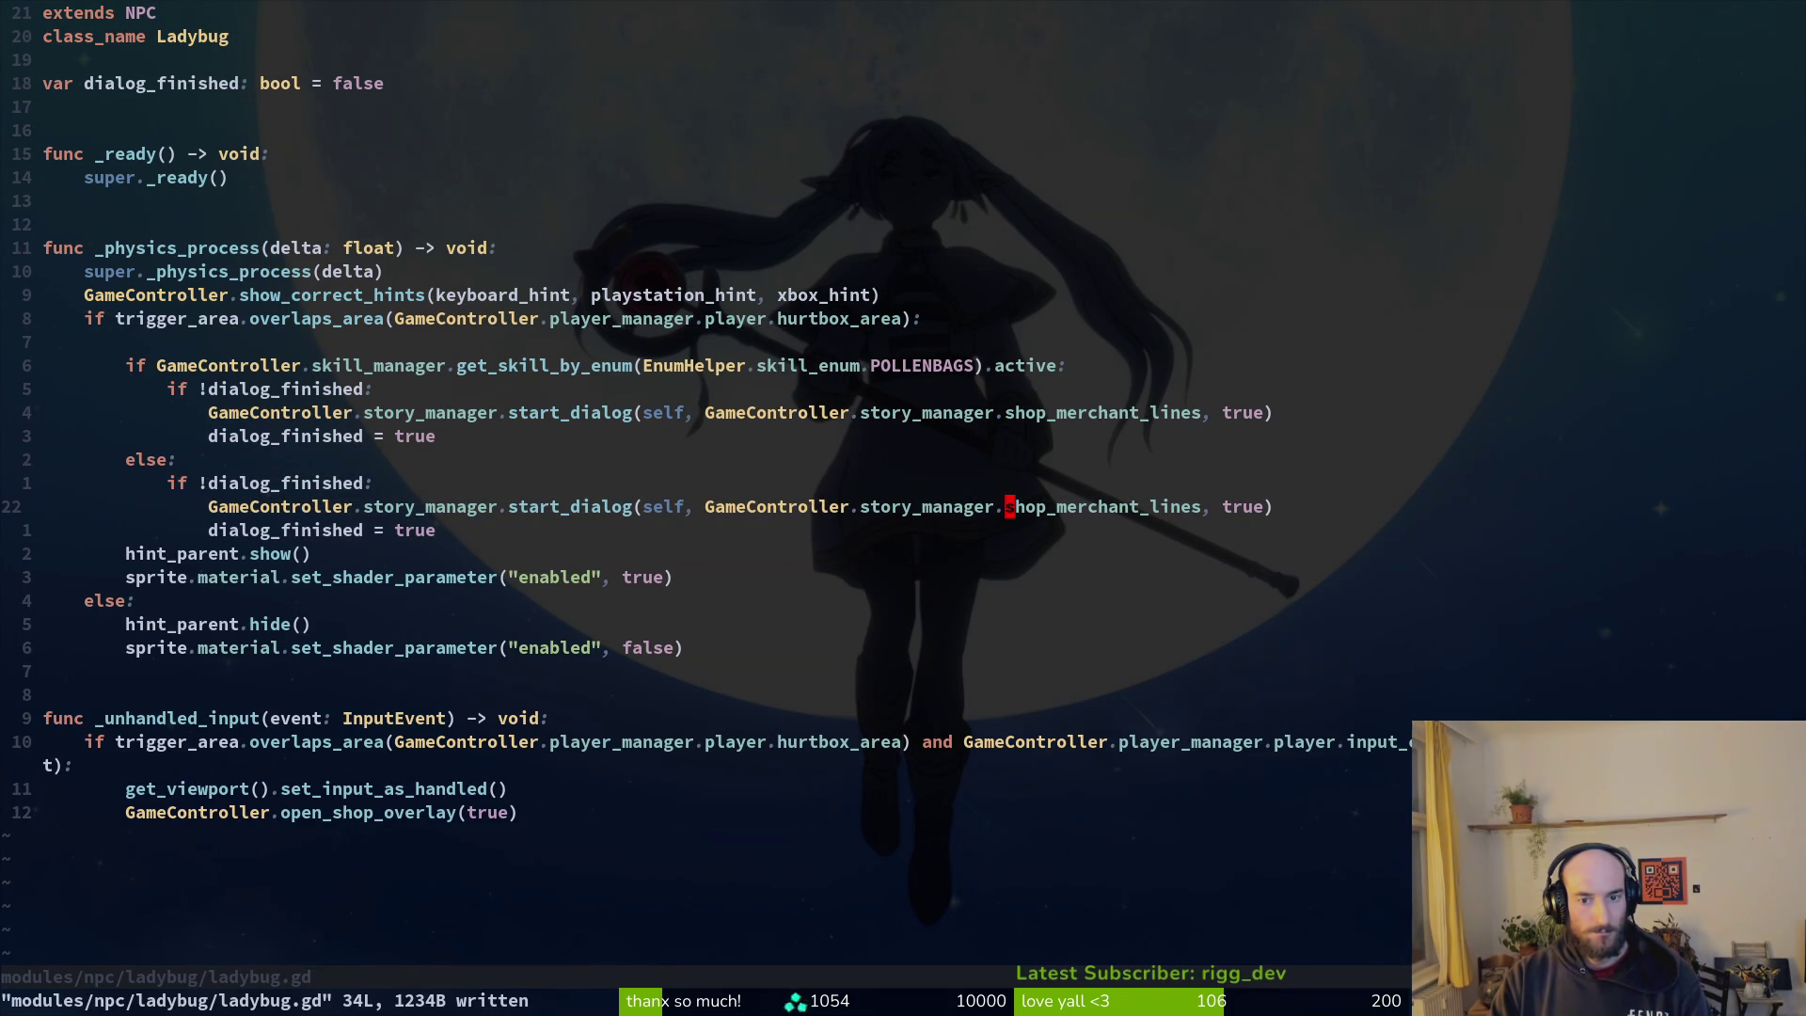
key("ctrl+p")
Step: In story.manager.gd, duplicate the shop_merchant_lines block and rename the copy shop_merchant_lines_locked
type("stryma")
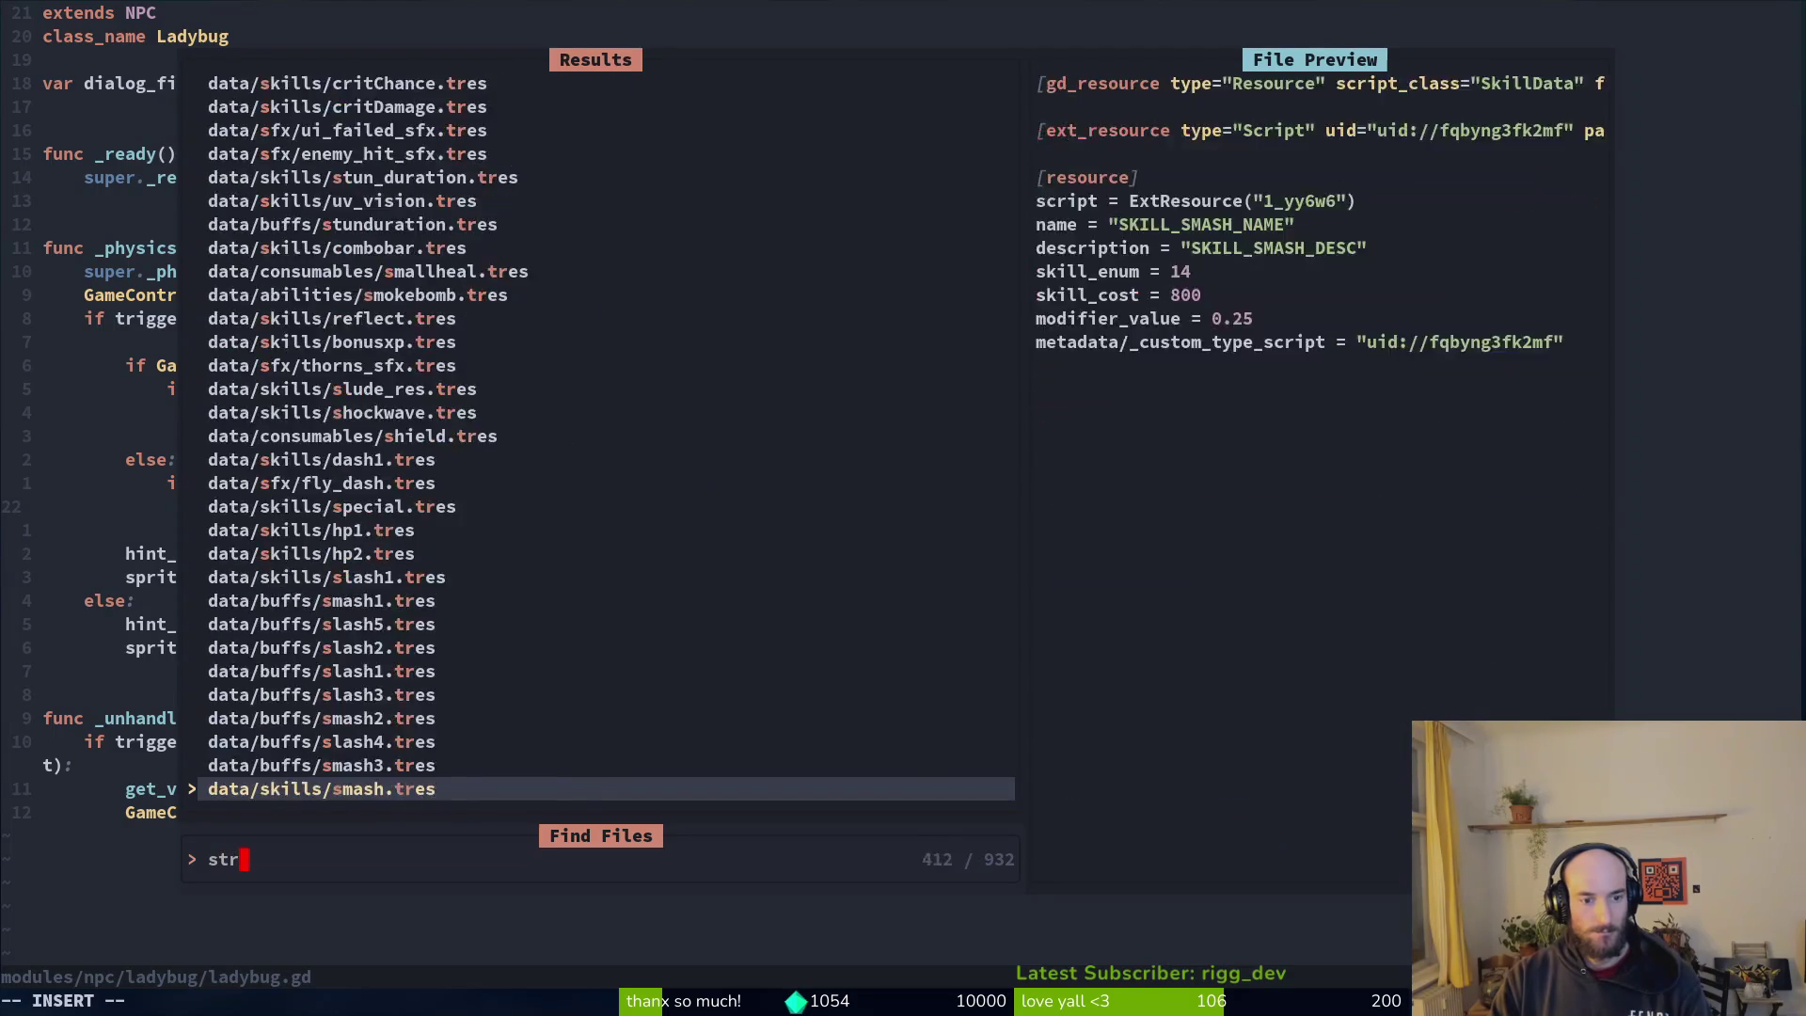
key("Return")
scroll(705, 489, "down", 15)
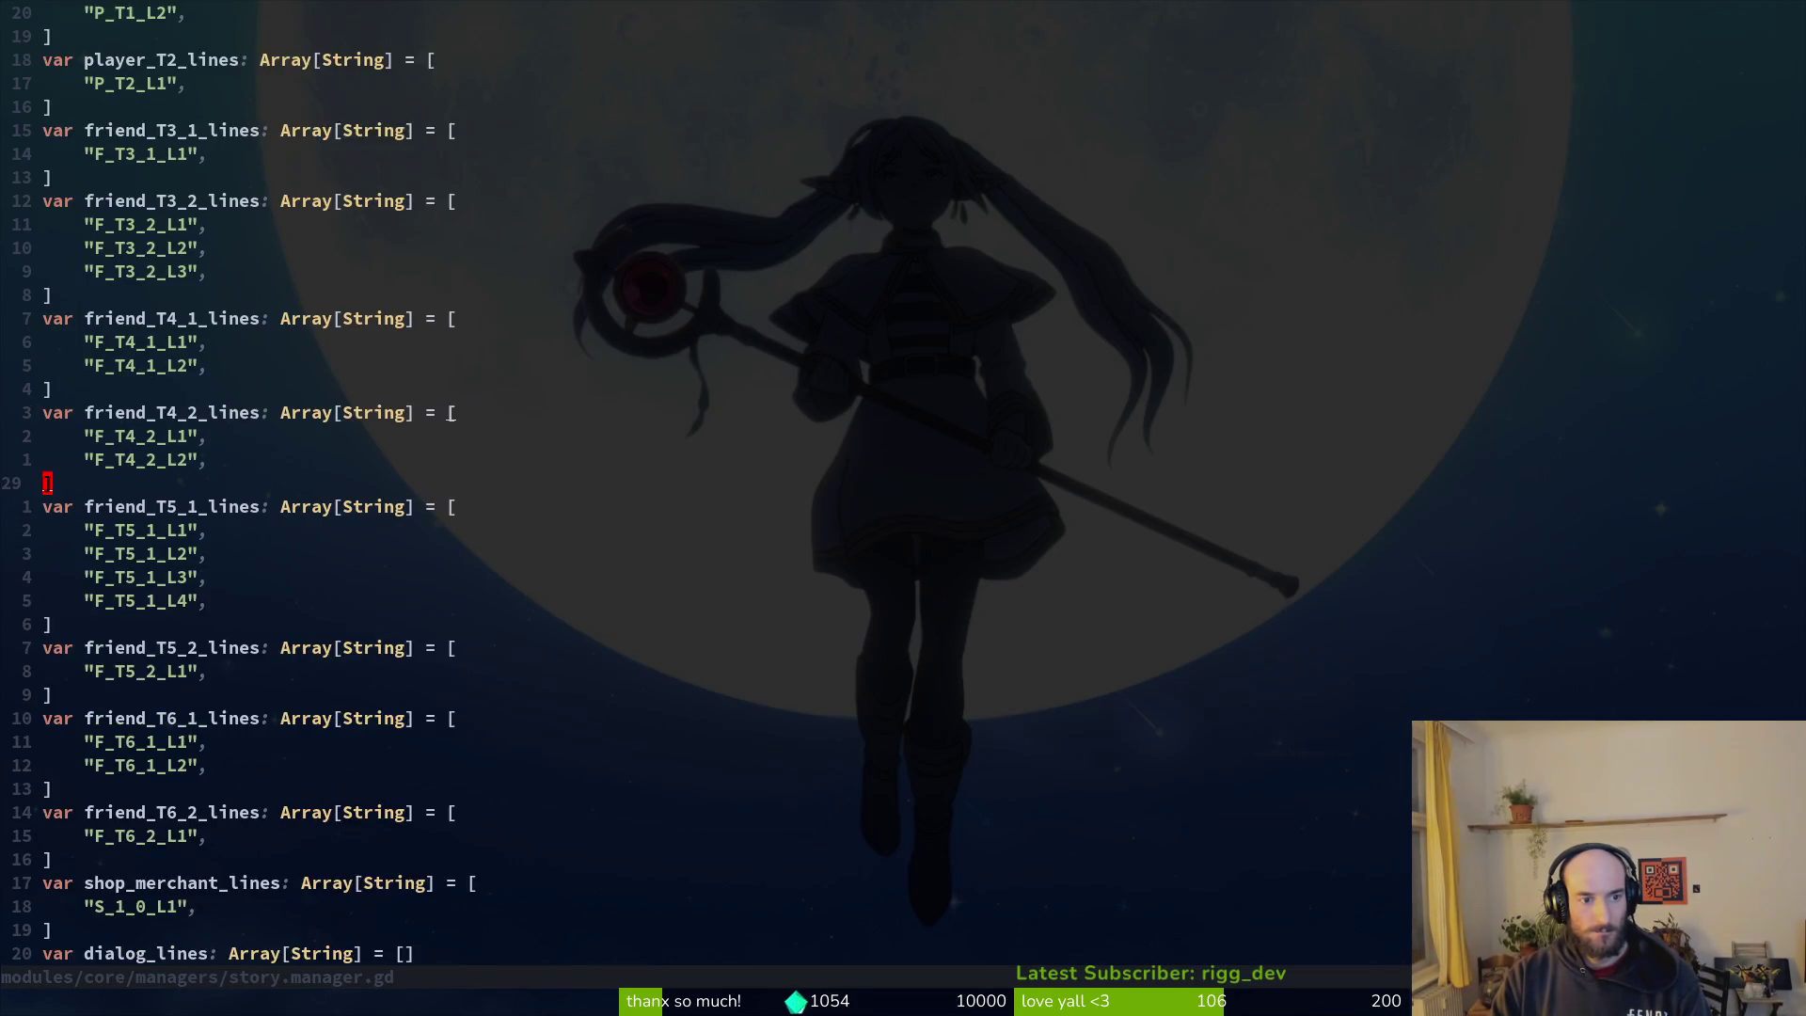
scroll(705, 489, "up", 7)
key("V")
key("k")
key("o")
key("j")
key("y")
key("j")
key("j")
key("p")
key("w")
key("w")
type("ines_")
key("Escape")
Step: Back in ladybug.gd, add 'if !...POLLENBAGS.active: return' to block the shop
key("ctrl+o")
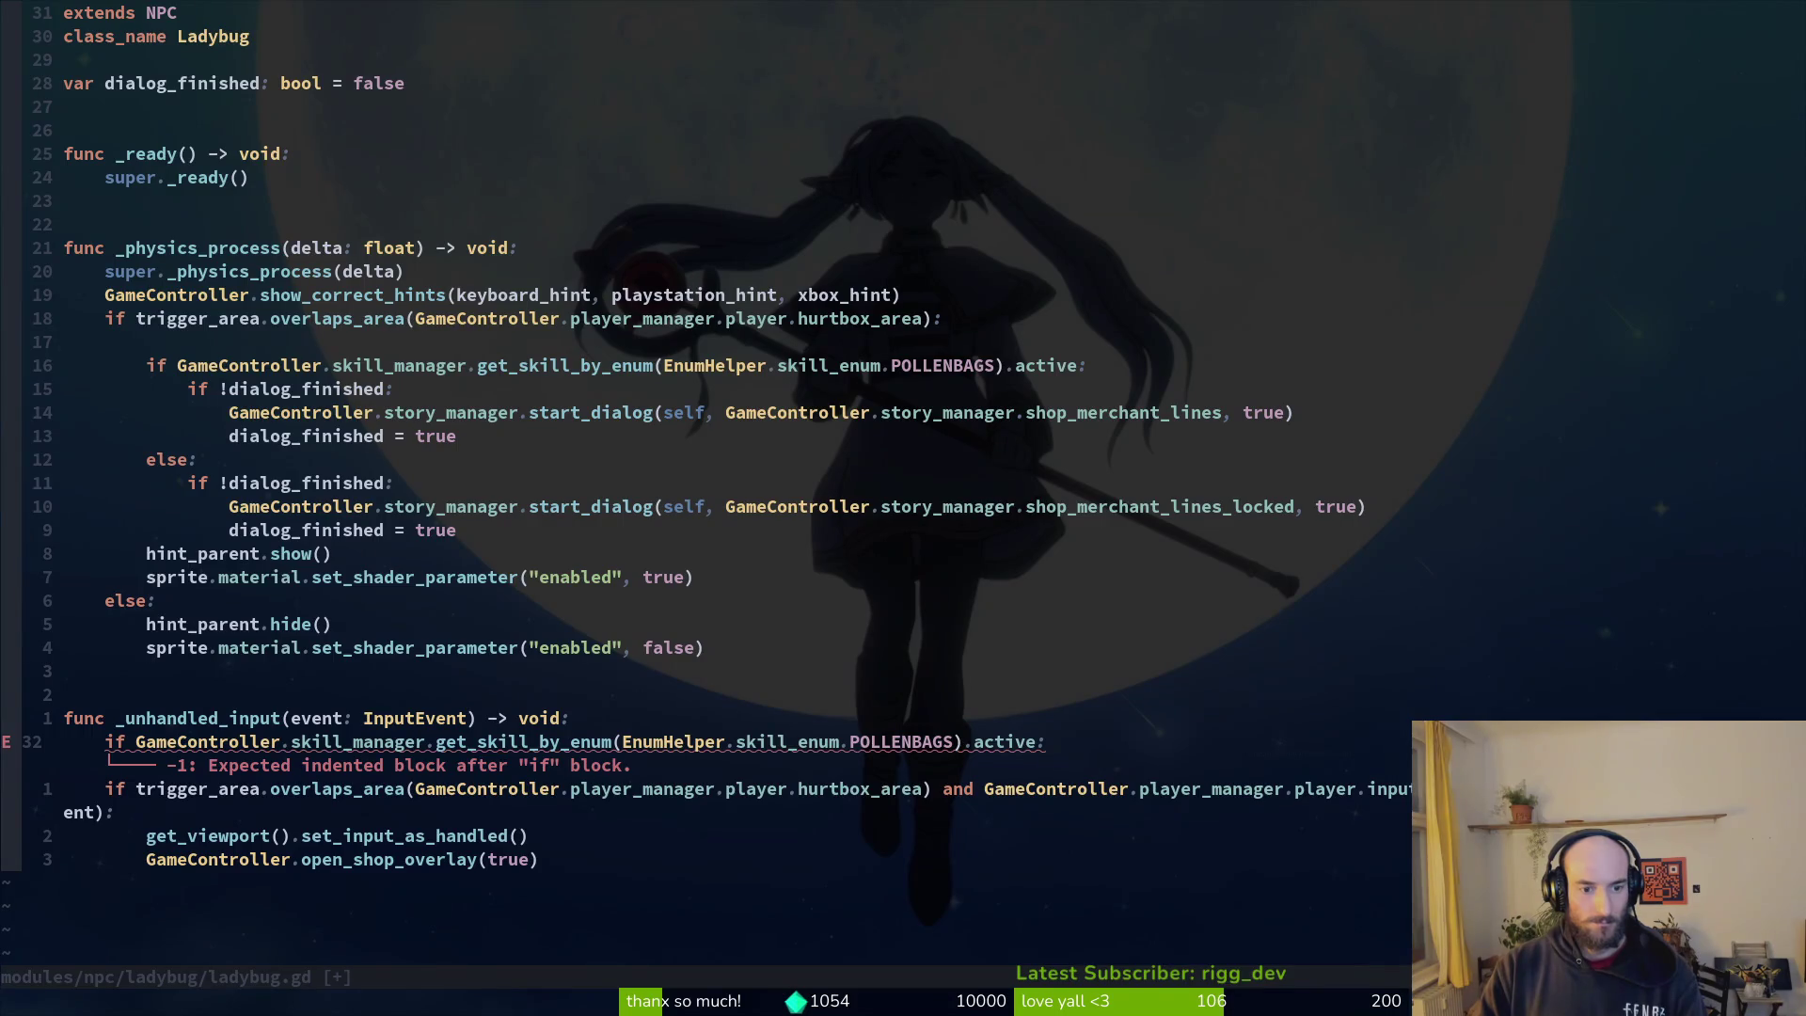
key("b")
key("b")
key("b")
type("if !")
key("Escape")
type("oretun")
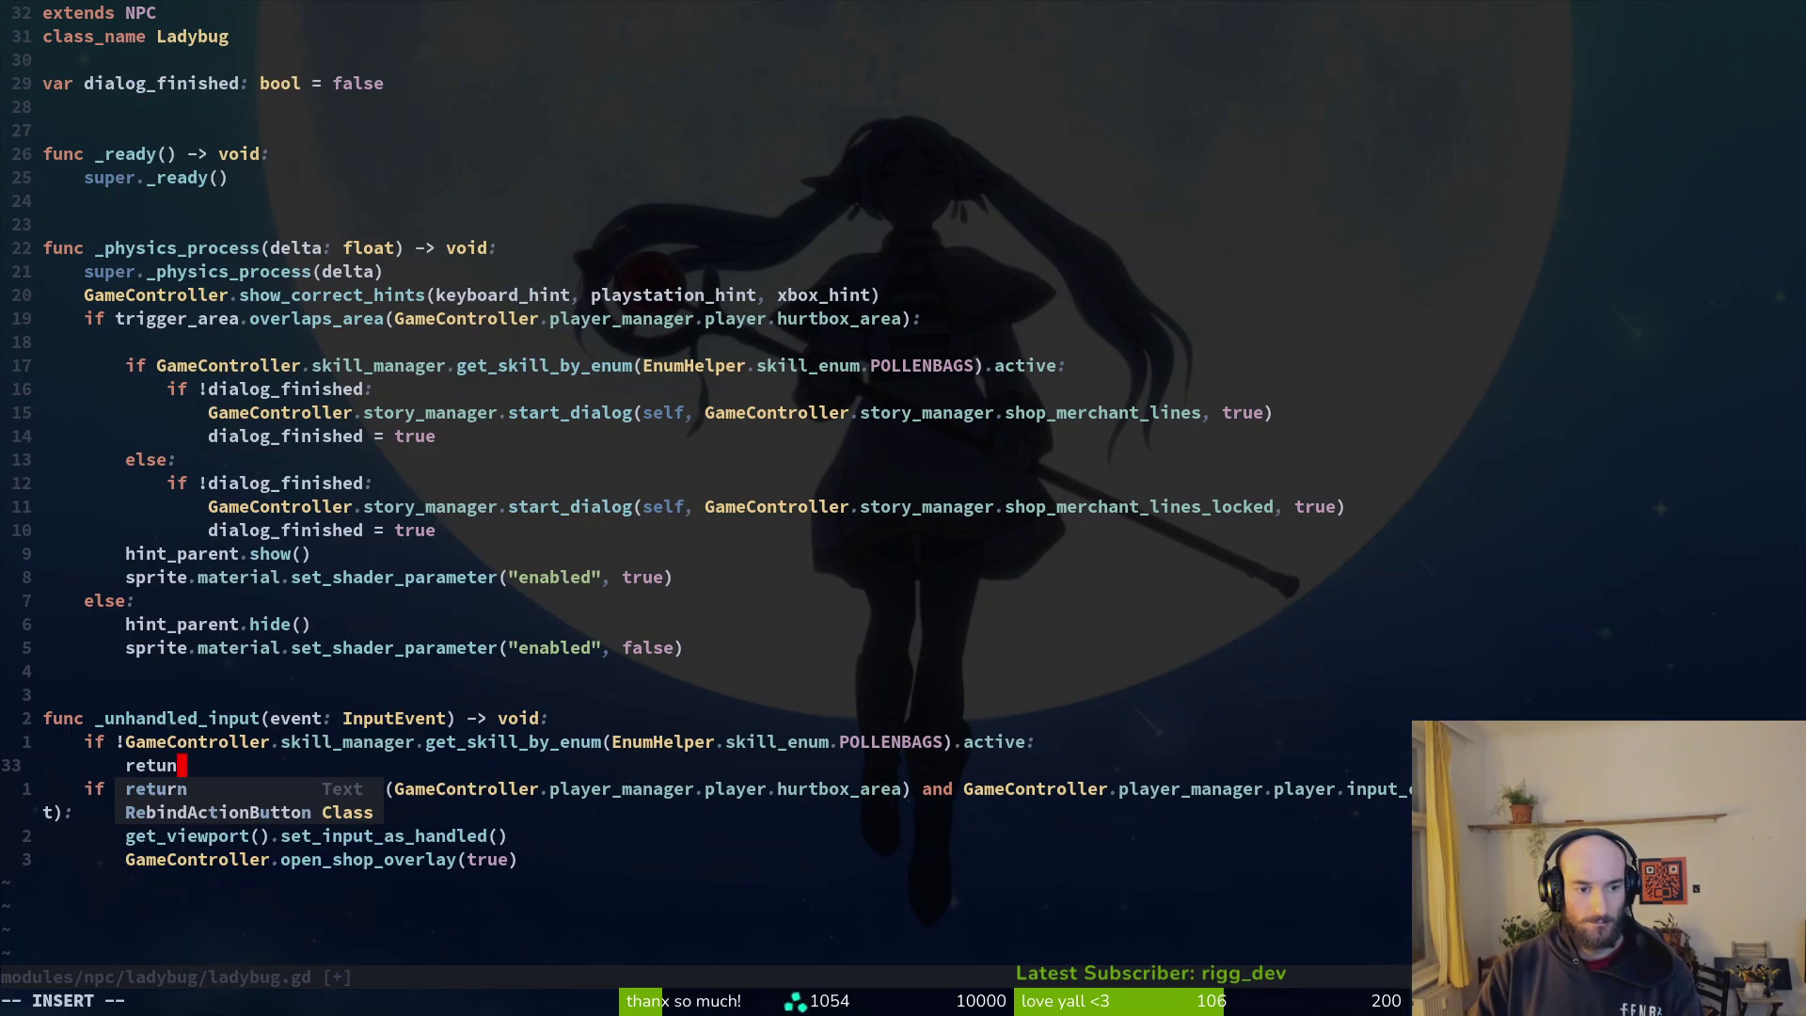
key("Return")
key("Escape")
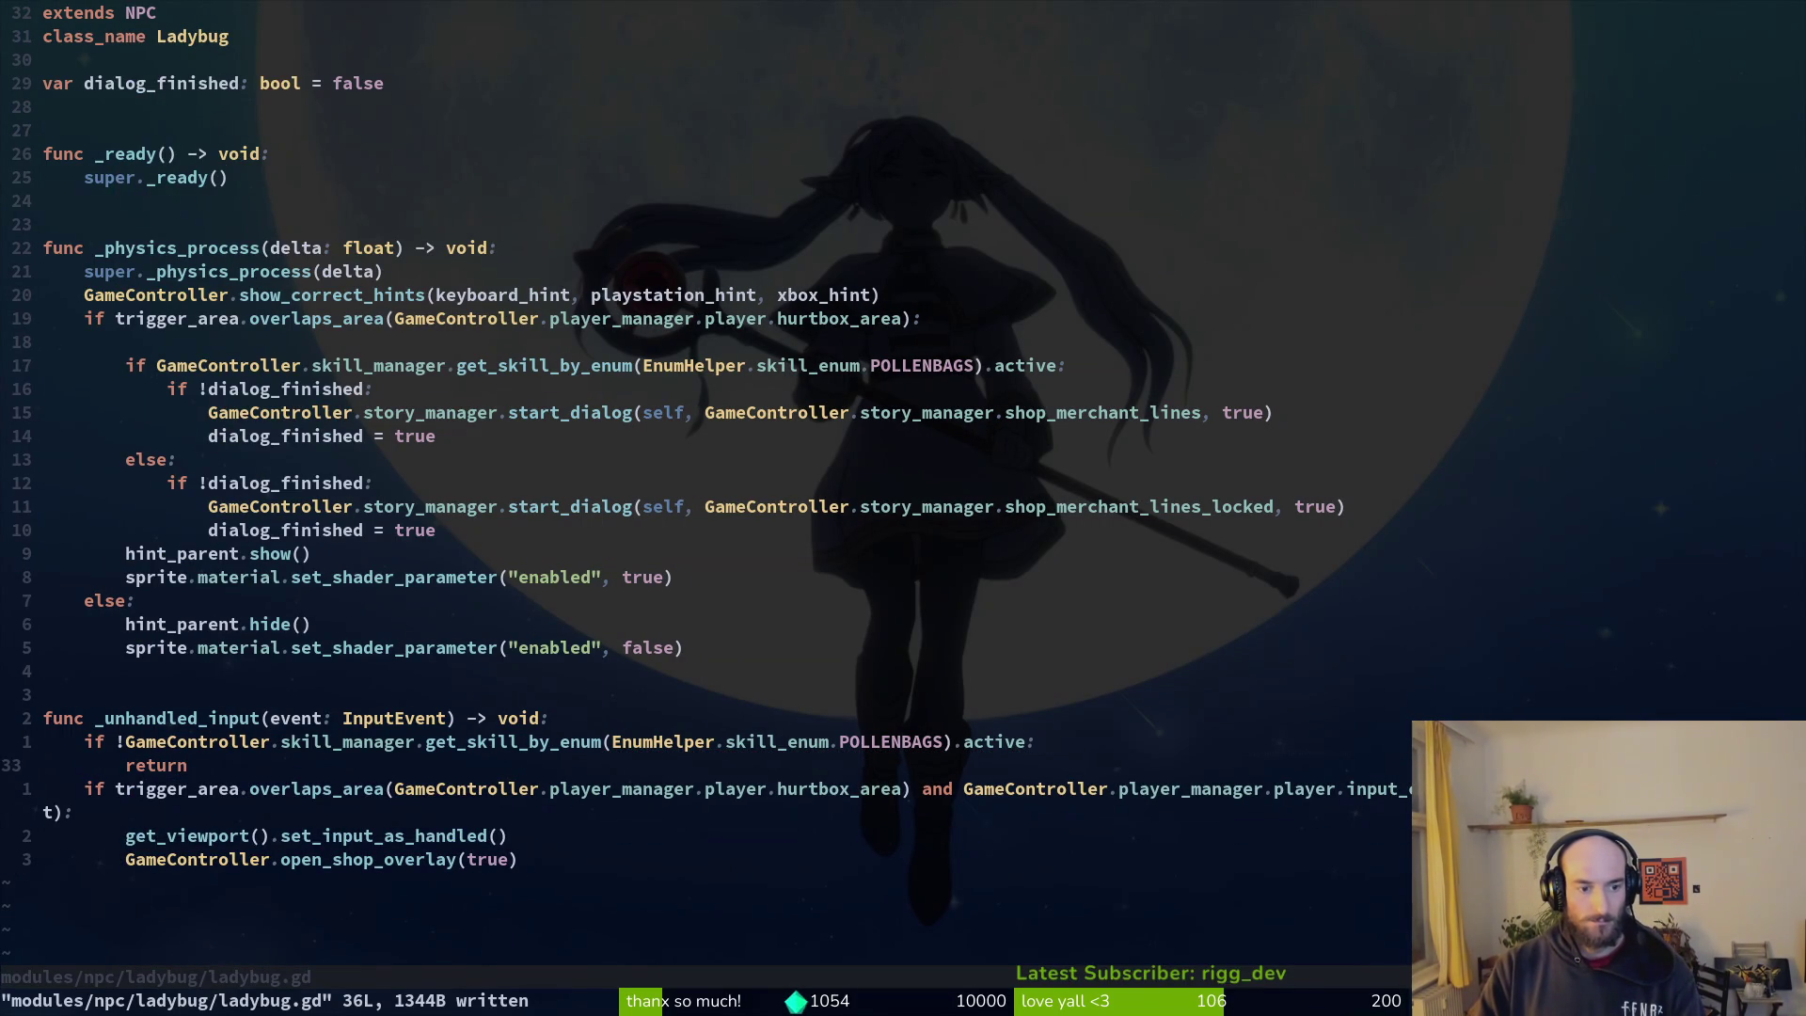
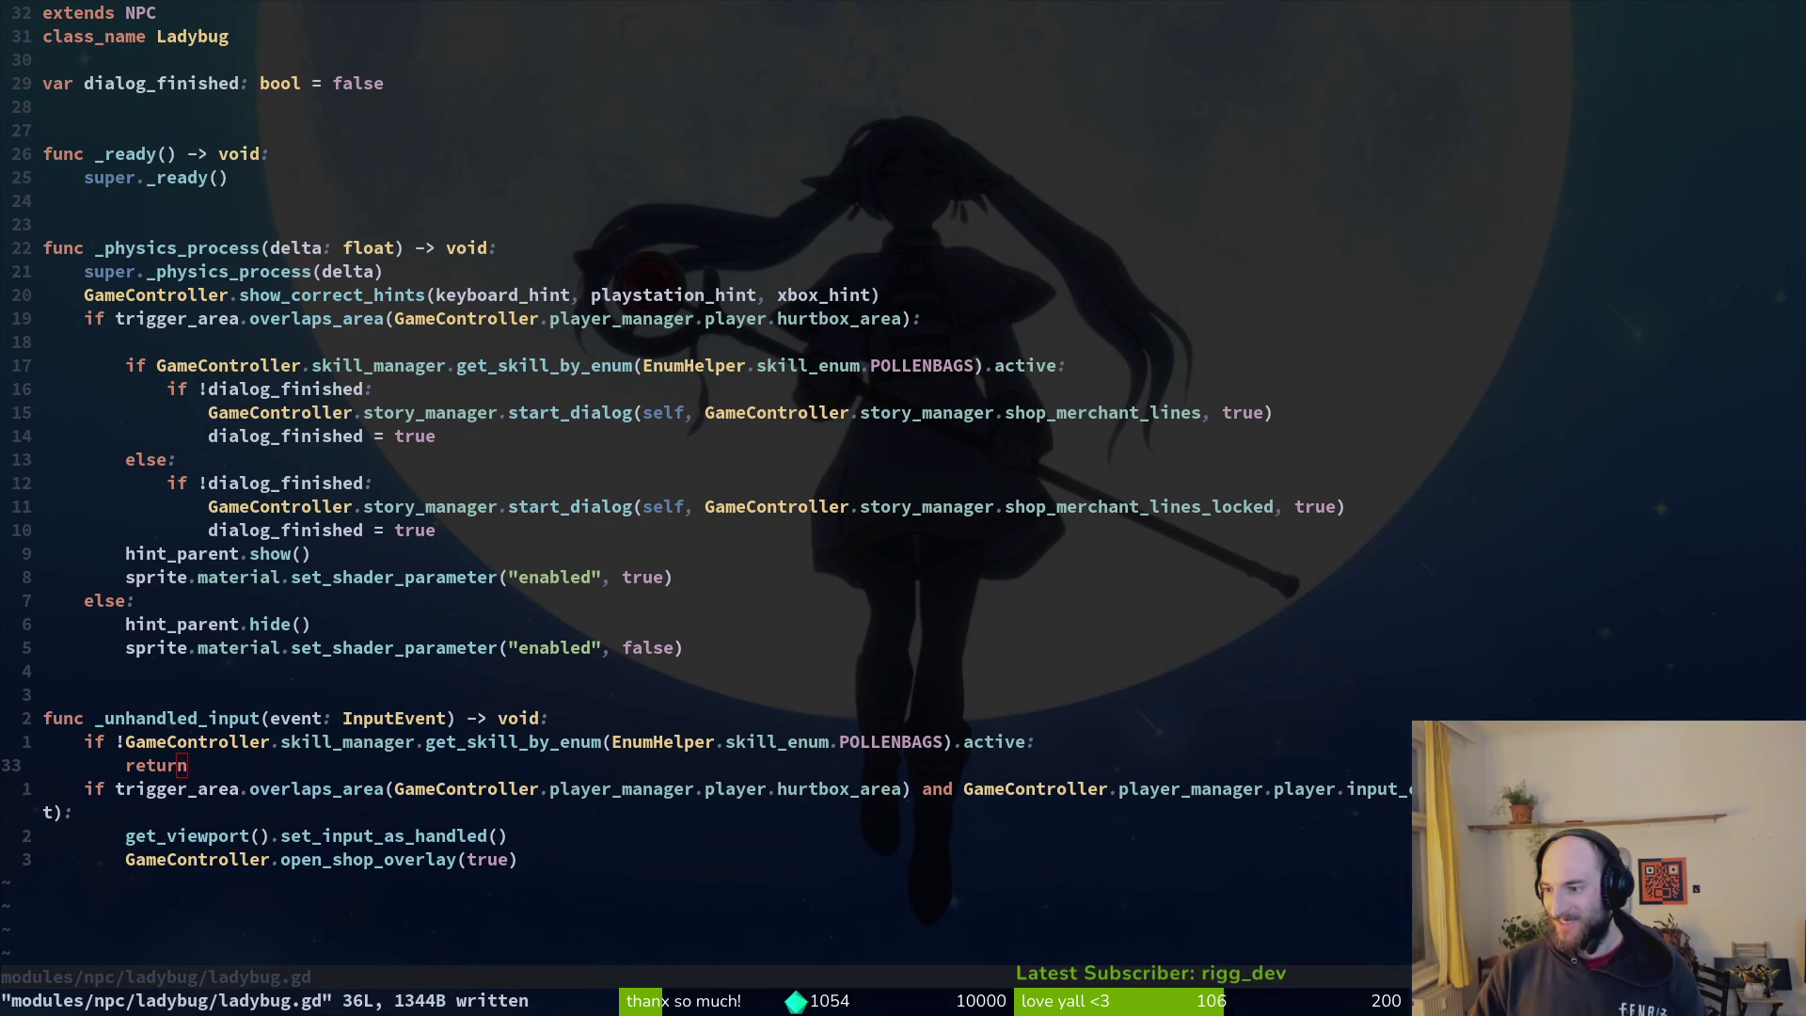
Step: Quit Vim on the saved ladybug.gd with :q and return to the Godot editor
left_click(606, 578)
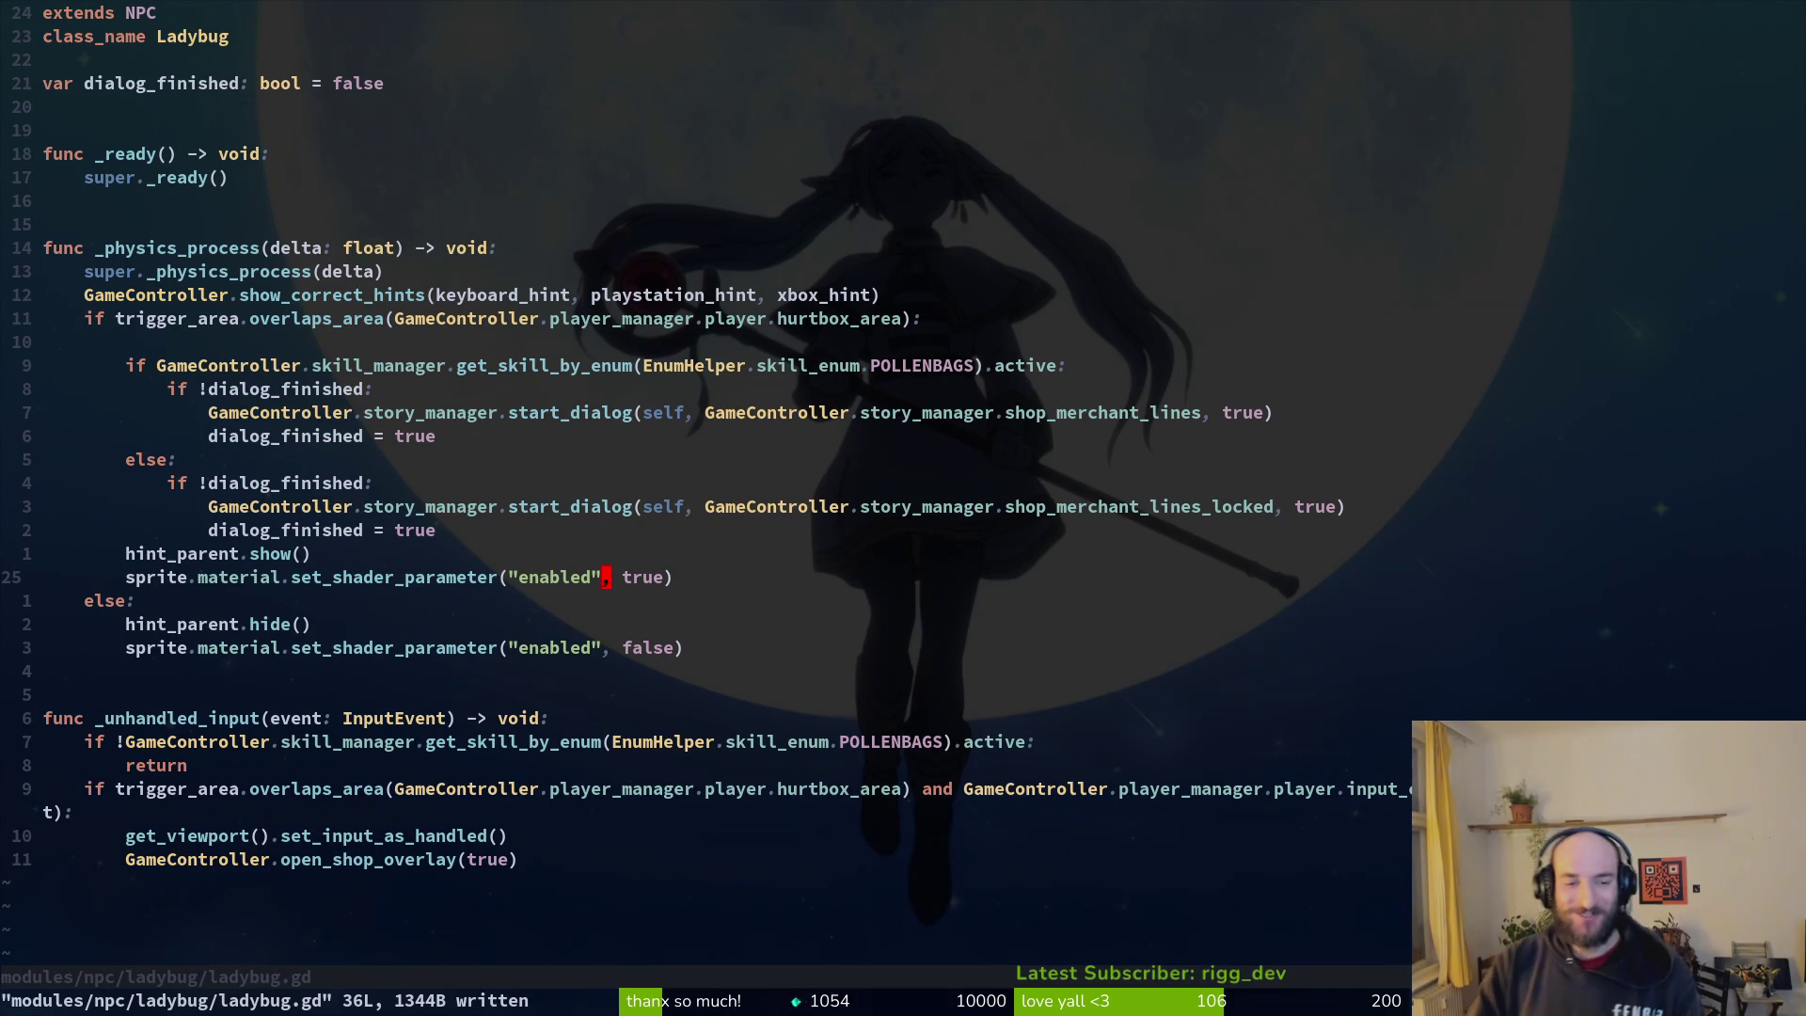
type(":q")
key("Return")
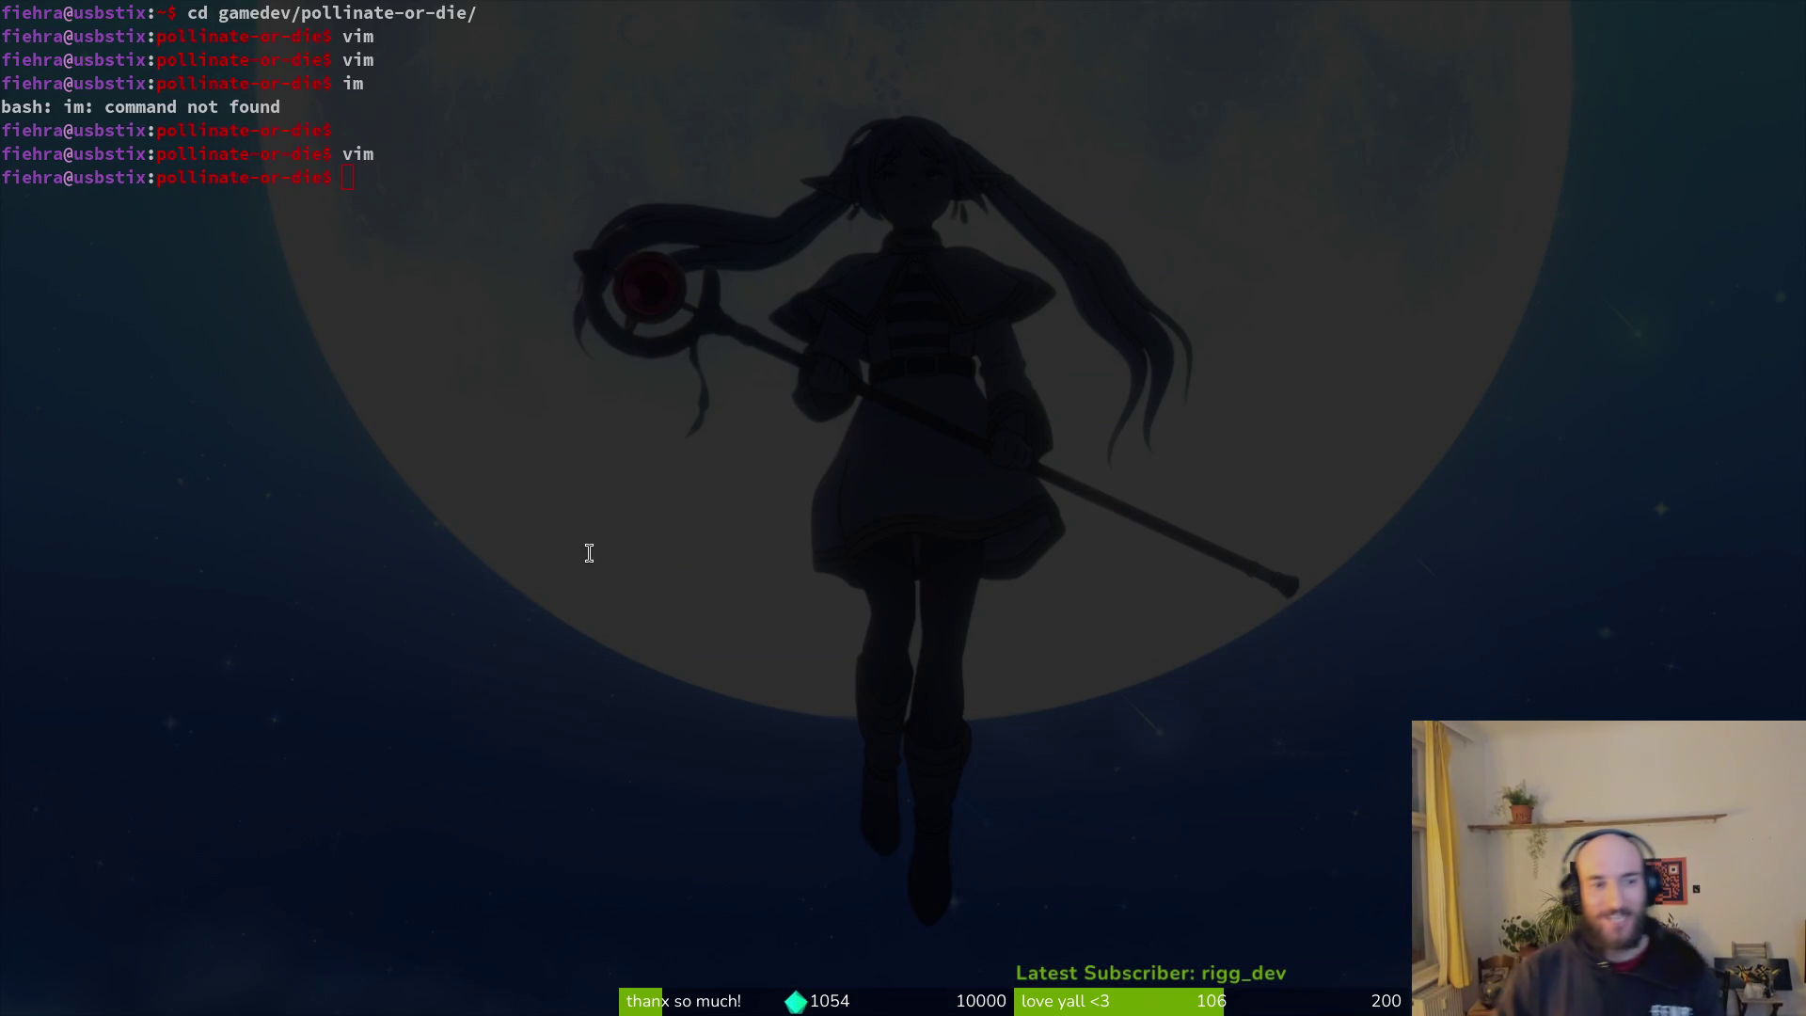
key("alt+Tab")
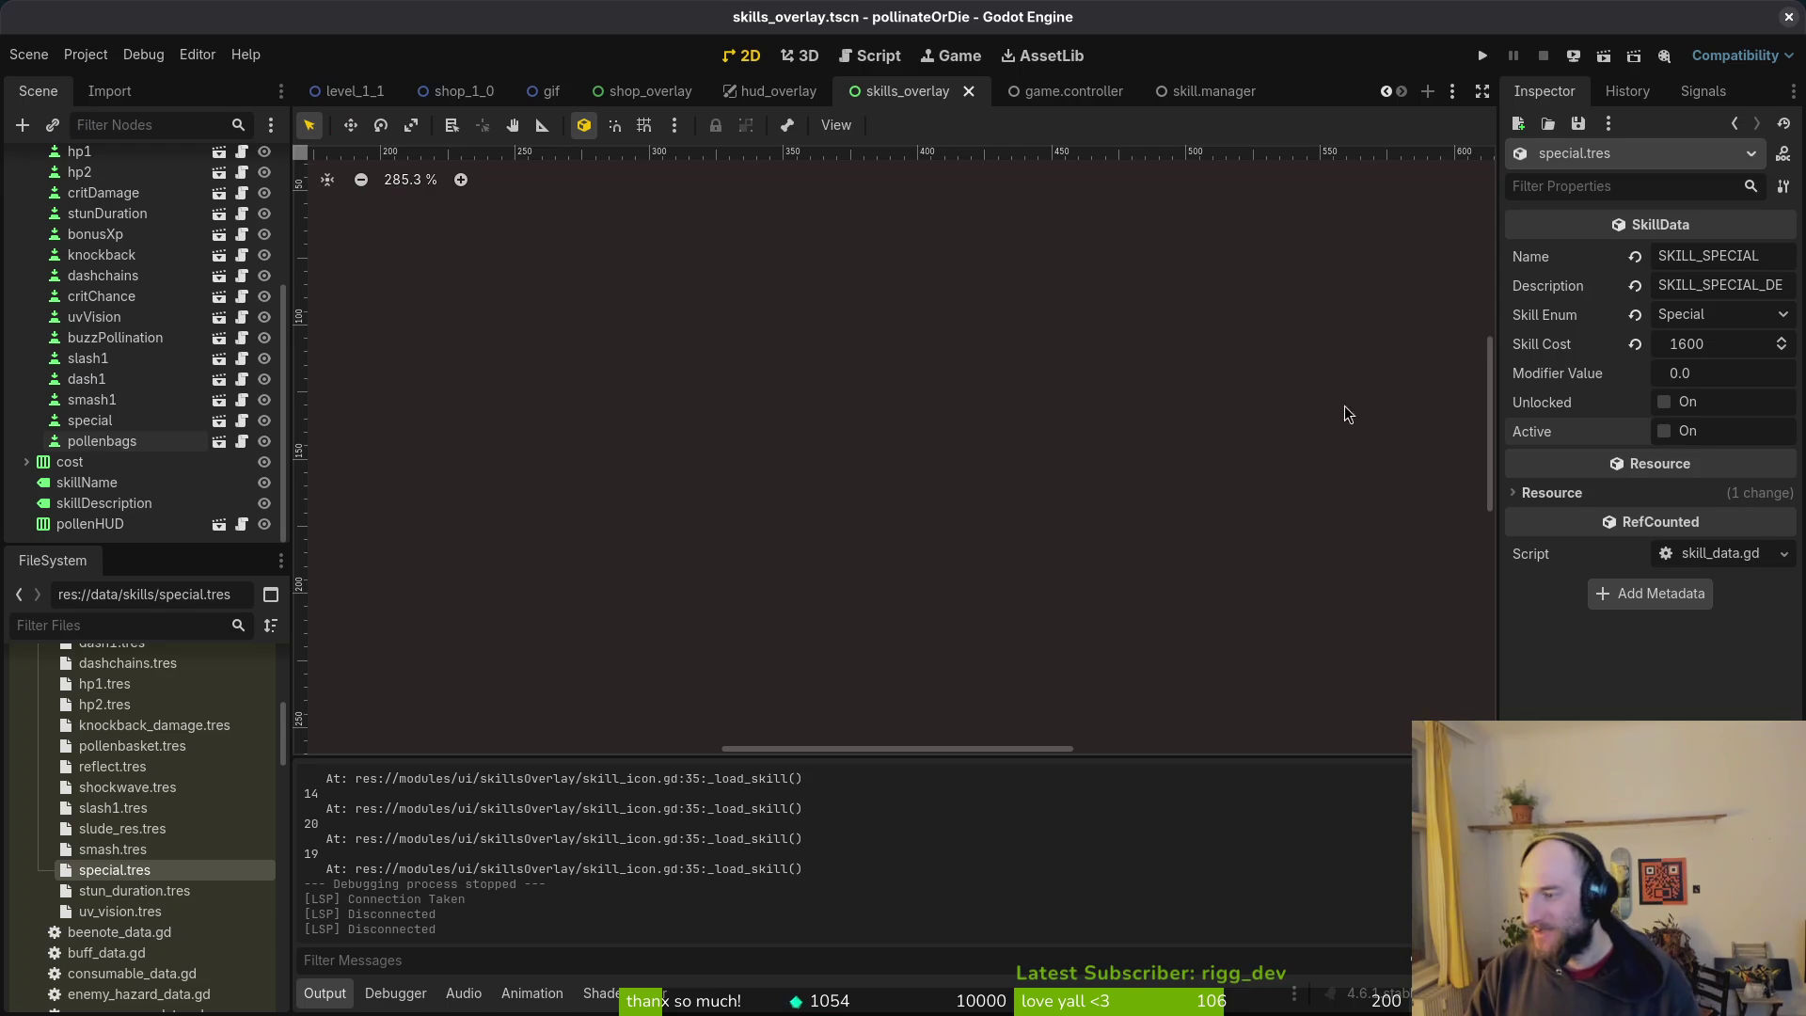
left_click(1484, 57)
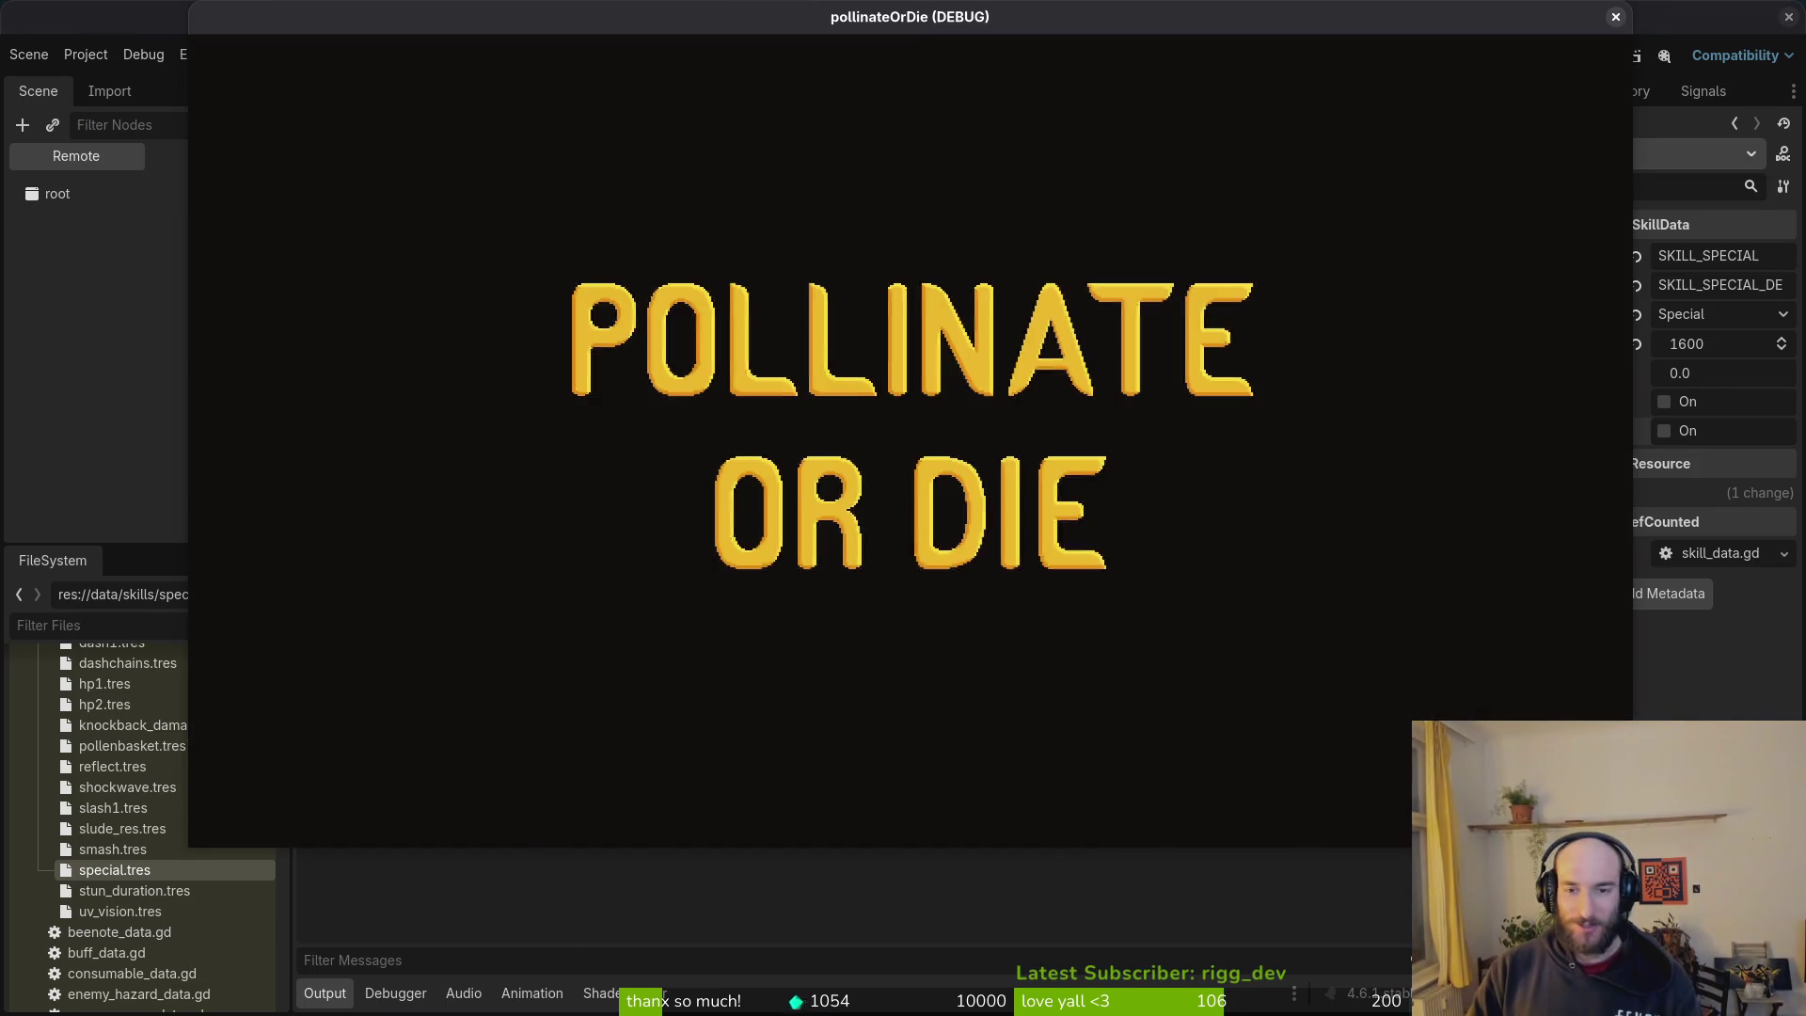
key("Return")
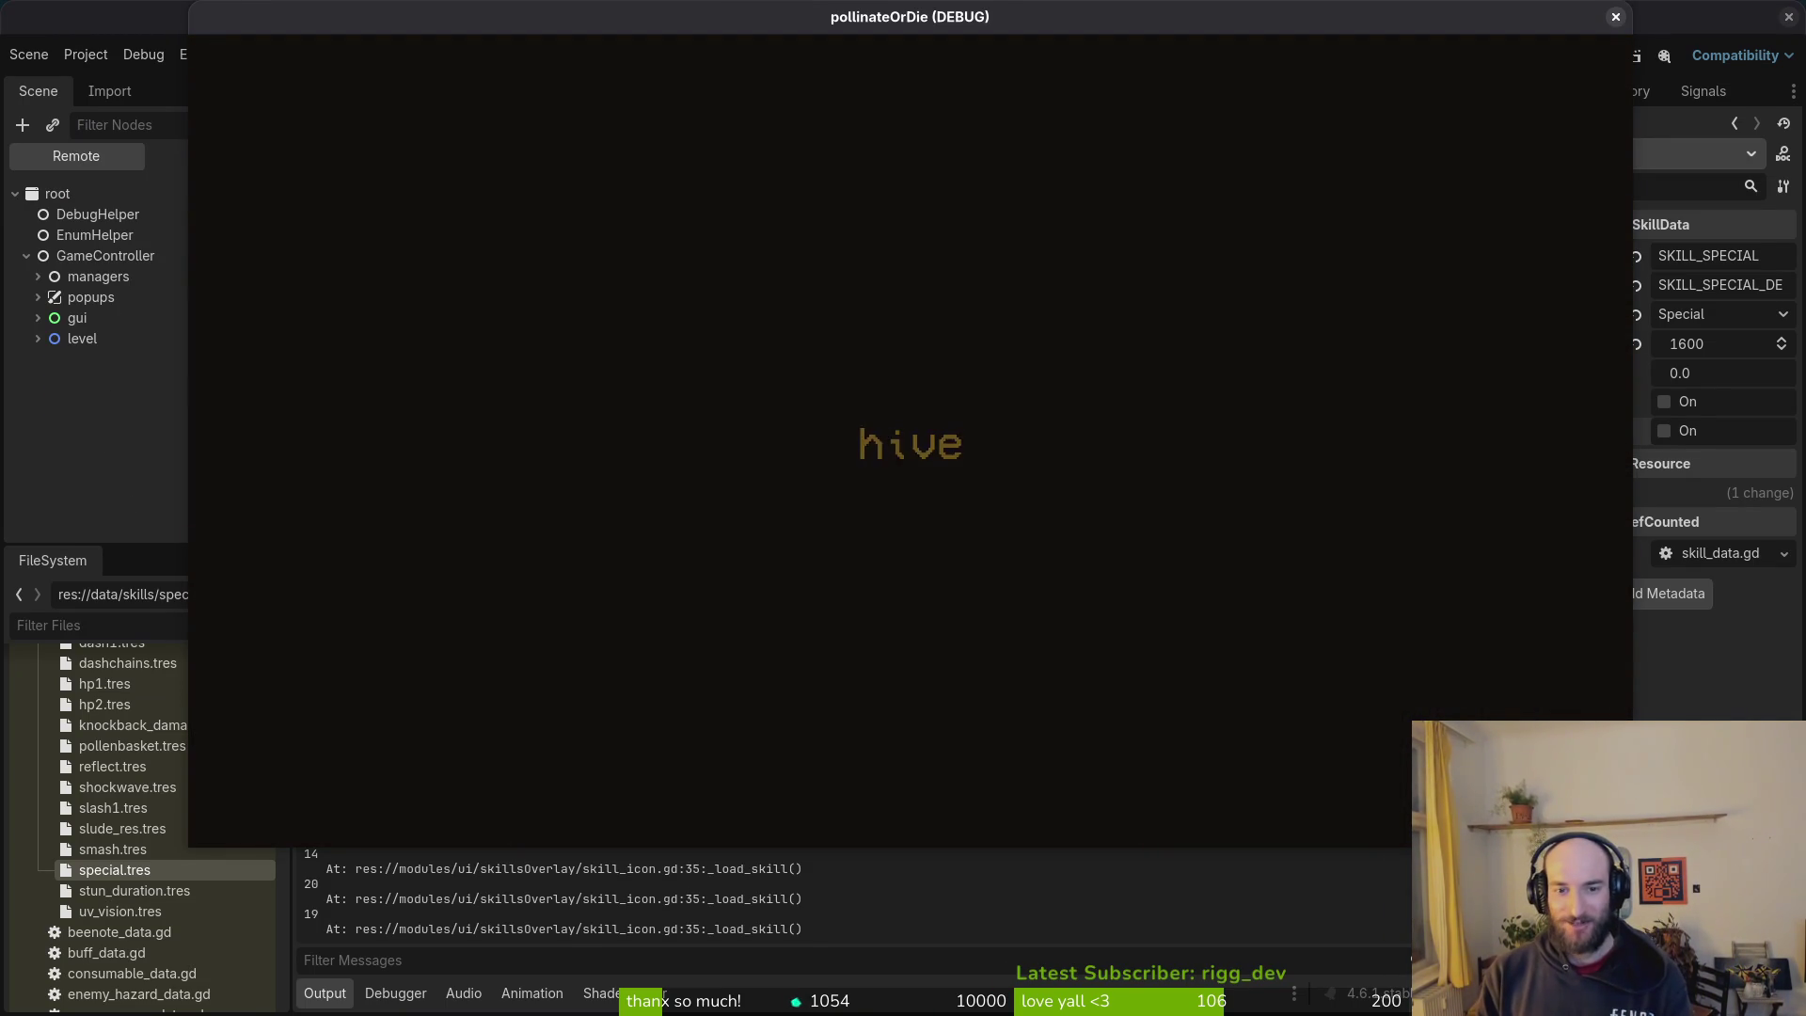
key("Tab")
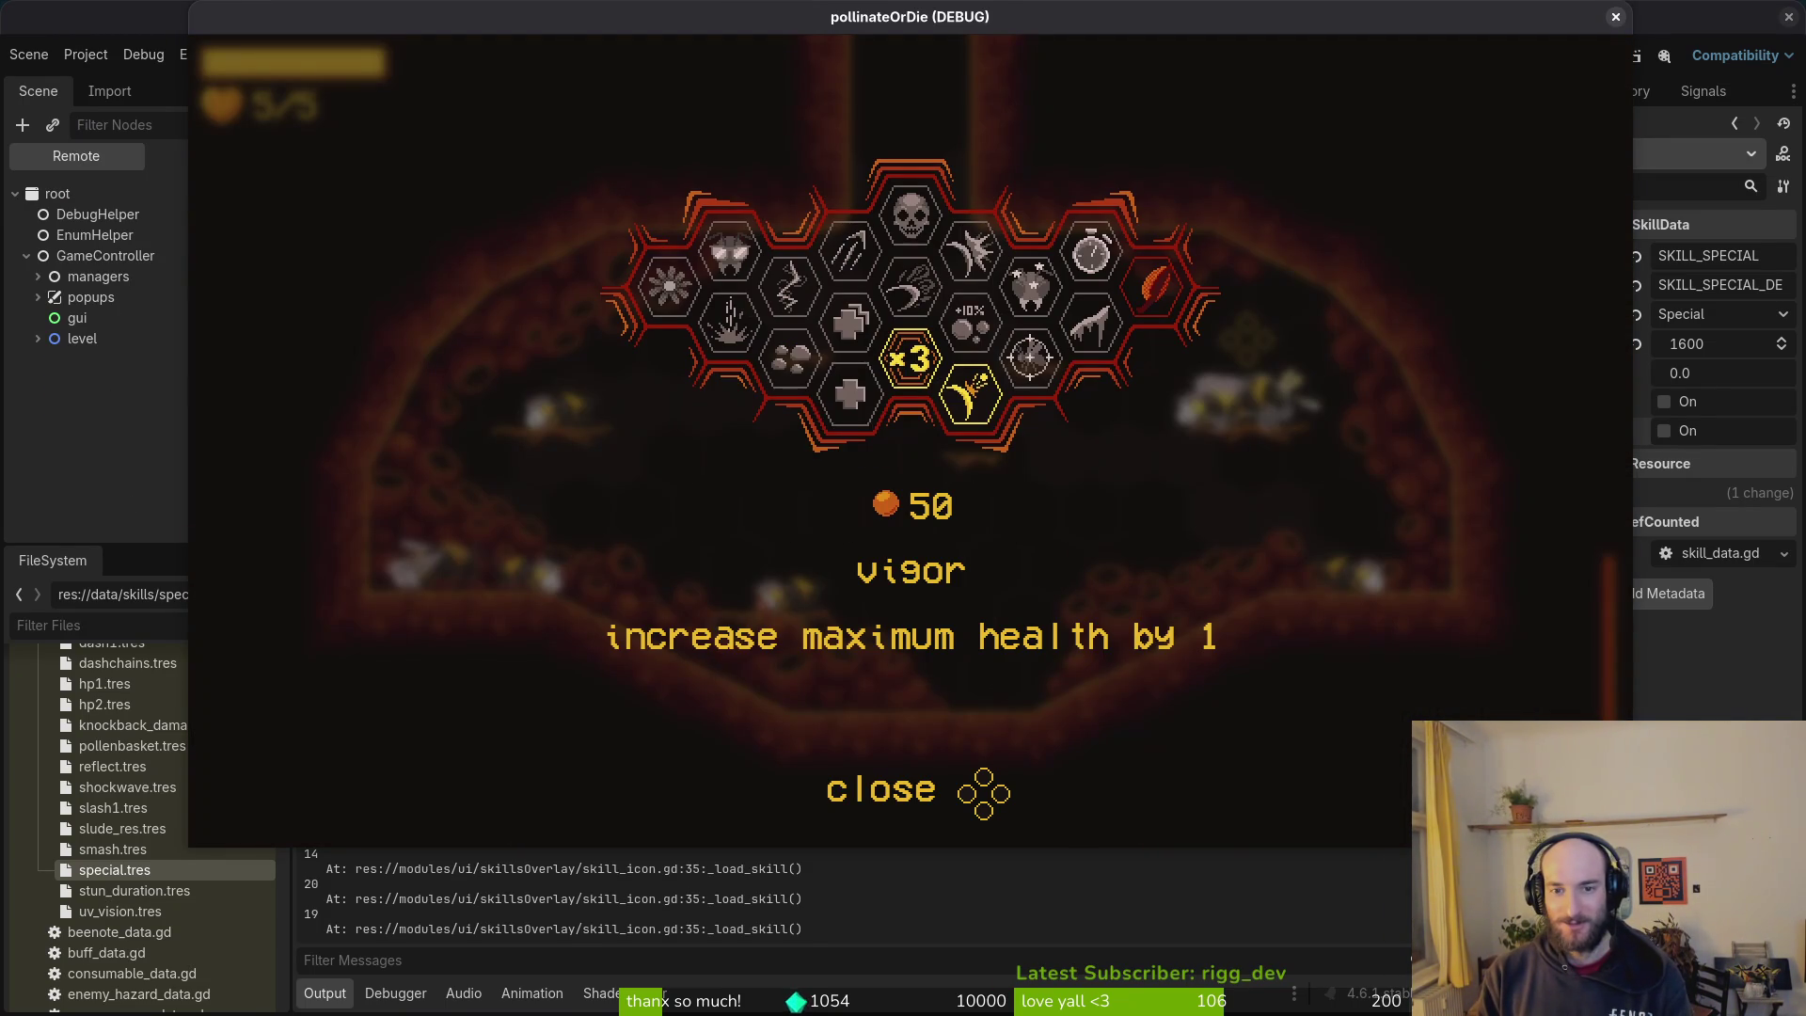
key("Tab")
key("e")
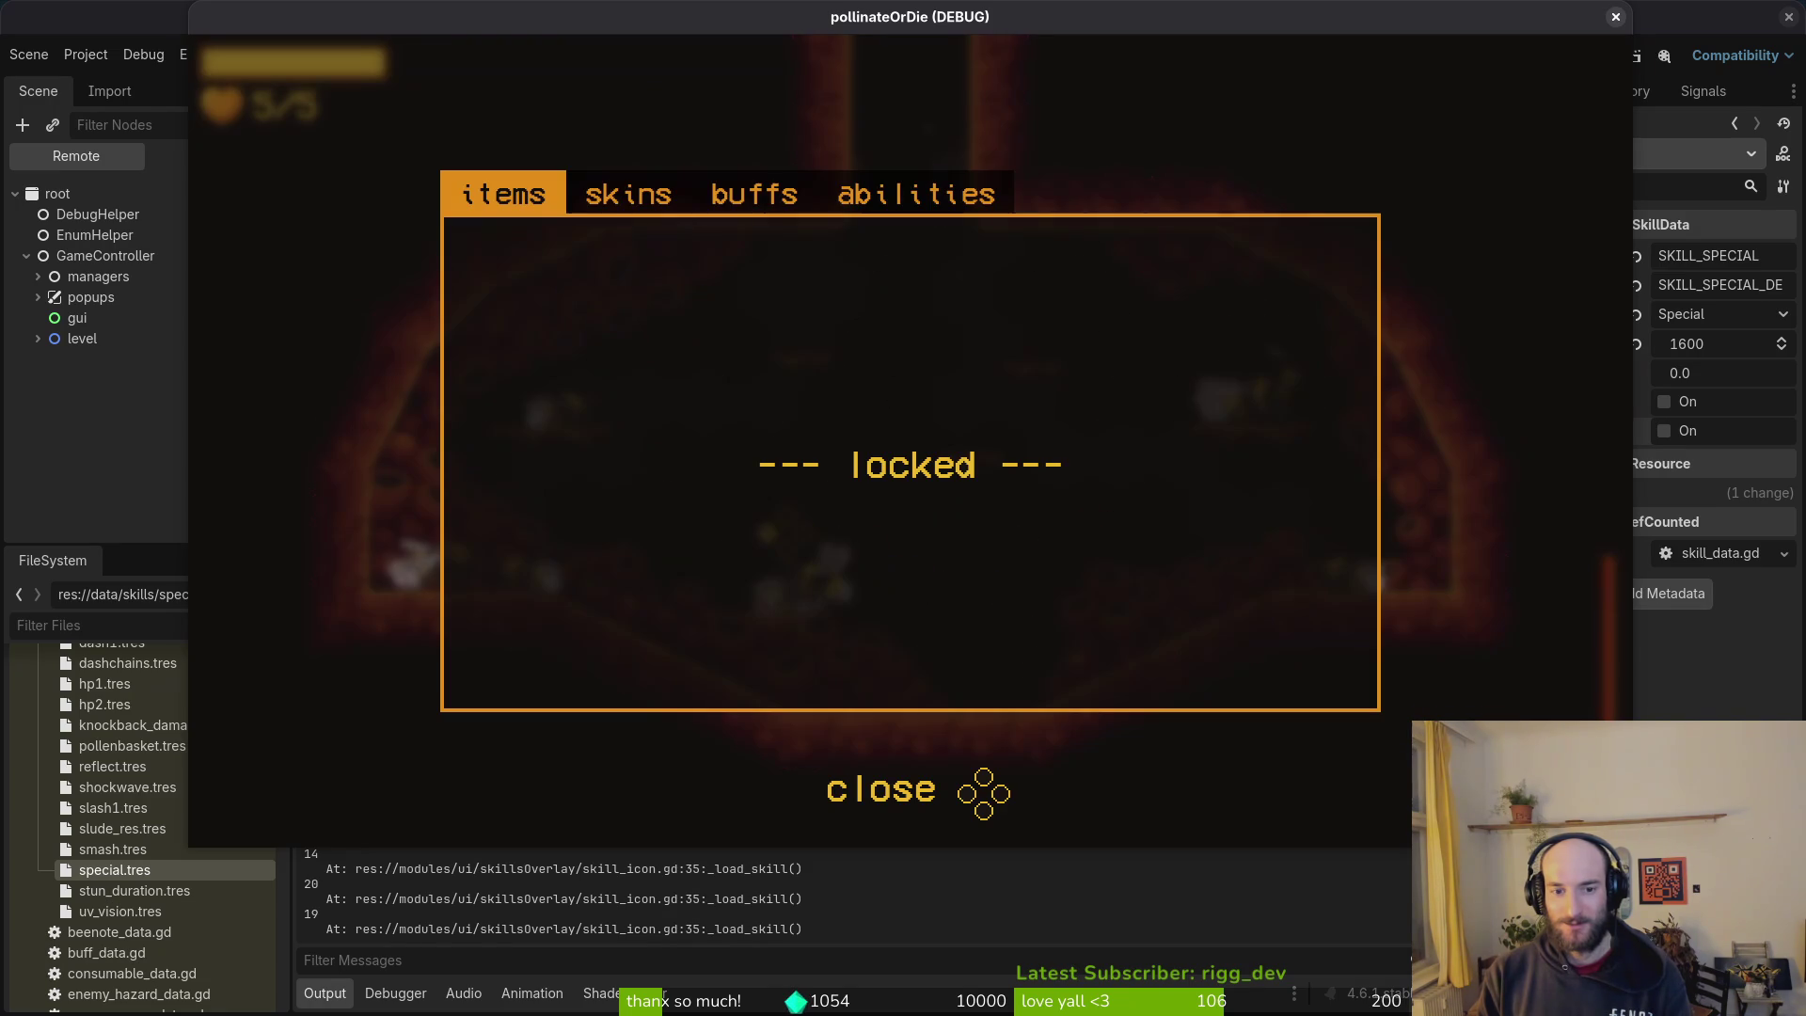
key("e")
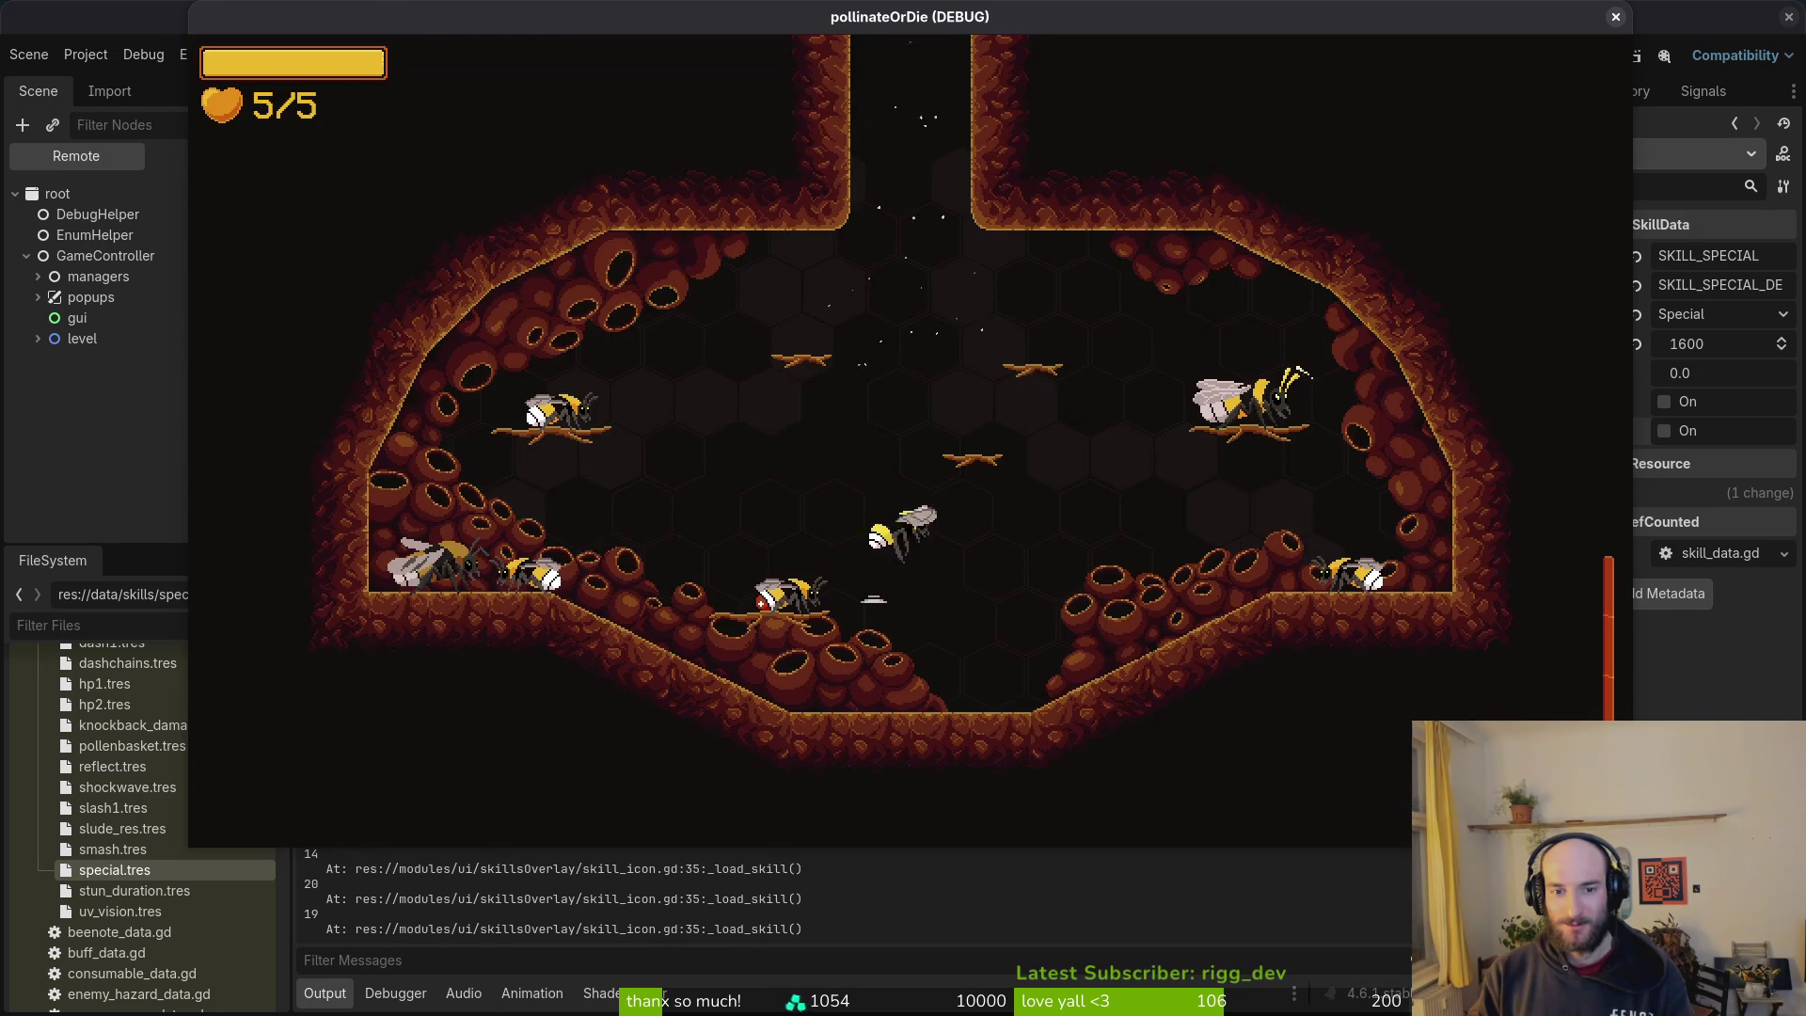
key("Escape")
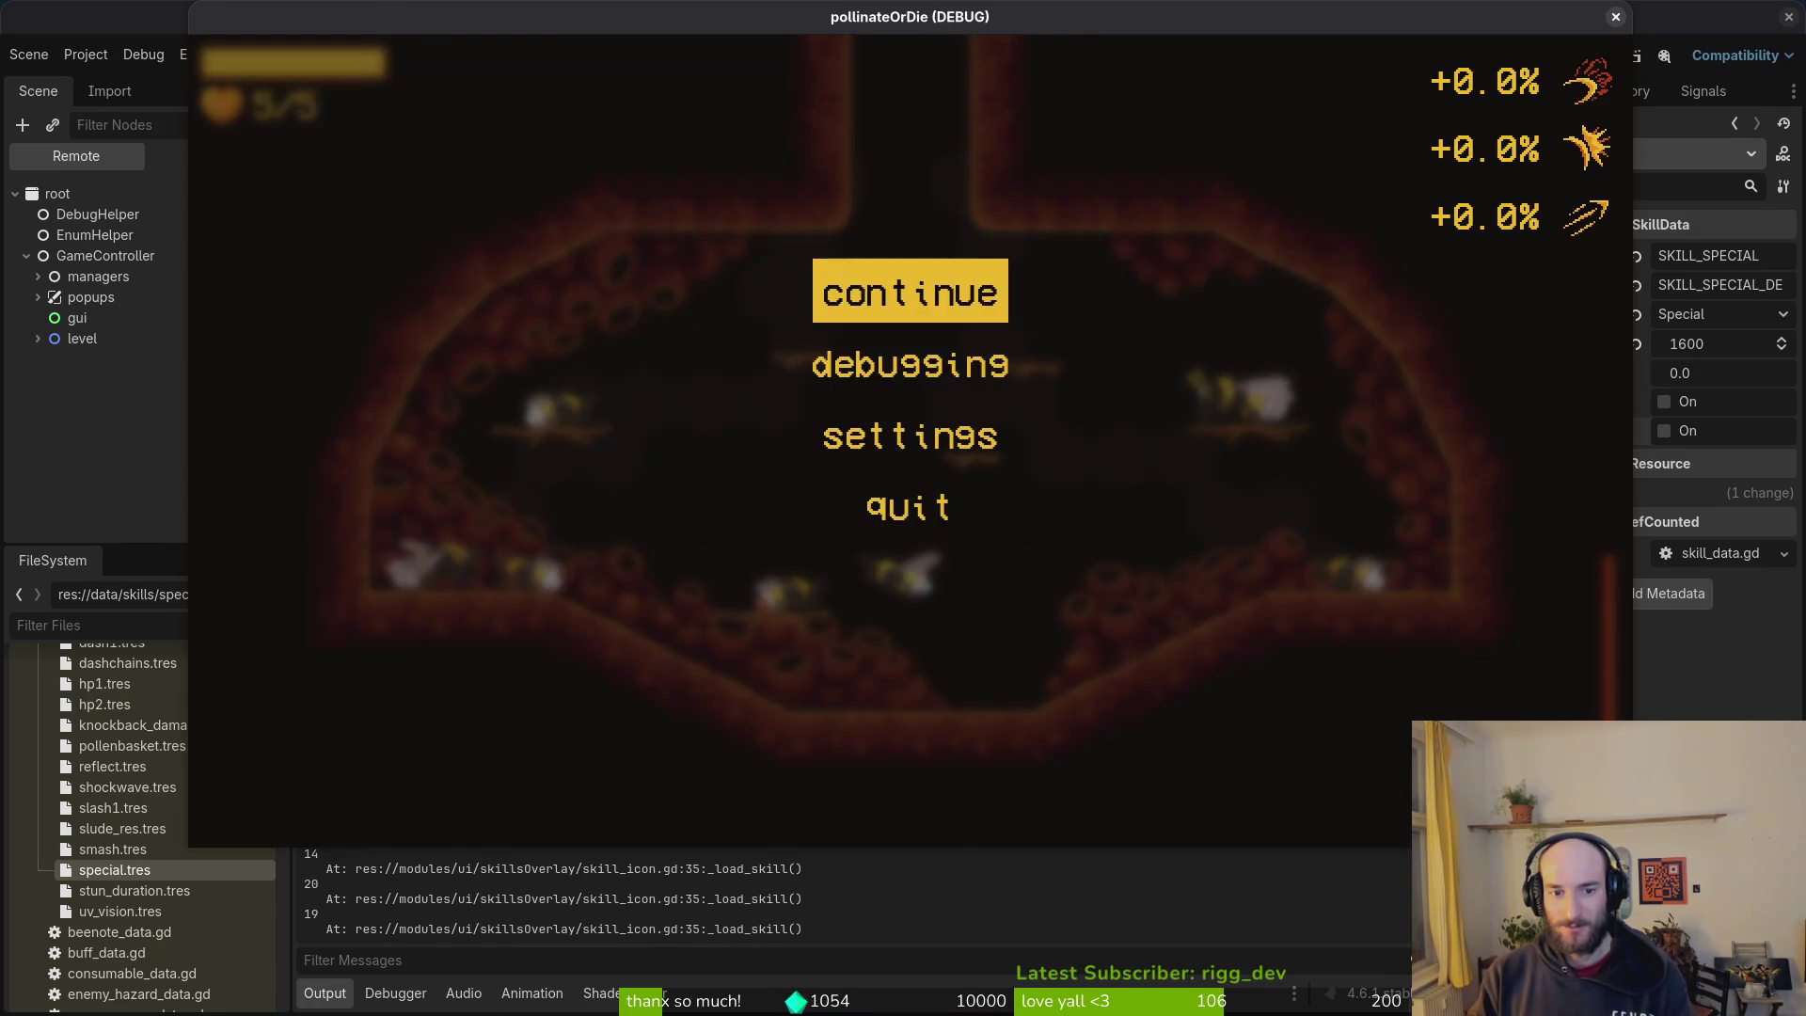
key("Down")
key("Return")
key("Up")
key("Up")
key("Up")
key("Return")
key("Escape")
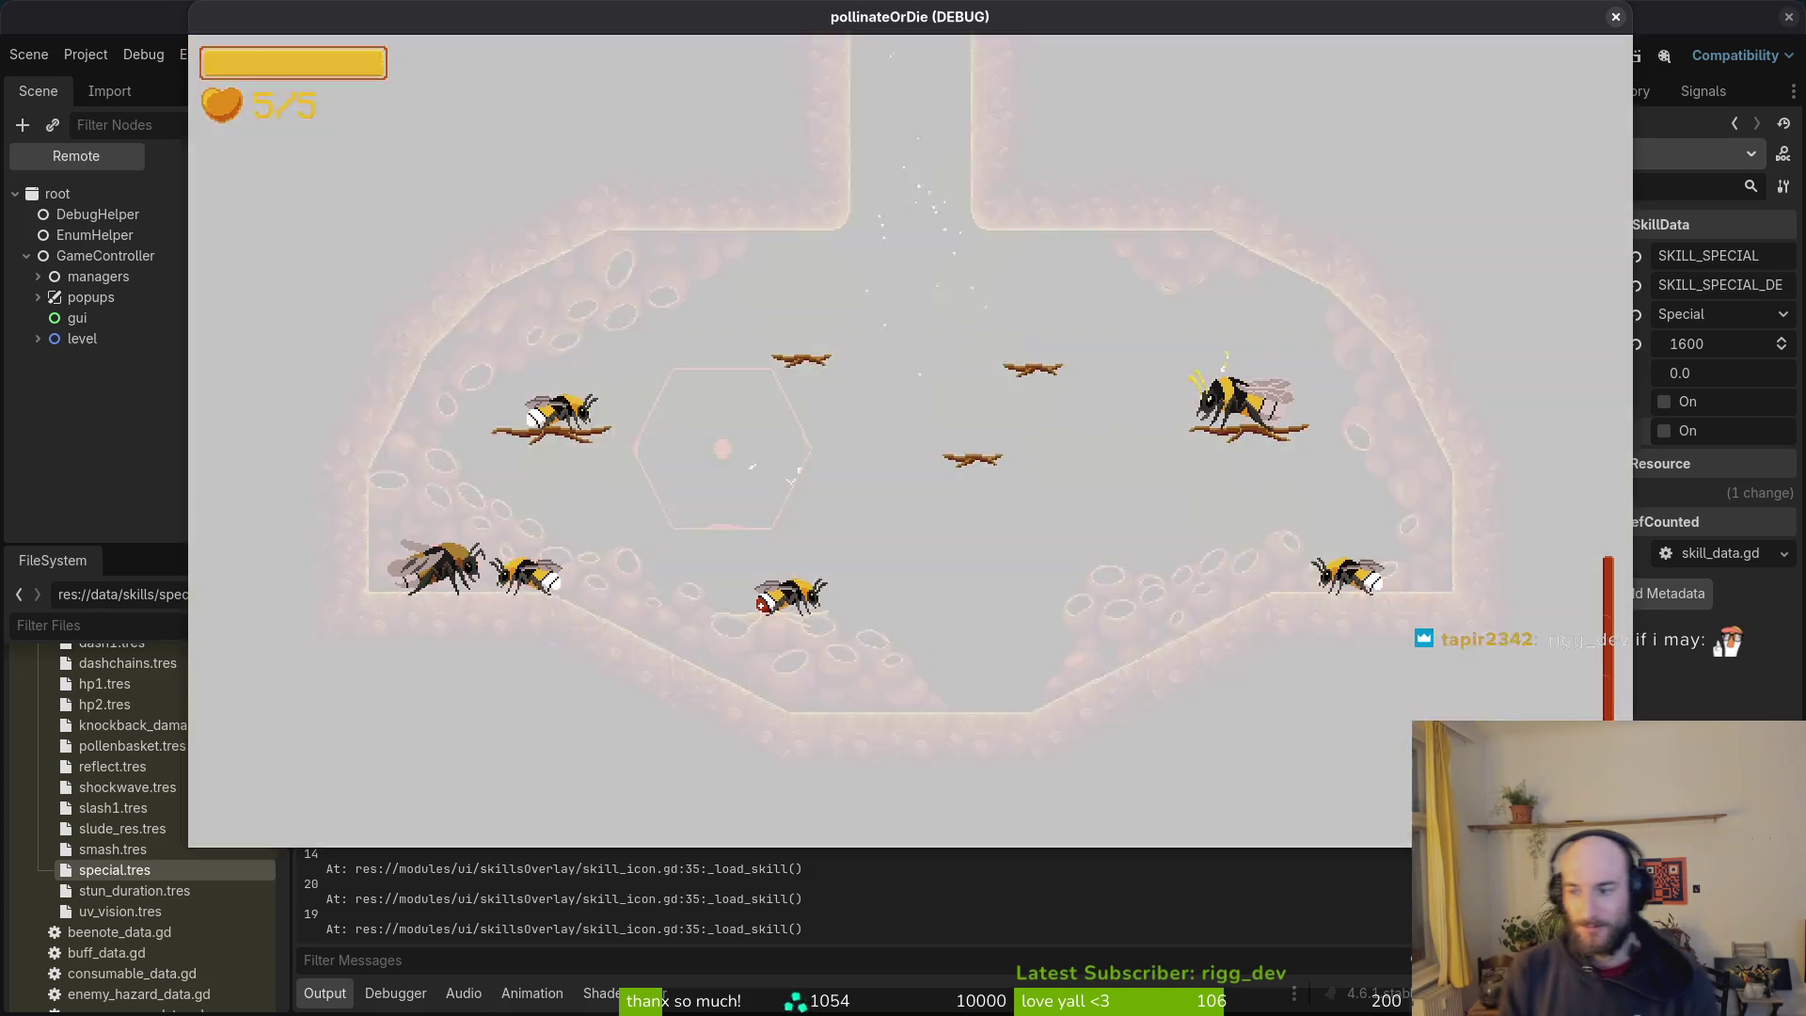
key("Right")
key("Down")
key("Return")
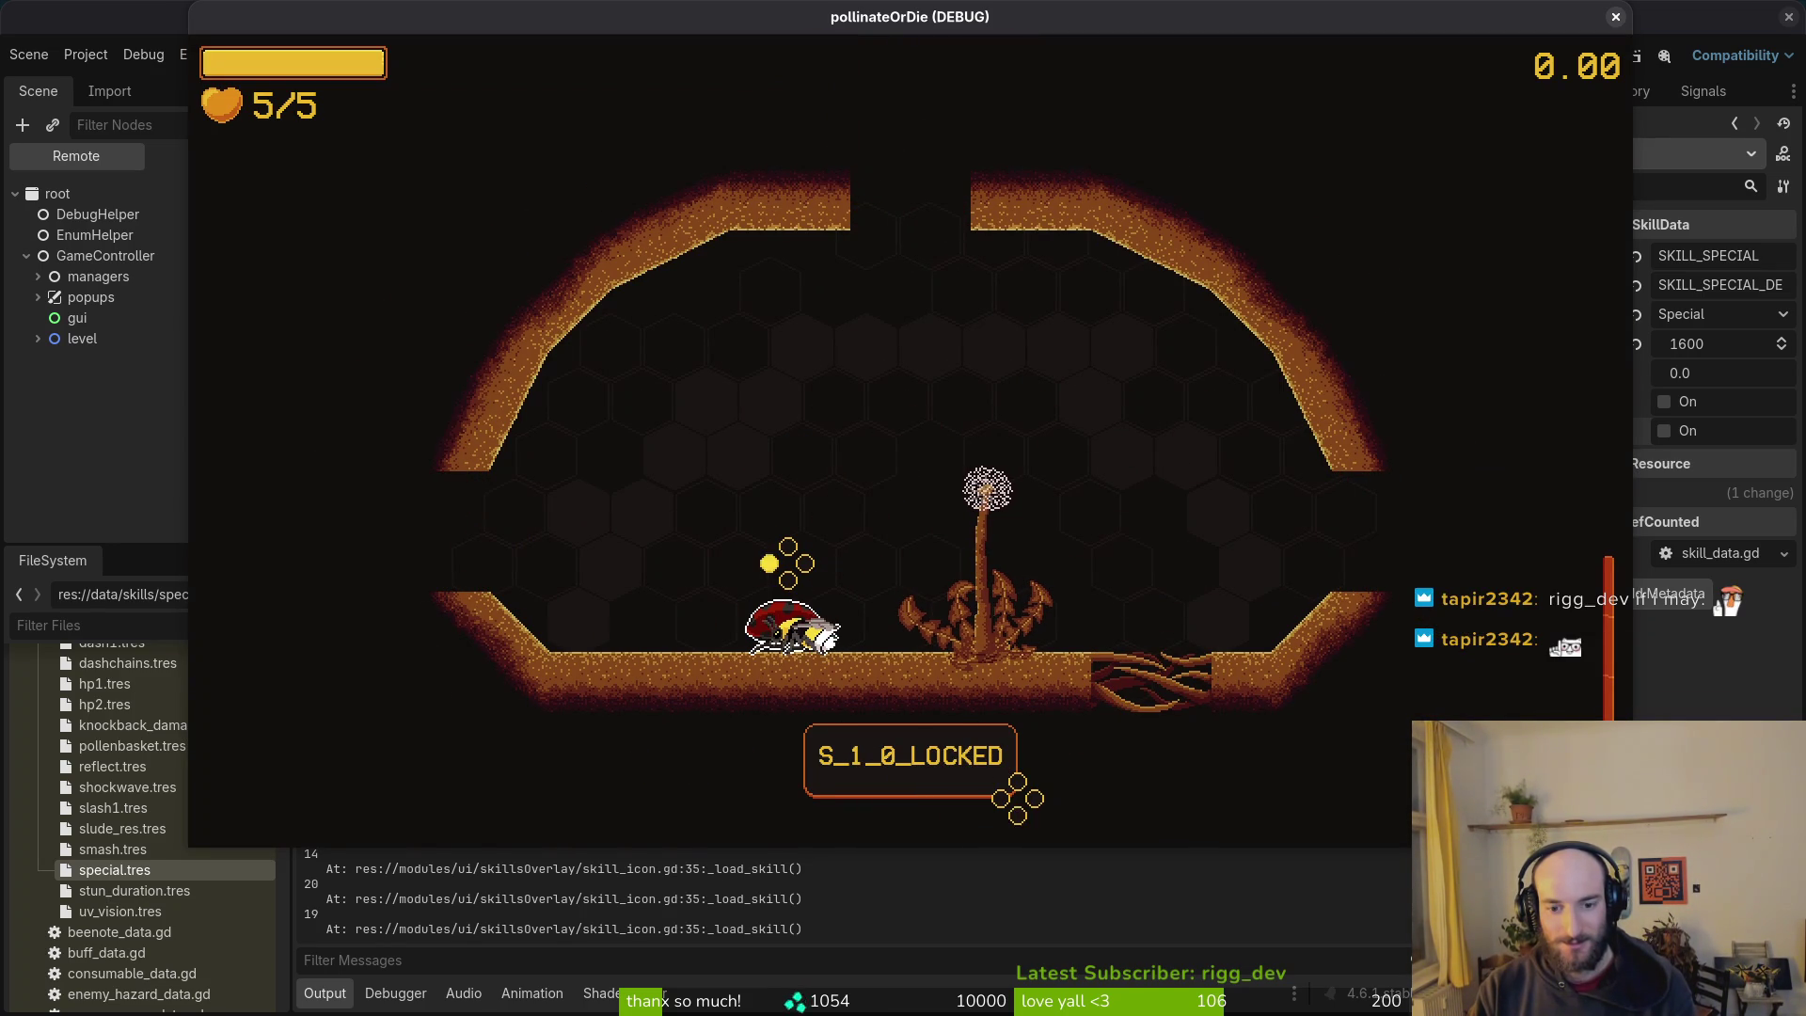
key("space")
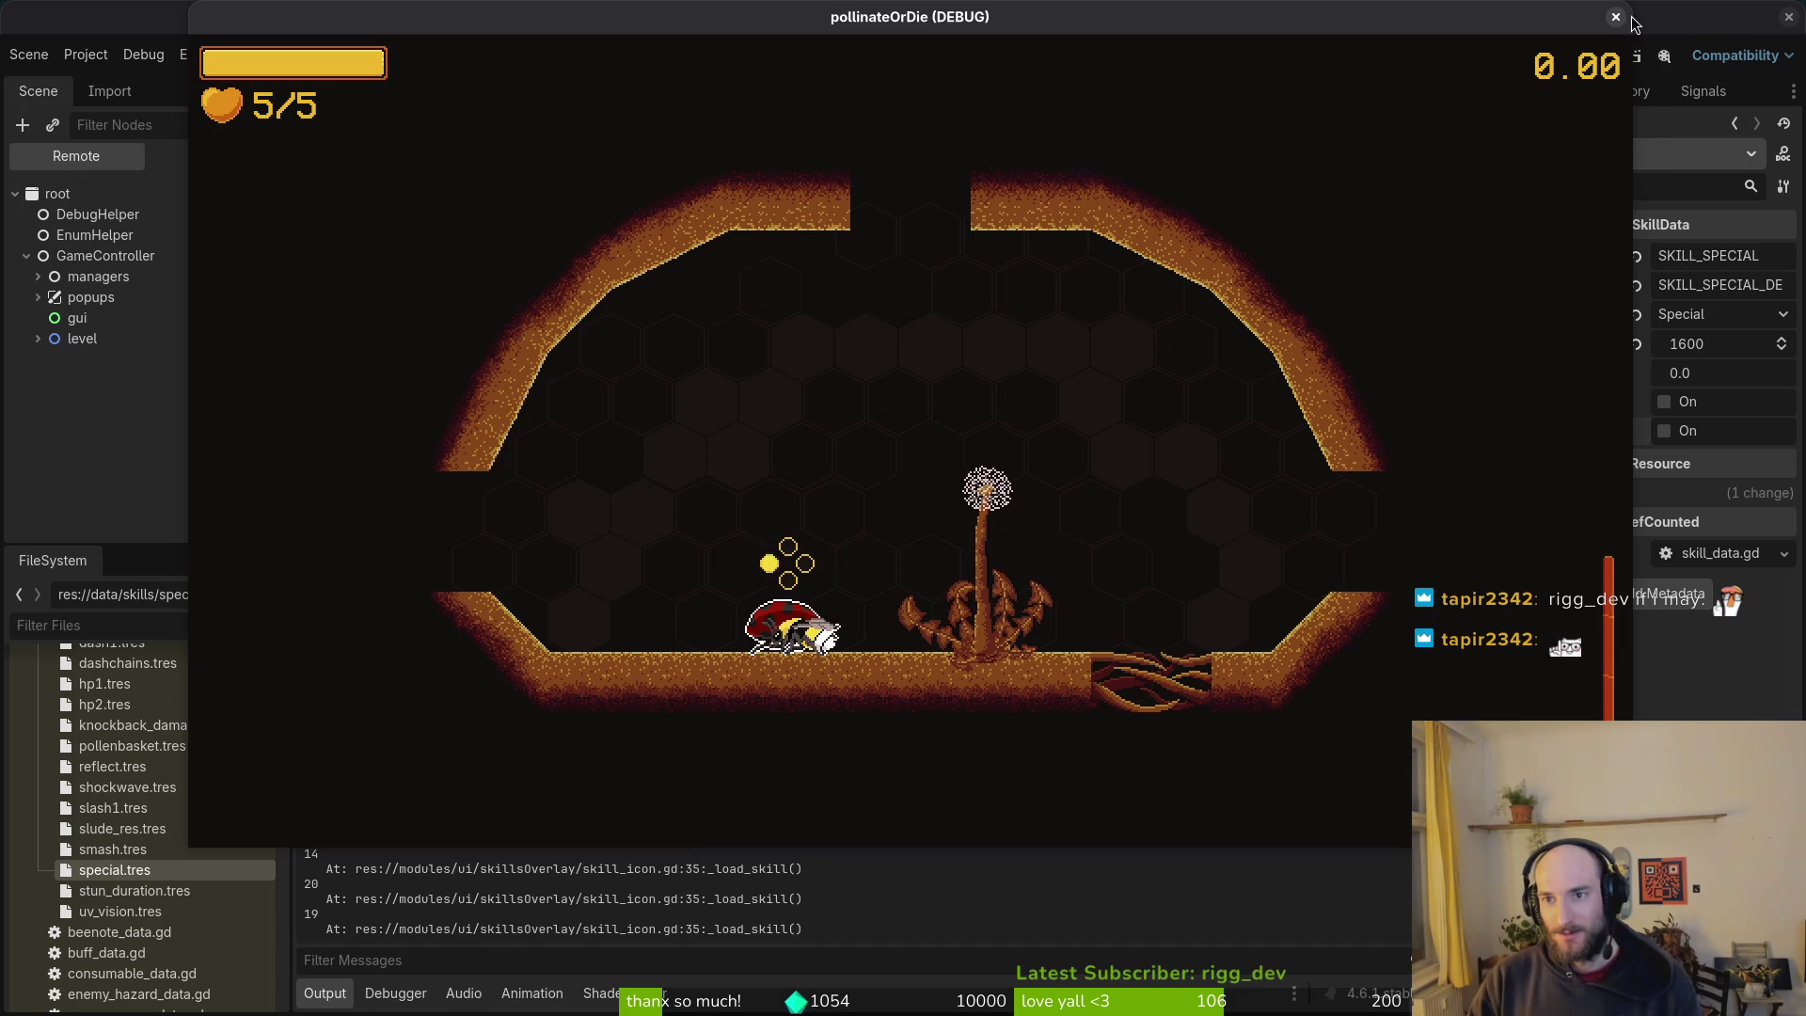
key("F8")
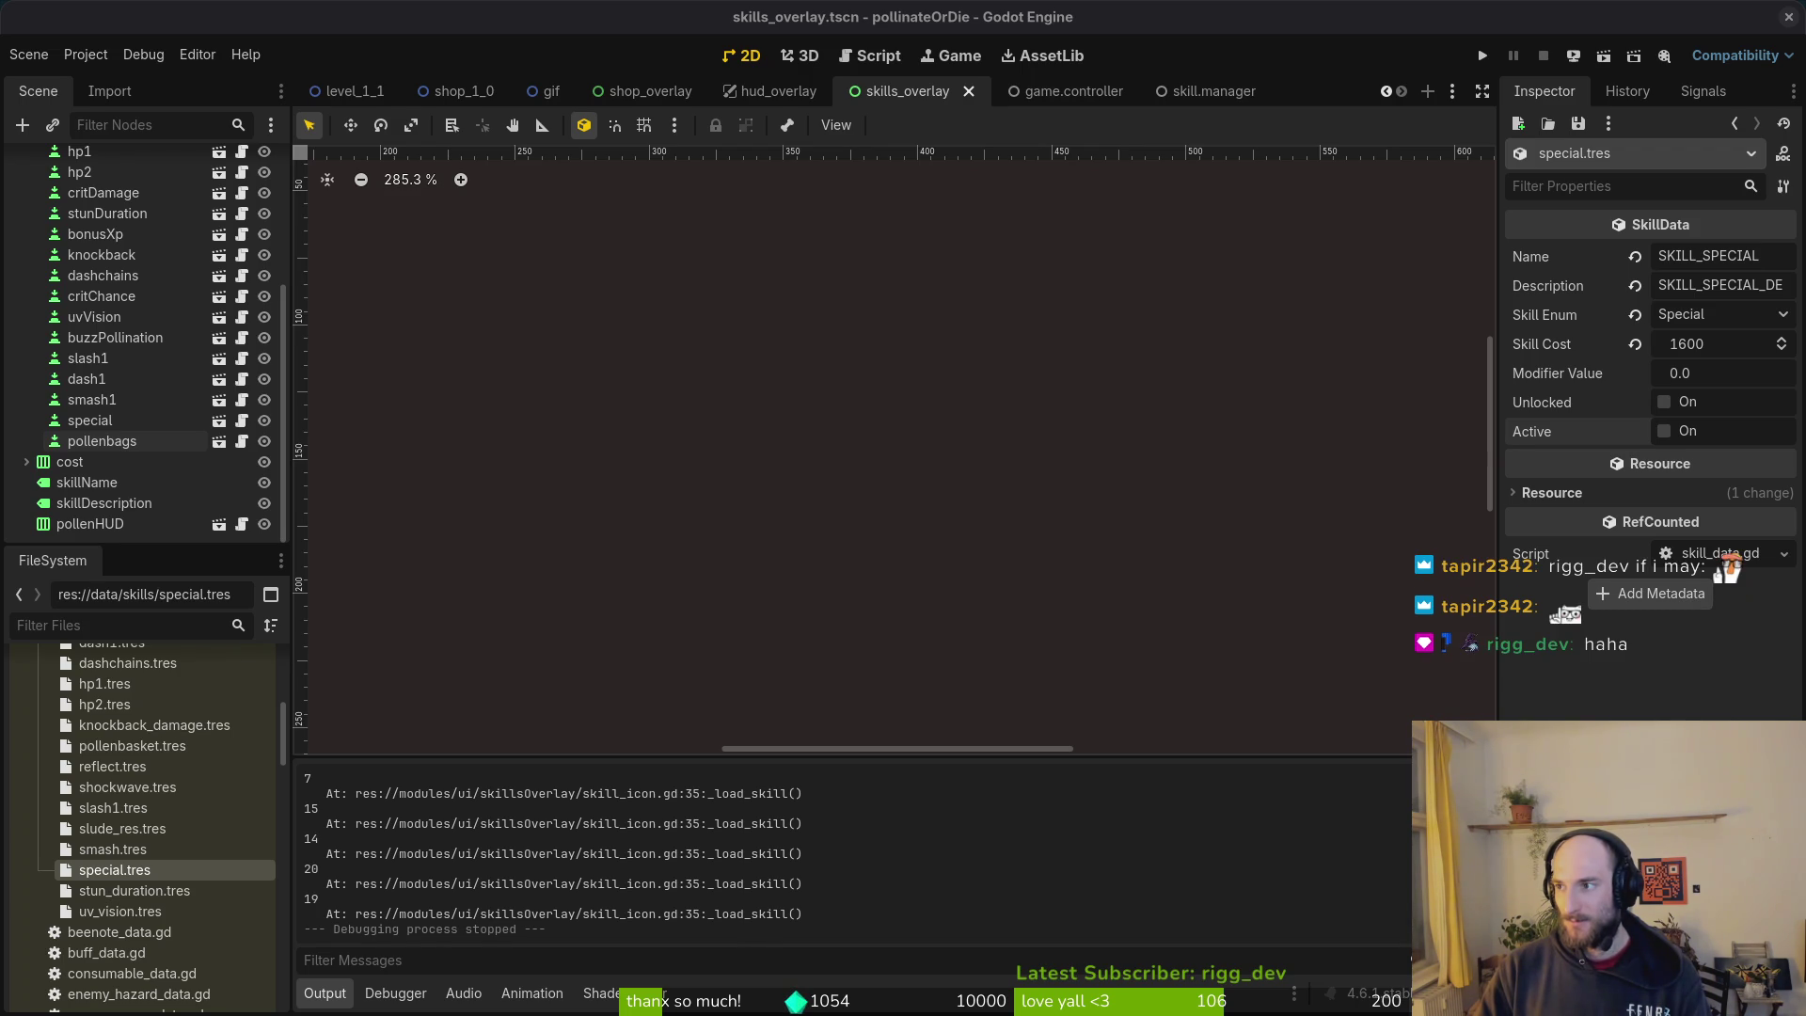
Step: Paste translations.csv from Downloads into pollinate-or-die/docs, replacing the existing copy
key("super")
left_click(884, 331)
left_click(393, 431)
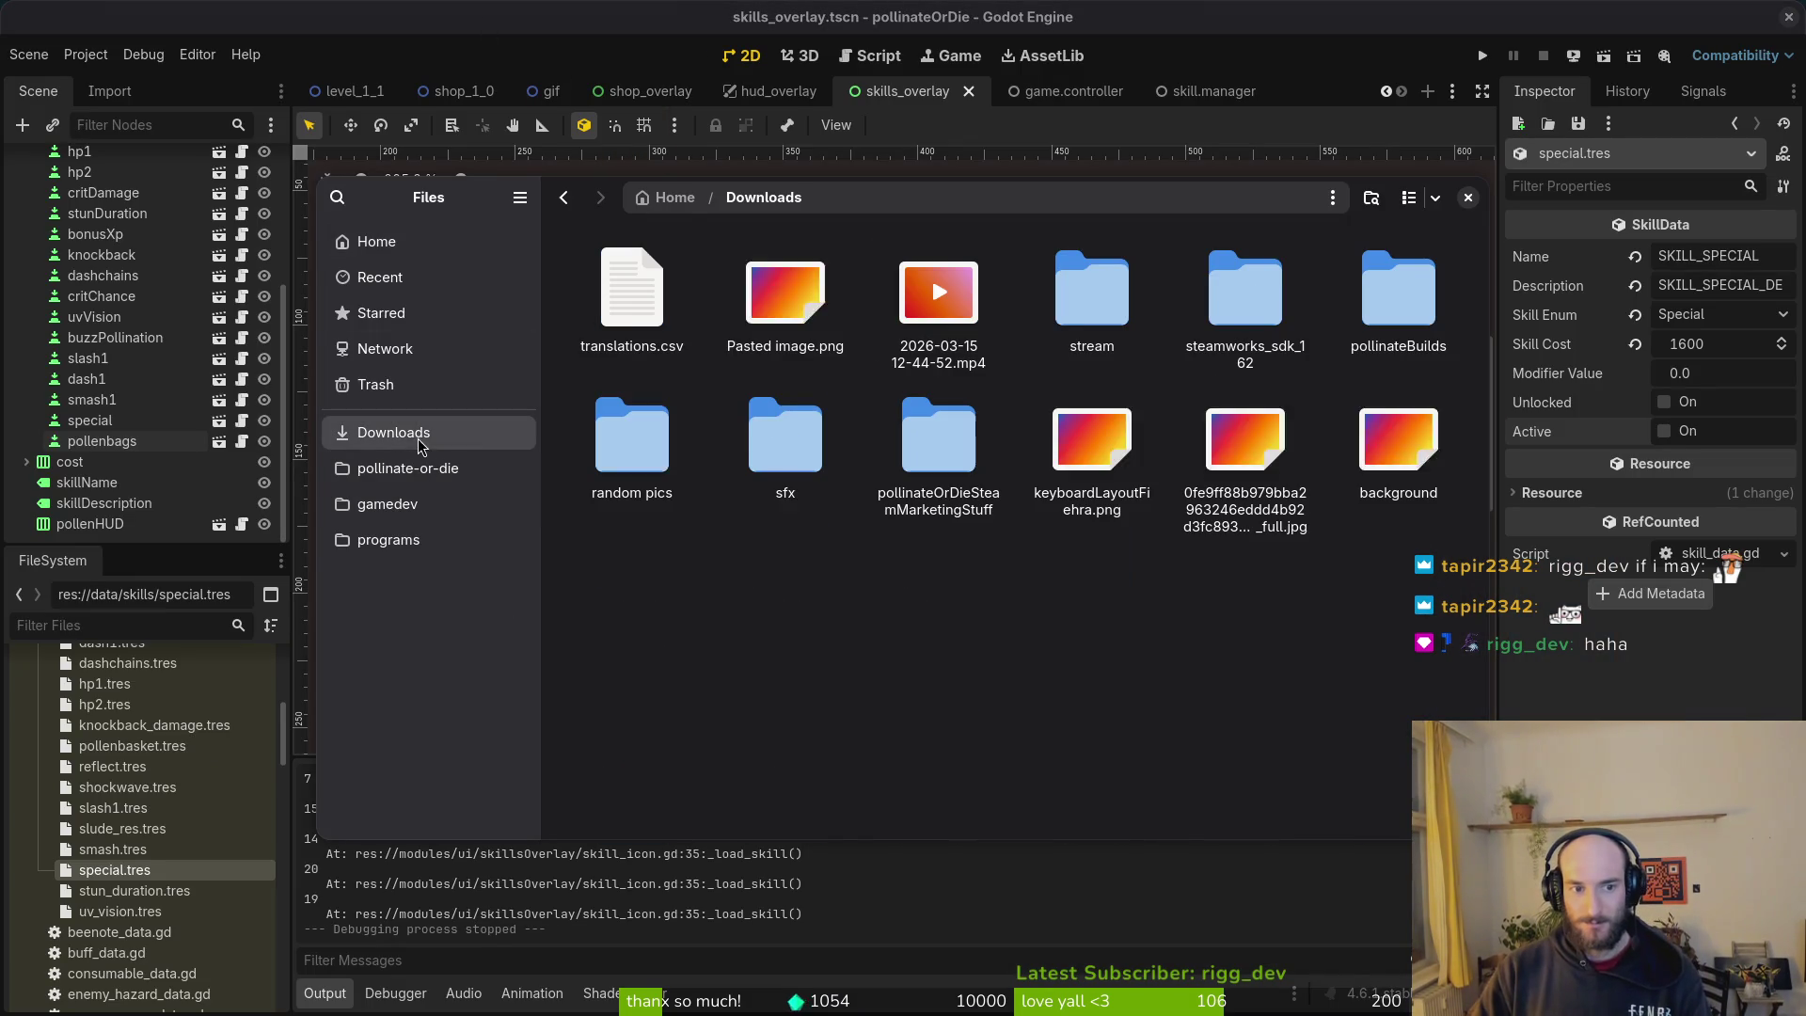
left_click(388, 503)
left_click(407, 467)
double_click(1398, 291)
key("ctrl+v")
left_click(1003, 361)
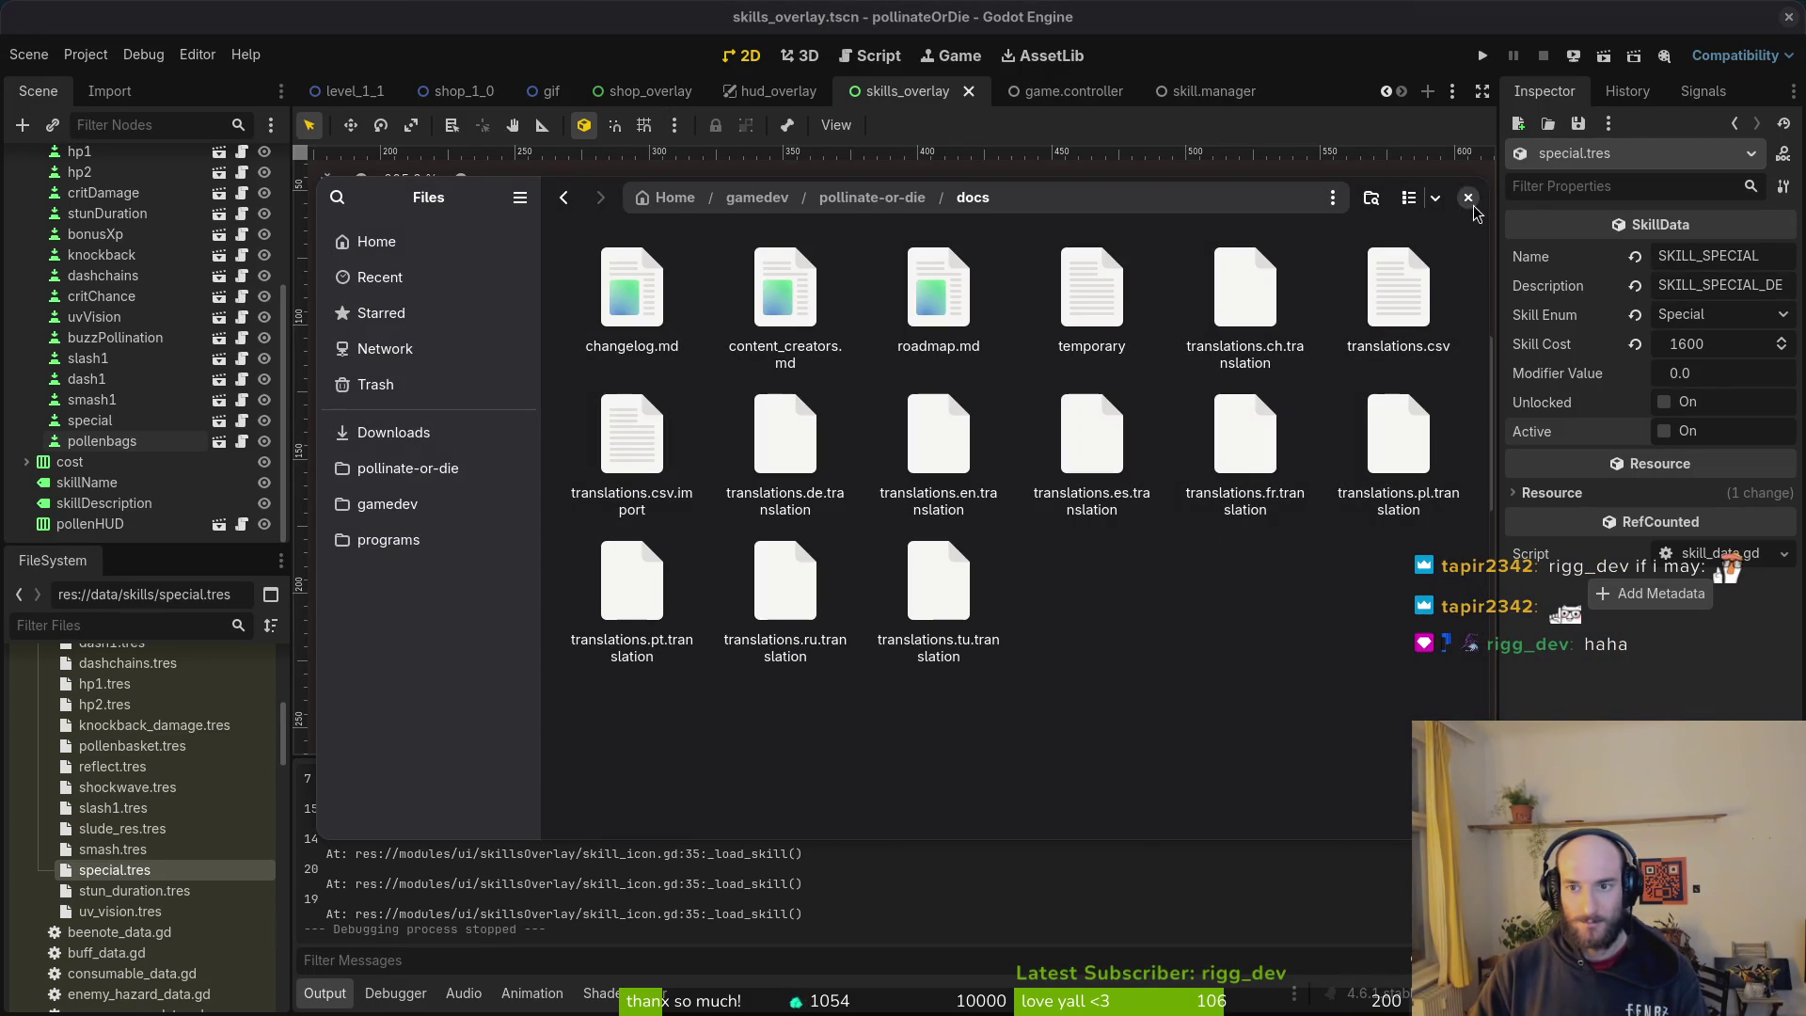
left_click(1468, 197)
Step: Rerun the game in debug, continue into the hive, then switch to the terminal
left_click(1483, 55)
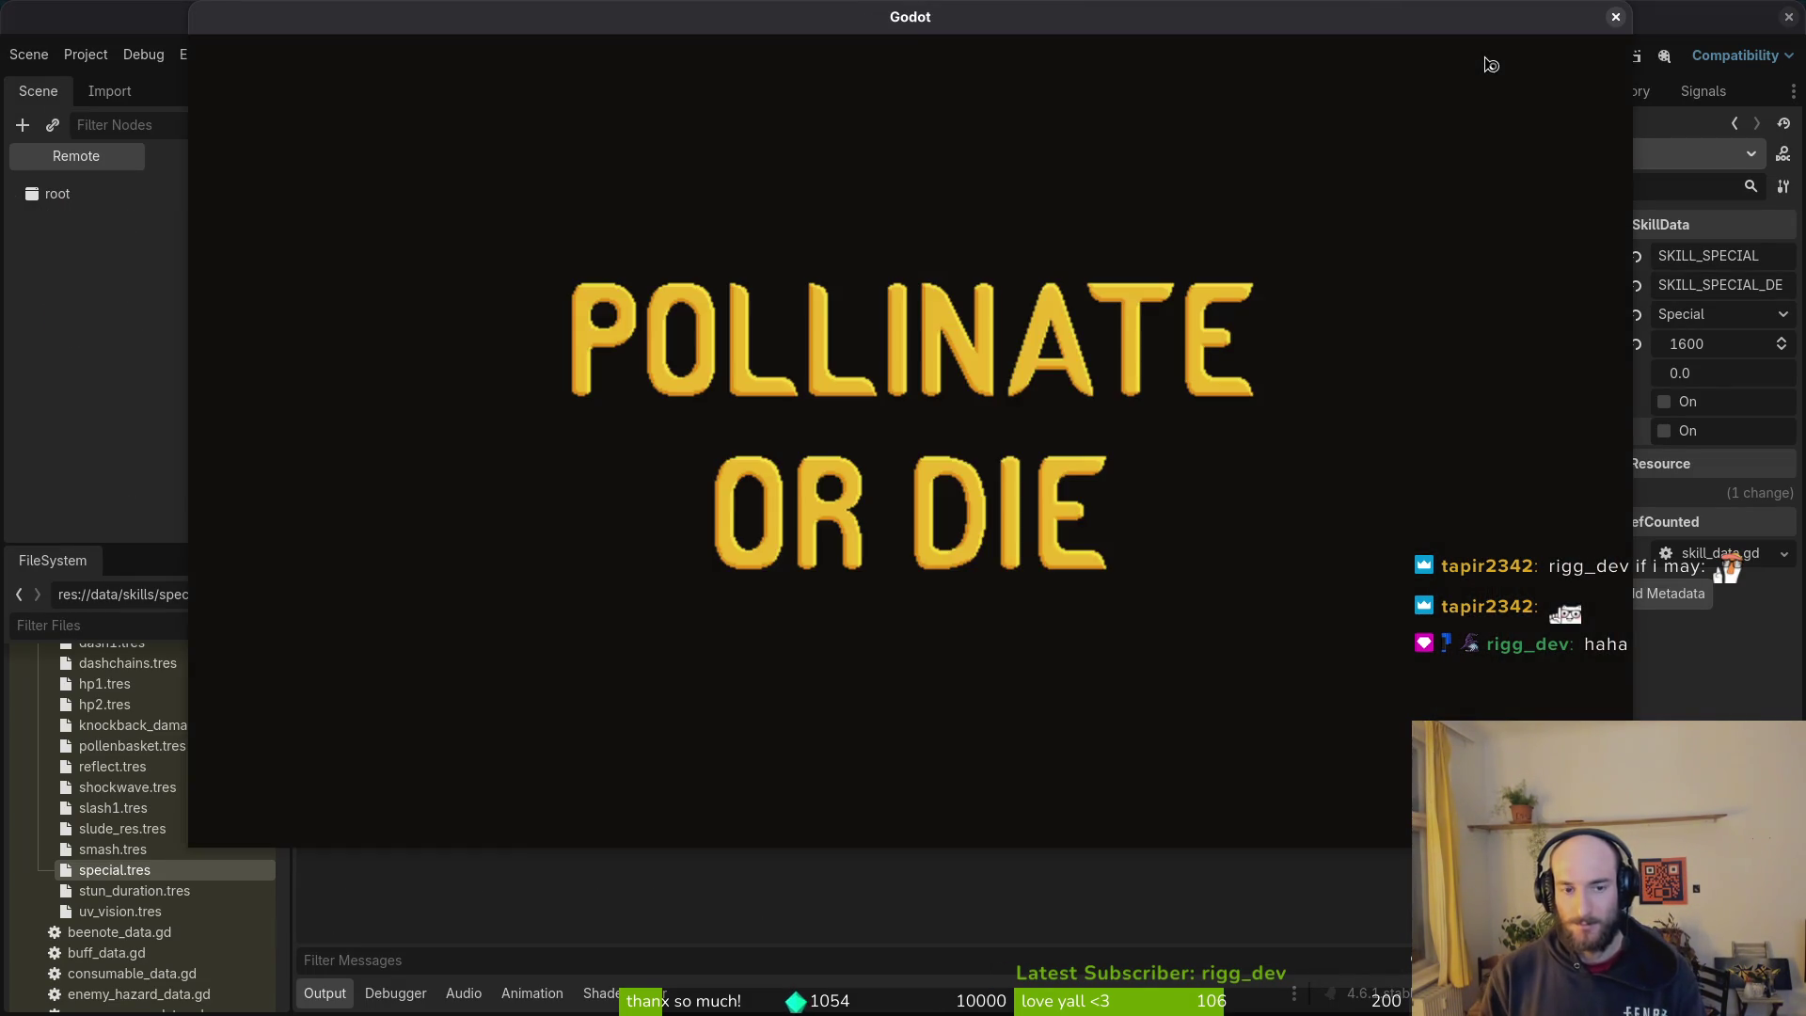
key("Return")
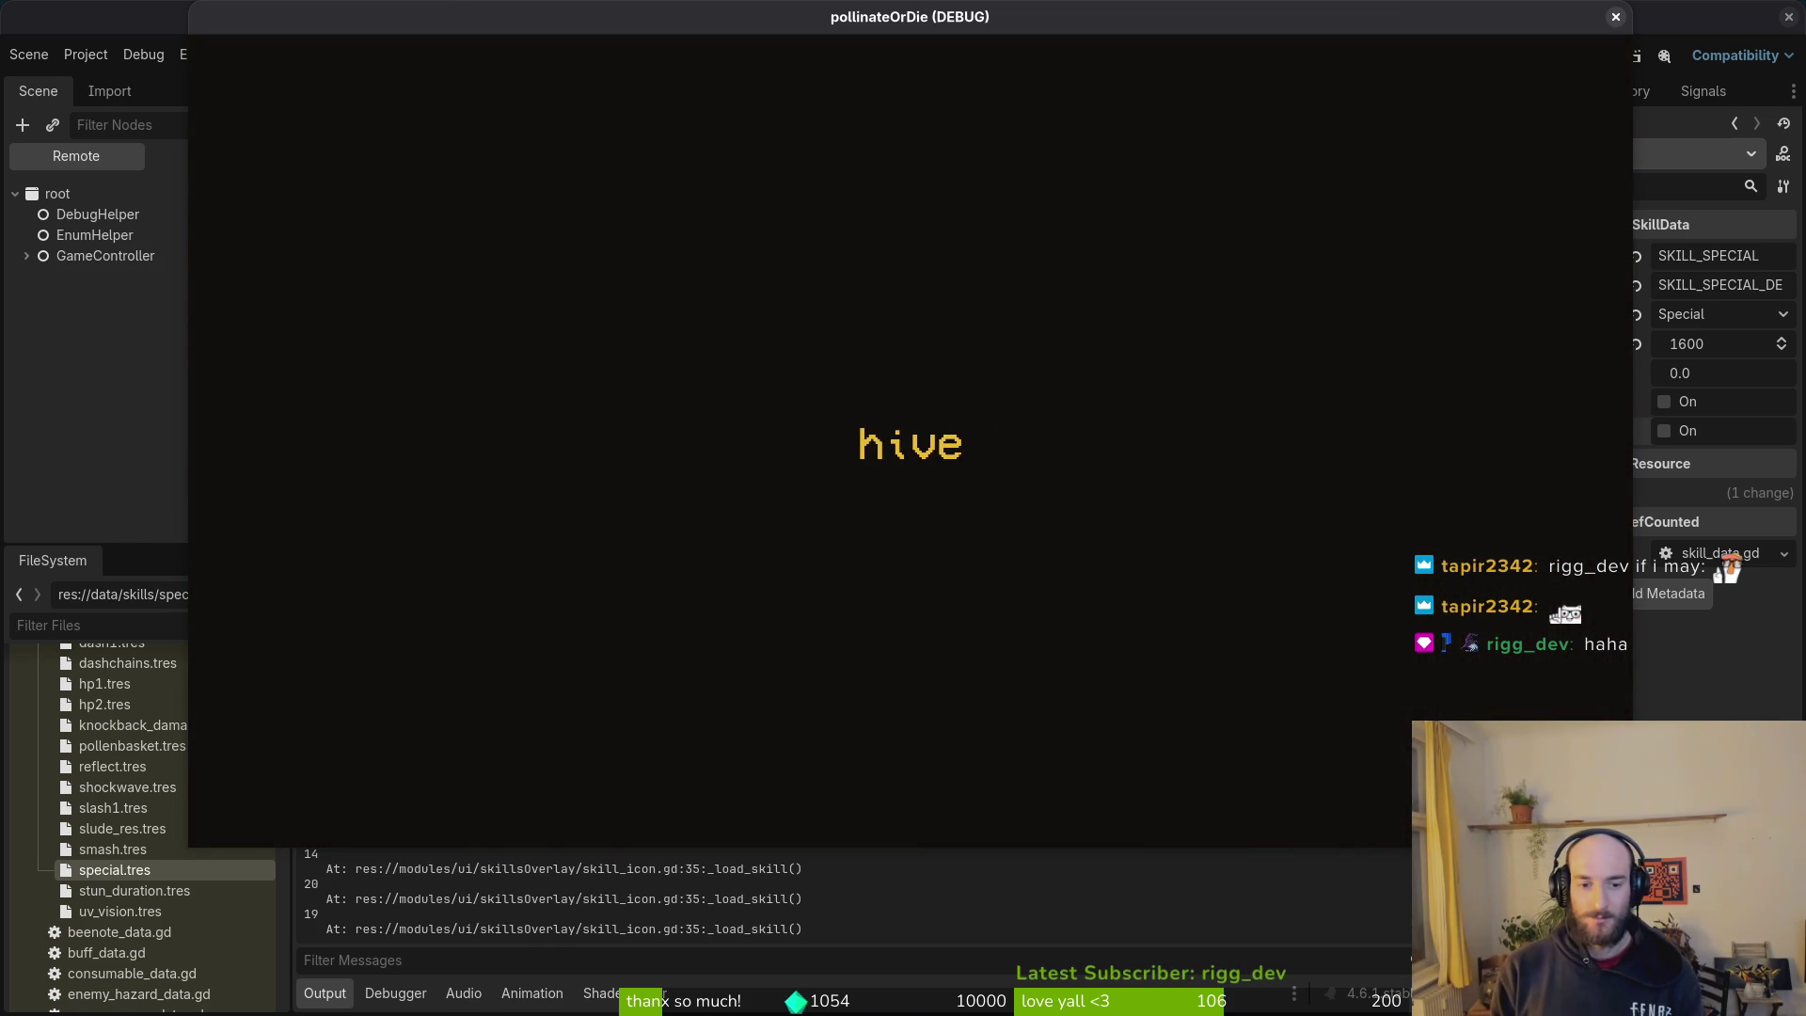
key("super+1")
Step: Open Vim on the project, grep for 'print' and delete skill_icon.gd's print_debug line
type("vim .")
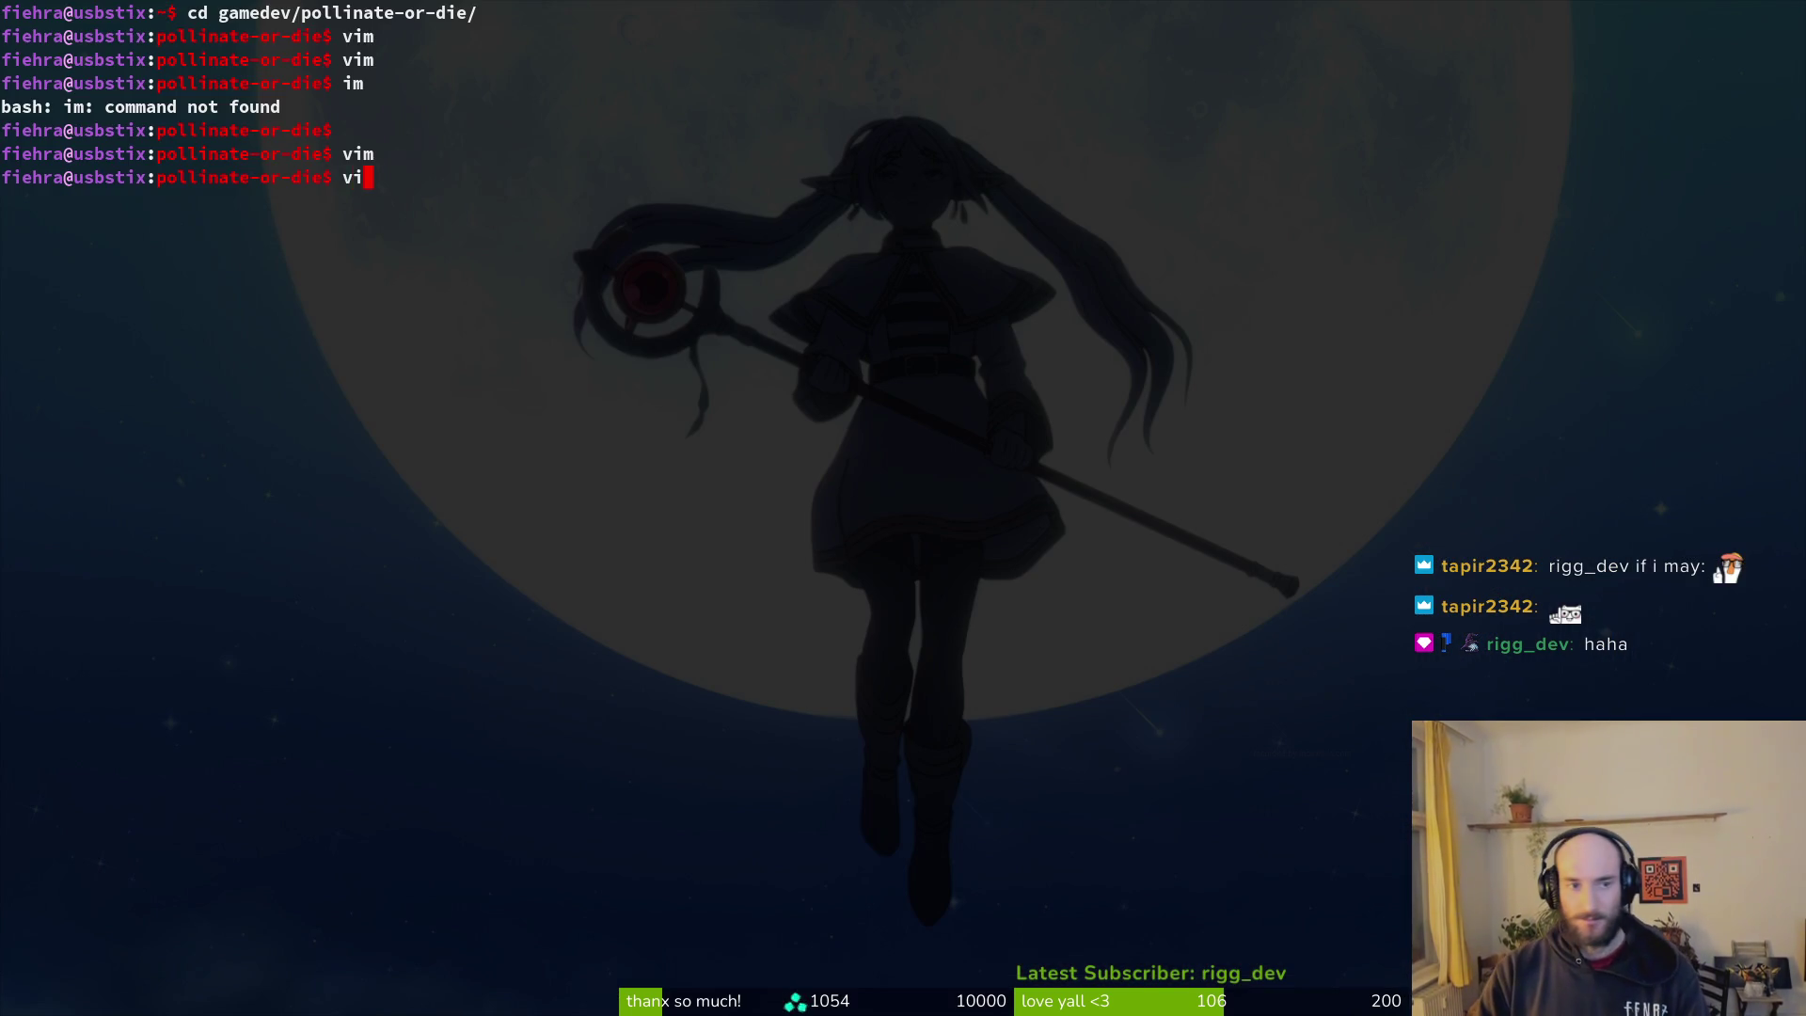
key("Return")
key("space")
type("fgprint")
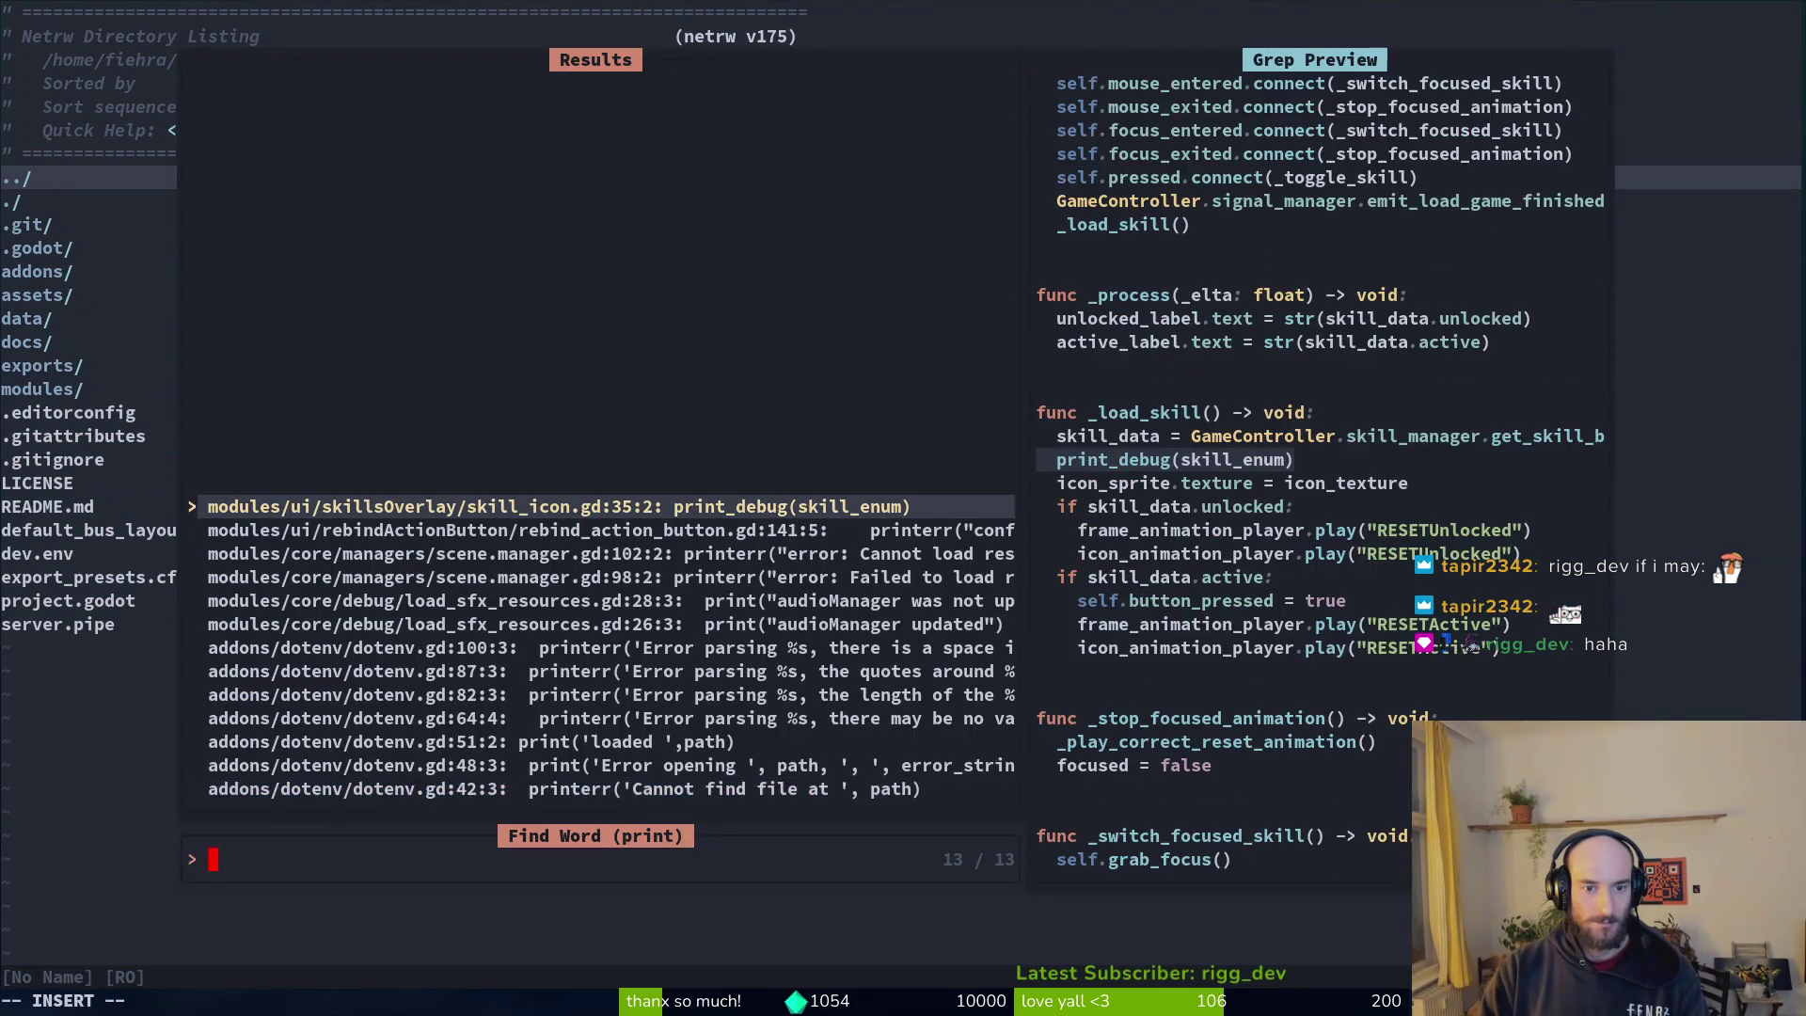
key("Return")
key("d")
key("d")
Step: Search the project for 'print' again, then launch the game with F5
key("space")
type("fgprint")
key("Return")
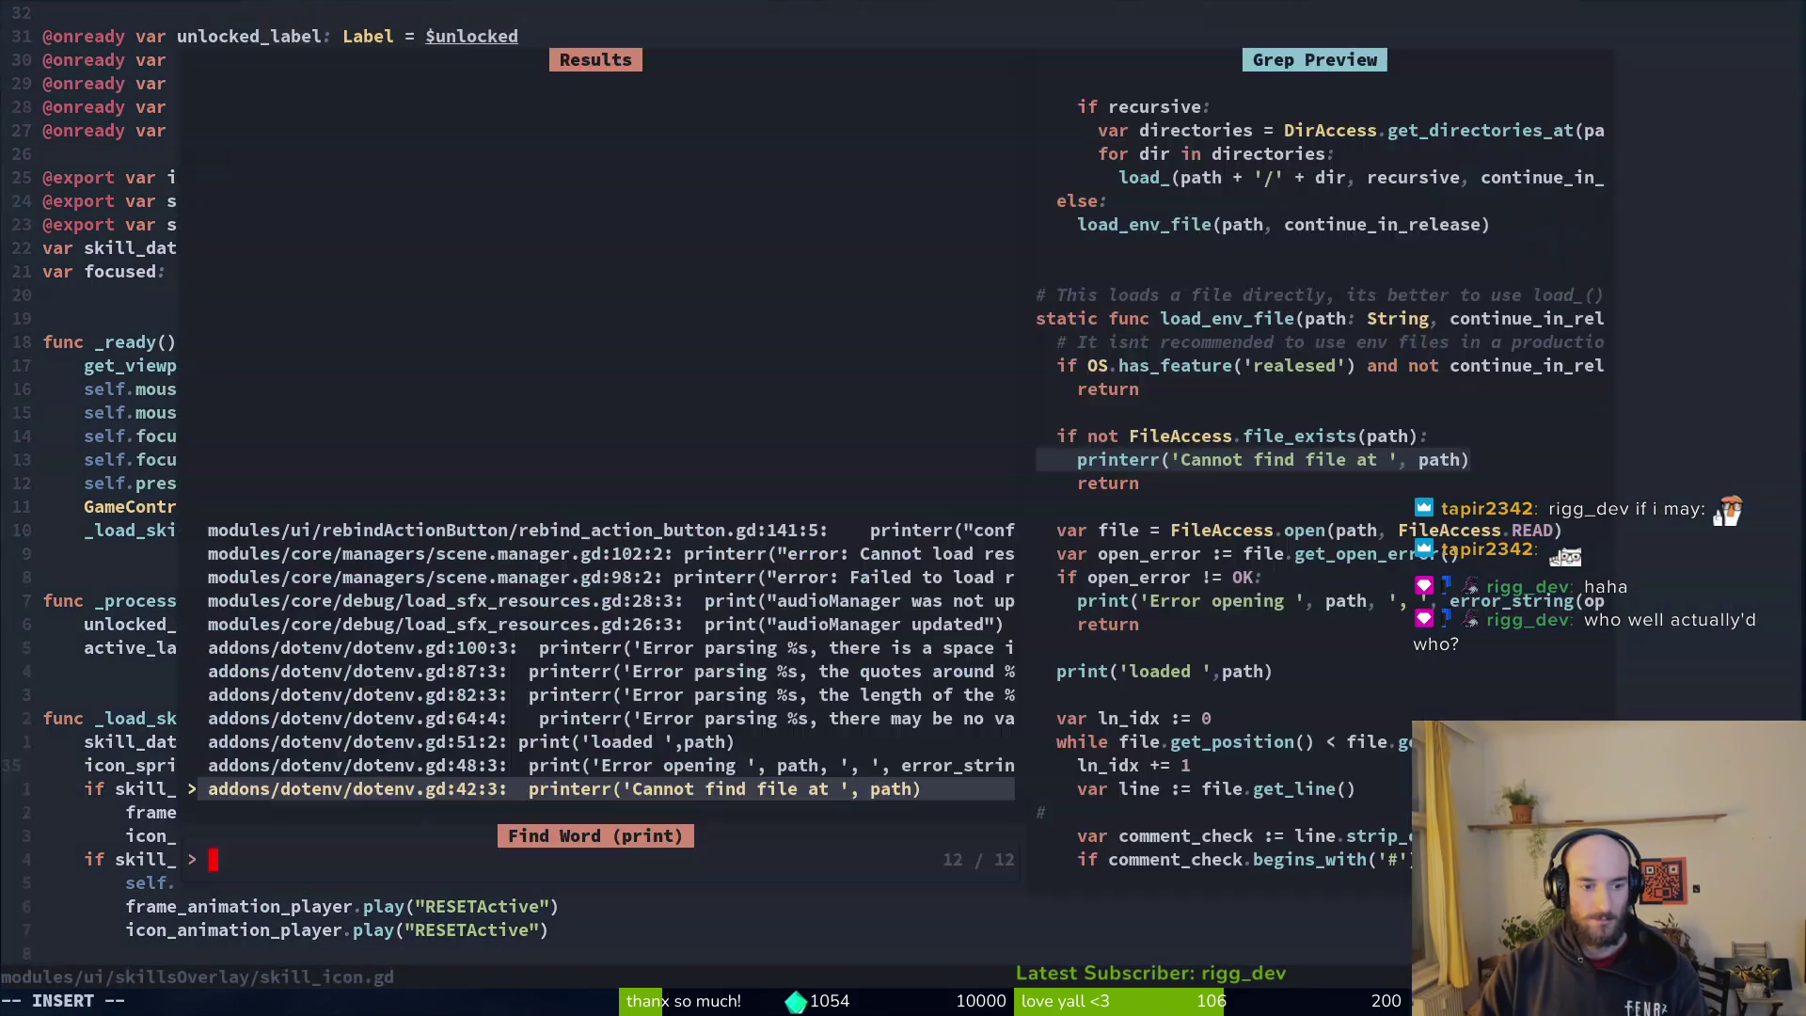
key("Escape")
key("Escape")
key("F5")
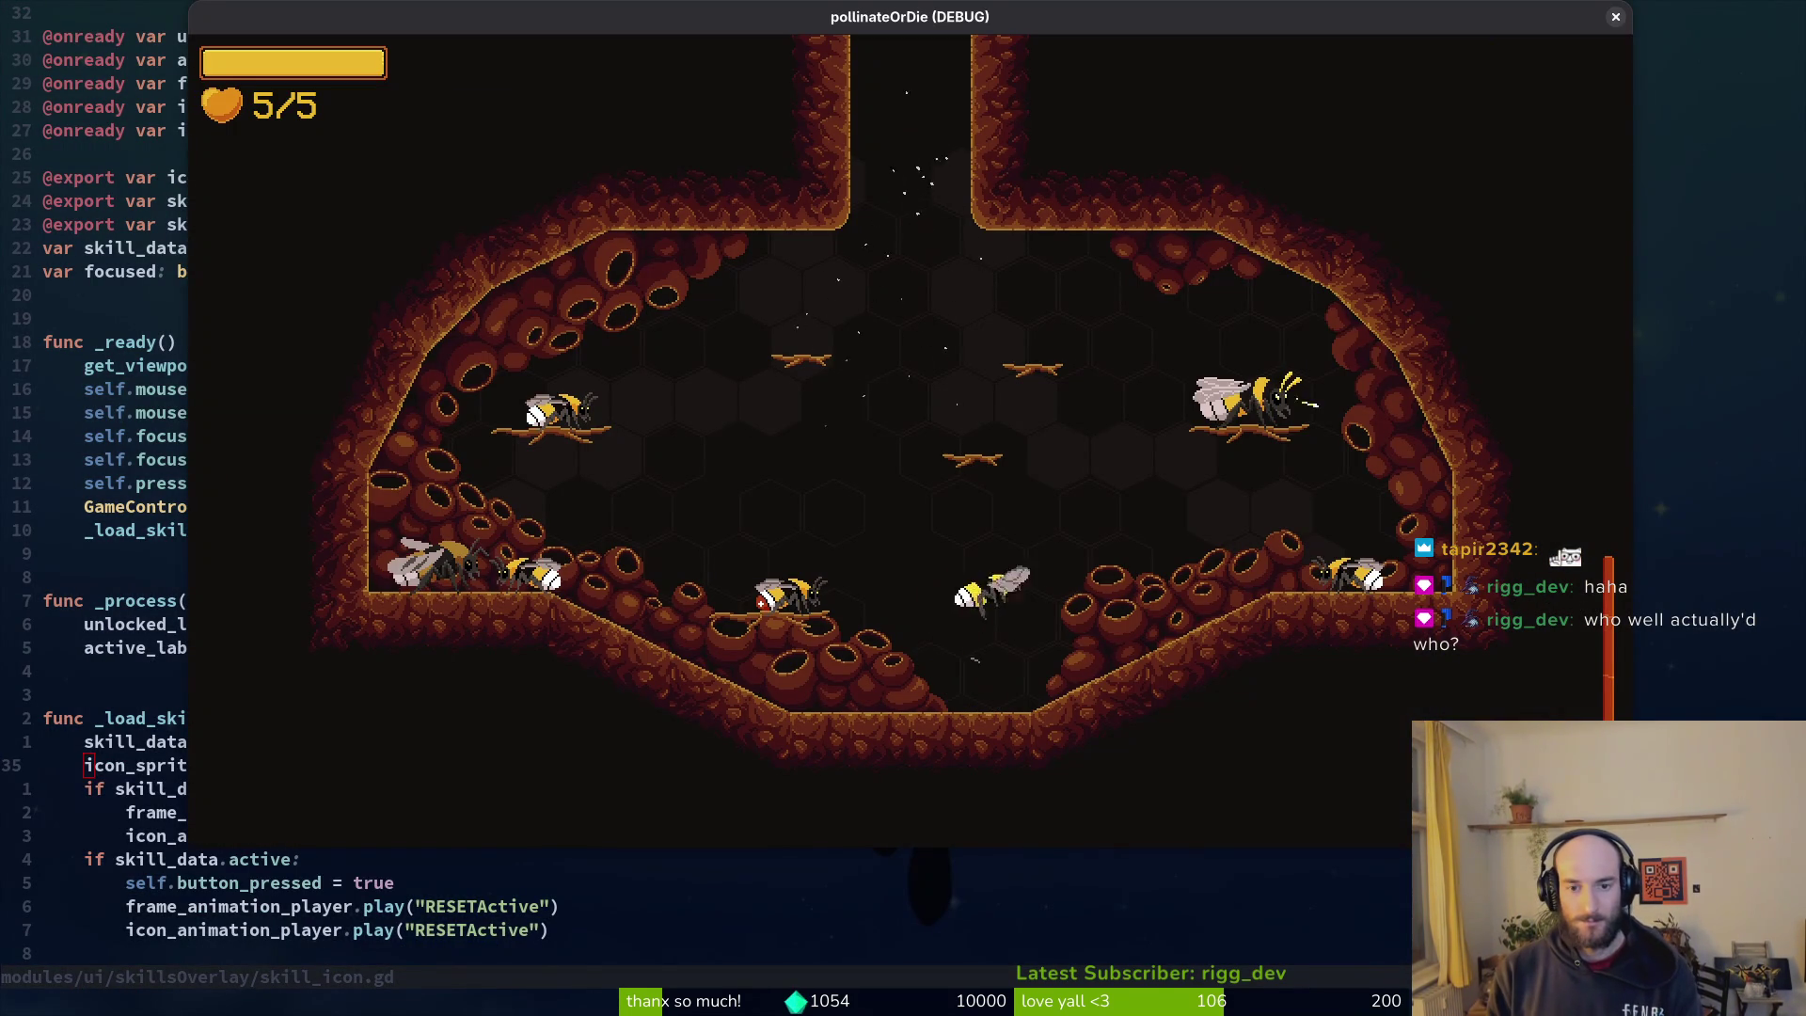
Step: Use the debugging pause menu's level selector to load level S1-0
key("Tab")
key("Tab")
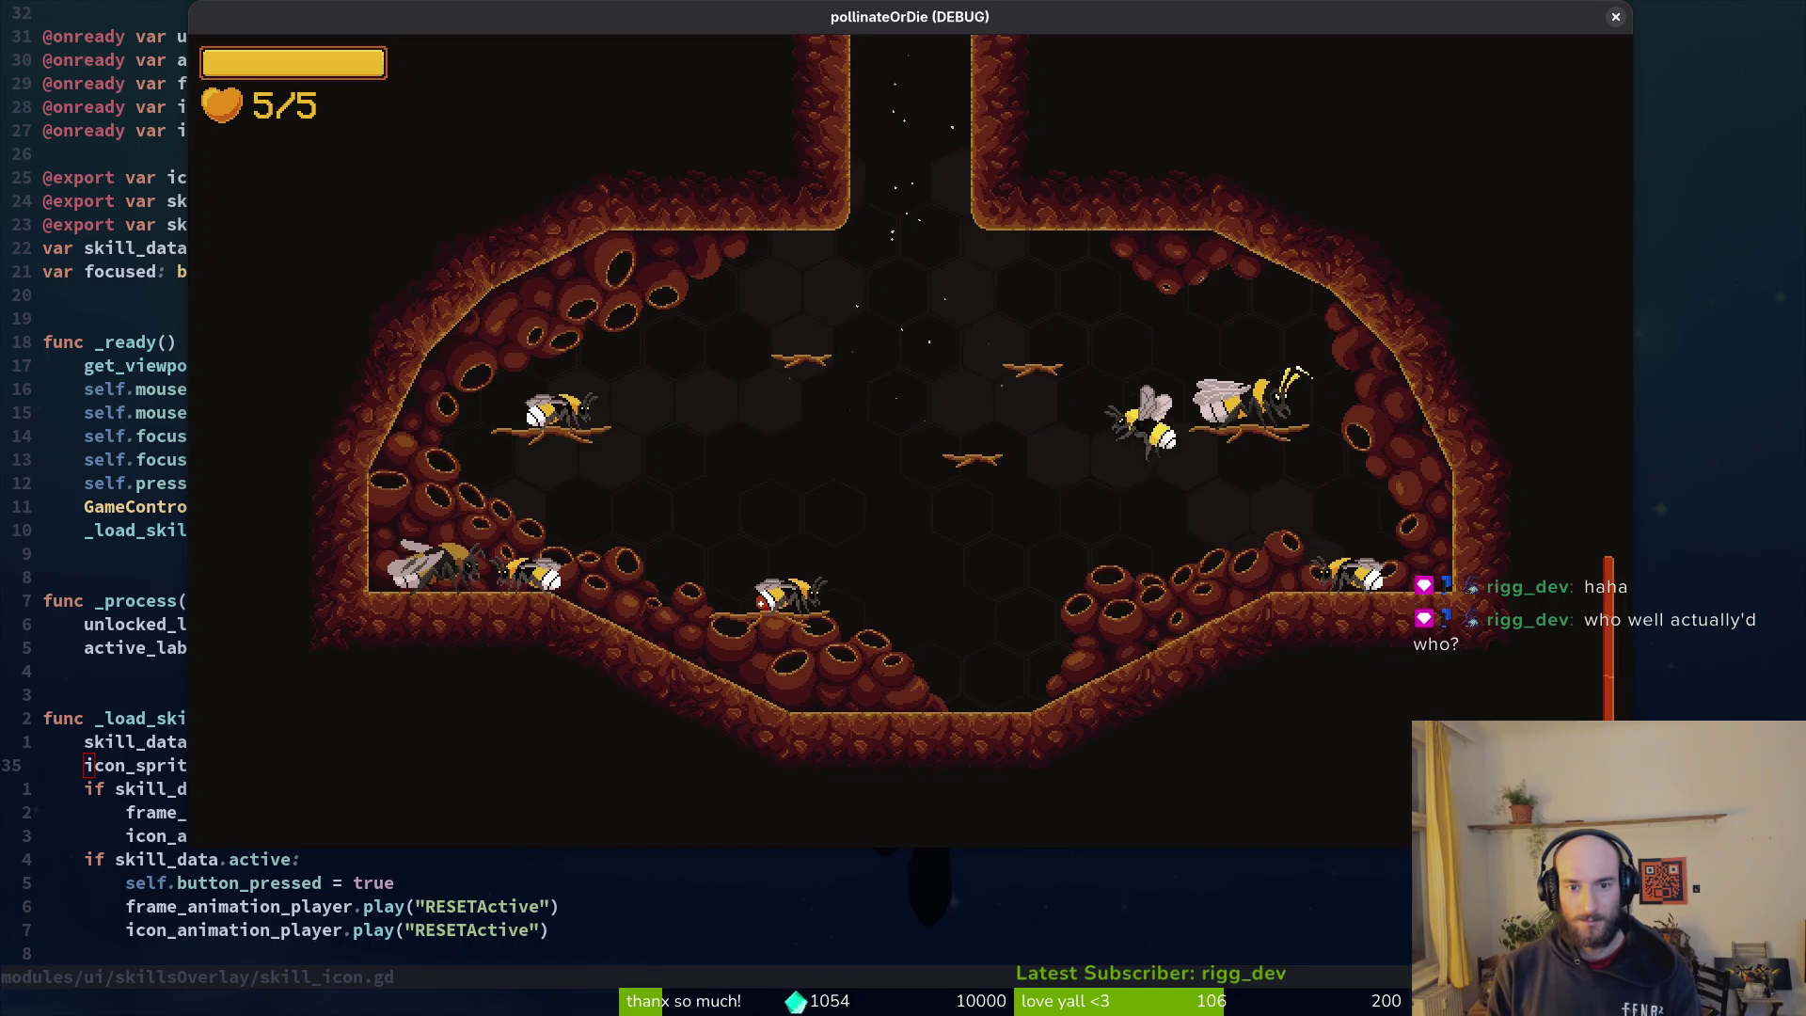
key("Escape")
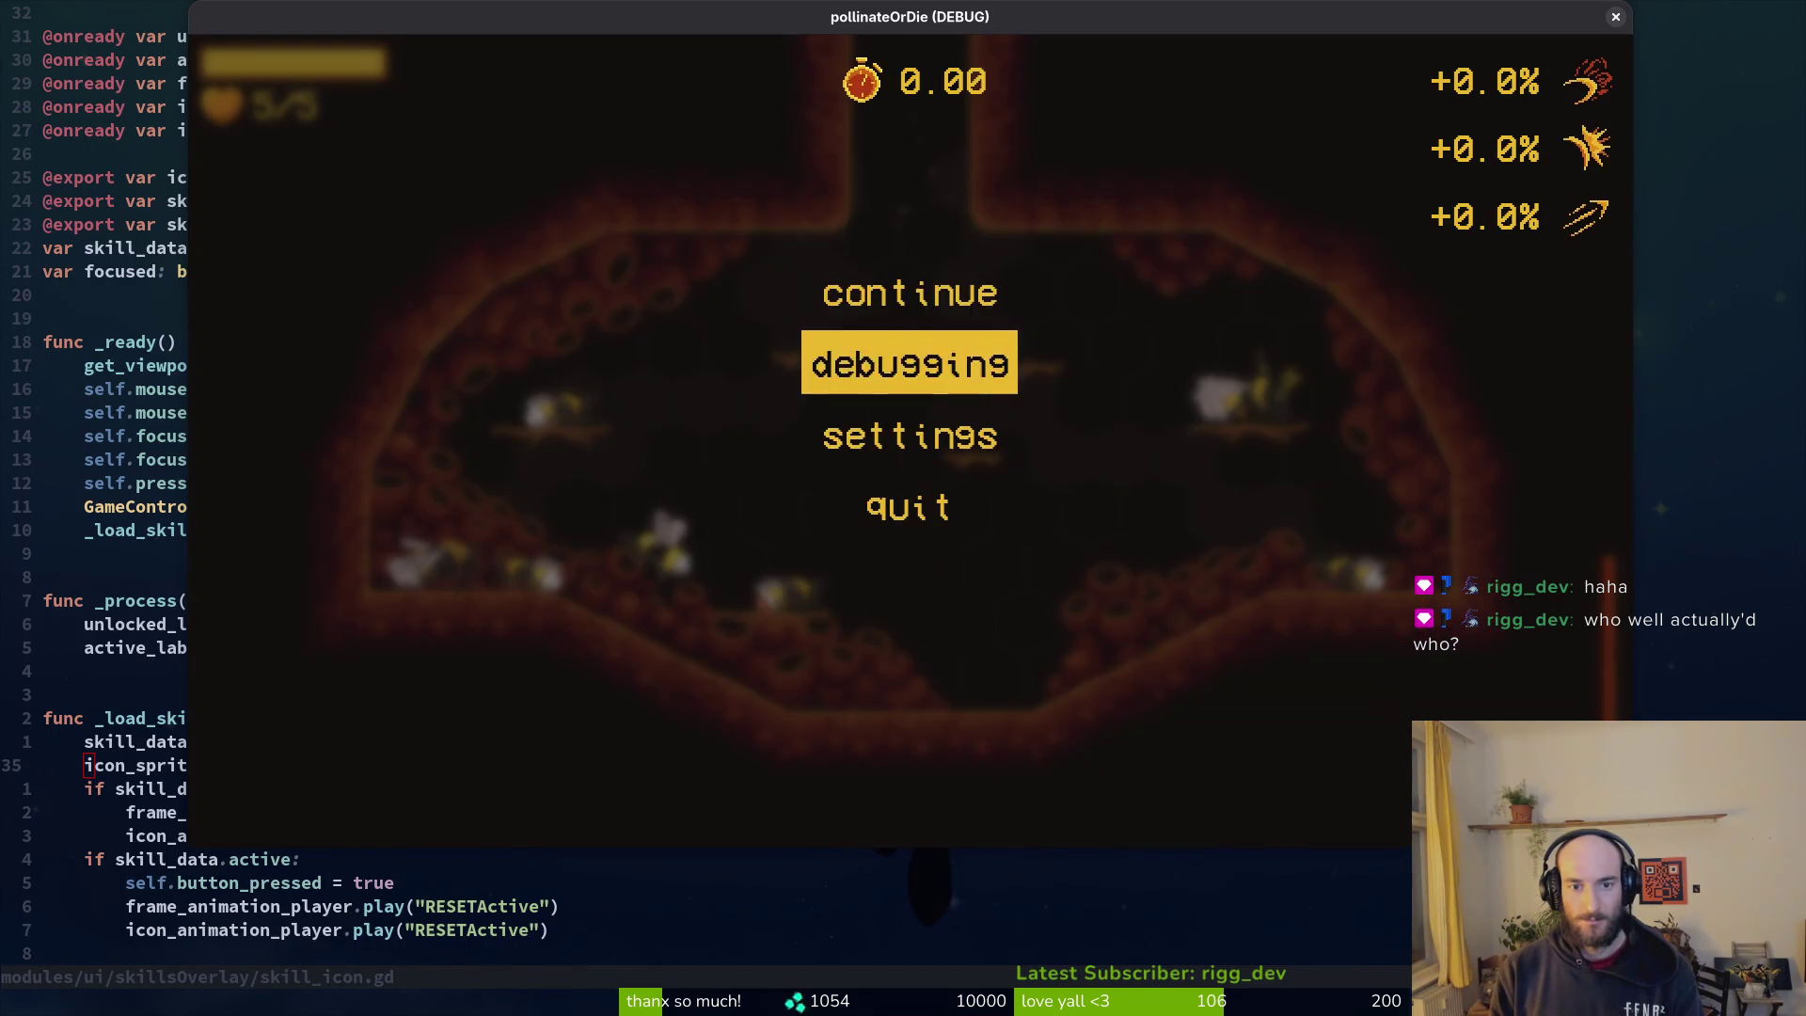
key("Return")
key("Up")
key("Up")
key("Escape")
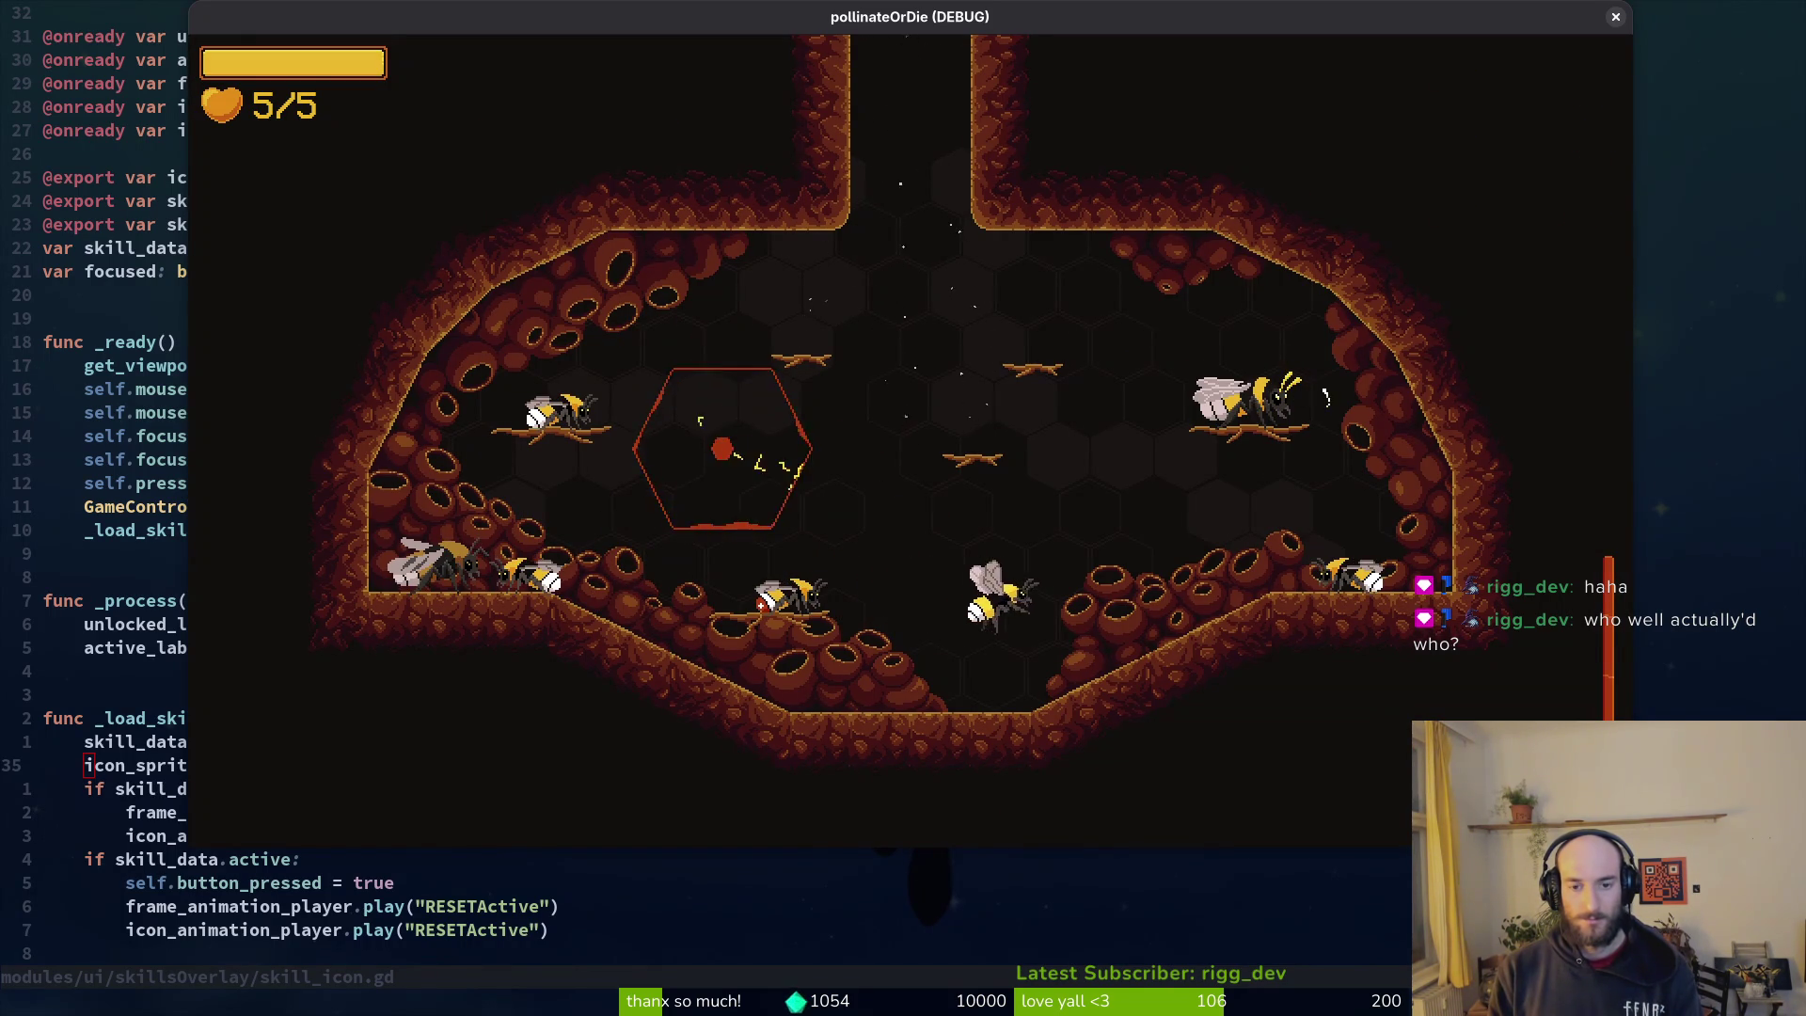
key("Escape")
key("Right")
key("Down")
key("Right")
key("Return")
Step: Talk to the ladybug to see its items refused as not yet usable, then close the game
key("Left")
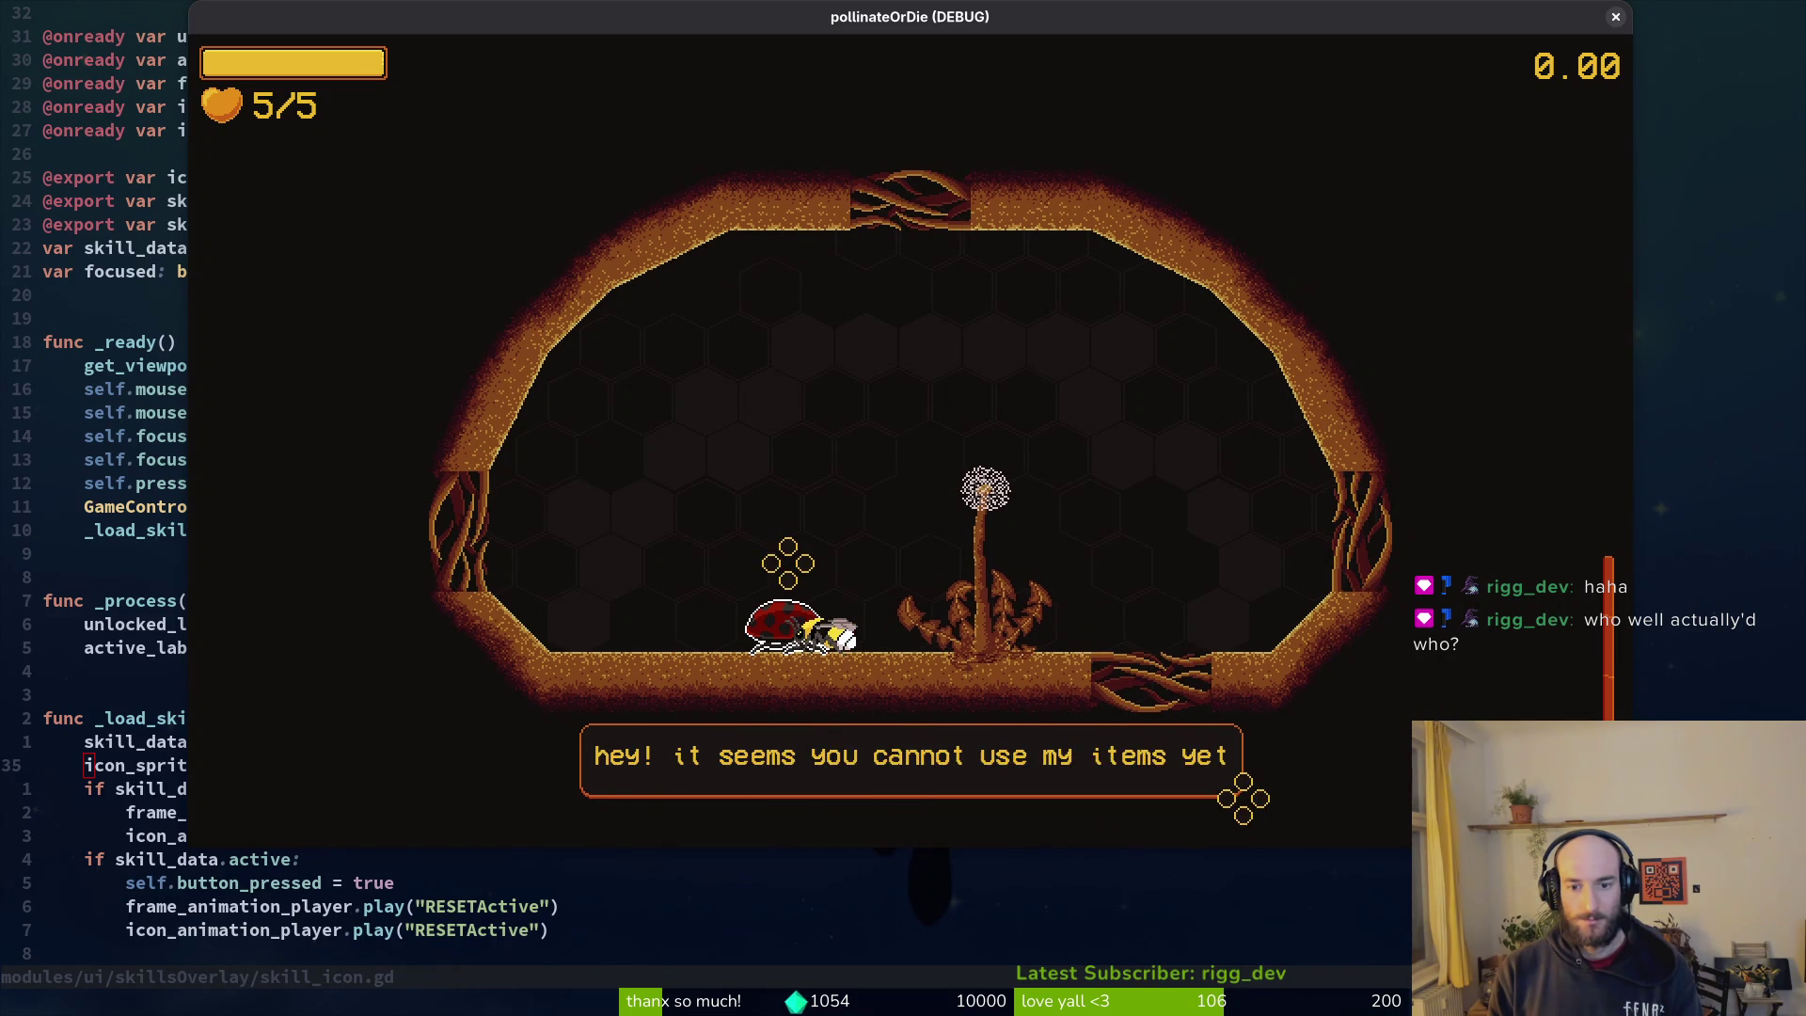
key("Return")
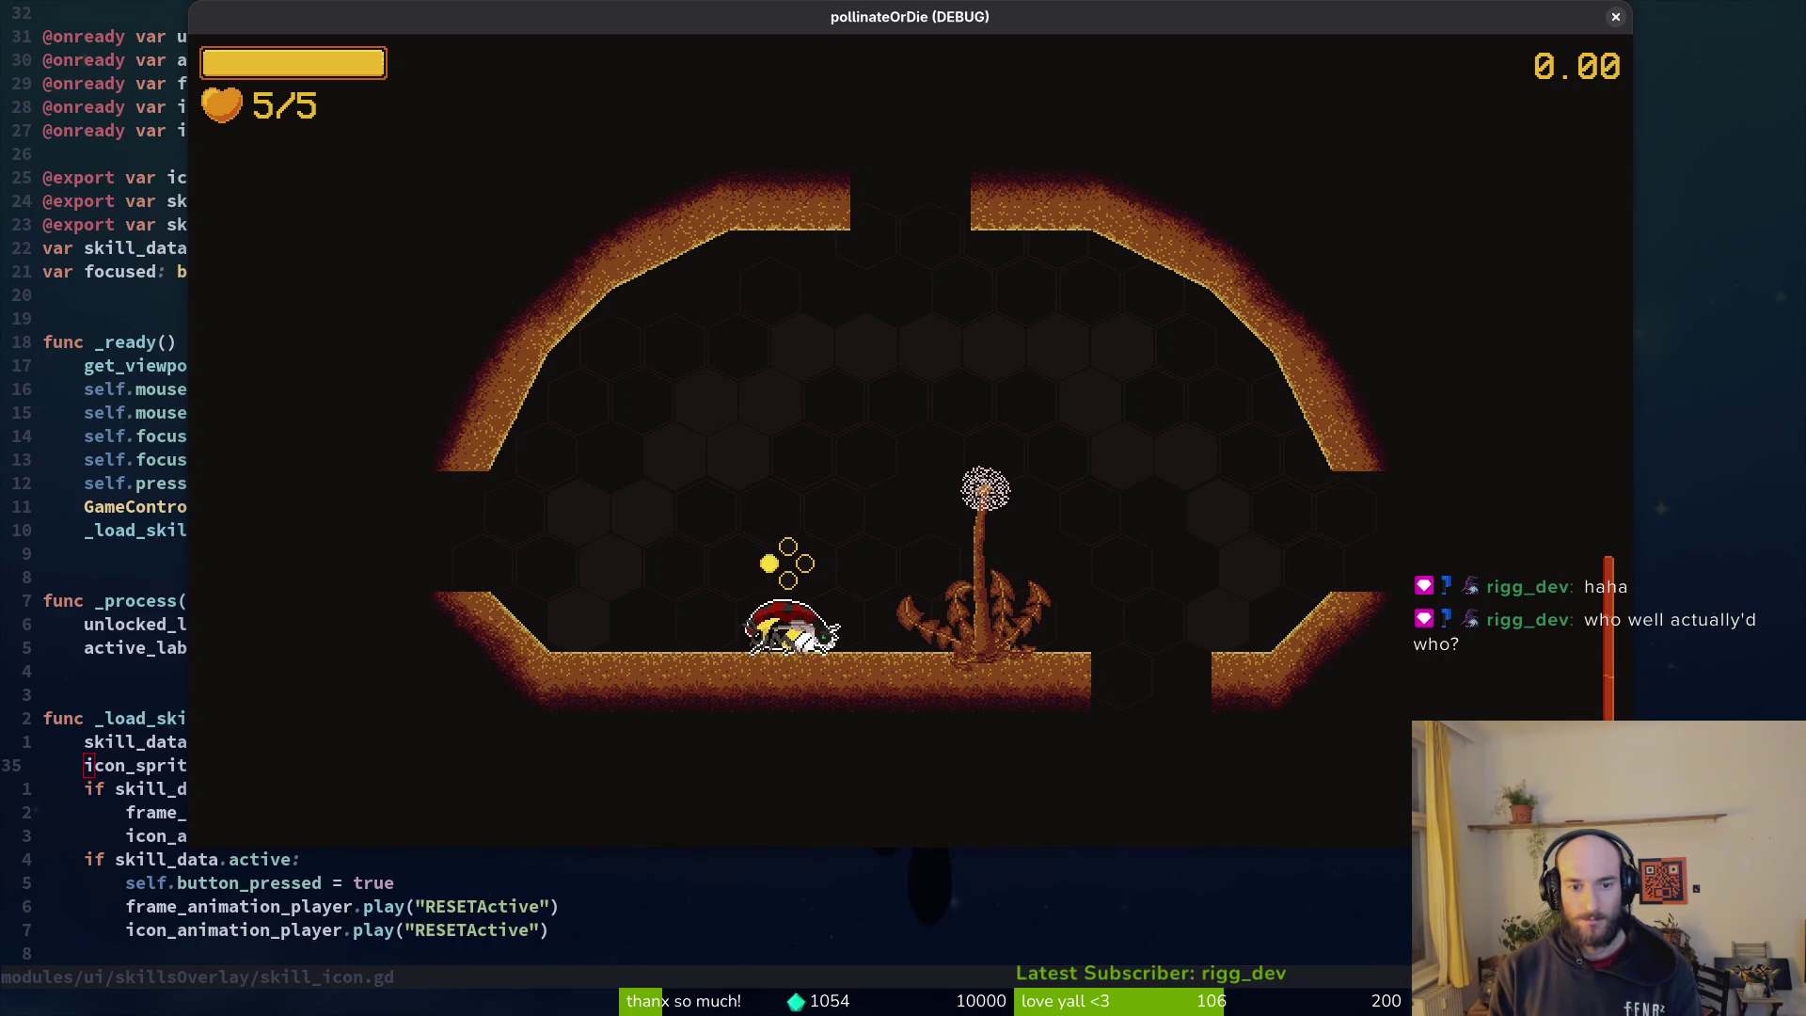
key("Right")
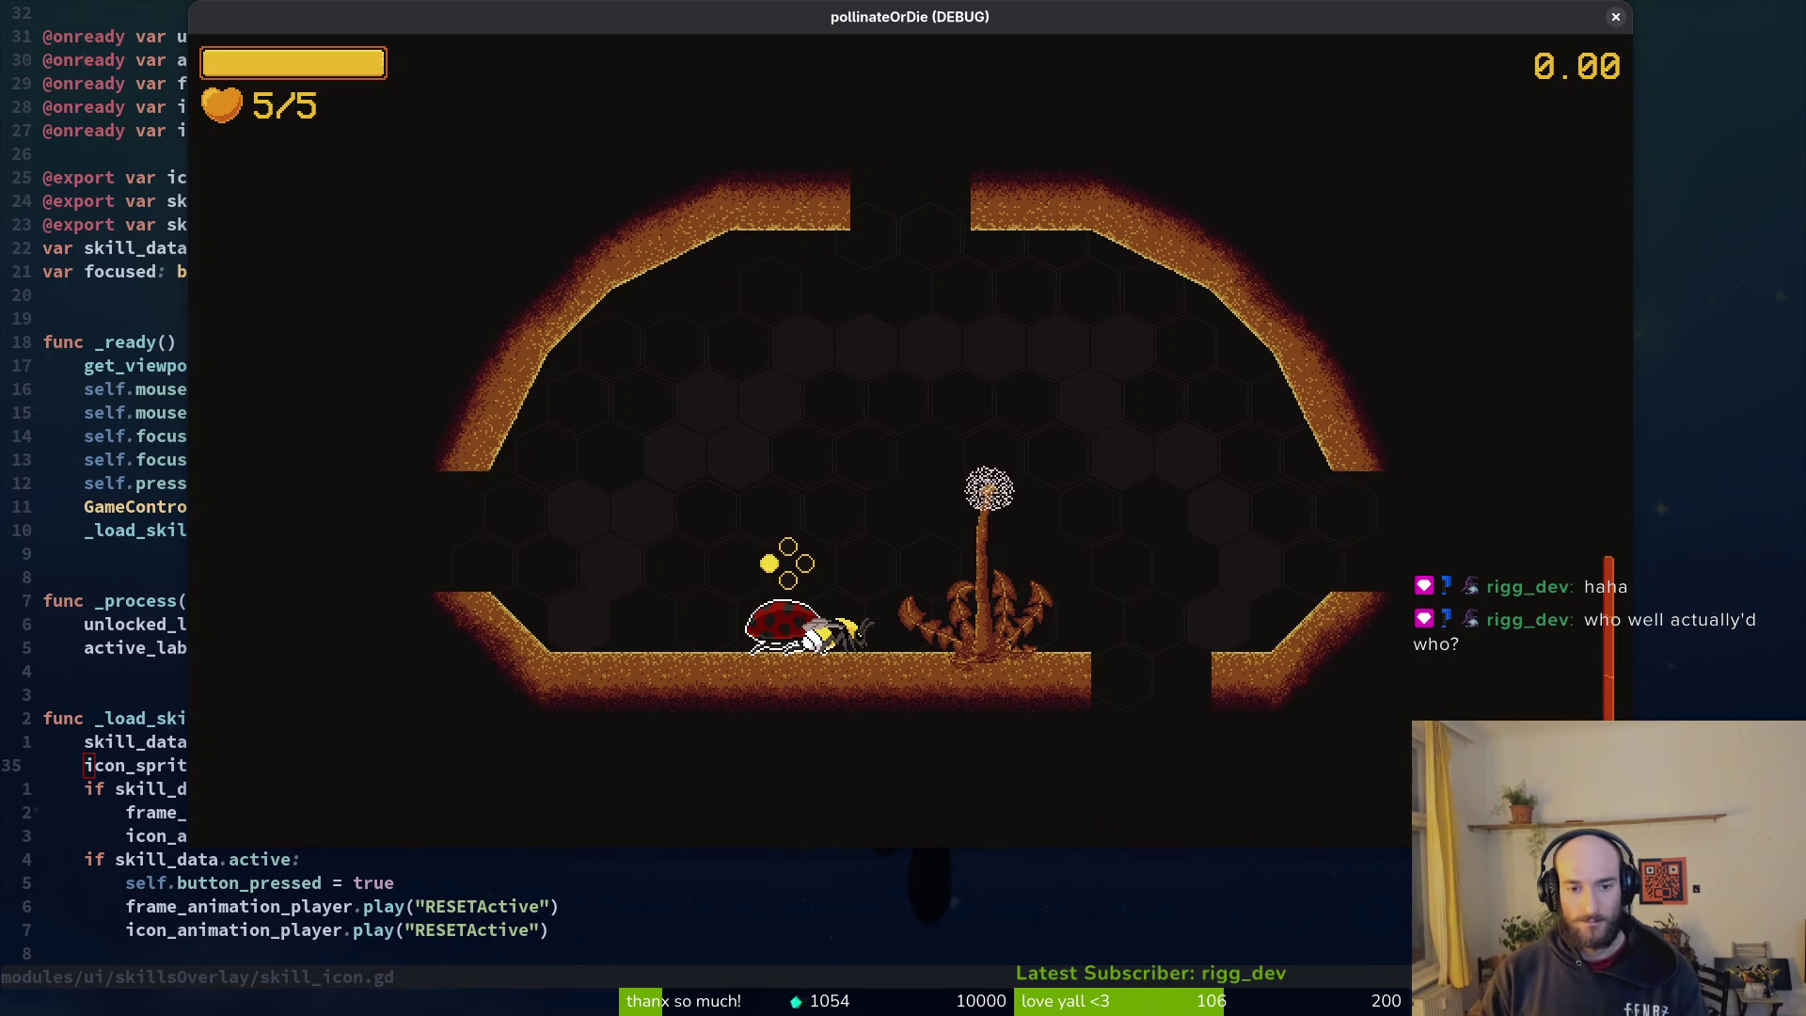
key("alt+F4")
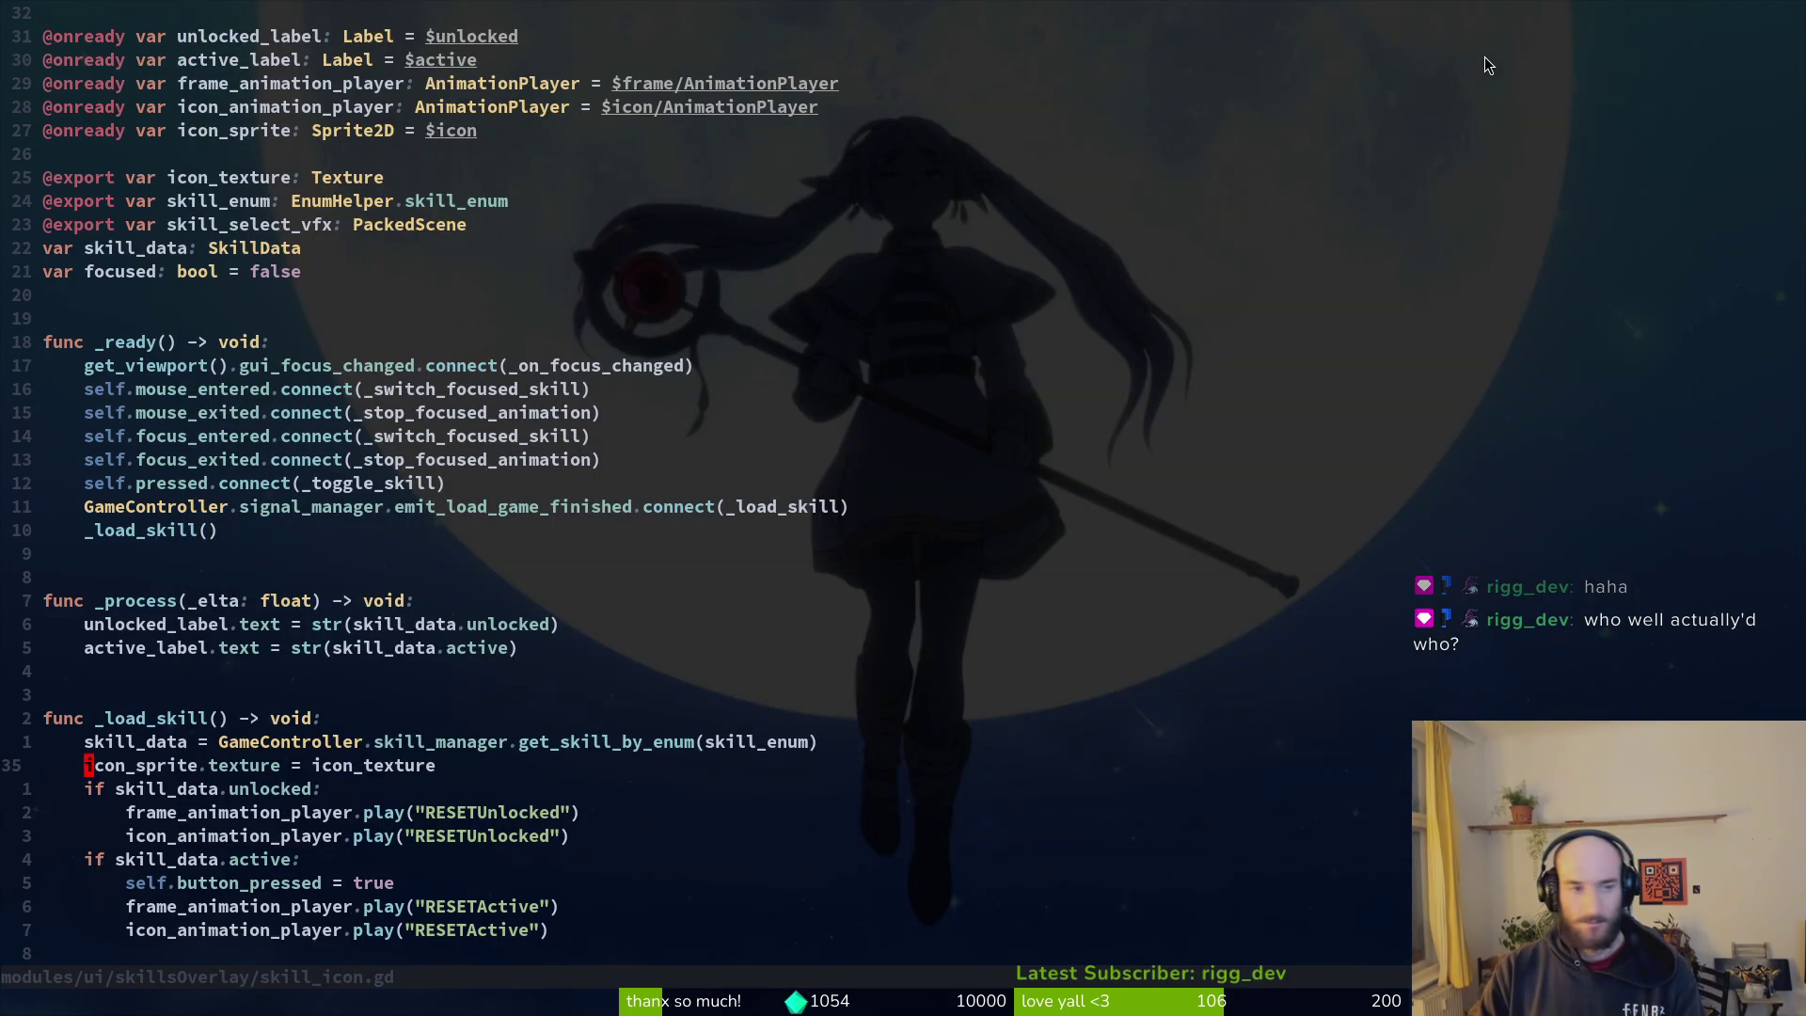
Step: Open ladybug.gd and jump to the POLLENBAGS check in the physics process
key("space")
key("f")
key("f")
type("lady")
key("Return")
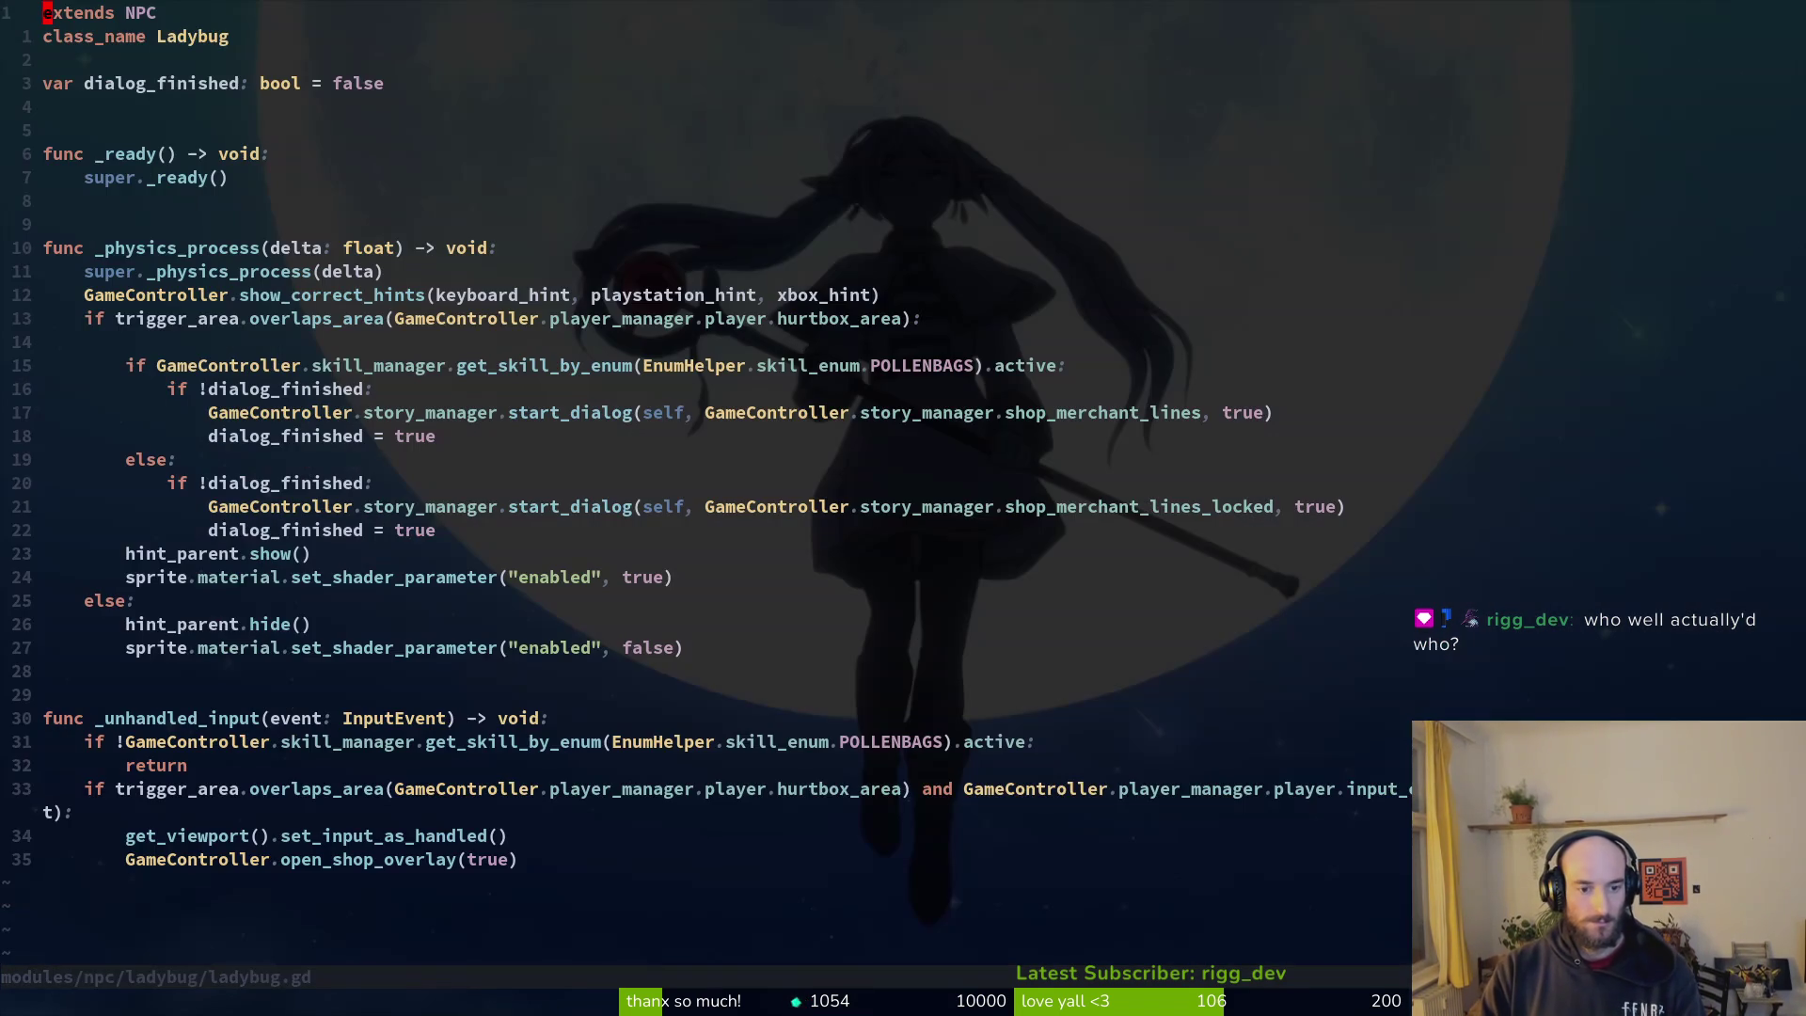
key("1")
key("1")
key("j")
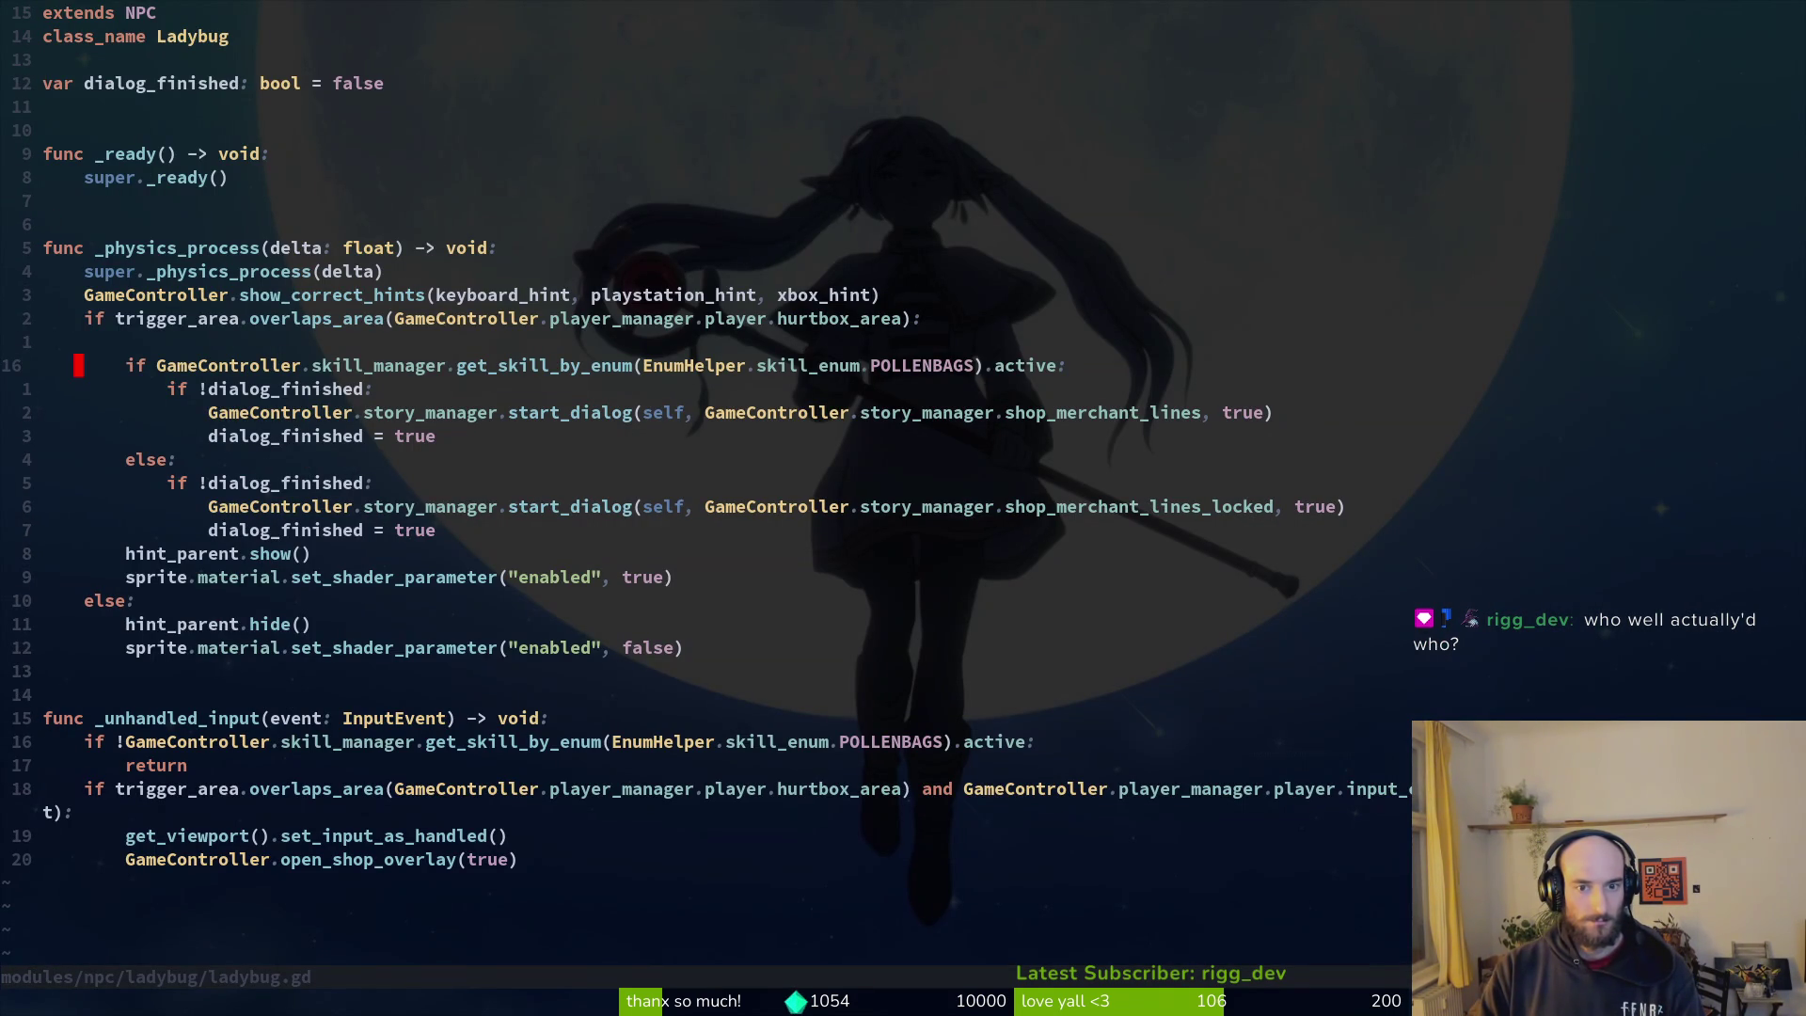
Step: Move the POLLENBAGS skill-check line up and dedent the dialog_finished block one level
key("shift+v")
key("shift+k")
key("shift+k")
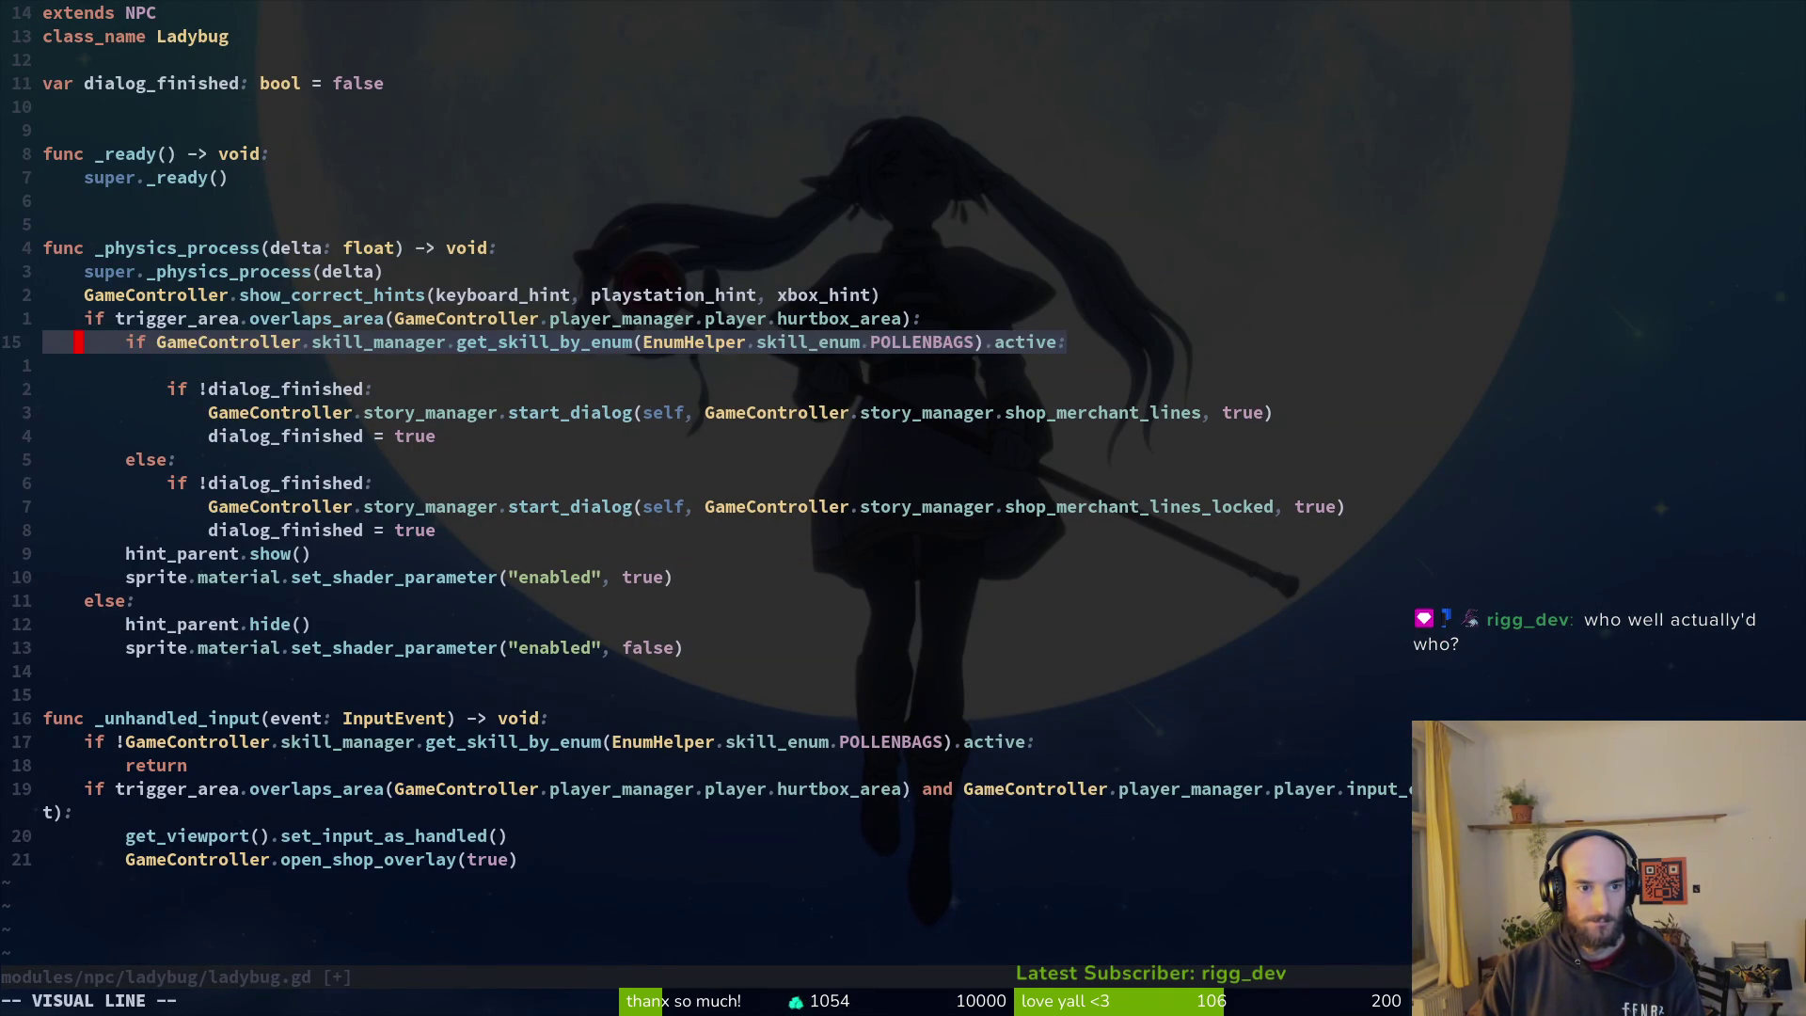
key("shift+k")
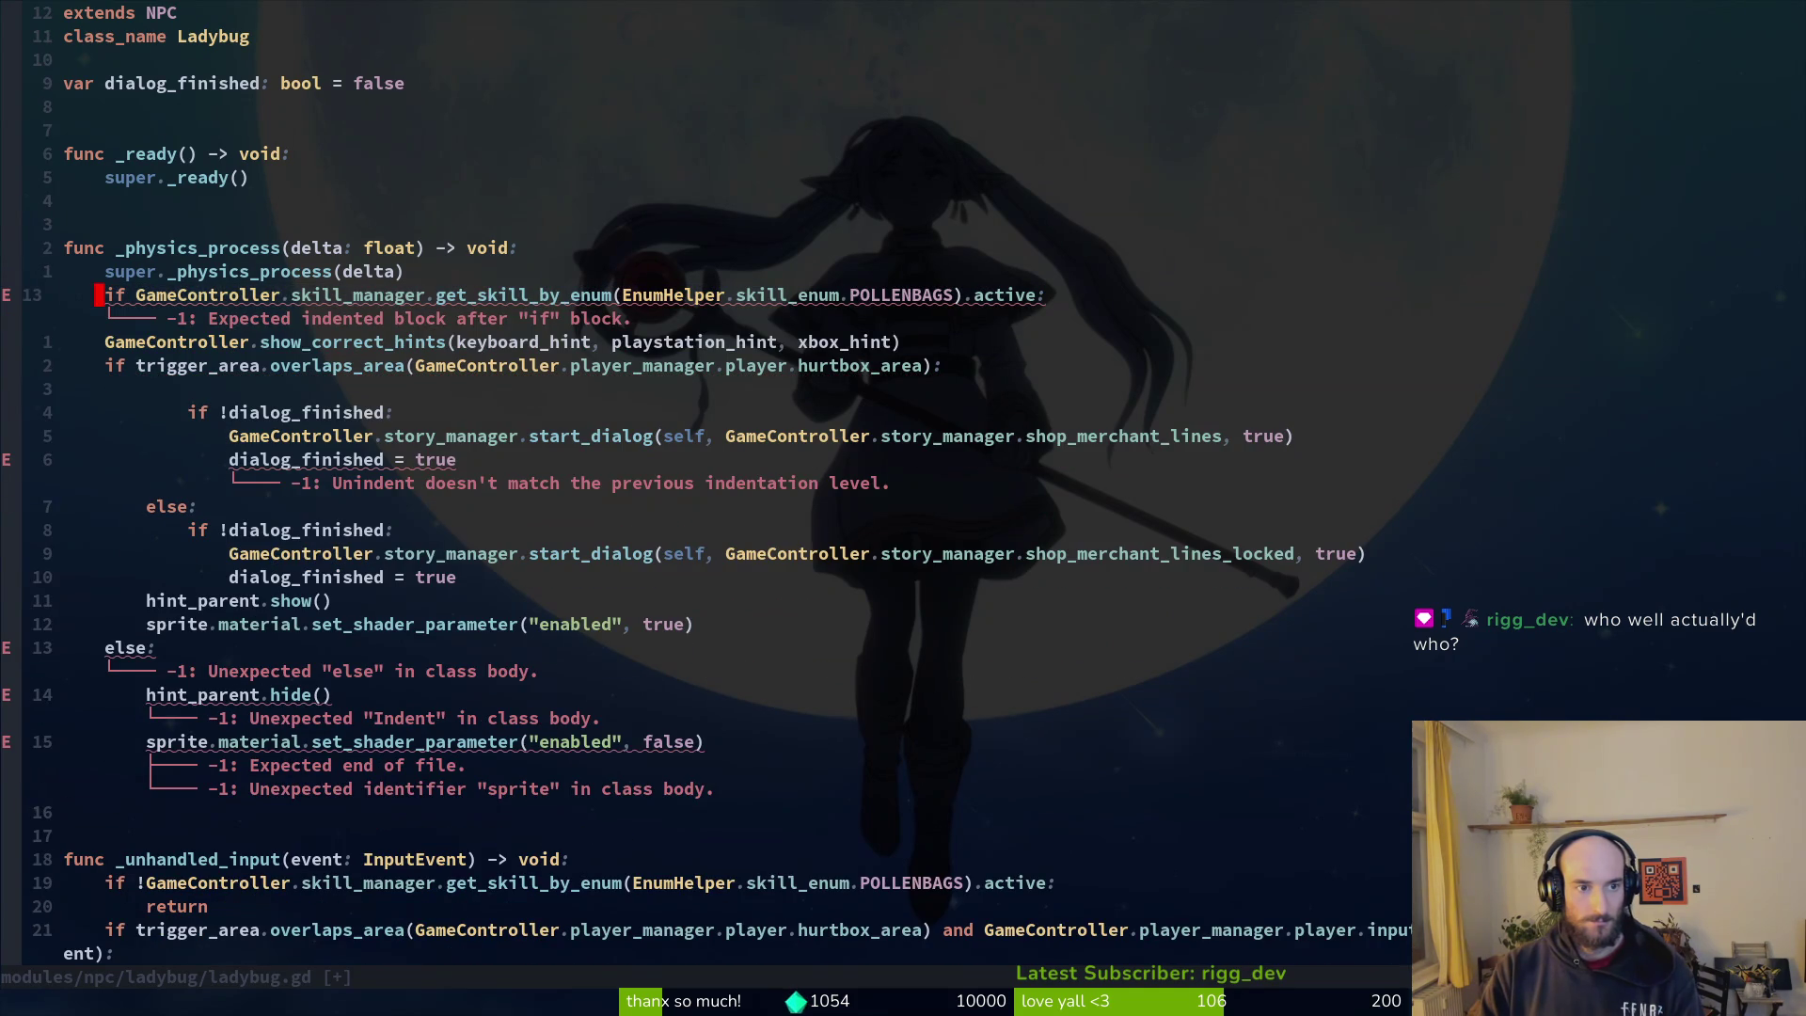
key("j")
key("Escape")
key("j")
key("j")
key("j")
key("shift+v")
key("j")
key("j")
key("less")
key("j")
key("j")
key("j")
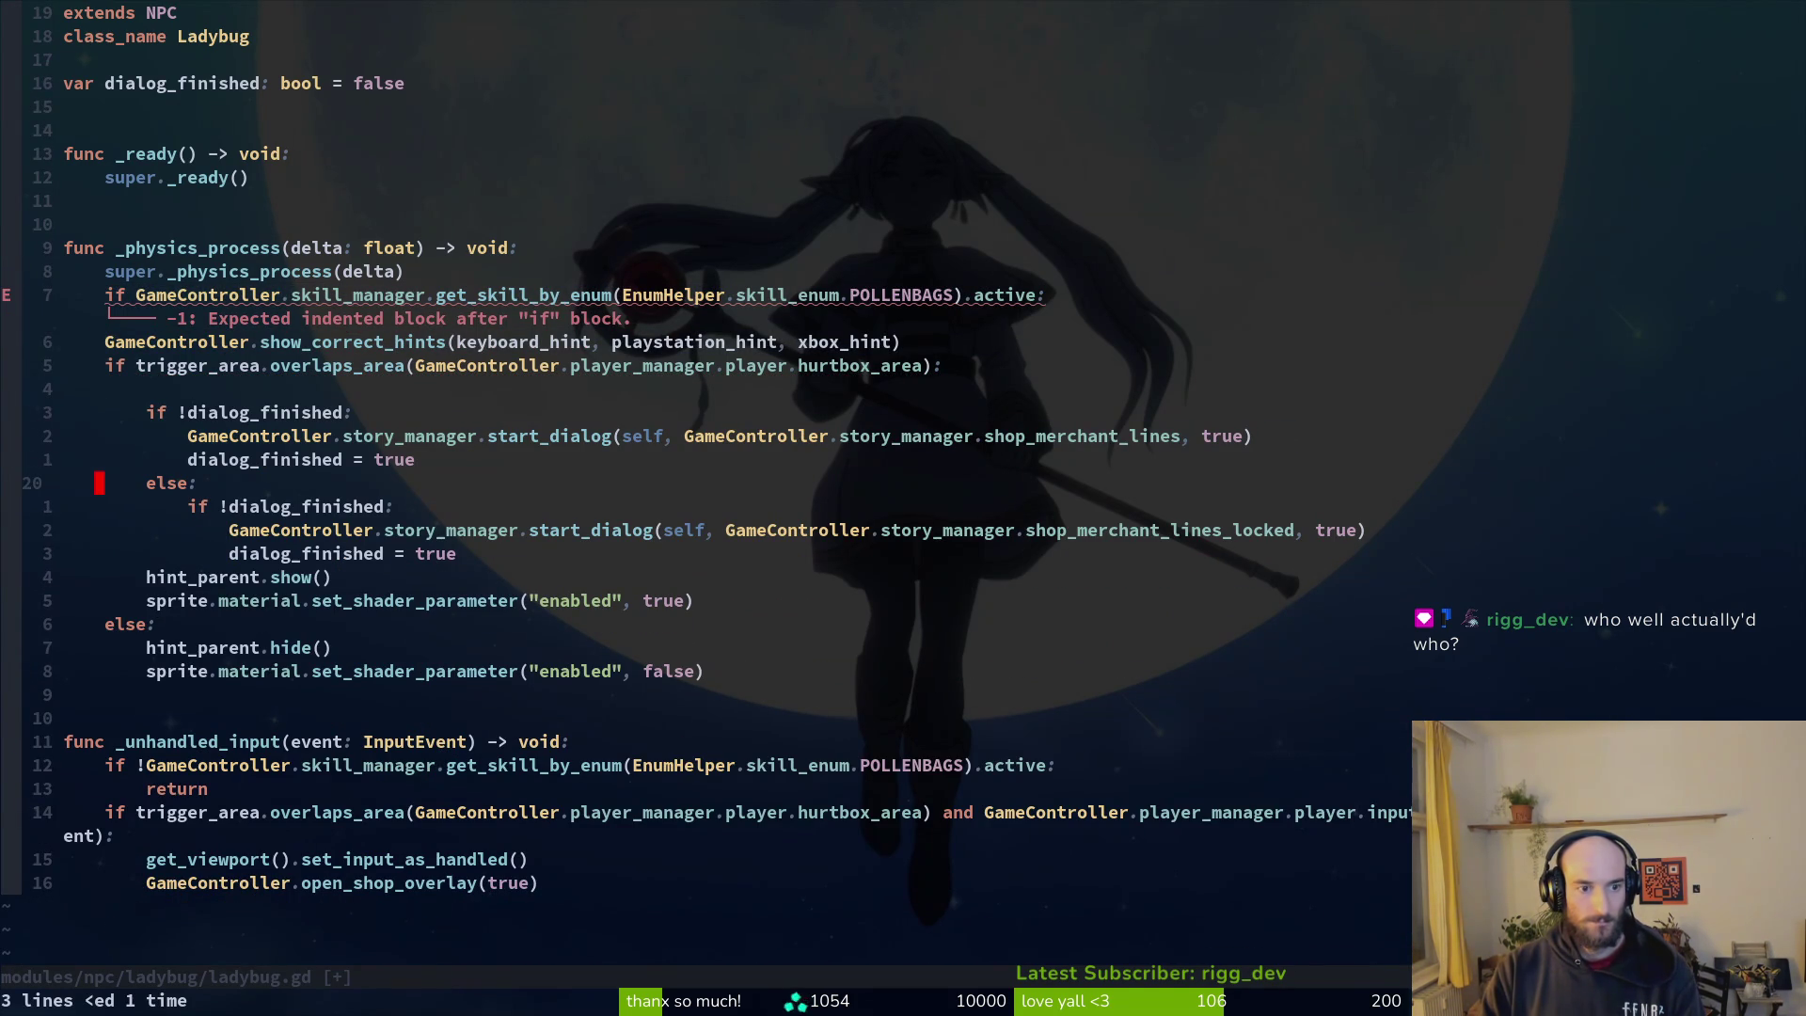
Step: Undo the recent line moves and re-indents from the trigger_area check
key("shift+v")
key("Escape")
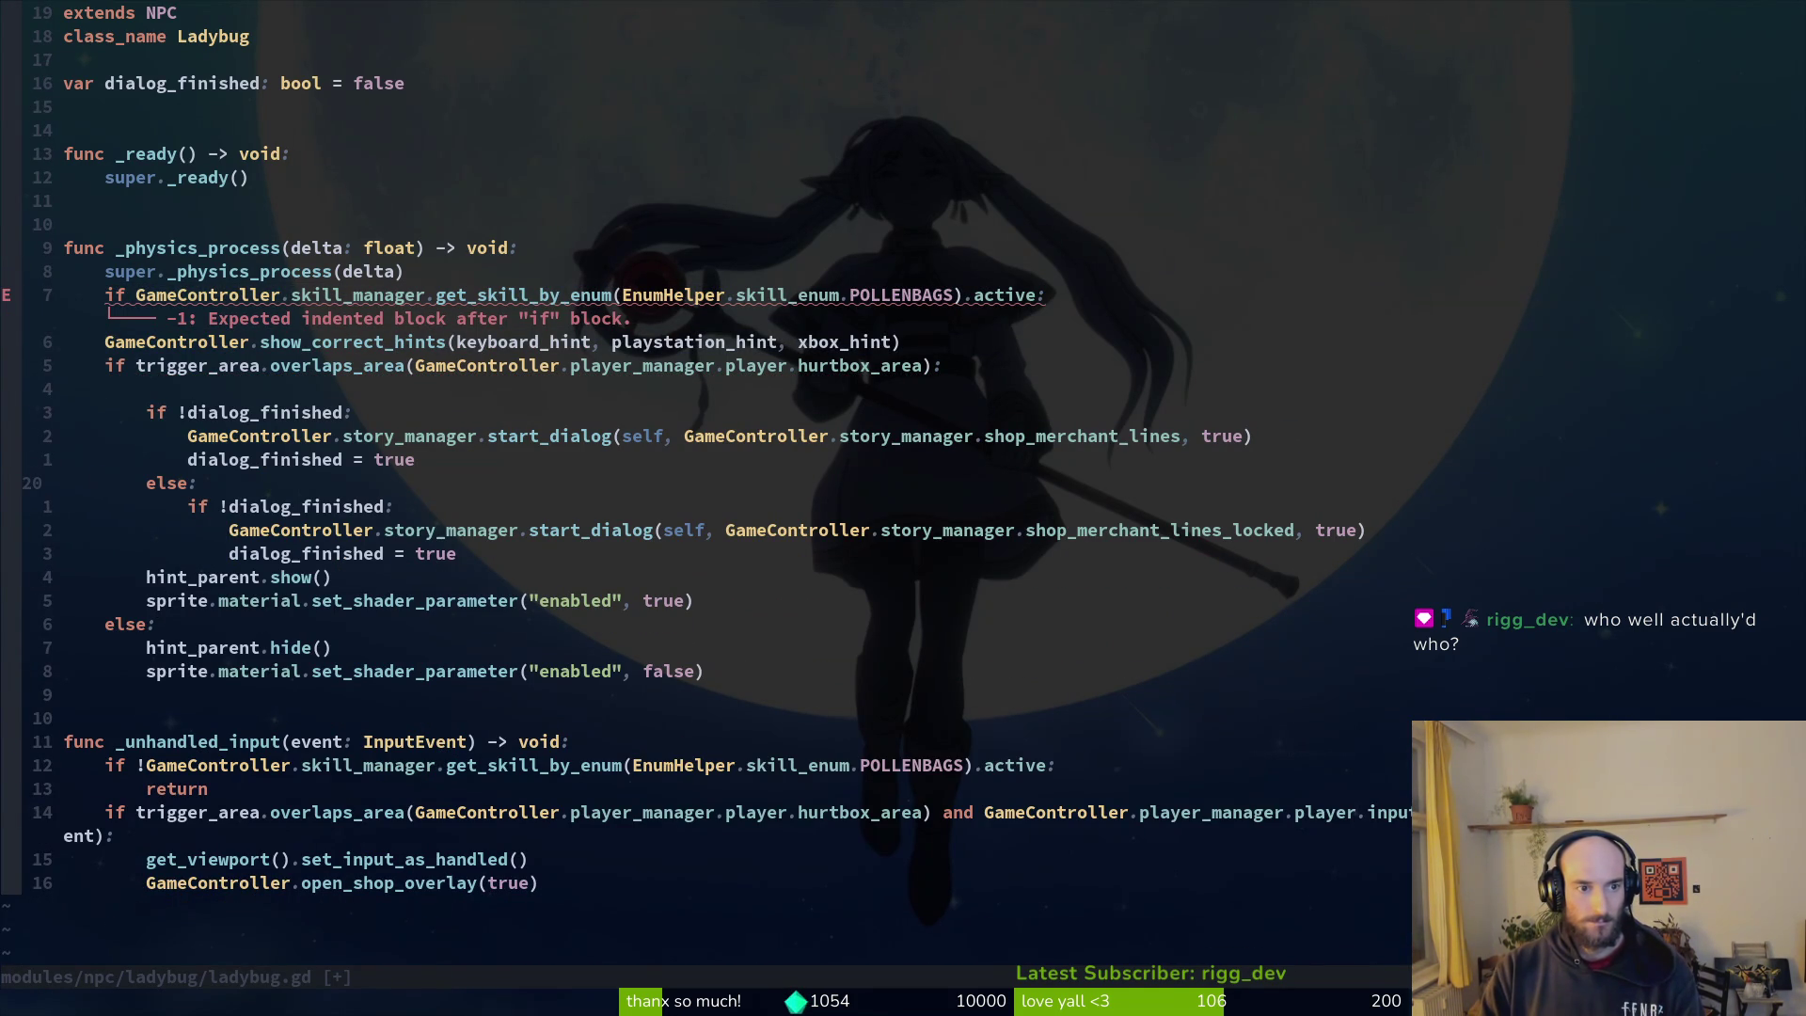
key("k")
key("k")
key("k")
key("y")
key("y")
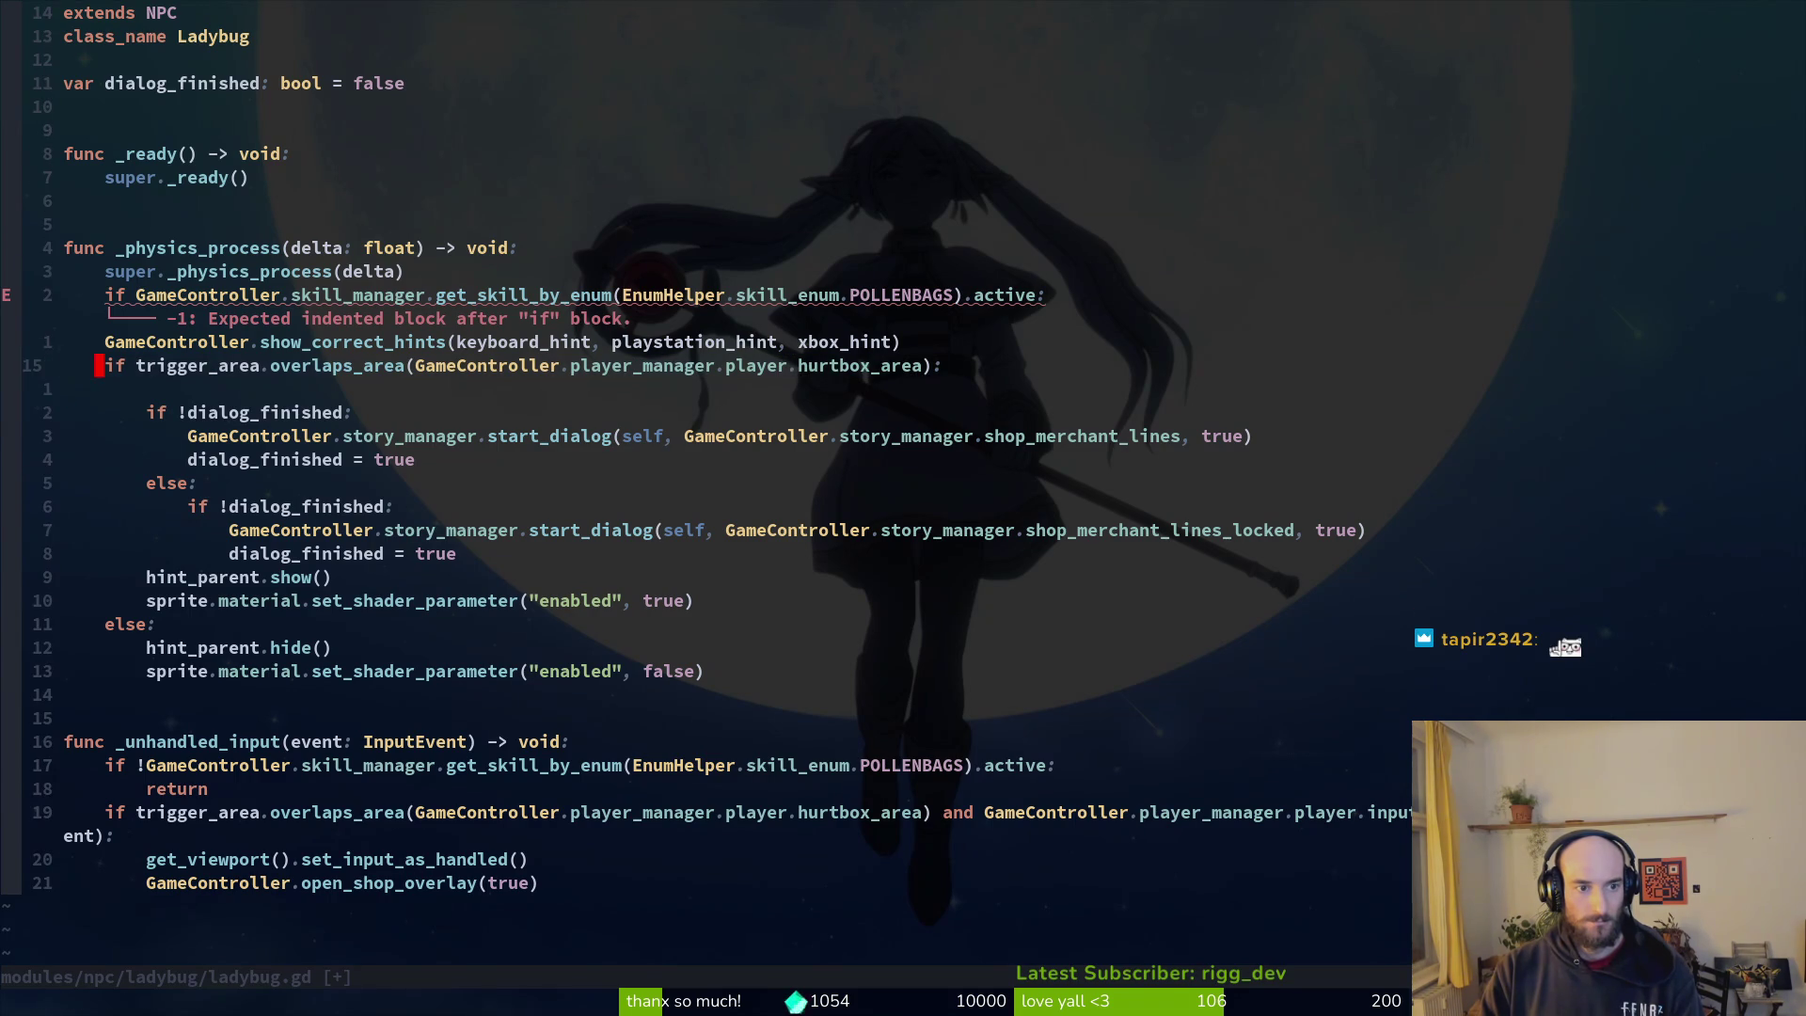
key("u")
key("u")
key("u")
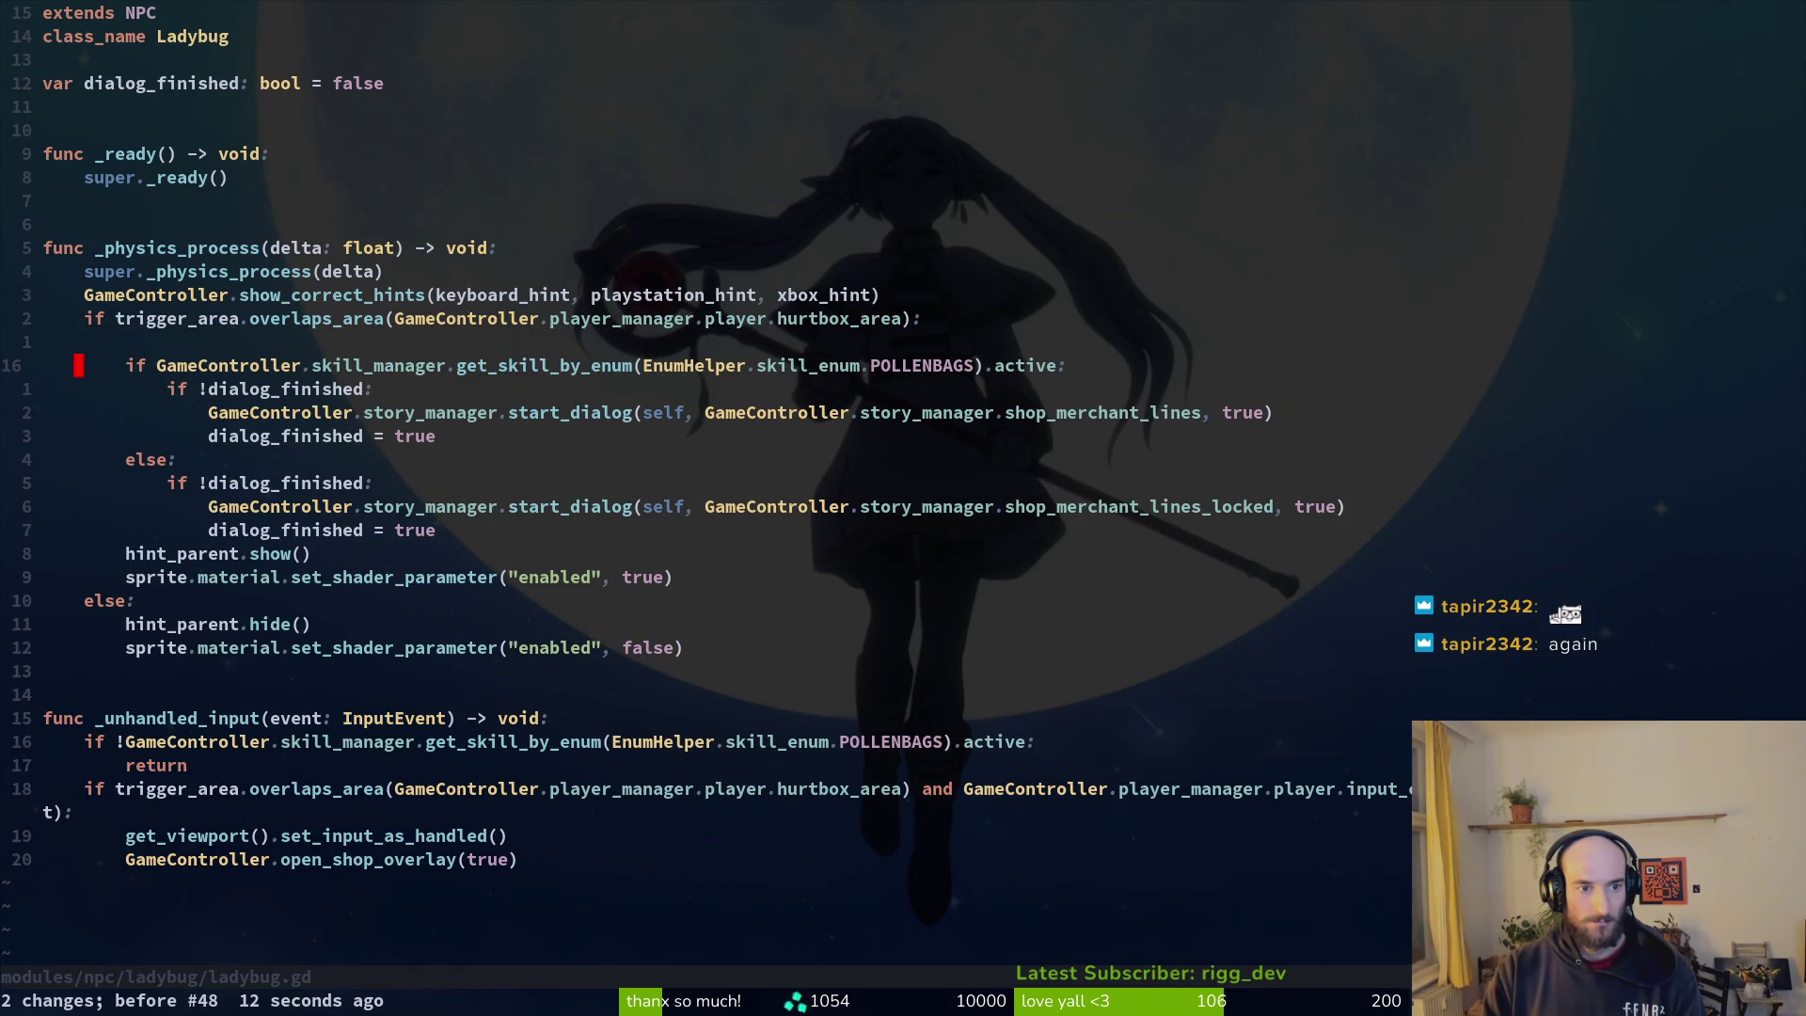
Step: Delete the blank line above the POLLENBAGS skill check and save with :w
key("V")
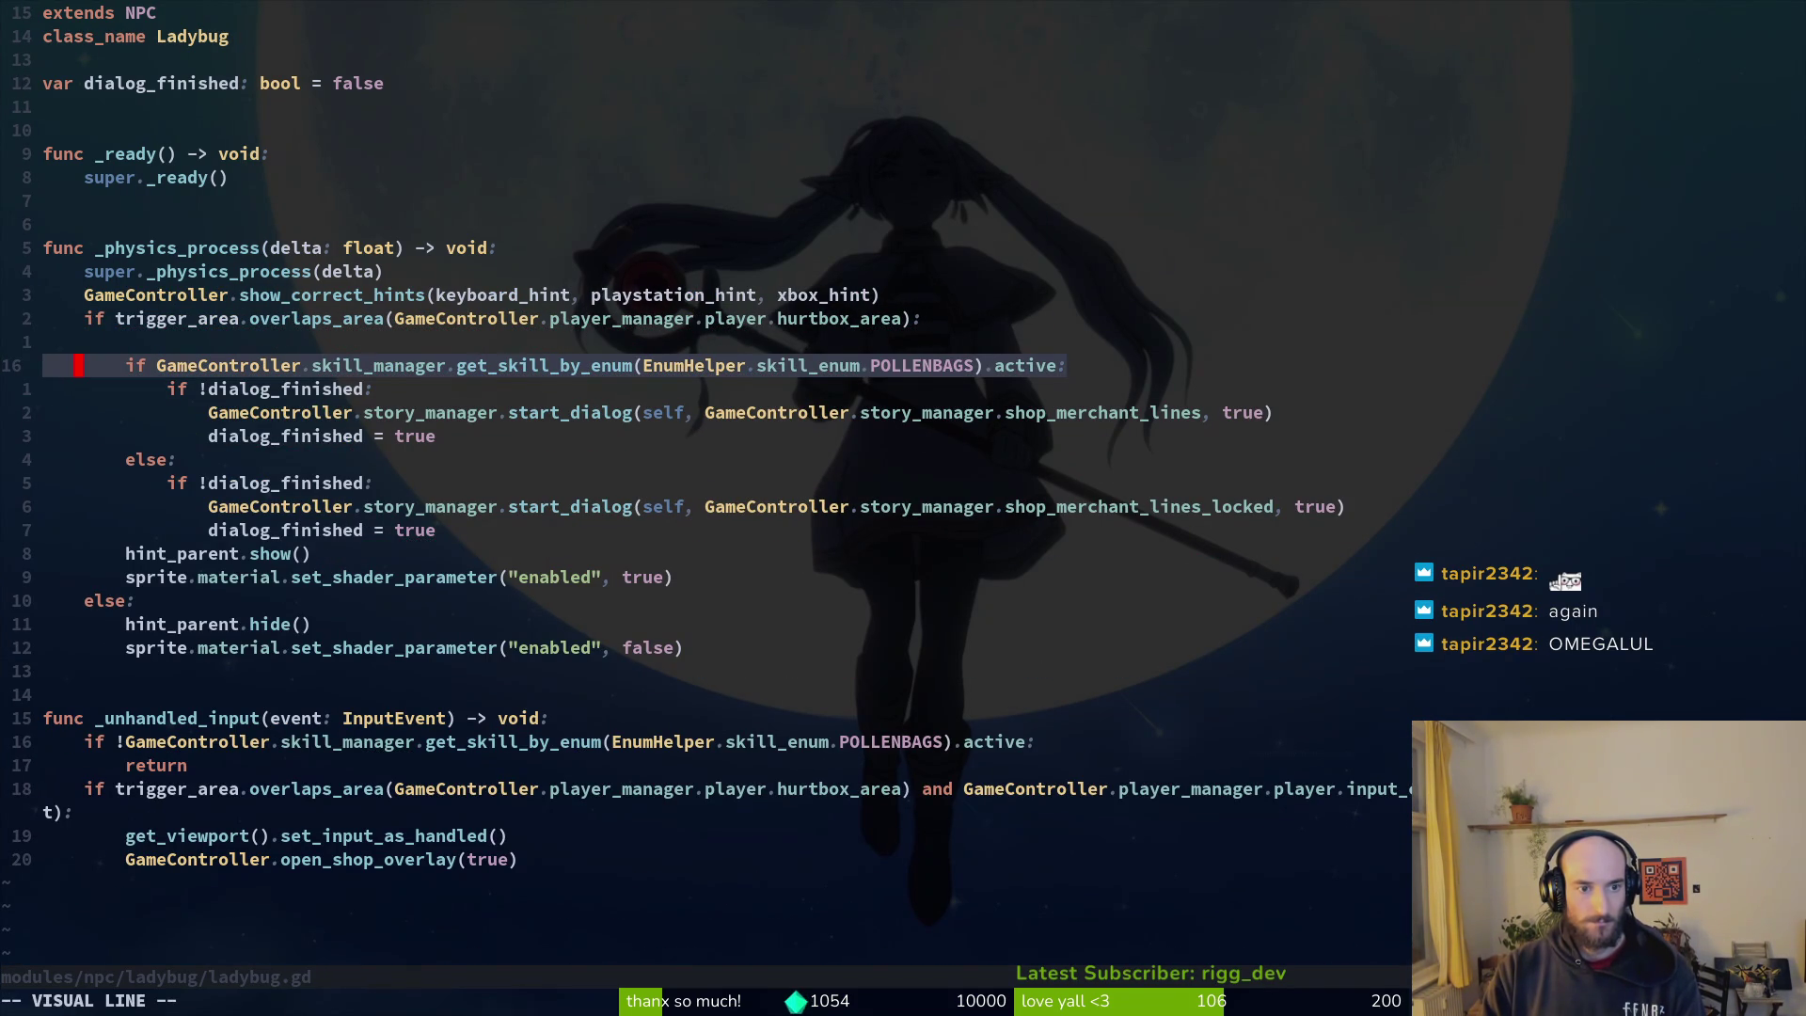
key("Escape")
key("j")
key("j")
key("j")
key("k")
key("k")
key("k")
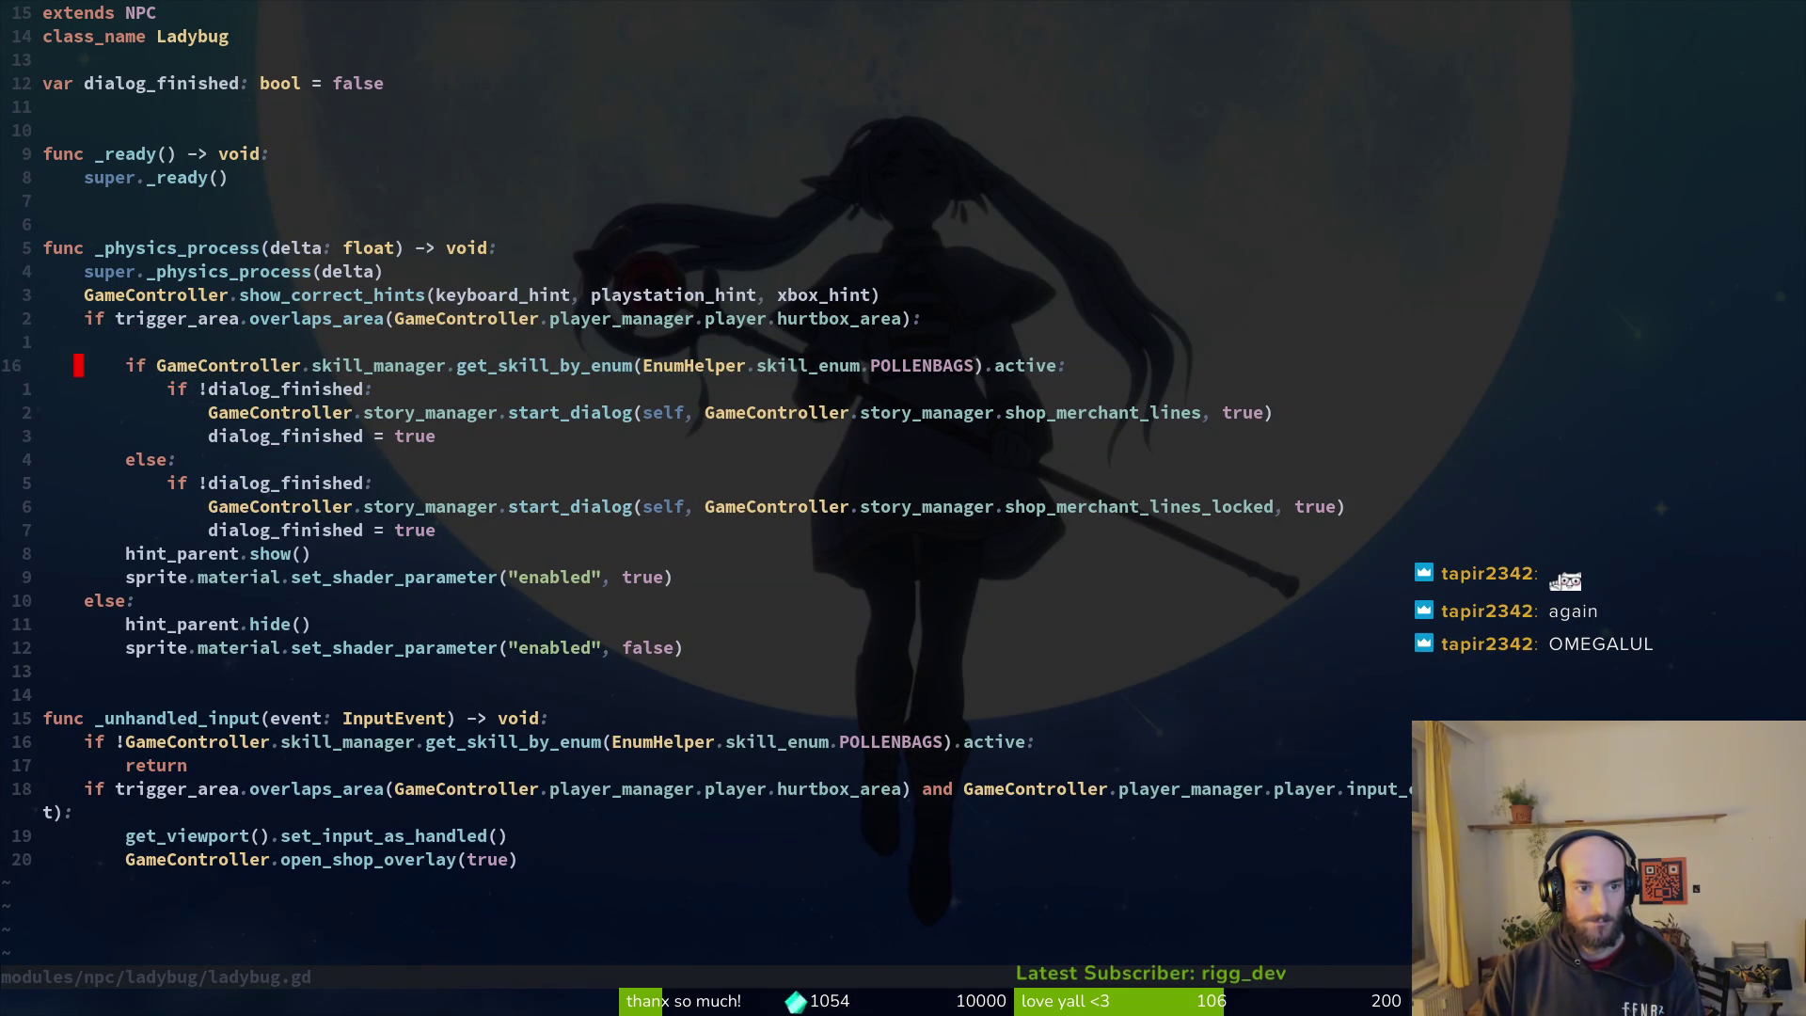
key("k")
key("d")
key("d")
type(":w")
key("Return")
key("j")
key("j")
key("j")
key("j")
Step: Indent hint_parent.show() and the sprite shader line one level each, then save ladybug.gd
key("V")
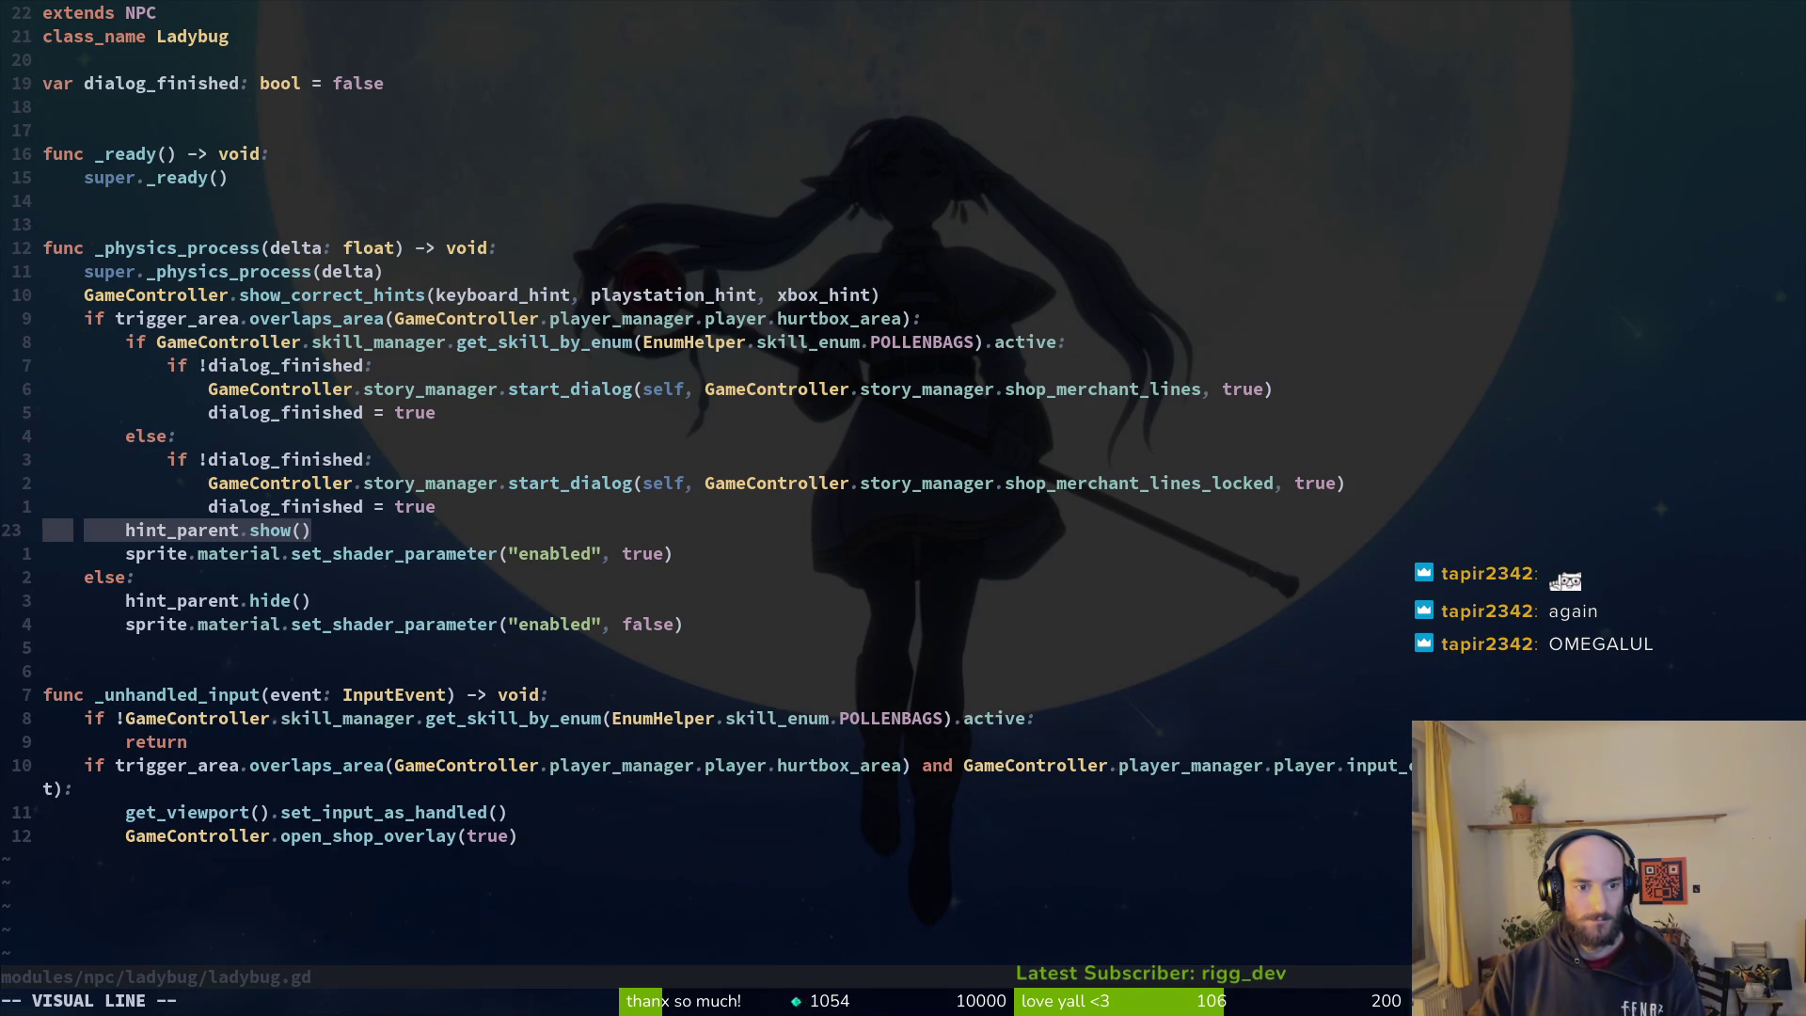
key("Escape")
key("V")
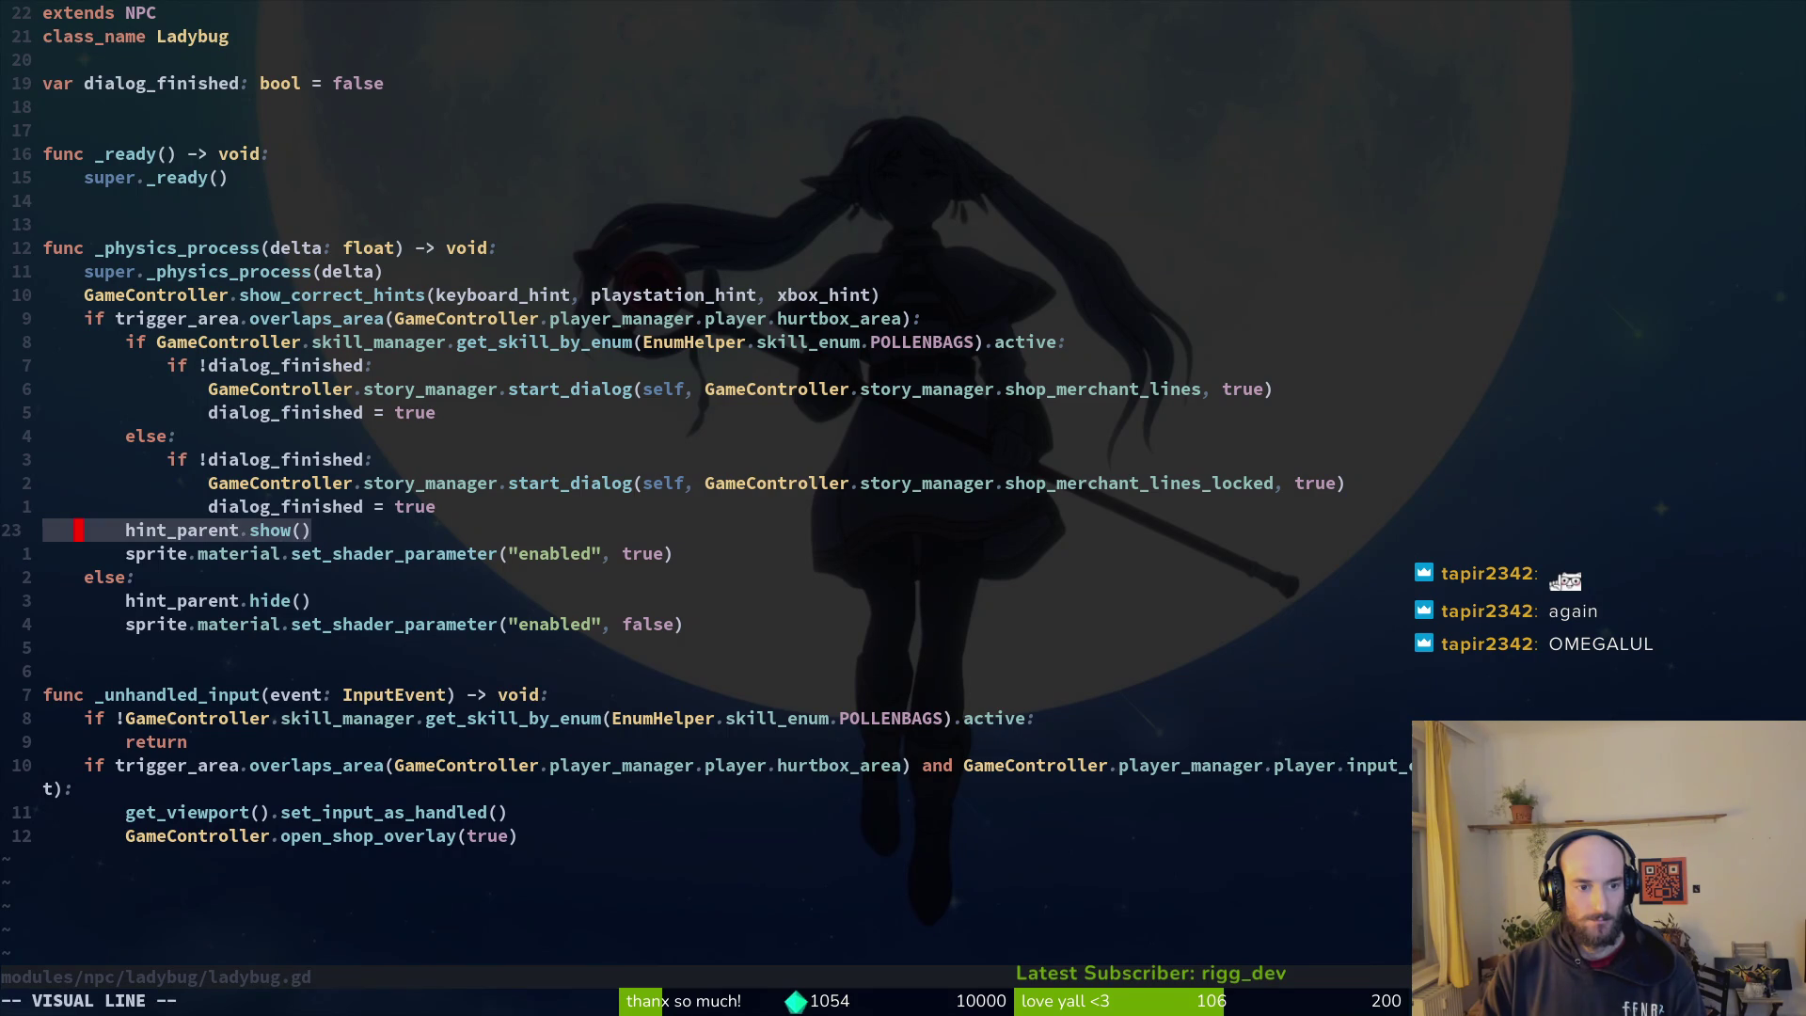
key("greater")
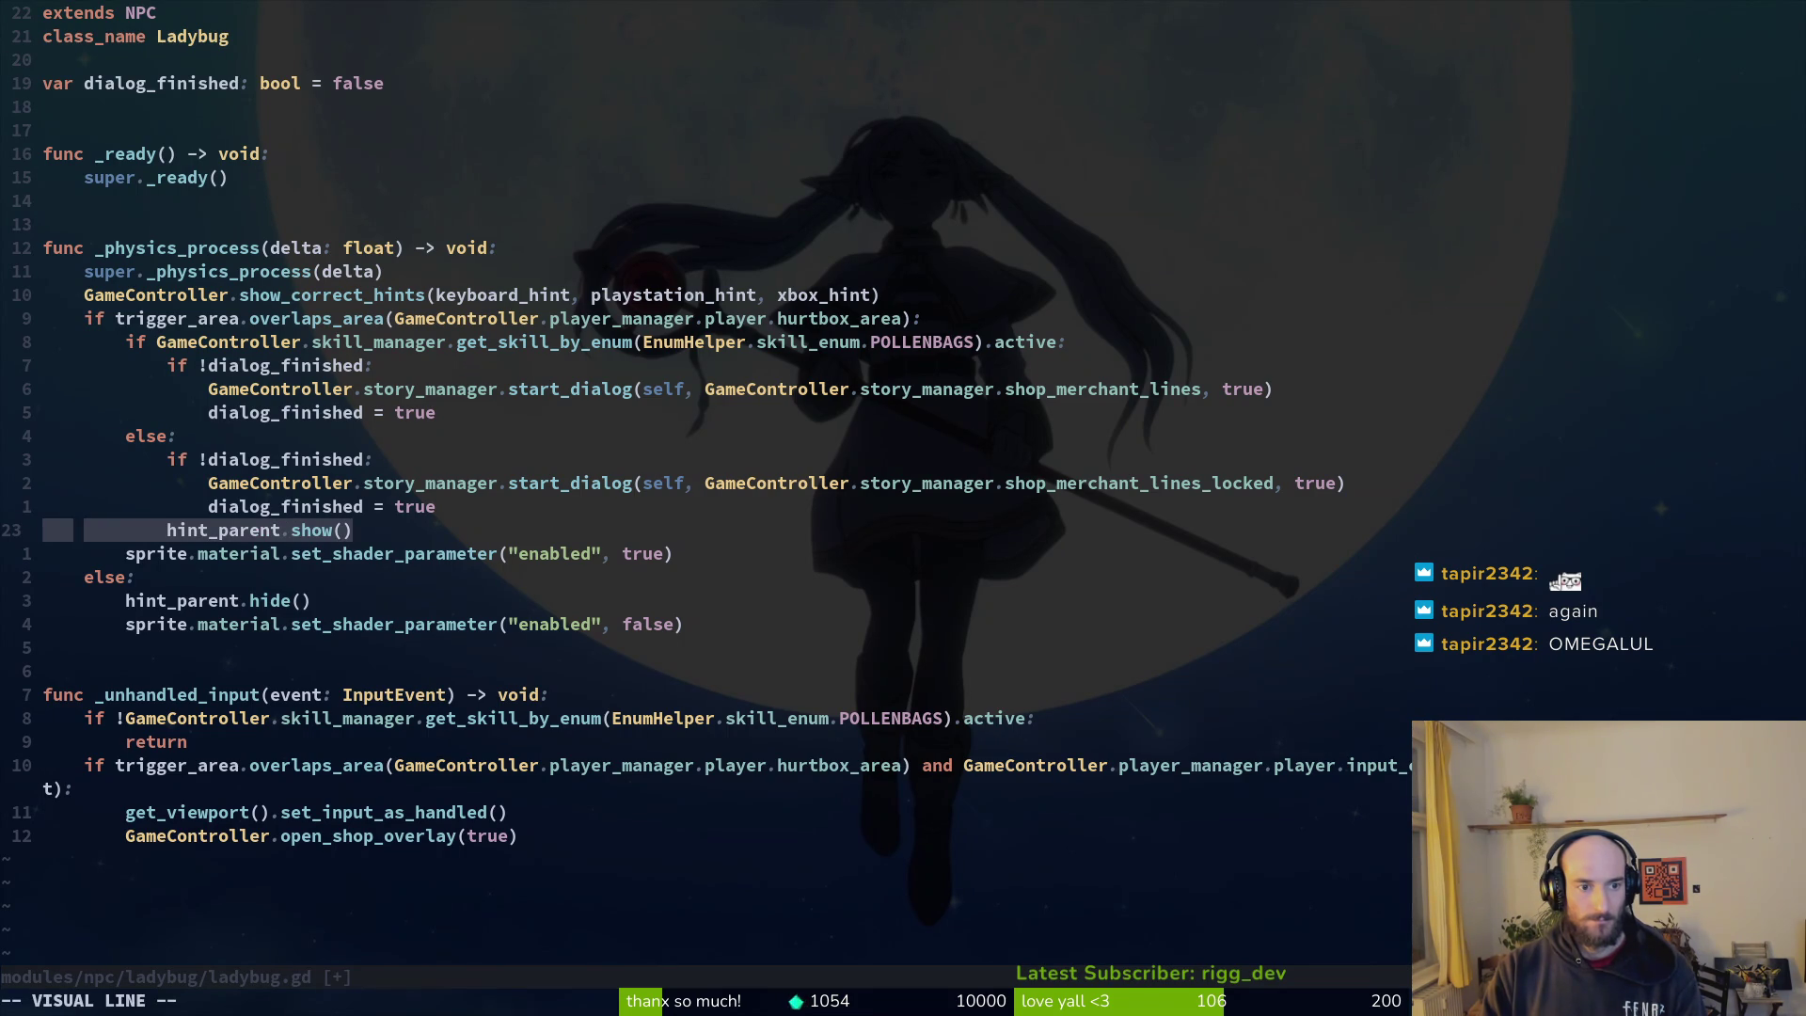
key("Escape")
key("j")
key("V")
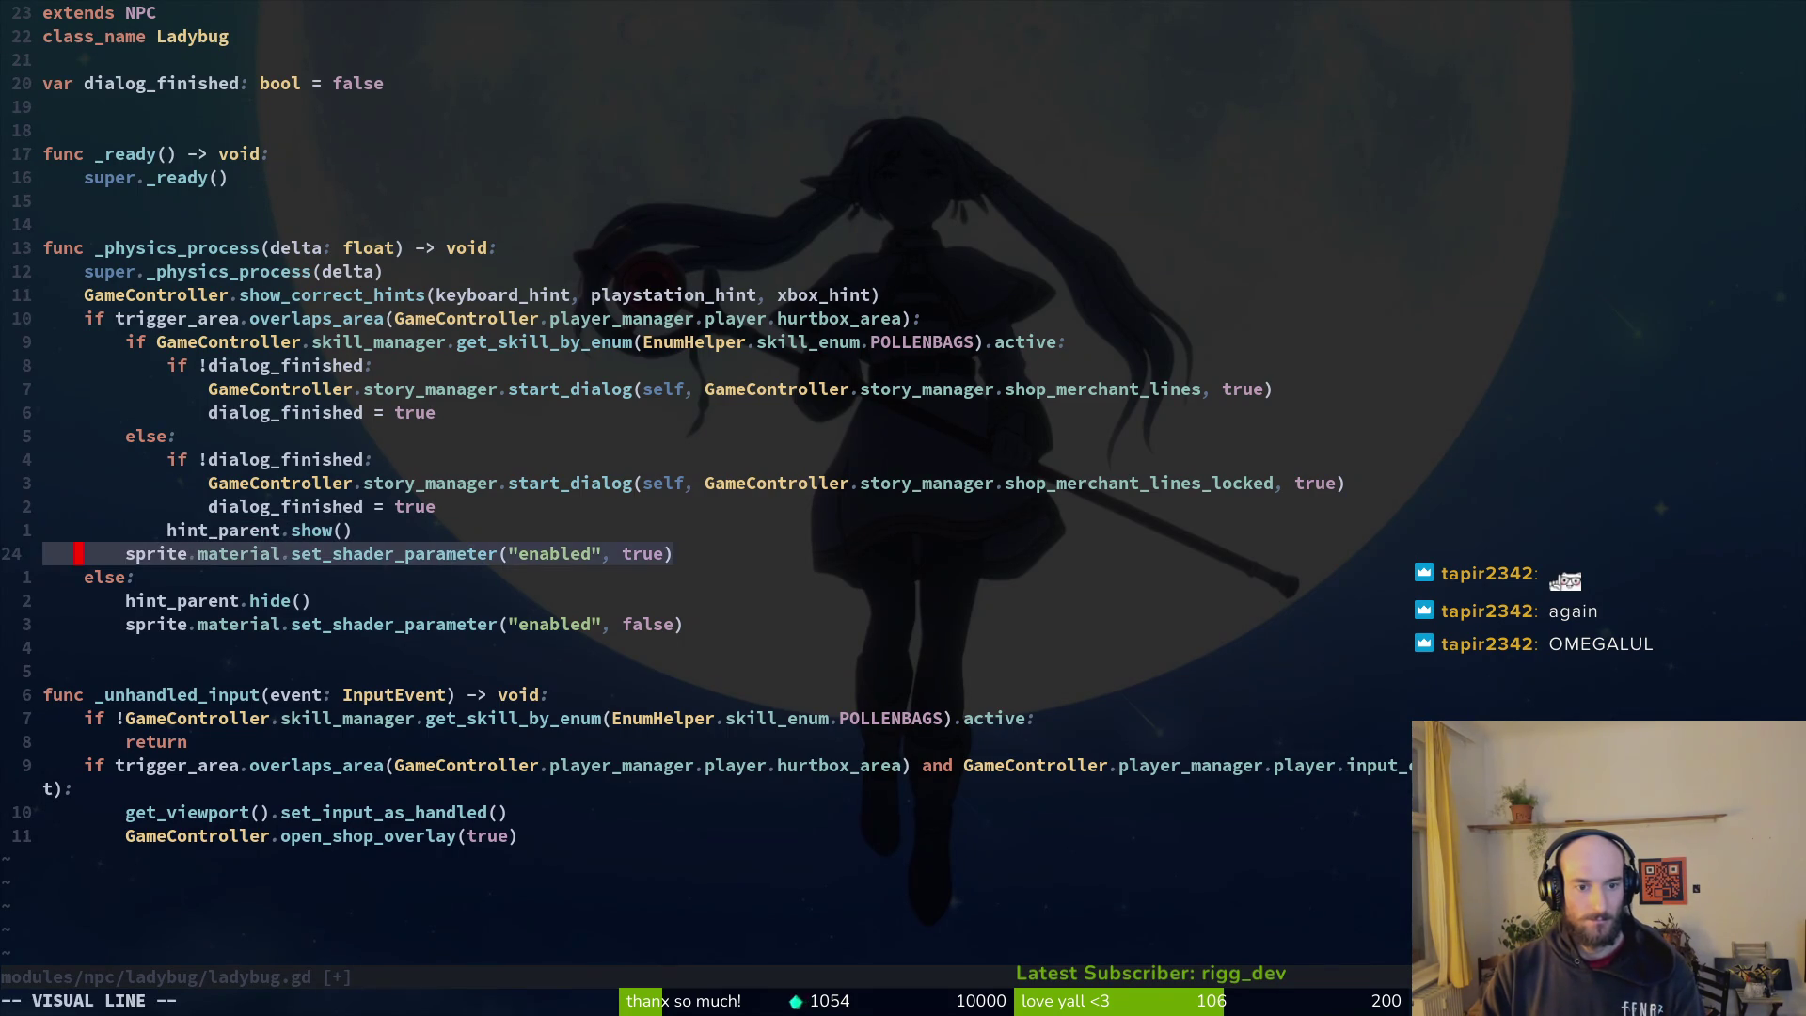
key("greater")
type(":w")
key("Return")
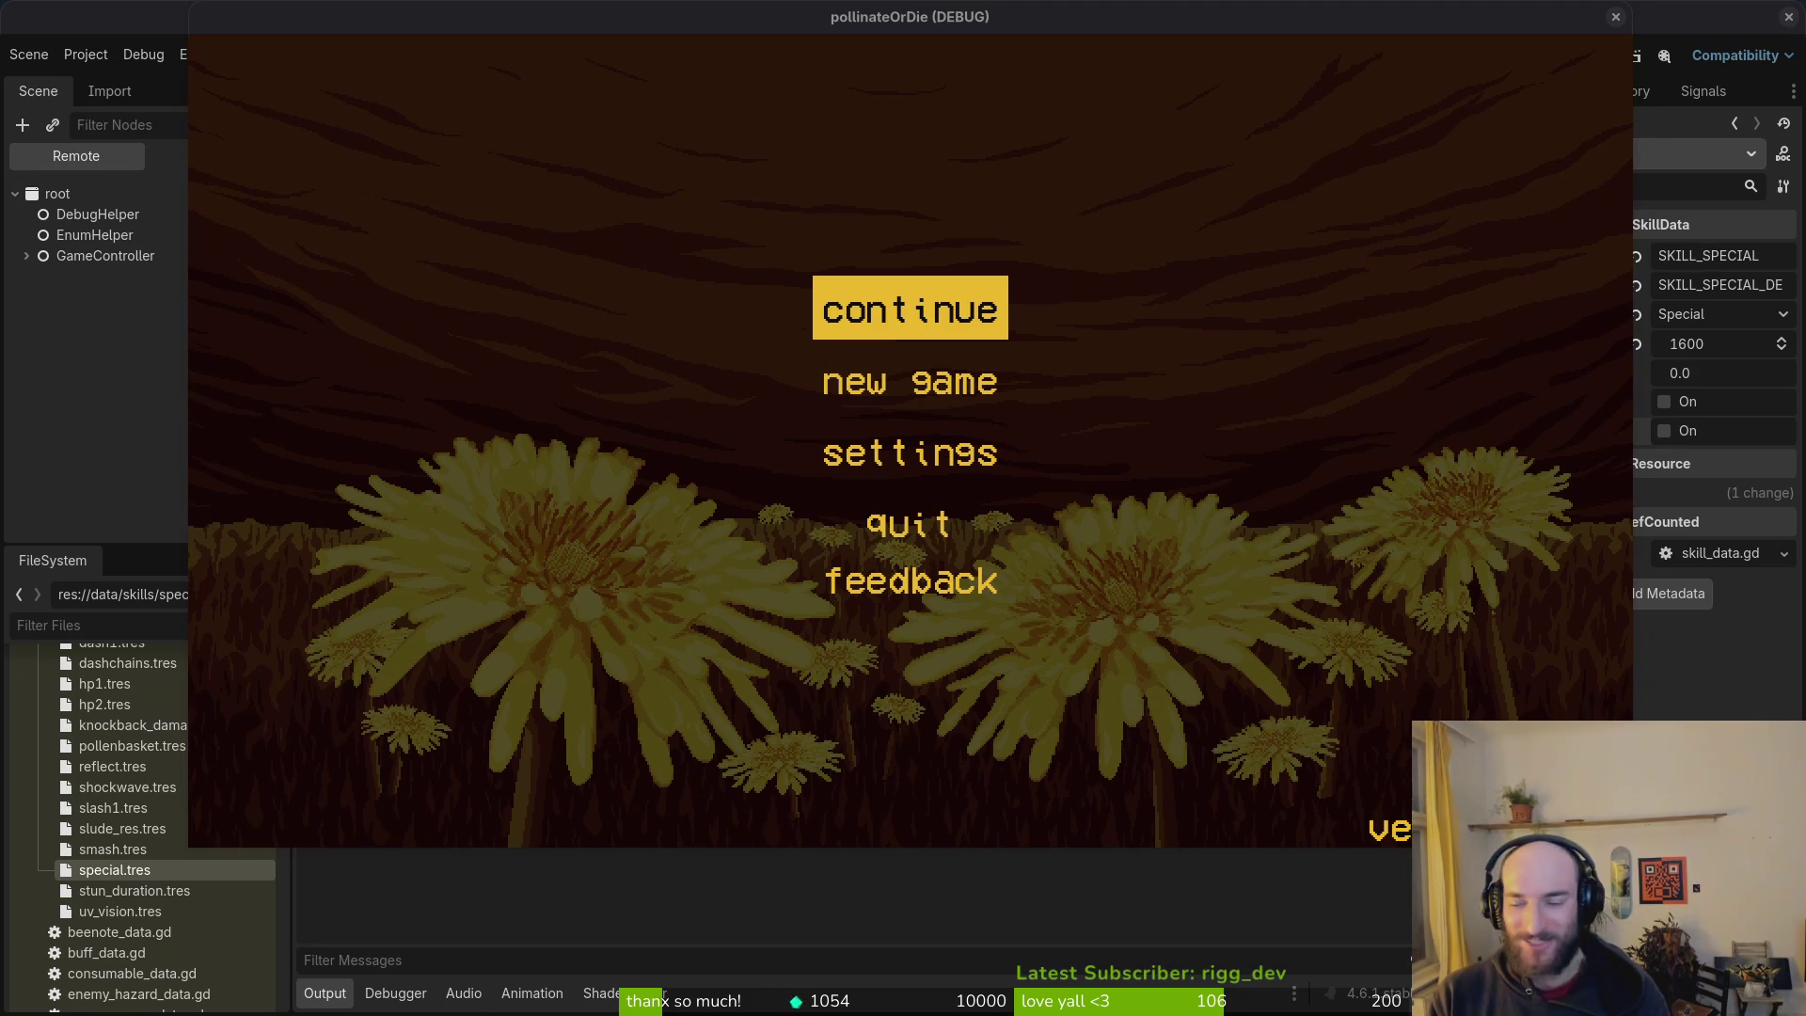
Step: Continue the saved game, browse the skill tree, then pause
key("Return")
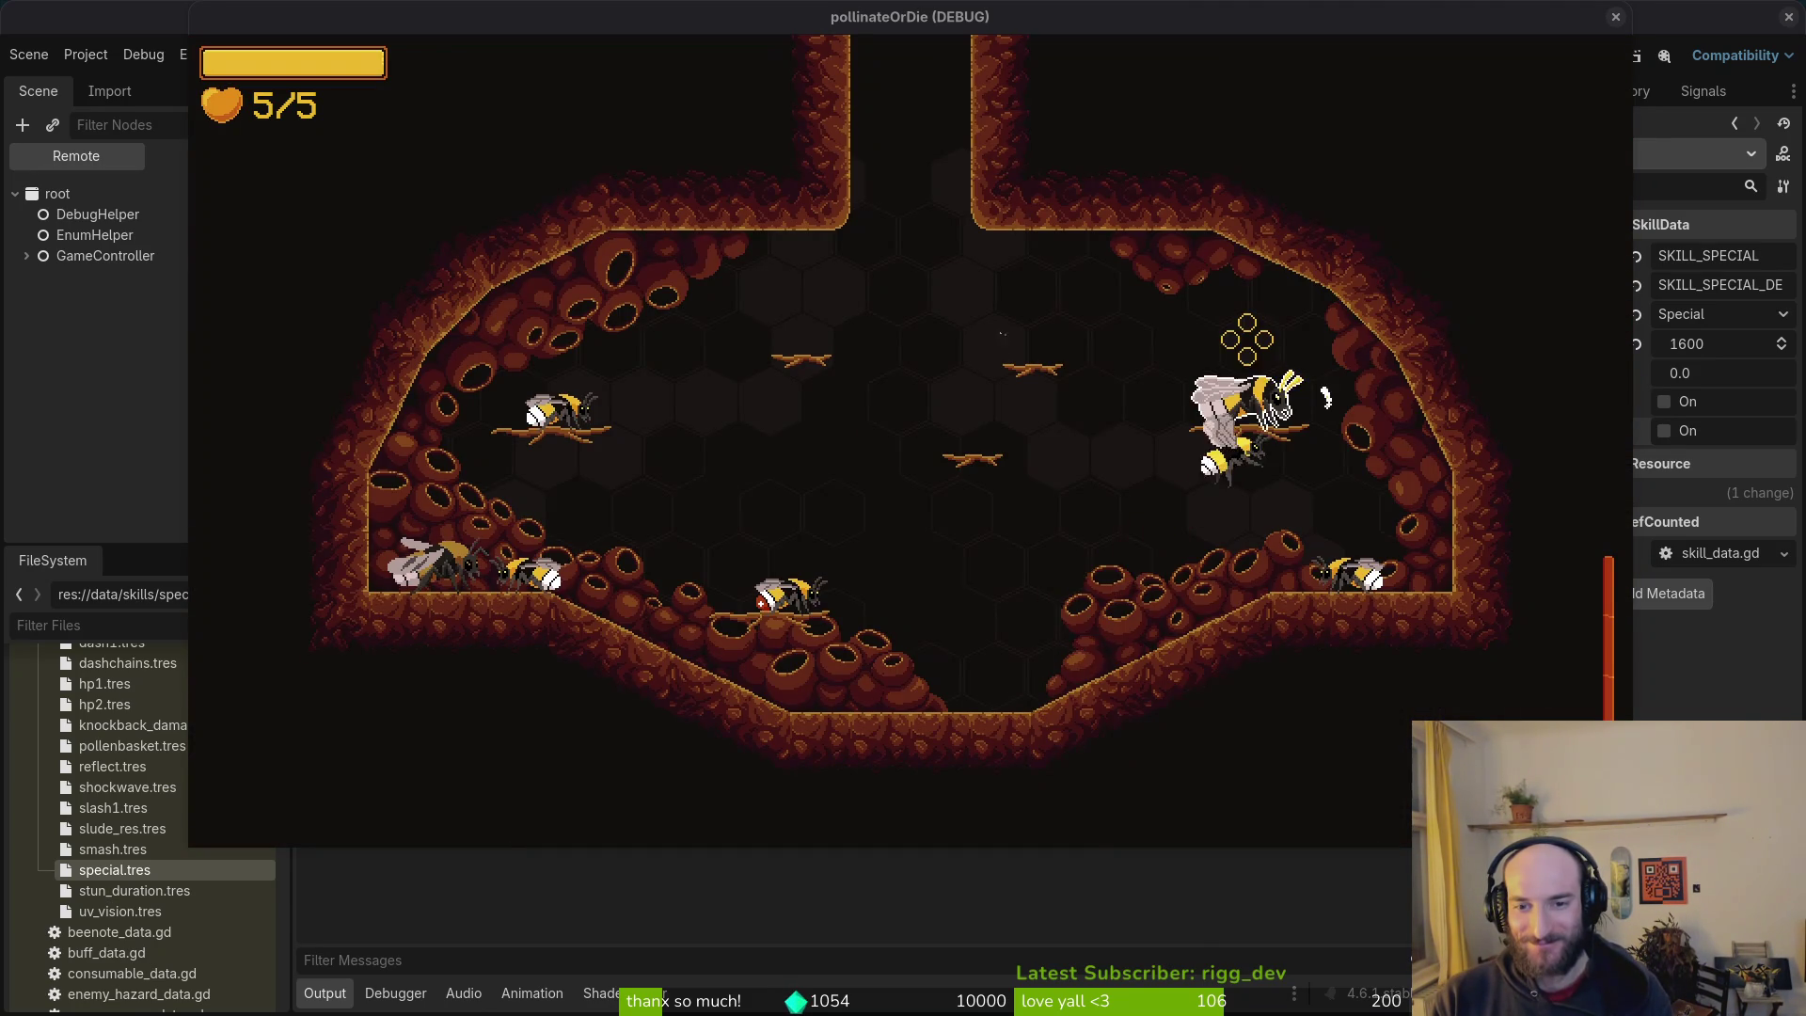
key("e")
key("Right")
key("e")
key("Escape")
Step: Enable the level selector in debug options and load level S1-0
key("Down")
key("e")
key("Up")
key("Up")
key("Up")
key("e")
key("Escape")
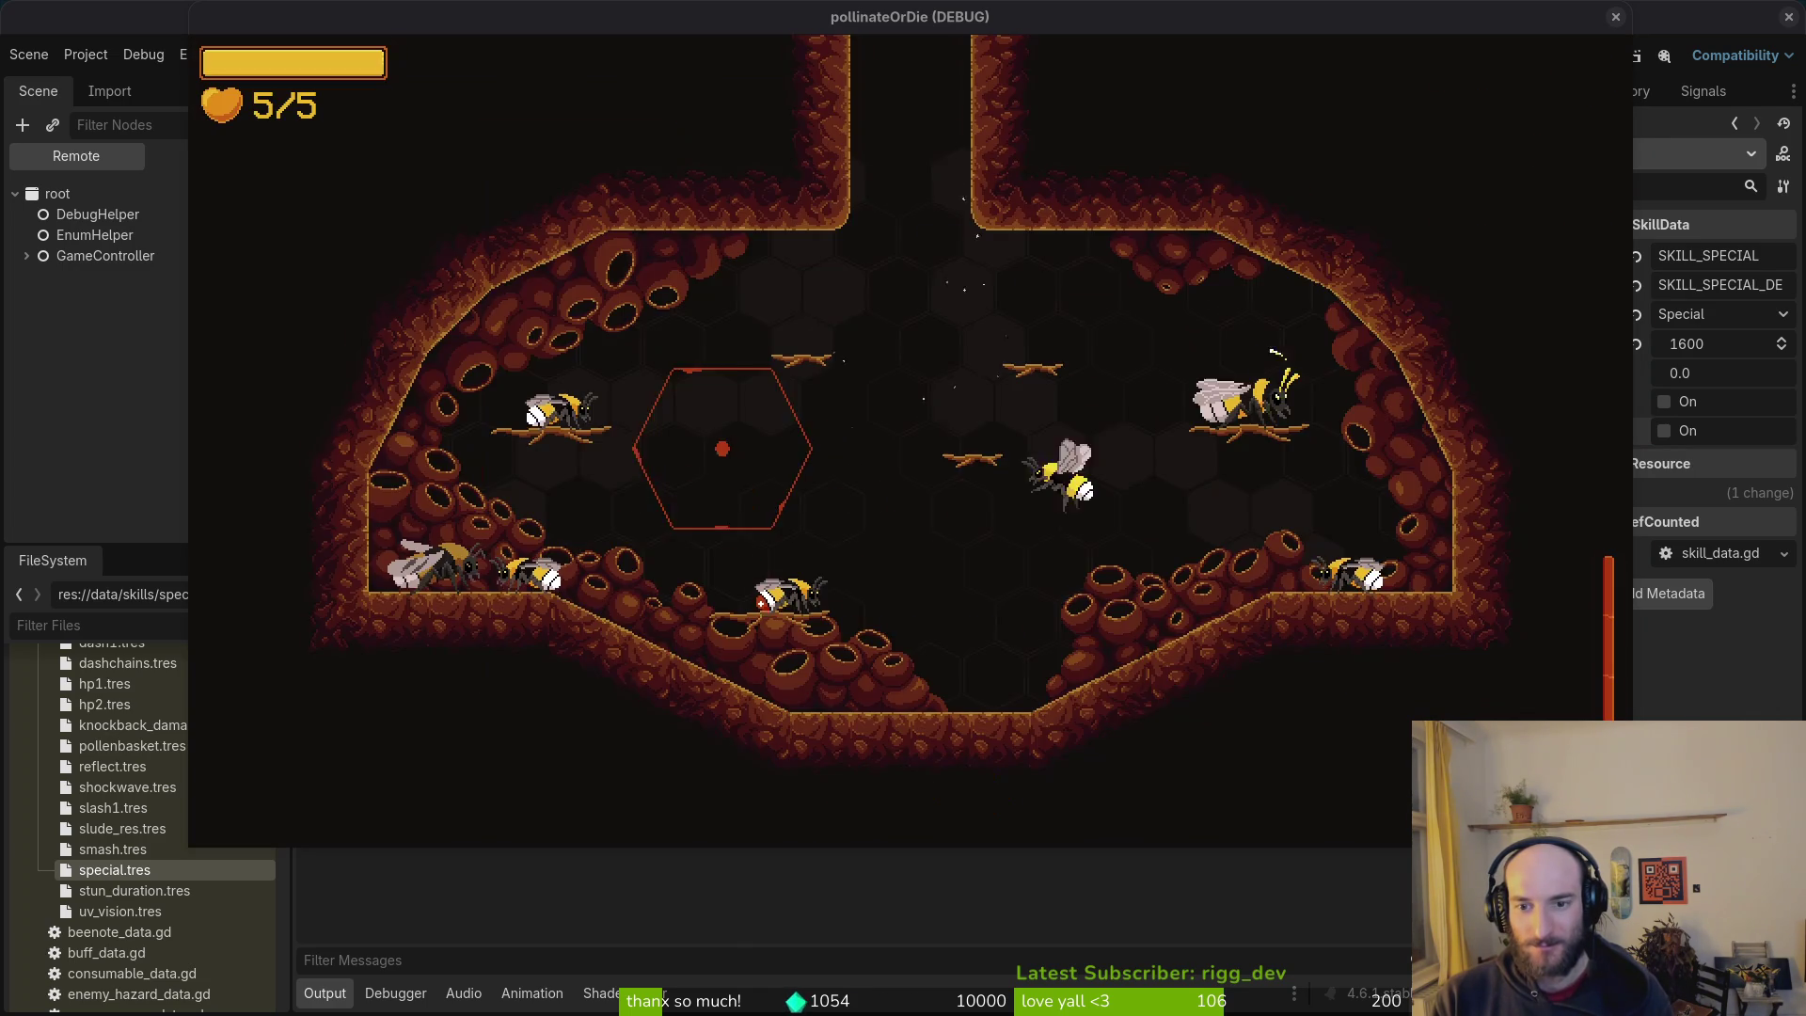
key("Tab")
key("Escape")
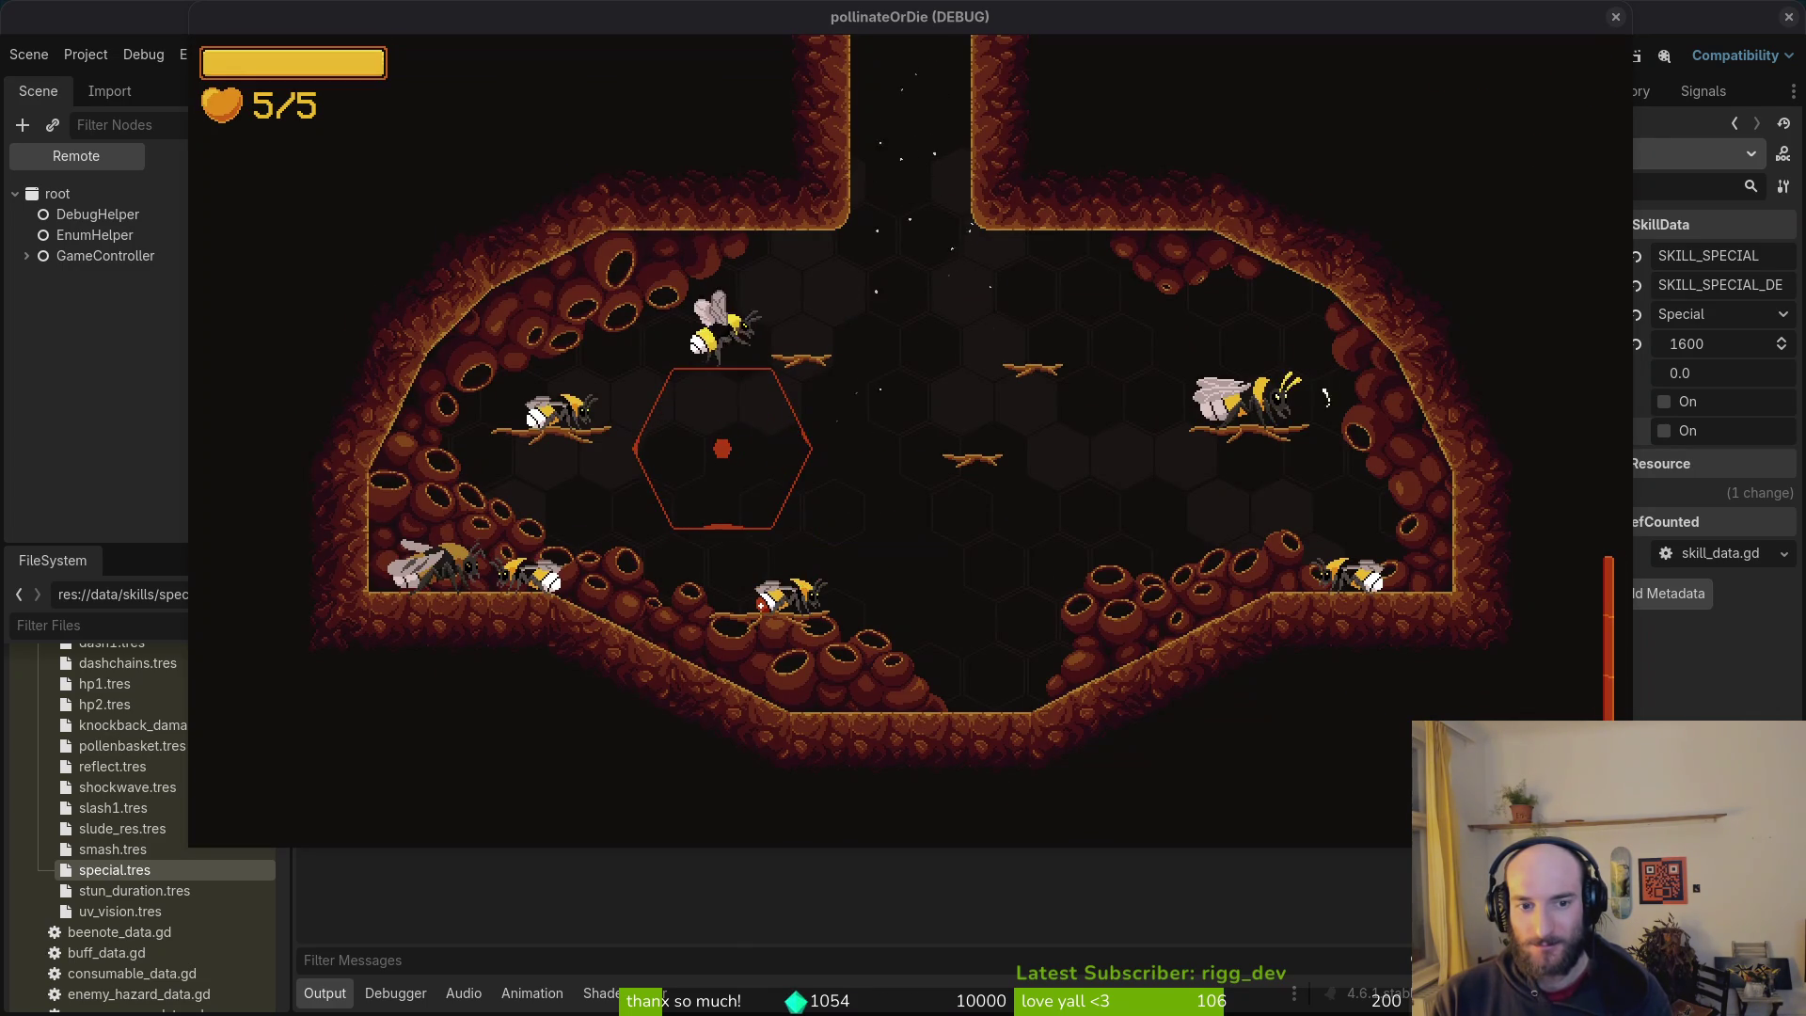
key("Escape")
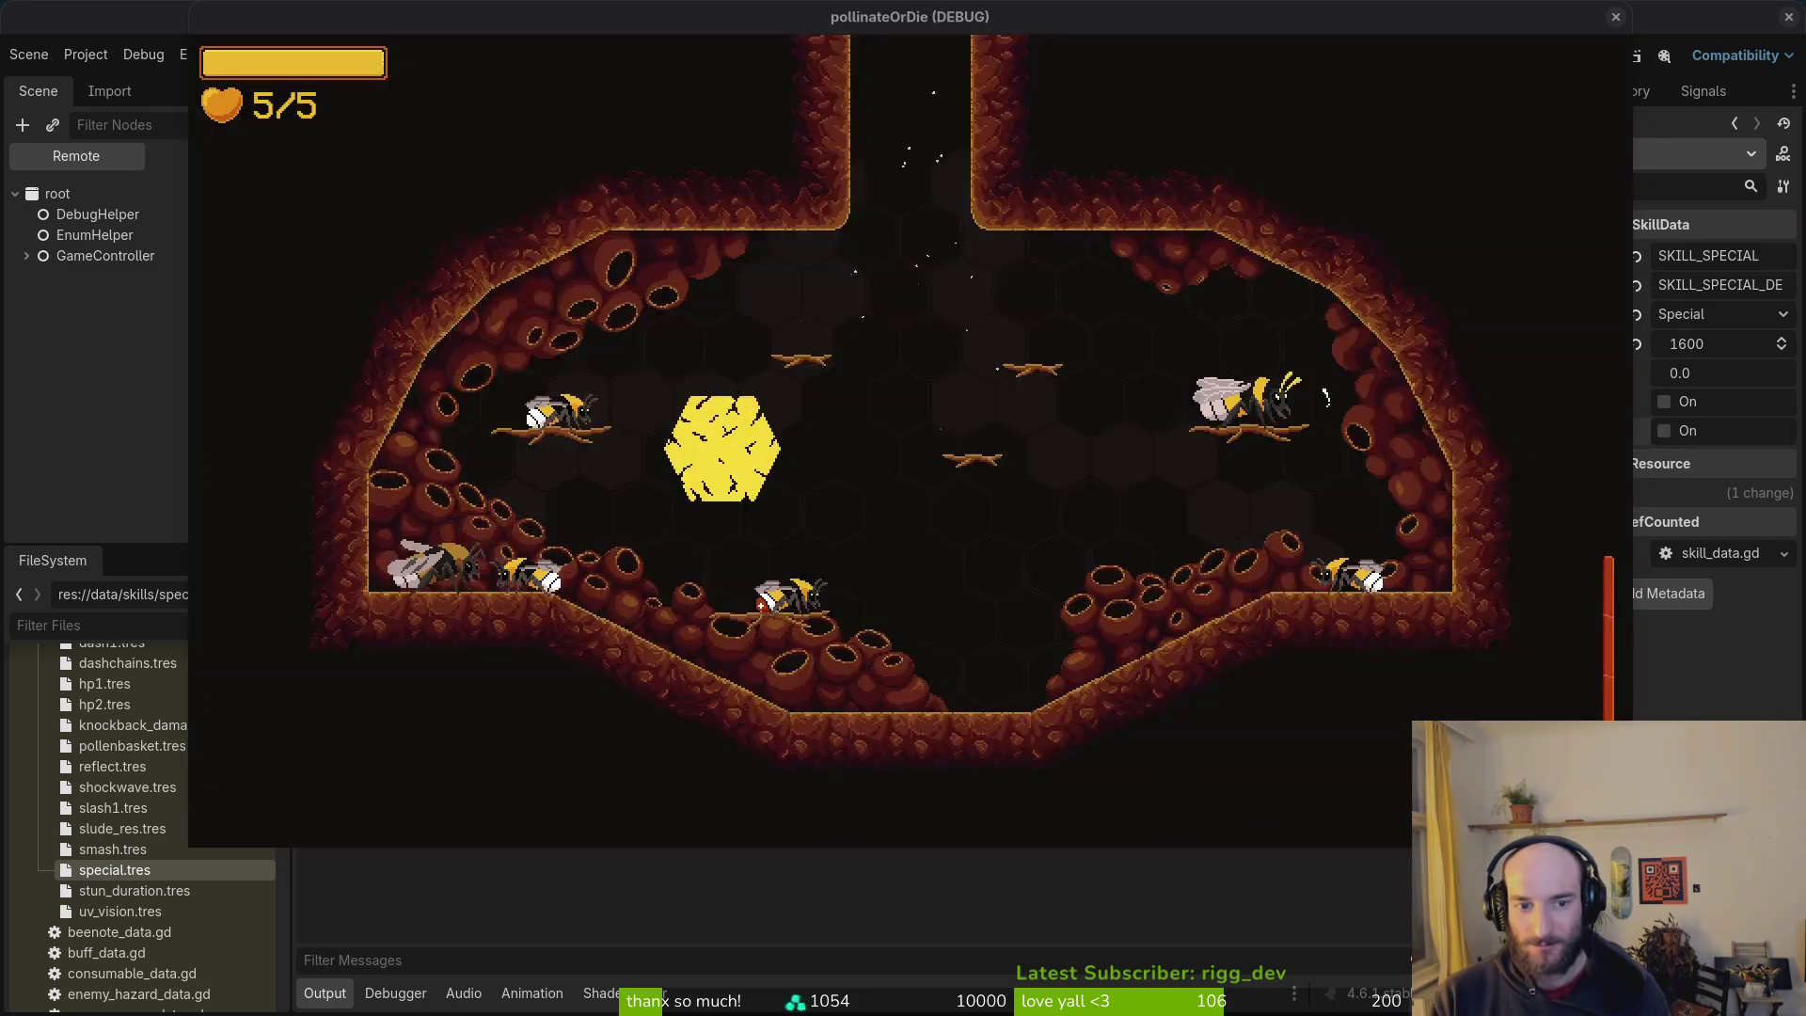
key("Right")
key("Right")
key("Down")
key("e")
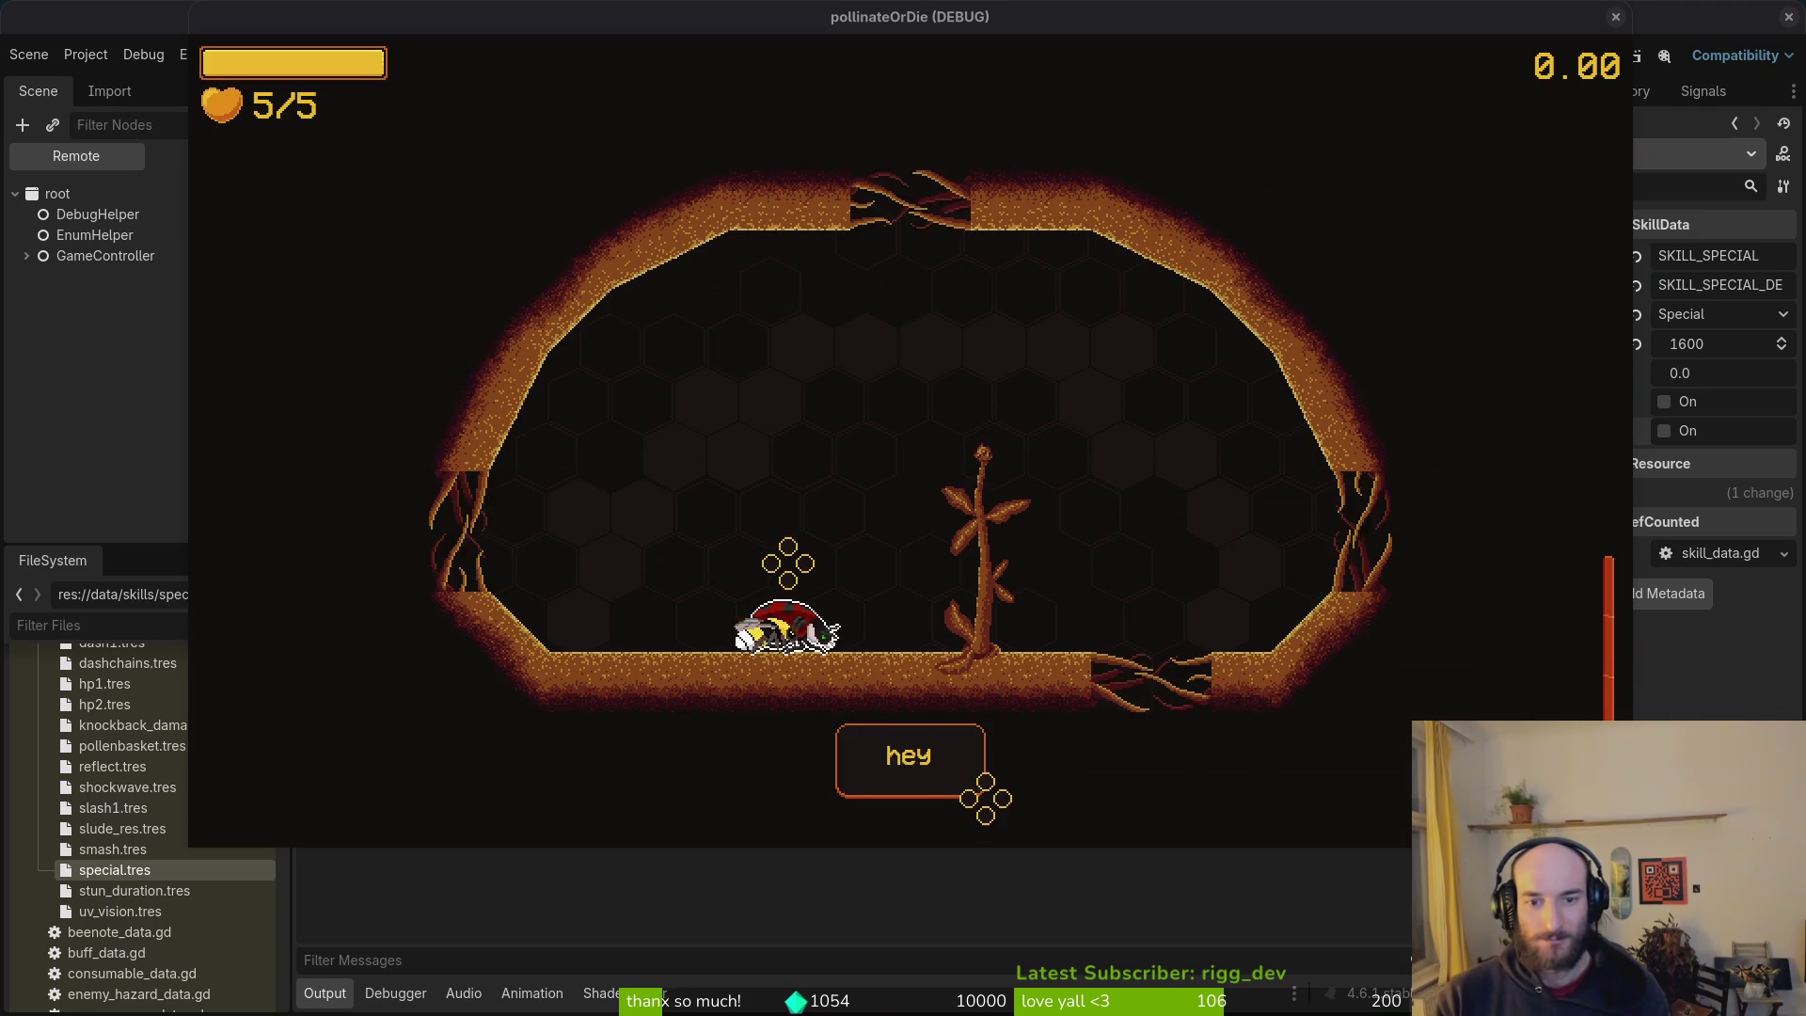
Step: Walk the bee to the ladybug to check its items are locked, then close the game with F8
key("a")
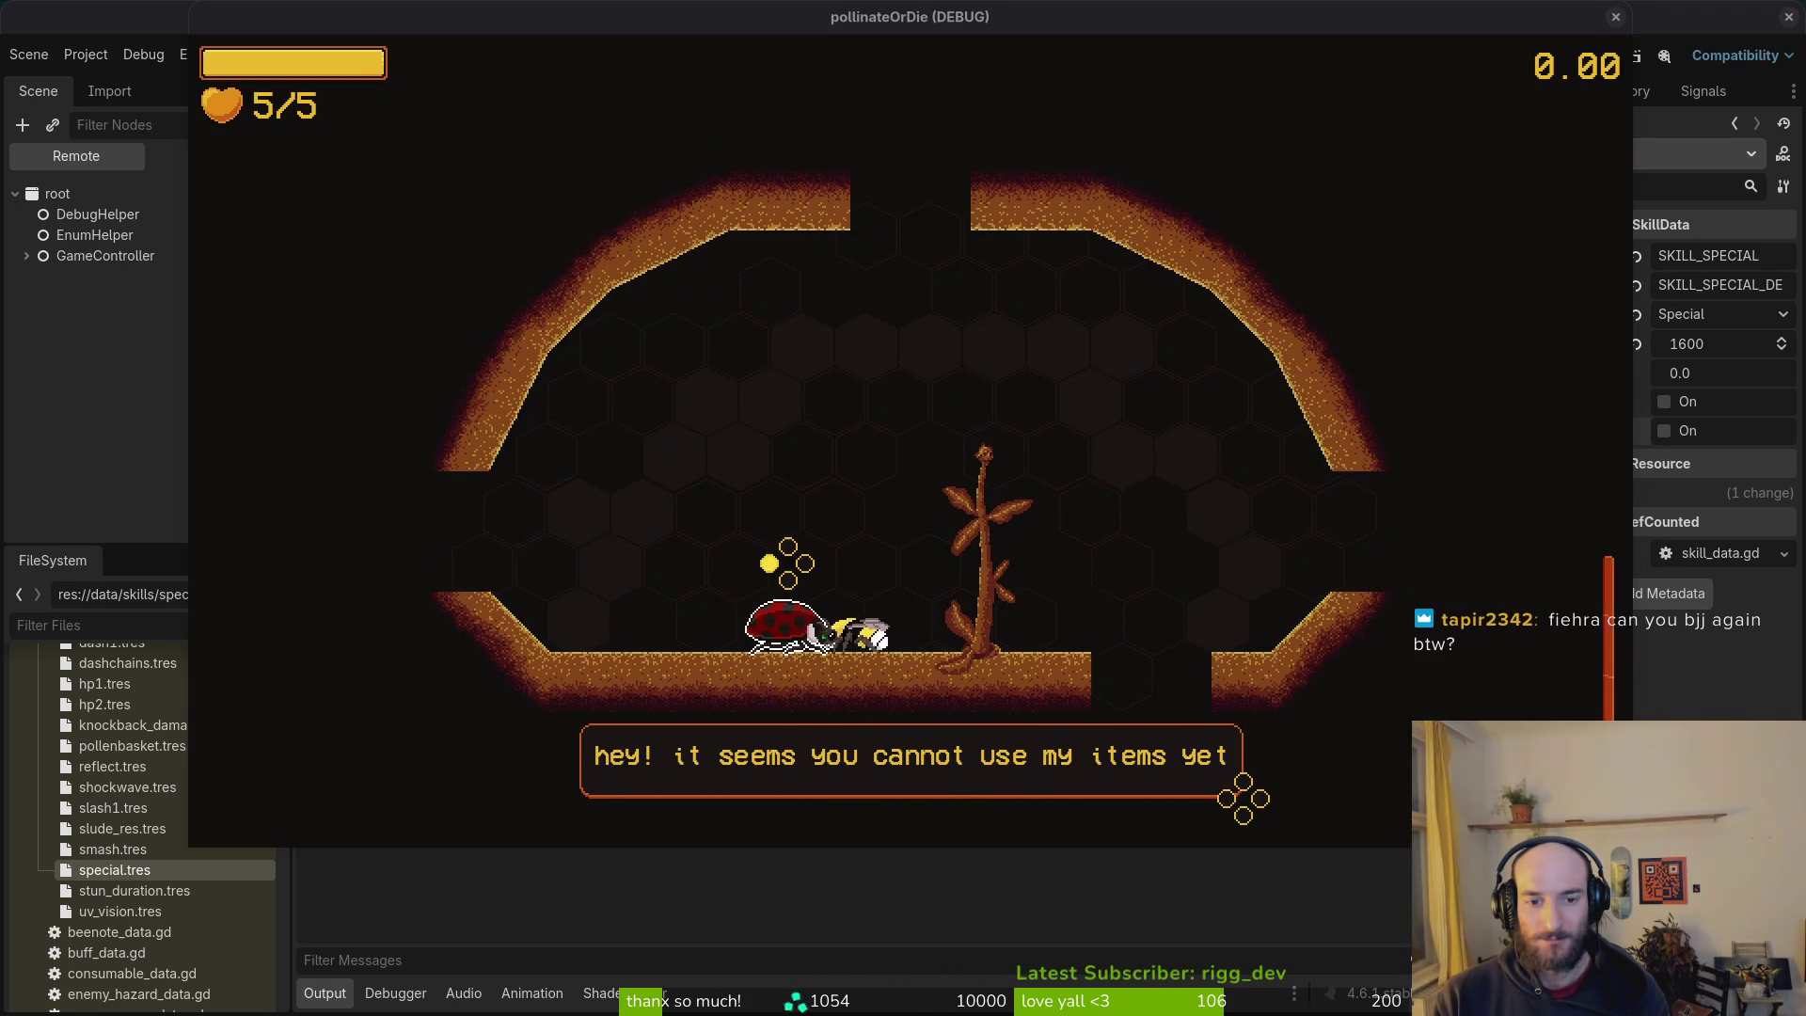
key("d")
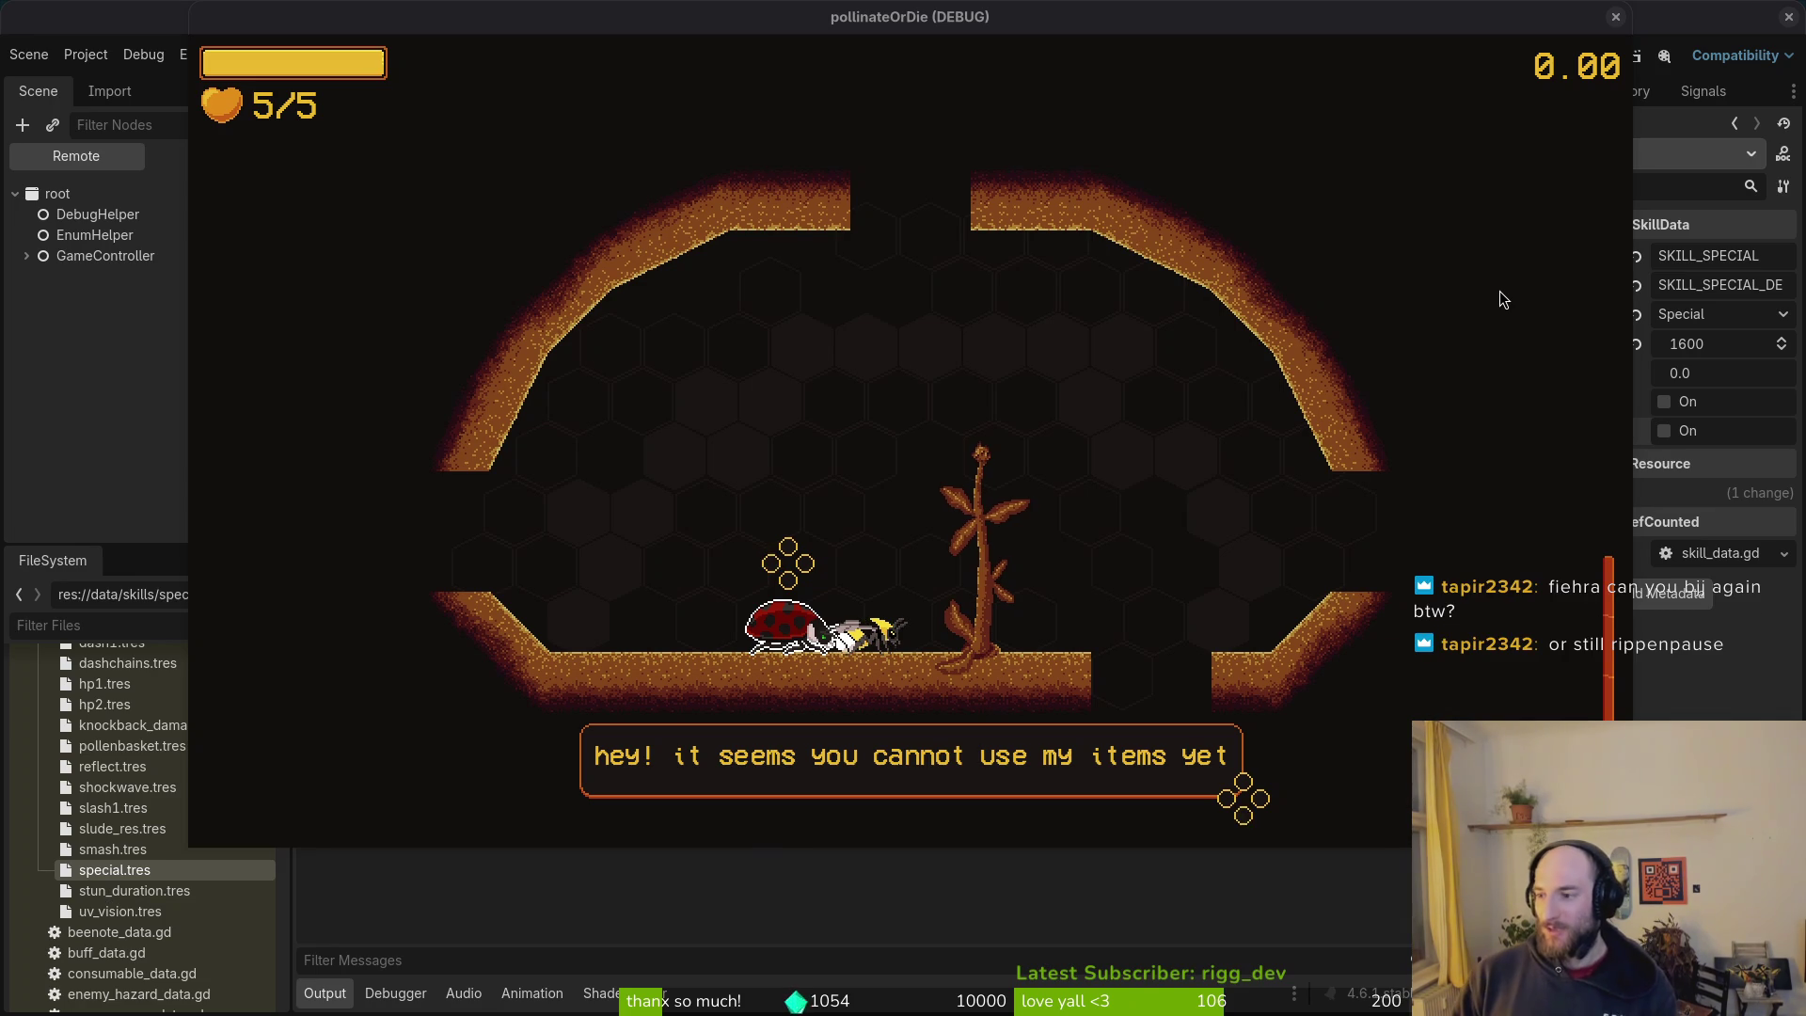
key("F8")
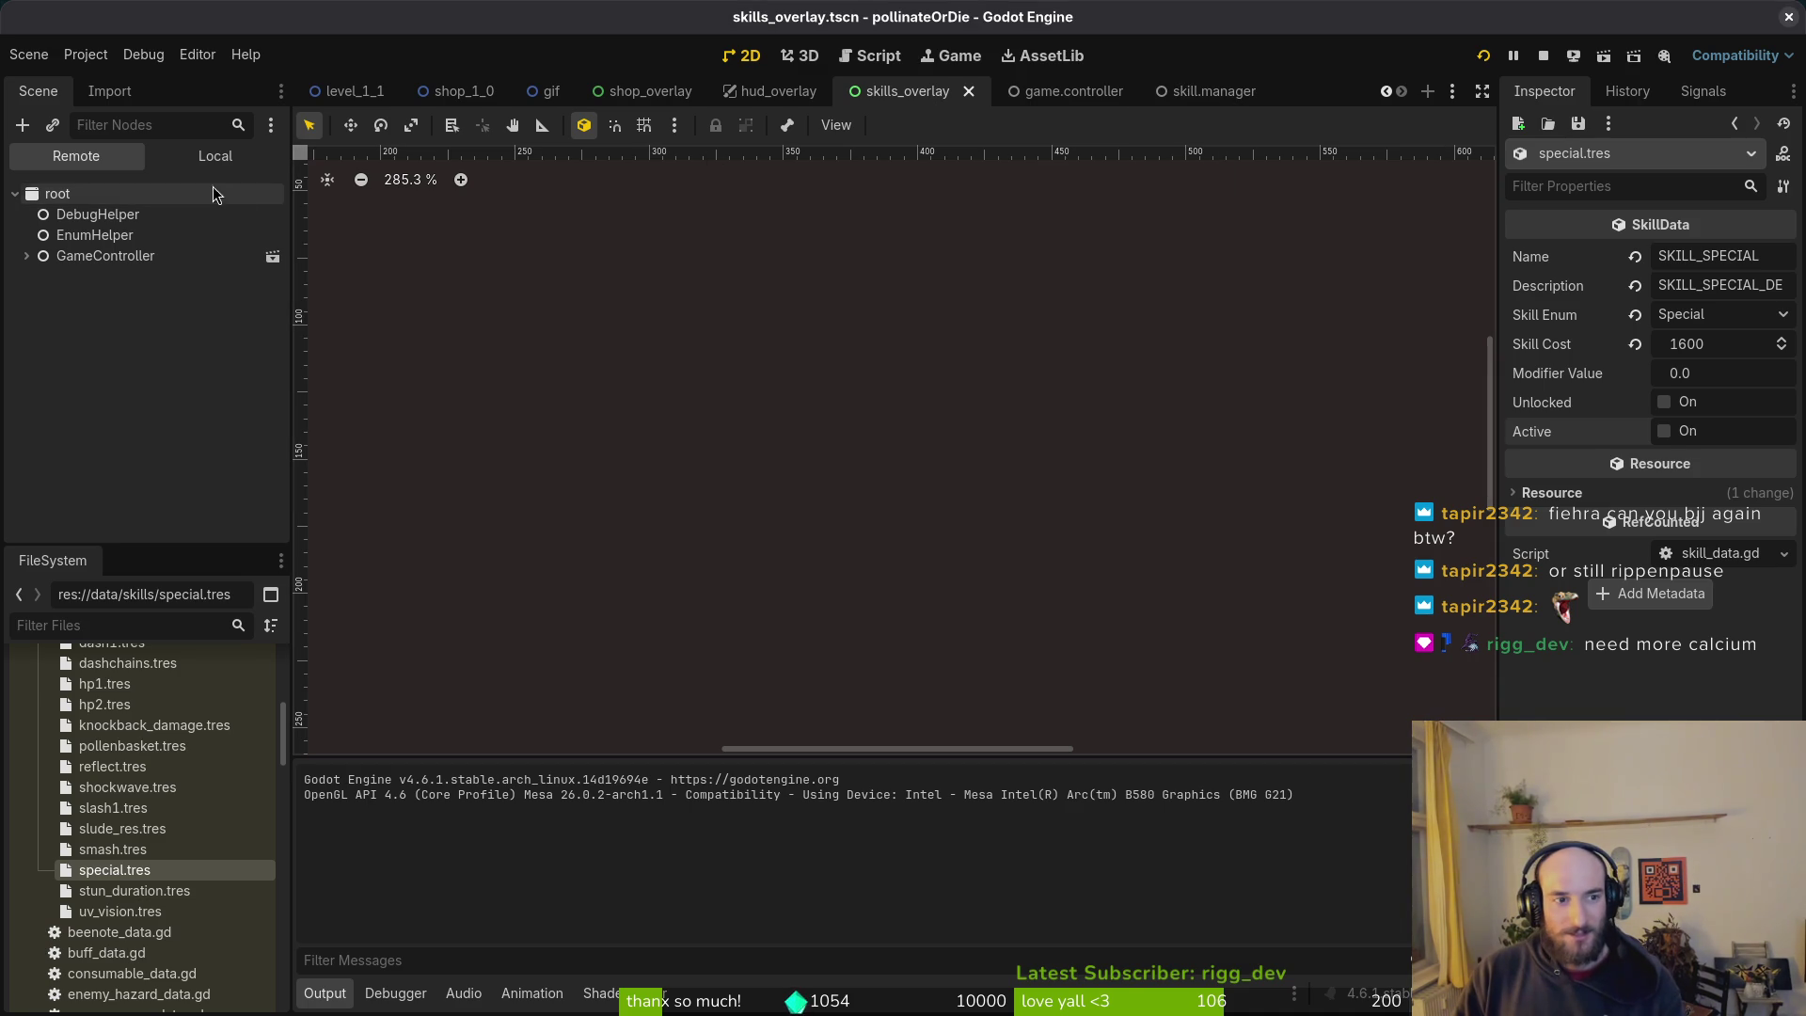
Step: Show the Local scene tree, then switch to ladybug.gd in the terminal Vim
left_click(218, 160)
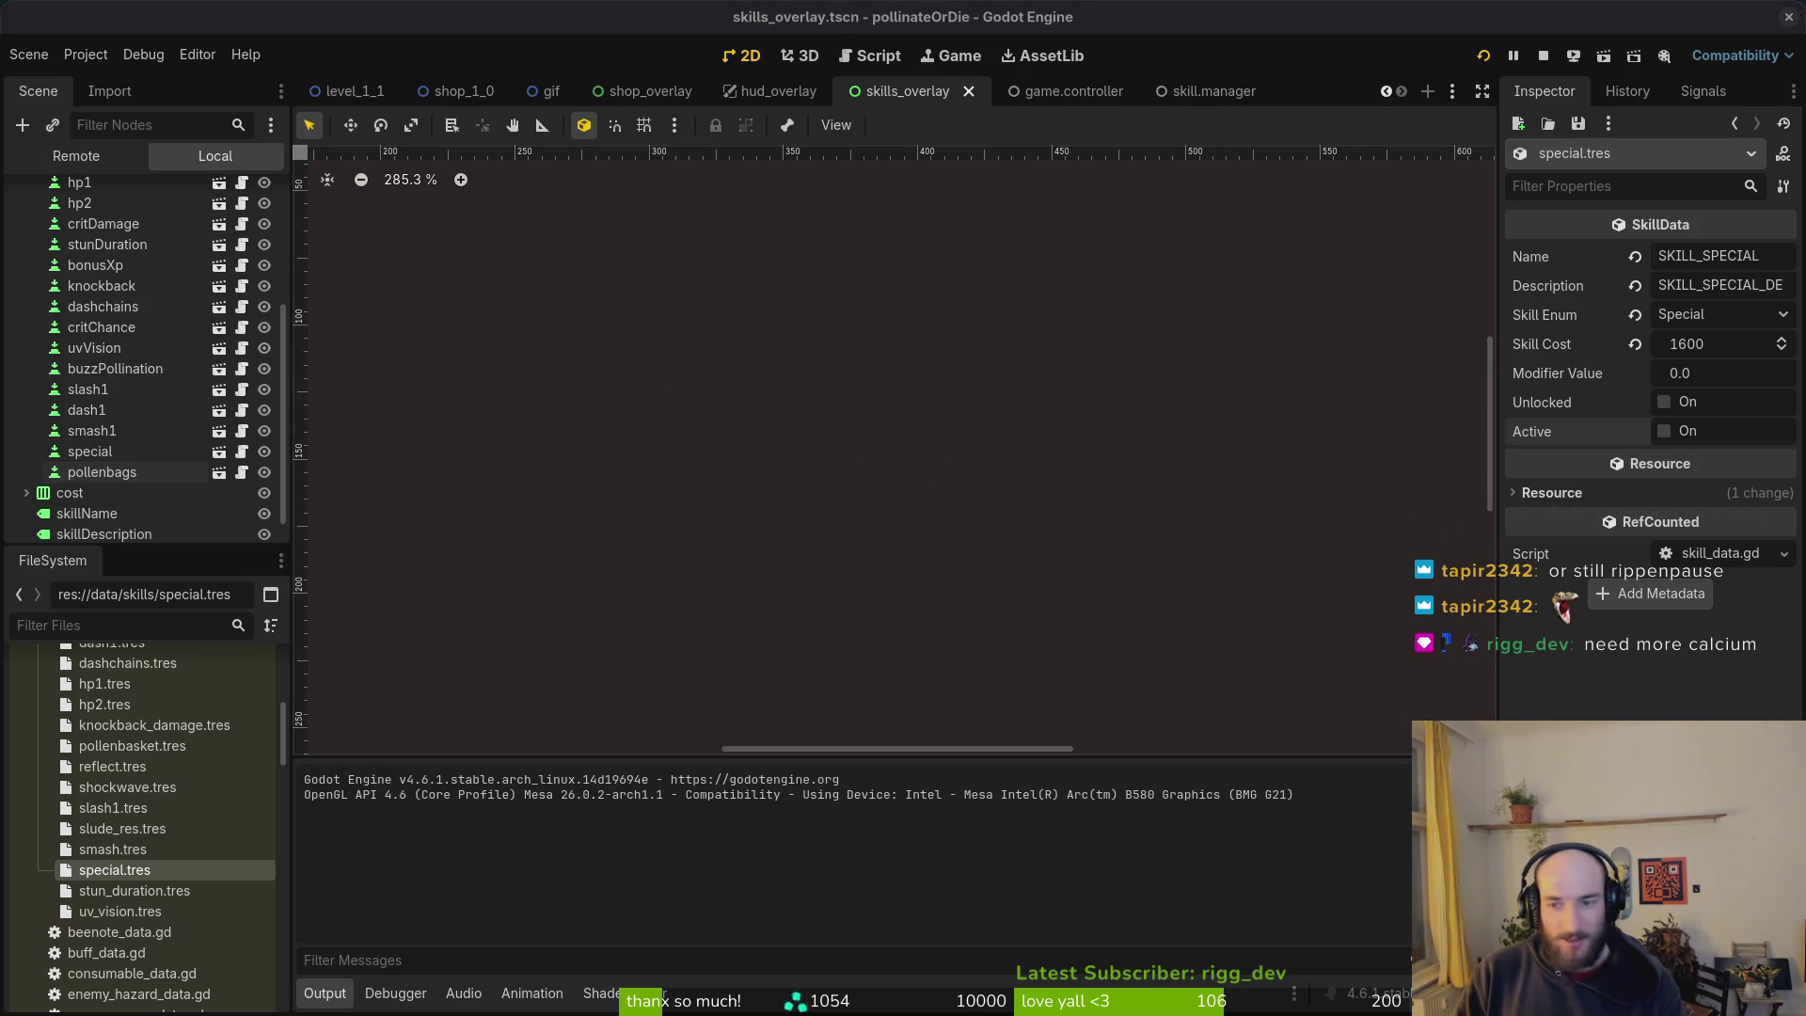
key("alt+Tab")
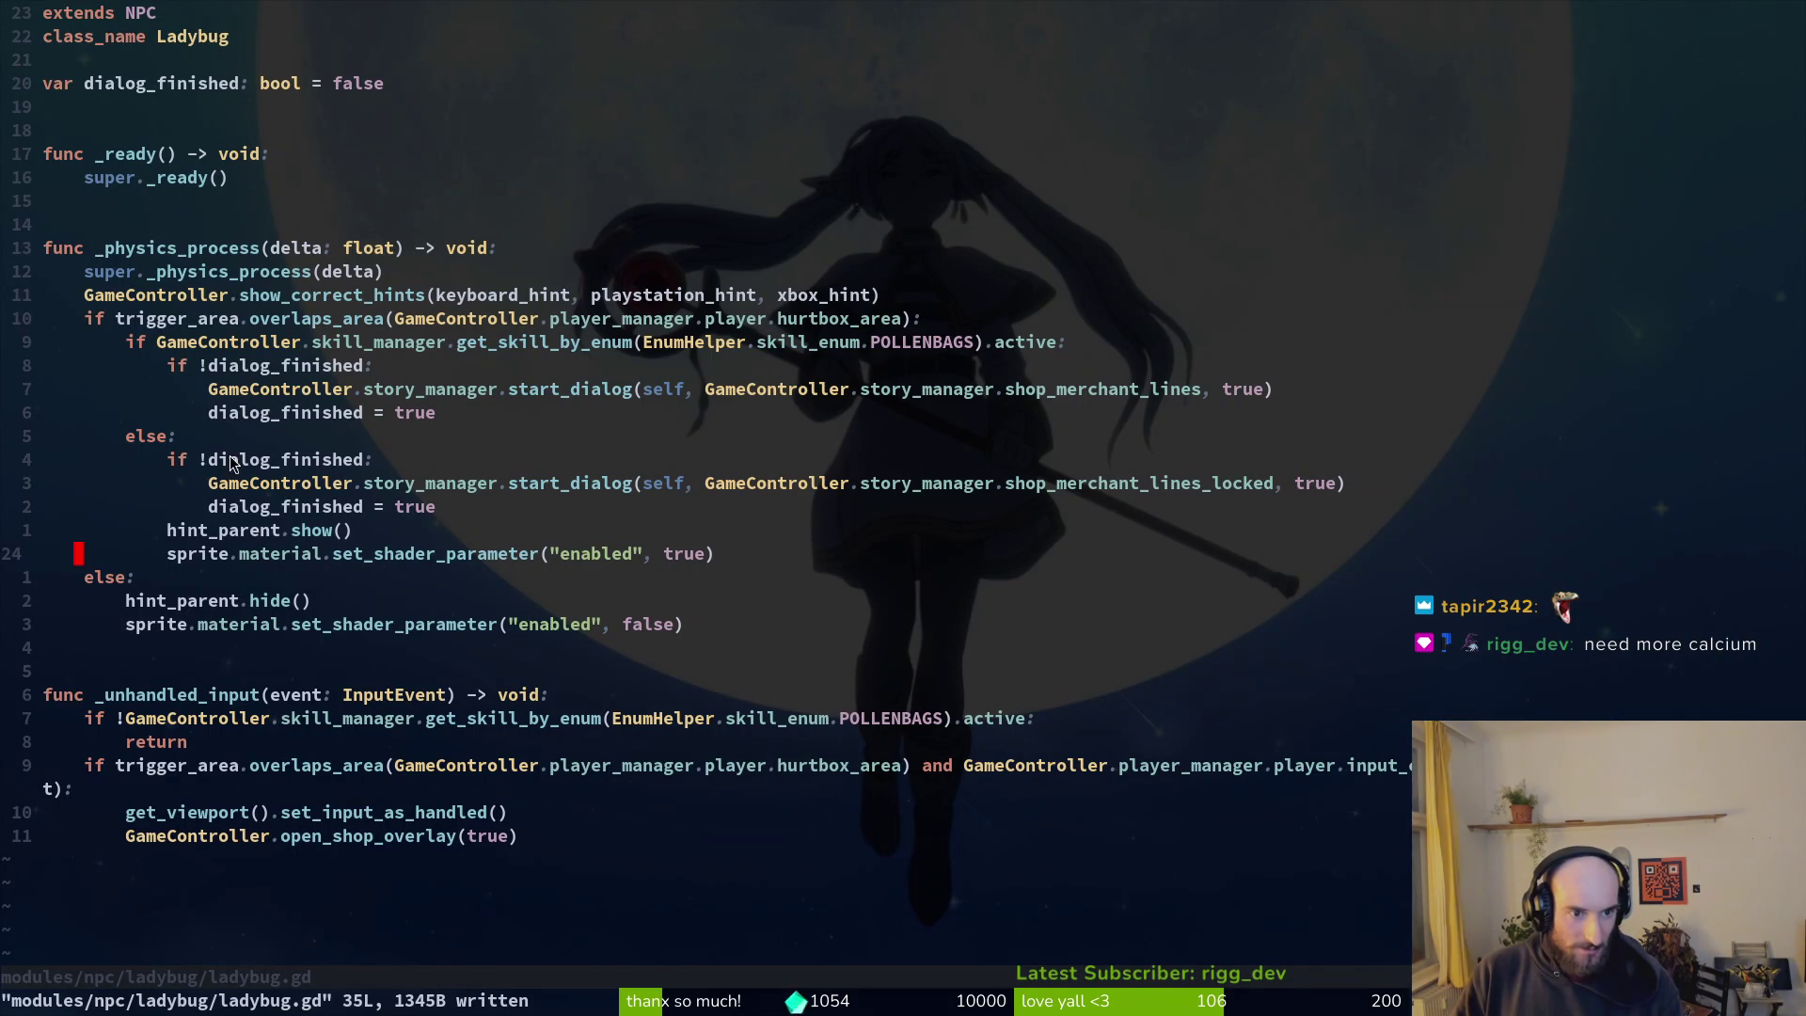
Step: Move hint_parent.show() and the sprite shader line into the first dialog branch, save, and relaunch with F5
left_click(230, 528)
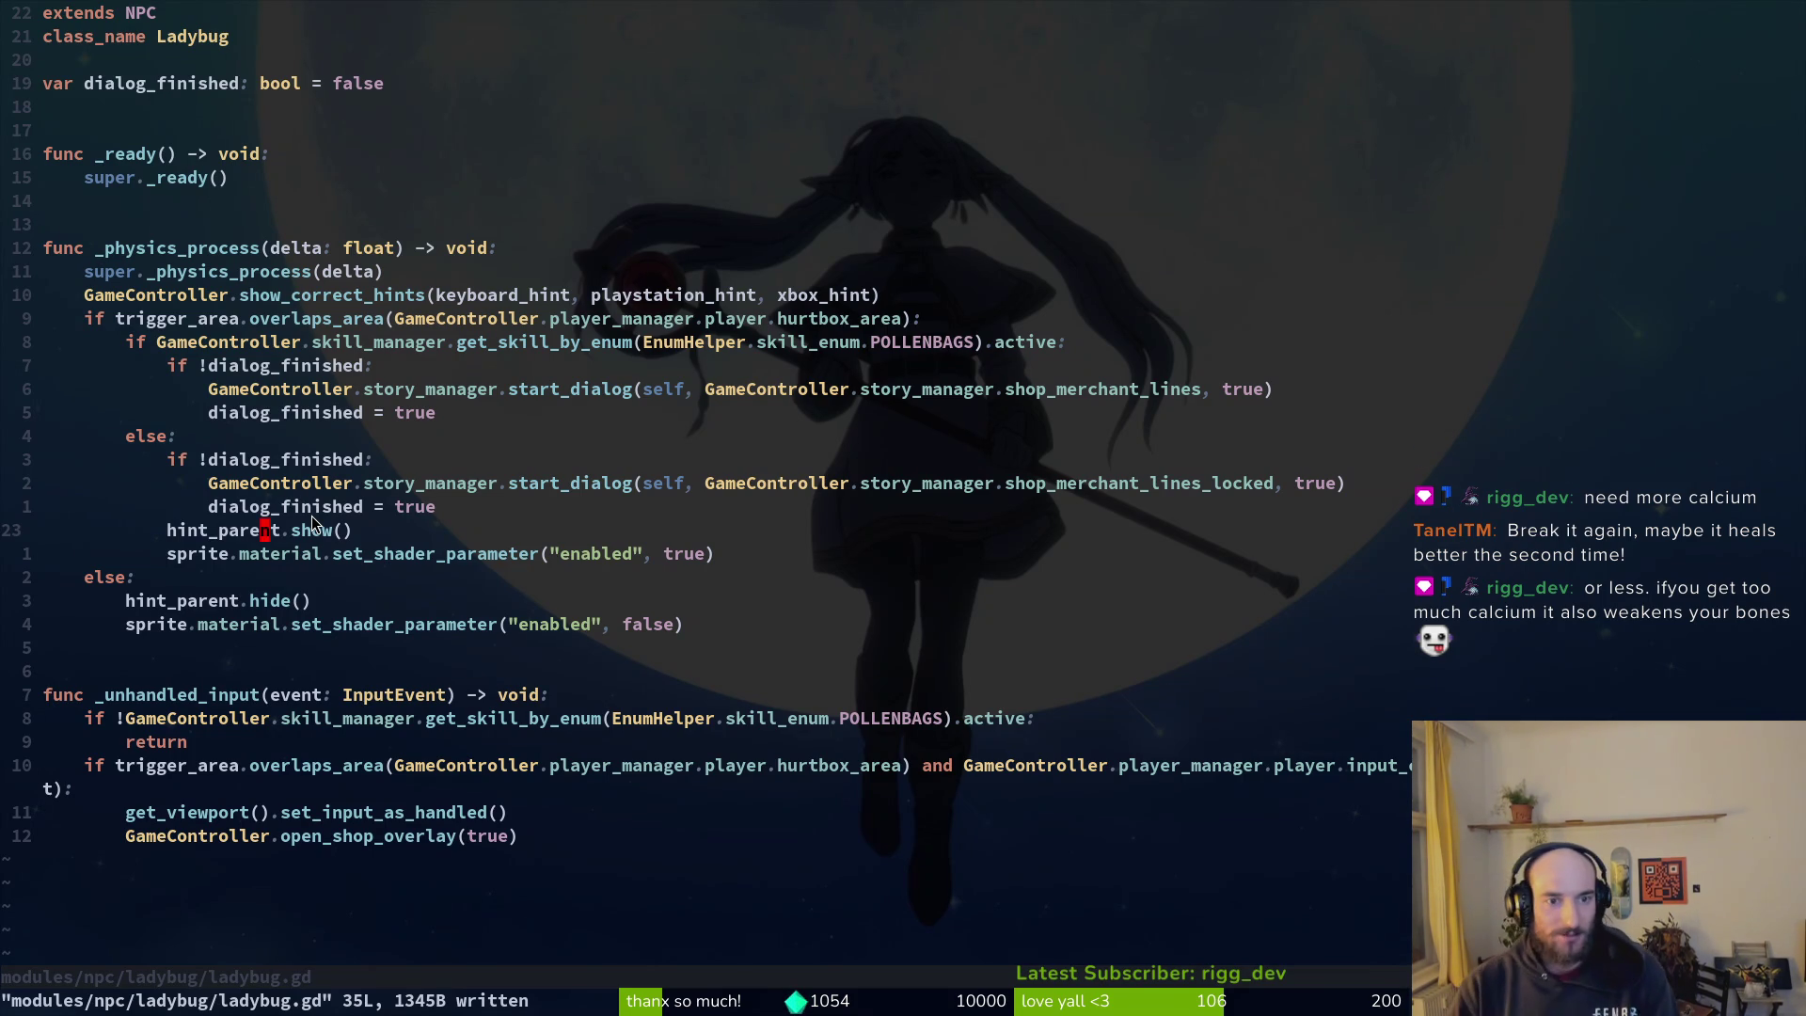
key("shift+v")
key("j")
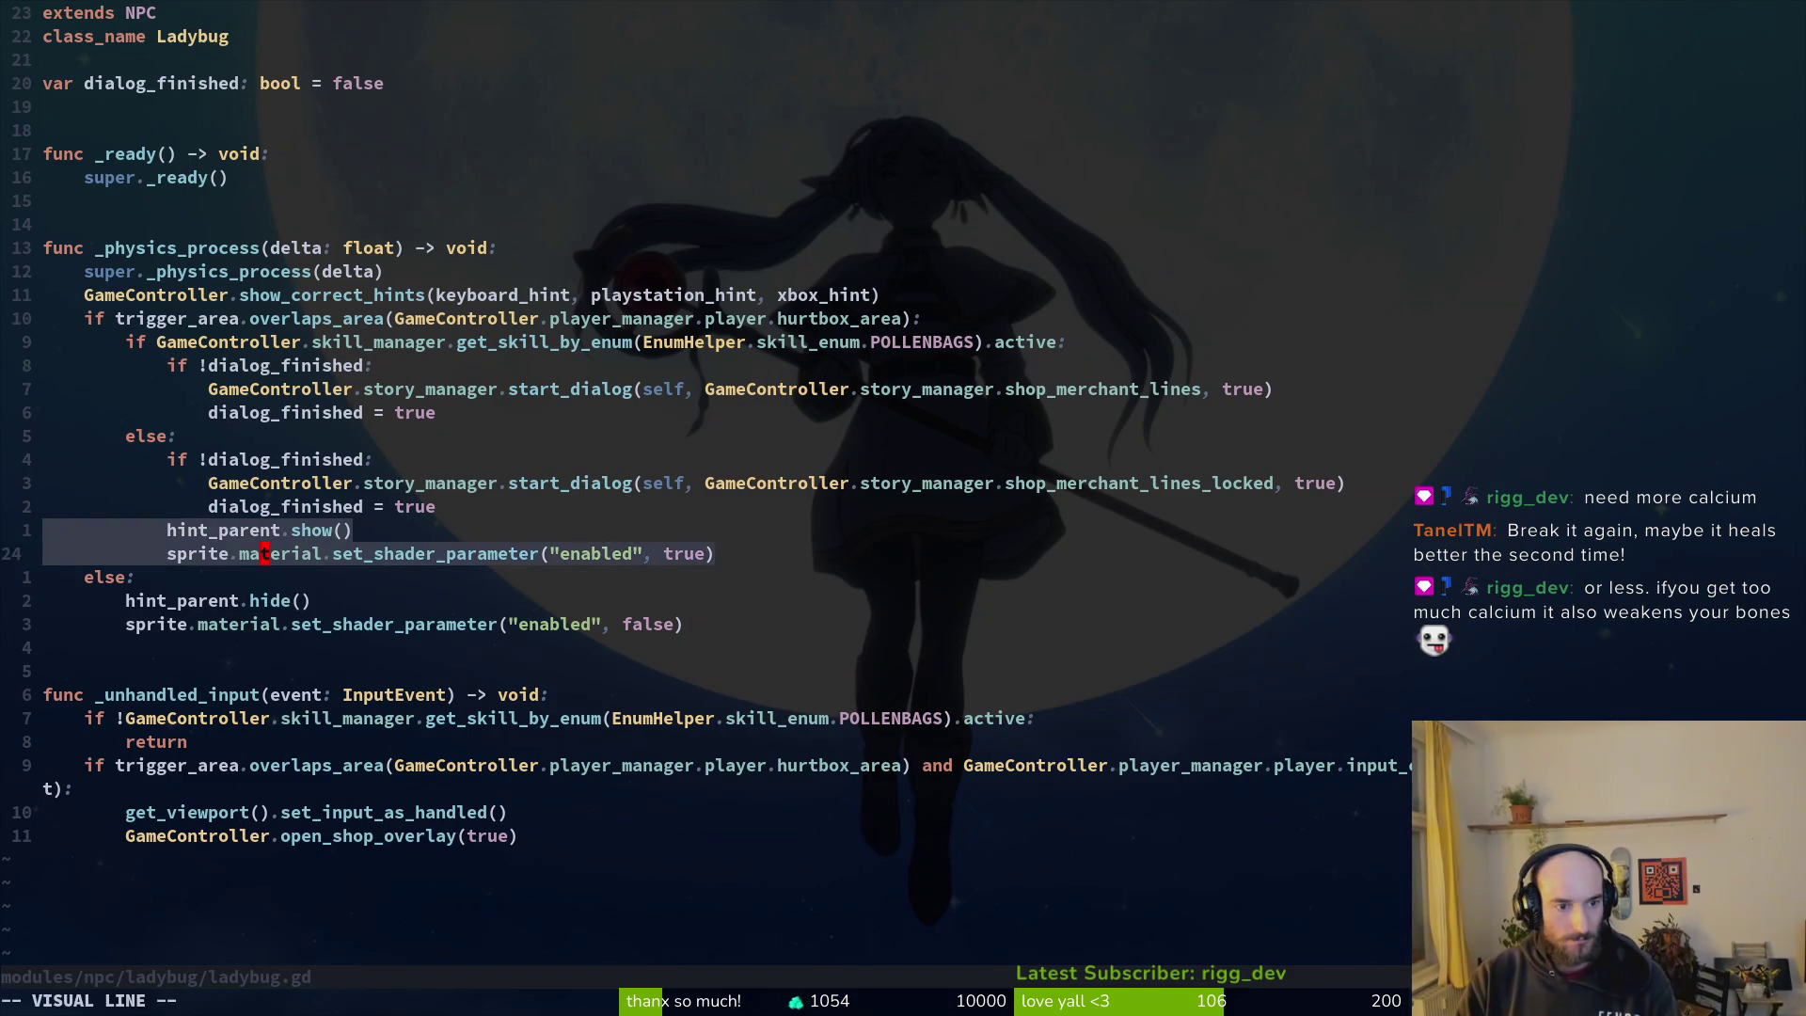
key("shift+k")
key("shift+k")
key("shift+k")
key("shift+k")
key("Escape")
type(":w")
key("Return")
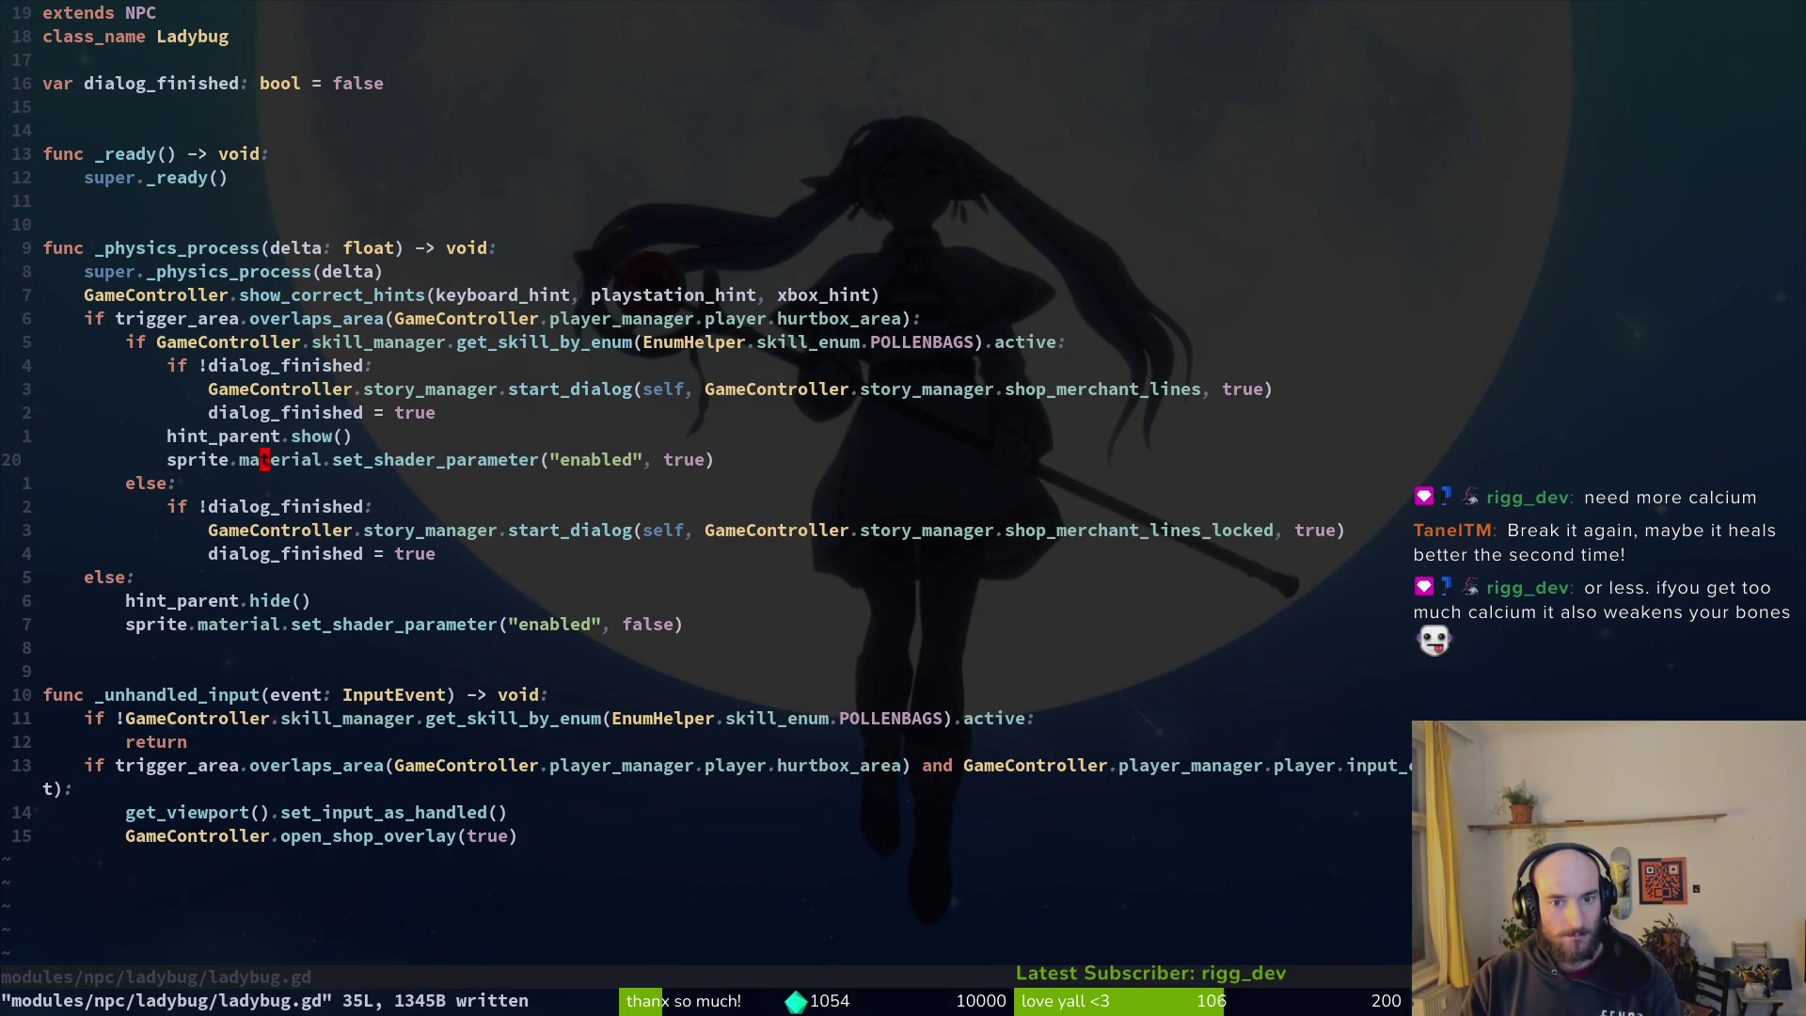
key("alt+Tab")
key("F5")
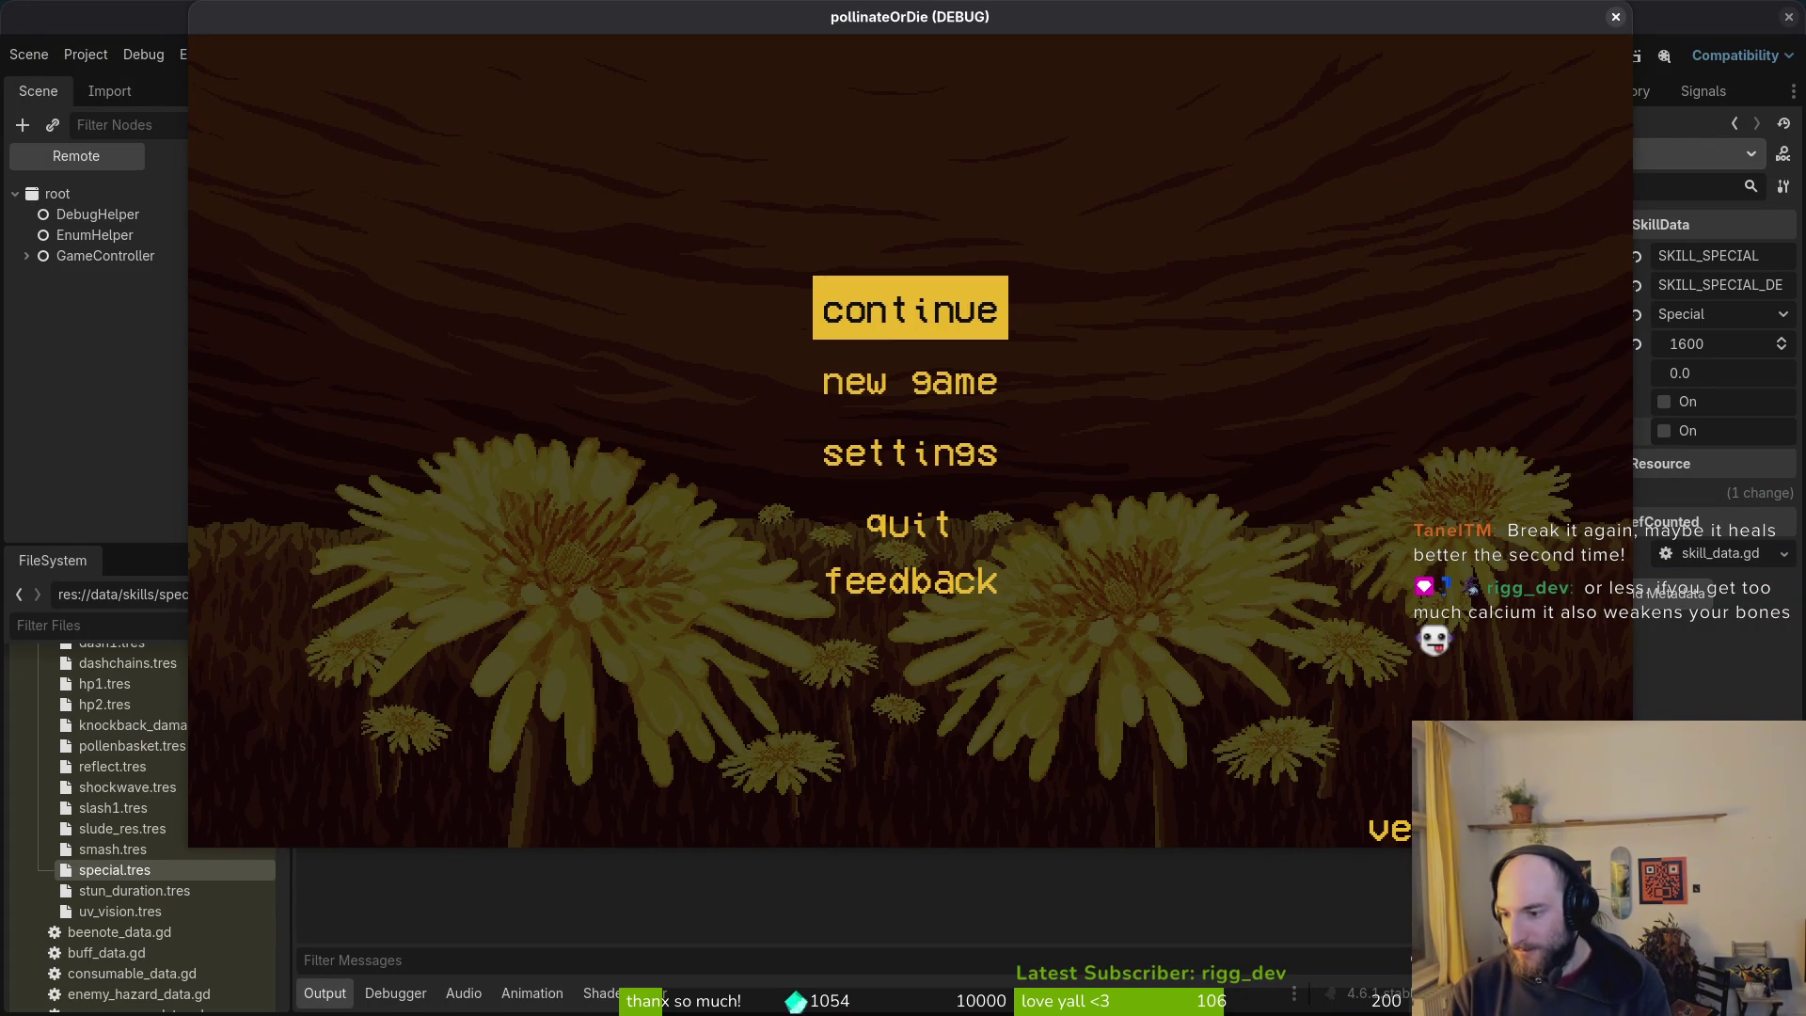
Step: Continue the saved game and briefly open and close the skill and items menus
key("Return")
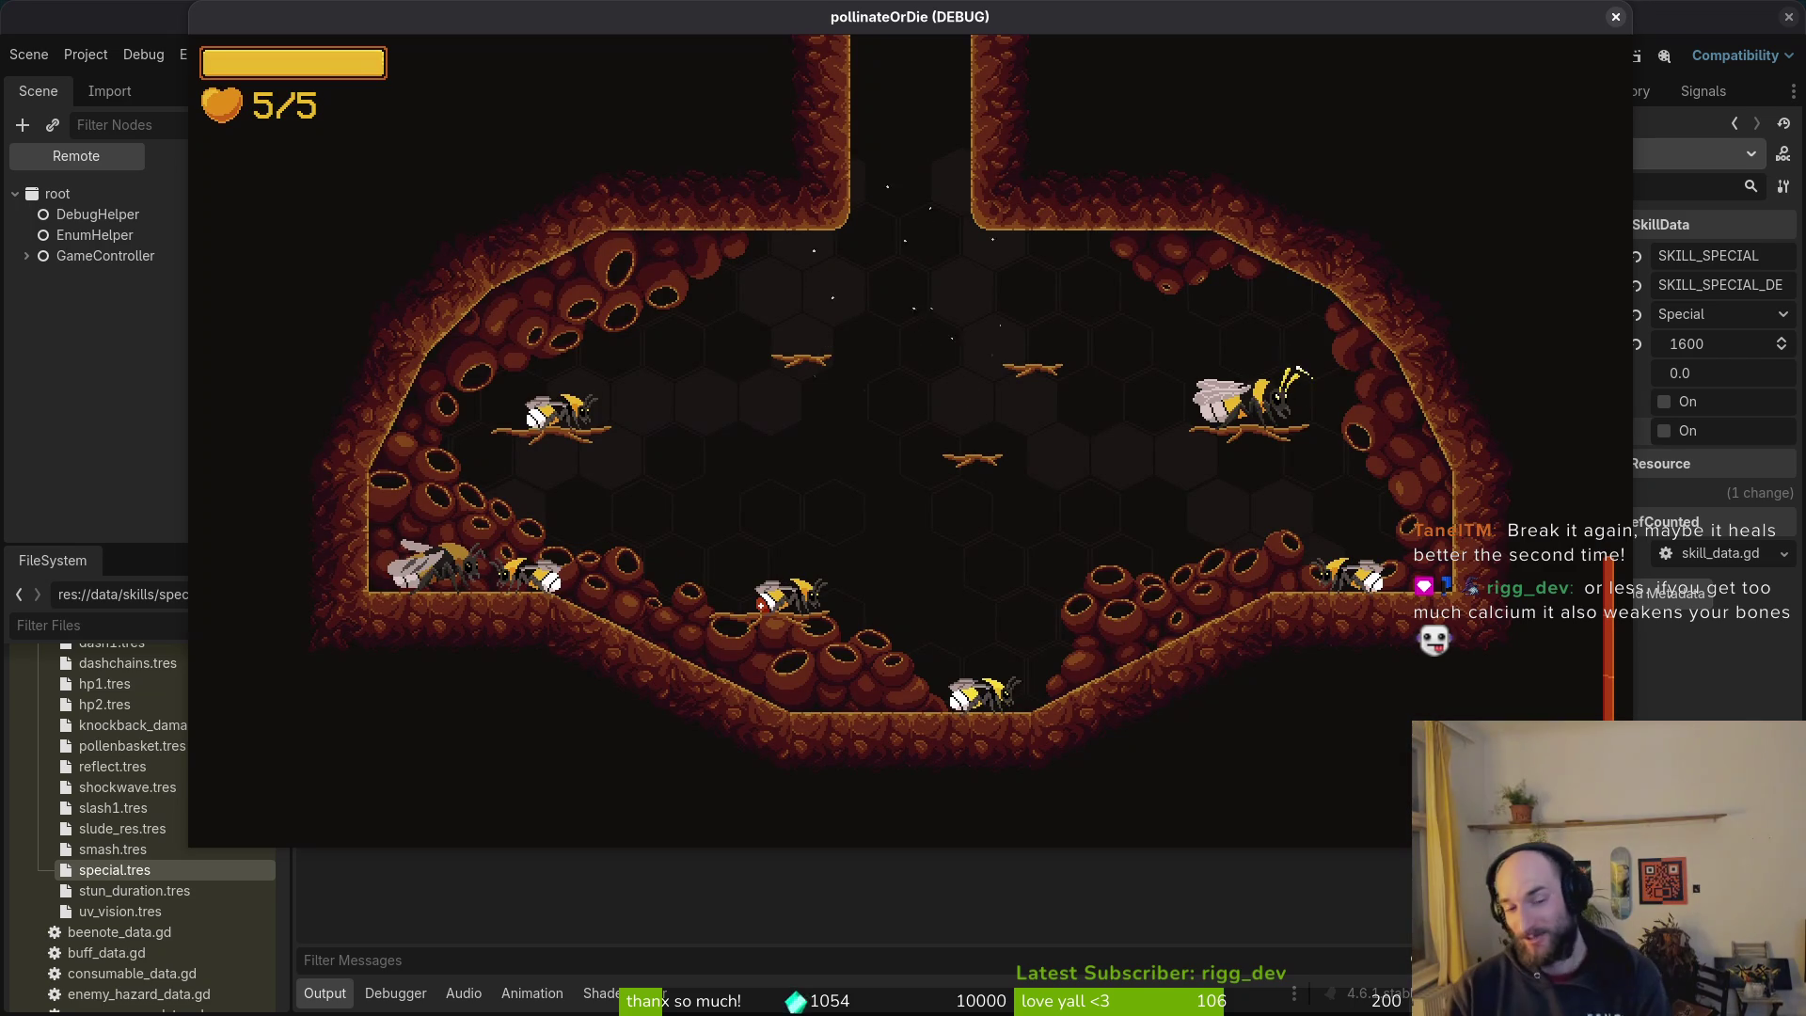
key("e")
key("Escape")
key("Left")
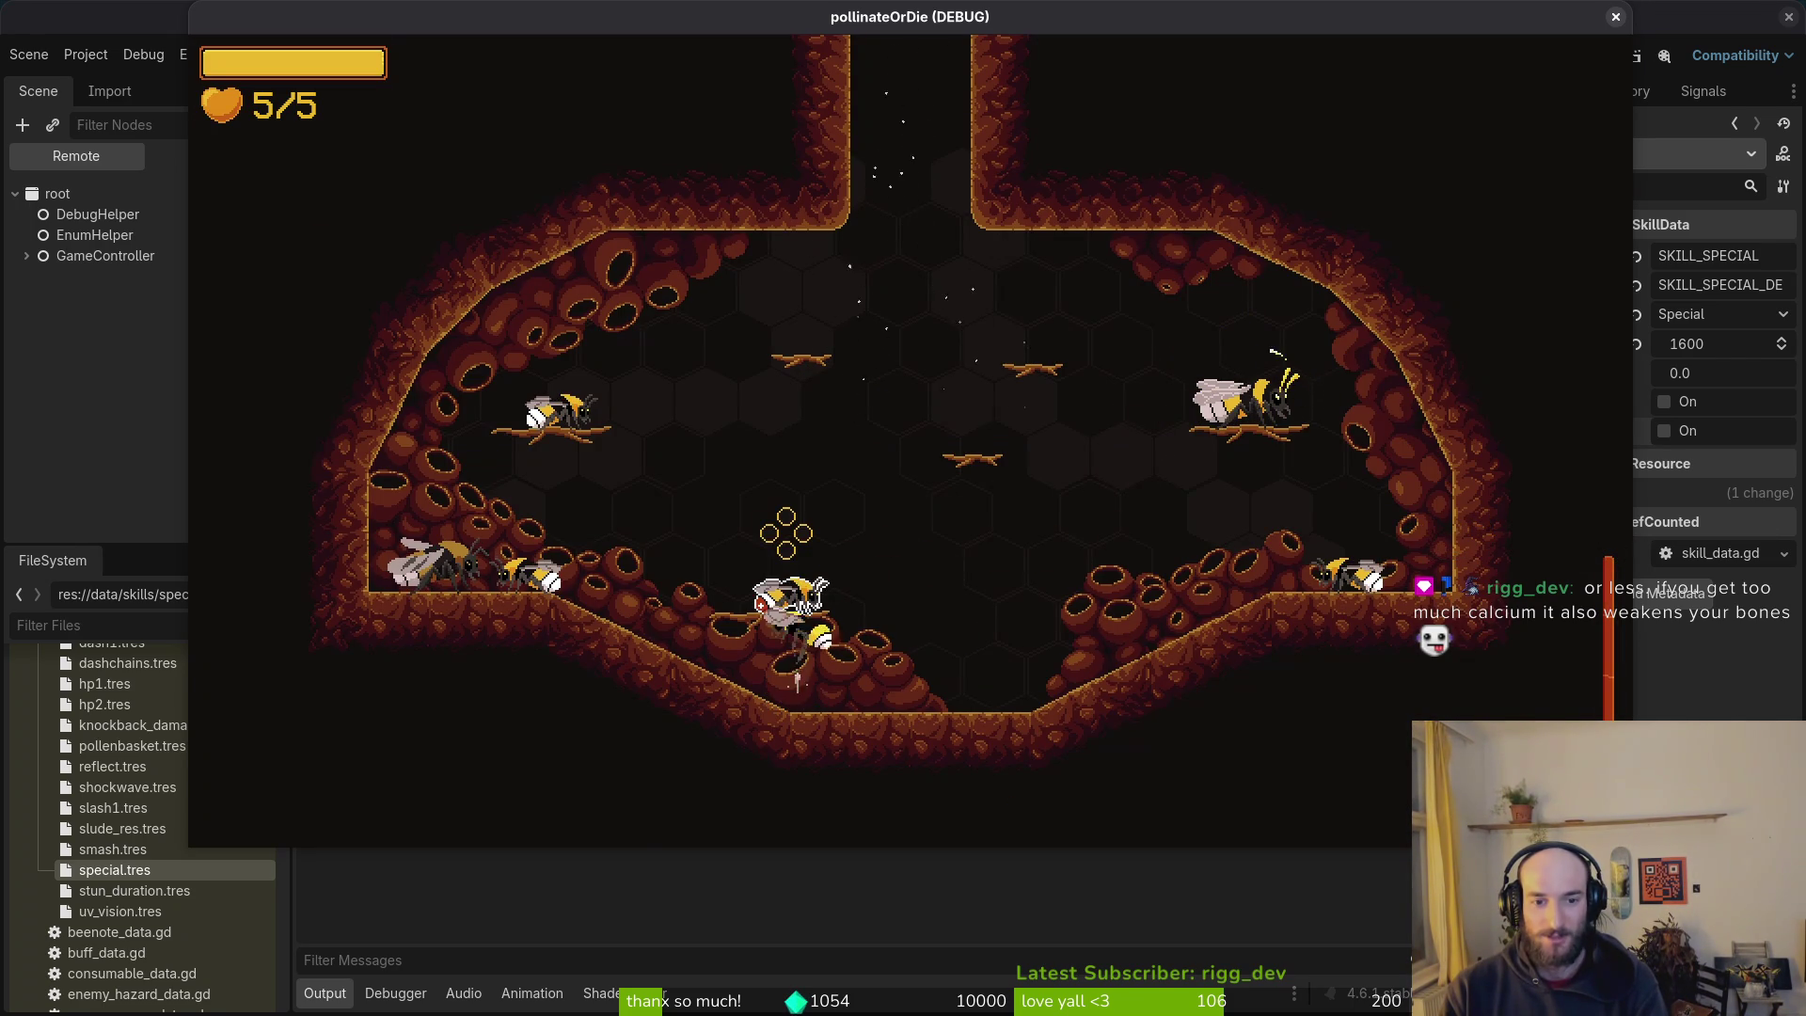
key("e")
key("Escape")
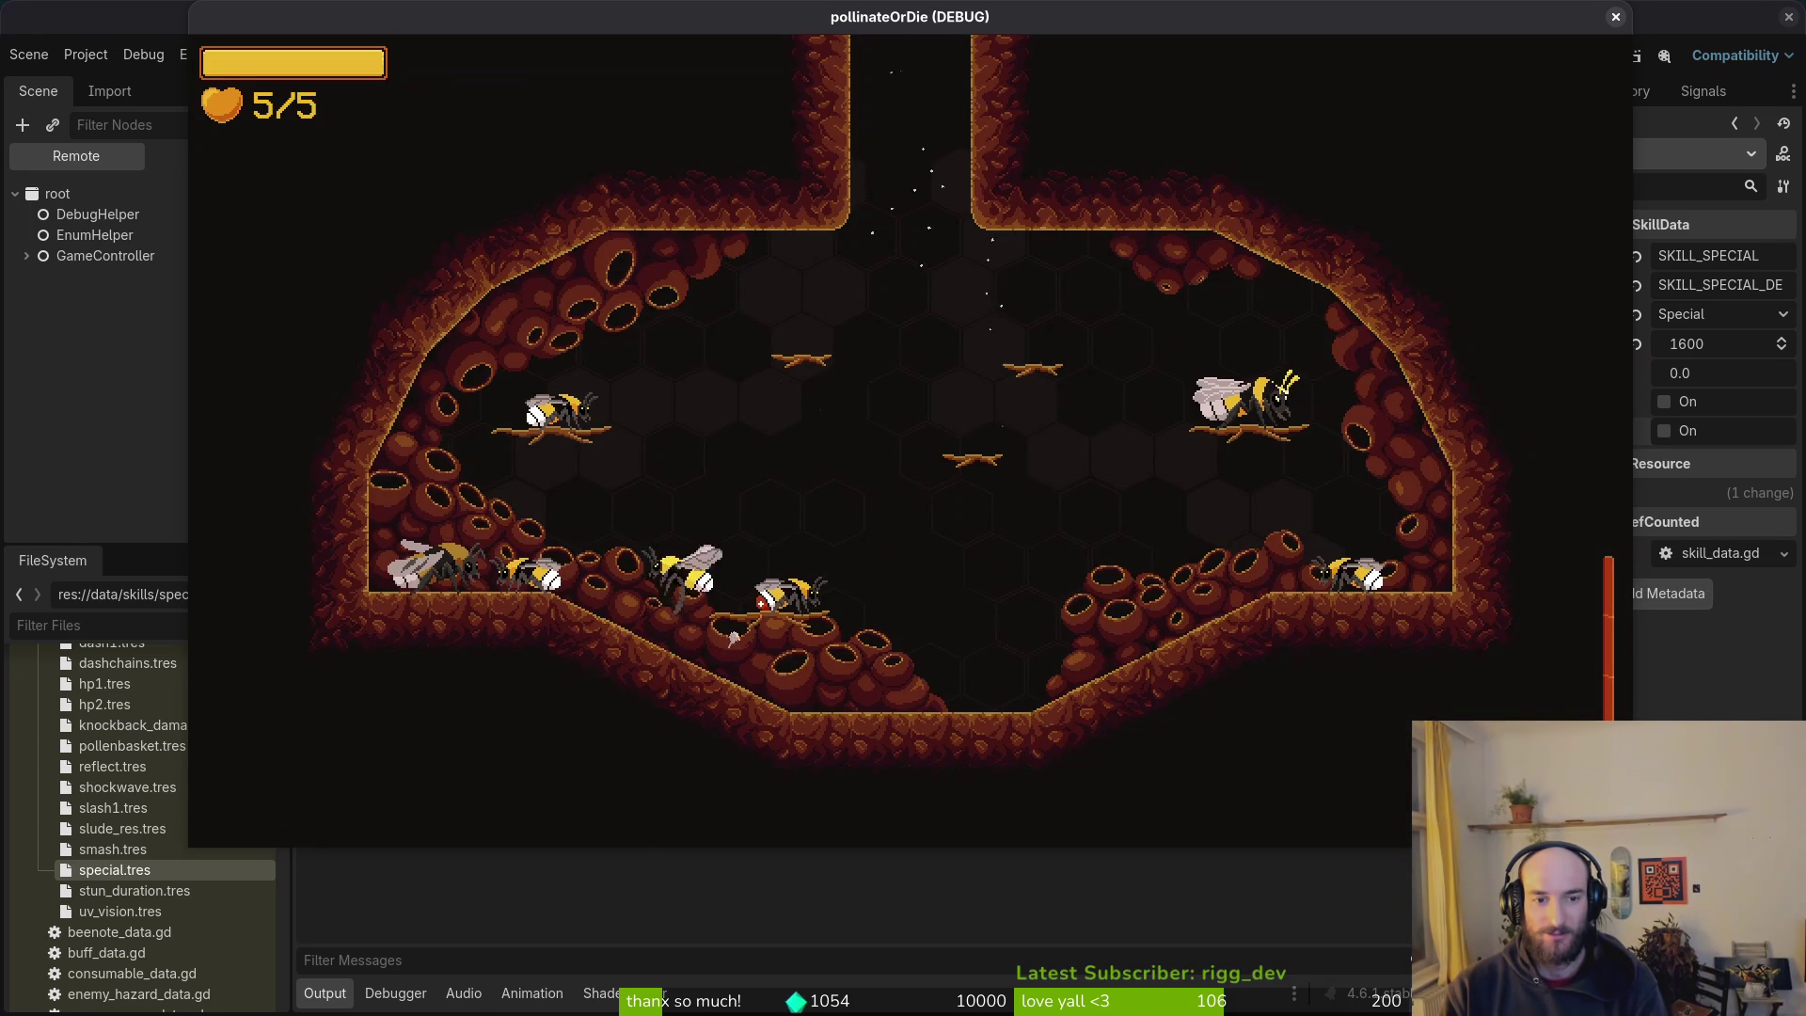
Step: Enable the level selector in debugging options and load level S1-0
key("Escape")
key("Return")
key("Up")
key("Up")
key("Return")
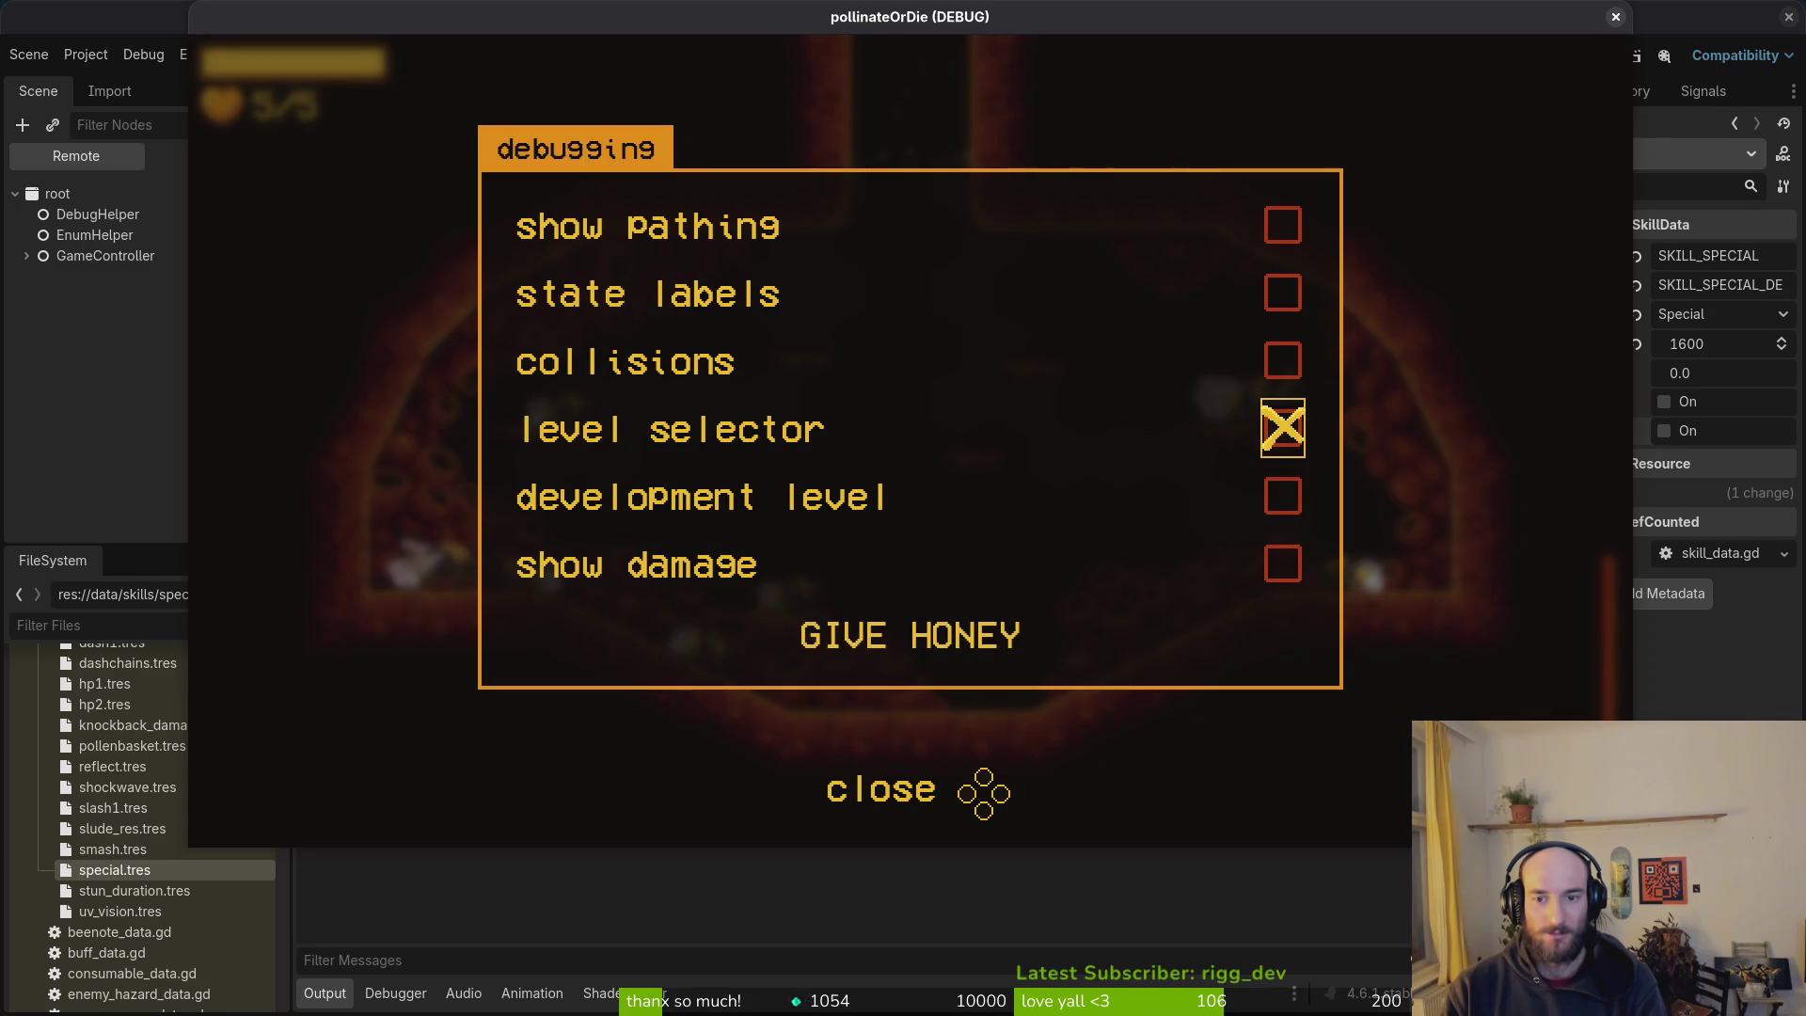
key("Escape")
key("l")
key("Right")
key("Right")
key("Down")
key("Return")
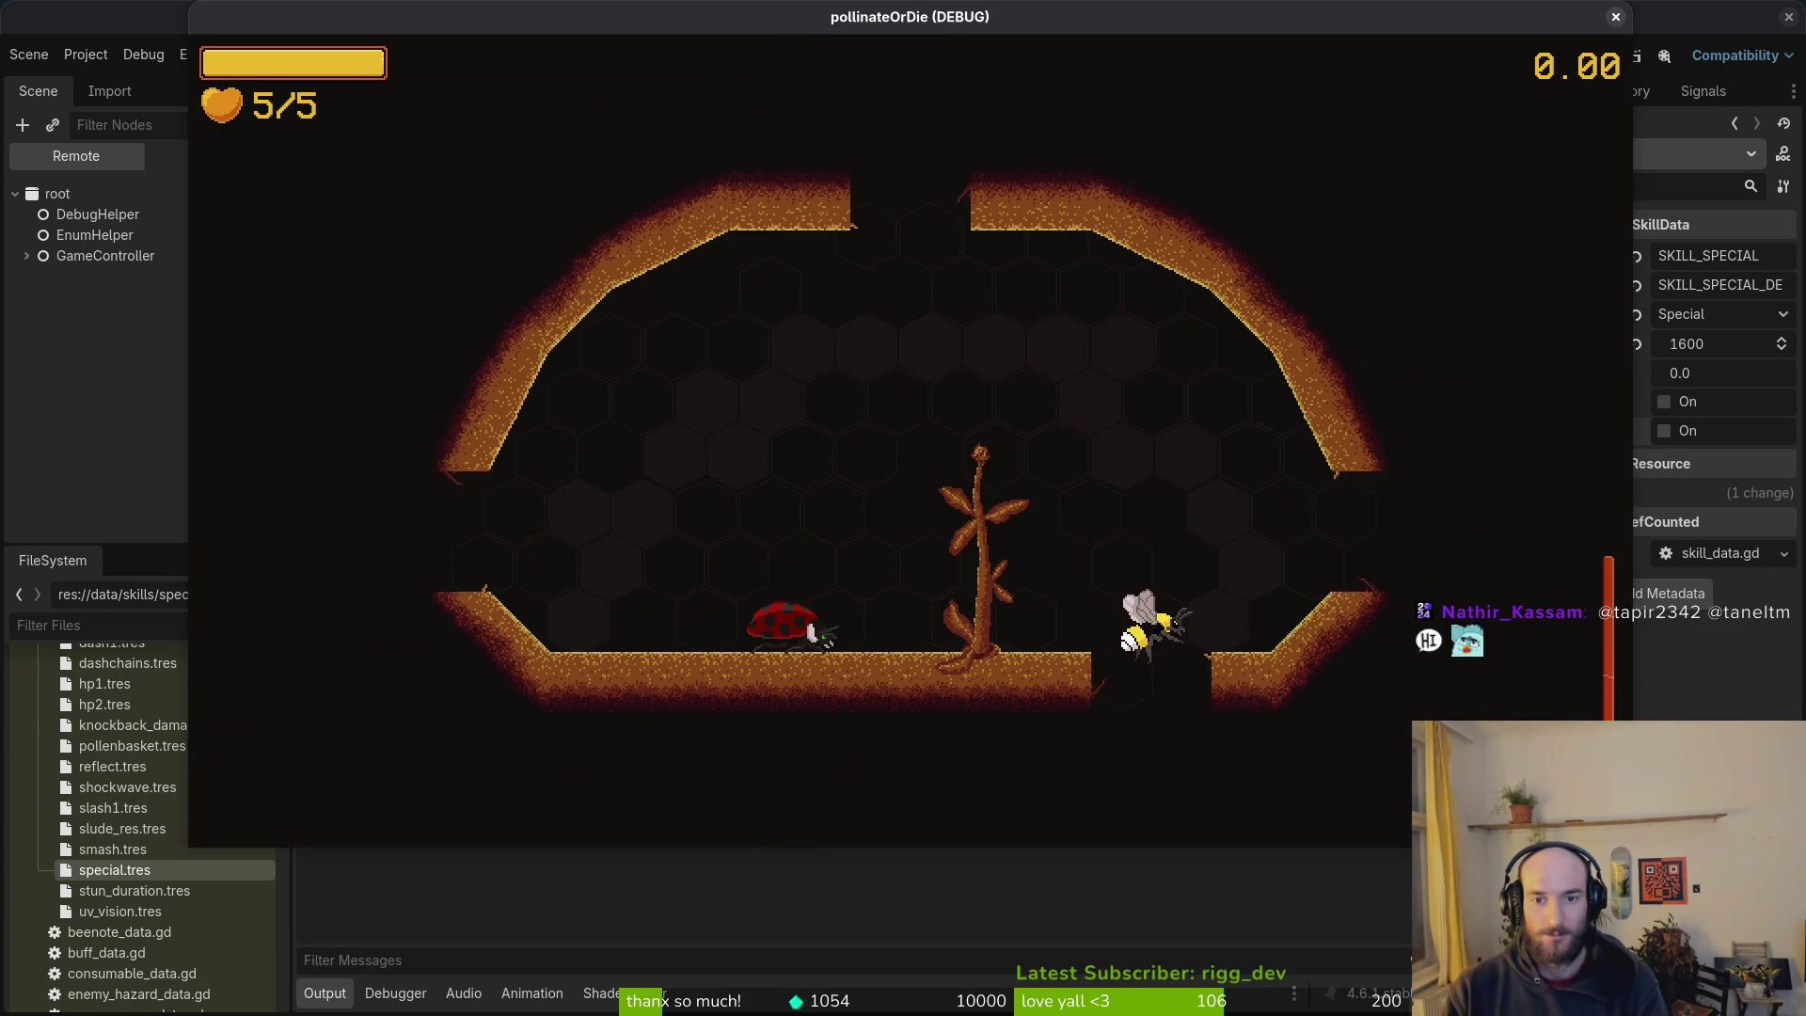
Step: Talk to the ladybug for its locked-items dialog, fly around the room, then switch to Vim
key("Left")
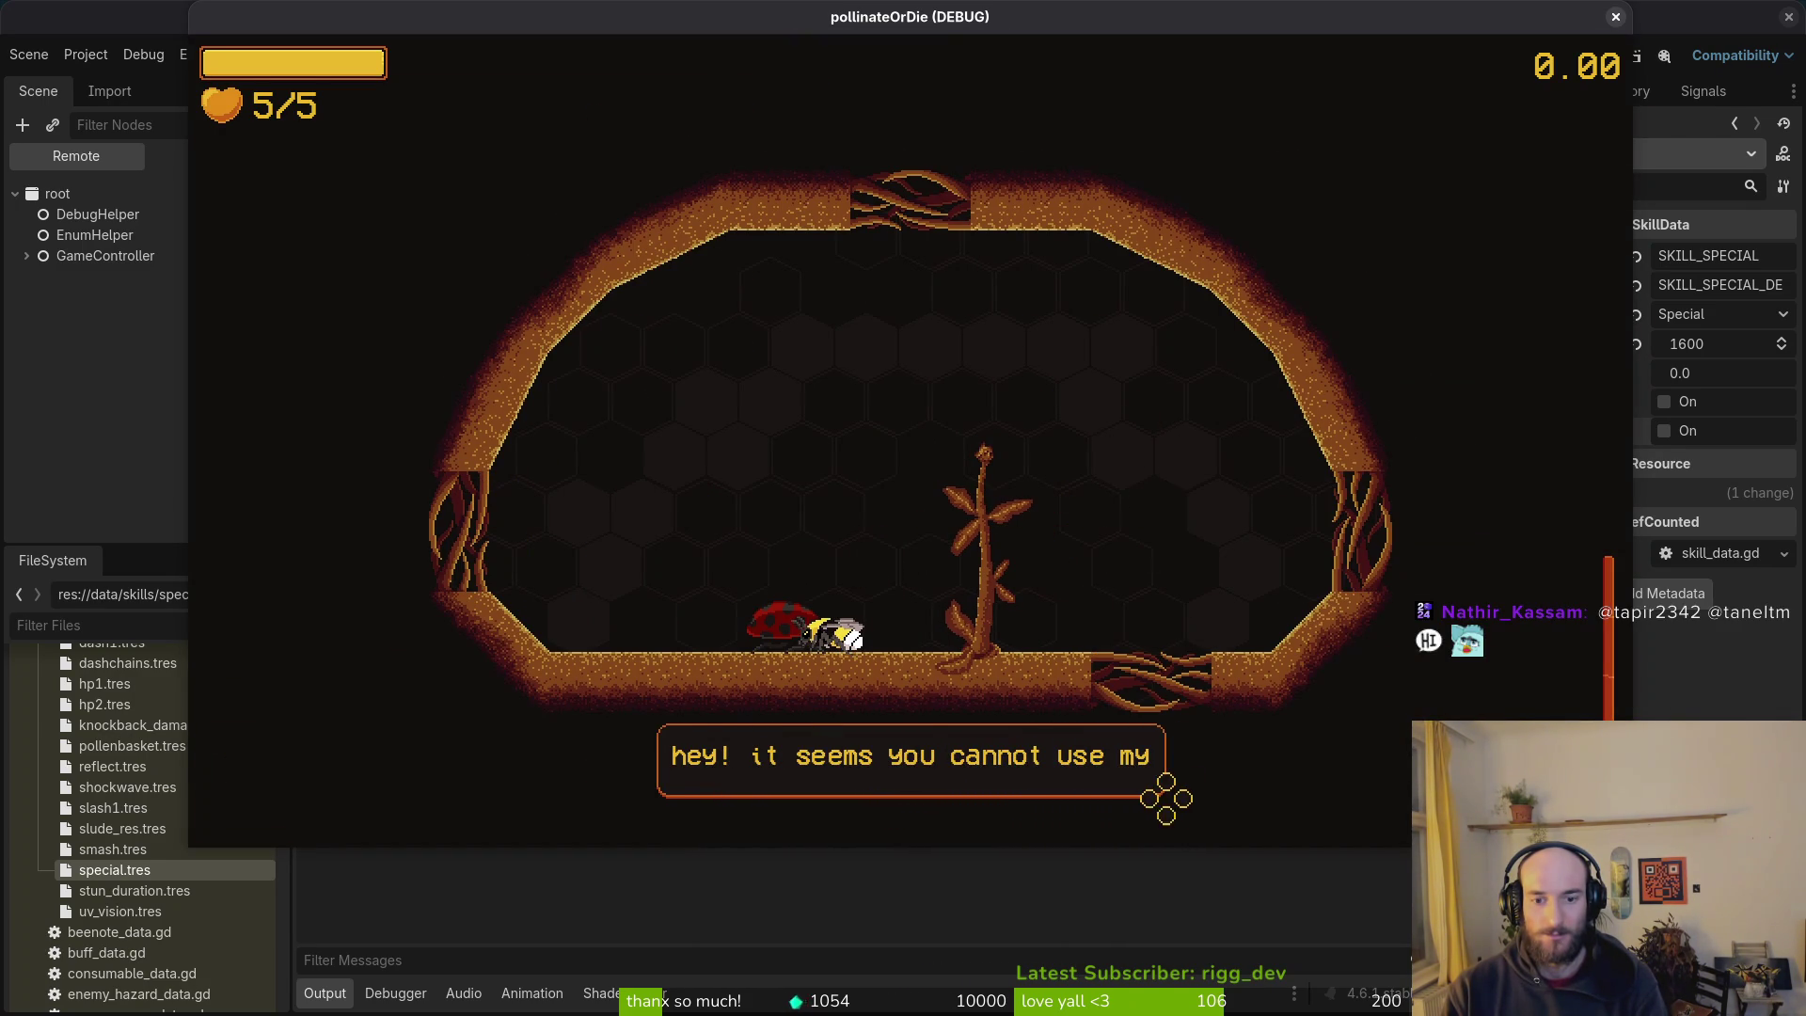
key("Up")
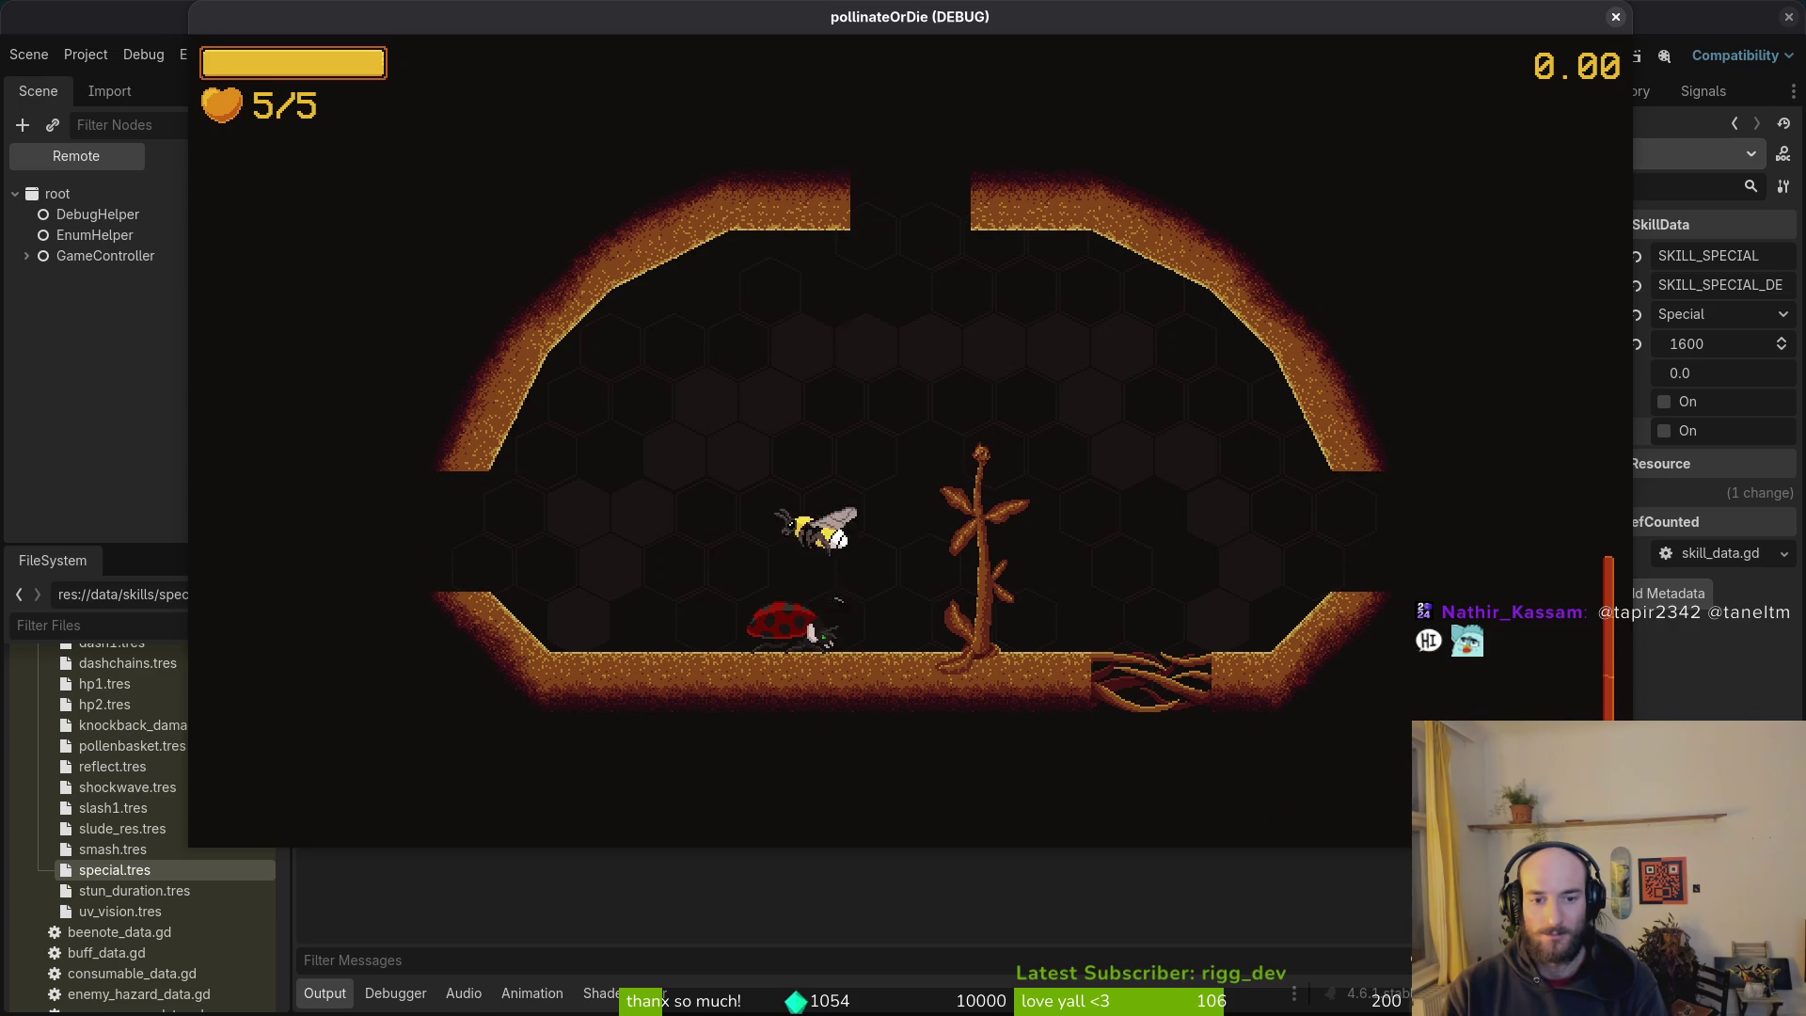
key("Up")
key("Up")
key("Left")
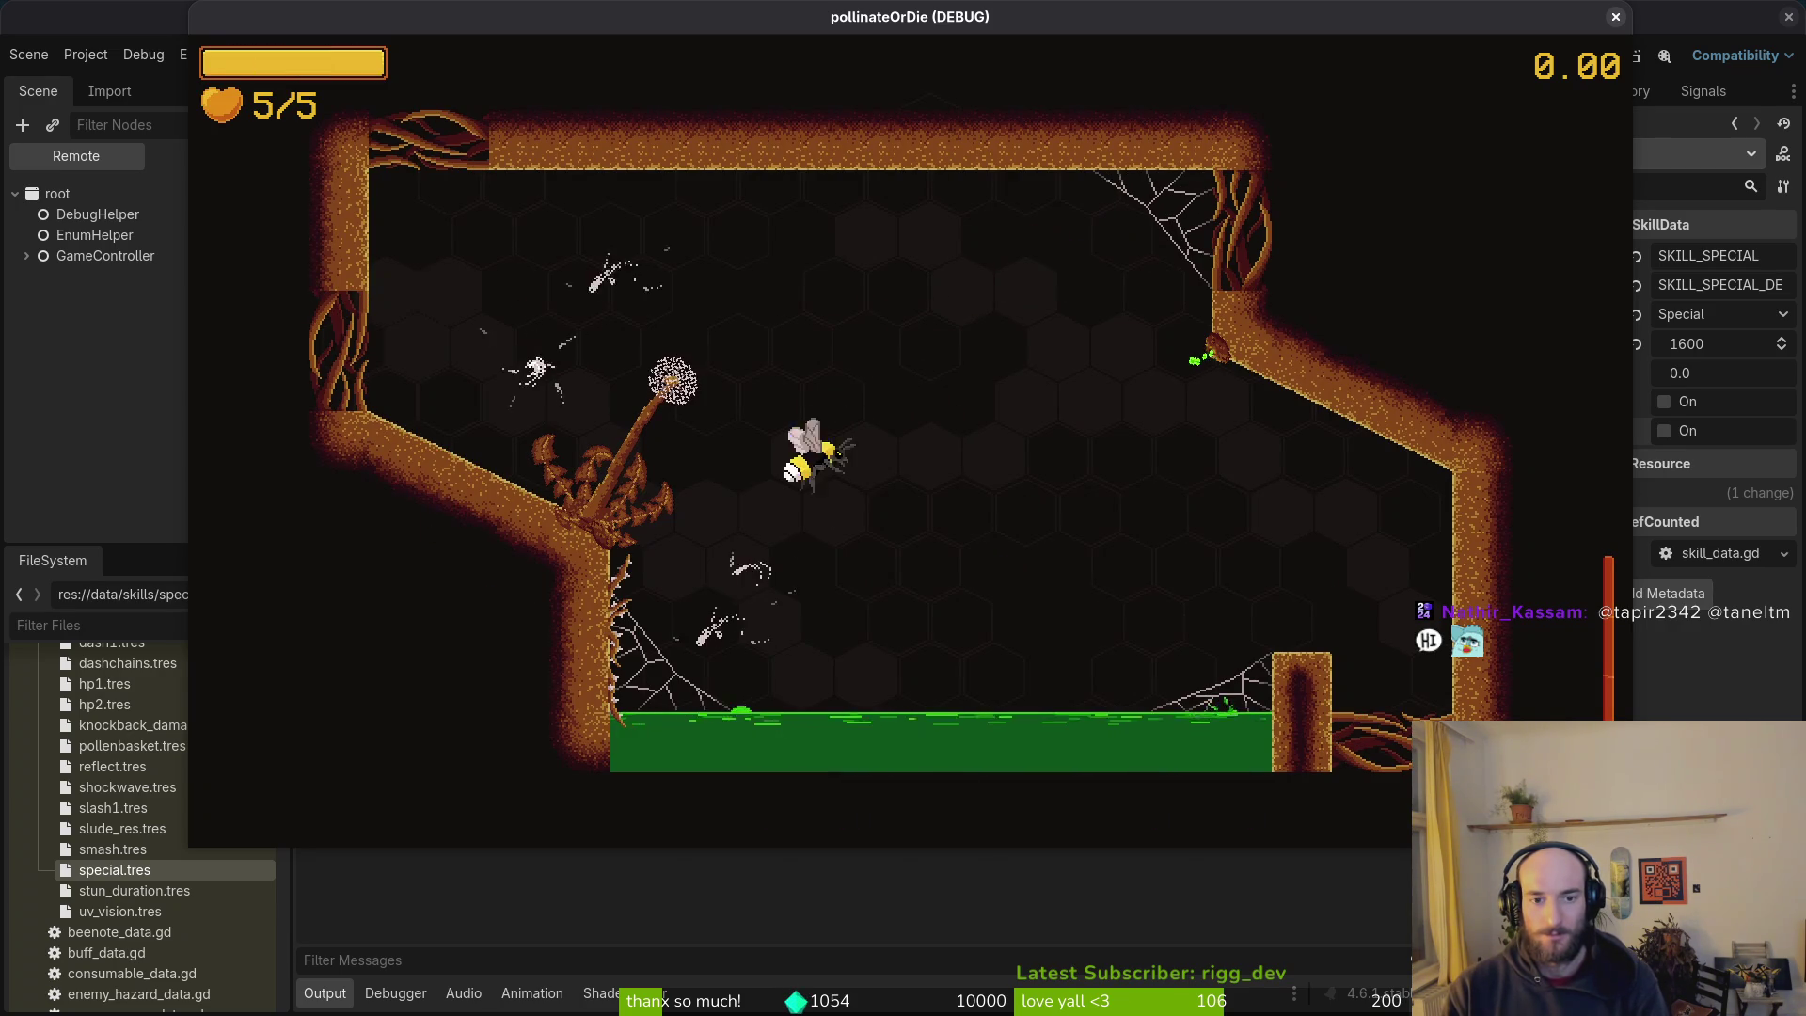
key("Right")
key("Left")
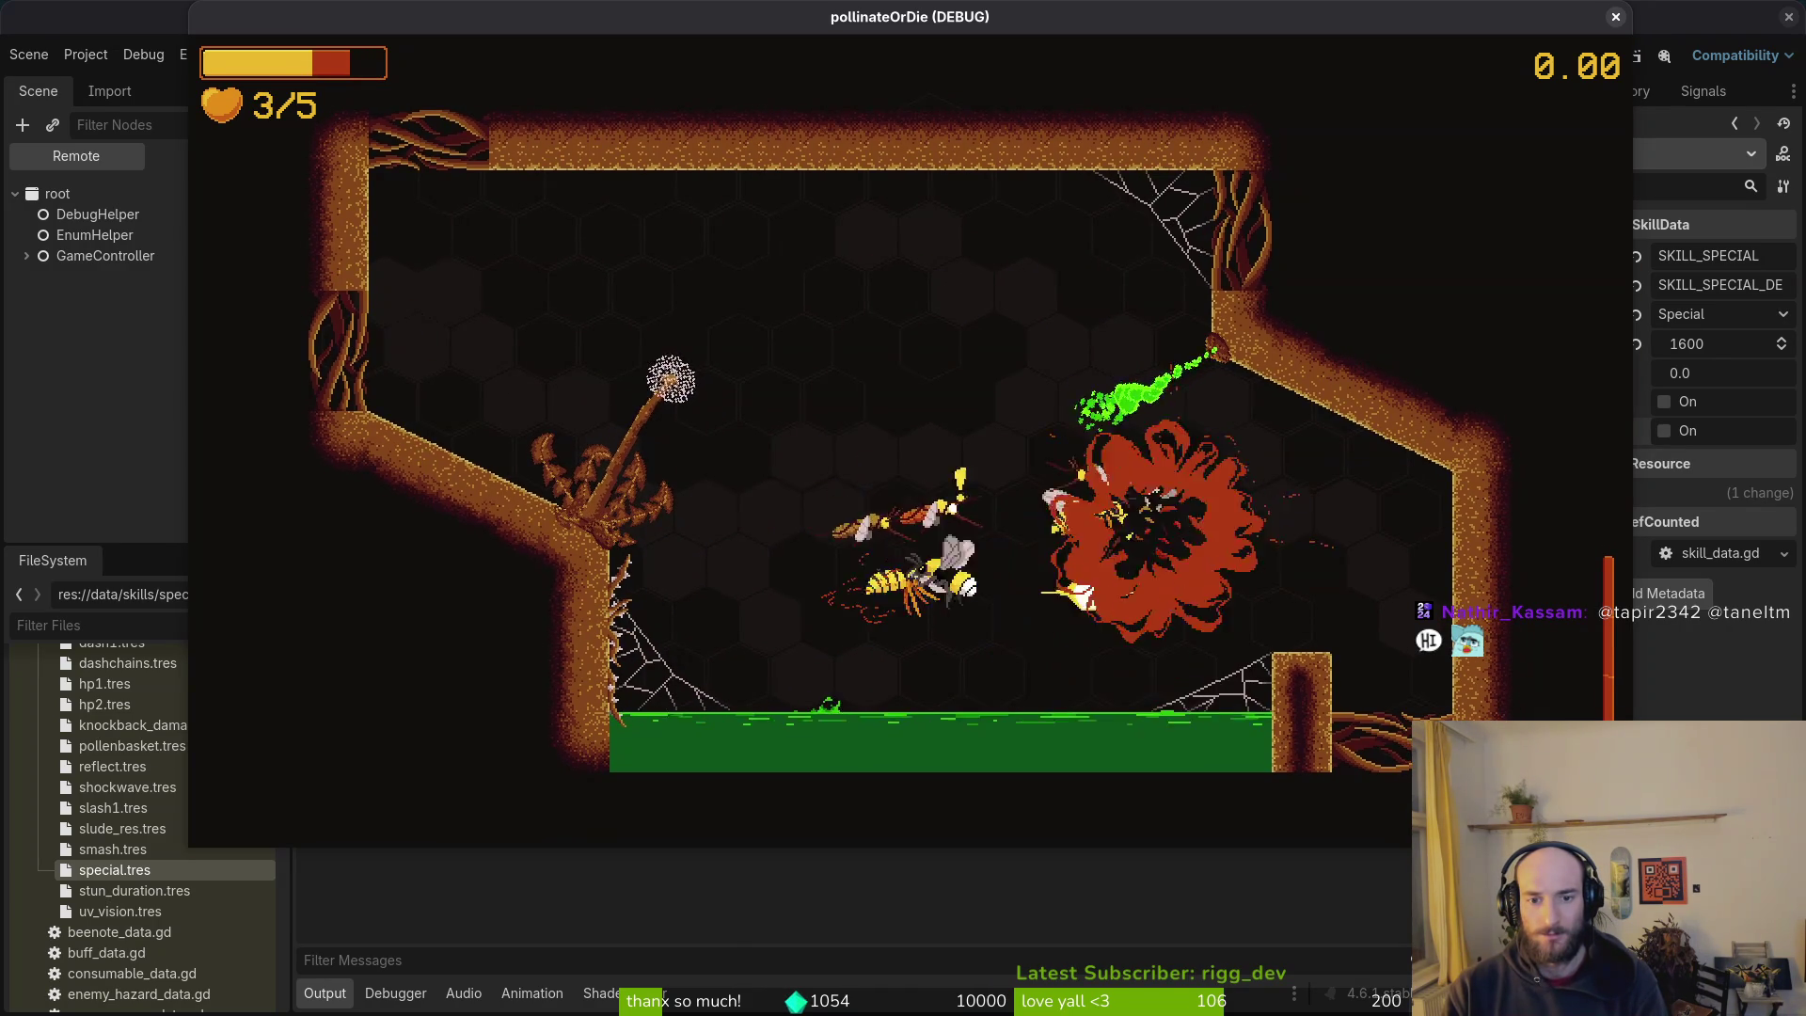
key("Up")
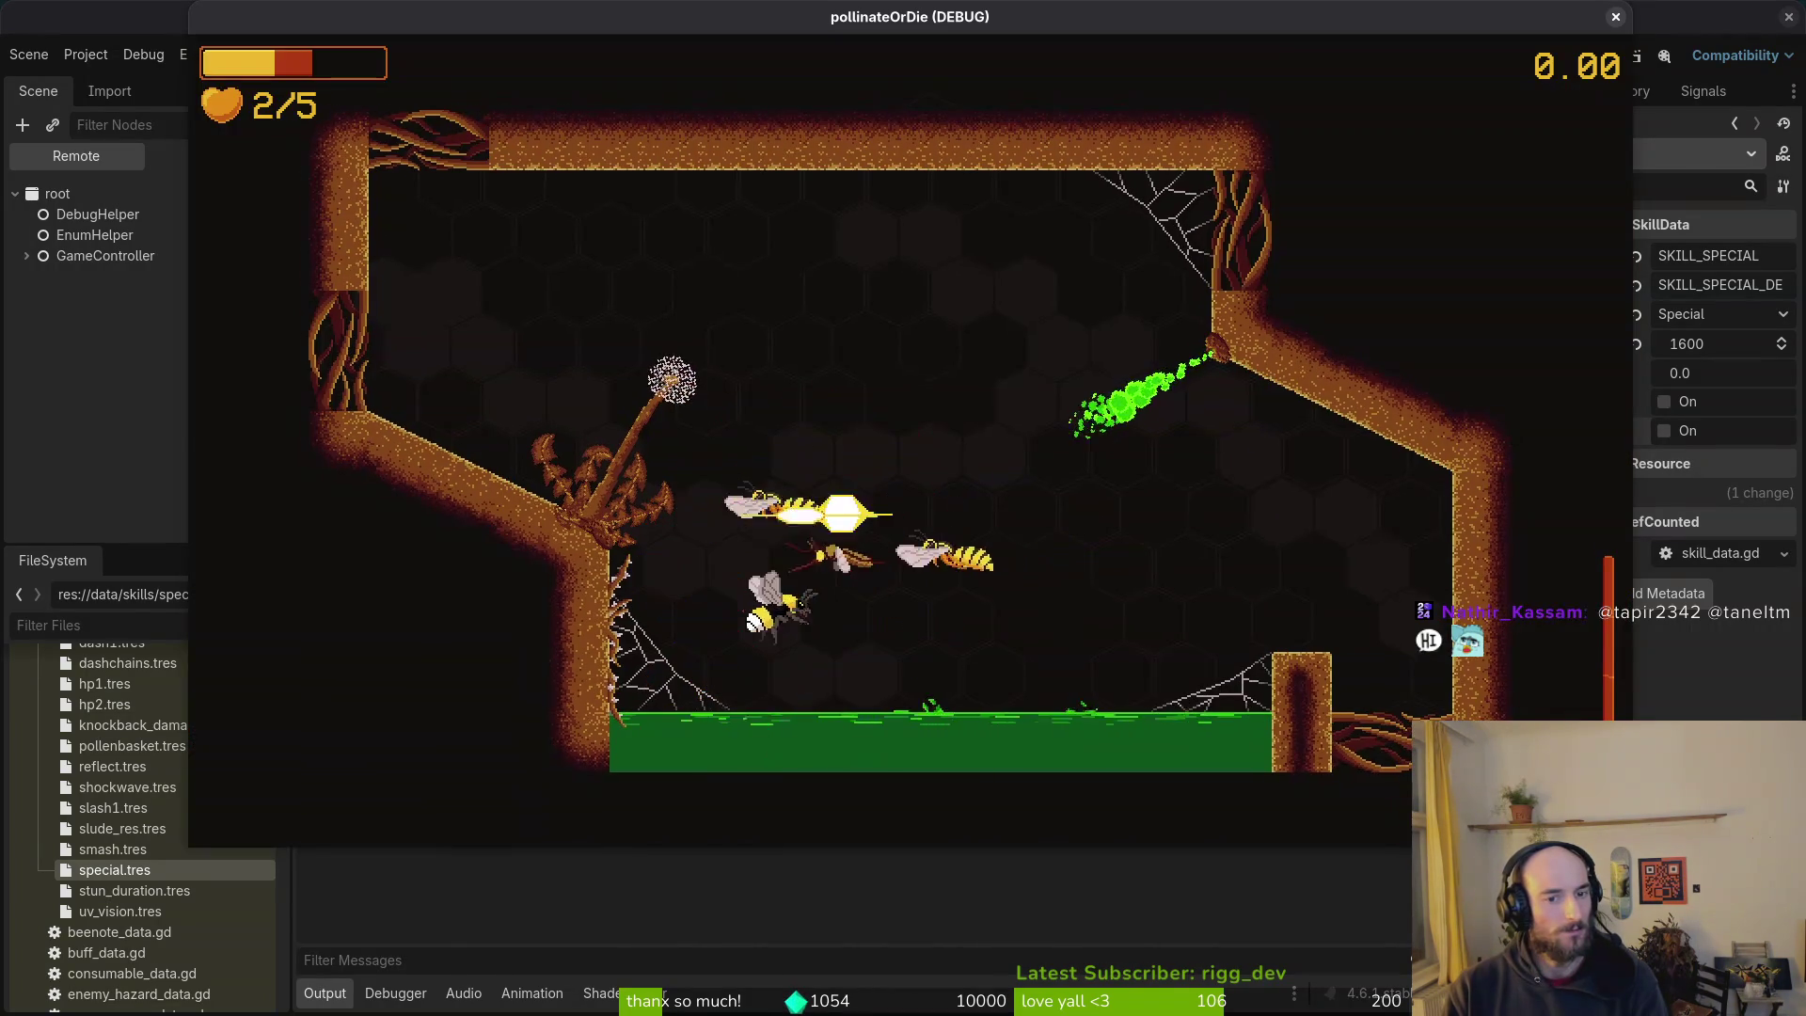
key("Left")
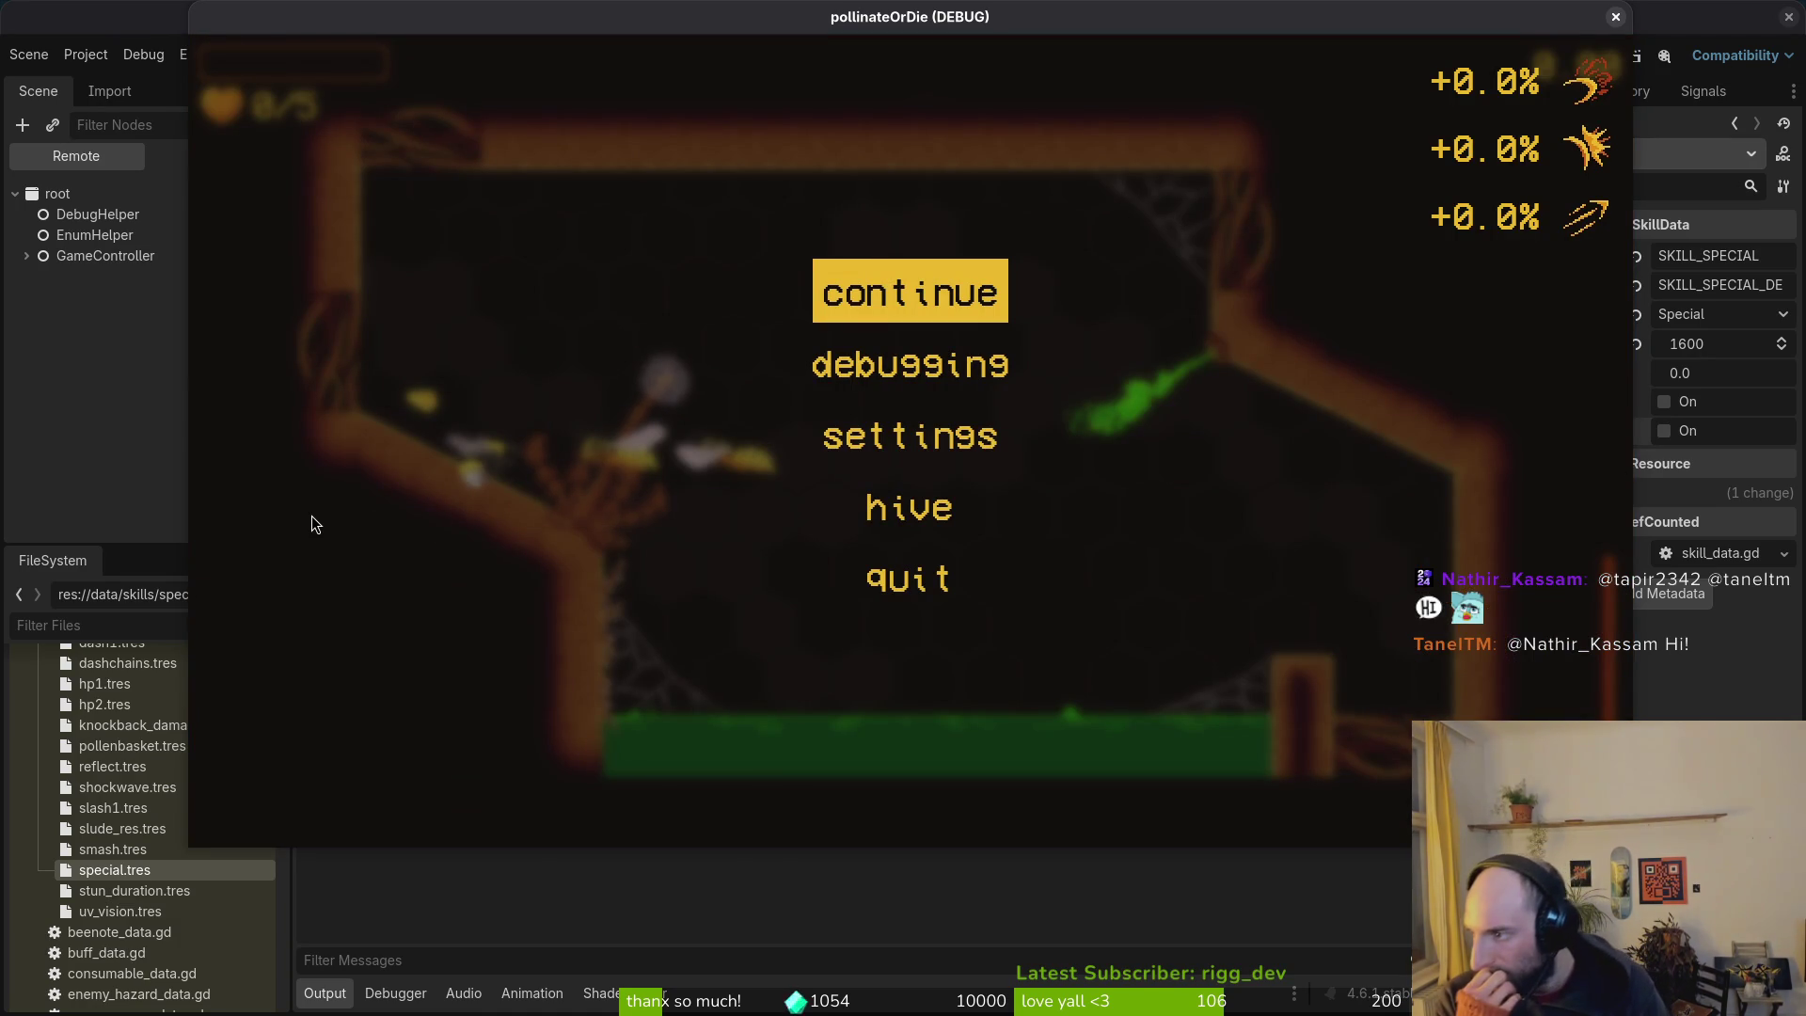
key("alt+Tab")
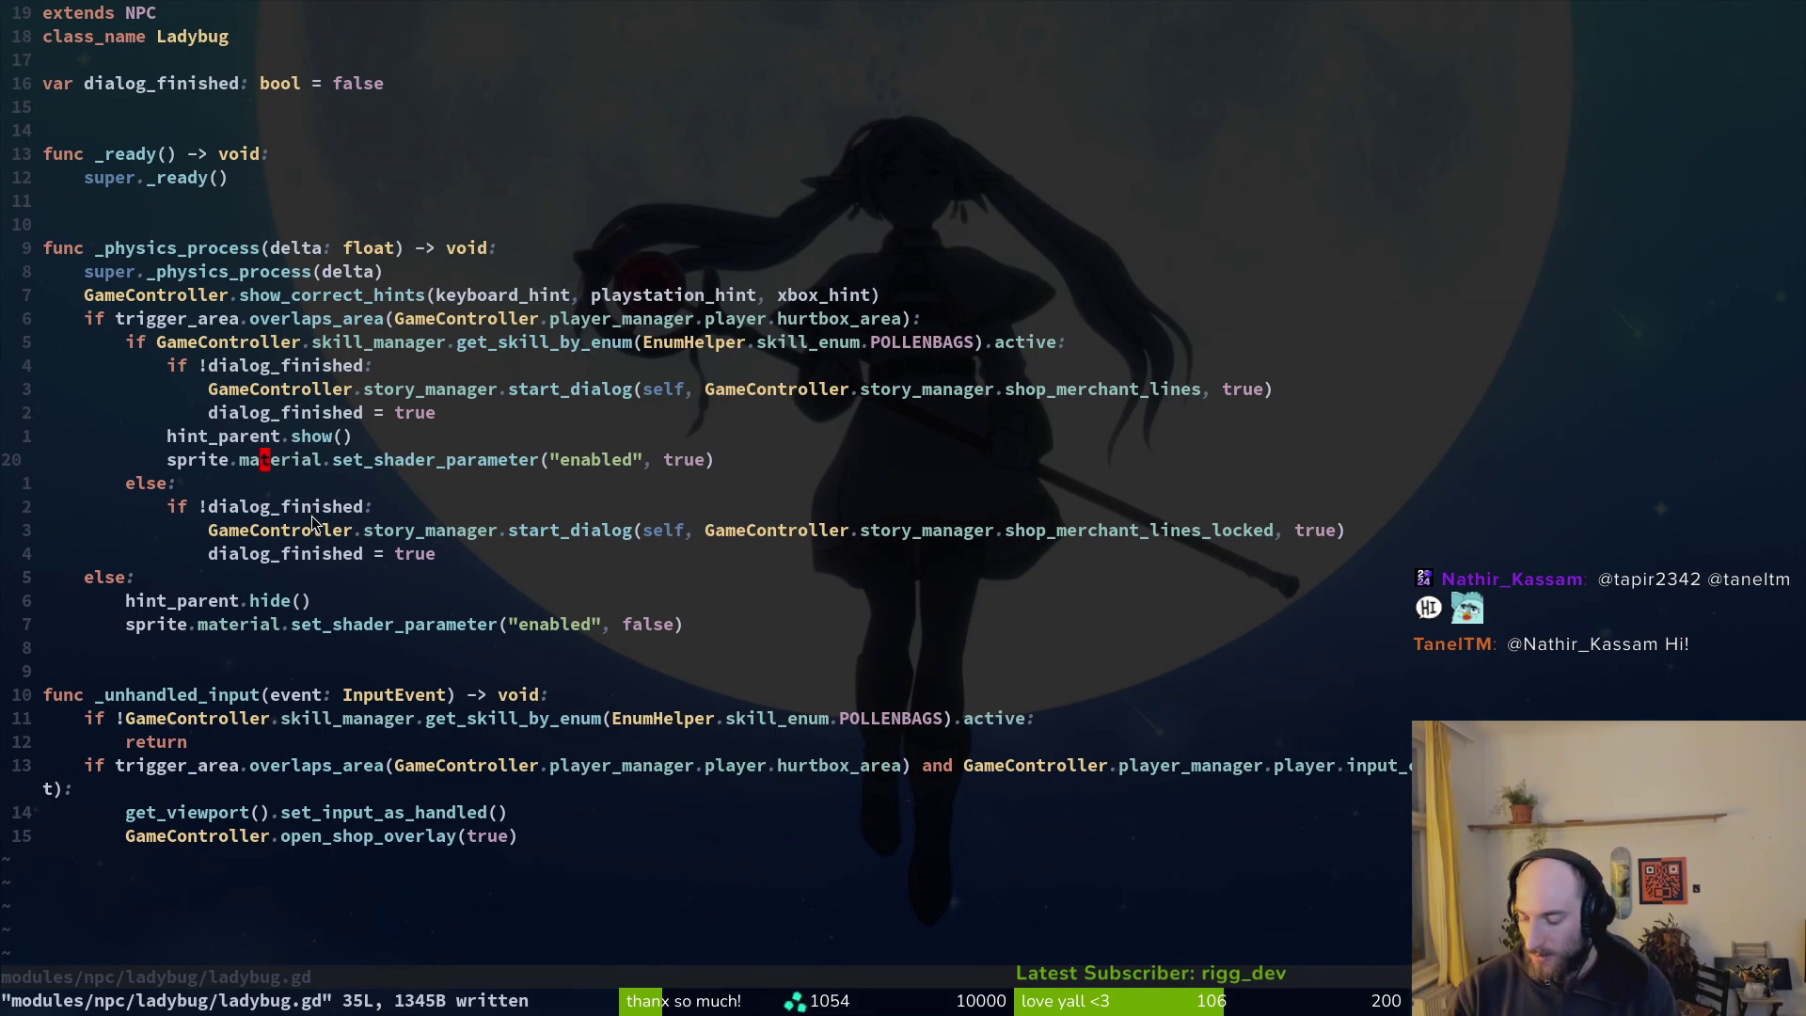
Step: Open hurt_component.gd with the fuzzy finder
key("ctrl+p")
type("hurt")
key("Return")
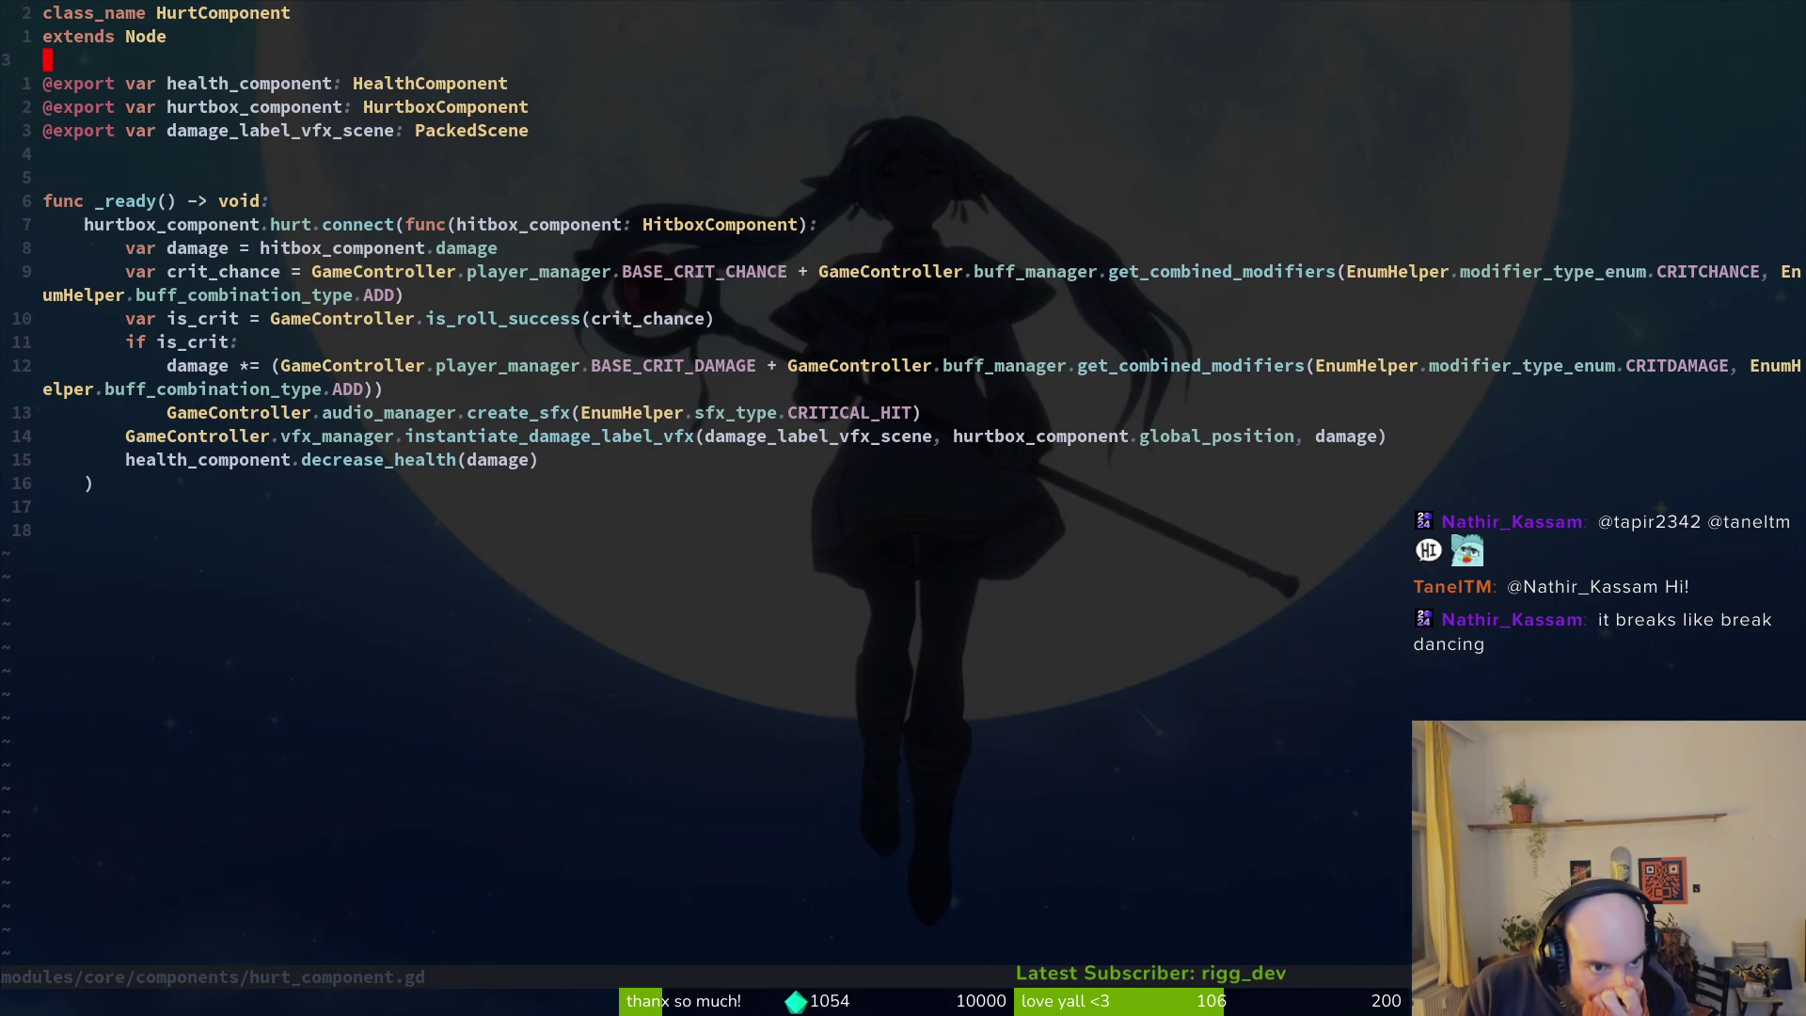
Step: Add print_debug(is_crit) above the 'if is_crit:' check, save, and relaunch the game with F5
left_click(79, 412)
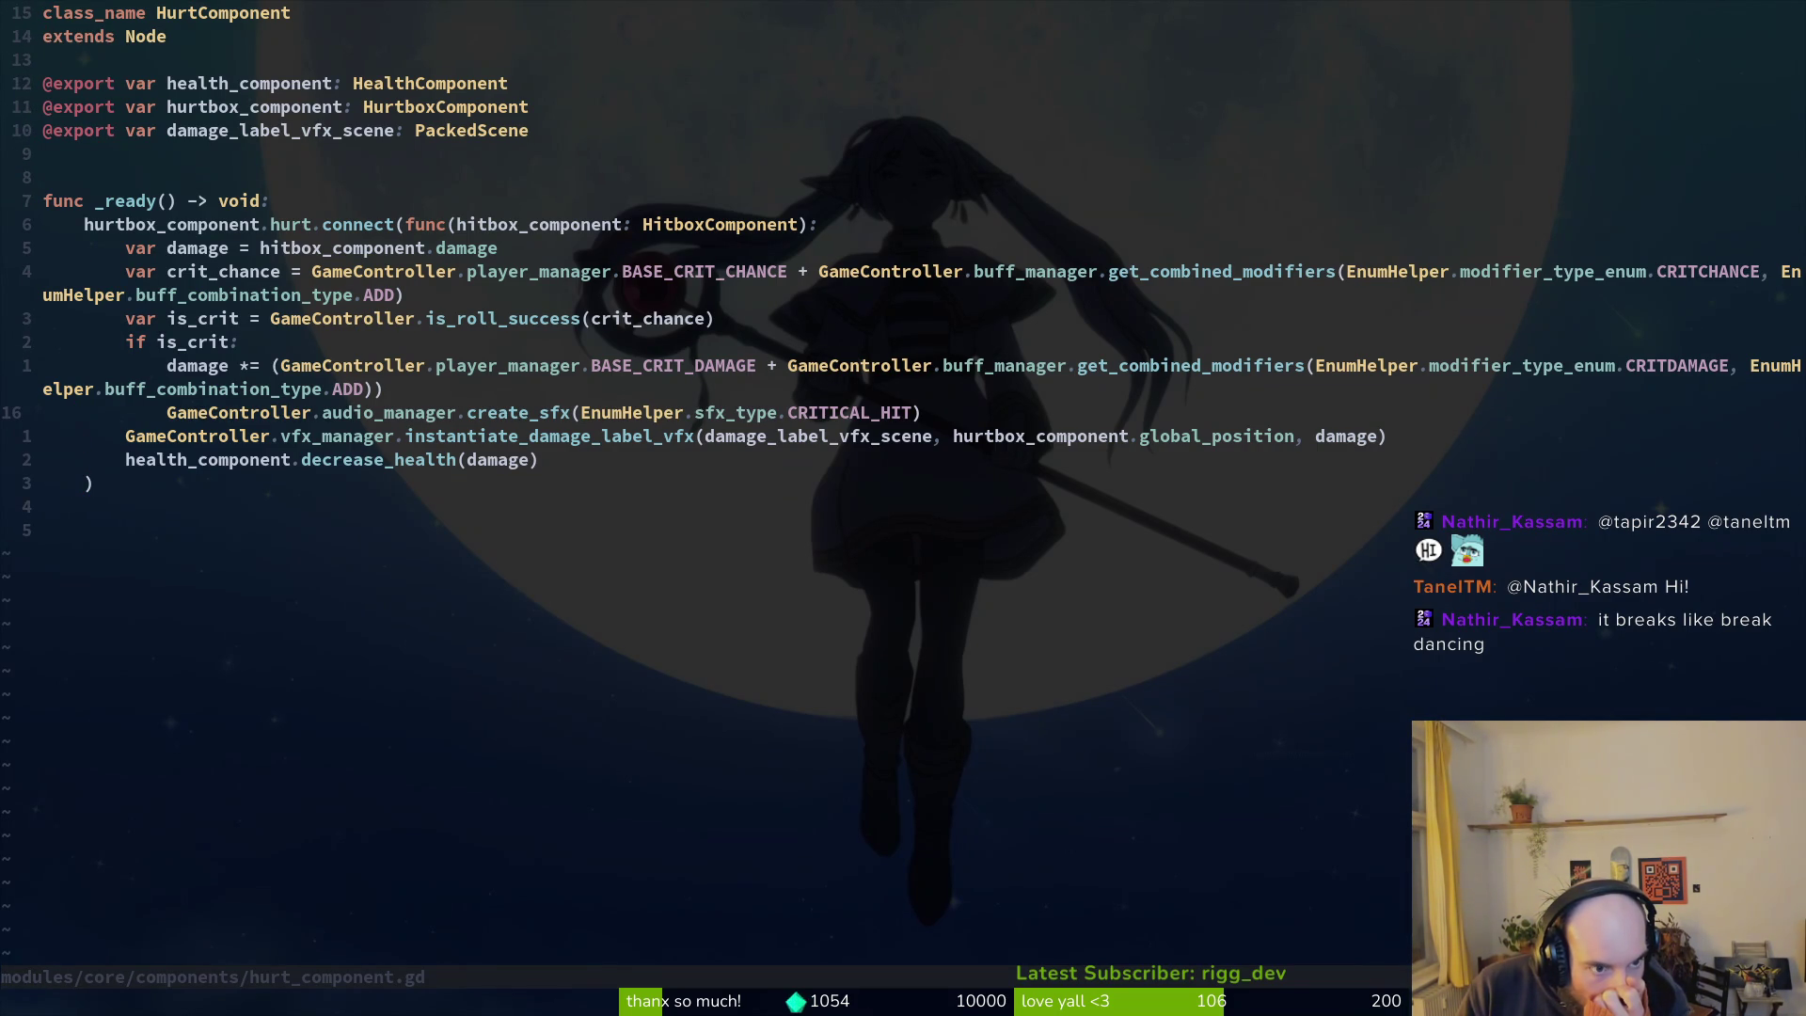
key("k")
key("k")
type("oprint_debug(")
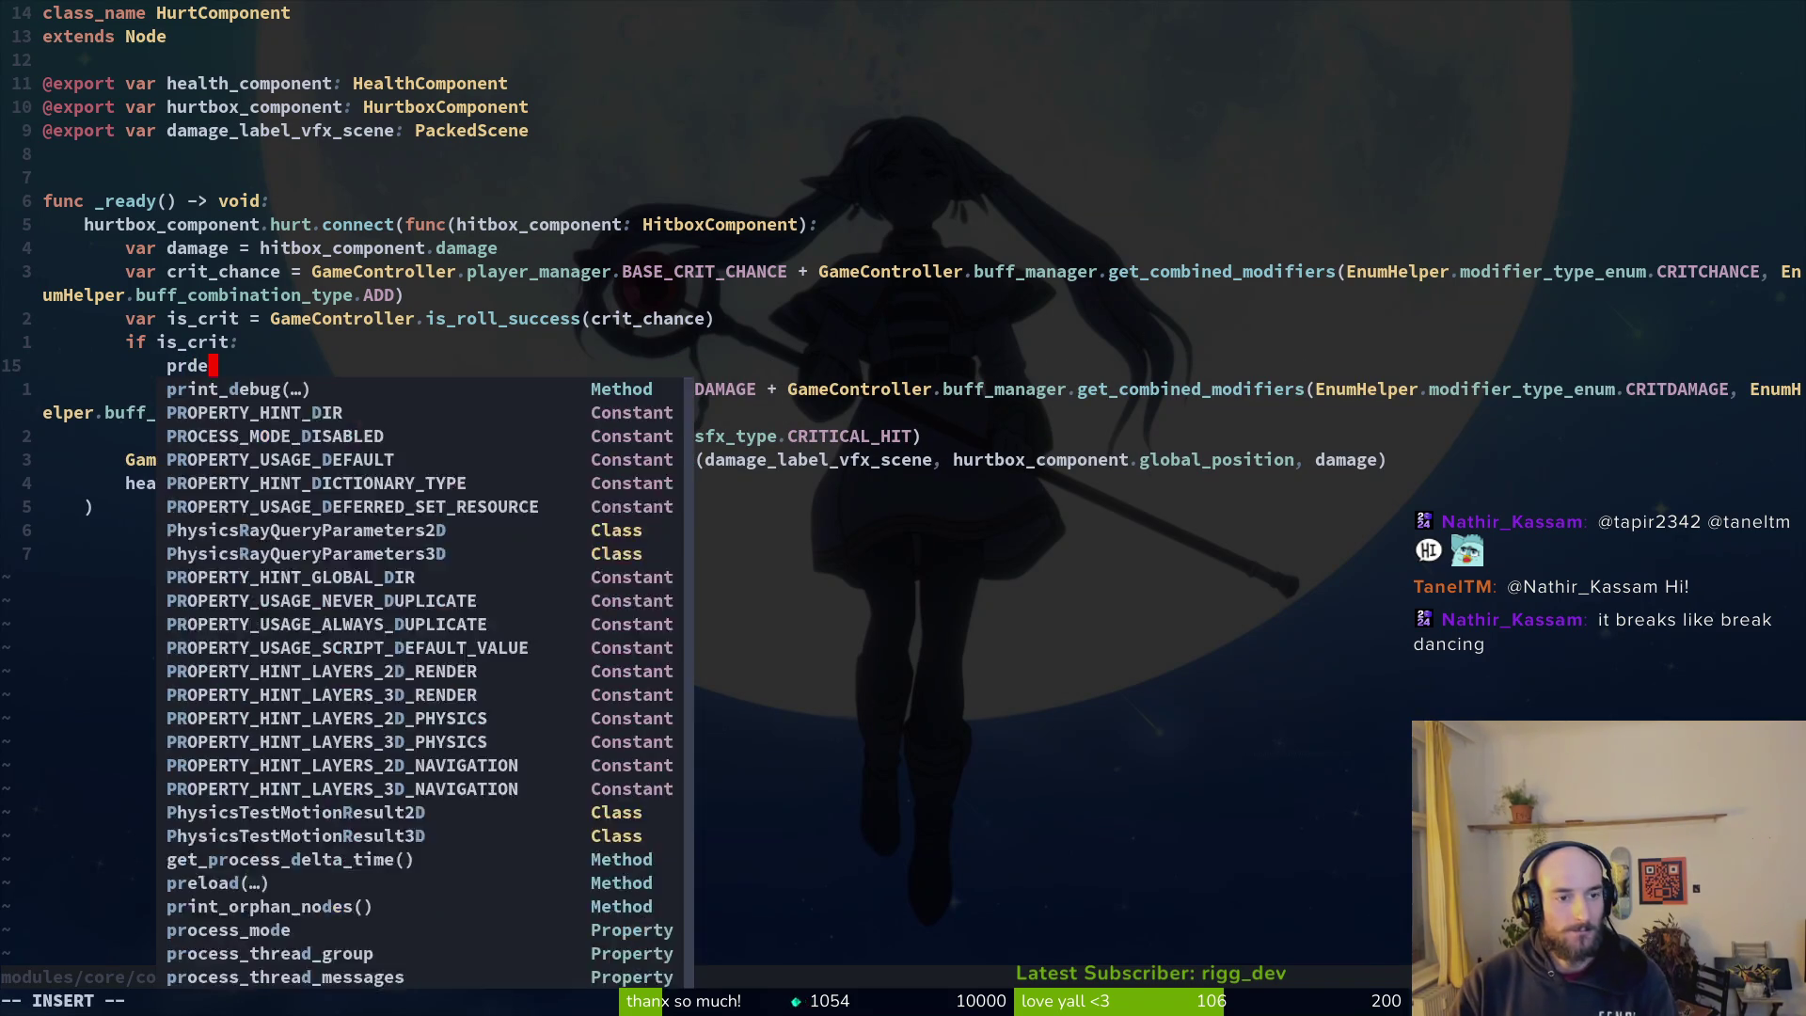
type("is_crit")
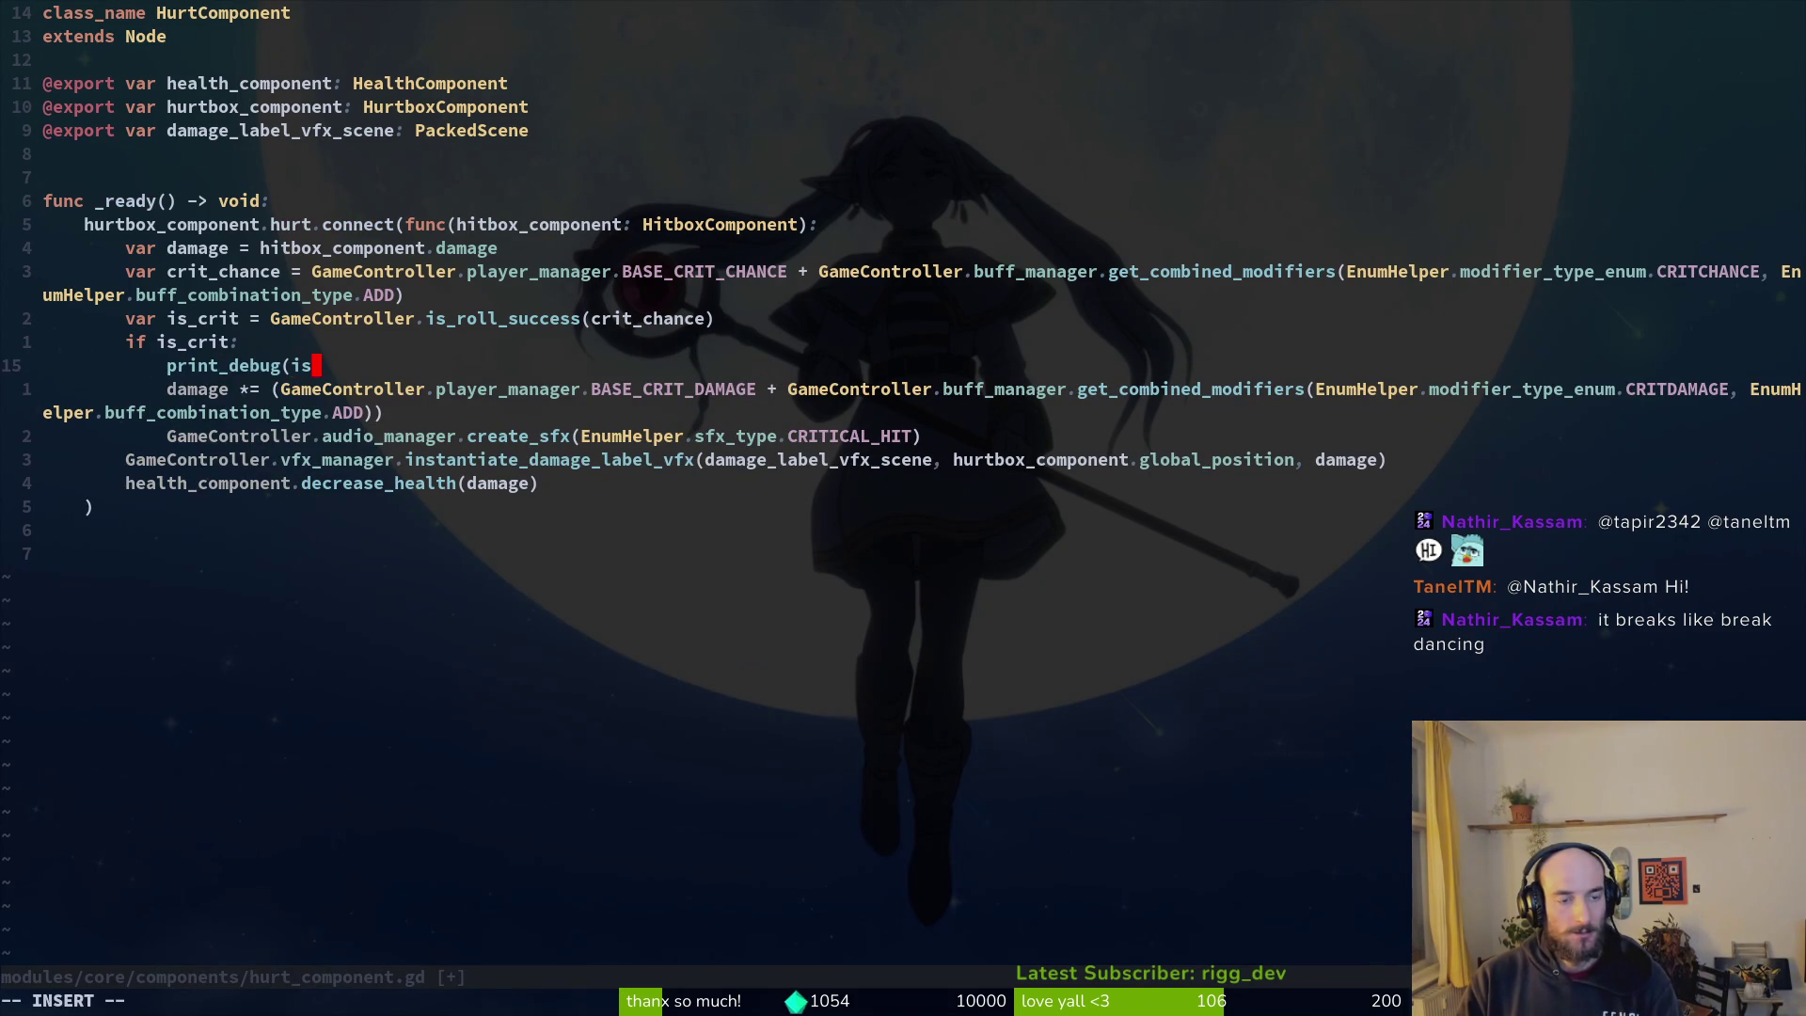
key("alt+k")
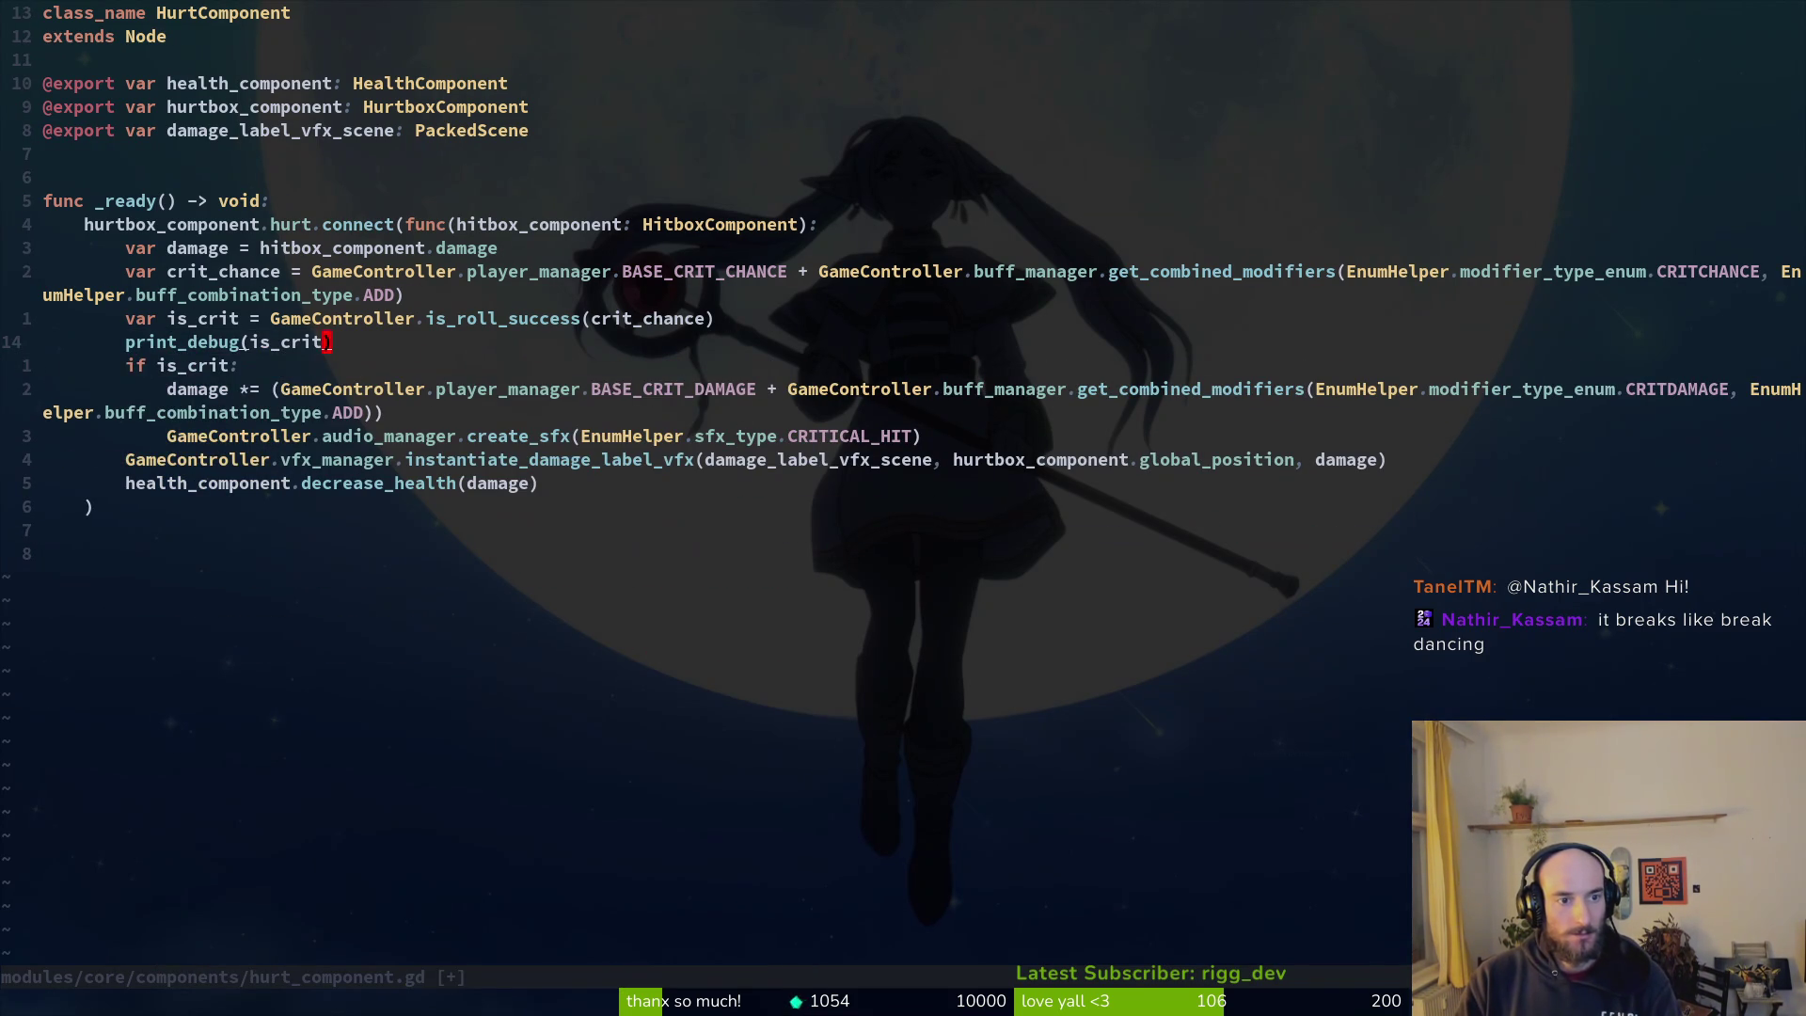
key("ctrl+s")
key("ctrl+p")
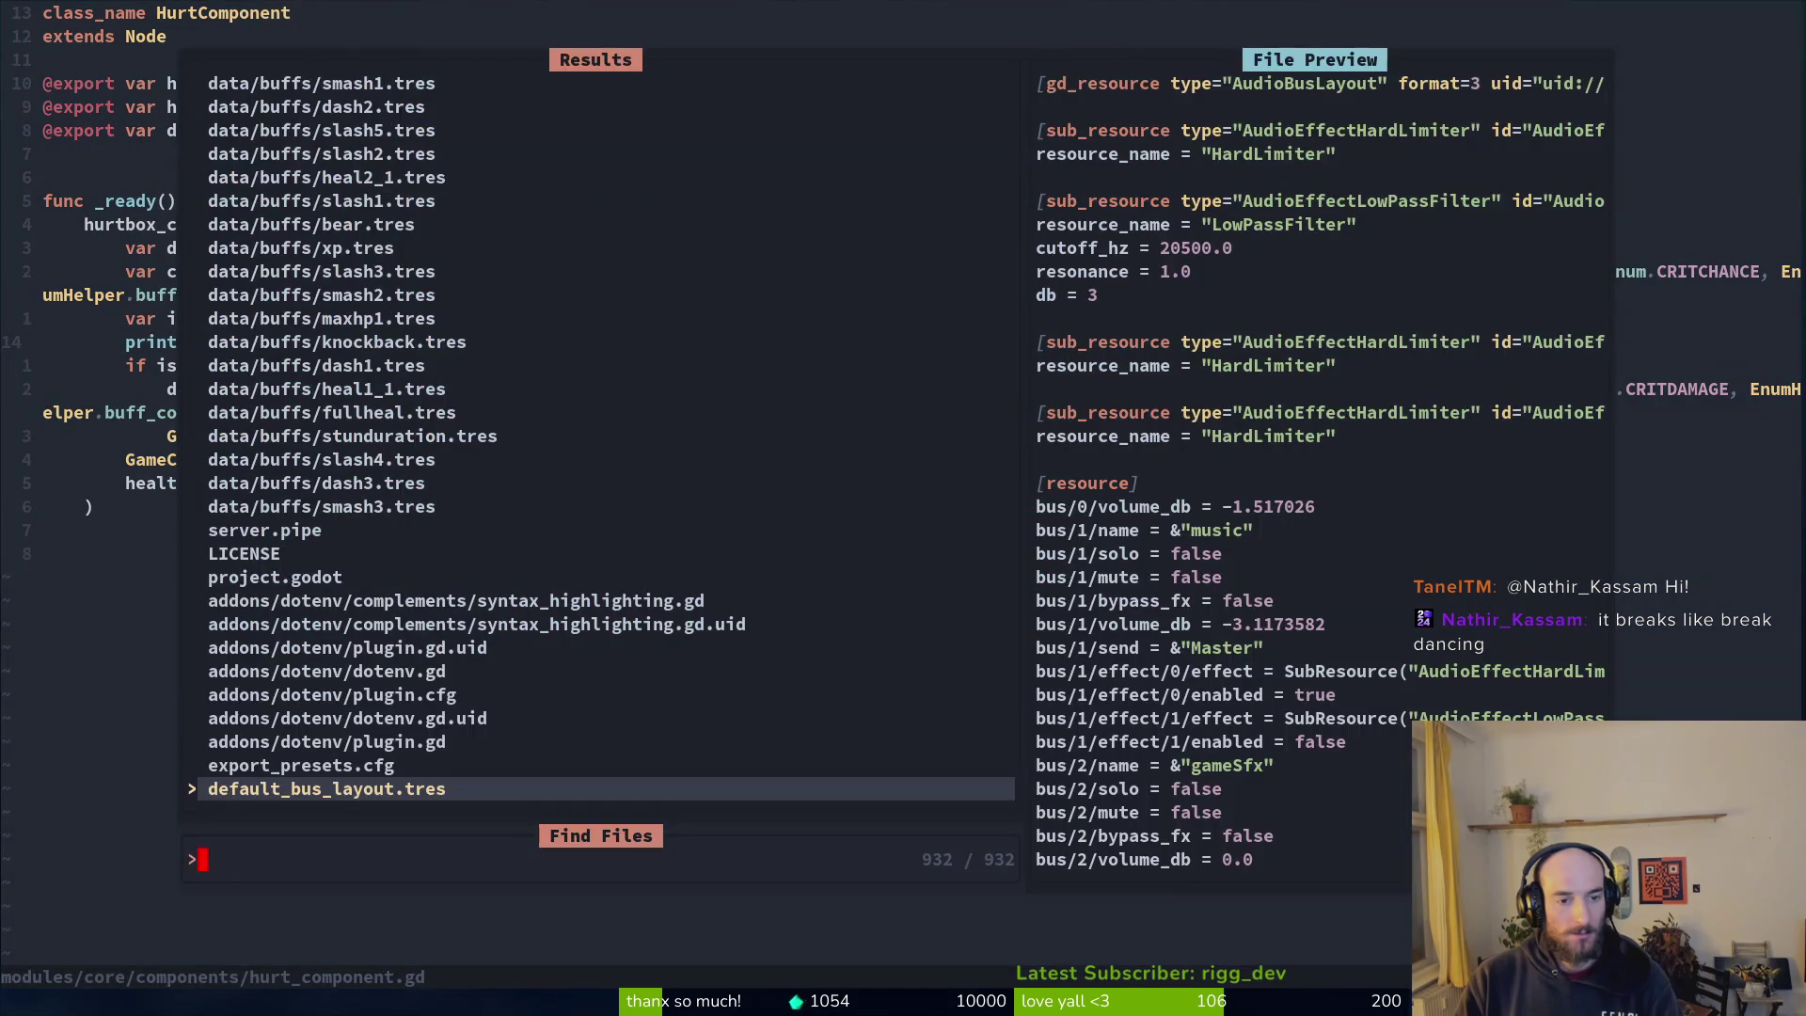
key("F5")
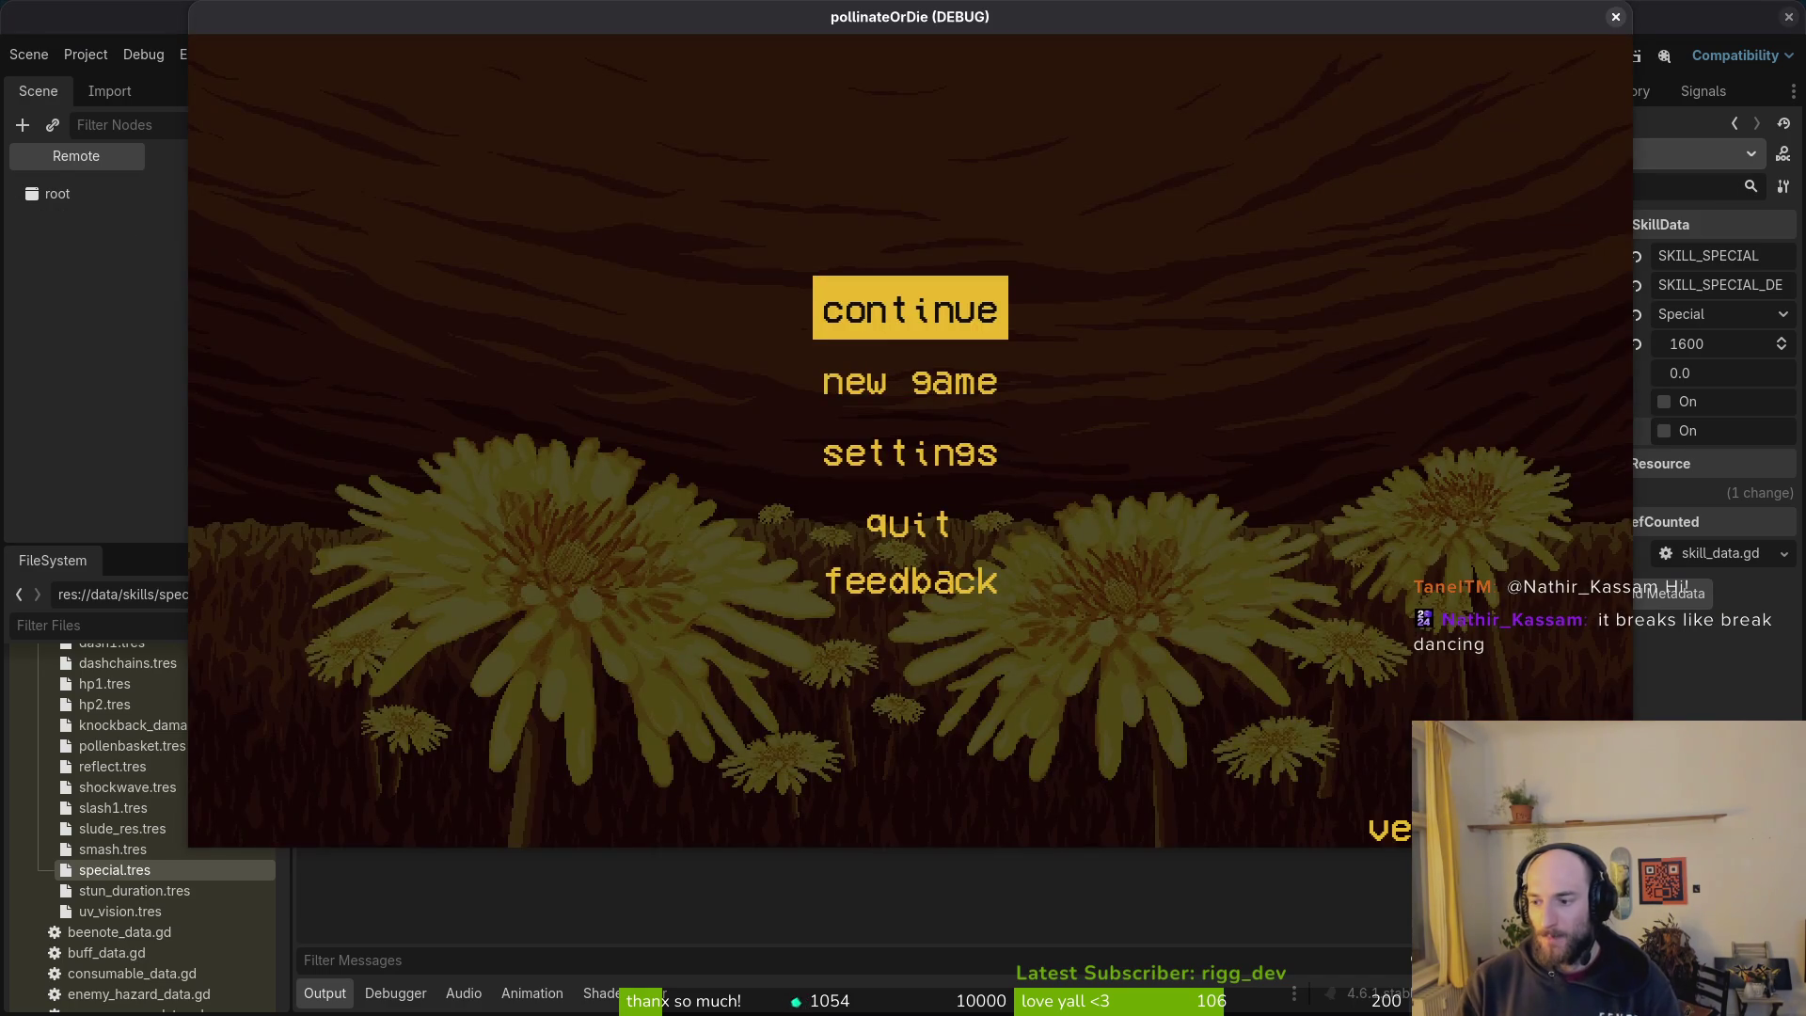
Step: Continue into the hive and watch the Output log print true from line 14, then pause and return to Vim
key("Return")
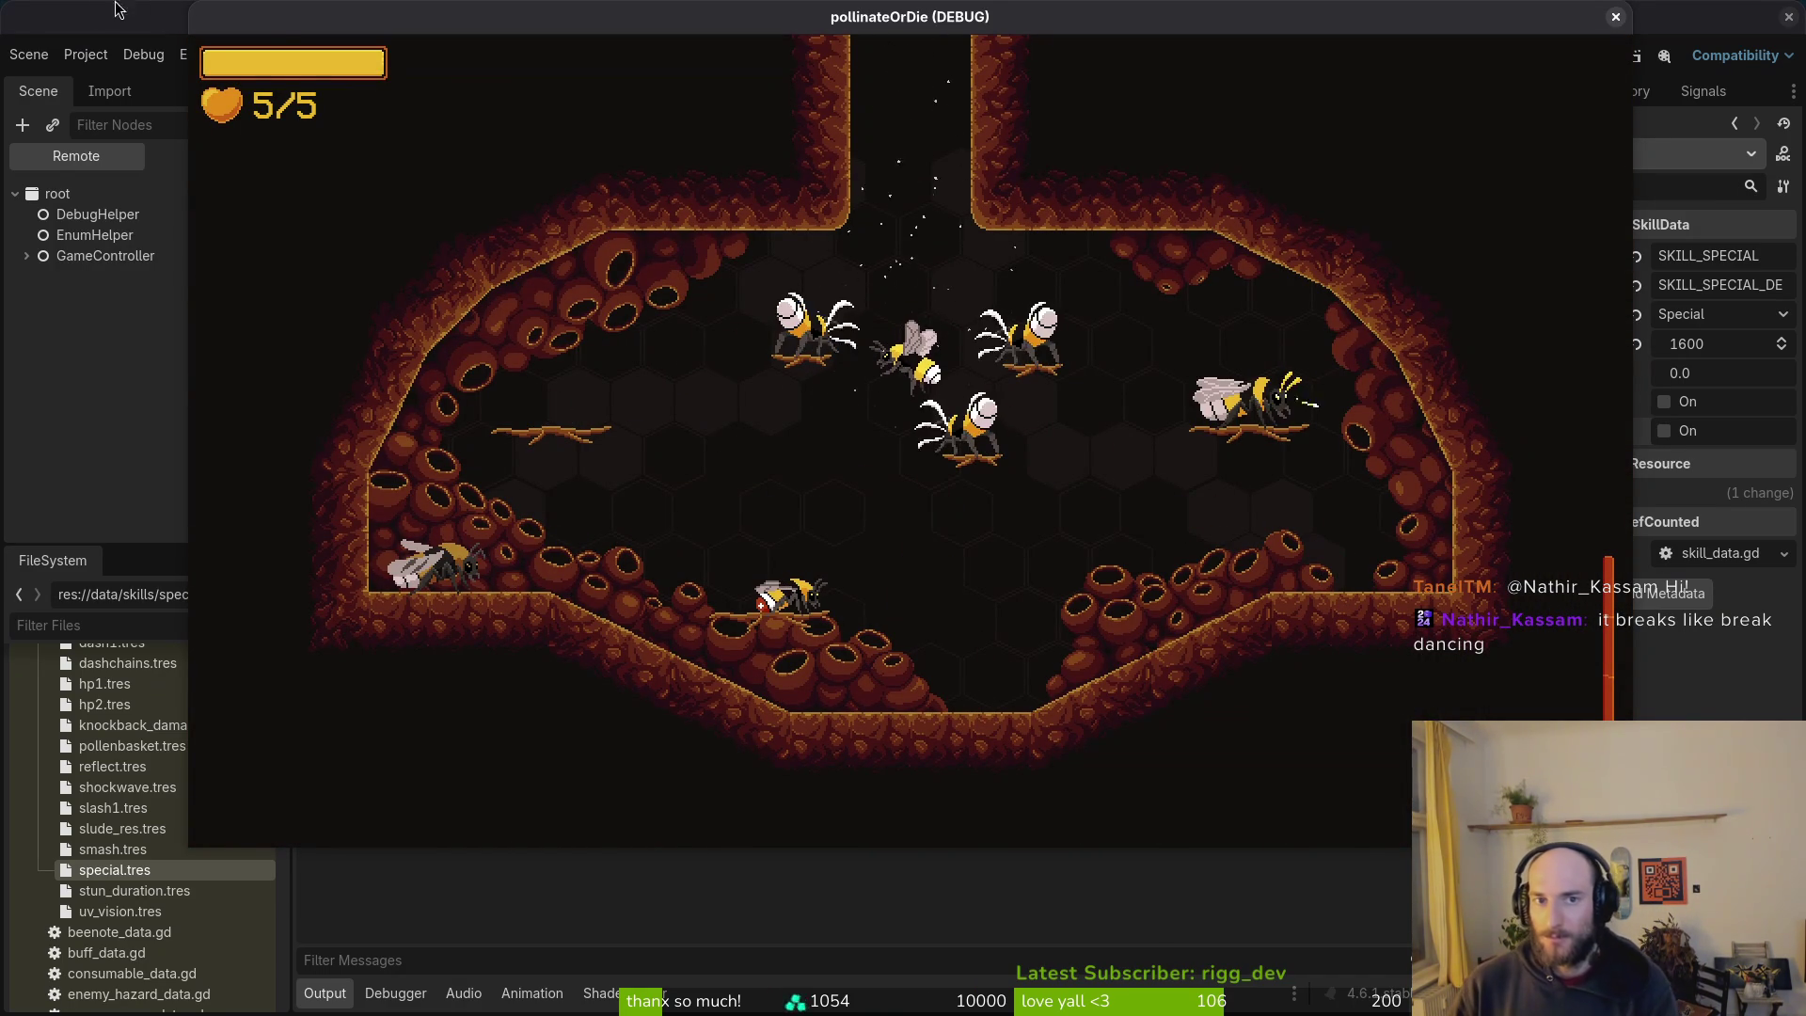
mouse_move(292, 9)
left_mouse_down()
mouse_move(698, 64)
mouse_move(567, 15)
left_mouse_up()
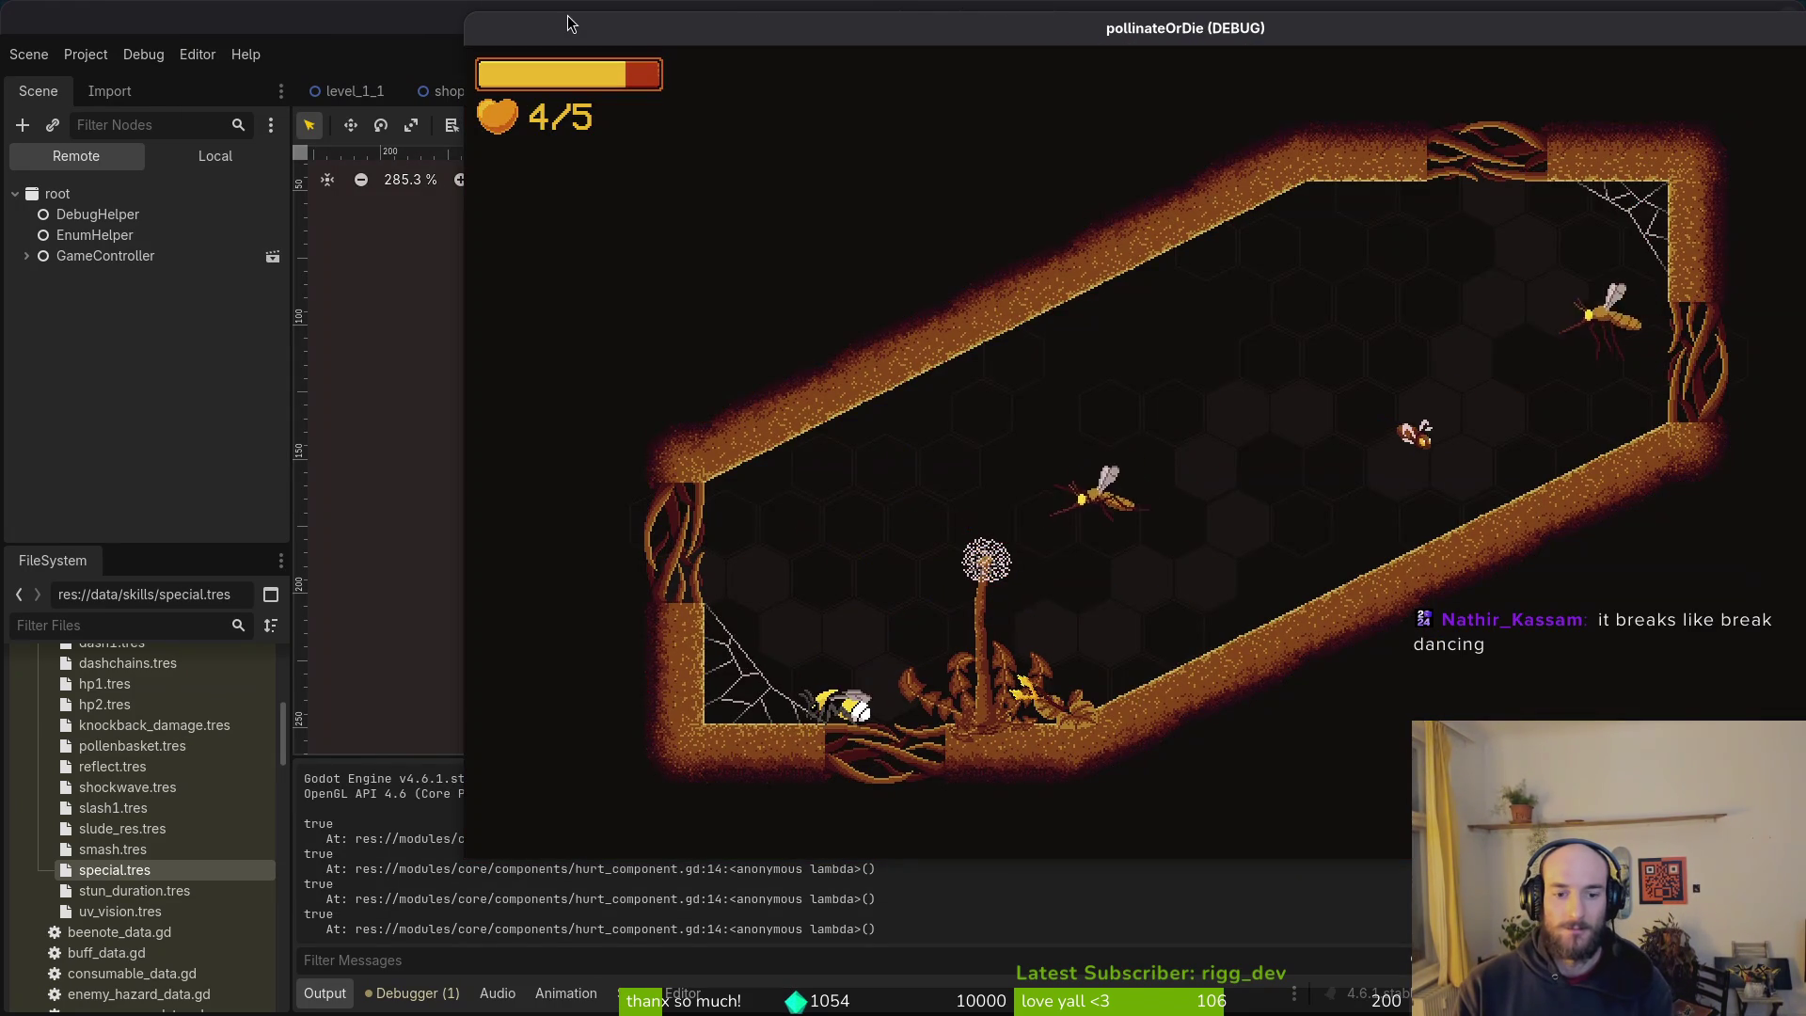
key("Escape")
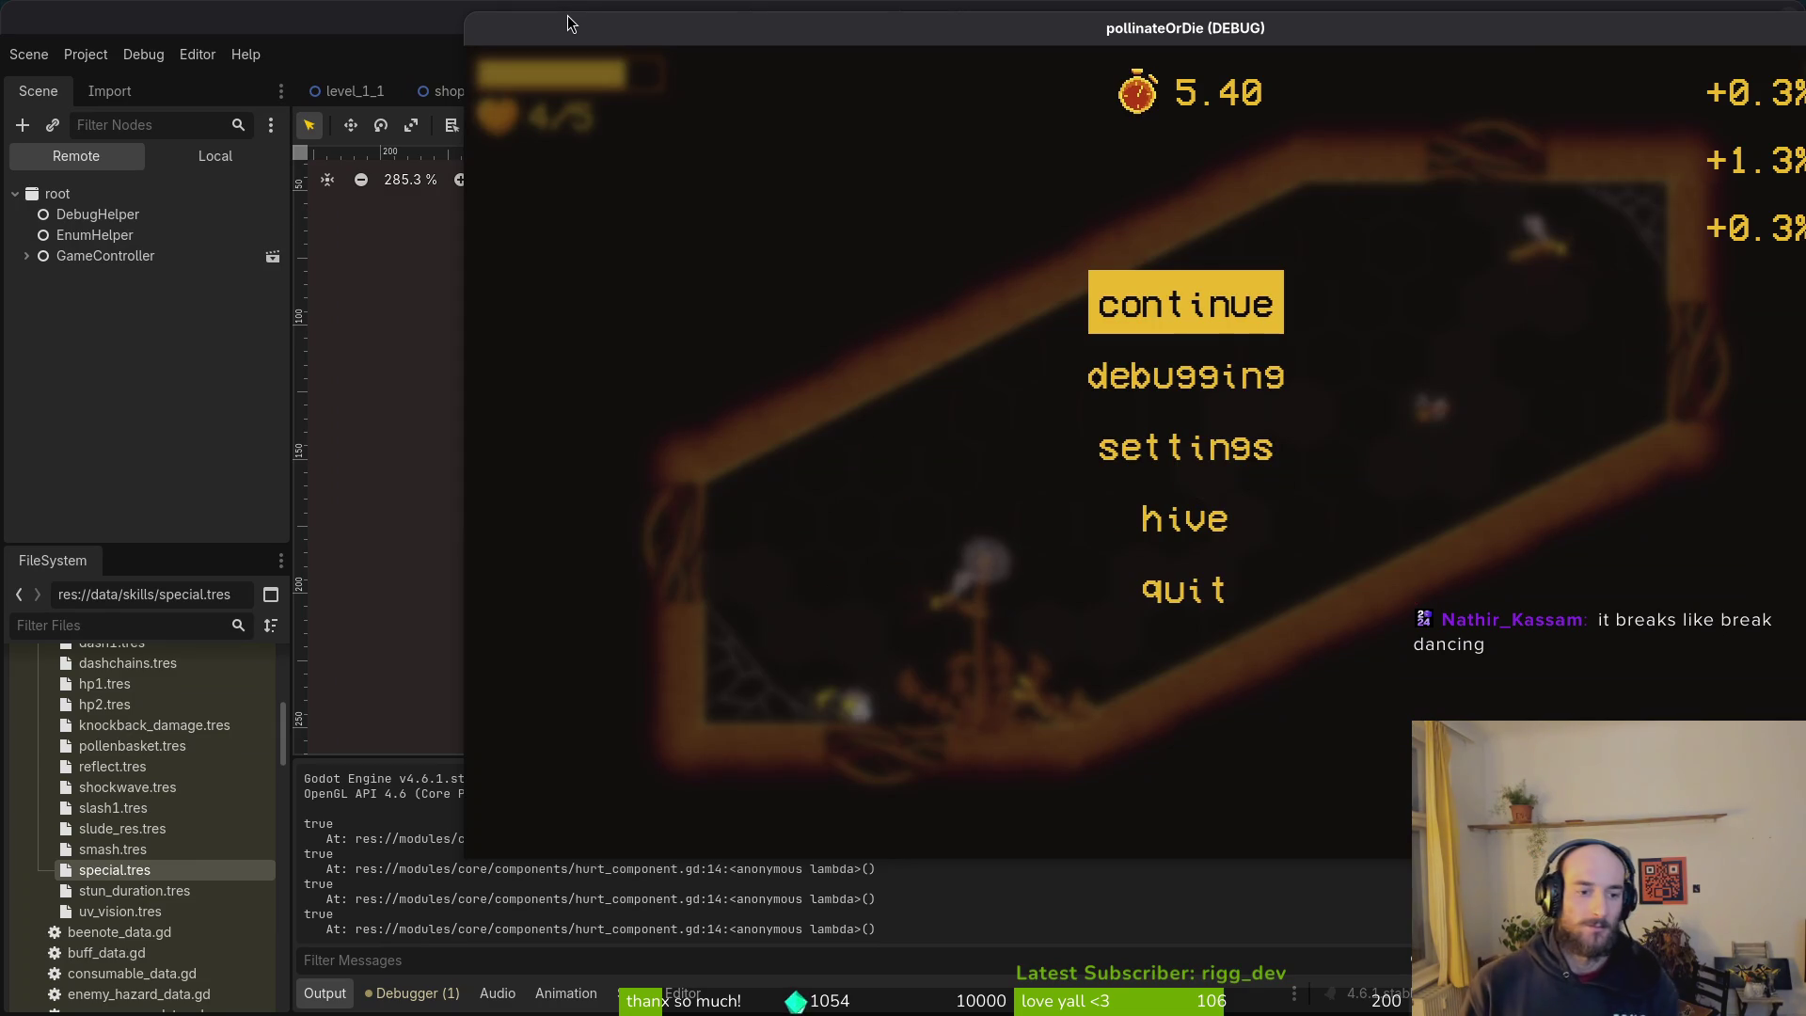
key("alt+Tab")
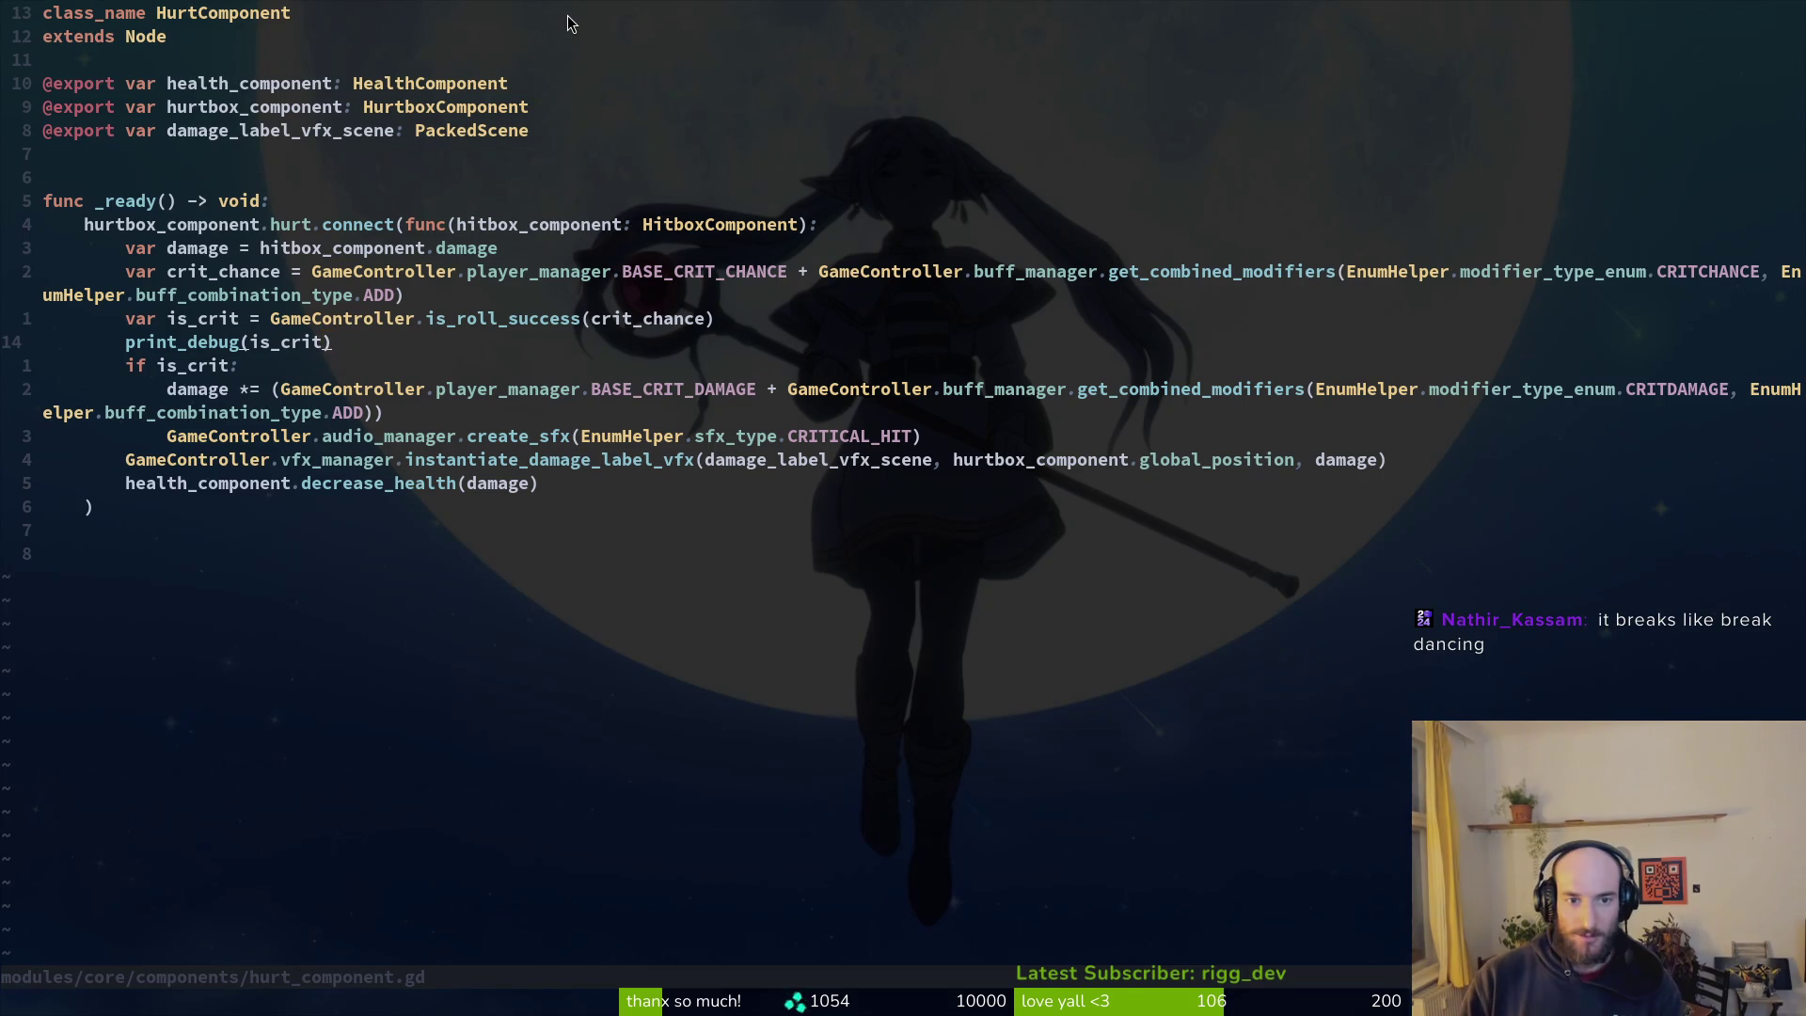
Step: Save hurt_component.gd and open player.manager.gd with Telescope
key("ctrl+s")
key("space")
key("f")
key("f")
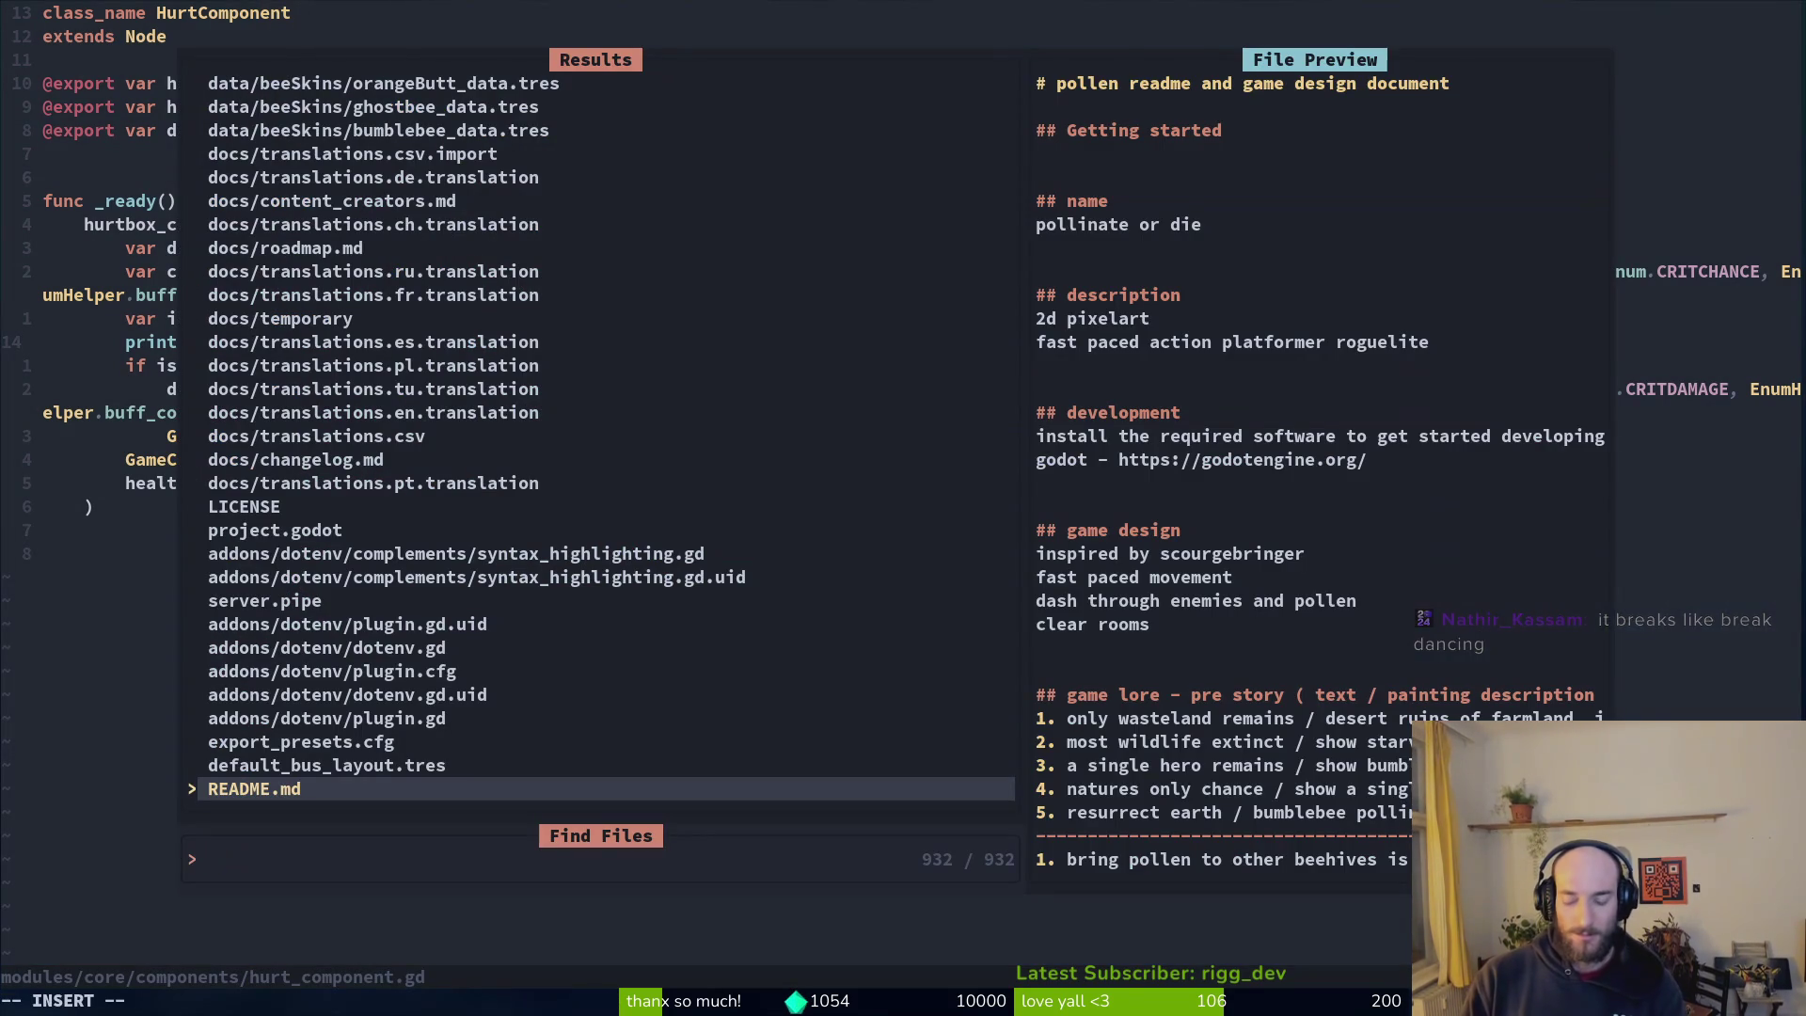
type("plman")
key("Return")
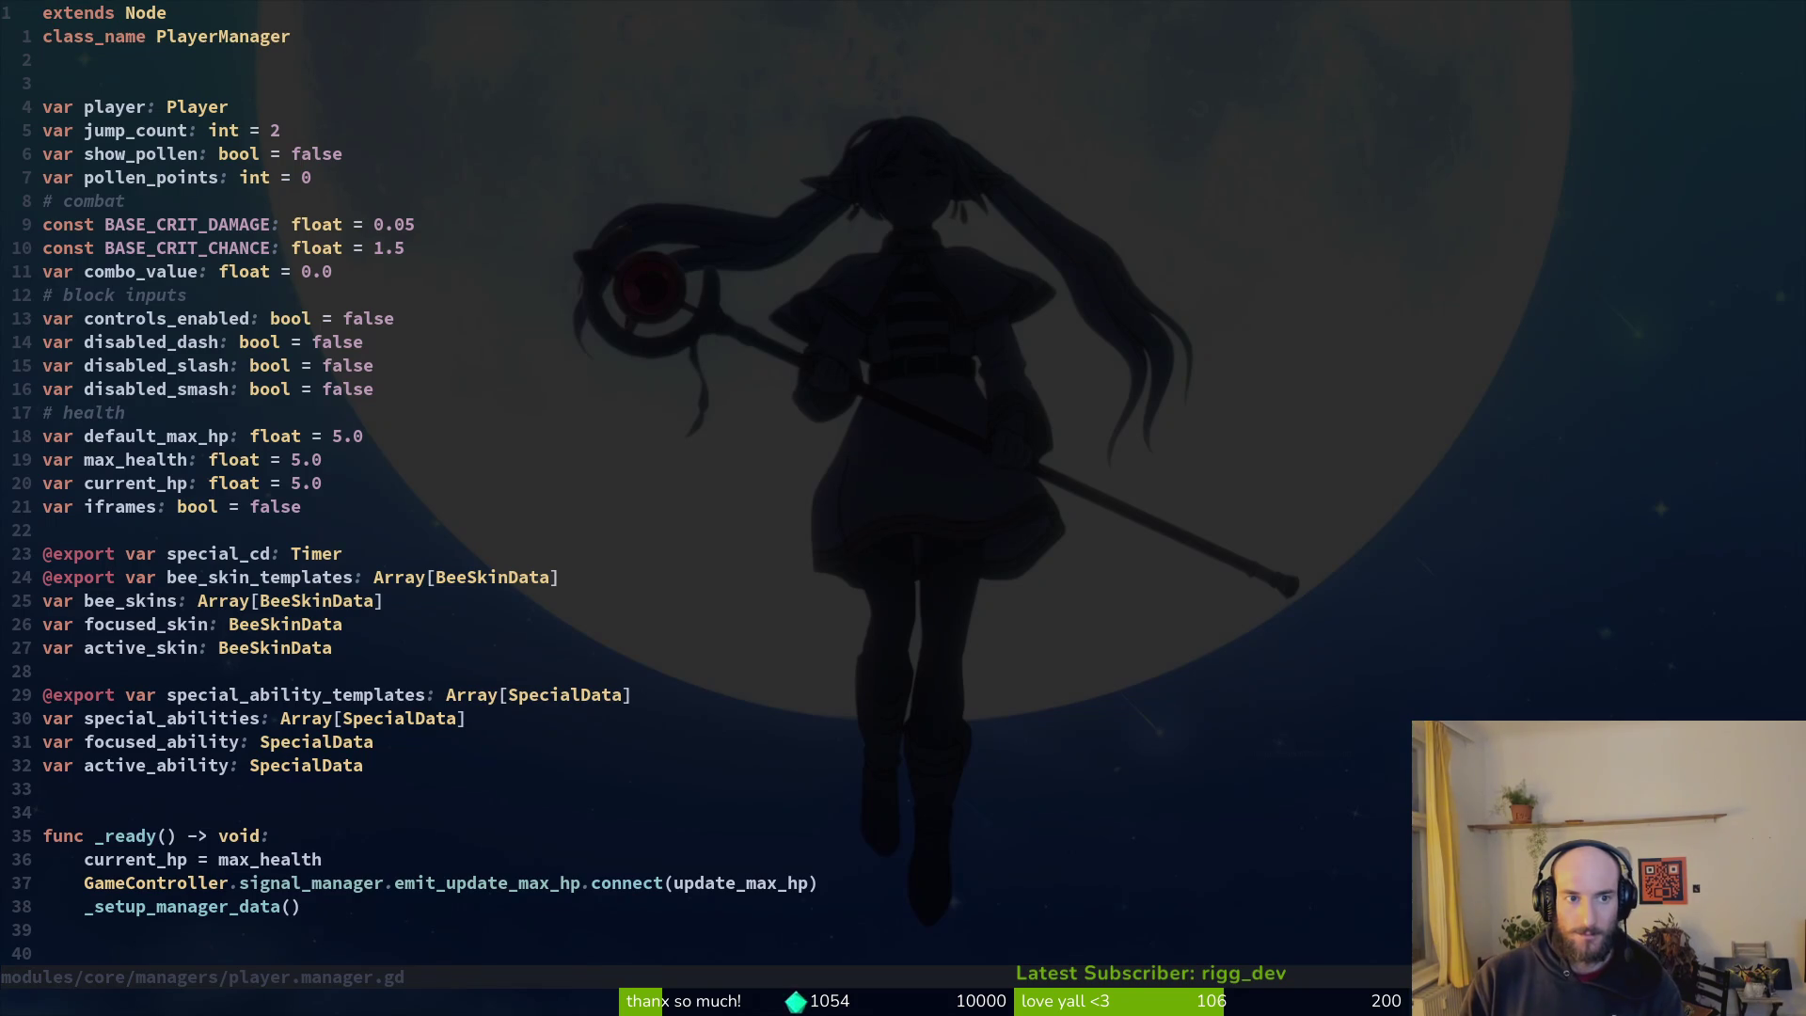
Step: Rename the first crit constant, the one set to 0.05, to BASE_CRIT_CHANCE
key("7")
key("j")
key("j")
key("j")
key("k")
key("j")
key("k")
key("j")
key("y")
key("i")
key("w")
key("k")
key("v")
key("i")
key("w")
key("p")
key("j")
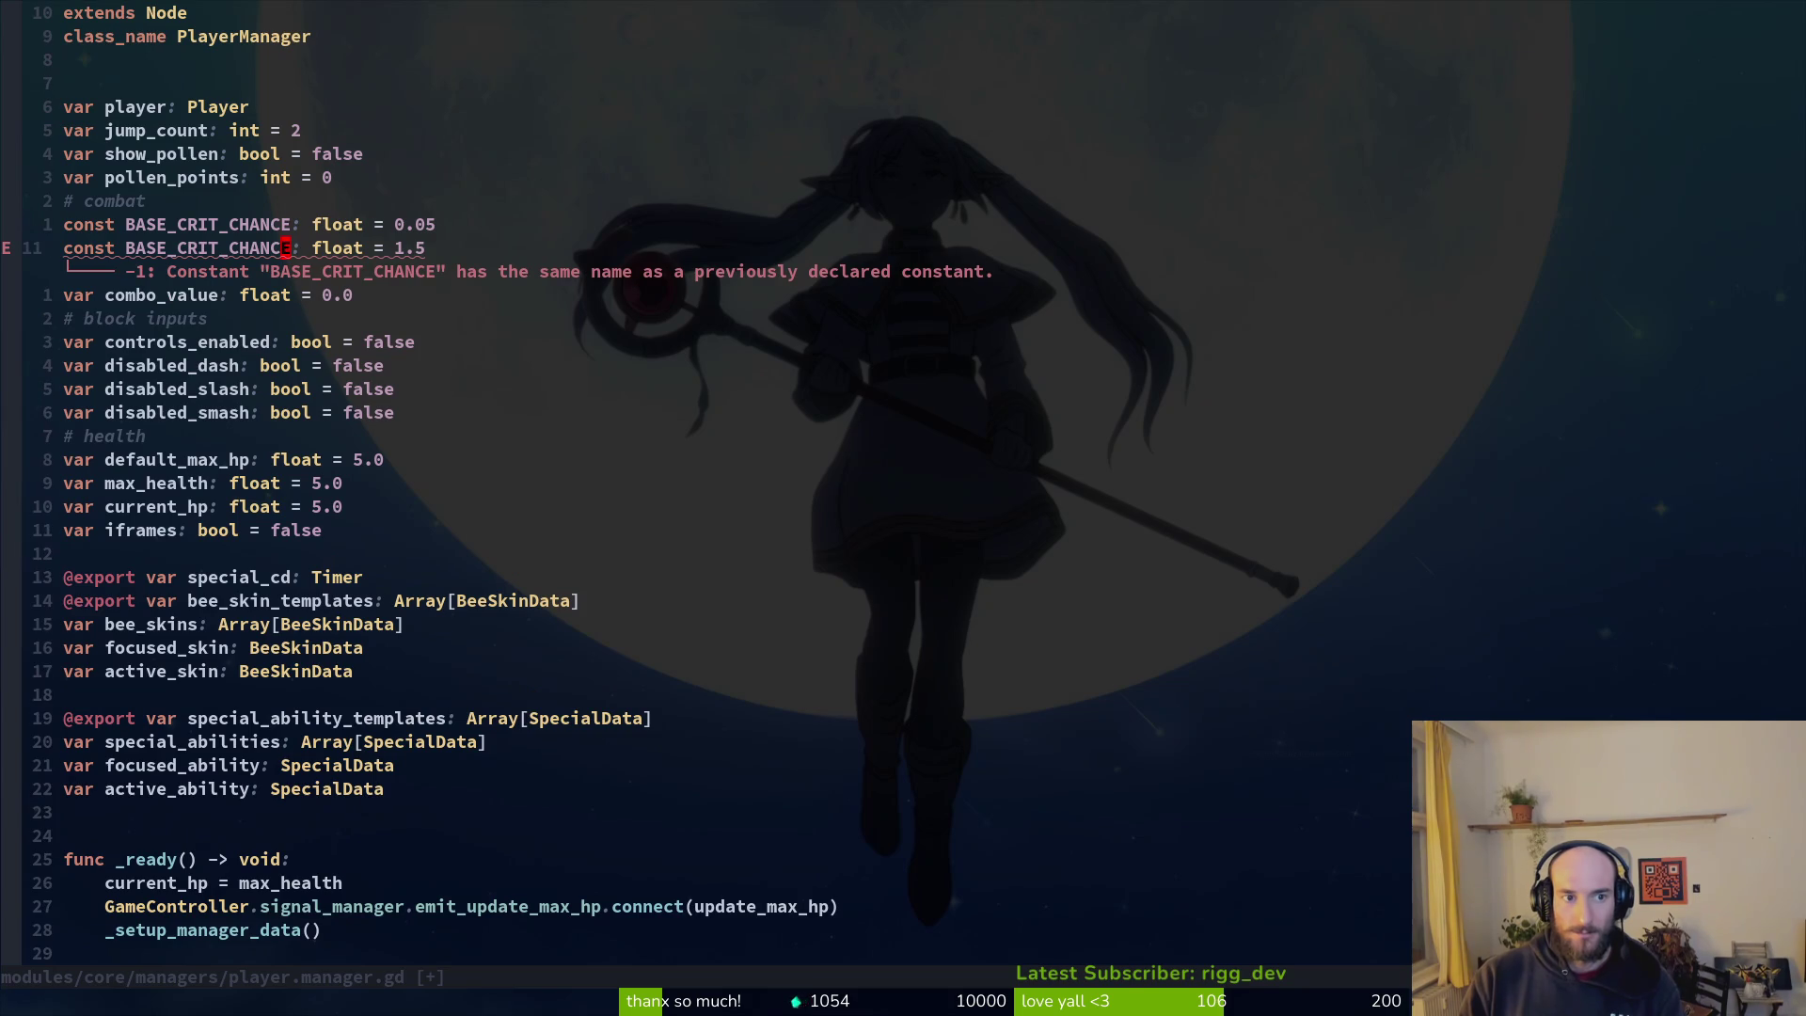
Step: Rename the second constant, set to 1.5, to BASE_CRIT_DAMAGE and save with :w
key("i")
key("BackSpace")
key("BackSpace")
key("BackSpace")
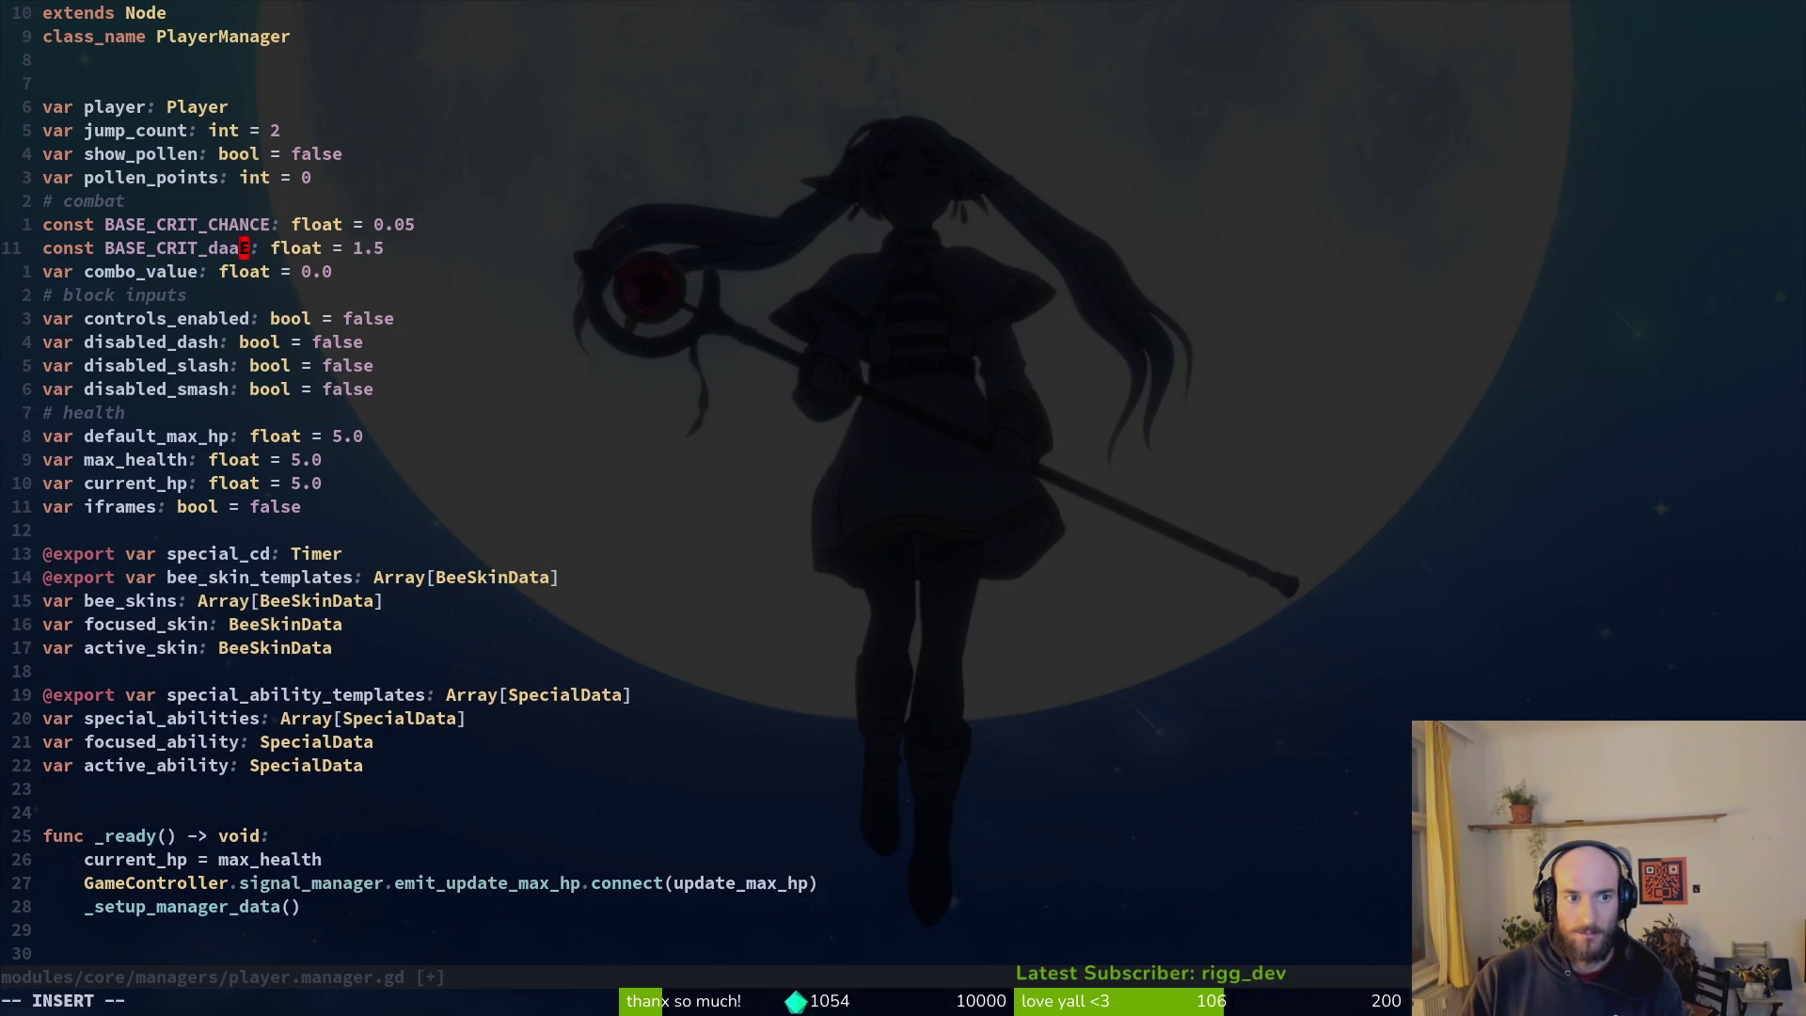
type("DAMAGE")
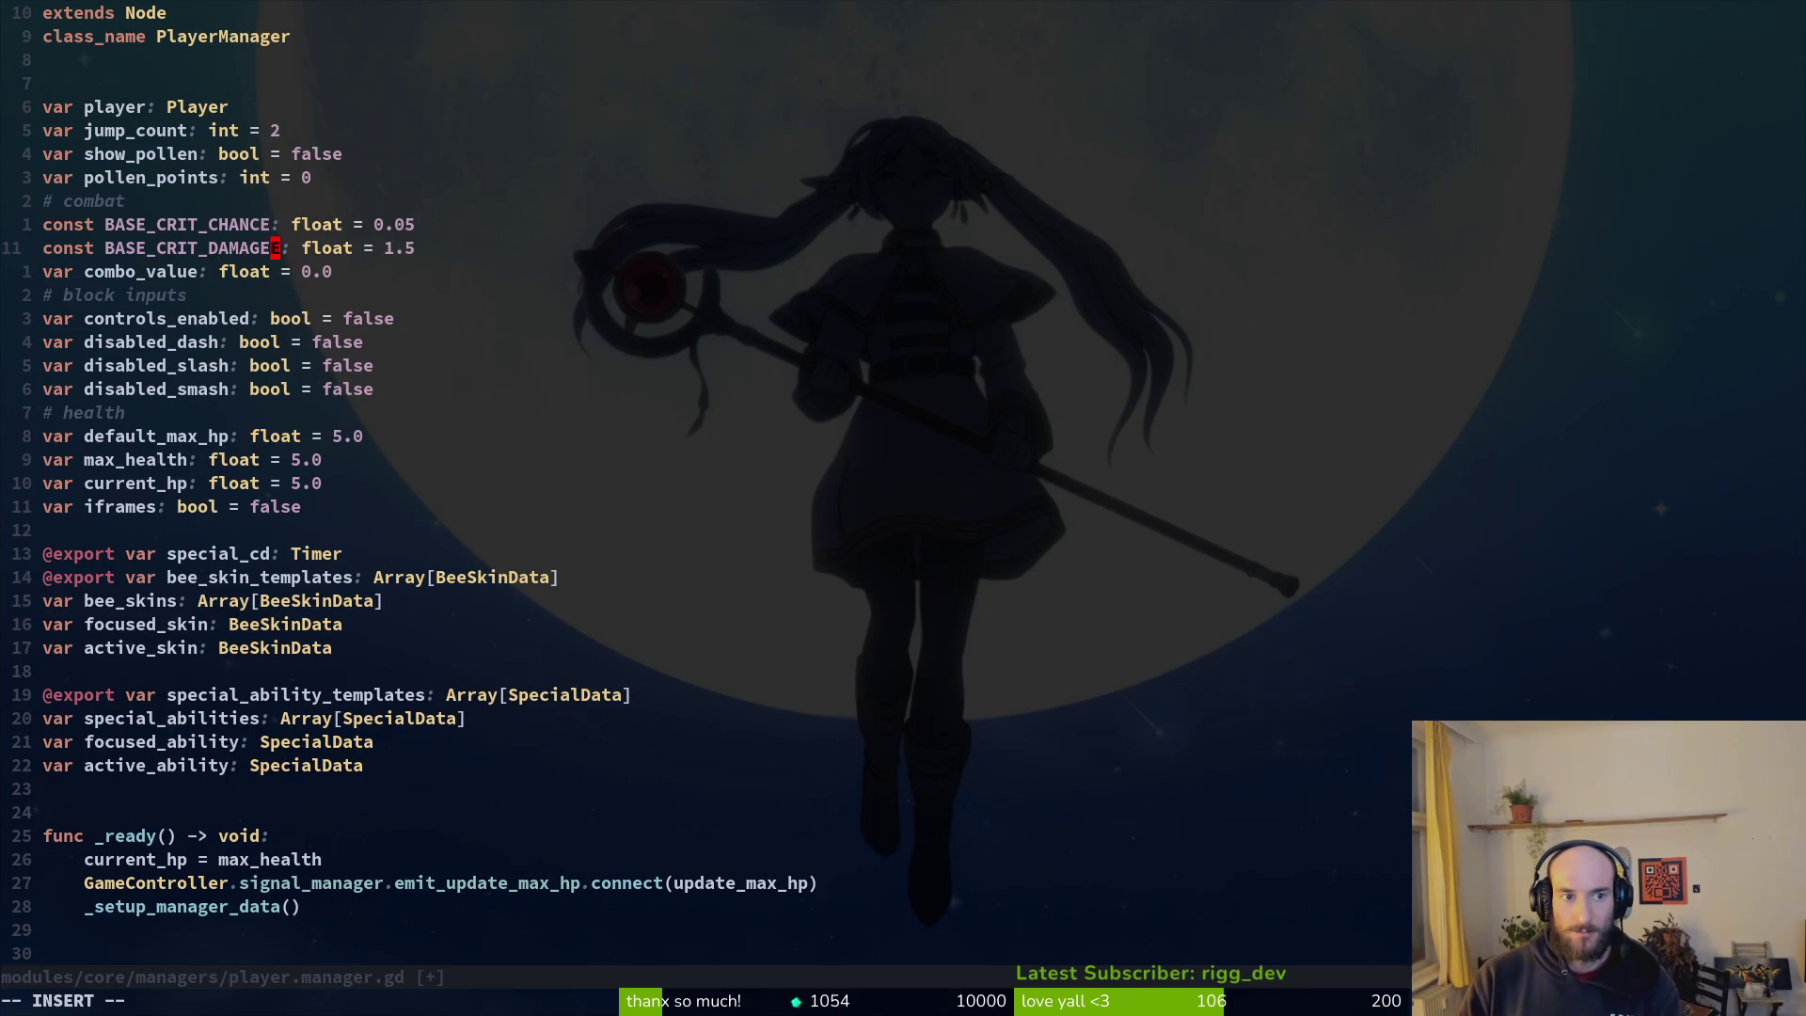
key("Escape")
type(":w")
key("Return")
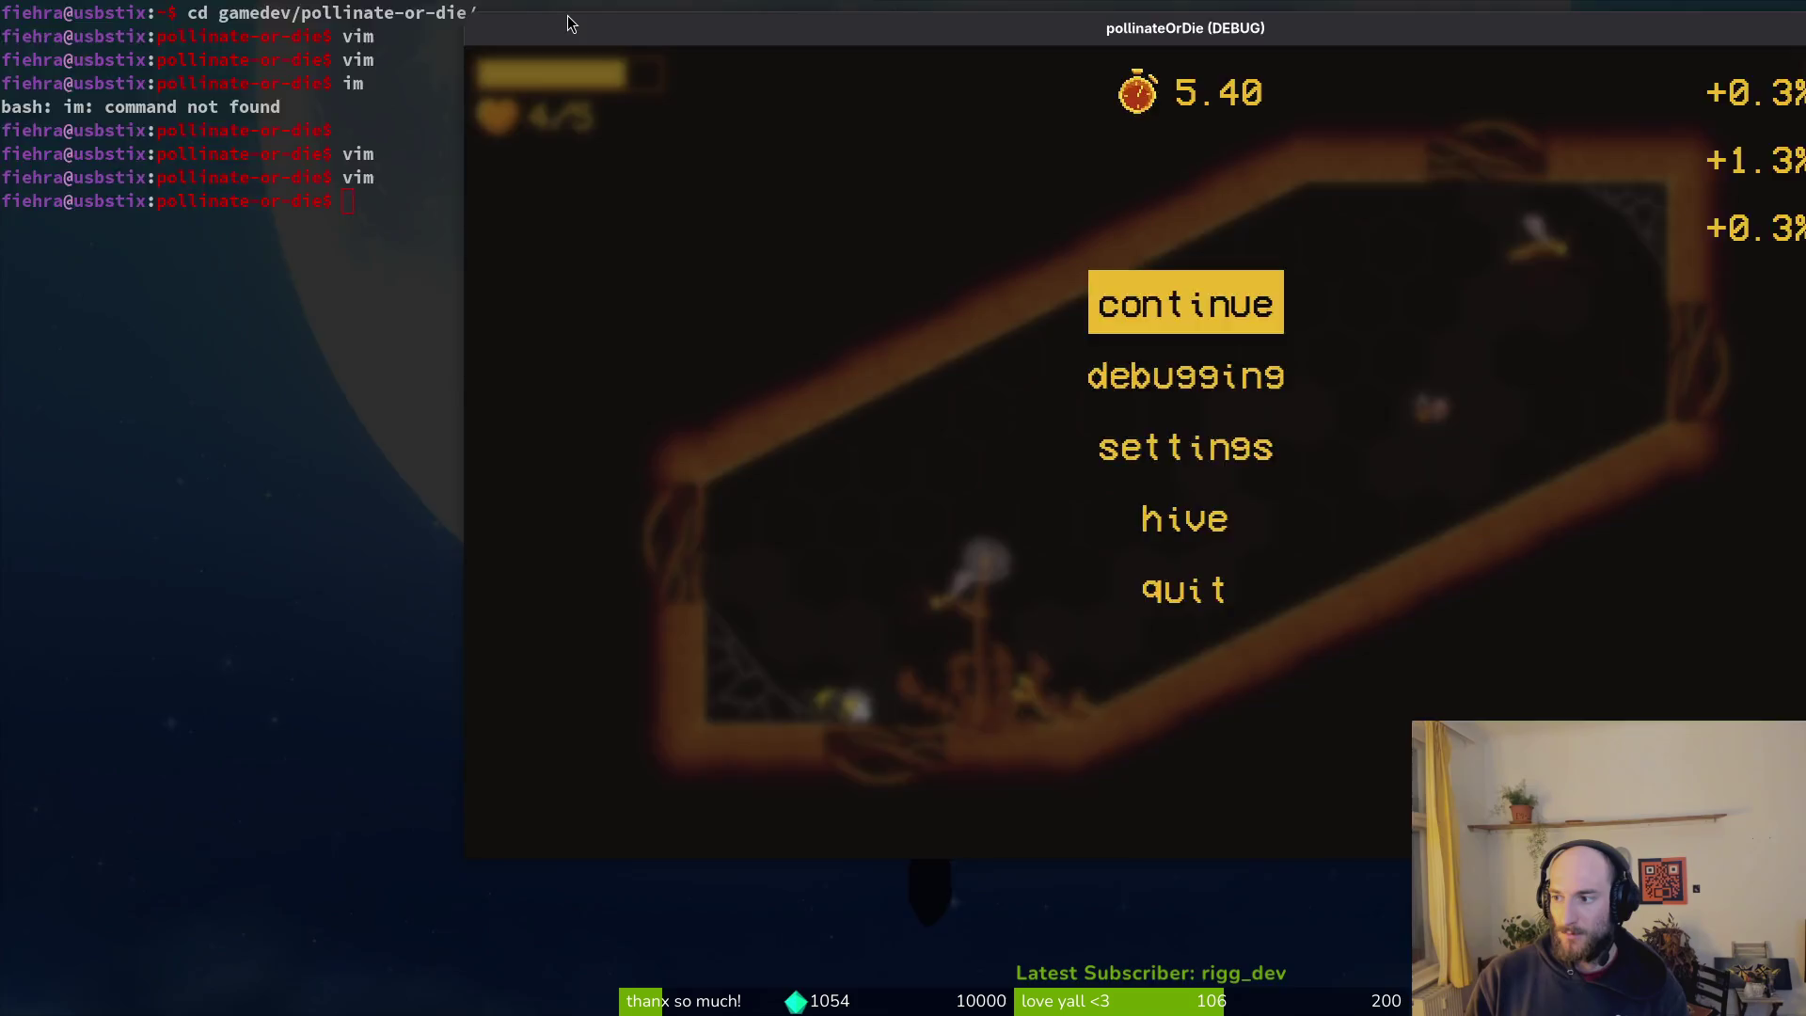
Step: Rerun the game in debug mode, continue into the hive, then close the game window
key("alt+Tab")
key("F5")
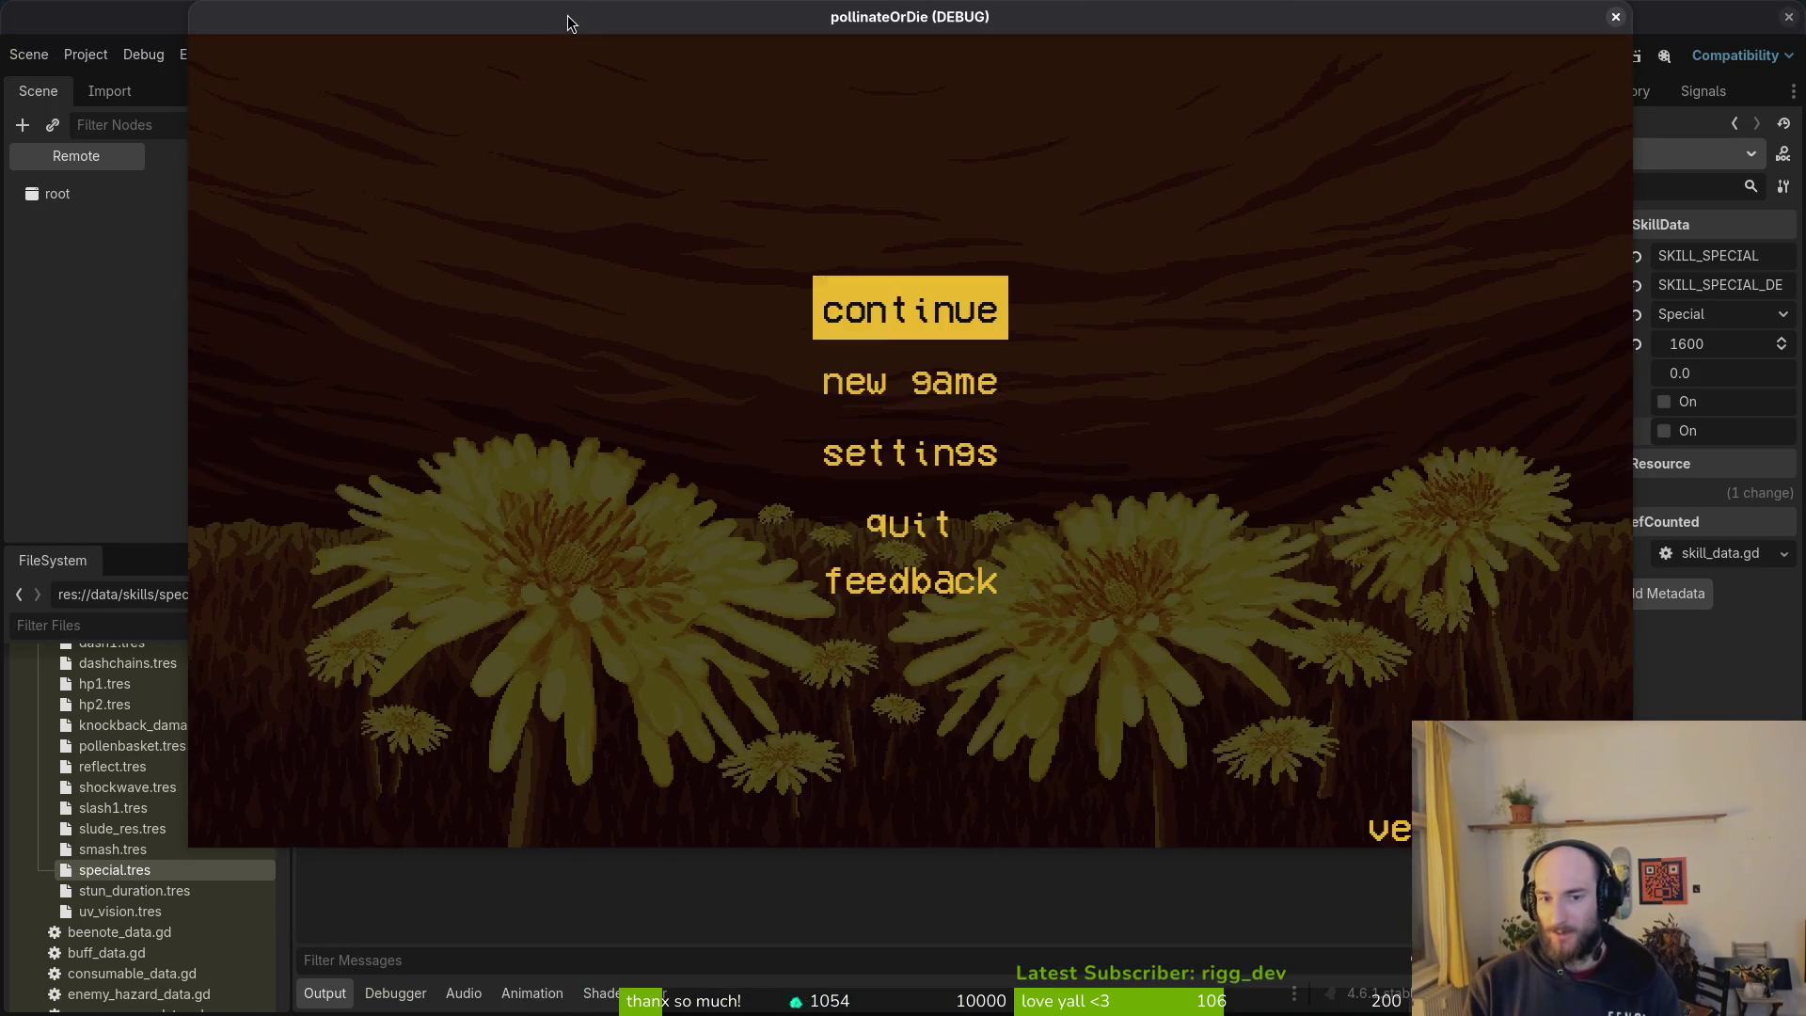
key("Return")
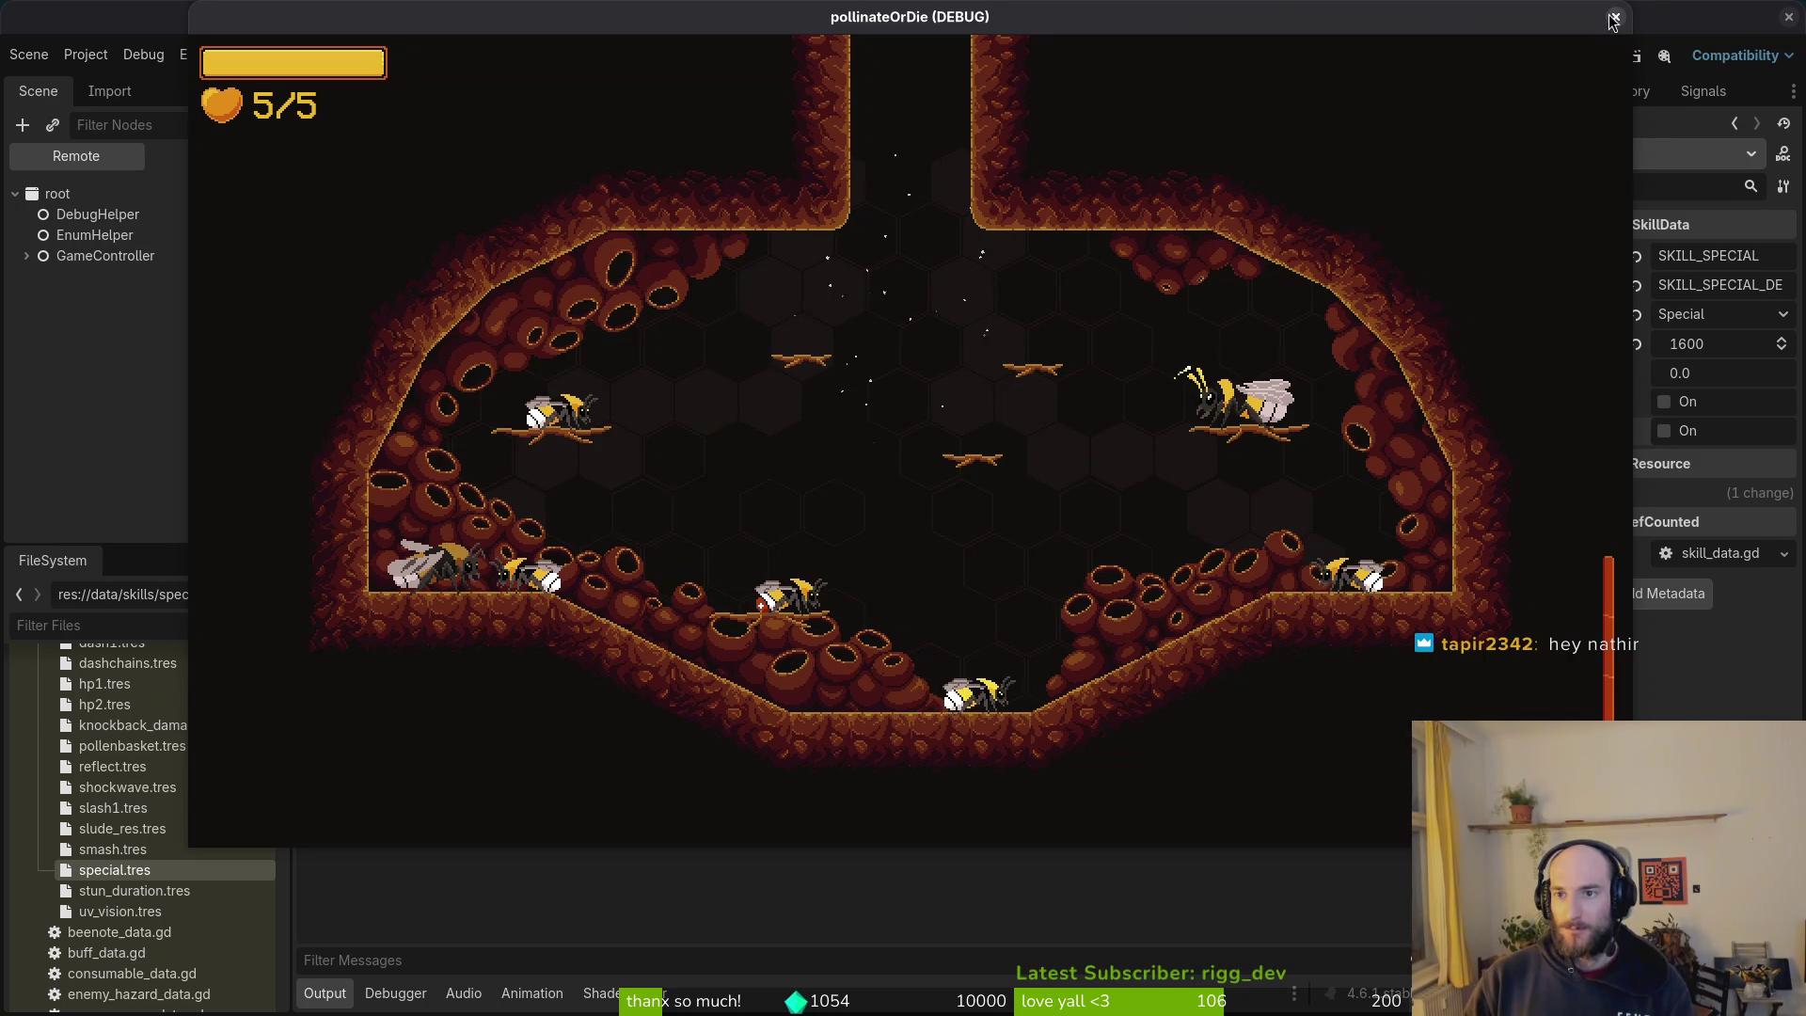
key("F8")
Step: Open a terminal and launch tig to review the uncommitted changes
key("super+1")
type("tig")
key("Return")
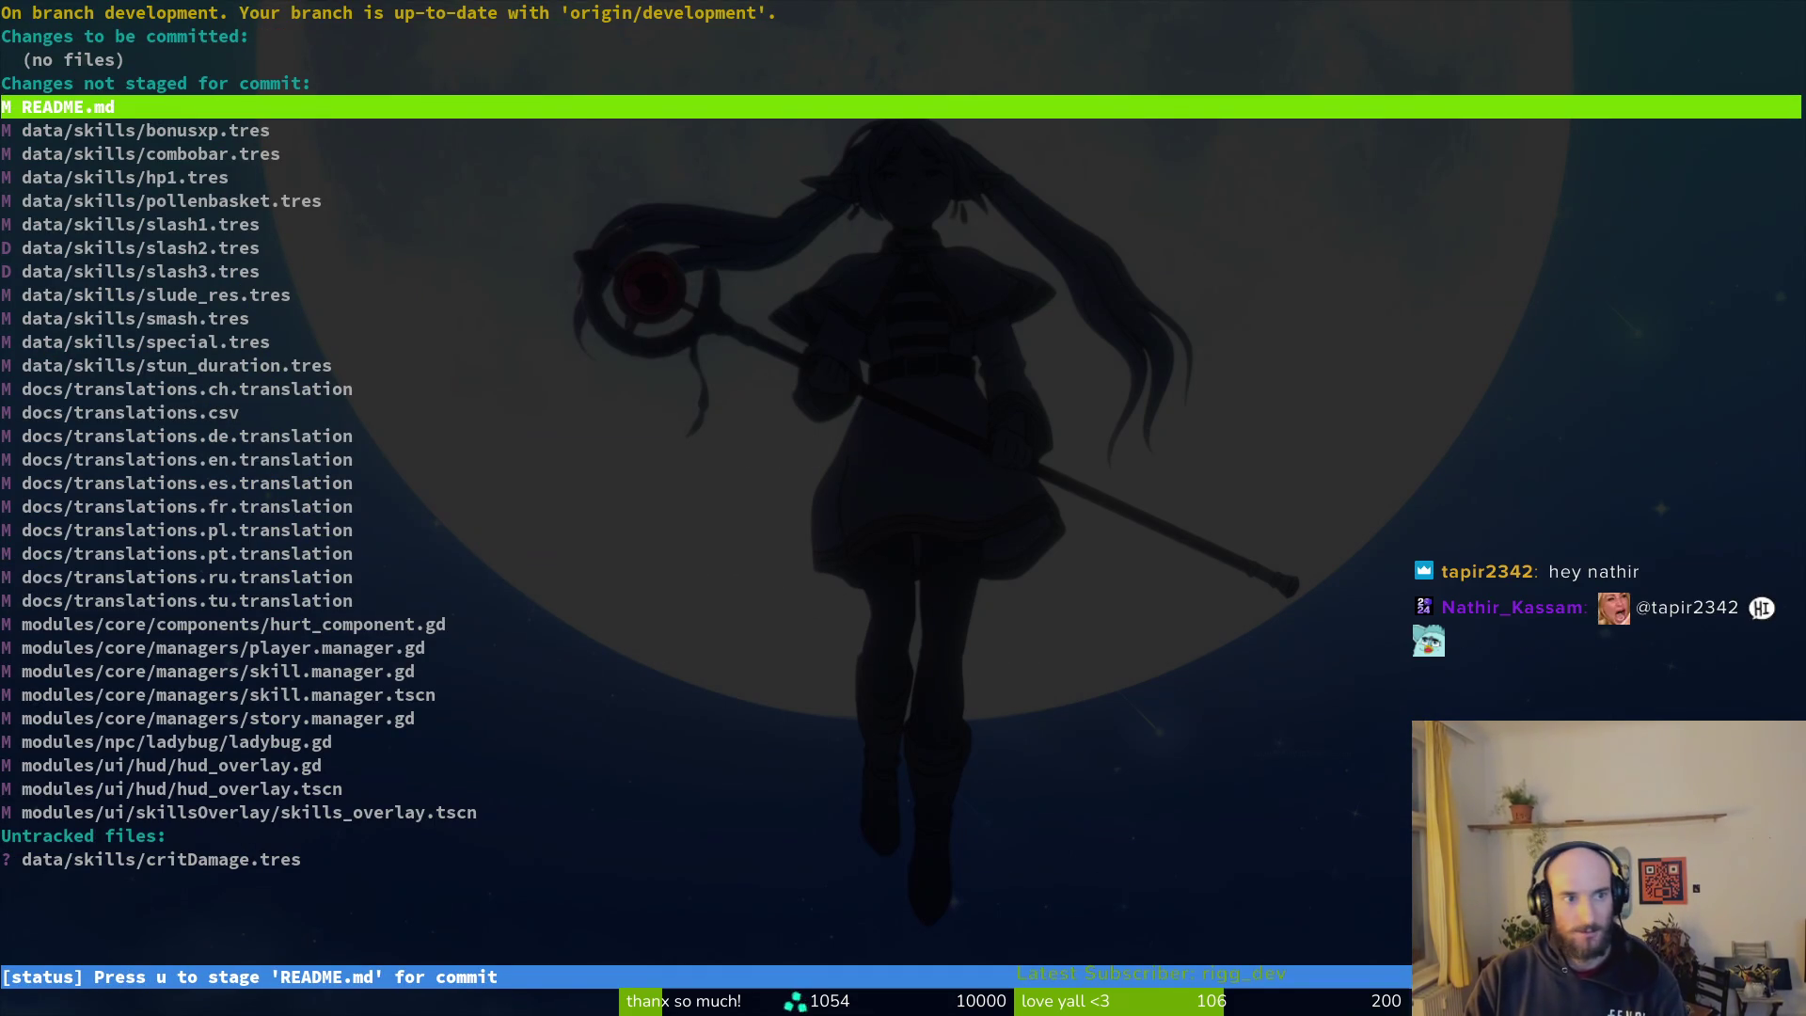
Step: Stage bonusxp.tres, the translation files and hurt_component.gd
key("Down")
key("u")
key("u")
key("u")
key("u")
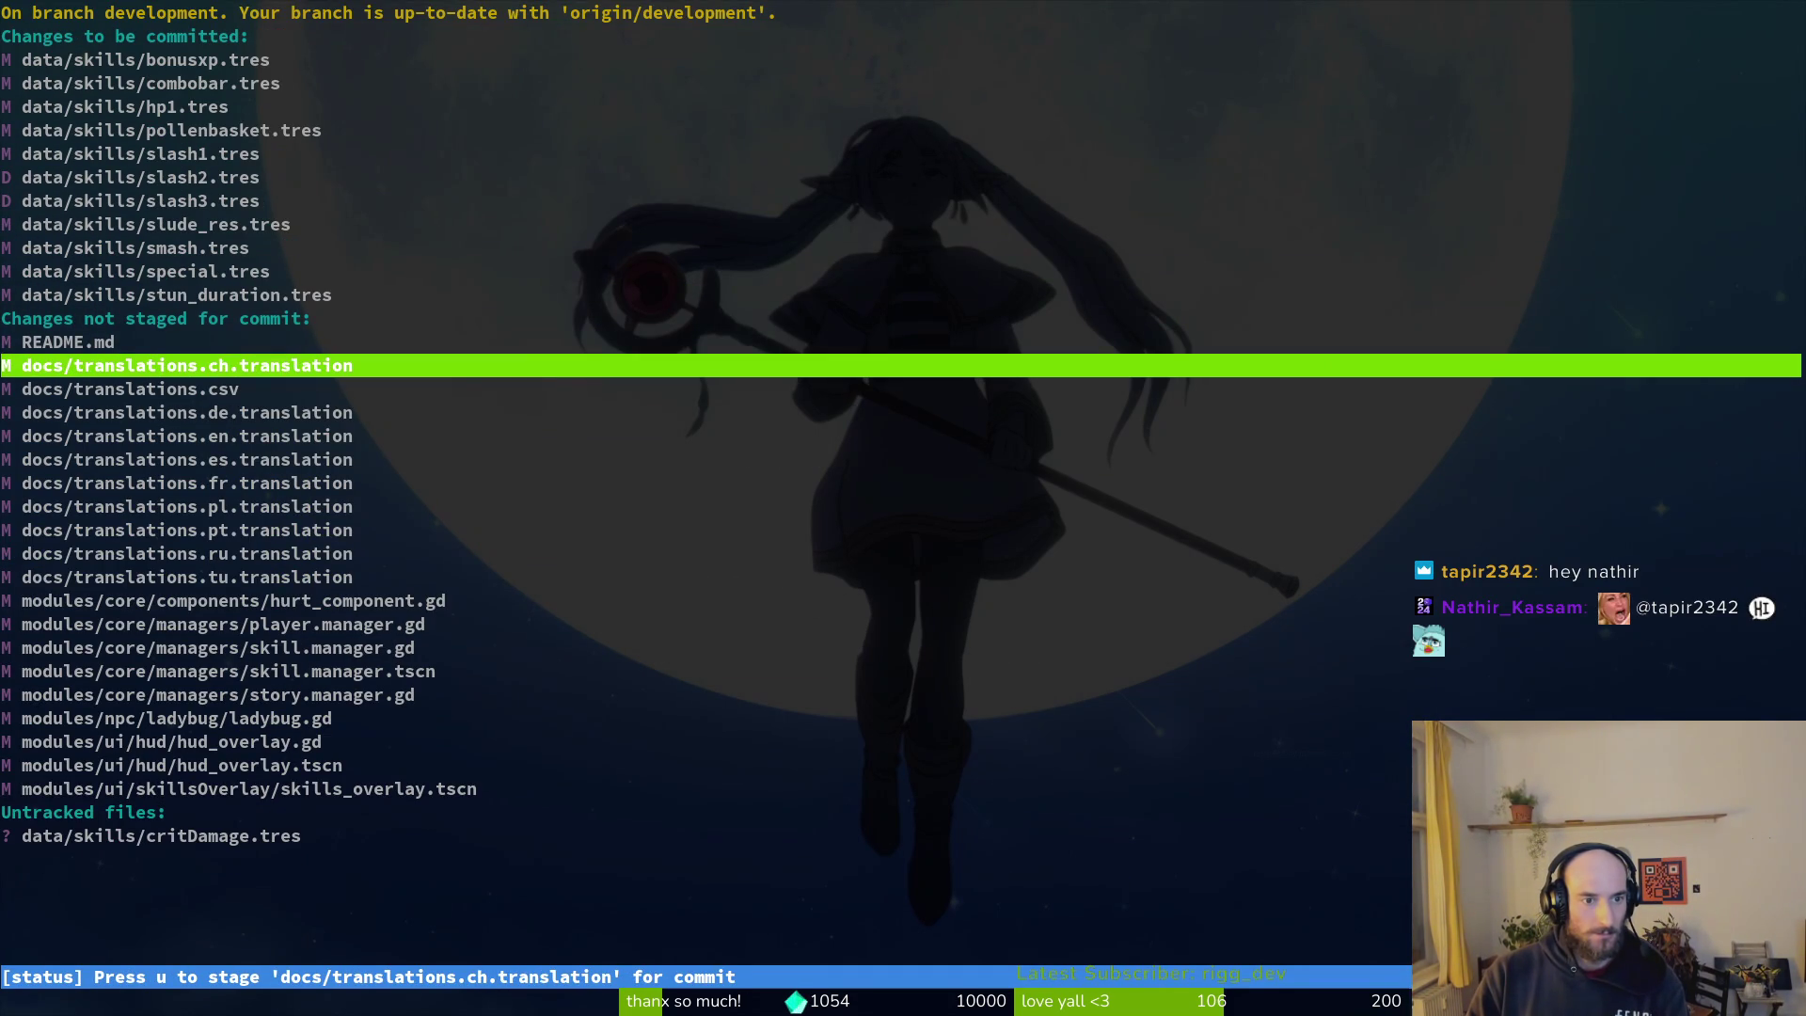
key("u")
key("u")
key("u")
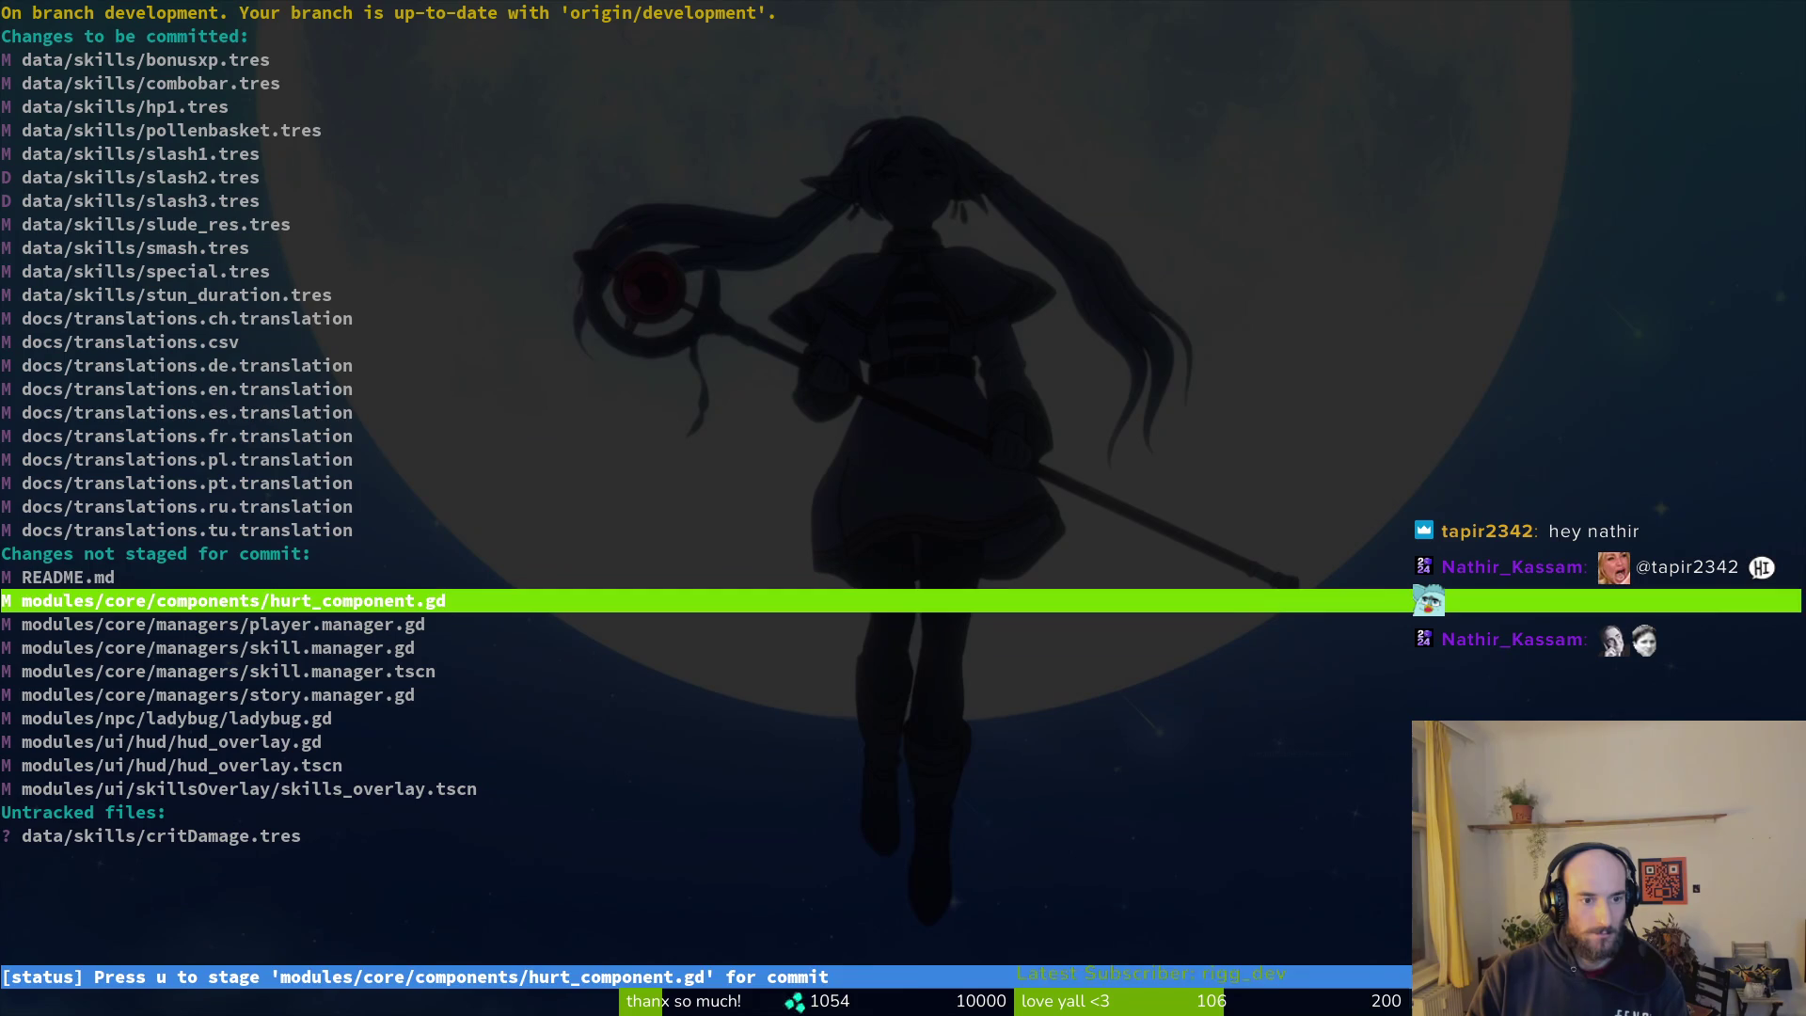
key("Return")
key("u")
Step: Stage the manager scripts, ladybug.gd, the HUD overlay files and critDamage.tres, then commit with a message
key("u")
key("Down")
key("u")
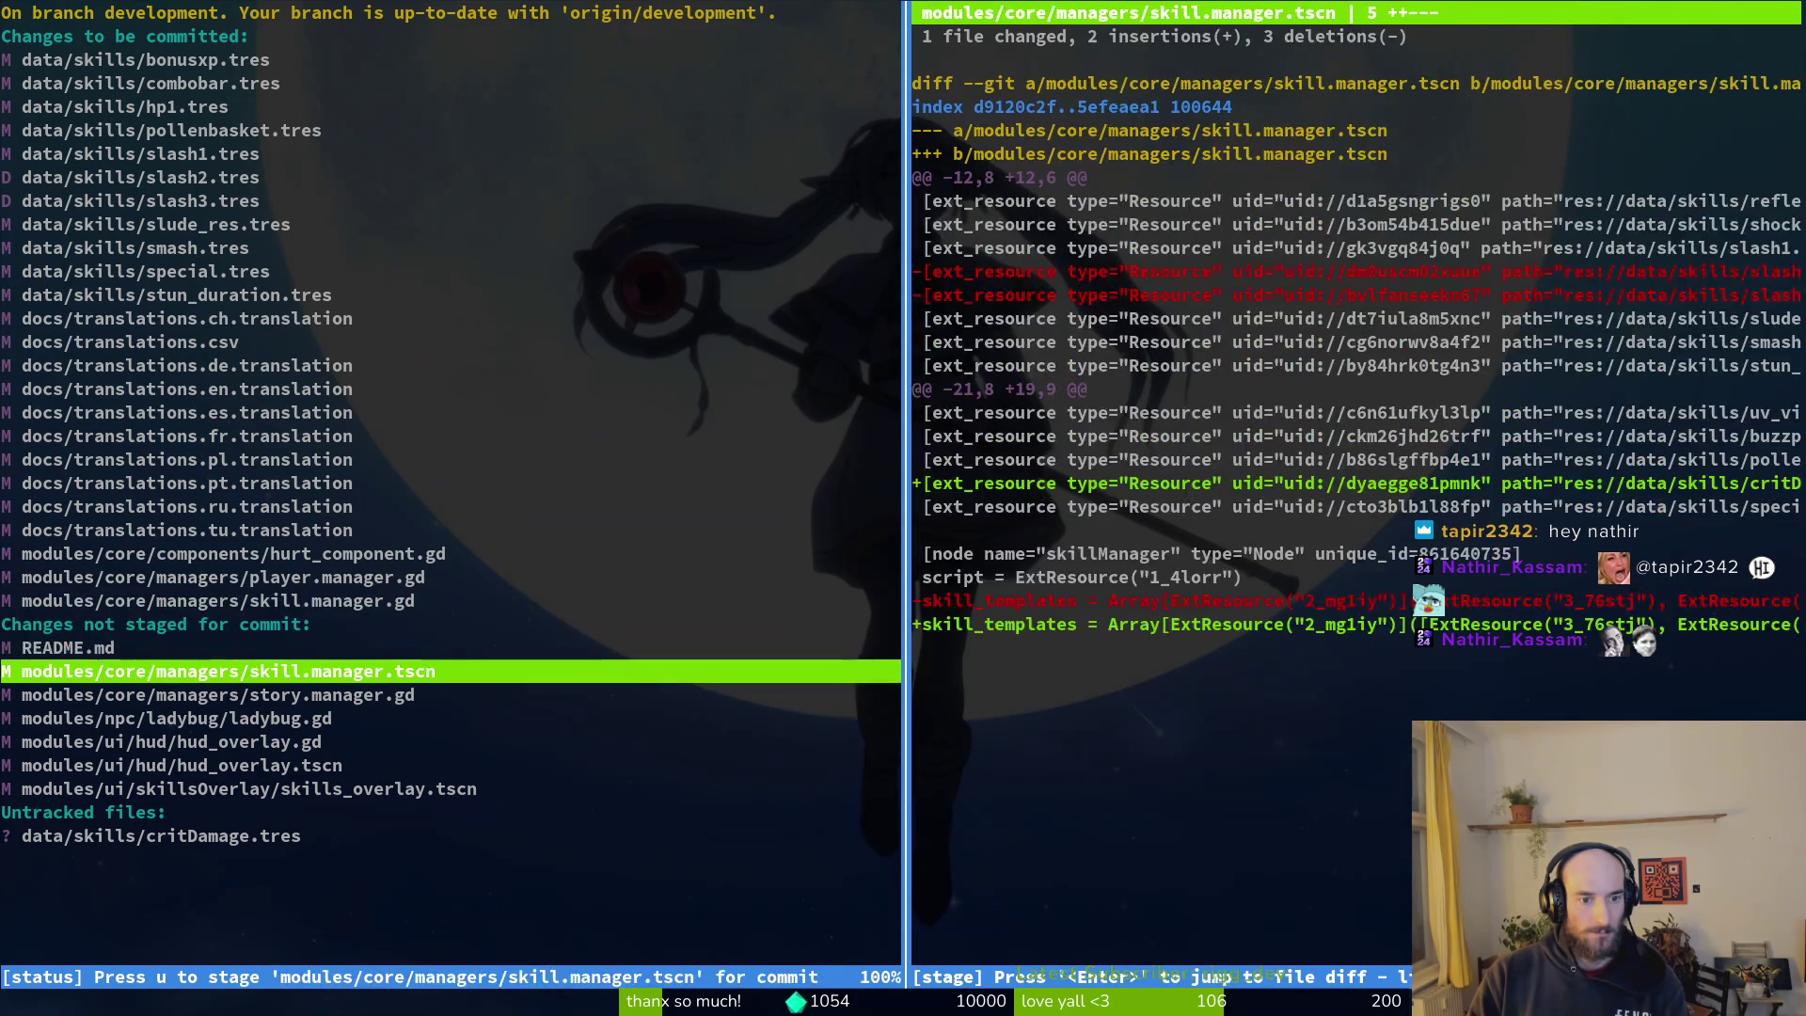
key("u")
key("u")
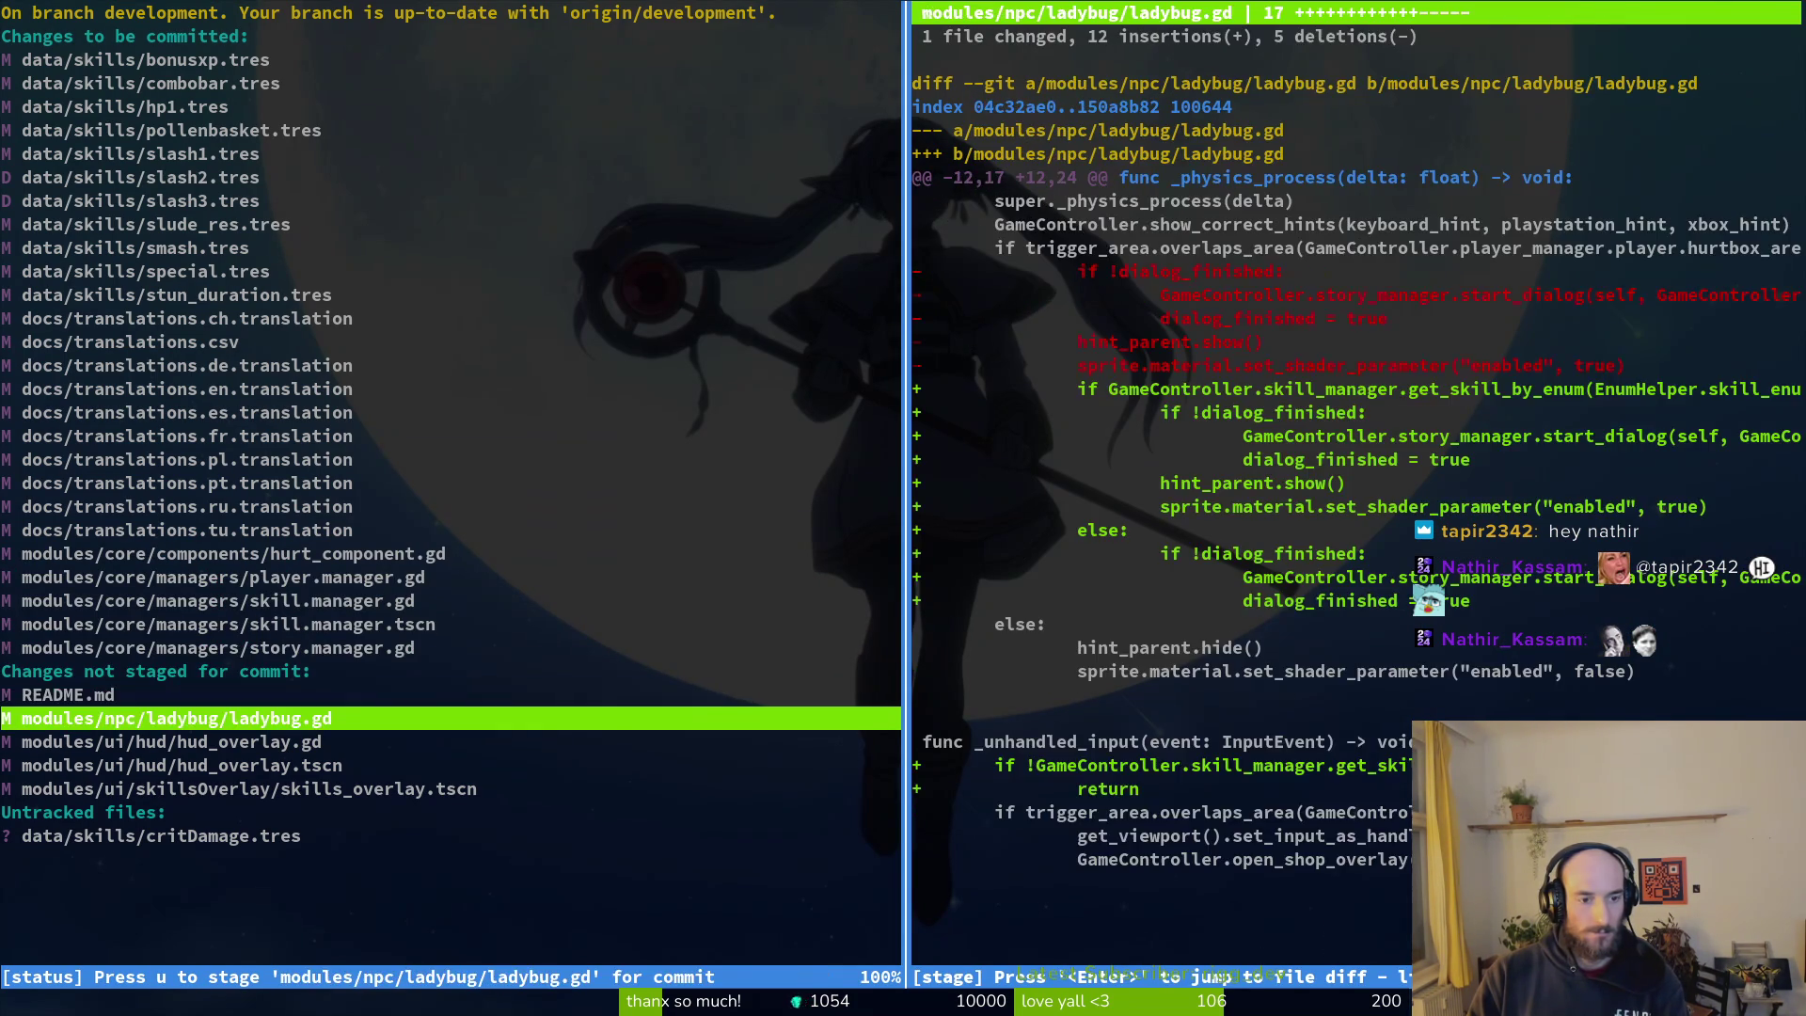
key("u")
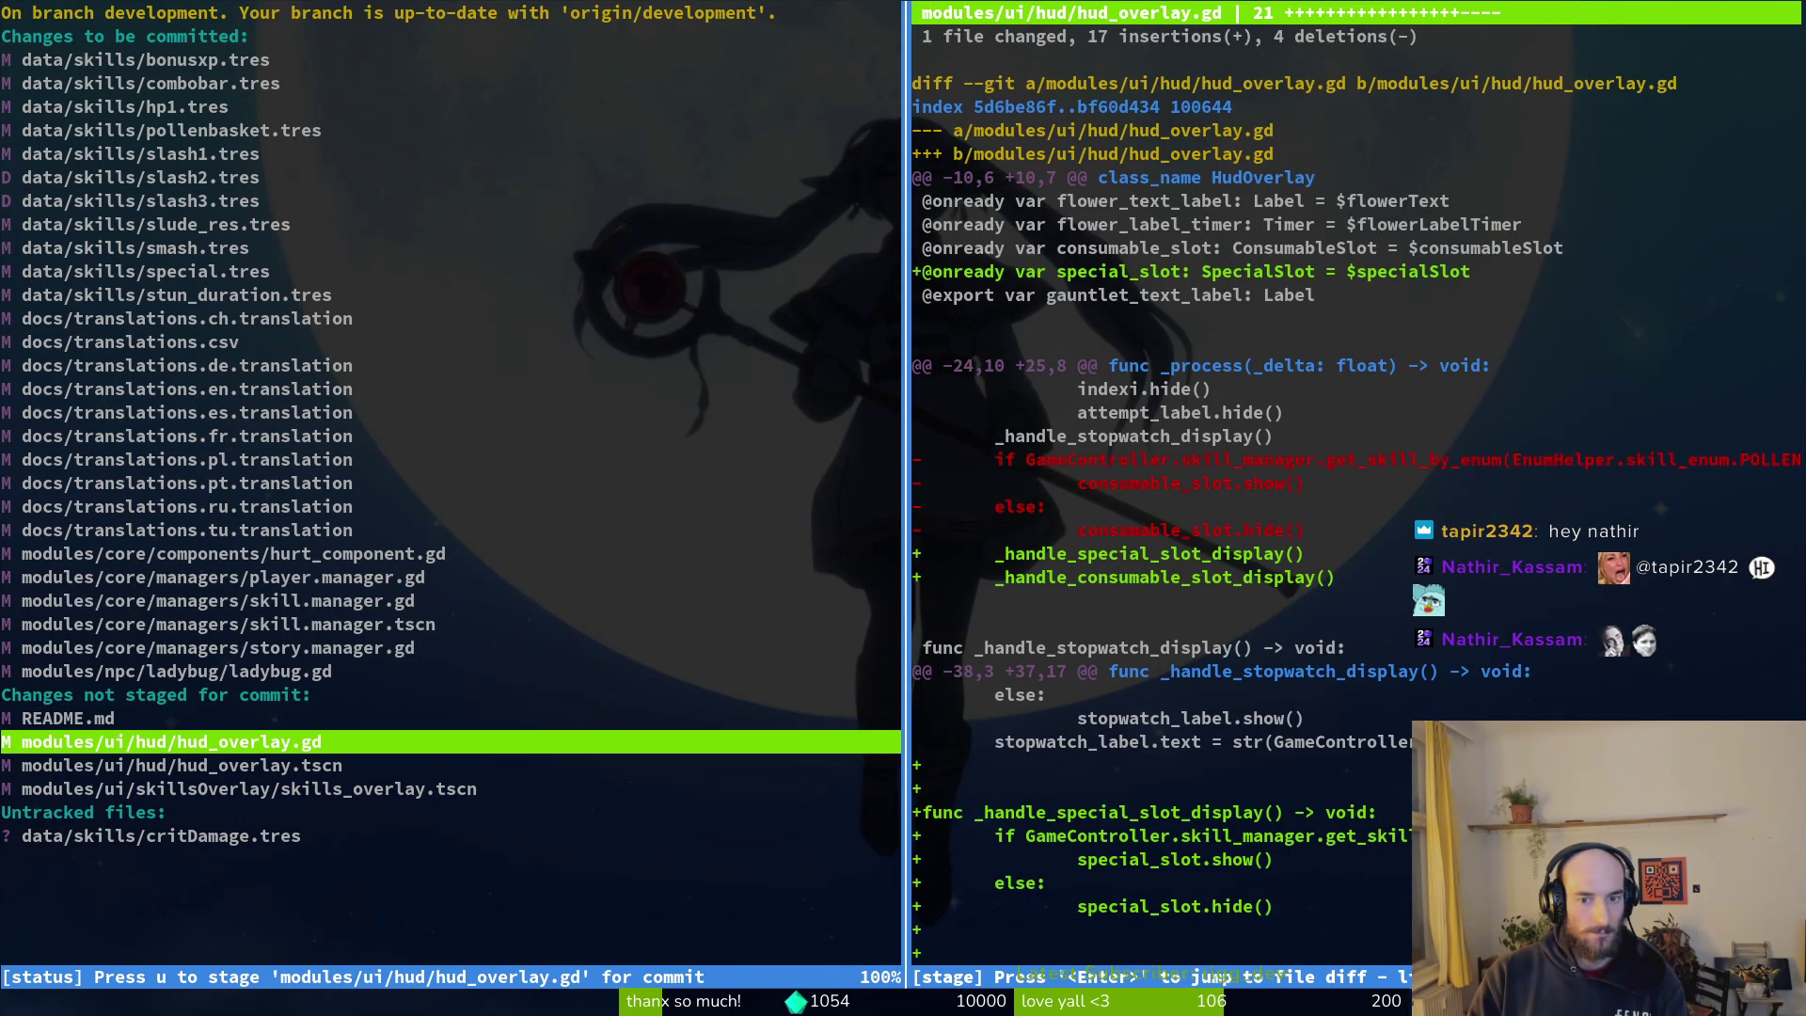
key("u")
key("u")
key("Down")
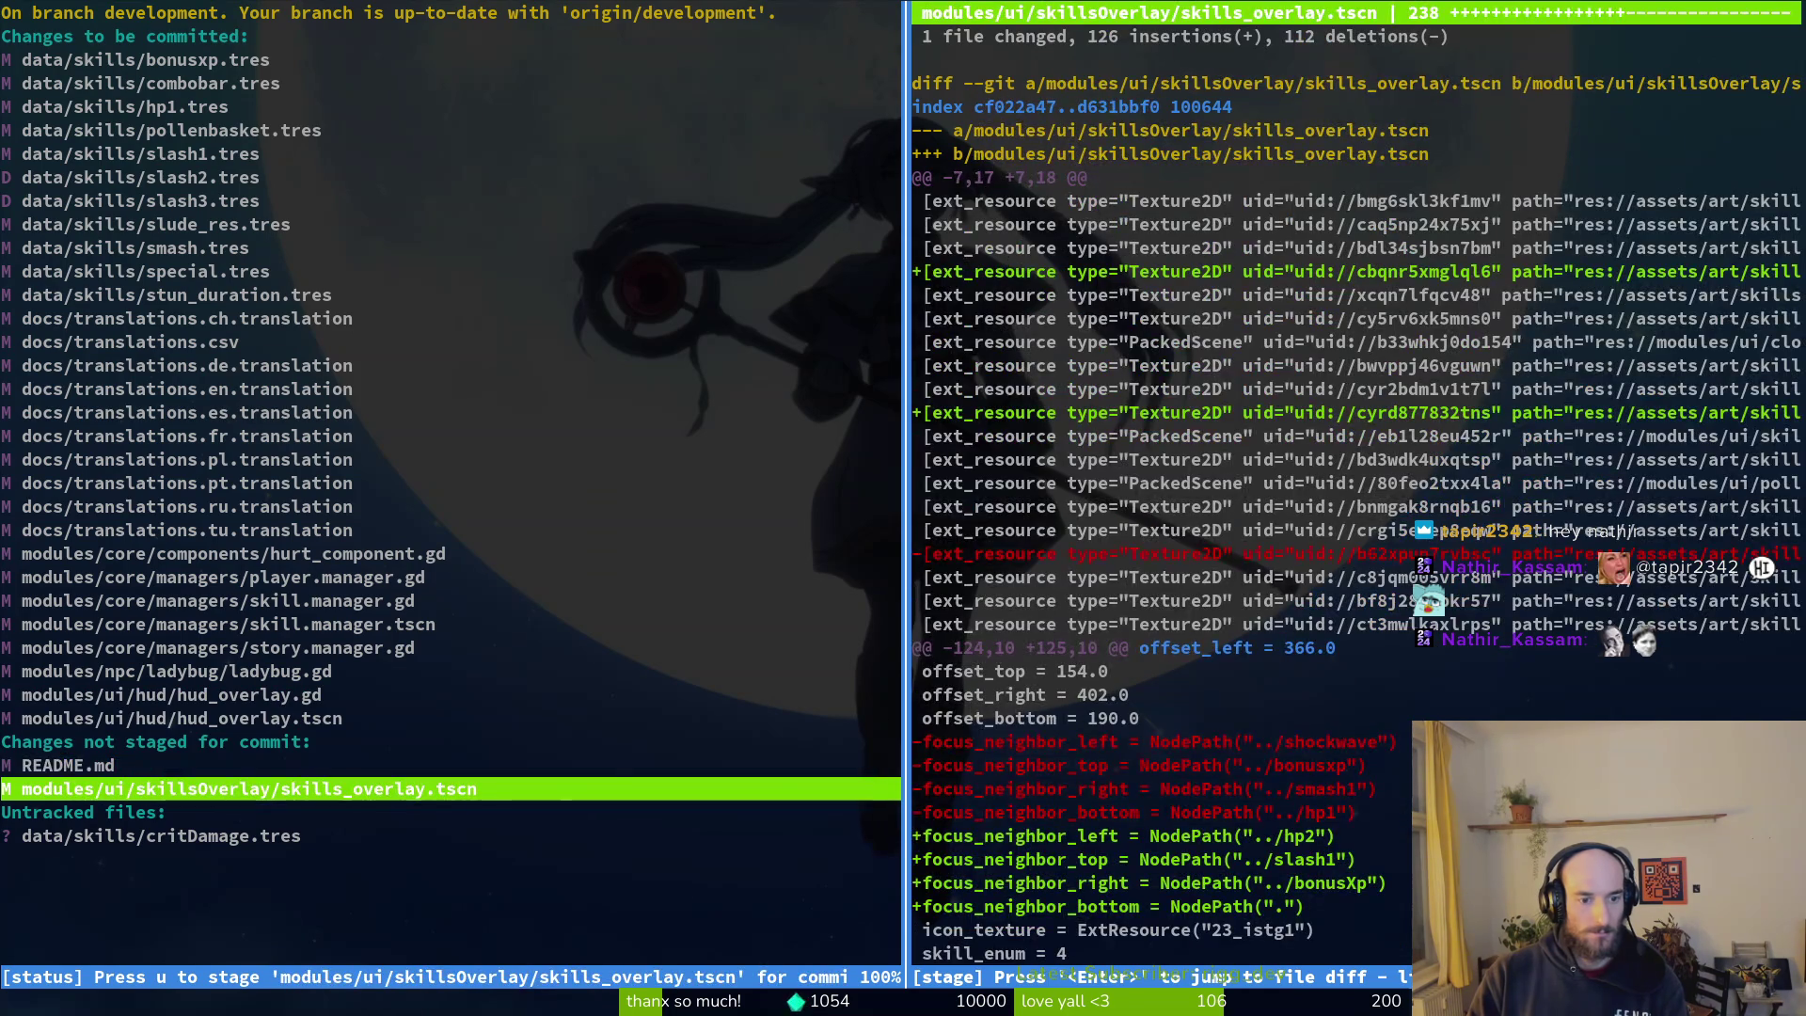
type("u")
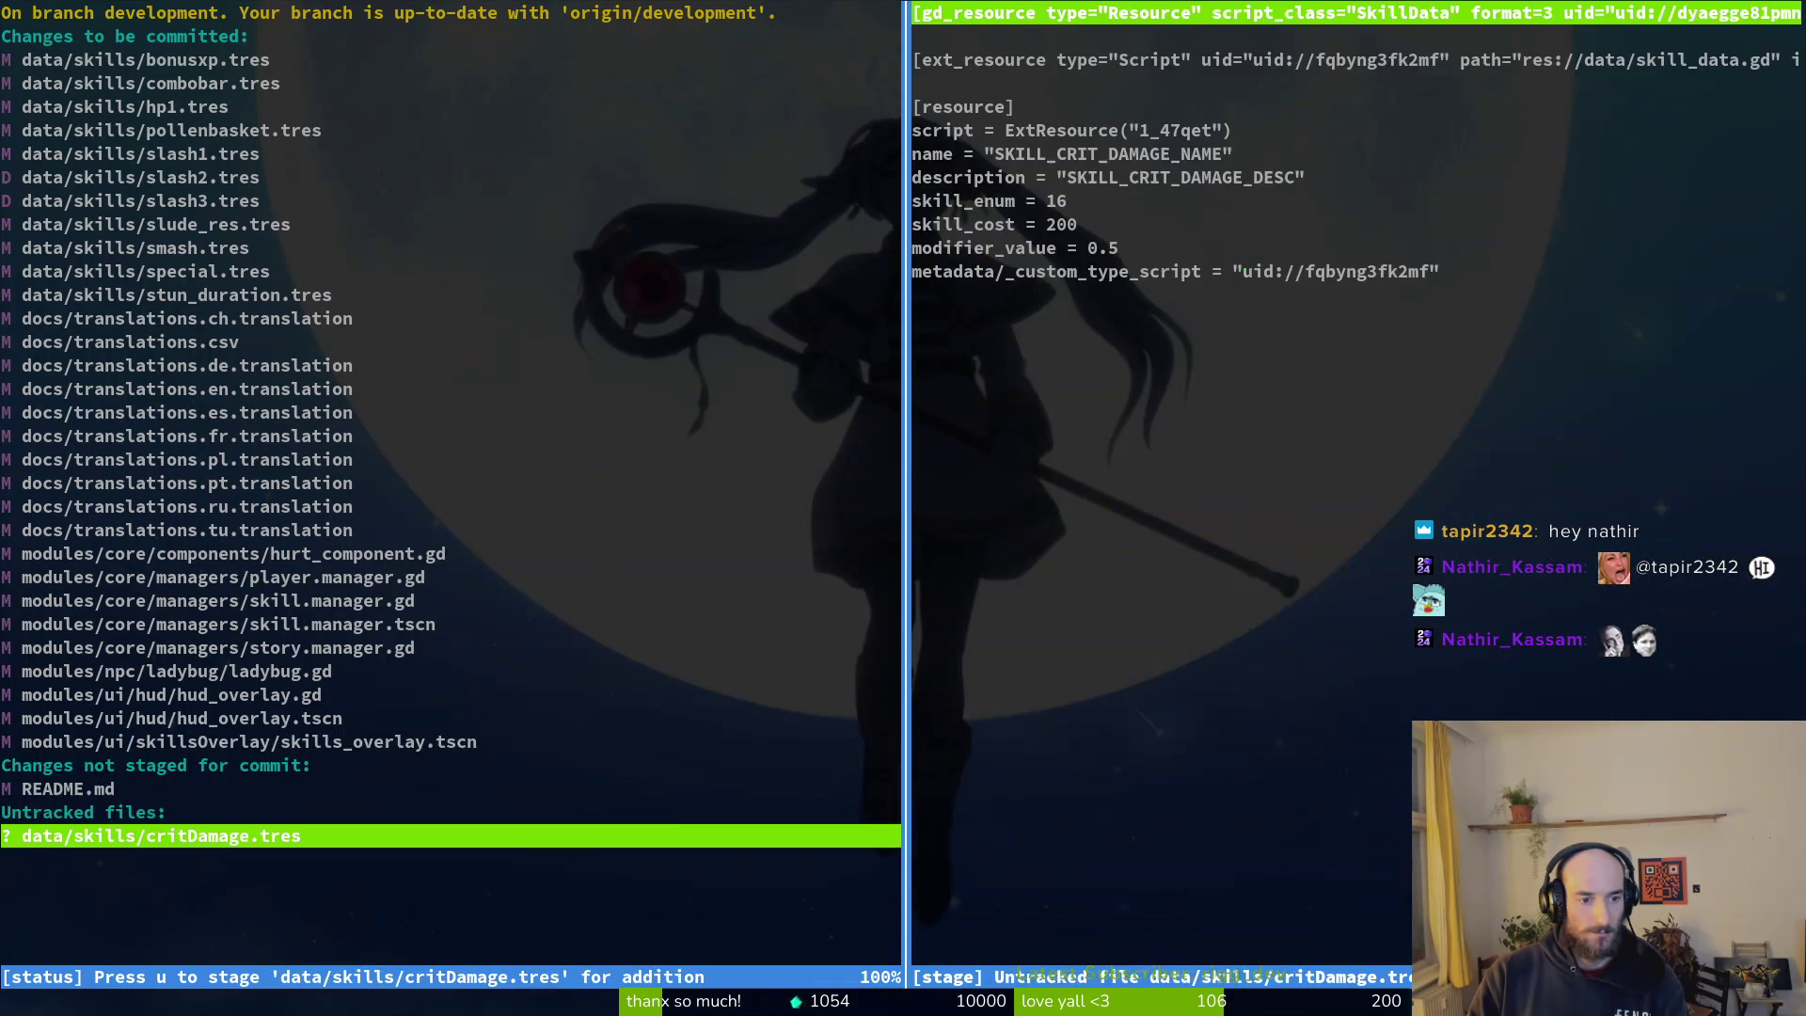
type("uqg")
type("mi")
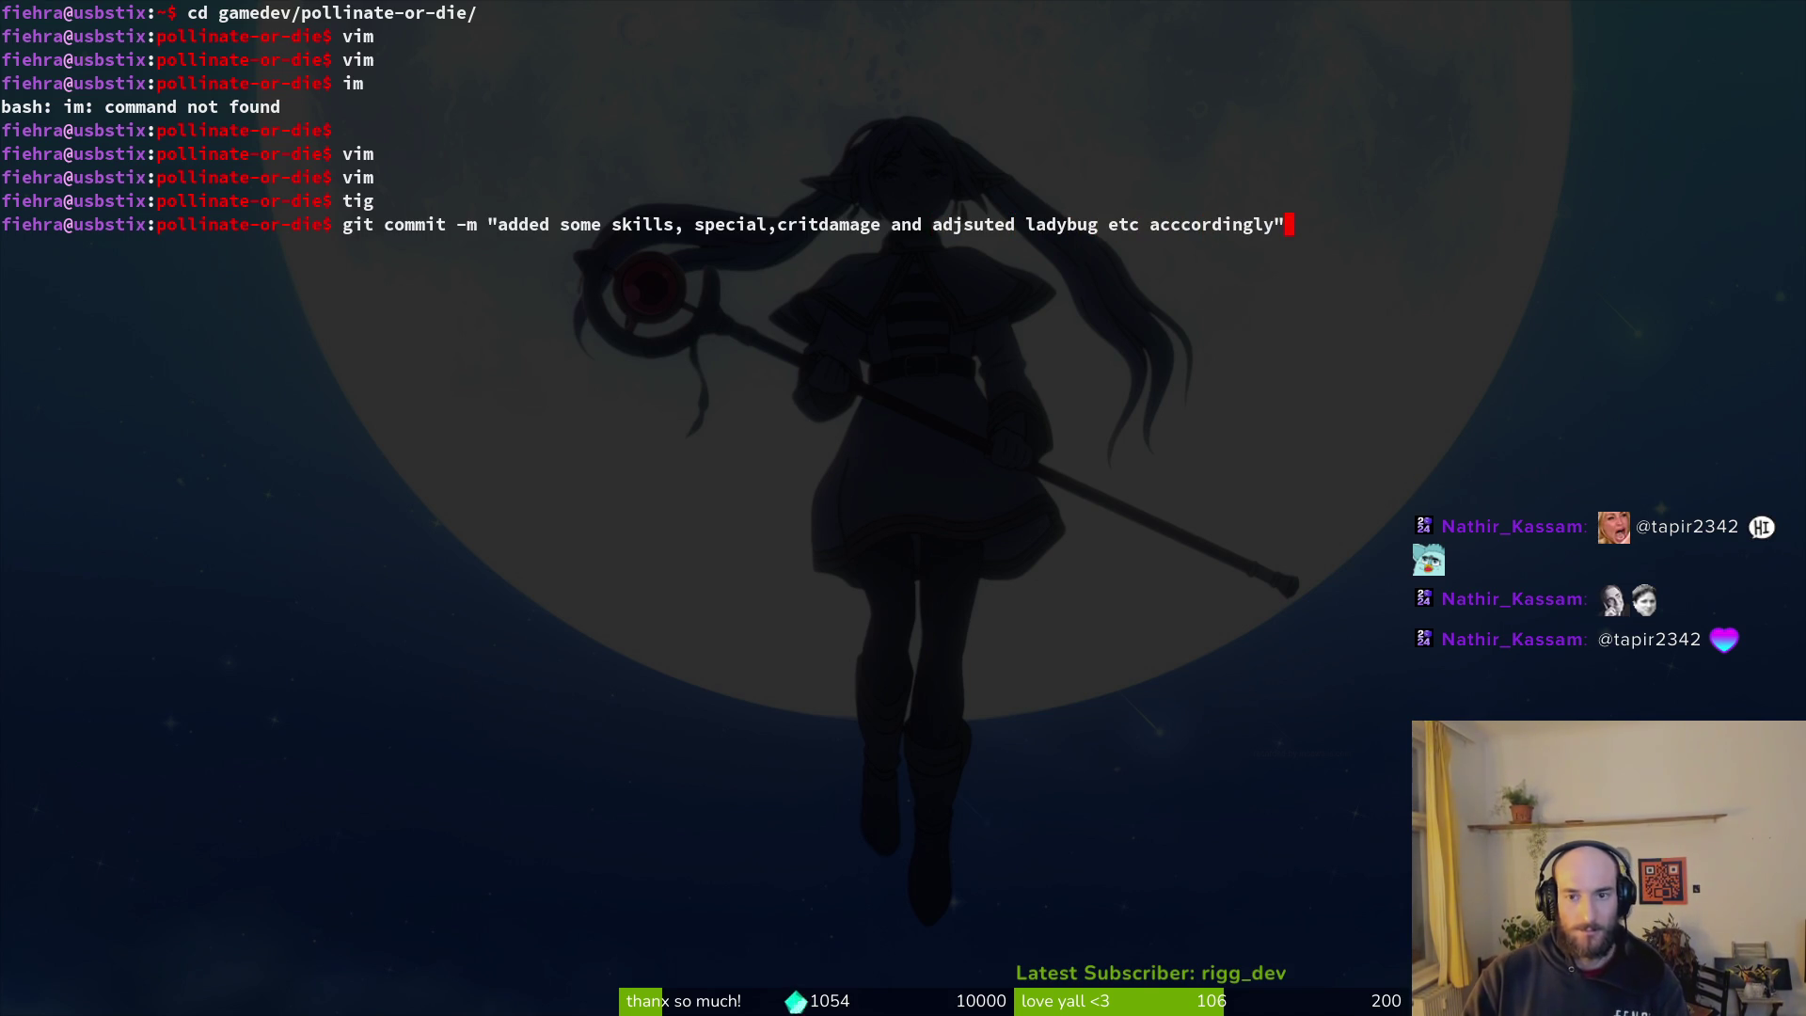
key("Return")
Step: Push the commit, then start a debug run and continue the saved game into the hive
type("ush")
key("alt+Tab")
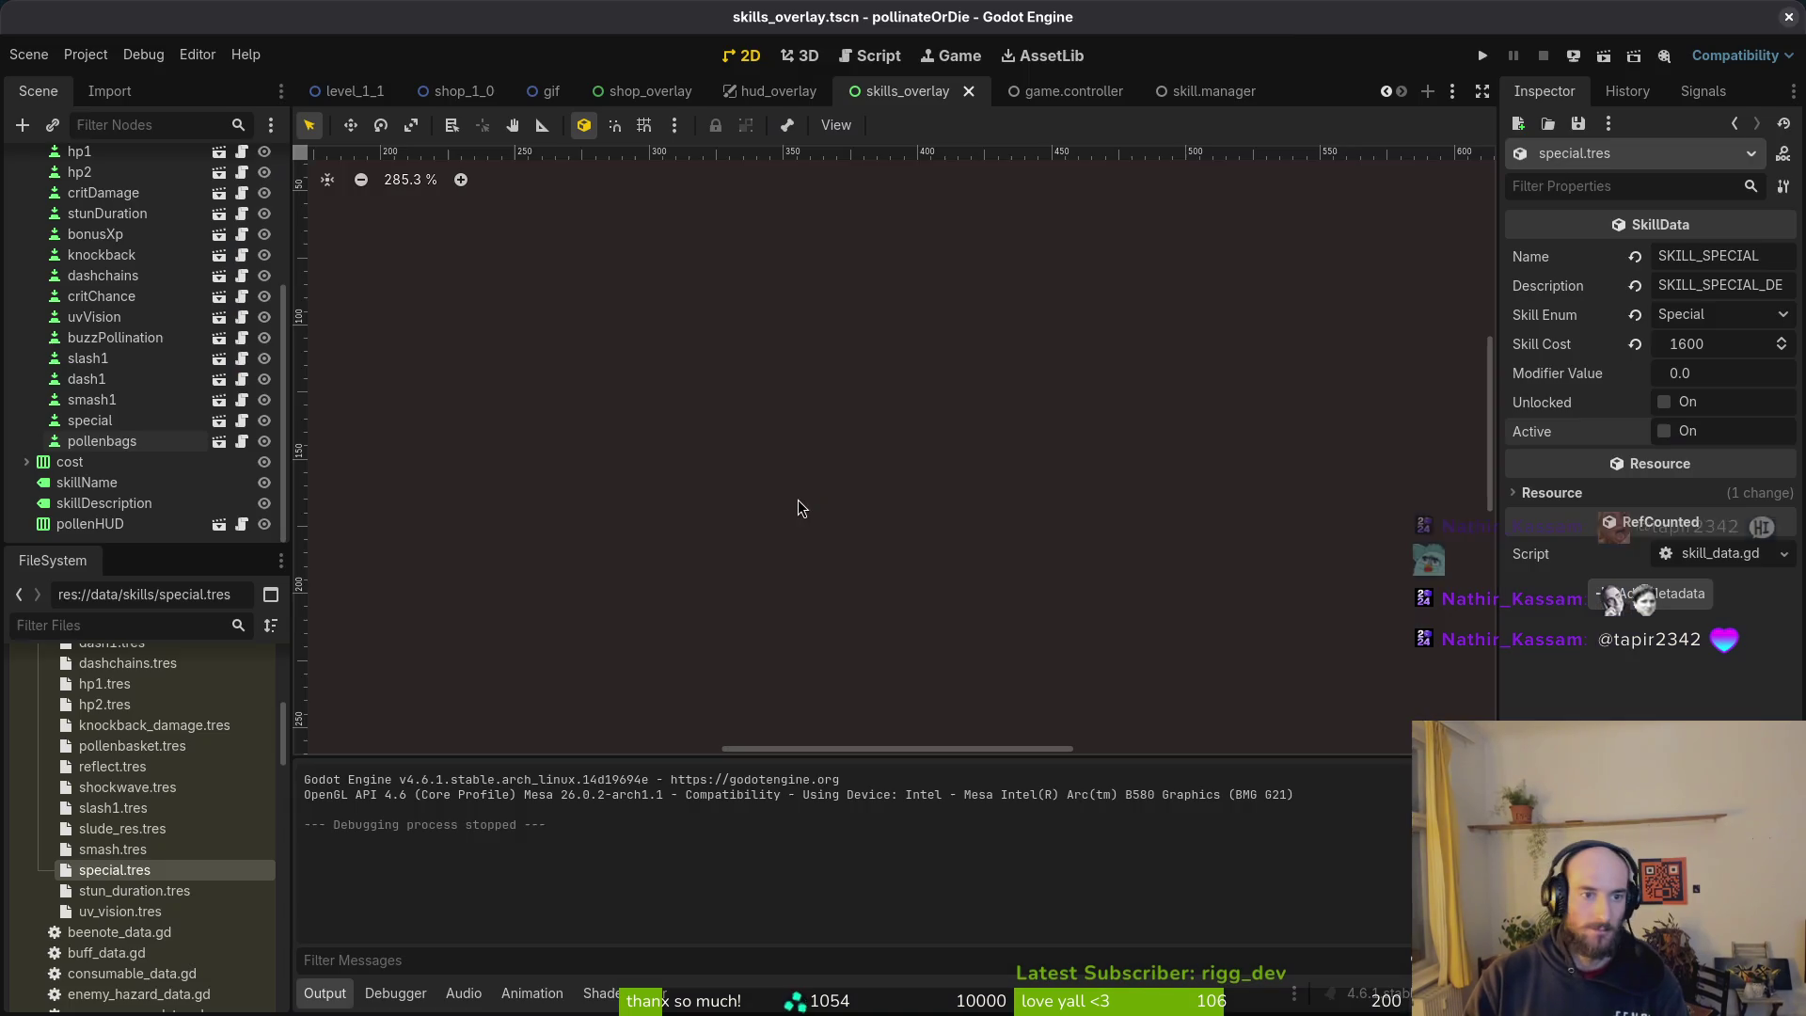
left_click(1484, 58)
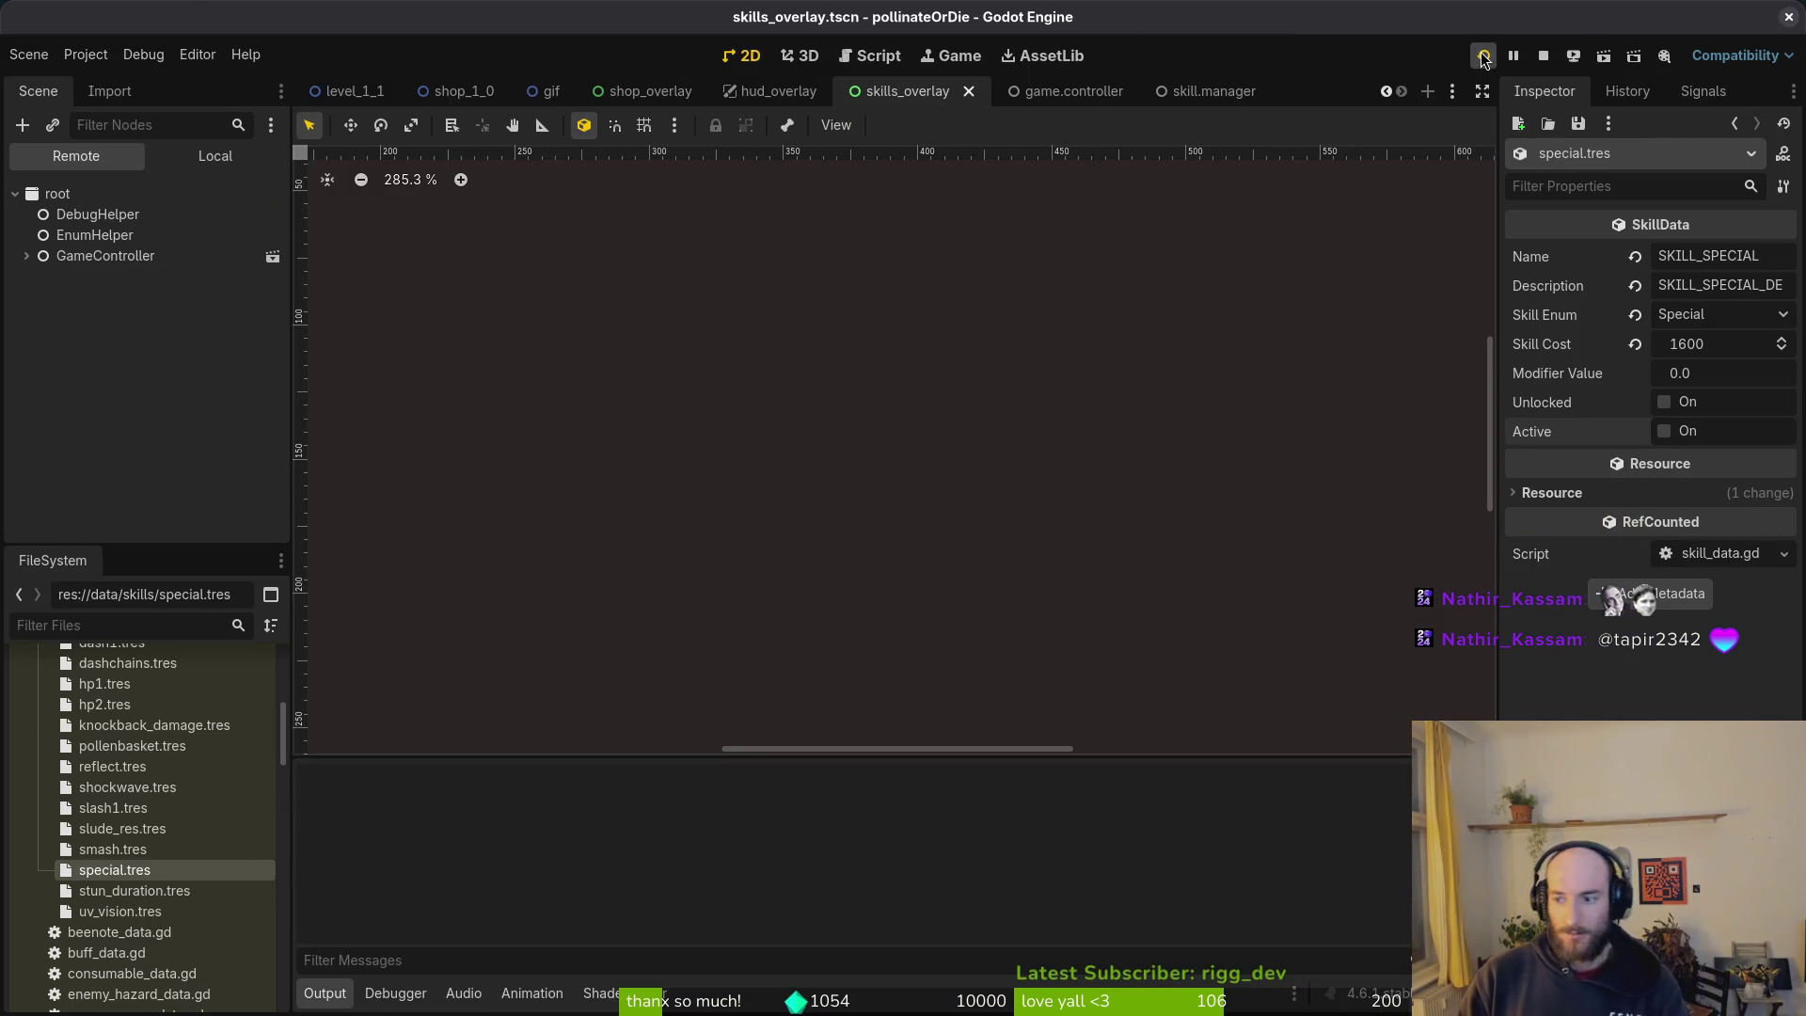
key("Return")
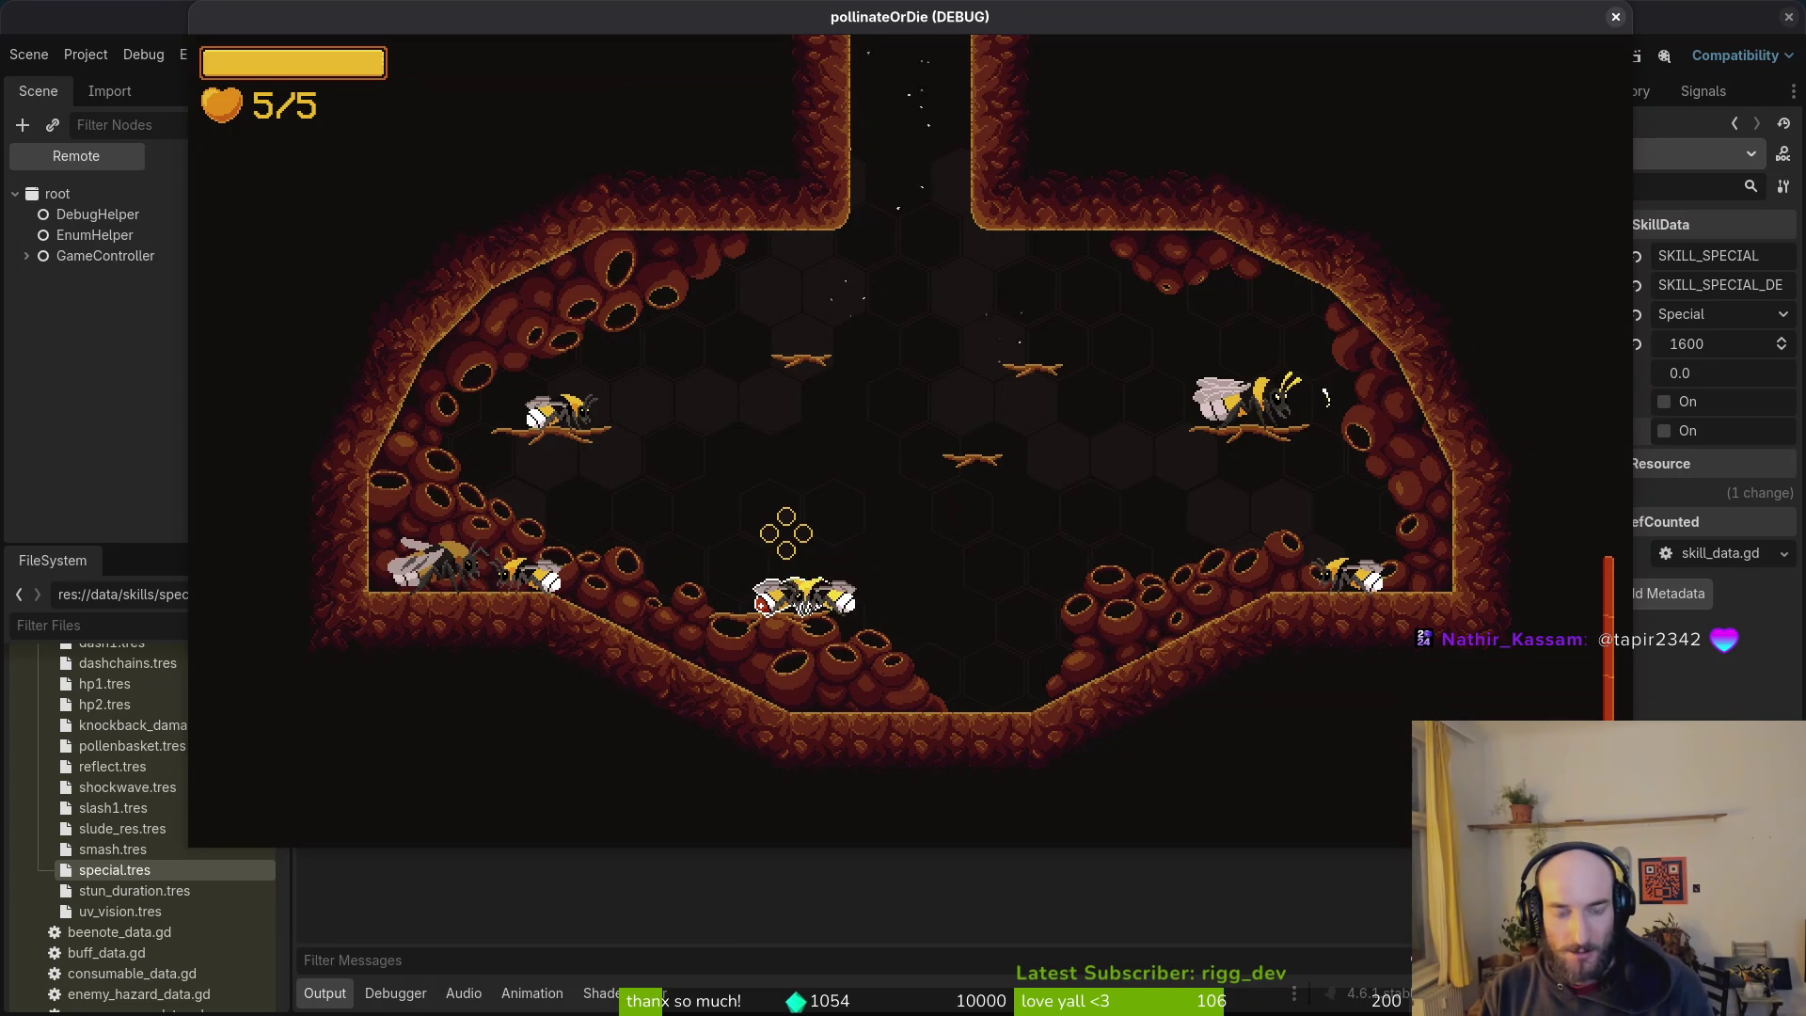
Step: Browse the inventory menu's skins, buffs and abilities, including Poison sting and the locked skin
key("Escape")
key("e")
key("e")
key("e")
key("Escape")
key("Escape")
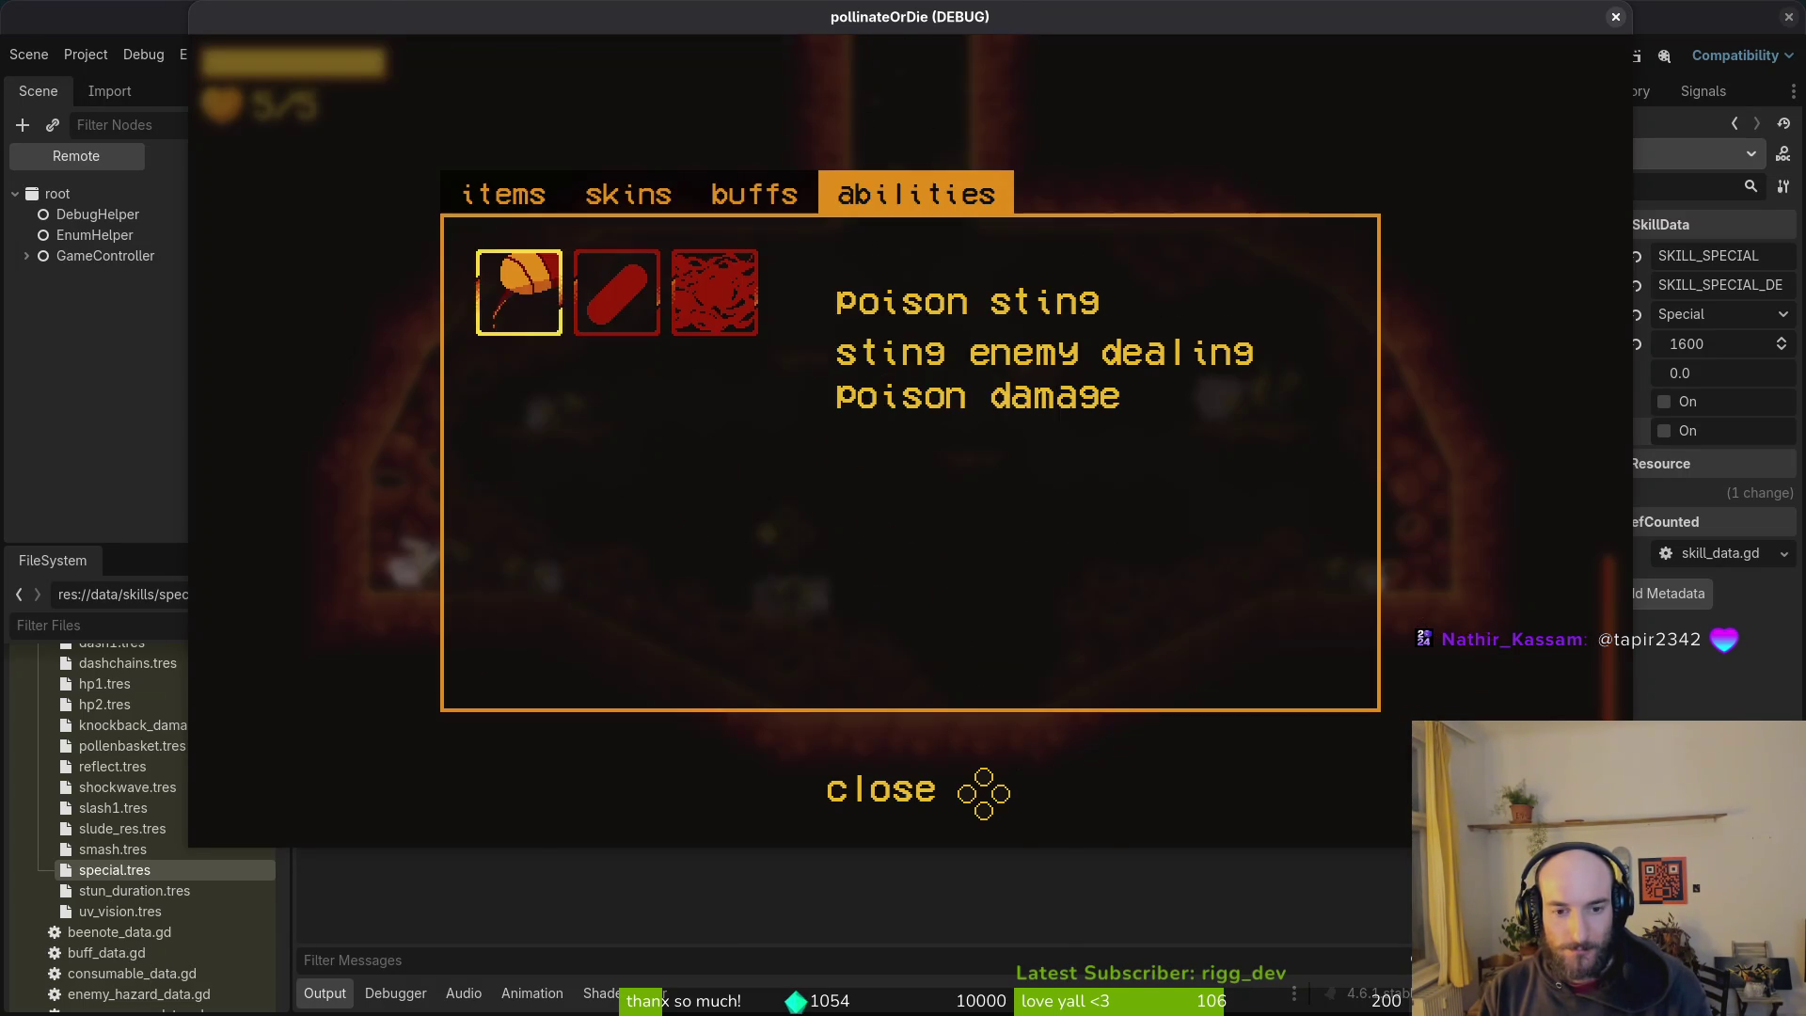
key("Right")
key("Left")
key("Left")
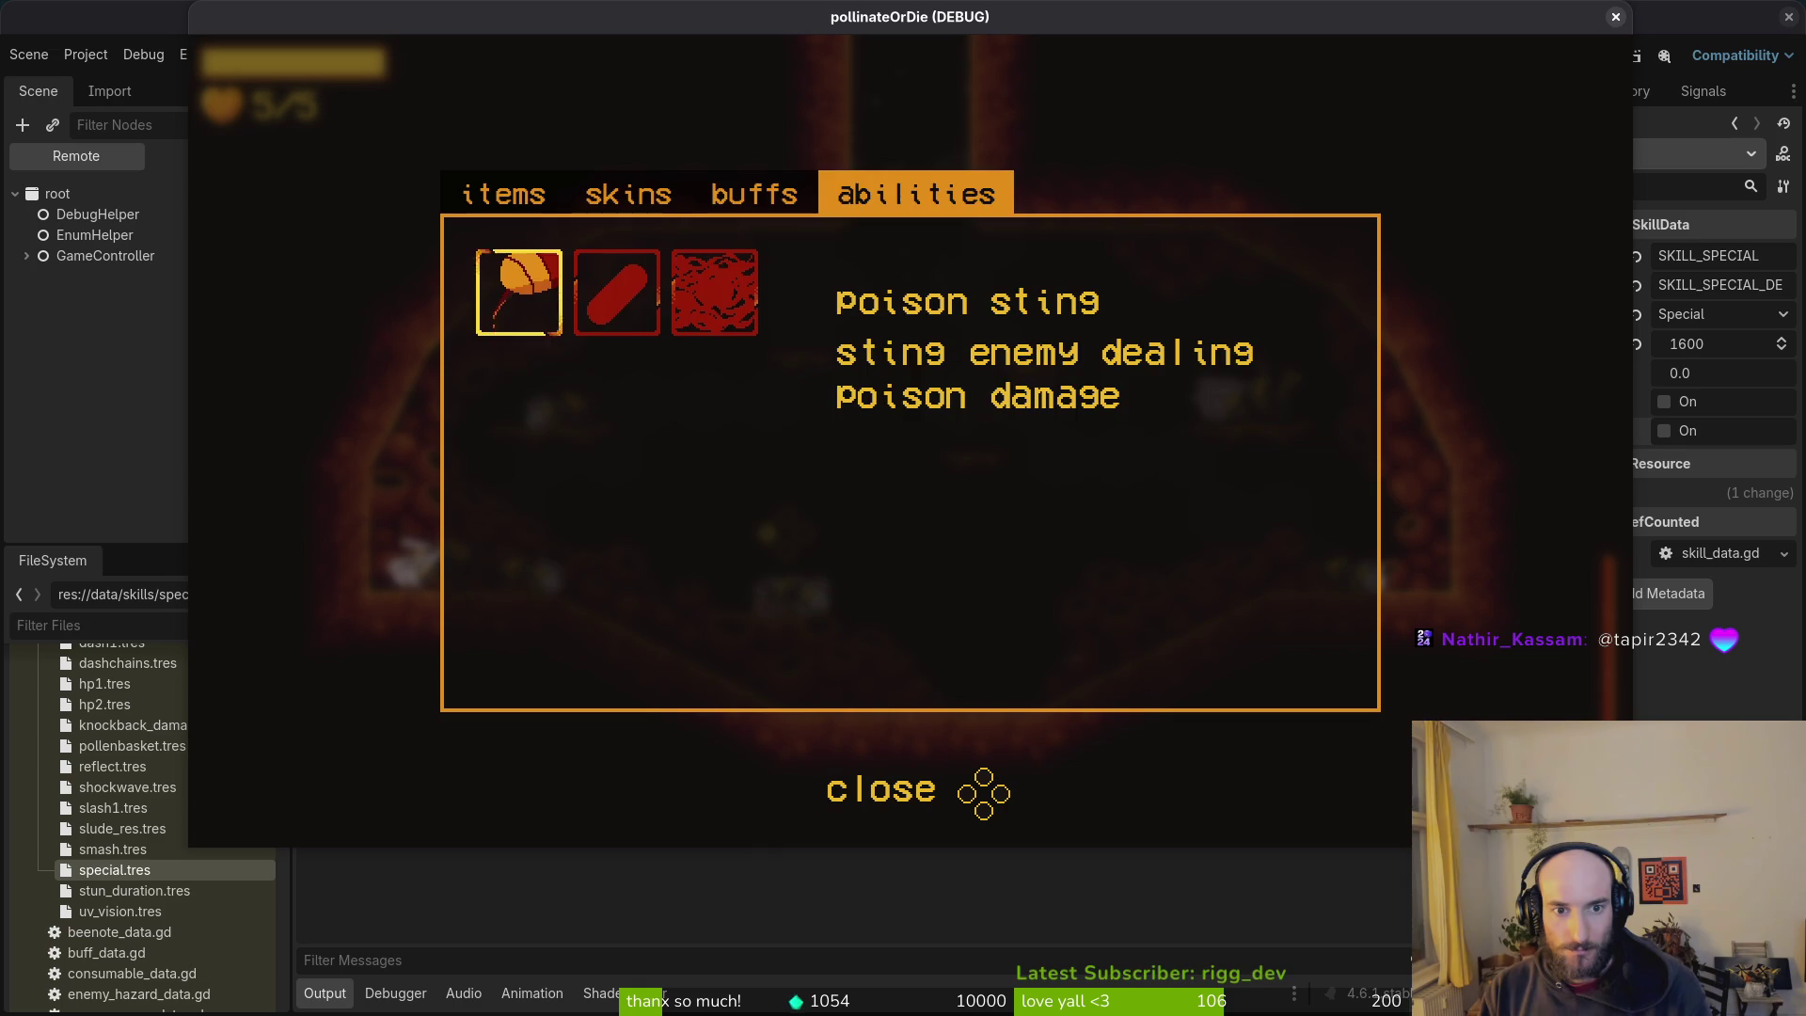
key("q")
key("q")
key("Right")
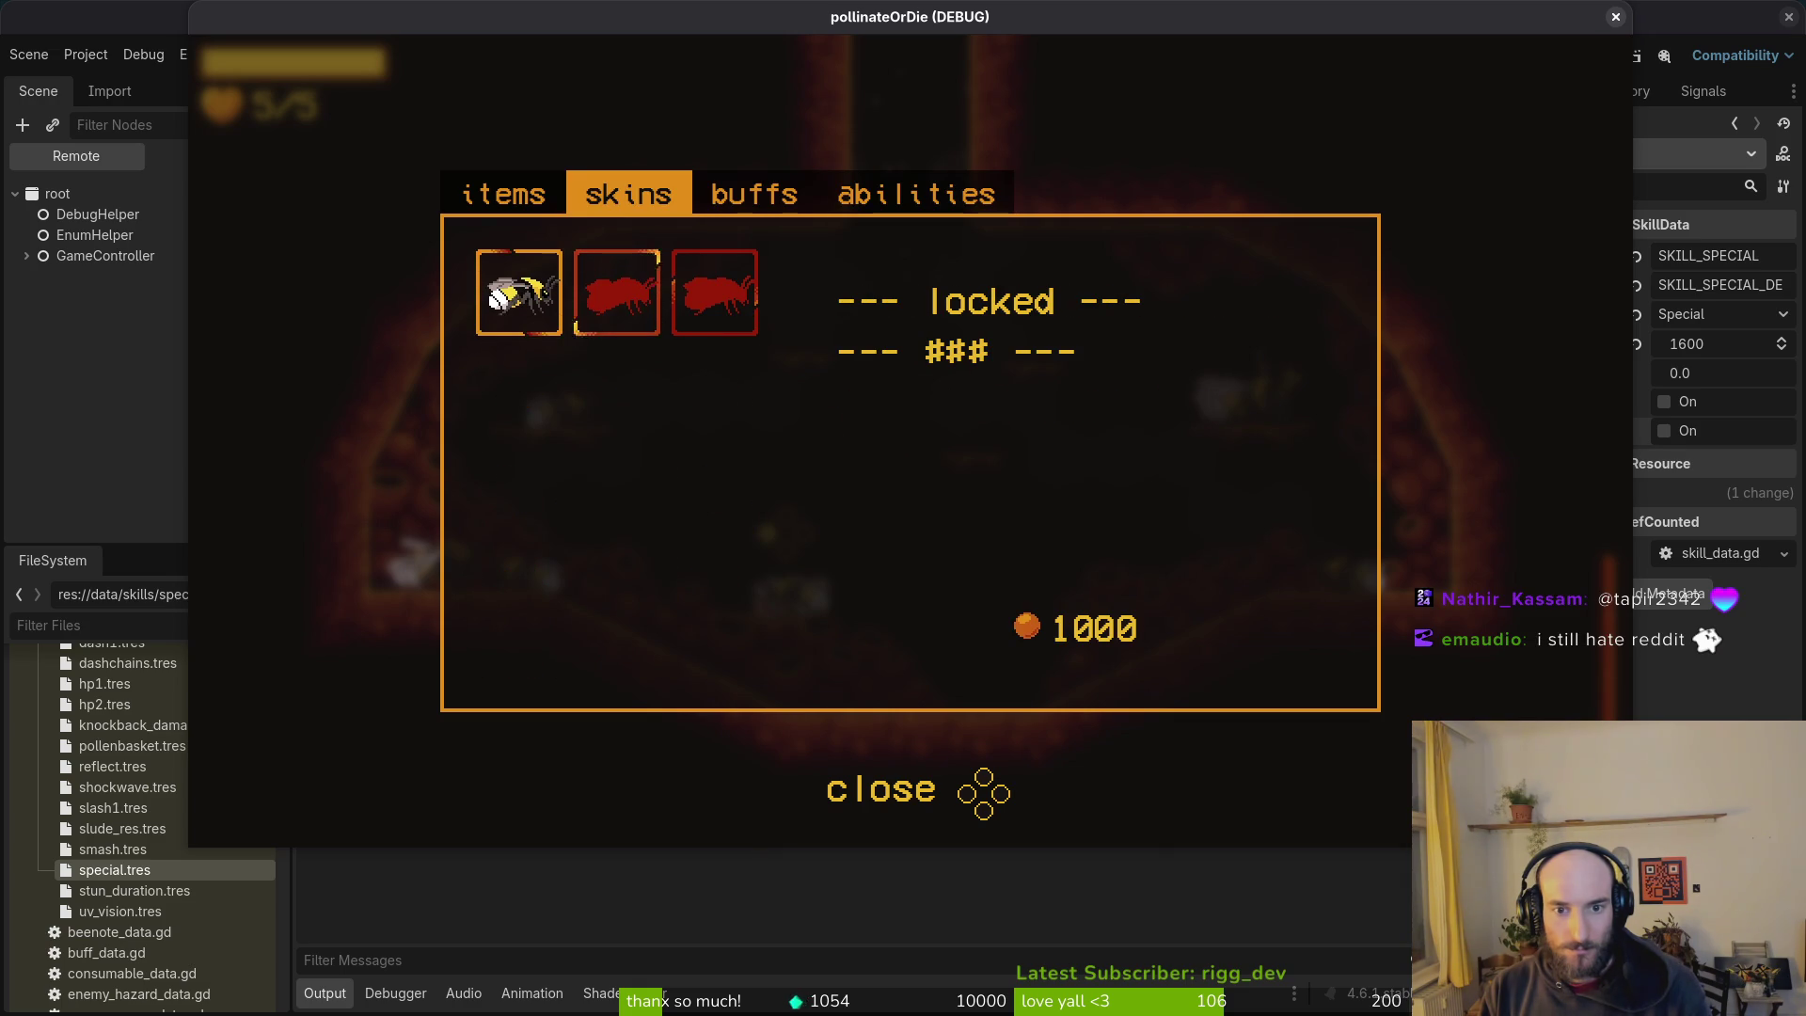
key("Escape")
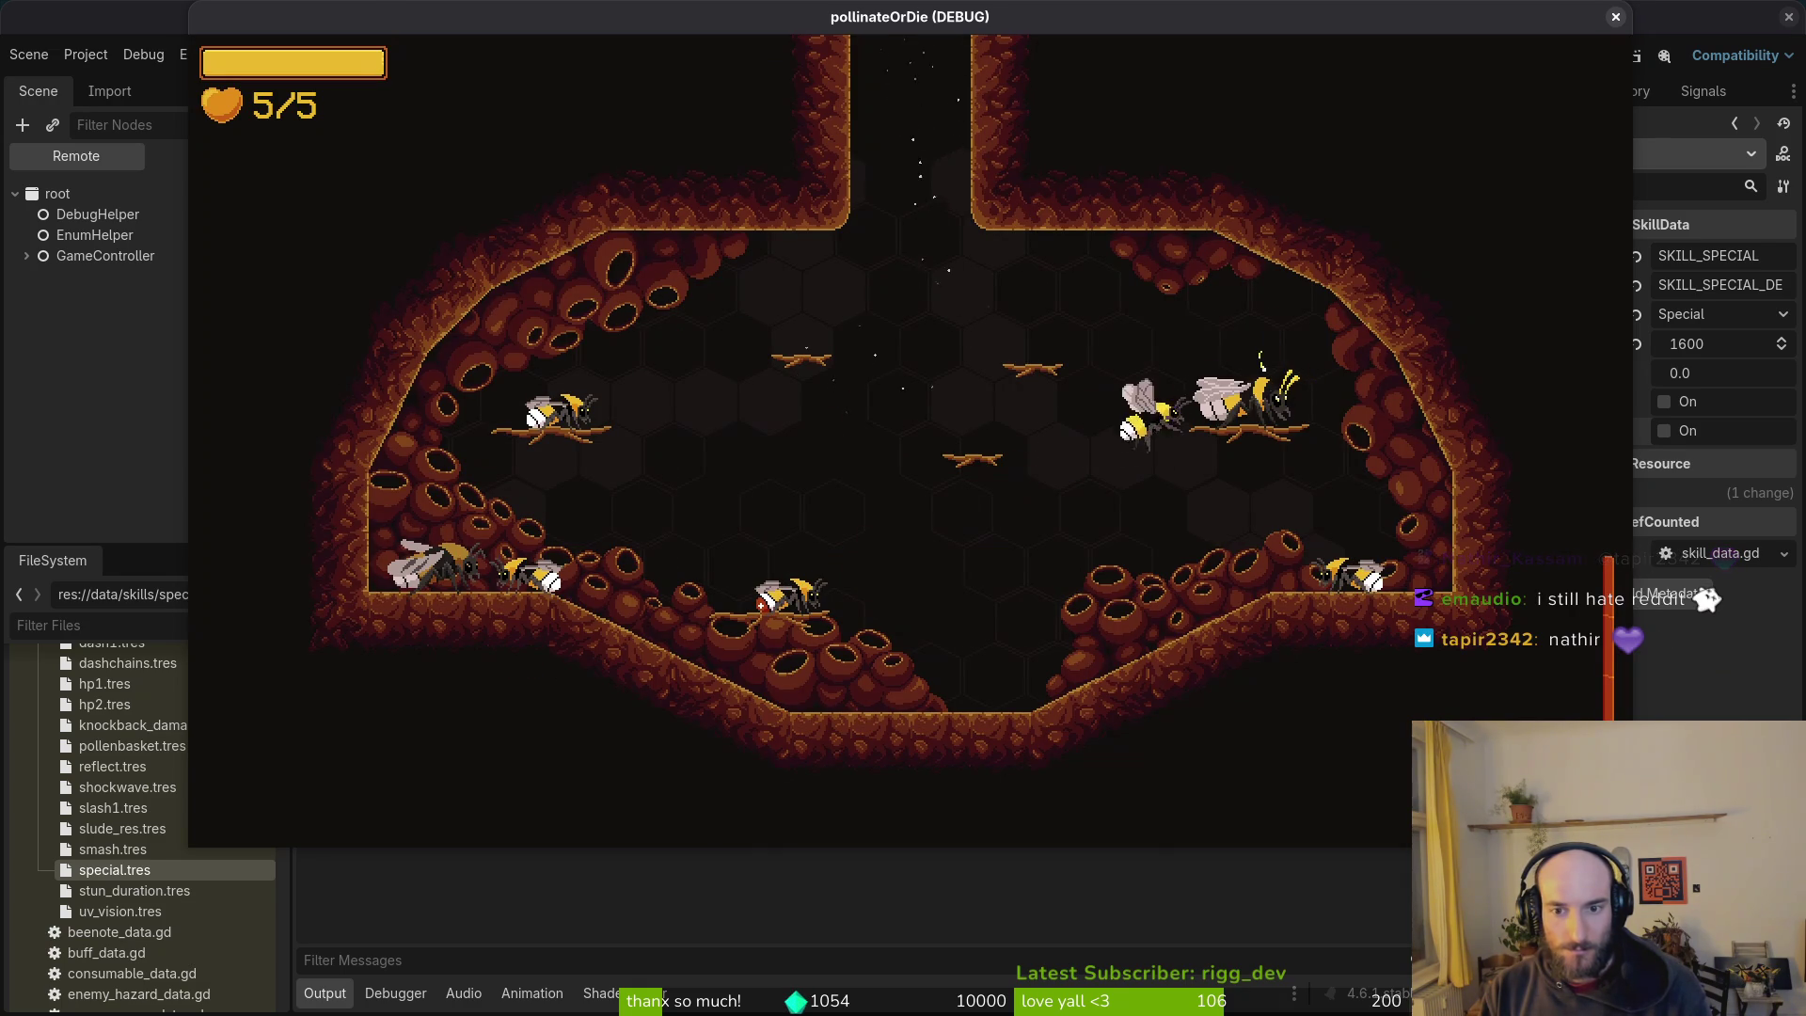
Step: Buy the special ability for 1600 in the skill upgrade honeycomb
key("Escape")
key("Right")
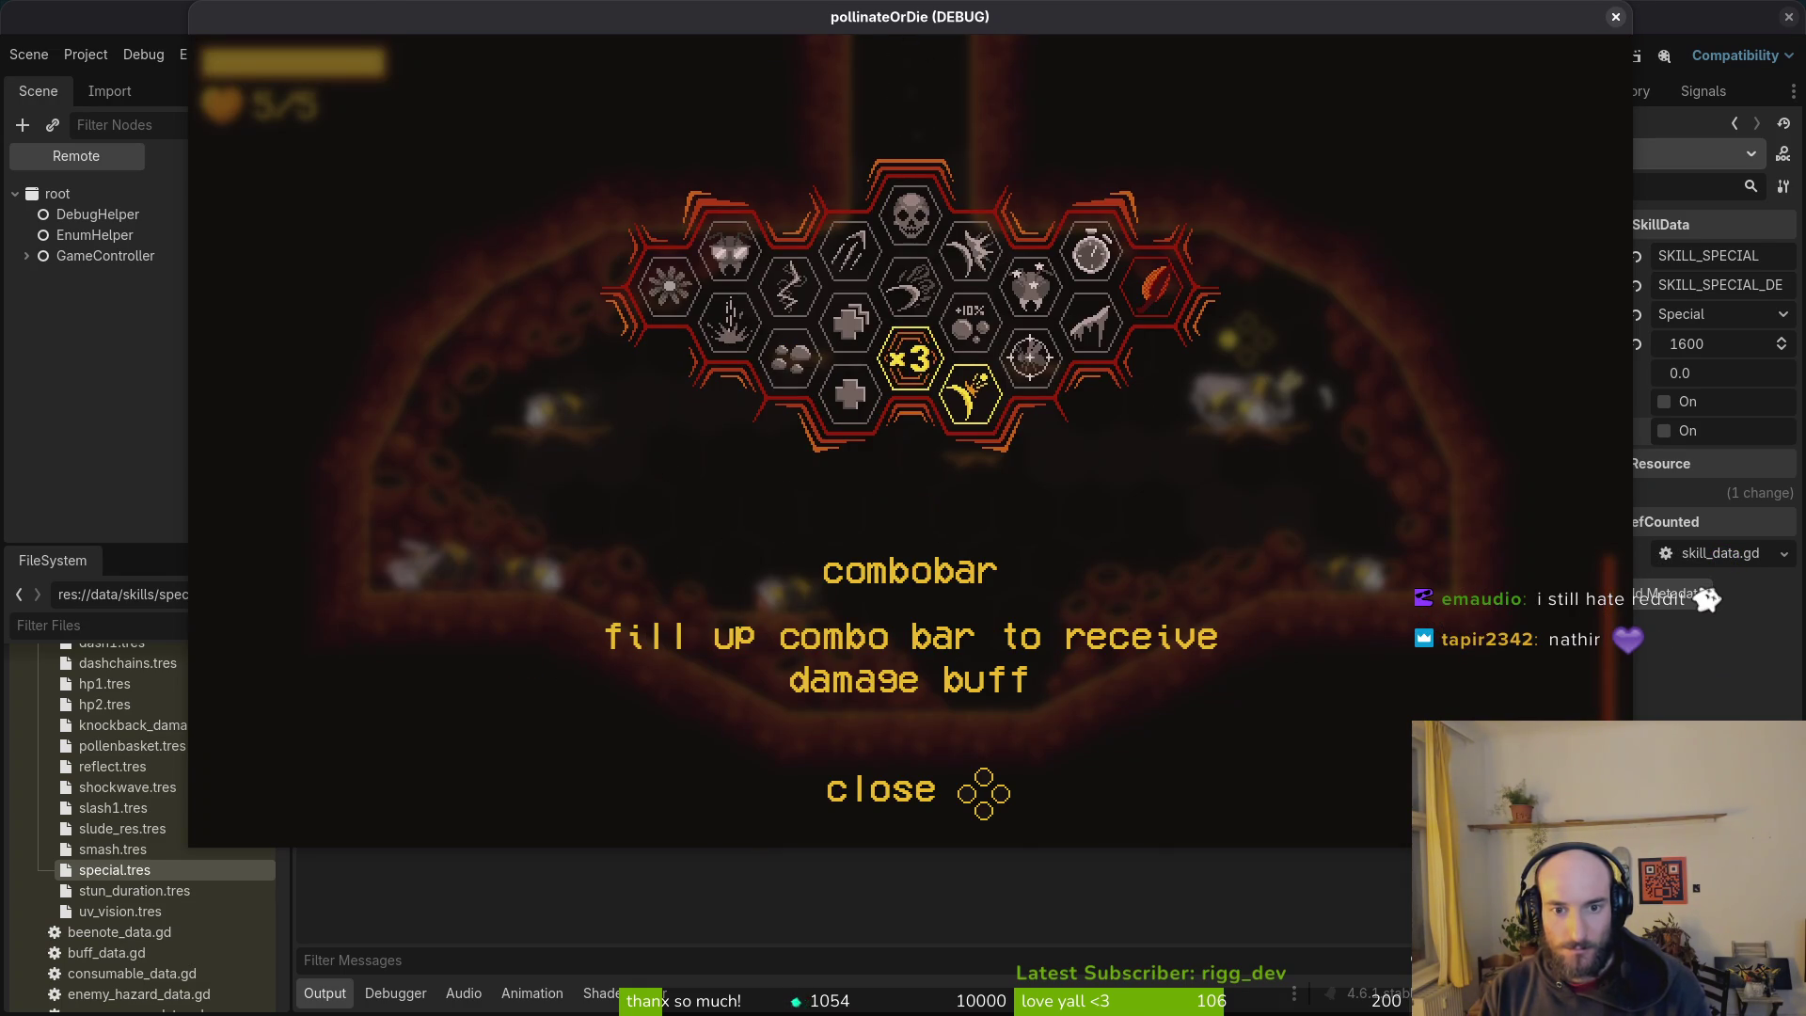
key("Right")
key("Right")
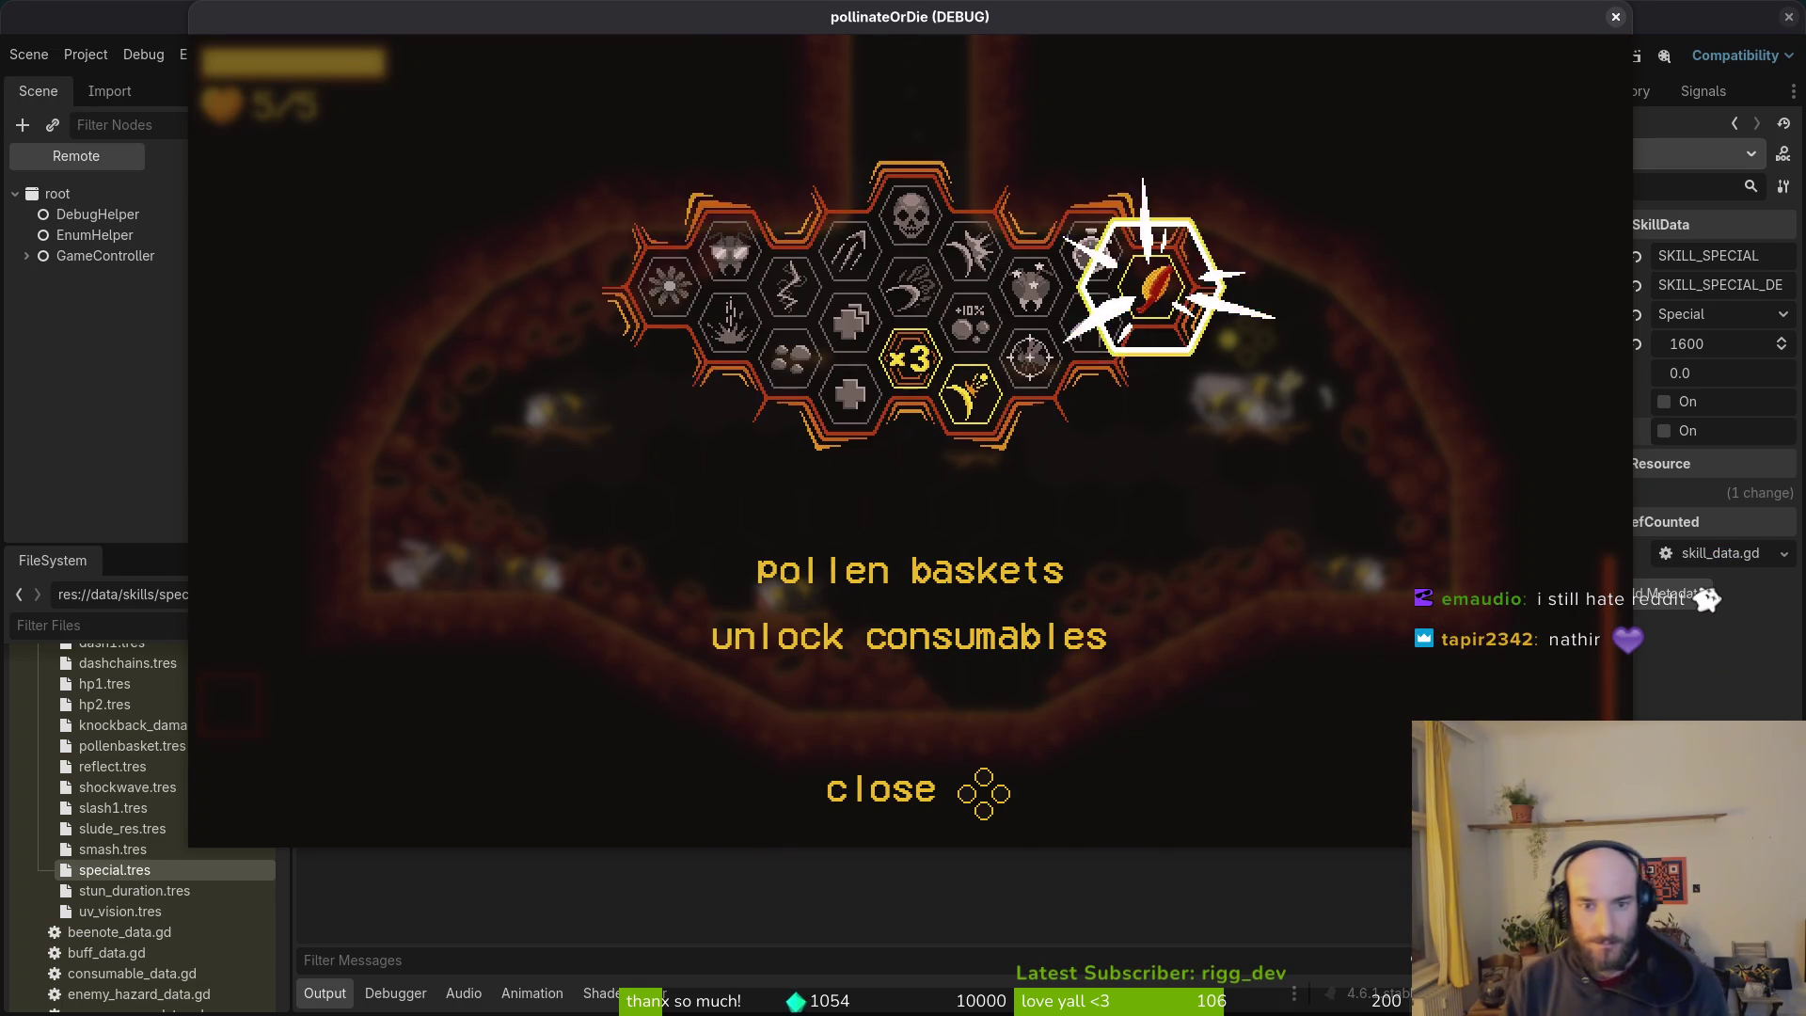
key("Left")
key("Up")
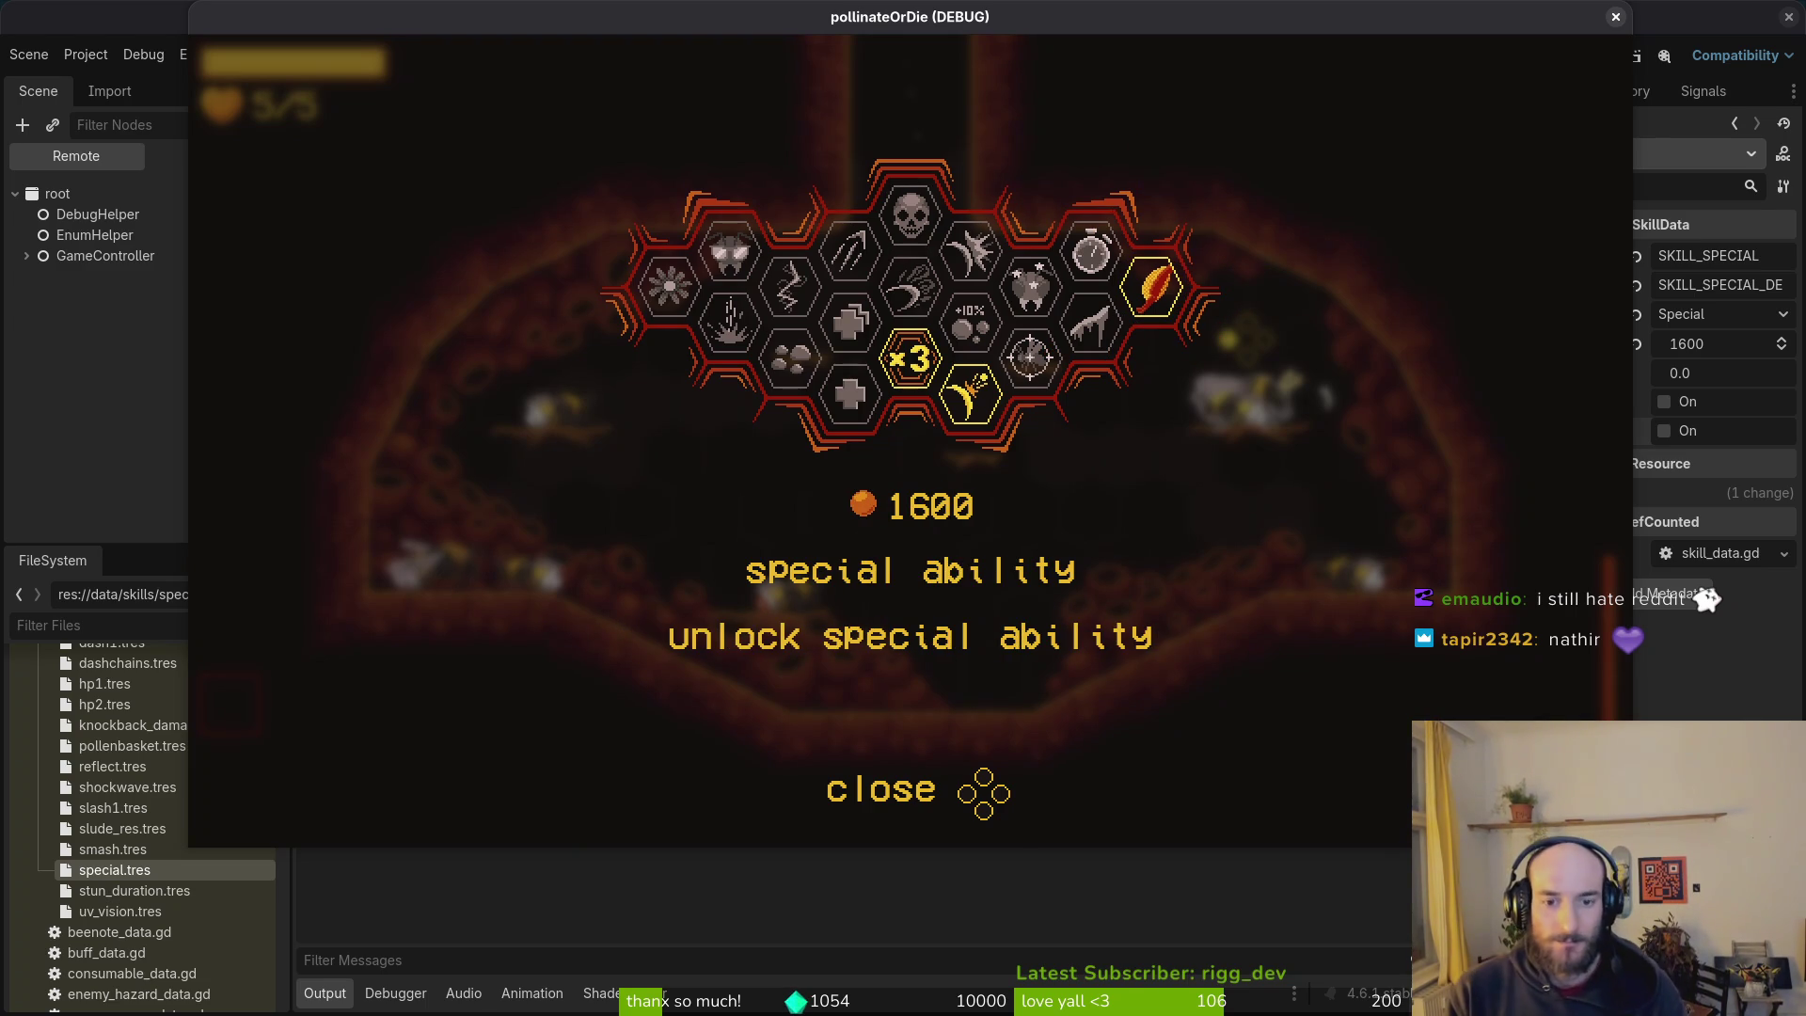
key("Return")
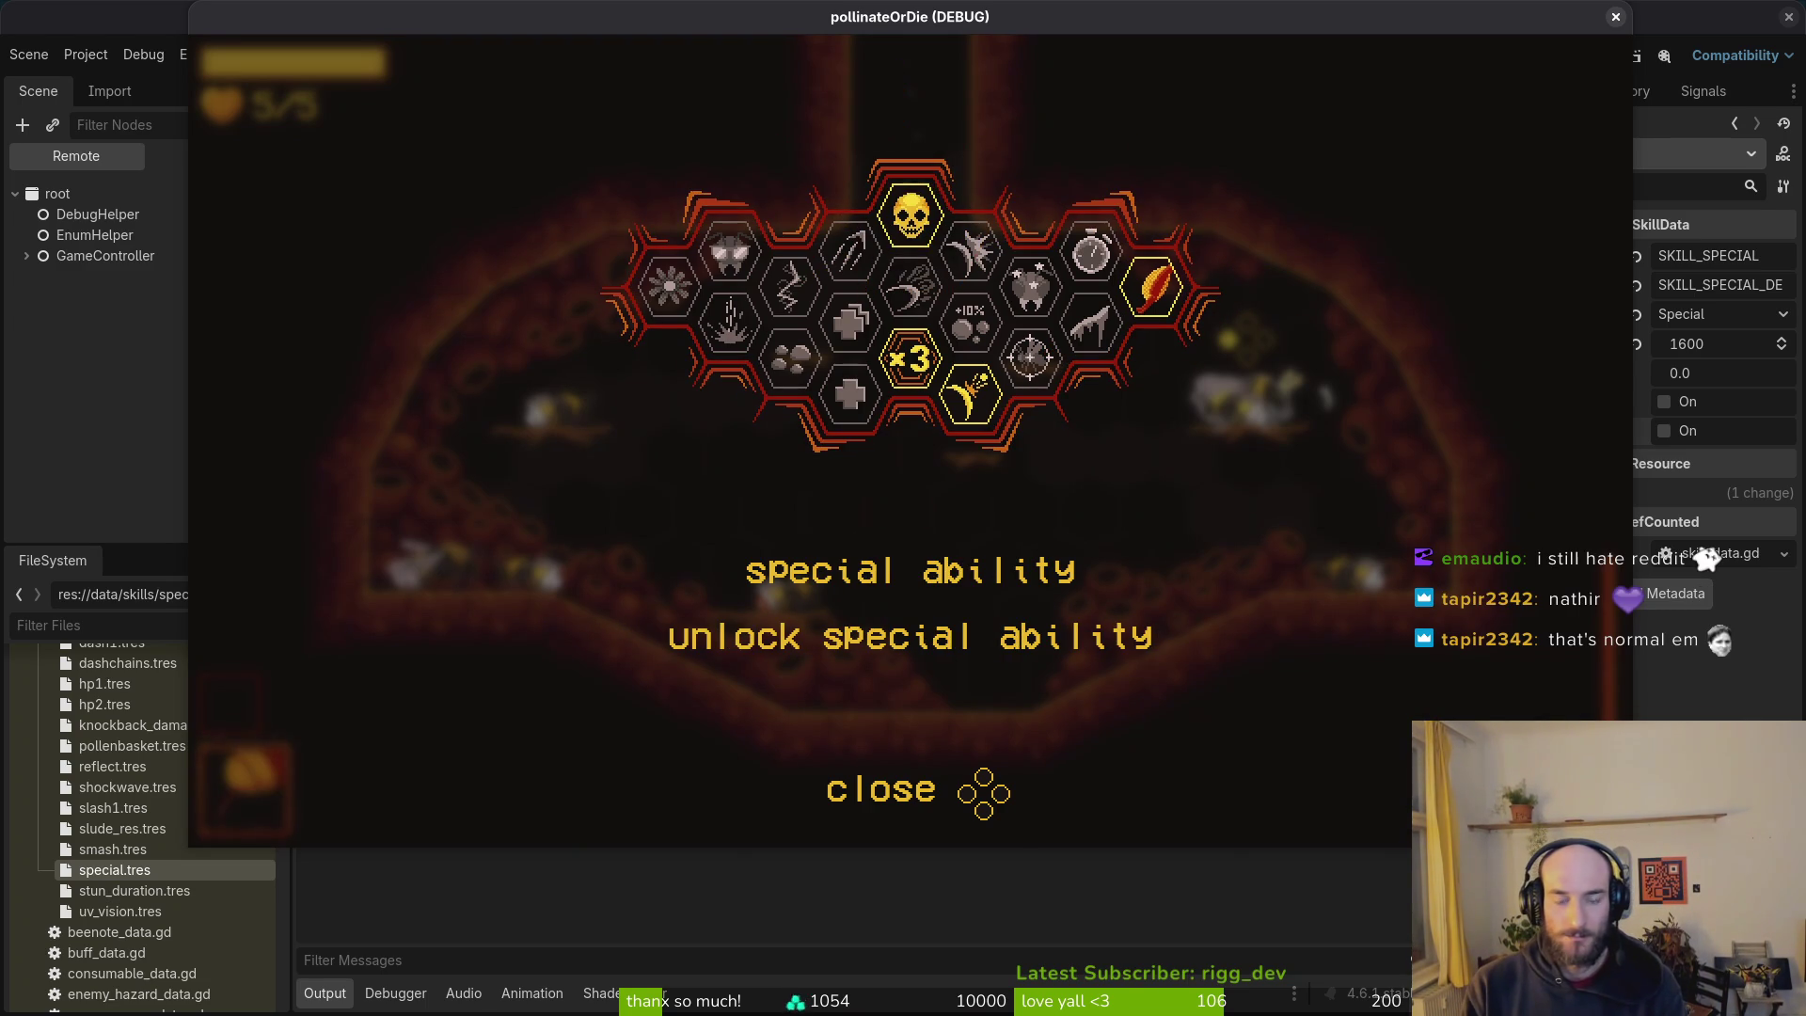
key("Escape")
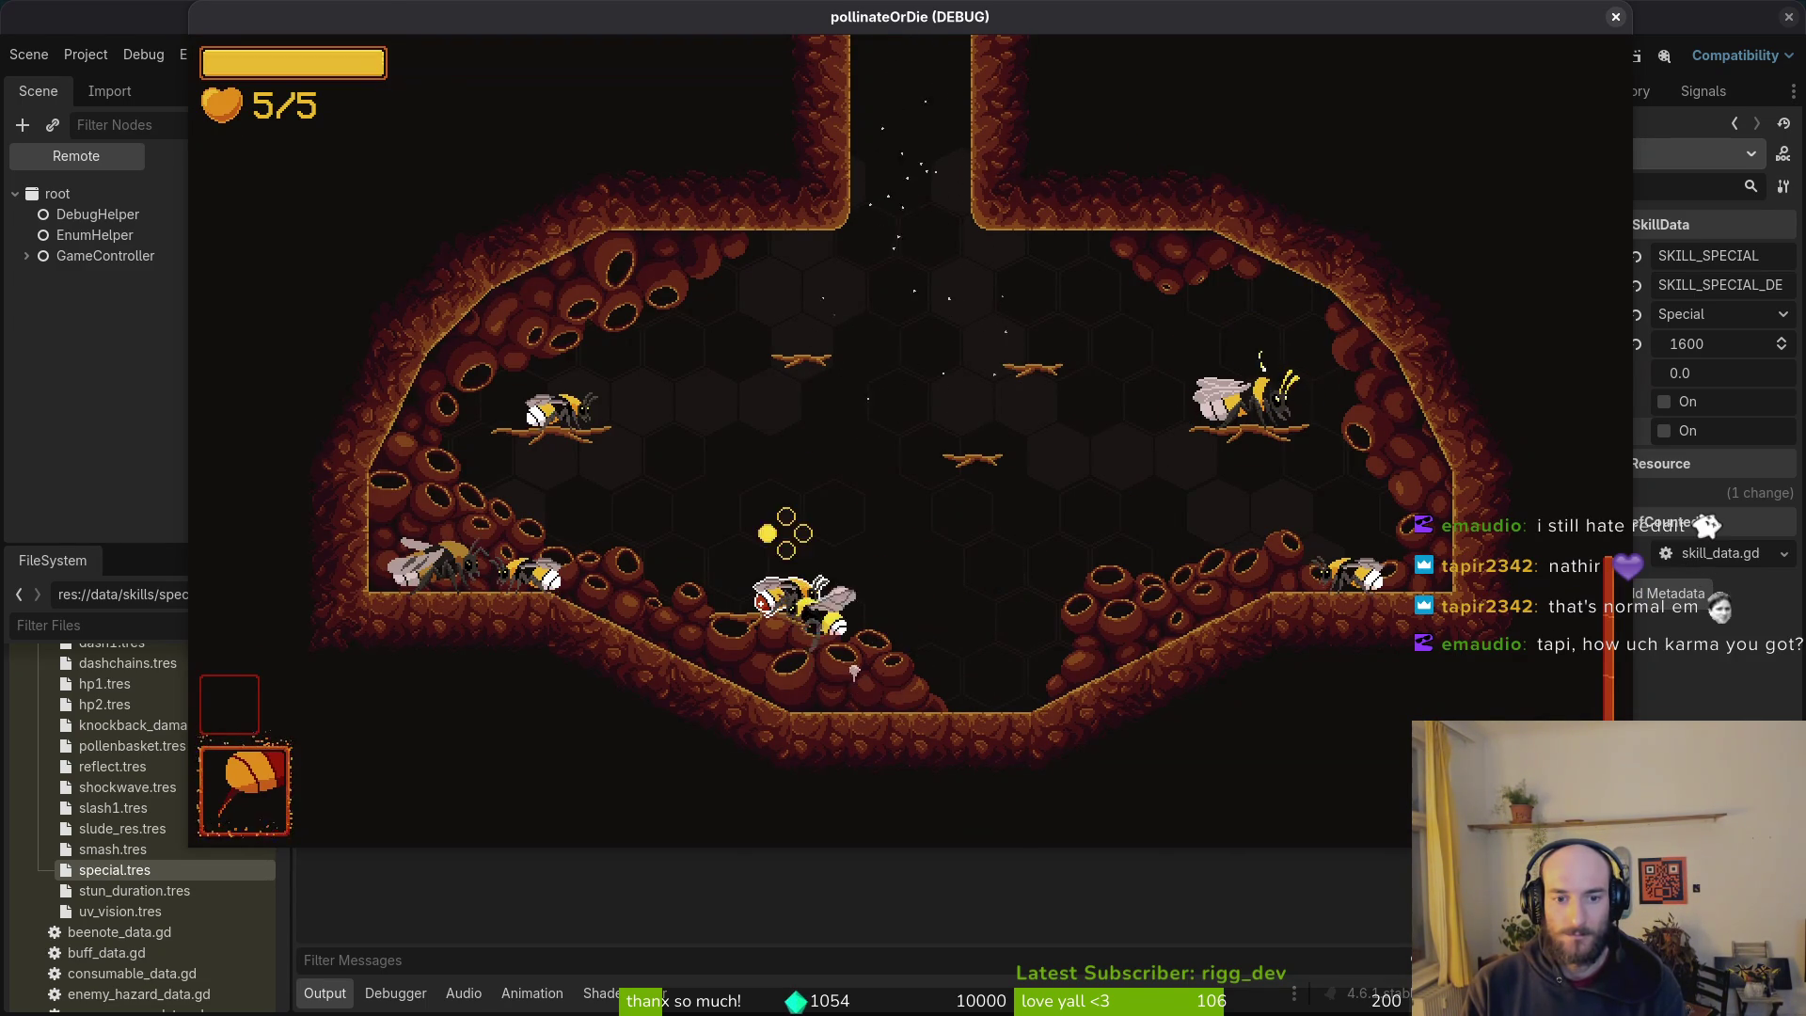
Step: Check the inventory items section, then open the game settings
key("Escape")
key("Left")
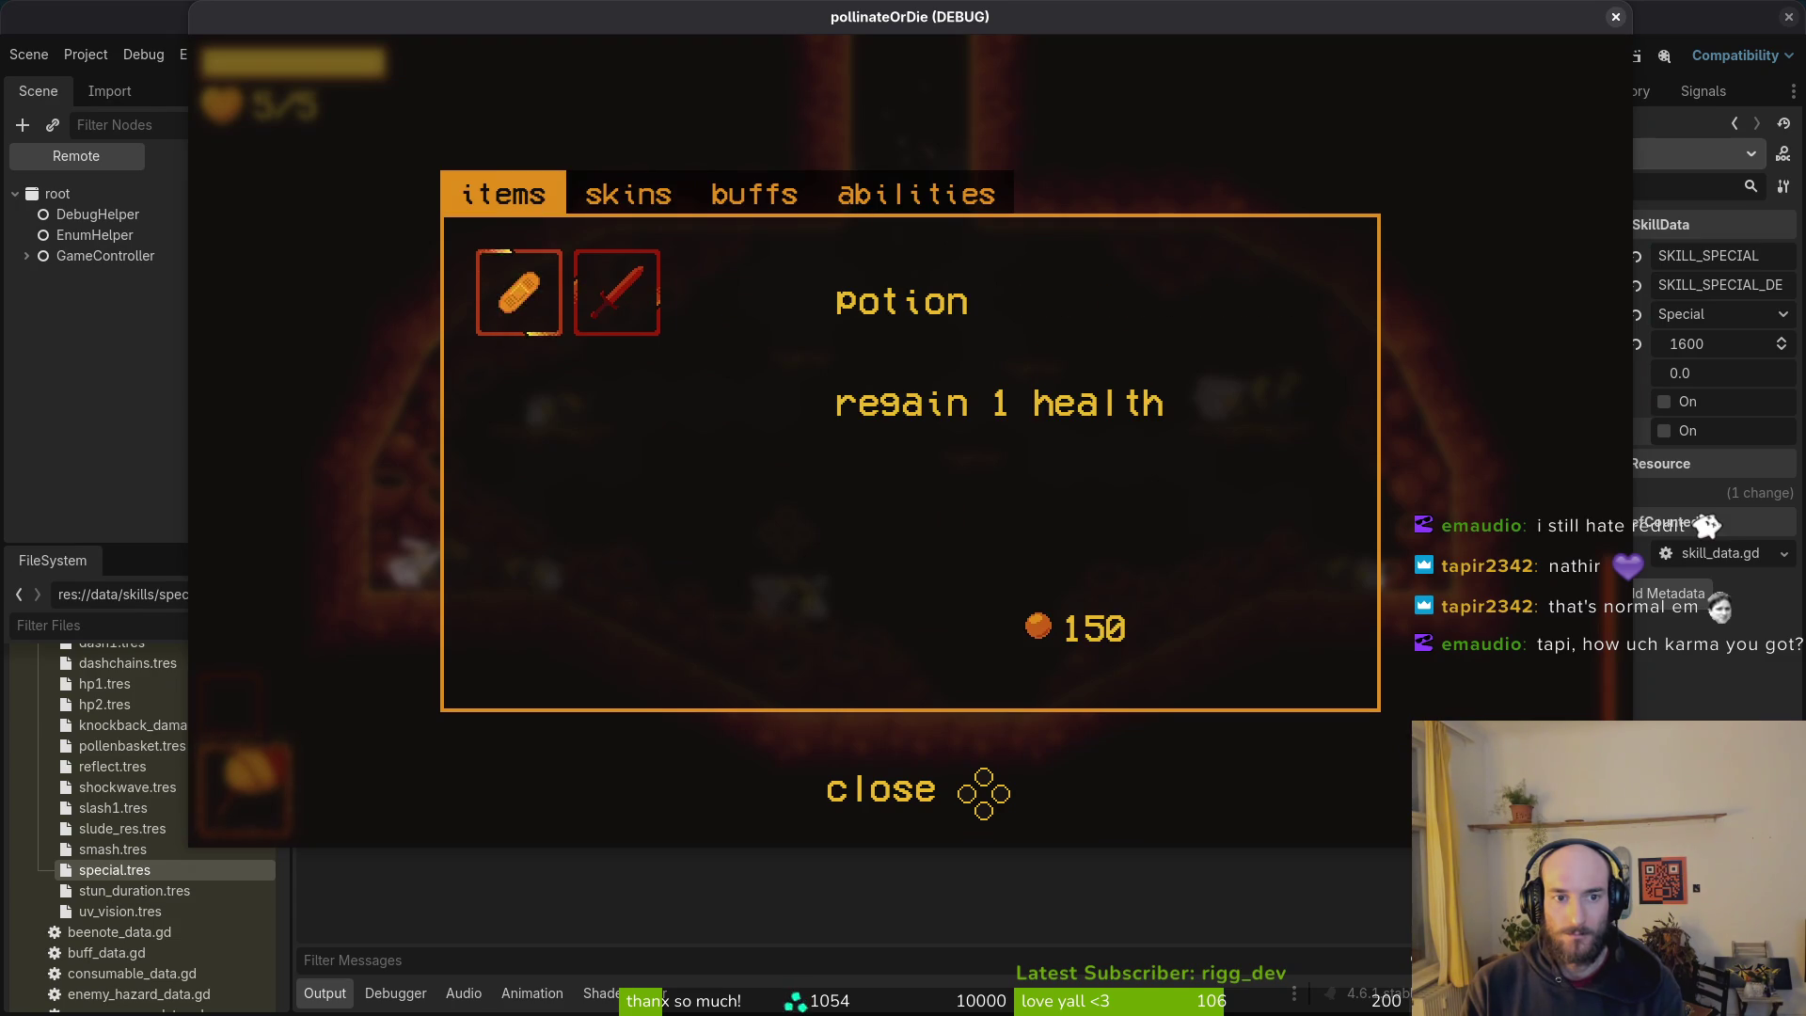
key("Escape")
Step: Enable the level selector in the debugging options and load level S1-0
key("Escape")
key("Down")
key("Down")
key("Return")
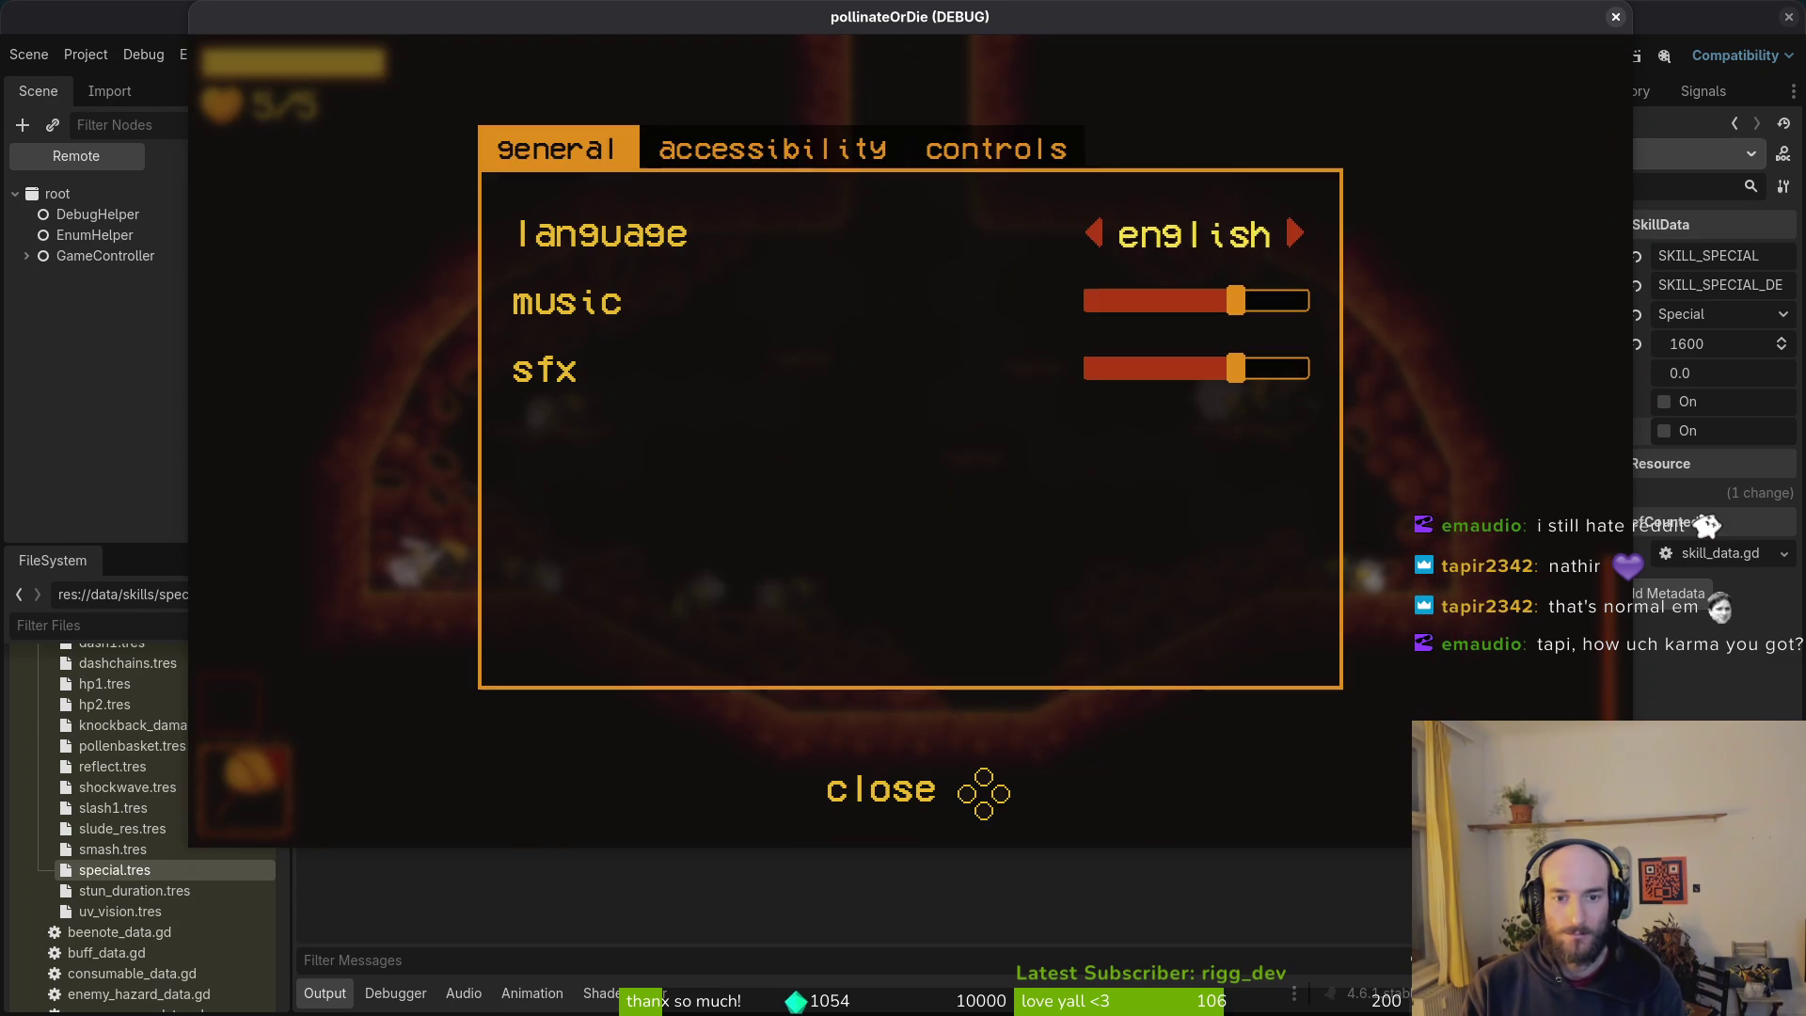
key("Escape")
key("Escape")
key("Down")
key("Return")
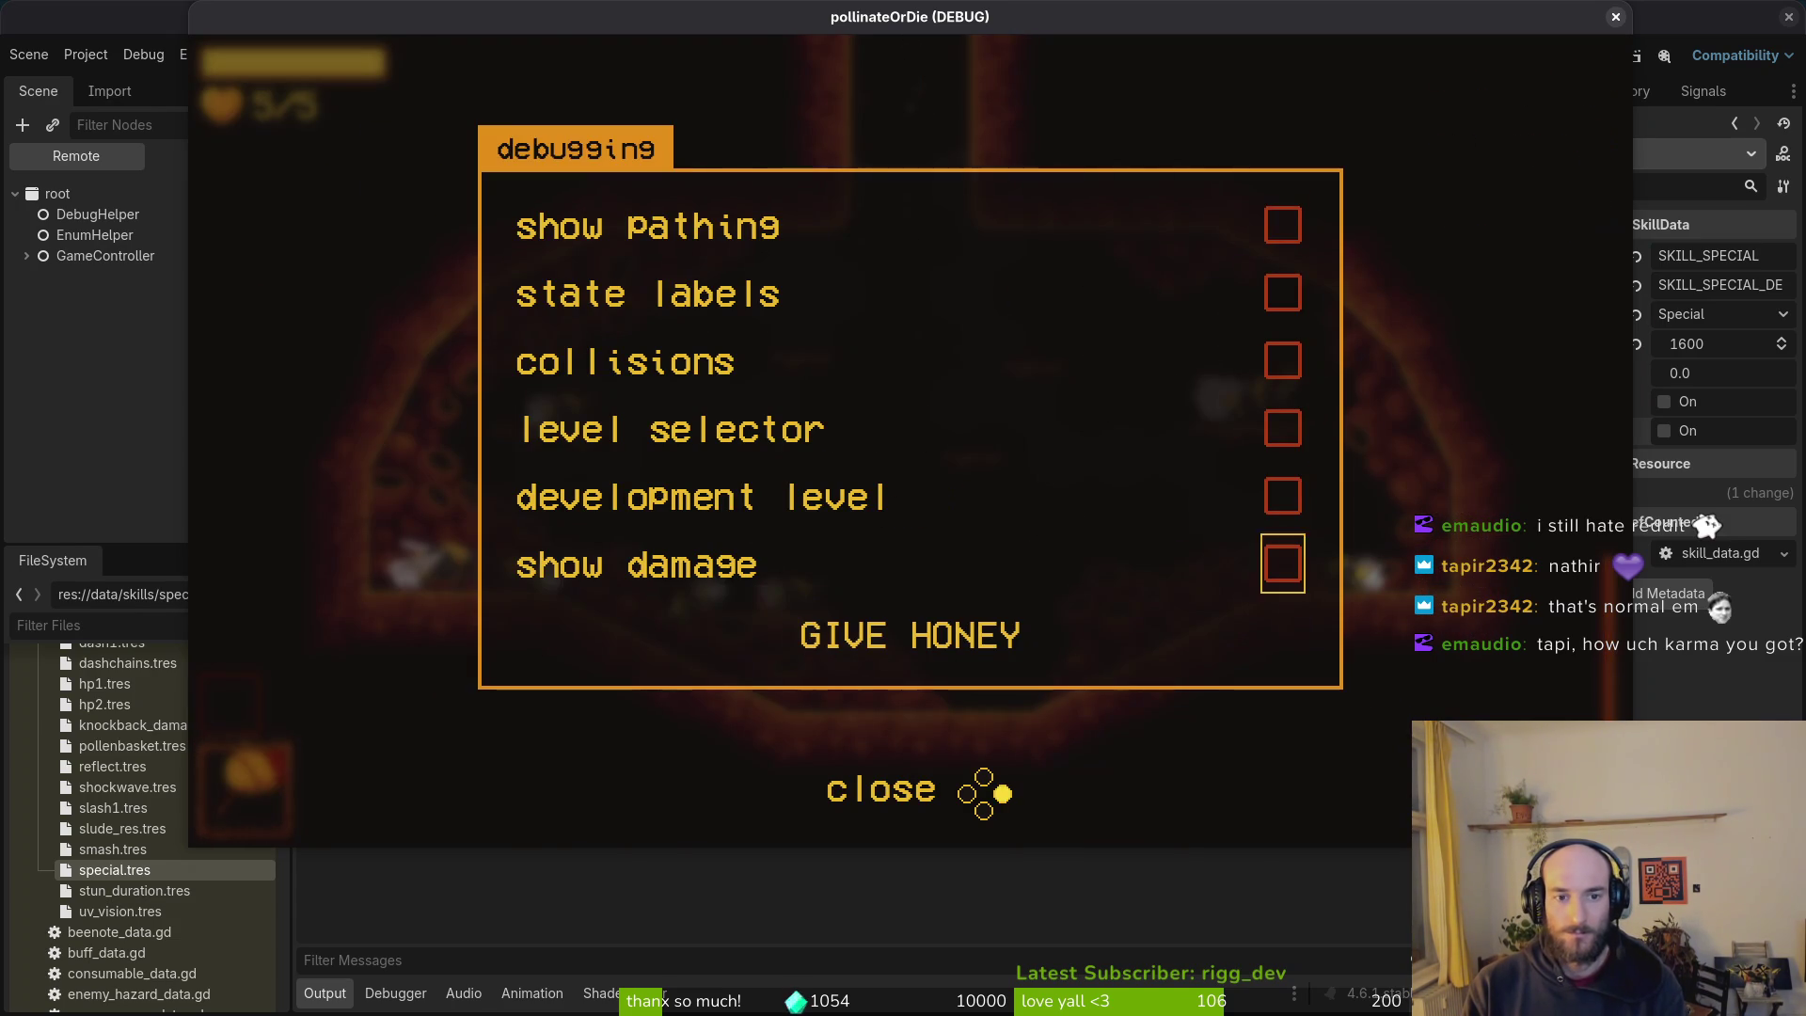
key("Up")
key("Escape")
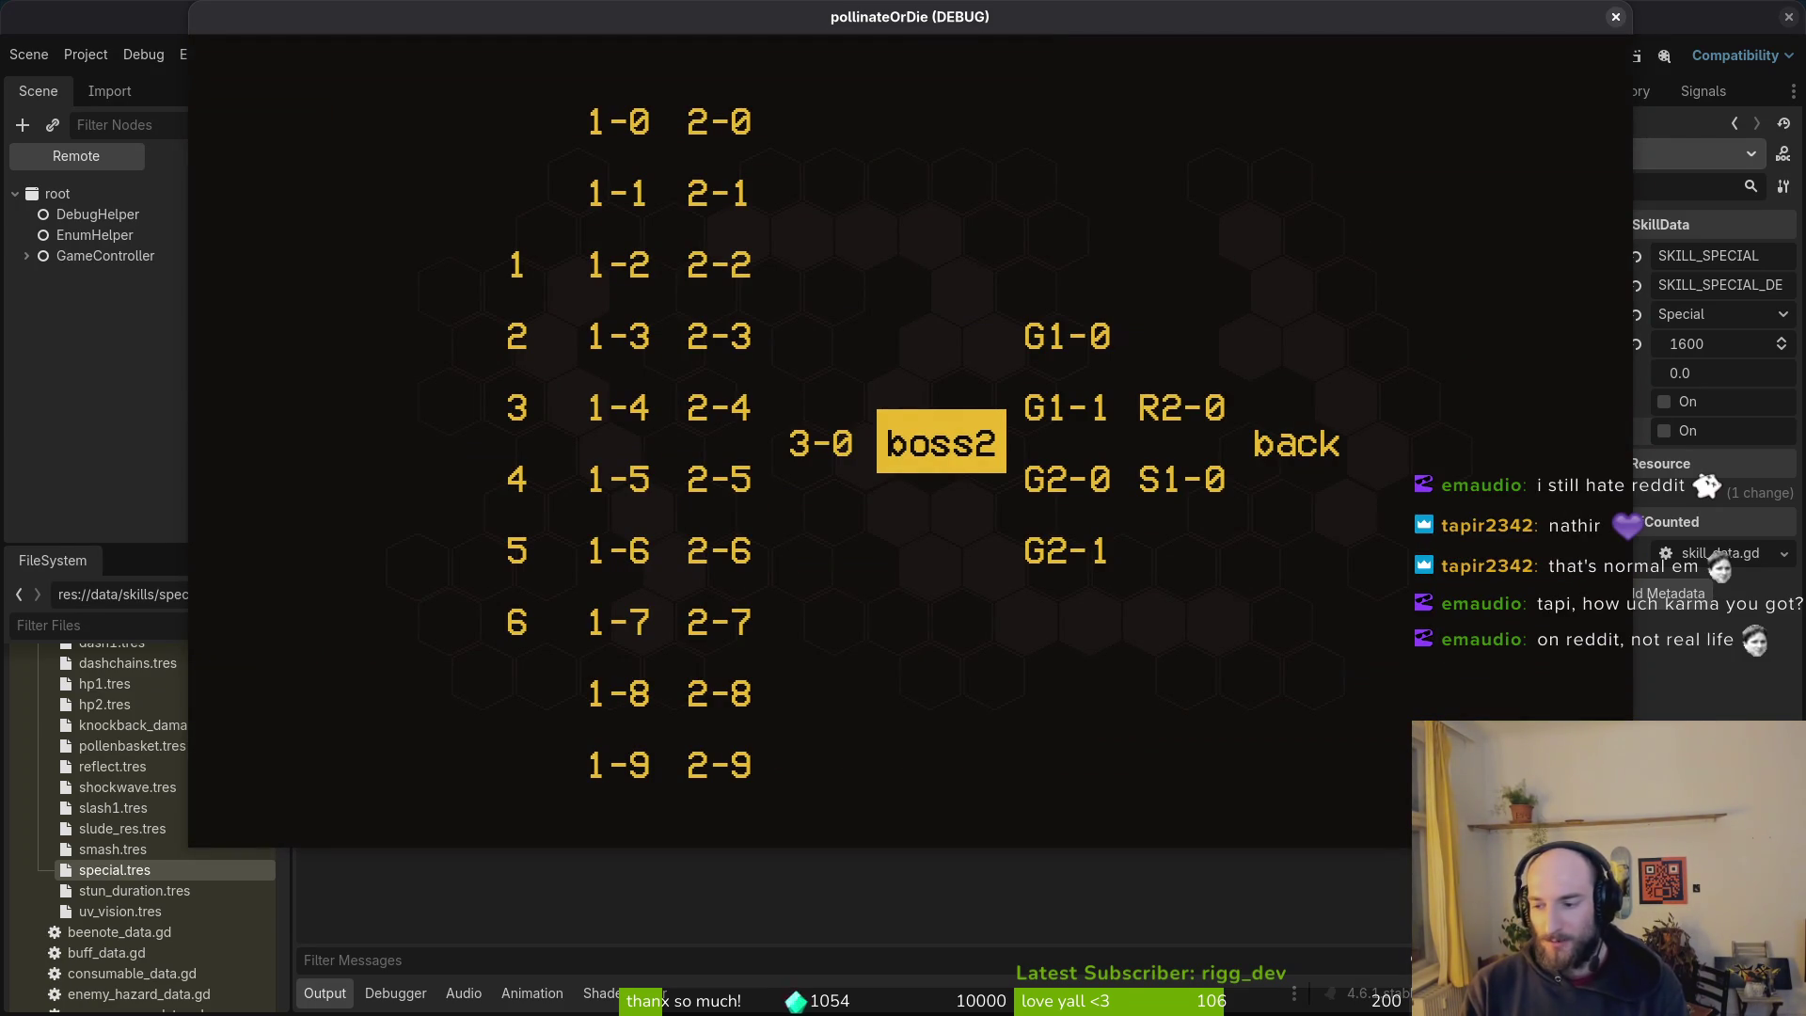
key("super")
key("super")
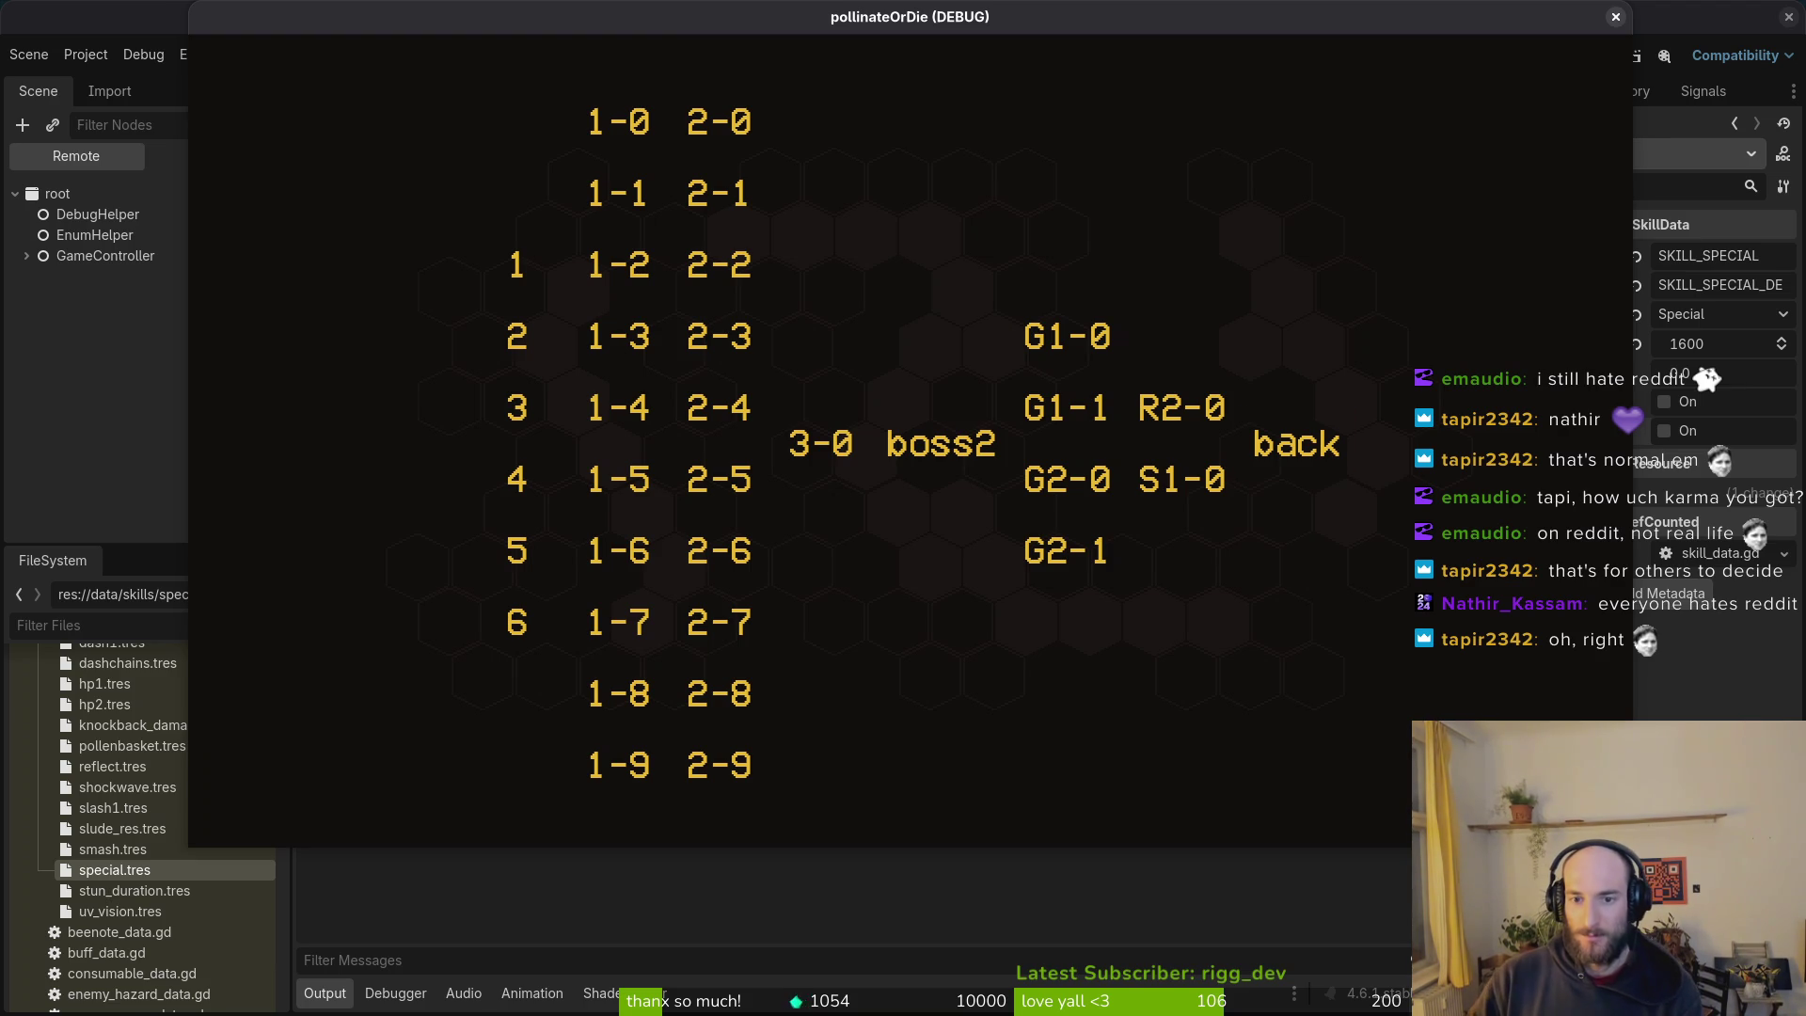
left_click(1181, 479)
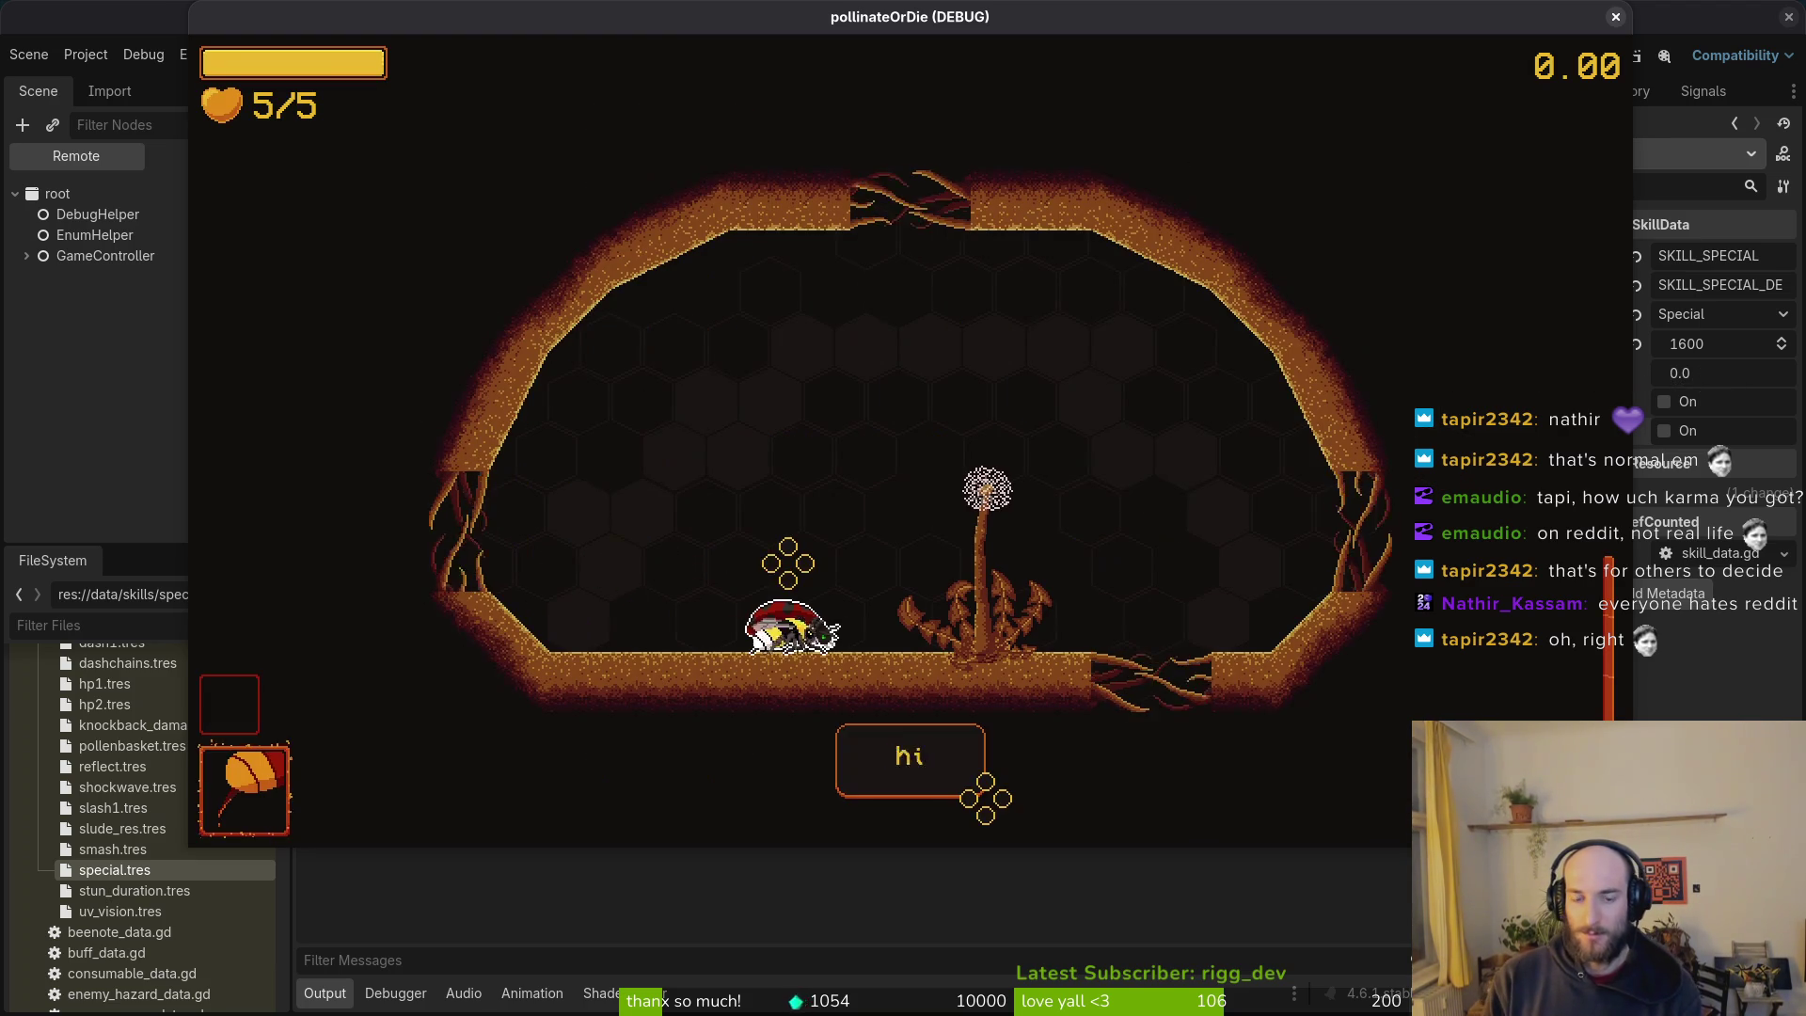
Step: Check the ladybug shop's potion and protein (+25% damage for 30 seconds, 100), then close it
key("a")
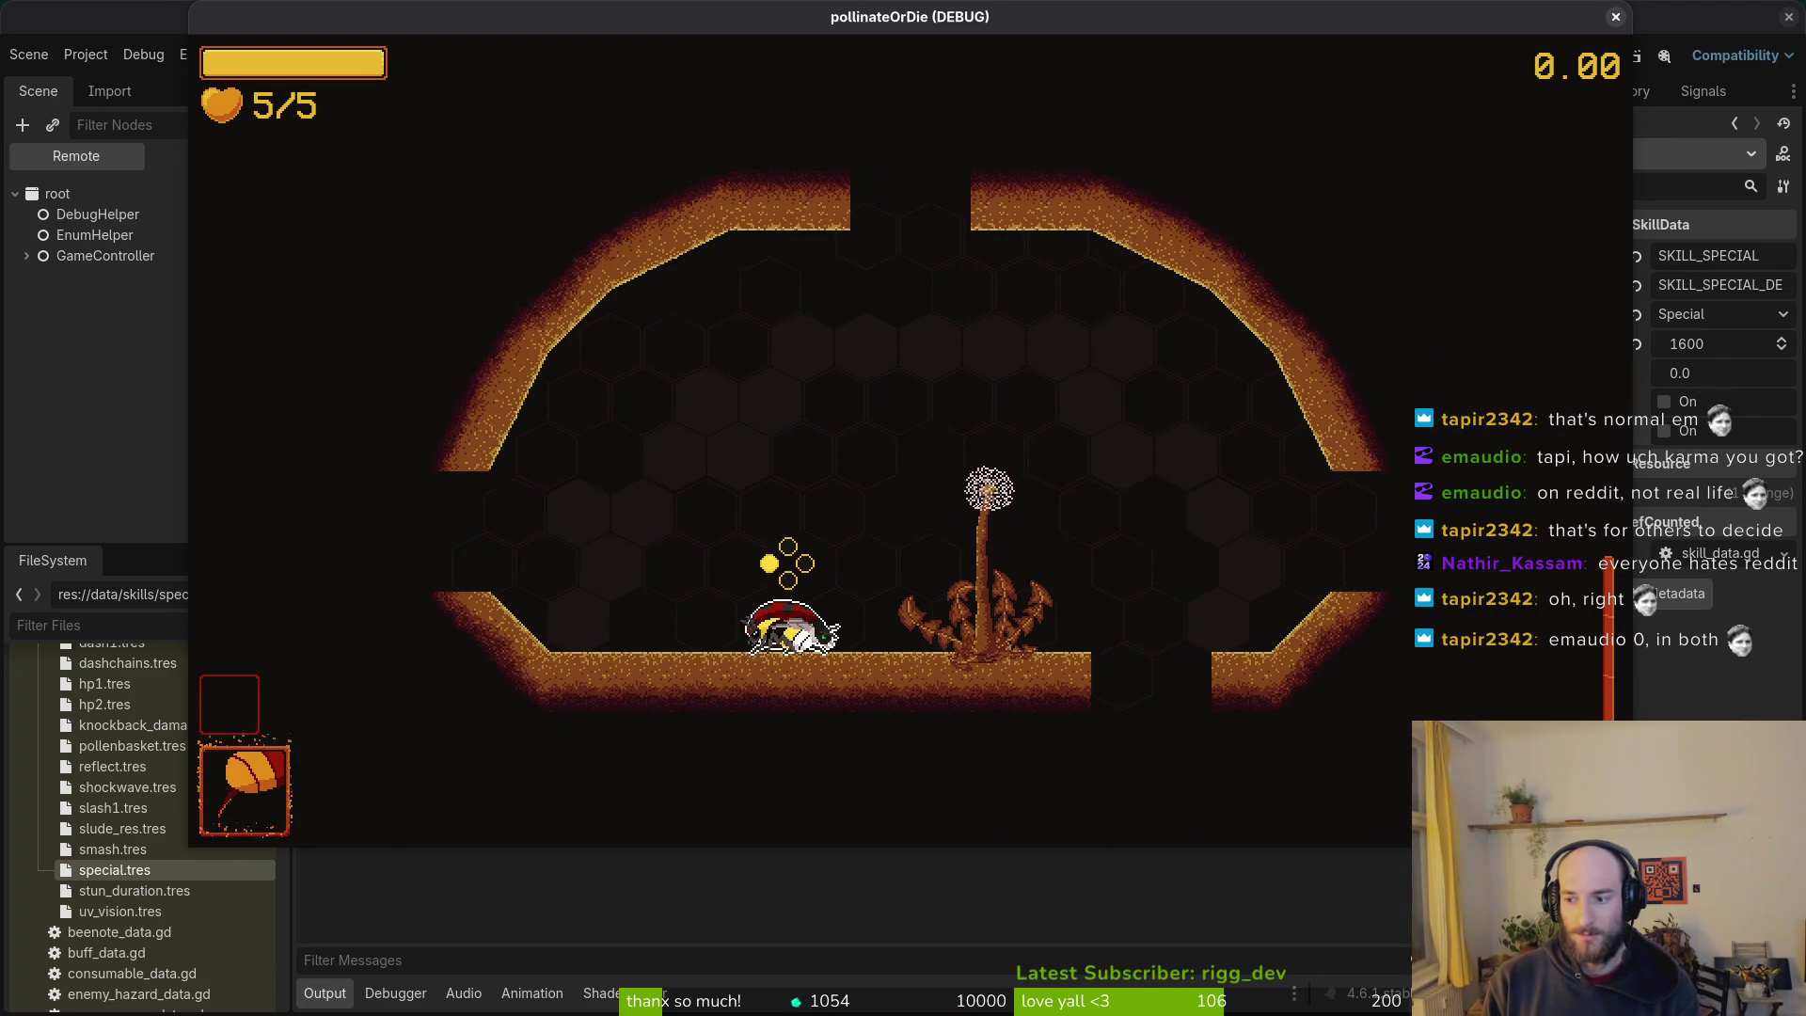
key("e")
key("d")
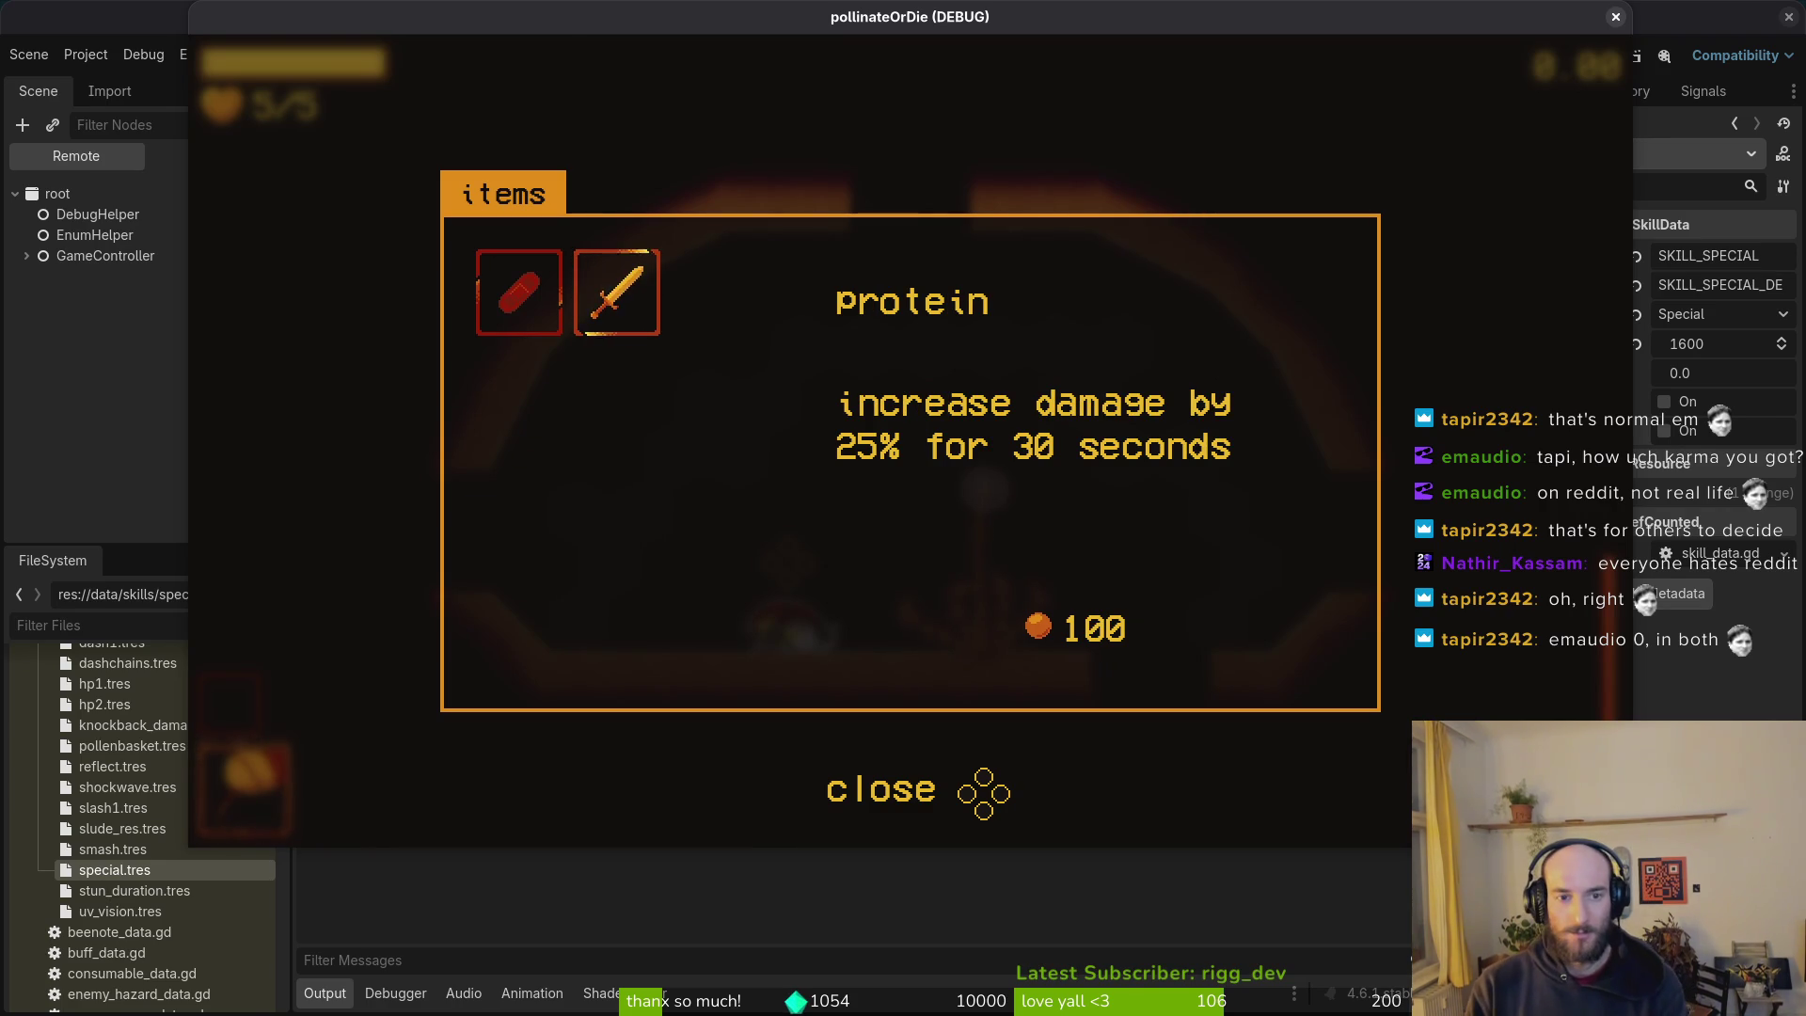
key("a")
key("d")
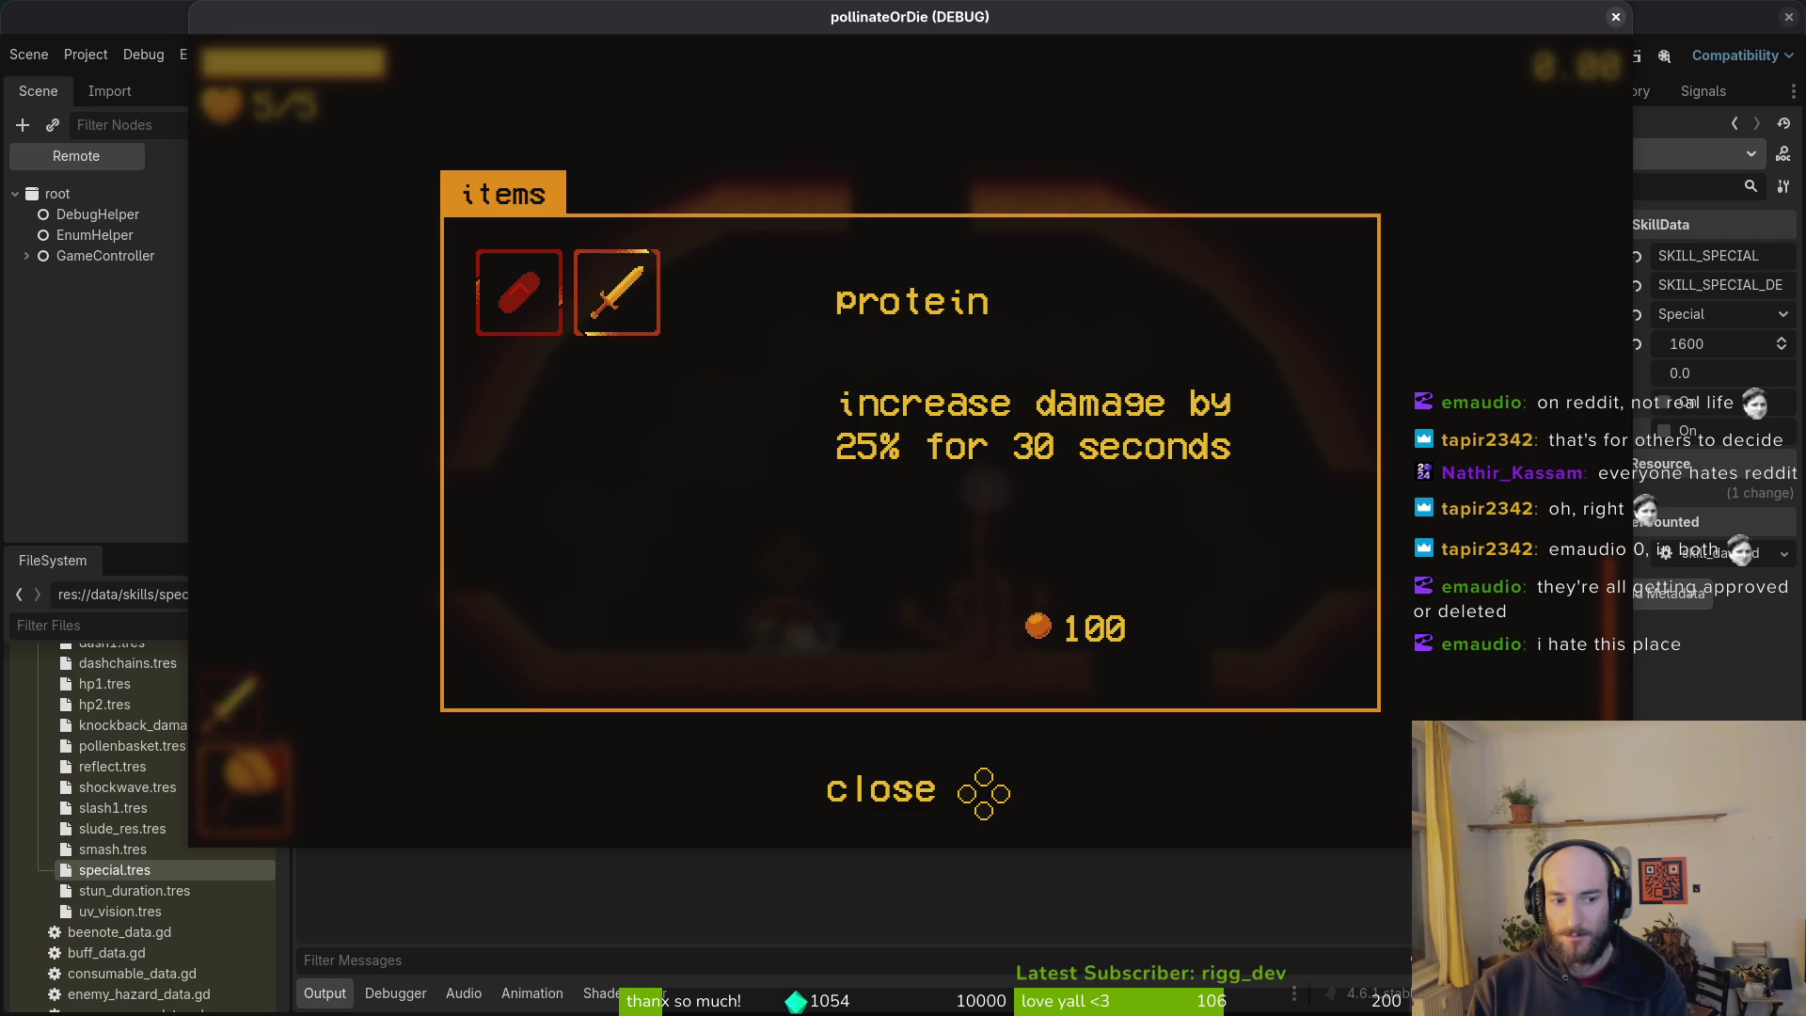
key("Escape")
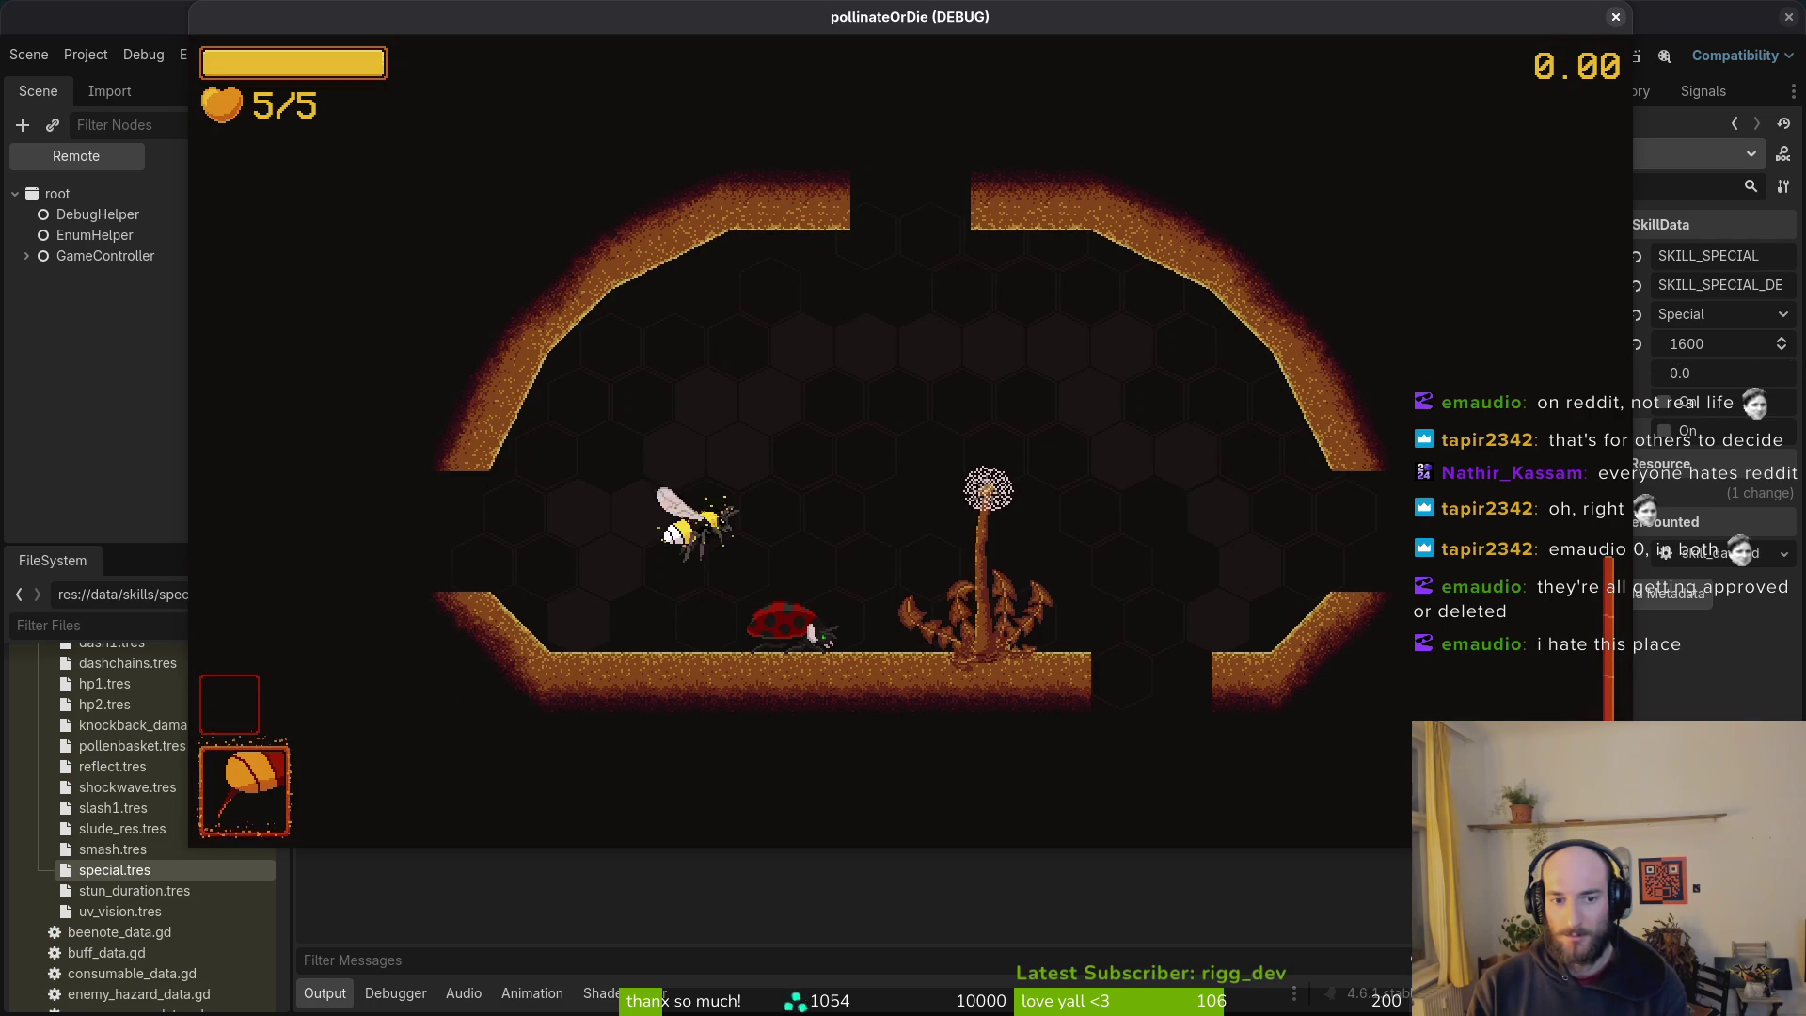
Step: Dash the bee past the flower toward the room's exit
key("space")
key("d")
key("space")
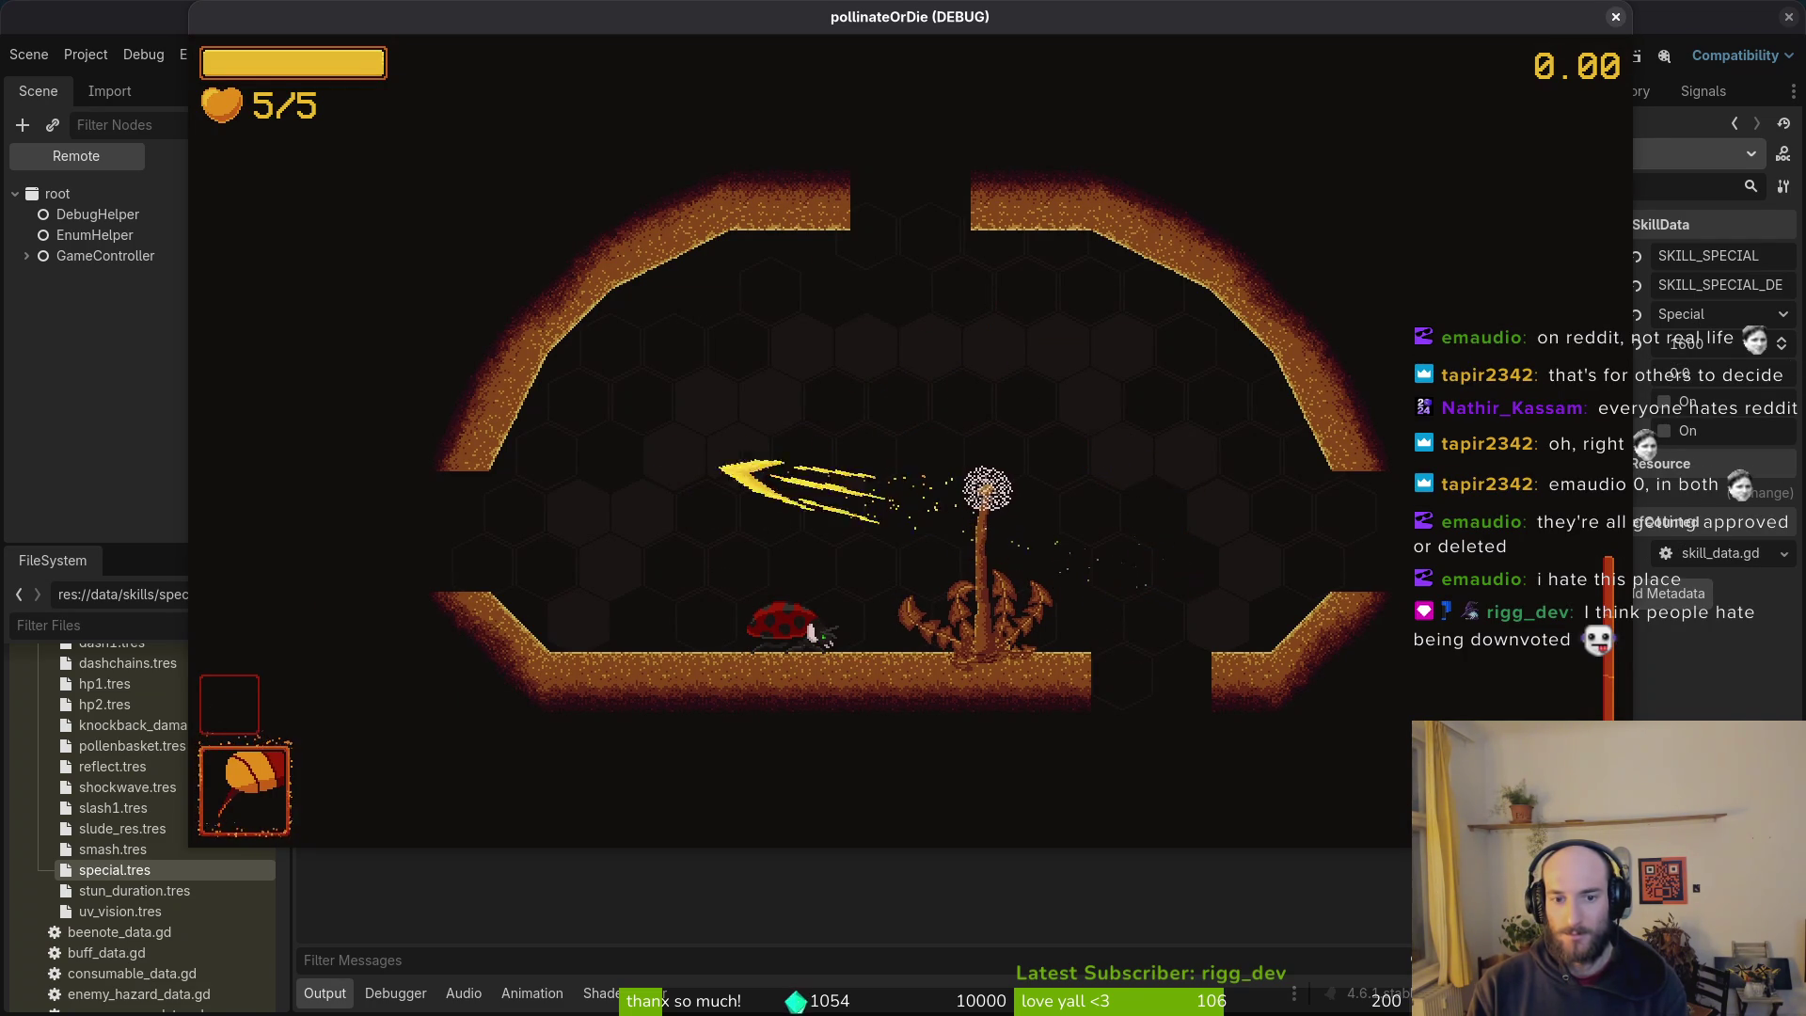
key("space")
key("space")
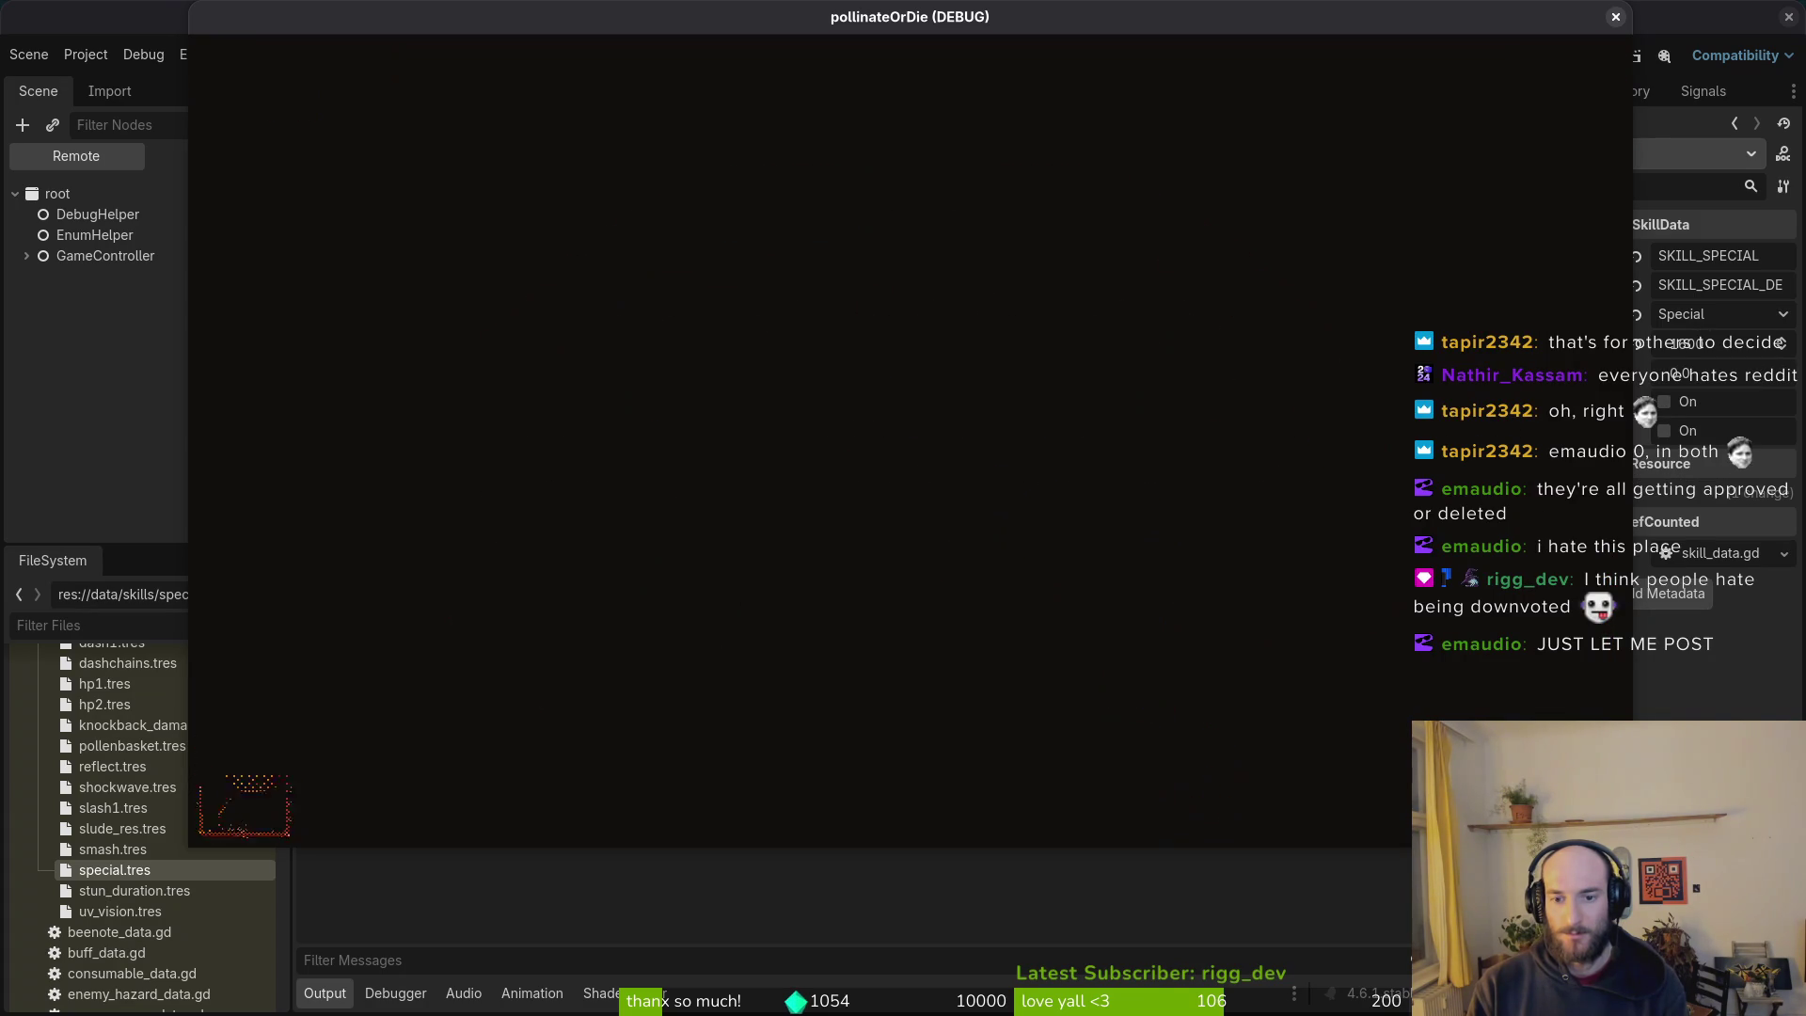
Step: Enter the survive arena and fight the wasps, dashing and slashing around the central log
key("space")
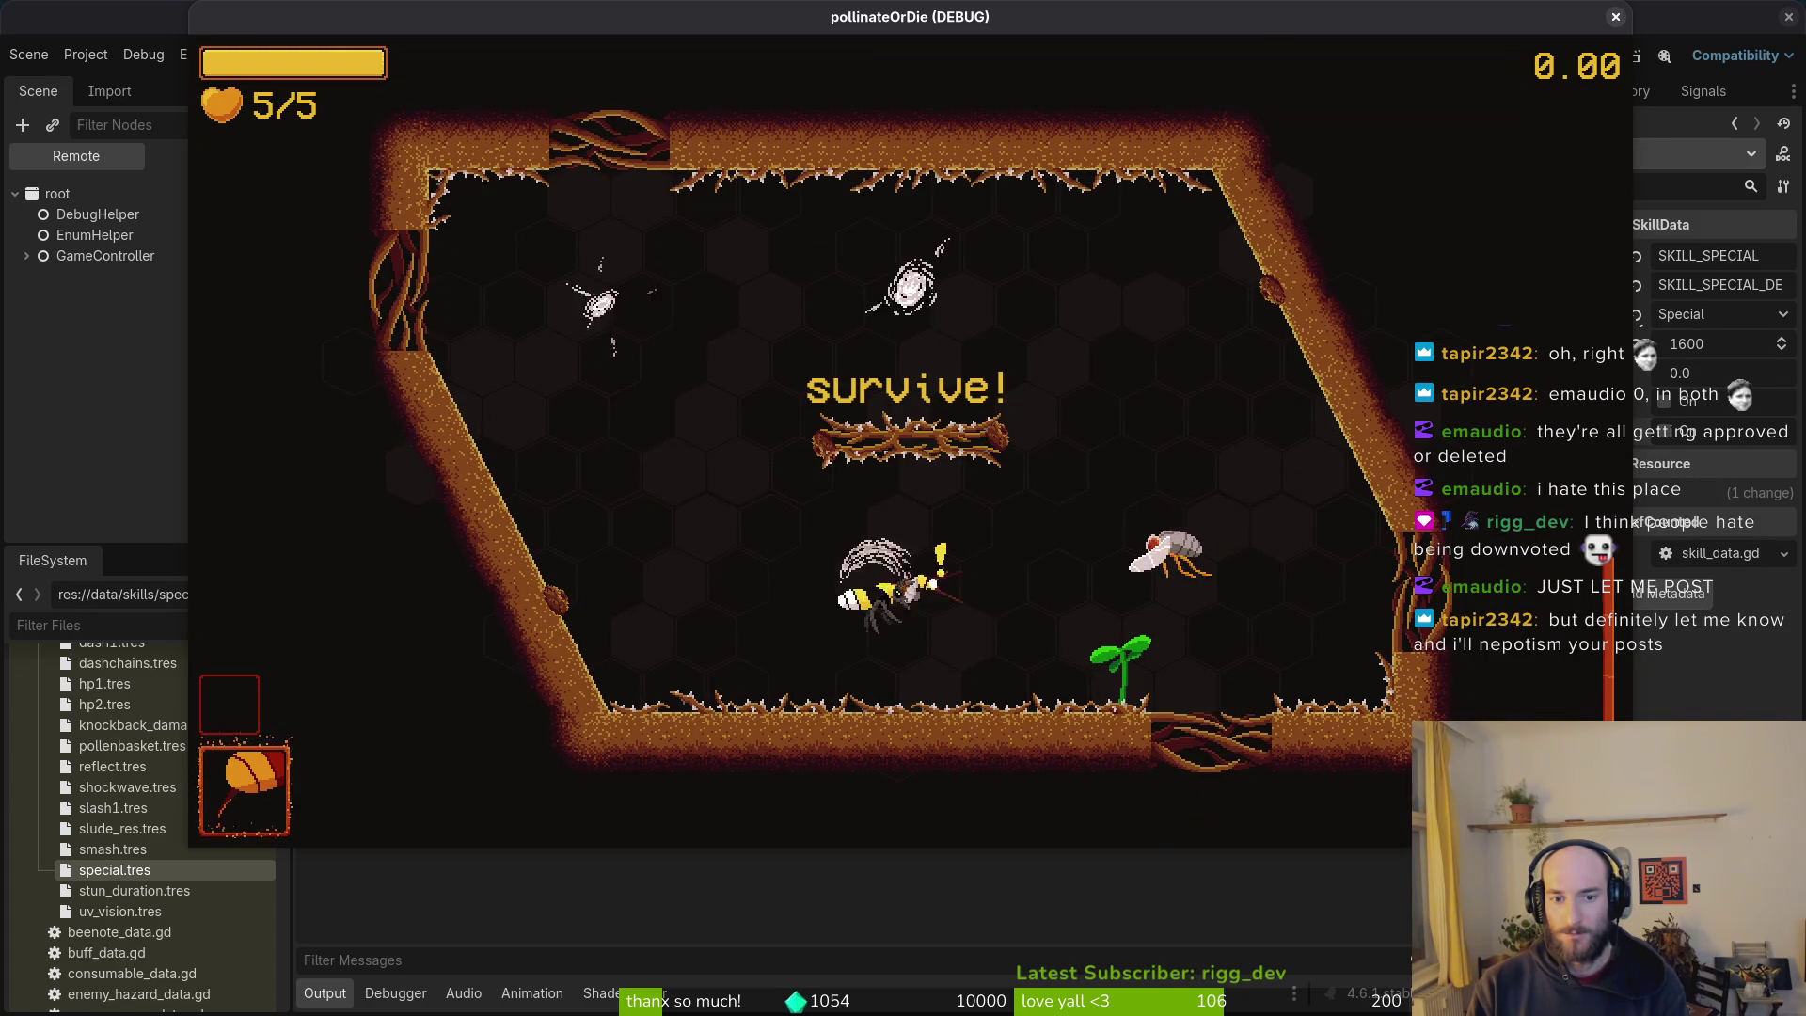
key("space")
key("d")
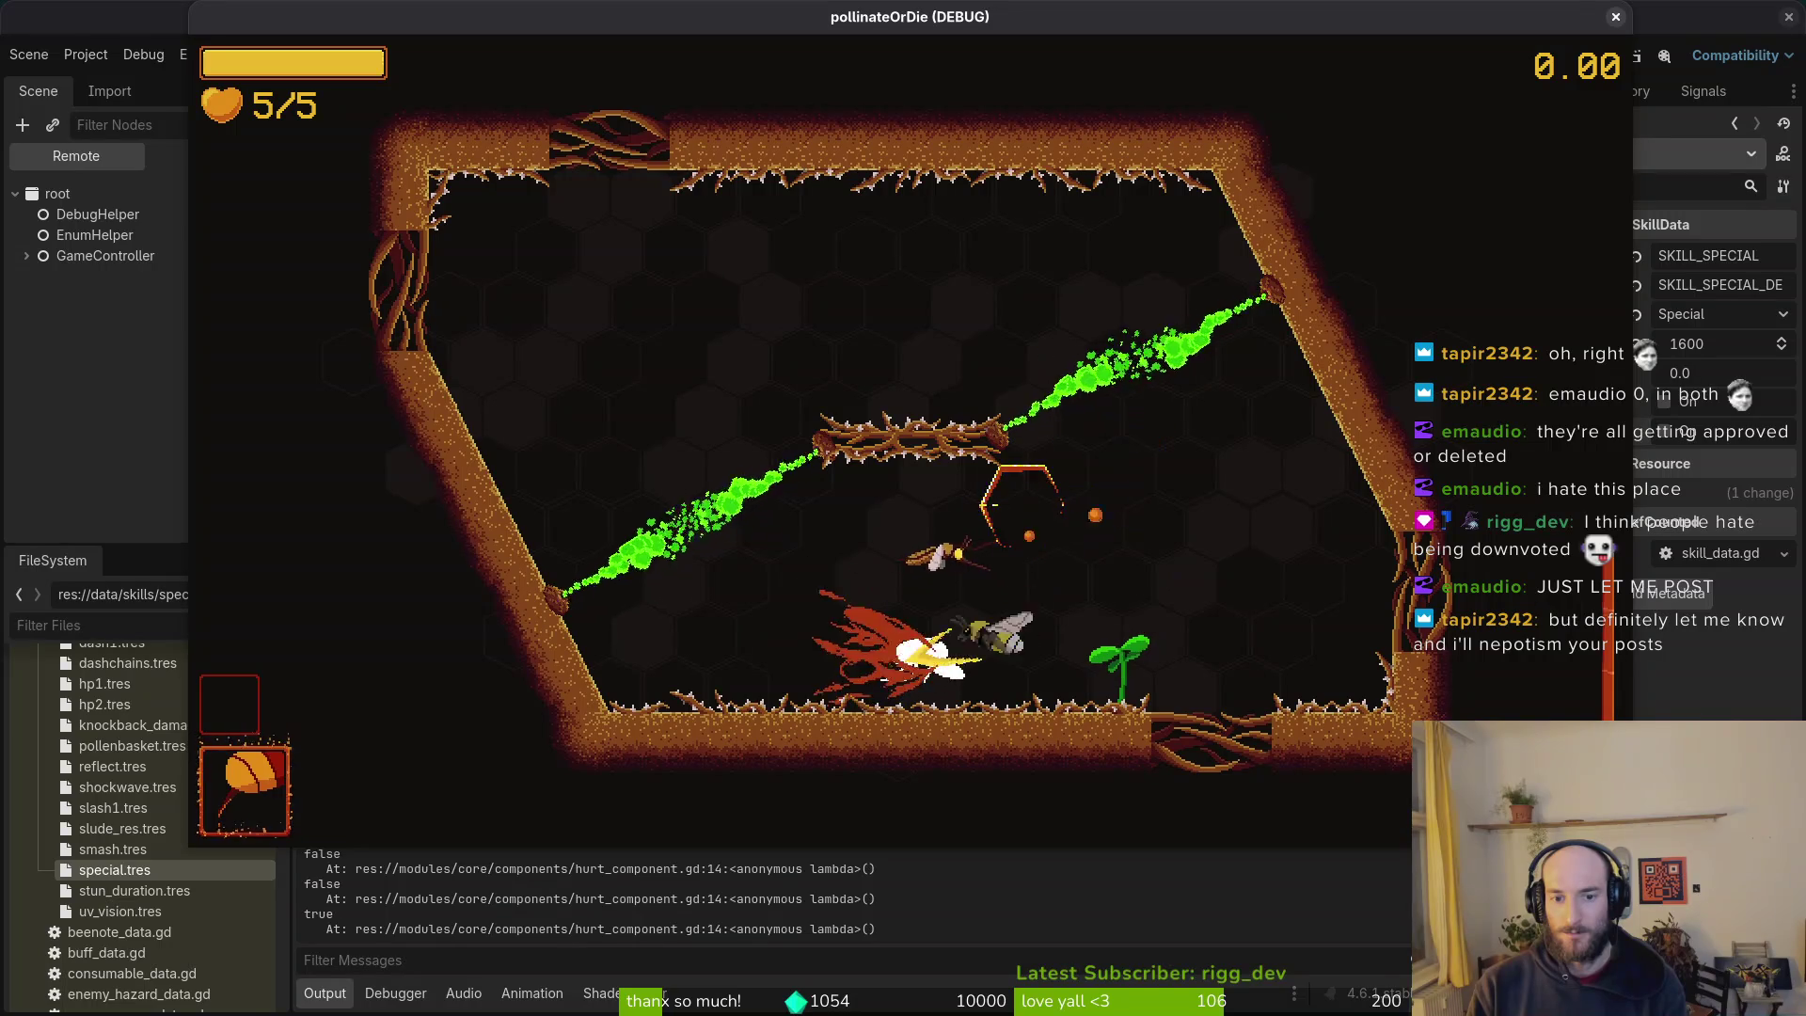
key("space")
key("w")
key("w")
key("a")
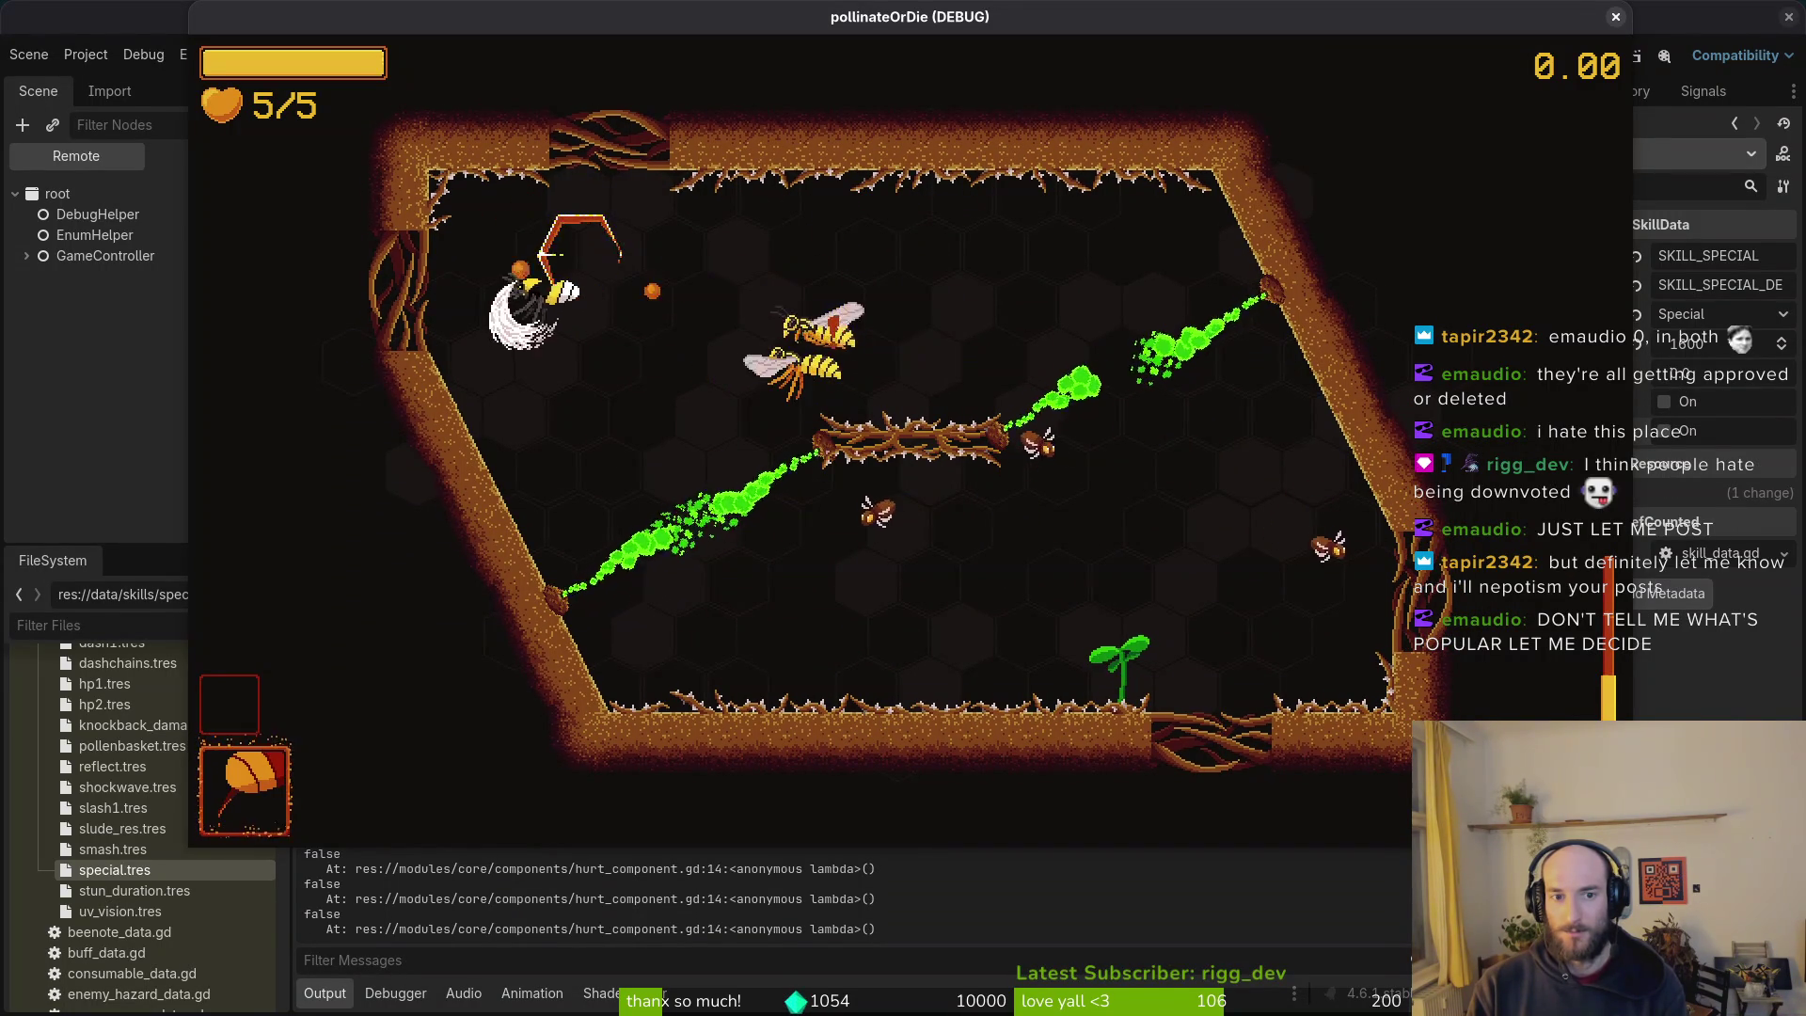
key("s")
key("d")
key("w")
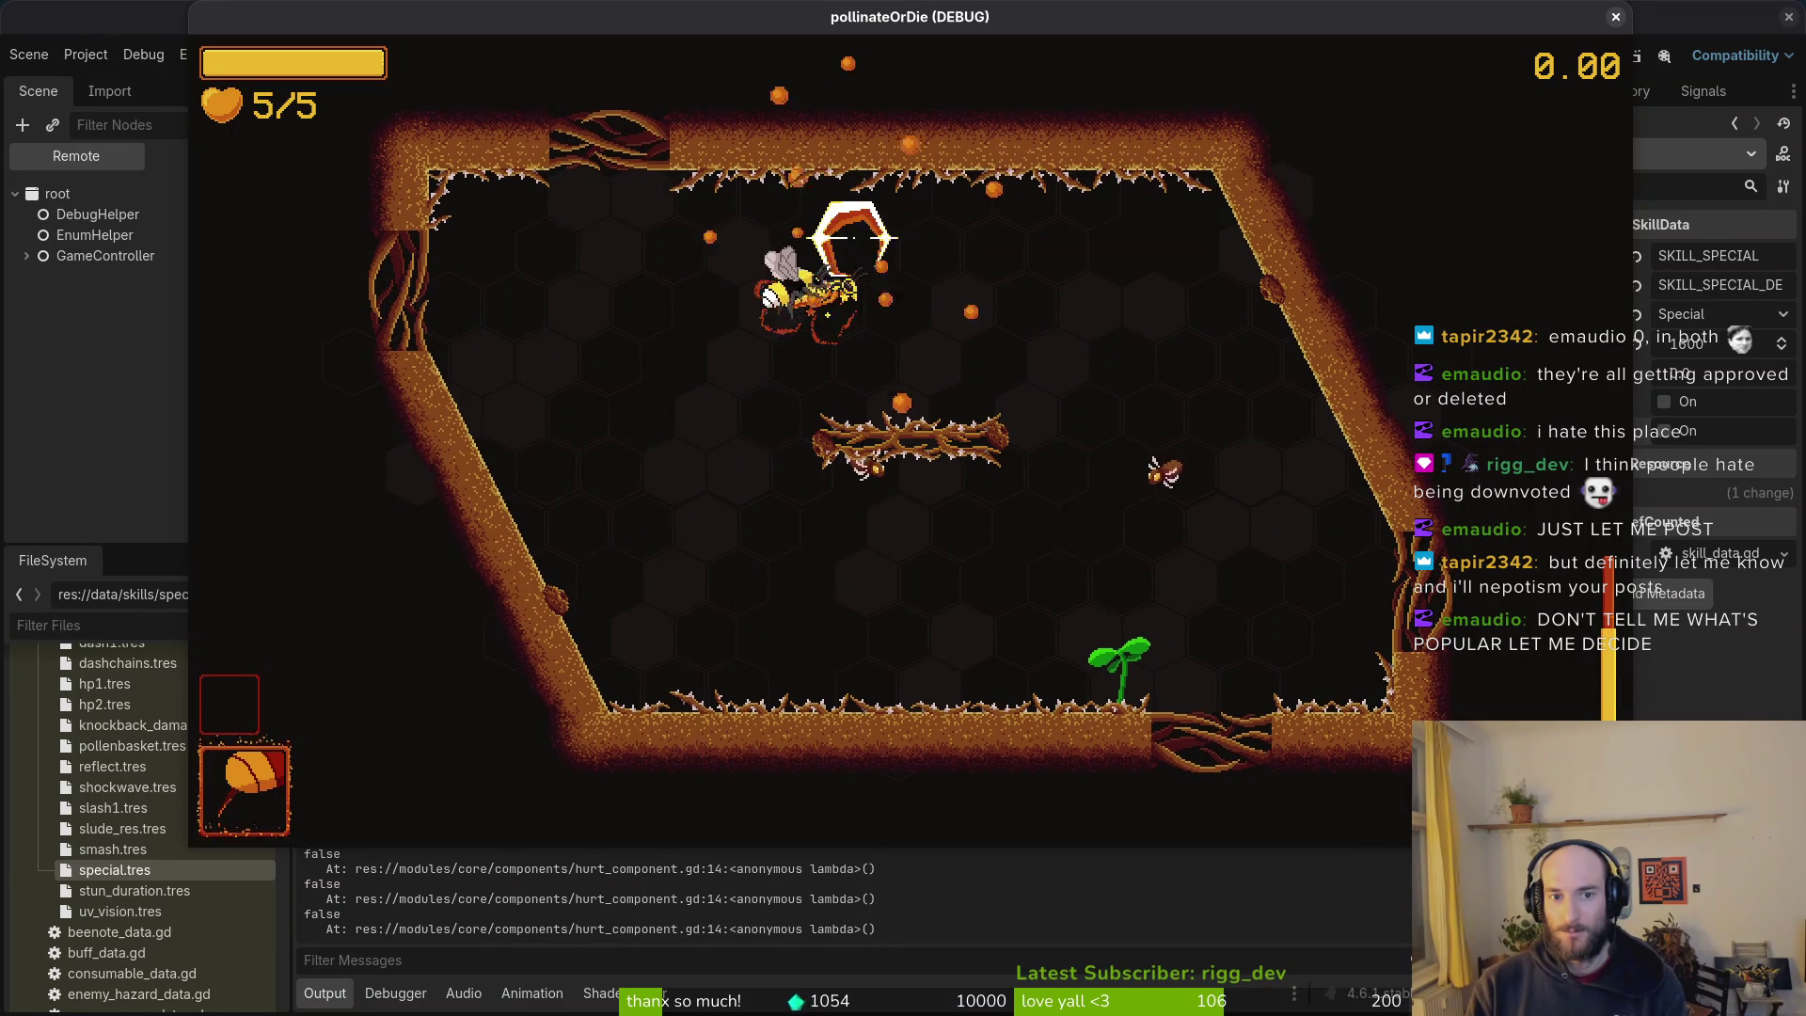
key("s")
key("d")
key("w")
key("d")
key("a")
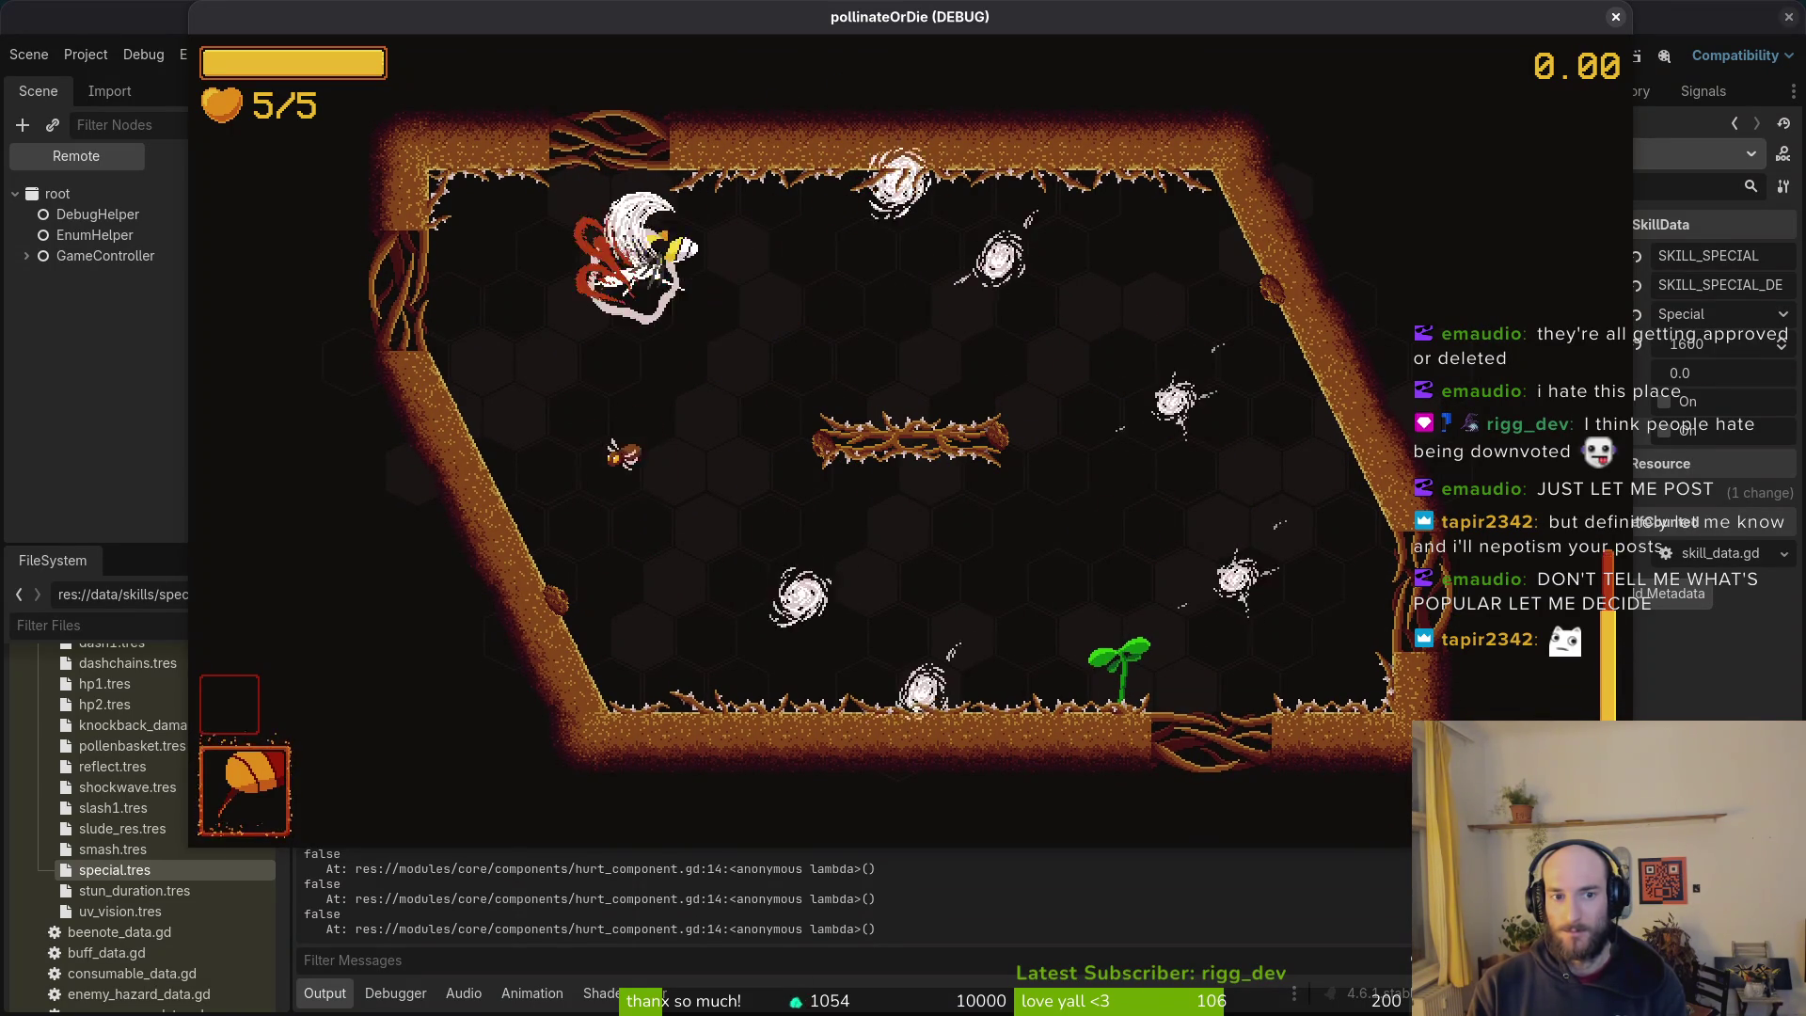
Step: Keep fighting the arena's wasps, firing the special burst attack and crescent slashes
key("s")
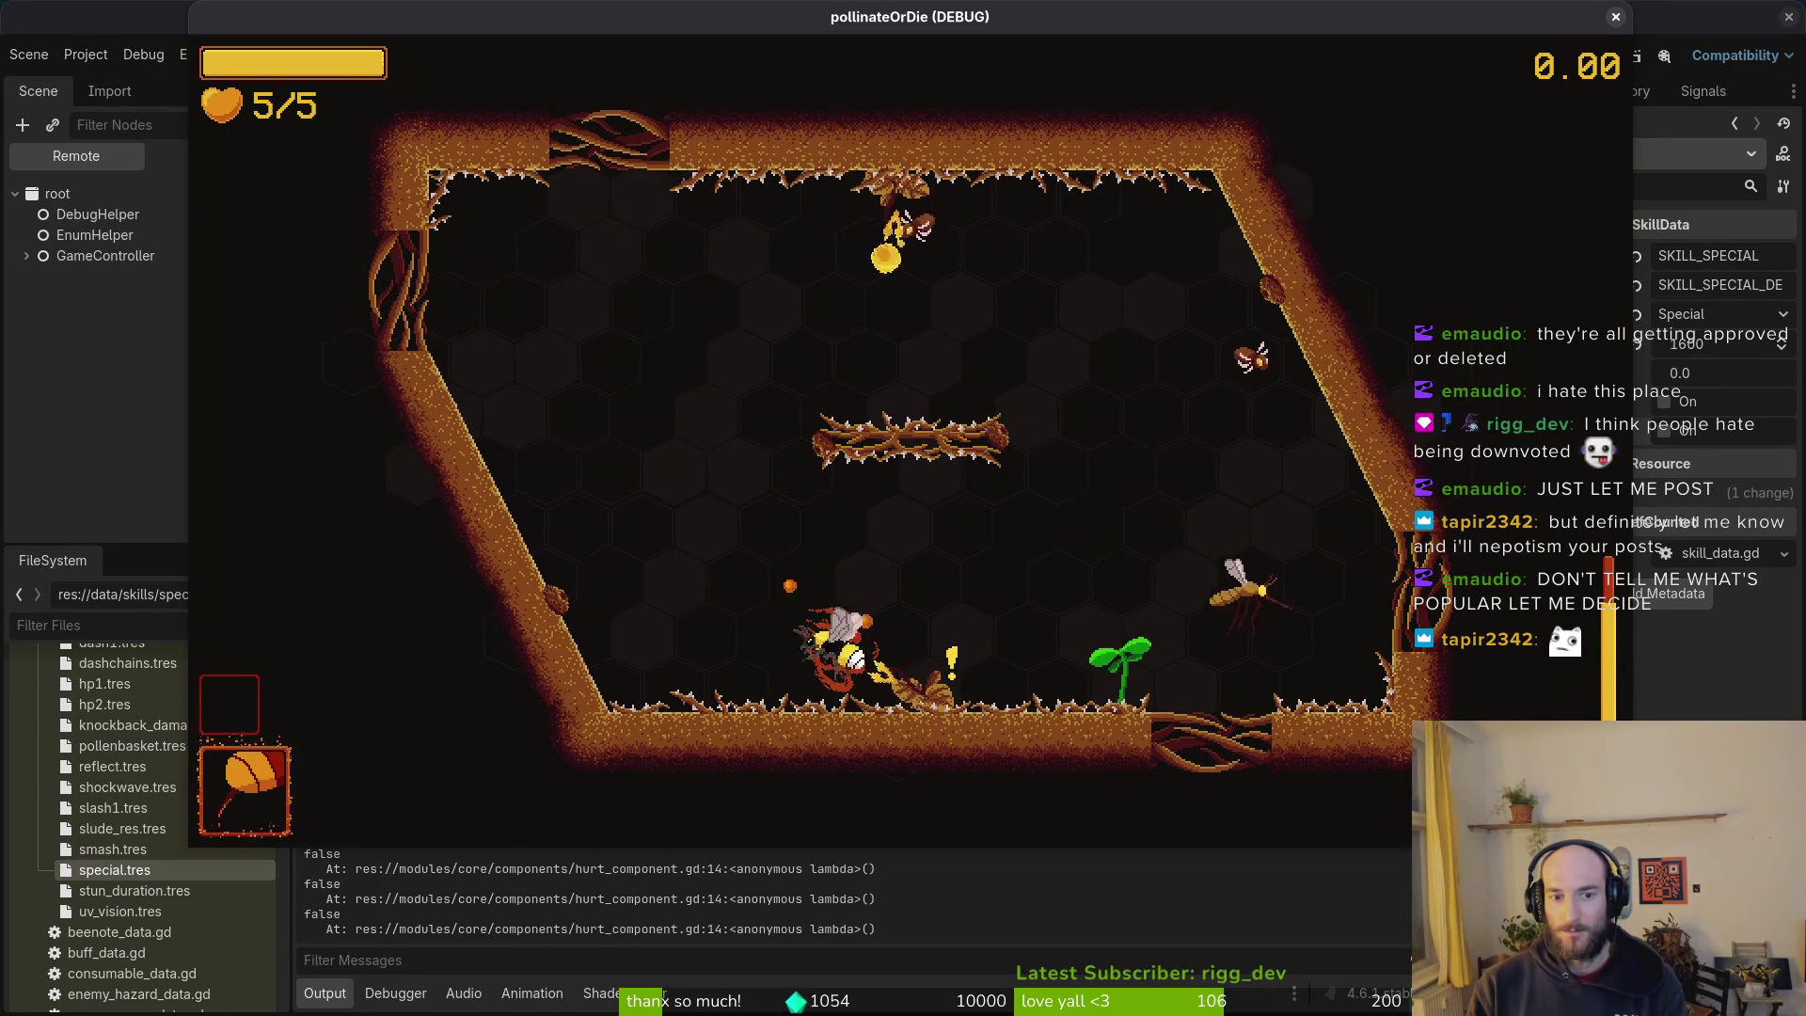
key("d")
key("w")
key("w")
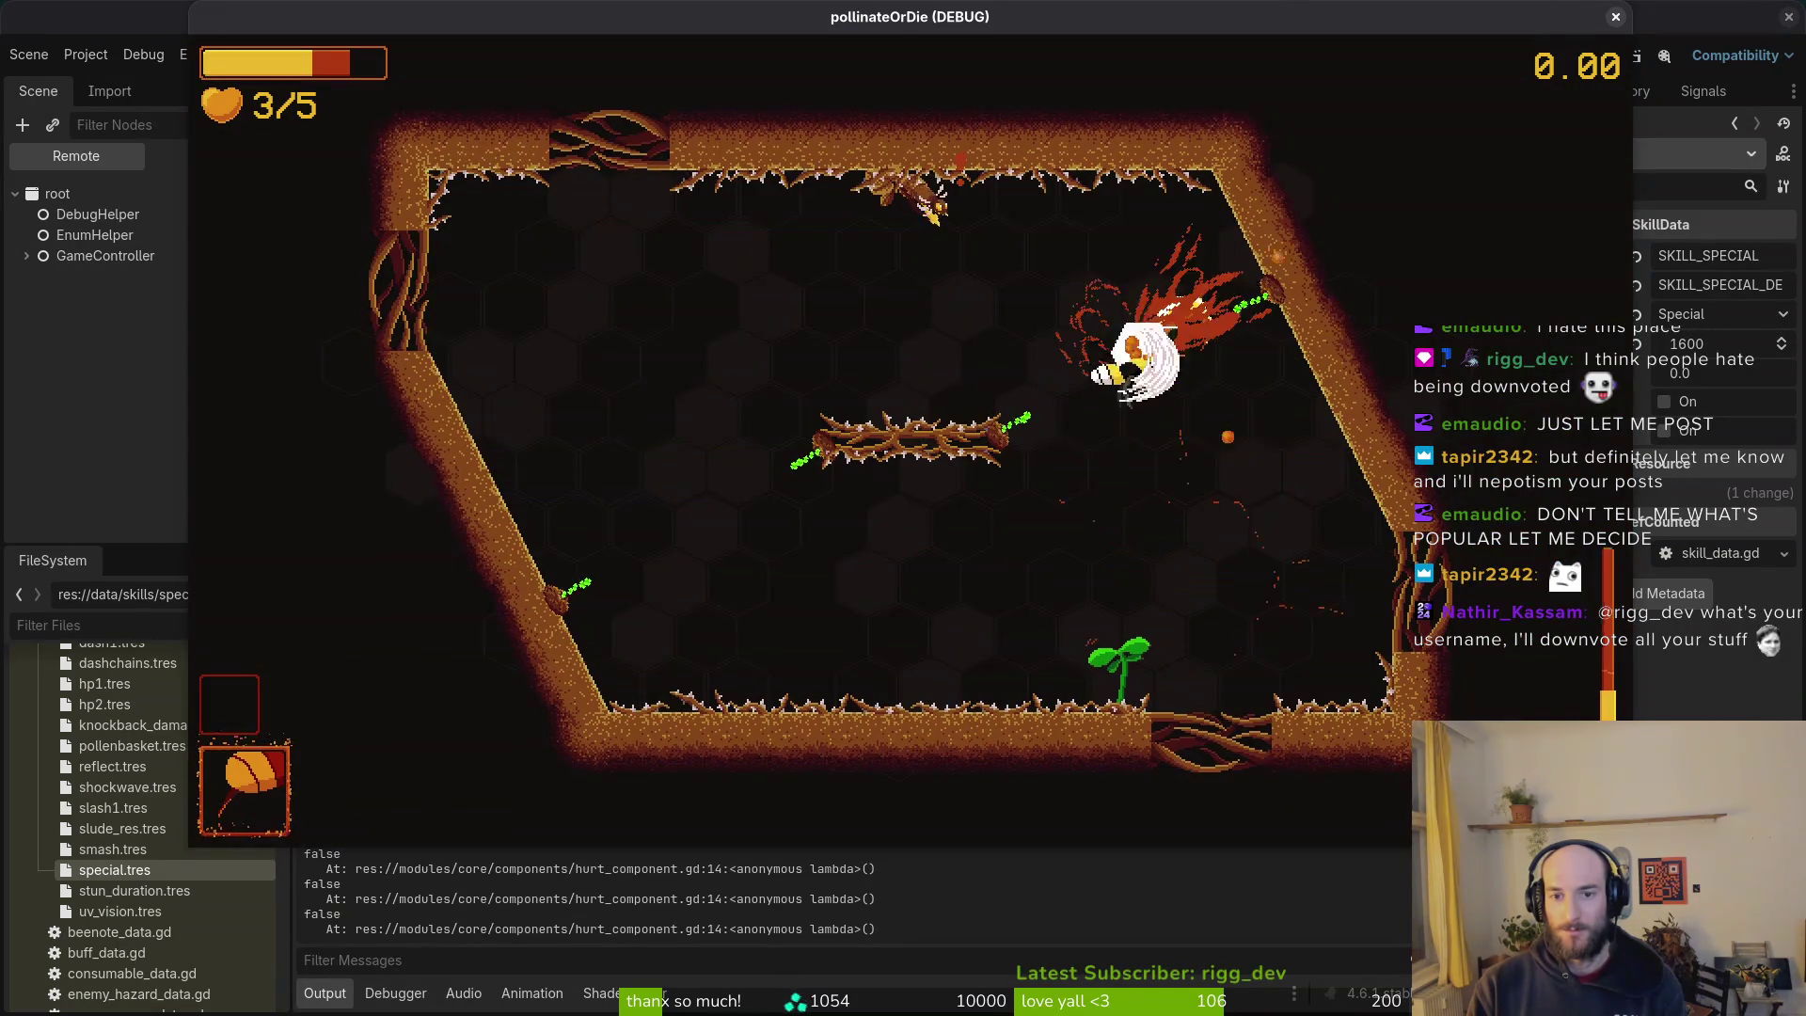
key("a")
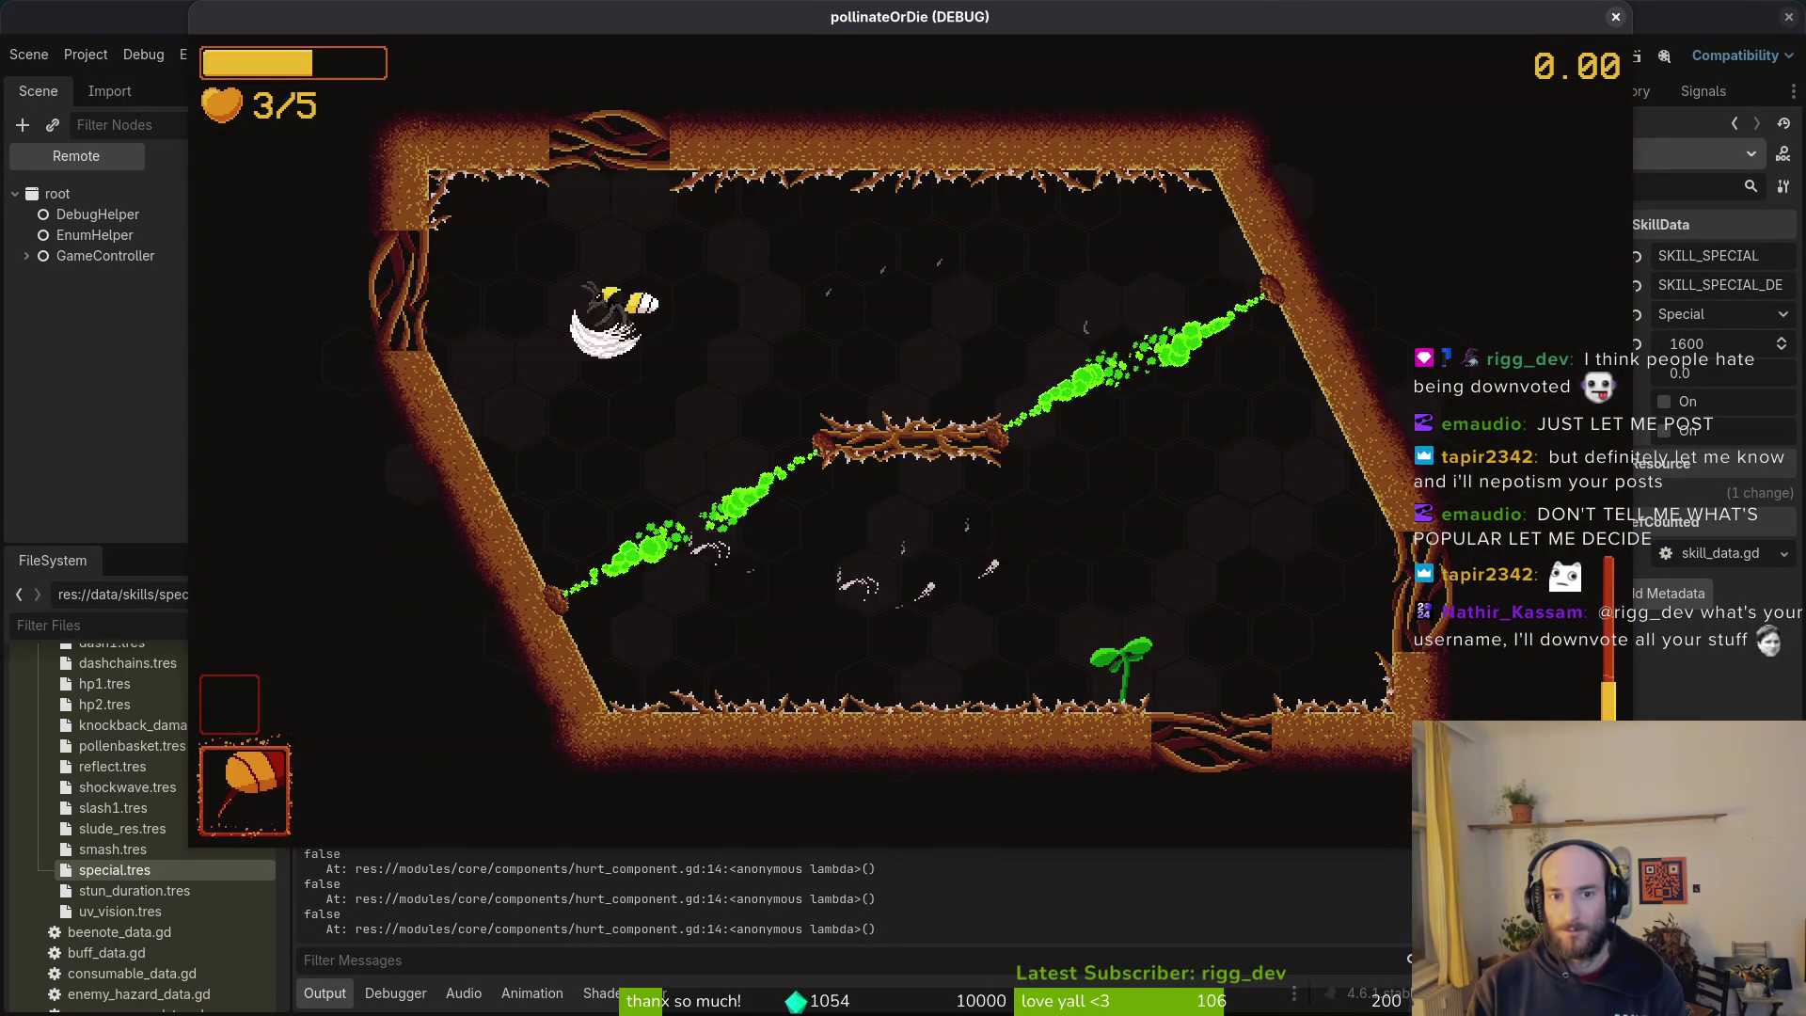
key("d")
key("s")
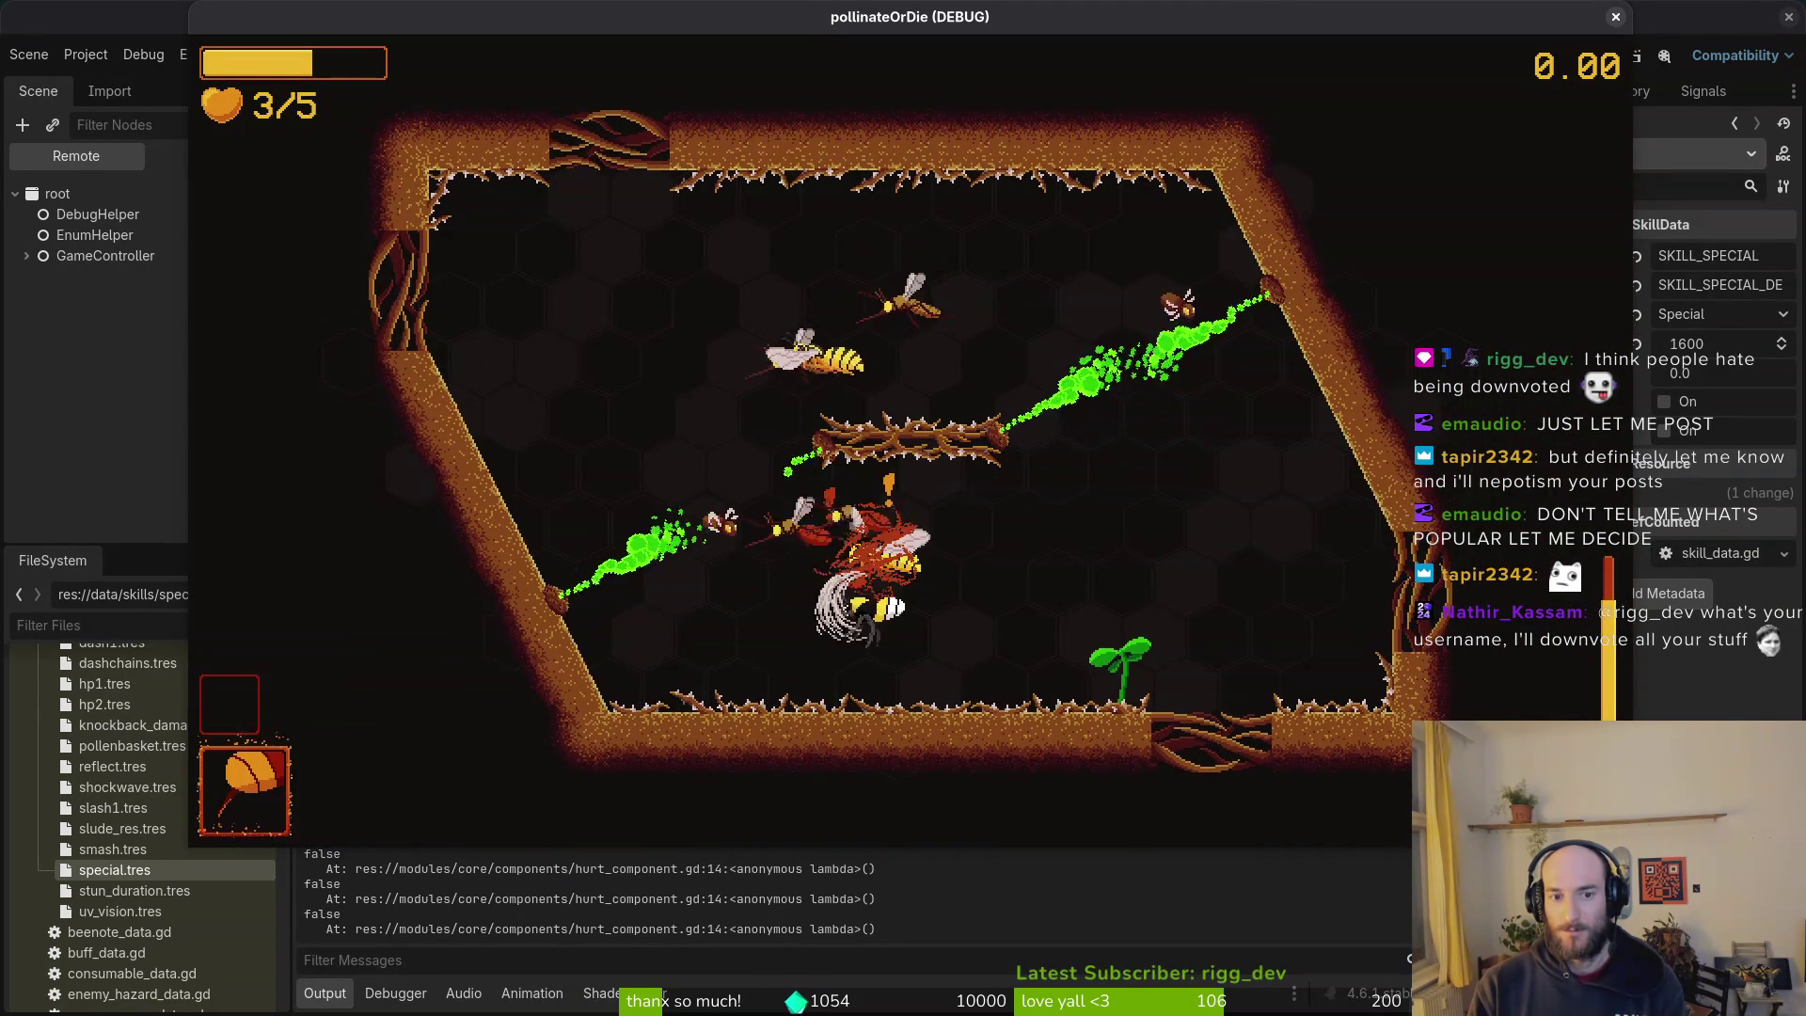
key("d")
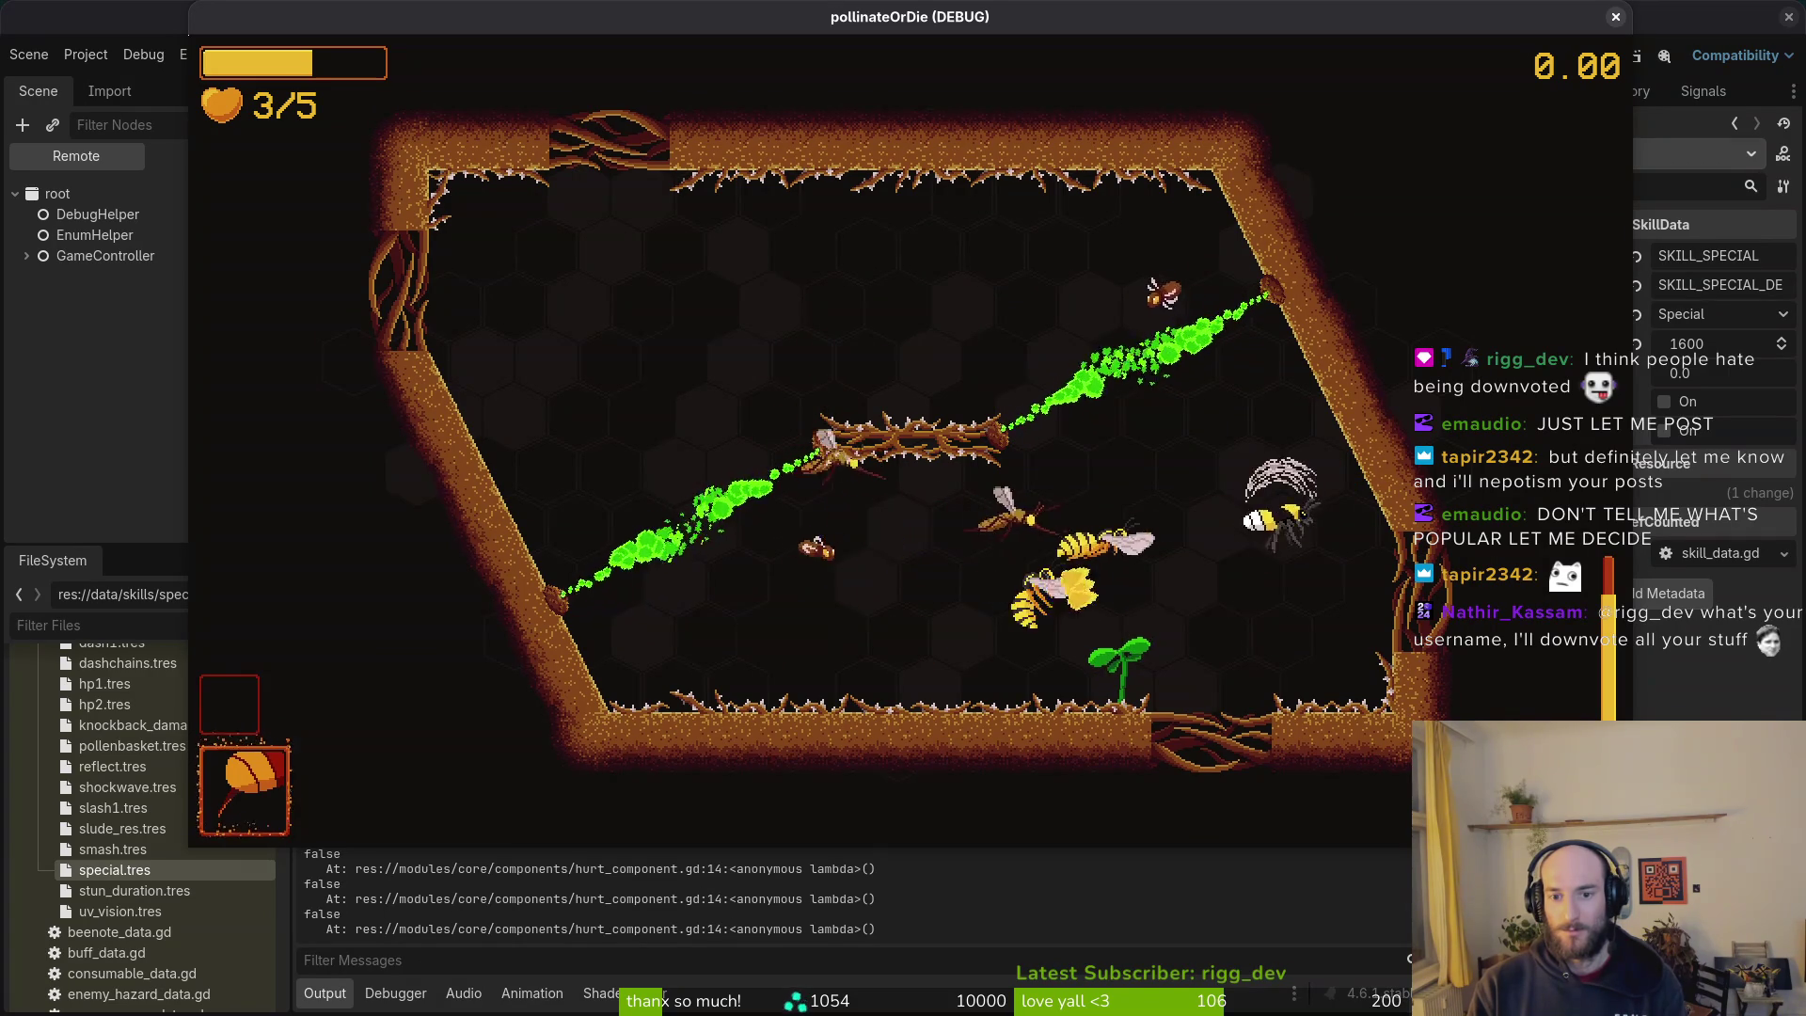
key("a")
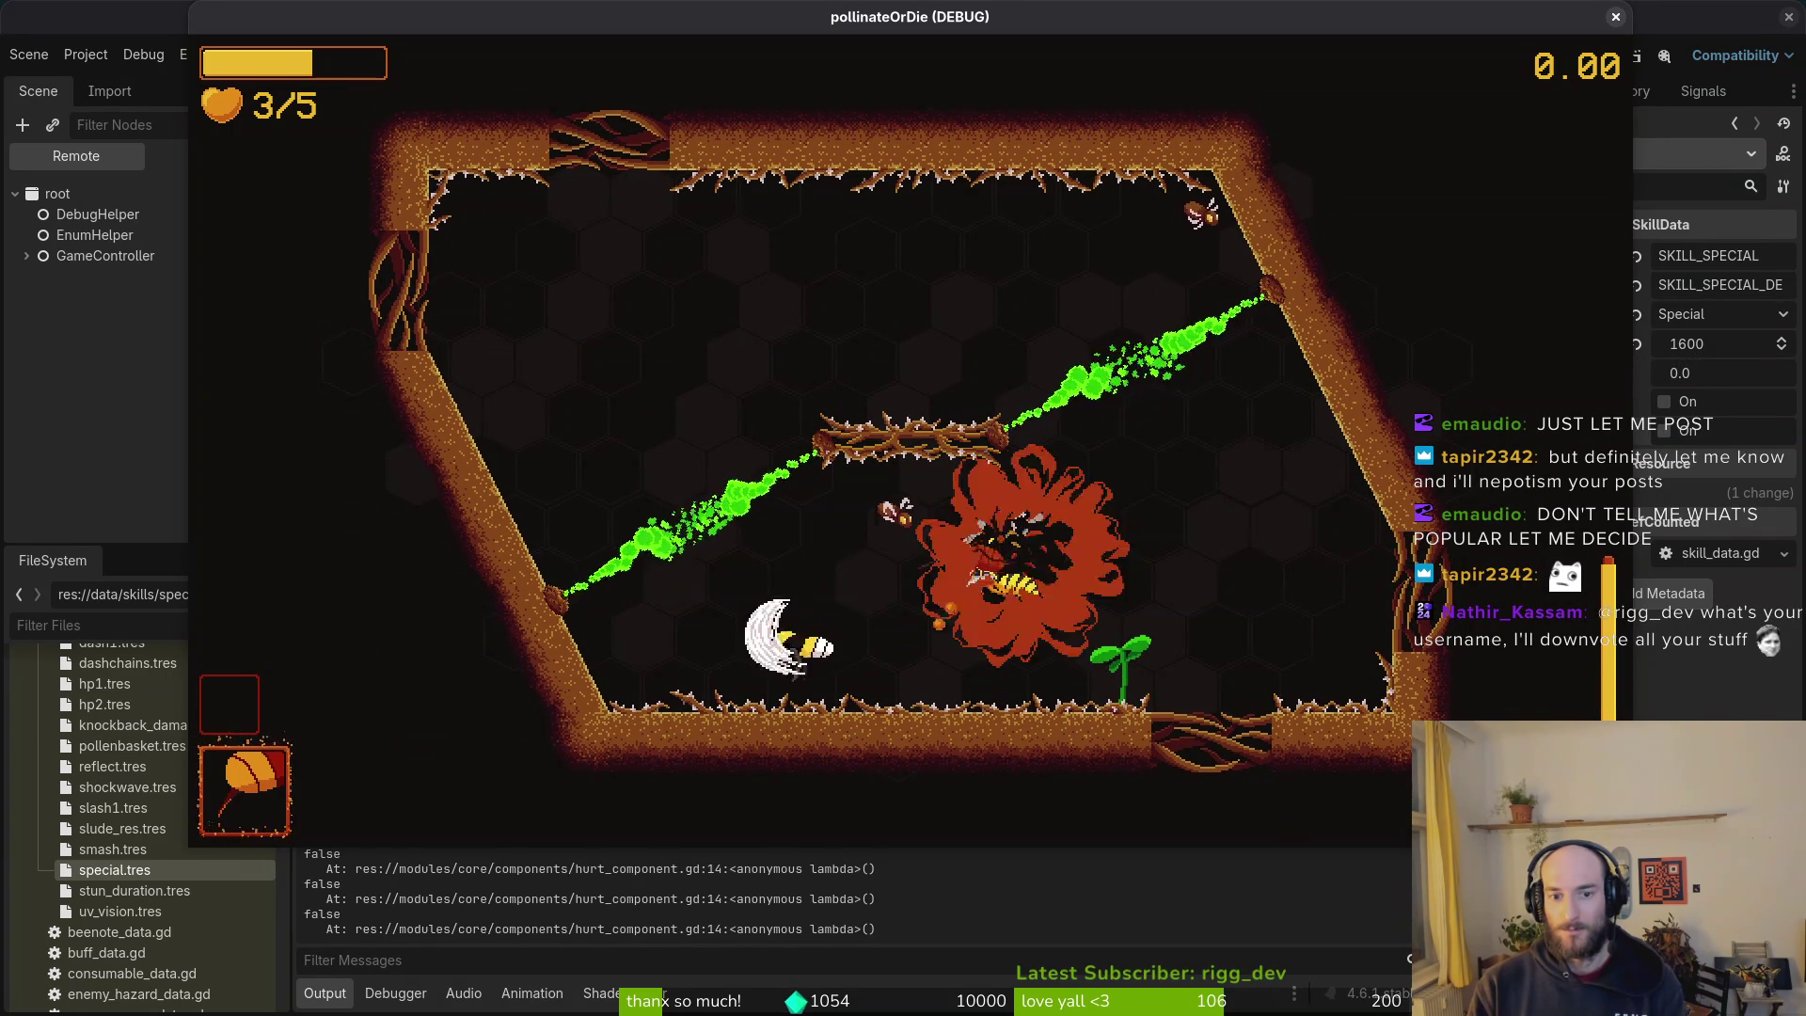
key("d")
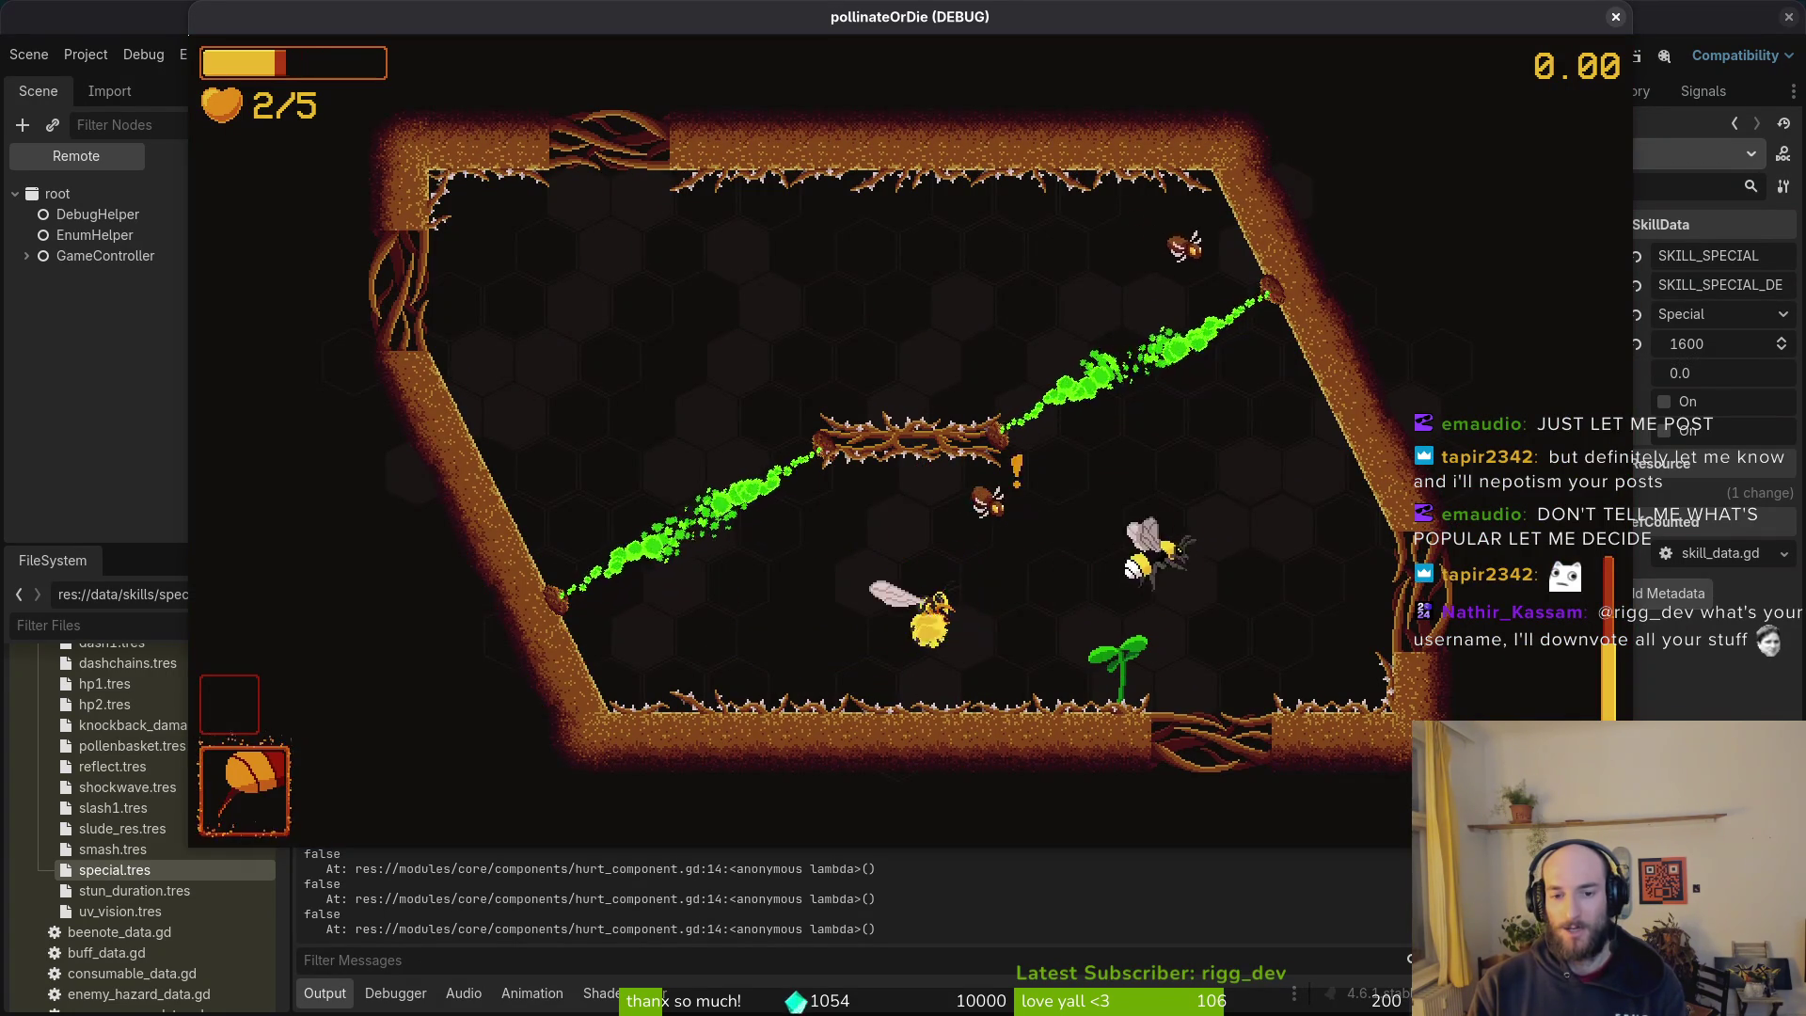
key("w")
key("d")
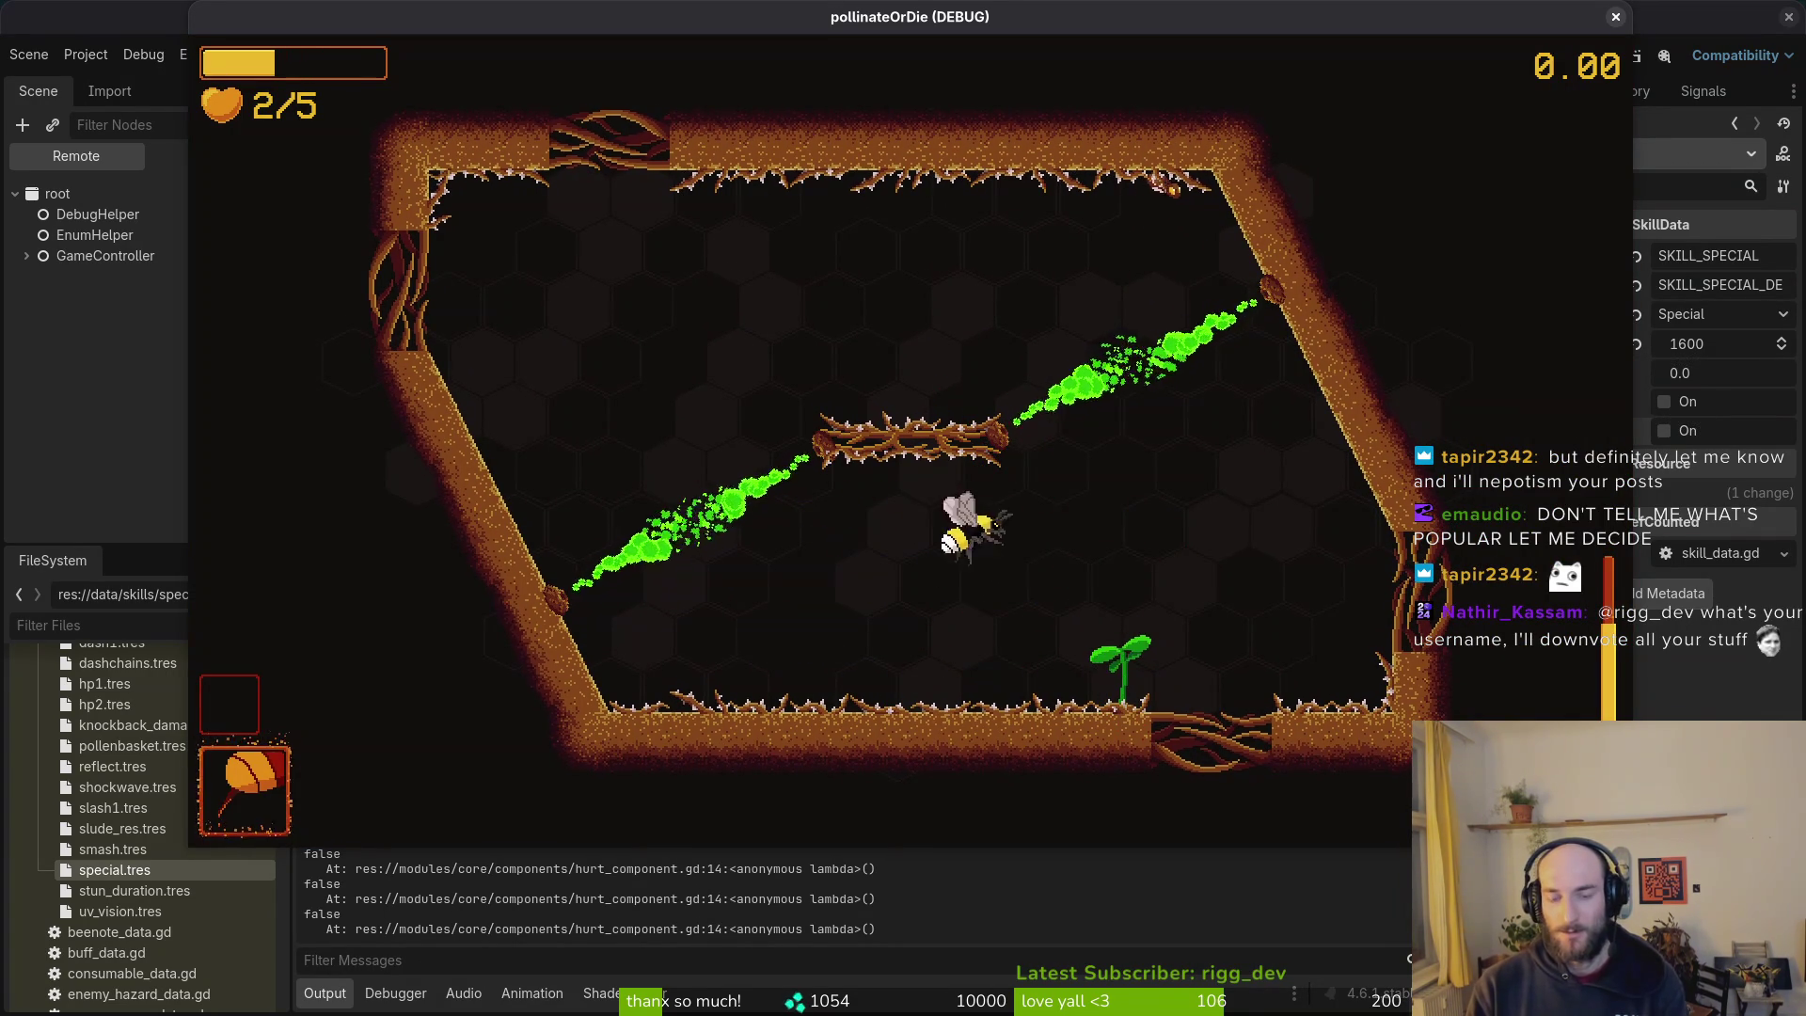
key("w")
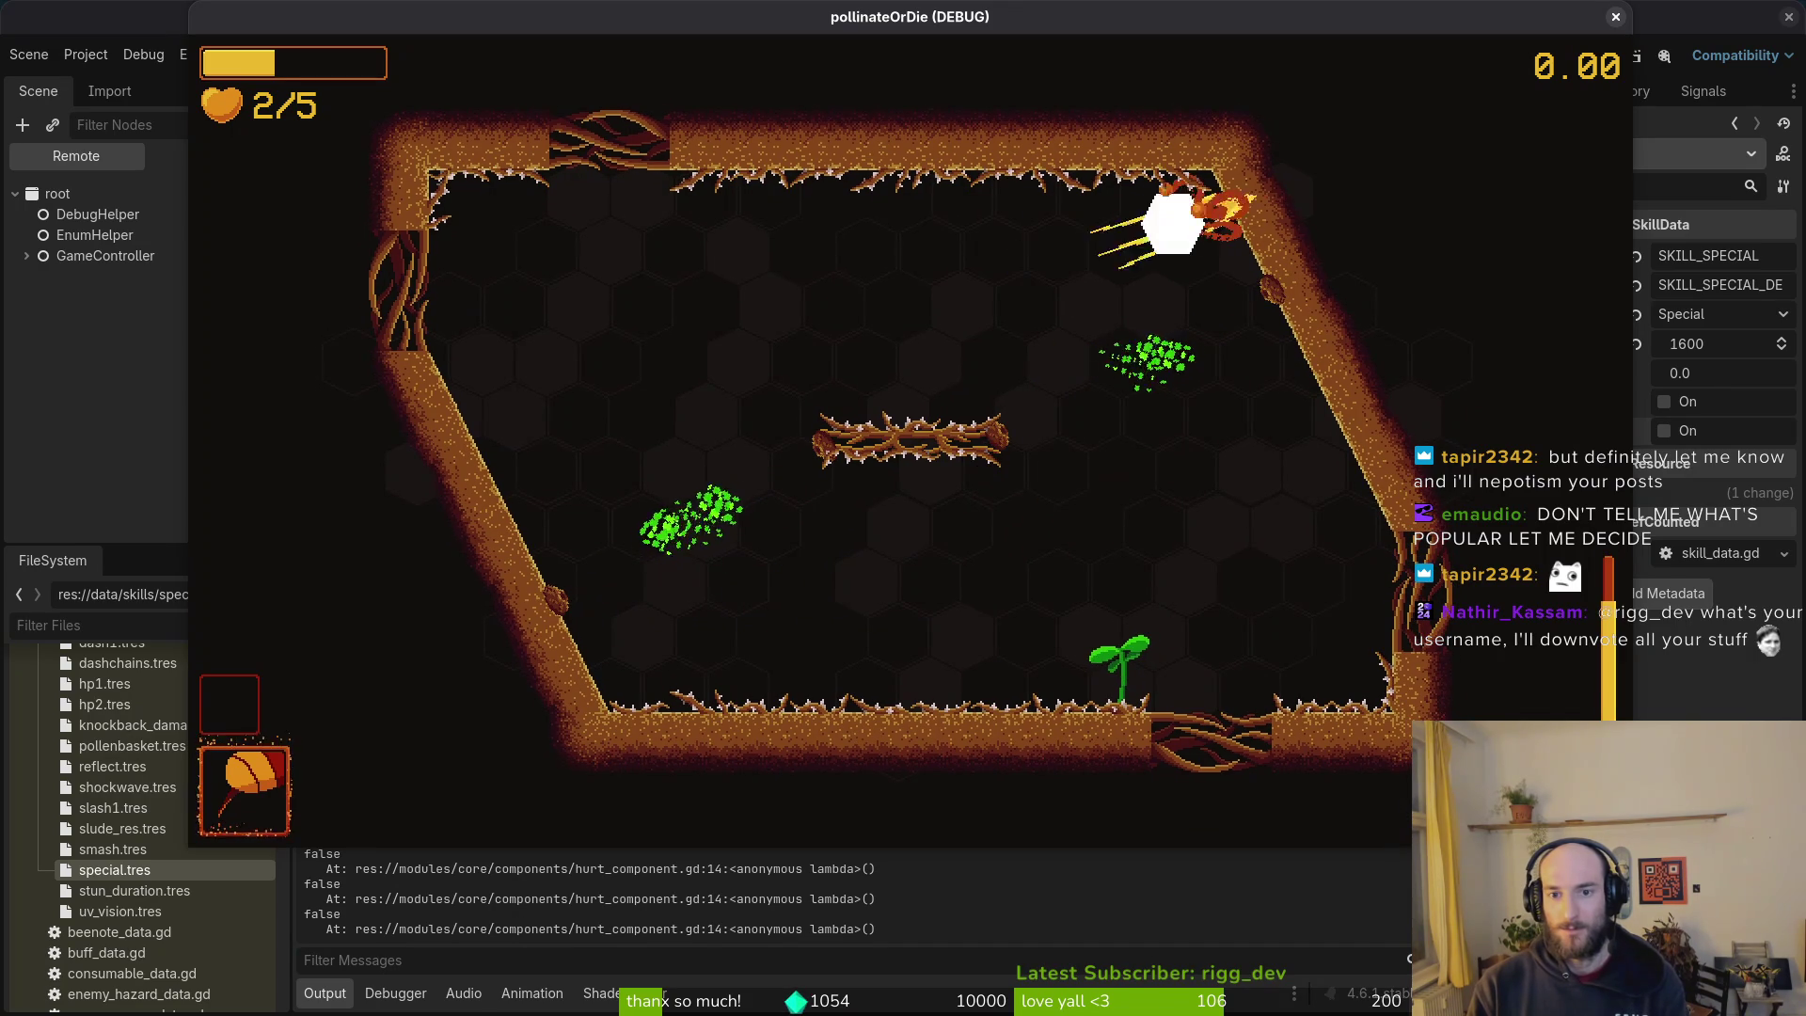
key("a")
key("s")
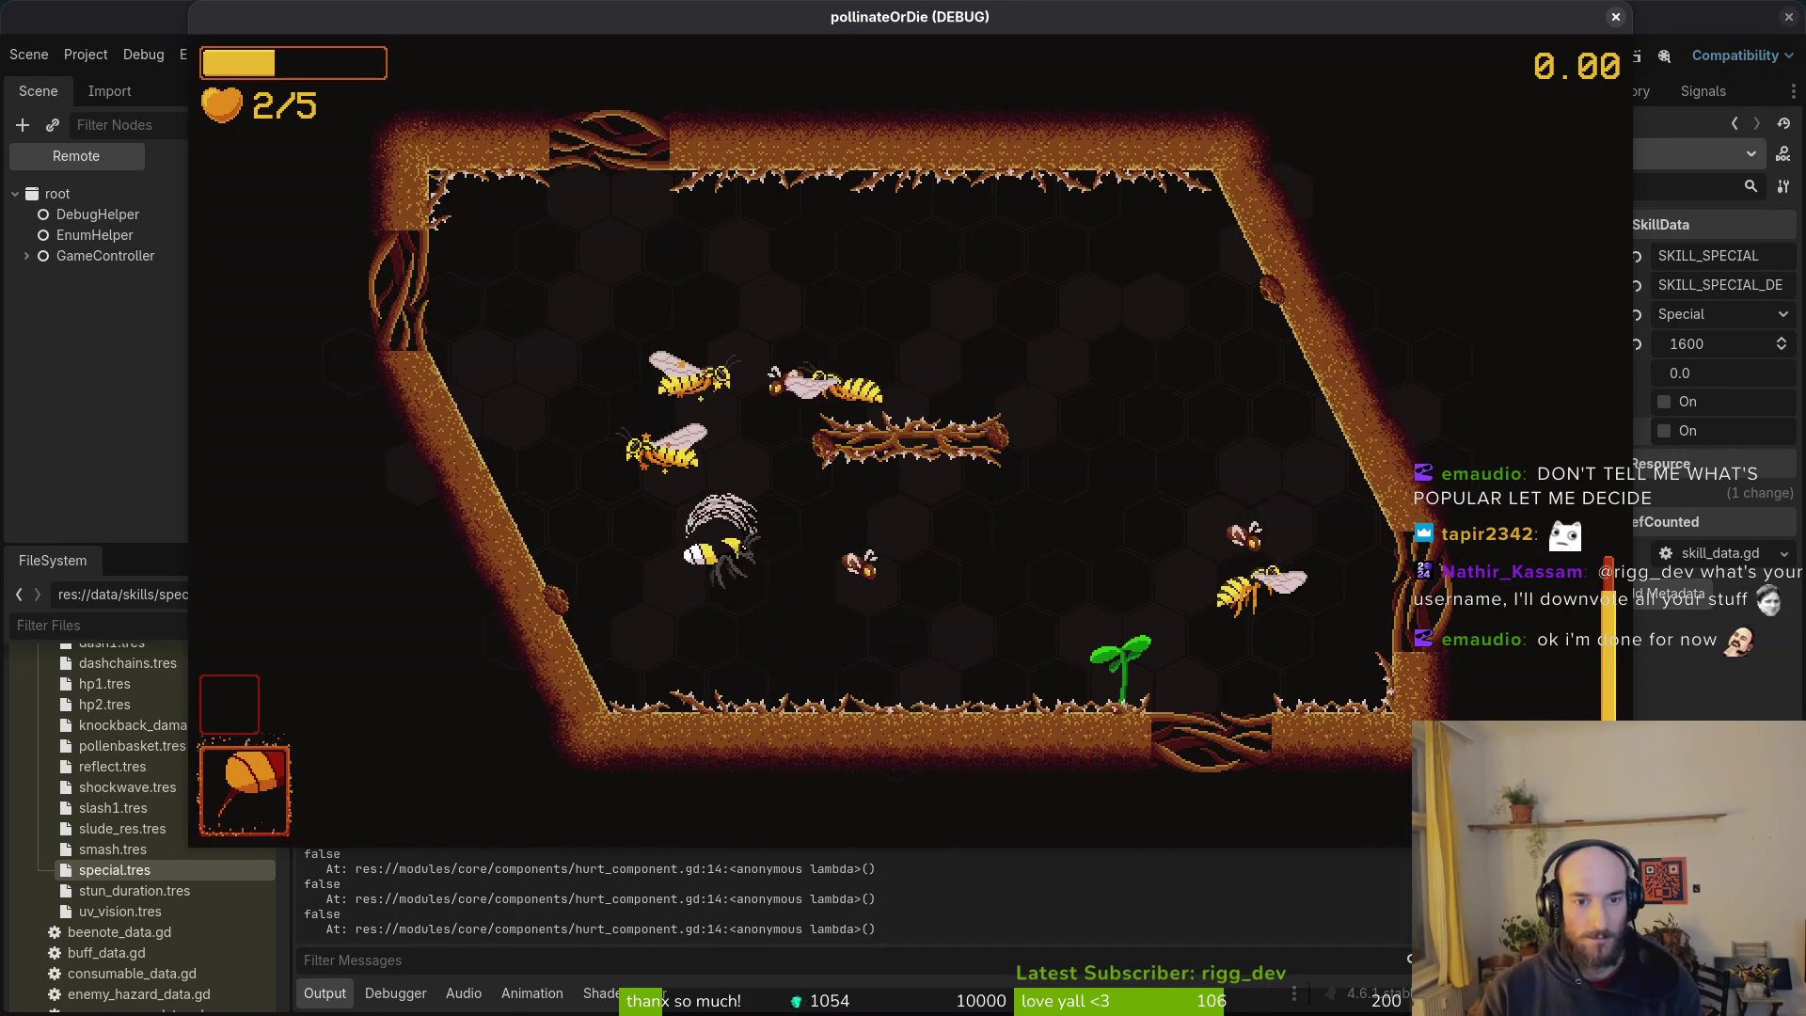
Step: Quit the run to the main menu and close the debug game window
key("Escape")
key("Down")
key("Down")
key("Down")
key("Down")
key("Return")
key("Return")
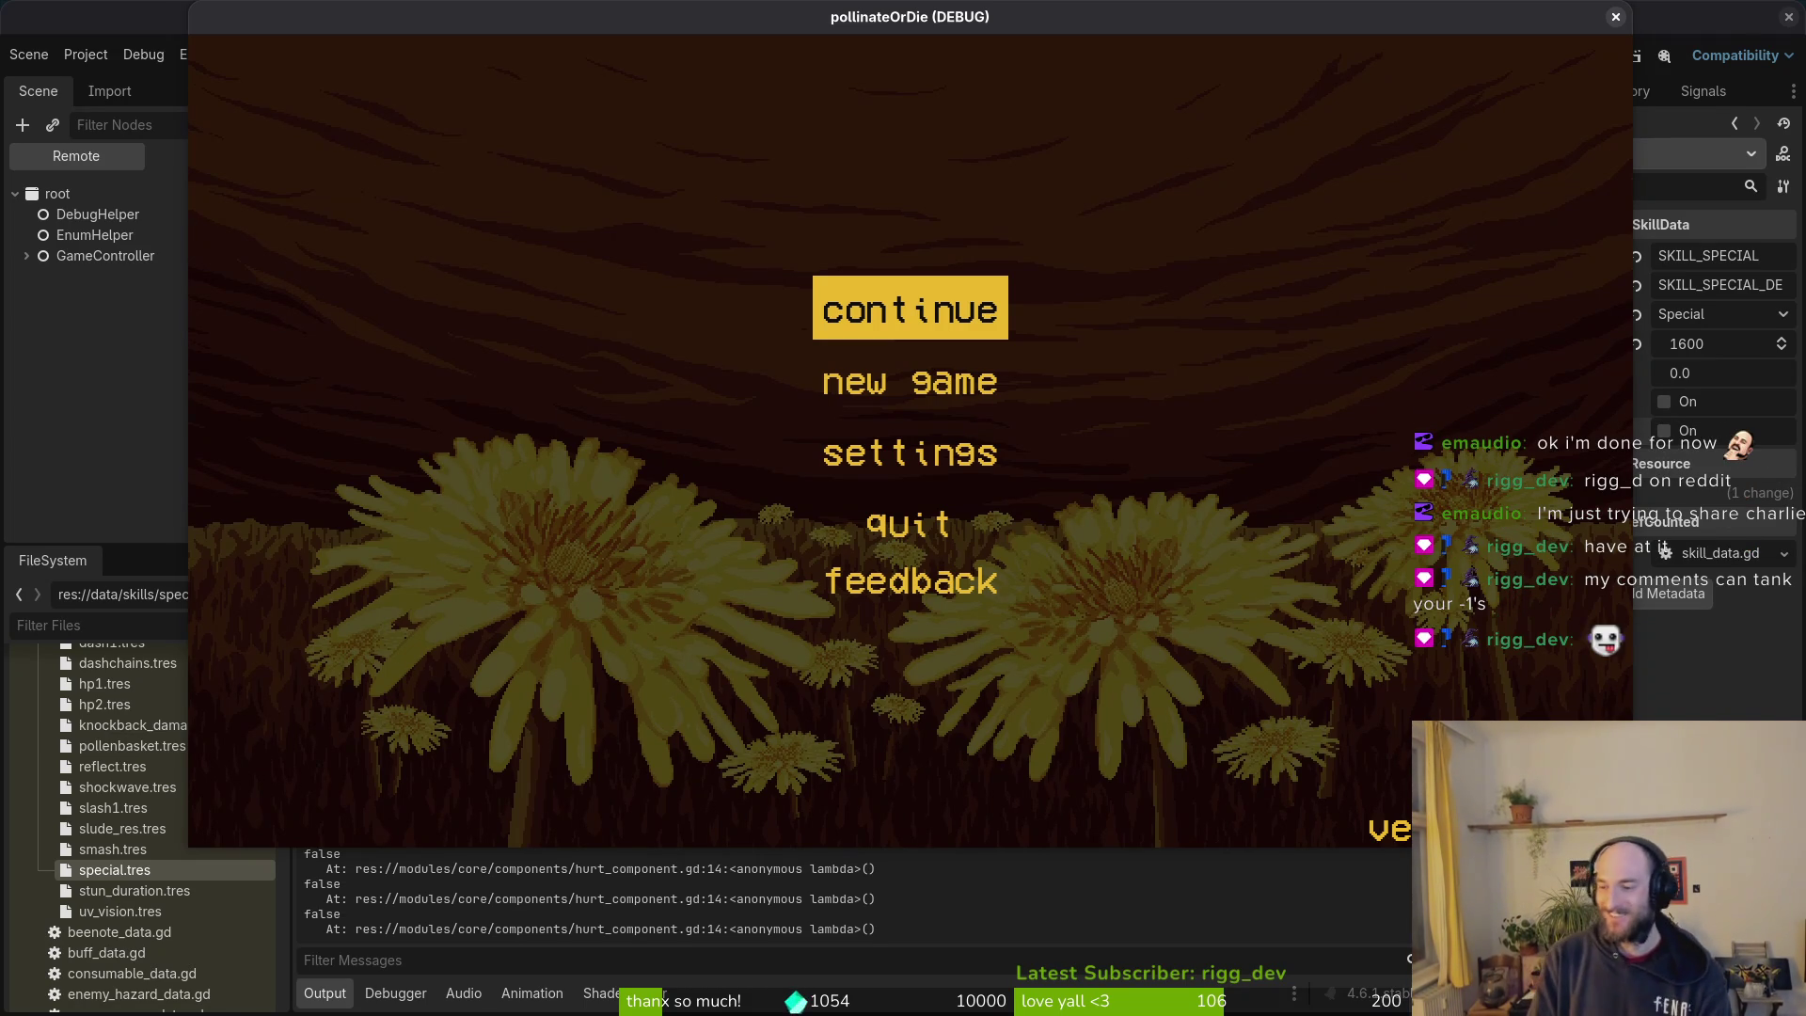
left_click(1615, 17)
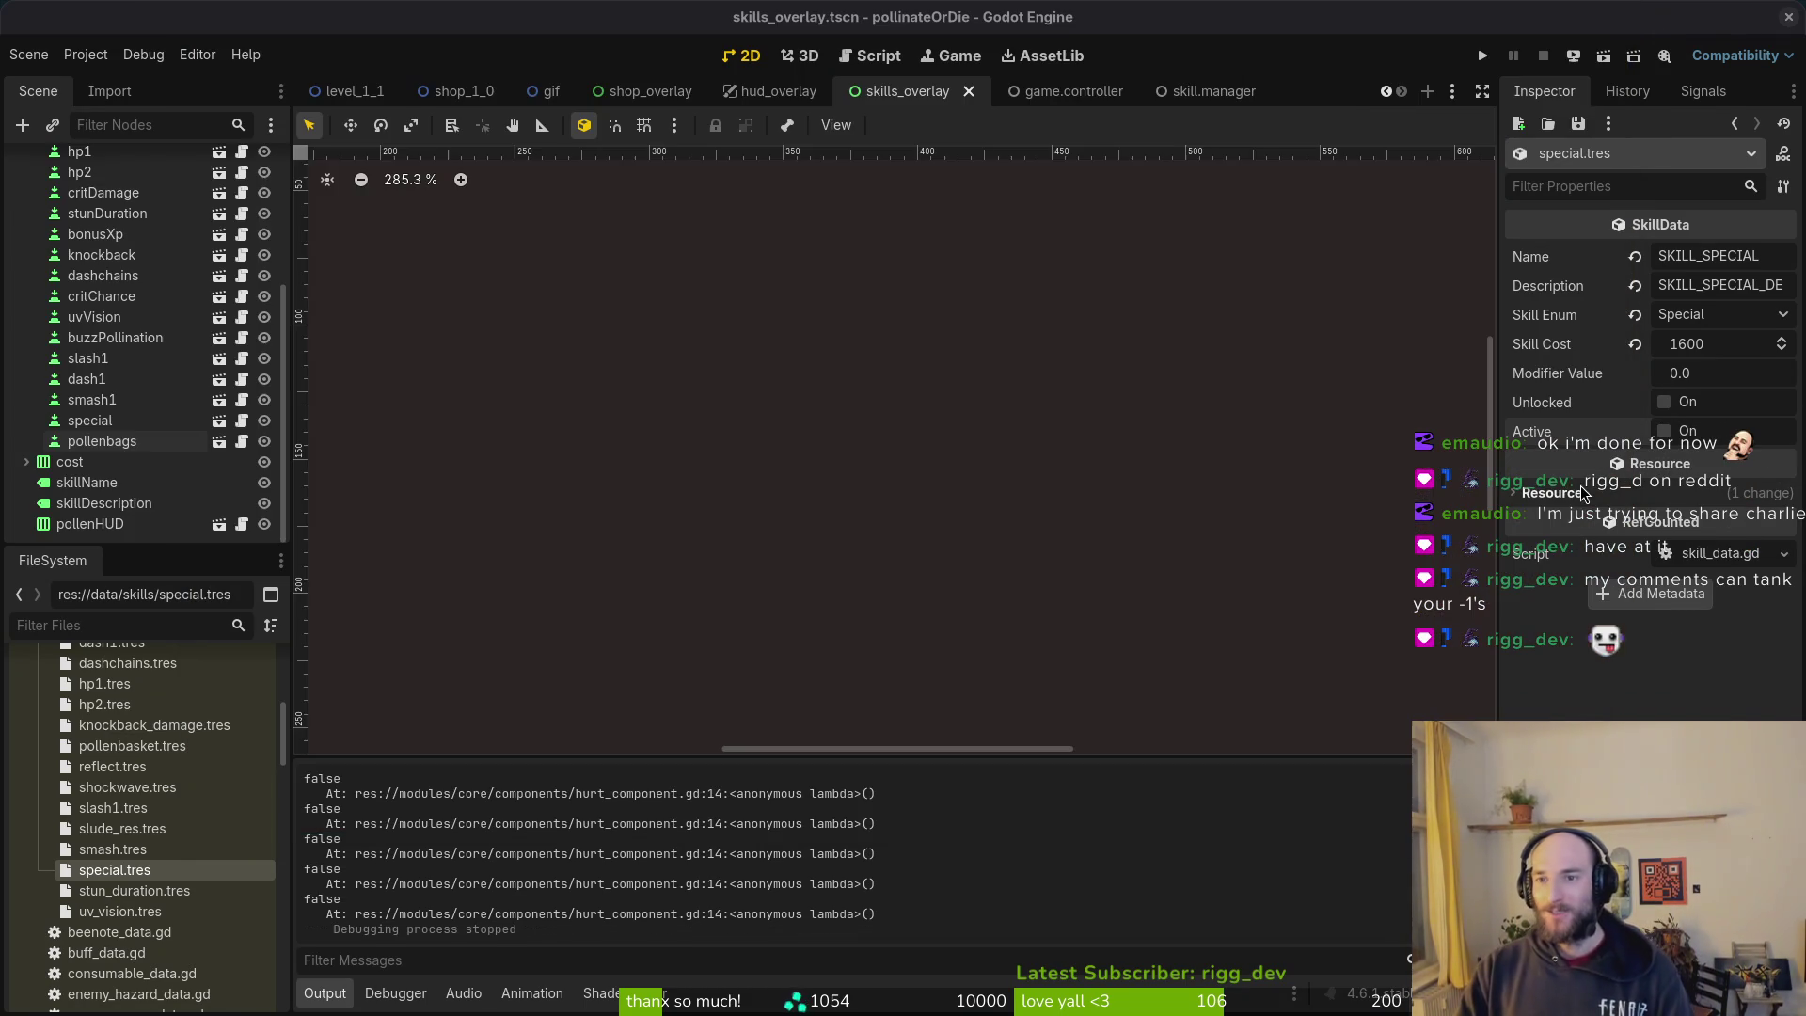
Step: Collapse the skills node in the scene tree and save the scene
scroll(59, 405, "up", 5)
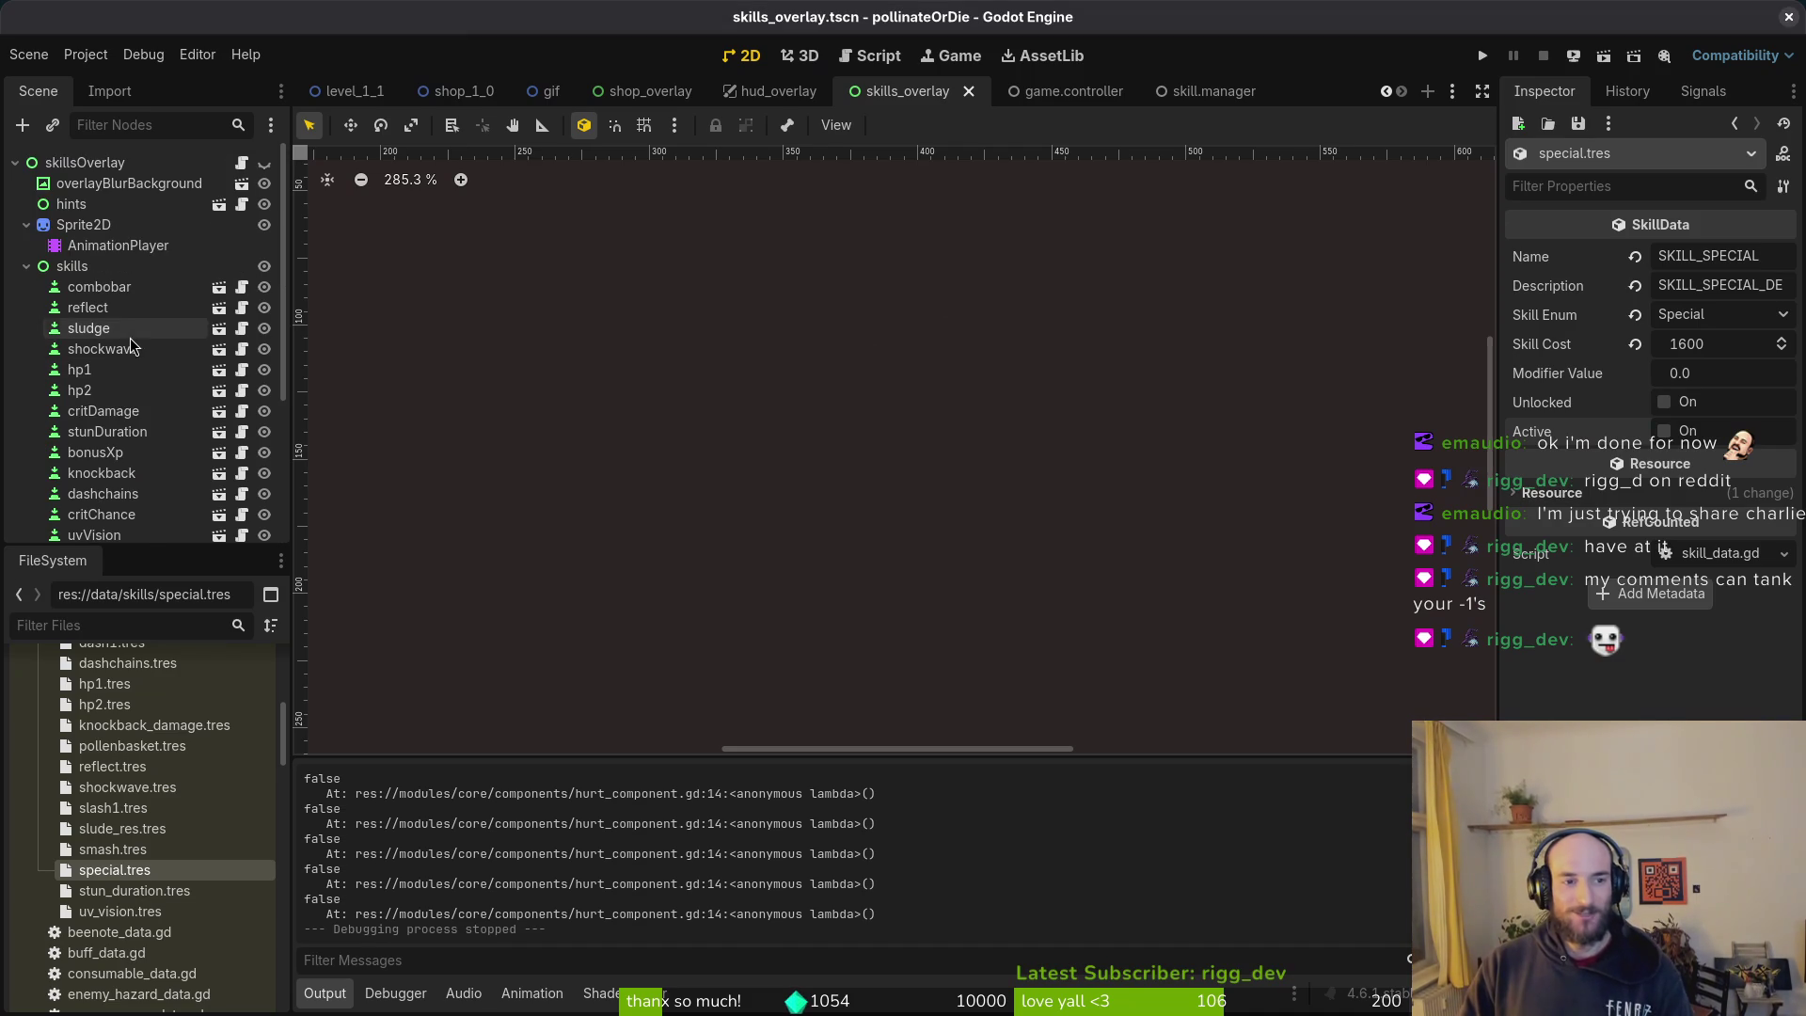
left_click(26, 245)
key("ctrl+s")
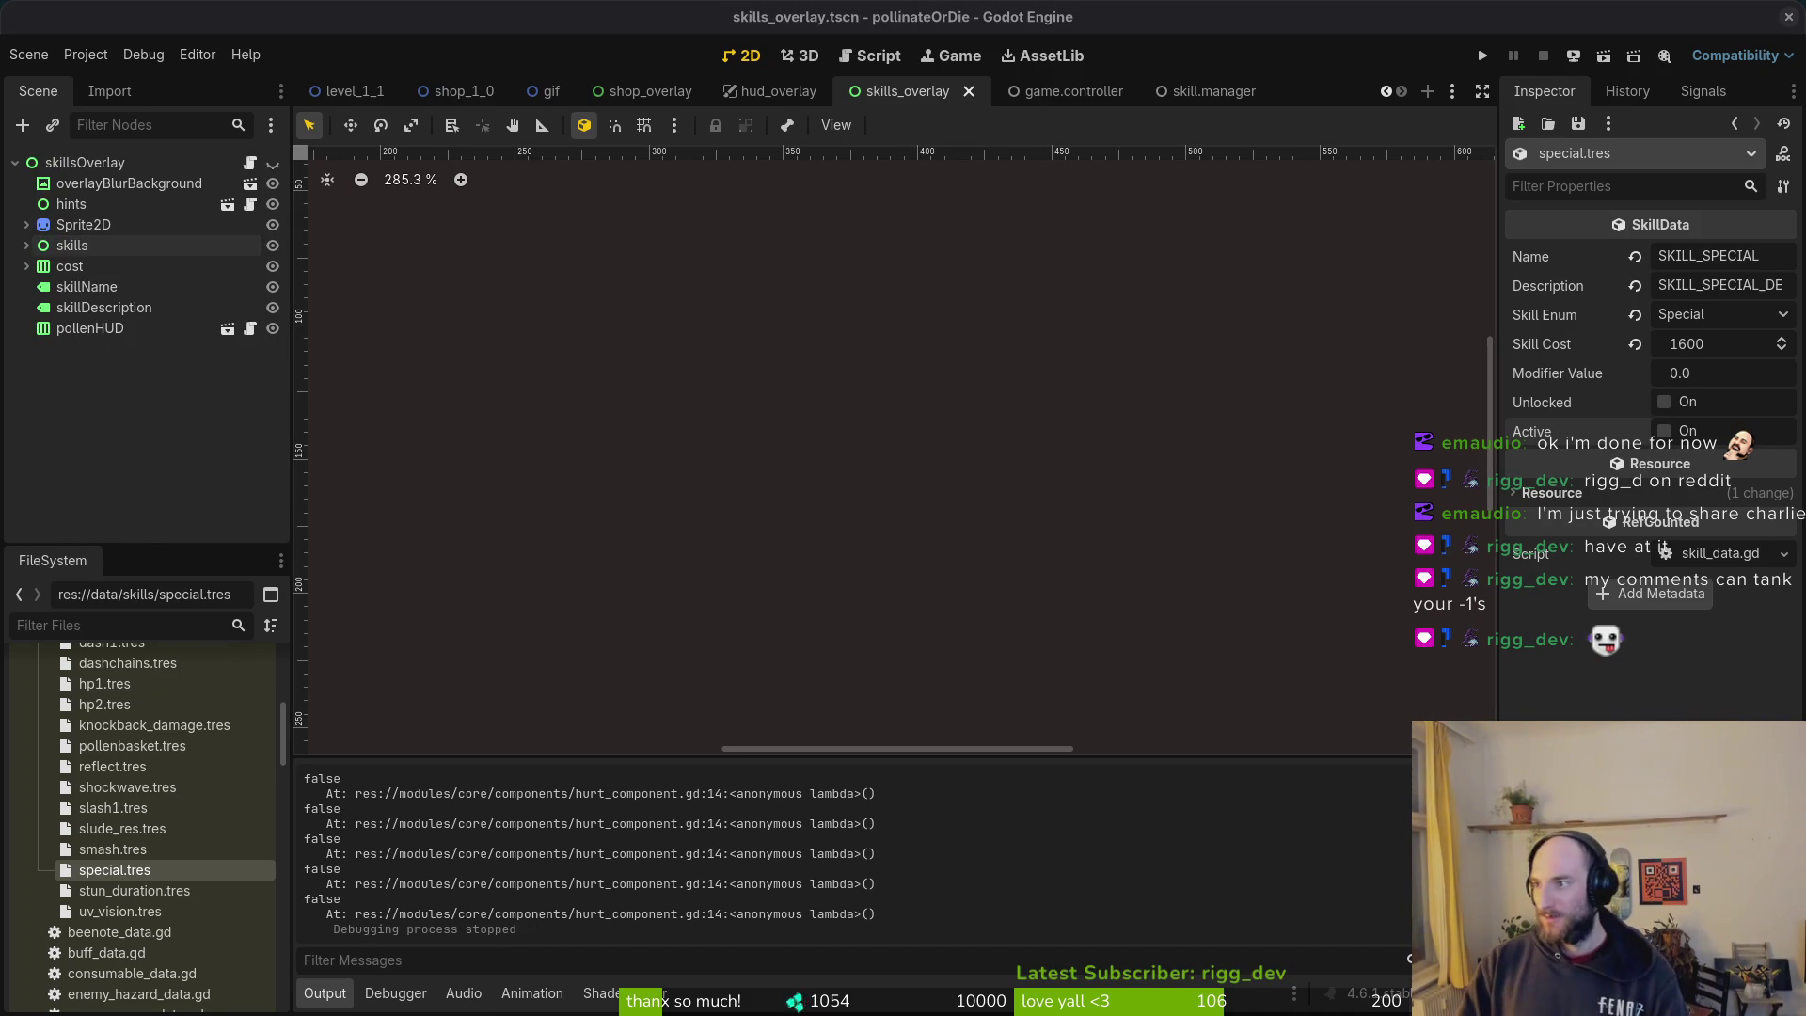
key("alt+Tab")
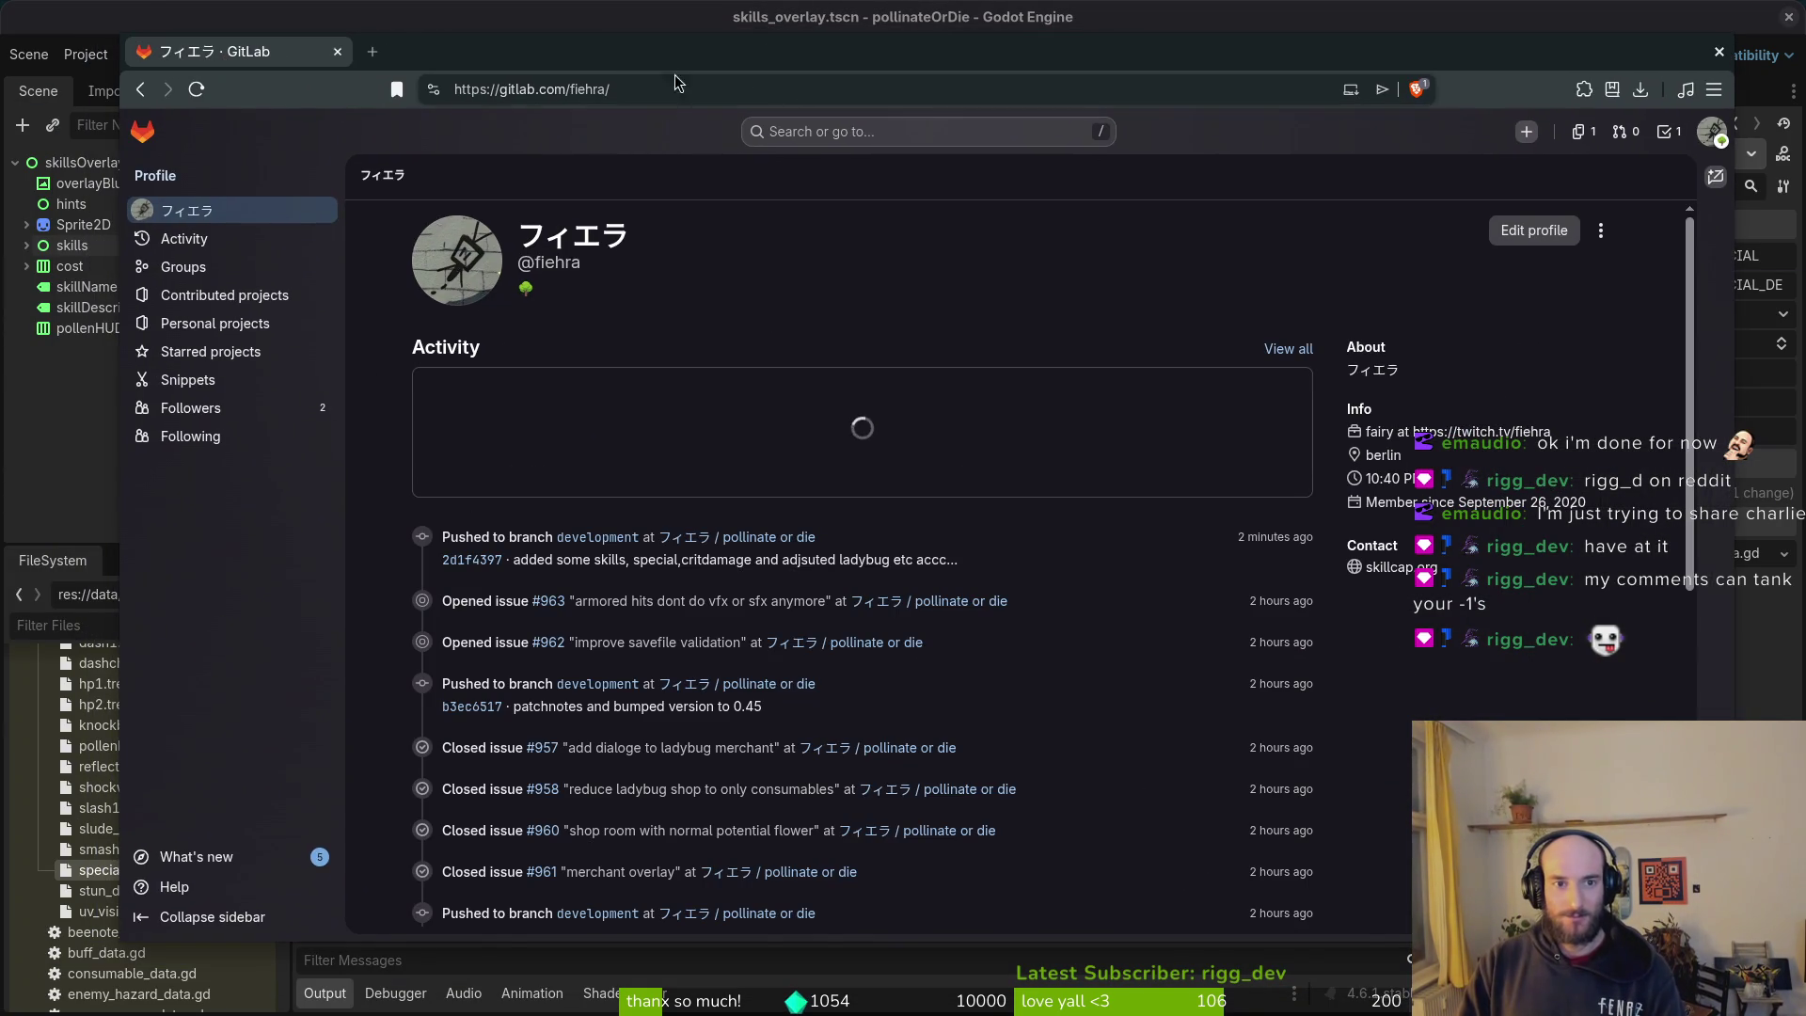
key("alt+Tab")
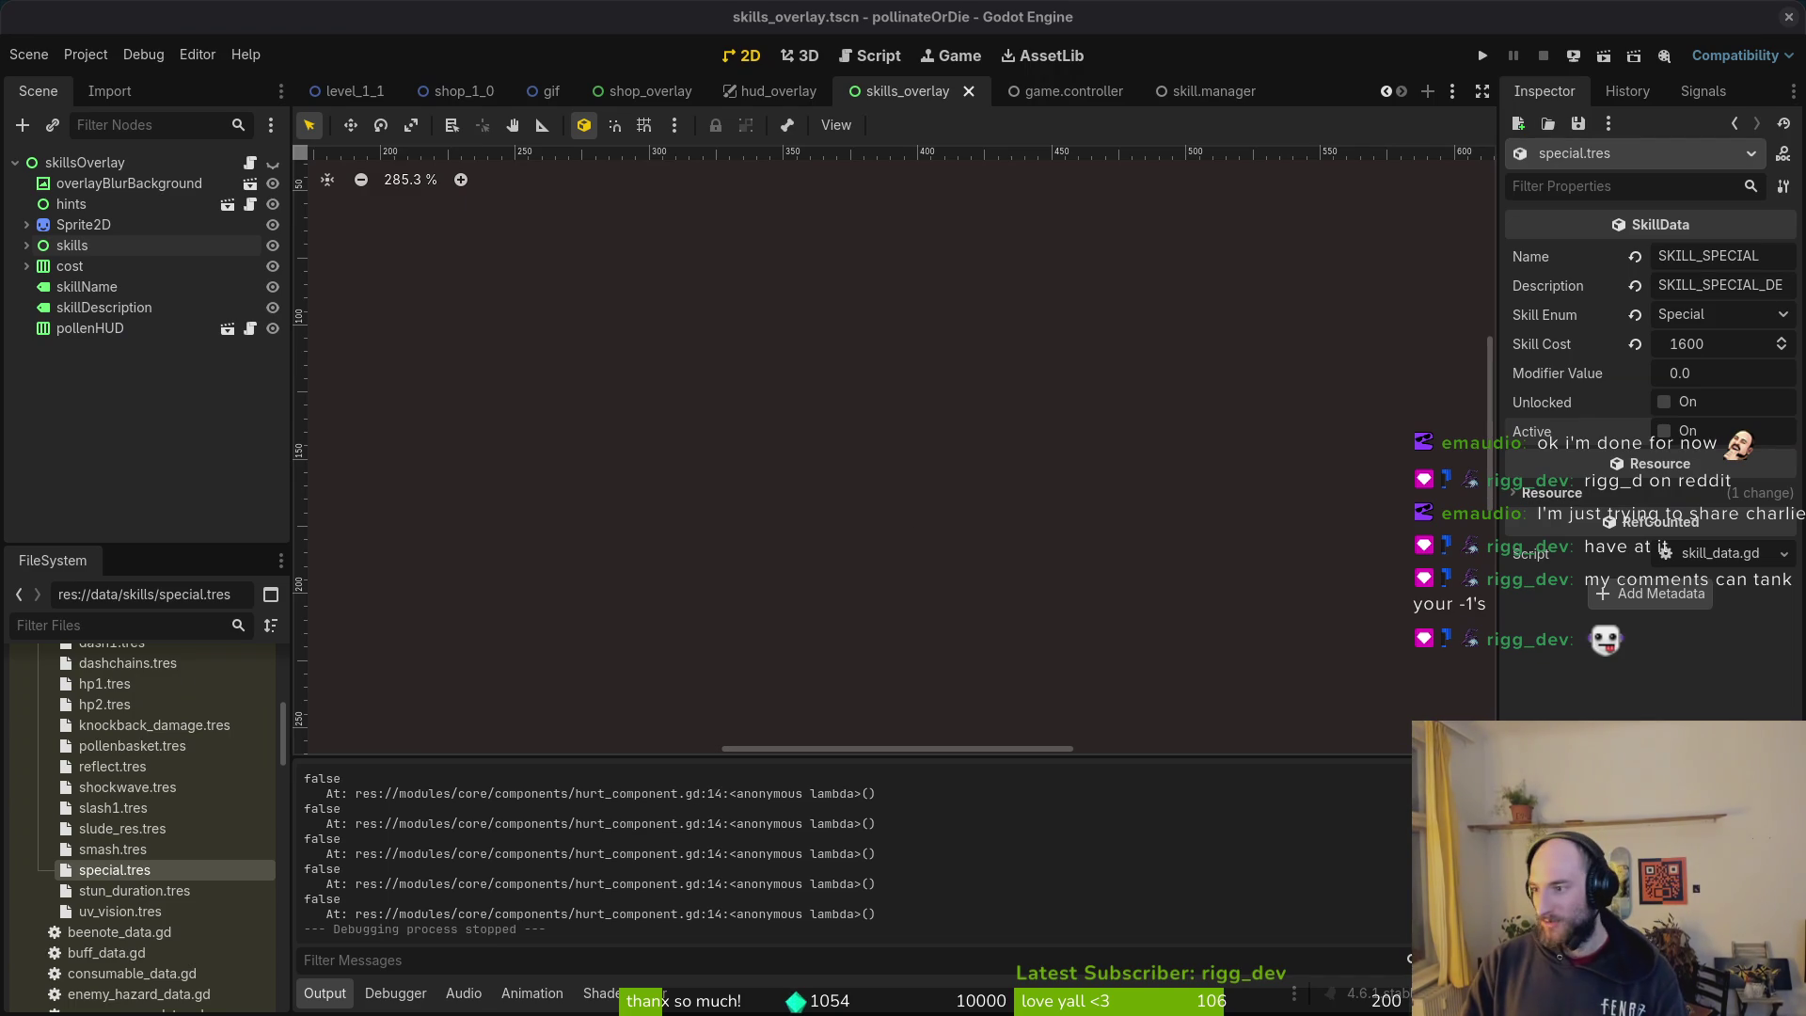
Step: Start Vim in the project folder from the terminal and open the changelog file
key("alt+Tab")
type("im")
key("Return")
key("ctrl+p")
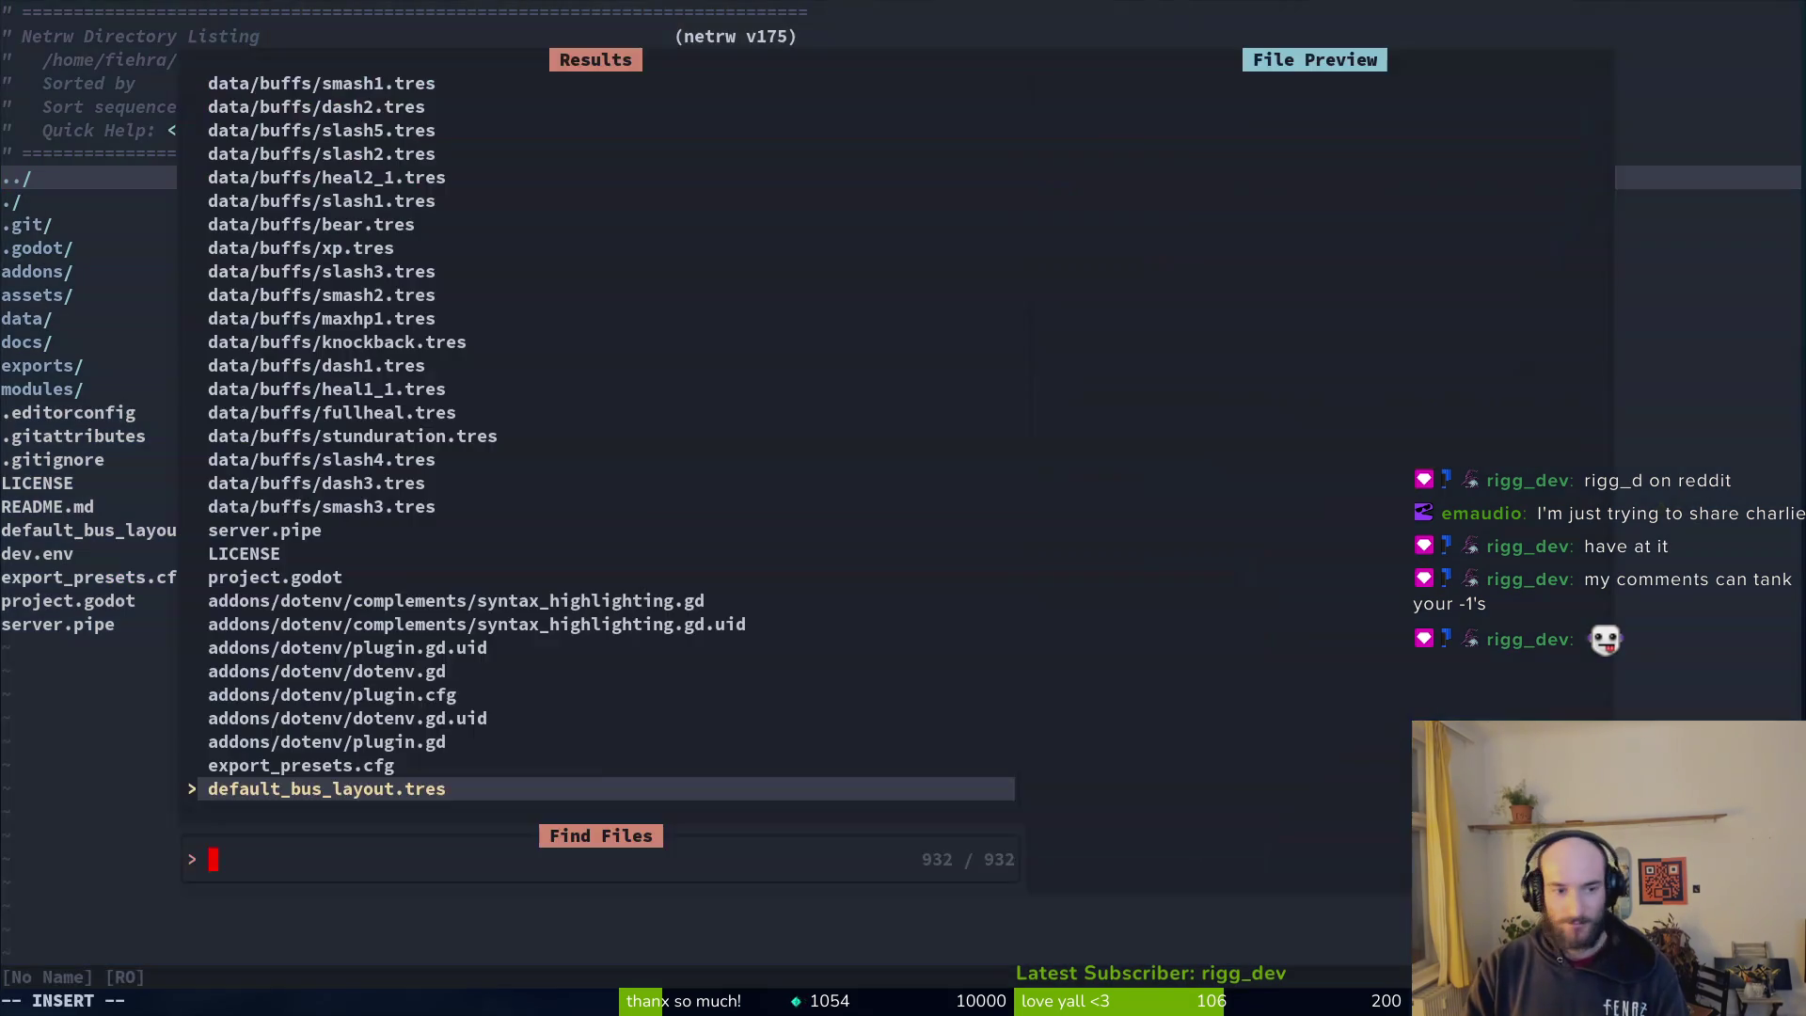
type("chan")
key("Return")
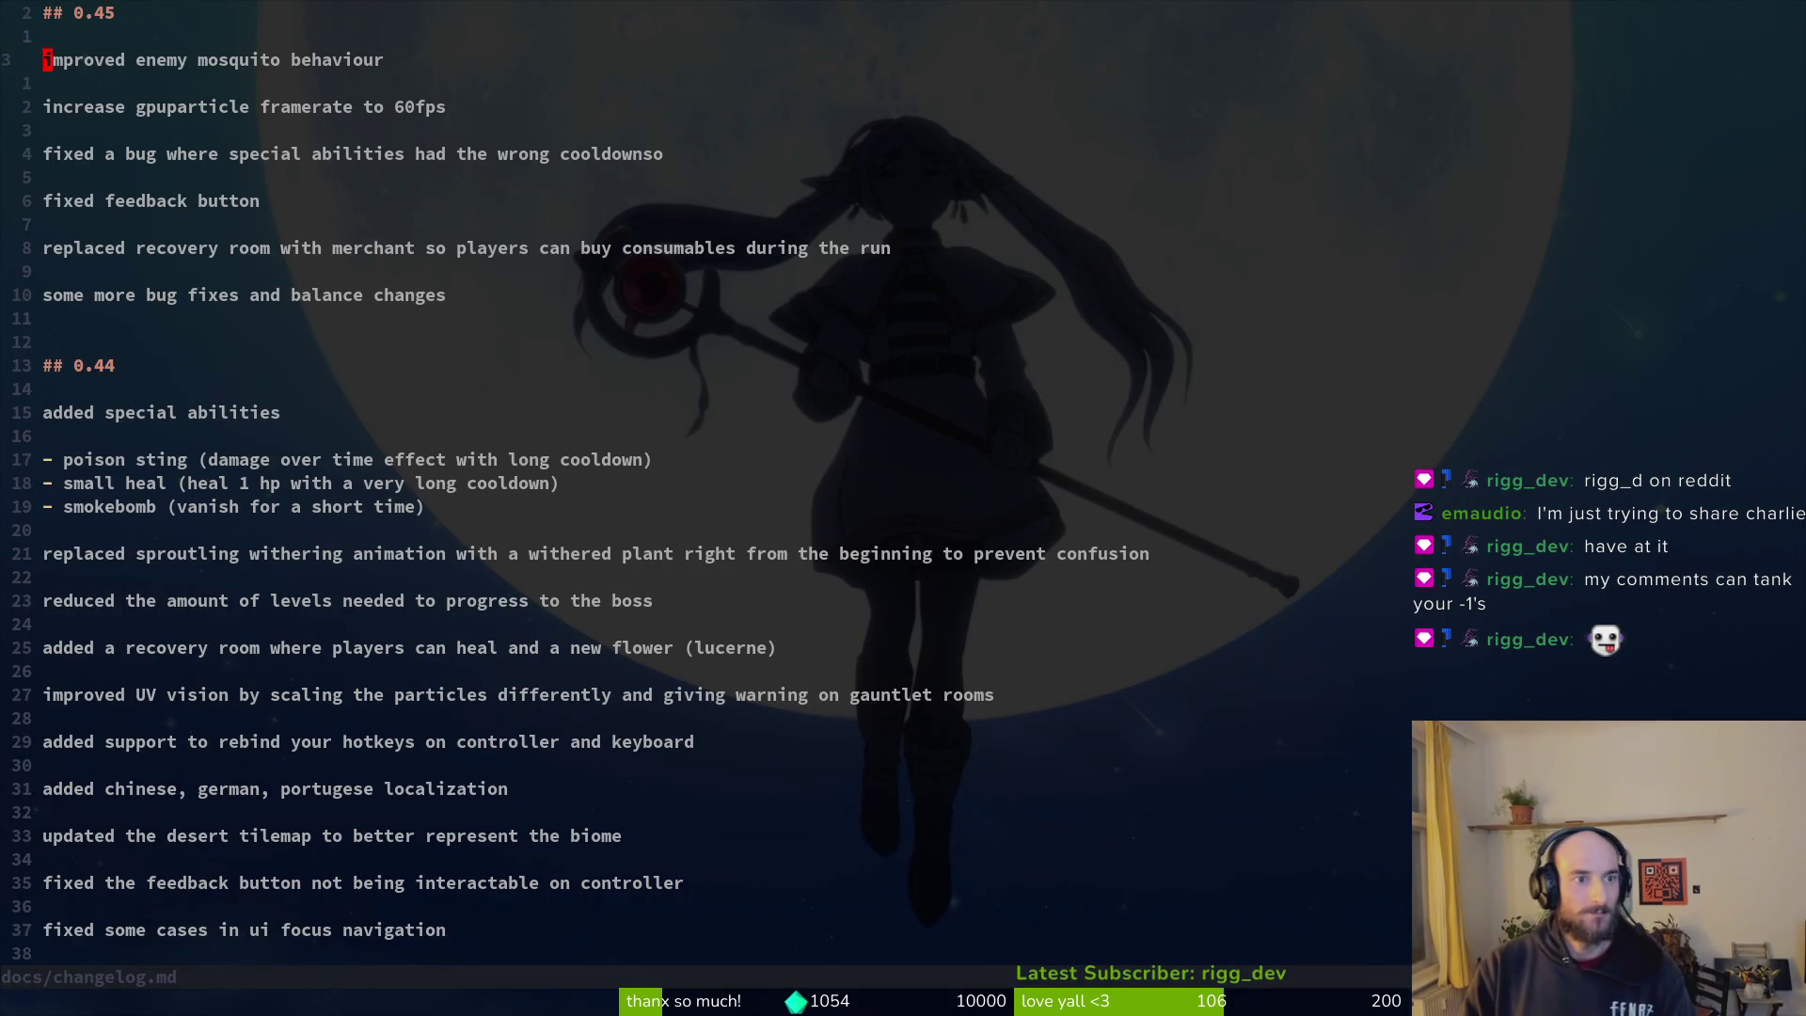
Step: Add a 0.45 changelog entry reading 'added new skills - special ability, crit damage'
key("o")
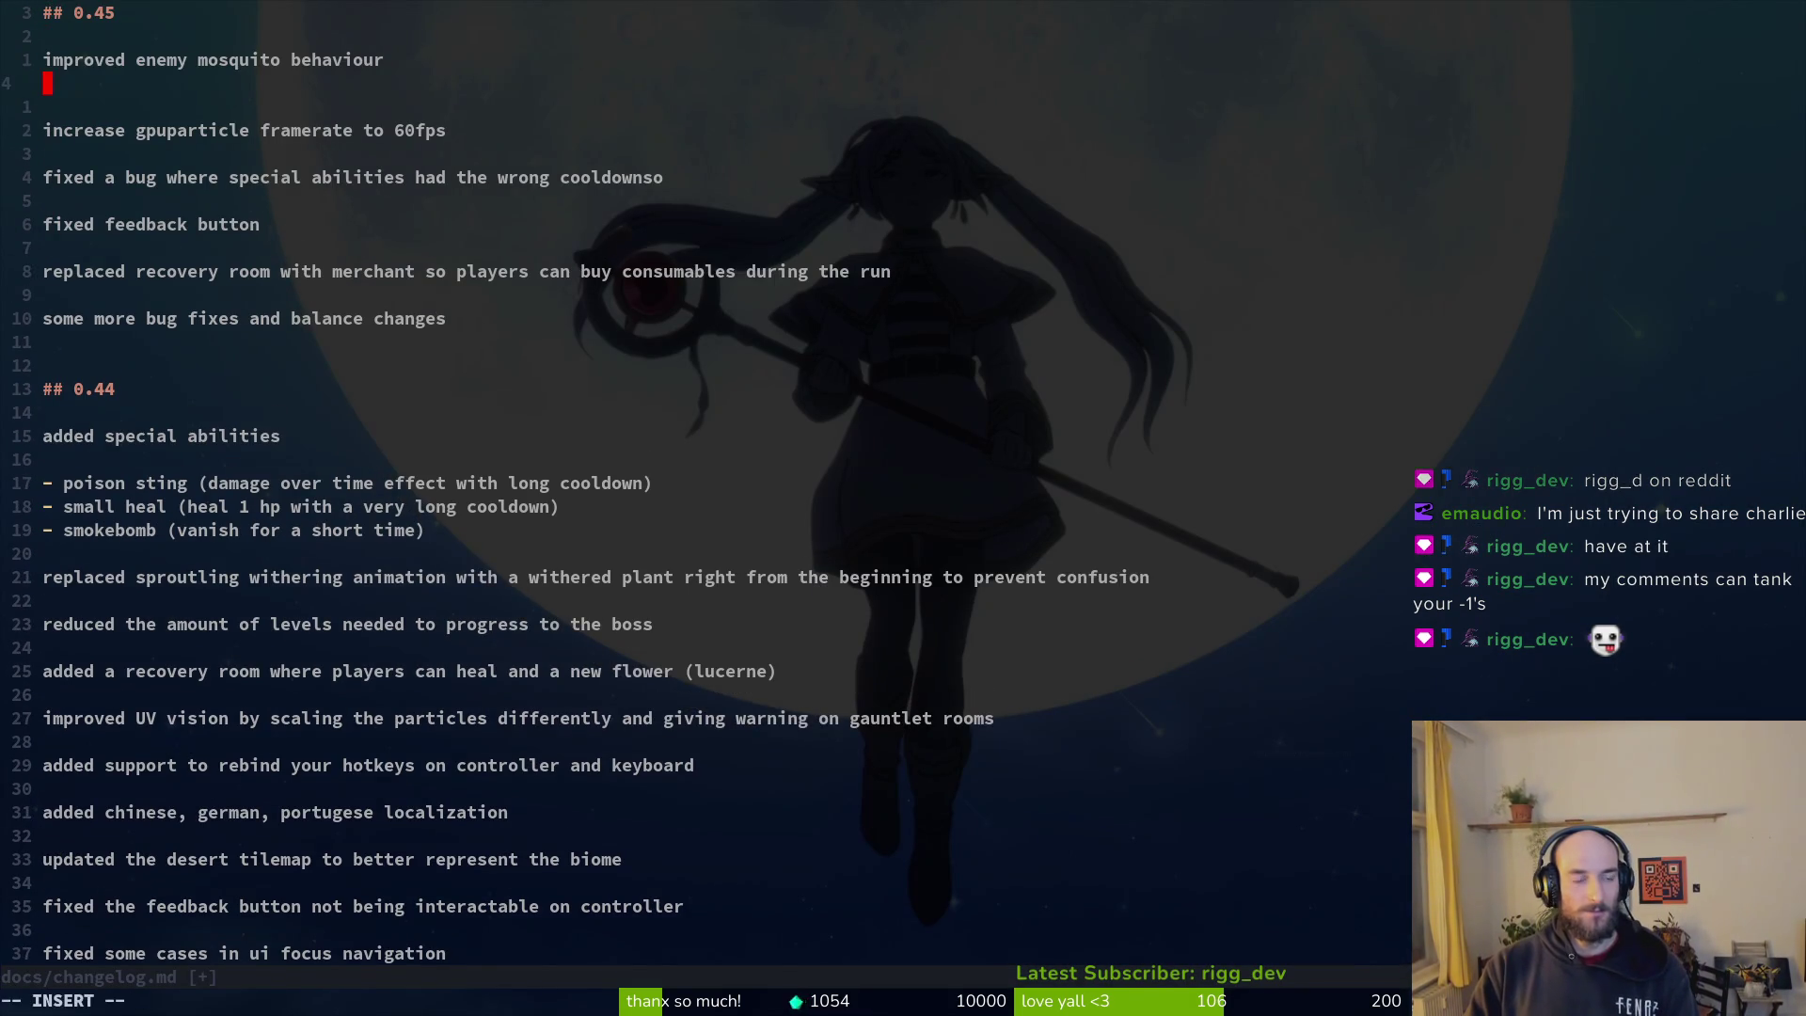
key("O")
type("added")
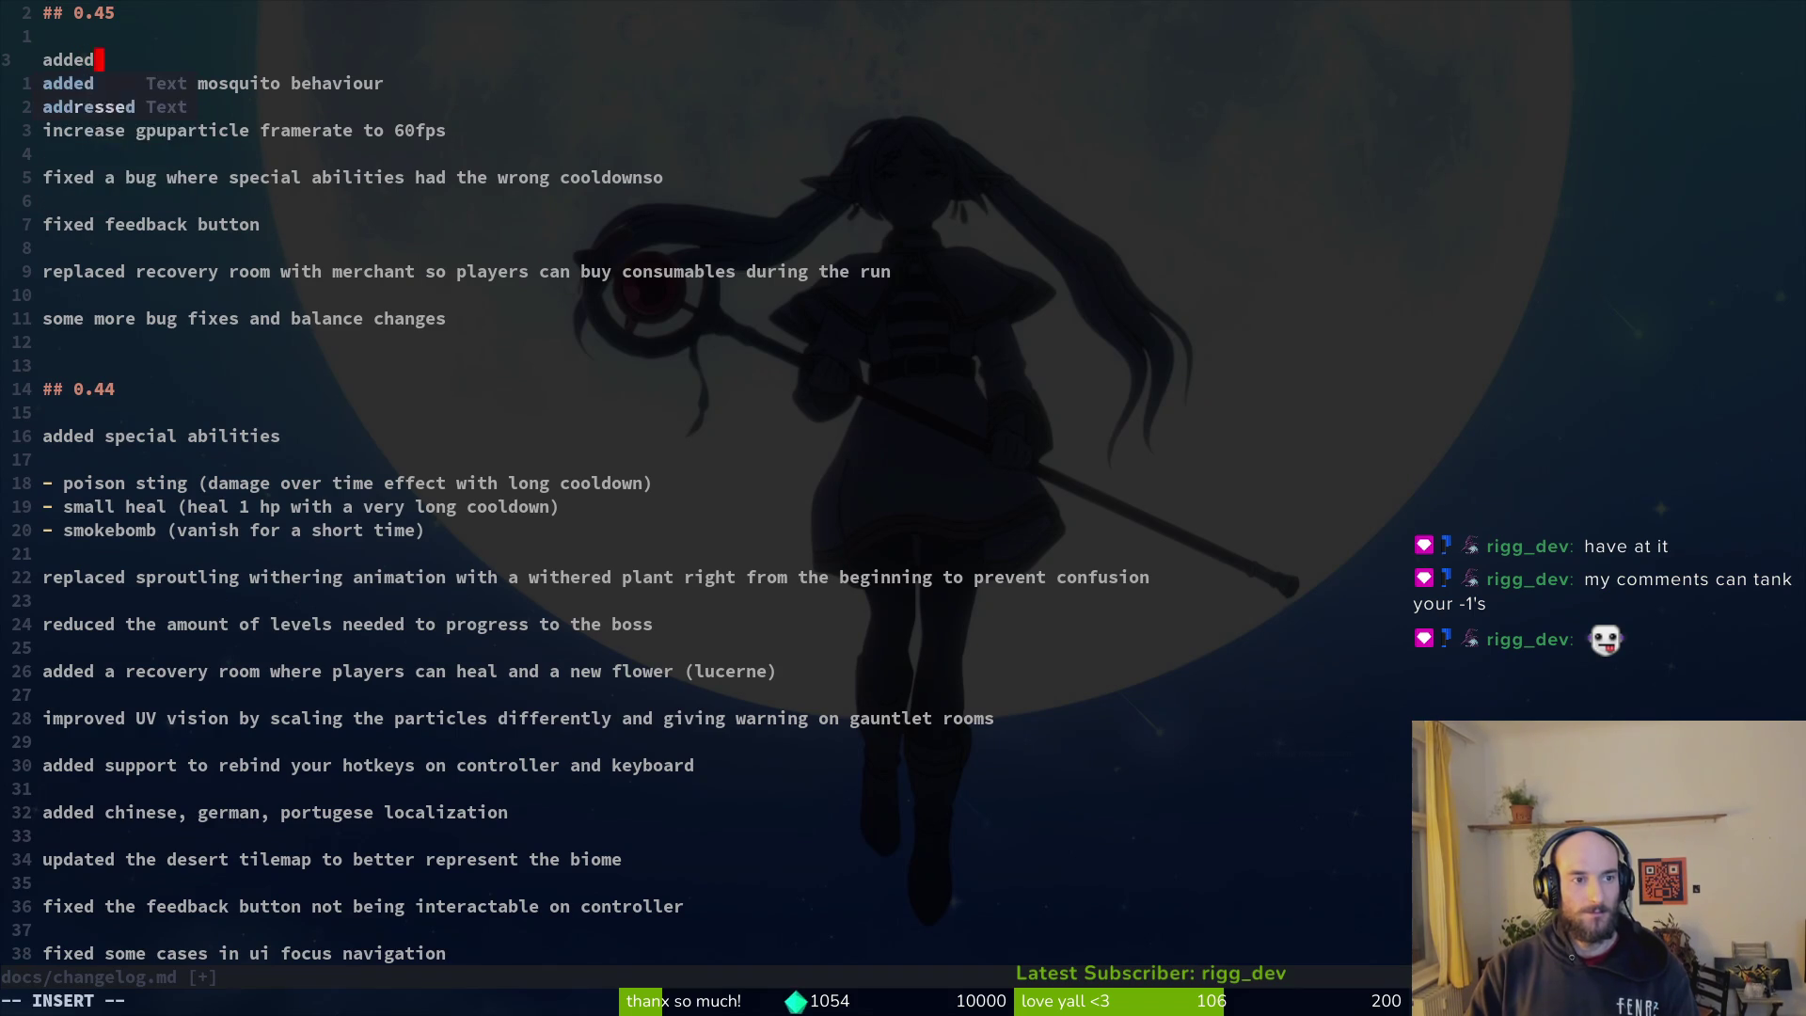
type(" special ability skill")
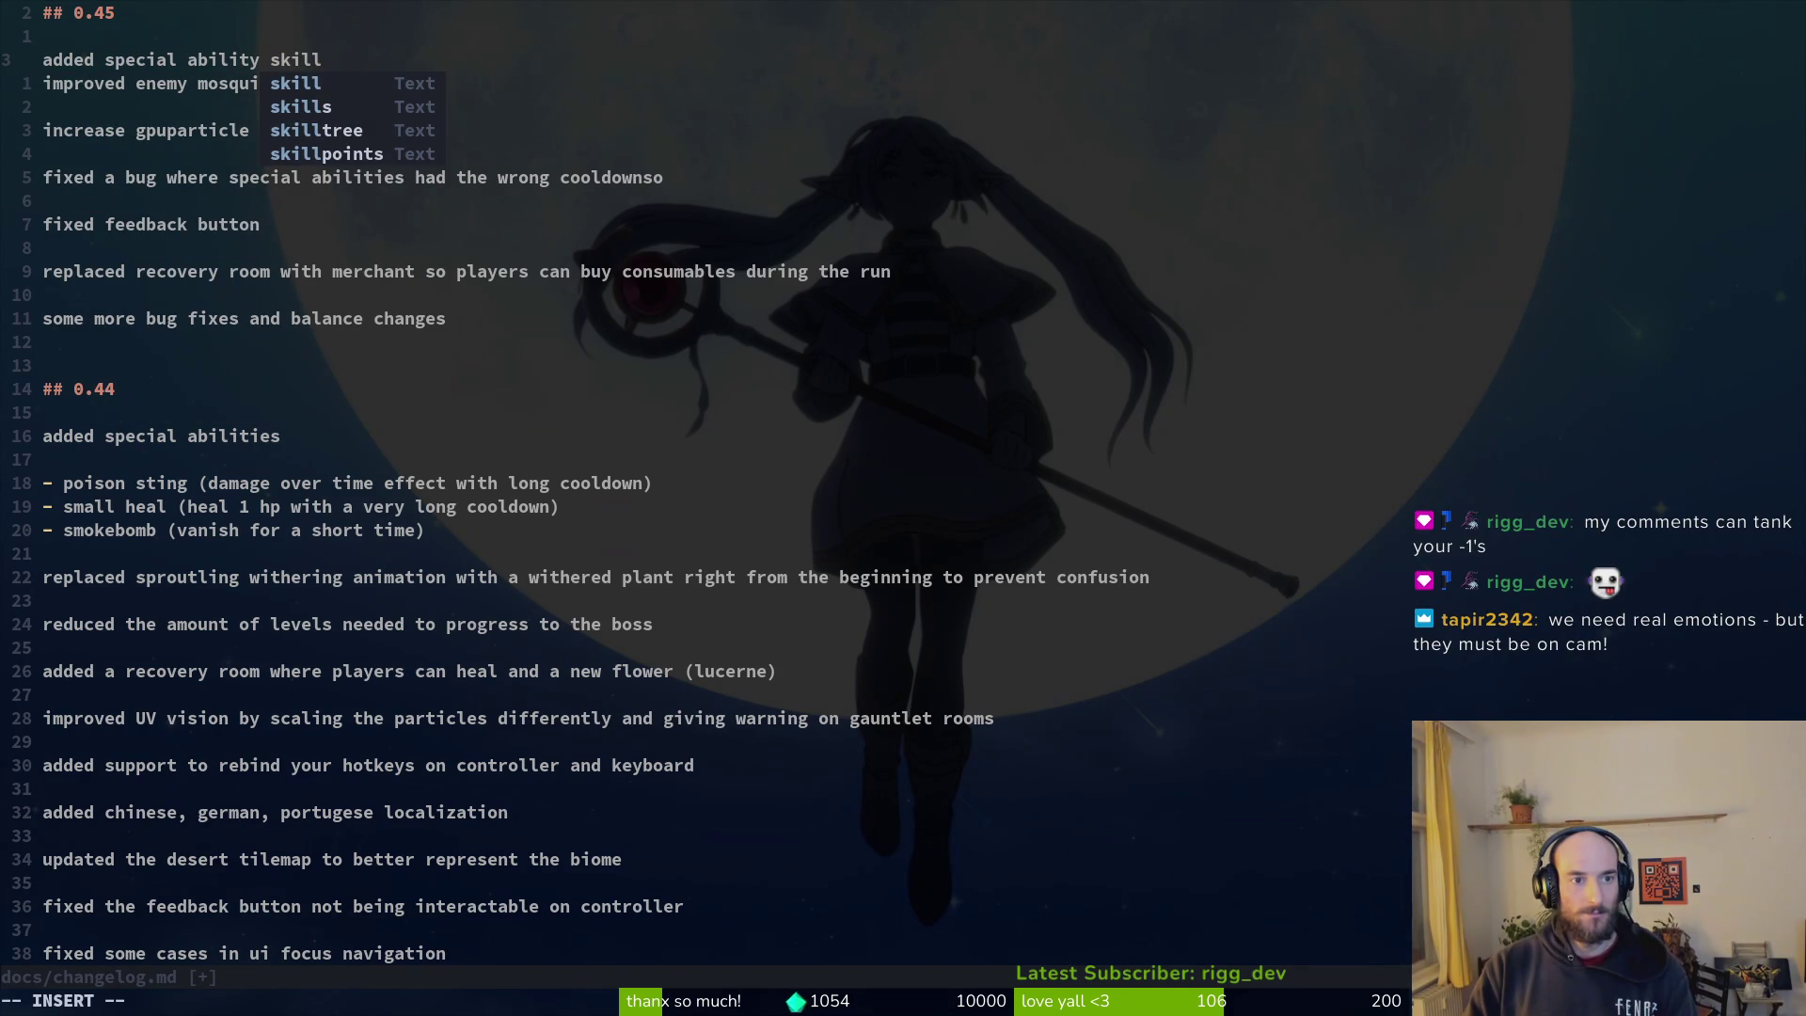
key("BackSpace")
key("BackSpace")
key("BackSpace")
type("new")
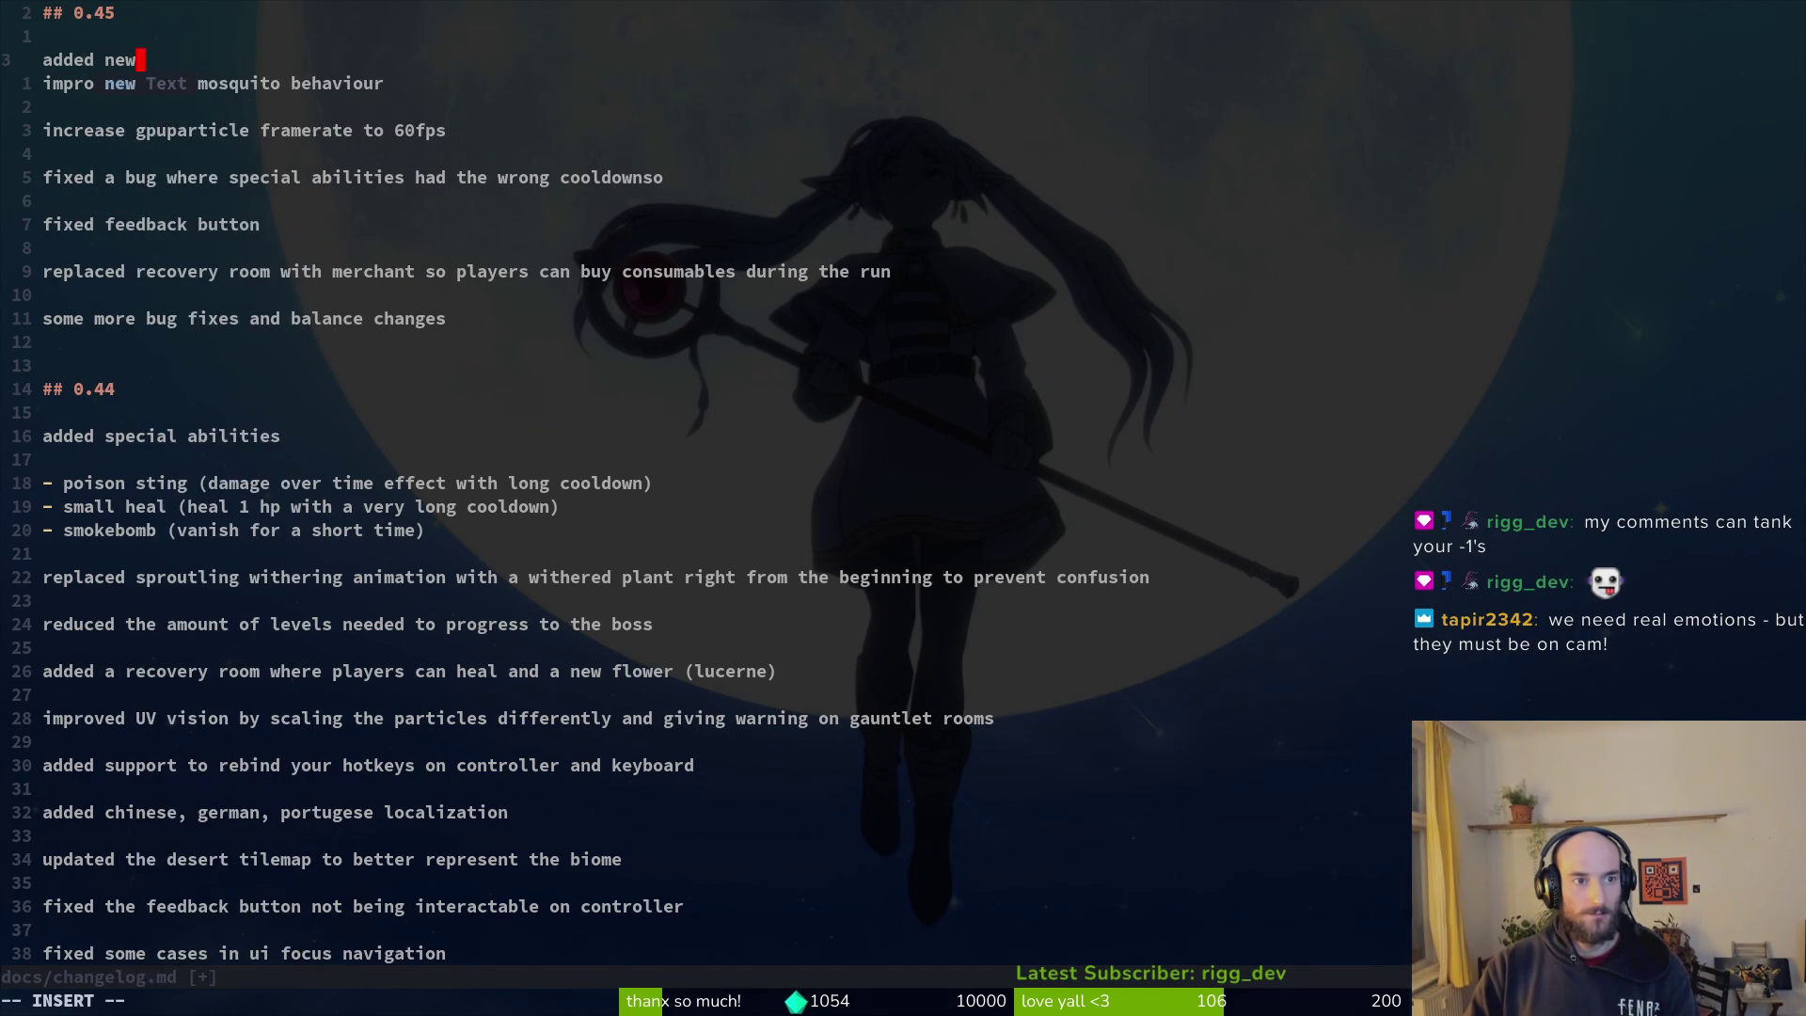
type(" skills - special abili")
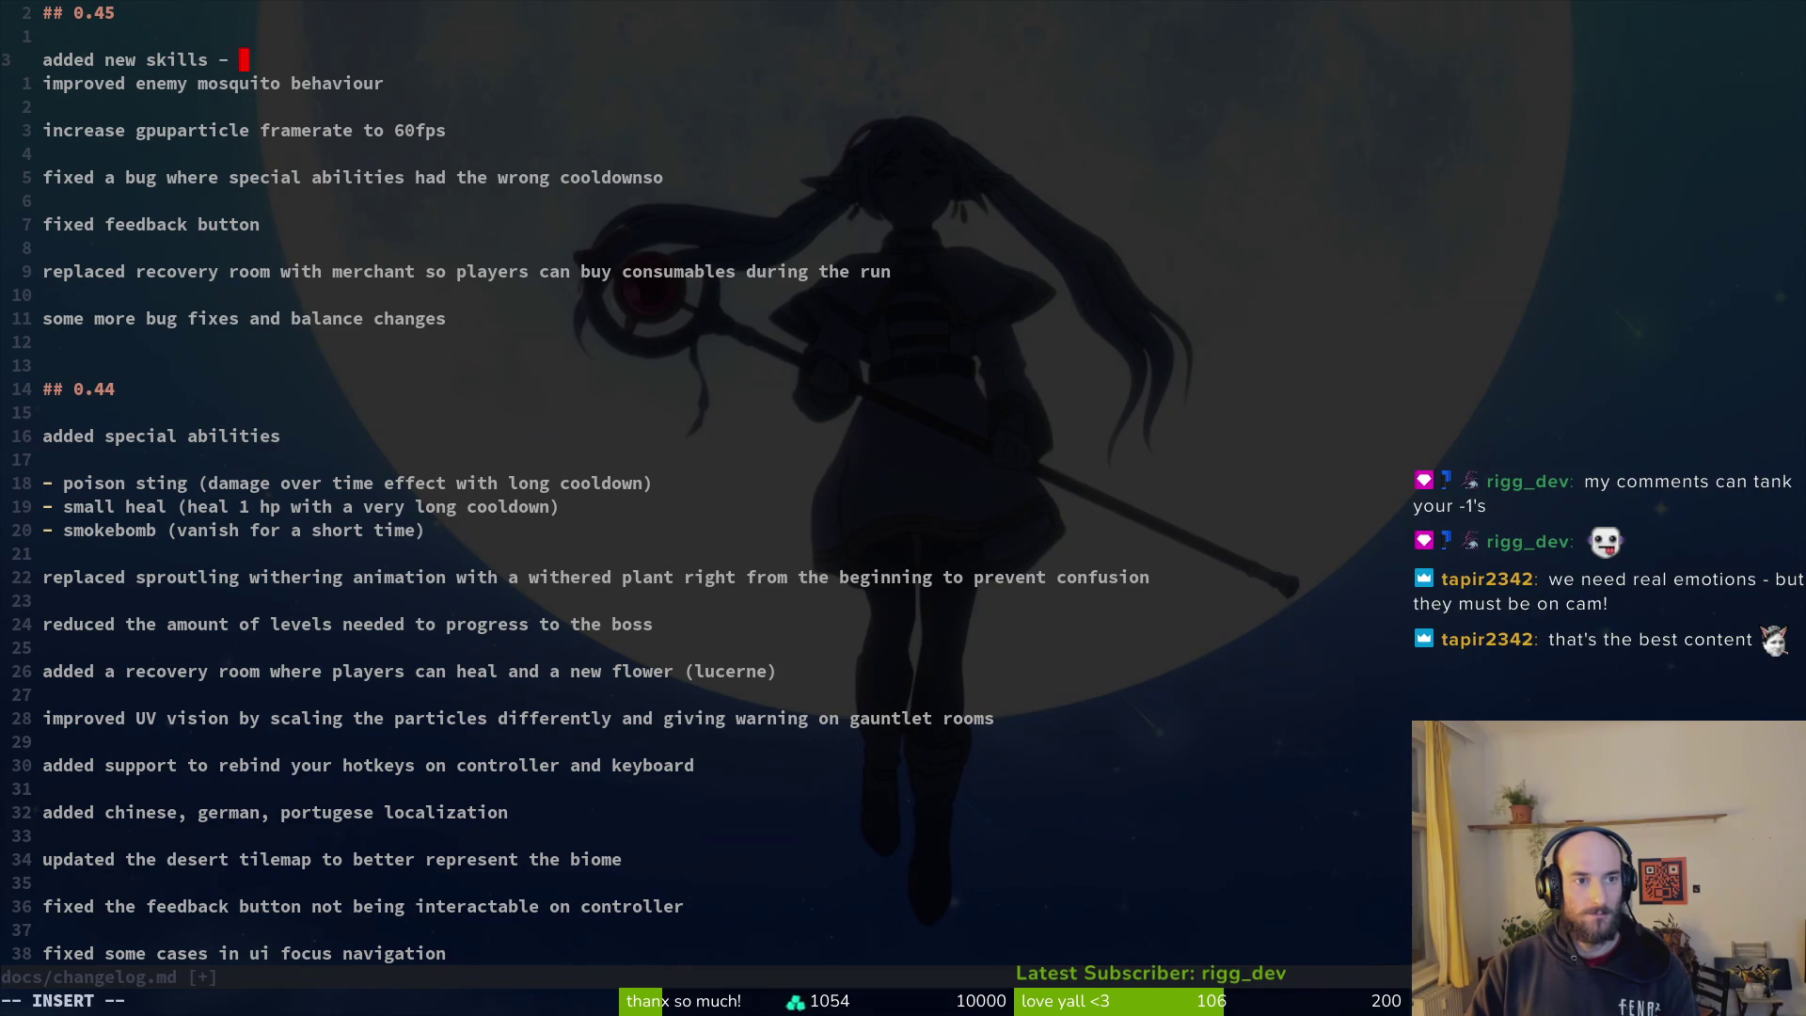
type("ty")
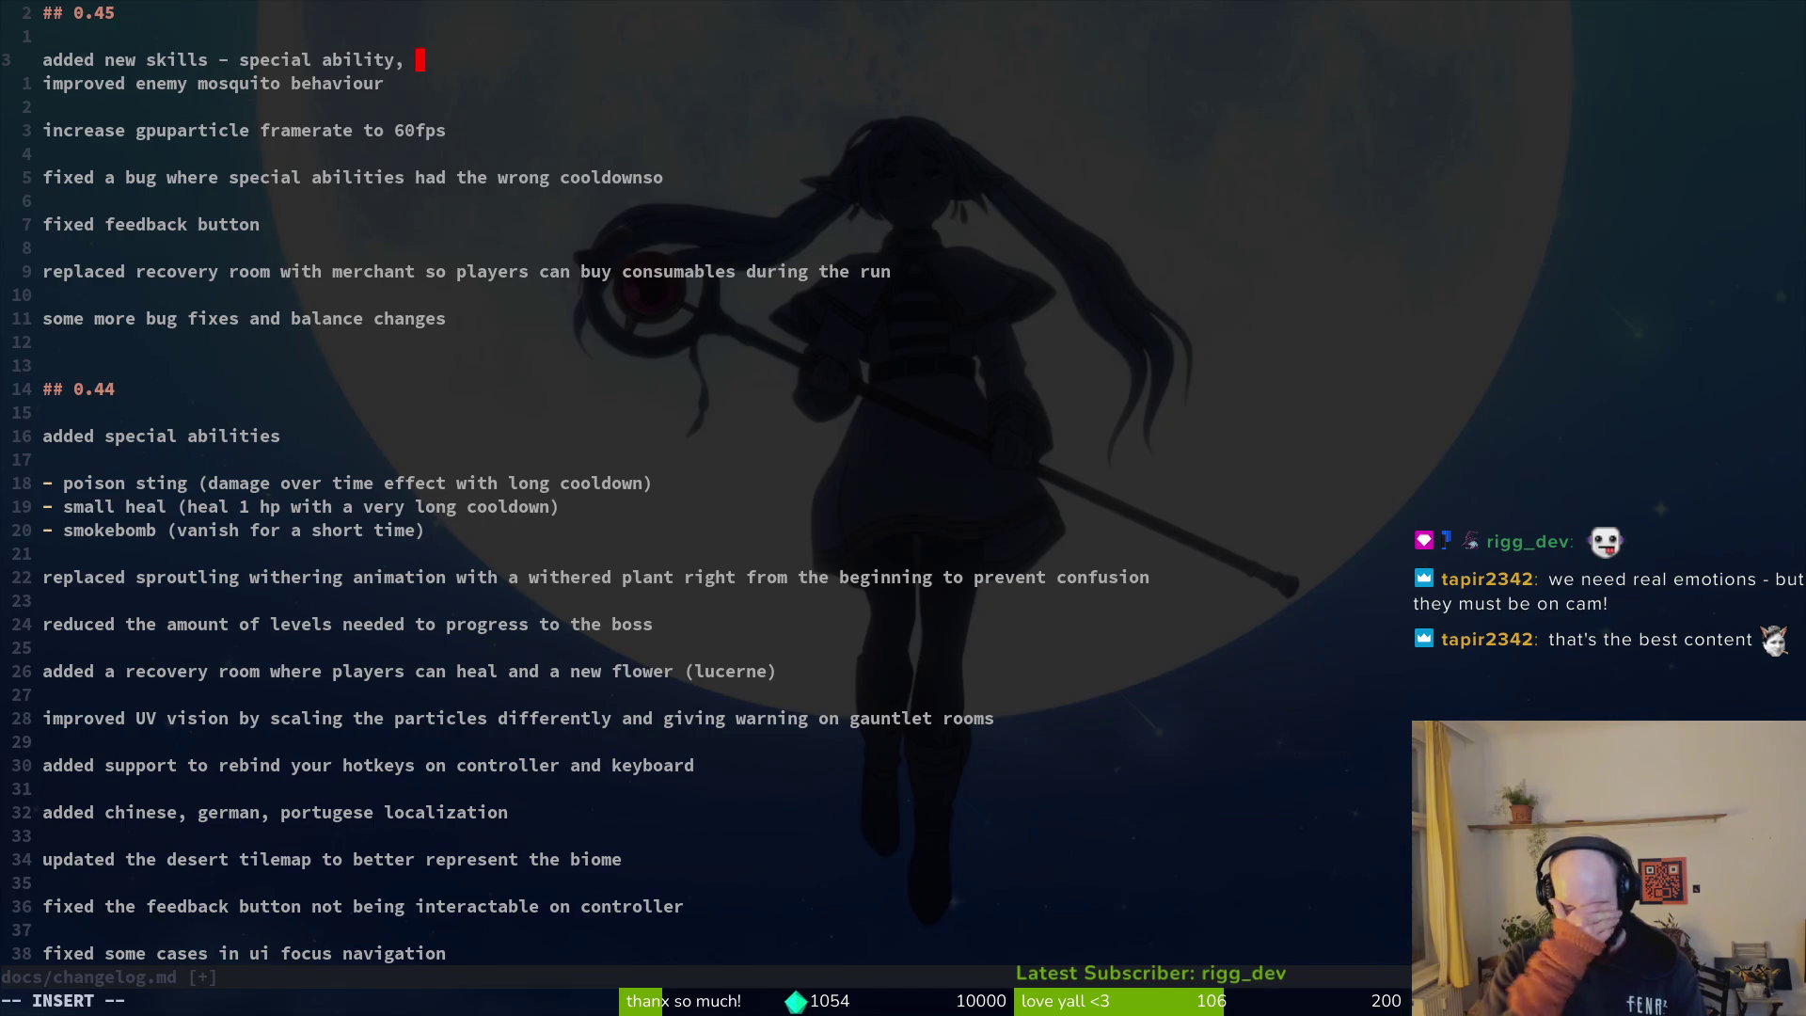
type("crit  dama")
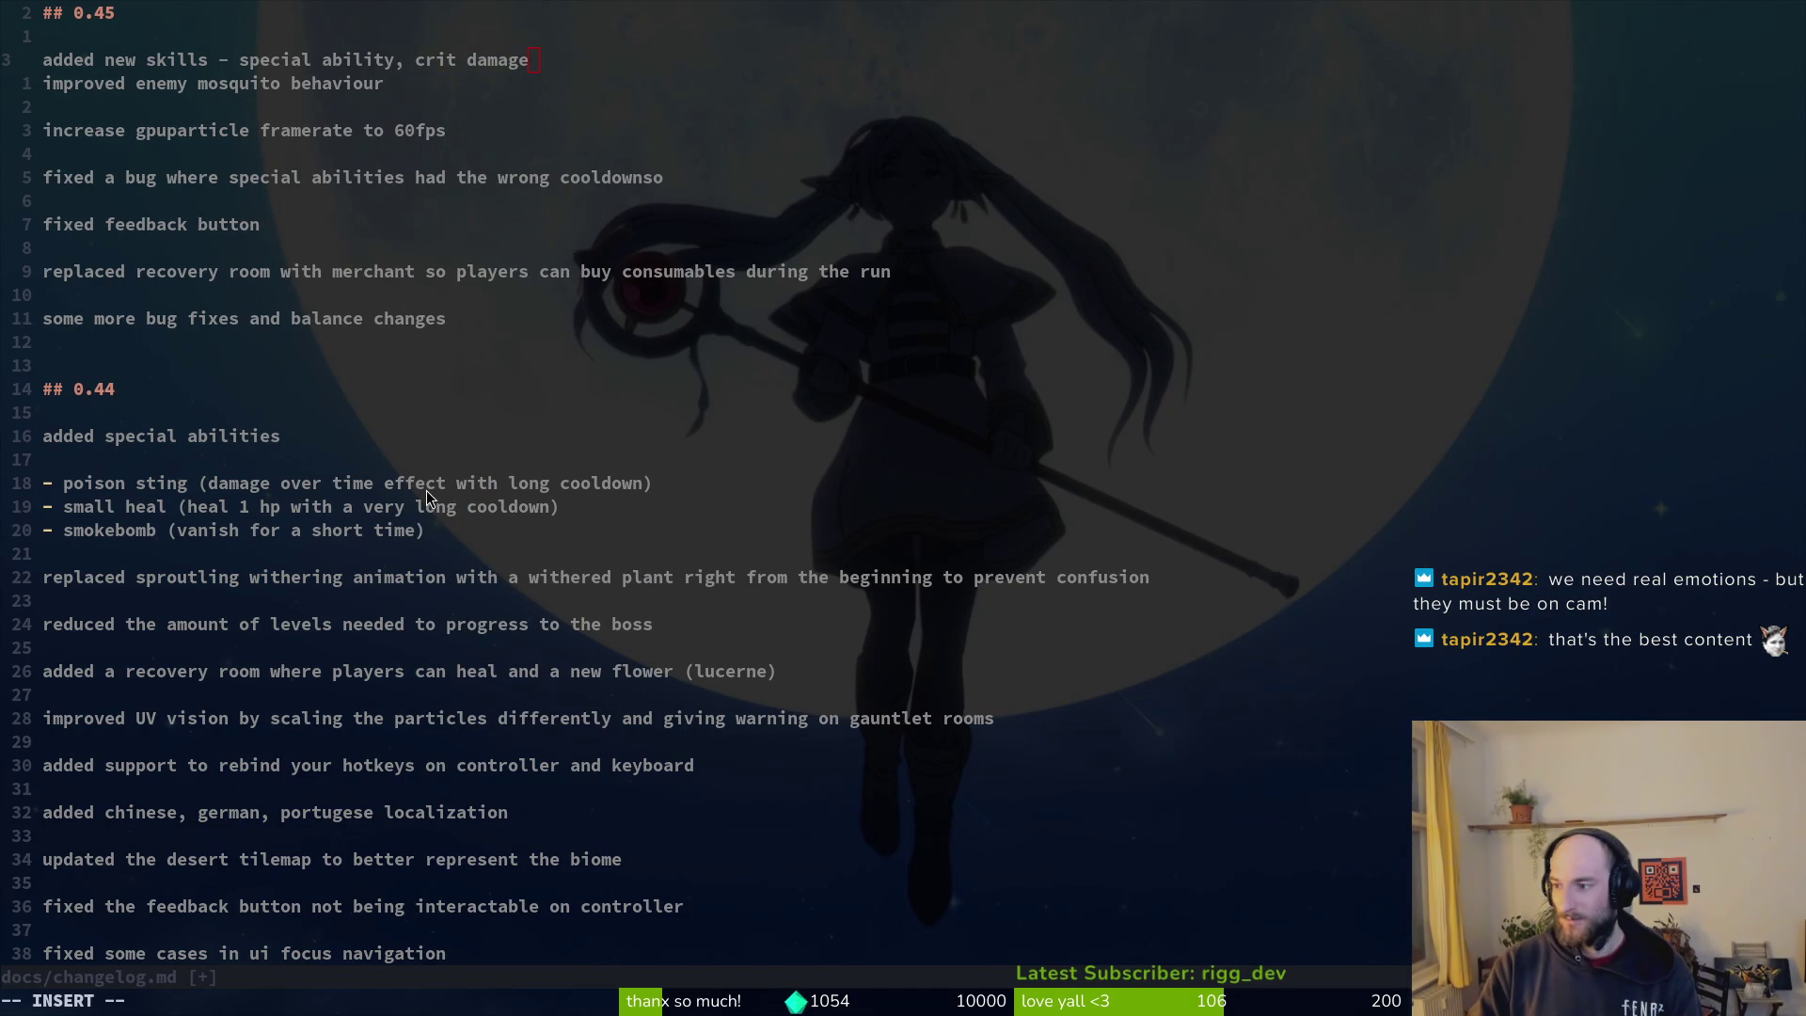
key("alt+Tab")
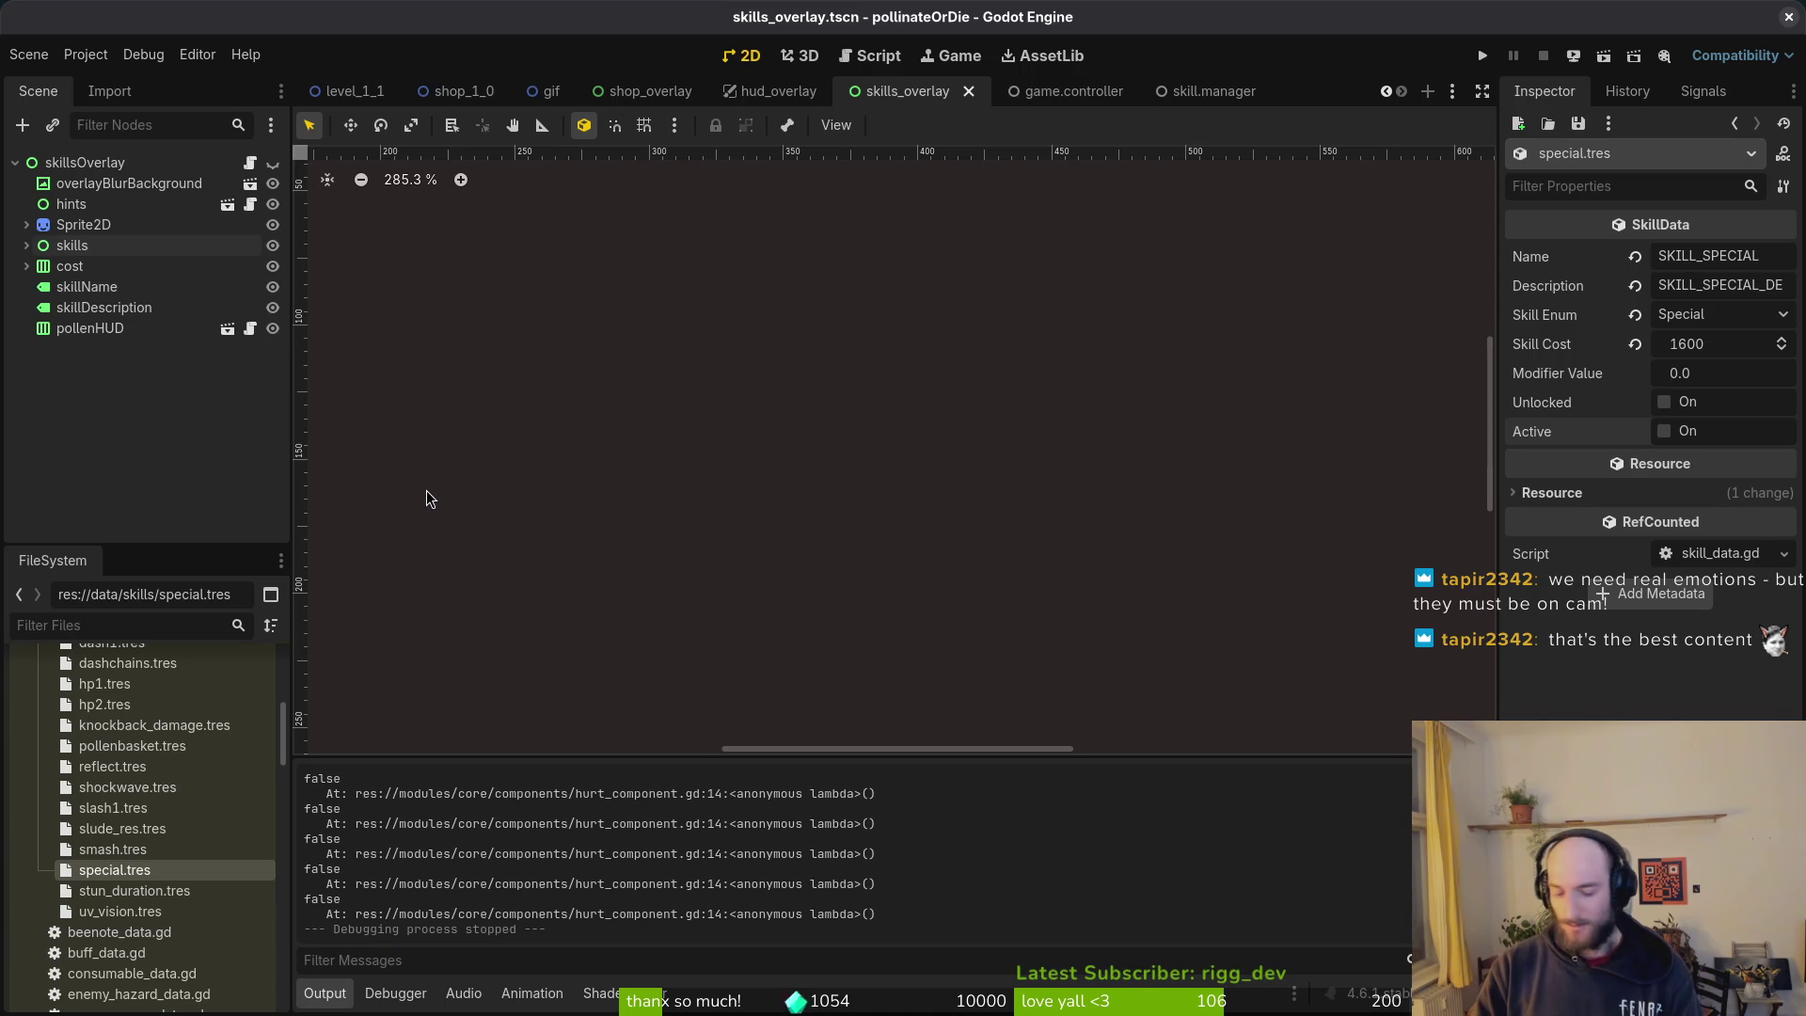
Step: Run the game in debug mode, close the skill tree overlay, and stop the run
key("F5")
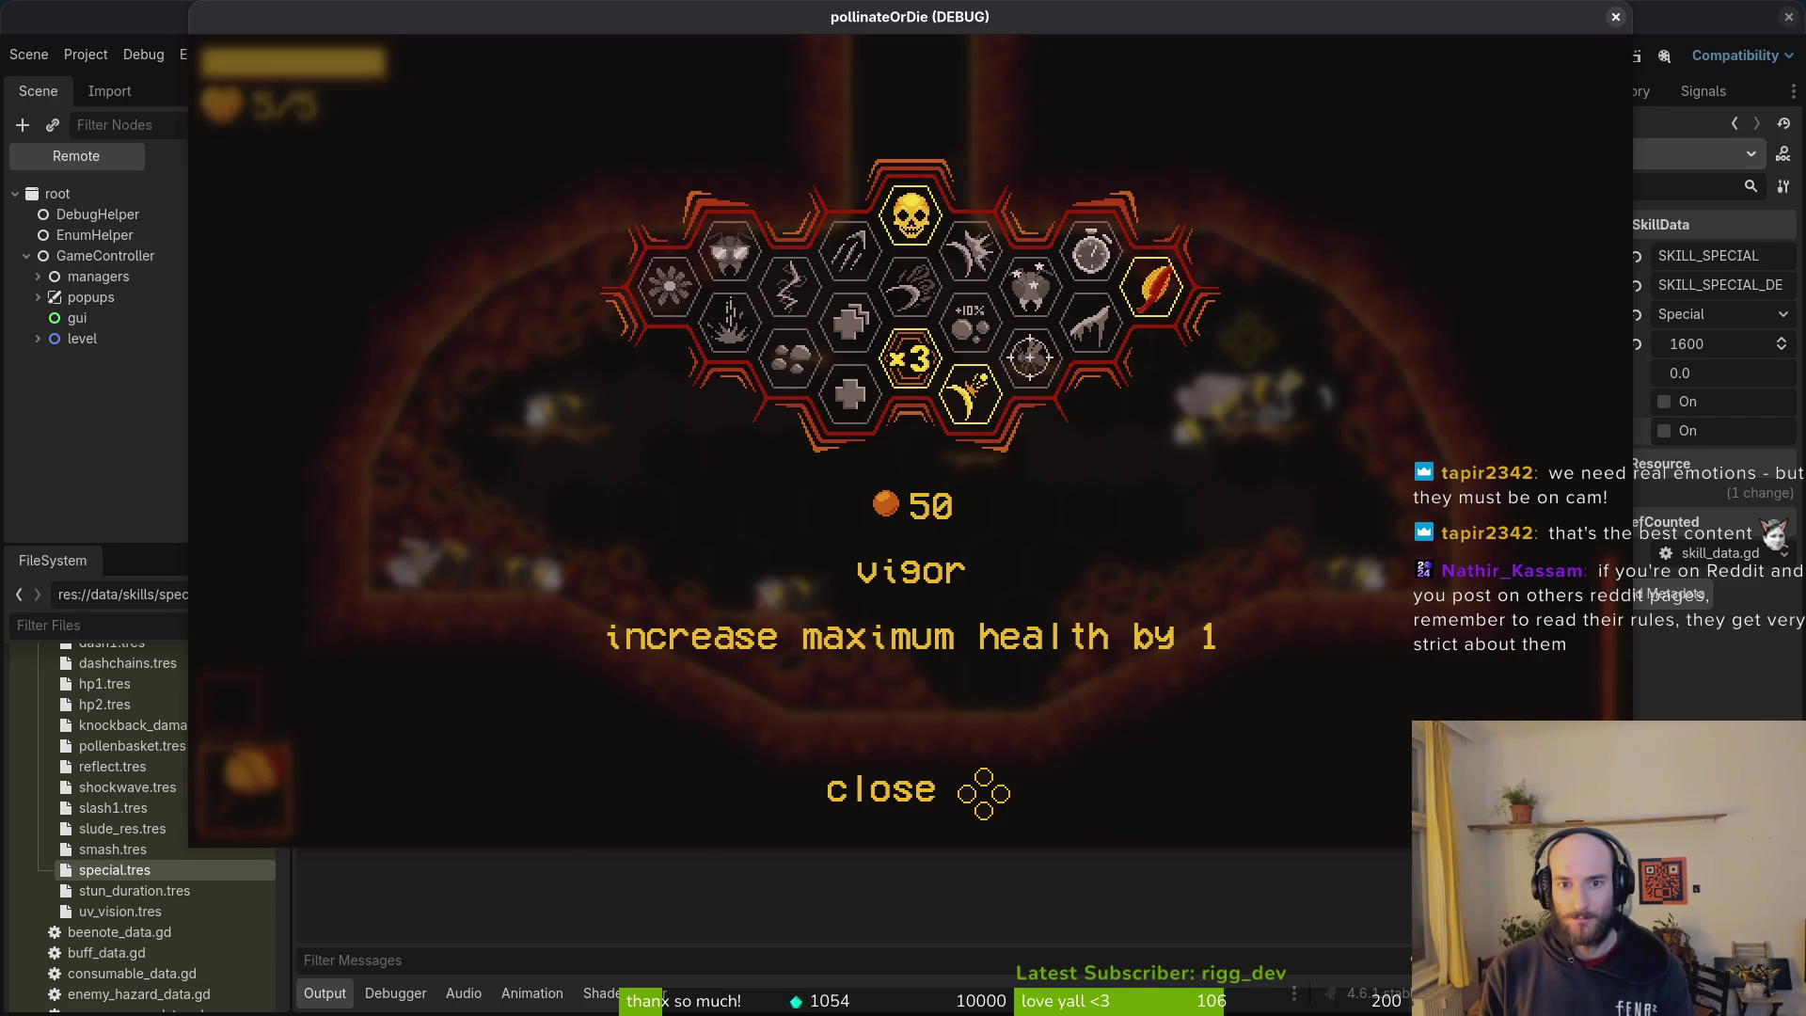
key("Escape")
key("F8")
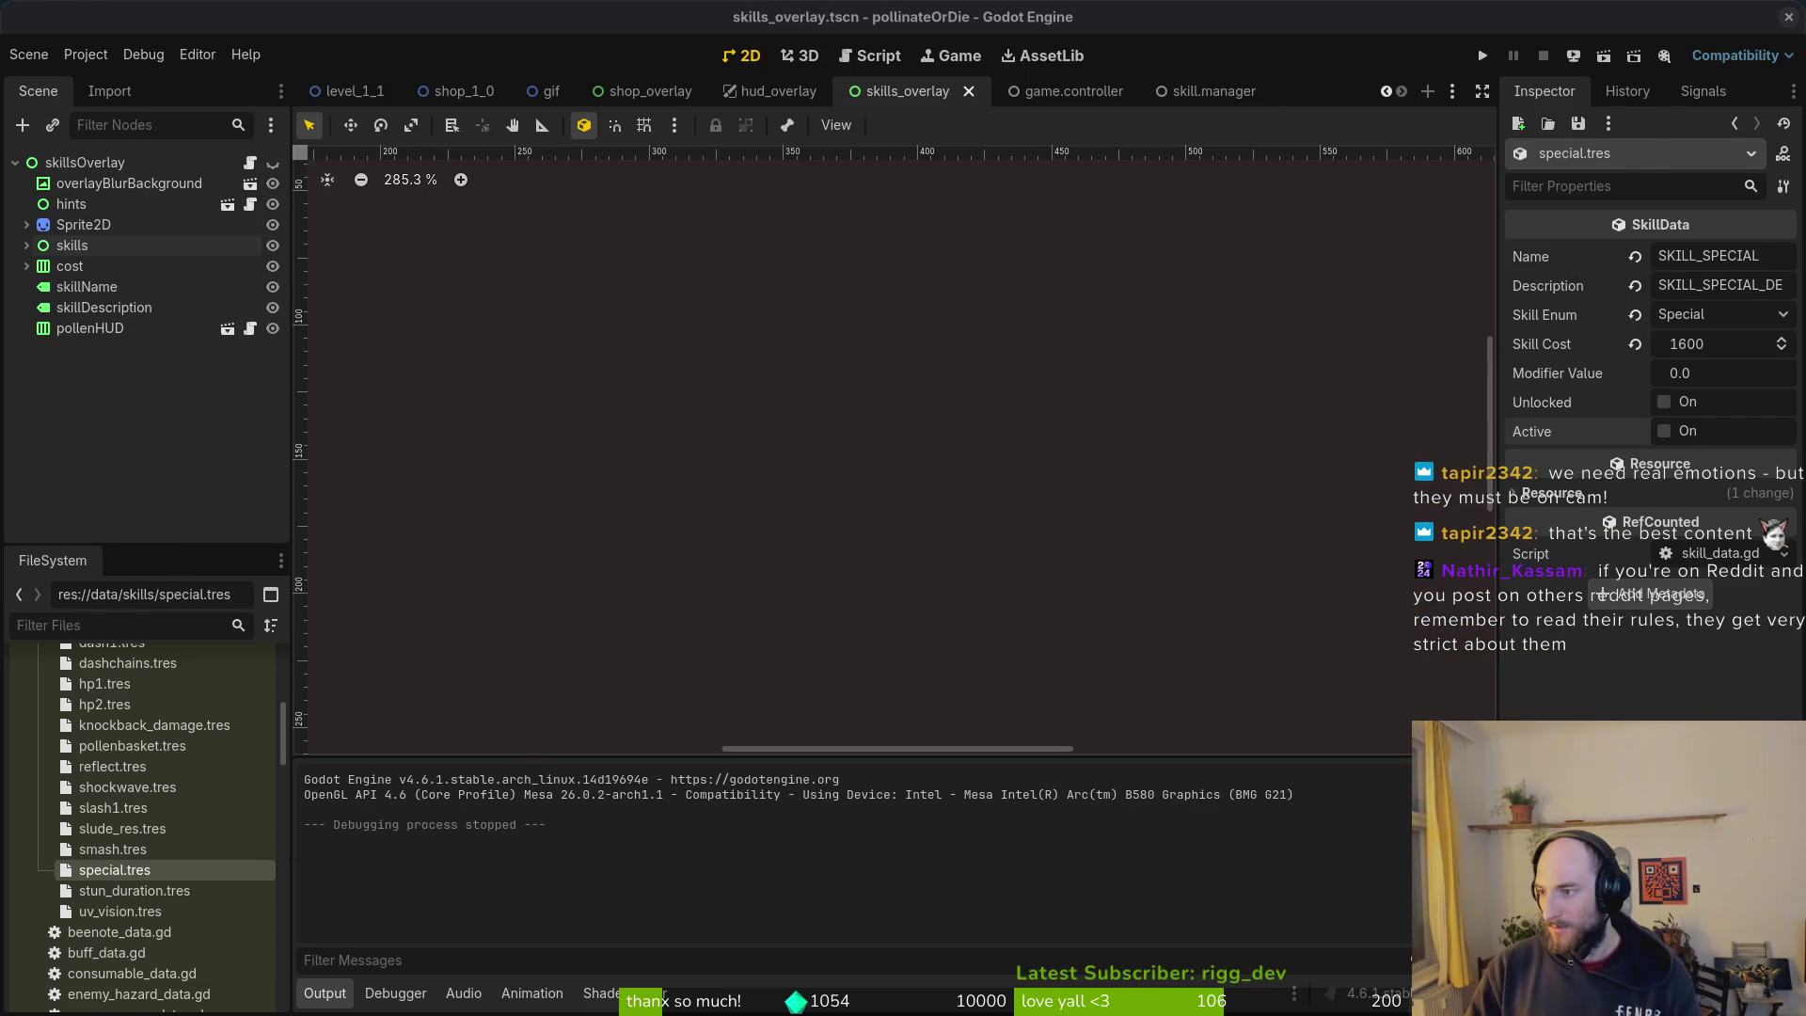
Step: Remove the stray characters, add a blank line before the mosquito entry, and save the changelog with :w
key("alt+Tab")
left_click(539, 72)
type("k")
key("Escape")
key("s")
key("BackSpace")
key("BackSpace")
key("Escape")
key("O")
key("Escape")
type(":w")
key("Return")
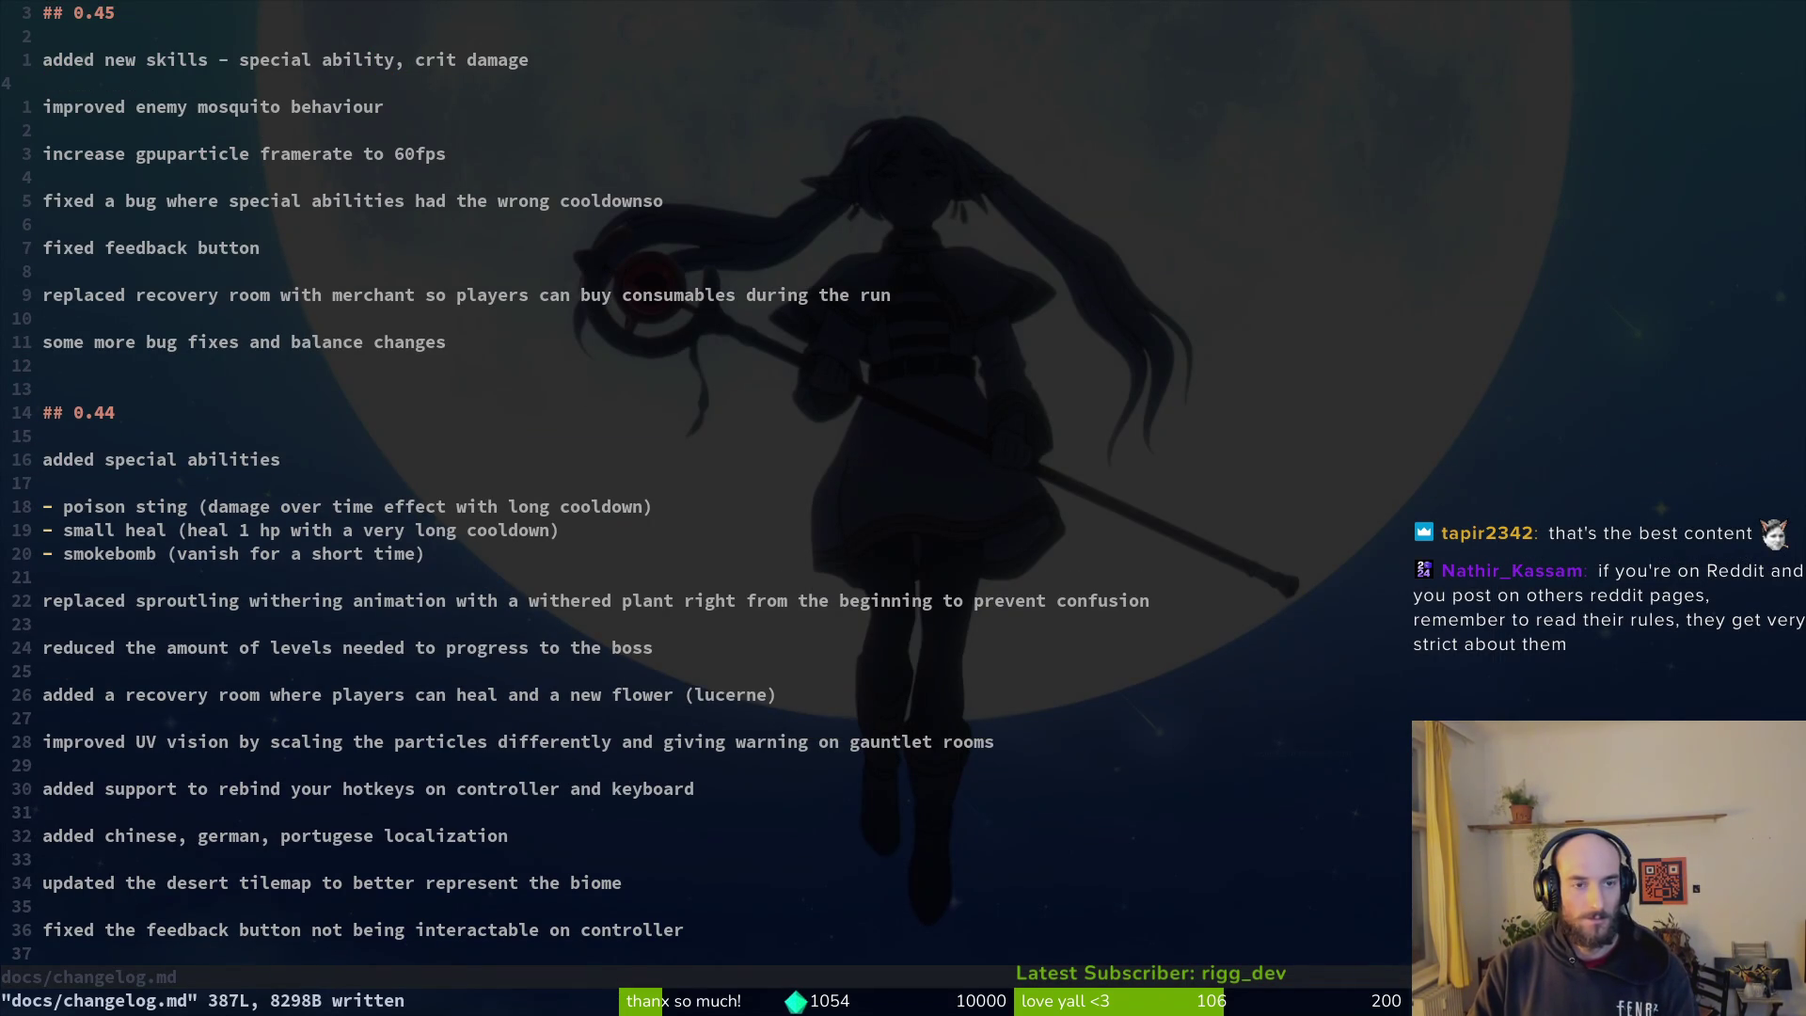
key("j")
key("j")
key("j")
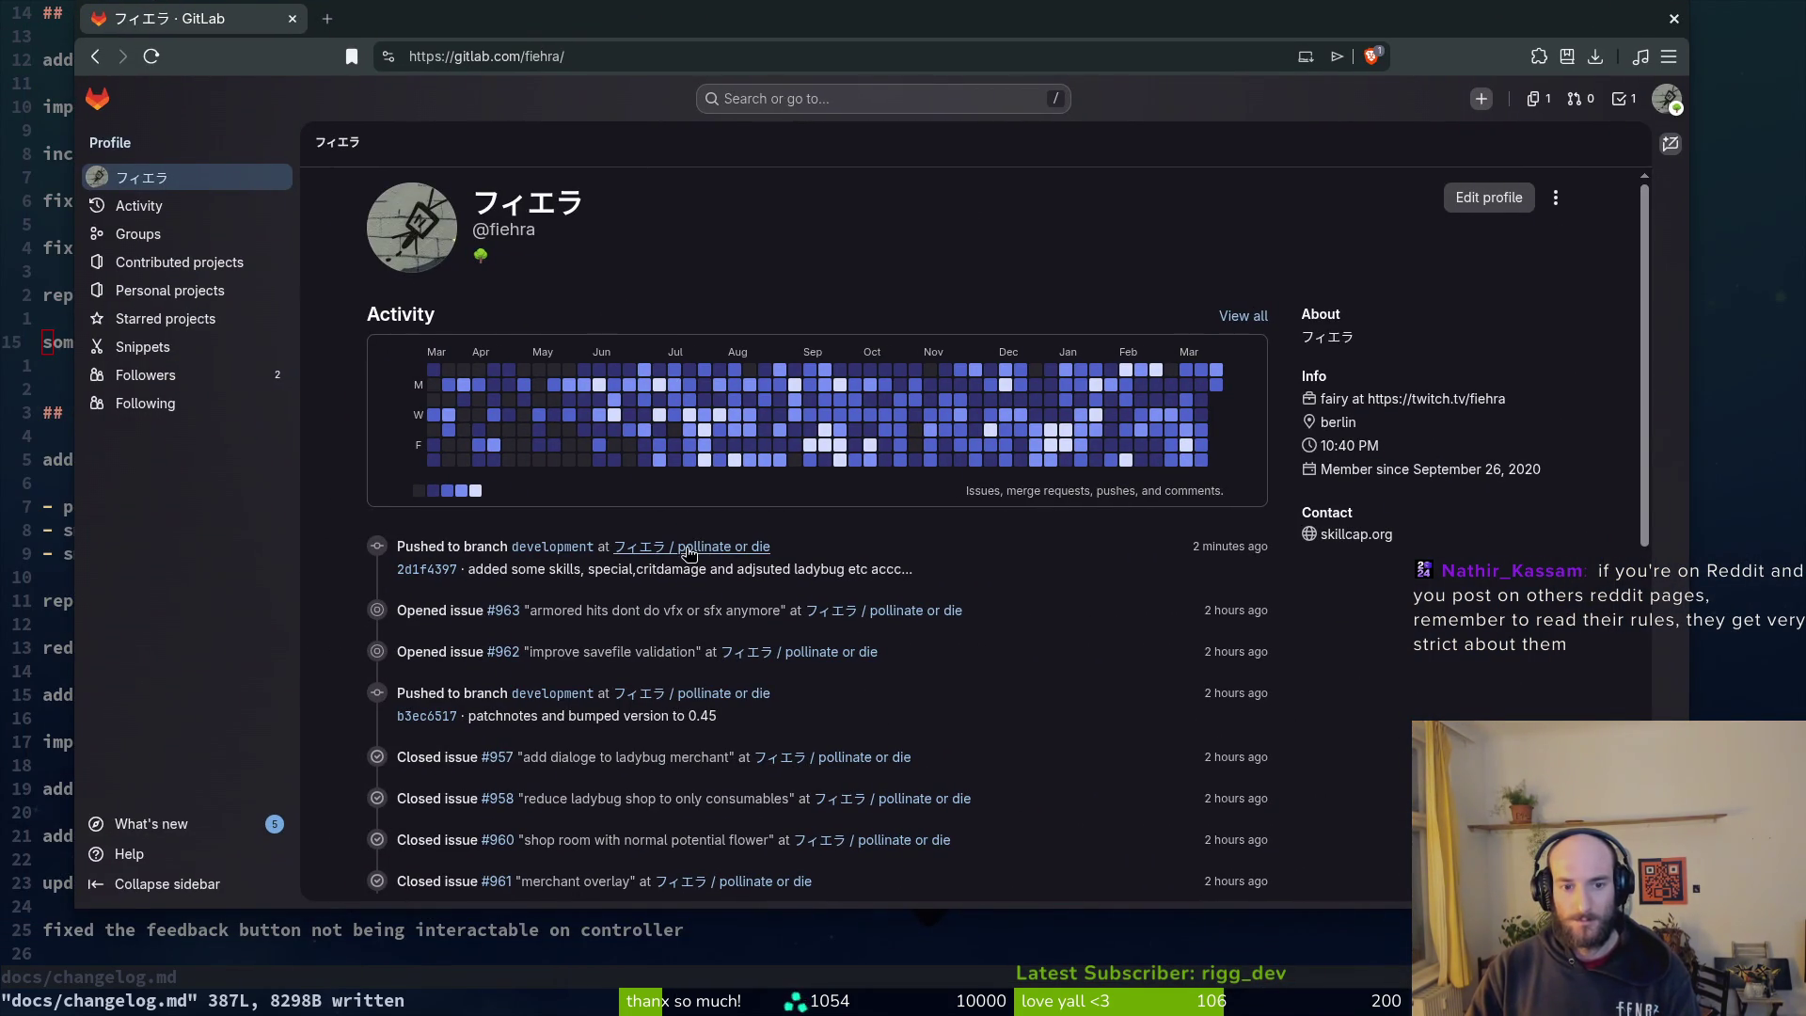
Step: View the pollinate or die commit history on GitLab, then close the browser window
left_click(687, 548)
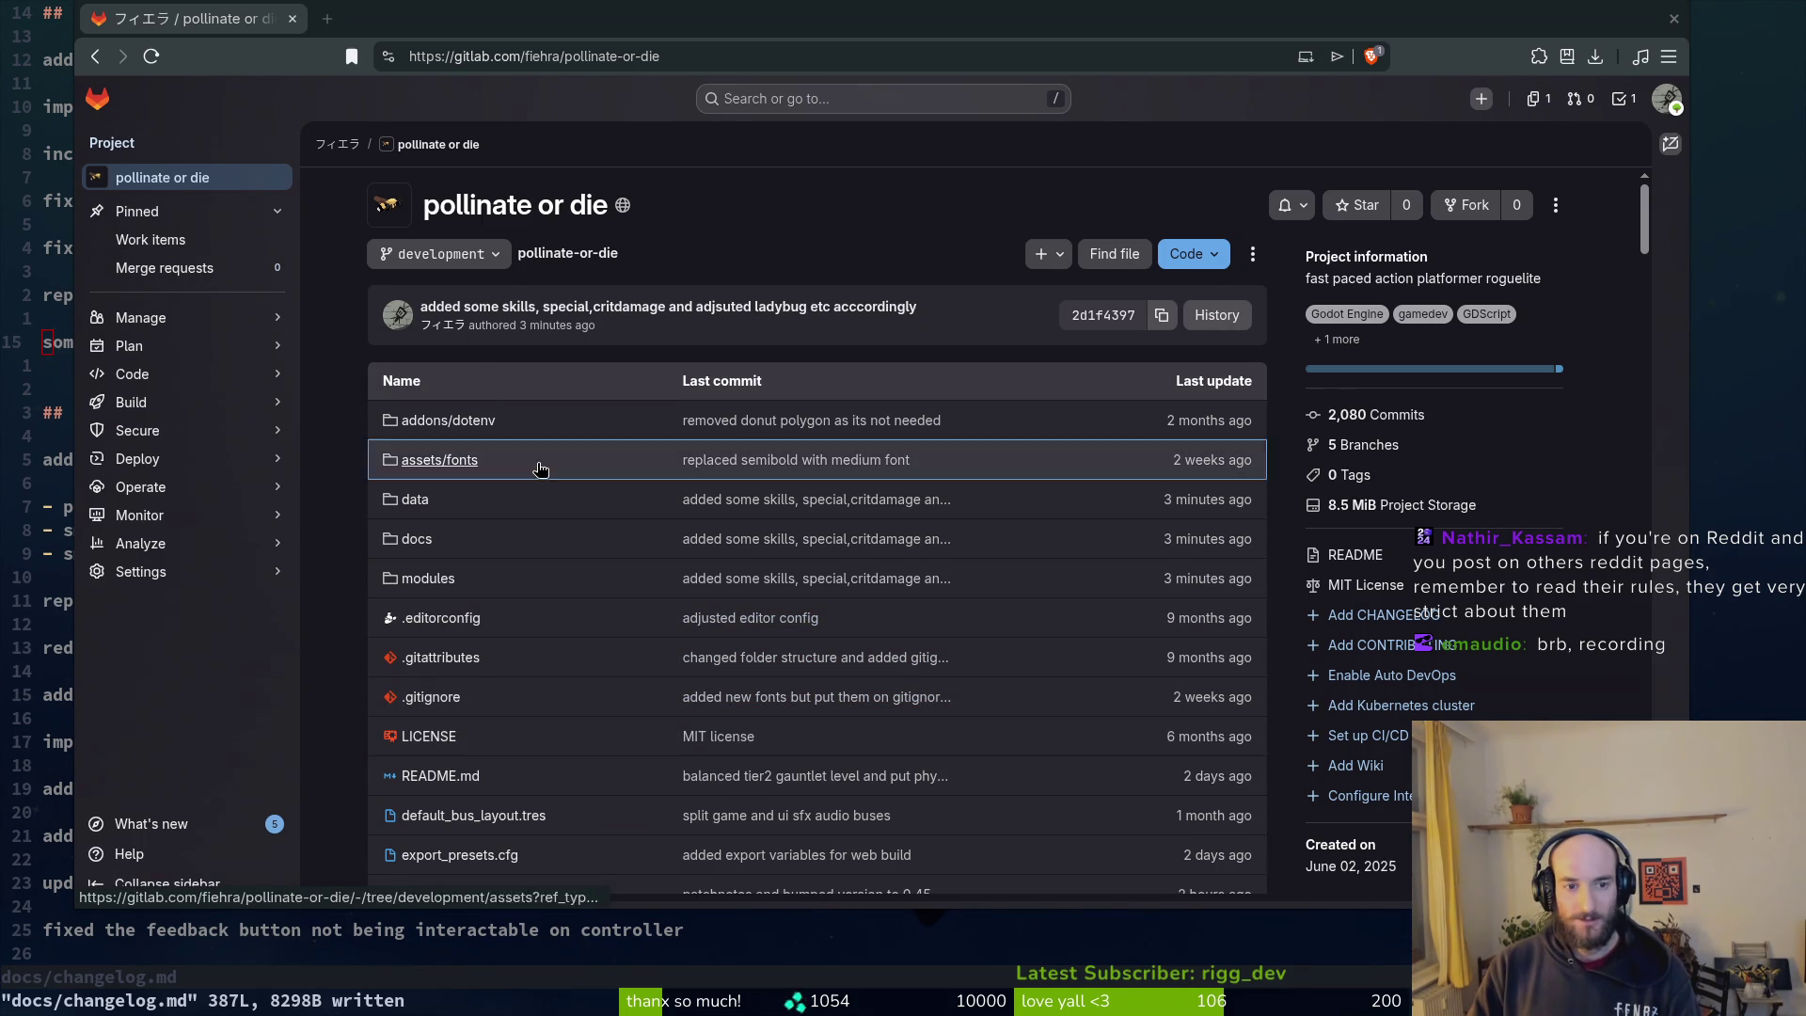
left_click(1215, 325)
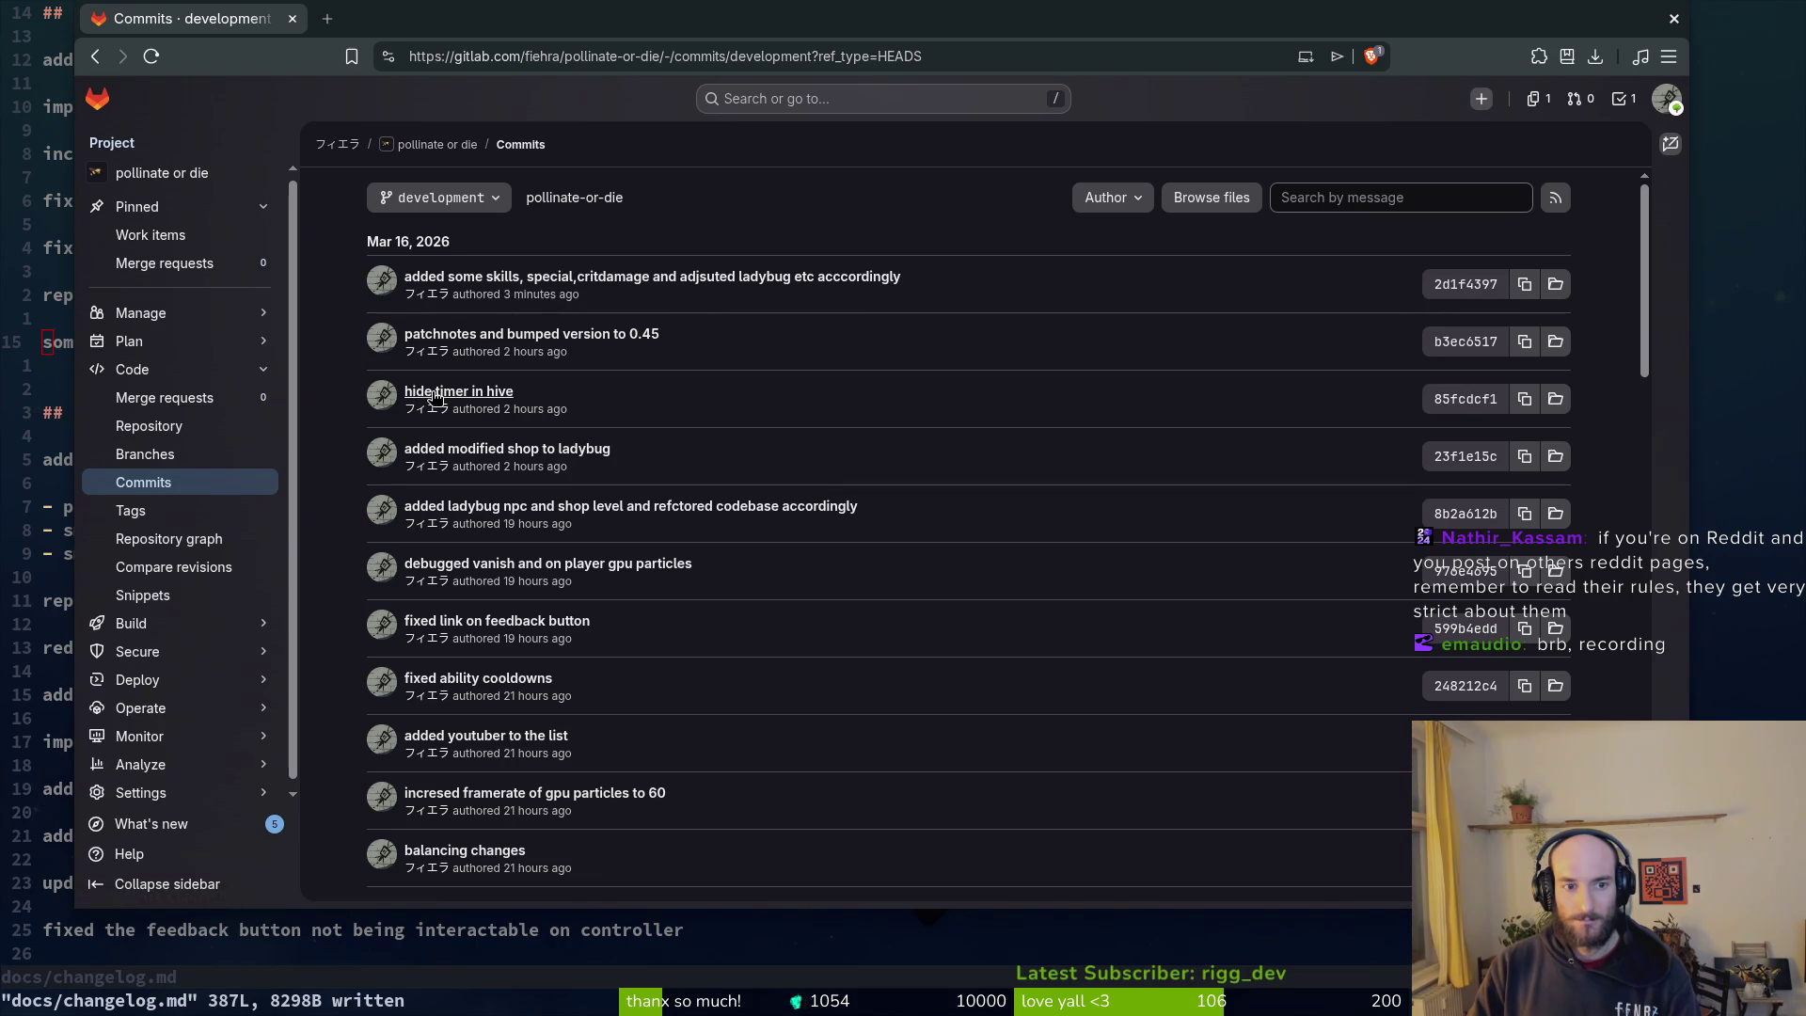
left_click_drag(1593, 24, 1614, 58)
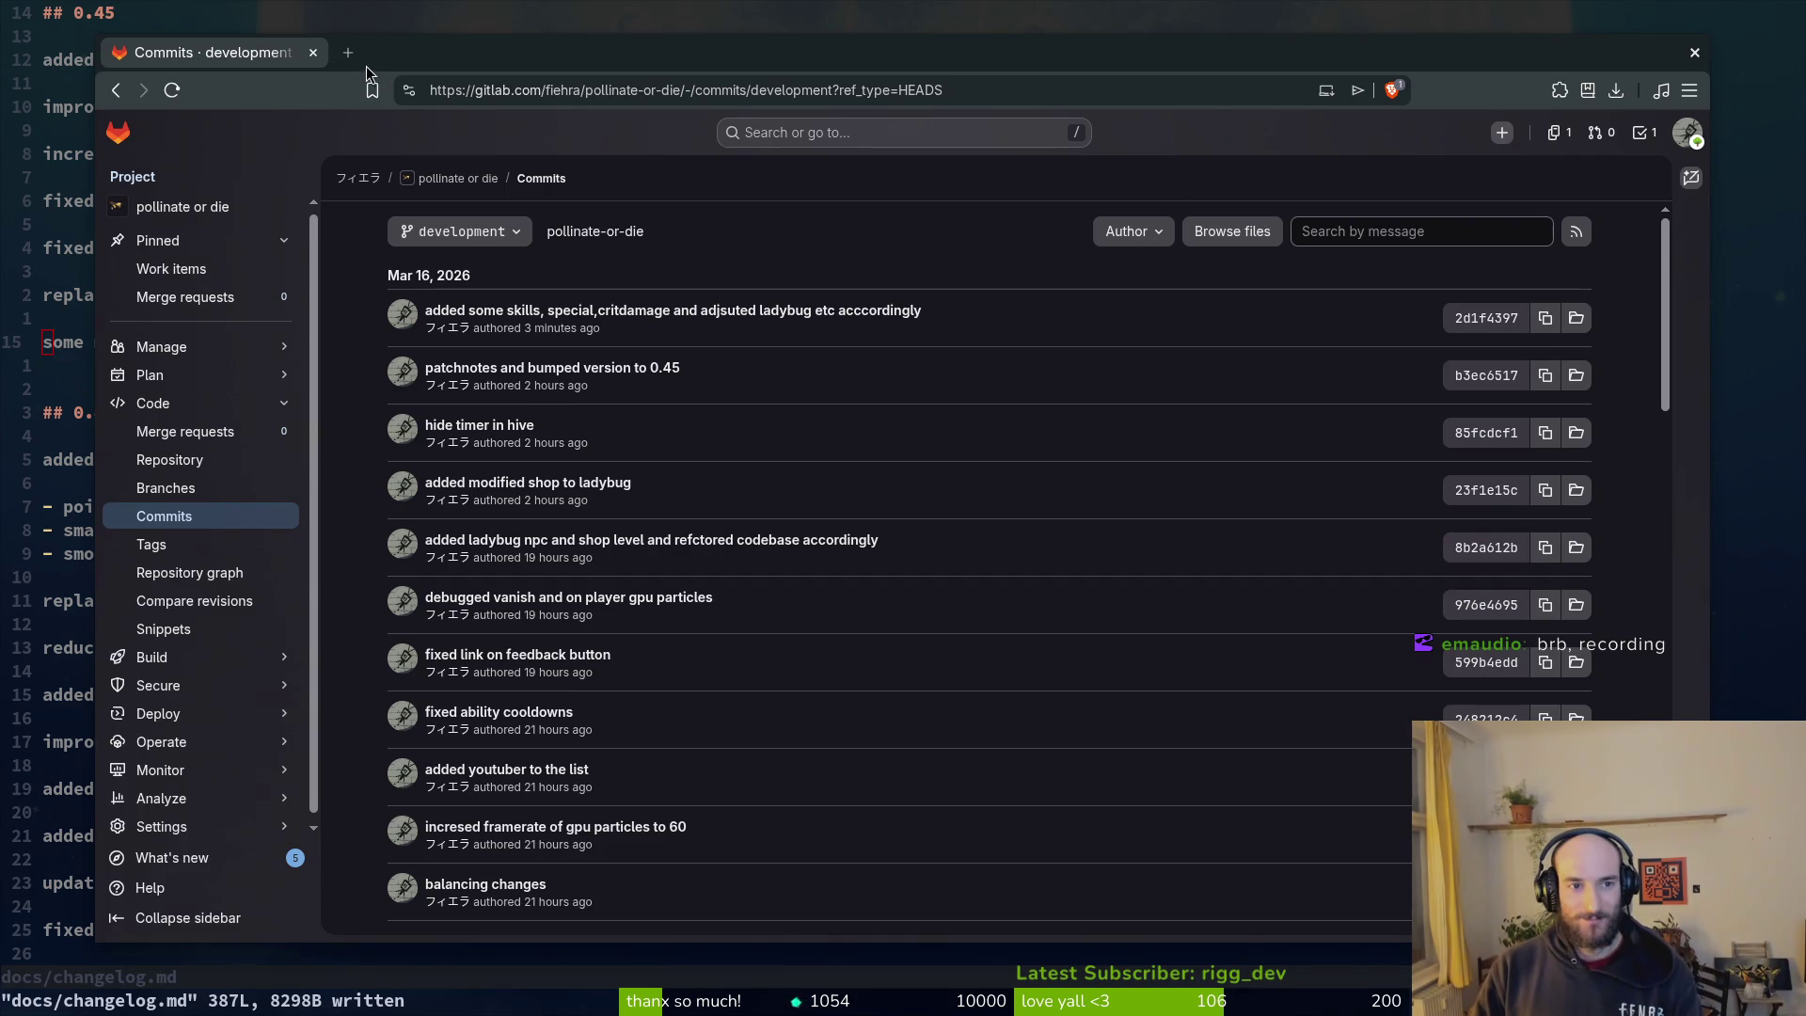
left_click(315, 54)
Step: Quit Vim and, in tig status, stage README.md, the changelog and the translation files
type(":q")
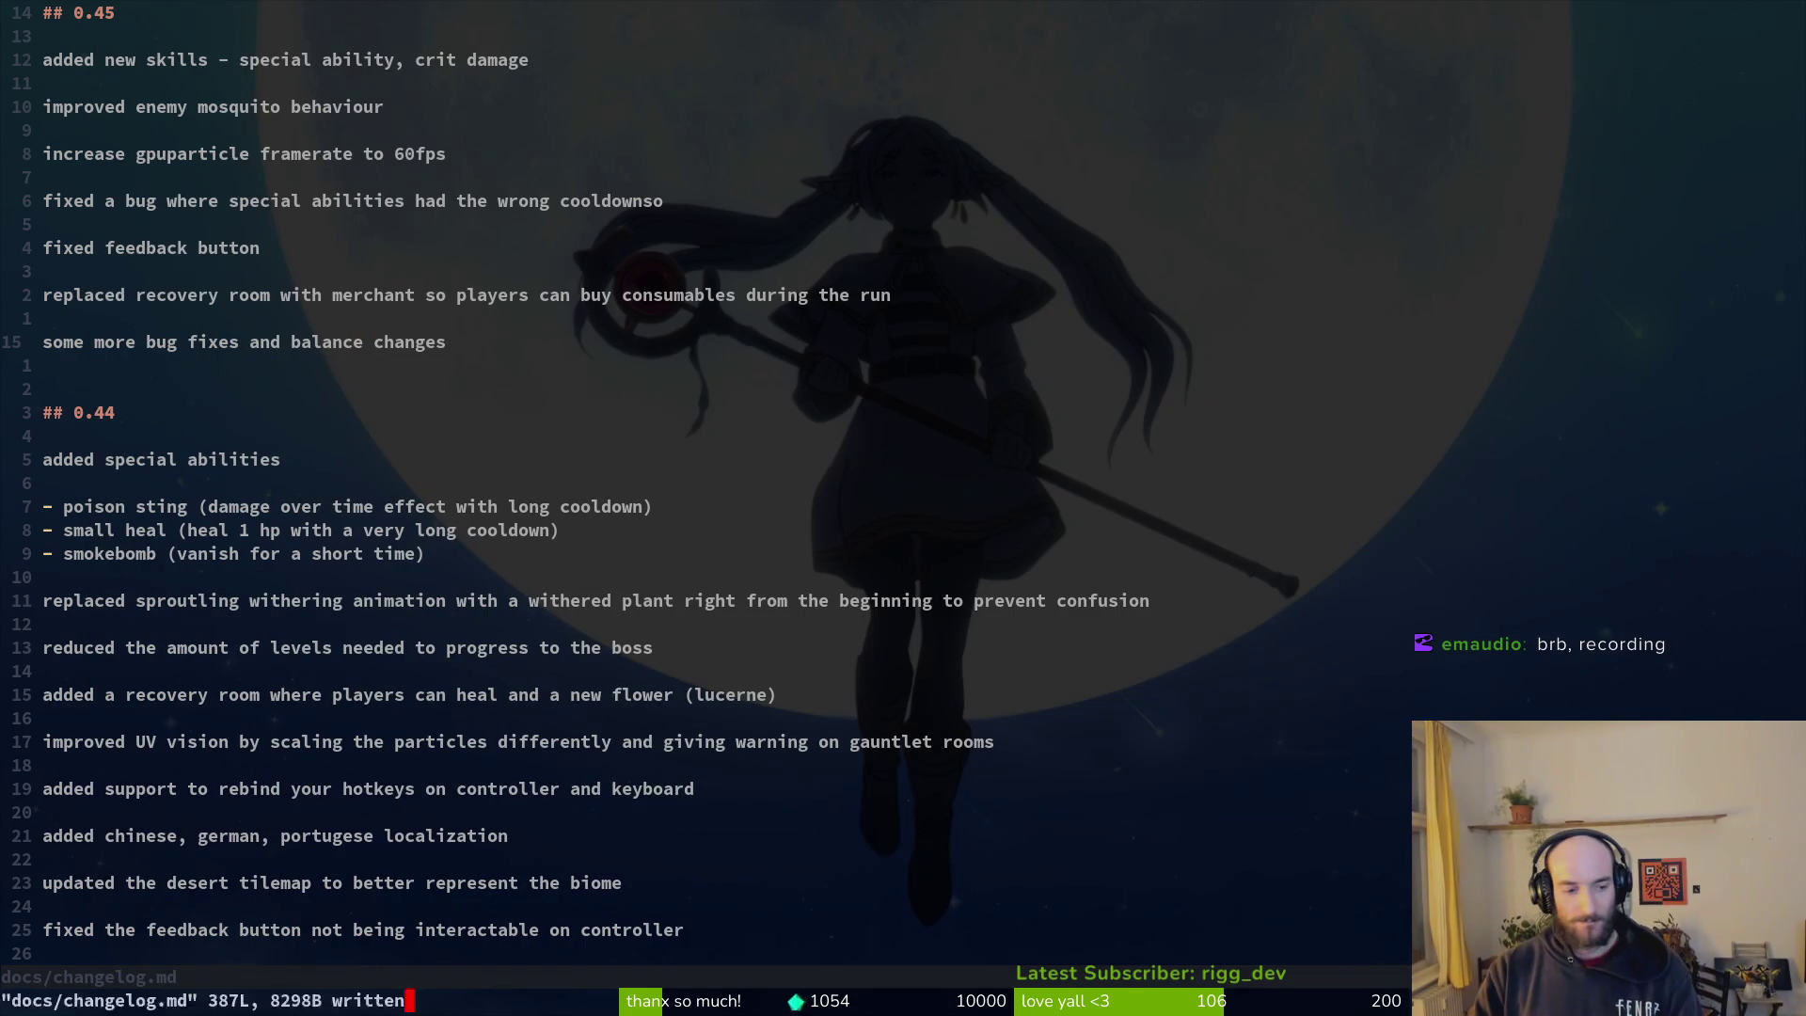
key("Return")
type("tig status")
key("Return")
key("j")
key("j")
key("j")
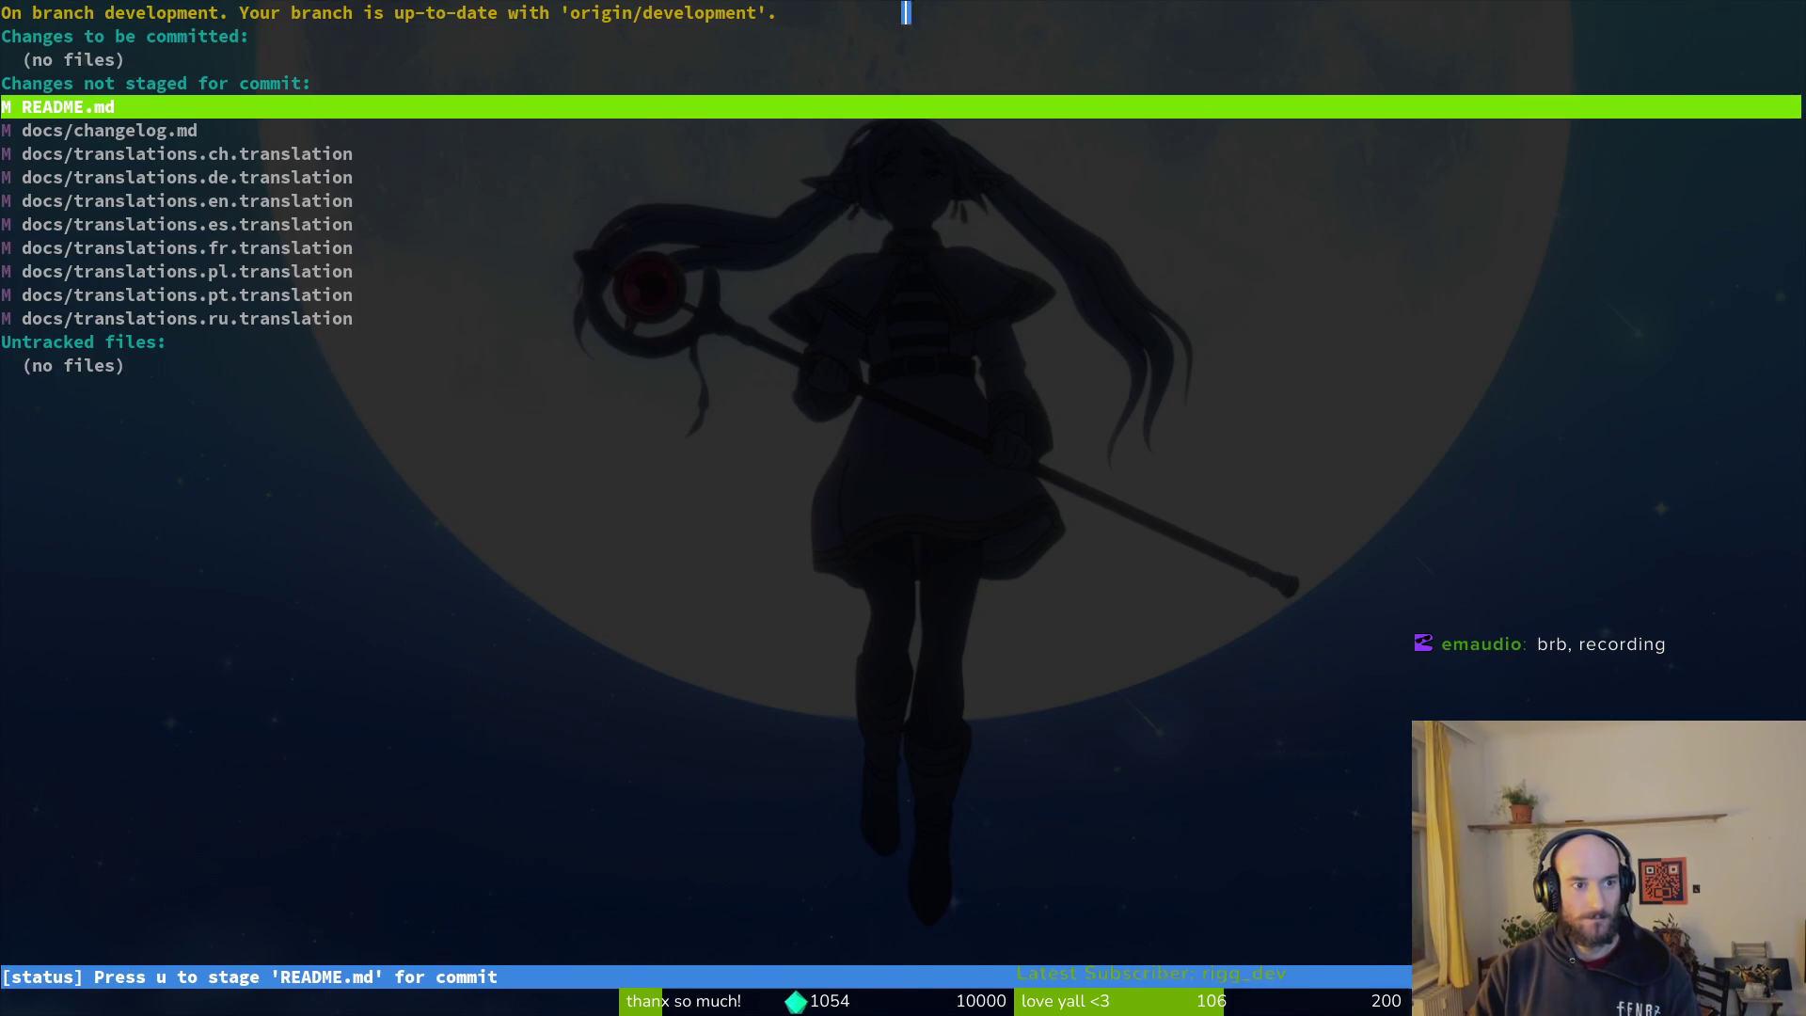
key("Return")
key("u")
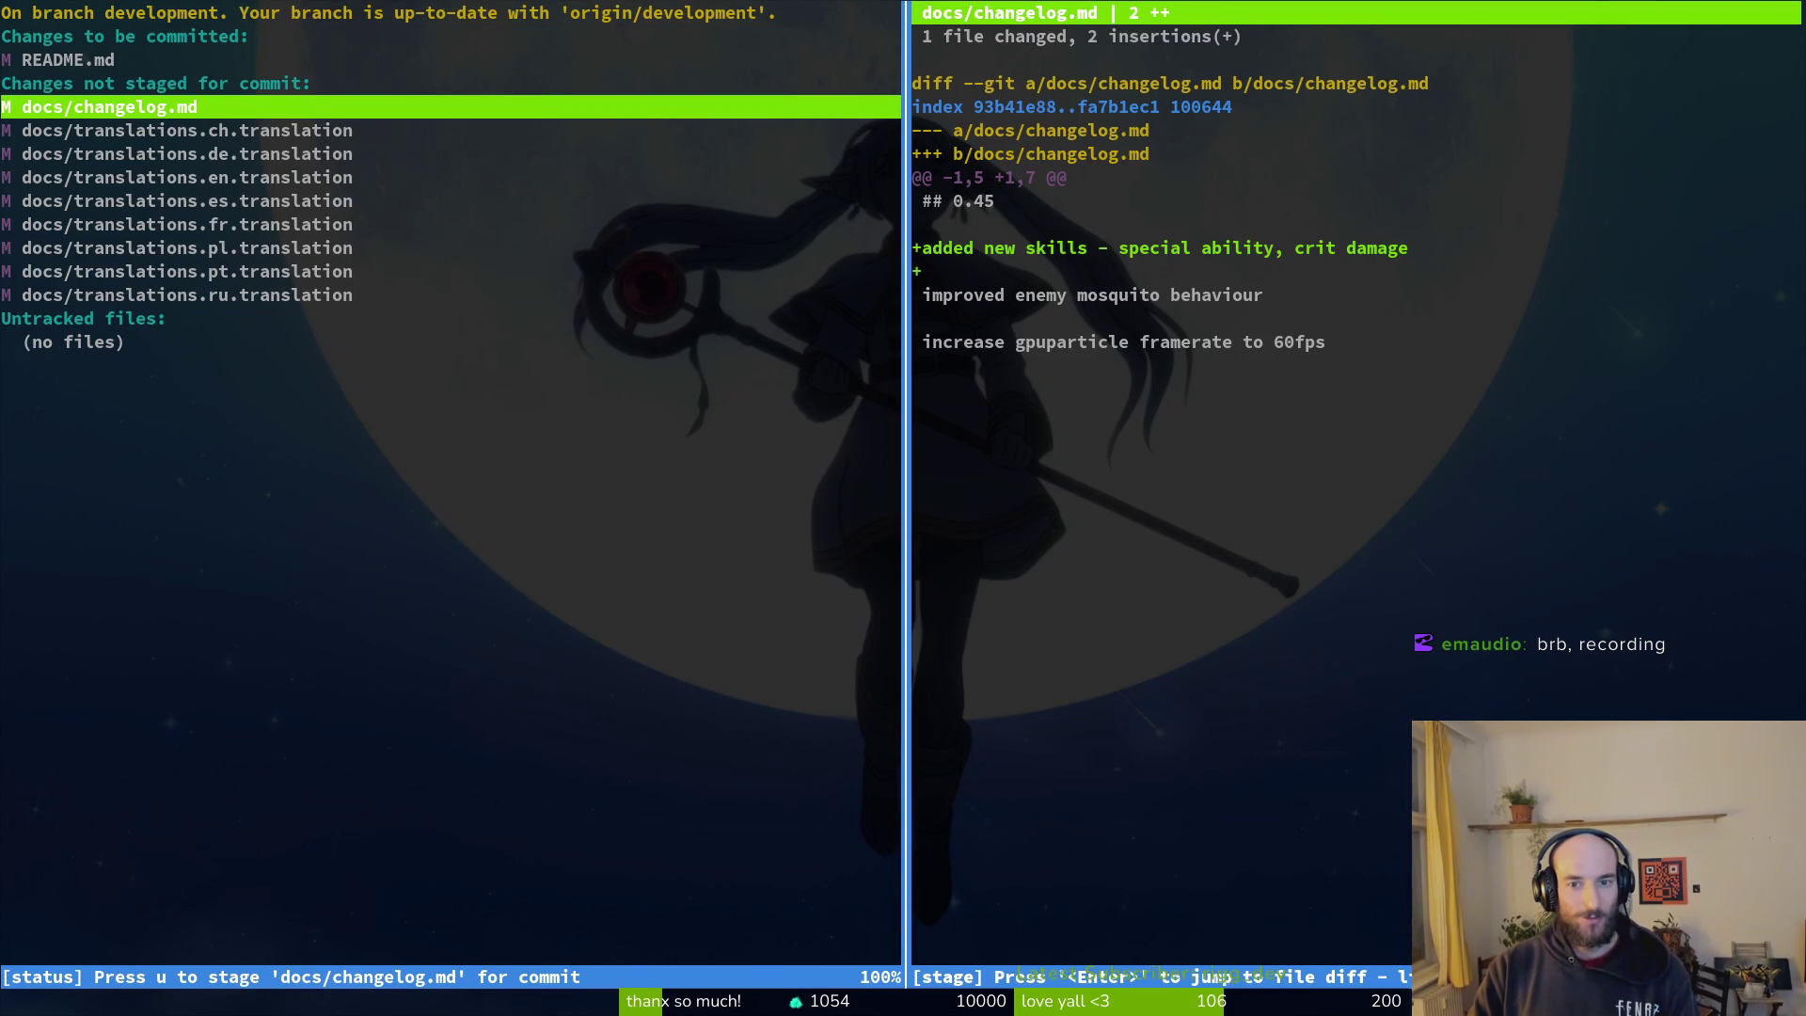
key("j")
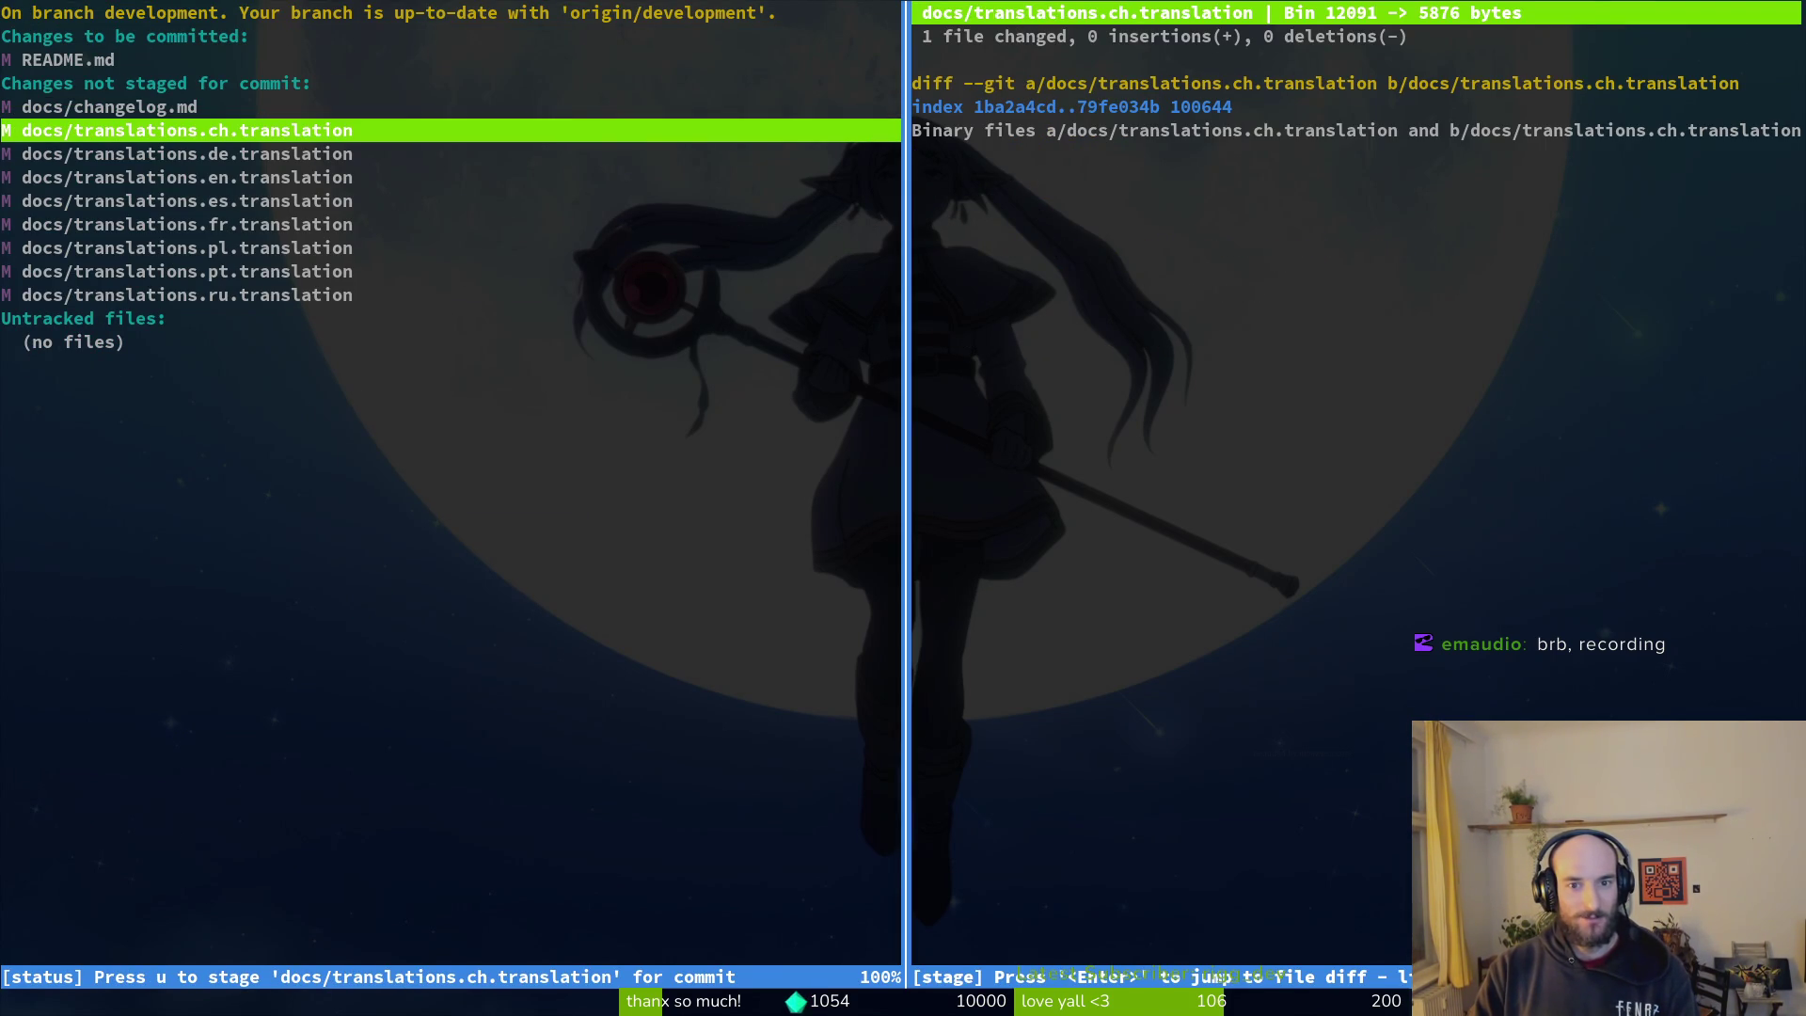
key("u")
key("u")
key("u")
key("k")
key("k")
key("k")
key("j")
key("k")
key("k")
key("k")
key("k")
key("k")
key("k")
key("j")
key("j")
key("j")
key("j")
key("j")
Step: Commit the staged changes as 'godot translations things' and git push them
type("qgi")
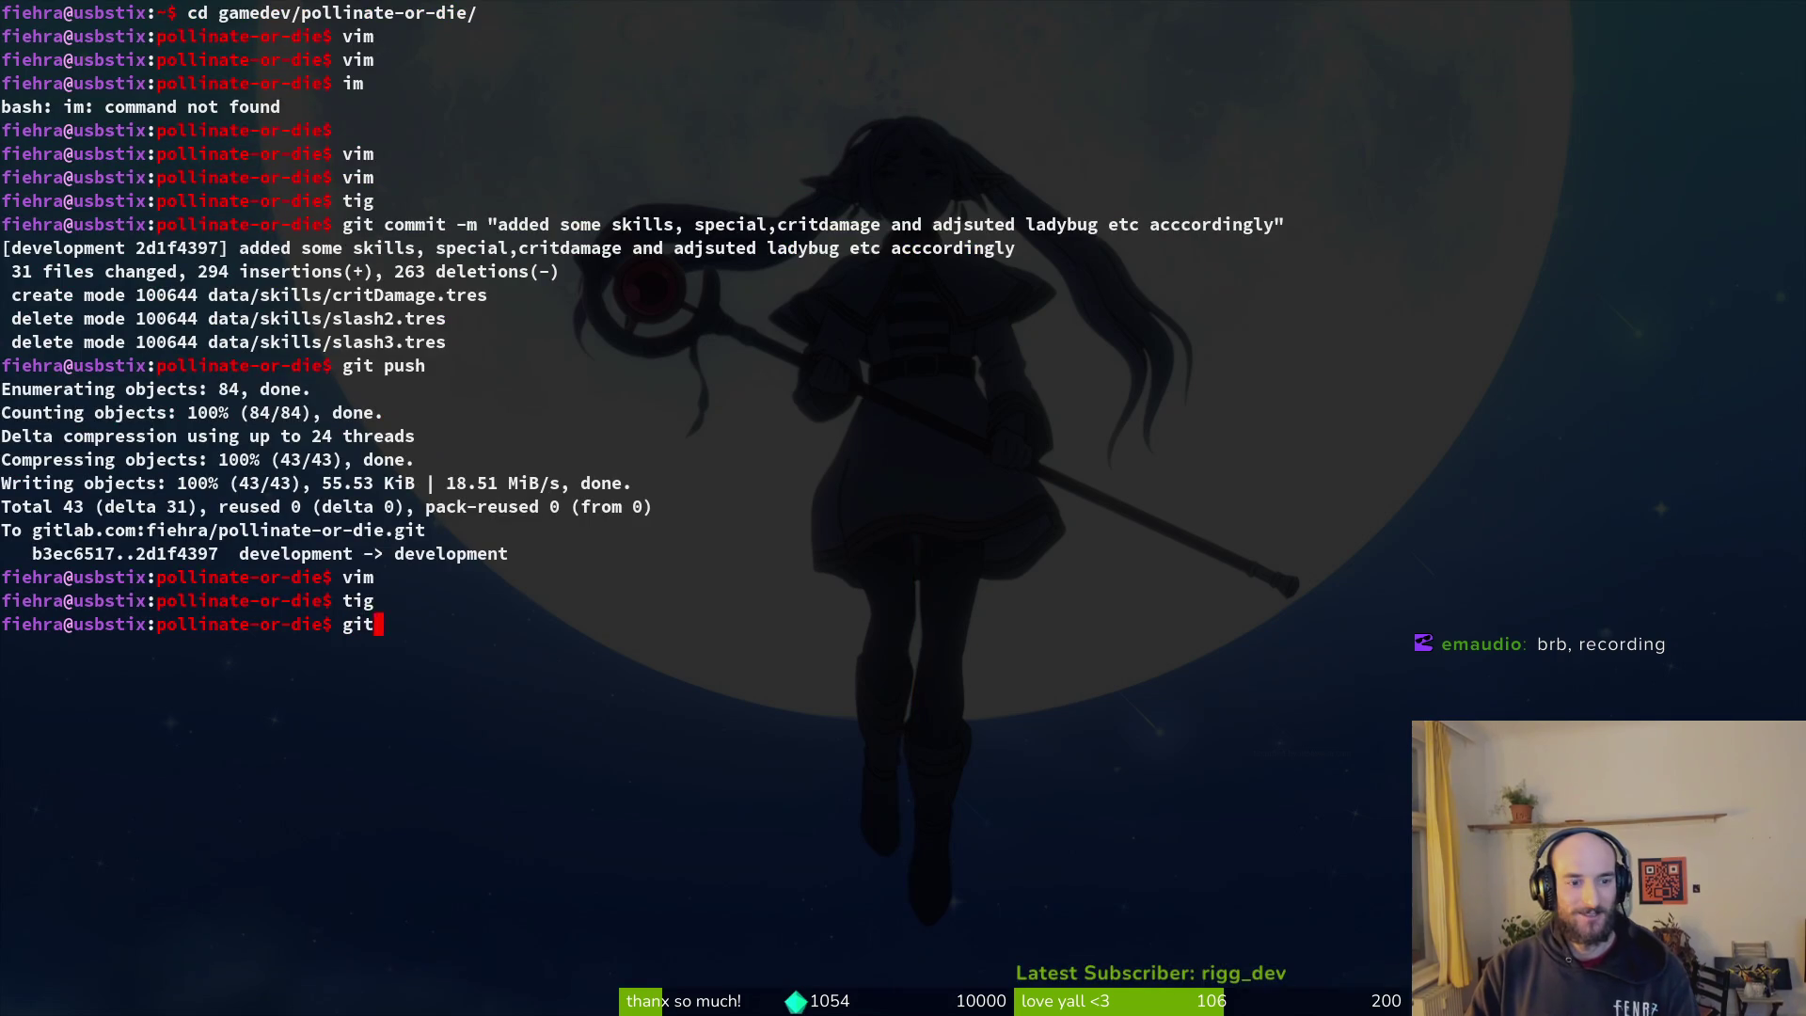
type("-m \"godo")
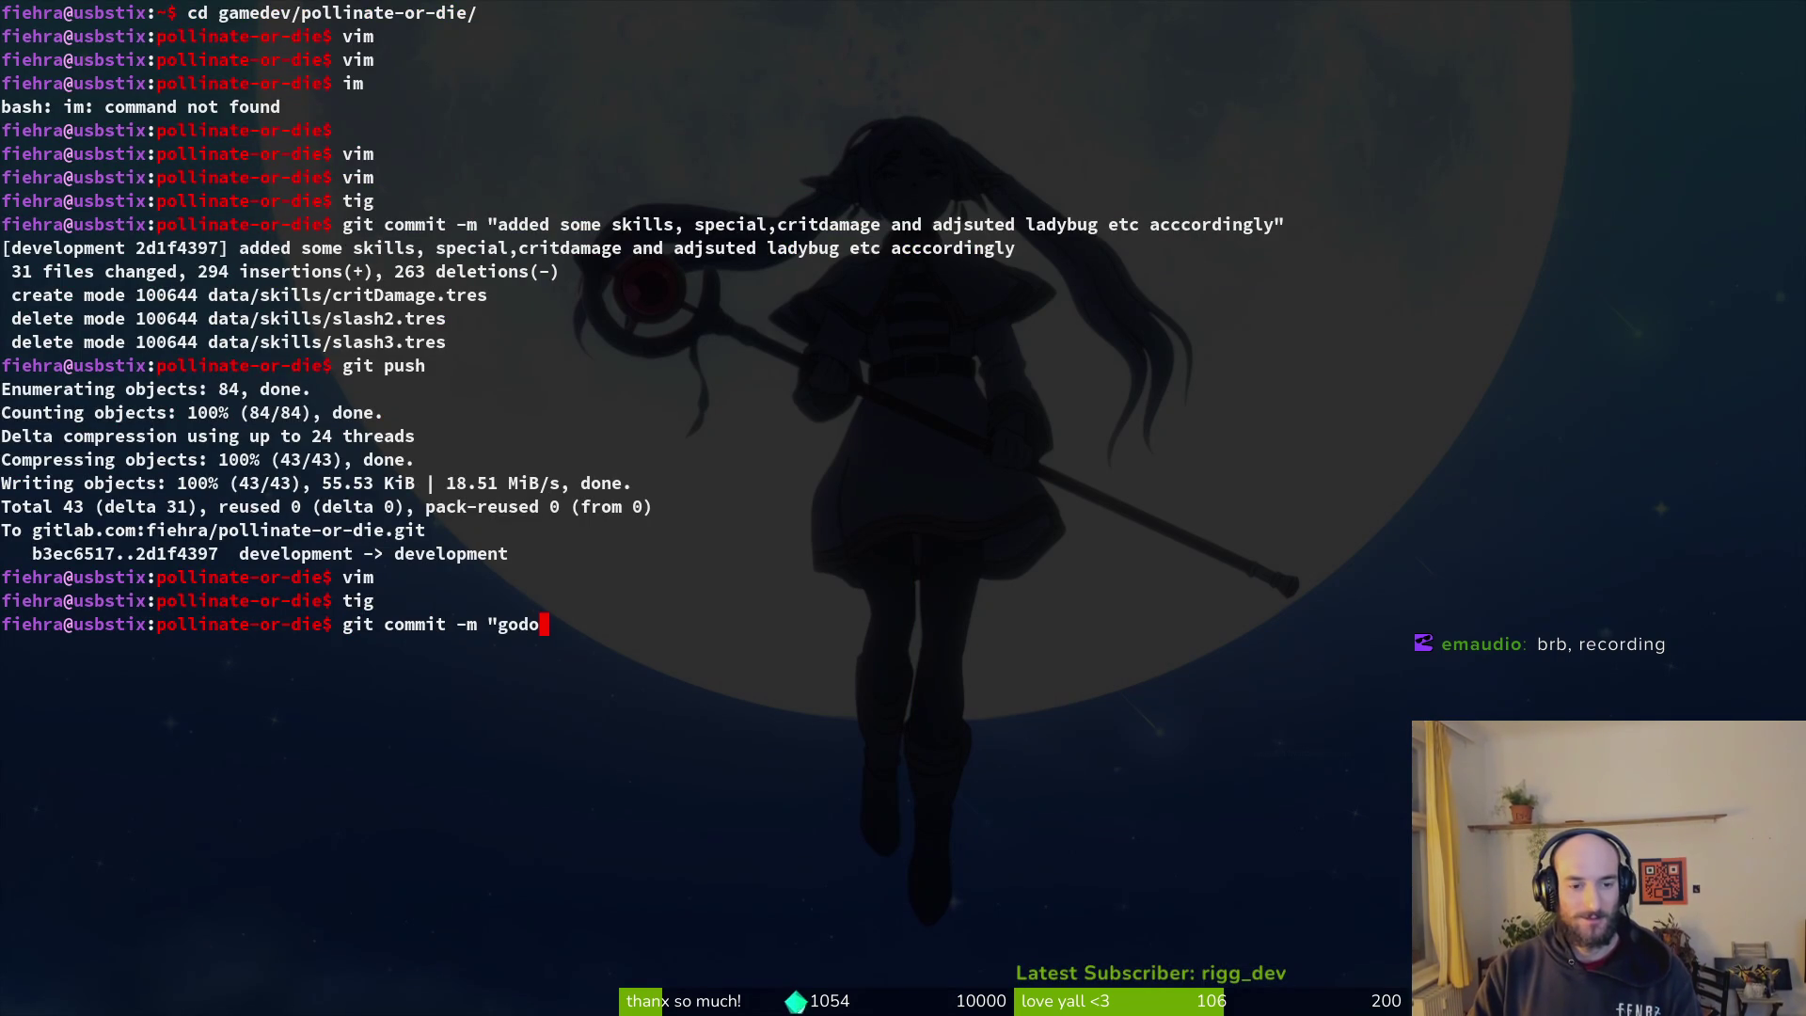
type("ons things")
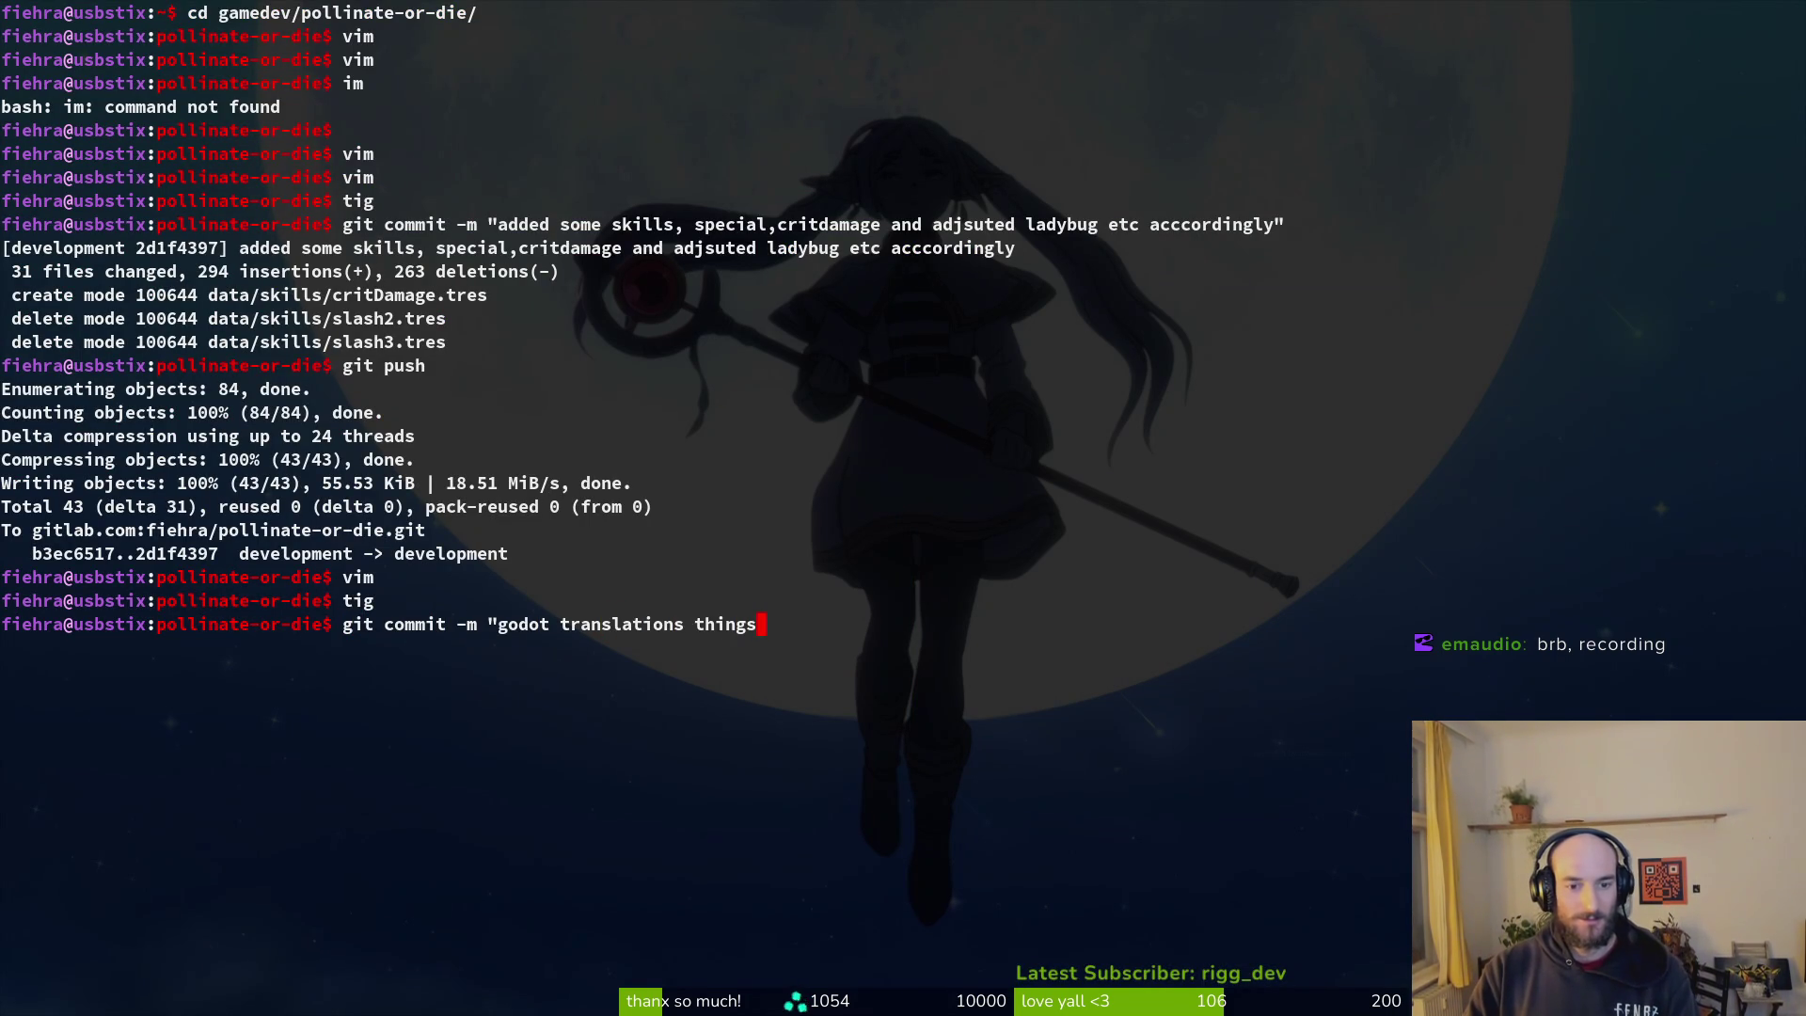
key("super+Return")
key("s")
key("Return")
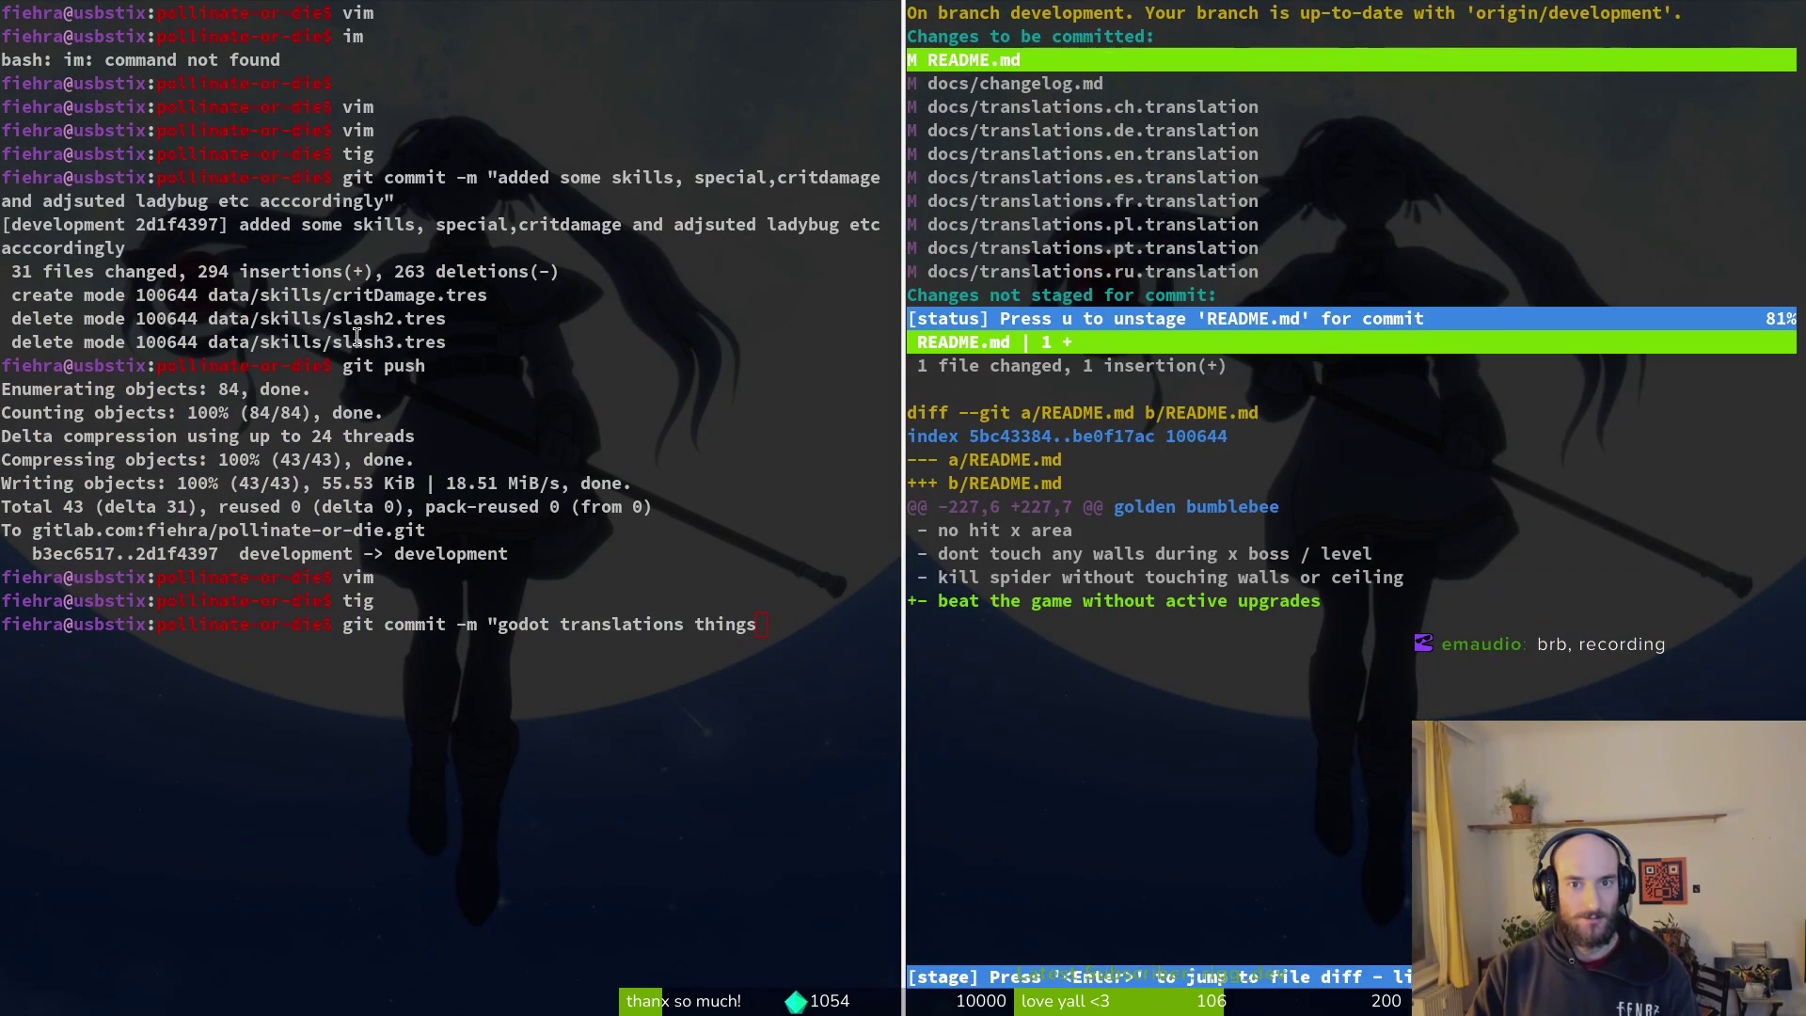
type("jq")
type("\"")
key("Return")
type("git push")
key("Return")
key("super+2")
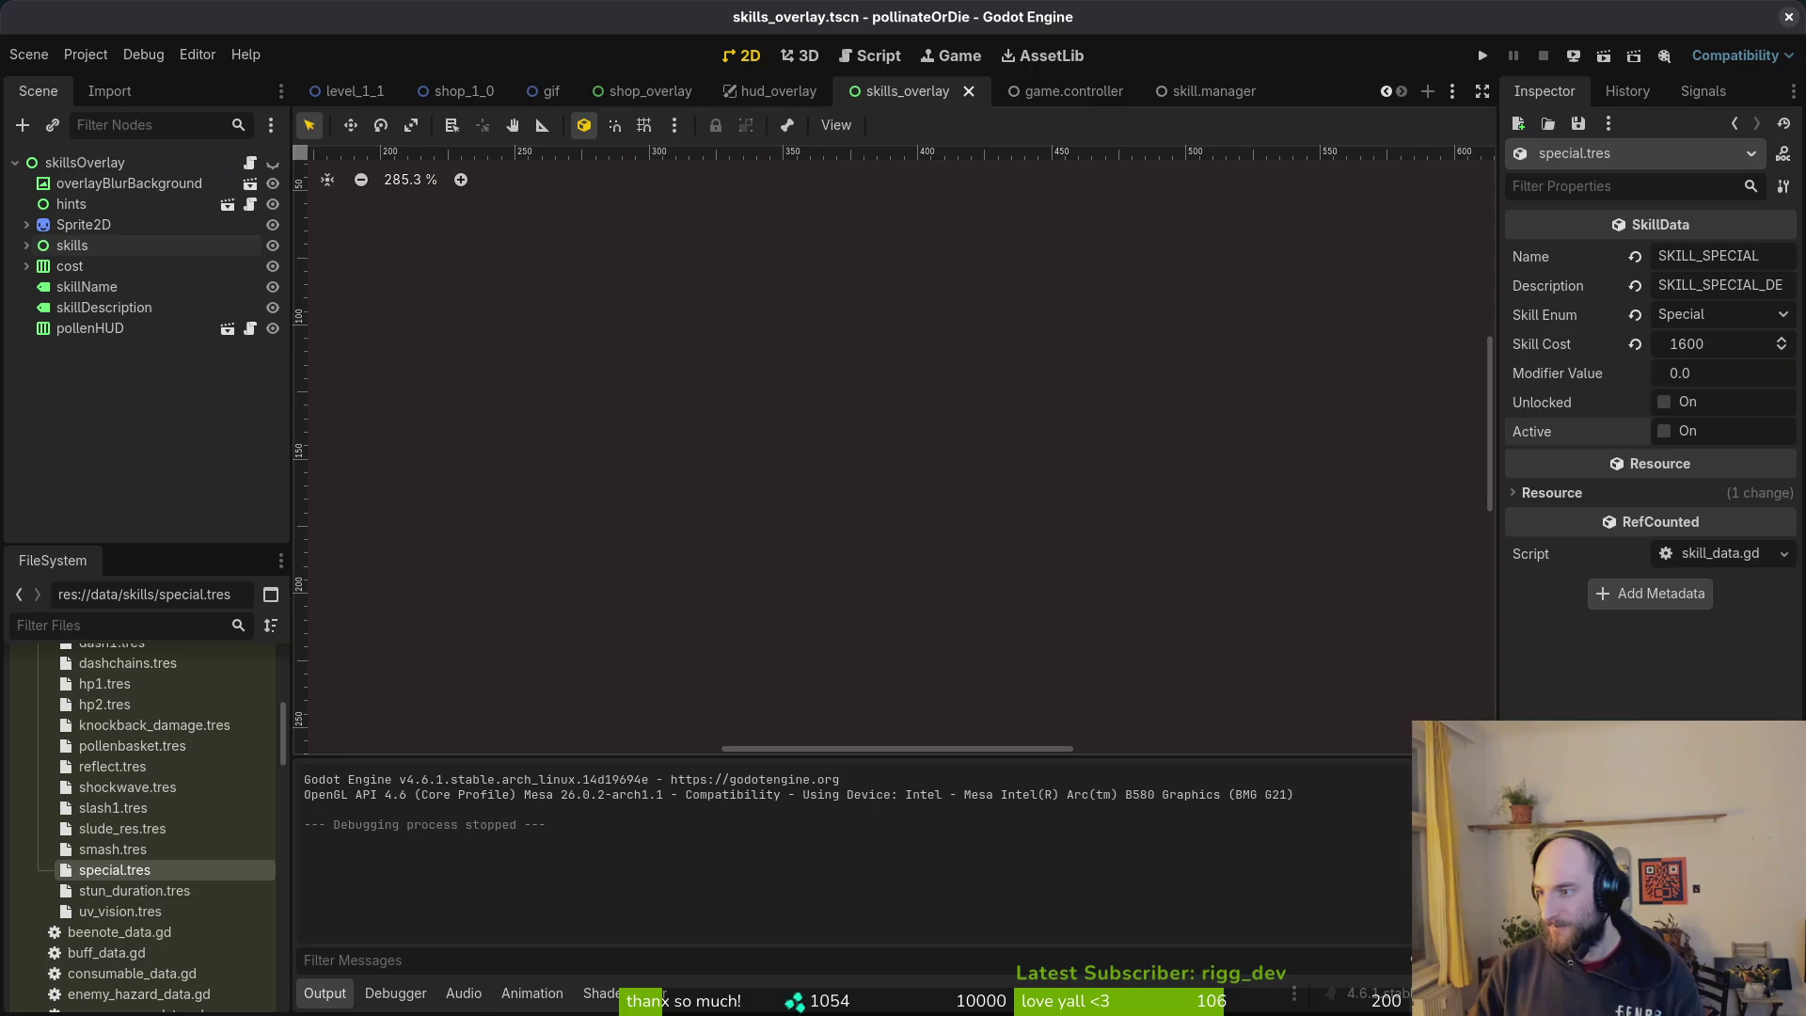
Step: Delete all saved game data from the project's user data folder
left_click(85, 55)
left_click(221, 231)
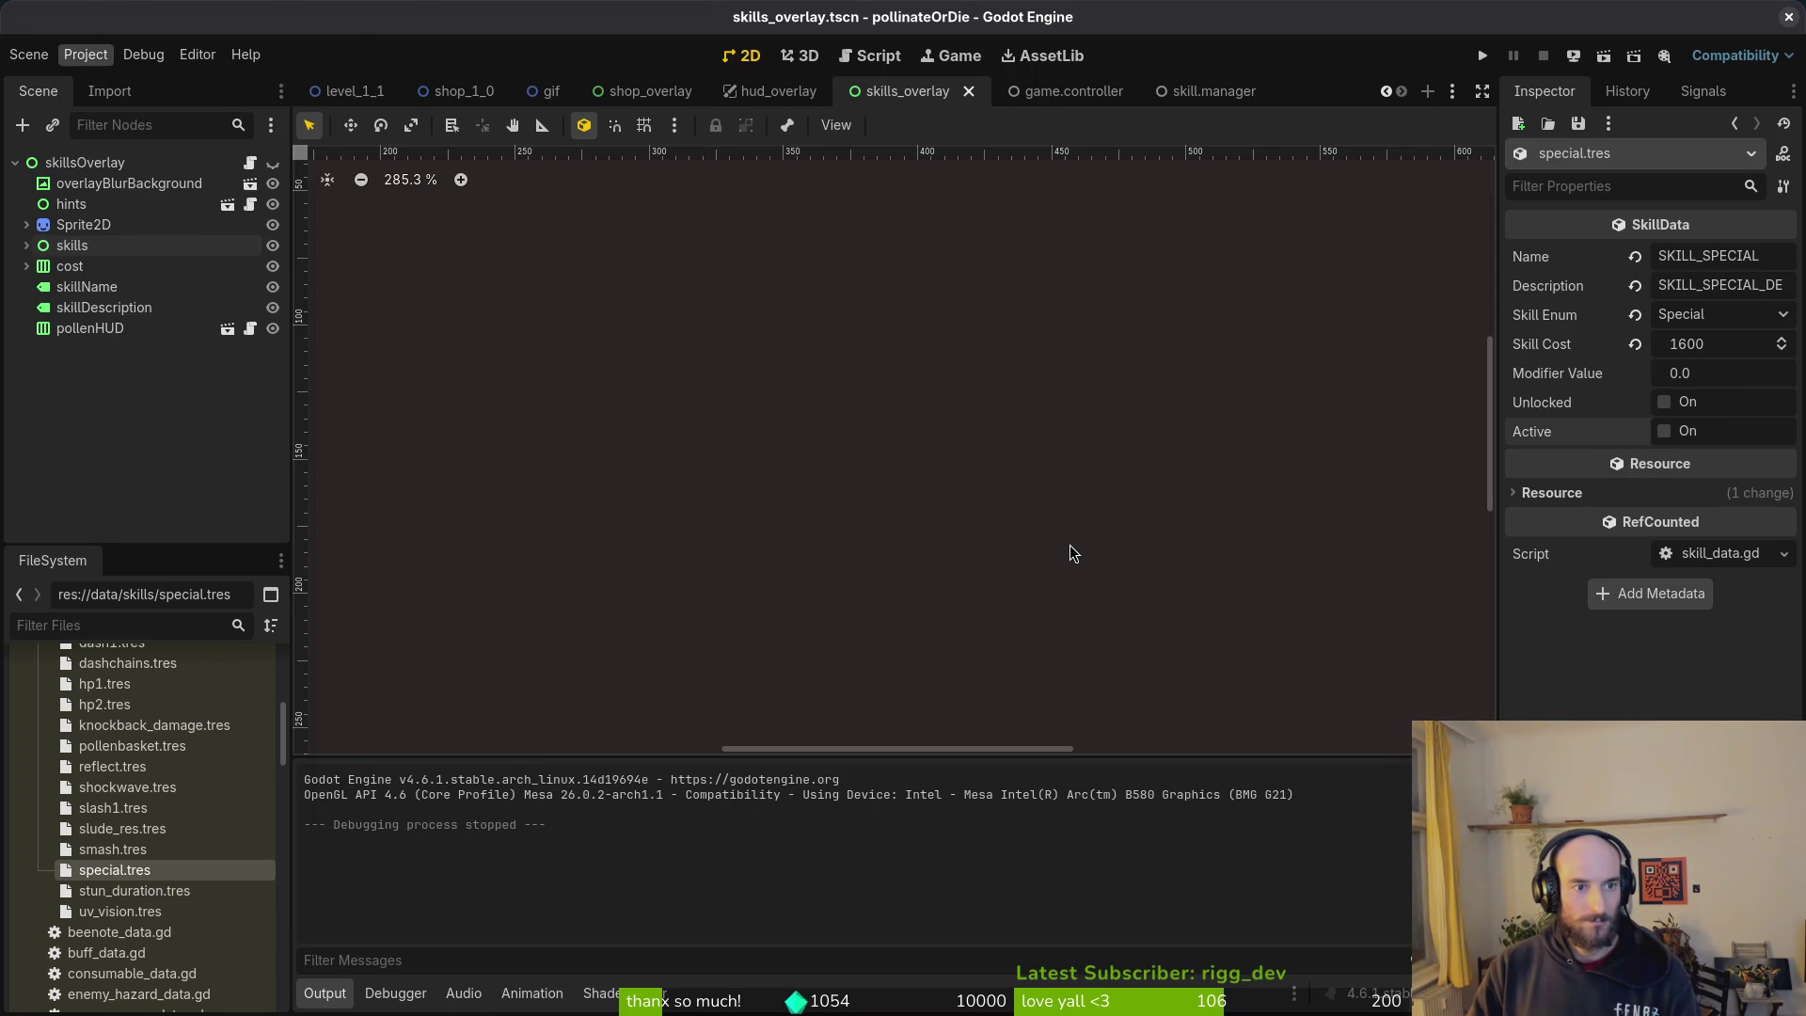
key("ctrl+a")
key("Delete")
left_click(1467, 197)
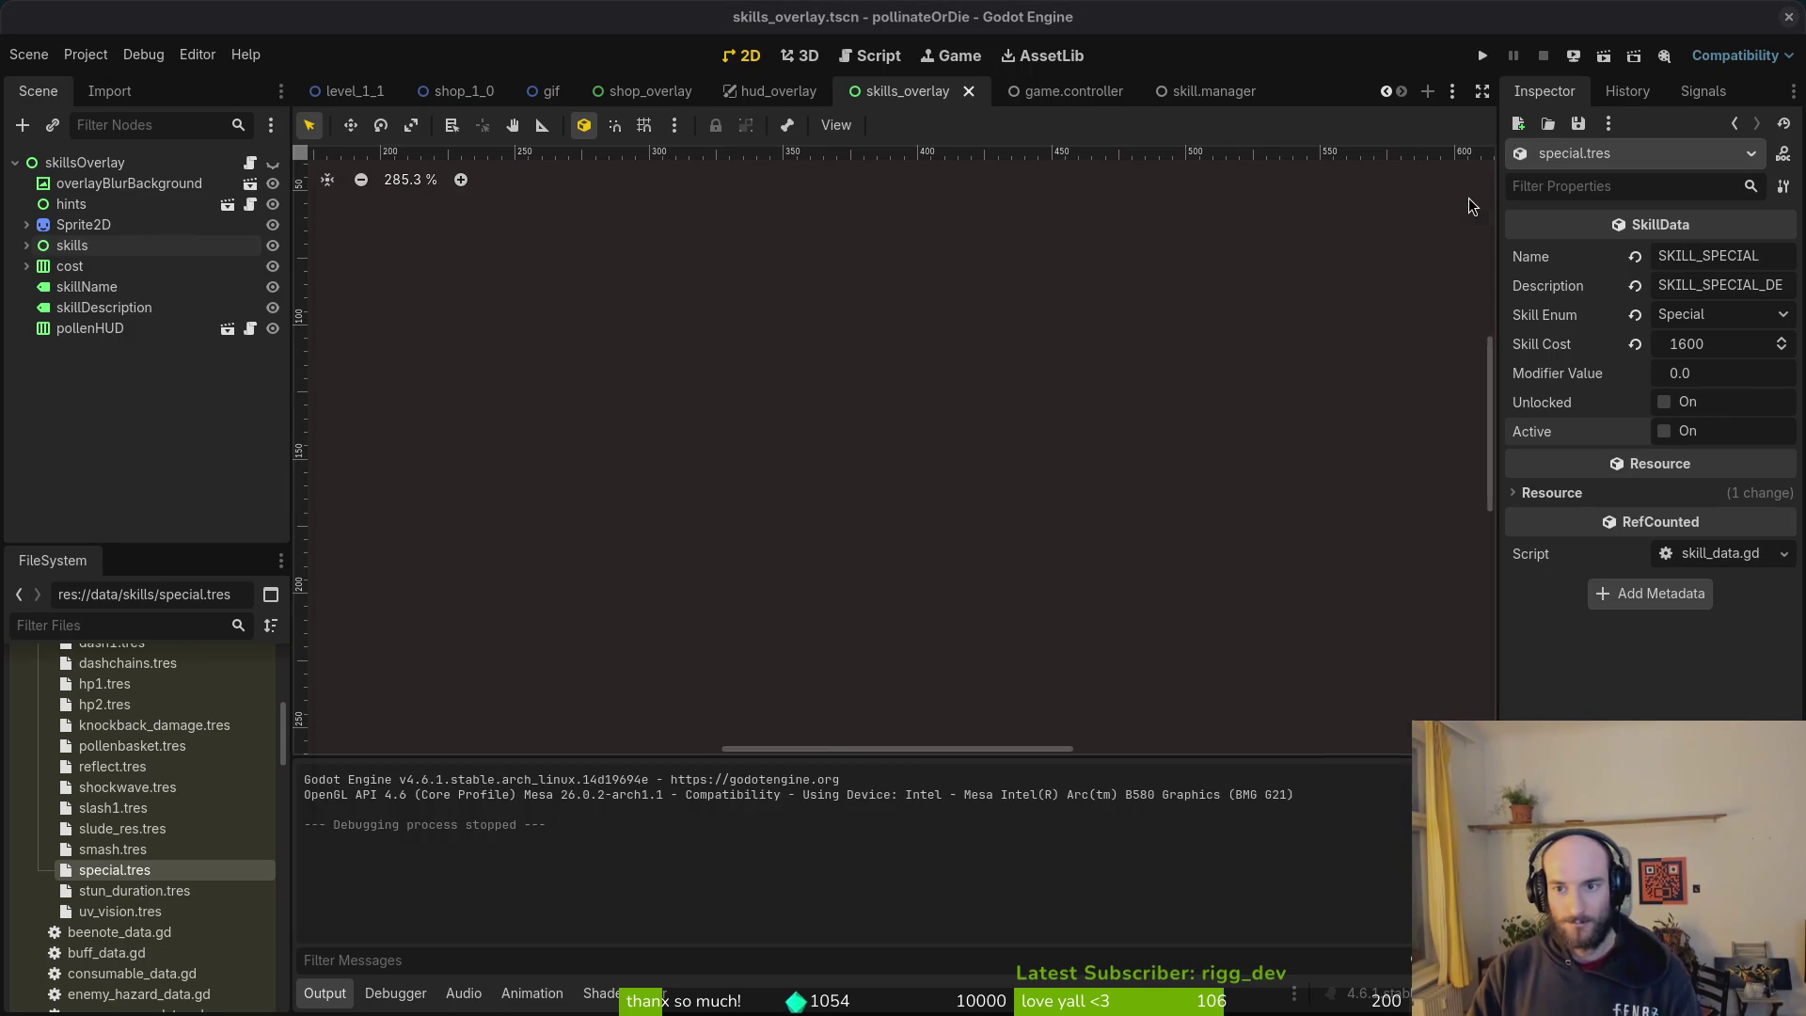
Step: Delete the old build files in the pollinate-or-die exports folder
key("super+e")
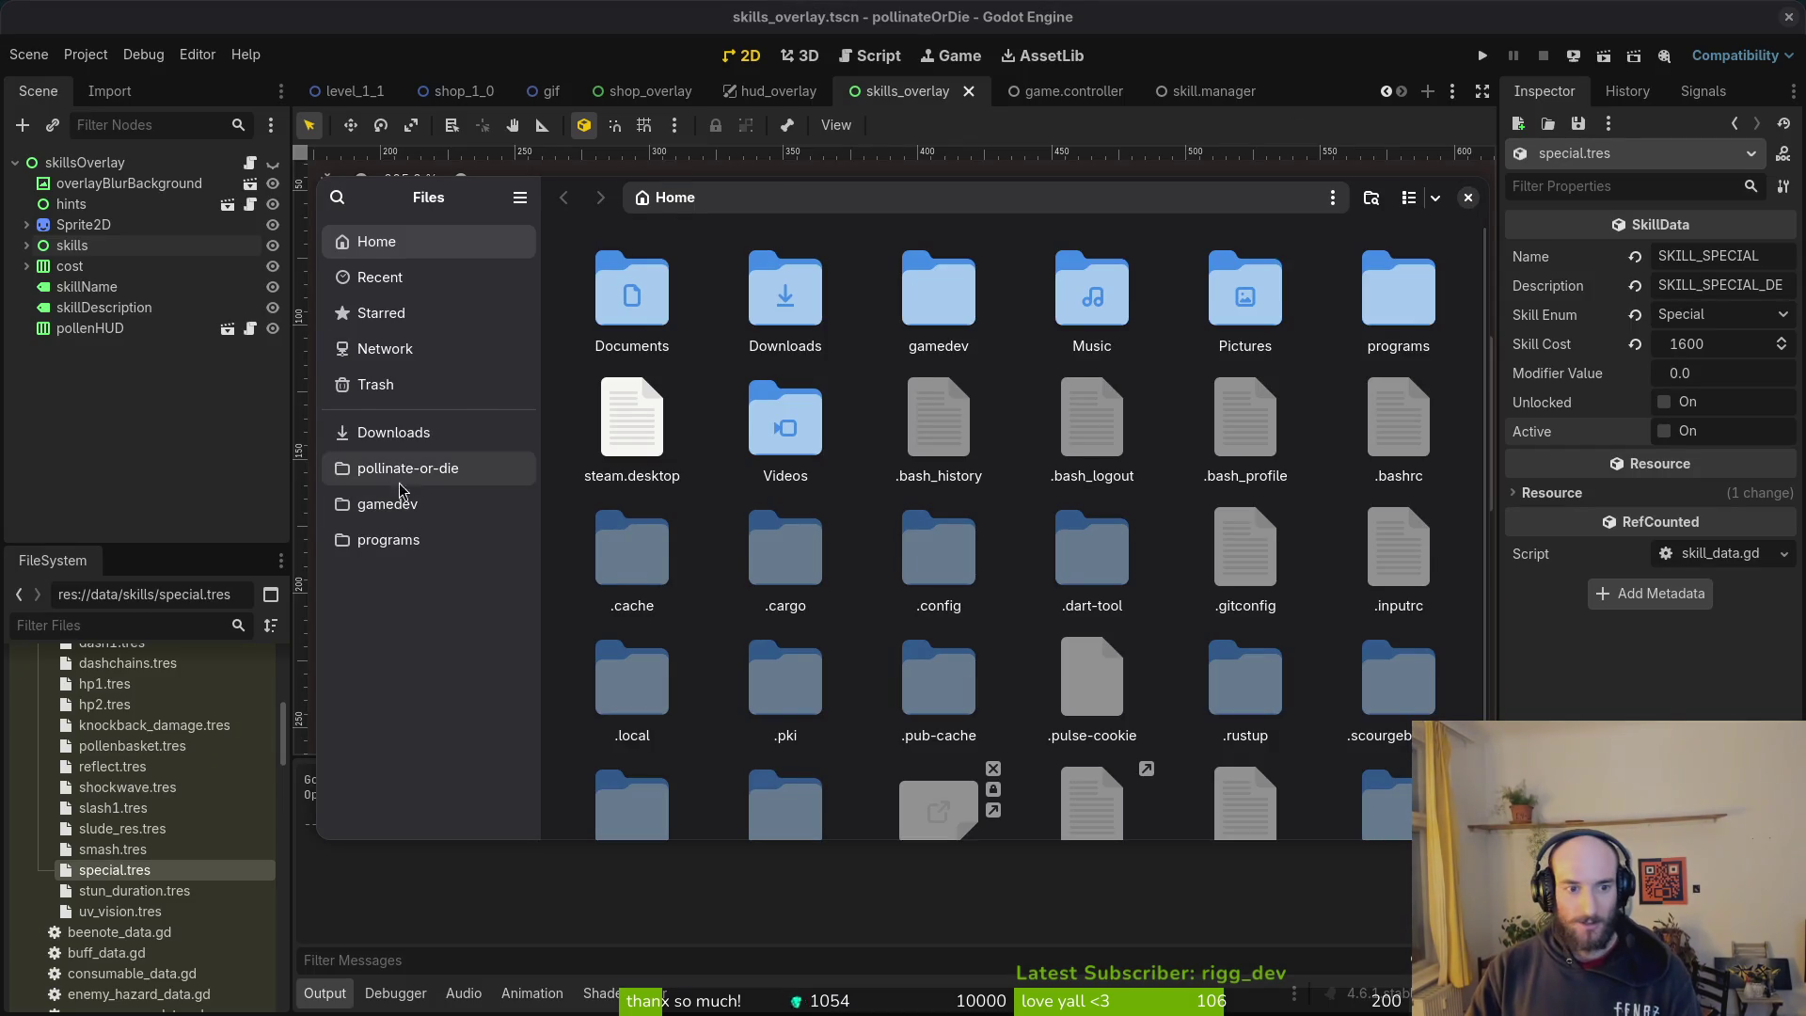
left_click(404, 468)
double_click(785, 428)
key("ctrl+a")
key("Delete")
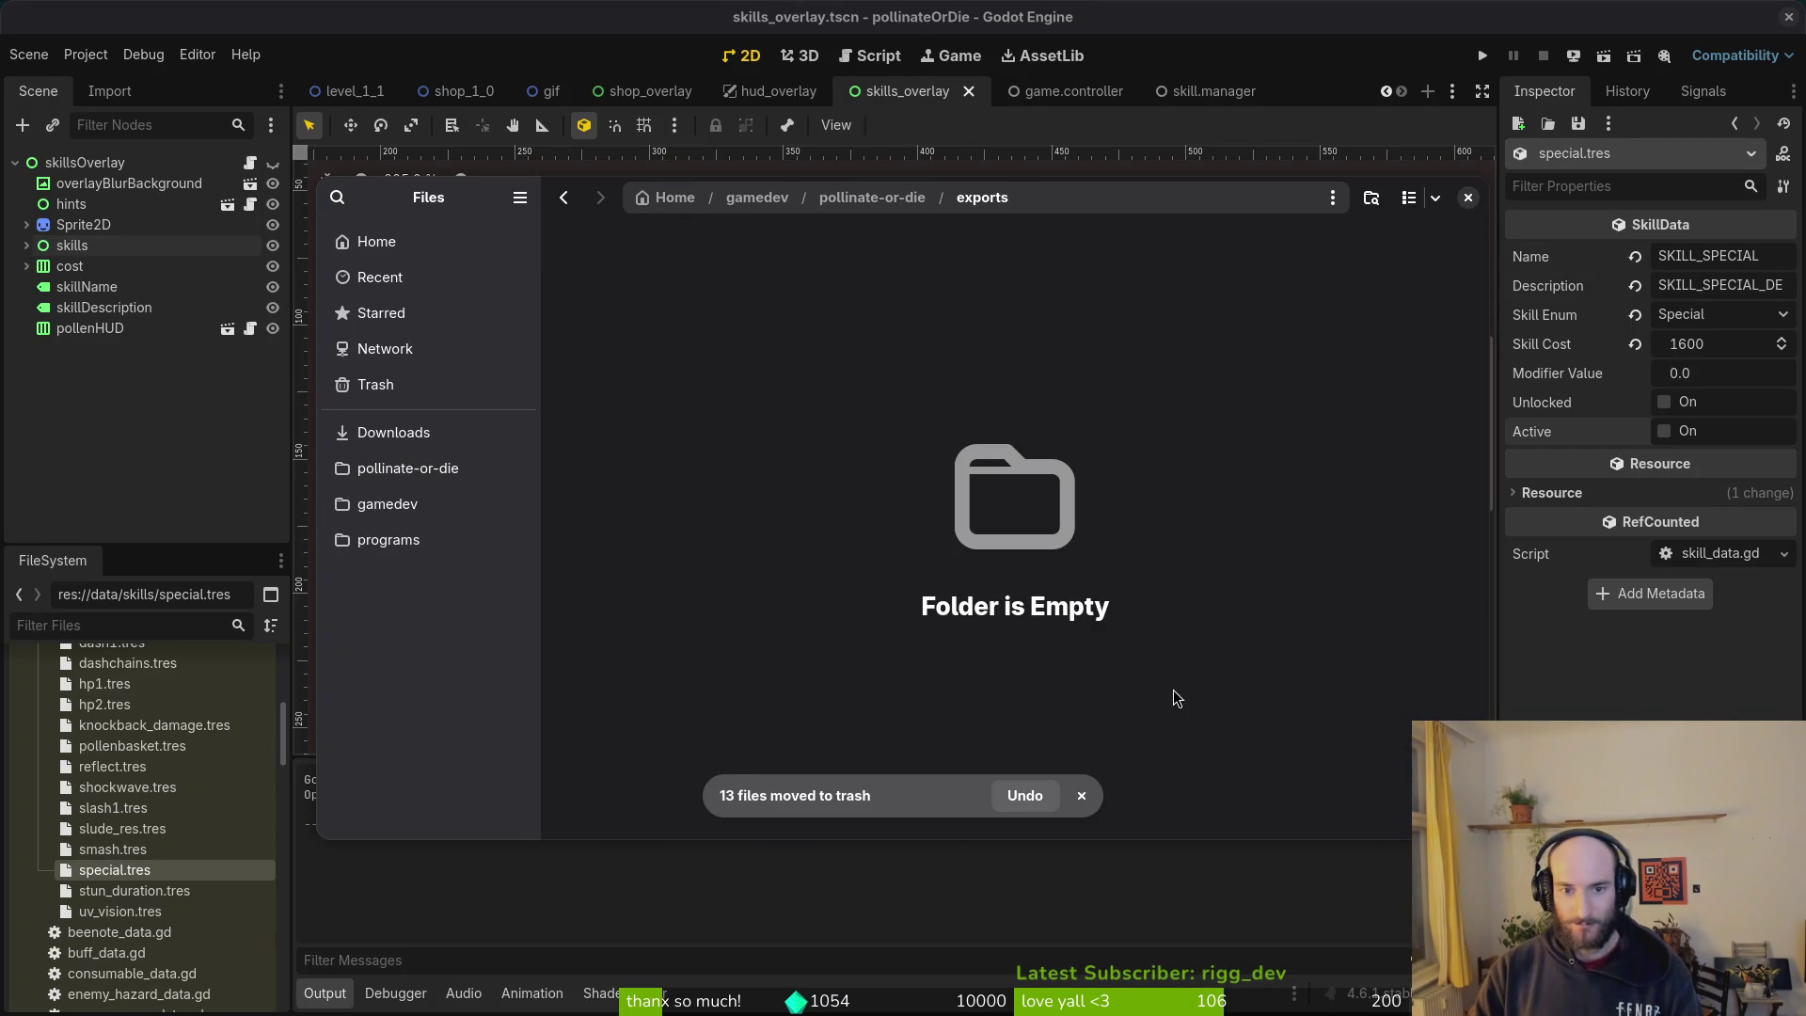
Step: Set the Web (Runnable) export preset's path to exports/index.html
left_click(207, 400)
left_click(85, 55)
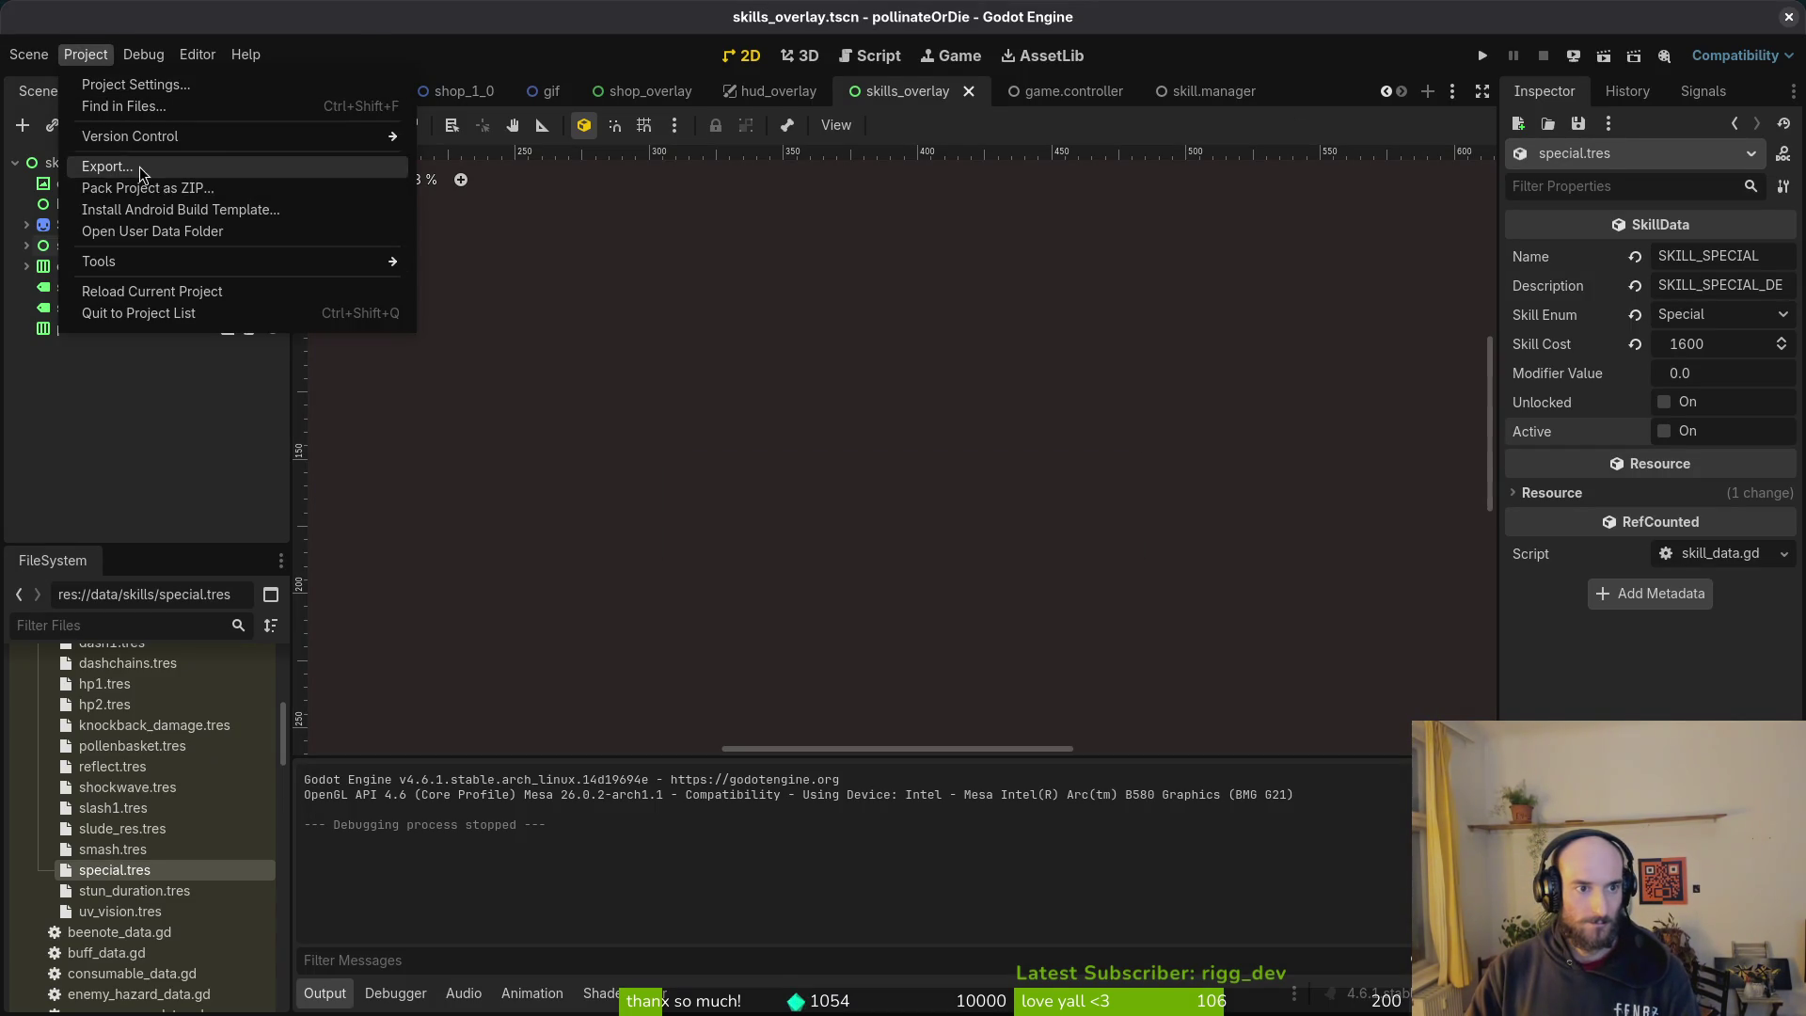
left_click(216, 167)
left_click(560, 408)
left_click(978, 710)
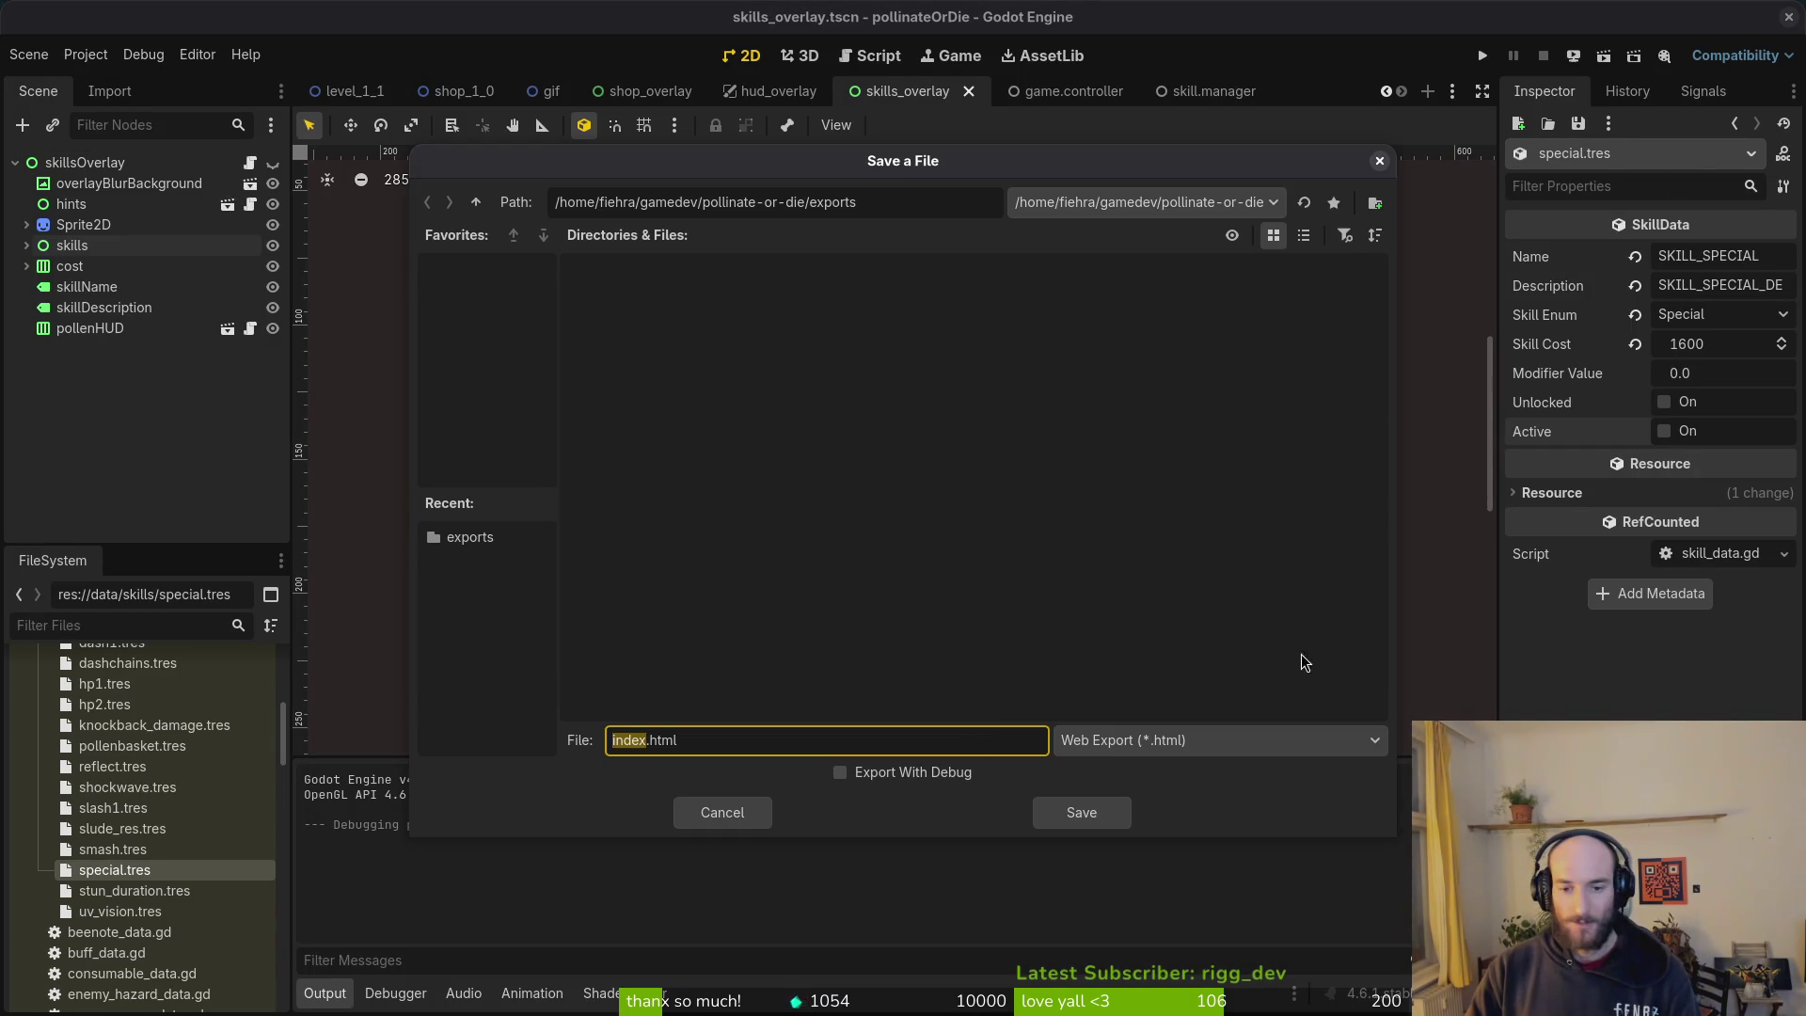
left_click(1077, 815)
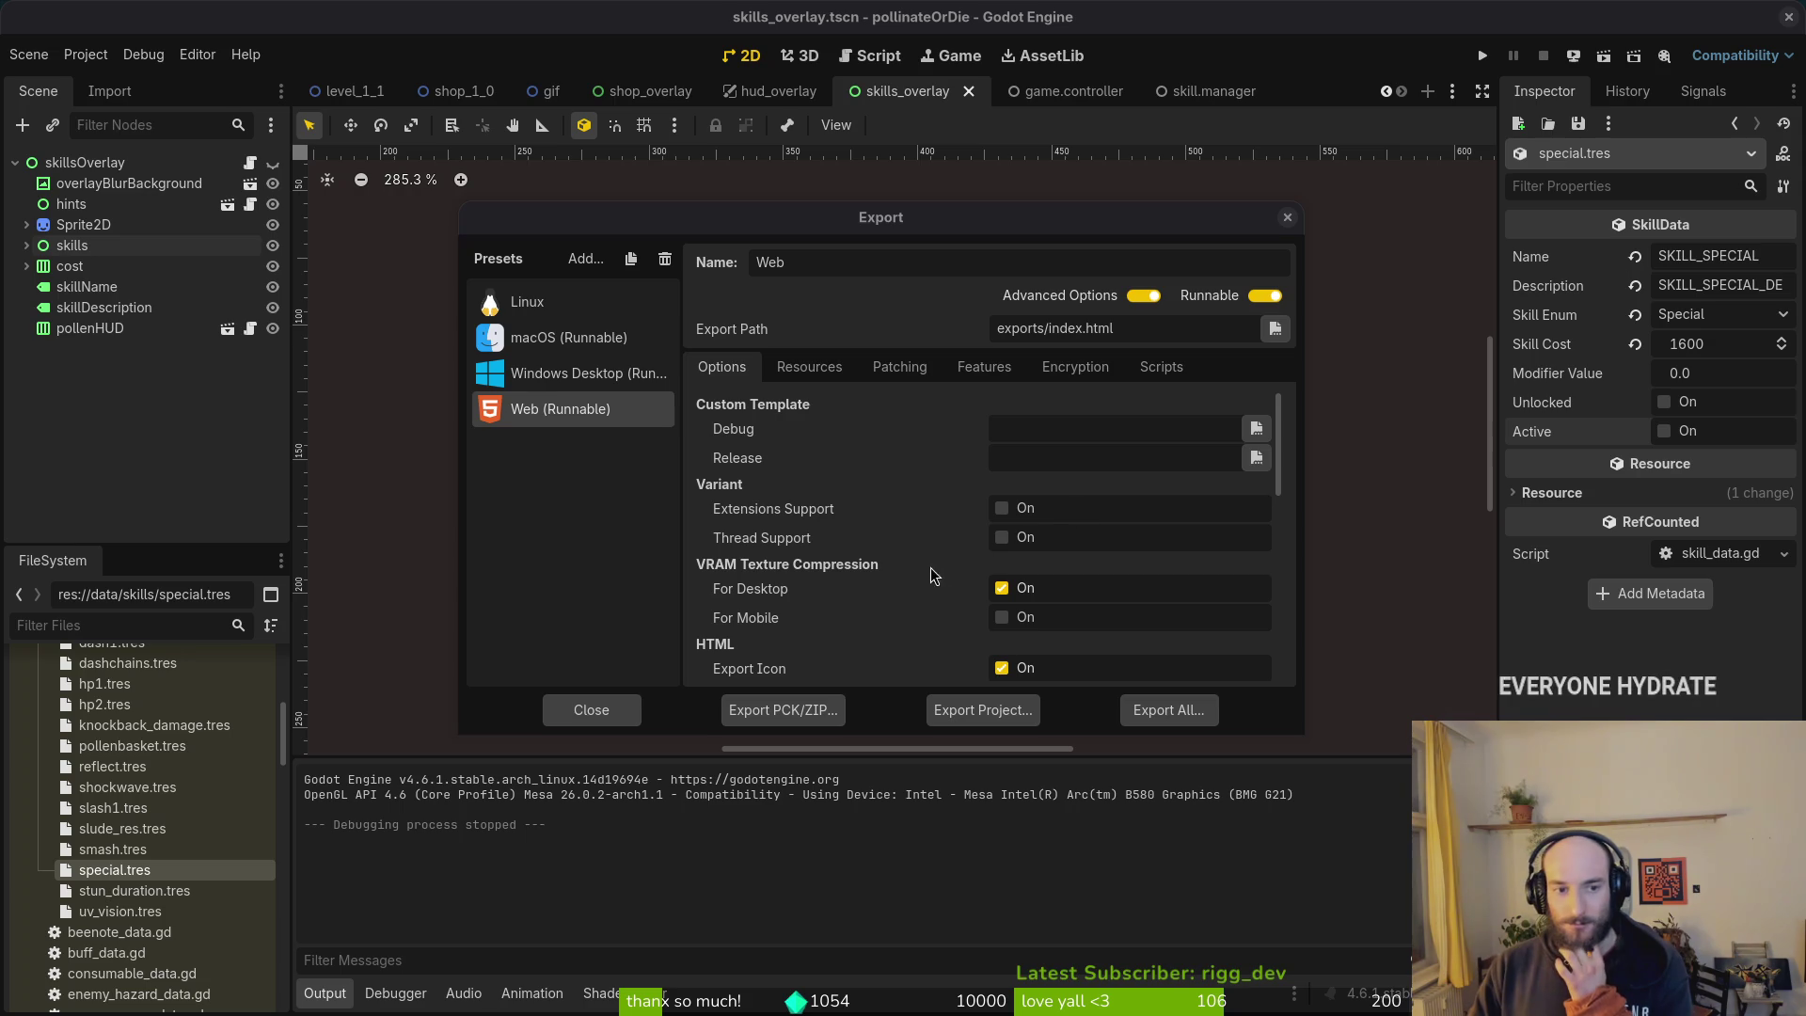
Step: Compress the selected web build files in exports into web.zip
key("super")
left_click(1201, 717)
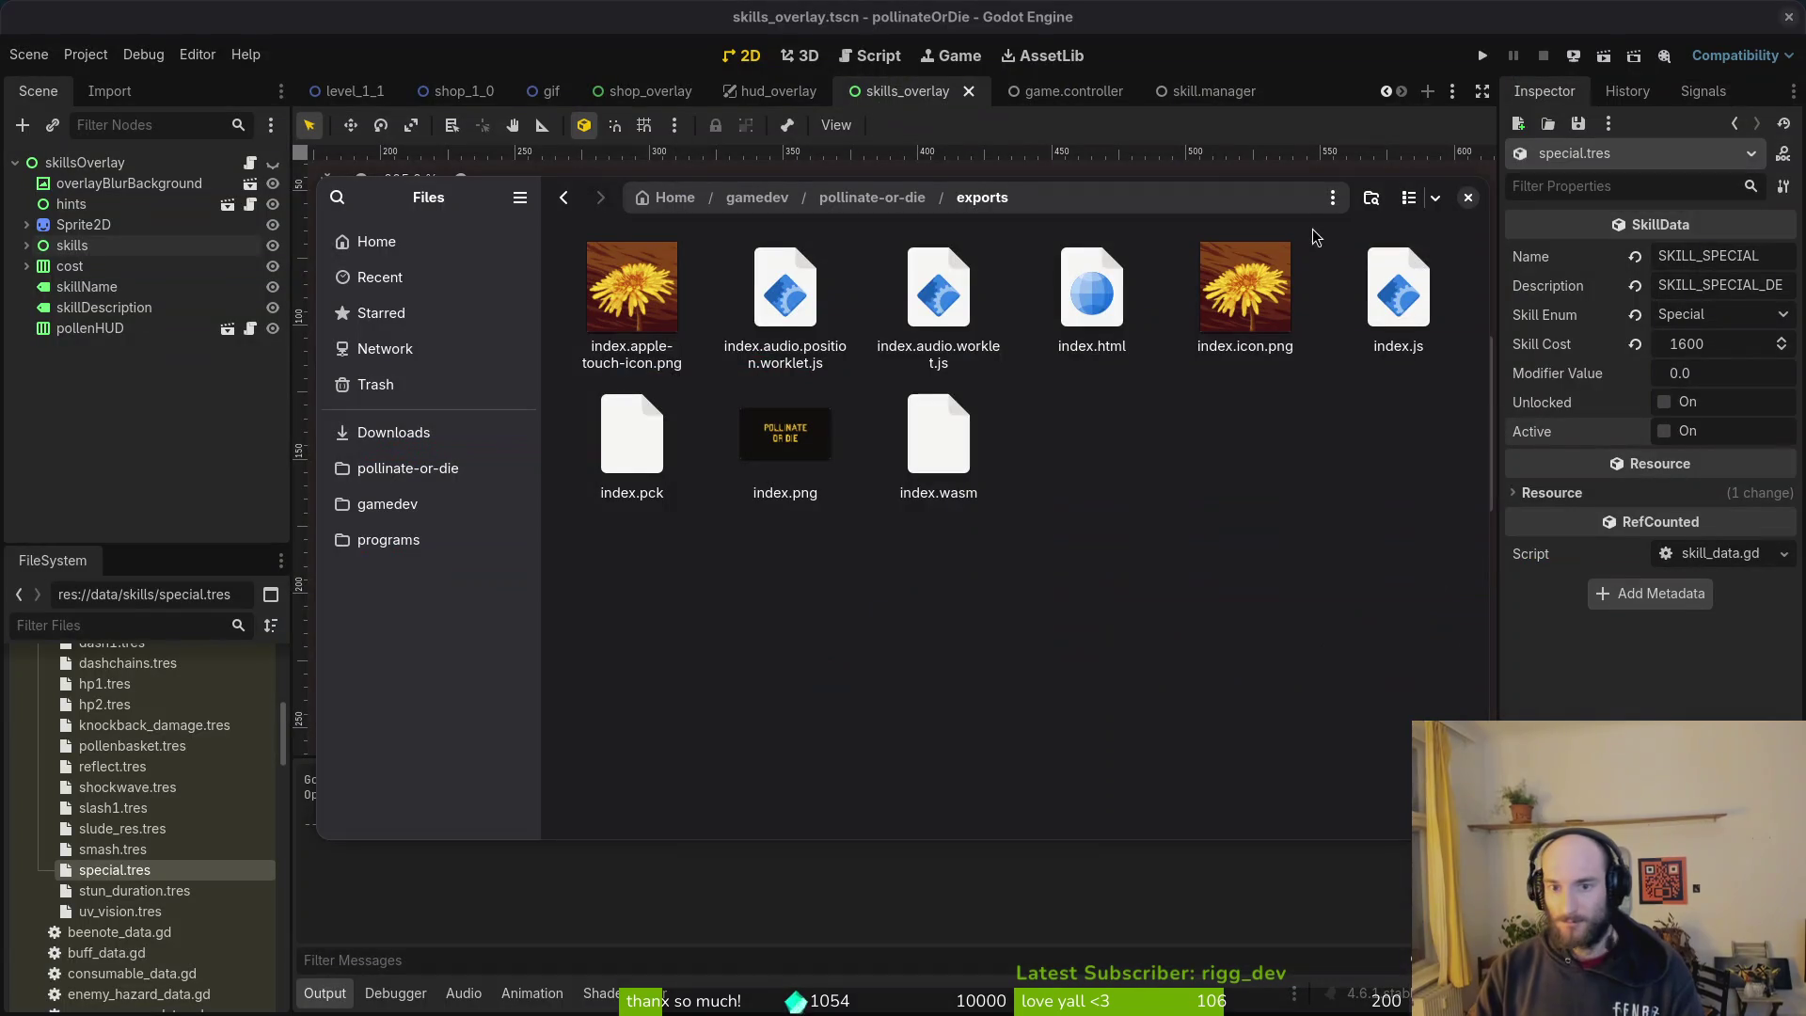
right_click(974, 295)
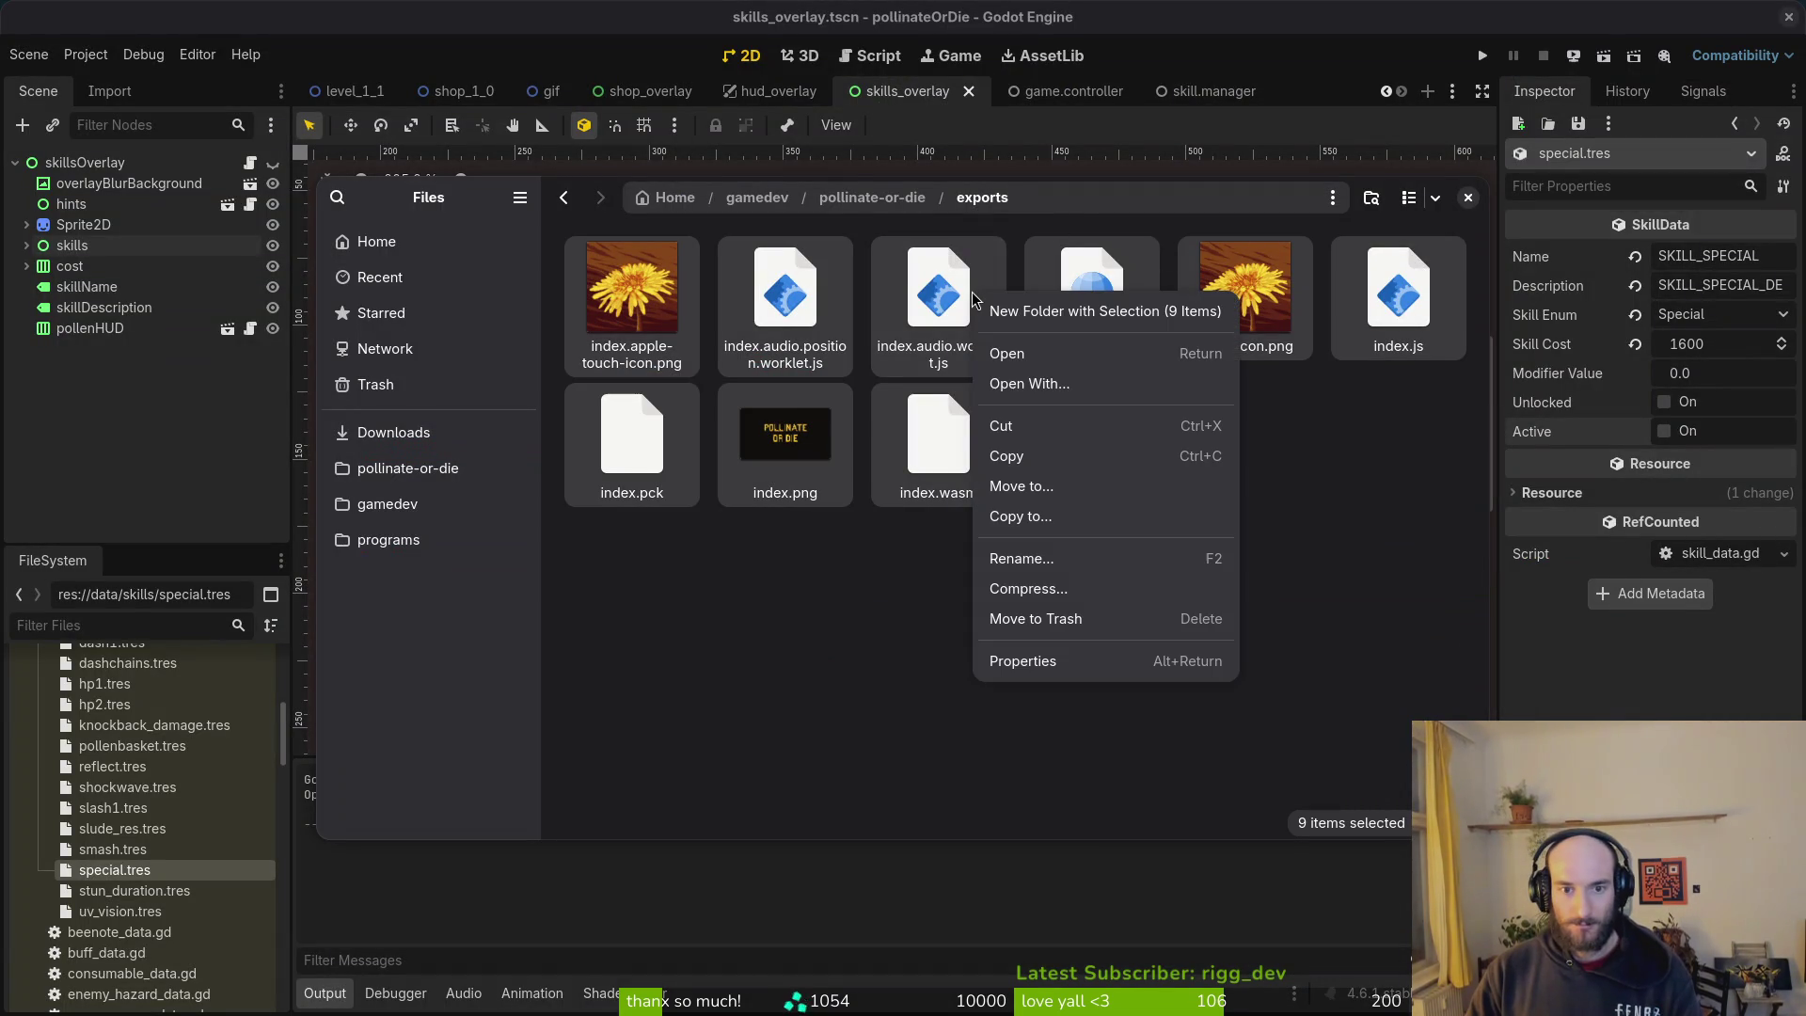
left_click(1028, 587)
type("web")
key("Return")
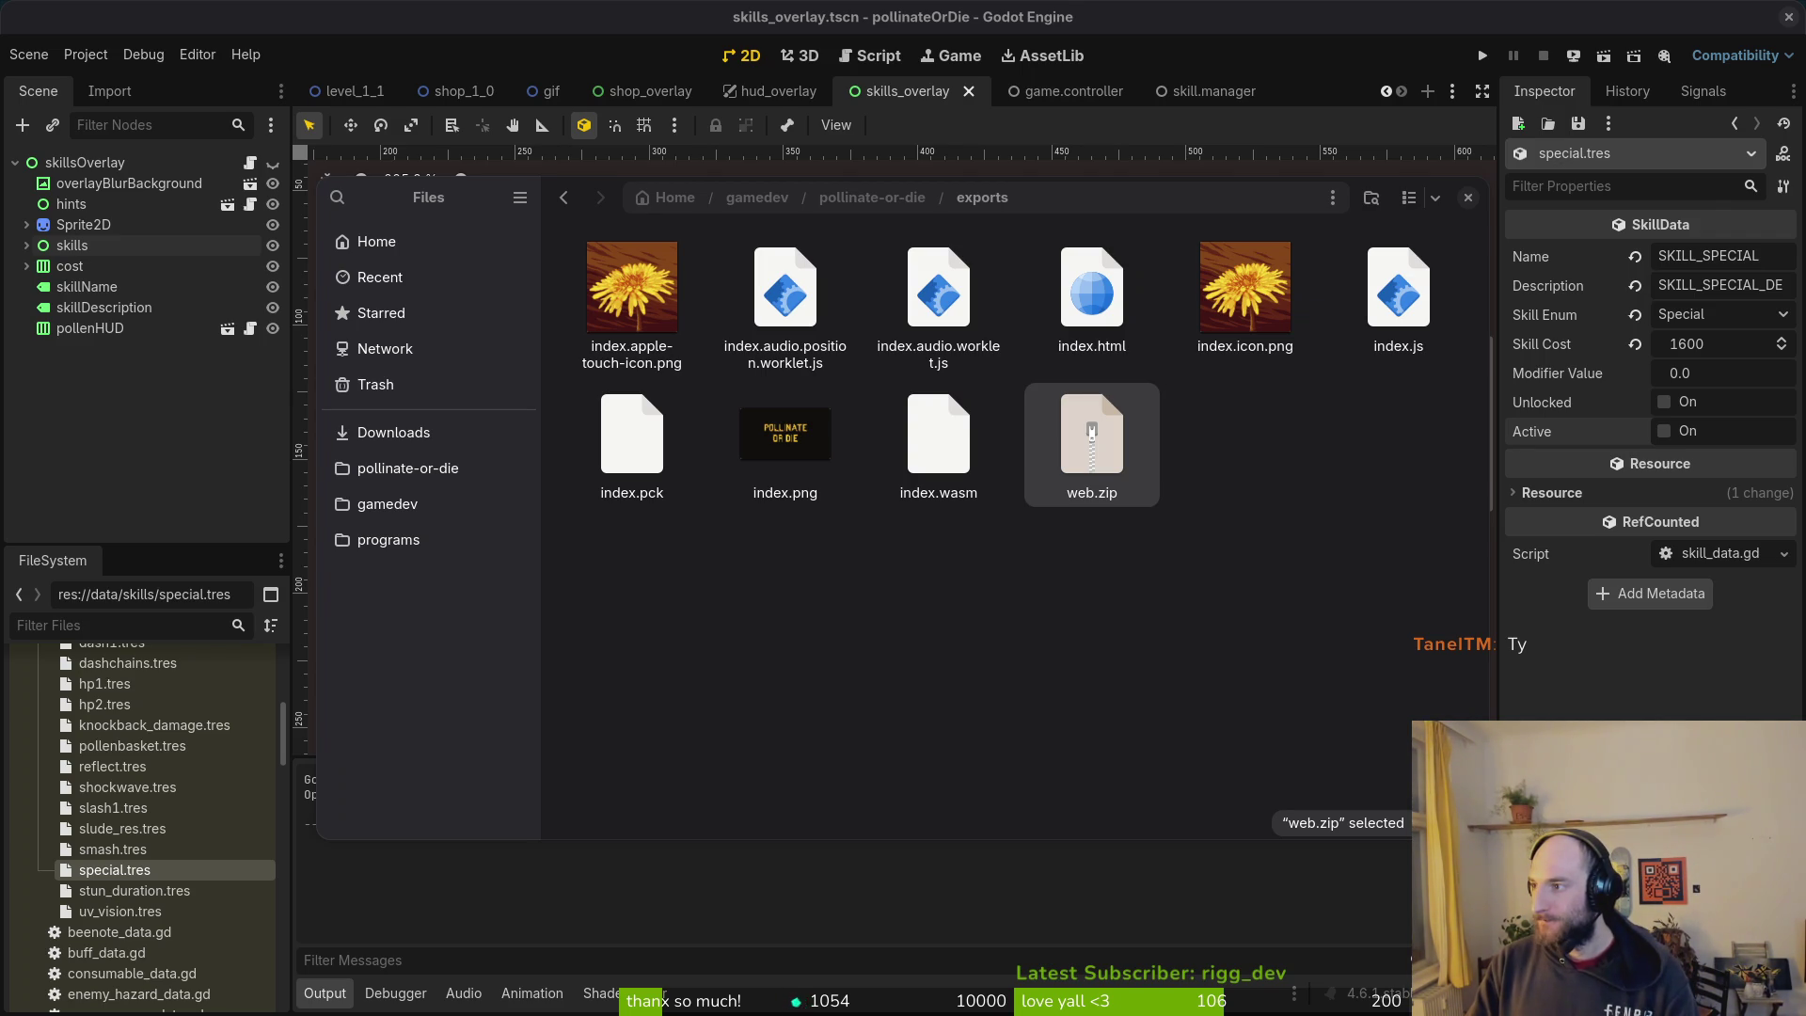
Step: Check the itch.io game page for web.zip, then pick the Linux export preset
key("alt+Tab")
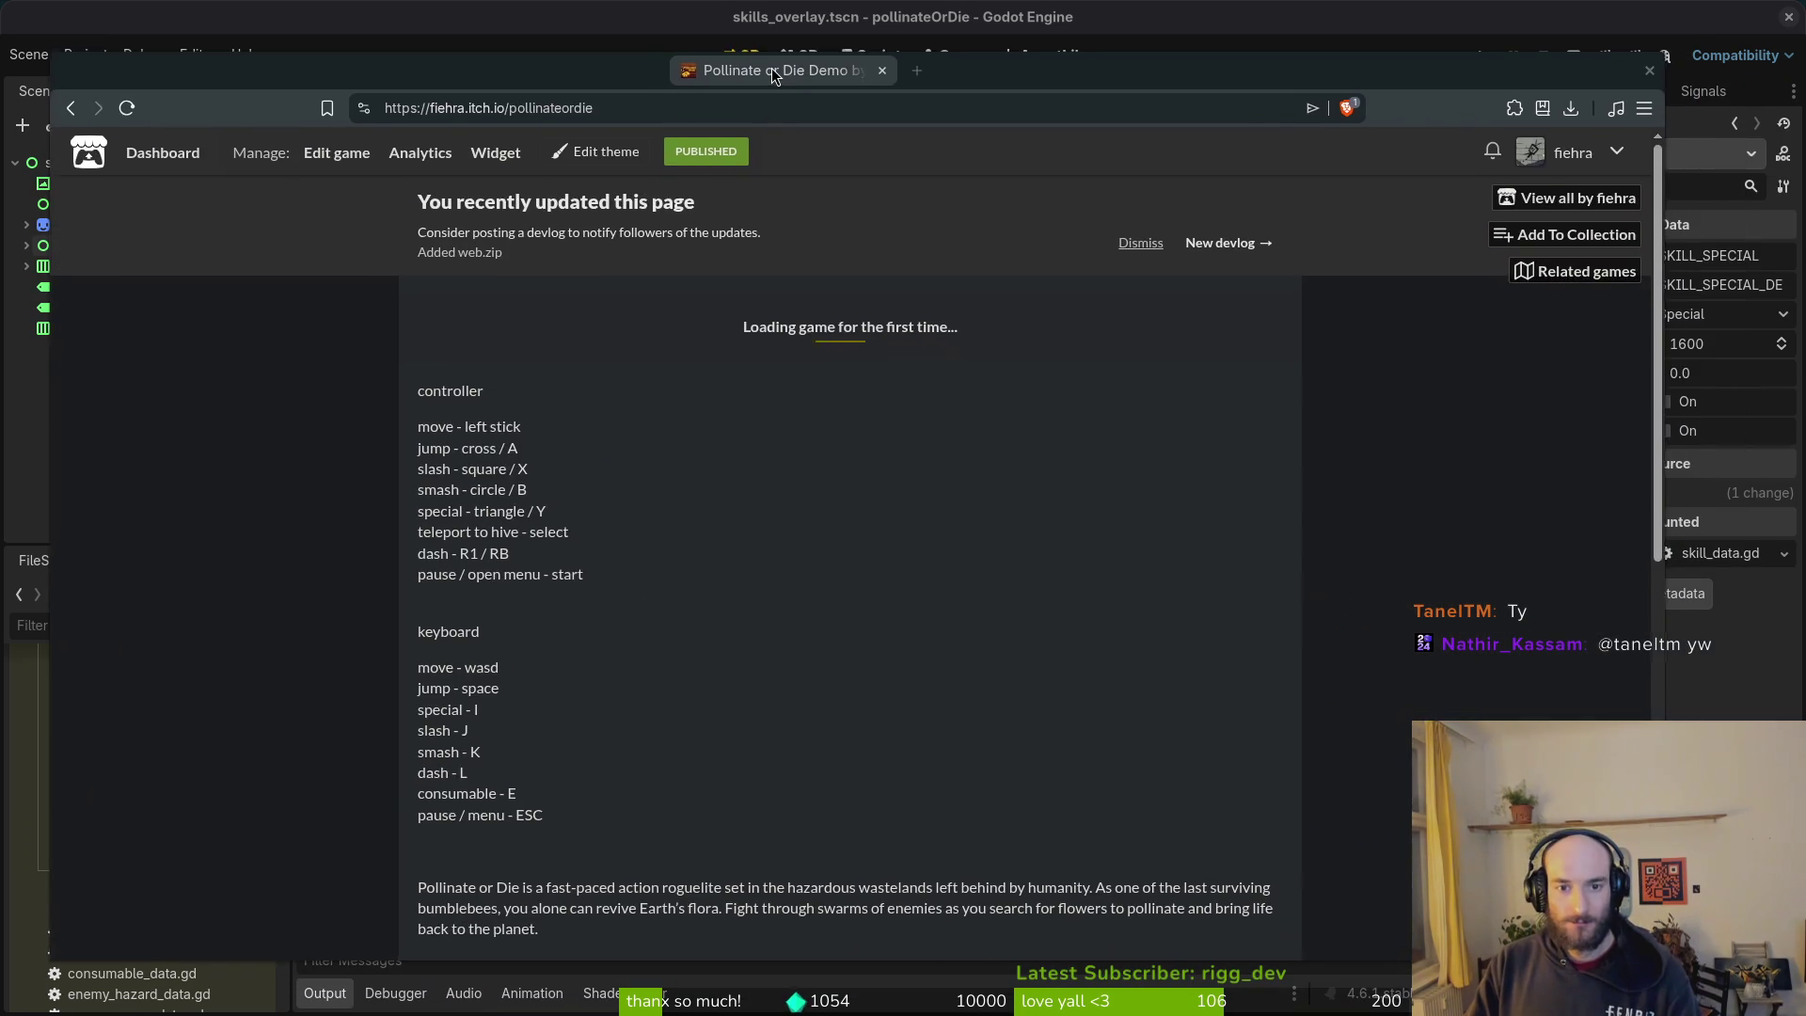
key("alt+Tab")
left_click(536, 306)
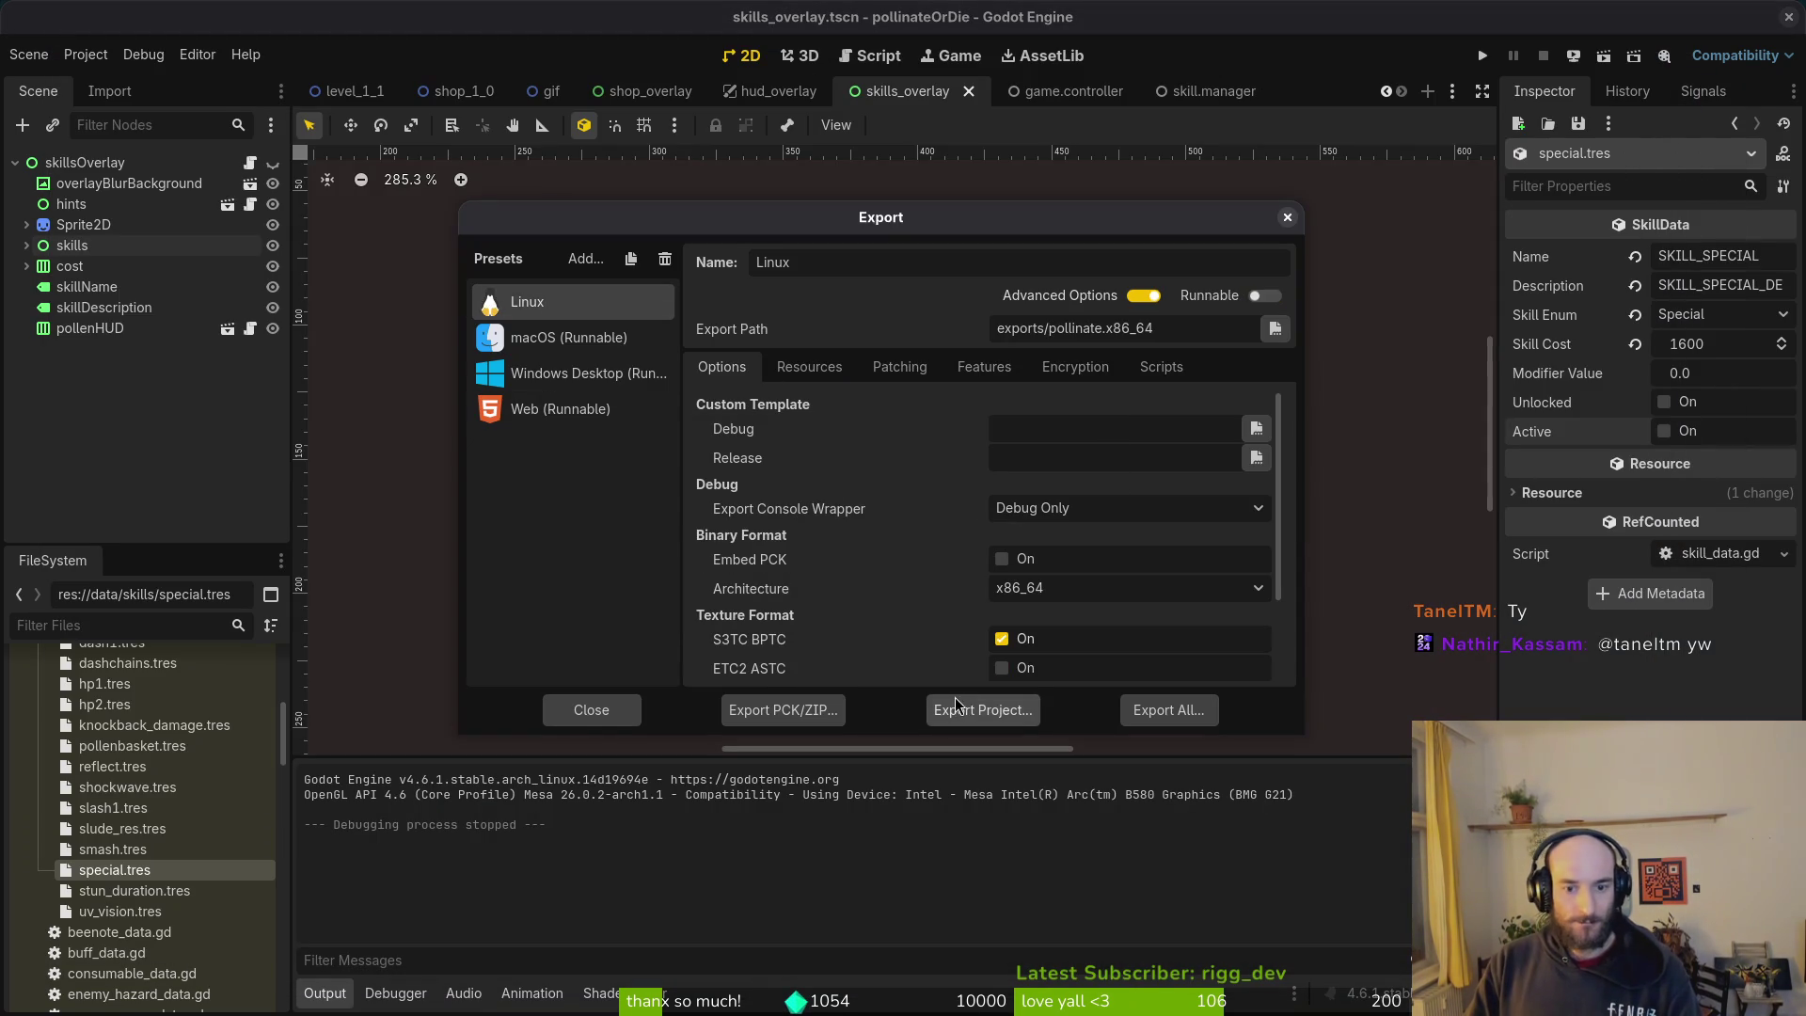
Step: Empty the exports folder and export a fresh Linux build
key("alt+Tab")
key("ctrl+a")
key("Delete")
key("alt+Tab")
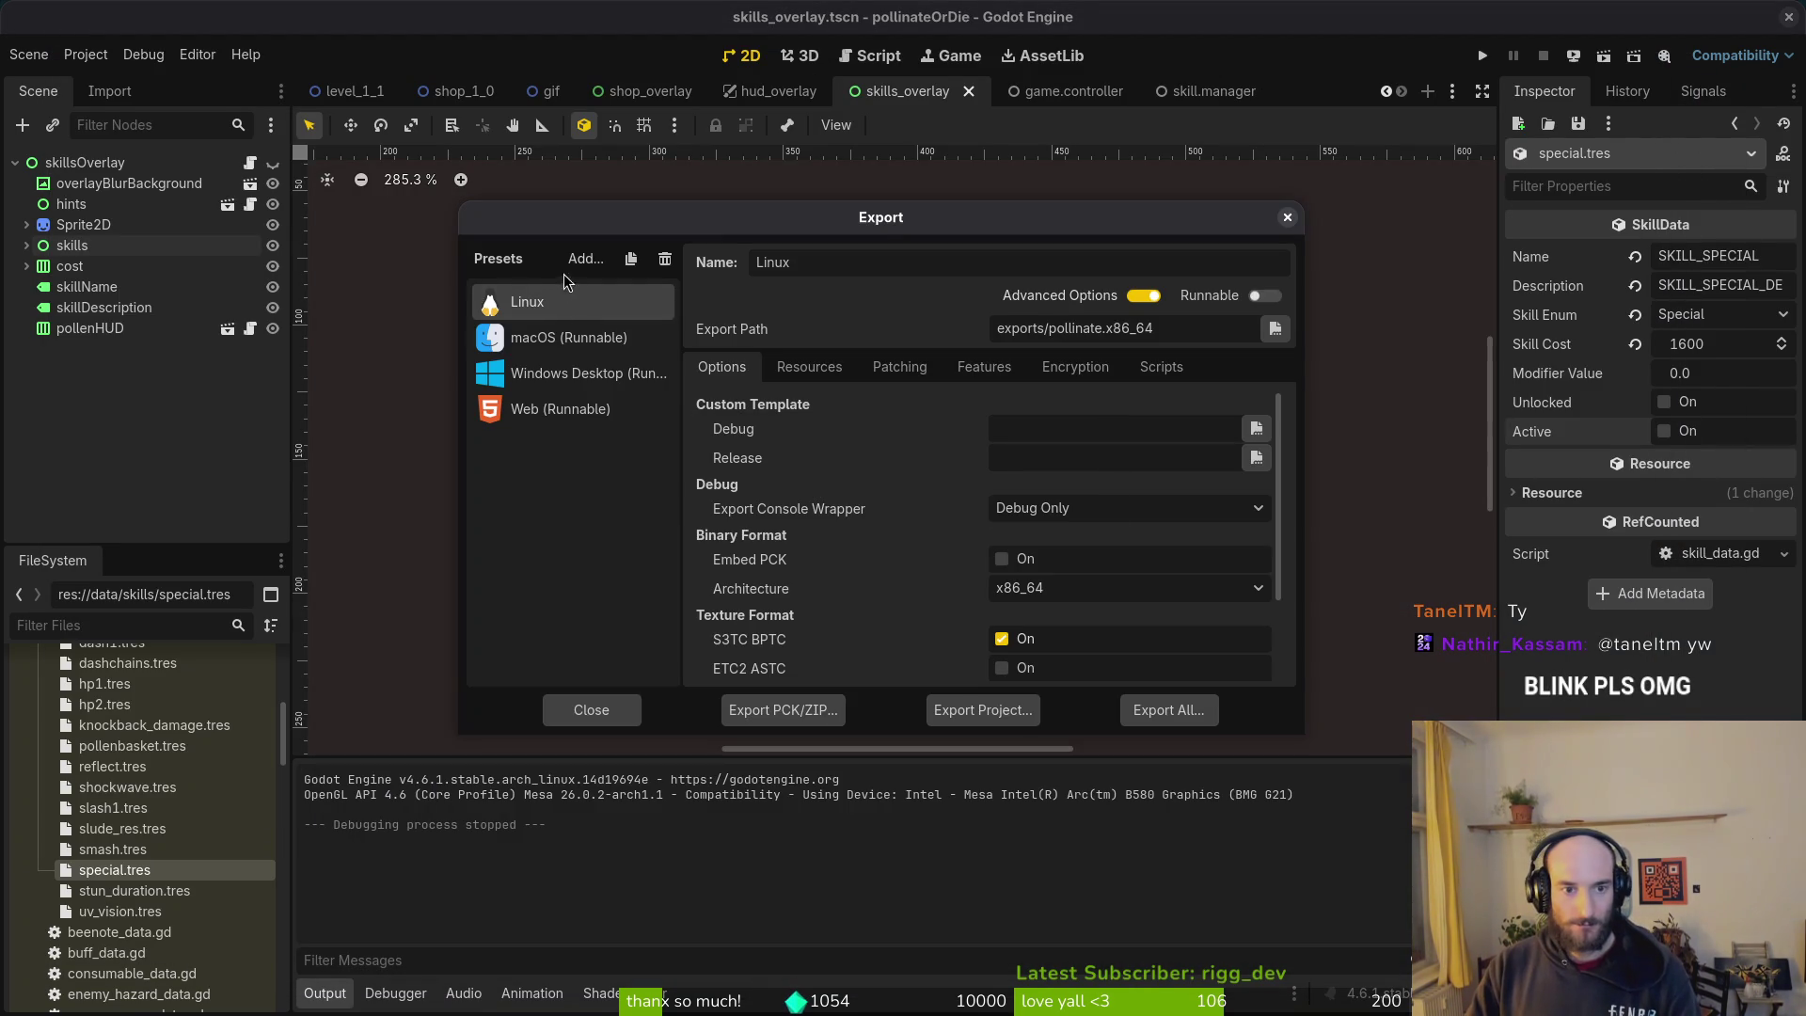
left_click(983, 714)
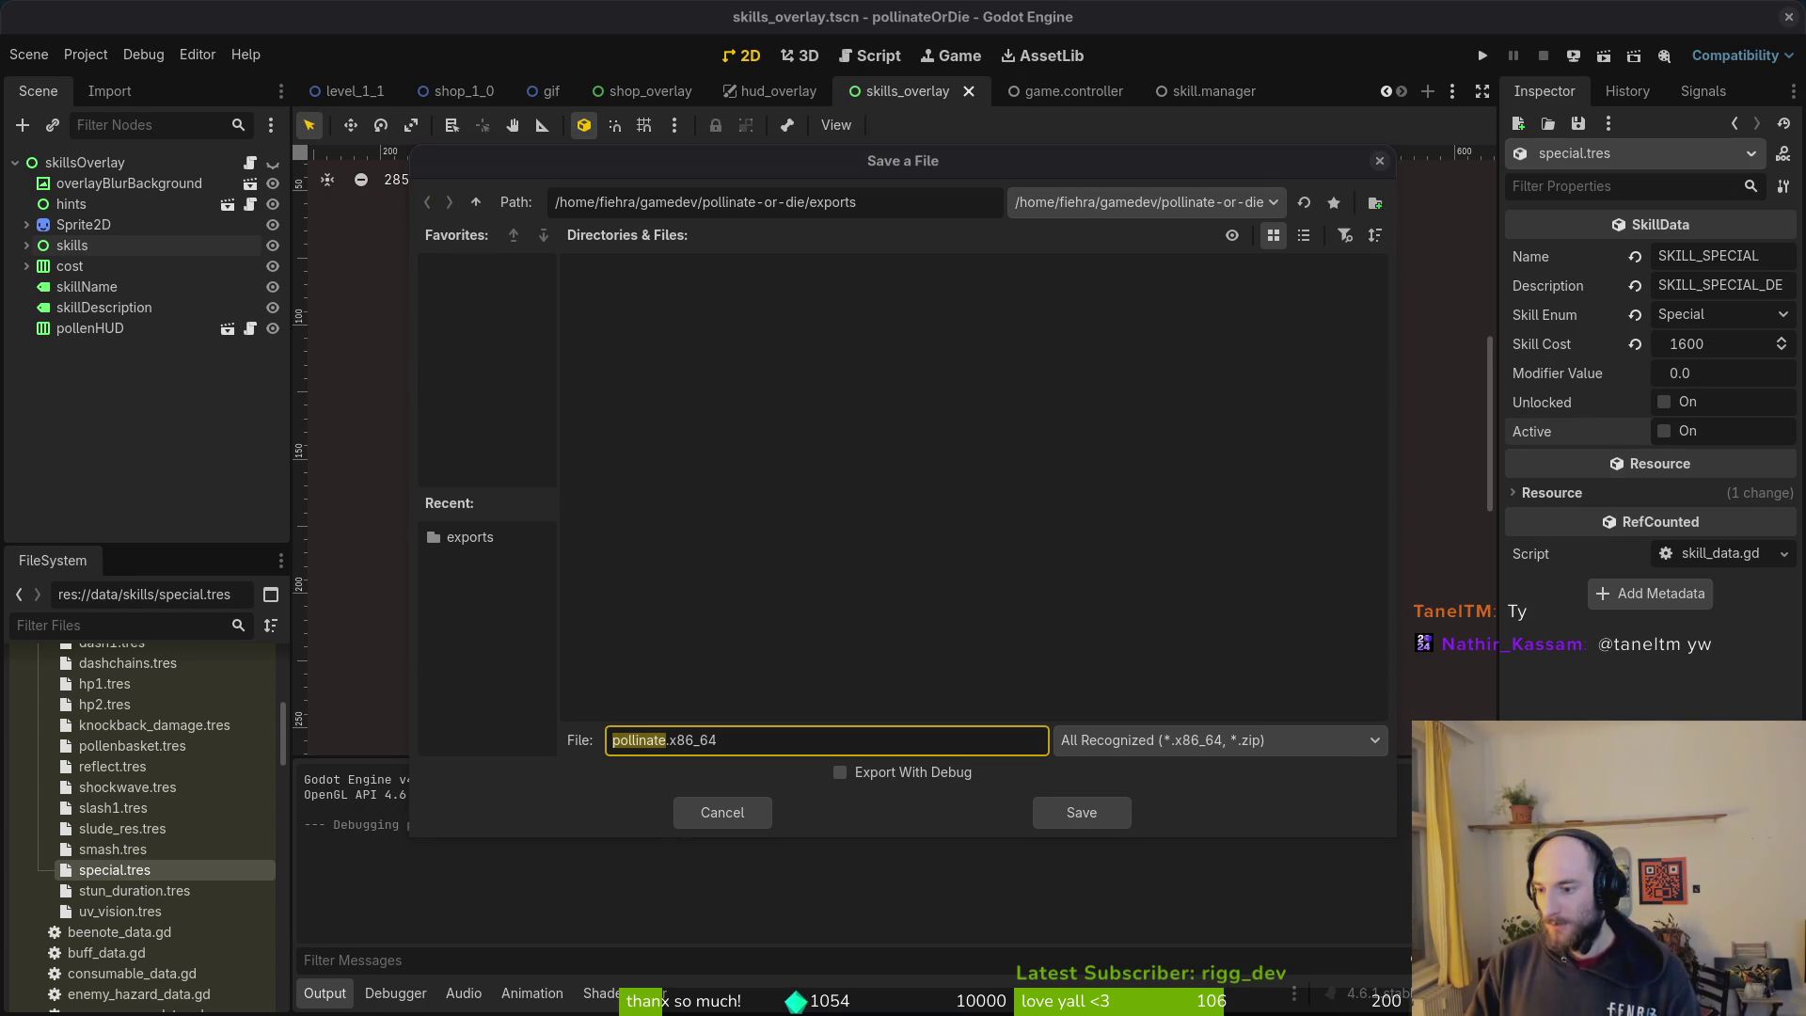
left_click(1091, 818)
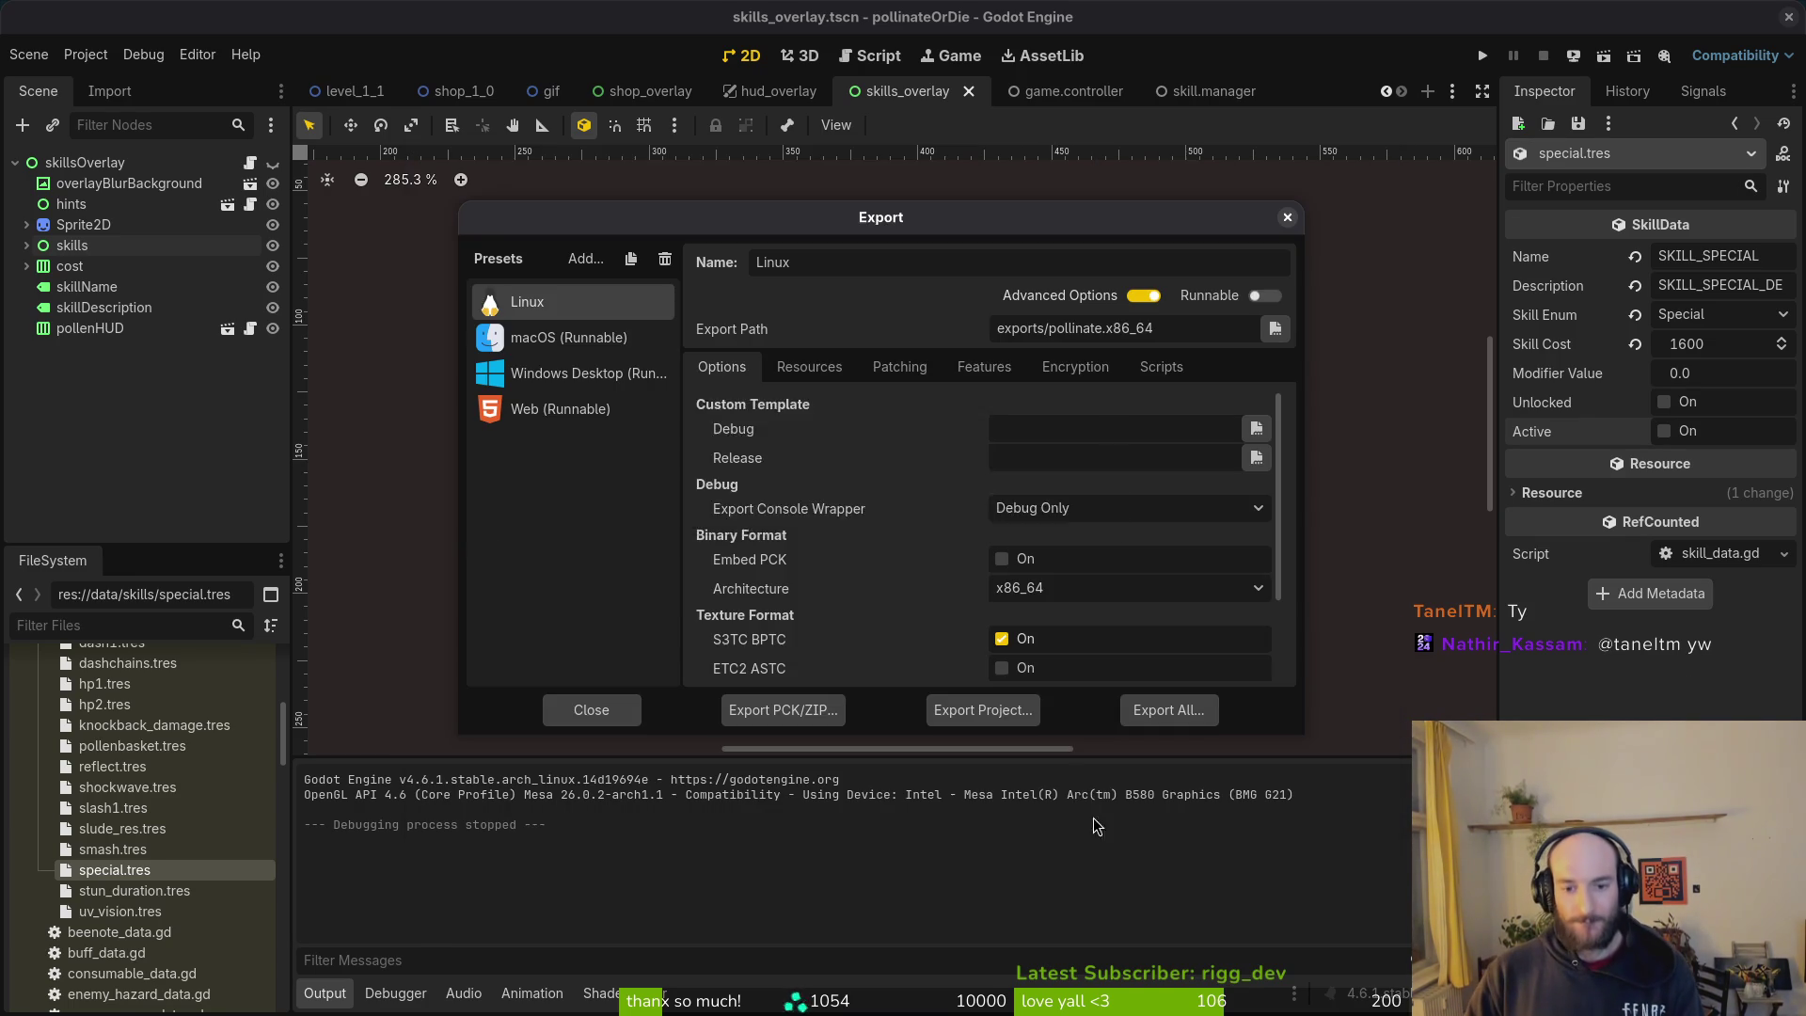
Step: Cut the new Linux build files and open Downloads/pollinateBuilds/linux, trashing then restoring its files
key("alt+Tab")
key("ctrl+a")
key("ctrl+x")
left_click(393, 432)
double_click(1244, 291)
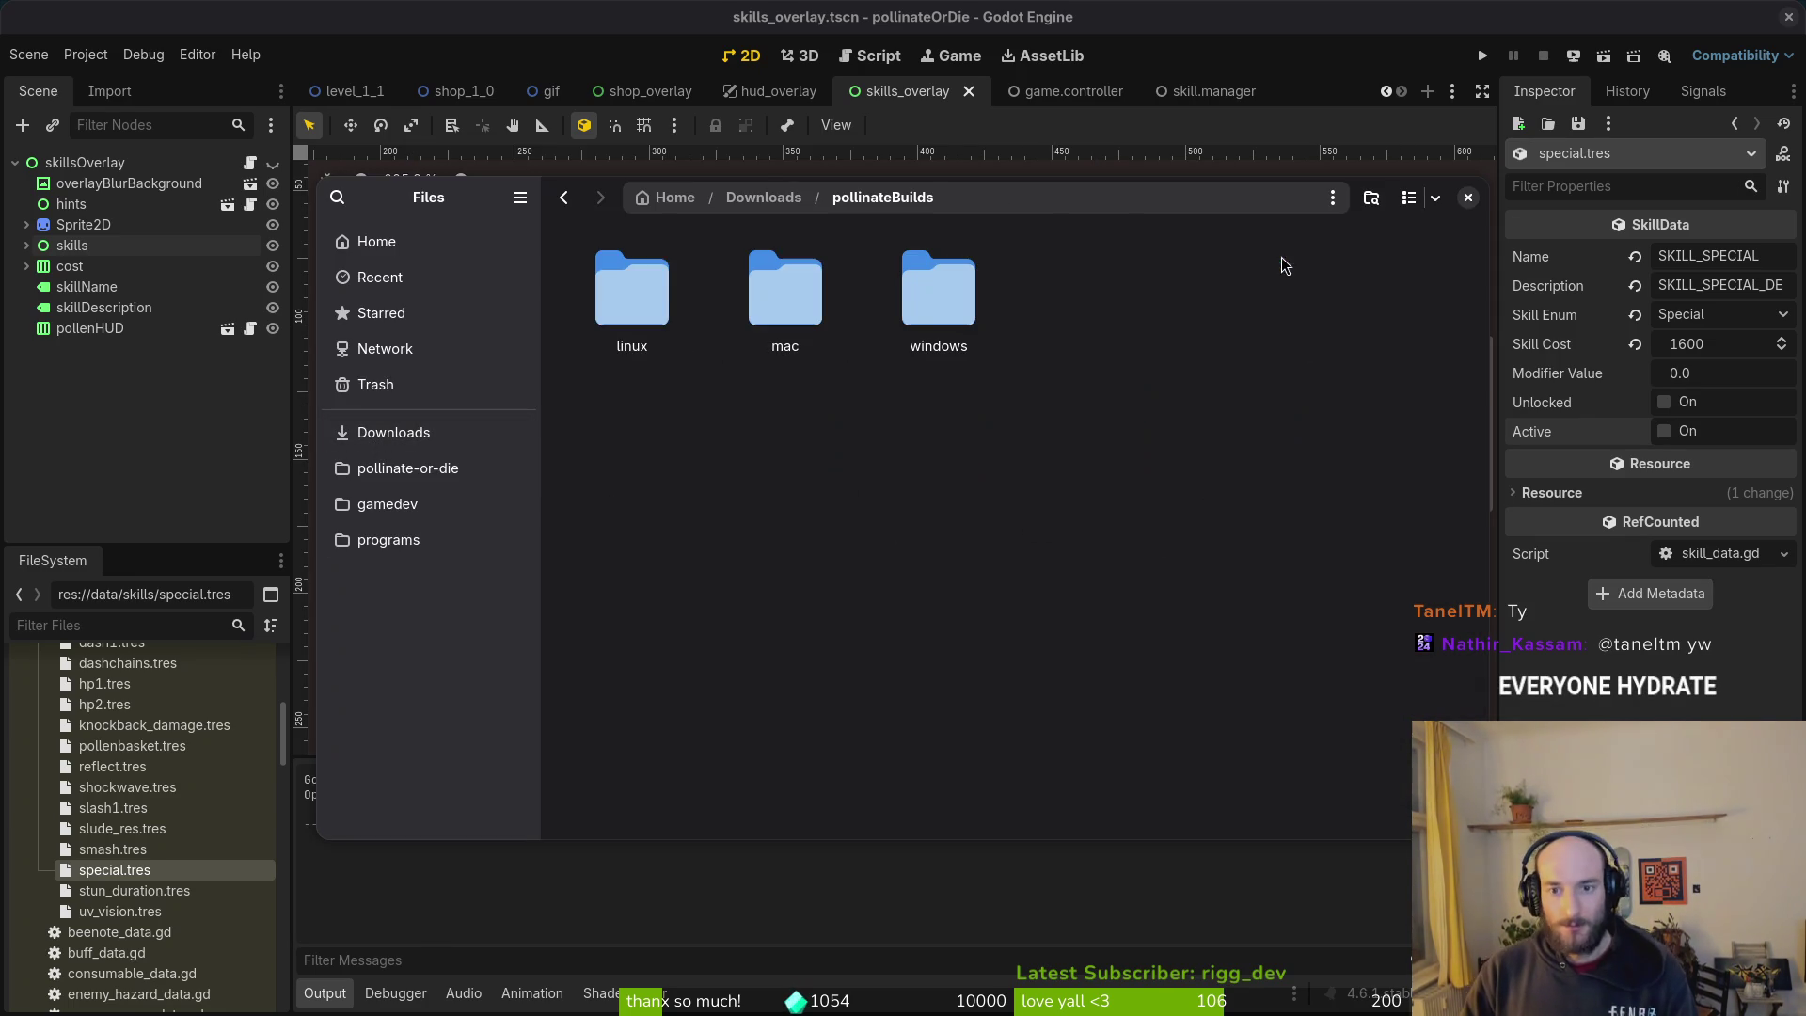
double_click(643, 290)
key("ctrl+a")
key("Delete")
key("ctrl+z")
Step: Trash the old mac app and windows build in pollinateBuilds, then select the macOS preset
key("alt+Up")
double_click(784, 297)
key("ctrl+a")
key("Delete")
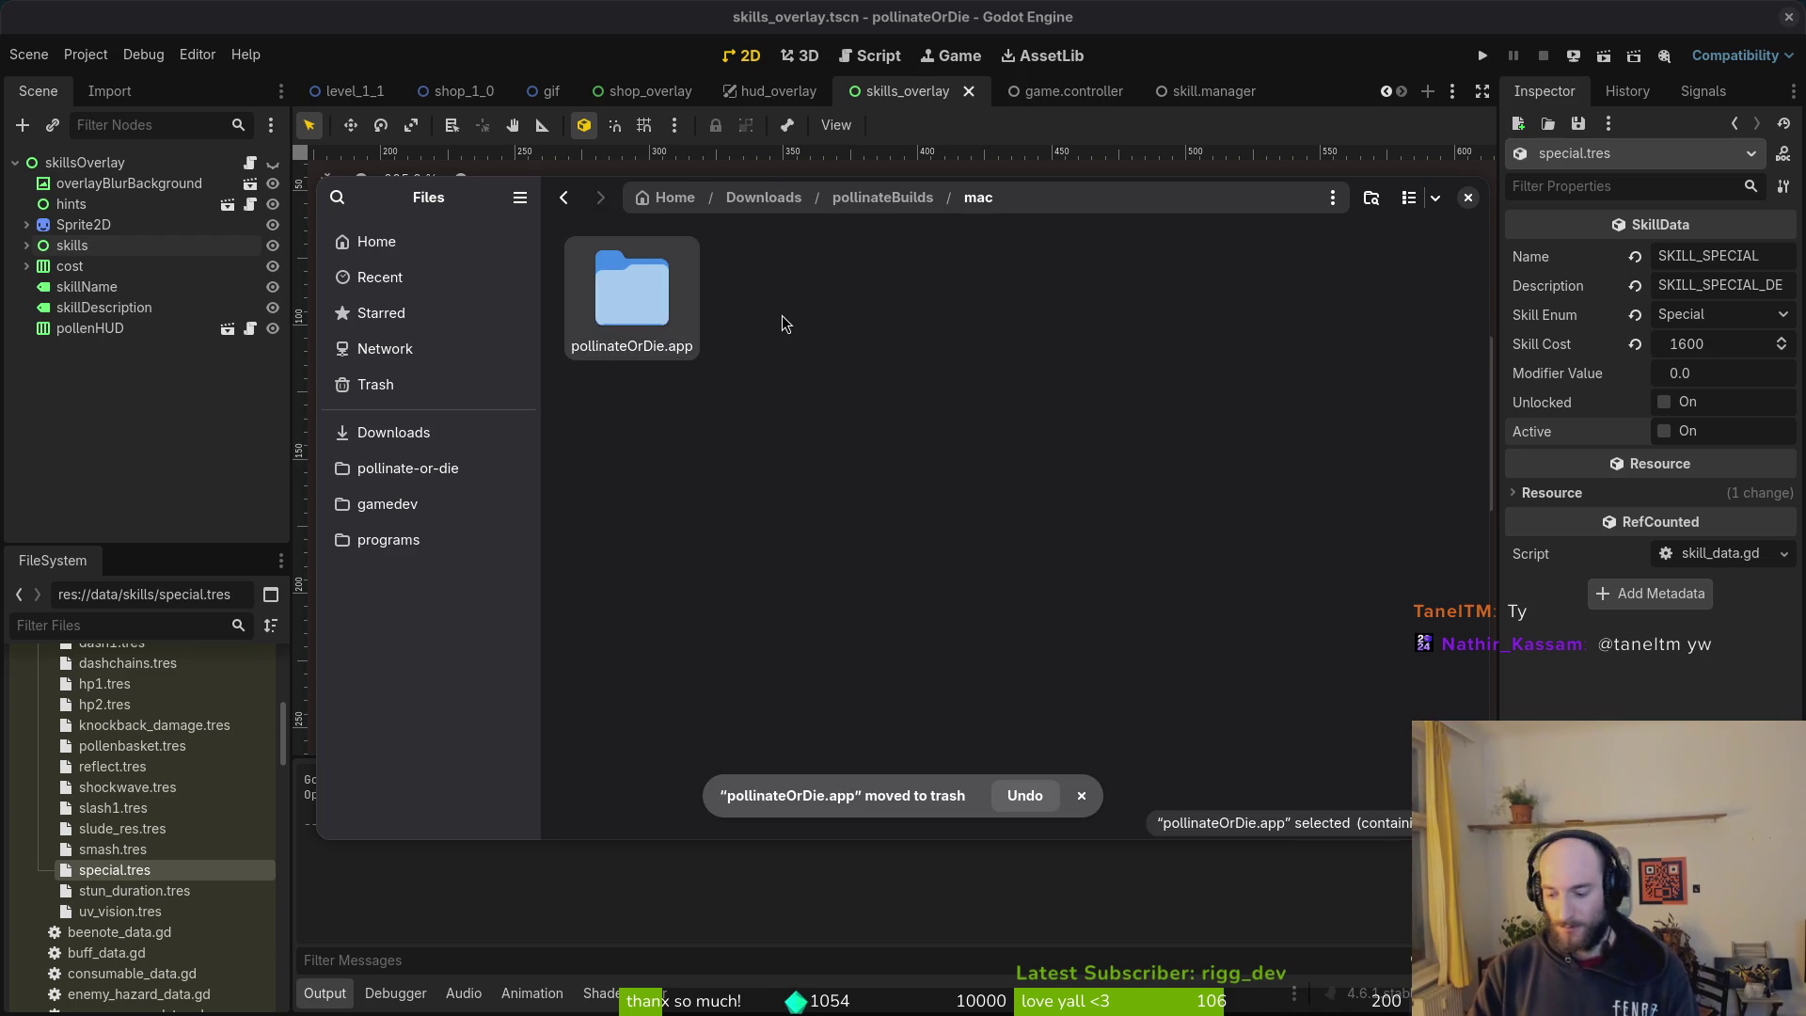
key("alt+Up")
double_click(925, 294)
key("ctrl+a")
key("Delete")
key("alt+Up")
key("alt+Up")
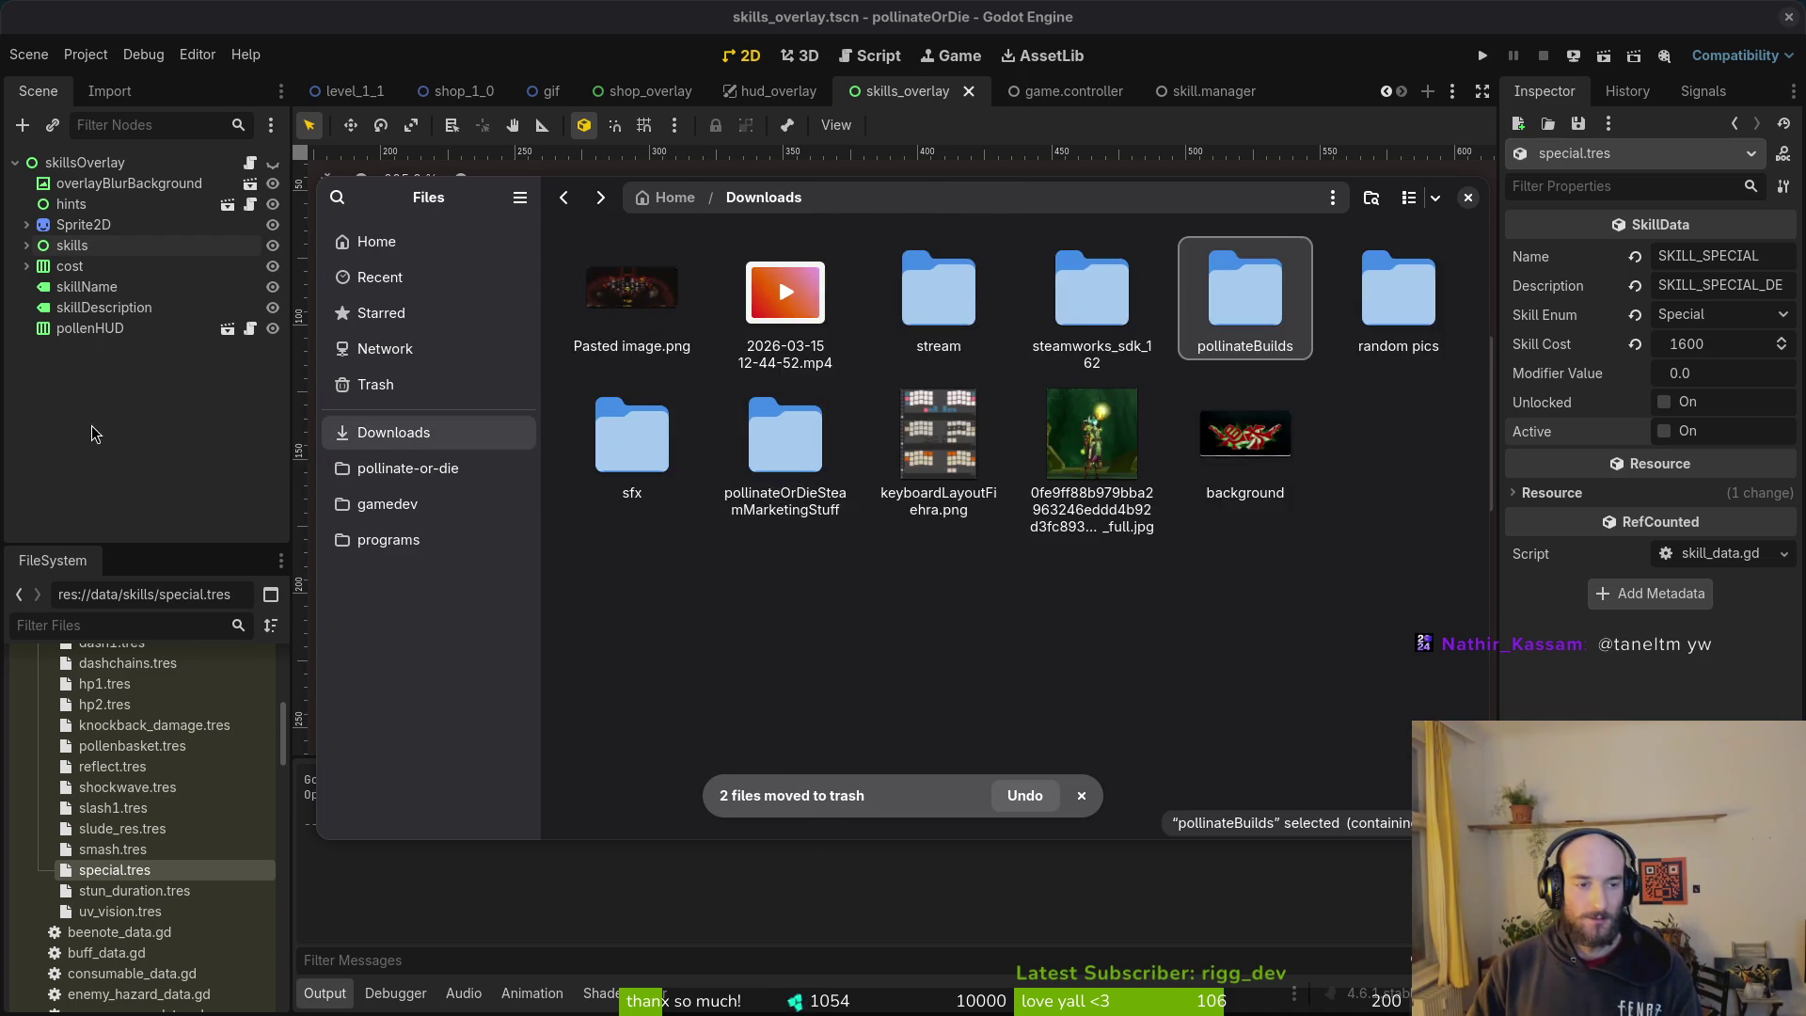
left_click(115, 429)
left_click(569, 341)
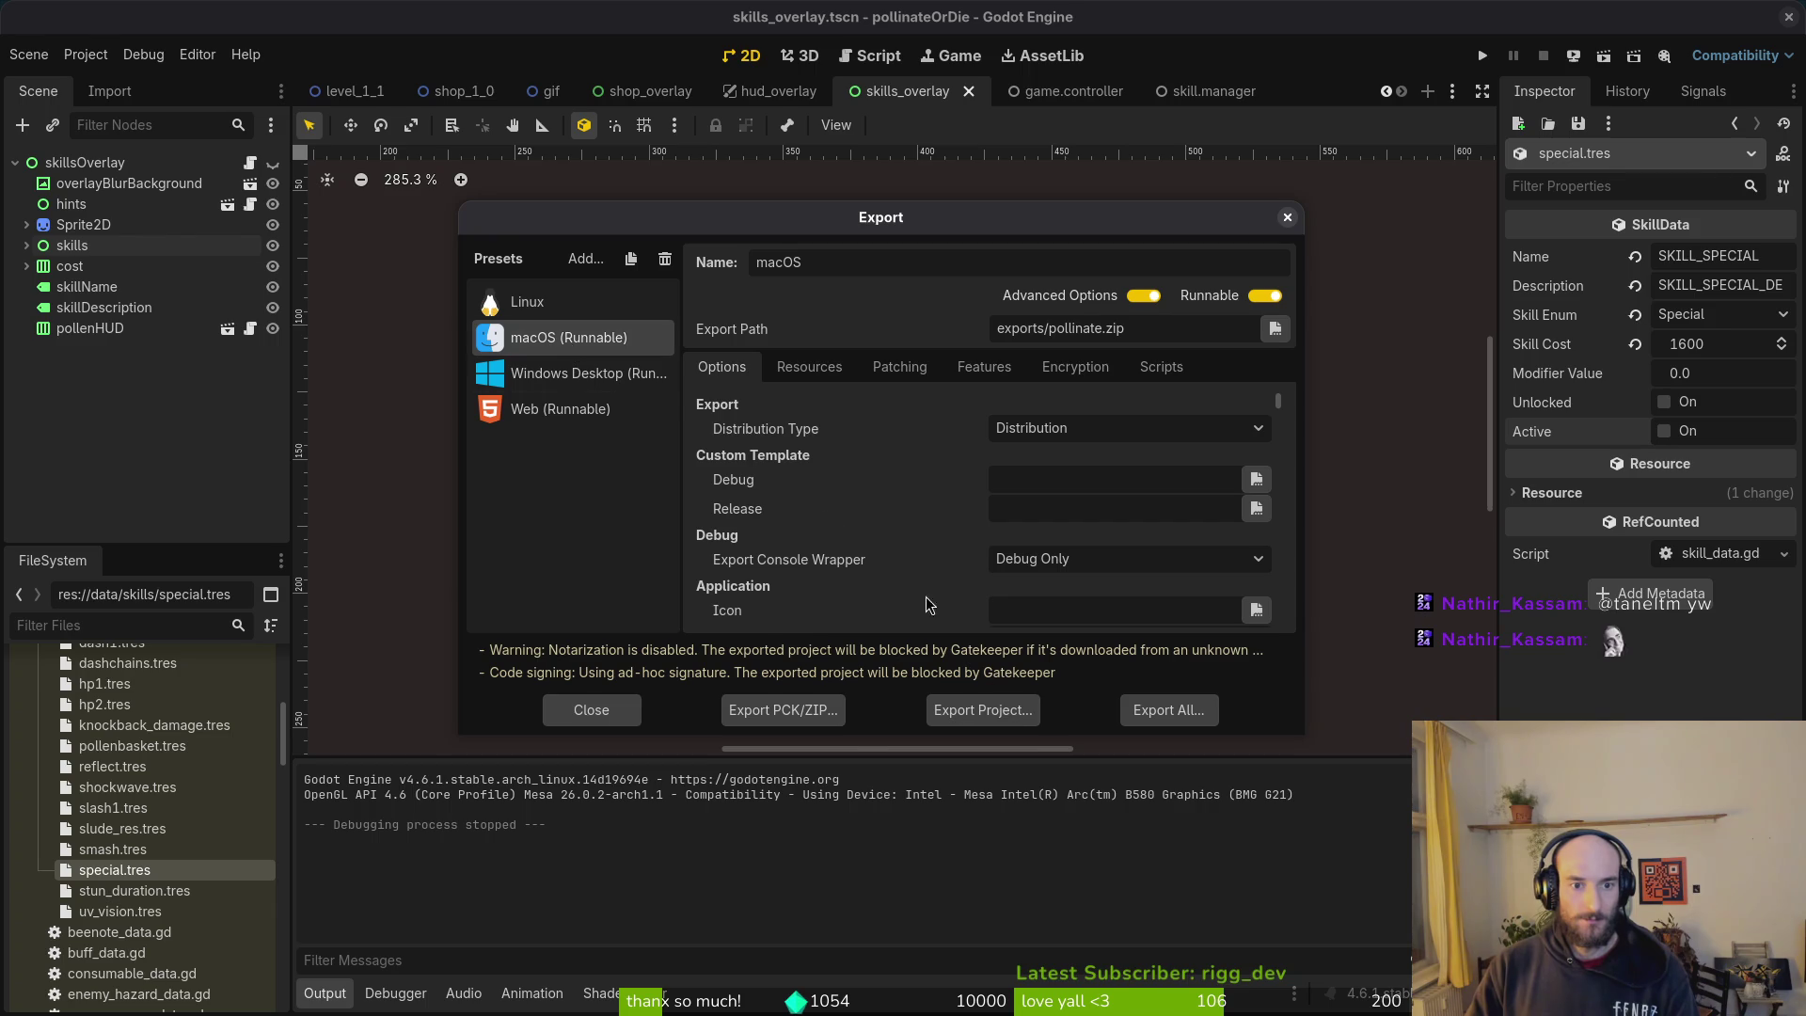
Step: Export the macOS build as pollinate.zip and extract it in the exports folder
left_click(997, 715)
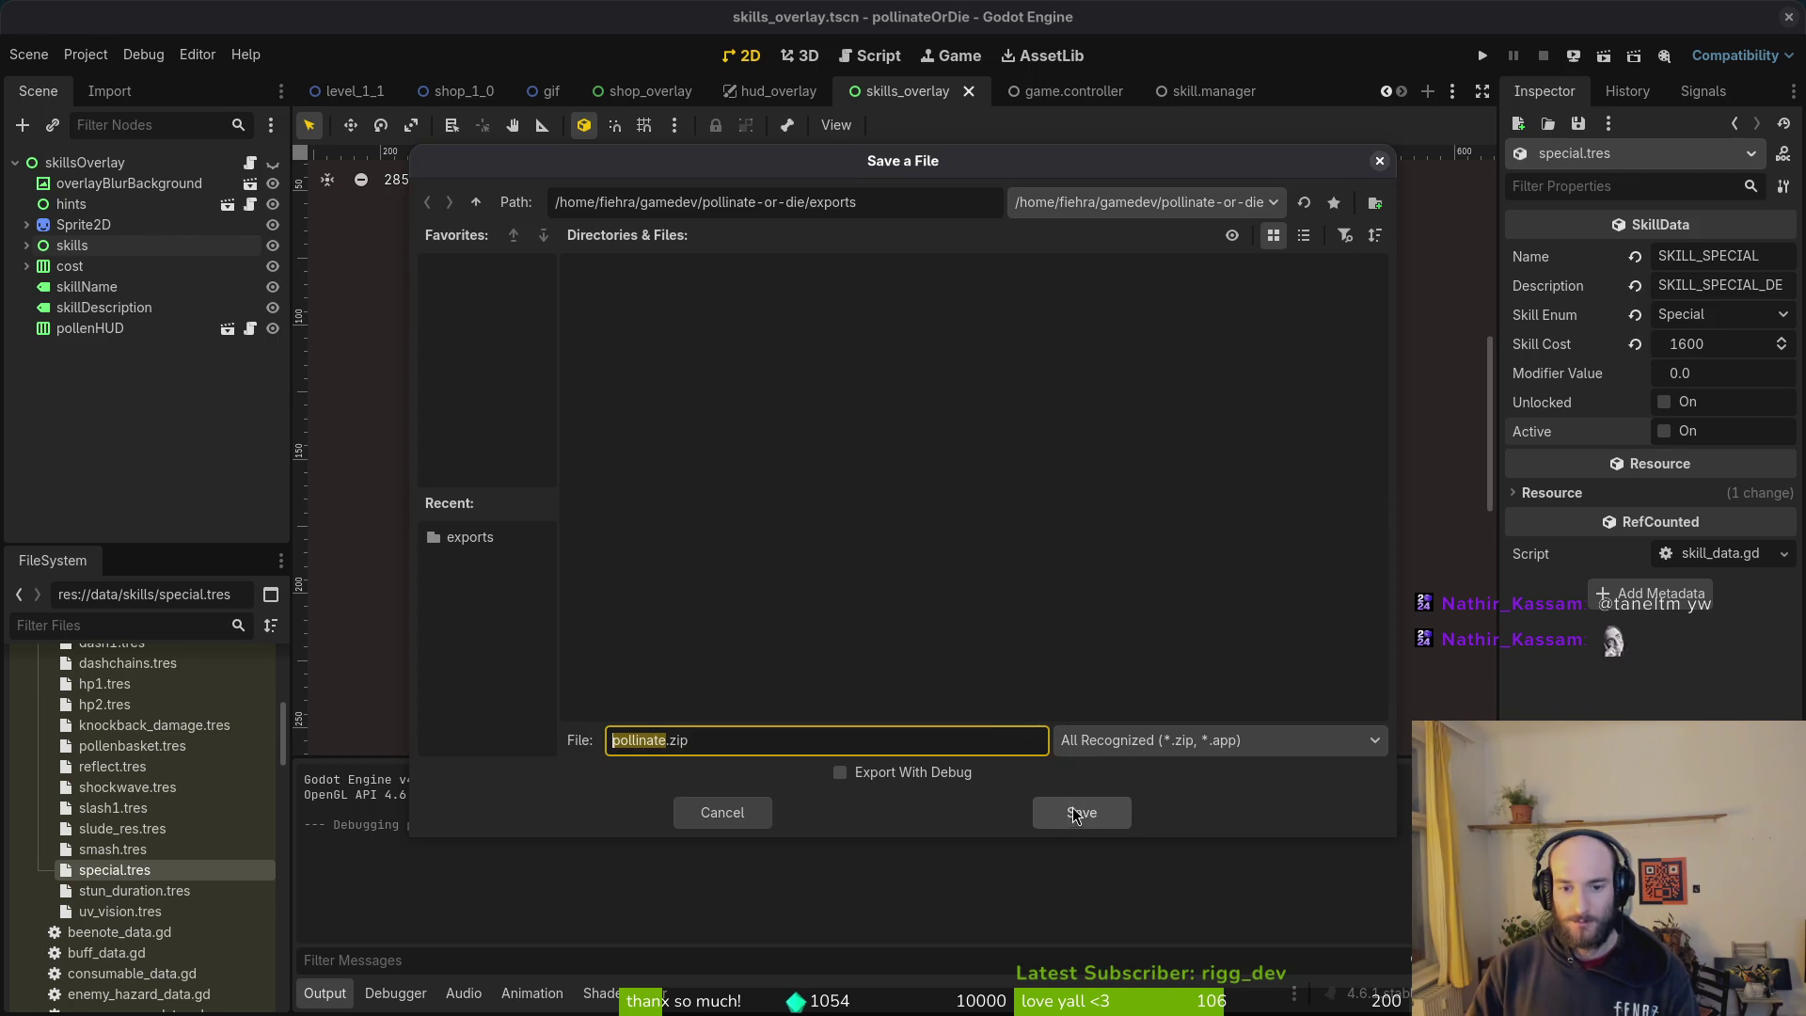
left_click(1080, 814)
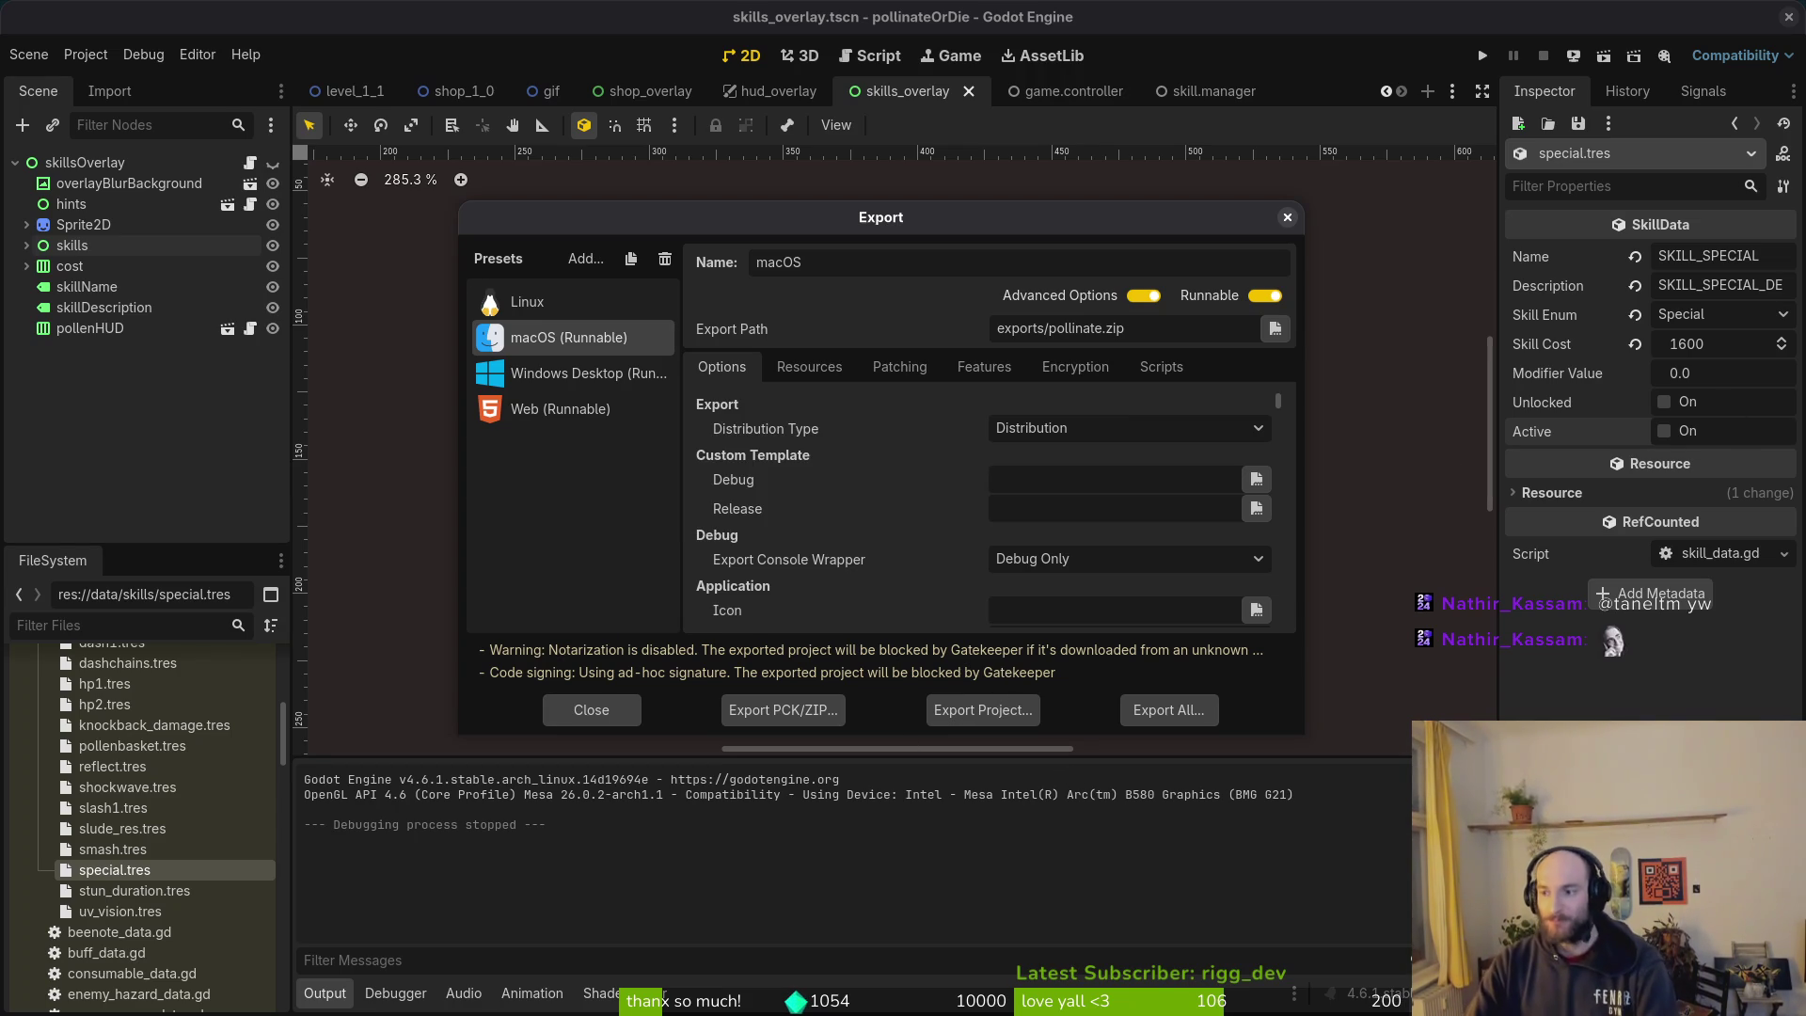
key("super+e")
left_click(407, 468)
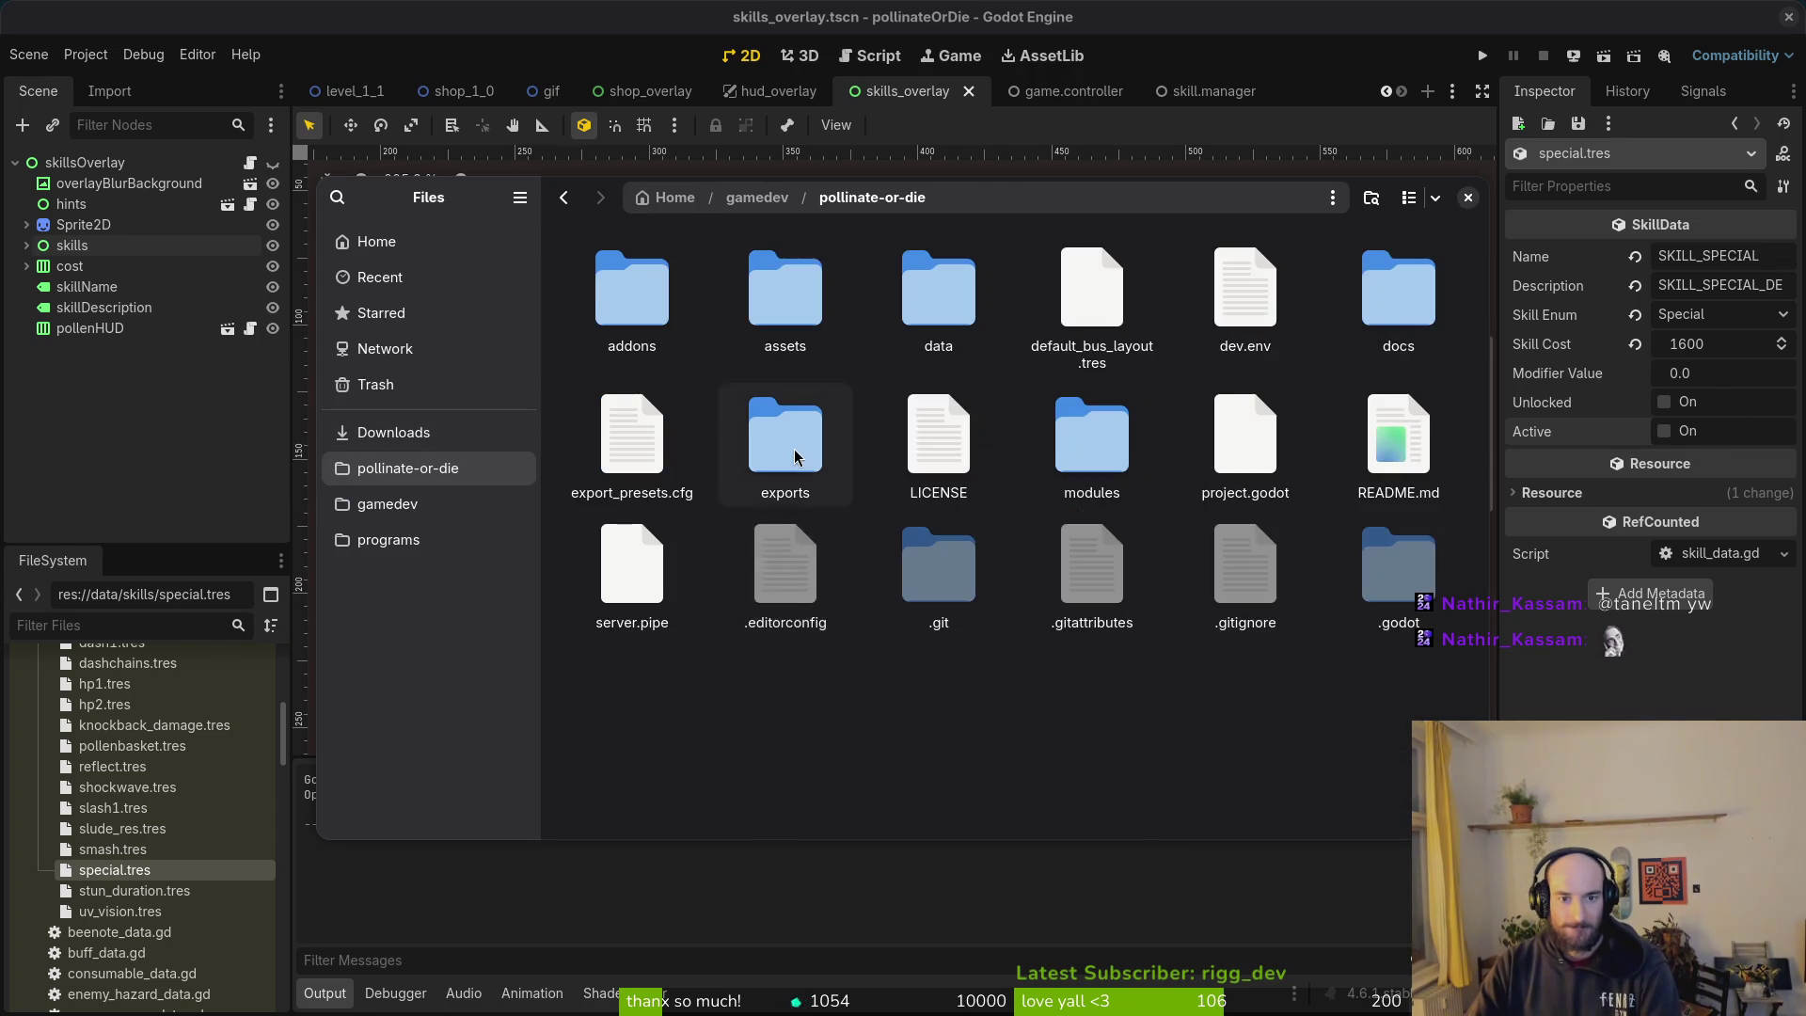
double_click(783, 434)
double_click(696, 290)
double_click(632, 287)
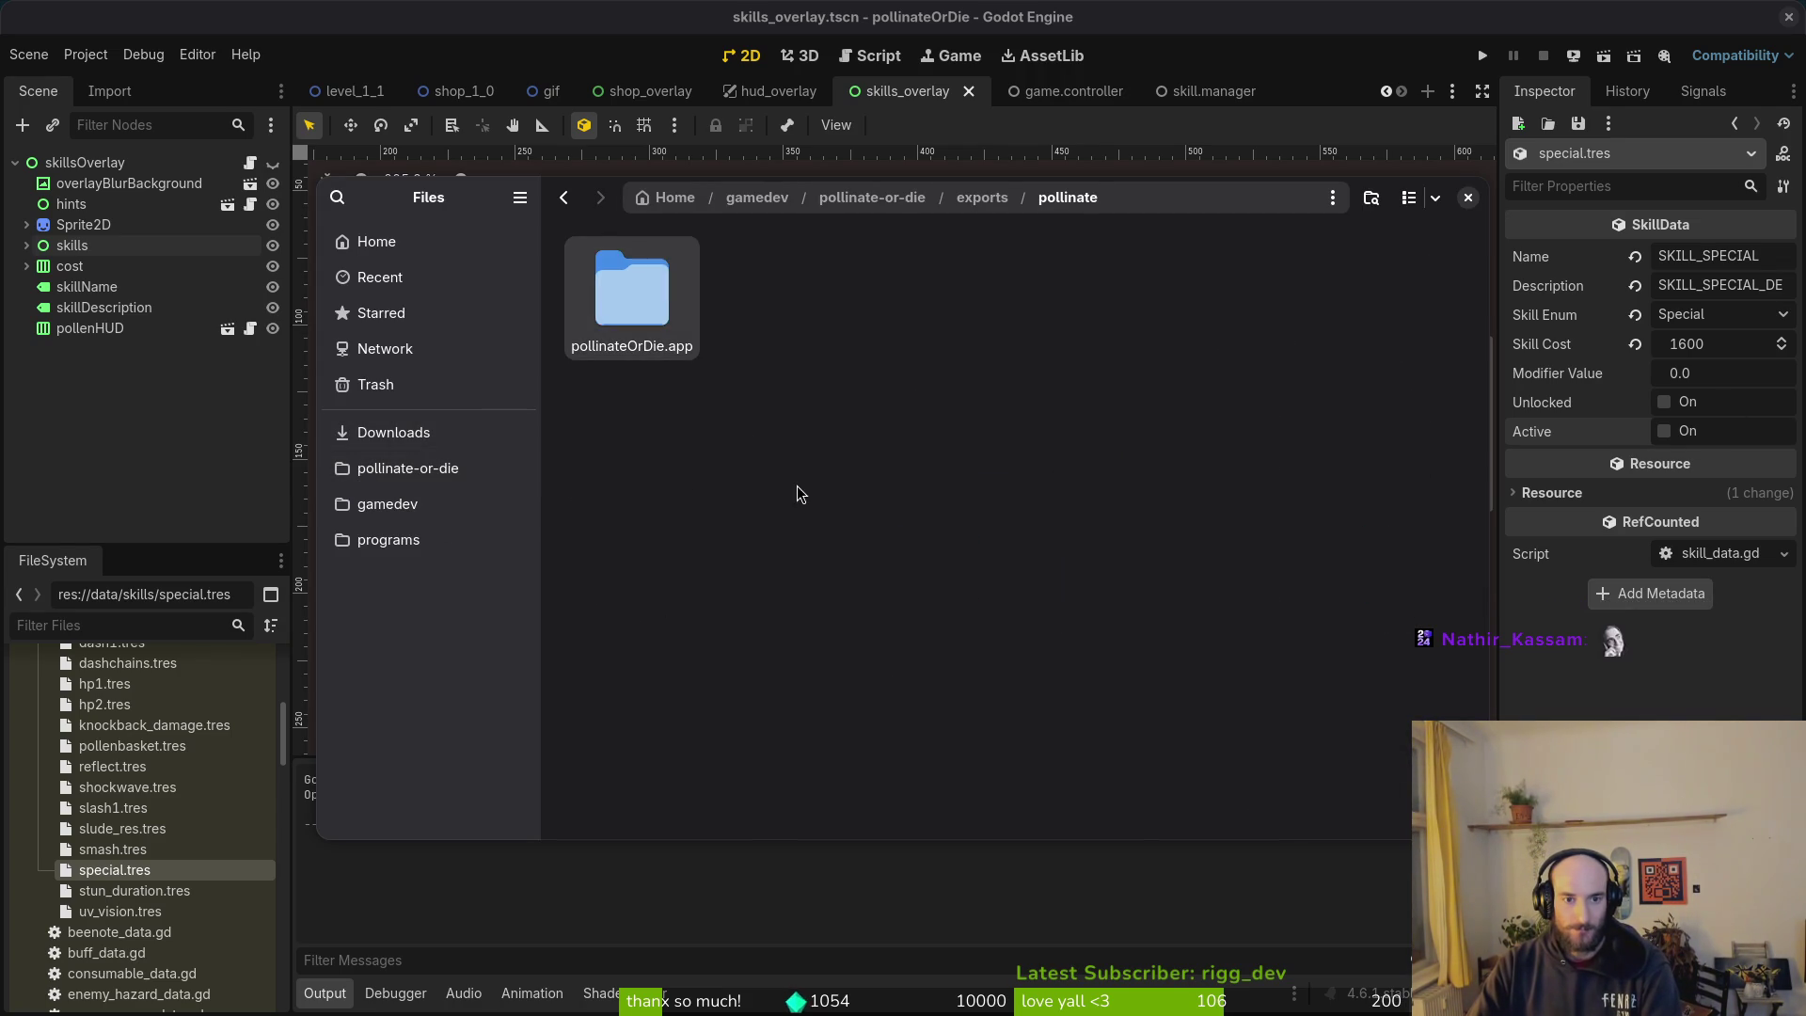
Step: Look inside the mac builds folder in Downloads/pollinateBuilds
left_click(393, 431)
double_click(1279, 293)
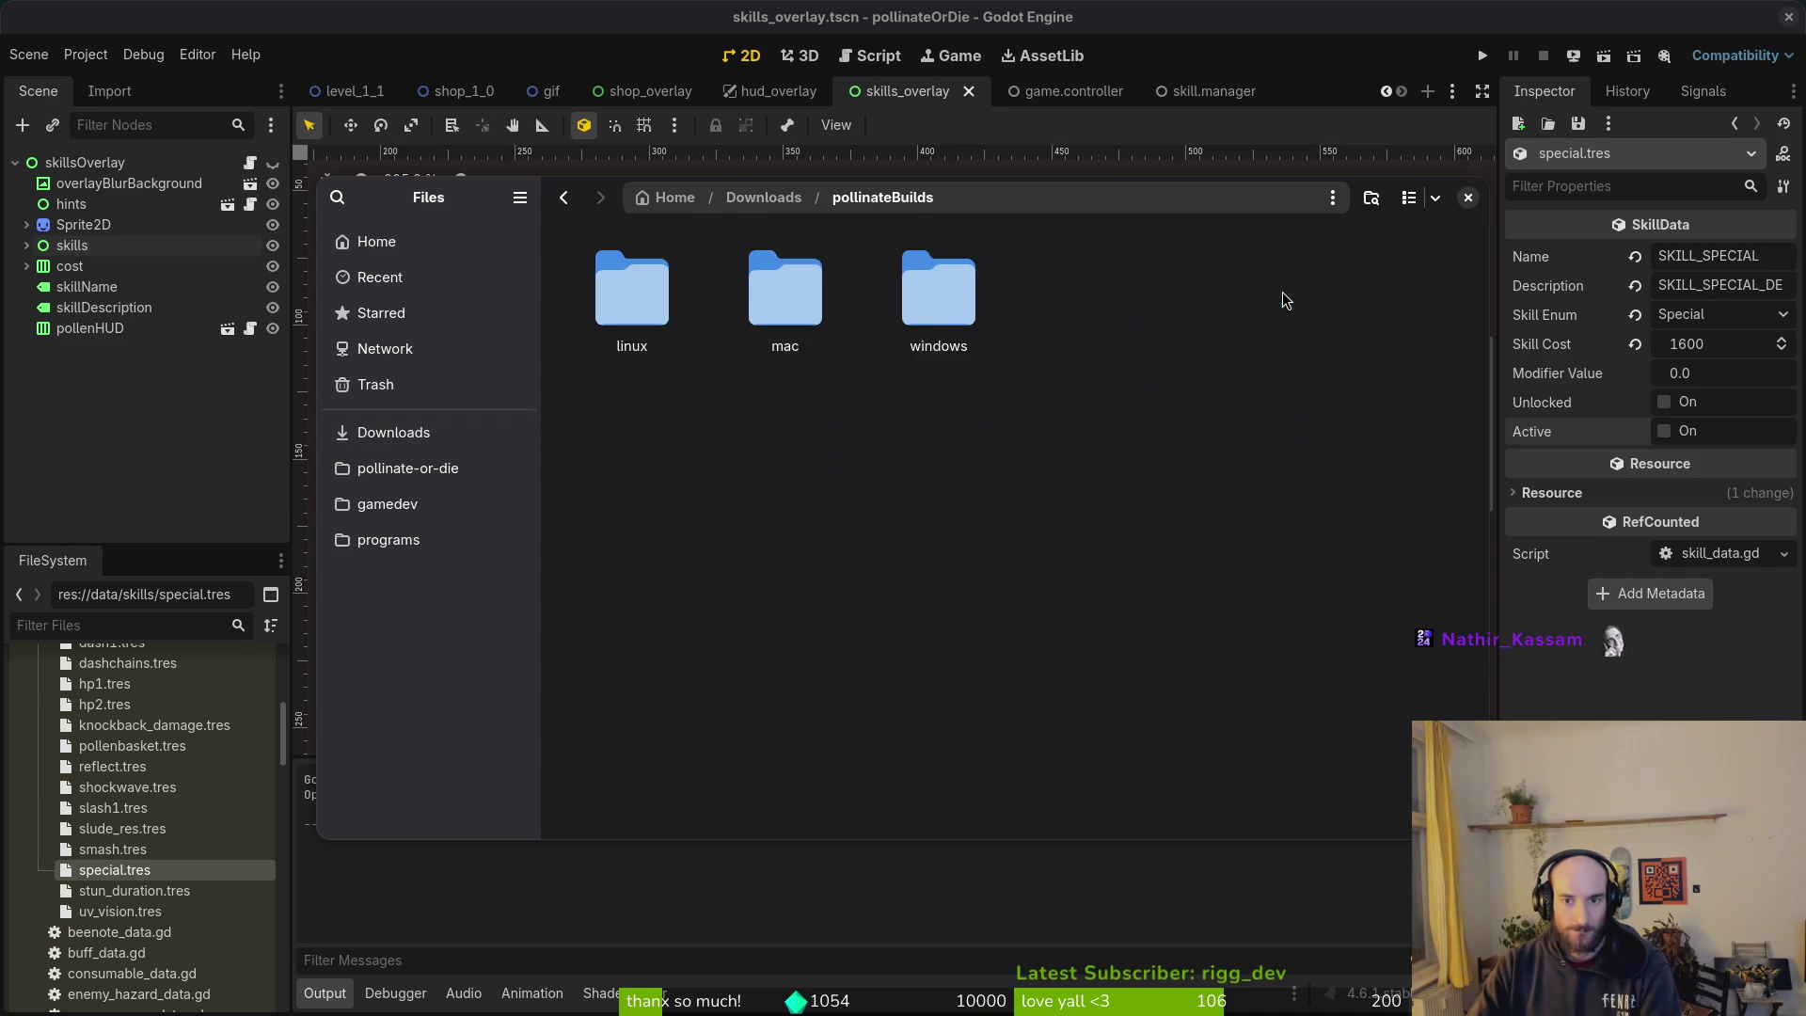
double_click(774, 278)
key("alt+Left")
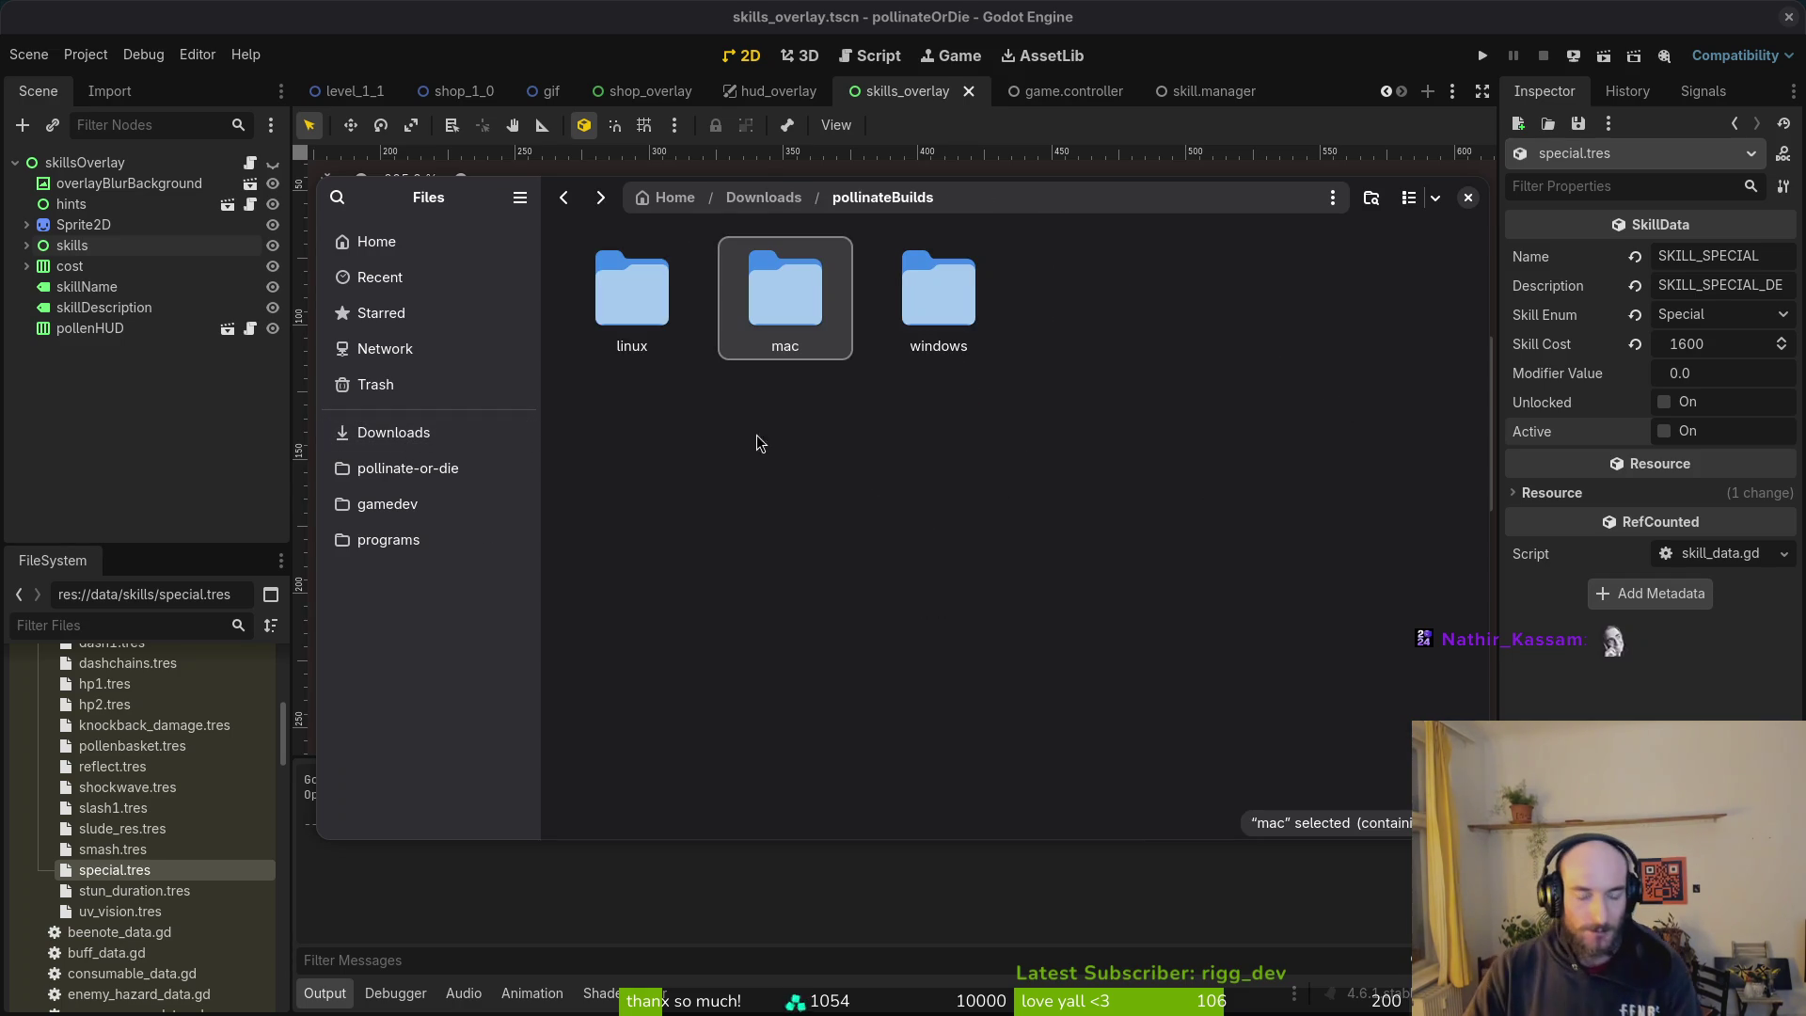
key("alt+Left")
Step: Trash the macOS export leftovers in exports and start the Windows Desktop export
left_click(437, 478)
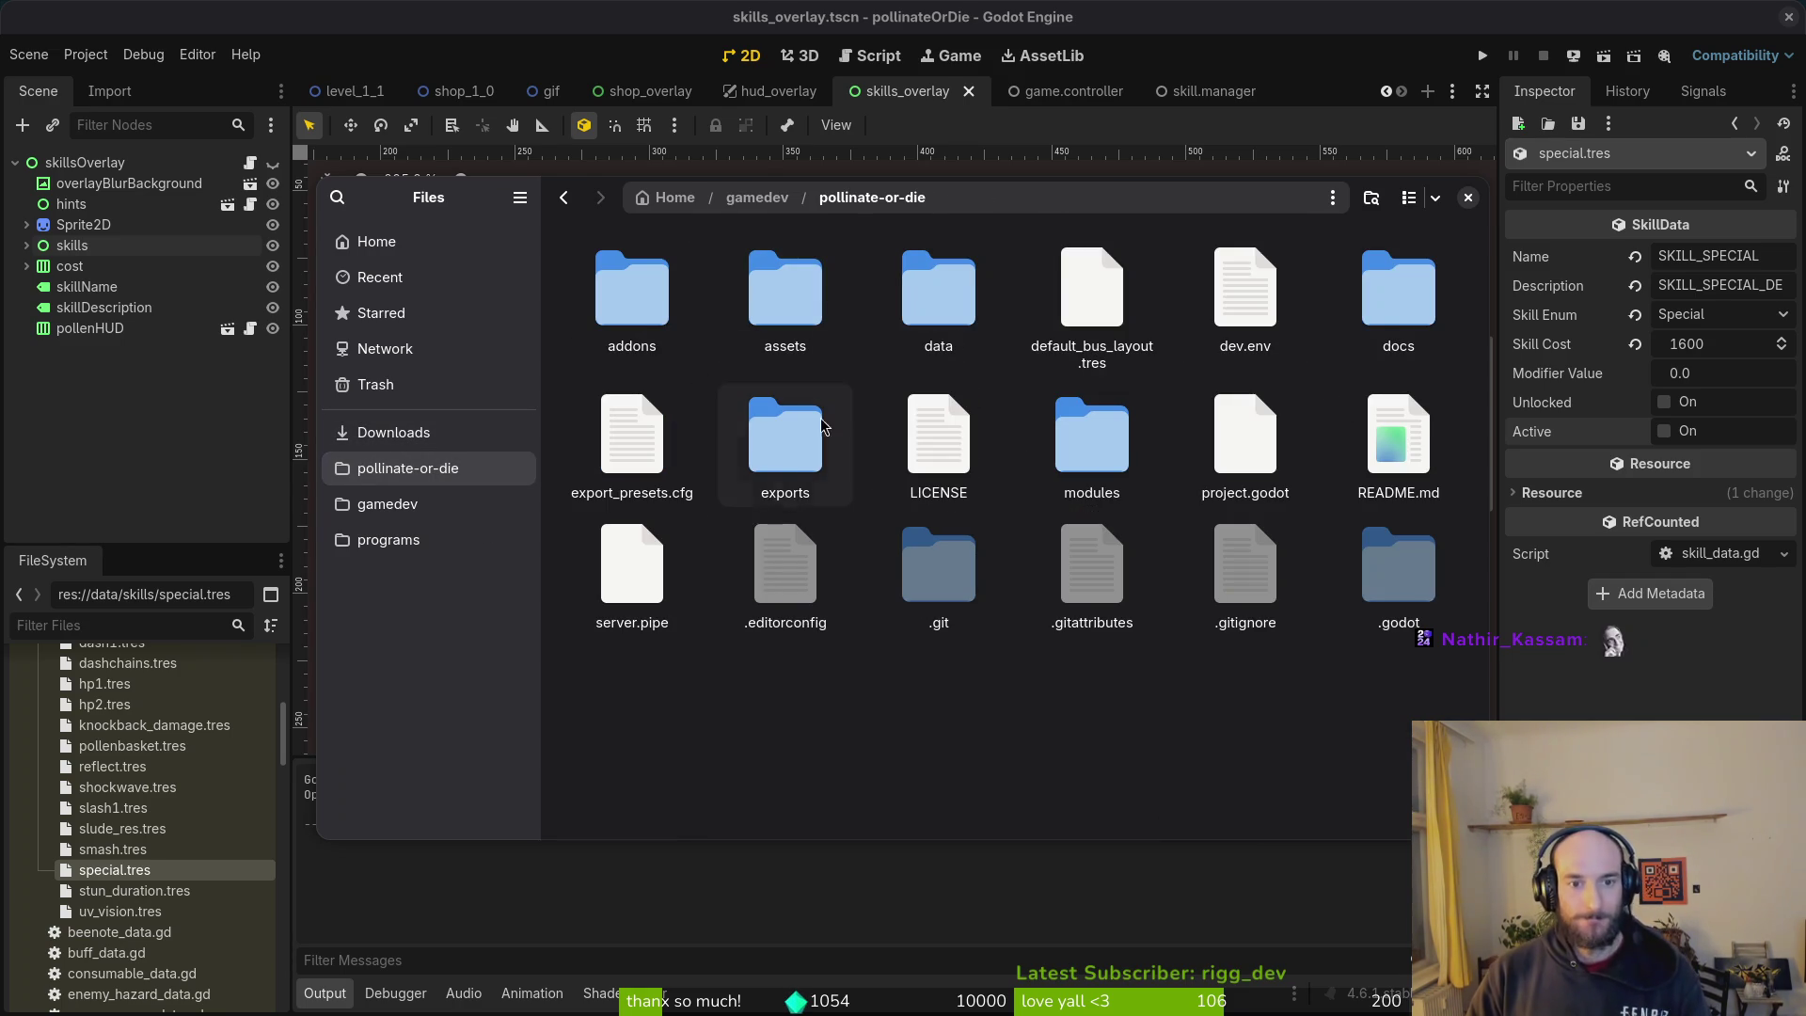
double_click(788, 452)
key("ctrl+a")
key("Delete")
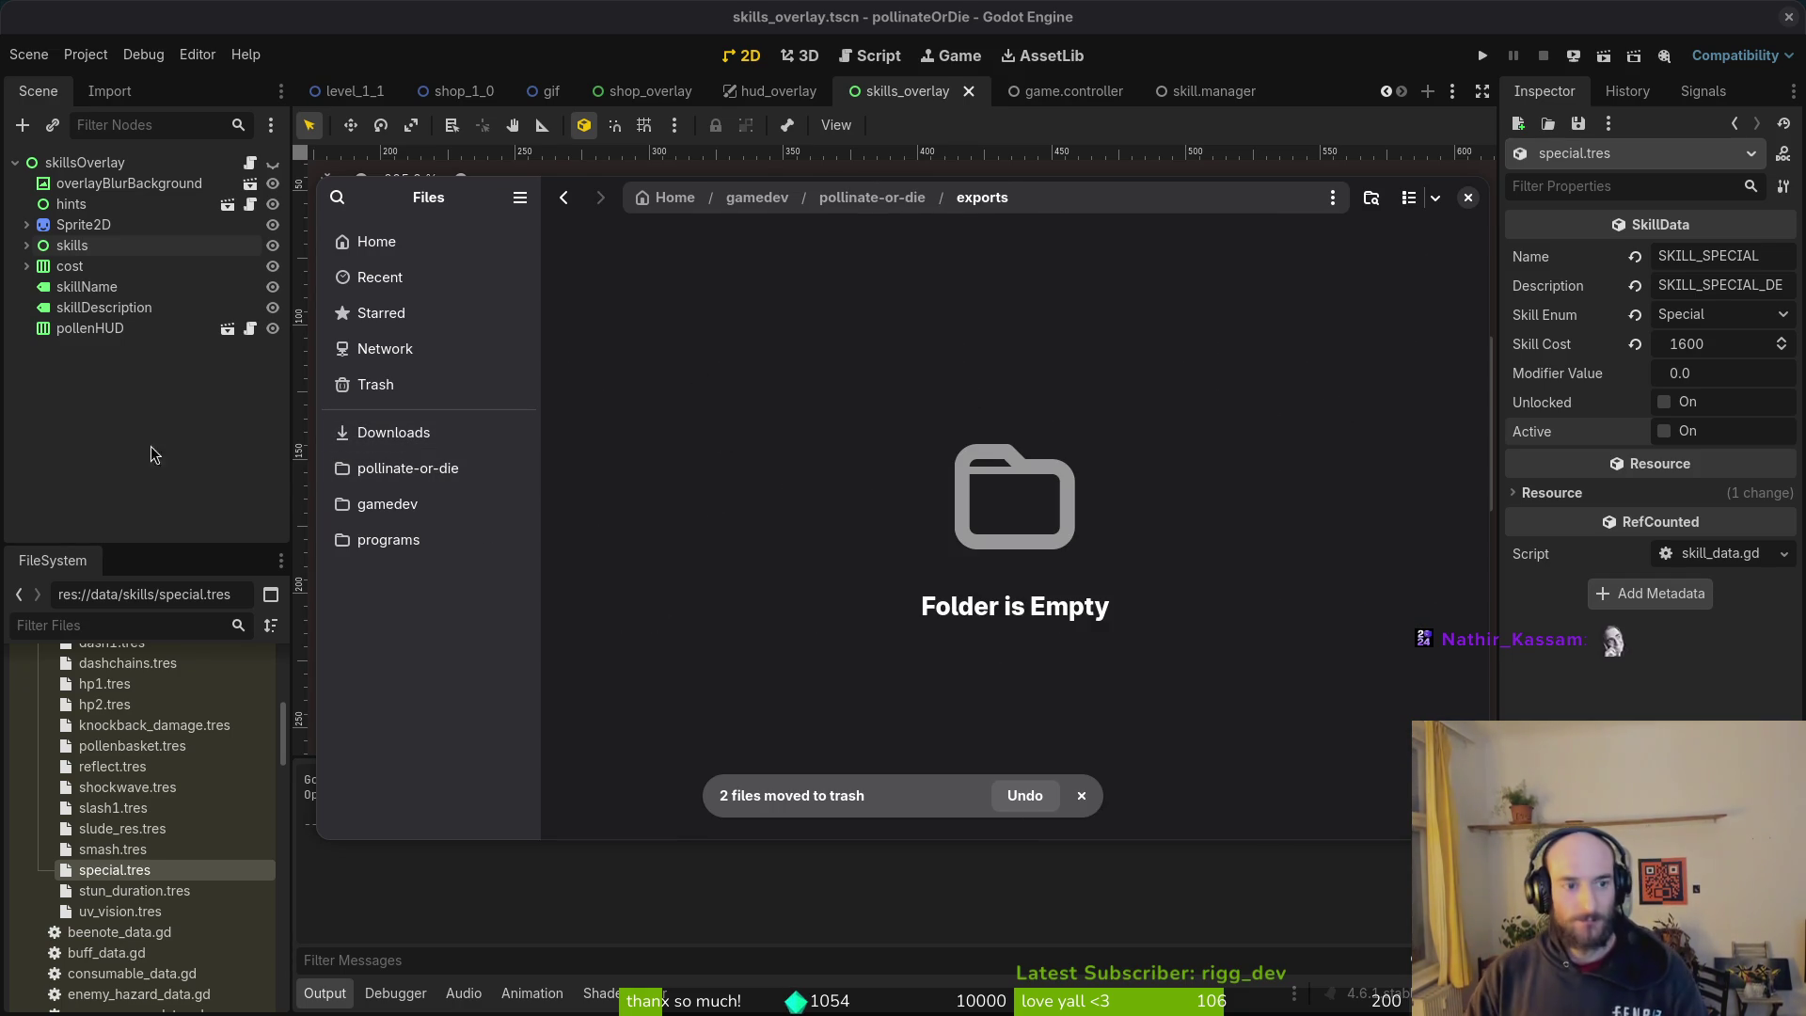
left_click(70, 467)
left_click(564, 374)
left_click(982, 710)
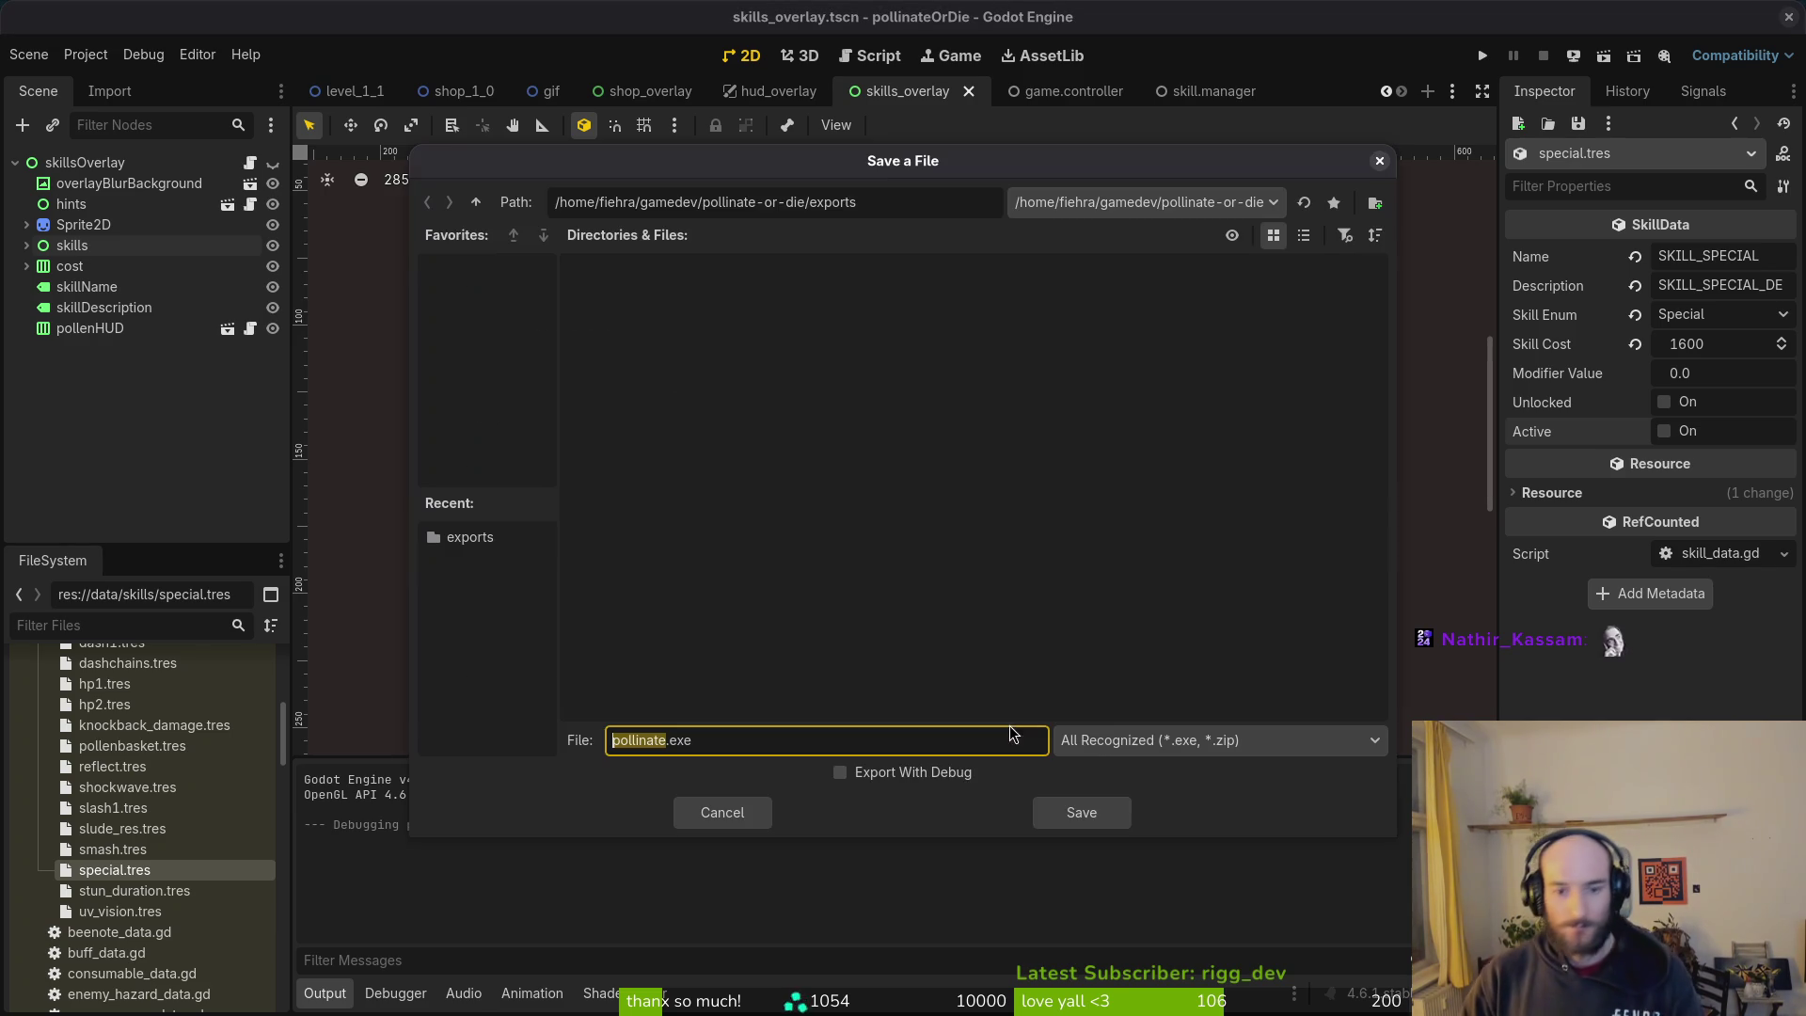
Step: Save the Windows build, move pollinate.exe and pollinate.pck into pollinateBuilds/windows, and close the Export dialog
left_click(1091, 811)
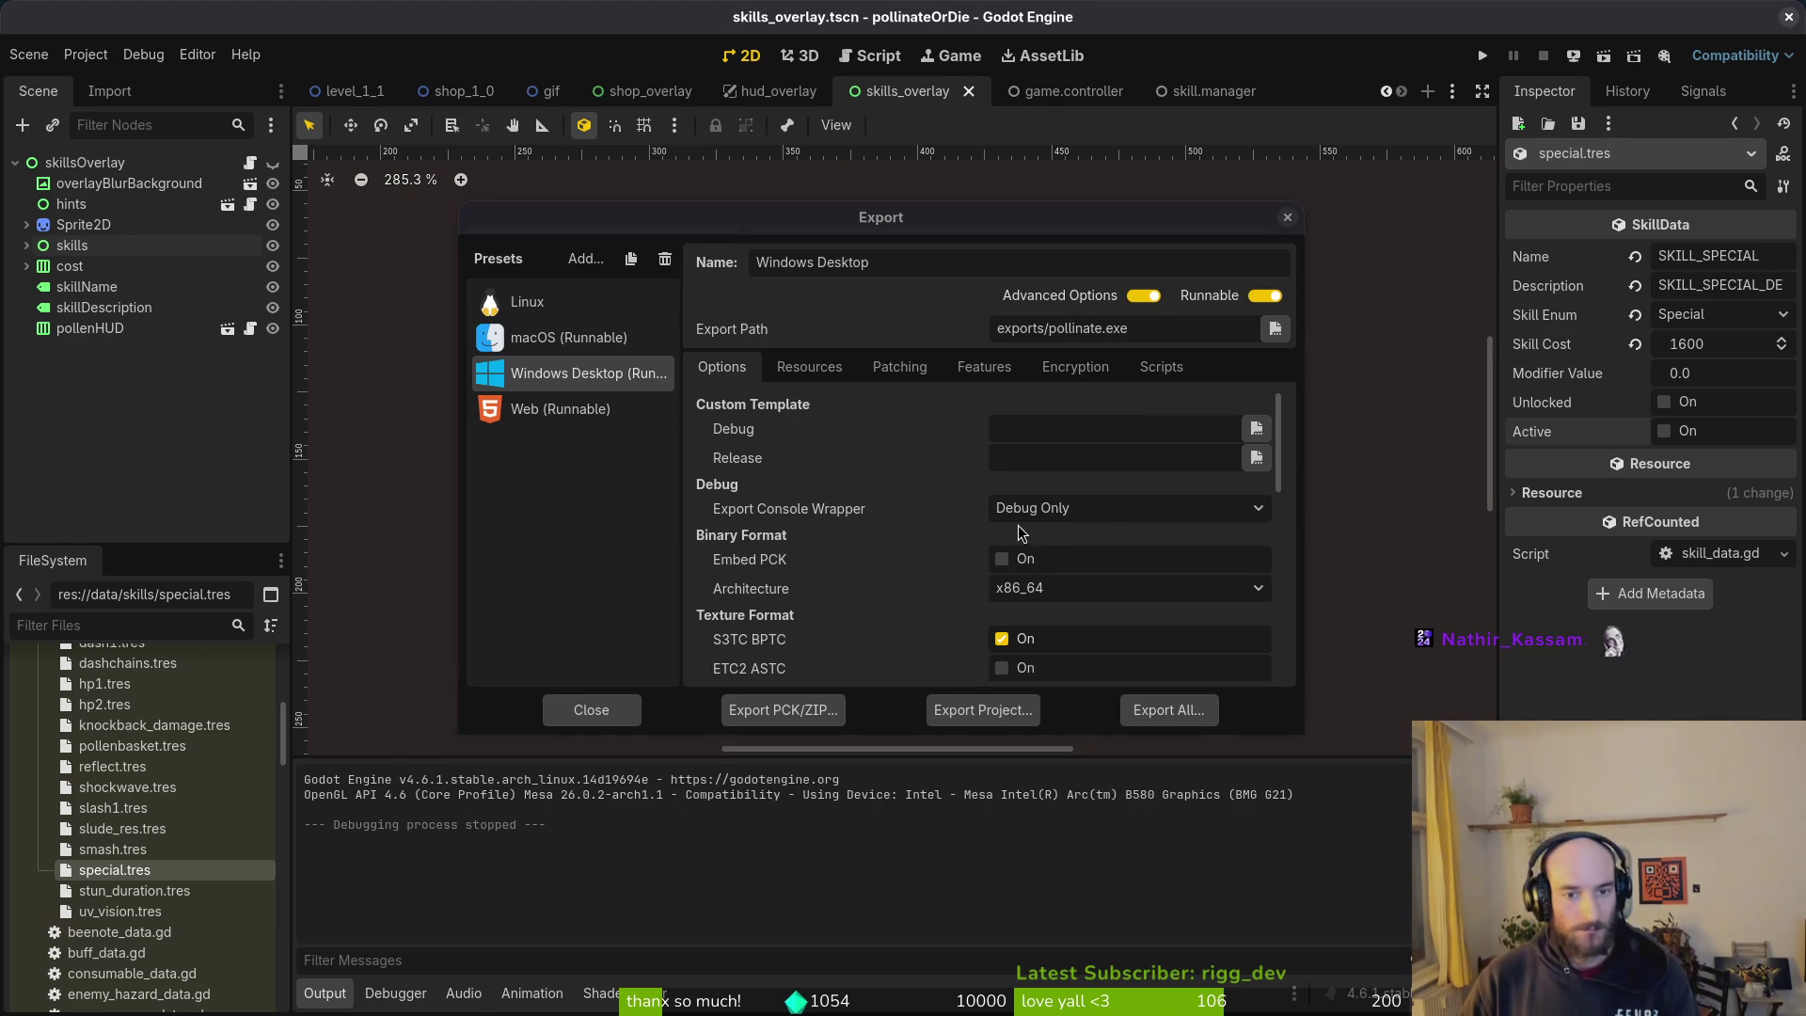
key("ctrl+x")
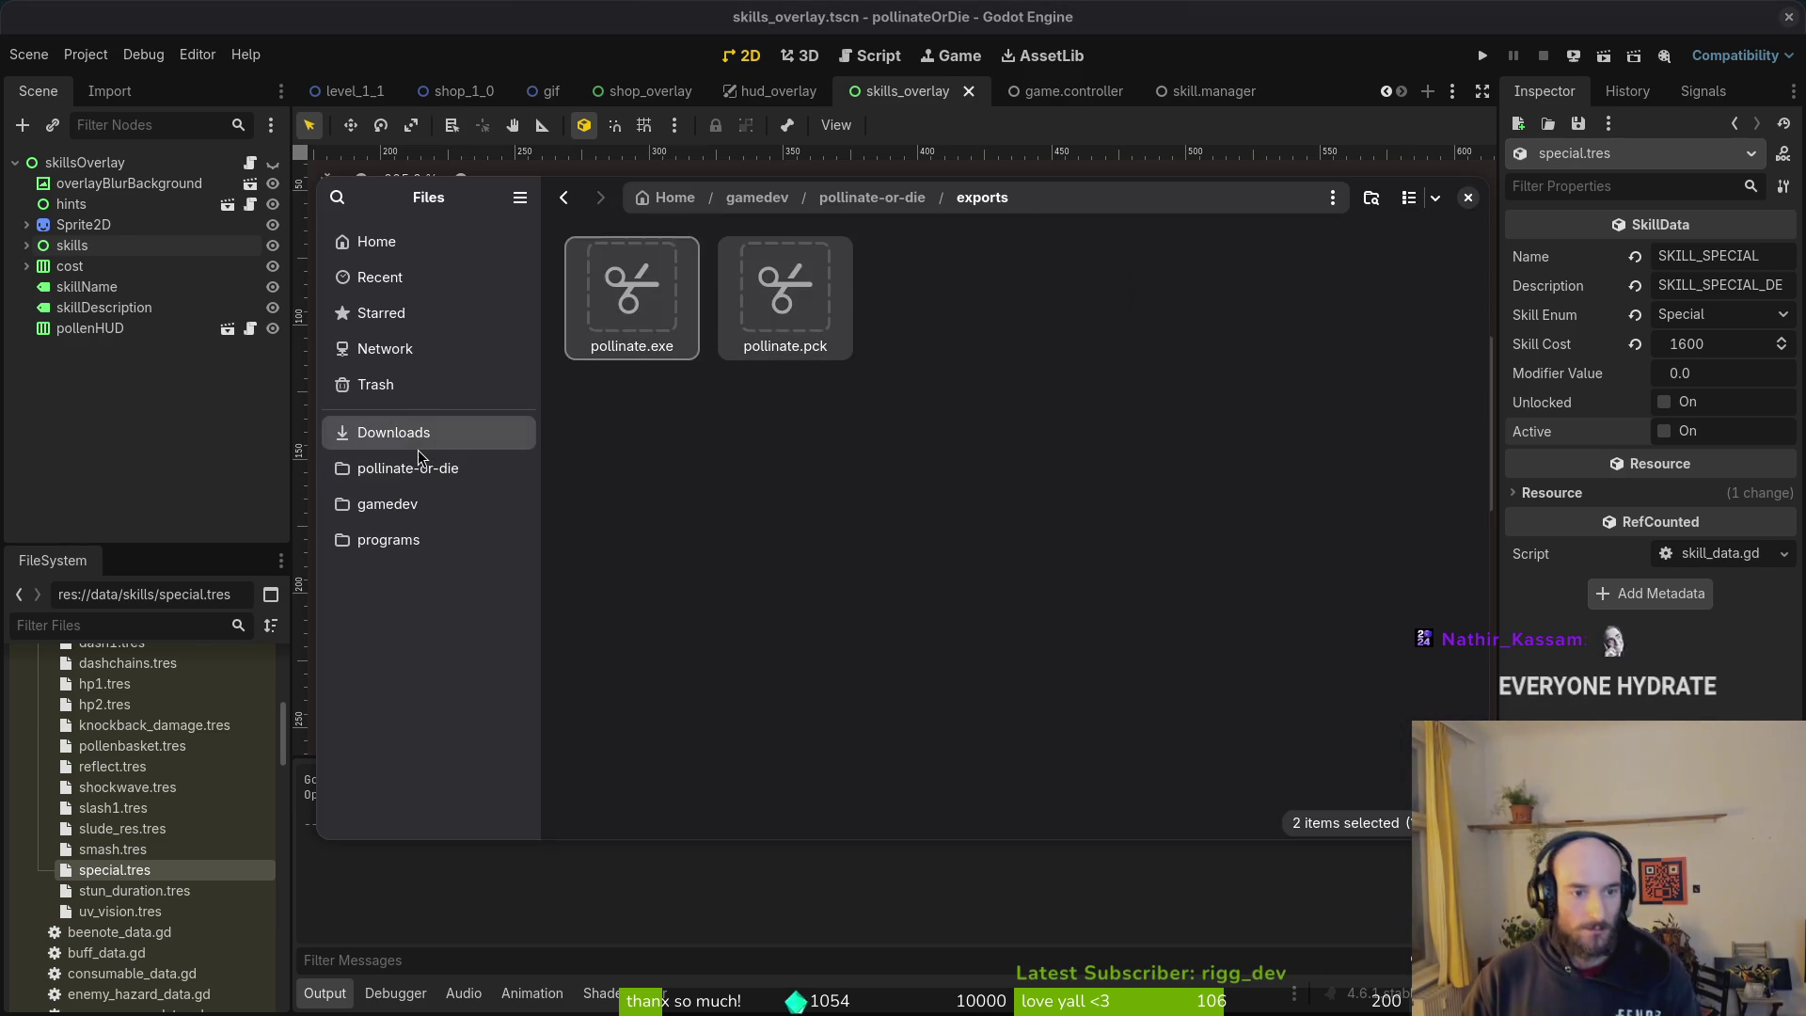
left_click(419, 442)
double_click(1242, 310)
double_click(919, 318)
key("ctrl+v")
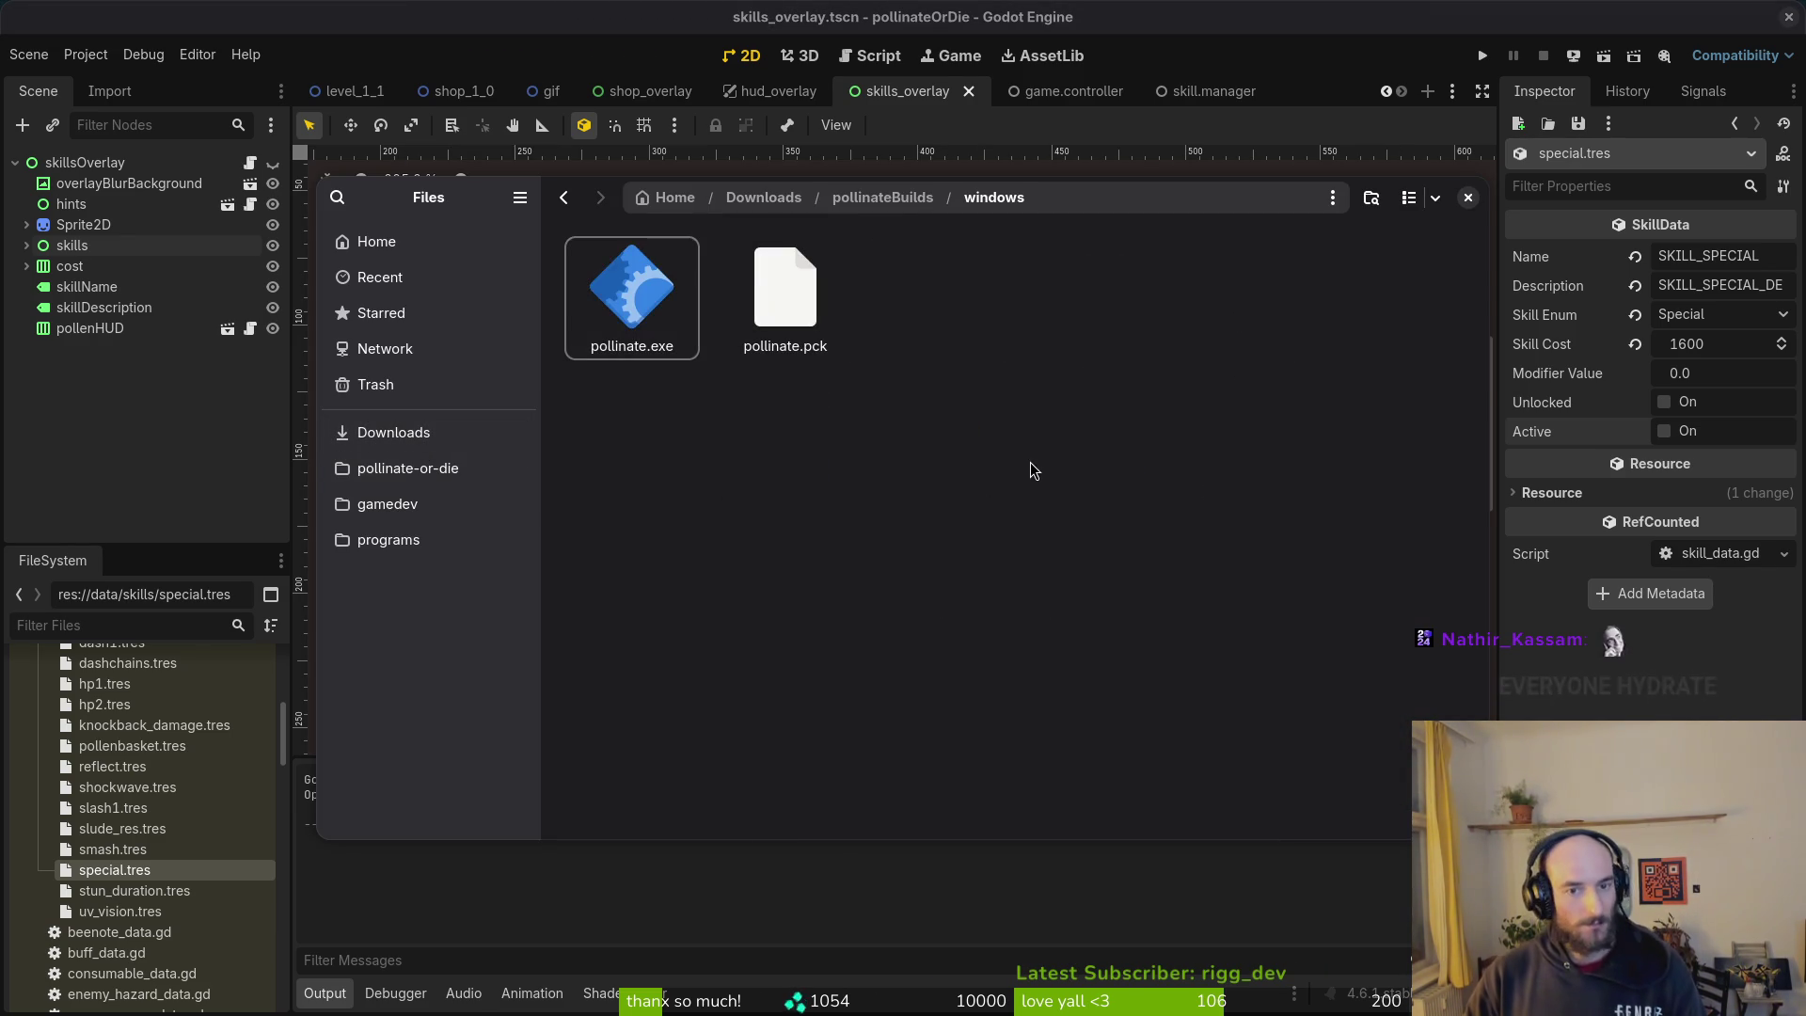
left_click(1467, 197)
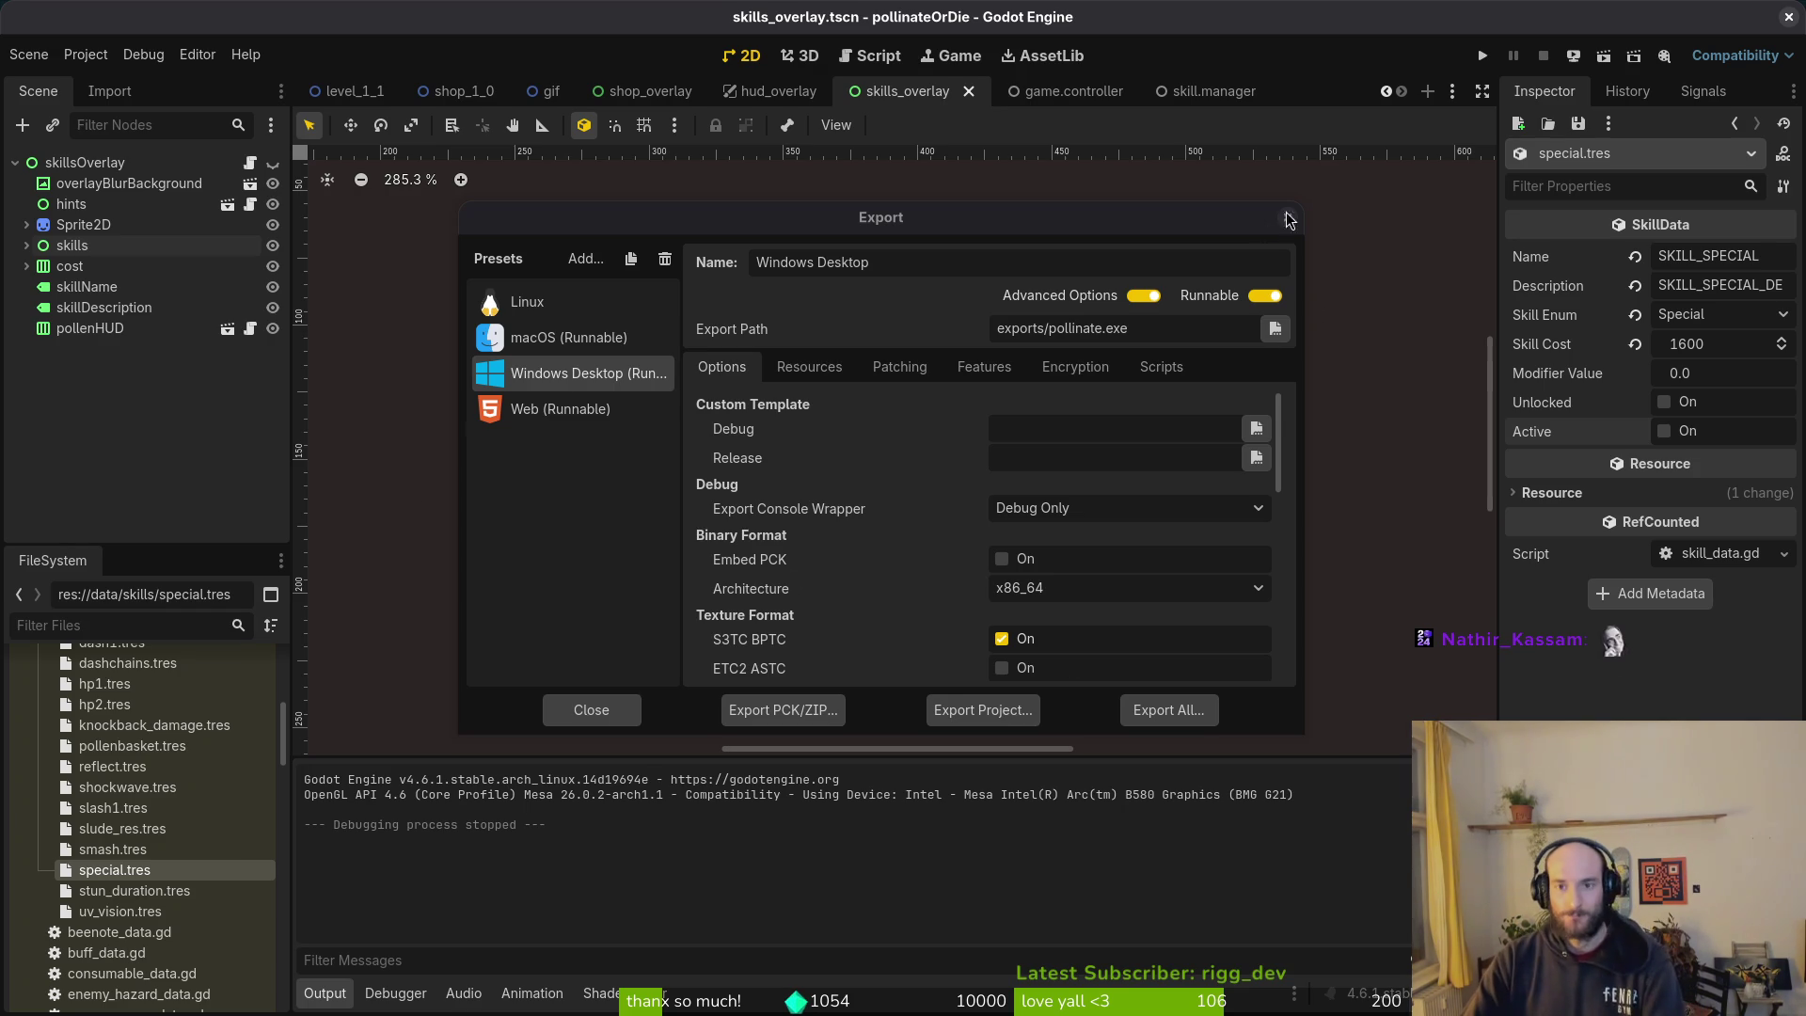
left_click(1288, 217)
left_click(62, 54)
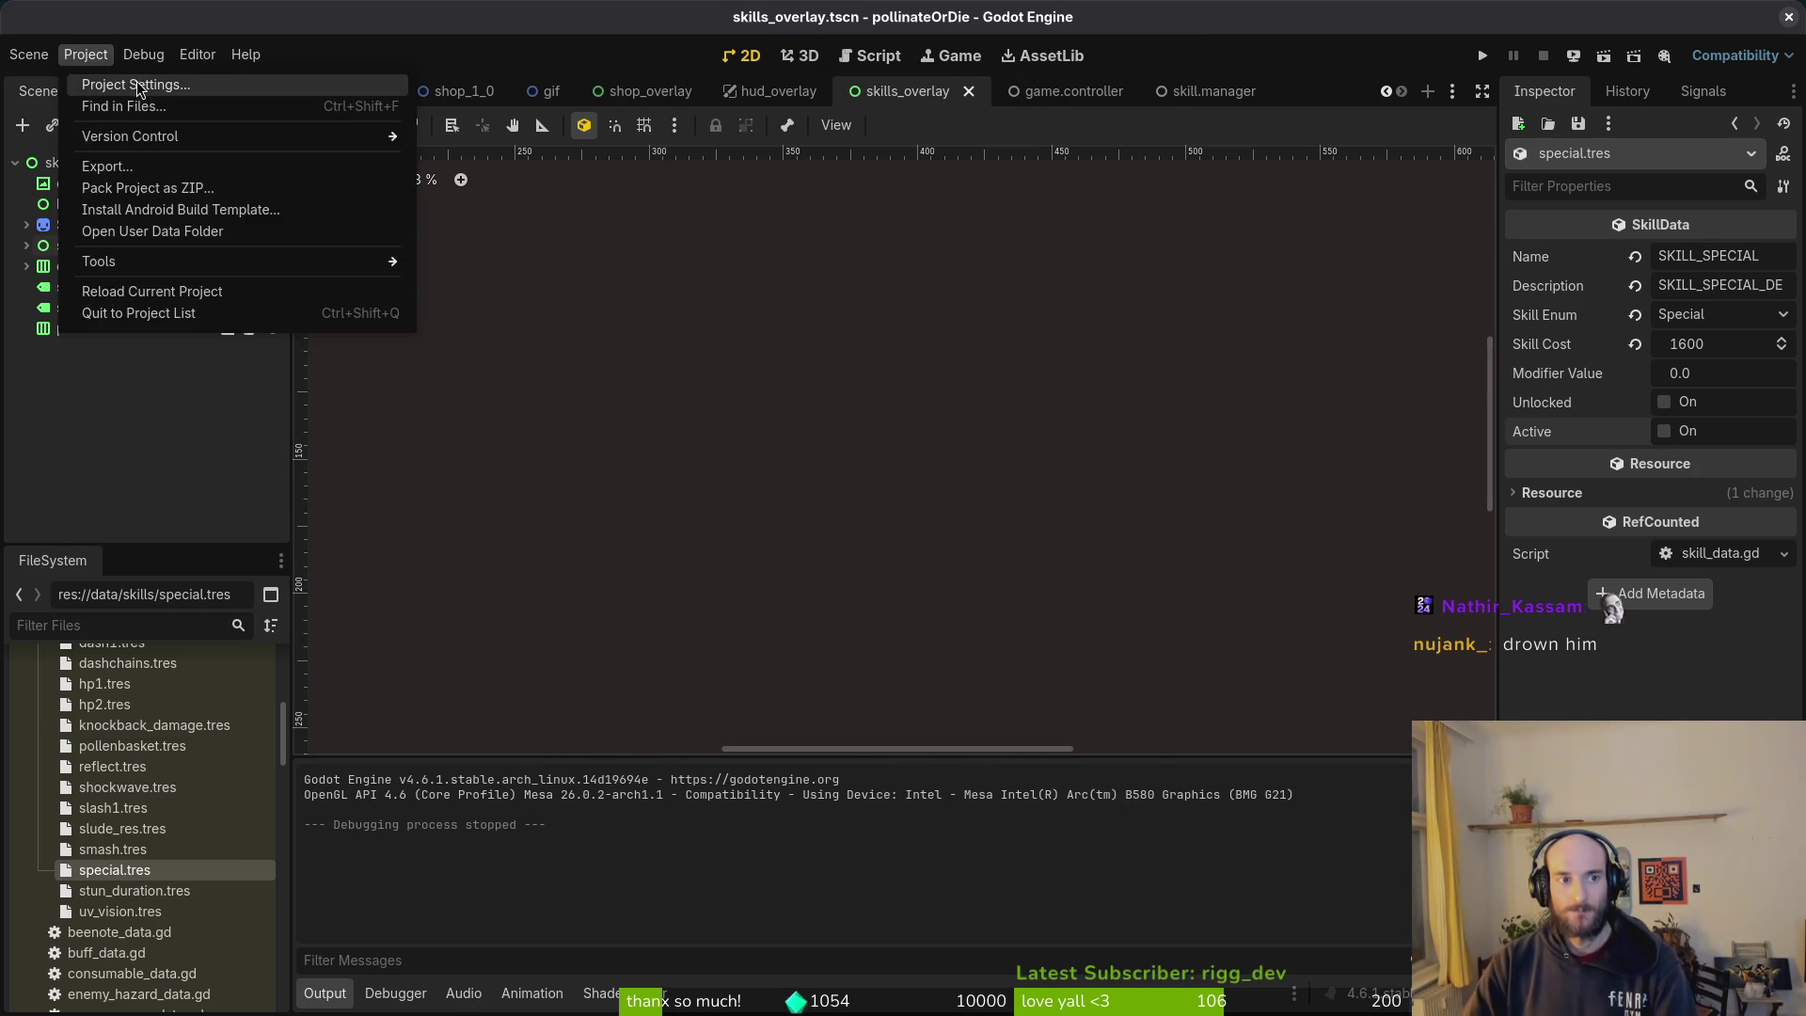
Step: Glance over Godot's Project Settings, close them, and switch to the terminal window
left_click(121, 77)
left_click(1183, 59)
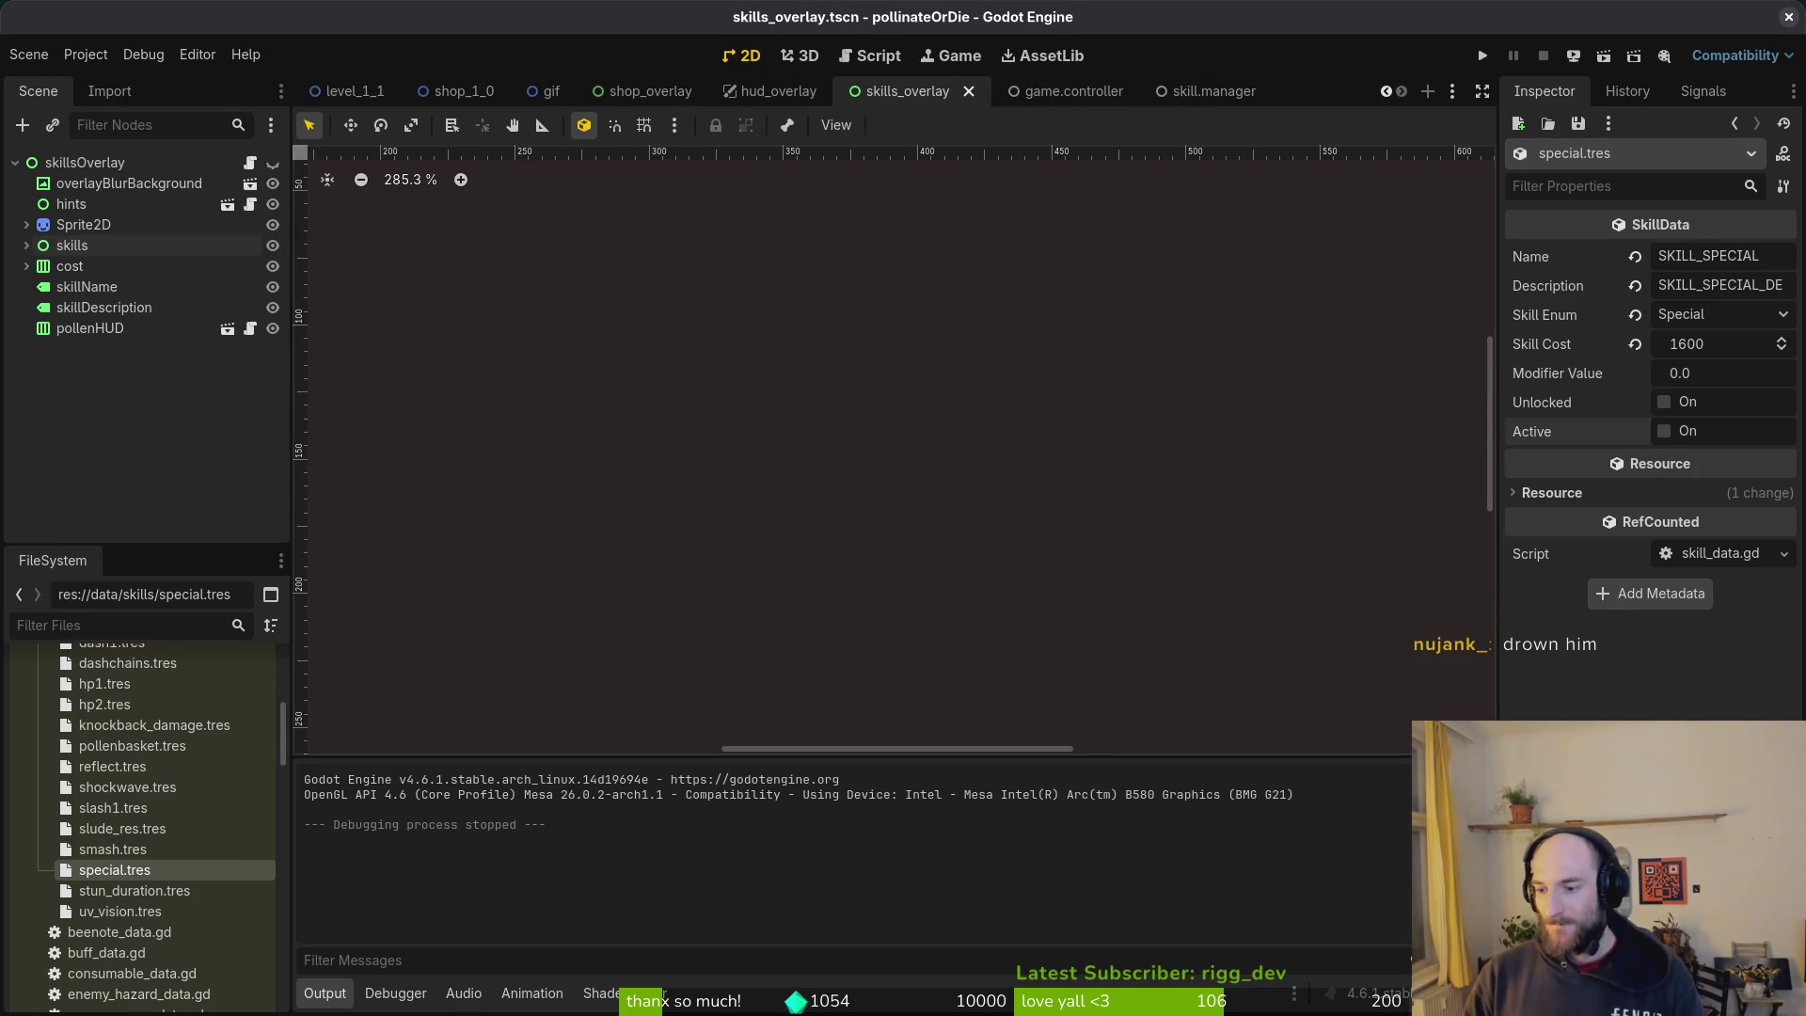
key("alt+Tab")
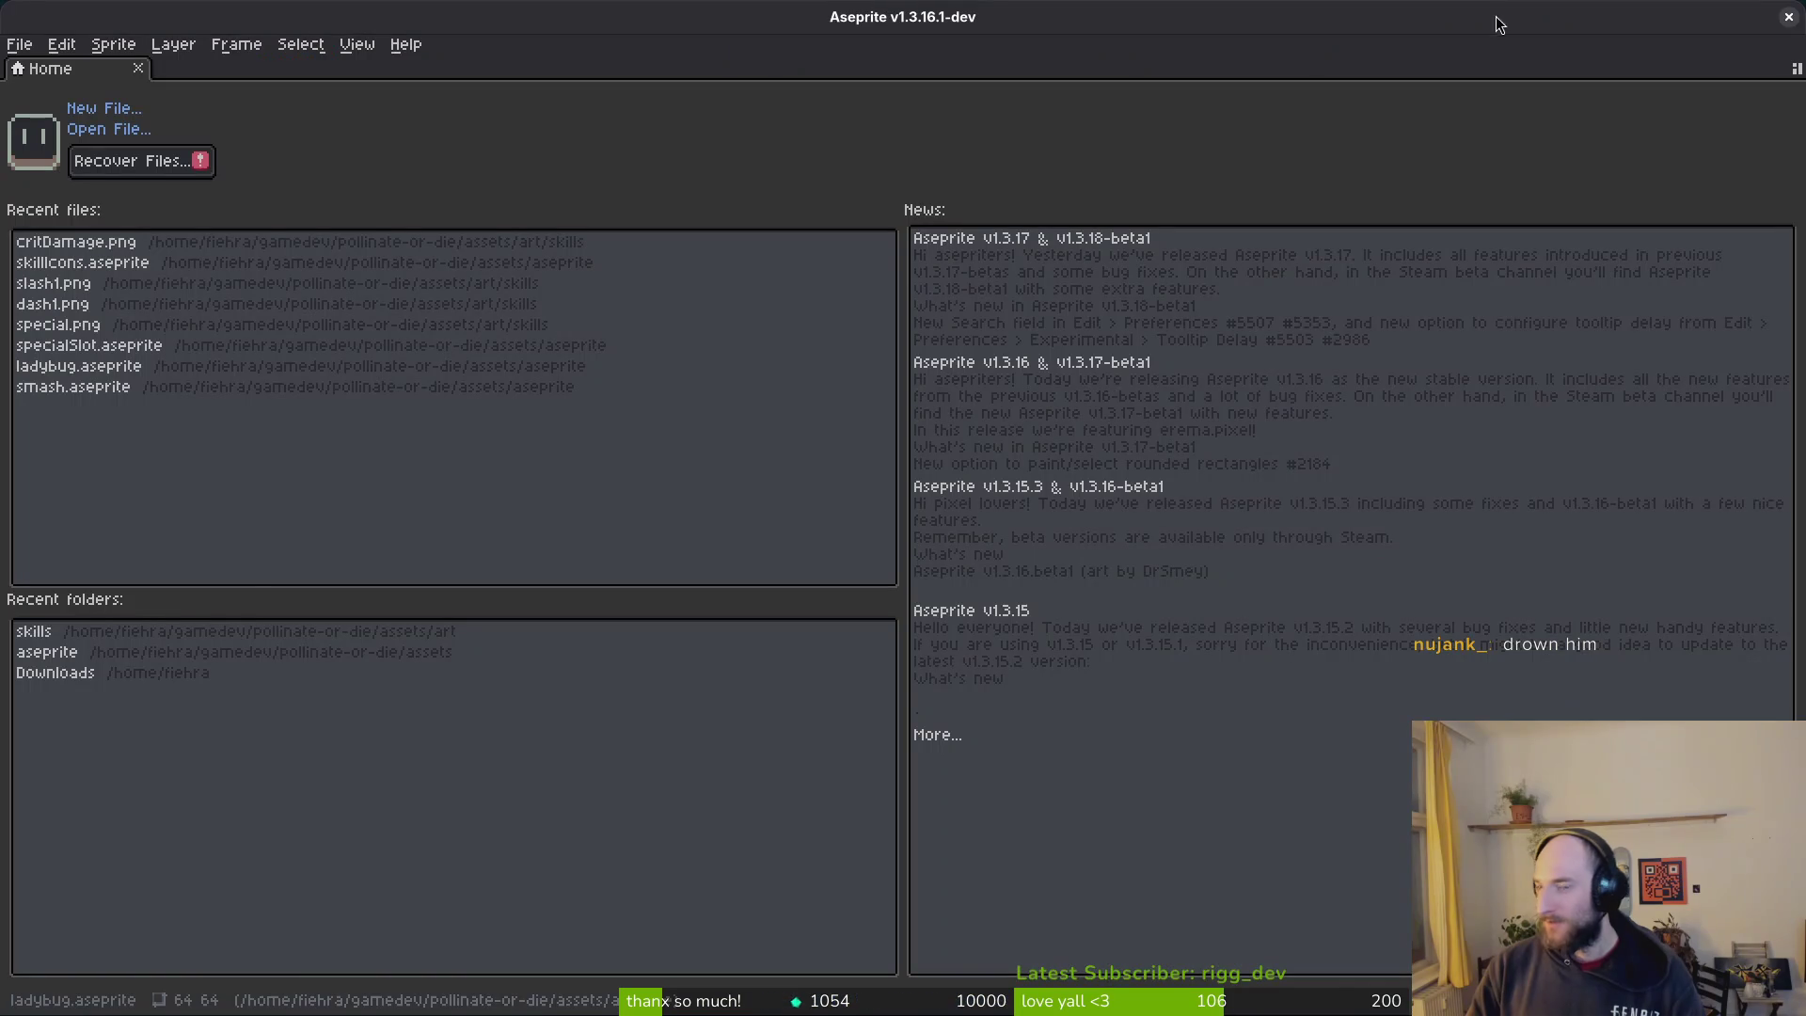
Step: Launch the Pollinate or Die web demo on its itch.io page, then move the browser aside
key("alt+Tab")
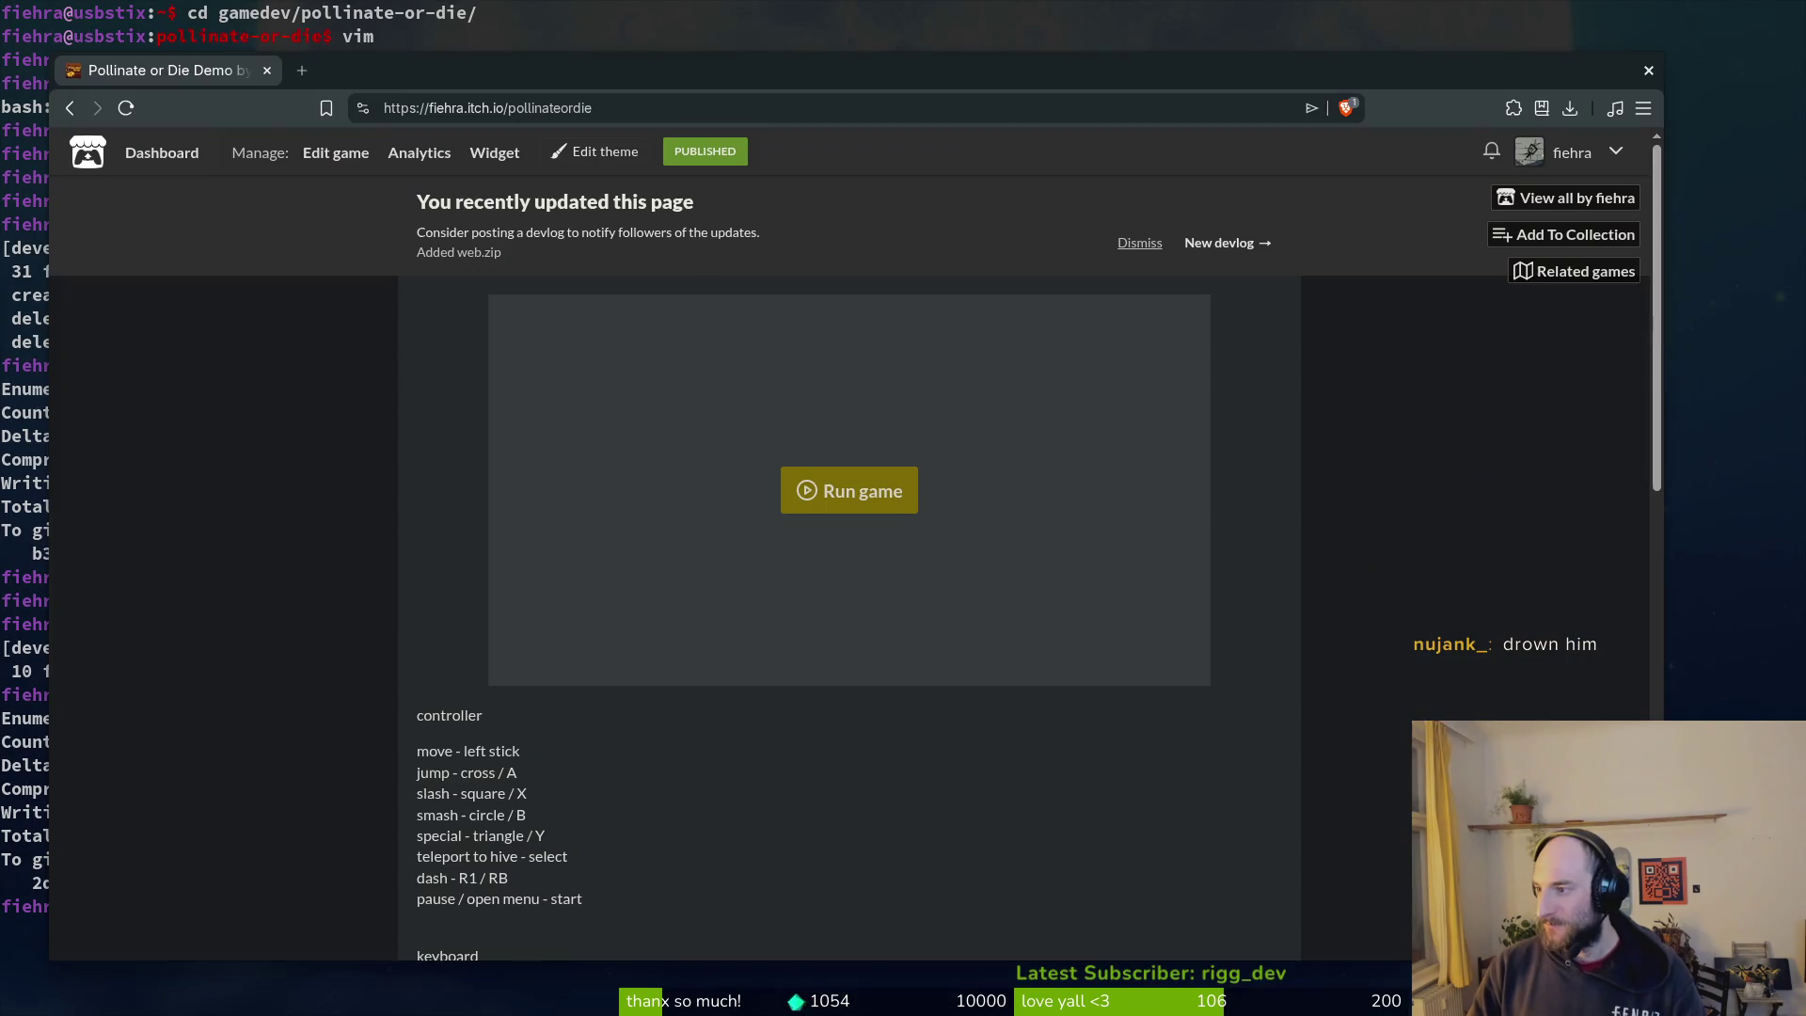
left_click(844, 496)
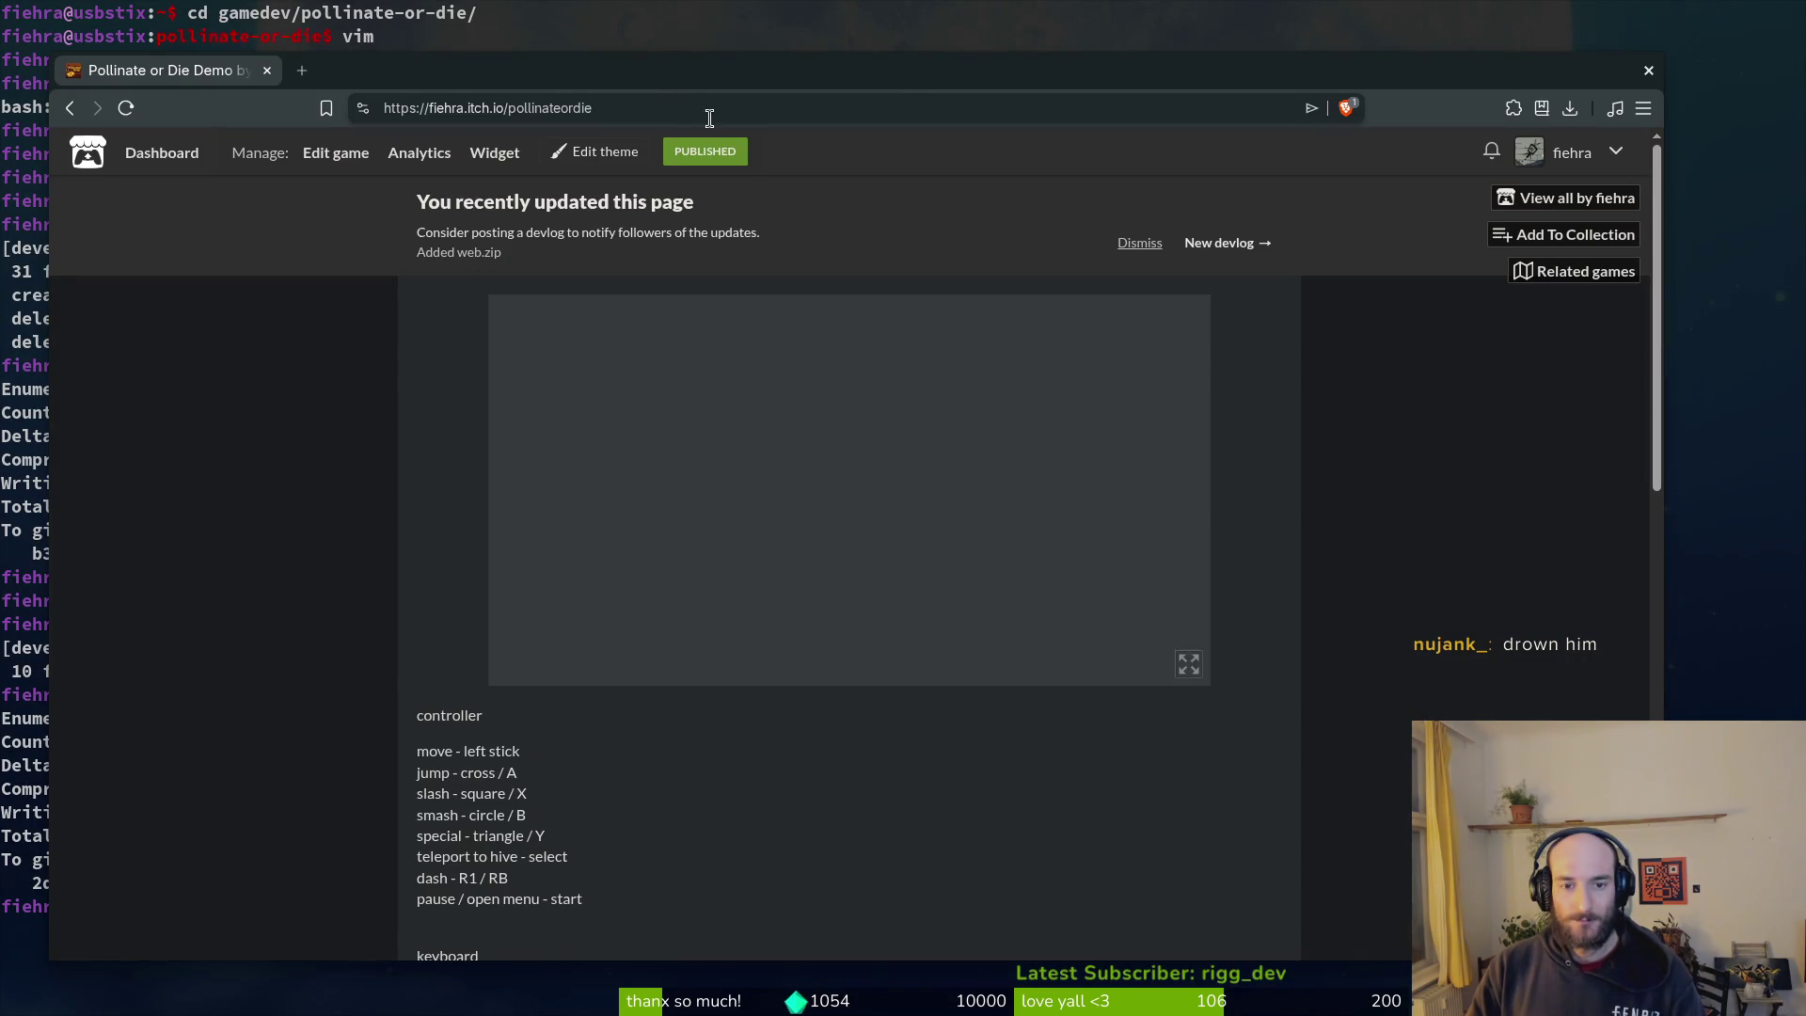
key("super+shift+Right")
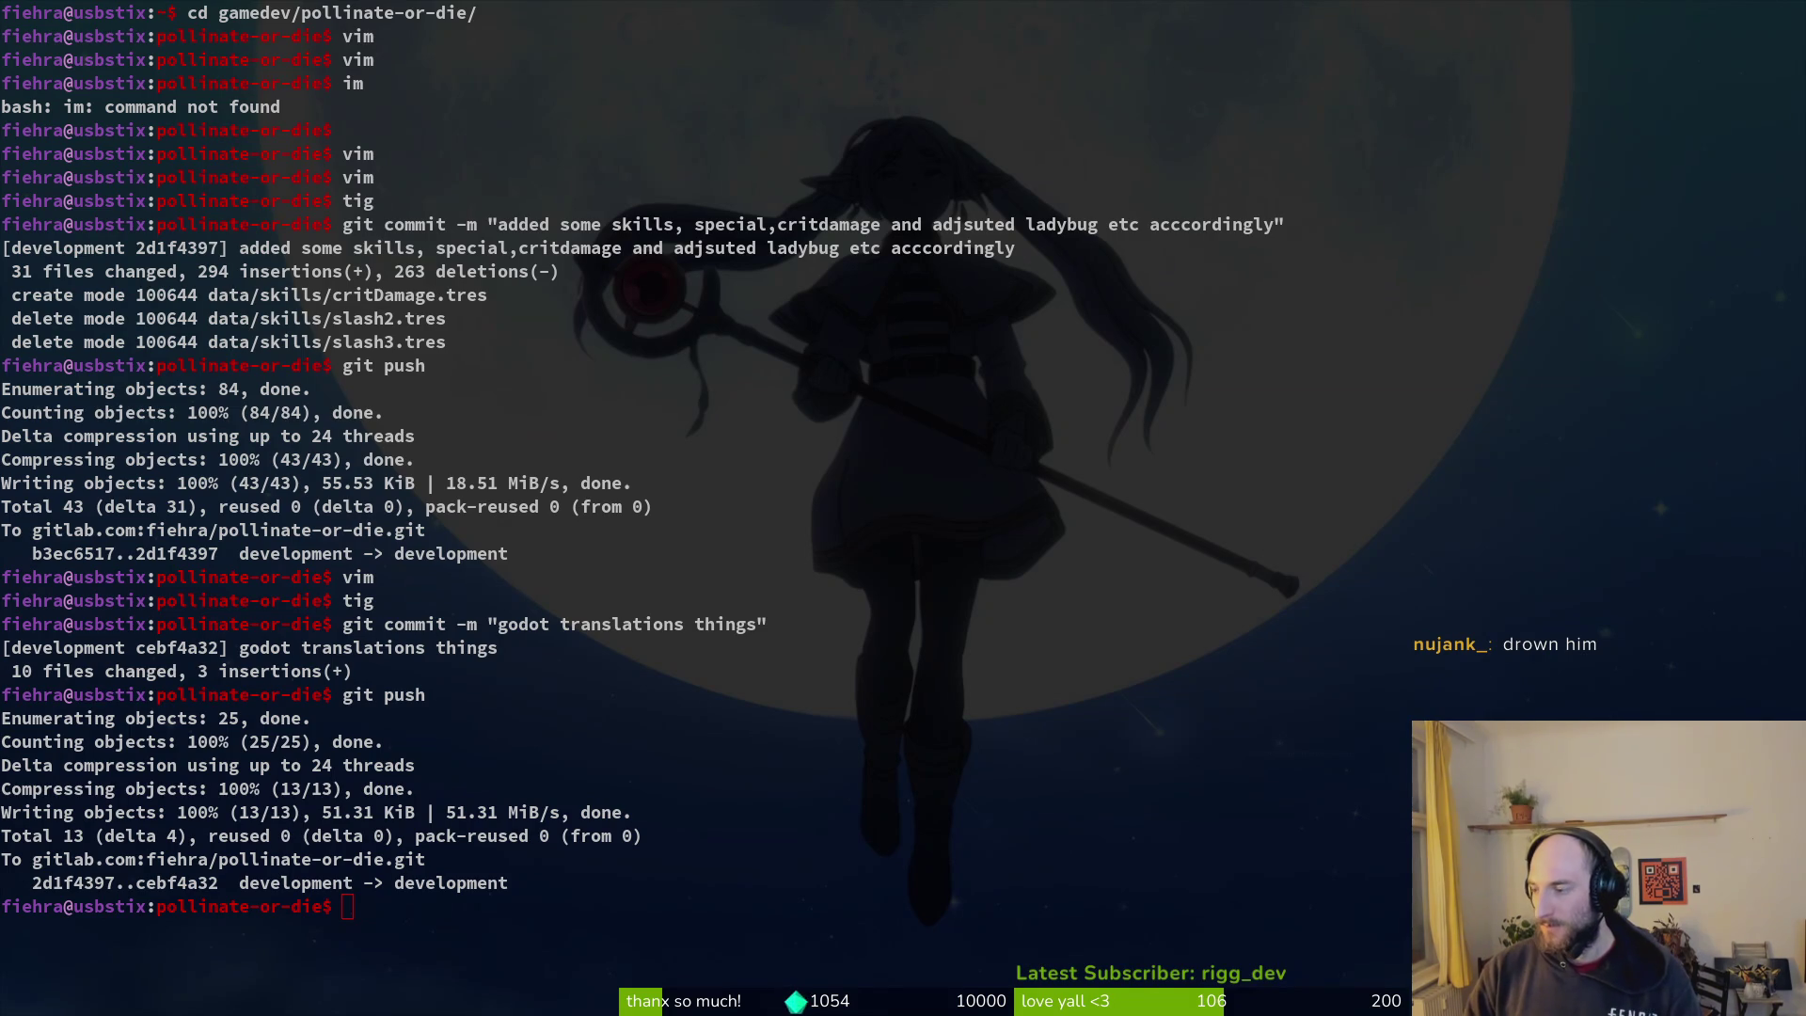
Step: Start a fresh terminal prompt, check the window overview, then switch to the Steam library
key("Return")
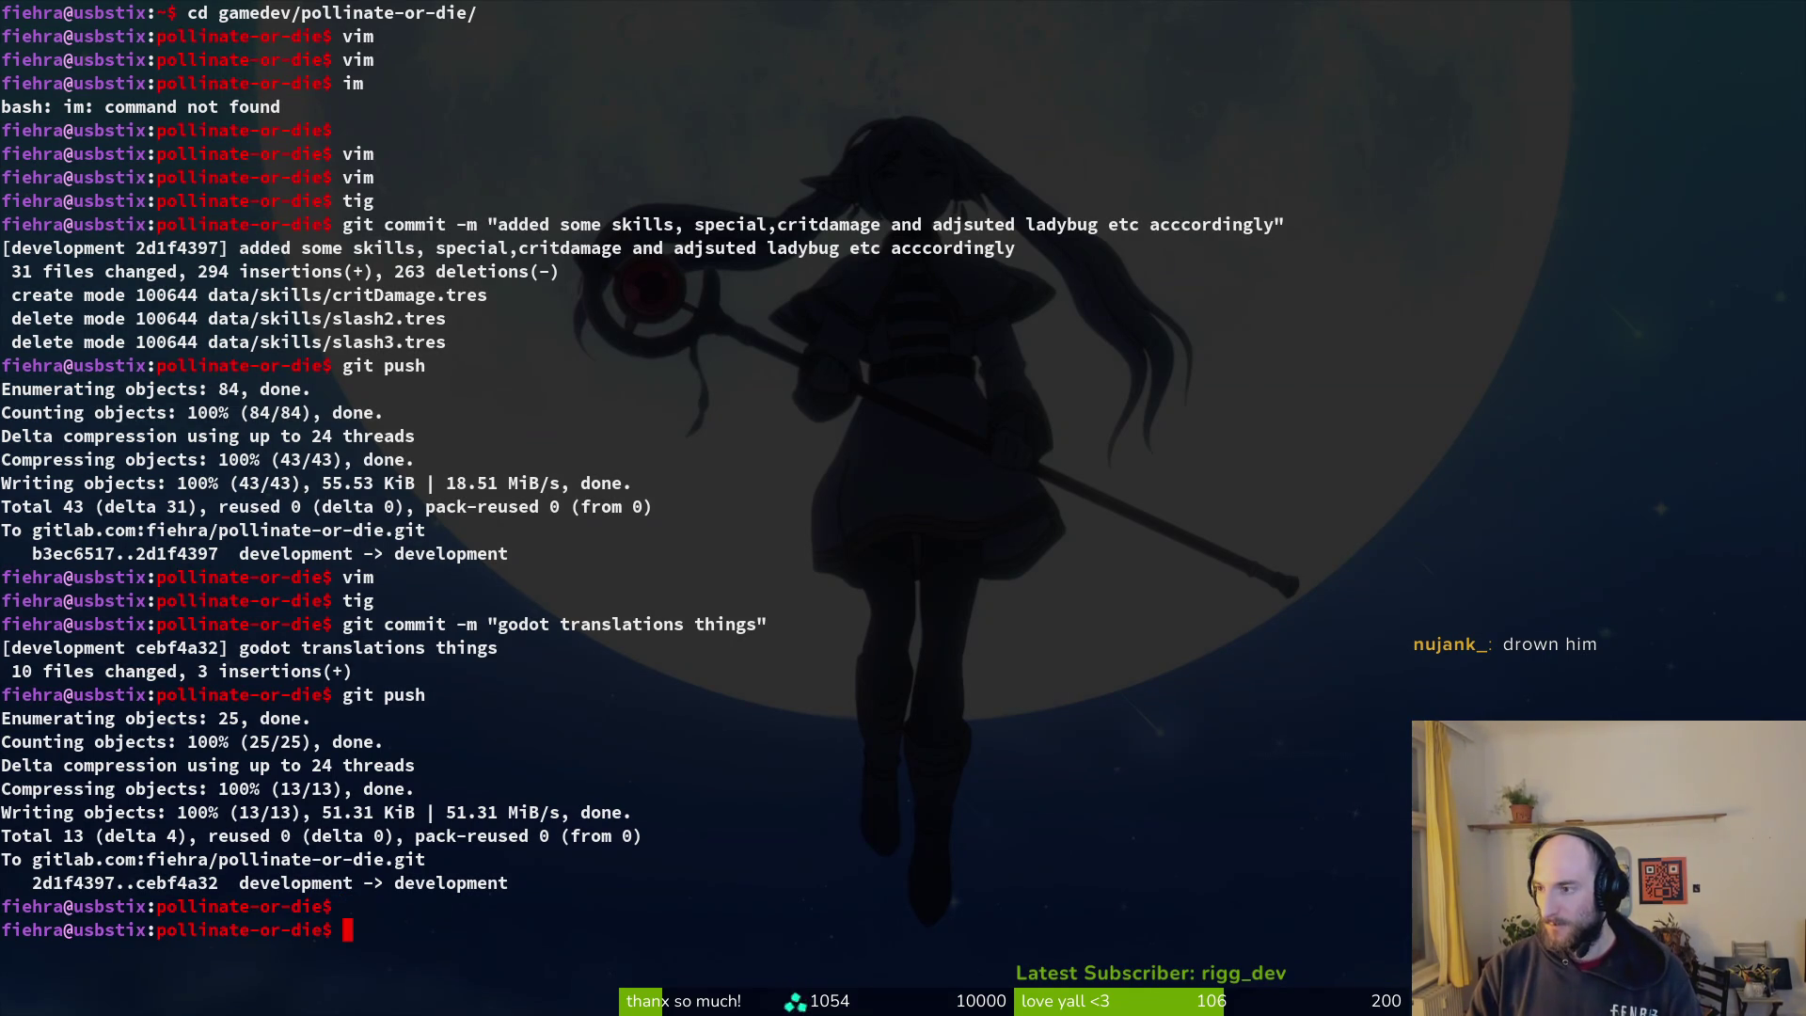
key("super")
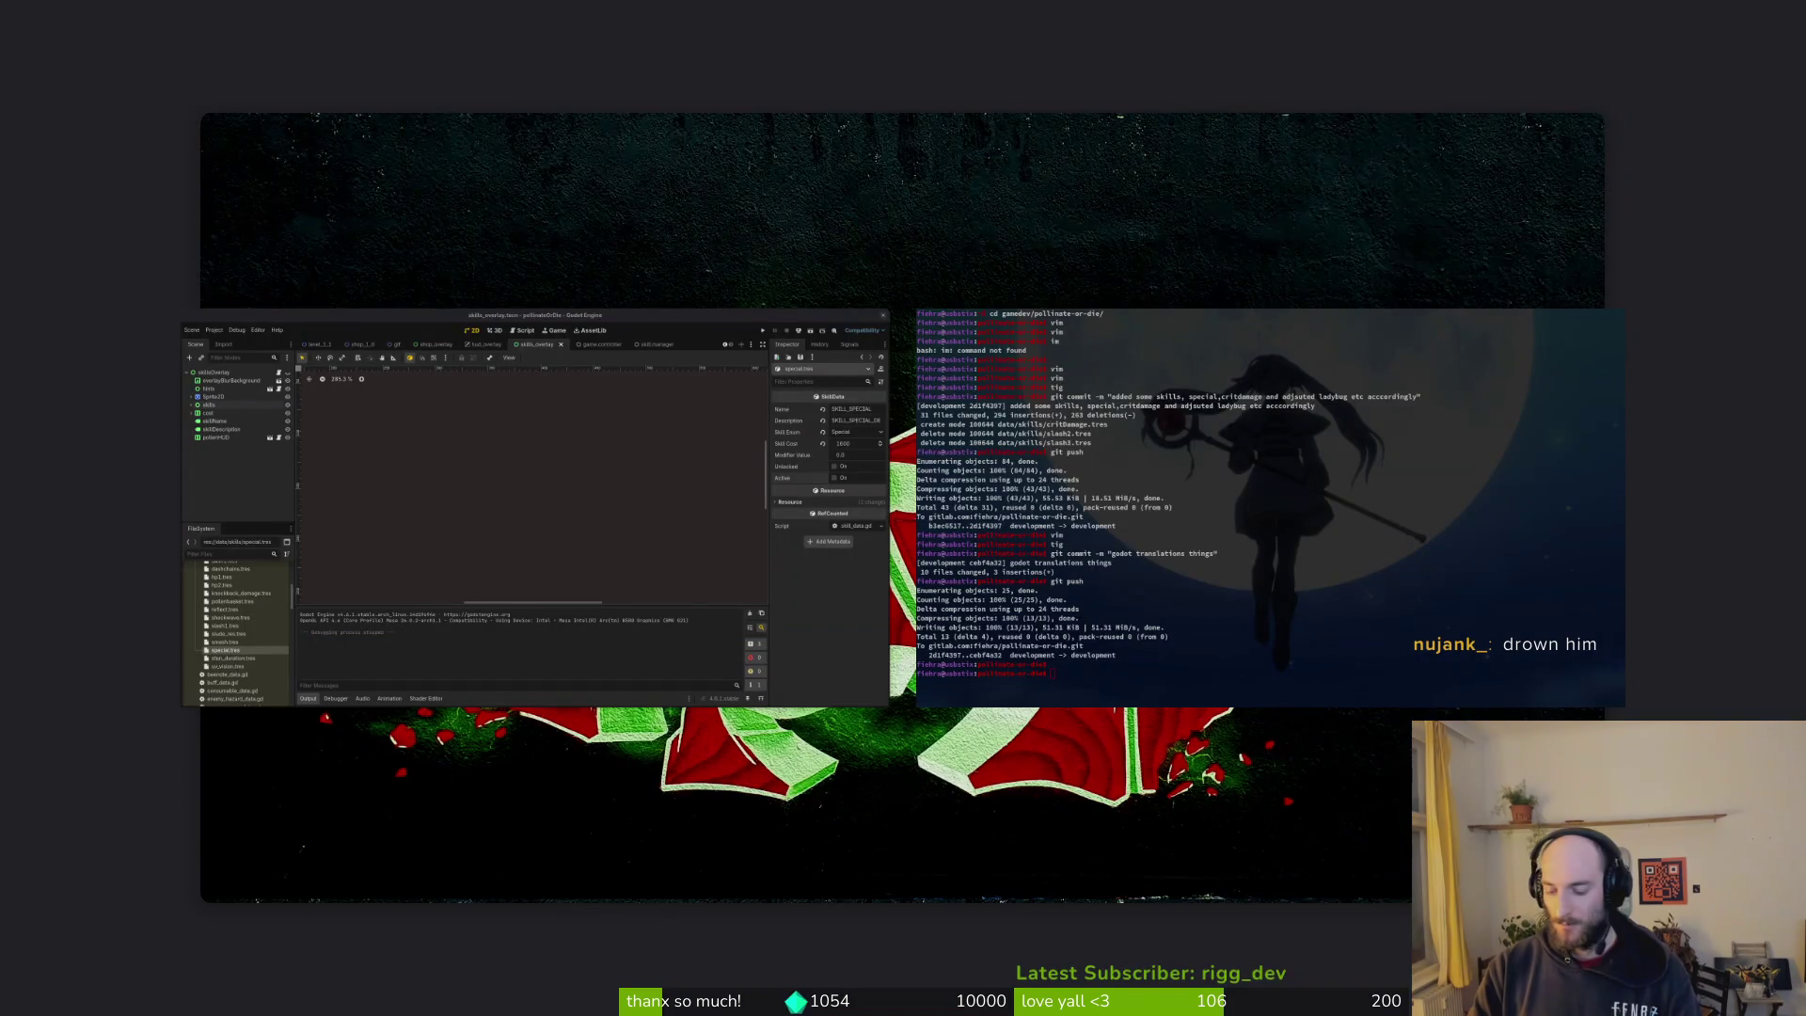
key("super")
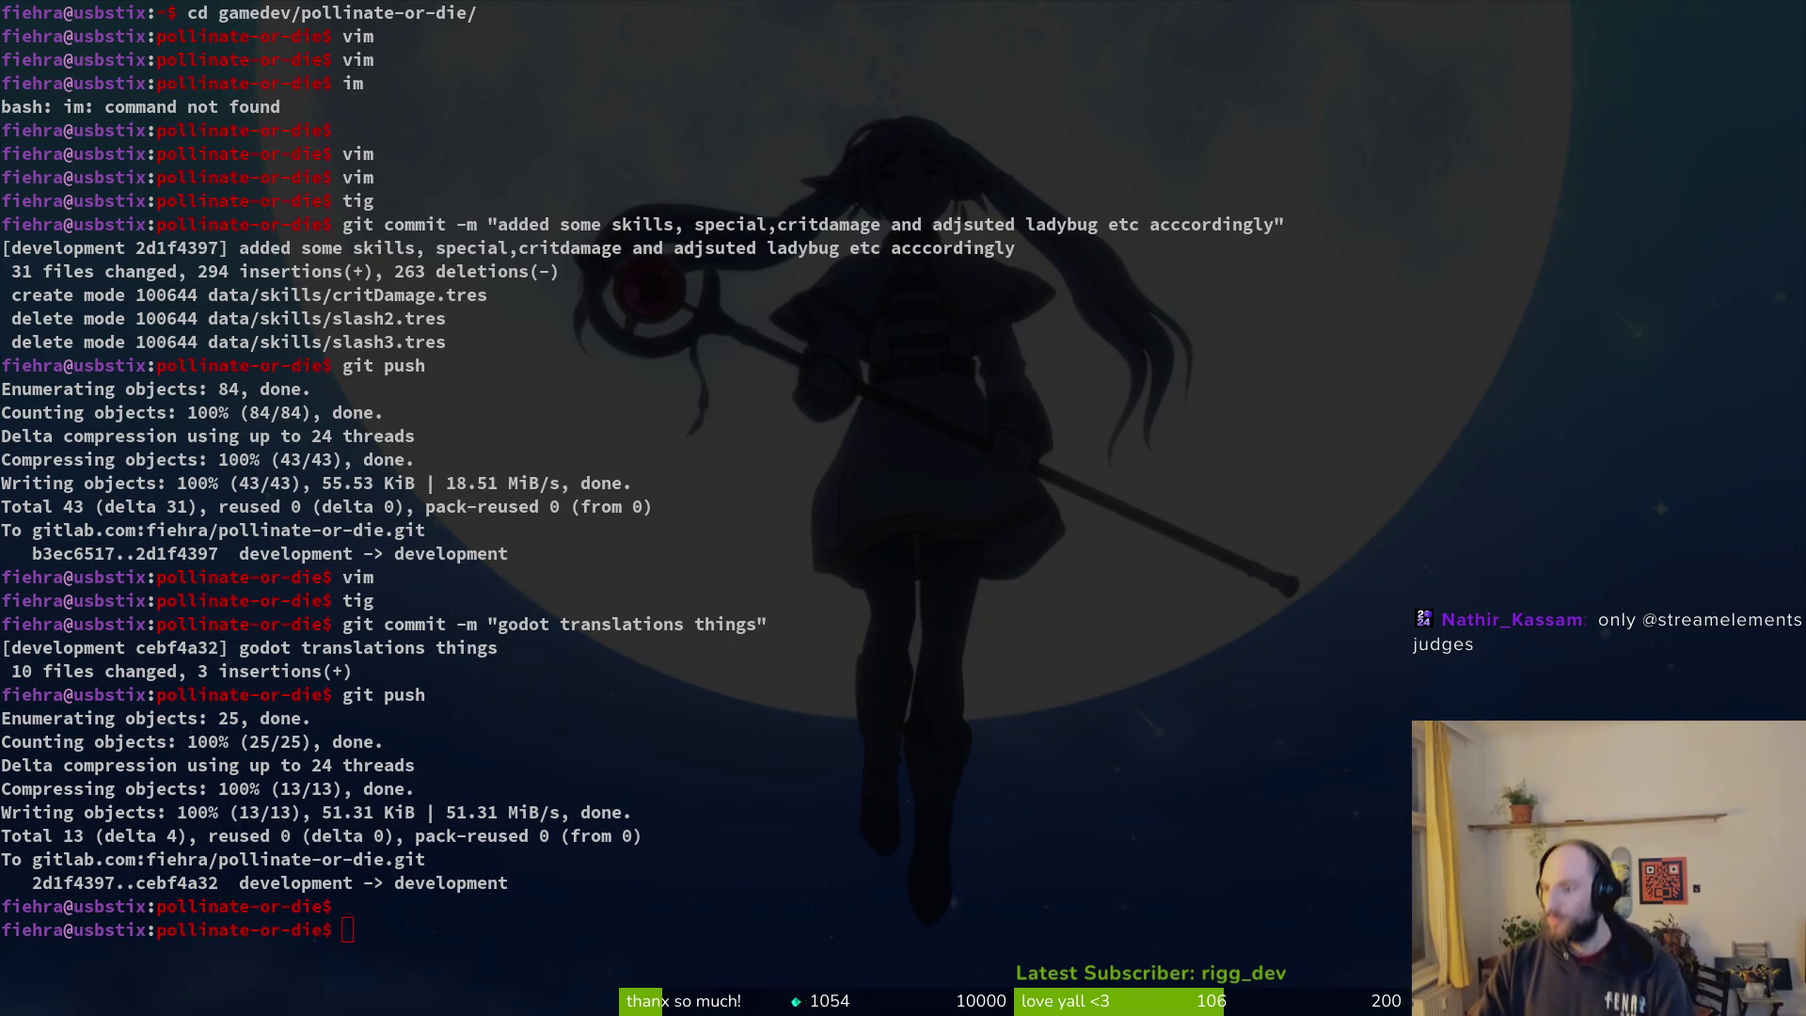
key("alt+Tab")
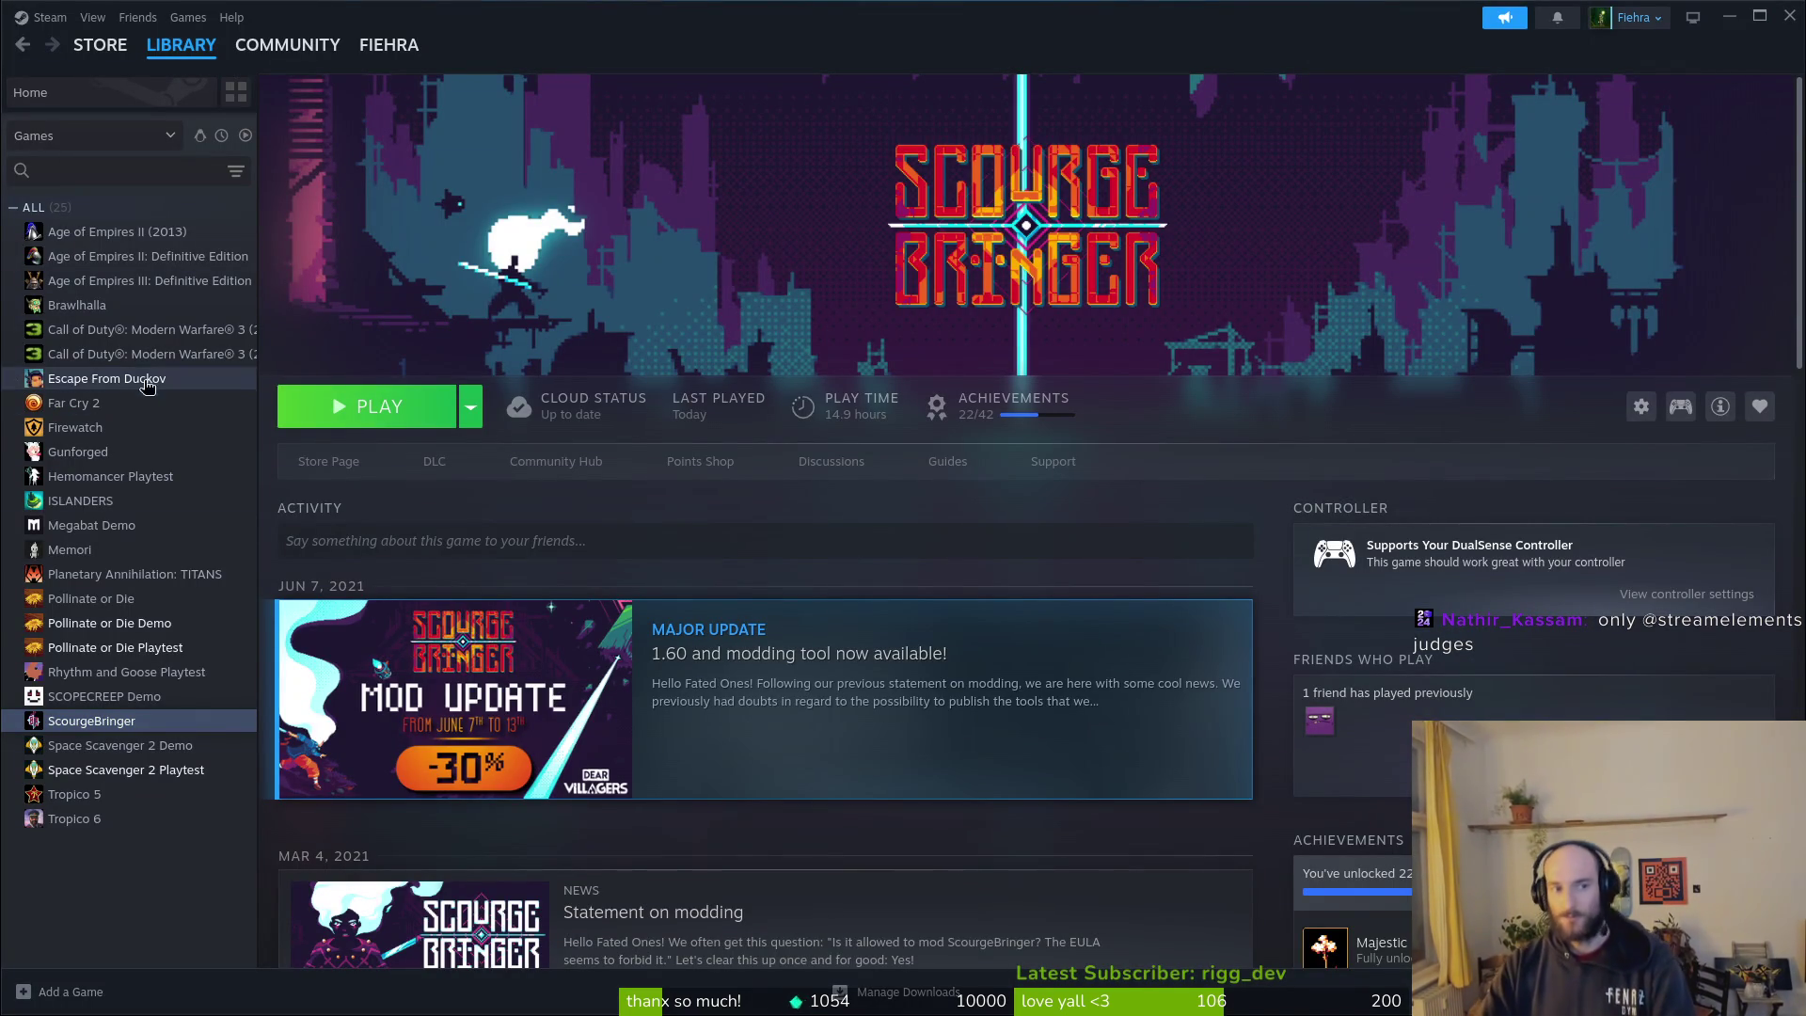
Step: Verify integrity of Pollinate or Die Playtest's installed files in Steam, then launch the playtest
left_click(122, 647)
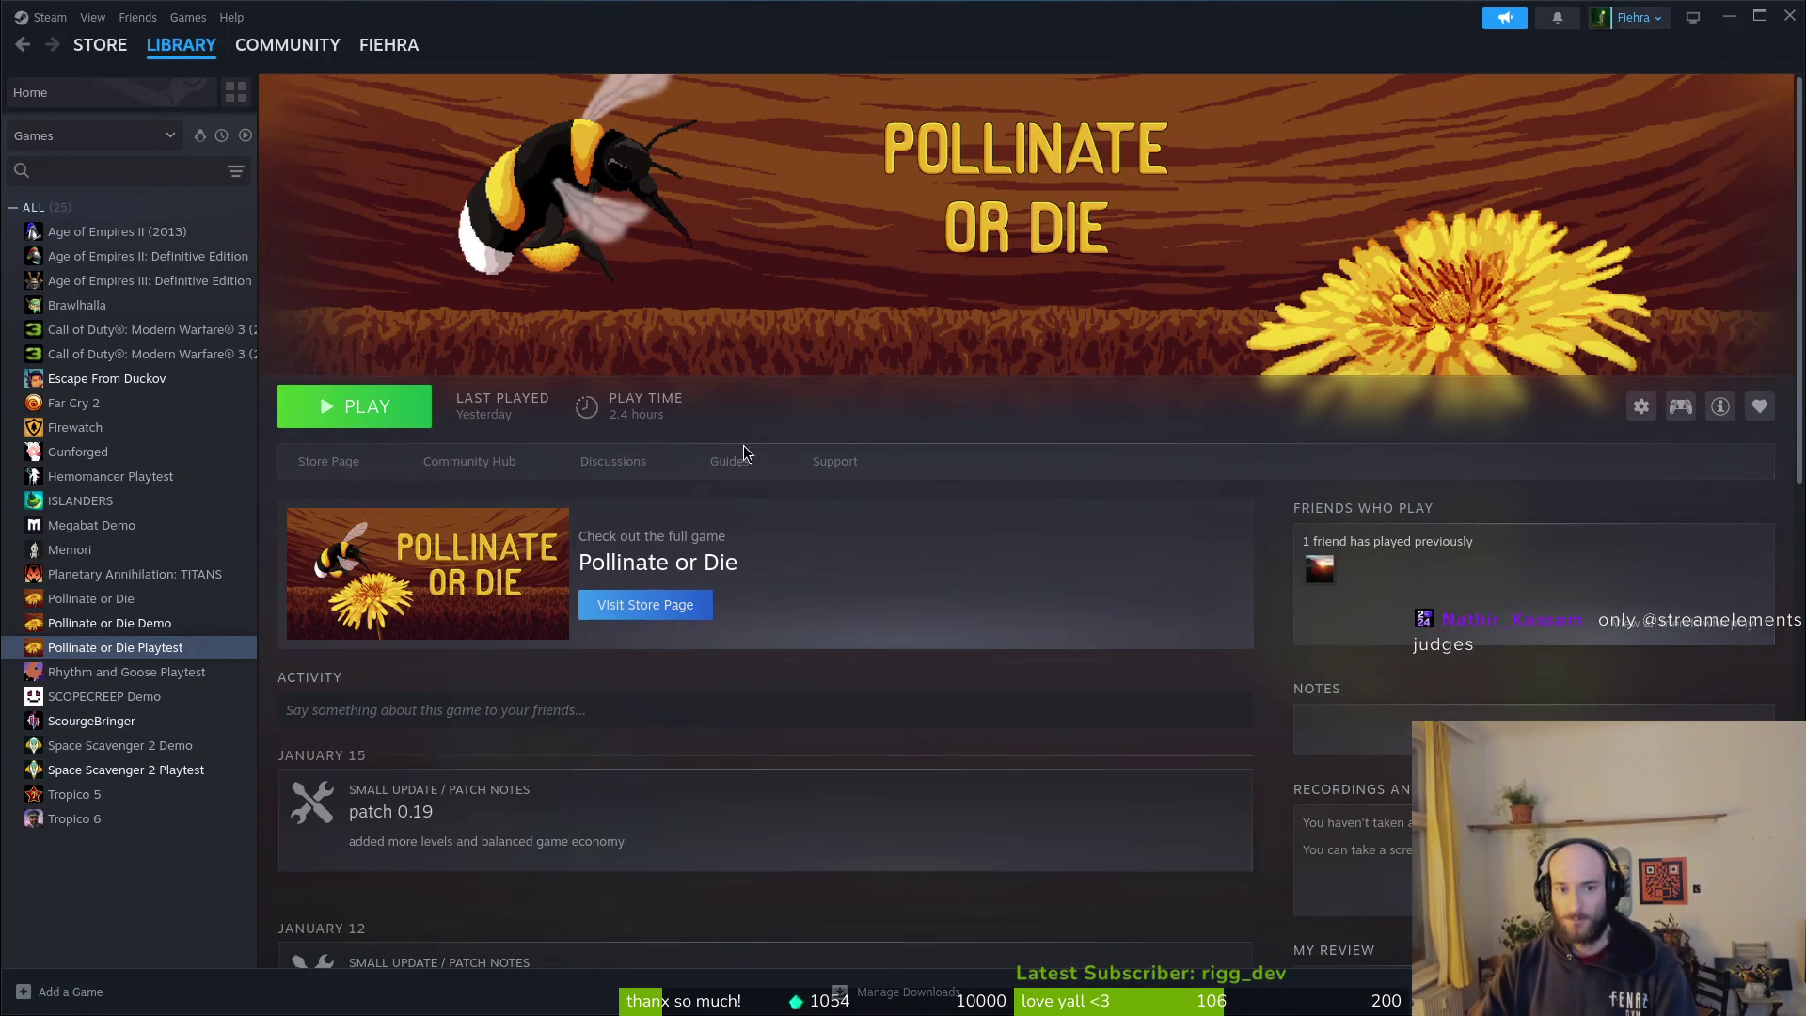
left_click(1641, 406)
left_click(1683, 537)
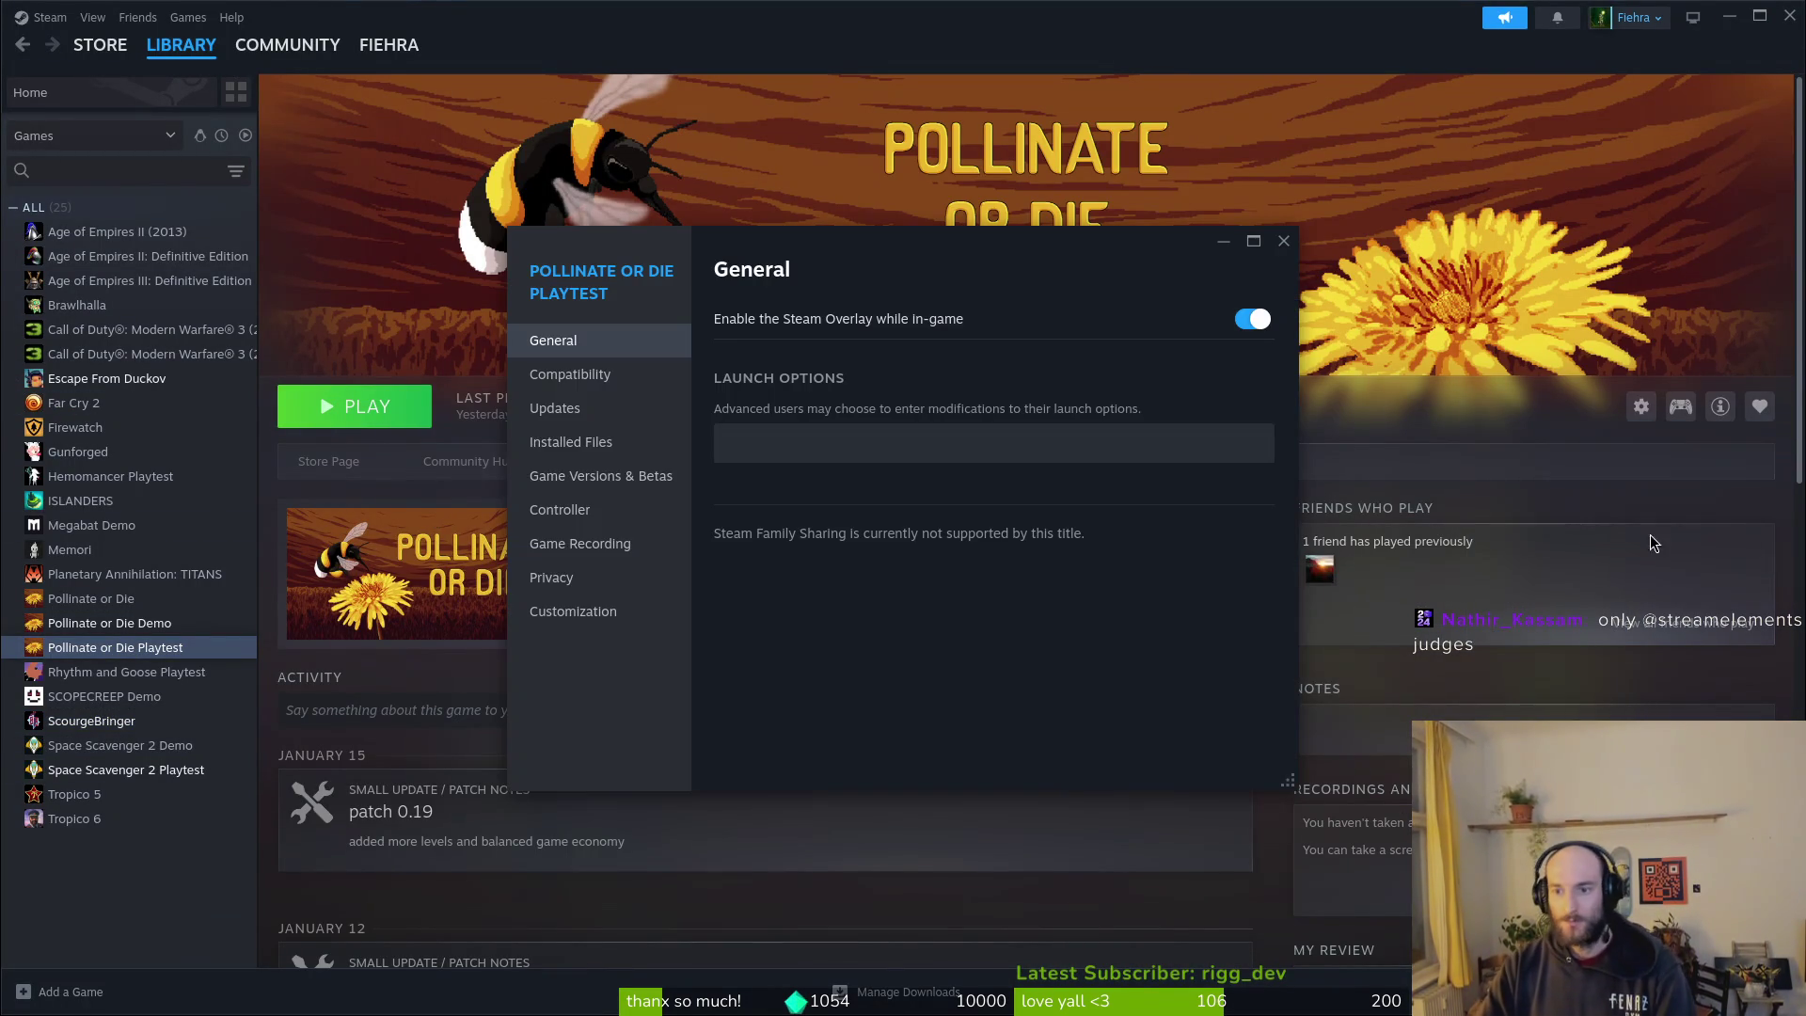
left_click(592, 442)
left_click(1155, 437)
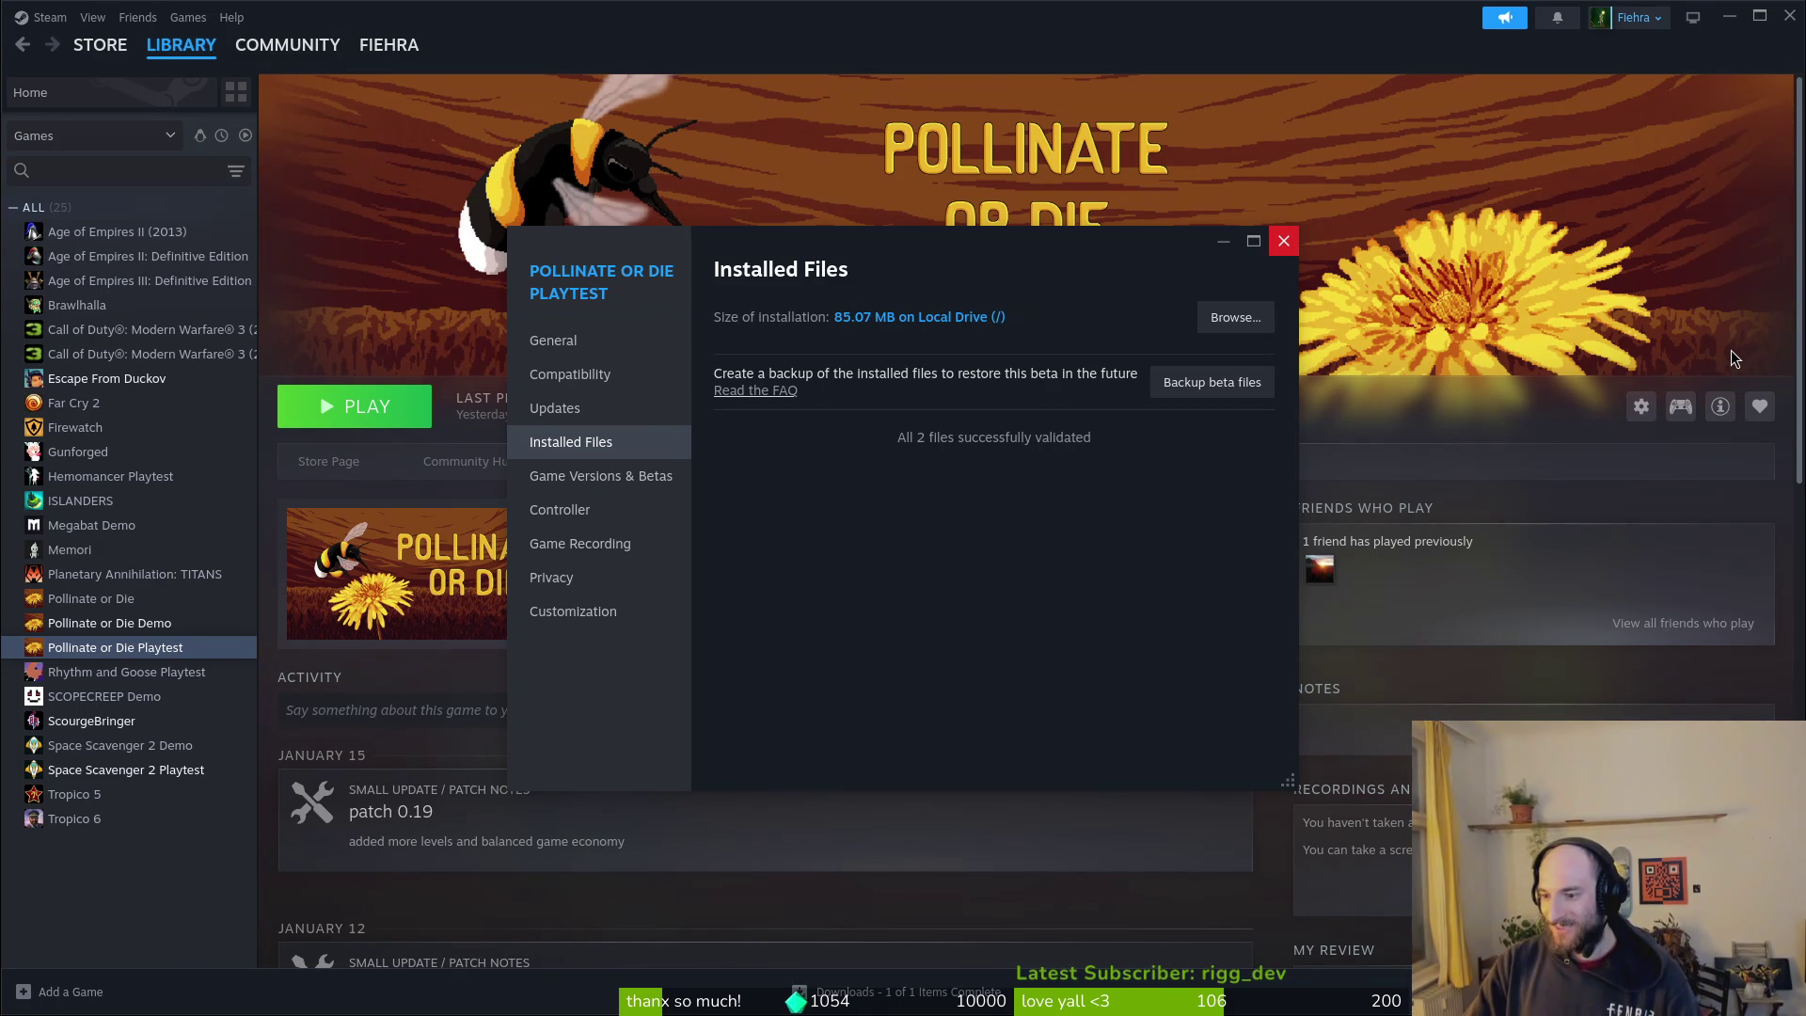
left_click(1284, 241)
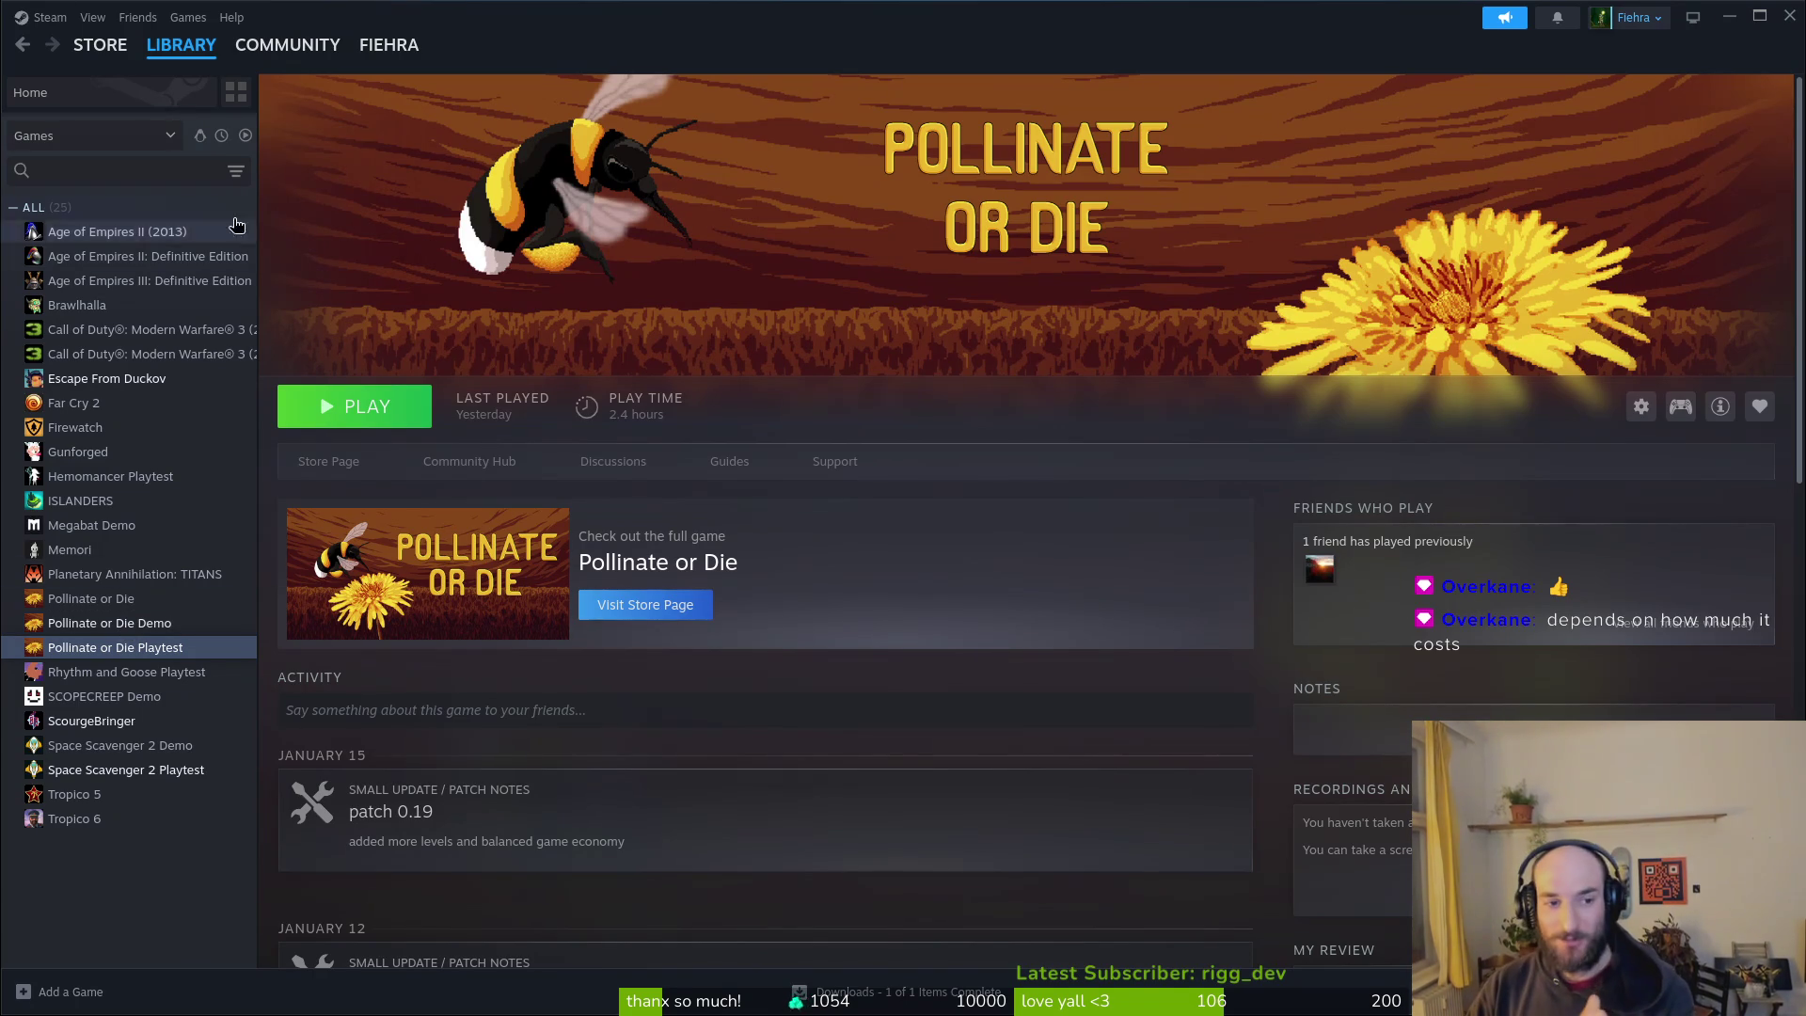
left_click(374, 410)
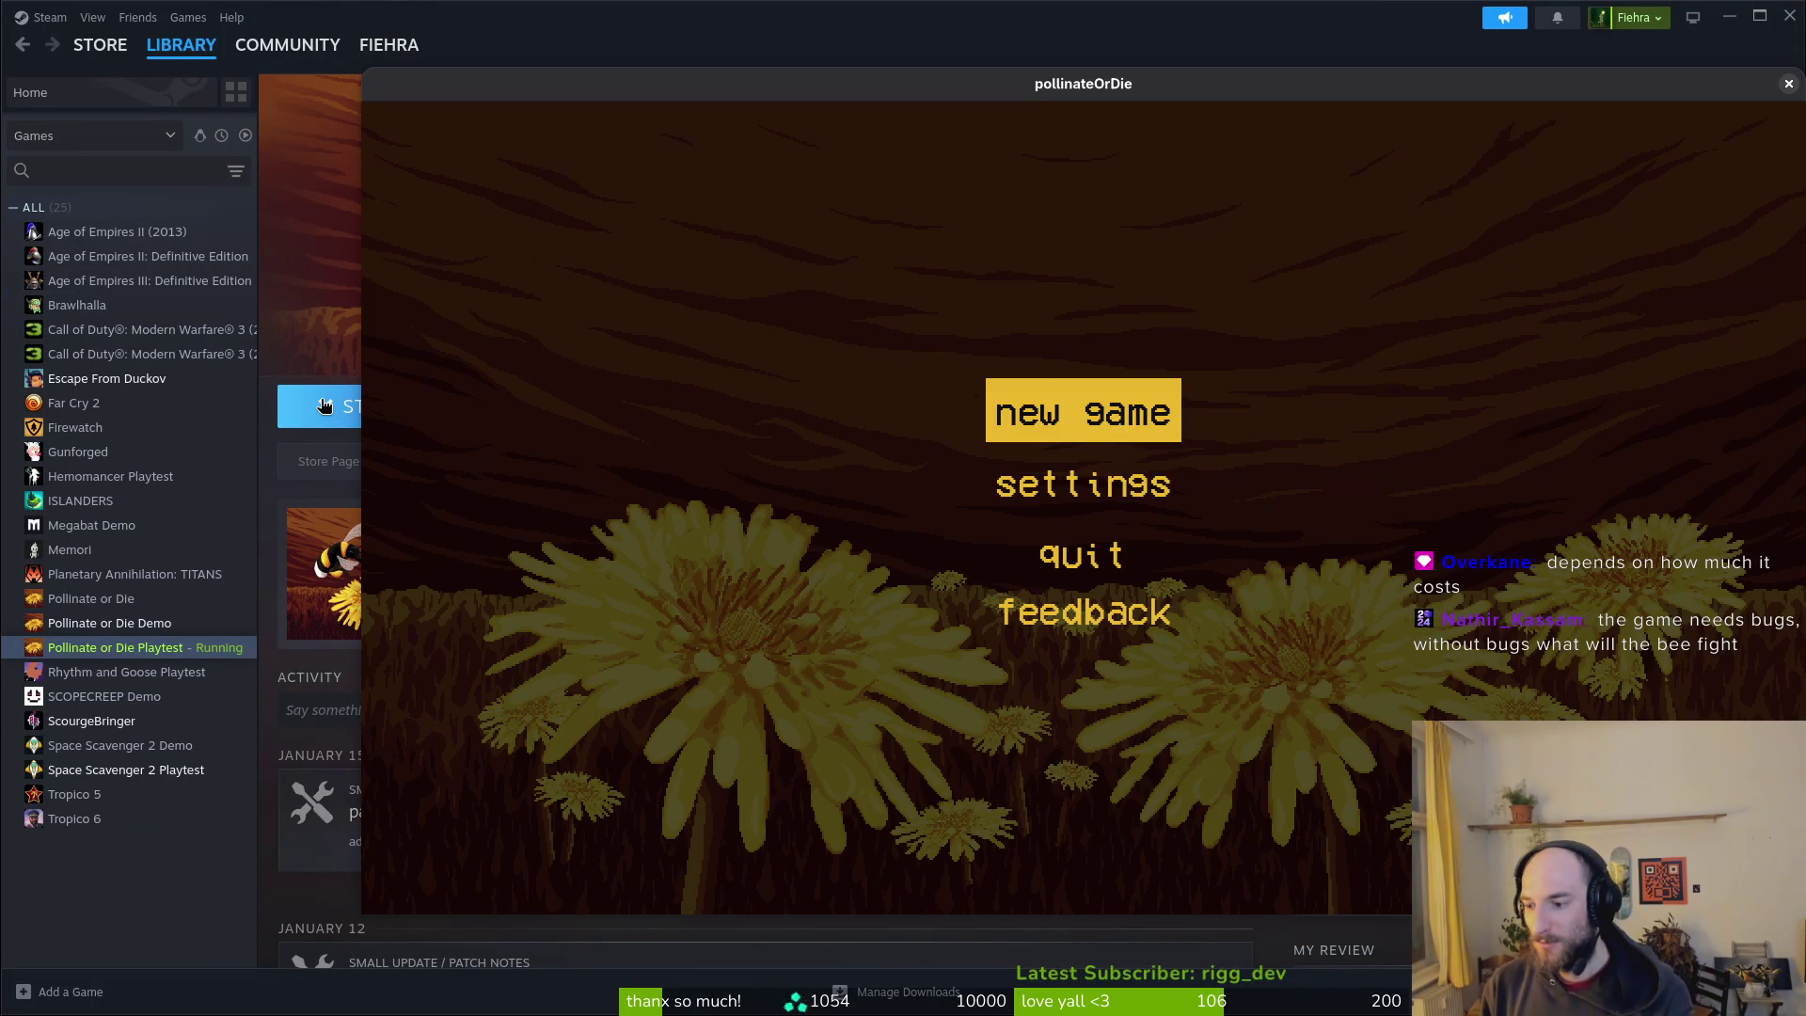
Step: Start a new game, pause, return to the hive and open the upgrade honeycomb
key("Return")
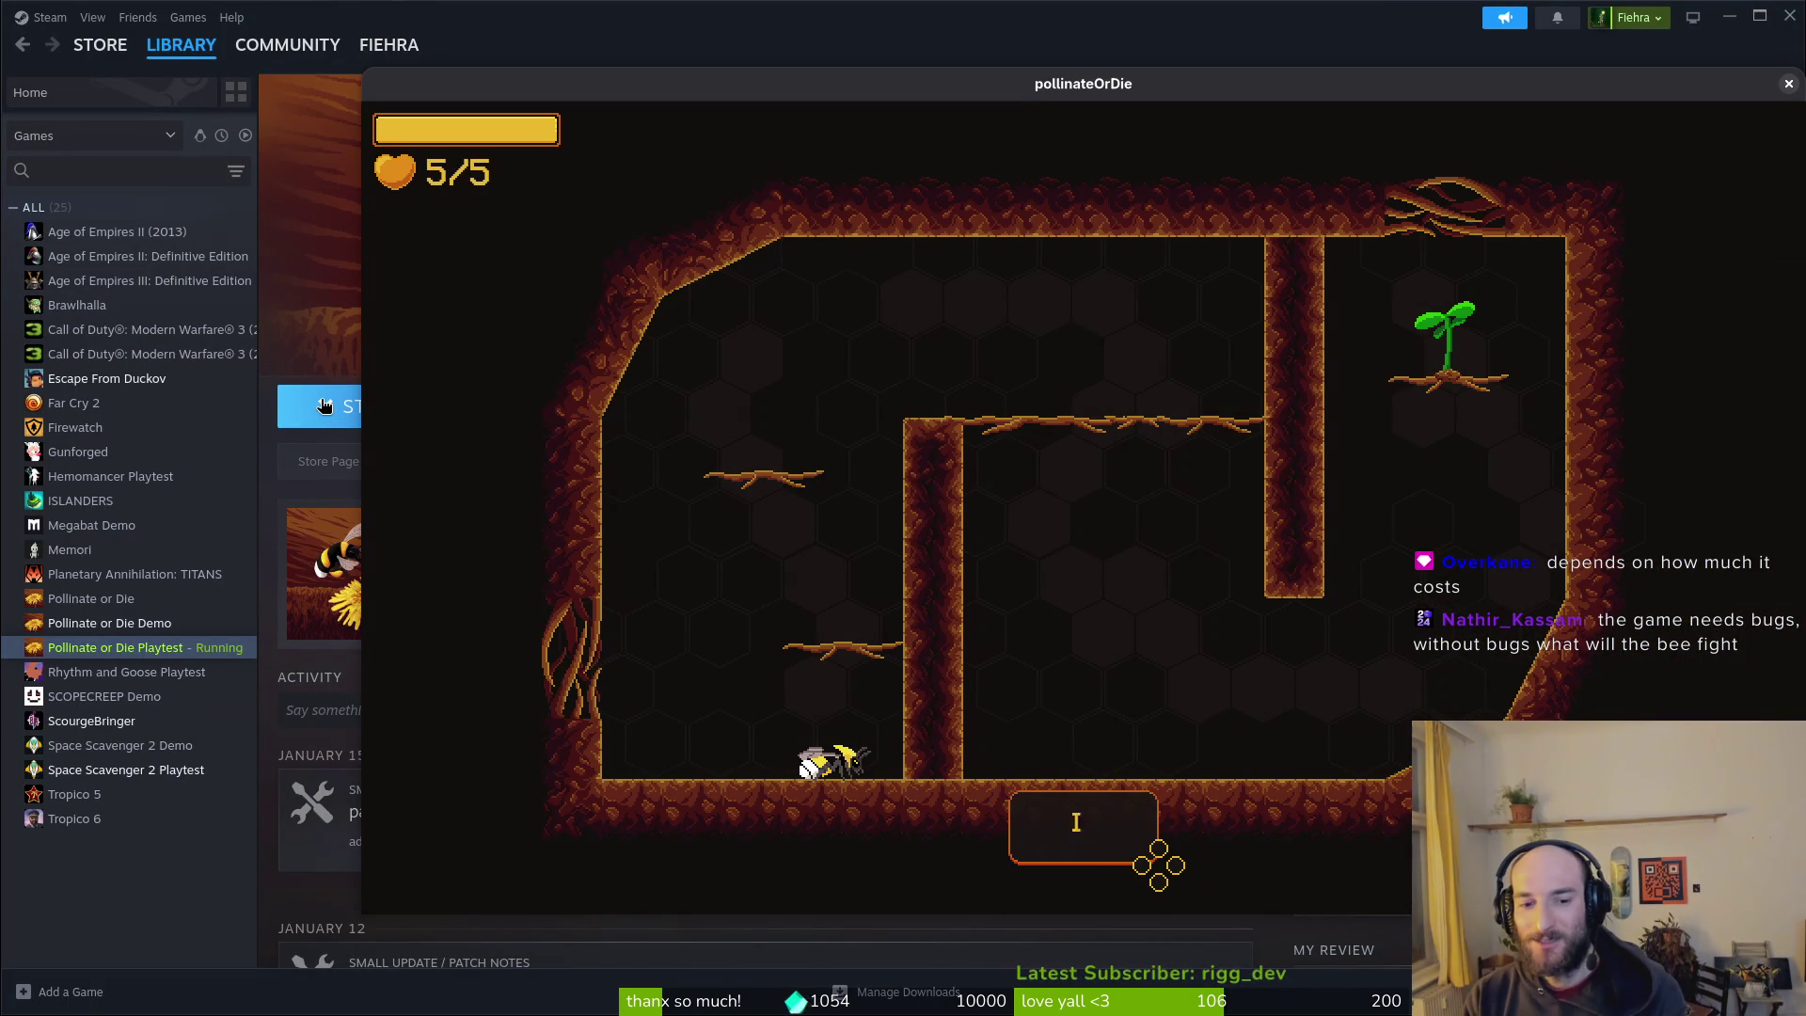
key("Escape")
key("Down")
key("Down")
key("Return")
key("Left")
key("Return")
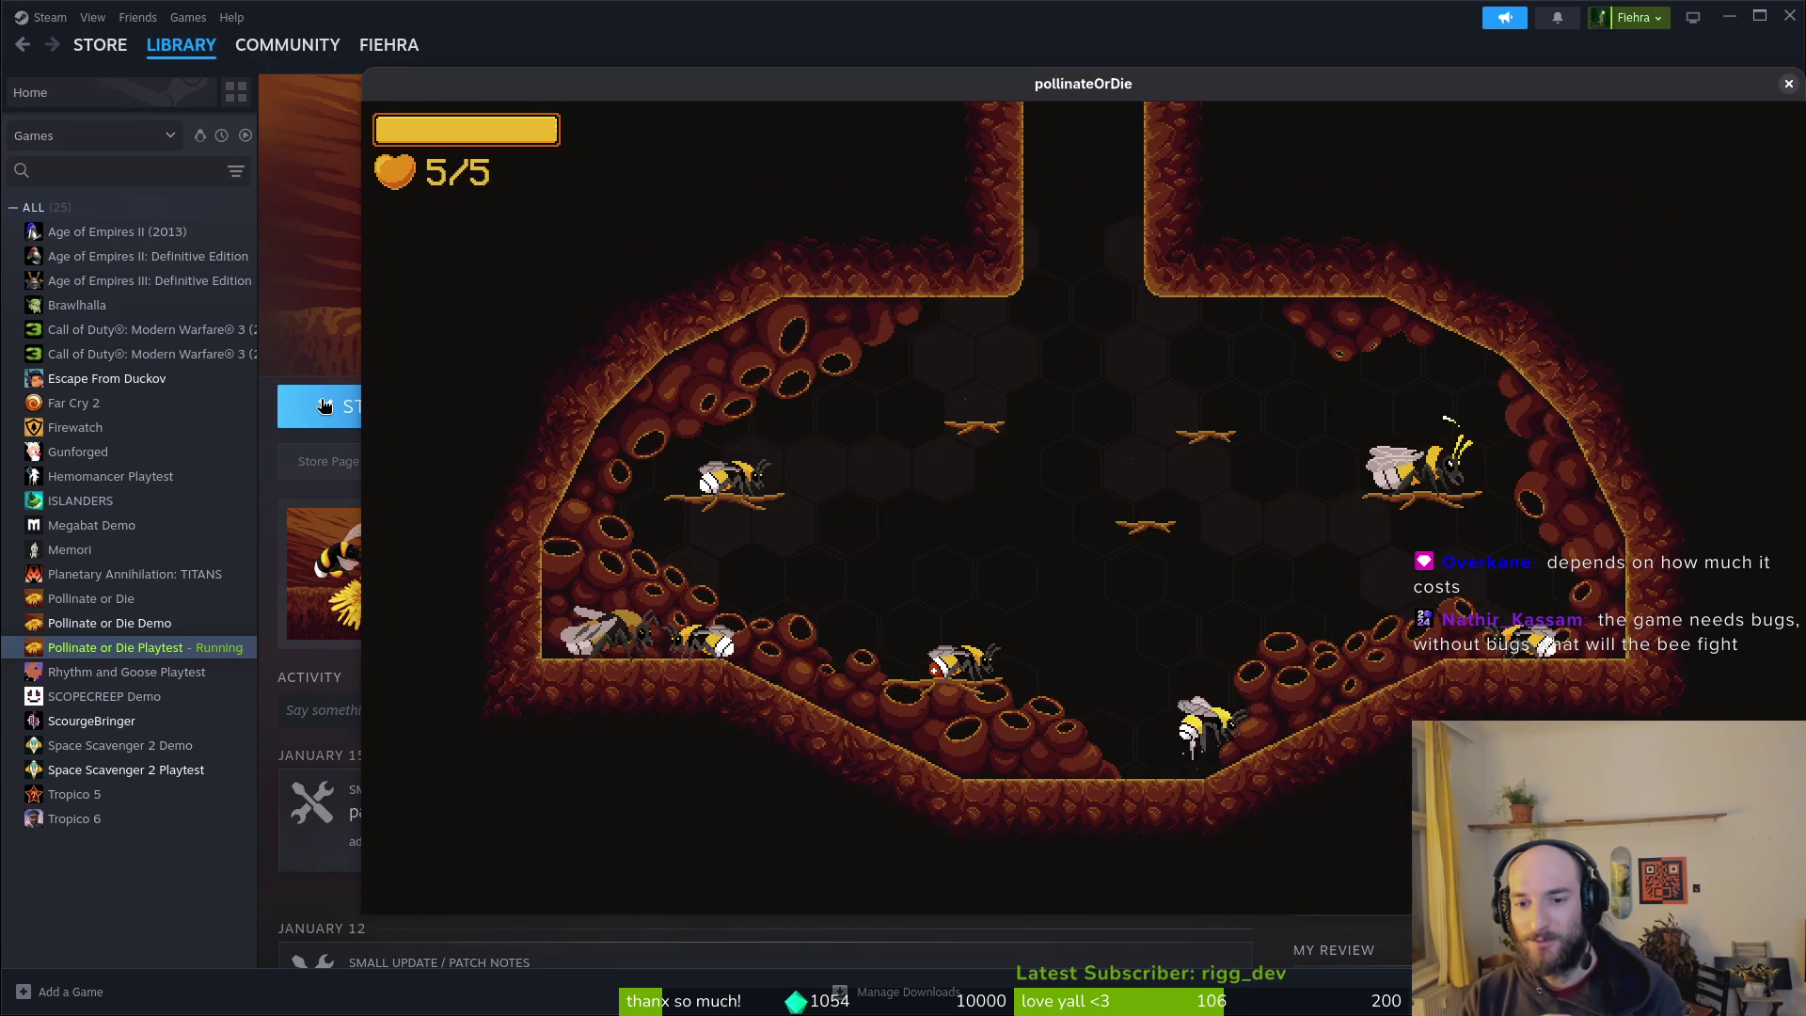
key("Return")
Step: Read the combobar, special ability (1600), smasher (800), slasher and pollen baskets upgrade costs
key("Right")
key("Up")
key("Up")
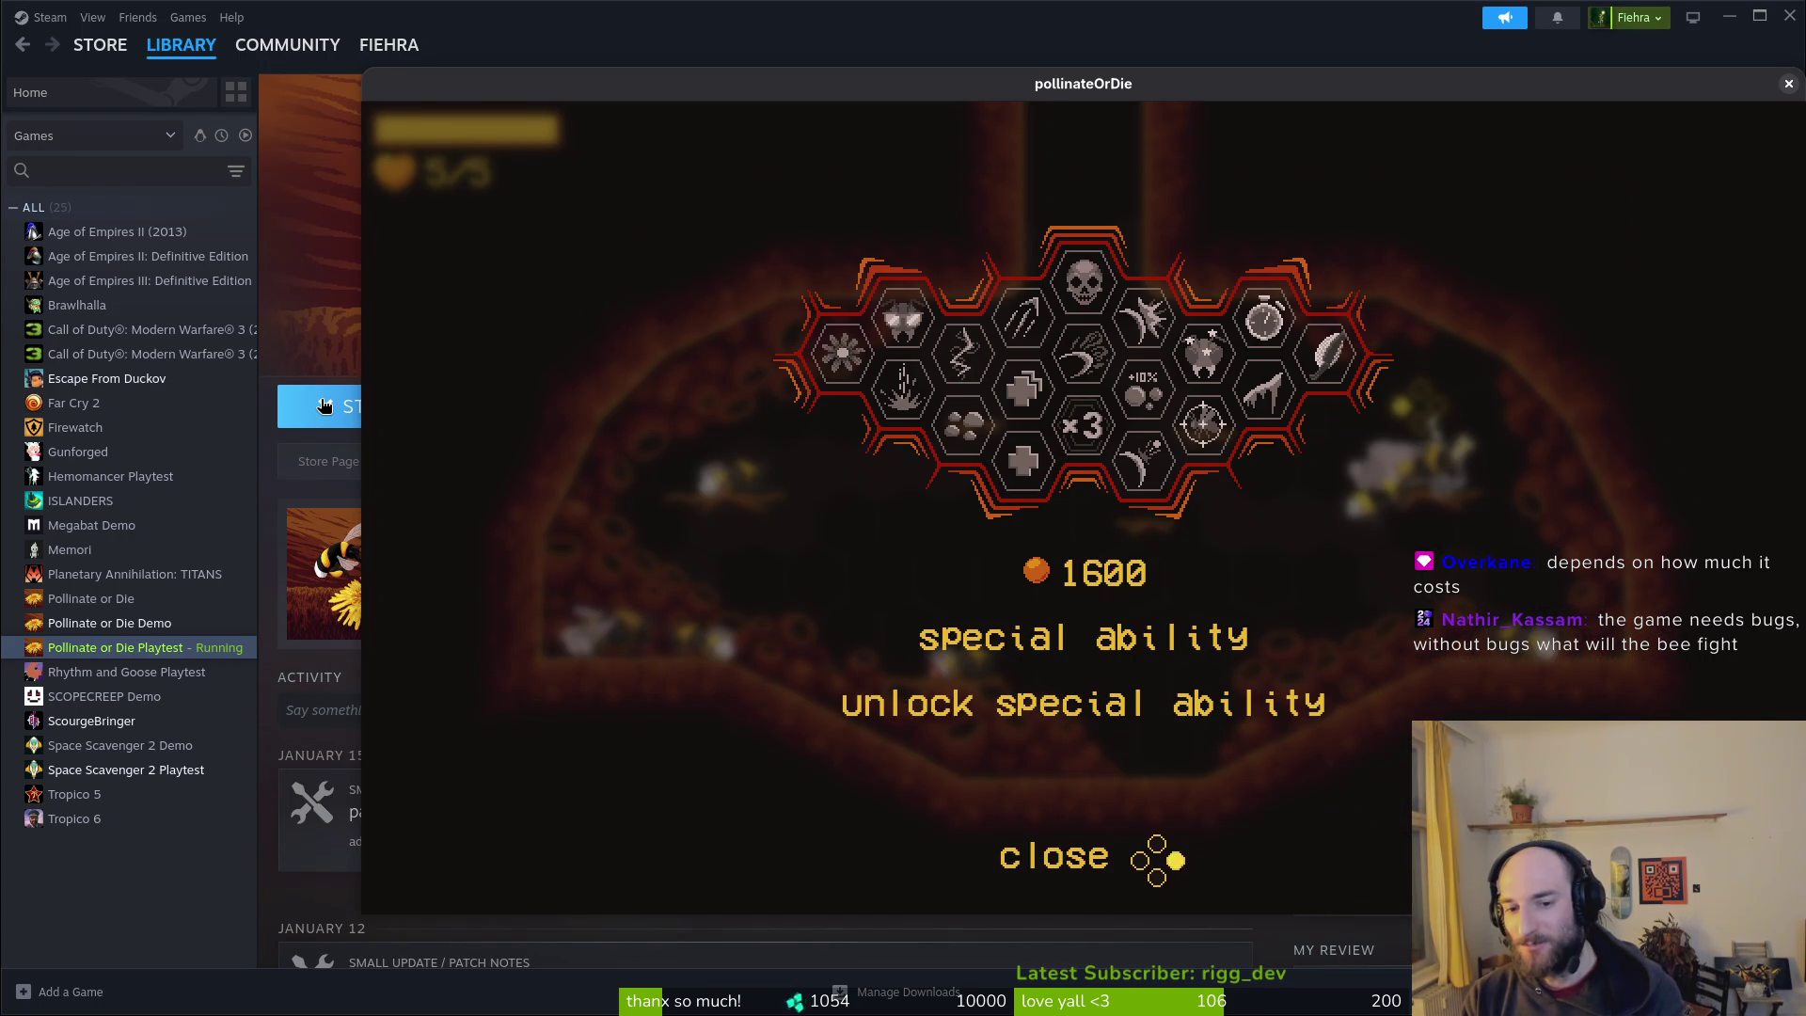
key("Right")
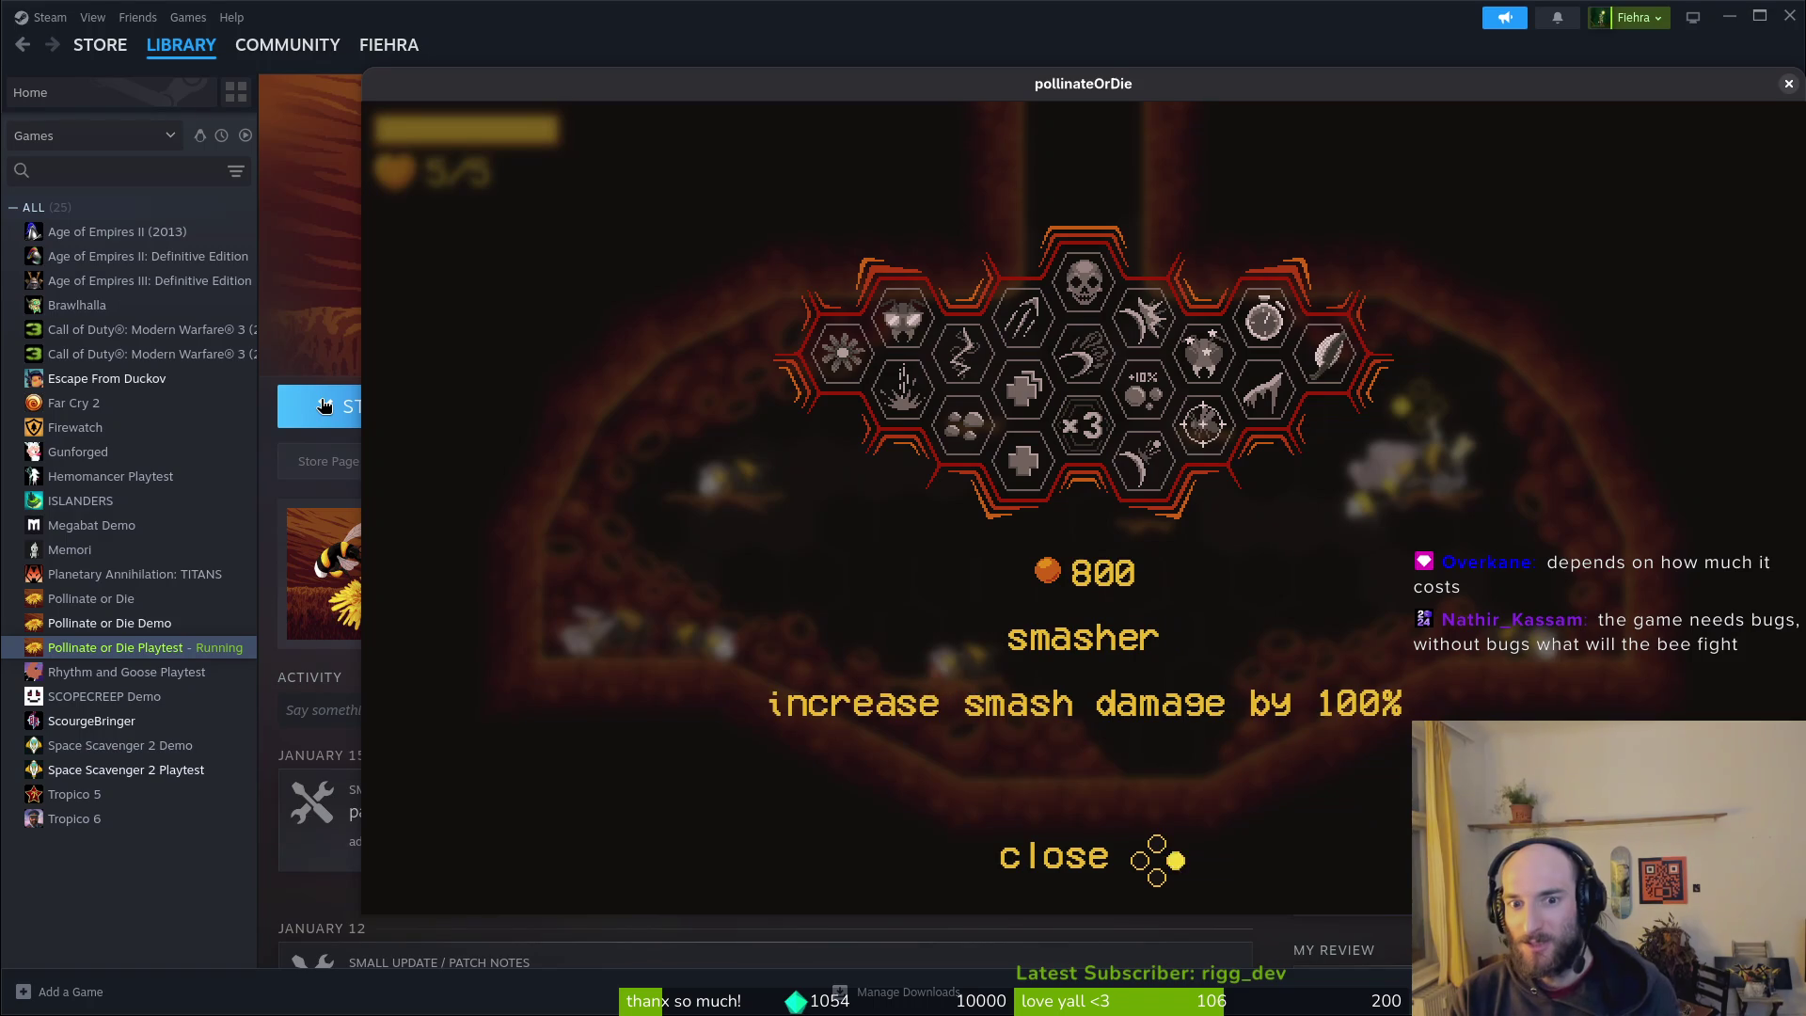
key("Left")
key("Up")
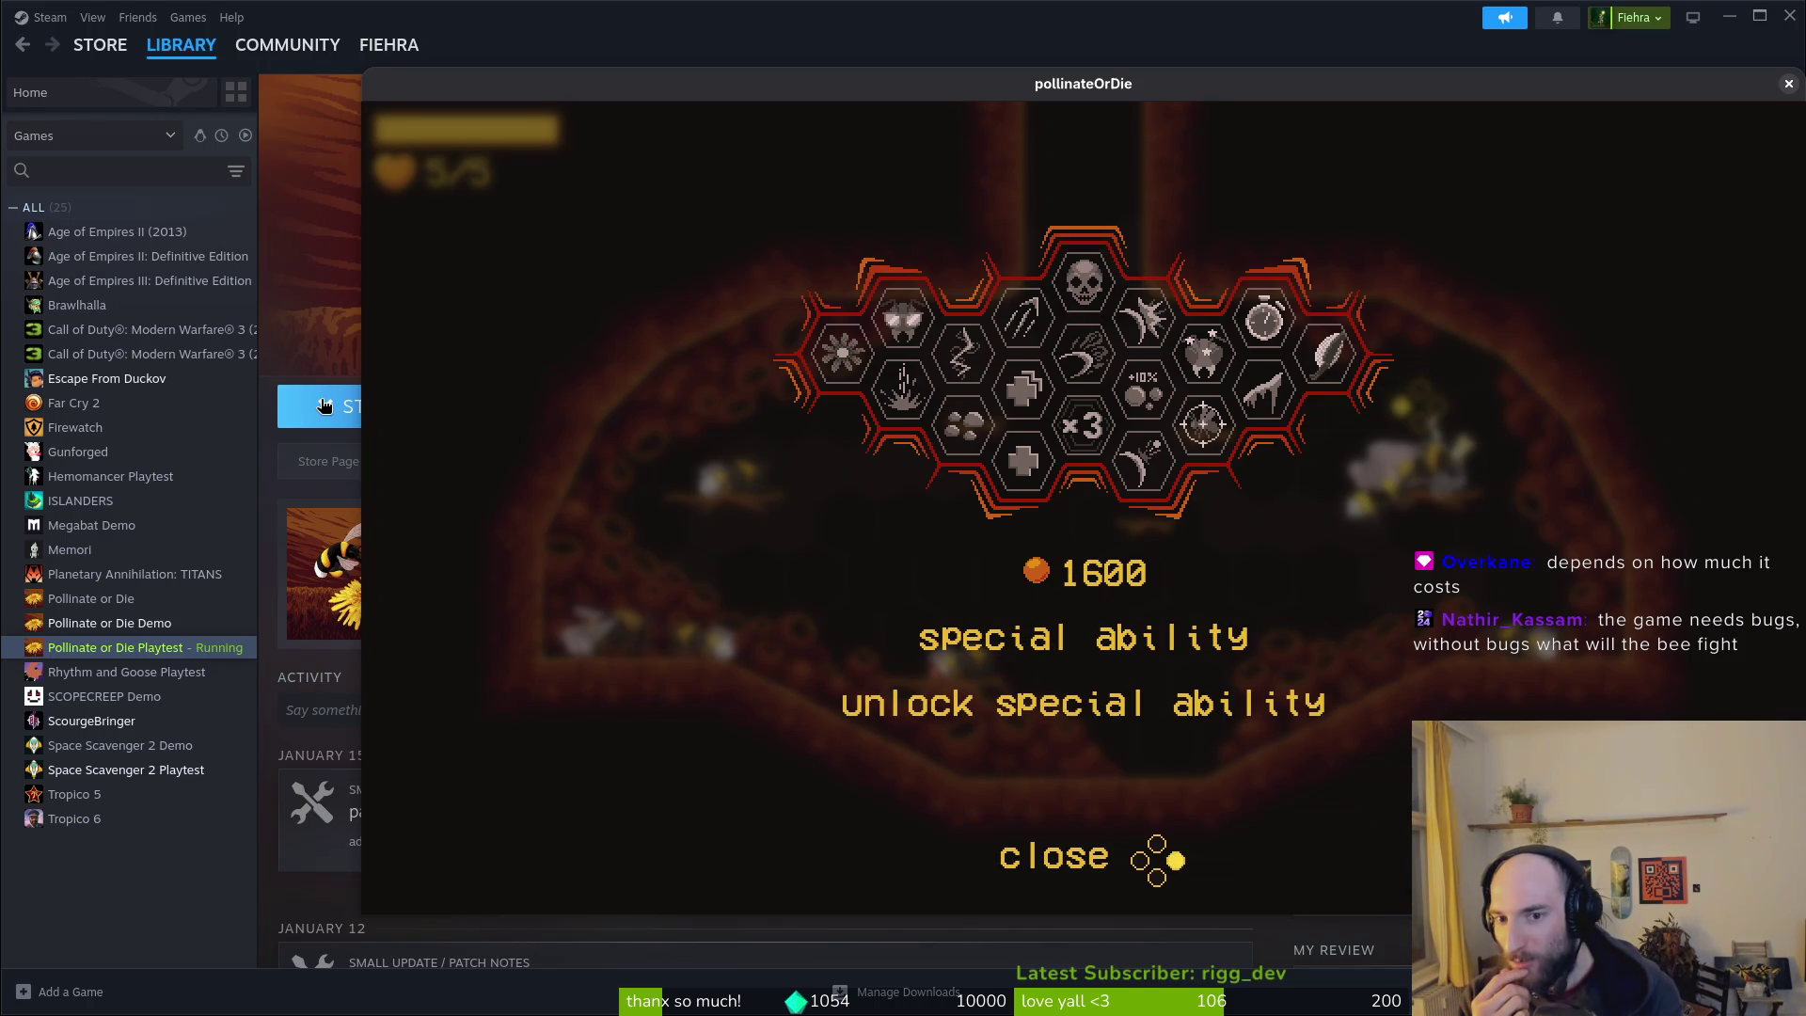
key("Down")
key("Down")
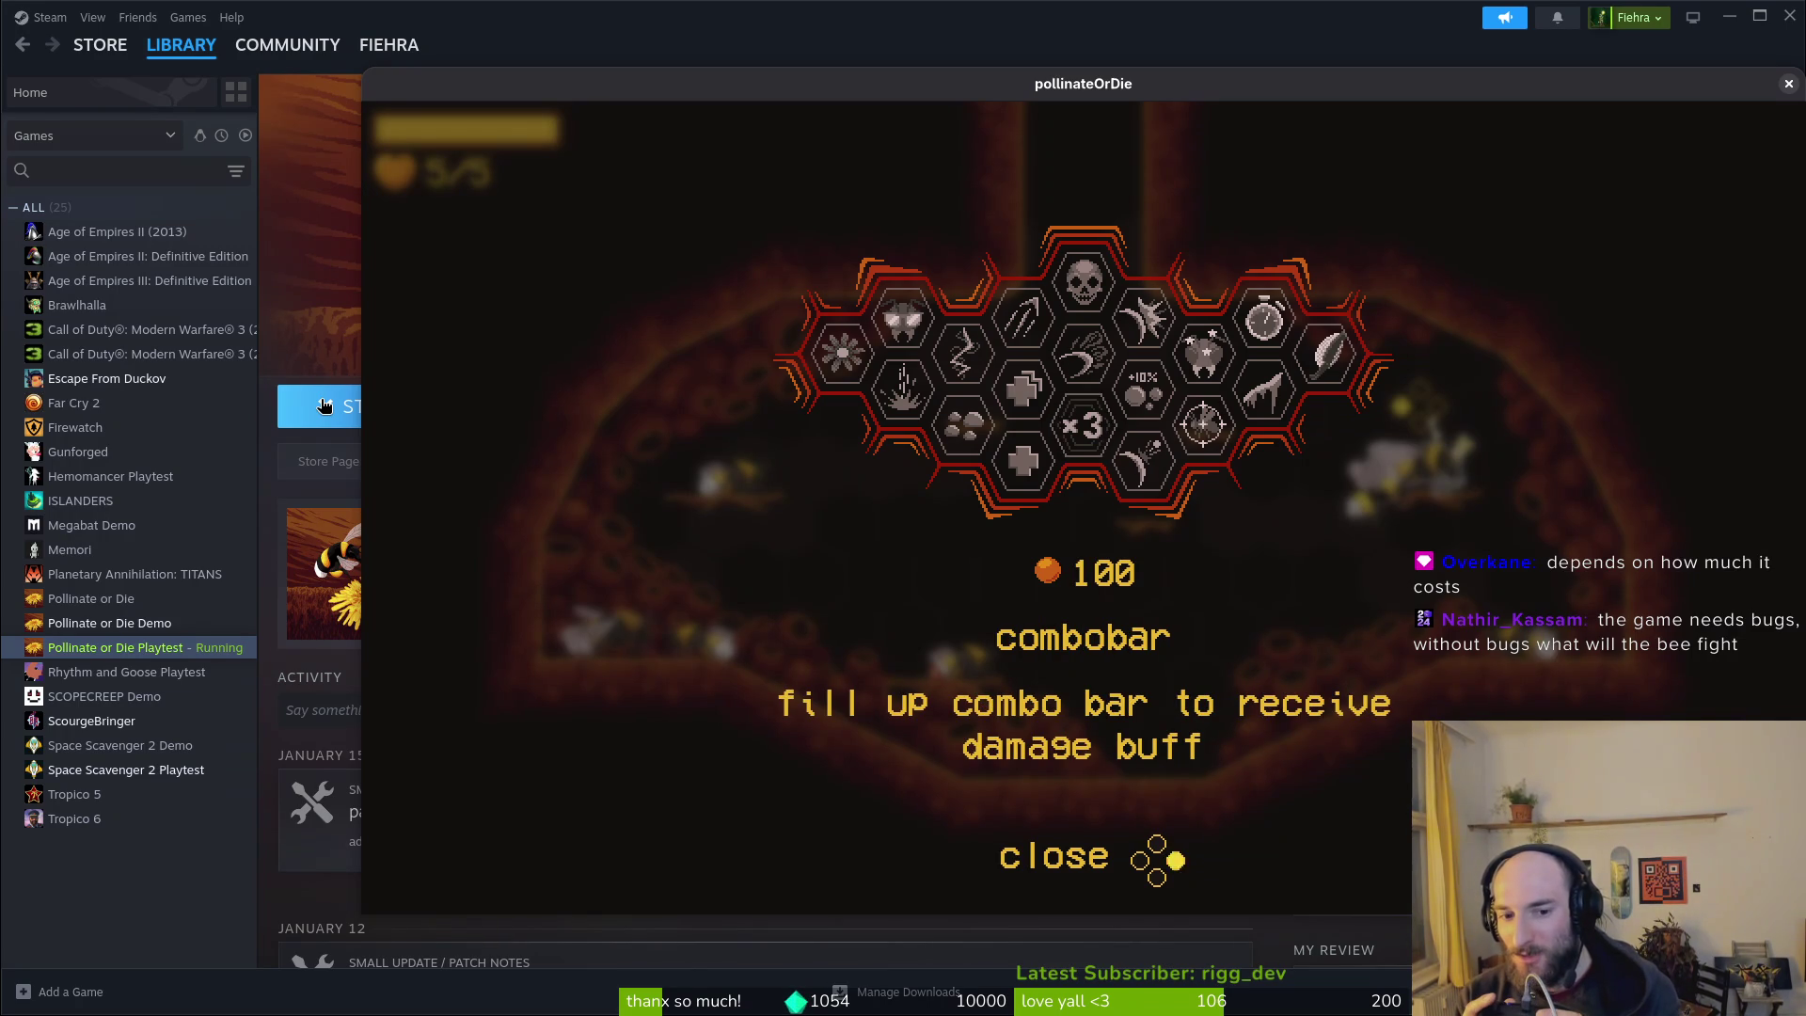
key("Up")
key("Up")
key("Down")
key("Down")
key("Right")
key("Right")
key("Right")
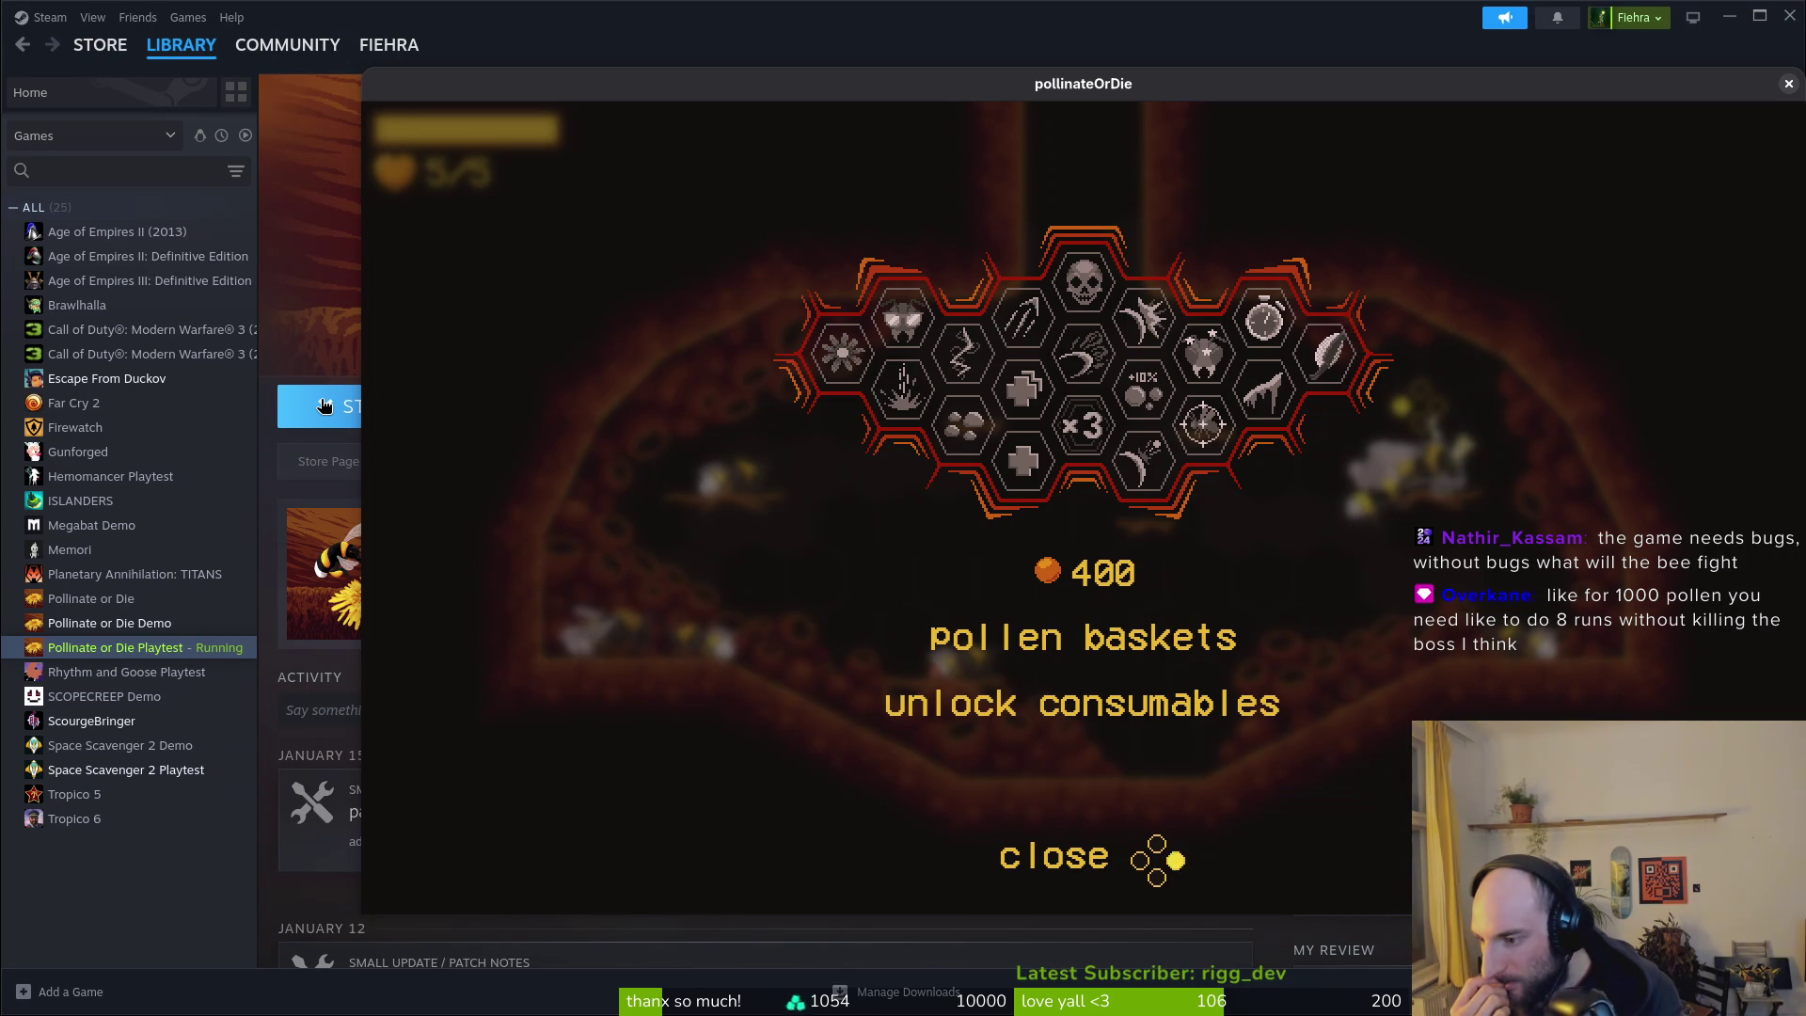
key("Left")
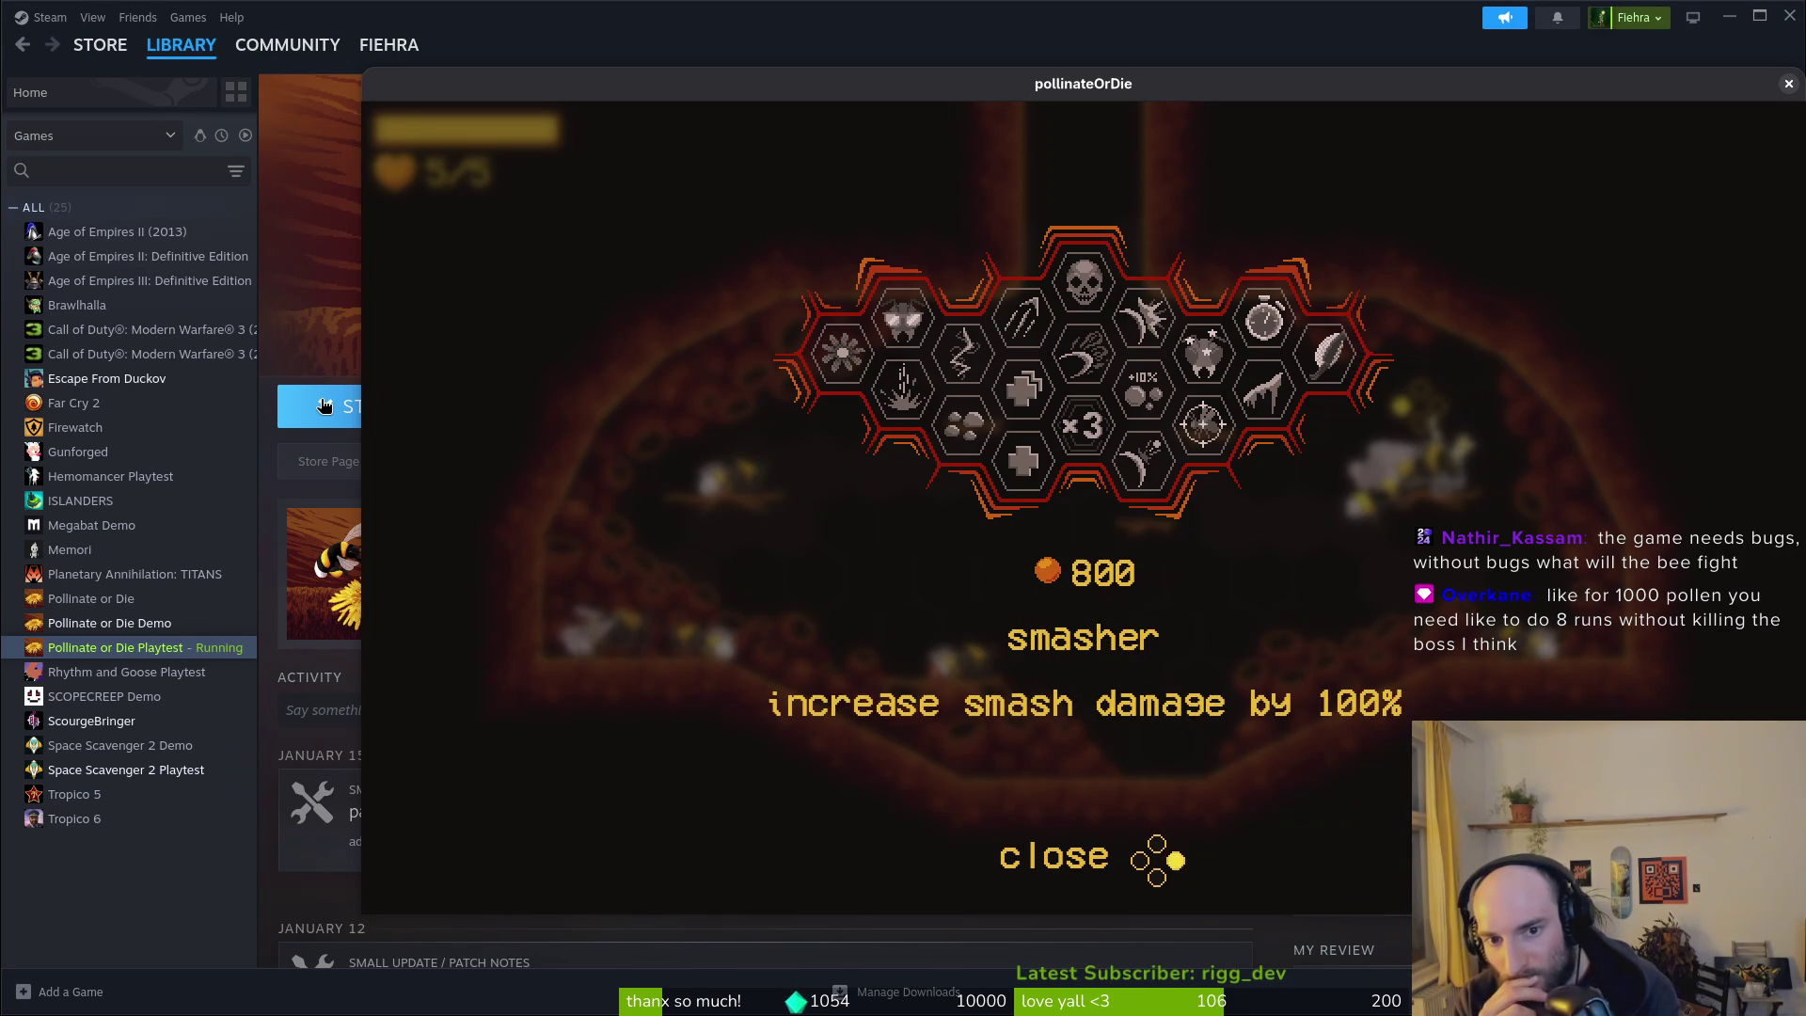
key("Left")
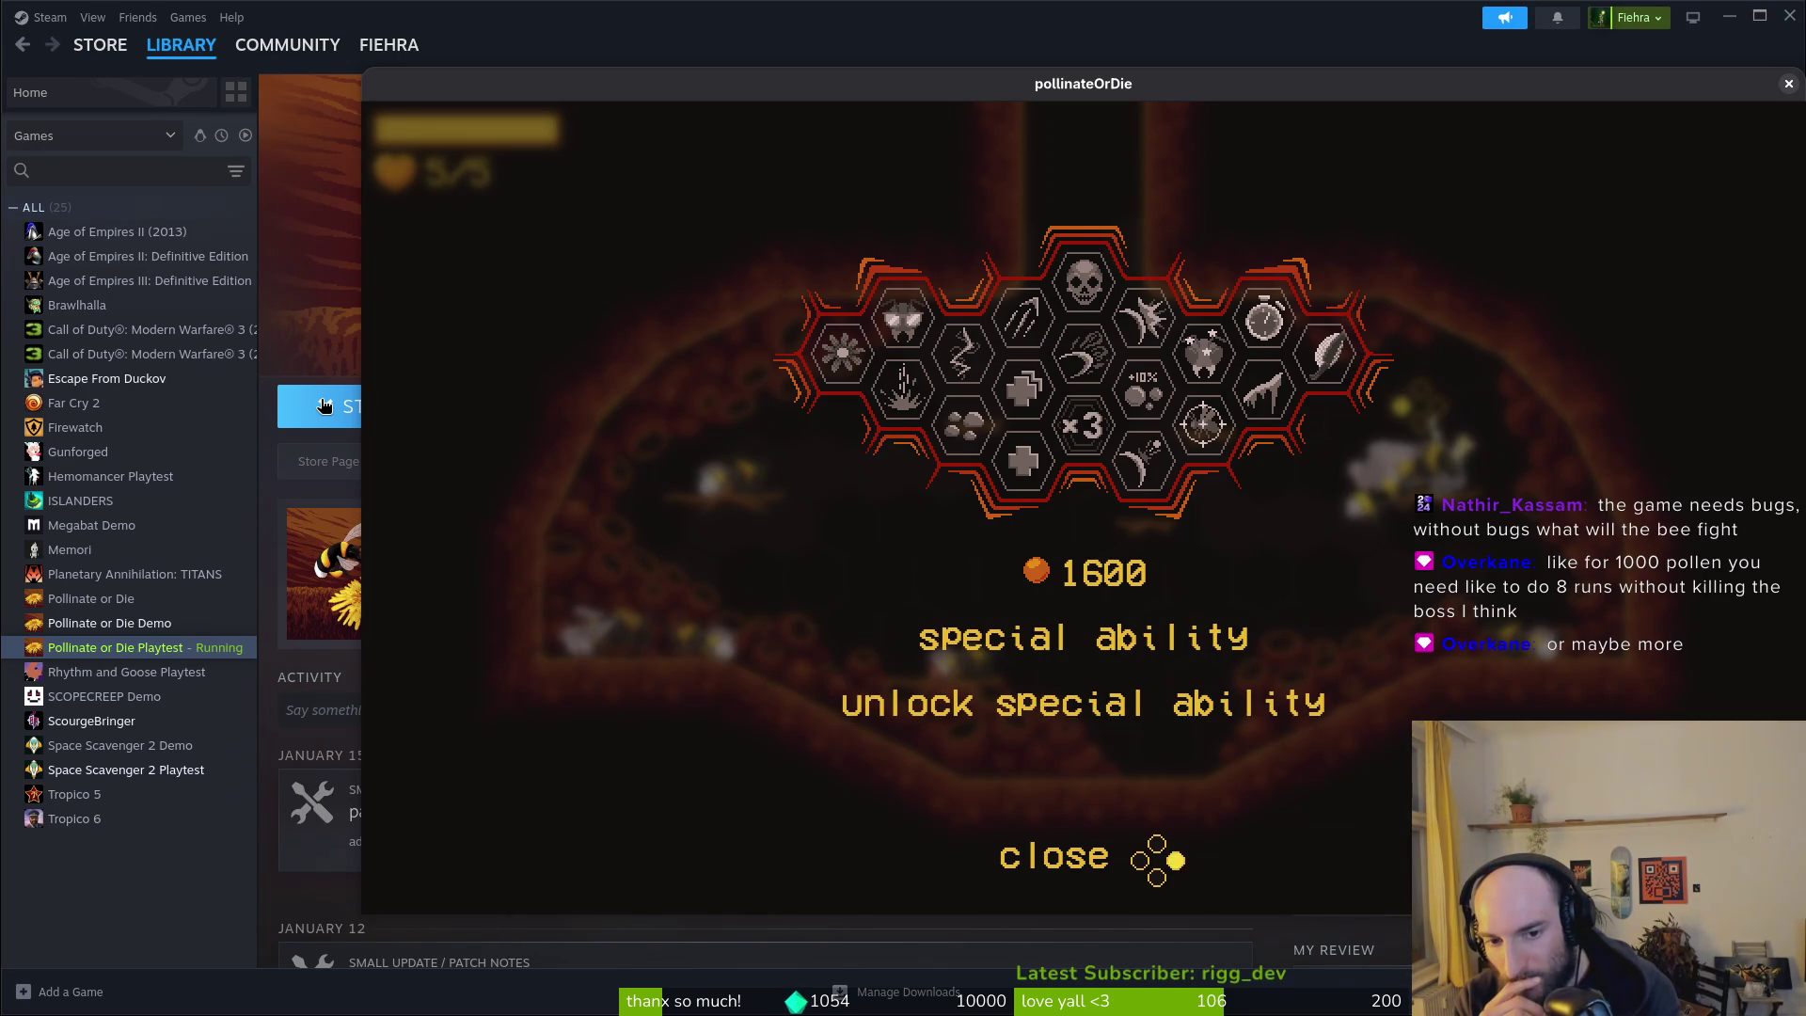
key("Right")
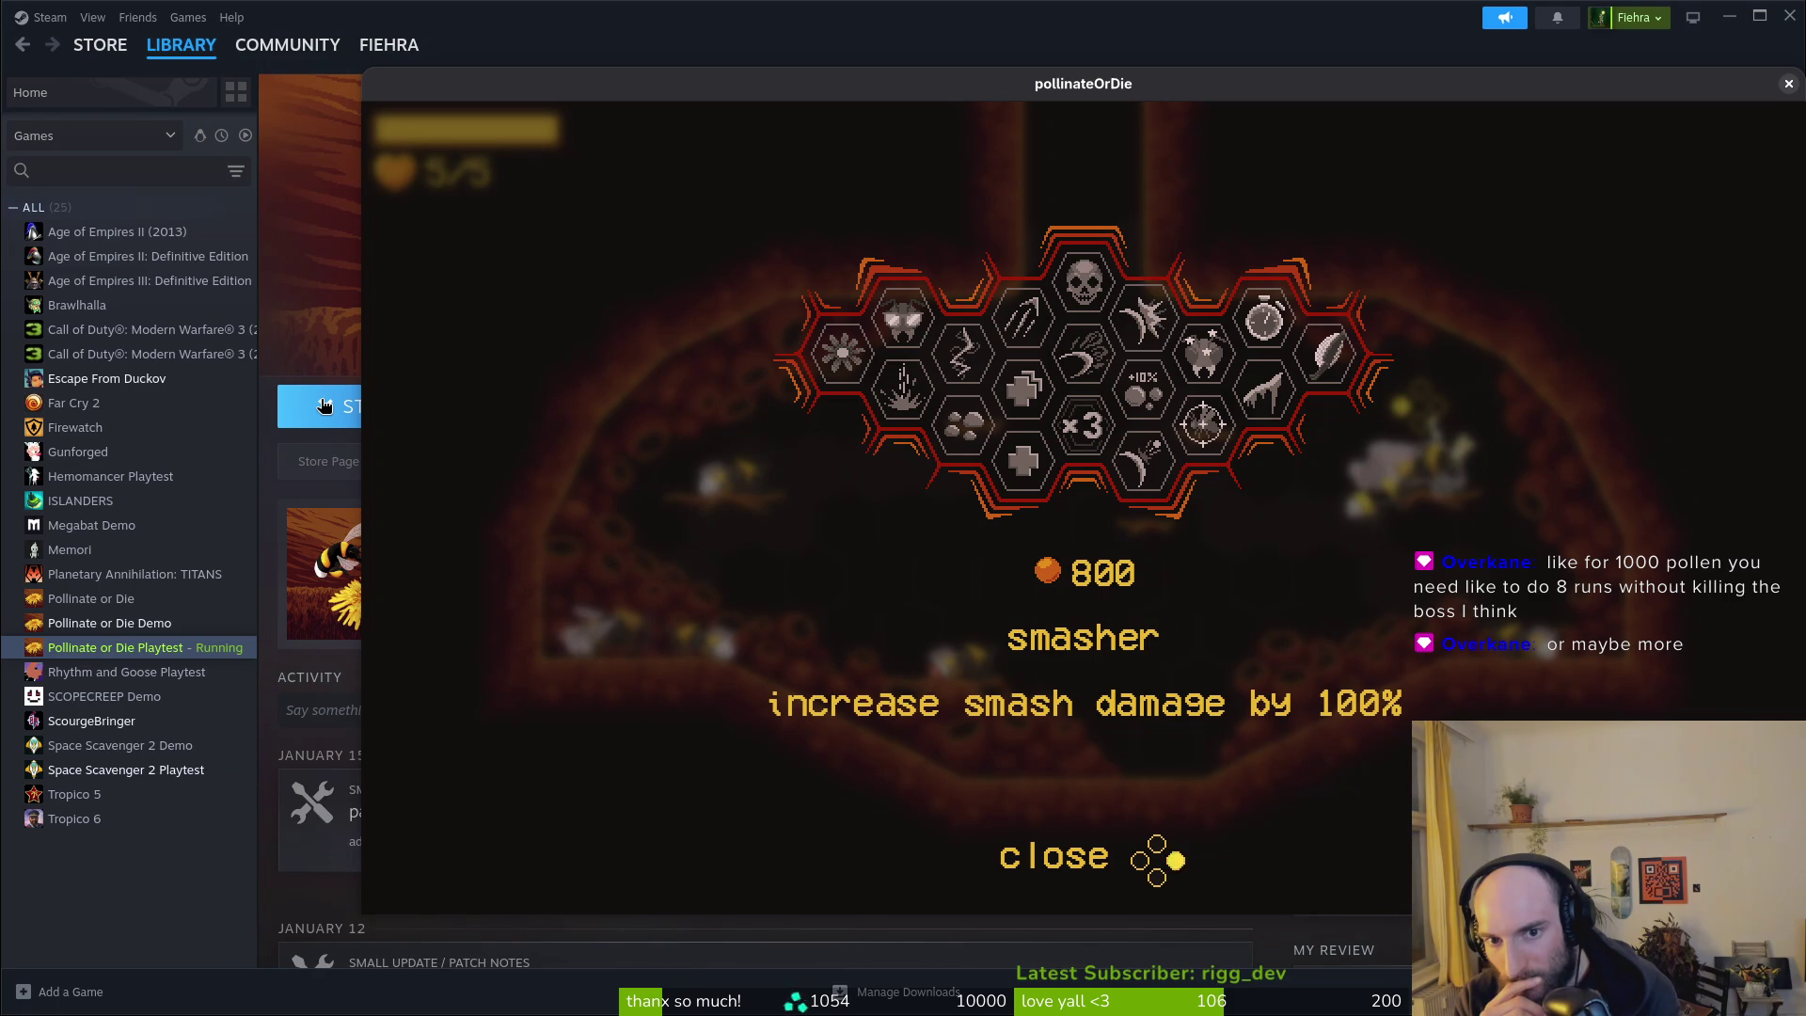
Step: Read costs of lucky charm, reflect, precision, deep wound, recoil, stunlocked, vigor and dasher upgrades
key("Down")
key("Up")
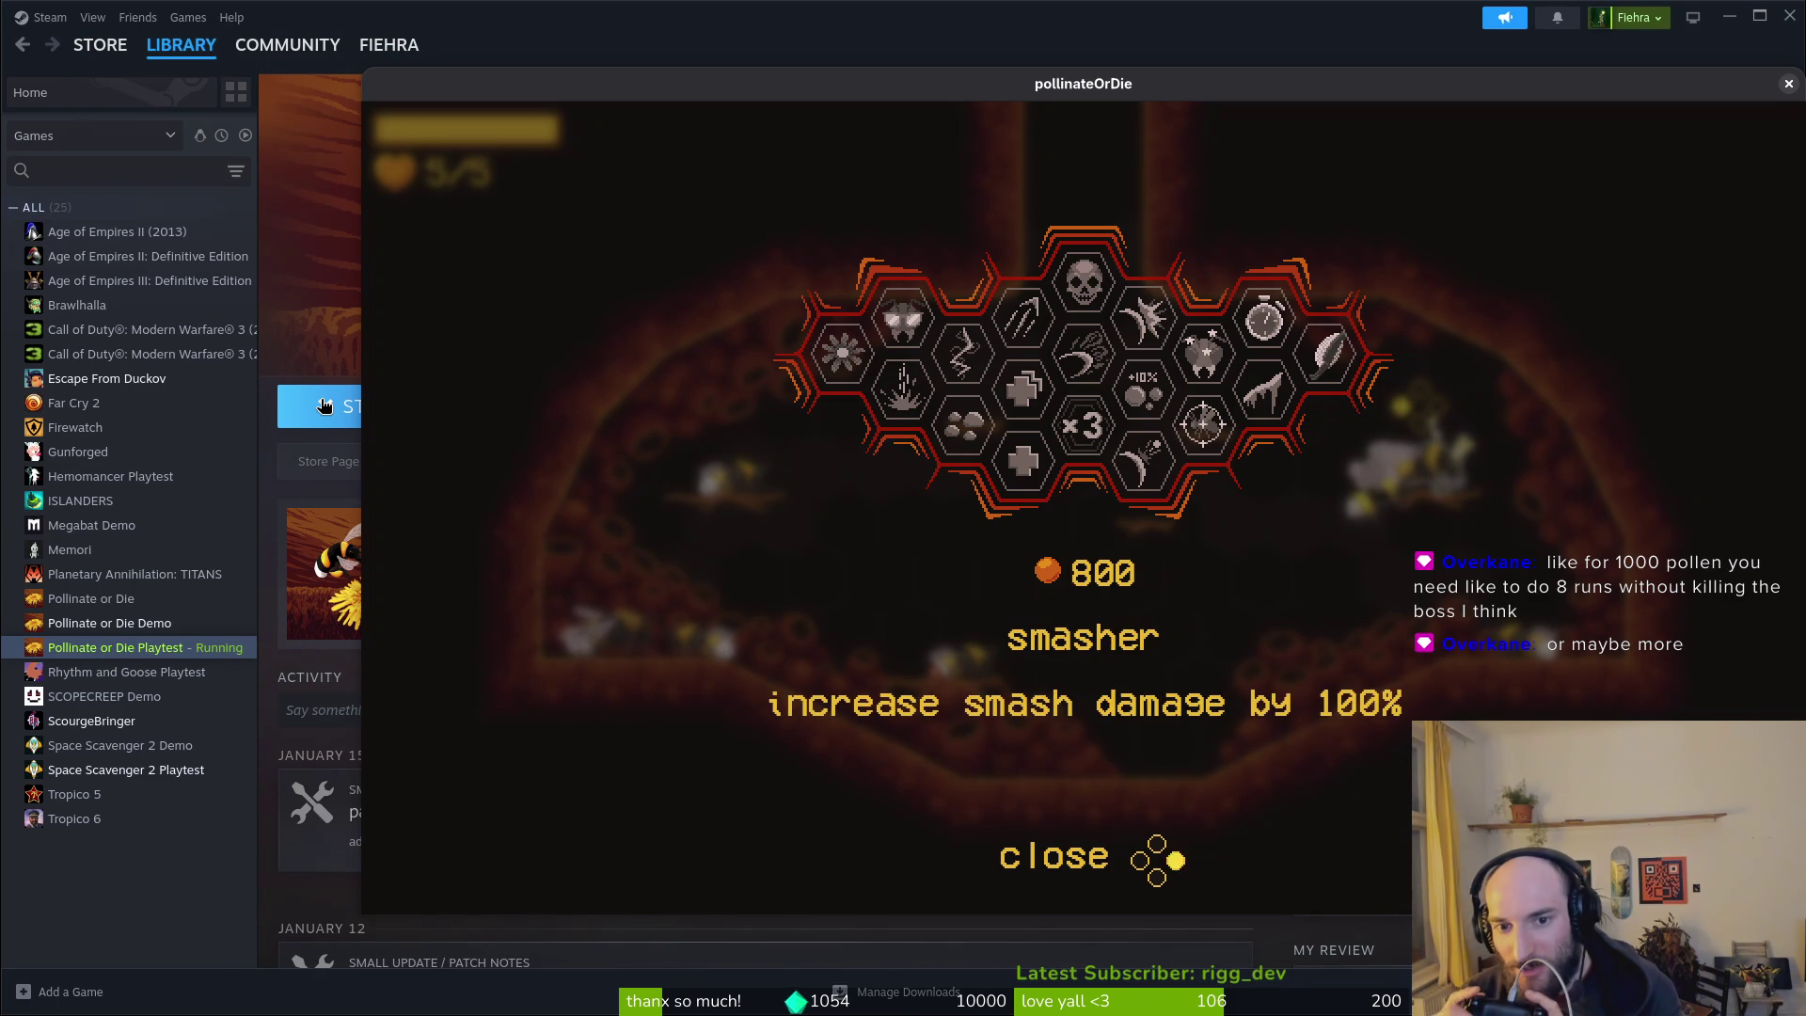
key("Left")
key("Right")
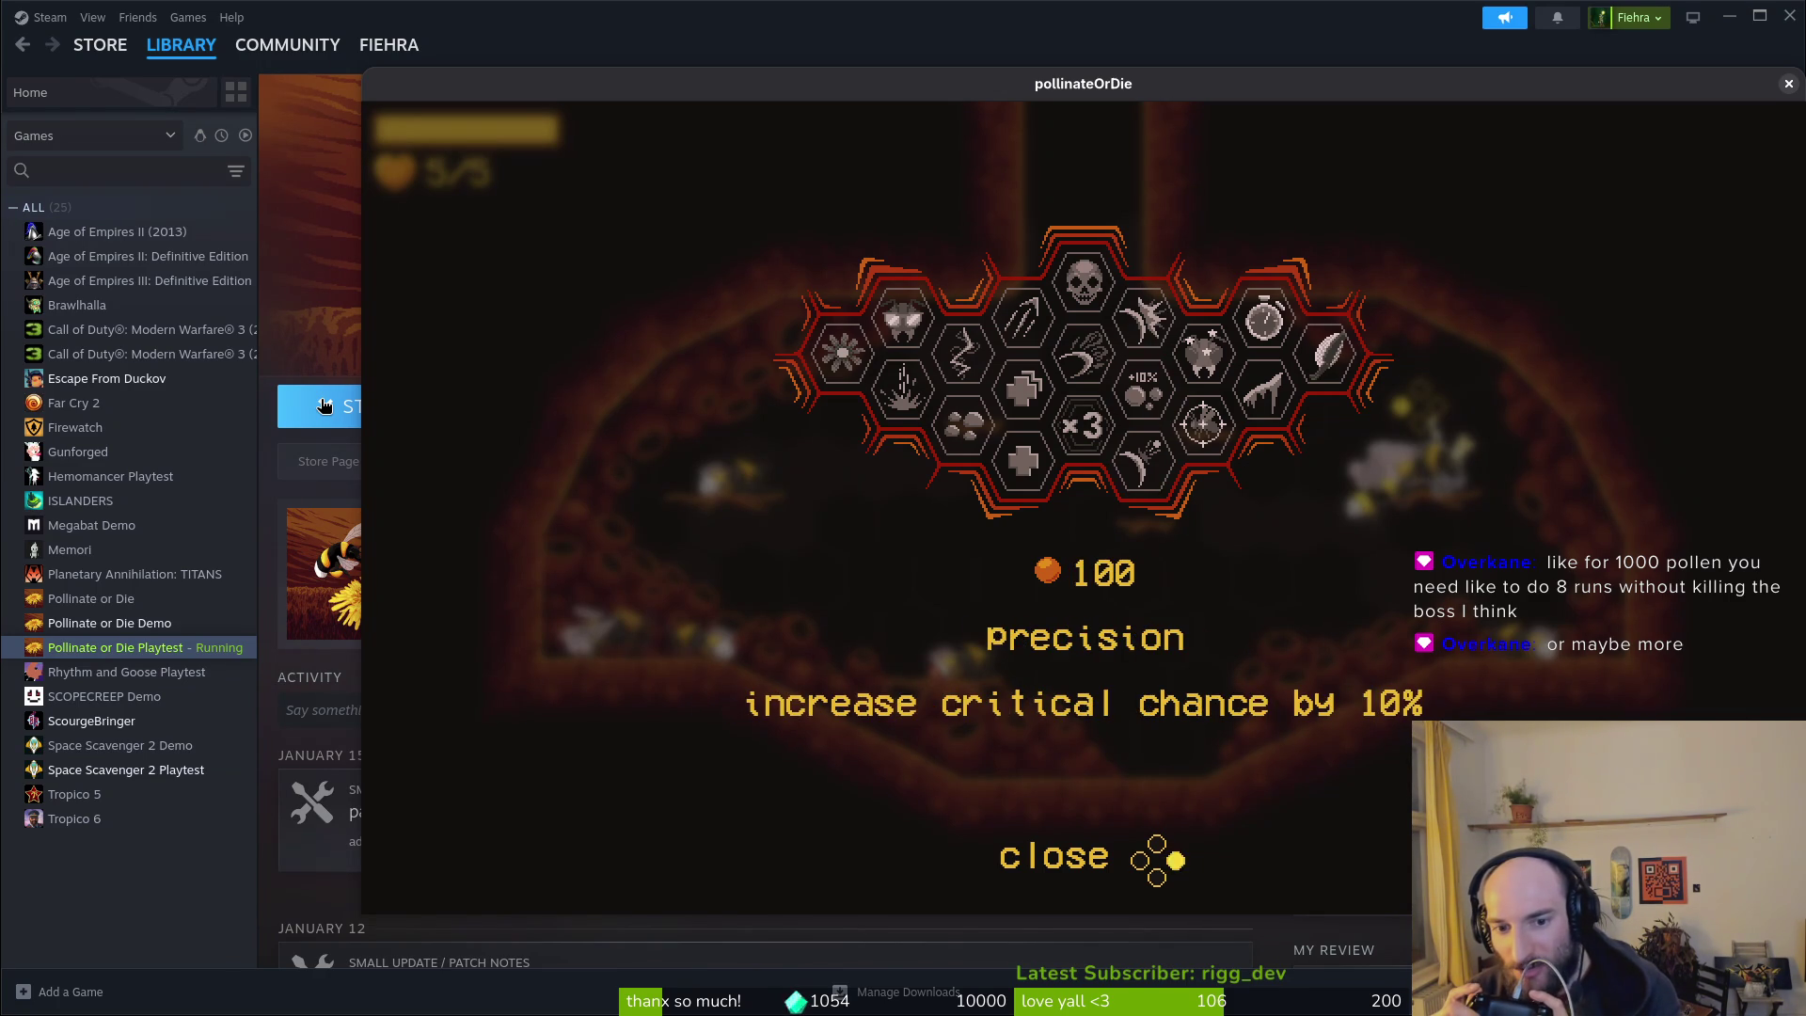
key("Right")
key("Right")
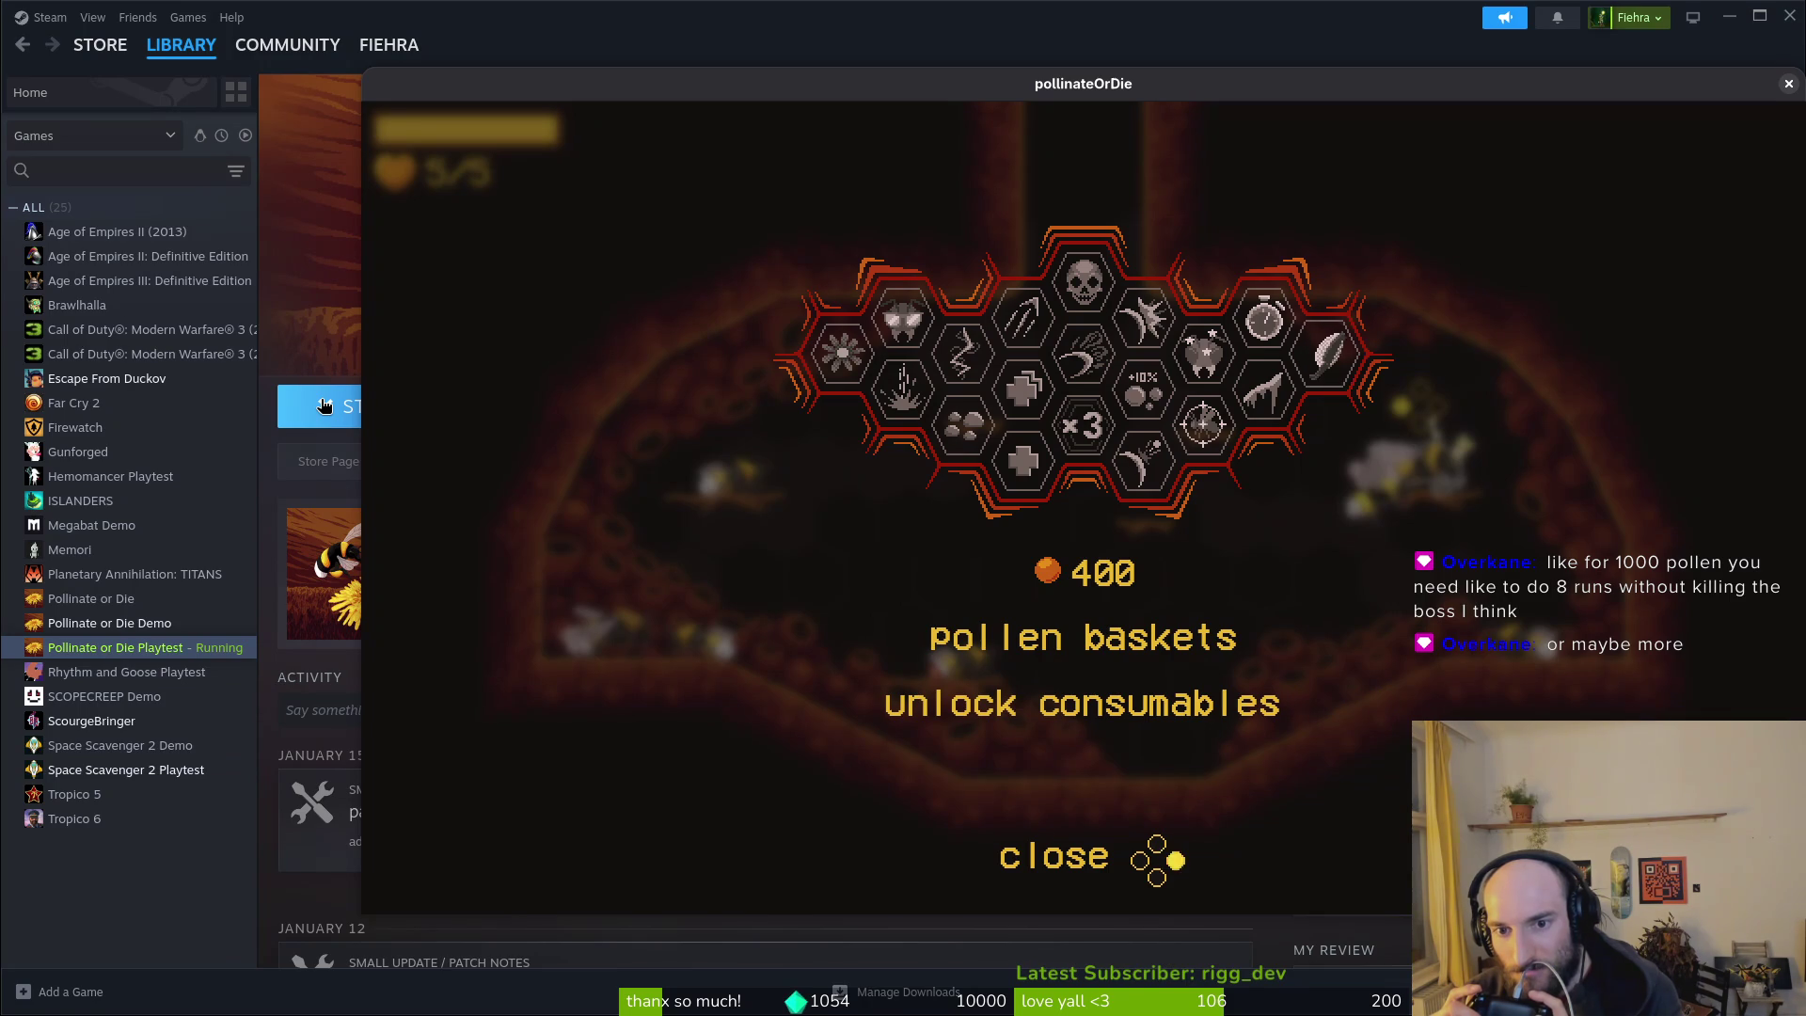
key("Left")
key("Right")
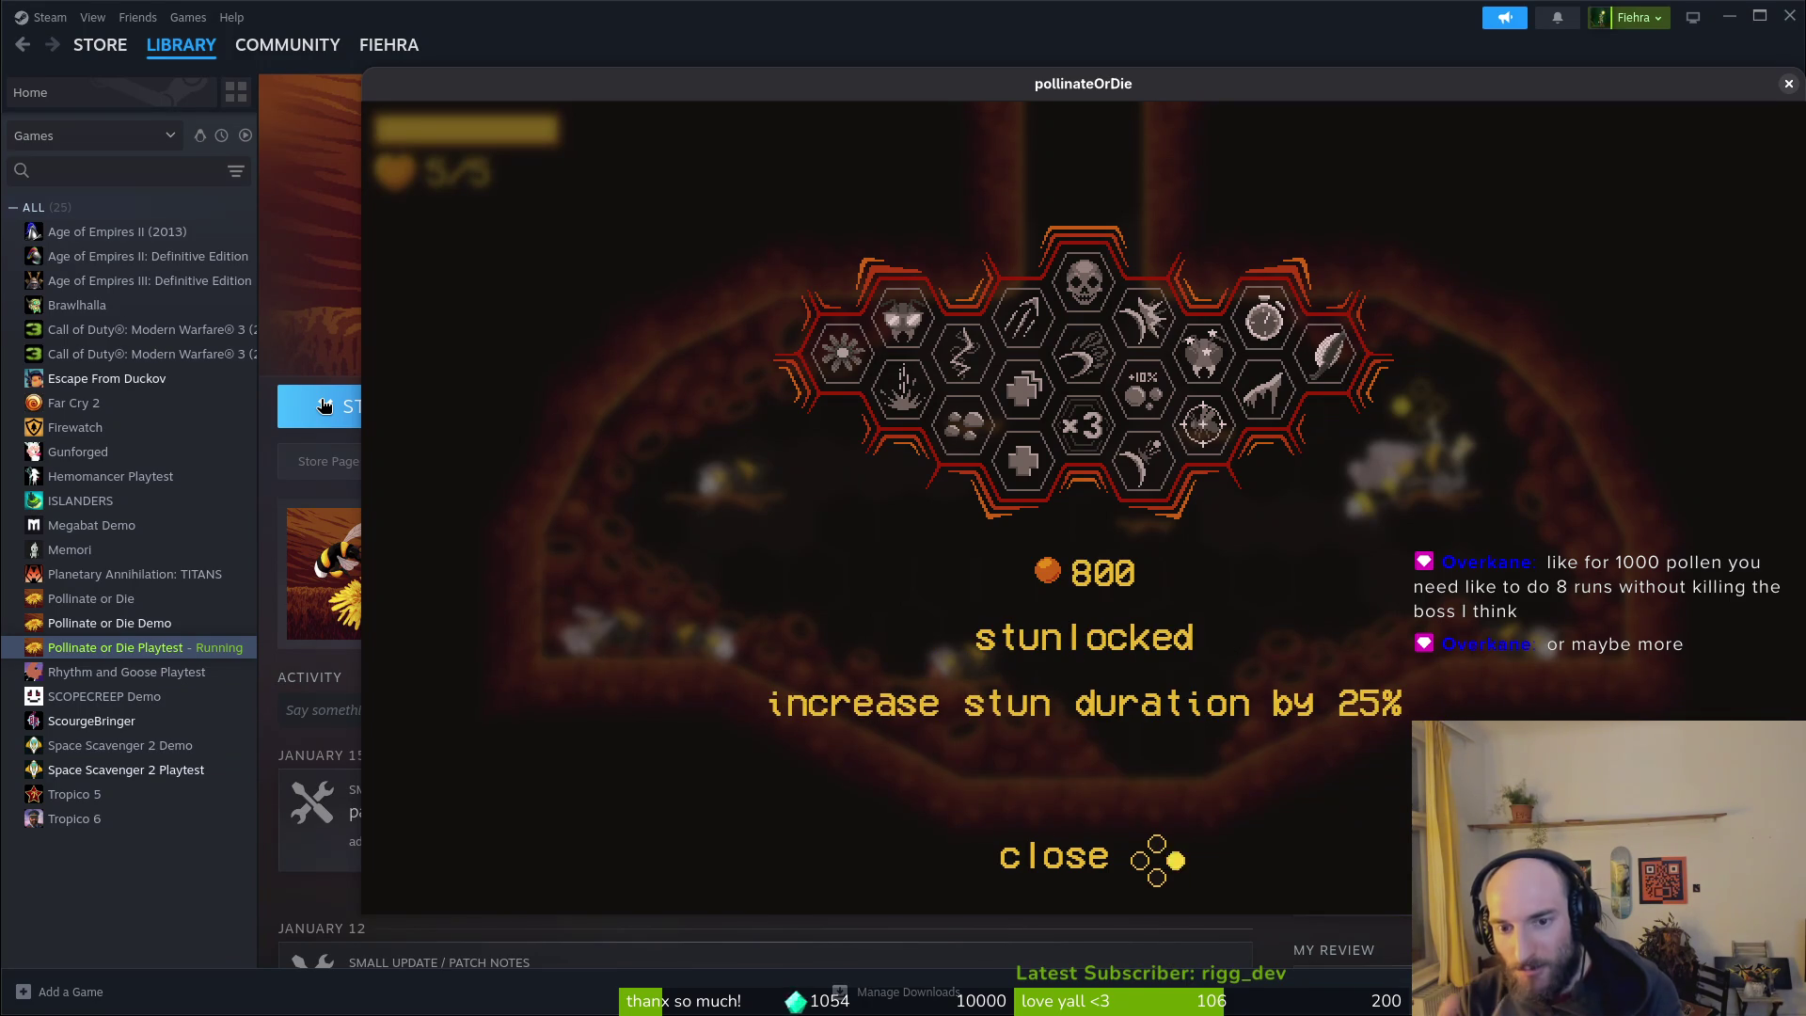
key("Left")
key("Left")
key("Down")
key("Down")
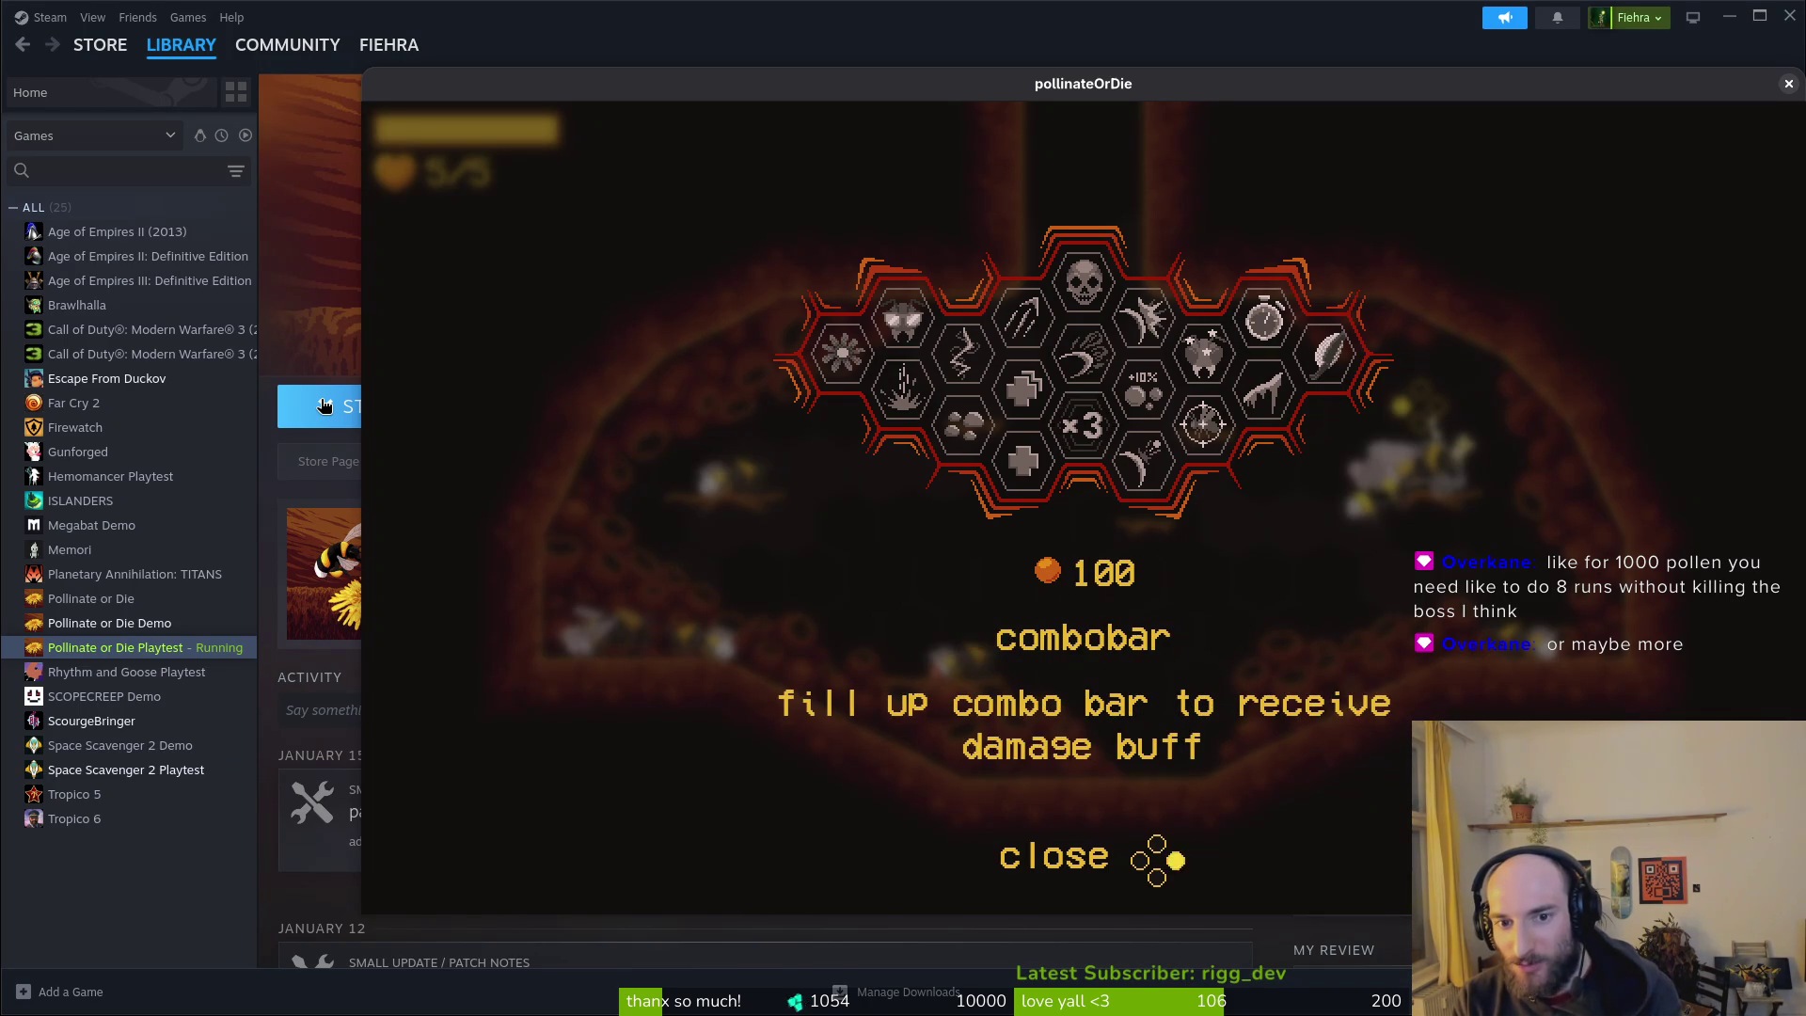
key("Up")
key("Up")
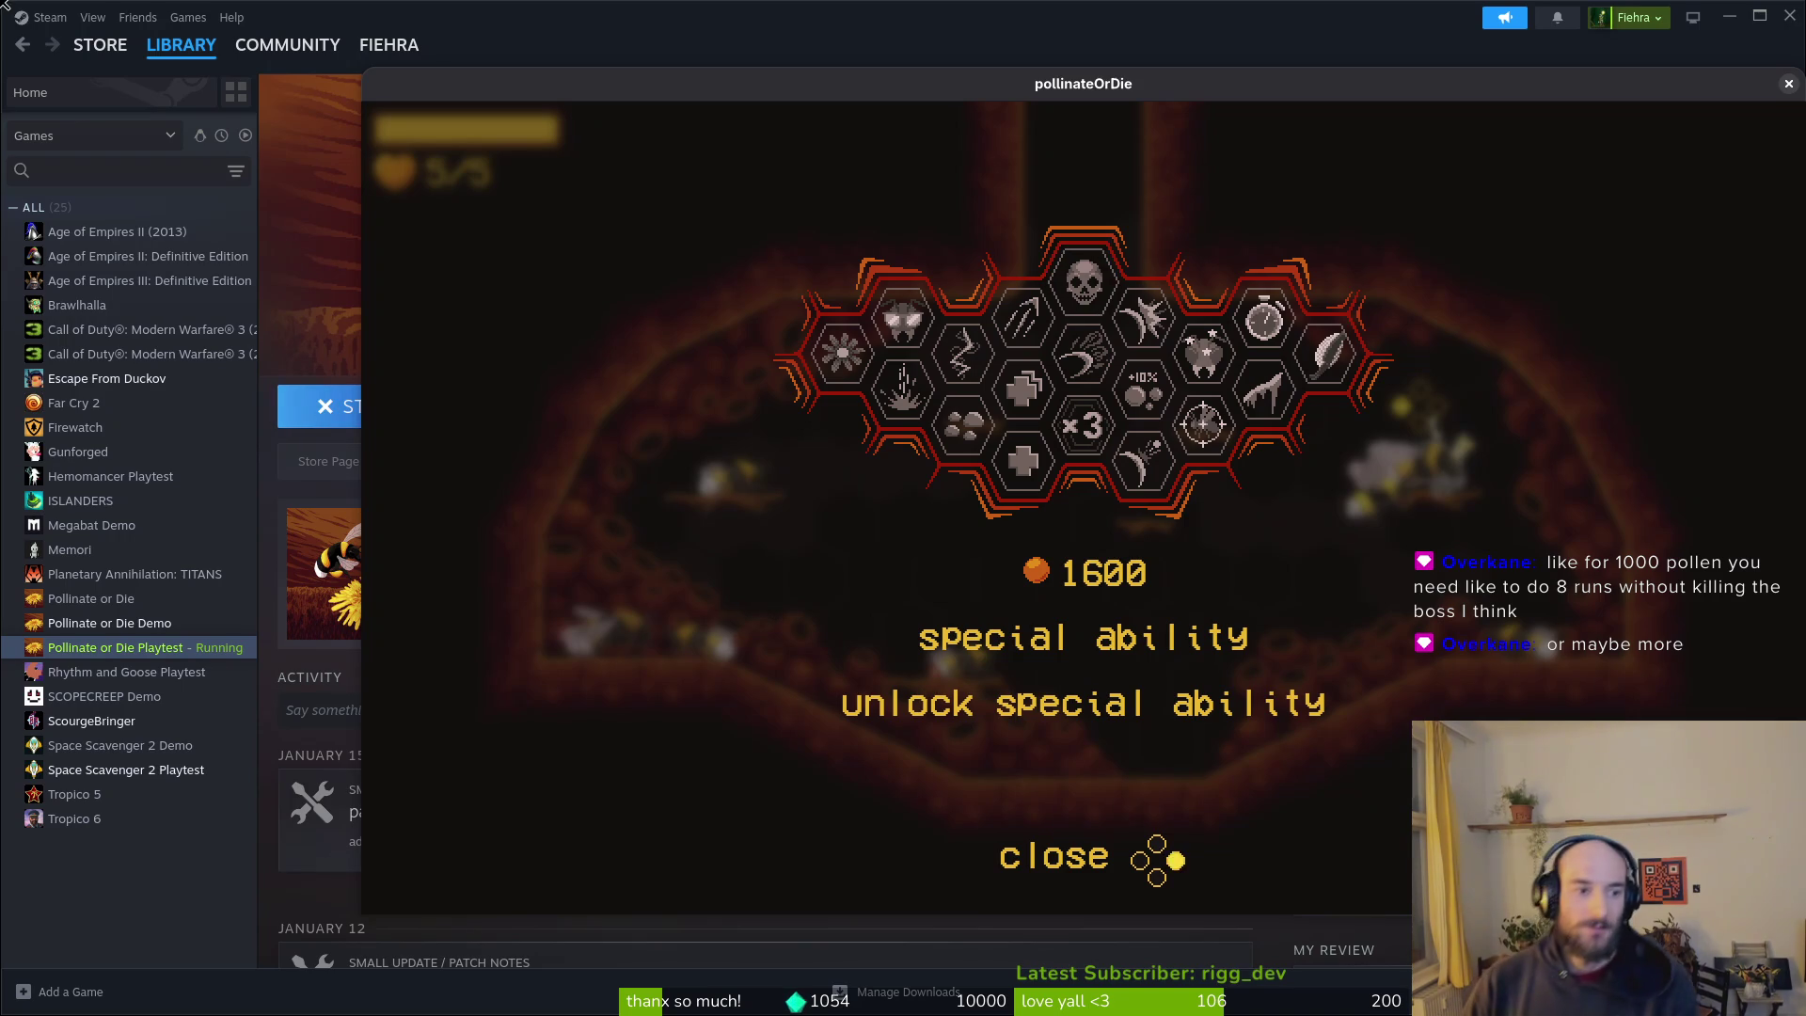
key("Down")
key("Right")
key("shift+Tab")
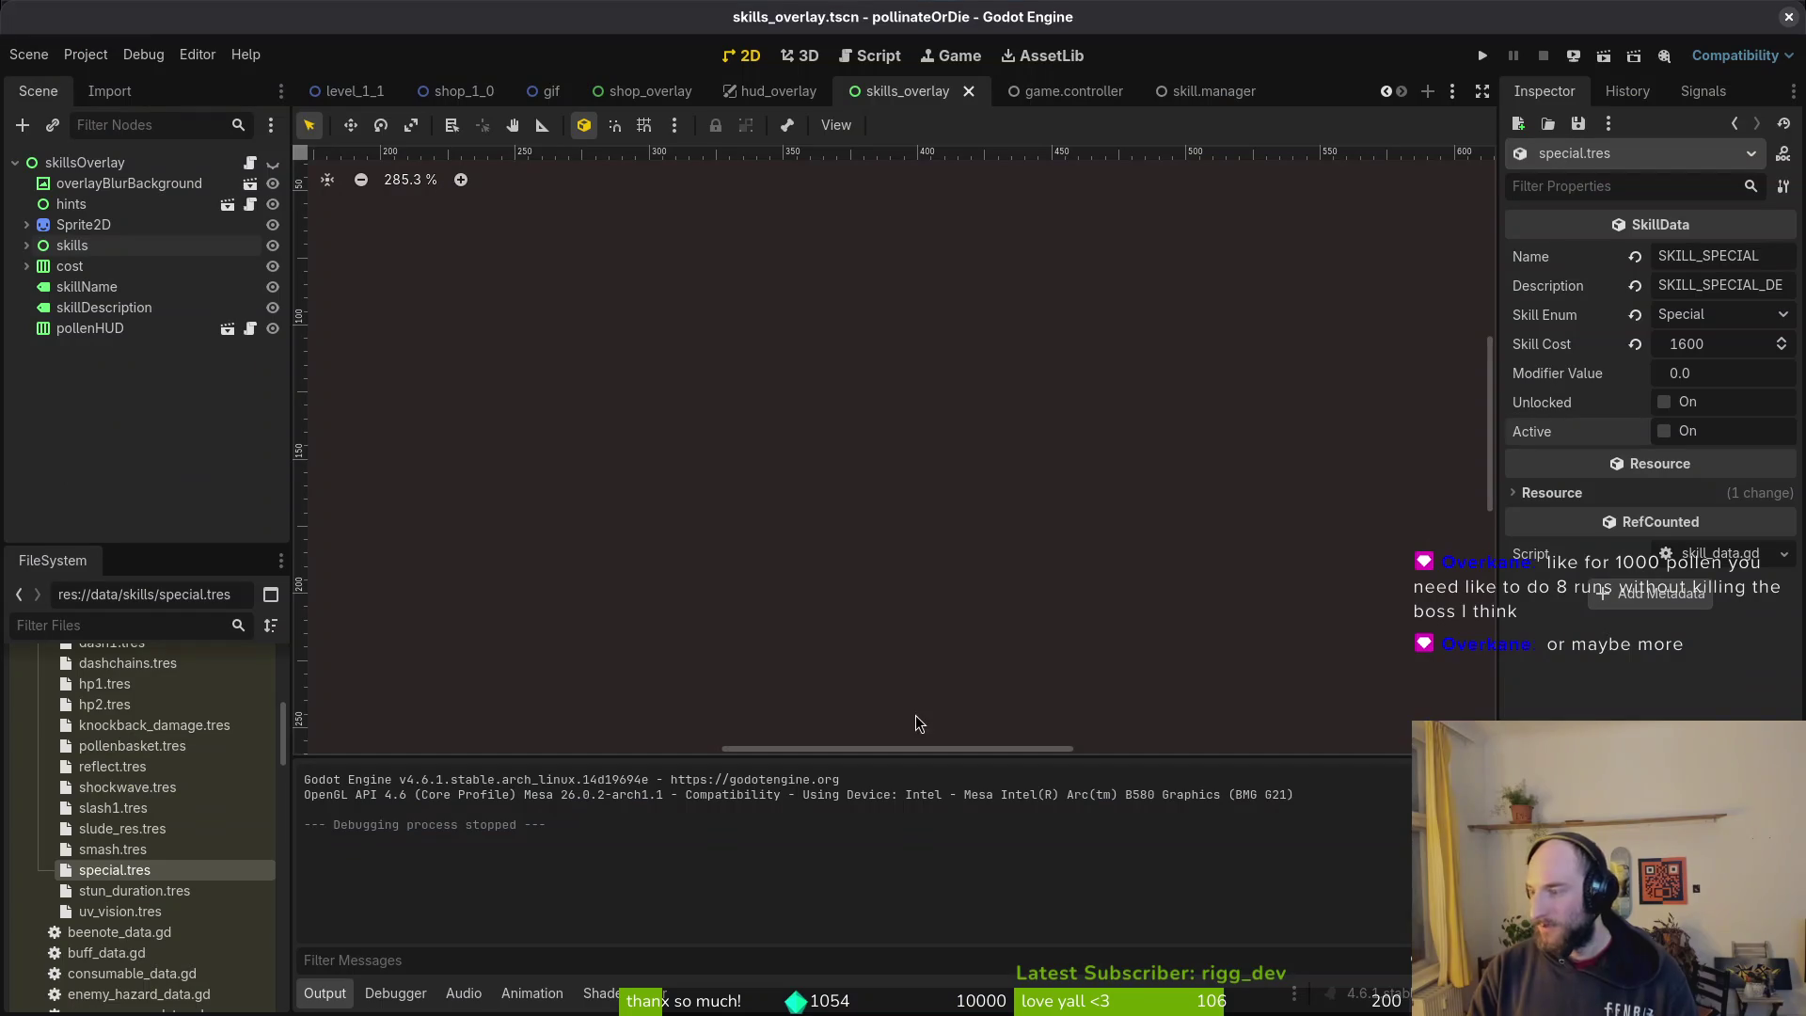
Step: Open the uv_vision skill resource, leave the game, and edit its Skill Cost
left_click(107, 912)
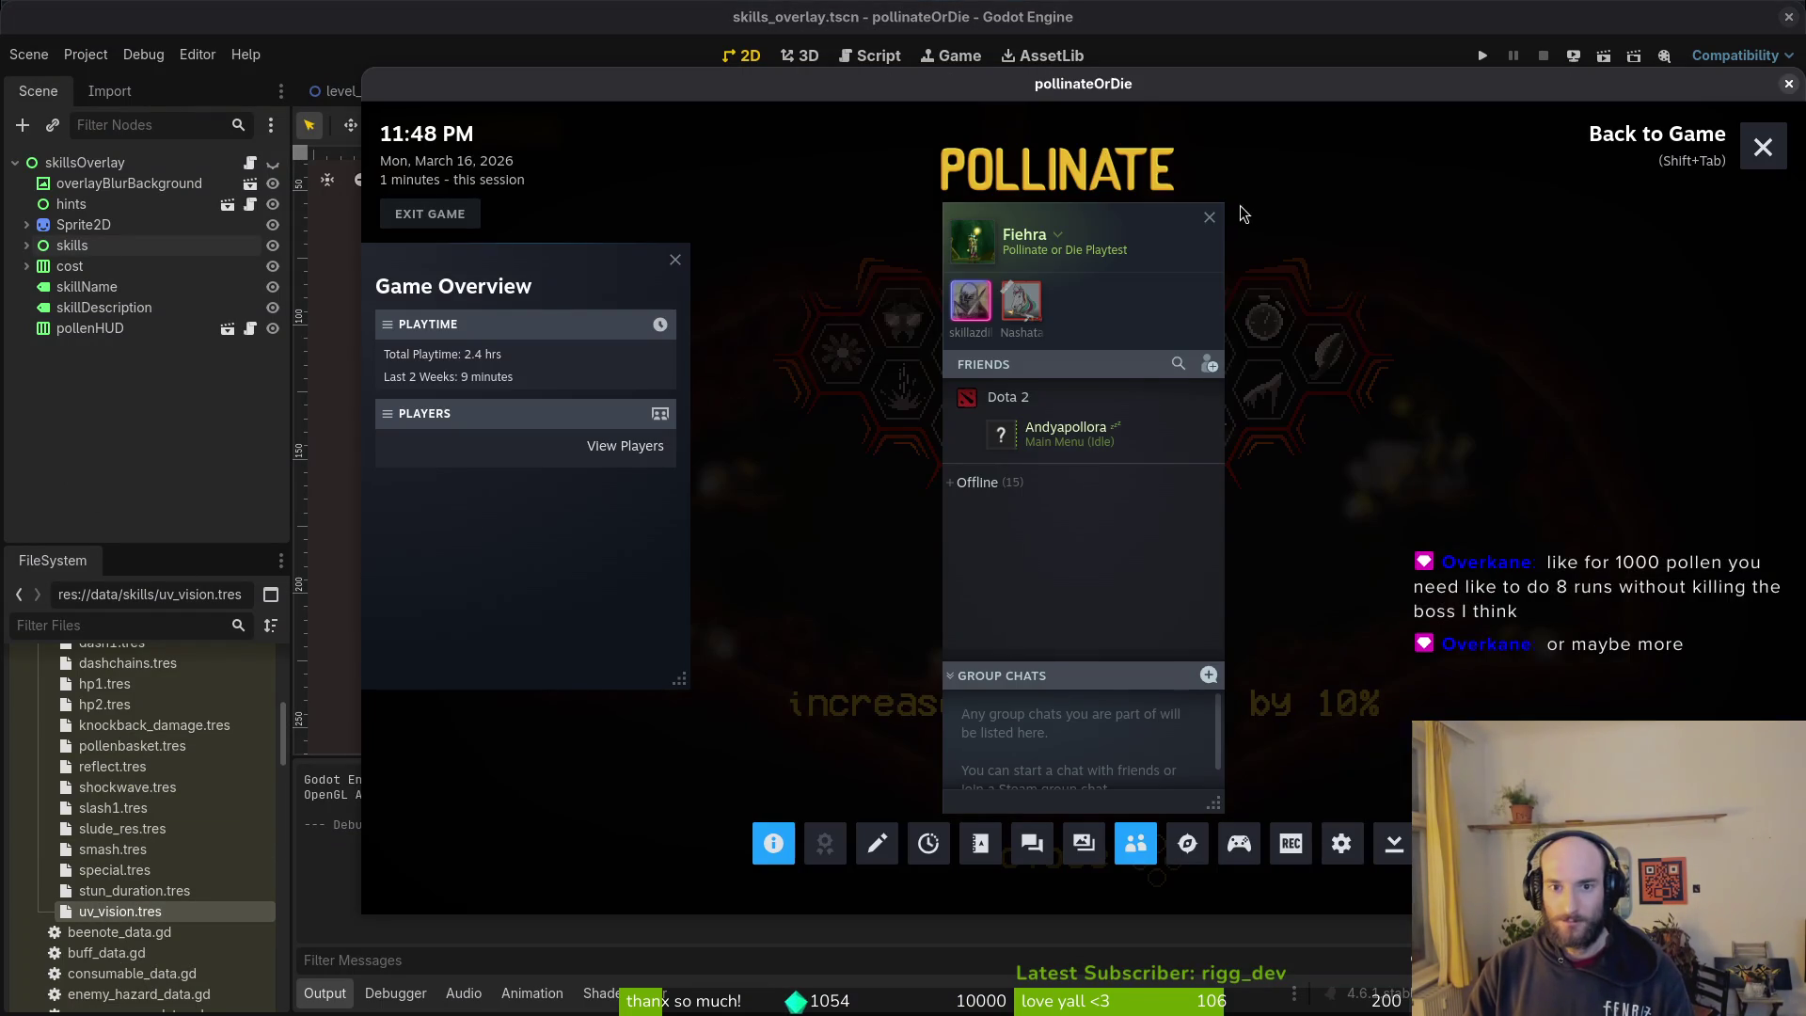
left_click(1208, 217)
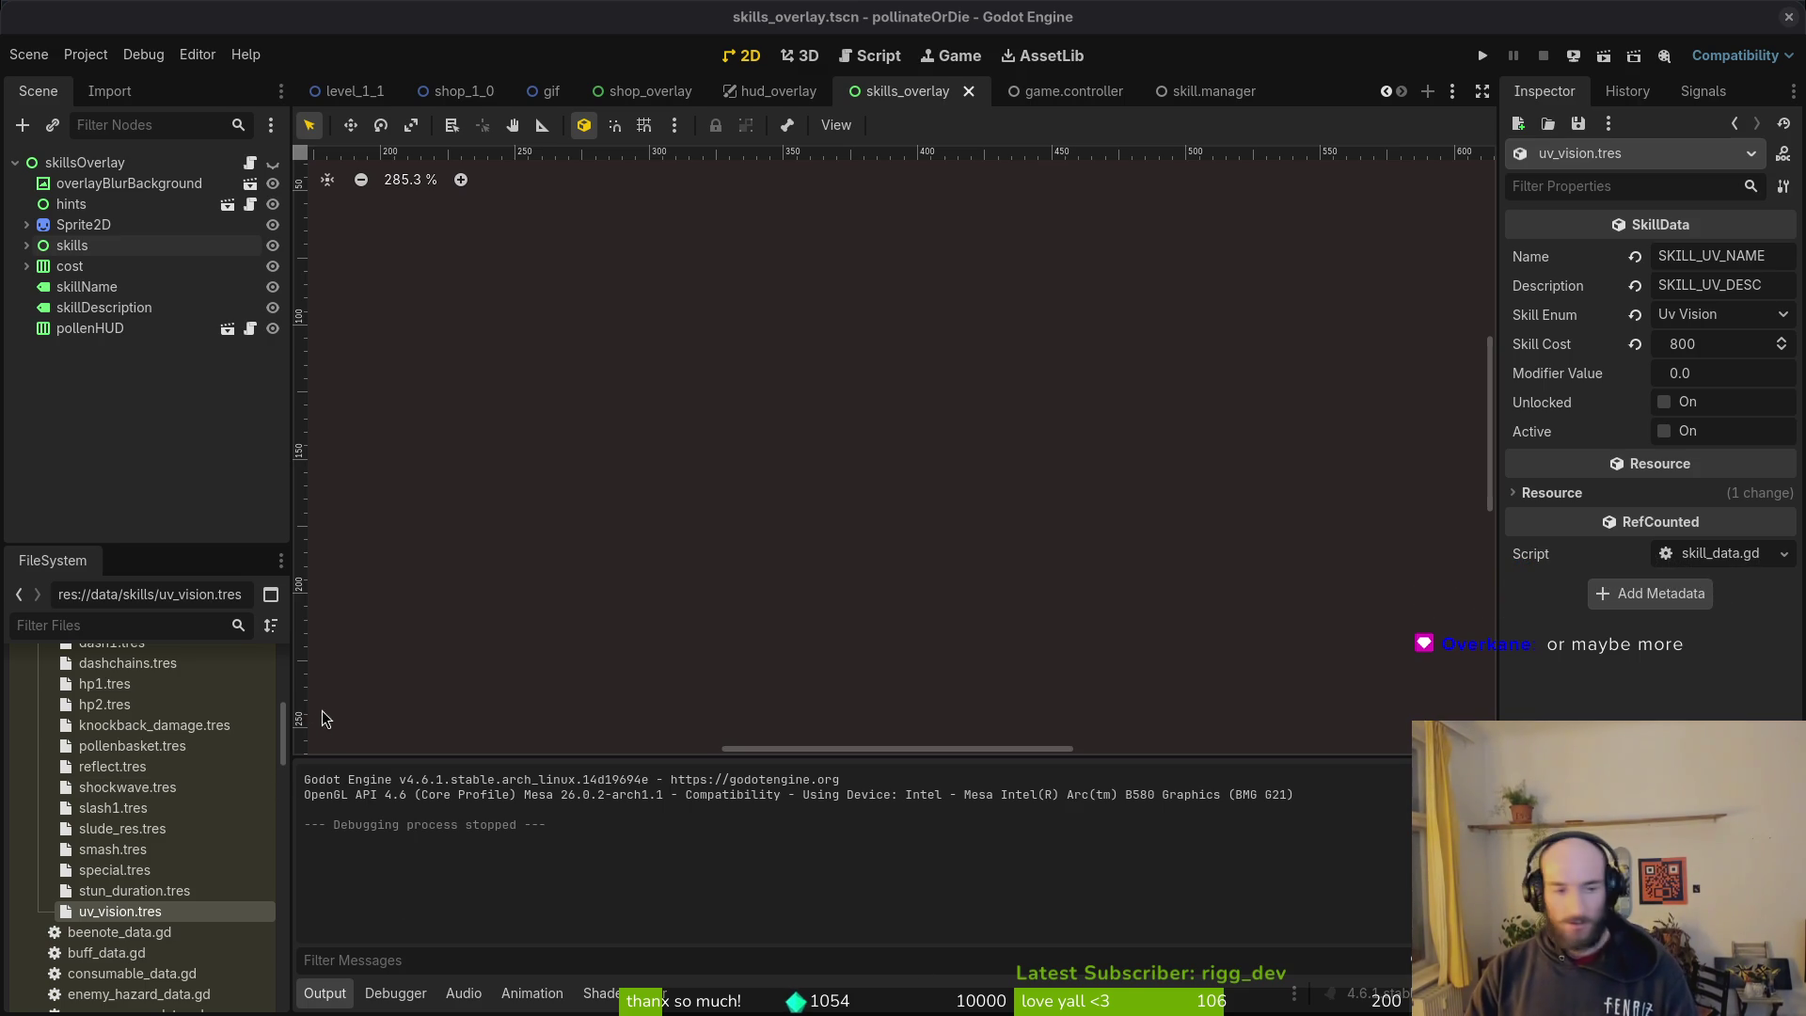
left_click(1690, 343)
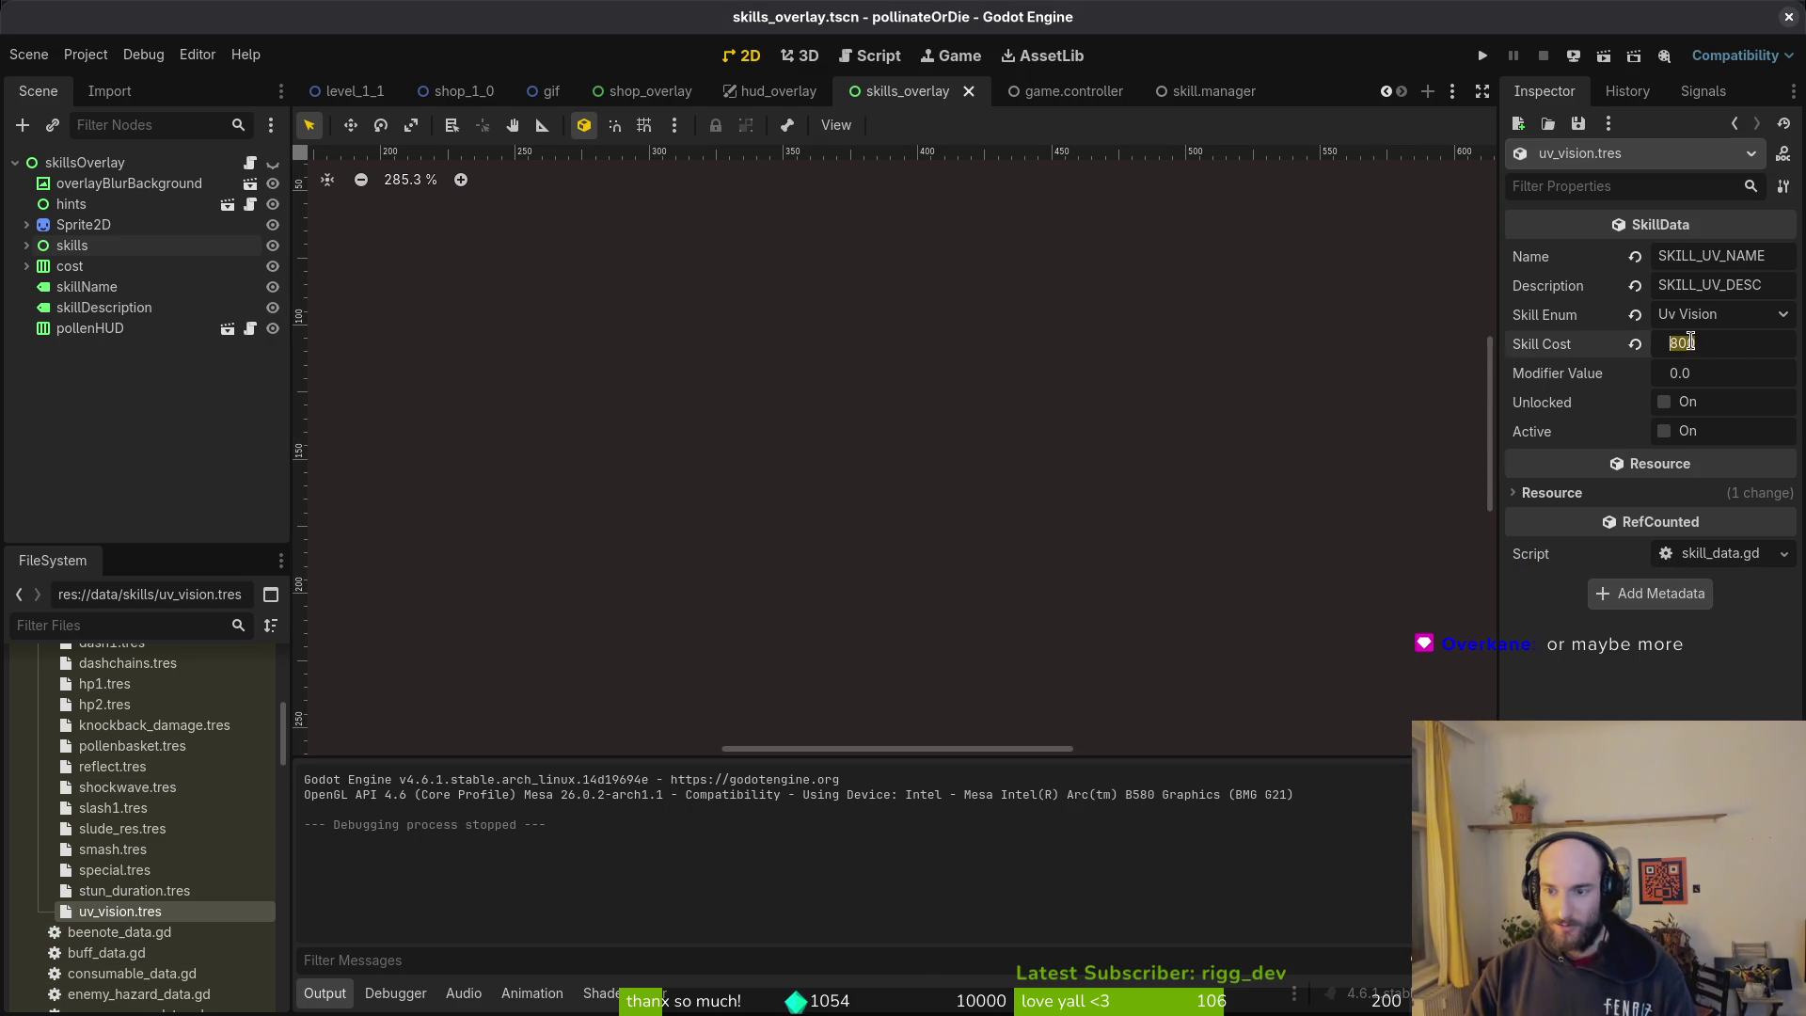
type("600")
key("Return")
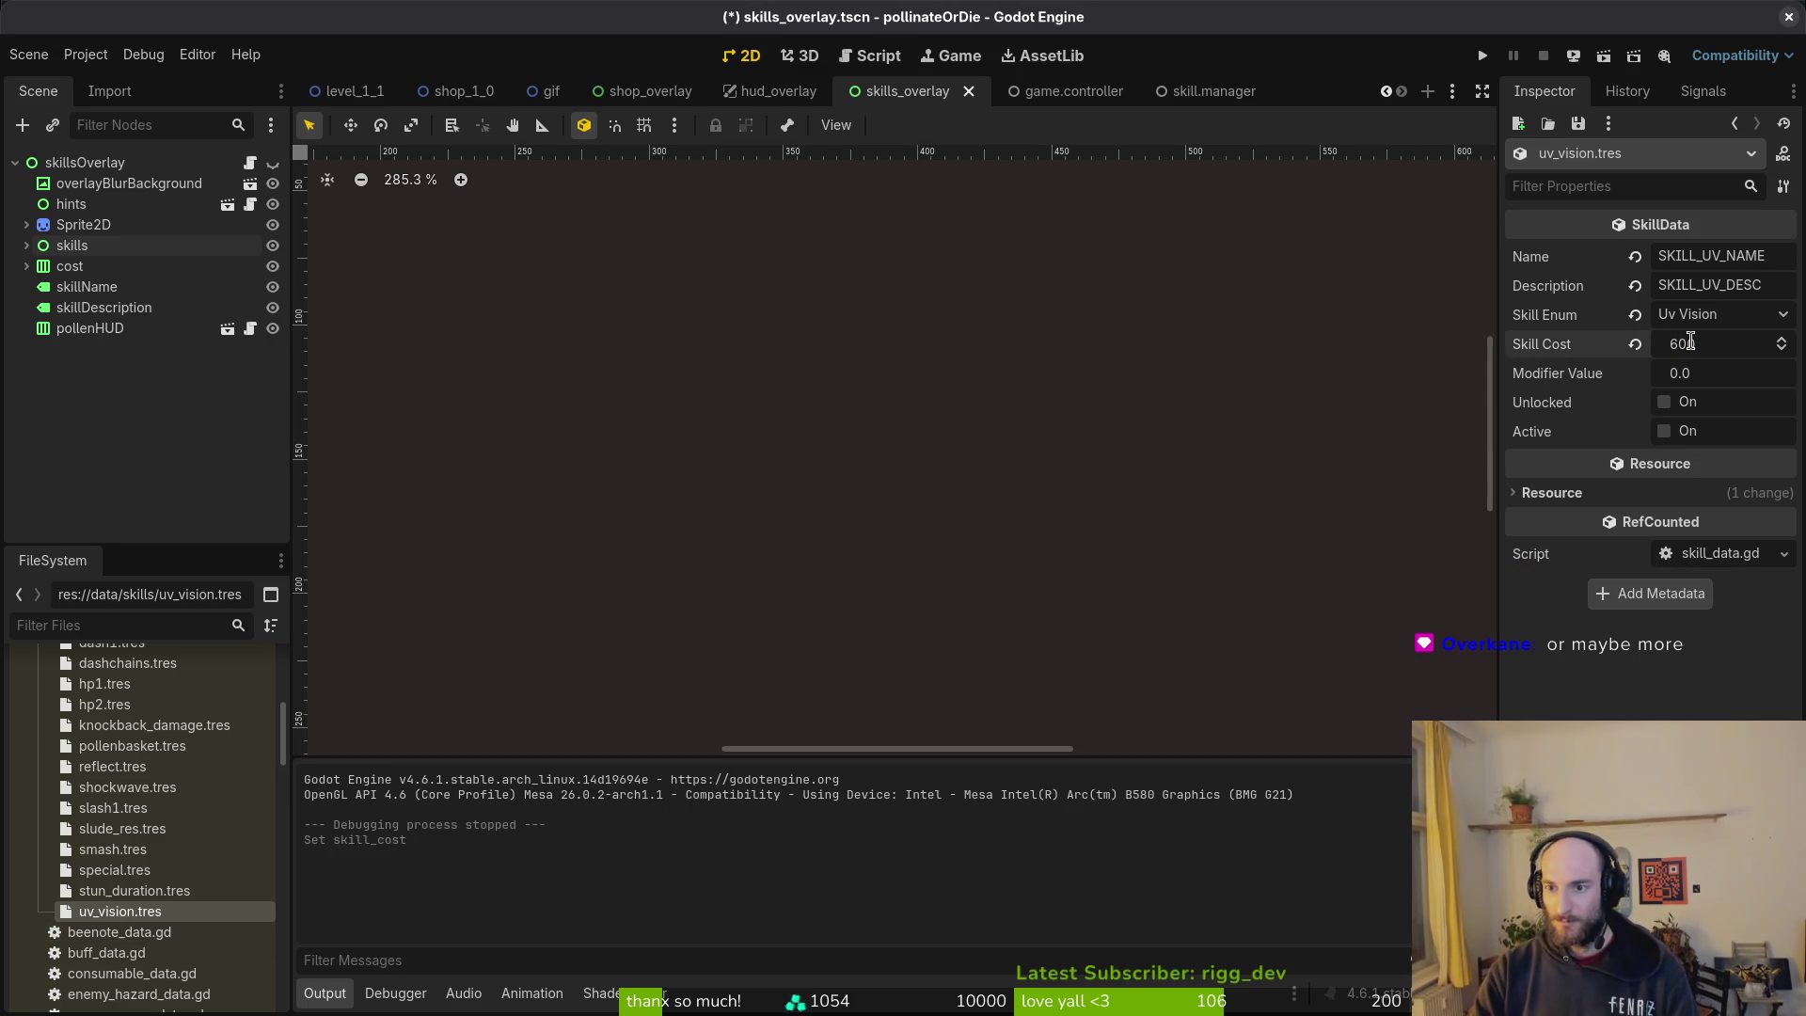
type("0")
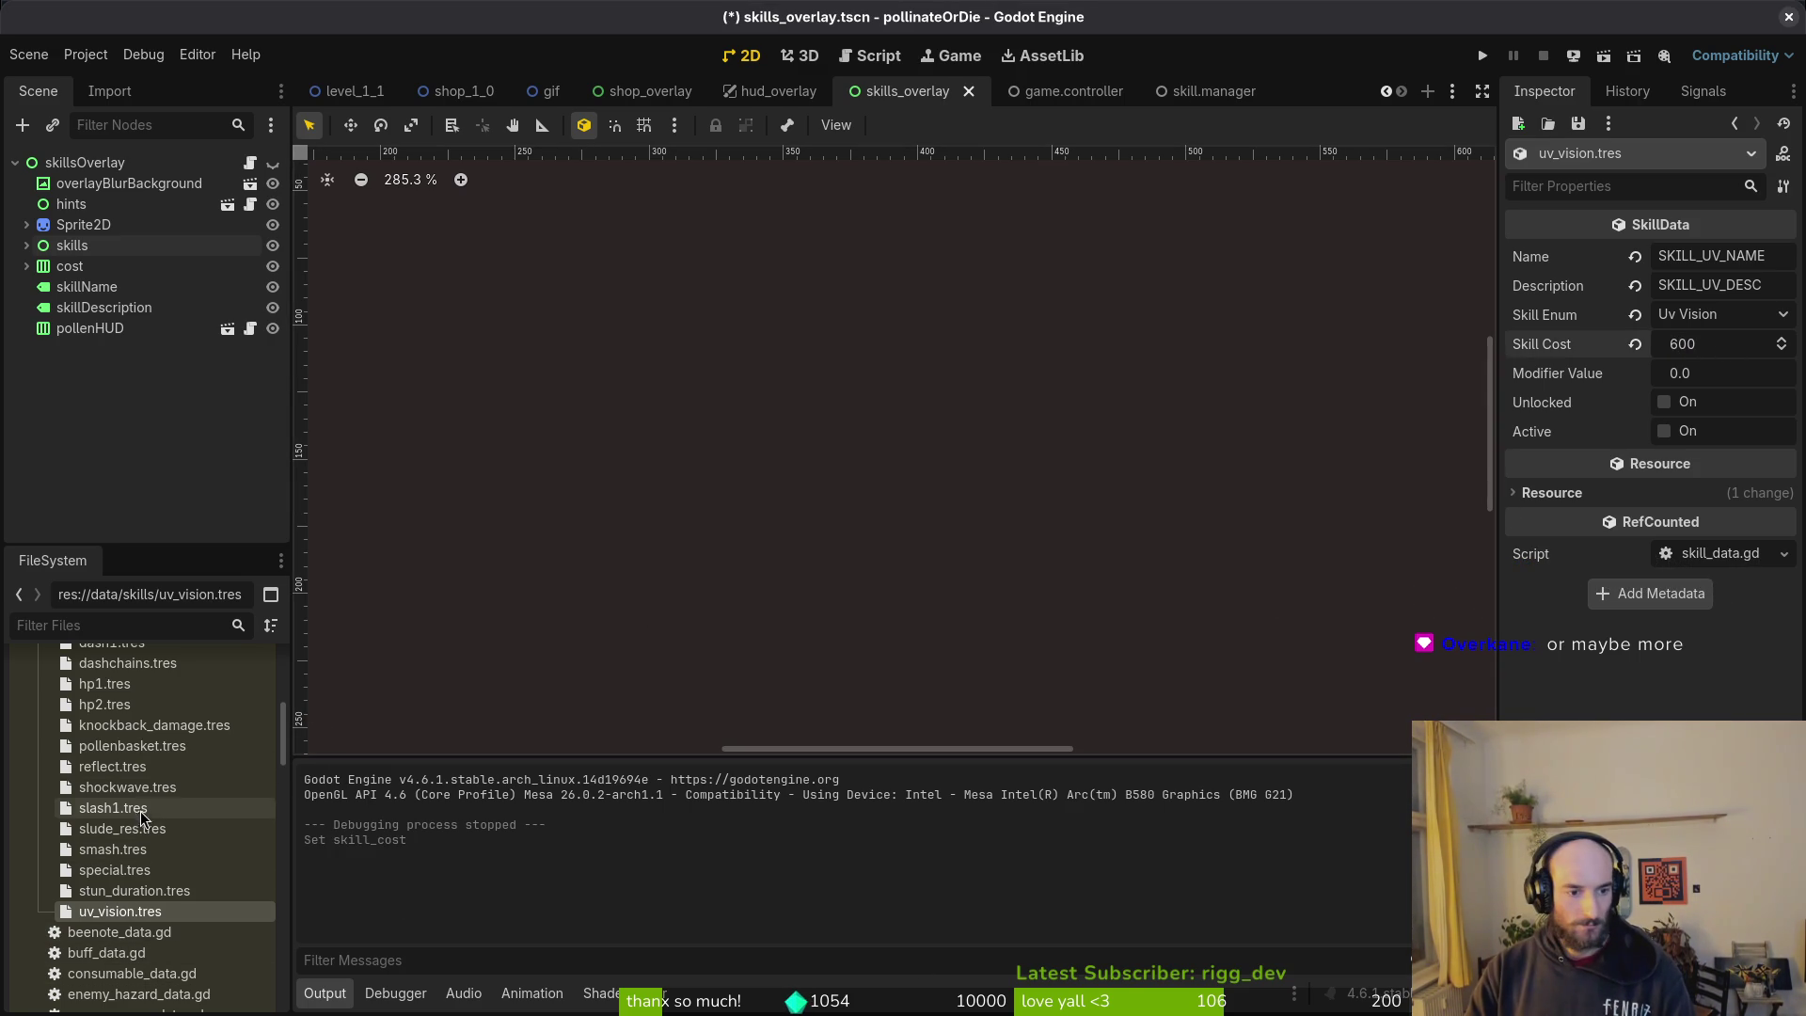
scroll(145, 874, "up", 2)
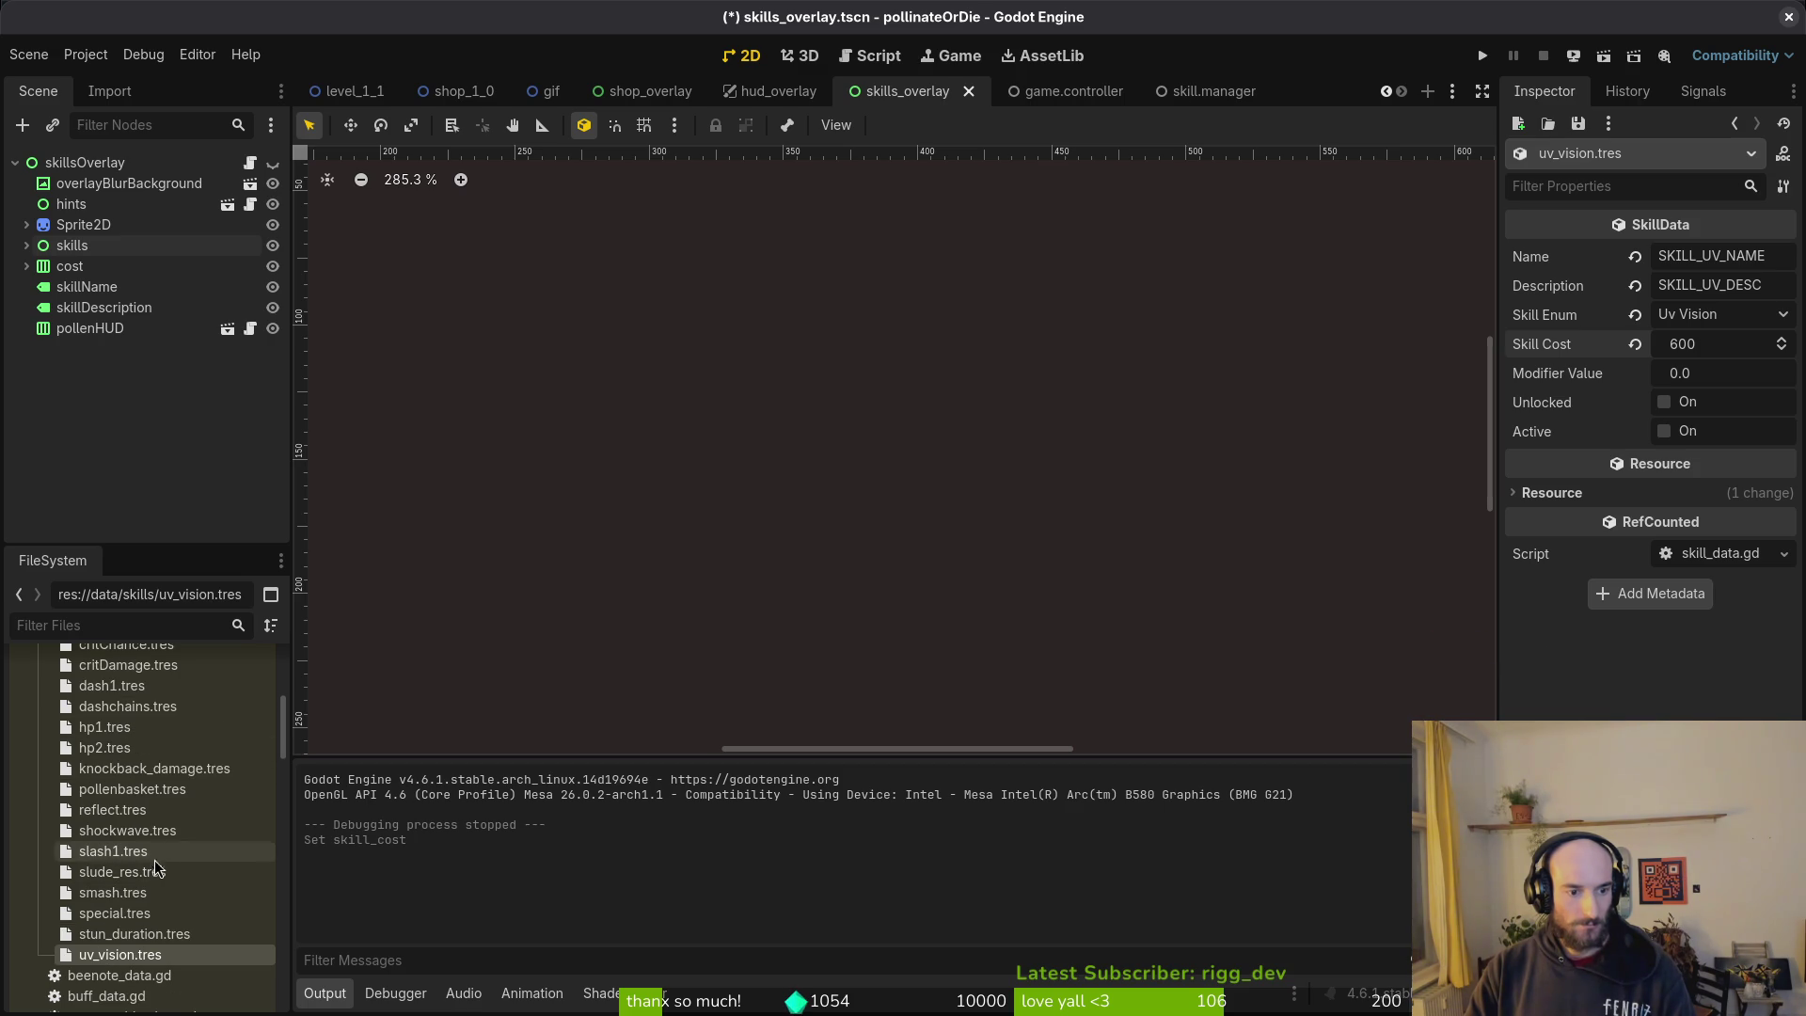
Step: Set the dash1 and smash skill costs to 600 and save
left_click(136, 688)
left_click(1739, 343)
key("Return")
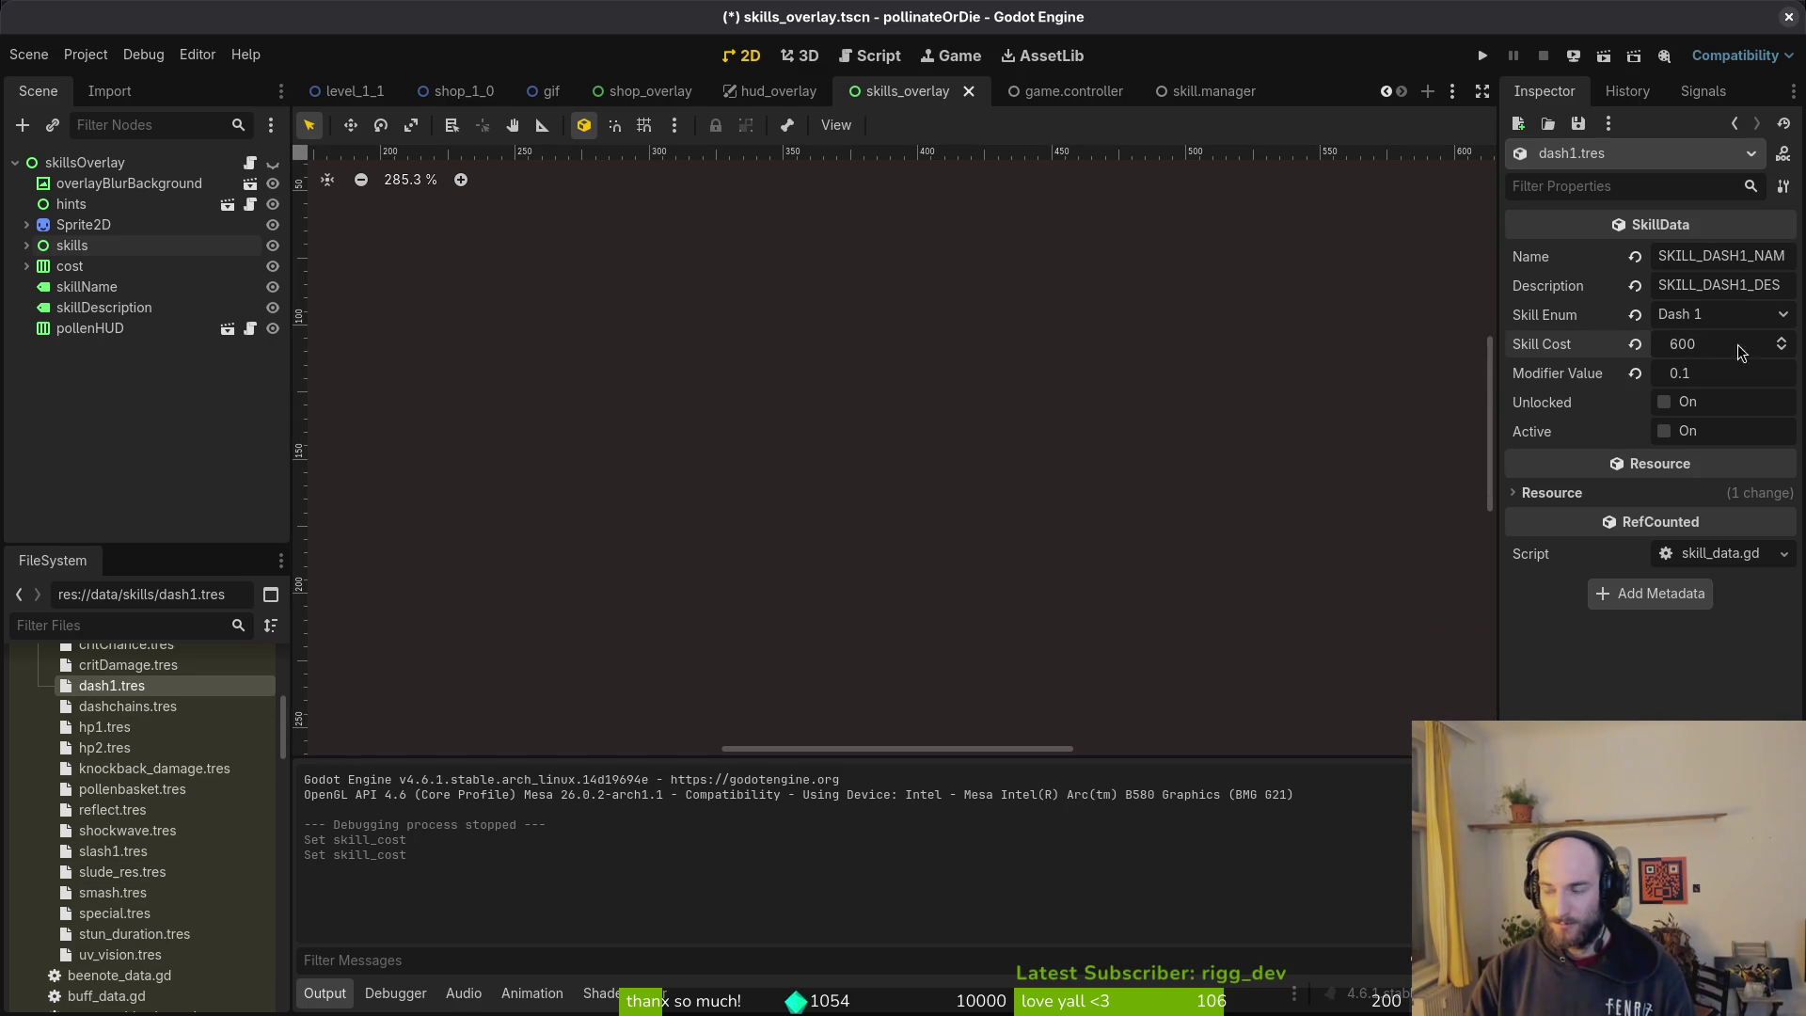
scroll(122, 738, "up", 3)
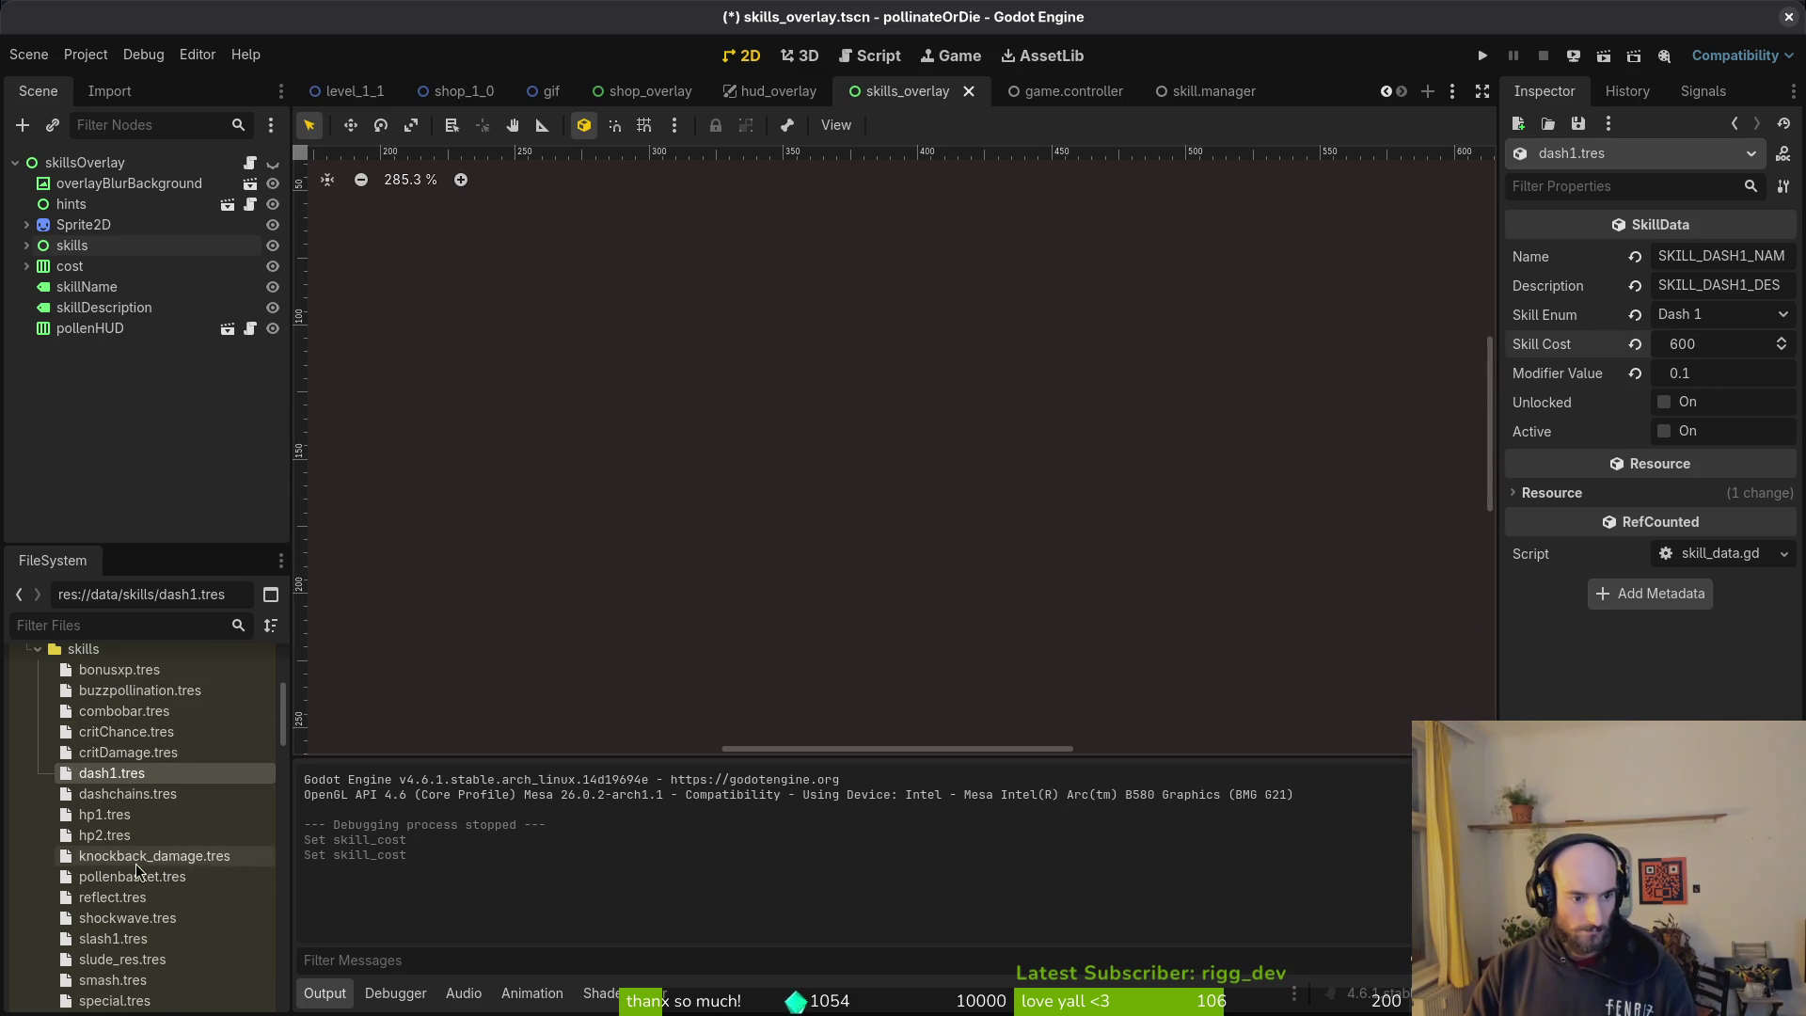
scroll(145, 940, "down", 3)
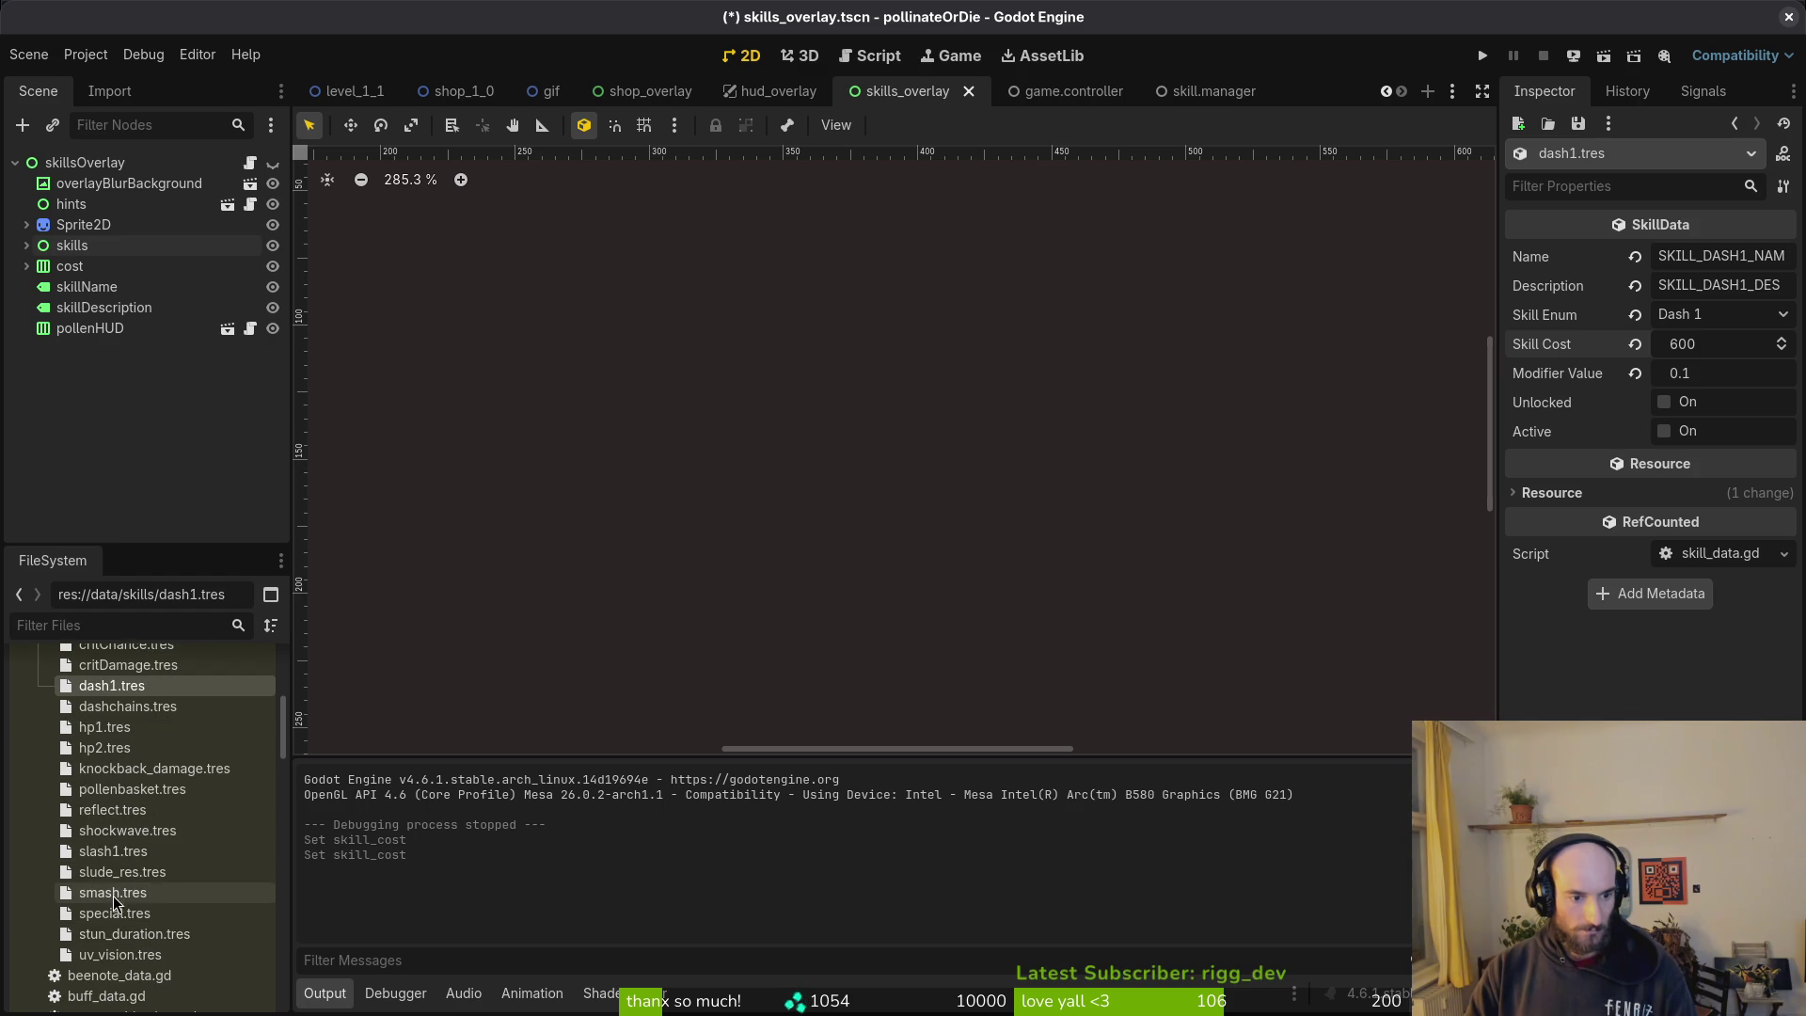
left_click(114, 893)
left_click(1737, 347)
key("Return")
key("ctrl+s")
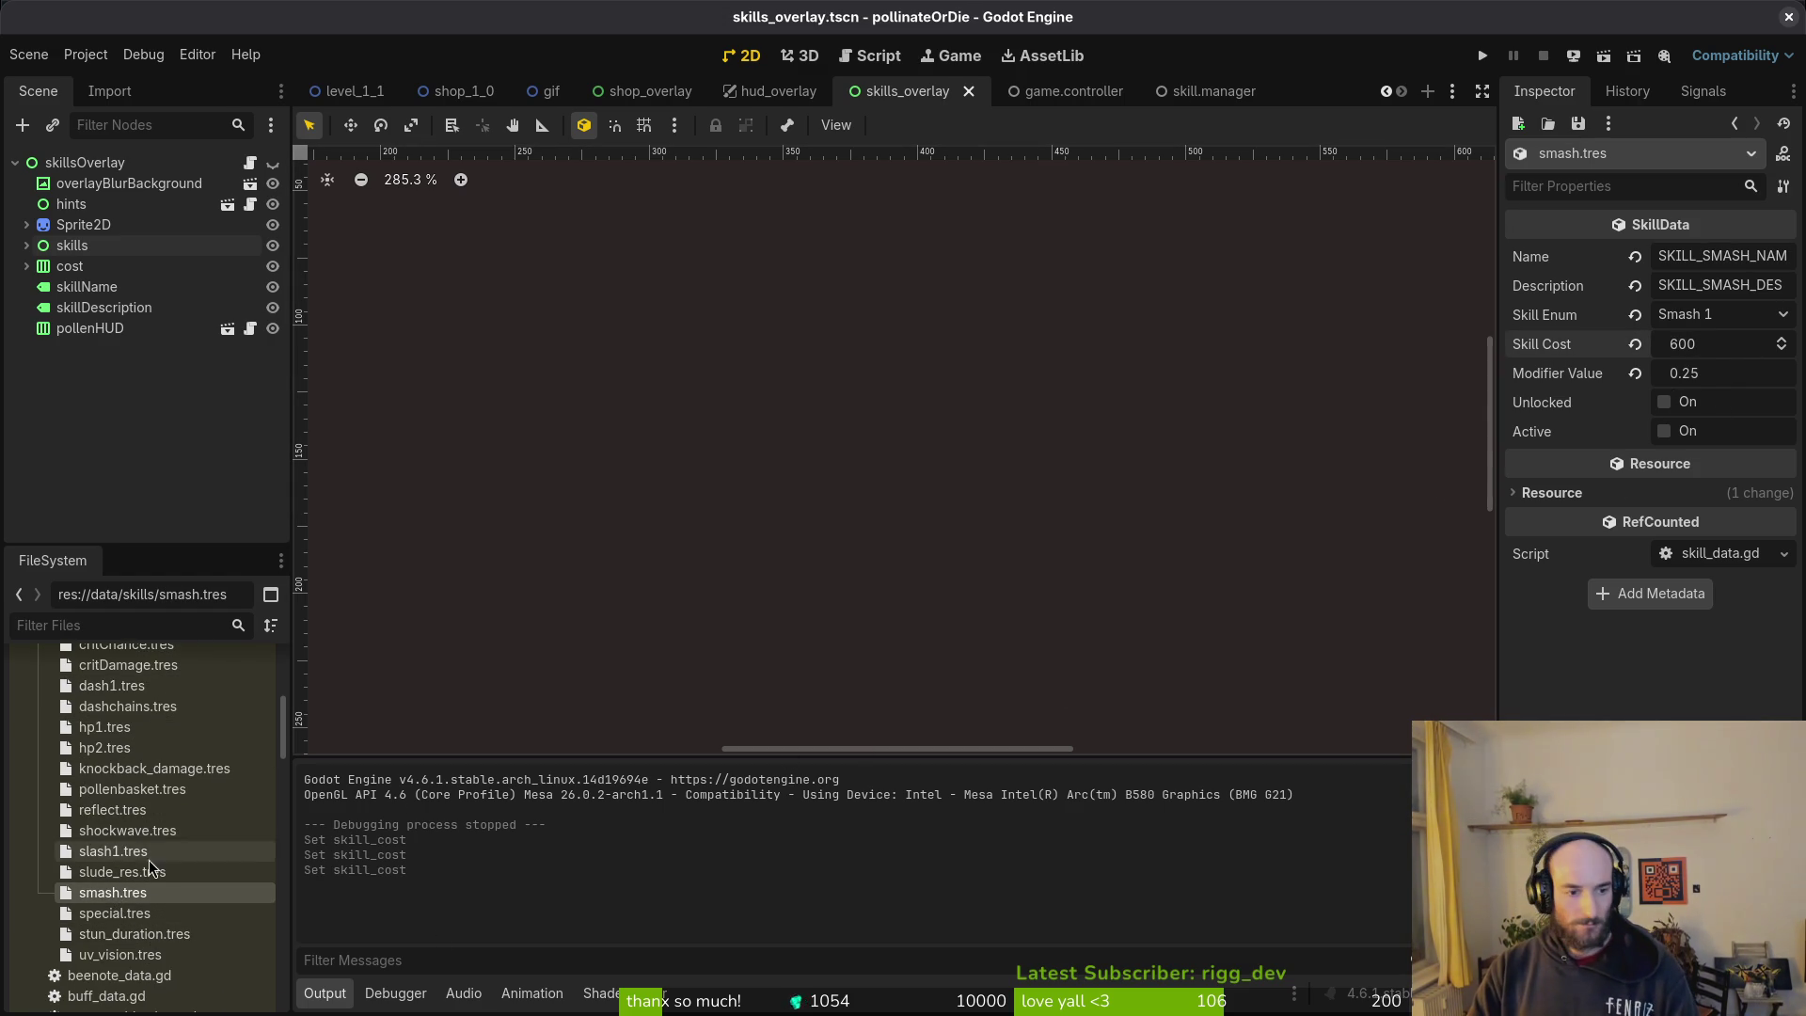
Step: Set the stun_duration skill cost to 600 and save
left_click(134, 933)
left_click(1749, 342)
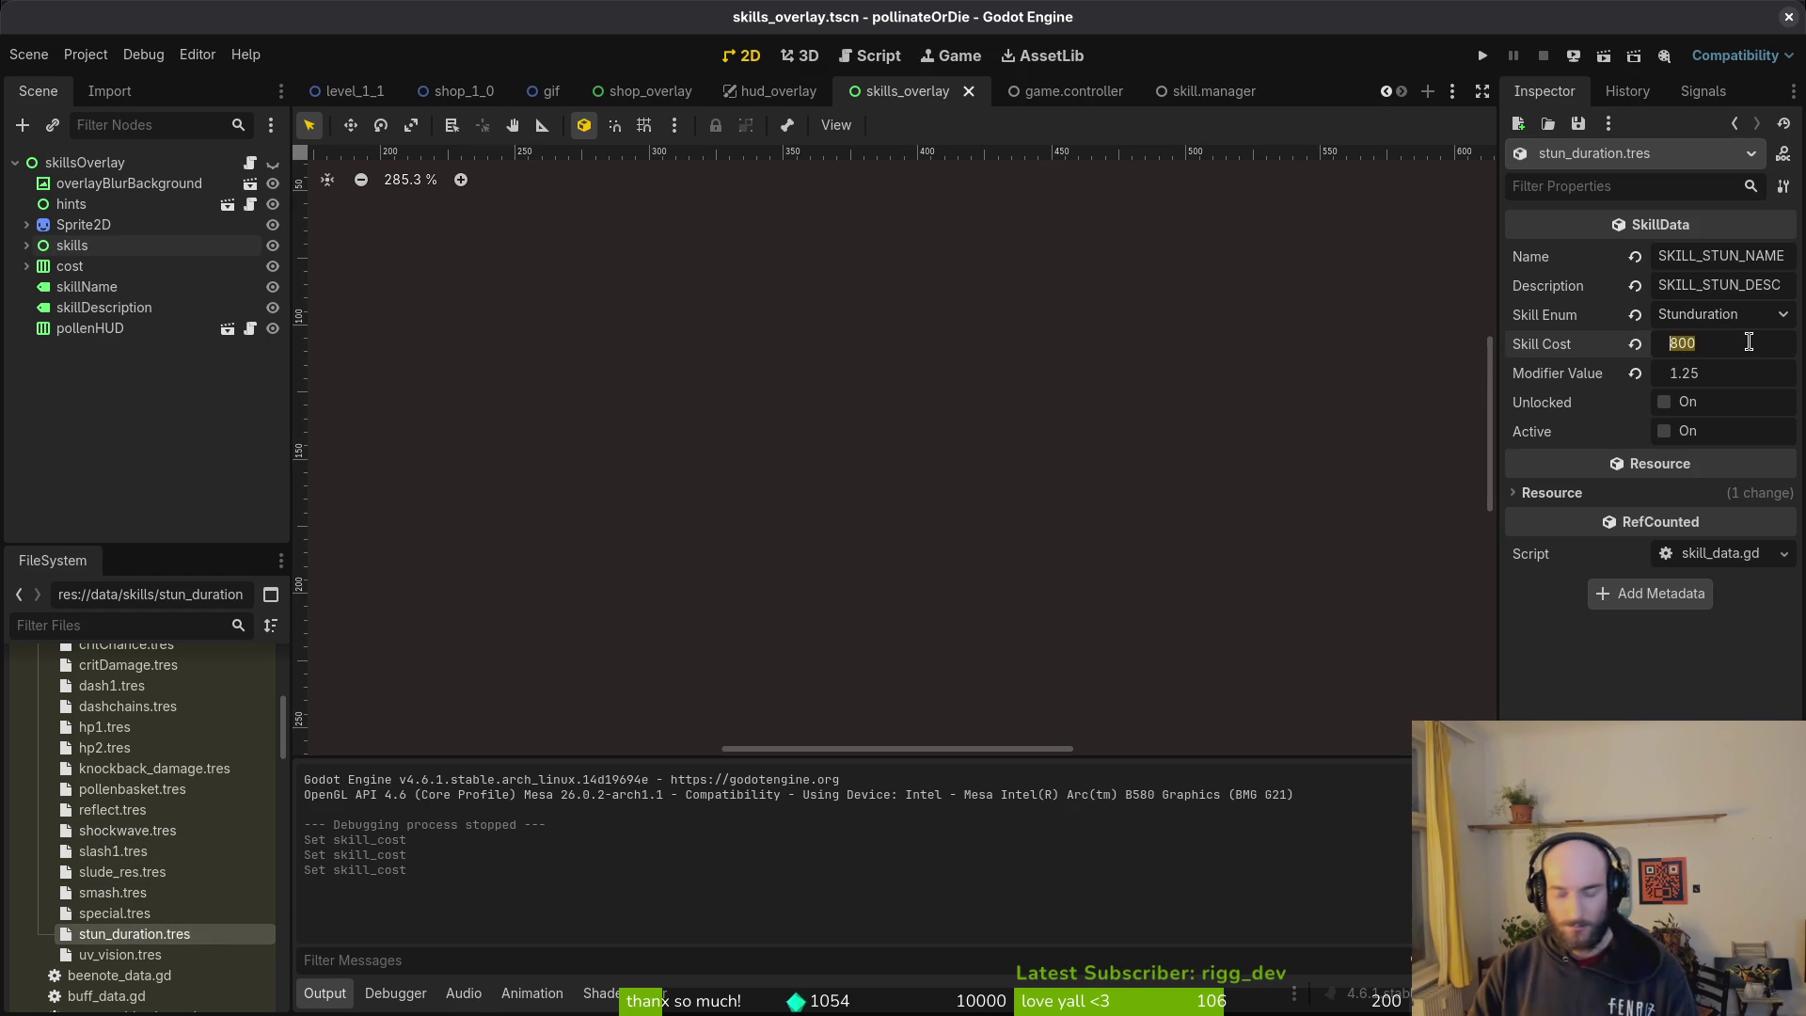
type("600")
key("Return")
key("ctrl+s")
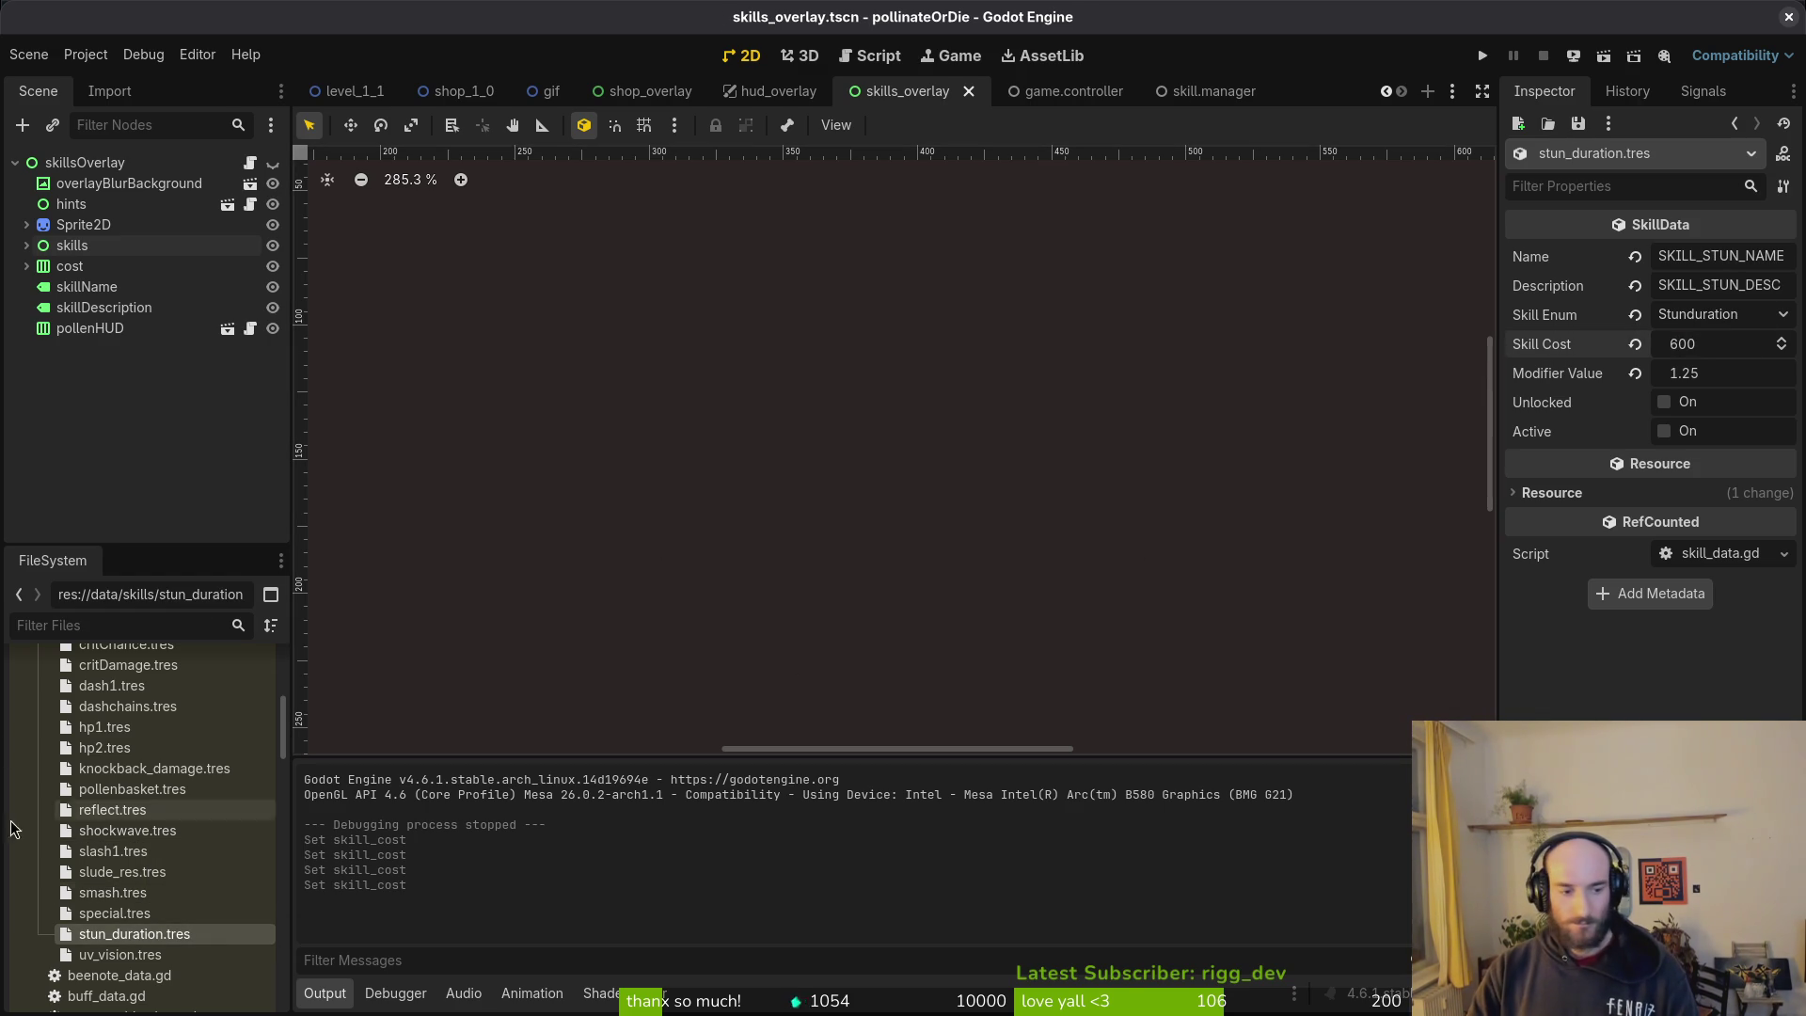
key("alt+Tab")
Step: Trash the mac app build and both windows build files from pollinateBuilds
key("Delete")
key("alt+Up")
key("Right")
key("Return")
key("ctrl+a")
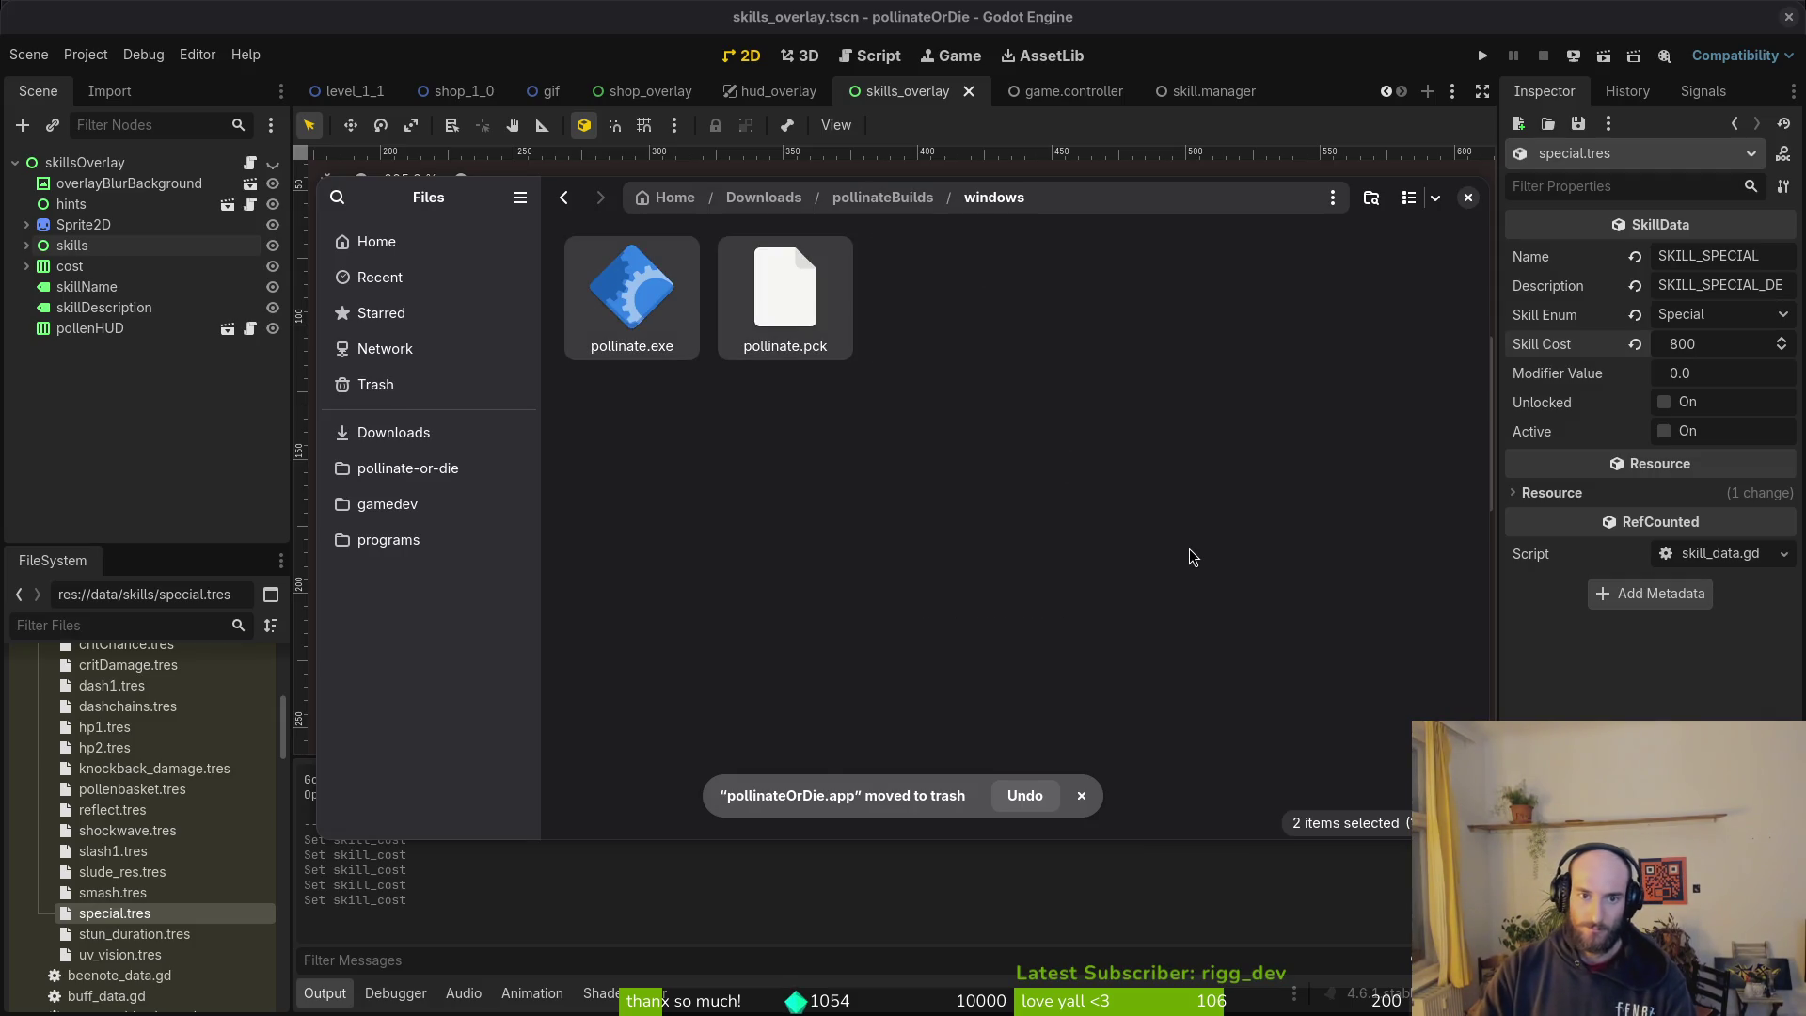
key("Delete")
key("alt+Up")
key("alt+Up")
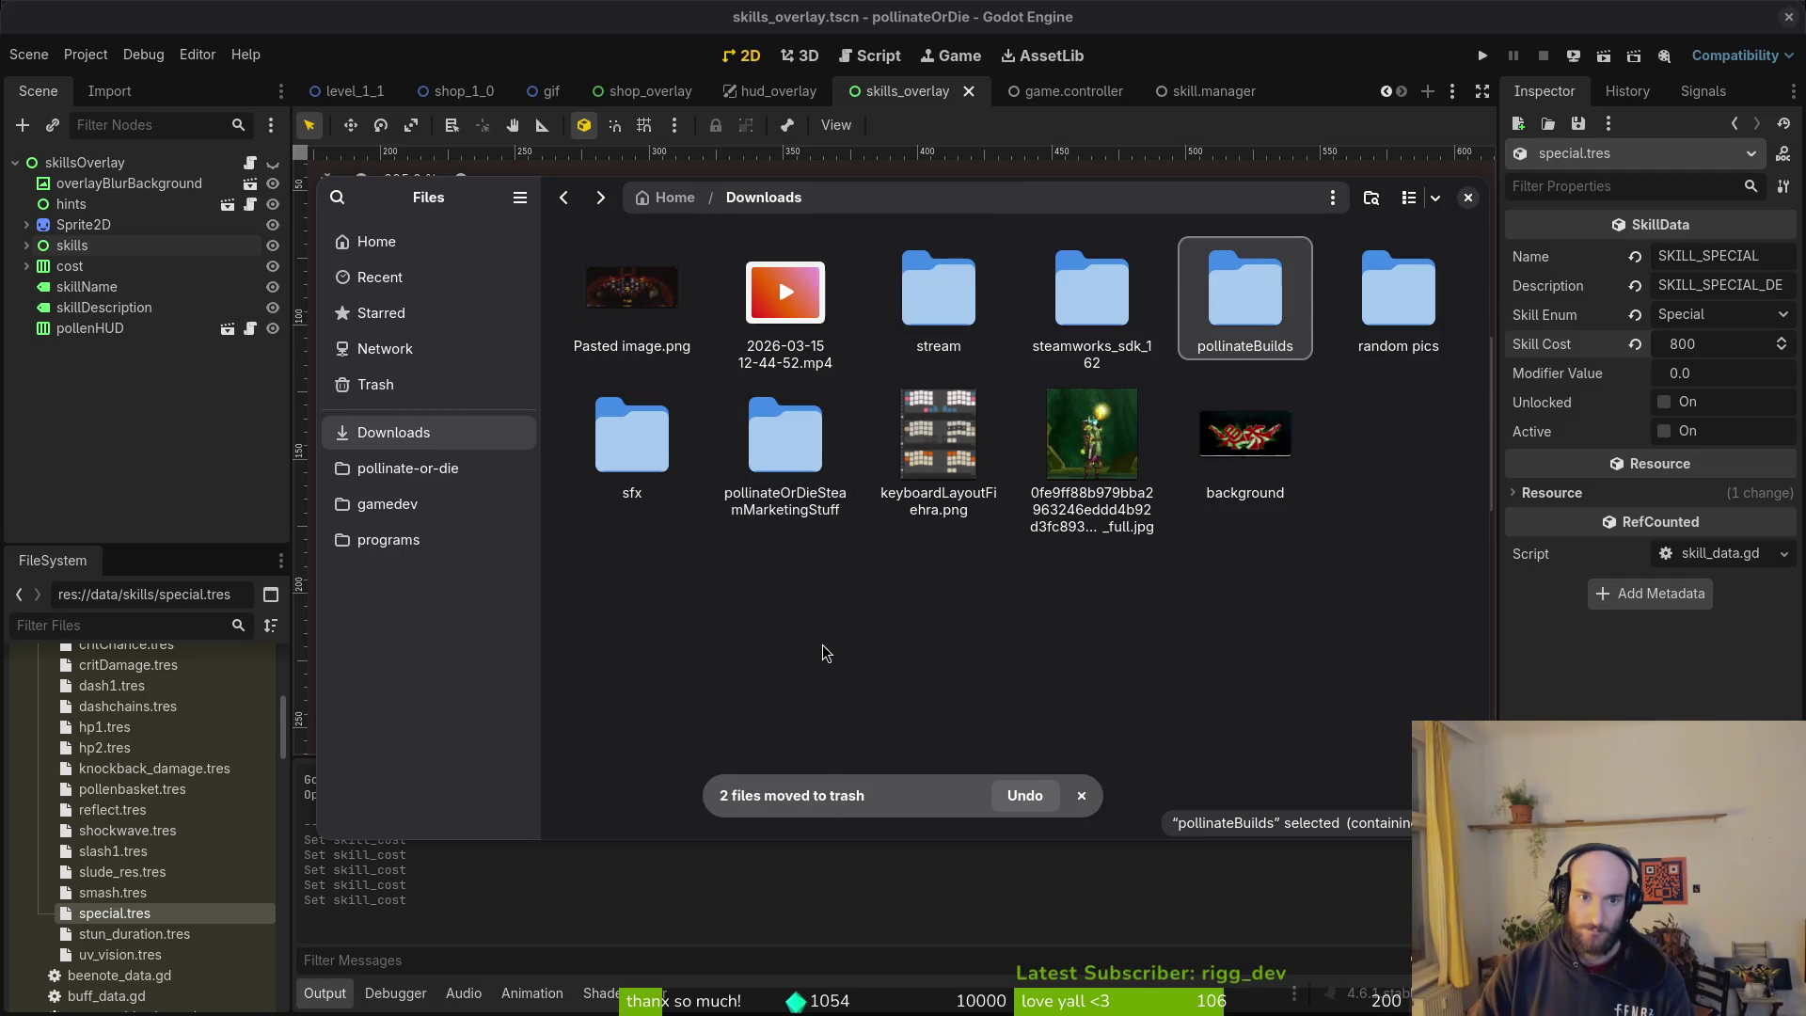
key("Return")
Step: Create a new 'web' folder inside pollinateBuilds and close the file manager
right_click(1306, 571)
left_click(1267, 471)
type("web")
key("Return")
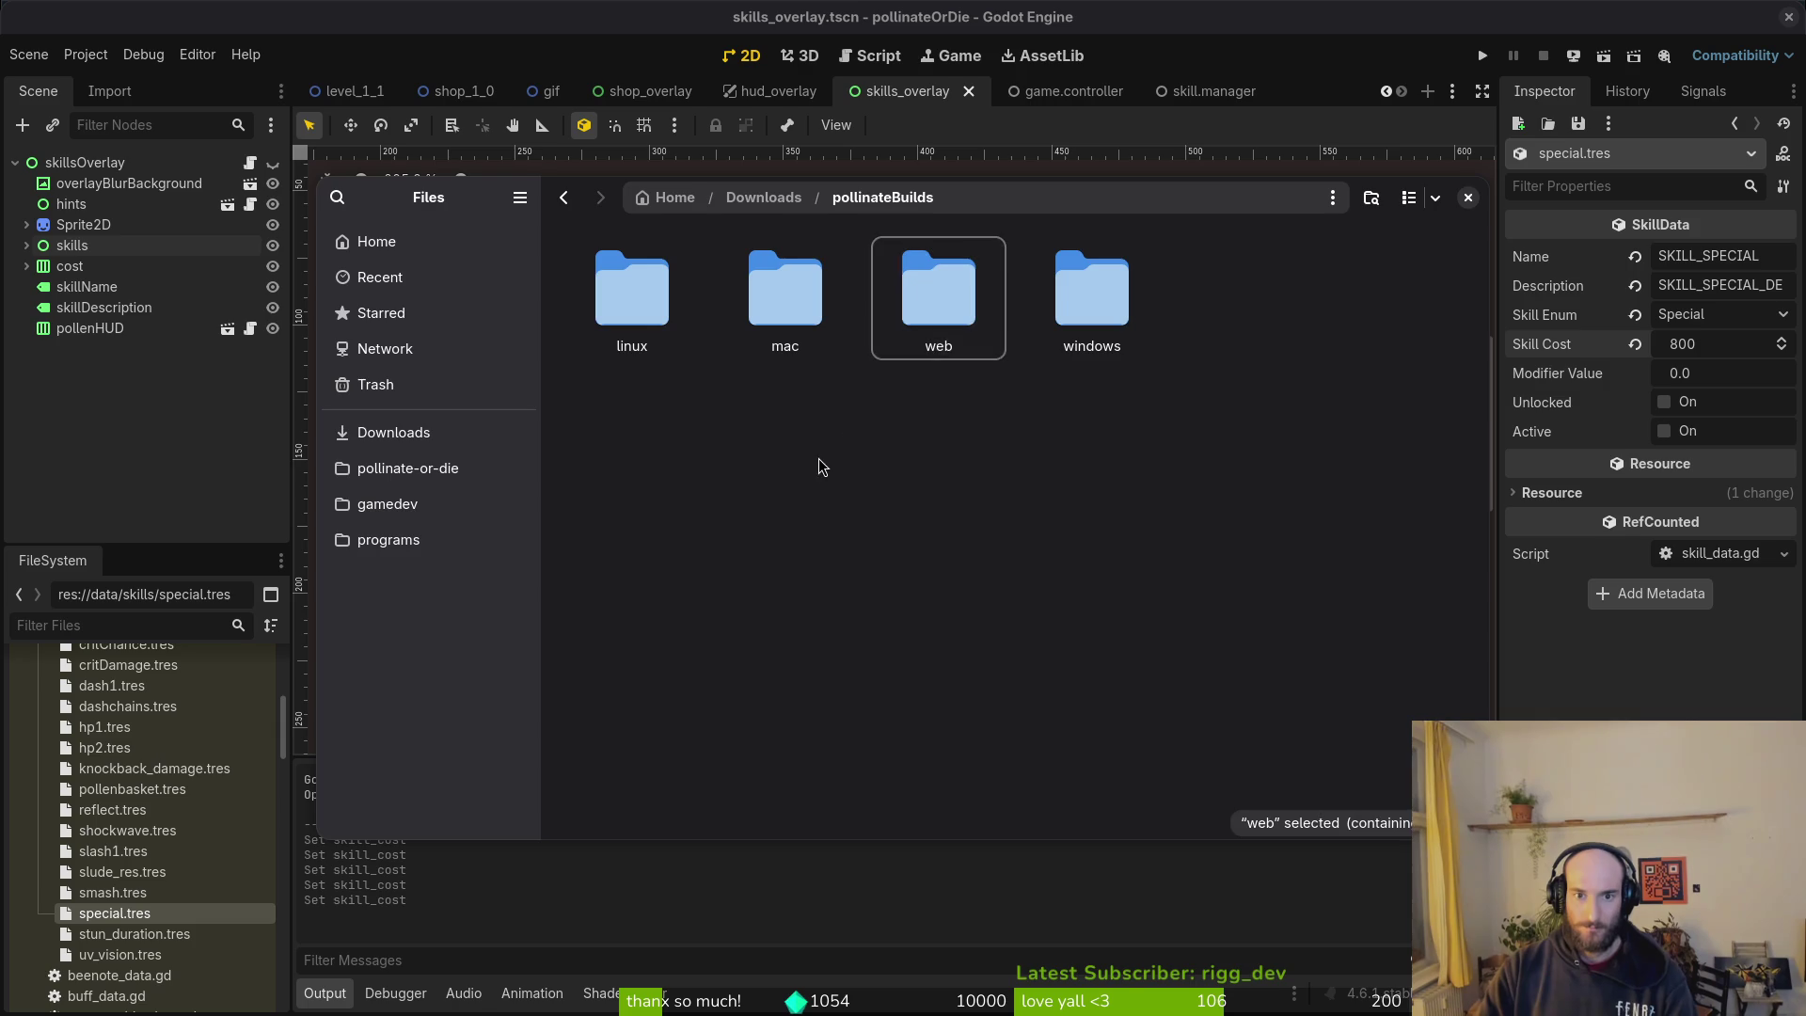
key("ctrl+s")
key("Escape")
key("Return")
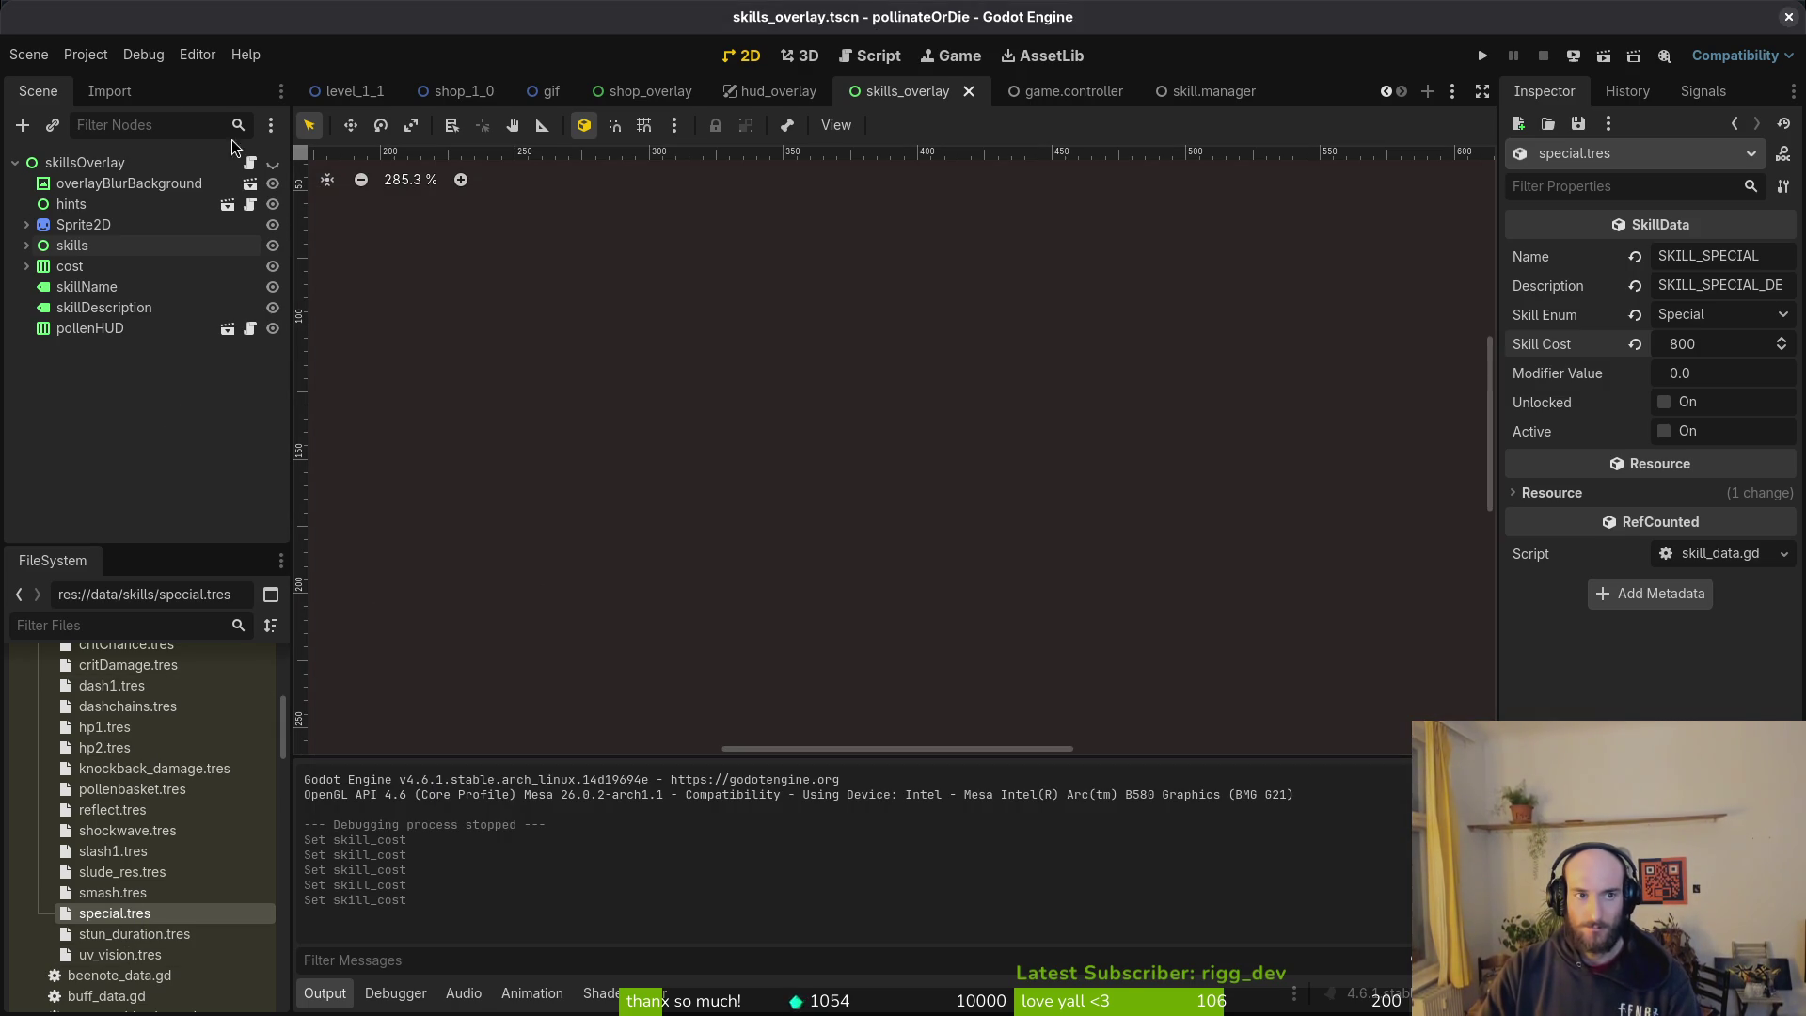
Step: Trash everything in the game's user data folder, then debug-run the game and start a new game
left_click(86, 55)
left_click(187, 239)
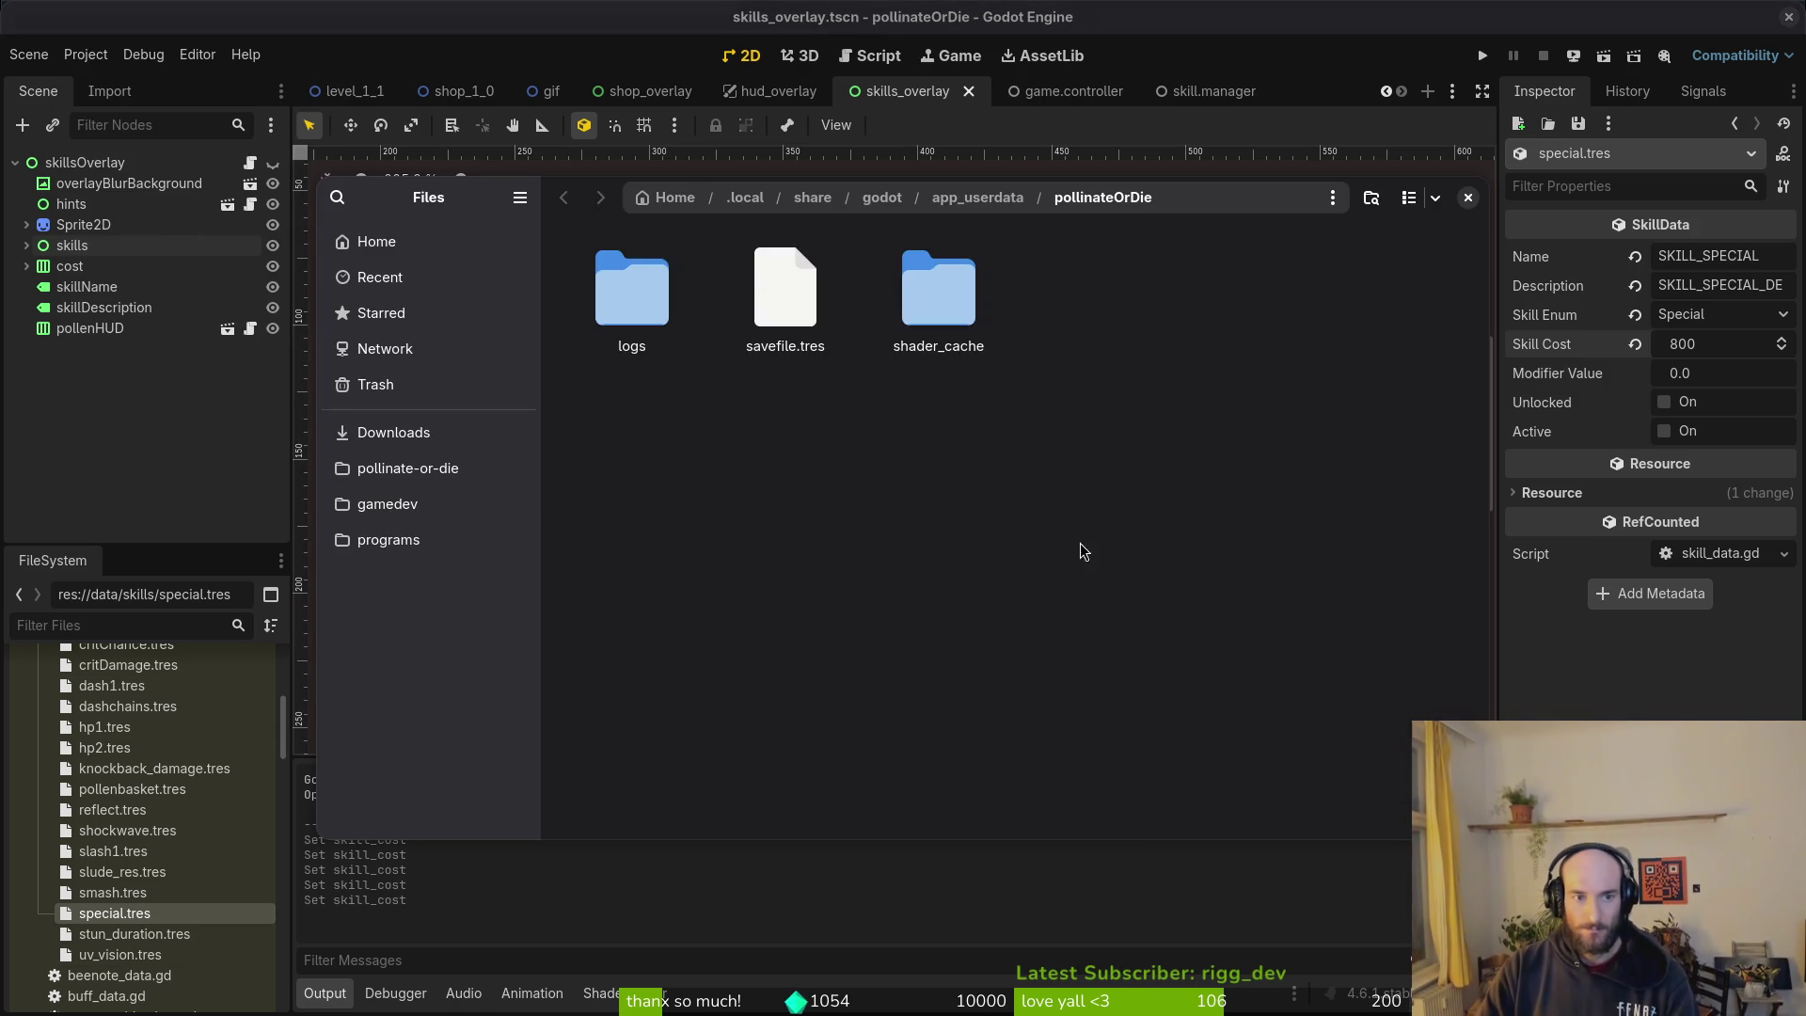
key("ctrl+a")
key("Delete")
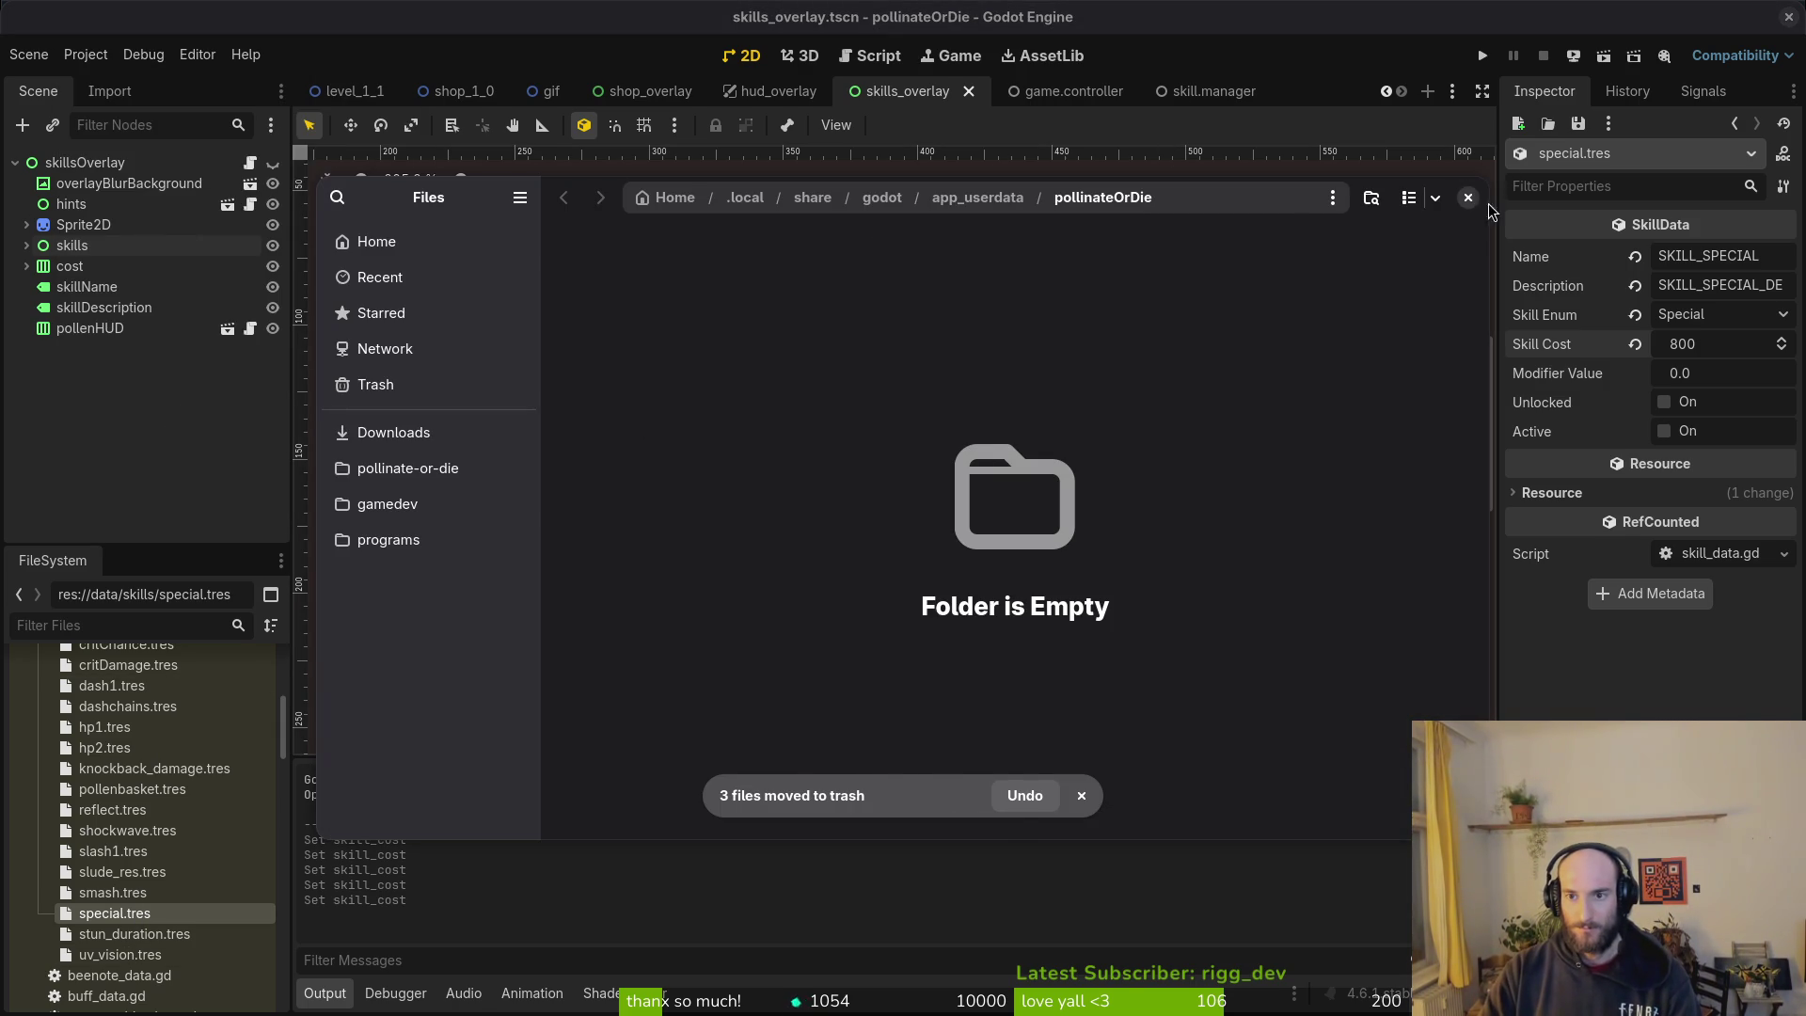
left_click(1470, 197)
left_click(1482, 55)
key("Return")
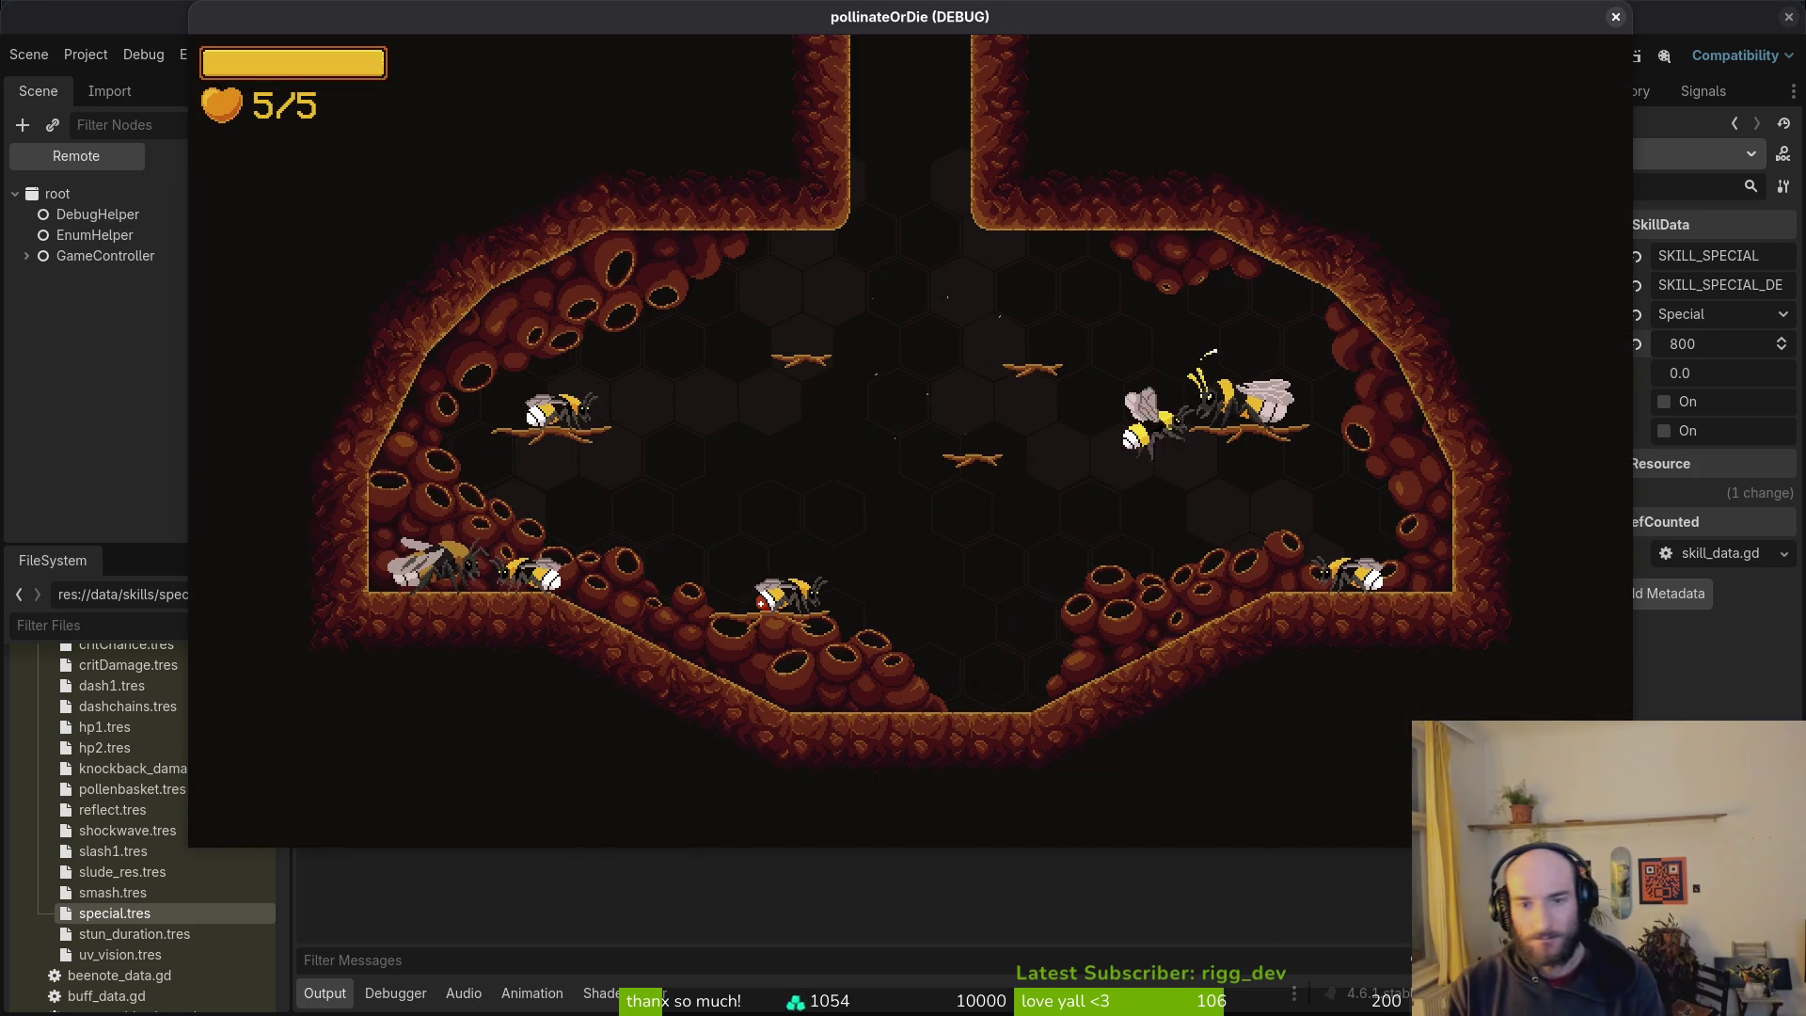
Step: Confirm skill tree costs: slasher 400, smasher 600, special ability 800, then check dasher
key("Up")
key("Up")
key("Up")
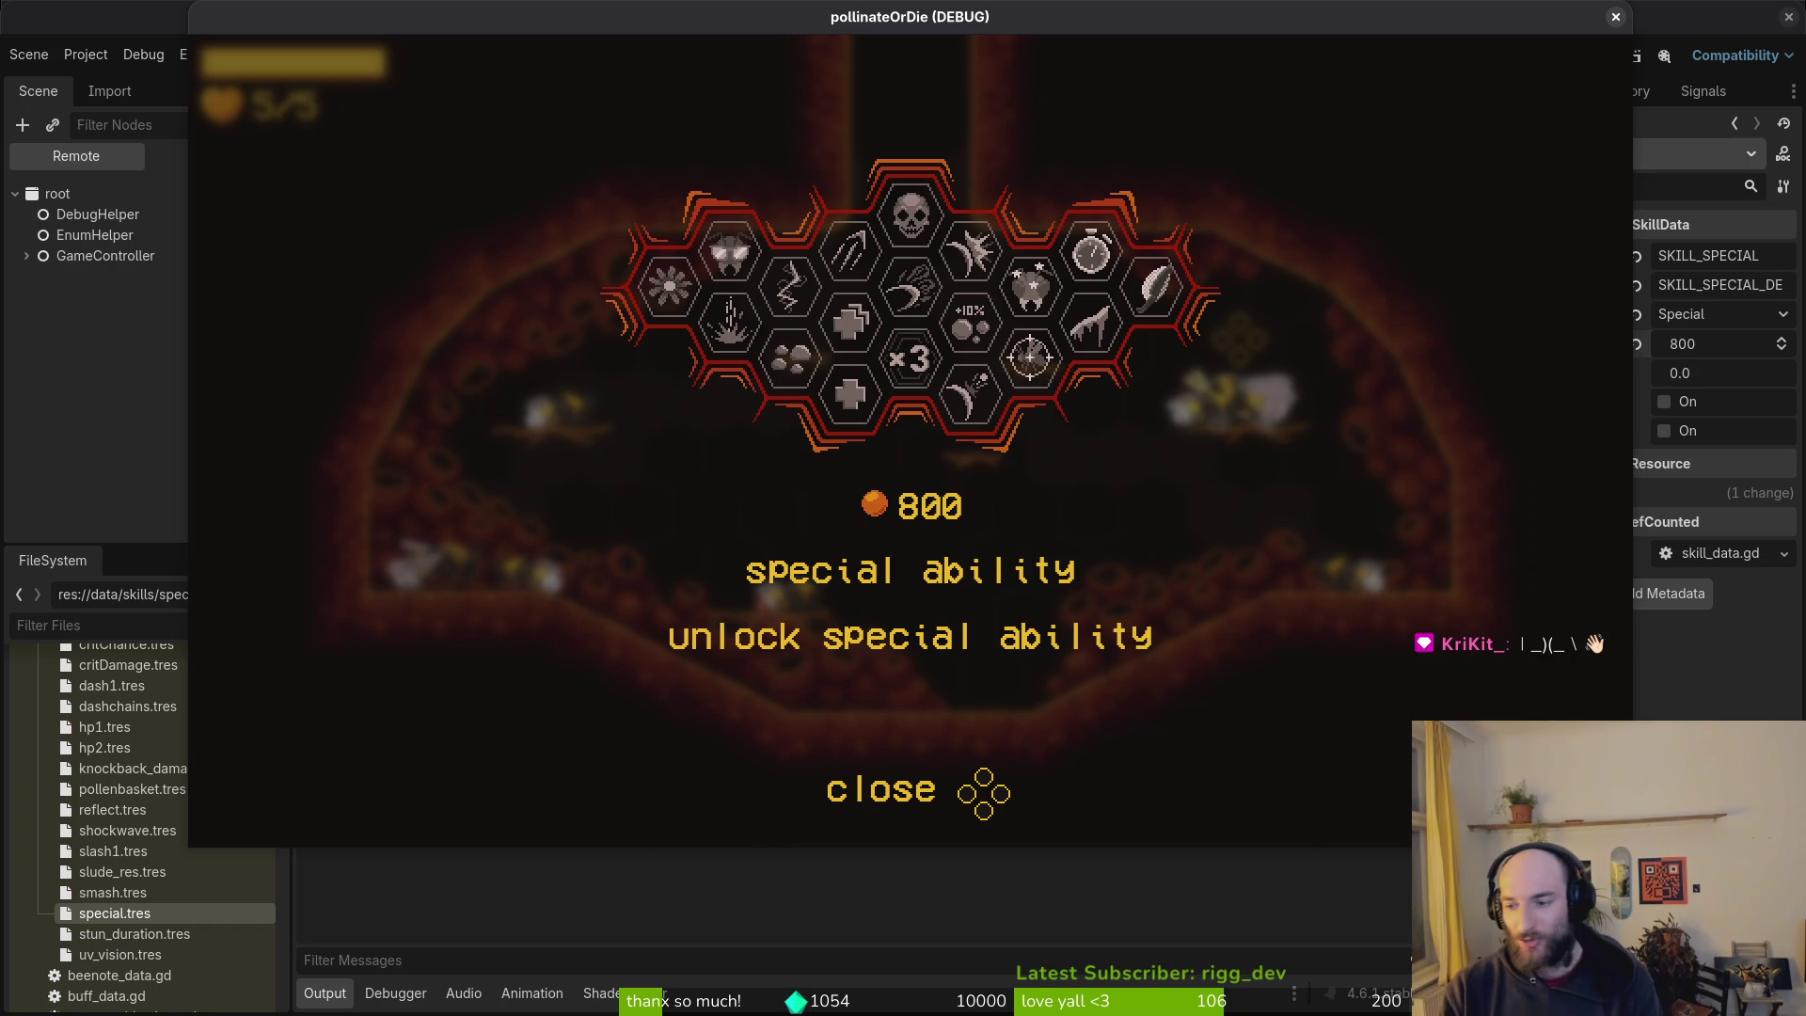
key("Down")
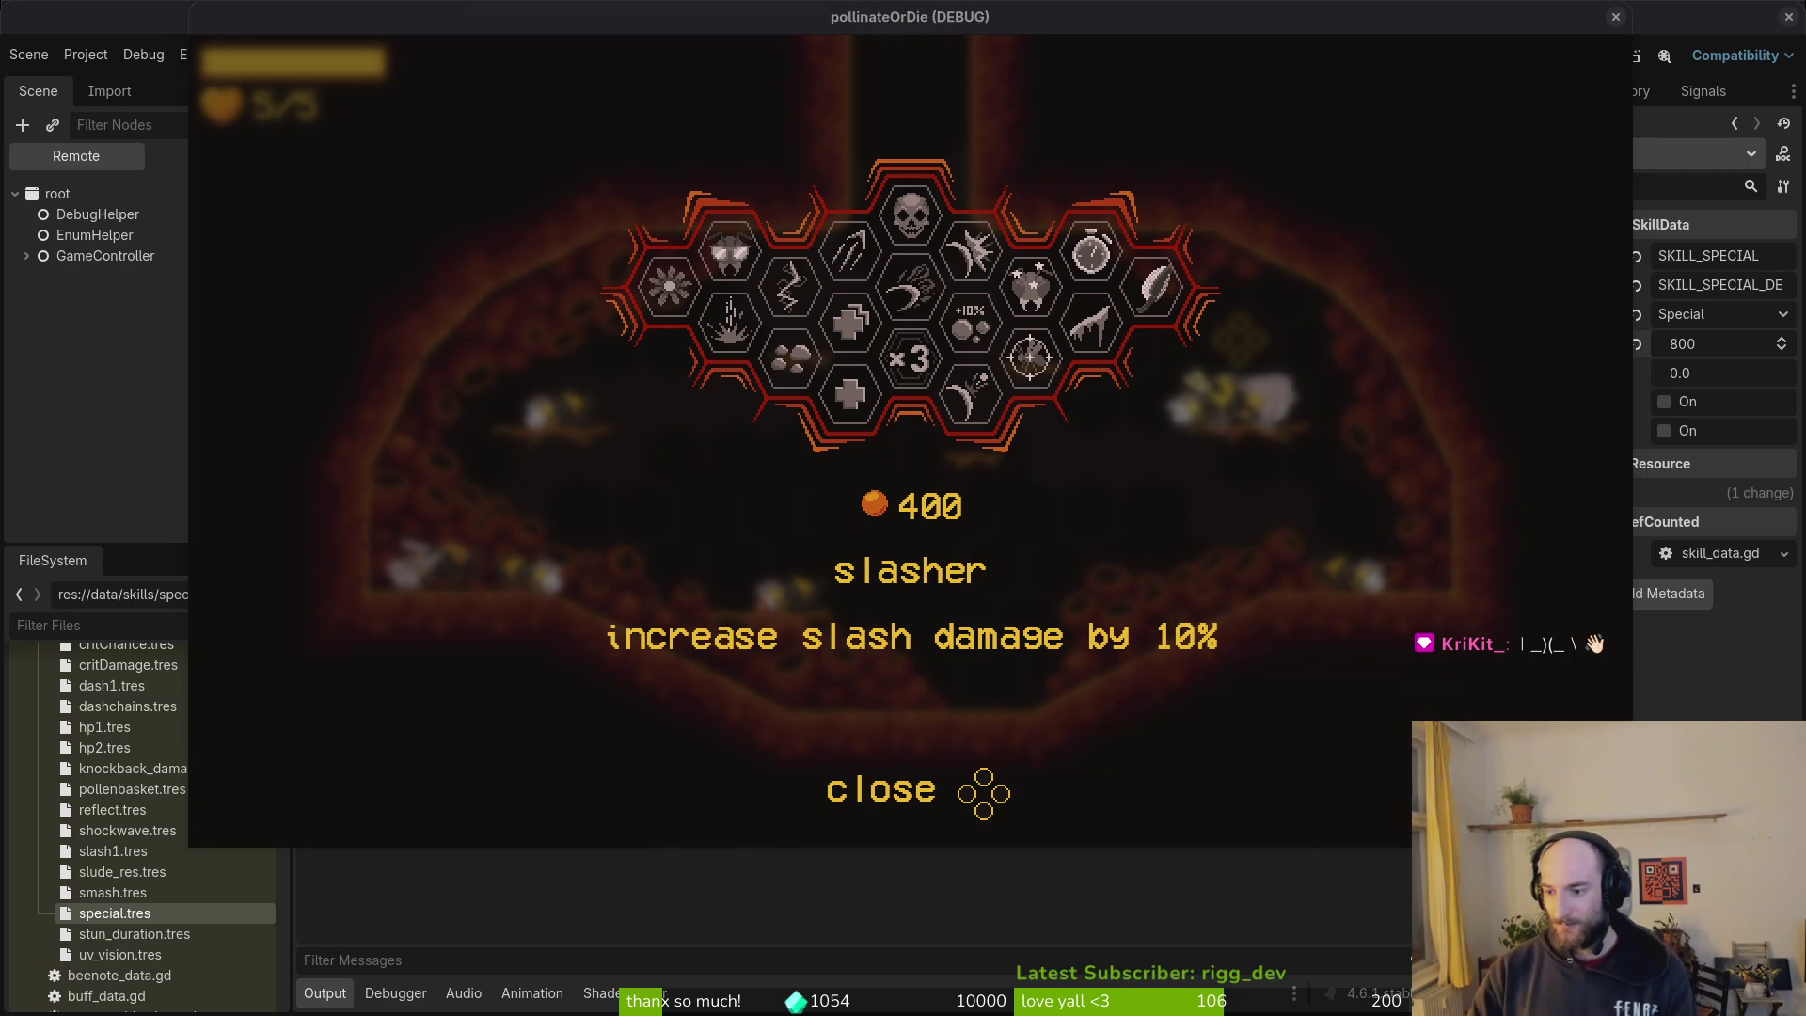
key("Right")
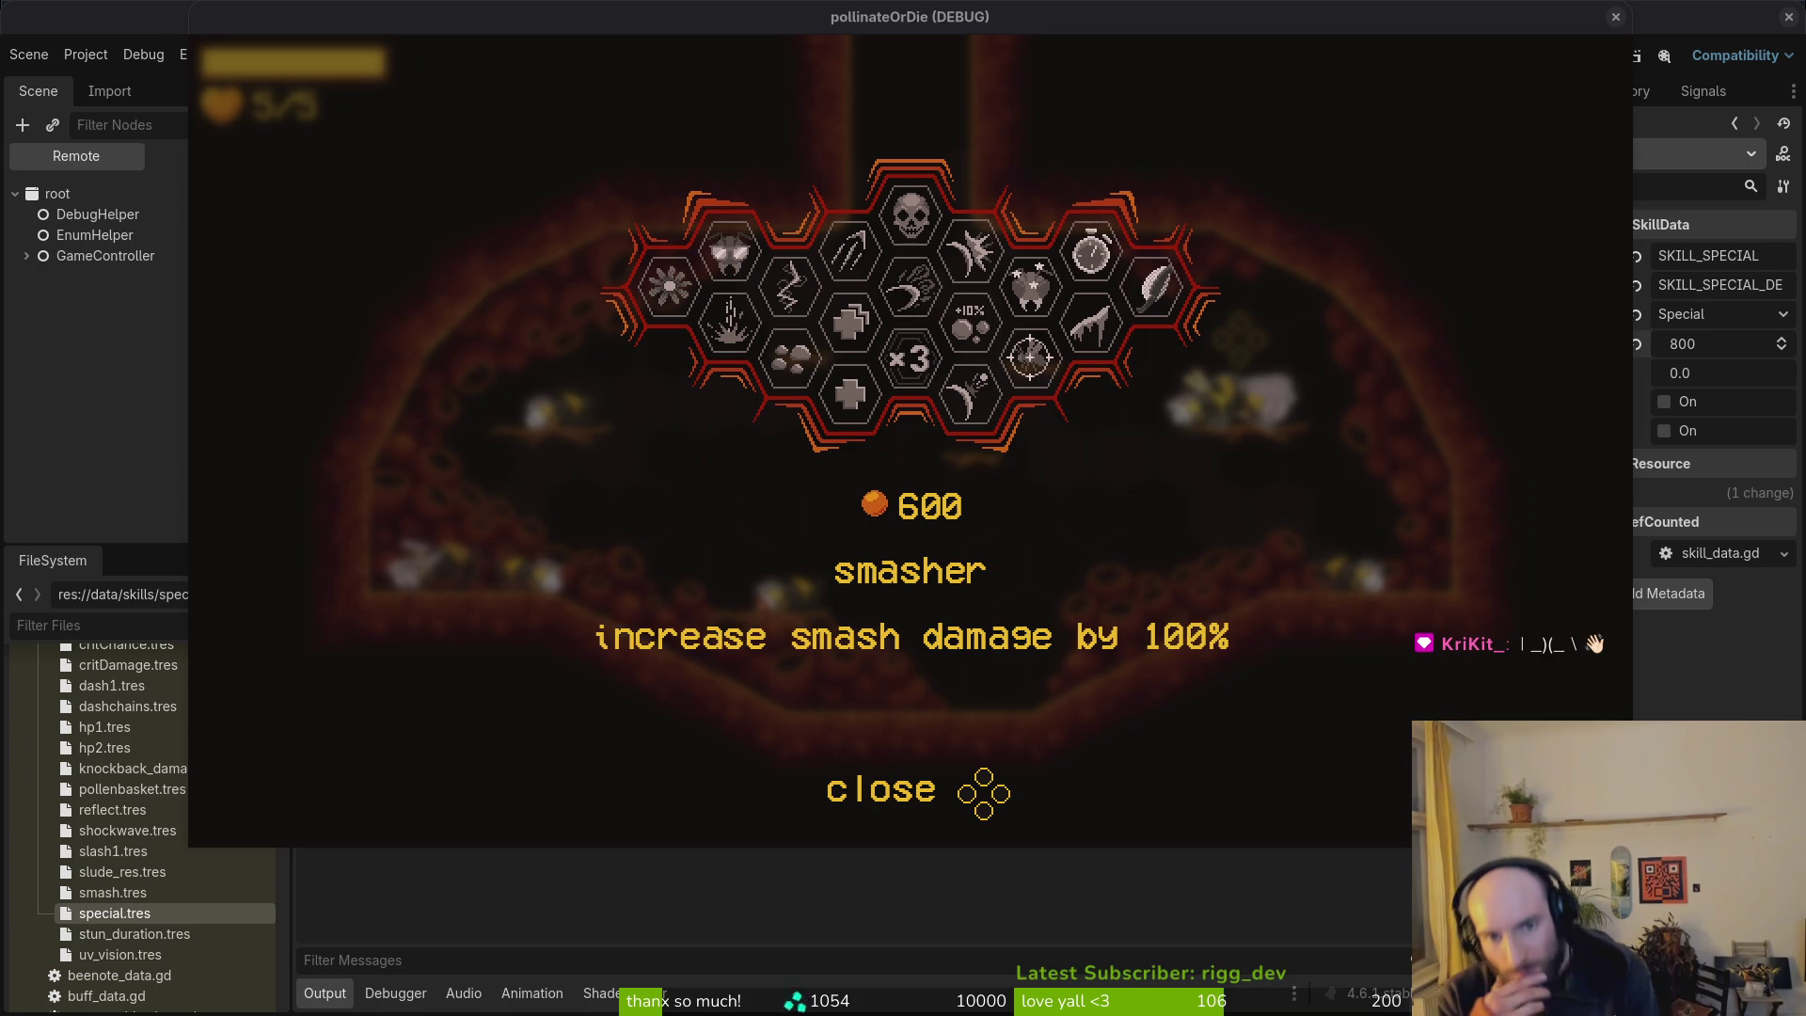
key("Right")
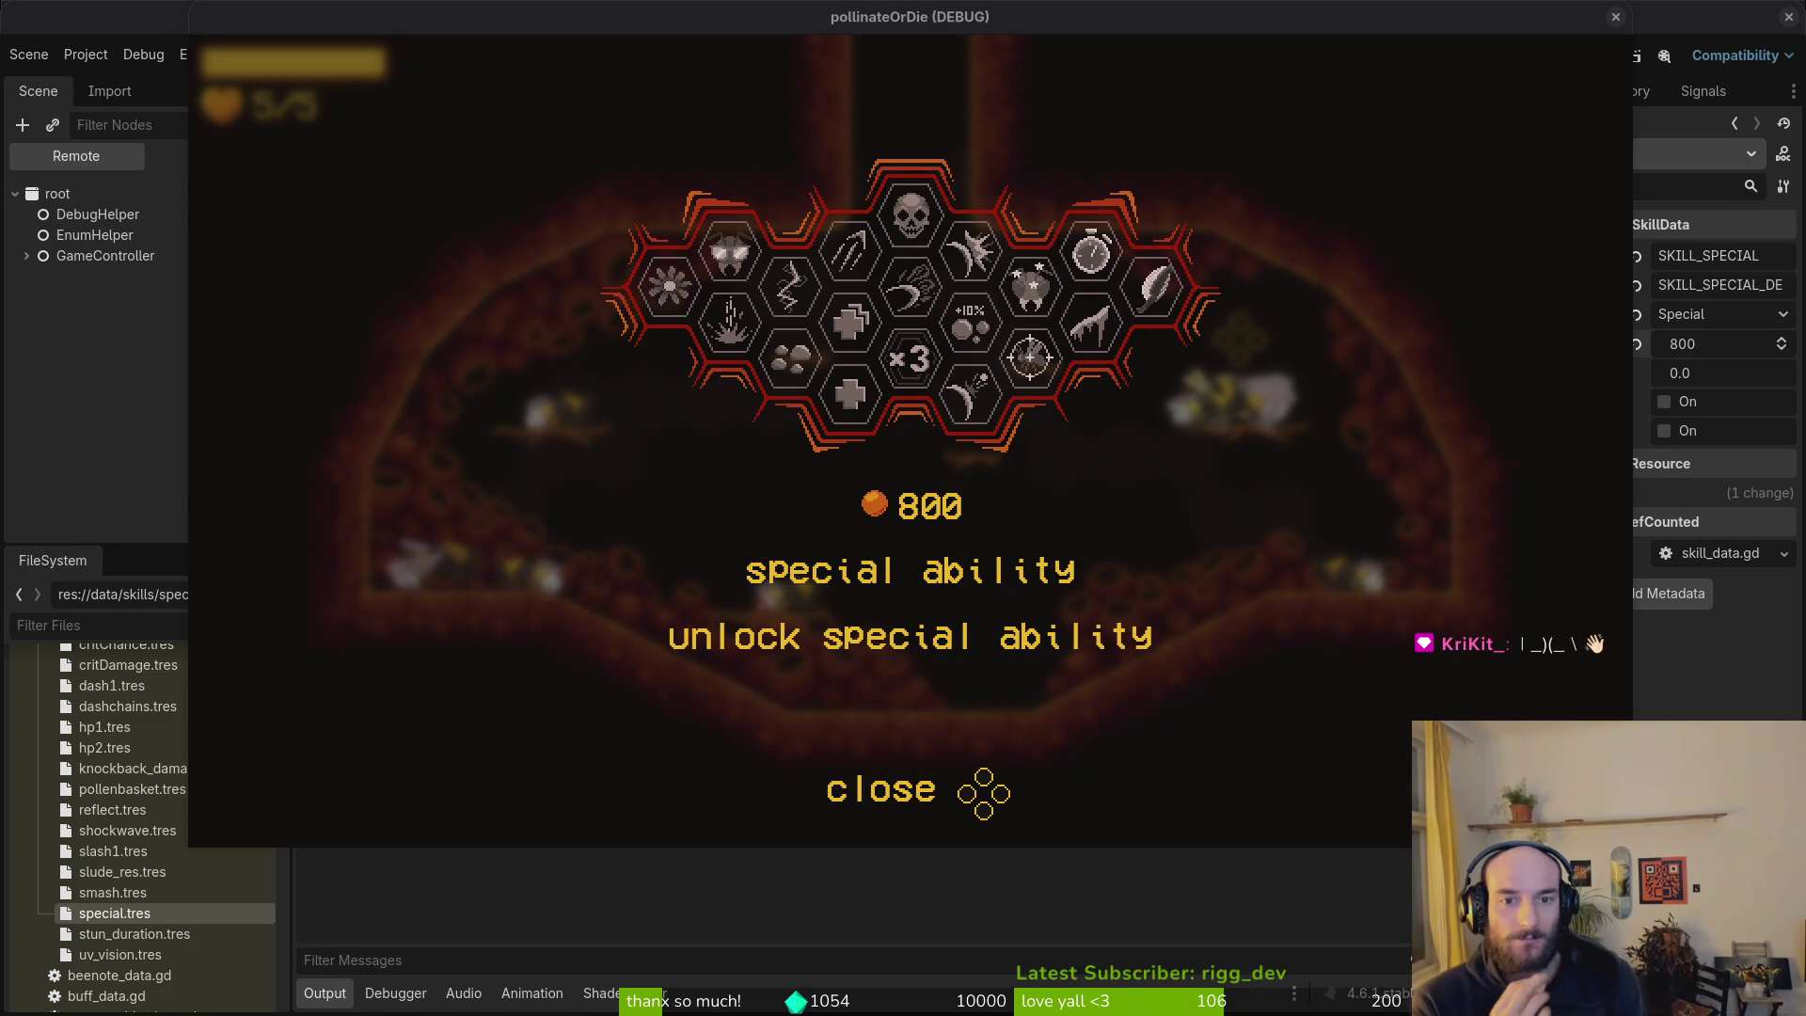
key("Escape")
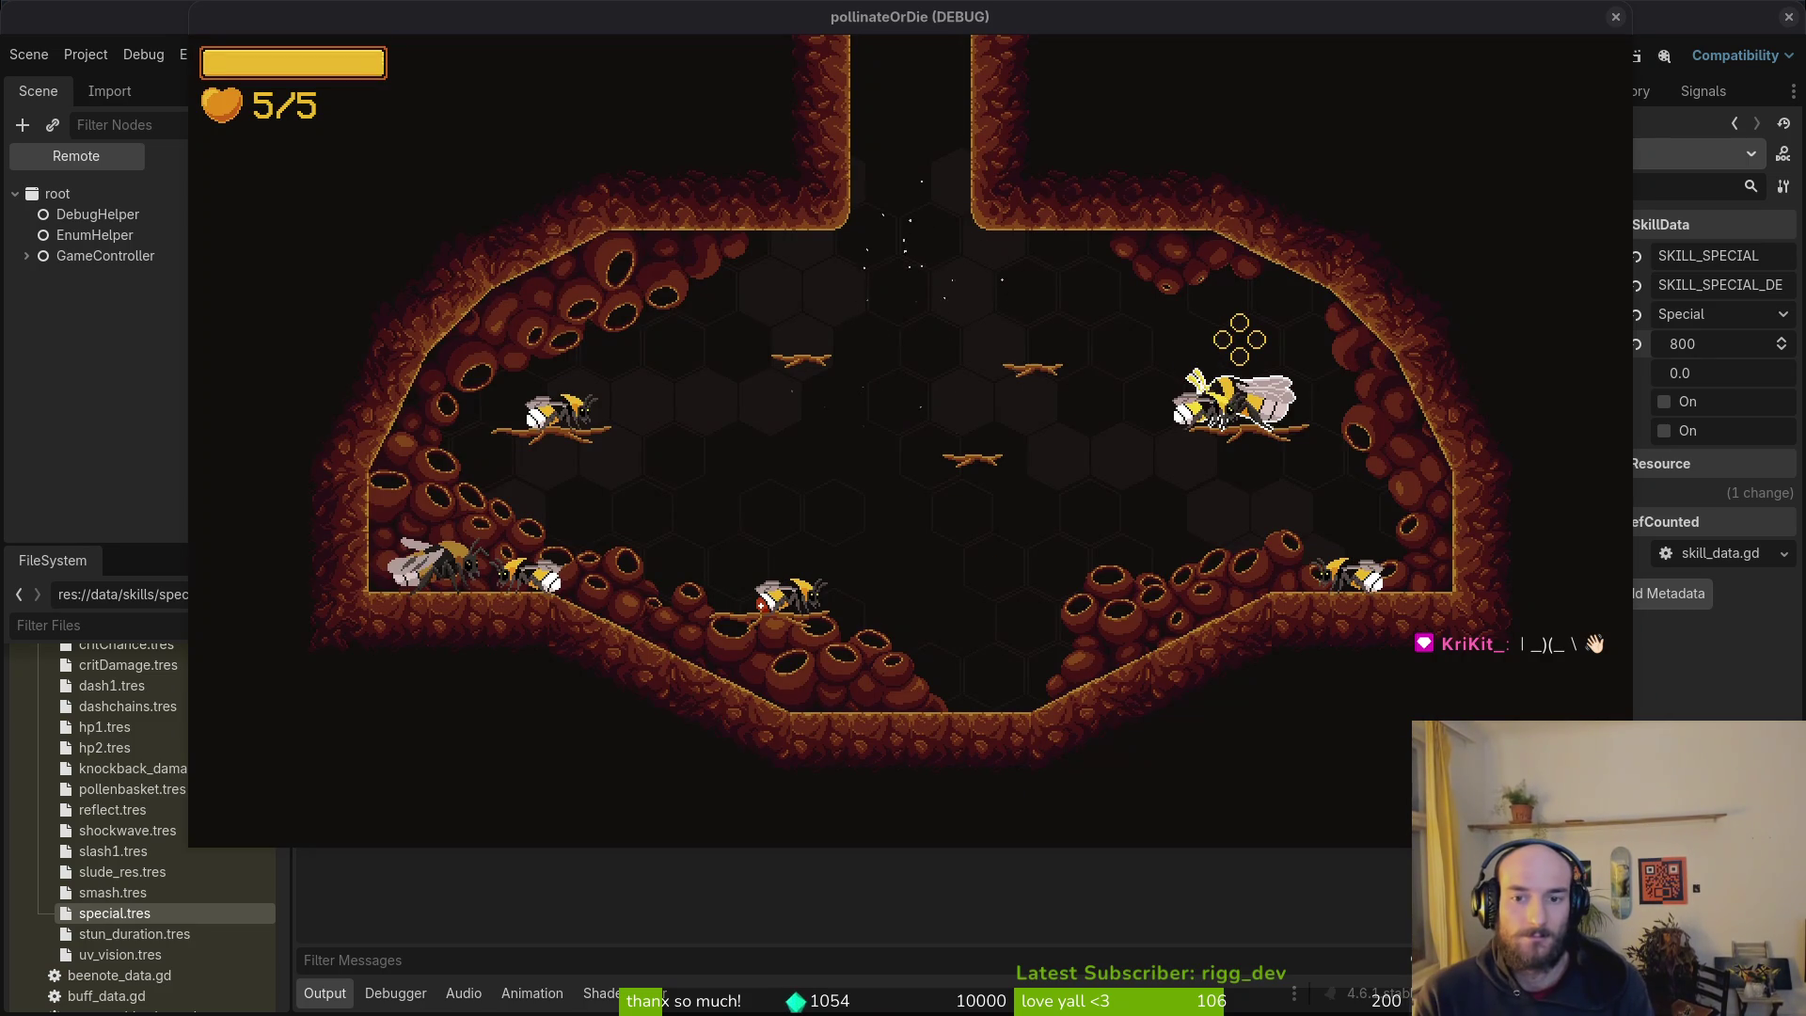
key("Escape")
key("Right")
key("Escape")
Step: Grant test honey via the F1 debug menu, then browse the skins, buffs and abilities menu
key("F1")
left_click(910, 633)
key("Escape")
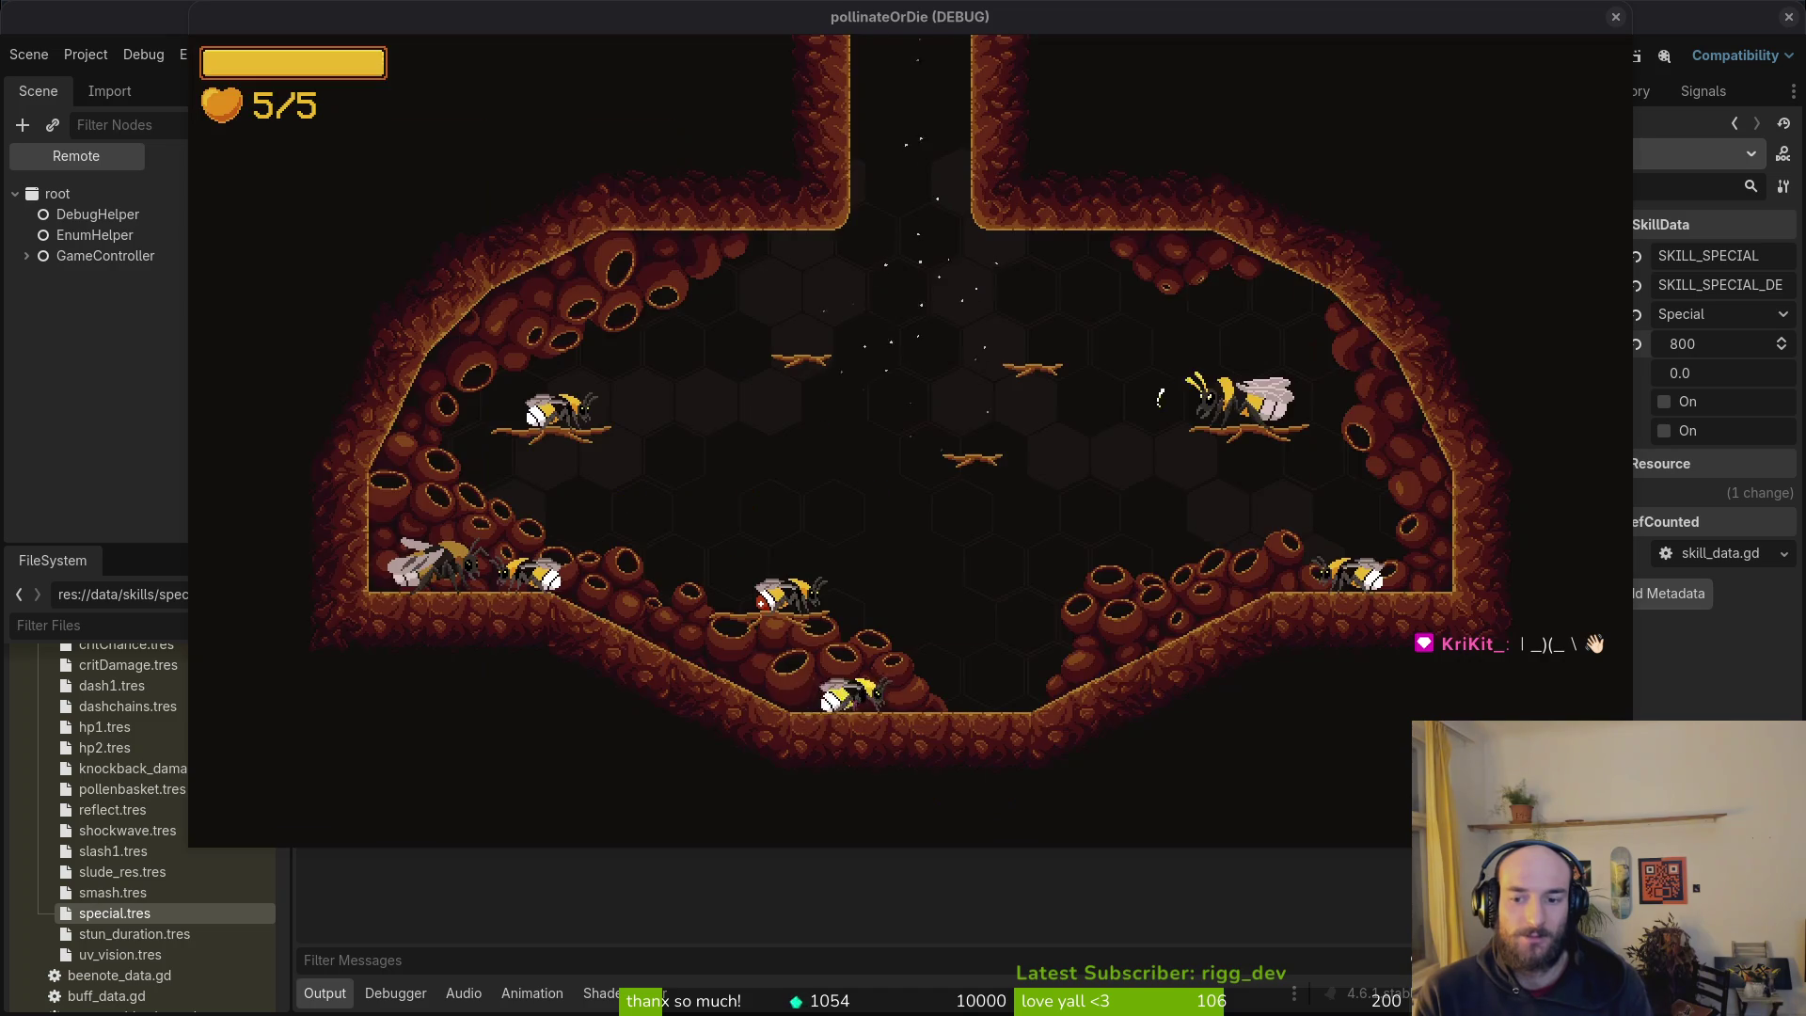
key("i")
key("e")
key("e")
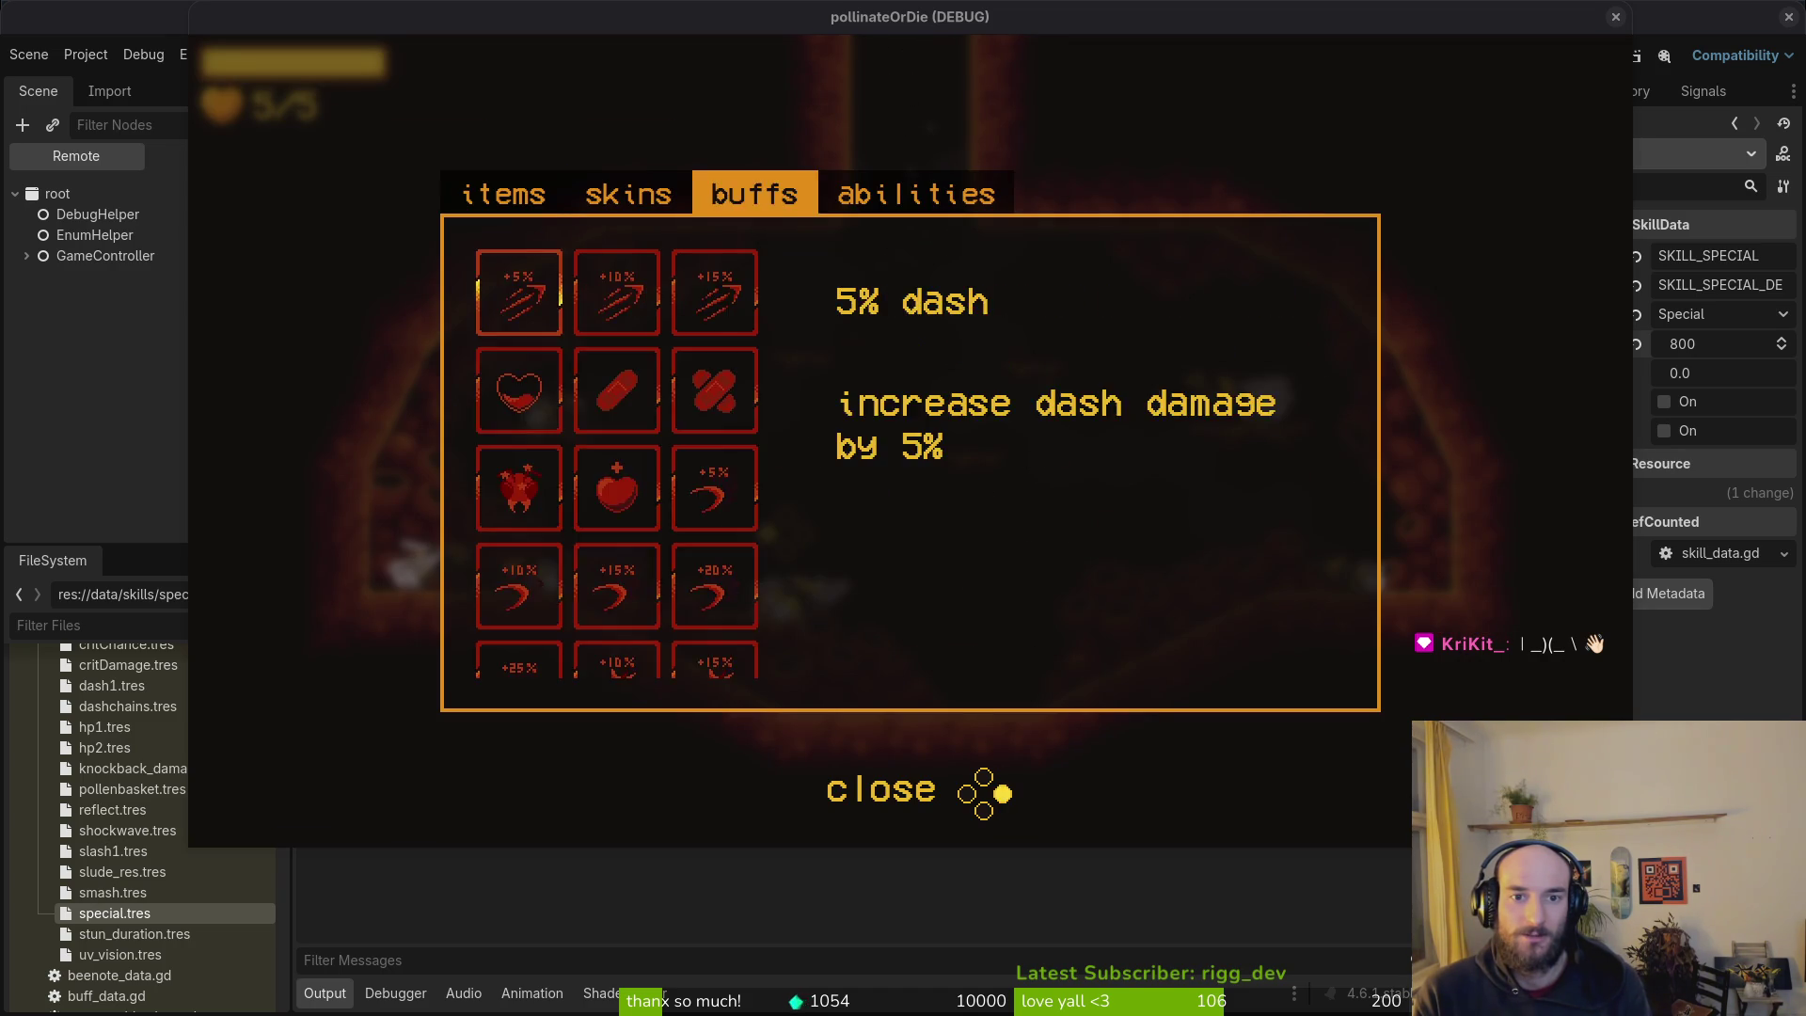
key("e")
key("d")
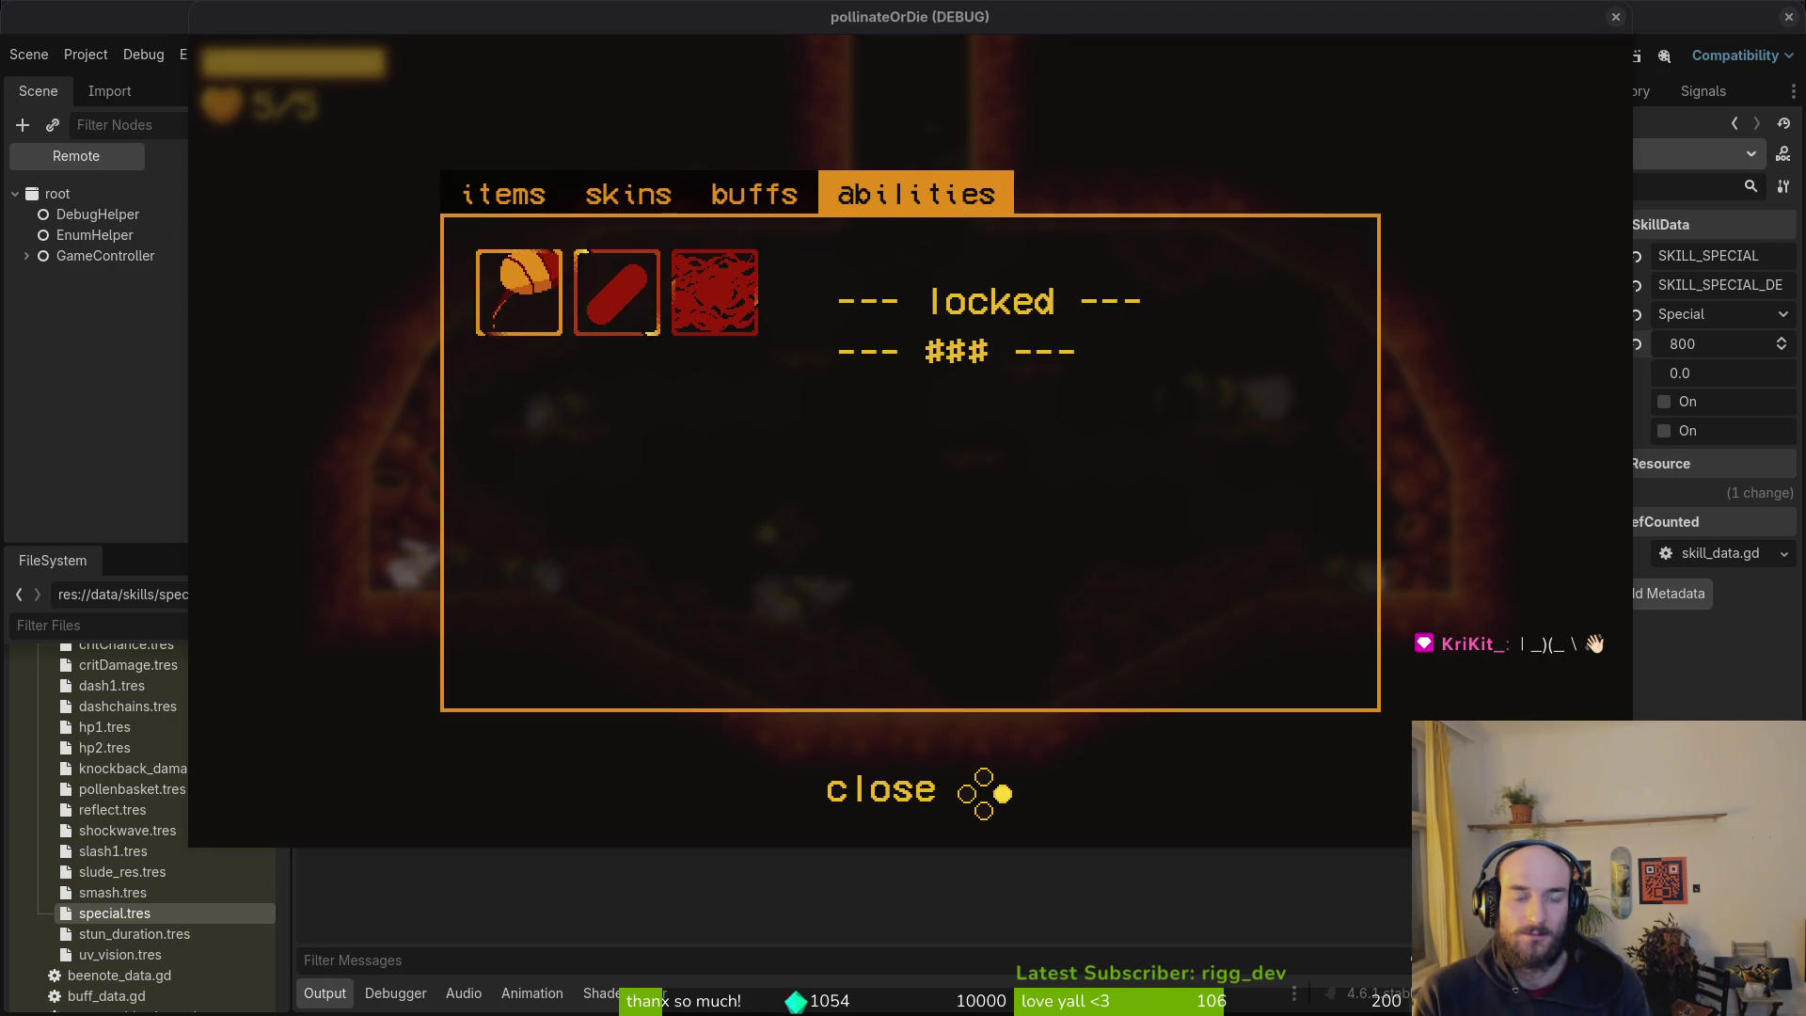
key("a")
key("q")
key("q")
key("d")
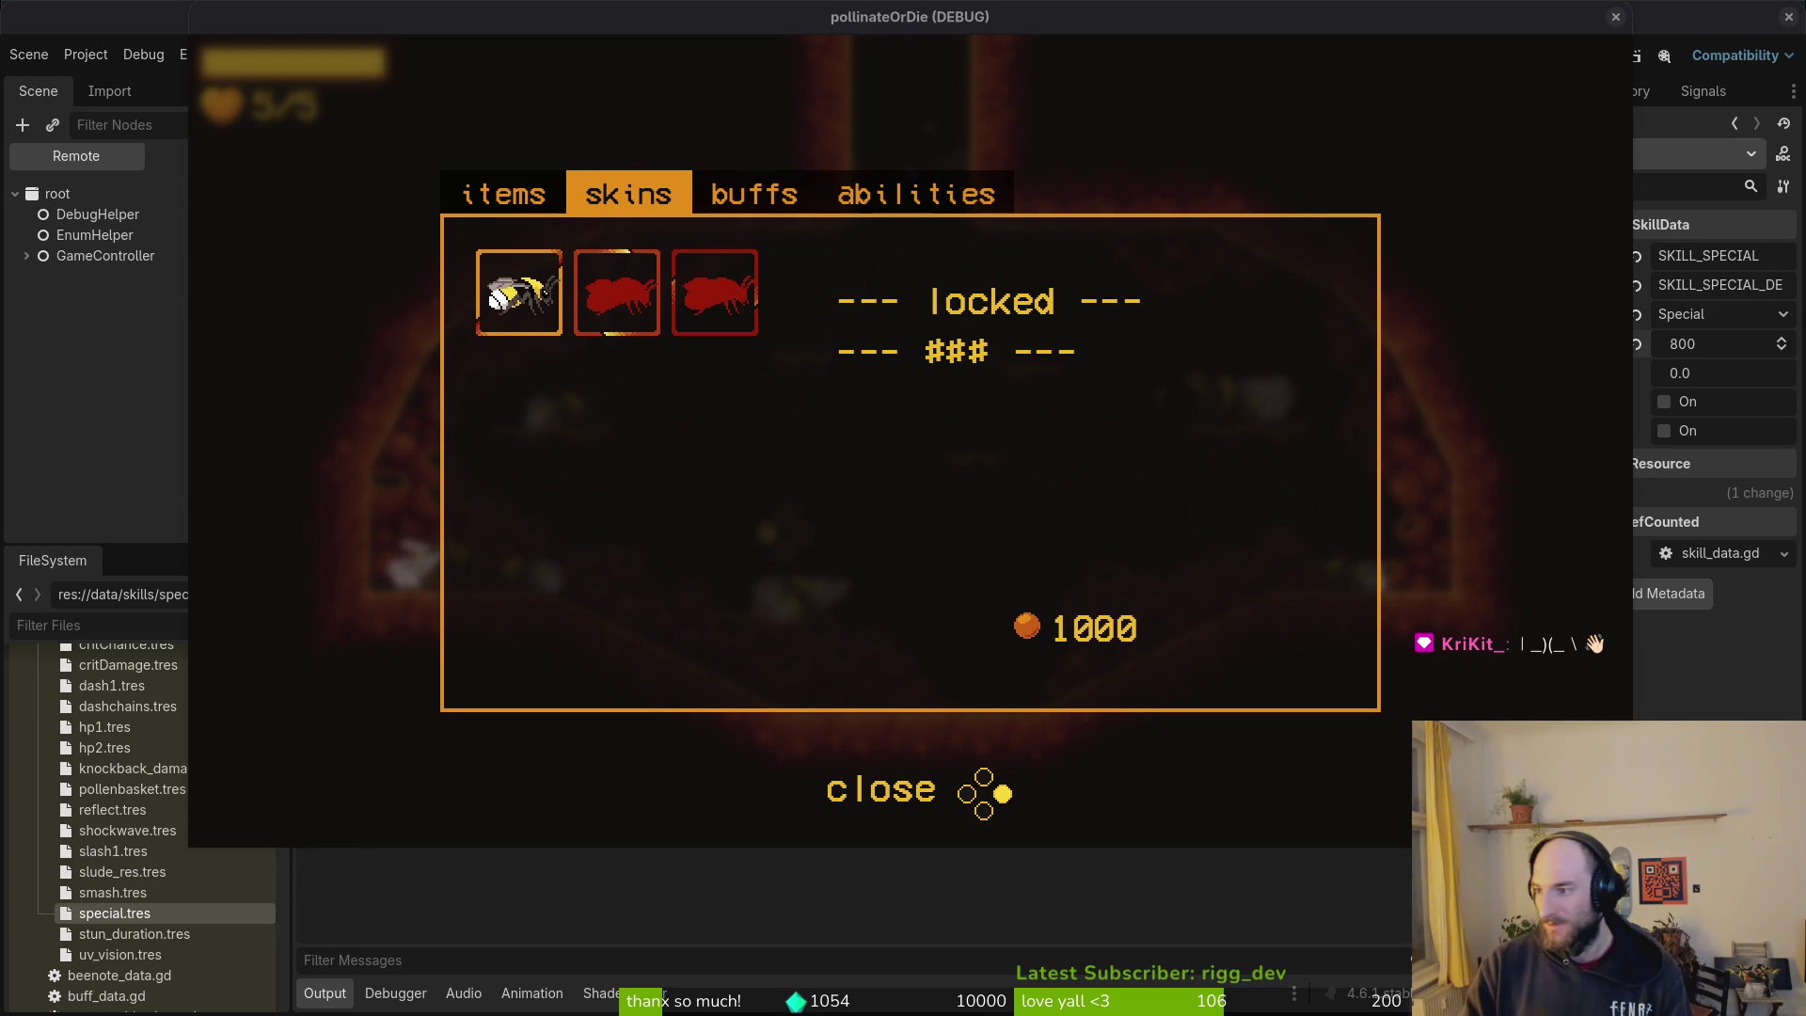
key("super+1")
Step: Launch vim, open shop_overlay.gd via the file finder, and page down to the end
type("vim")
key("Return")
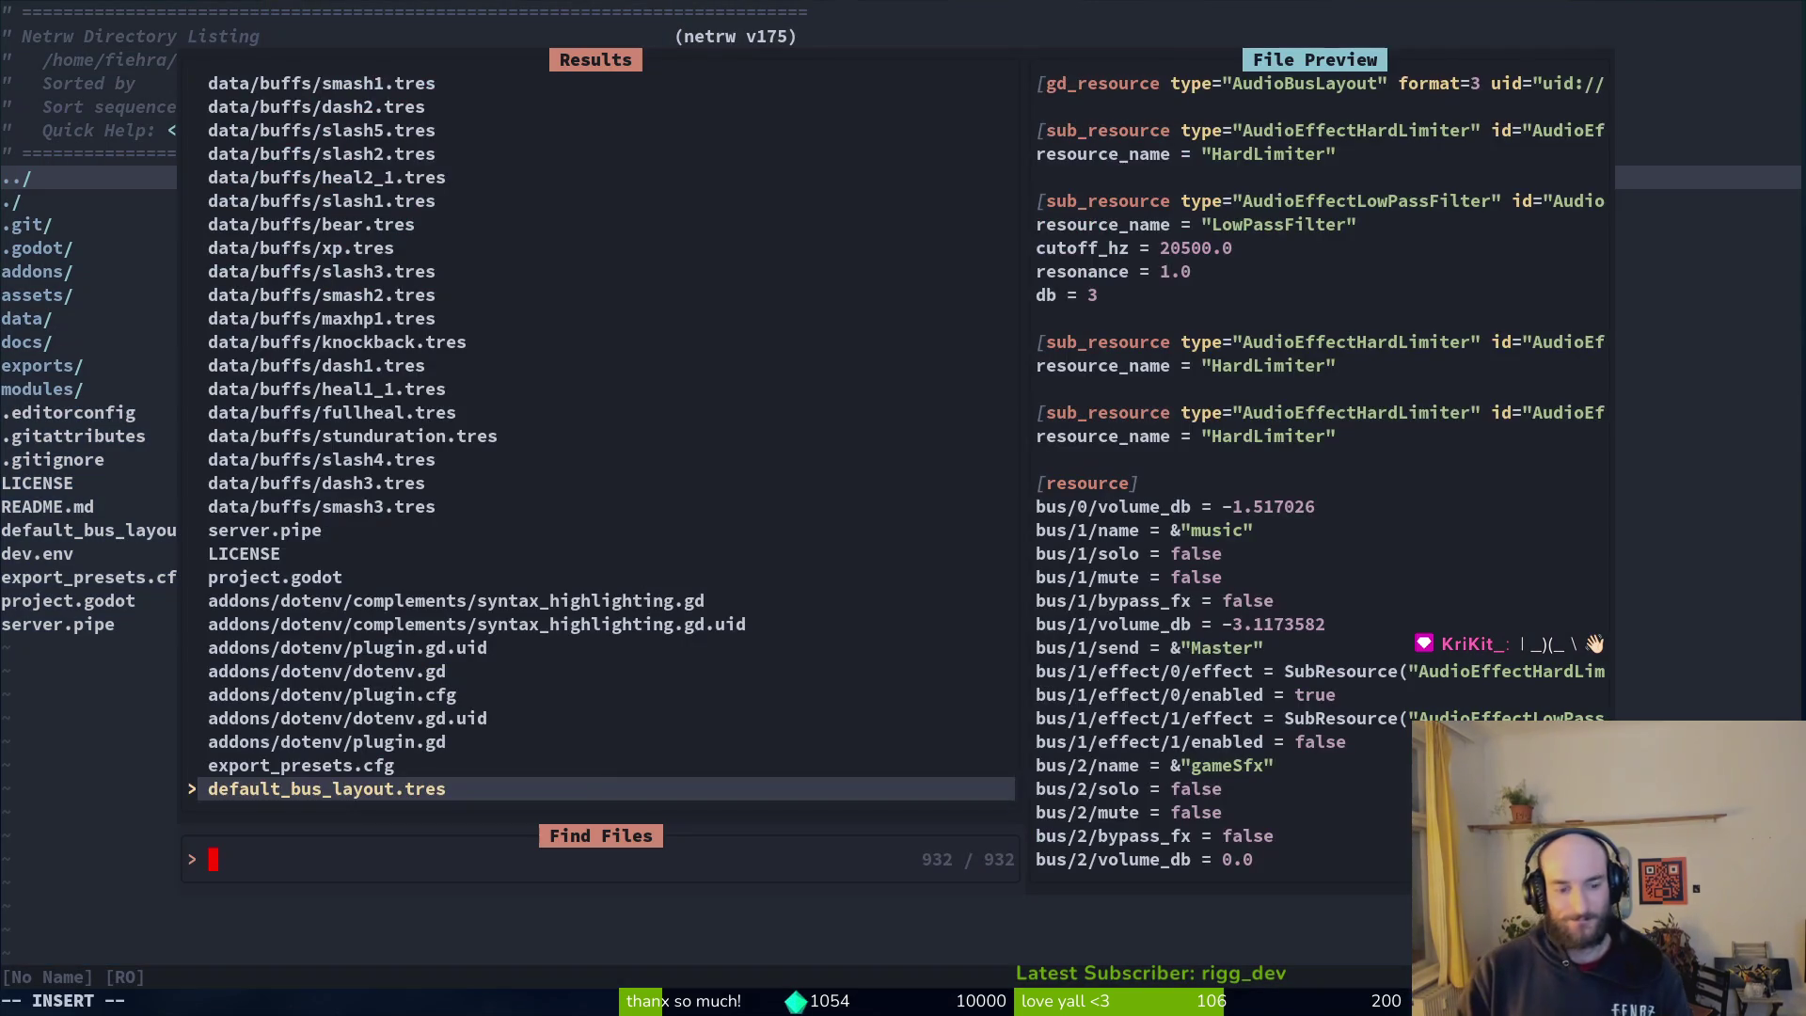
type("shopover")
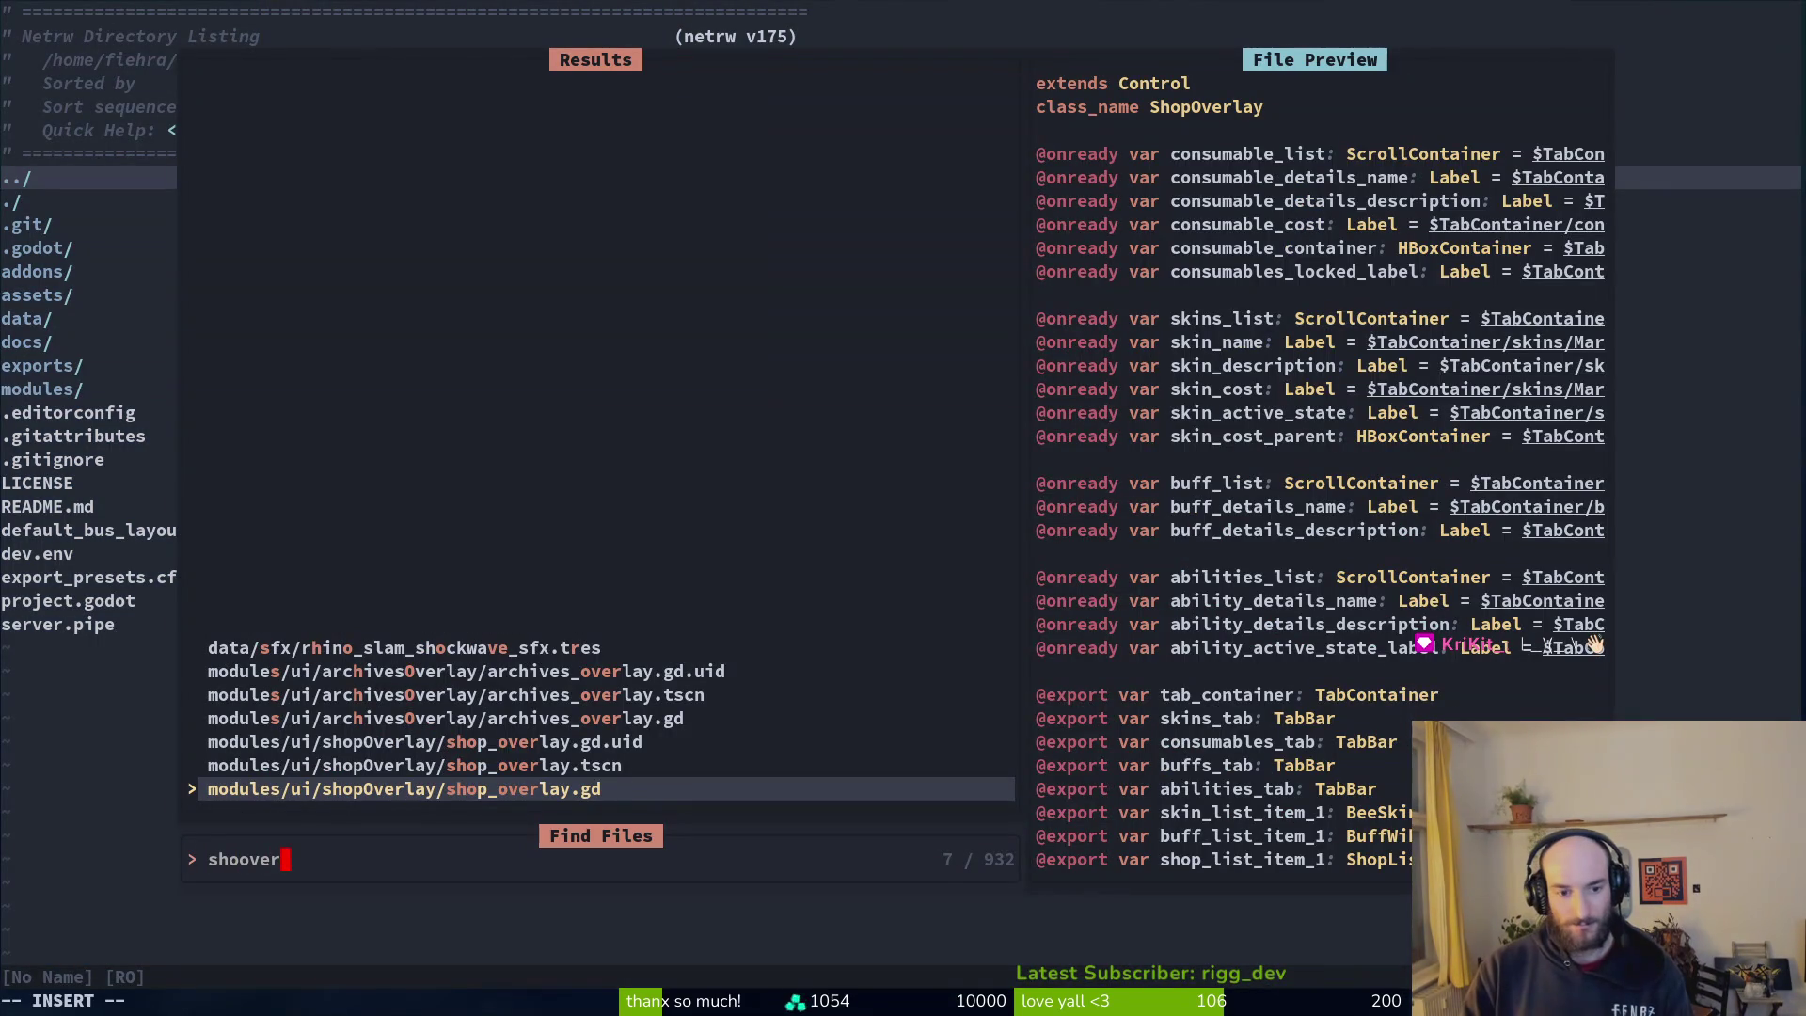
key("Return")
key("ctrl+d")
key("ctrl+d")
key("ctrl+d")
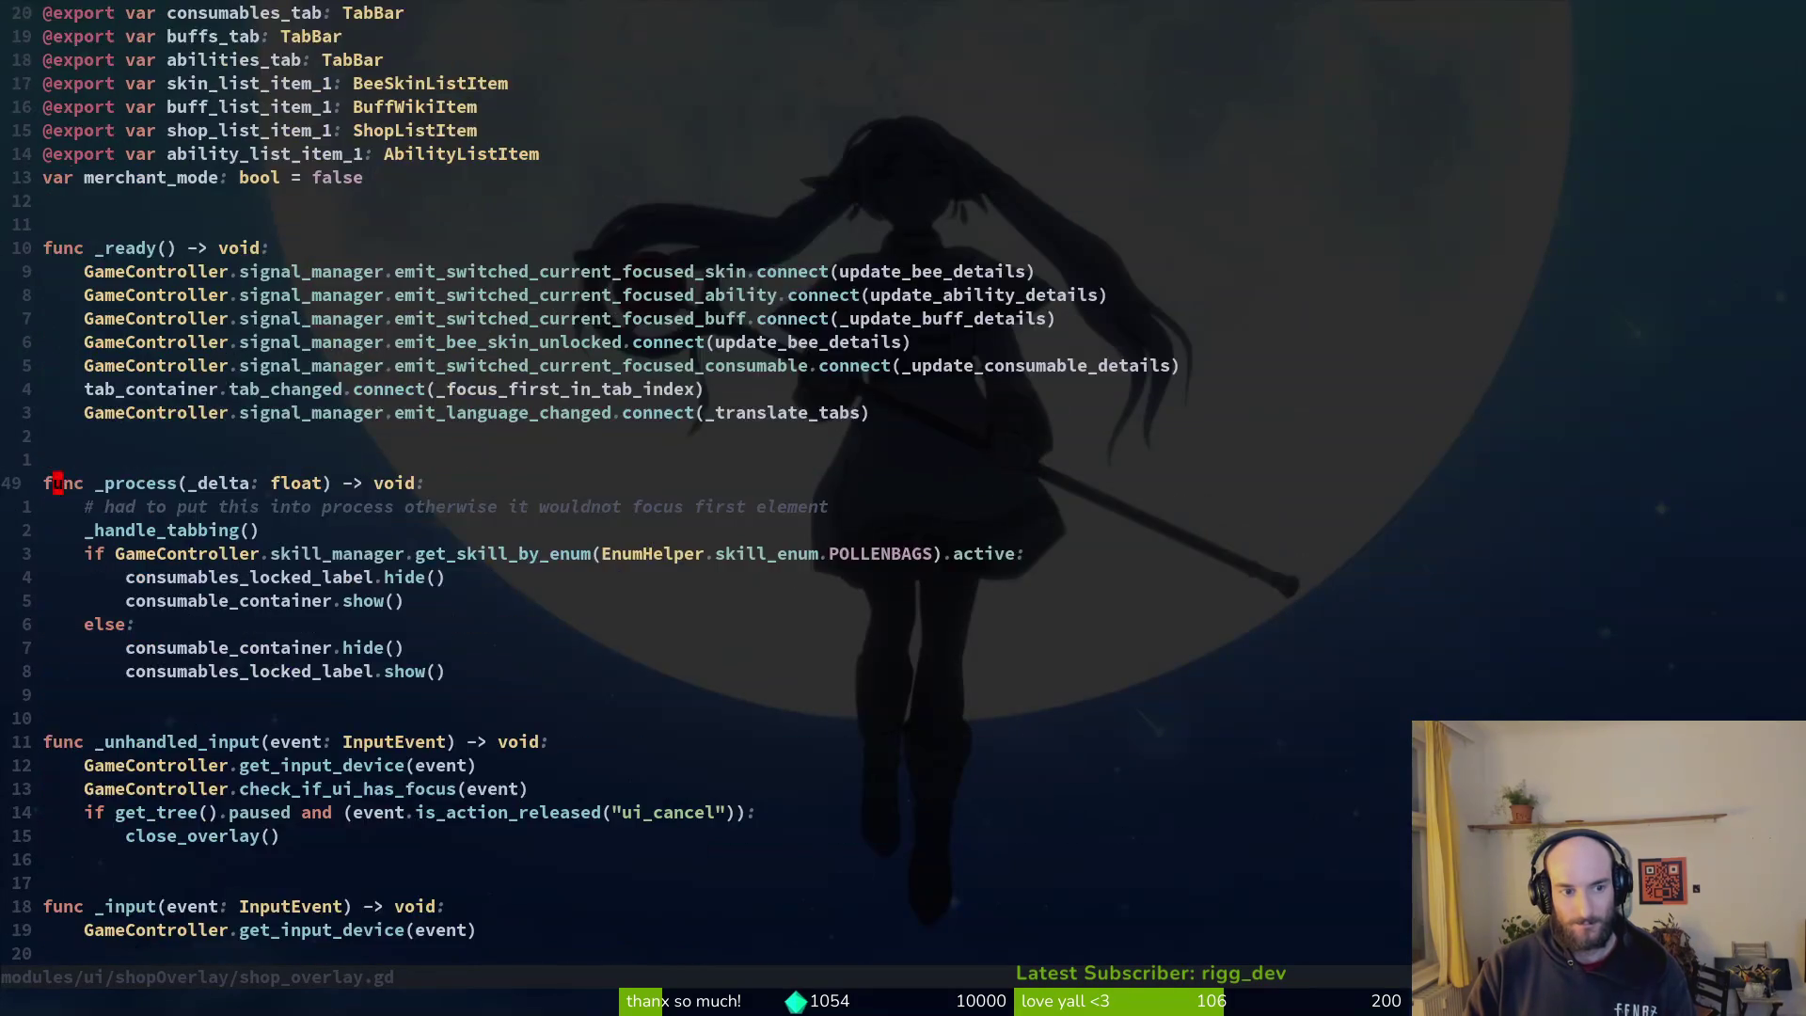
key("ctrl+d")
key("ctrl+d")
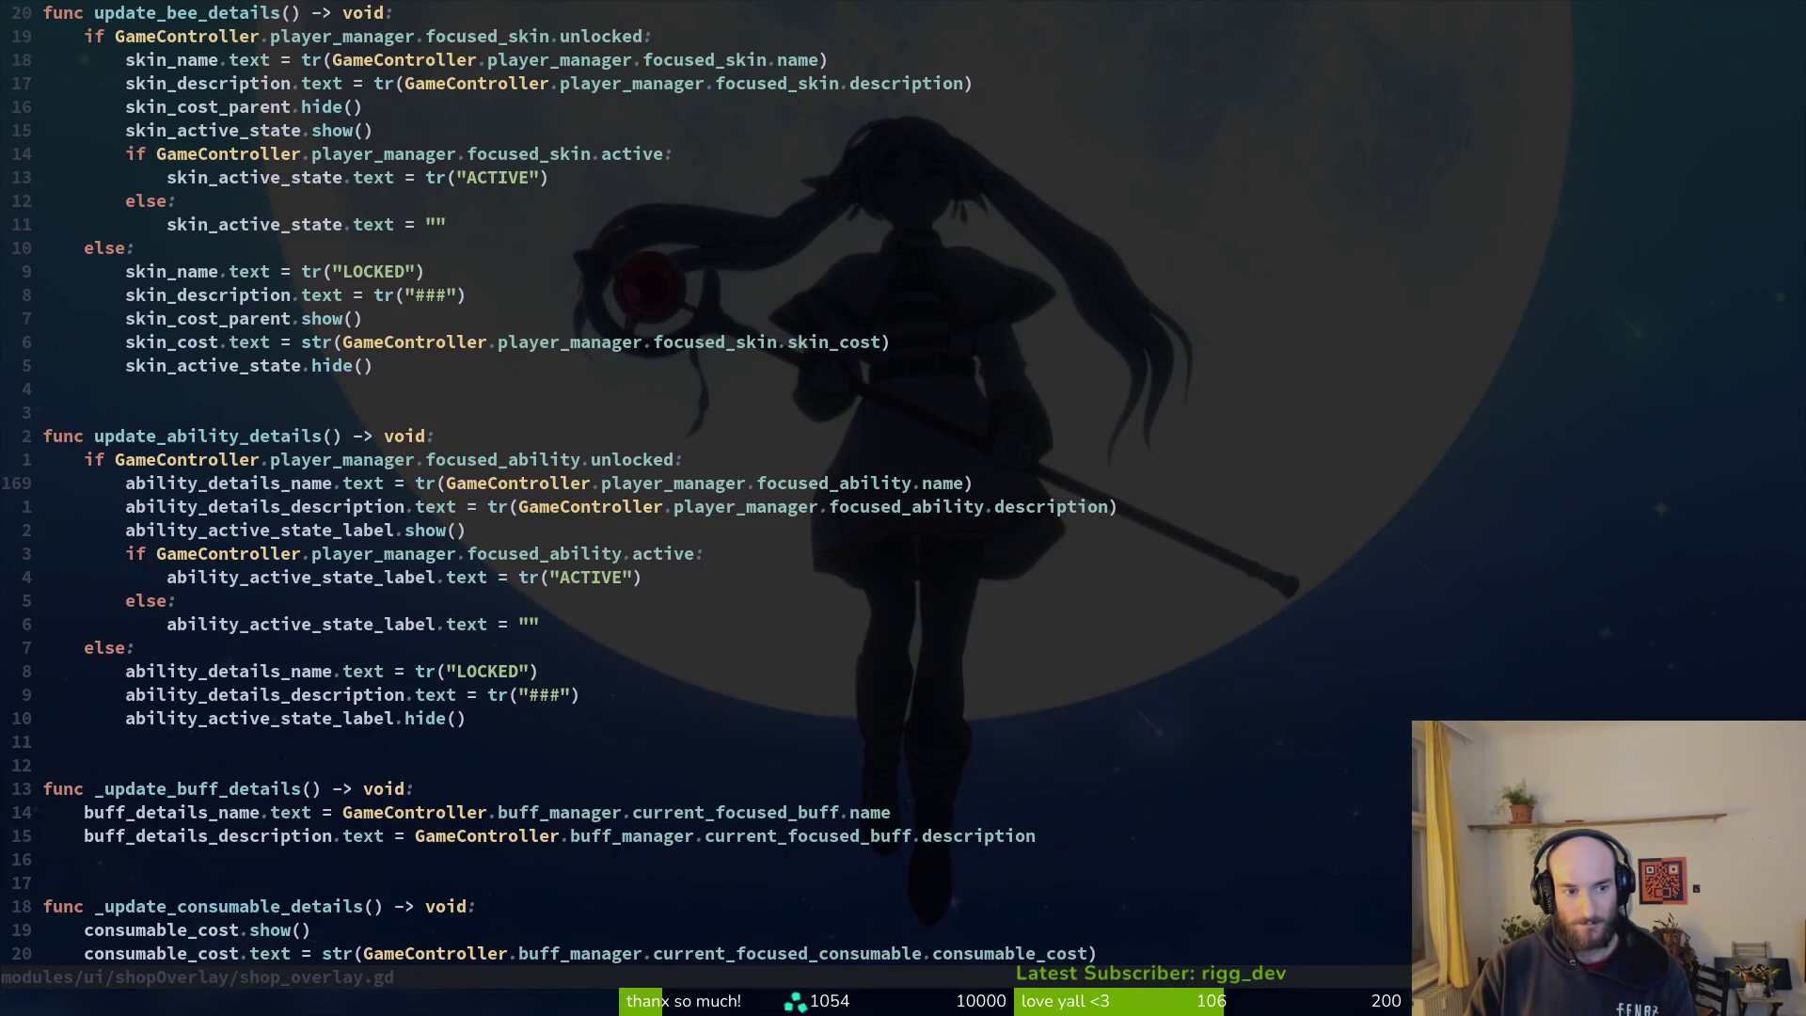
key("ctrl+d")
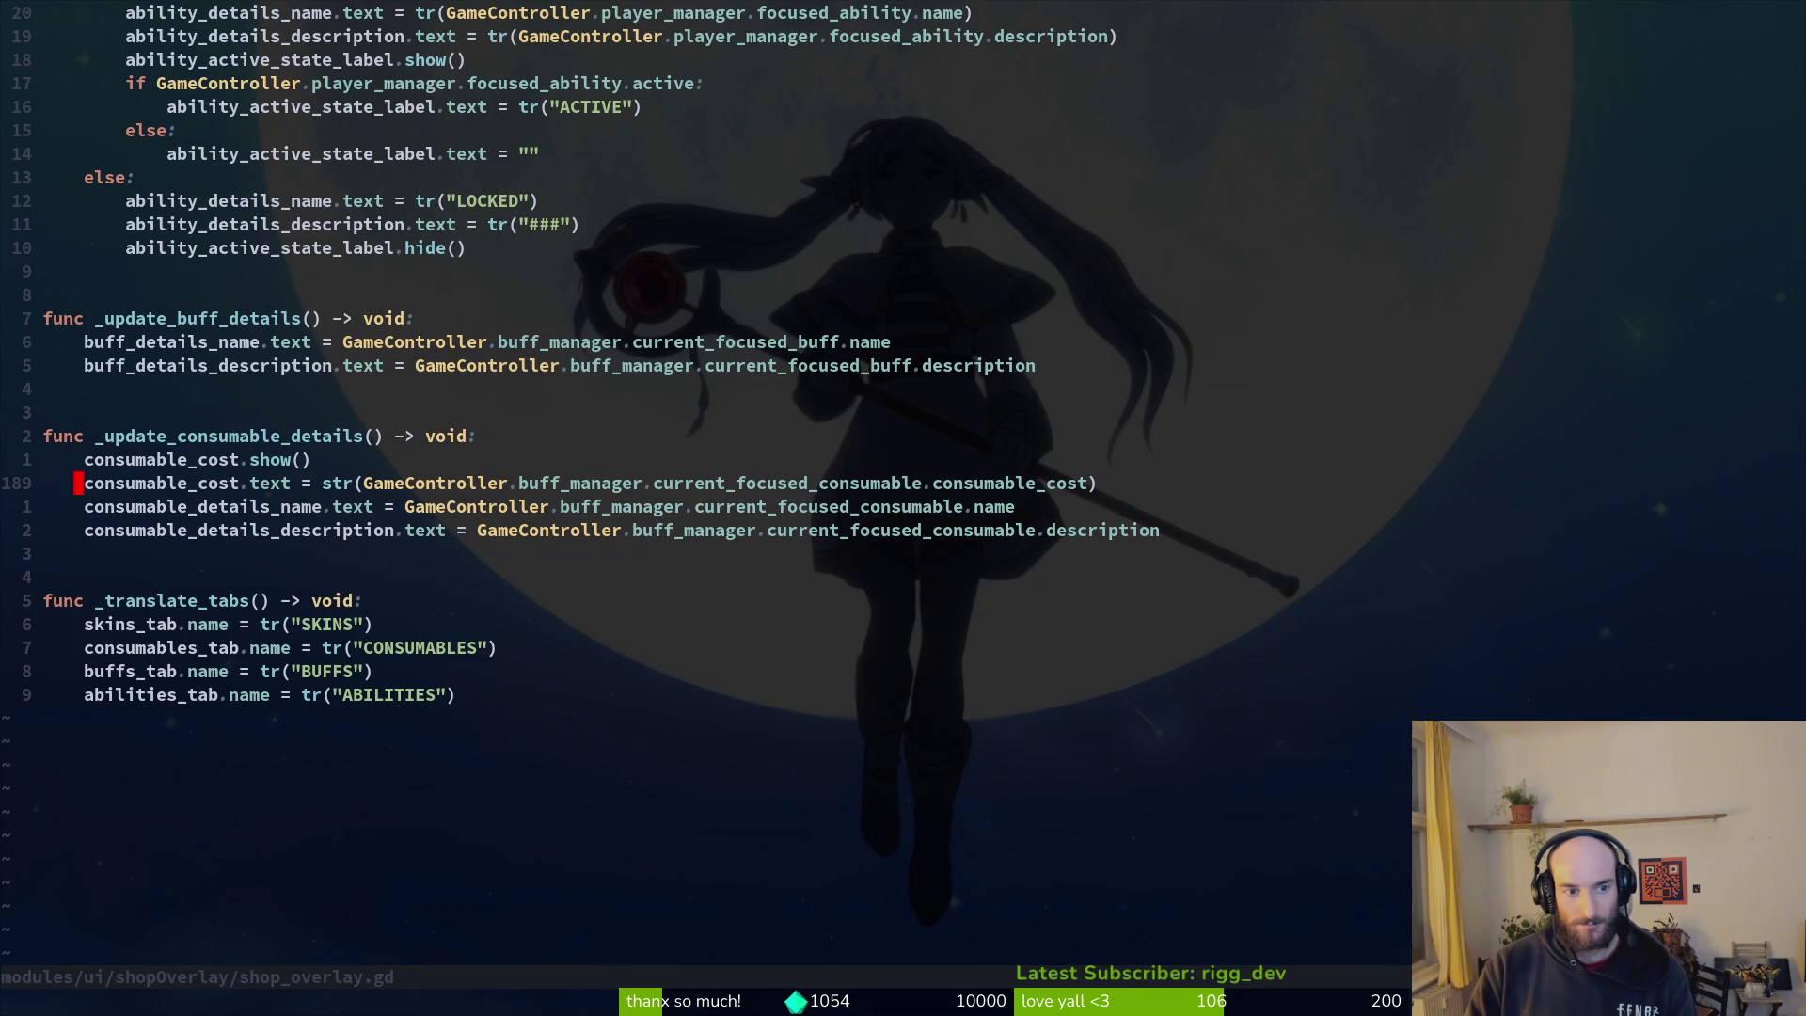
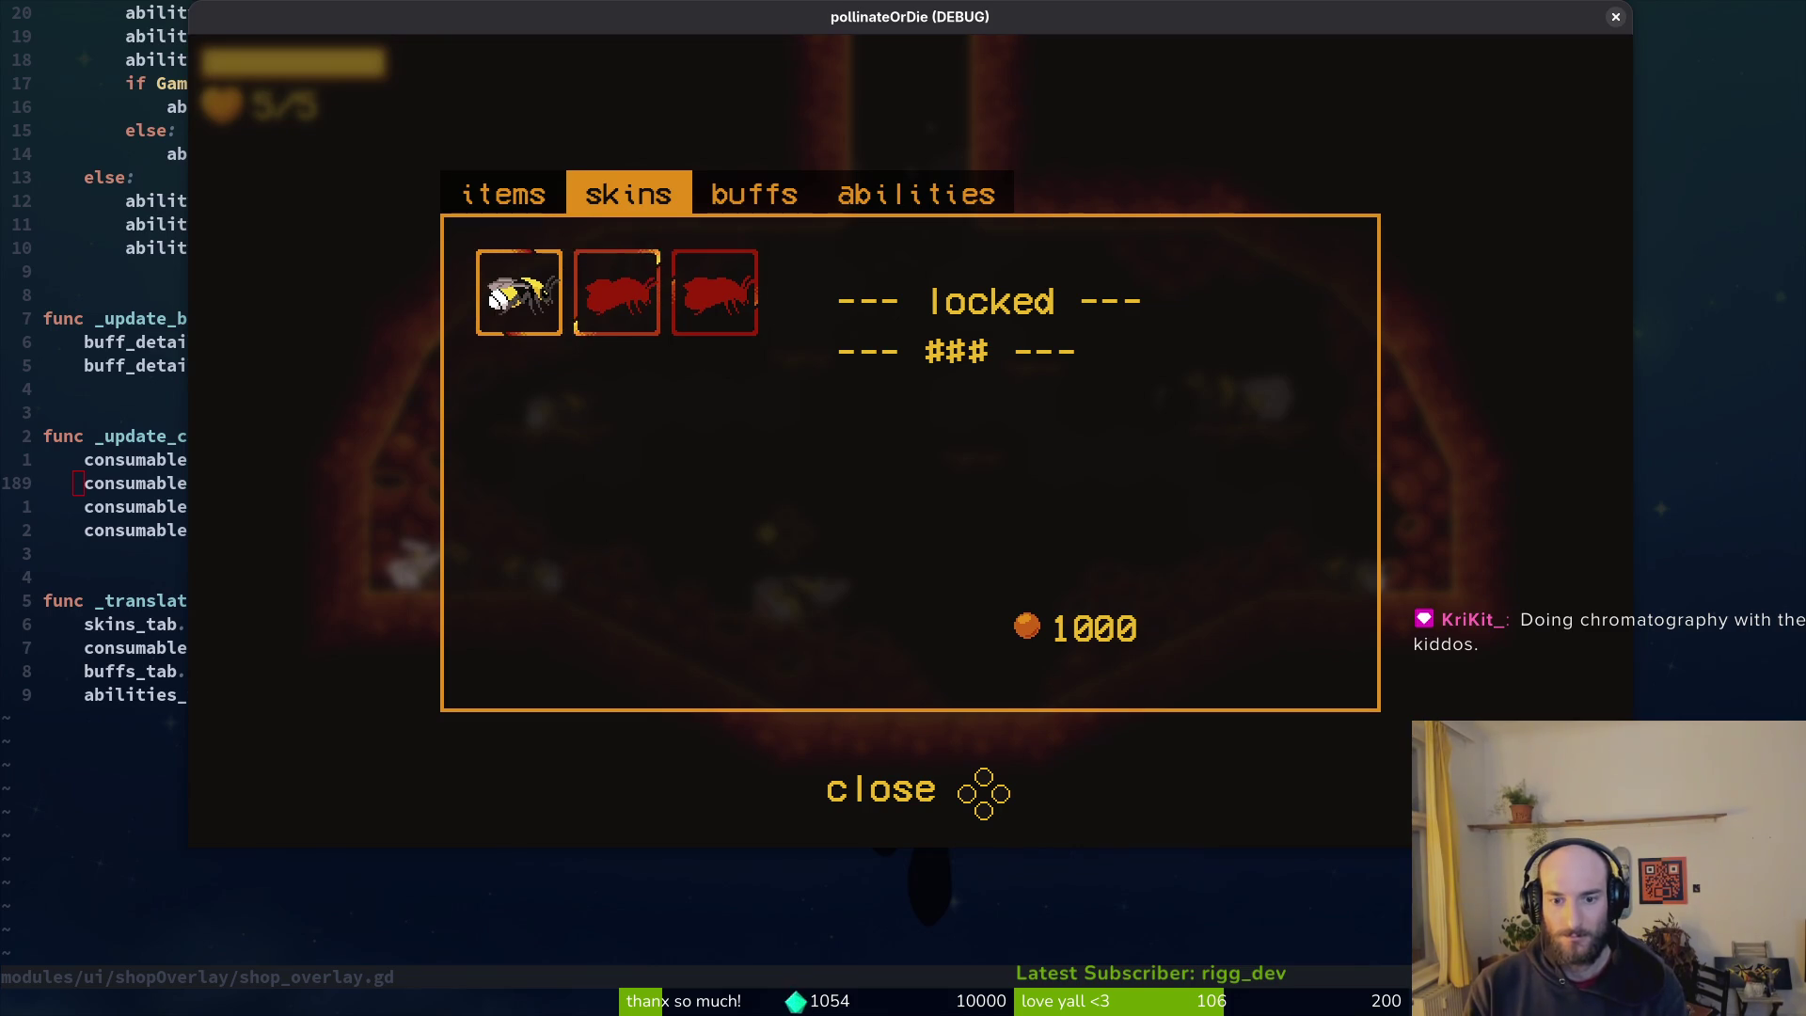
Step: Browse the shop's bee skins and abilities tab, viewing the rejuvenate ability description
key("Right")
key("Escape")
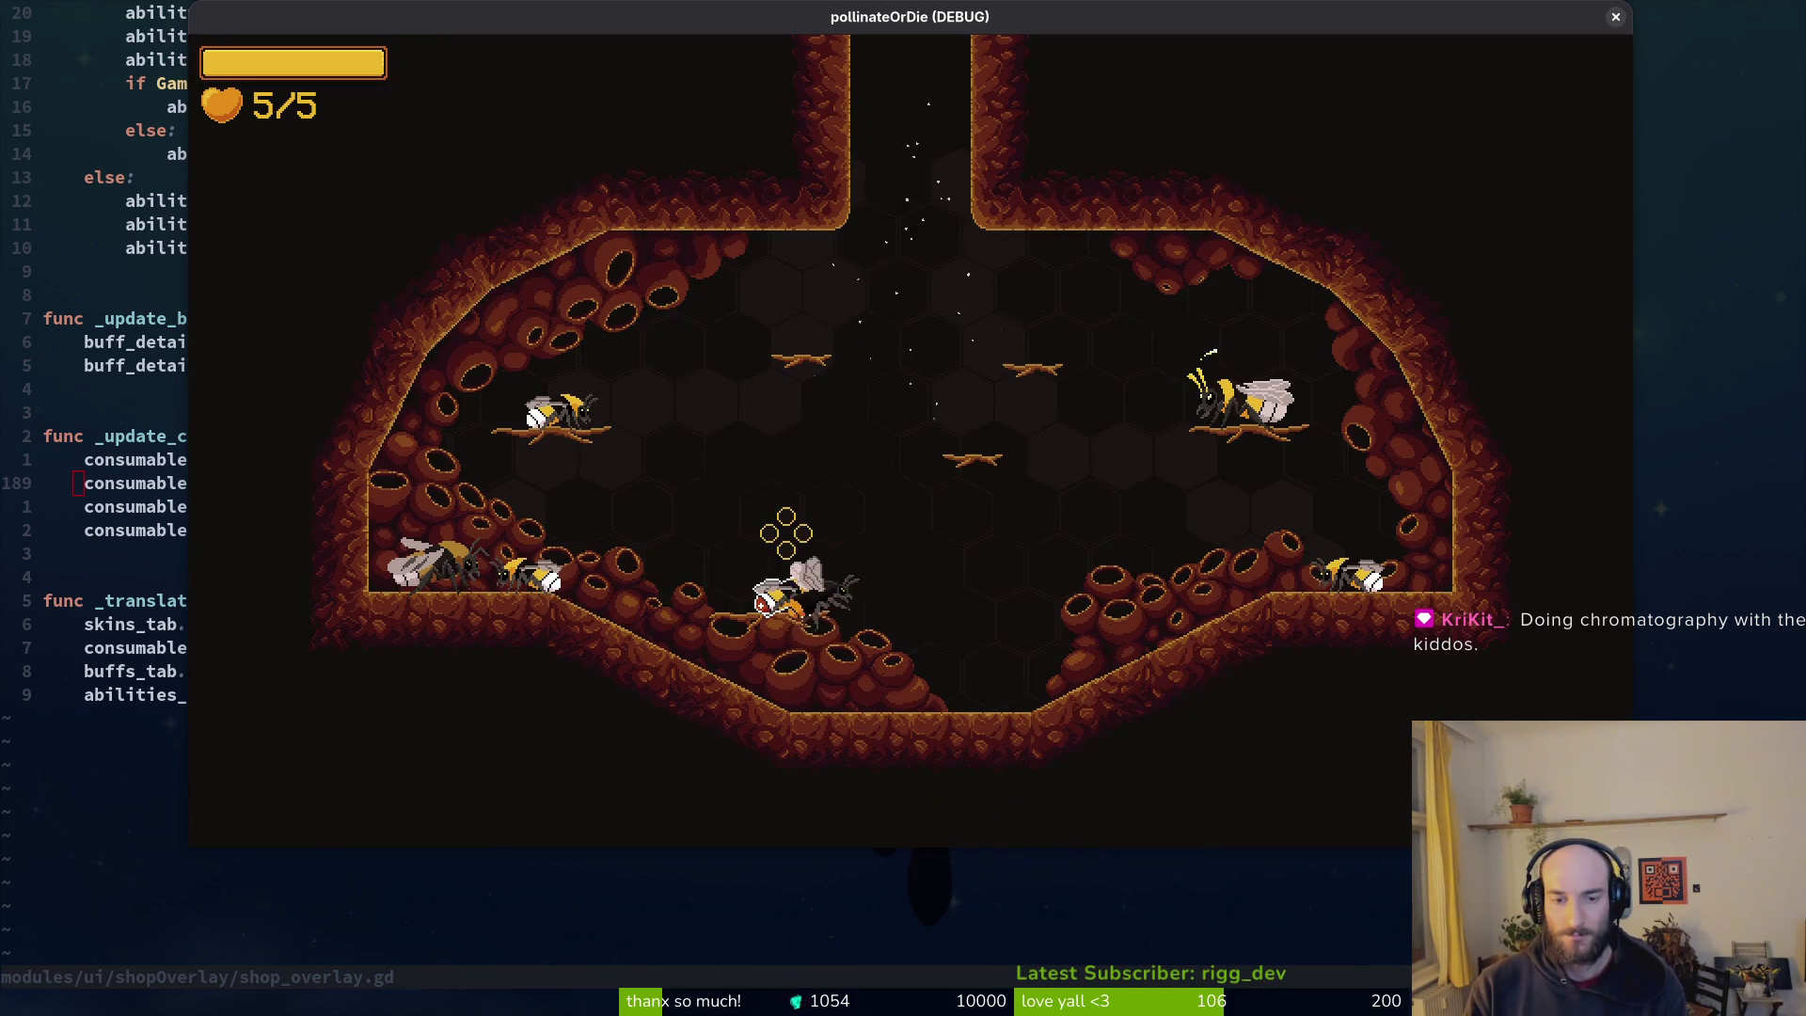
key("Escape")
key("e")
key("e")
key("Right")
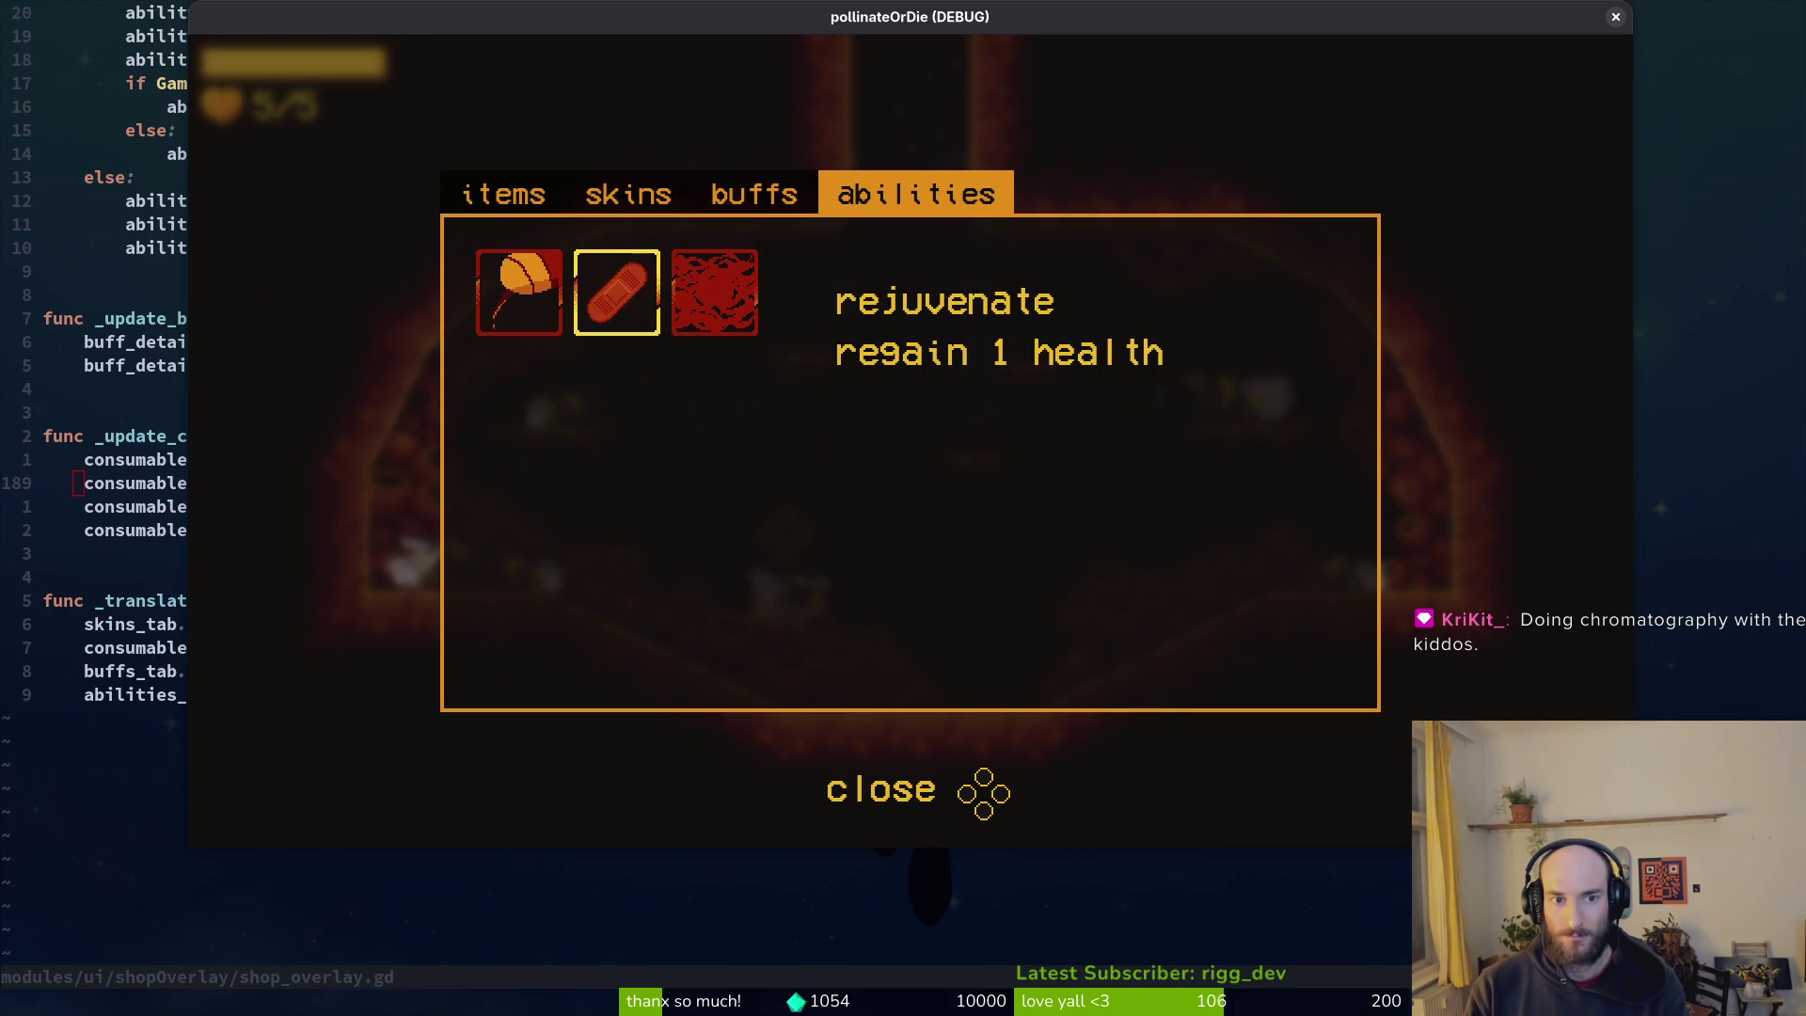
Step: Step back through skins to the items tab, confirm it reads LOCKED, and return to the script
key("q")
key("q")
key("q")
key("e")
key("q")
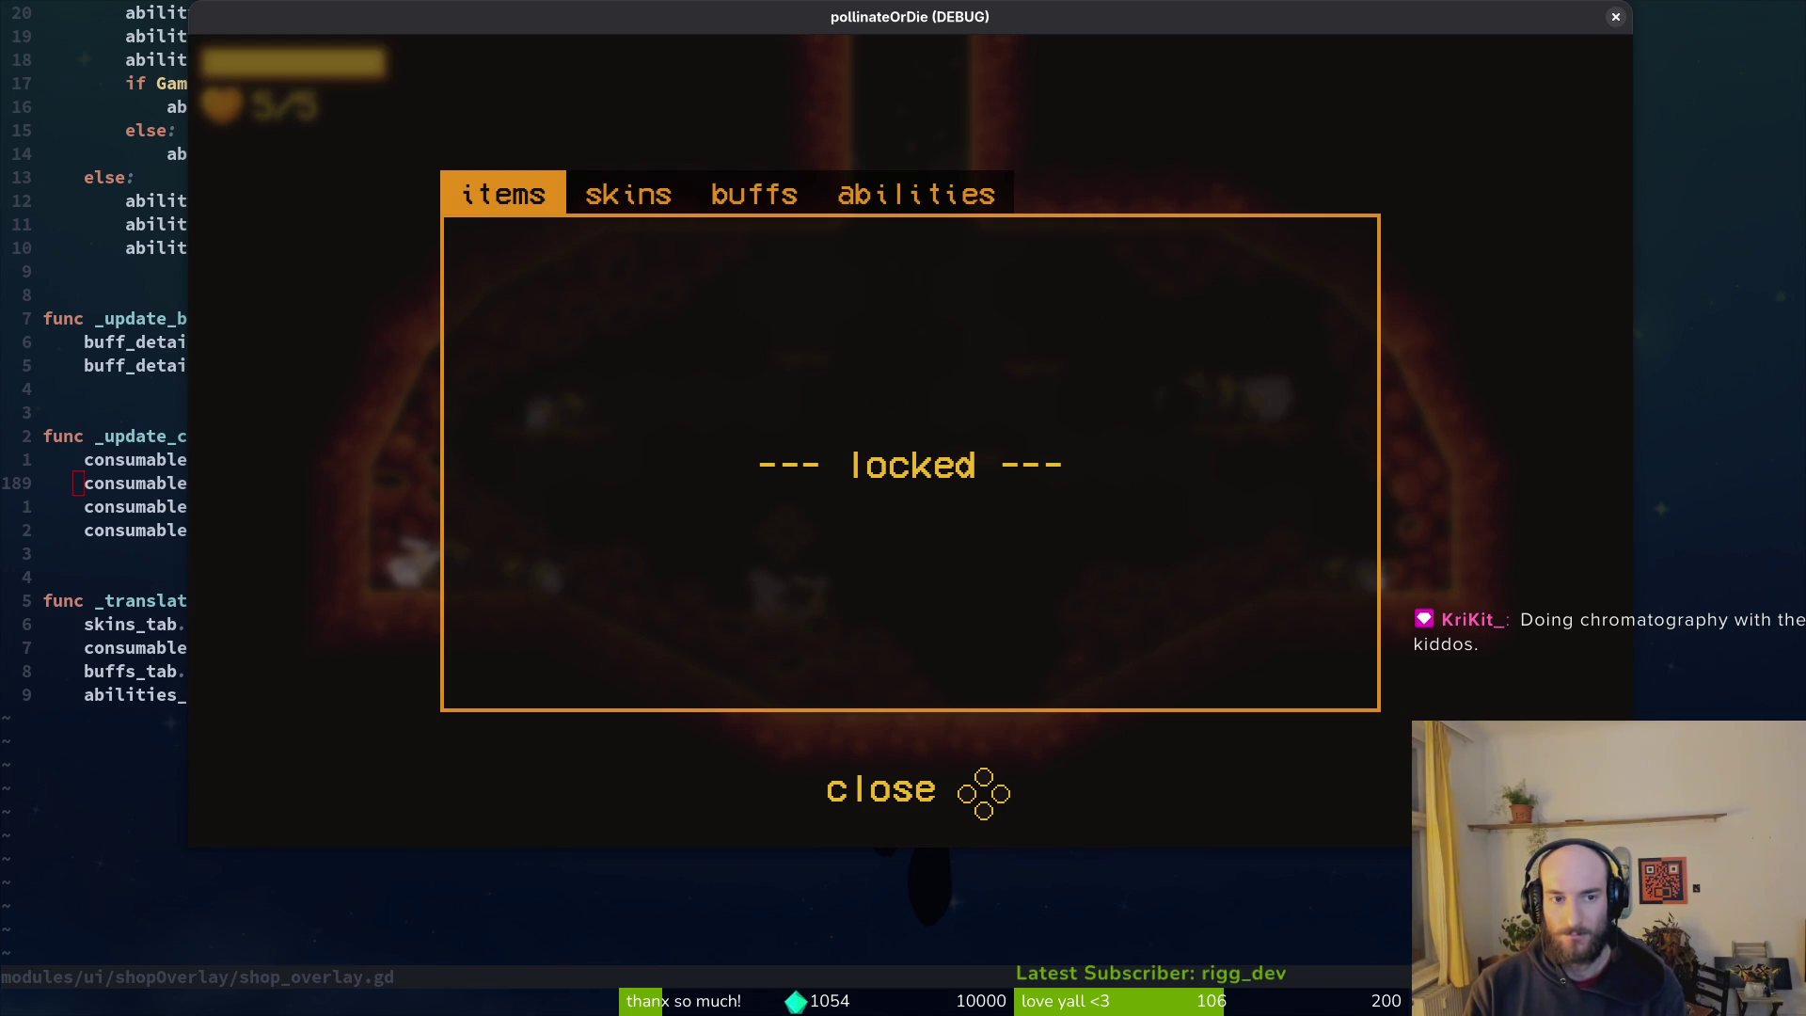
key("alt+F4")
key("ctrl+u")
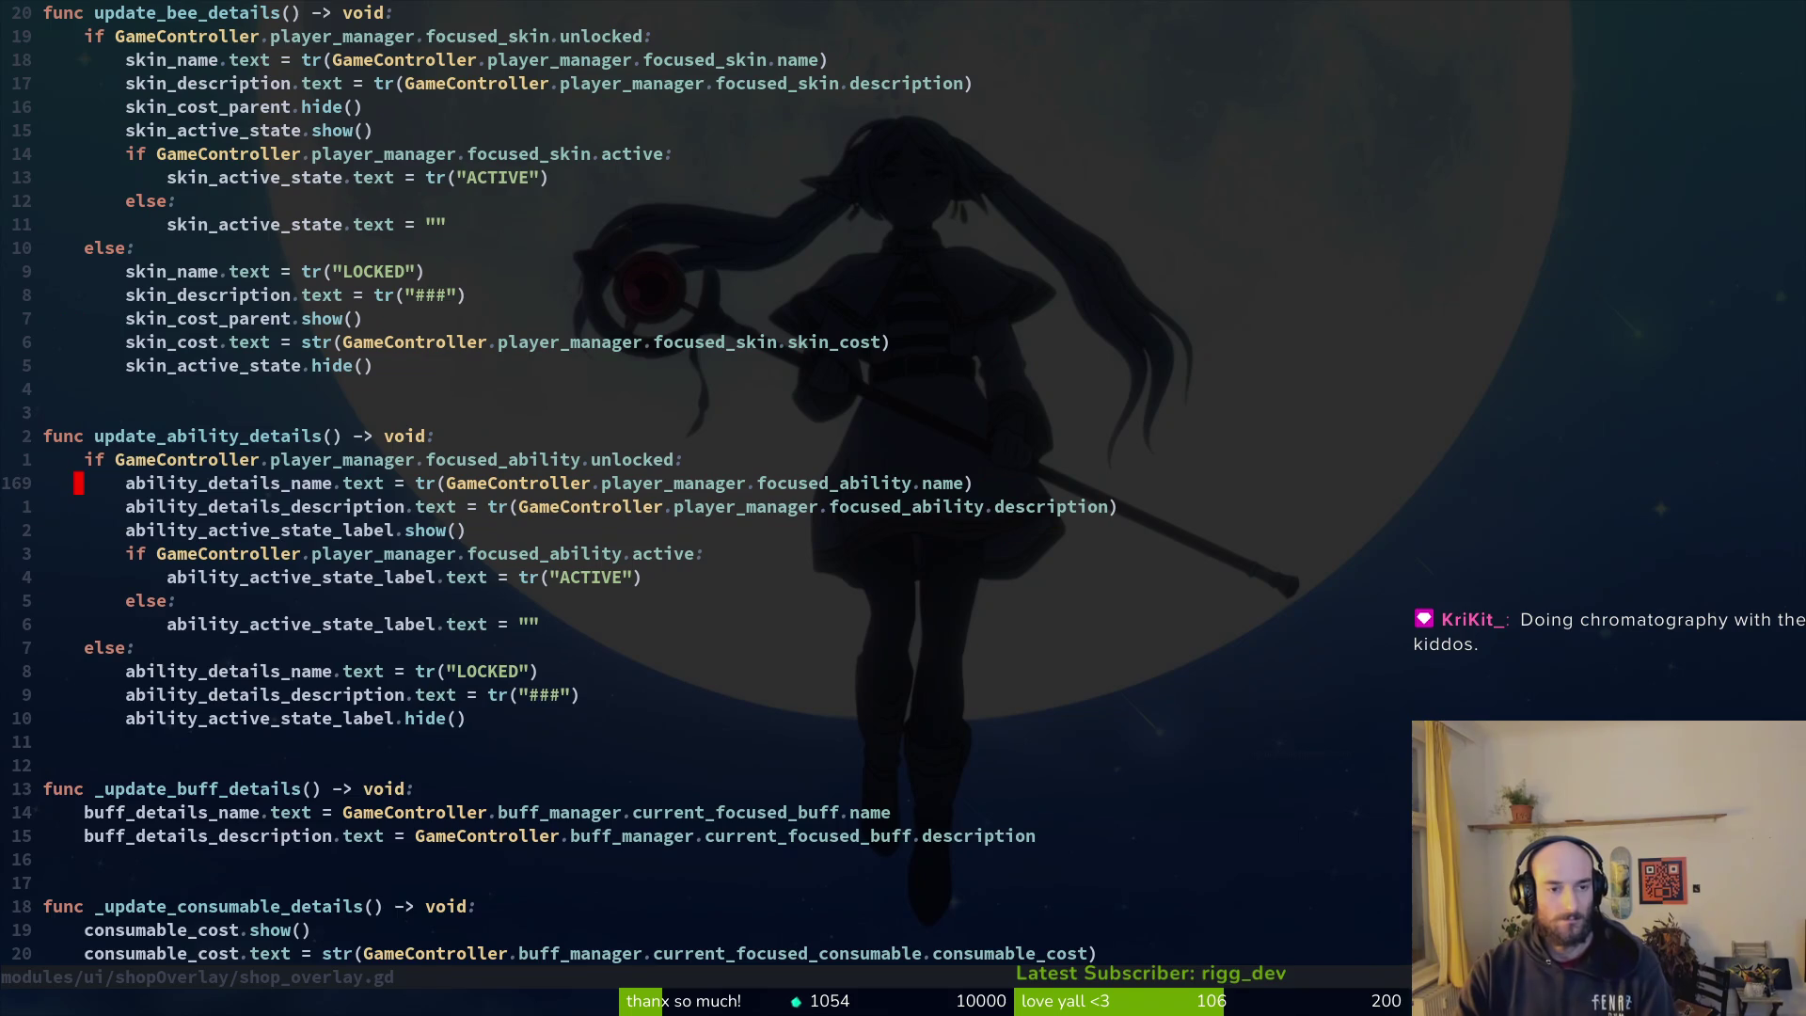
Step: Page through shop_overlay.gd's unlocked check, consumable details, _show_tabs and open_overlay functions
key("k")
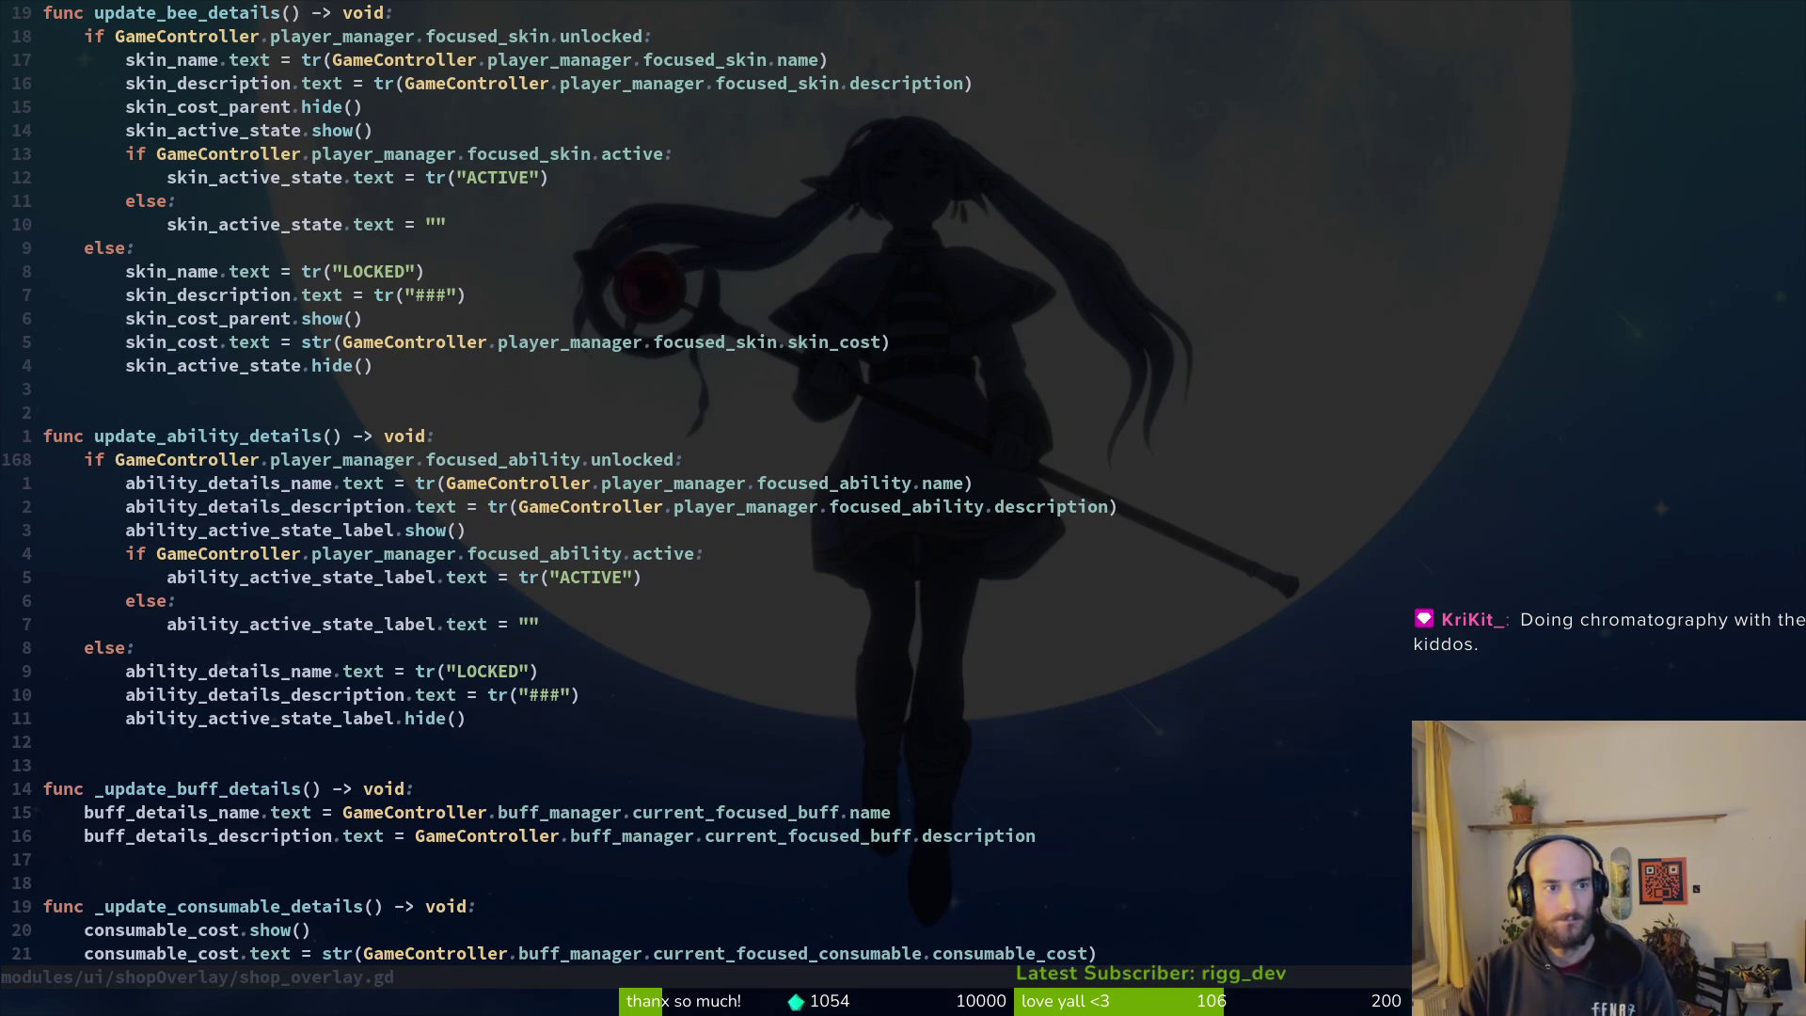
key("ctrl+u")
key("ctrl+u")
key("ctrl+d")
key("ctrl+d")
key("ctrl+d")
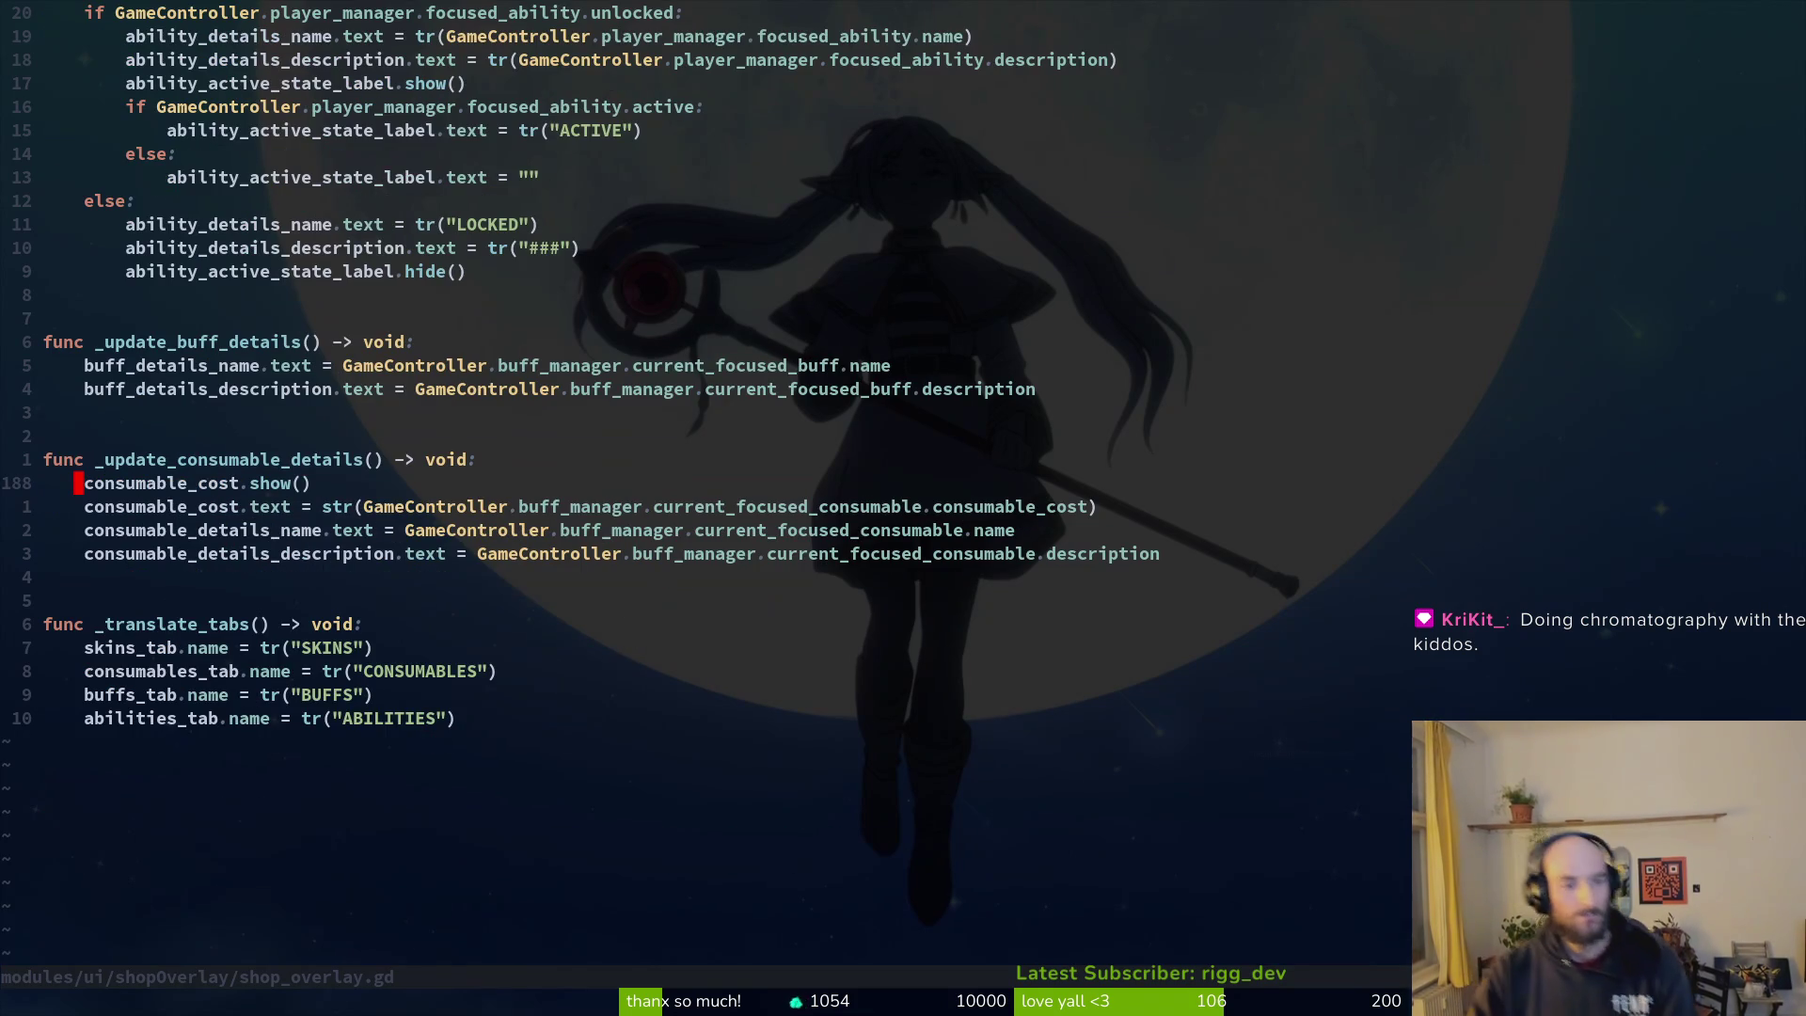
key("shift+v")
key("y")
key("ctrl+u")
key("ctrl+u")
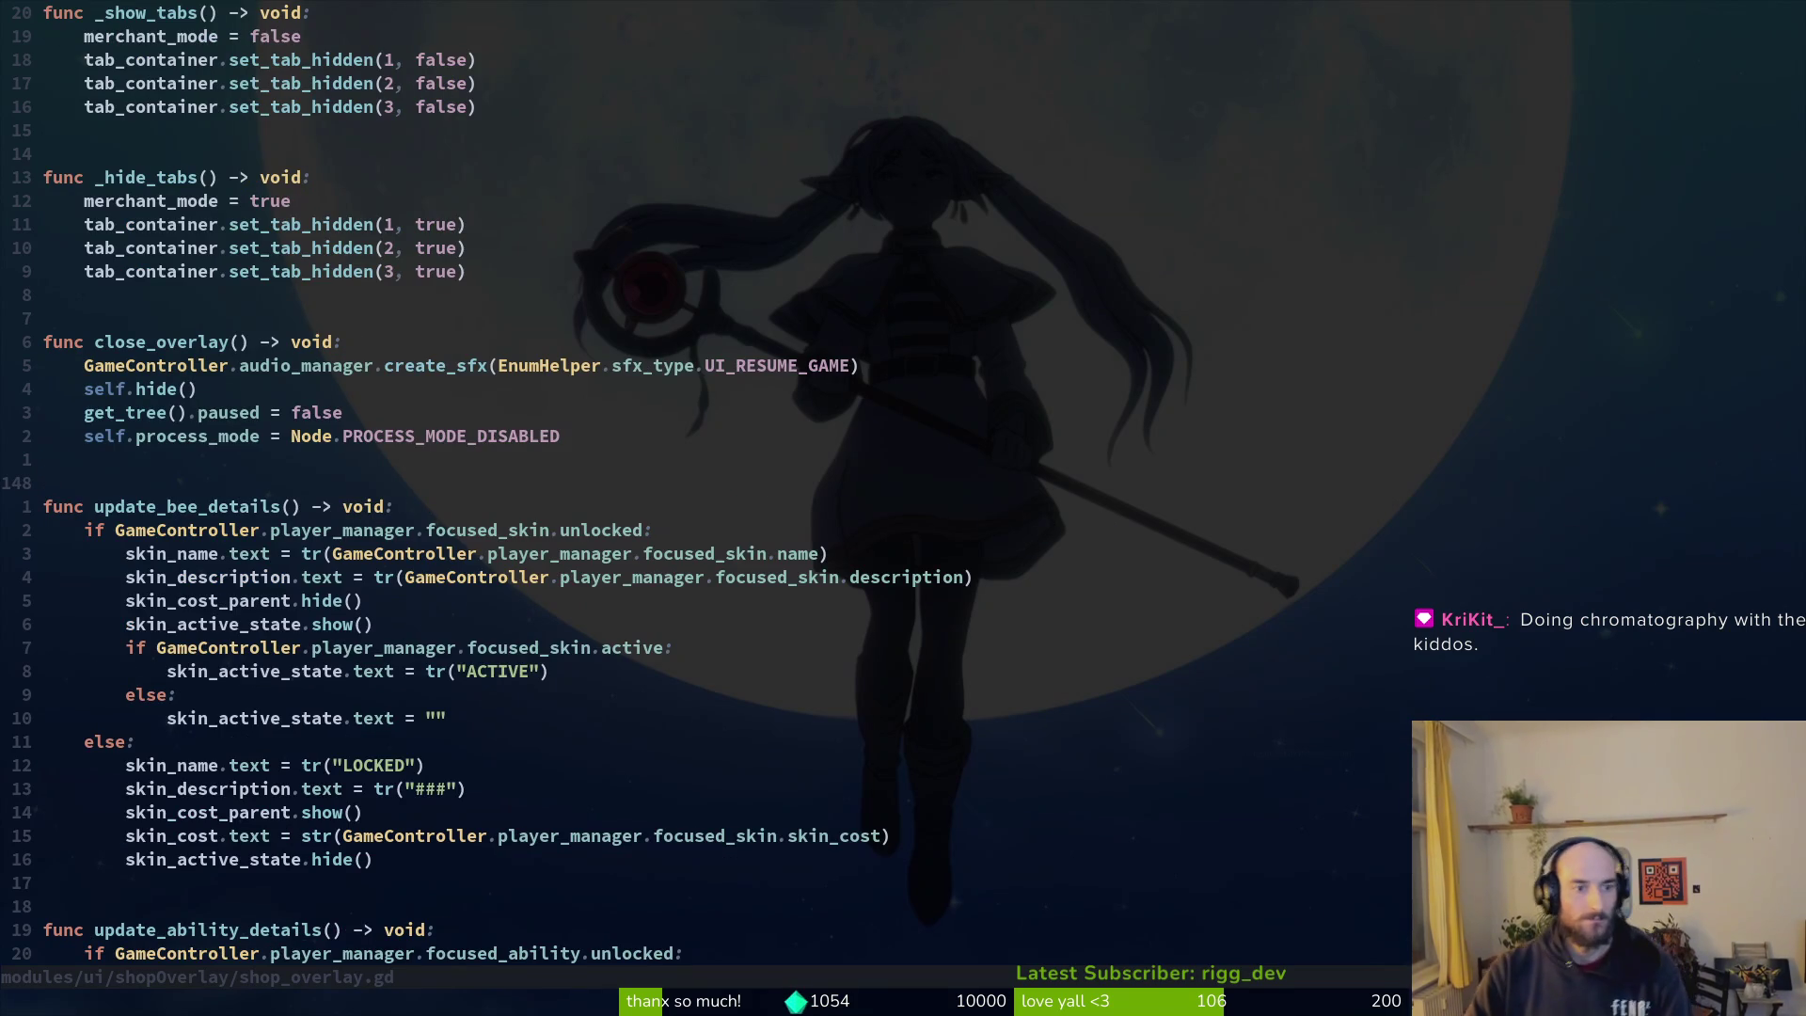
key("ctrl+u")
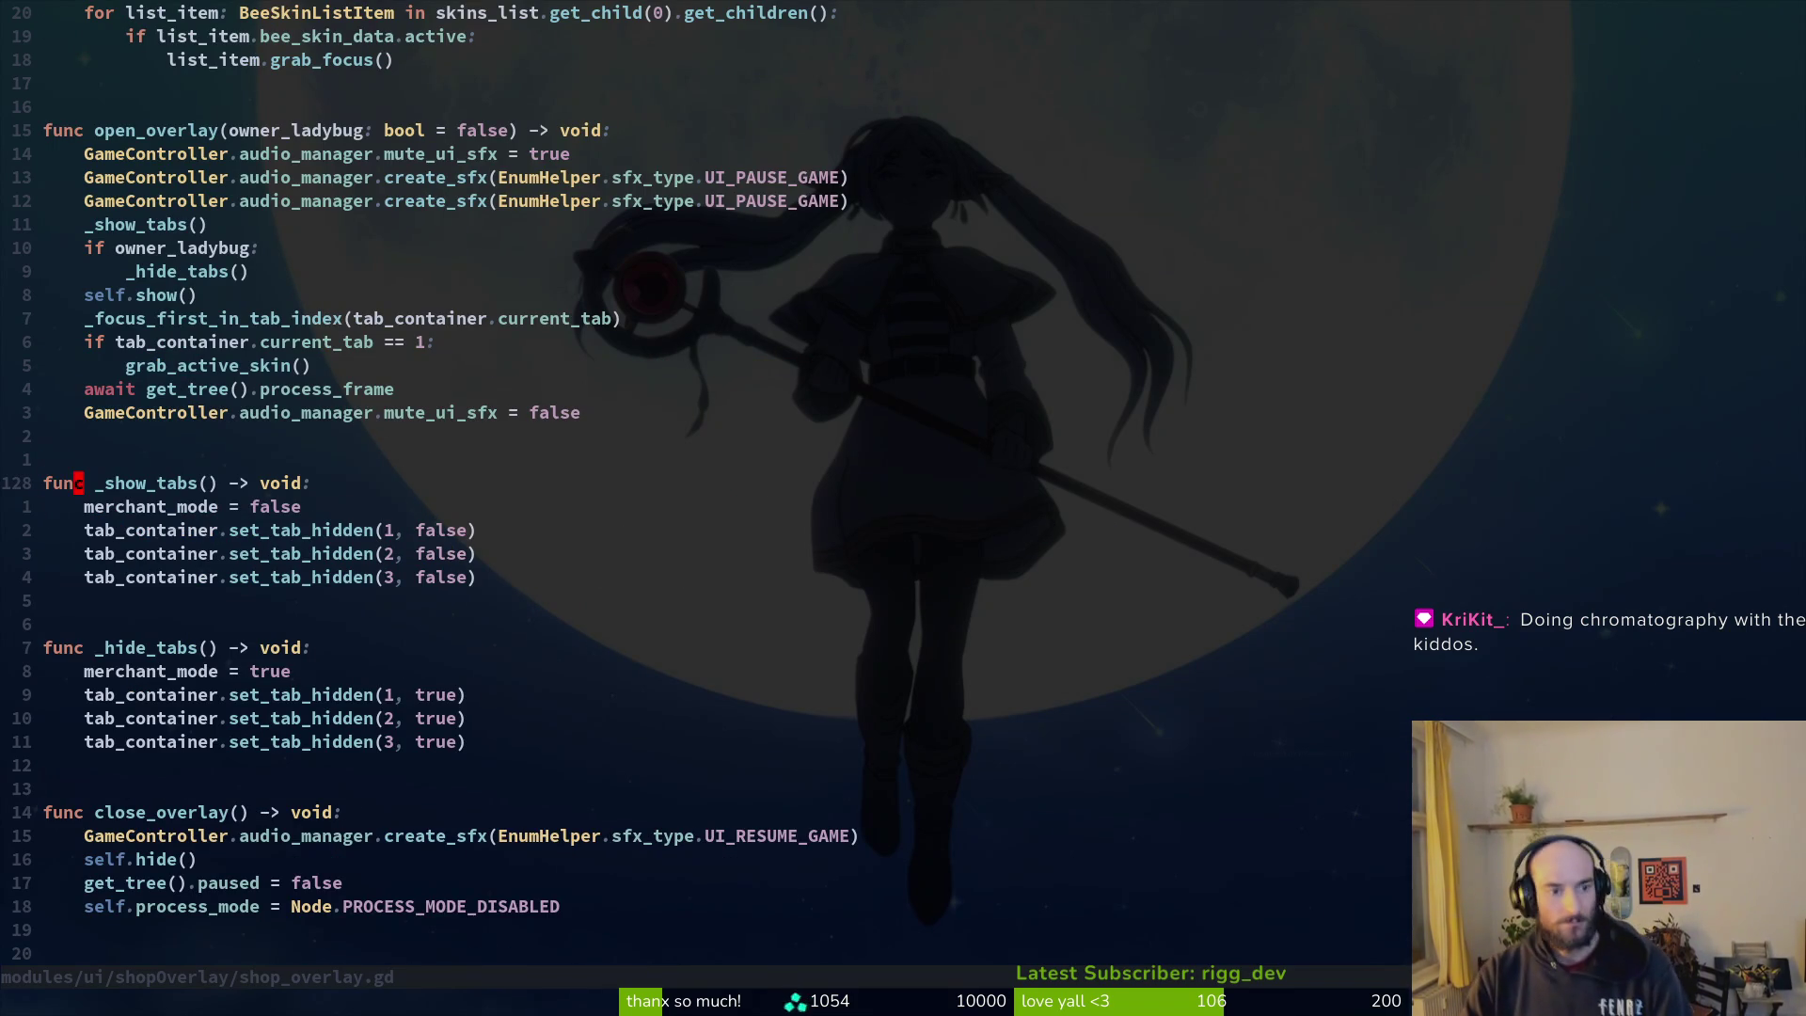
key("ctrl+u")
key("ctrl+u")
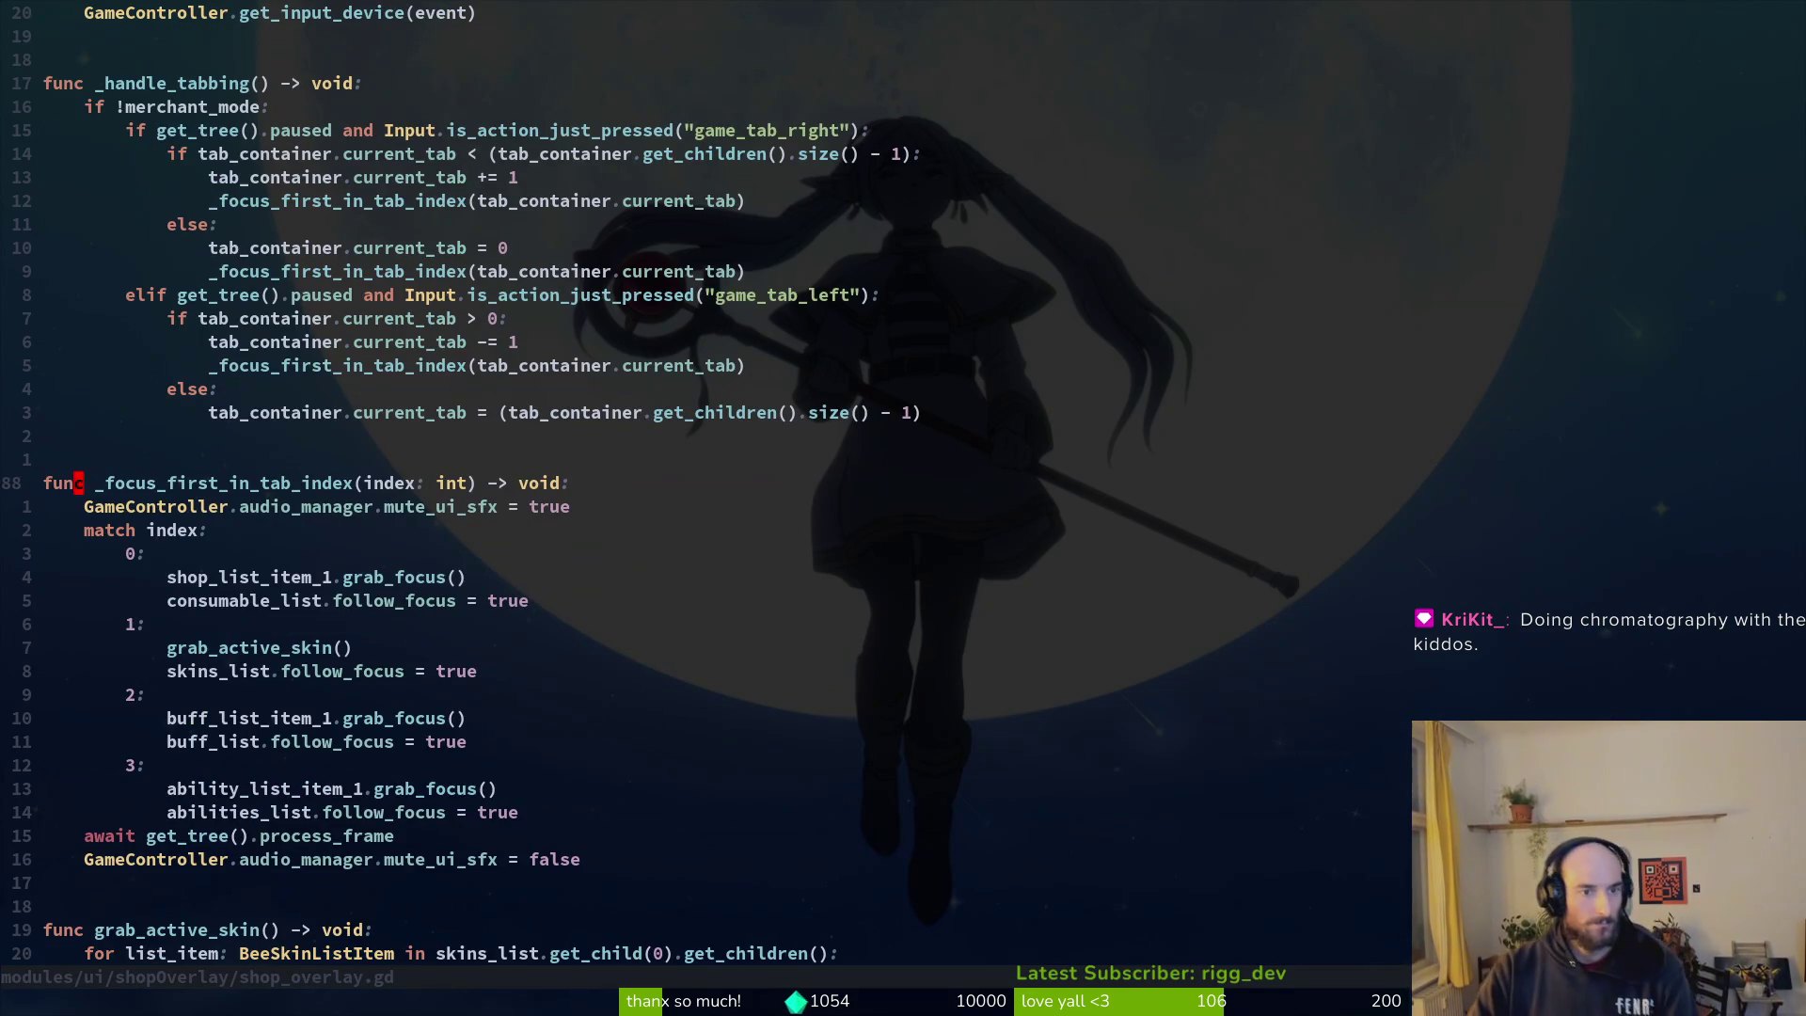
key("ctrl+u")
key("ctrl+u")
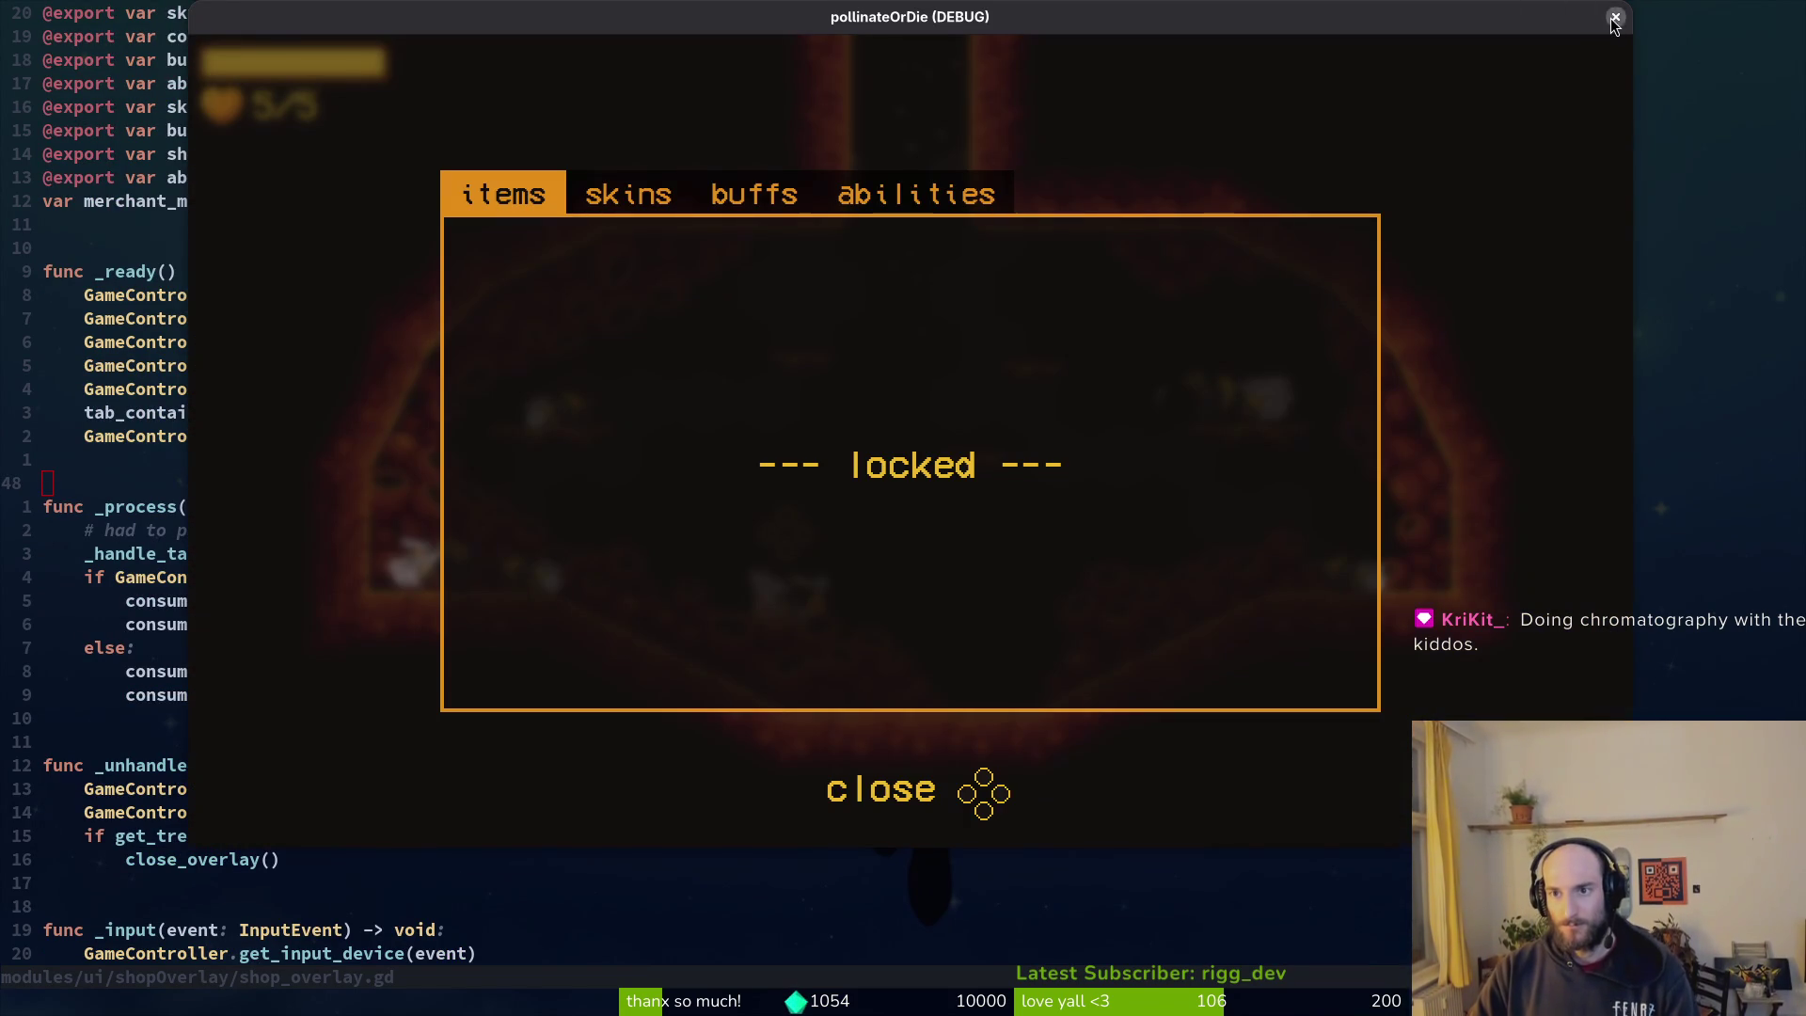
Step: Close the game's debug window and switch to the Godot editor
left_click(1615, 18)
left_click(834, 435)
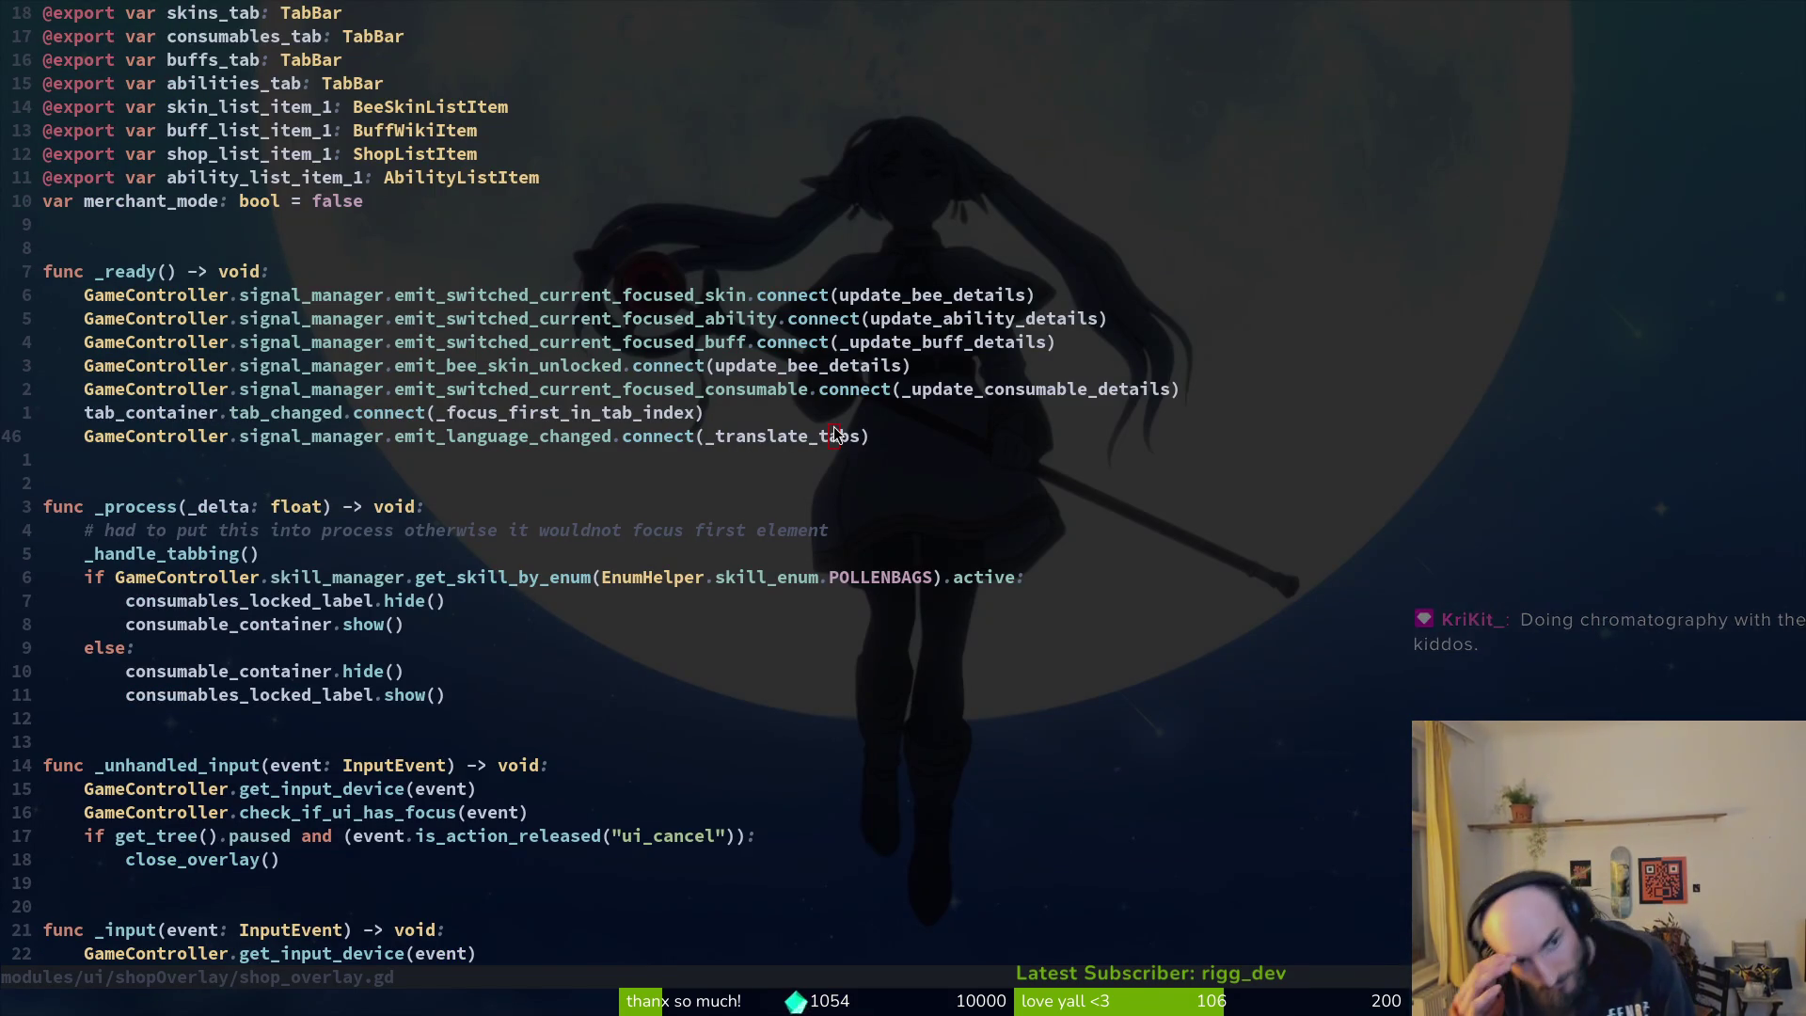
key("alt+Tab")
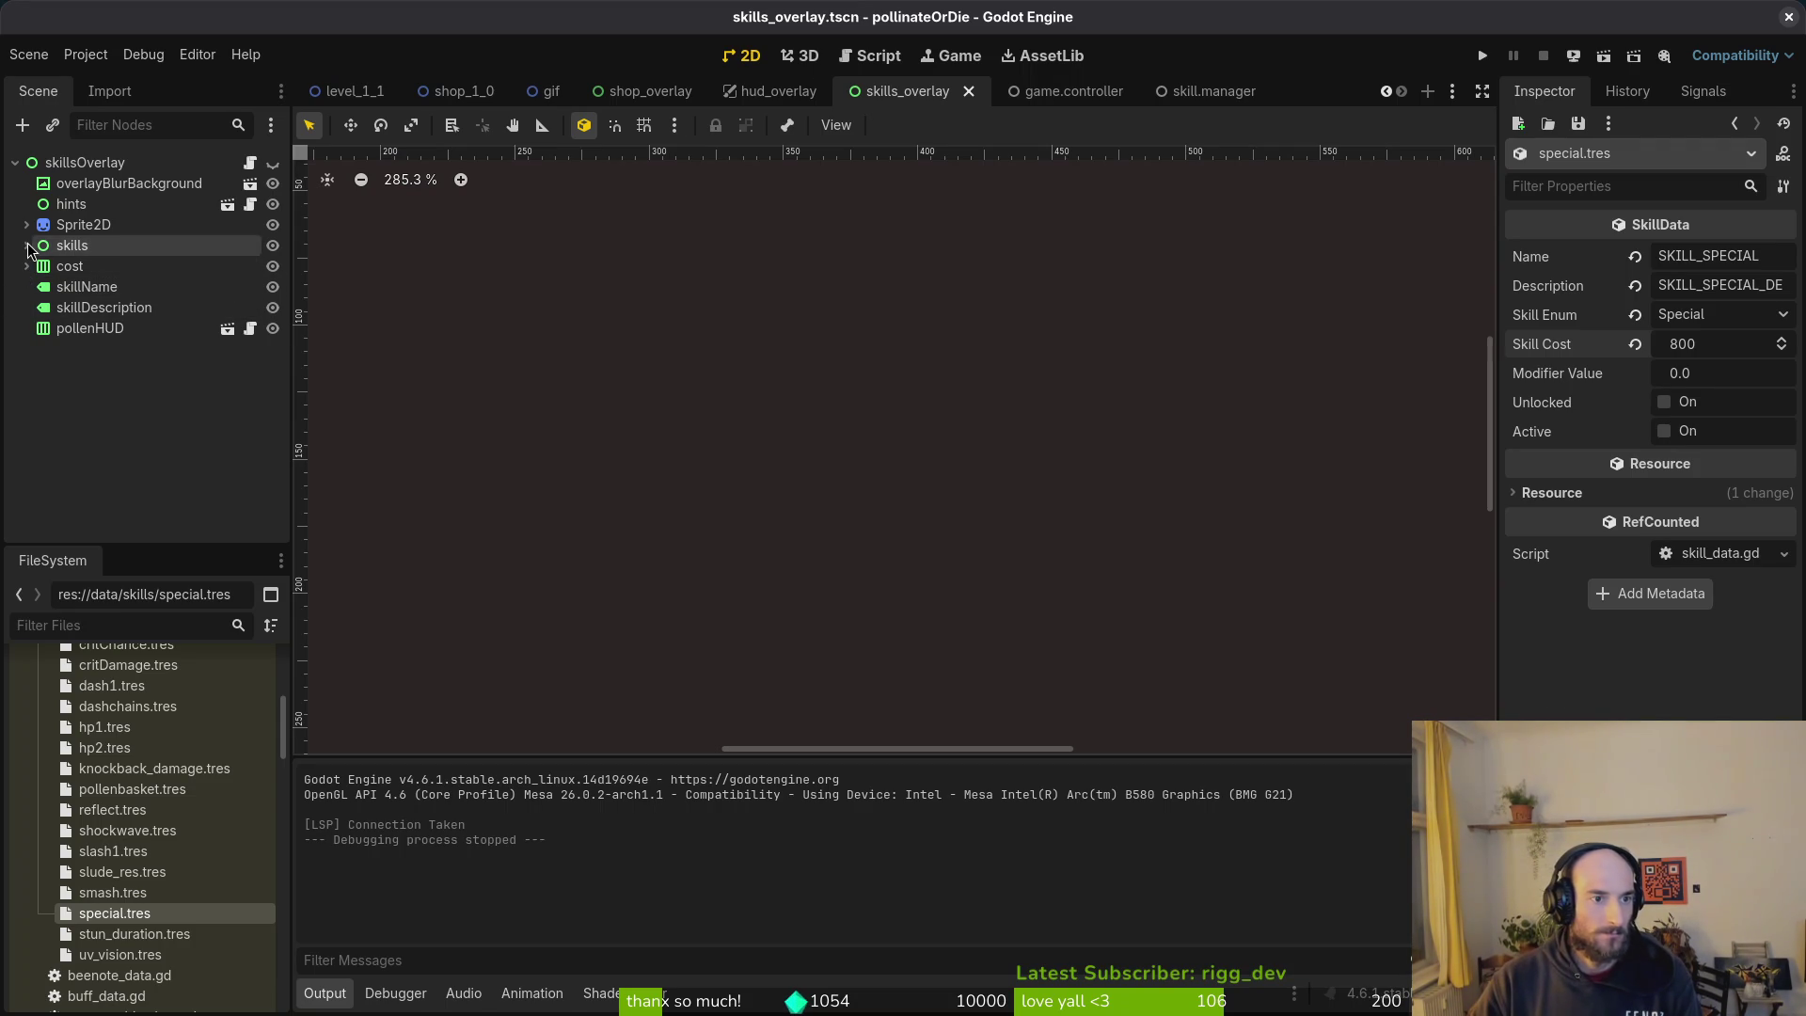
Step: Open the shop_overlay scene and expand its TabContainer, consumables and abilities nodes
left_click(652, 98)
left_click(15, 163)
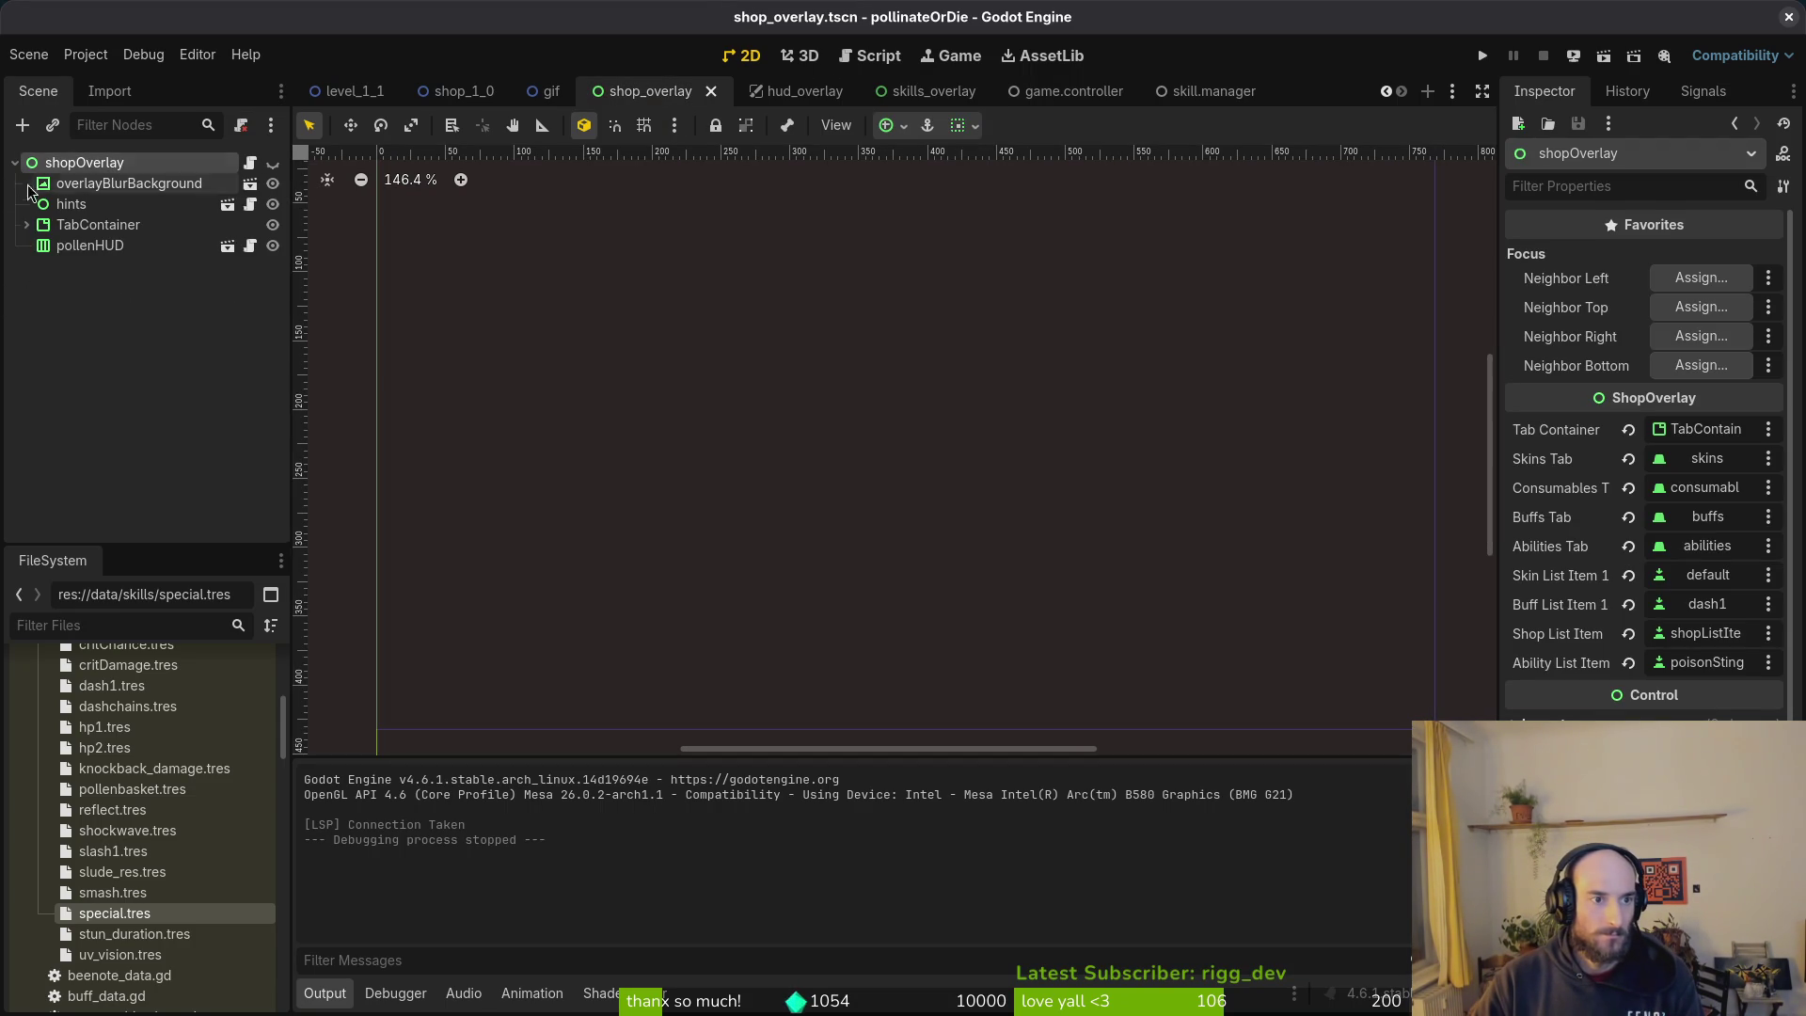
left_click(26, 224)
left_click(40, 246)
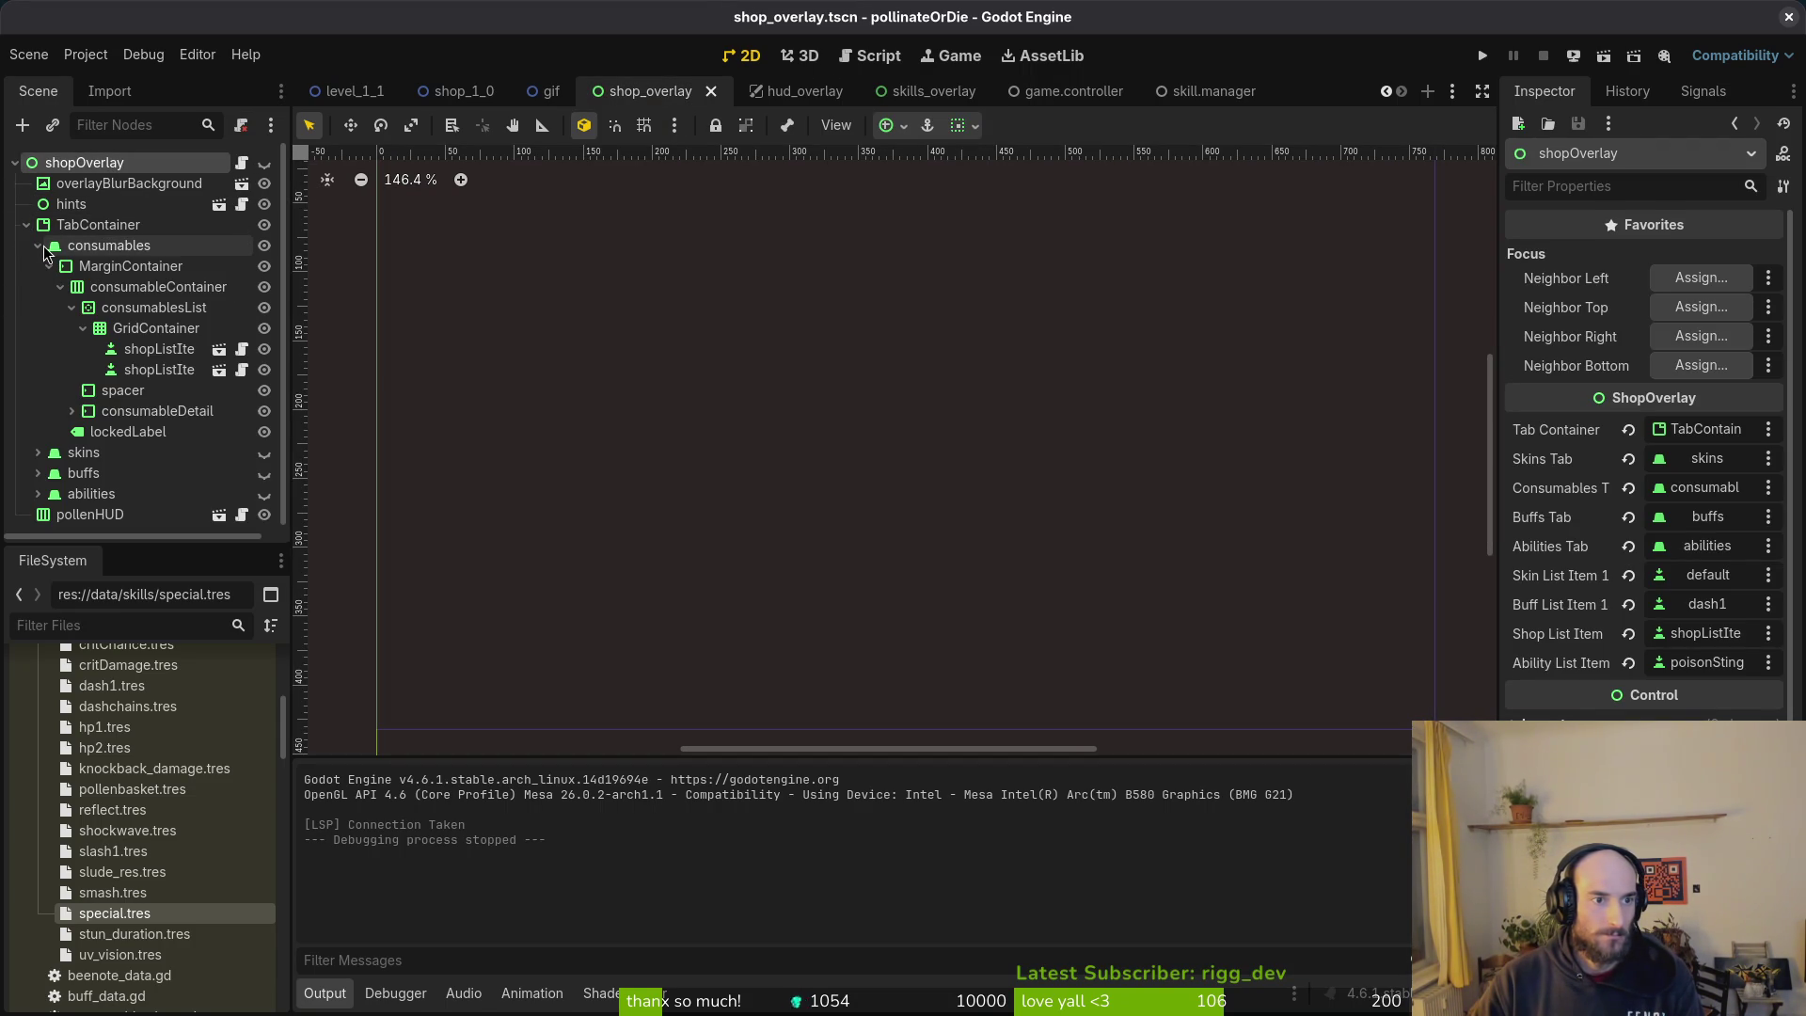
left_click(48, 266)
left_click(49, 266)
left_click(61, 287)
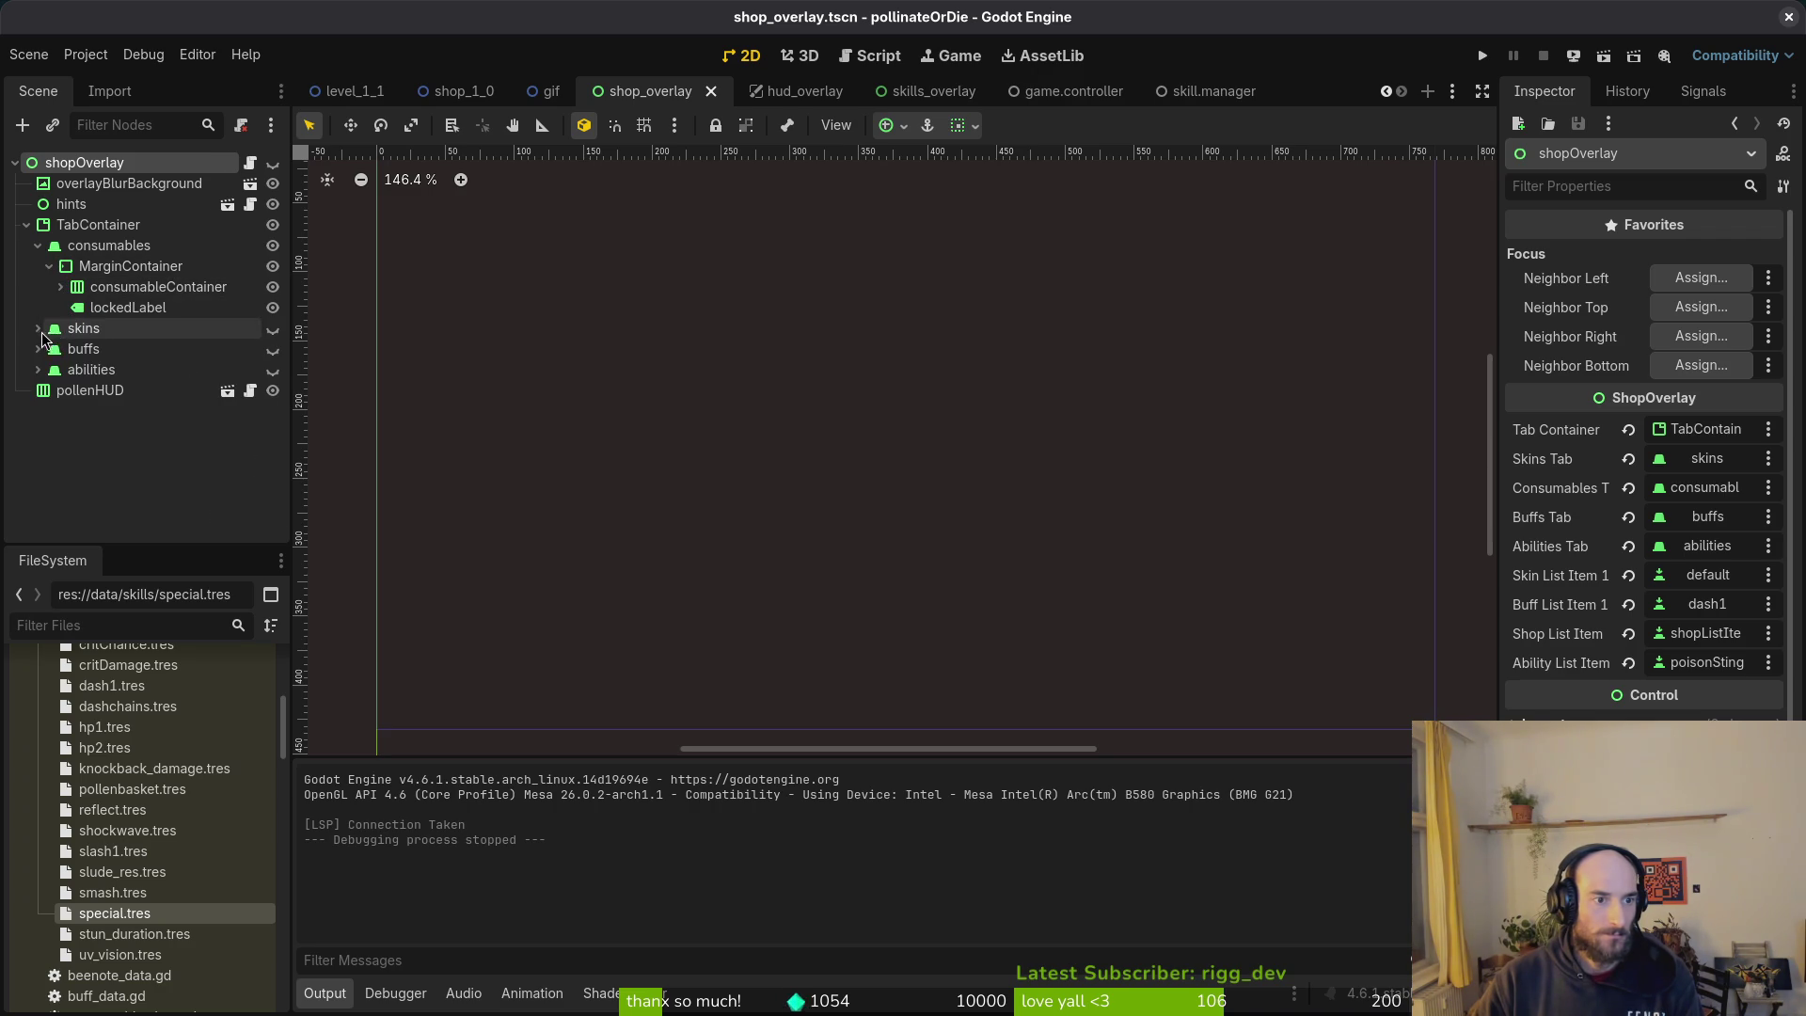
left_click(38, 370)
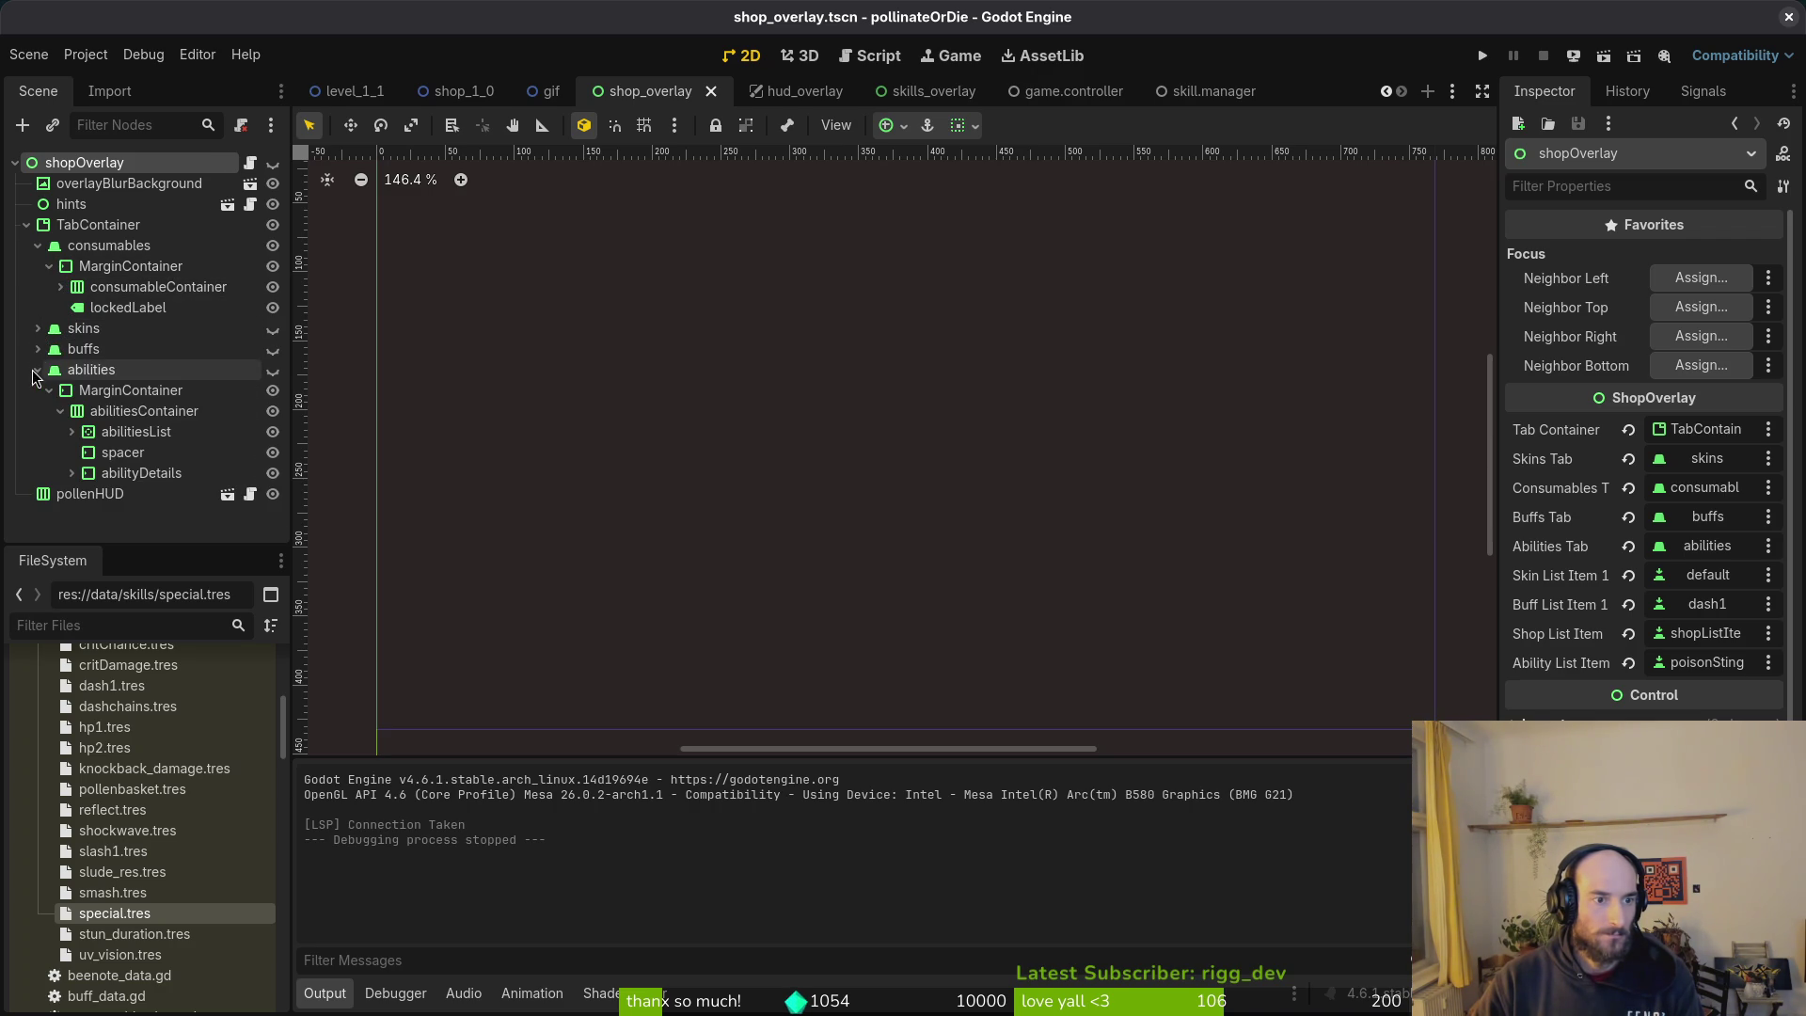
Step: Paste a copy of the consumables lockedLabel under the abilities MarginContainer and save the scene
left_click(127, 307)
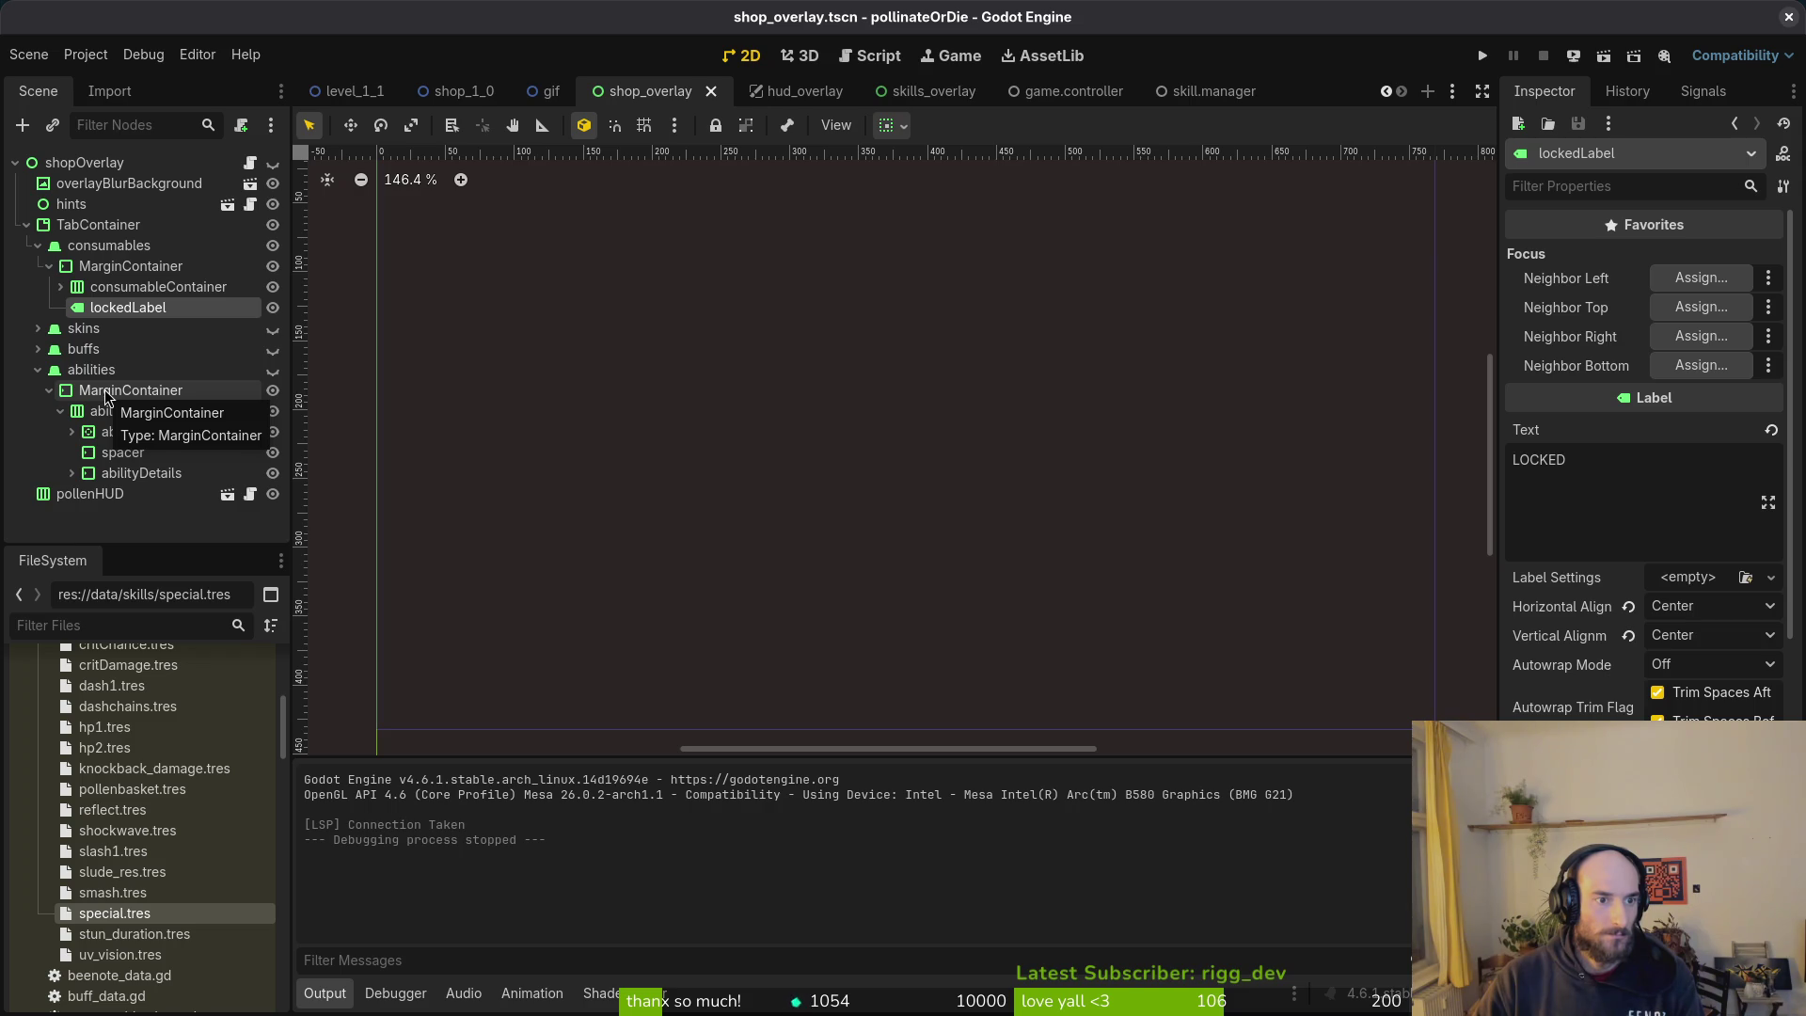
left_click(106, 390)
key("ctrl+v")
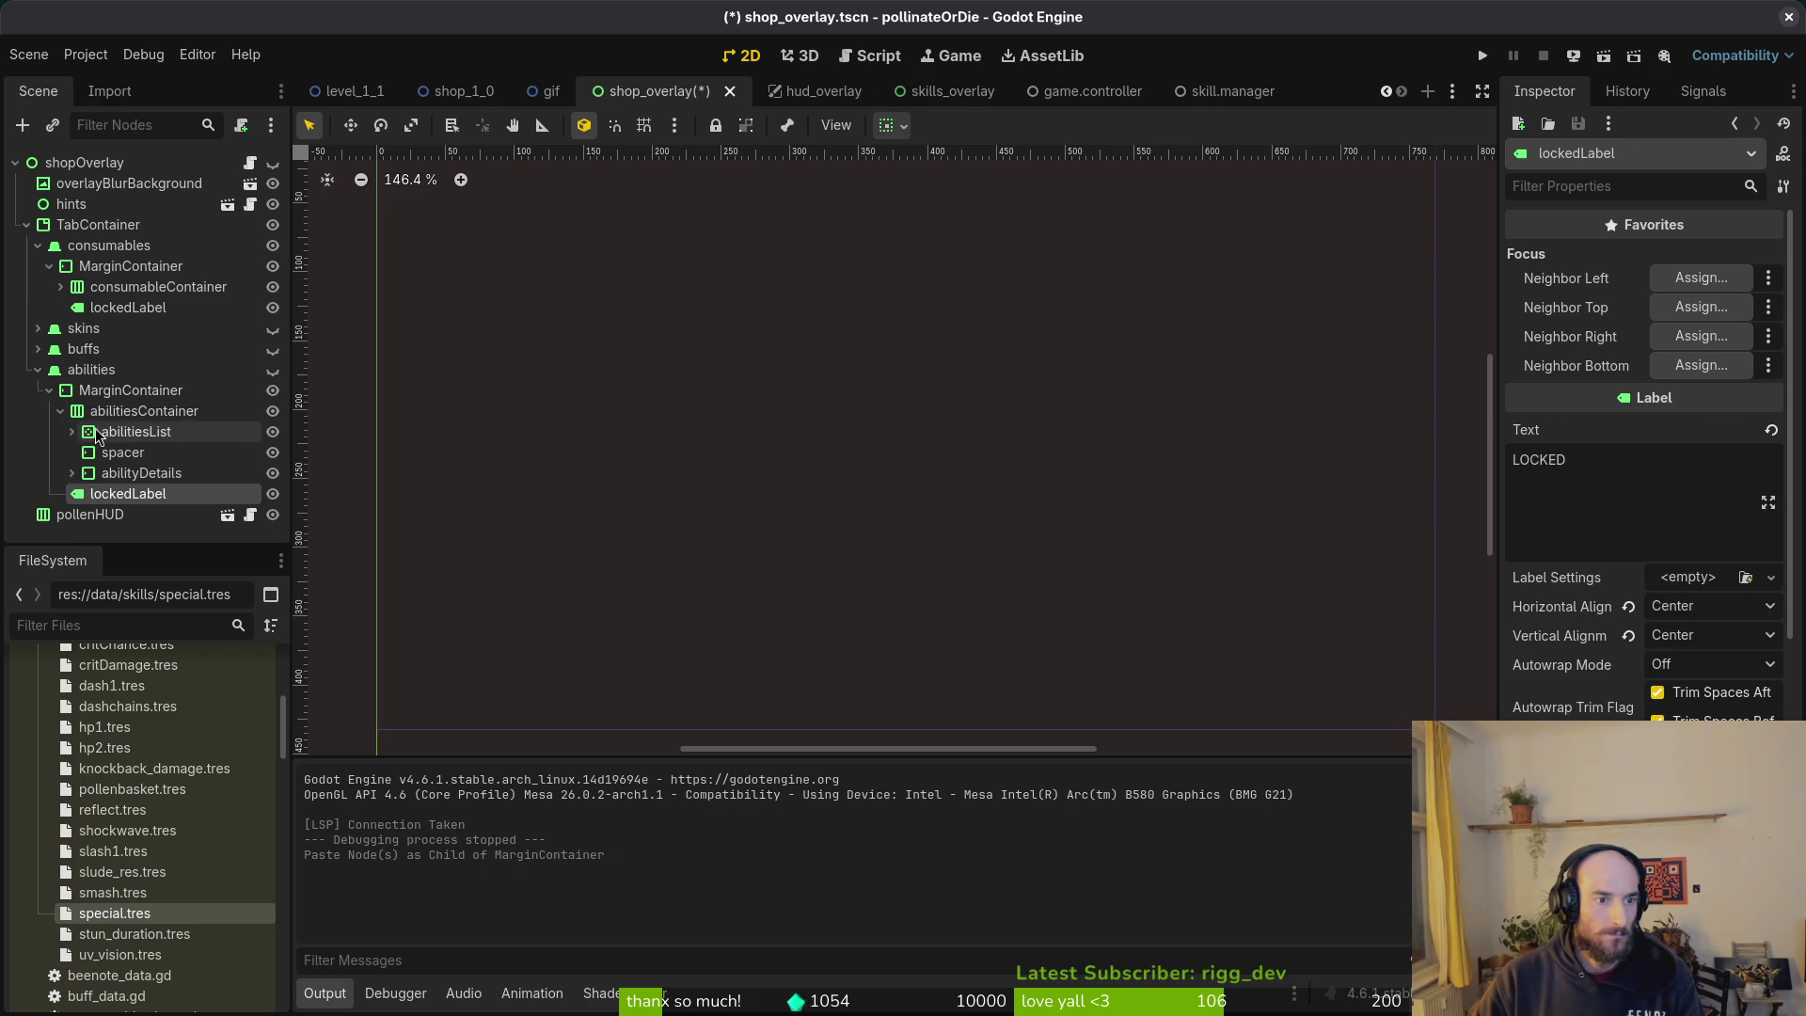
left_click(60, 411)
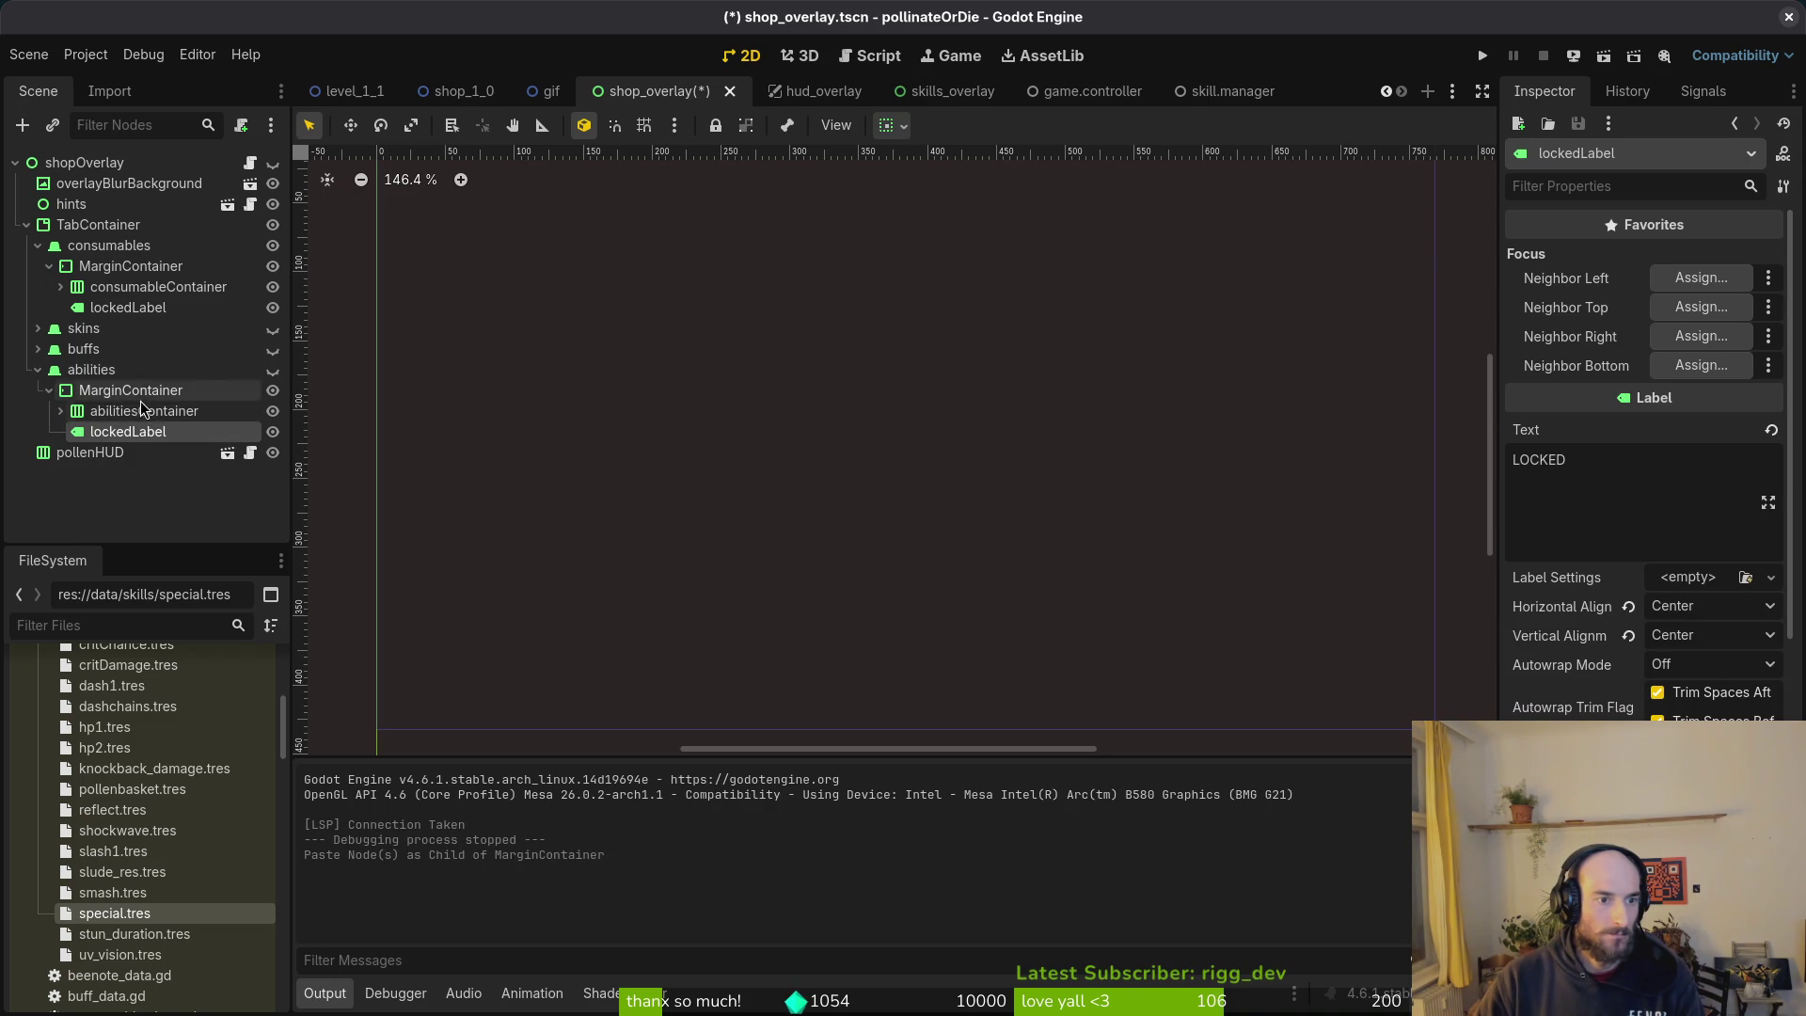
left_click(127, 308)
key("ctrl+s")
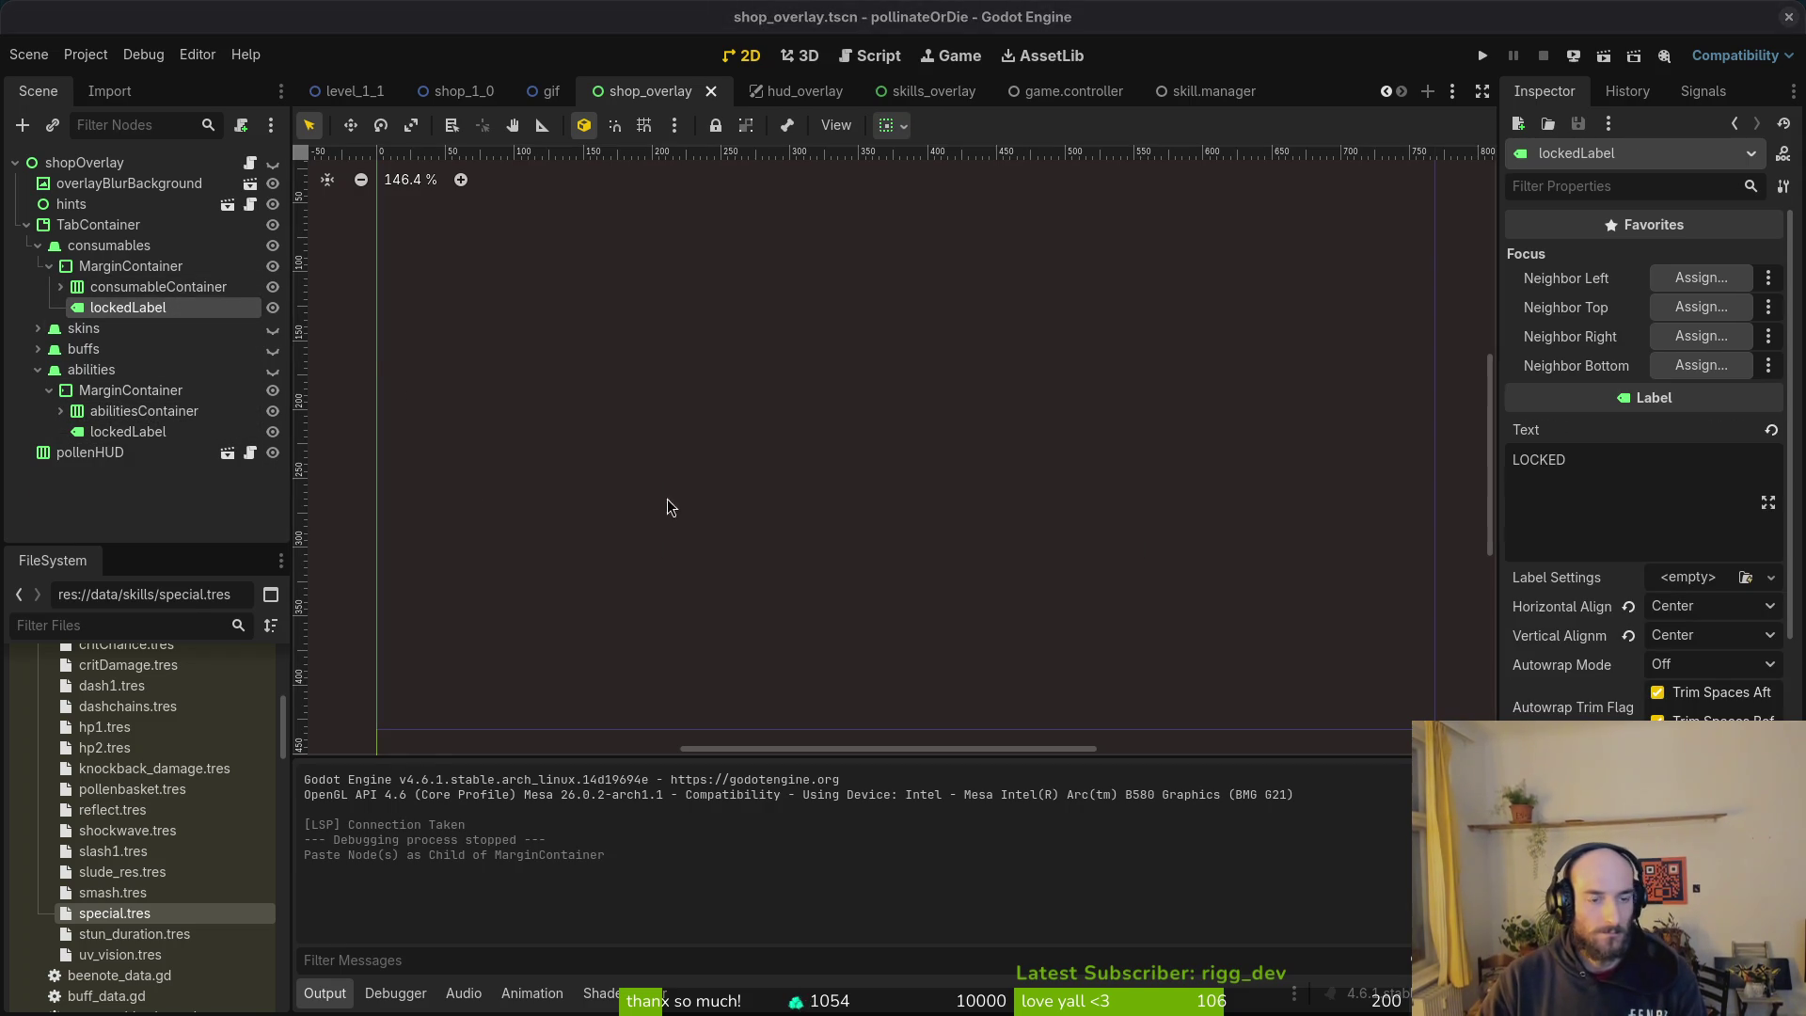
key("alt+Tab")
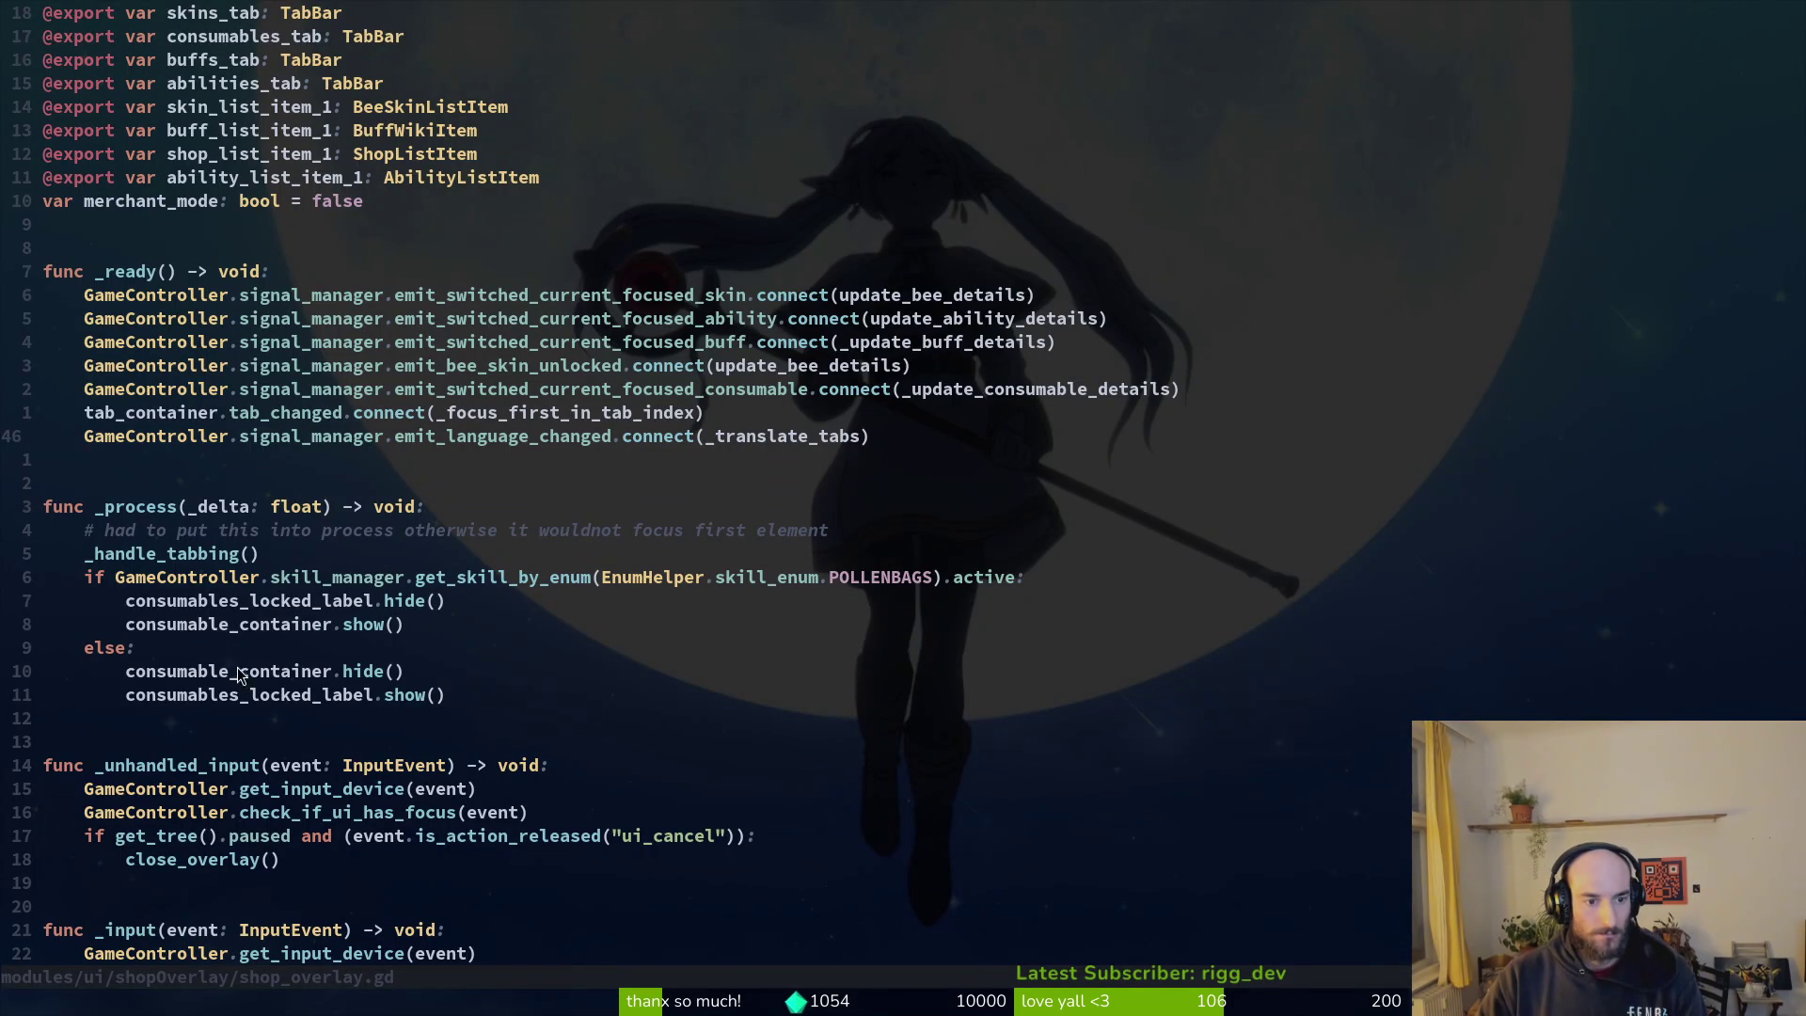
Step: Duplicate the POLLENBAGS if/else block in _process, change it to check SPECIAL, and save
left_click(162, 581)
key("shift+v")
key("j")
key("j")
key("j")
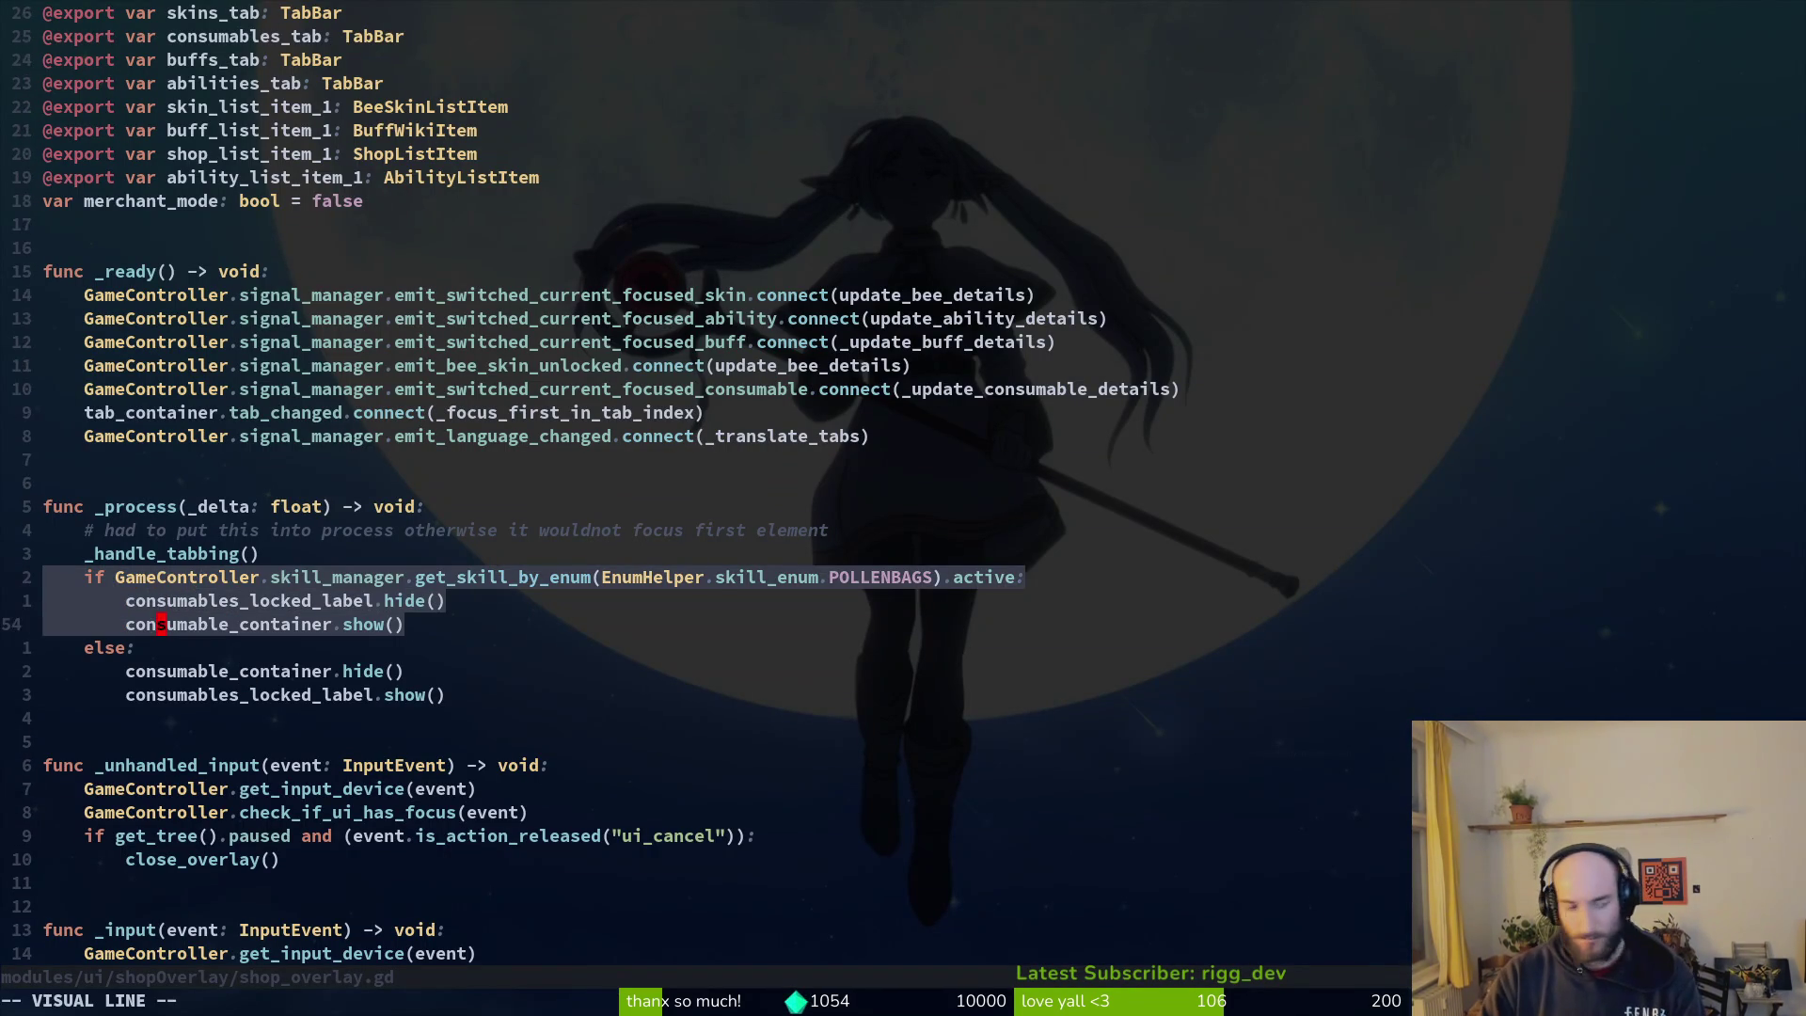
key("y")
key("j")
key("j")
key("j")
key("j")
key("j")
key("p")
key("w")
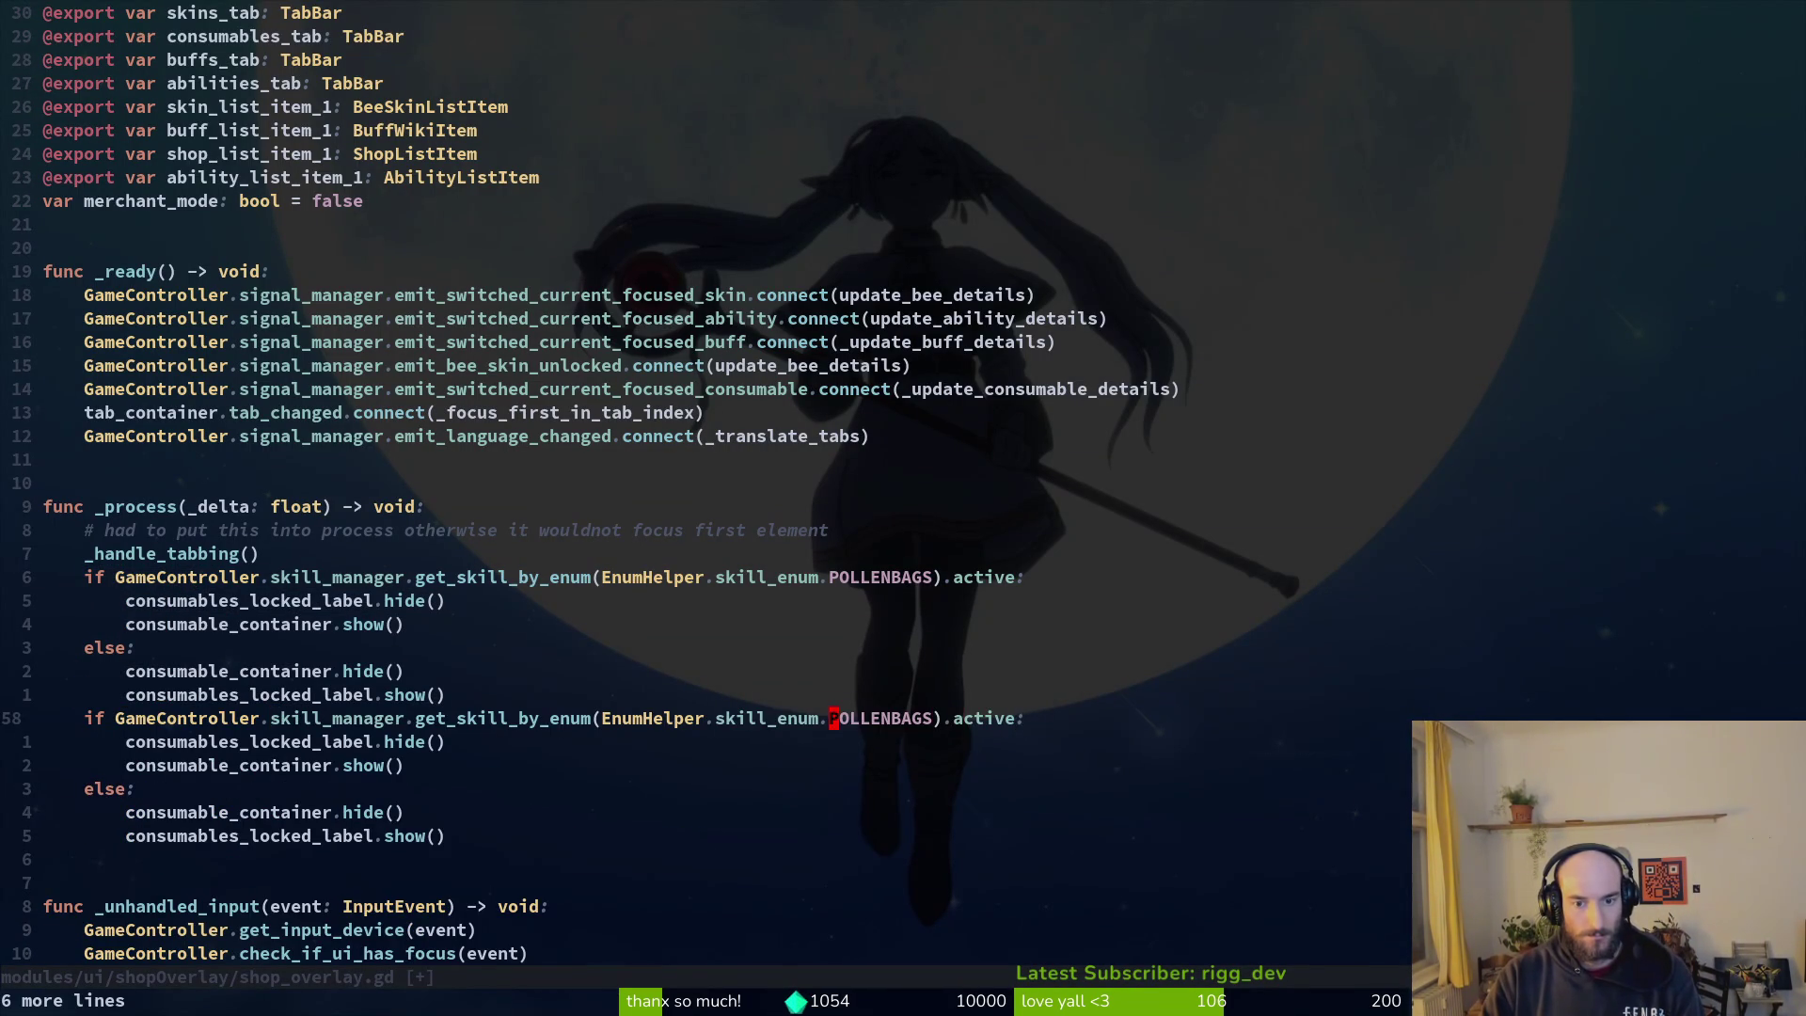
type("cwSPECIAL")
key("Escape")
type(":w")
key("Return")
Step: Start replacing the copied block's consumables label references with ability label names
key("j")
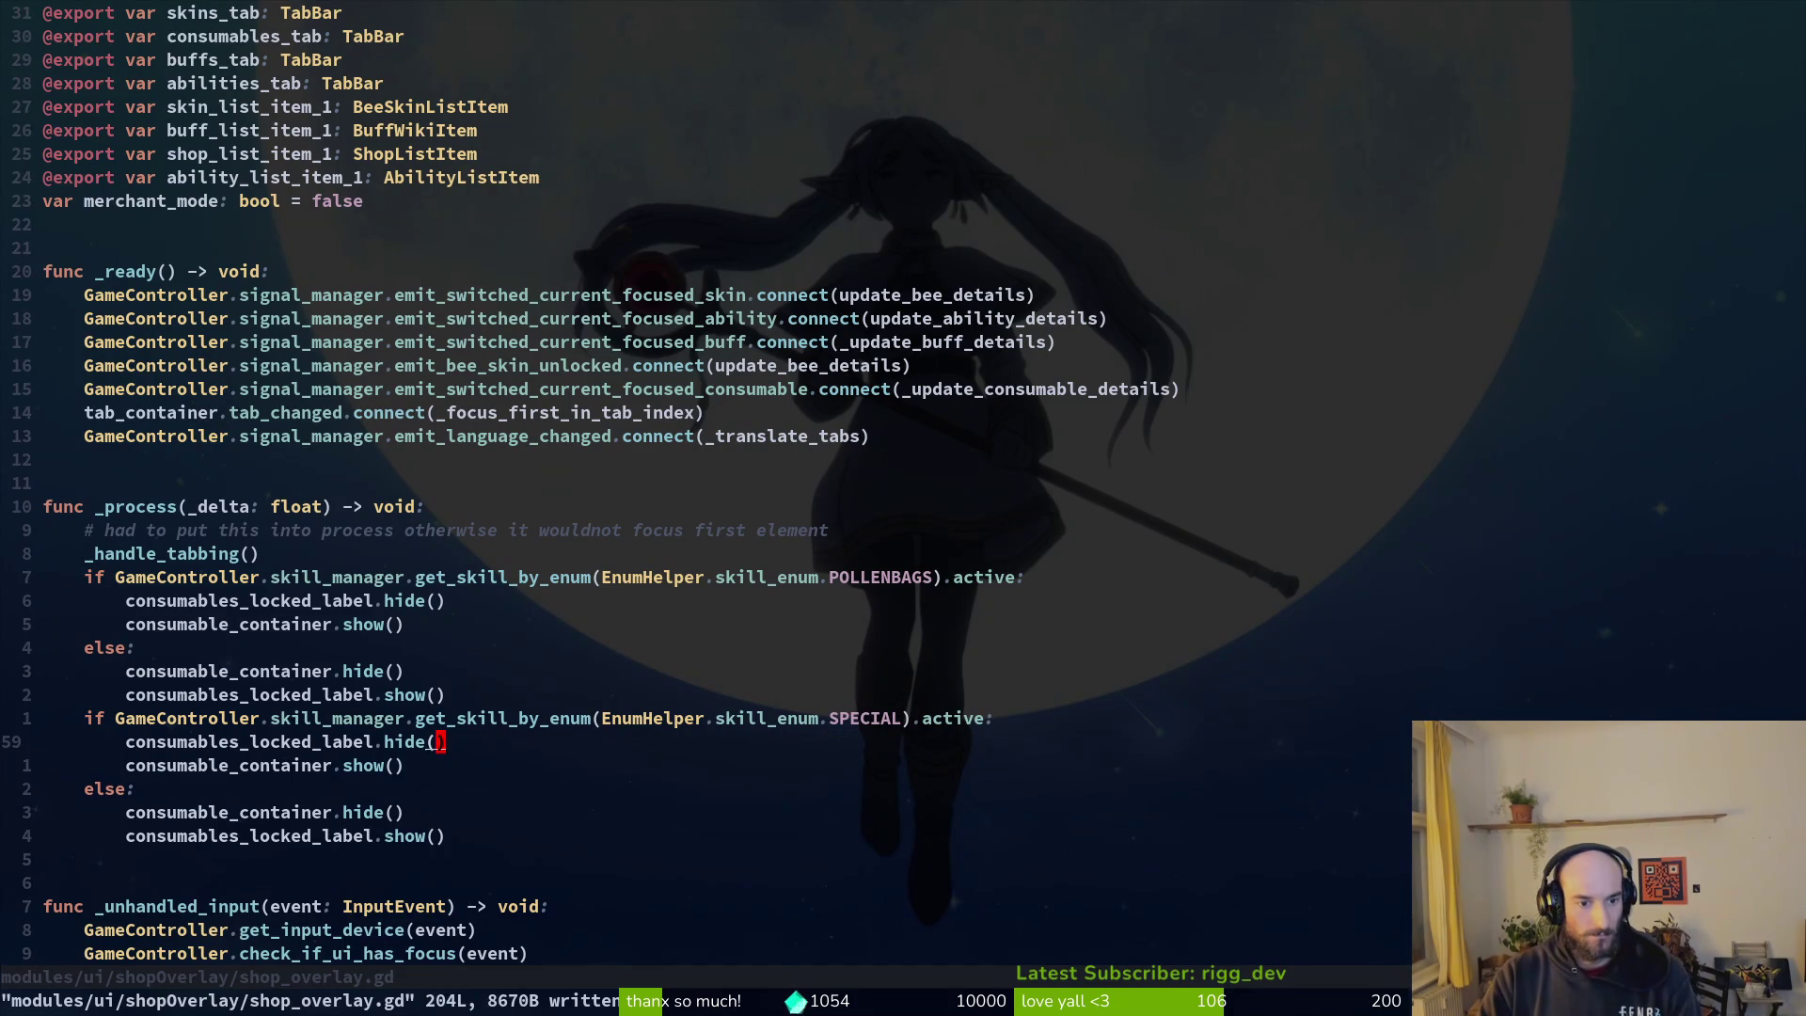
key("c")
key("w")
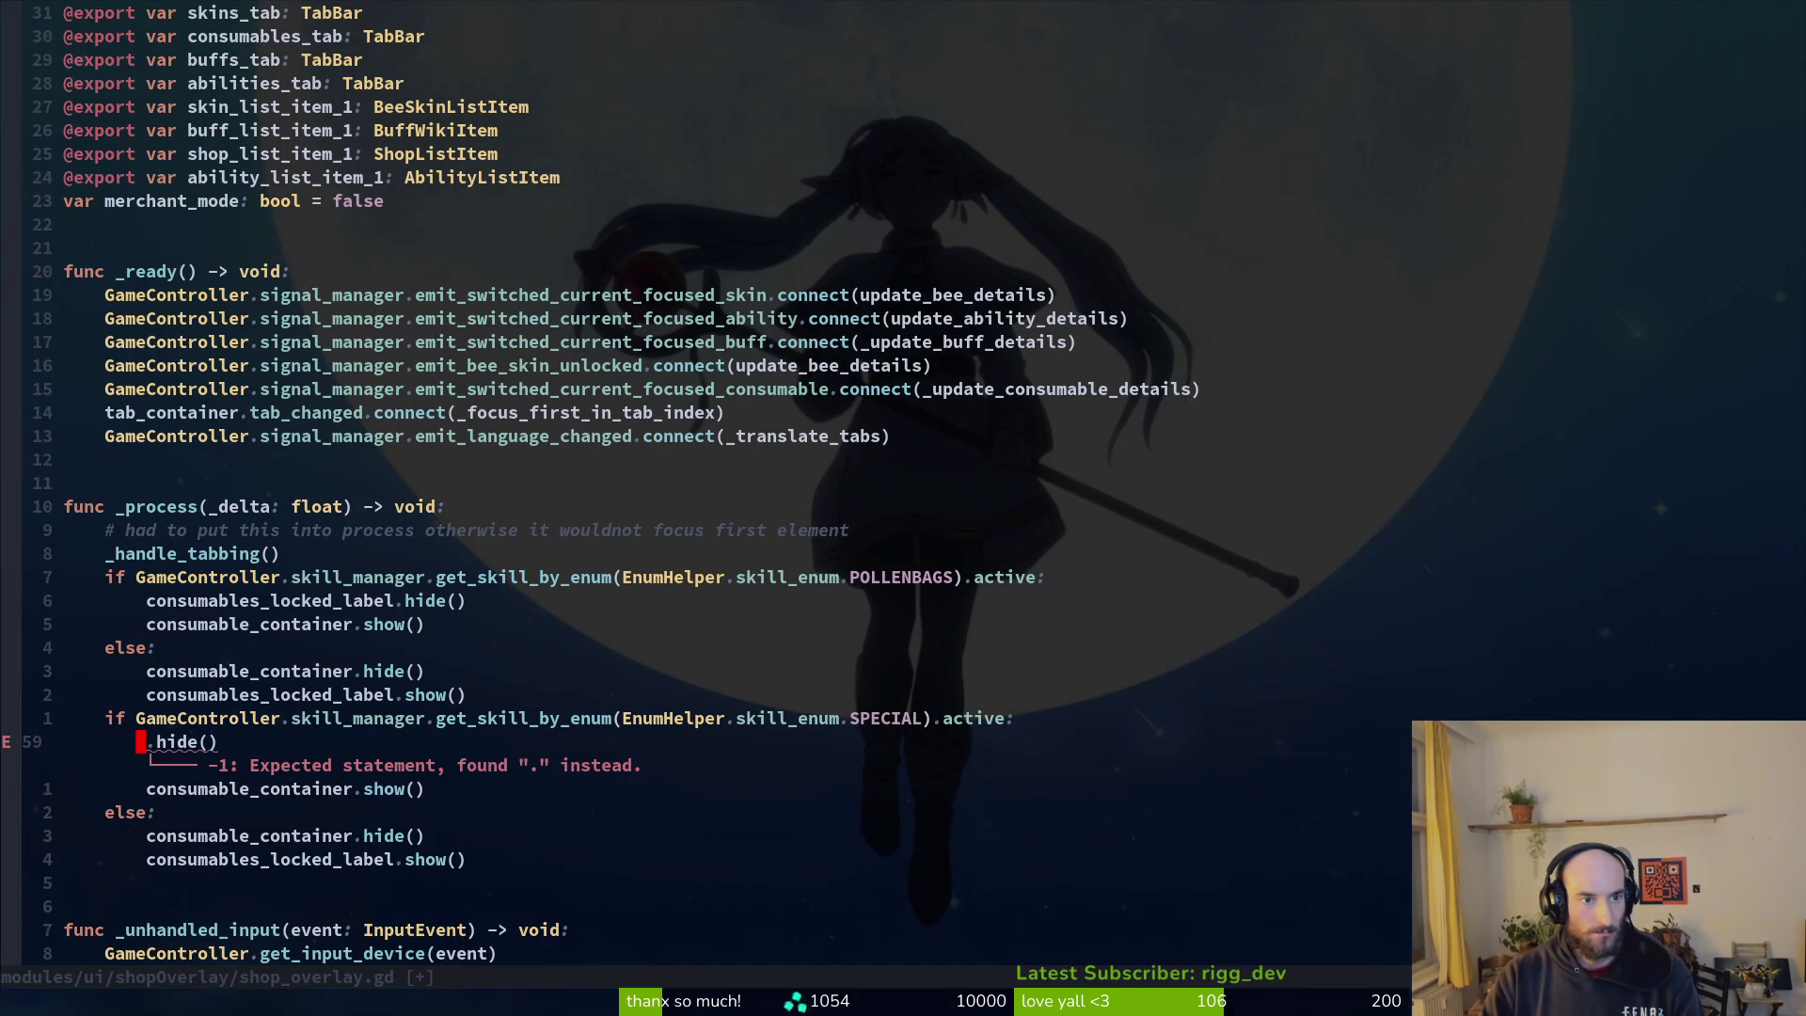
key("Escape")
type("jcwabicon")
key("BackSpace")
key("BackSpace")
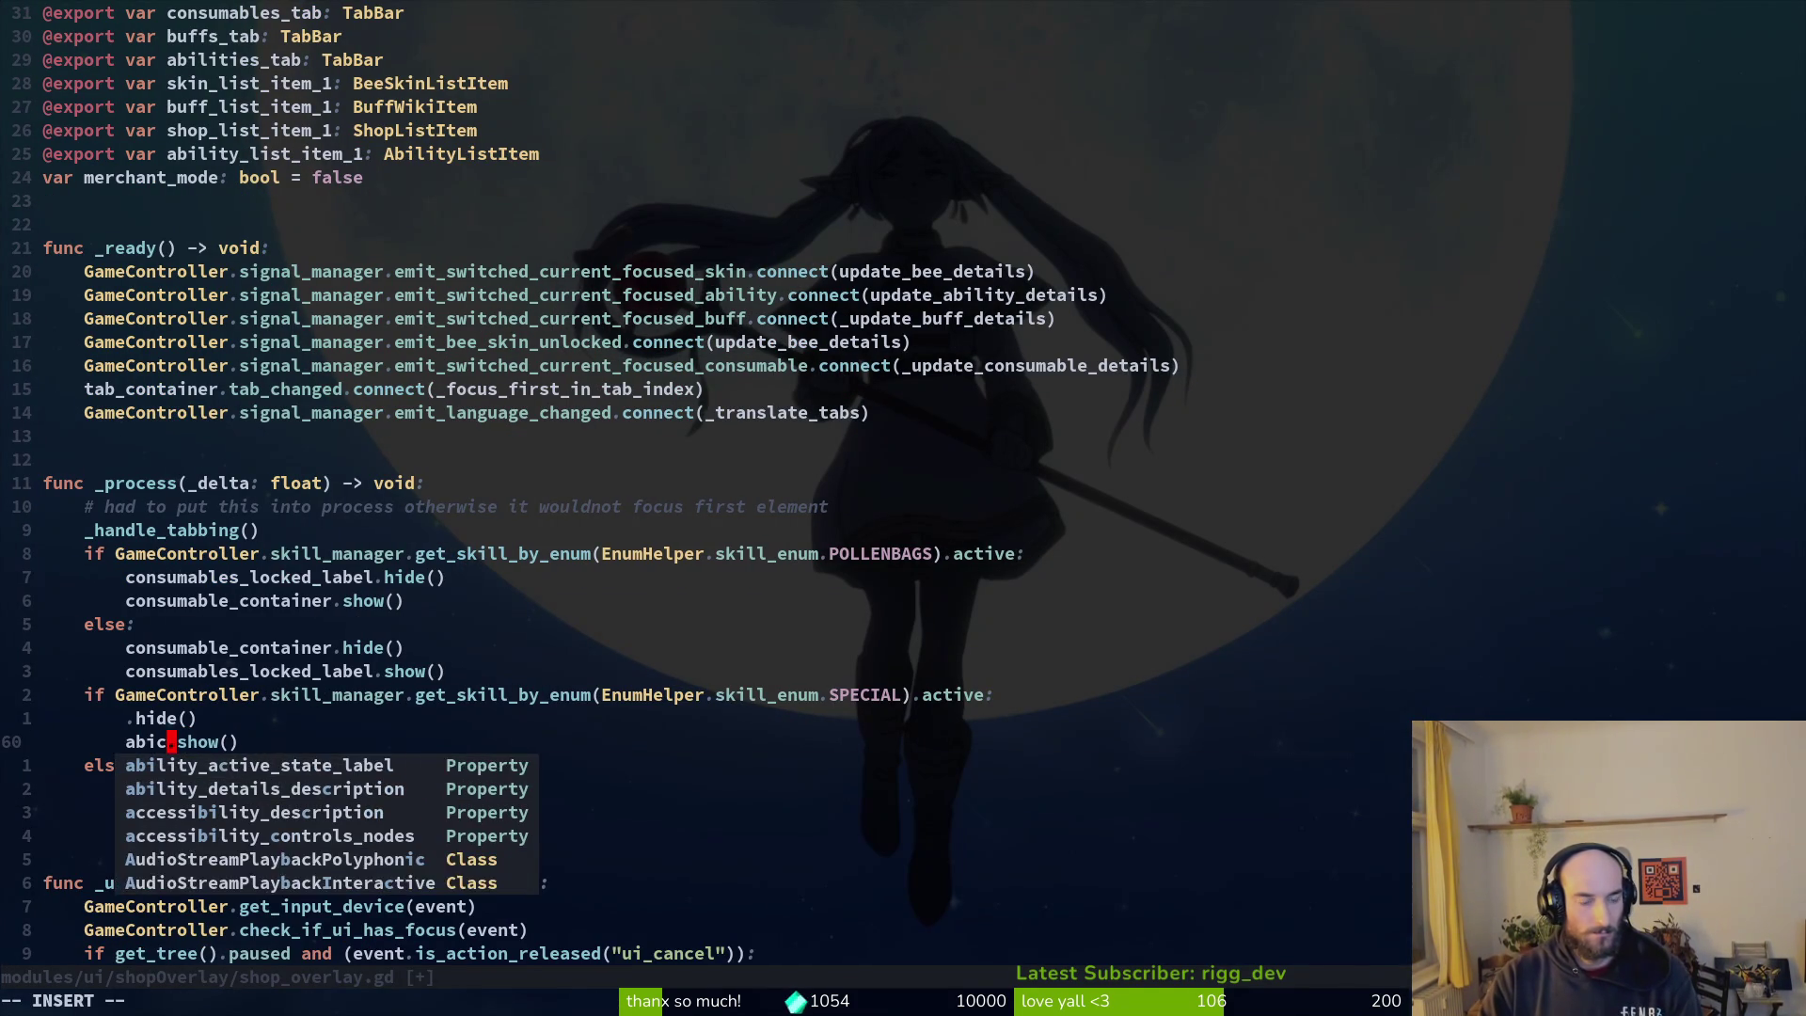
key("Escape")
key("2")
key("0")
key("k")
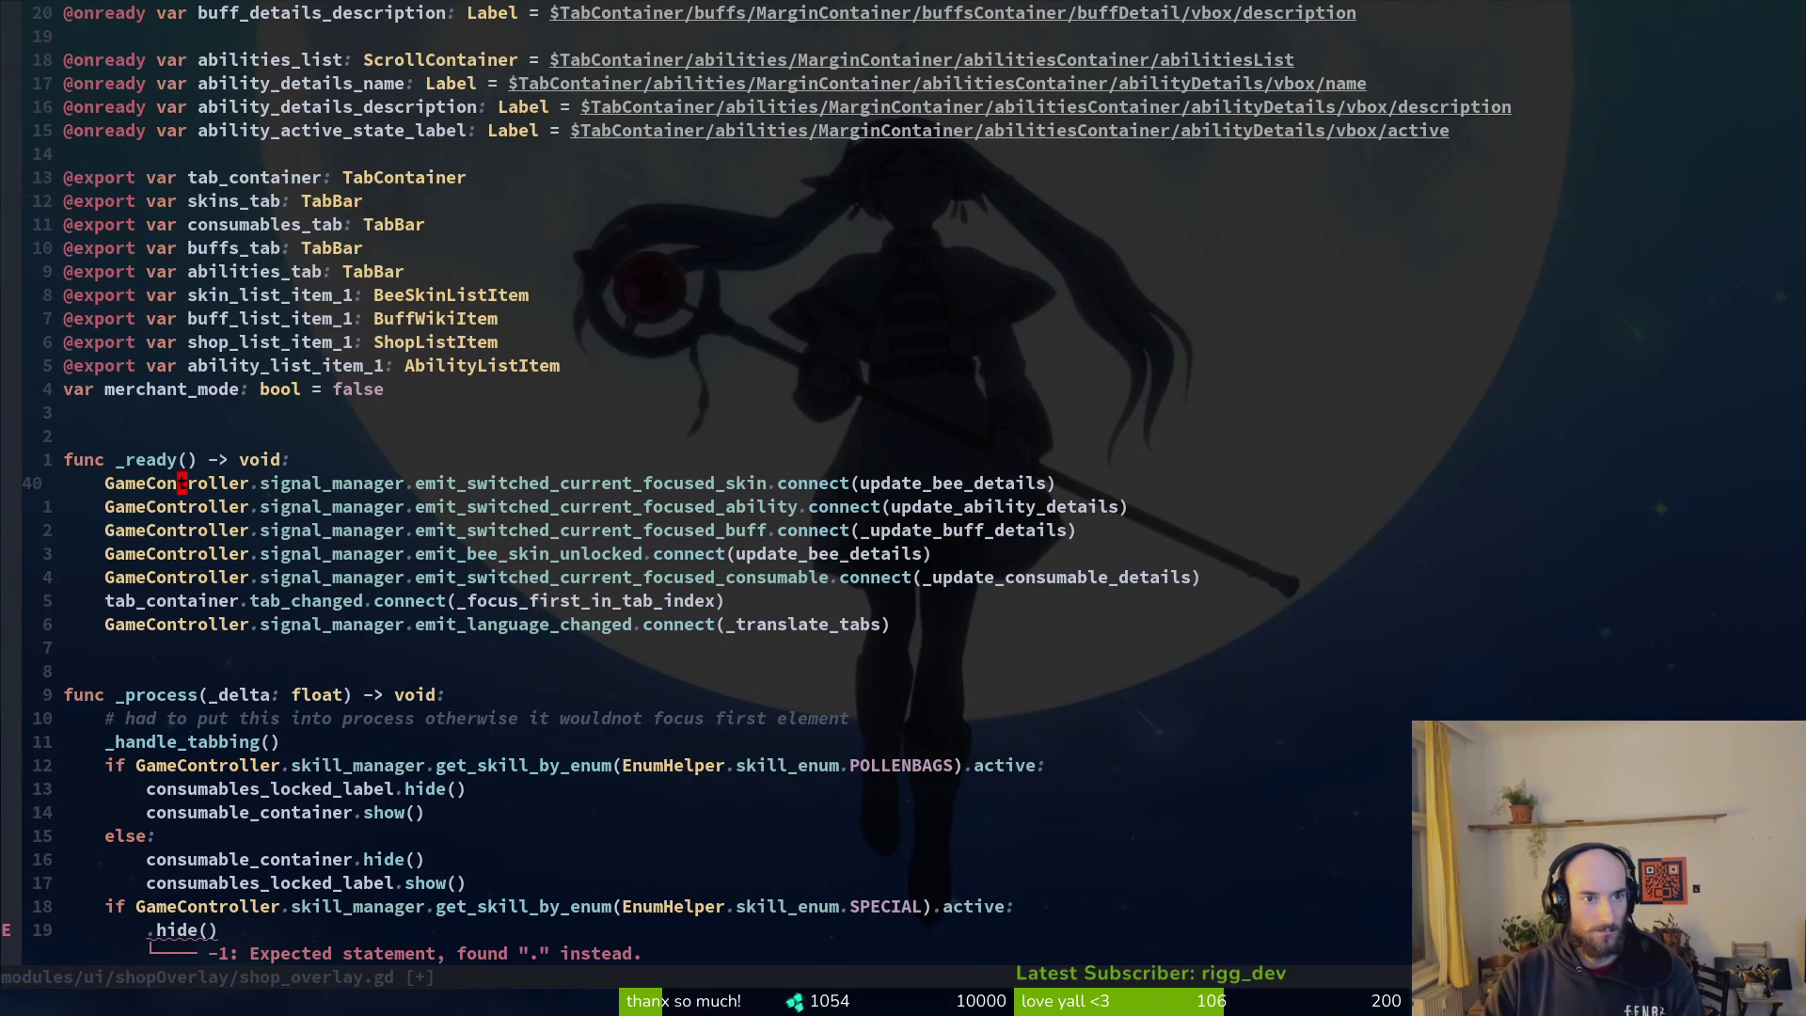
Step: Copy the consumable_container and consumables_locked_label declarations below ability_active_state_label
key("2")
key("0")
key("k")
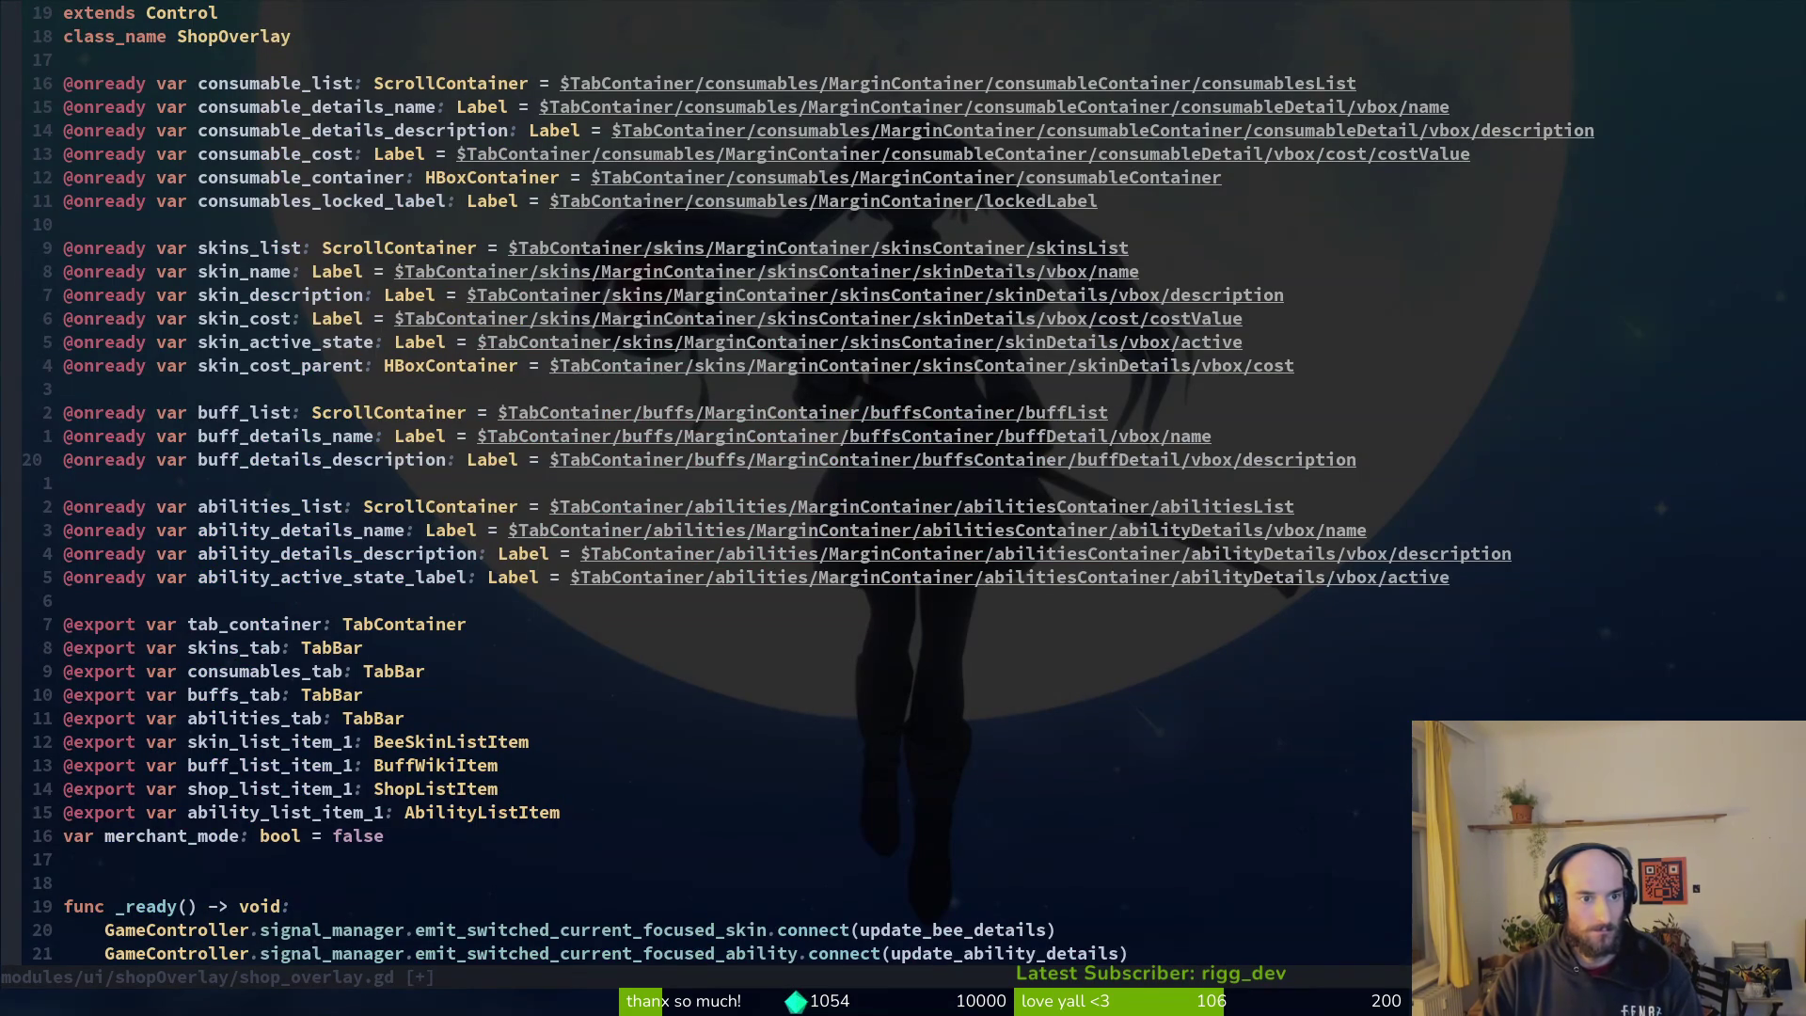
key("k")
key("j")
key("j")
key("j")
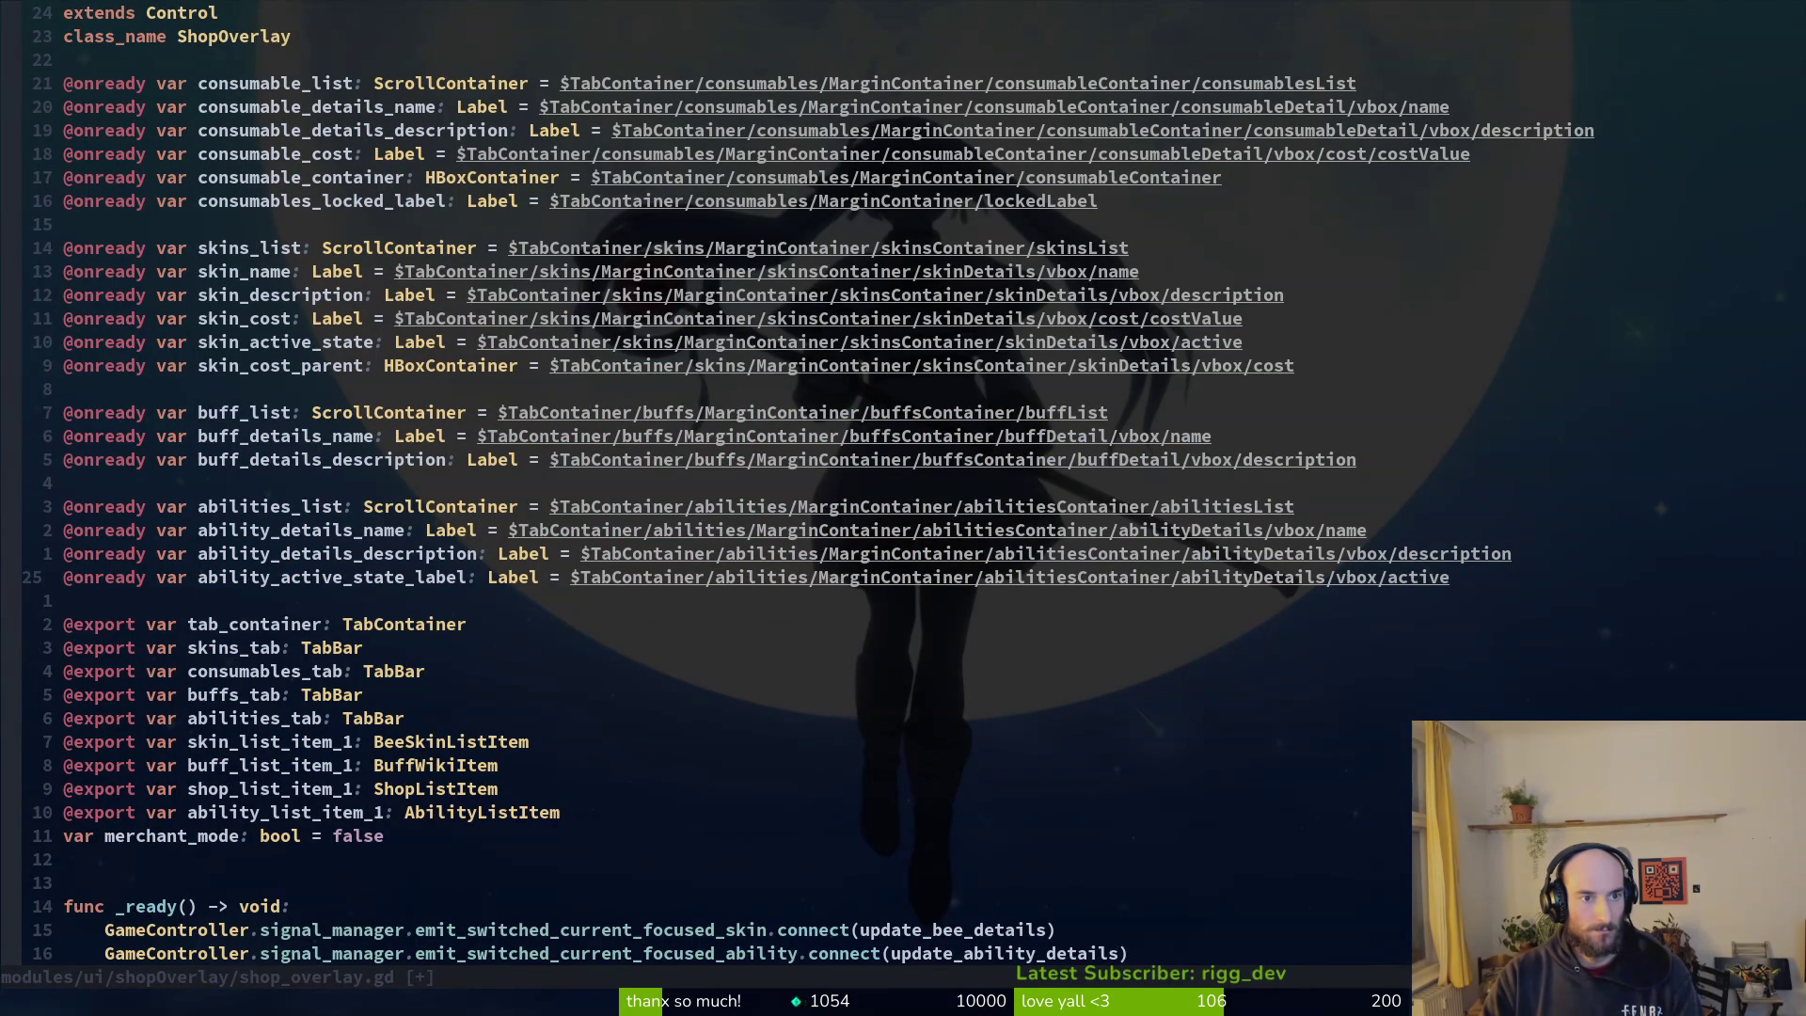
key("o")
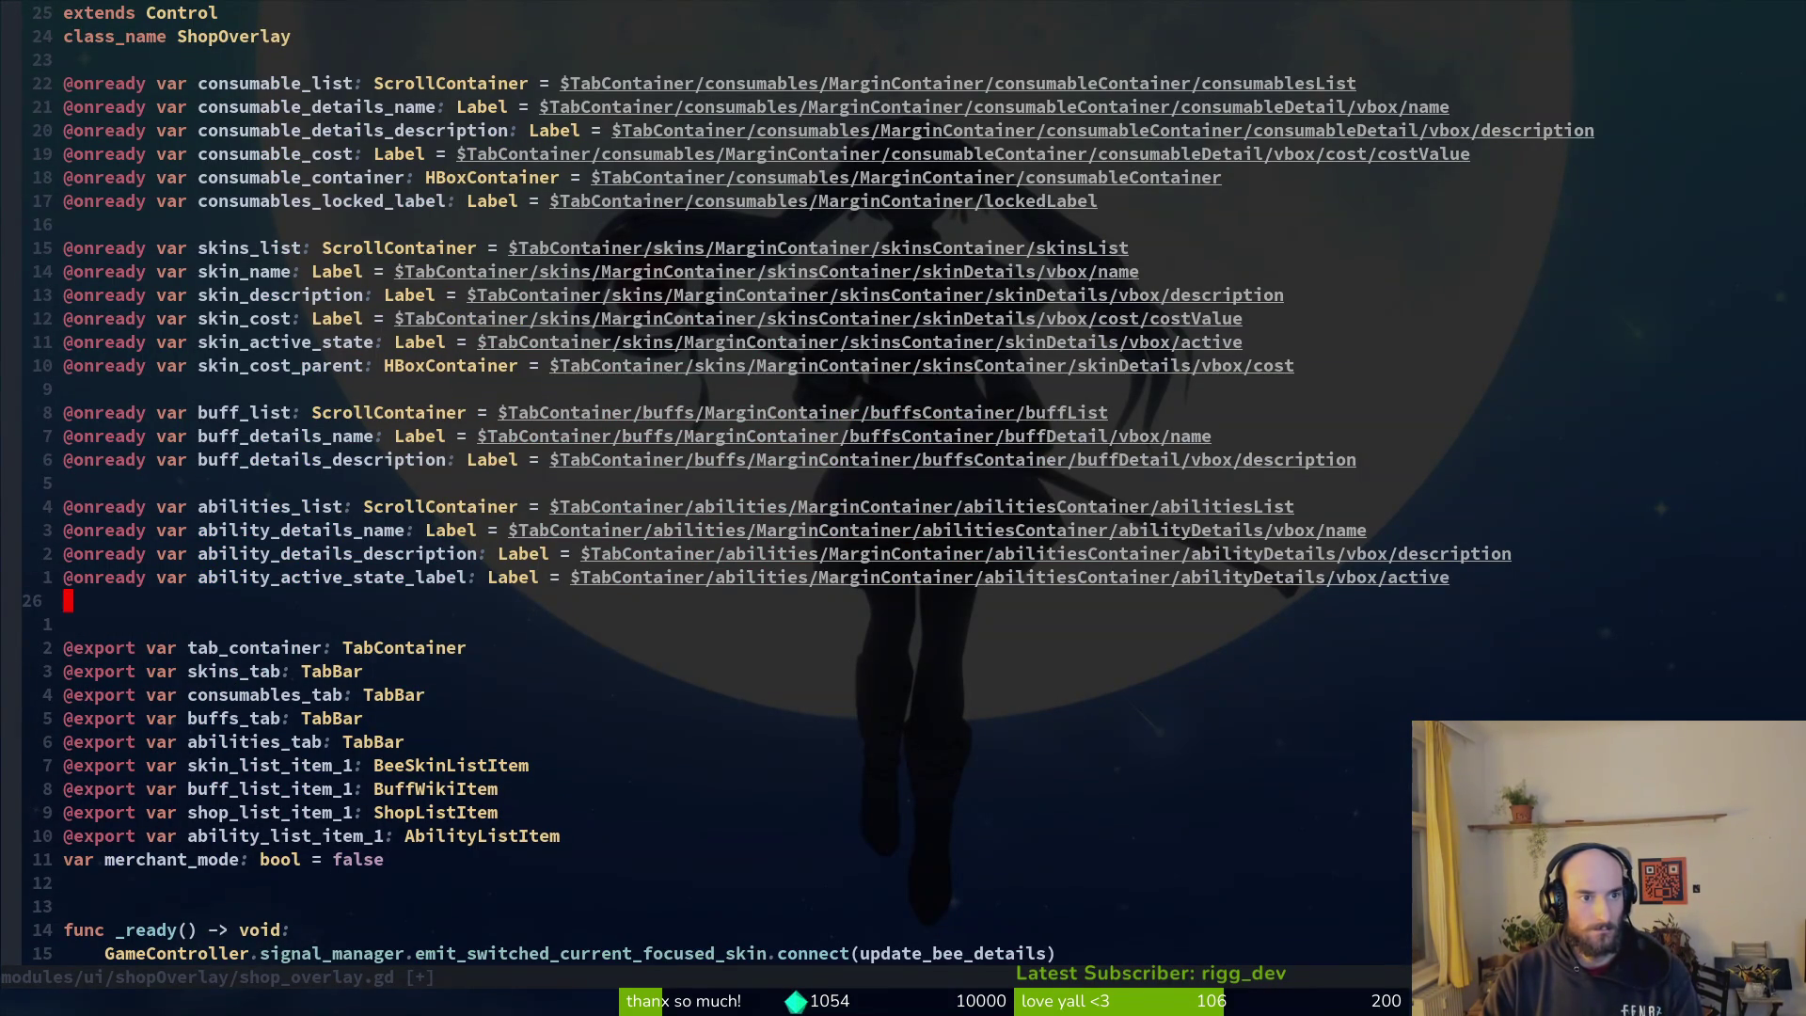
key("Escape")
key("1")
key("8")
key("k")
key("shift+v")
key("j")
key("y")
key("1")
key("7")
key("j")
Step: Rename the pasted variables to ability_container and abilities_locked_label and save
type("pwcw")
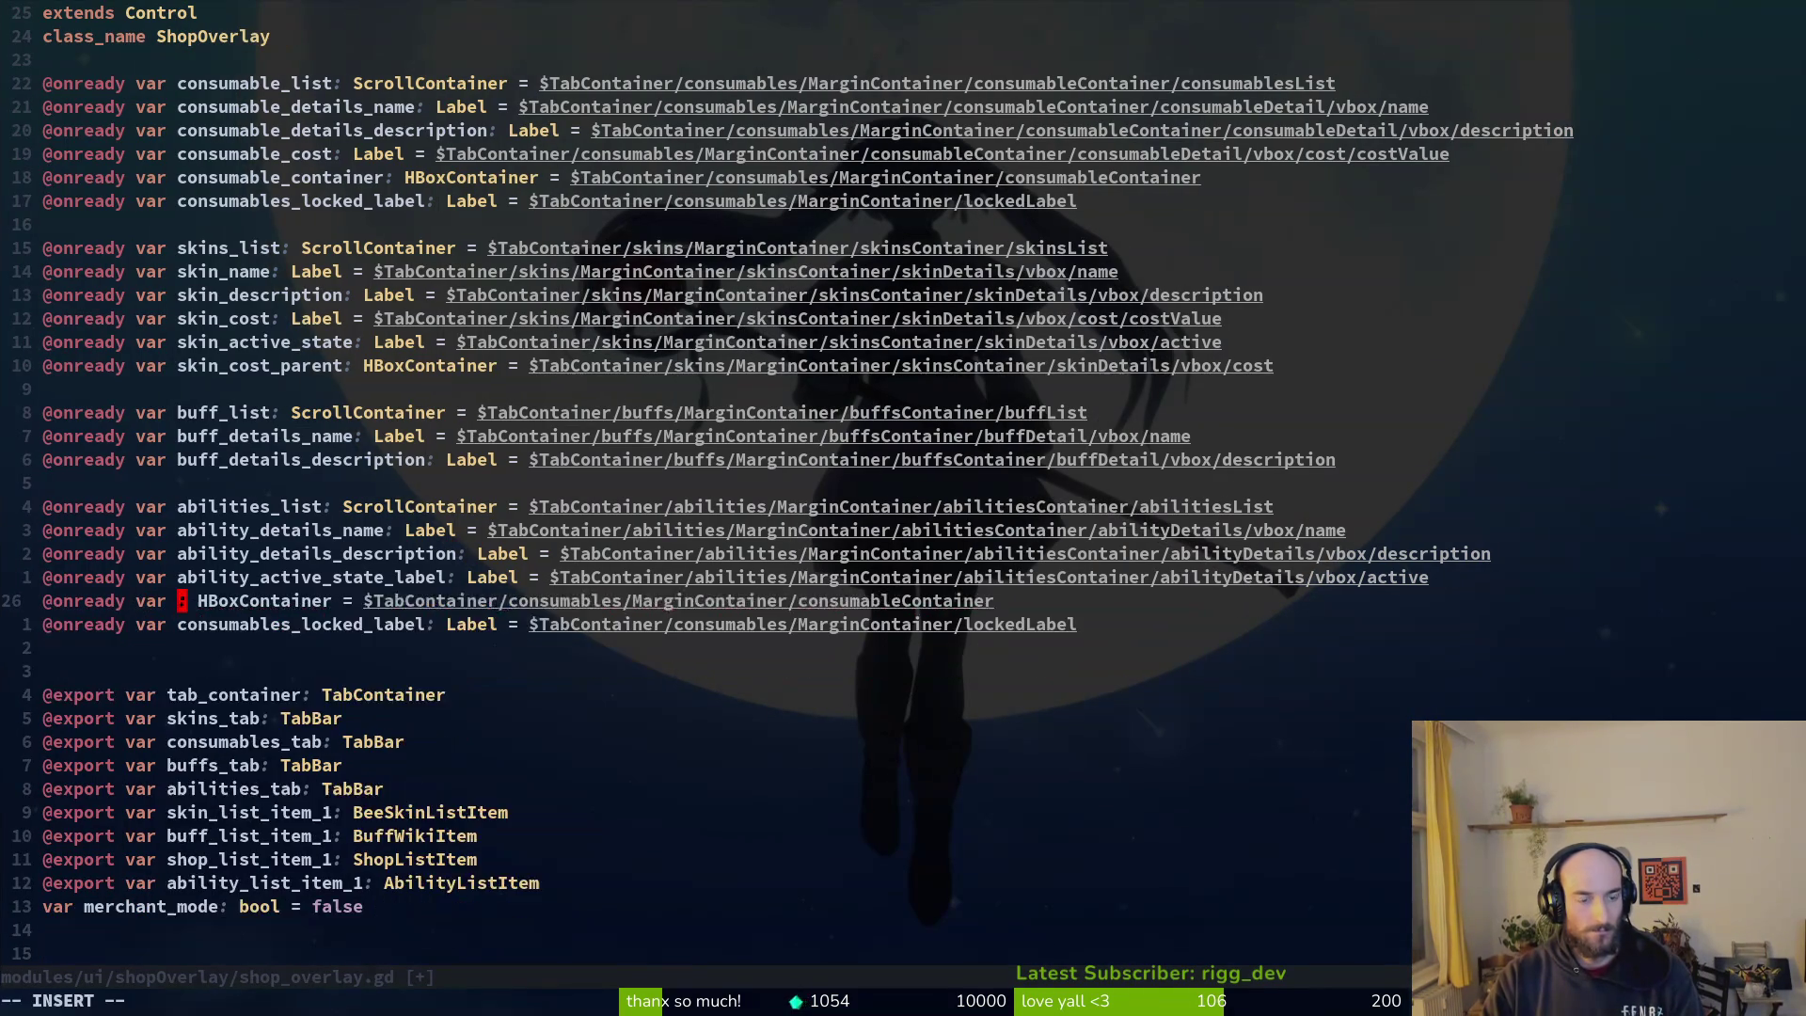
type("ability_conta")
type("iner")
key("Escape")
type("jbcw")
type("ability")
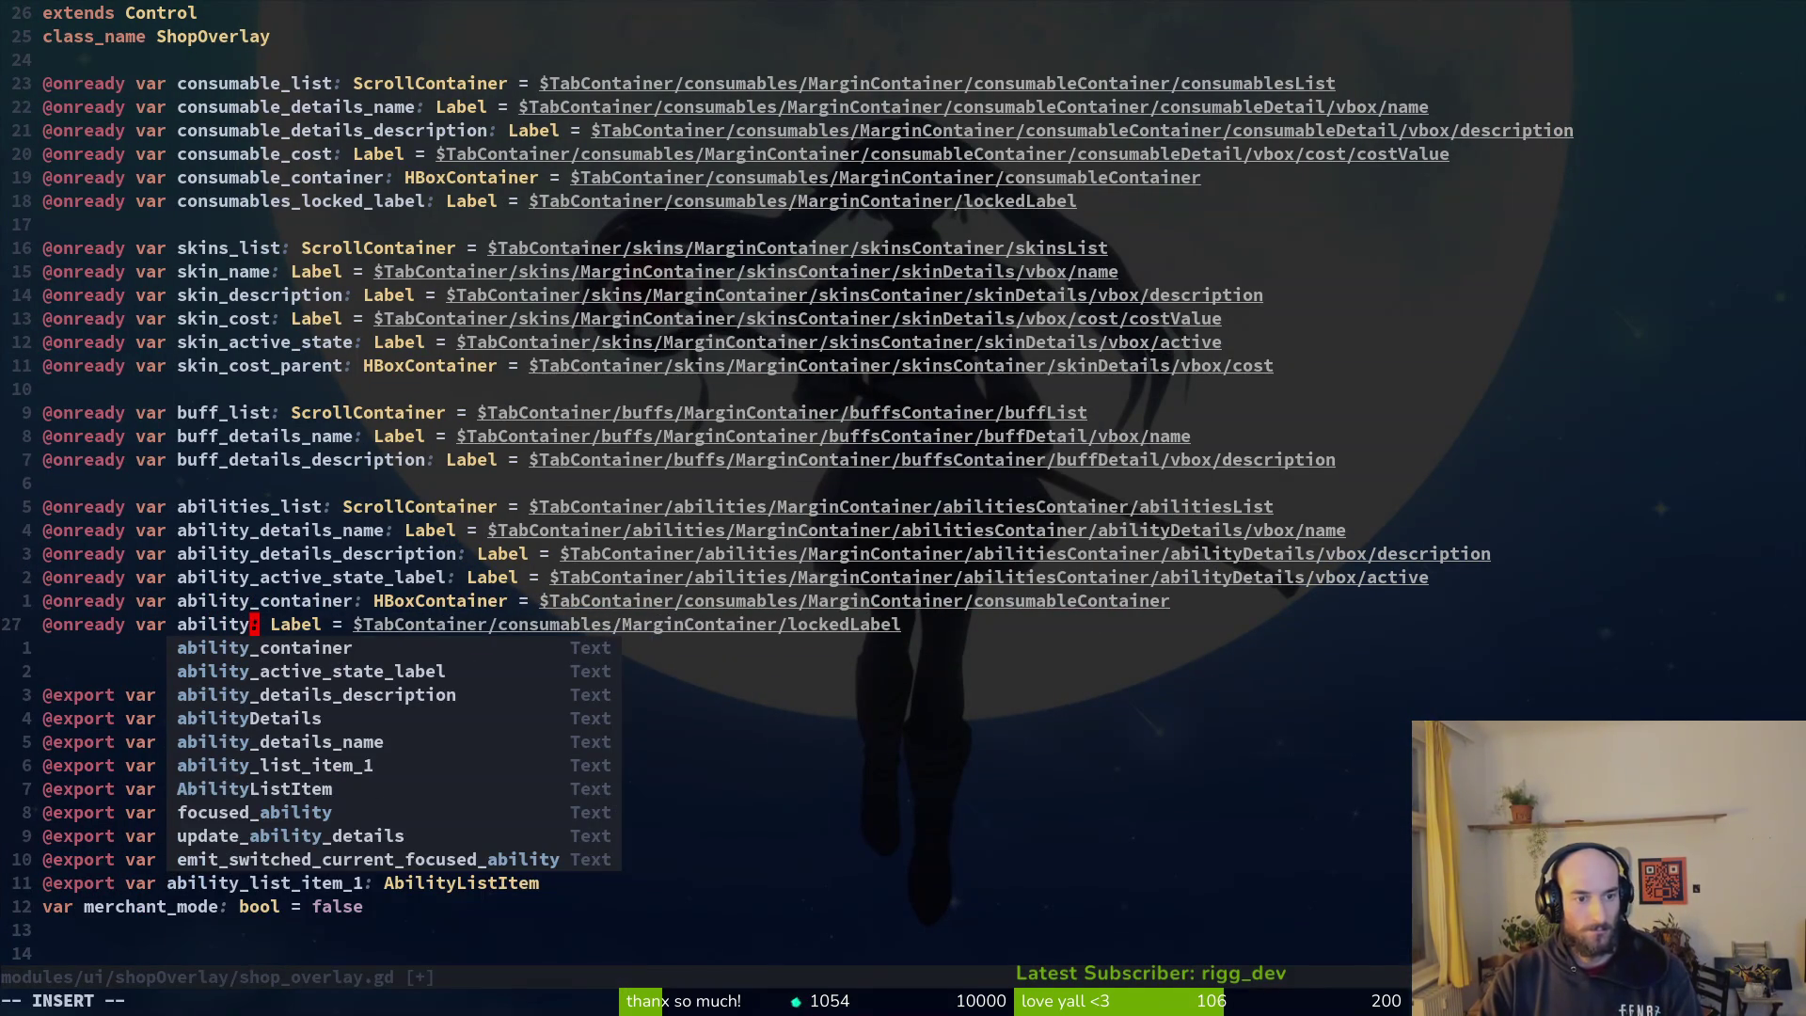
key("BackSpace")
type("ies")
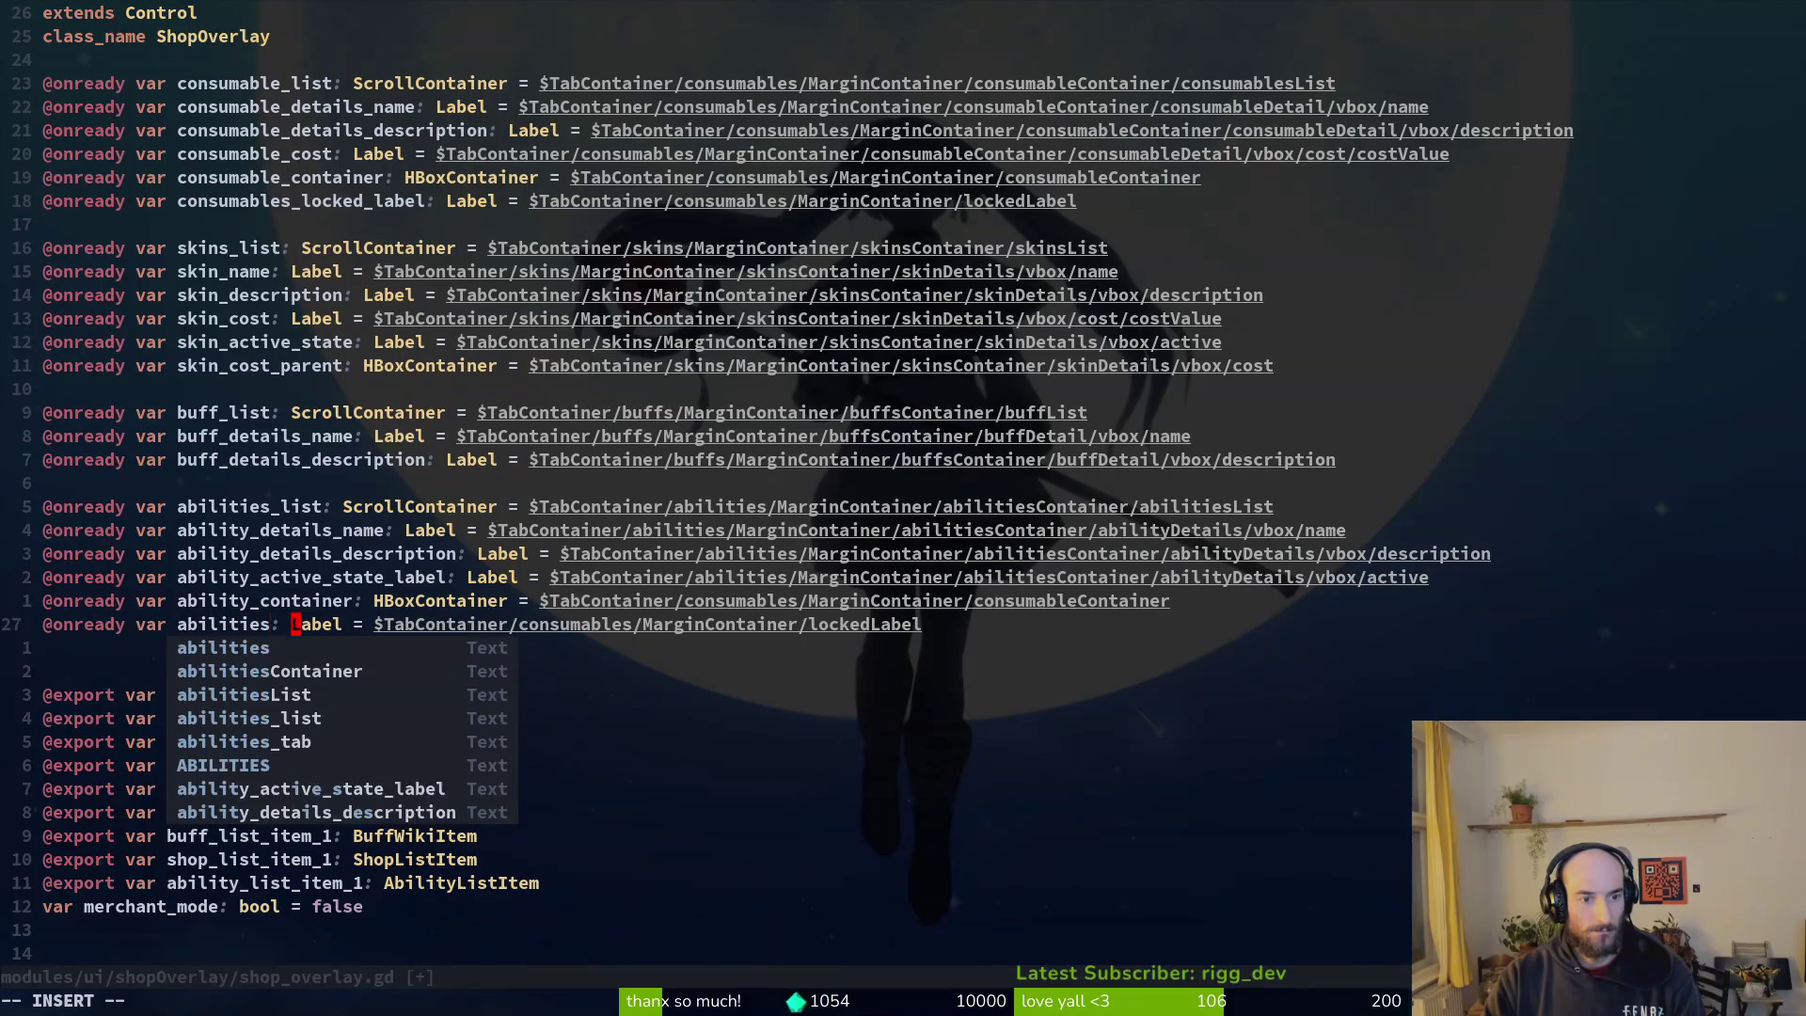
key("Escape")
key("a")
key("Escape")
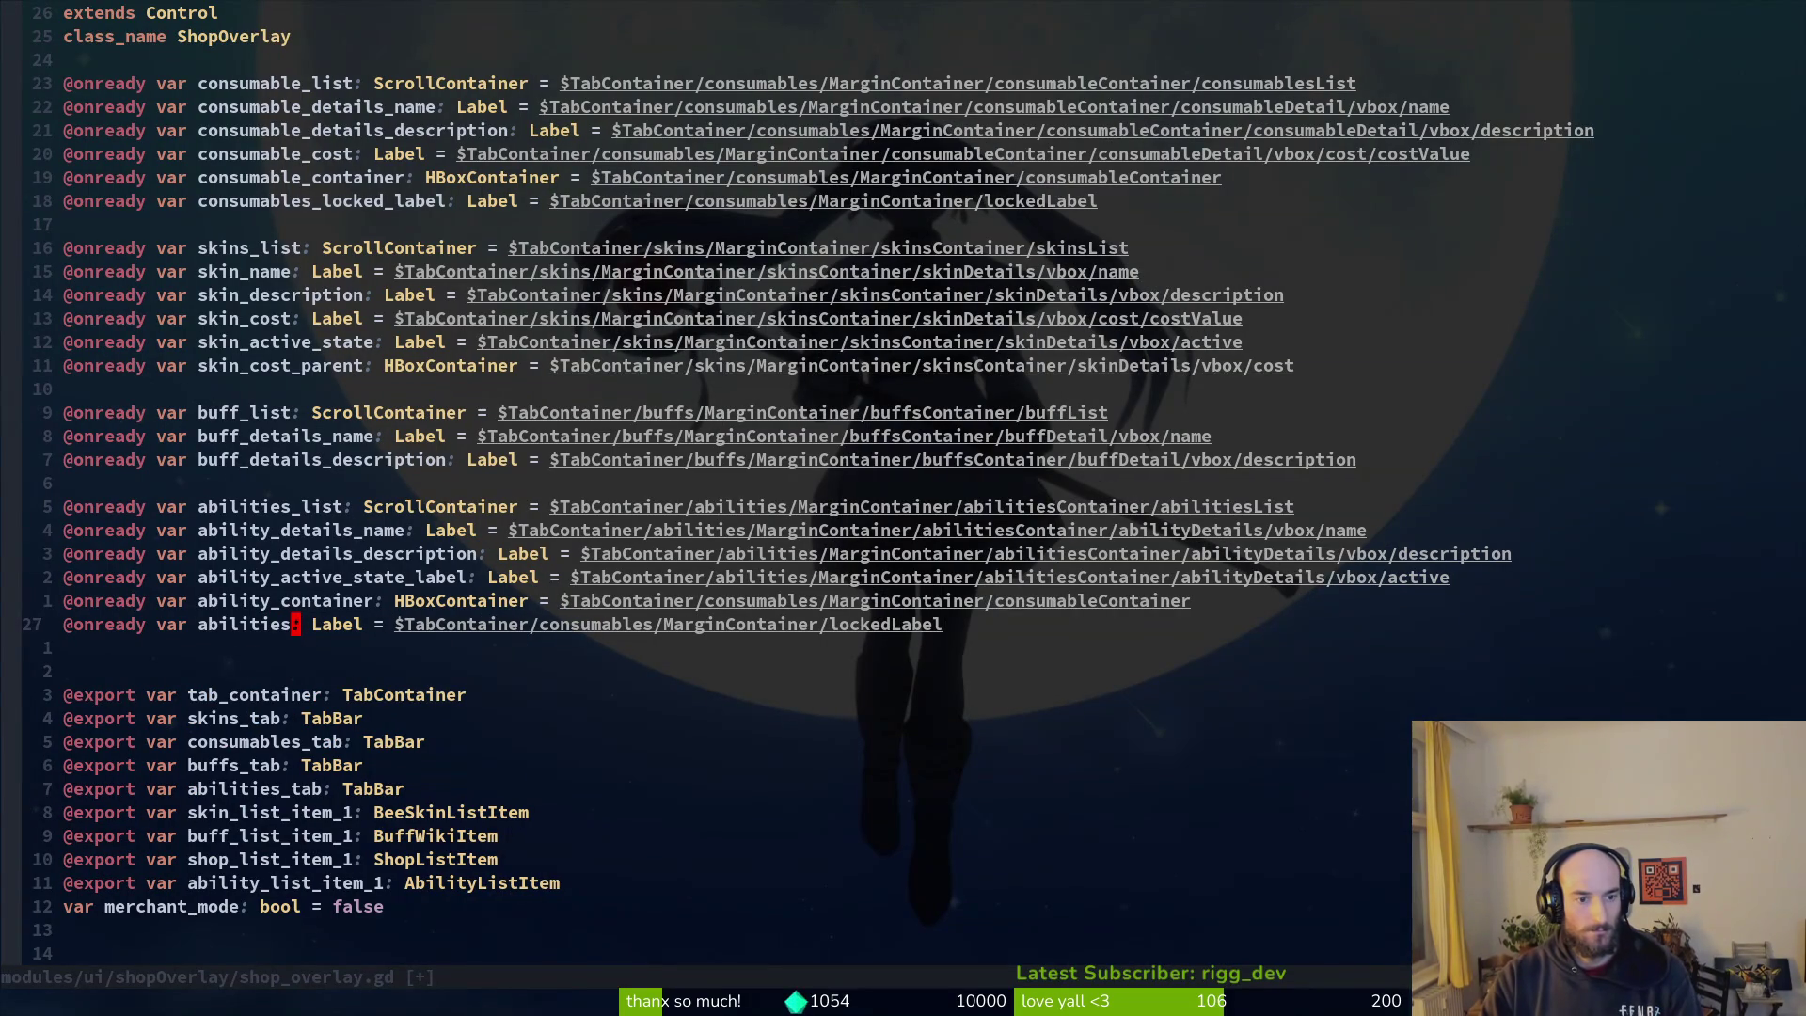
type("_lo")
type("cked_labe")
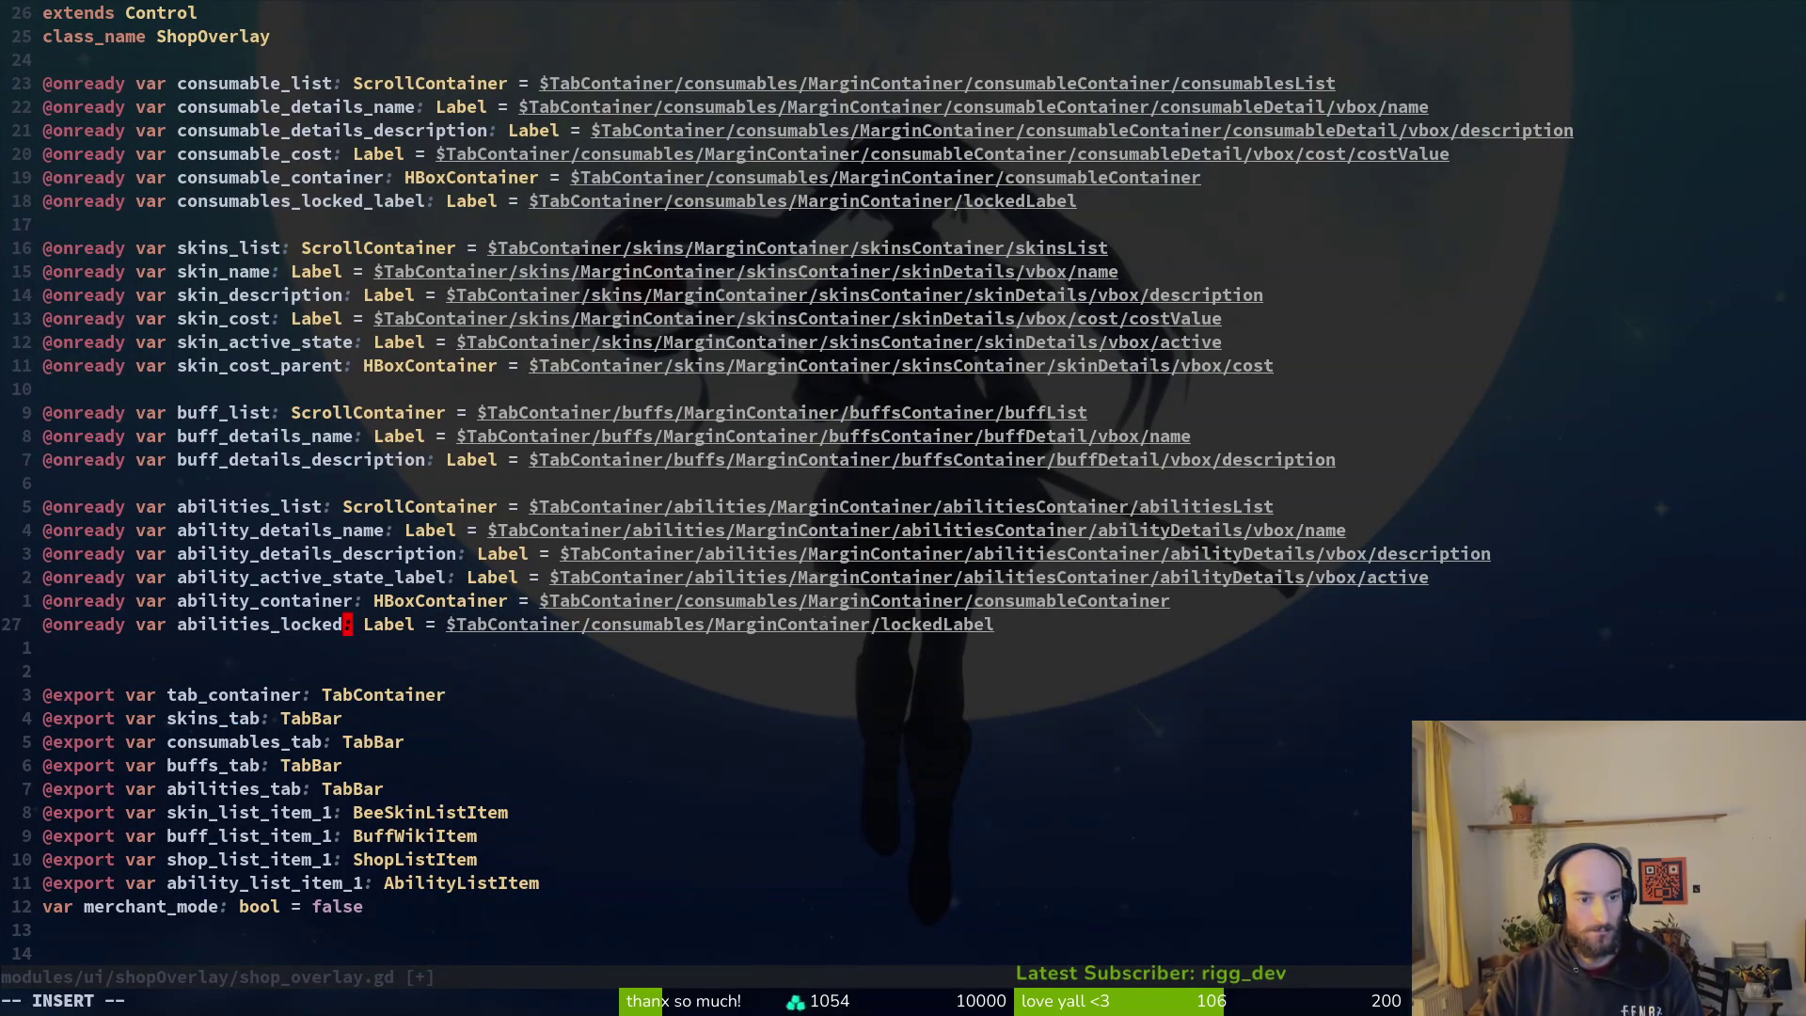
type("l")
key("Escape")
type(":w")
key("Return")
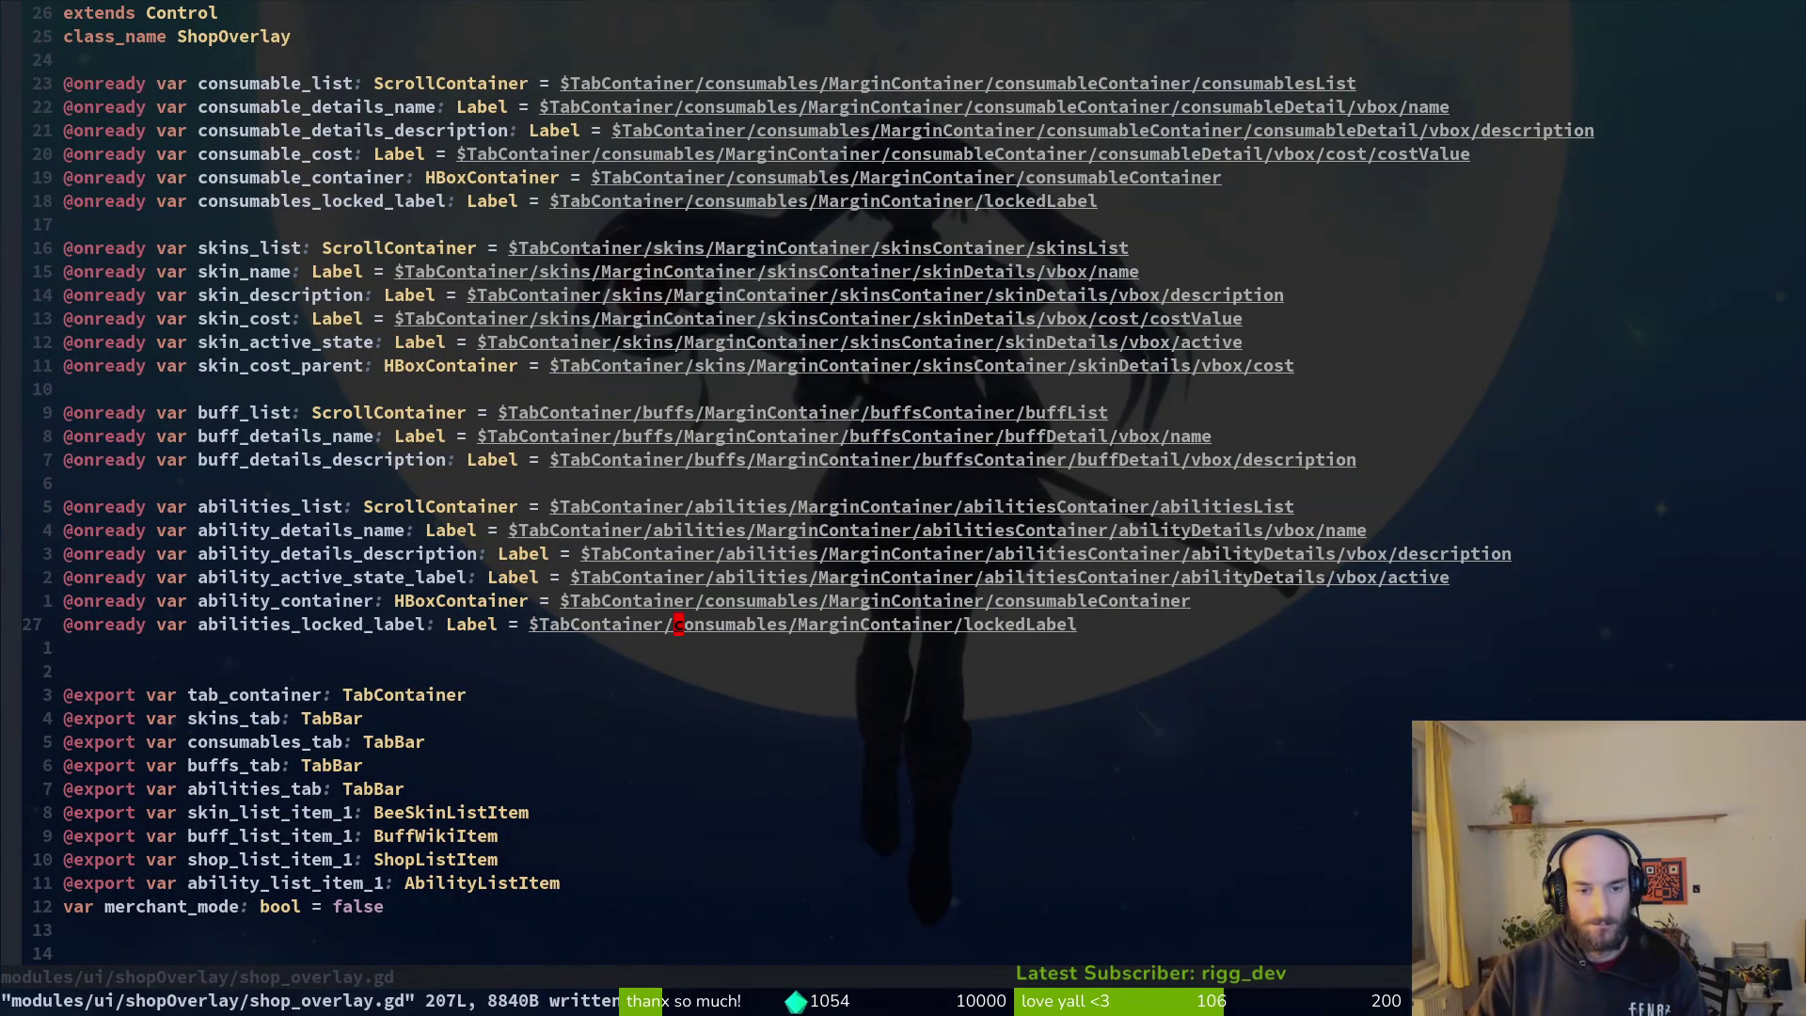
Step: Change the node paths to the abilities tab and abilitiesContainer, saving the script
type("cwabilities")
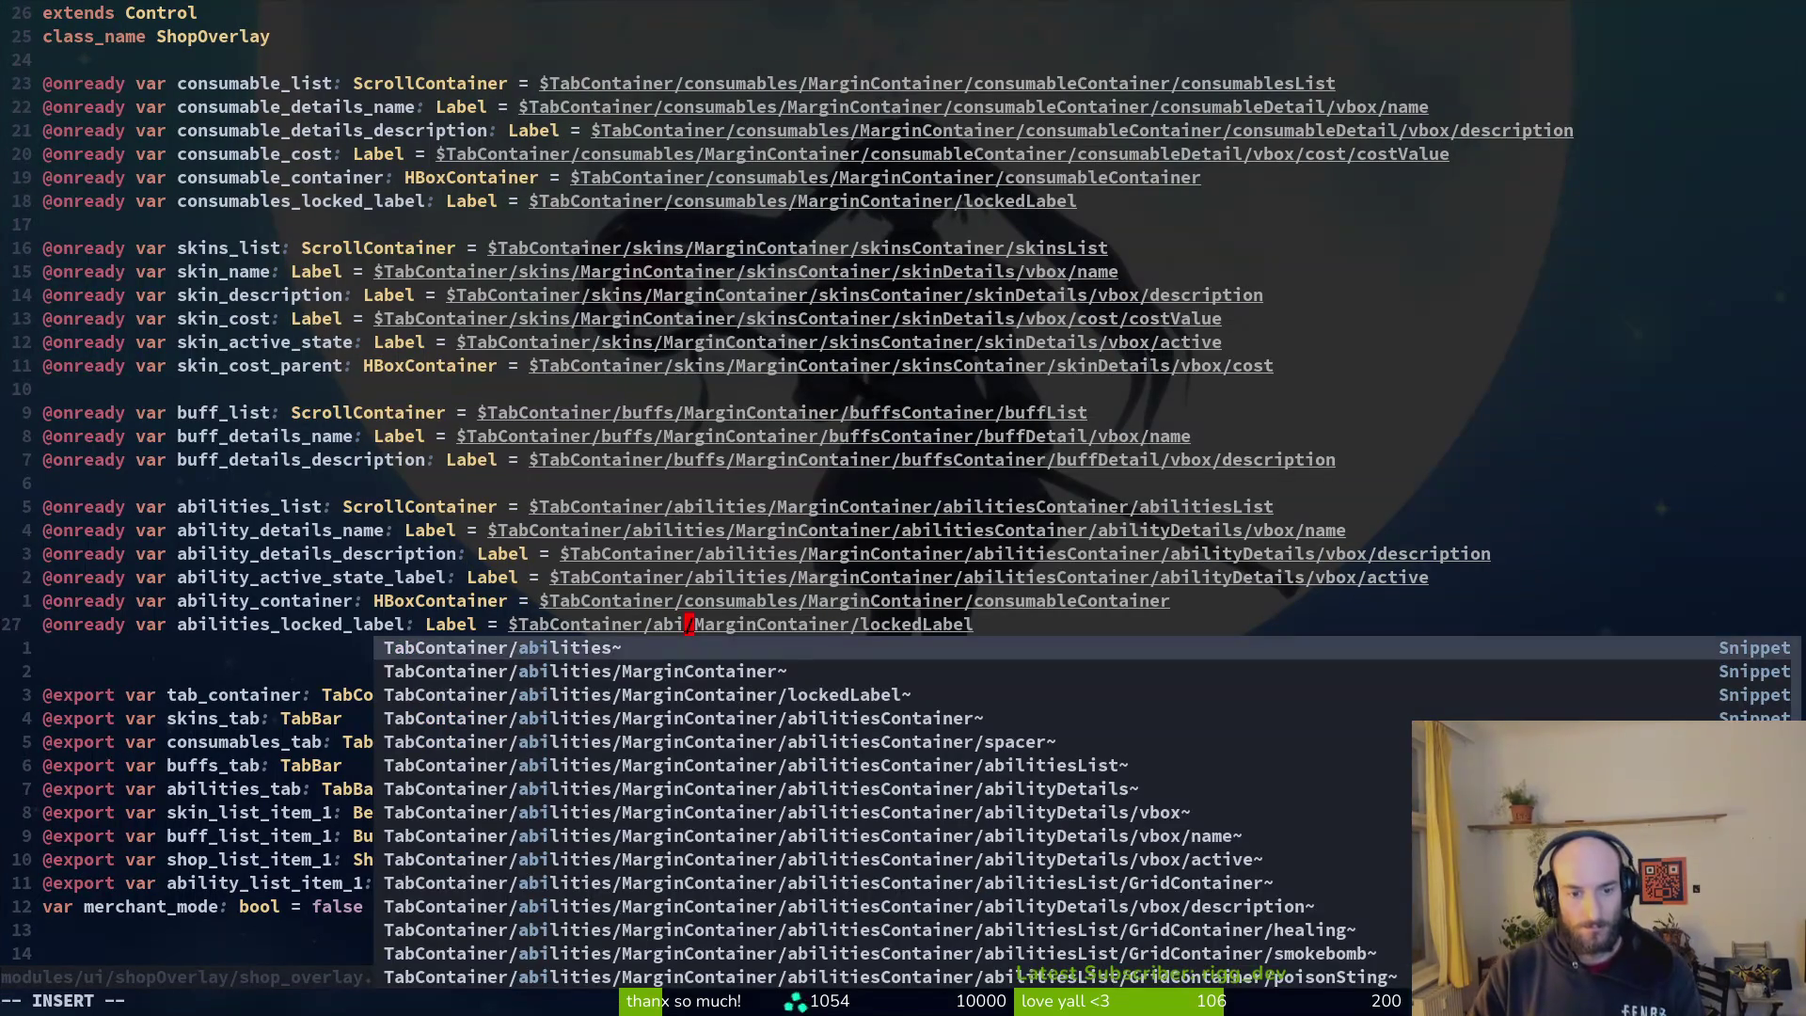
key("Escape")
type("cw")
key("Escape")
type("uk:w")
key("Return")
type("cwabilities")
key("Escape")
type(":w")
key("Return")
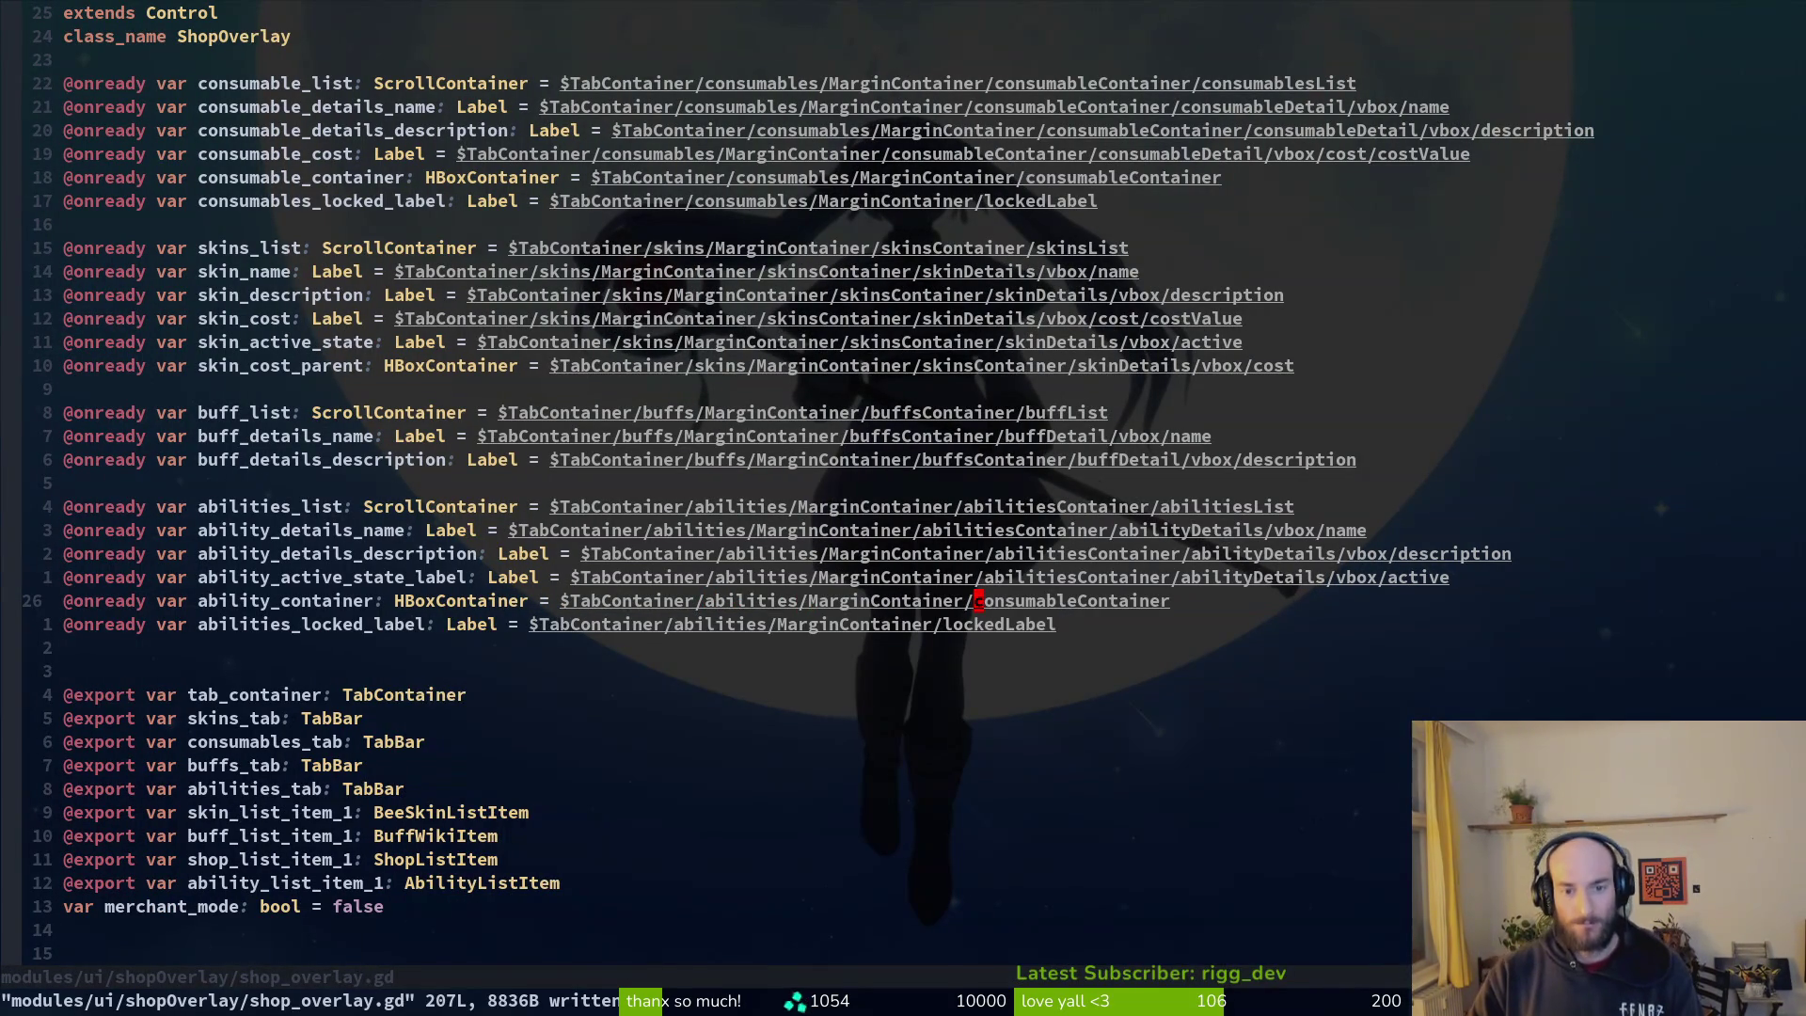
type("cwabilitiesContainer")
key("Escape")
type(":w")
key("Return")
Step: In _process, make the SPECIAL branch use abilities_locked_label and ability_container, then save
key("ctrl+o")
key("k")
key("k")
key("k")
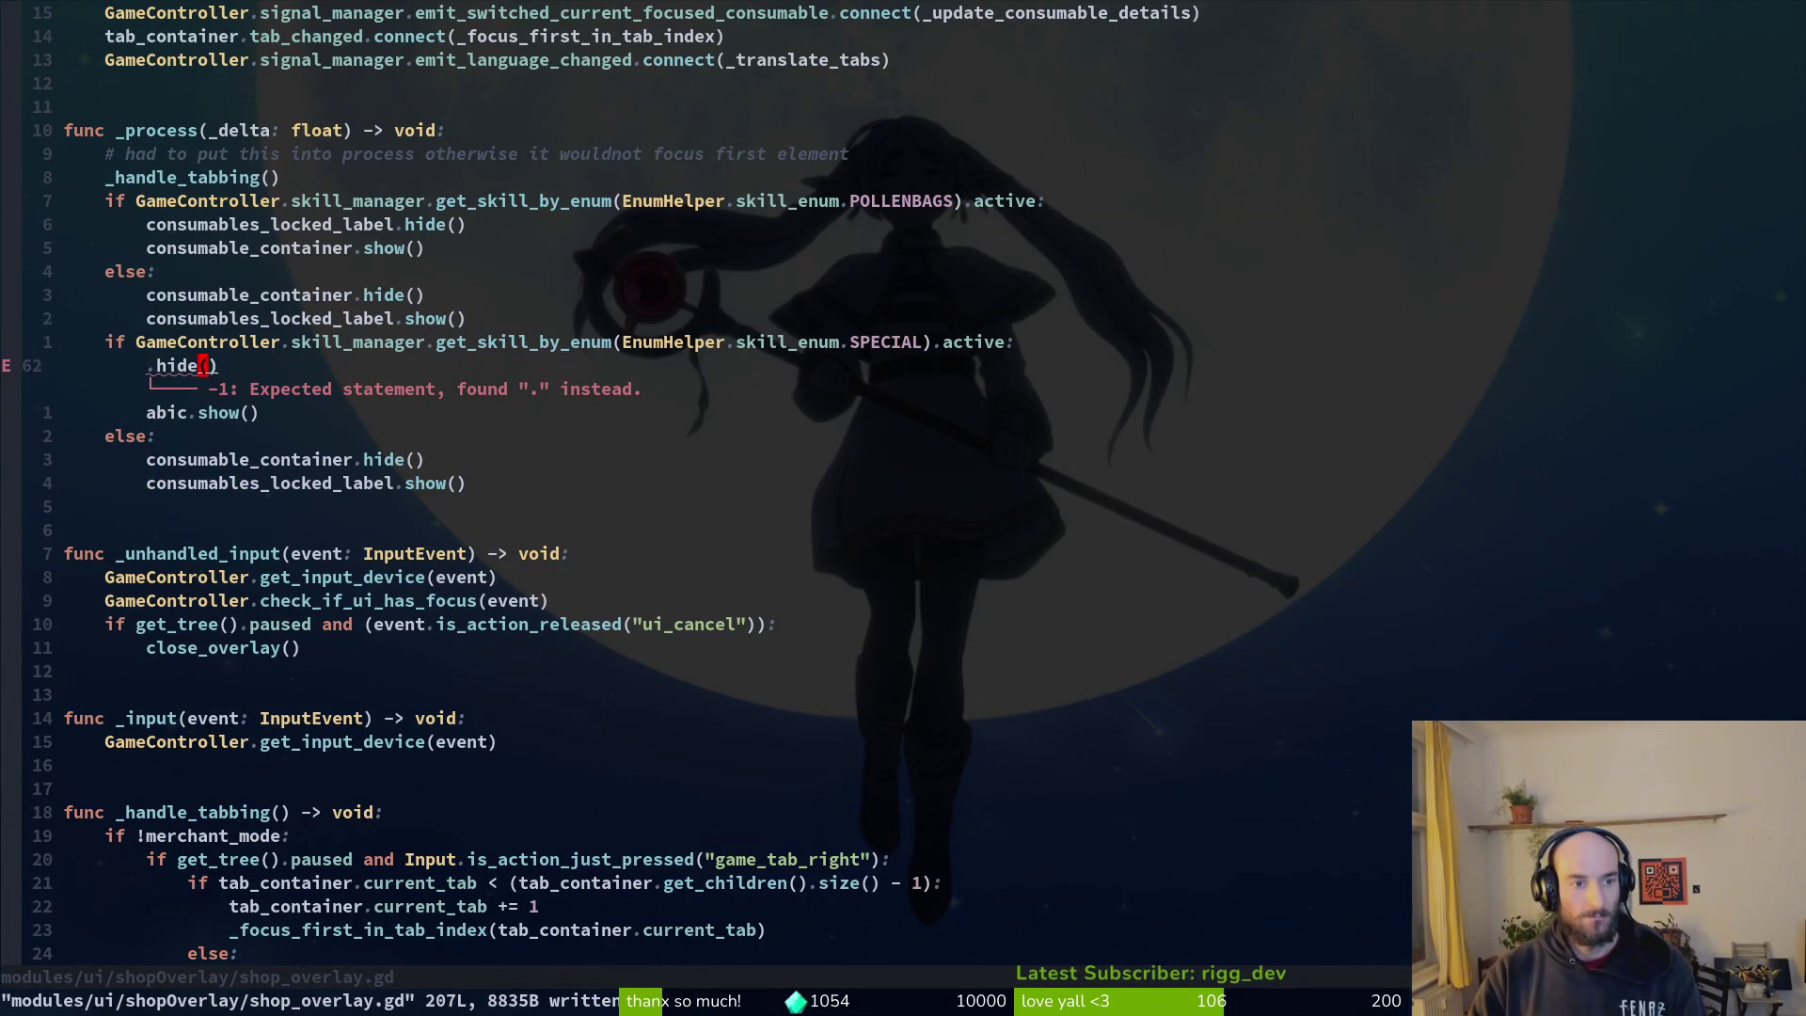
type("i")
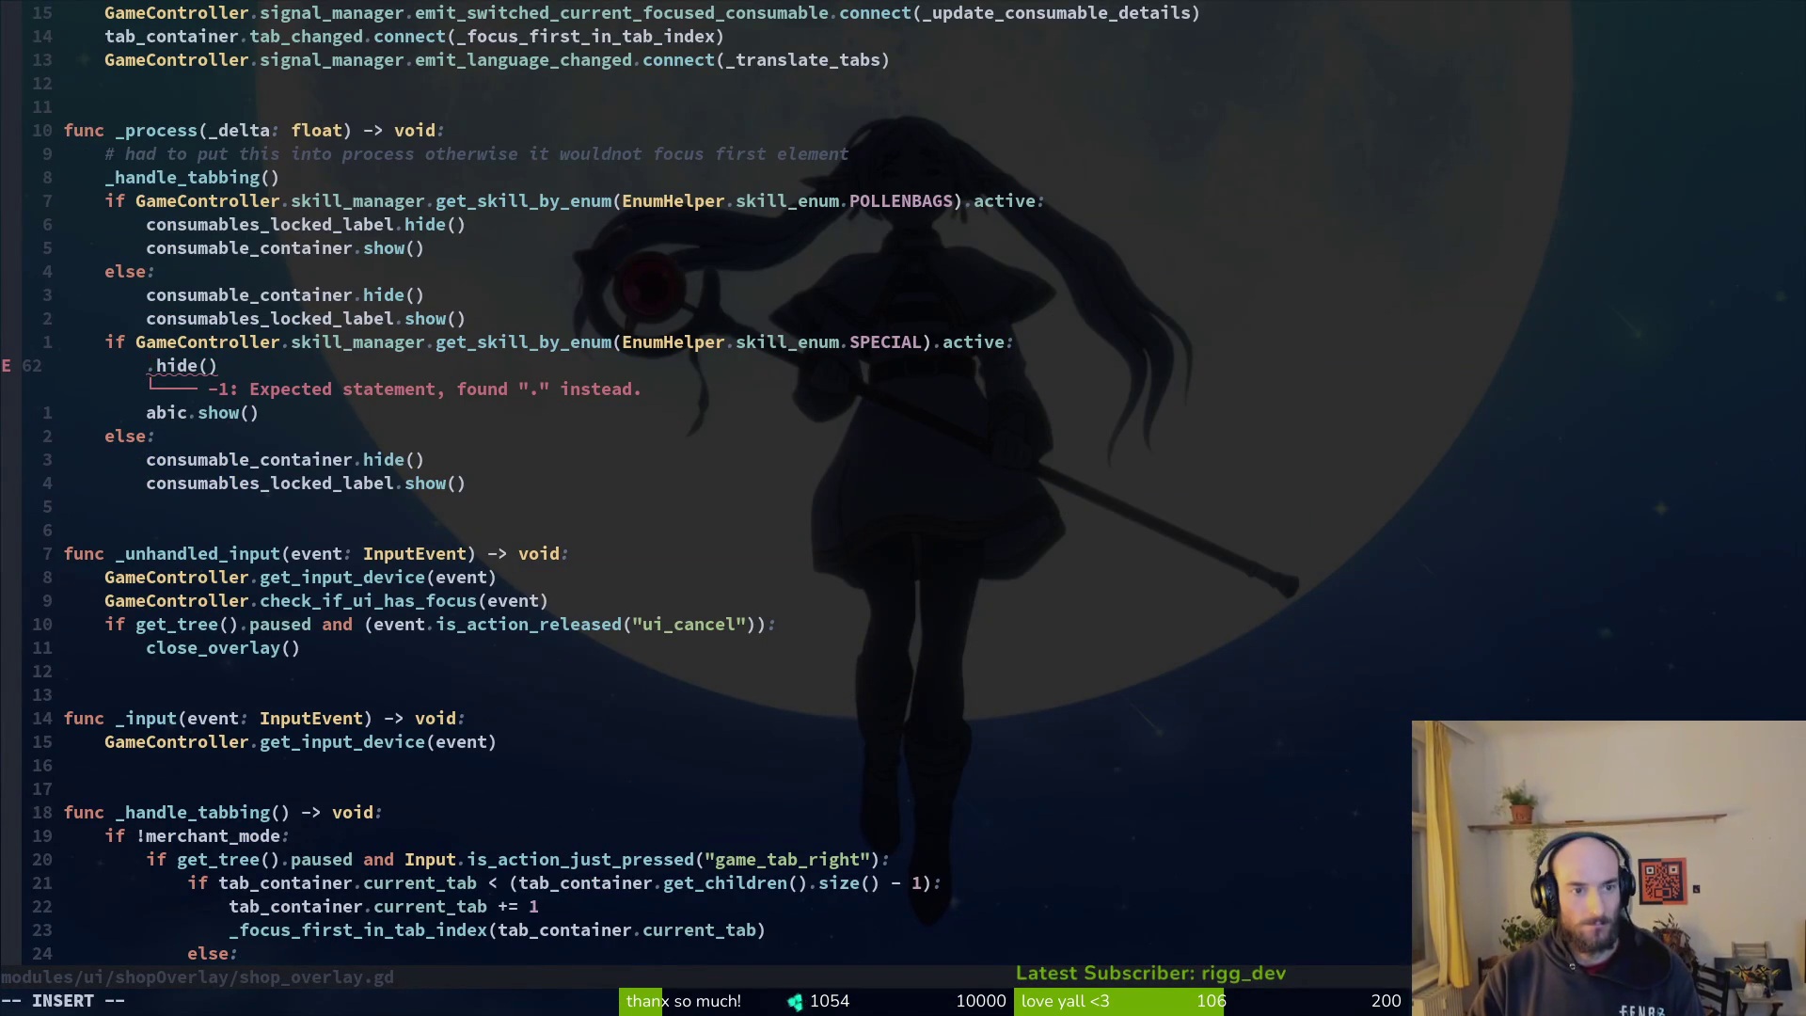
type("abilities_locked_label")
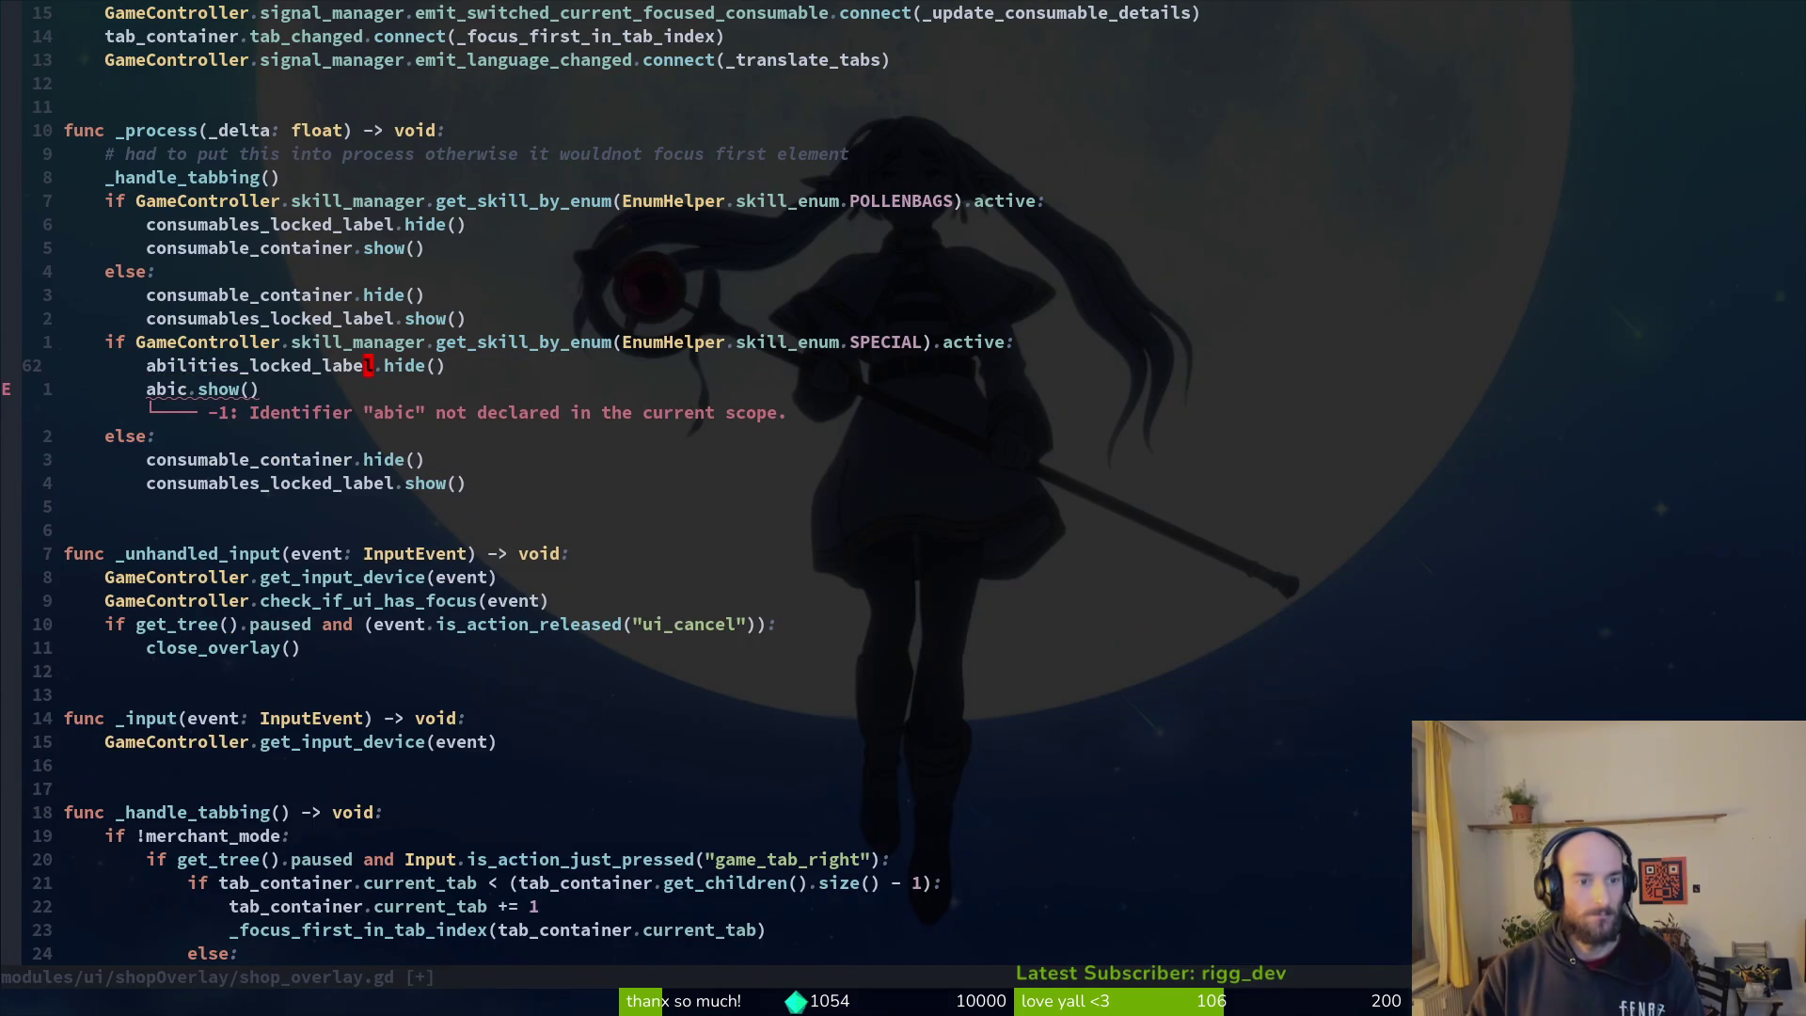
key("Escape")
type("j:w")
key("Return")
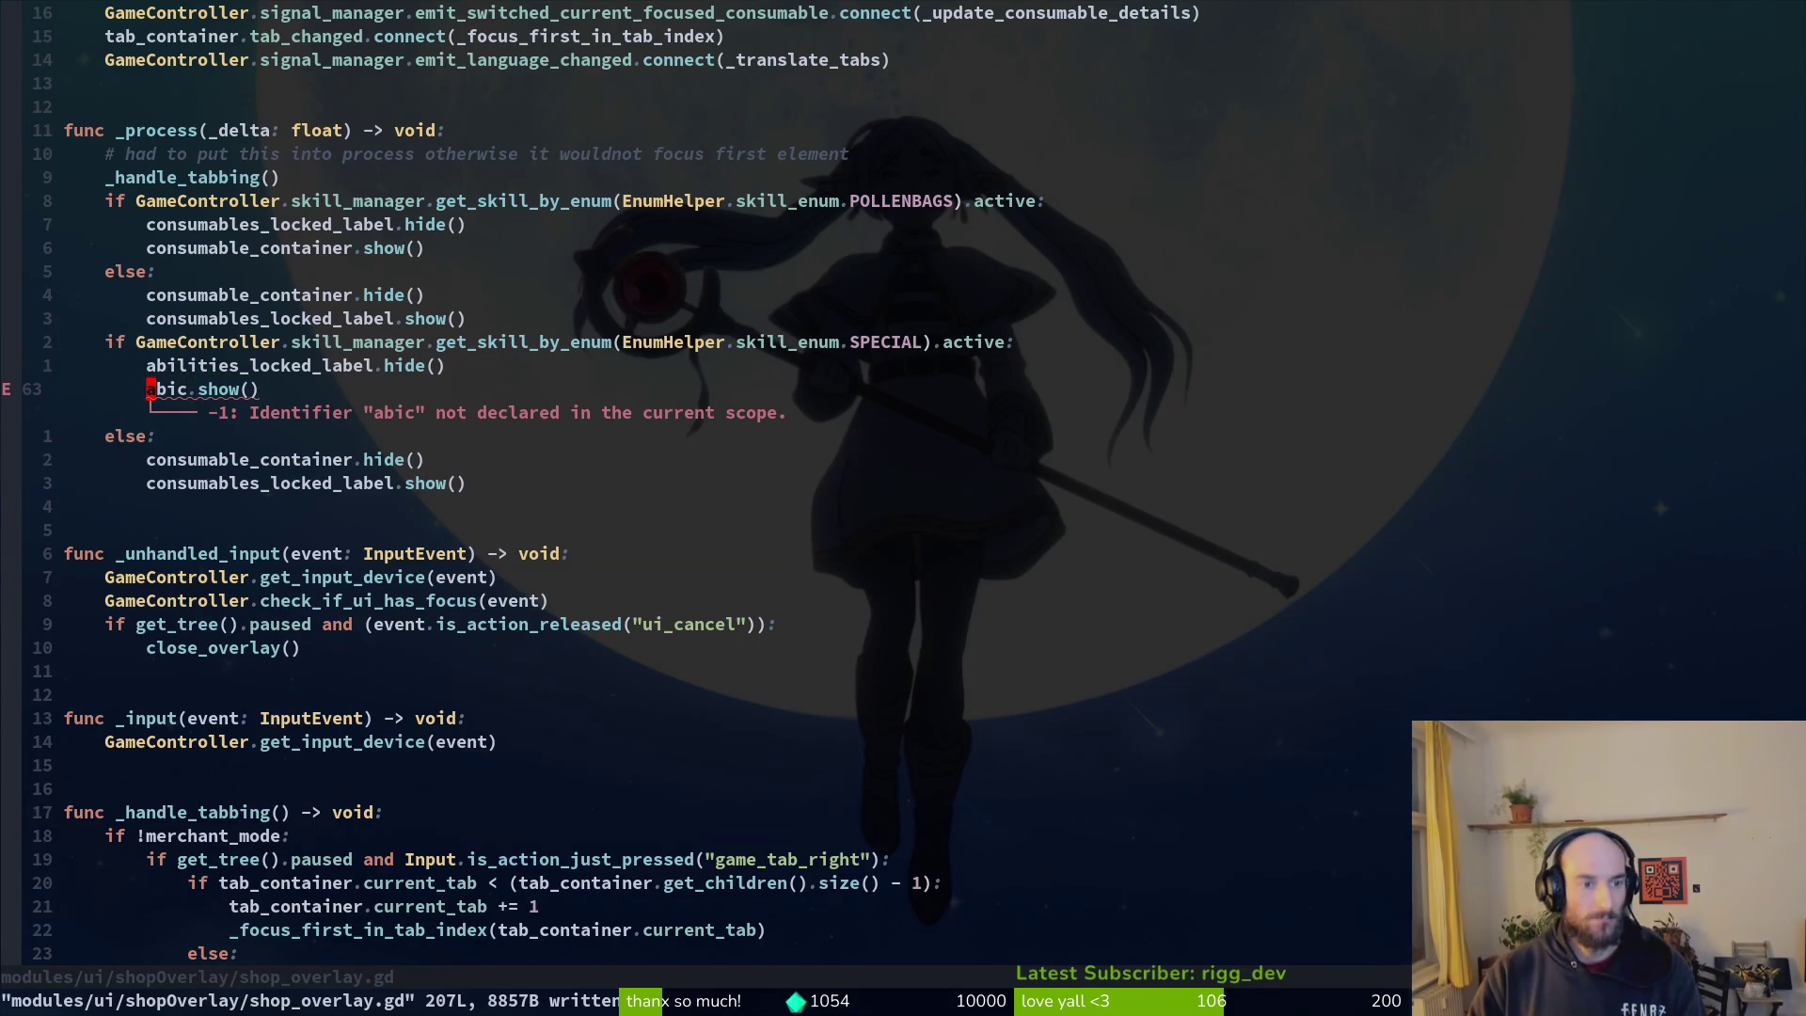
type("cwability_container")
key("Escape")
type("k:w")
key("Return")
Step: Try copying the ability lines into the else block, then undo and redo back to the latest edits
key("V")
key("j")
key("y")
key("j")
key("j")
key("j")
key("p")
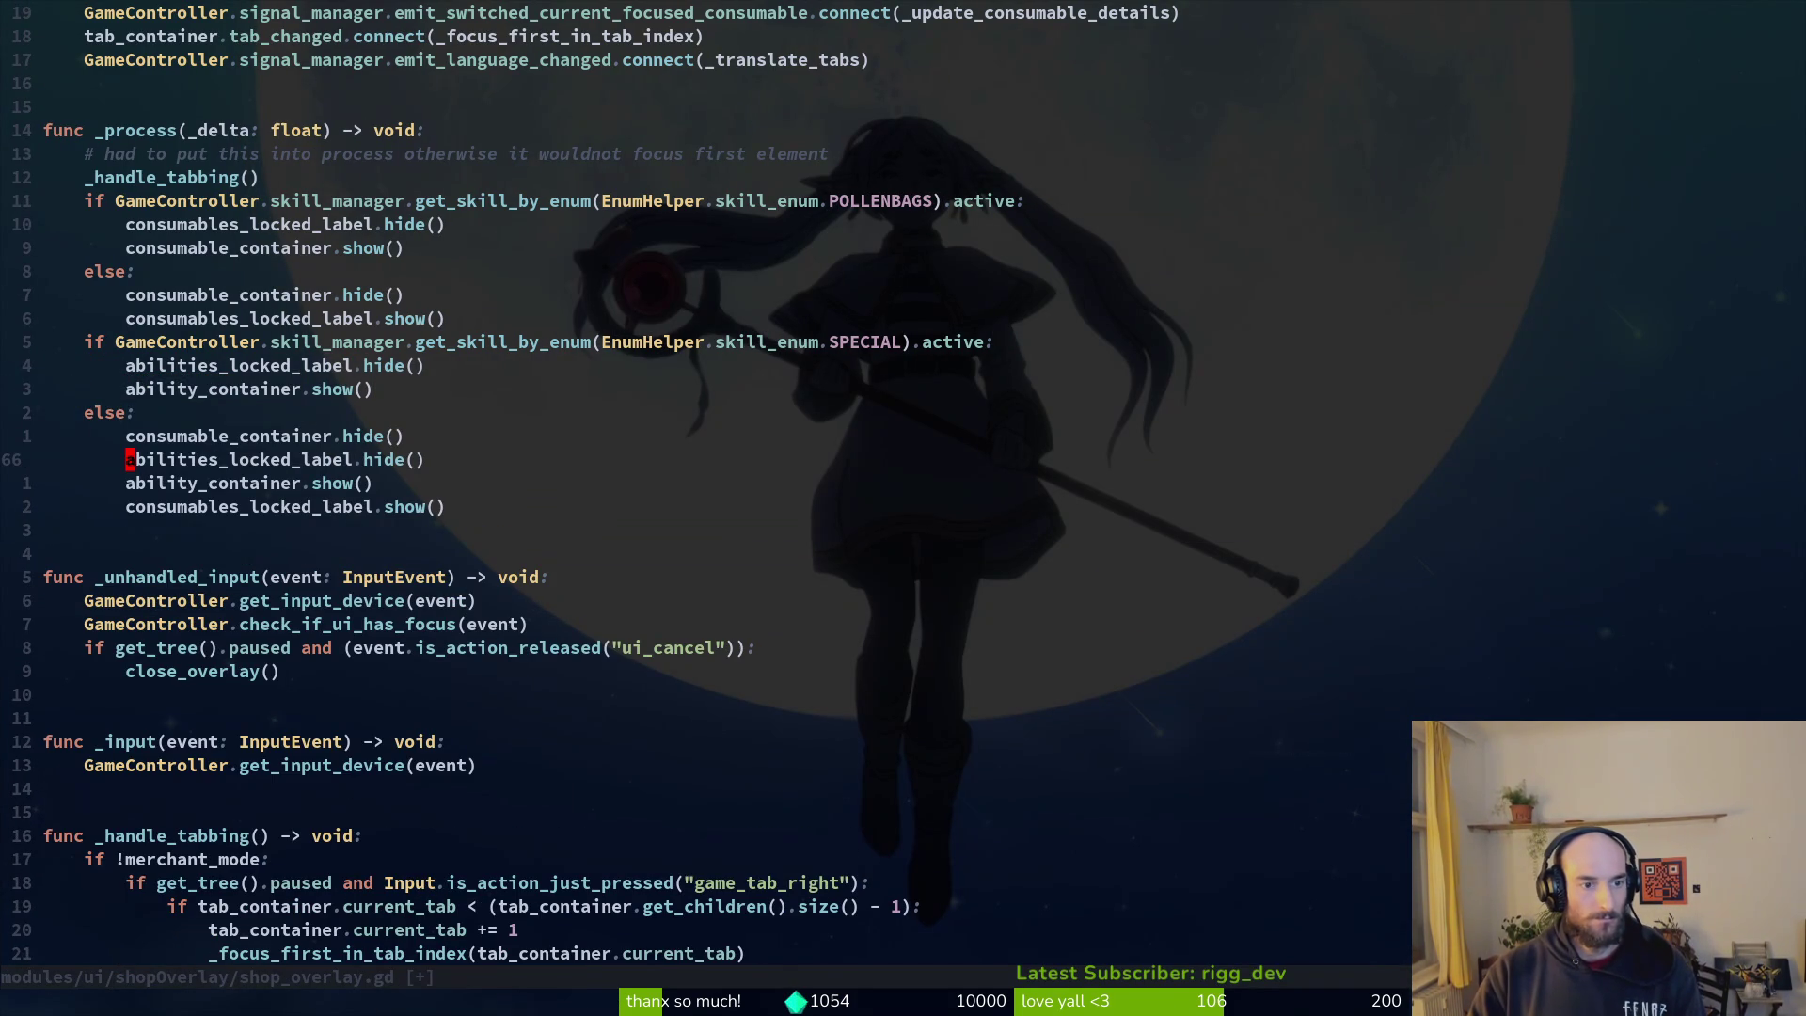
key("u")
key("k")
key("k")
key("k")
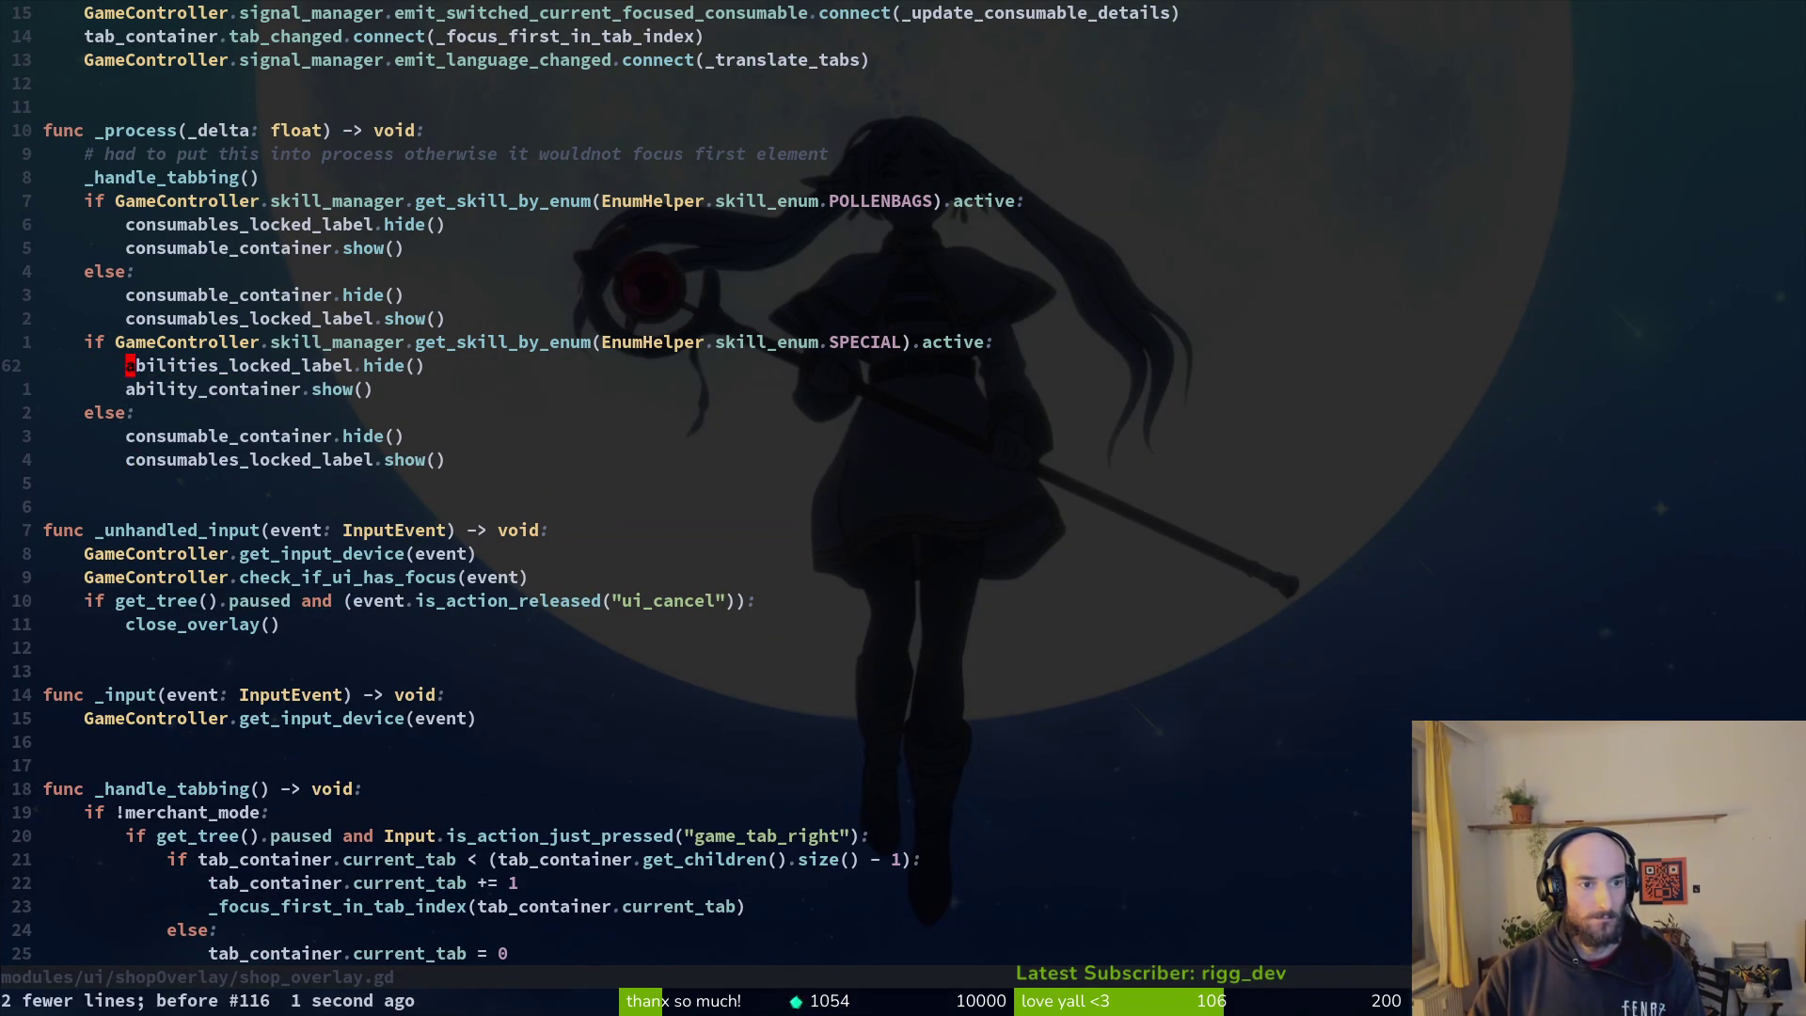
key("V")
key("y")
key("j")
key("j")
key("j")
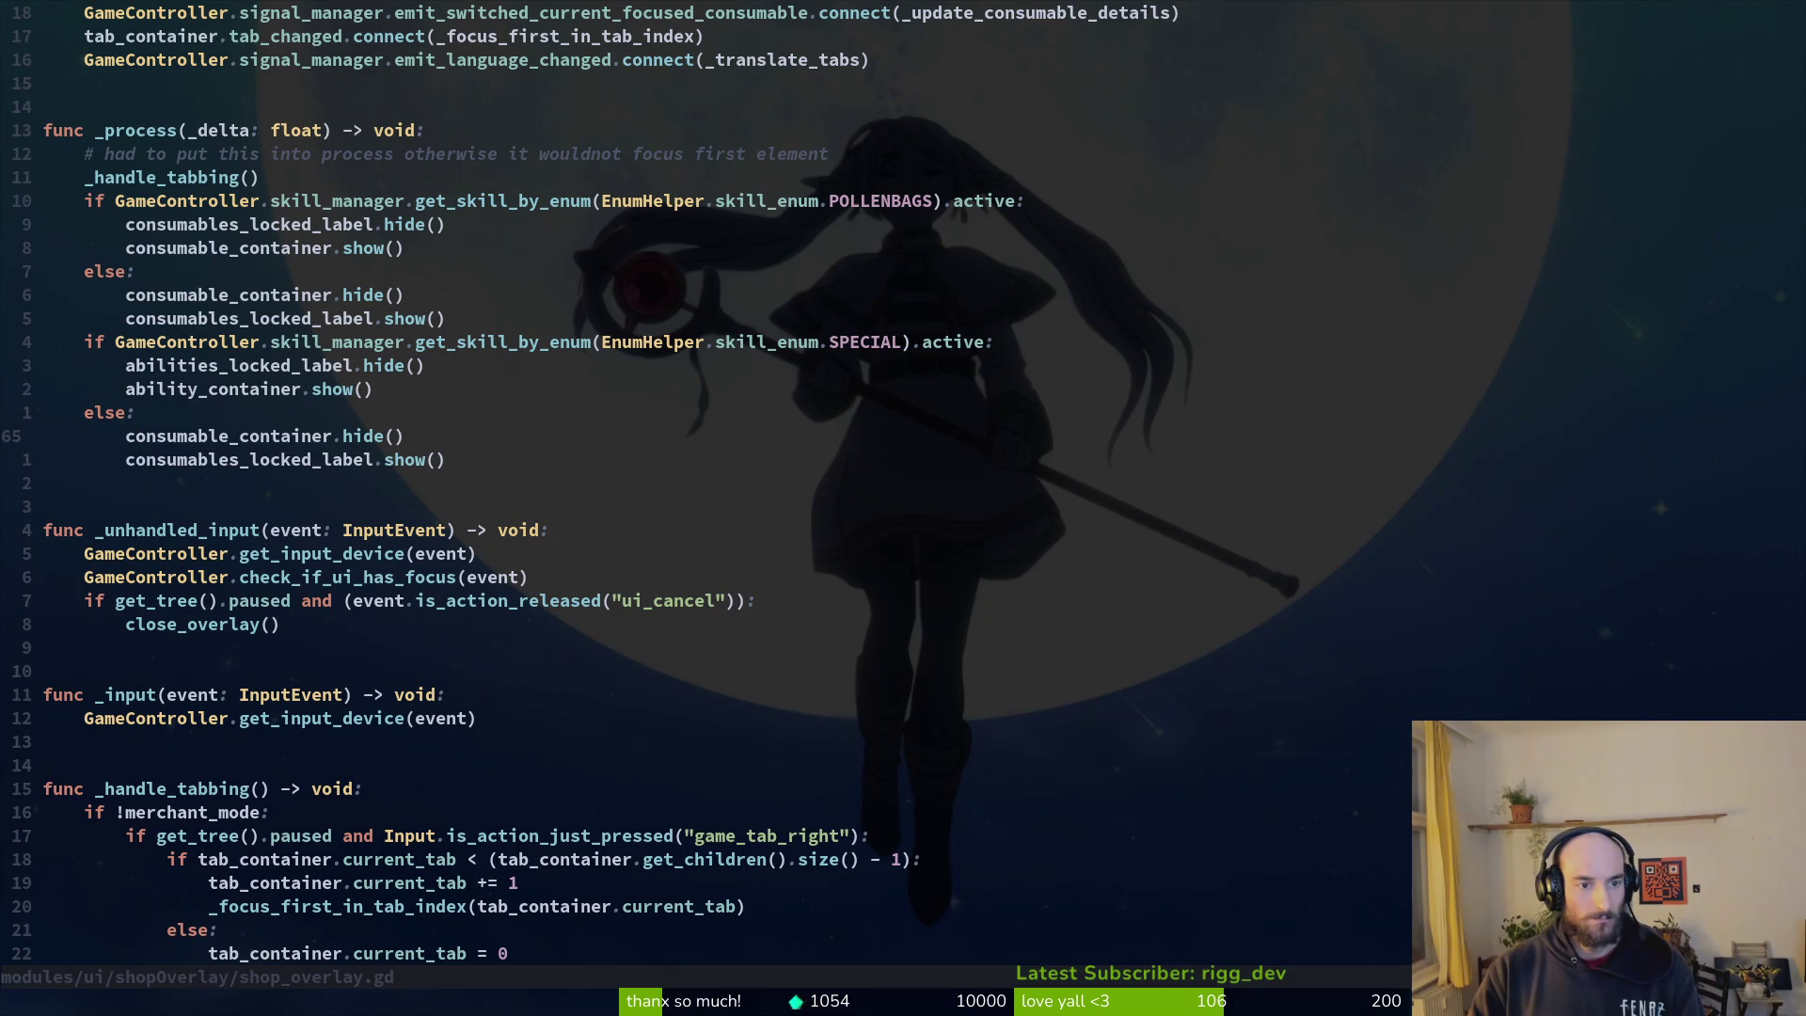
key("u")
key("u")
key("u")
key("u")
key("ctrl+r")
key("ctrl+r")
key("ctrl+r")
key("j")
key("u")
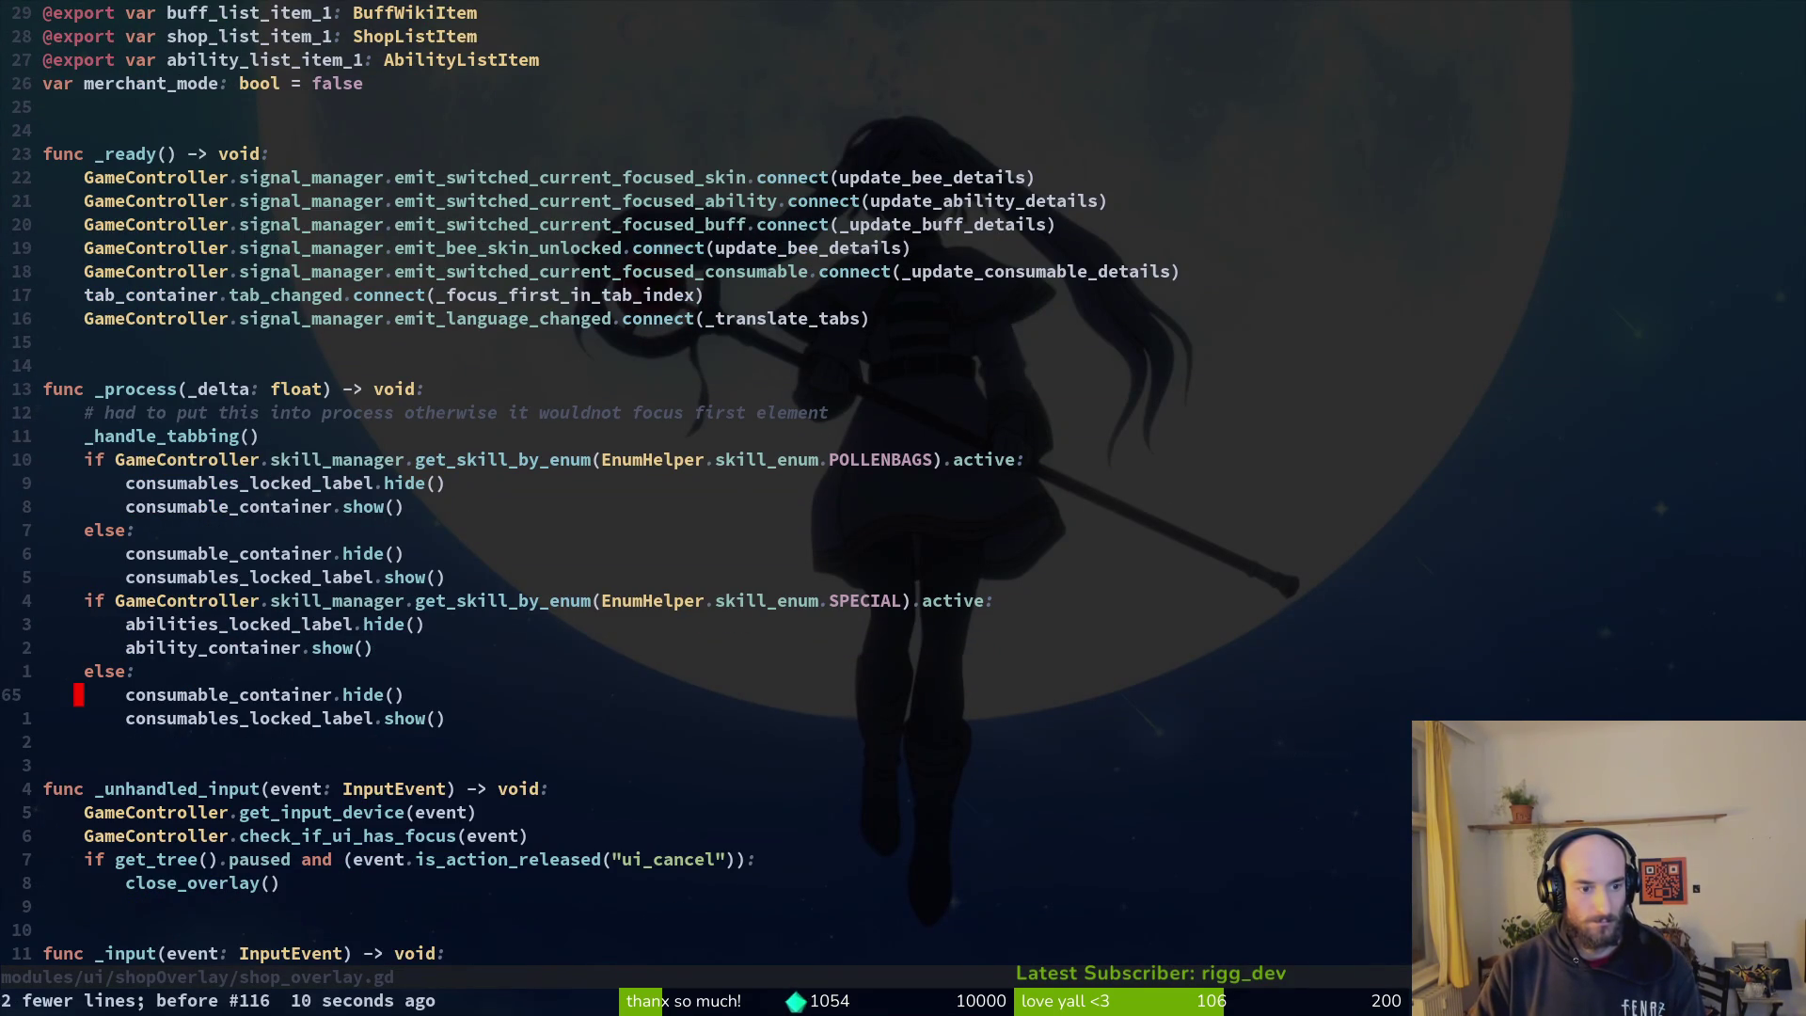
Step: Move the ability_container.show() line above the abilities_locked_label line and save
key("k")
key("k")
key("k")
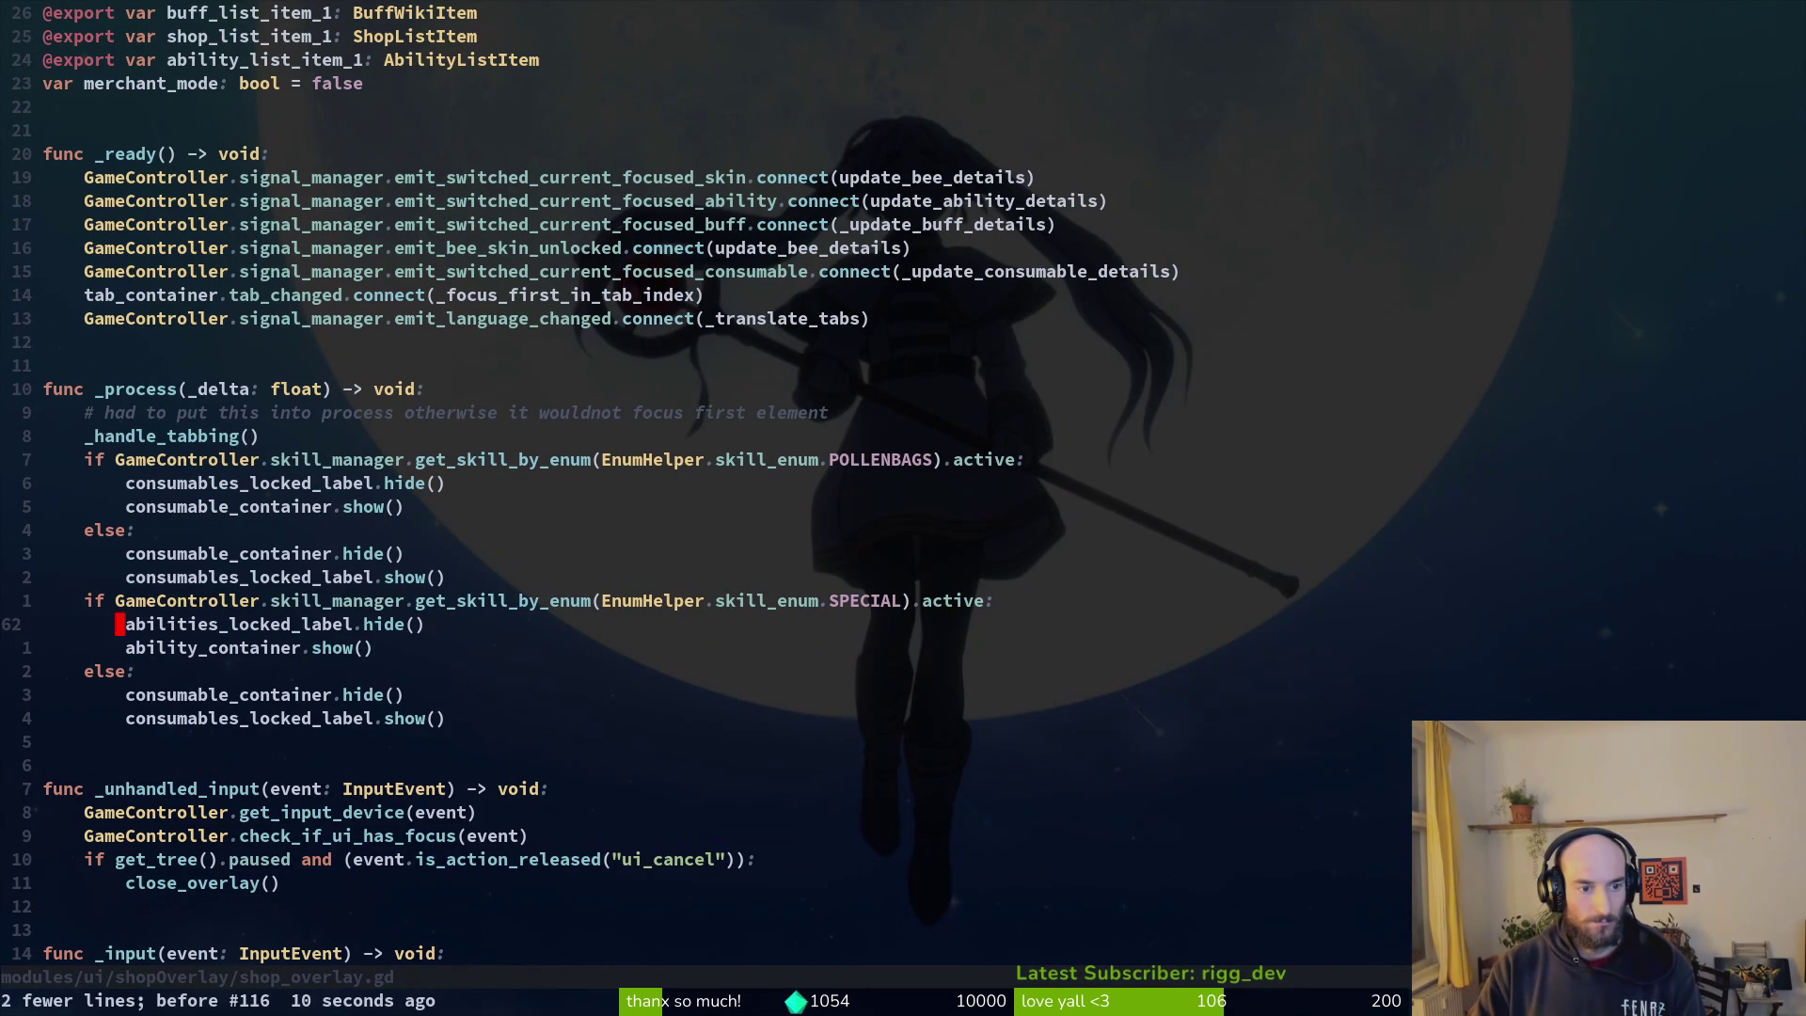
key("j")
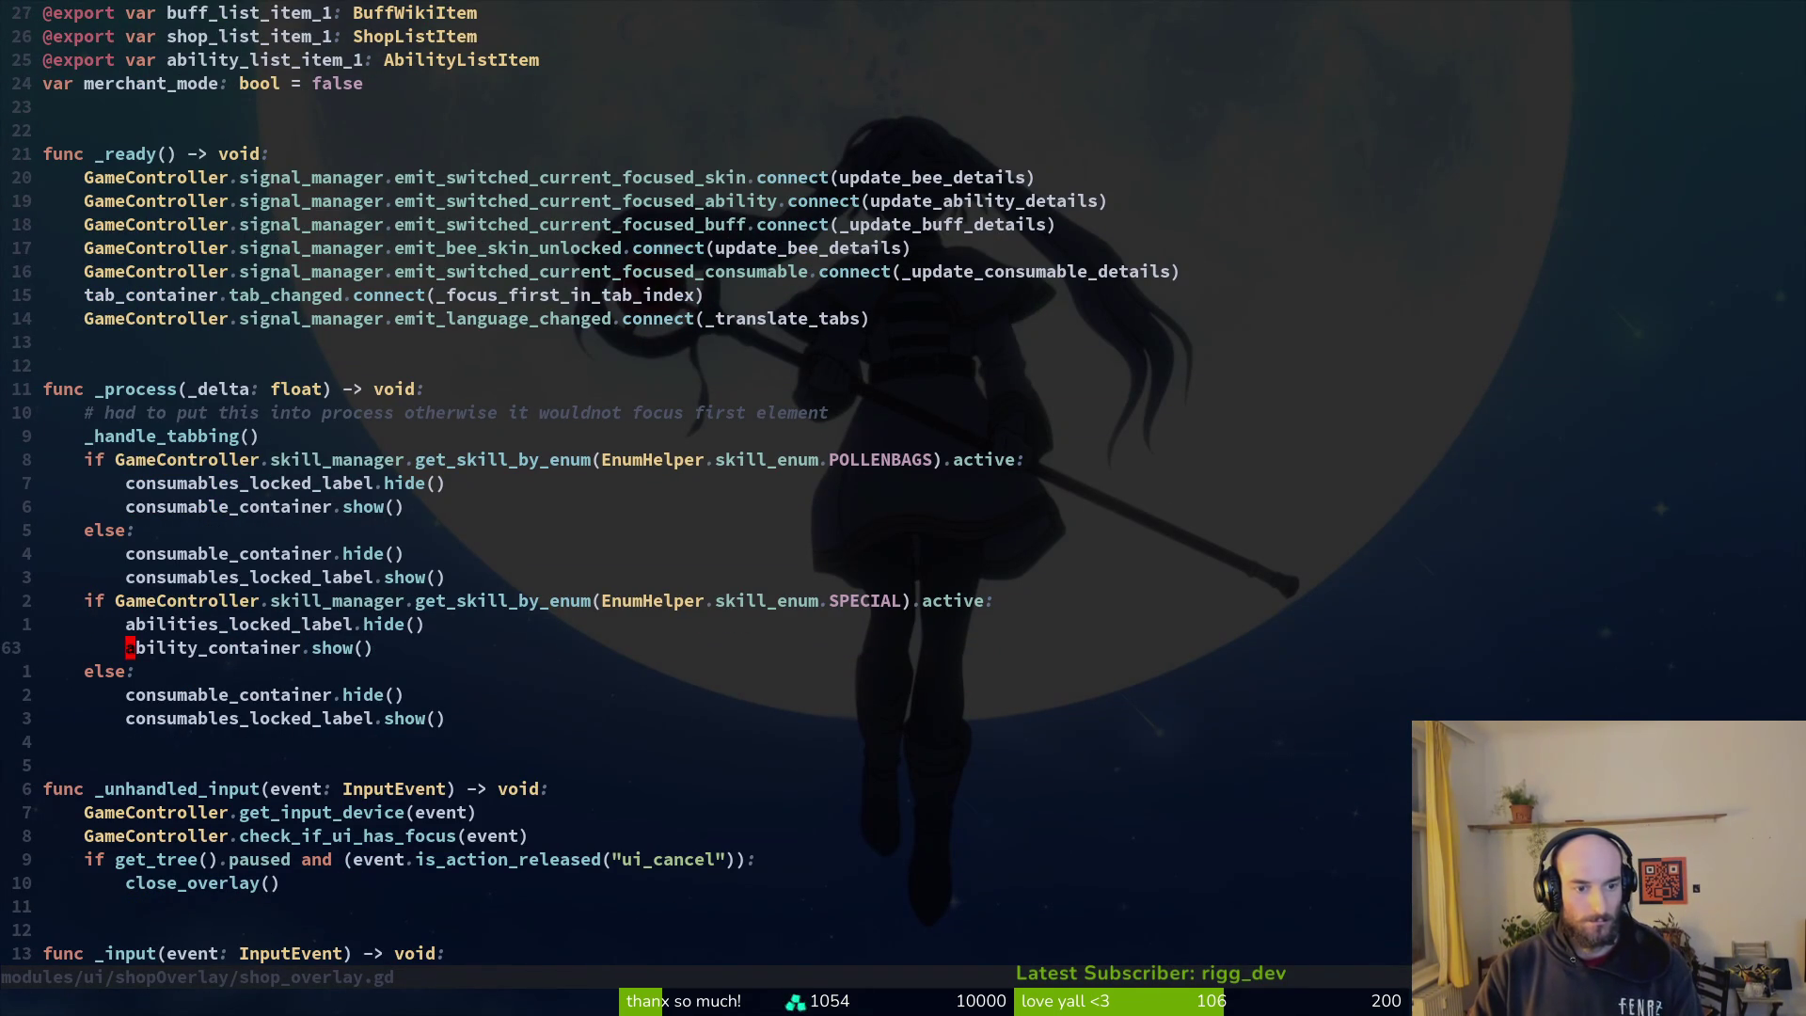
key("k")
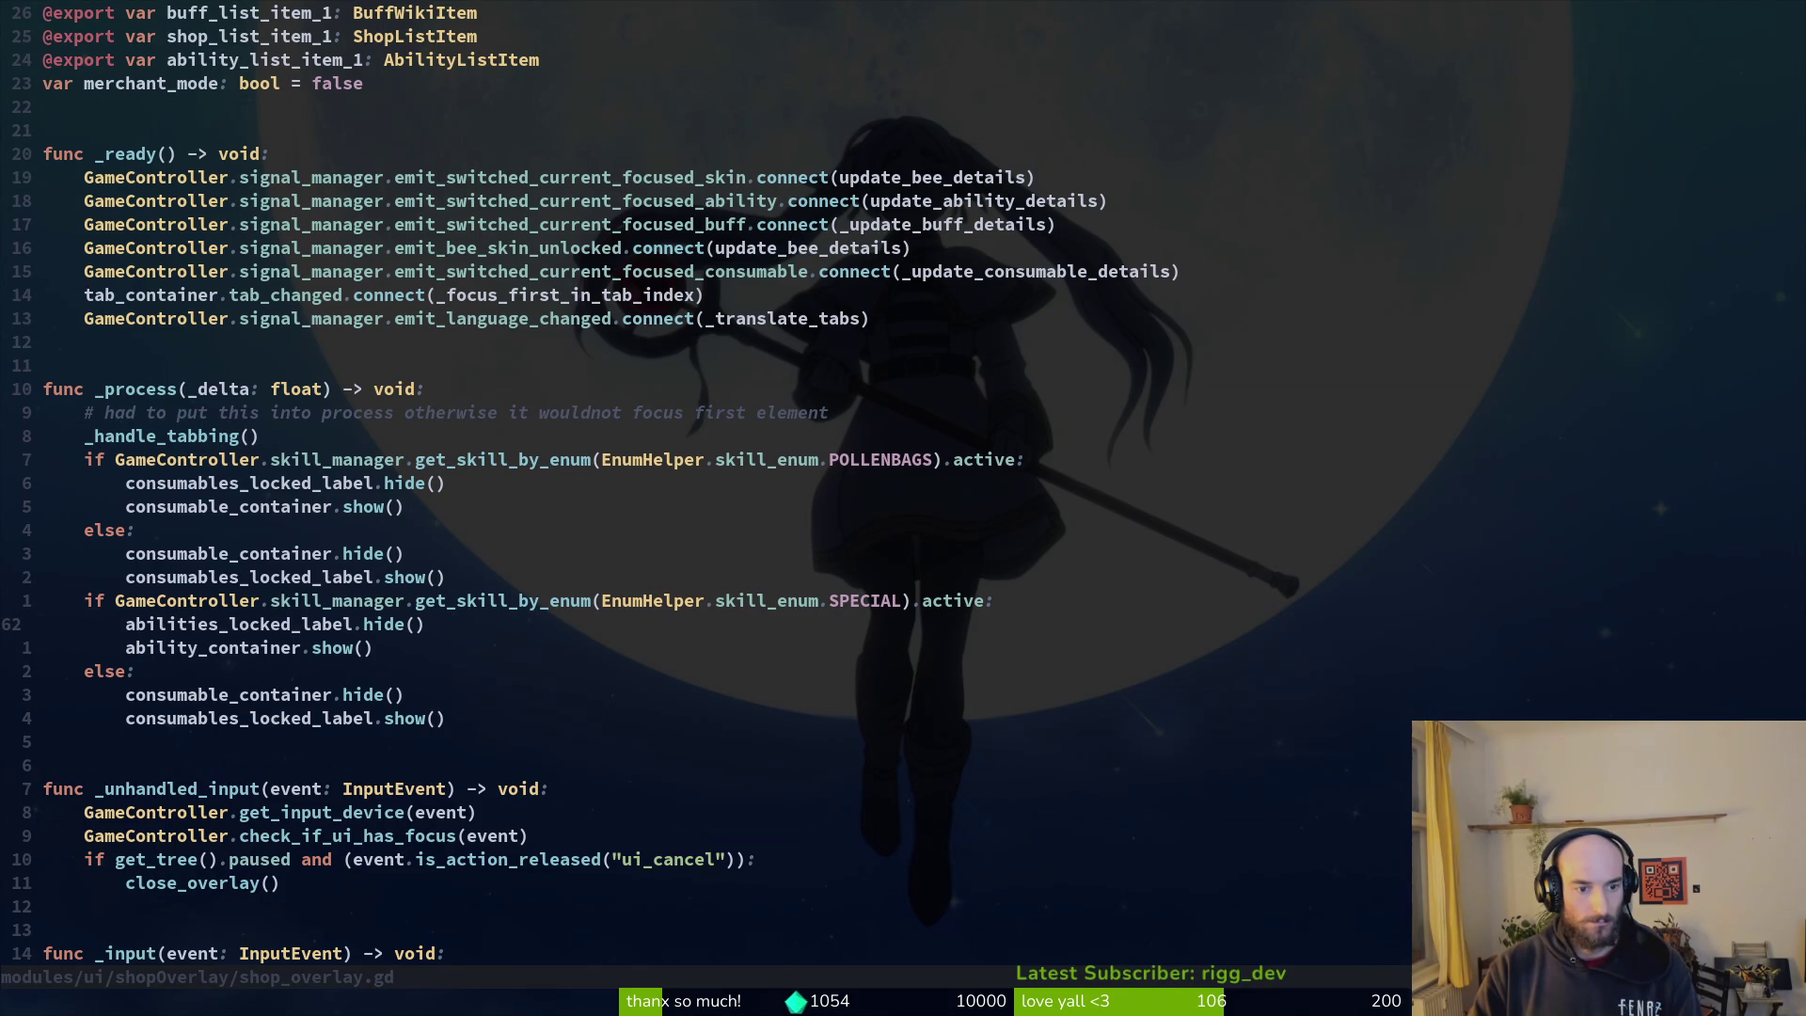
key("j")
key("shift+v")
key("shift+k")
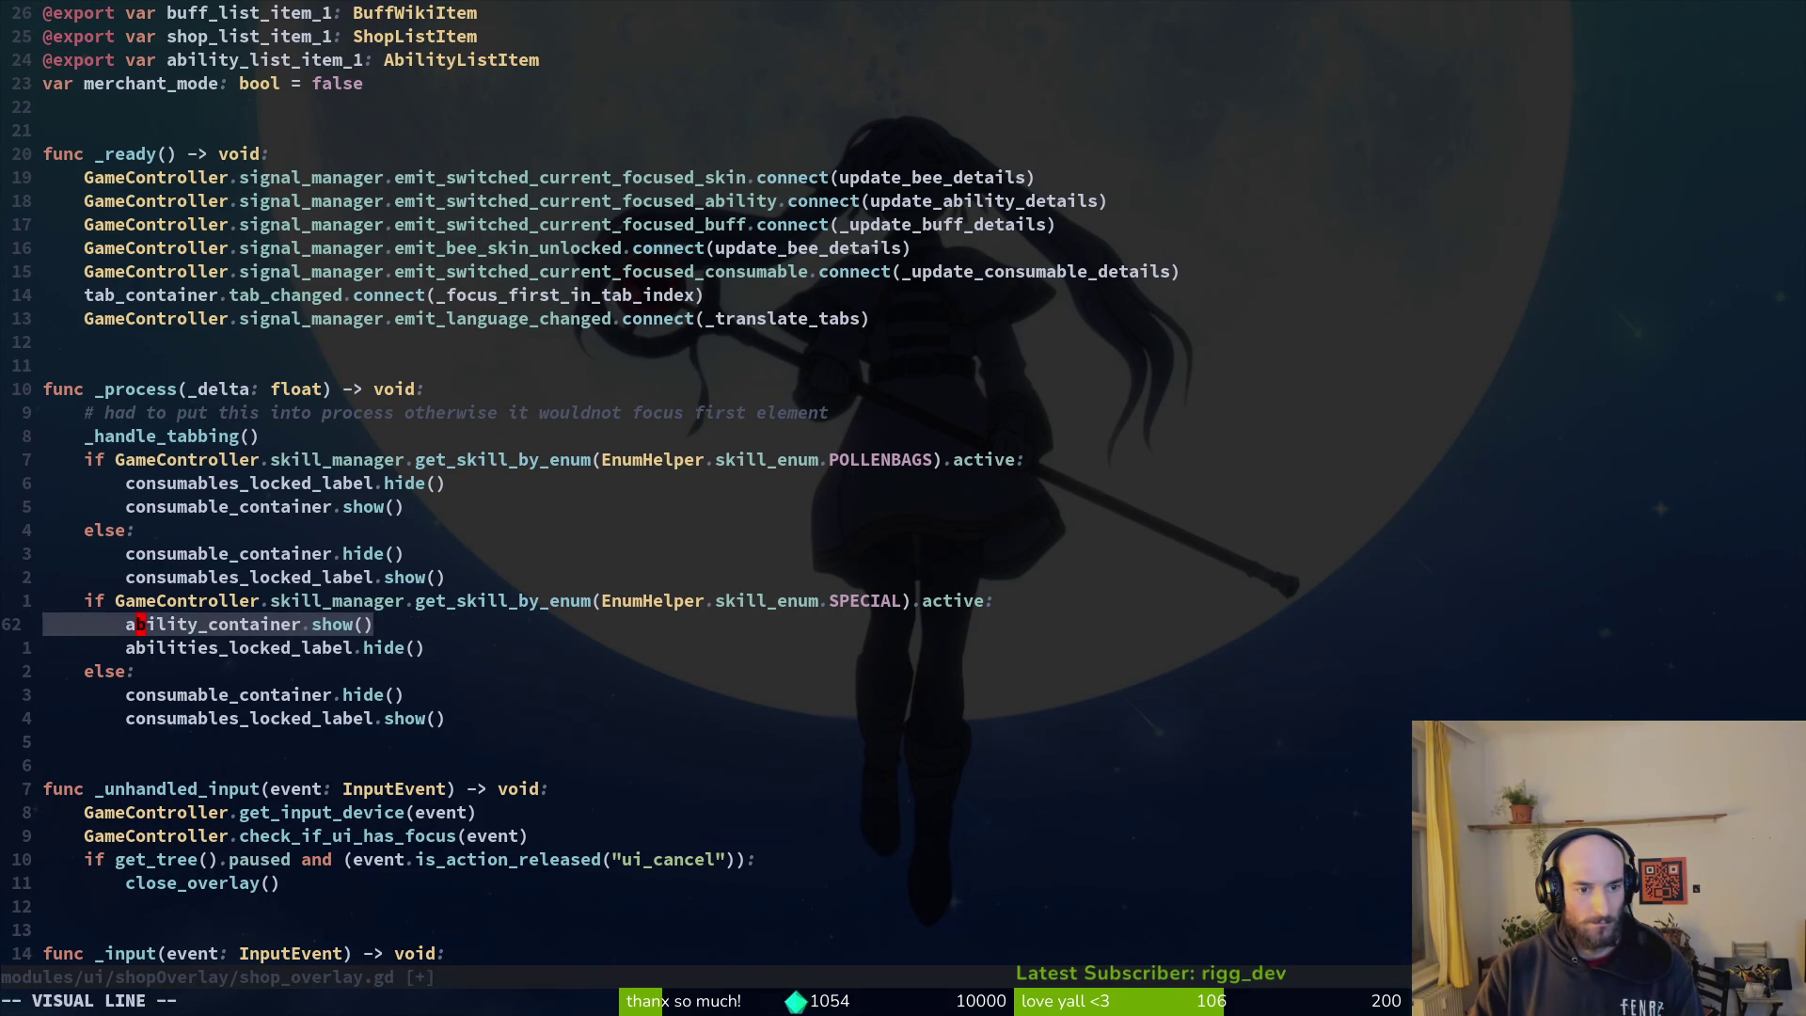
key("Escape")
type(":w")
key("Return")
Step: Point the else branch at ability_container and abilities_locked_label, save, and run the game with F5
key("j")
key("j")
key("j")
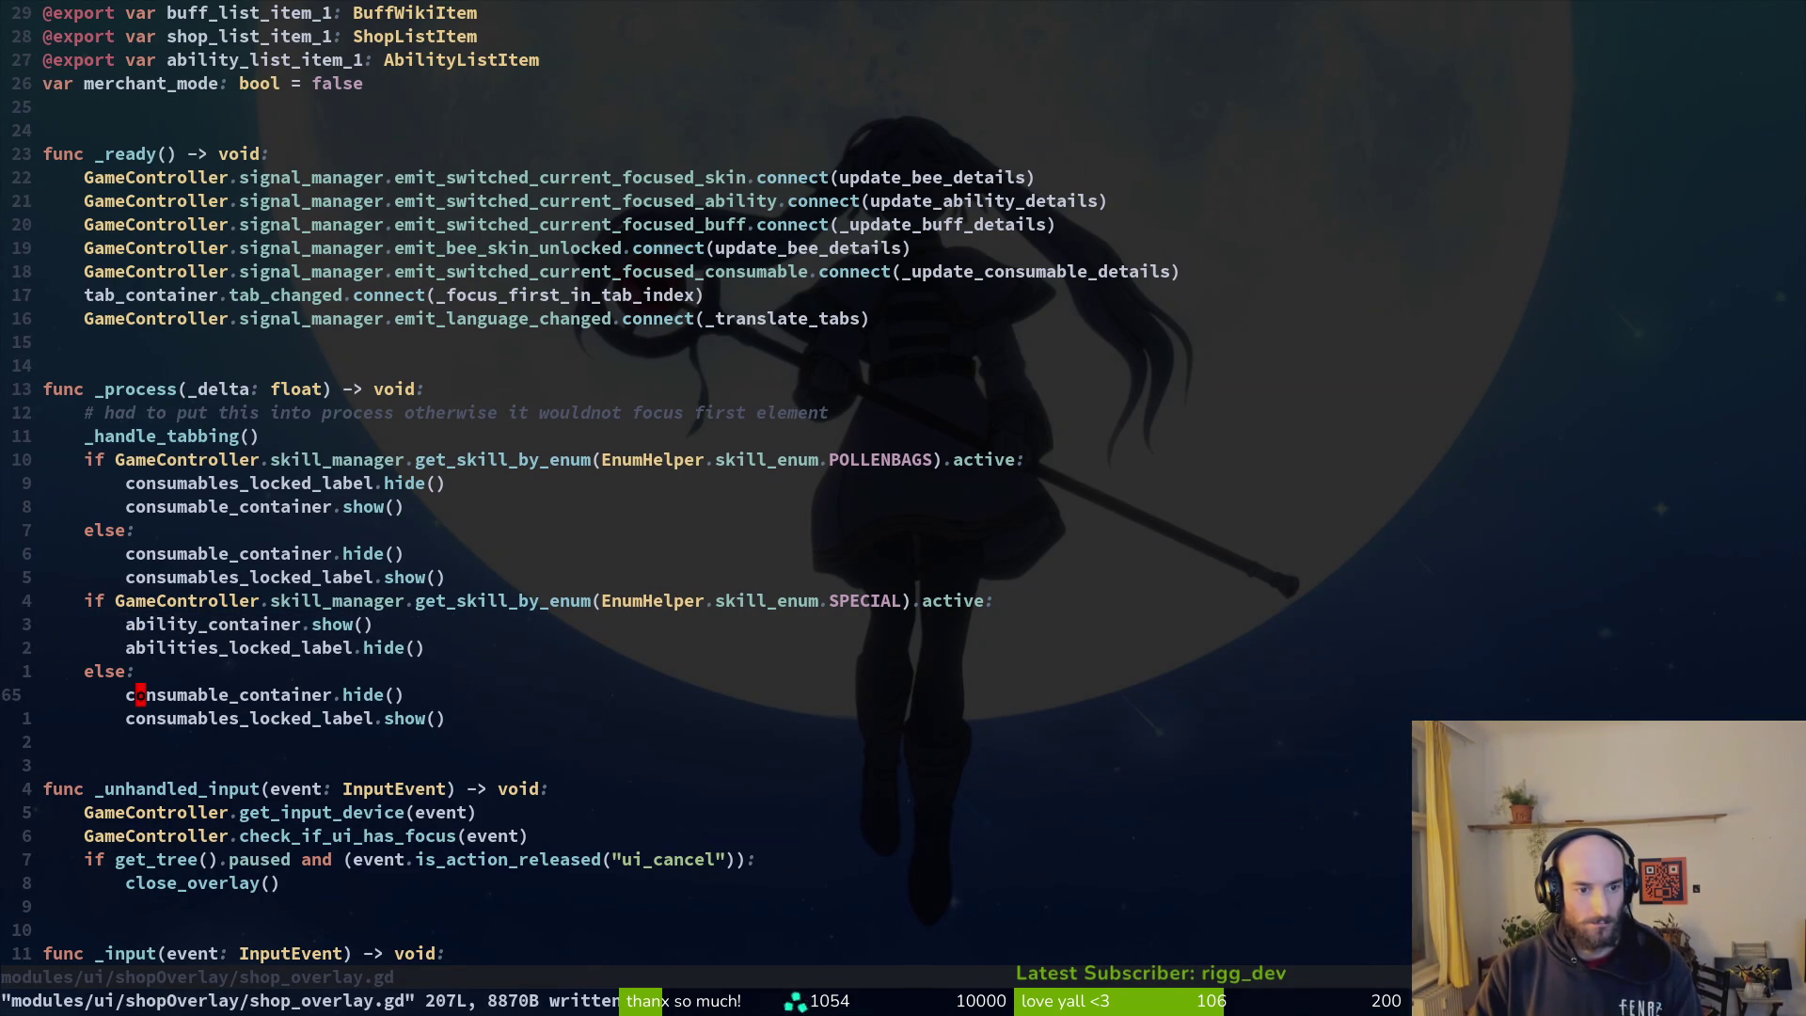
type("ciwabcon")
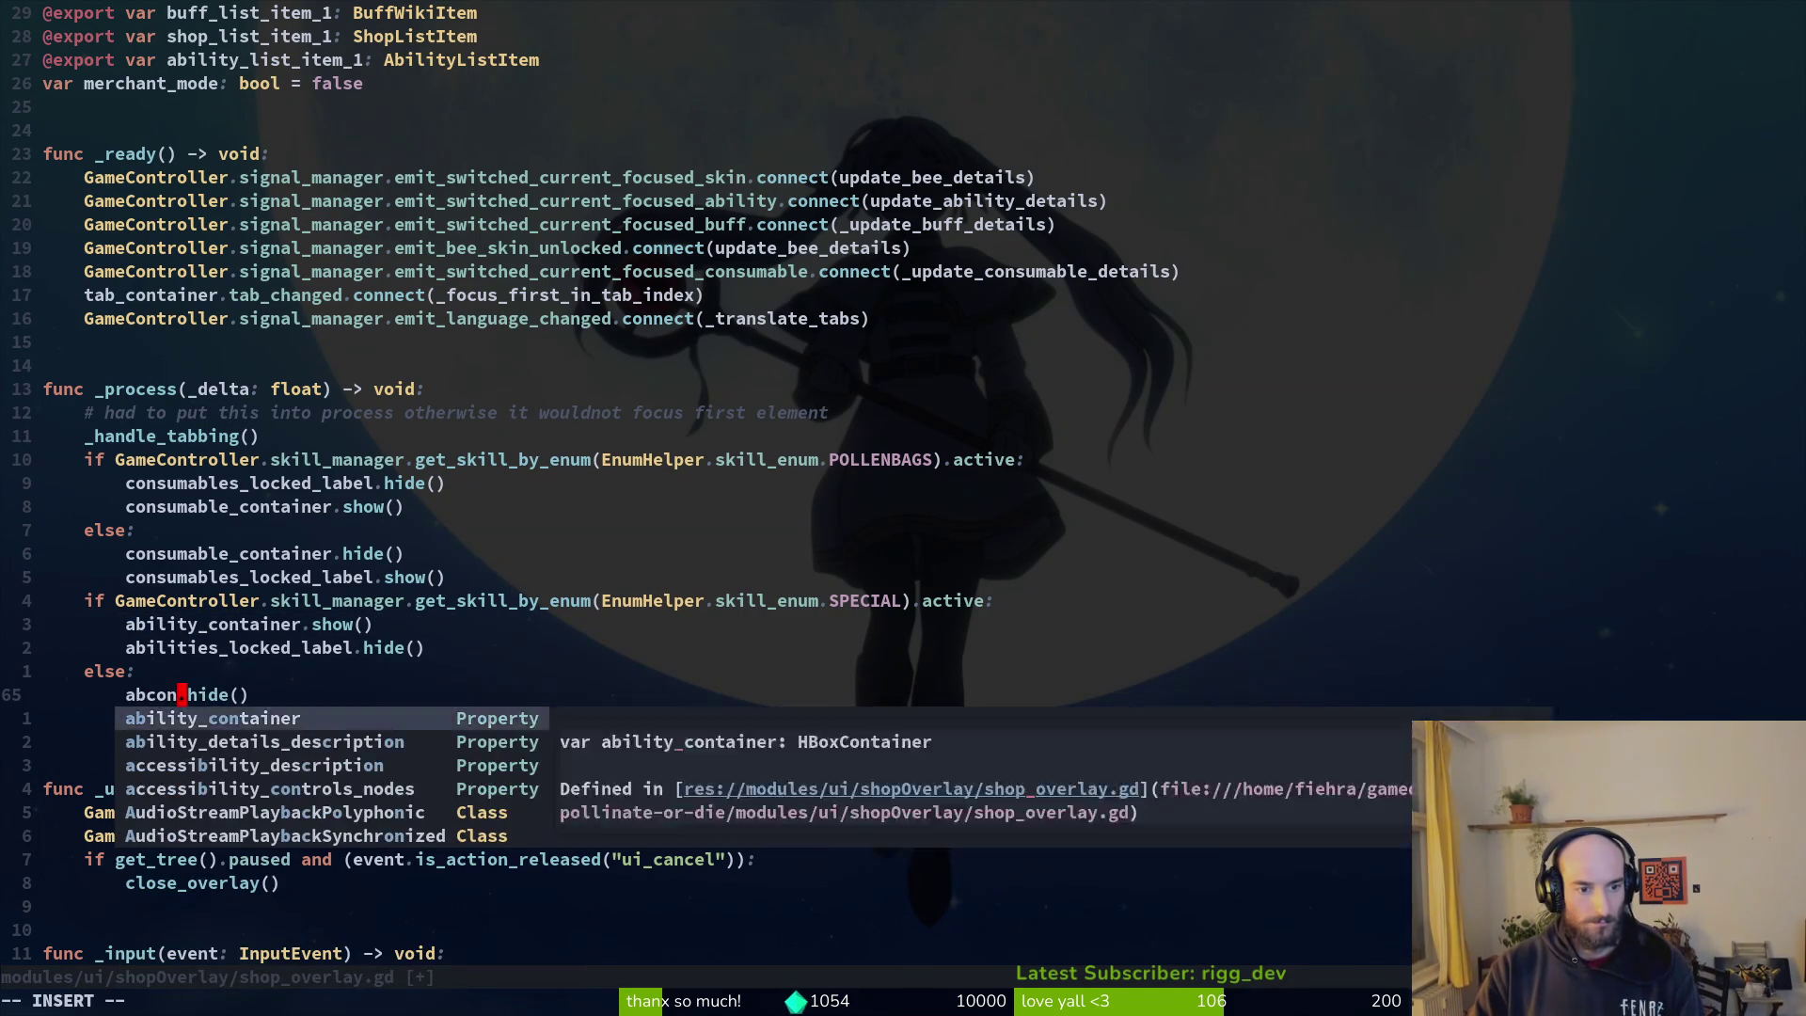
key("Return")
key("Escape")
type("jciwa")
key("Down")
key("Return")
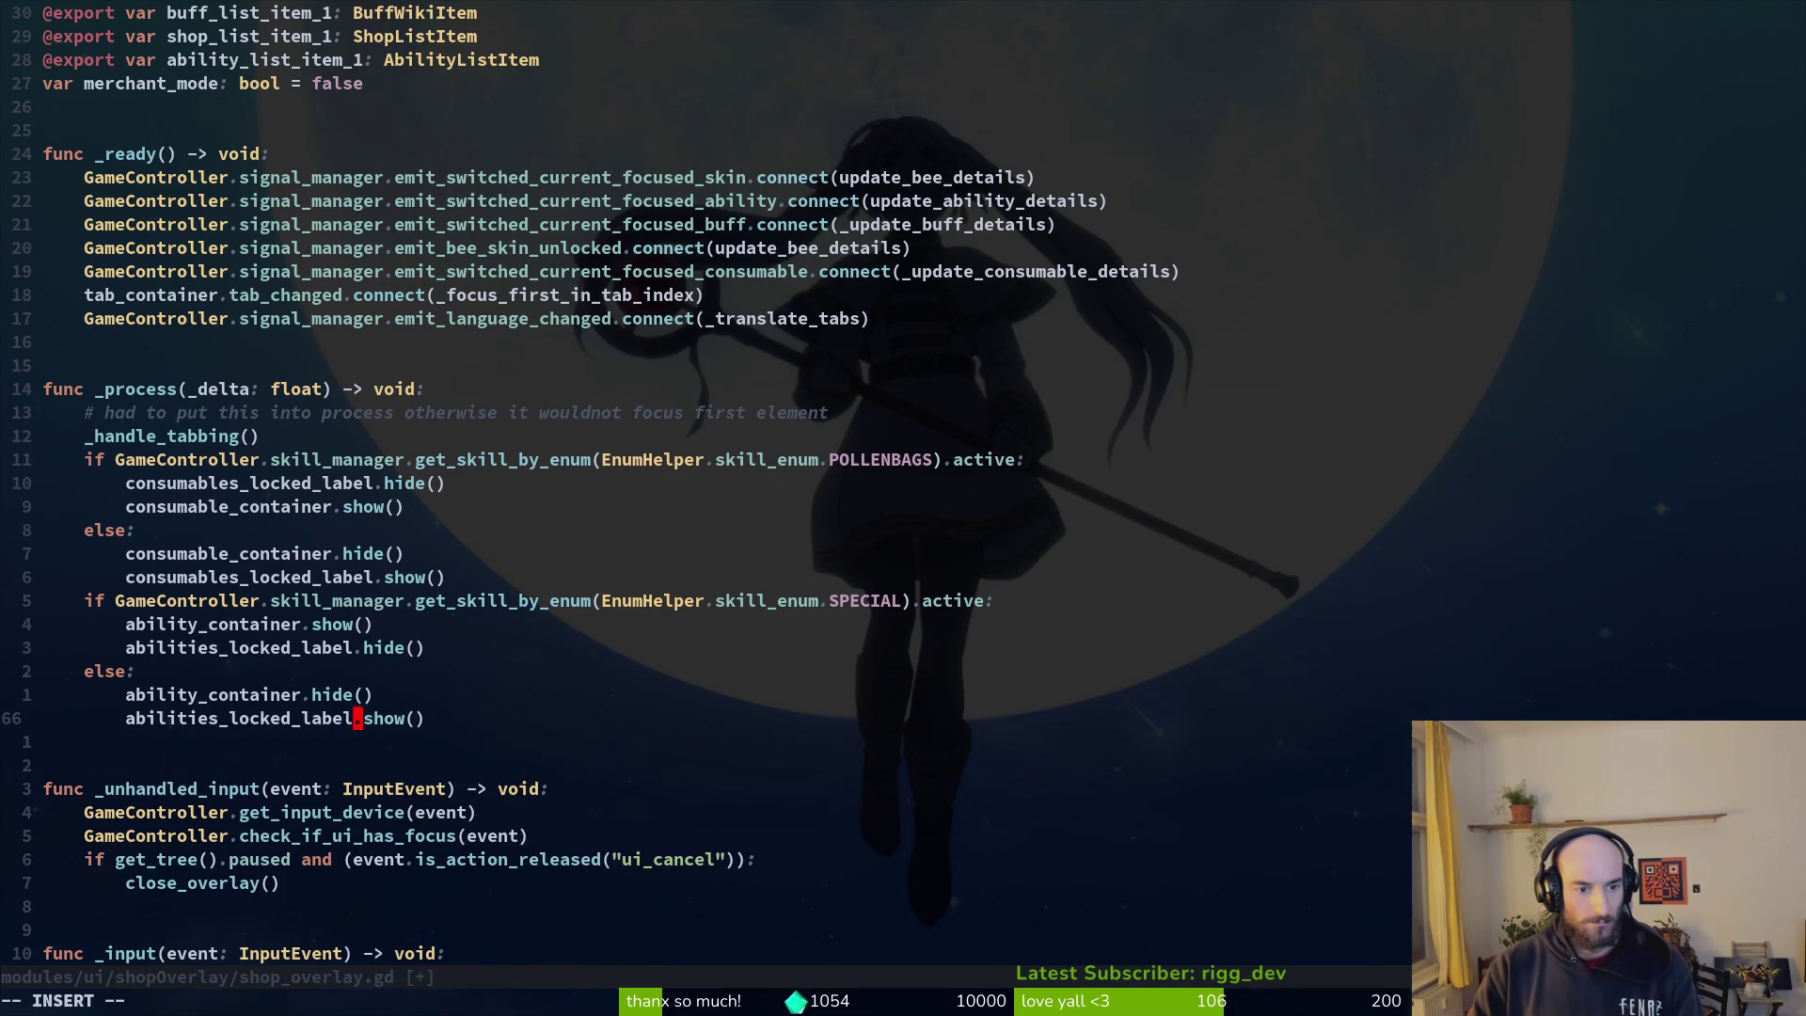
key("Escape")
type(":w")
key("Return")
key("alt+Tab")
key("F5")
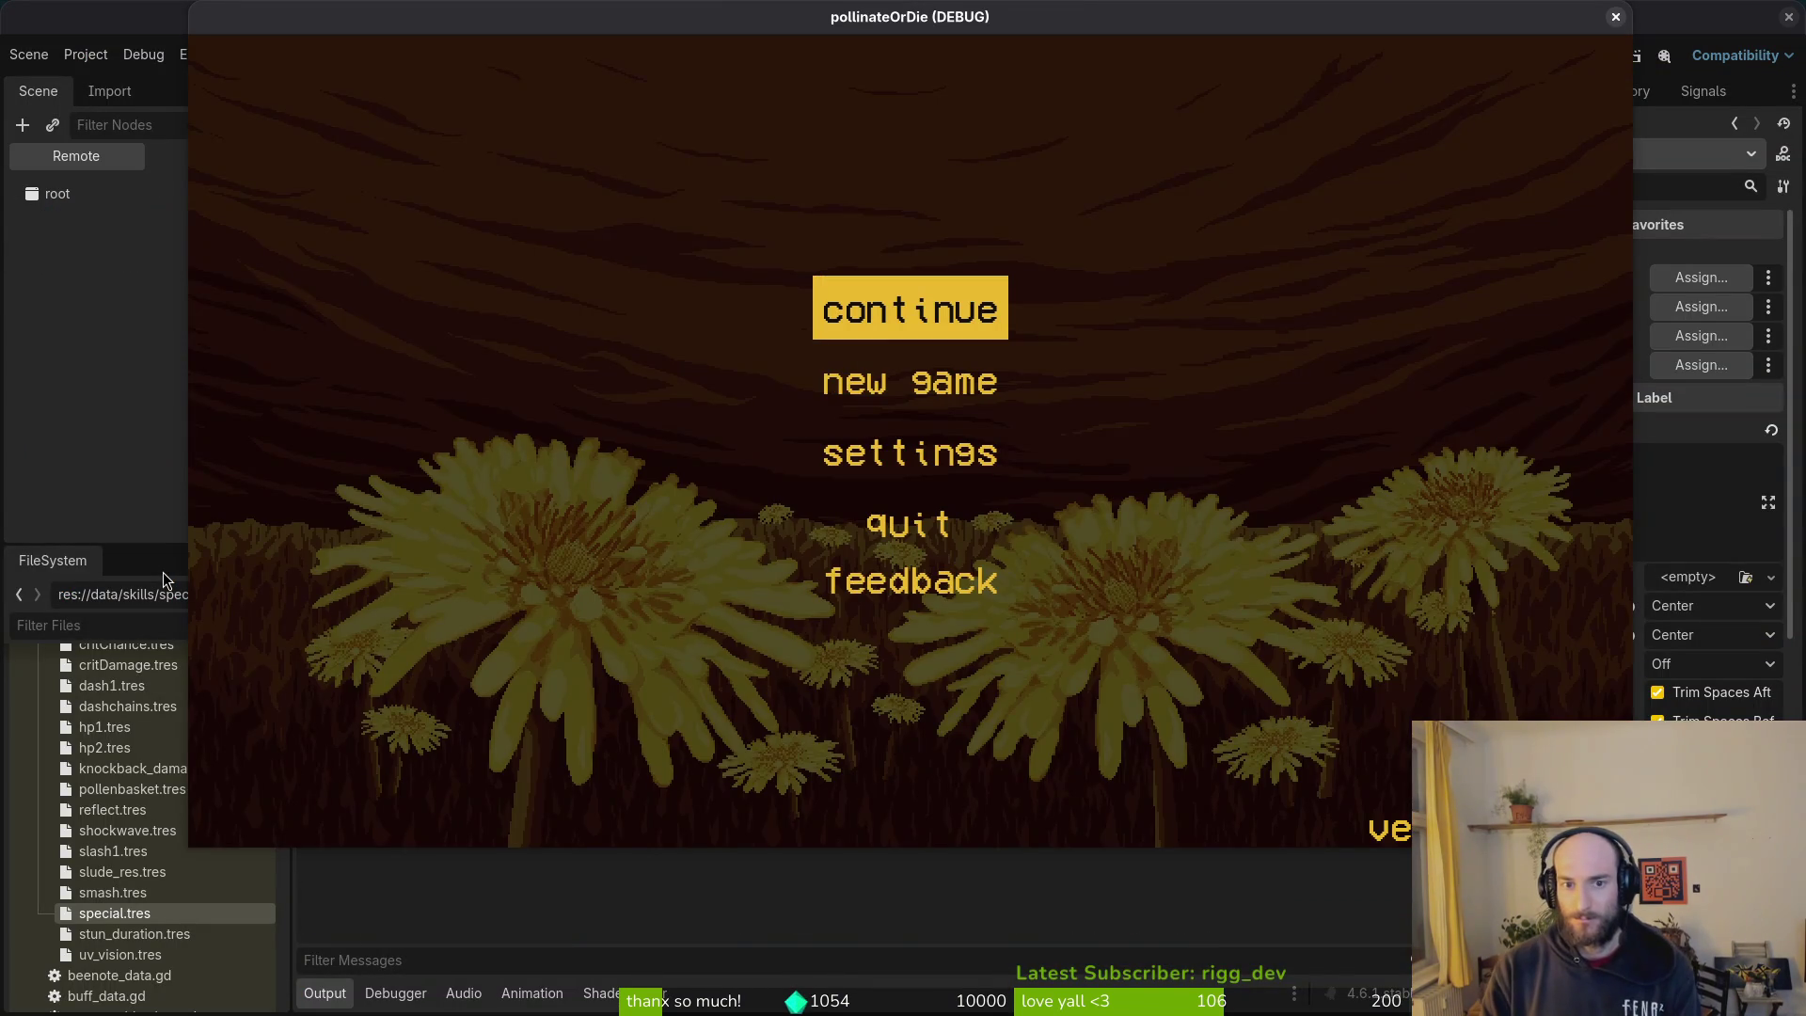
Step: Continue the saved game and cycle the shop's tabs, confirming abilities reads locked
key("Return")
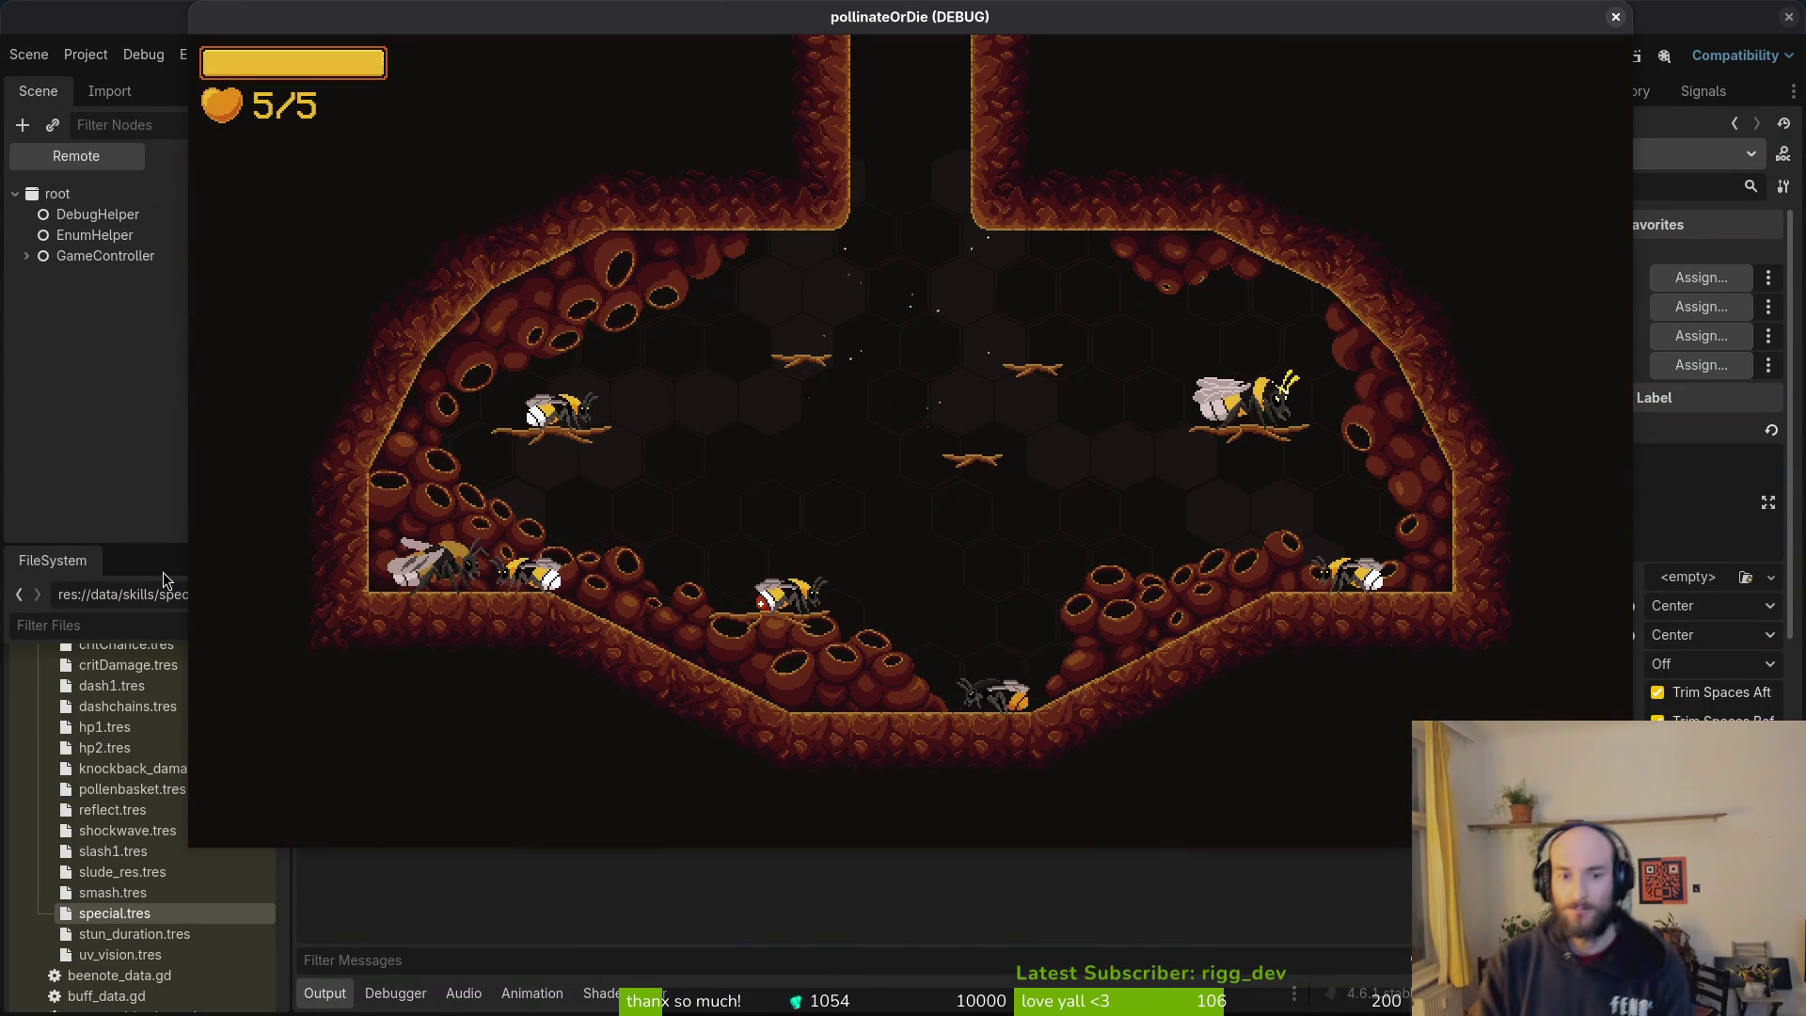
key("e")
key("Right")
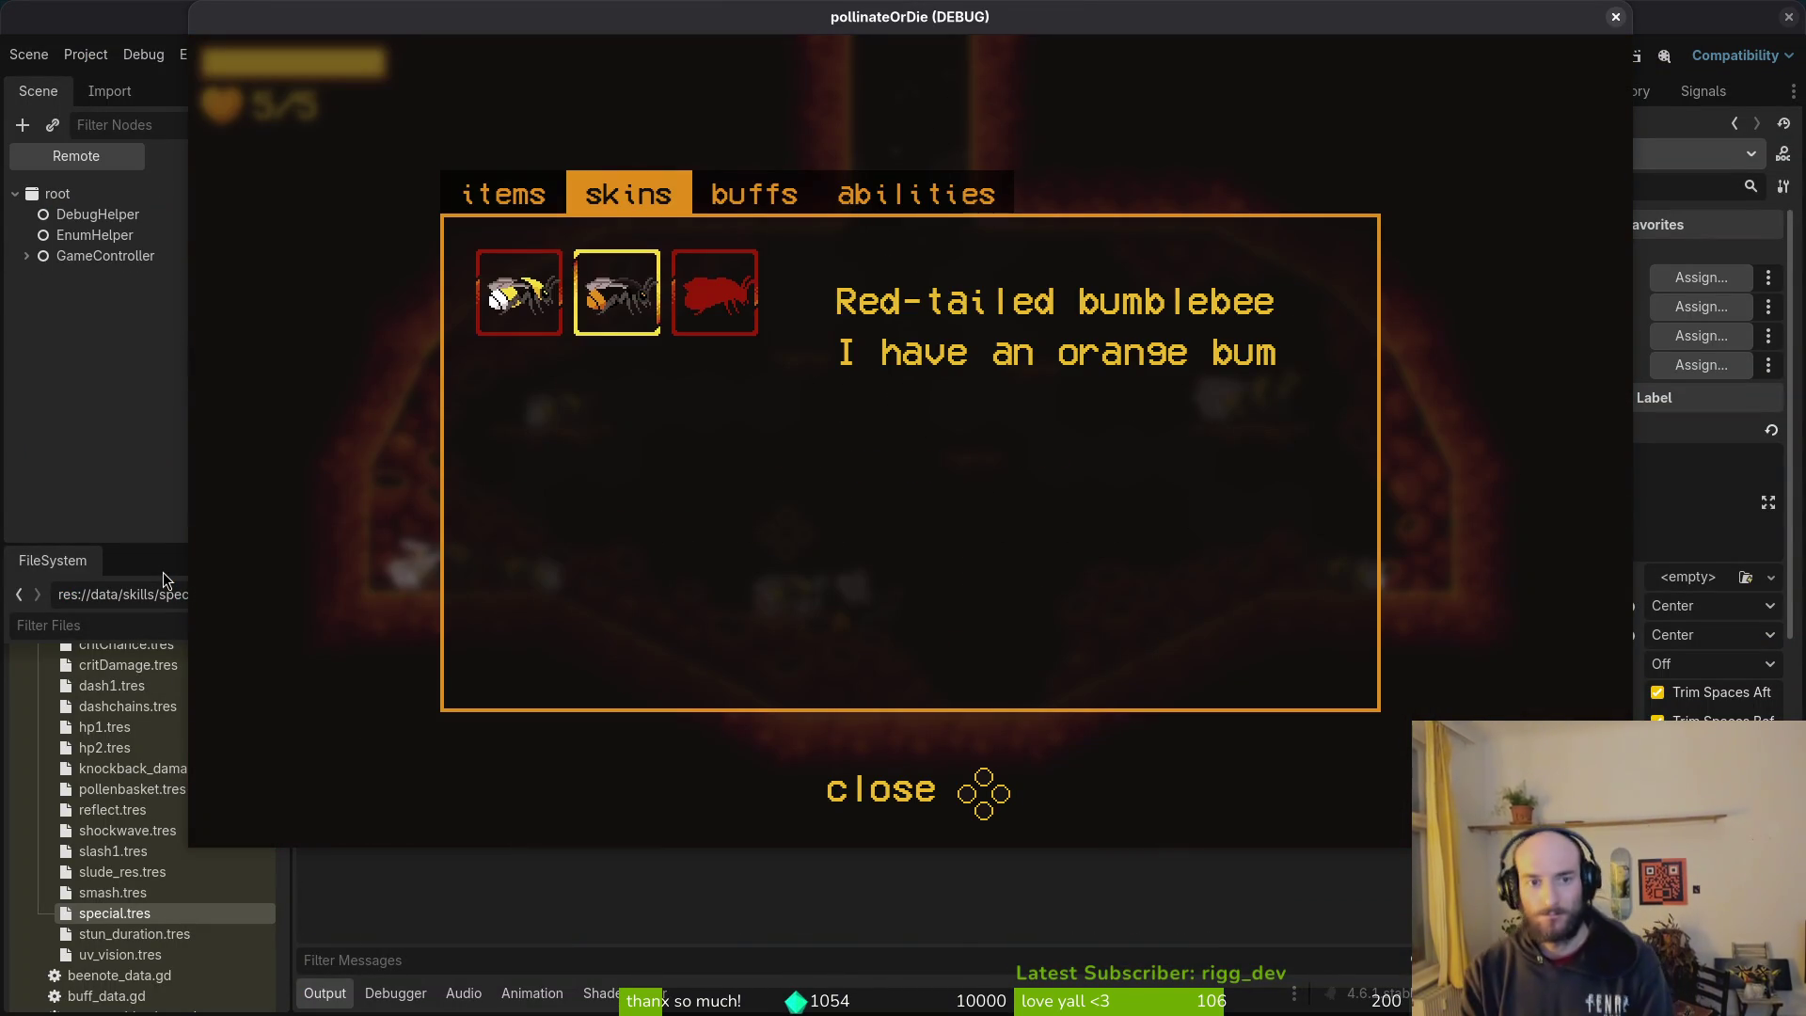
key("Right")
key("Right")
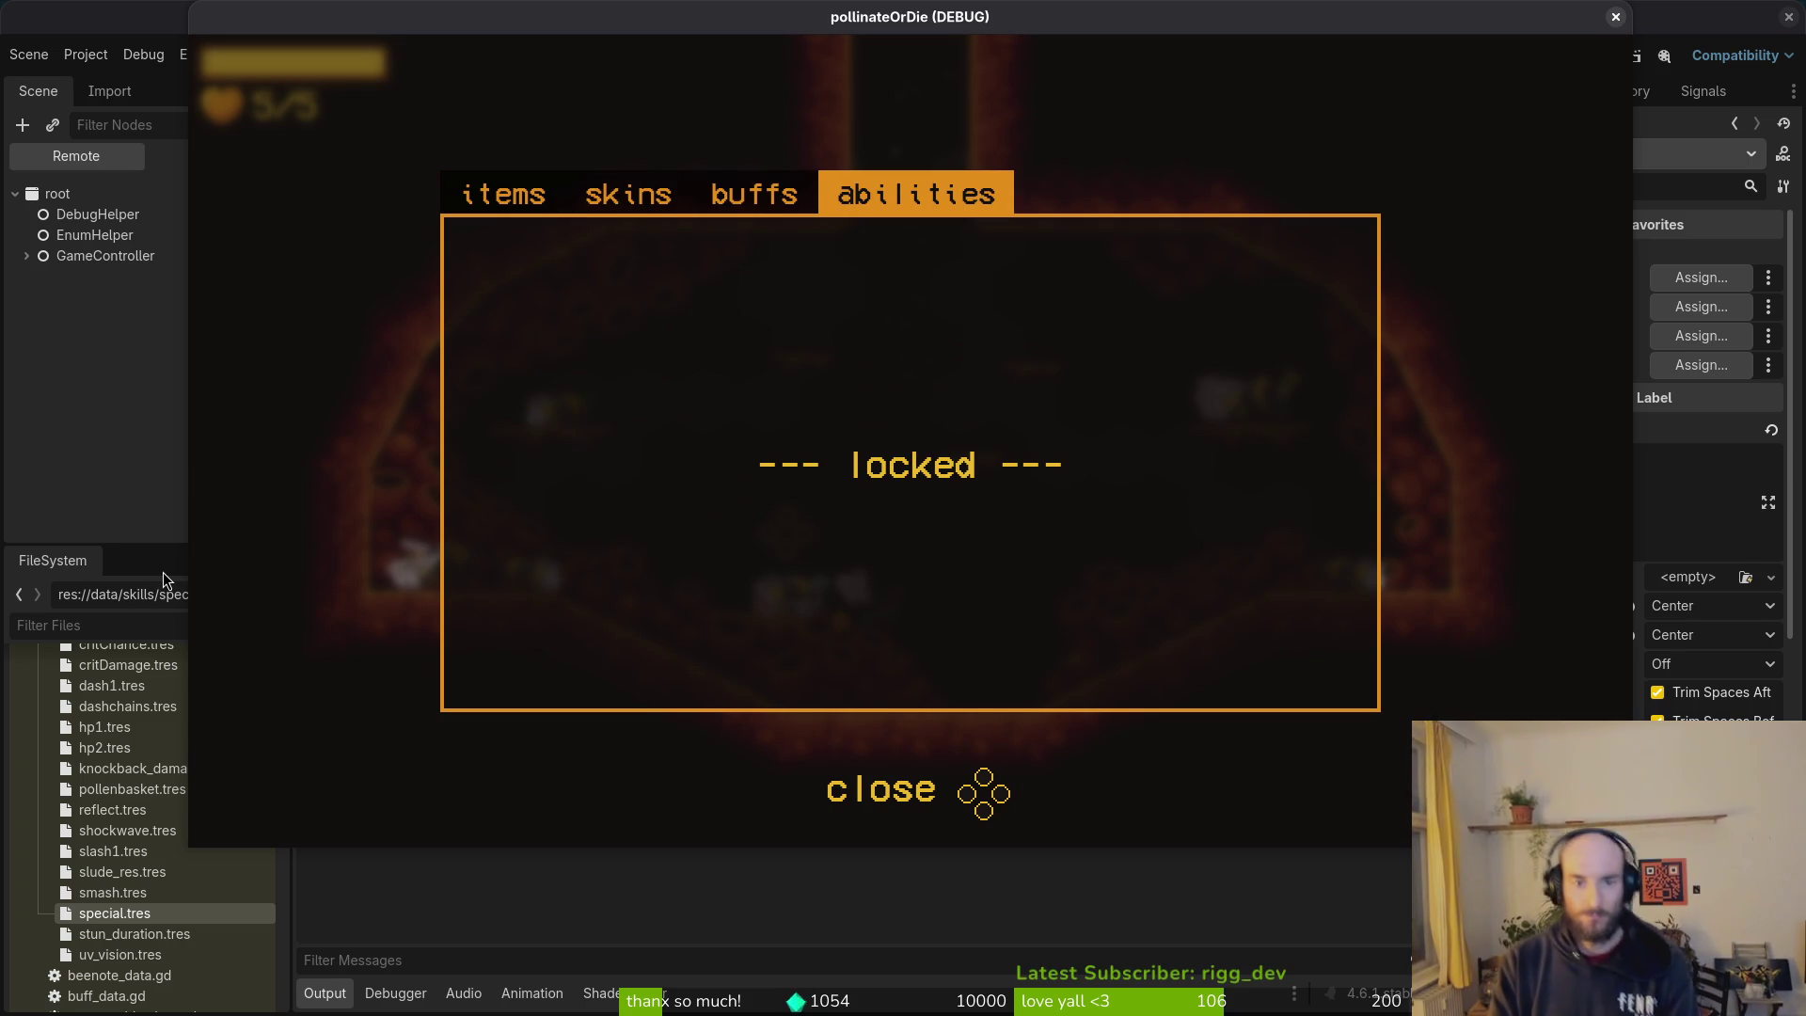
key("Left")
key("Left")
key("Left")
key("Right")
key("Right")
key("Left")
key("Right")
key("Right")
key("Right")
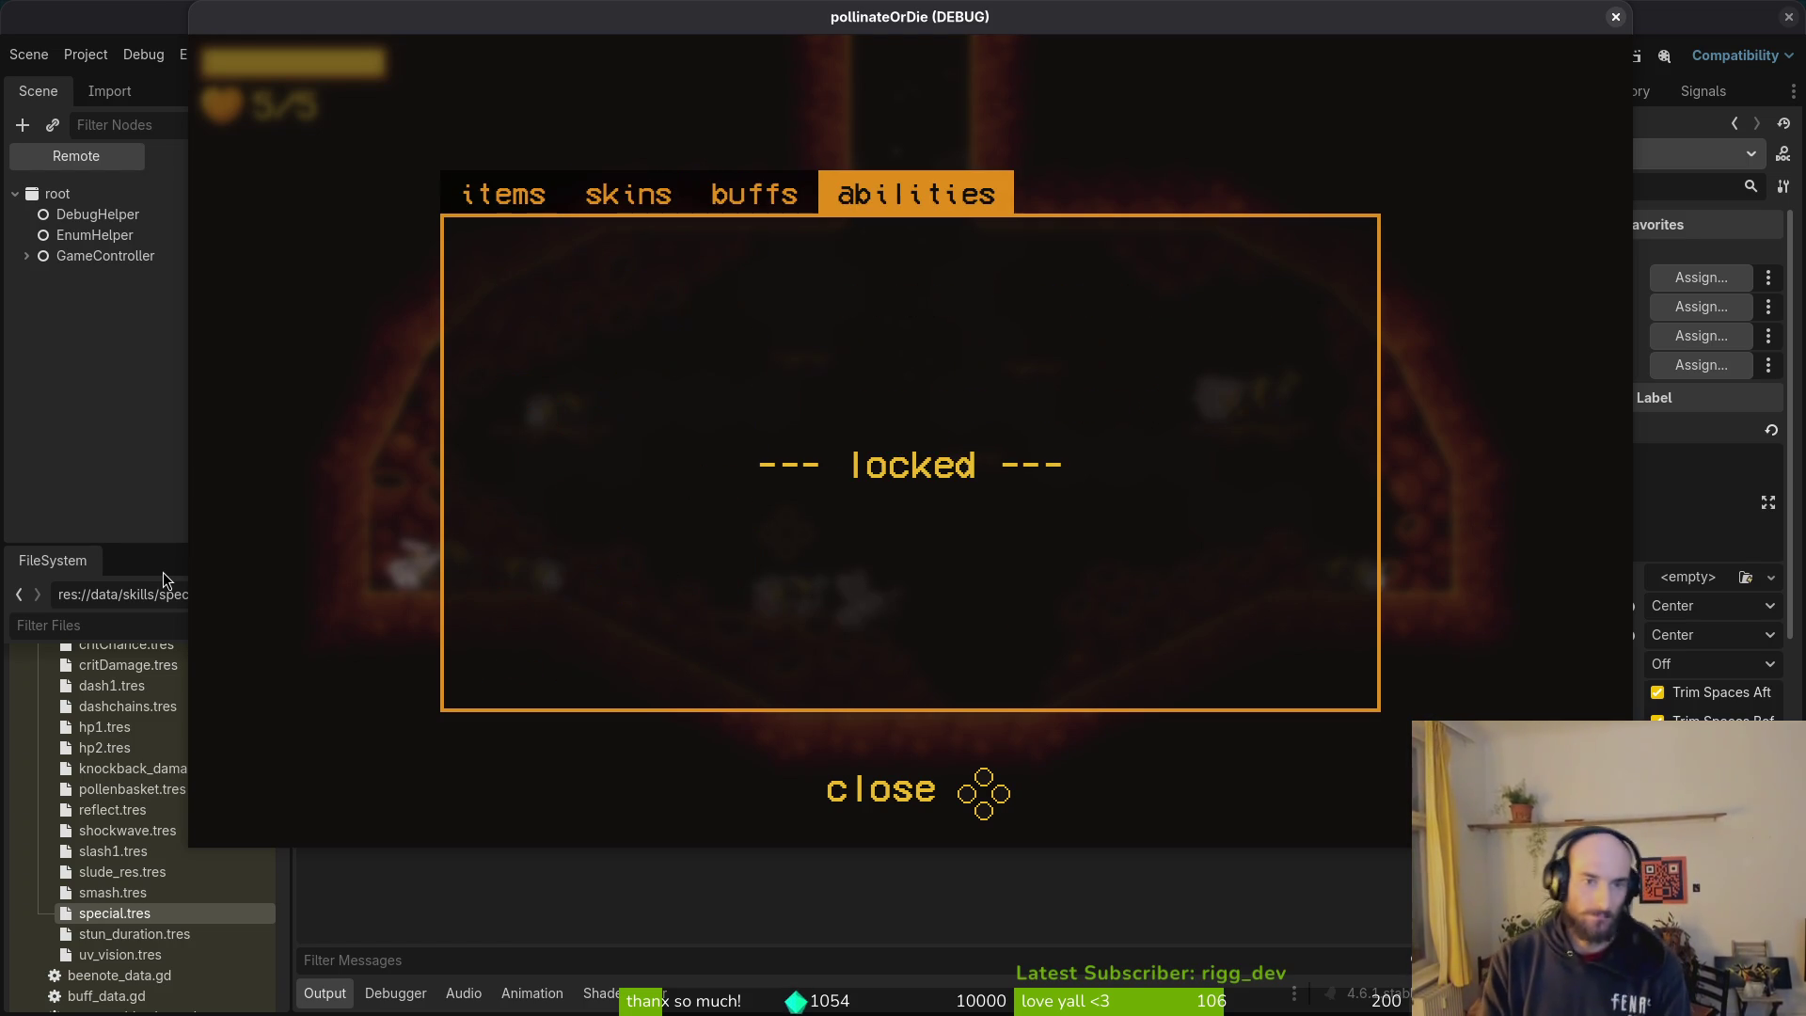
key("Escape")
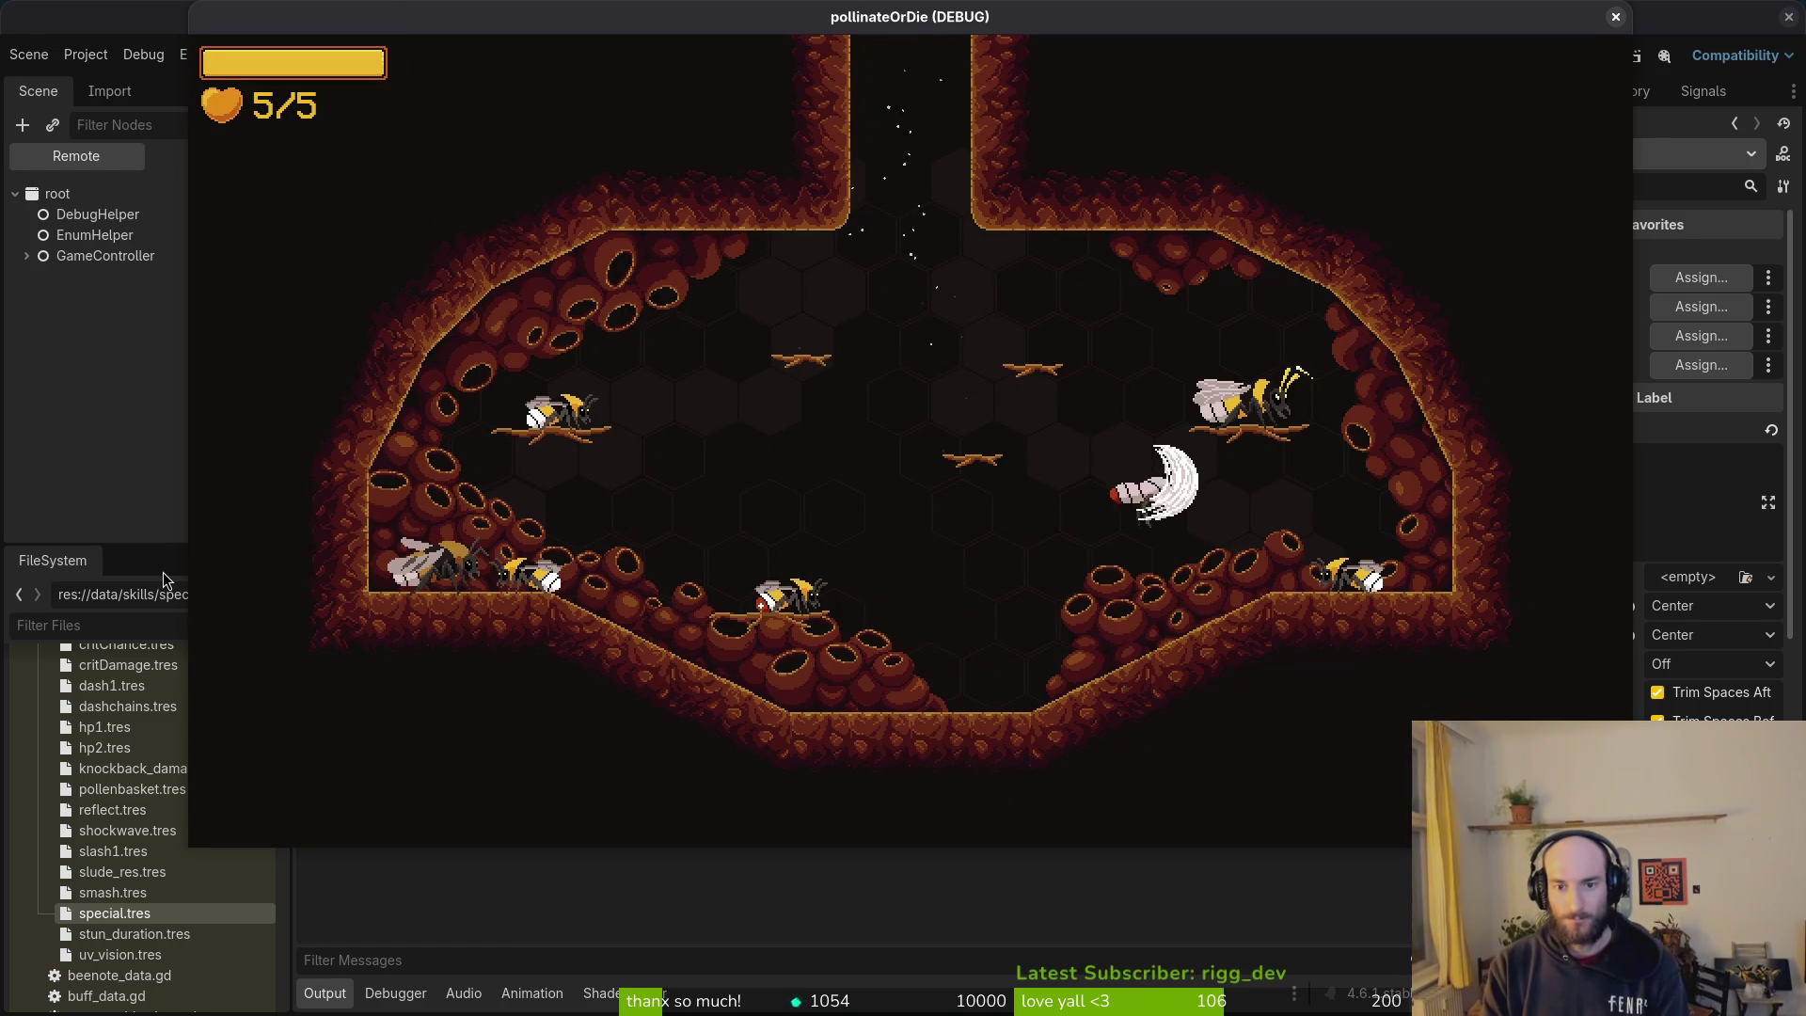
Step: Reopen the shop, pick the buff-tailed bumblebee skin, and close the game window
key("Escape")
key("Escape")
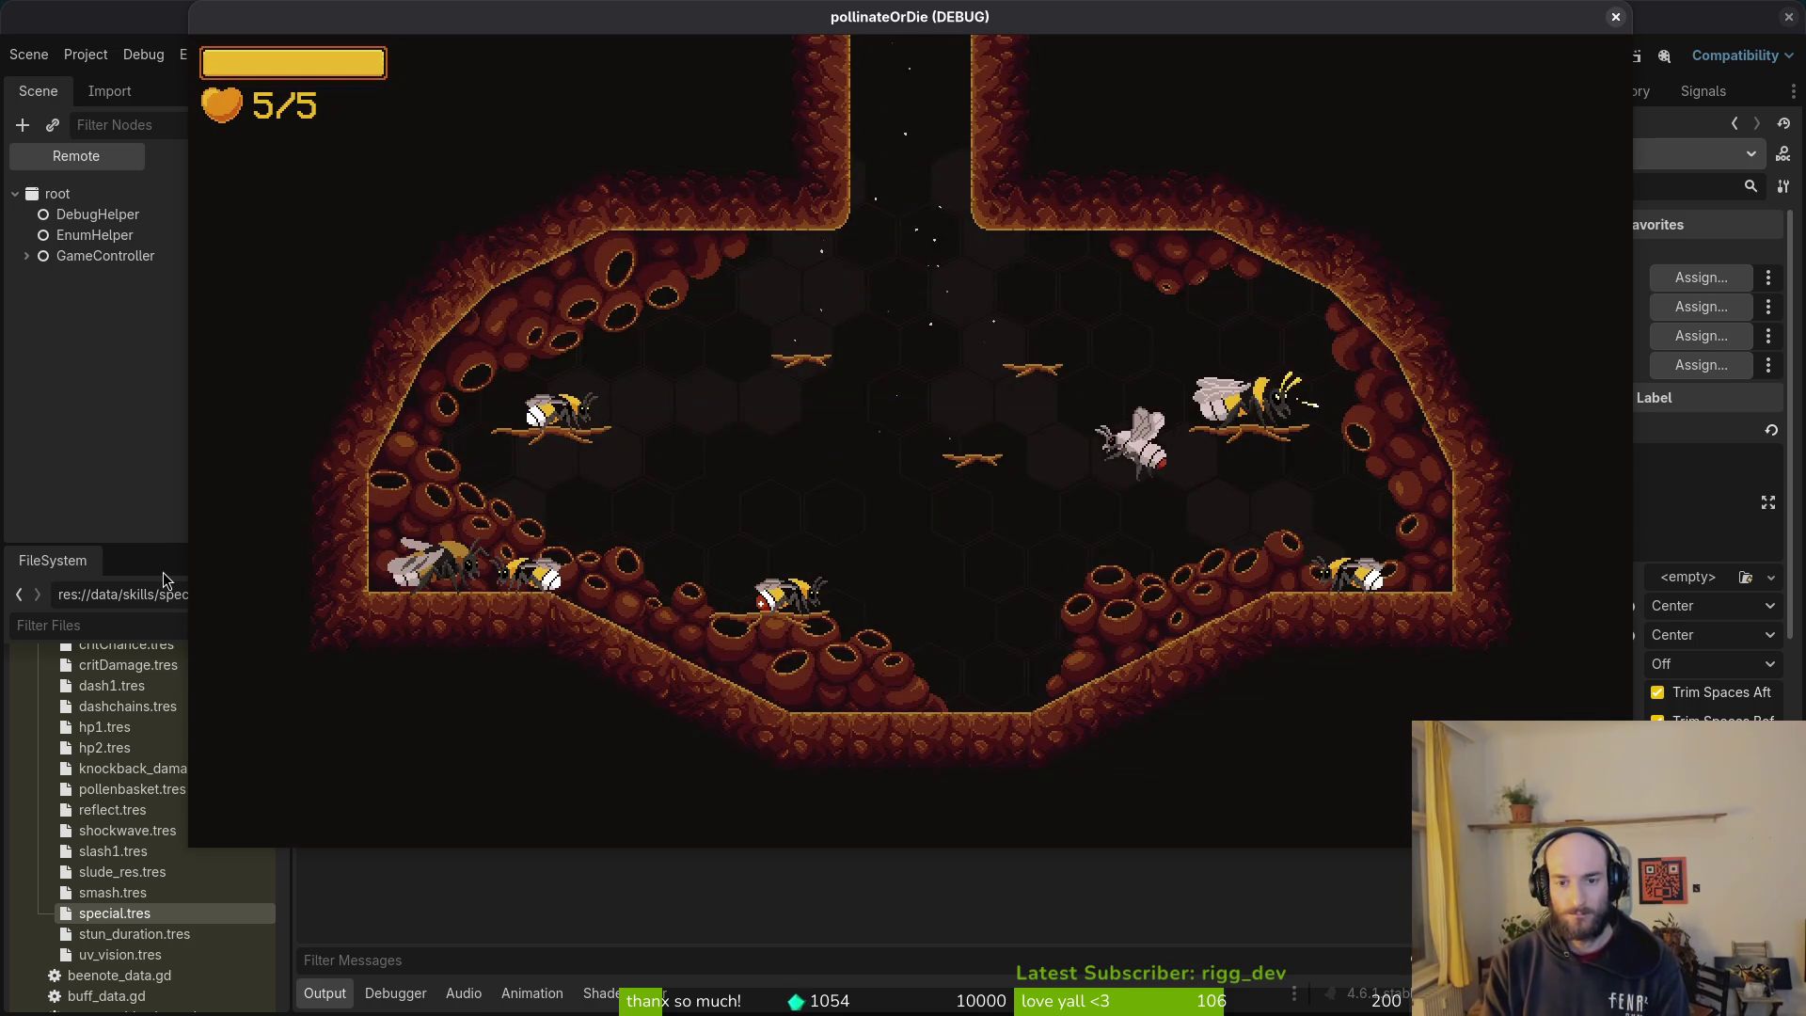
key("Escape")
key("Left")
key("Left")
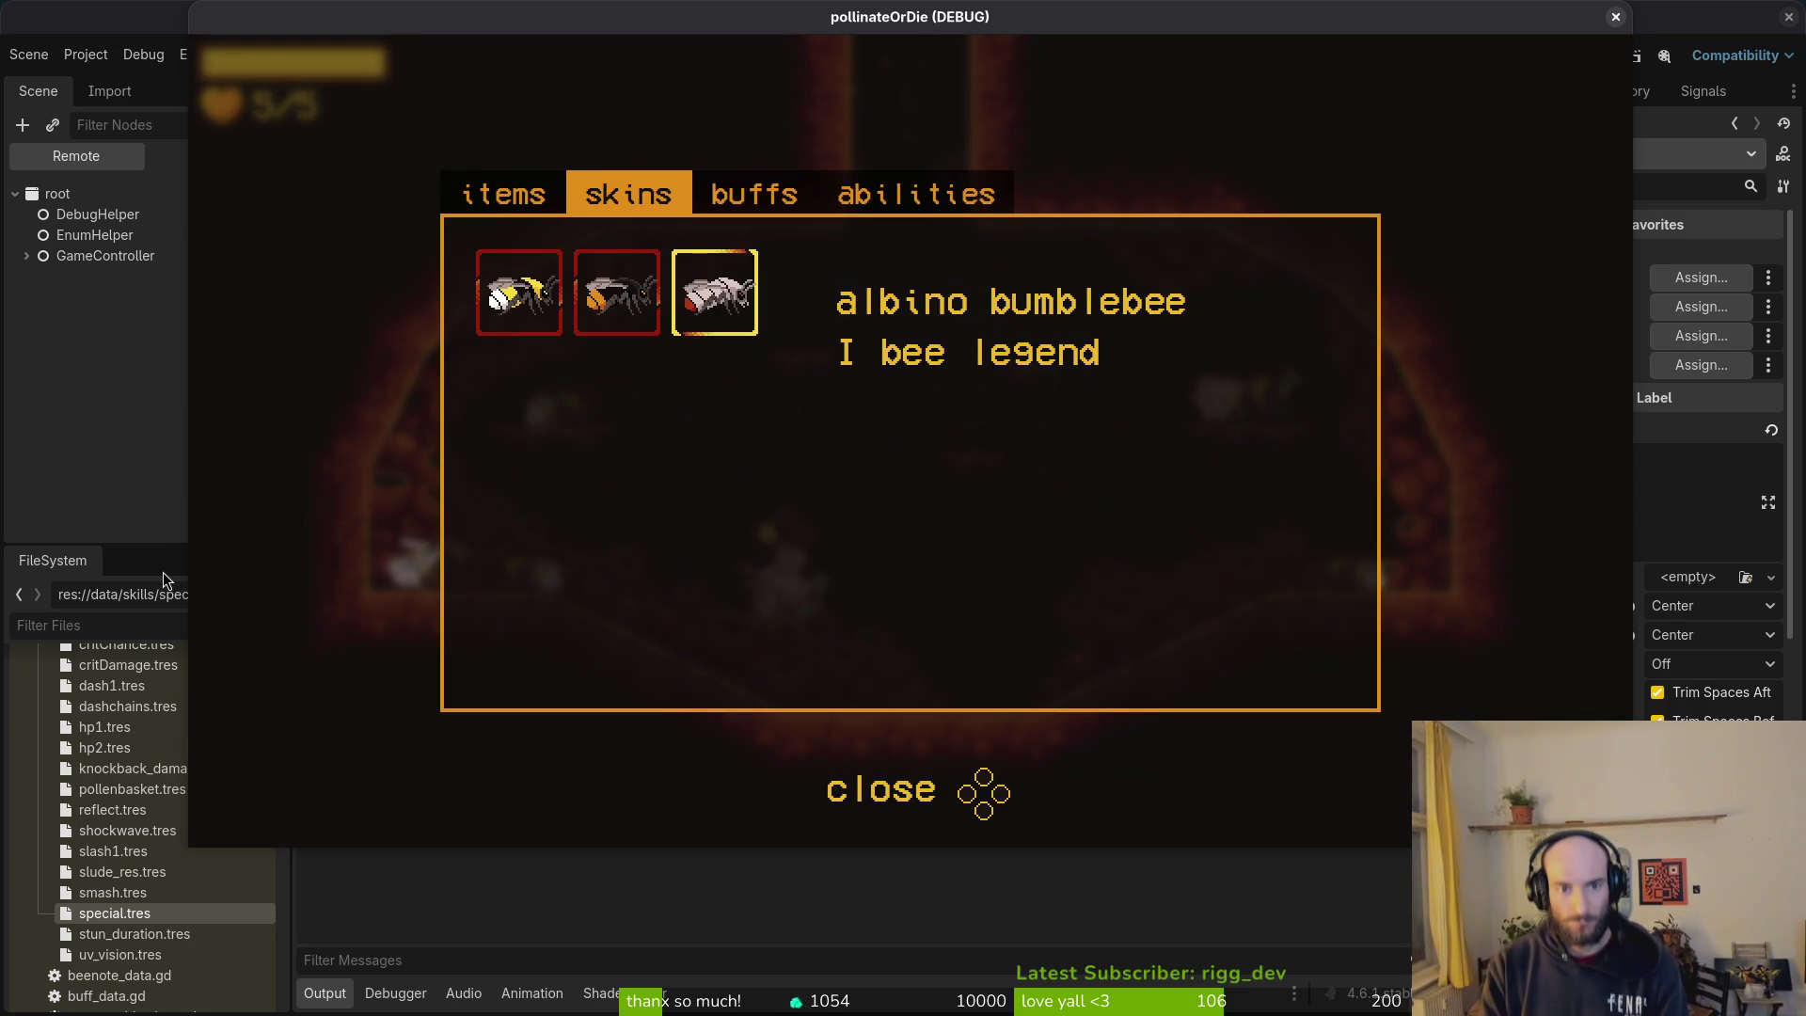
key("Right")
key("Right")
key("Escape")
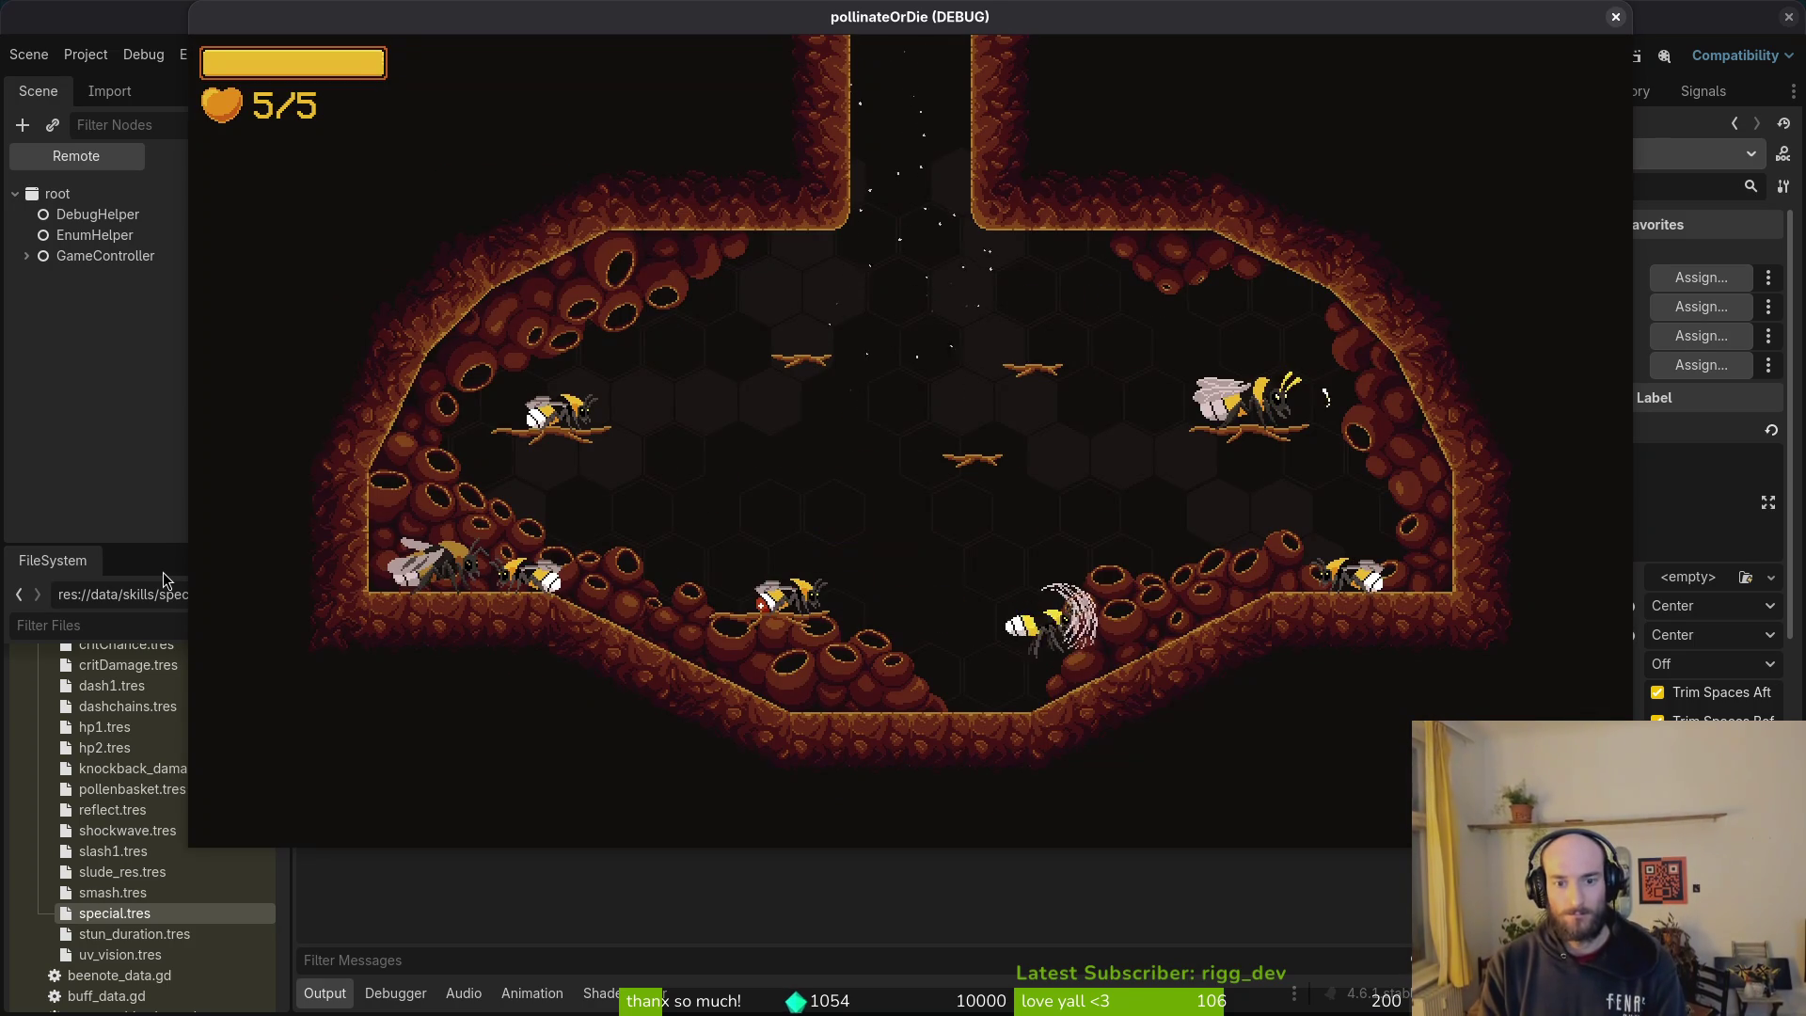
left_click(1615, 16)
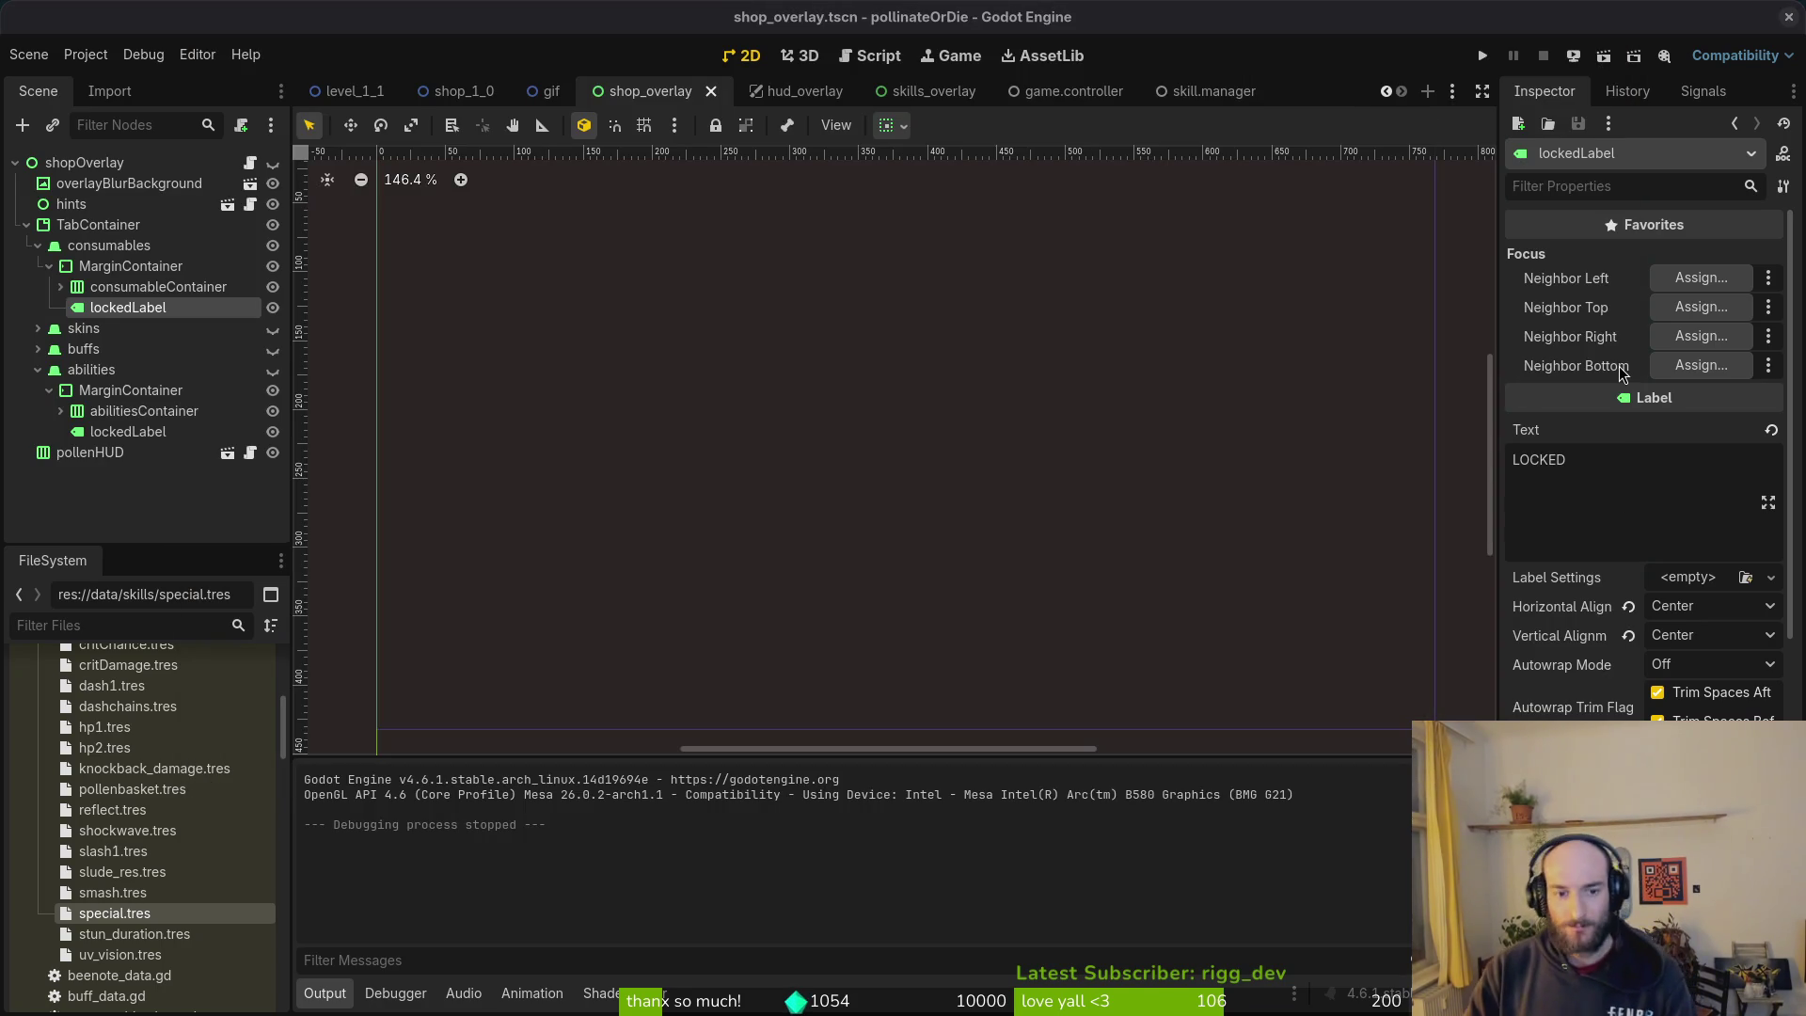
Step: Delete the POLLENBAGS show/hide if/else block from _process
key("alt+Tab")
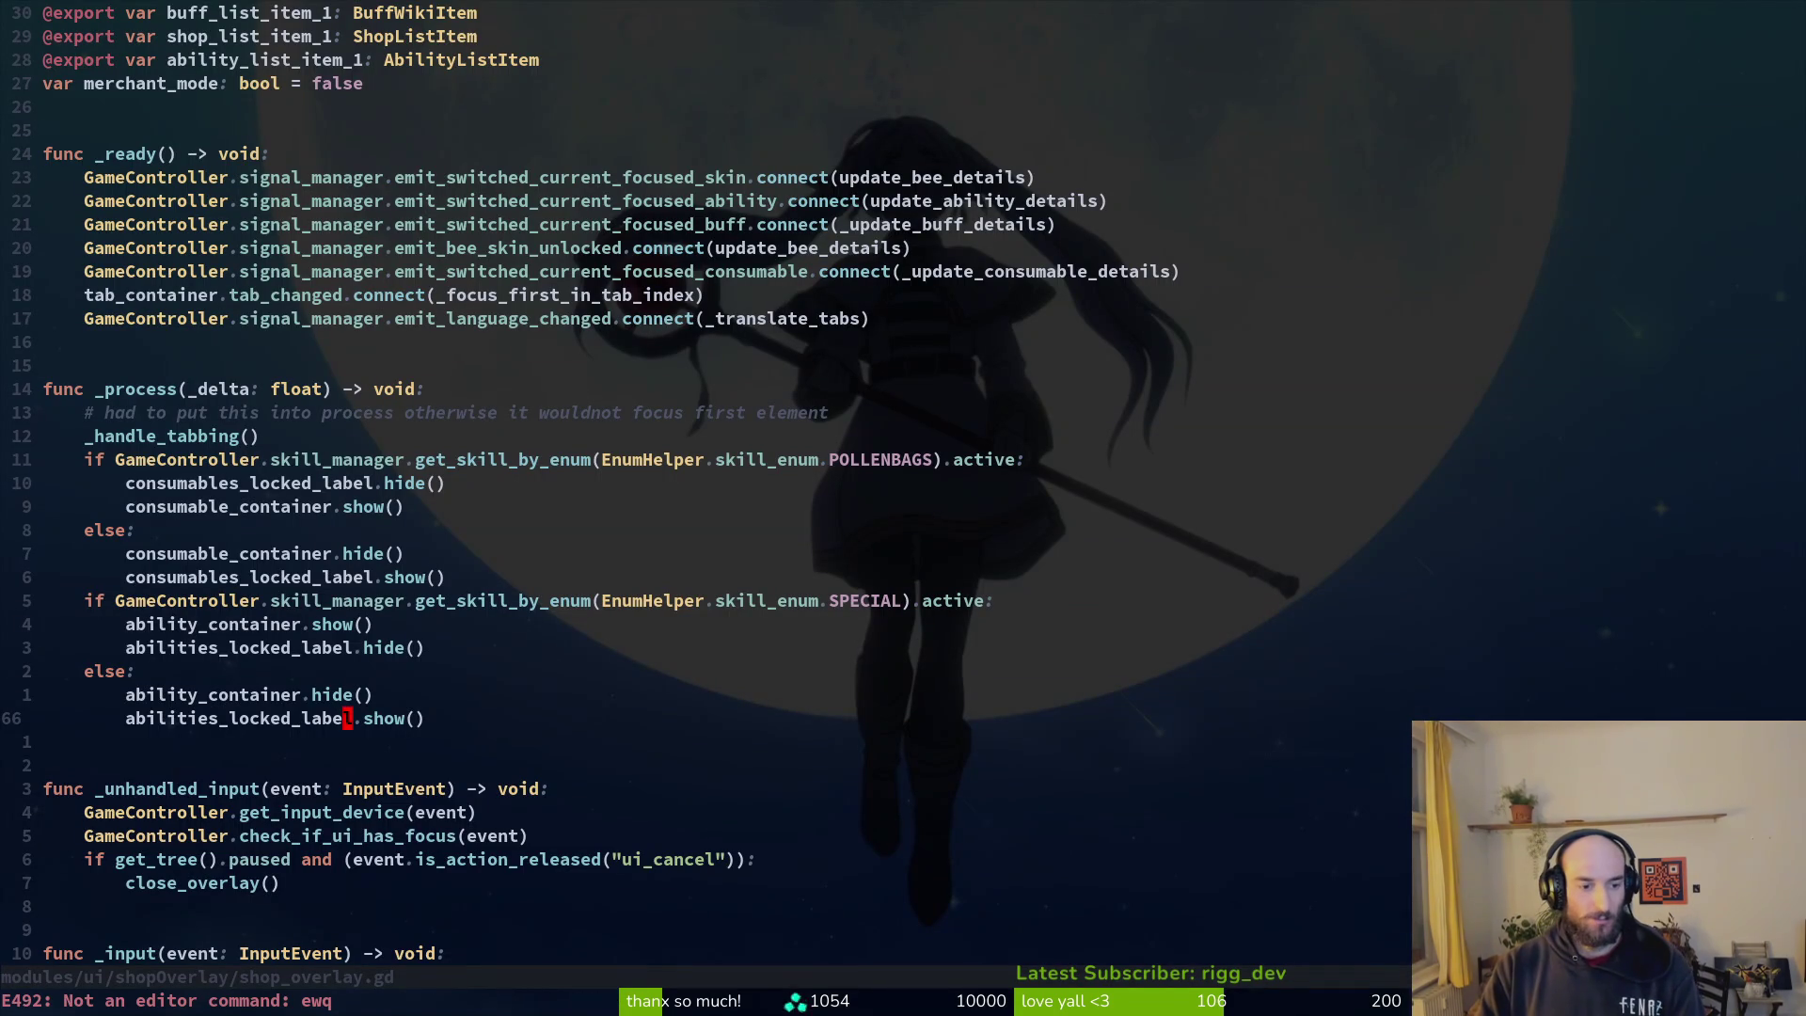
key("k")
key("k")
key("k")
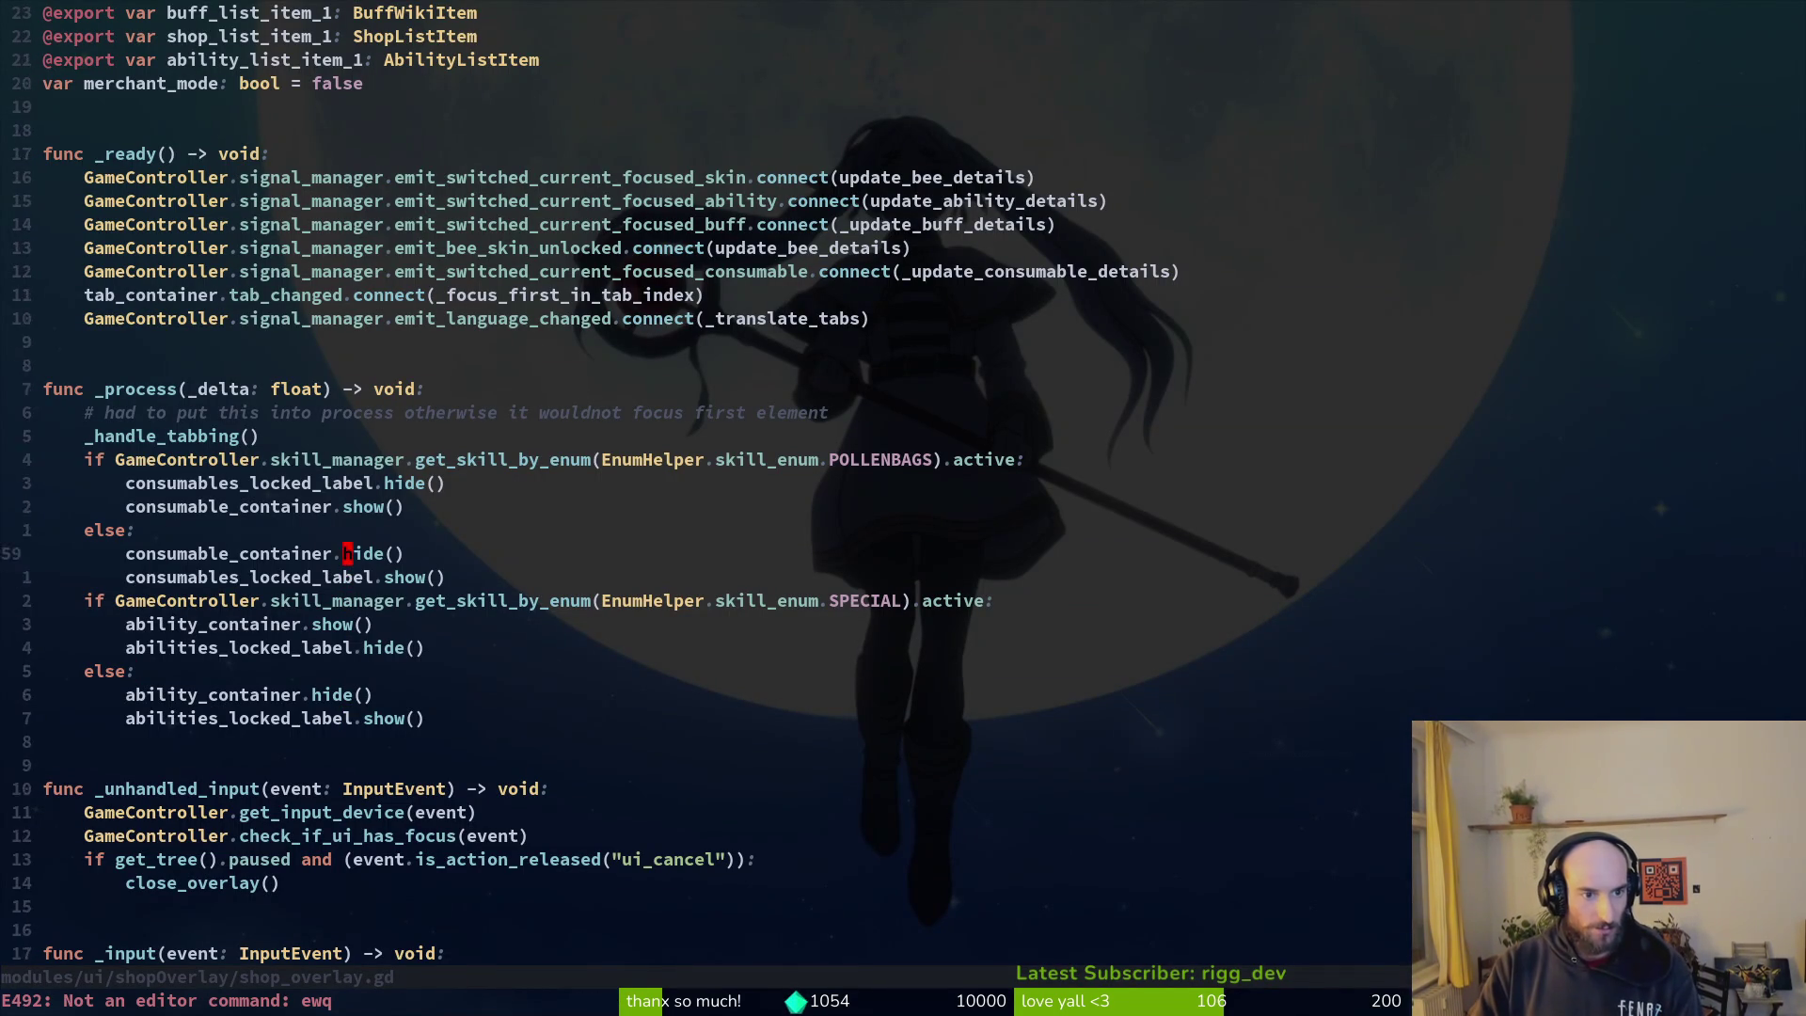
key("V")
key("j")
key("j")
key("j")
key("j")
key("d")
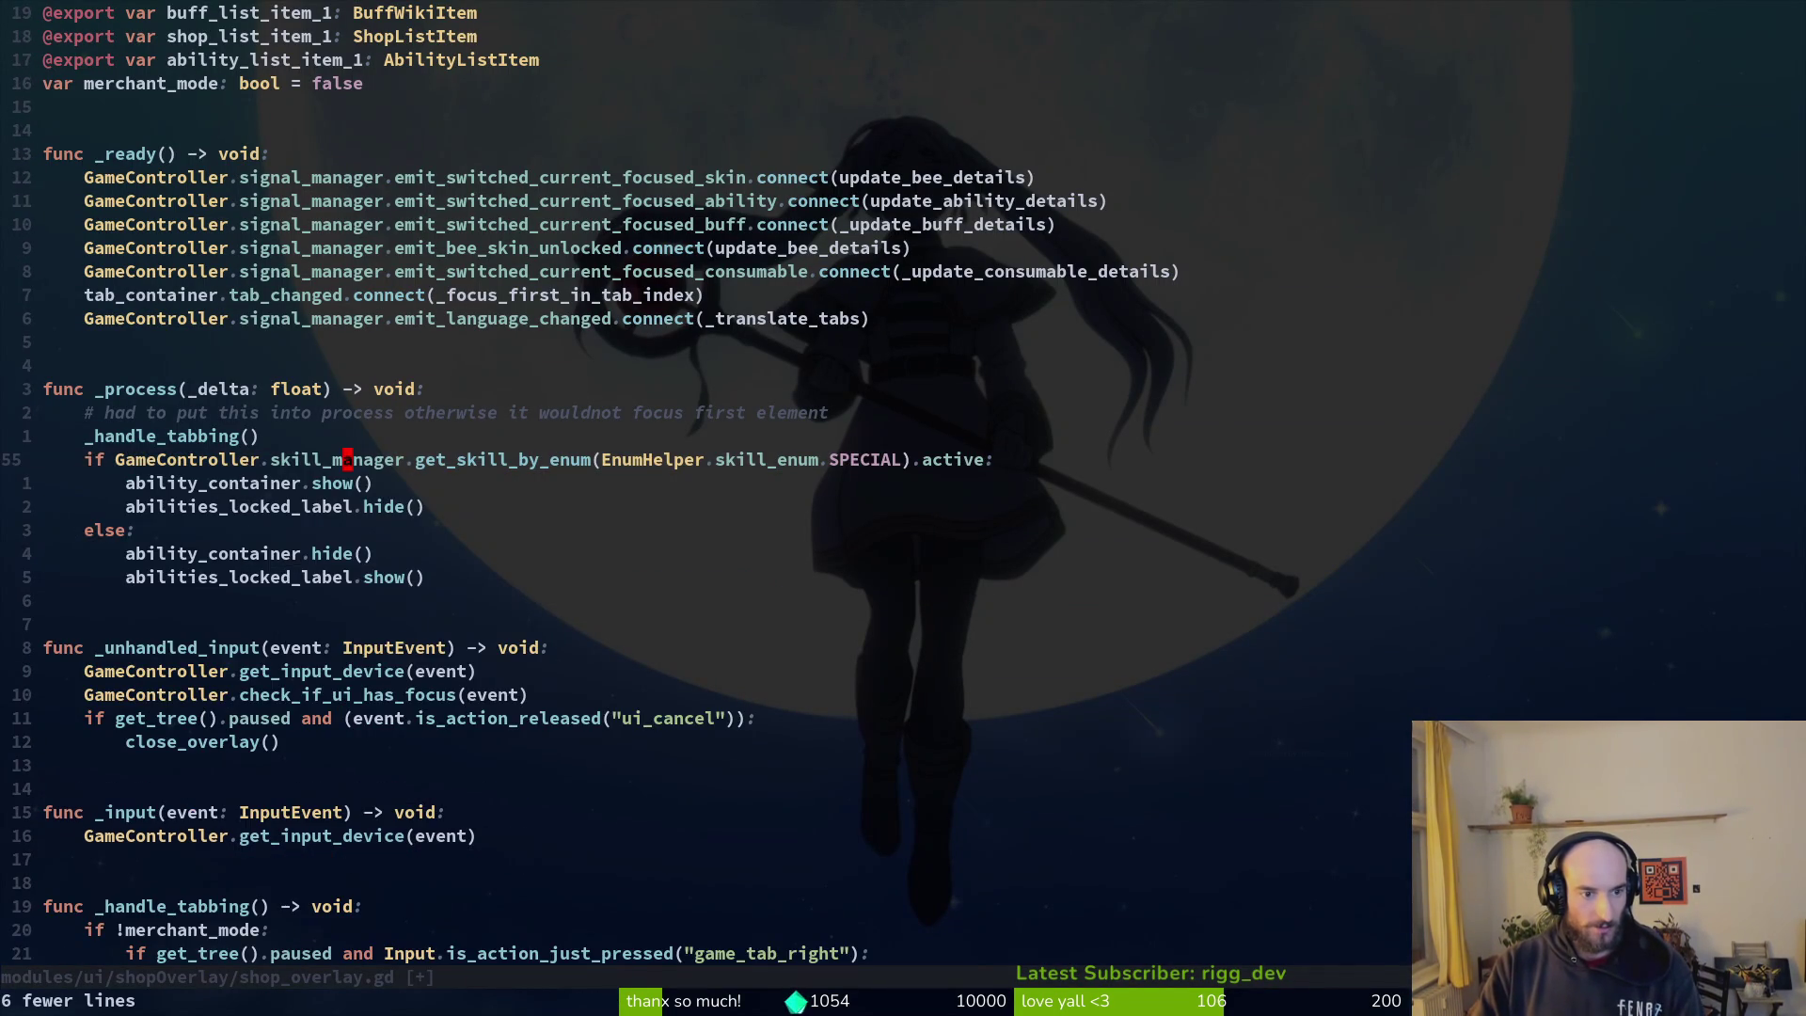
Step: At the end of the file, begin the new _handle_conumable_tab_display function header
key("G")
key("o")
key("Return")
key("Return")
key("BackSpace")
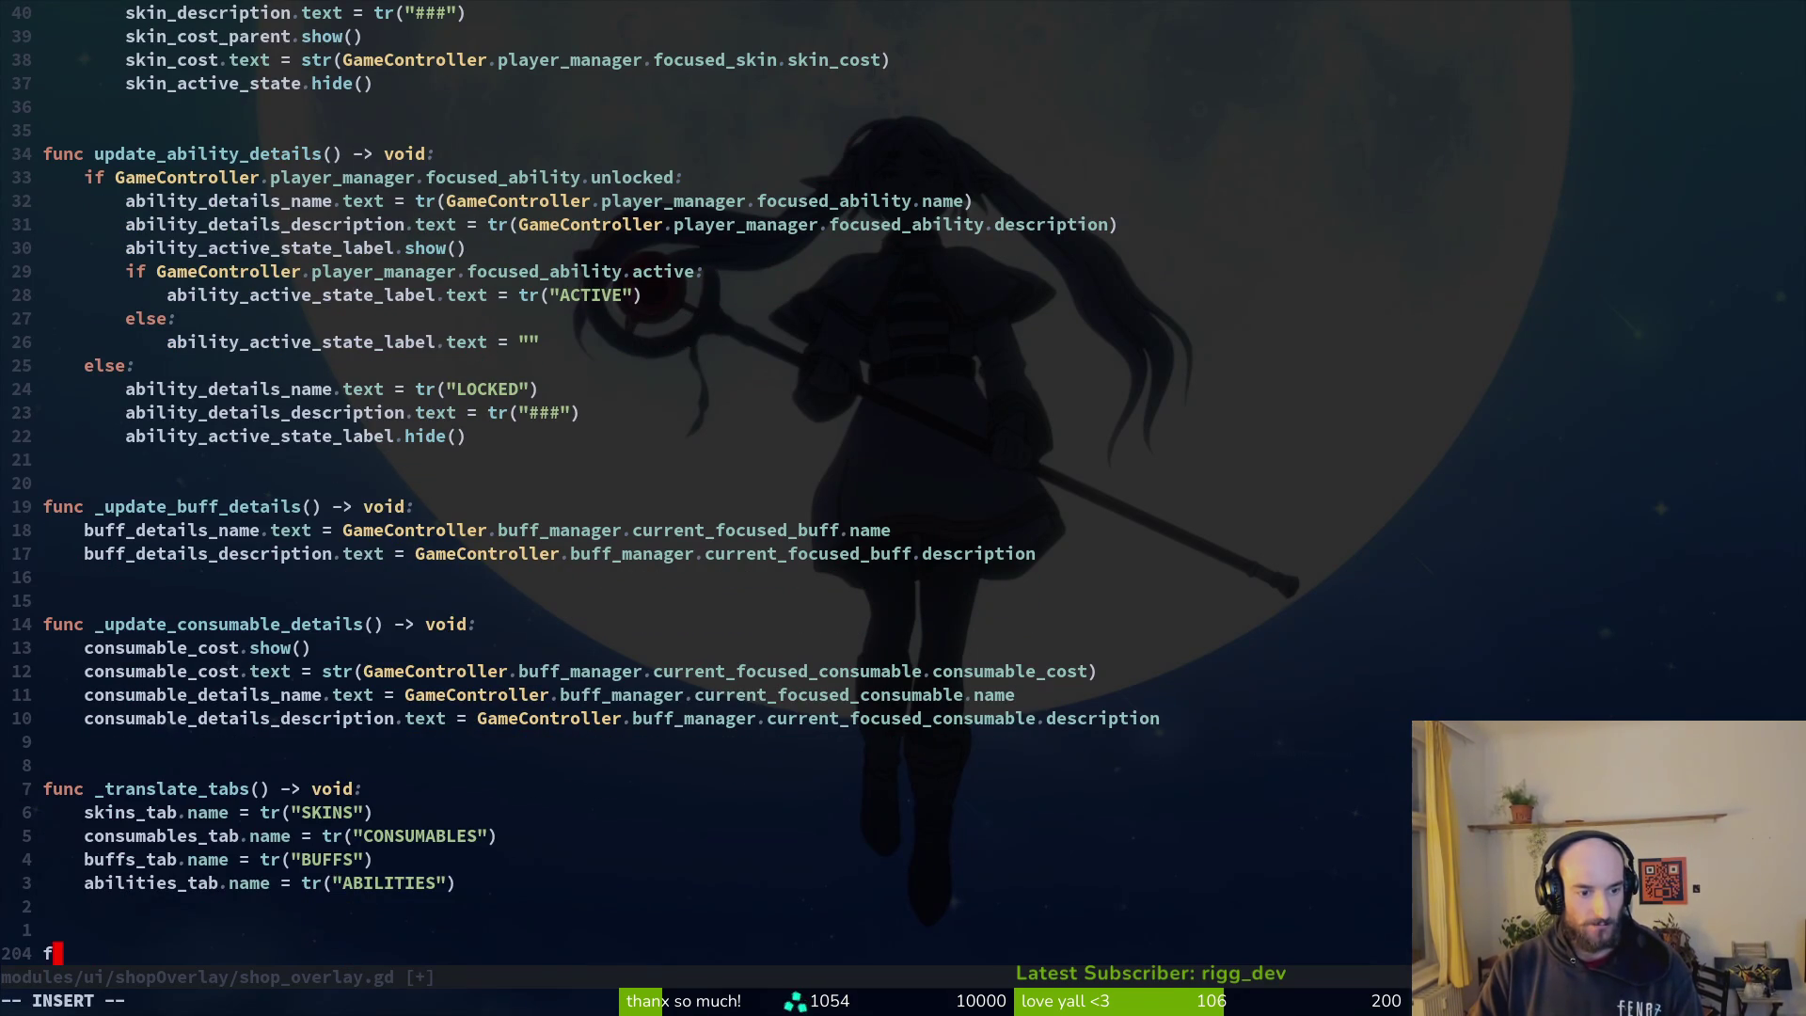
type("func _")
type("handle_conumable_tab_display(")
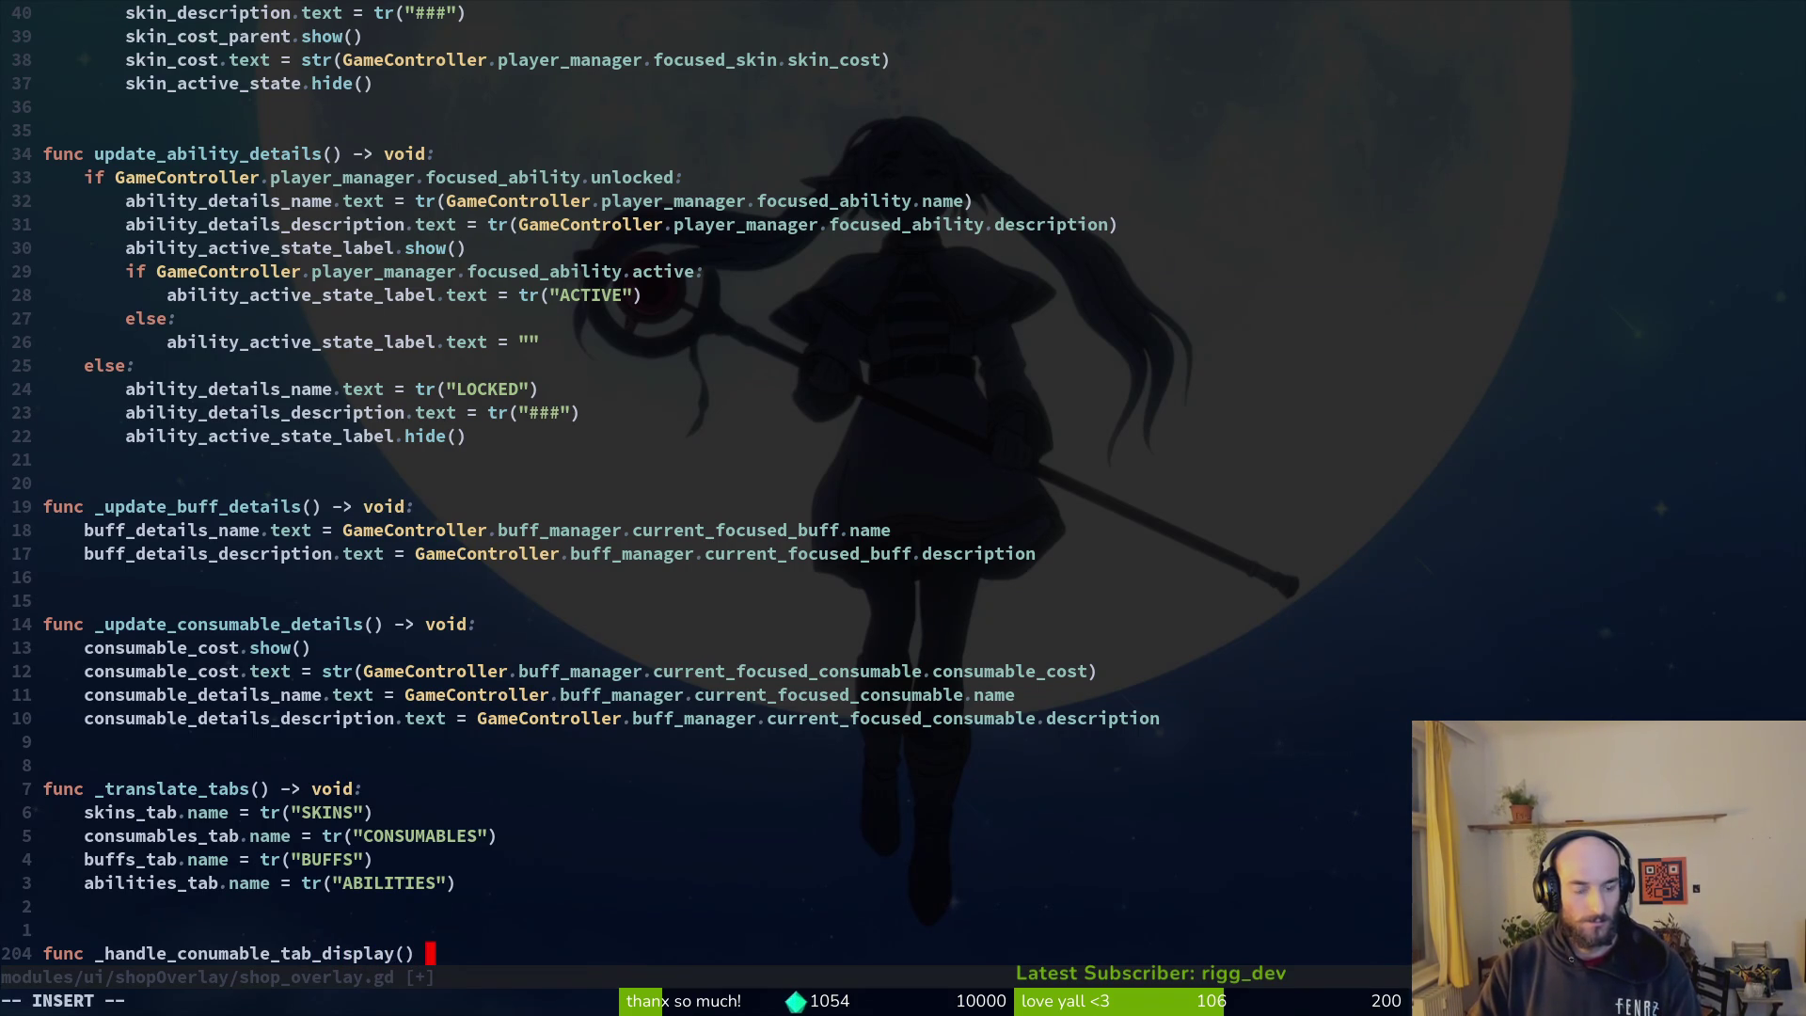
Step: Paste the consumables block into its new function and duplicate the function header below it
type("oid:")
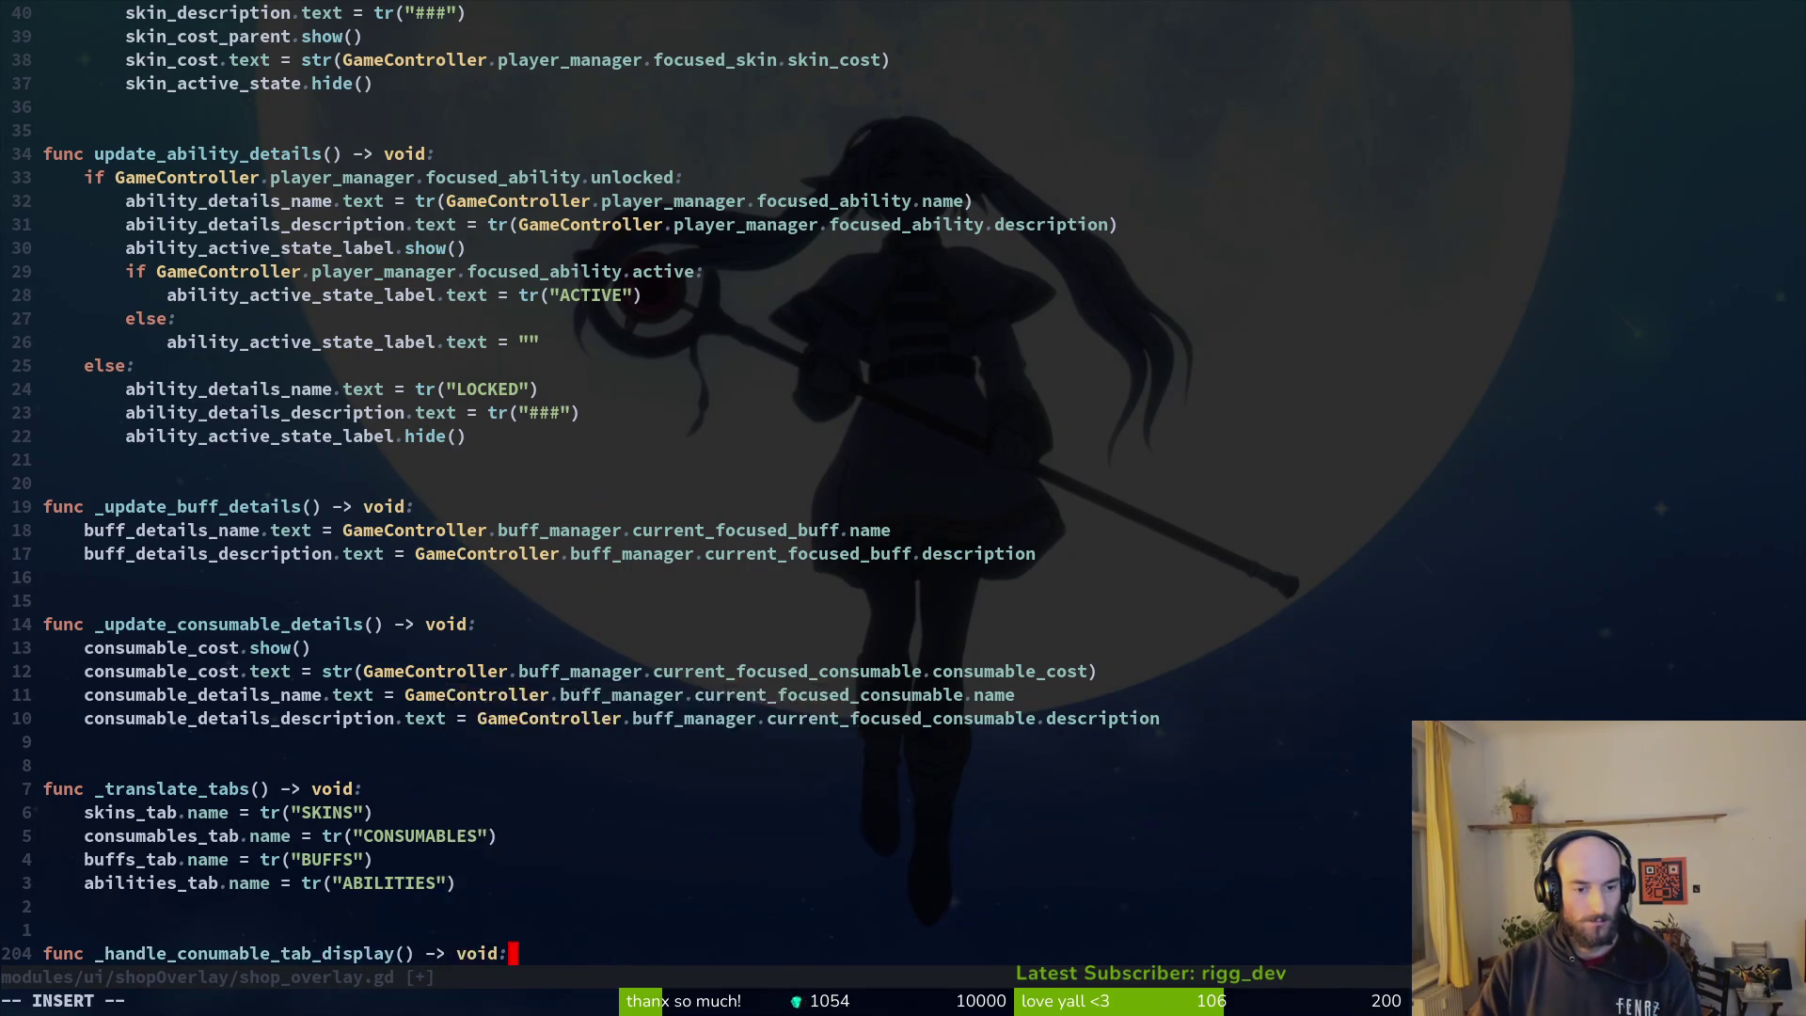
key("Escape")
key("p")
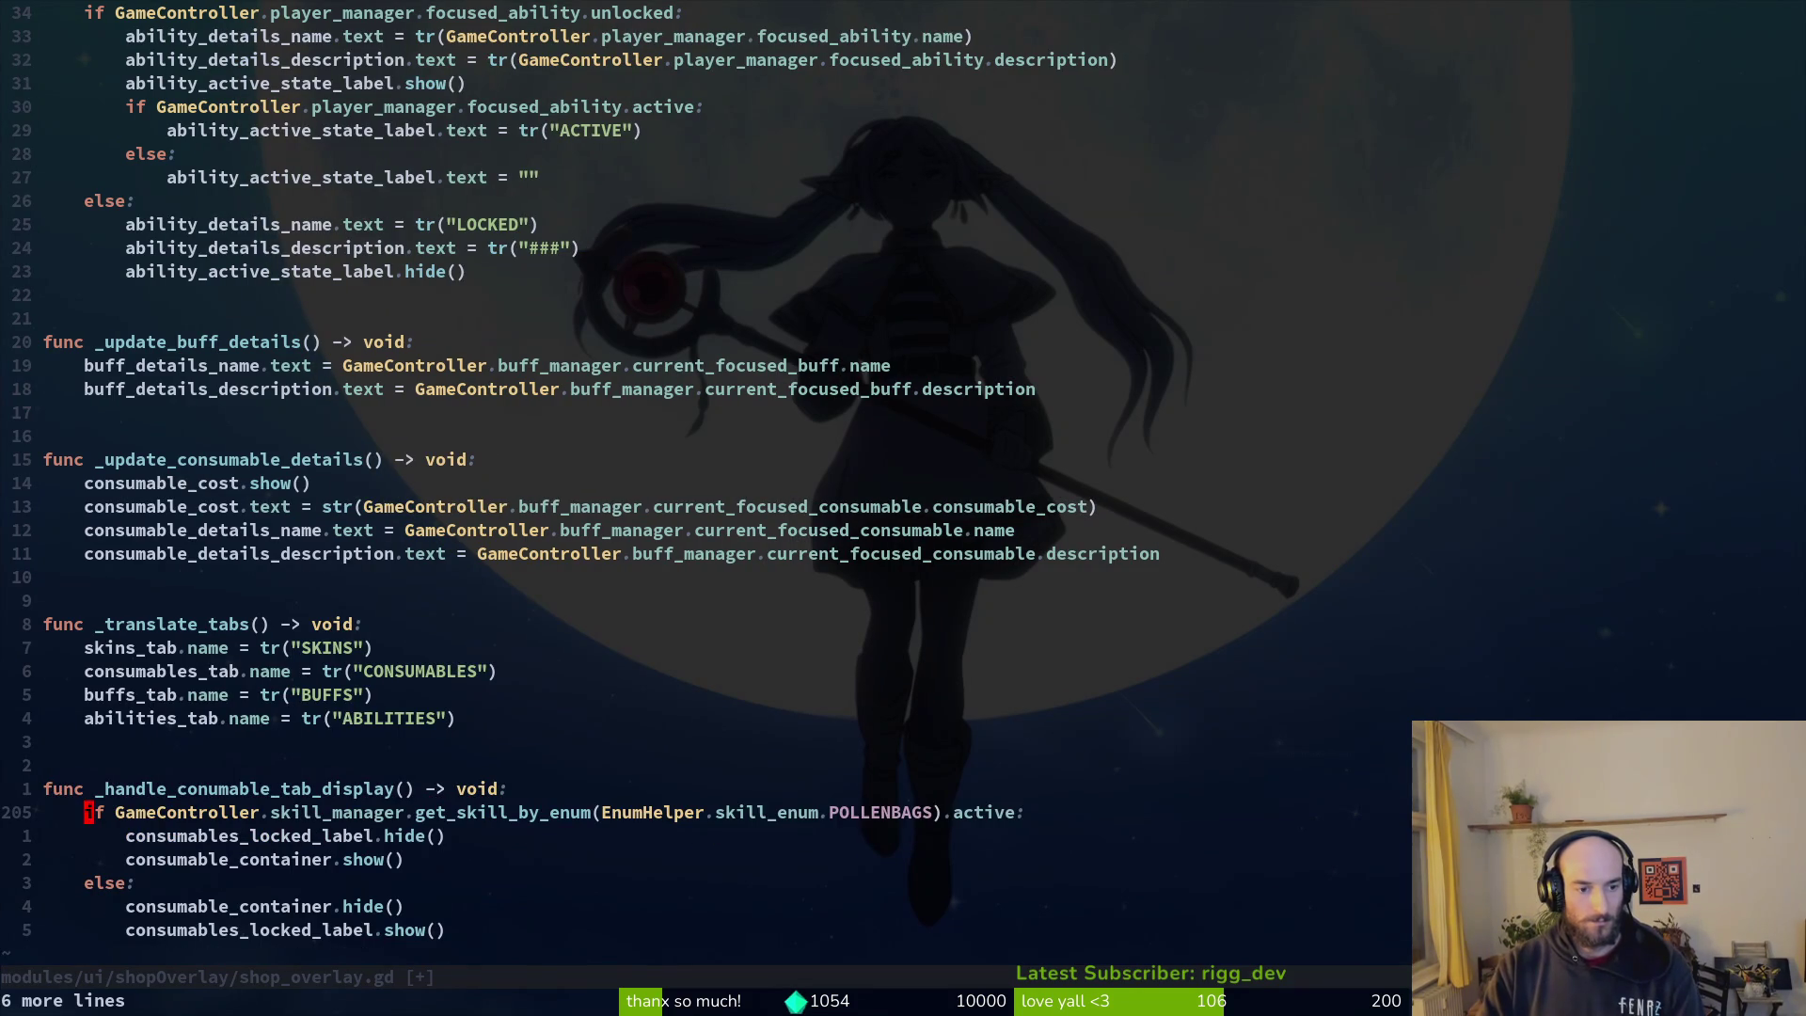
key("y")
key("k")
key("5")
key("j")
key("p")
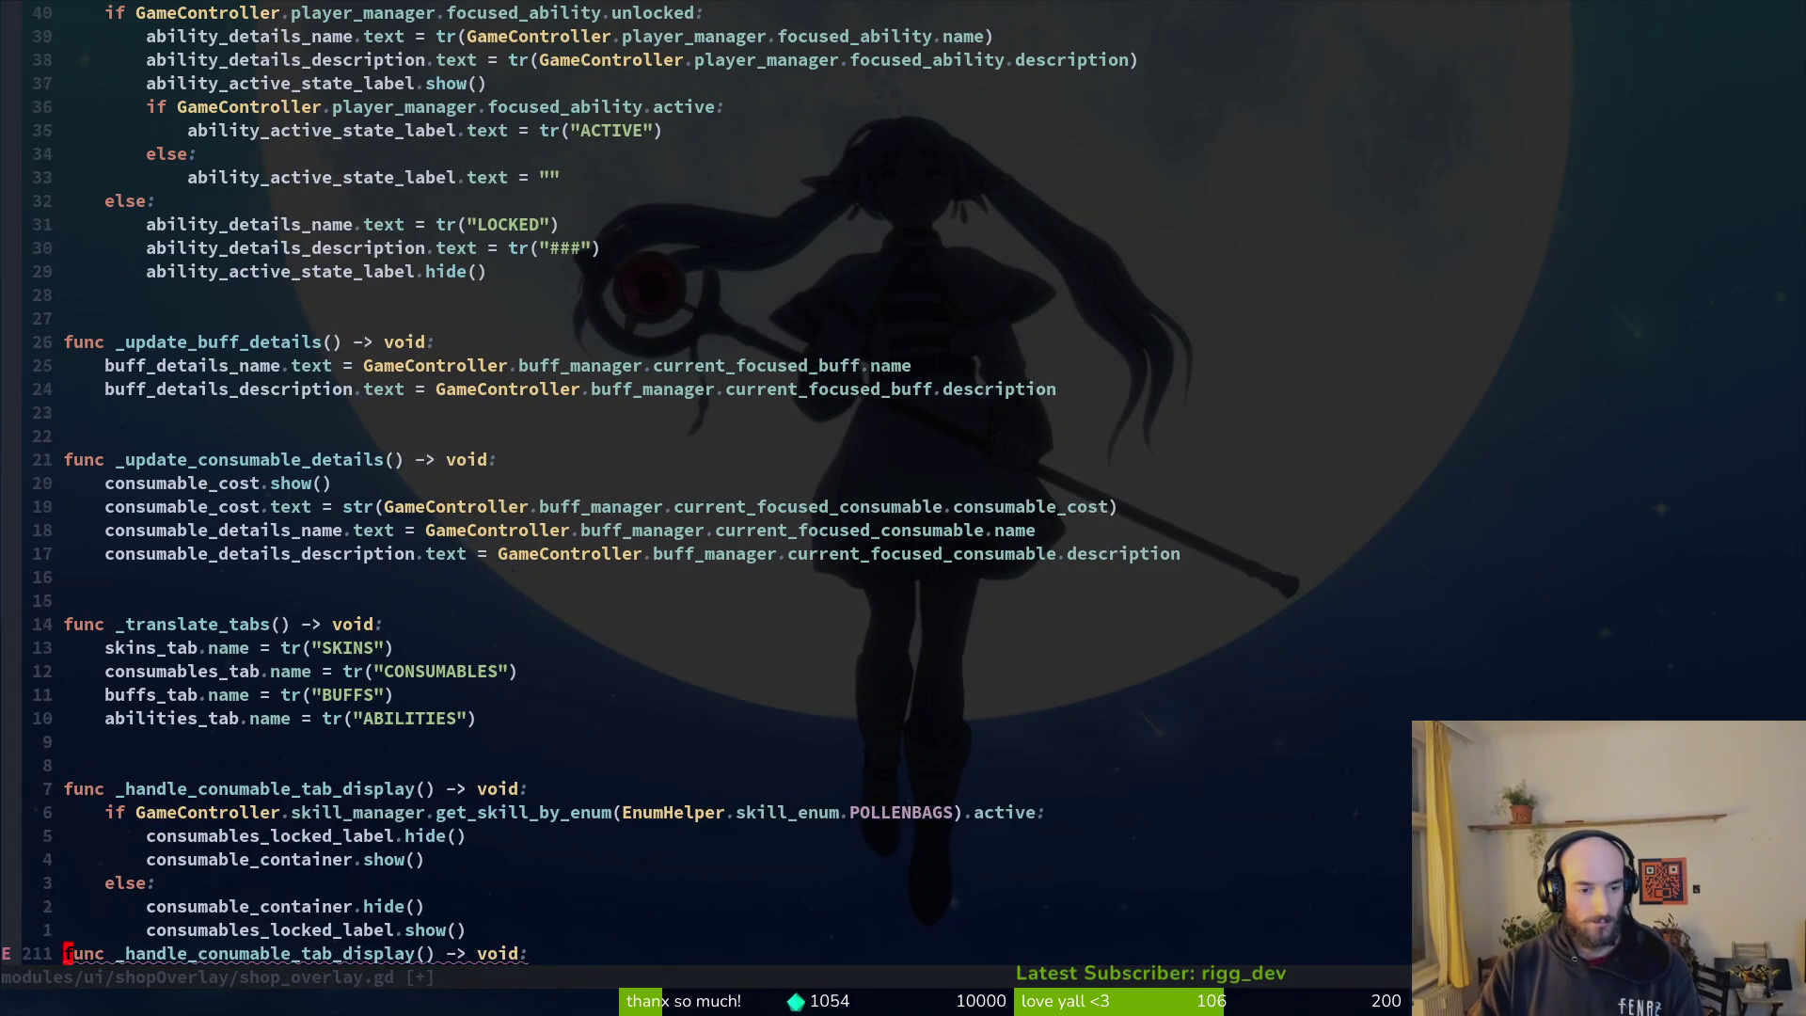
key("i")
key("Return")
key("Return")
key("Escape")
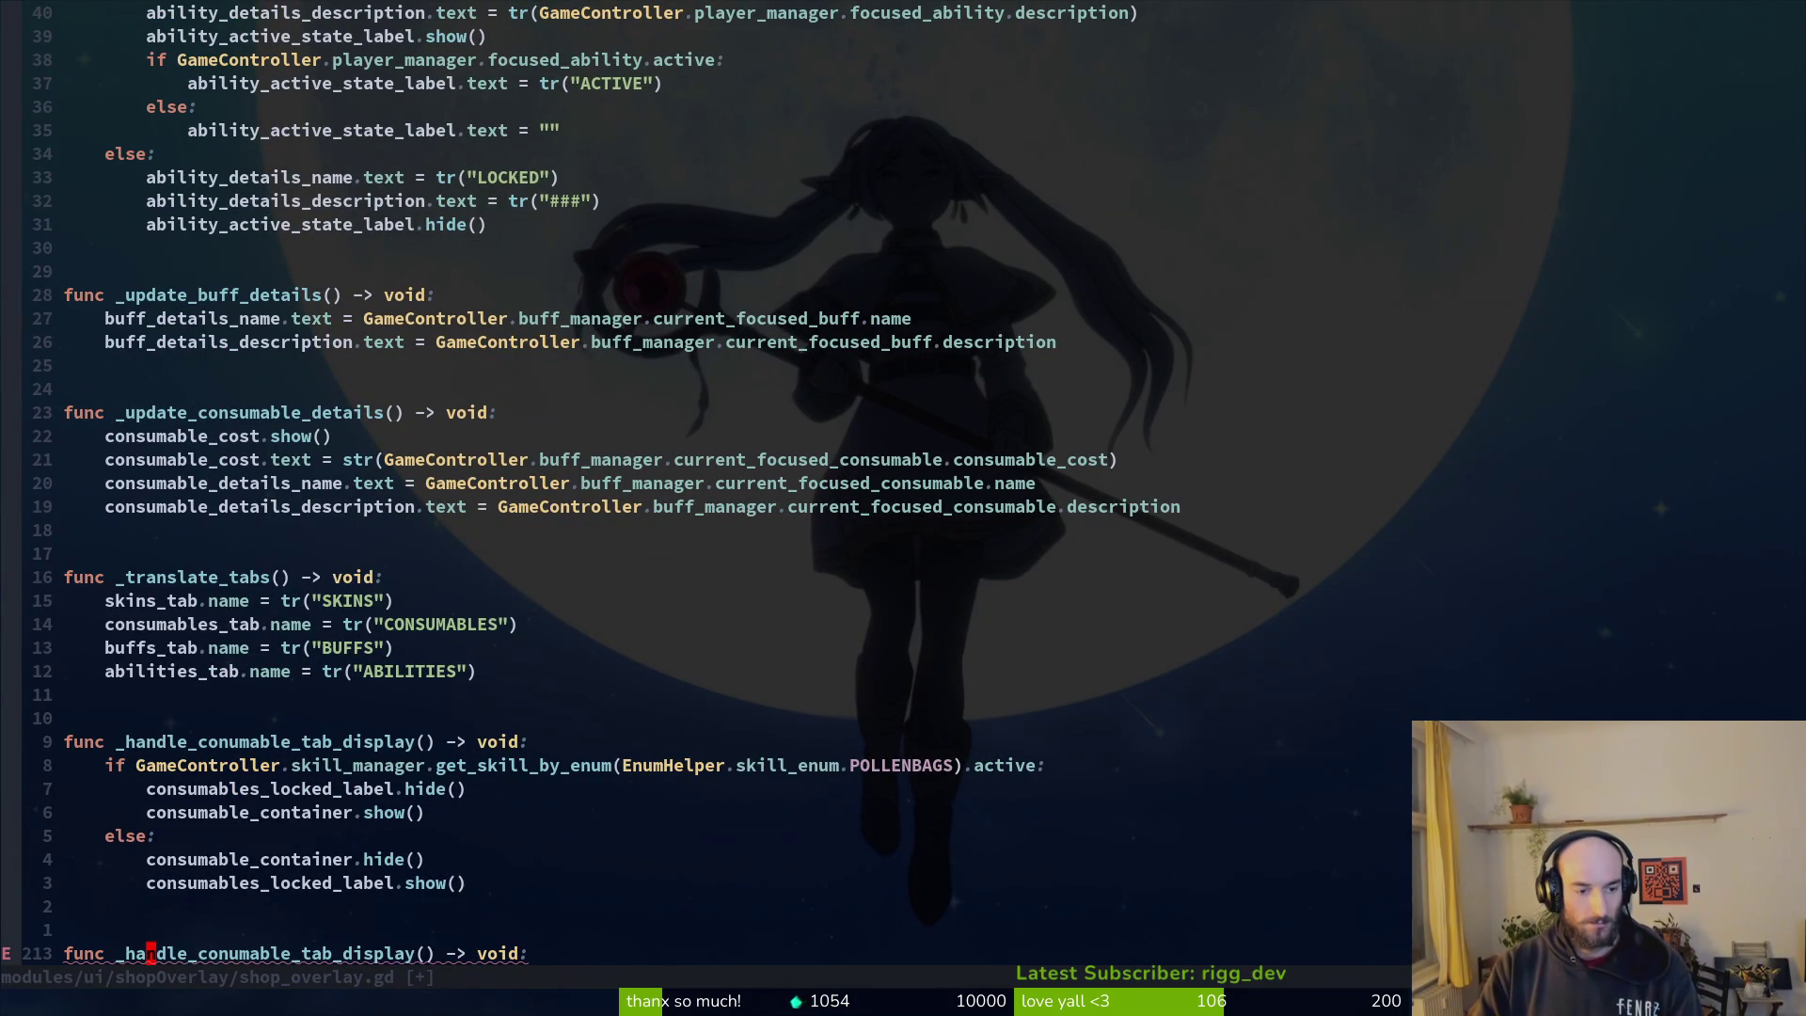
Step: Name the duplicated function _handle_special_tab_visibility
type("ciw_handle_")
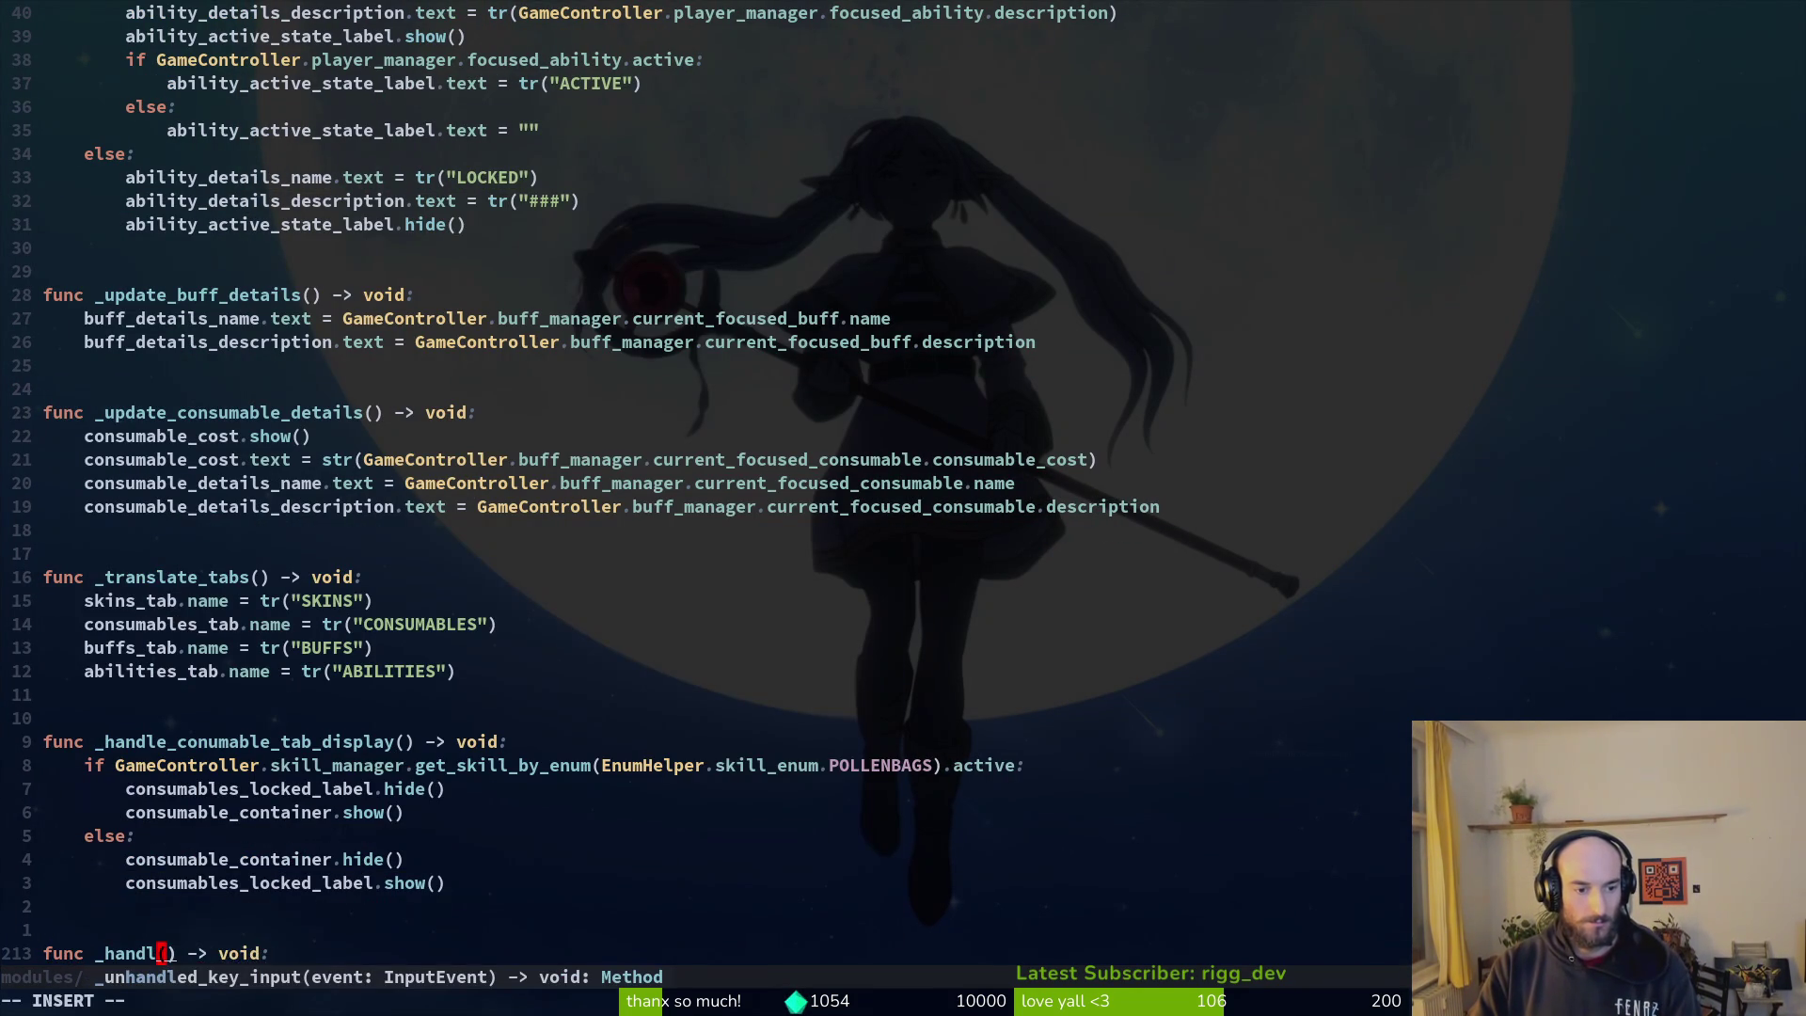
type("special")
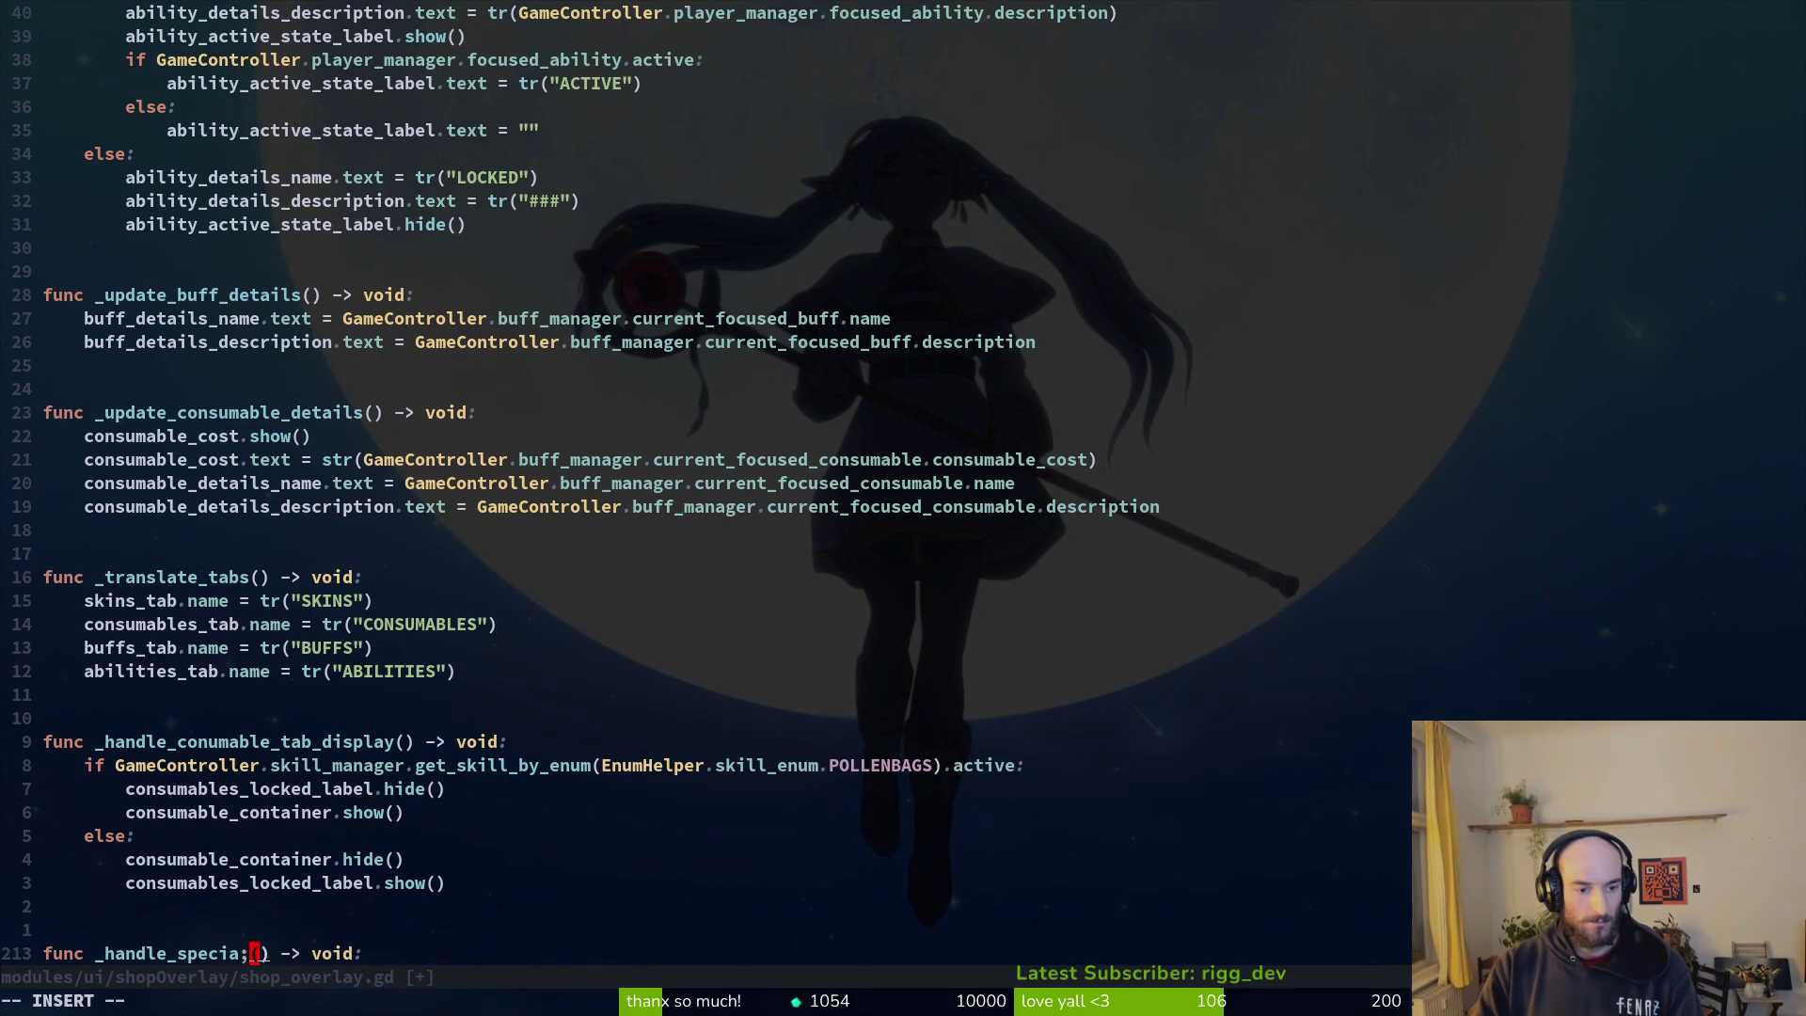
type("tab_display")
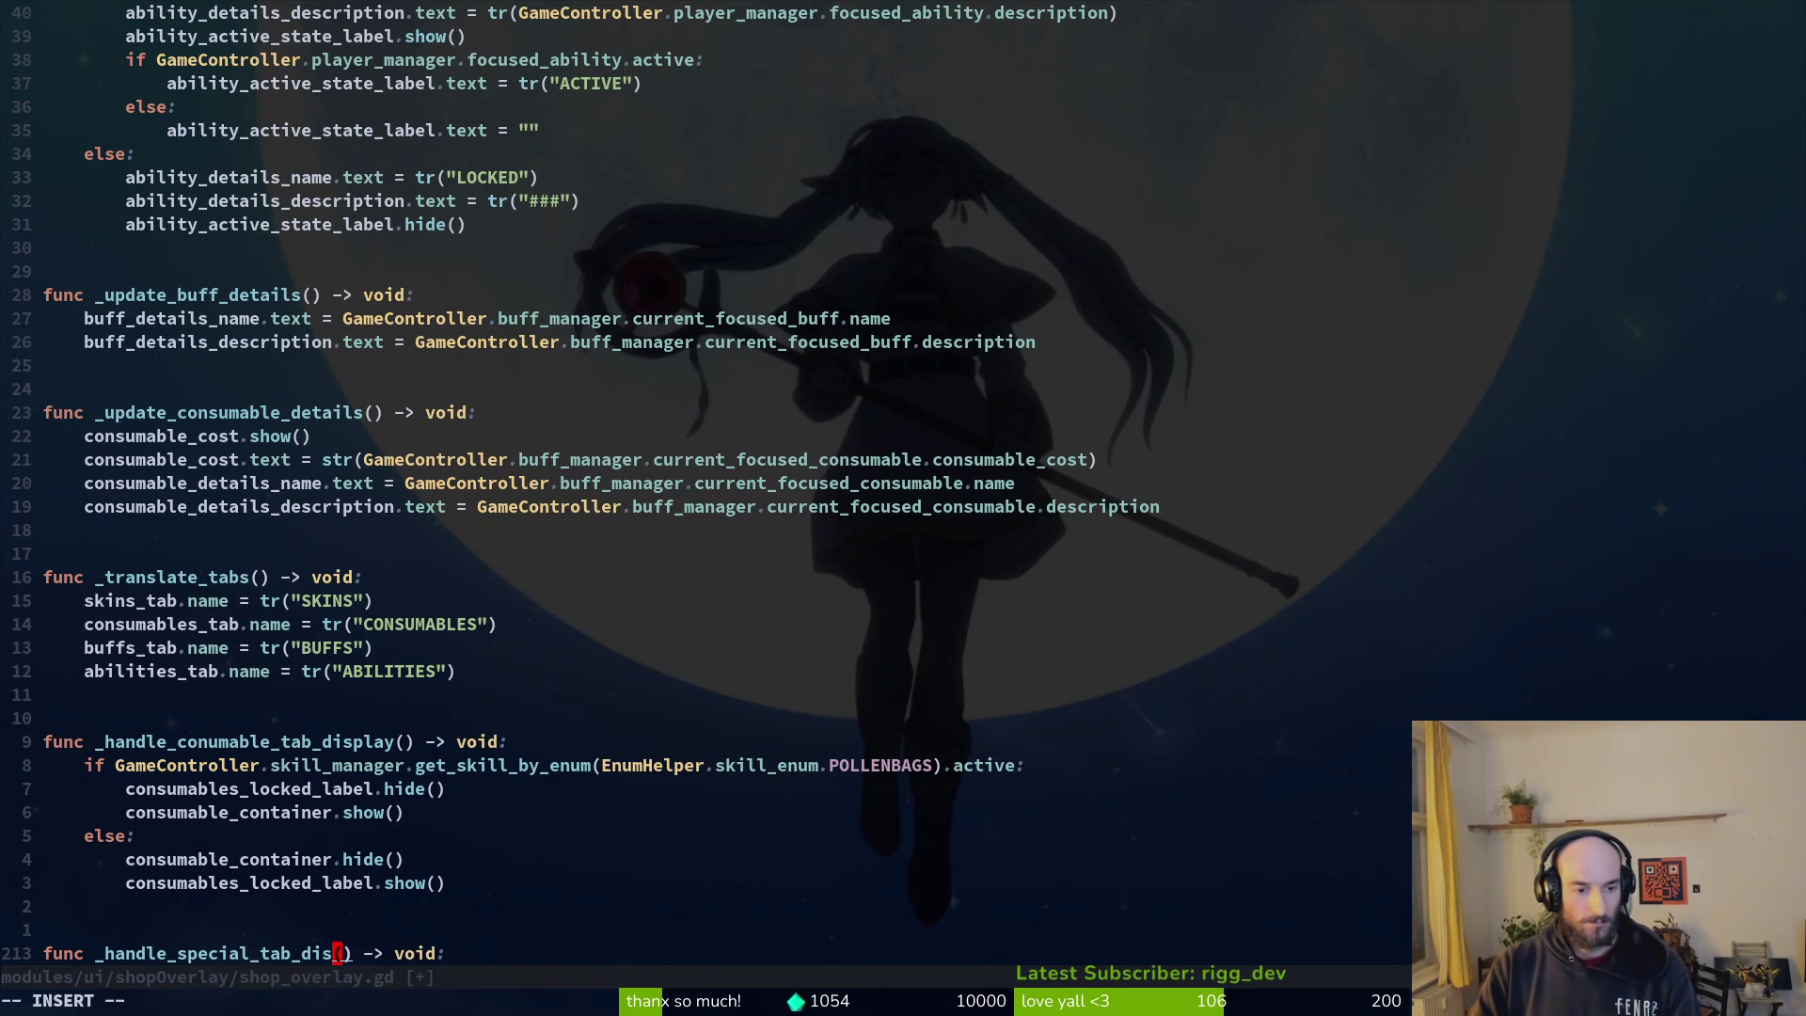
key("Escape")
key("x")
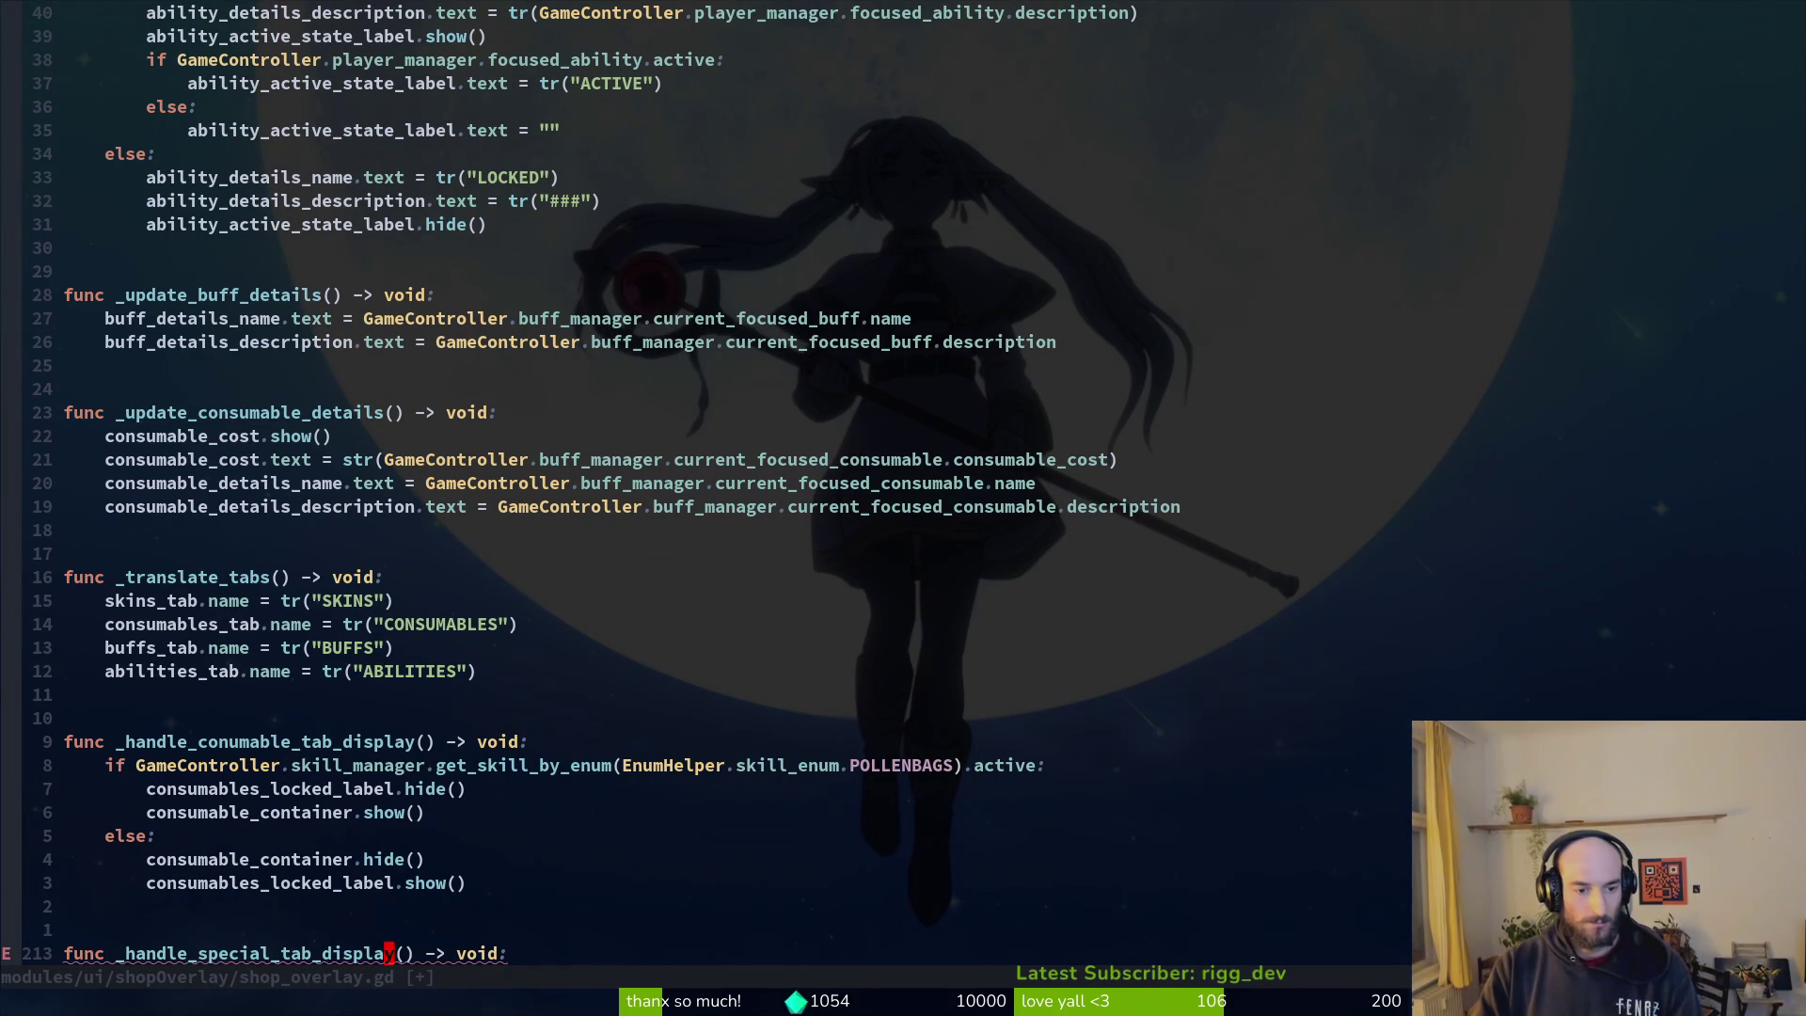
key("i")
key("BackSpace")
key("BackSpace")
key("BackSpace")
type("visibilit")
key("Escape")
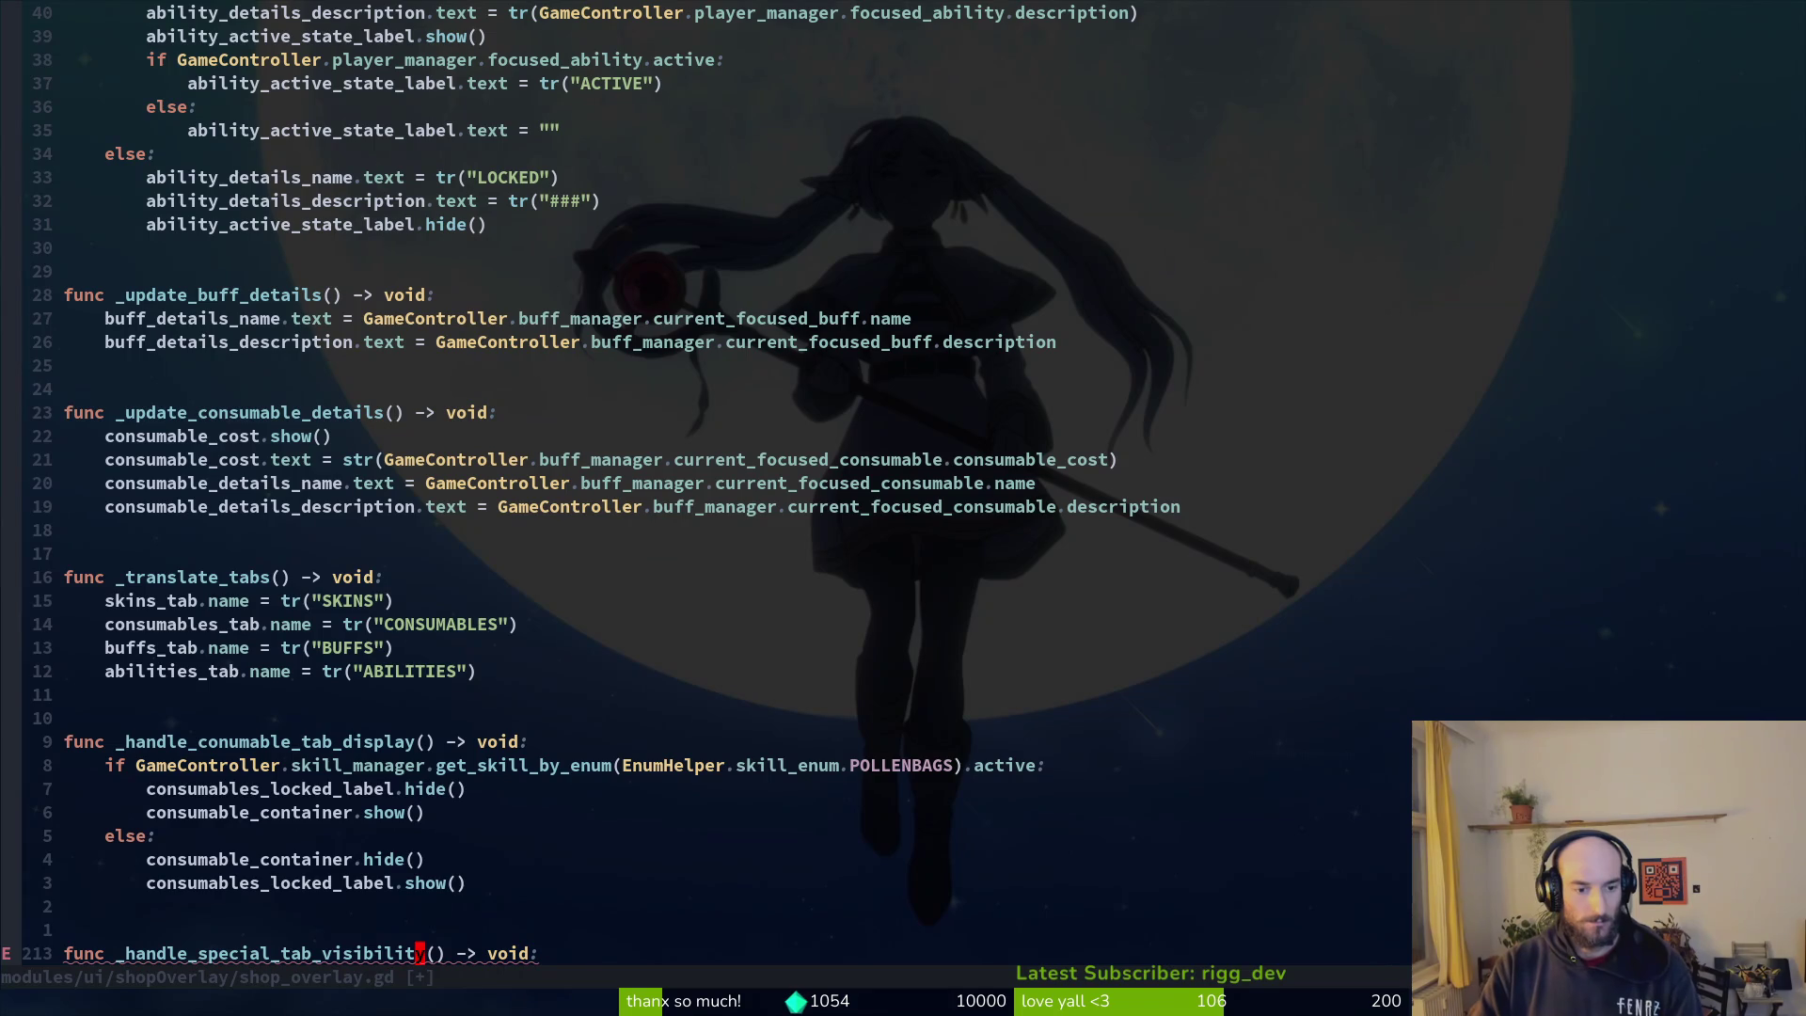
Step: Rename the consumables function to _handle_conumable_tab_visibility and save the script
key("k")
key("k")
key("k")
key("i")
key("BackSpace")
key("BackSpace")
key("BackSpace")
type("visibilit")
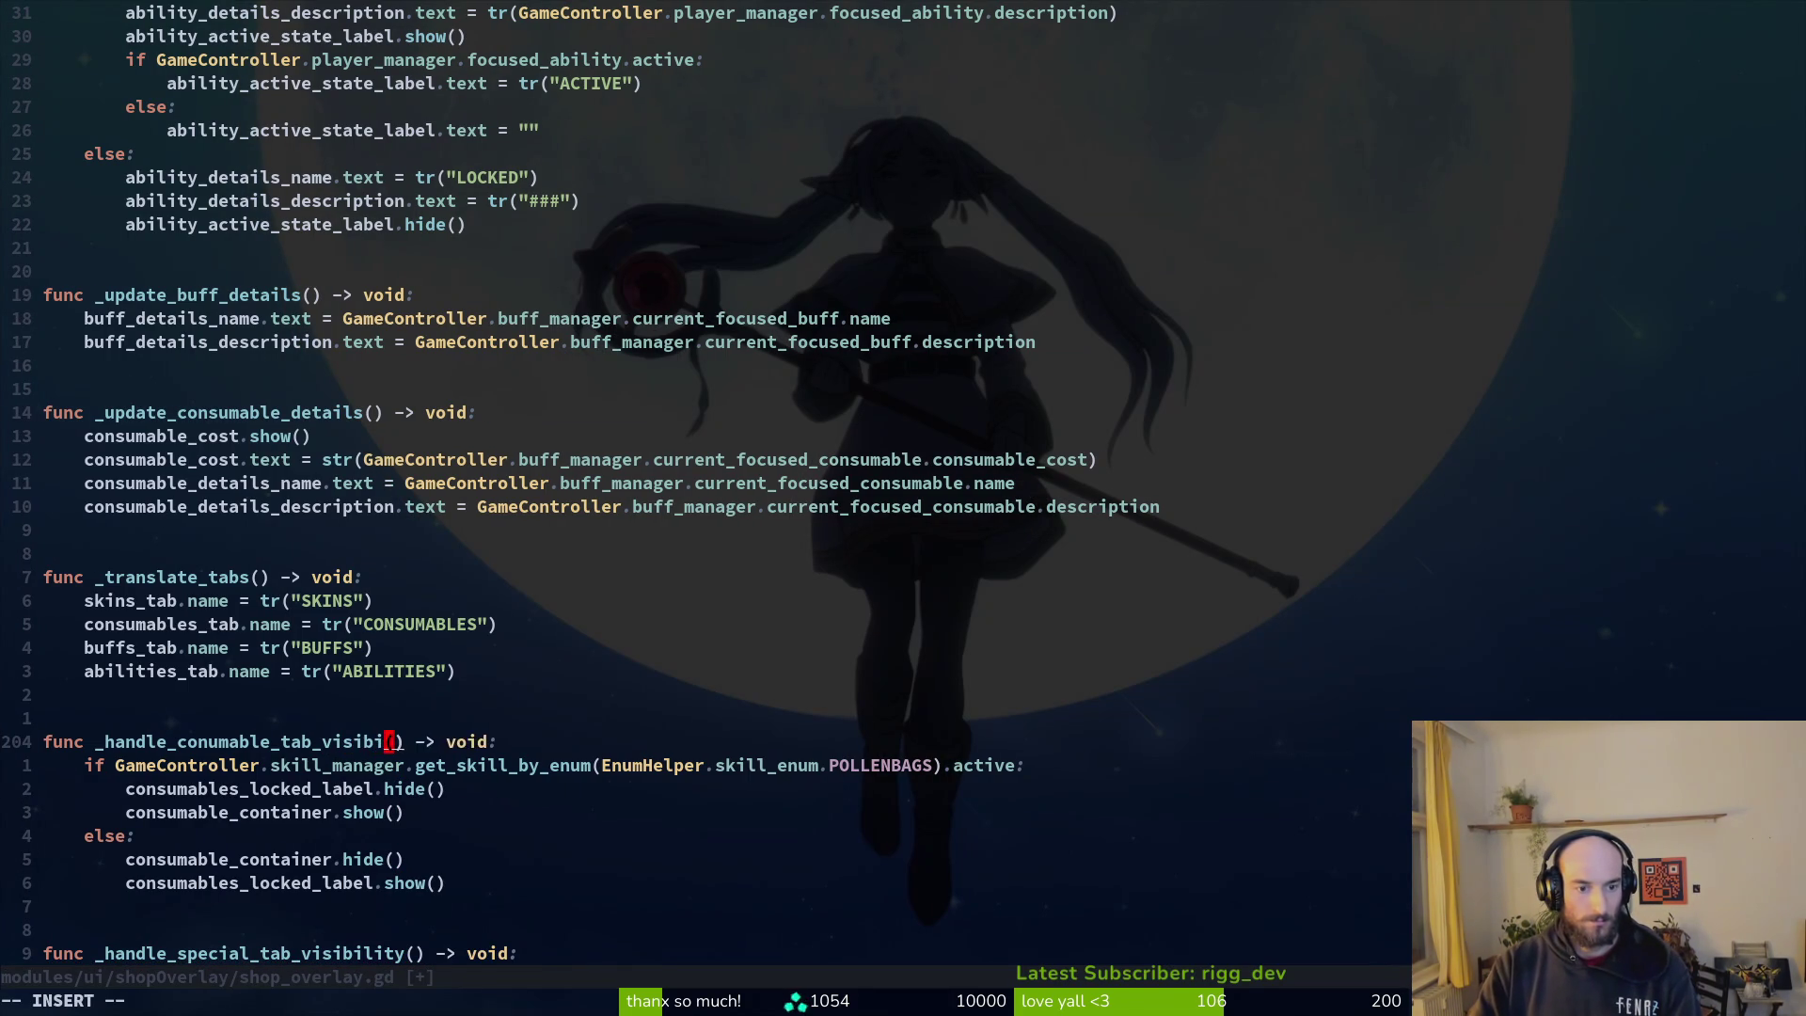
type("y")
key("Escape")
type(":write")
key("Return")
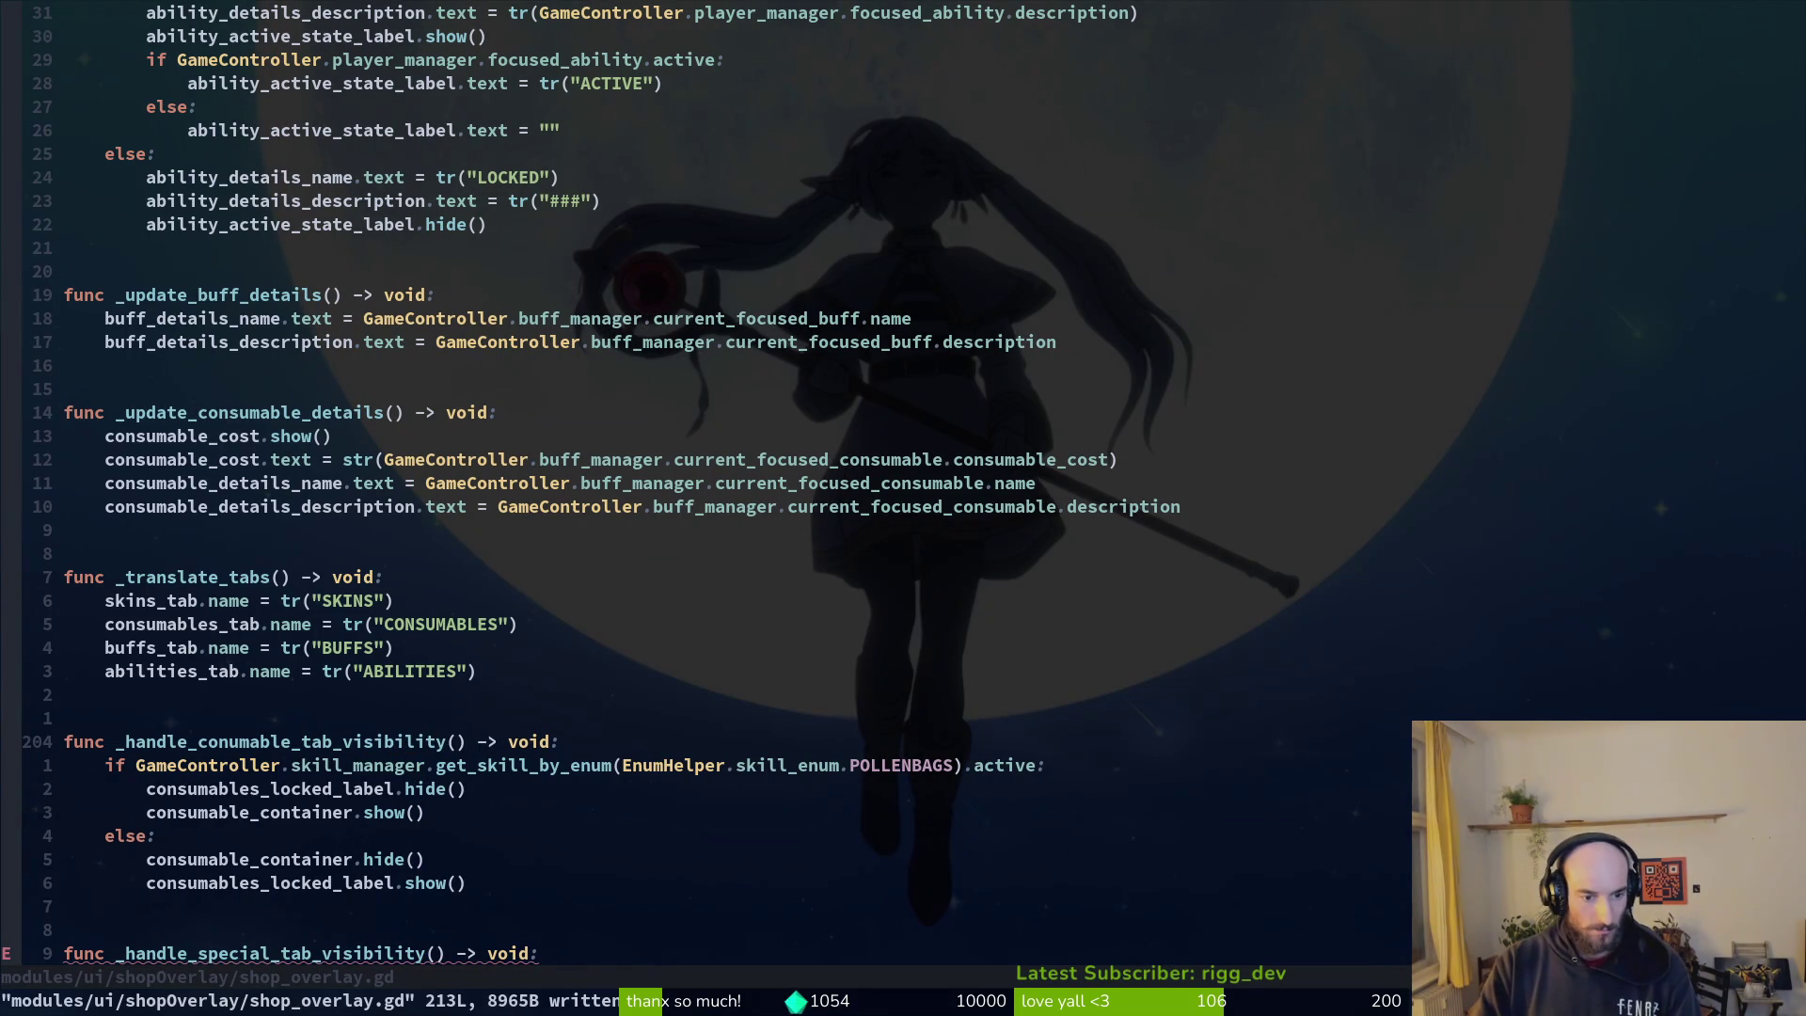
Step: Move the SPECIAL show/hide block from _process into the new function at the end of the file, then save
type("j")
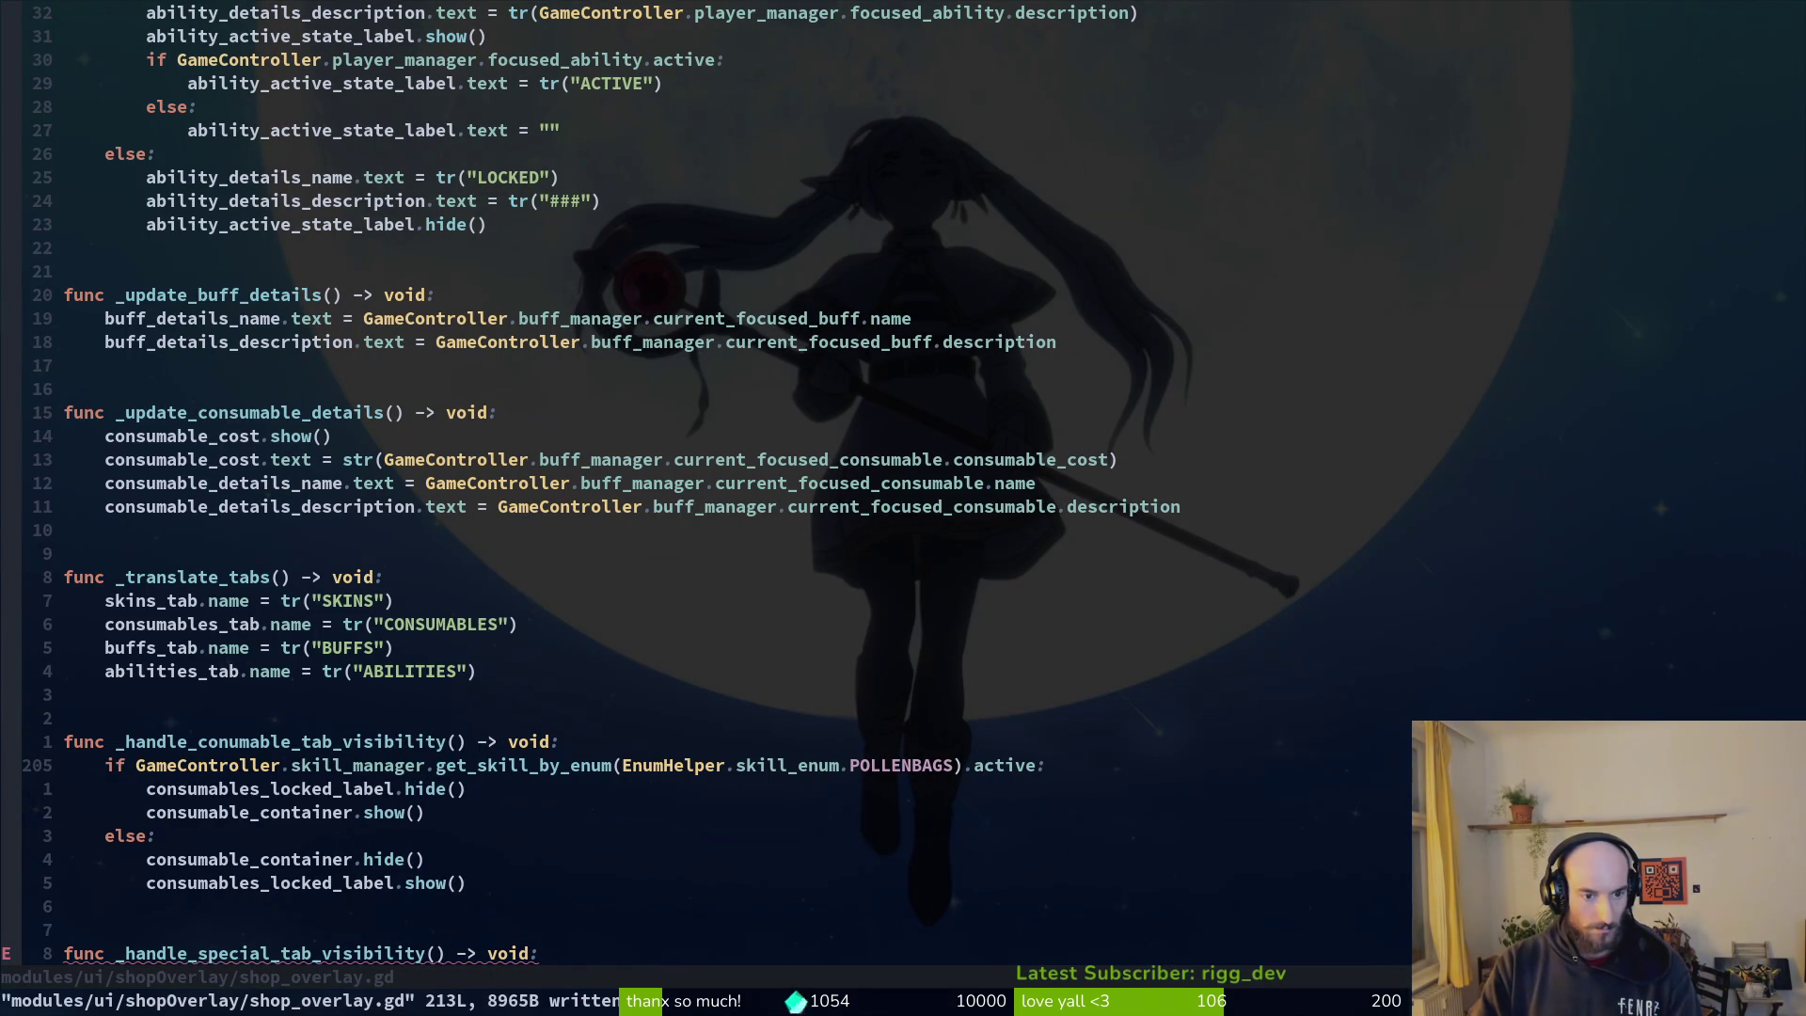
type("100k")
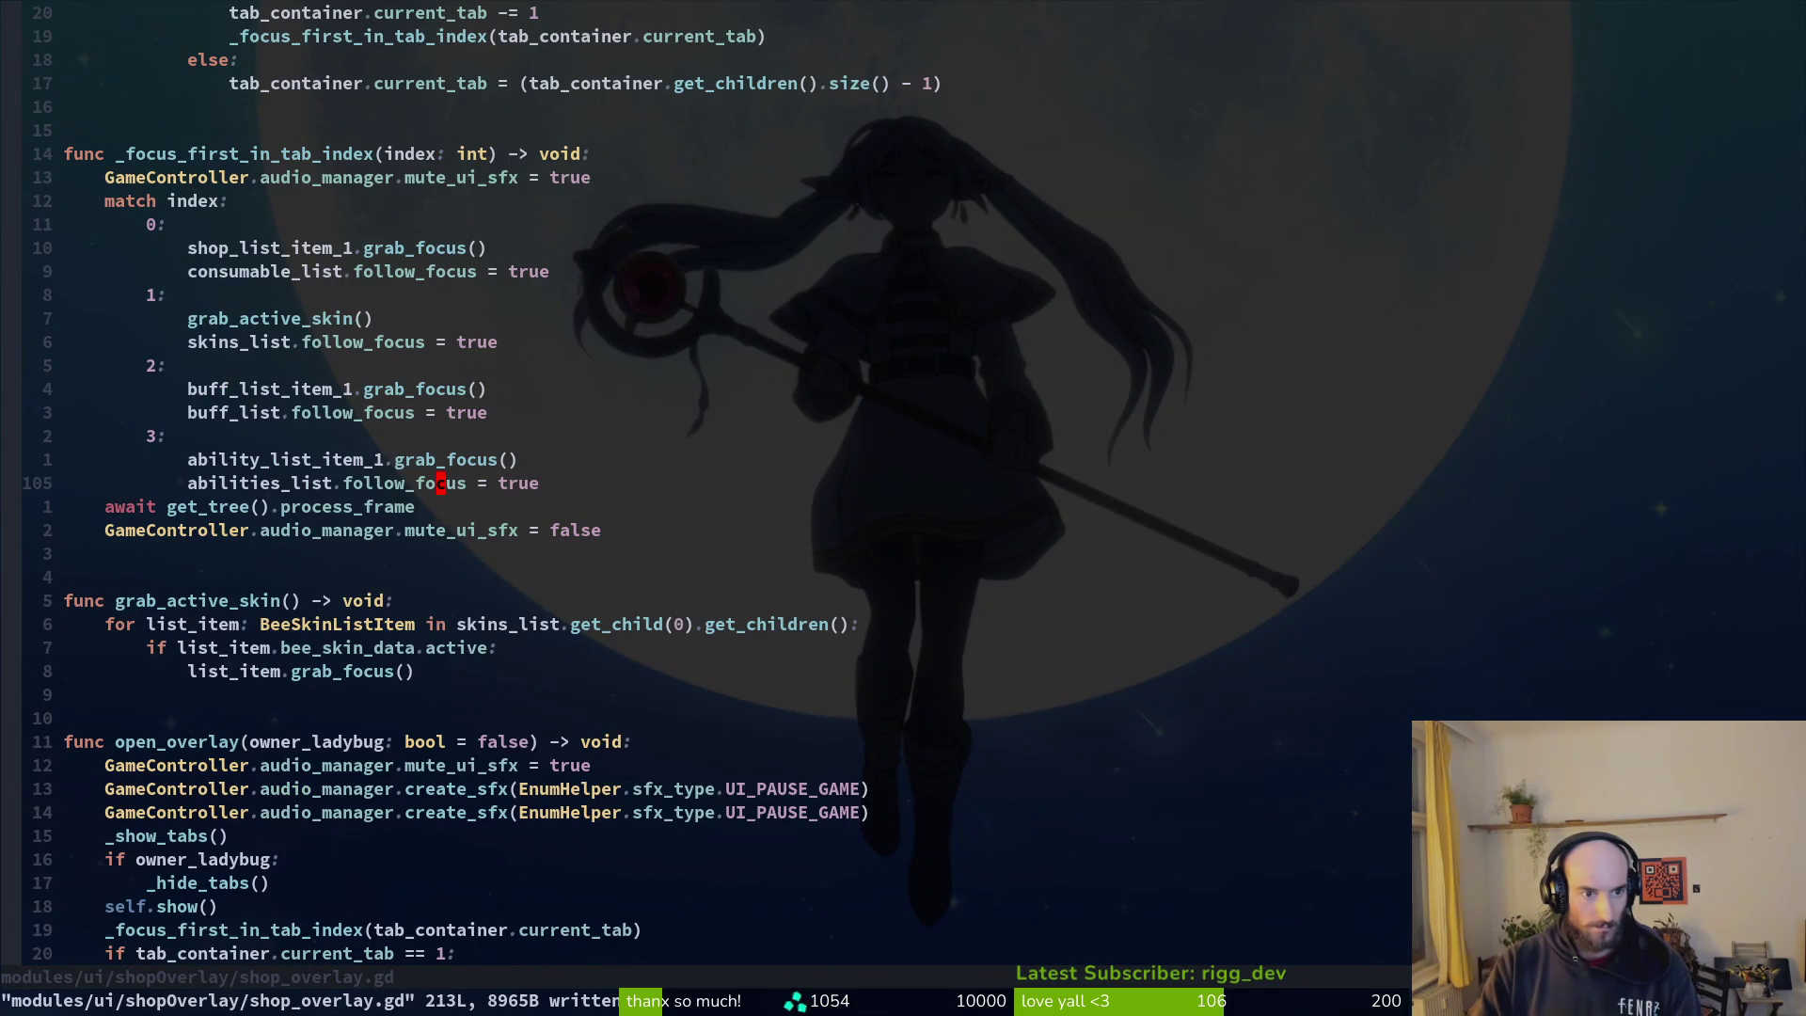
type("{{{{k$k")
key("k")
key("k")
key("k")
key("V")
key("j")
key("j")
key("j")
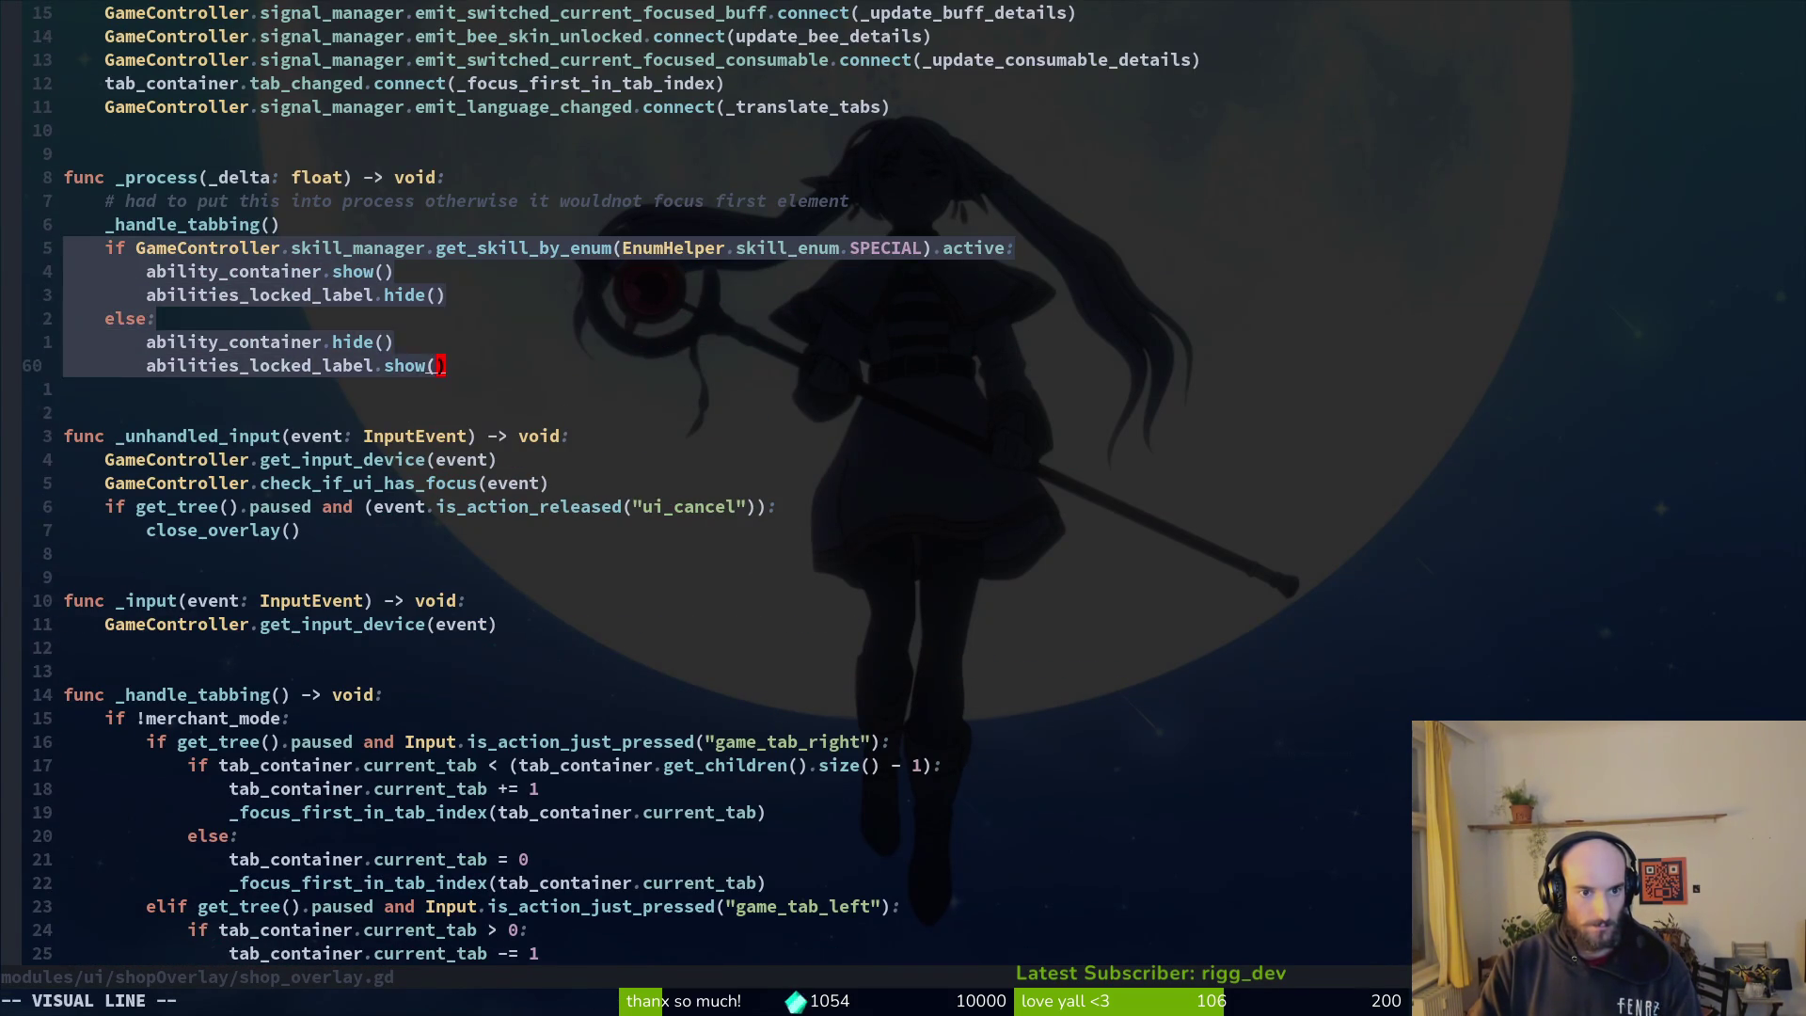
key("d")
key("G")
type("p")
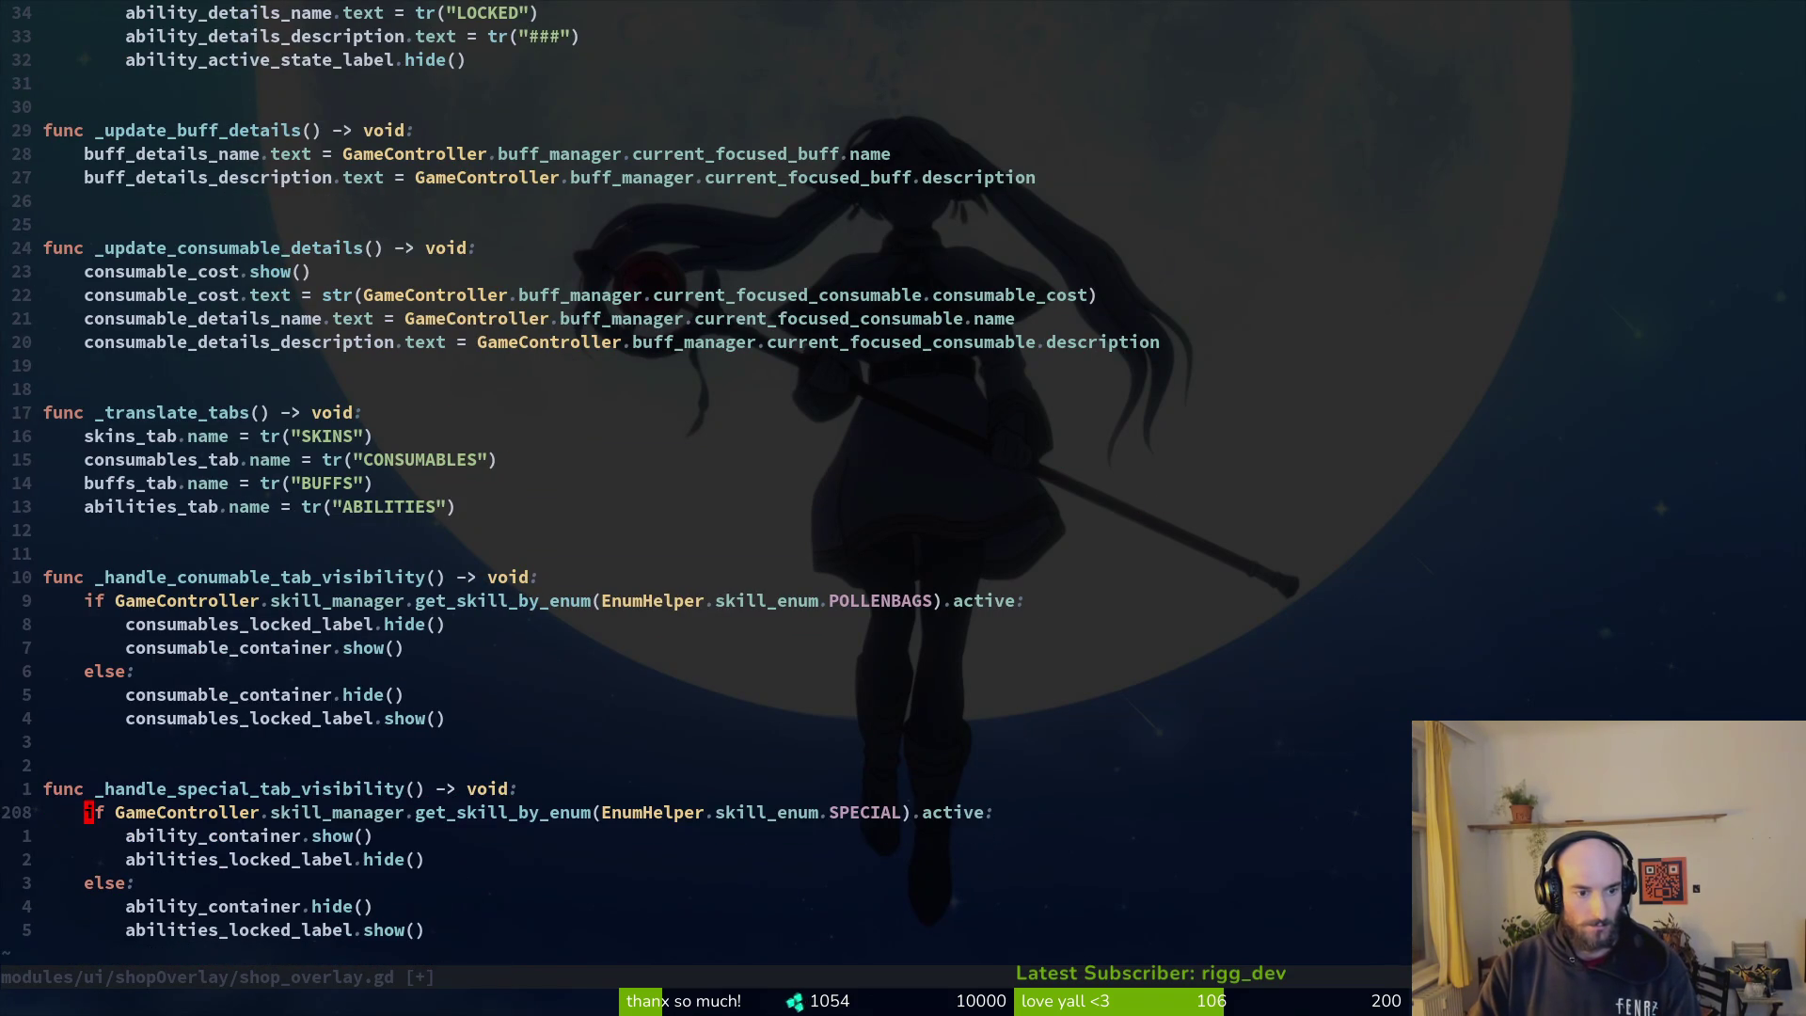
type(":w")
key("Return")
Step: Add _handle_special_tab_visibility() and _handle_conumable_tab_visibility() calls under _handle_tabbing() in _process
key("g")
key("g")
type("}}}}}}}")
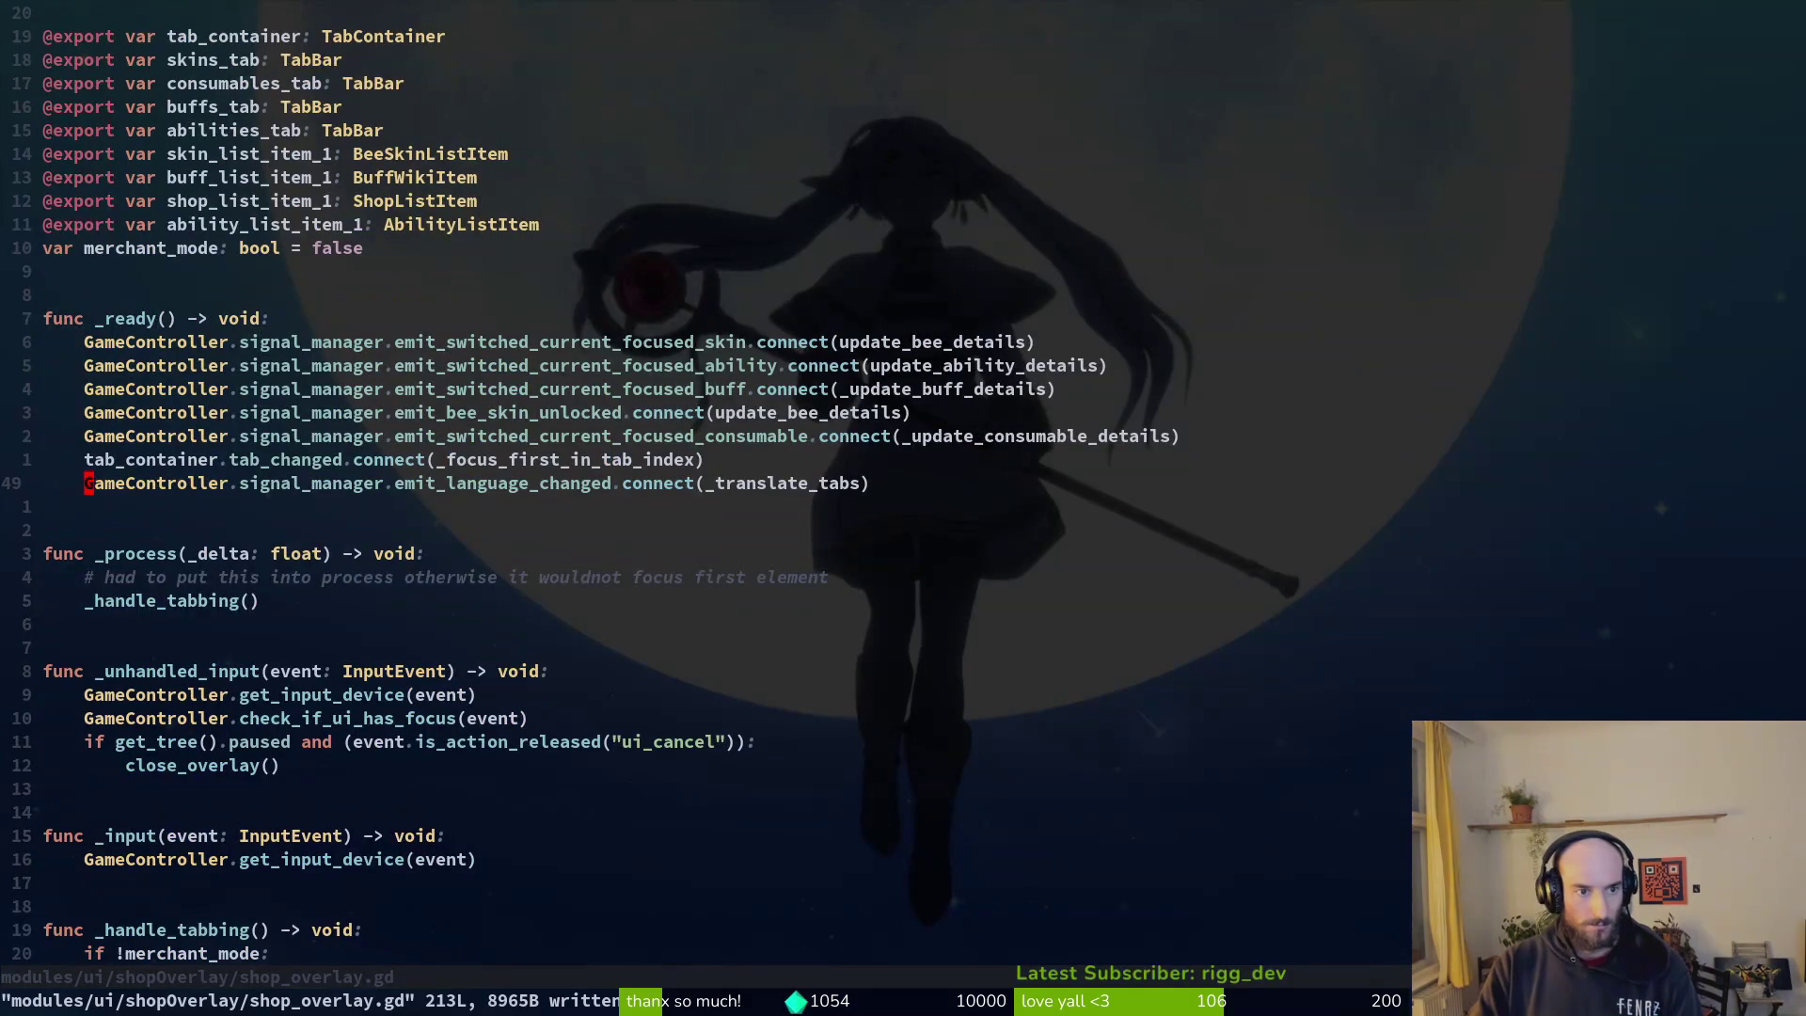
key("j")
key("j")
key("j")
type("o_hand")
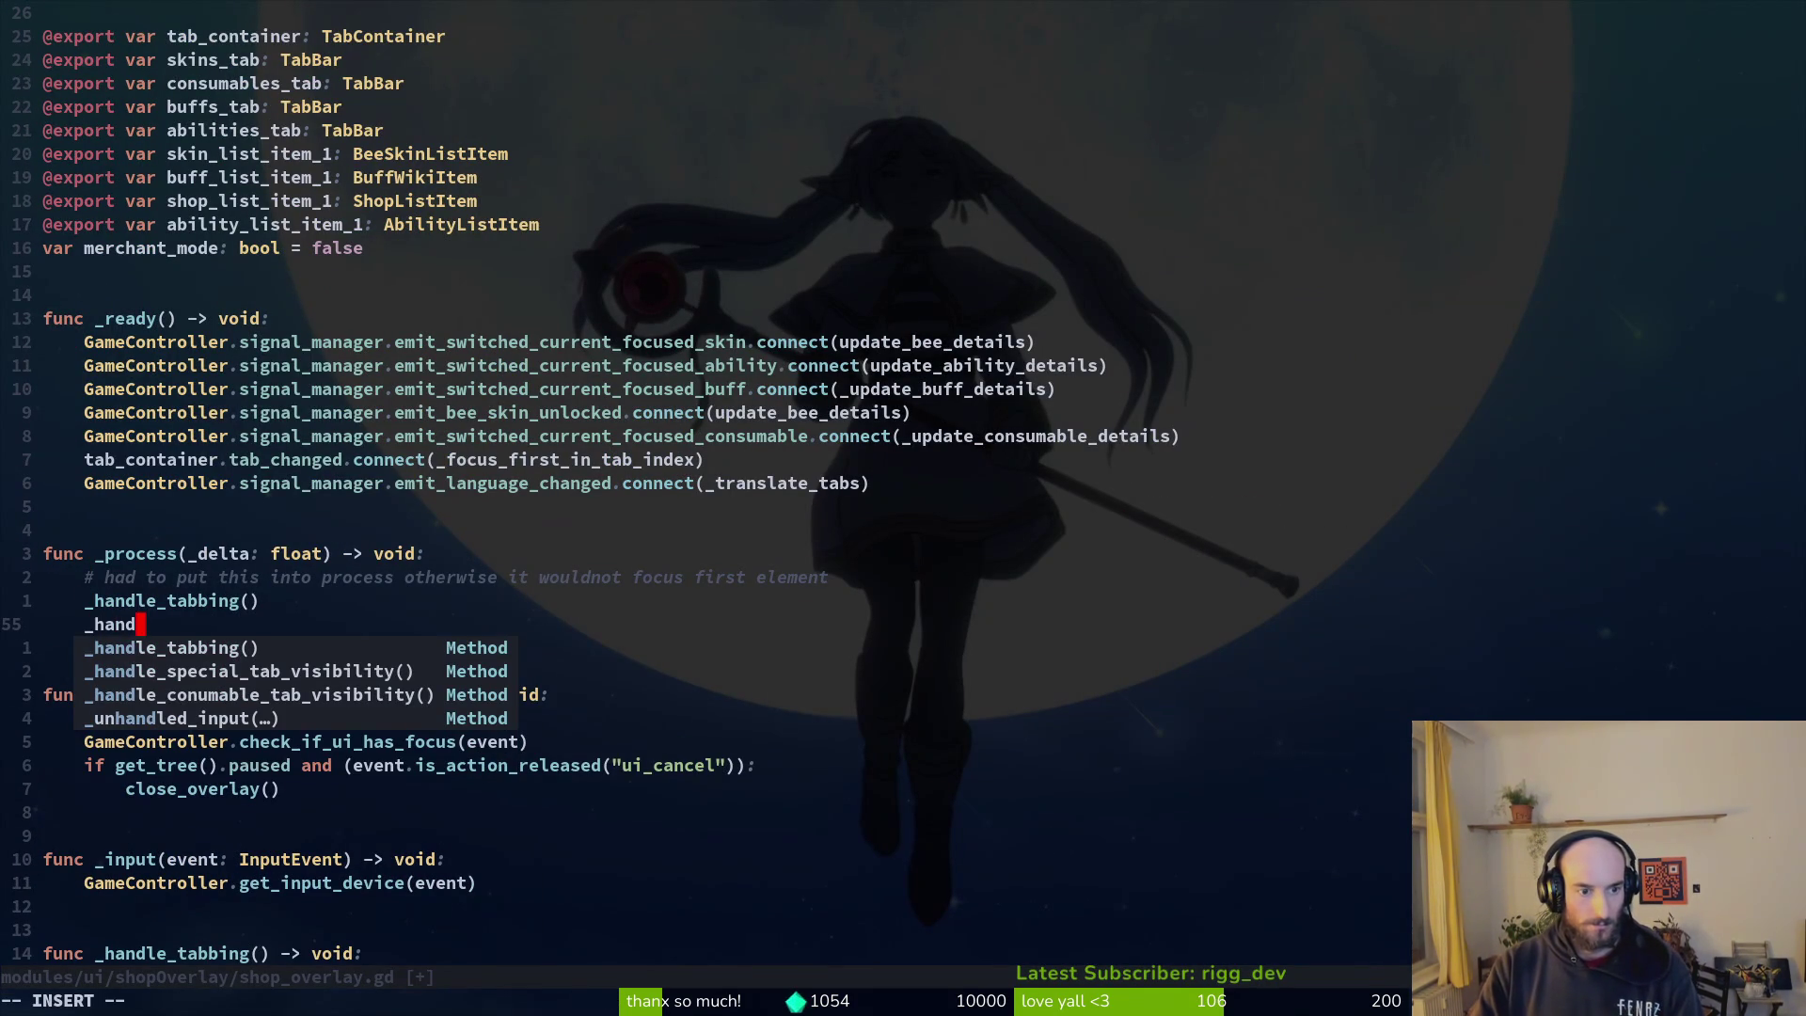
key("Tab")
key("Tab")
key("Return")
key("Return")
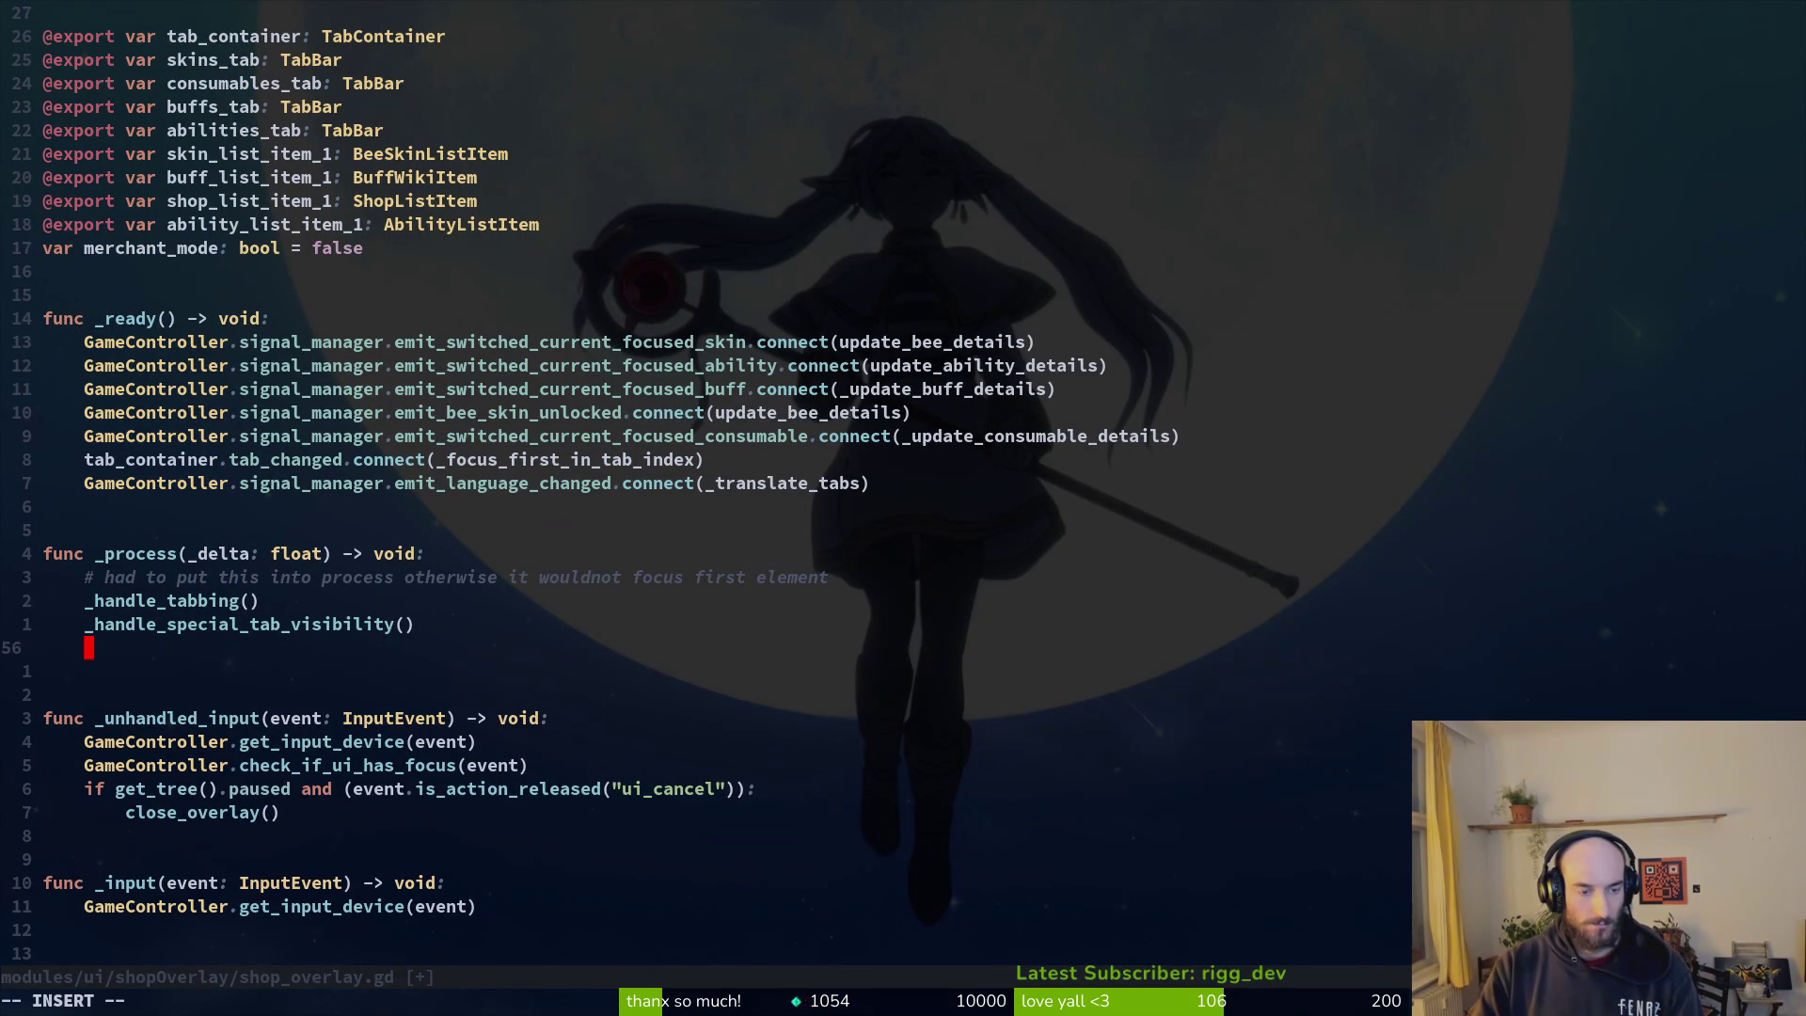
type("_hand")
key("Tab")
key("Tab")
key("Tab")
Step: Put the consumable call above the special call, then save and quit Neovim with :wq
key("Return")
key("alt+k")
key("ctrl+s")
type(":wq")
key("Return")
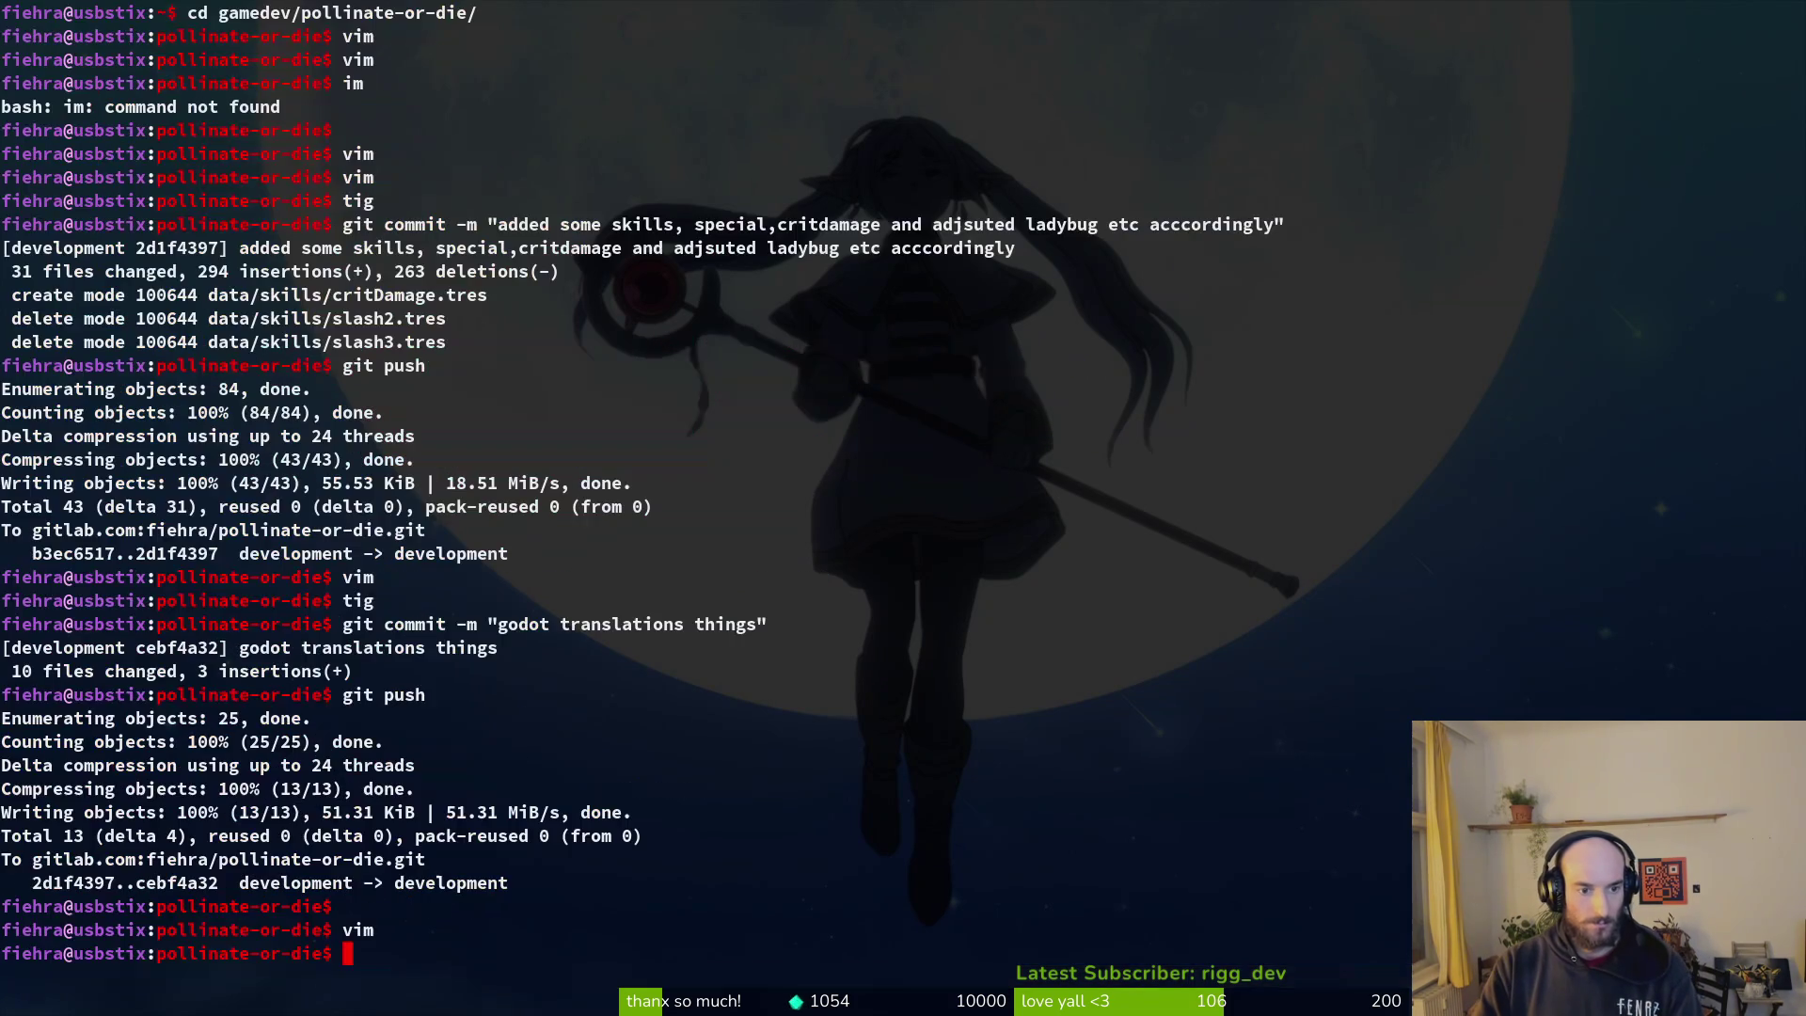
Step: Stage dash1.tres and smash.tres in tig and commit 'balanced skillcosts and hide special ability tab if not unlocked yet'
type("tig")
key("Return")
key("Down")
key("Down")
key("Return")
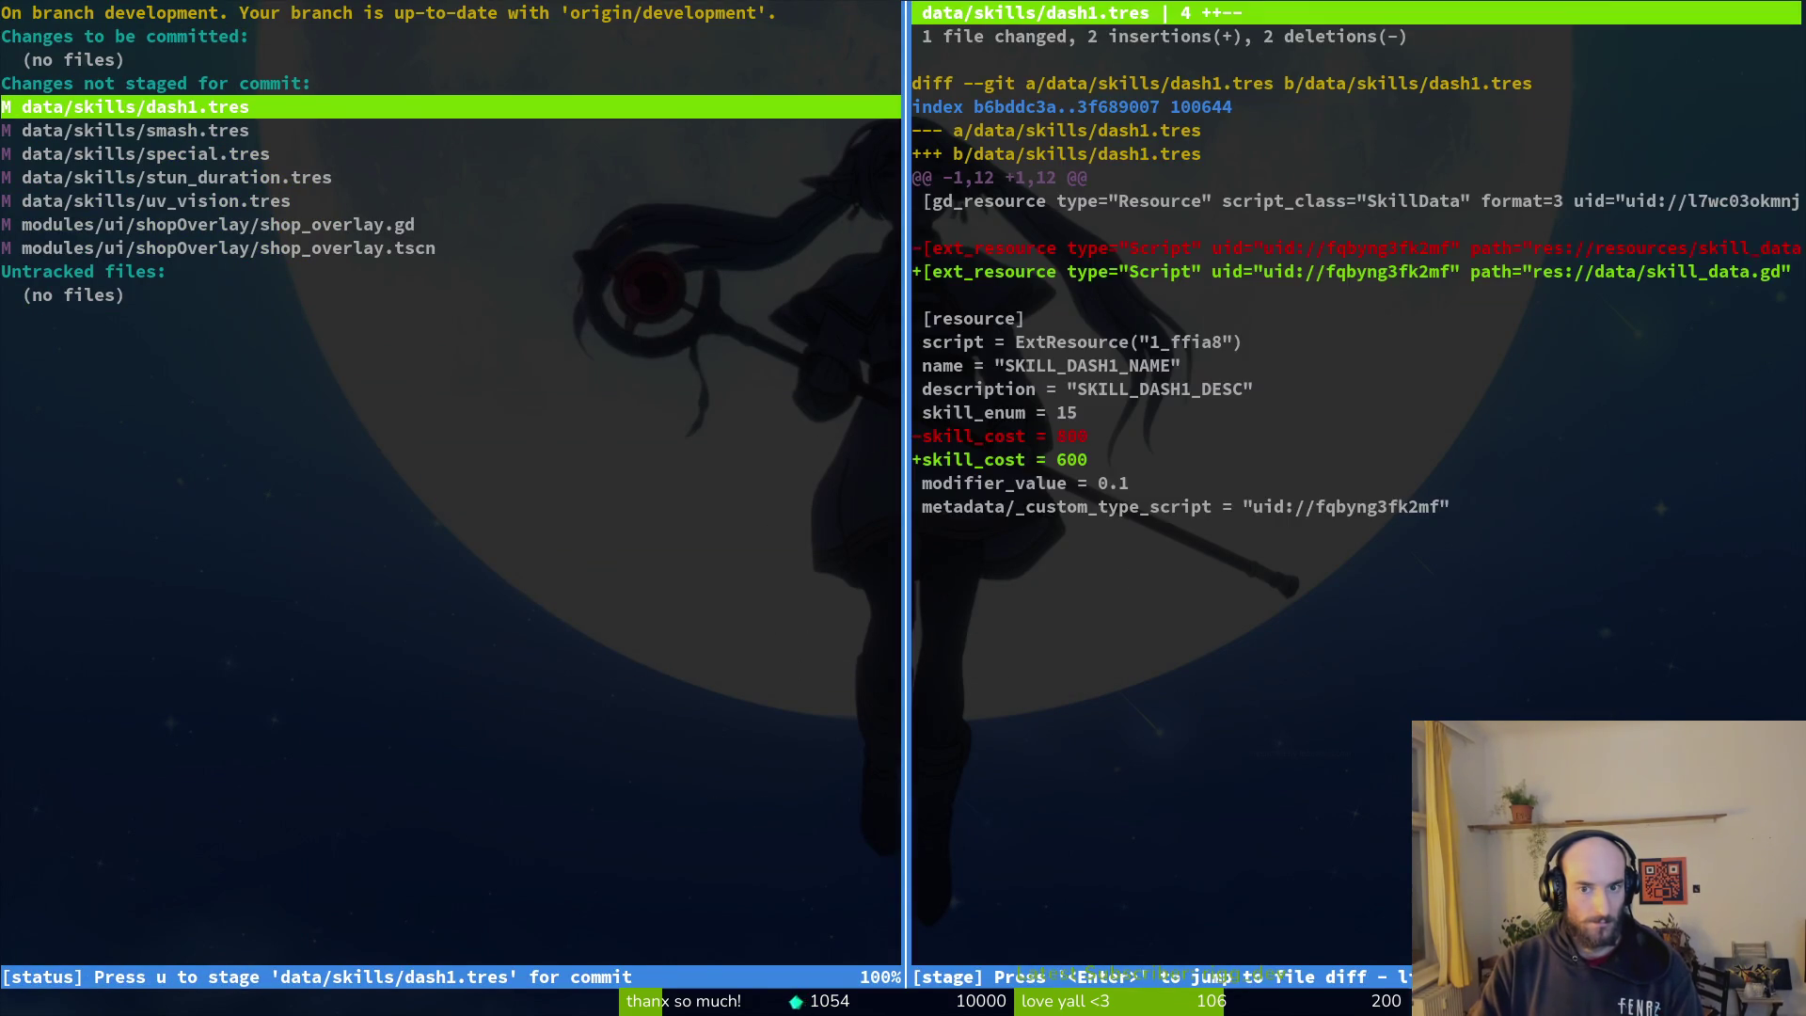
key("u")
key("u")
key("u")
key("u")
key("u")
type("qgit commit -m \"balanced")
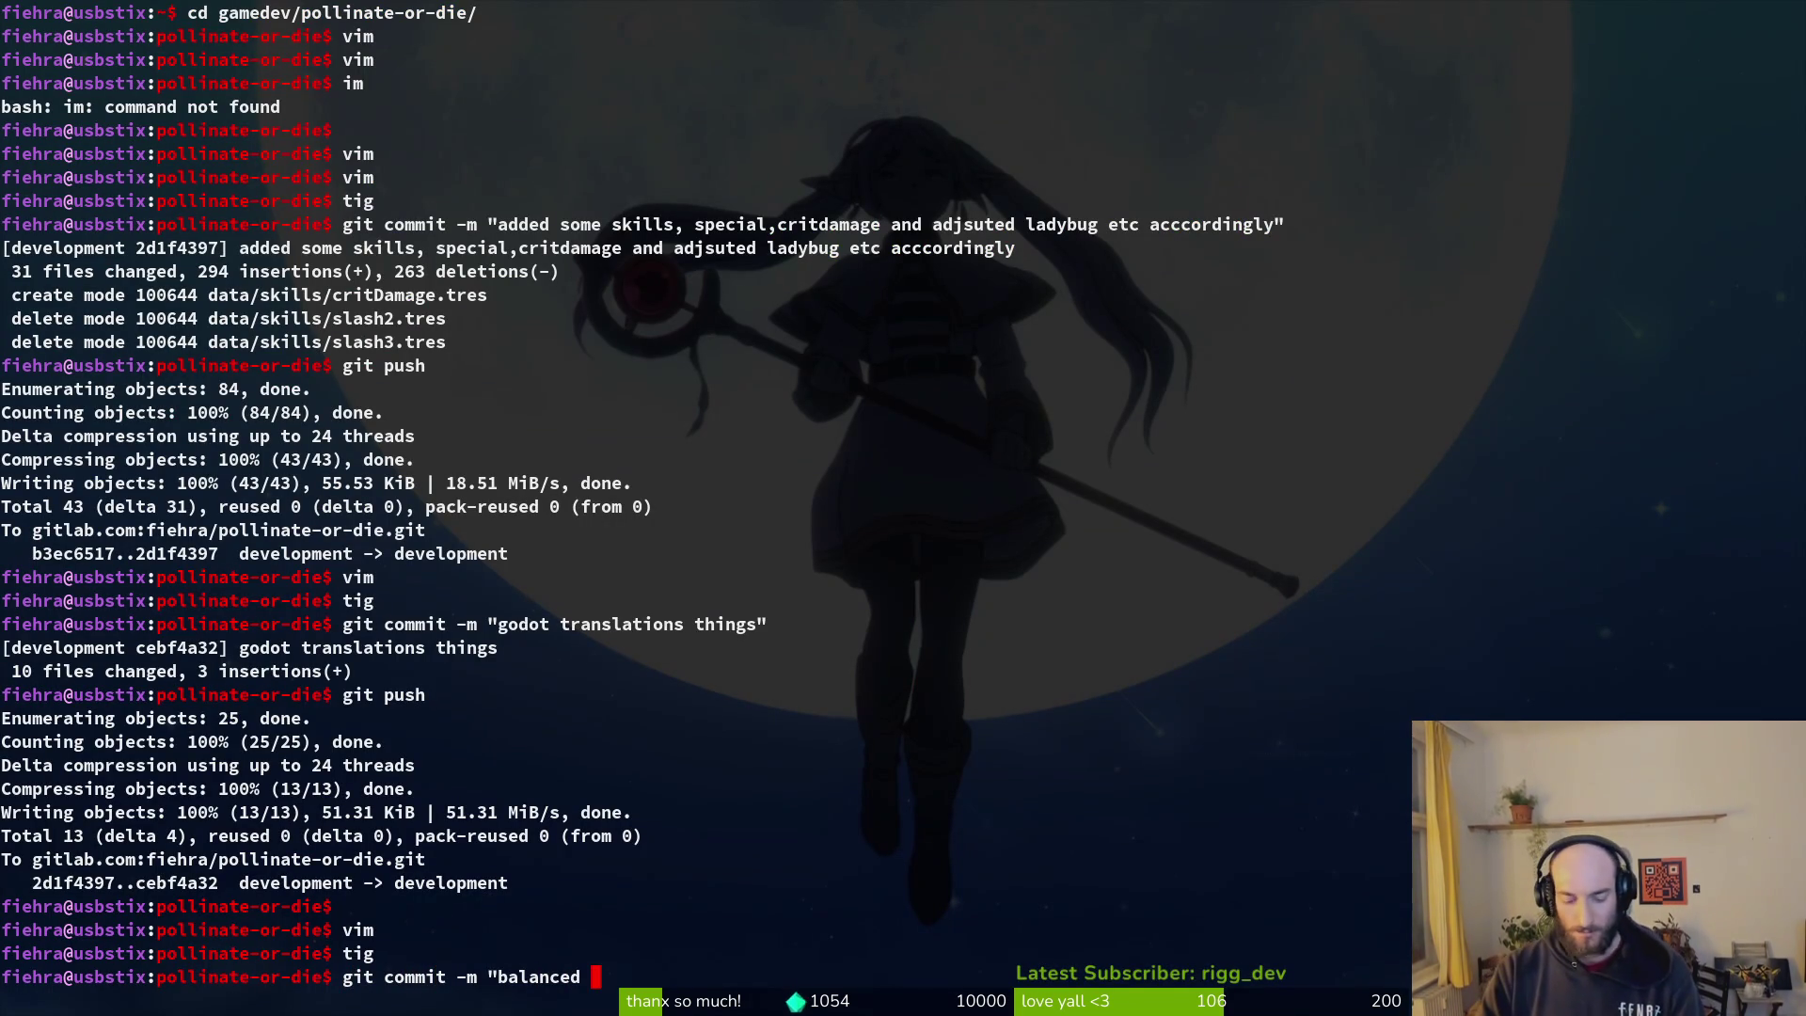
type(" c")
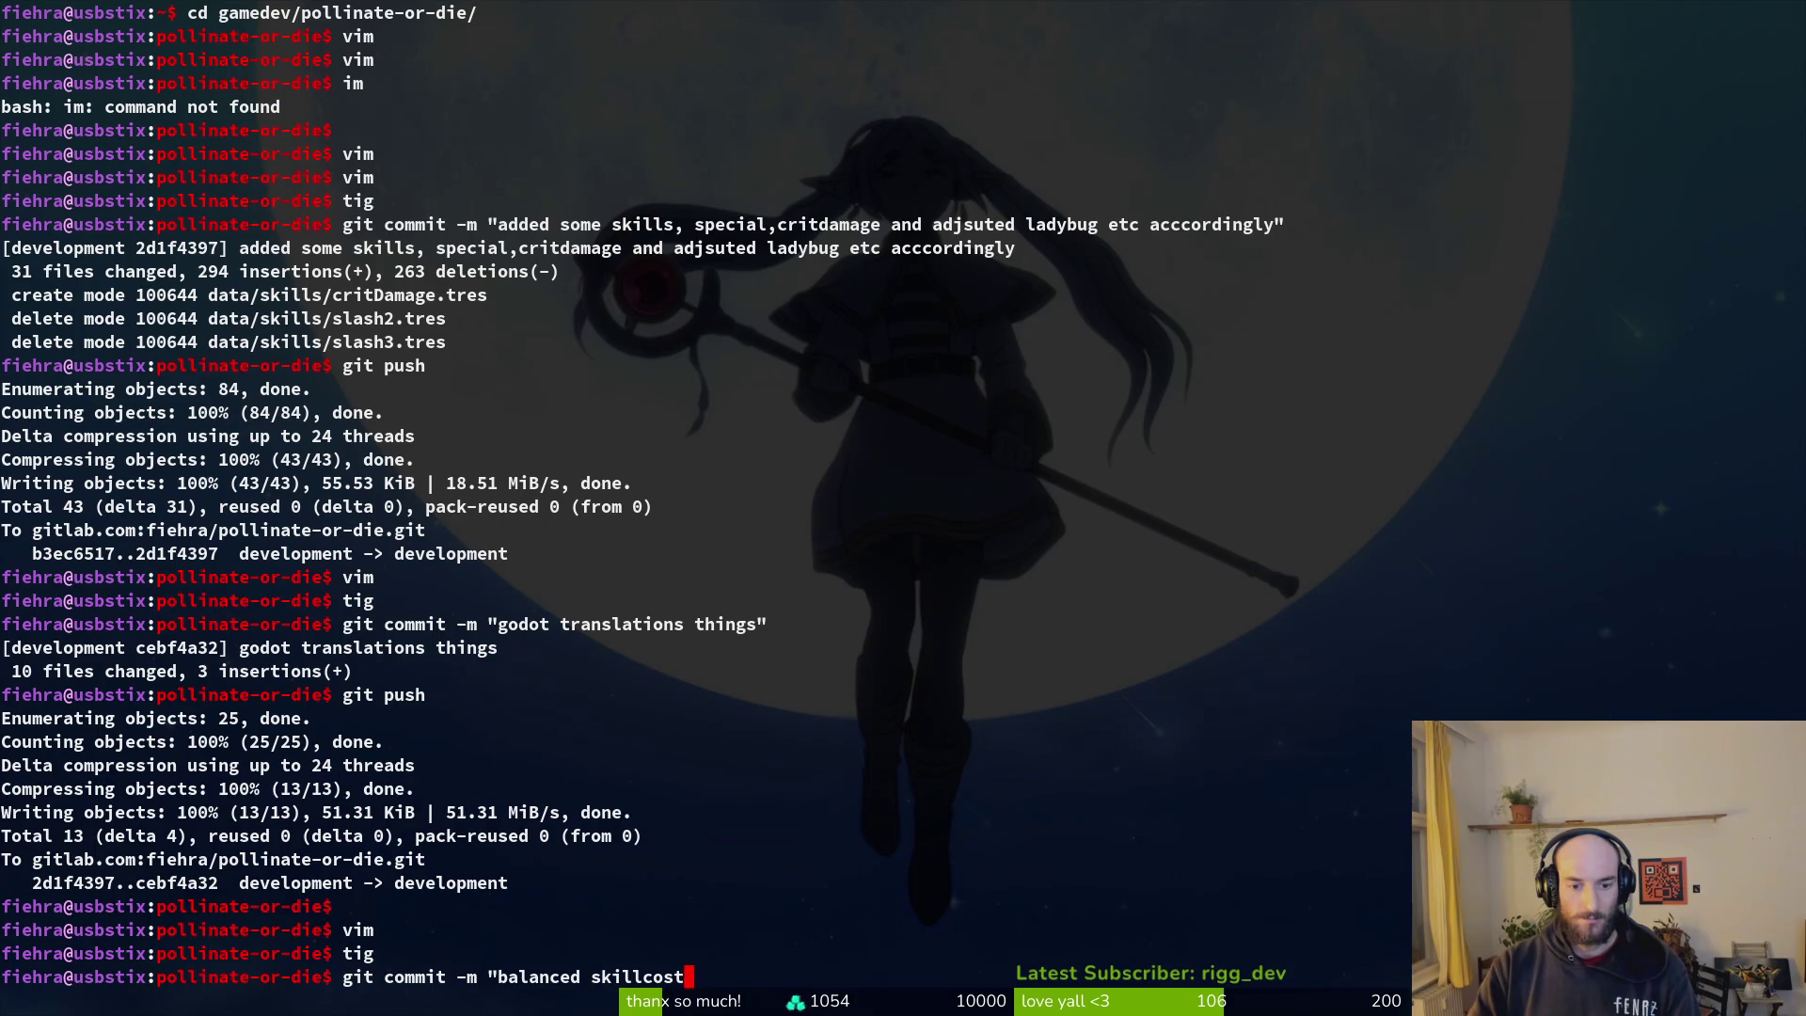
type("de special ability tab if not unlock")
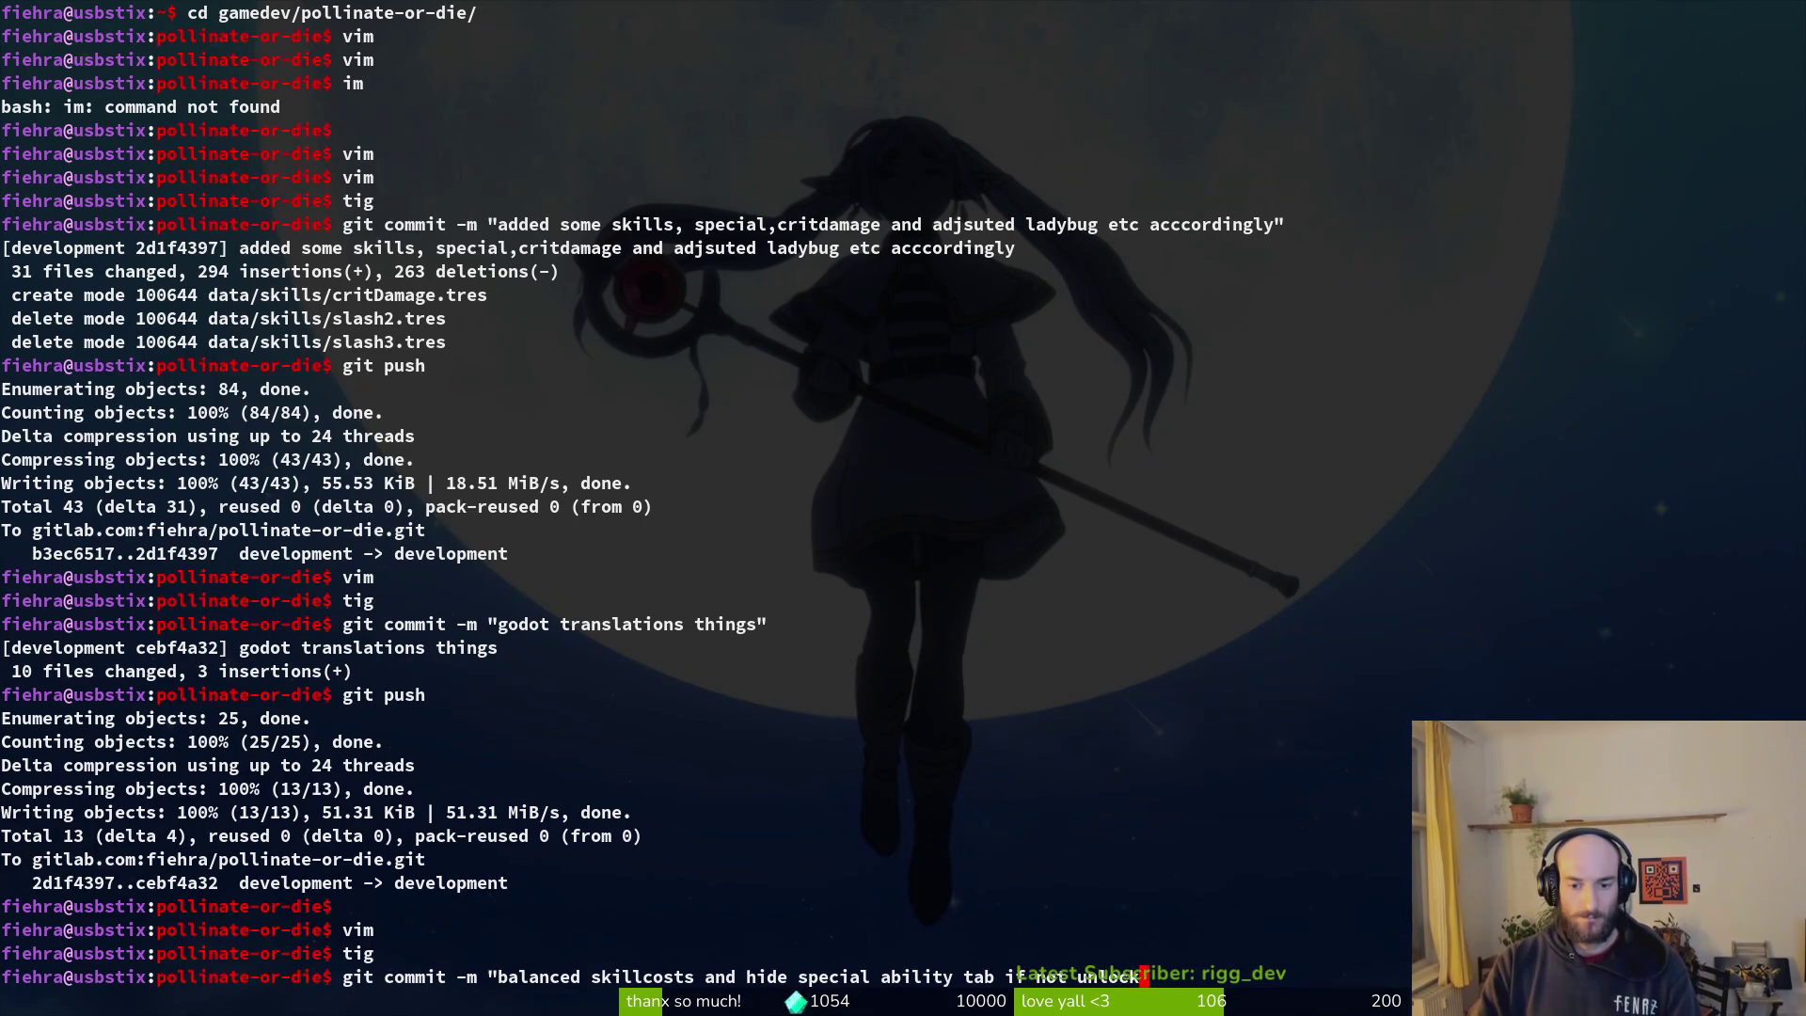
type("ed yet")
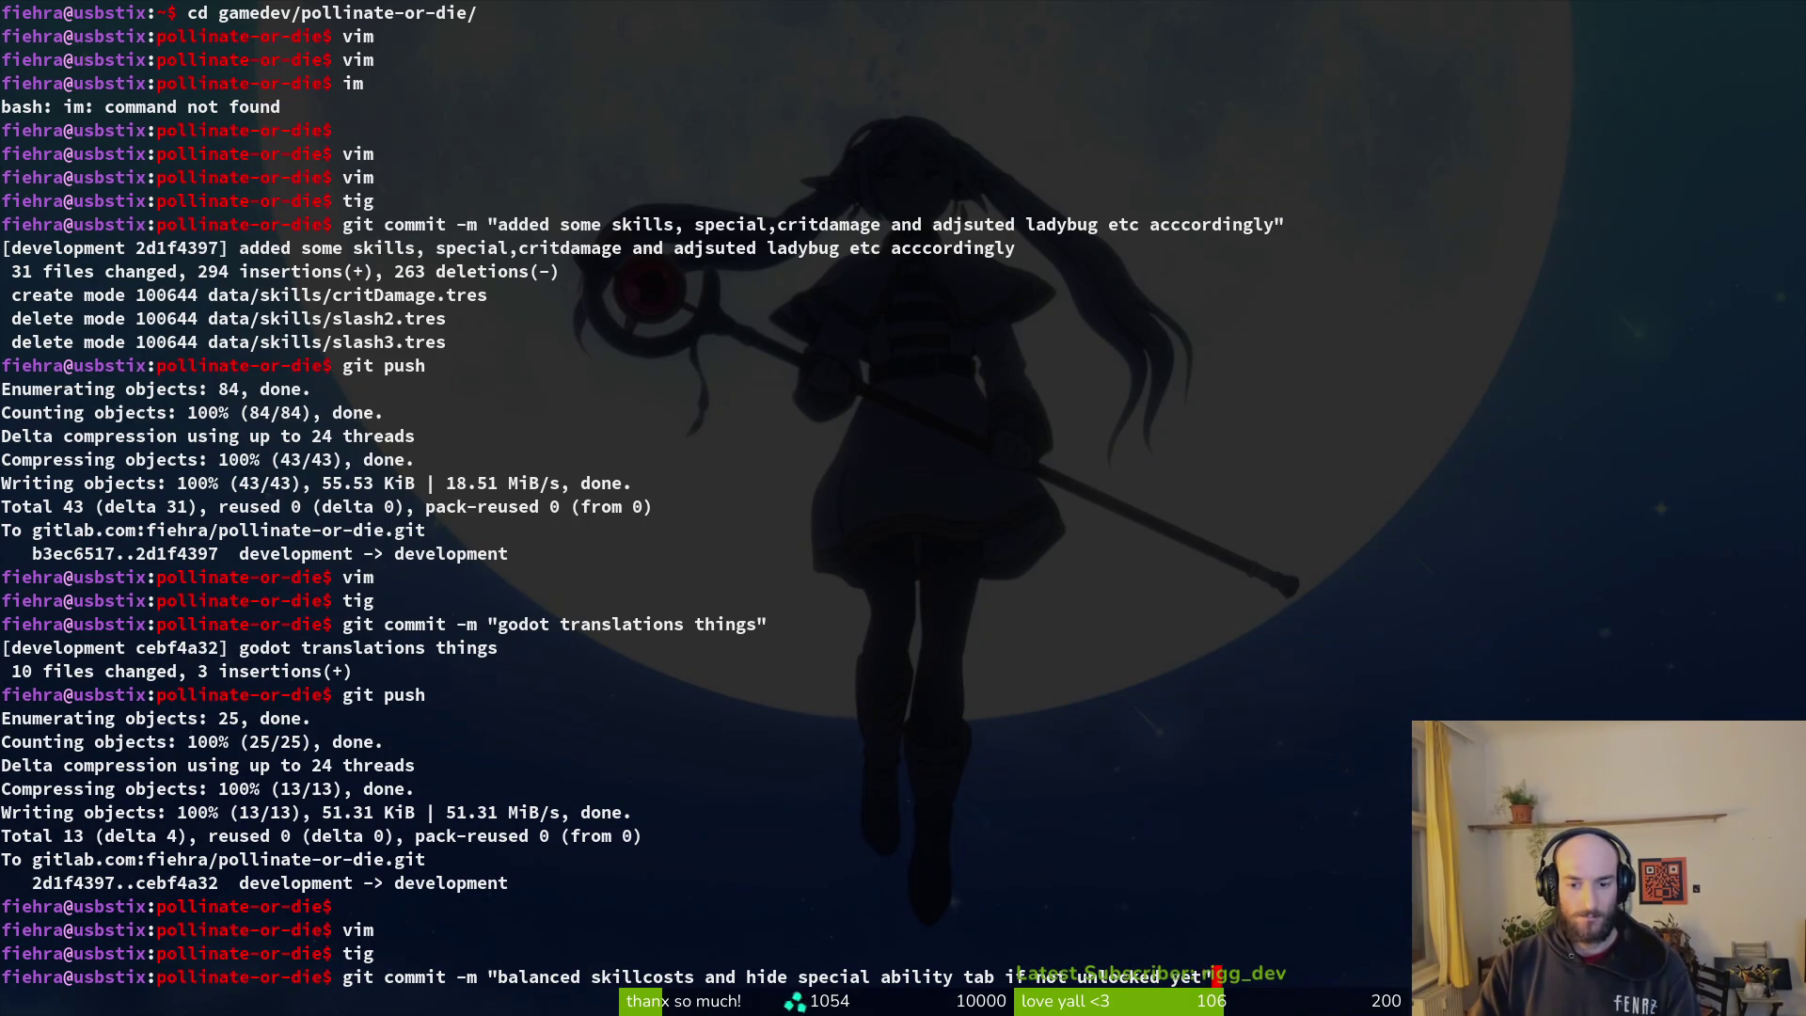
key("Return")
Step: Push the commit to the development branch and clear the terminal
type("git push")
key("Return")
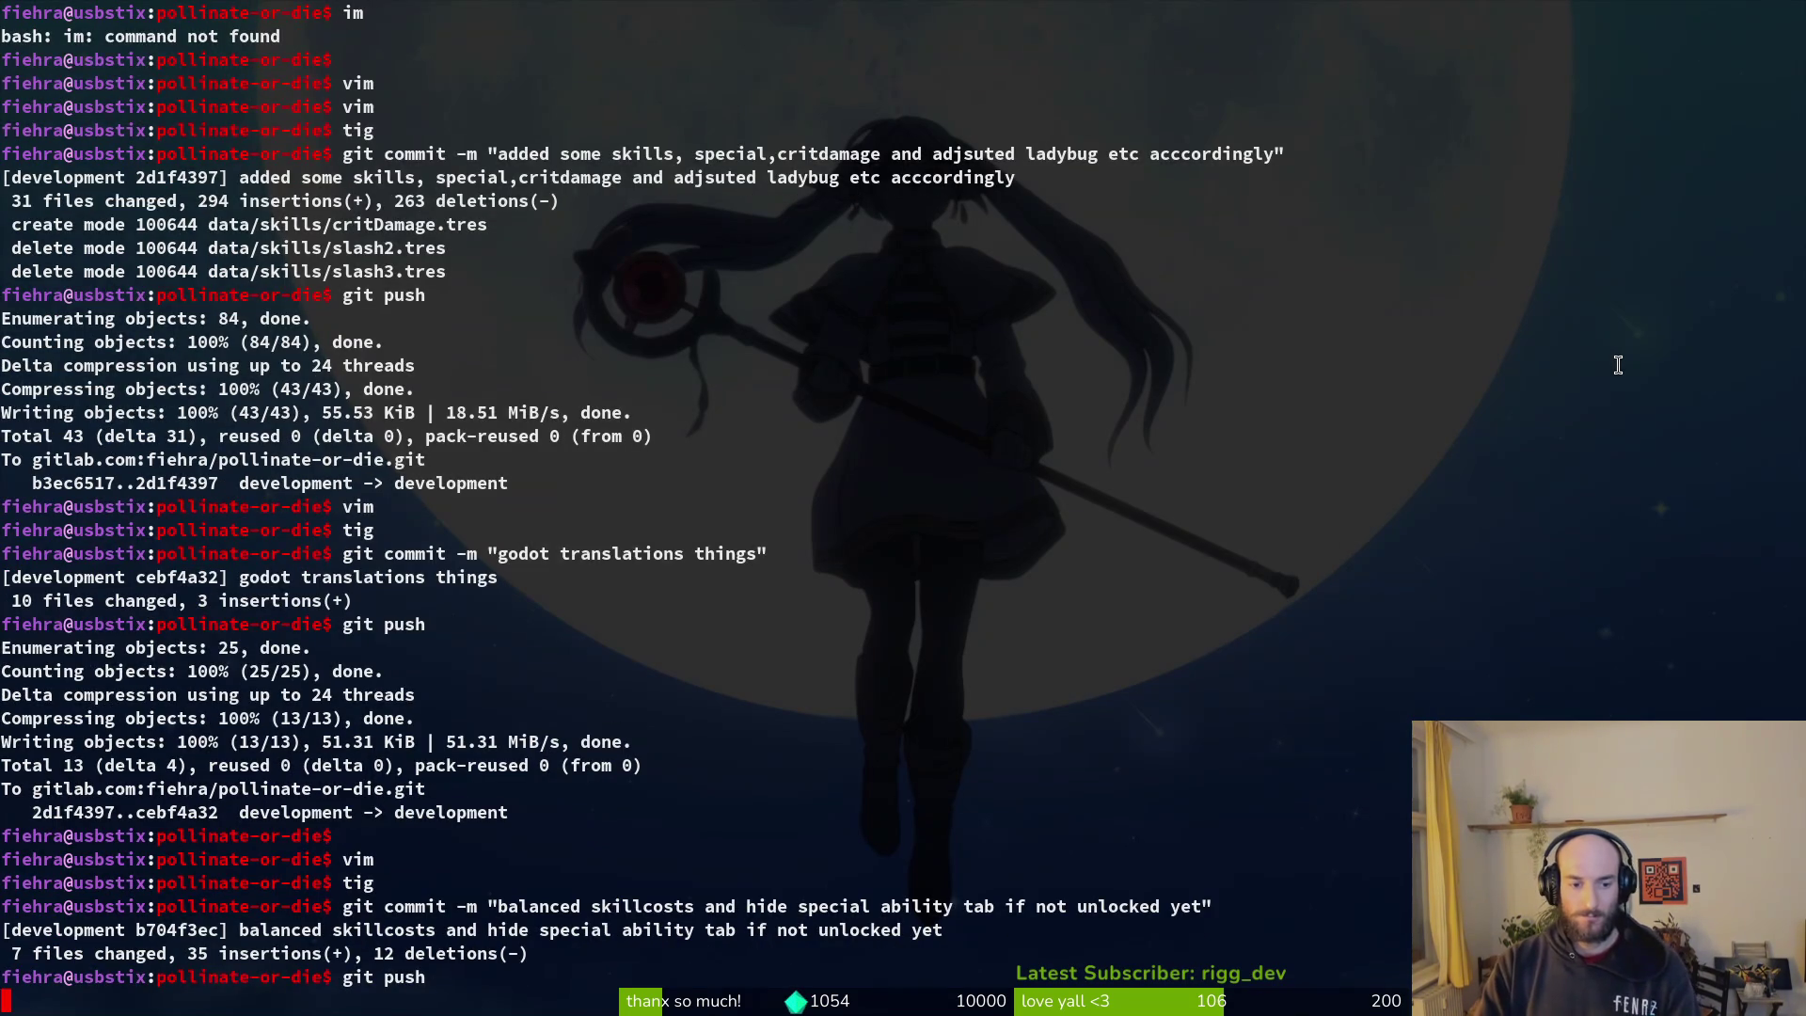
type("clear")
key("Return")
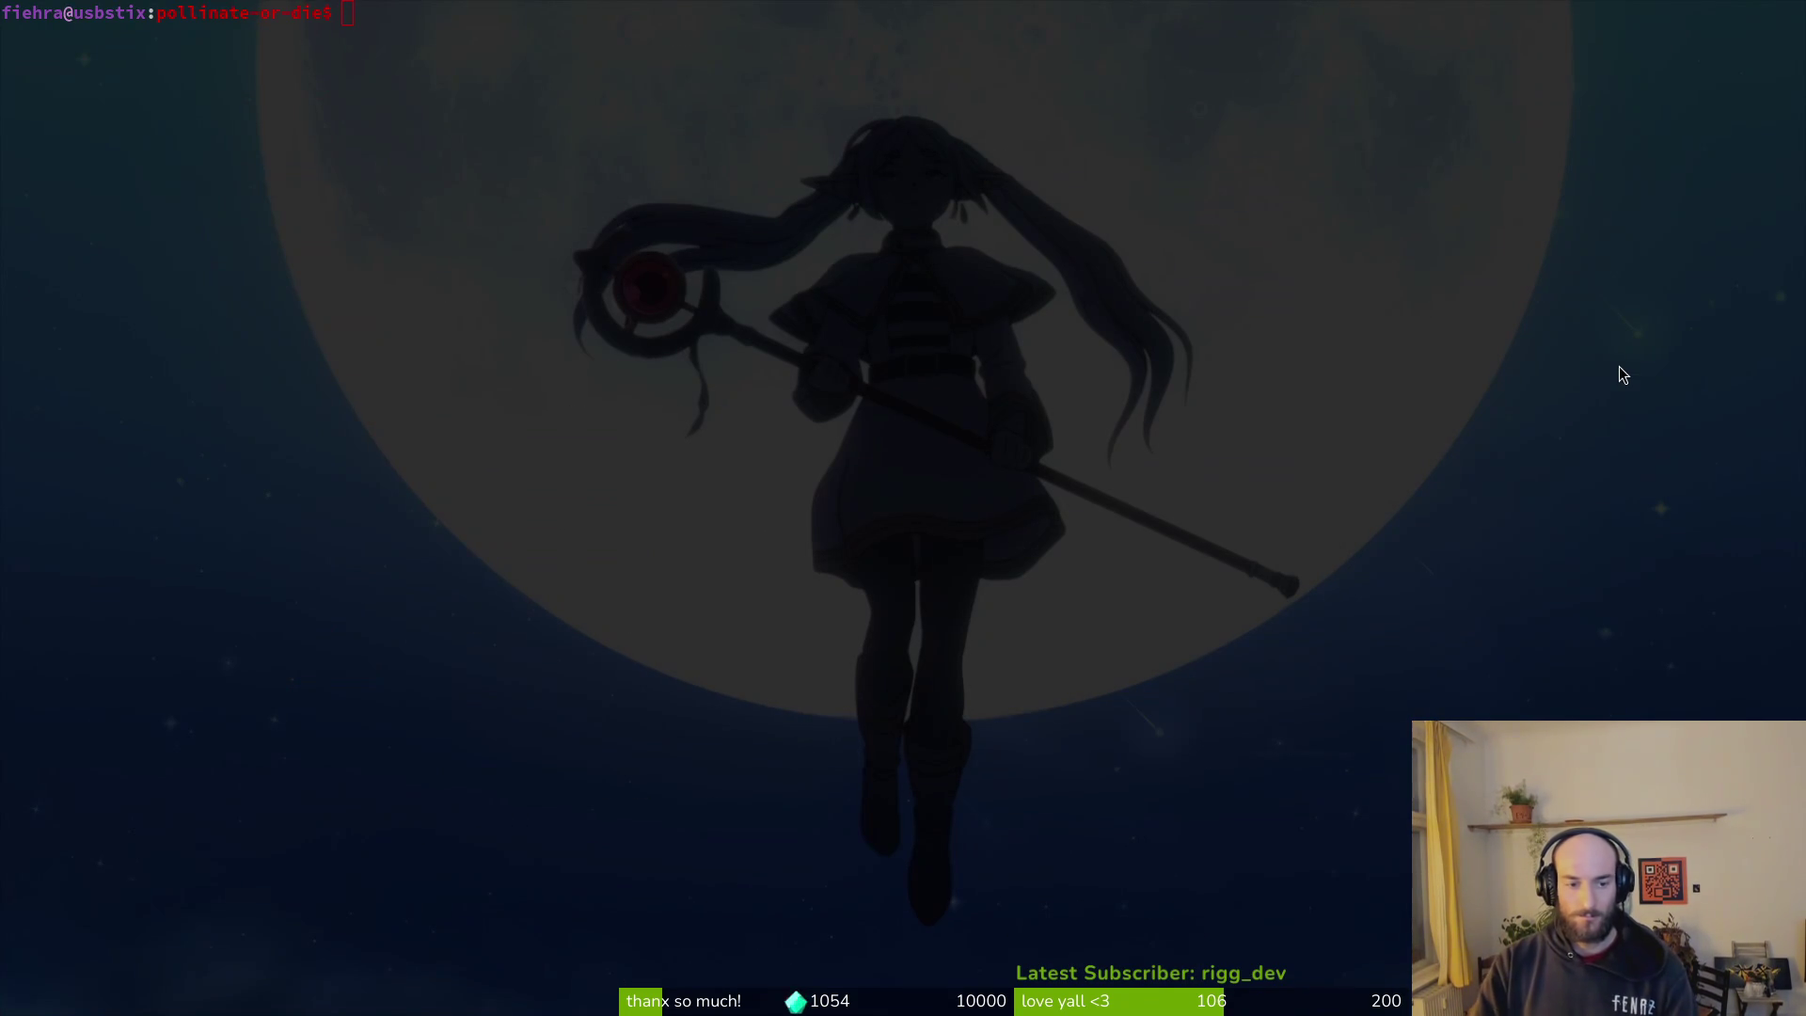
key("super+1")
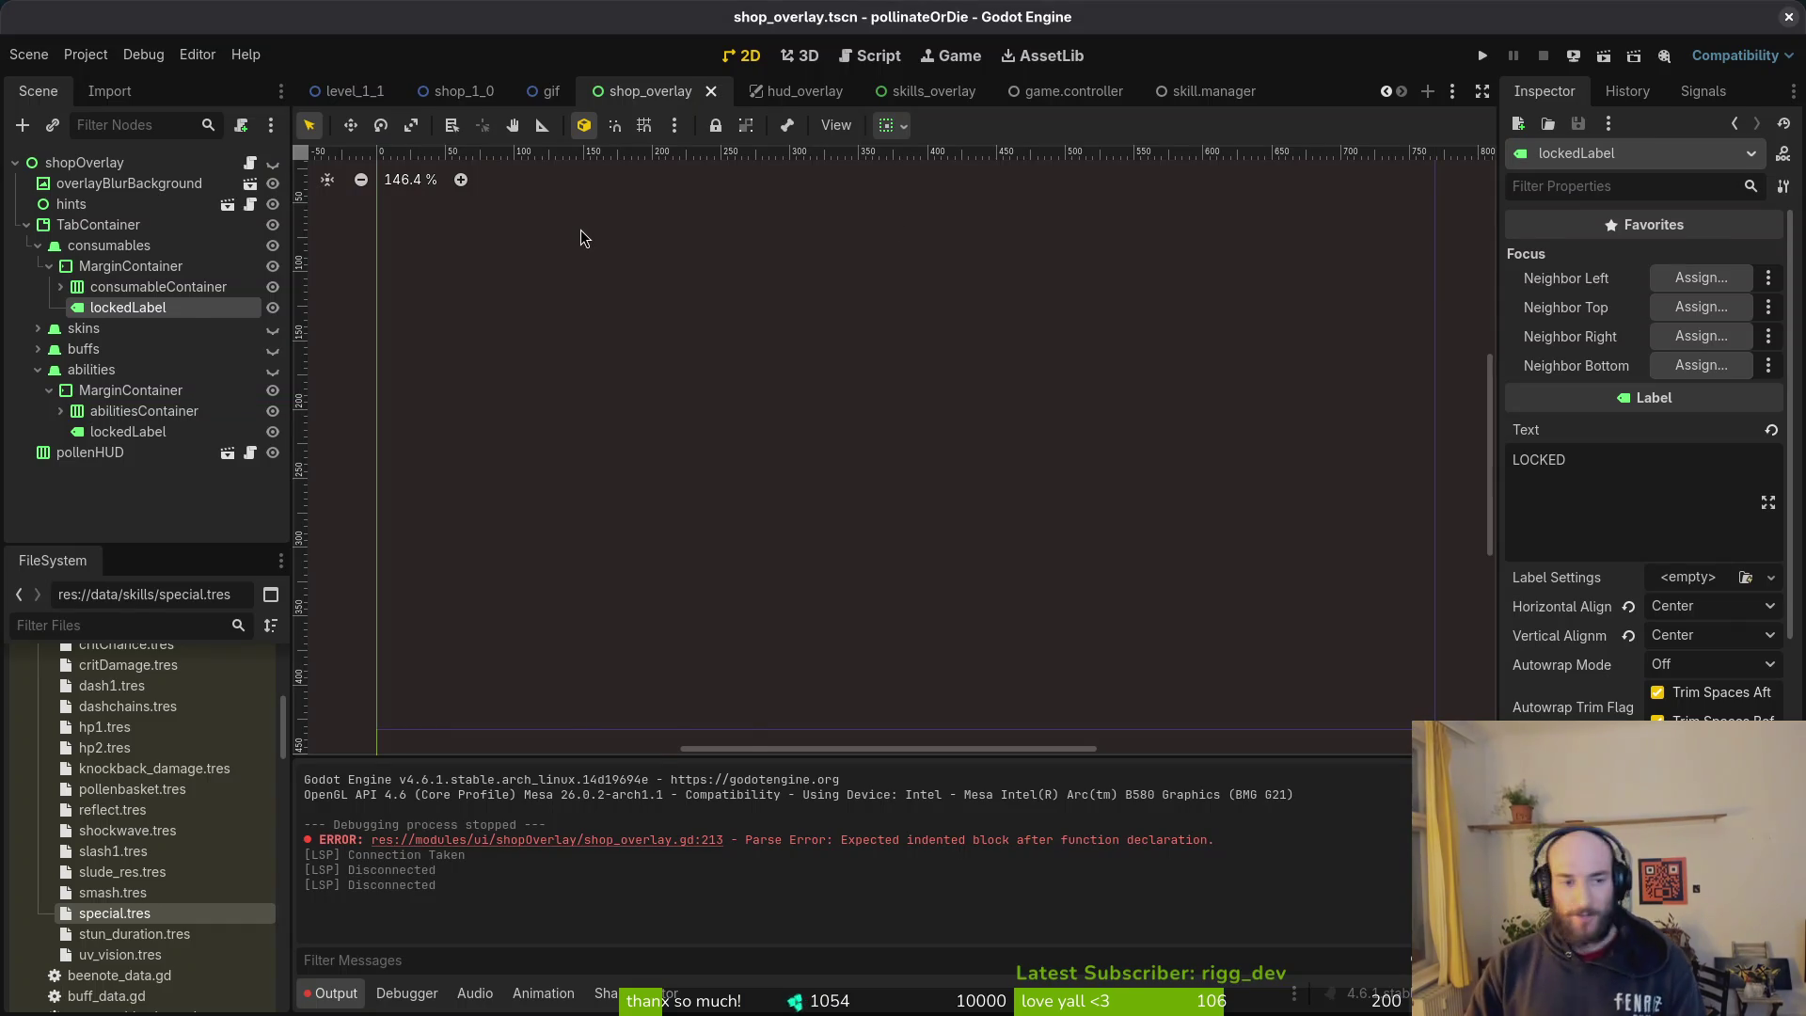
Step: Dismiss the Android build template prompt and delete the game's saved user data files
key("super+grave")
left_click(580, 238)
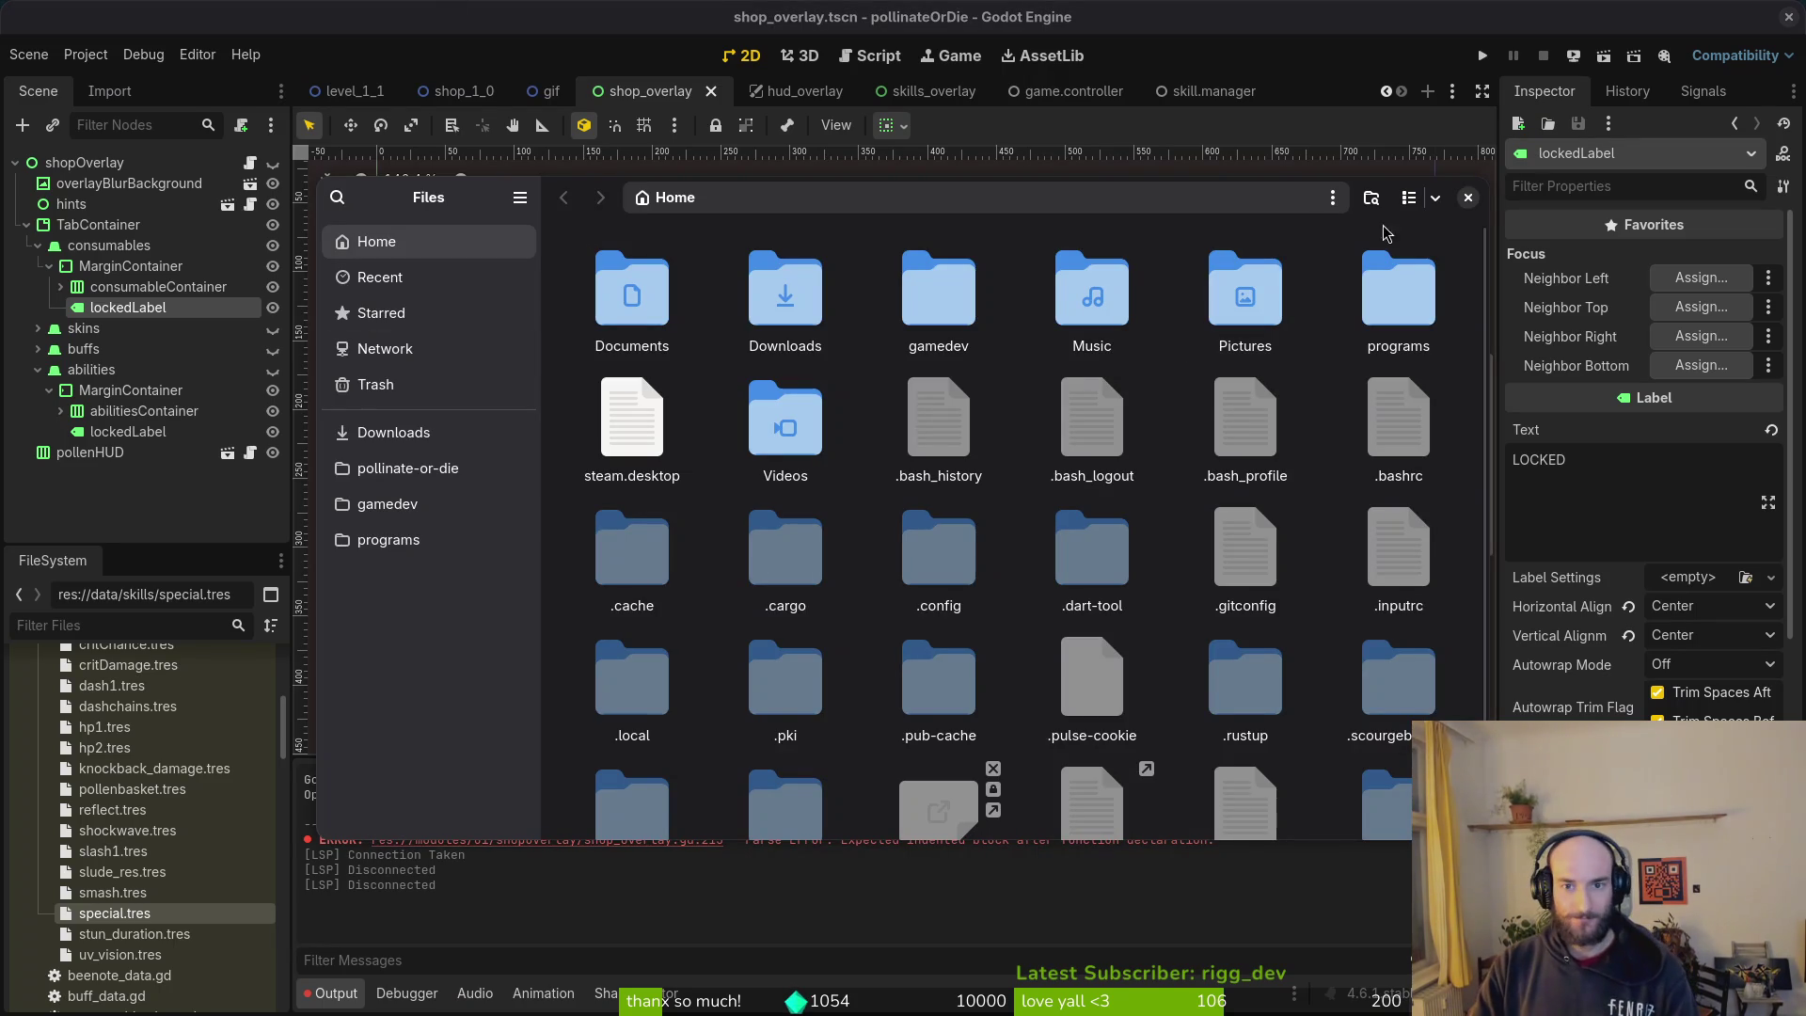
left_click(1467, 200)
left_click(85, 55)
left_click(579, 345)
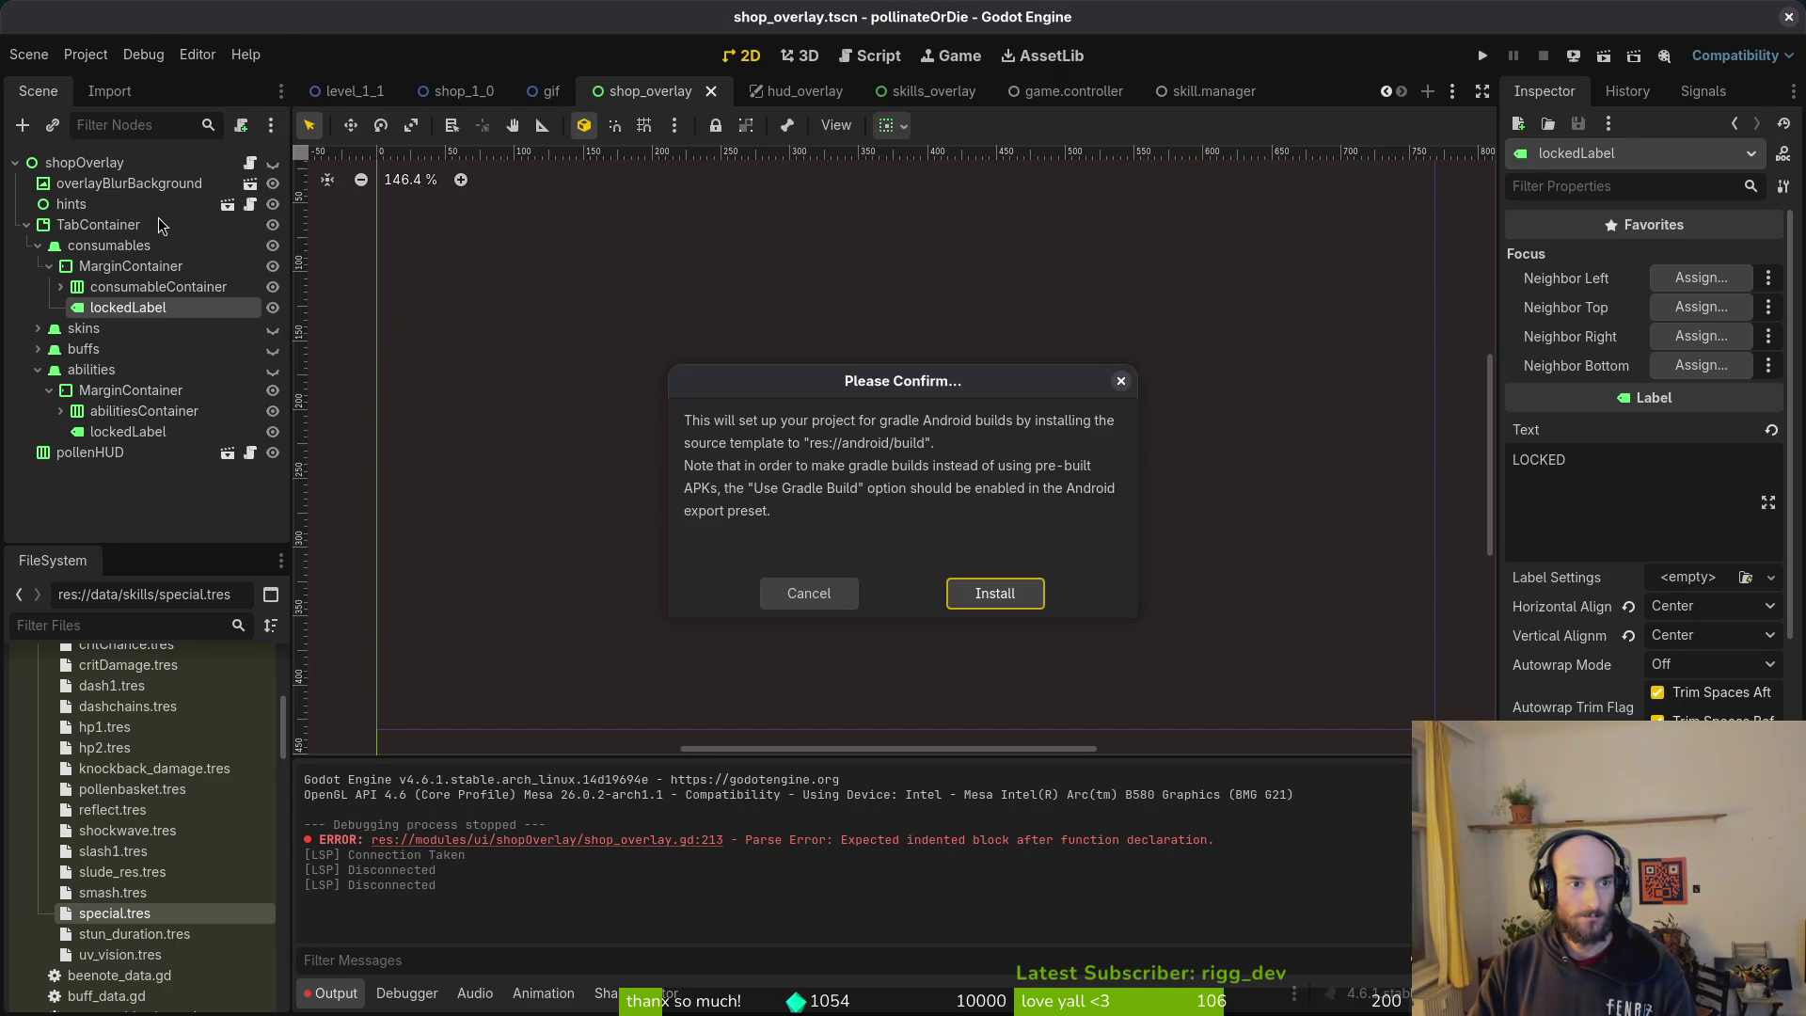
left_click(85, 54)
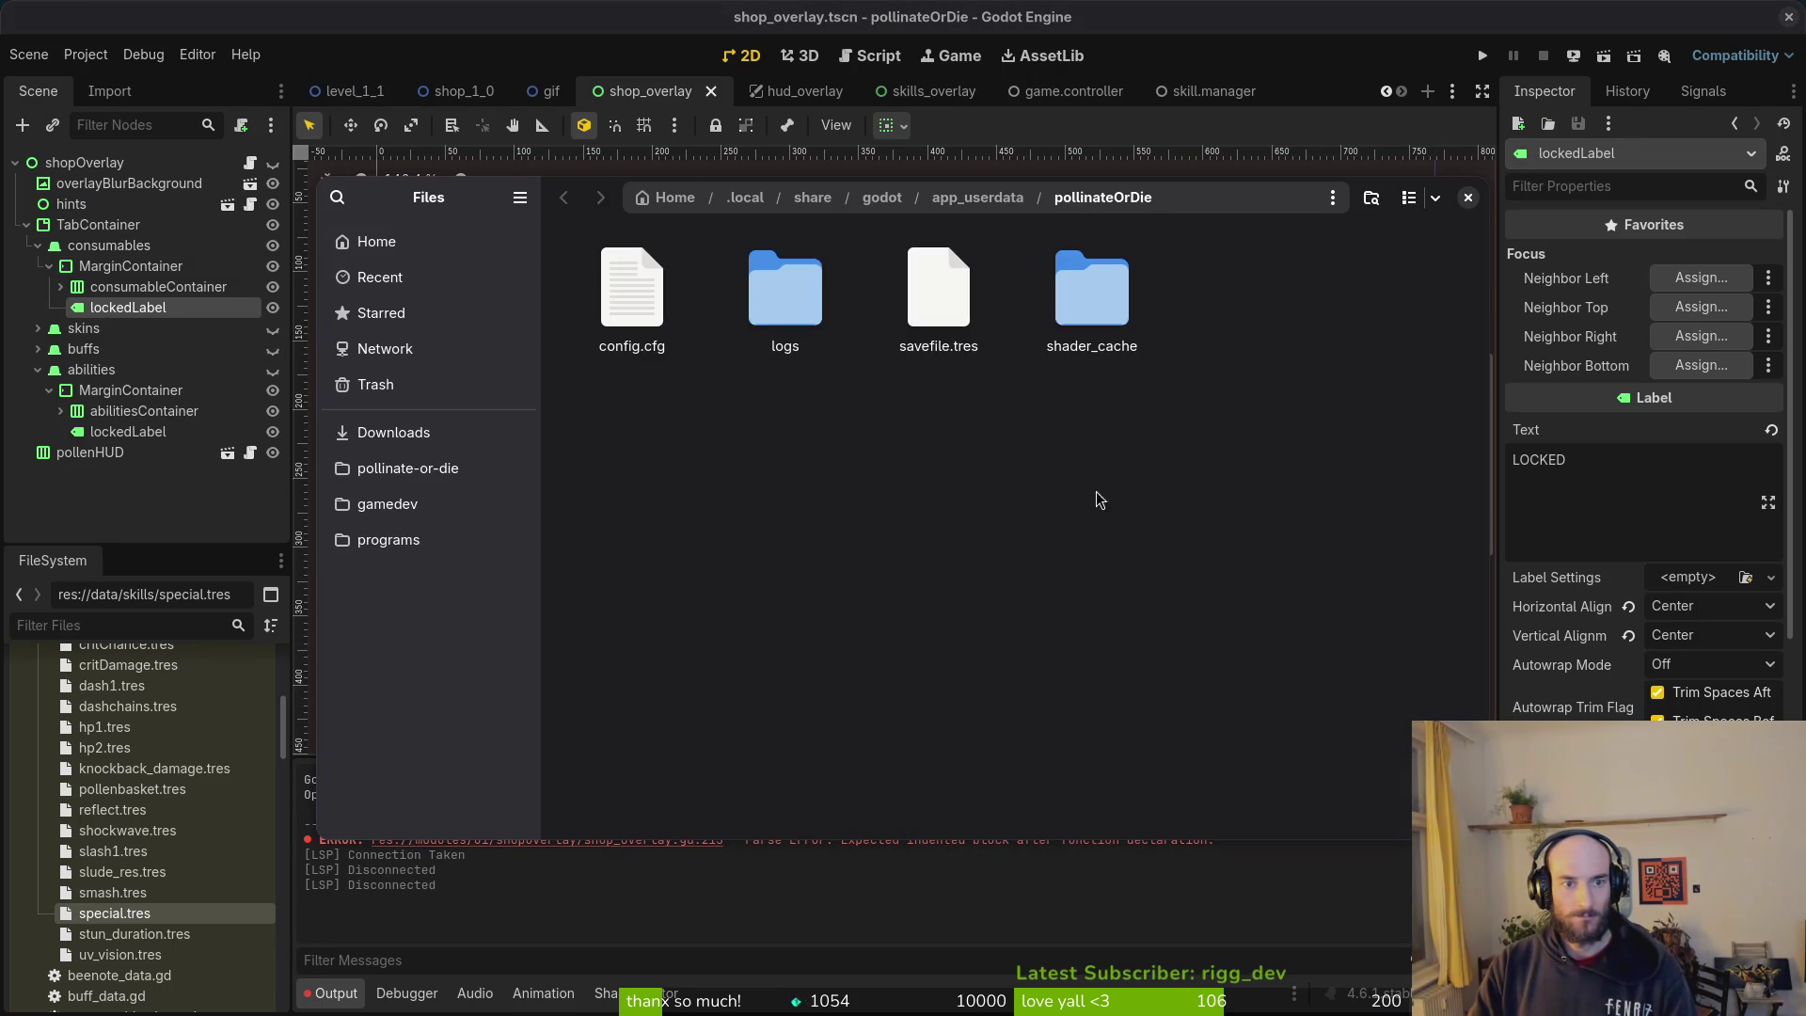
left_click(143, 233)
key("Delete")
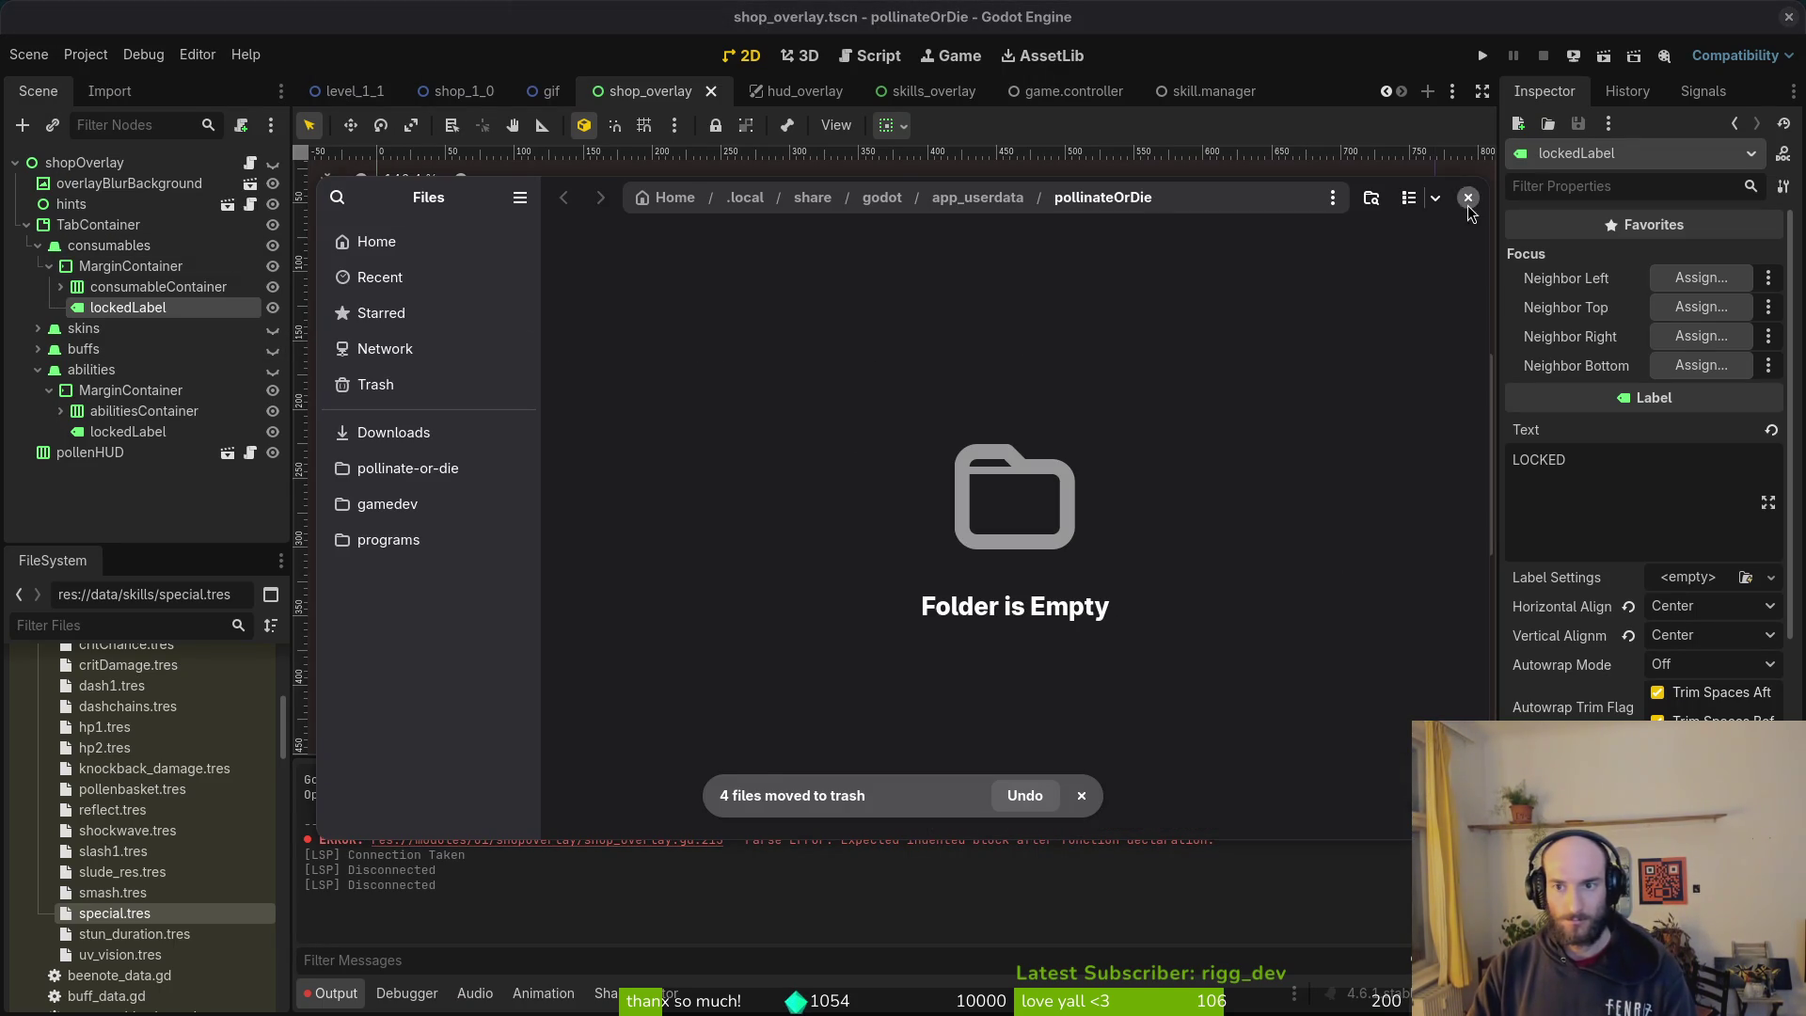
left_click(1468, 197)
Step: Save the current scene and open the project's exports folder in the file browser
left_click(113, 479)
key("ctrl+s")
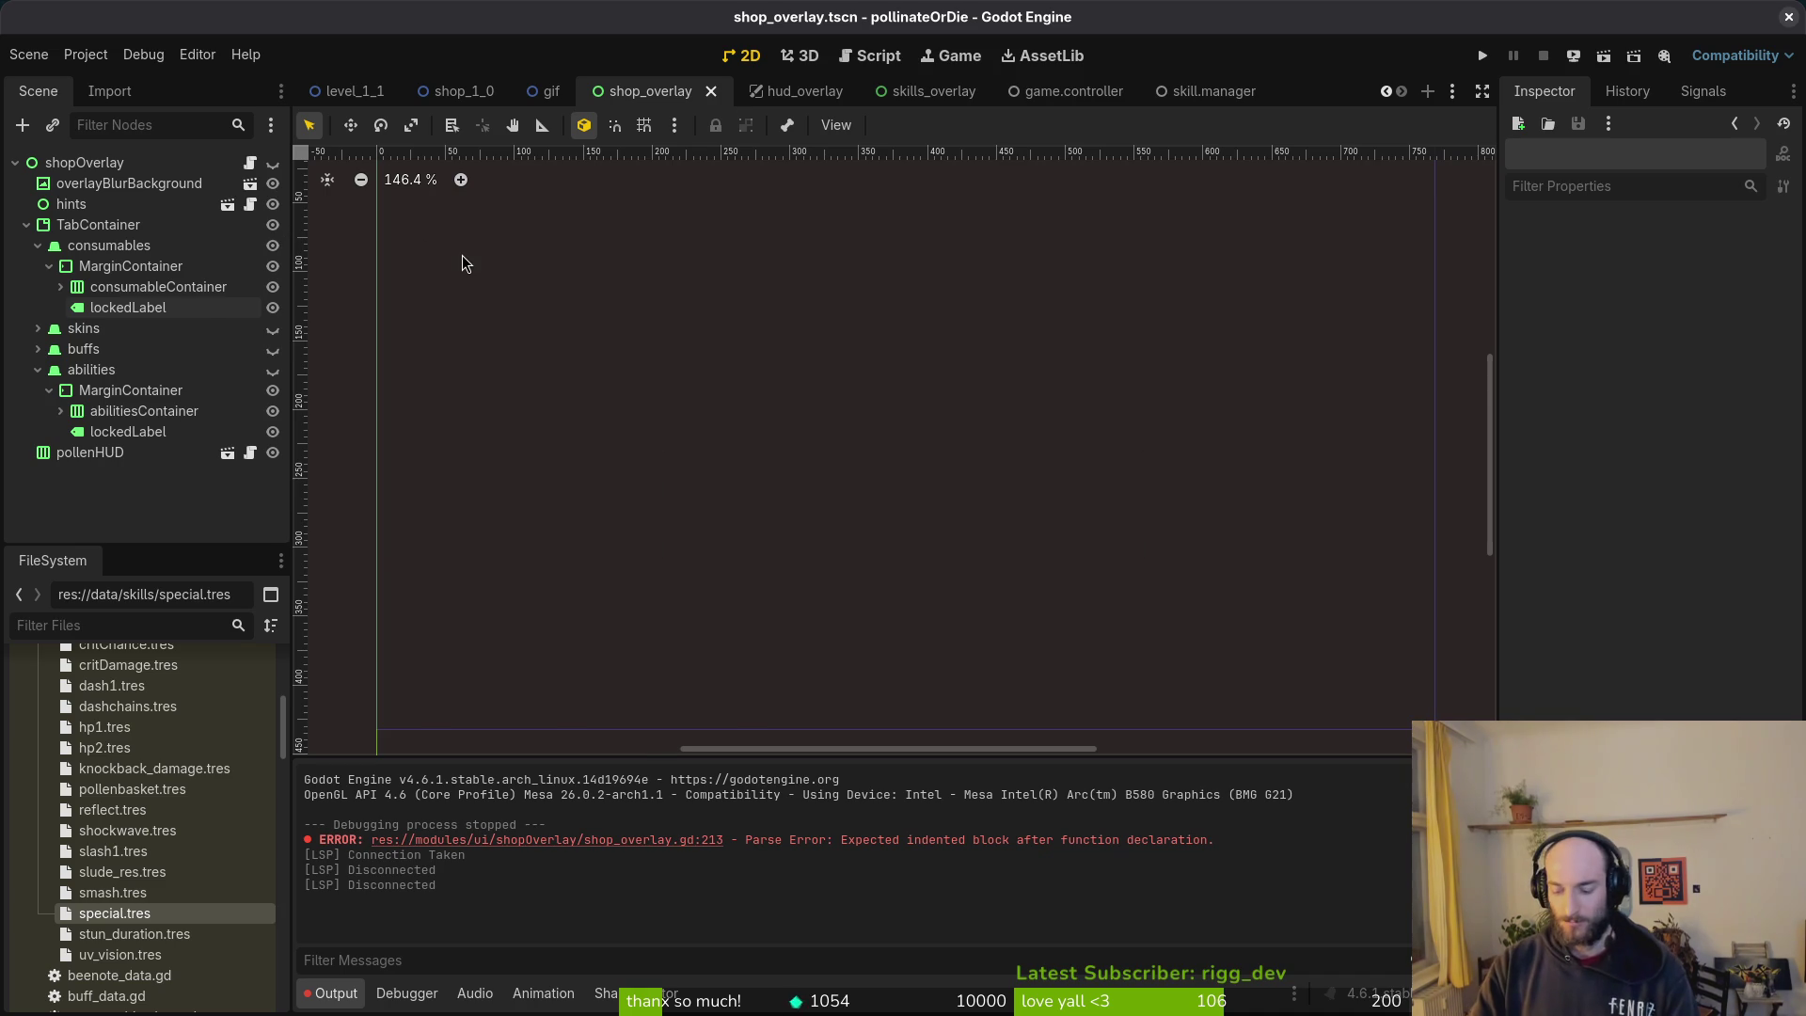
key("super+e")
left_click(407, 468)
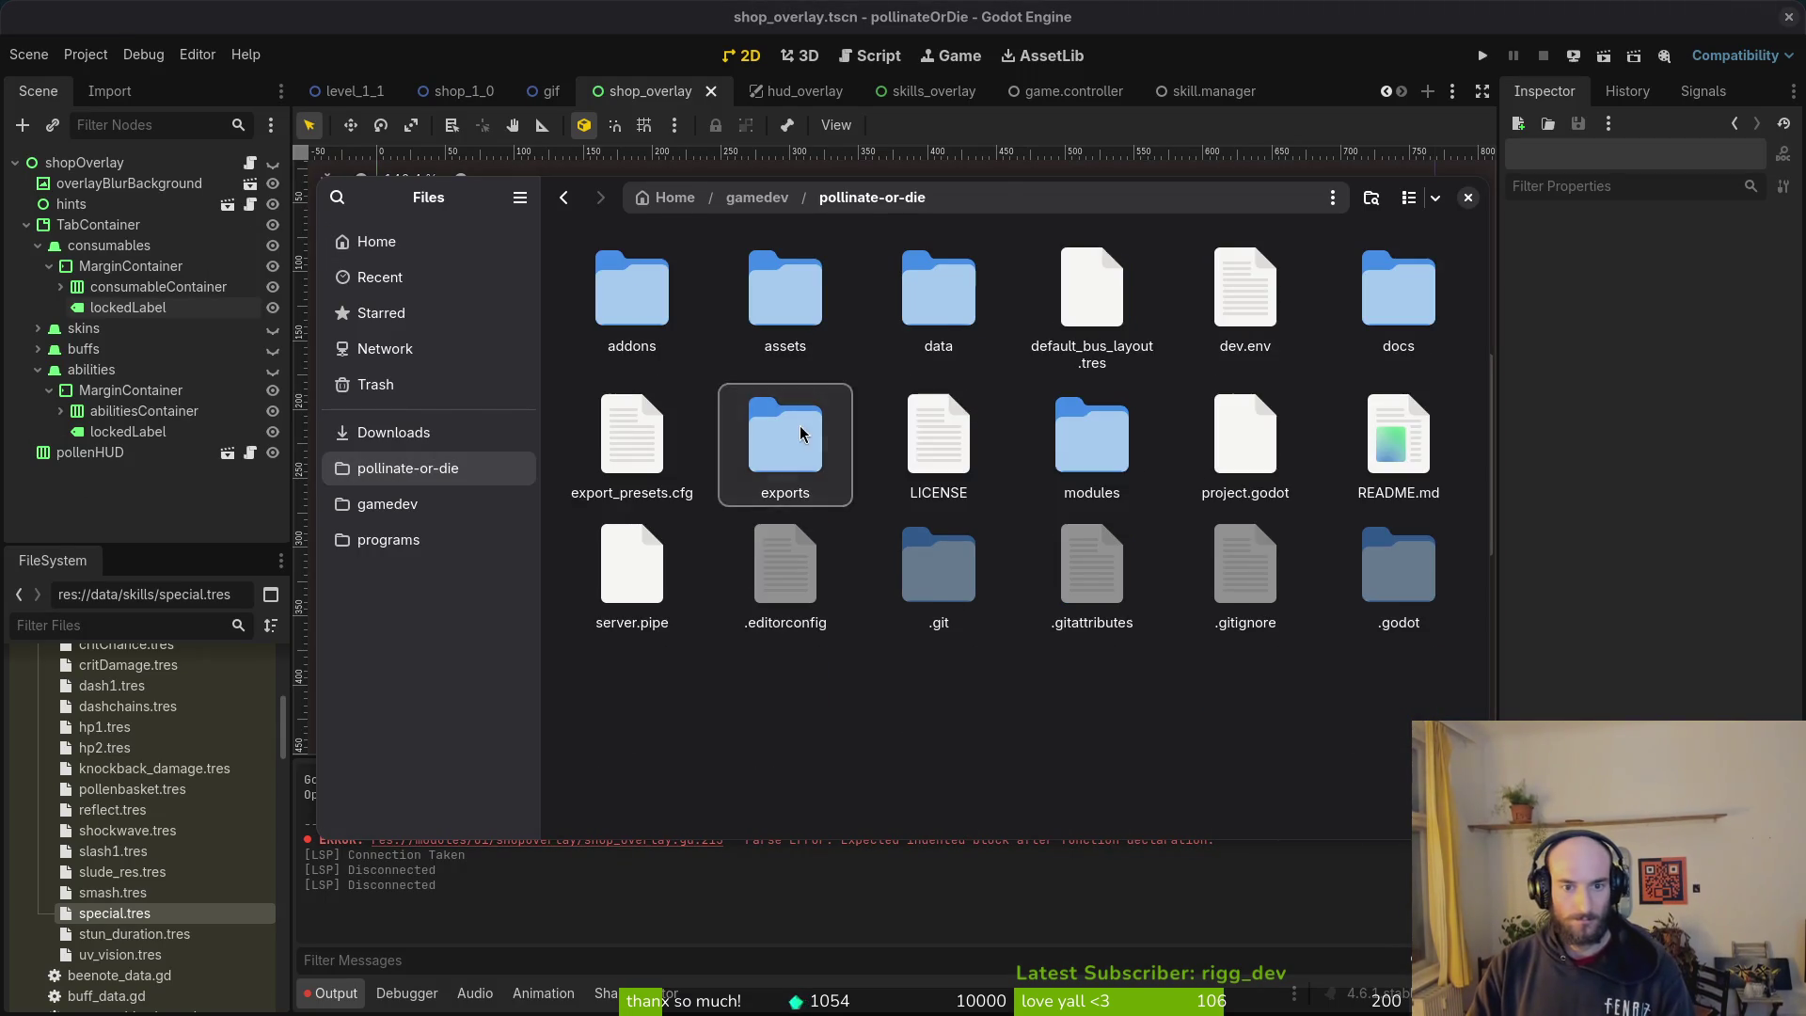
double_click(800, 432)
left_click(288, 553)
Step: Export the project with the Web (Runnable) preset
left_click(85, 55)
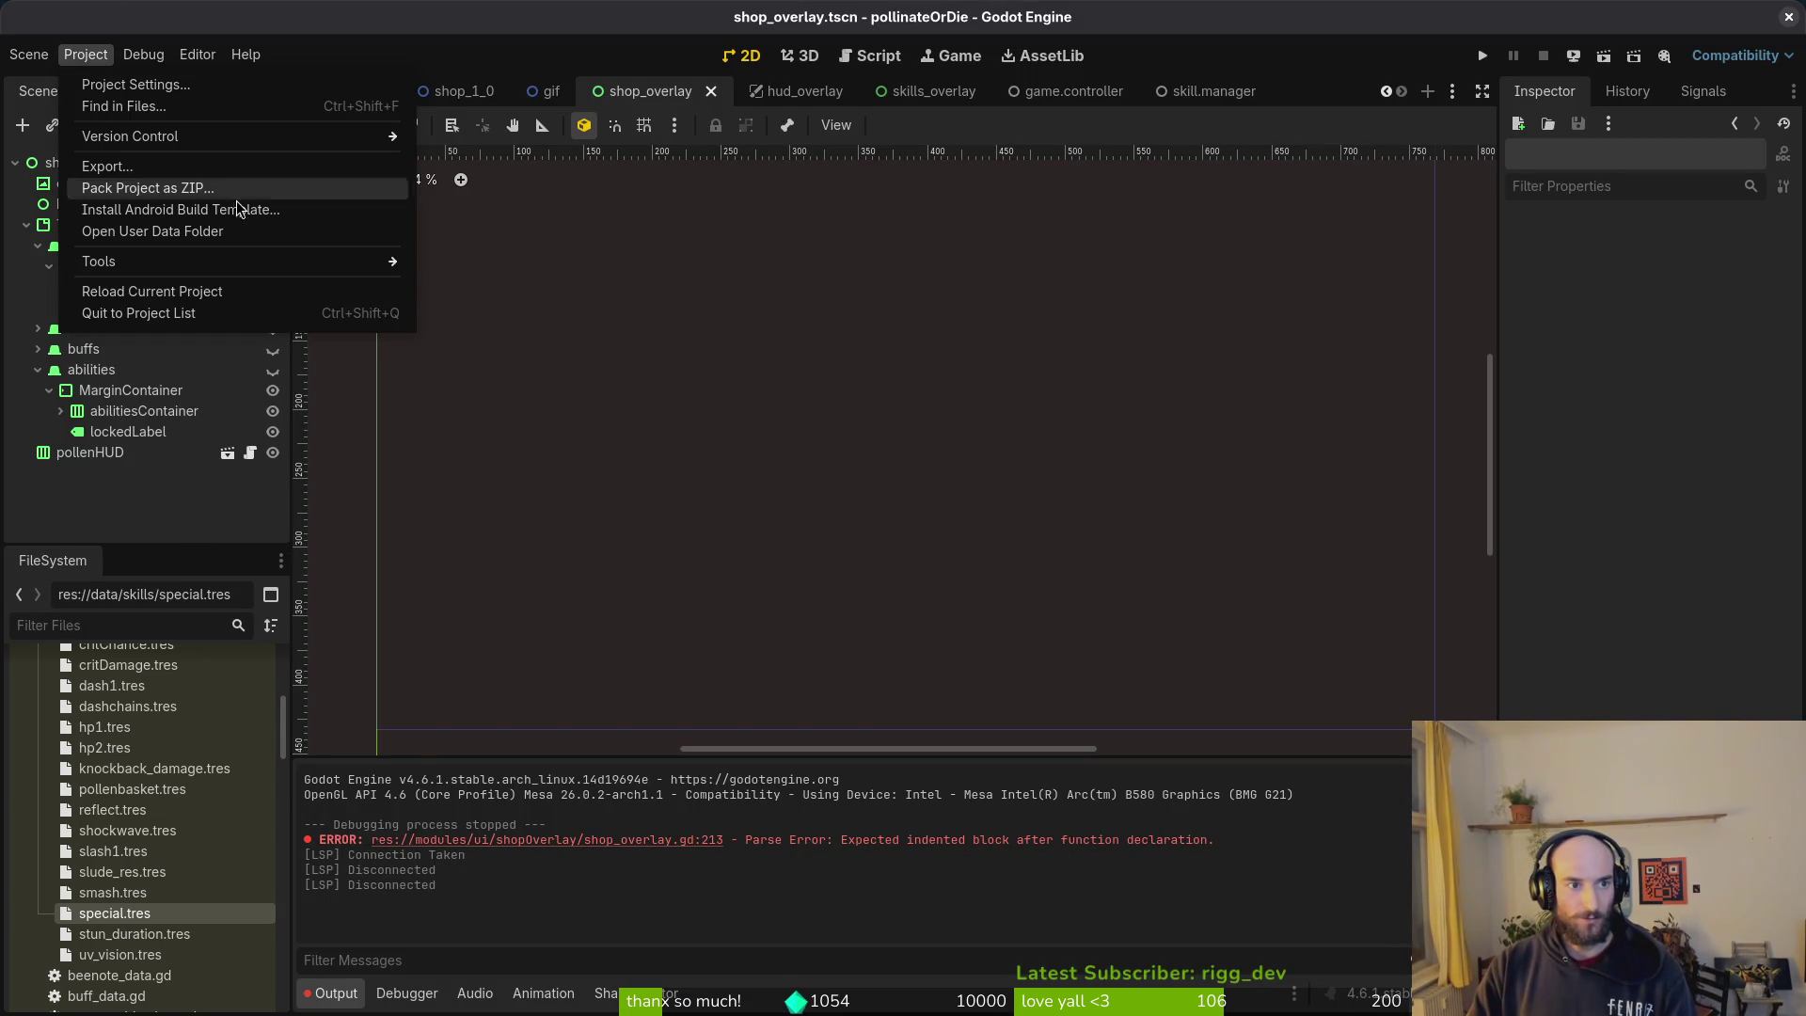
left_click(107, 165)
left_click(565, 405)
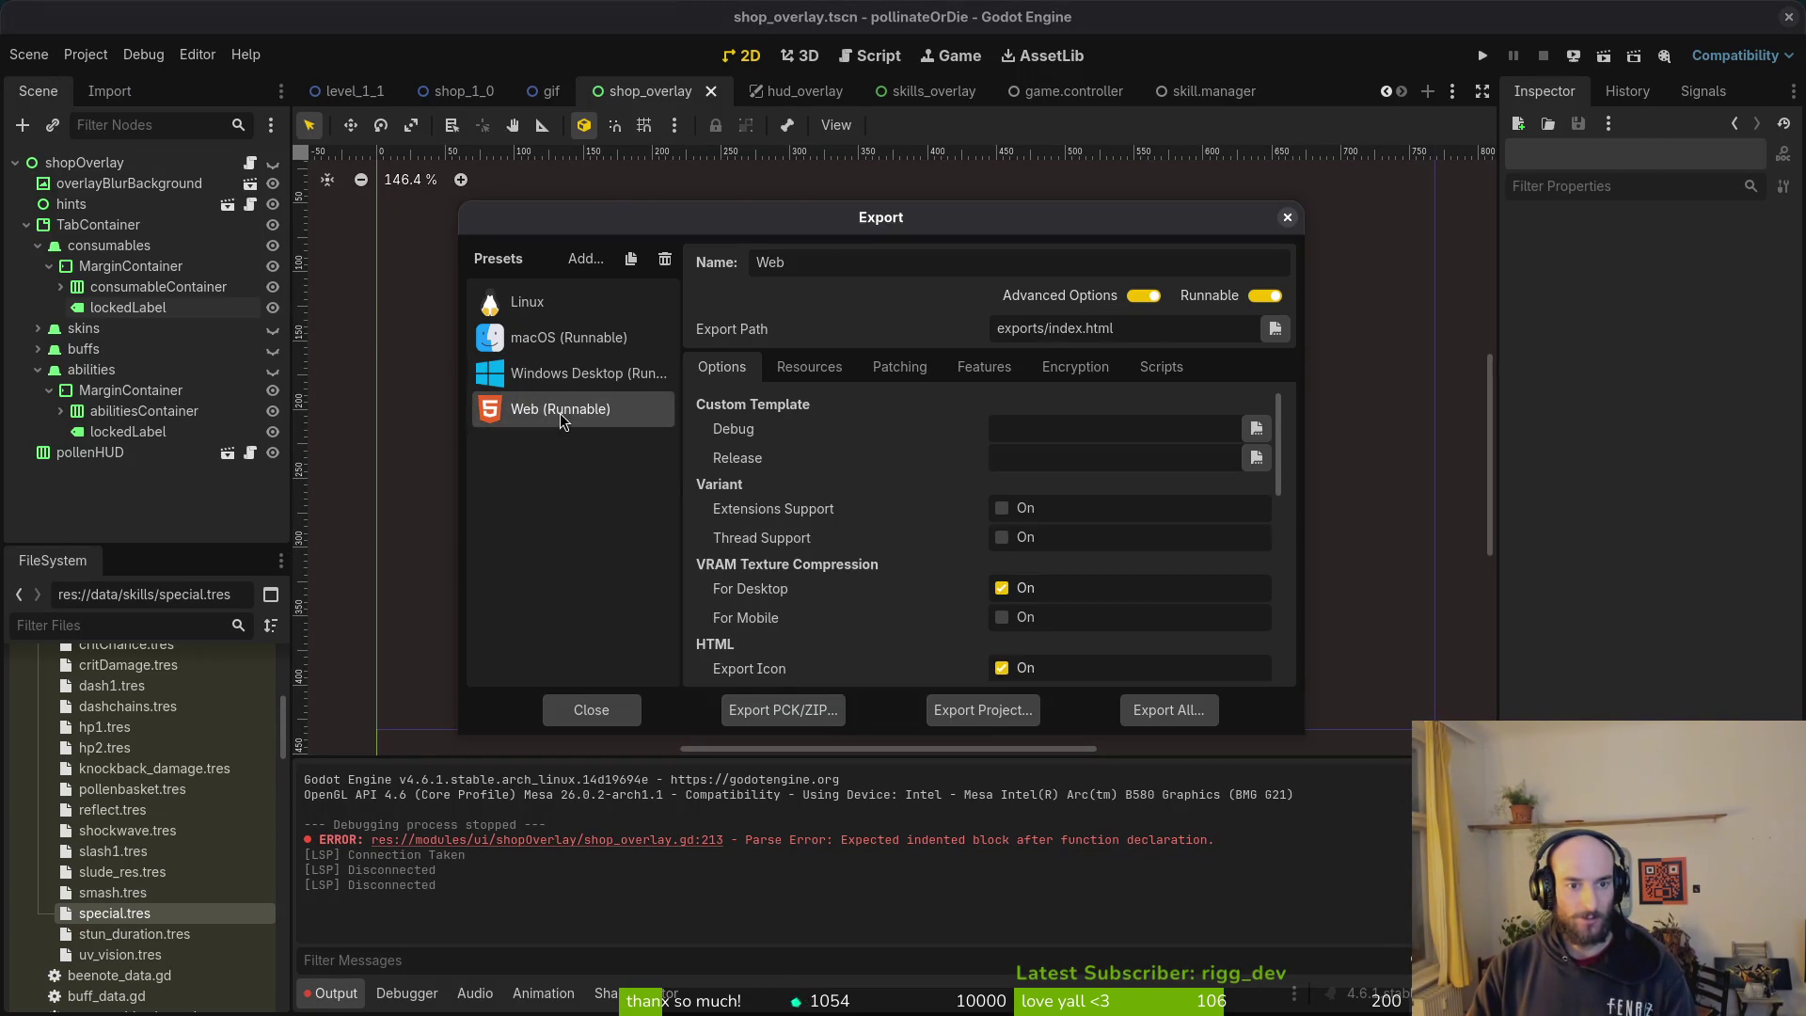
left_click(988, 715)
left_click(1098, 812)
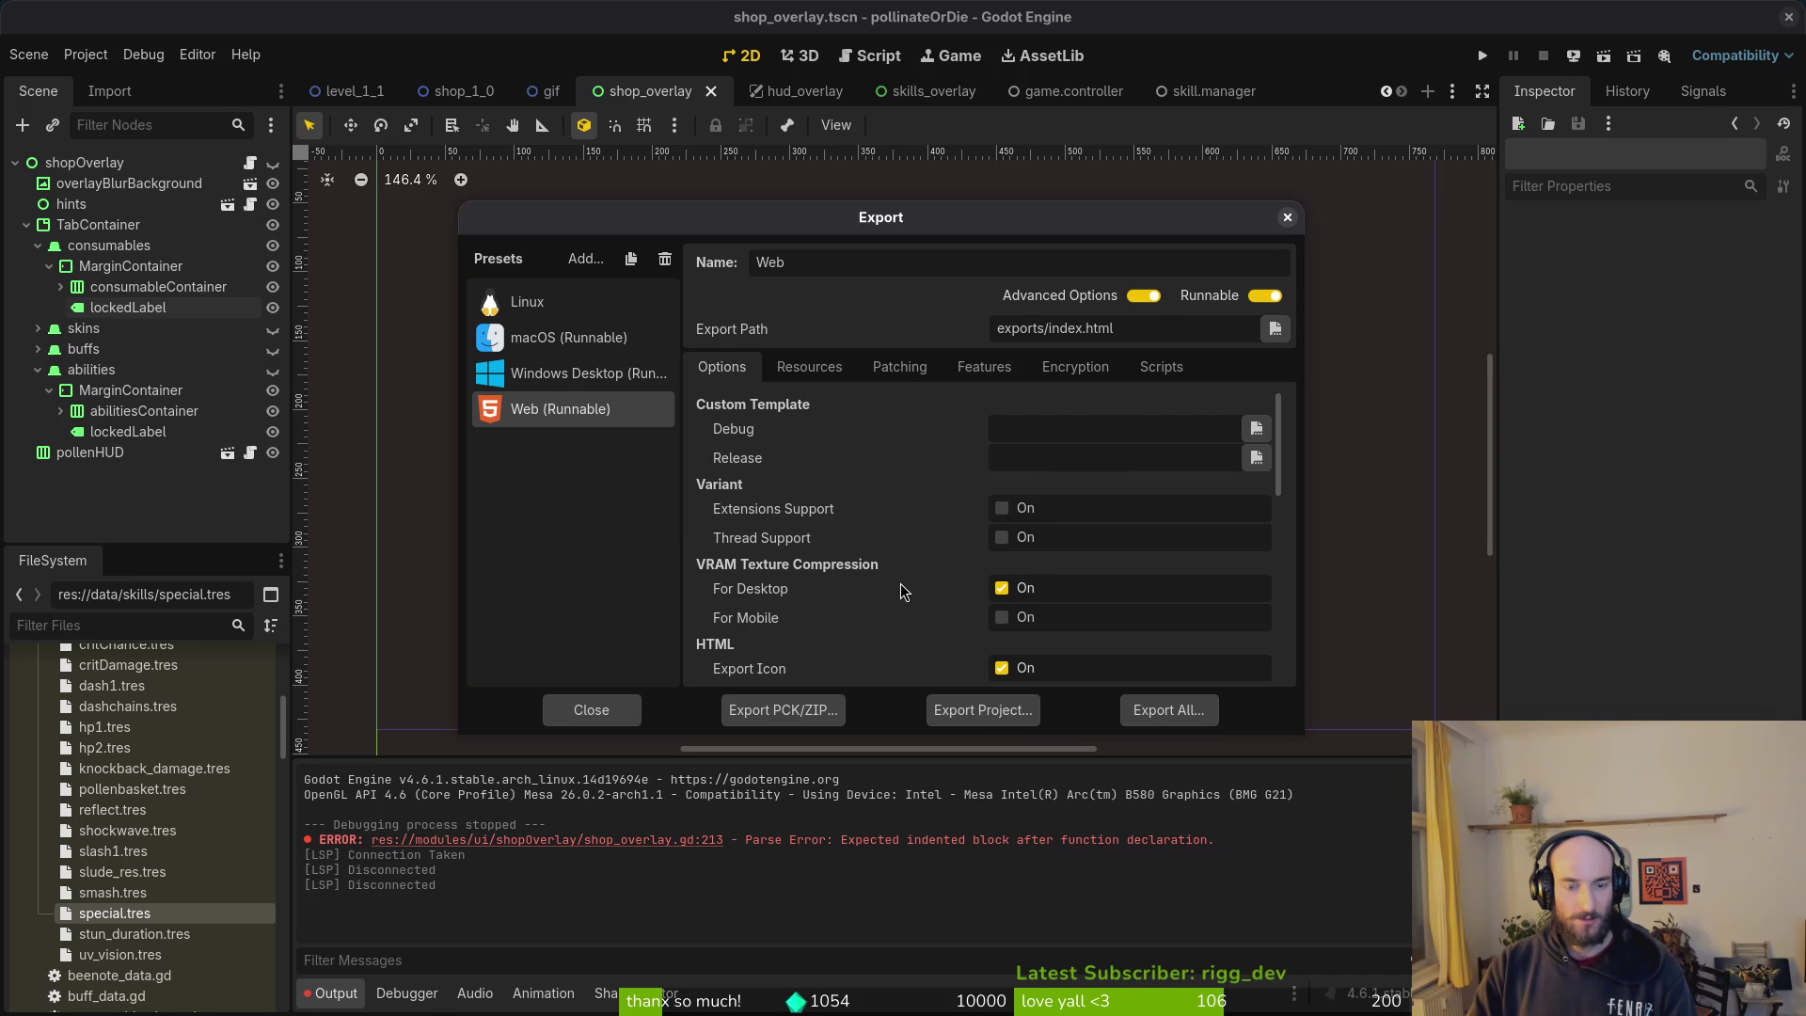
Step: Compress all exported web files into web.zip
key("alt+Tab")
key("ctrl+a")
right_click(929, 448)
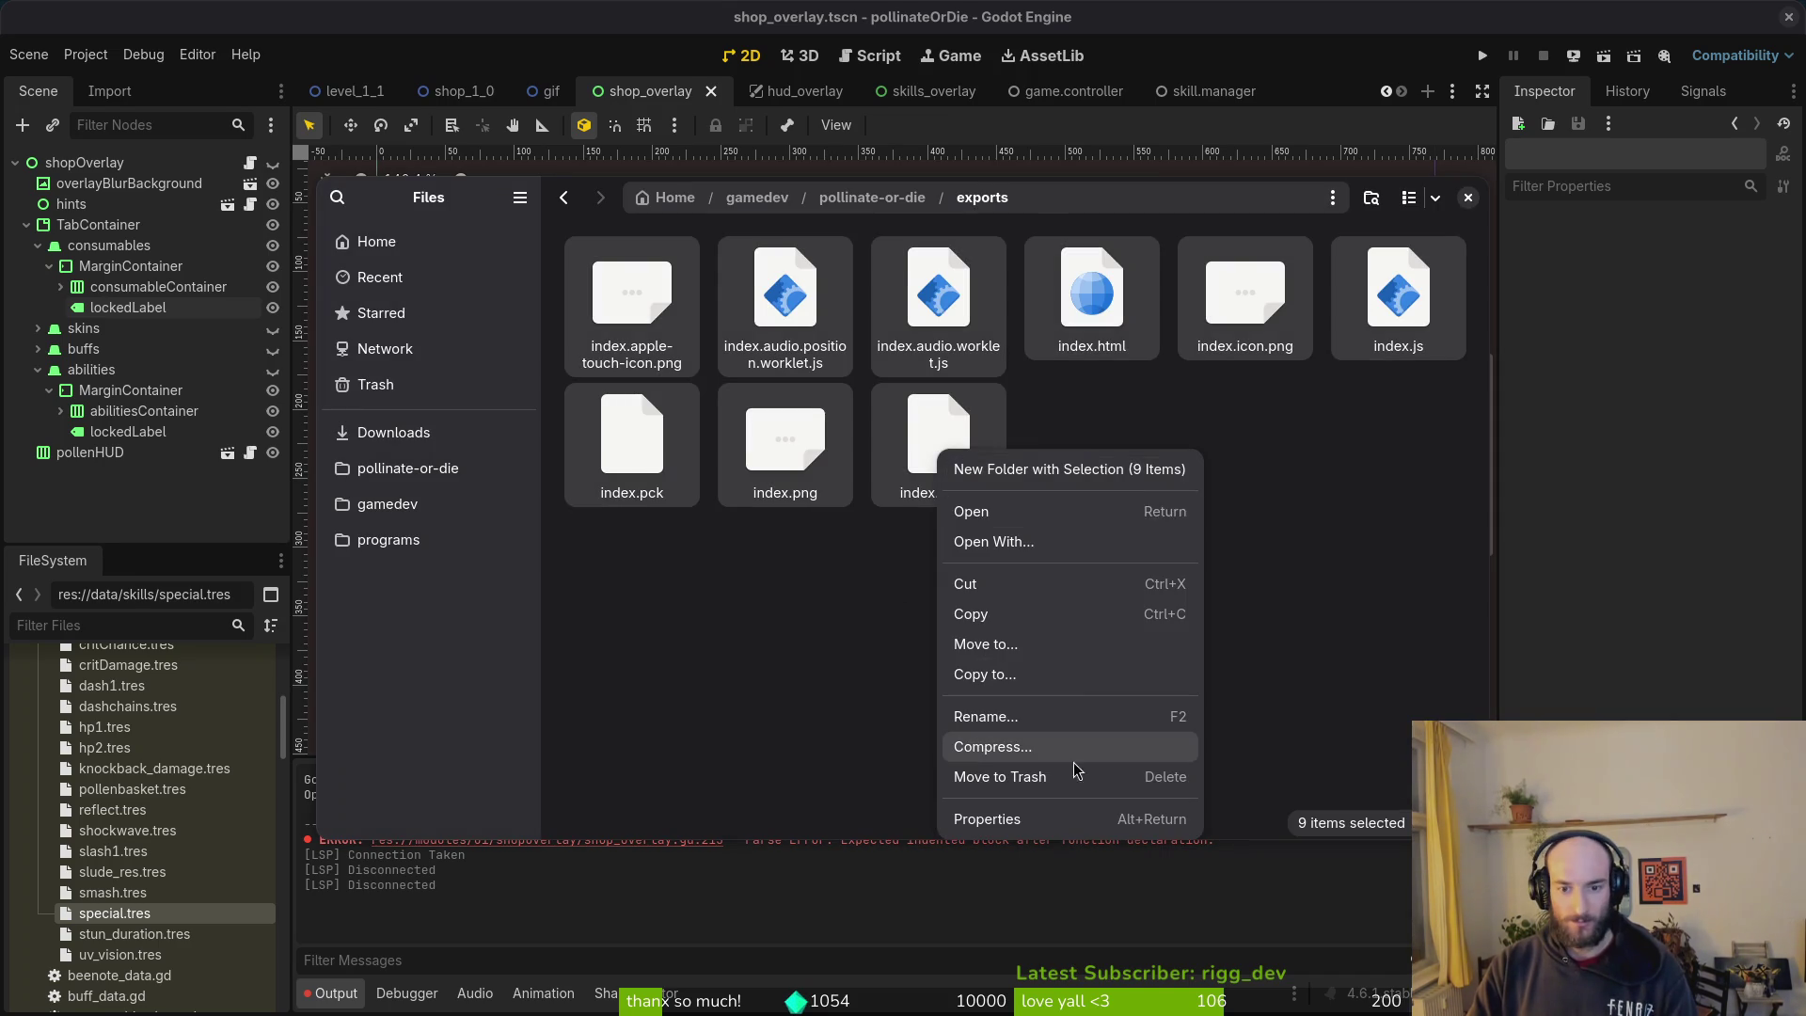
left_click(1053, 748)
type("web")
key("Return")
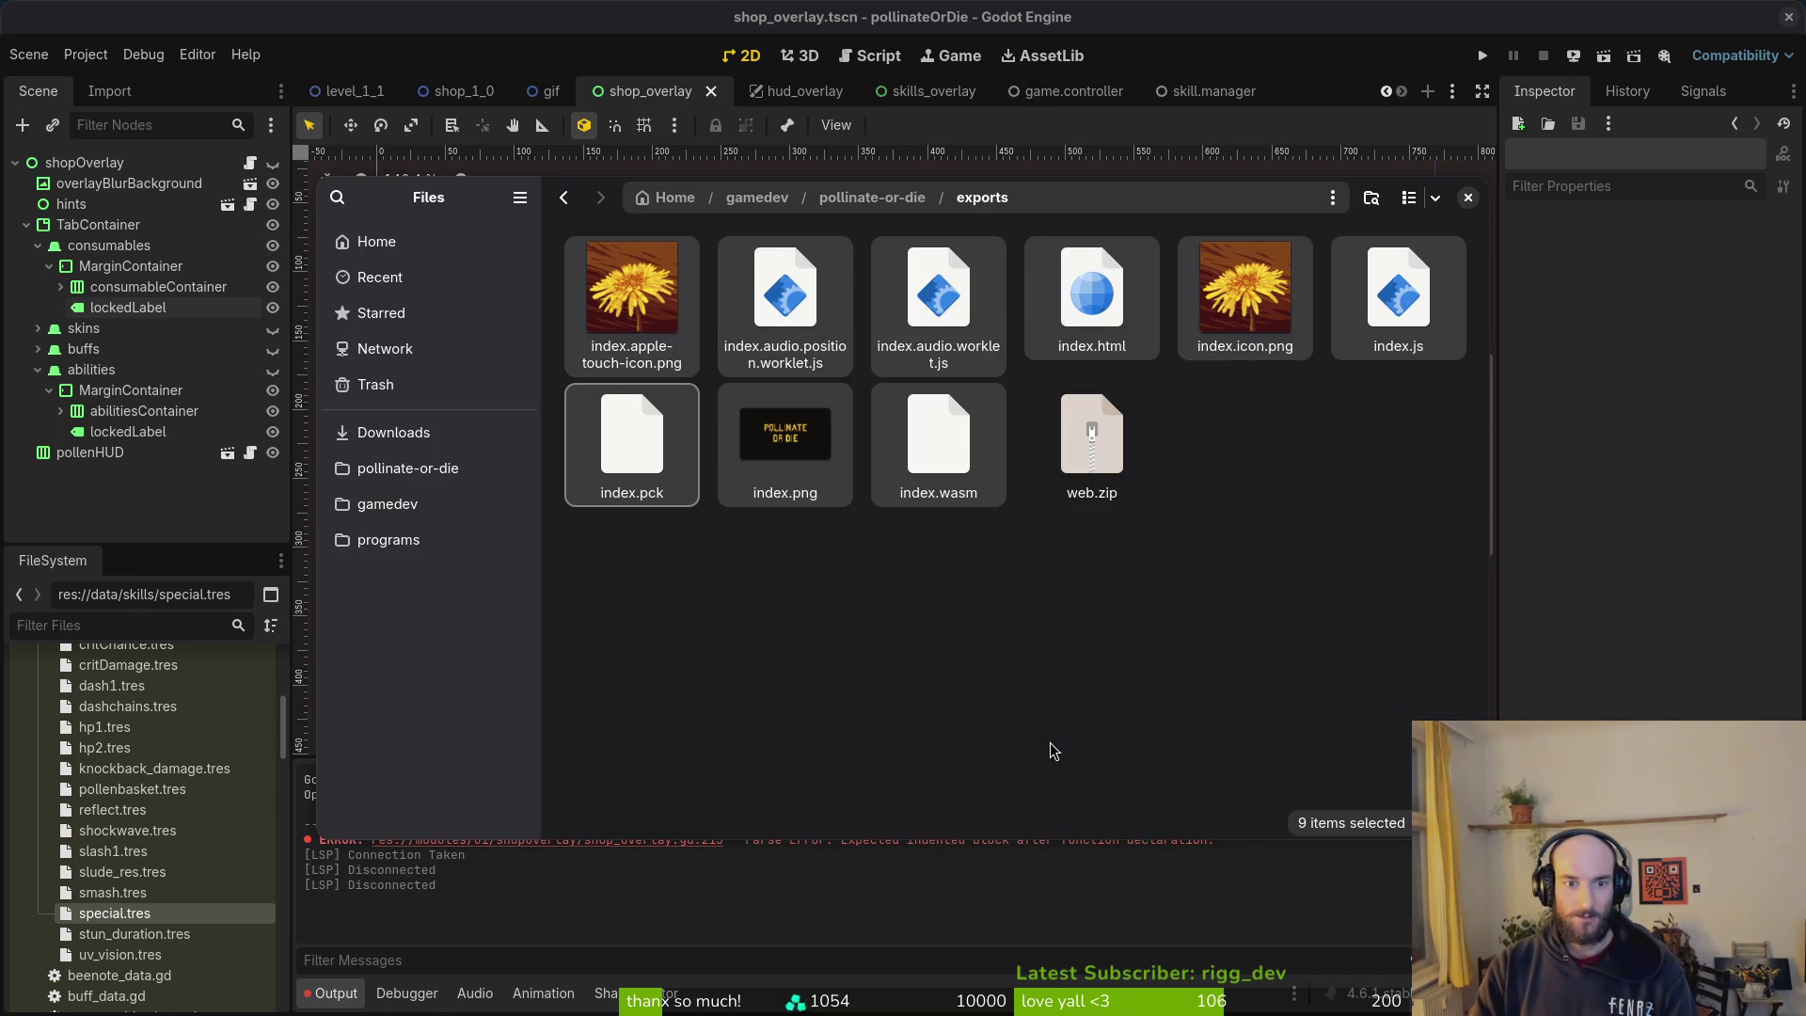
Step: Move web.zip into Downloads/pollinateBuilds/web
key("ctrl+x")
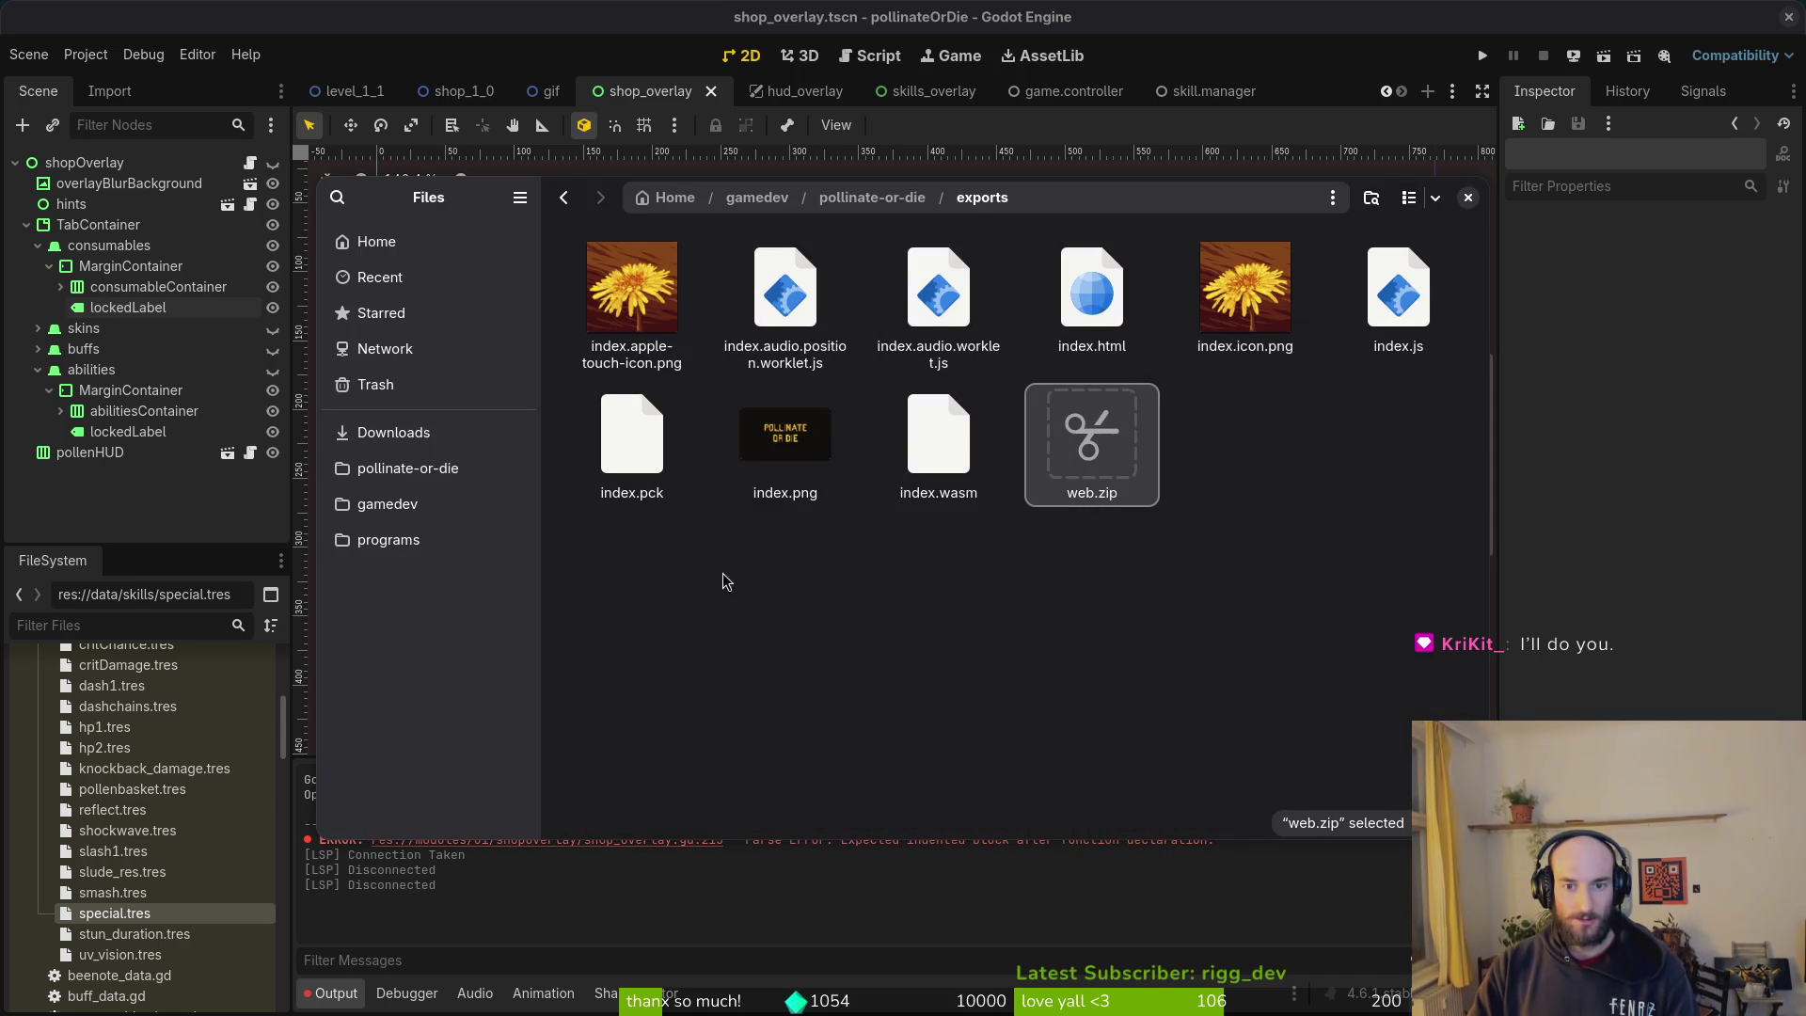
left_click(393, 432)
double_click(632, 292)
double_click(1091, 291)
key("alt+Left")
double_click(939, 292)
key("ctrl+v")
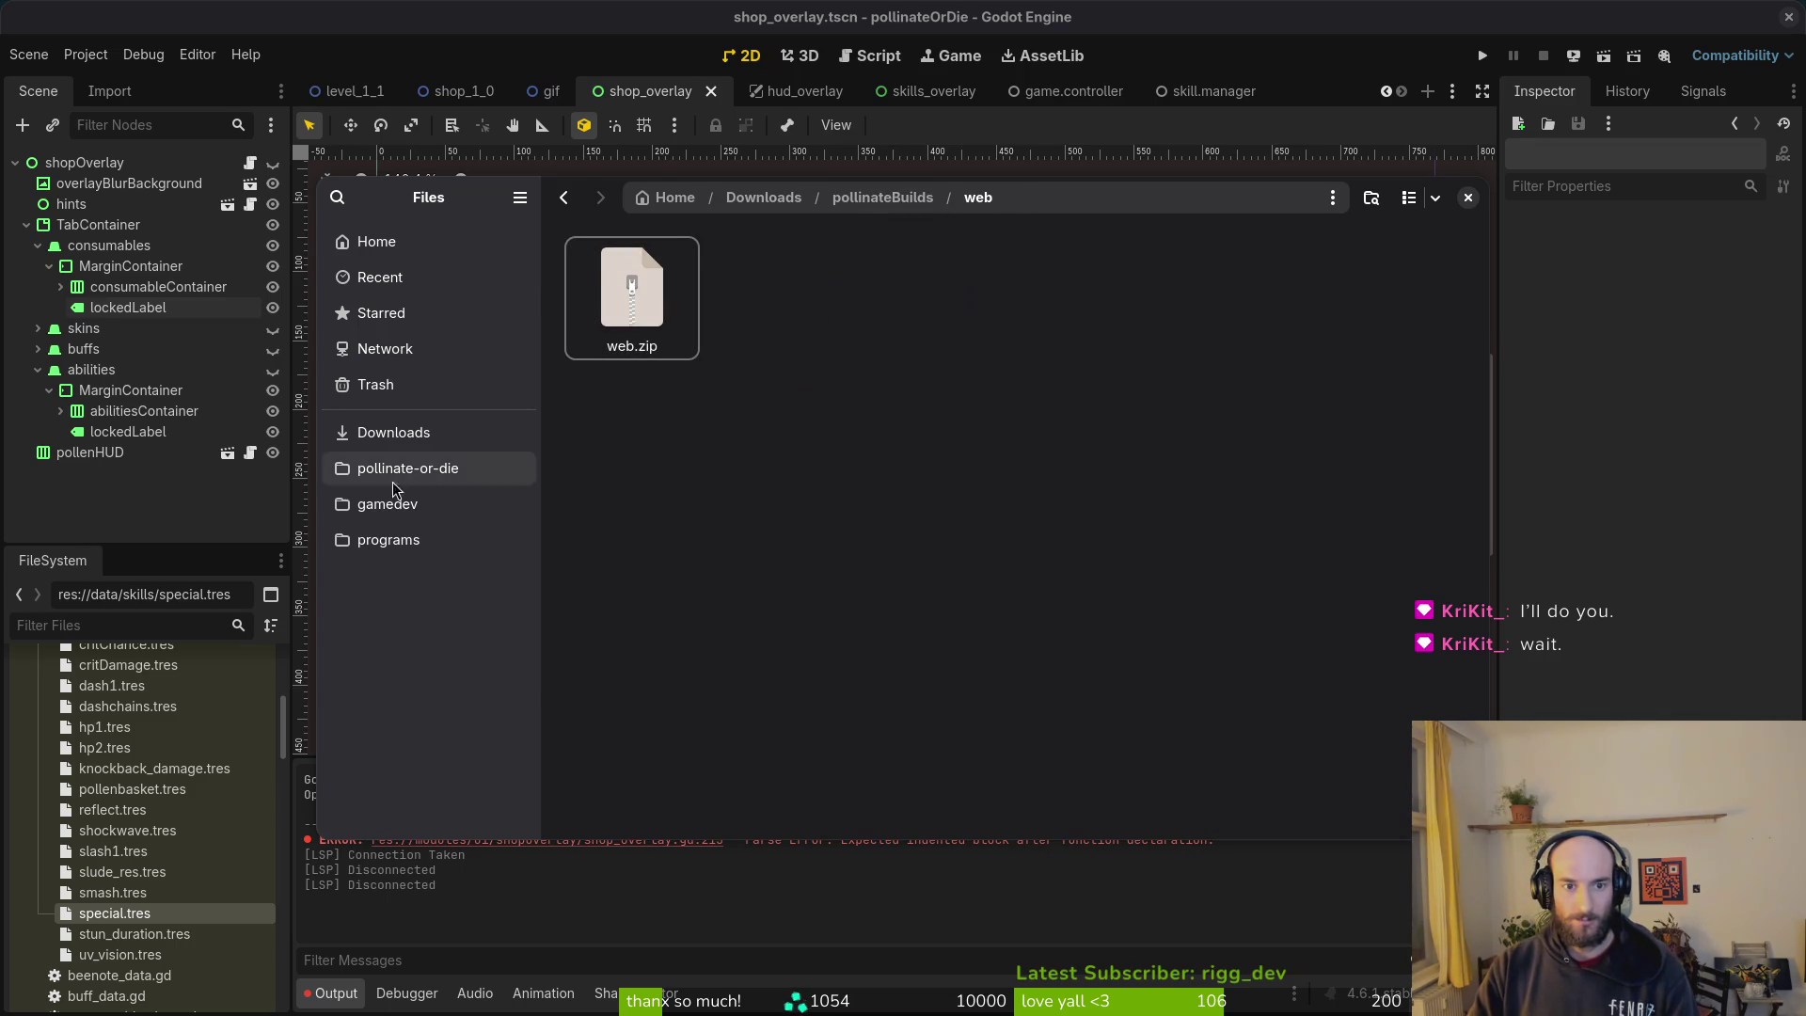
left_click(103, 500)
left_click(588, 305)
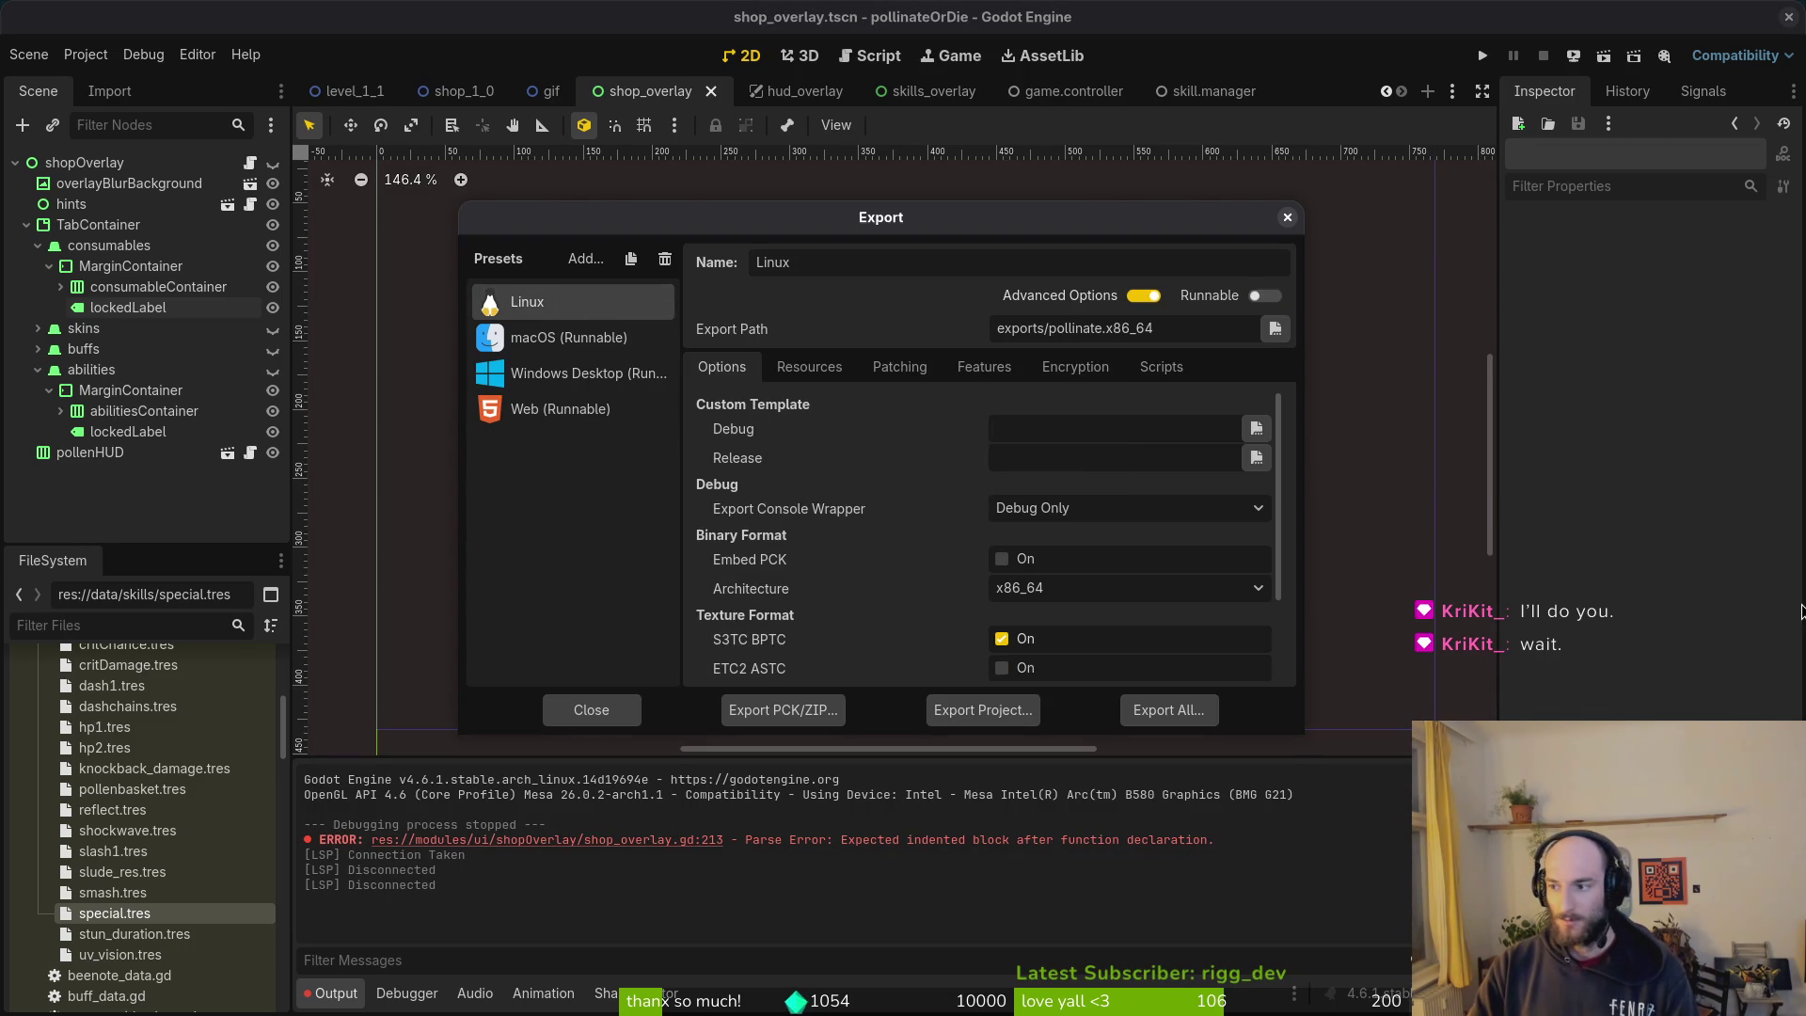
Step: Delete the old files from the pollinate-or-die exports folder
key("alt+Tab")
key("alt+Left")
key("alt+Left")
left_click(407, 467)
double_click(784, 452)
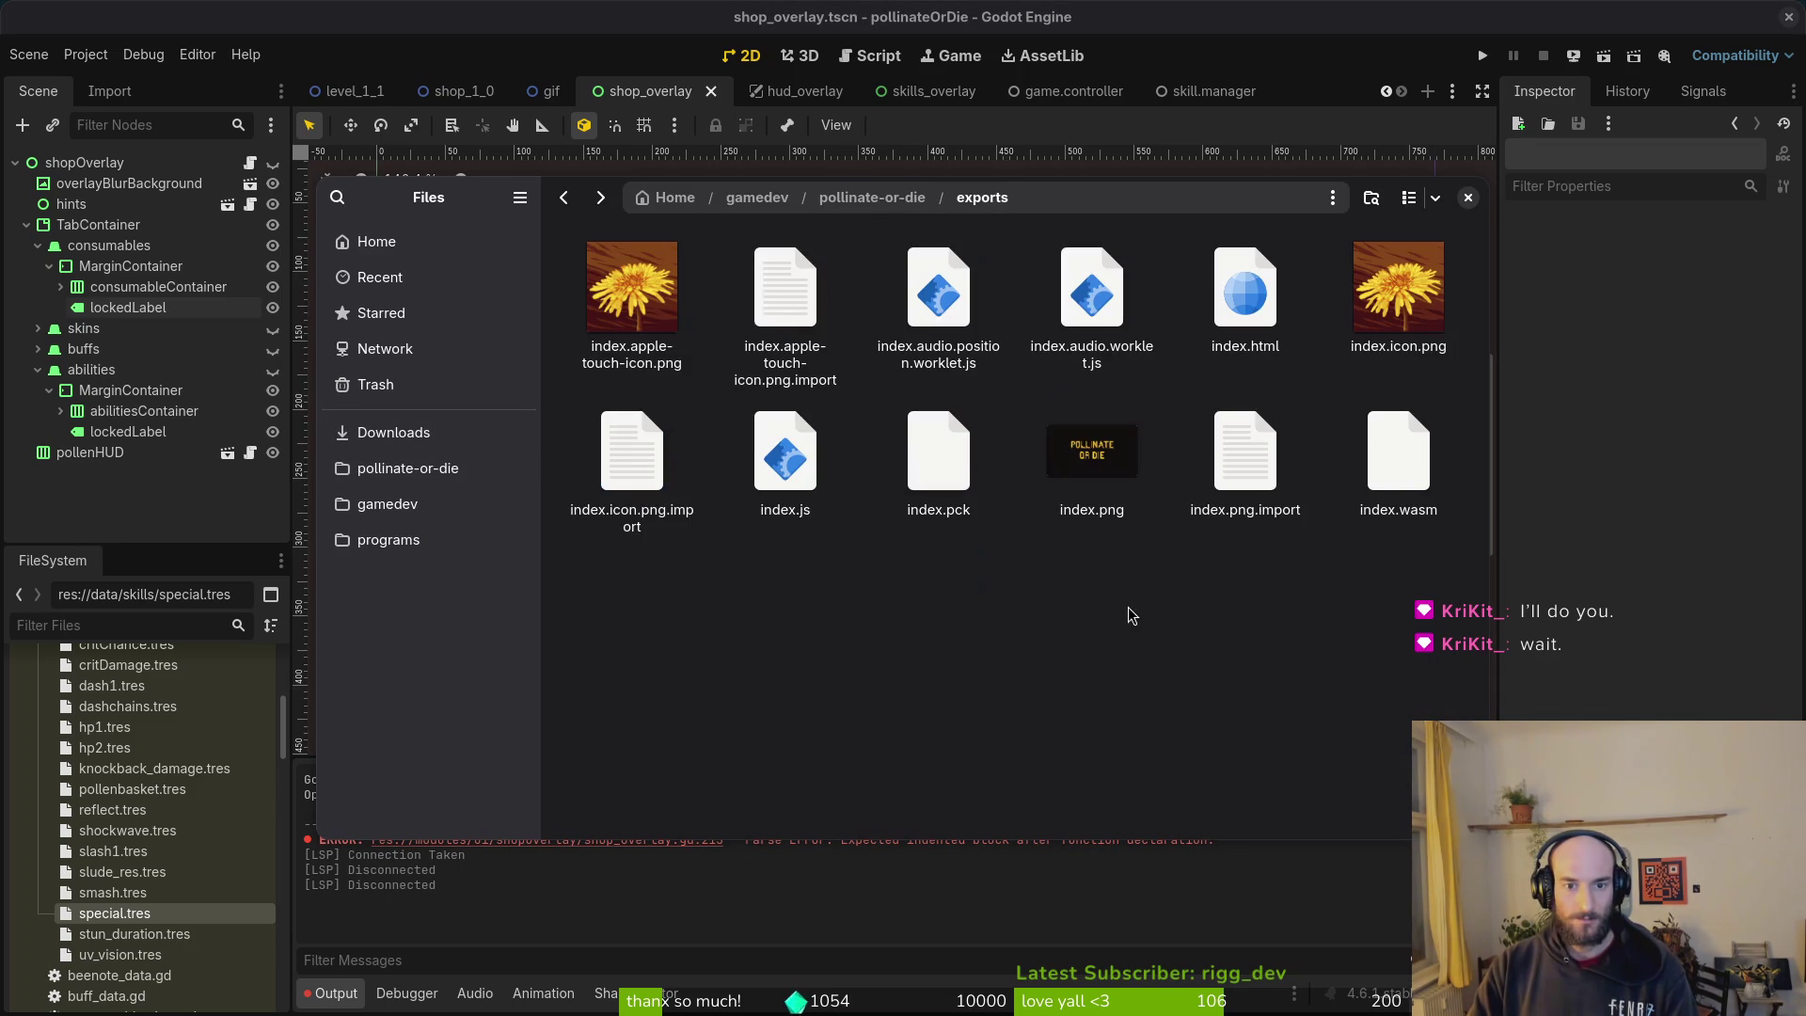
key("ctrl+a")
key("Delete")
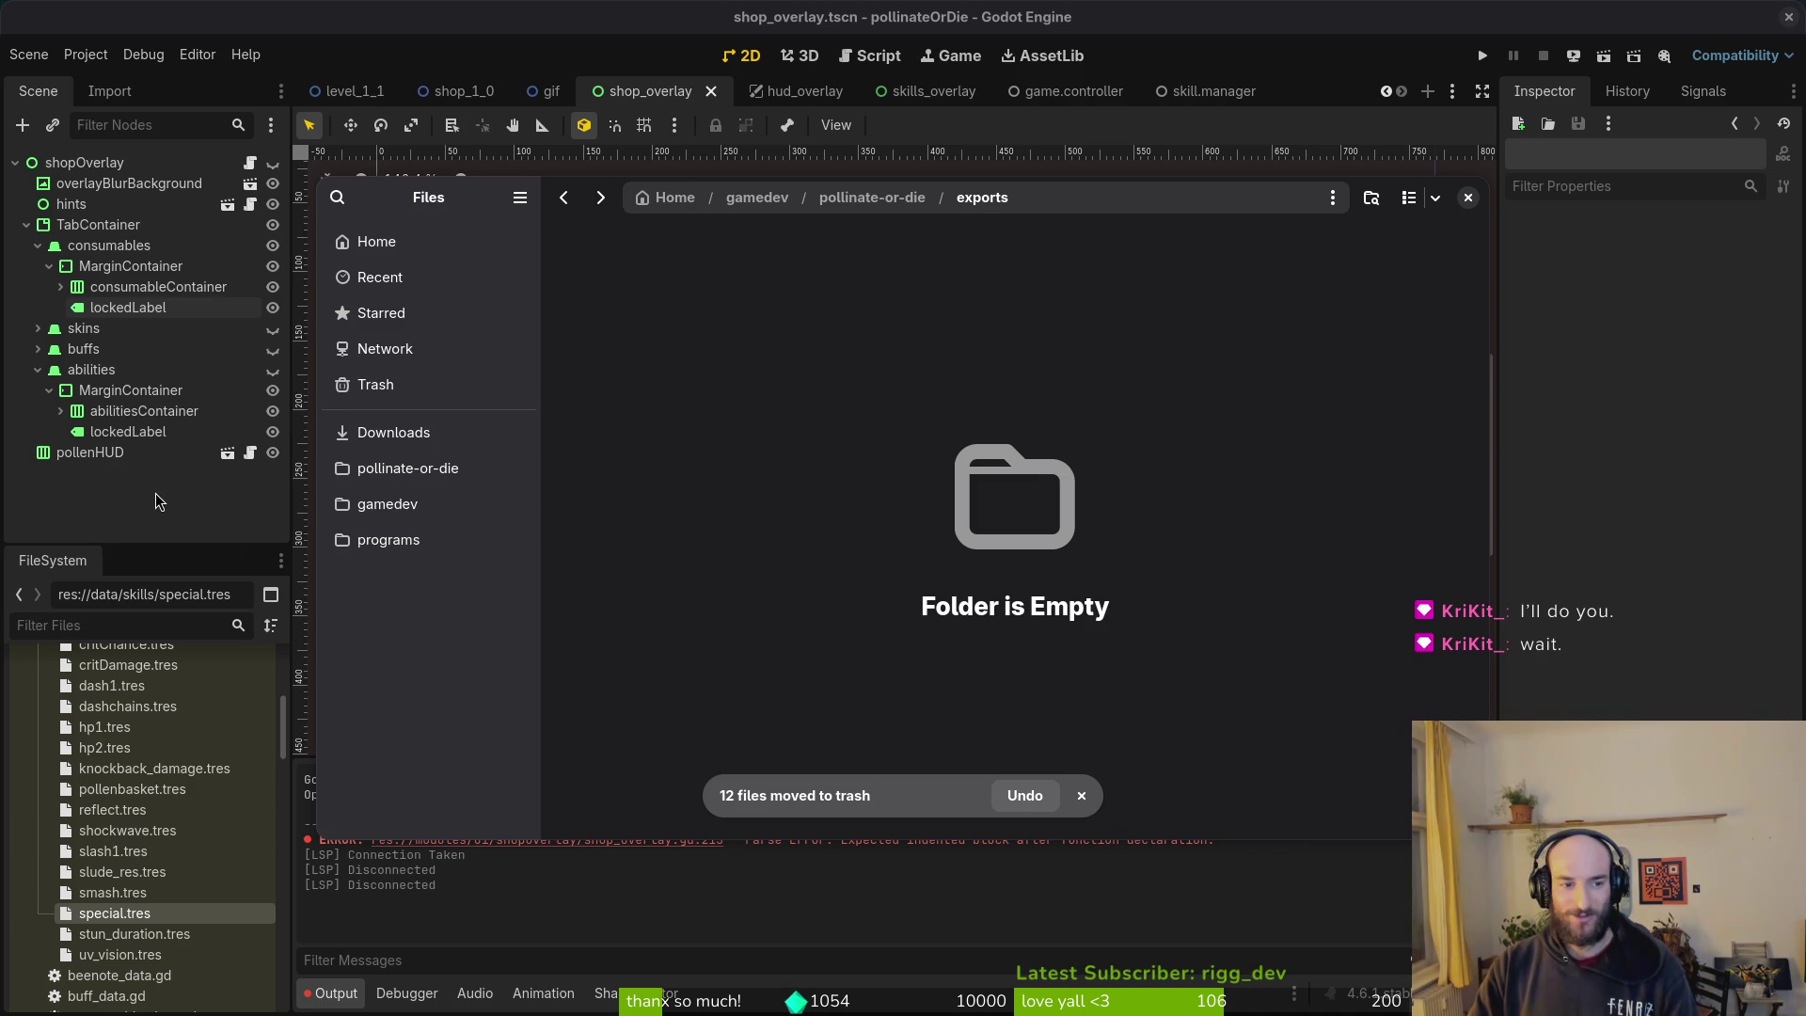
Step: Export the project with the Linux preset
key("alt+Tab")
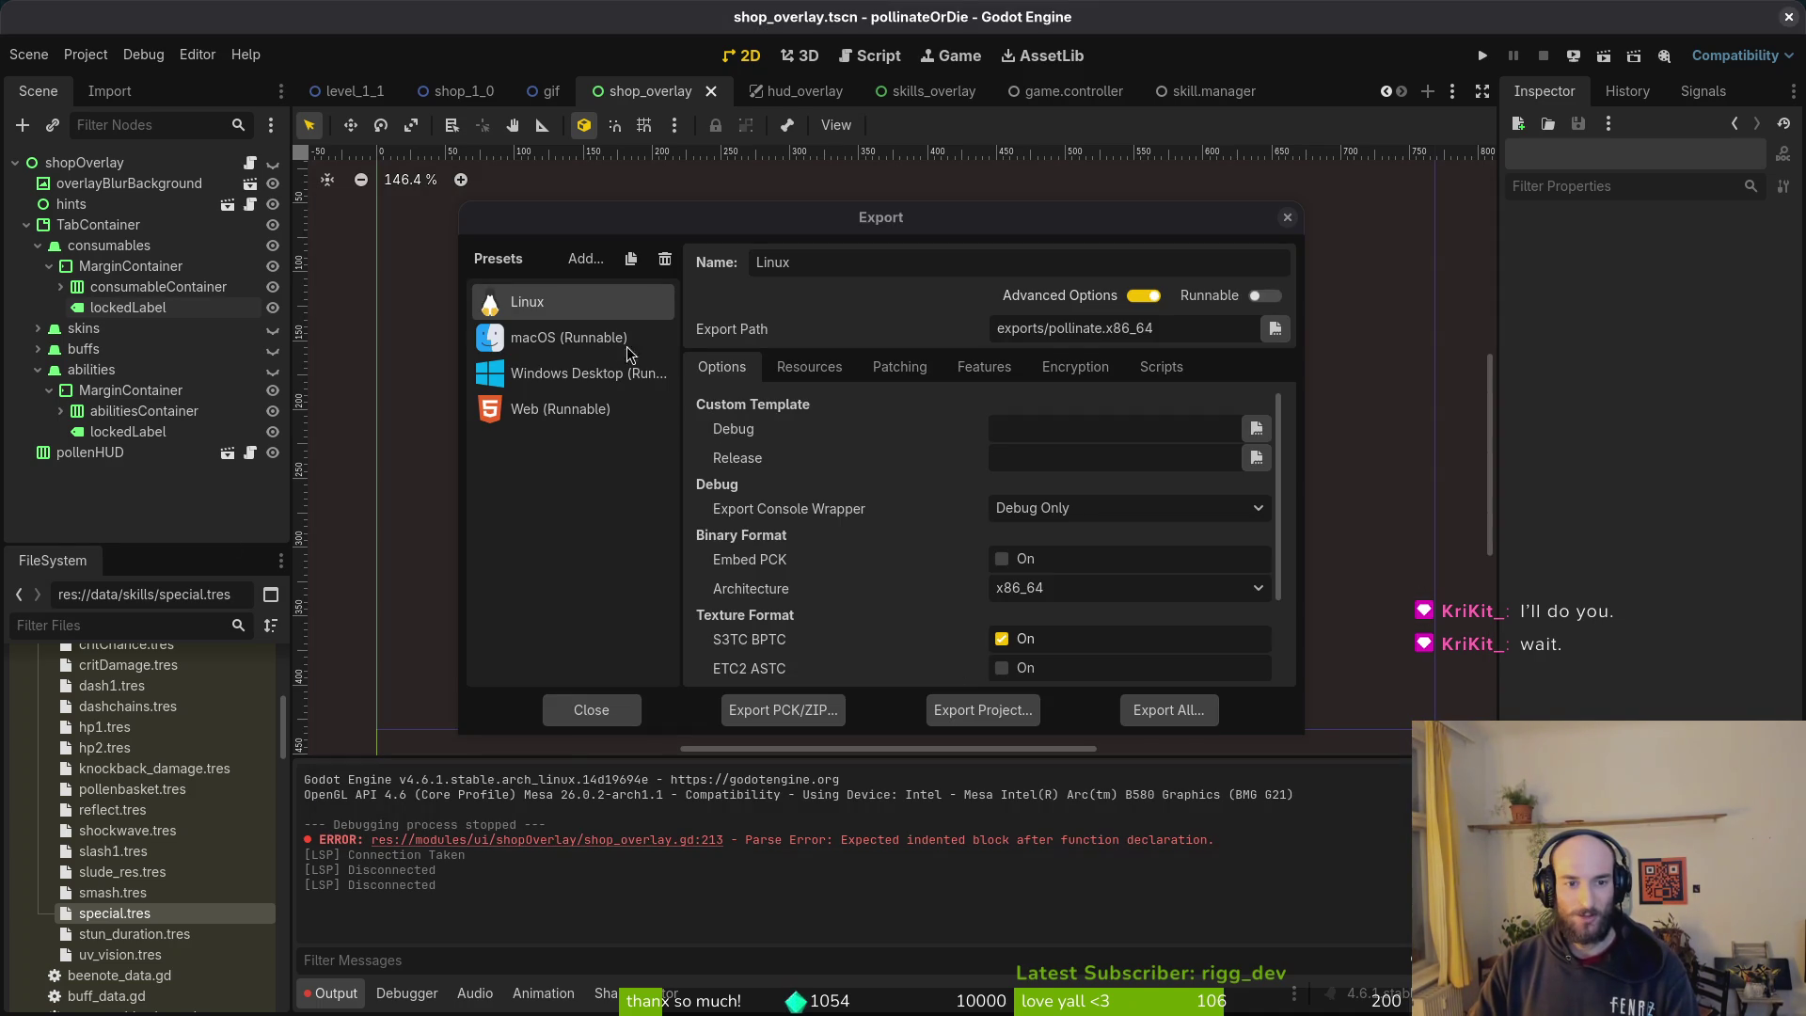
left_click(564, 337)
left_click(536, 302)
left_click(983, 710)
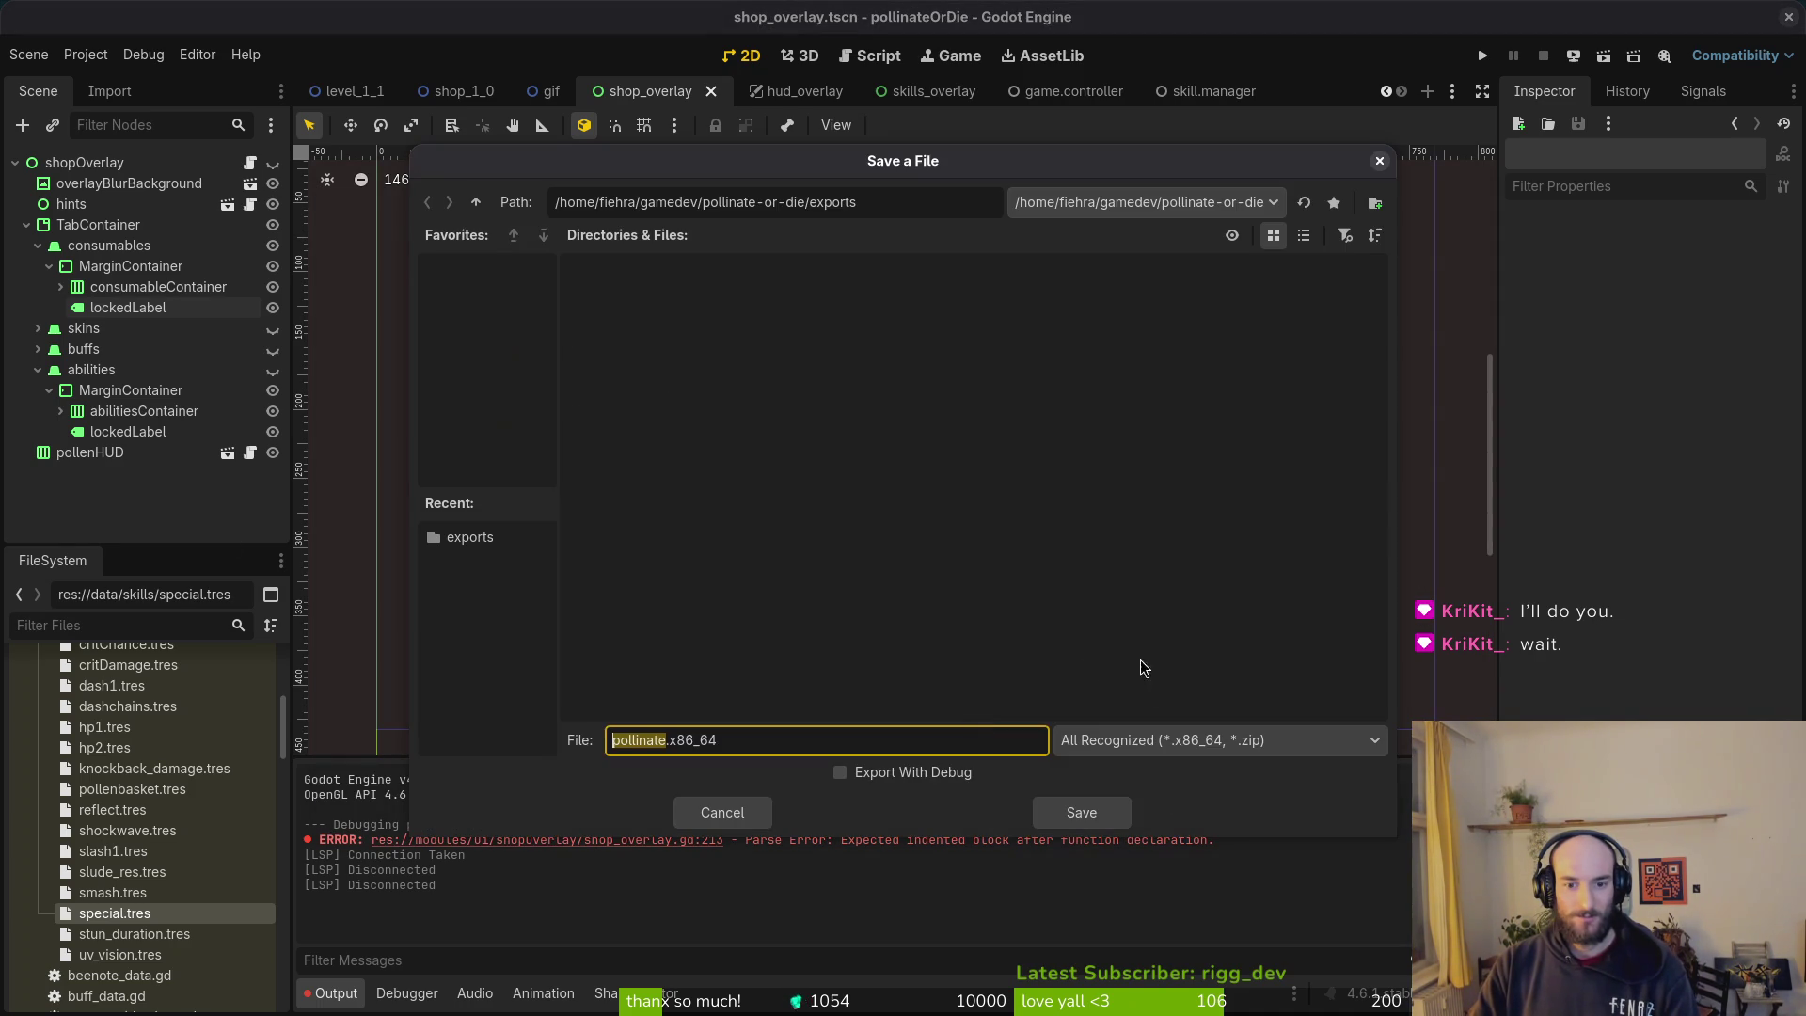
left_click(1082, 811)
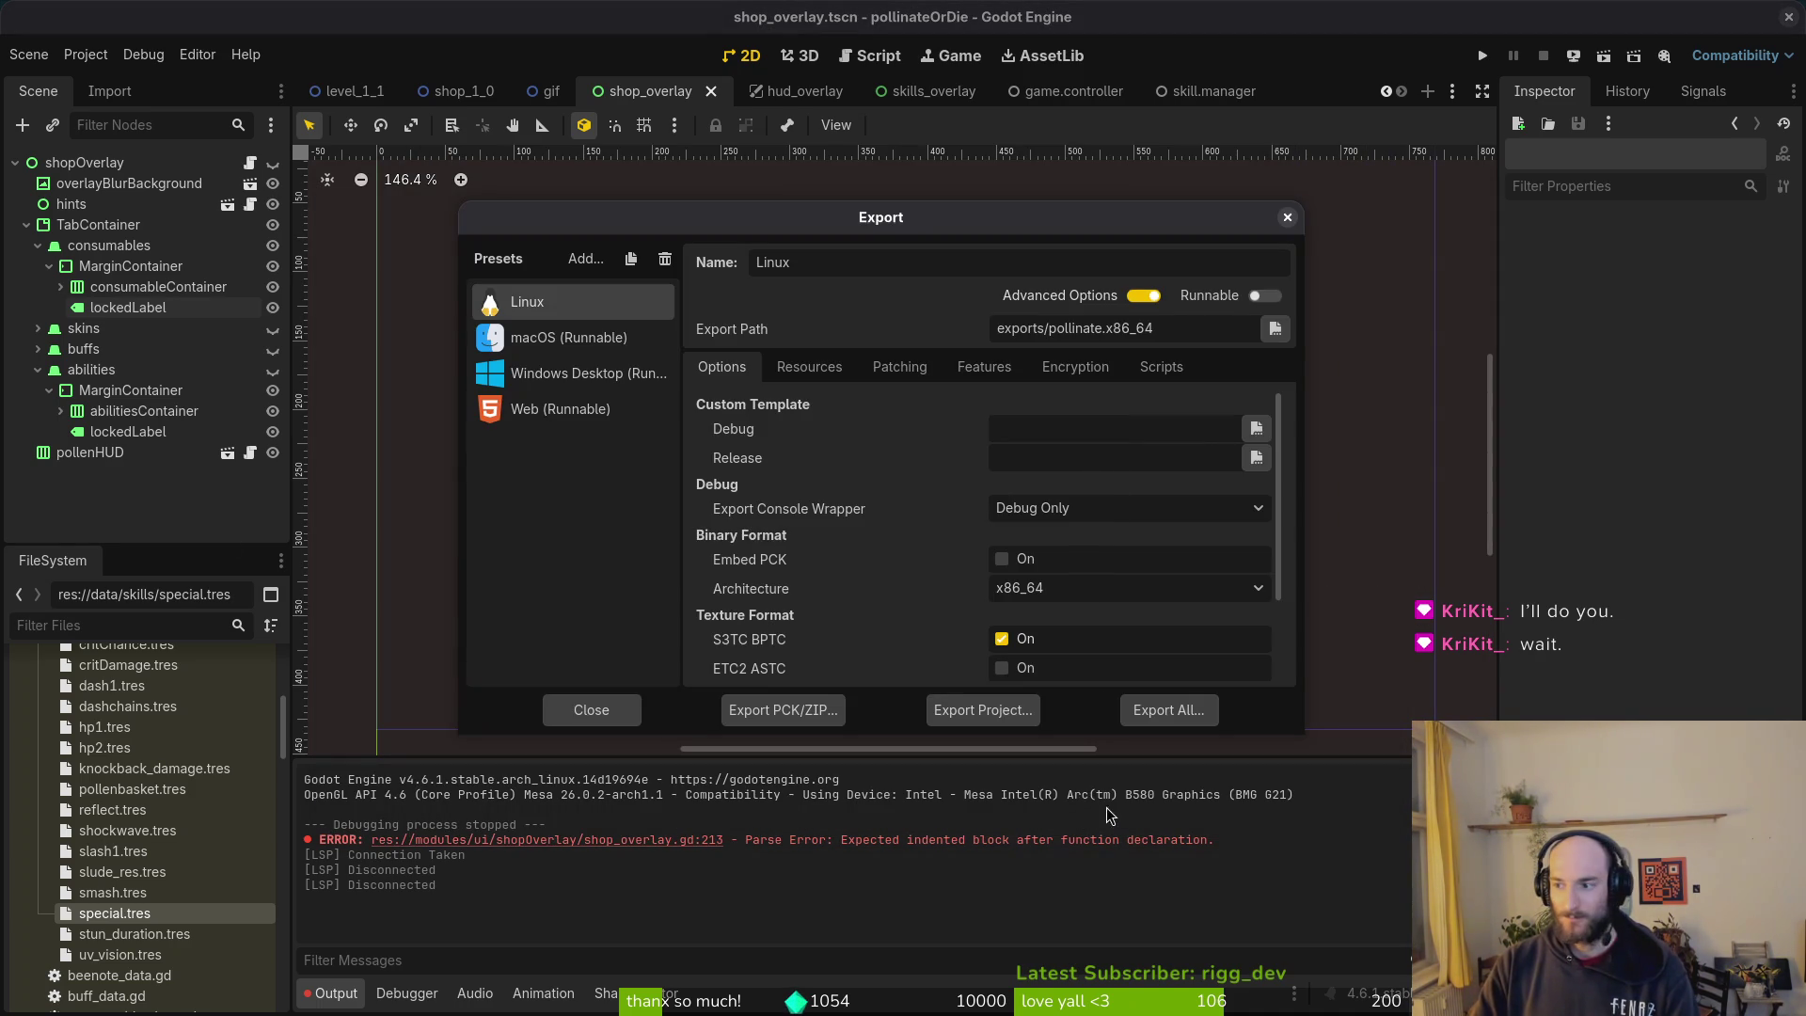
Step: Move pollinate.x86_64 and pollinate.pck into Downloads/pollinateBuilds/linux
key("alt+Tab")
key("ctrl+a")
left_click(393, 432)
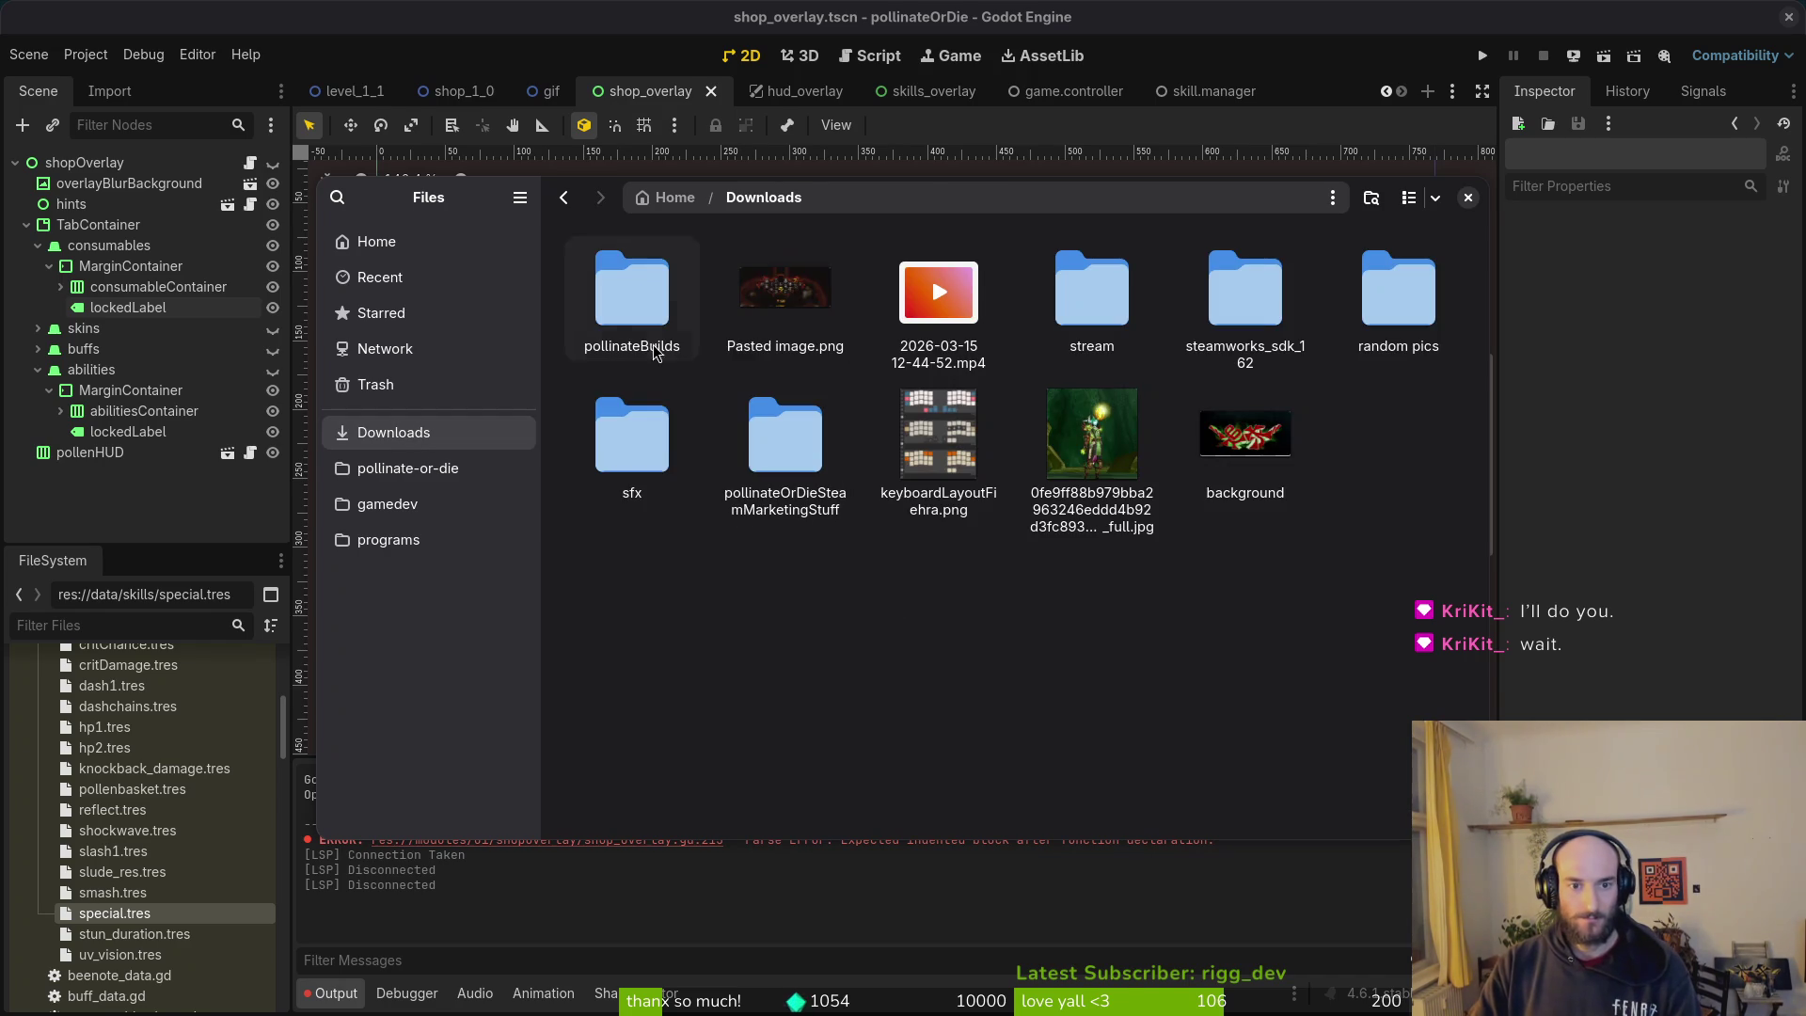
double_click(649, 301)
double_click(630, 293)
key("alt+Tab")
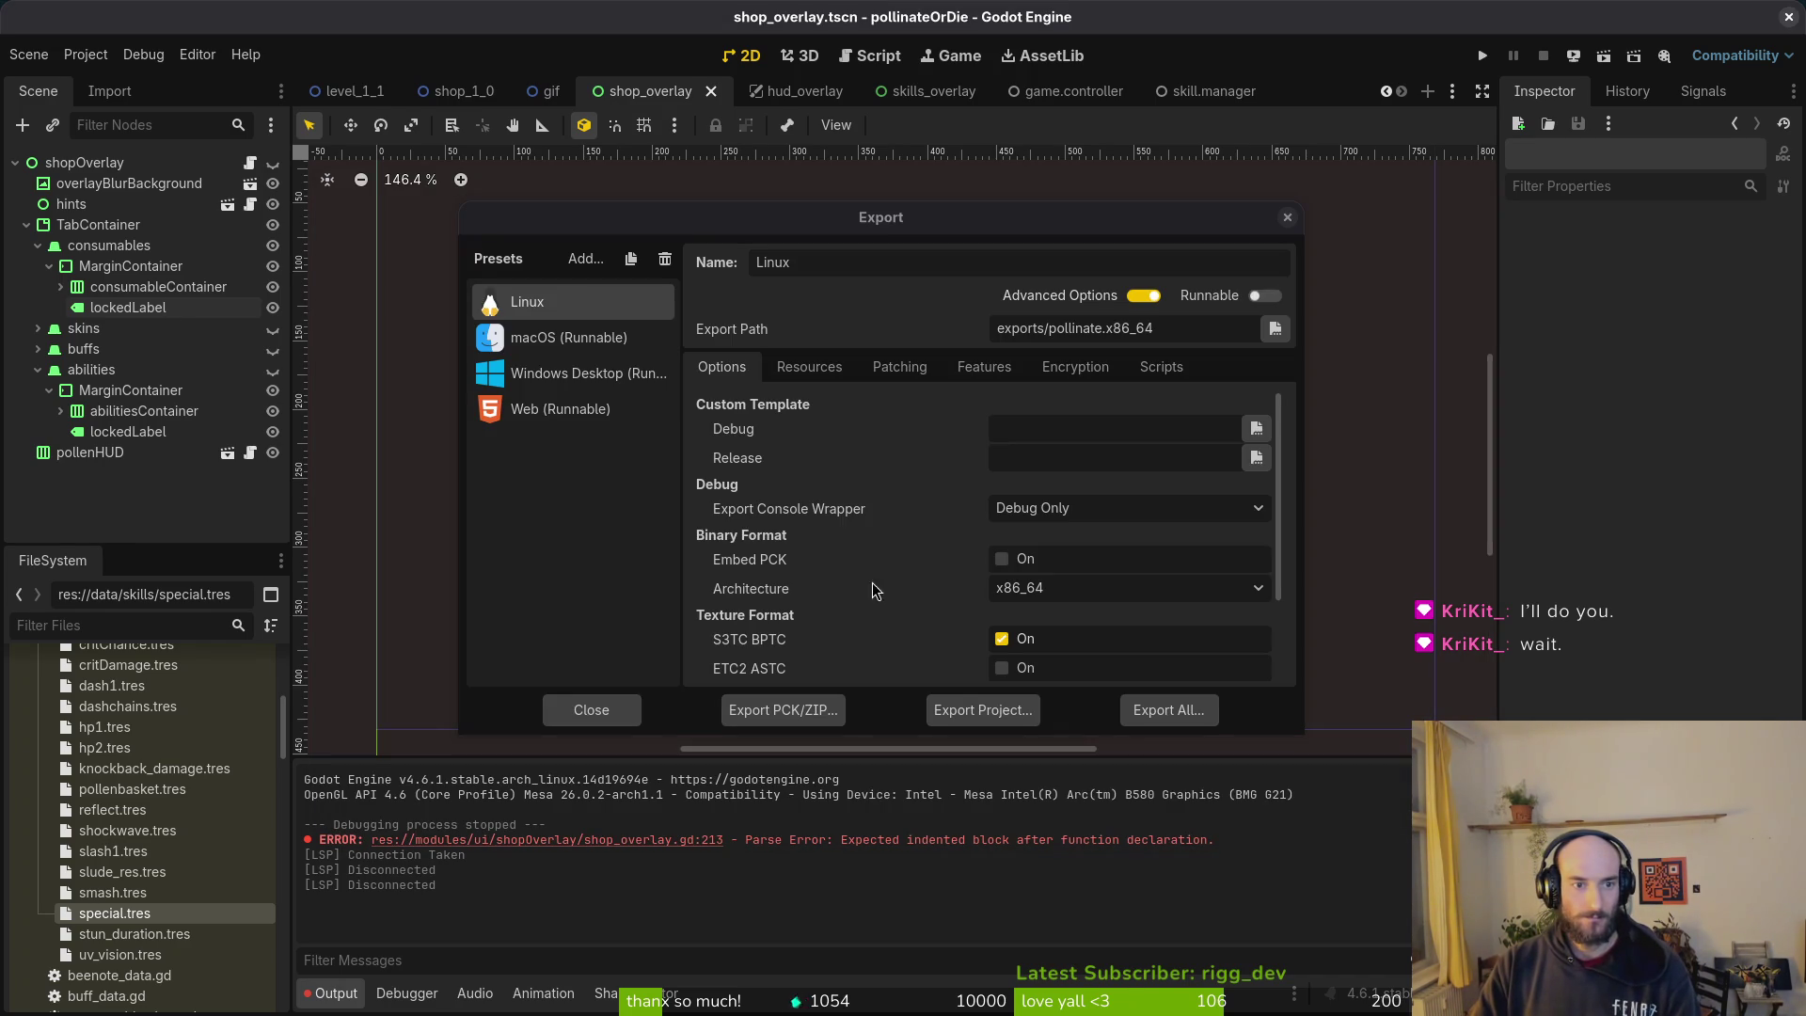
Step: Export the project with the macOS (Runnable) preset
left_click(555, 340)
left_click(979, 712)
key("Return")
key("alt+Tab")
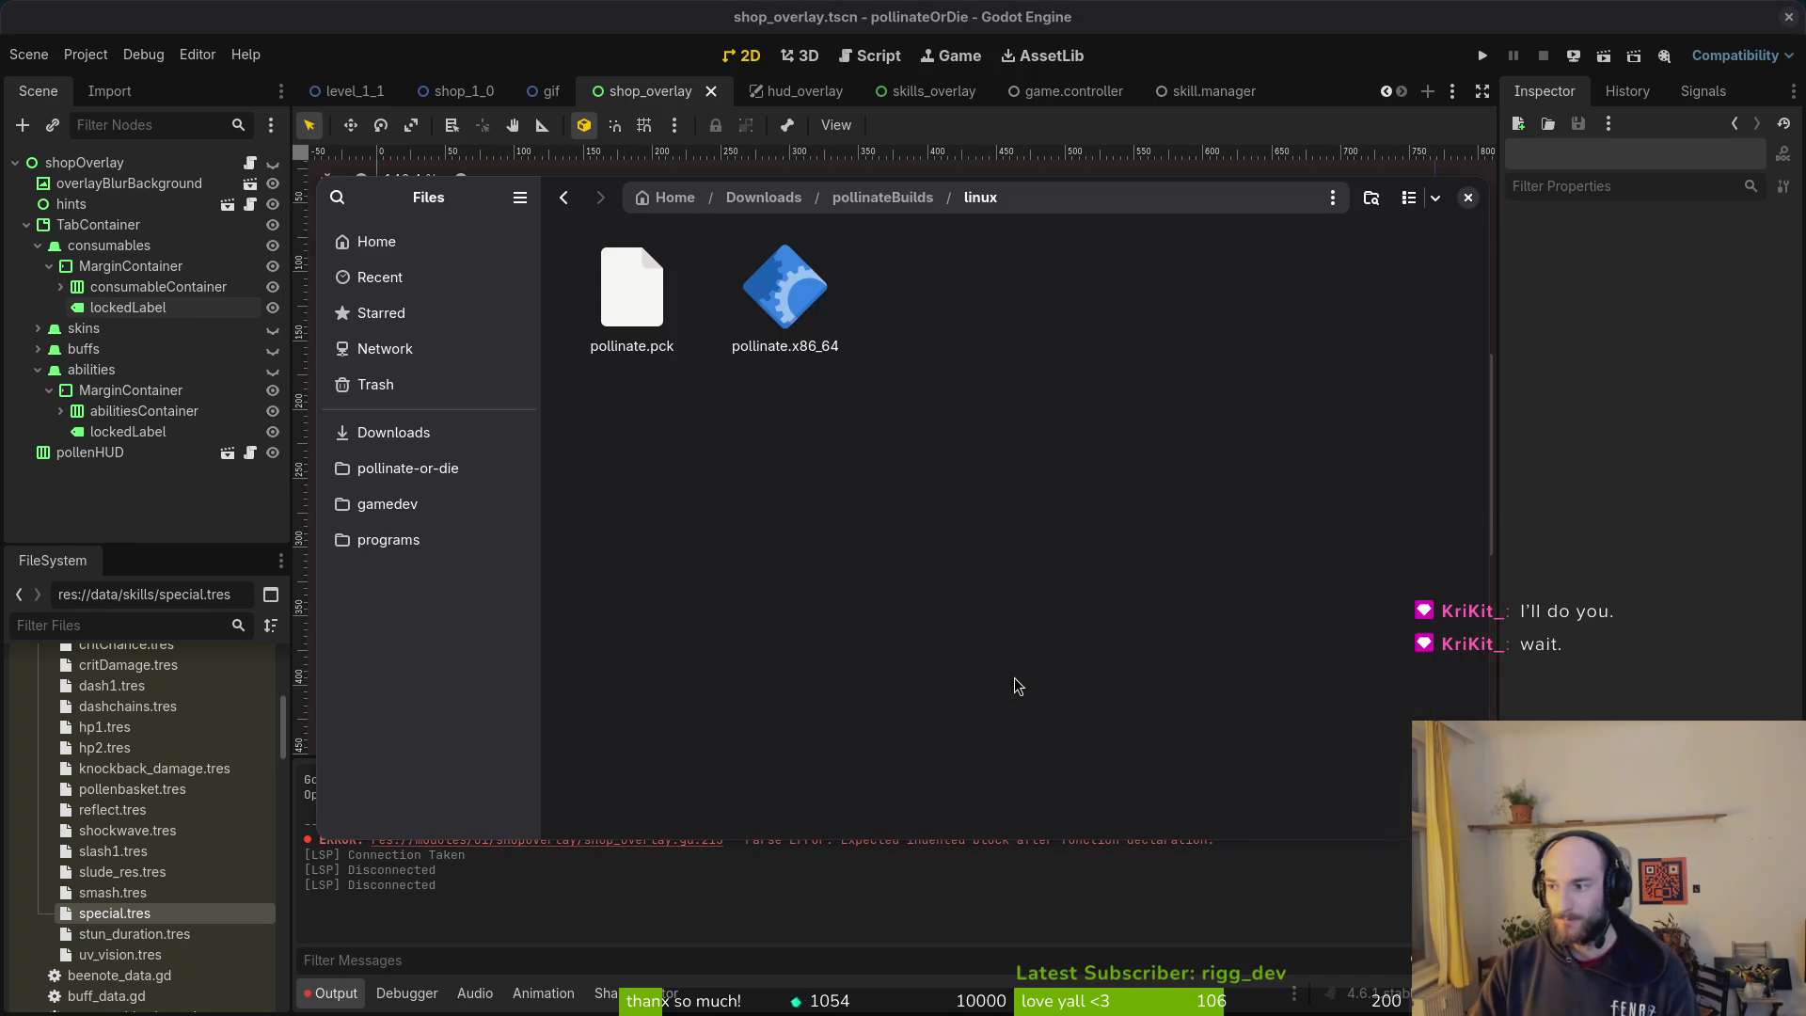
key("alt+Left")
key("alt+Left")
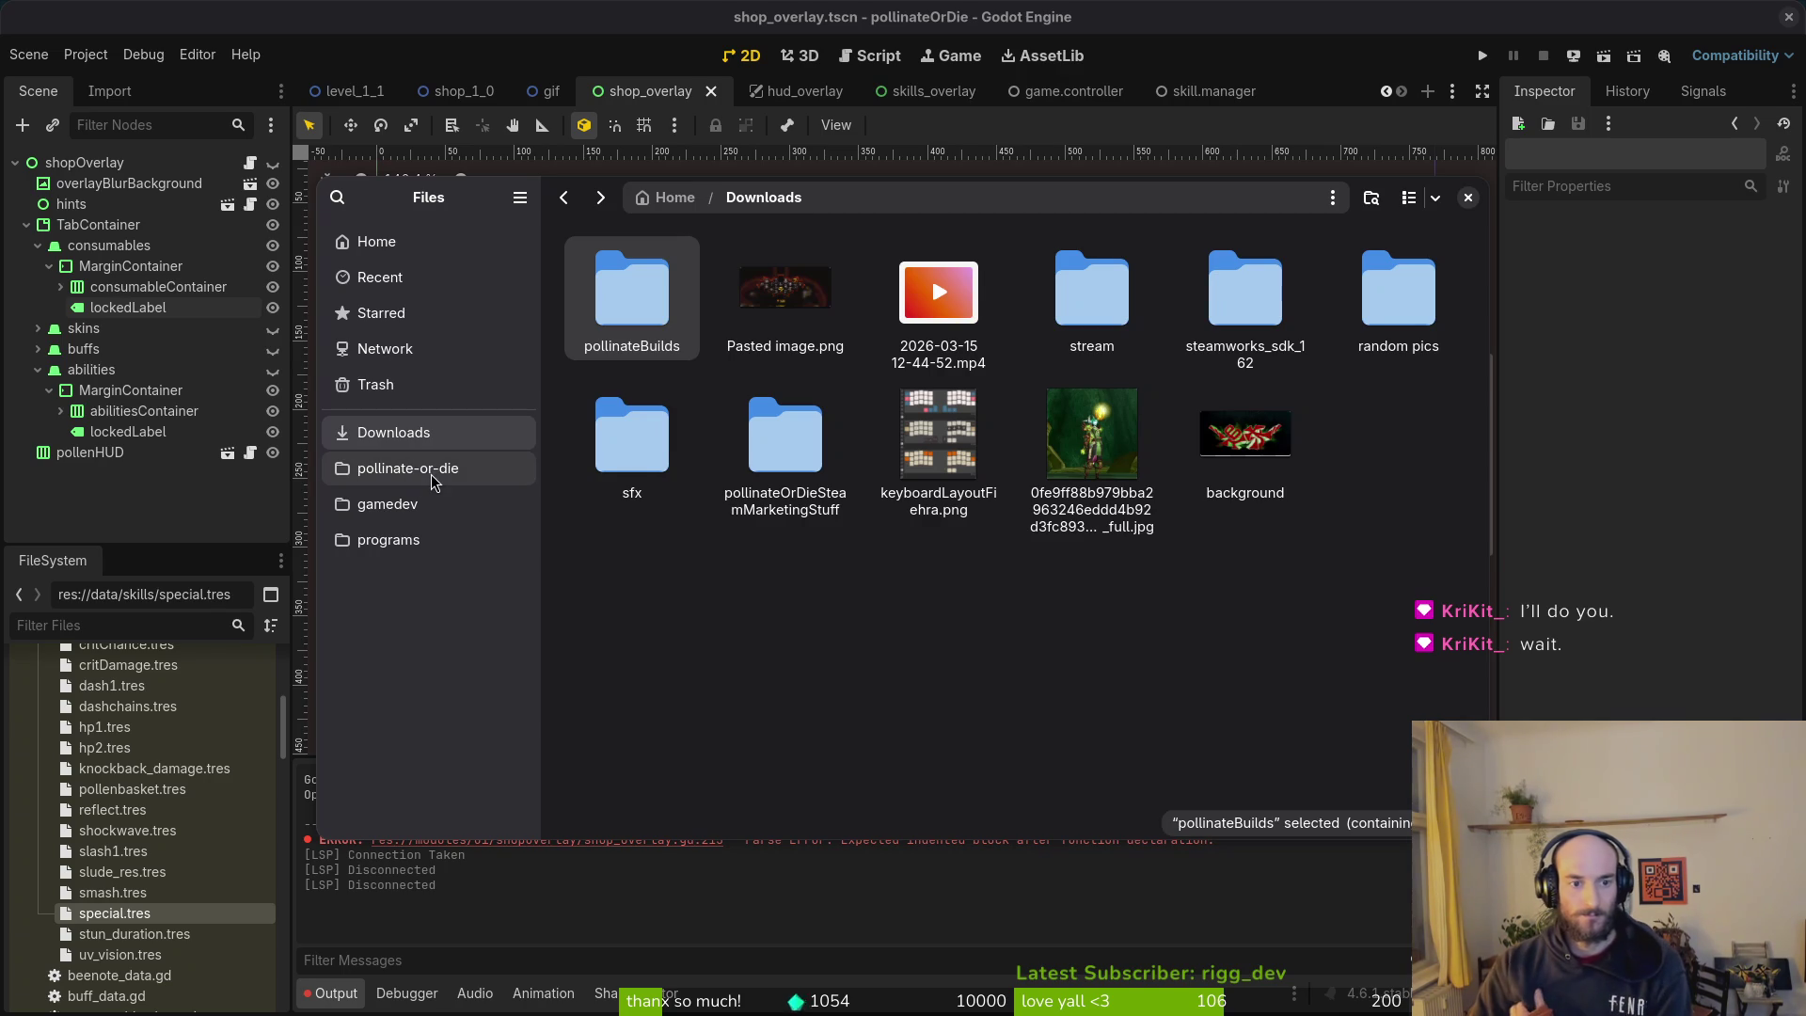
Step: Look through the exports folder, pollinate.zip and the pollinateBuilds mac folder in the file browser
left_click_drag(478, 204, 1200, 207)
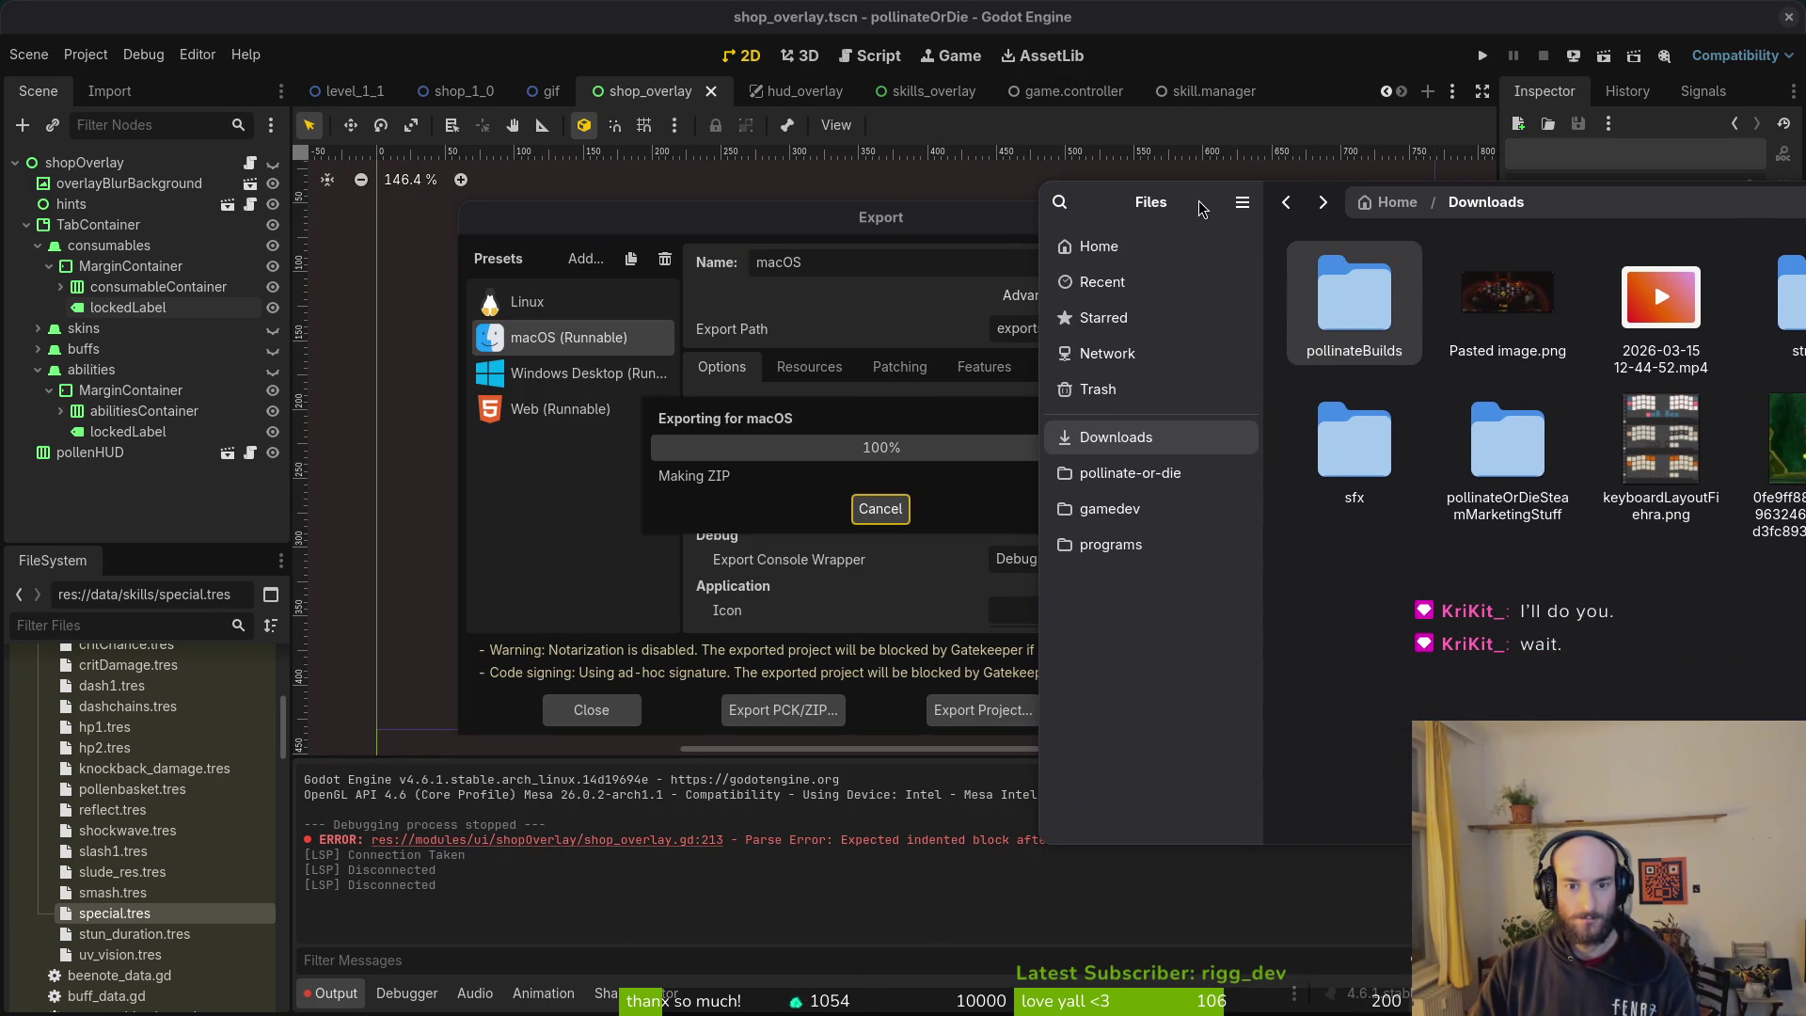
left_click_drag(1200, 207, 591, 171)
left_click(522, 438)
double_click(945, 442)
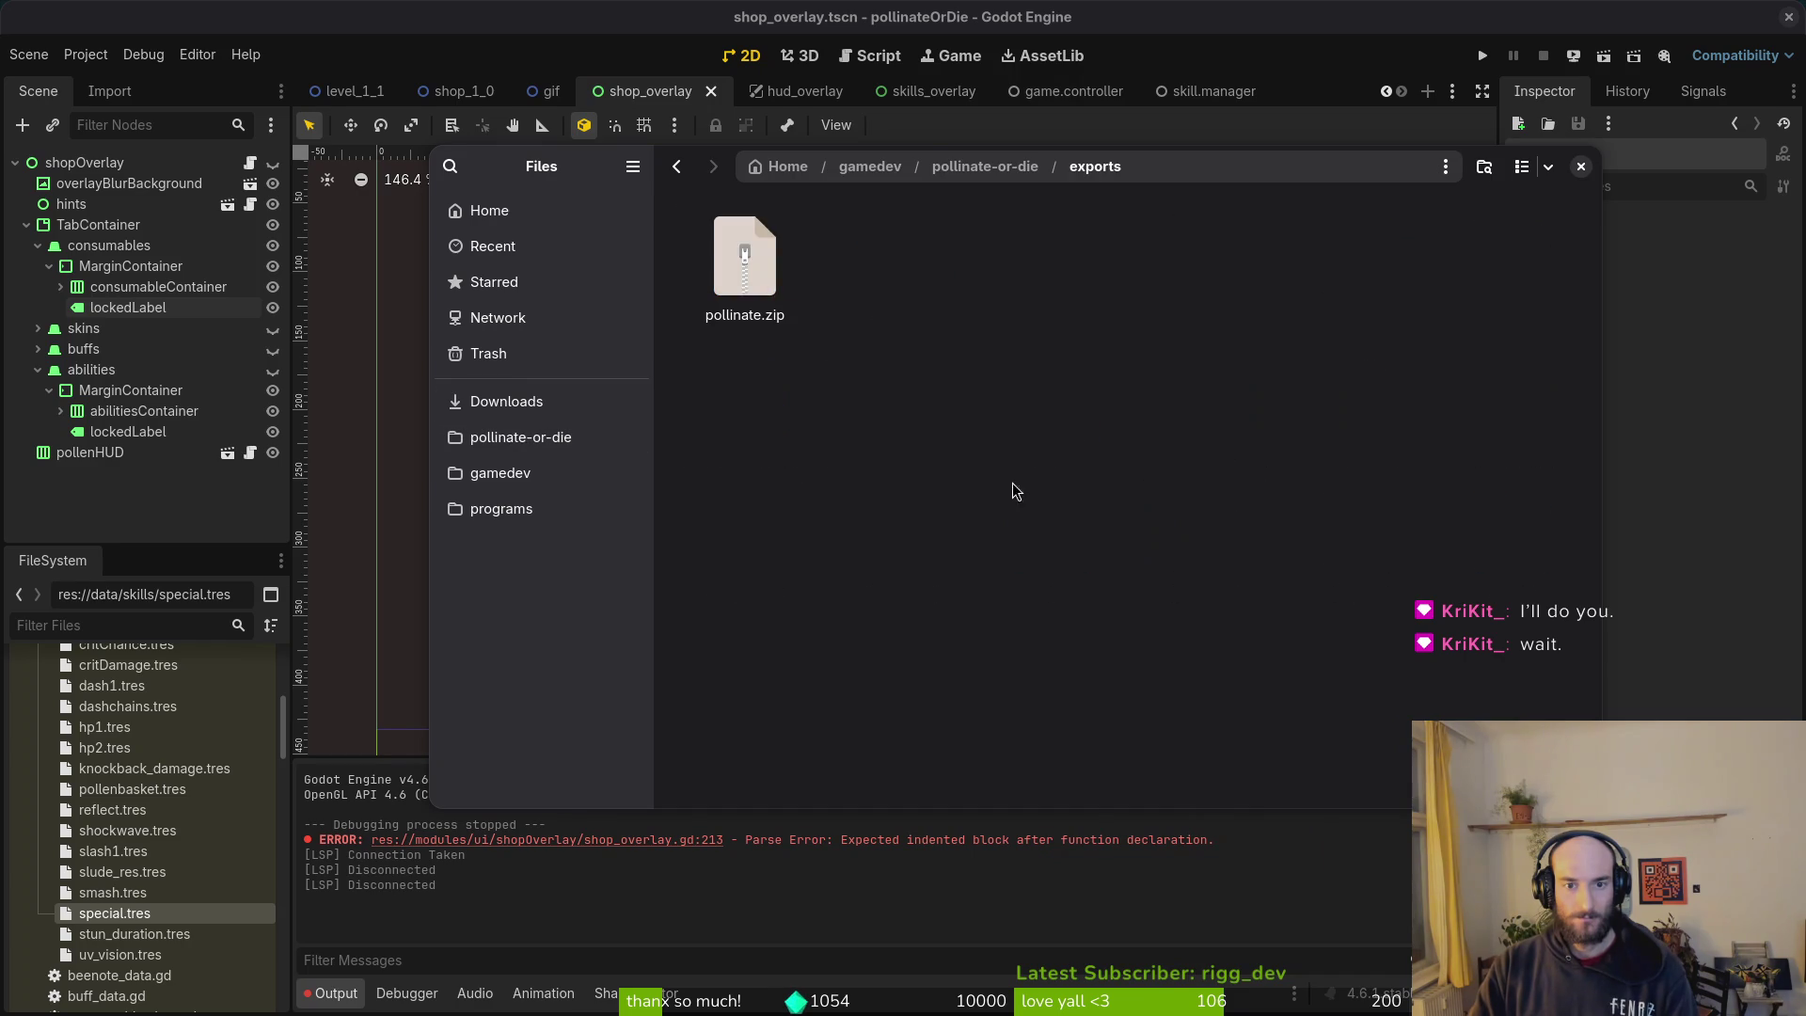
double_click(766, 266)
double_click(741, 270)
key("alt+Left")
key("alt+Left")
key("alt+Left")
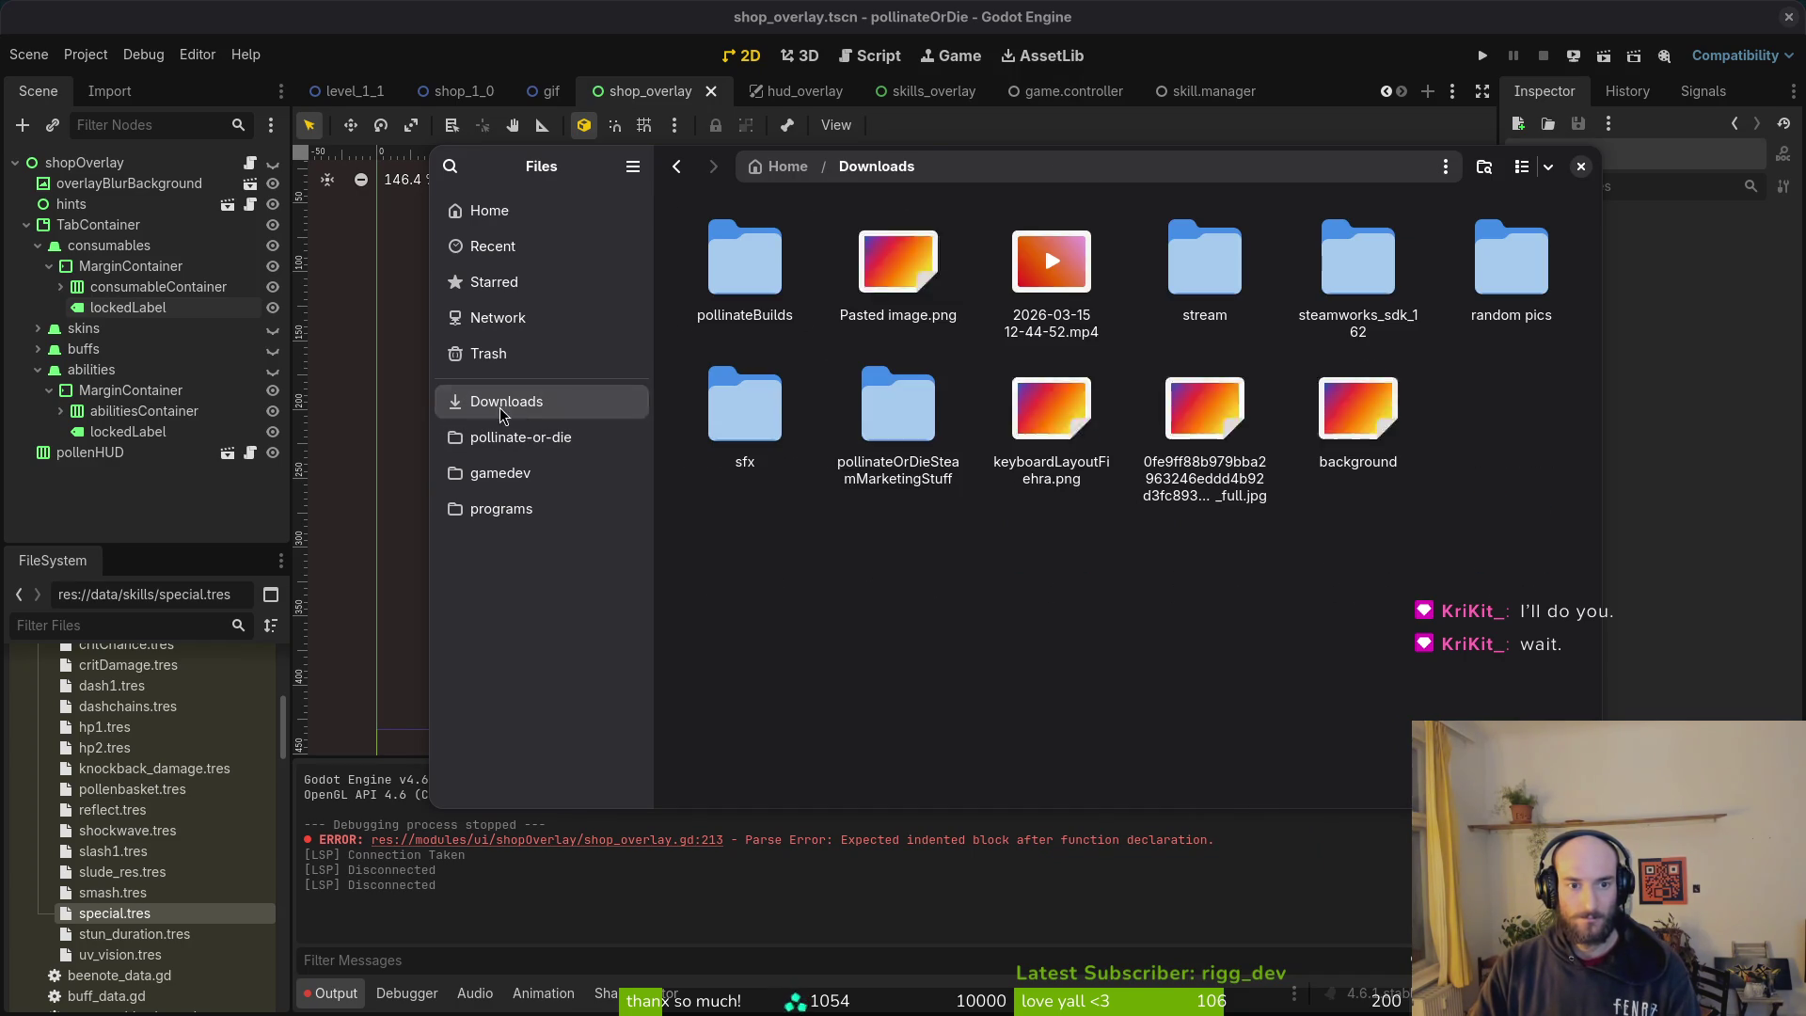
double_click(744, 263)
double_click(895, 259)
key("alt+Left")
key("alt+Left")
Step: Delete everything in the pollinate-or-die exports folder and close the file browser
left_click(520, 438)
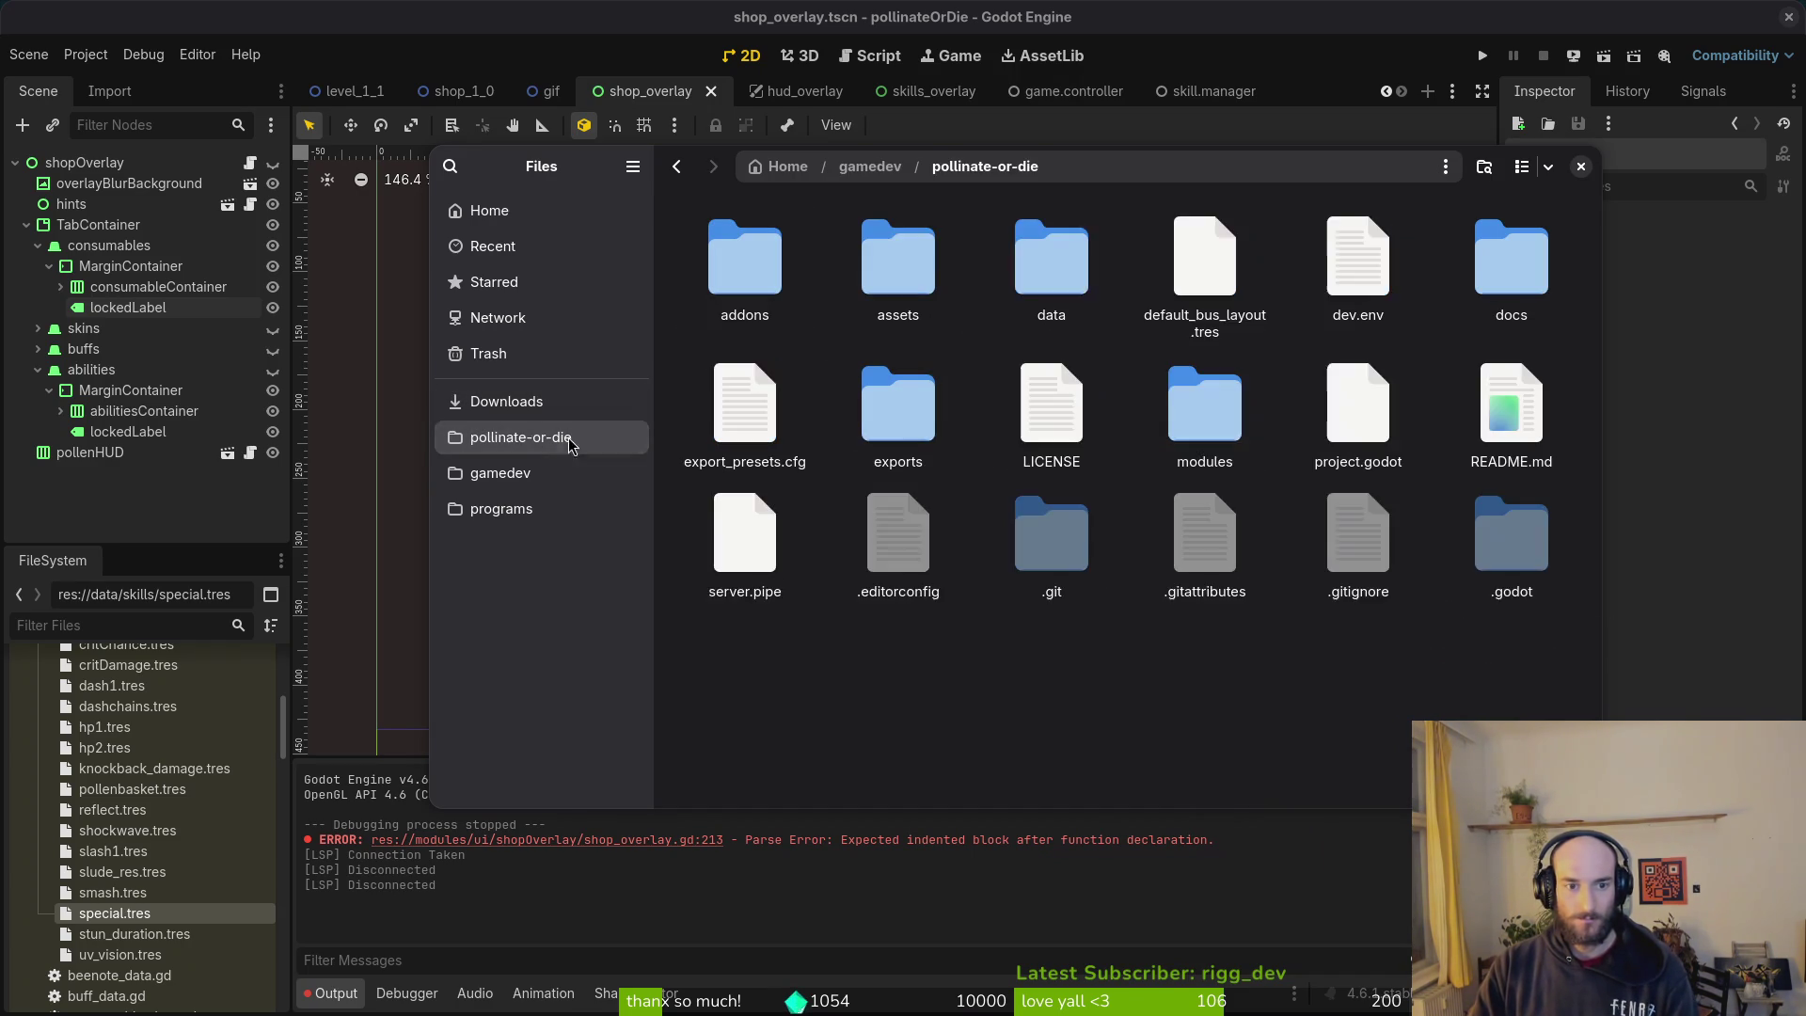
double_click(901, 395)
key("ctrl+a")
key("Delete")
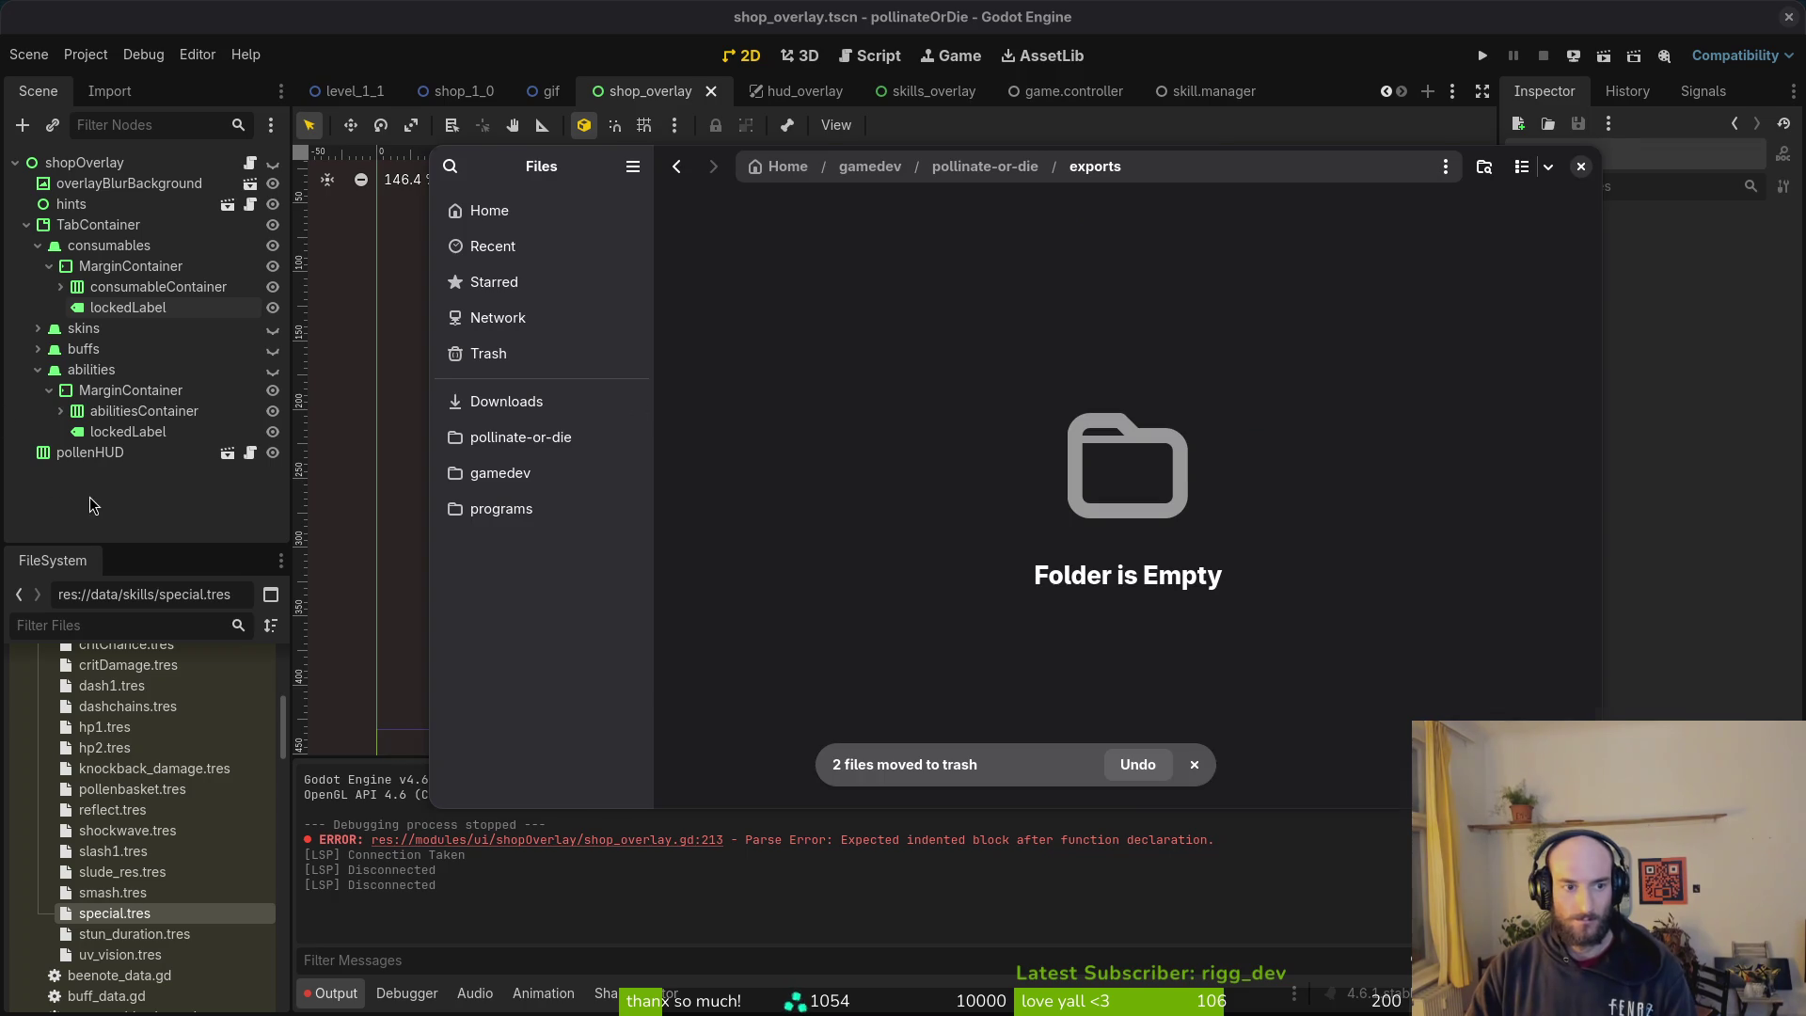
key("ctrl+w")
Step: Export and save the Windows Desktop build
left_click(583, 373)
left_click(1002, 707)
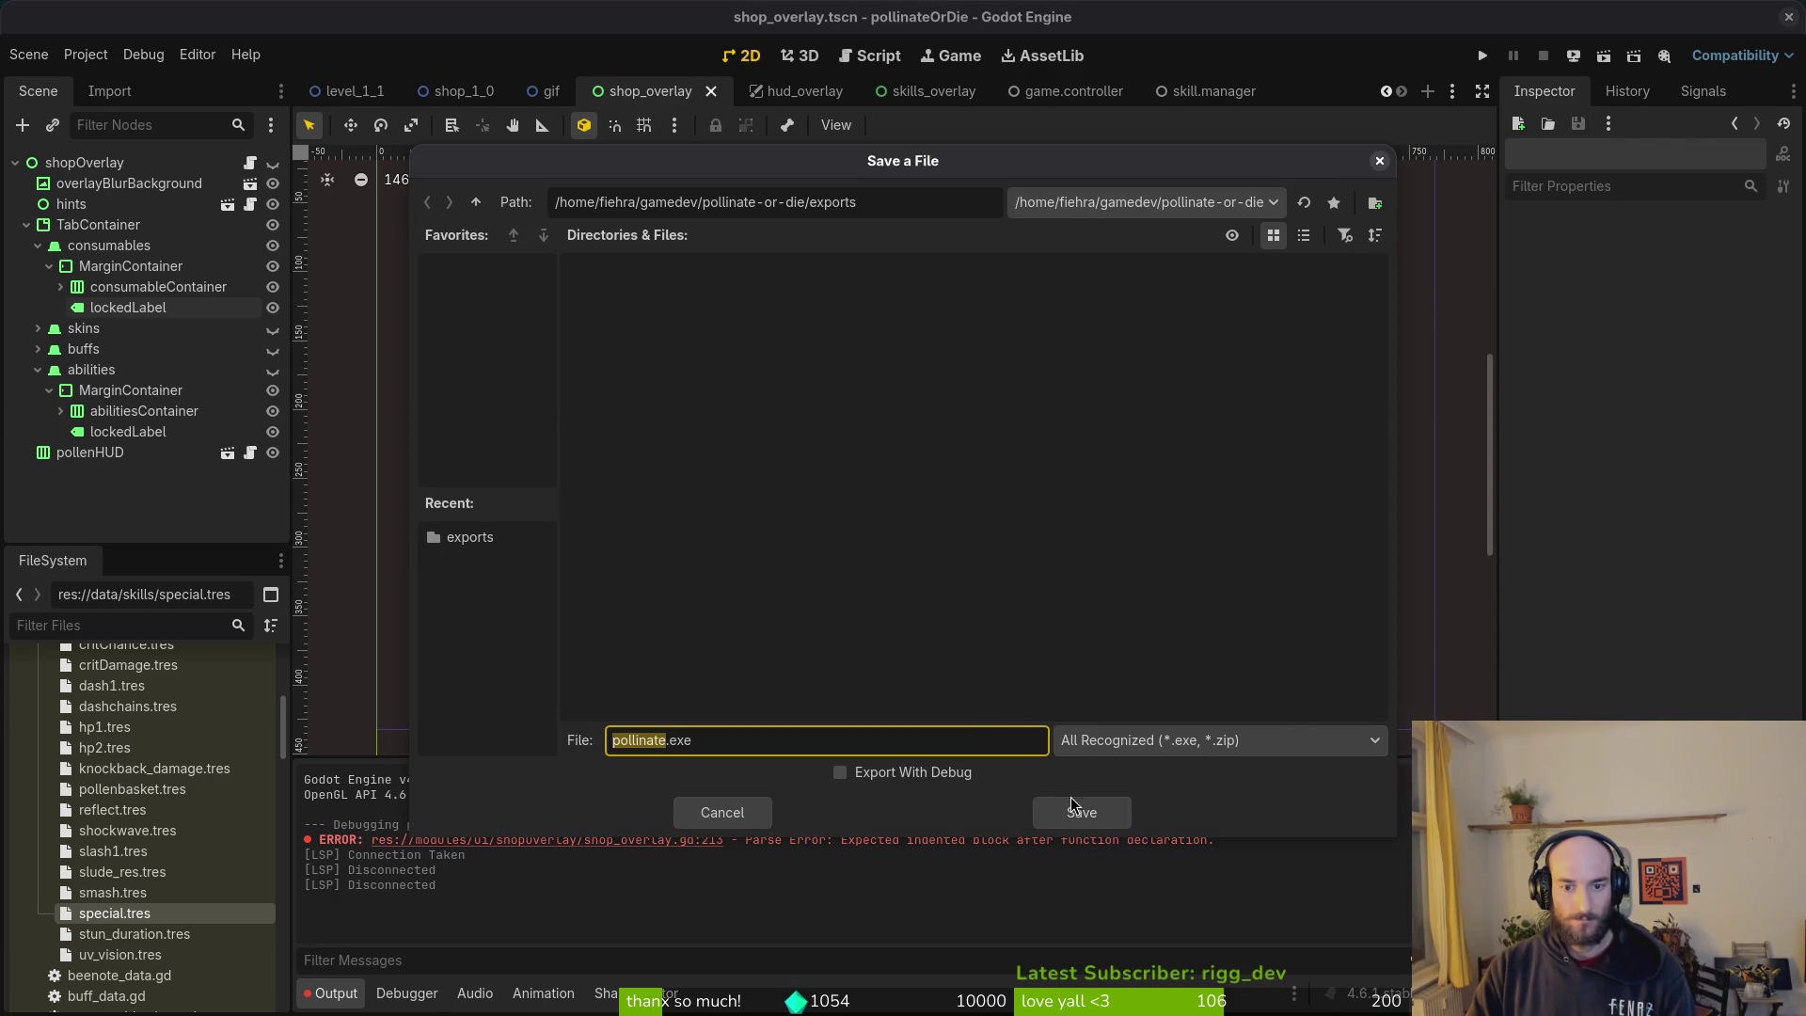
left_click(1077, 807)
Step: Place pollinate.exe and pollinate.pck in Downloads/pollinateBuilds/windows and close the export window
key("alt+Tab")
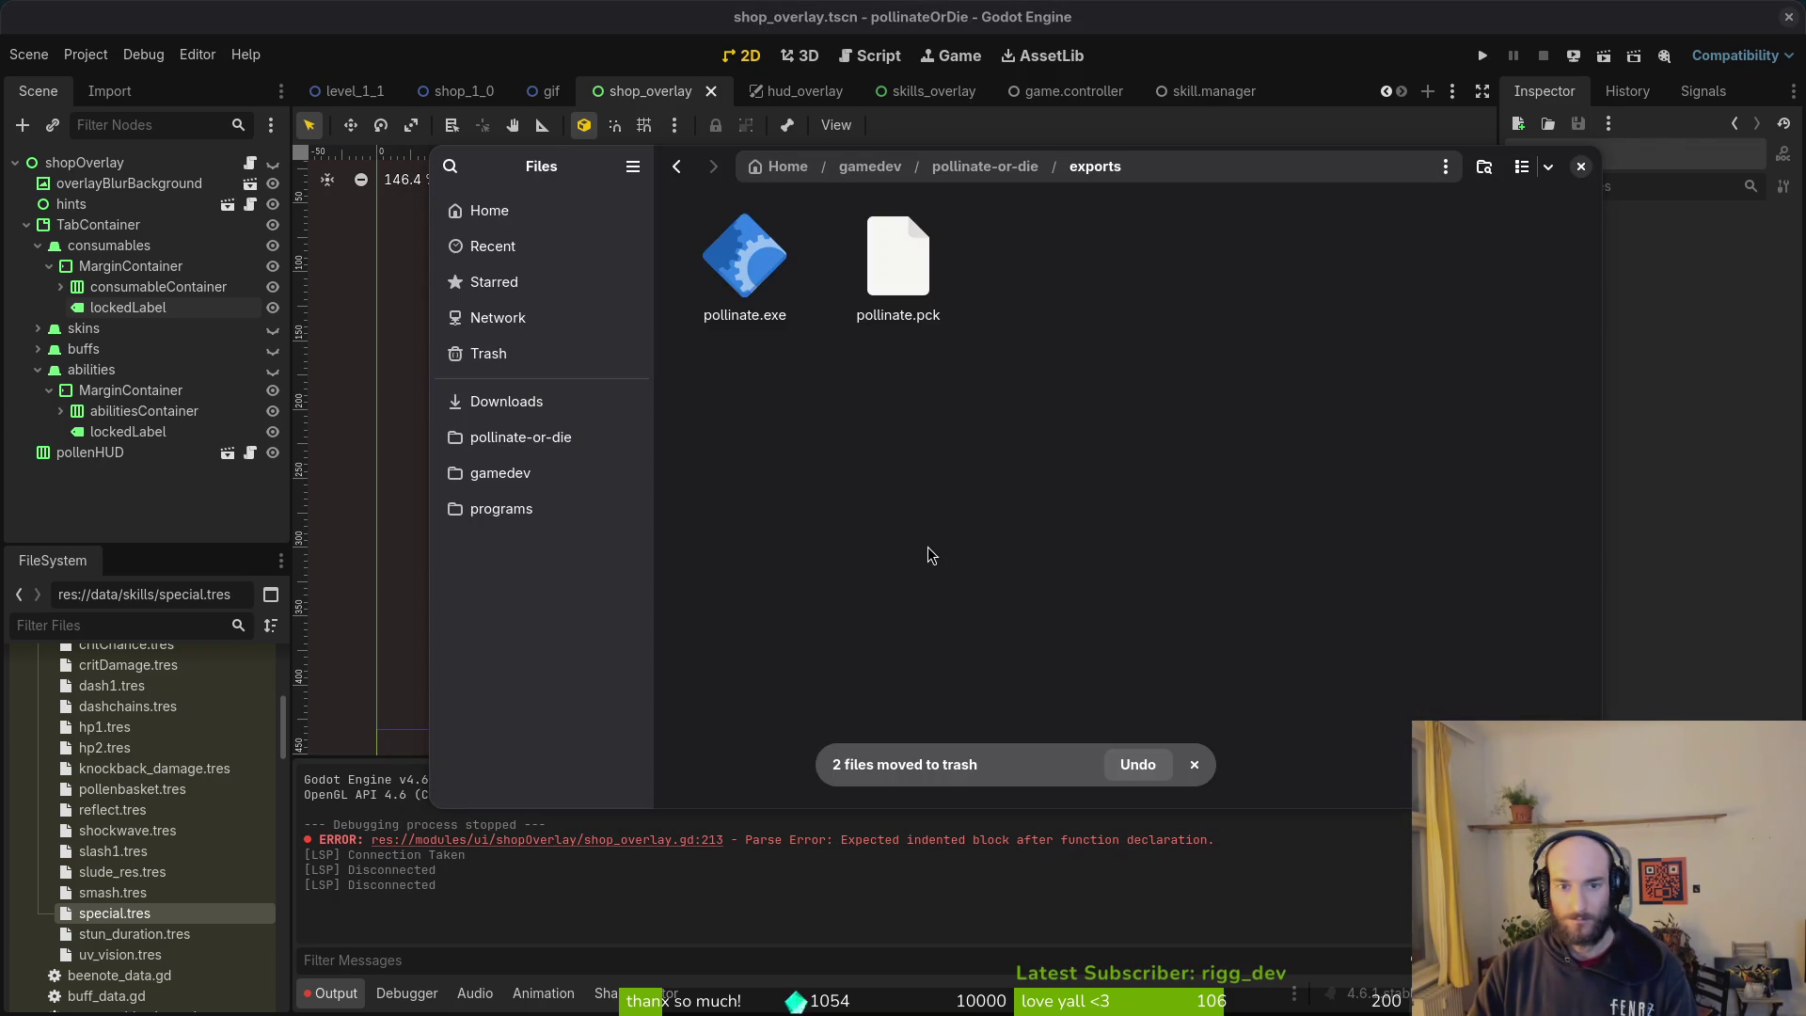
left_click(501, 401)
double_click(815, 287)
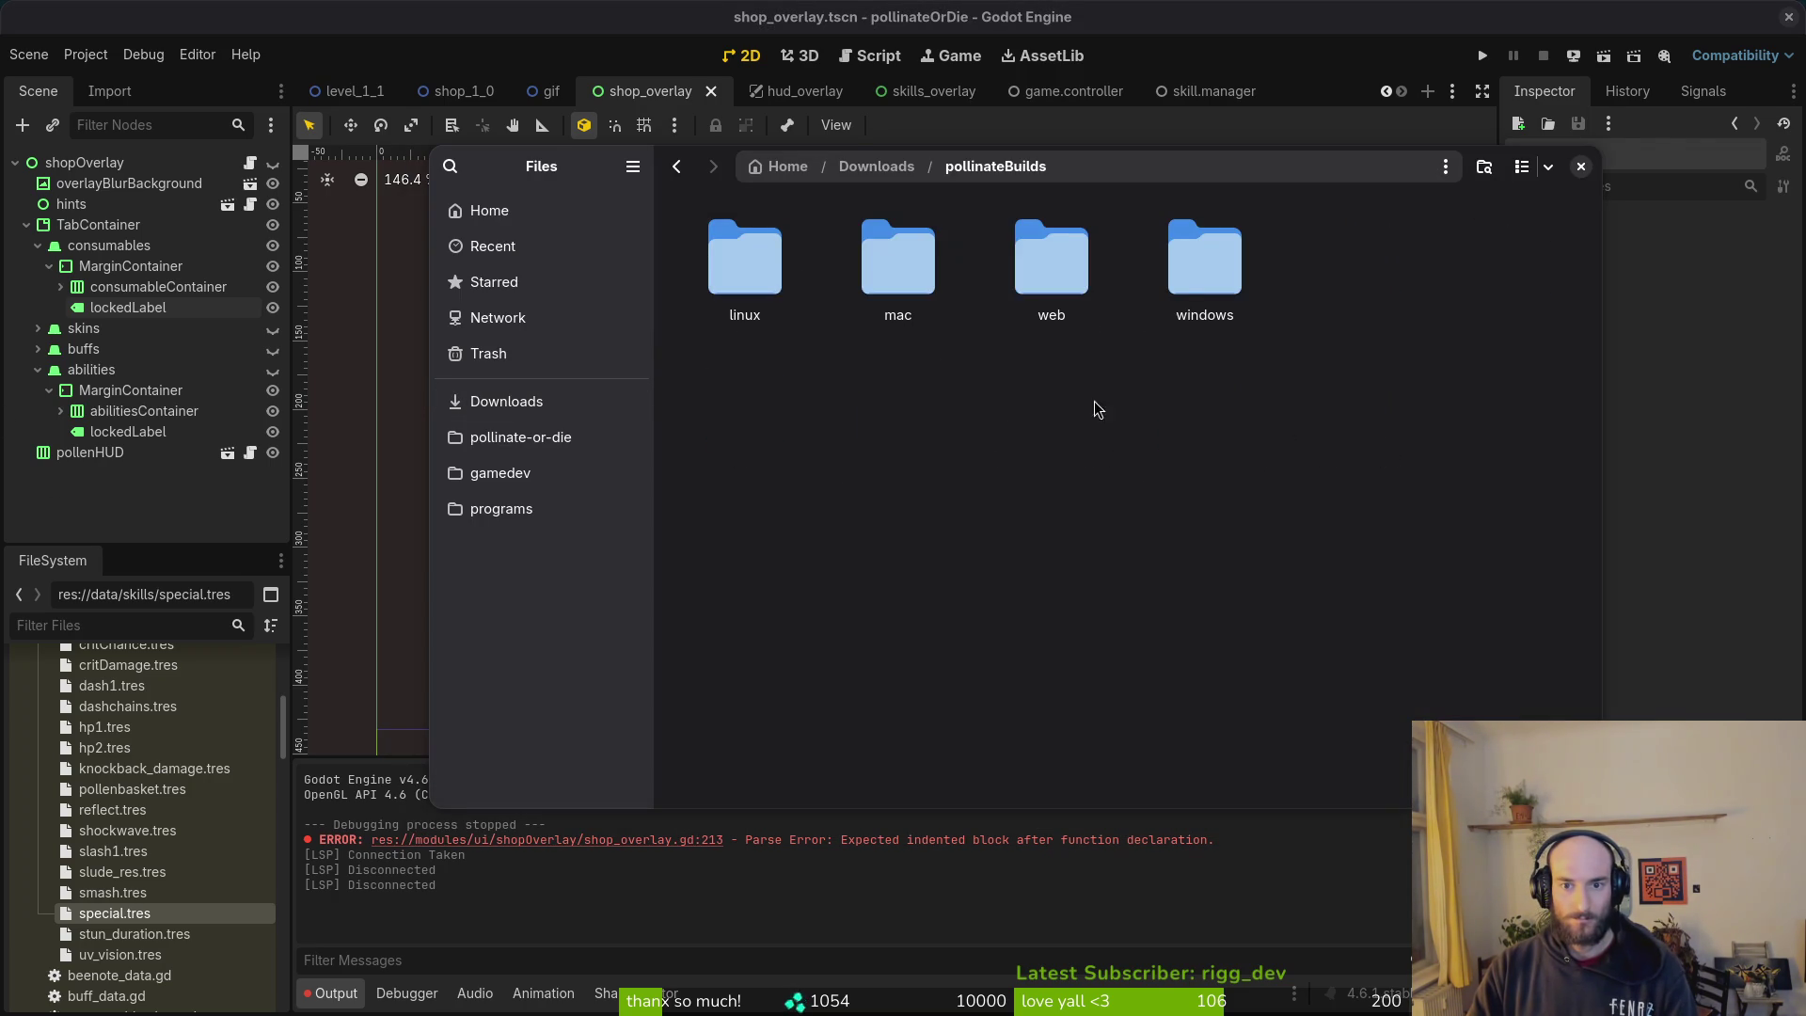
double_click(1202, 268)
left_click(1581, 167)
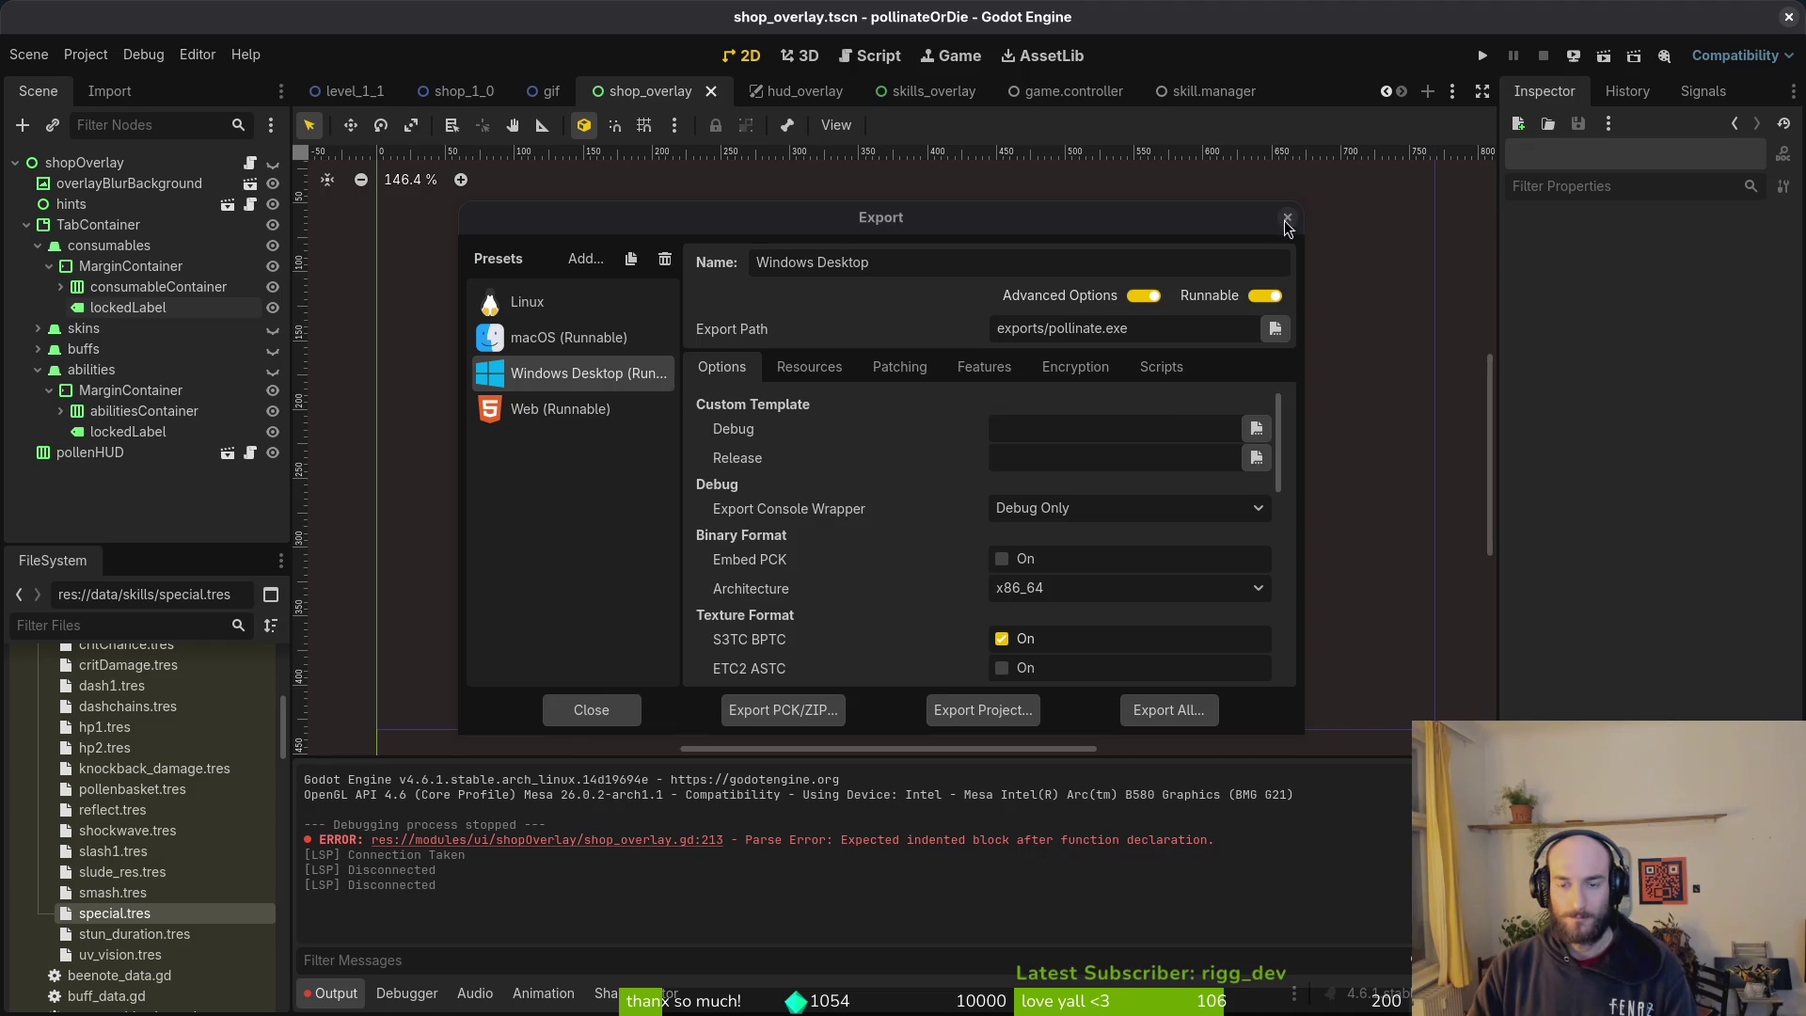
left_click(1286, 218)
key("alt+Tab")
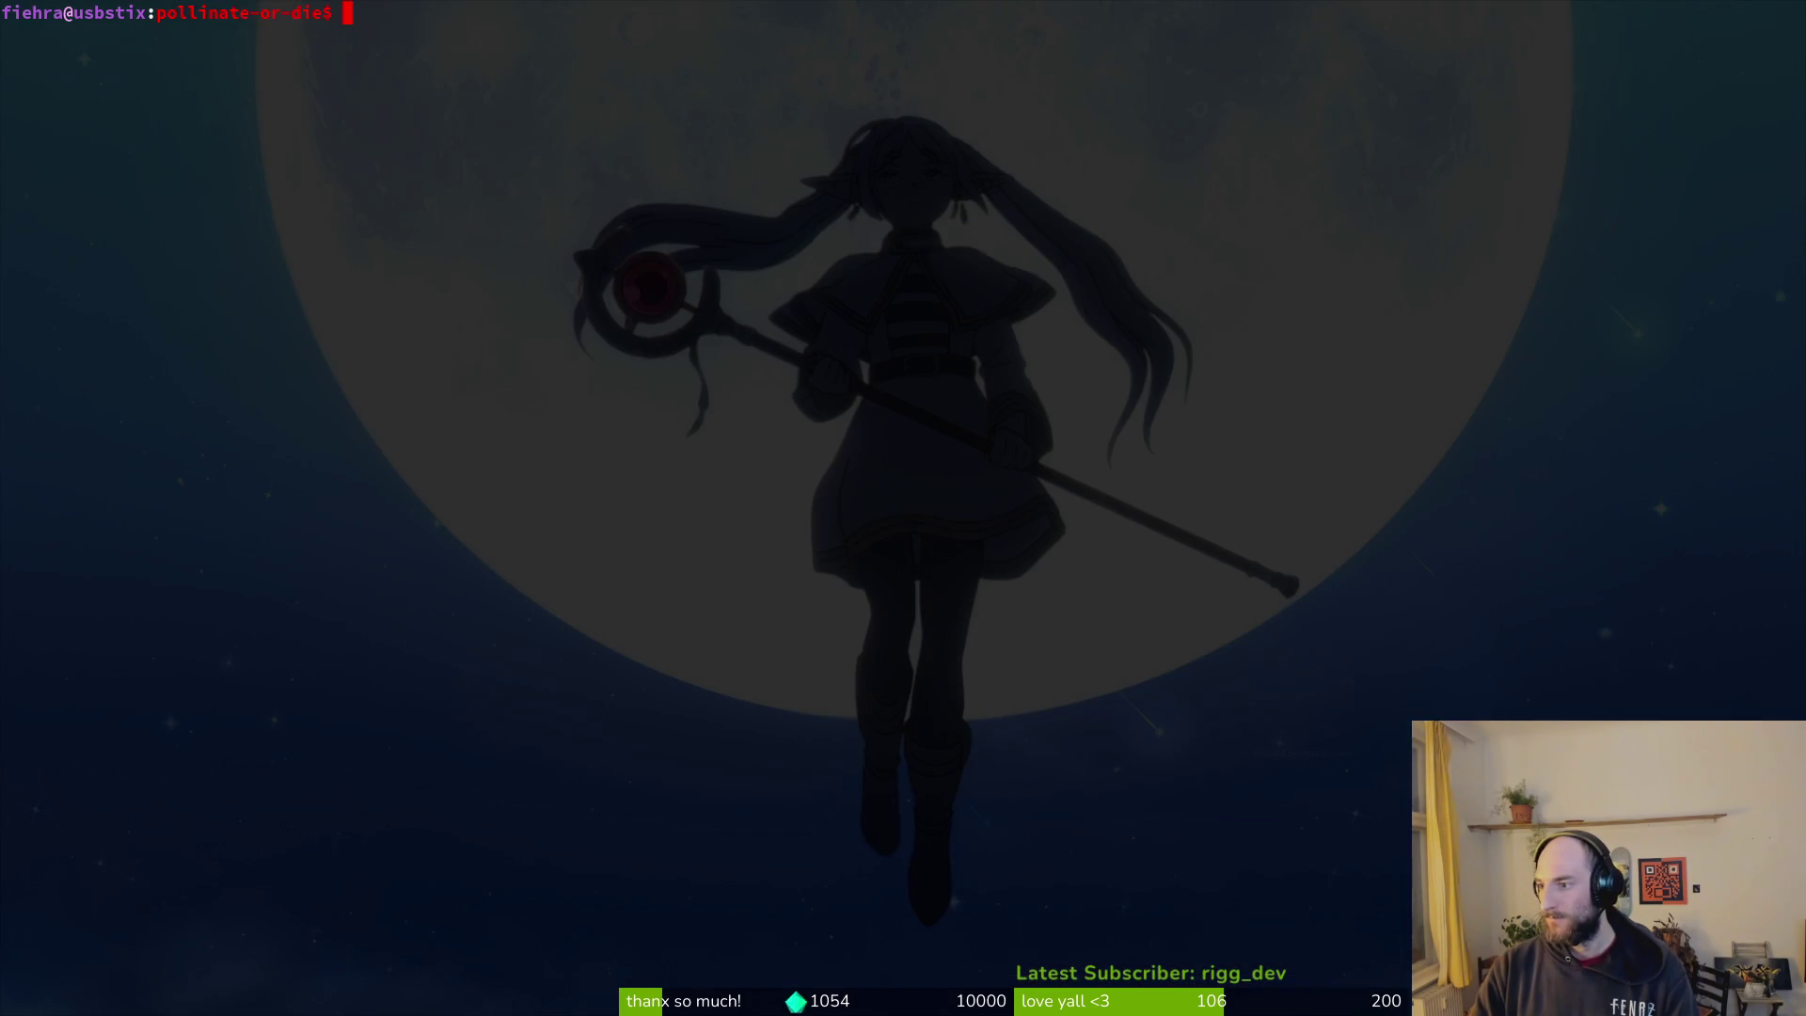
Step: Use the window overview to move from Godot to the browser's itch.io page listing Pollinate or Die Demo
key("super")
key("super")
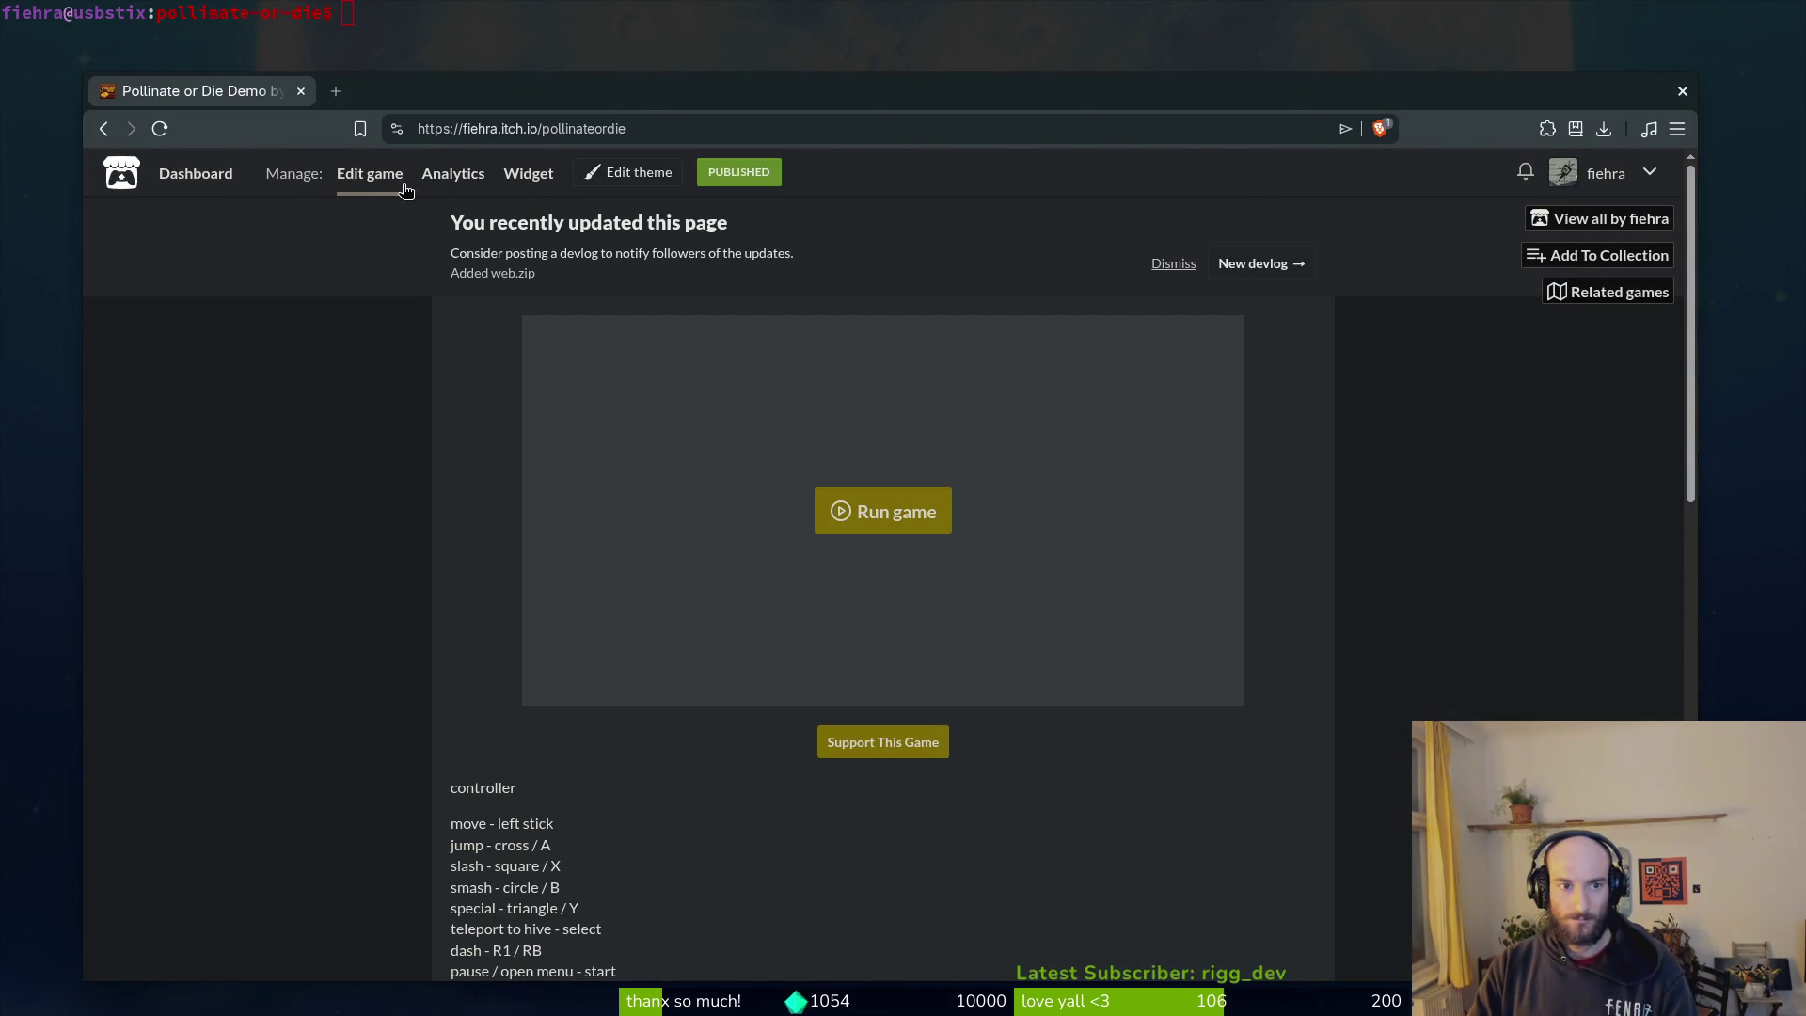
Step: Upload Downloads/pollinateBuilds/web/web.zip to the Pollinate or Die Demo edit page
left_click(357, 175)
scroll(571, 757, "down", 7)
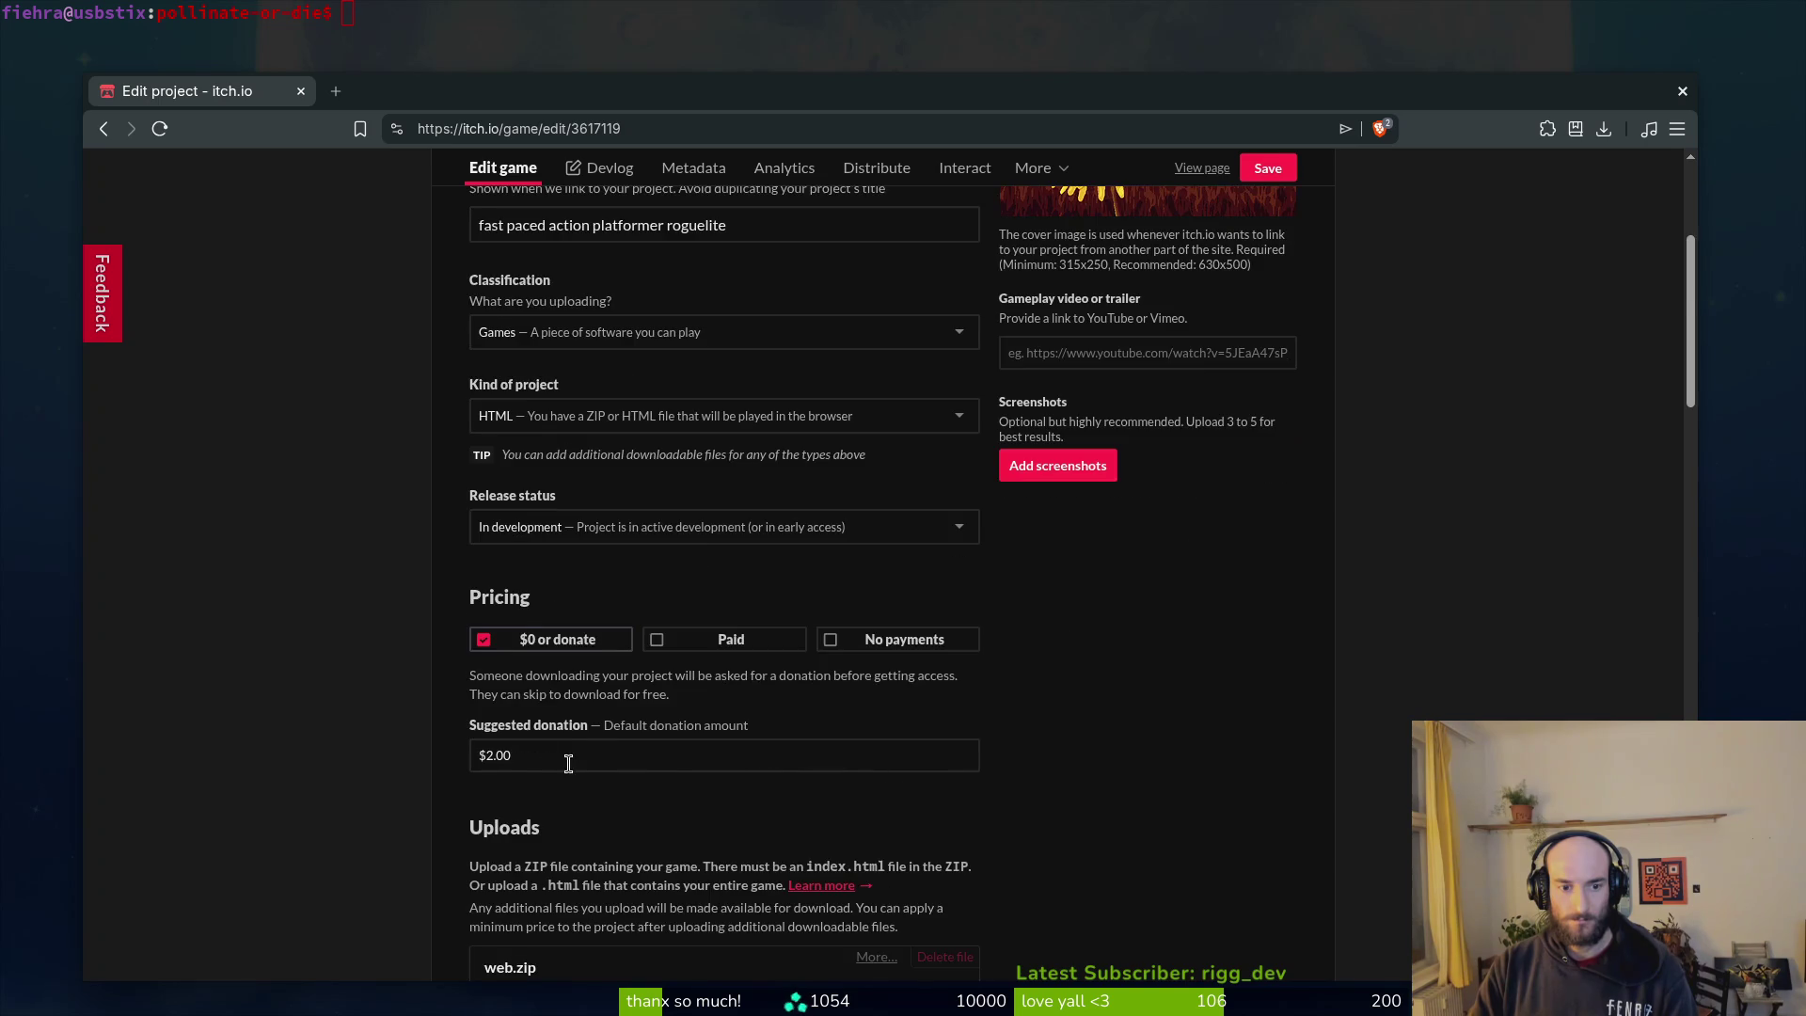
left_click(508, 765)
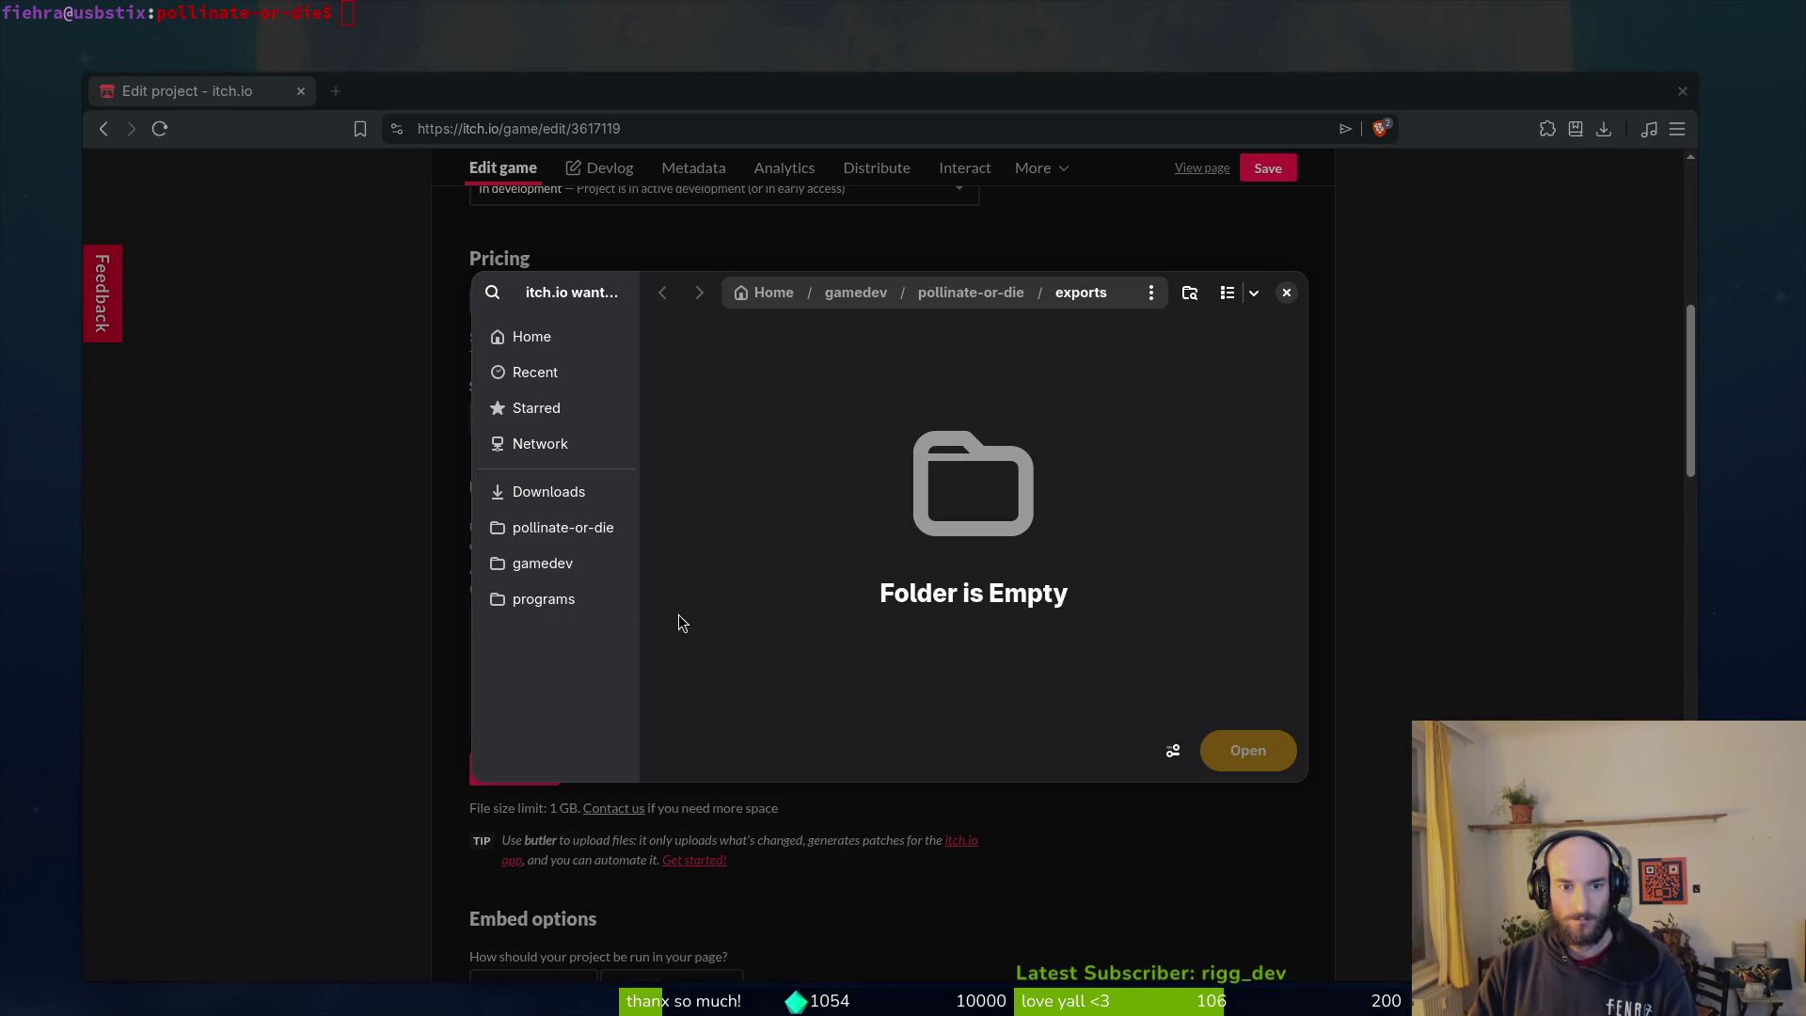
left_click(565, 492)
double_click(713, 400)
left_click(1057, 394)
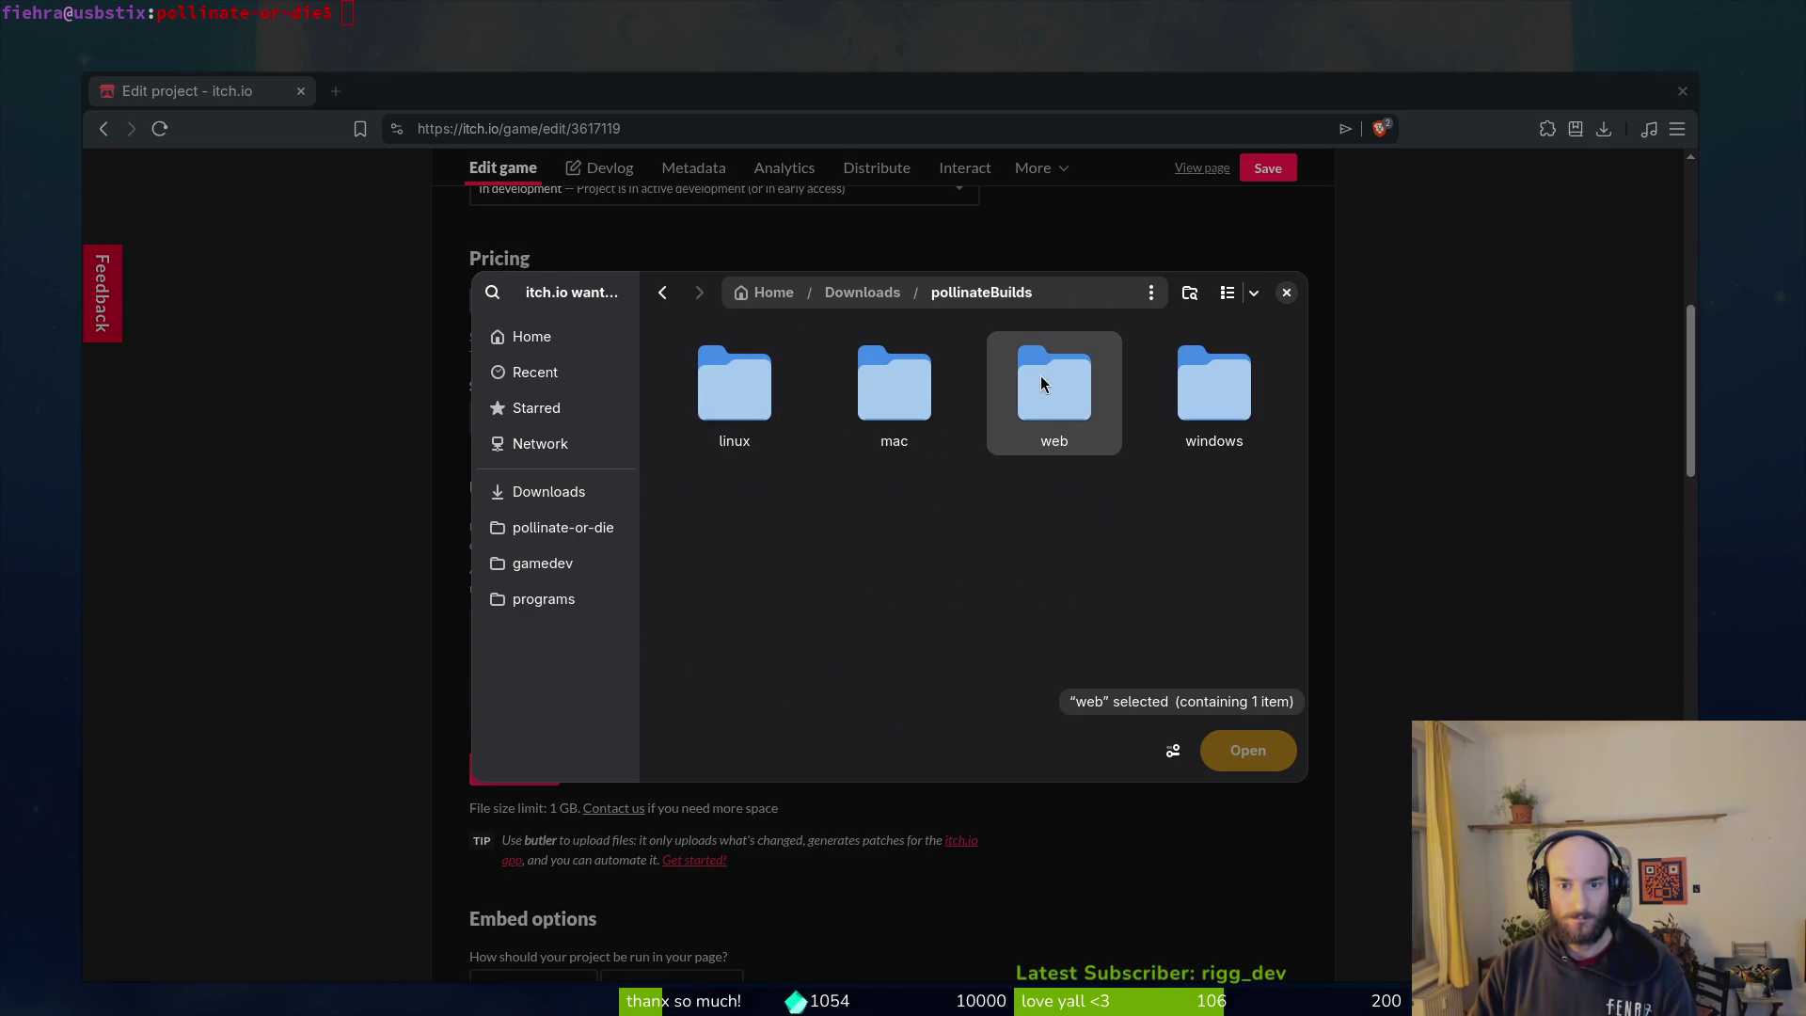
double_click(1024, 386)
left_click(696, 383)
left_click(1236, 750)
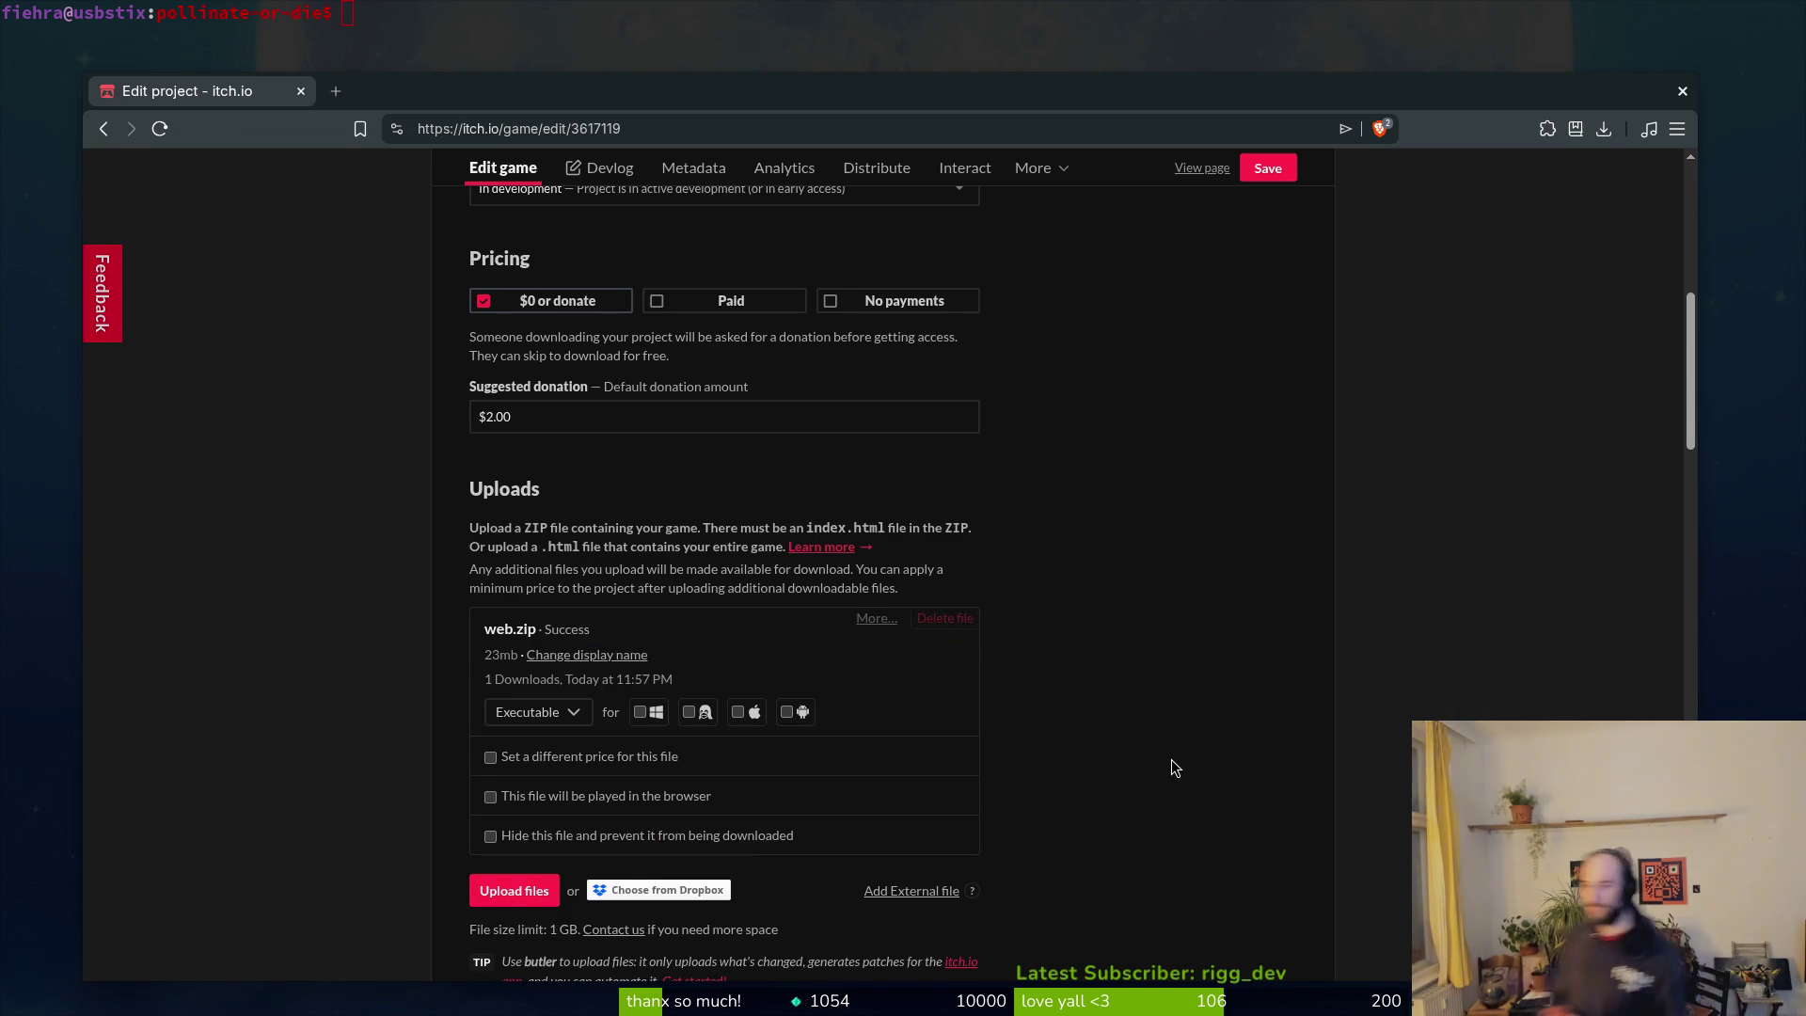
Step: Mark web.zip as played in the browser, save, view the page and close the browser
left_click(621, 798)
left_click(1268, 169)
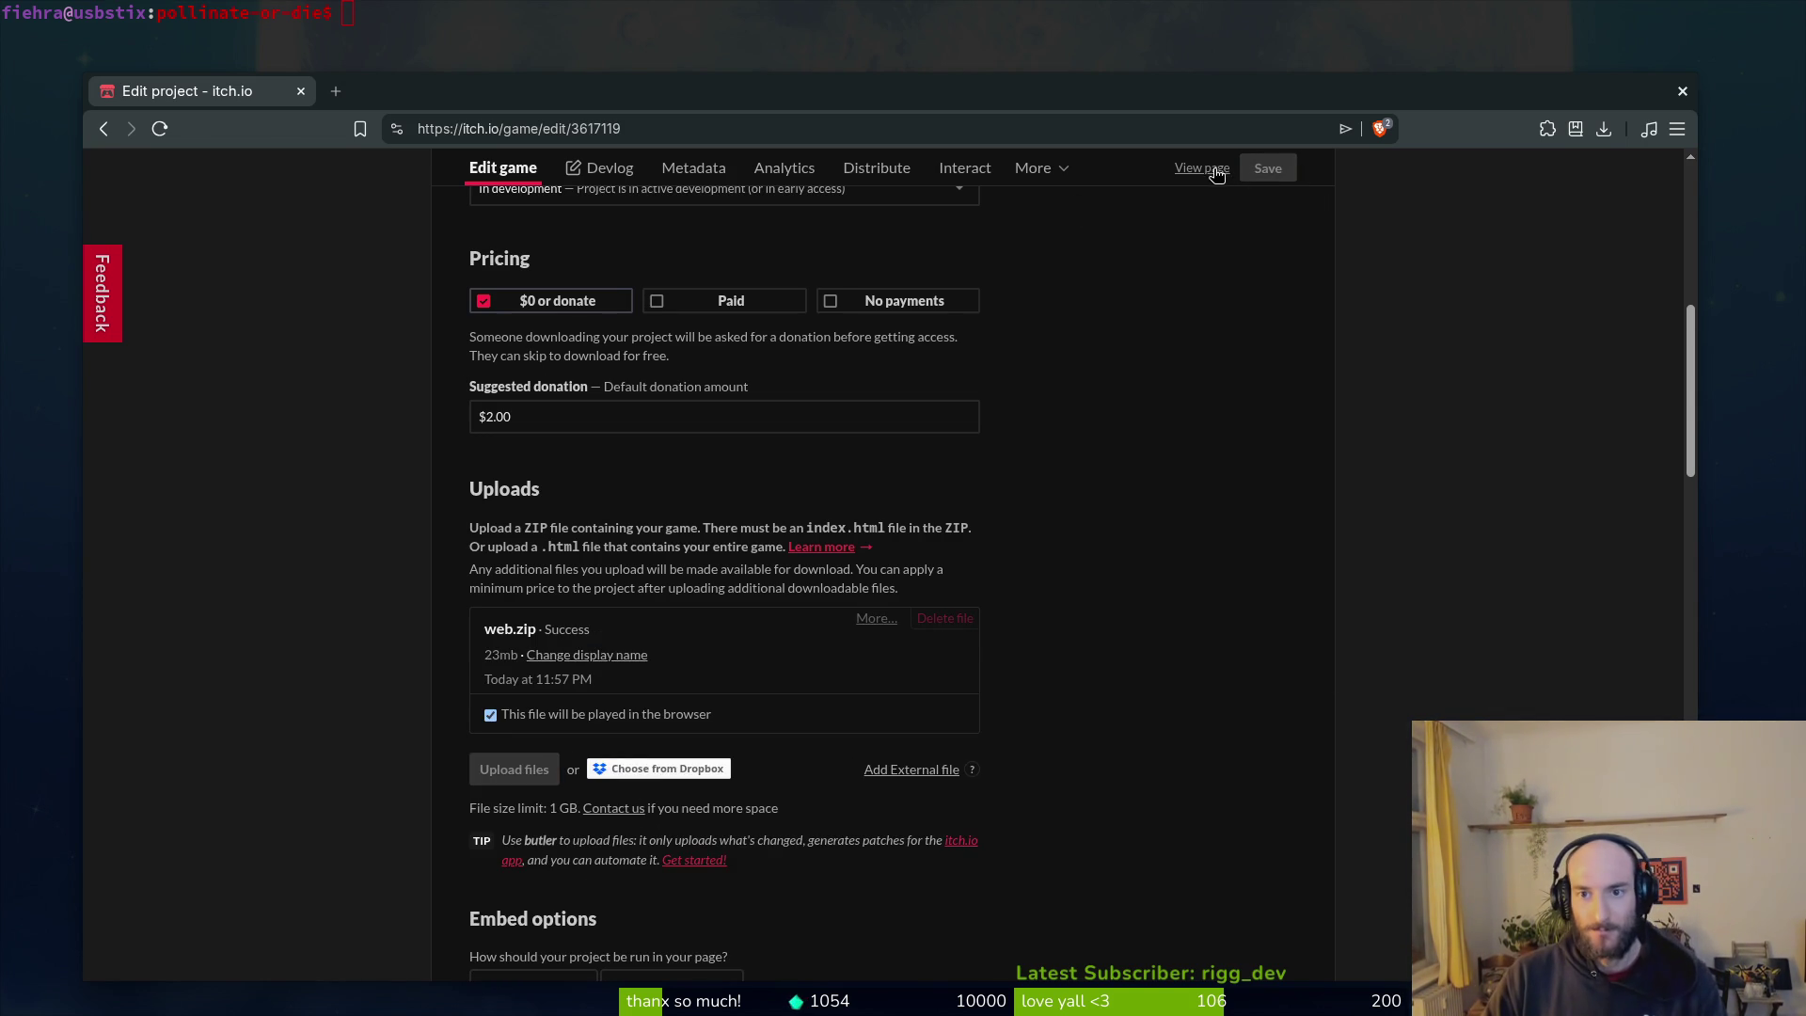
left_click(1202, 169)
key("super+q")
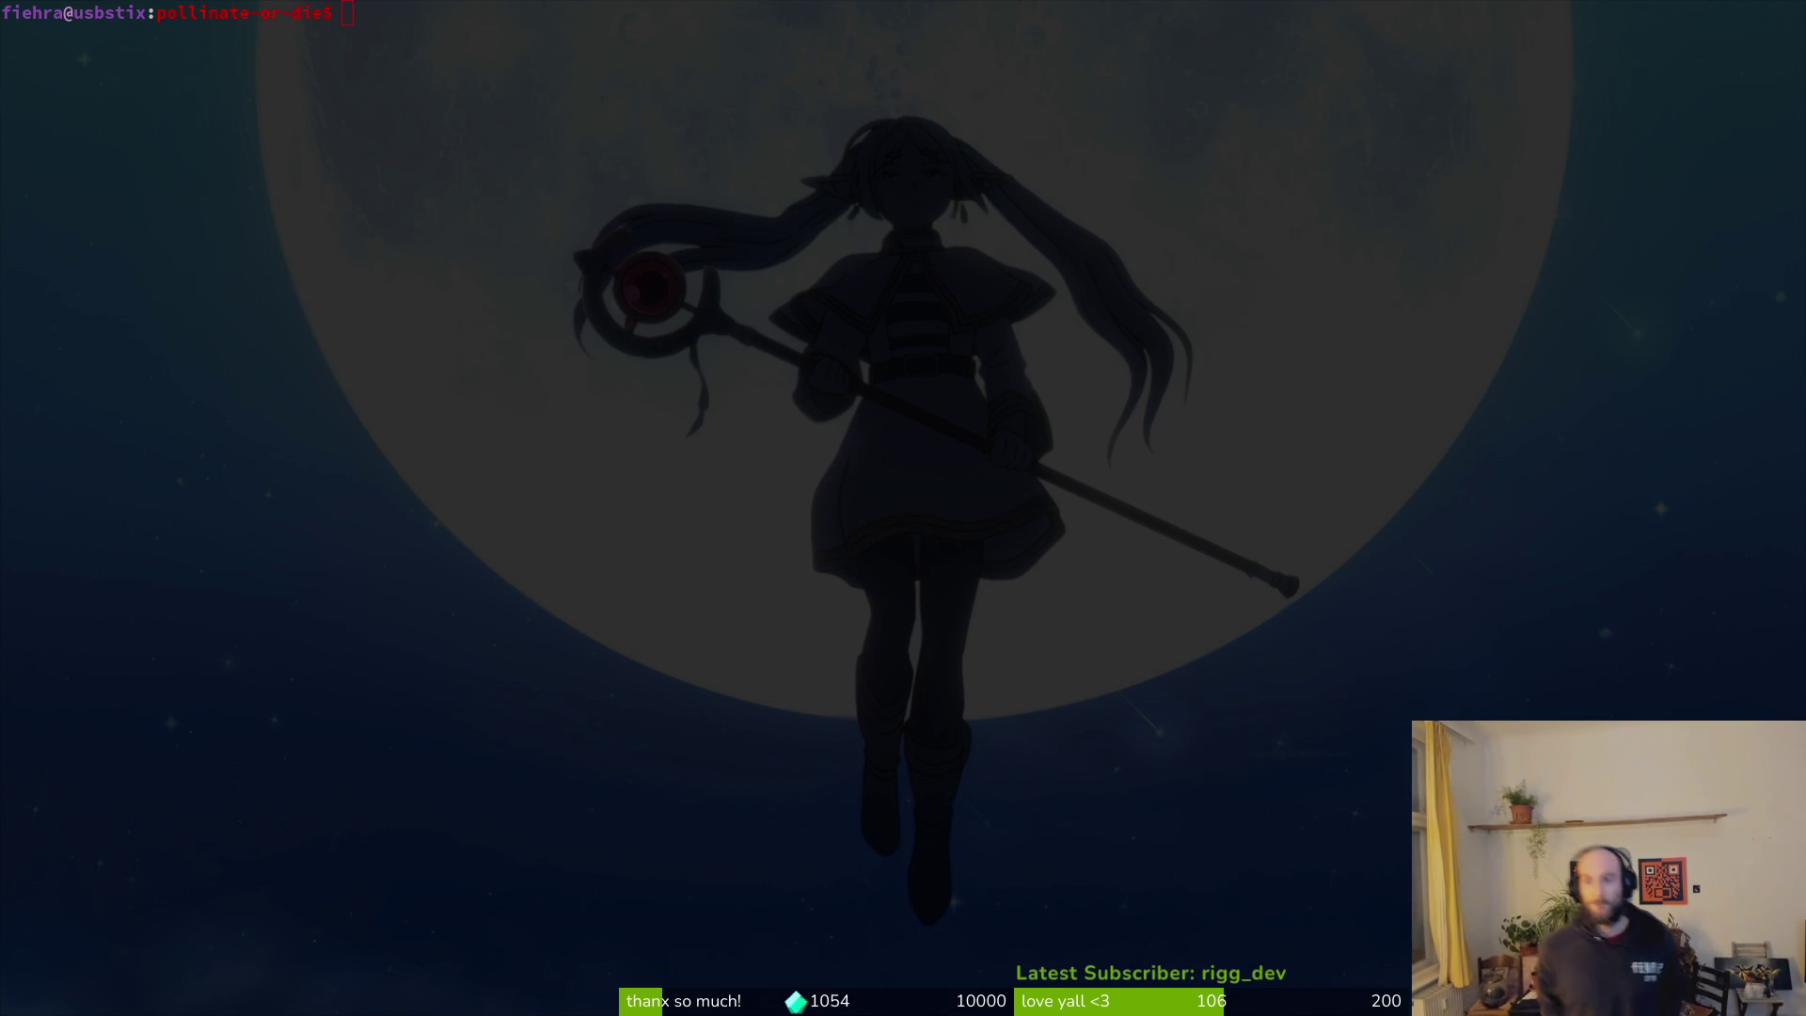
Step: Run cd to go home, run rando twice for a new terminal background, then clear the screen
type("cd")
key("Return")
type("rando")
key("Return")
type("rando")
key("Return")
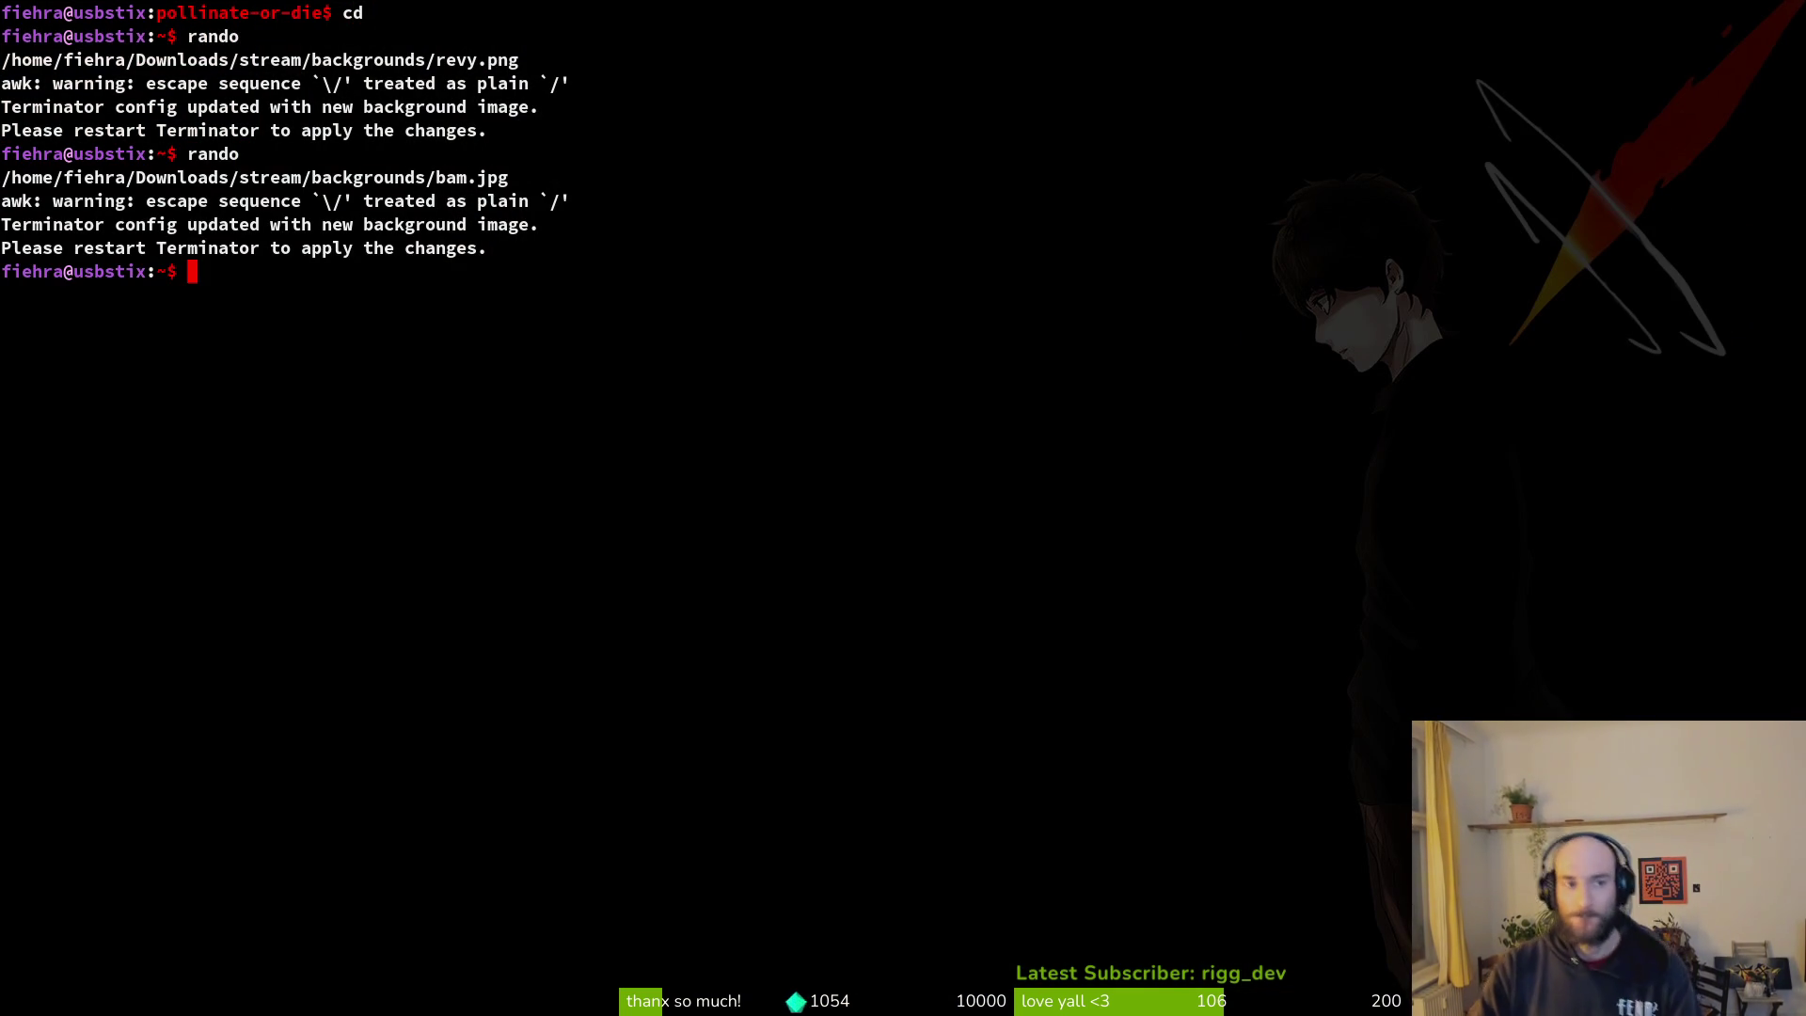
key("ctrl+l")
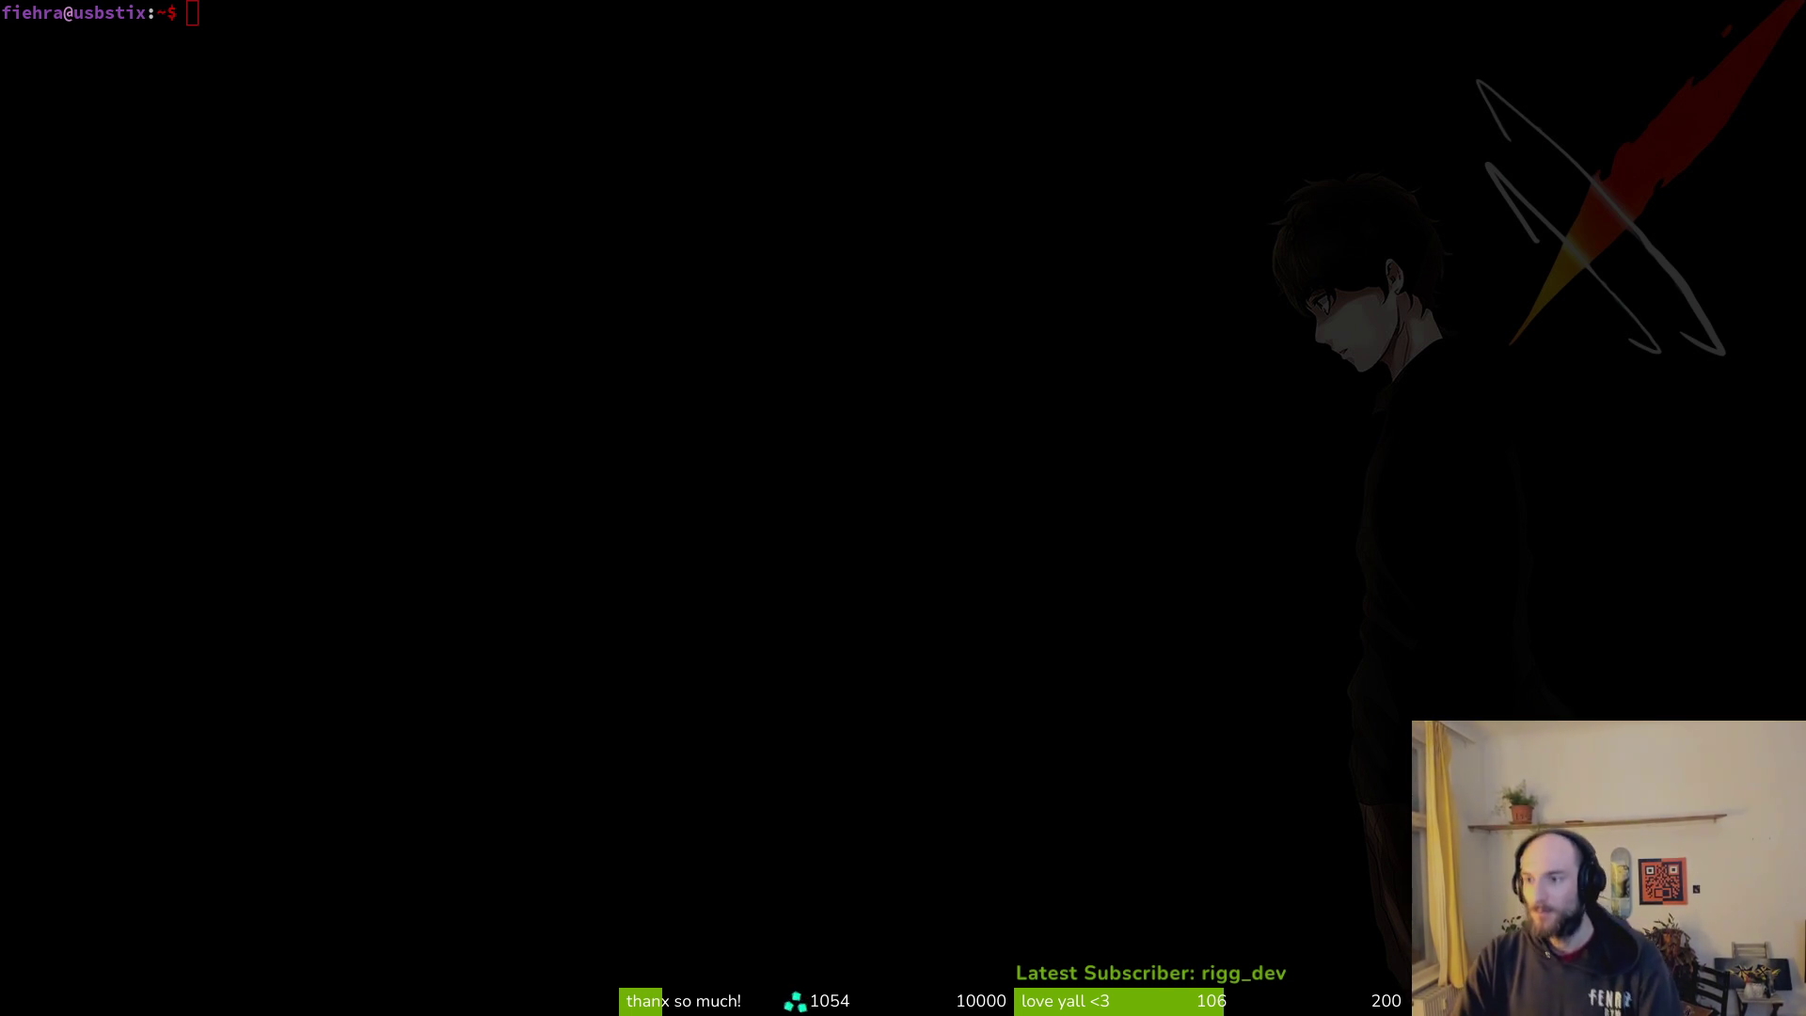
key("super+2")
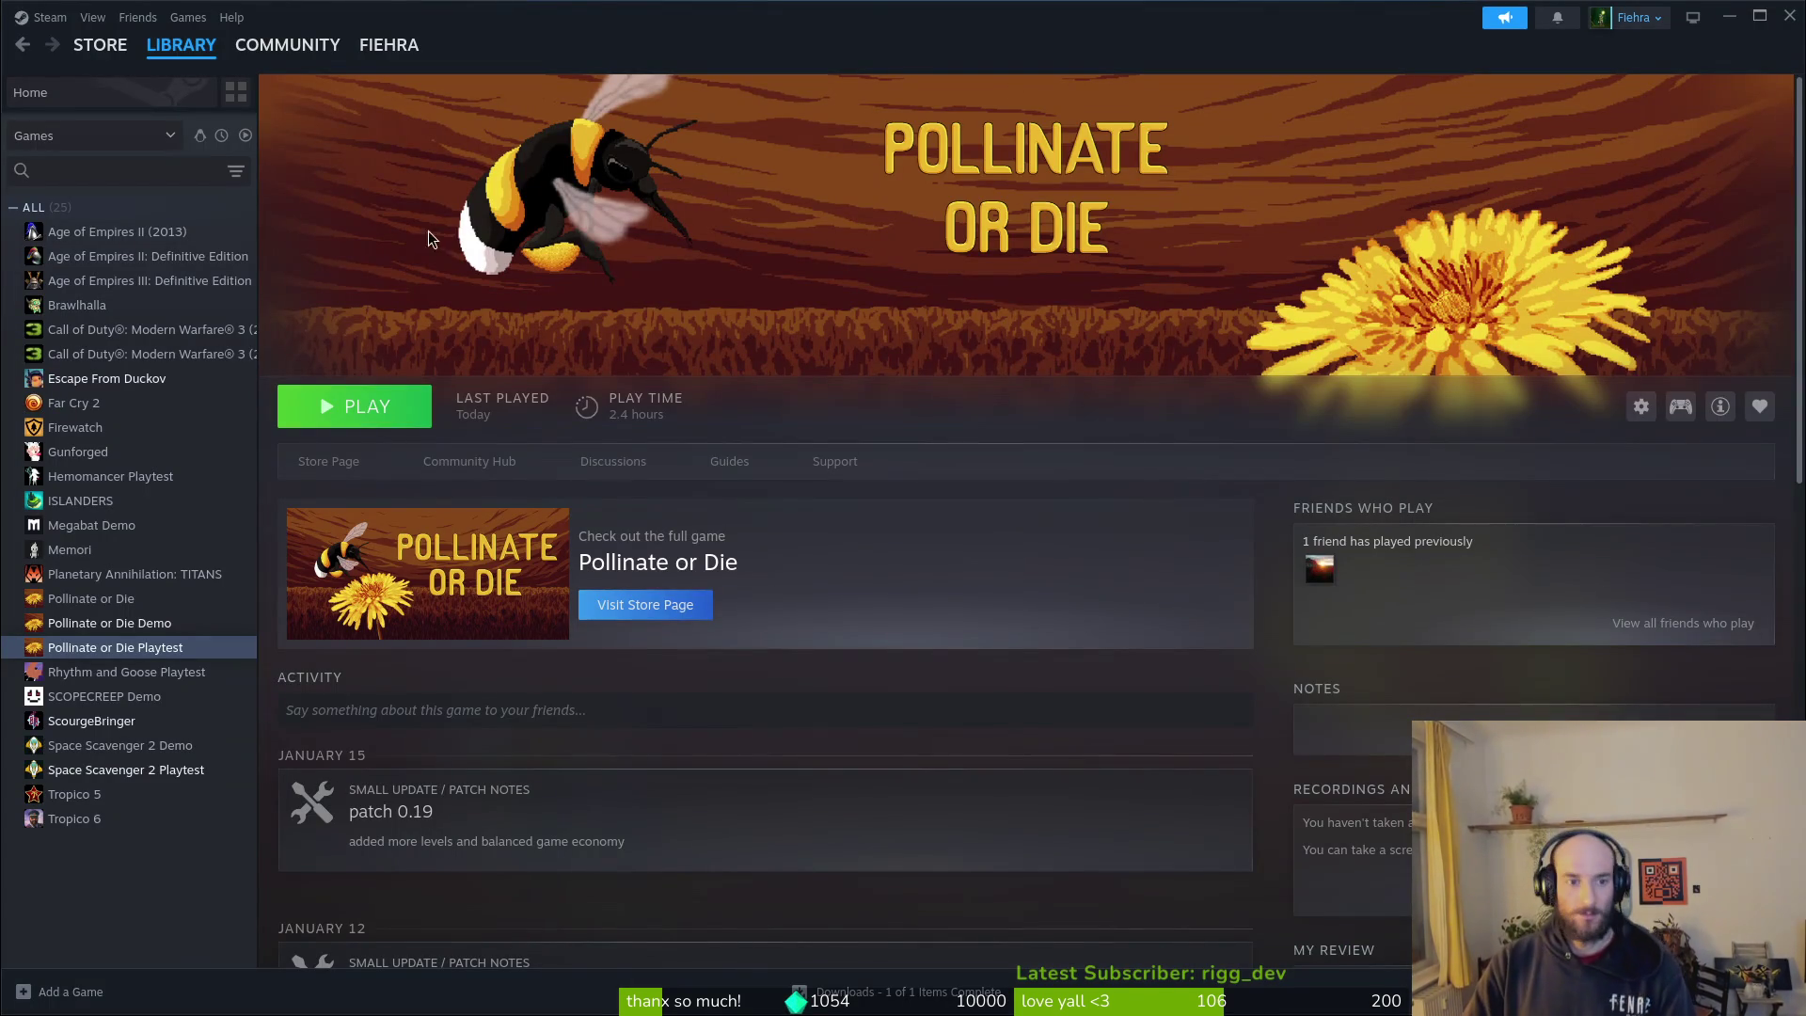
Step: Verify the integrity of the Pollinate or Die Playtest beta files in Steam Properties
left_click(1646, 405)
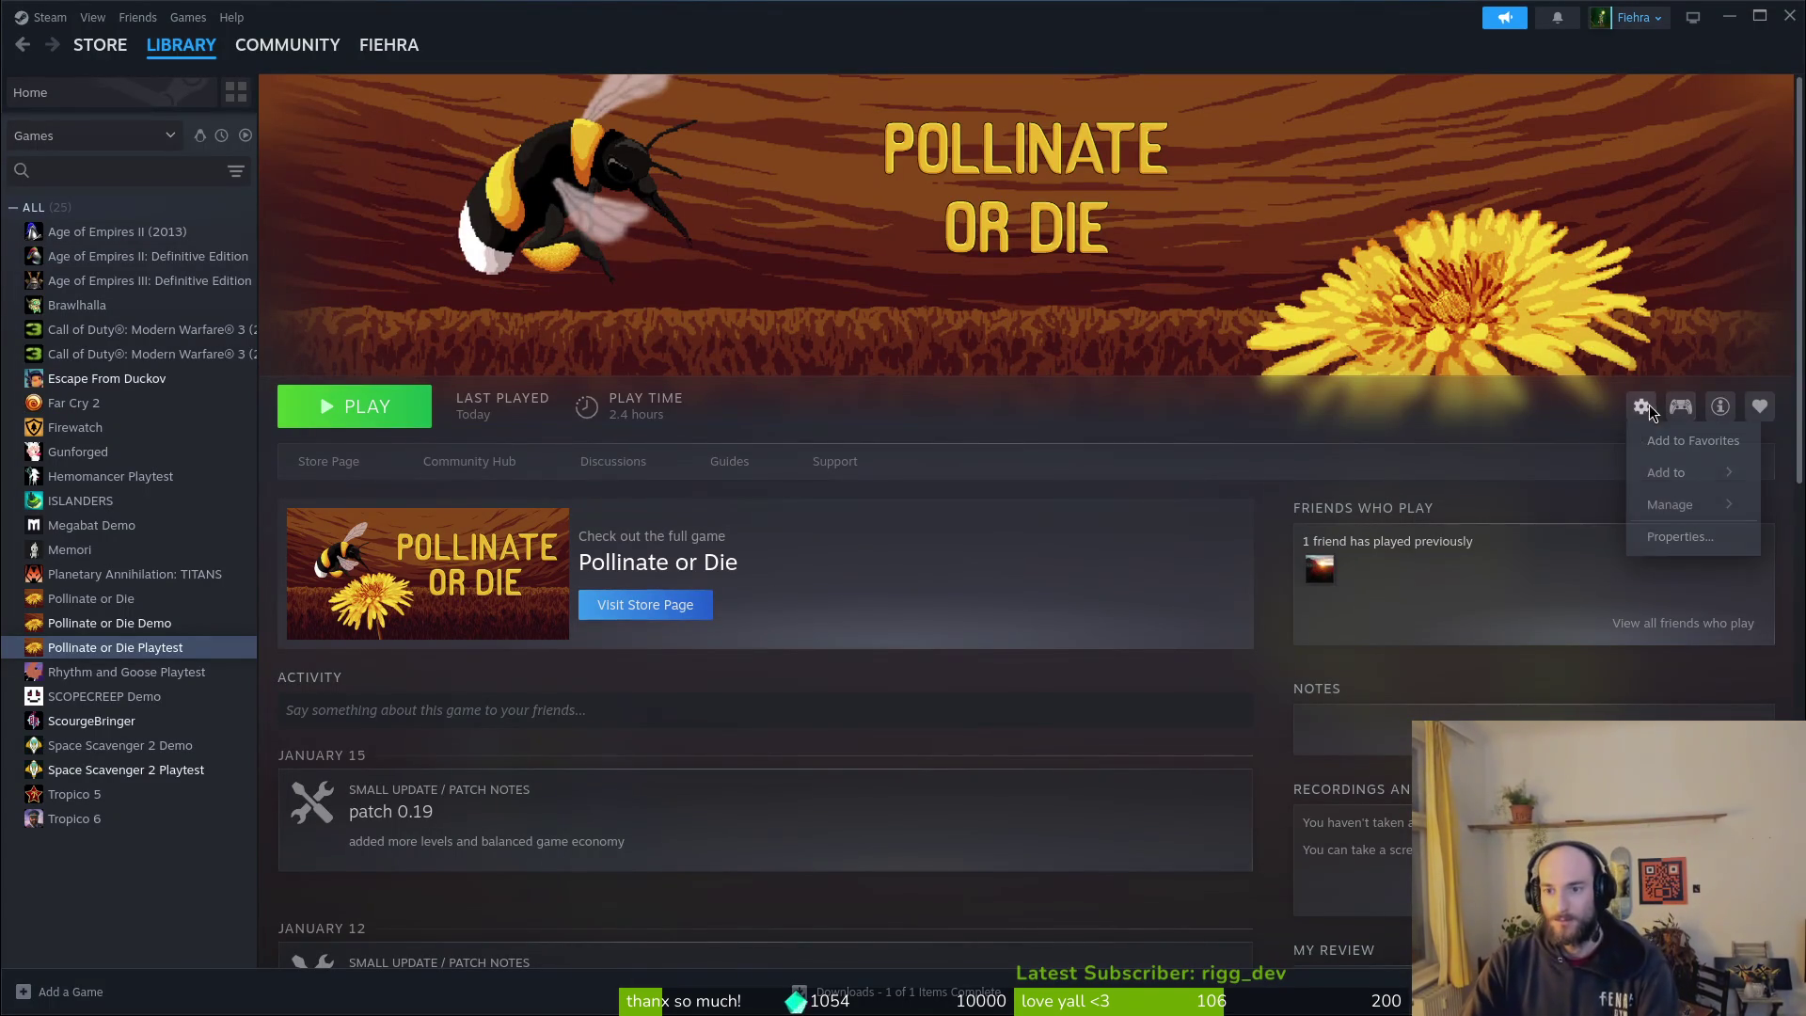
left_click(1662, 535)
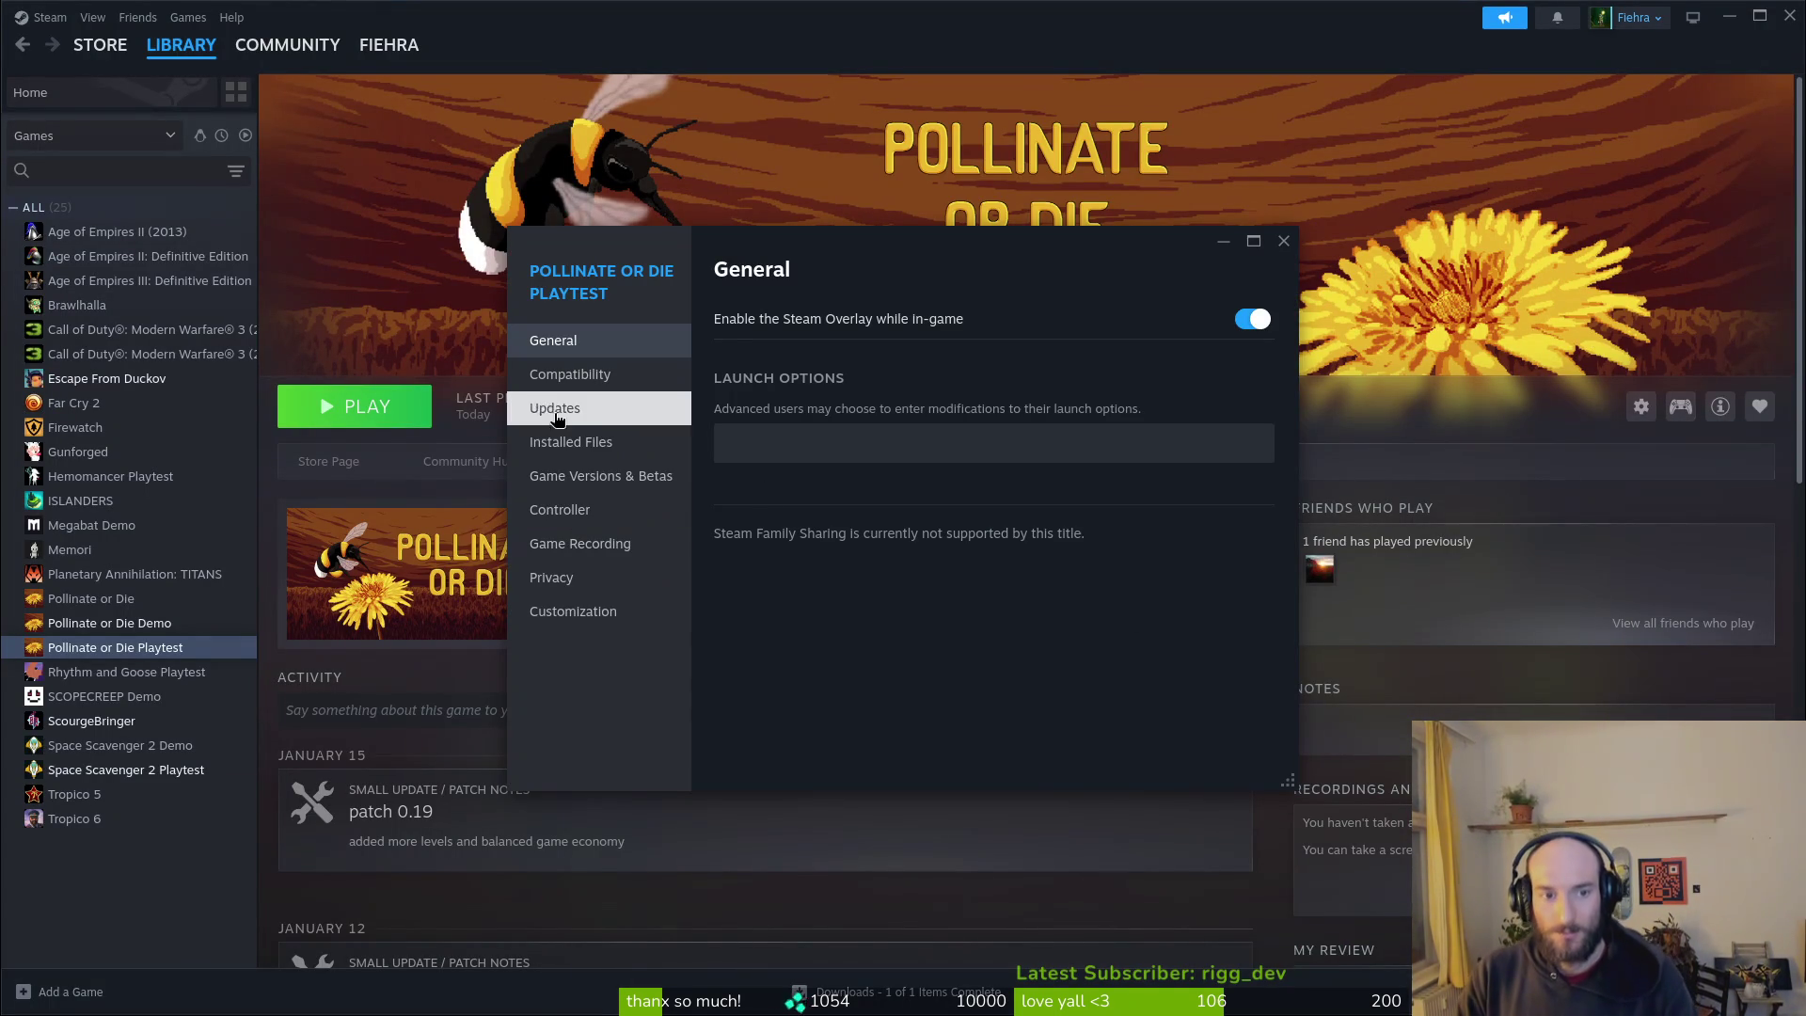
left_click(574, 442)
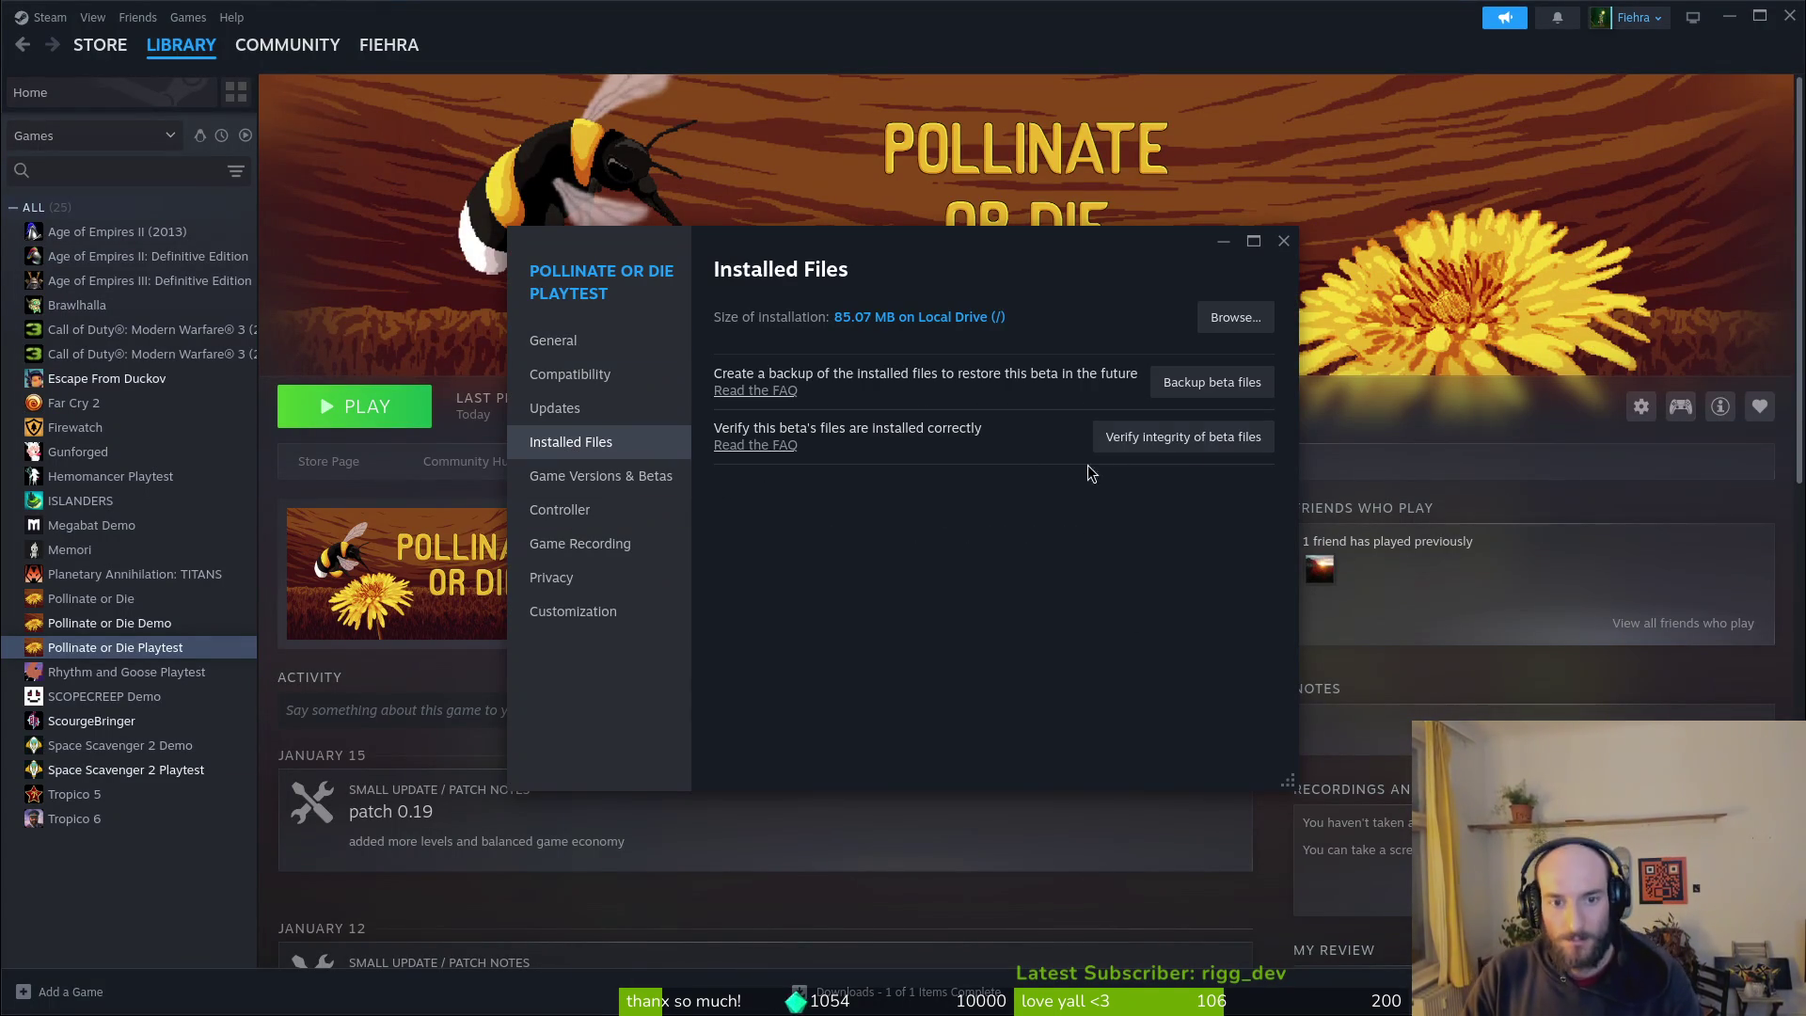
left_click(1172, 445)
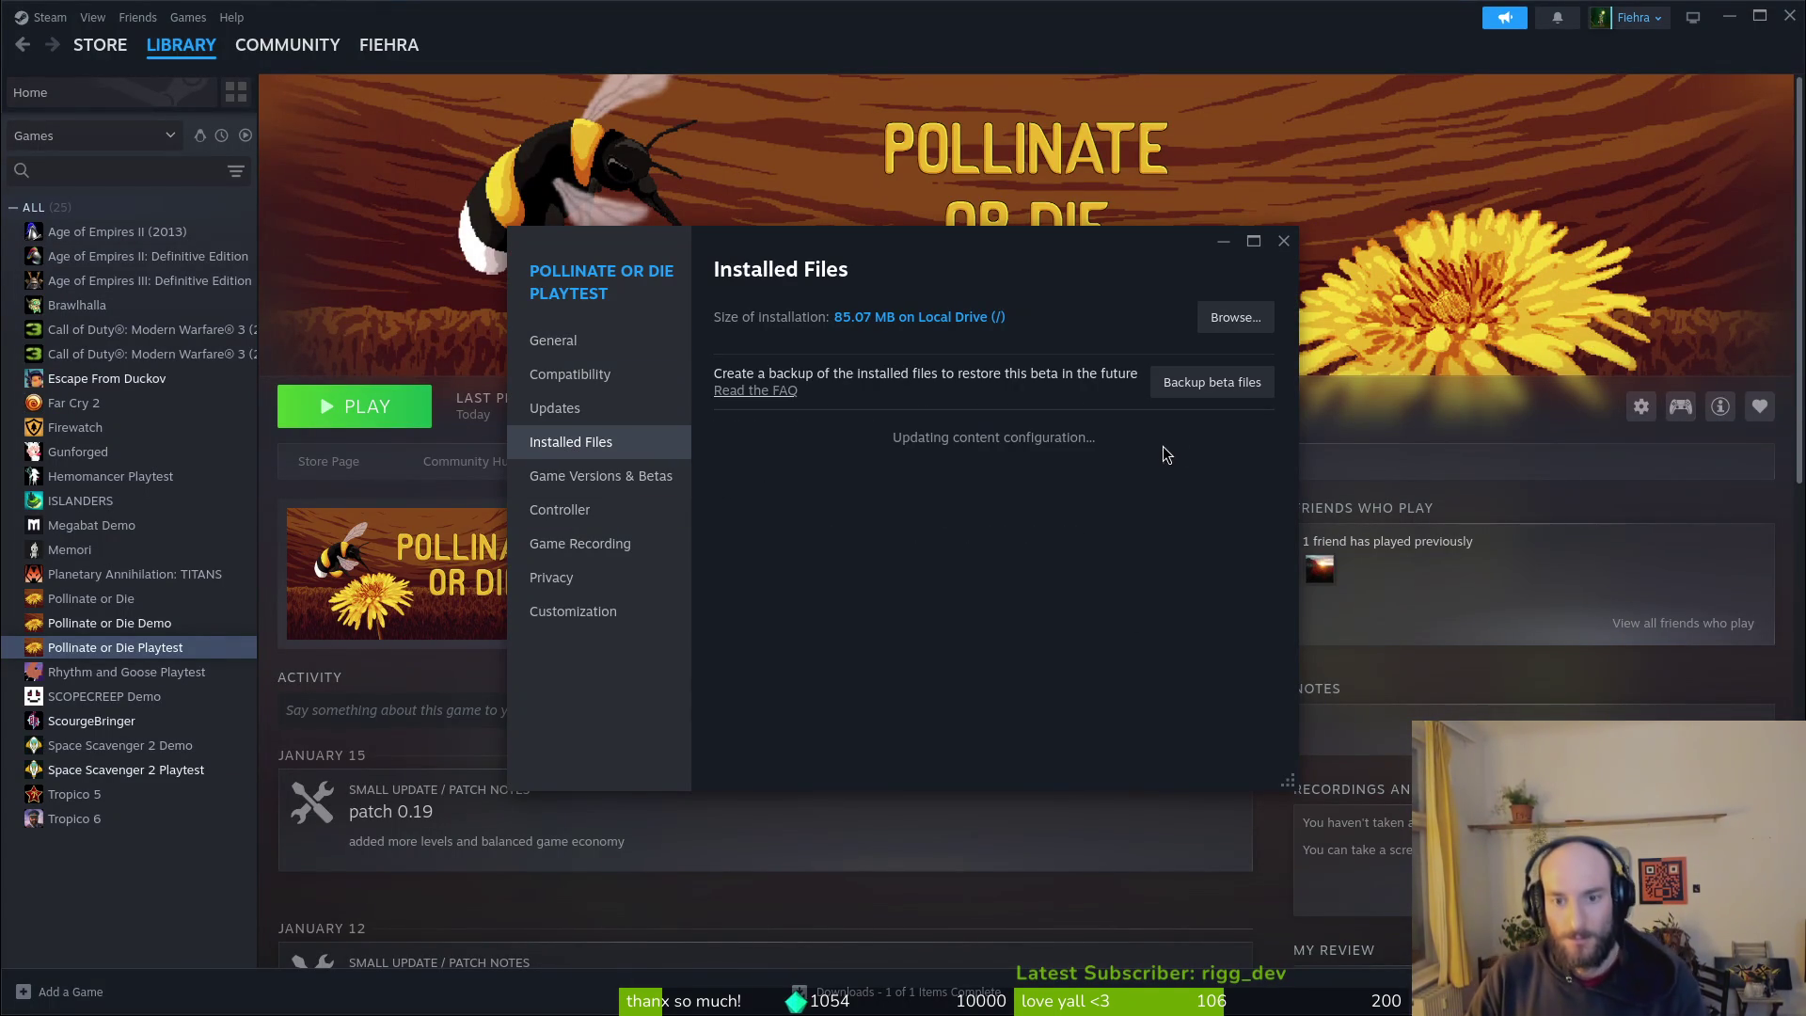
left_click(1285, 242)
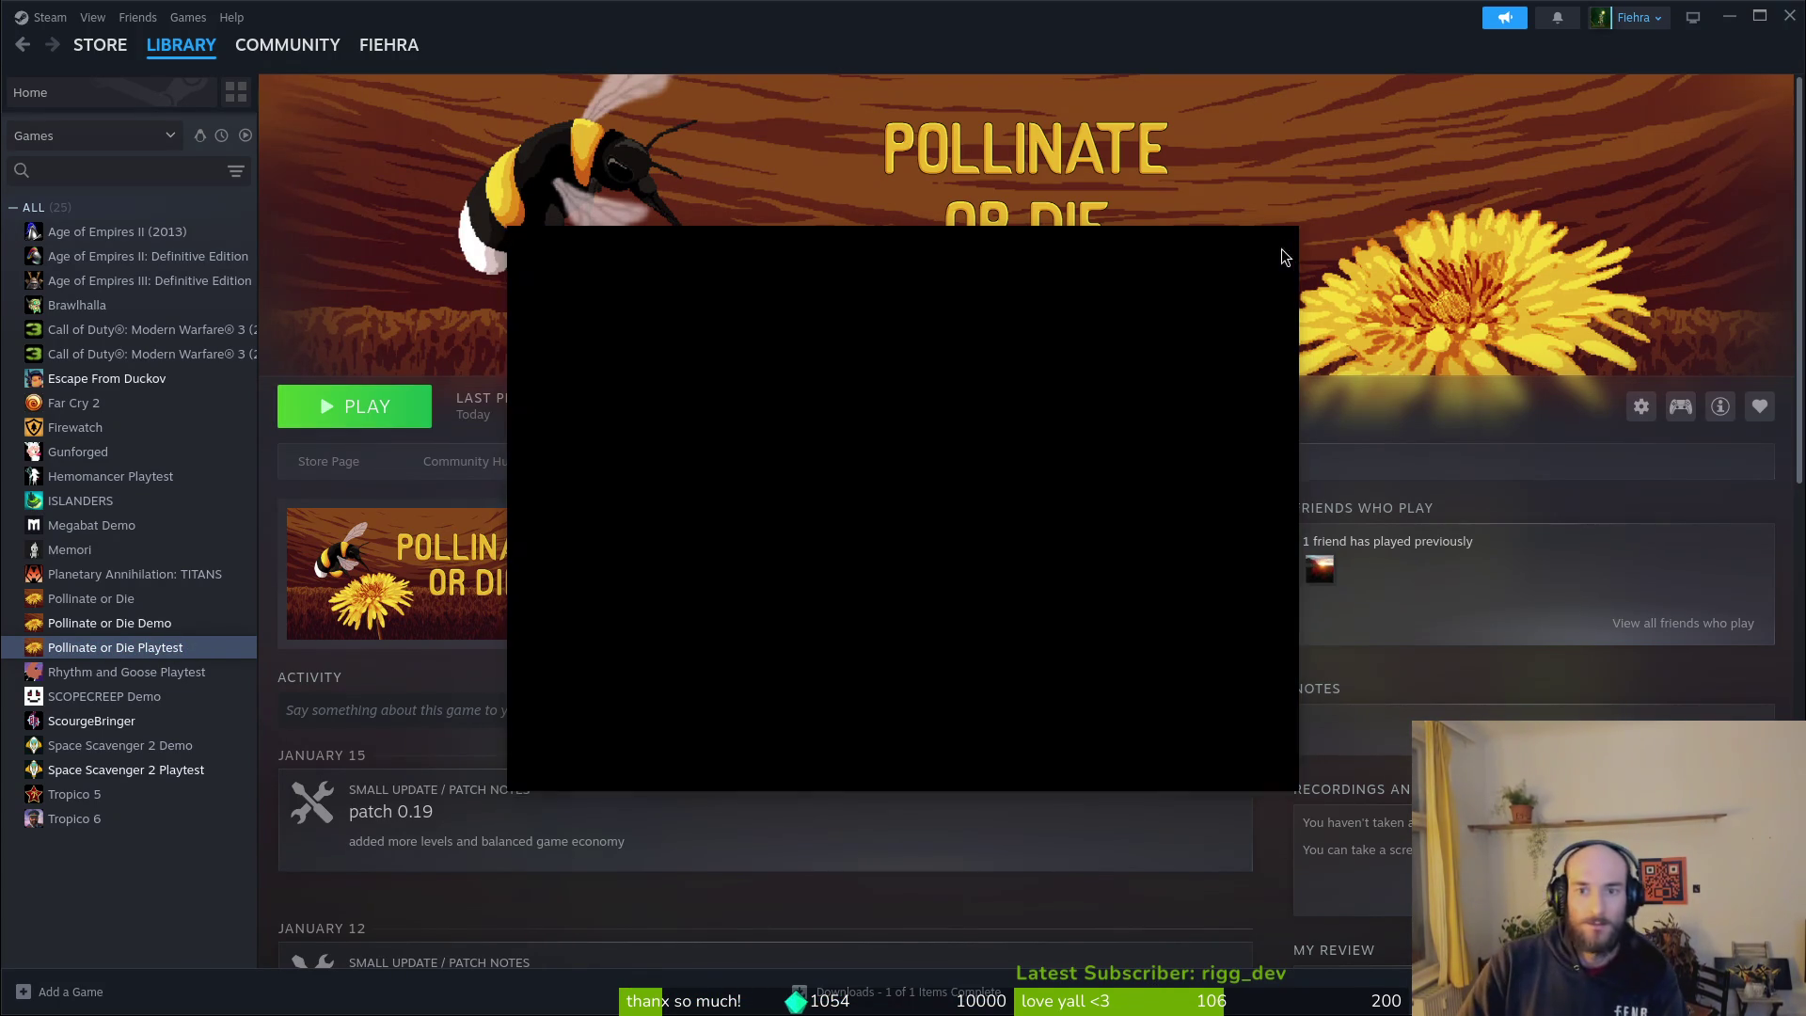
Step: Launch the playtest, lower the music volume in its settings, and test the menu focus
left_click(391, 416)
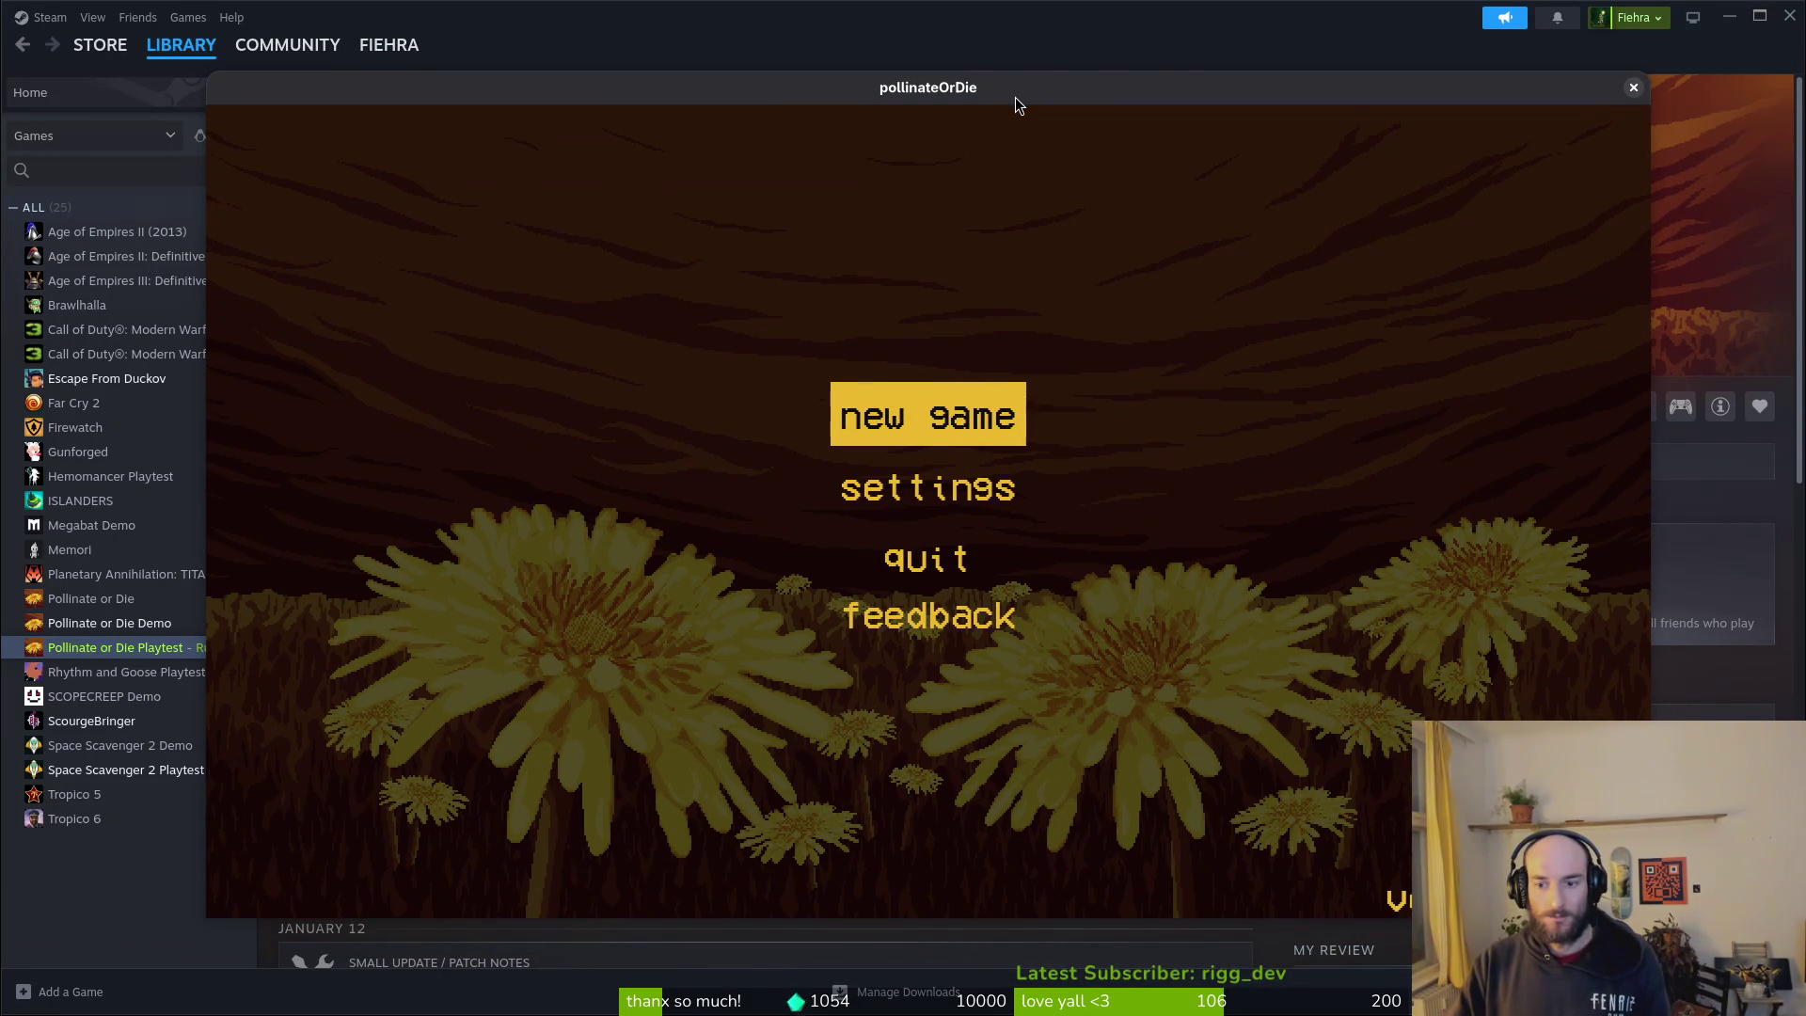
key("Down")
key("Return")
key("Down")
key("Left")
key("Left")
key("Left")
key("Left")
key("Left")
key("Escape")
key("Down")
key("Up")
key("Up")
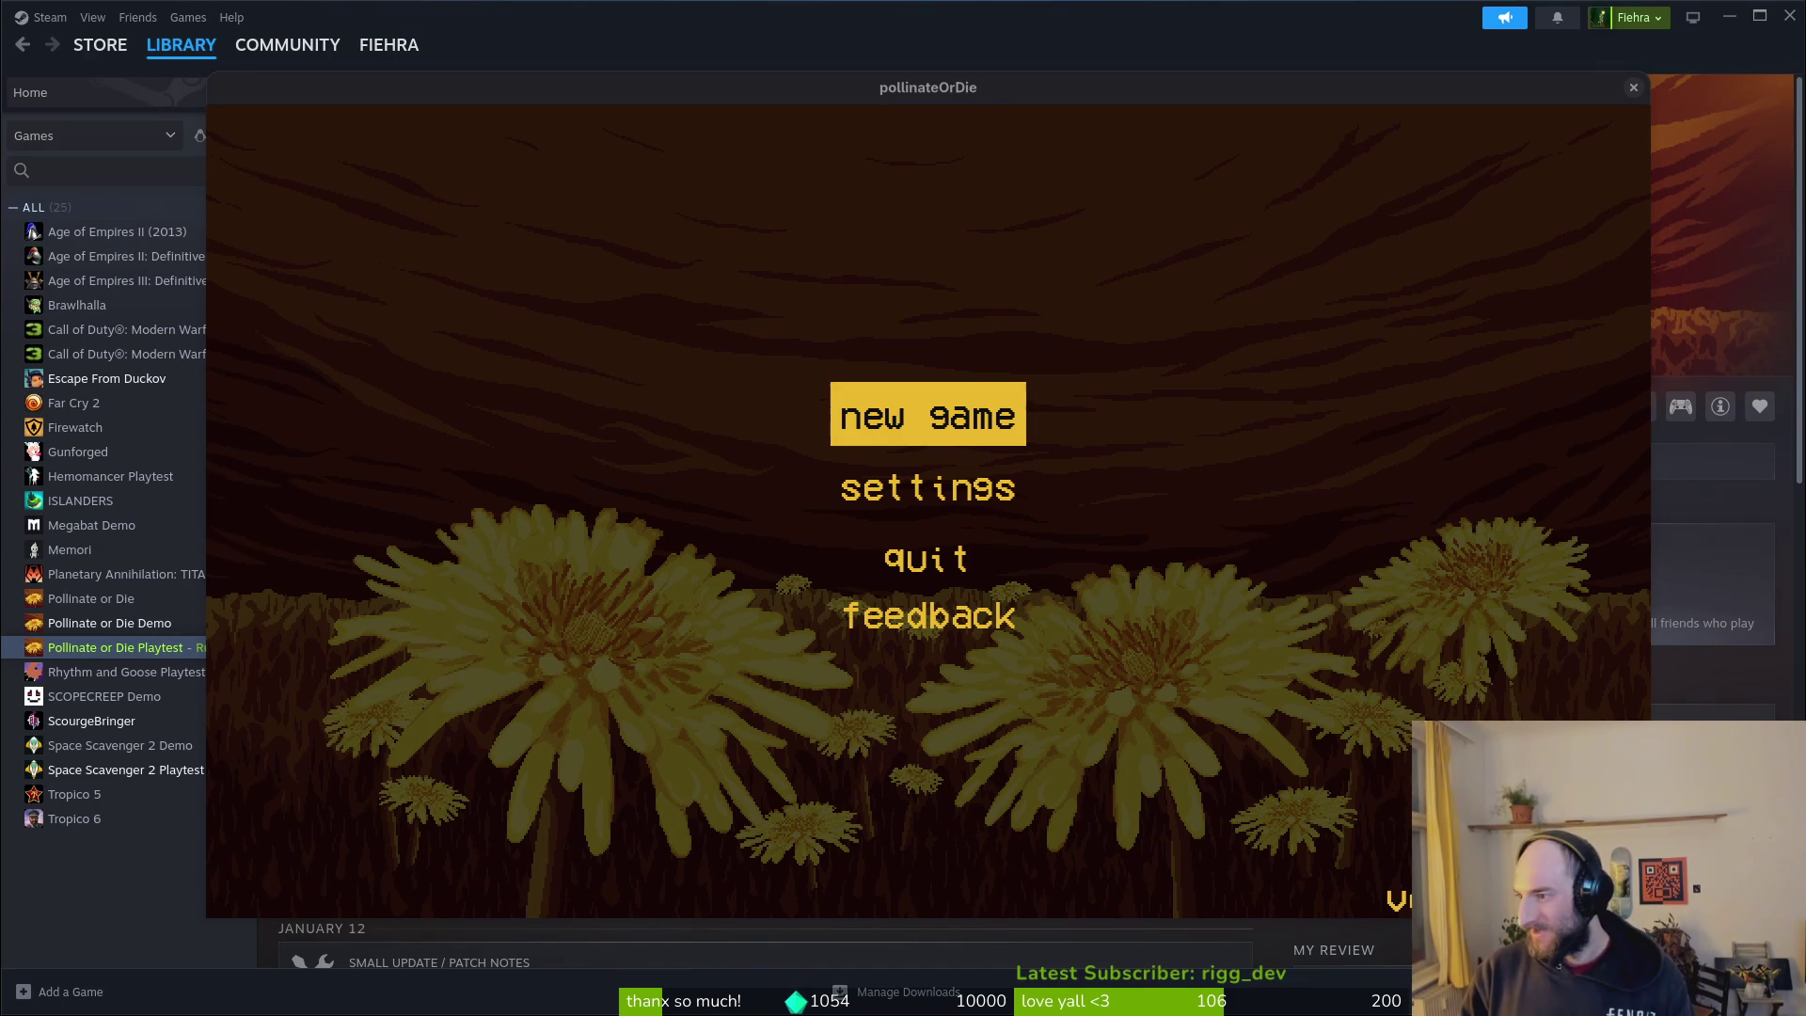
Step: Quick-open the home.tscn scene in the Godot editor
key("alt+Tab")
key("alt+shift+o")
type("homets")
key("Return")
key("Up")
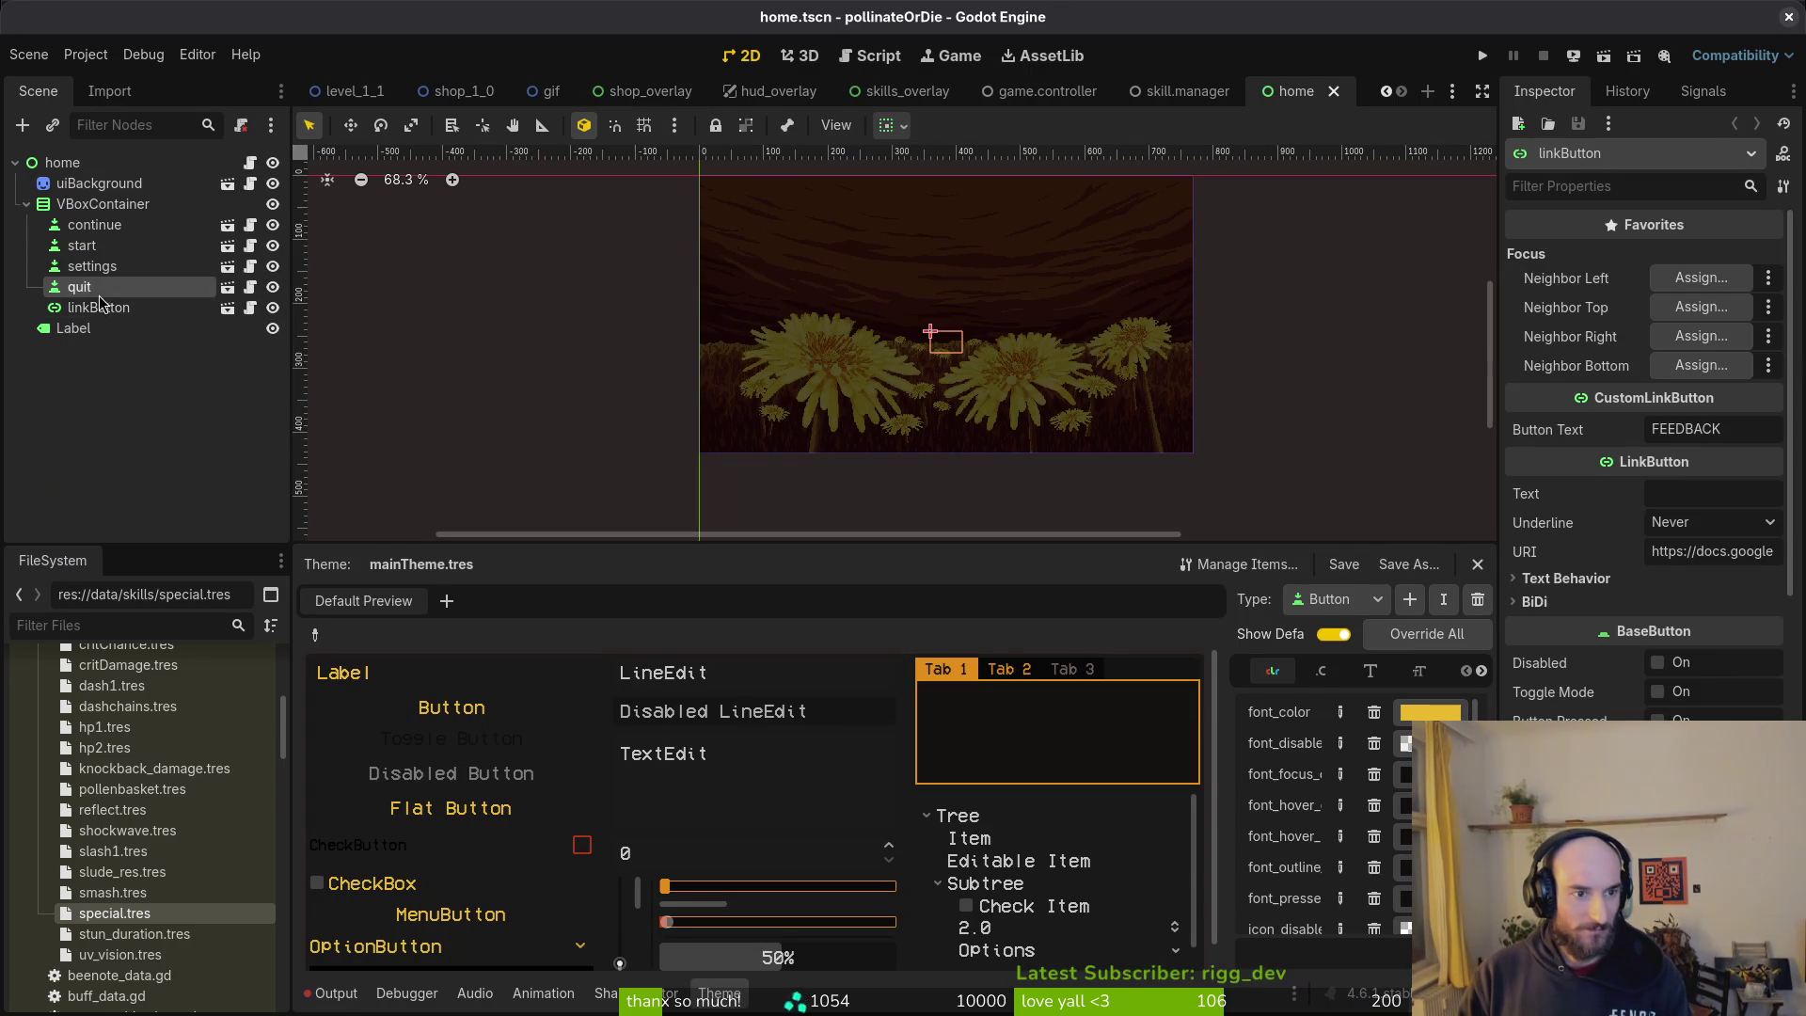
Step: Inspect the linkButton and quit nodes' properties in the Inspector
left_click(113, 310)
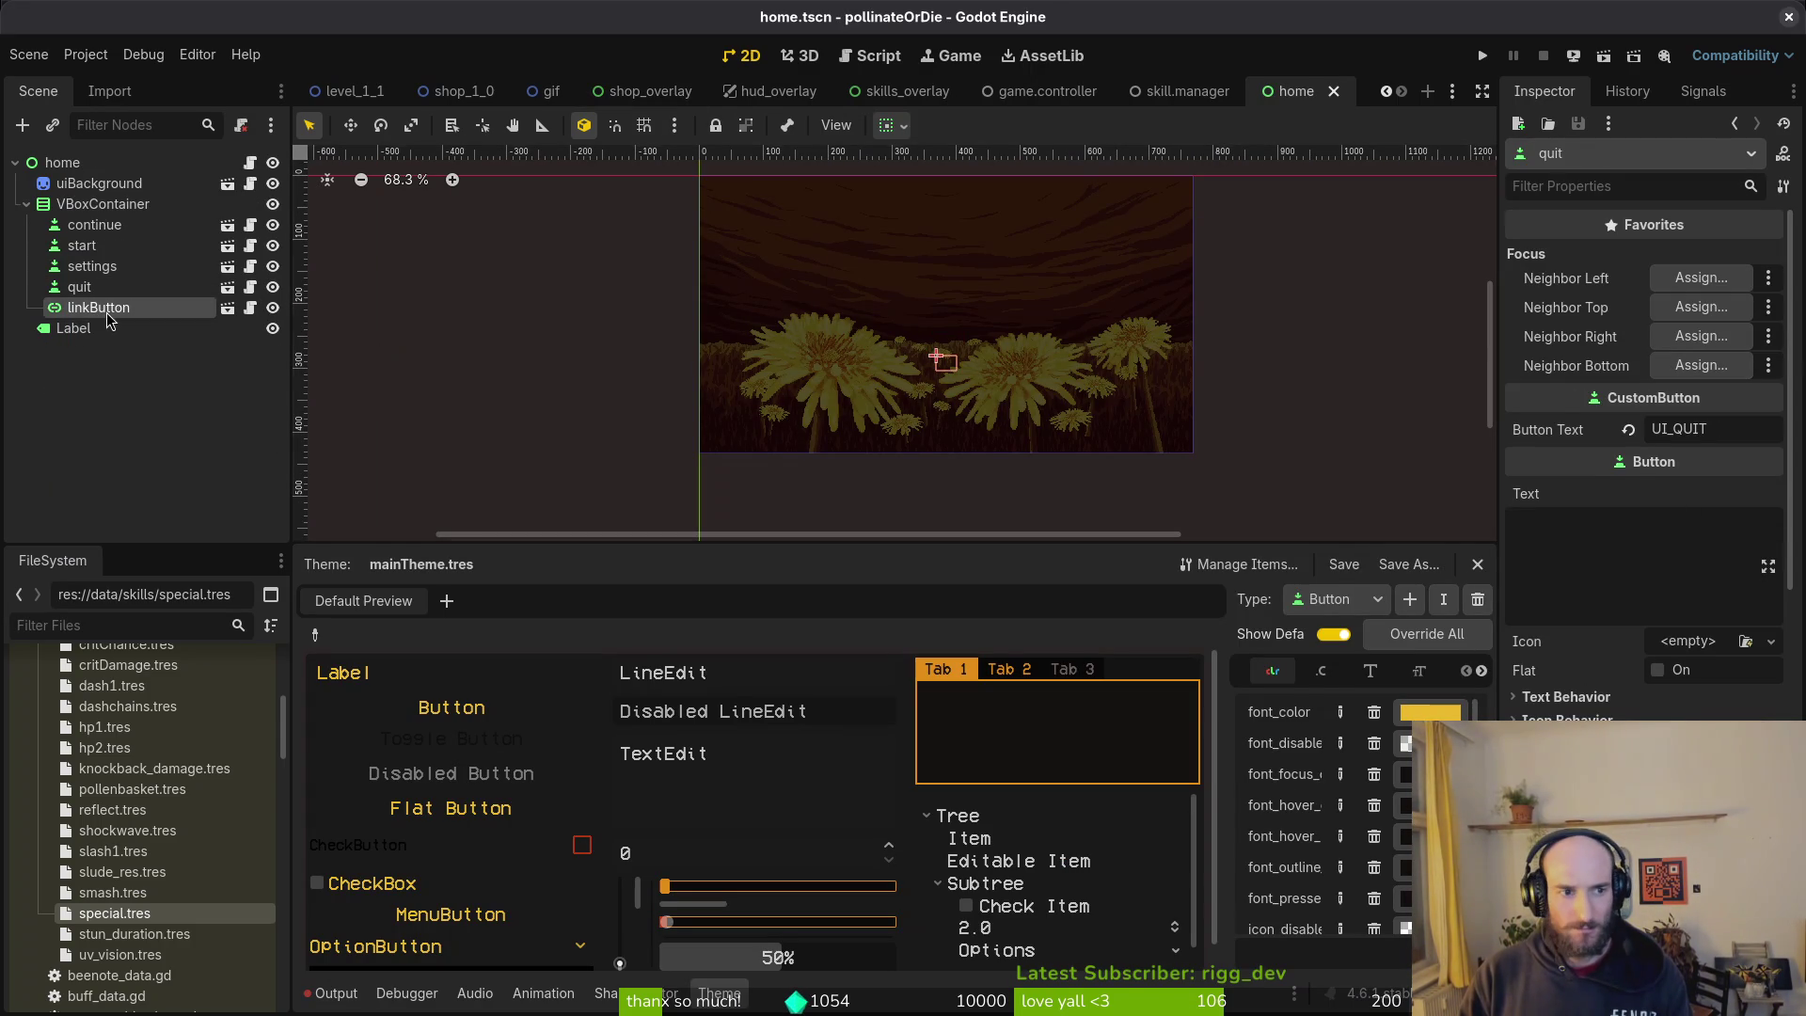
left_click(123, 290)
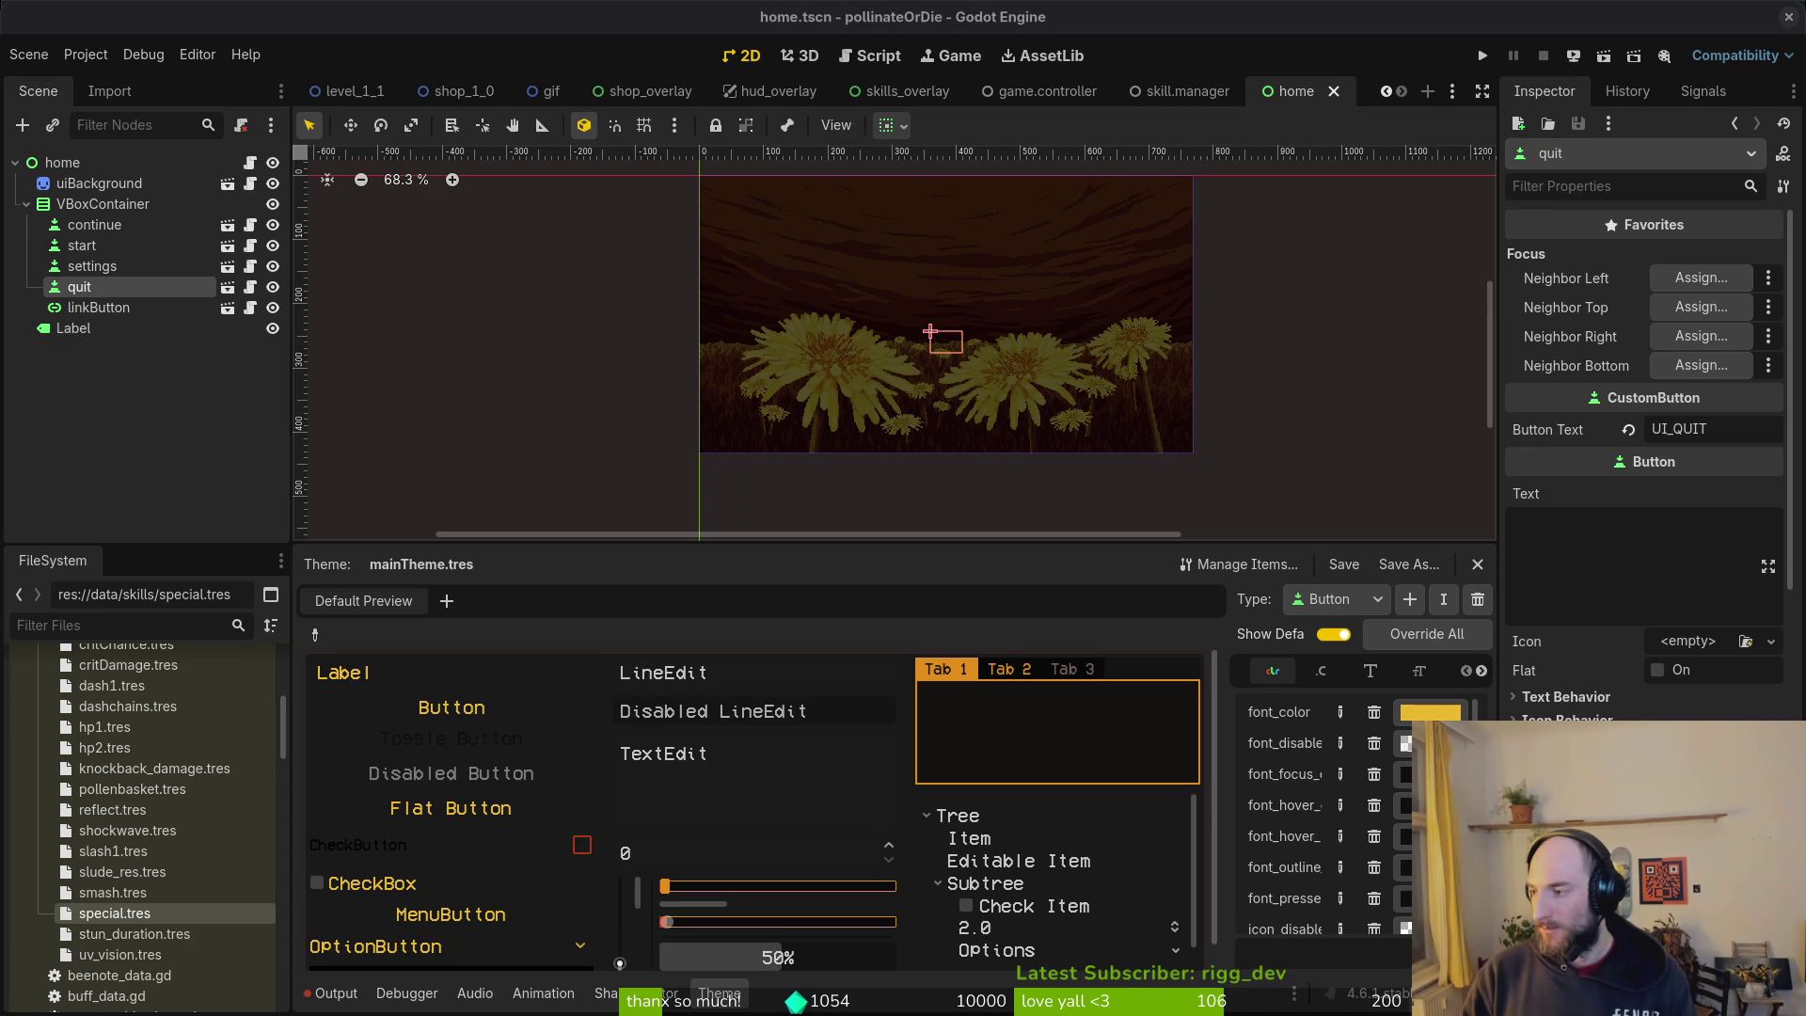
Step: Go to gamedev/pollinate-or-die and open home.gd in Vim
type("cd depol")
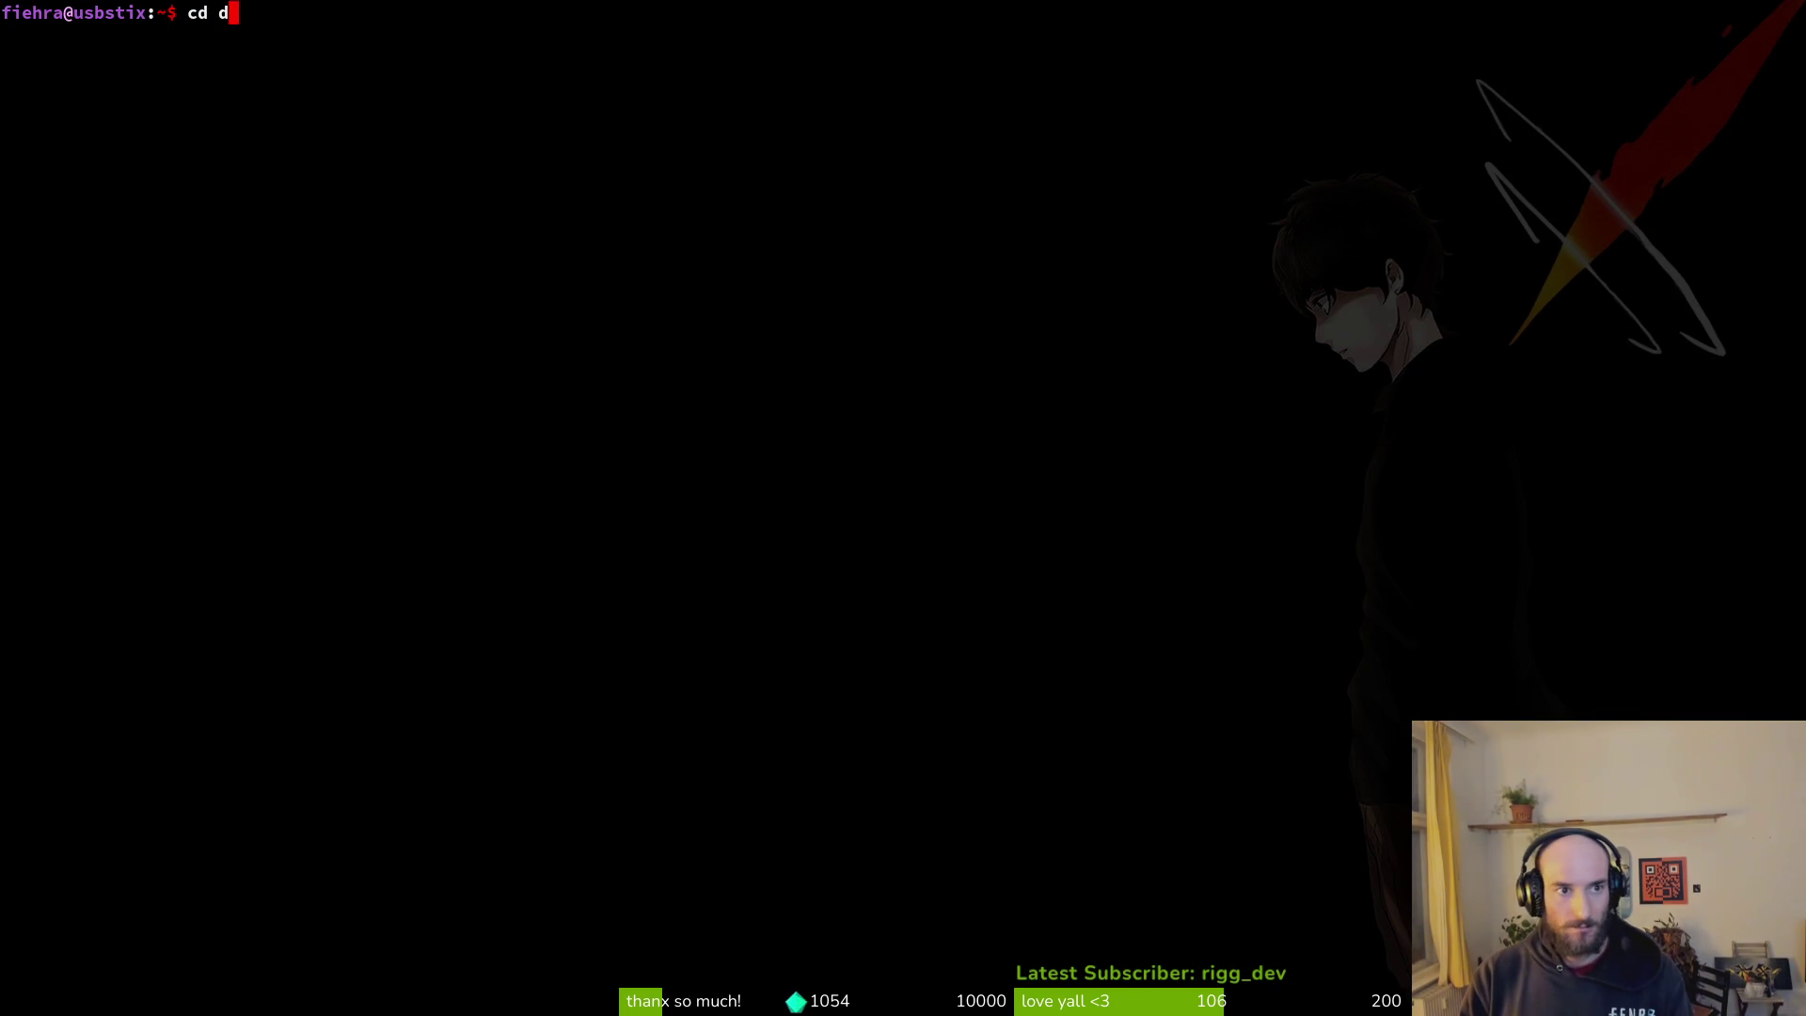
key("BackSpace")
key("BackSpace")
key("BackSpace")
type("g")
key("Tab")
type("p")
key("Tab")
key("Return")
type("vim .")
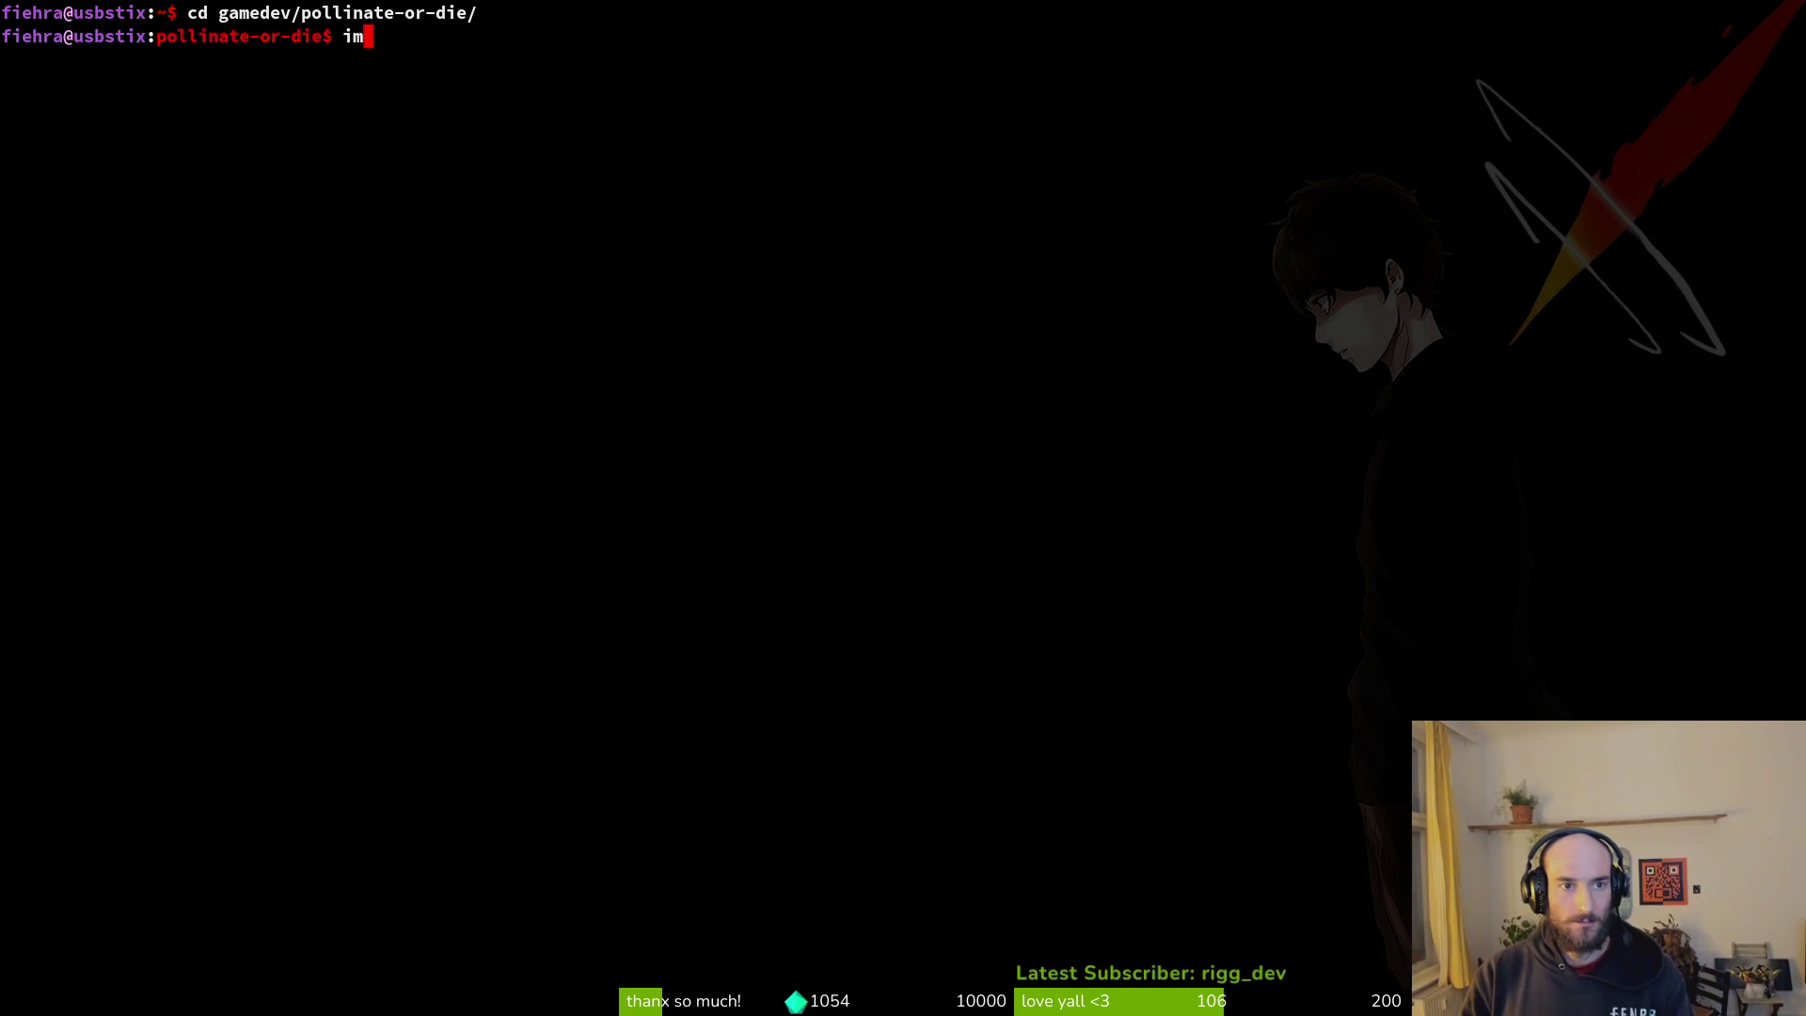
key("Return")
key("space")
key("f")
key("f")
type("ho")
key("Return")
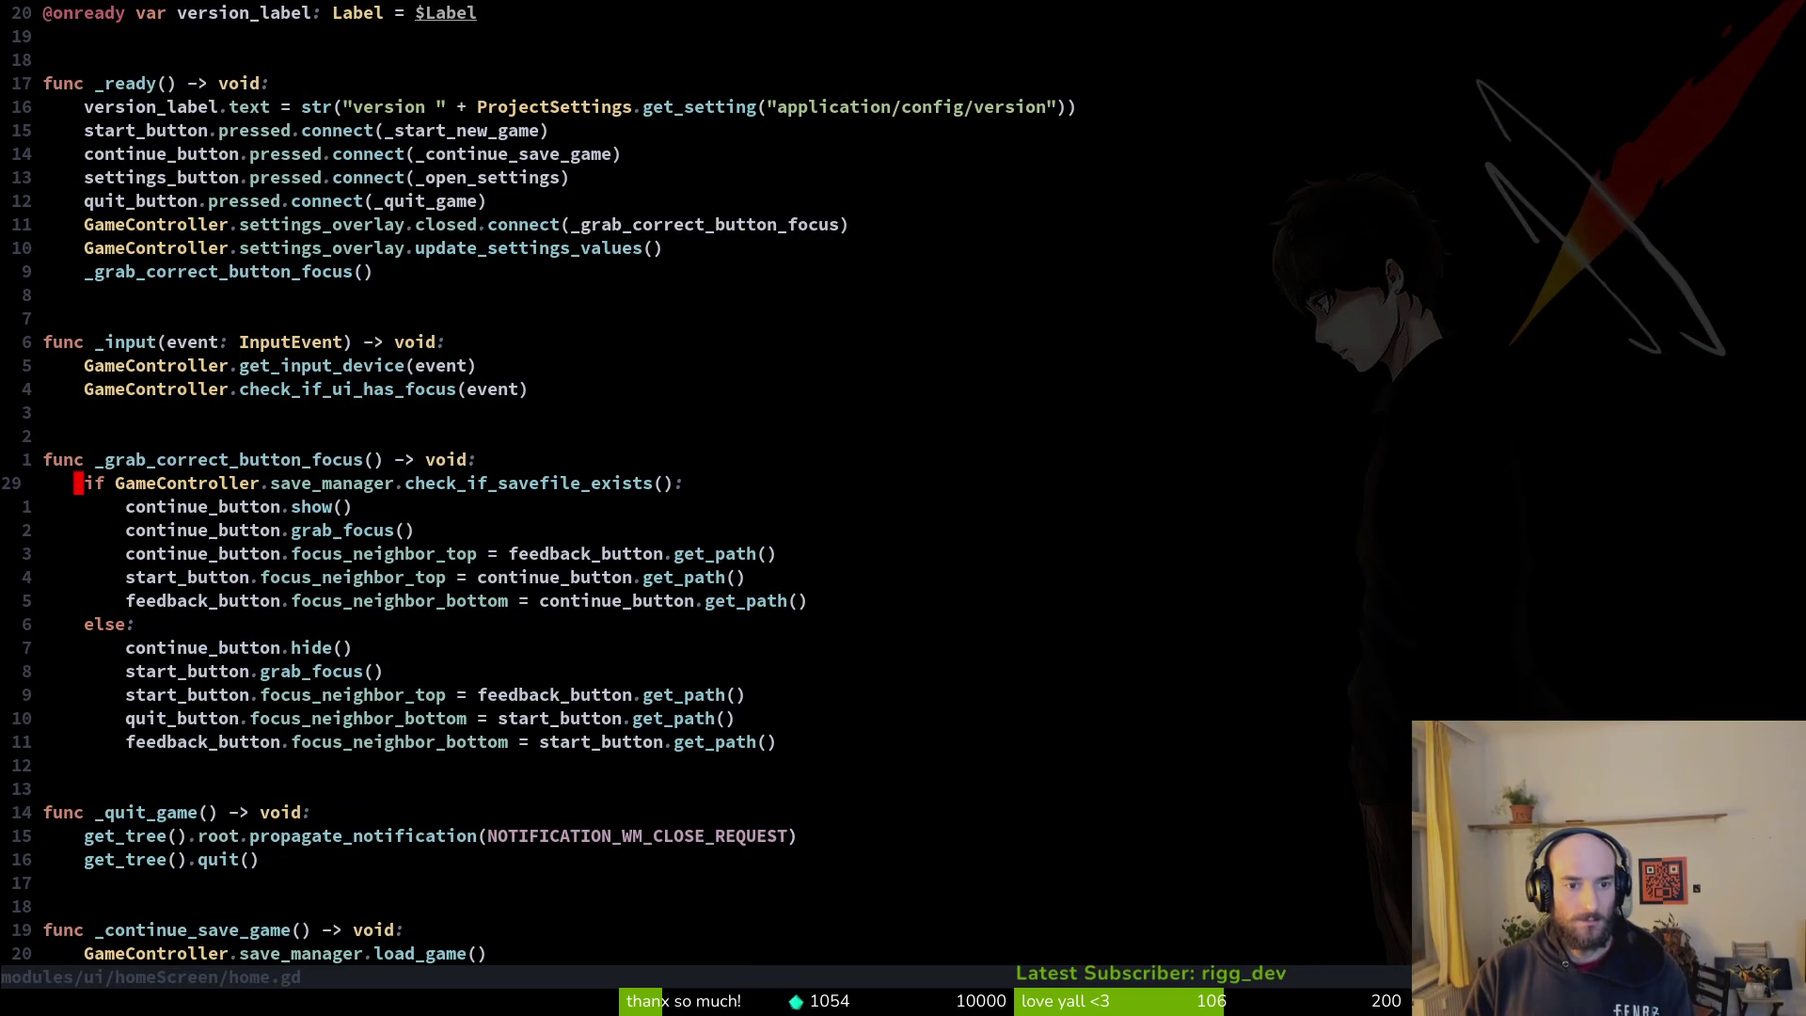
Step: Review the feedback_button and quit_button focus lines, then run the game to test menu focus
key("j")
key("j")
key("j")
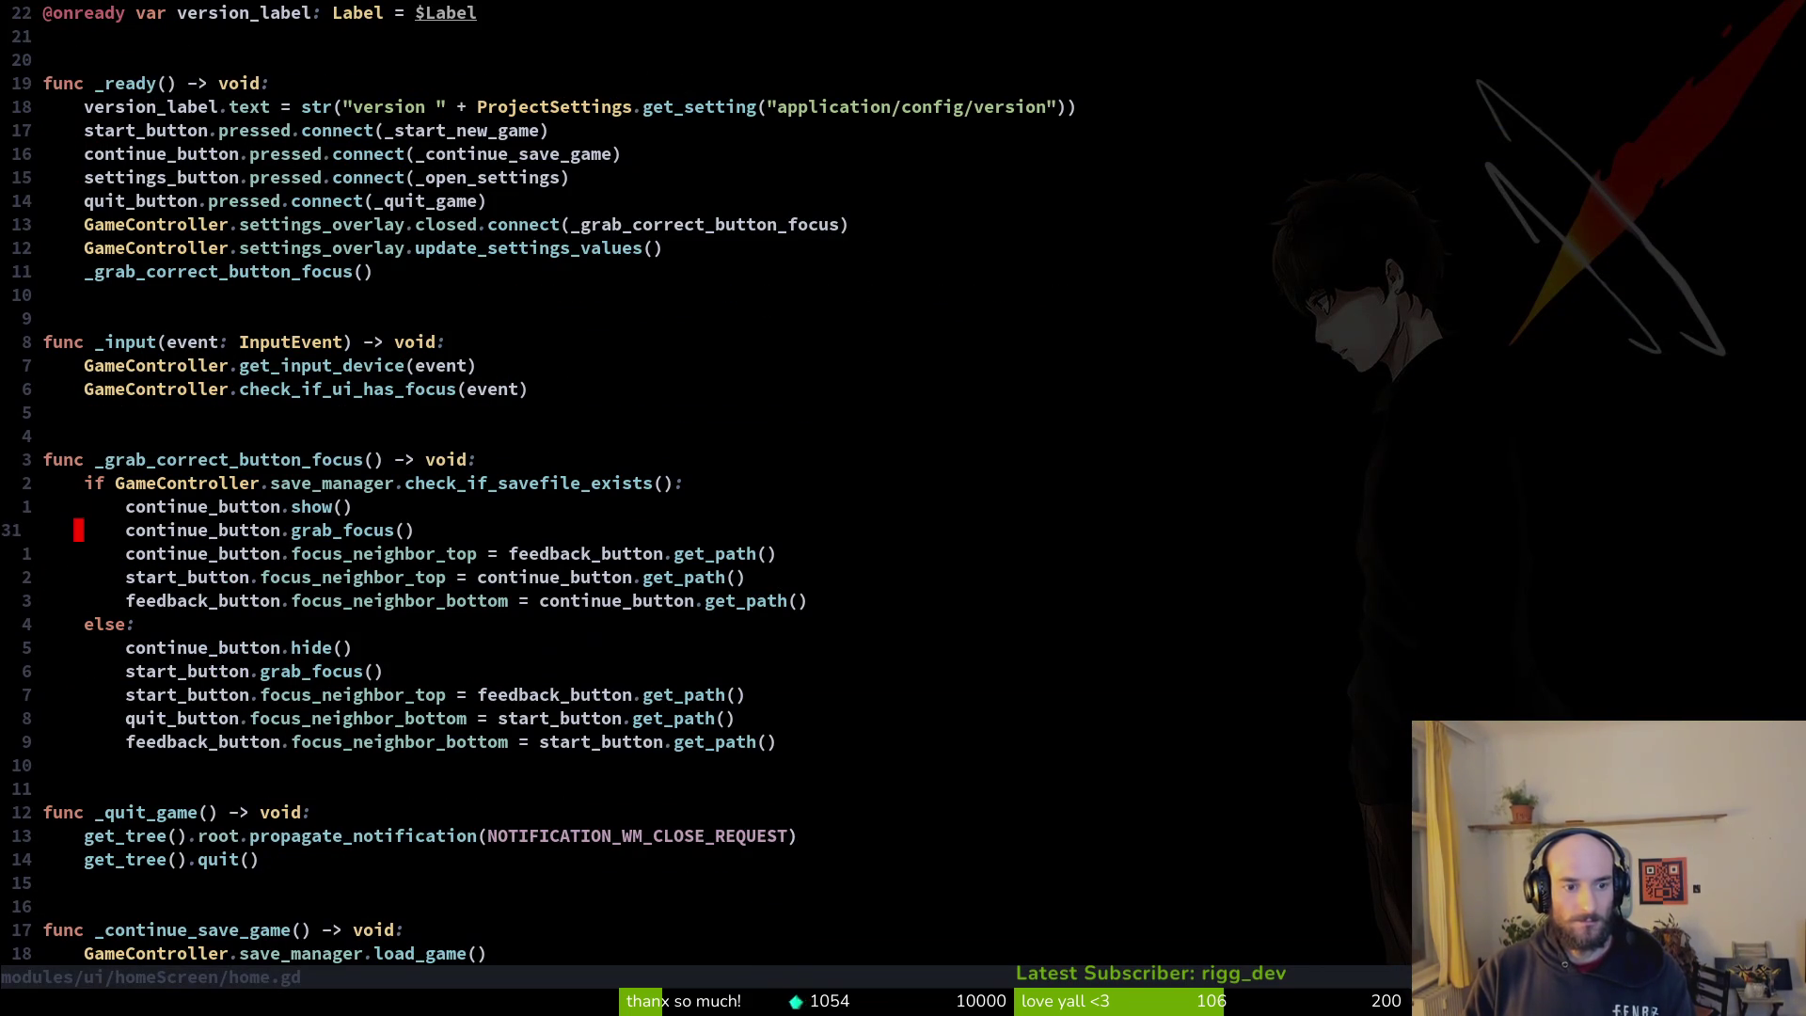
key("shift+v")
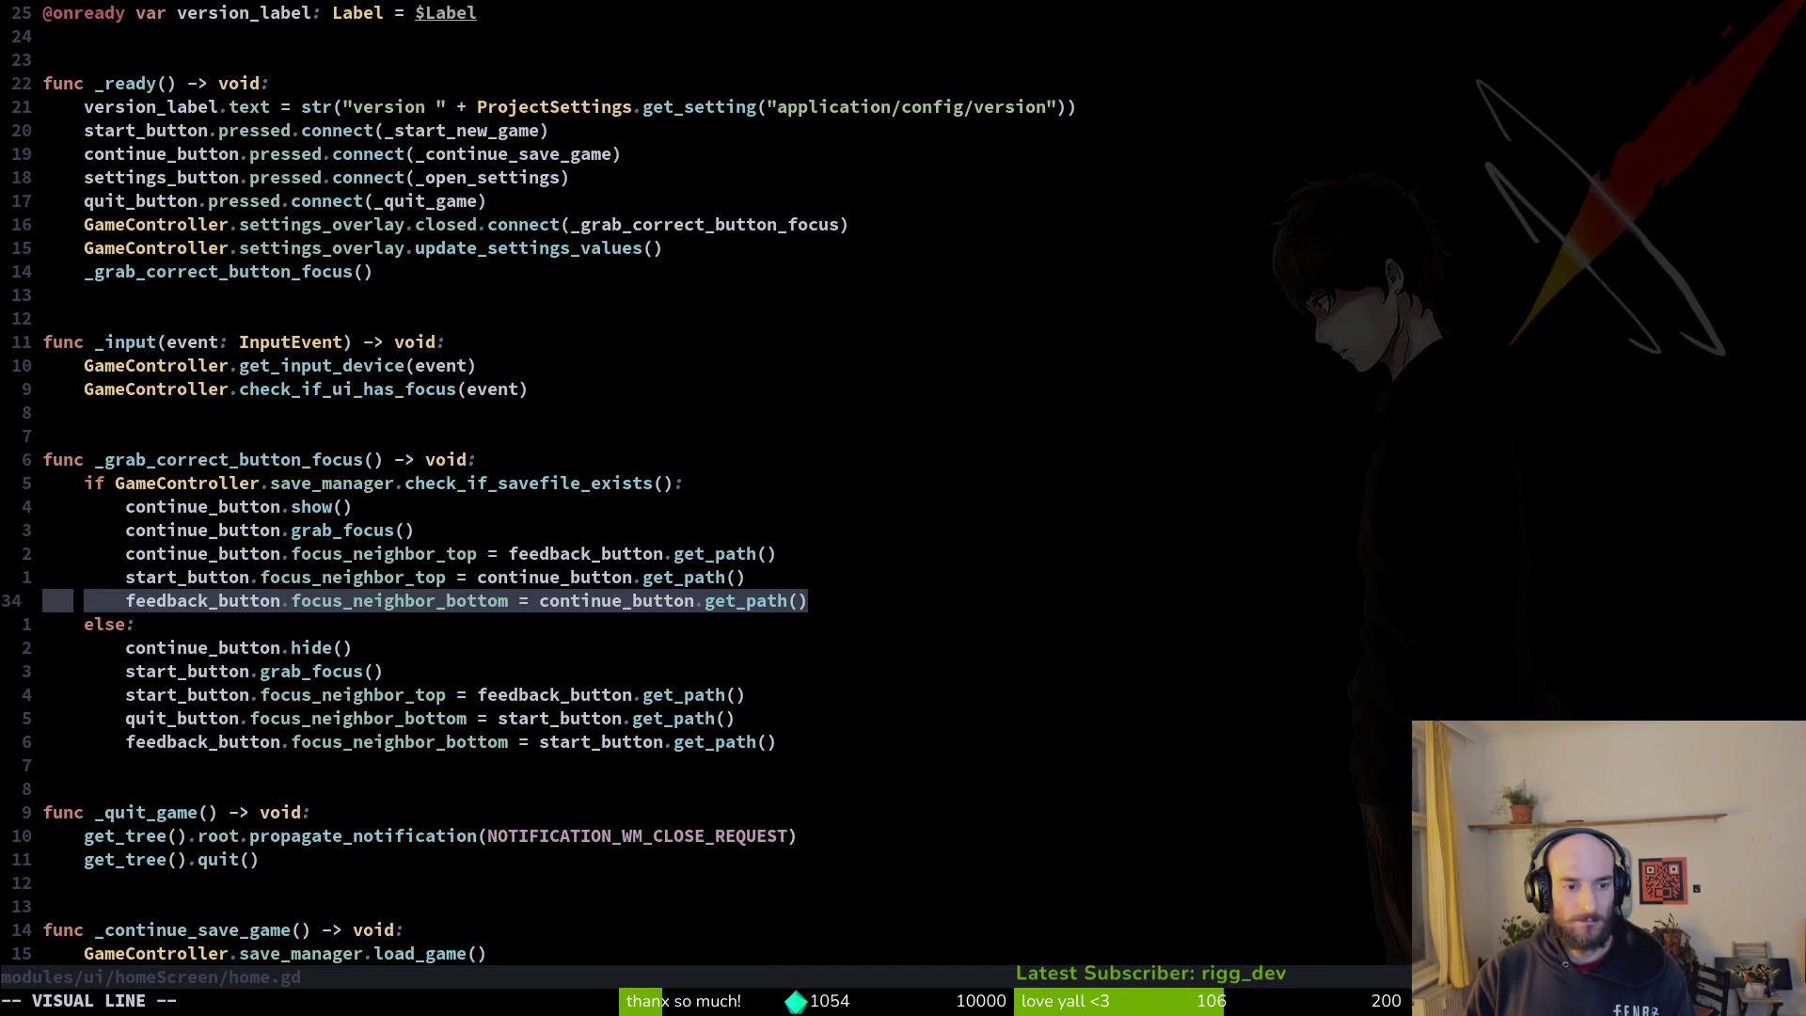
key("Escape")
key("j")
key("j")
key("j")
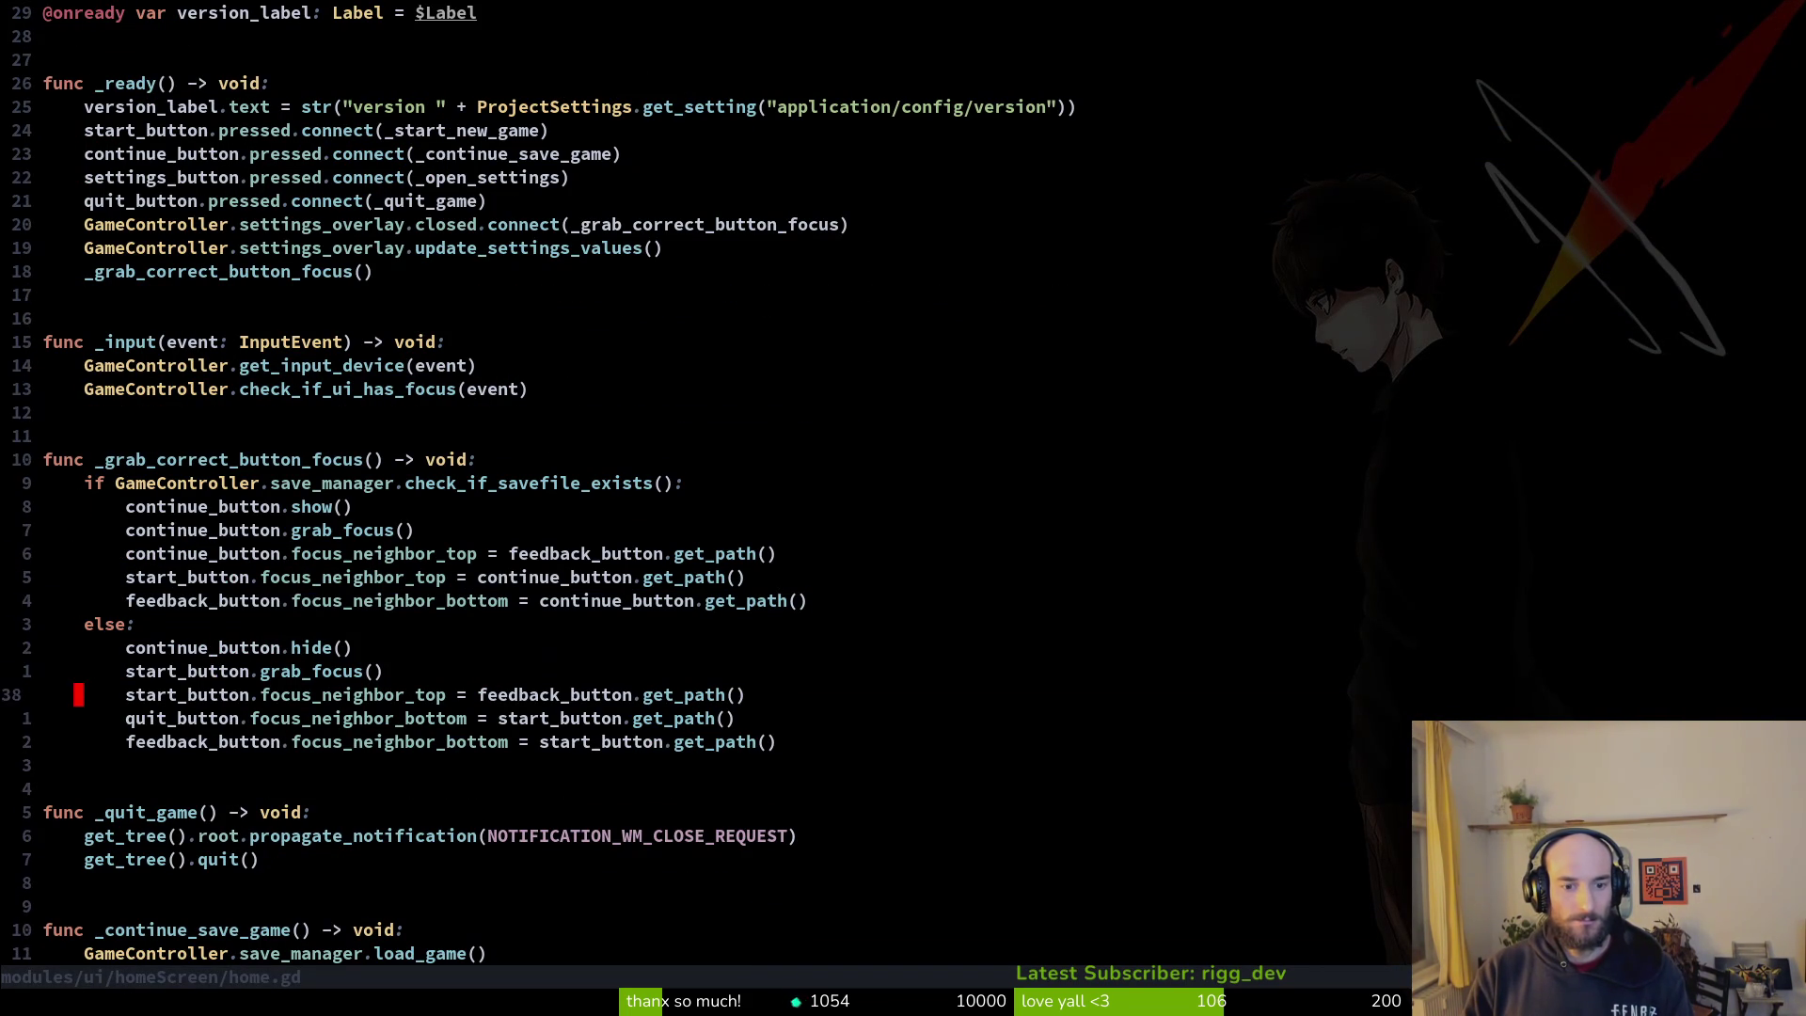
key("shift+v")
key("Escape")
key("w")
key("F5")
key("Down")
key("Down")
key("Down")
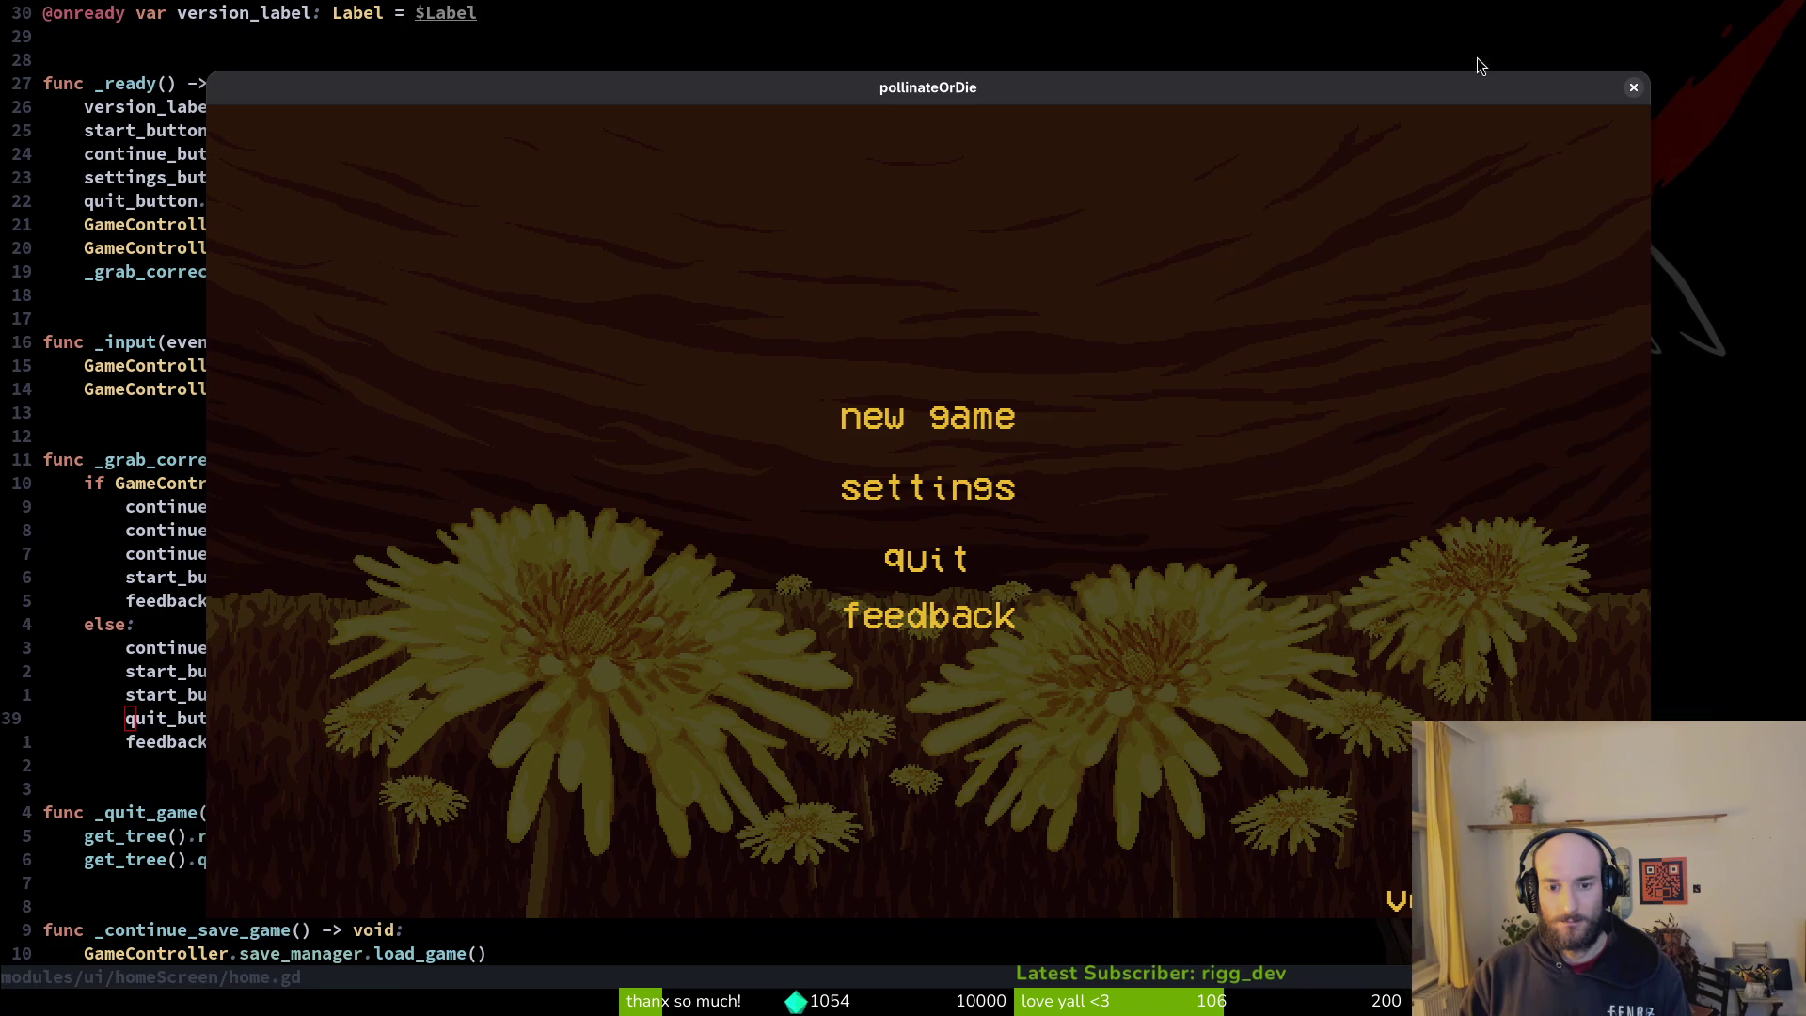
left_click(1633, 89)
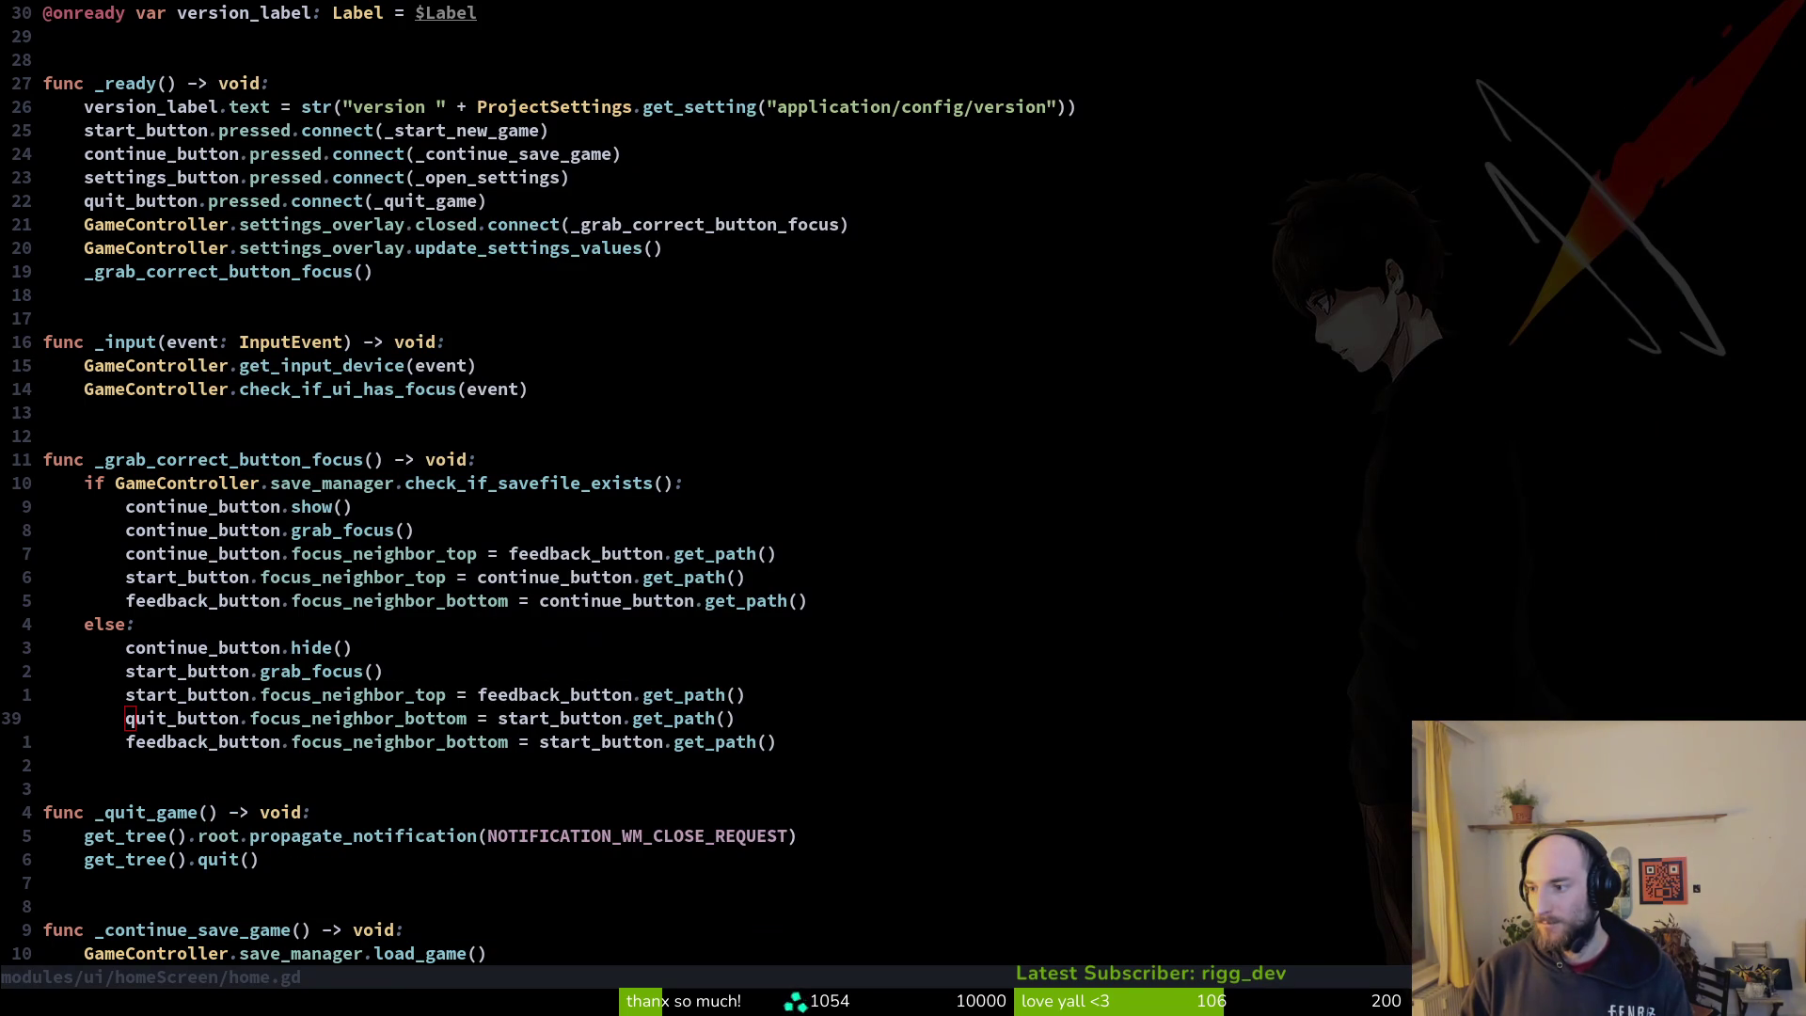
Step: Replace the start_button reference on line 39 with feedback_button and save home.gd
key("j")
key("j")
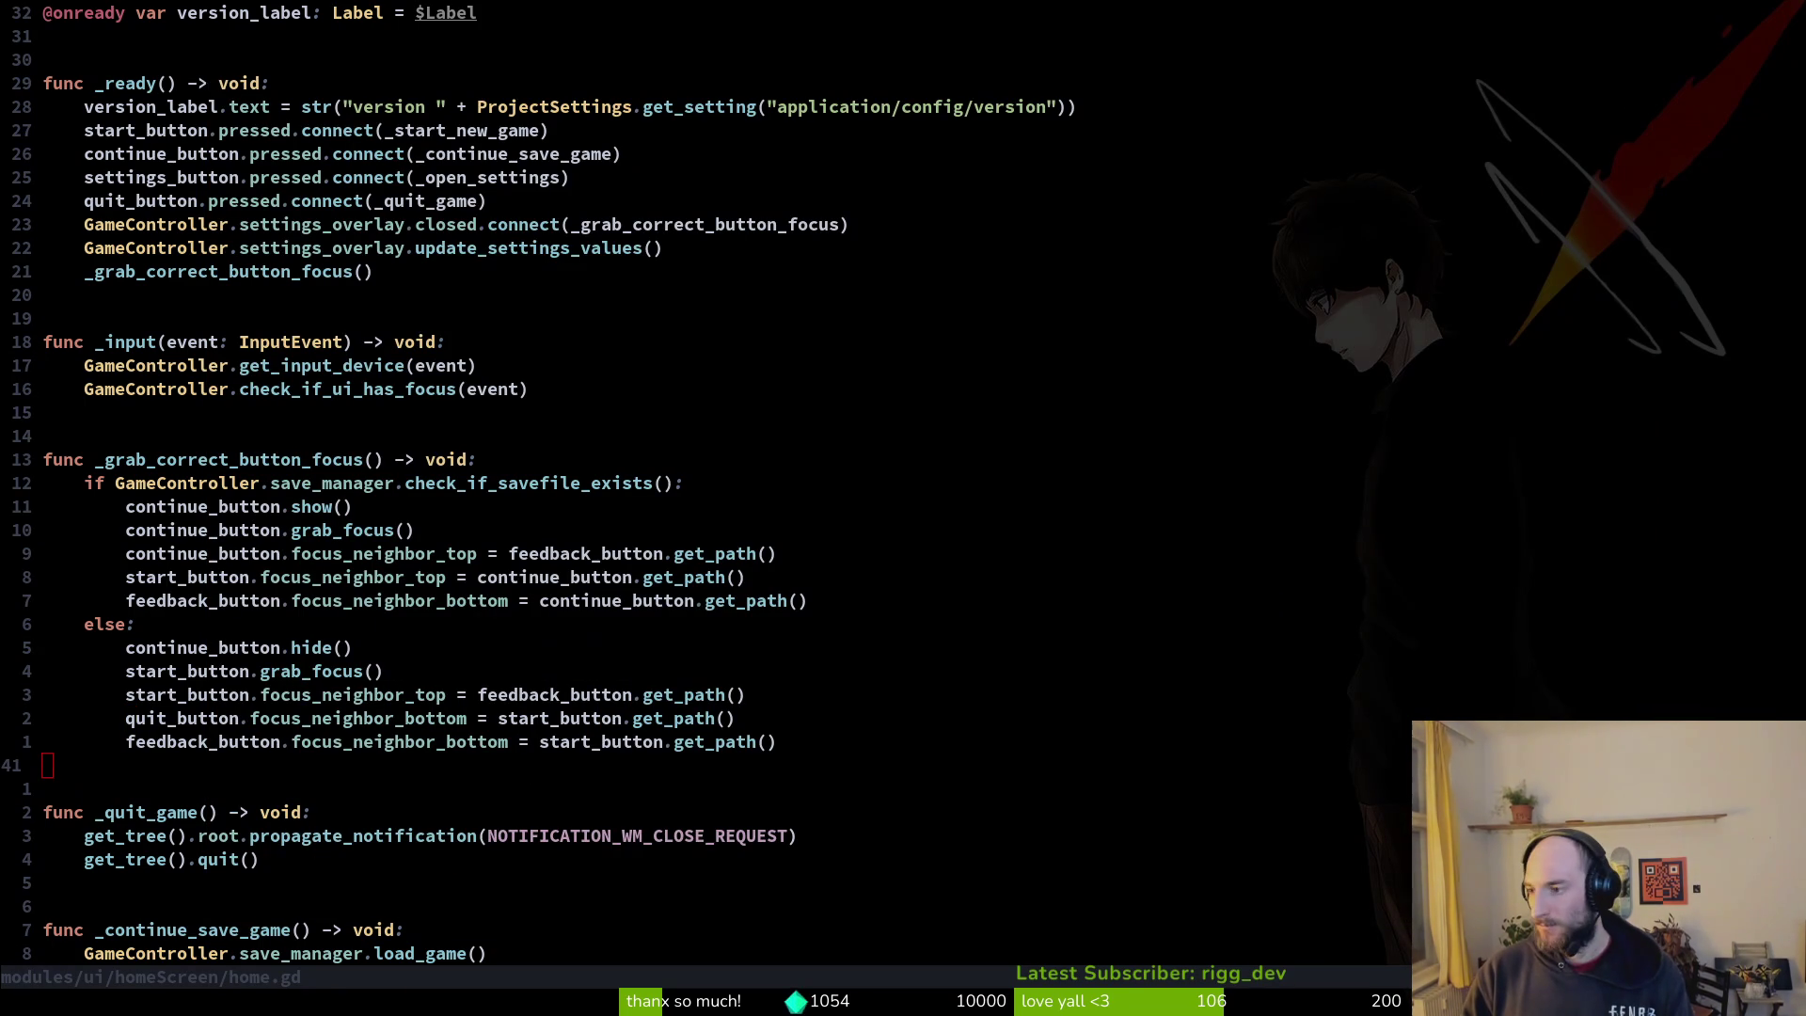
left_click(918, 562)
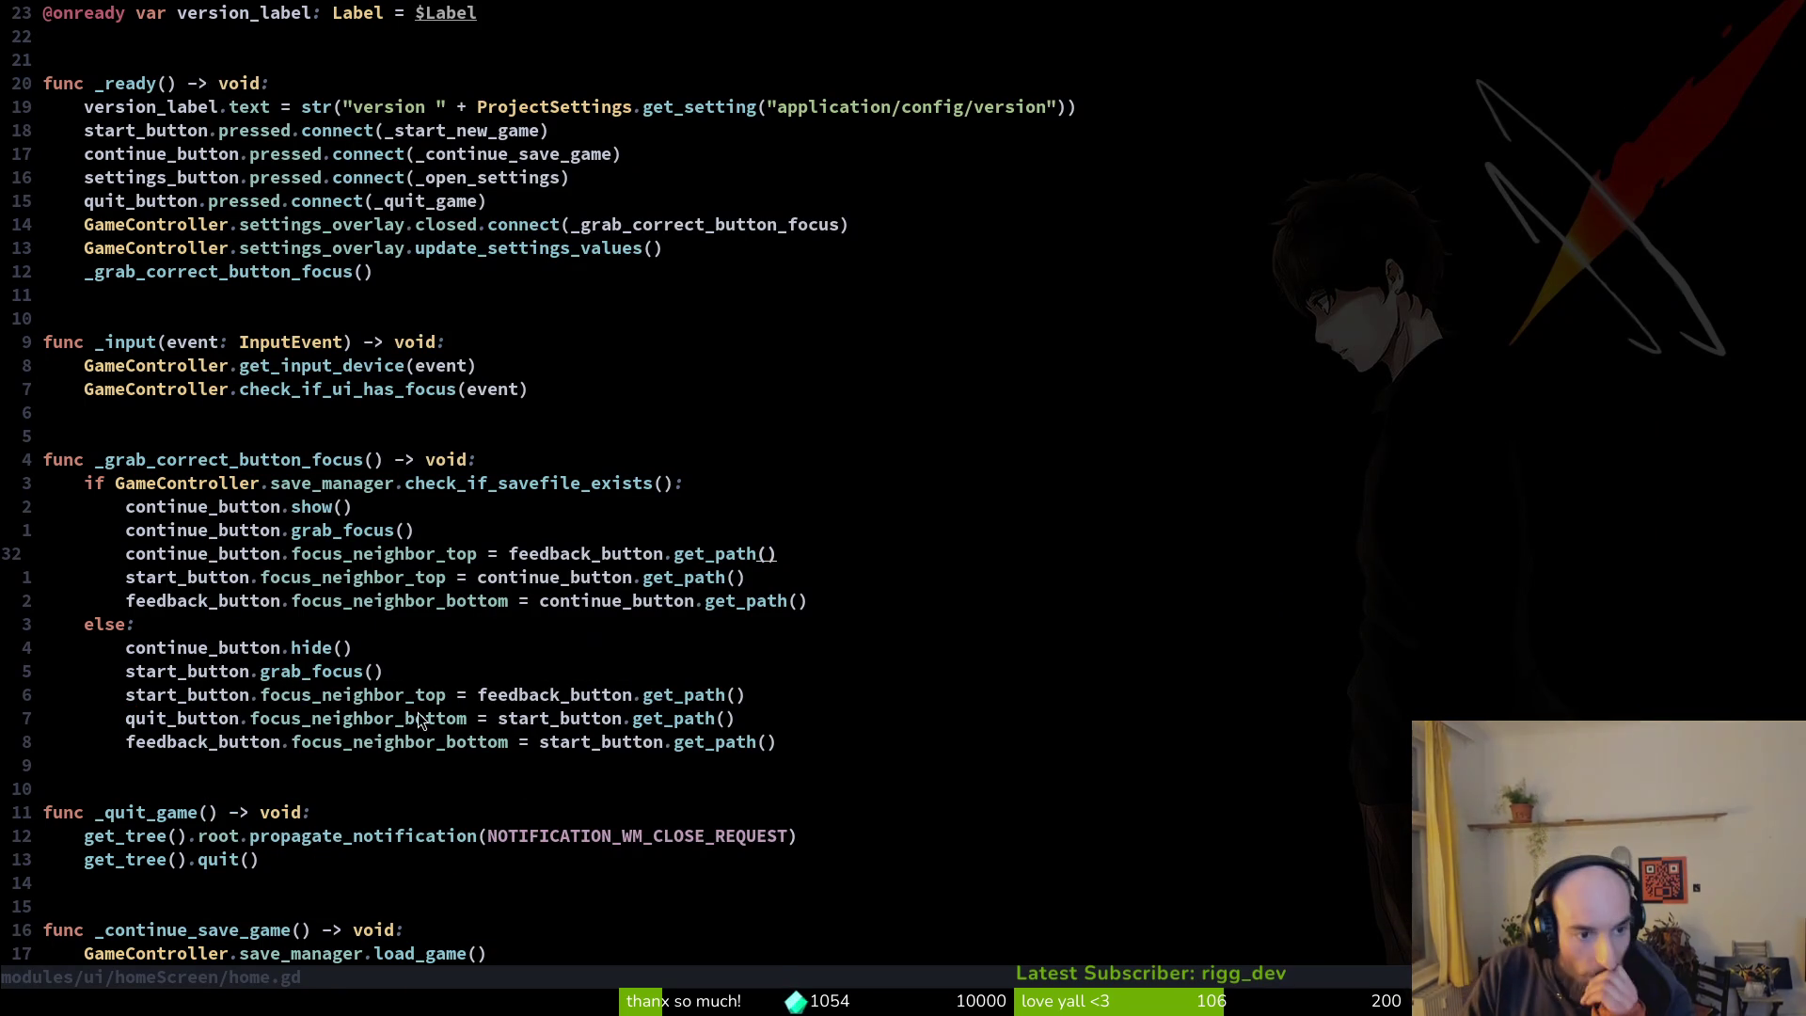
left_click(195, 723)
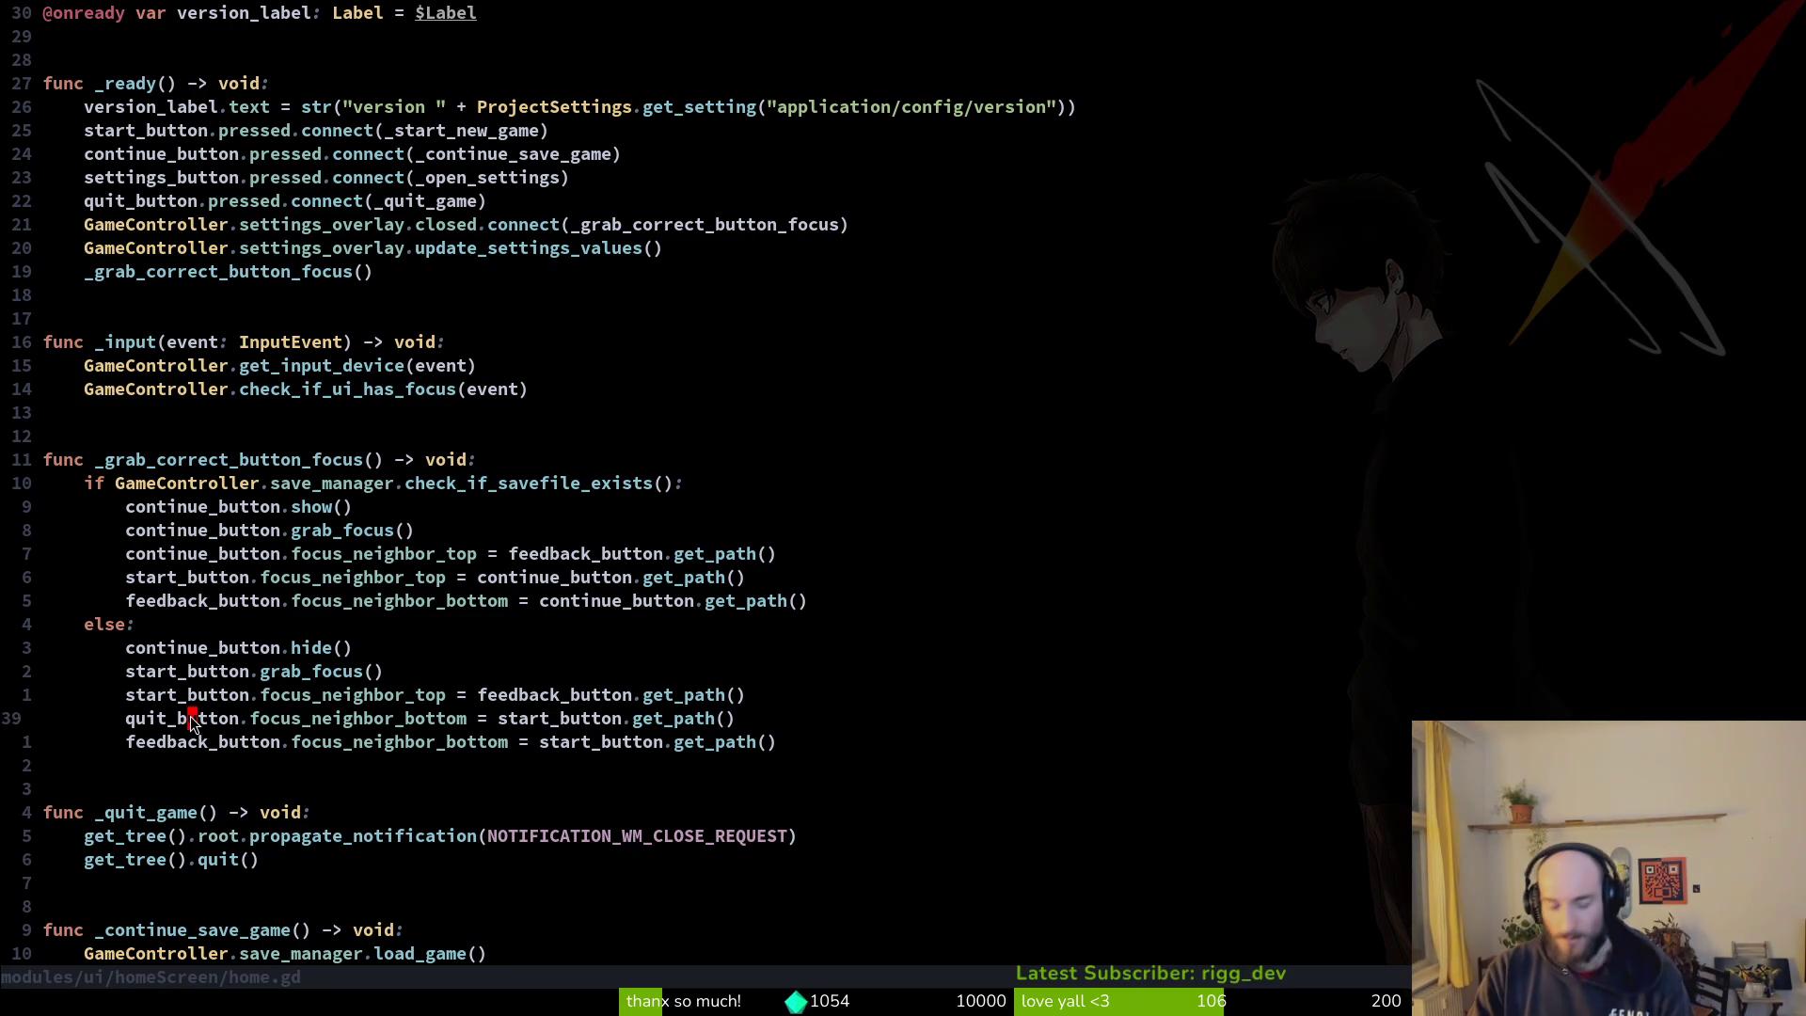
key("shift+v")
key("y")
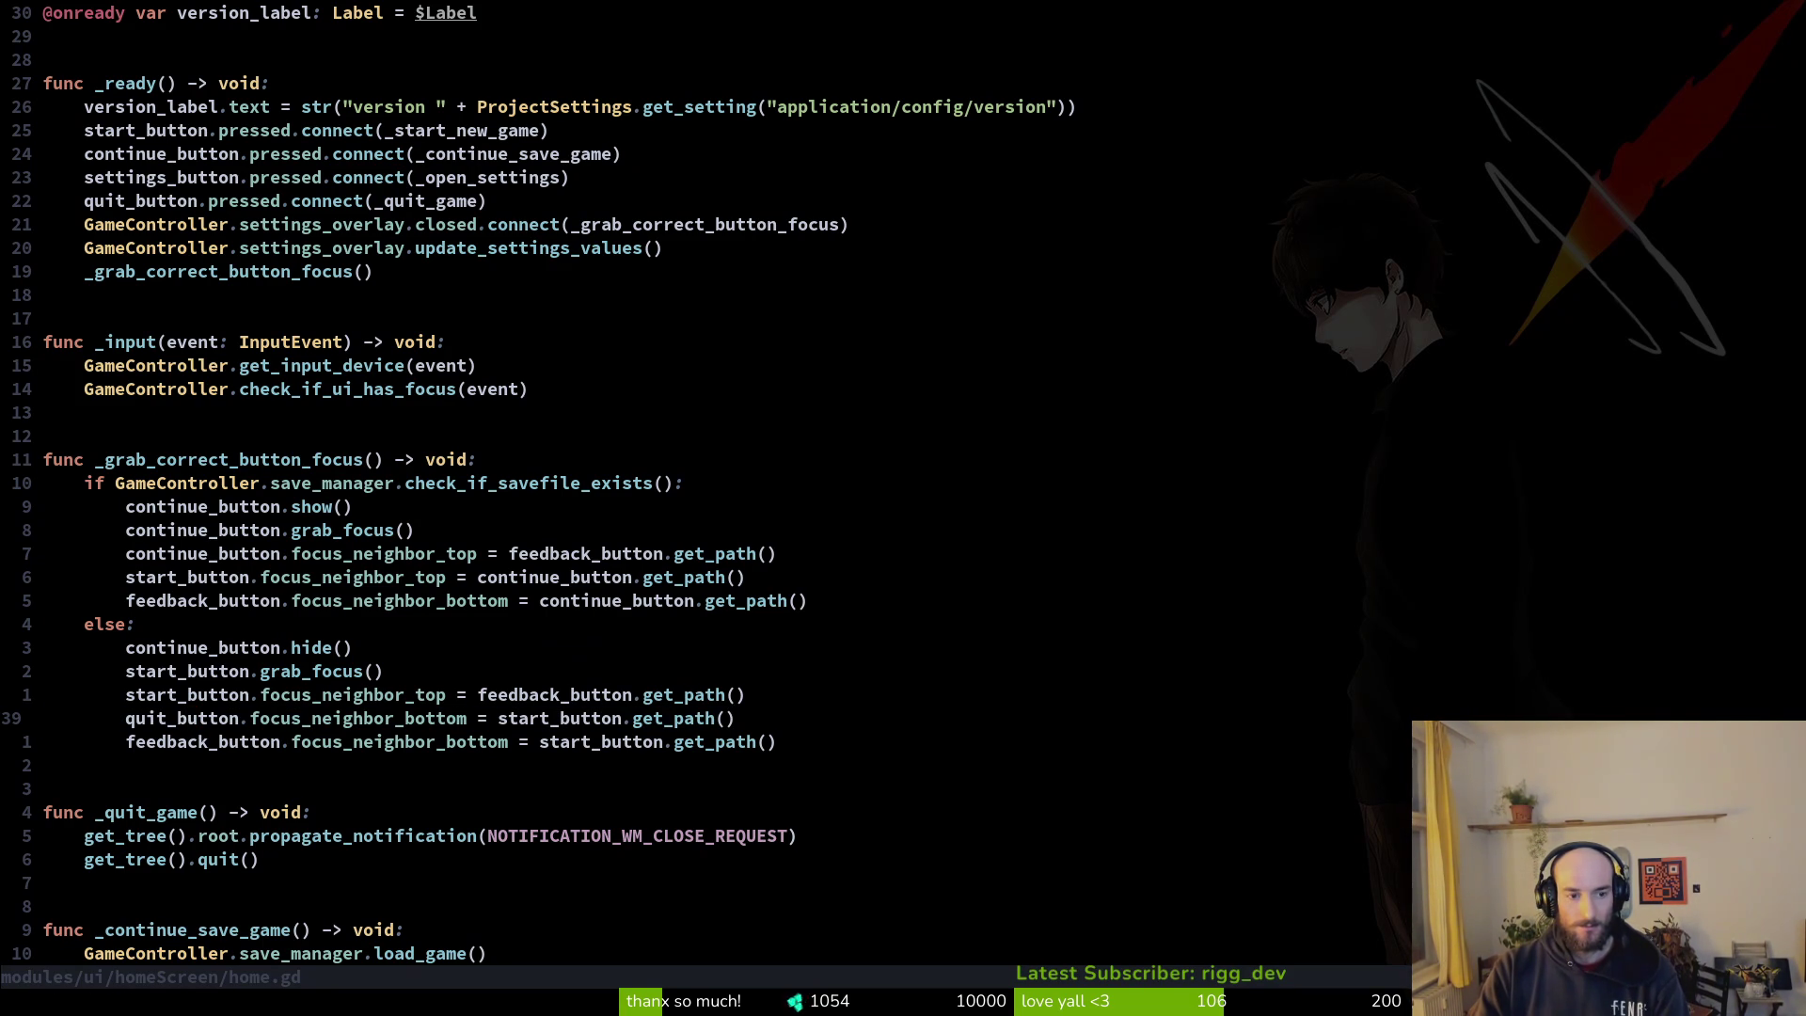
key("e")
key("w")
key("w")
key("w")
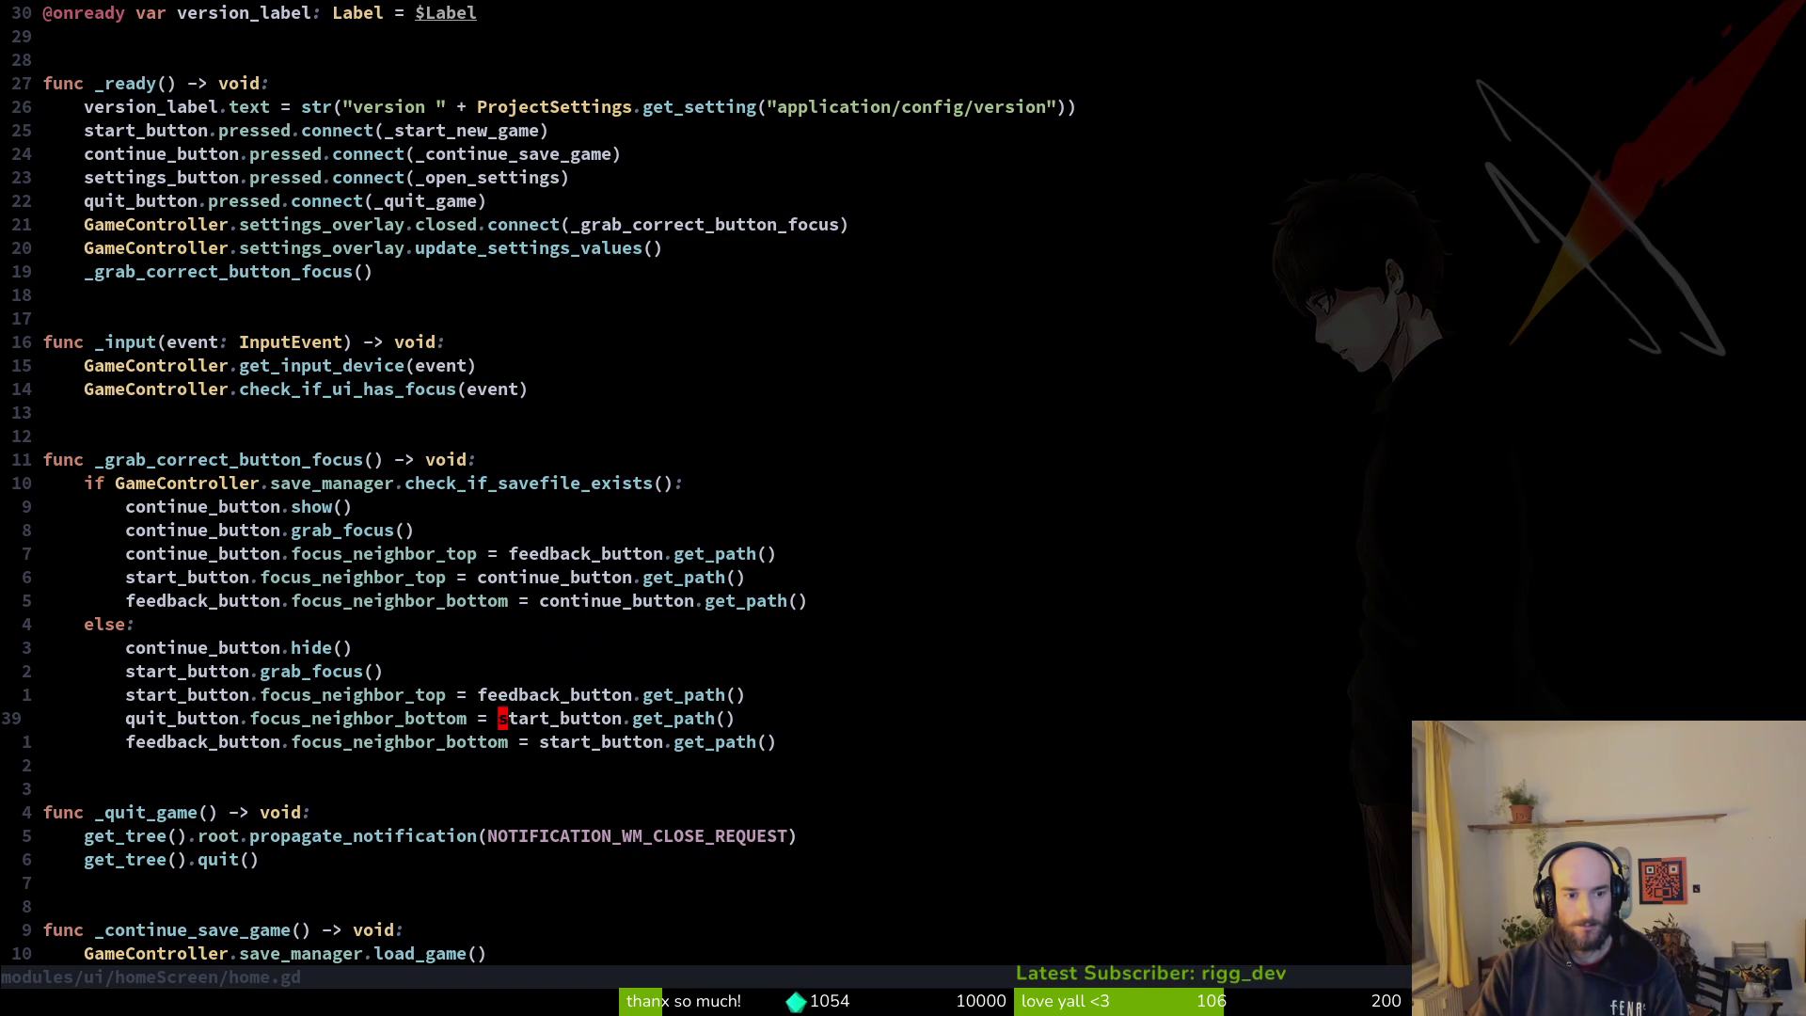
type("ce")
type("feedback_button")
key("ctrl+s")
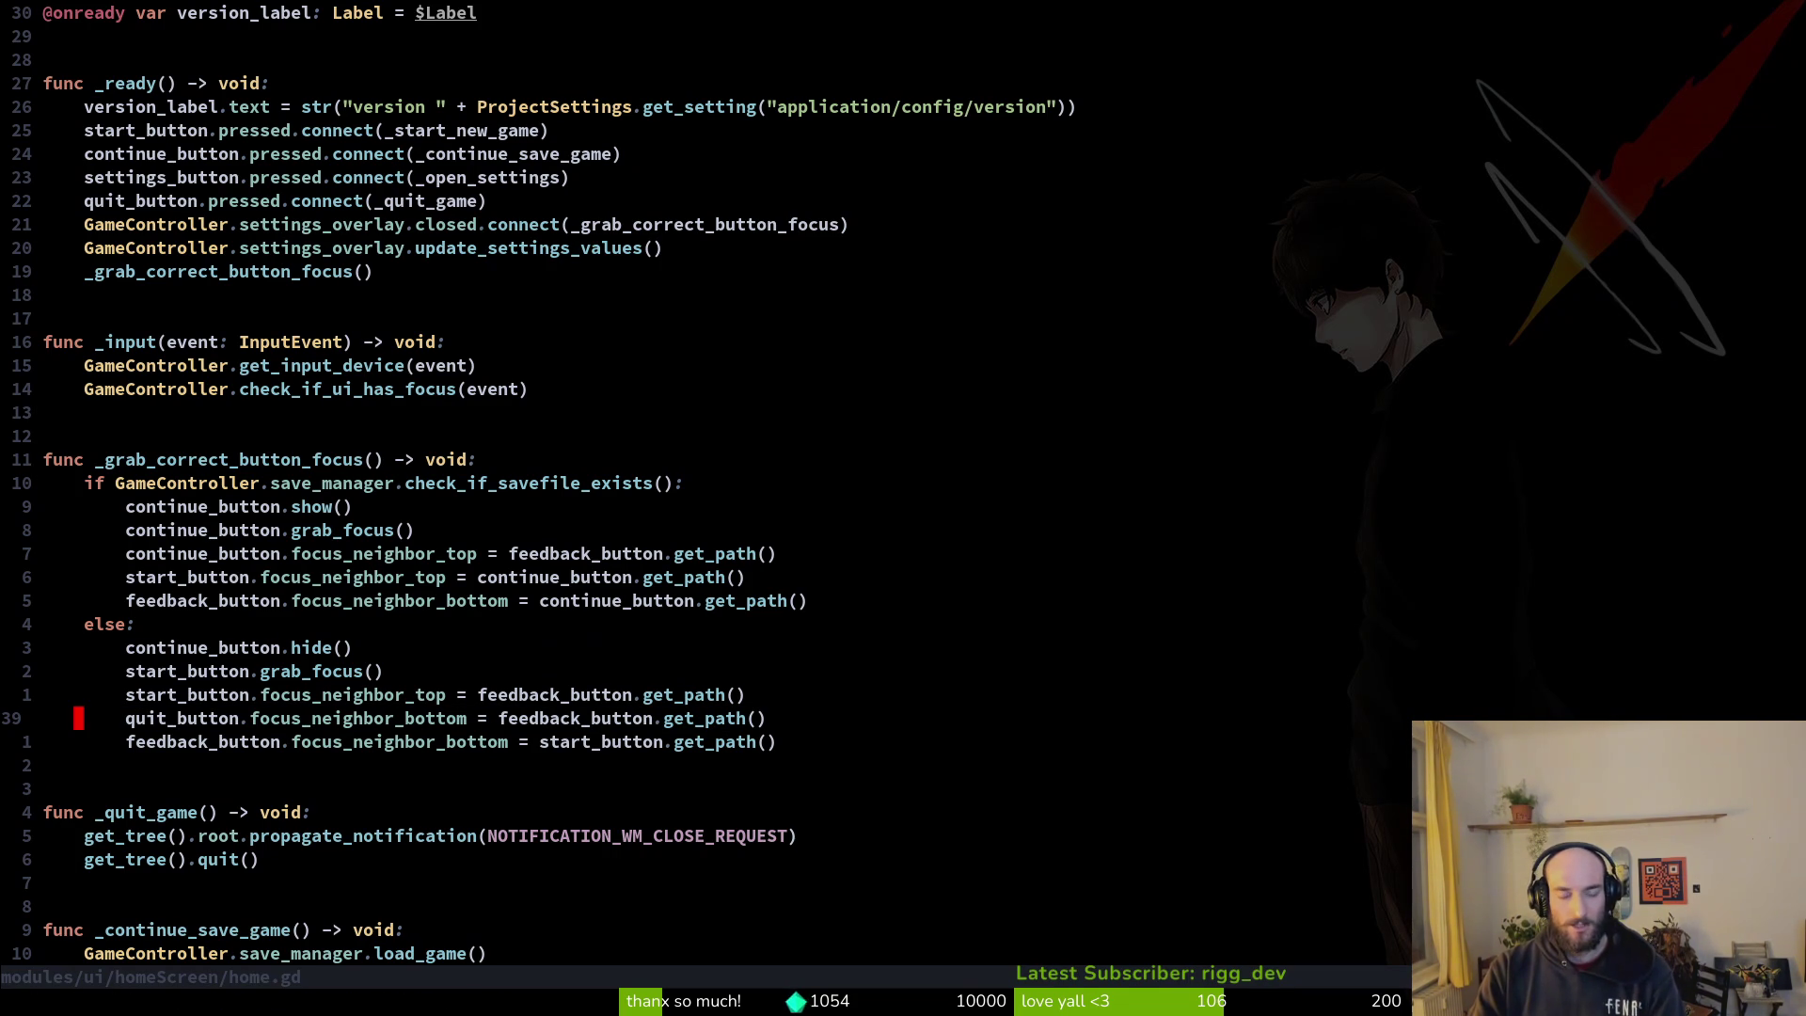
Step: Delete the quit_button focus_neighbor_bottom line, save with :w, and run the game with F5
key("k")
key("k")
key("k")
key("k")
key("k")
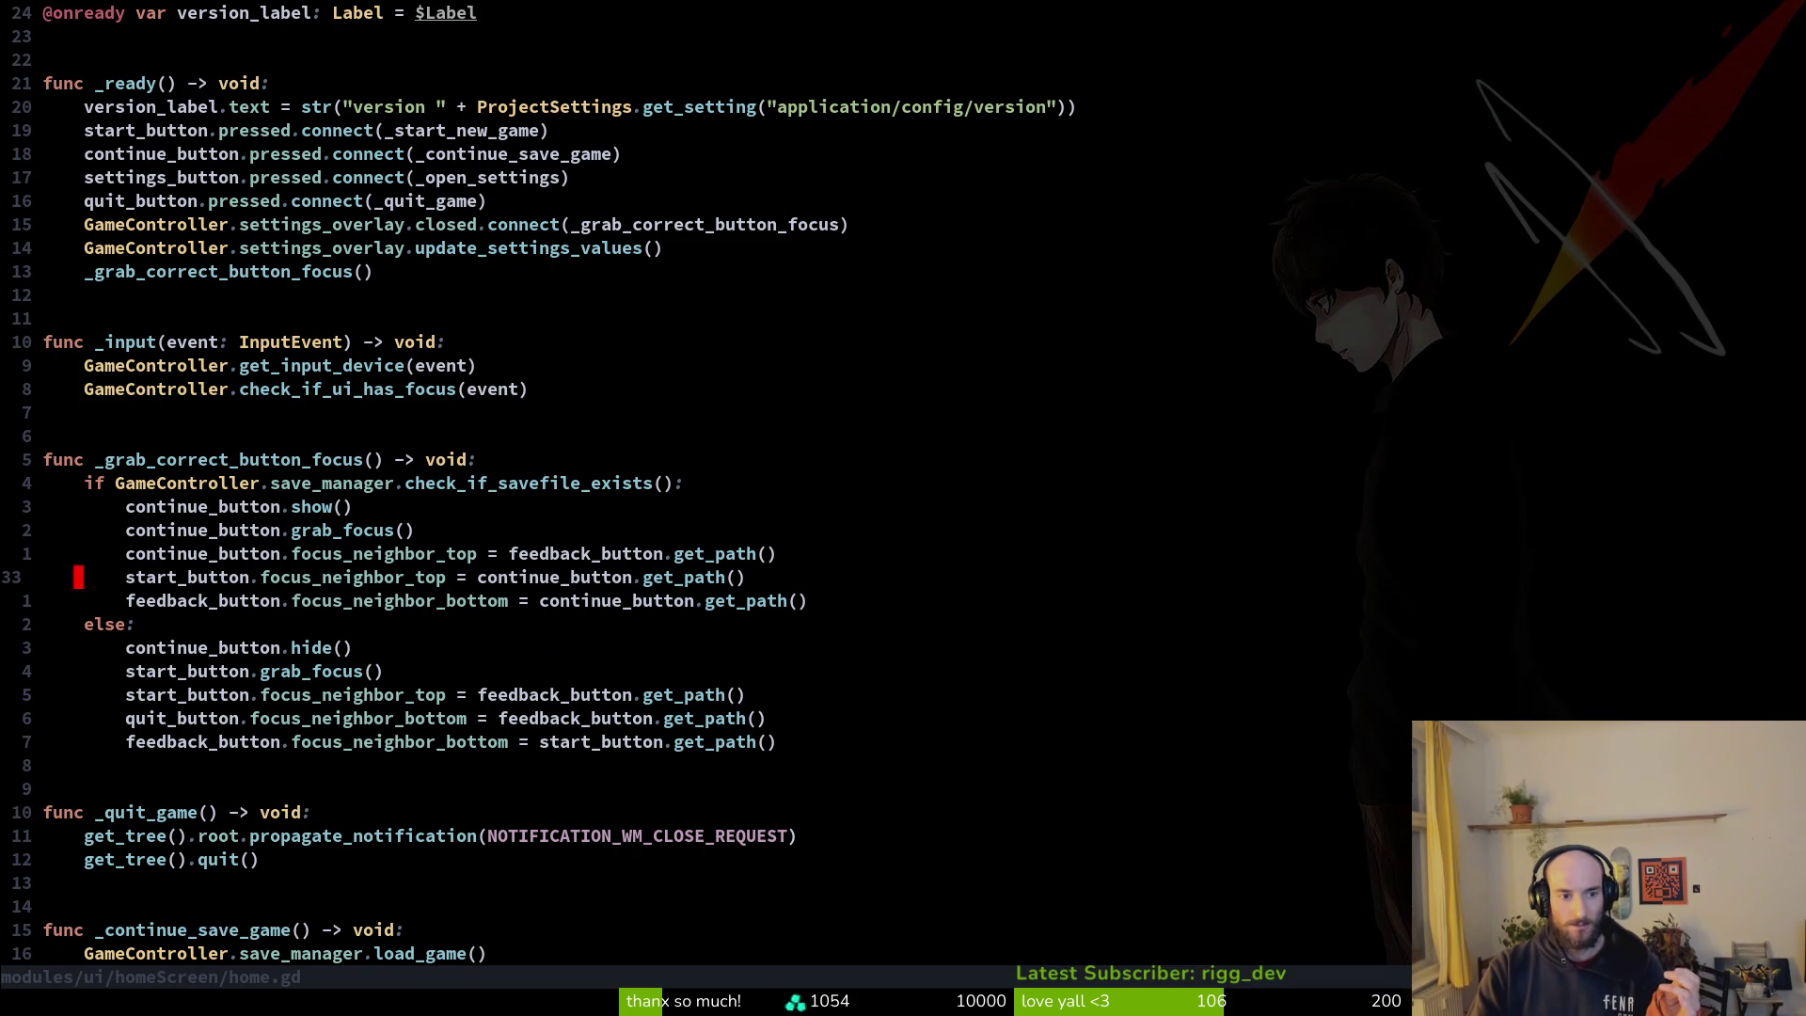
key("j")
key("j")
key("j")
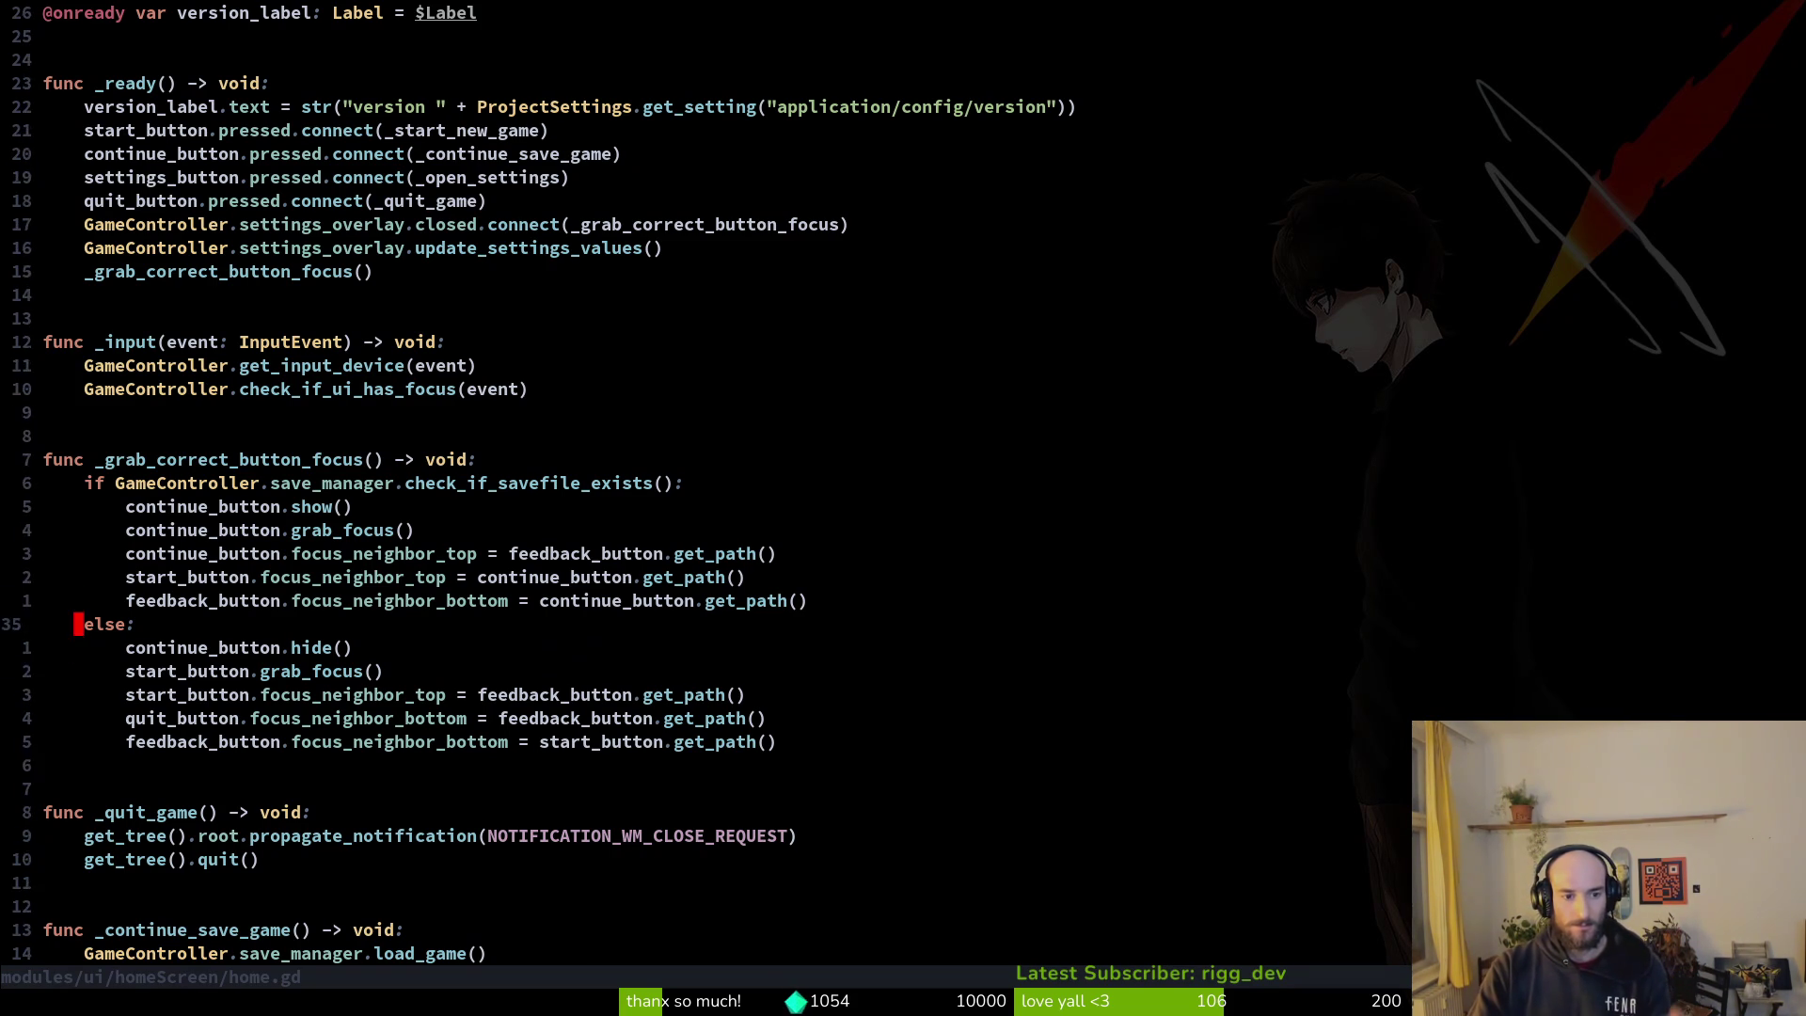
key("d")
key("d")
type(":w")
key("Return")
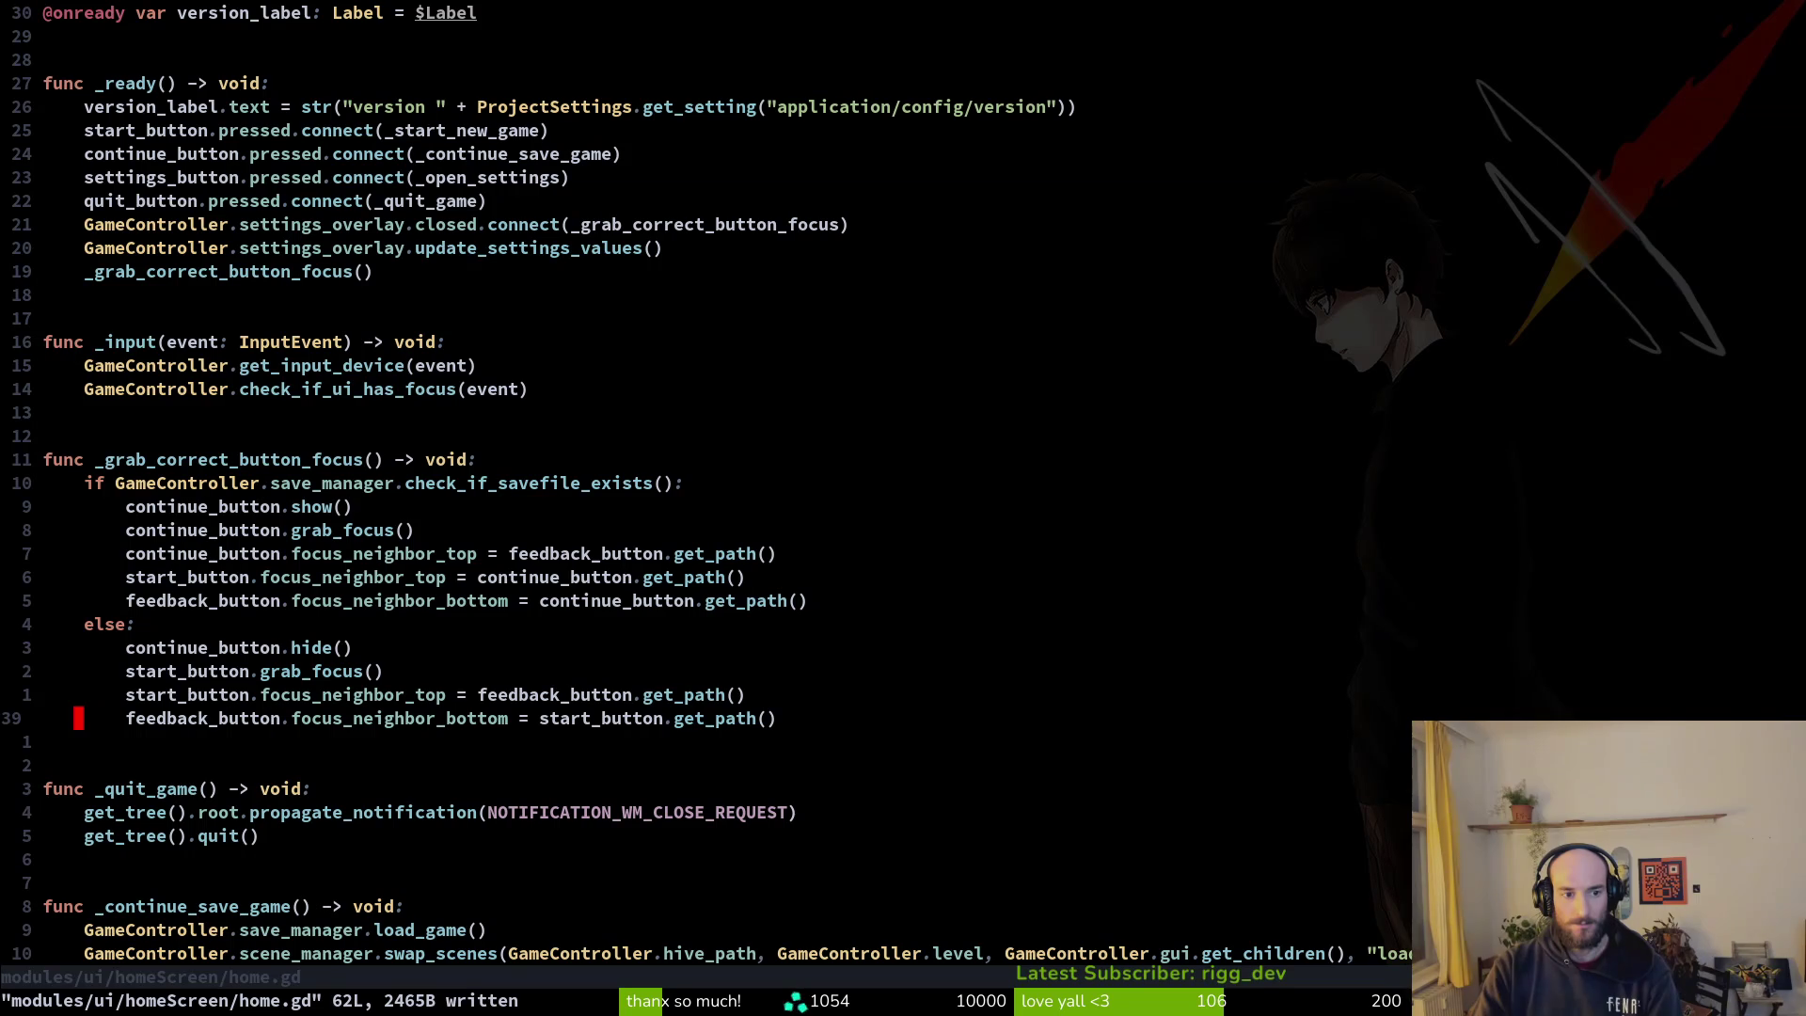
type("u:w")
key("Return")
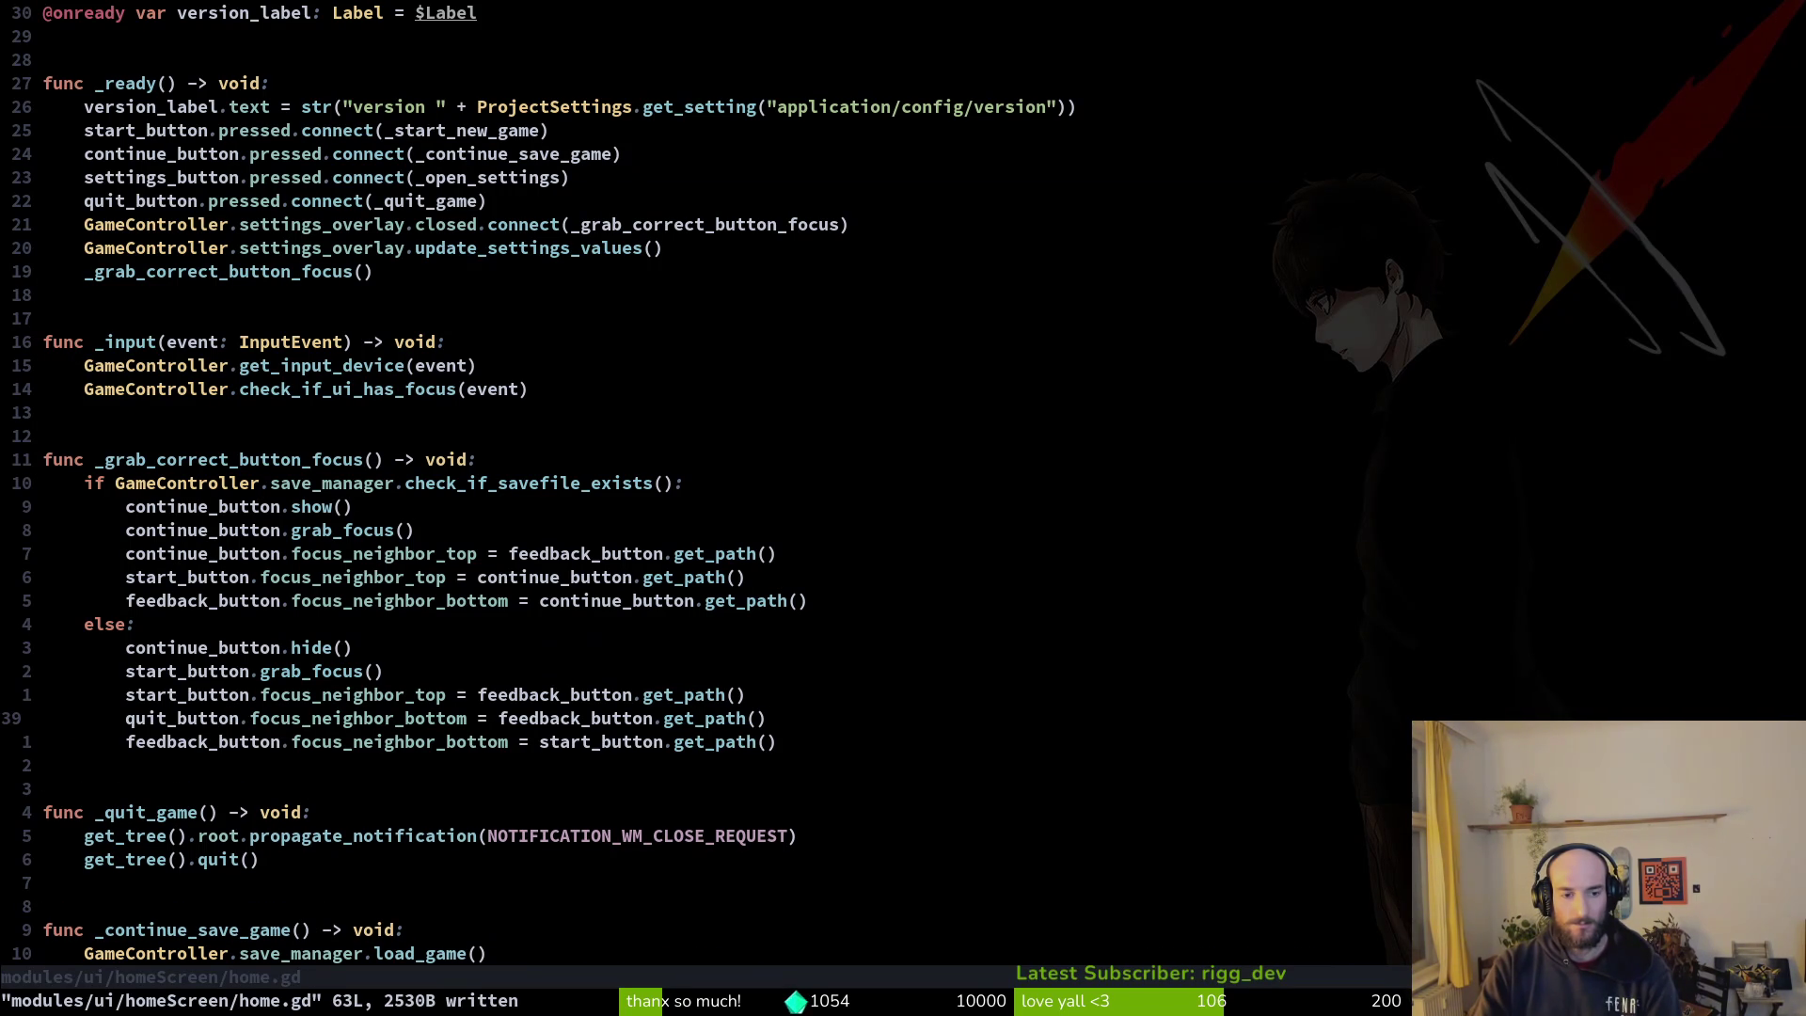
key("d")
key("d")
type(":w")
key("Return")
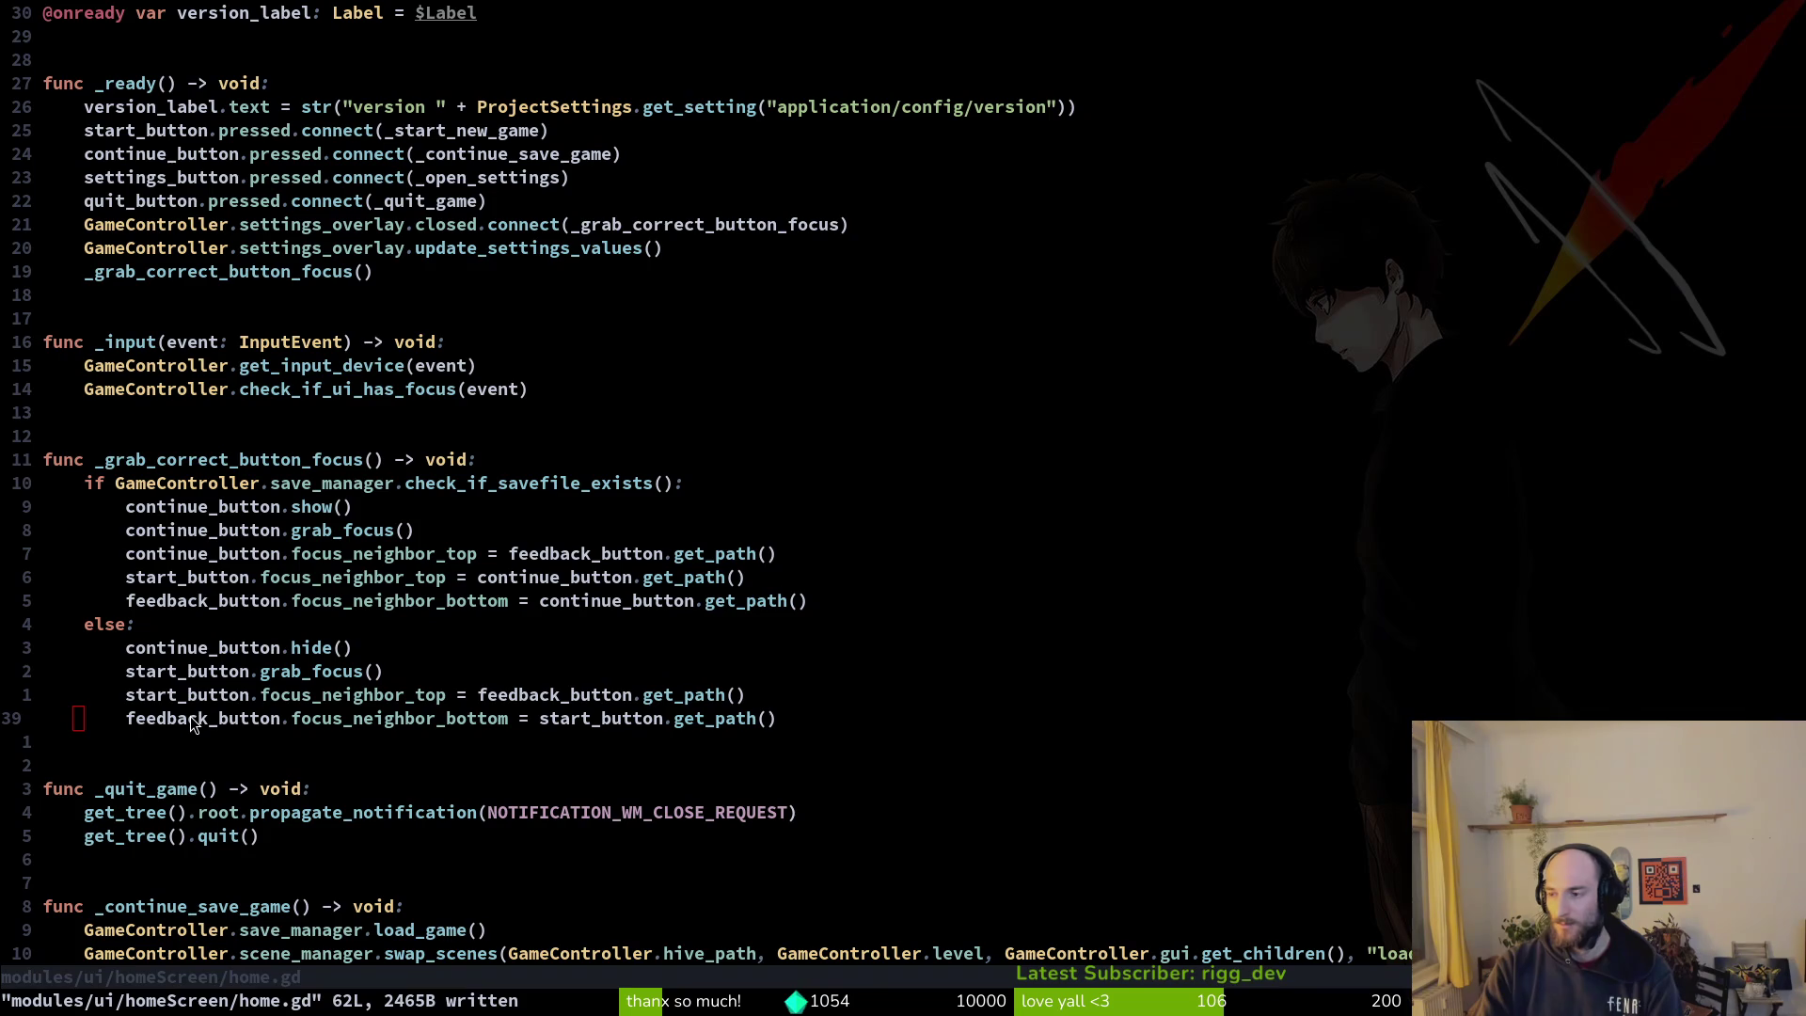
key("alt+Tab")
key("F5")
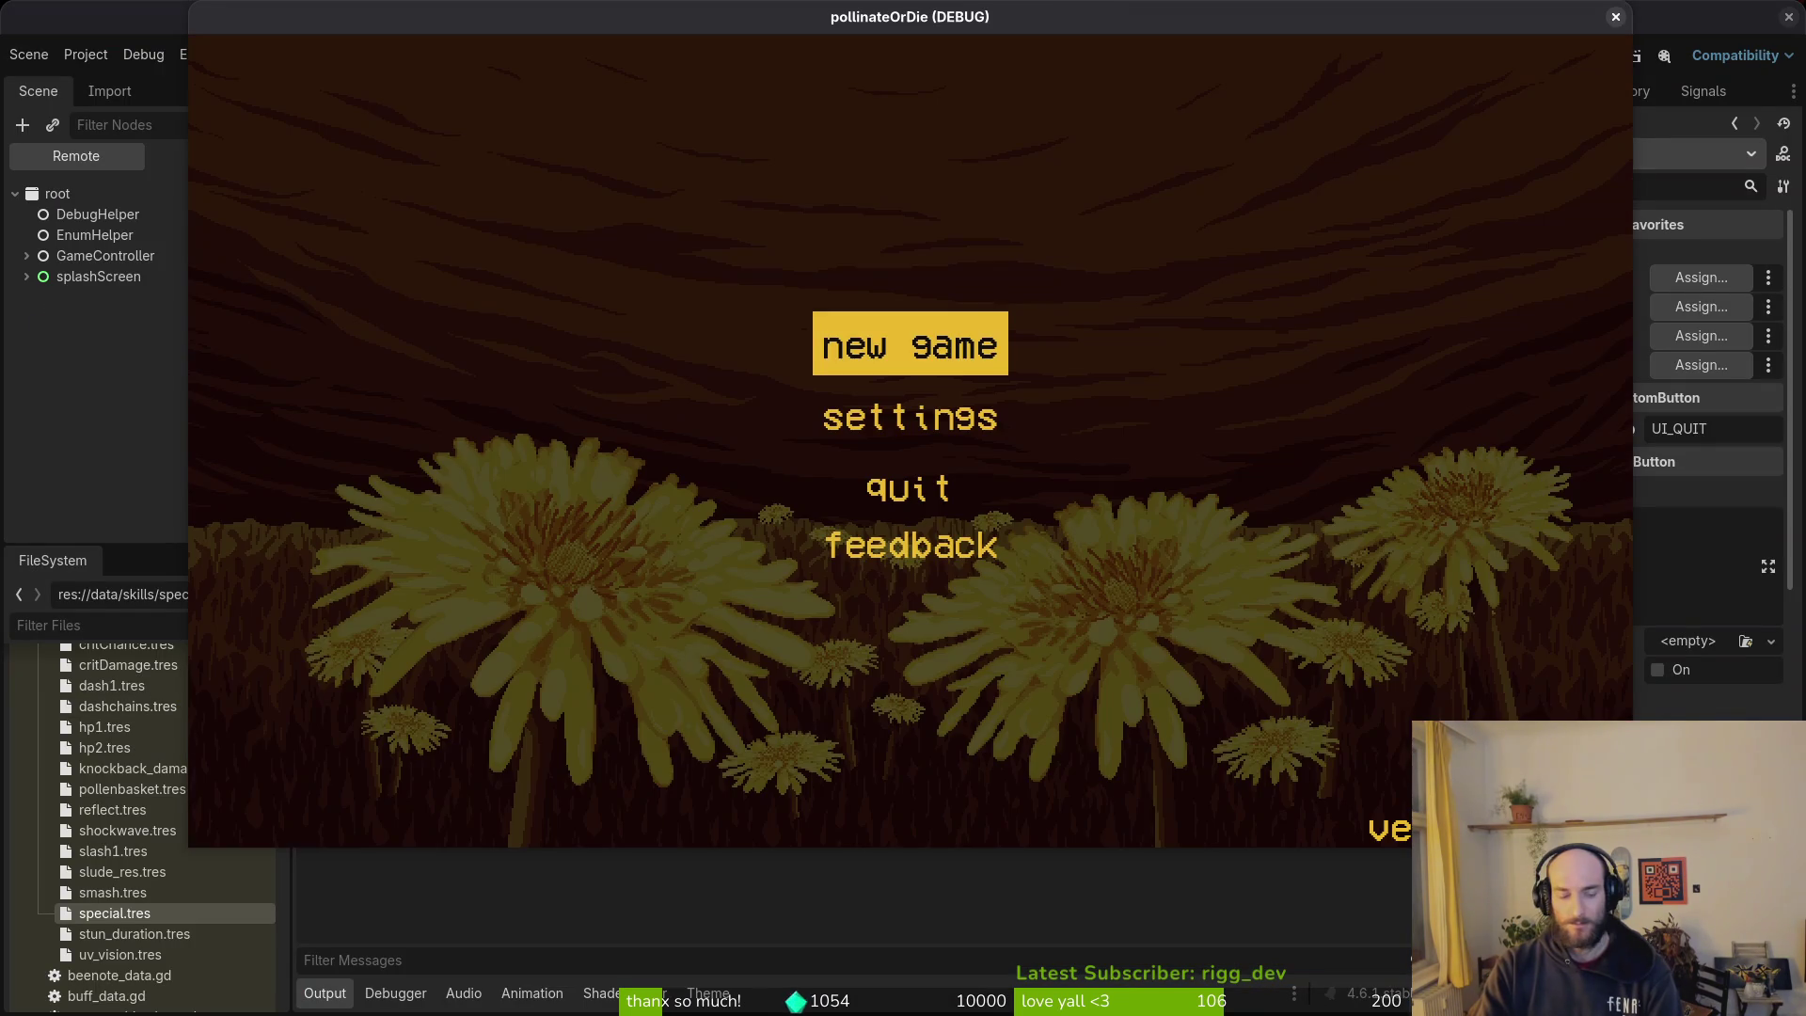
Step: Cycle focus through the main menu buttons, then start a new game
key("Down")
key("Down")
key("Down")
key("Down")
key("Down")
key("Down")
key("Down")
key("Down")
key("Up")
key("Up")
key("Down")
key("Down")
key("Up")
key("Down")
key("Down")
key("Up")
key("Up")
key("Up")
key("Return")
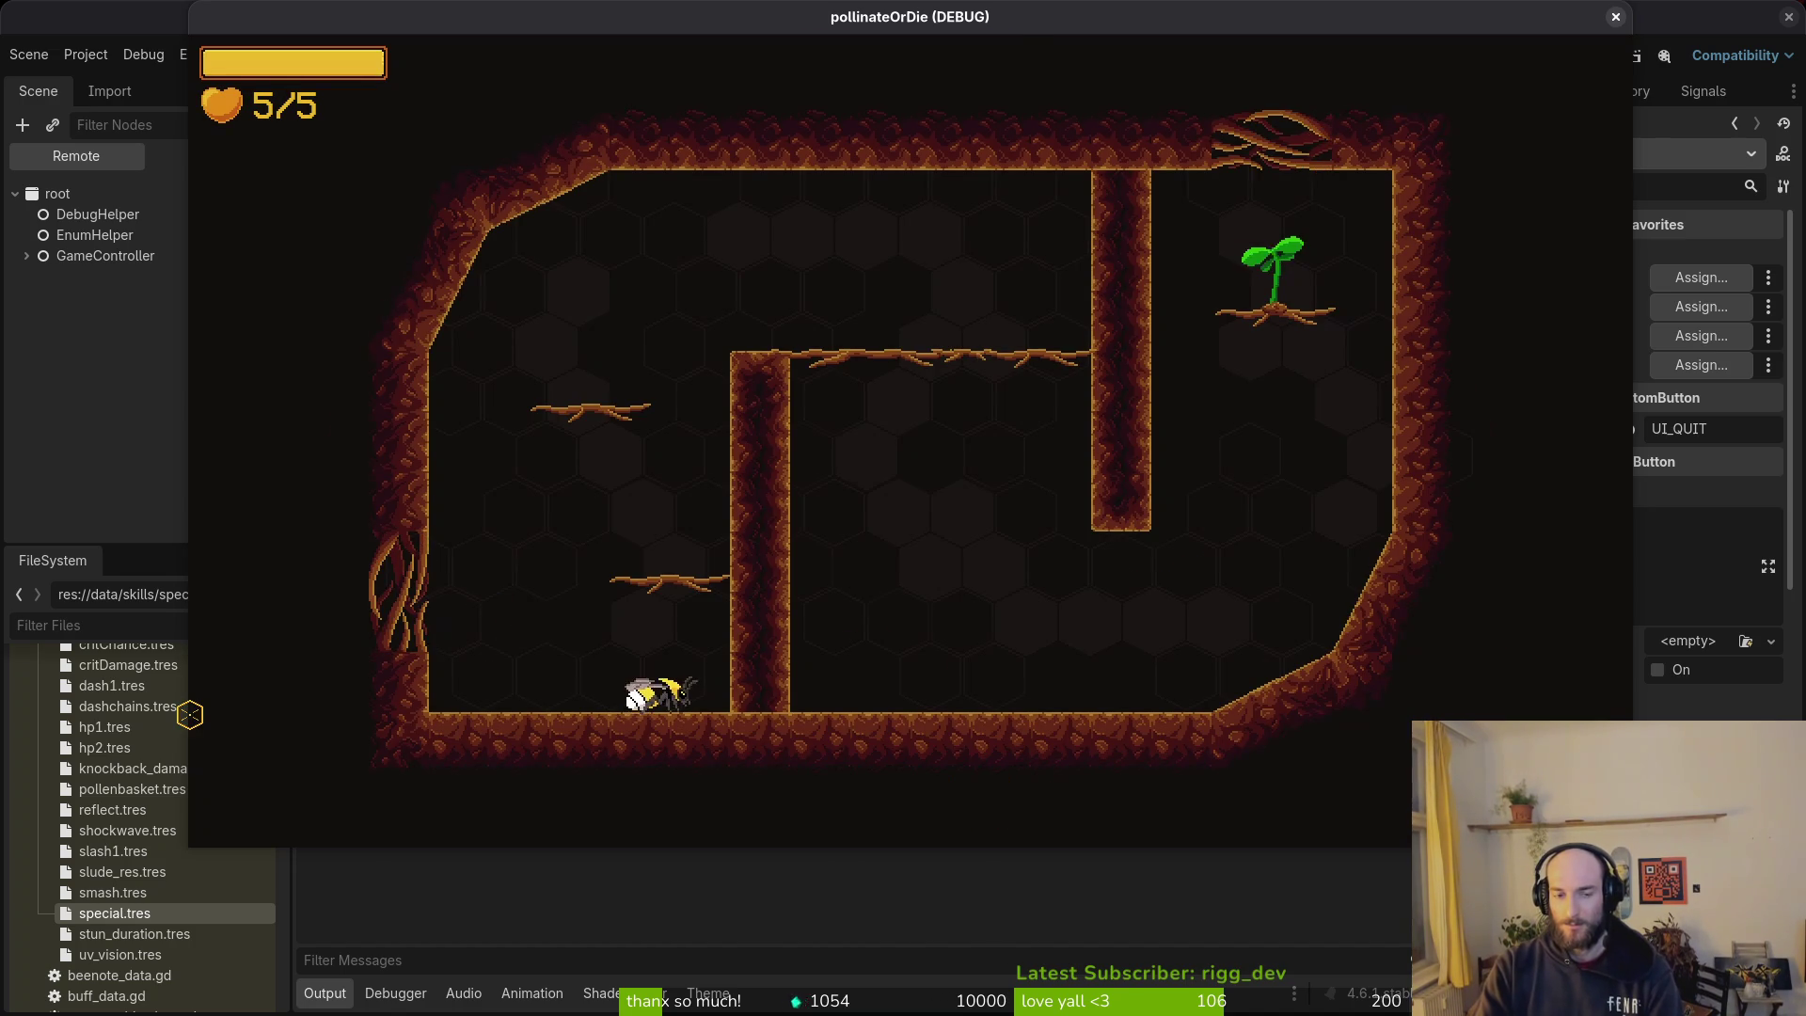
Step: Quit to the main menu from the pause menu, check focus includes continue, and close the game
key("Escape")
key("Down")
key("Down")
key("Down")
key("Return")
key("Return")
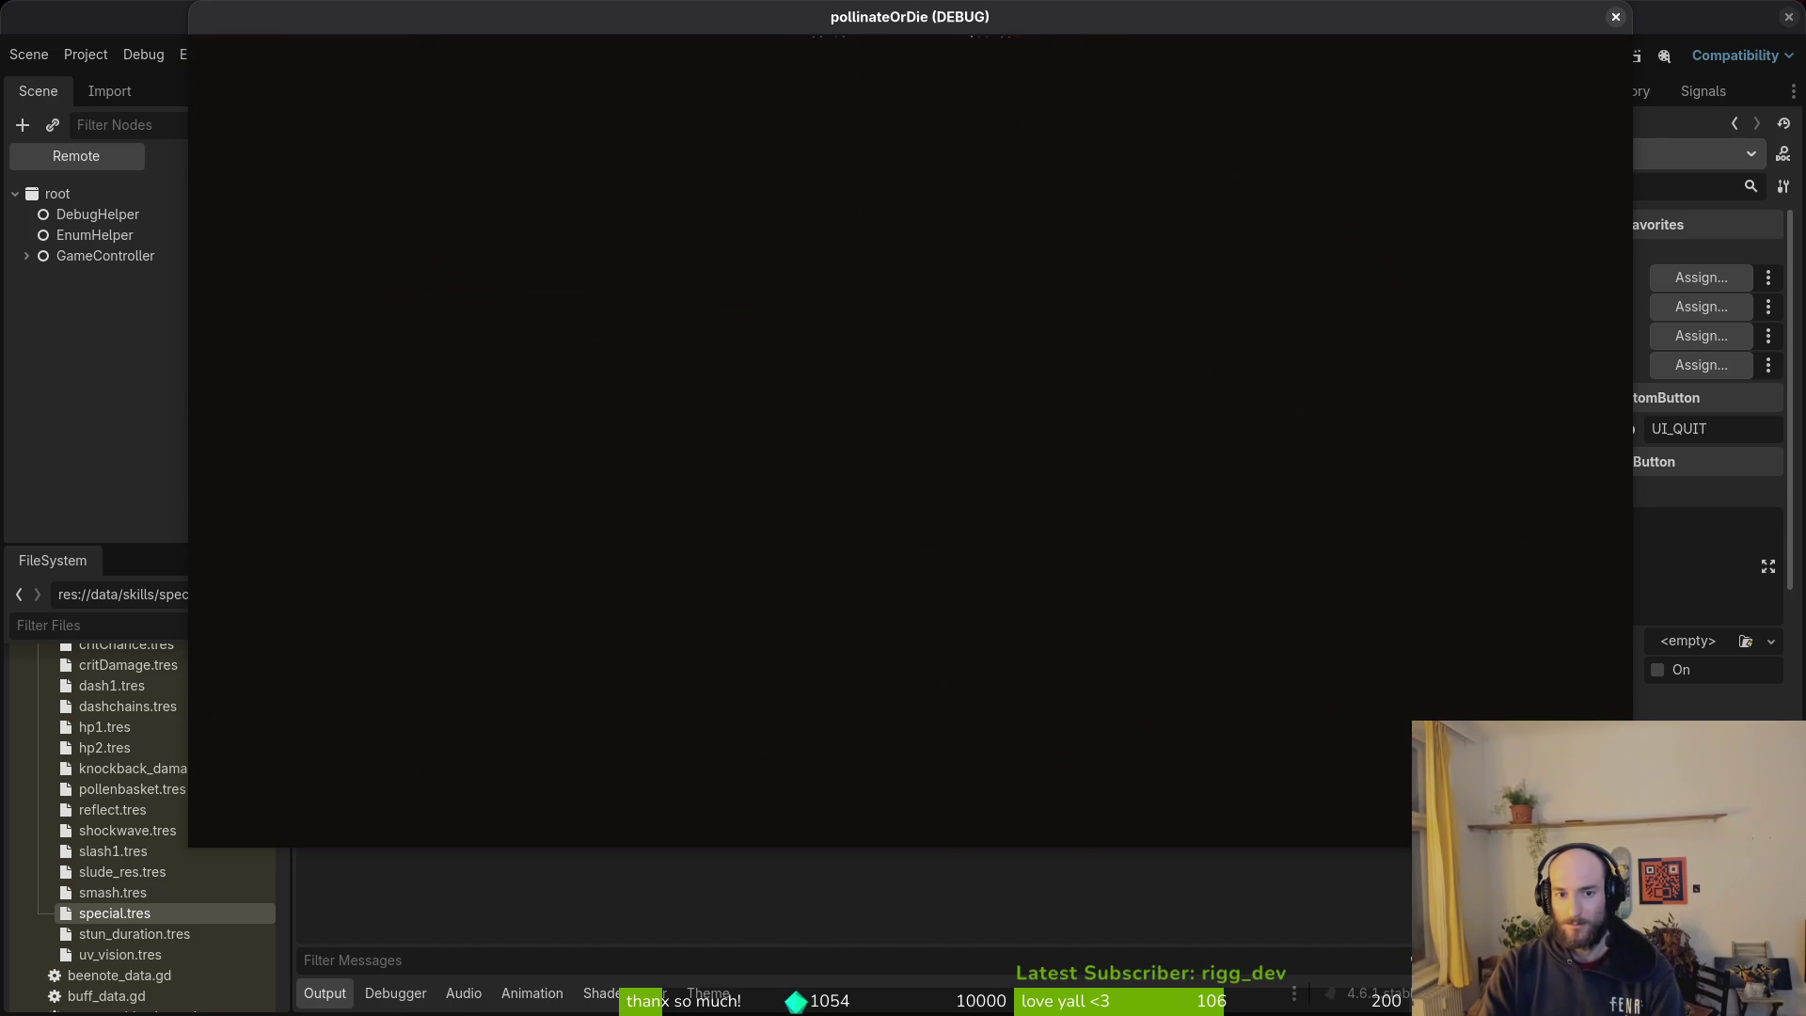
key("Down")
key("Down")
key("Down")
key("Up")
key("Up")
key("Up")
key("Down")
key("Down")
key("Down")
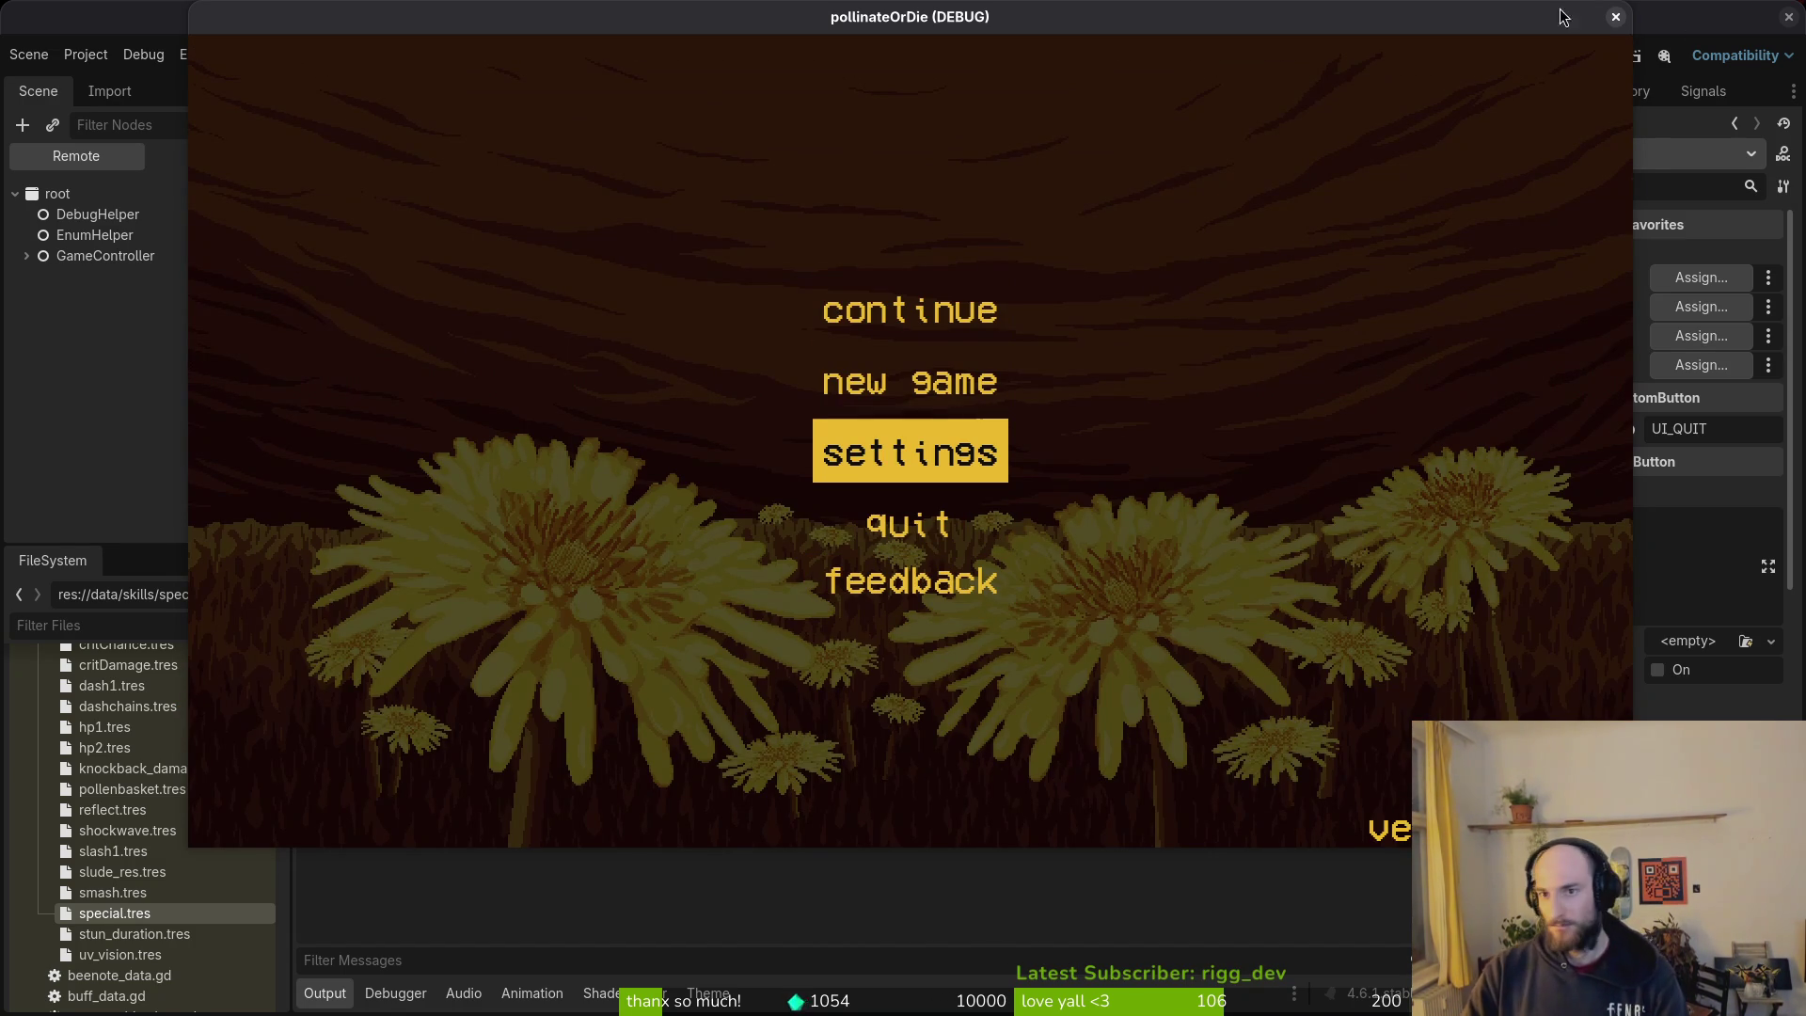
left_click(1615, 16)
key("super+e")
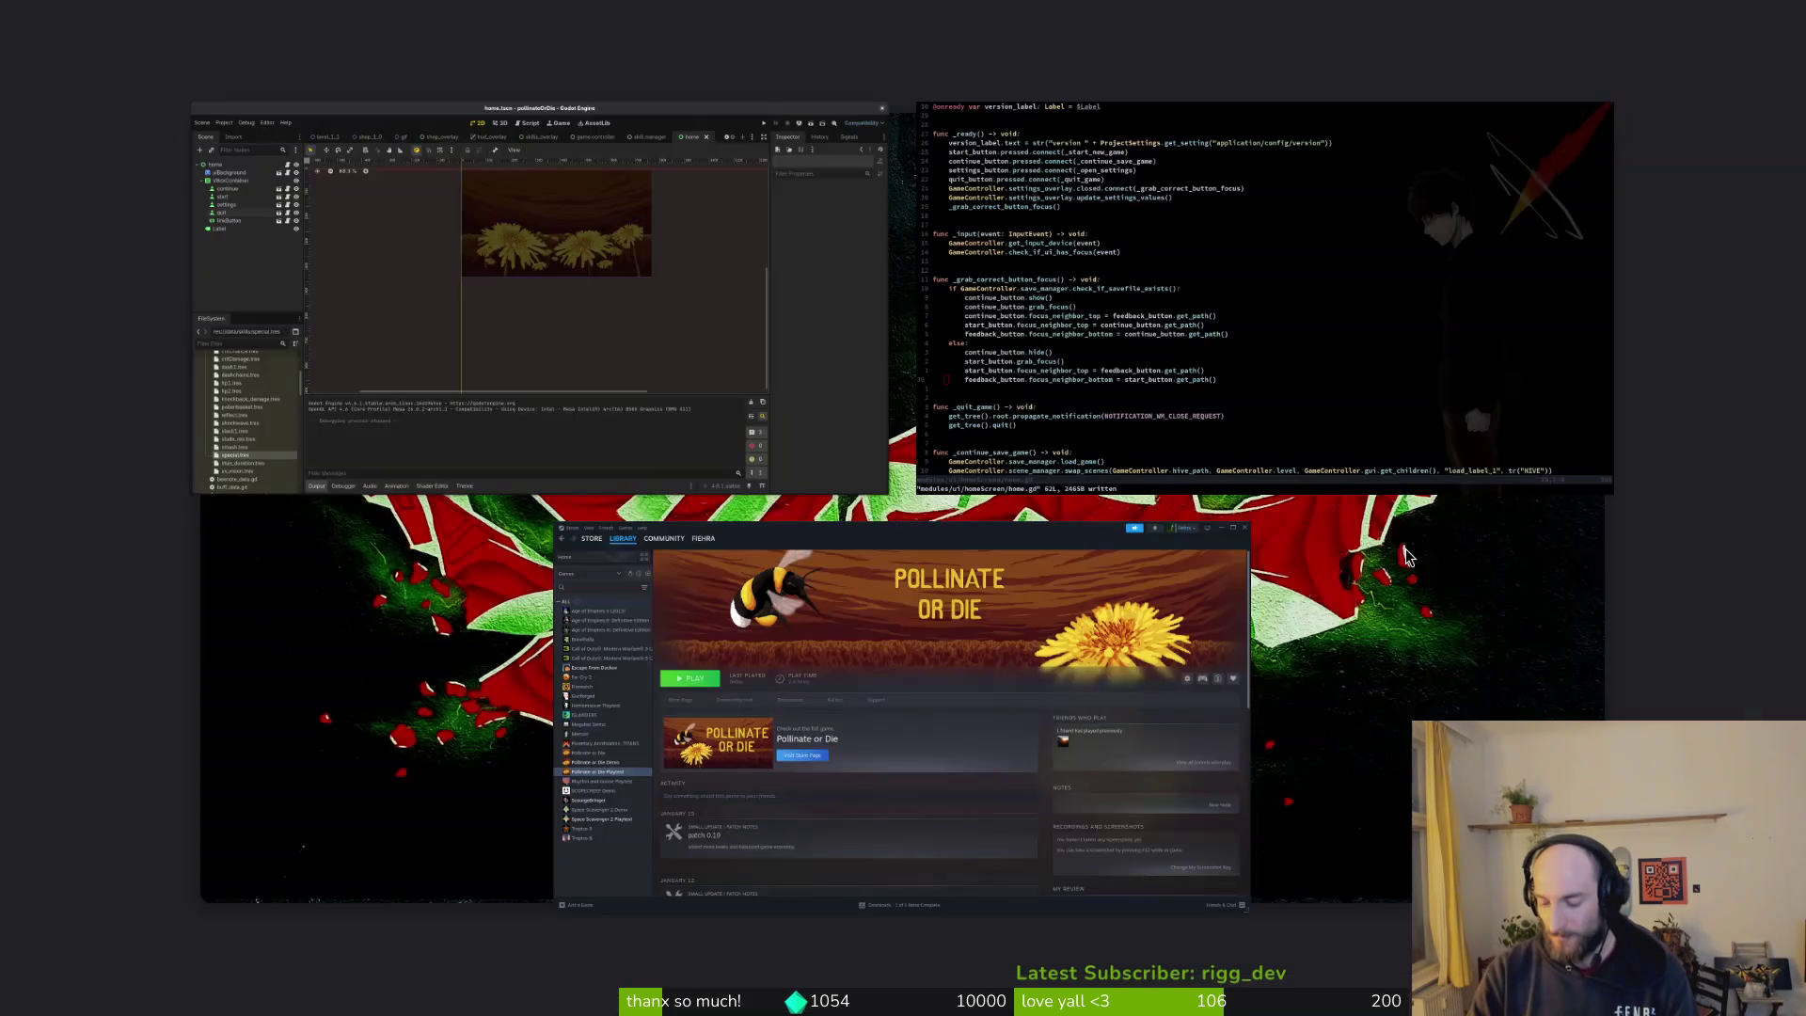
Step: Trash the old Linux build files in Downloads/pollinateBuilds/linux
left_click(405, 468)
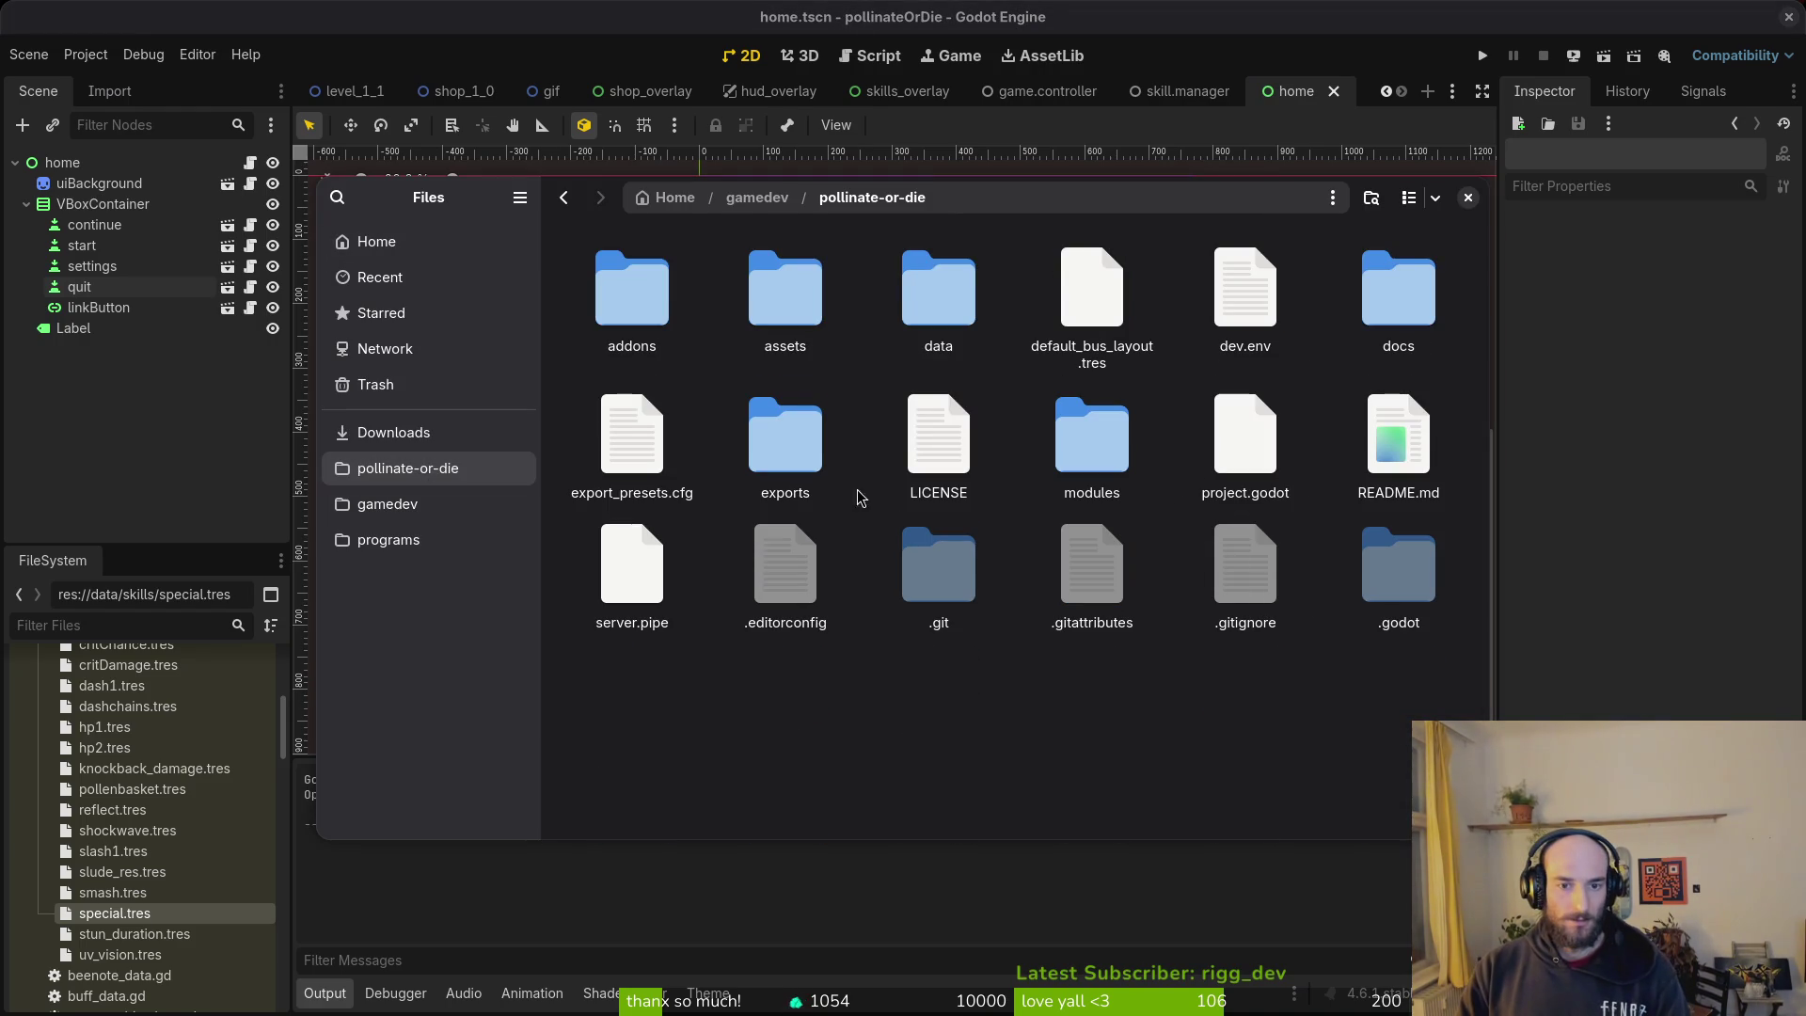
left_click(393, 432)
double_click(632, 296)
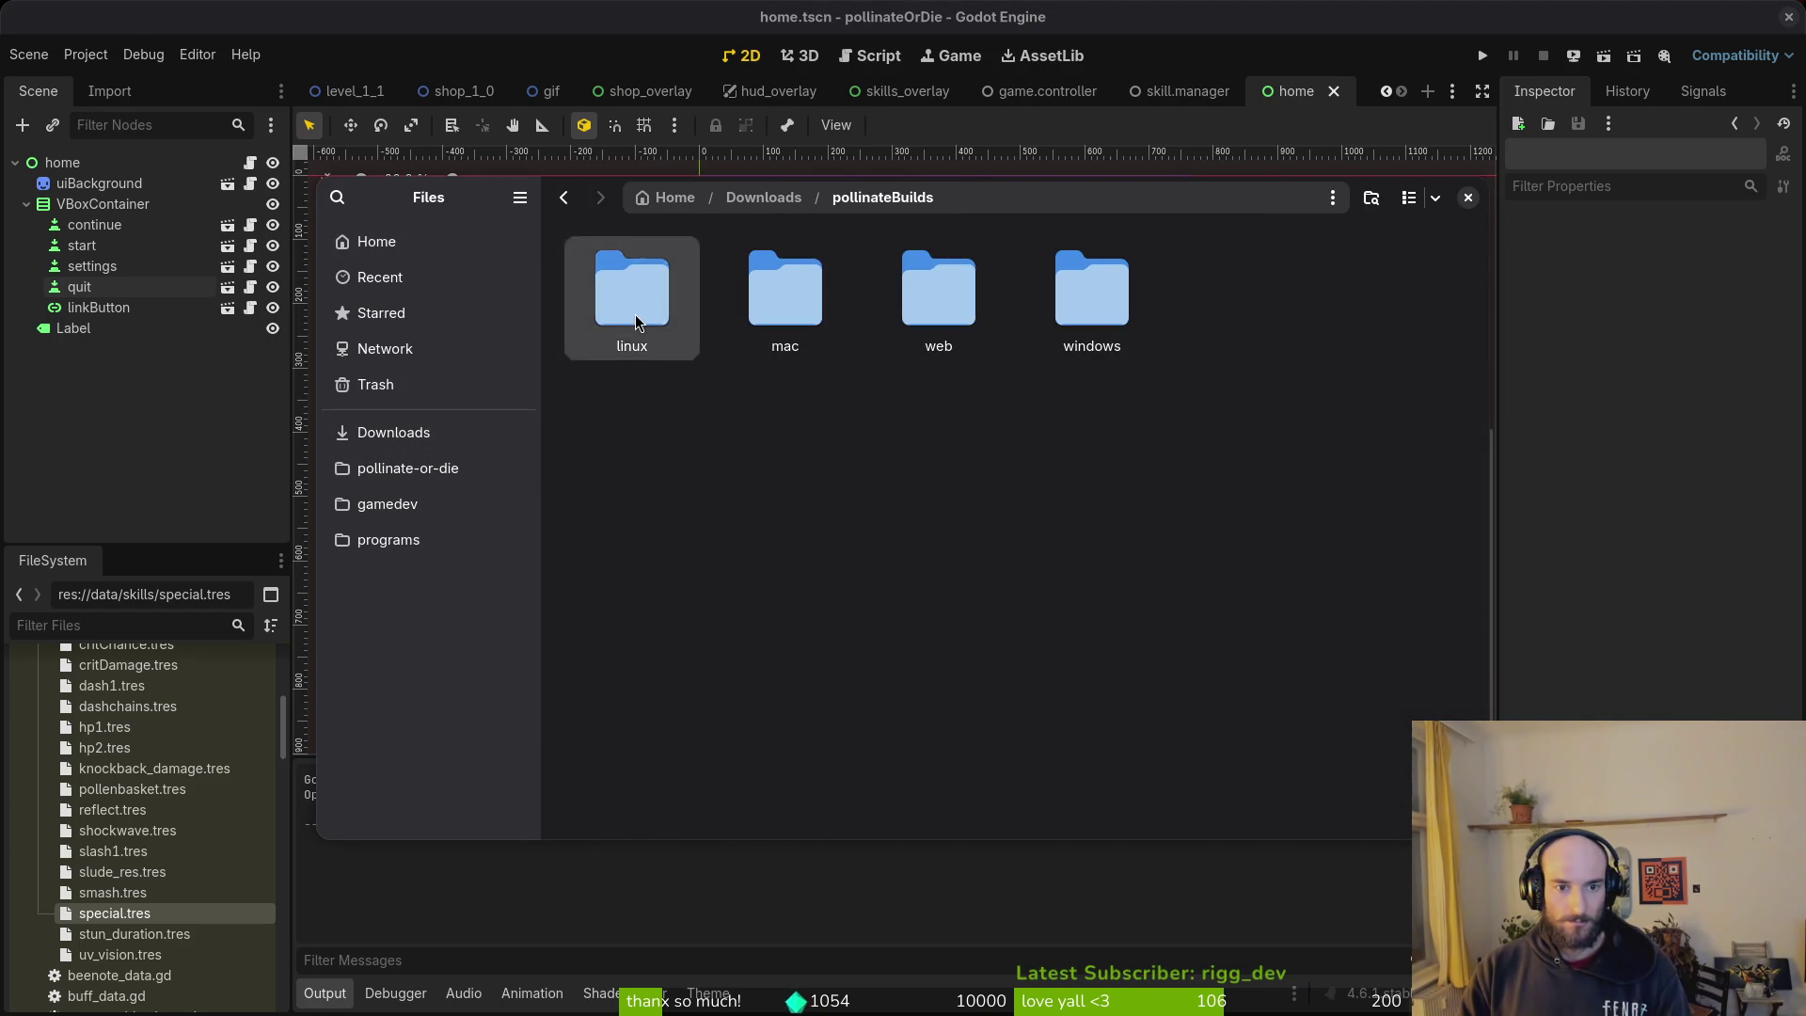
double_click(634, 318)
key("ctrl+a")
key("Delete")
Step: Trash the old macOS build, pollinateOrDie.app, from the mac folder
key("BackSpace")
key("Right")
key("Return")
key("Delete")
Step: Trash the old web.zip from the pollinateBuilds web folder
key("BackSpace")
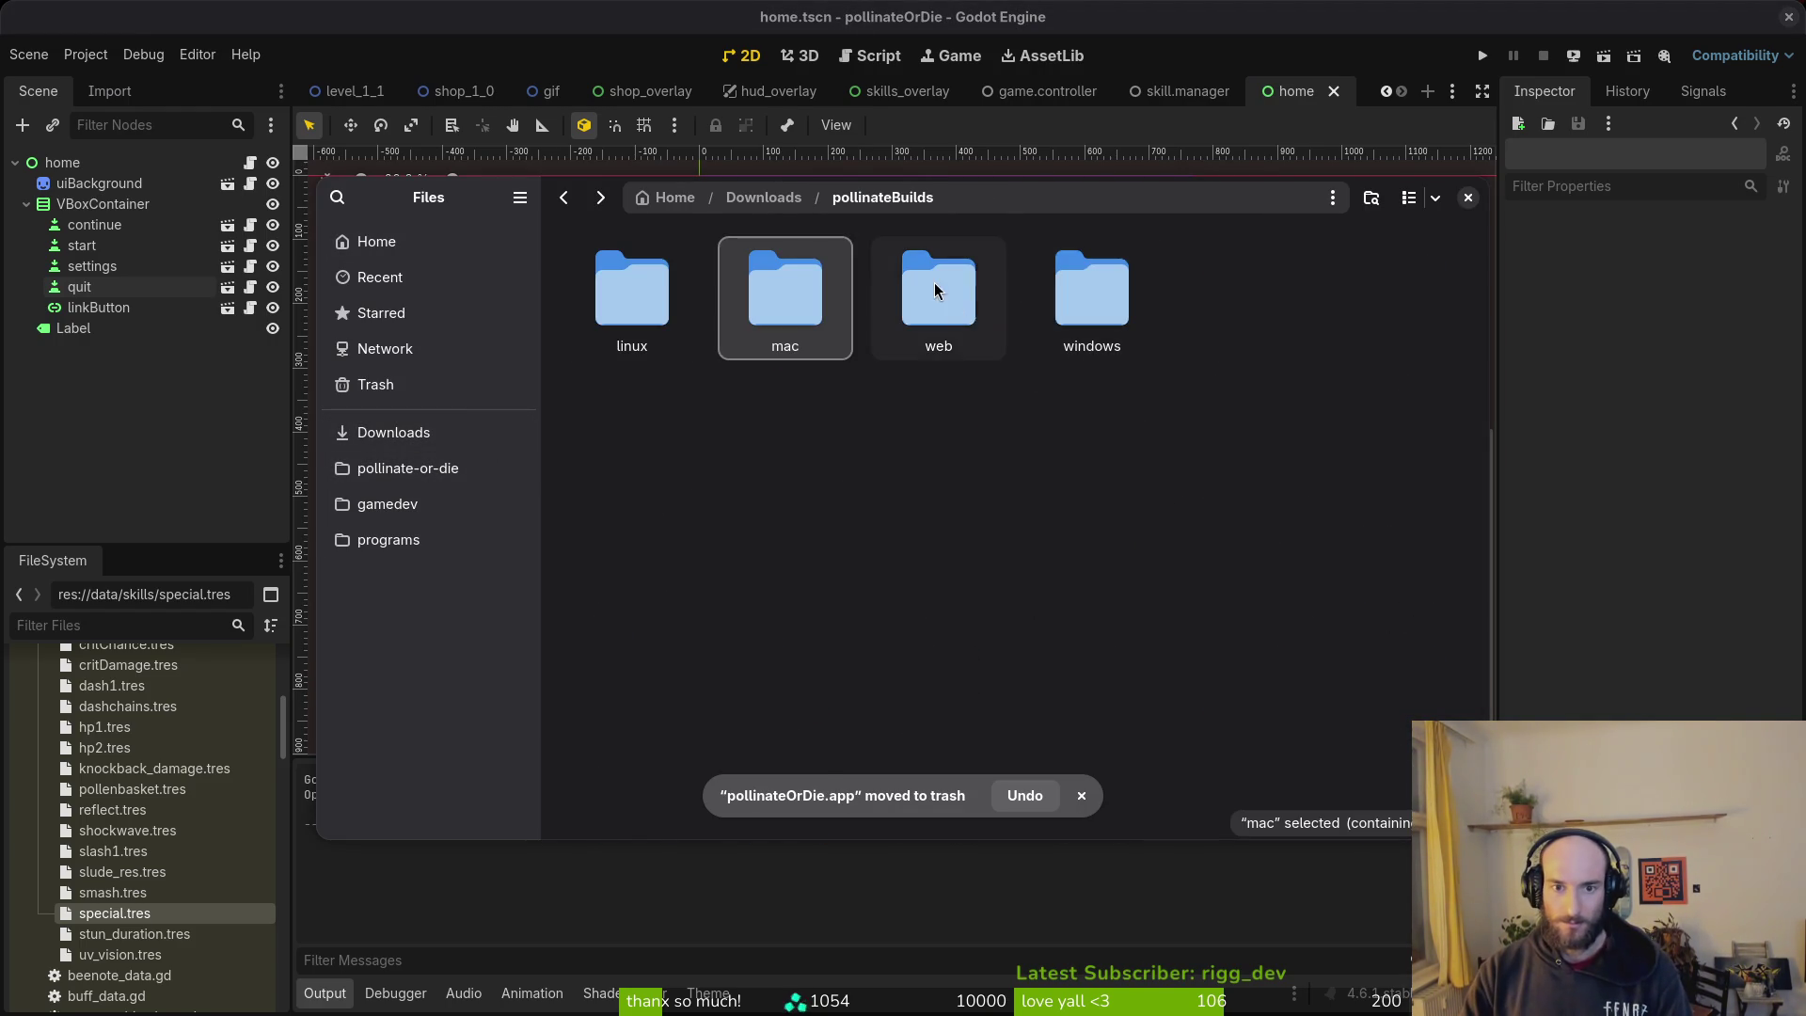
double_click(936, 294)
key("Right")
key("Delete")
key("BackSpace")
Step: Trash both old Windows build files from the windows folder and close Files
key("Right")
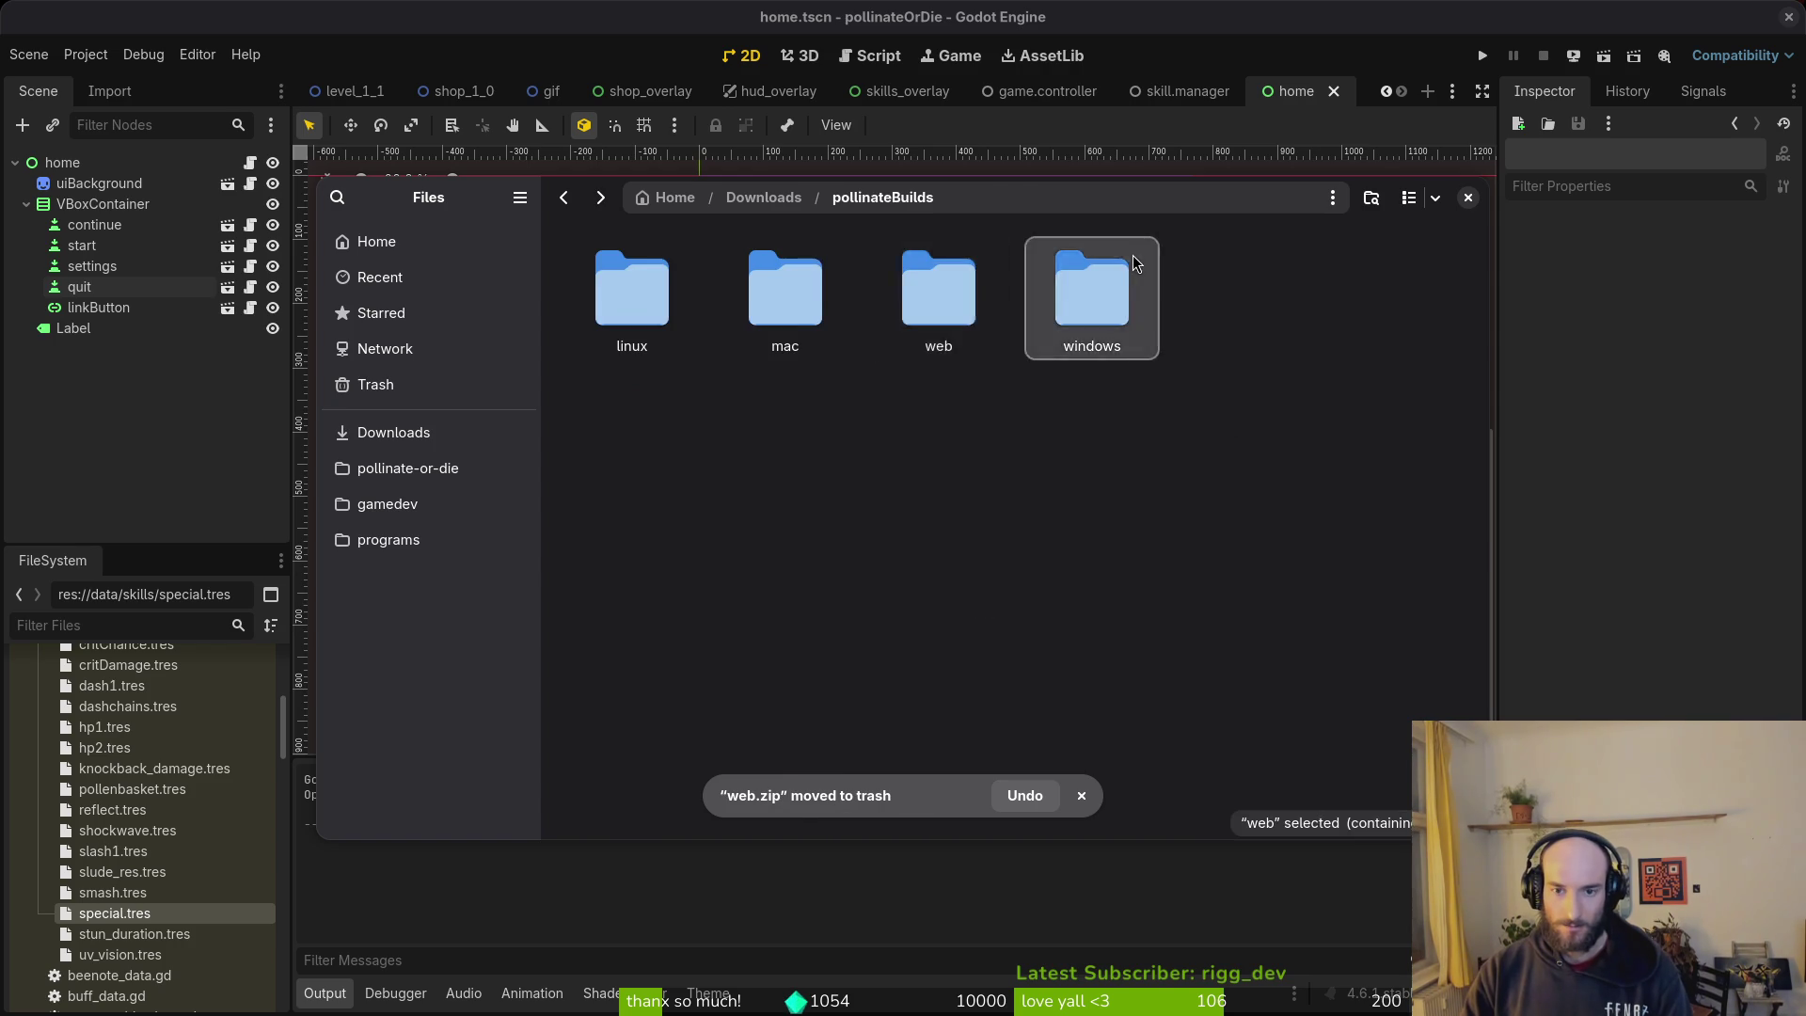
key("Return")
key("ctrl+a")
key("Delete")
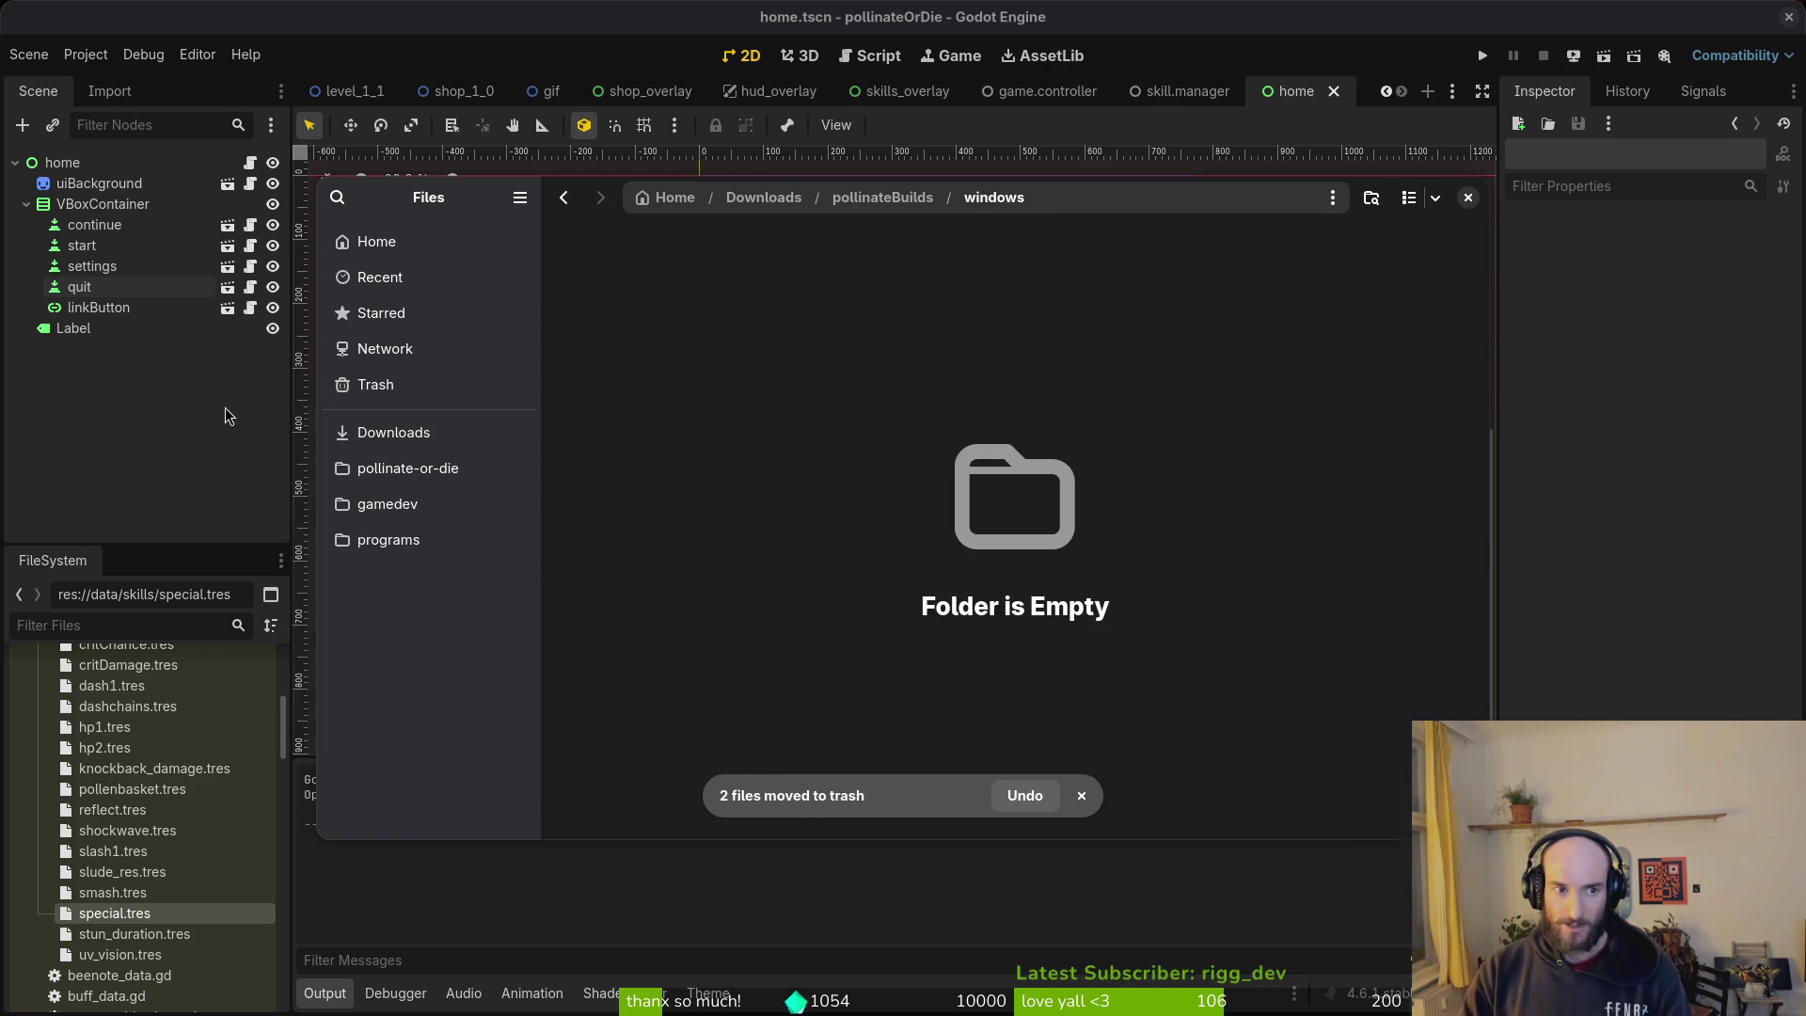
key("ctrl+w")
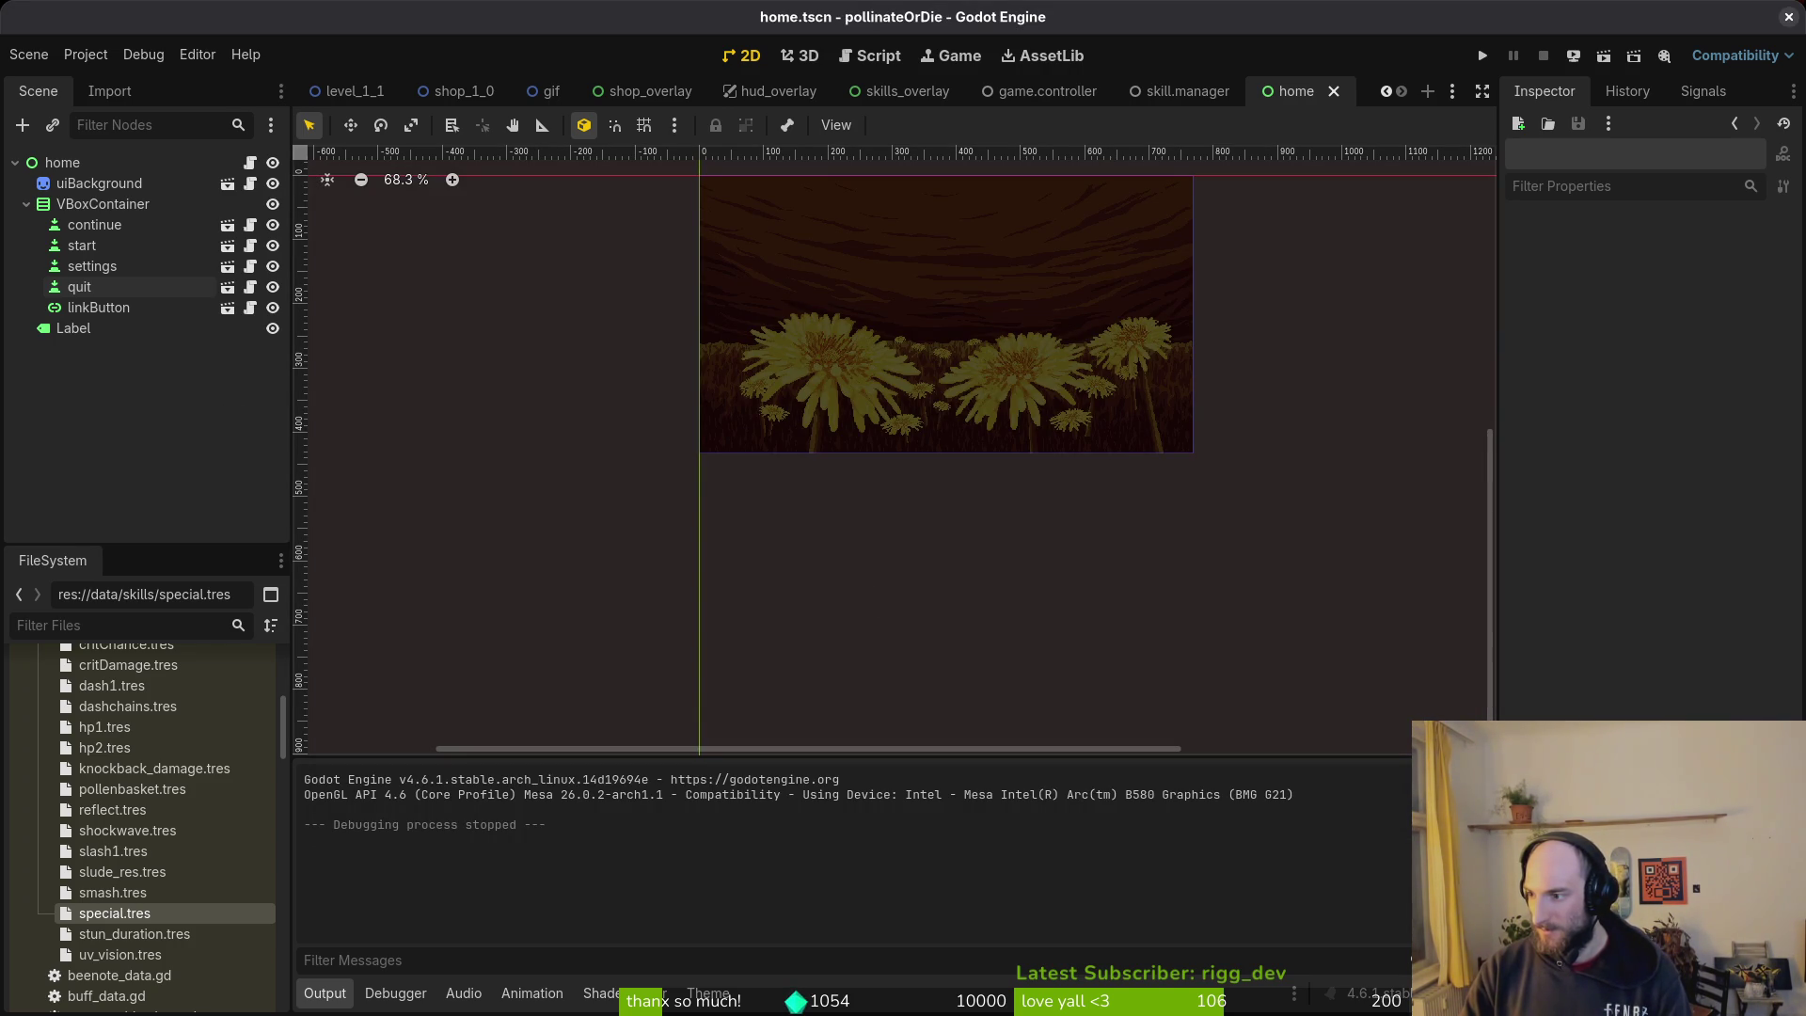
Step: In the terminal, quit vim with :q and review the pending changes in tig
key("super+1")
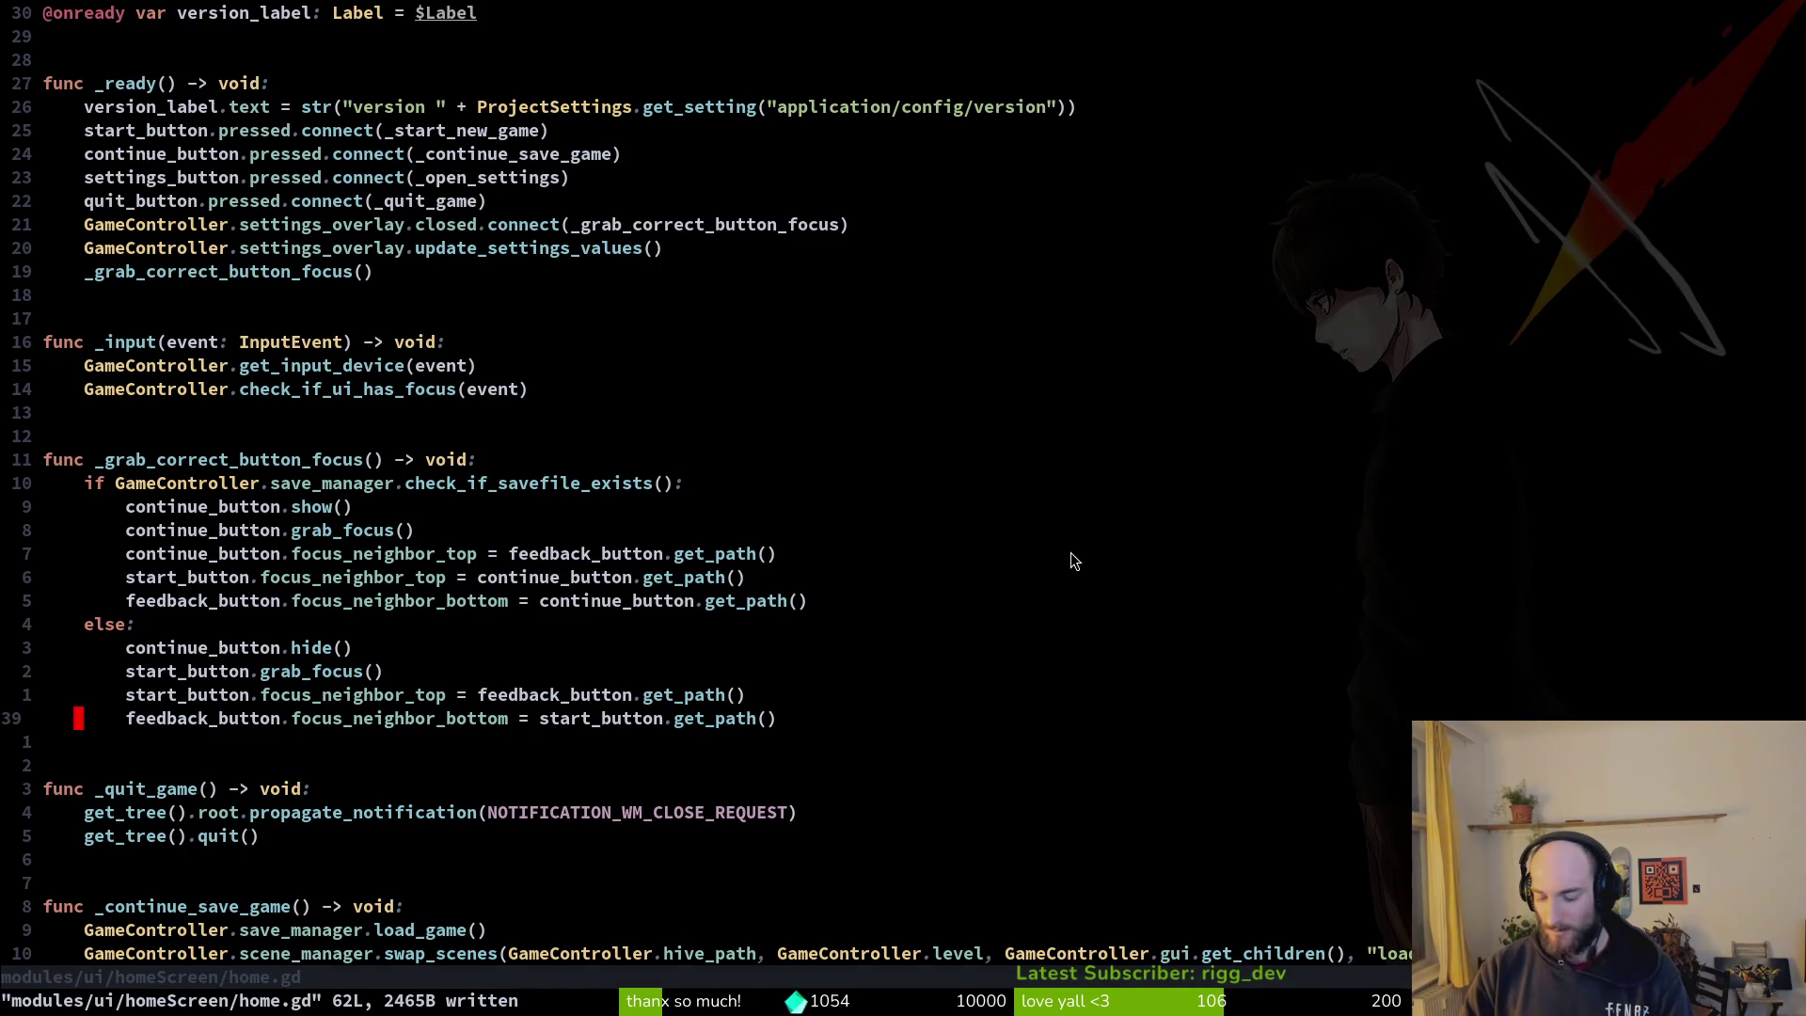
type(":q")
key("Return")
type("tig")
key("Return")
key("s")
key("q")
key("q")
Step: Commit with message "fixed feedback button focus" and push it to the remote
type("git commit -m \"fixed feedback button")
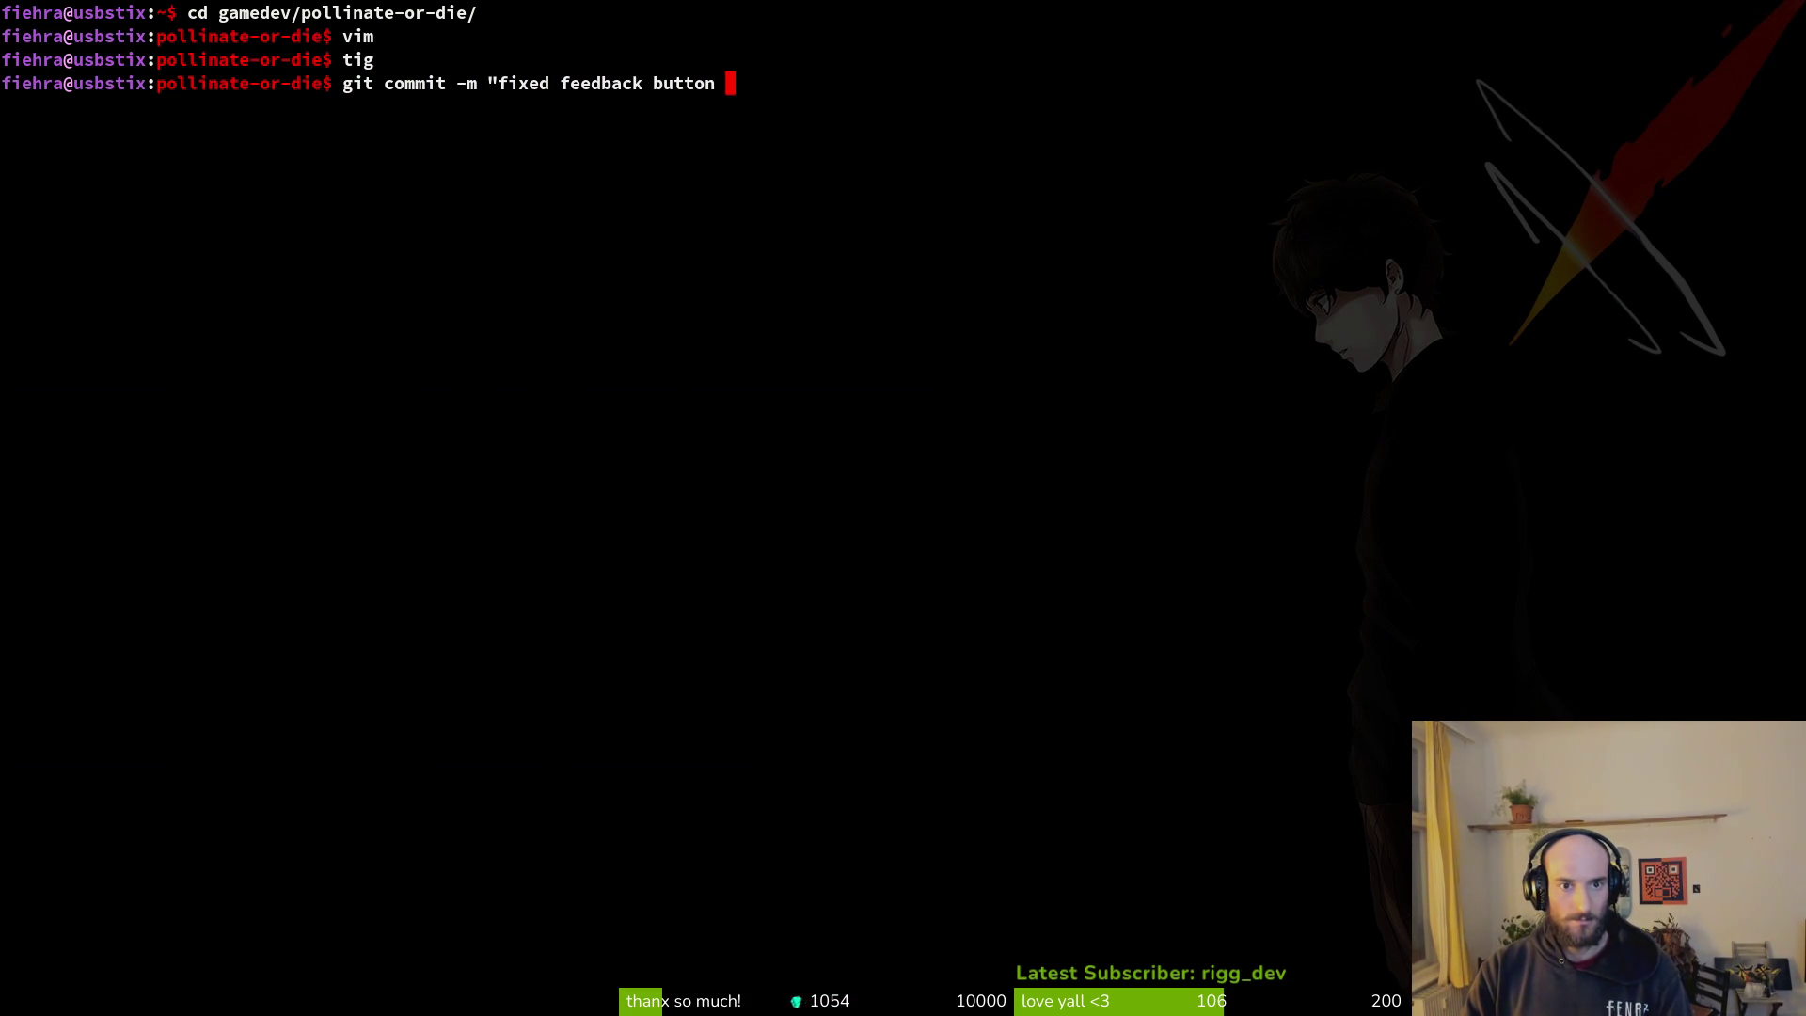
type("s\"")
key("Return")
type("git push")
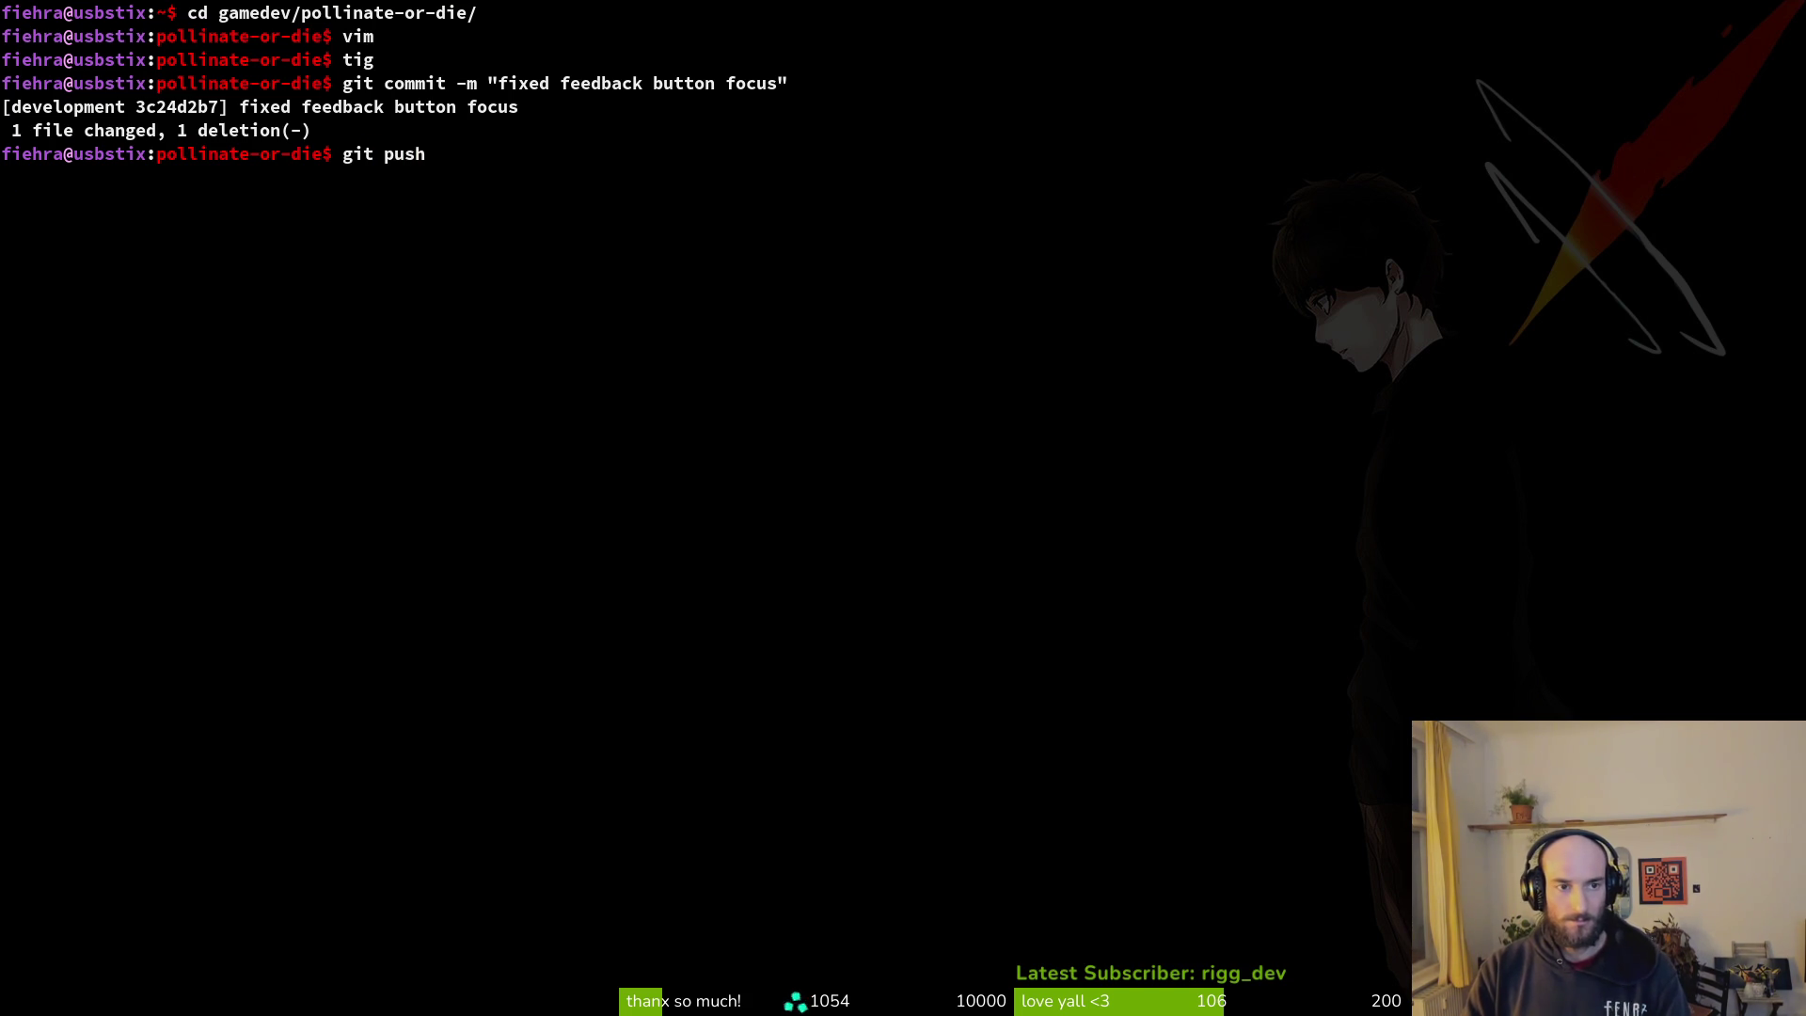
key("Return")
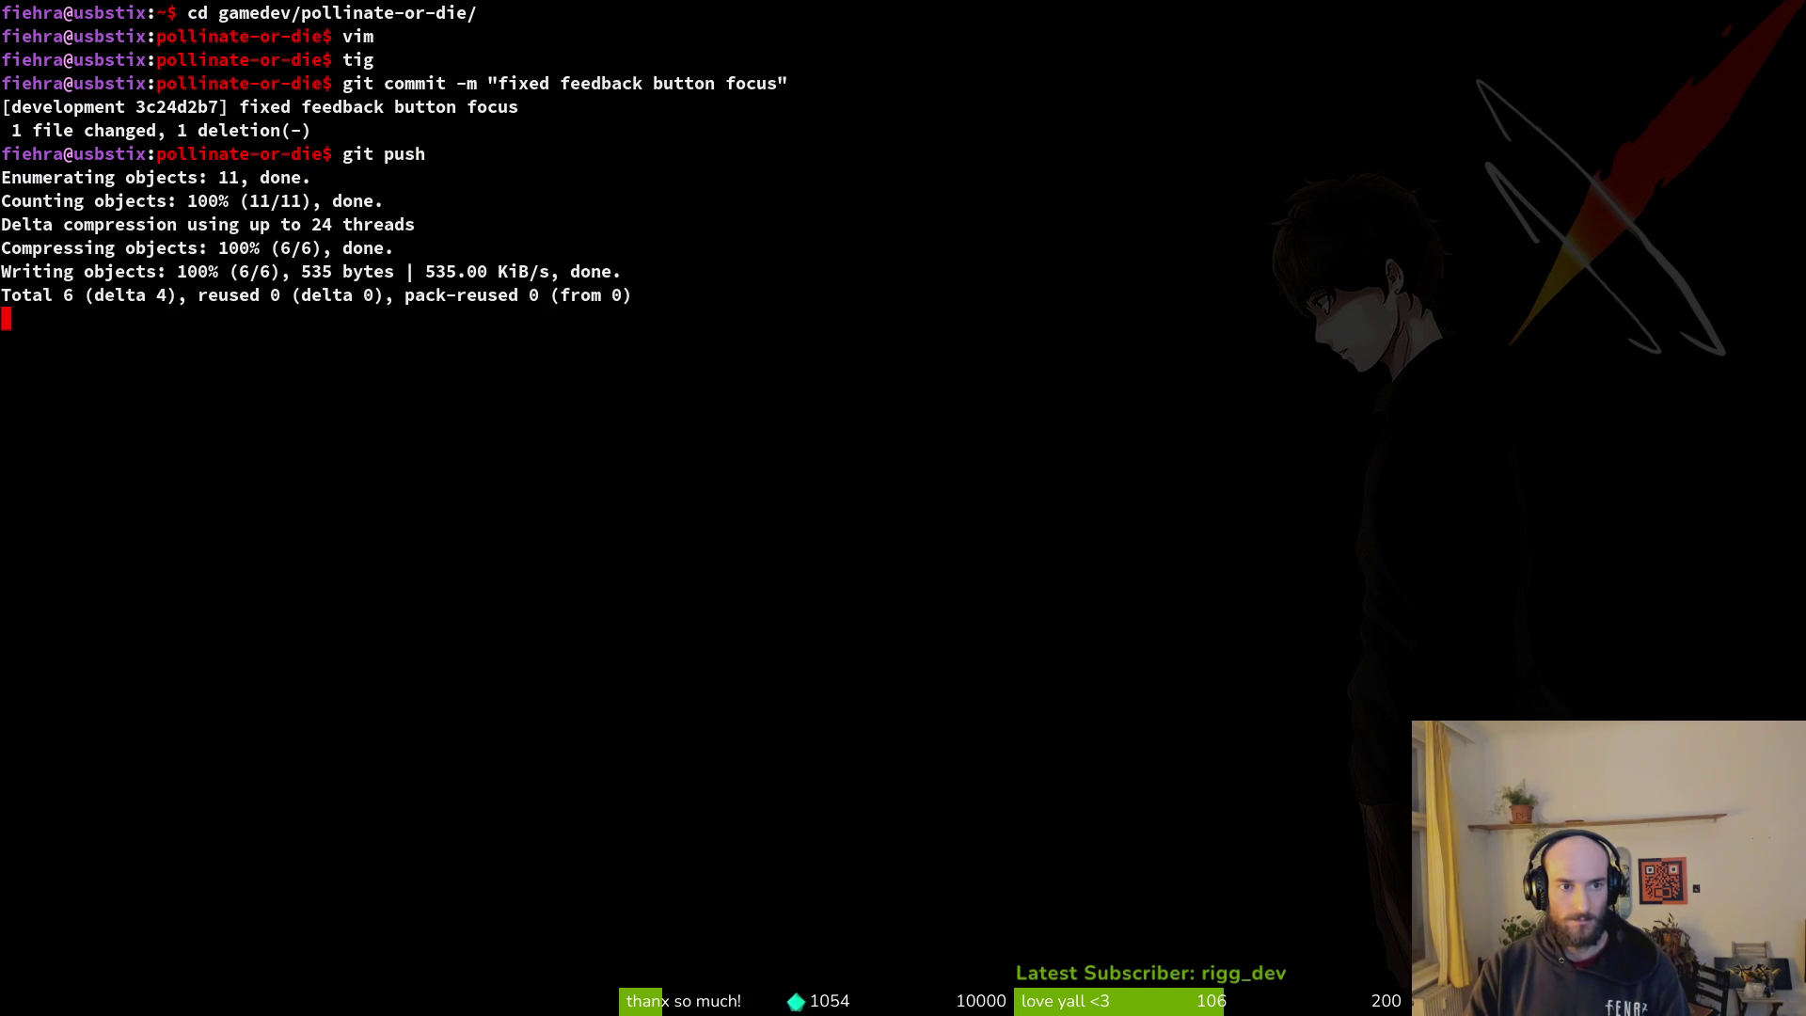
key("ctrl+l")
key("alt+Tab")
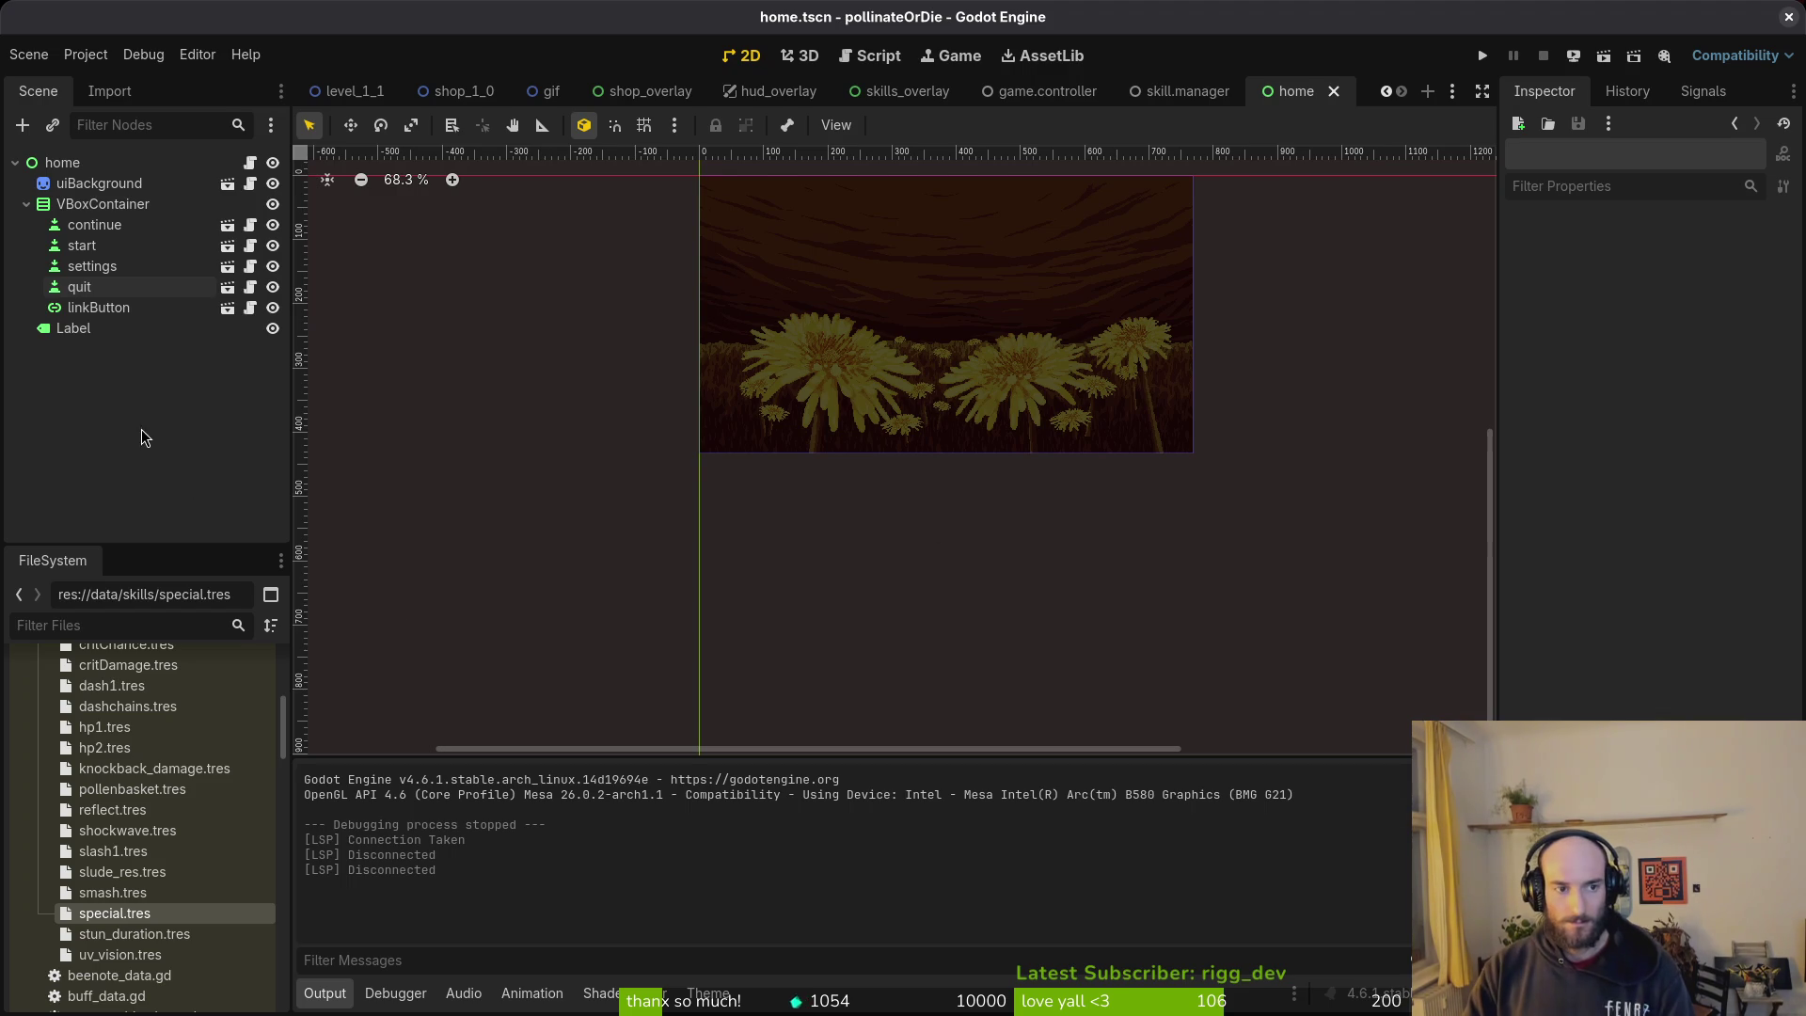
Step: Export the Linux preset build into the project's exports folder
left_click(86, 54)
left_click(162, 162)
left_click(526, 301)
left_click(983, 709)
left_click(1081, 814)
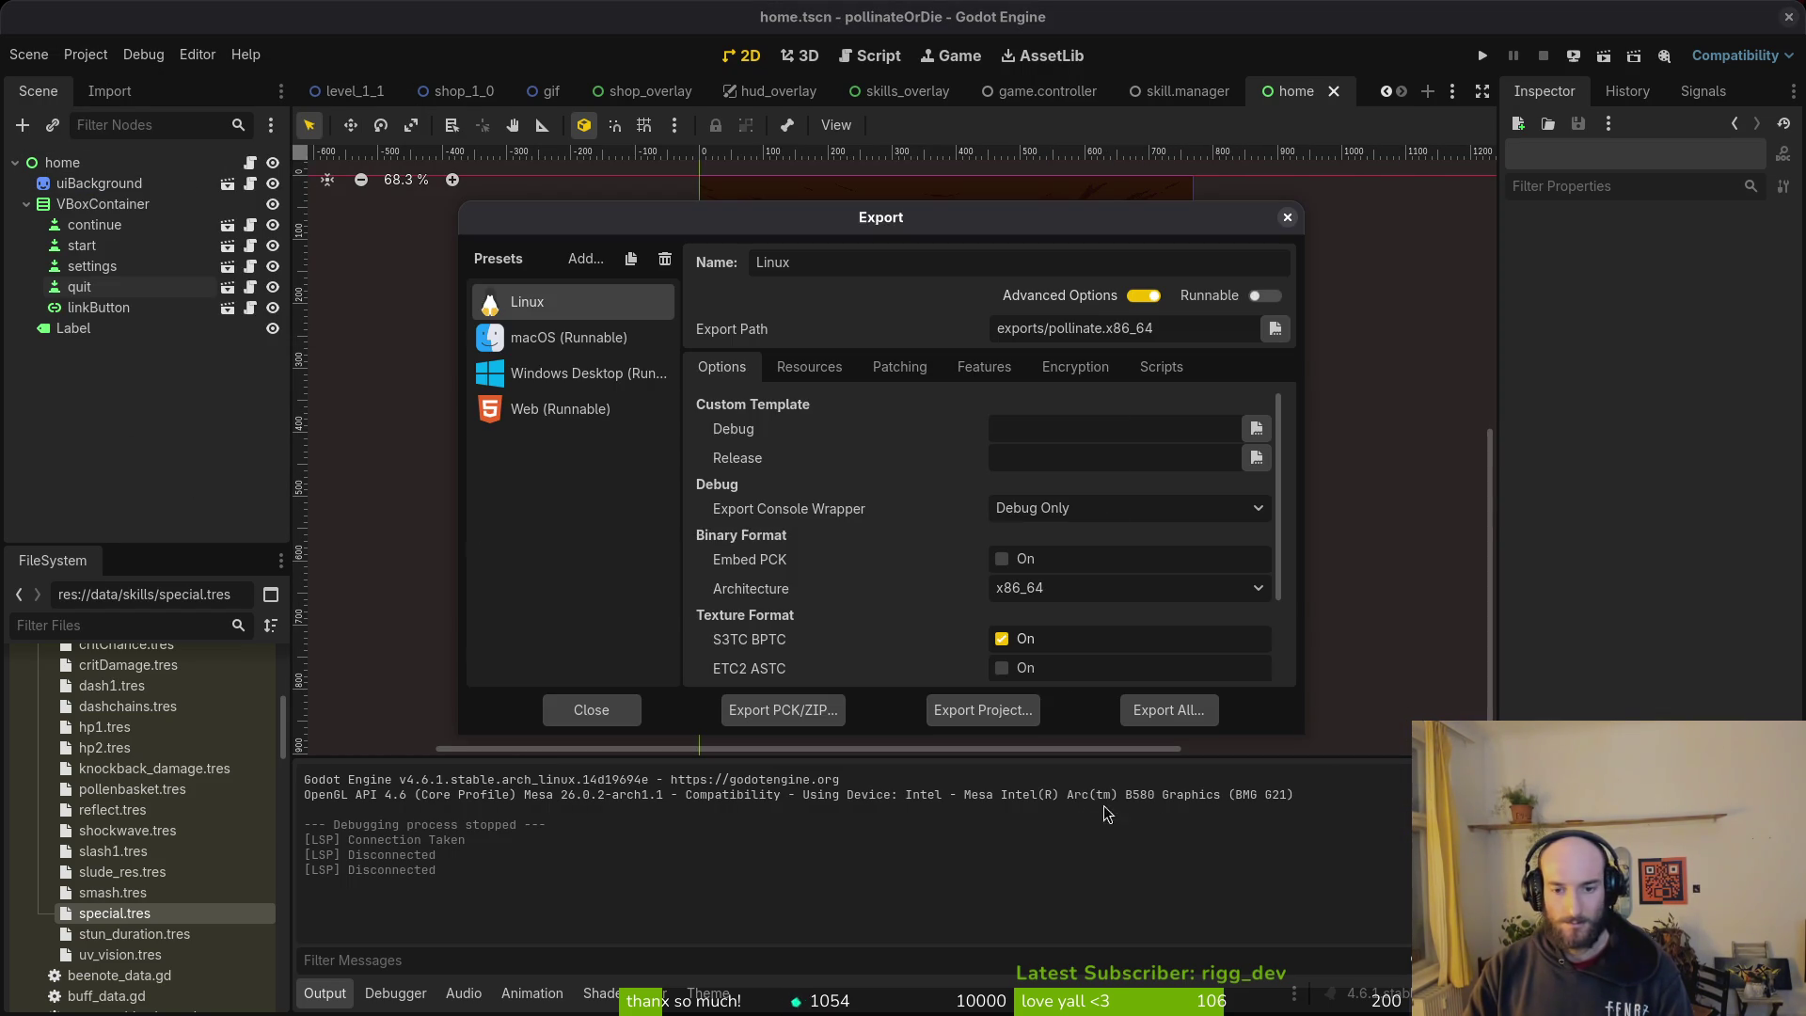
Step: Move pollinate.x86_64 and pollinate.pck from exports into pollinateBuilds/linux
key("alt+Tab")
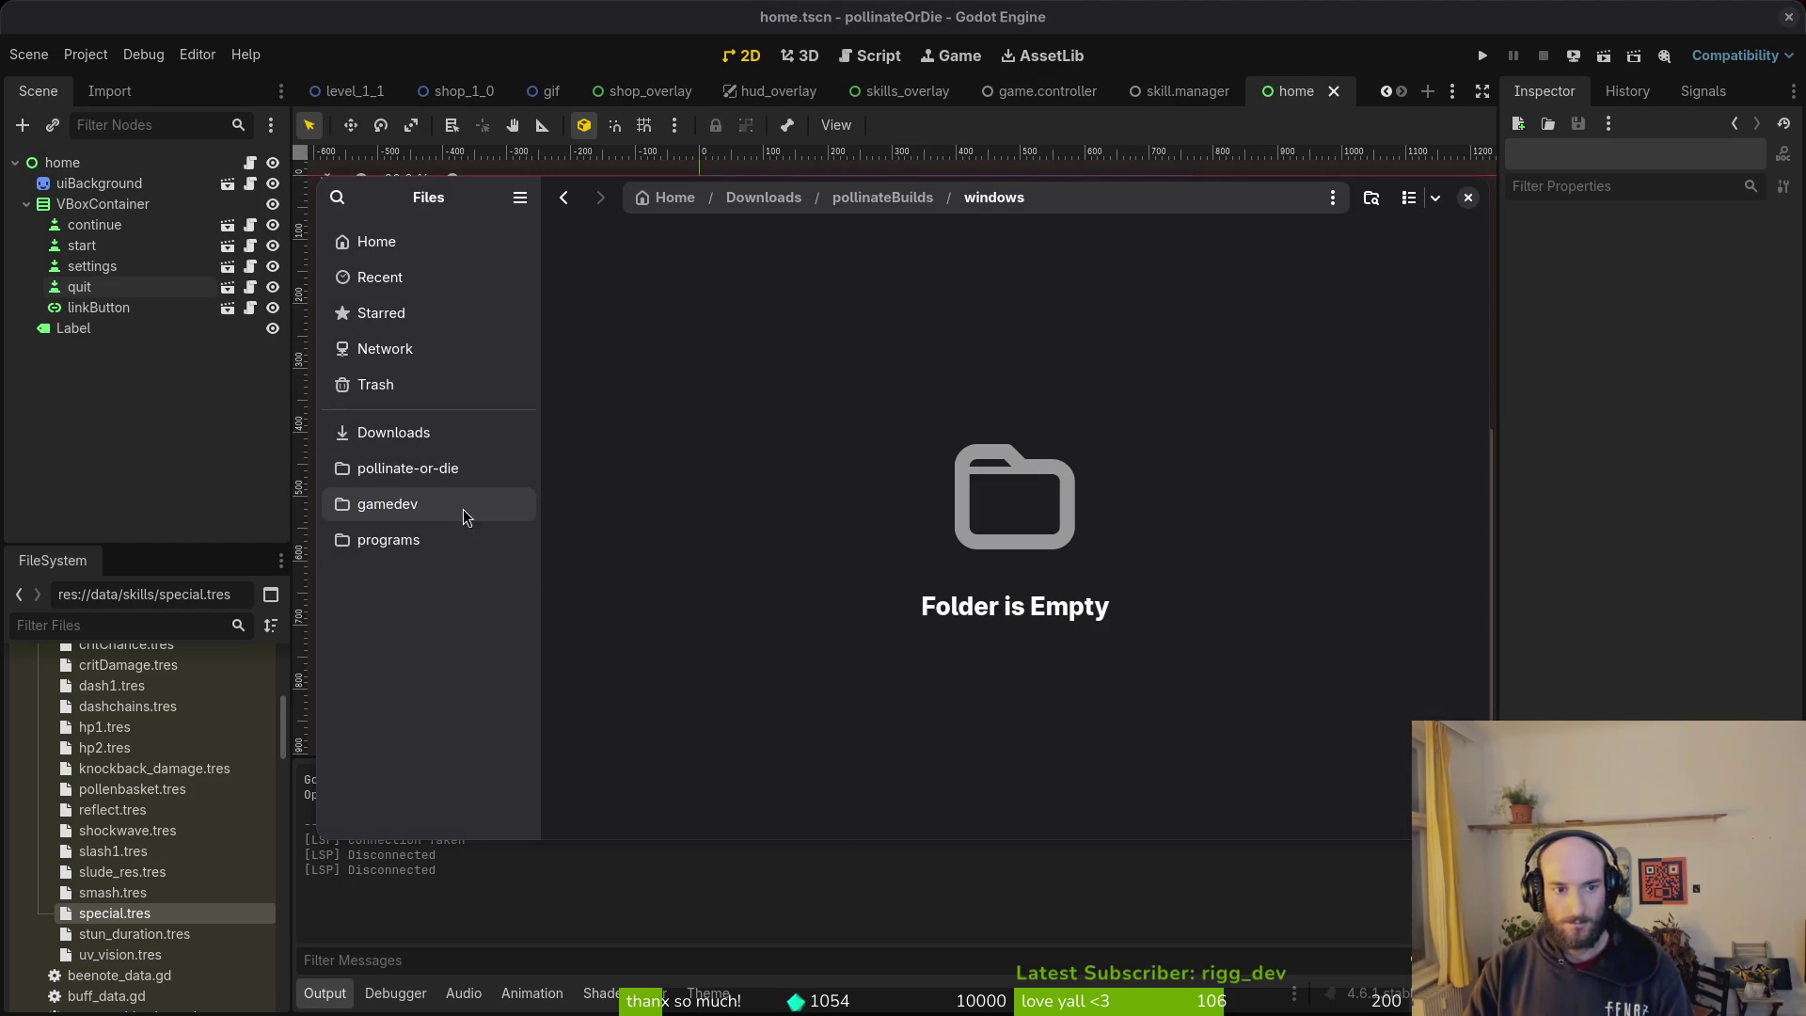
left_click(407, 467)
double_click(809, 459)
key("ctrl+a")
key("ctrl+x")
left_click(393, 432)
double_click(624, 286)
double_click(621, 296)
key("ctrl+v")
Step: Export the macOS preset as pollinate.zip into the exports folder
key("alt+Tab")
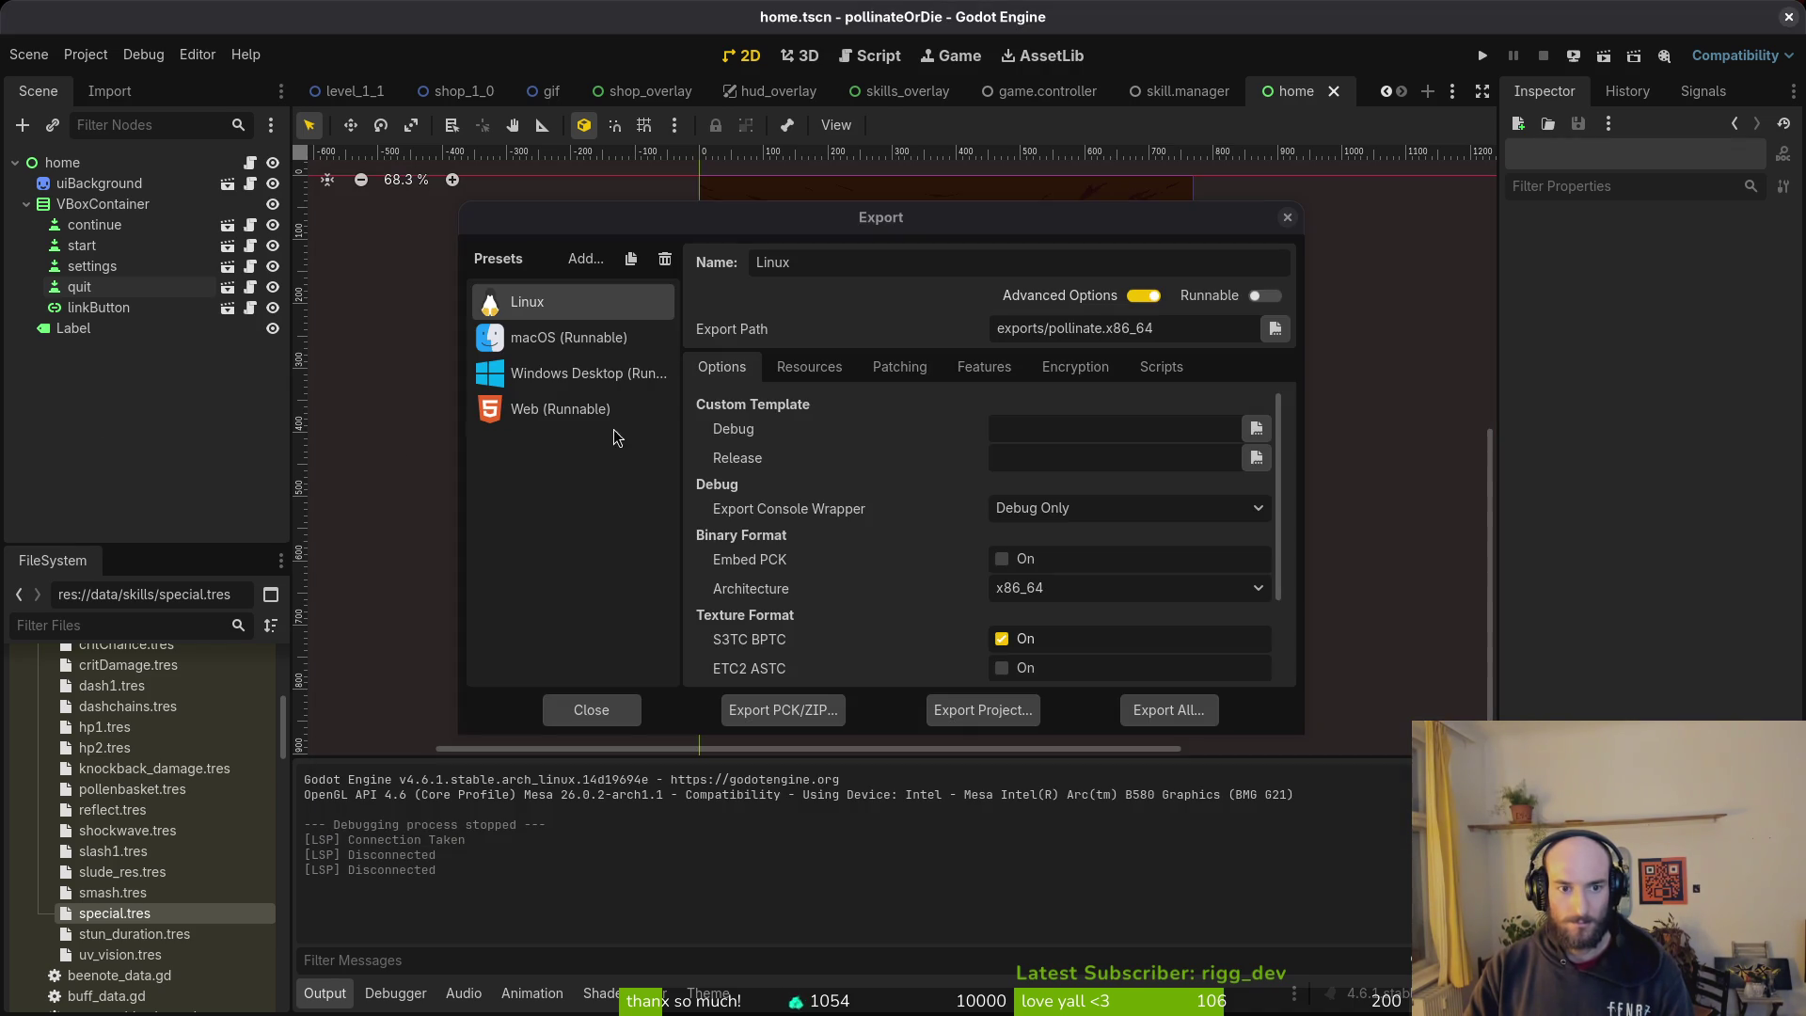
left_click(538, 345)
left_click(1004, 712)
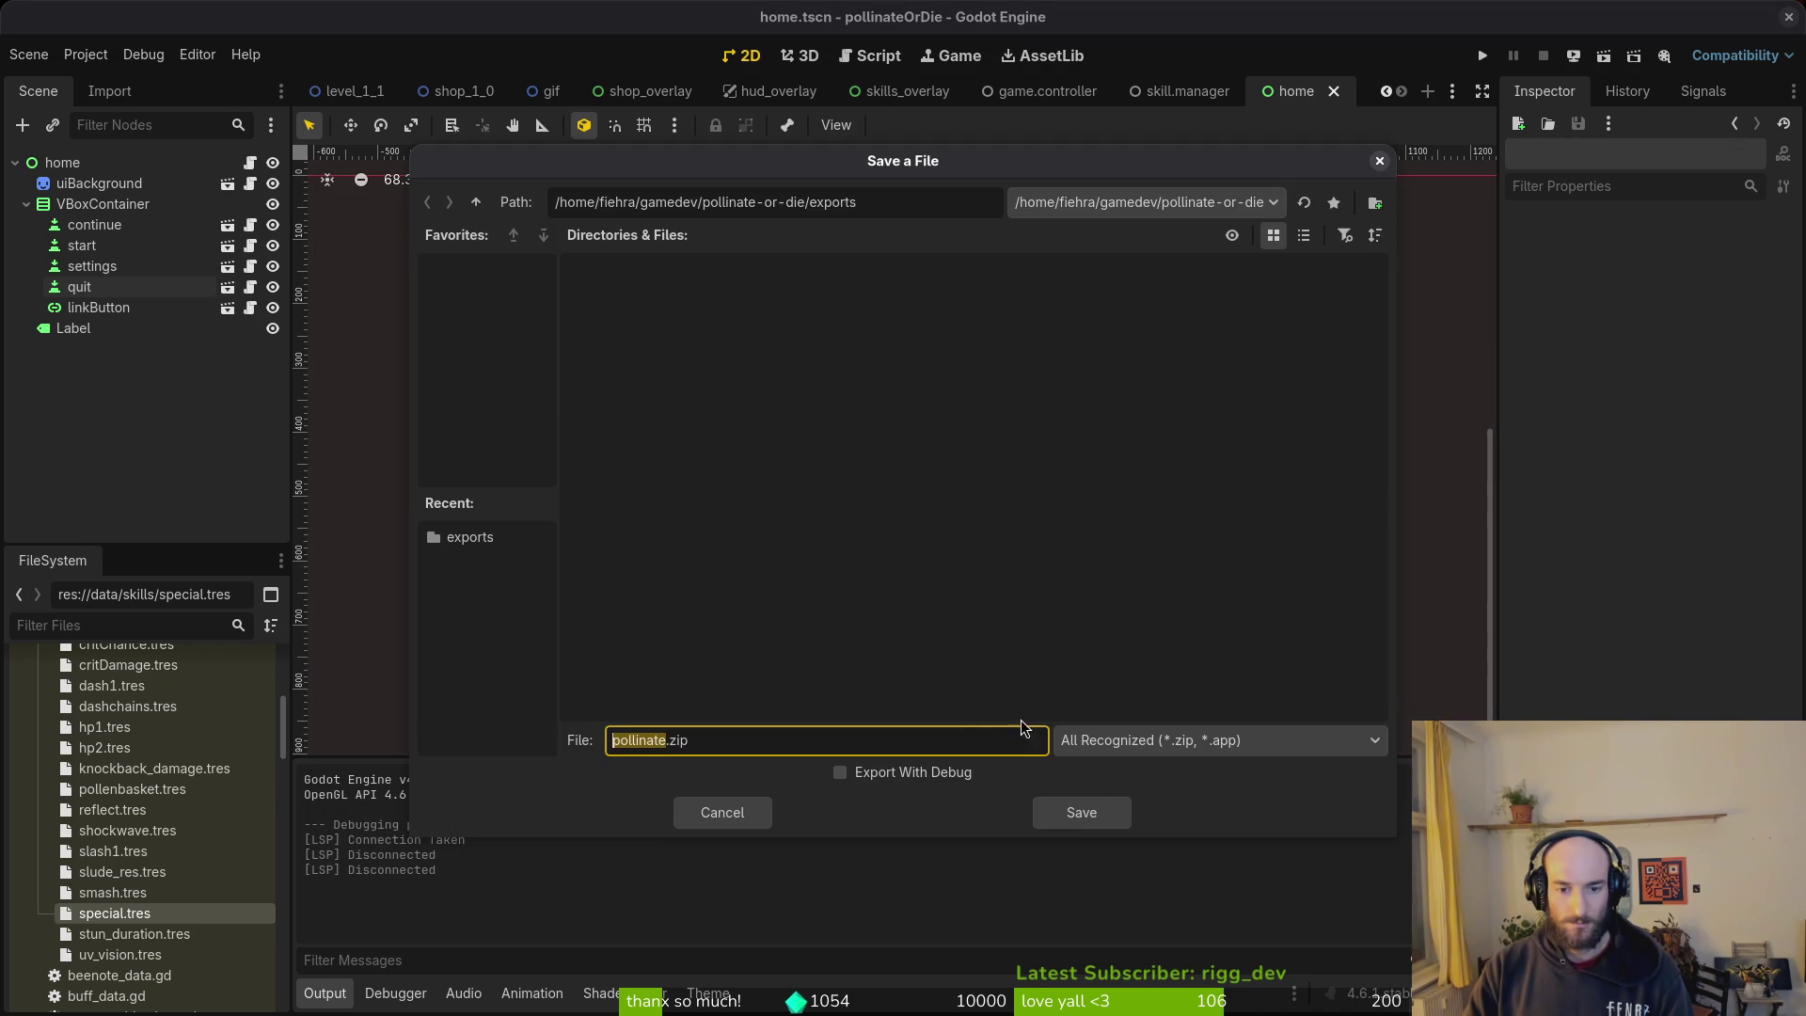
left_click(1078, 818)
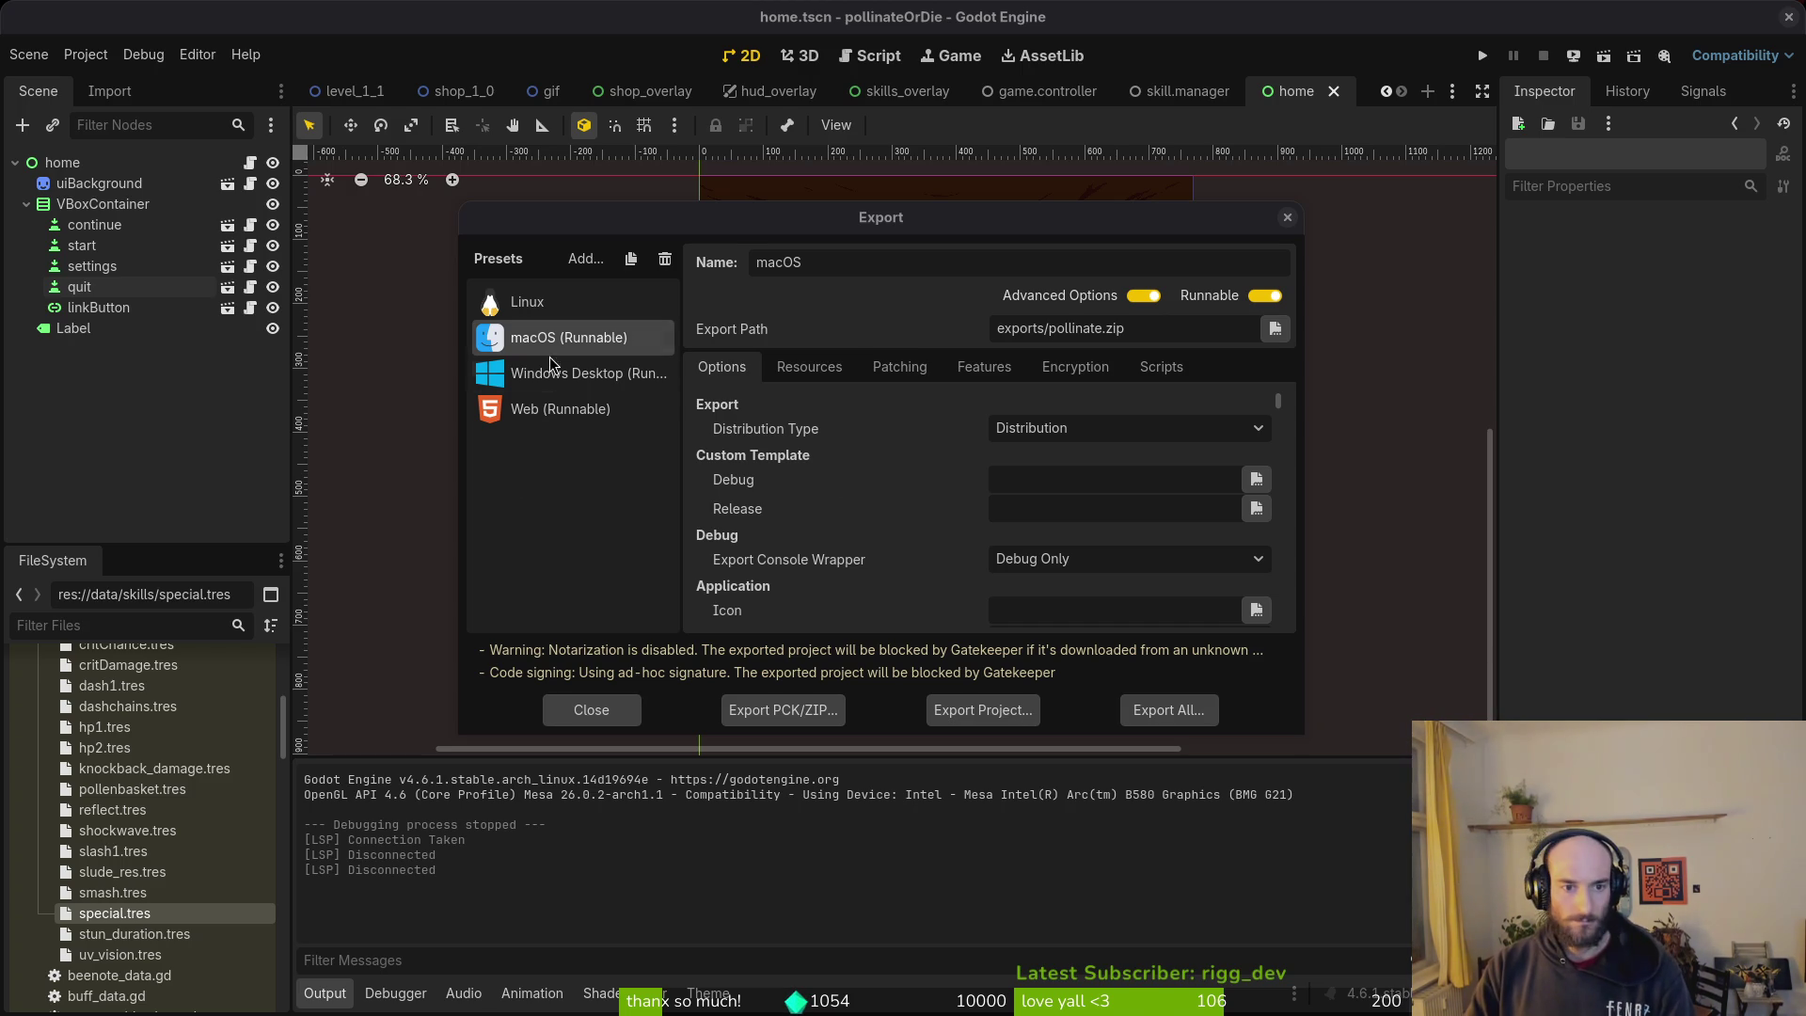
key("alt+Tab")
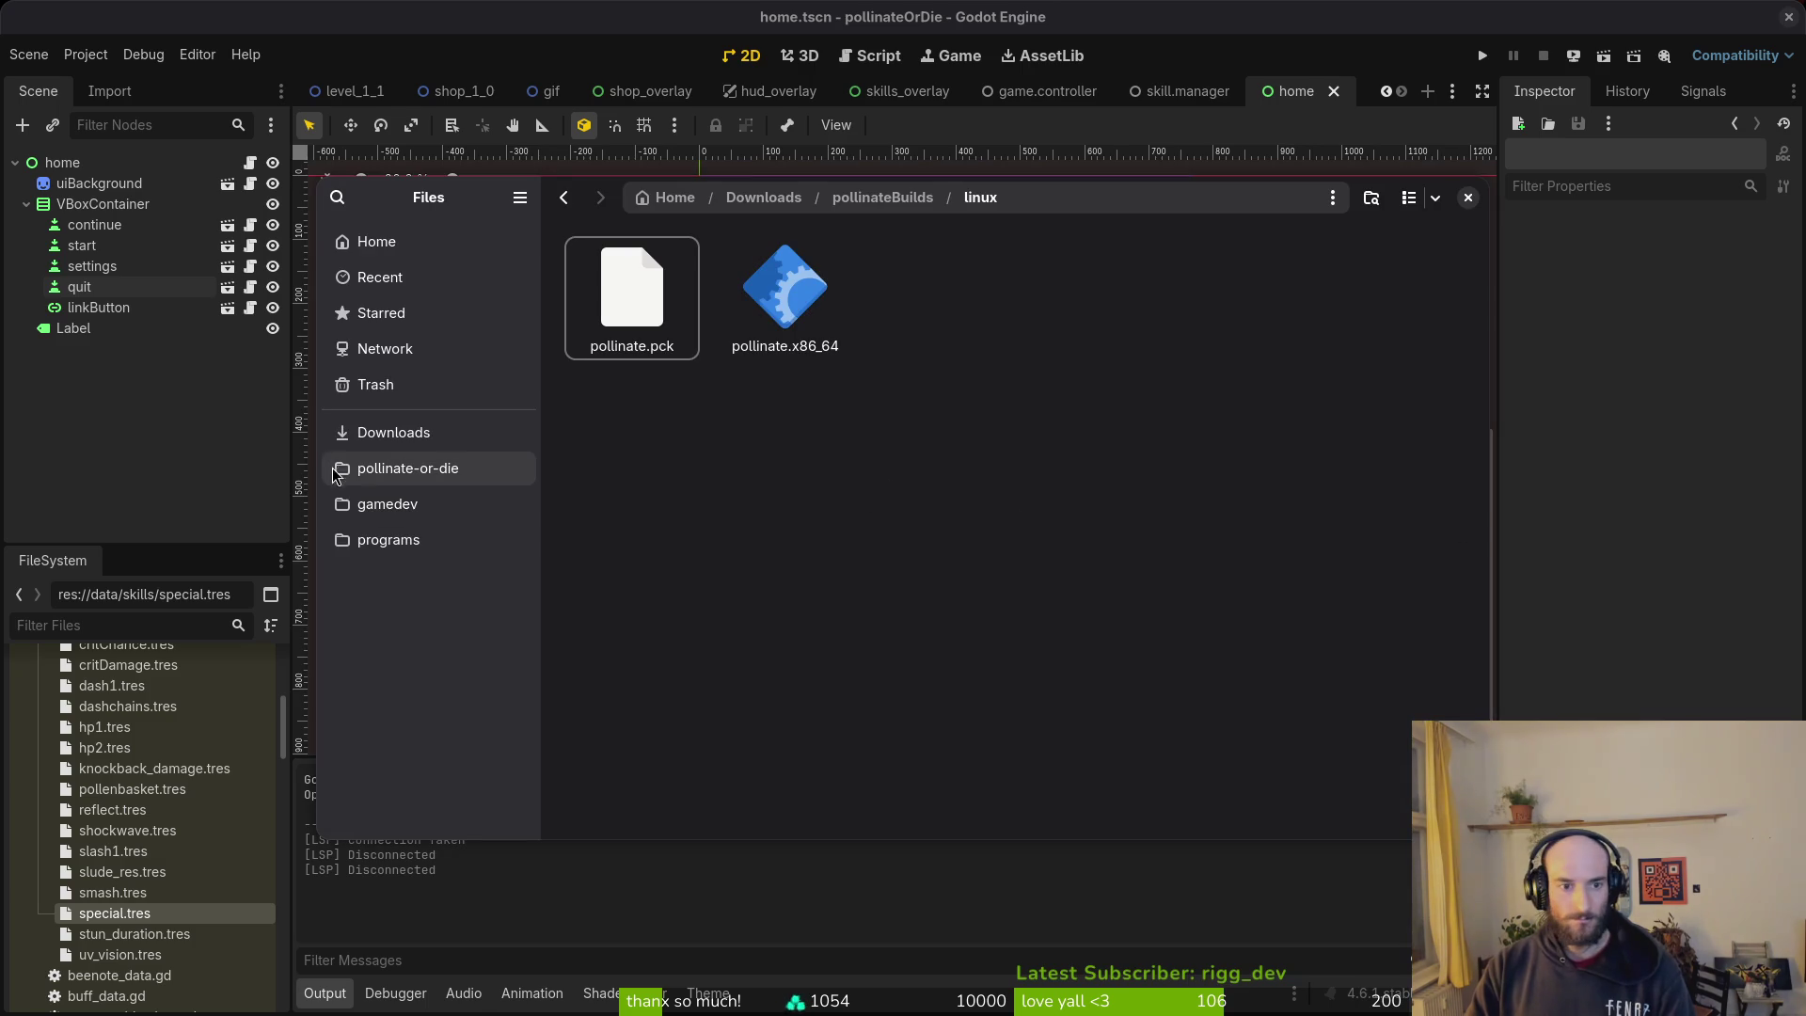
Step: Inspect the pollinate.zip macOS export and the pollinateBuilds mac folder
left_click(397, 467)
double_click(771, 470)
double_click(644, 273)
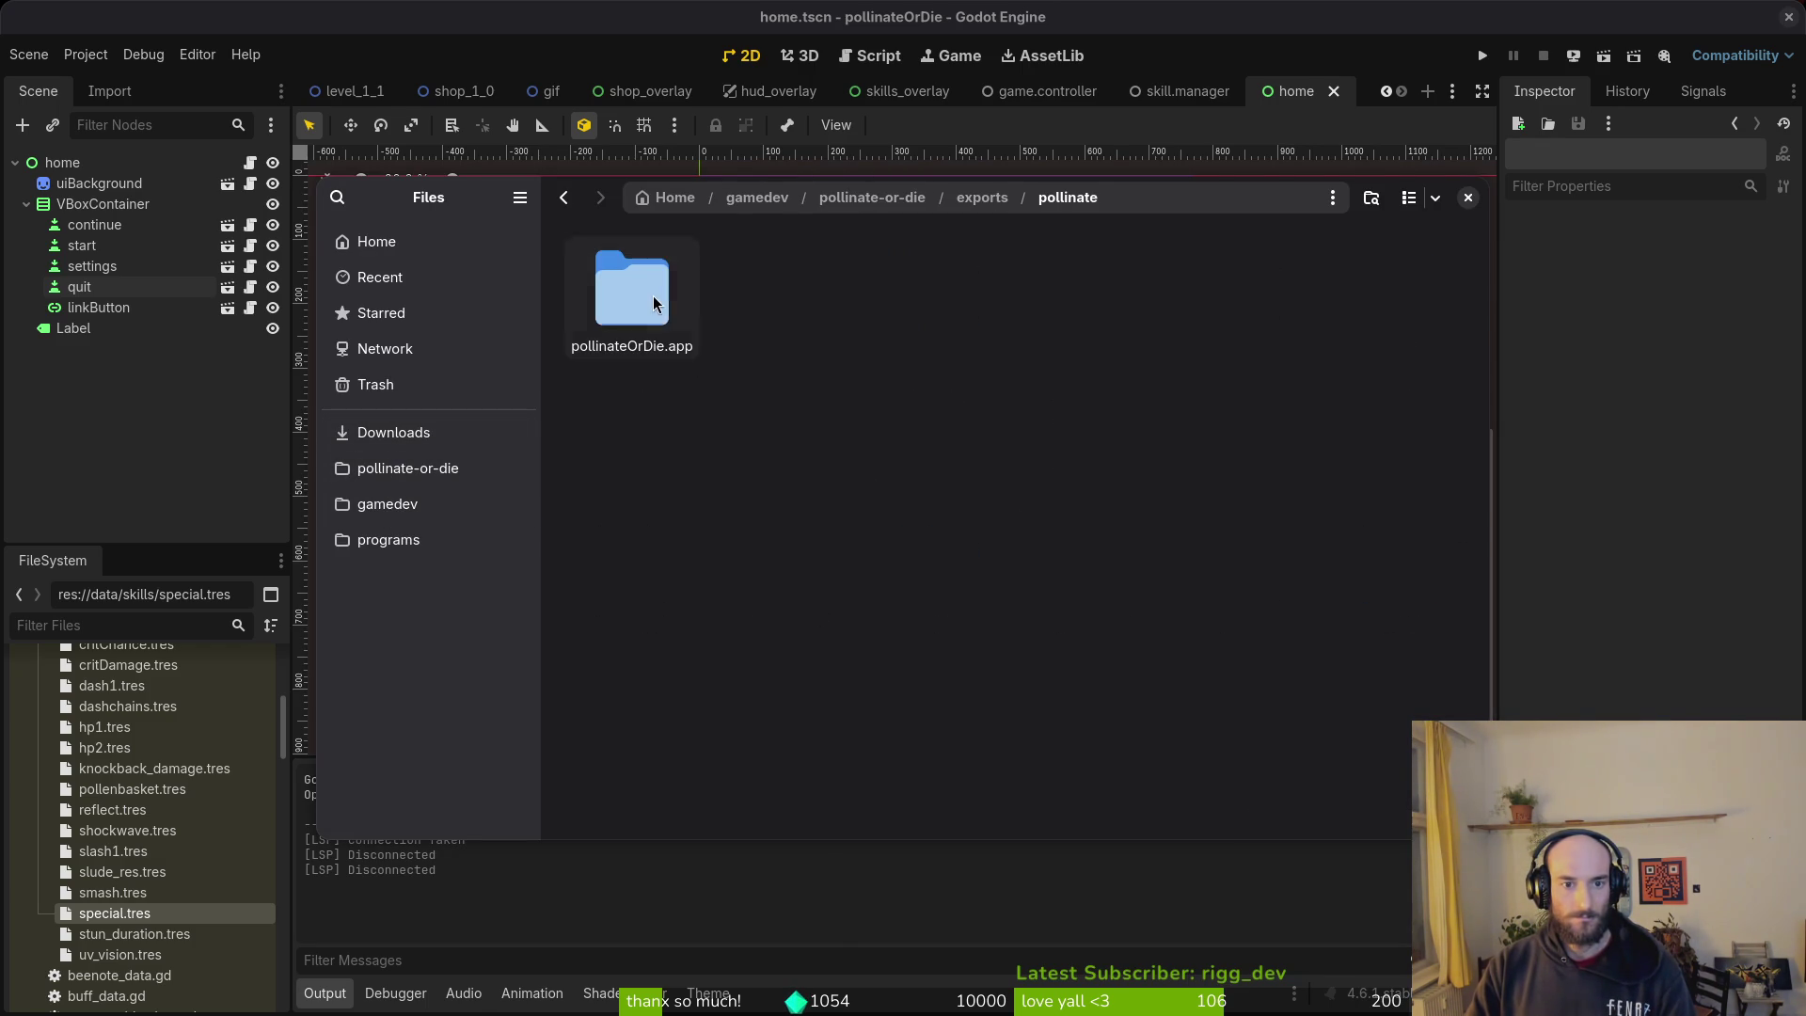
left_click(423, 434)
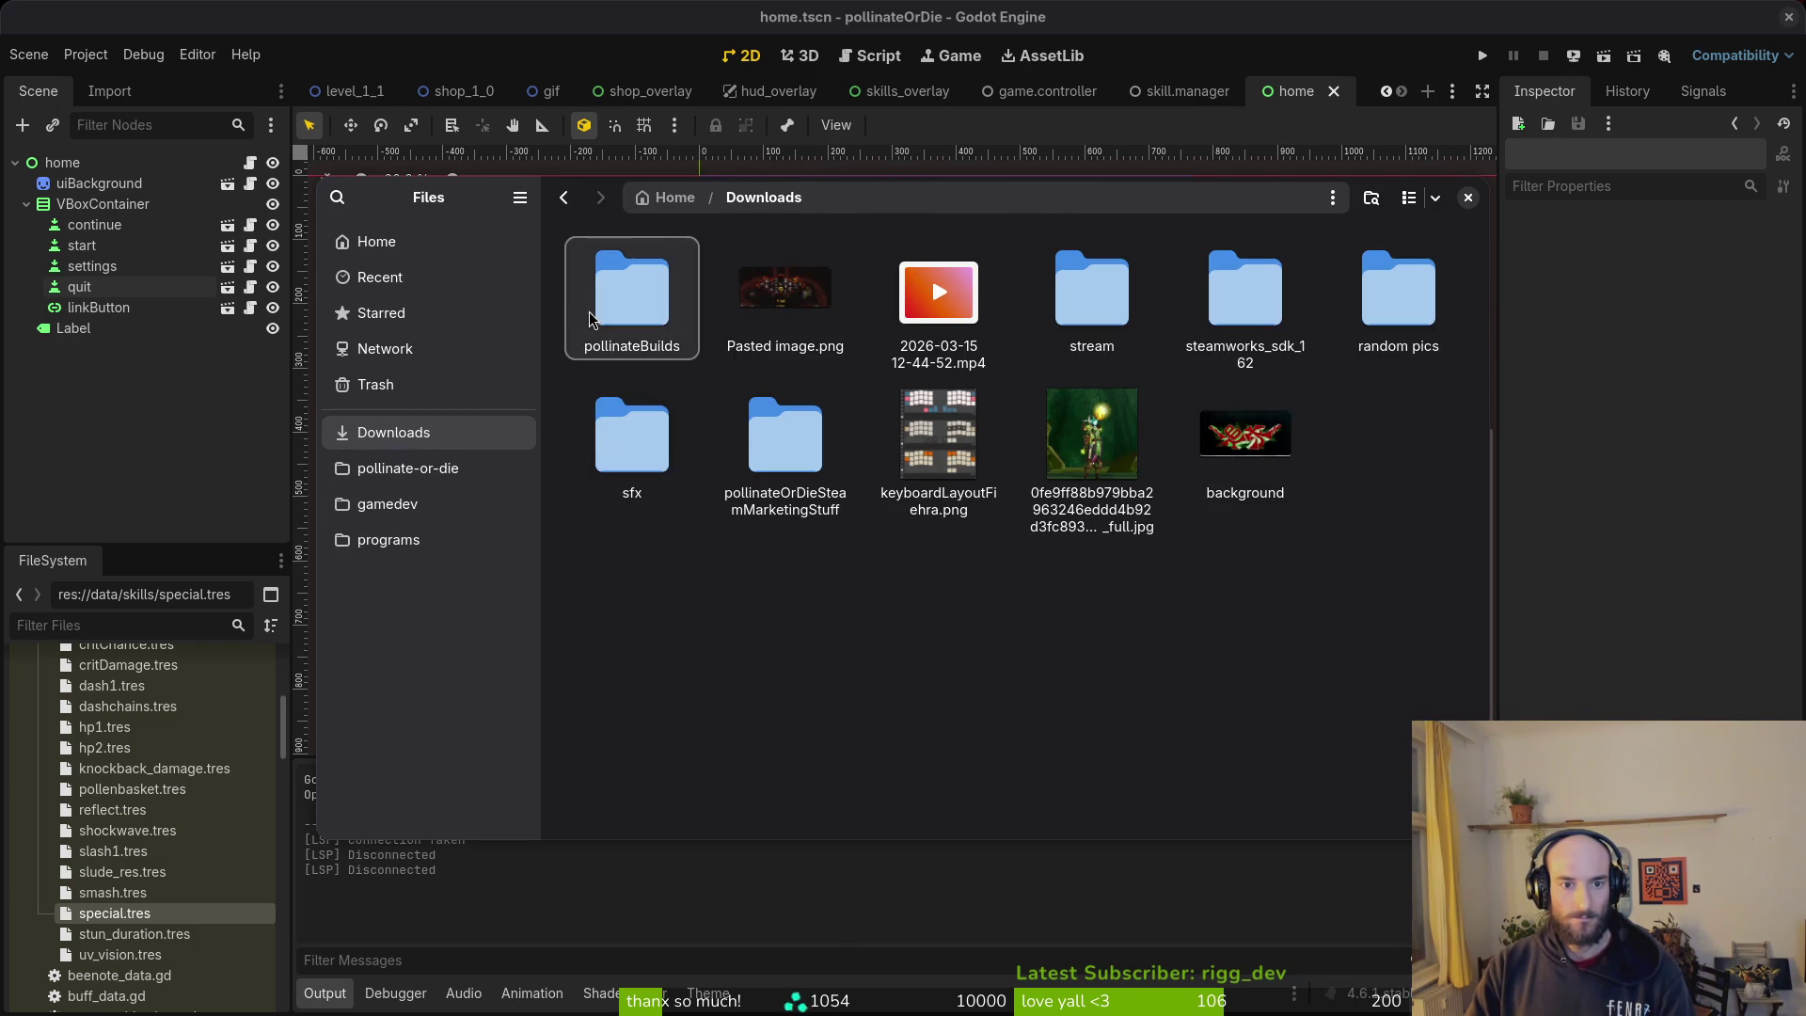
double_click(632, 287)
double_click(790, 299)
Step: Trash all old files in the project's exports folder and close Files
left_click(408, 467)
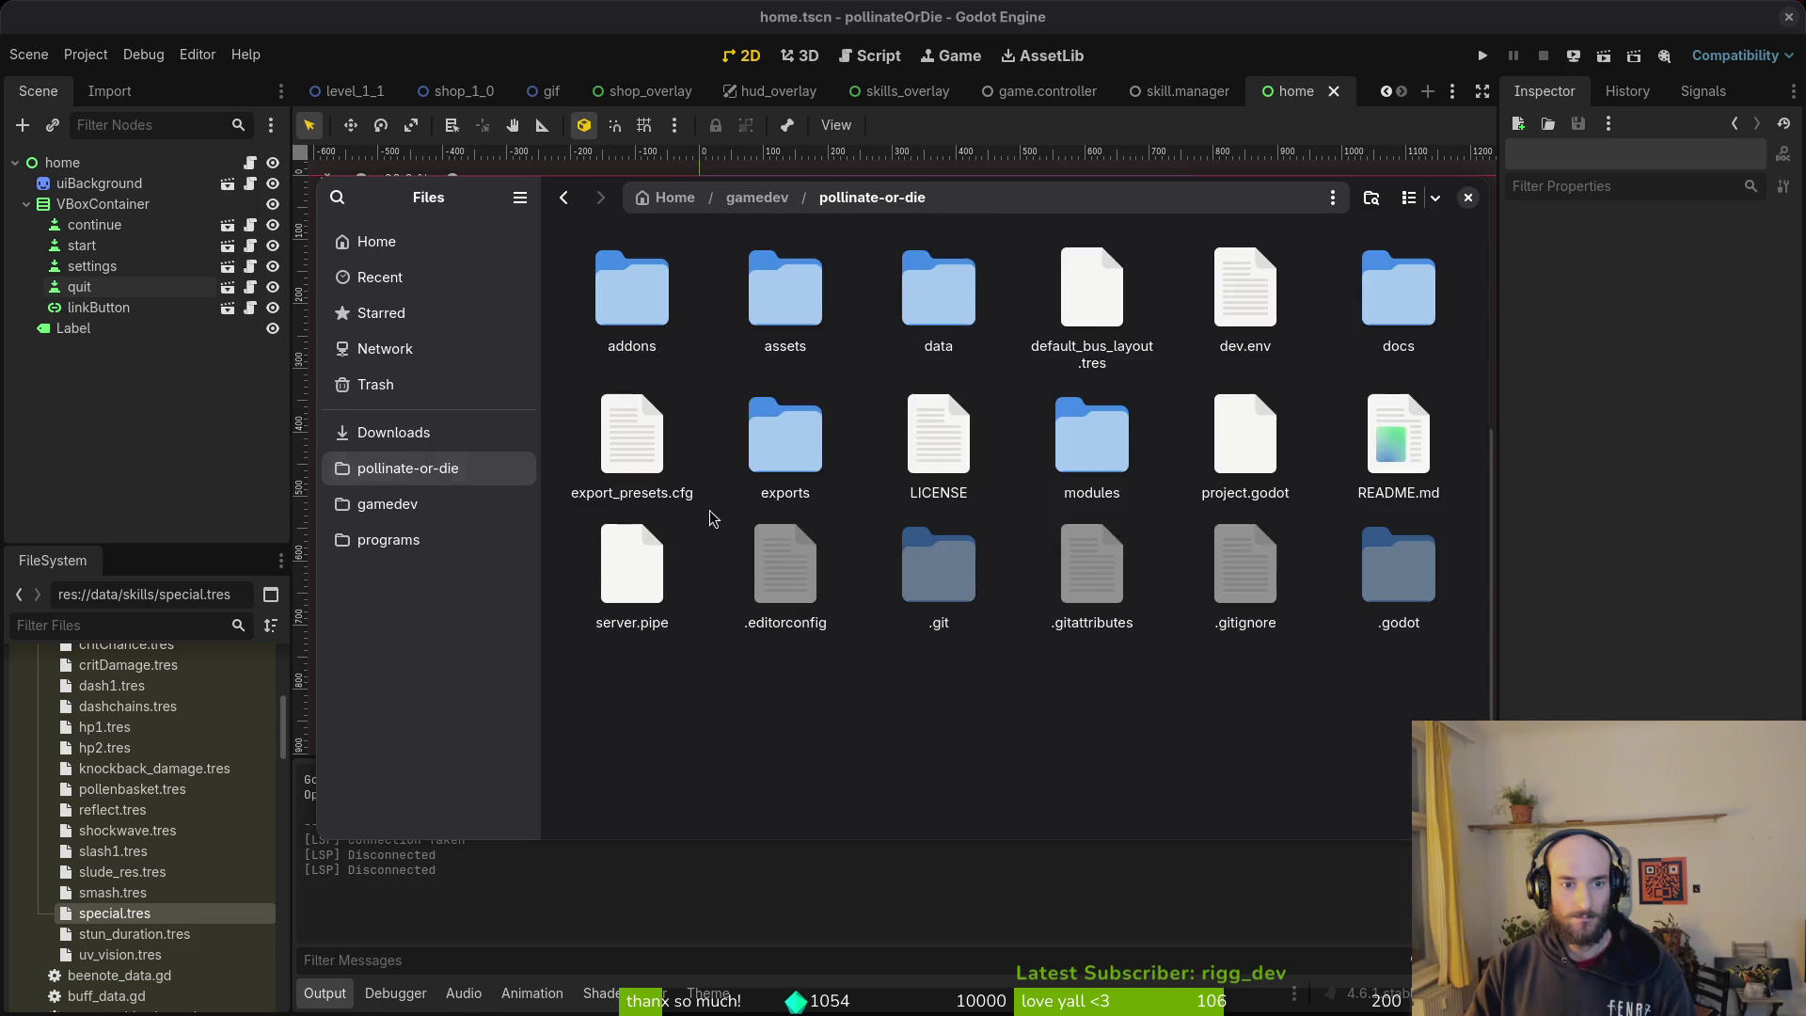
double_click(784, 442)
key("ctrl+a")
key("Delete")
key("ctrl+w")
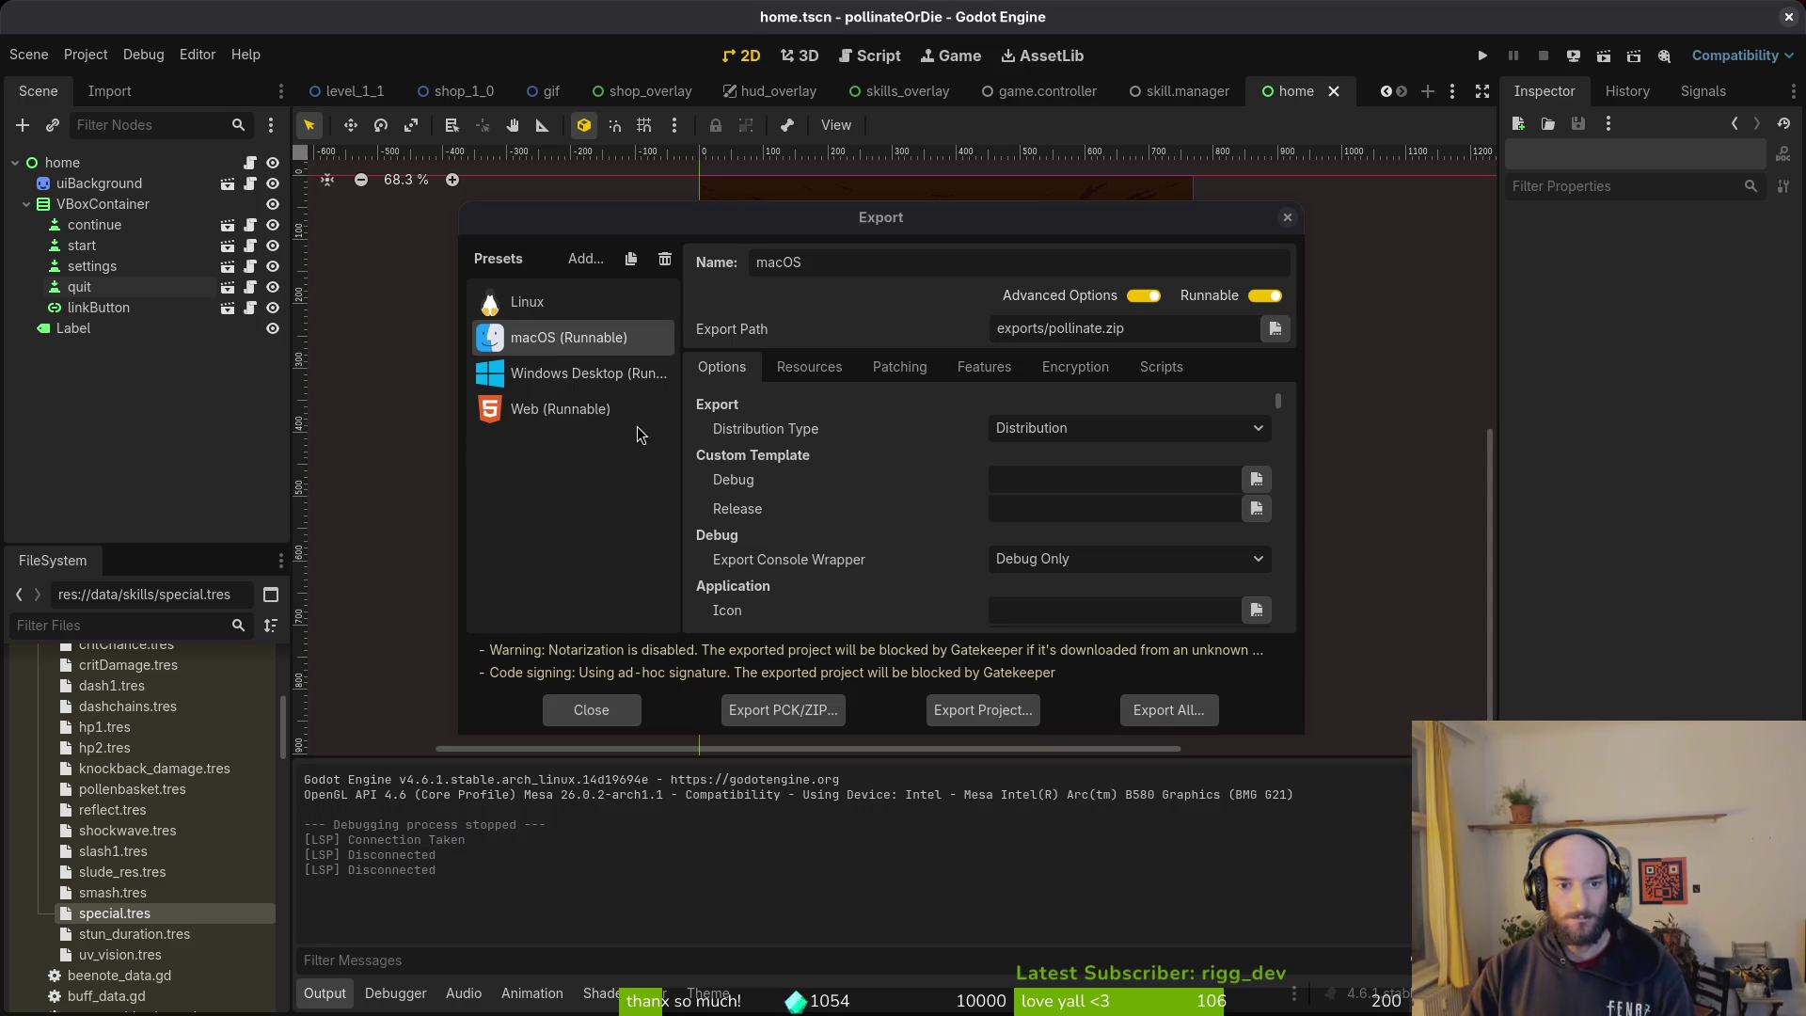
Step: Export the Windows Desktop preset build into the exports folder
left_click(568, 371)
left_click(1001, 721)
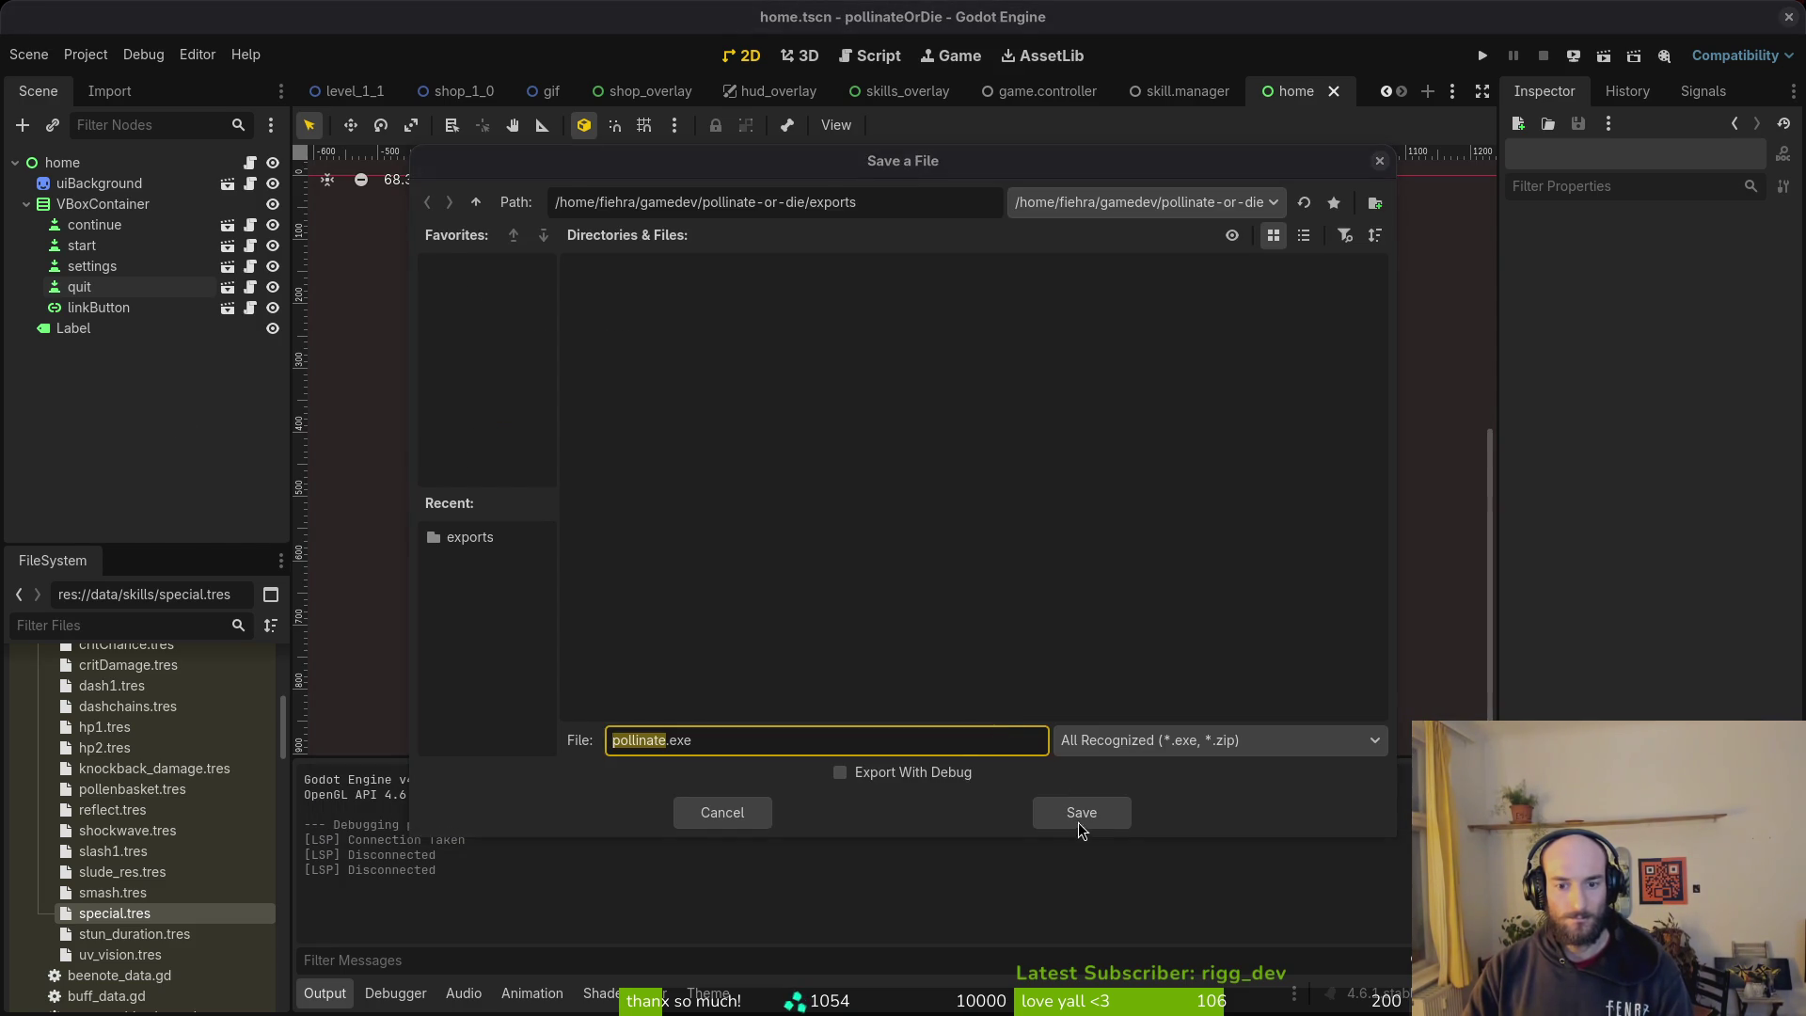
left_click(1081, 818)
Step: Check the pollinateBuilds web and windows folders, then select the Web export preset
key("alt+Tab")
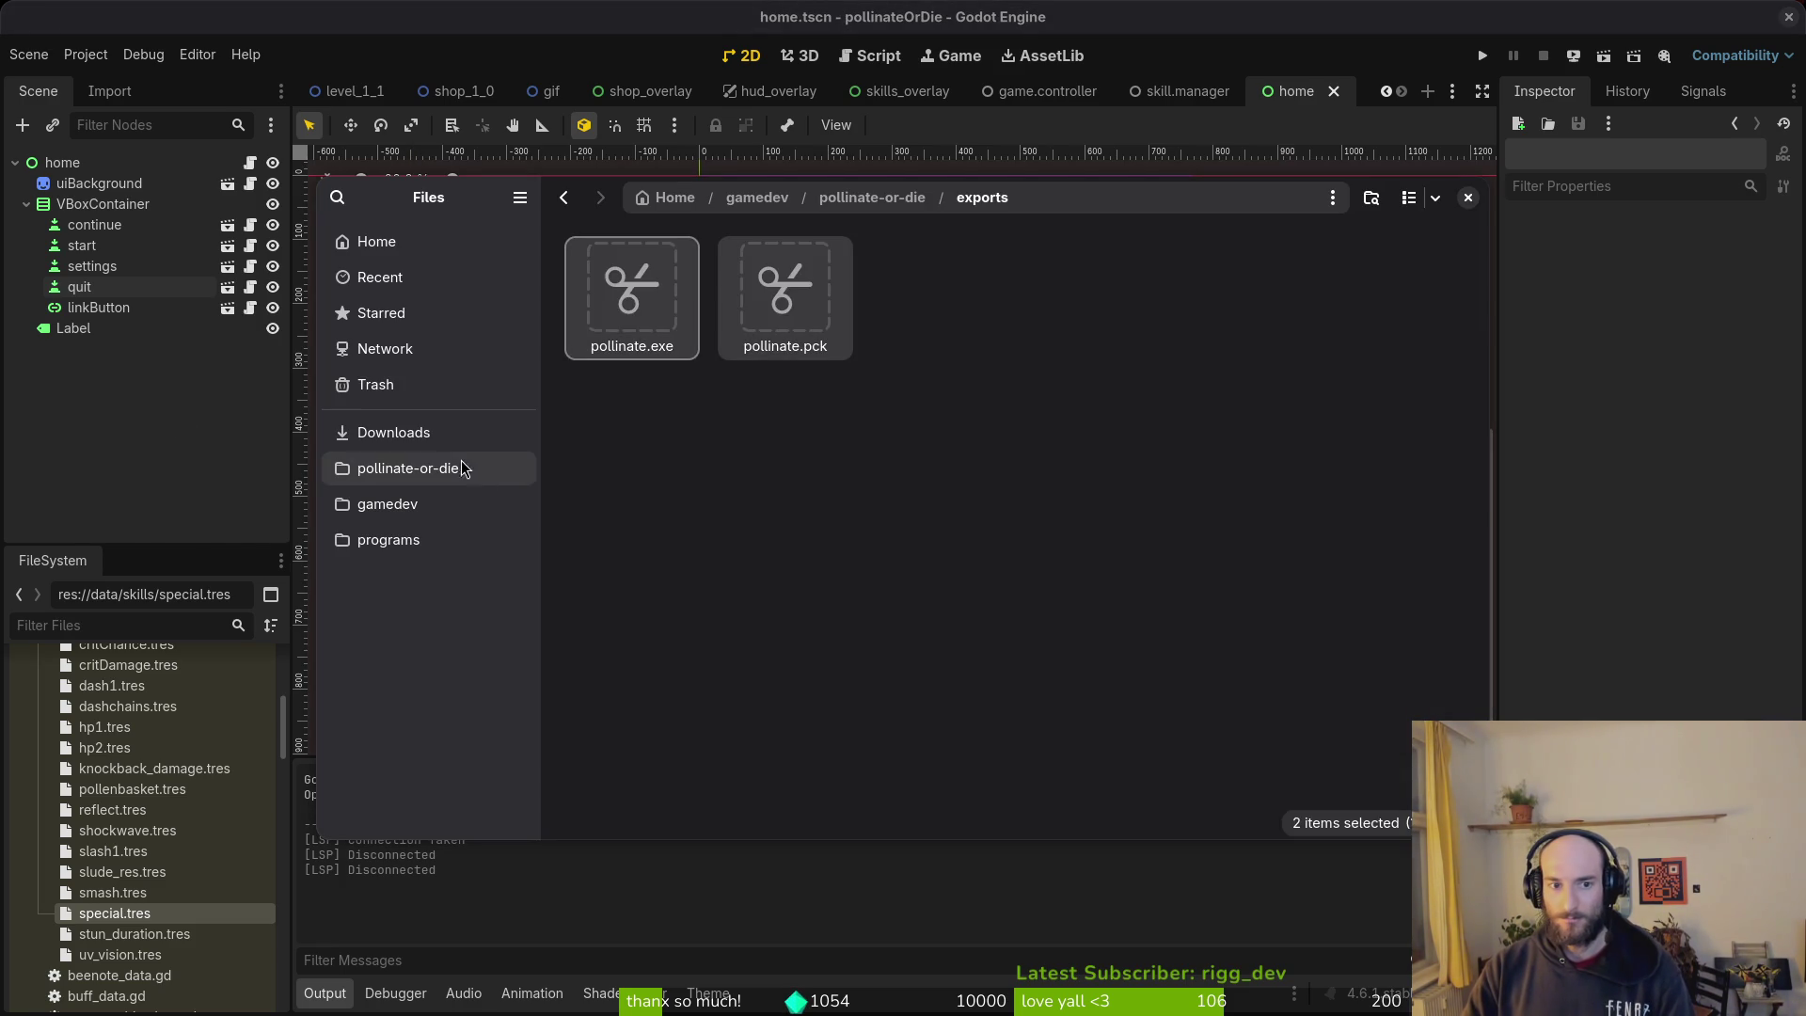
left_click(393, 432)
double_click(658, 310)
double_click(978, 329)
key("alt+Left")
double_click(1091, 301)
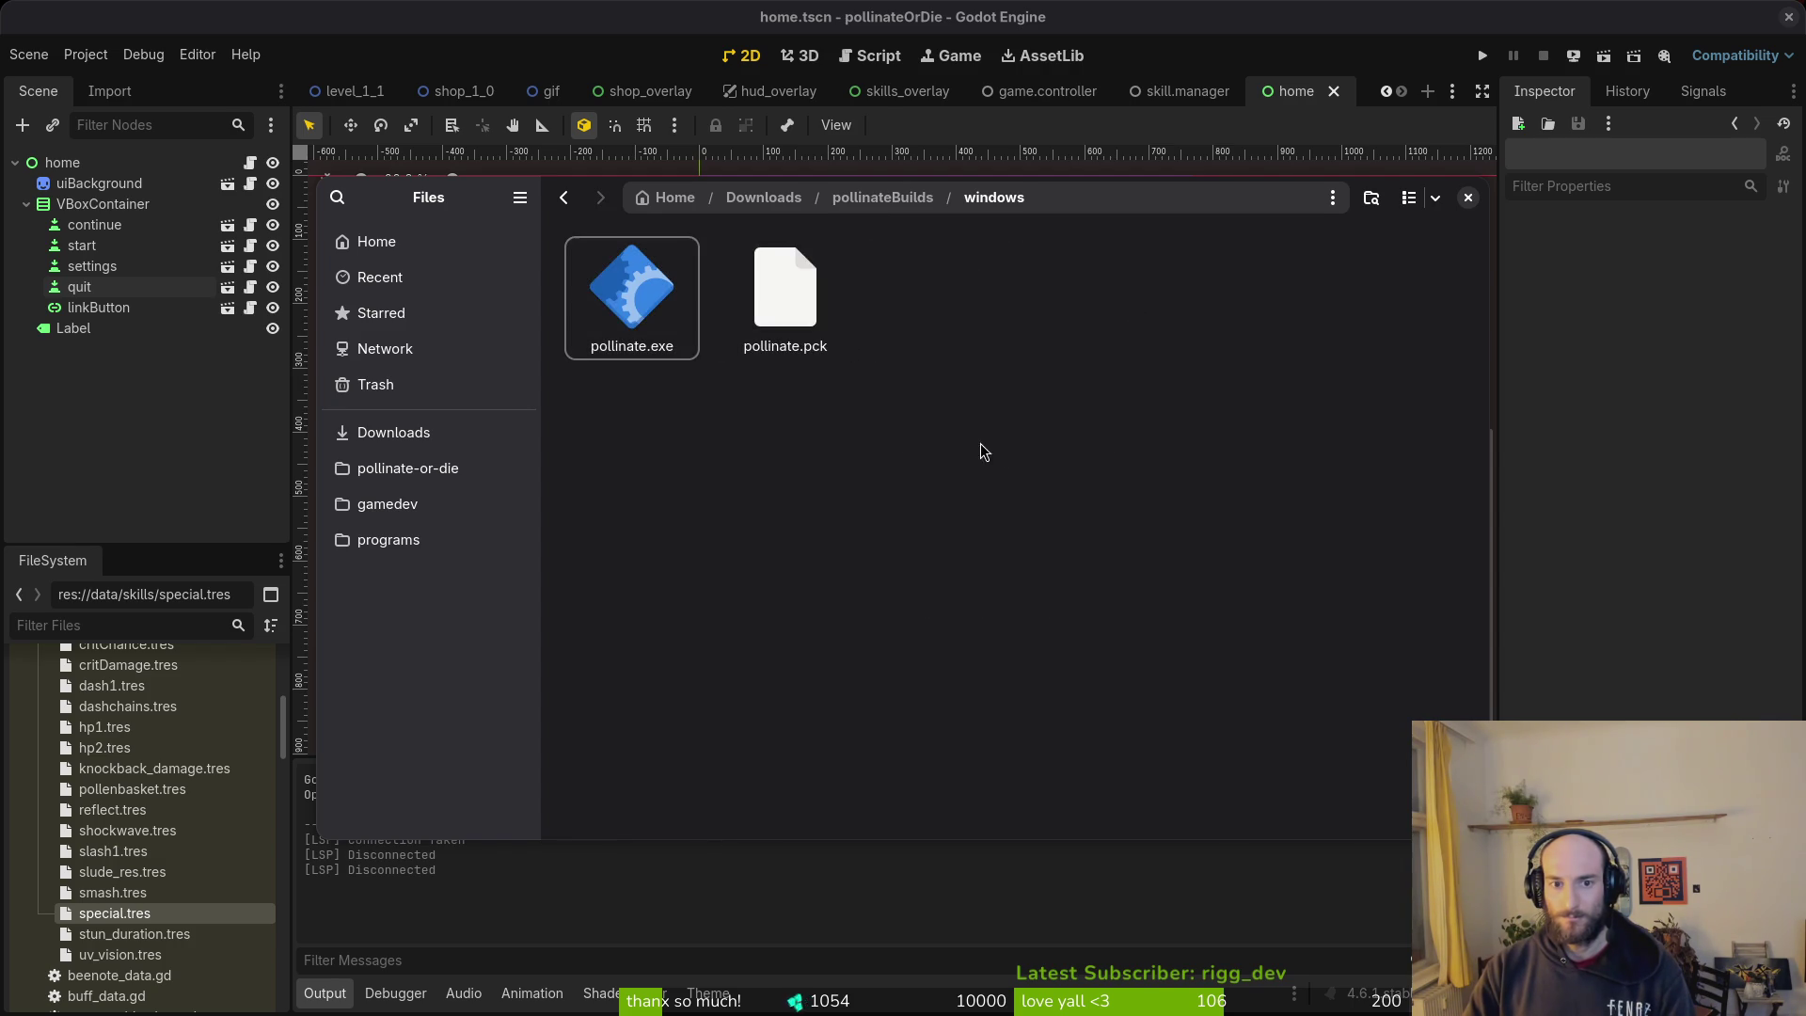
left_click(1467, 197)
left_click(592, 410)
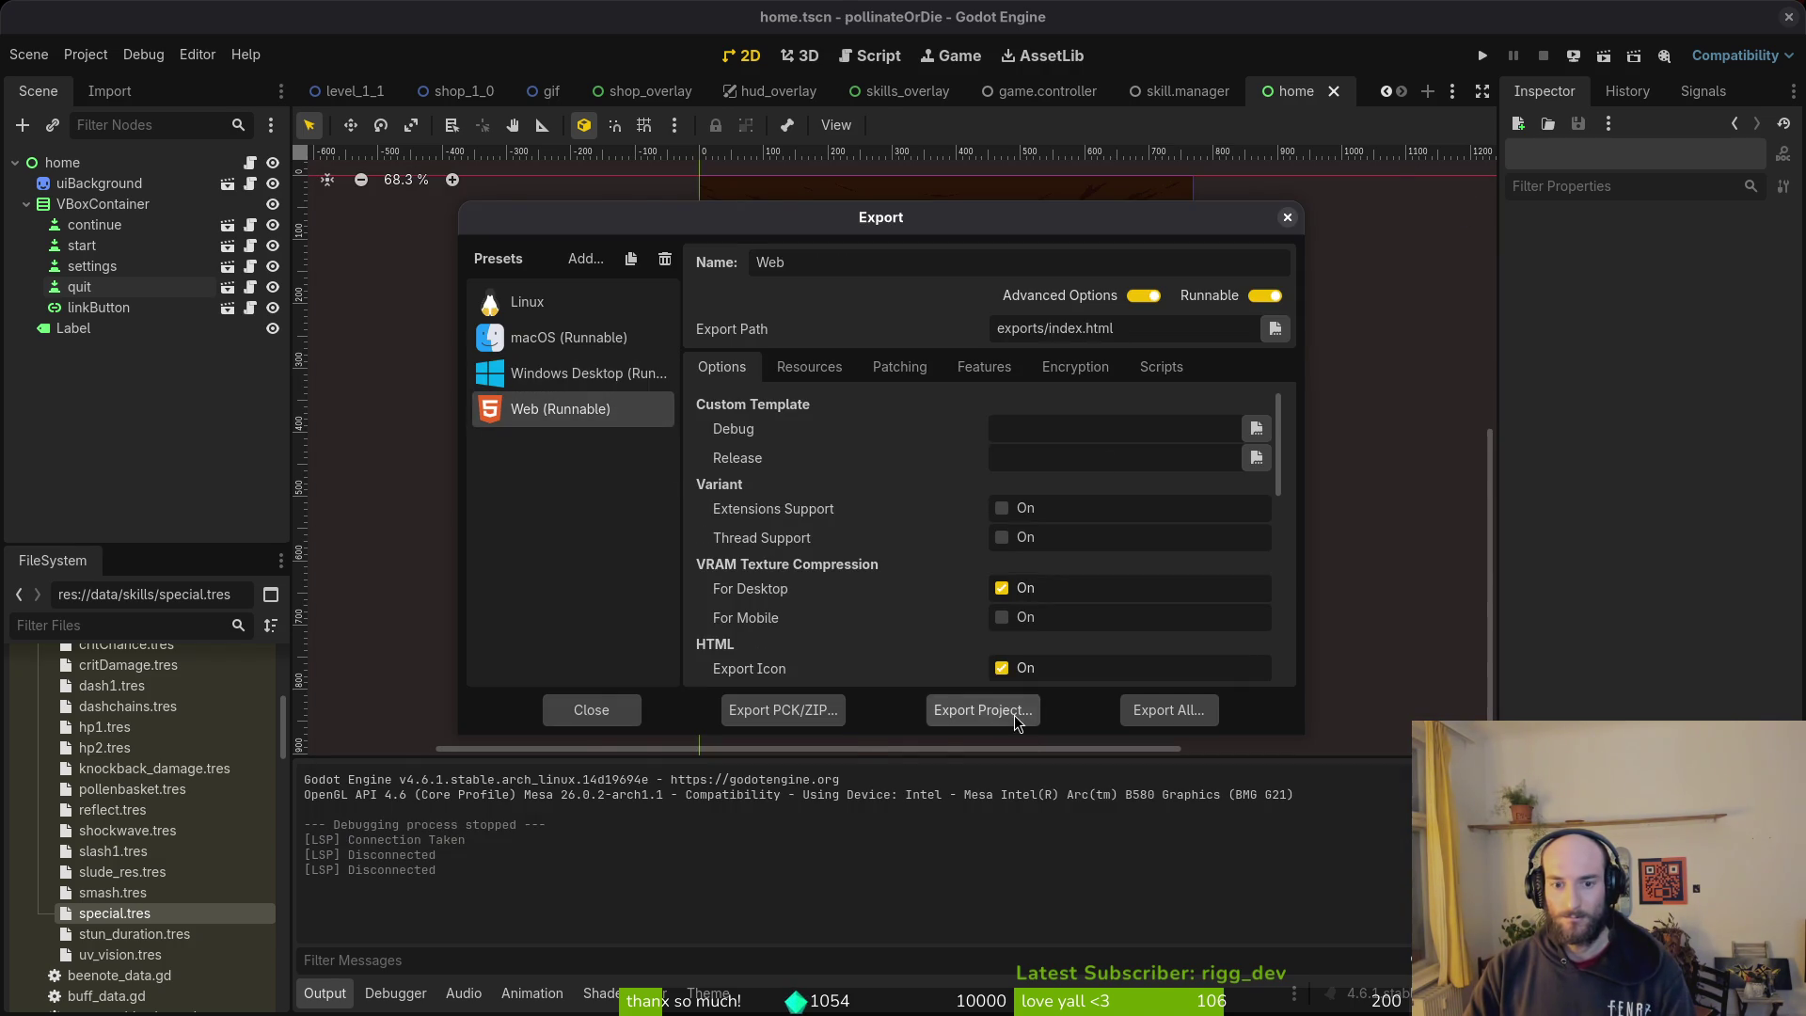
Step: Export the Web preset and compress the exported files into web.zip
left_click(981, 709)
left_click(1081, 811)
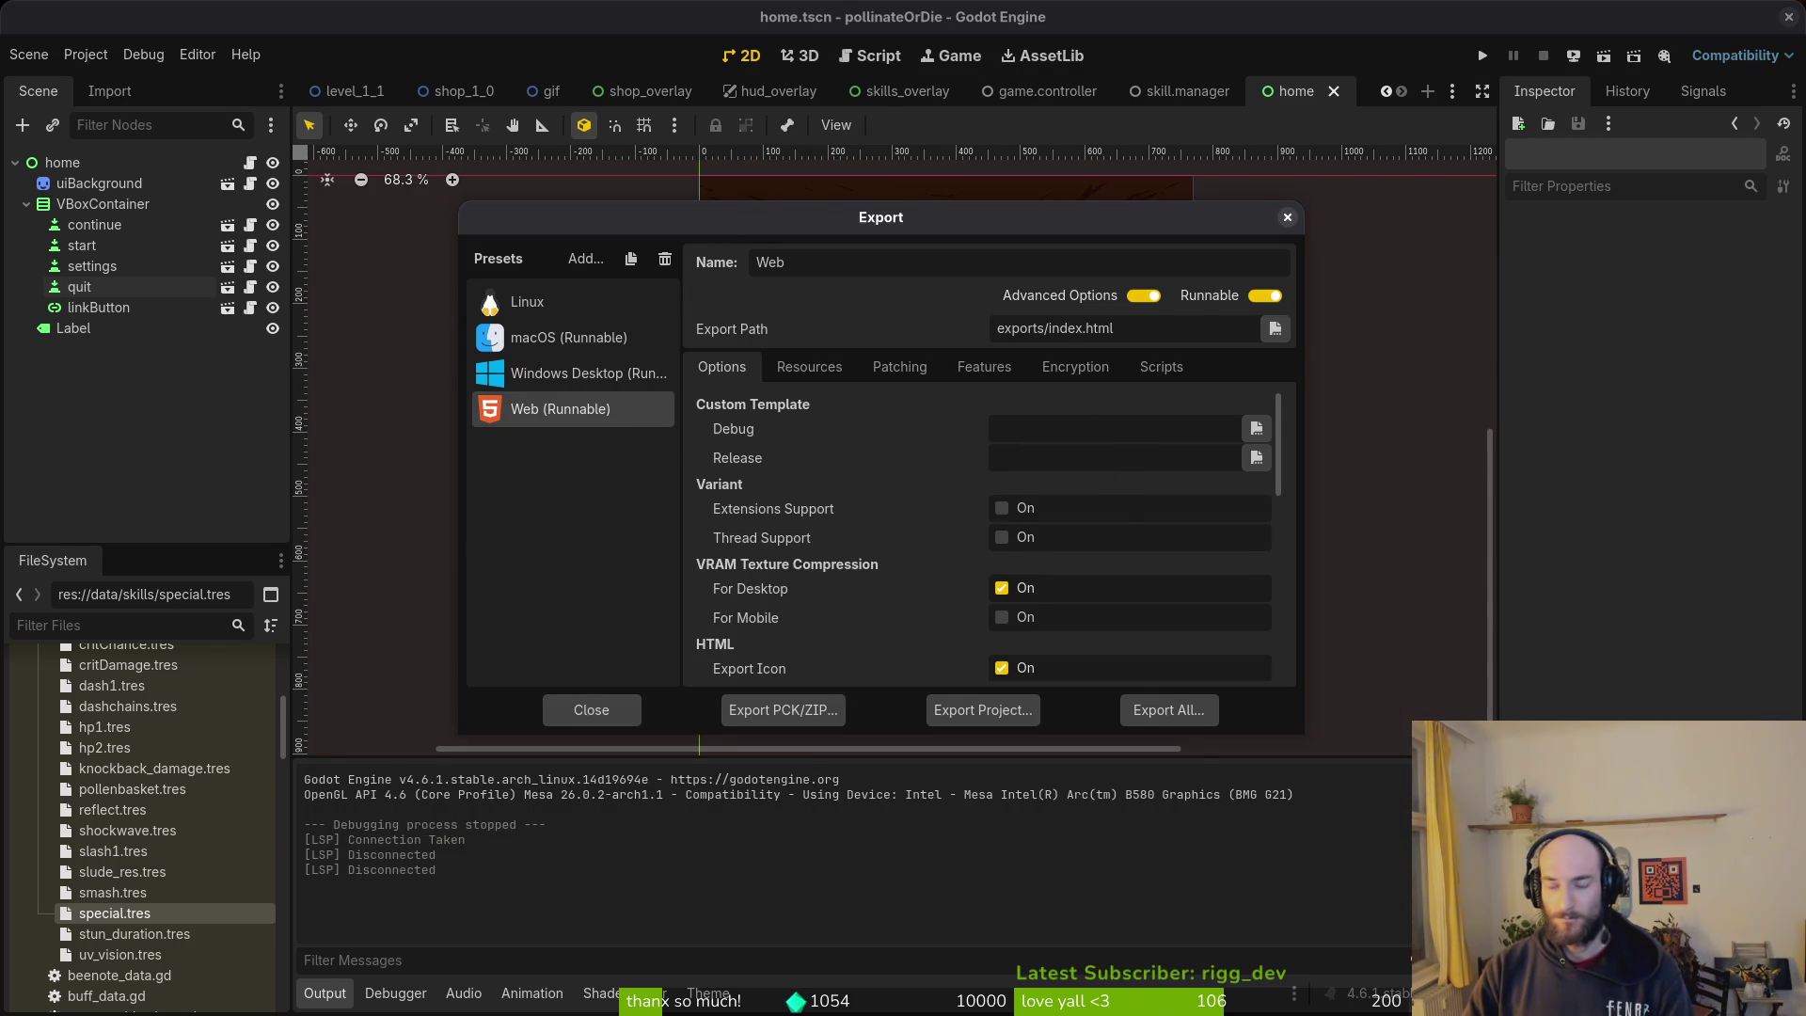
key("super")
key("super")
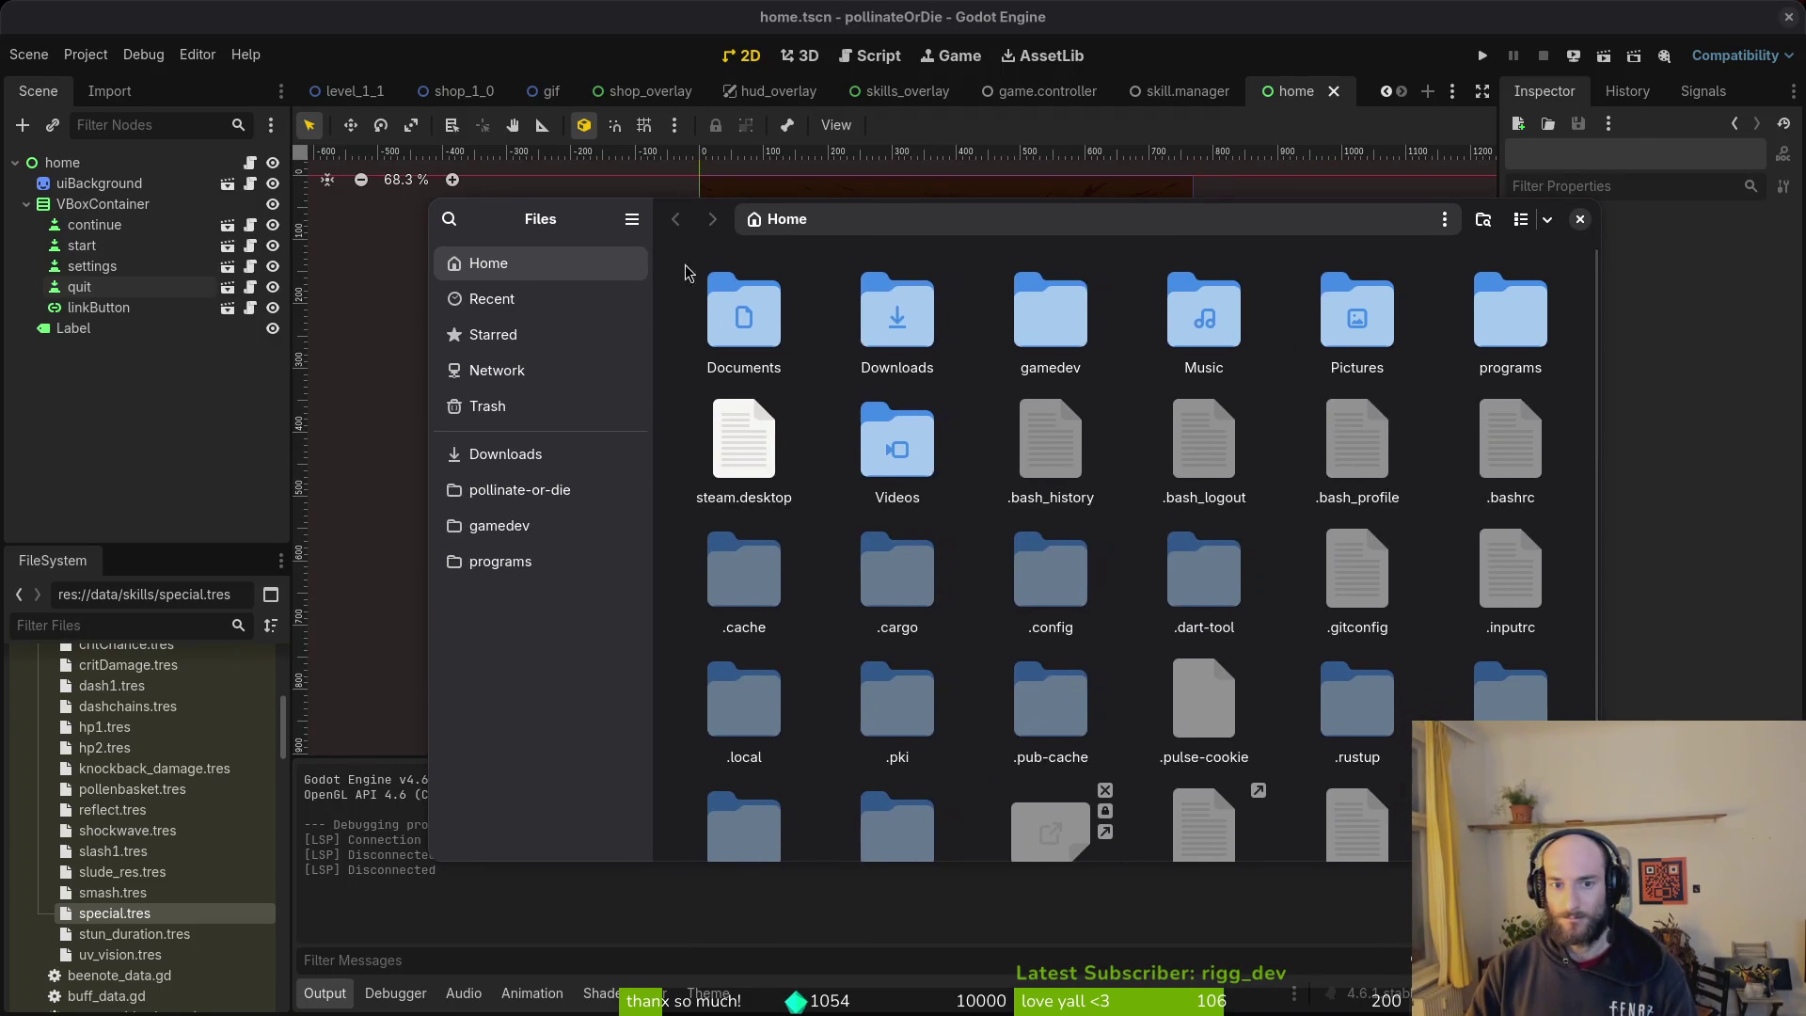
double_click(1042, 310)
left_click(519, 489)
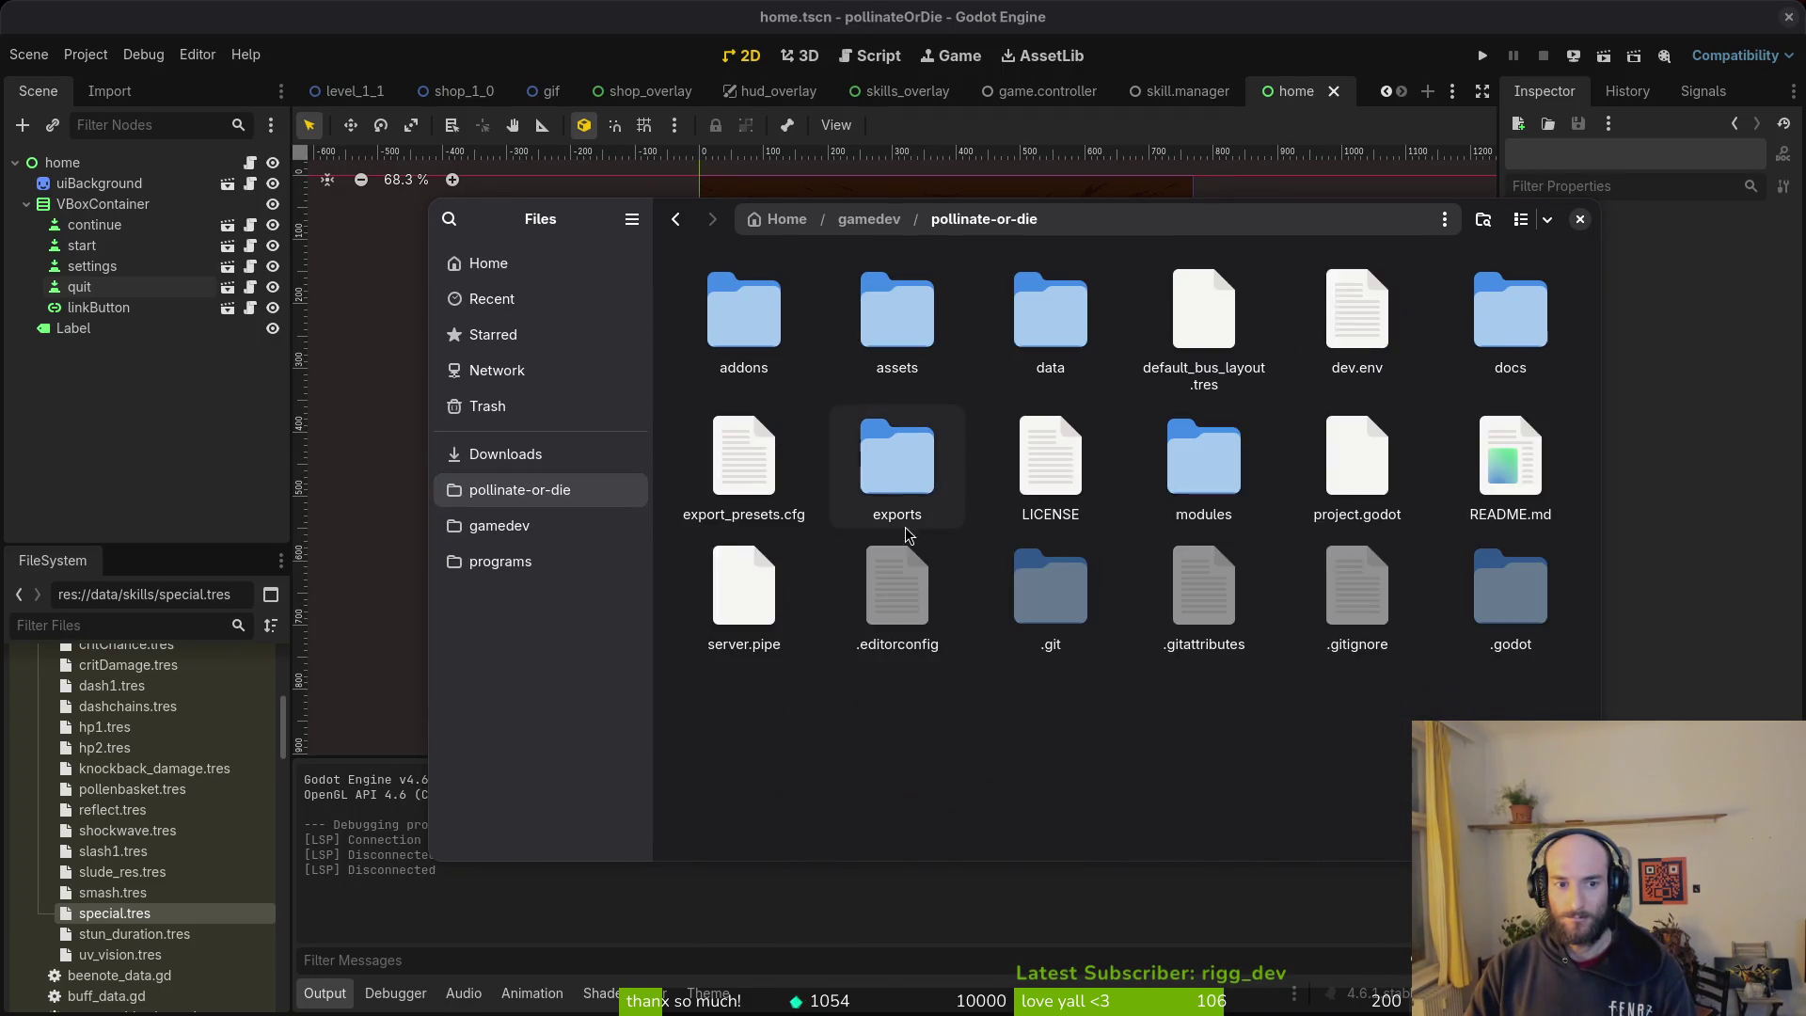
double_click(896, 460)
key("ctrl+a")
right_click(1044, 470)
left_click(1197, 763)
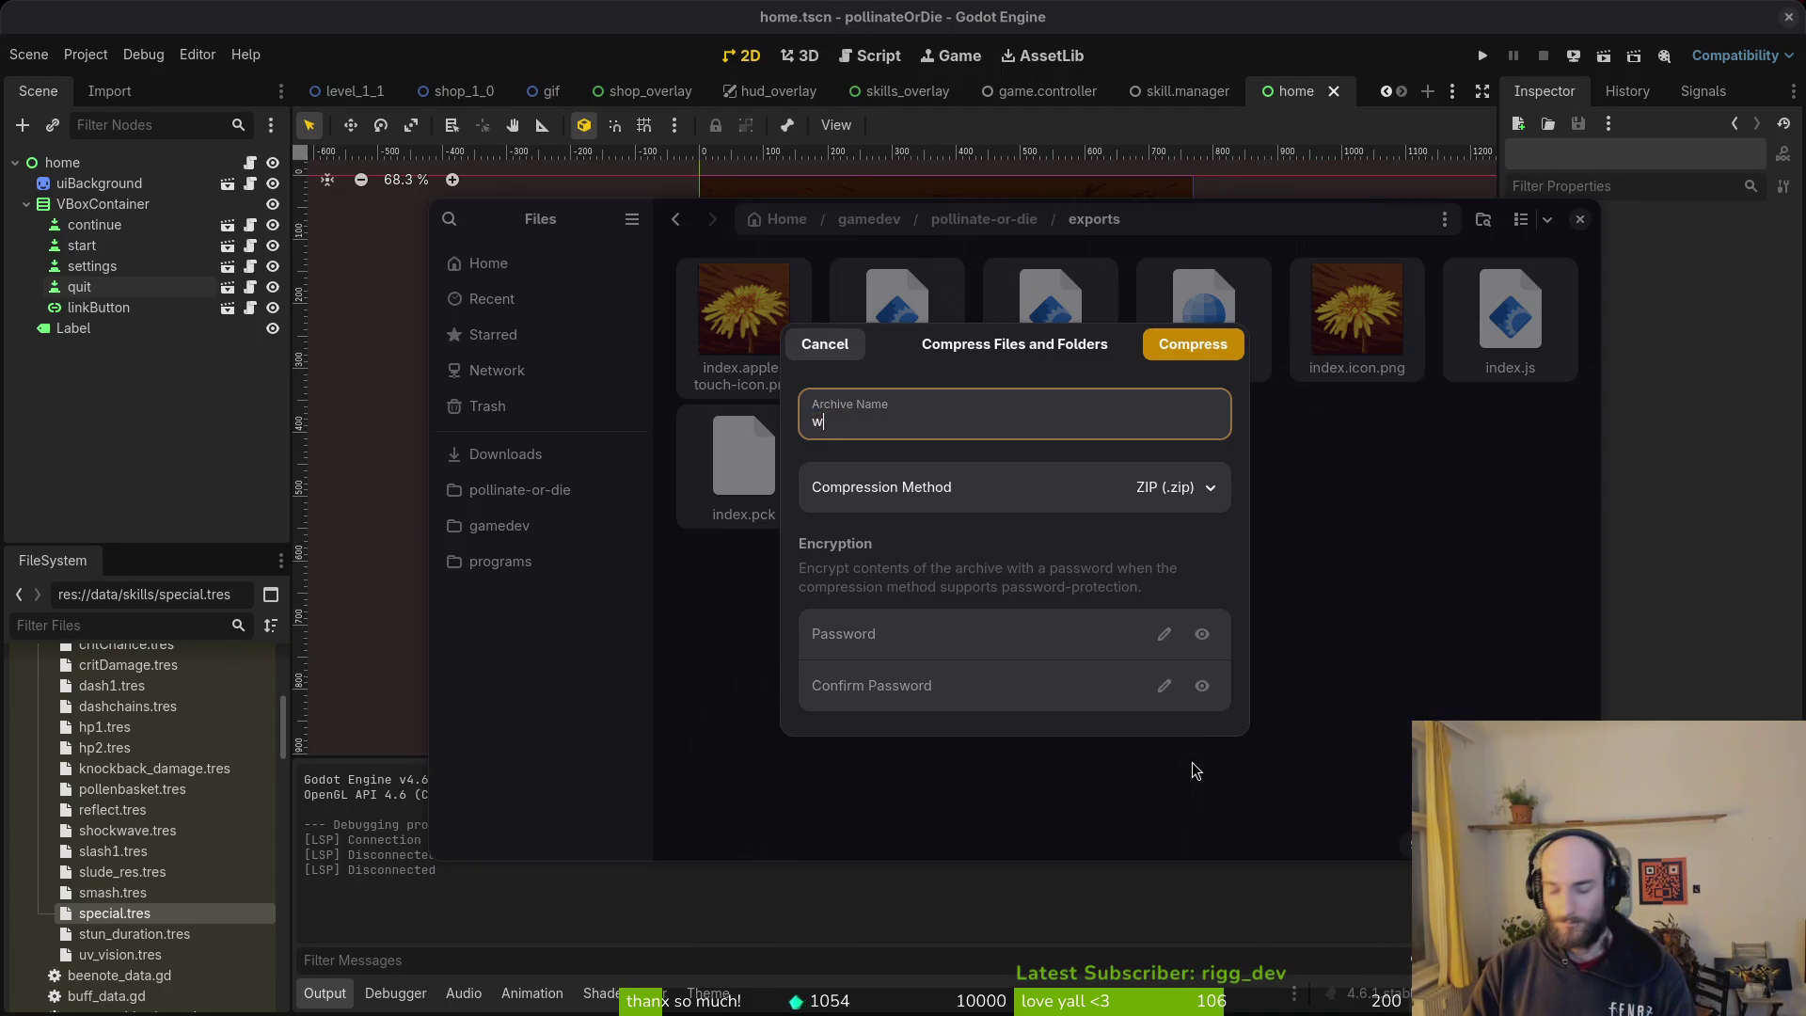
type("web")
key("Return")
Step: Bring web.zip from exports over to the pollinateBuilds/web folder
left_click(1580, 218)
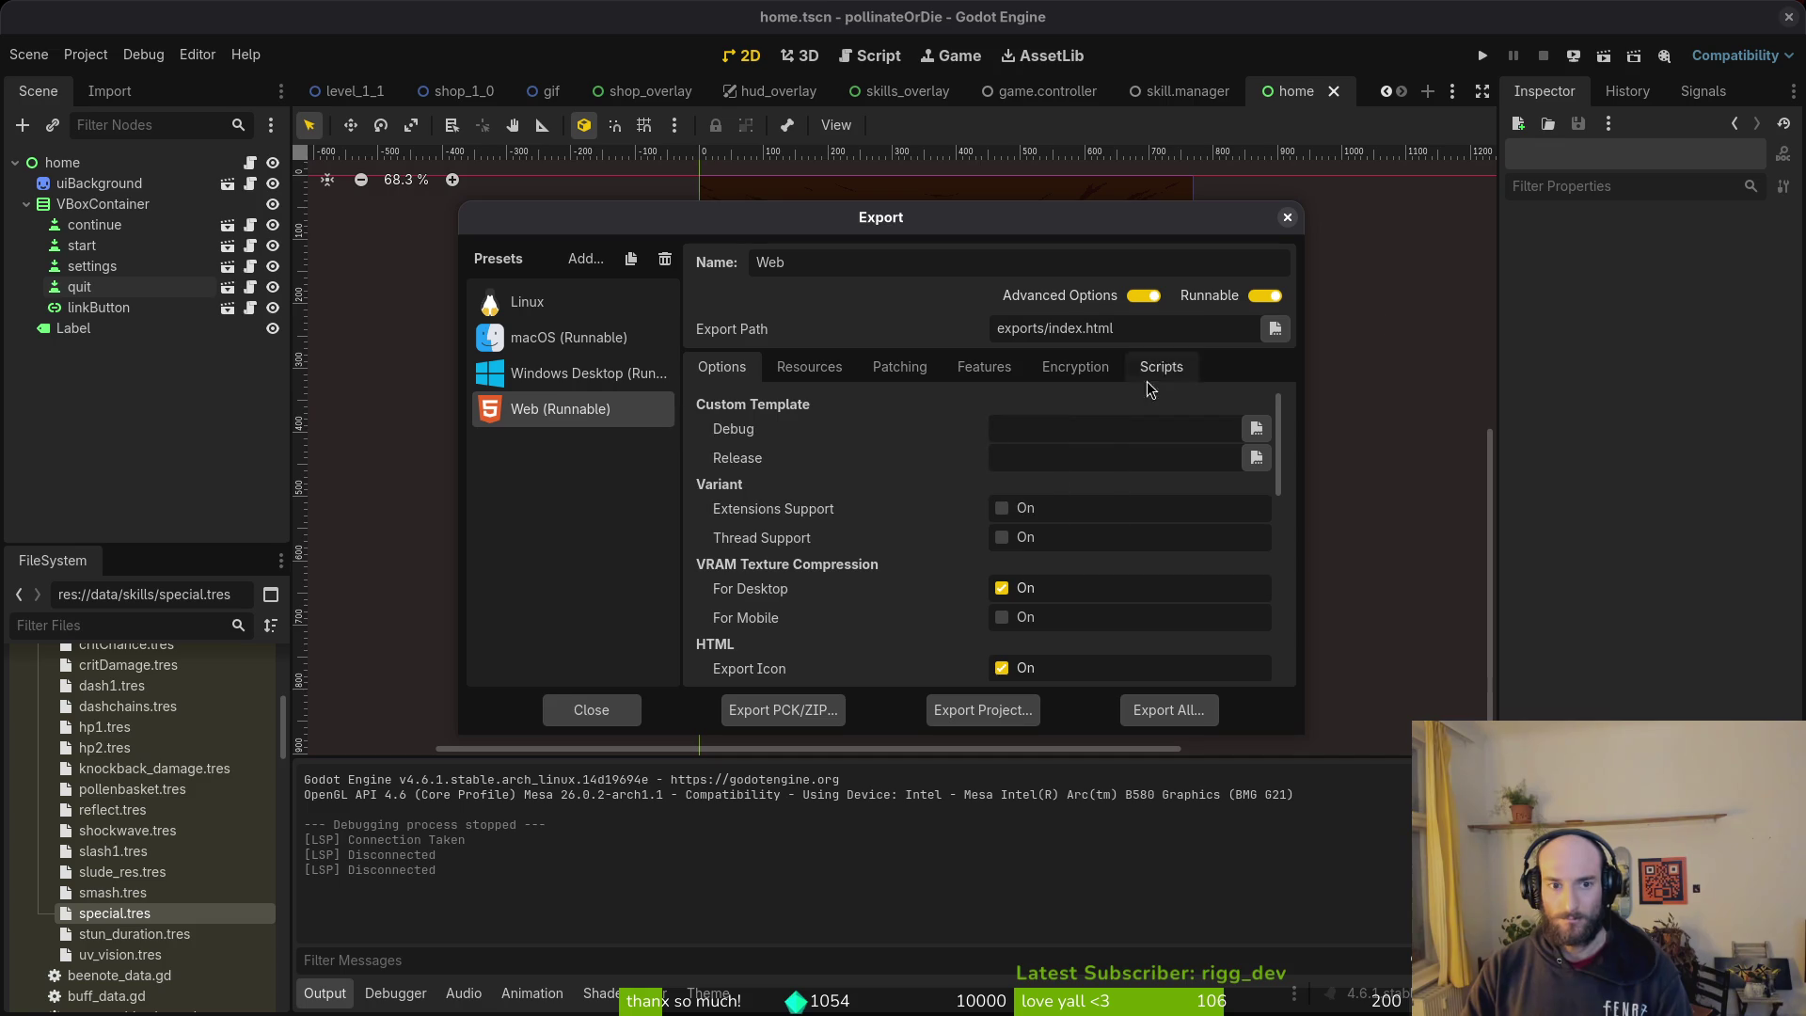
key("super")
key("super")
key("super+e")
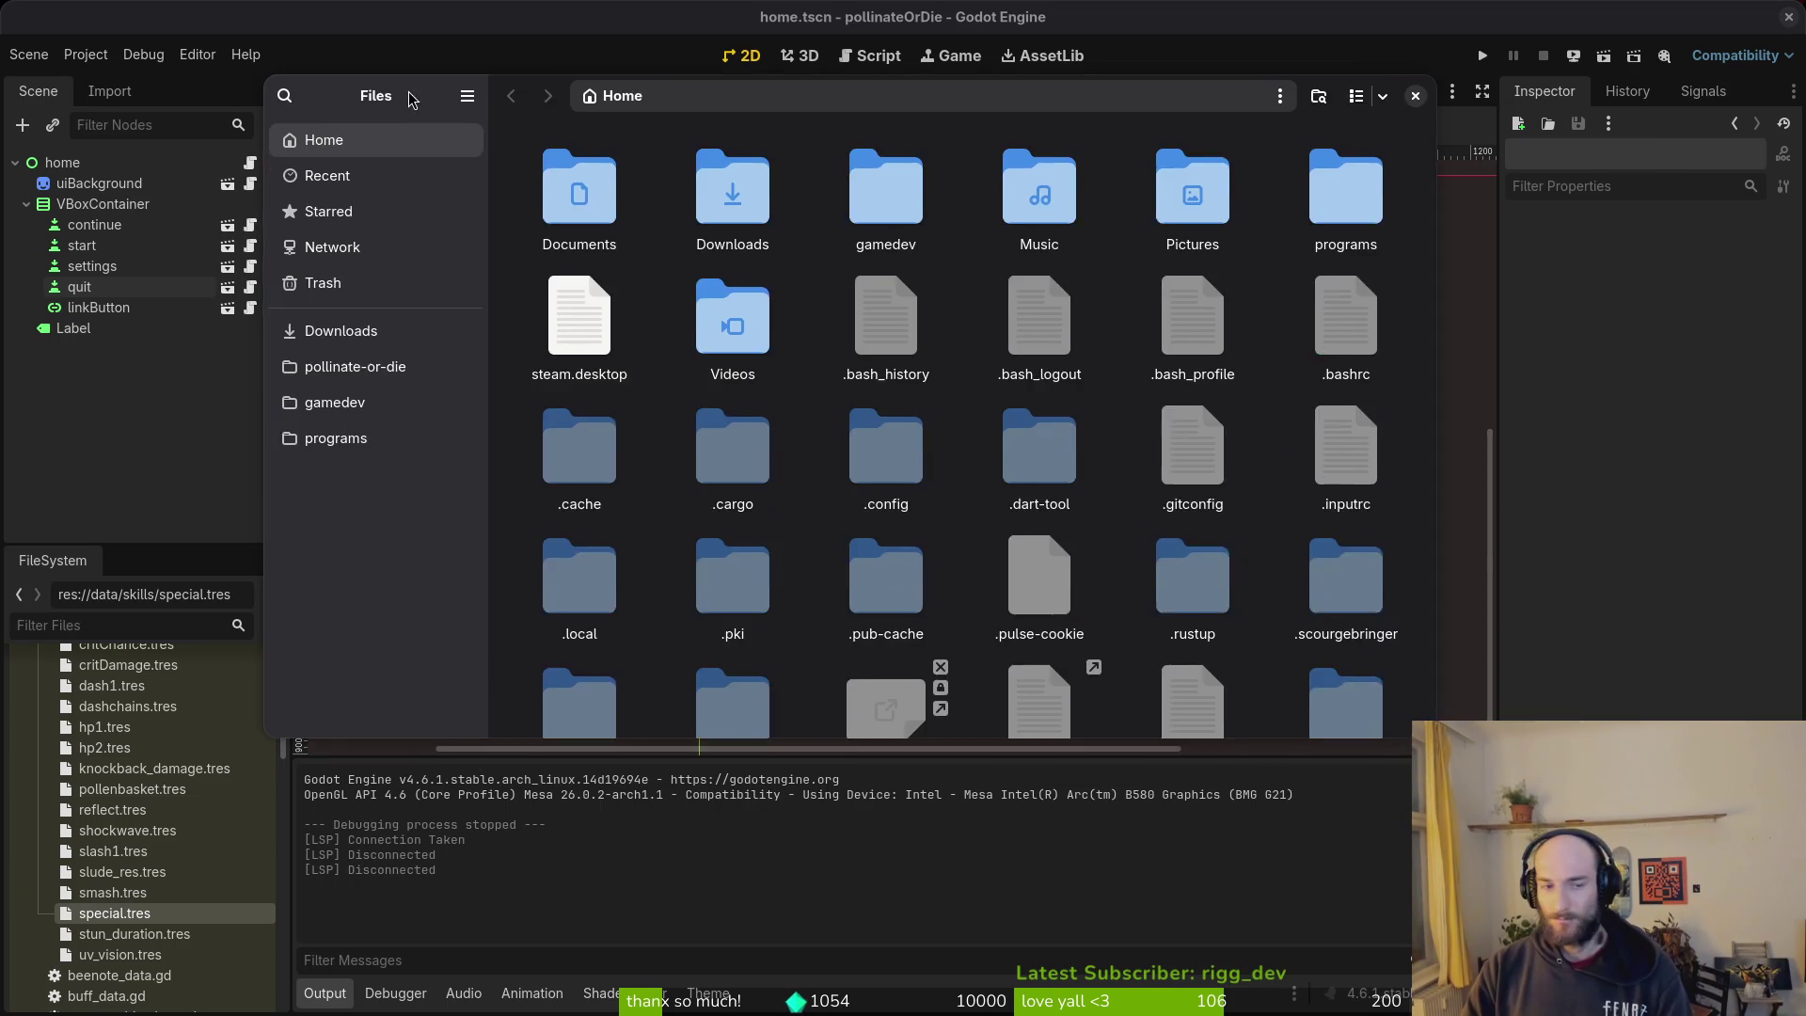
left_click(376, 351)
left_click(394, 399)
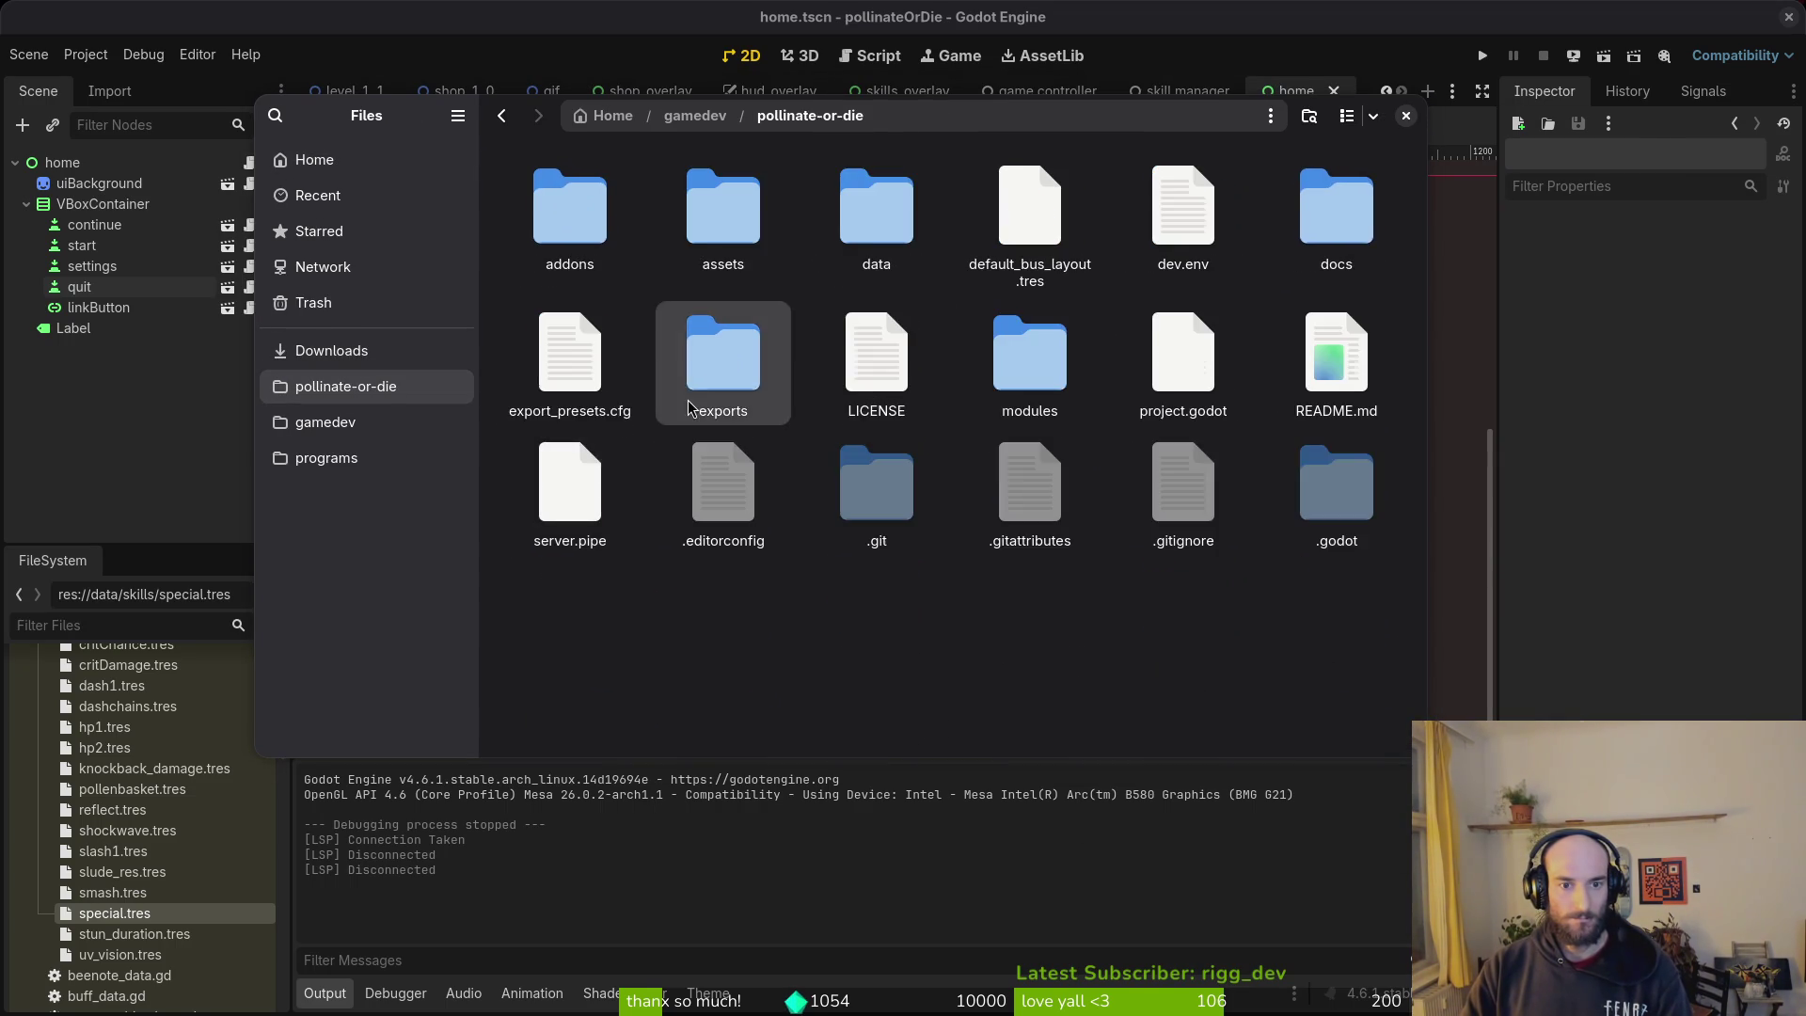
double_click(725, 362)
left_click(570, 525)
left_click(342, 386)
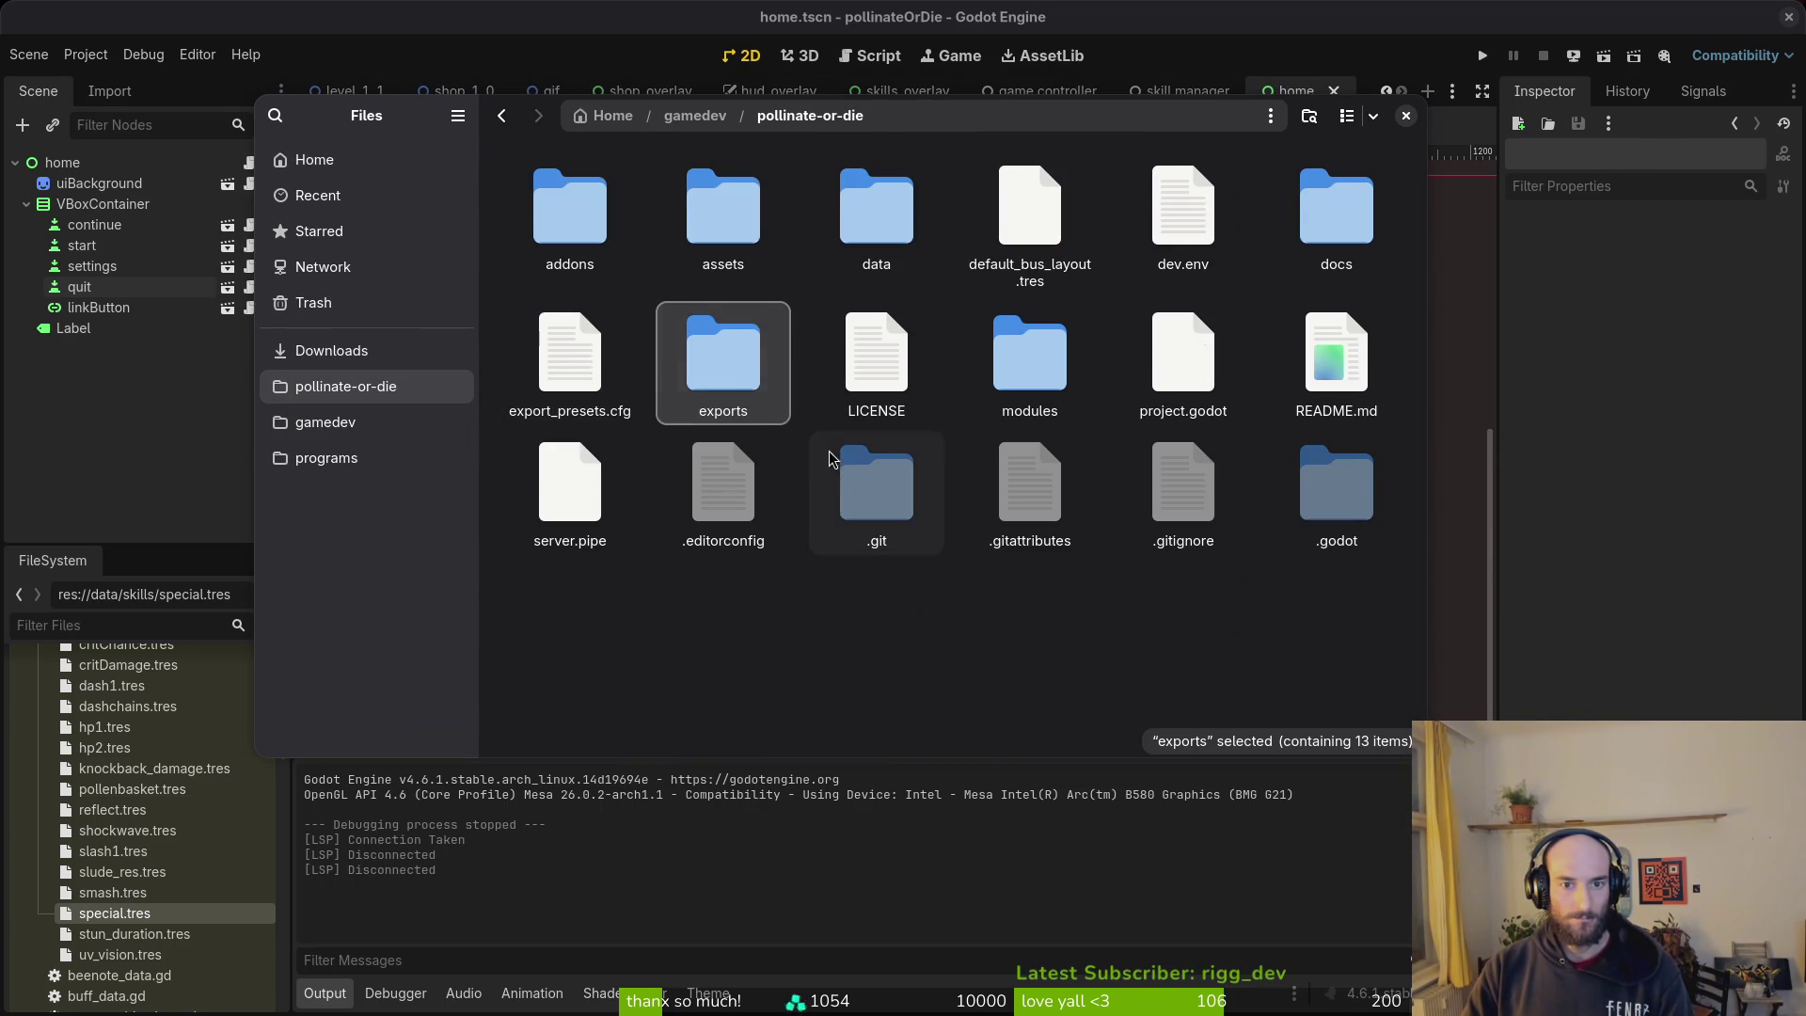
left_click(331, 350)
double_click(570, 206)
double_click(878, 202)
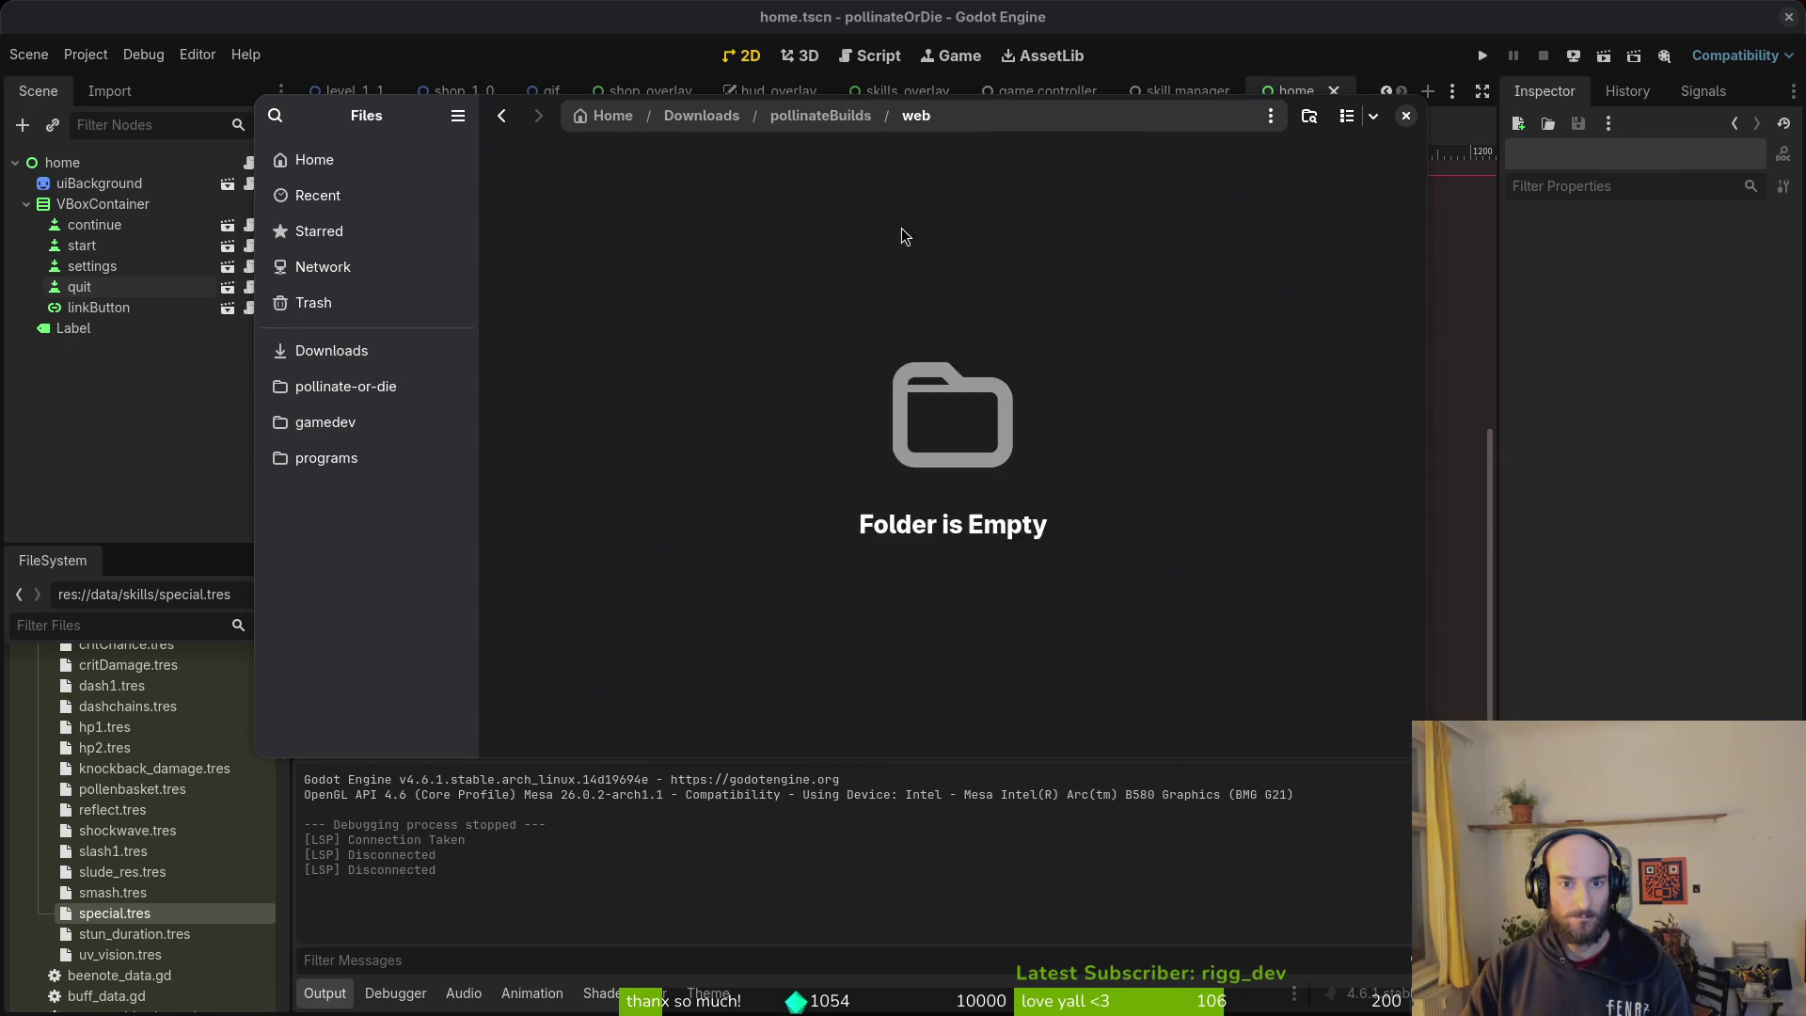
key("alt+Left")
Step: Empty the exports folder, close the Export dialog, and open the game's user data folder
left_click(345, 386)
double_click(723, 358)
key("ctrl+a")
key("Delete")
left_click(1405, 115)
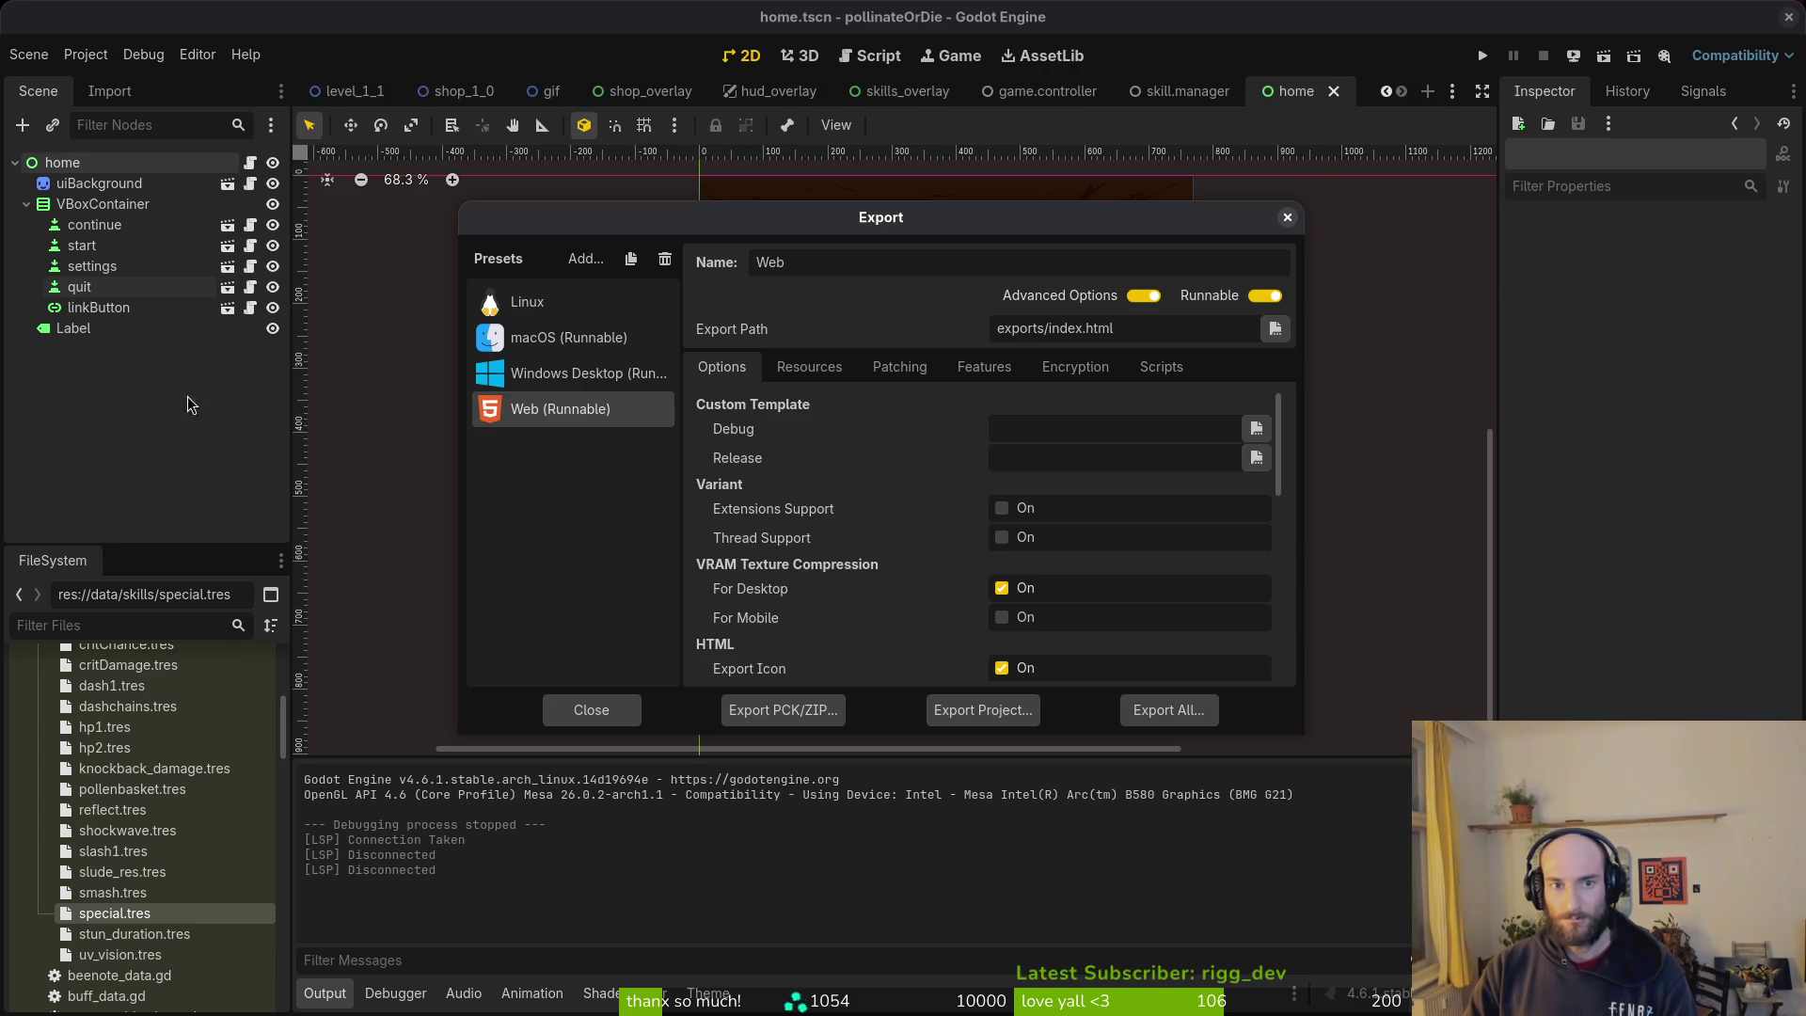
left_click(1299, 210)
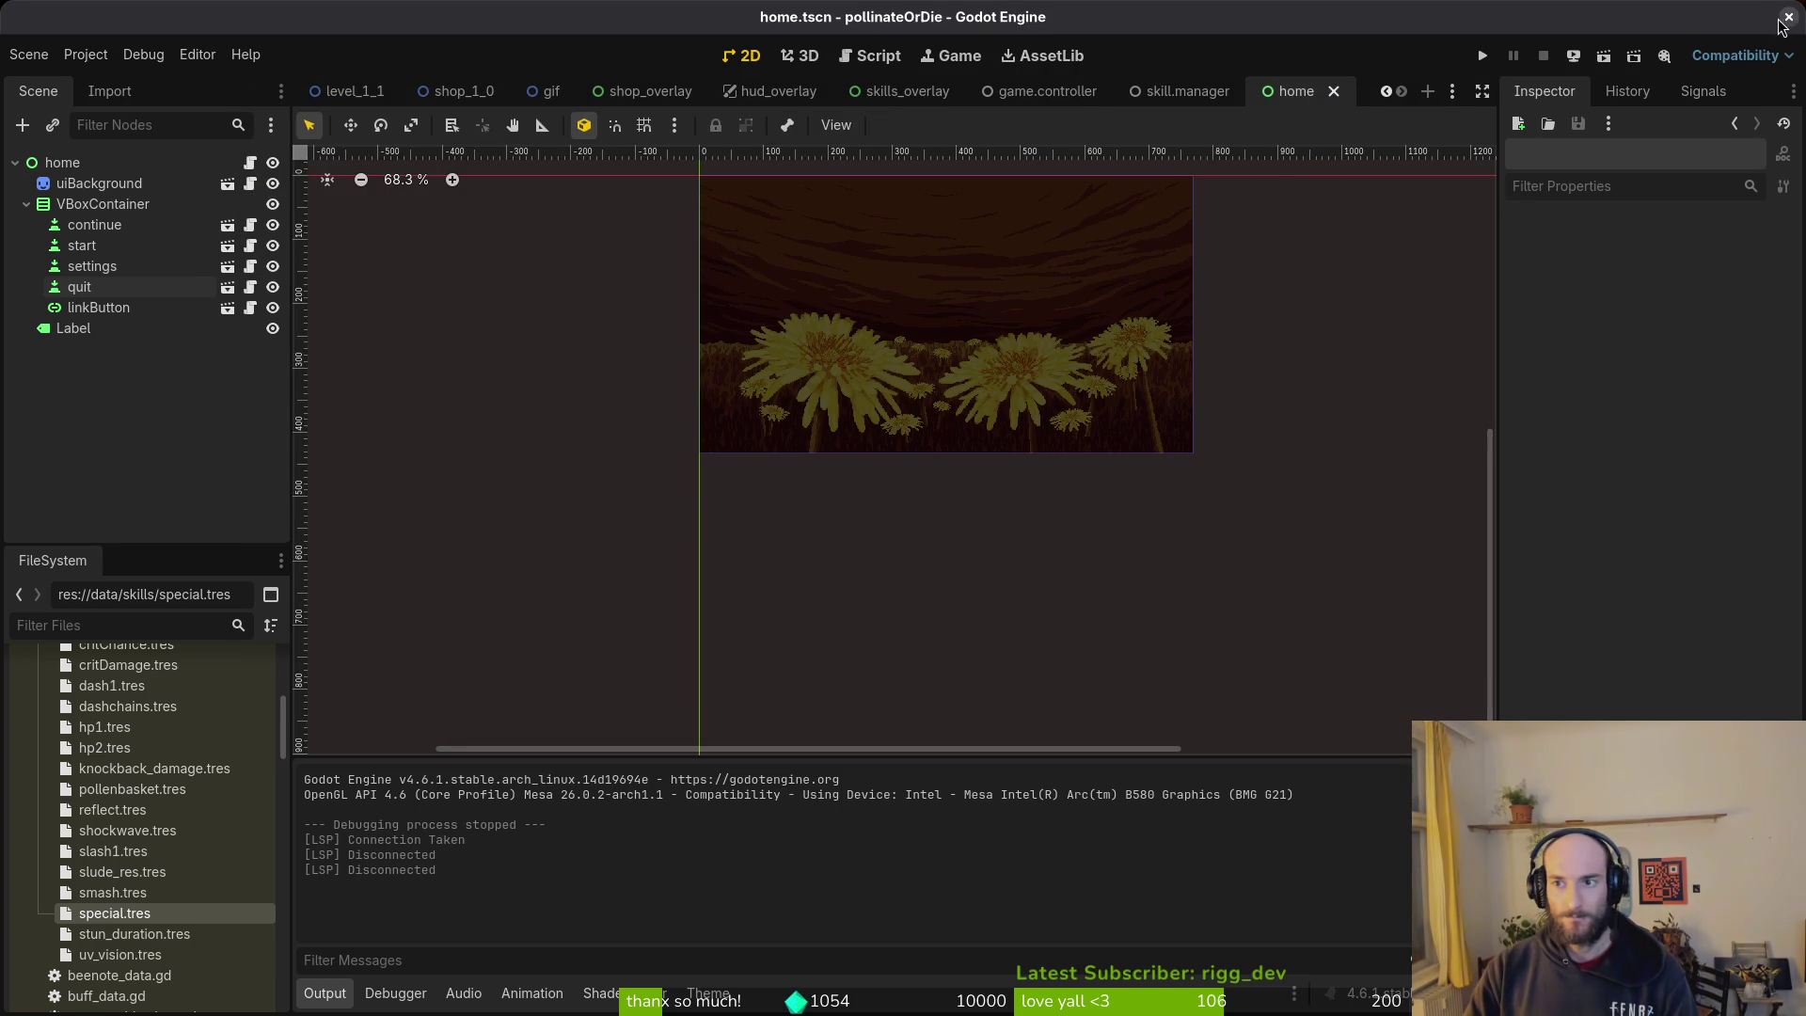
left_click(86, 54)
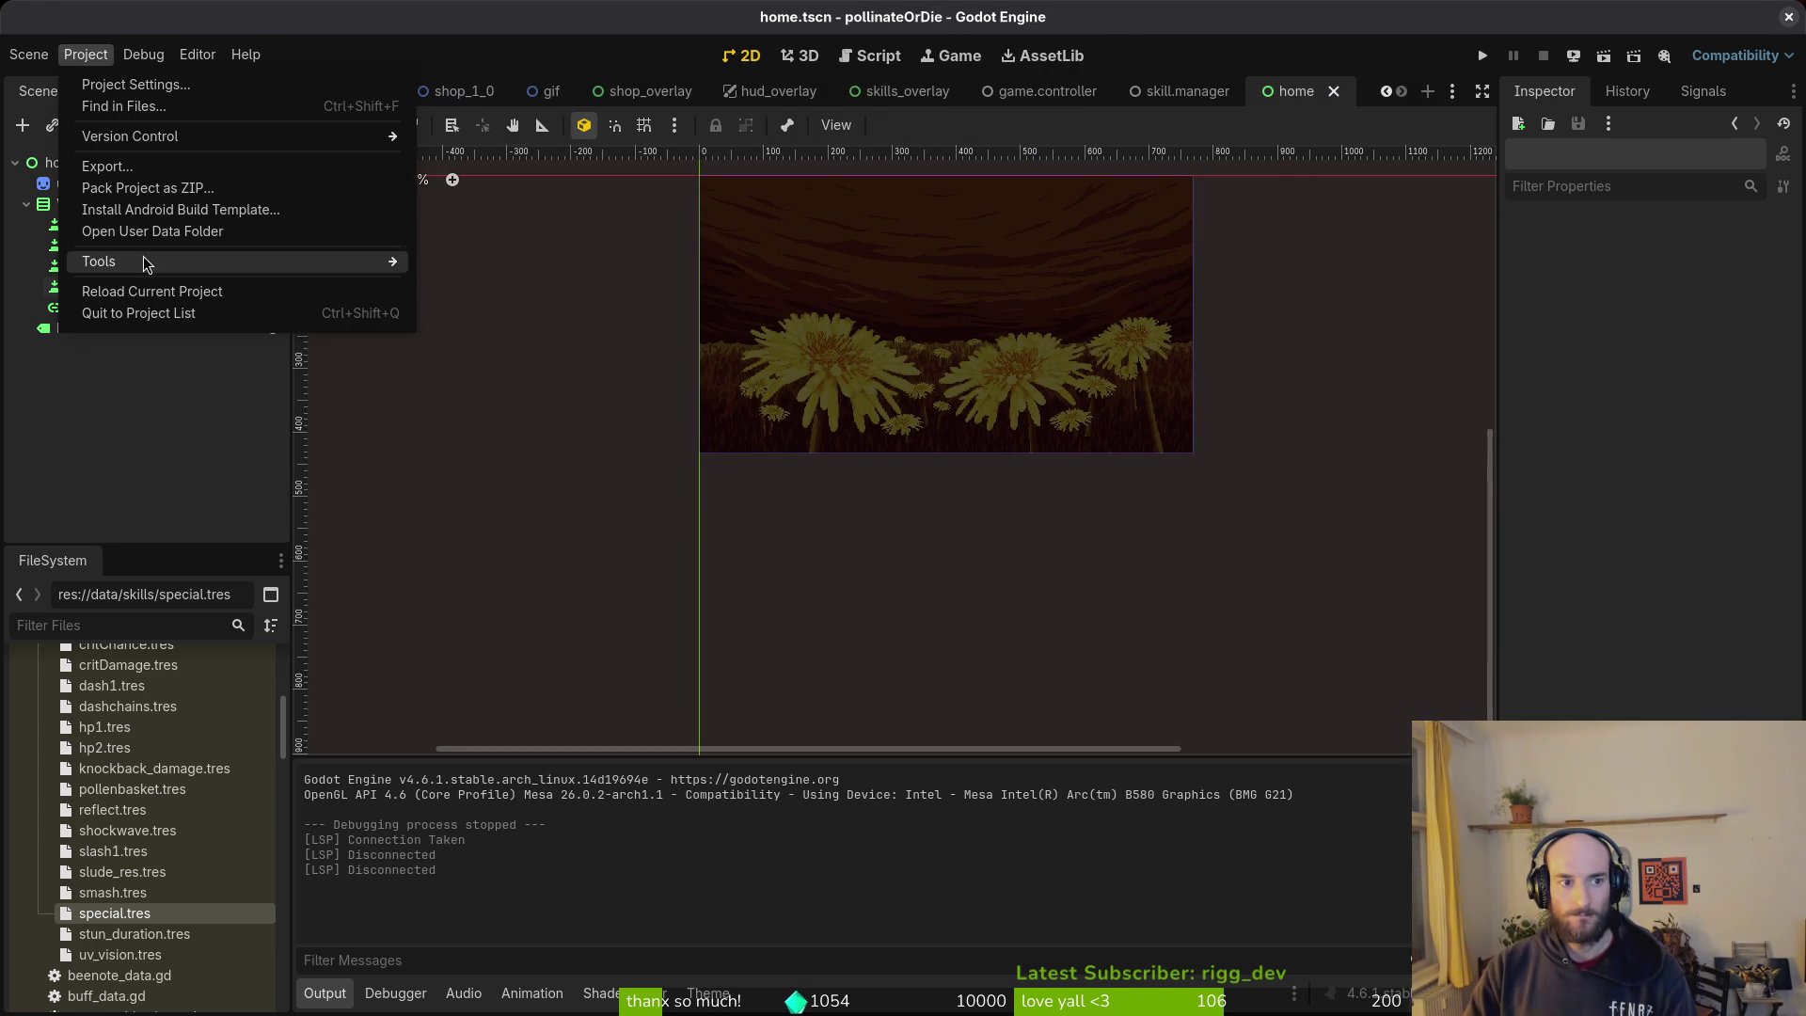
left_click(160, 234)
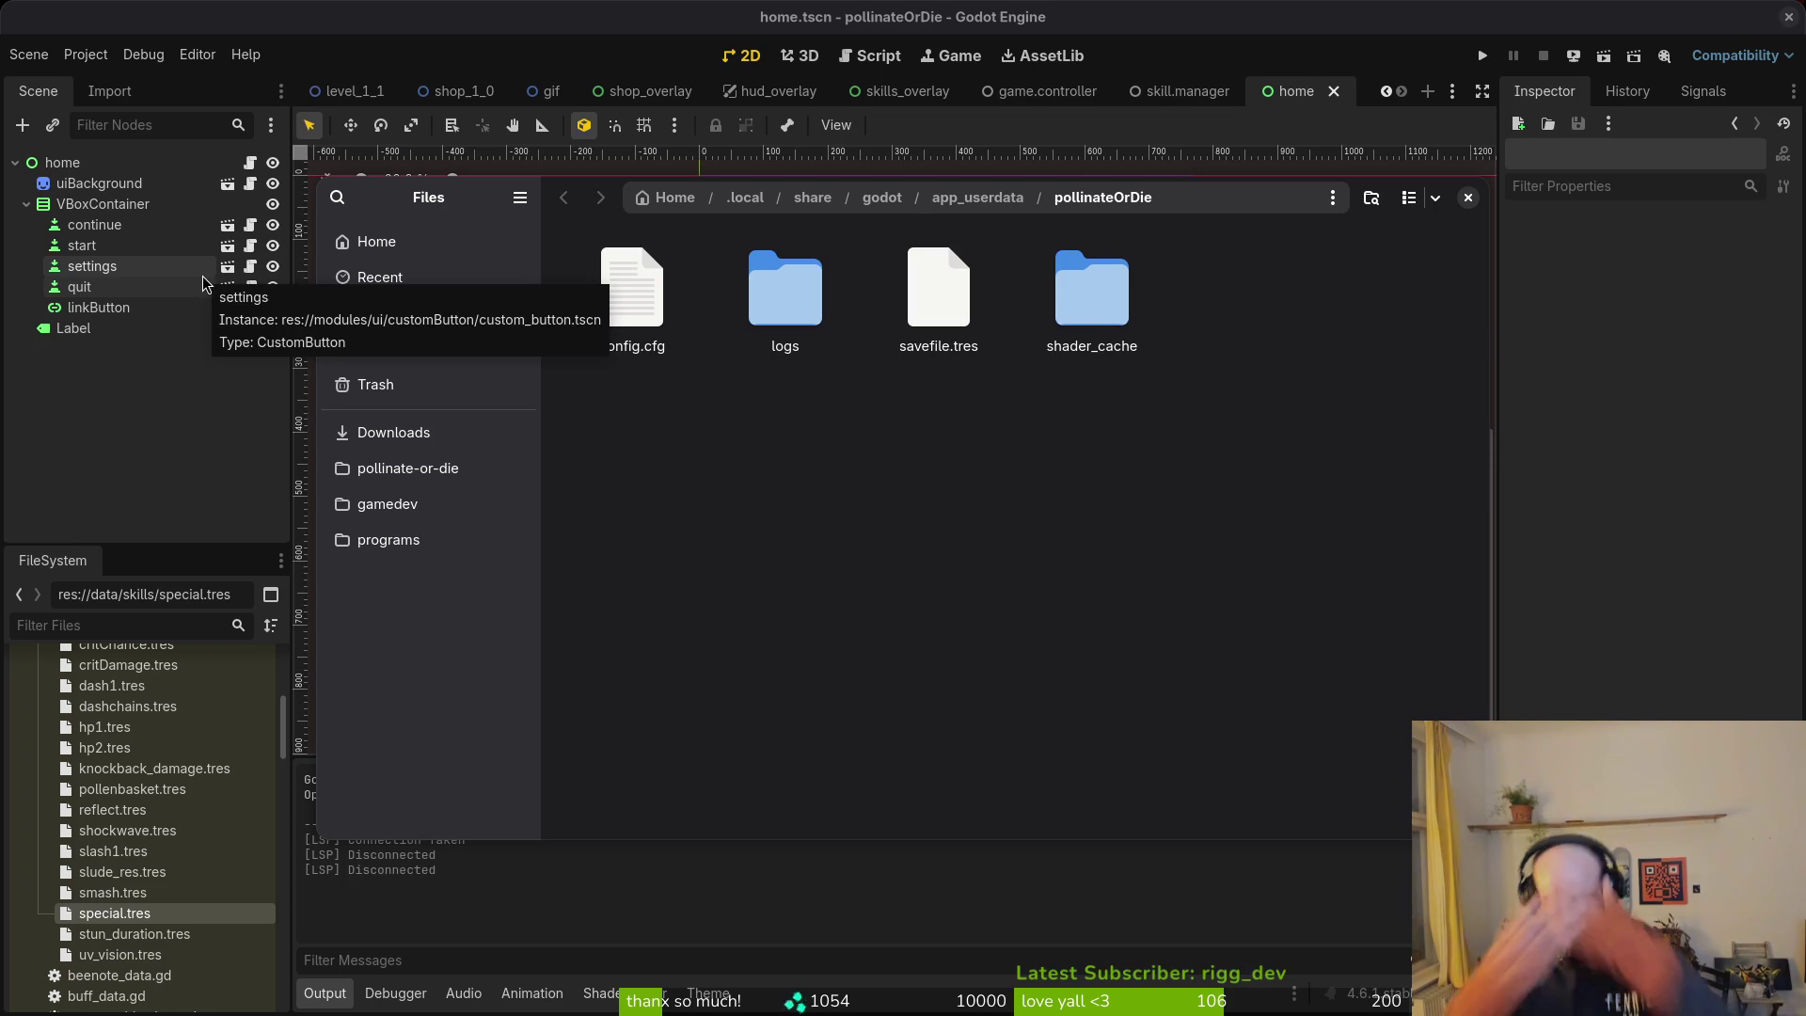
Step: Trash the game's saved user data files and relaunch Files
key("Delete")
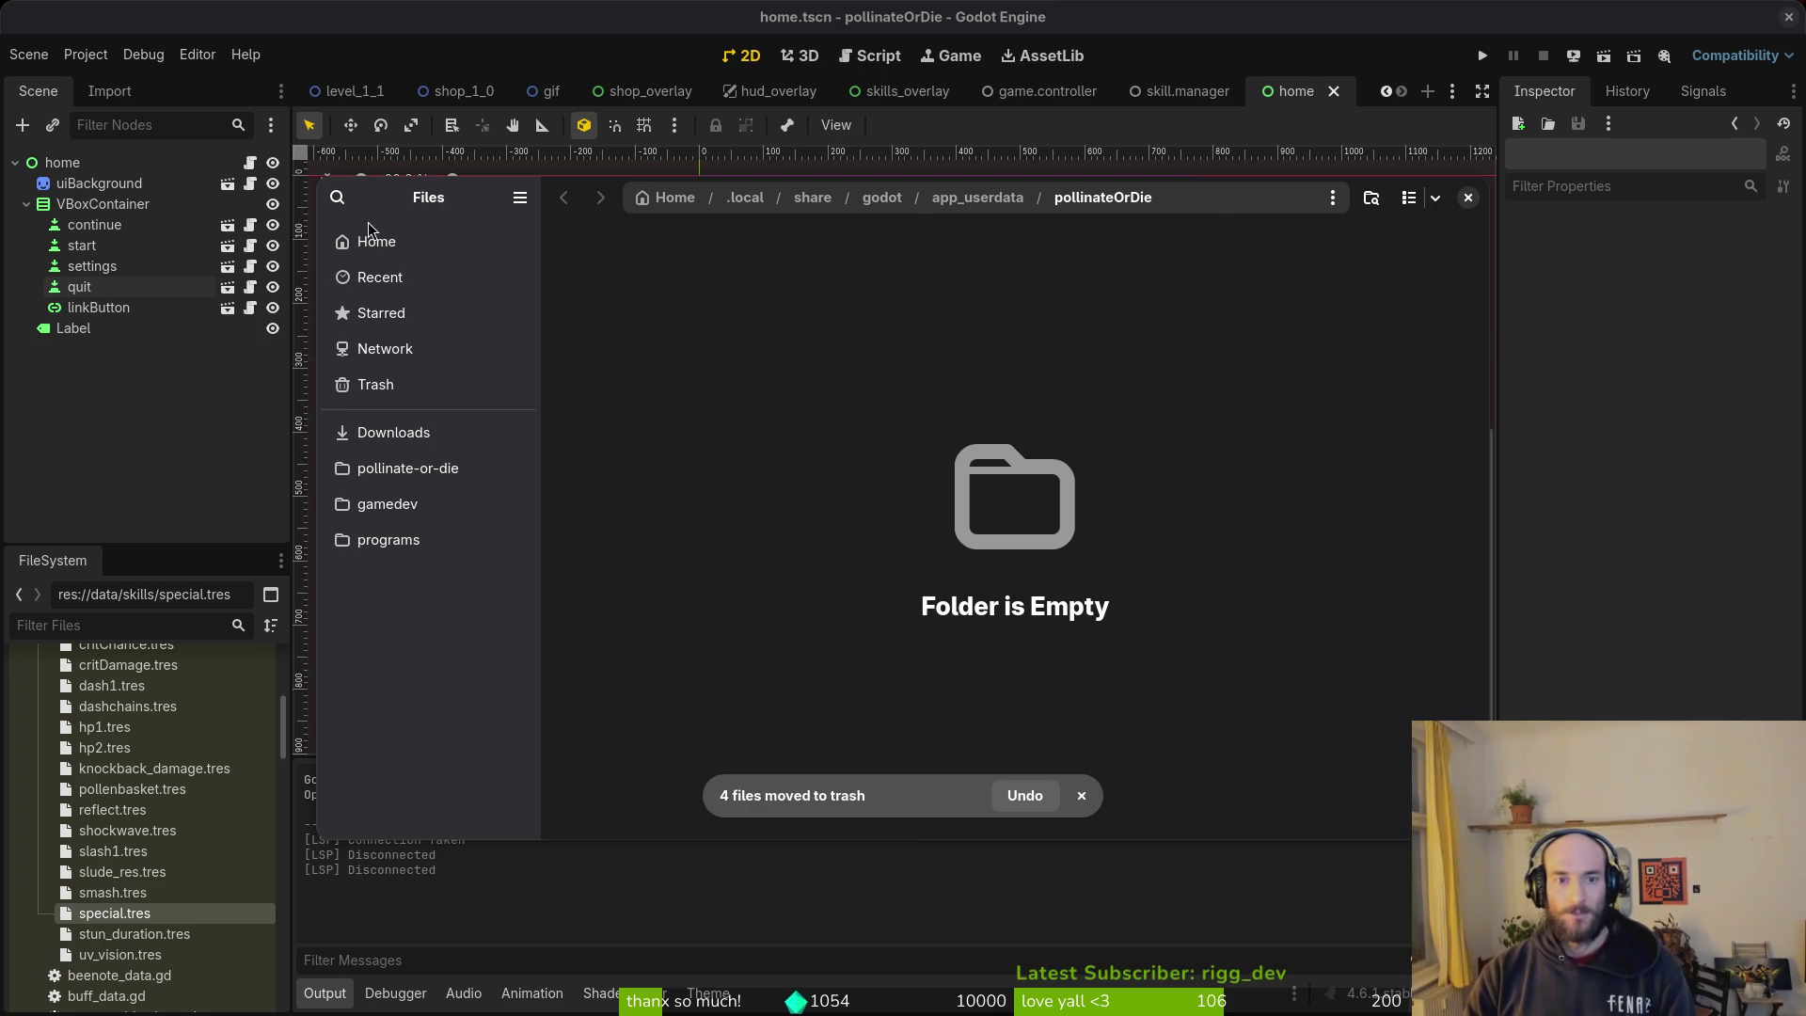
left_click(1467, 200)
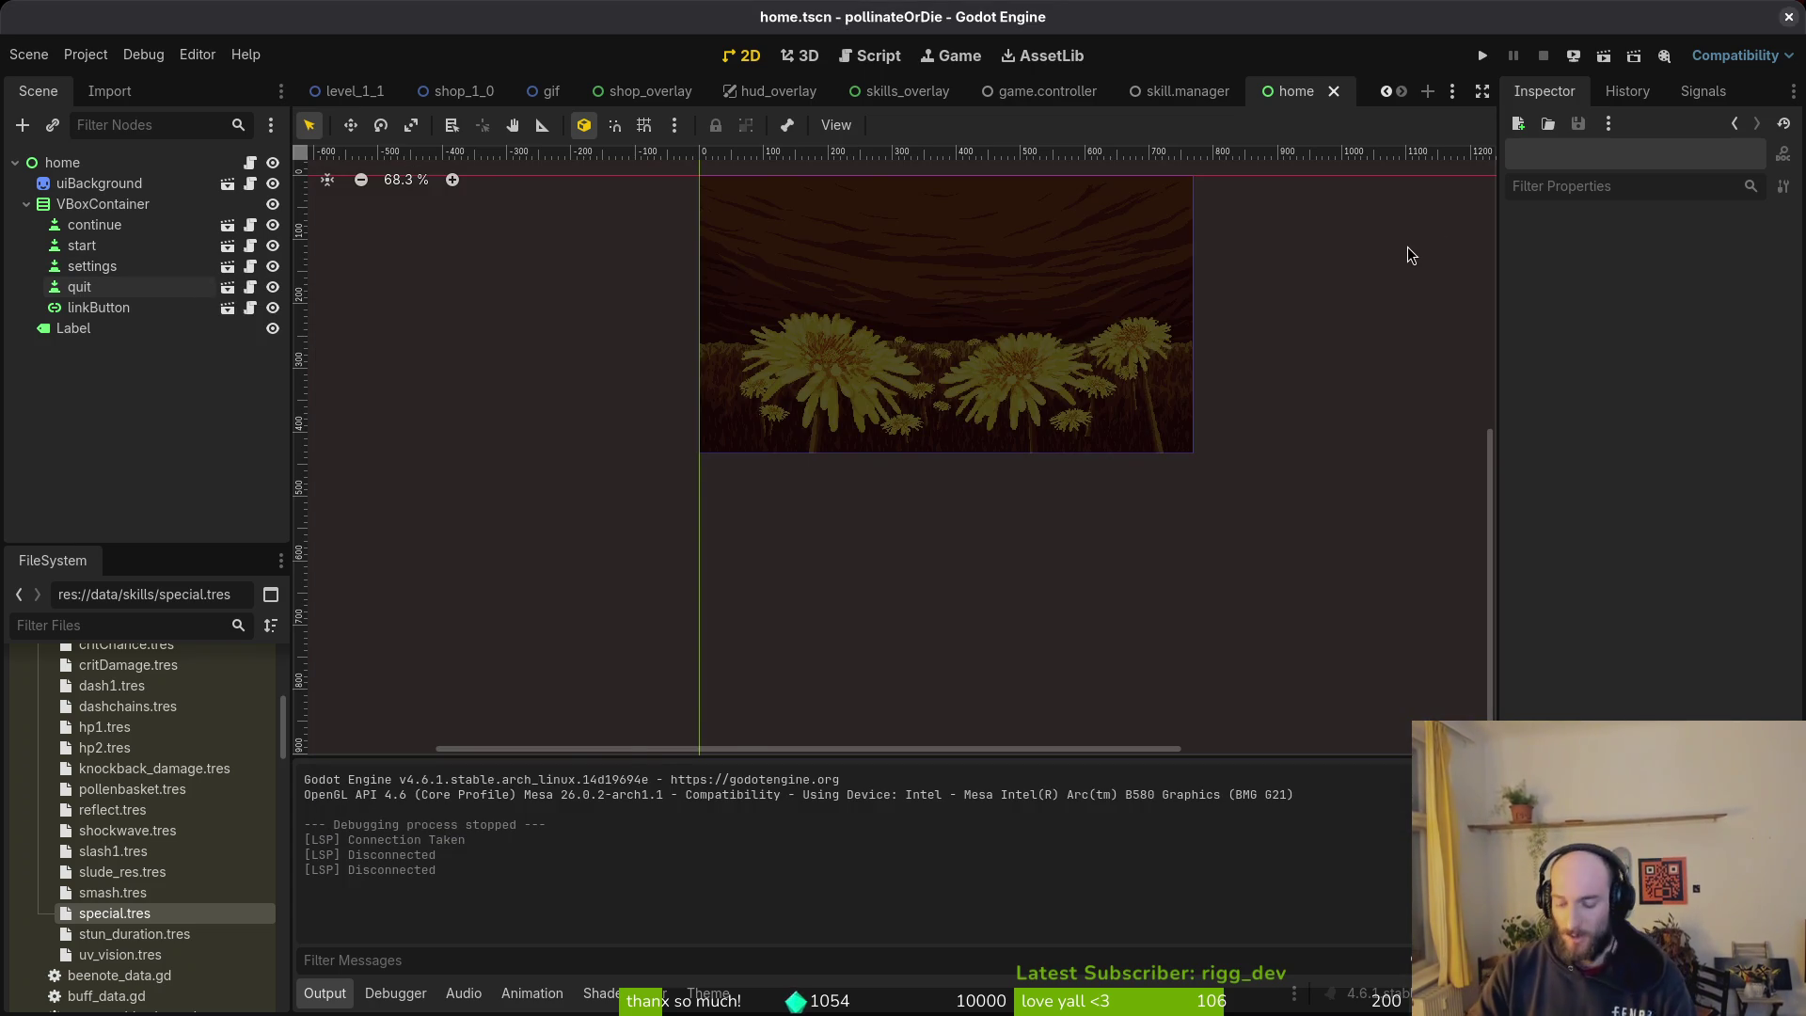
key("super")
type("files")
key("Return")
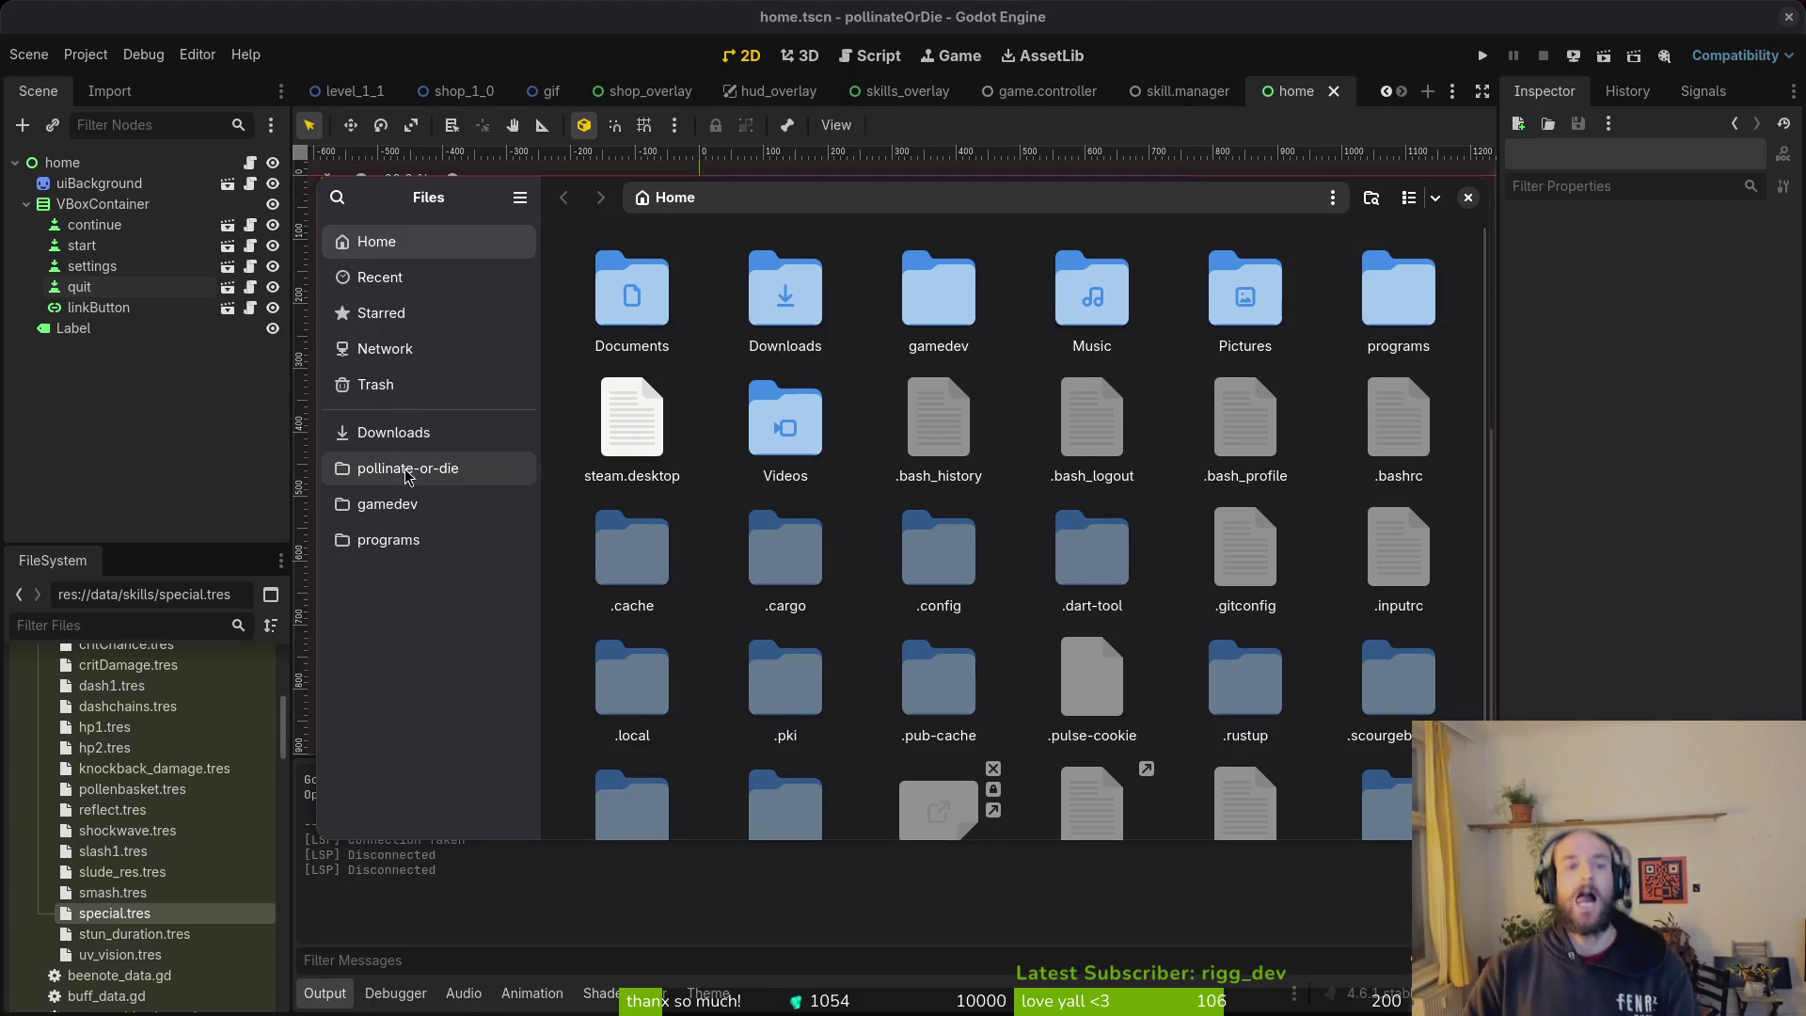
Step: Trash both Linux build files in Downloads/pollinateBuilds/linux
left_click(407, 475)
double_click(809, 477)
key("alt+Left")
left_click(431, 439)
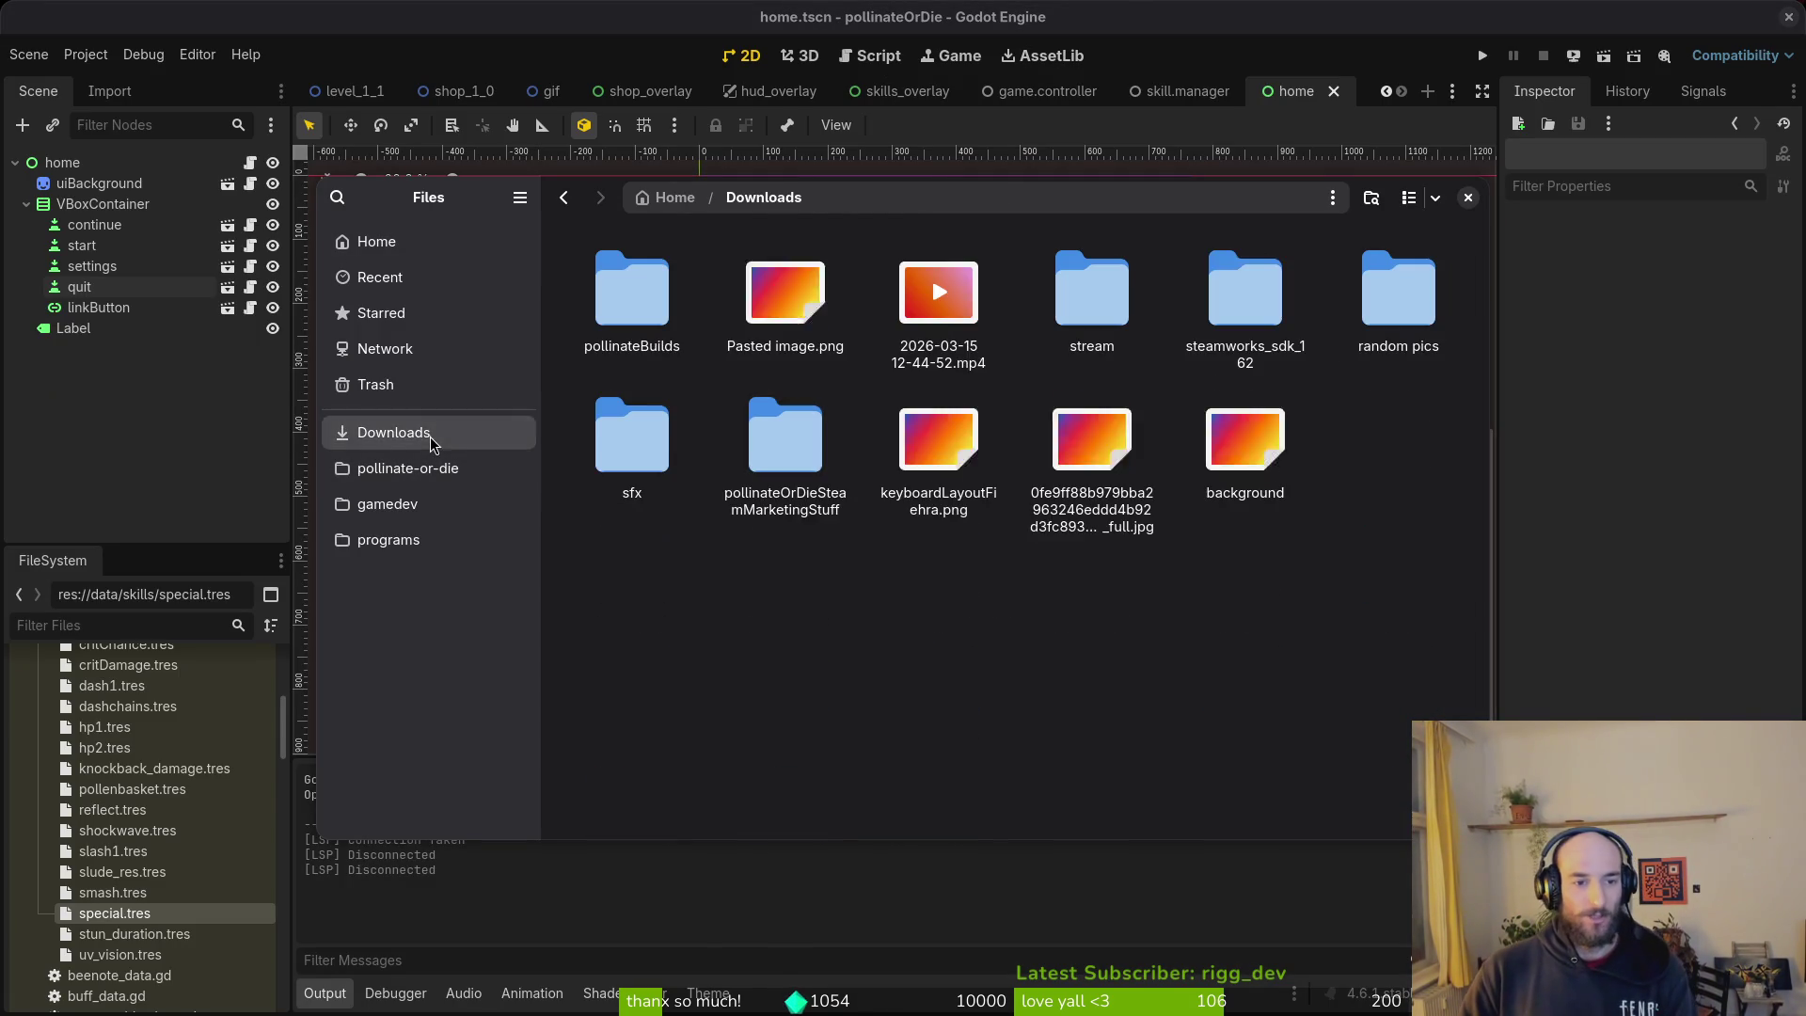
double_click(632, 292)
key("ctrl+a")
double_click(605, 299)
key("ctrl+a")
key("Delete")
Step: Trash pollinateOrDie.app from the mac folder and web.zip from the web folder
key("alt+Left")
double_click(788, 318)
key("ctrl+a")
key("Delete")
key("alt+Left")
double_click(959, 284)
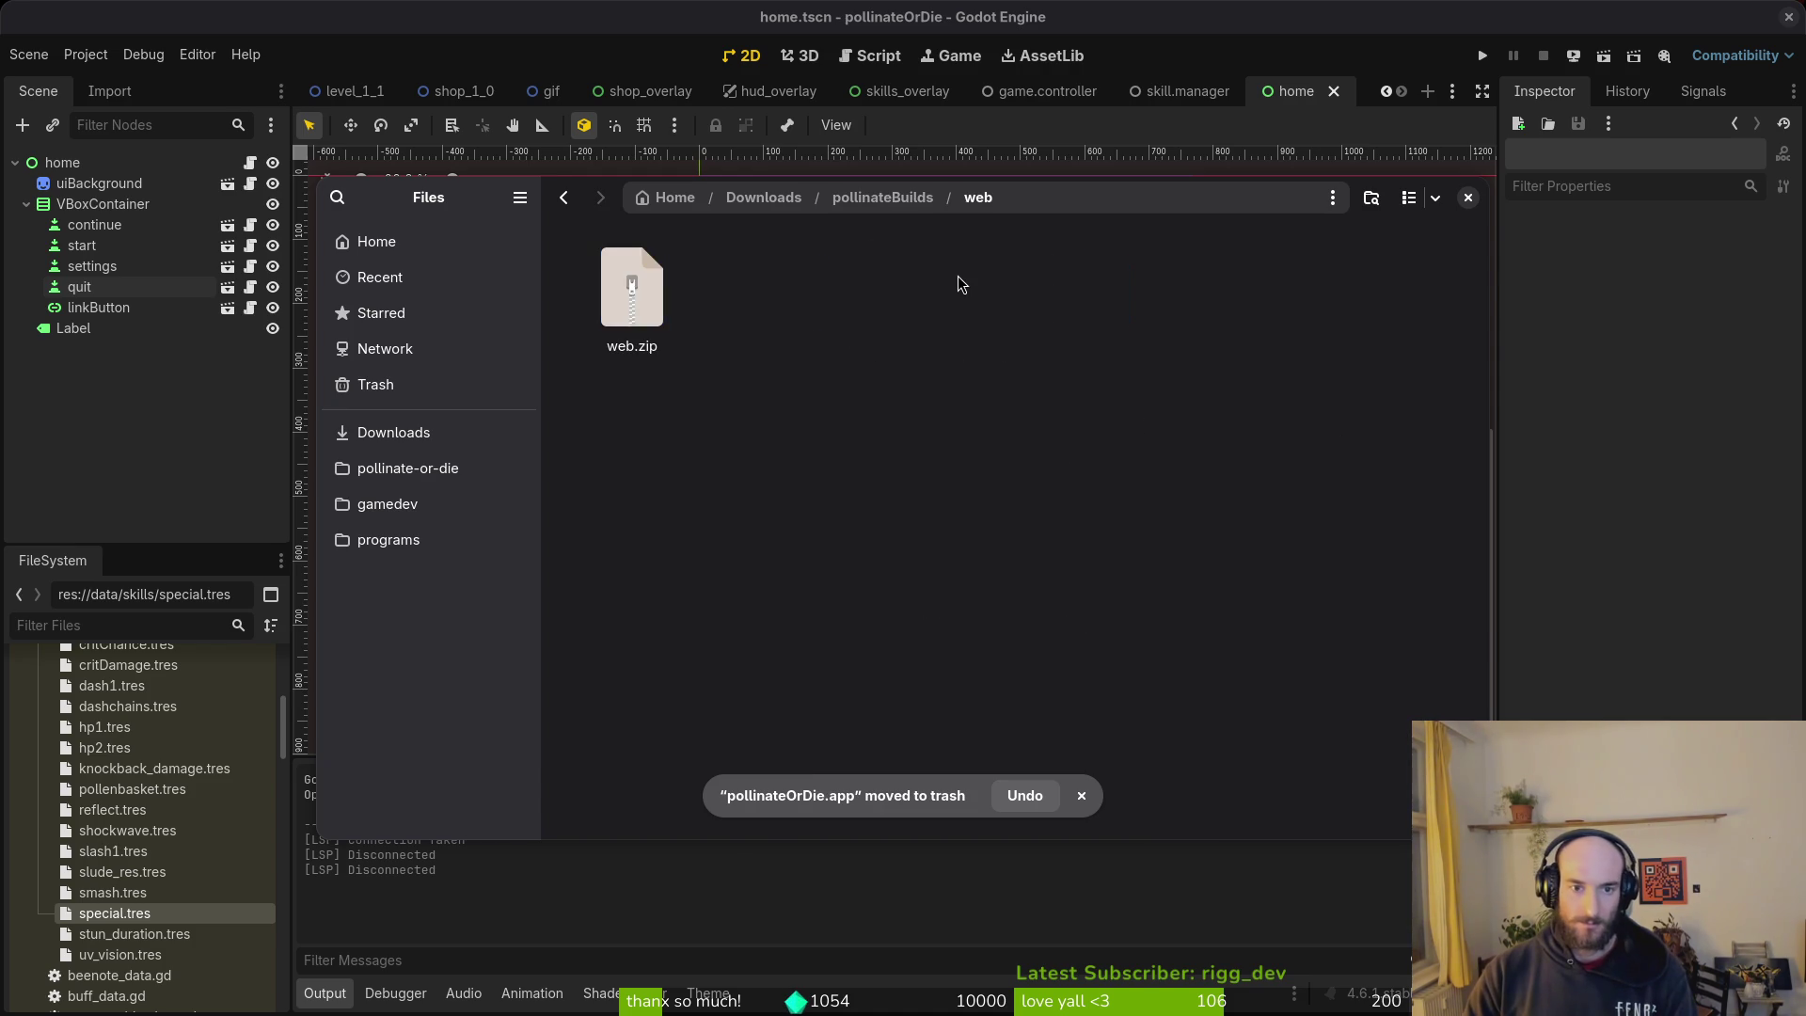
key("ctrl+a")
key("Delete")
Step: Trash both Windows build files from the windows folder and close Files
key("alt+Left")
double_click(1060, 329)
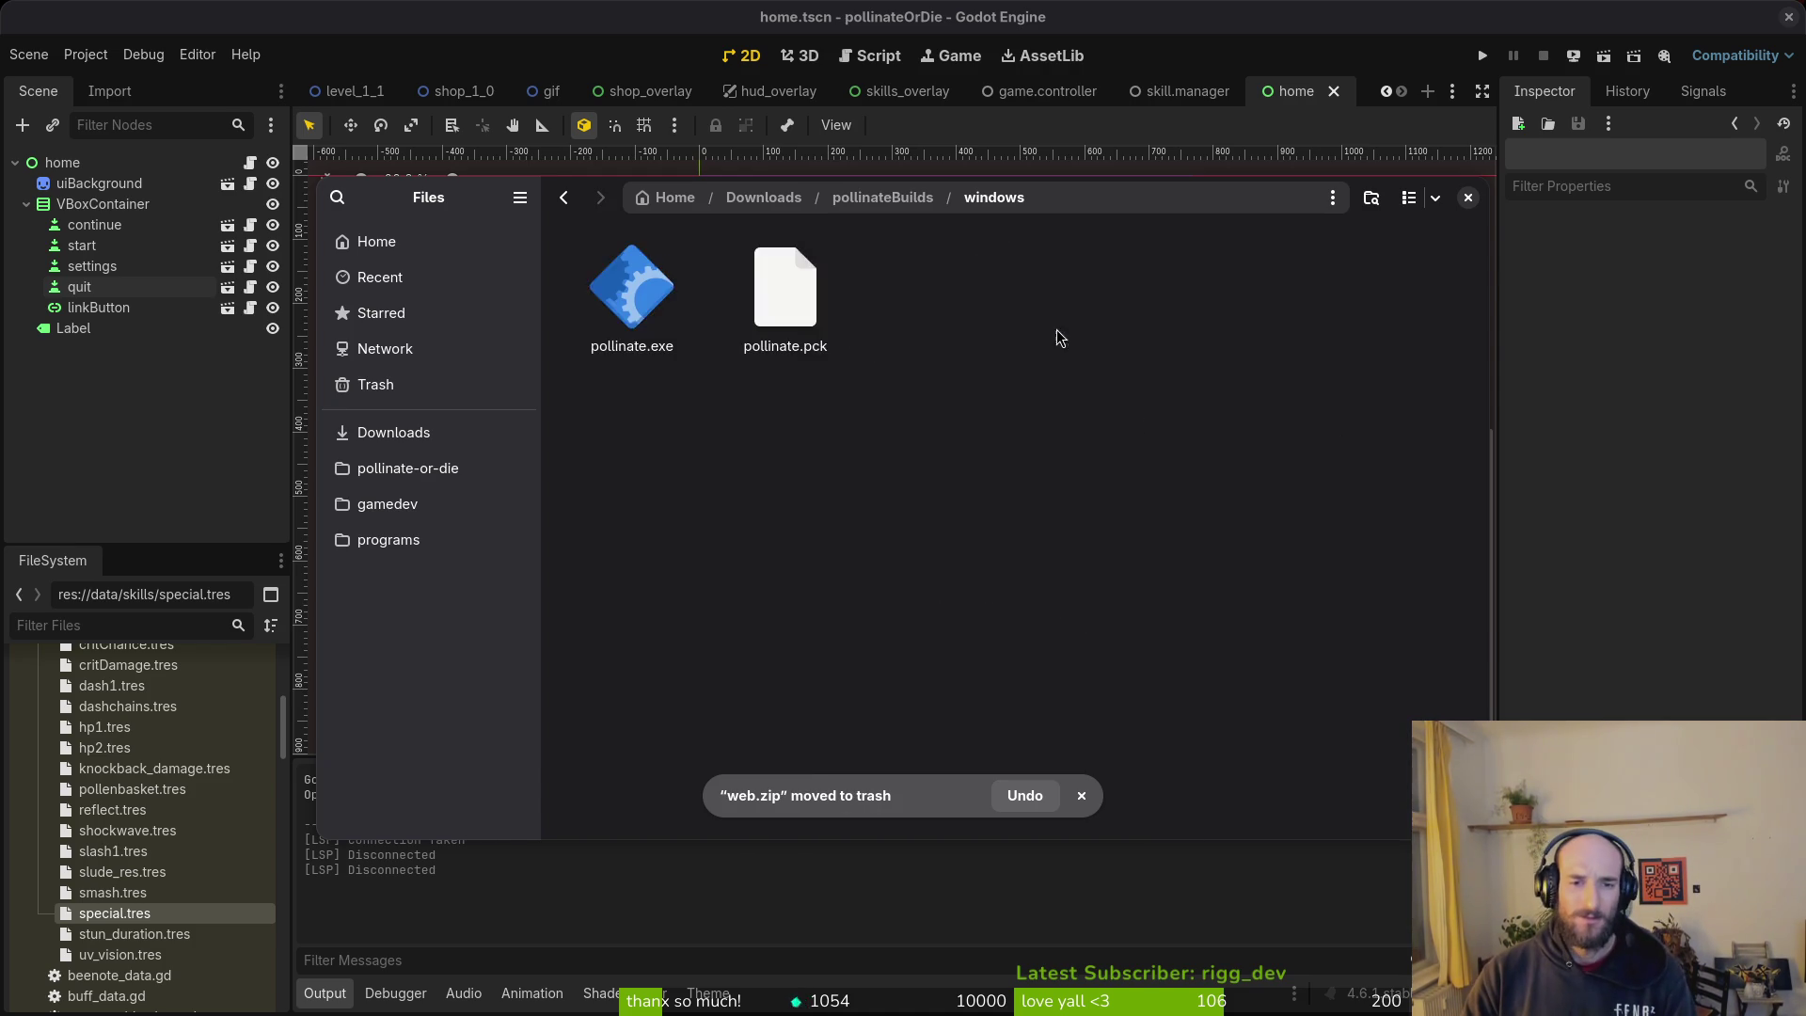
key("ctrl+a")
key("Delete")
left_click(87, 457)
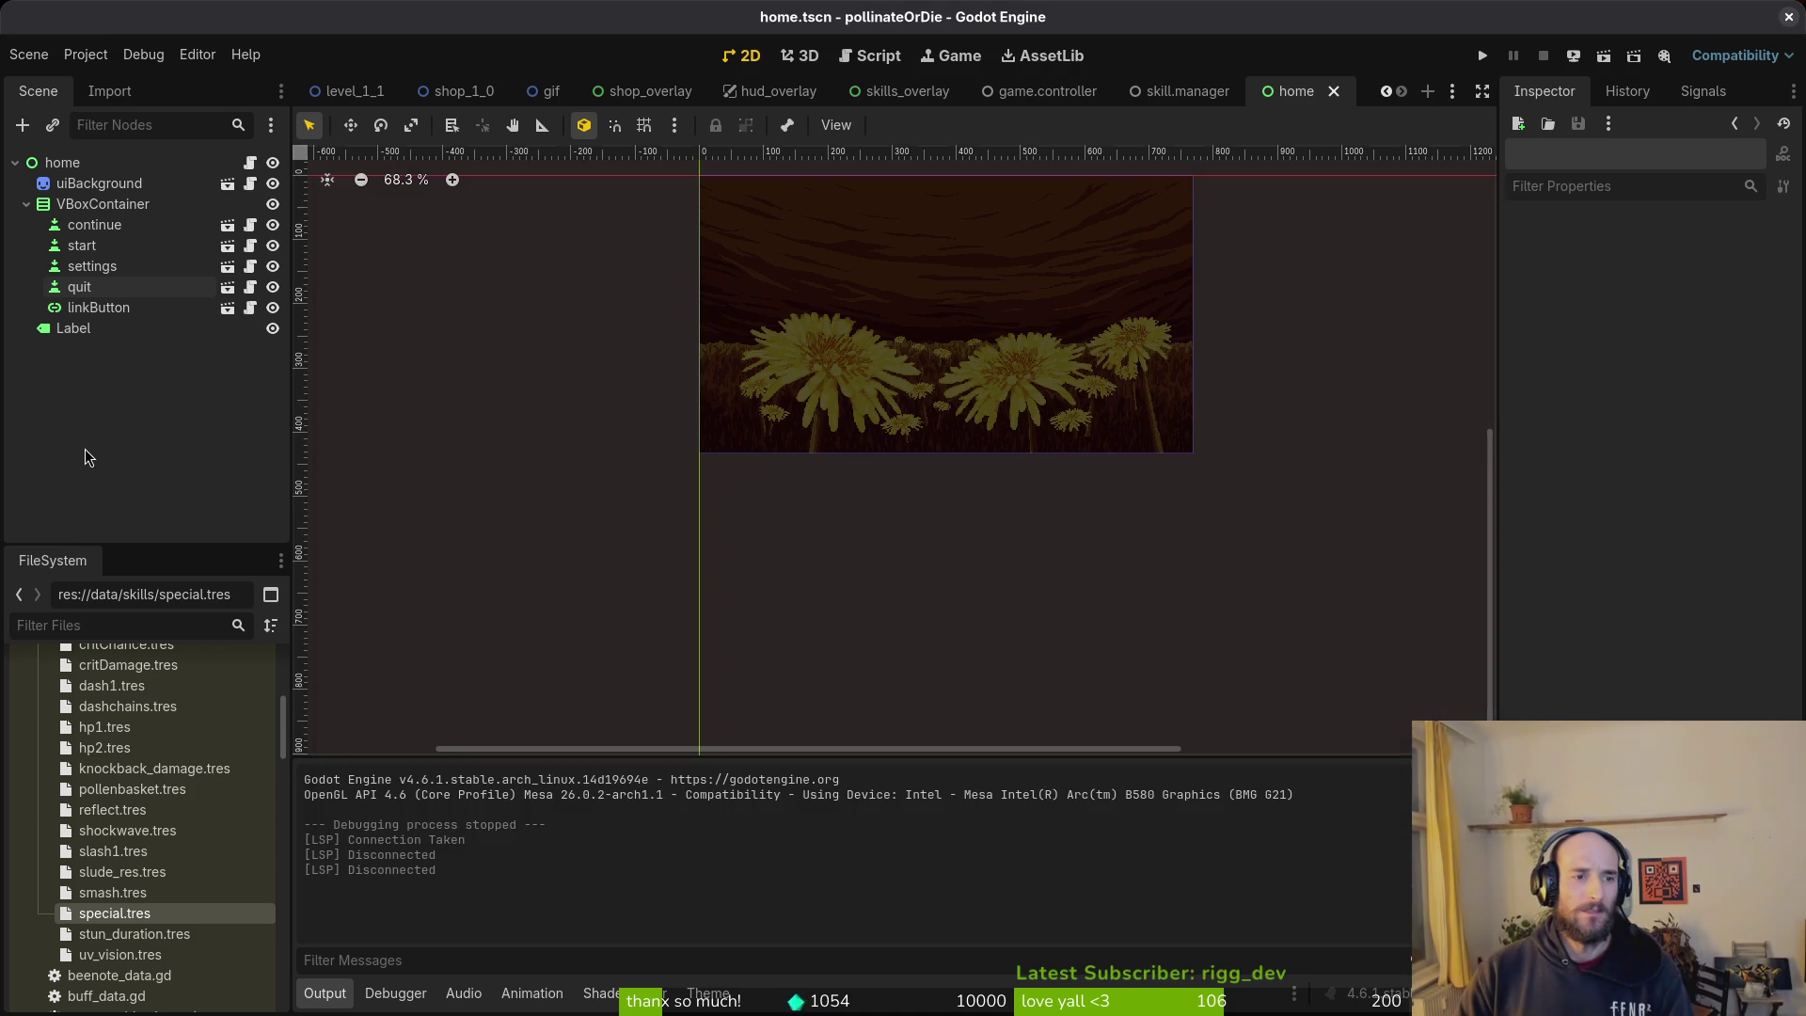
Step: Export the Linux build and move its files into Downloads/pollinateBuilds/linux
left_click(85, 54)
left_click(553, 303)
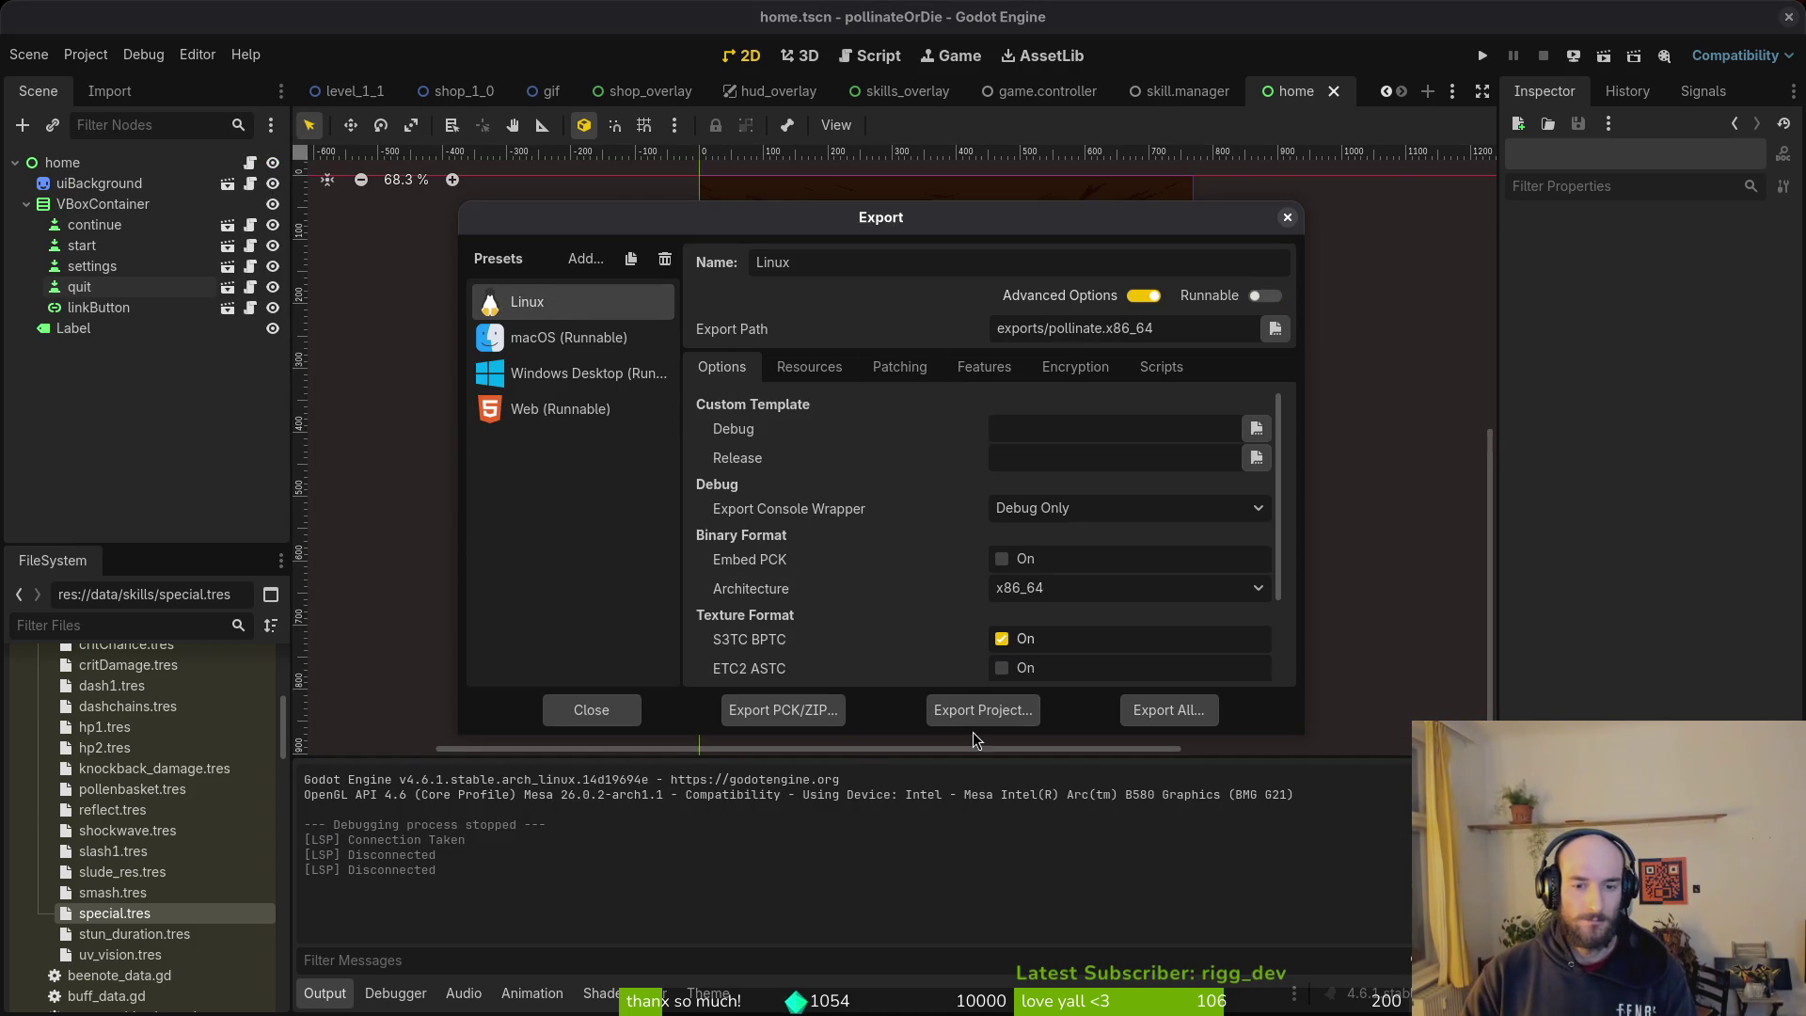
left_click(983, 710)
left_click(1096, 813)
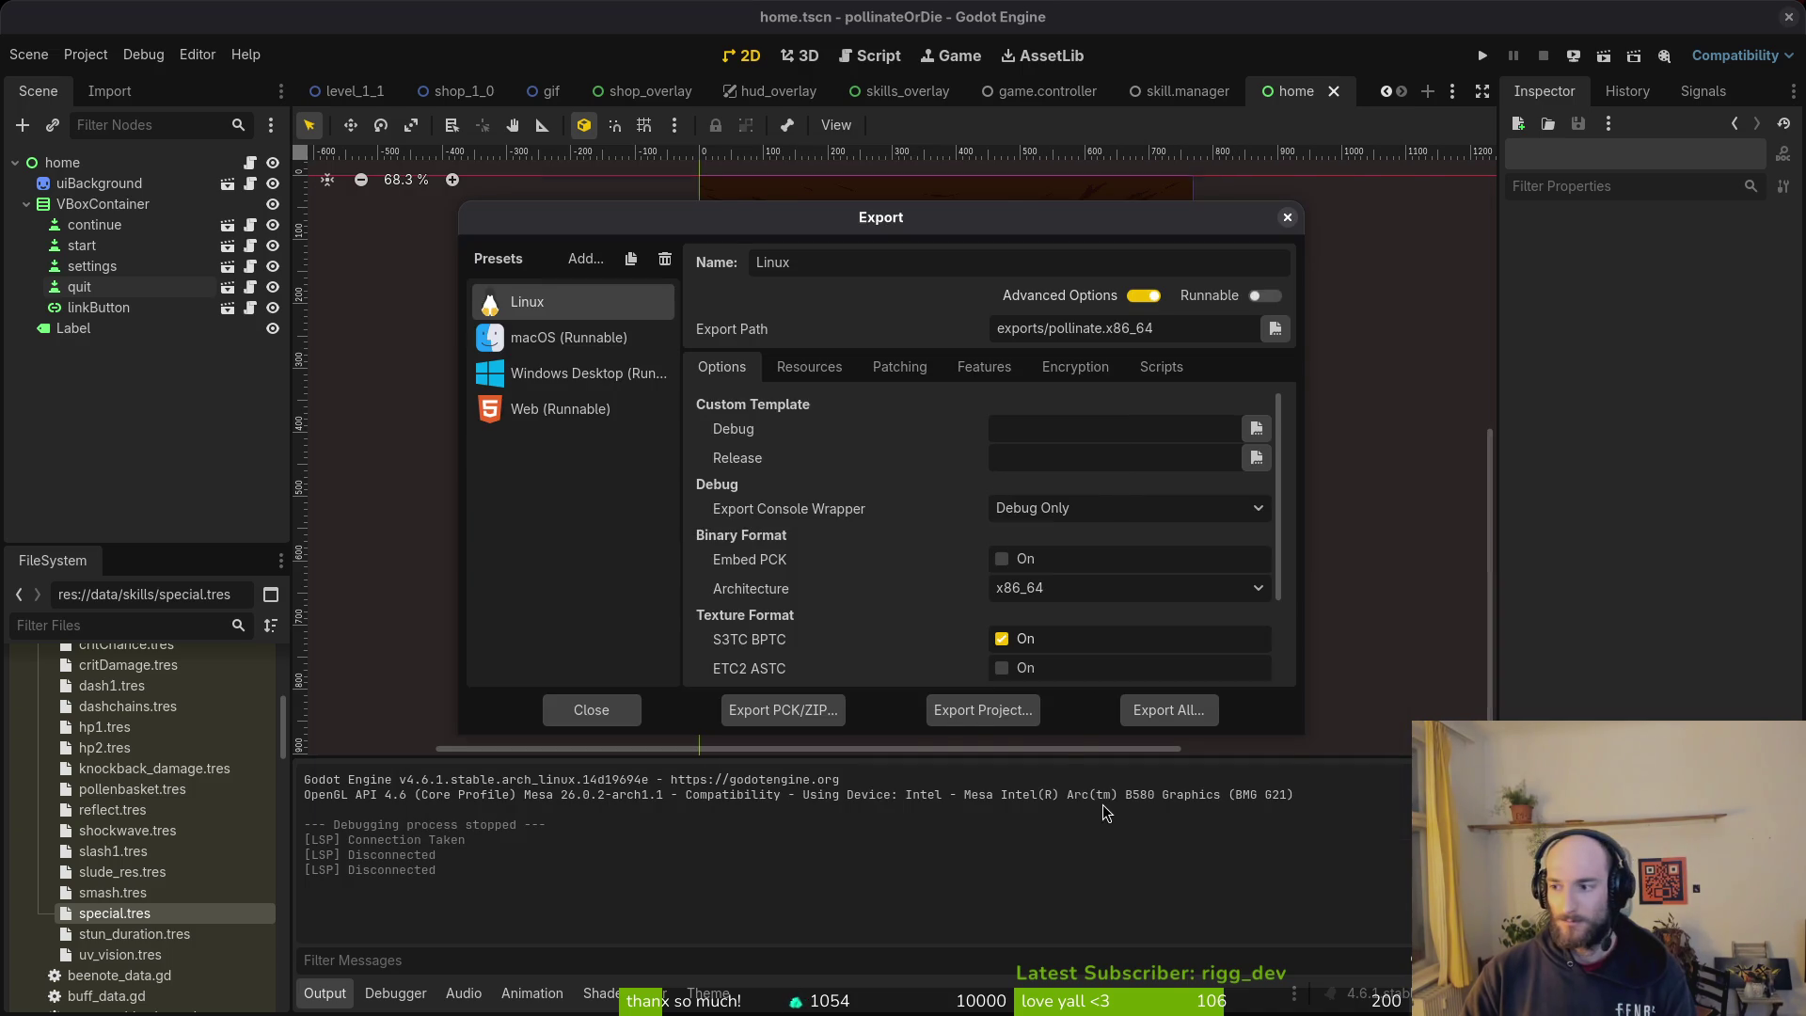
left_click(442, 469)
double_click(800, 483)
key("ctrl+x")
left_click(452, 433)
double_click(622, 290)
double_click(612, 291)
key("ctrl+v")
left_click(408, 467)
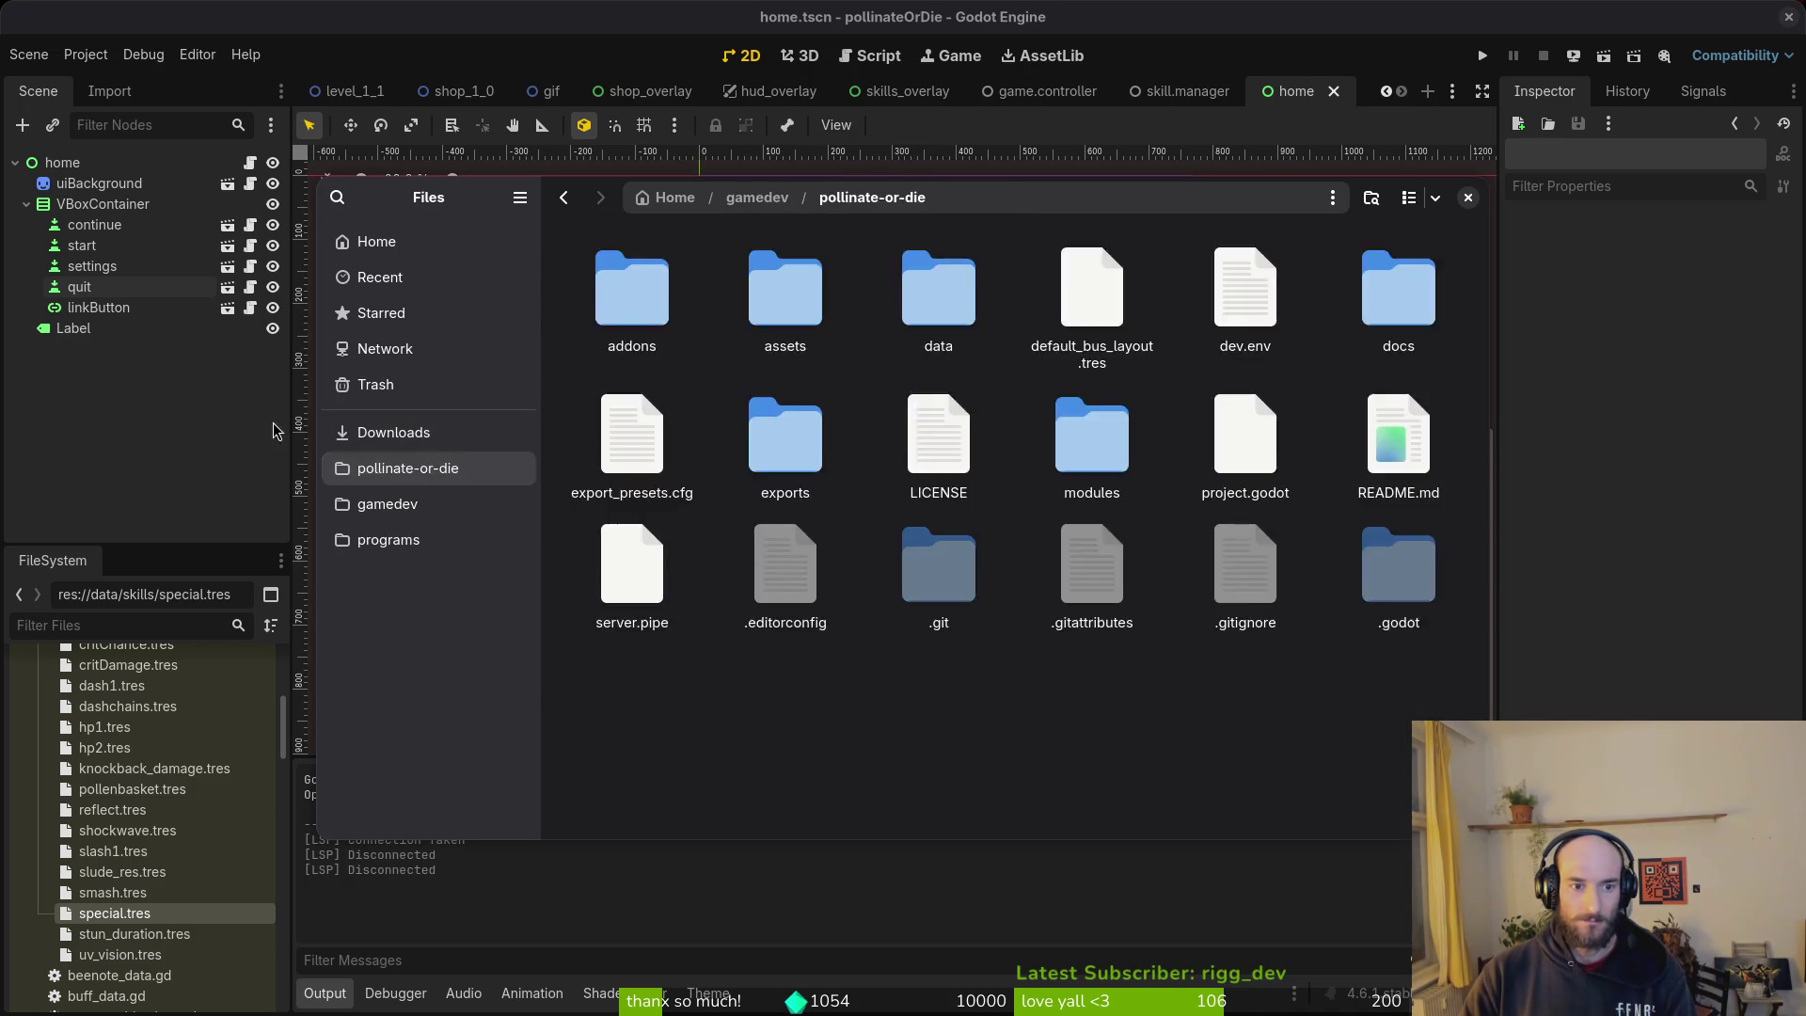
key("ctrl+w")
Step: Export the macOS preset into the exports folder and wait for it to finish
left_click(568, 336)
left_click(975, 721)
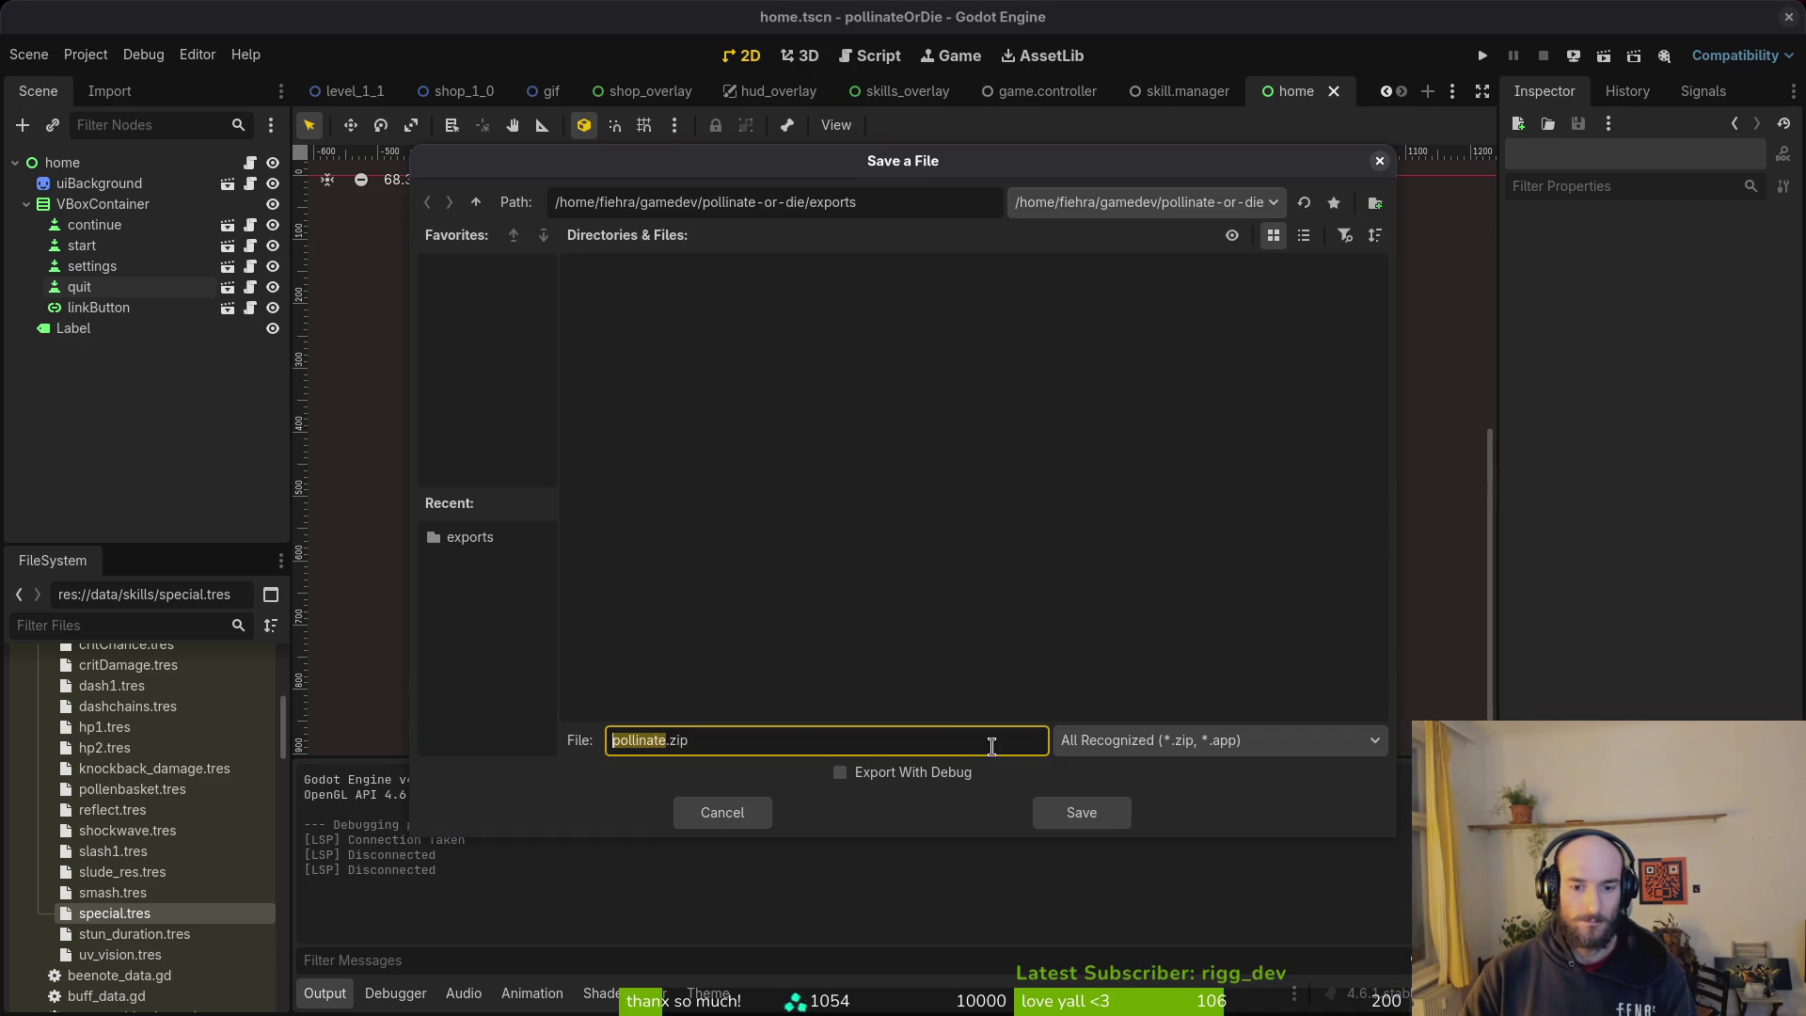
left_click(1082, 813)
key("alt+Tab")
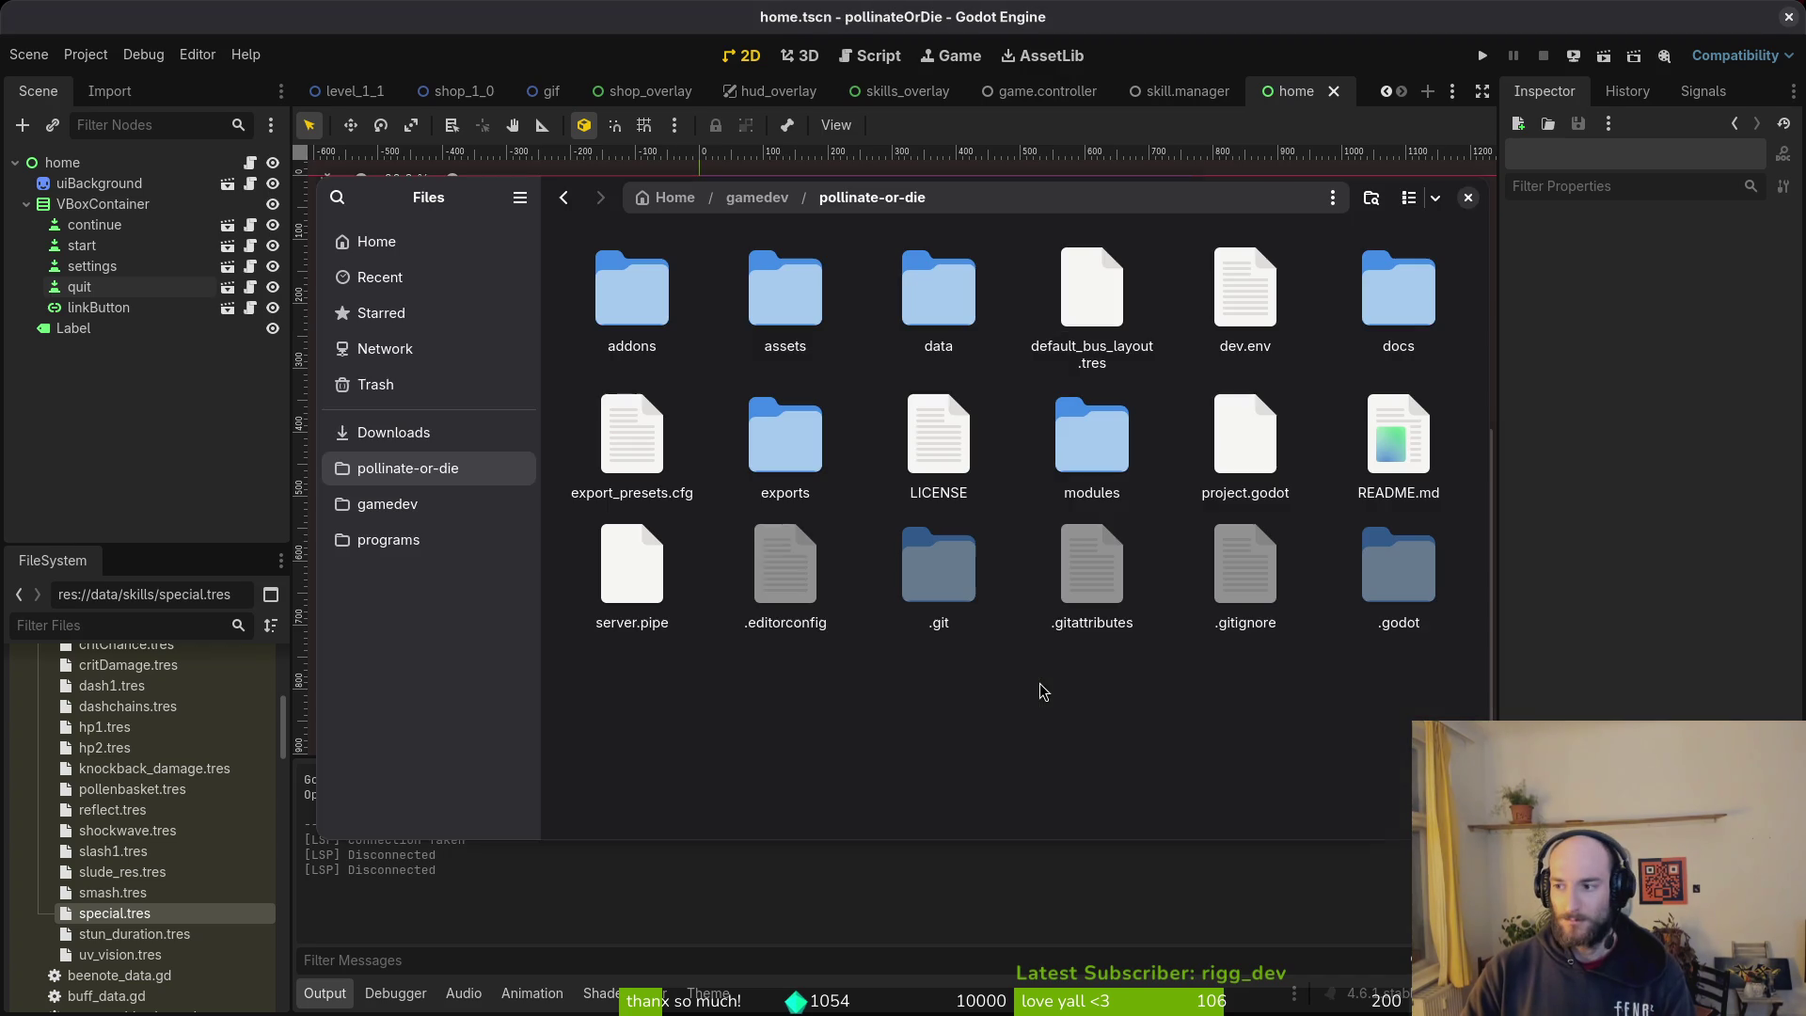
double_click(767, 454)
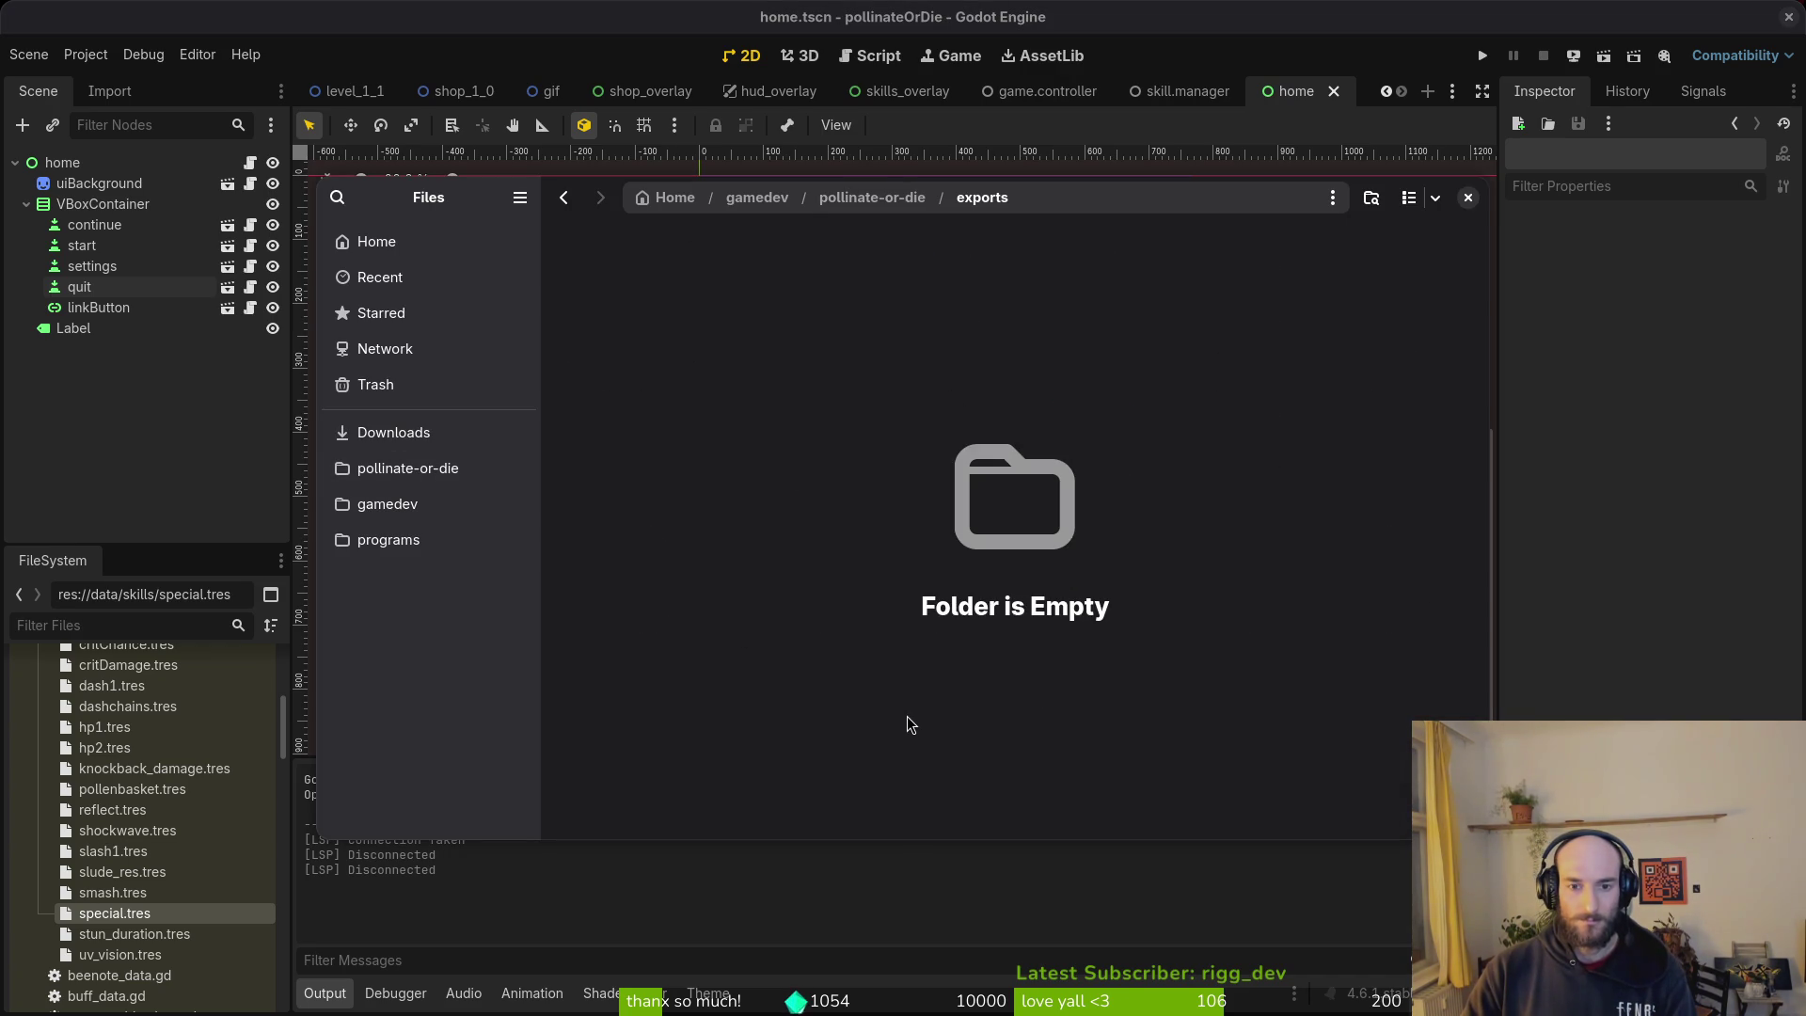
left_click(394, 432)
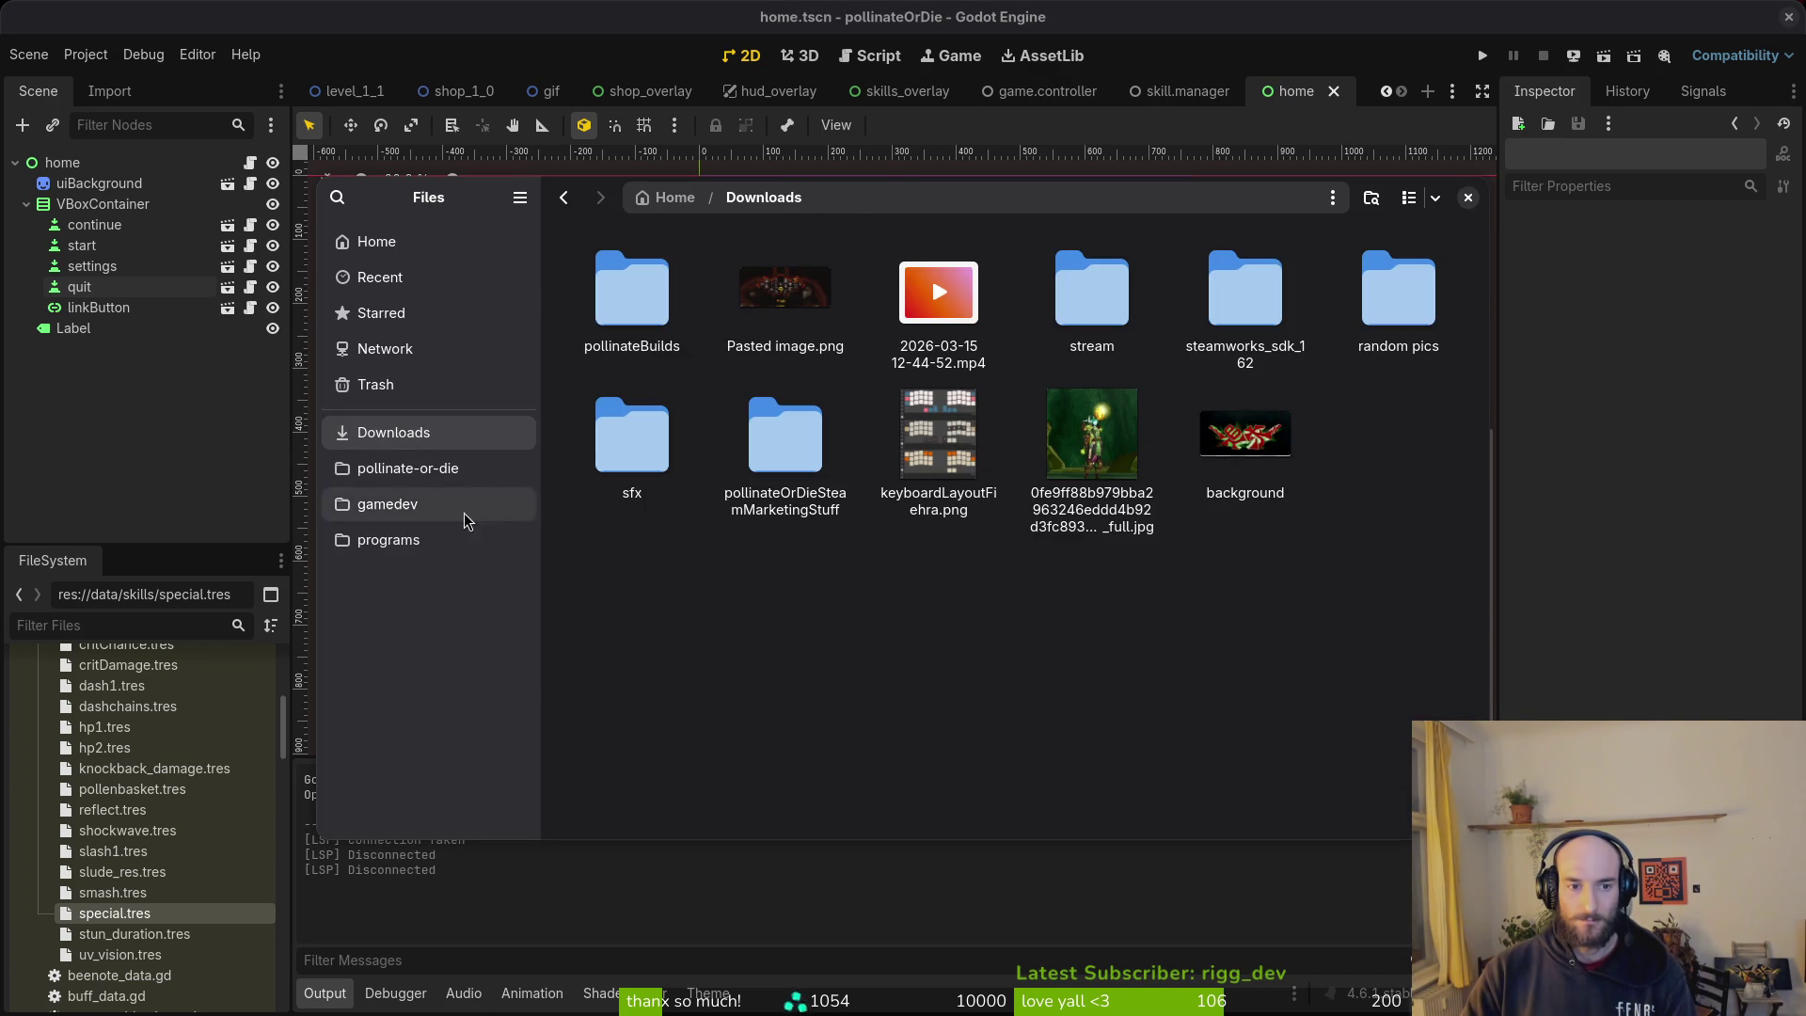
key("alt+Tab")
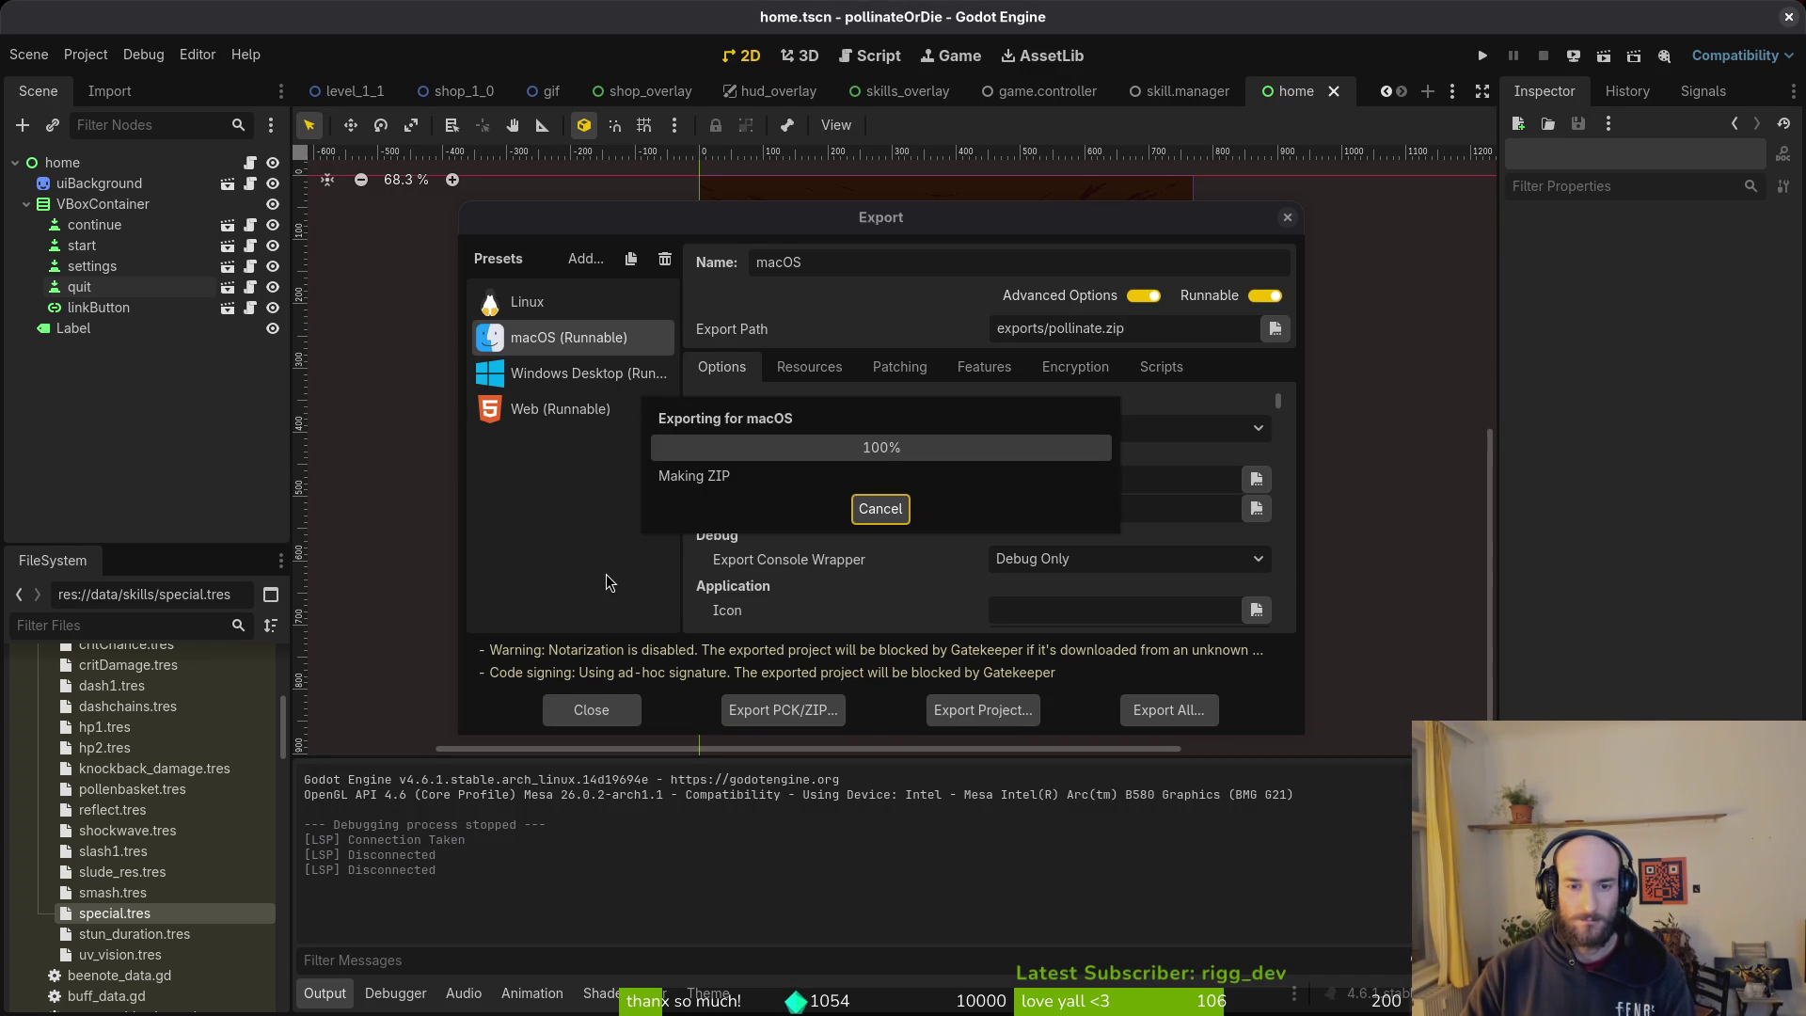
key("alt+Tab")
Step: Extract pollinate.zip and paste pollinateOrDie.app into Downloads/pollinateBuilds/mac
left_click(407, 468)
double_click(759, 461)
double_click(632, 287)
left_click(624, 290)
left_click(393, 431)
double_click(632, 287)
double_click(785, 286)
key("ctrl+v")
Step: Delete everything in the project's exports folder
left_click(407, 467)
double_click(780, 442)
key("ctrl+a")
key("Delete")
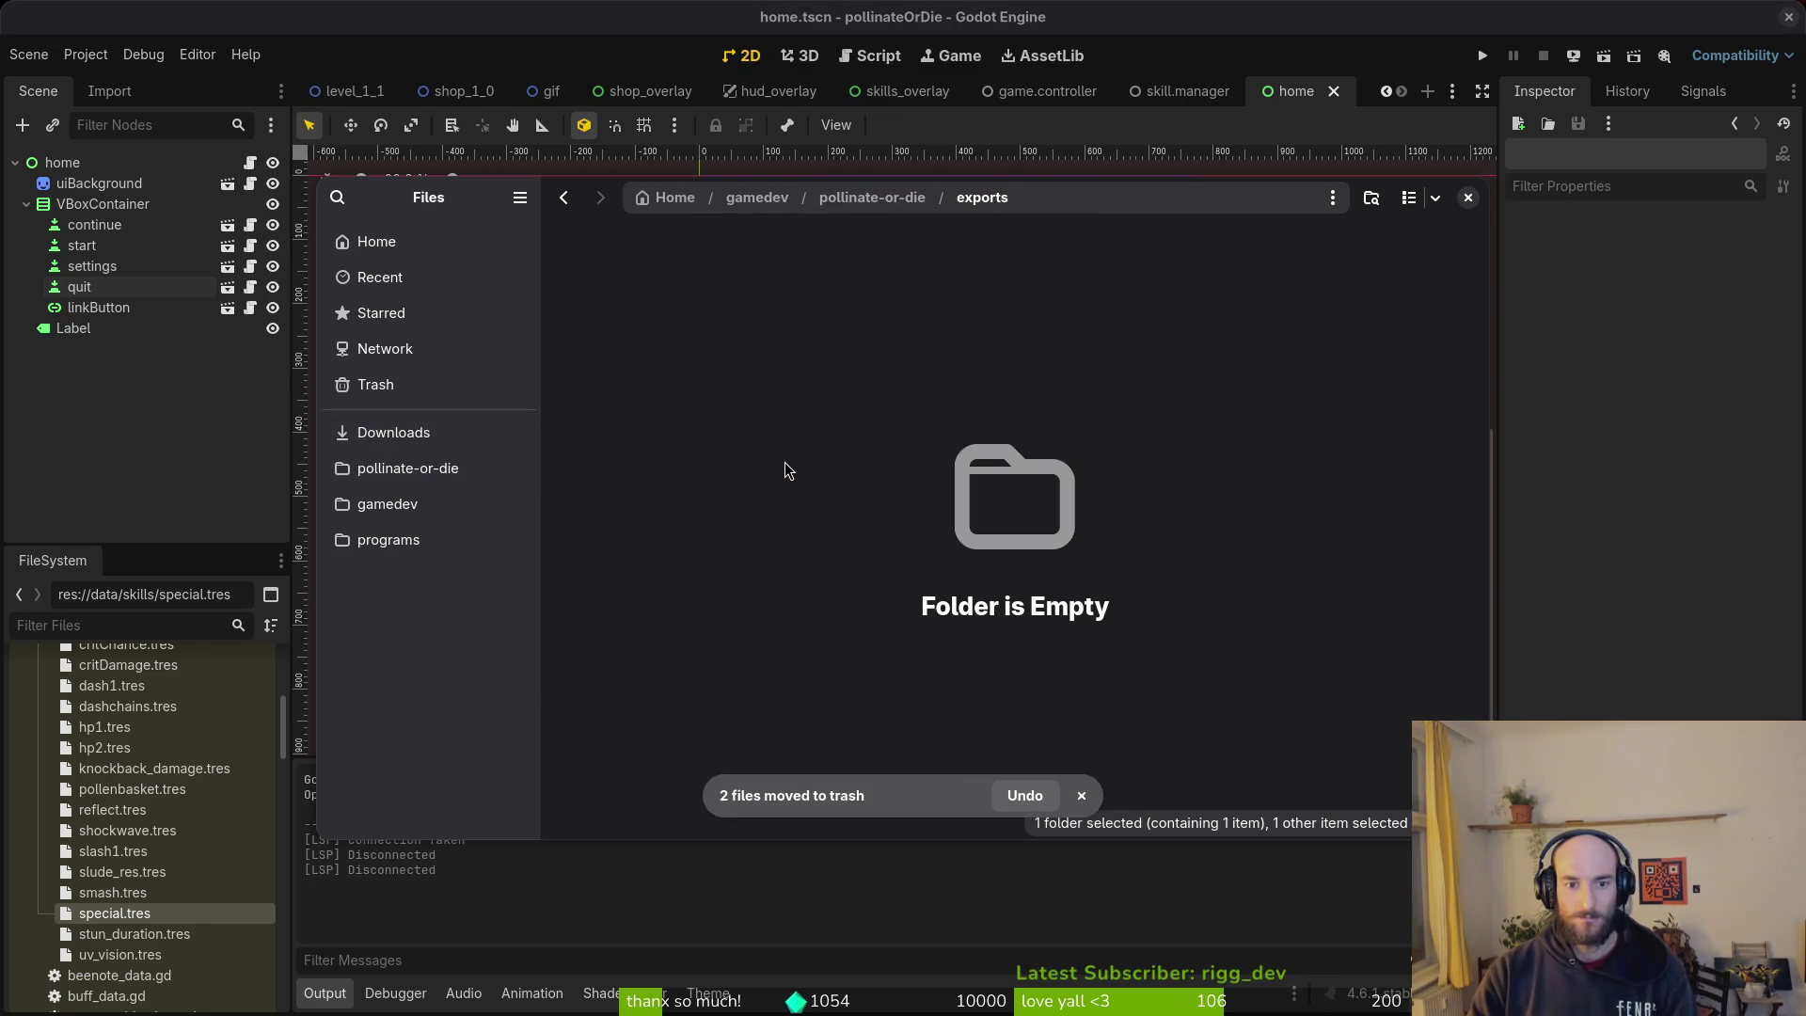
left_click(51, 443)
Step: Export the Windows Desktop build and paste pollinate.exe and pollinate.pck into pollinateBuilds/windows
left_click(555, 374)
left_click(983, 707)
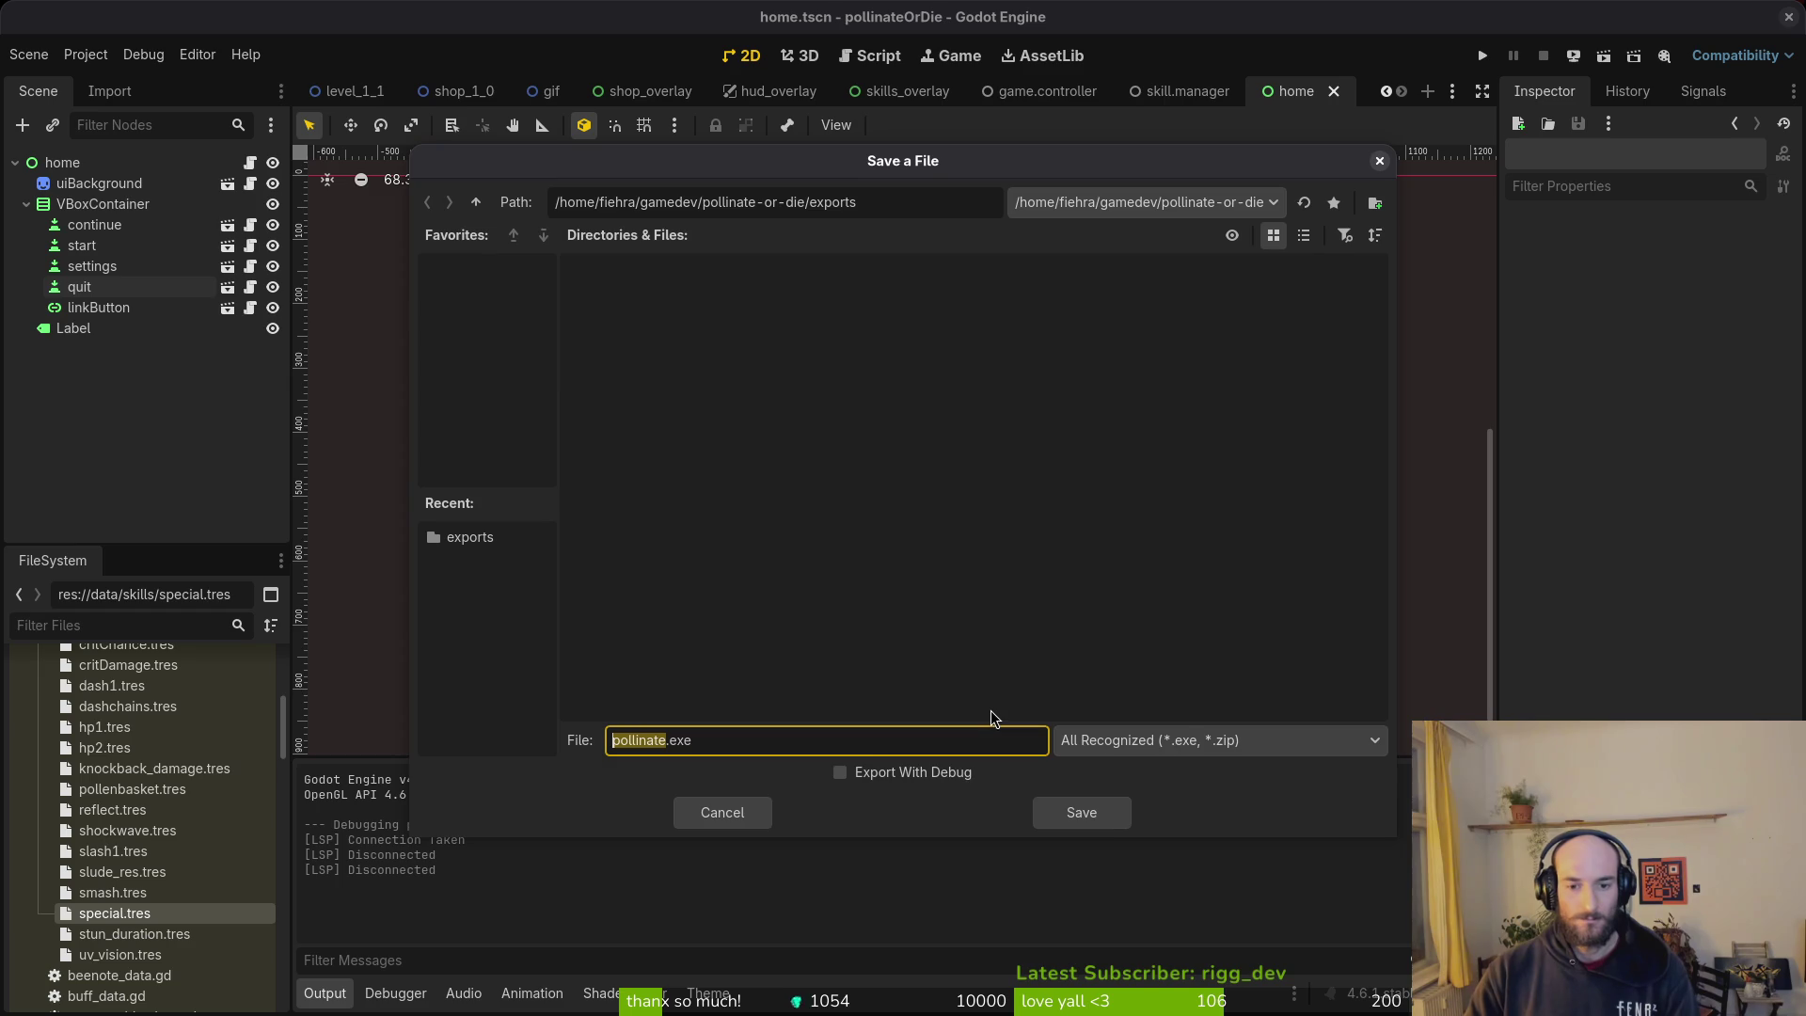
left_click(1082, 813)
key("alt+Tab")
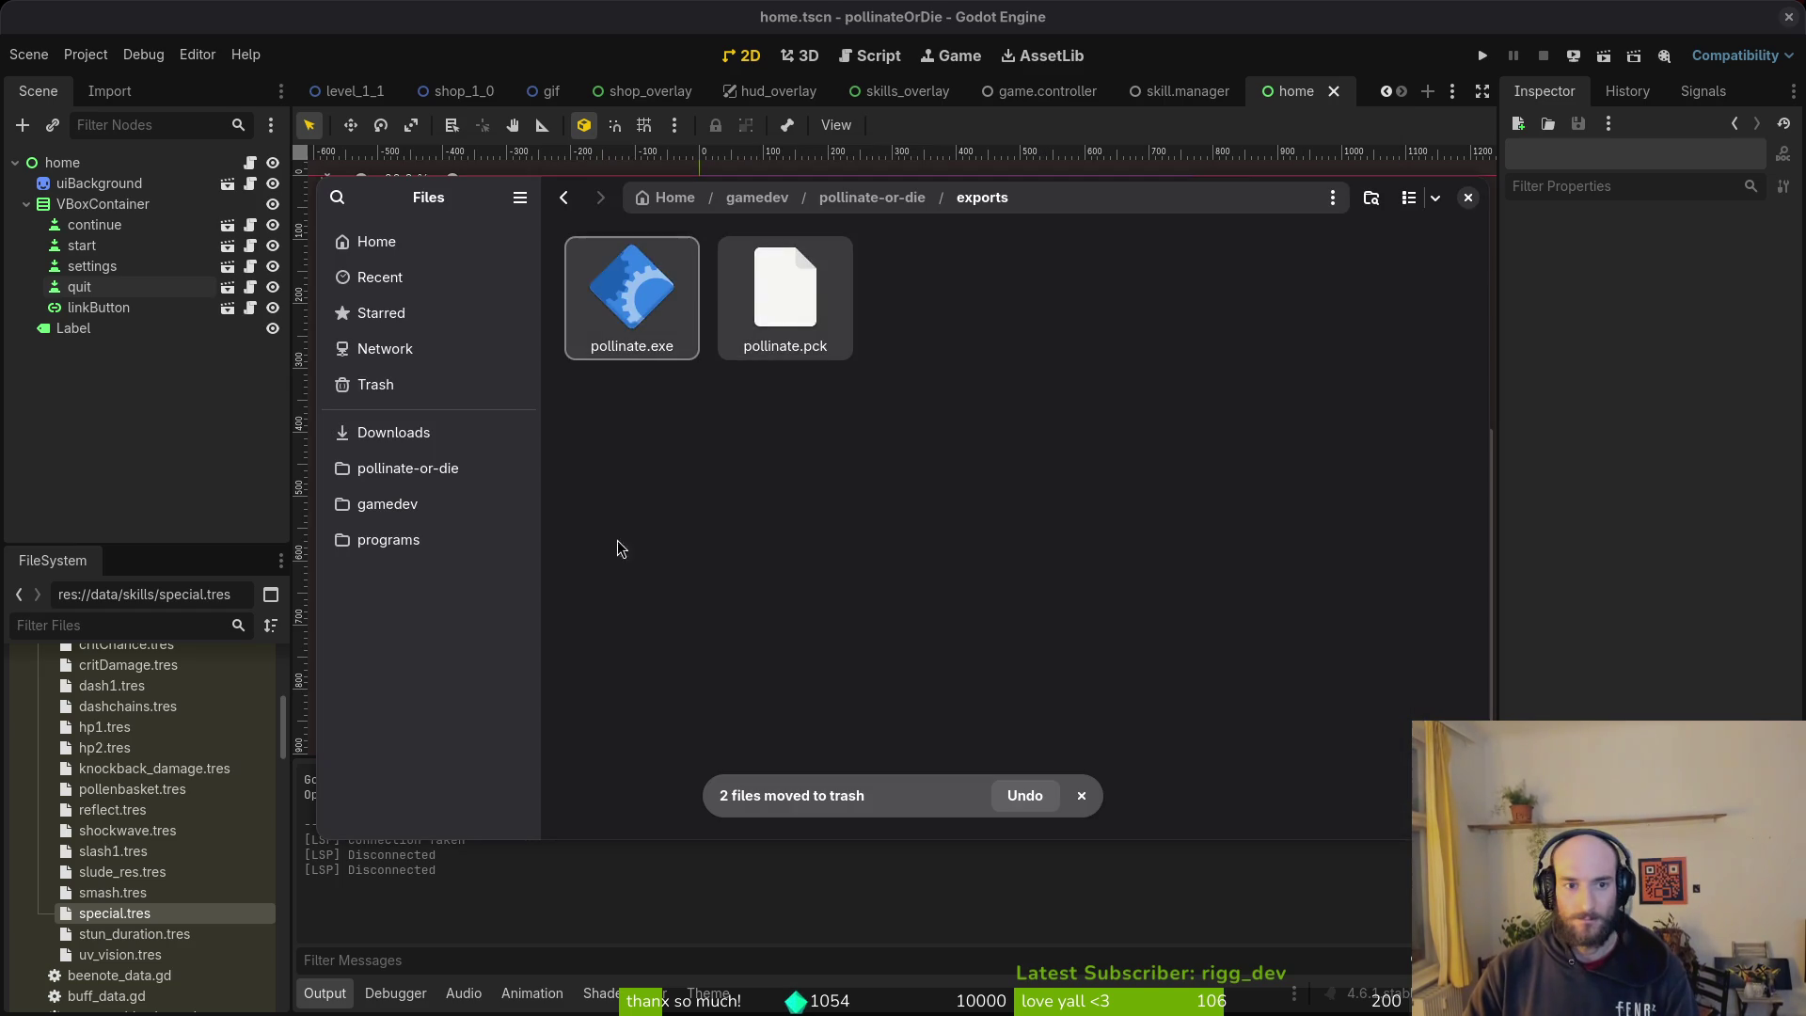
left_click(393, 433)
double_click(631, 296)
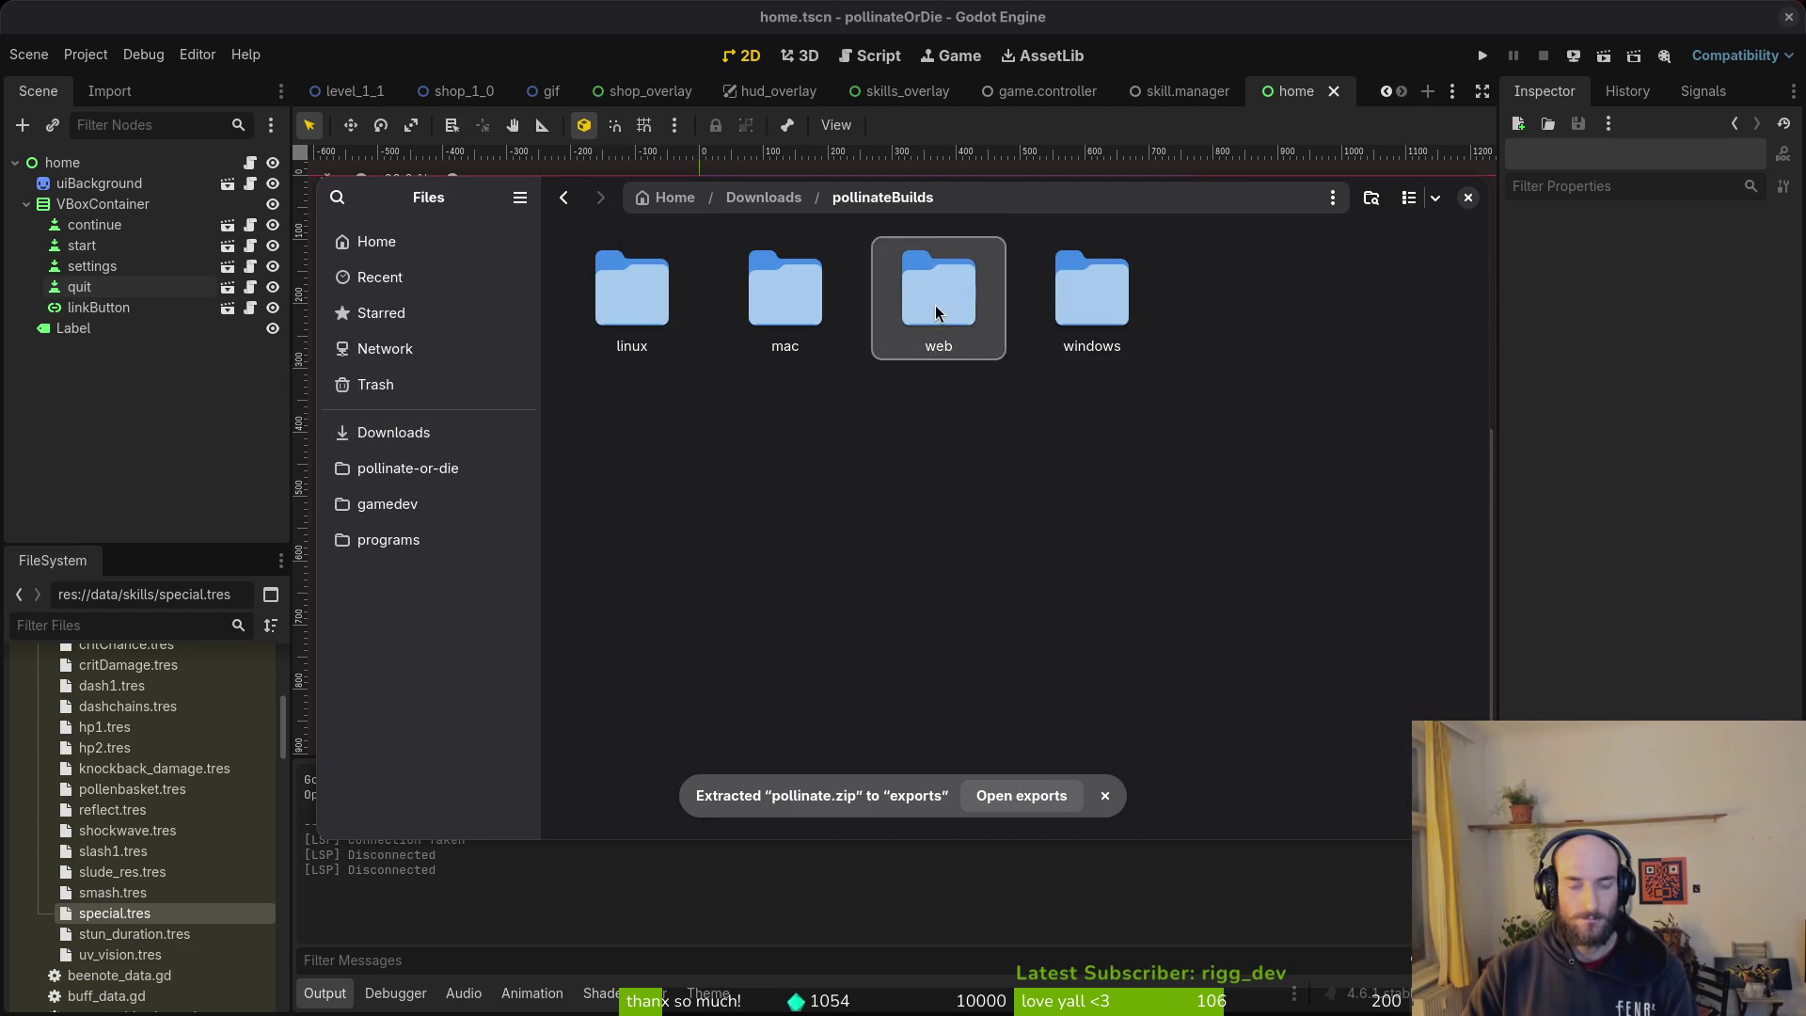
double_click(1091, 301)
key("ctrl+v")
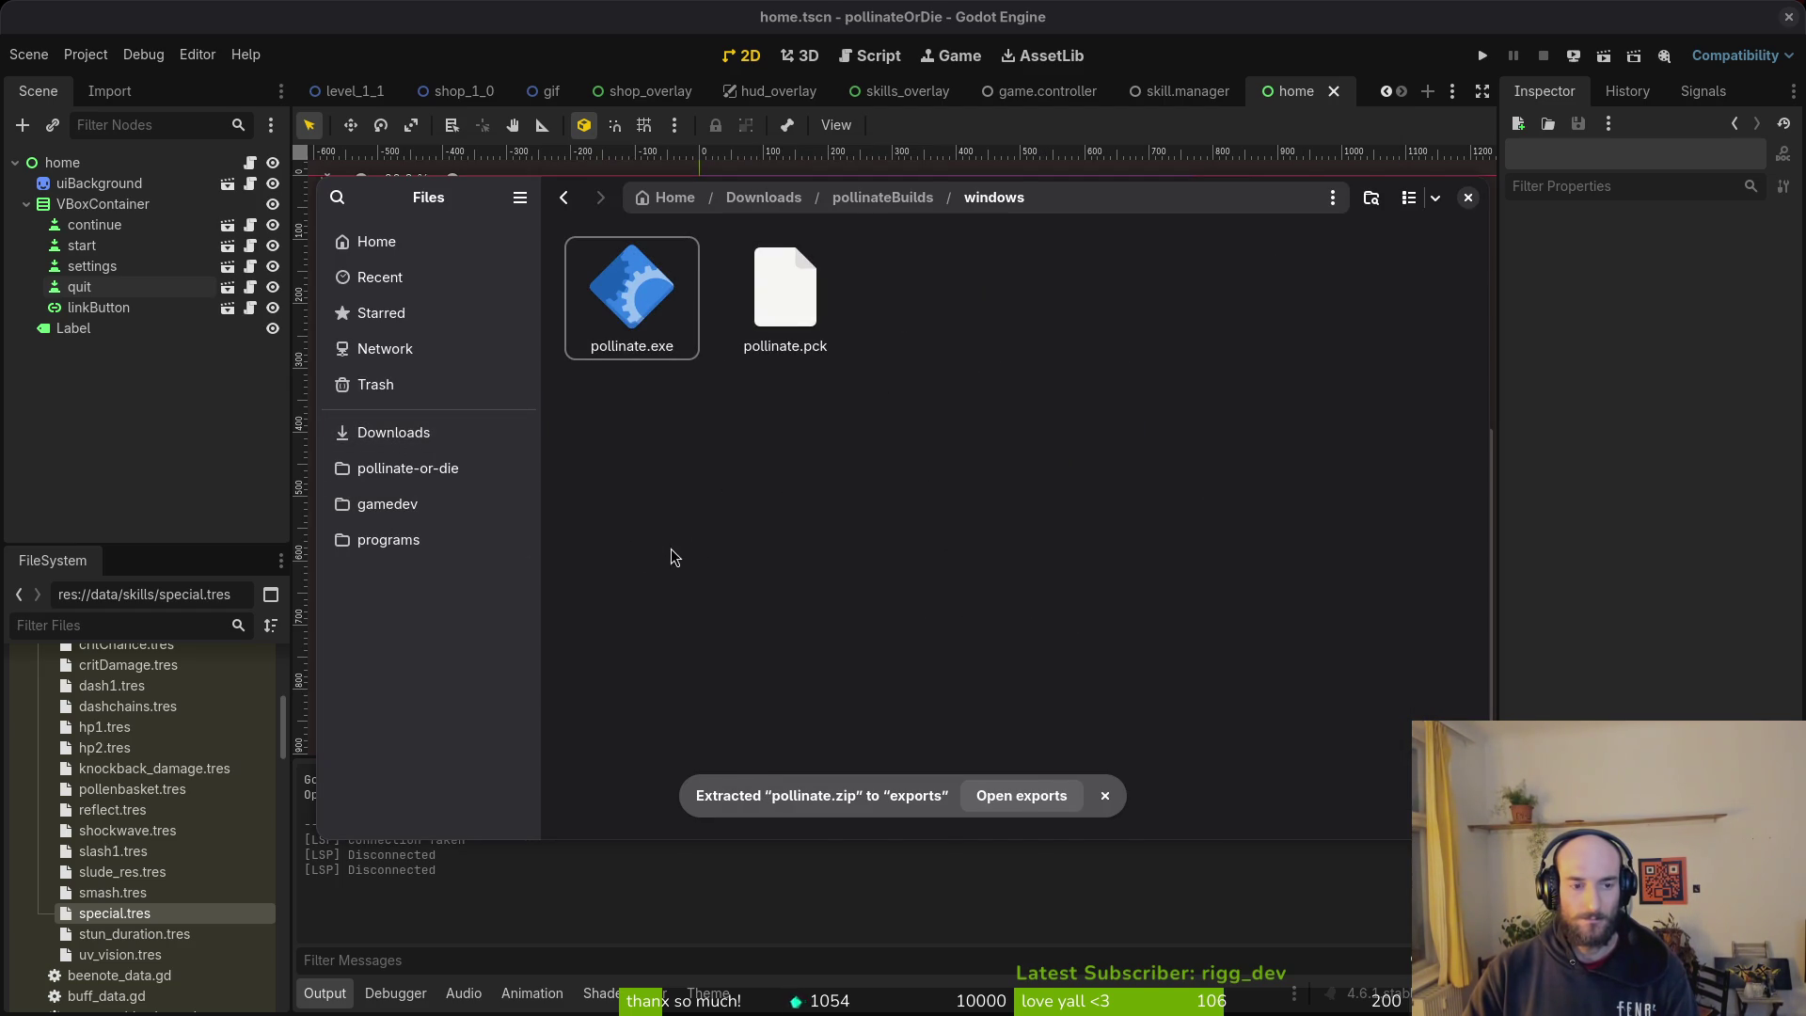
Step: Export the Web preset as index.html into the exports folder
left_click(207, 456)
left_click(554, 419)
left_click(984, 711)
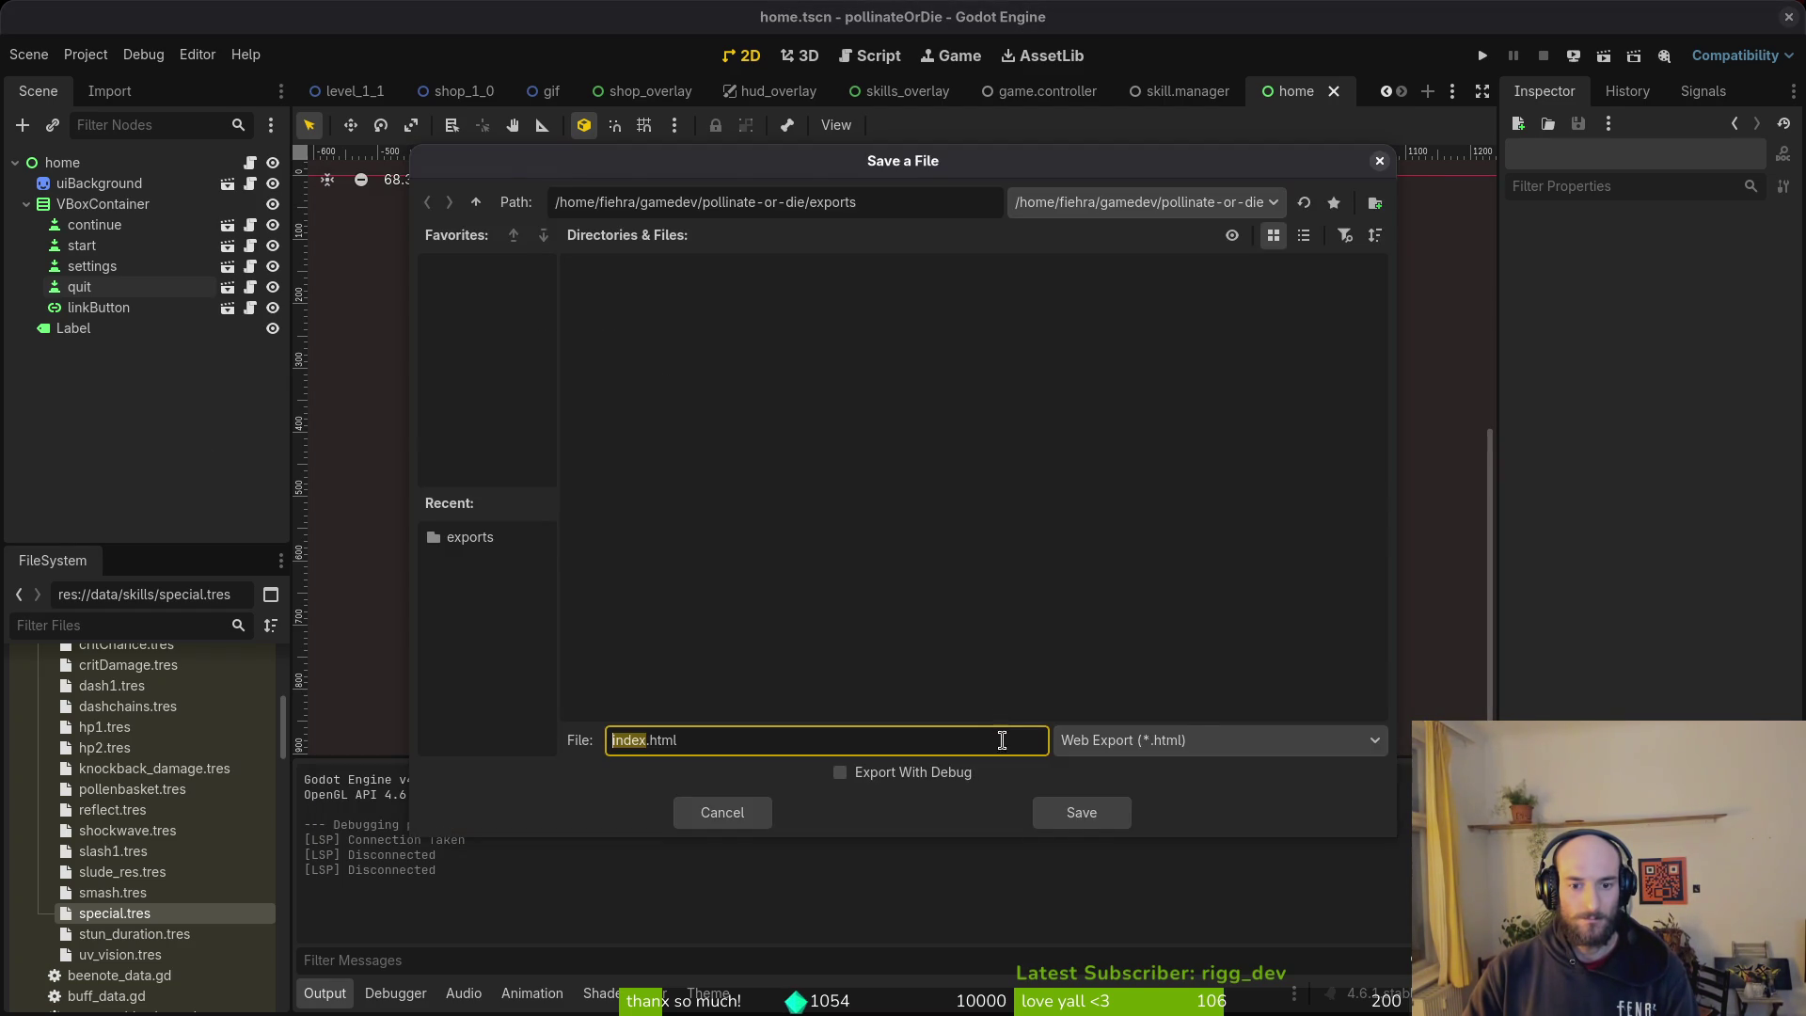
left_click(1077, 812)
key("alt+Tab")
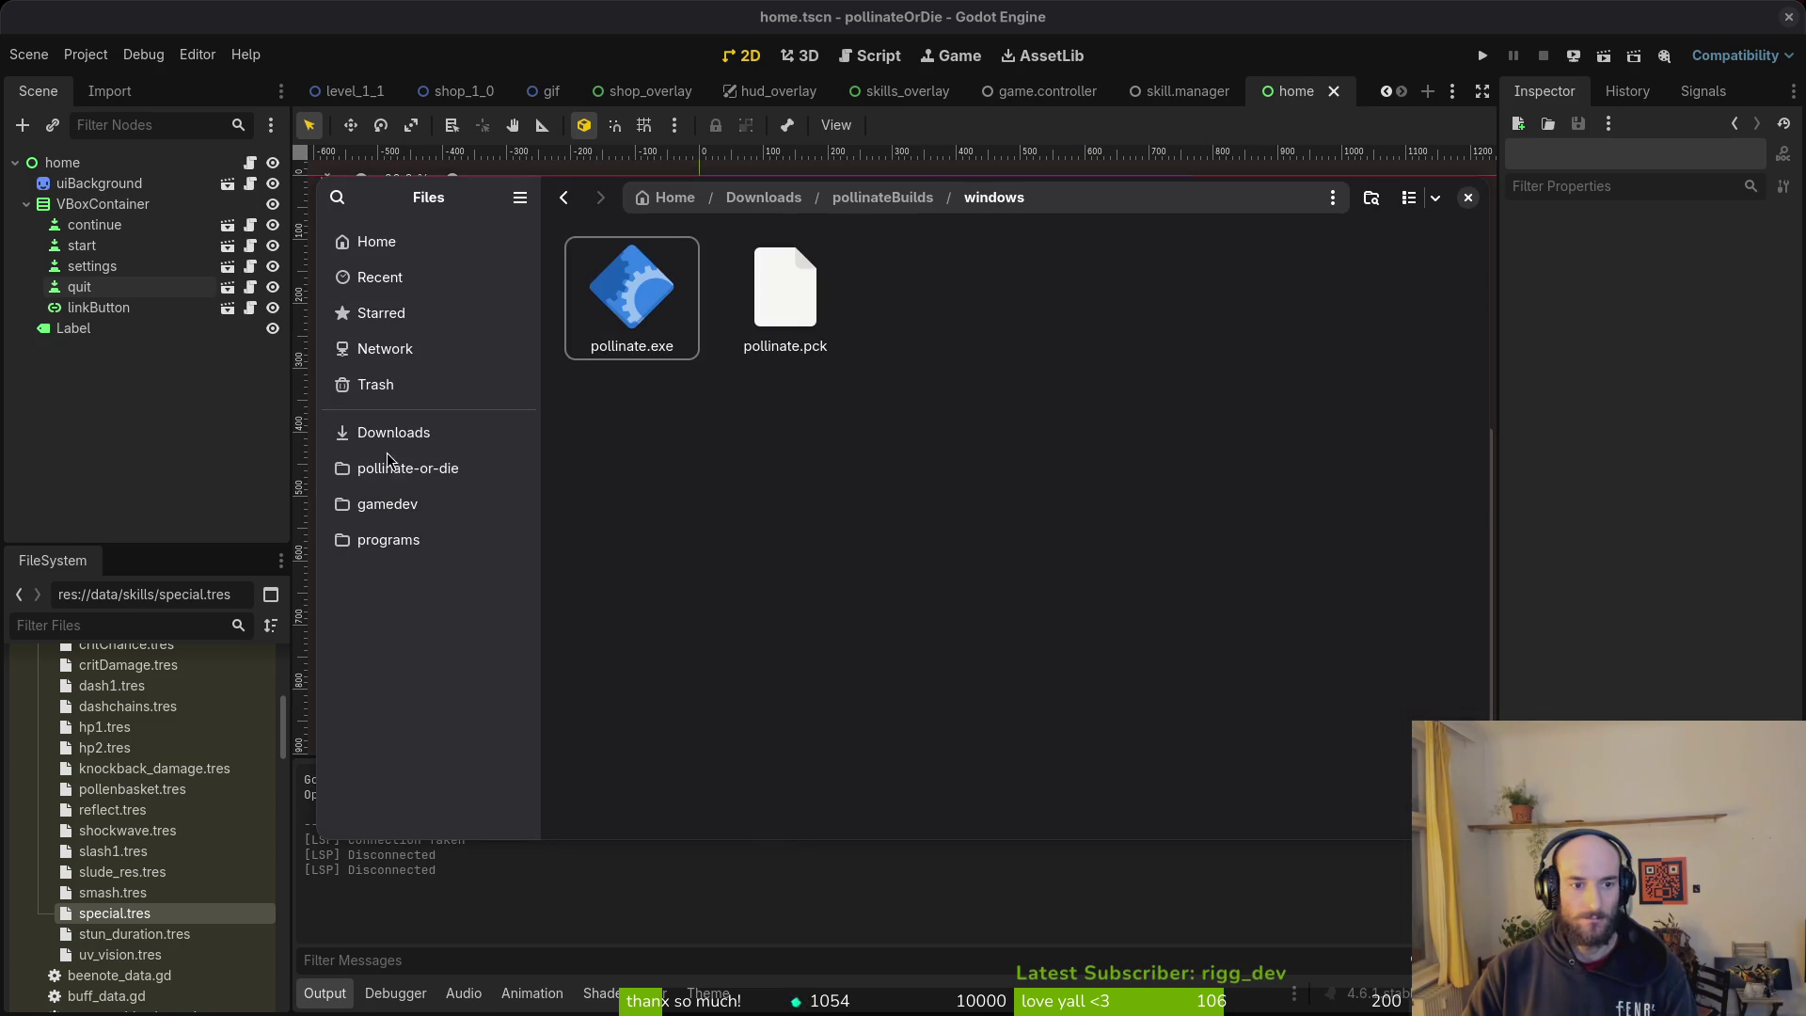
left_click(395, 467)
double_click(837, 483)
Step: Compress the nine web files into web.zip and paste it into pollinateBuilds/web
key("ctrl+a")
right_click(943, 463)
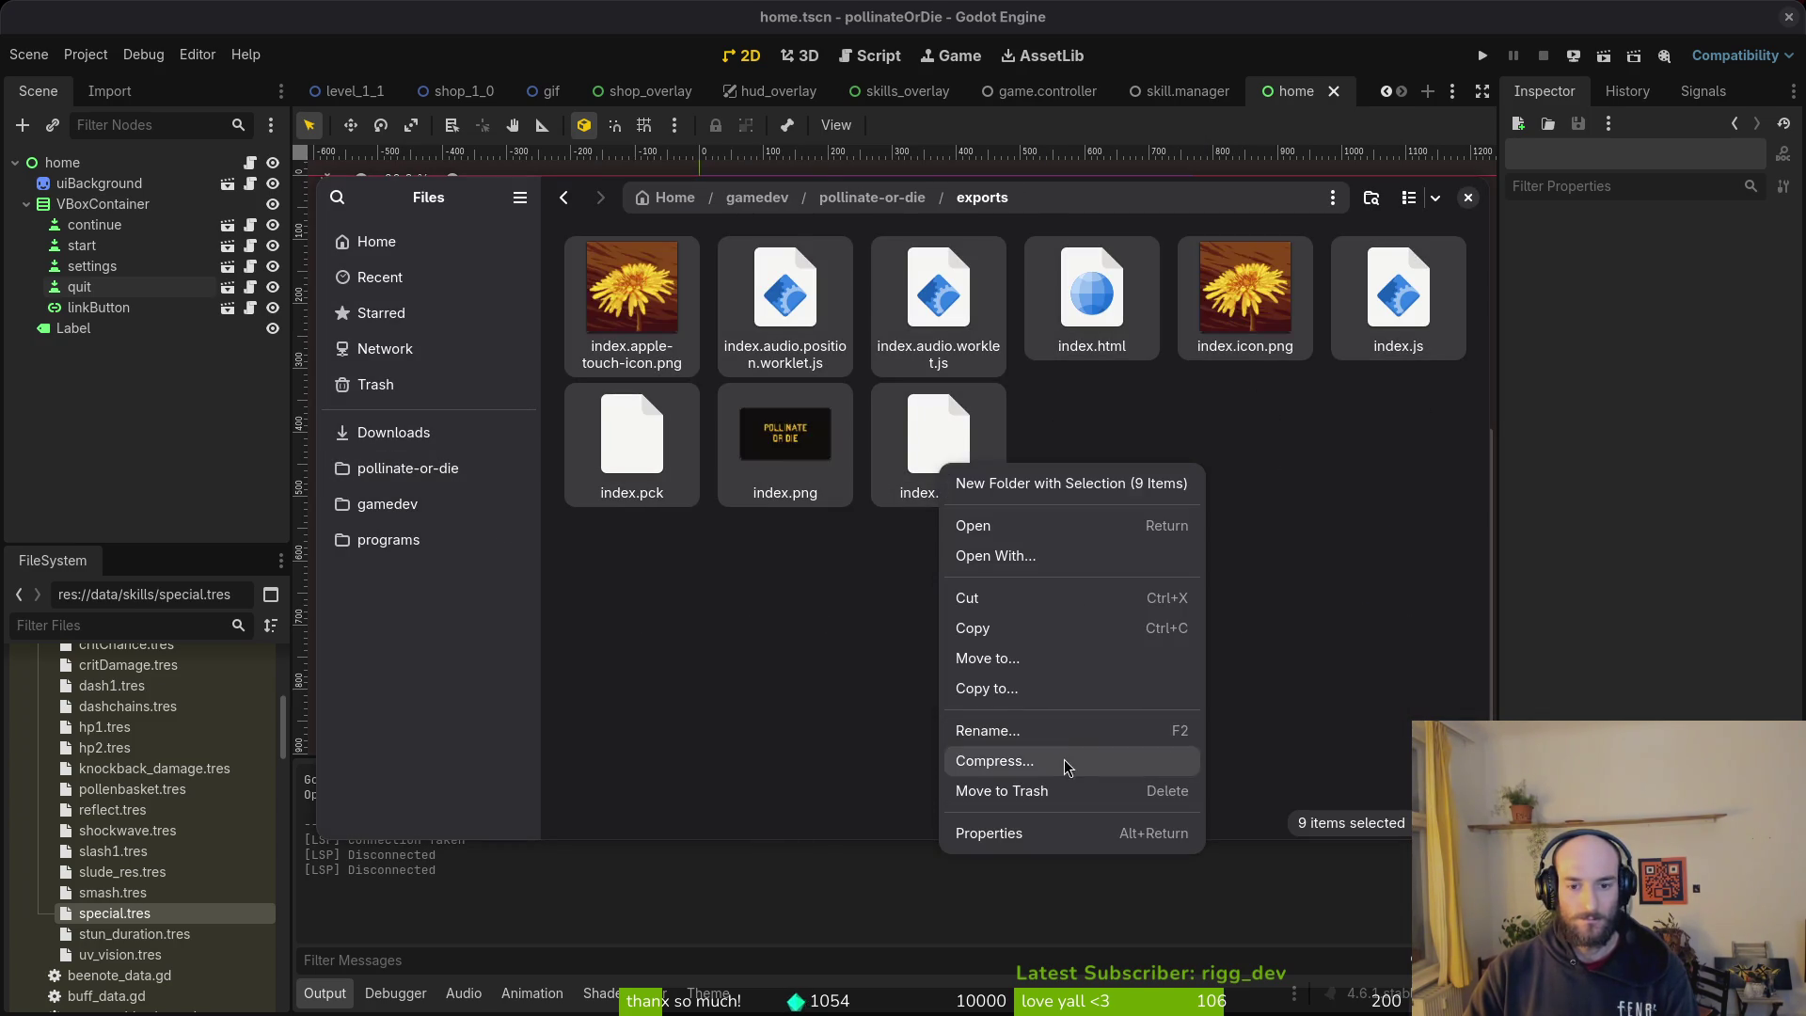
left_click(1068, 759)
type("web")
key("Return")
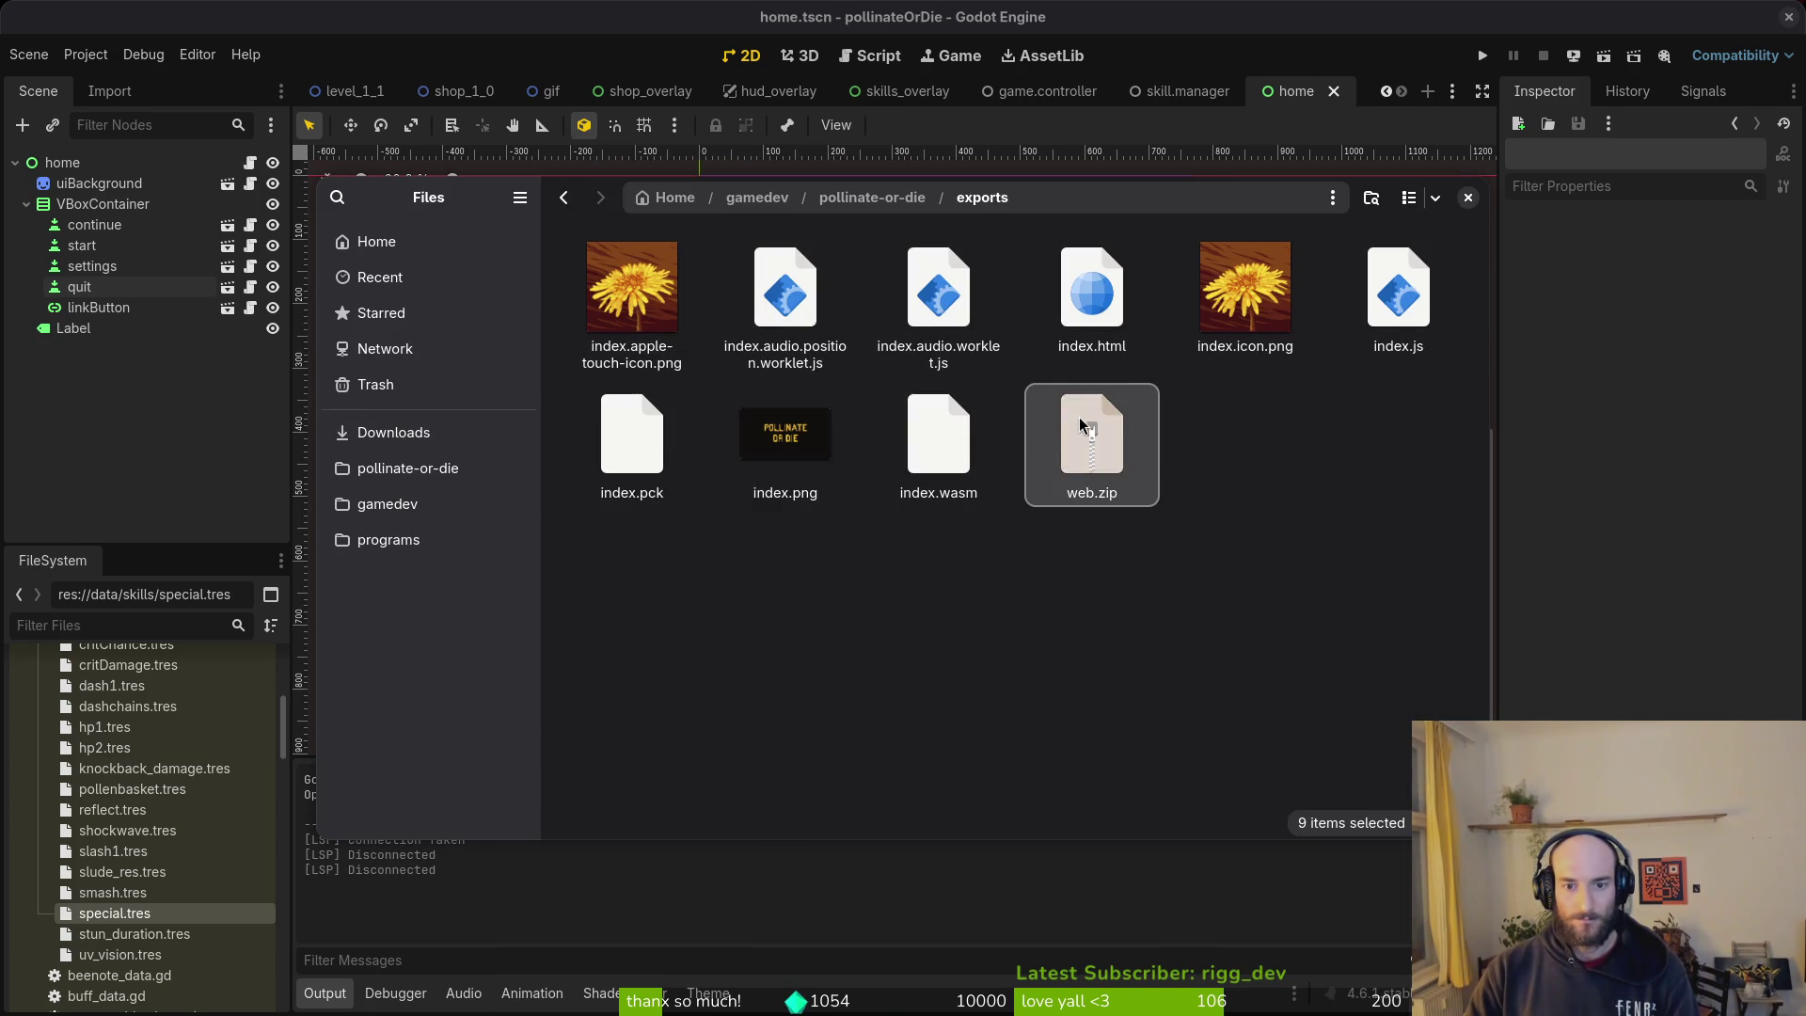
left_click(423, 431)
double_click(643, 305)
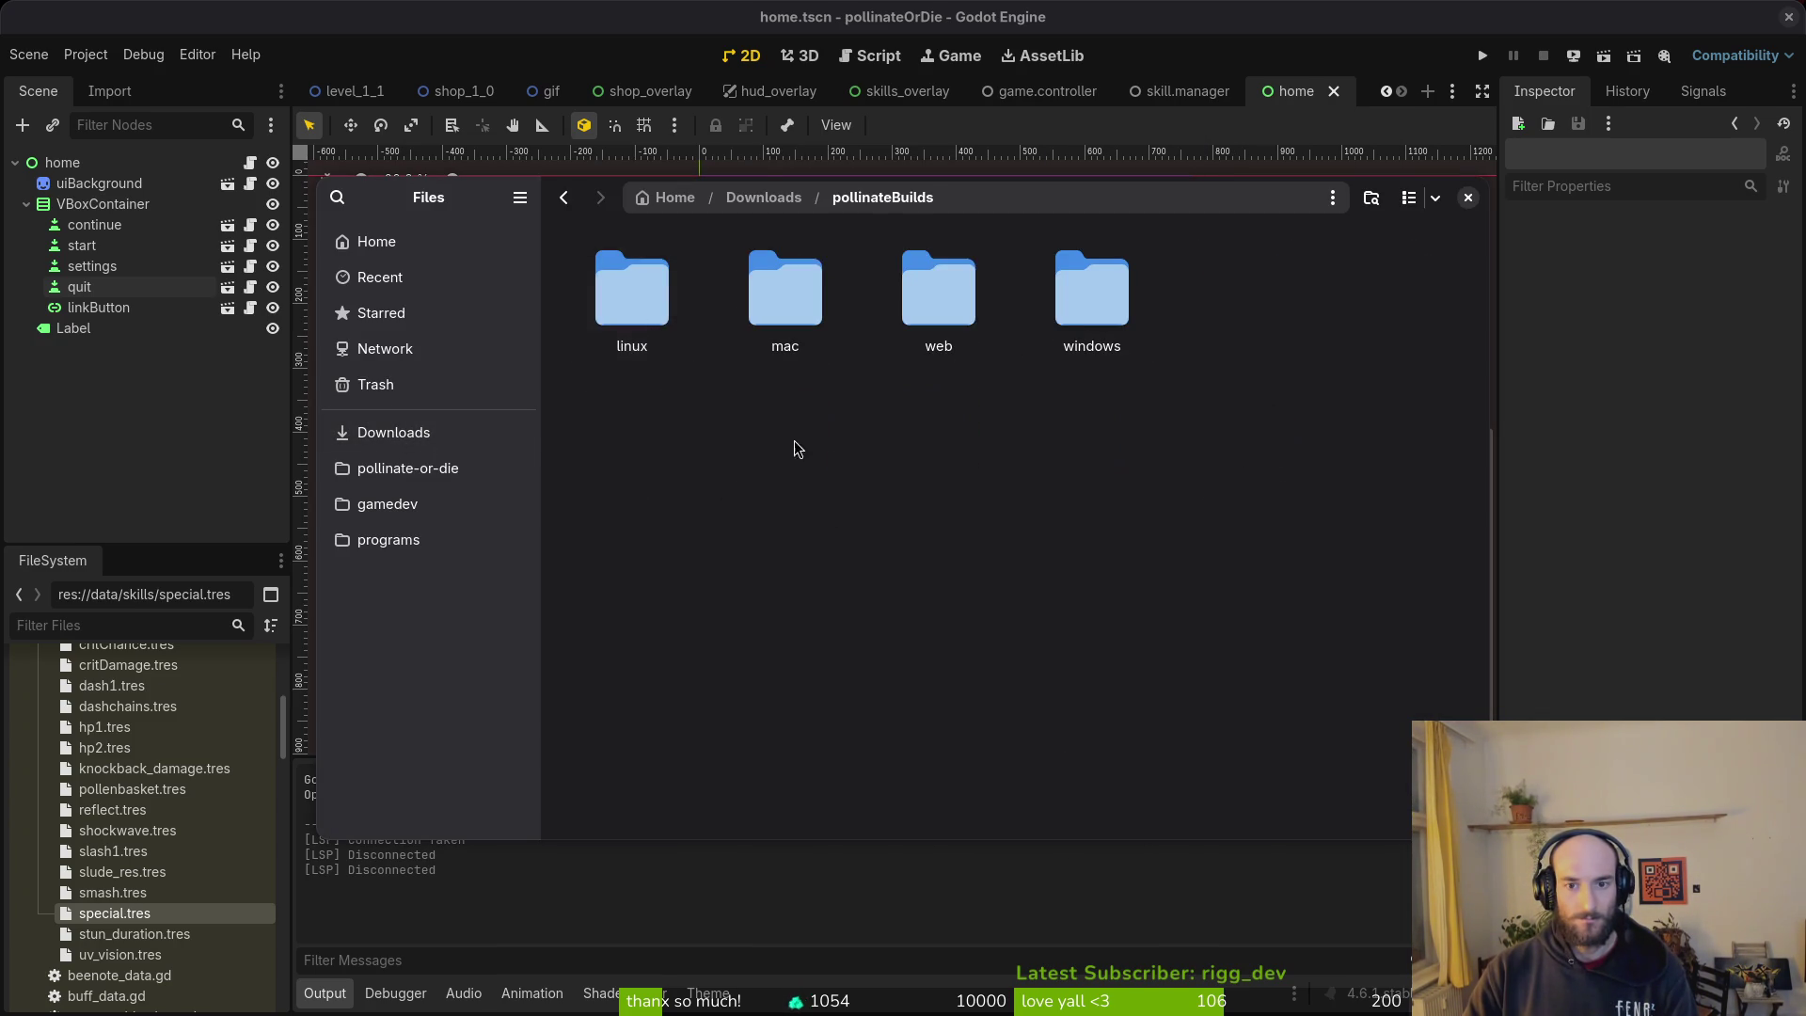
double_click(909, 280)
key("ctrl+v")
Step: Trash the exports folder contents, then close the file browser and export settings
left_click(407, 468)
double_click(785, 442)
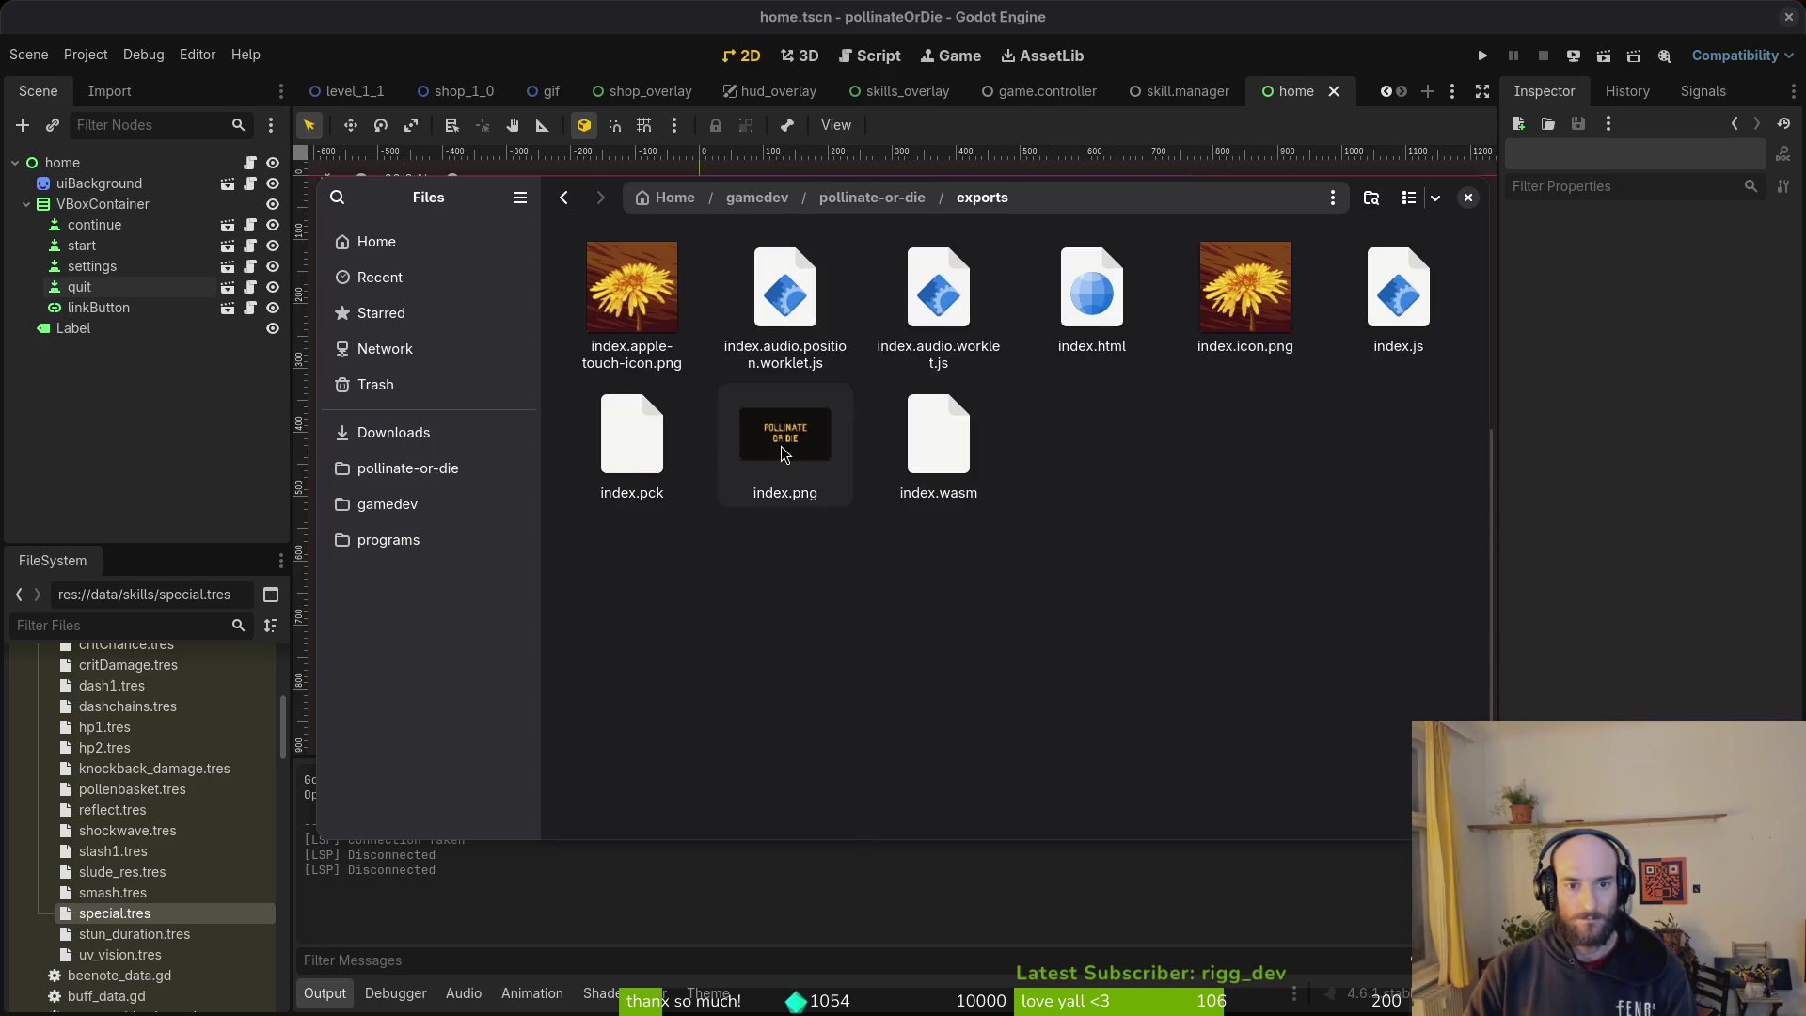
key("ctrl+a")
key("Delete")
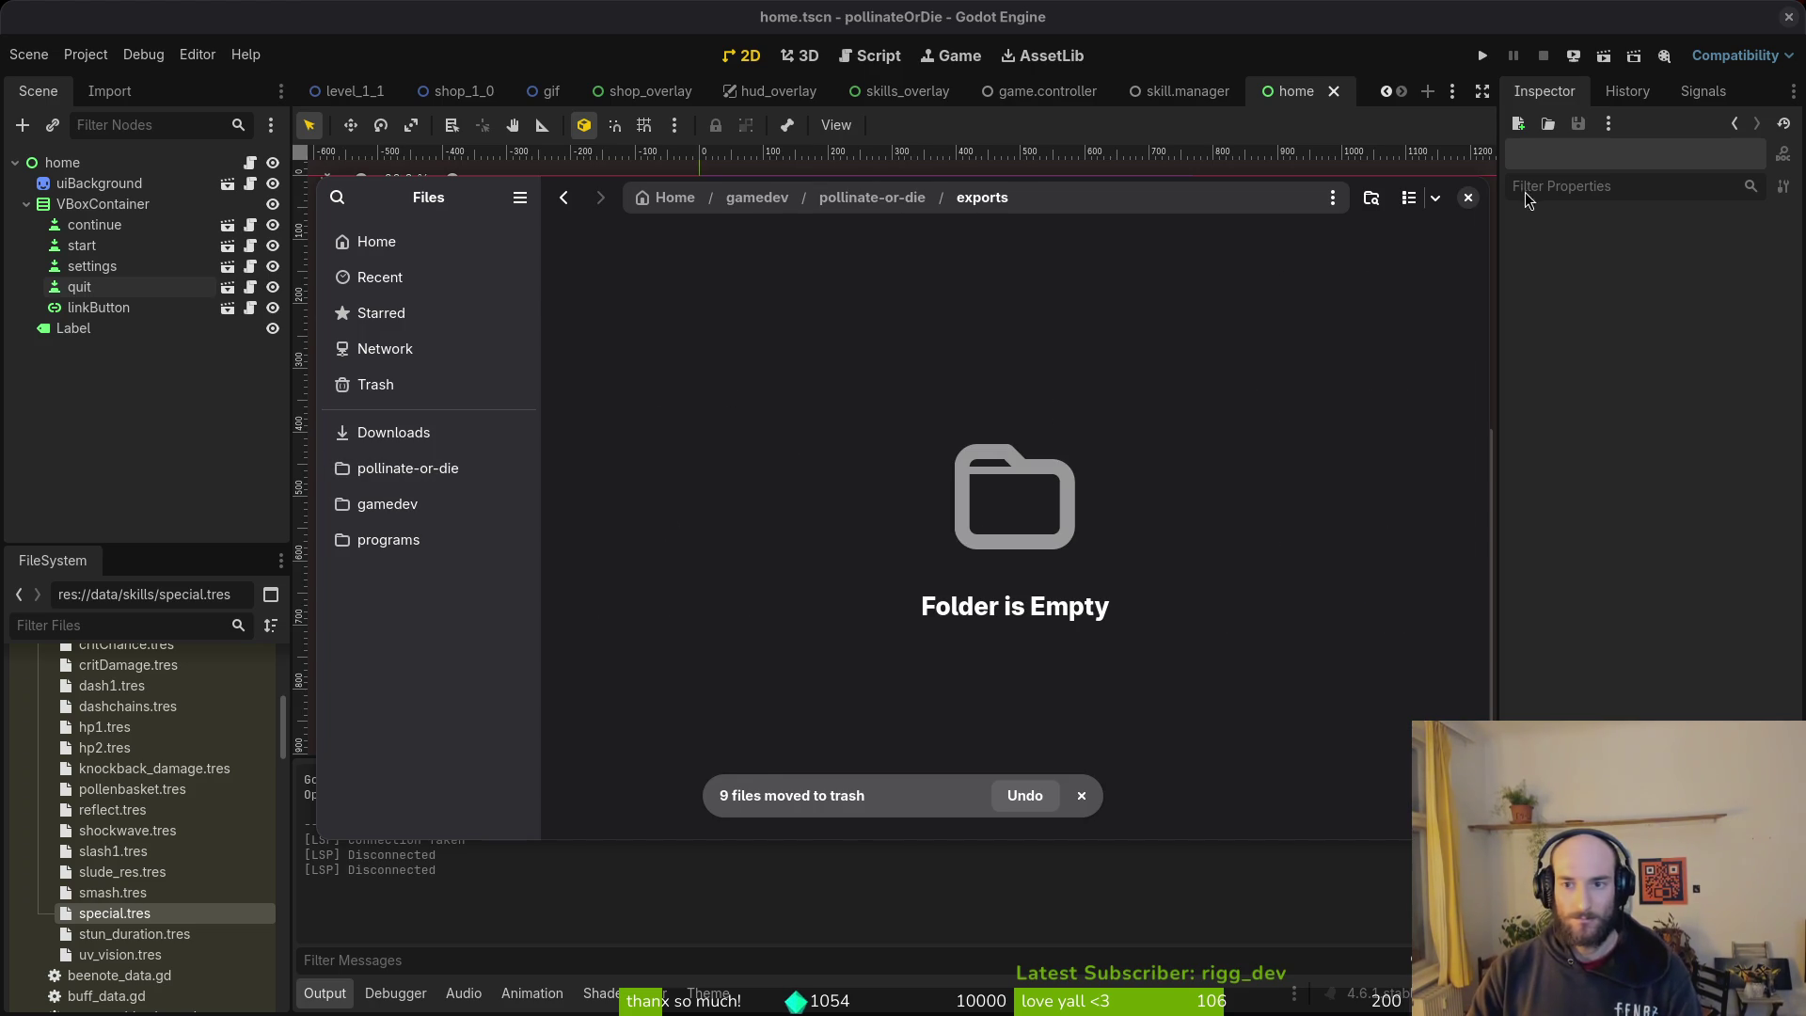
left_click(1468, 197)
left_click(1287, 218)
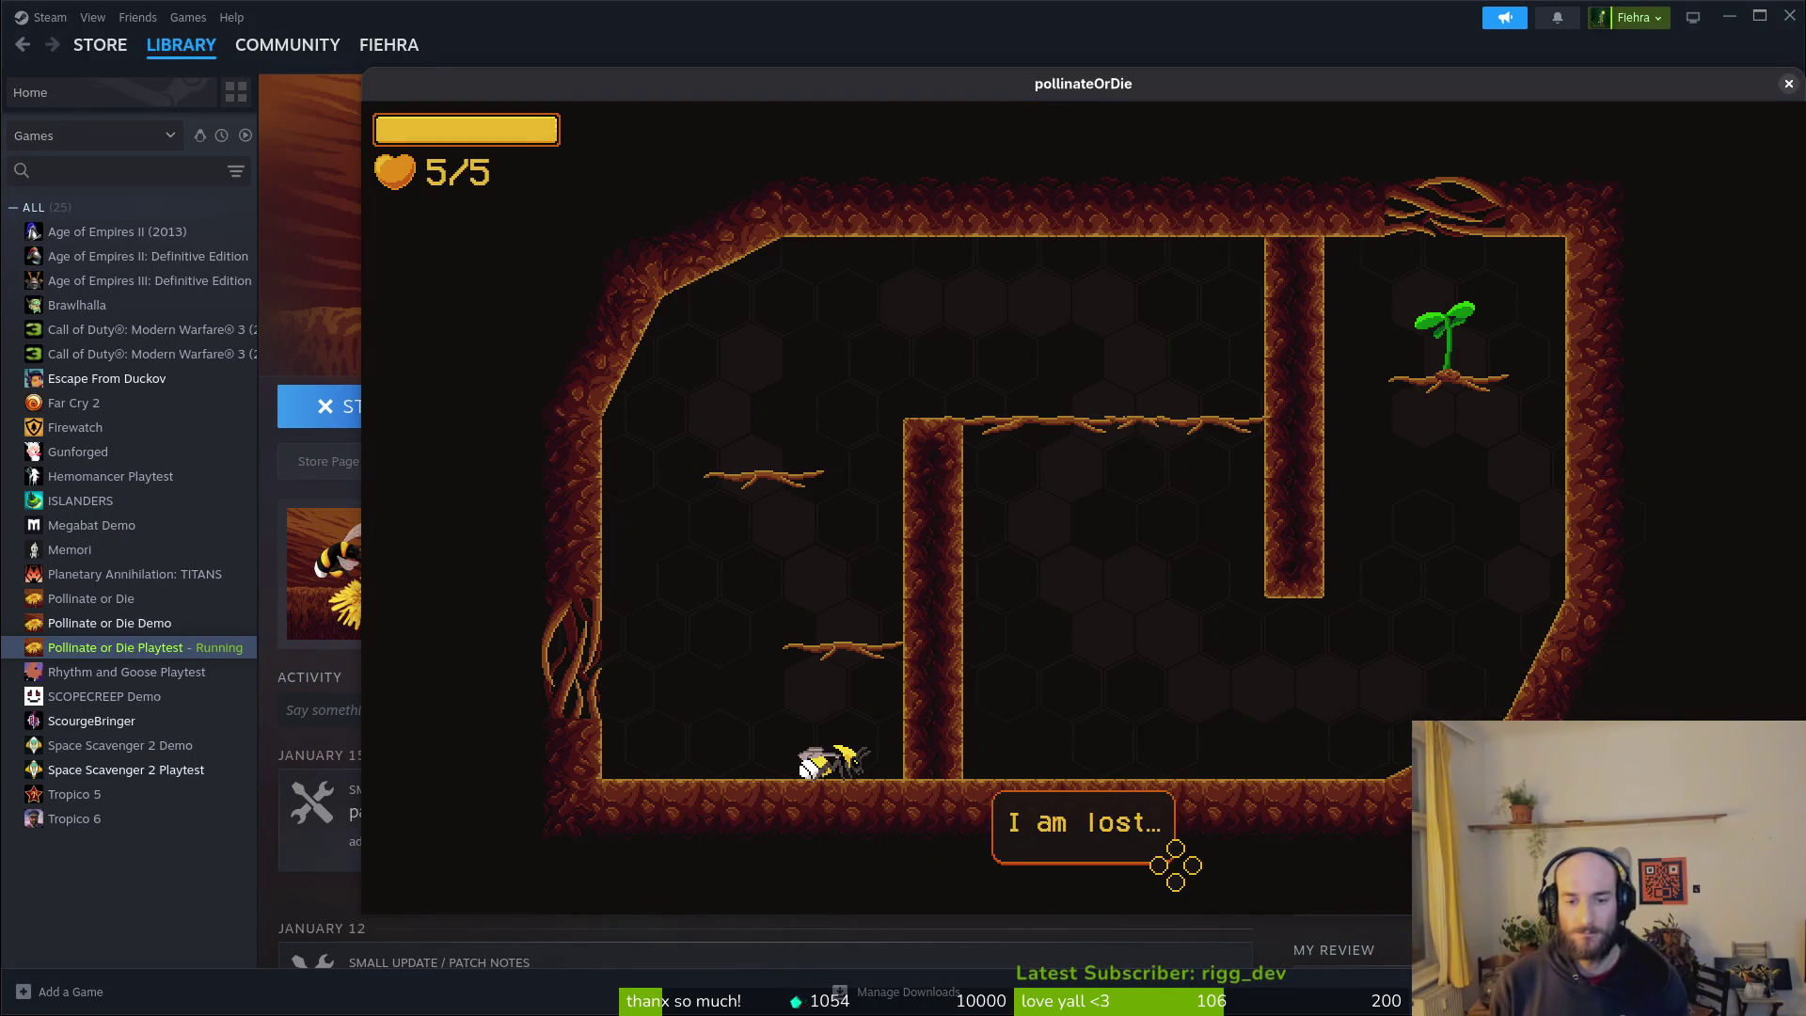
Step: Pause the game, return to the hive, and fly the bee up inside
key("Escape")
key("Down")
key("Down")
key("Return")
key("Left")
key("Return")
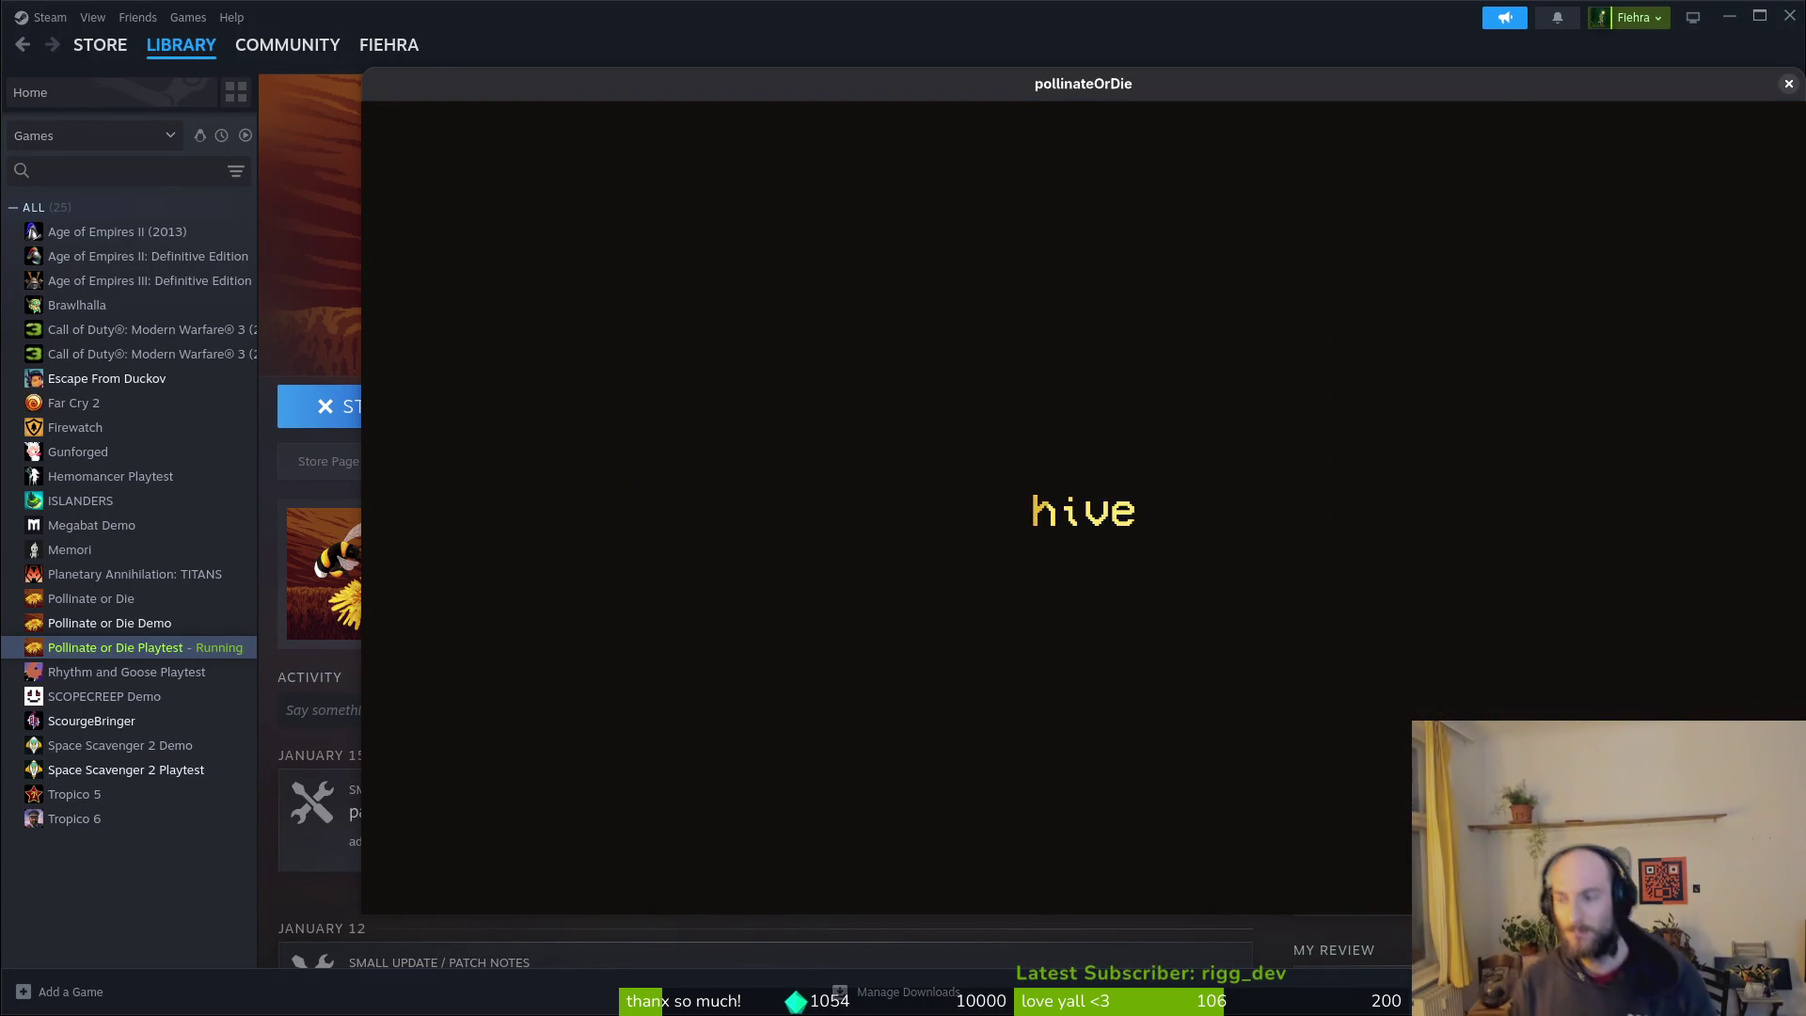
key("Up")
Step: Browse the upgrade menu, then the items and skins tabs
key("e")
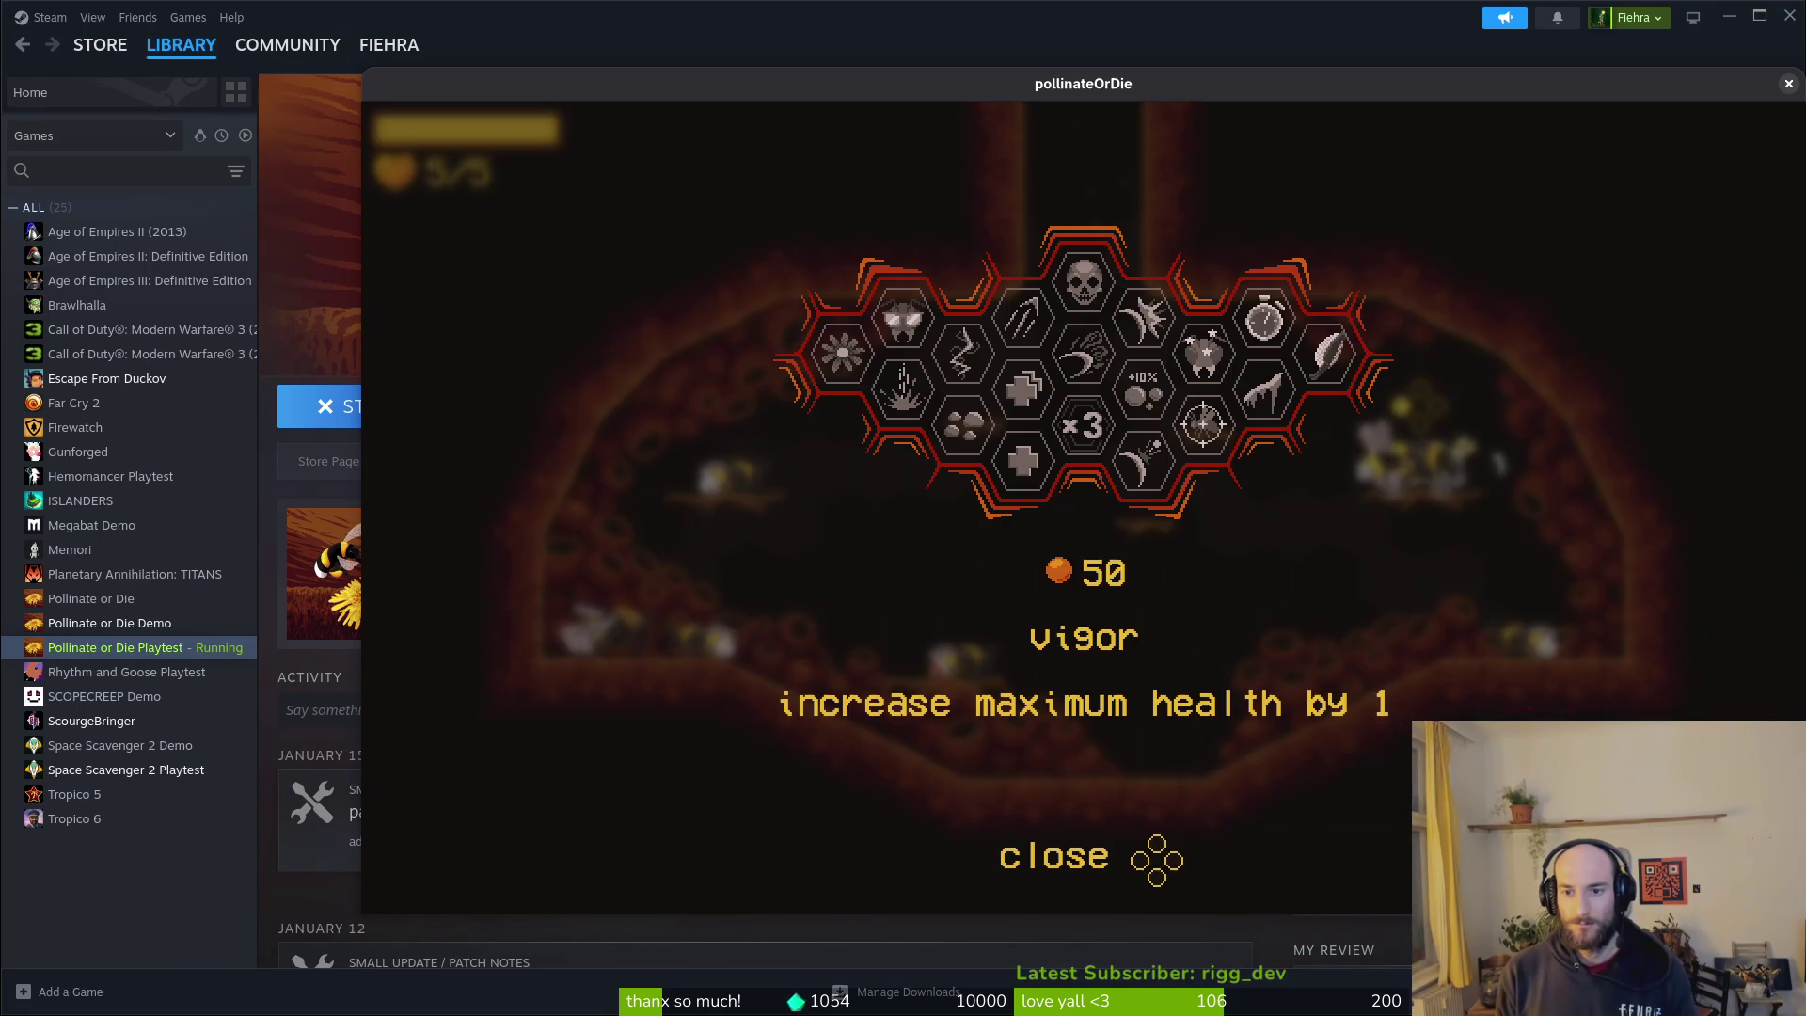
key("Up")
key("Up")
key("e")
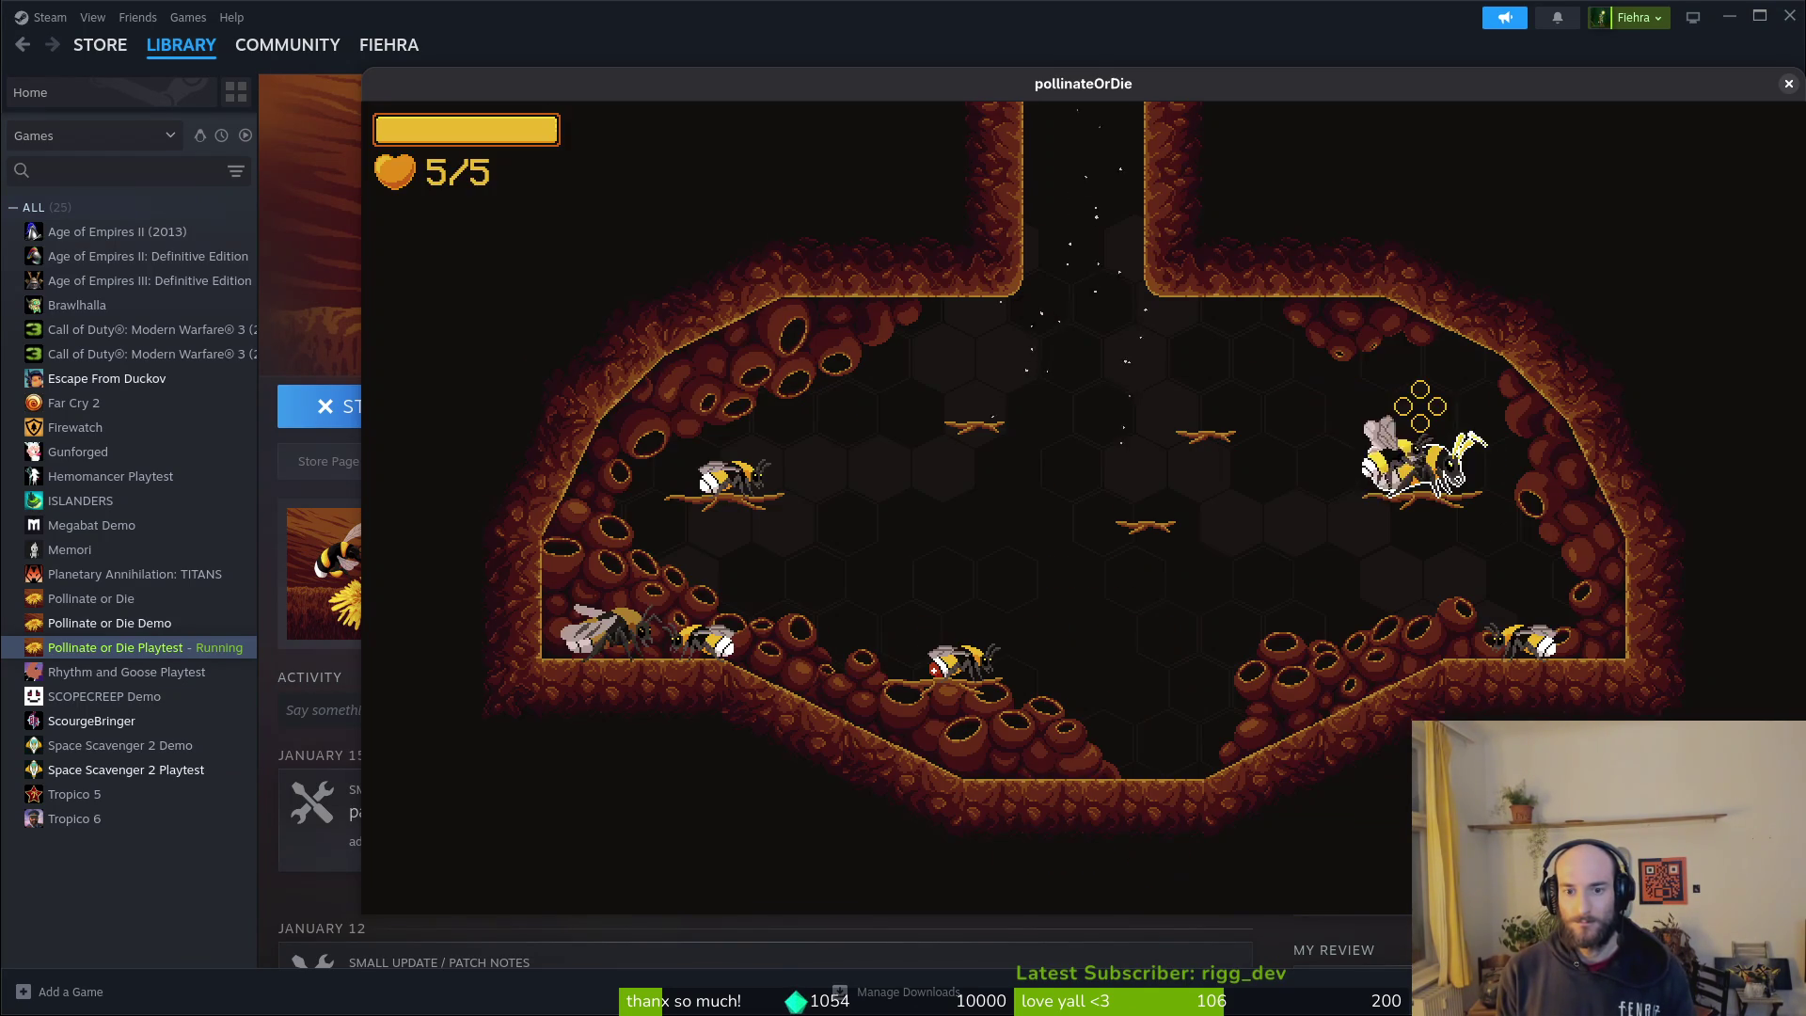
key("Tab")
key("Right")
key("Right")
key("Right")
key("Right")
key("Right")
key("Right")
key("Right")
key("Right")
key("Right")
key("Right")
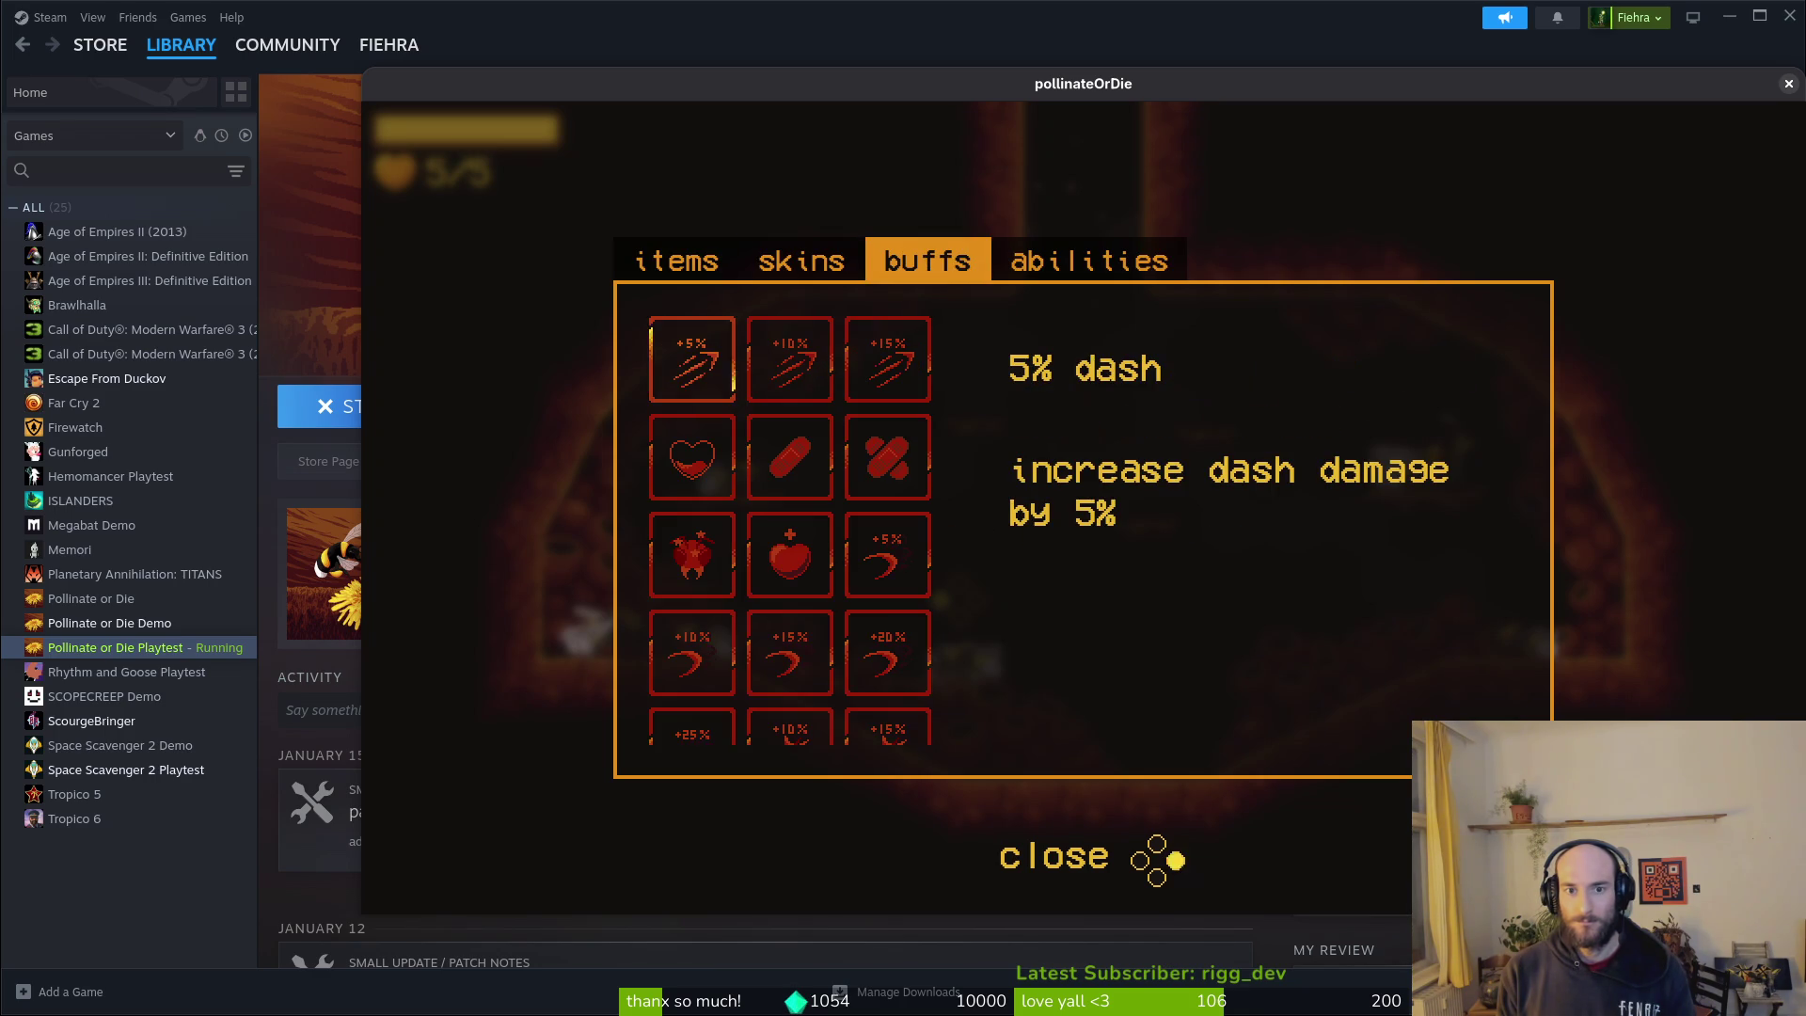
key("Right")
key("Tab")
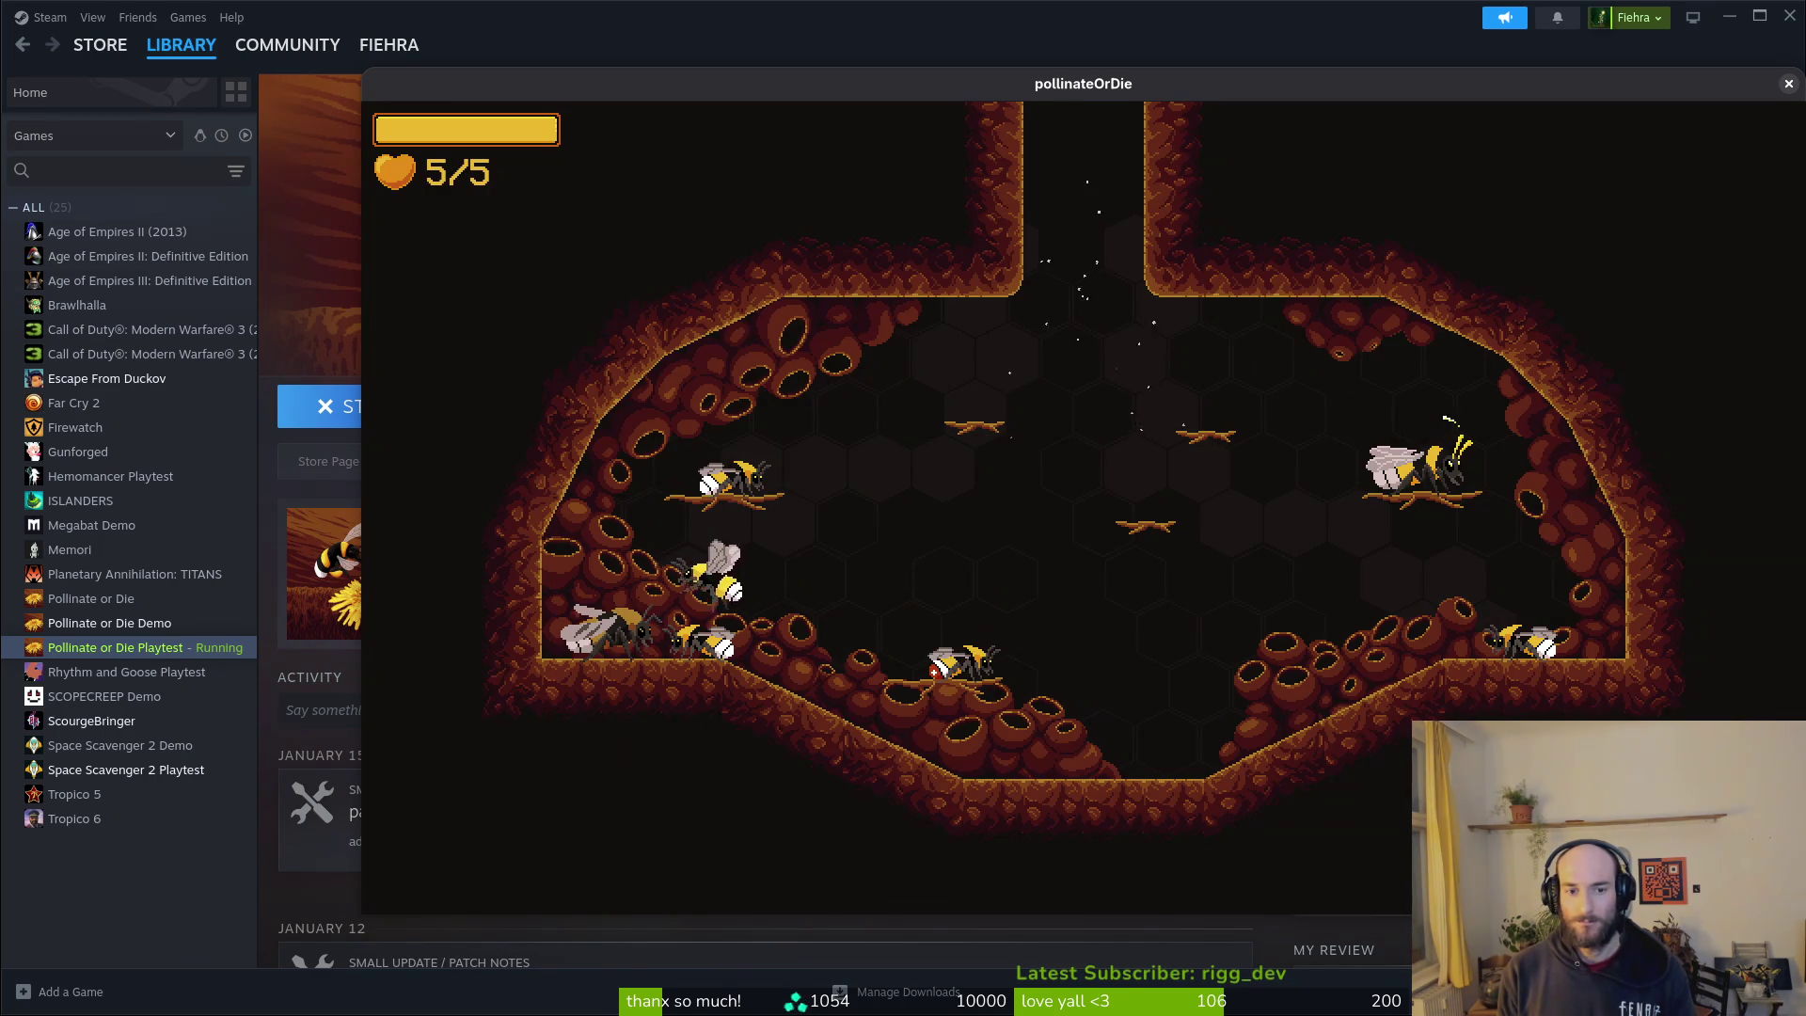
Step: Check the codex stats tab, land the bee on the centre platform, and quit with Alt+F4
key("Escape")
key("Right")
key("Right")
key("Right")
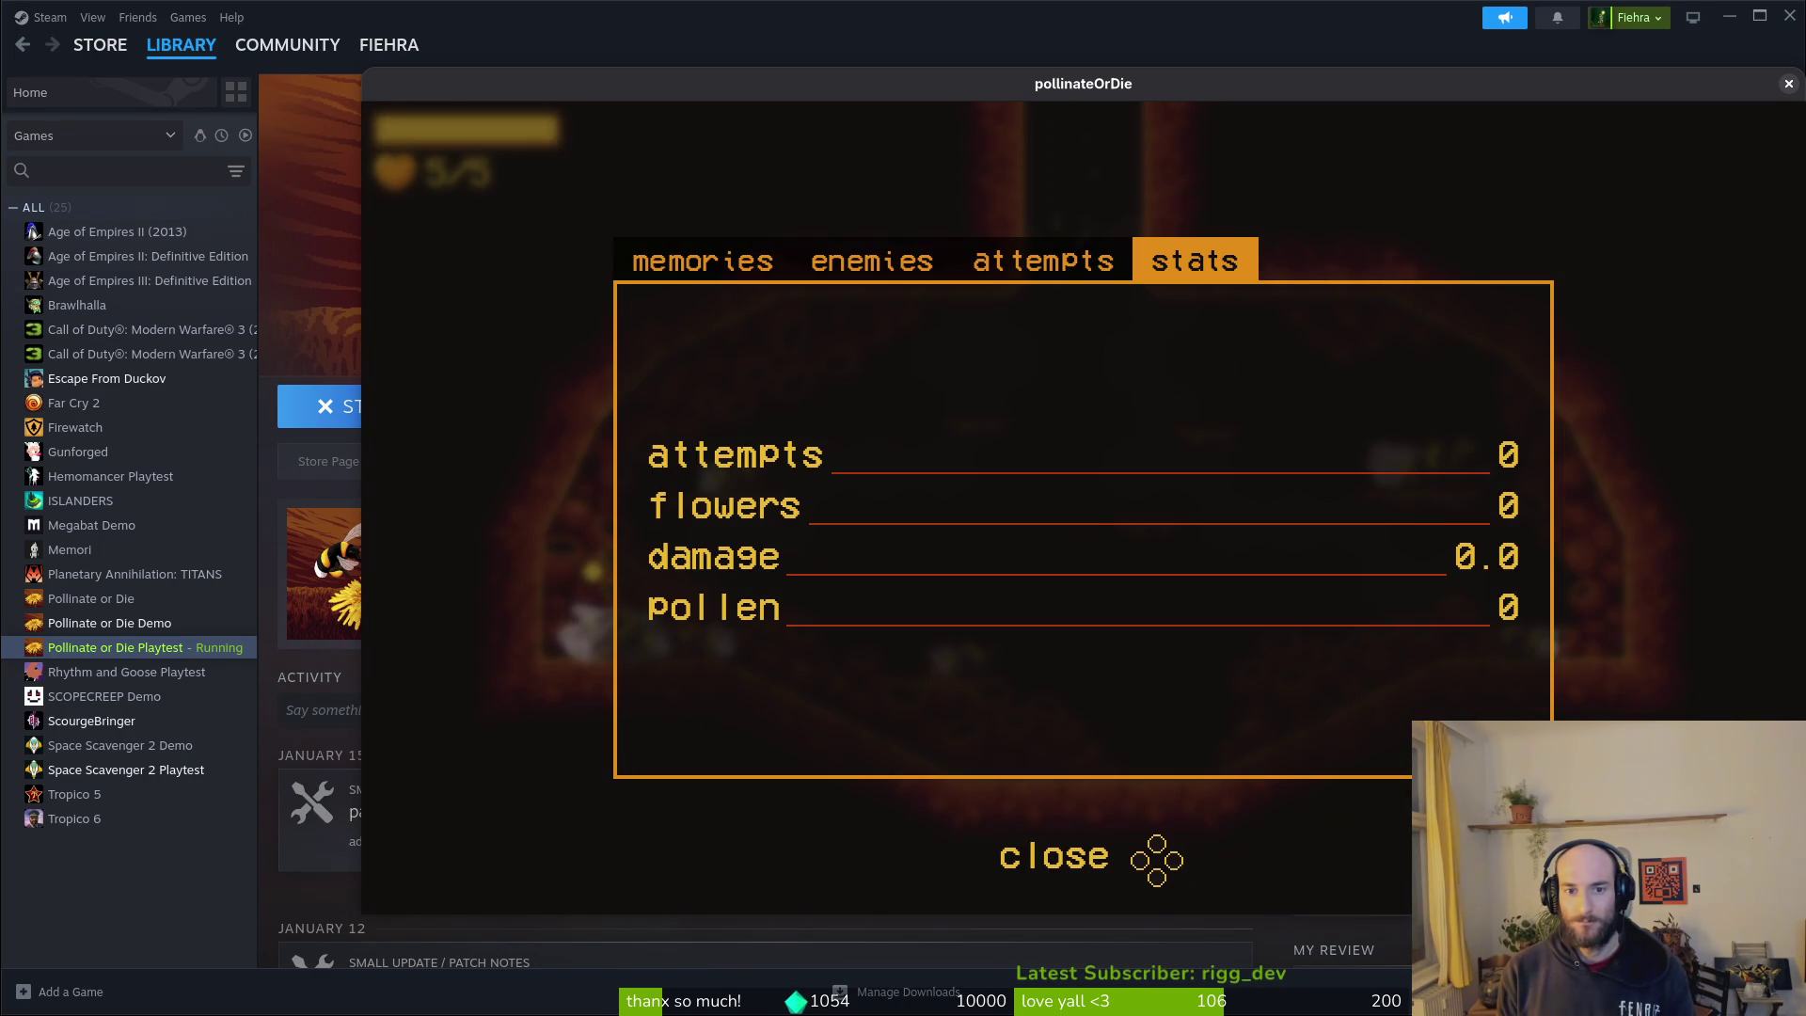
key("Escape")
key("Right")
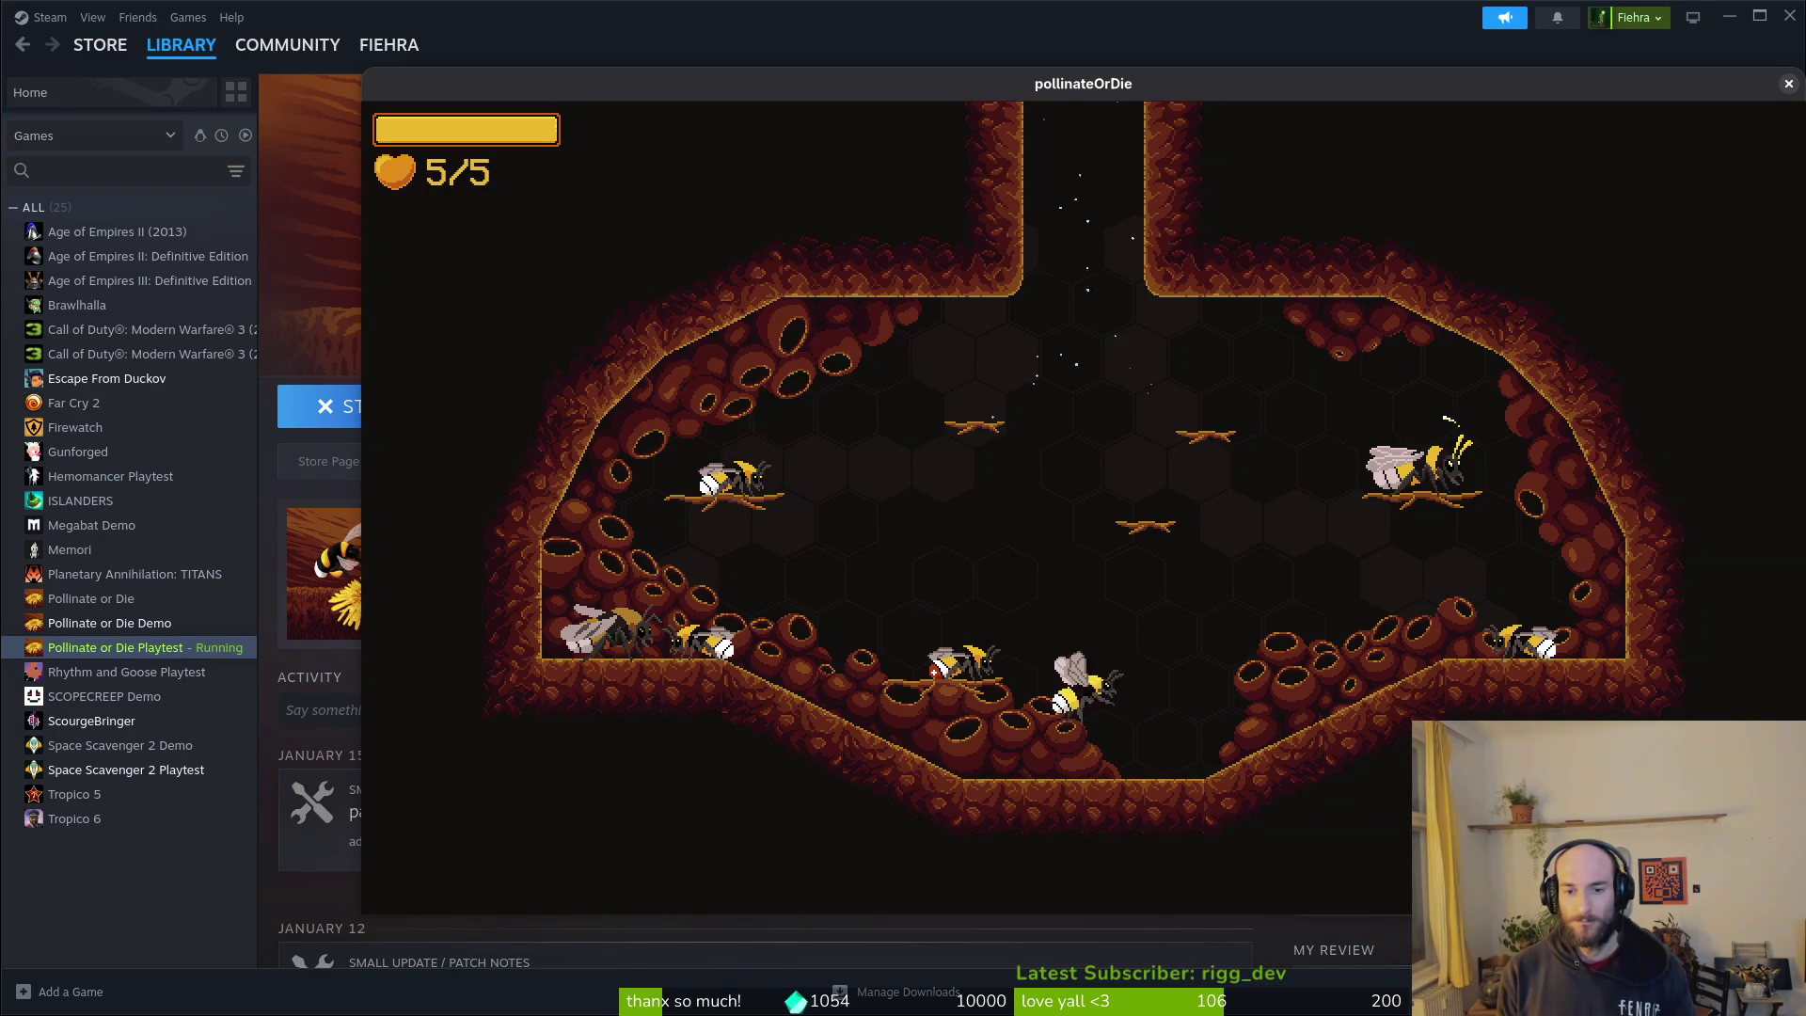
key("Up")
key("Left")
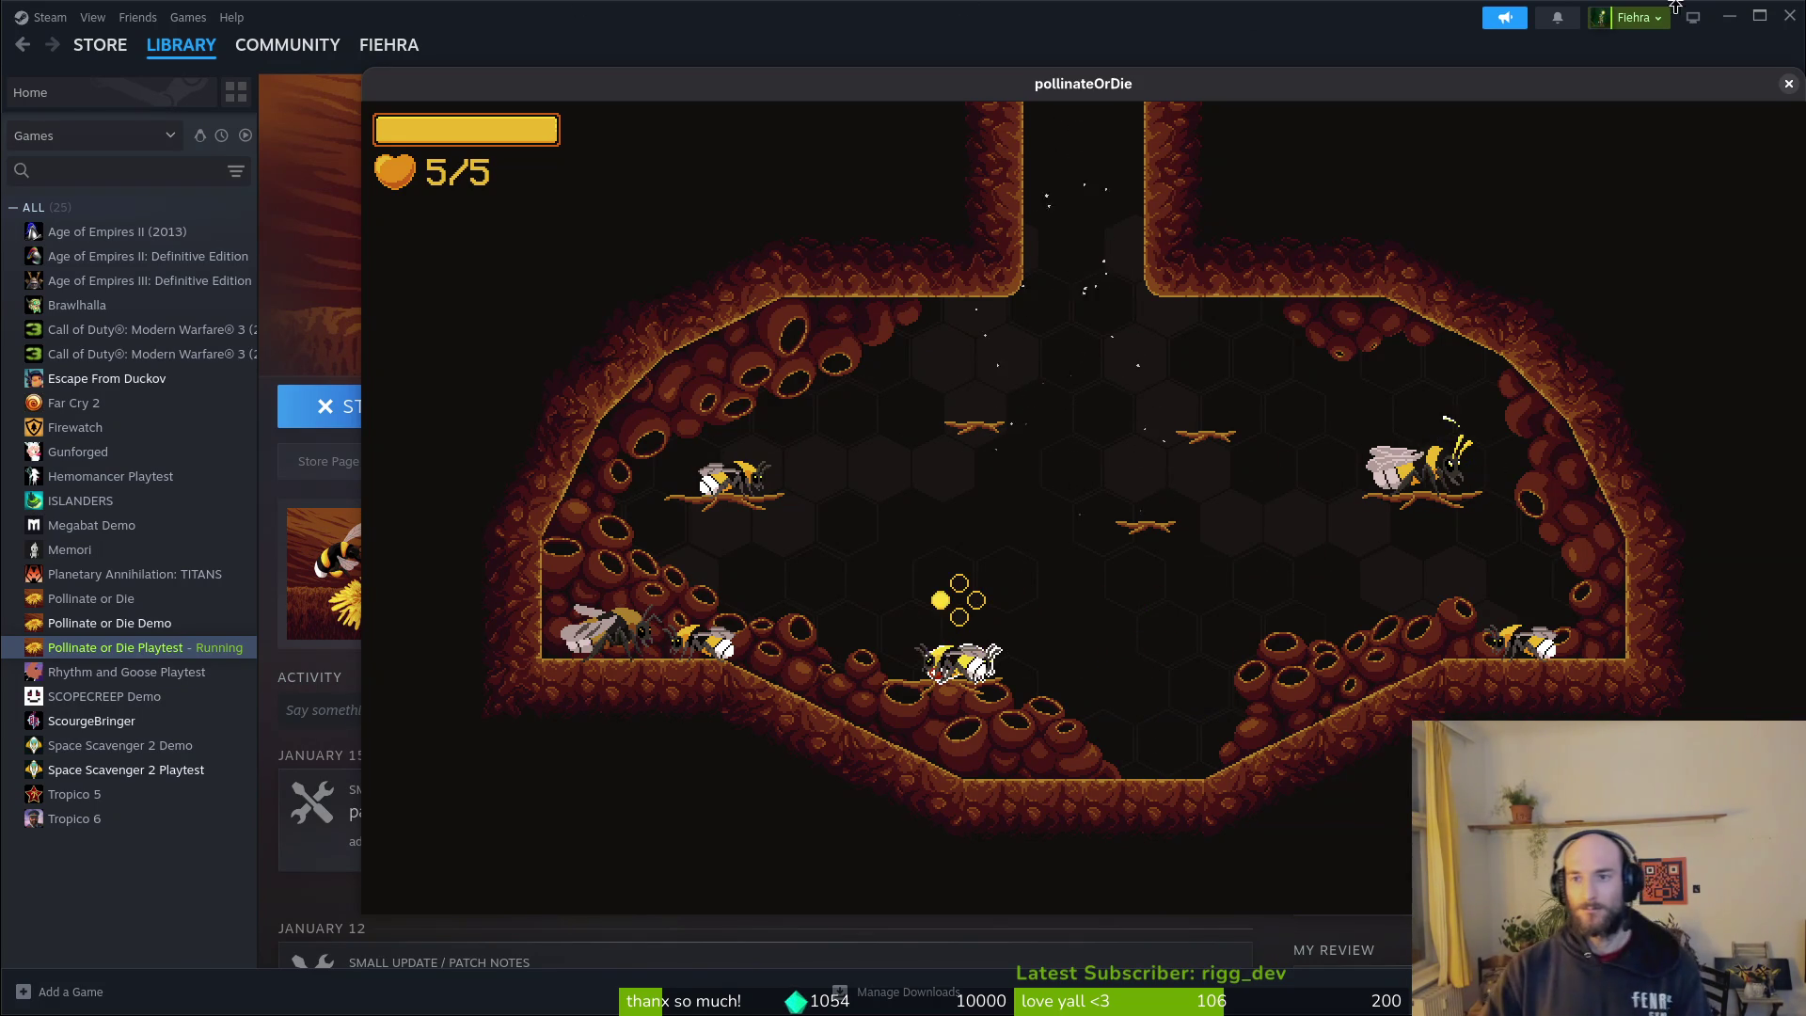
key("alt+F4")
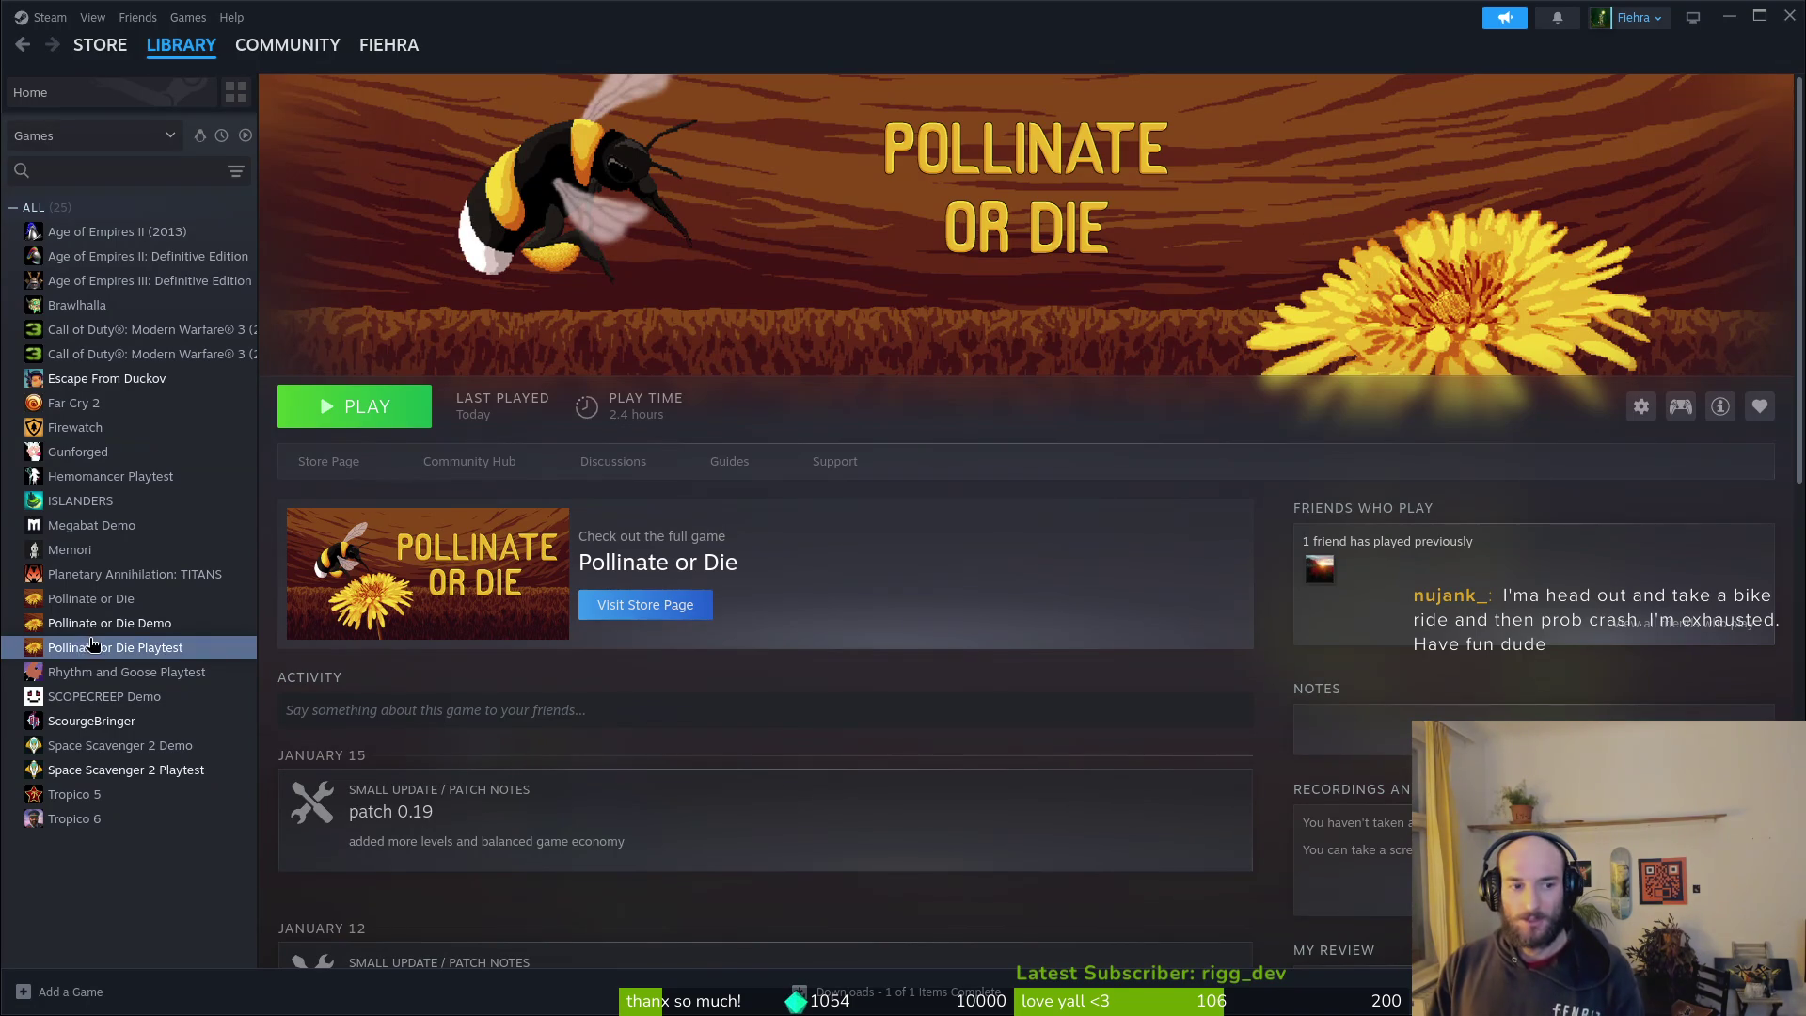
Step: Select Pollinate or Die Demo in the Library list, briefly revisiting the Playtest page first
left_click(125, 624)
left_click(119, 645)
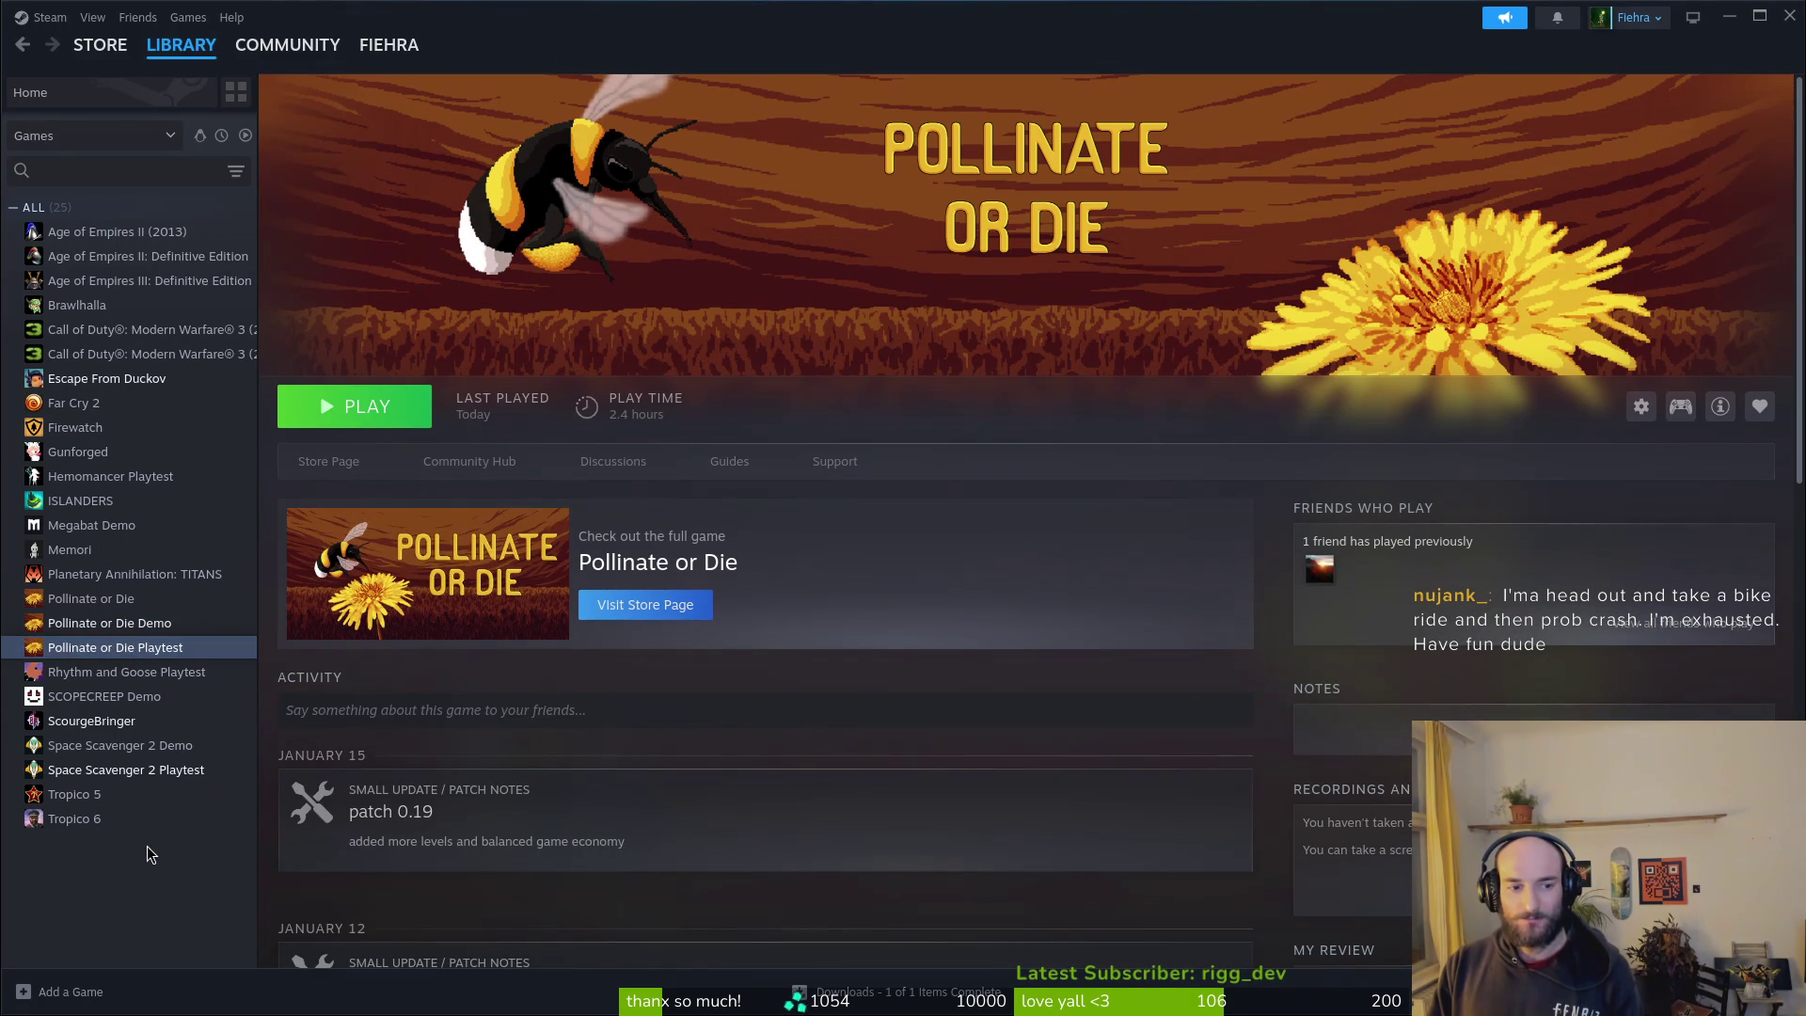
left_click(141, 622)
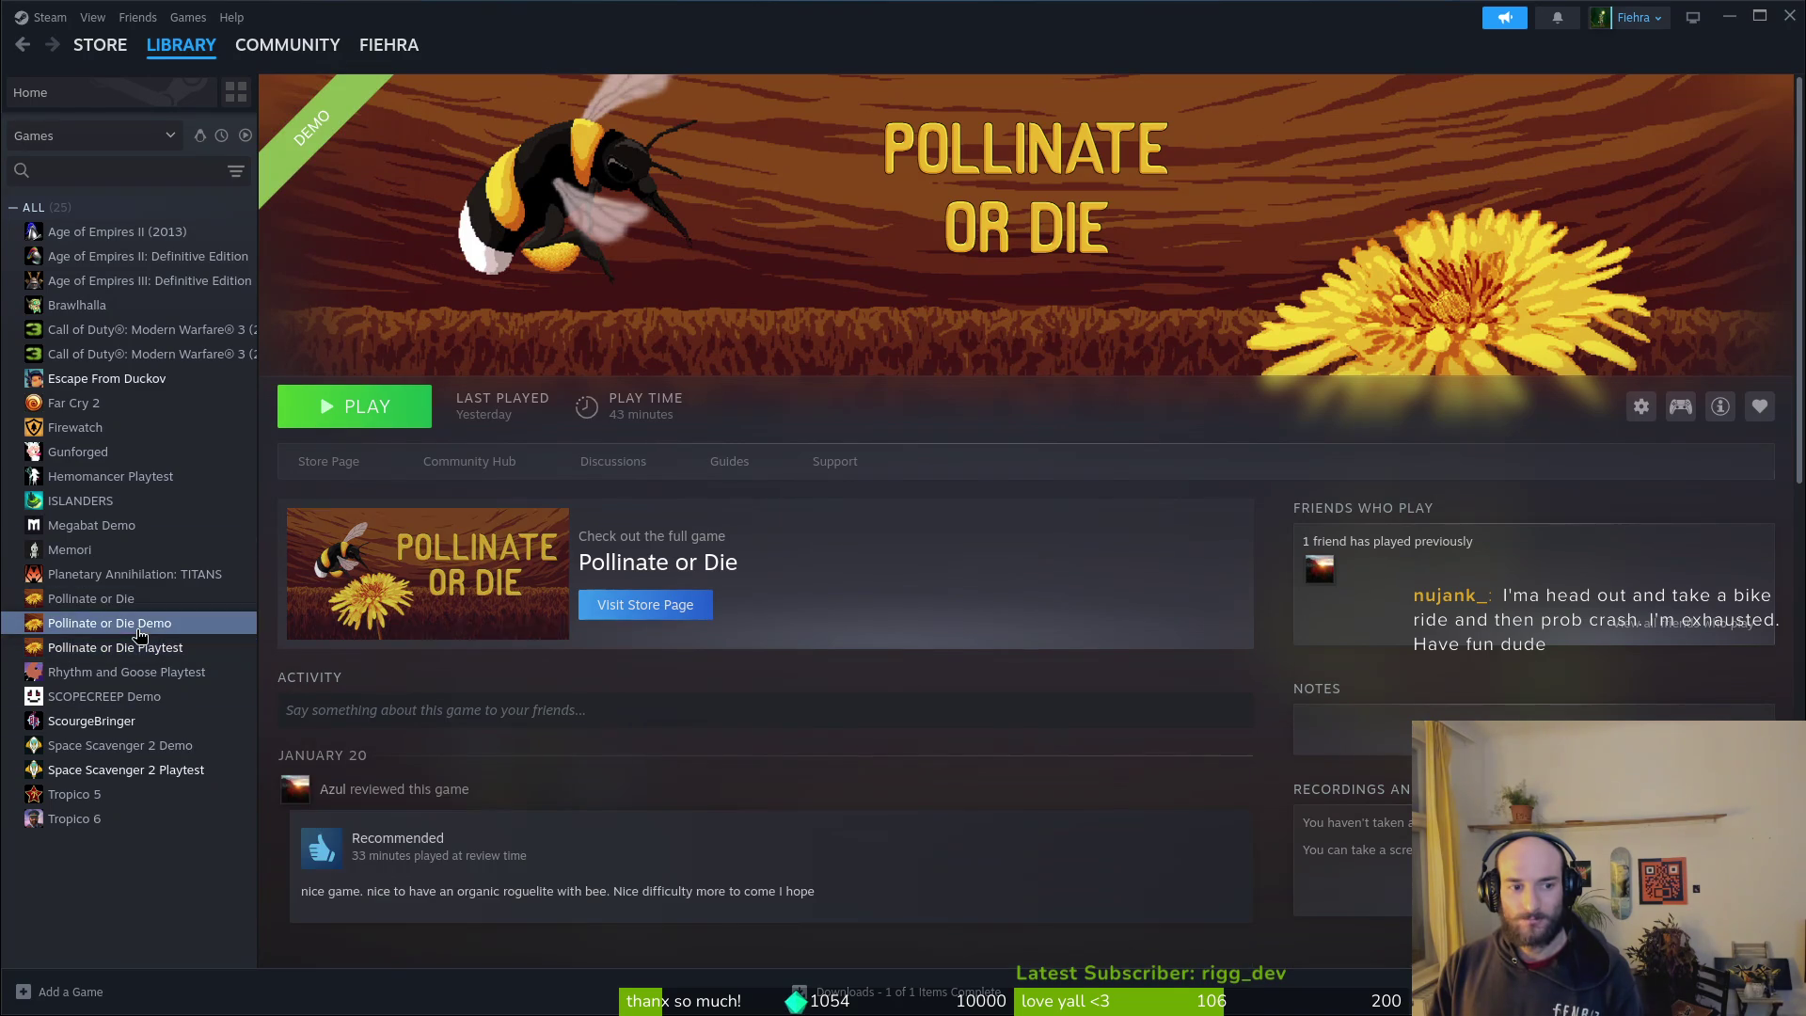
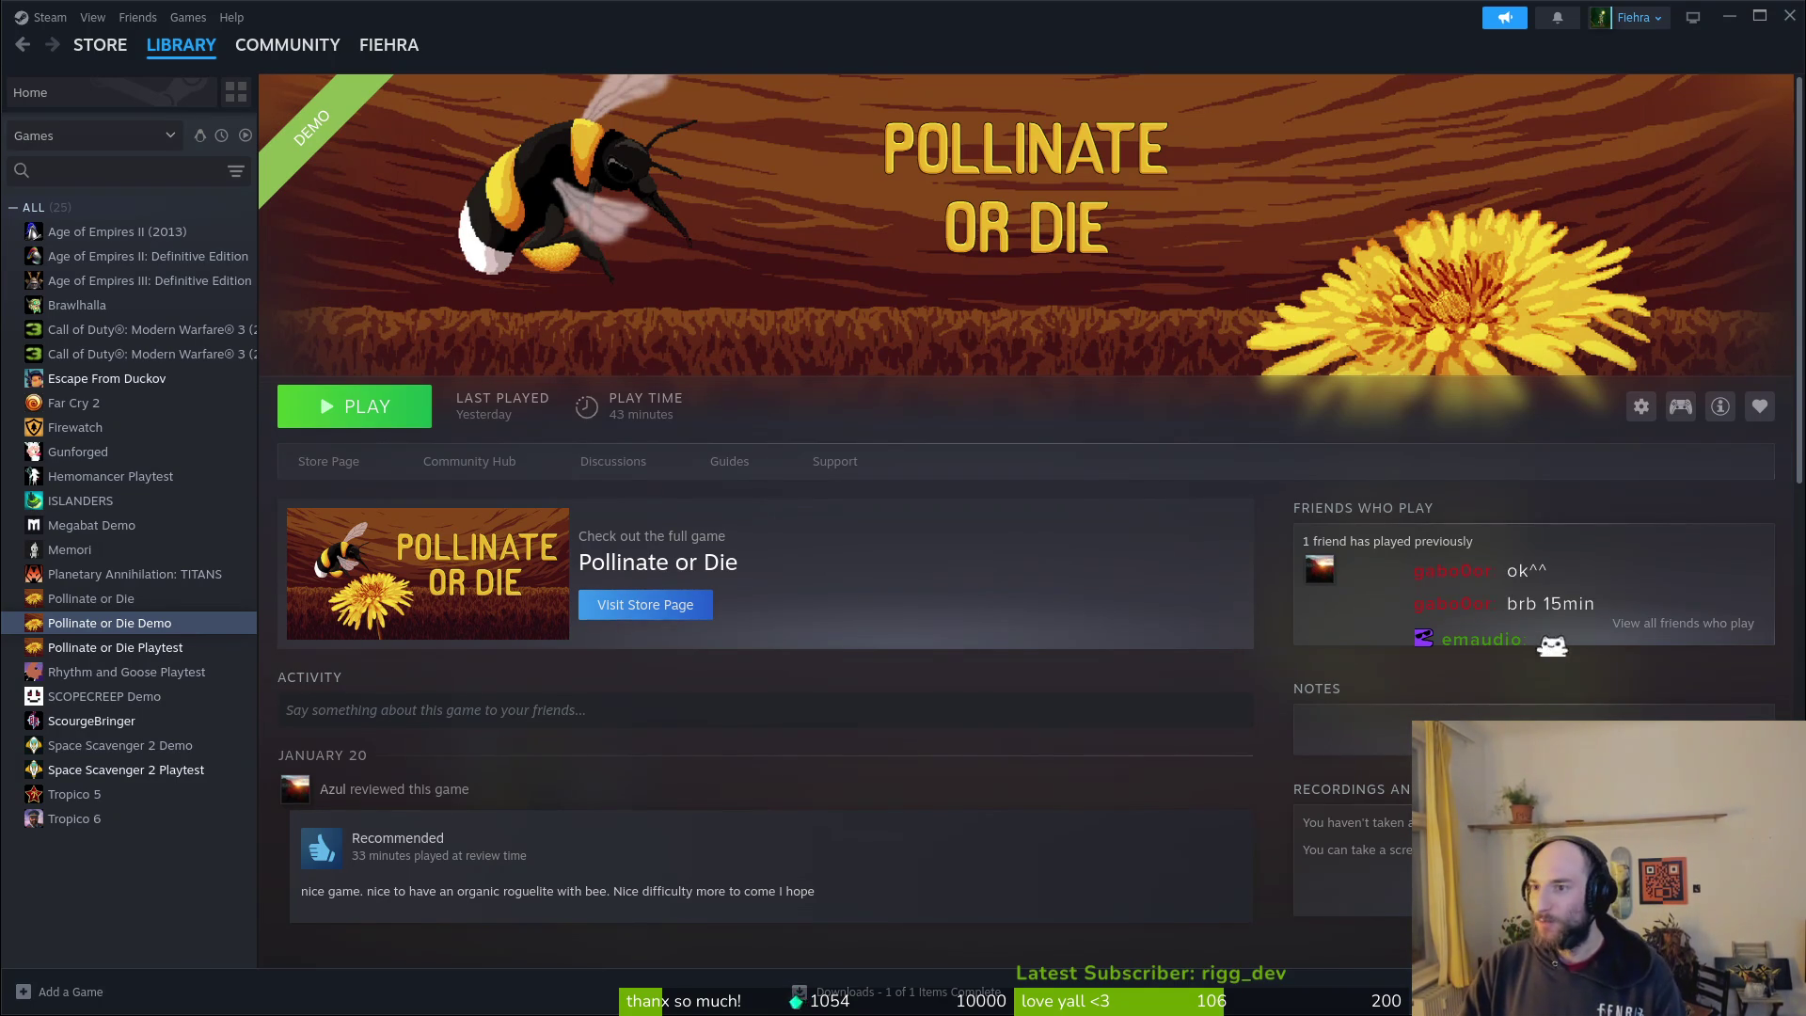
Step: Back in the Steam library, glance at the demo's properties, then launch and close Pollinate or Die Demo
key("alt+Tab")
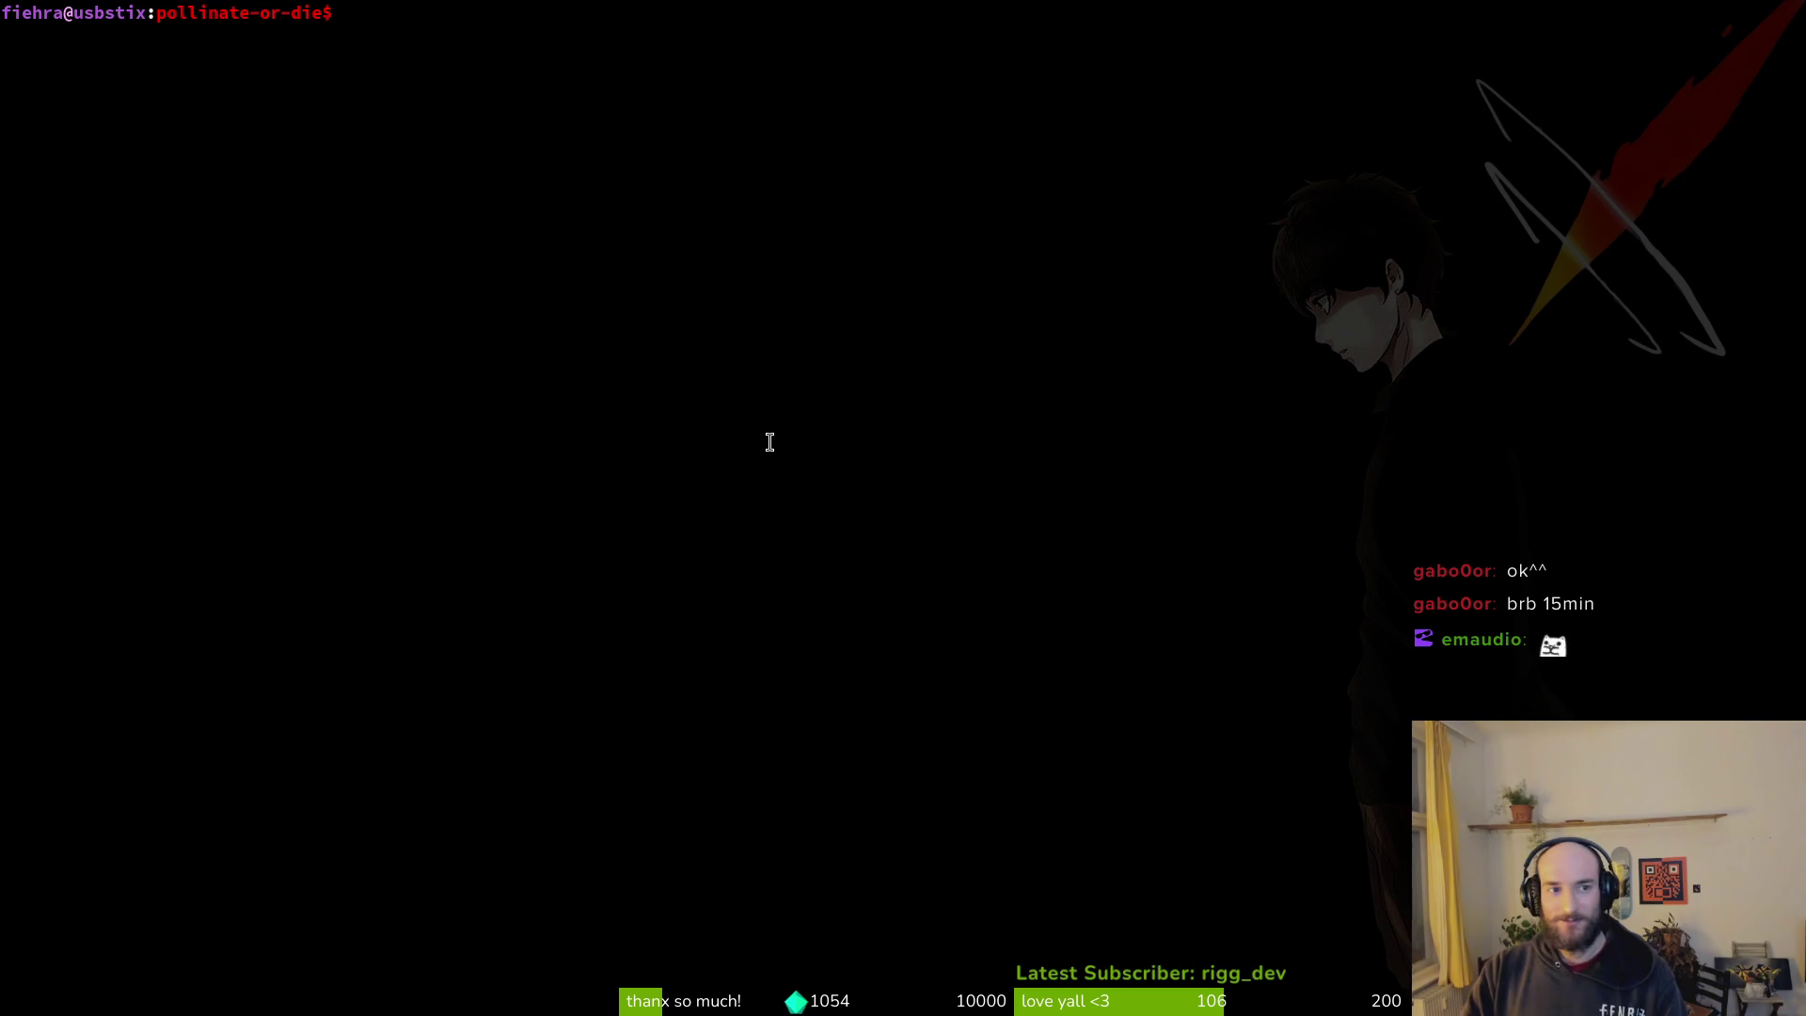
key("alt+Tab")
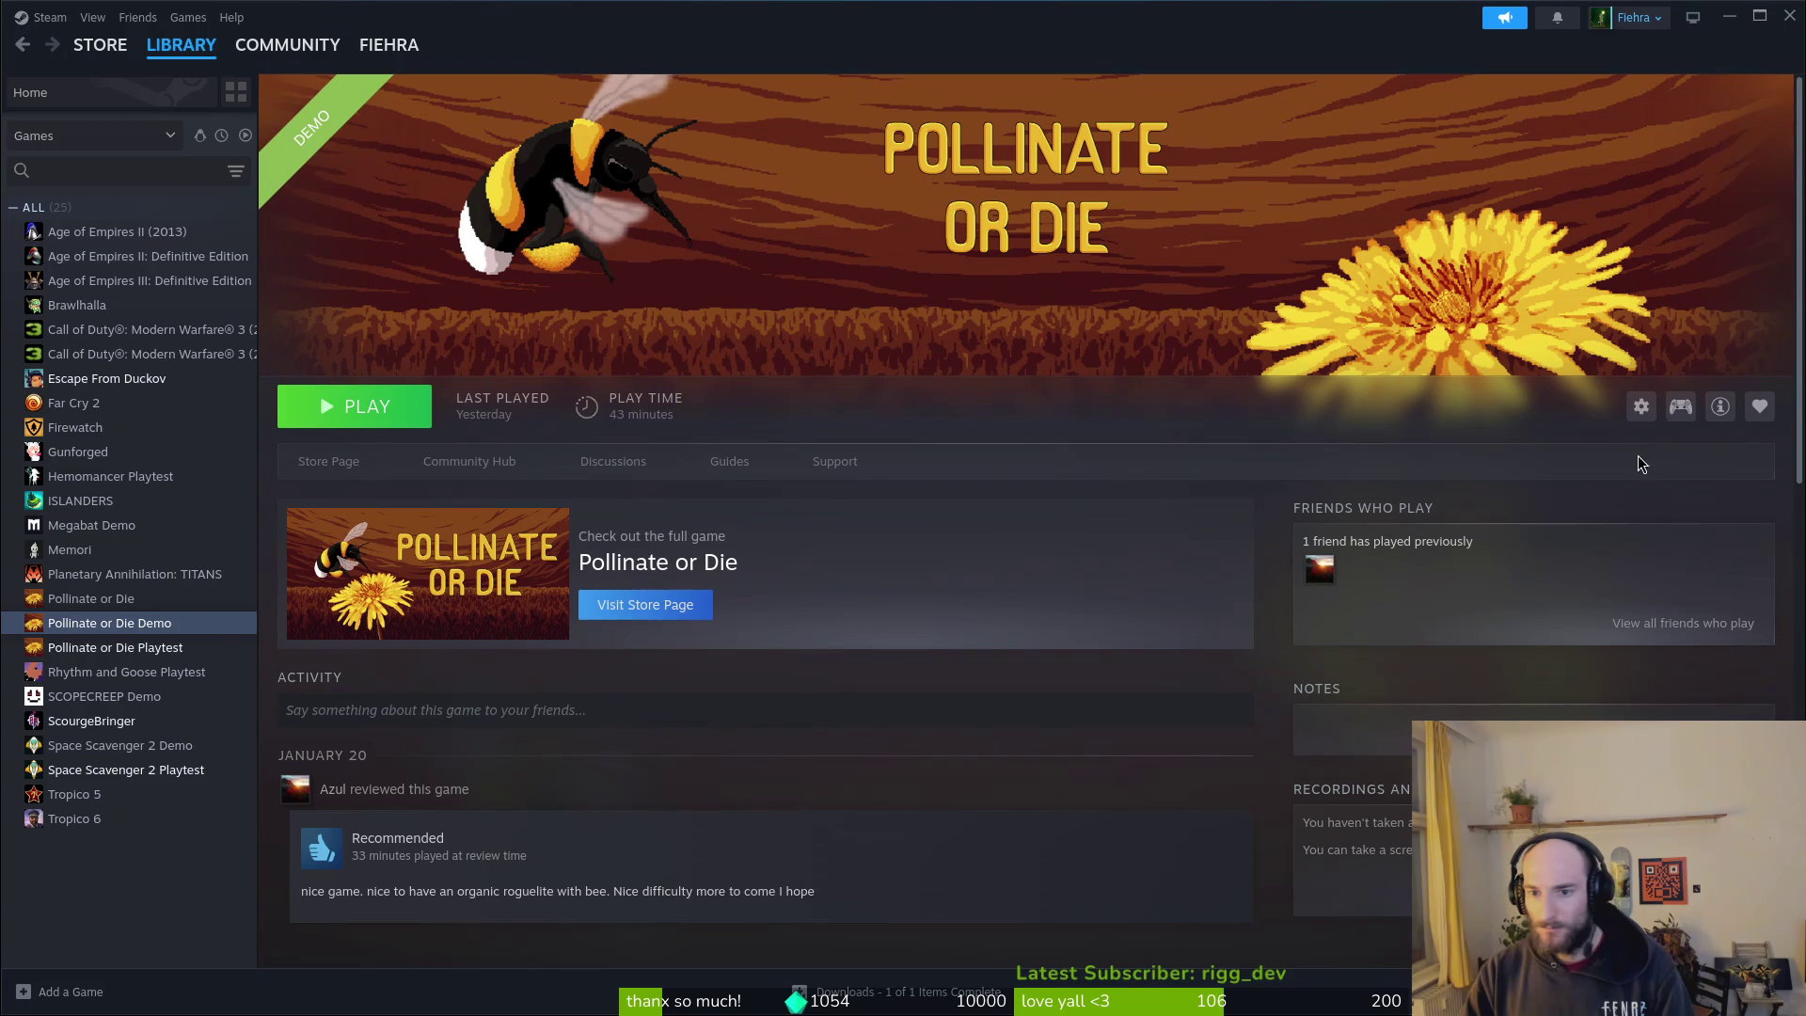
left_click(1640, 406)
left_click(1677, 536)
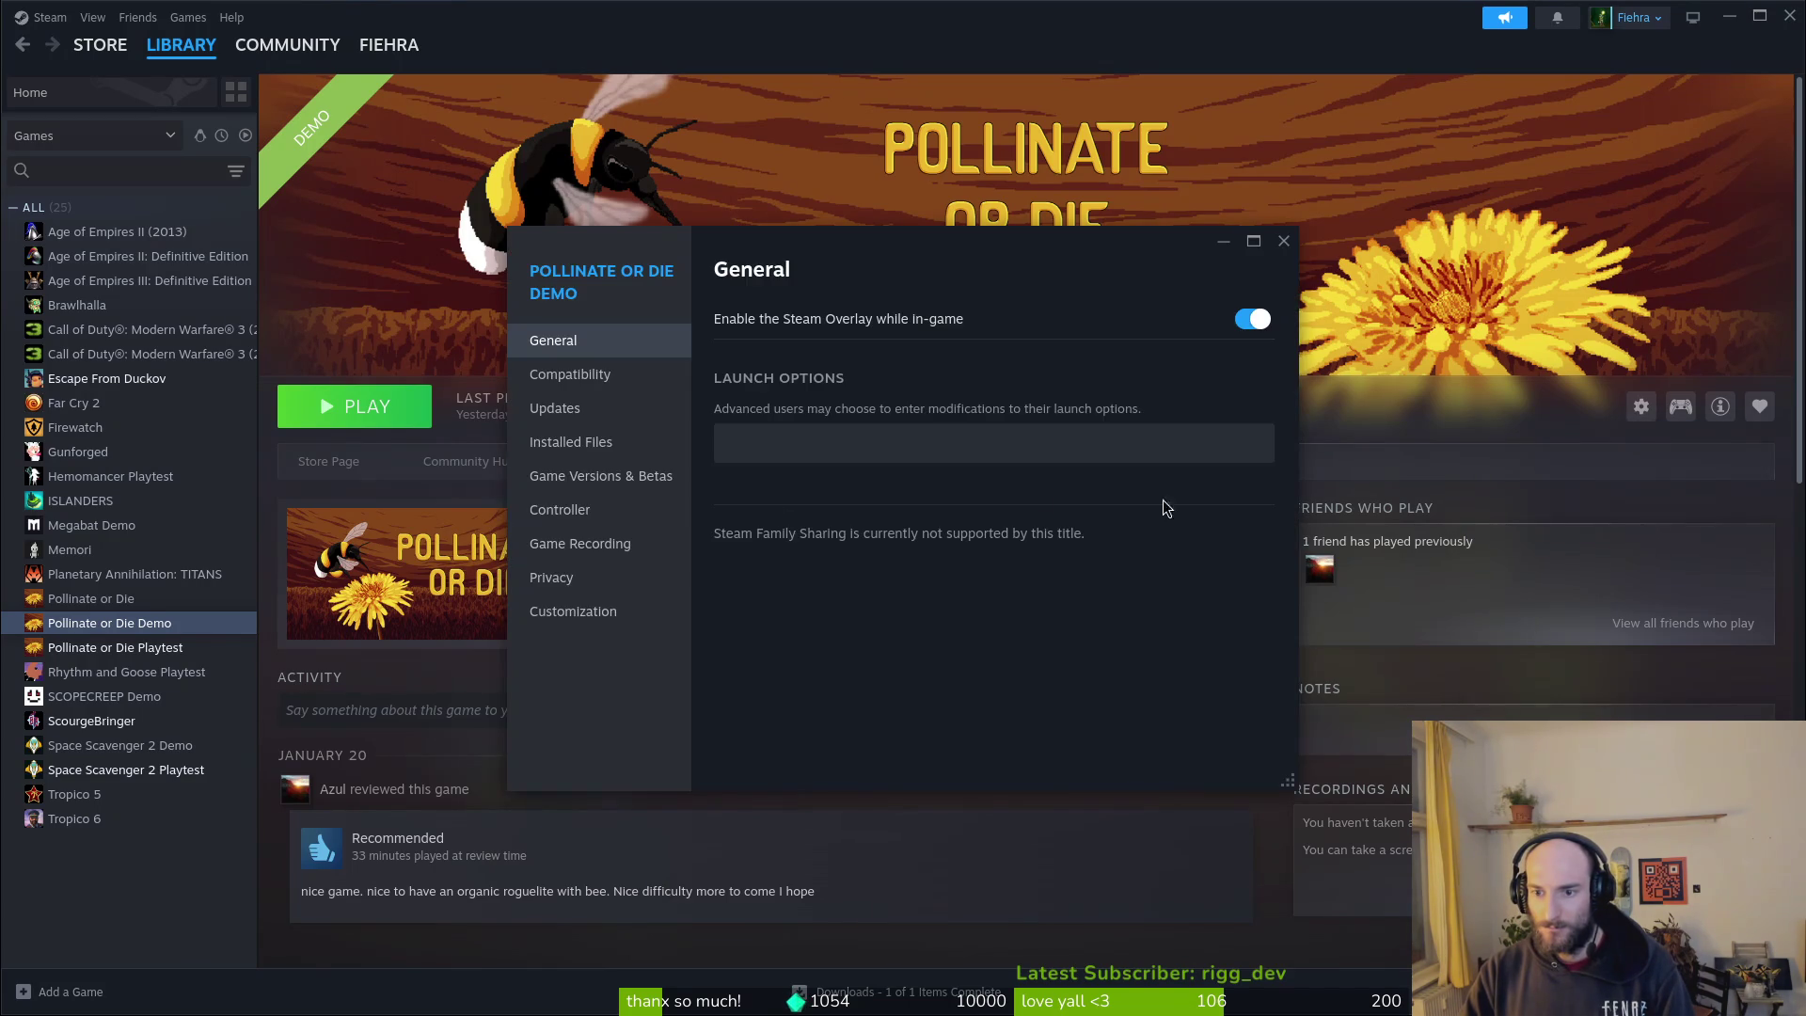
left_click(395, 409)
left_click(395, 407)
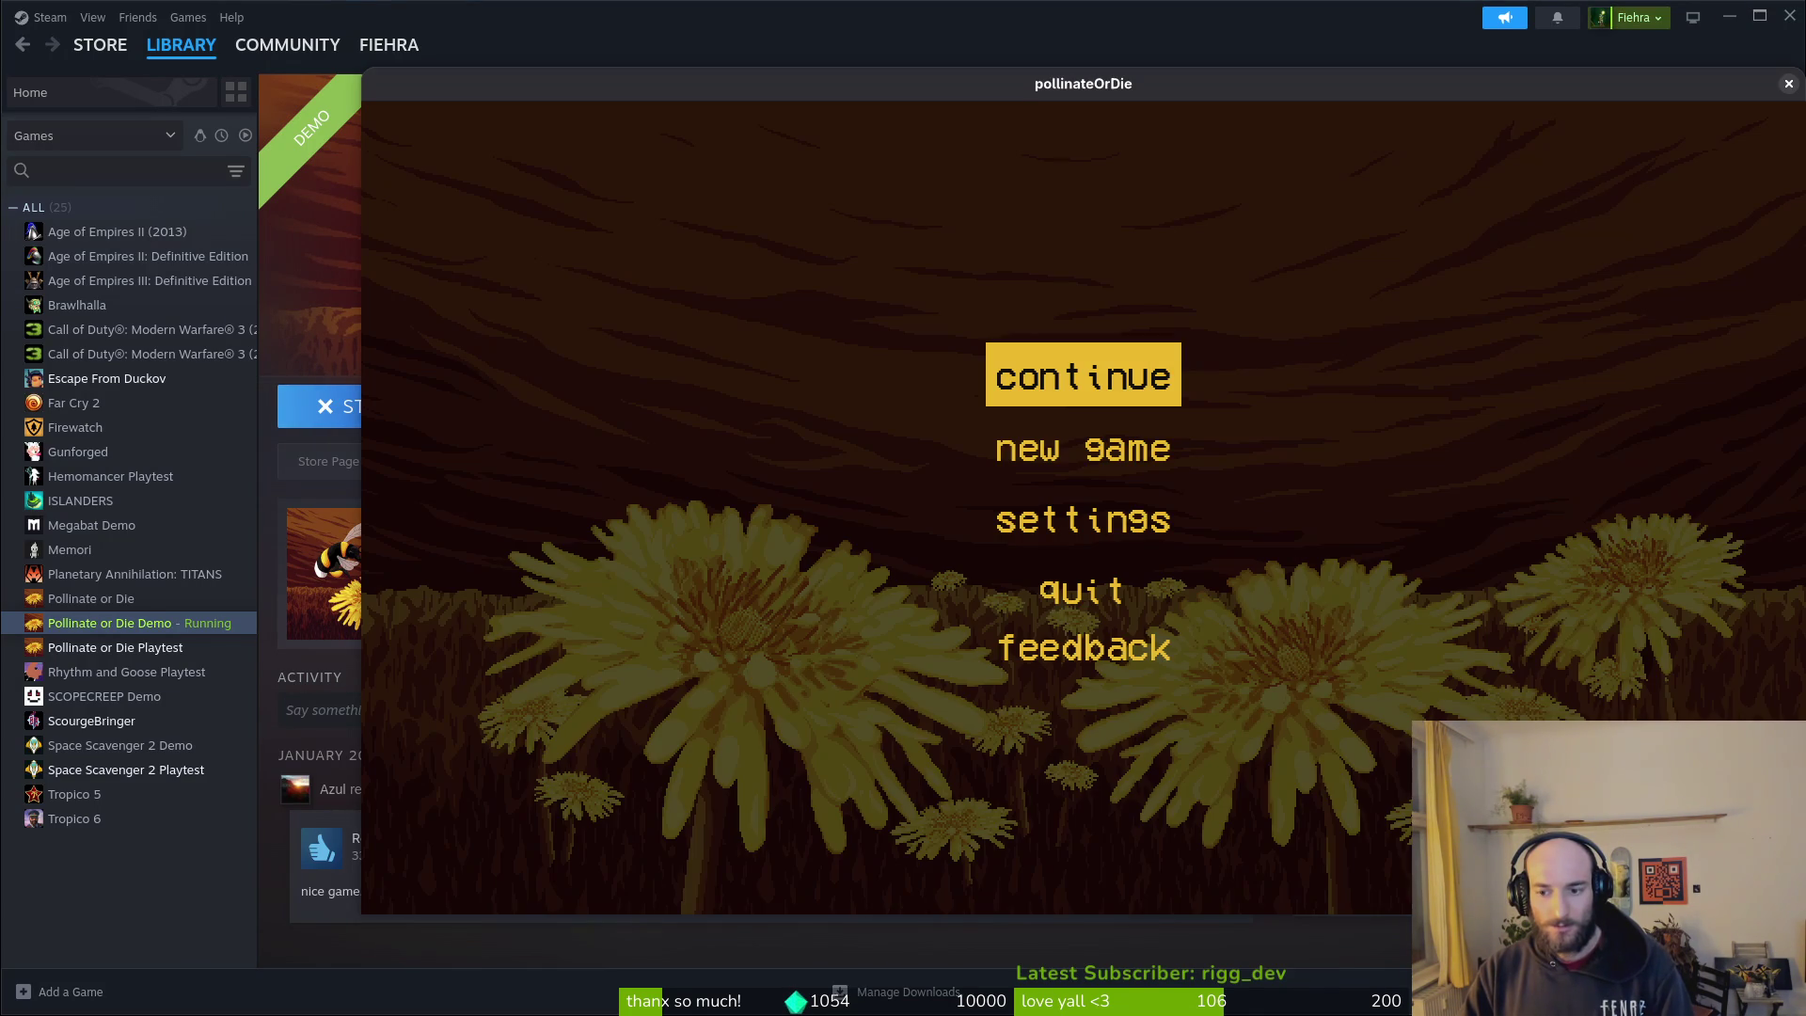
left_click(1783, 86)
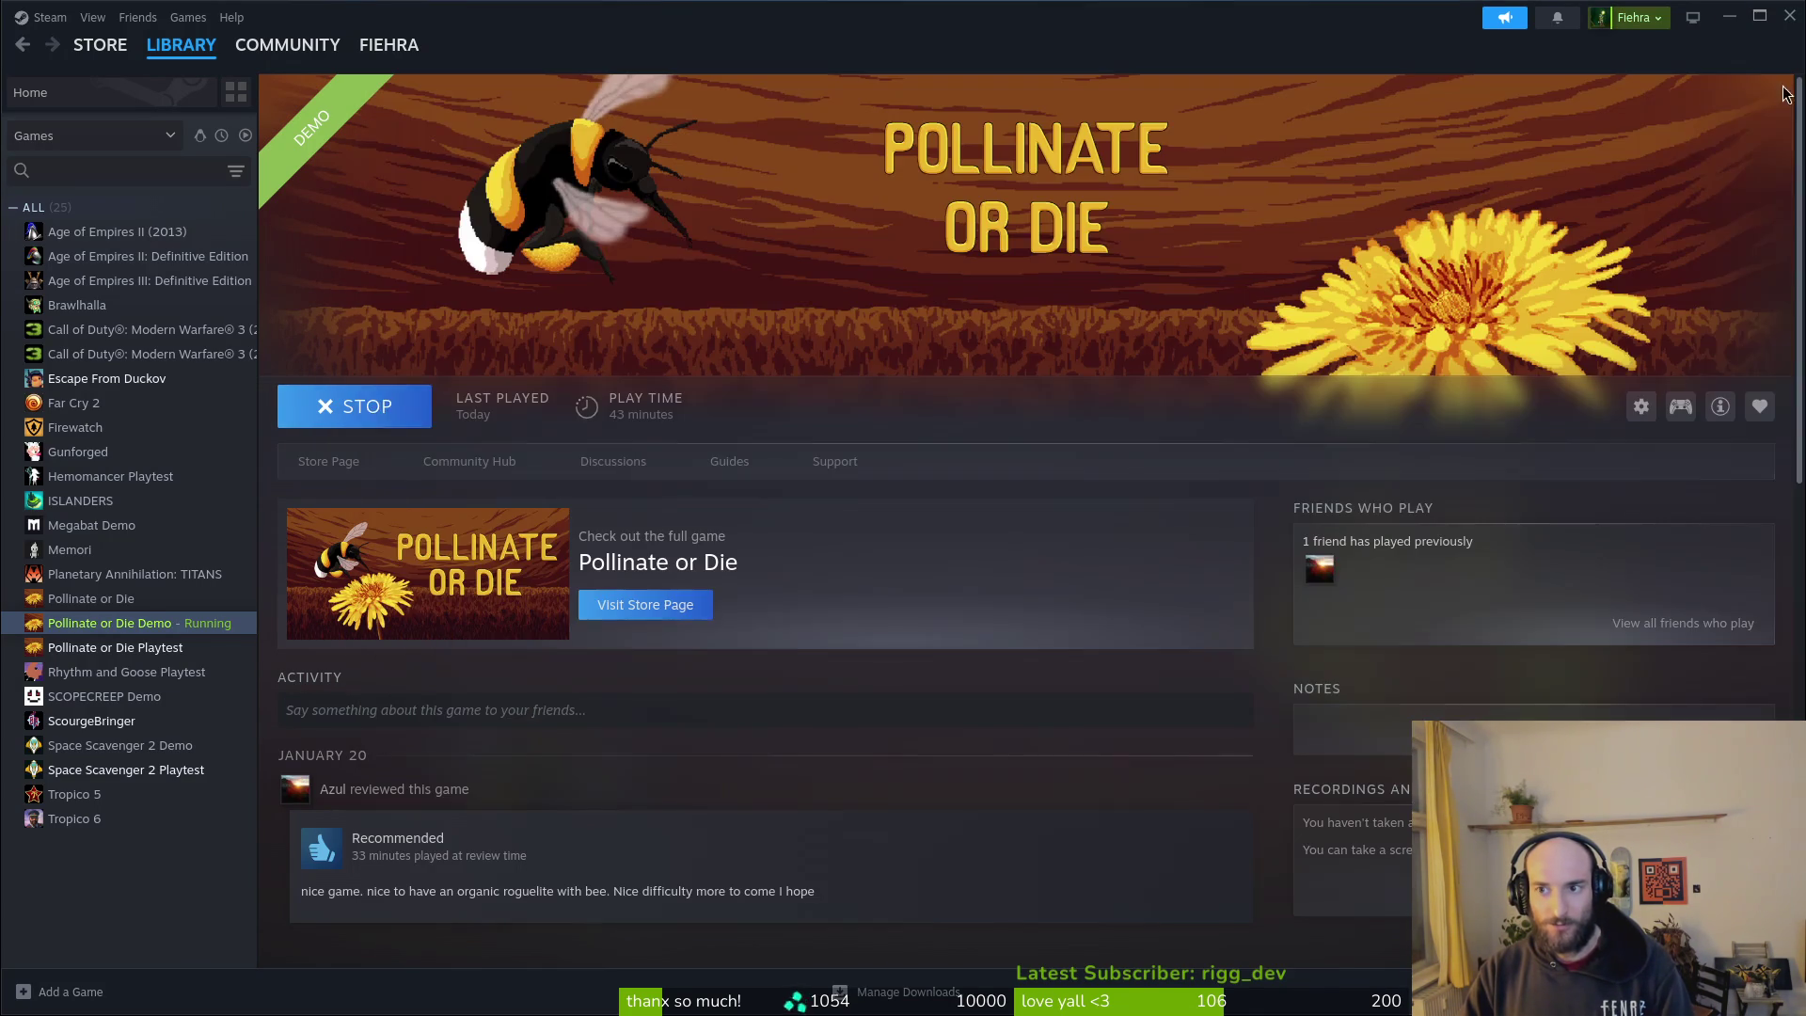
Step: Verify the integrity of the demo's installed files, then launch Pollinate or Die Demo again
left_click(1642, 406)
mouse_move(1683, 504)
left_click(1702, 536)
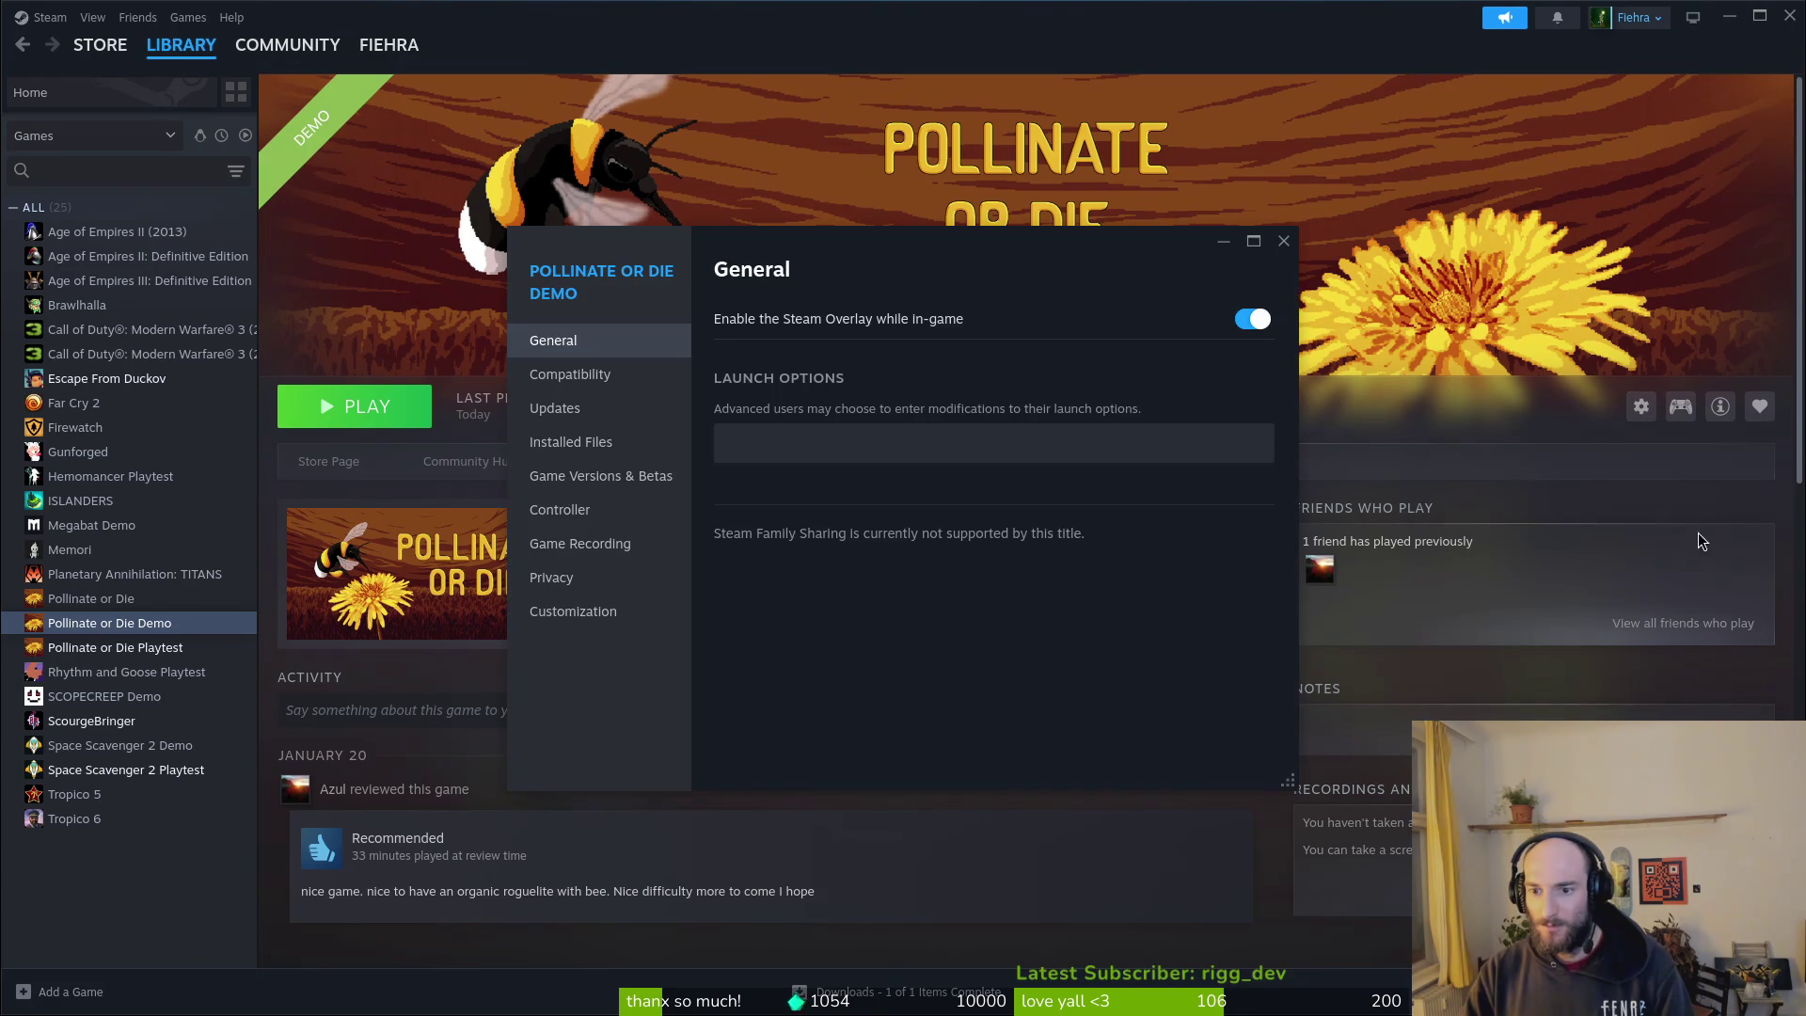
left_click(598, 444)
left_click(1157, 452)
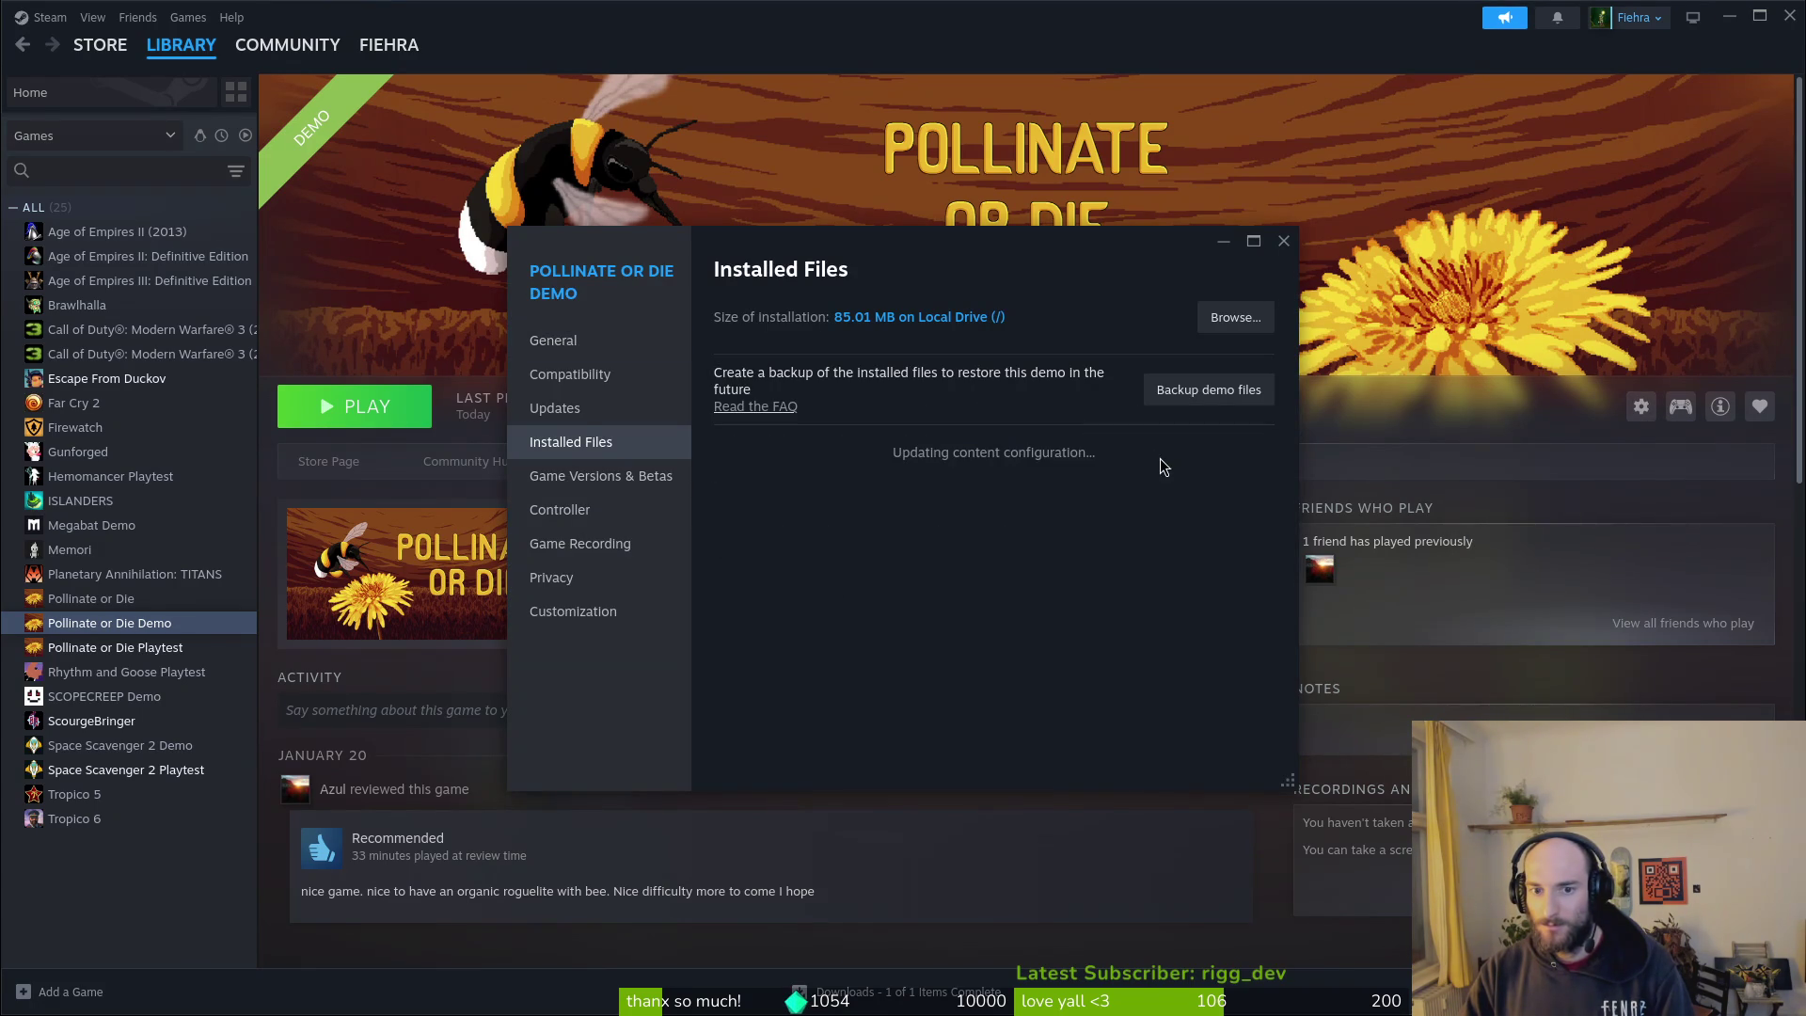
left_click(1285, 243)
left_click(358, 415)
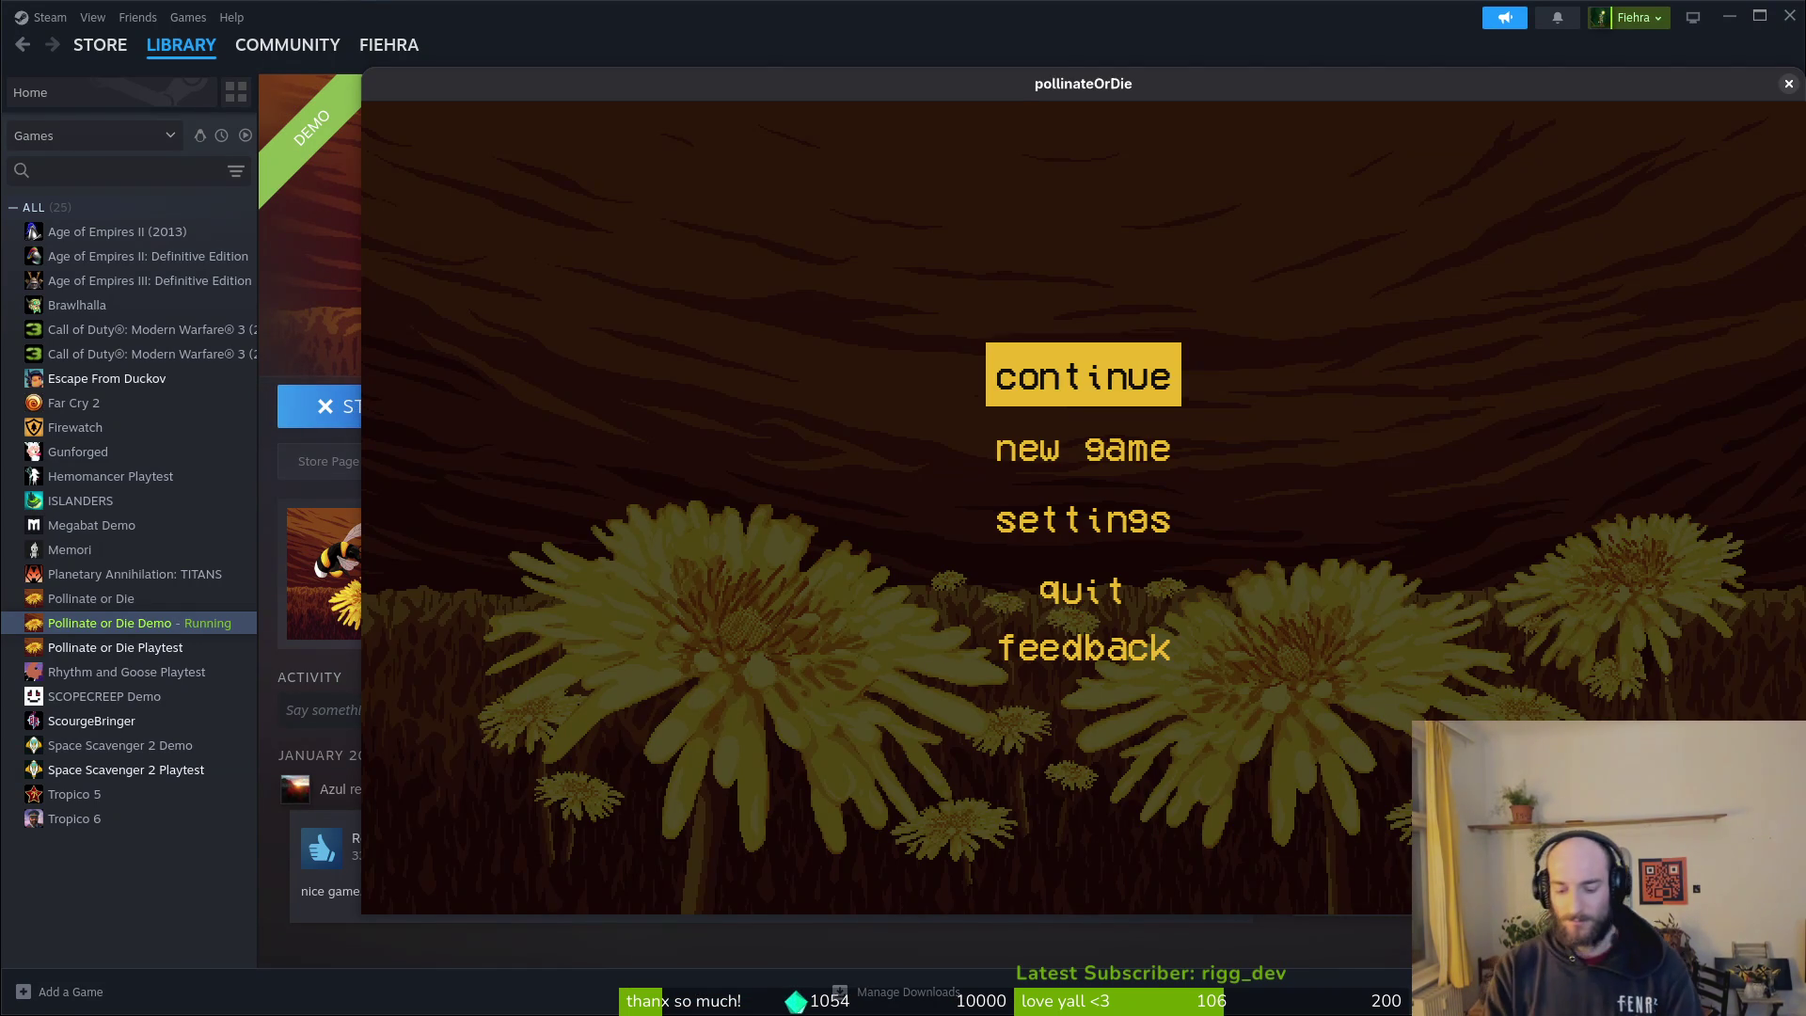
Step: Continue the saved run and browse the combobar and lucky charm hive upgrades
key("Return")
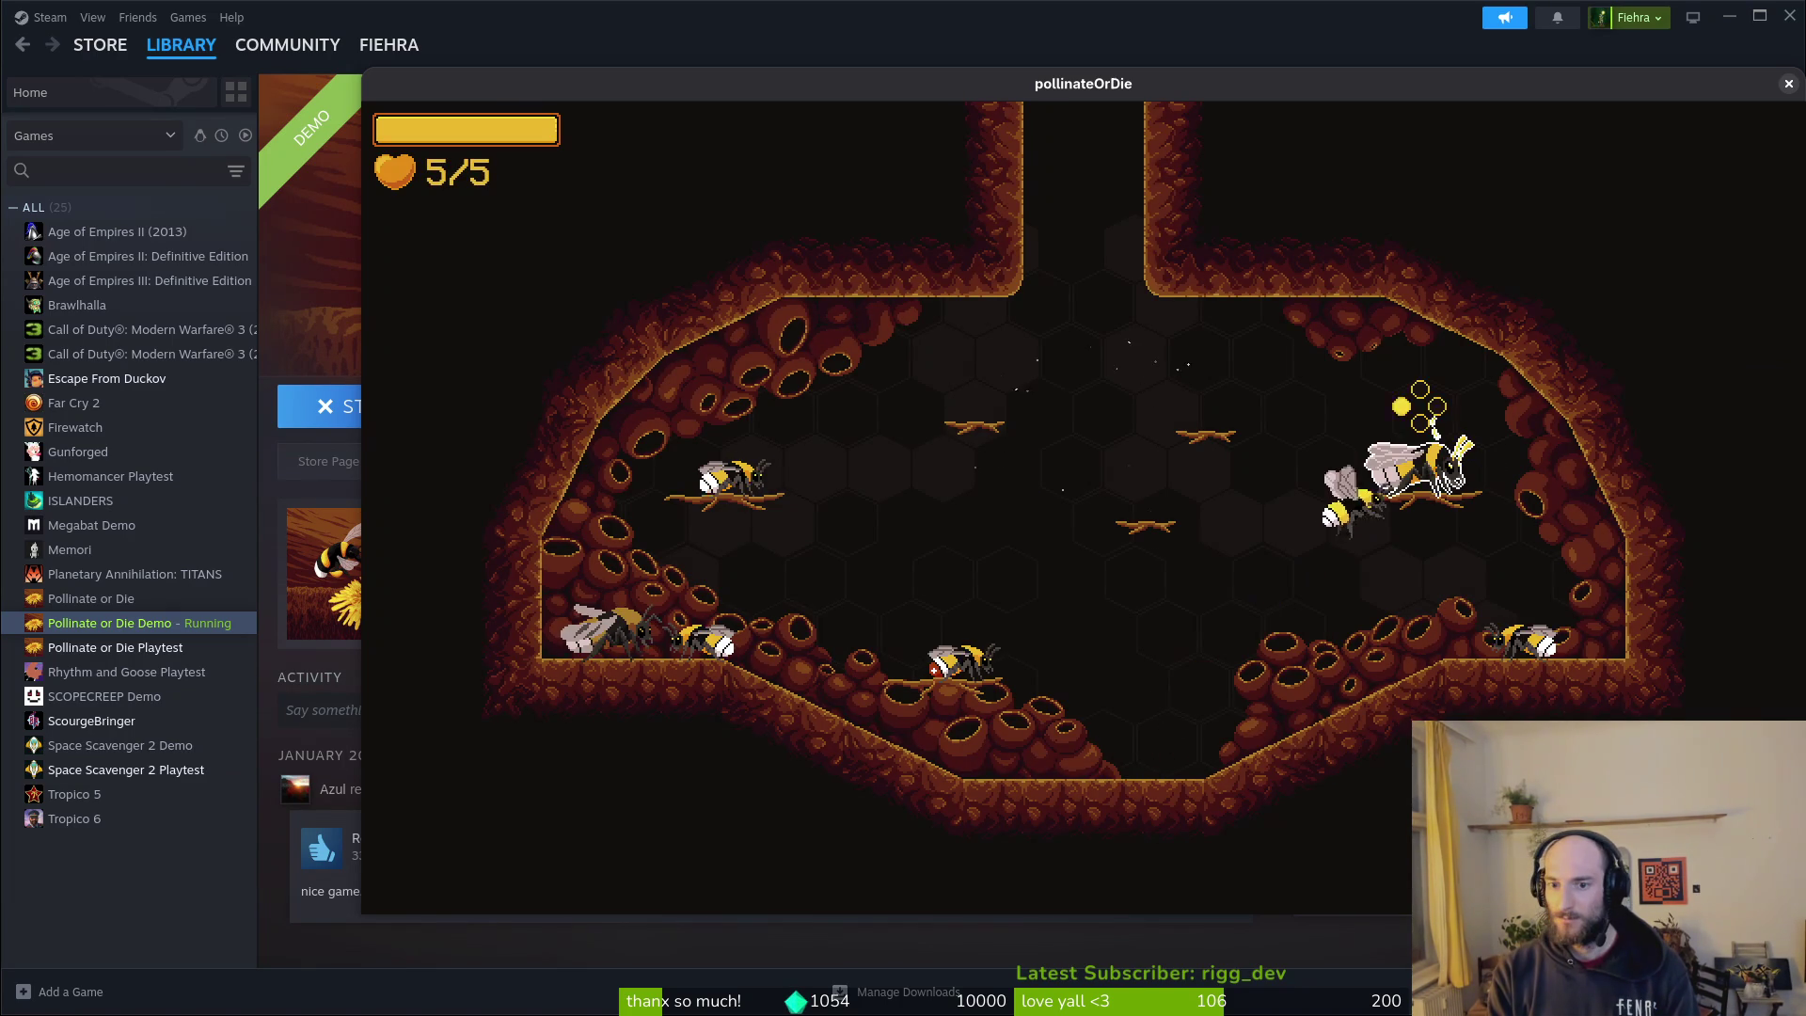
key("Right")
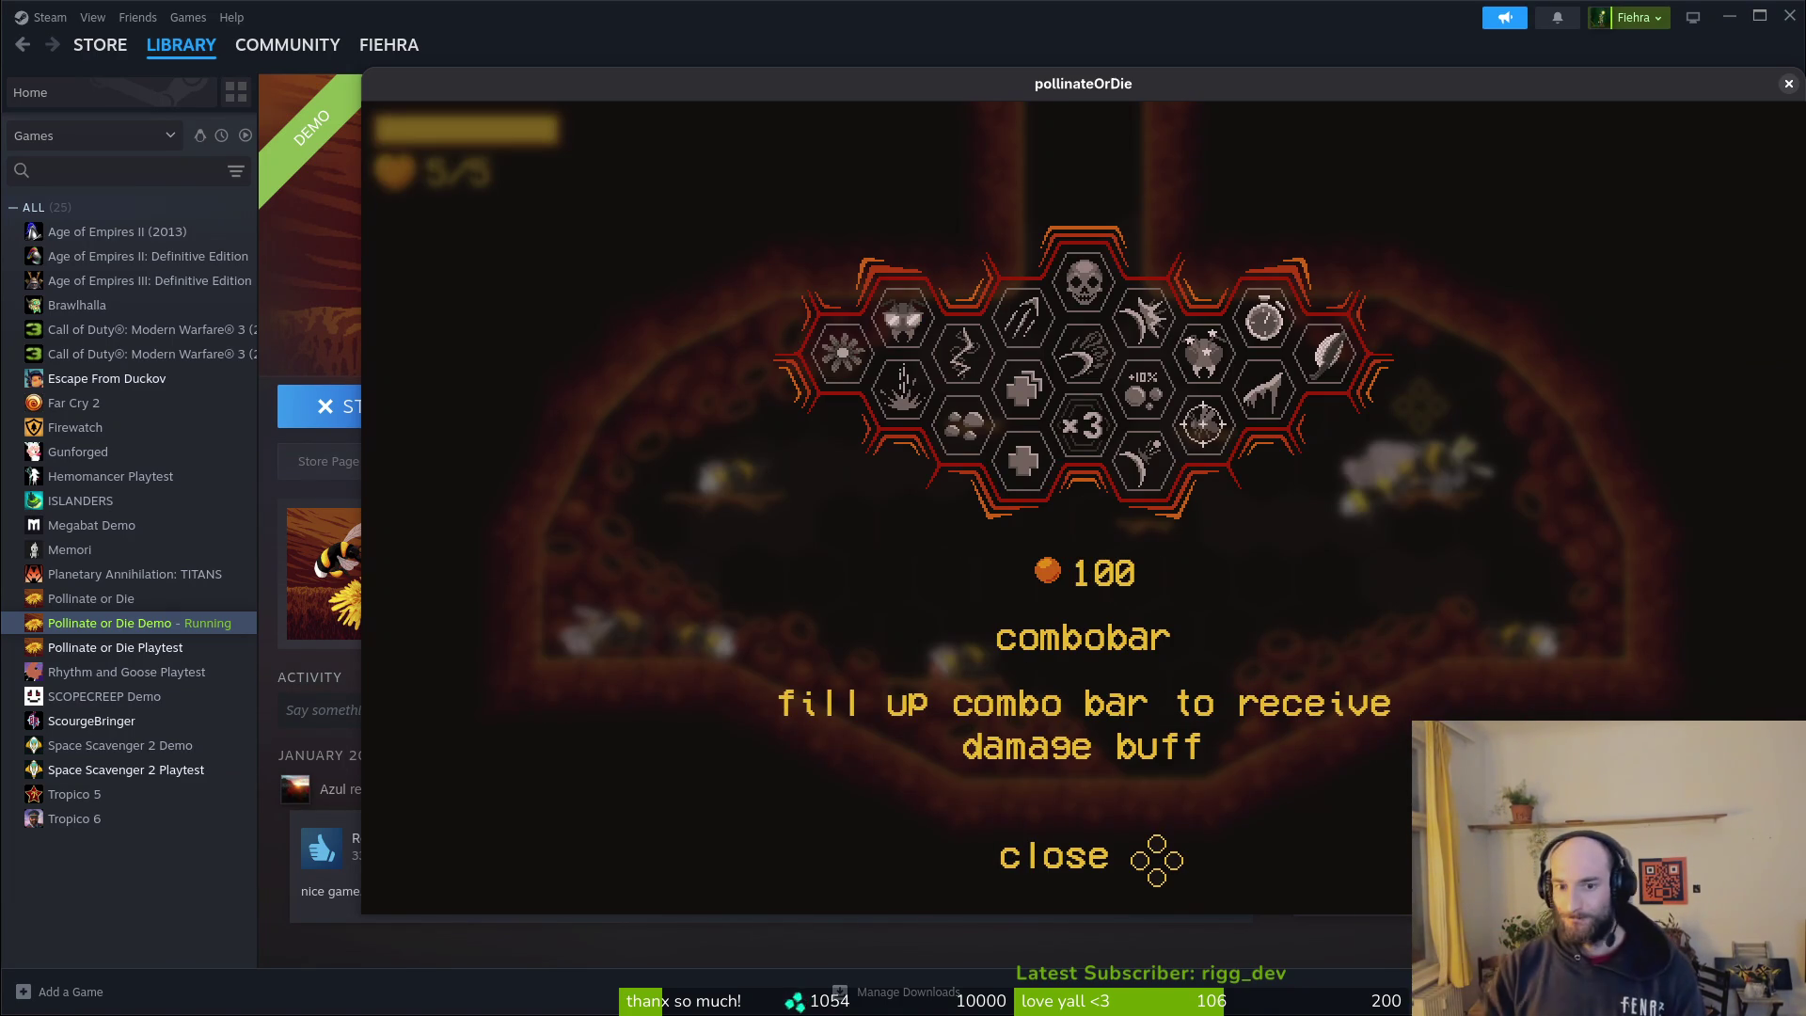
key("Right")
key("Escape")
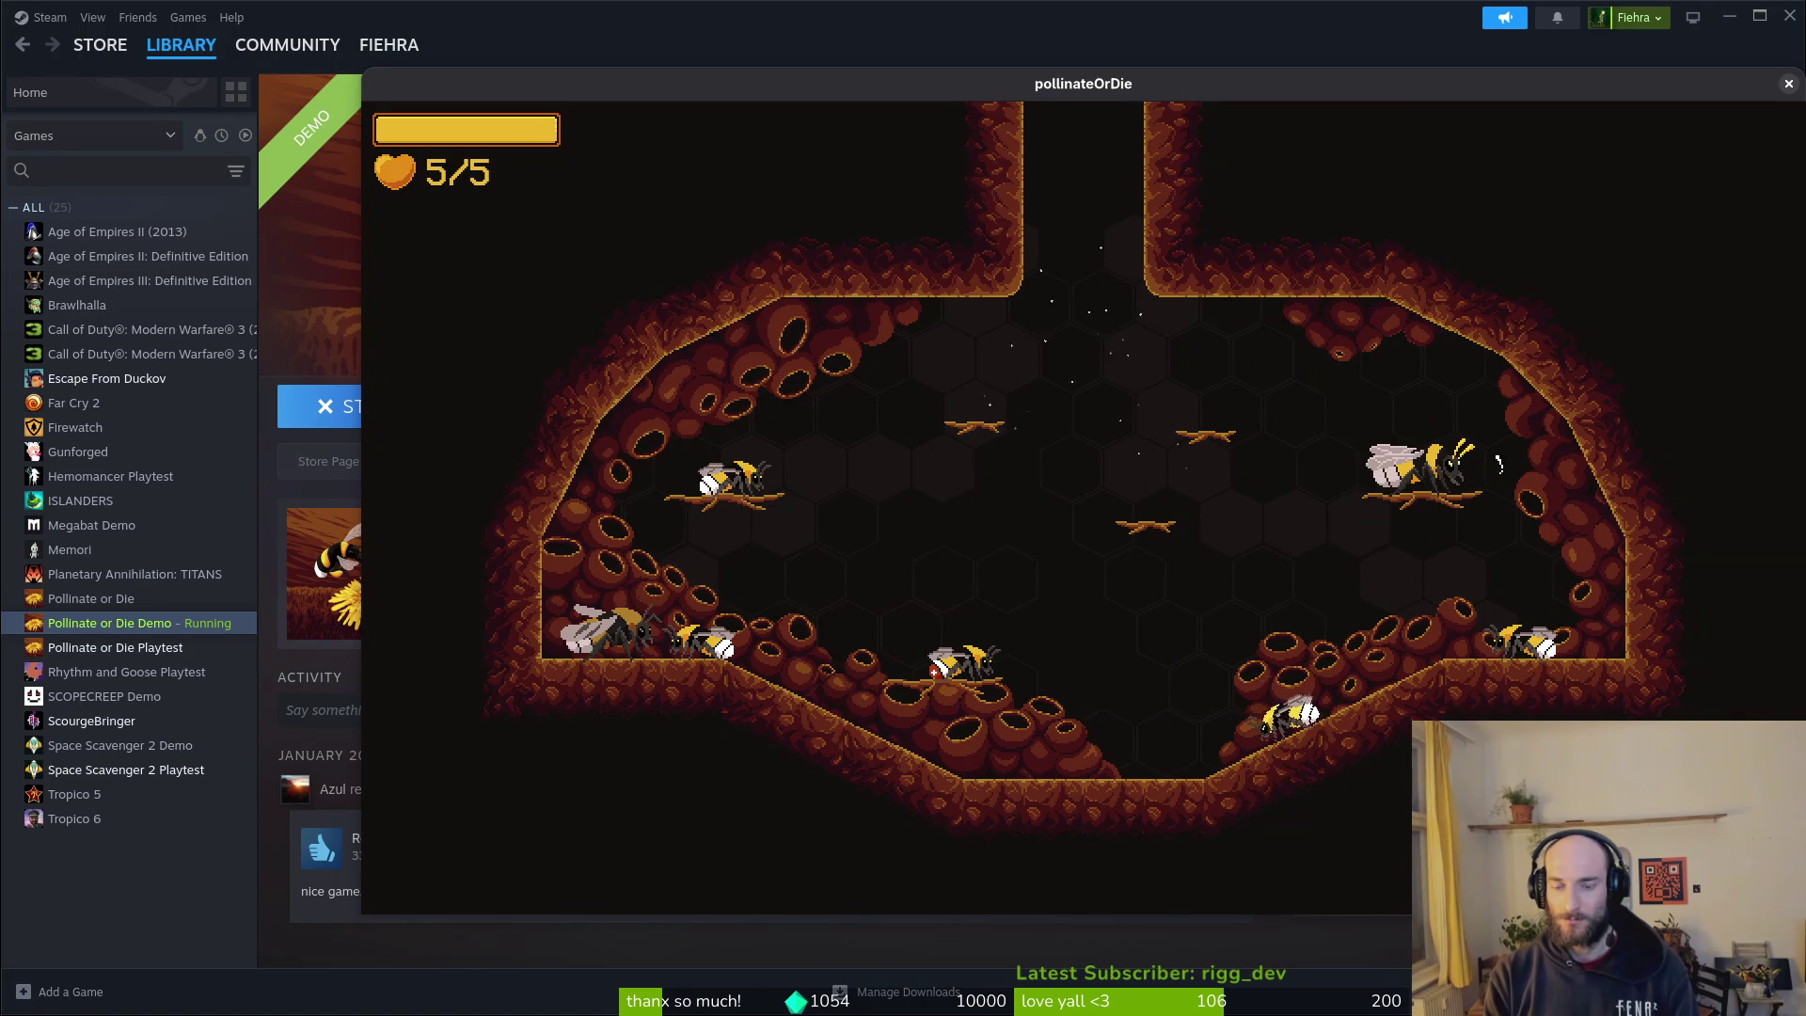
Step: Save and quit to the title menu, then choose quit to close the game
key("Escape")
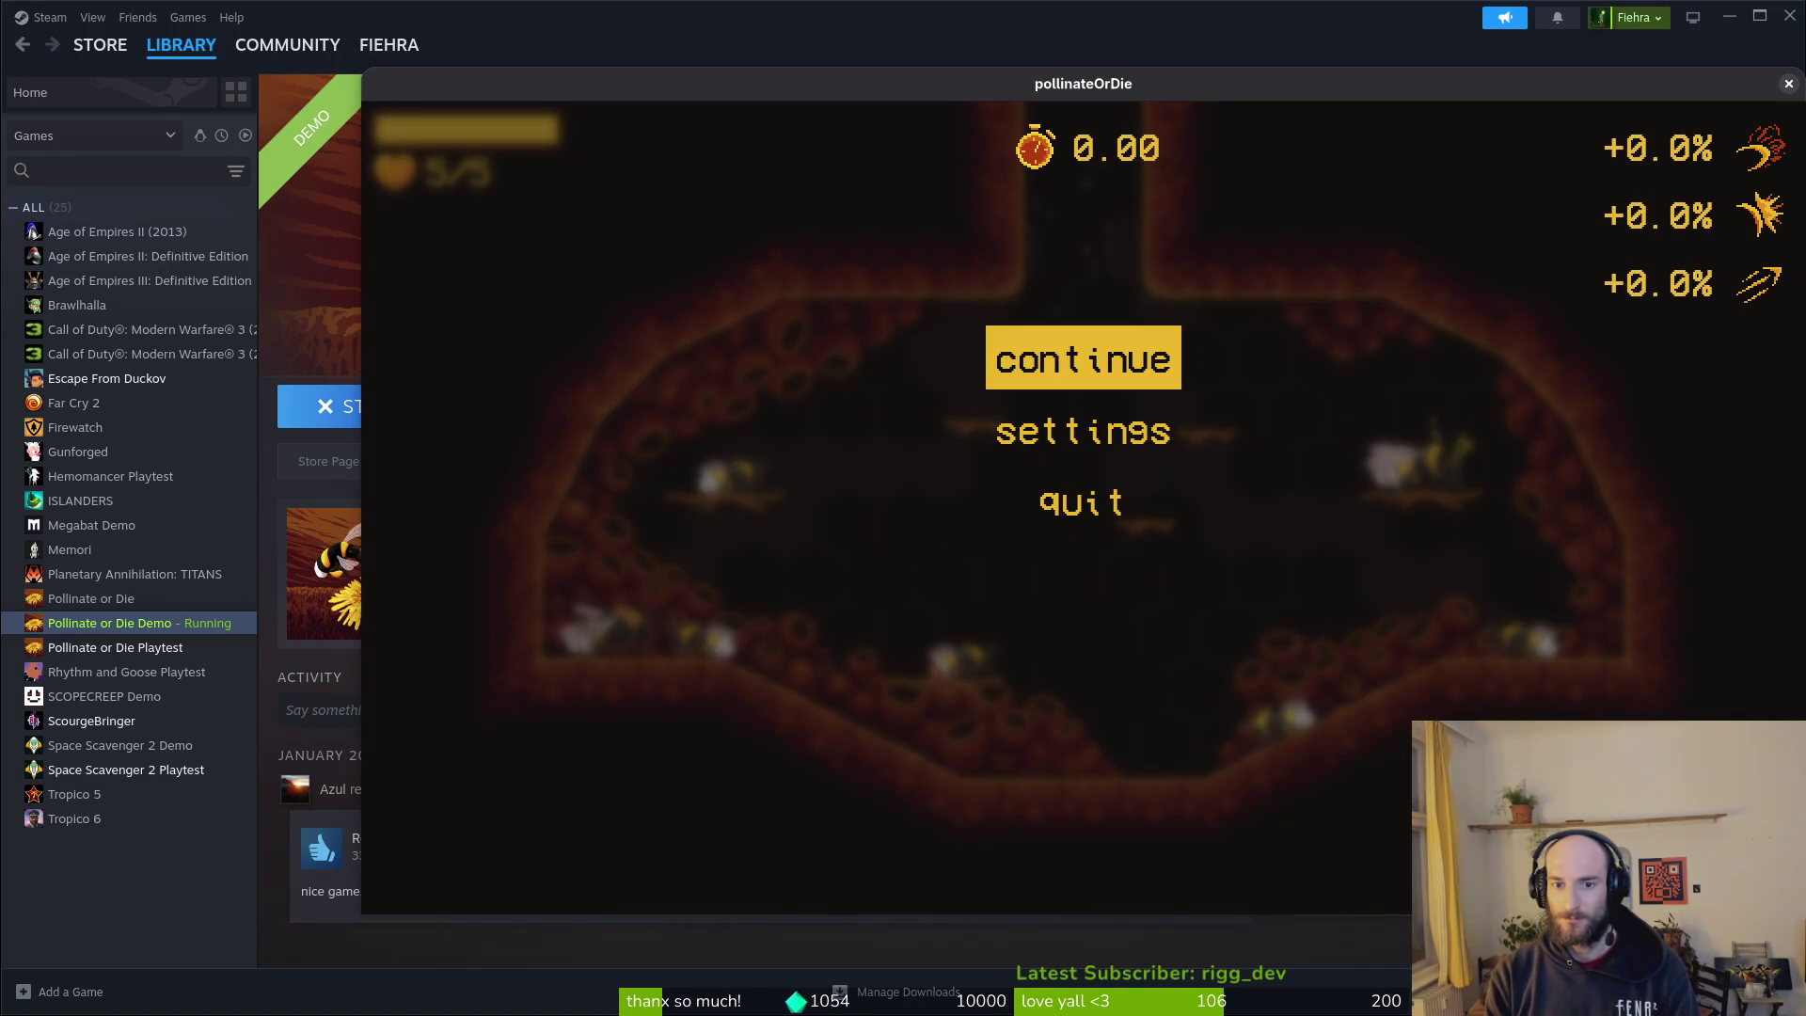
key("Down")
key("Down")
key("Return")
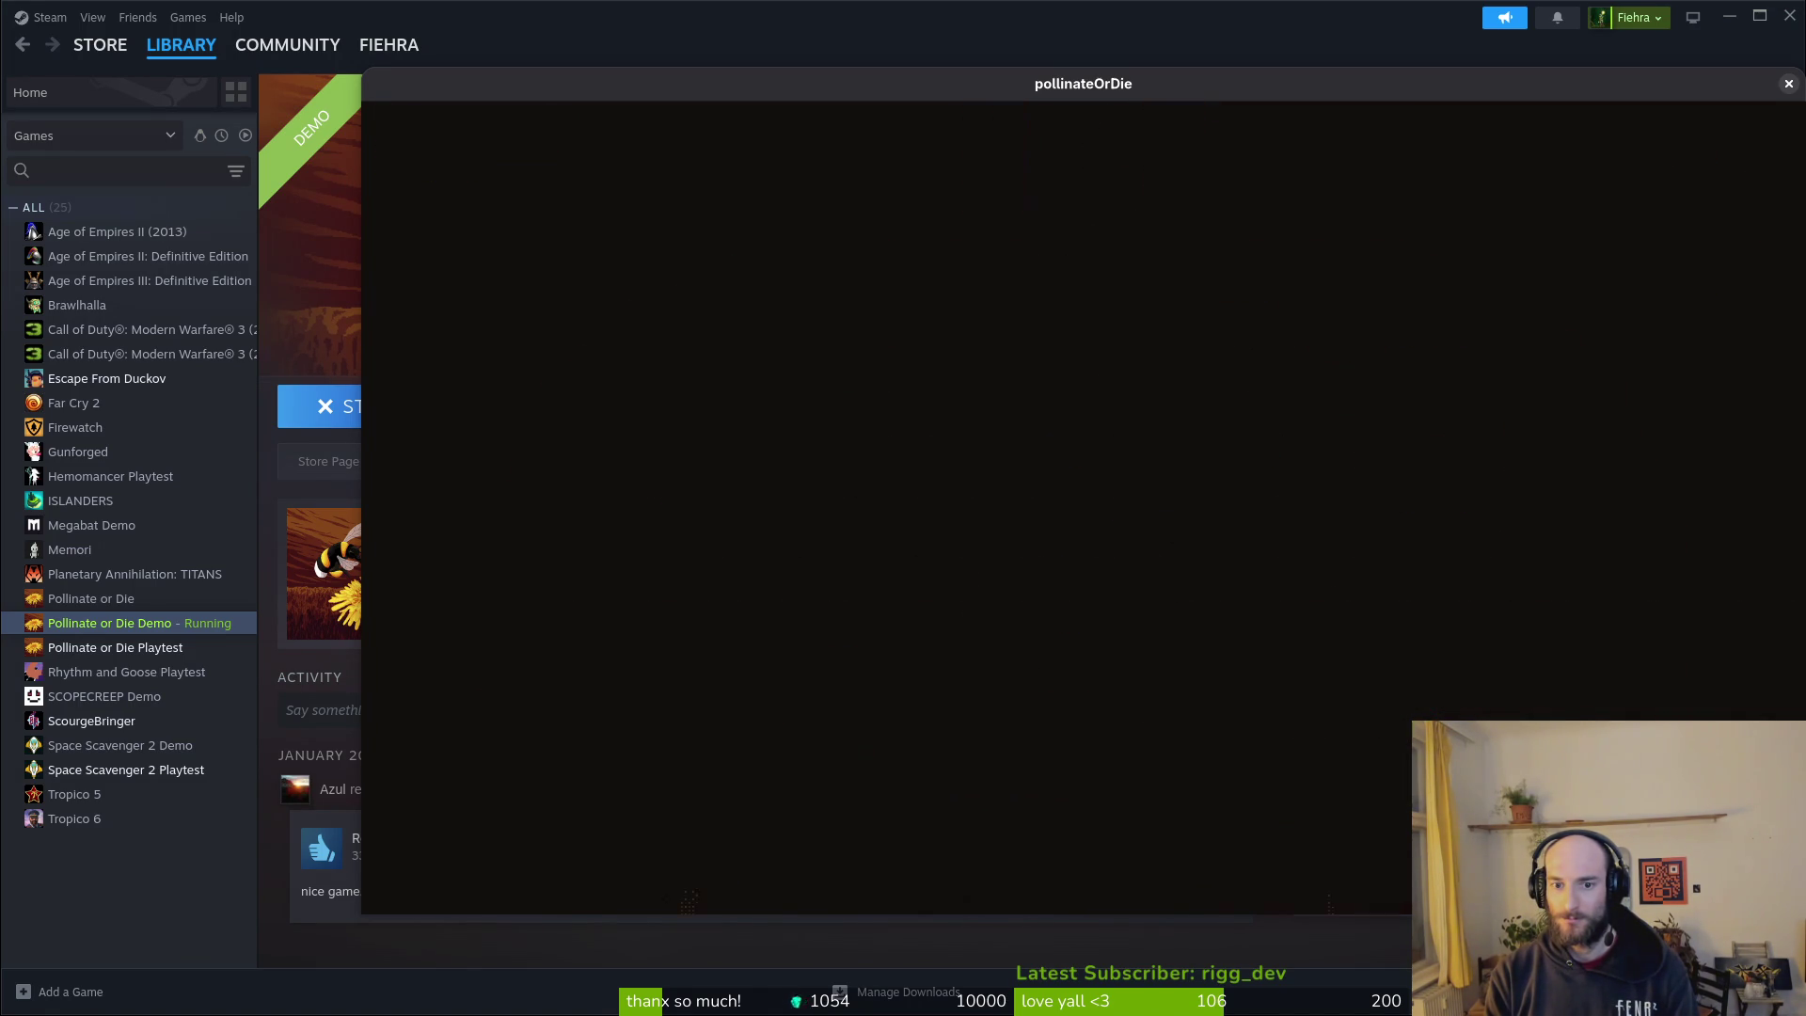
key("Down")
key("Down")
key("Down")
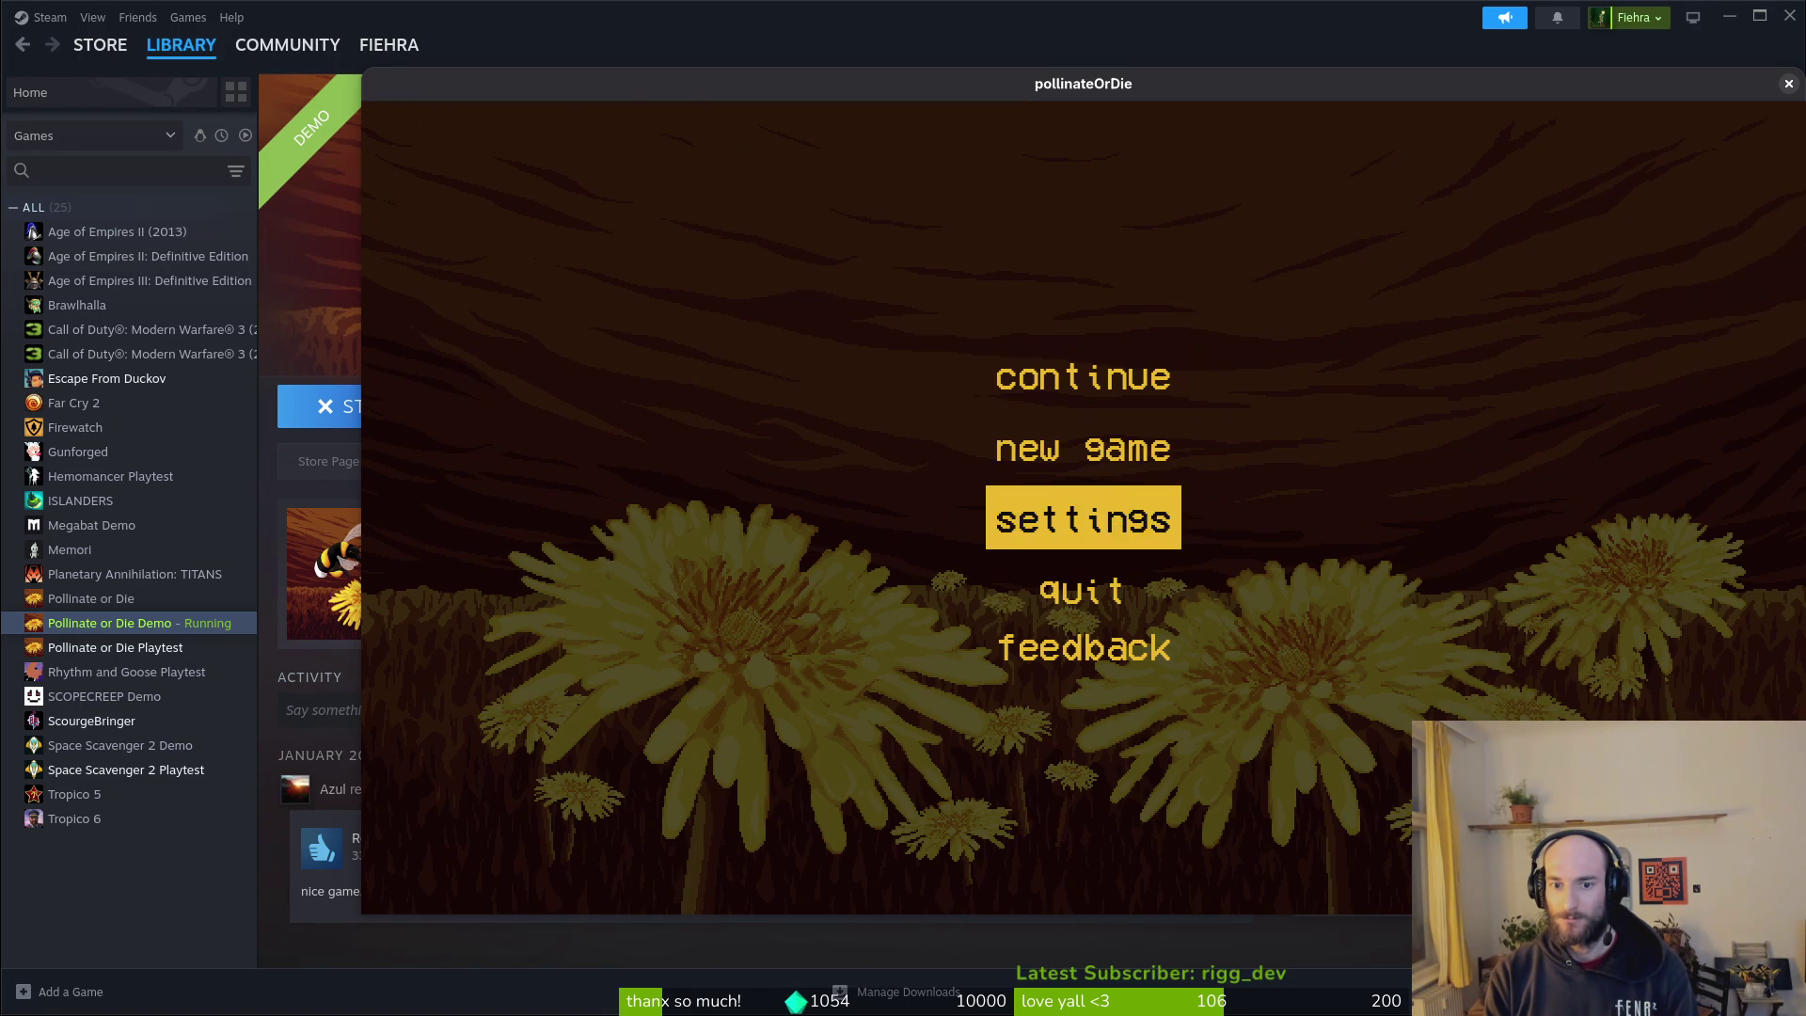
key("Up")
key("Up")
key("Up")
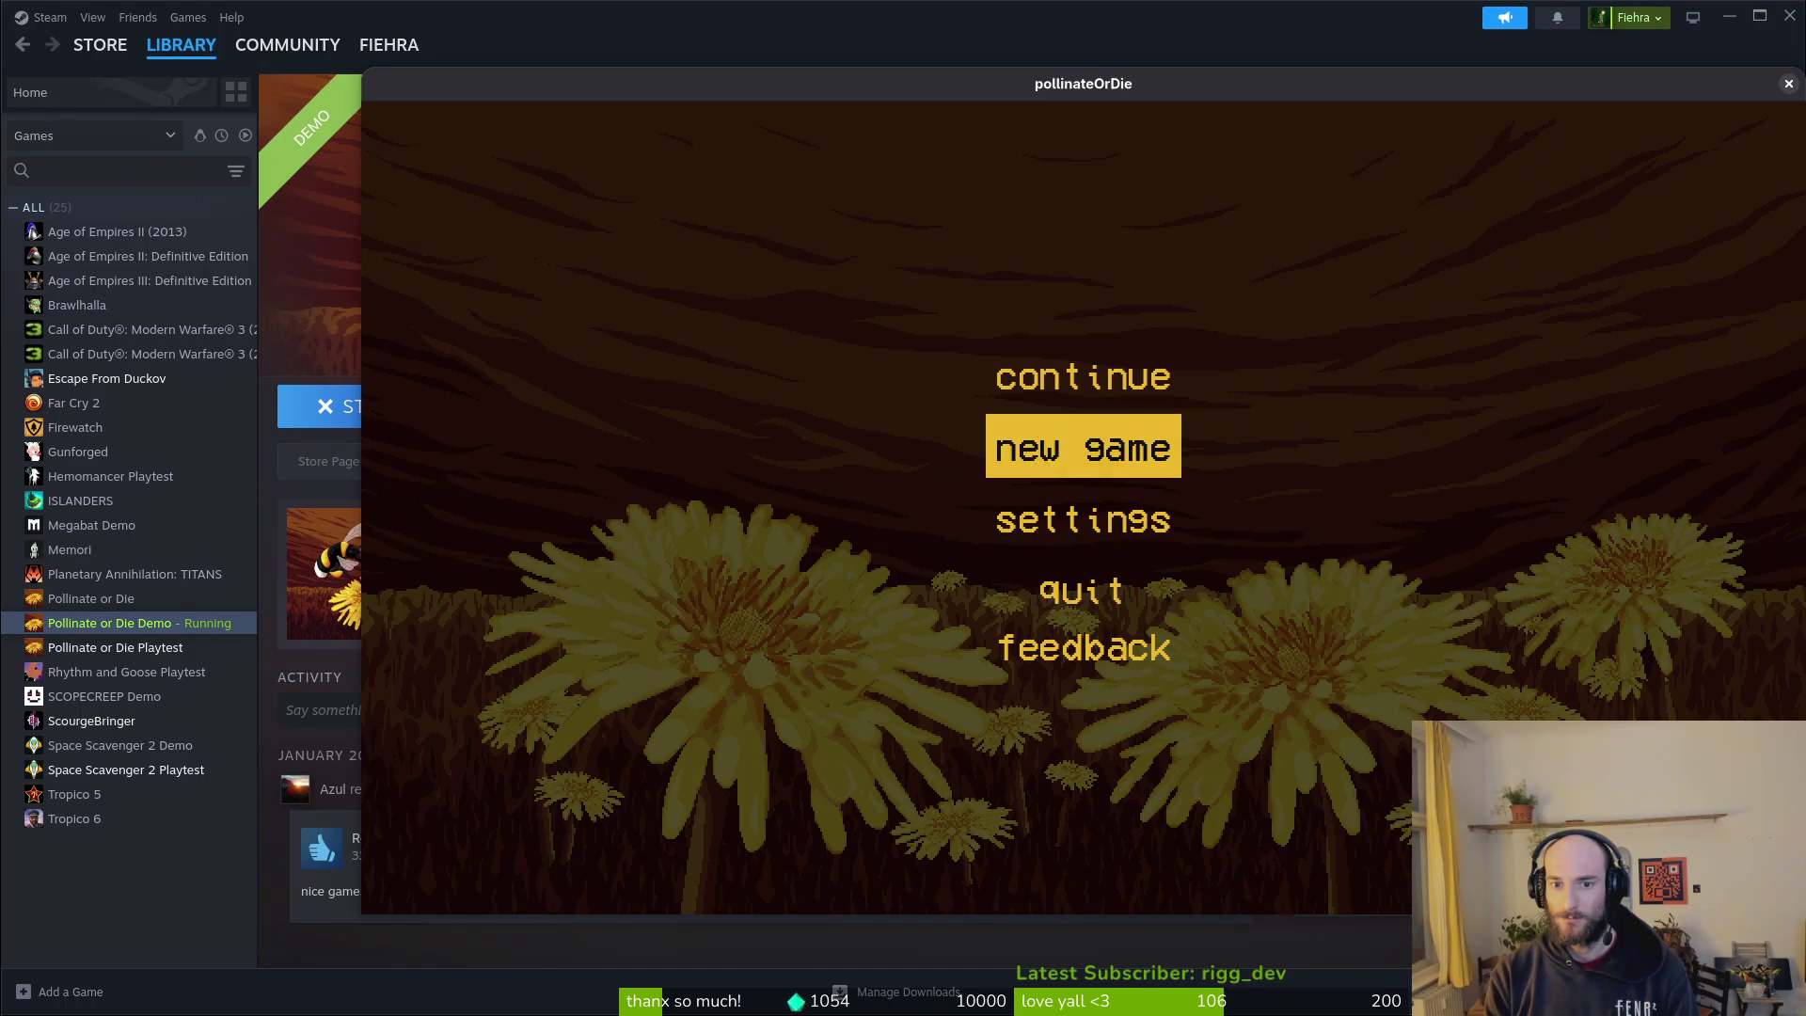
key("Down")
key("Return")
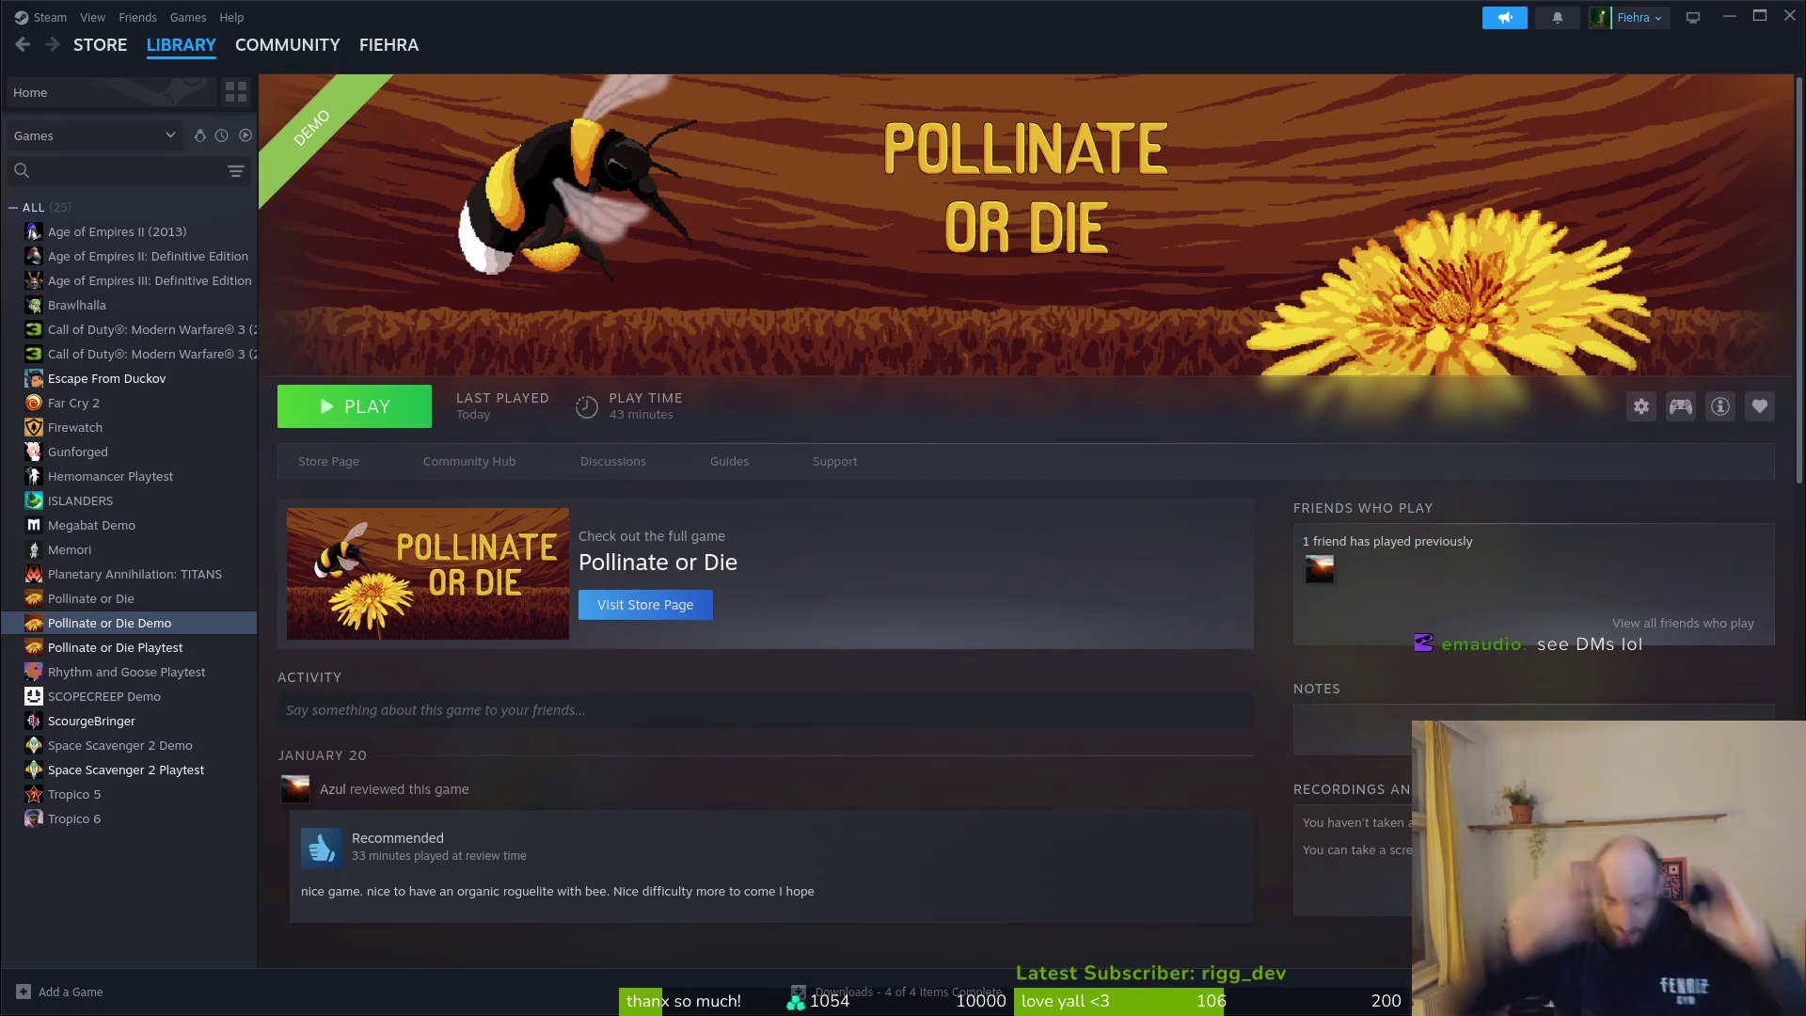
key("super")
key("super")
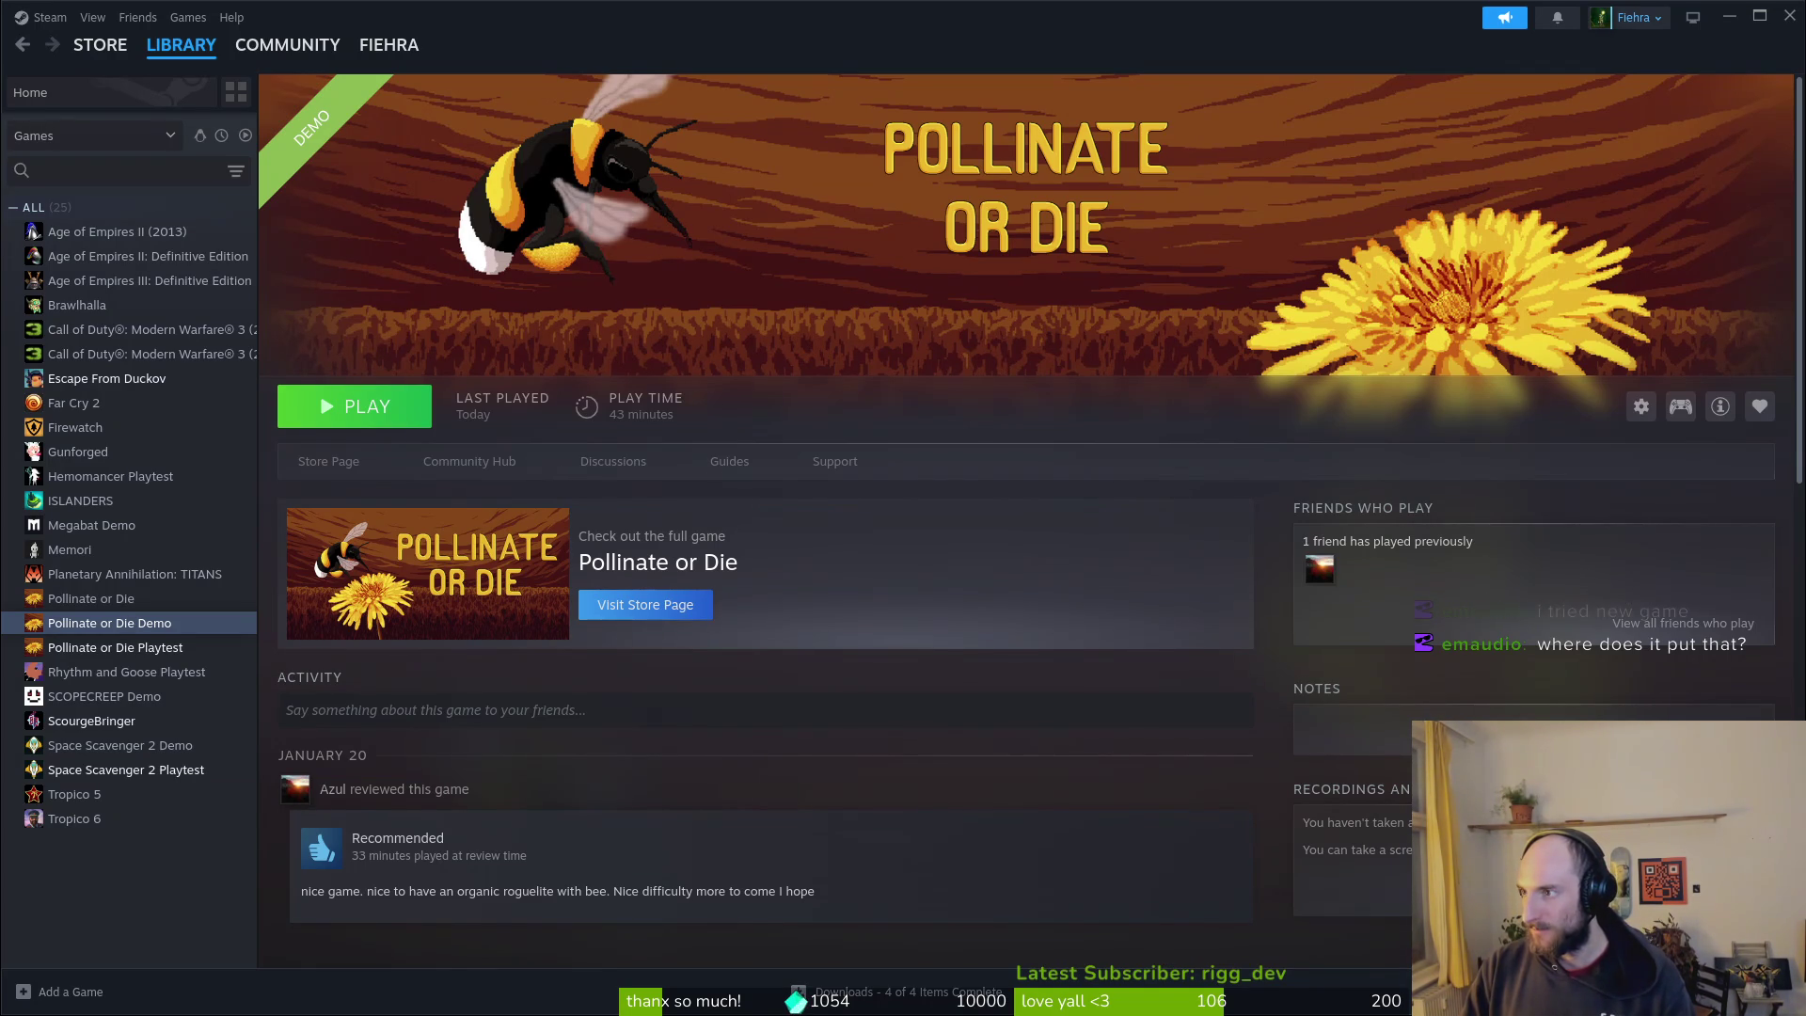
Step: Open the demo's install folder in Files, then close it
mouse_move(75, 45)
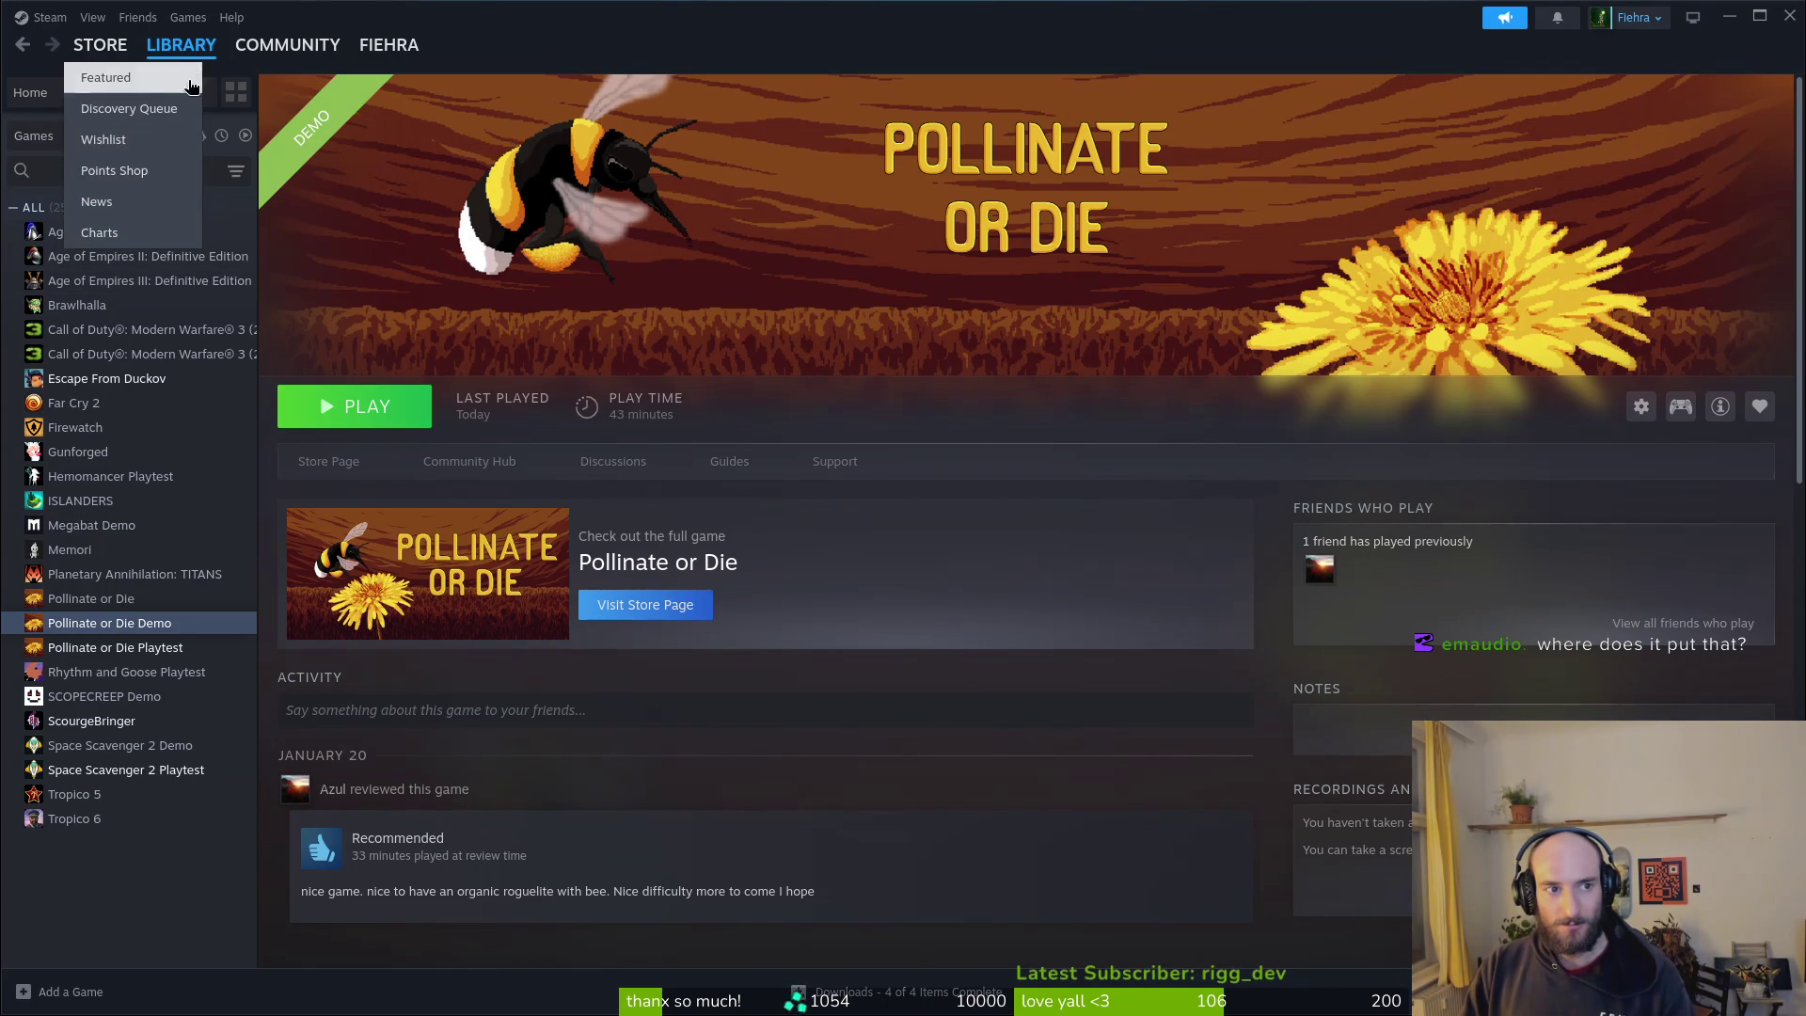
mouse_move(179, 45)
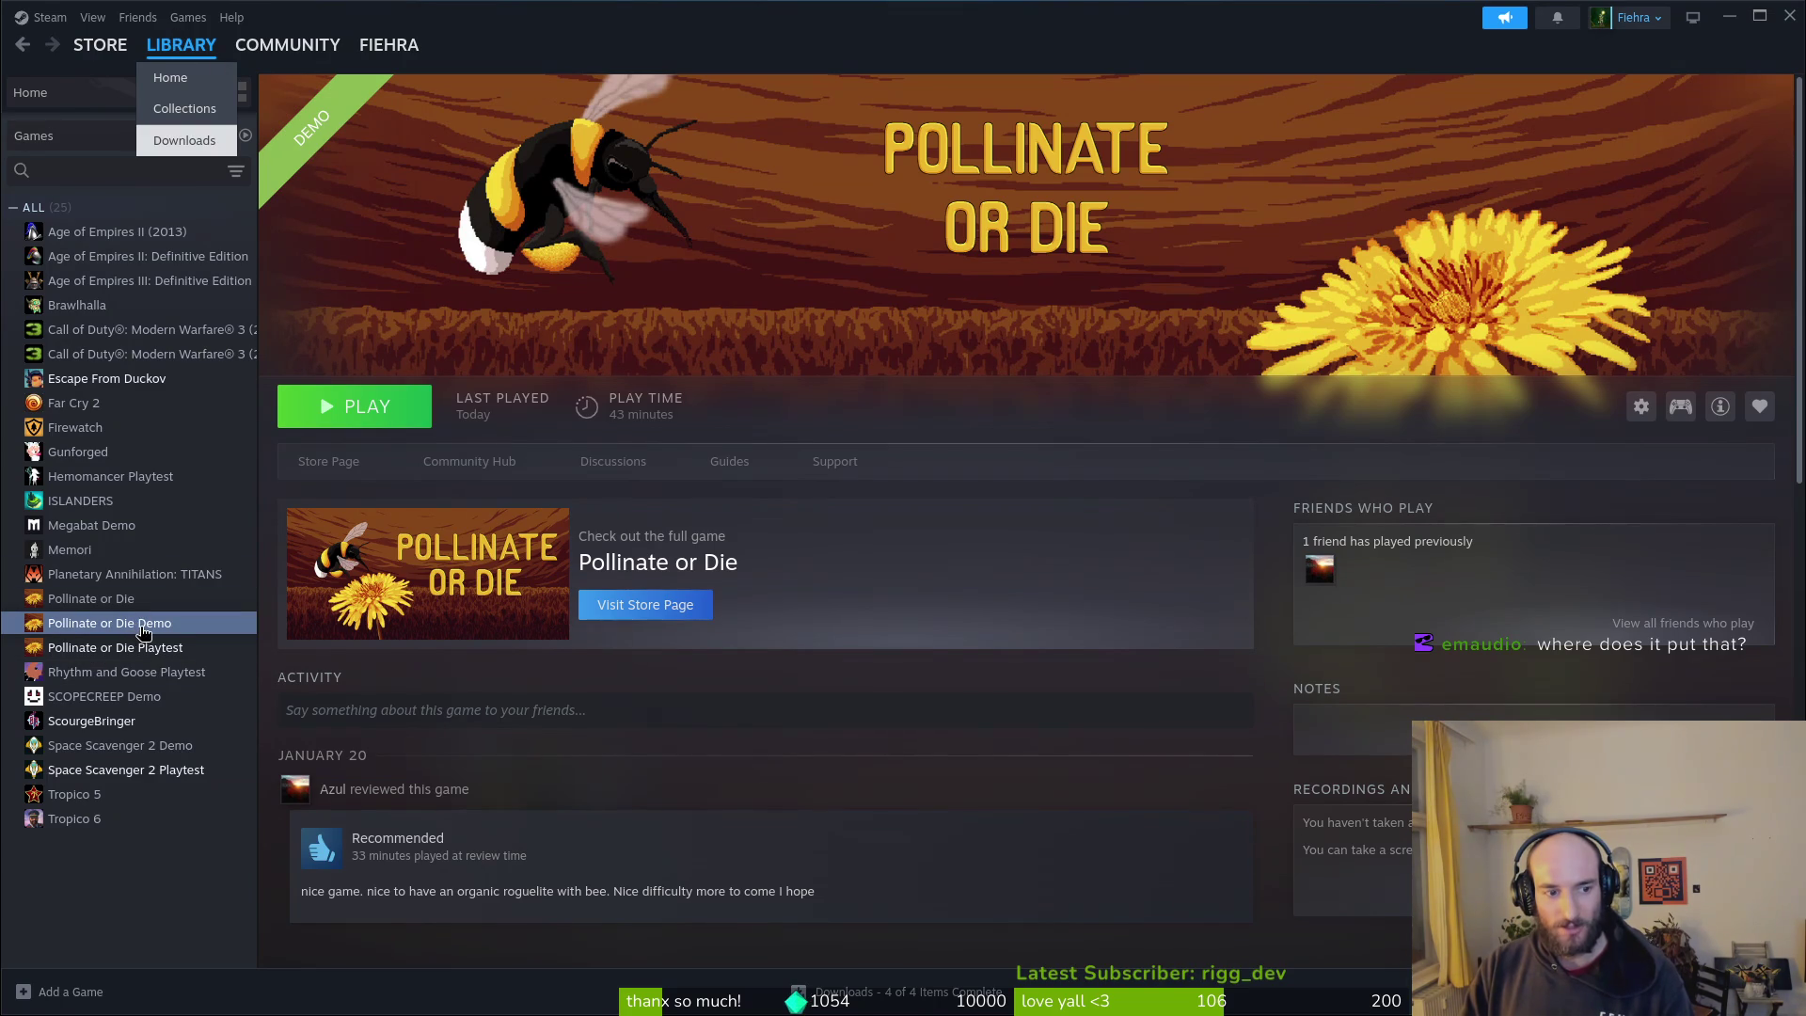
left_click(1641, 406)
mouse_move(1703, 508)
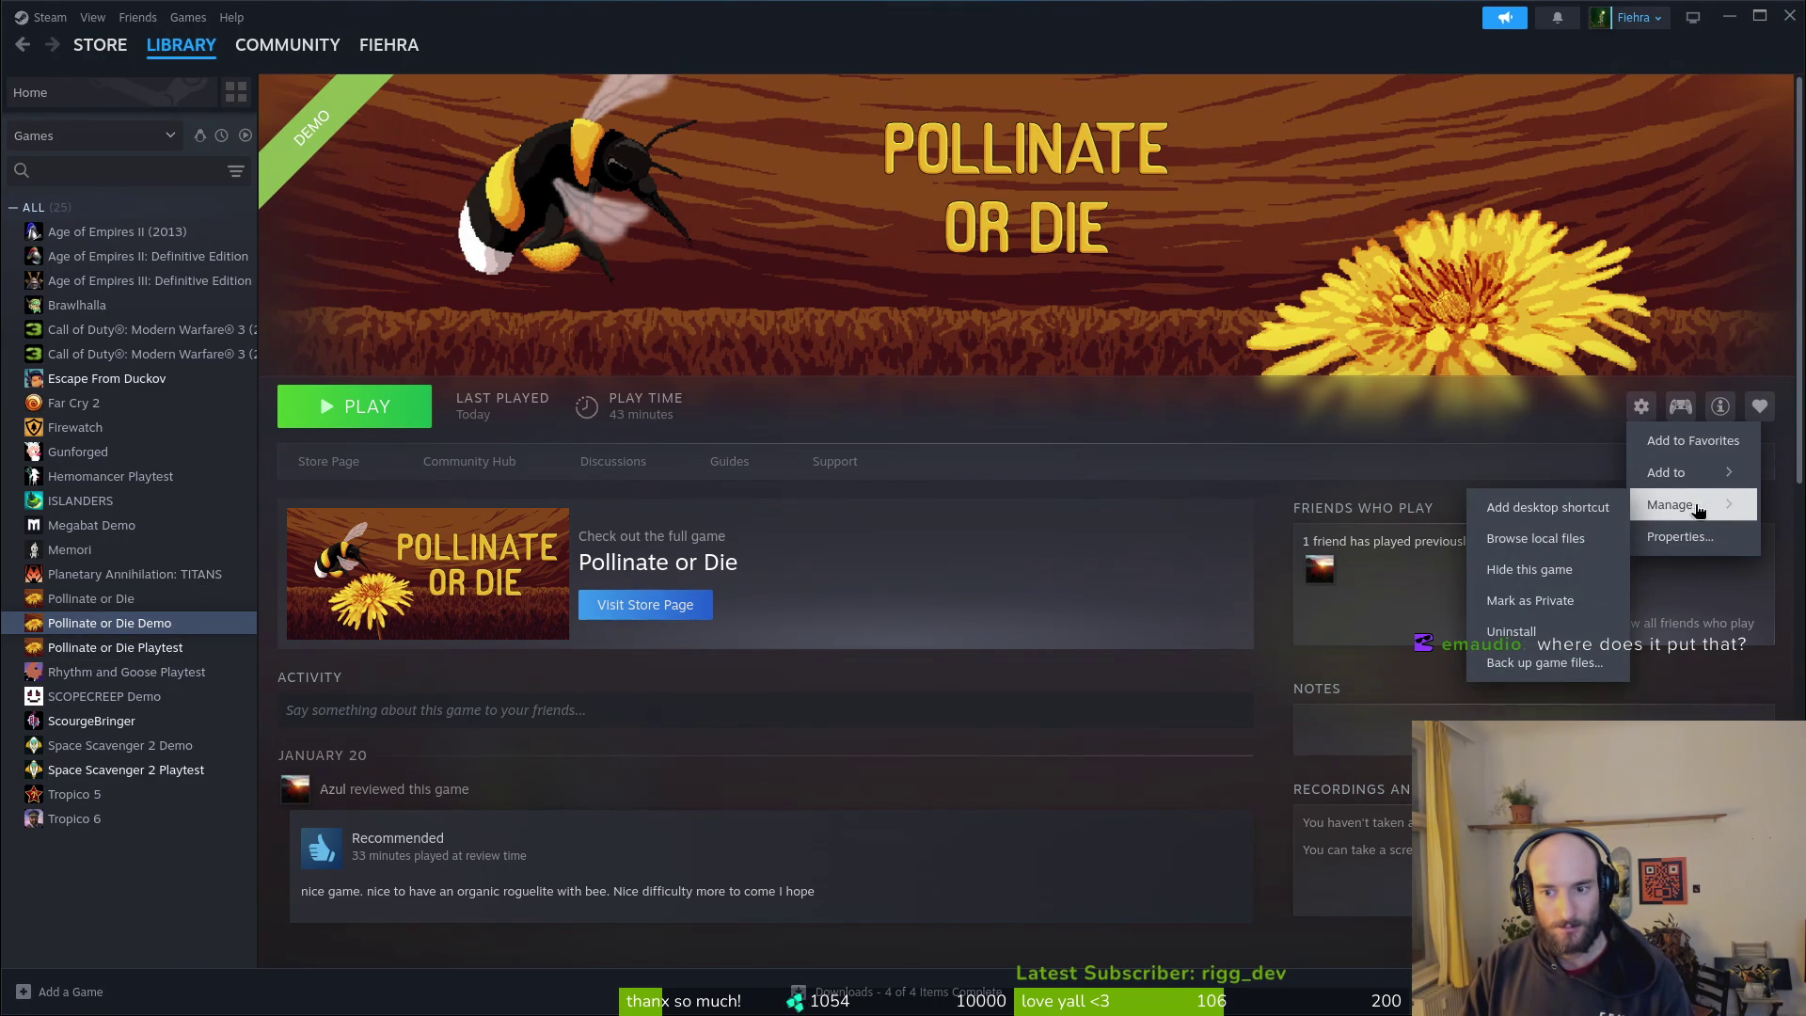
left_click(1531, 544)
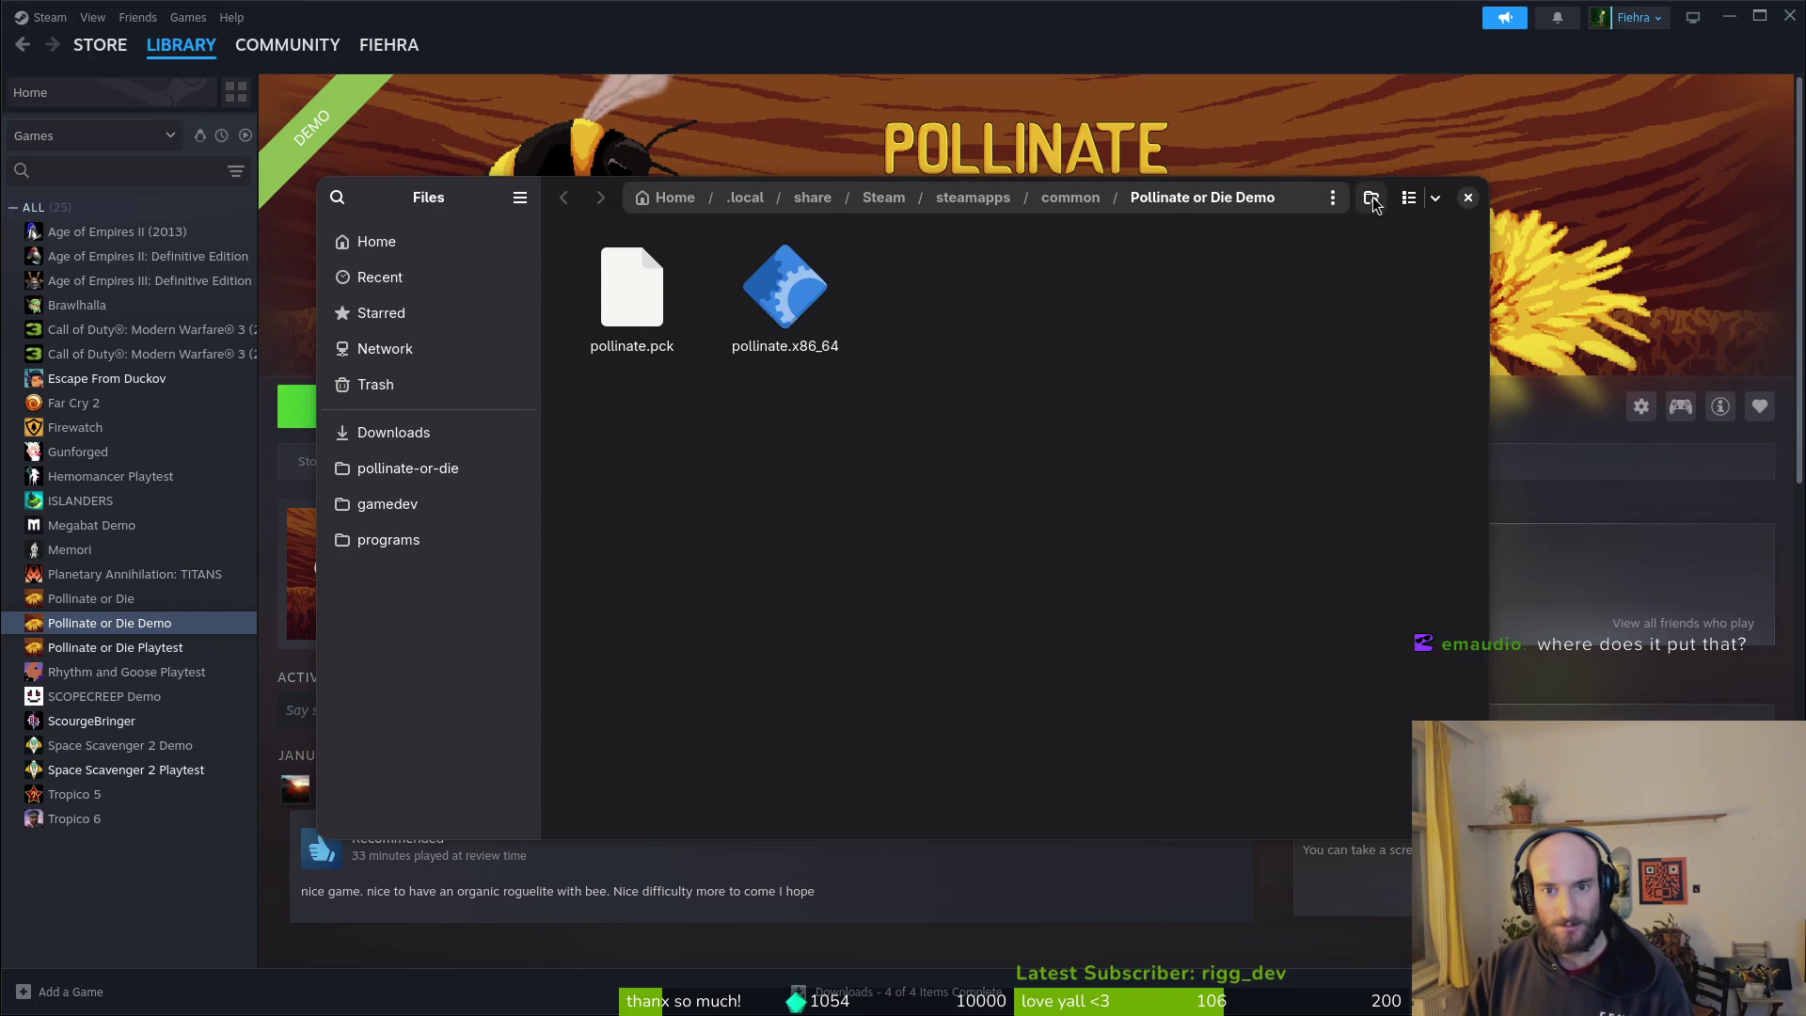
left_click(1467, 197)
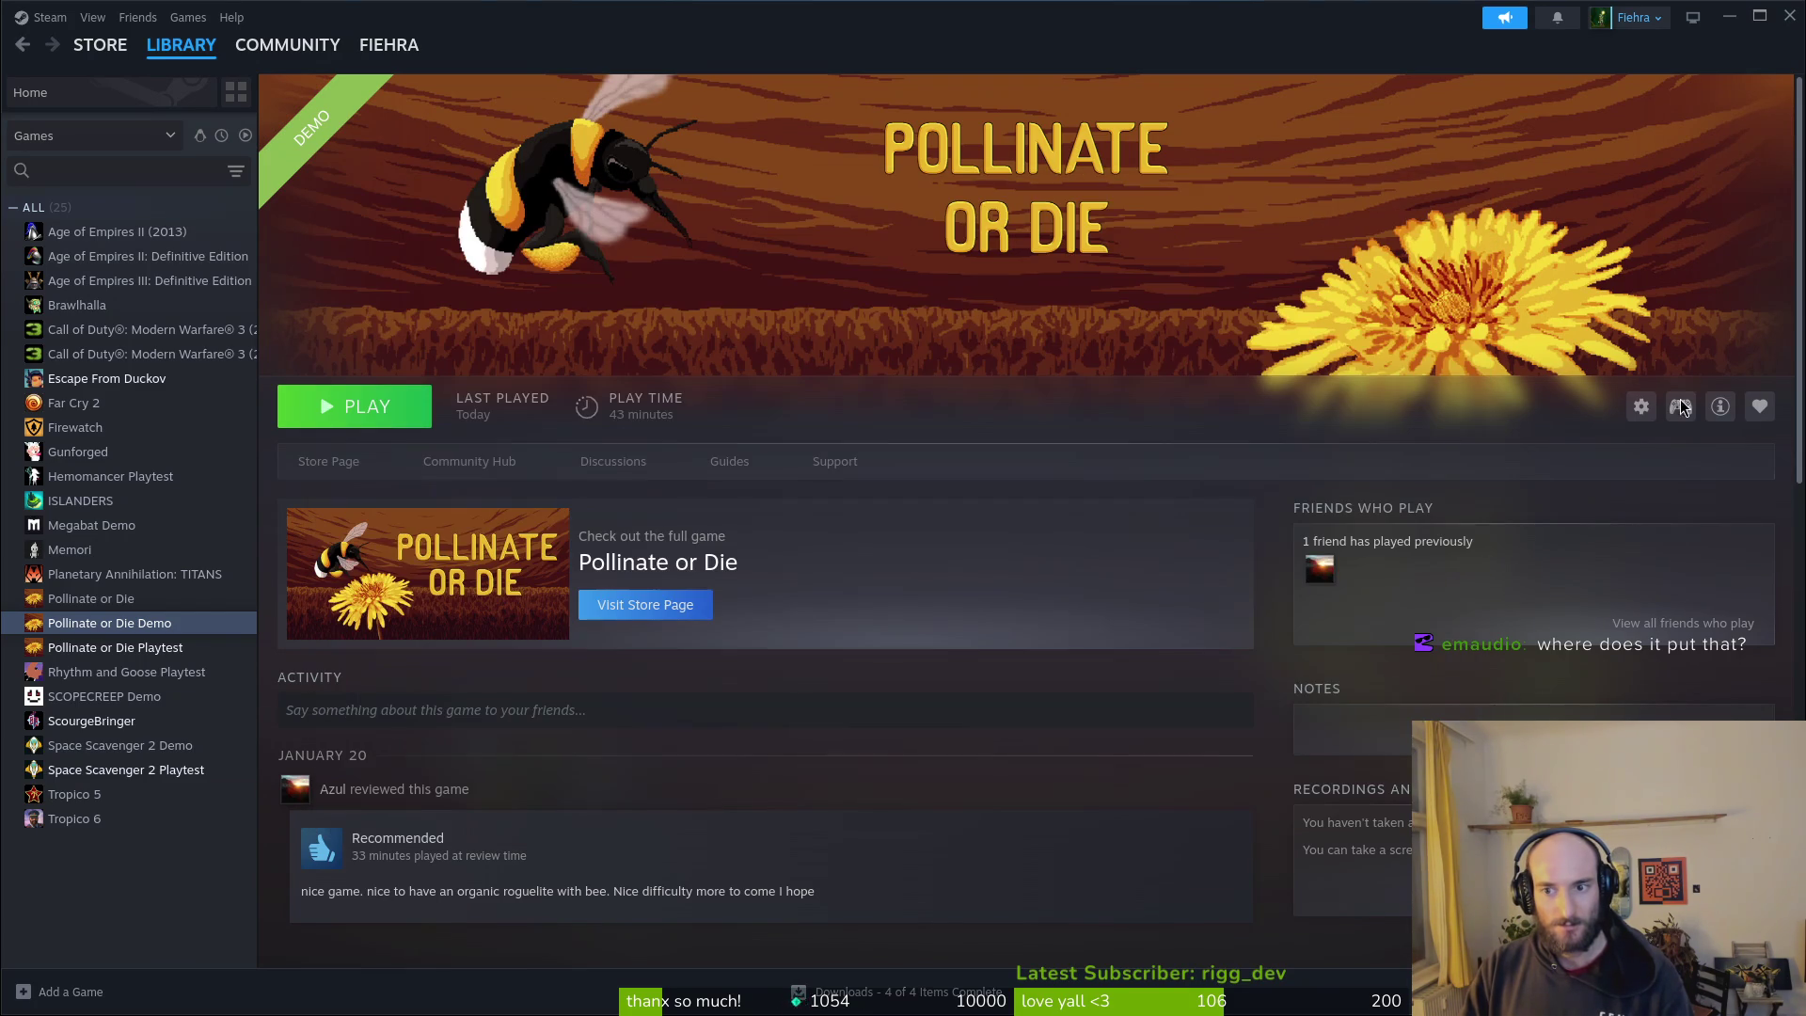
Step: Open the Pollinate or Die Demo properties and close them again
left_click(1641, 406)
mouse_move(1670, 508)
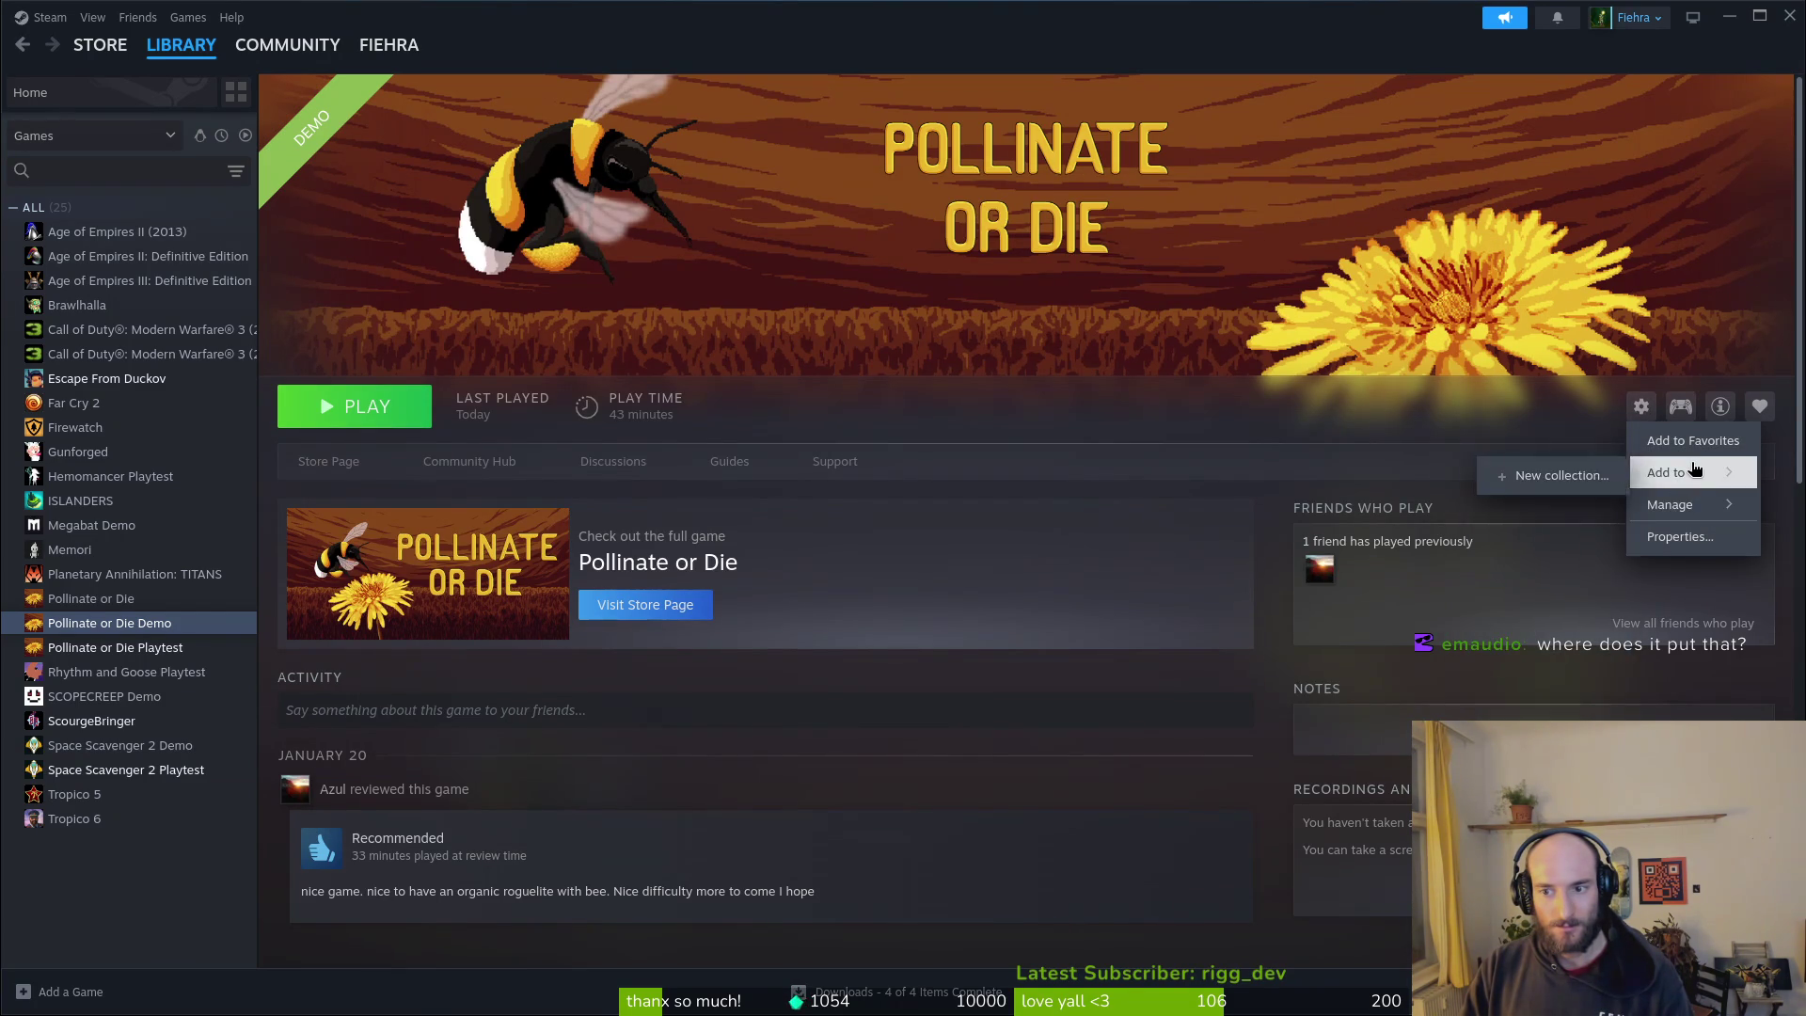
left_click(1680, 537)
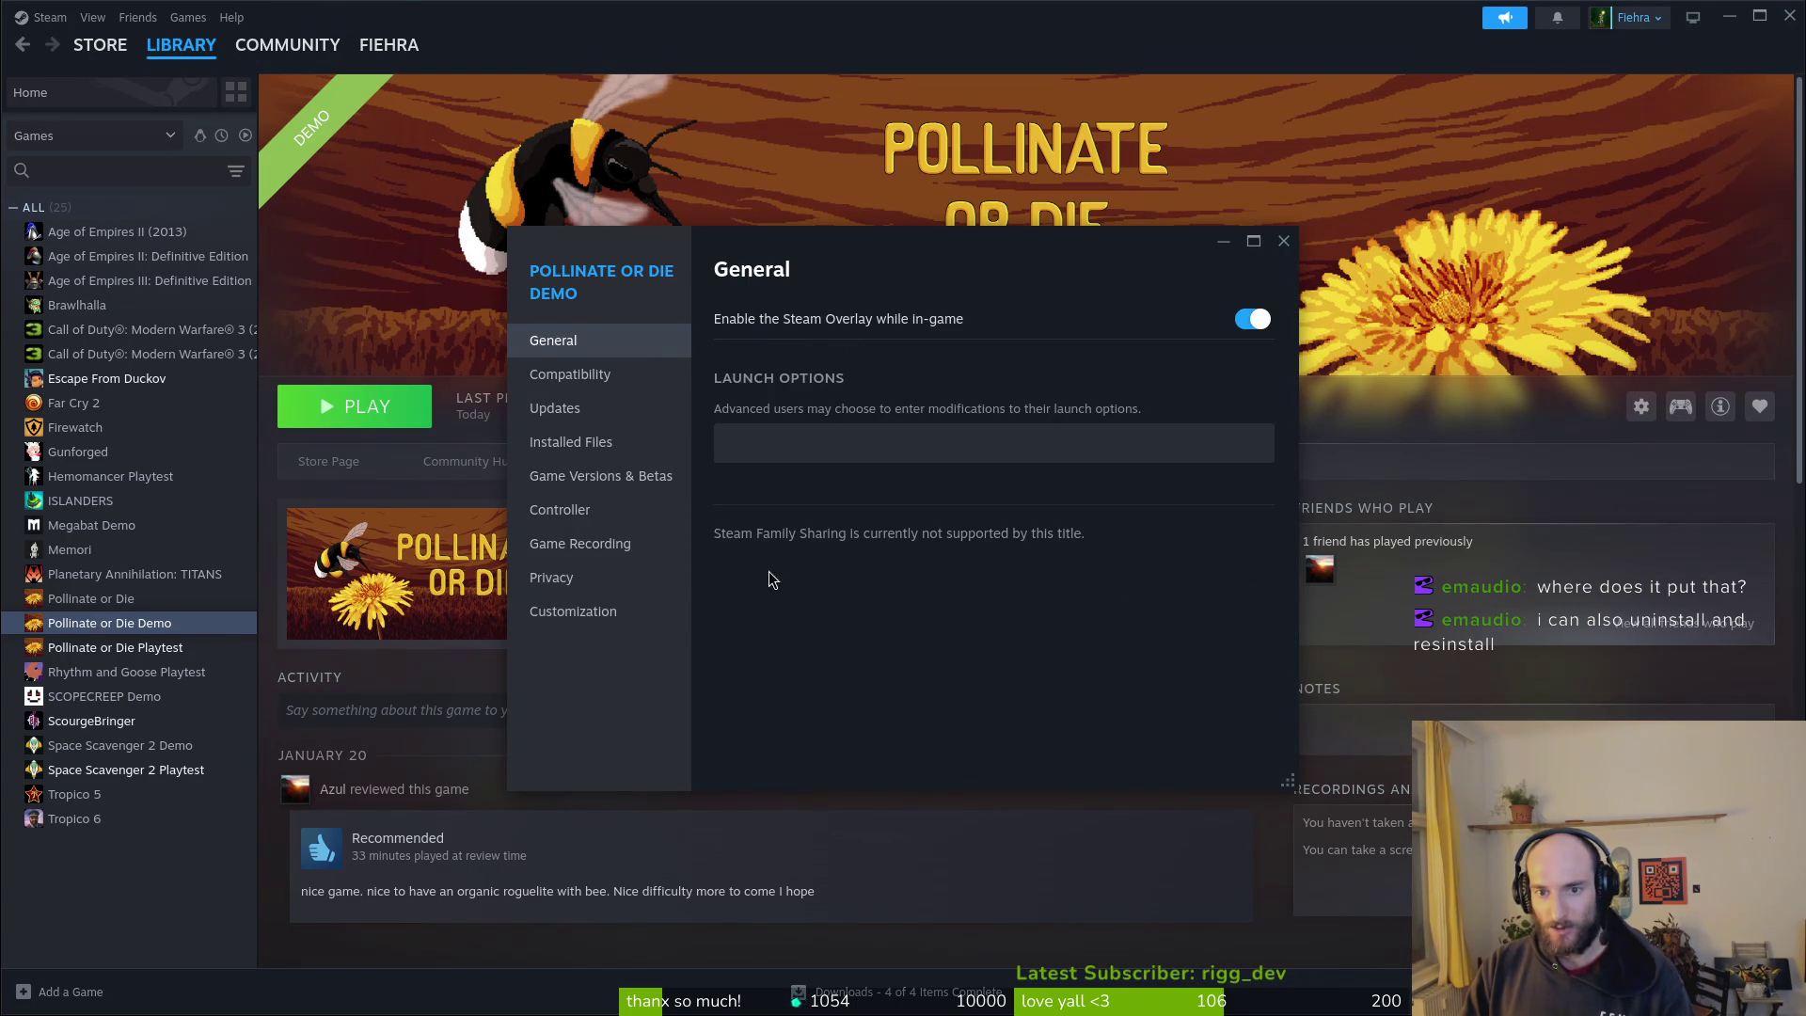
left_click(1284, 241)
Step: Browse the demo's local files once more, close Files, and launch the demo
left_click(1648, 412)
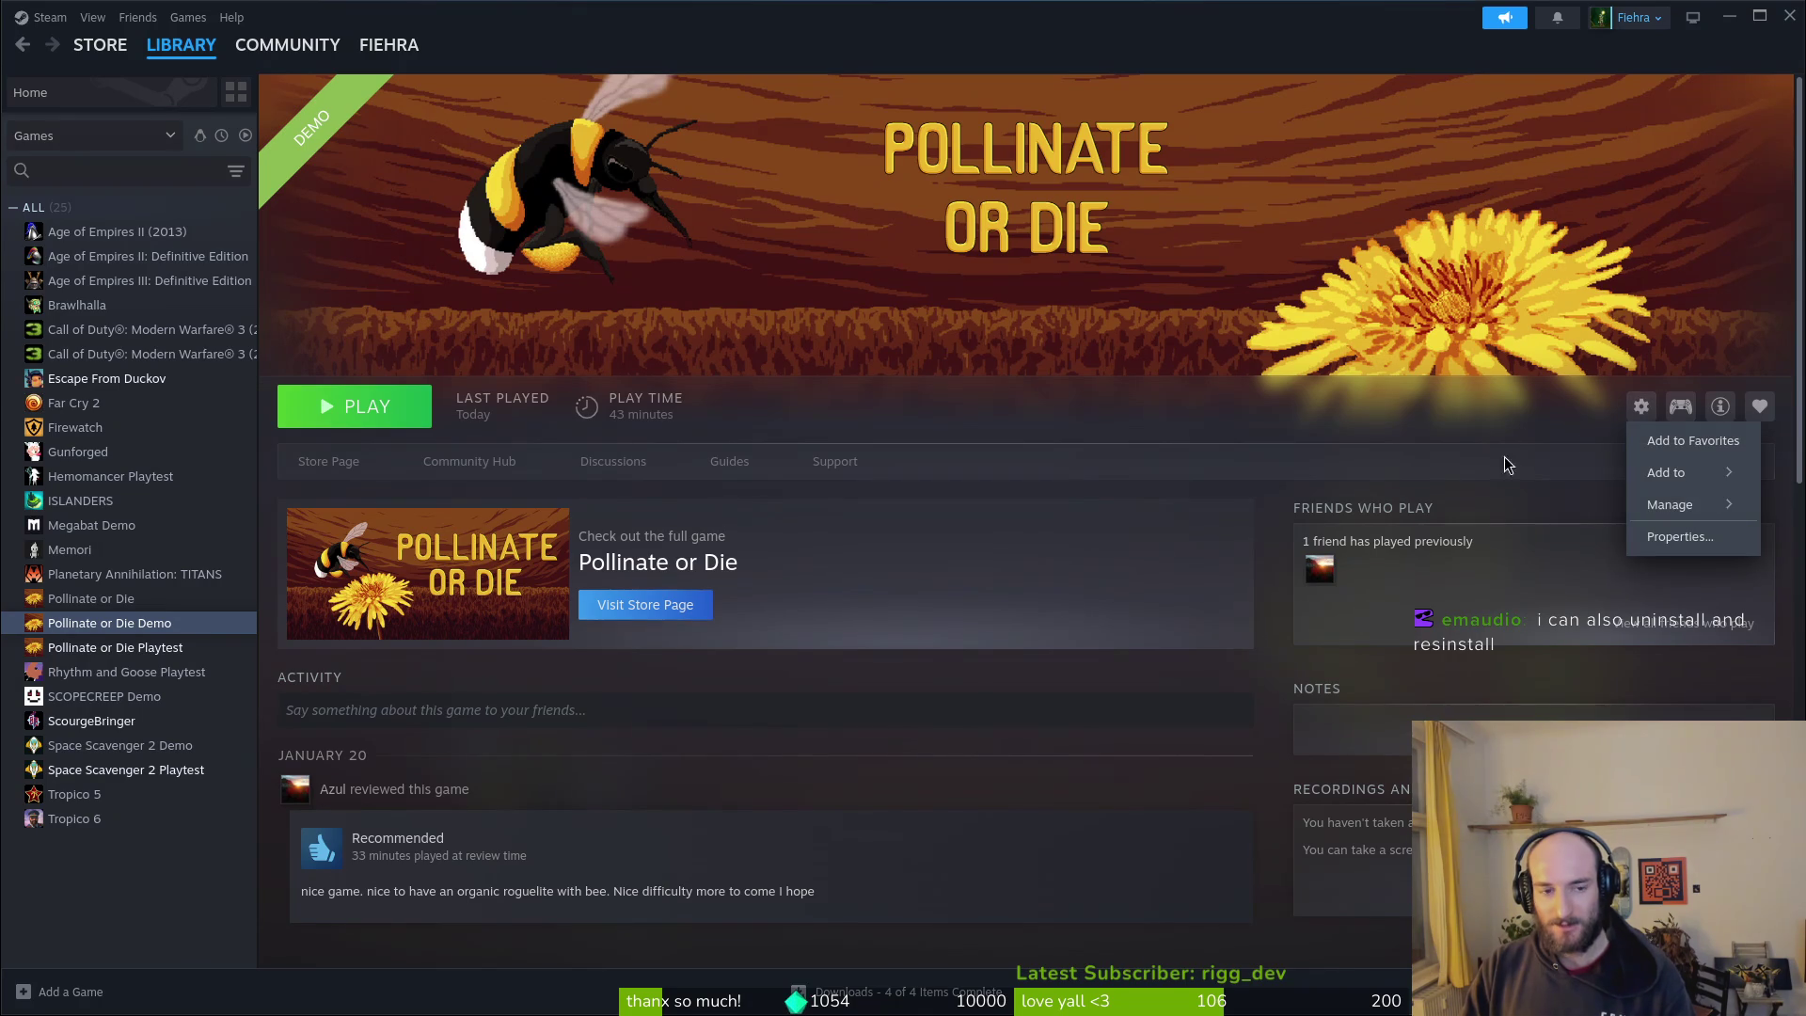
mouse_move(1684, 504)
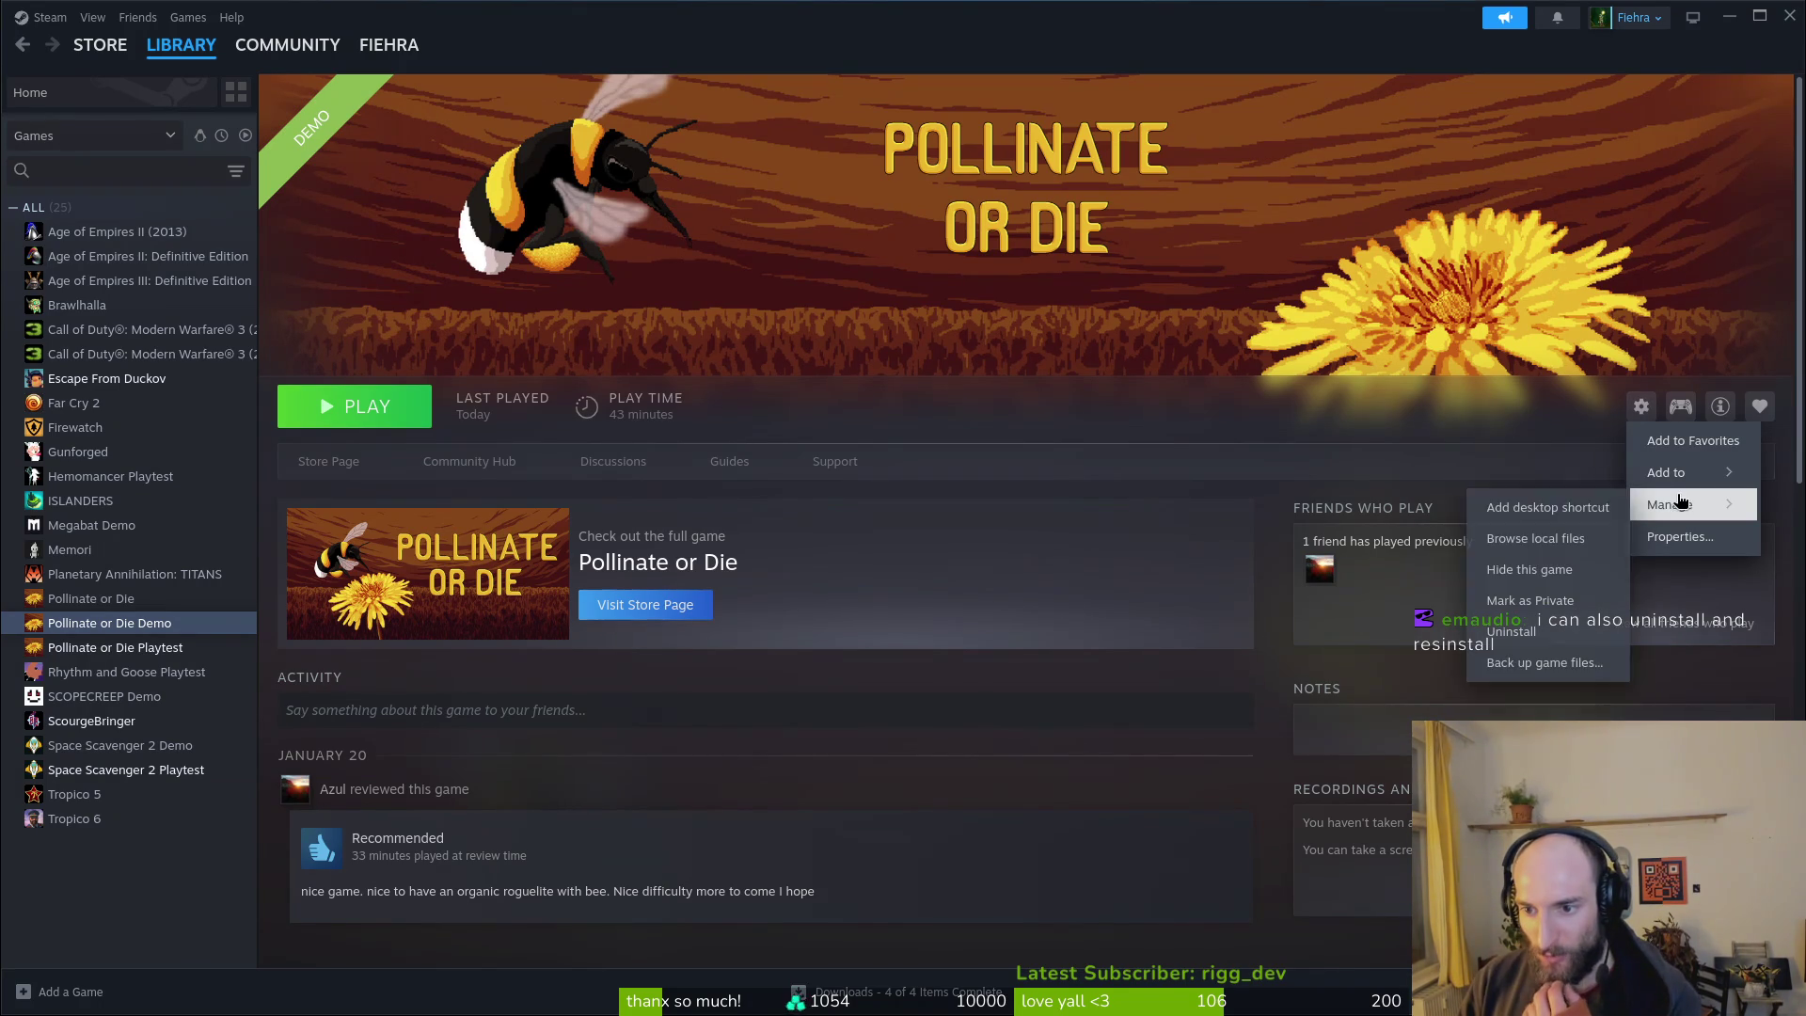
left_click(1566, 532)
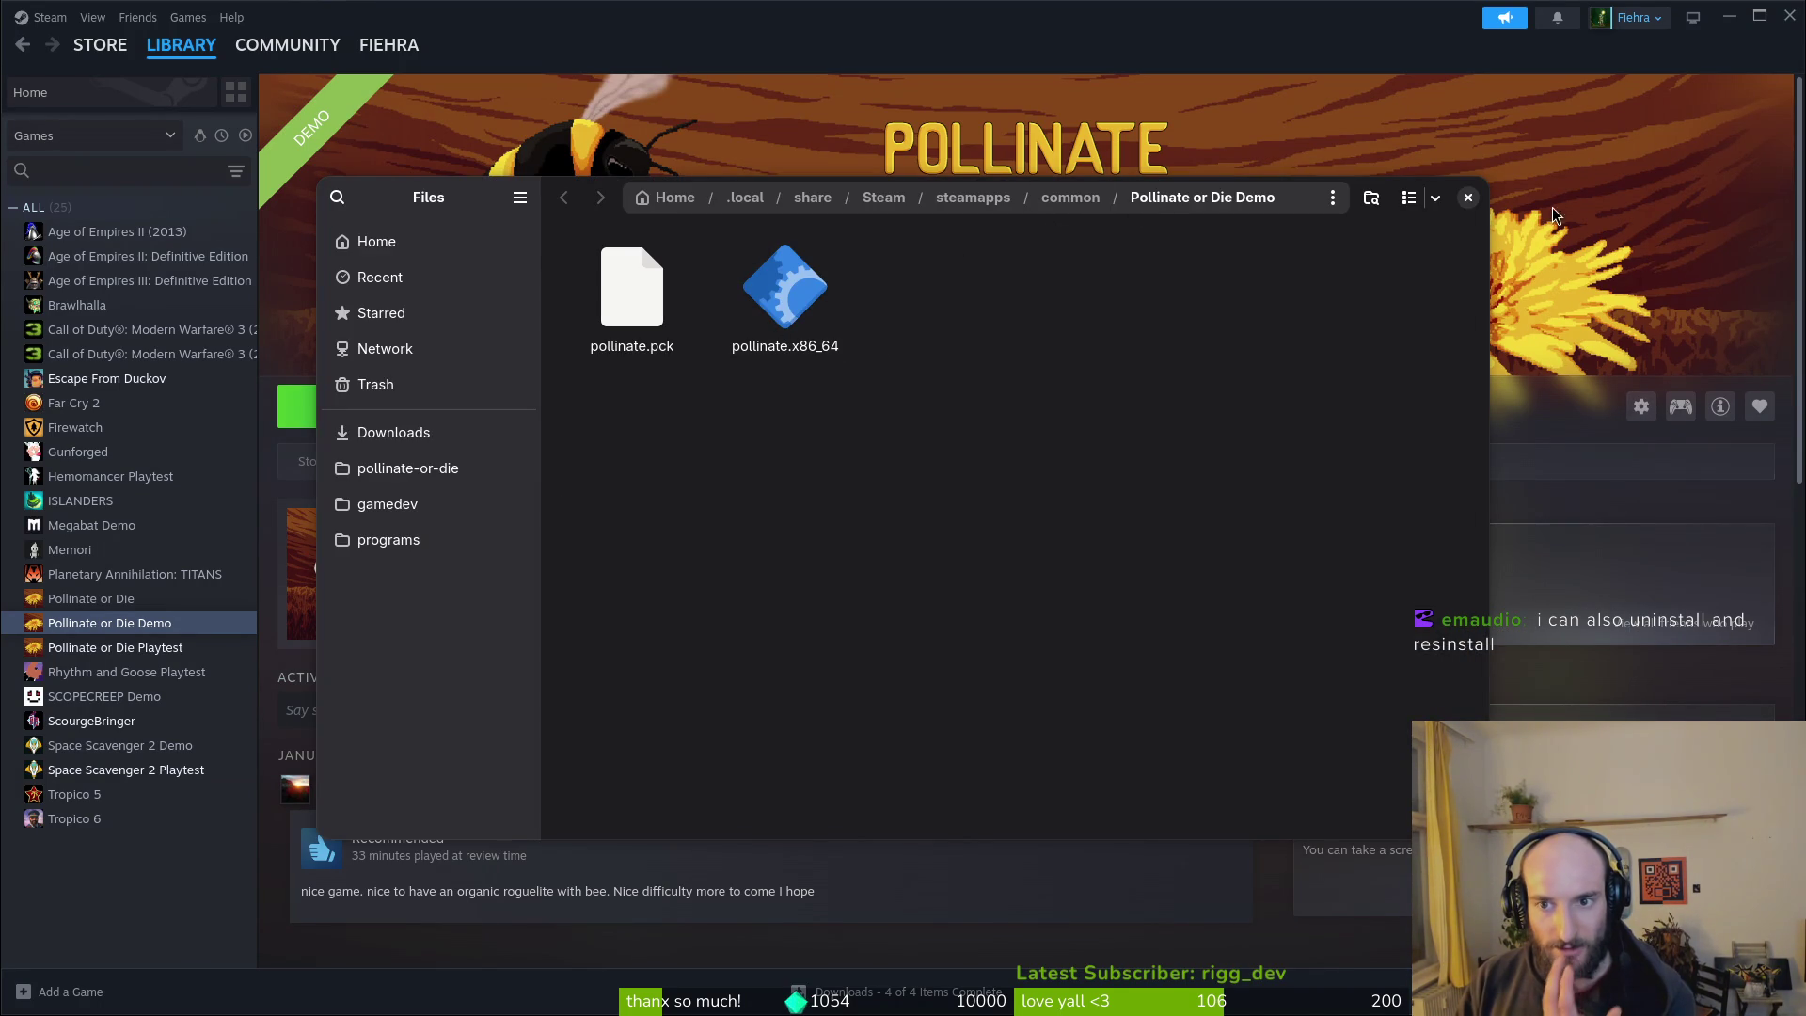
left_click(1467, 198)
left_click(404, 390)
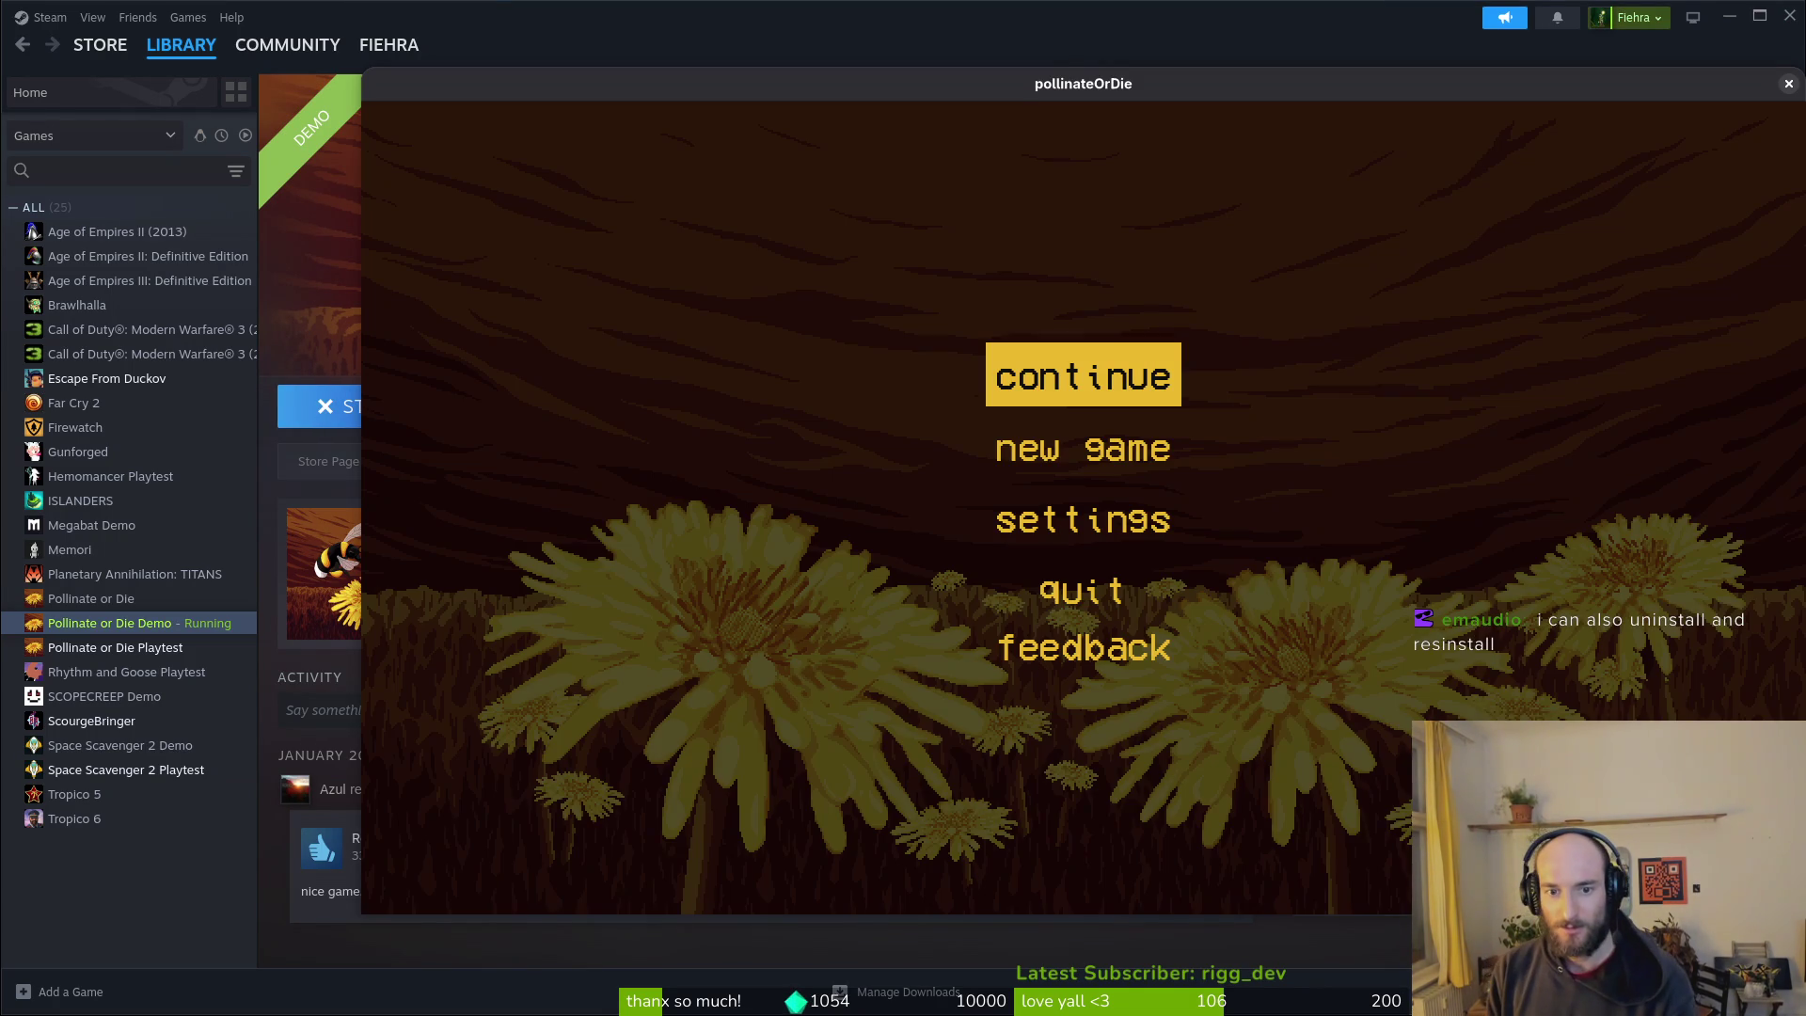
Step: Continue the saved run, quit it to the main menu, and close the game window
key("Down")
key("Up")
key("Return")
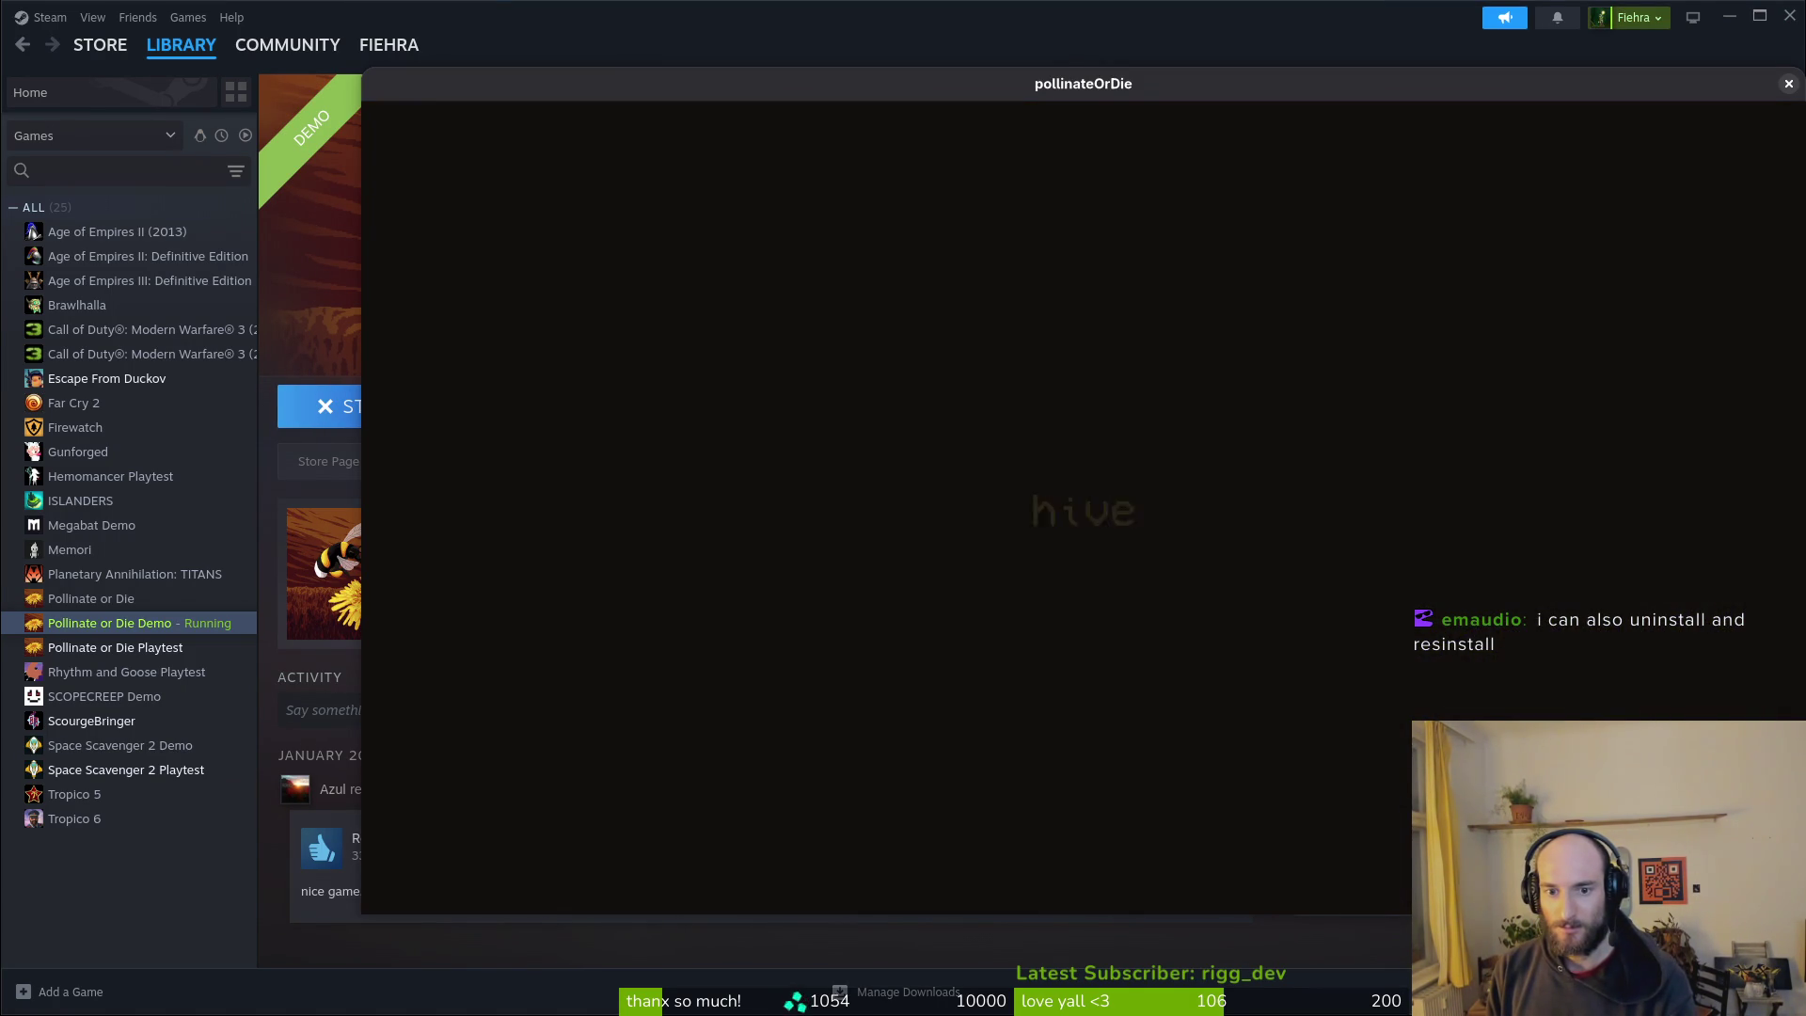
key("Escape")
key("Down")
key("Down")
key("Return")
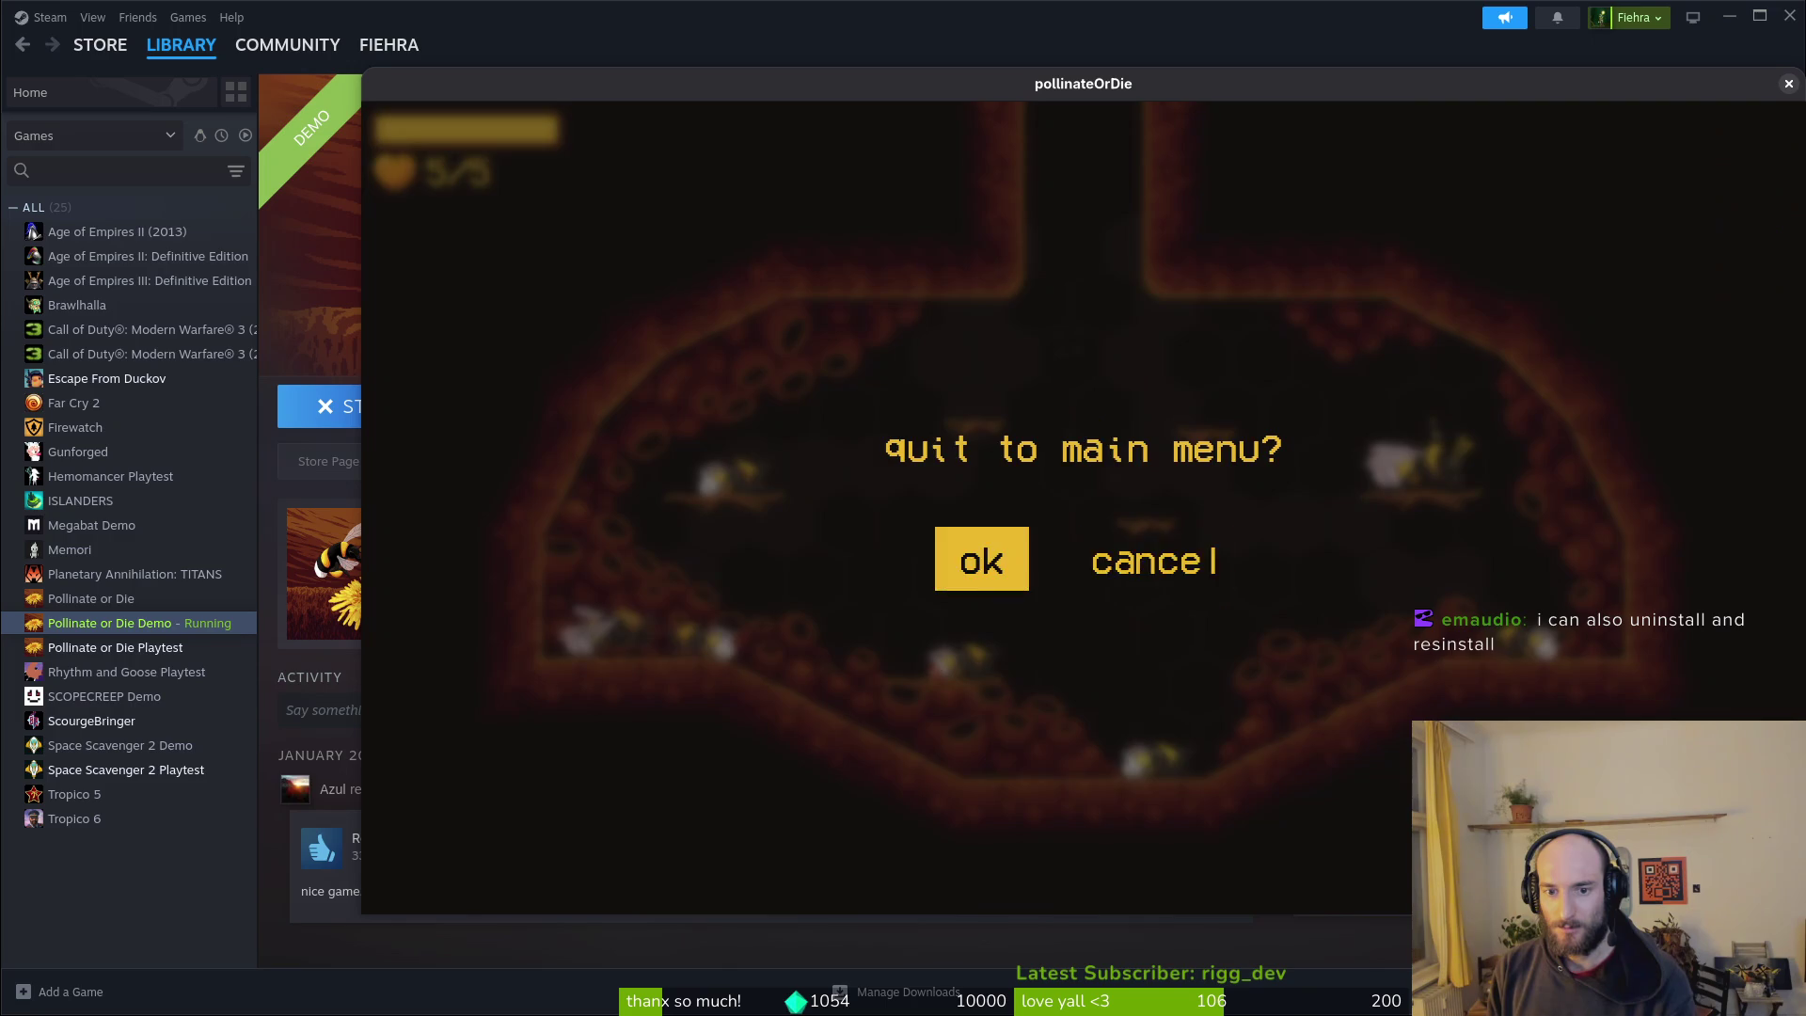
key("Return")
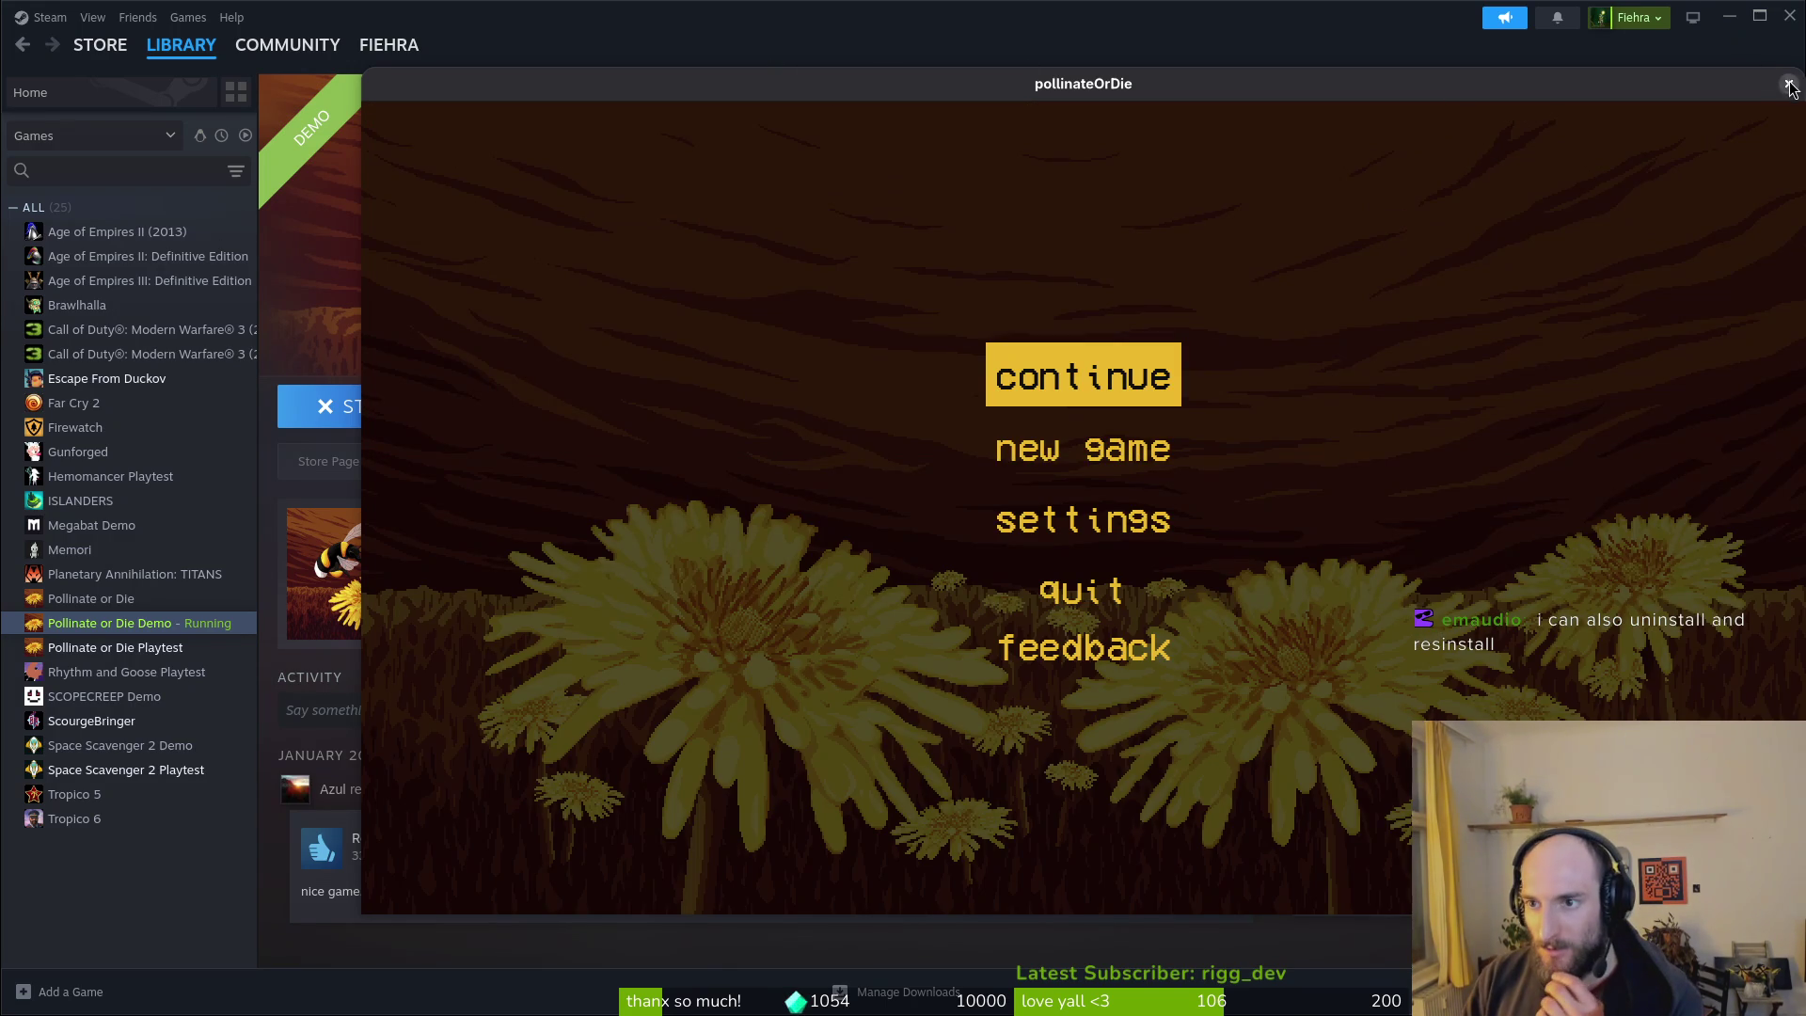
left_click(1788, 84)
Step: Open the demo's gear menu, then show and hide its game details
left_click(1635, 412)
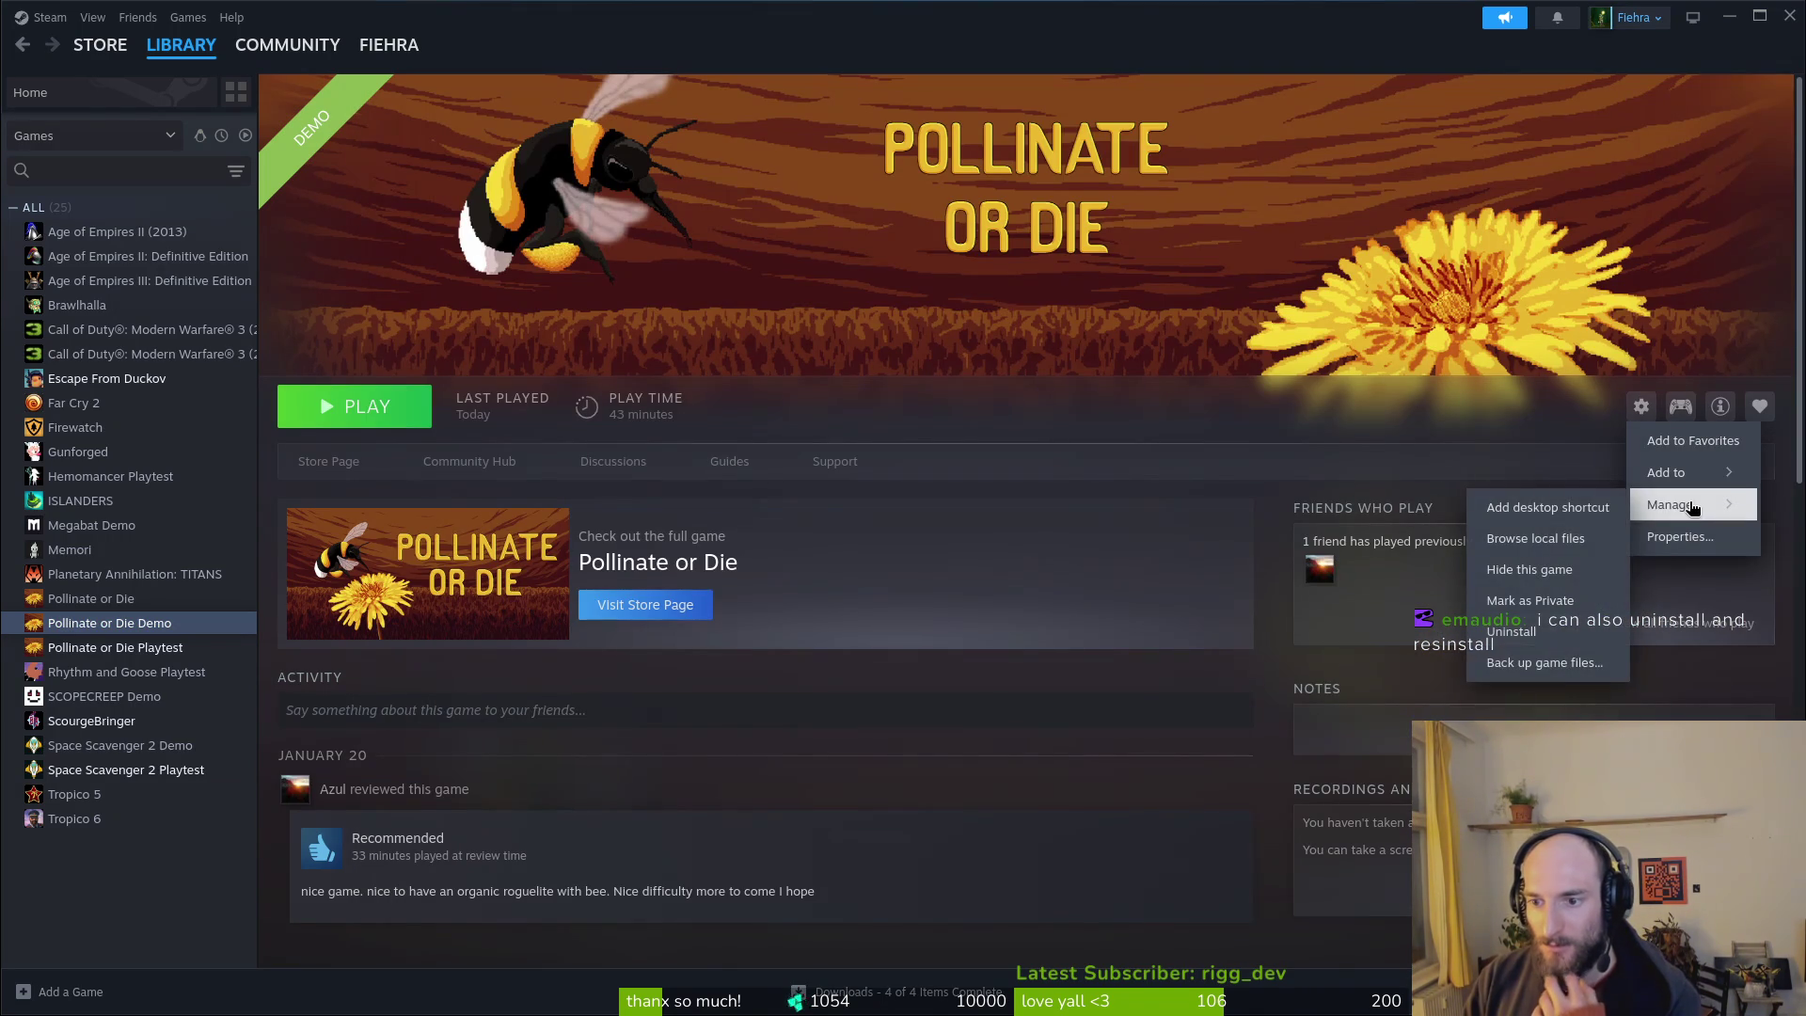
mouse_move(1655, 495)
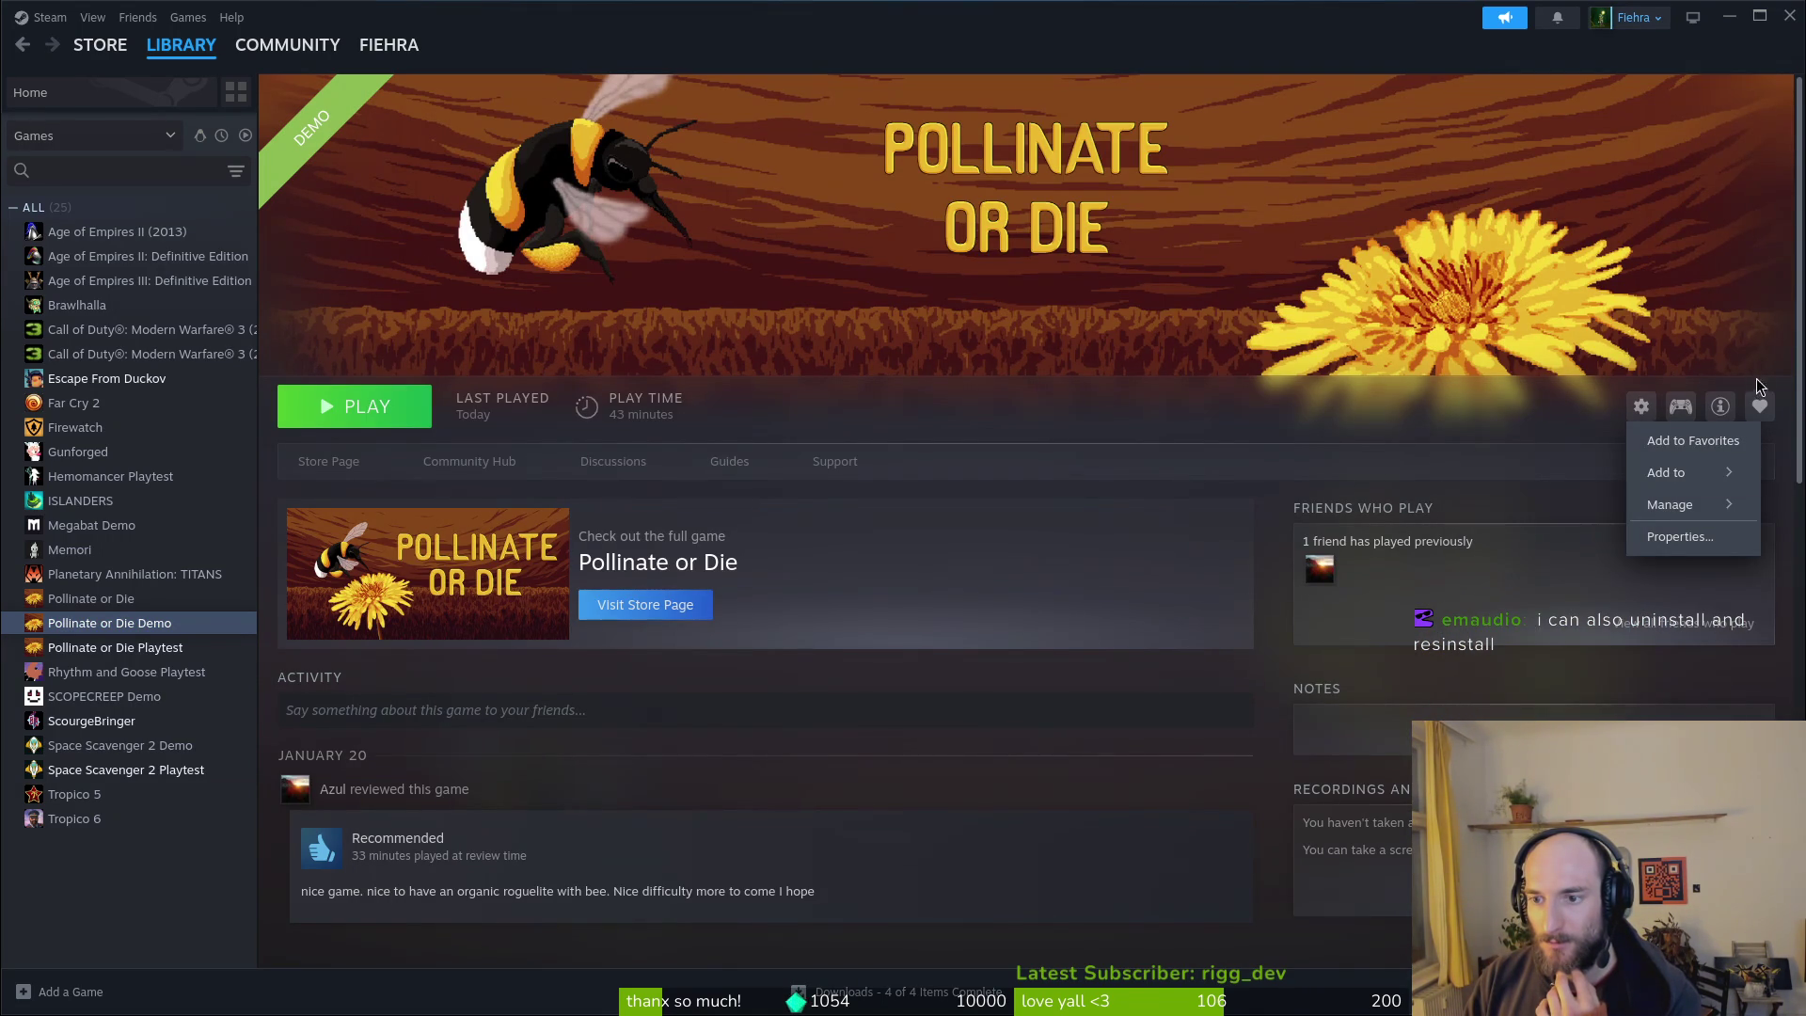
left_click(1713, 416)
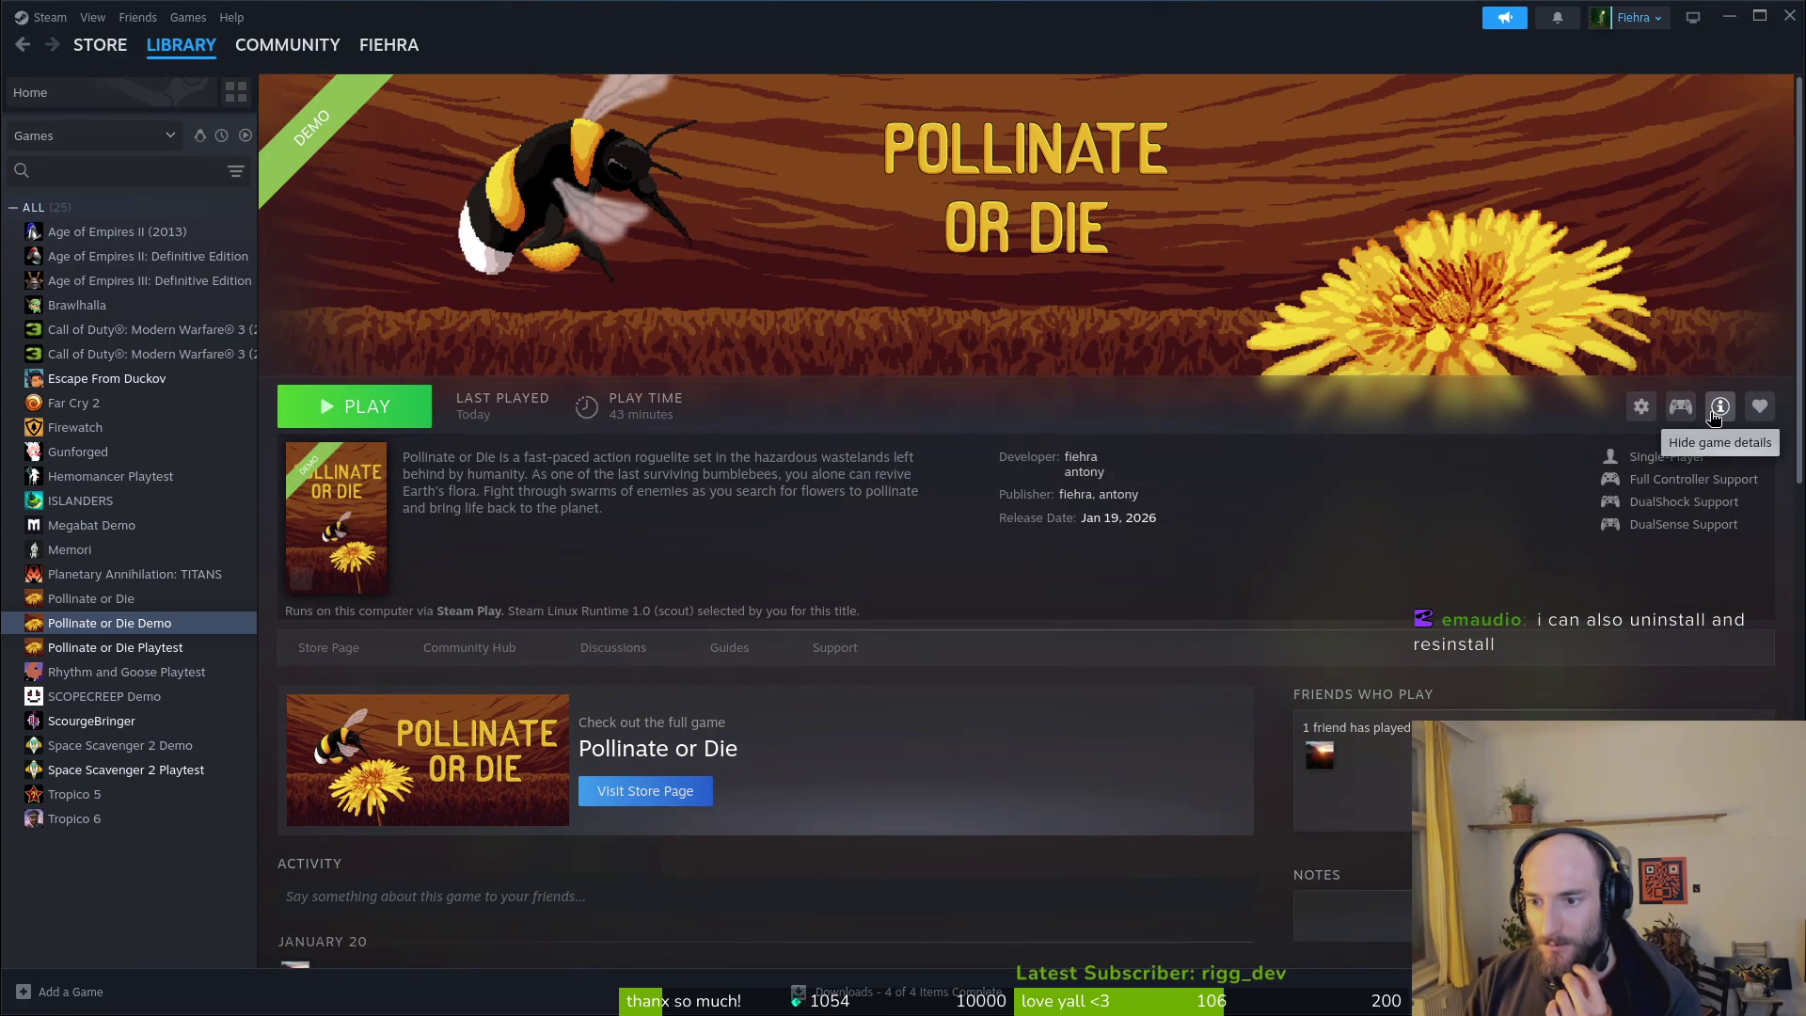
left_click(1714, 417)
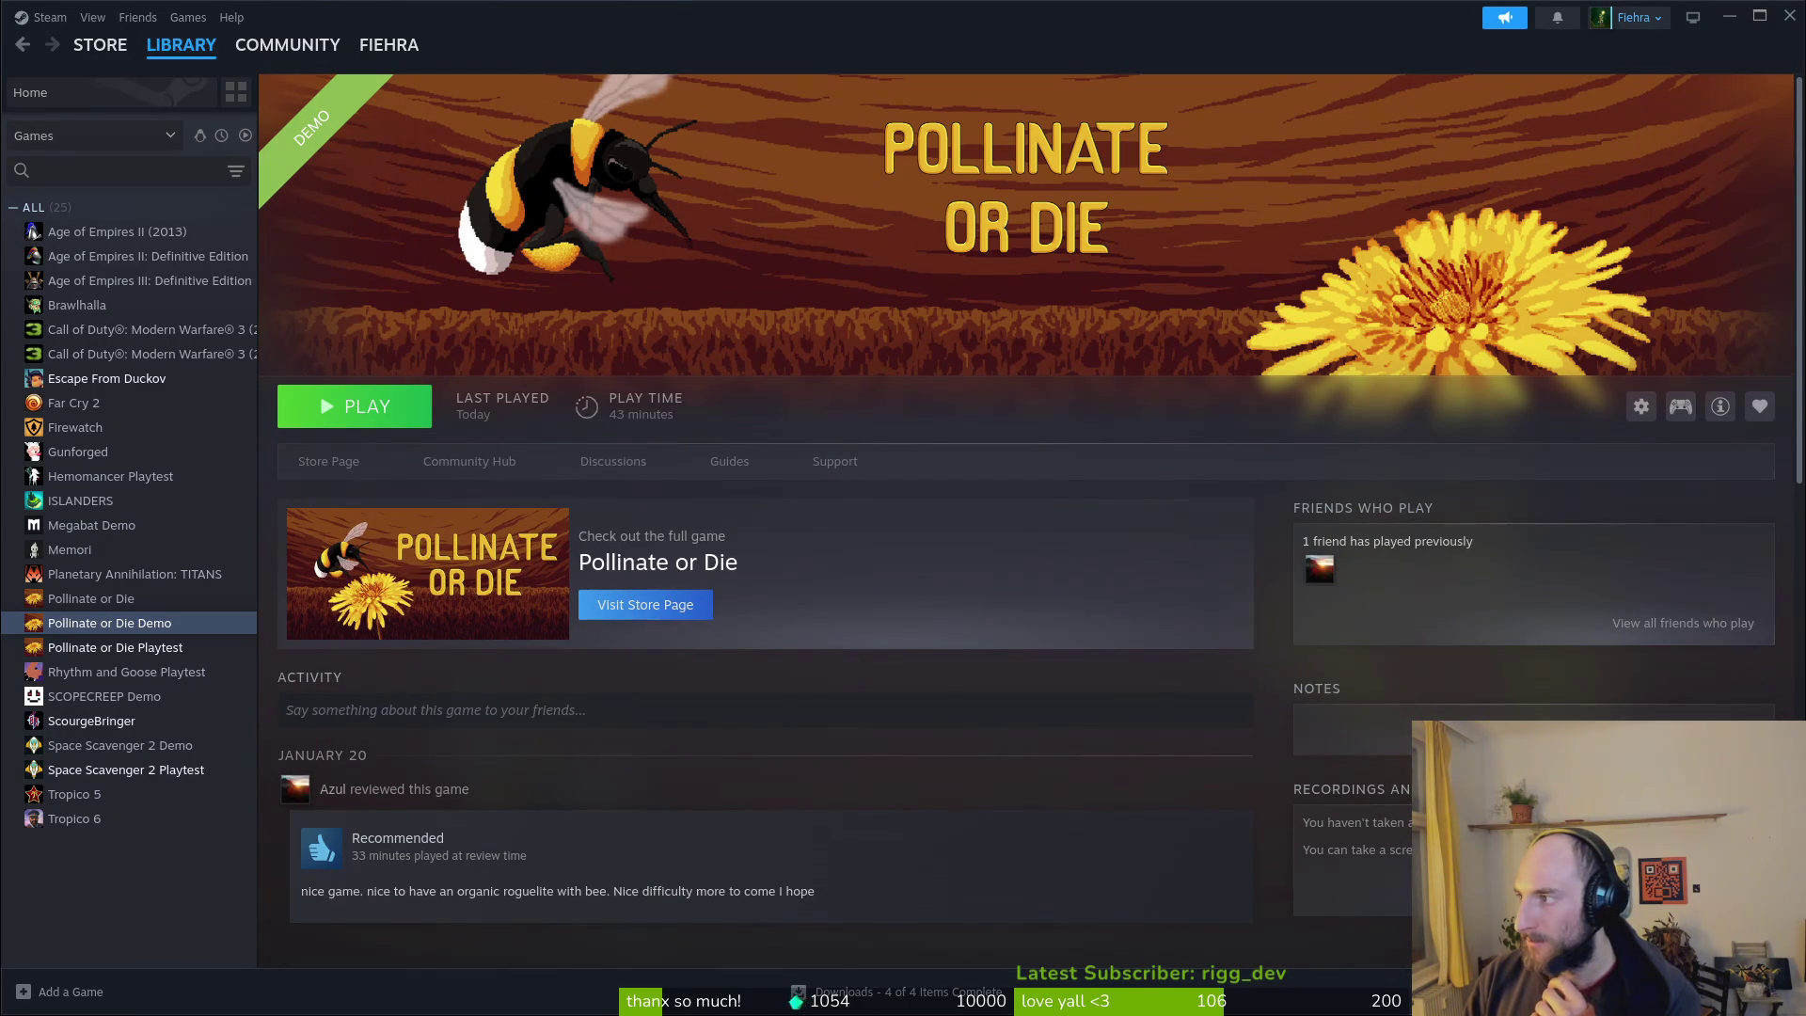
Step: Try the library right-click menu to reach the demo's installed files, then reopen the gear menu
right_click(134, 628)
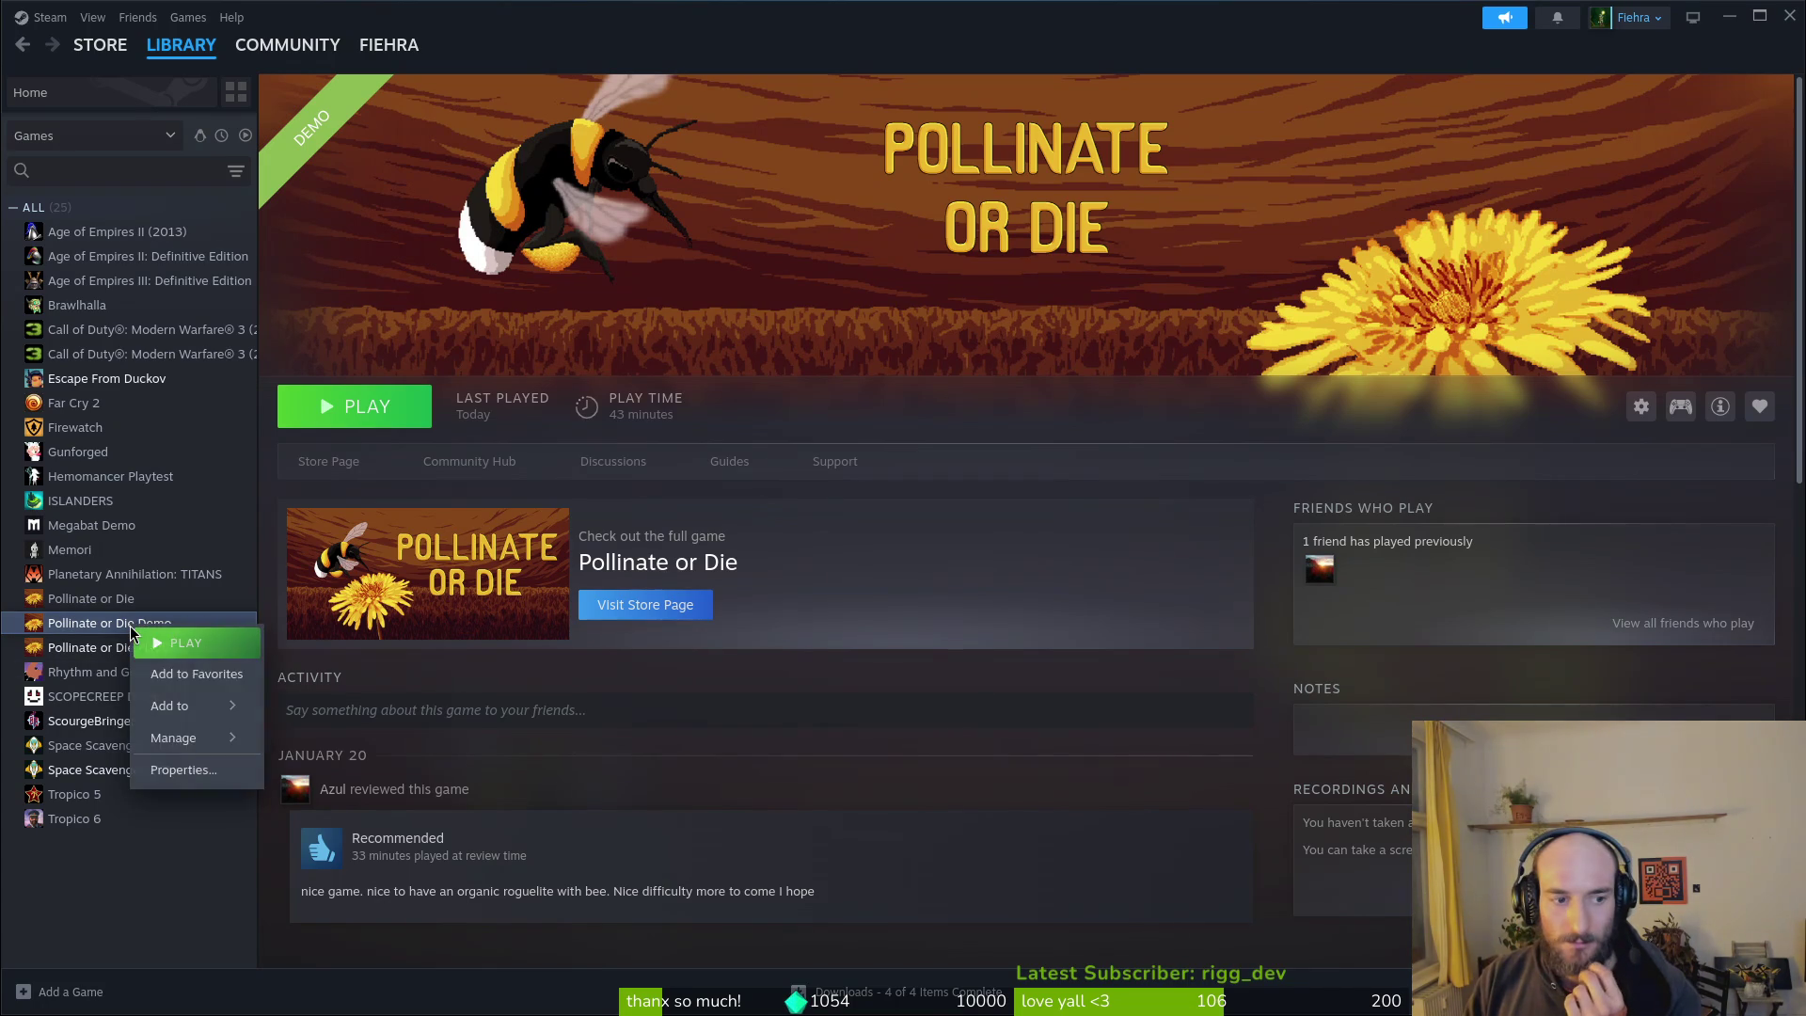
mouse_move(178, 735)
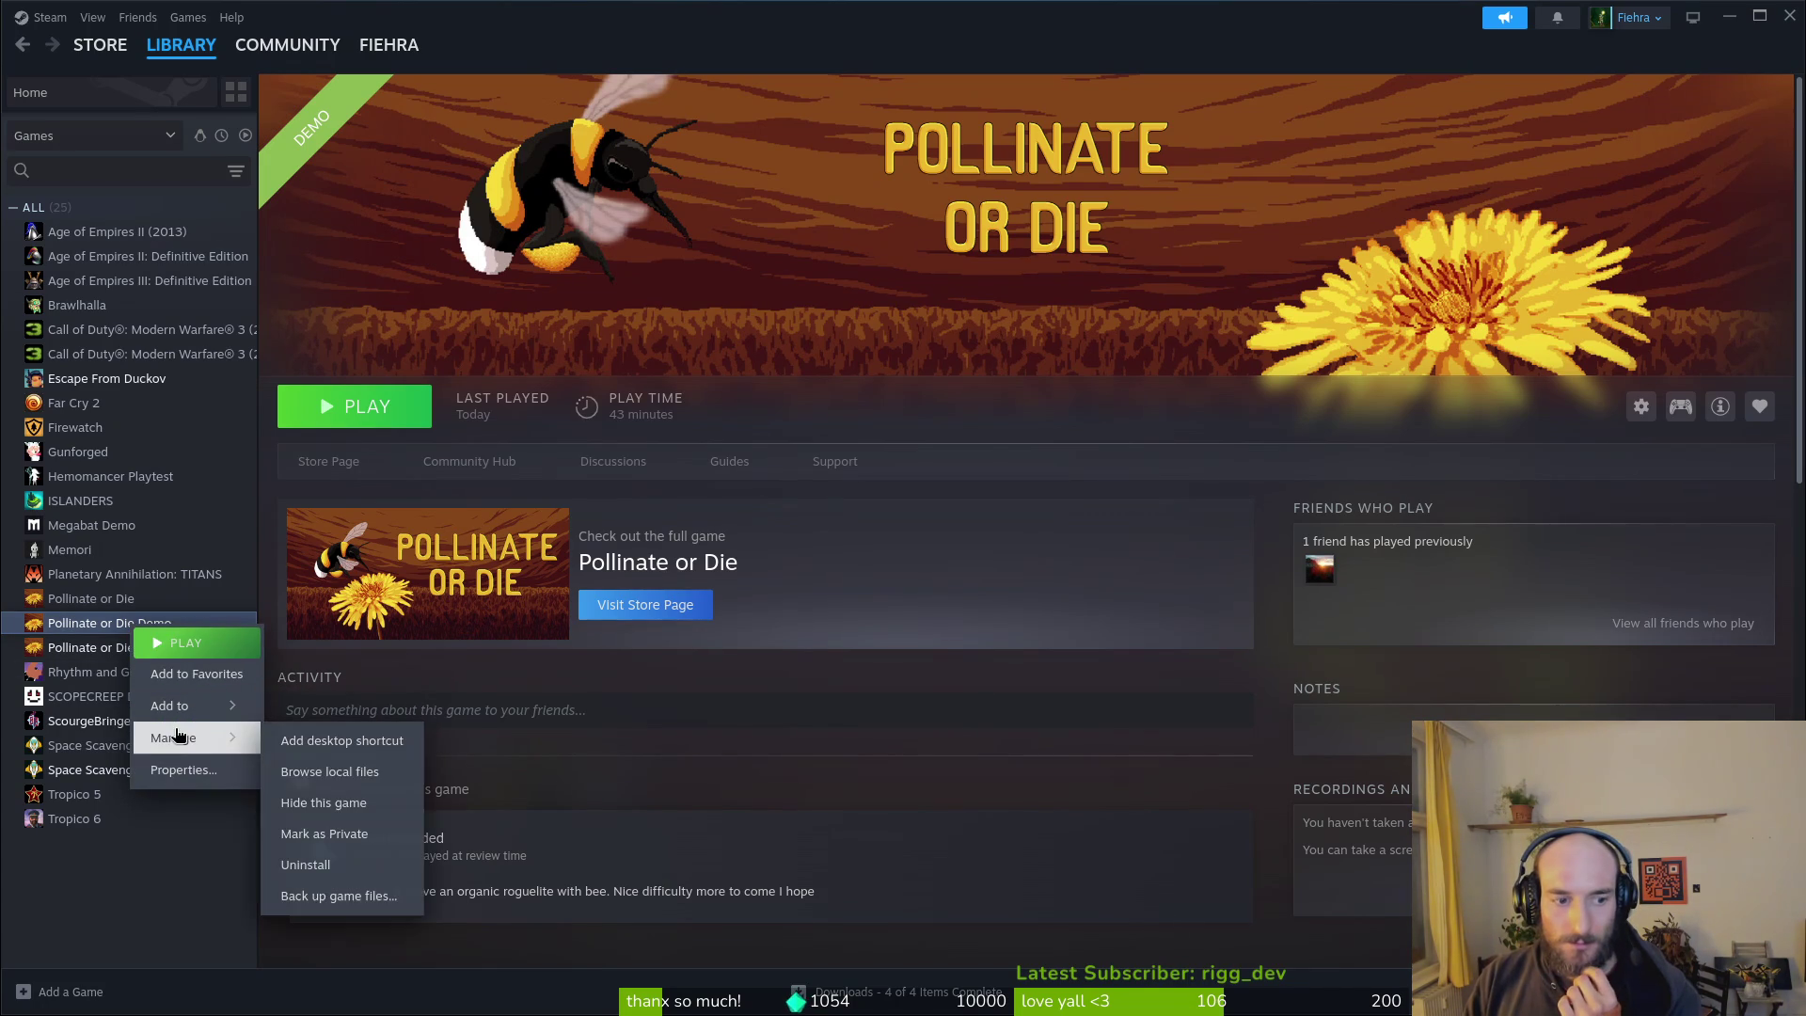
left_click(379, 773)
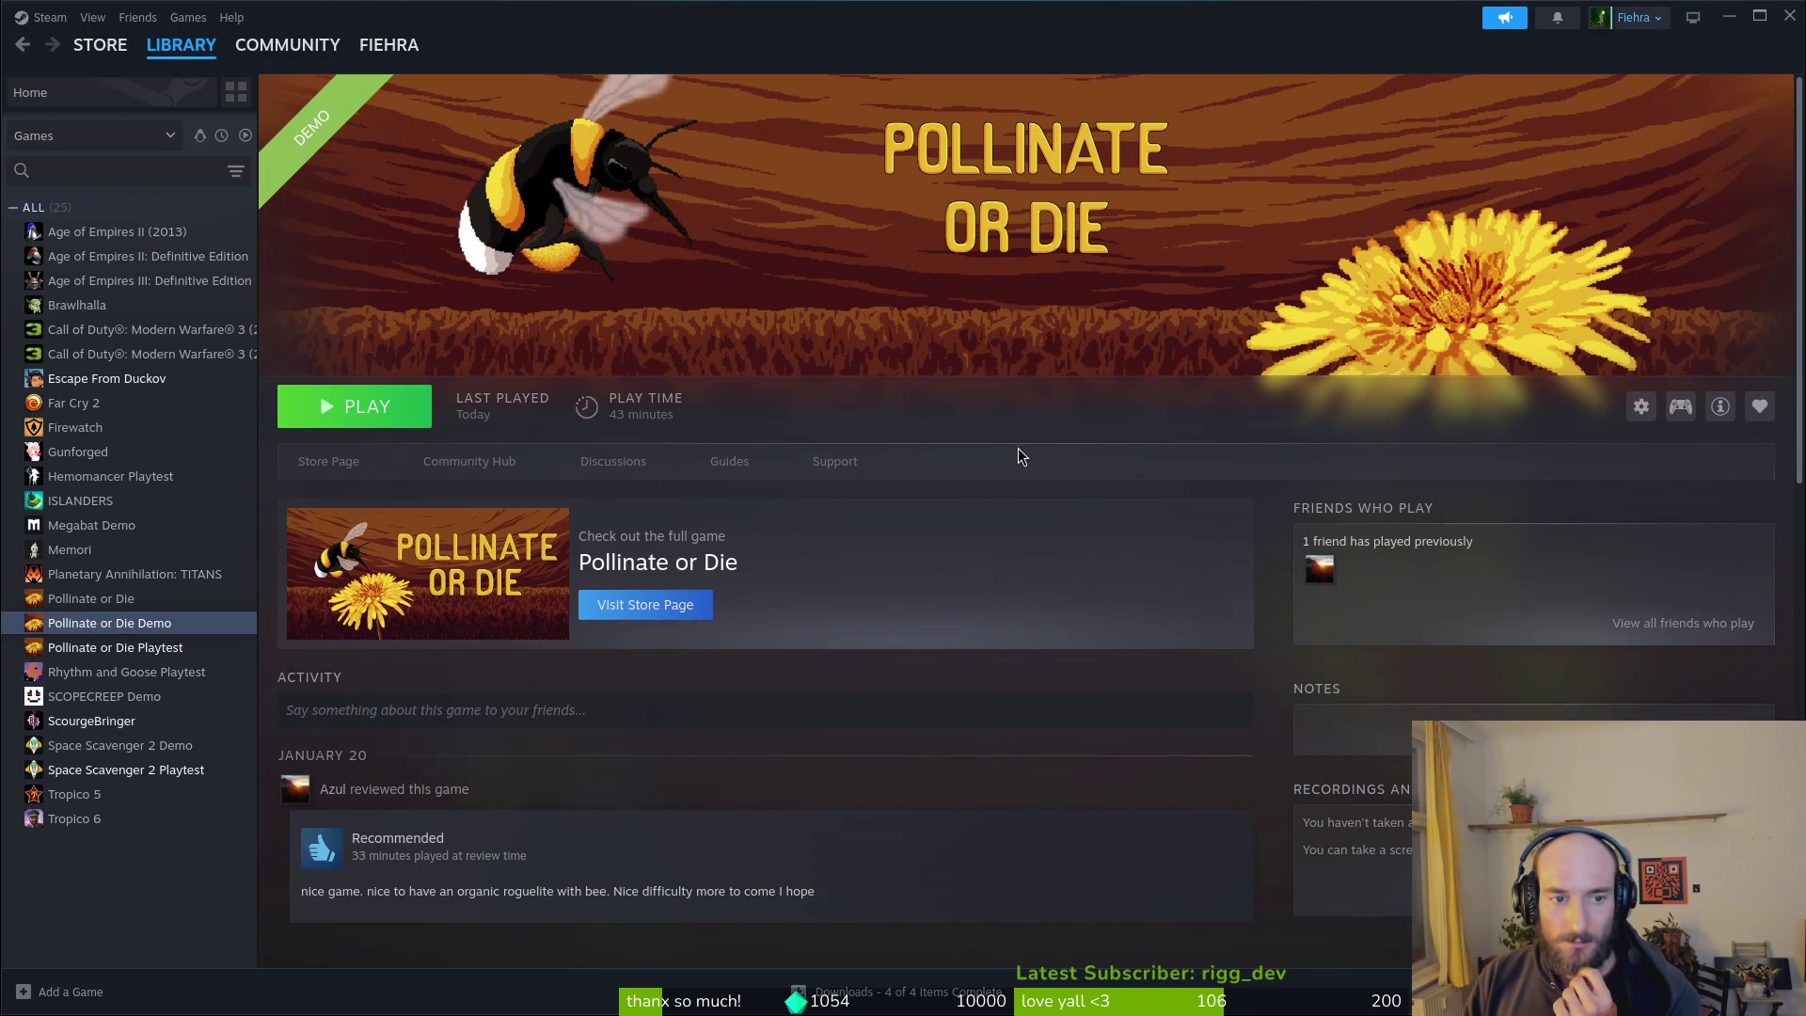
scroll(635, 642, "down", 5)
scroll(1044, 621, "up", 5)
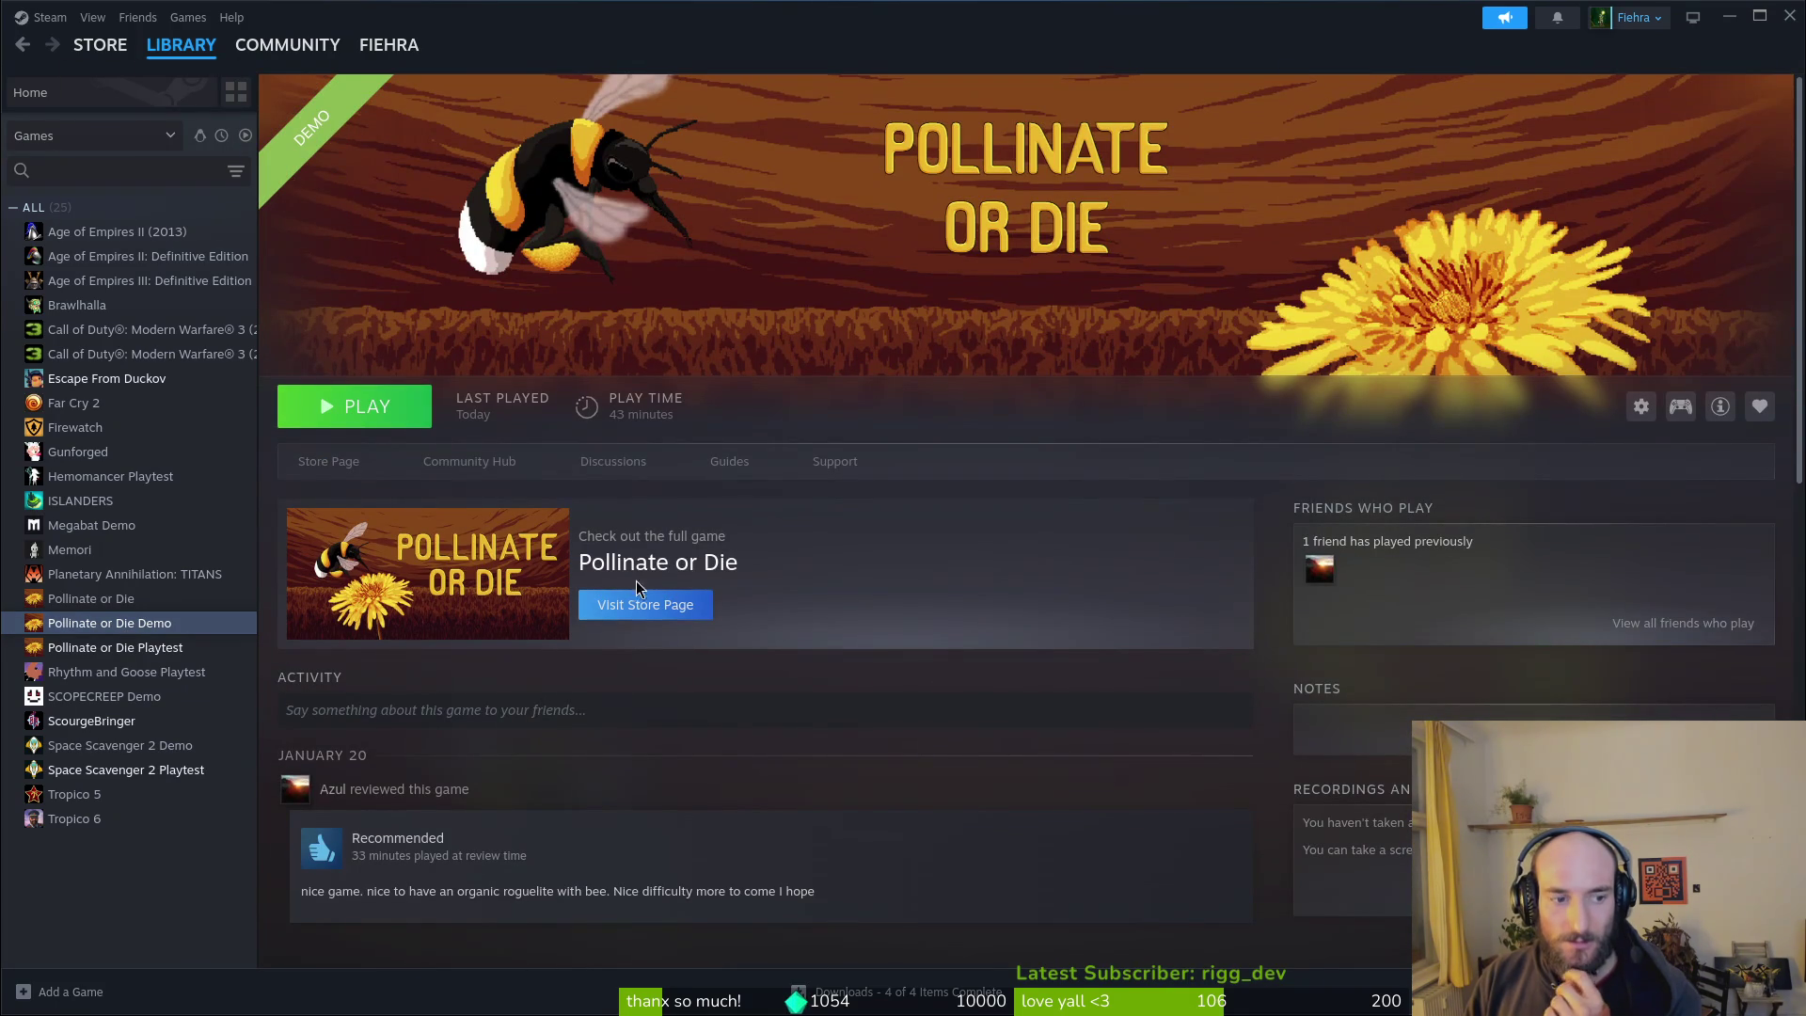
left_click(1641, 407)
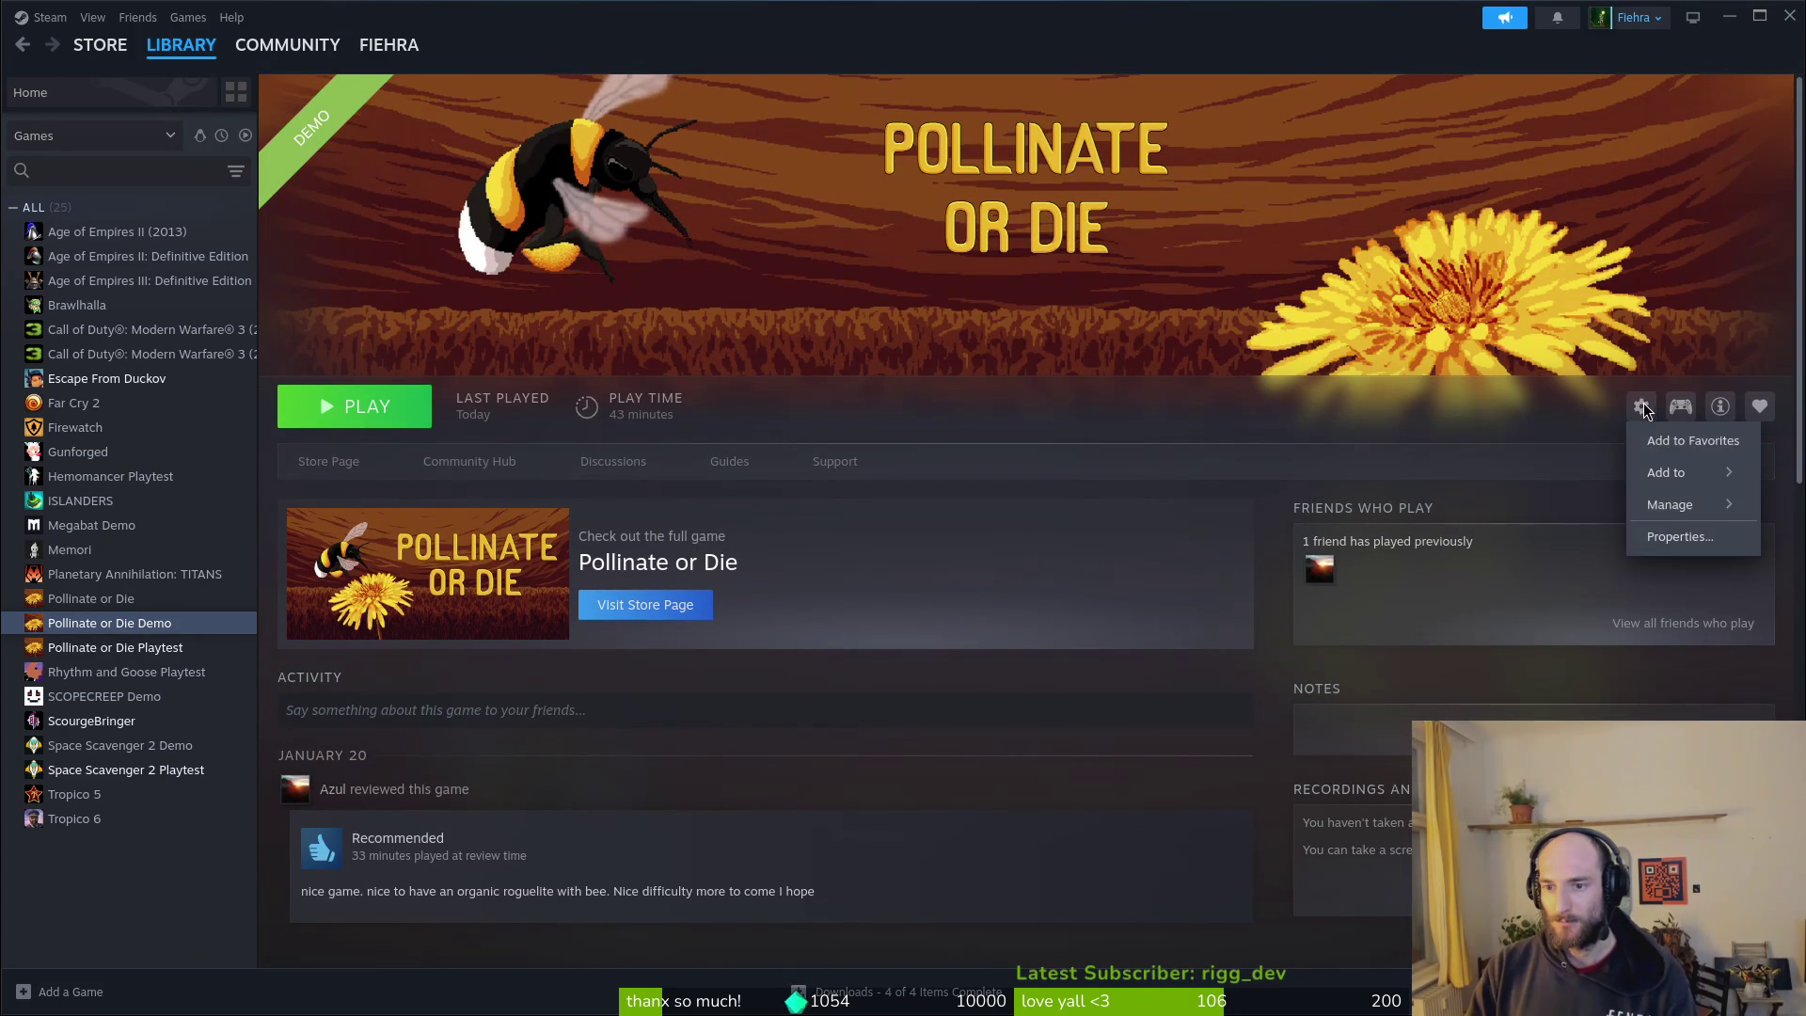
Step: Open the demo's install folder and peek into the Pollinate or Die Demo and Playtest folders in common
mouse_move(1680, 506)
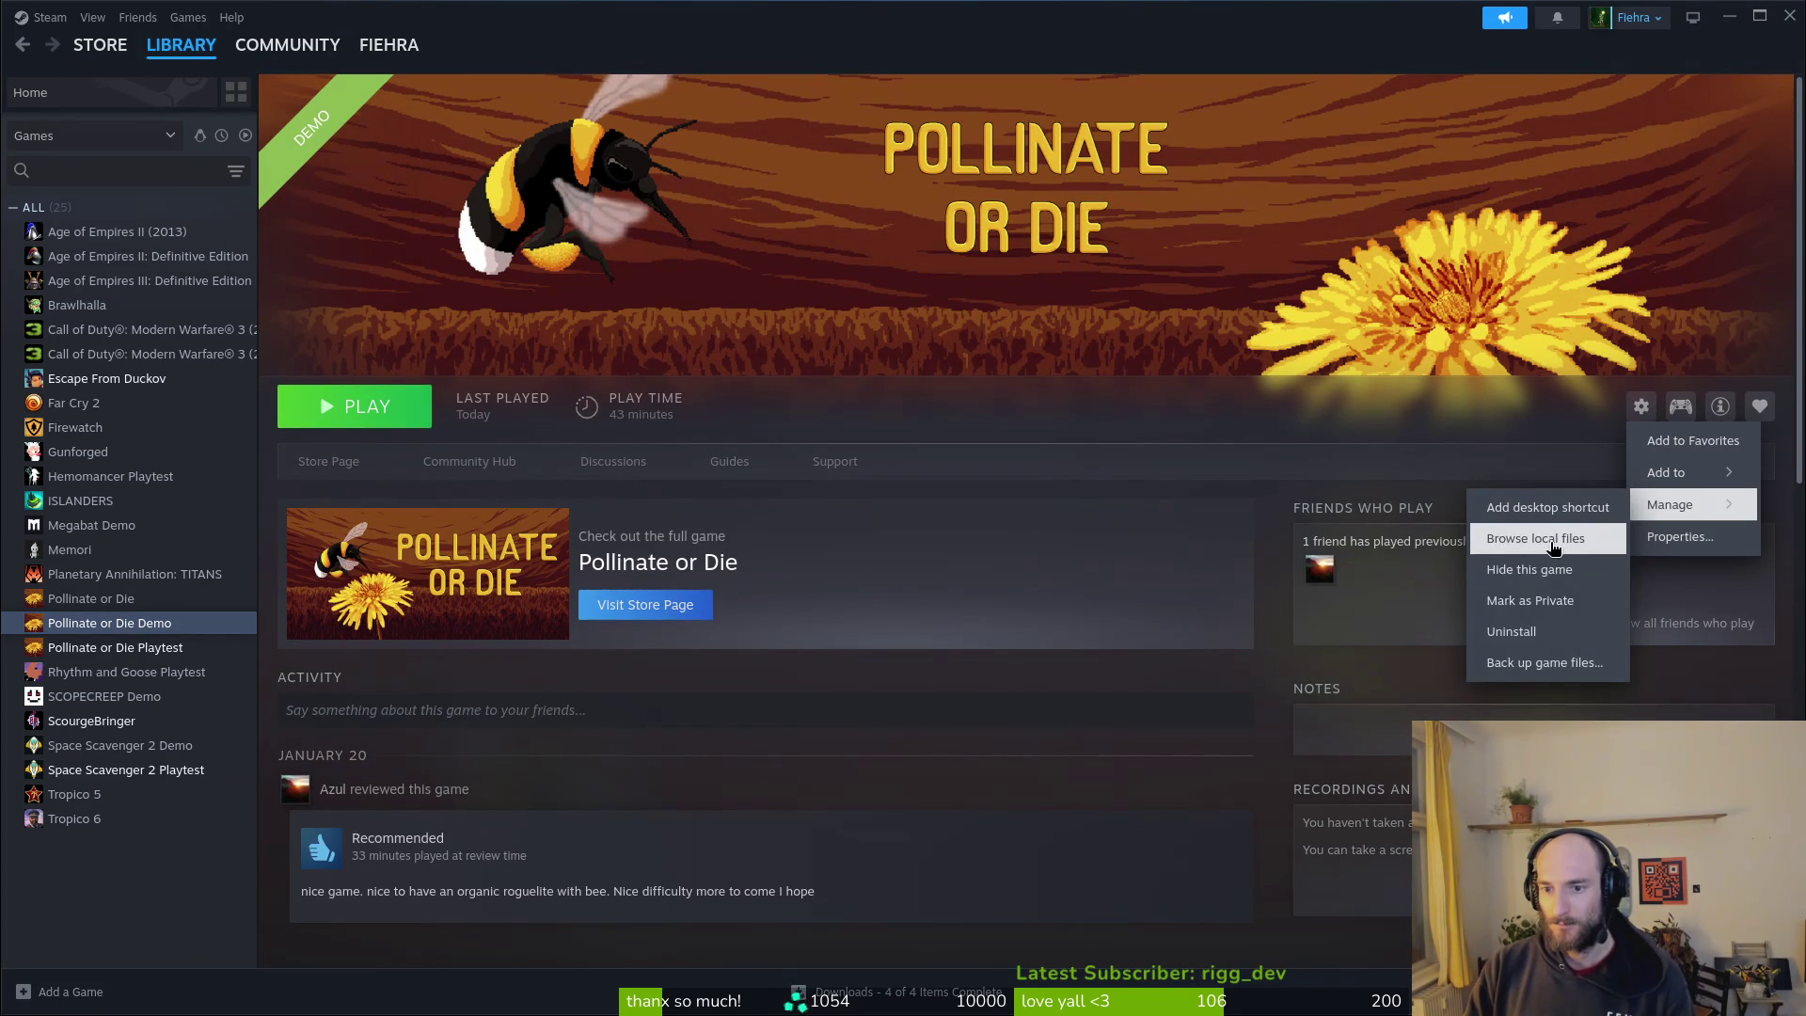
left_click(1510, 538)
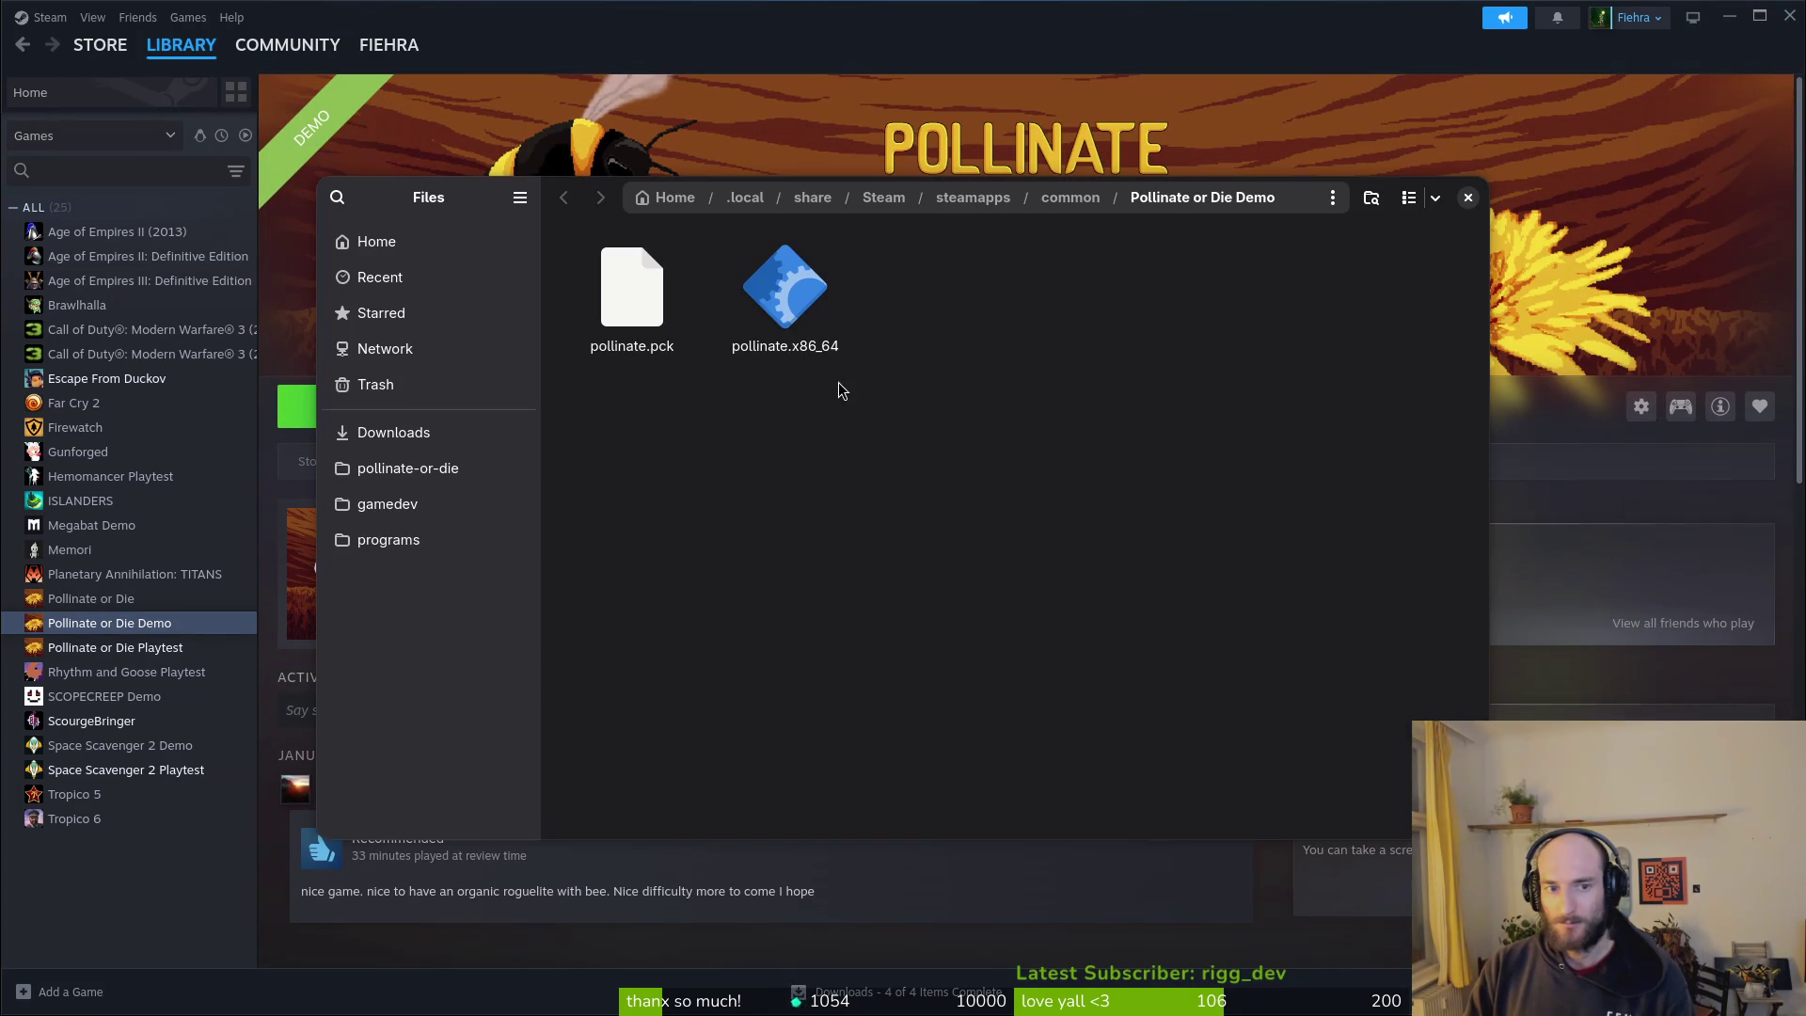
left_click(1063, 199)
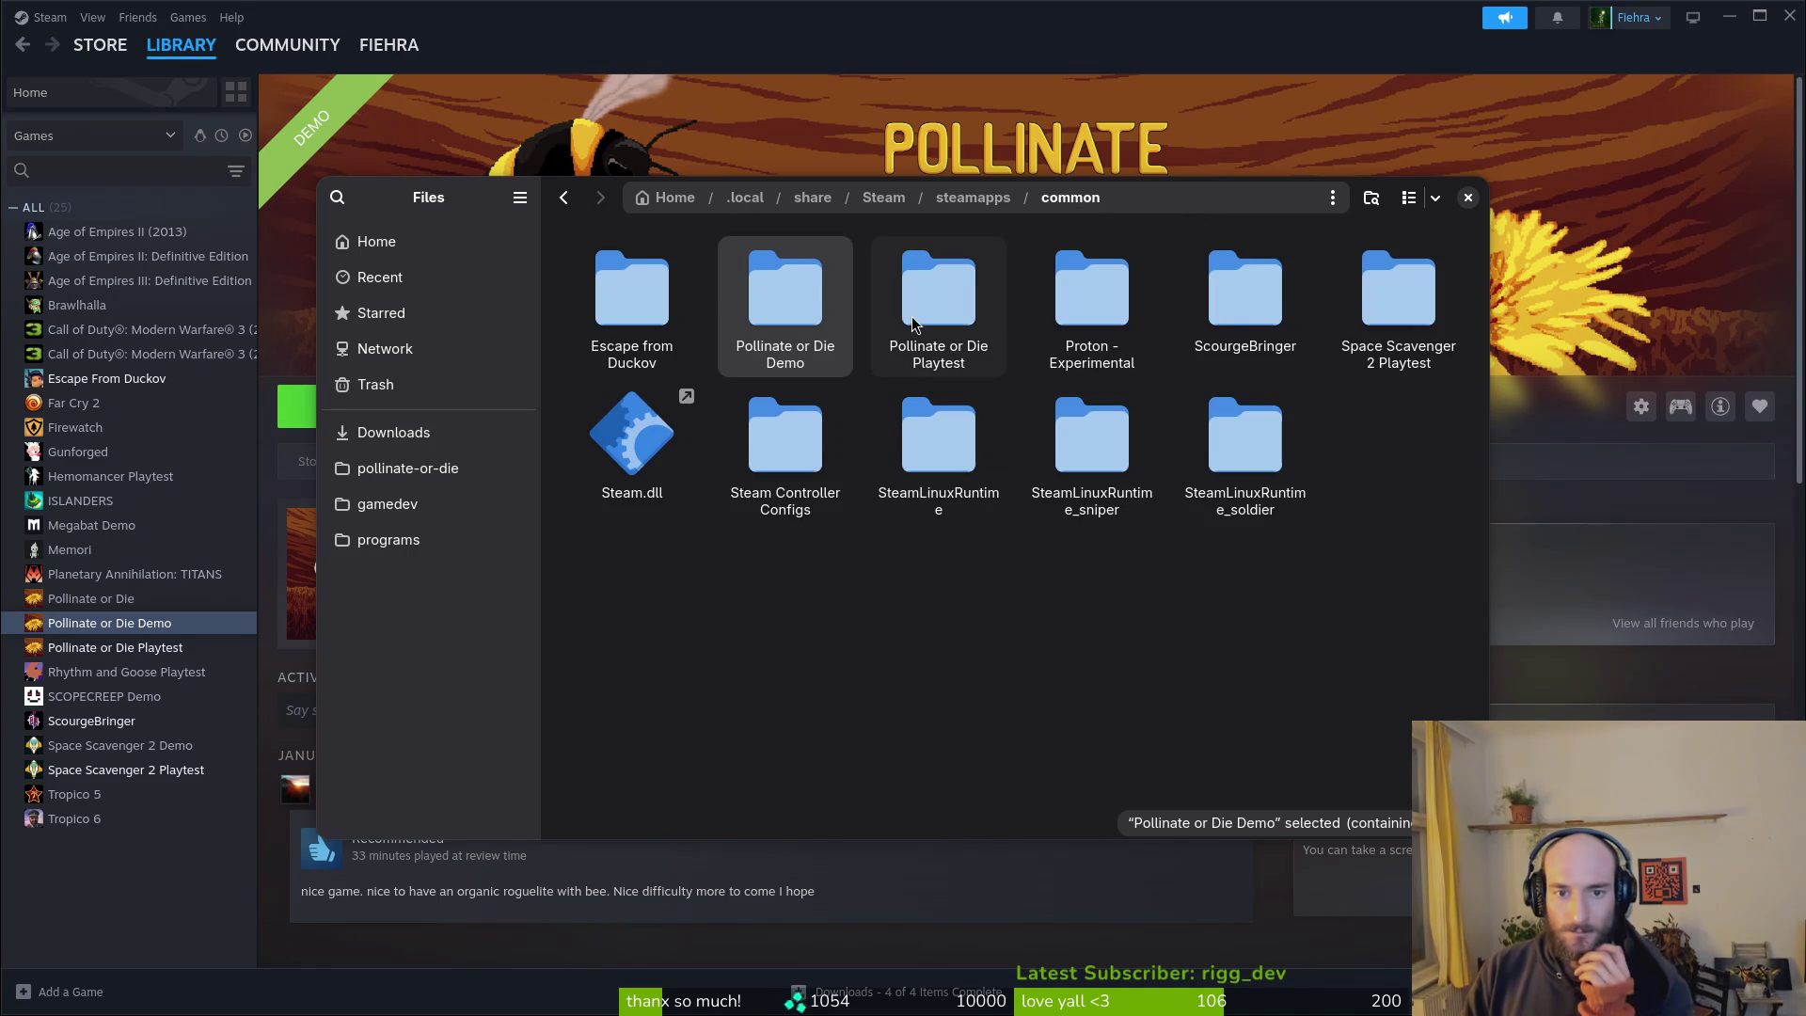
double_click(850, 321)
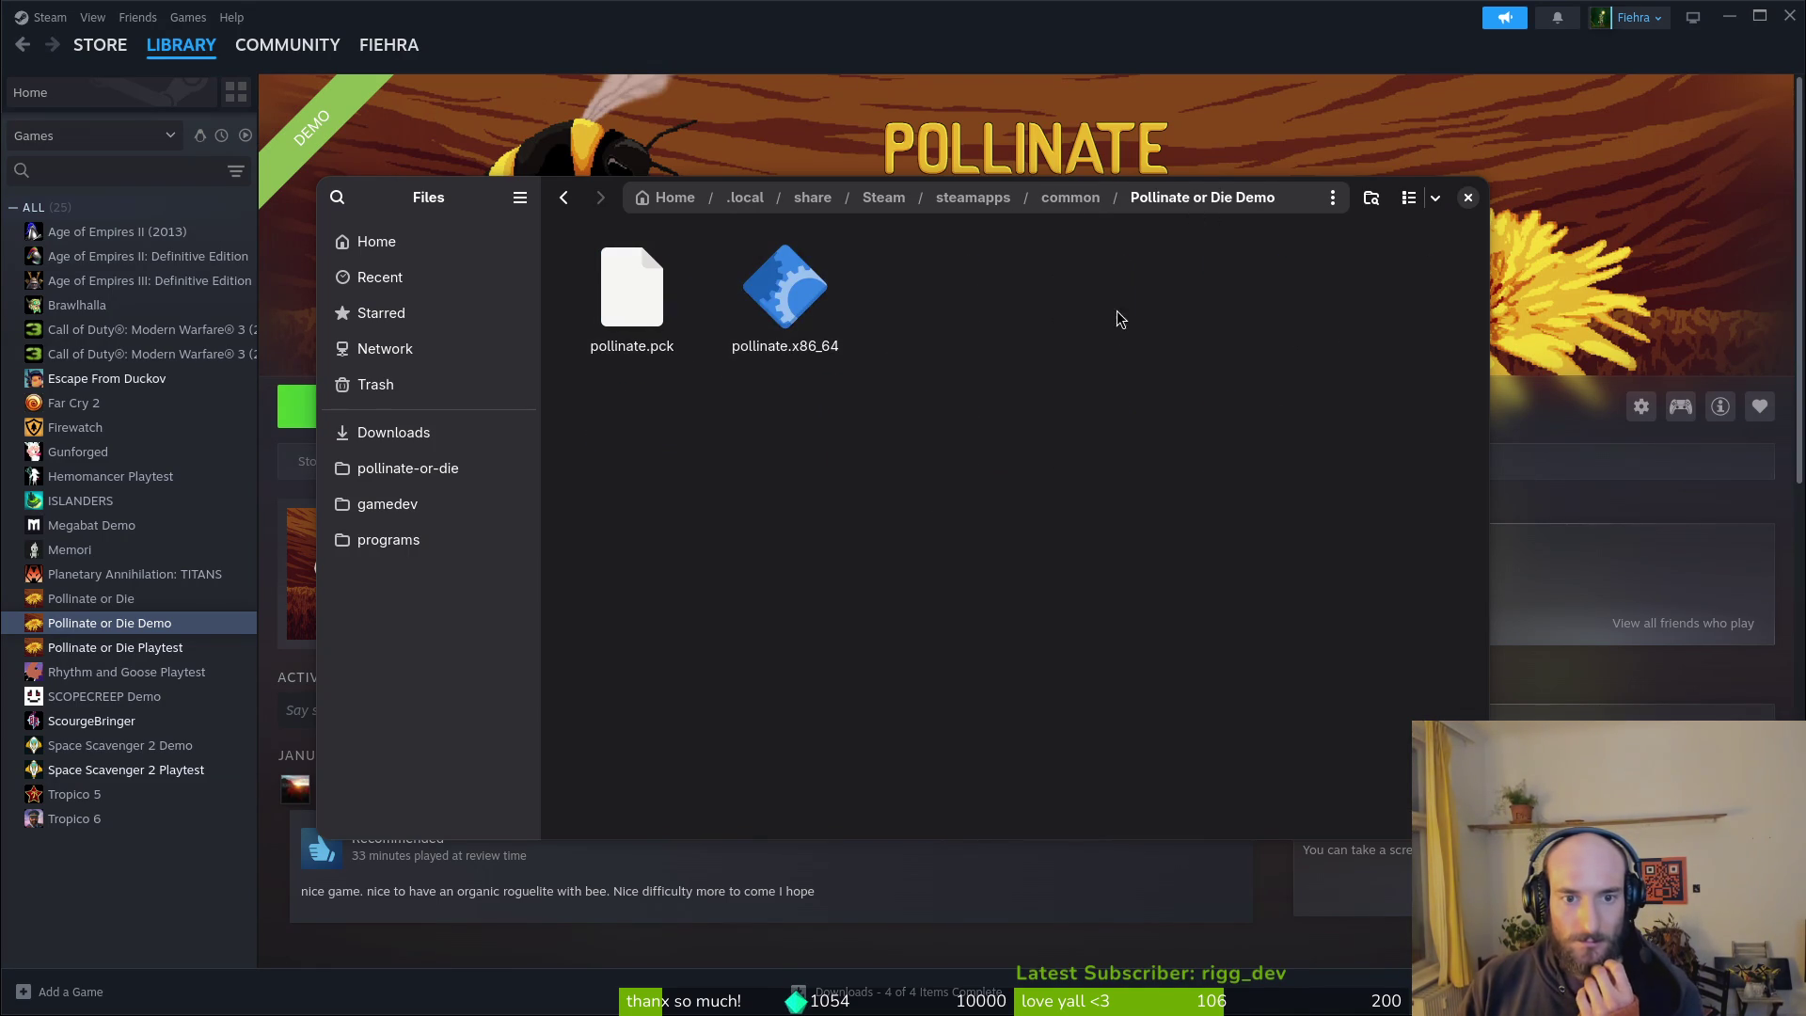
key("alt+Left")
double_click(938, 299)
key("alt+Left")
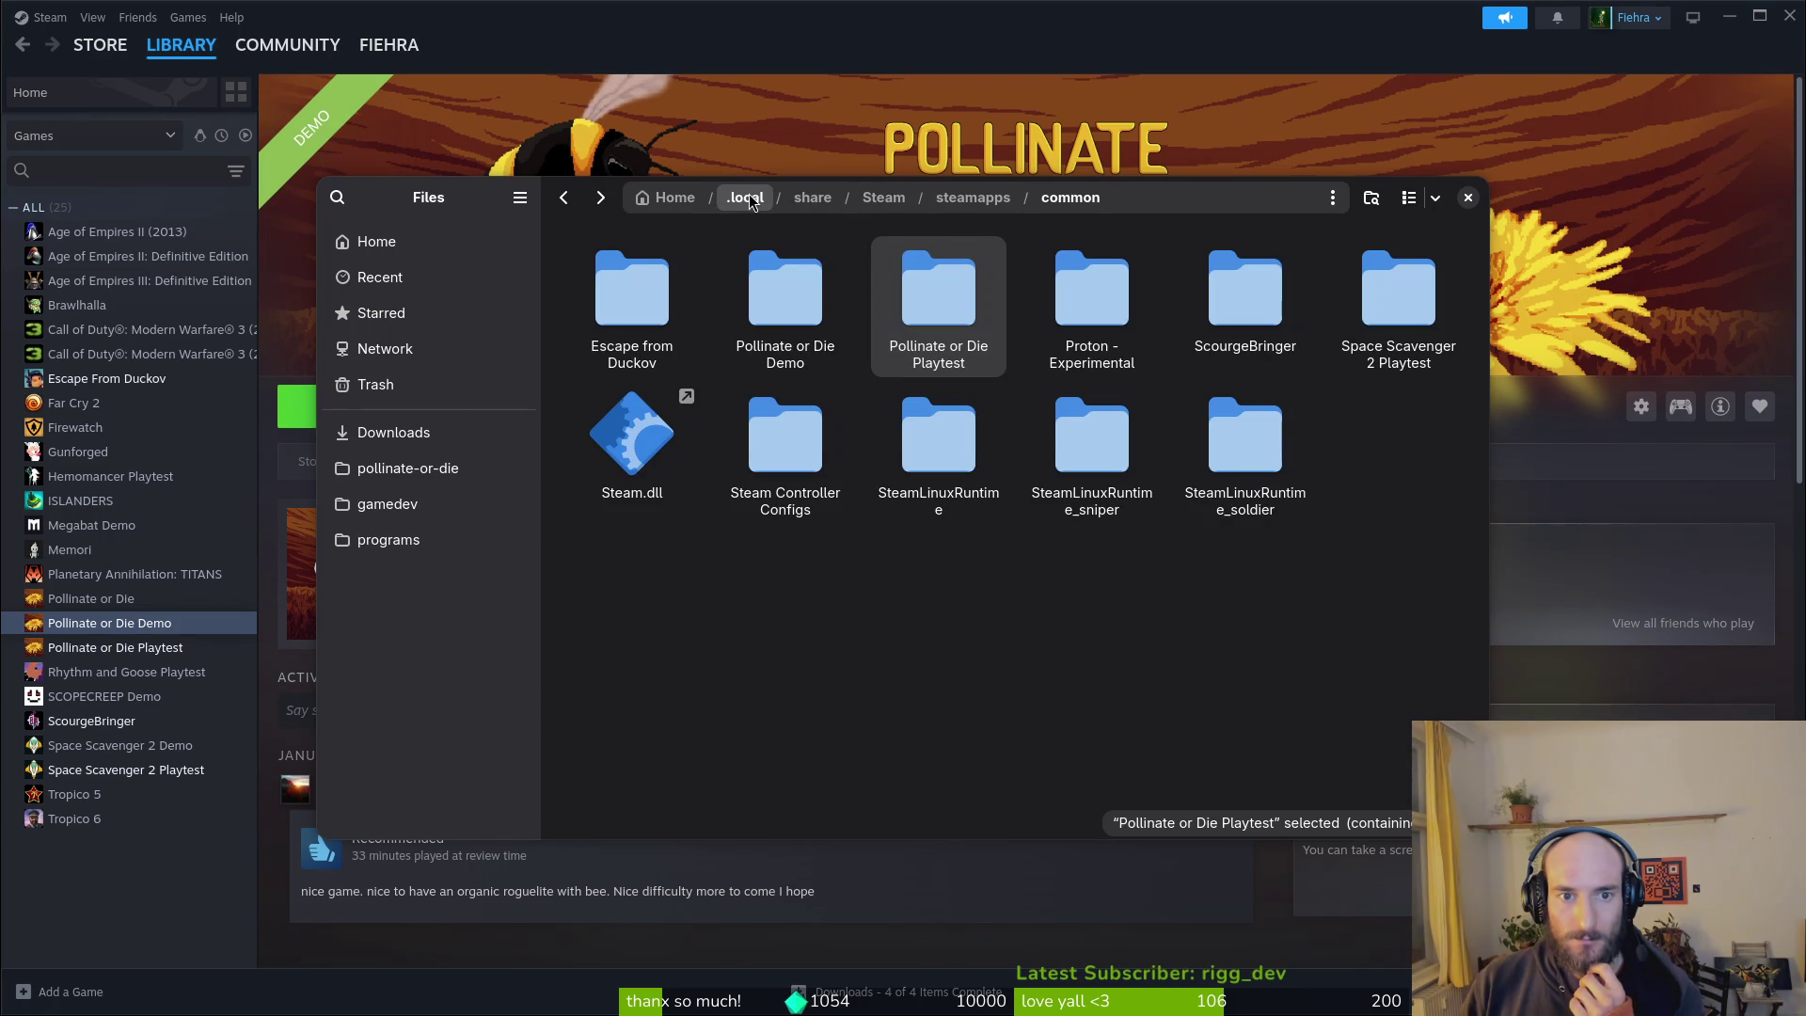
Step: Go up to the Home folder, look inside .var/app, and return Home
left_click(748, 195)
left_click(694, 198)
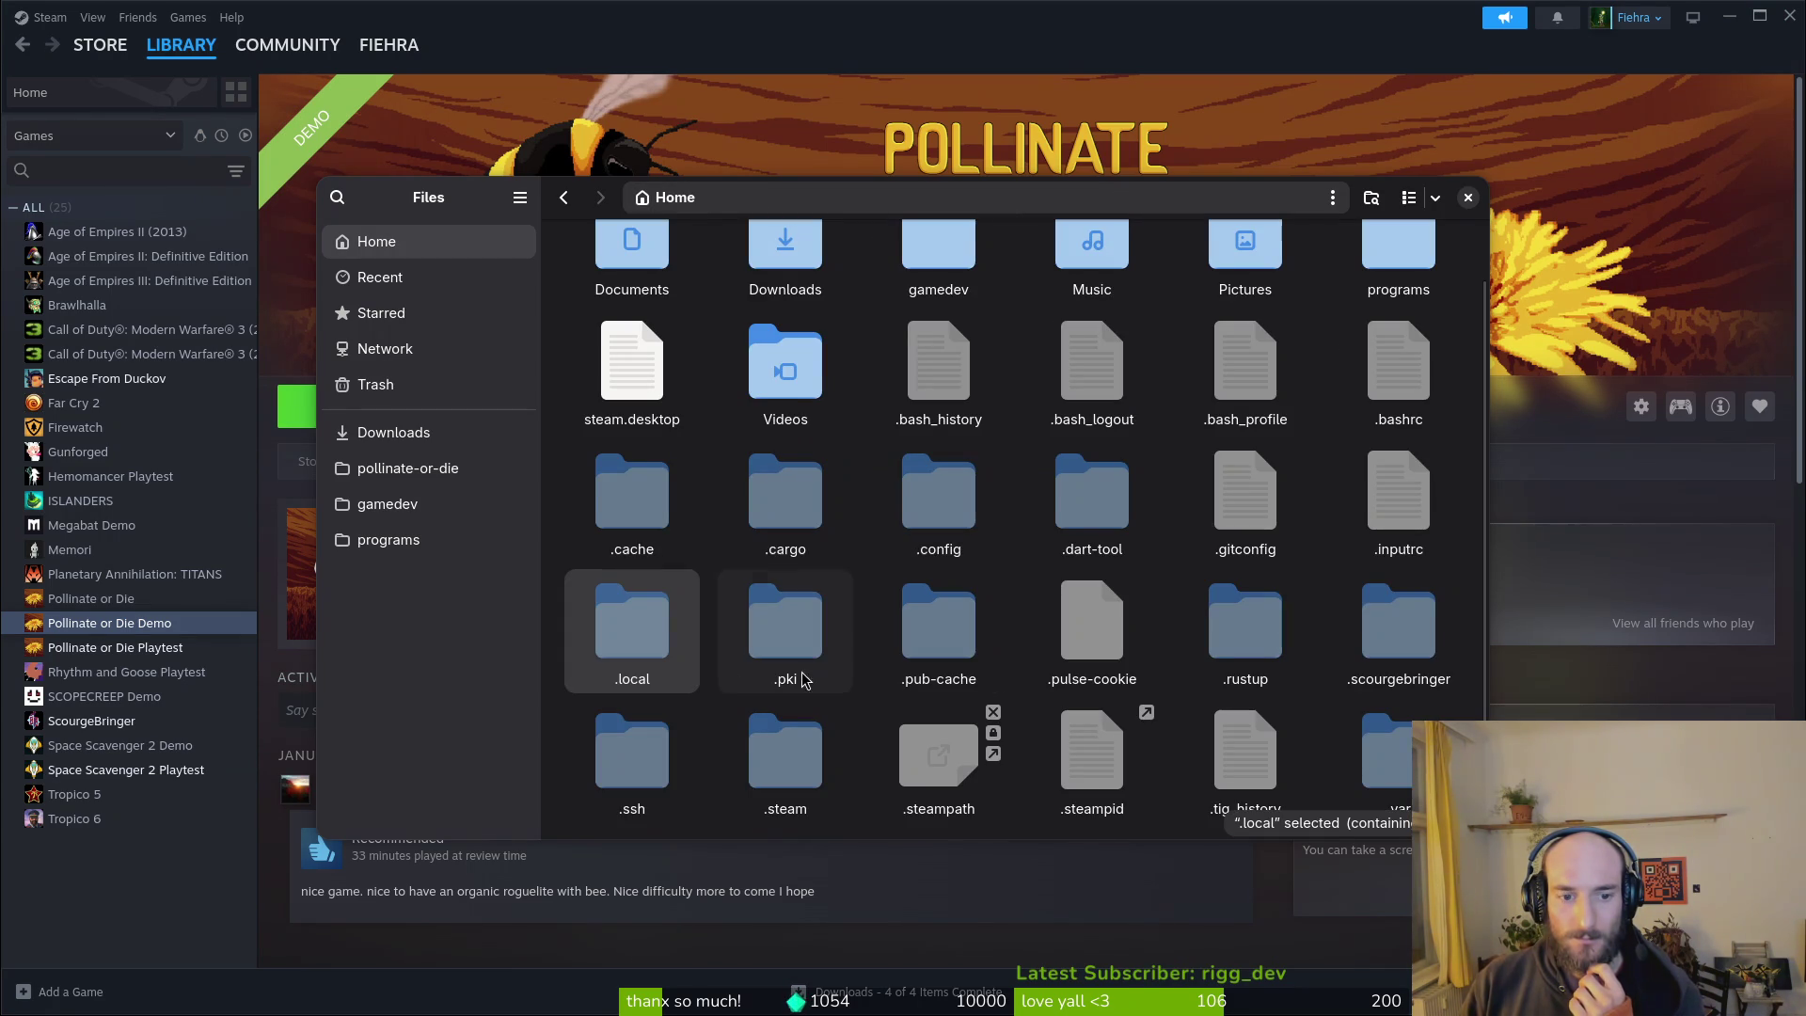
double_click(1407, 770)
double_click(602, 302)
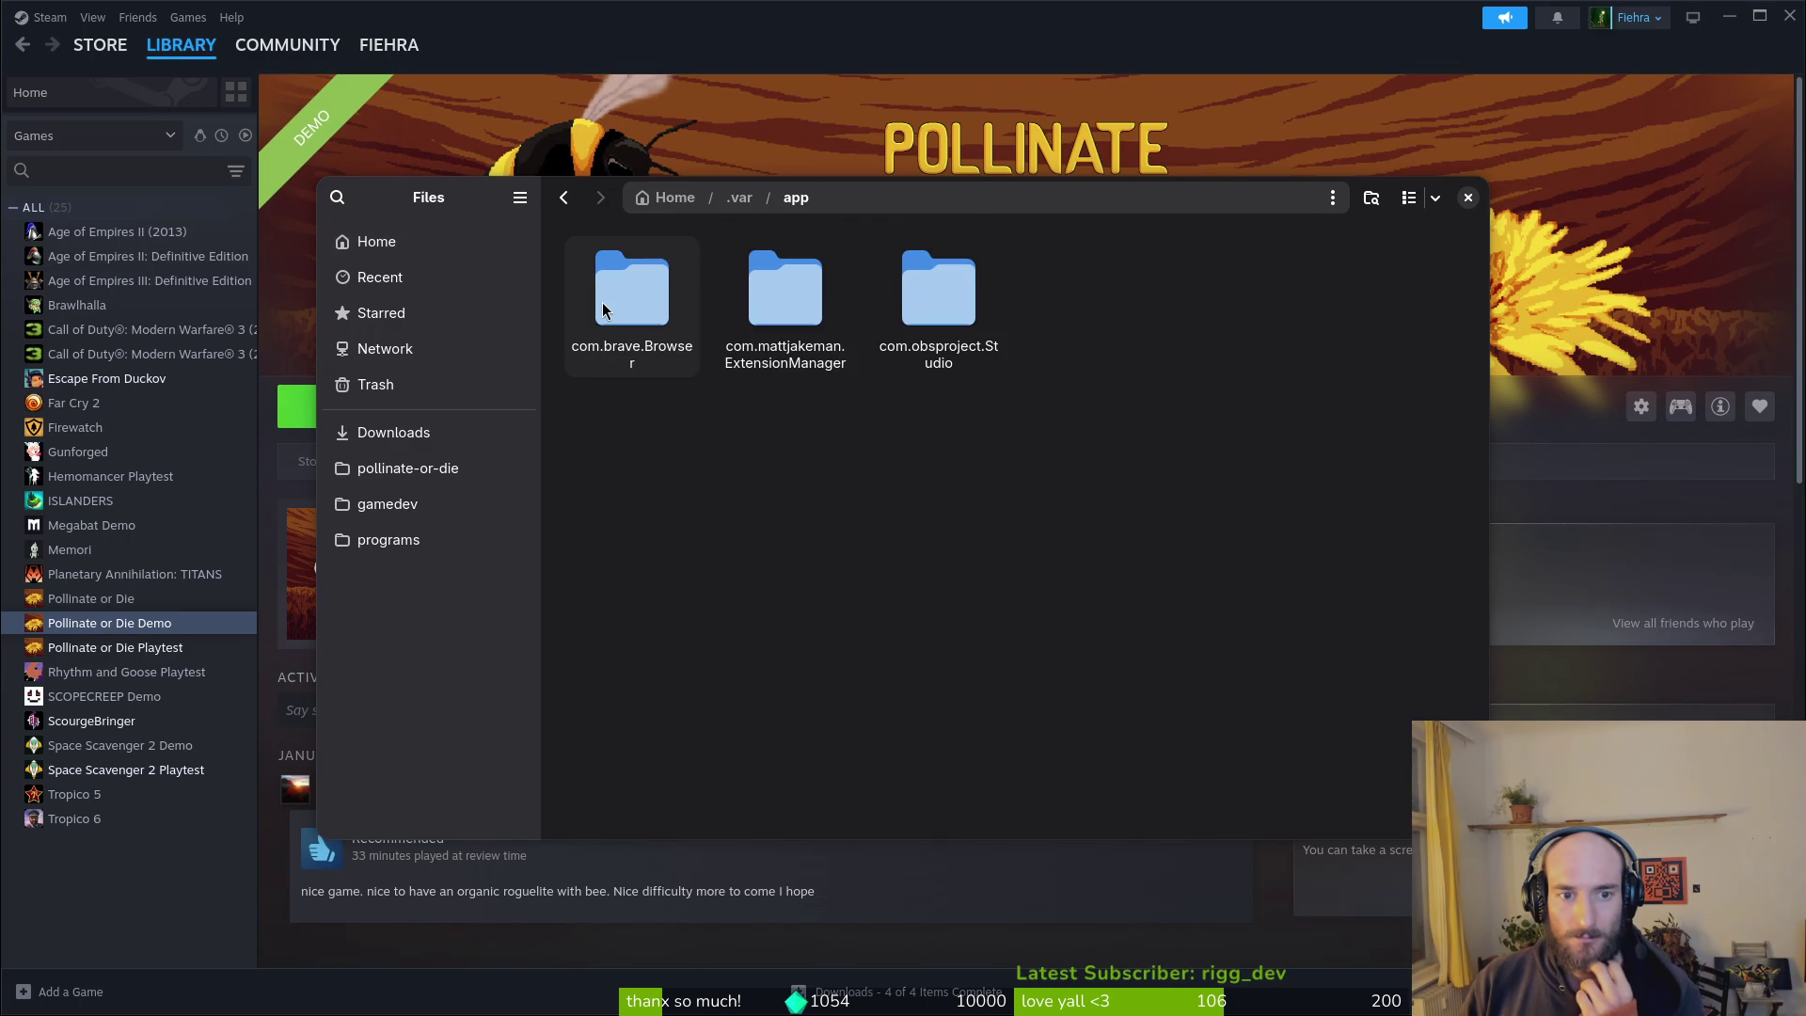
key("alt+Left")
key("alt+Left")
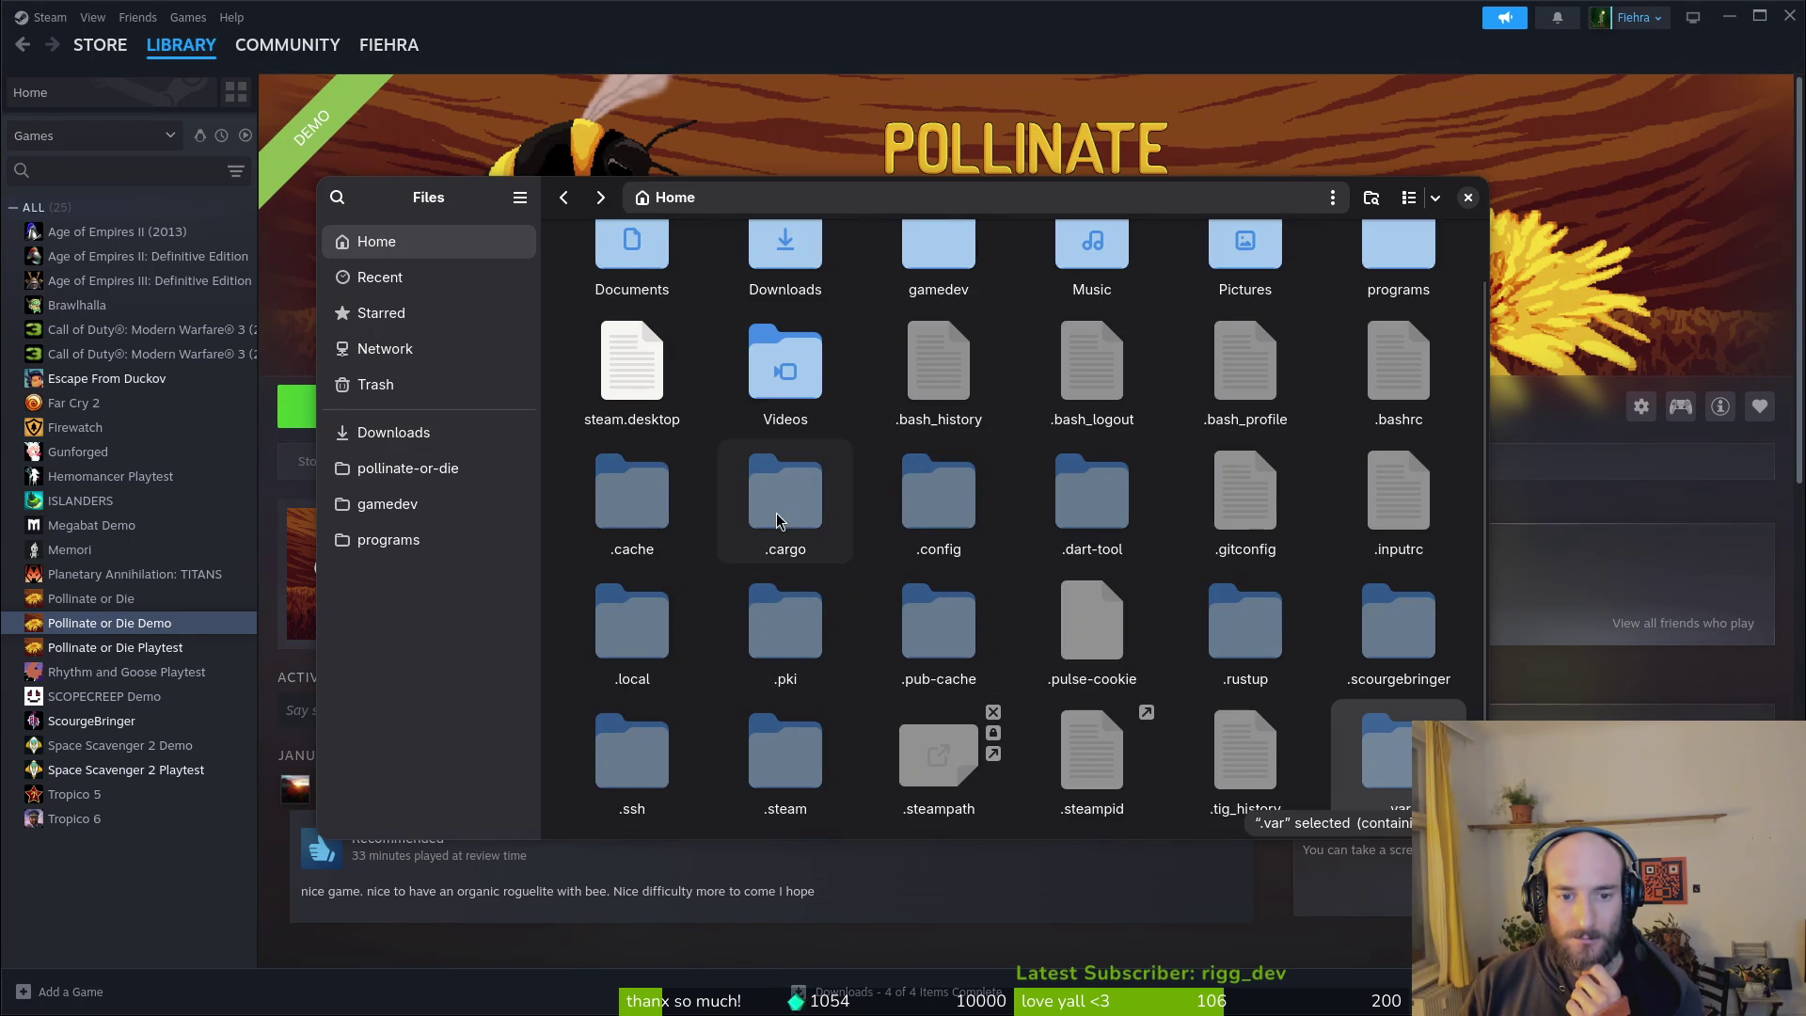
scroll(1091, 498, "up", 1)
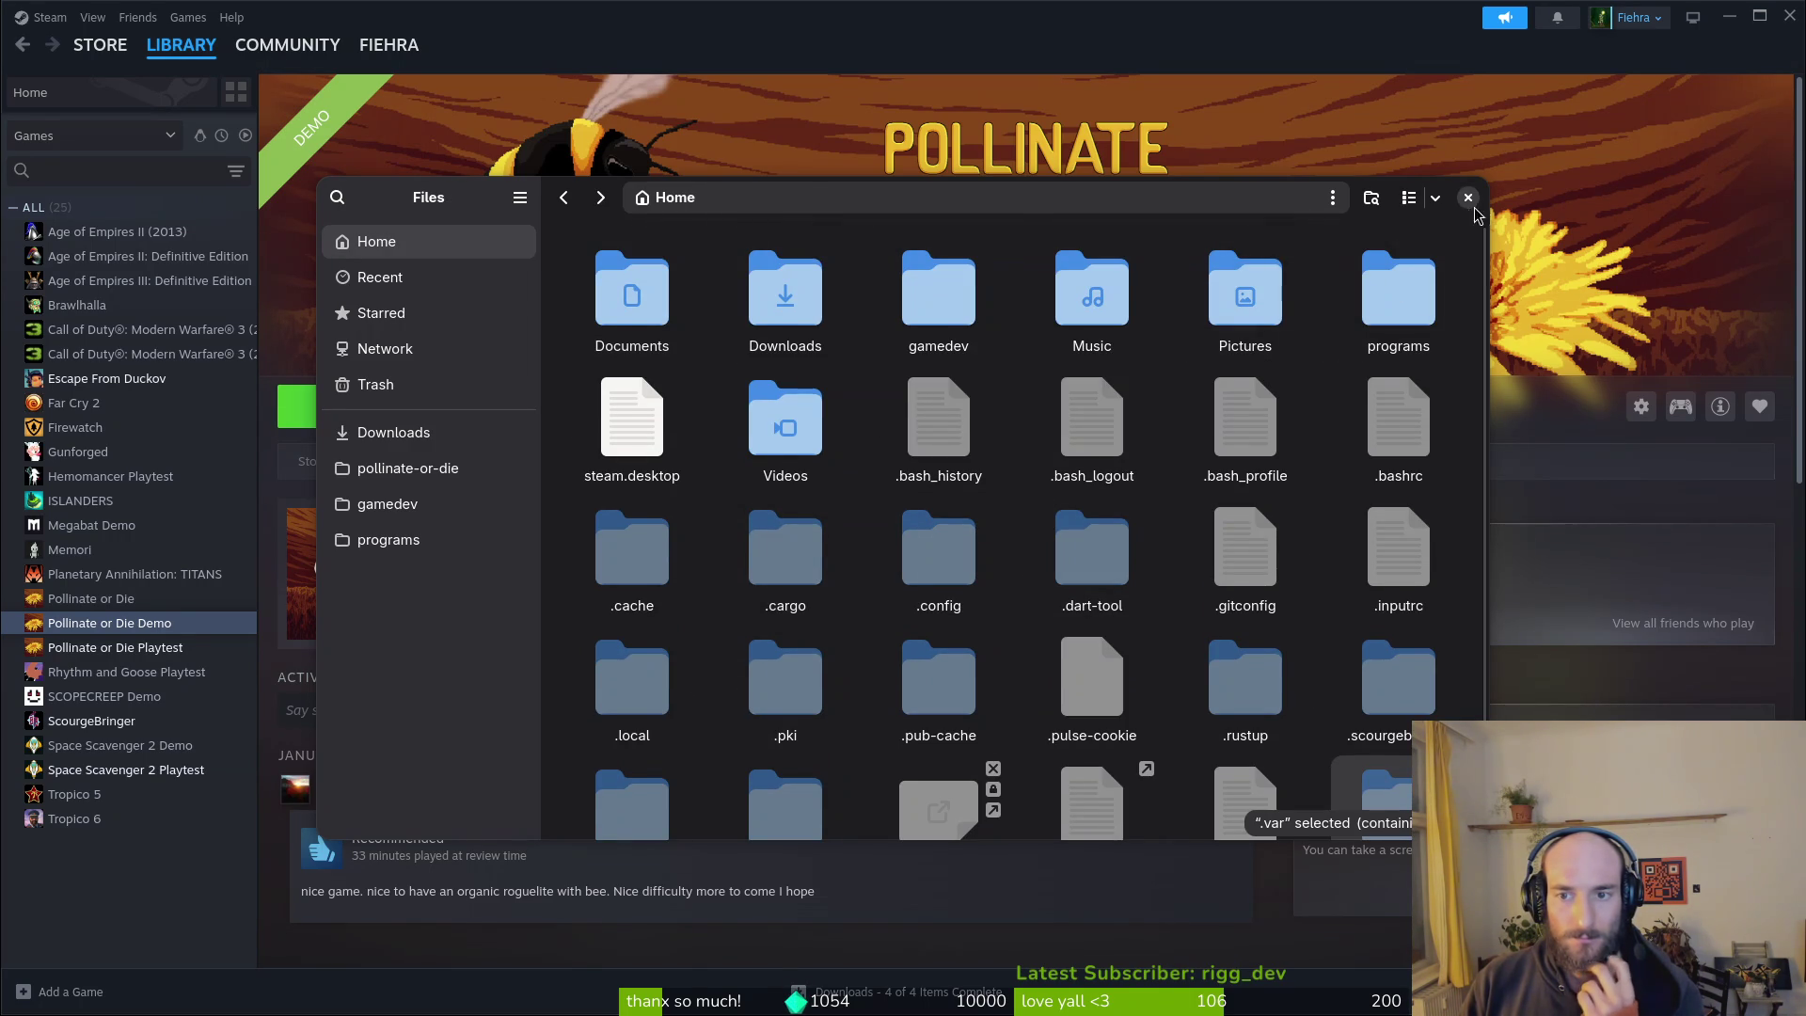
Step: Close Files and use the Super overview to bring translations.ods forward
left_click(1464, 197)
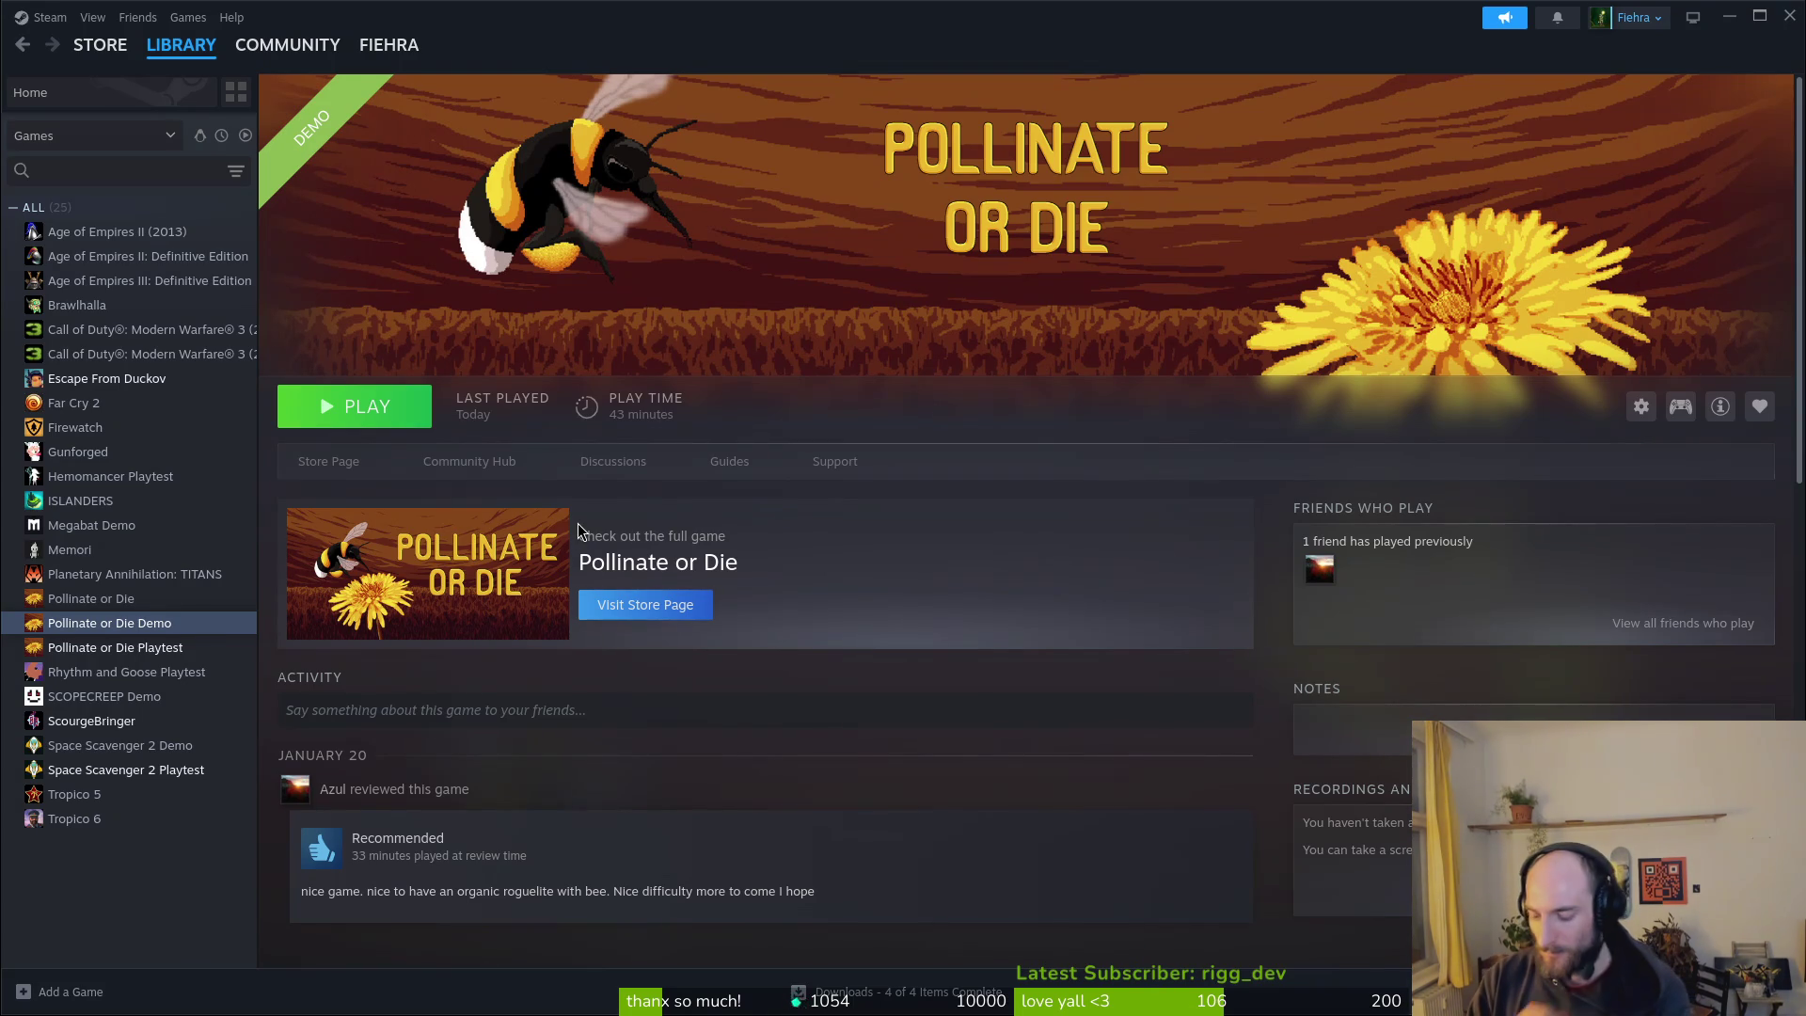
key("super")
key("super")
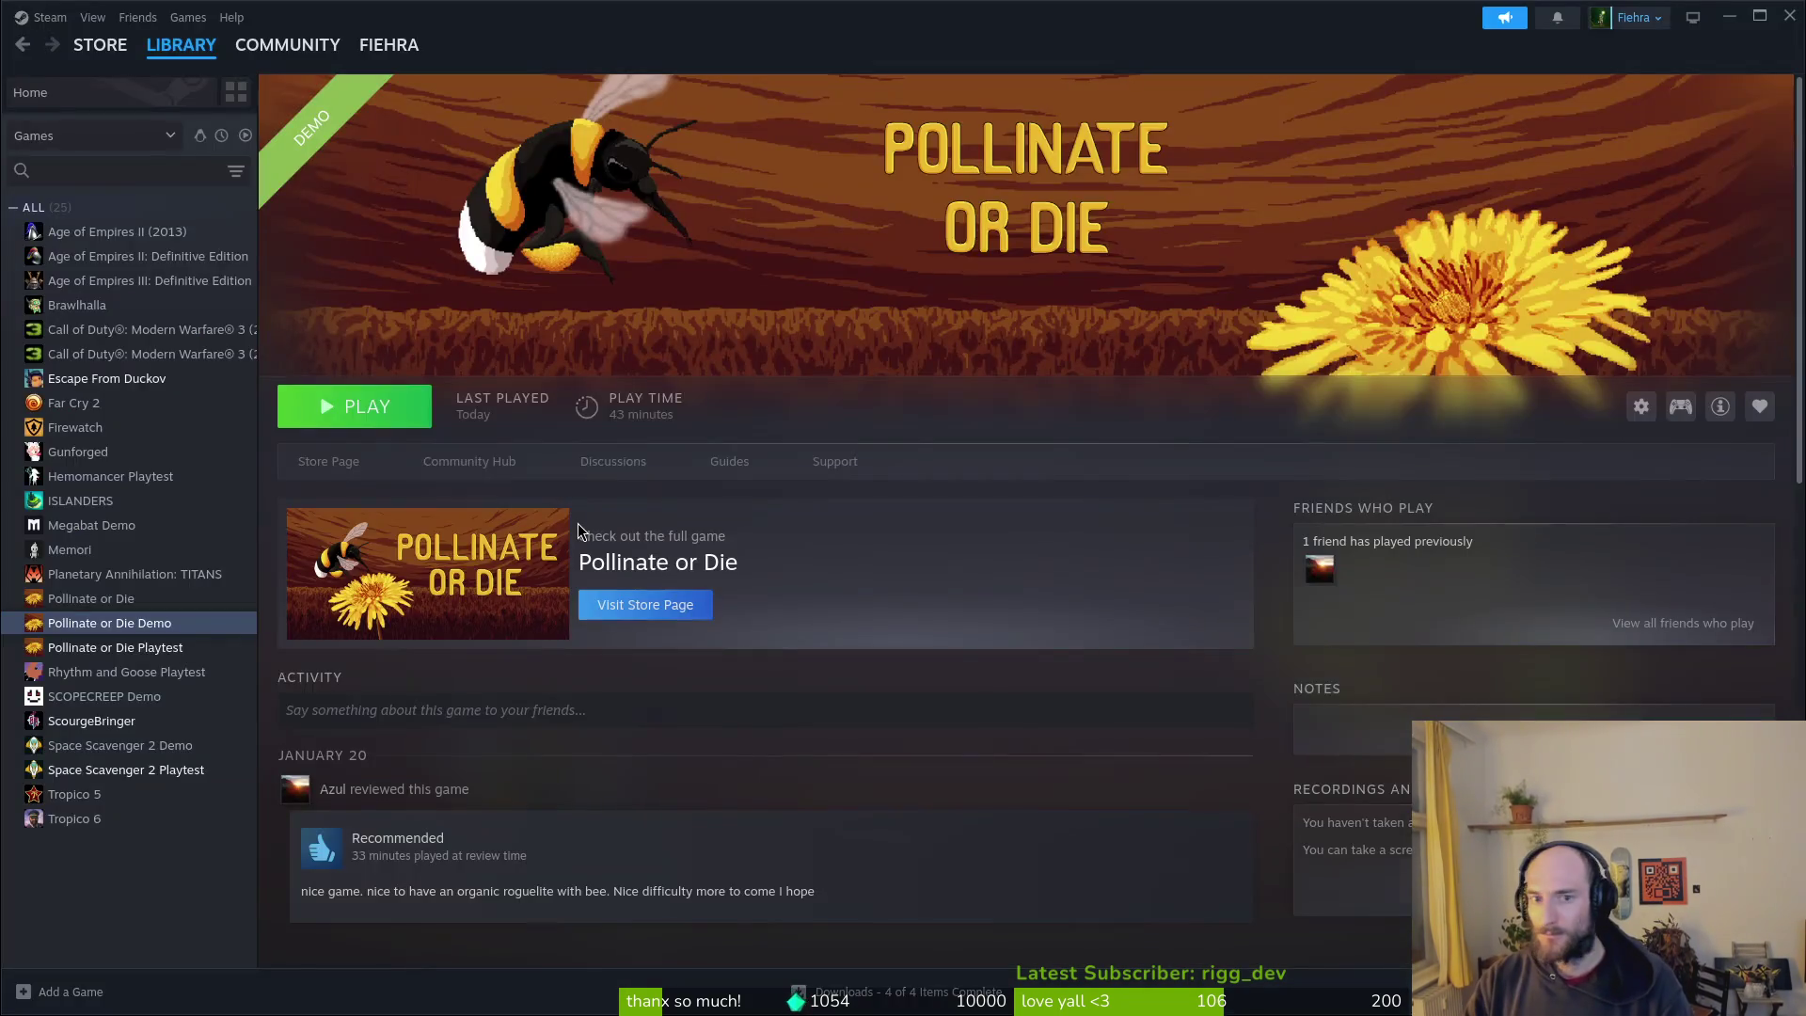
key("super")
key("super")
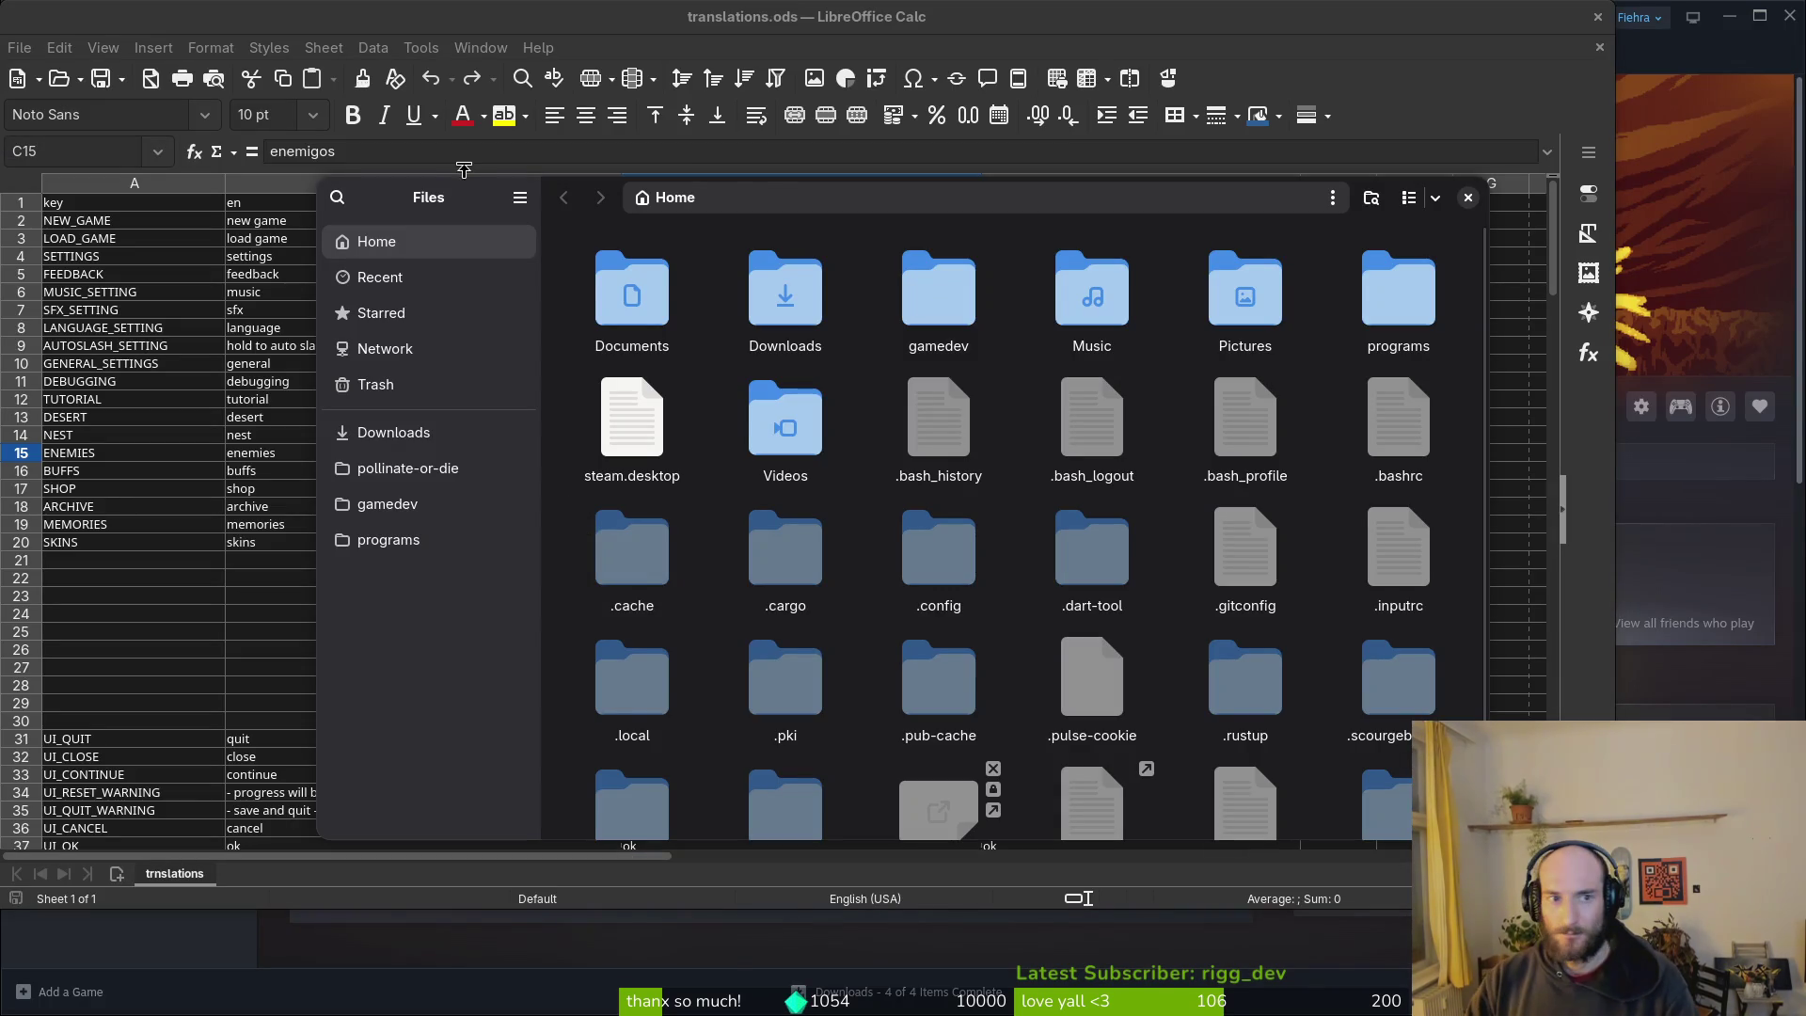
Step: Bring the Files Home folder over Steam, peek into .var/app, and go back up
left_click(1598, 16)
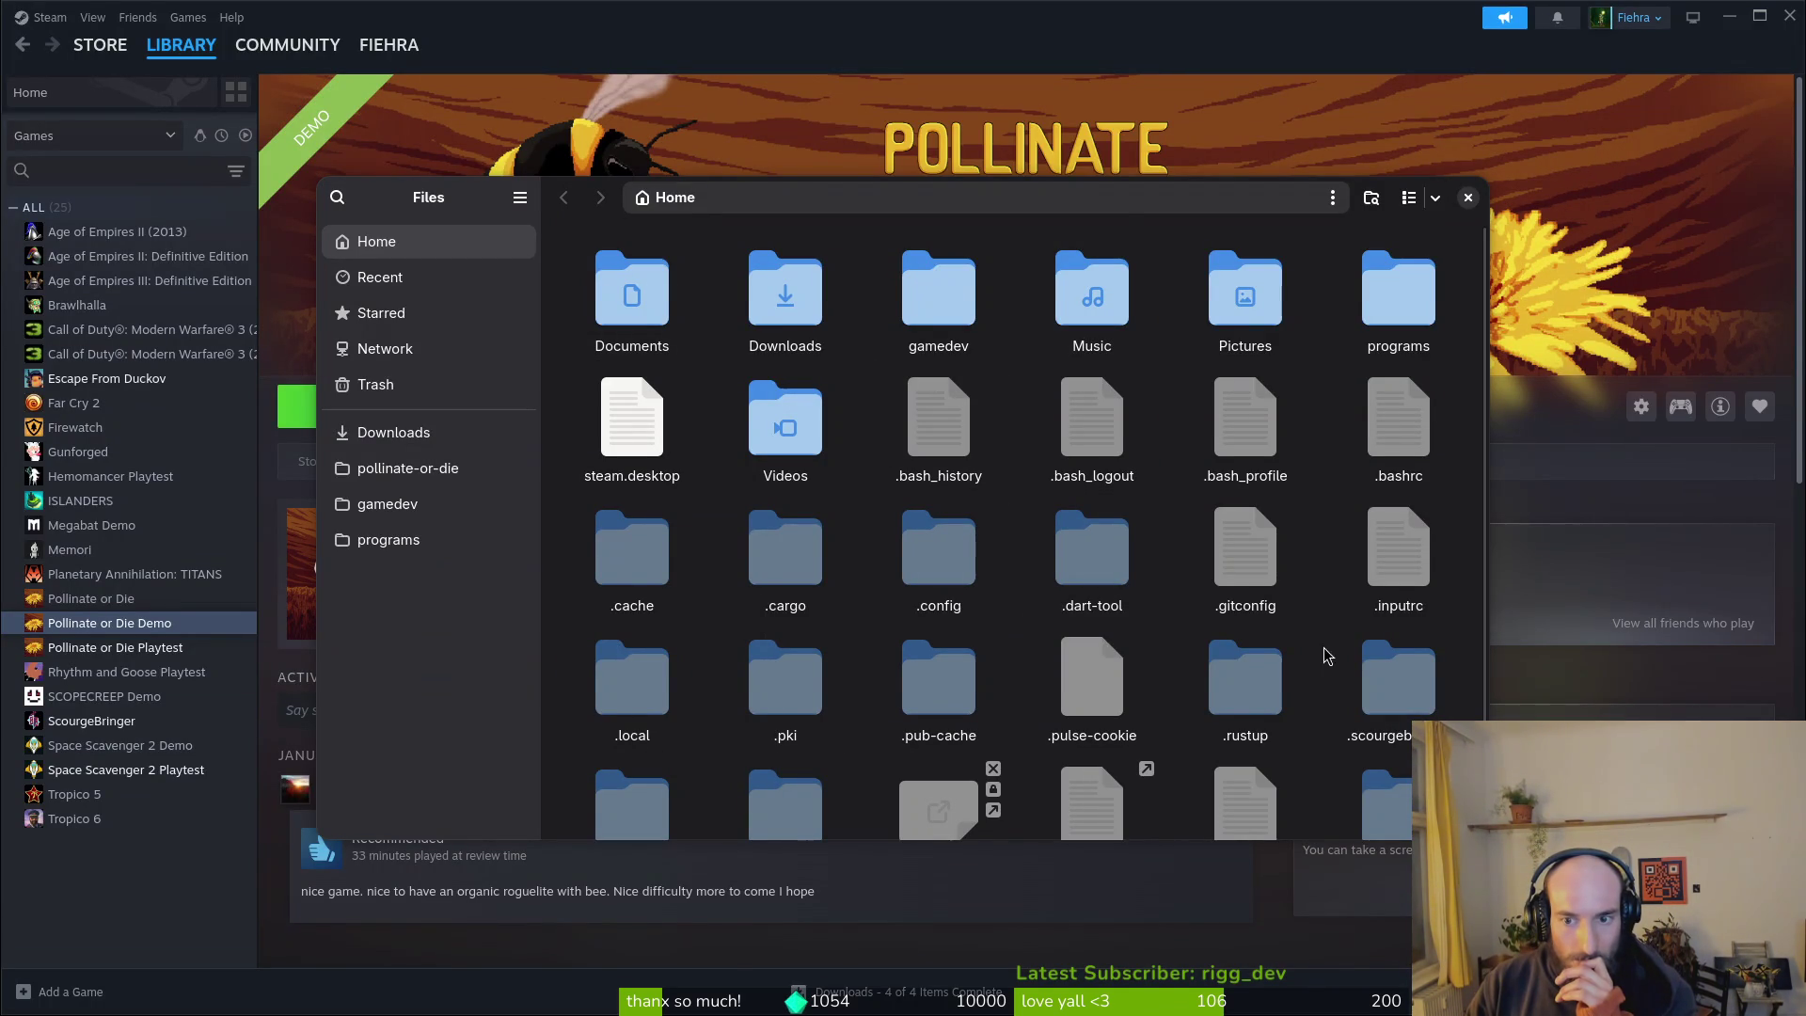
scroll(1342, 659, "down", 1)
double_click(1388, 757)
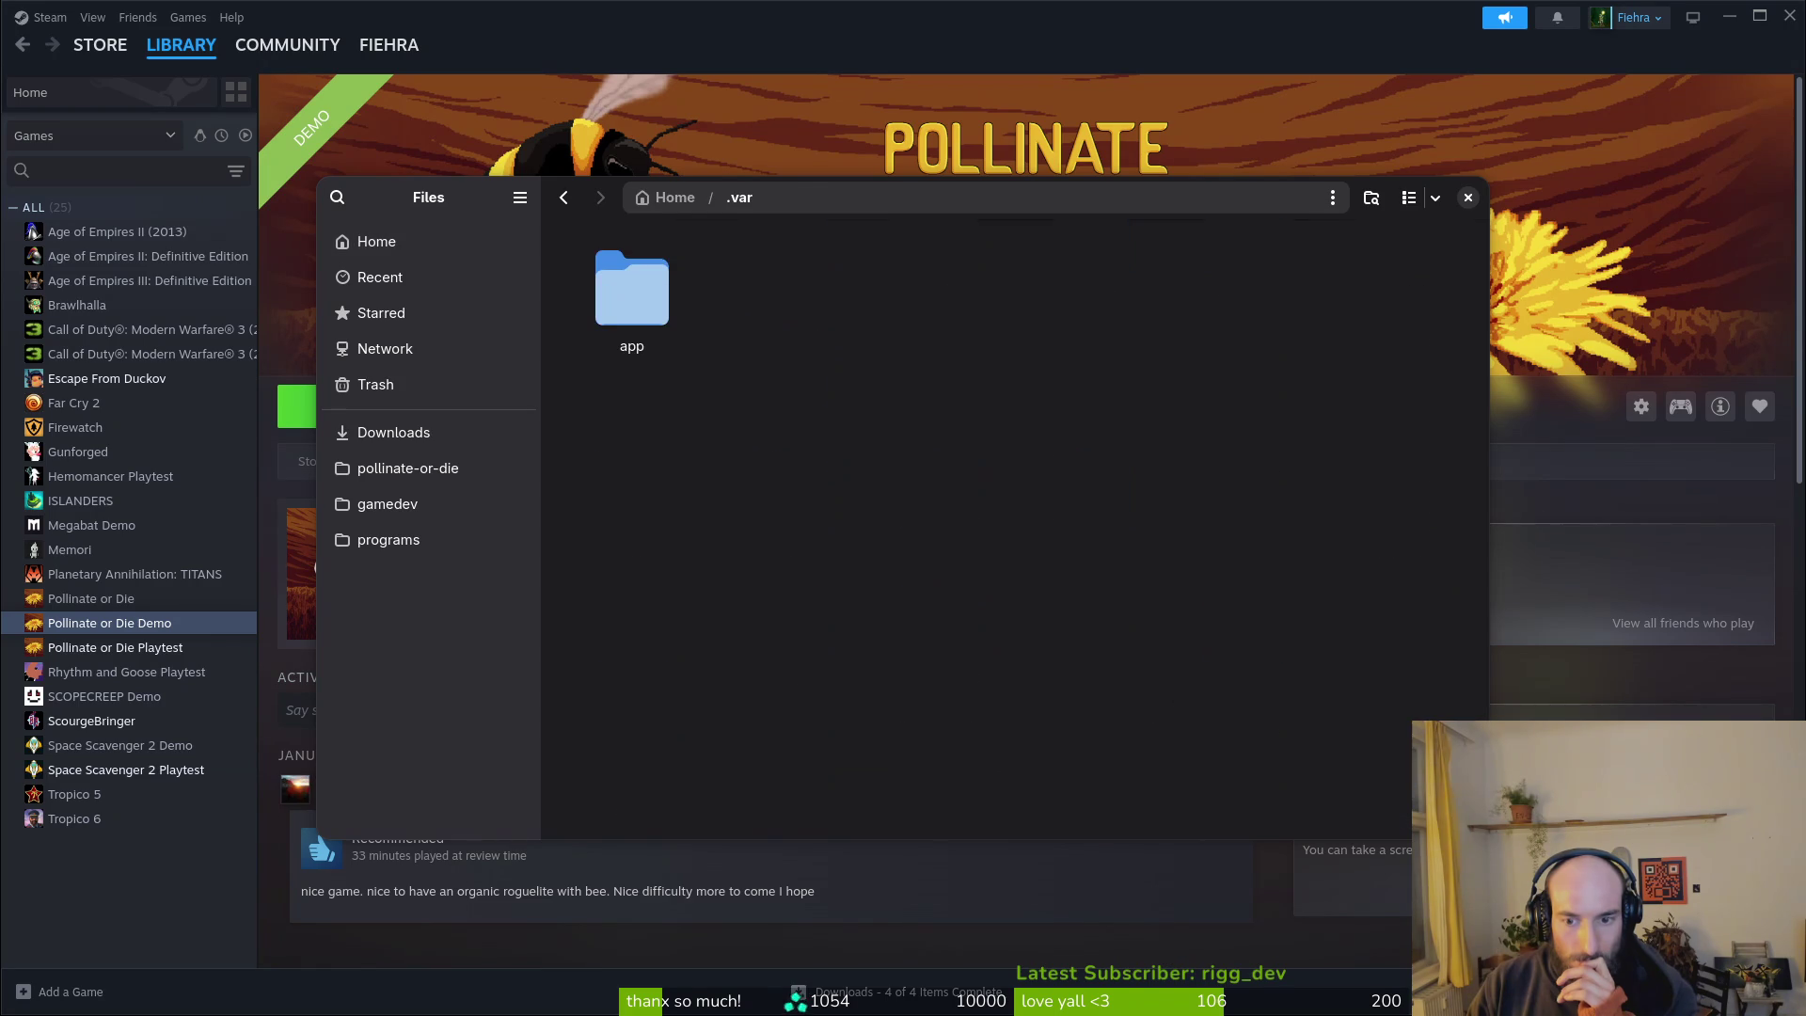
double_click(642, 303)
key("alt+Left")
key("alt+Left")
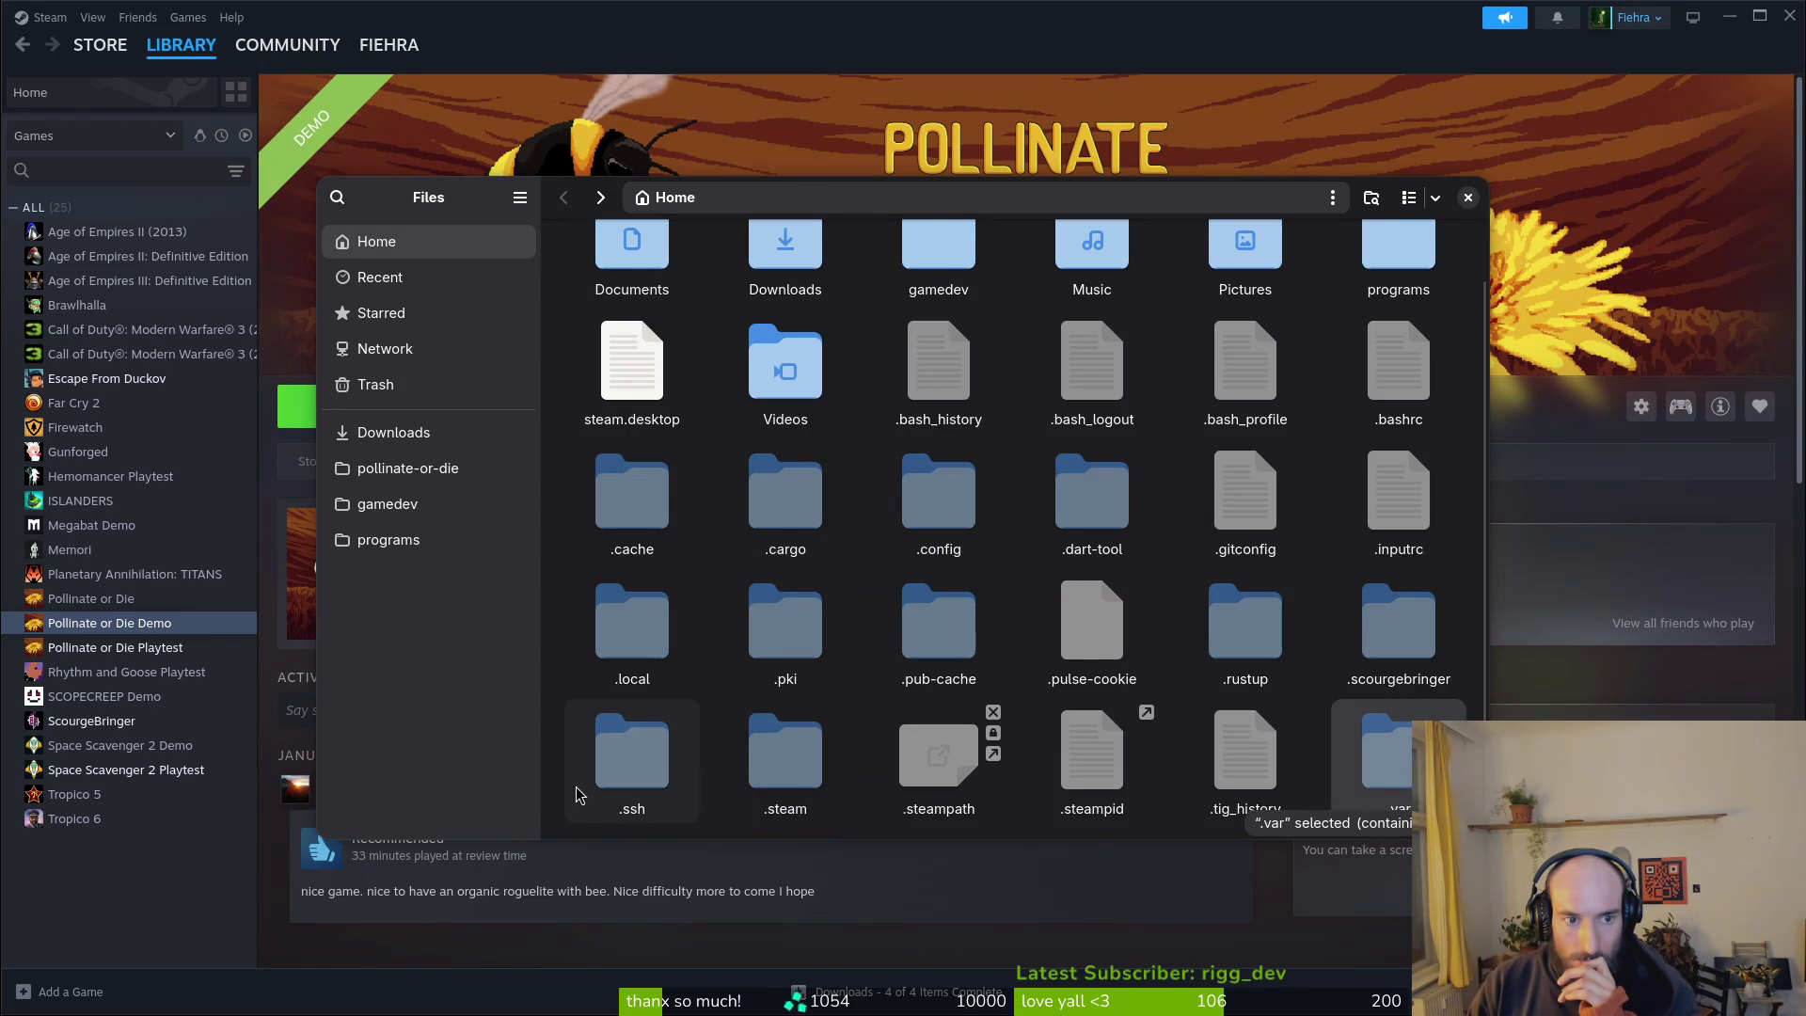
scroll(808, 395, "up", 1)
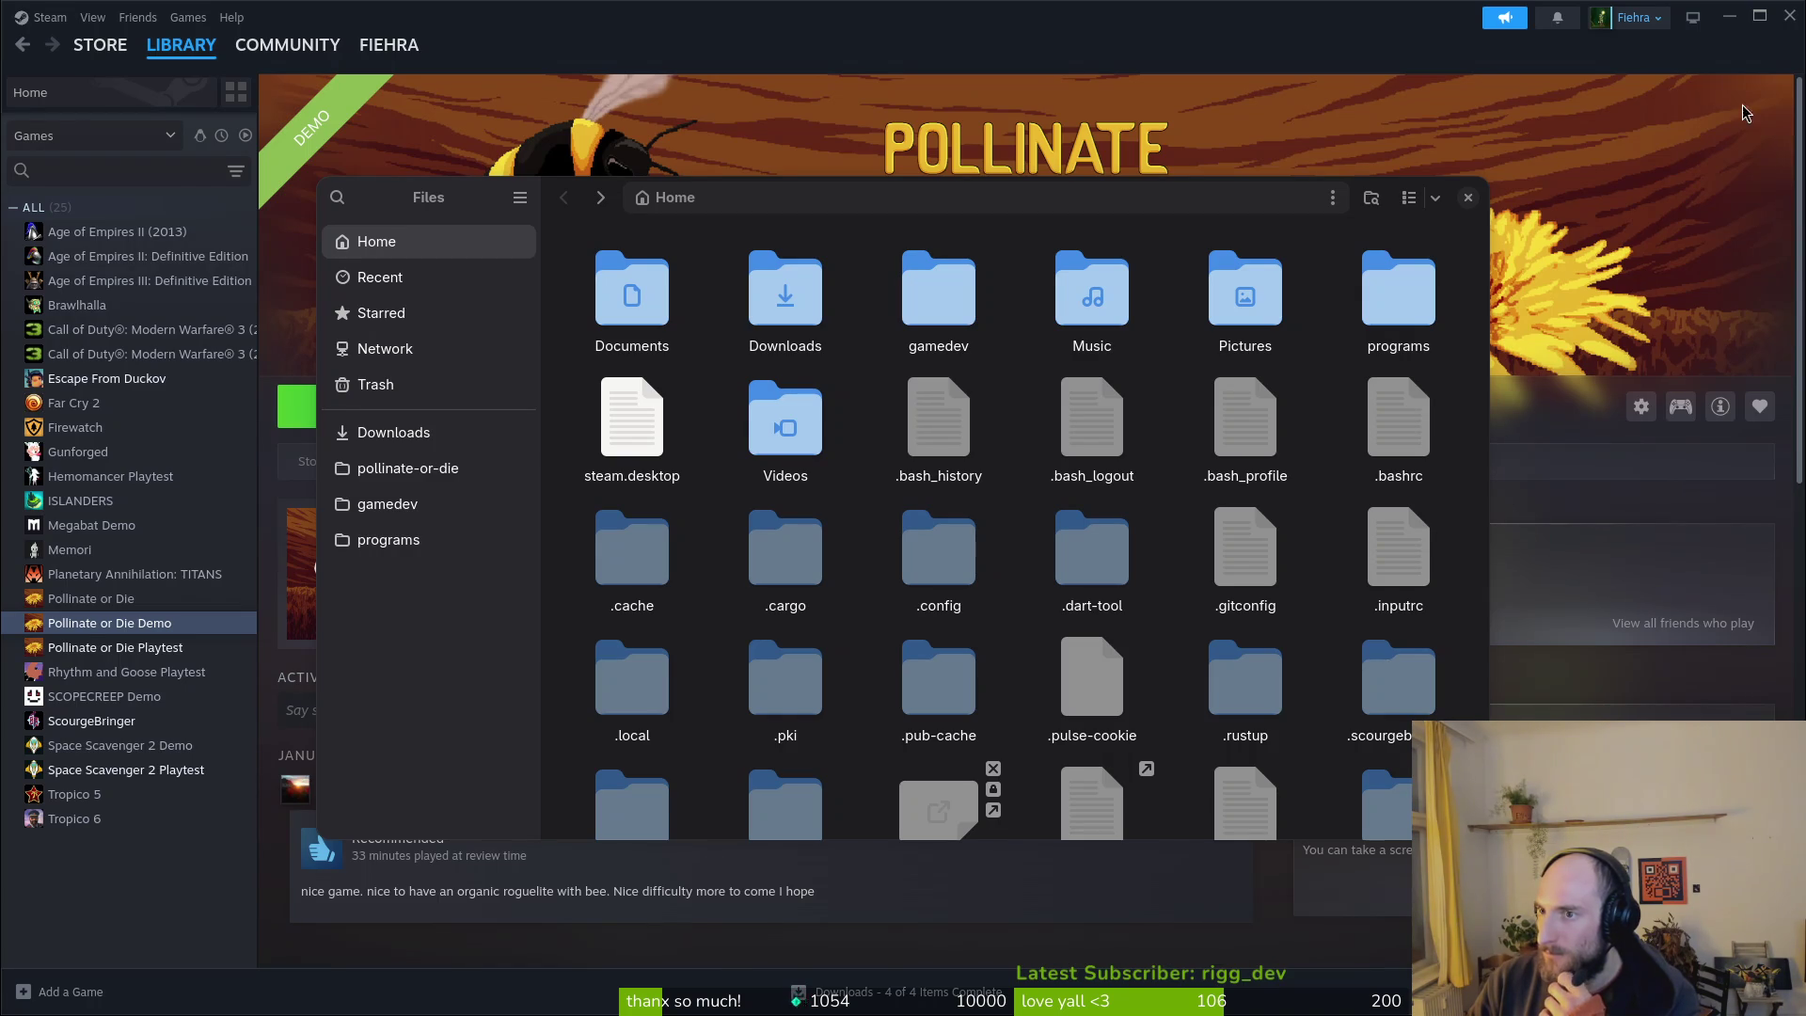
Step: Peek into .steam, then navigate to .local/share/Steam
scroll(1091, 583, "down", 1)
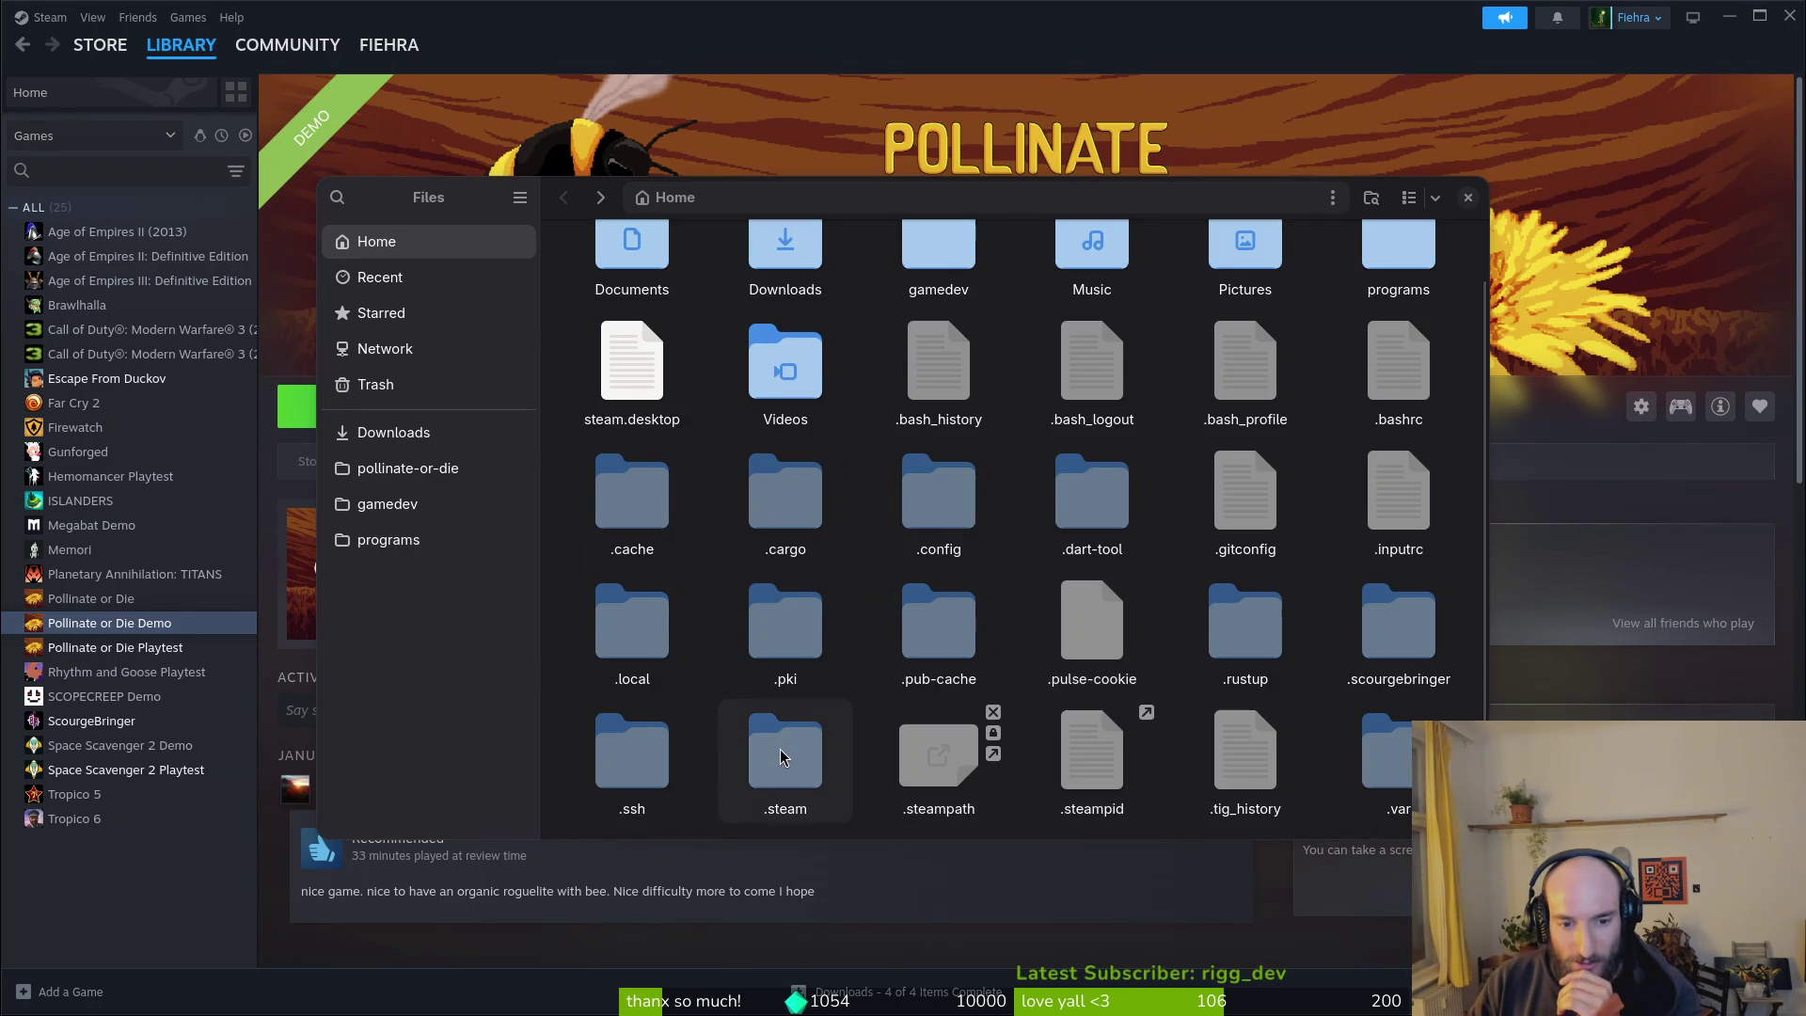
double_click(780, 757)
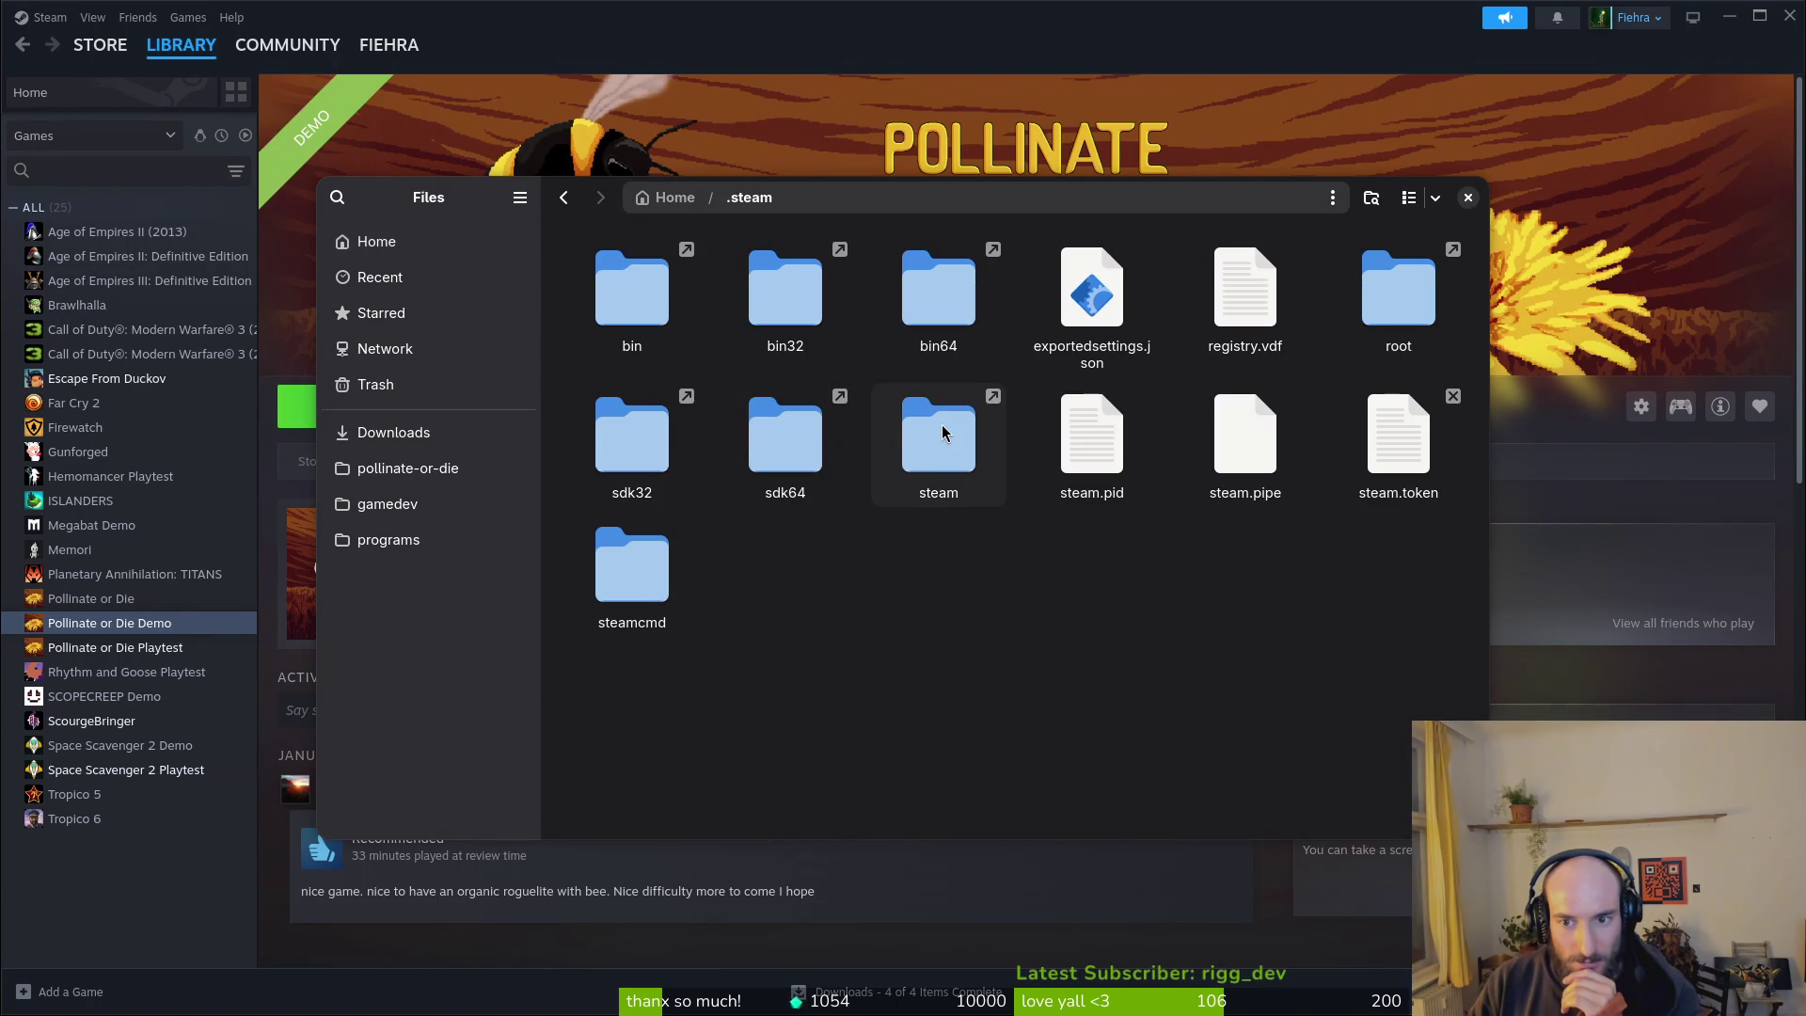
key("alt+Left")
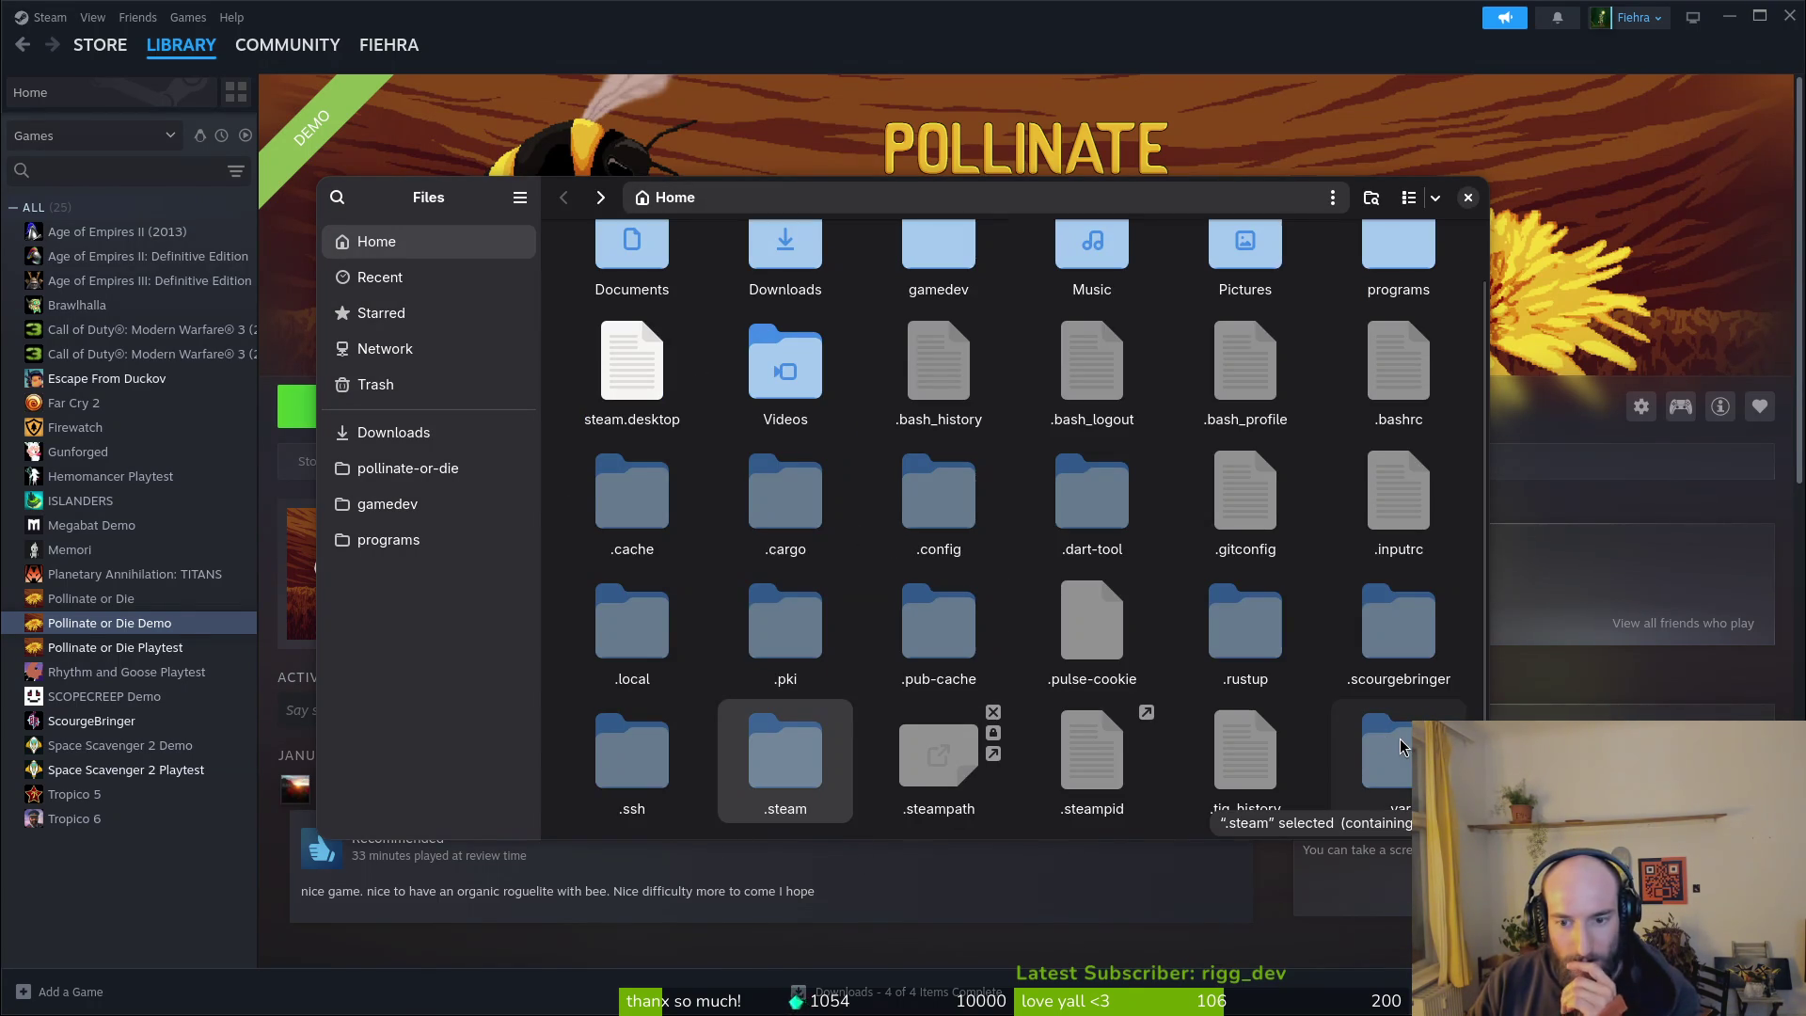
double_click(626, 641)
double_click(632, 252)
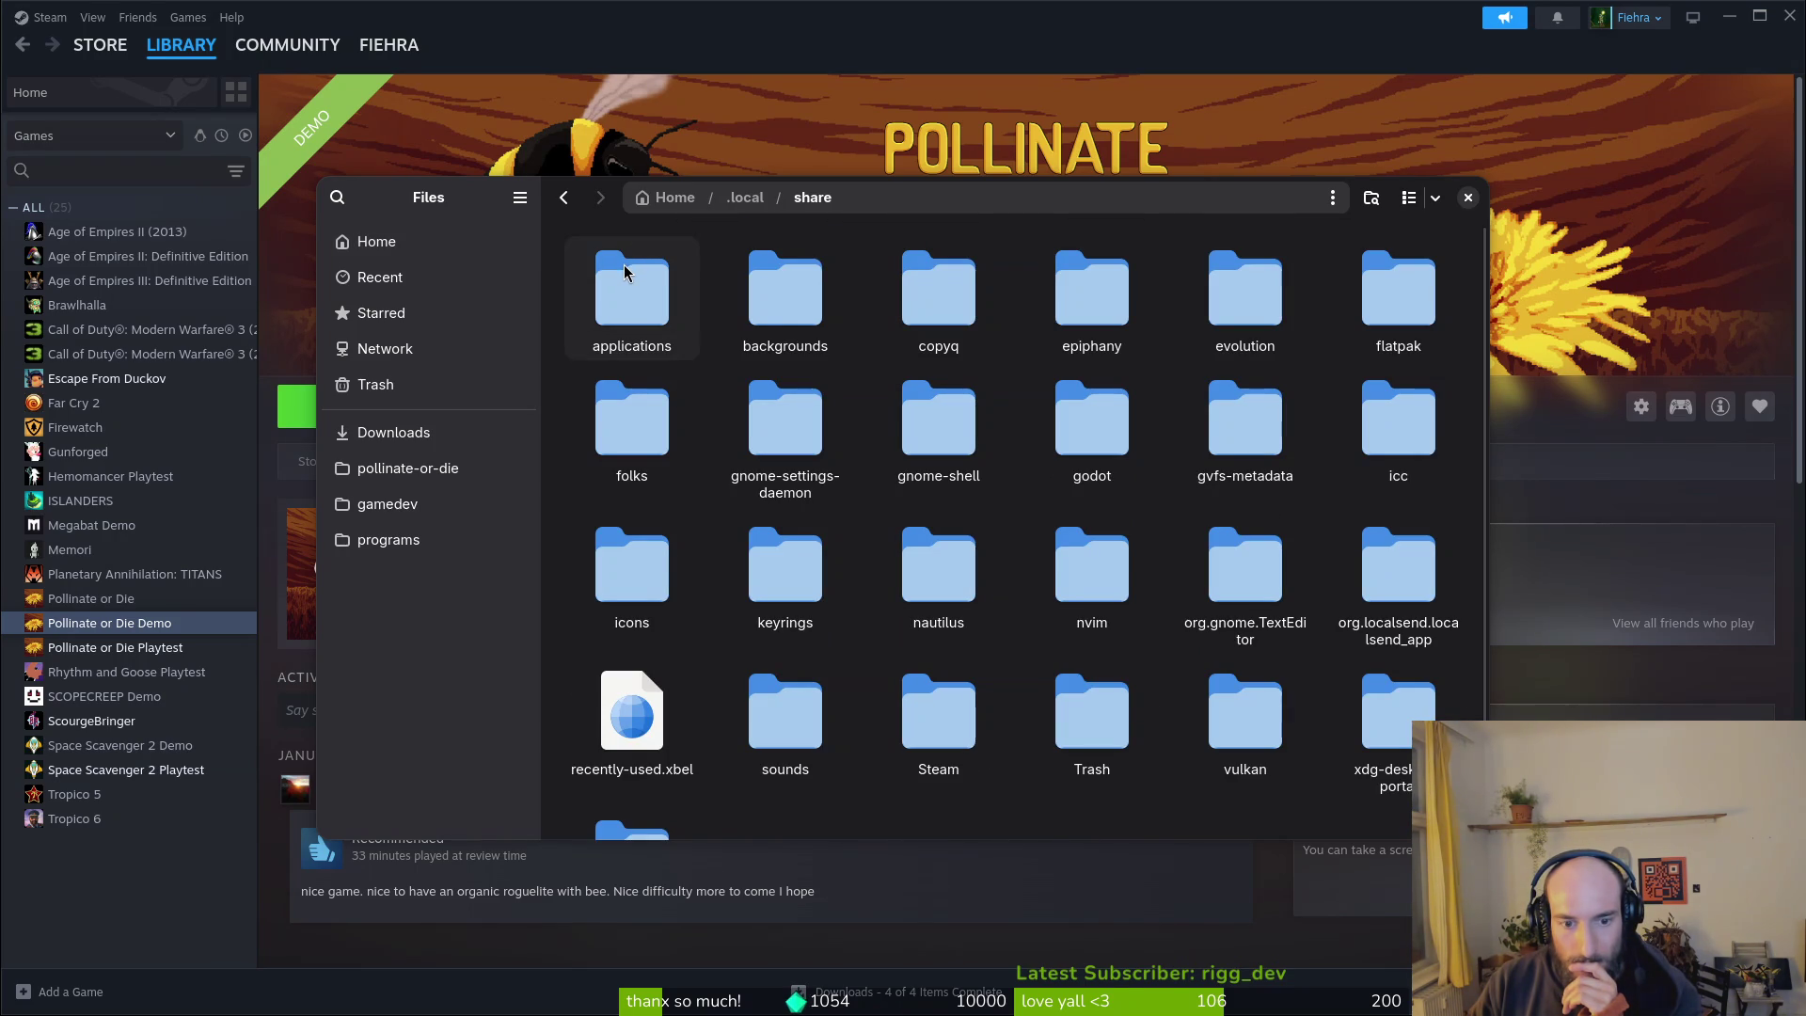
double_click(940, 724)
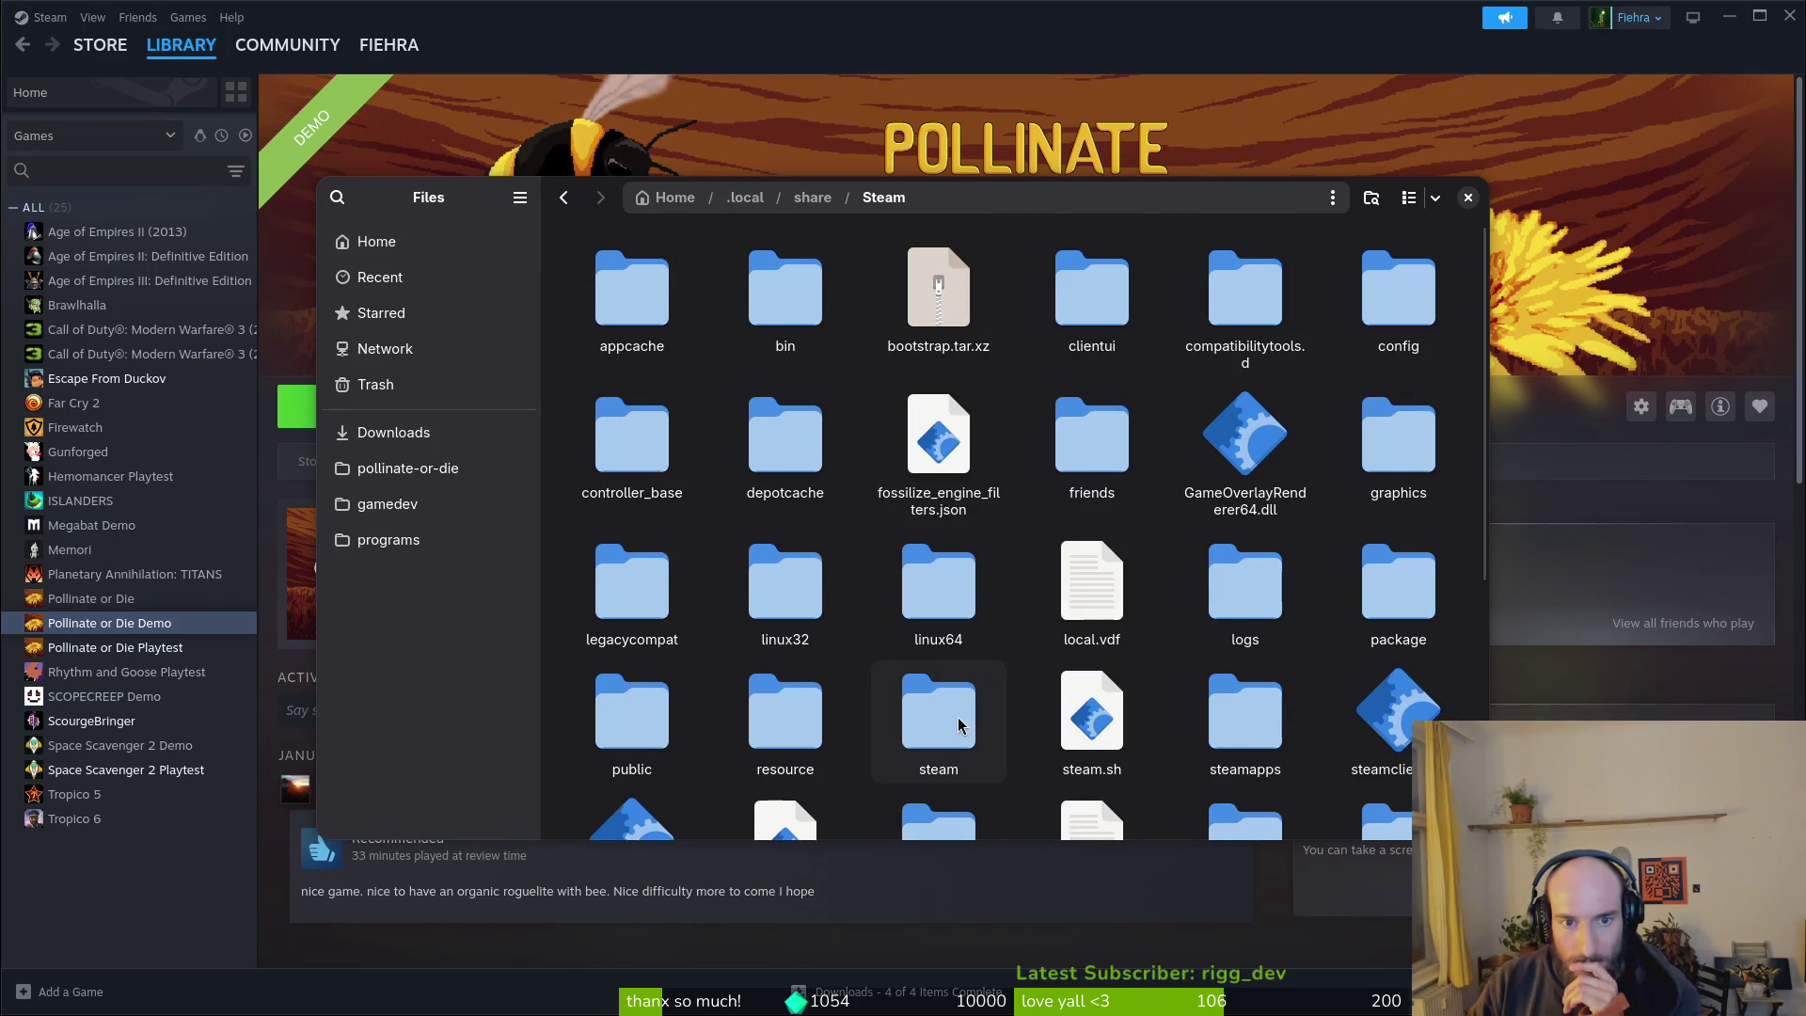
Step: Look inside the lowercase steam folder's games and cached subfolders
double_click(958, 723)
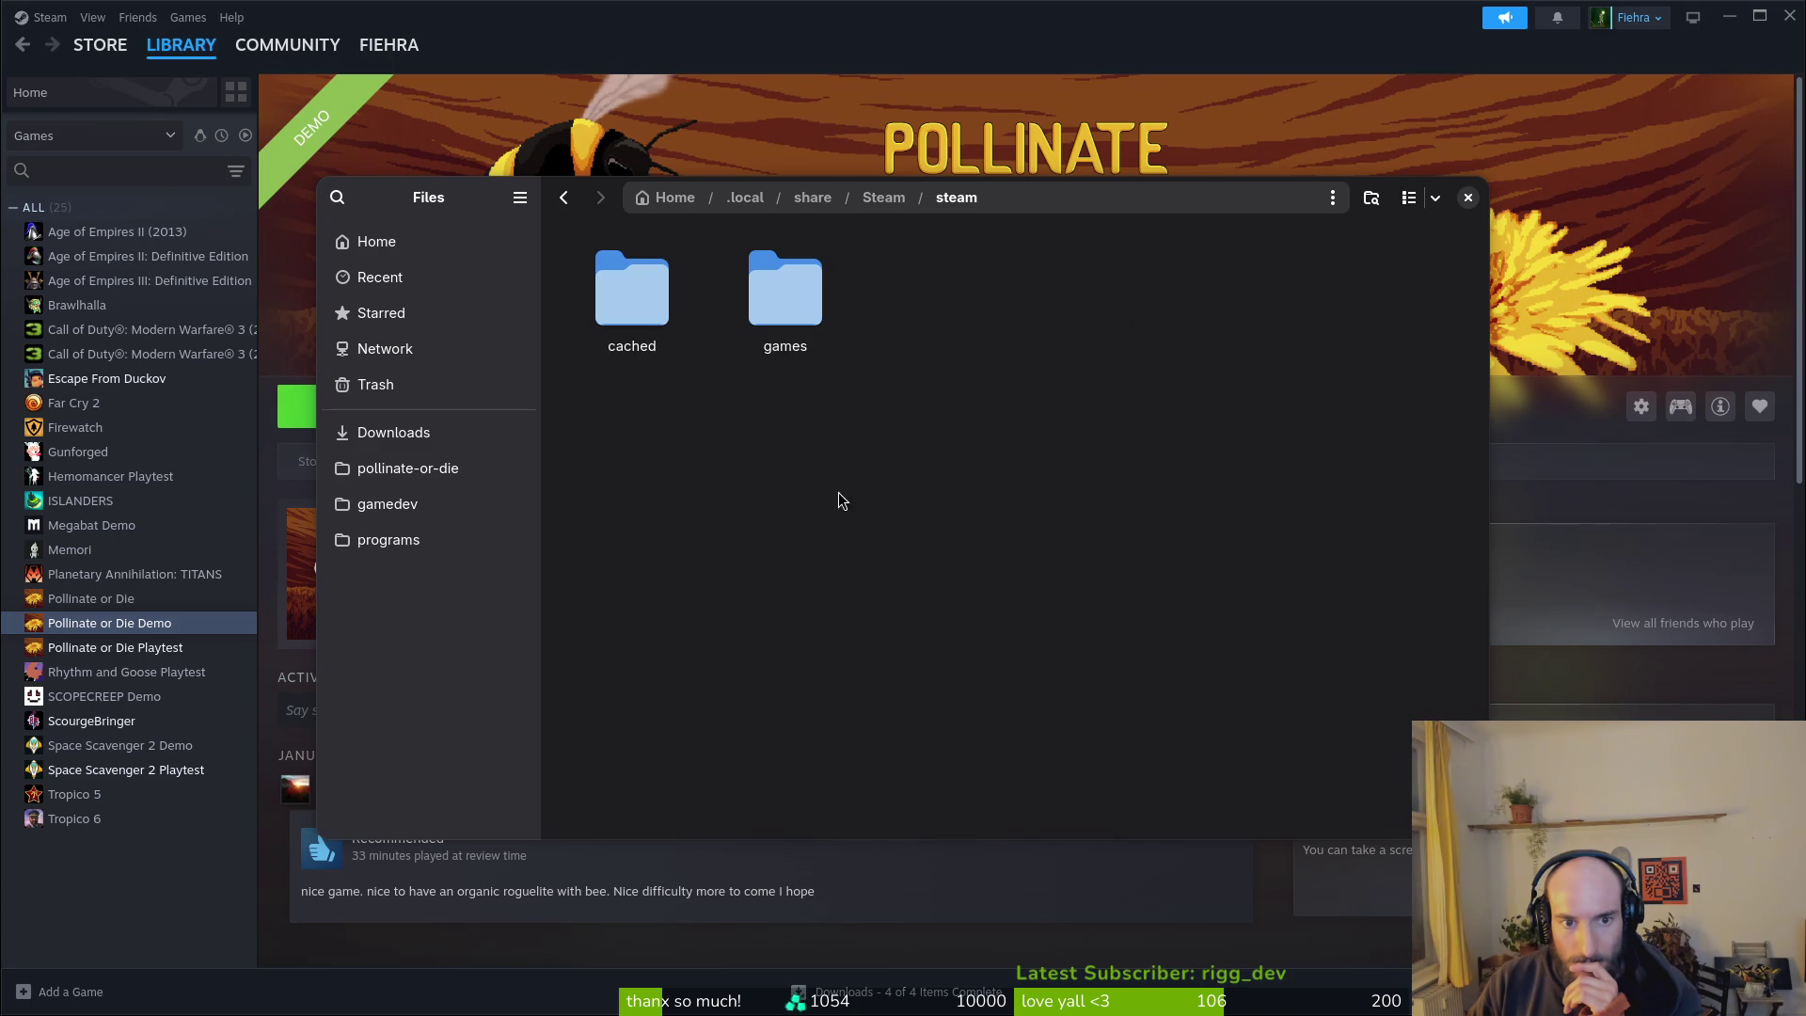
double_click(750, 314)
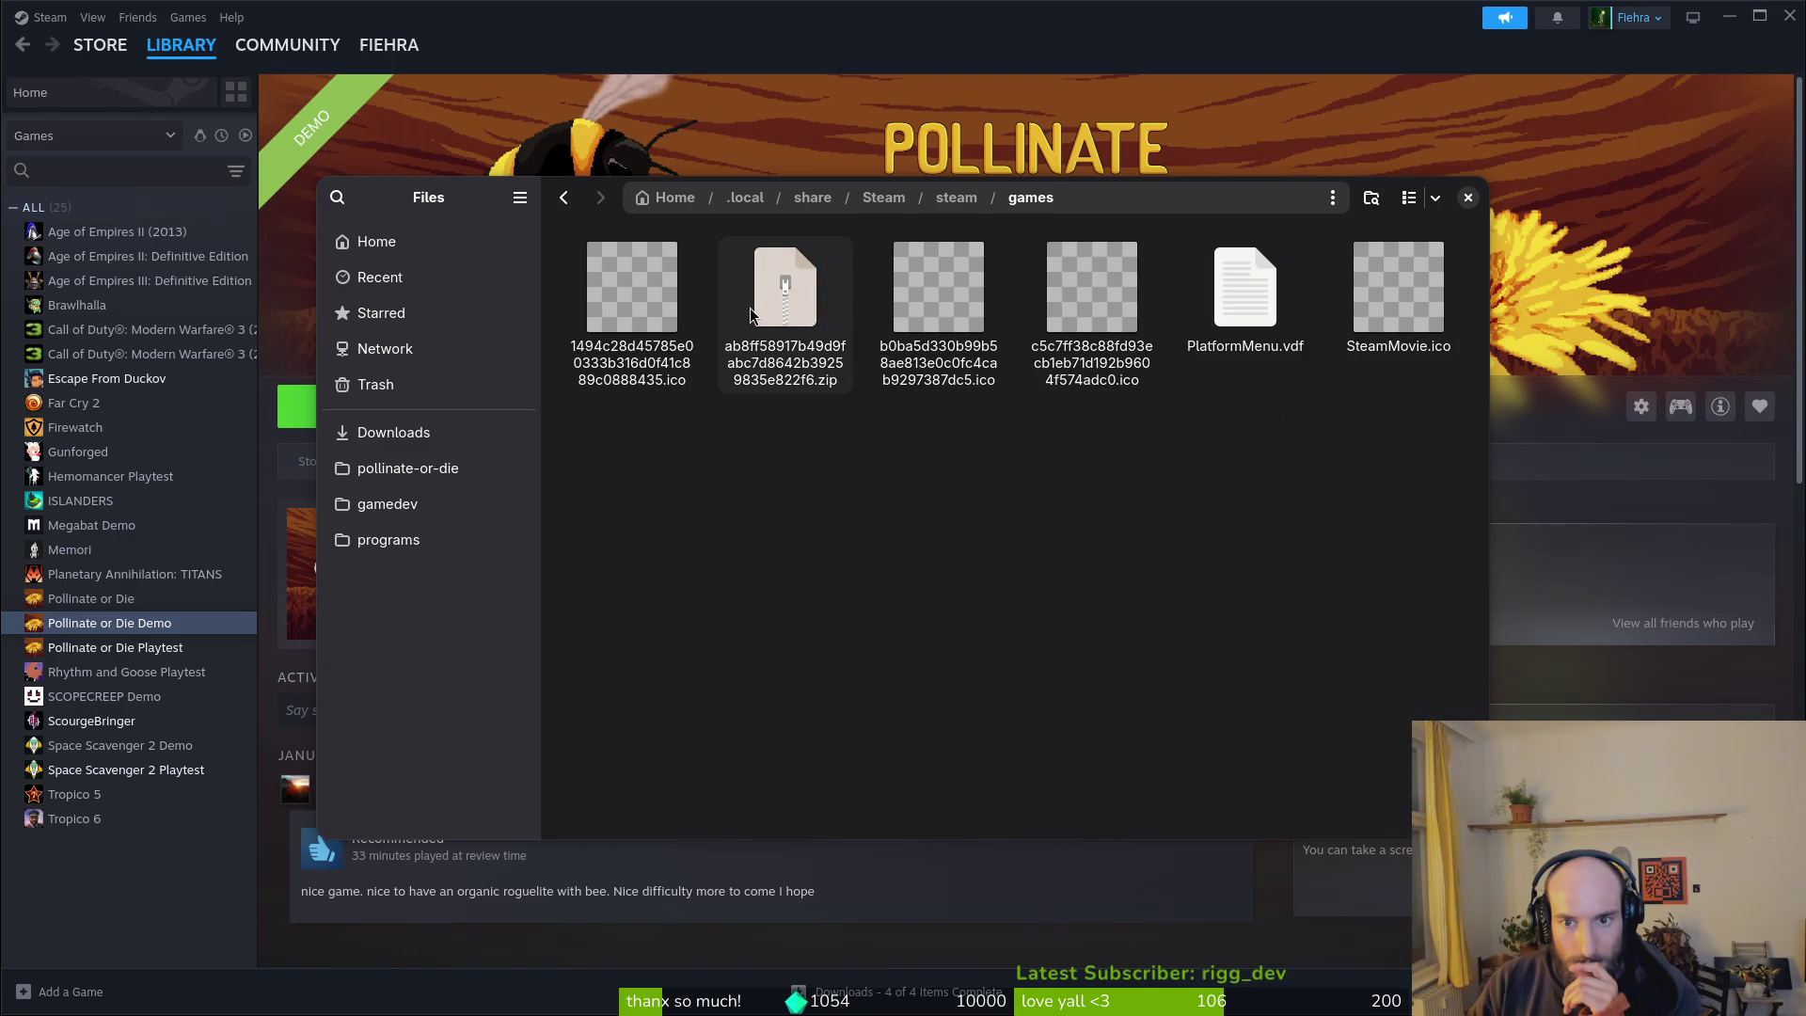
key("alt+Left")
double_click(656, 313)
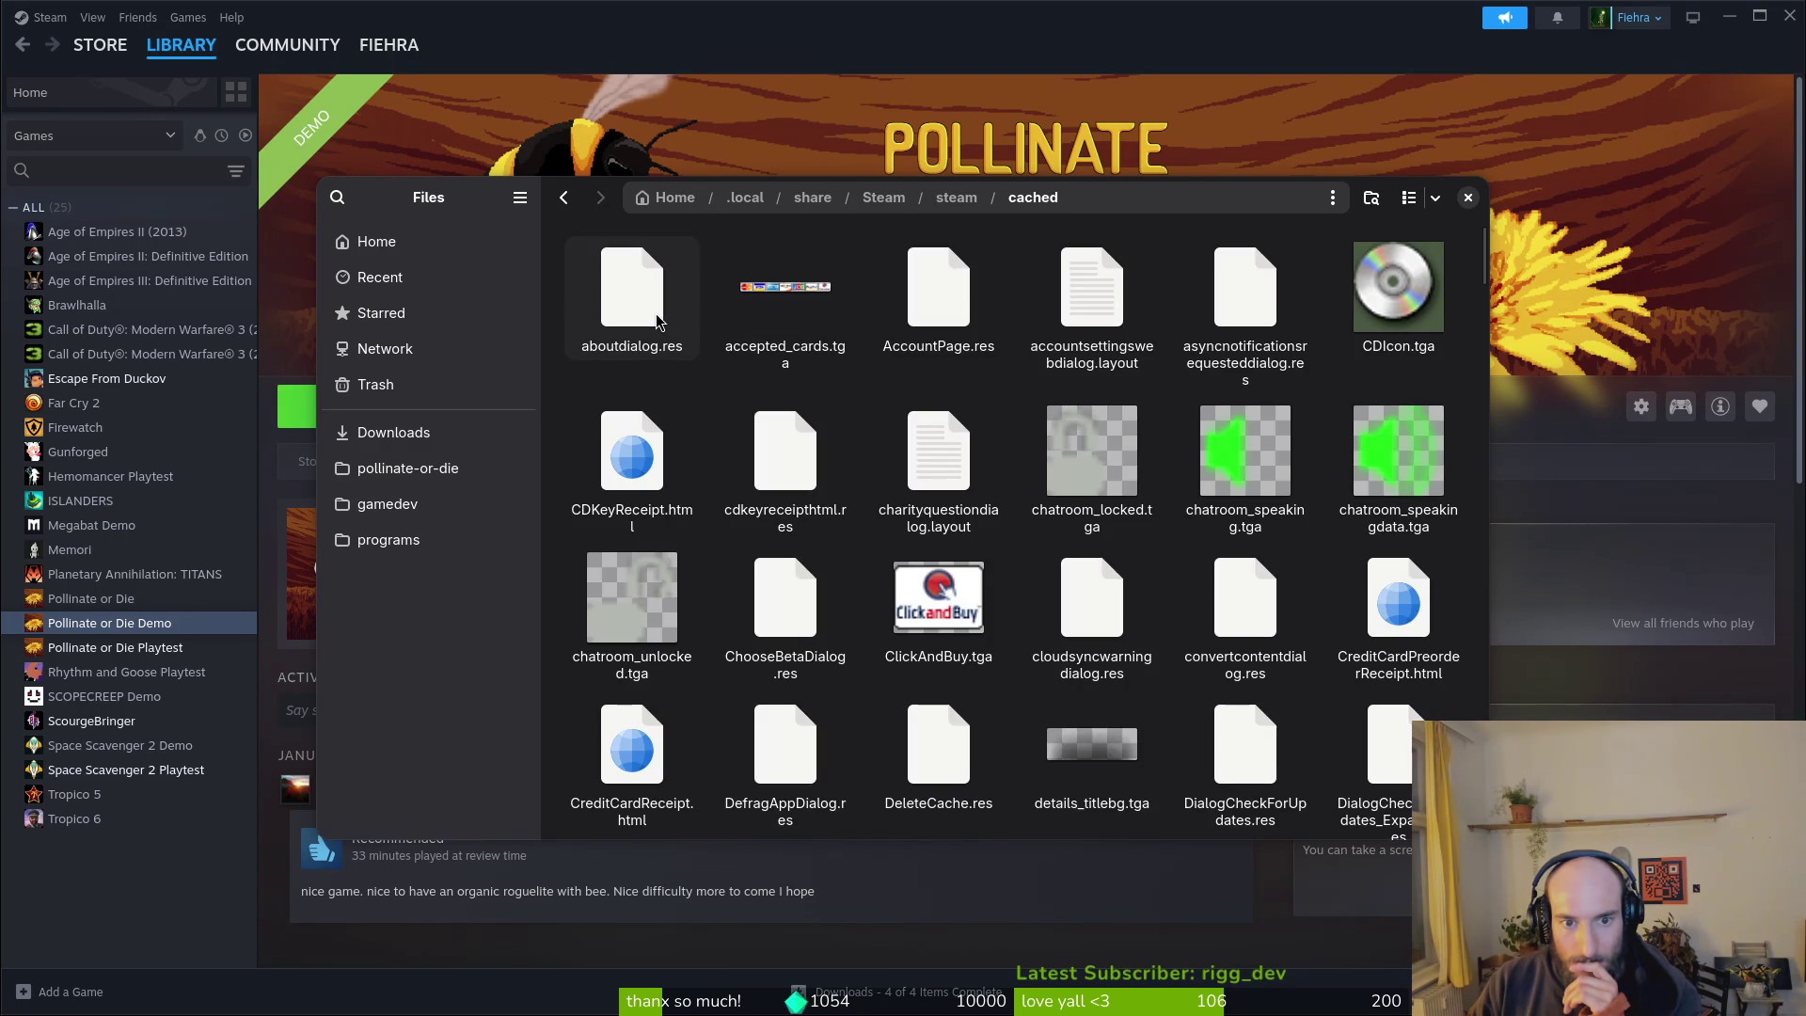
key("alt+Left")
key("alt+Left")
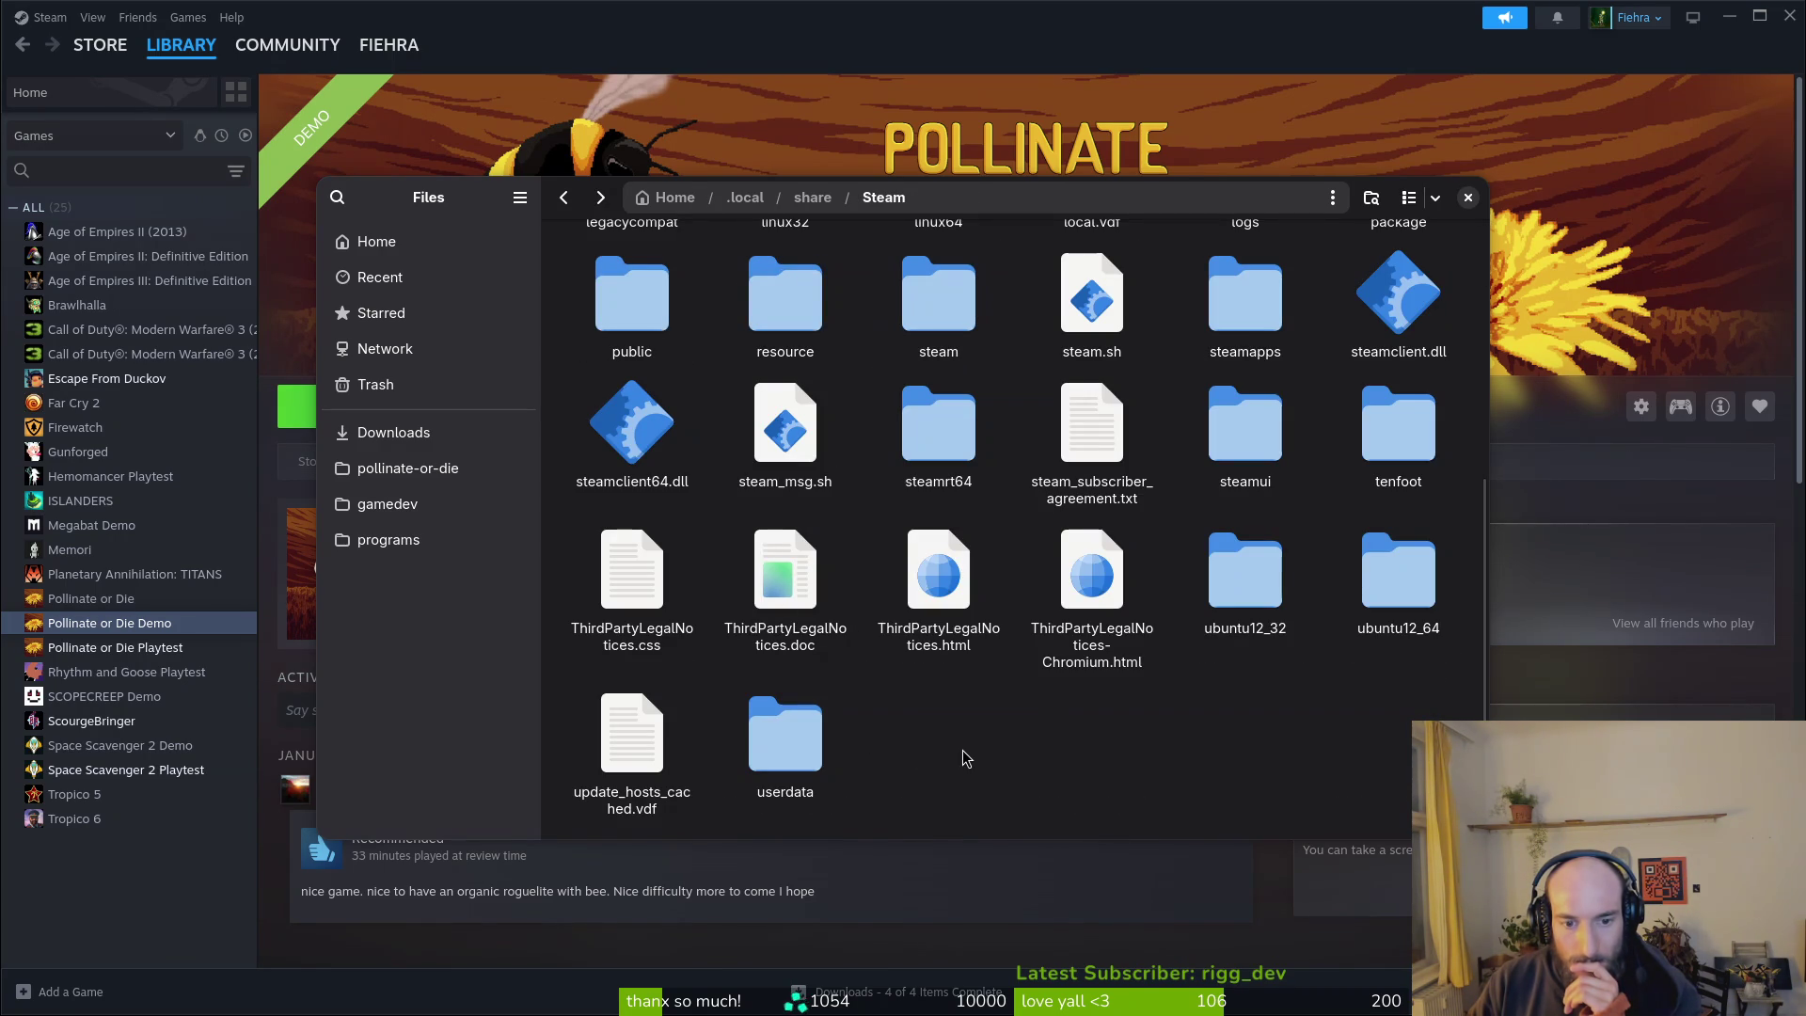
Step: Go up to .local, check the state folder, then reopen share/Steam
key("alt+Left")
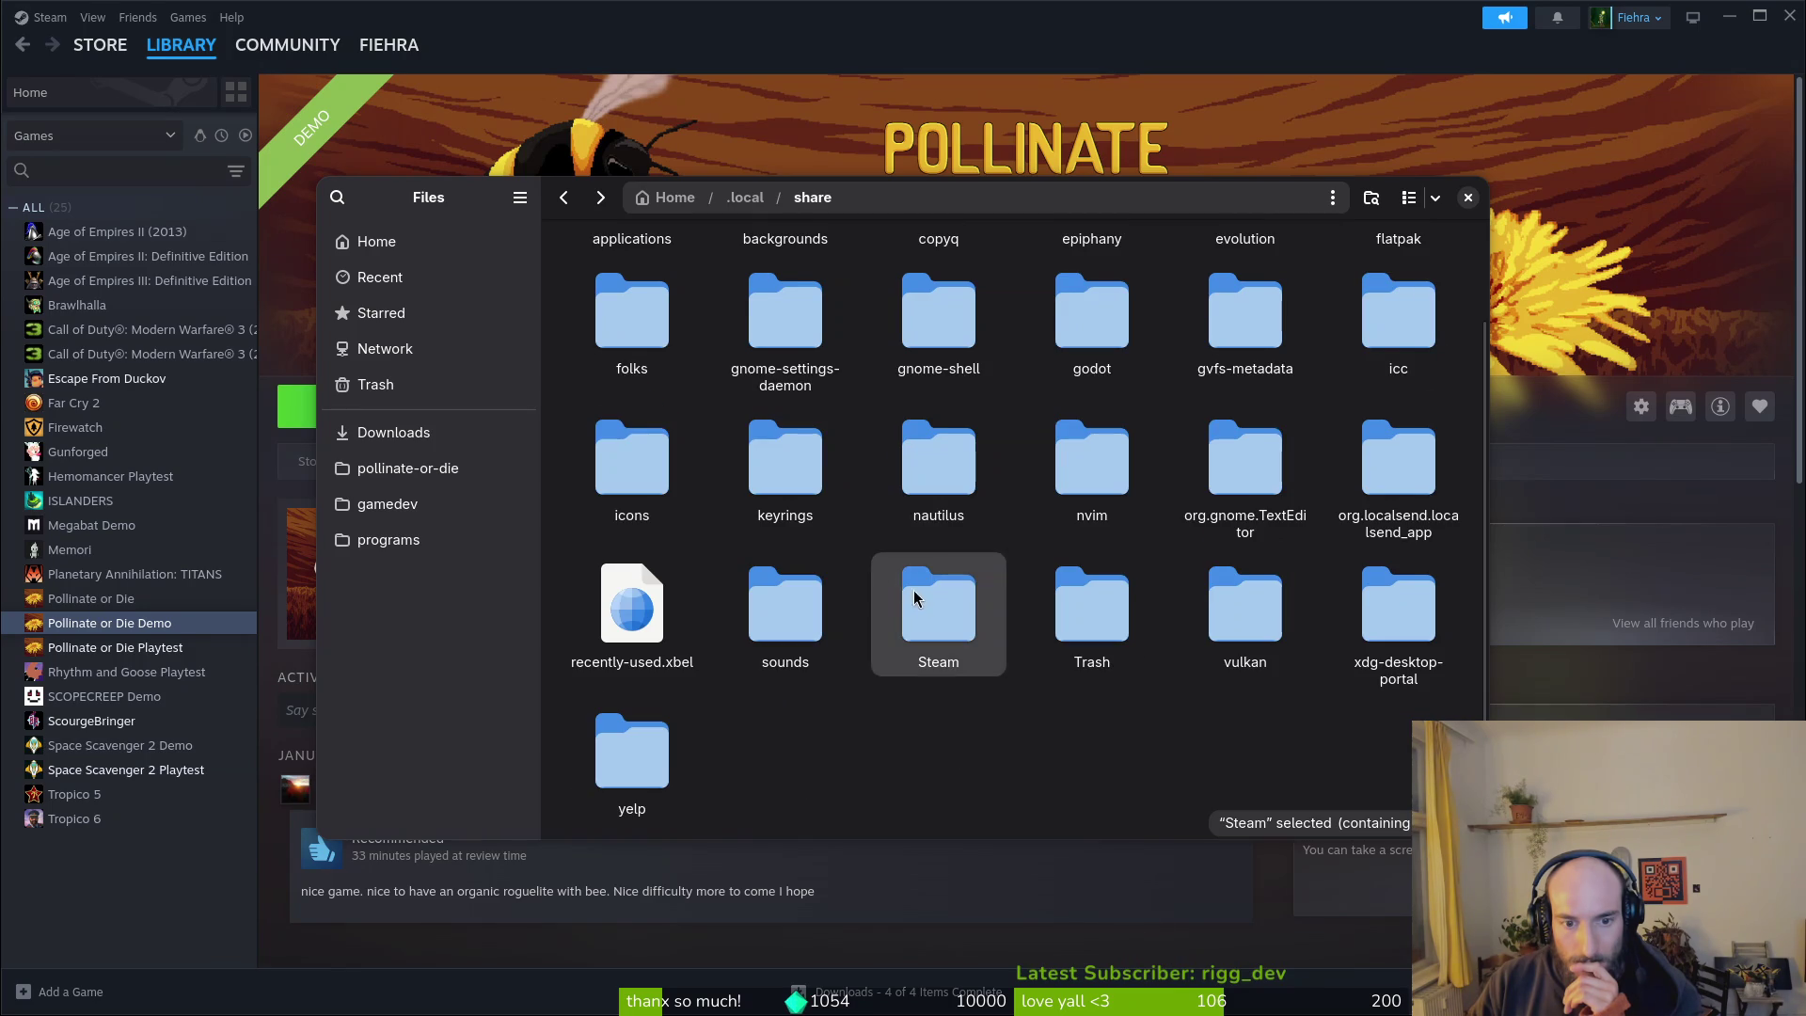
key("alt+Left")
double_click(781, 296)
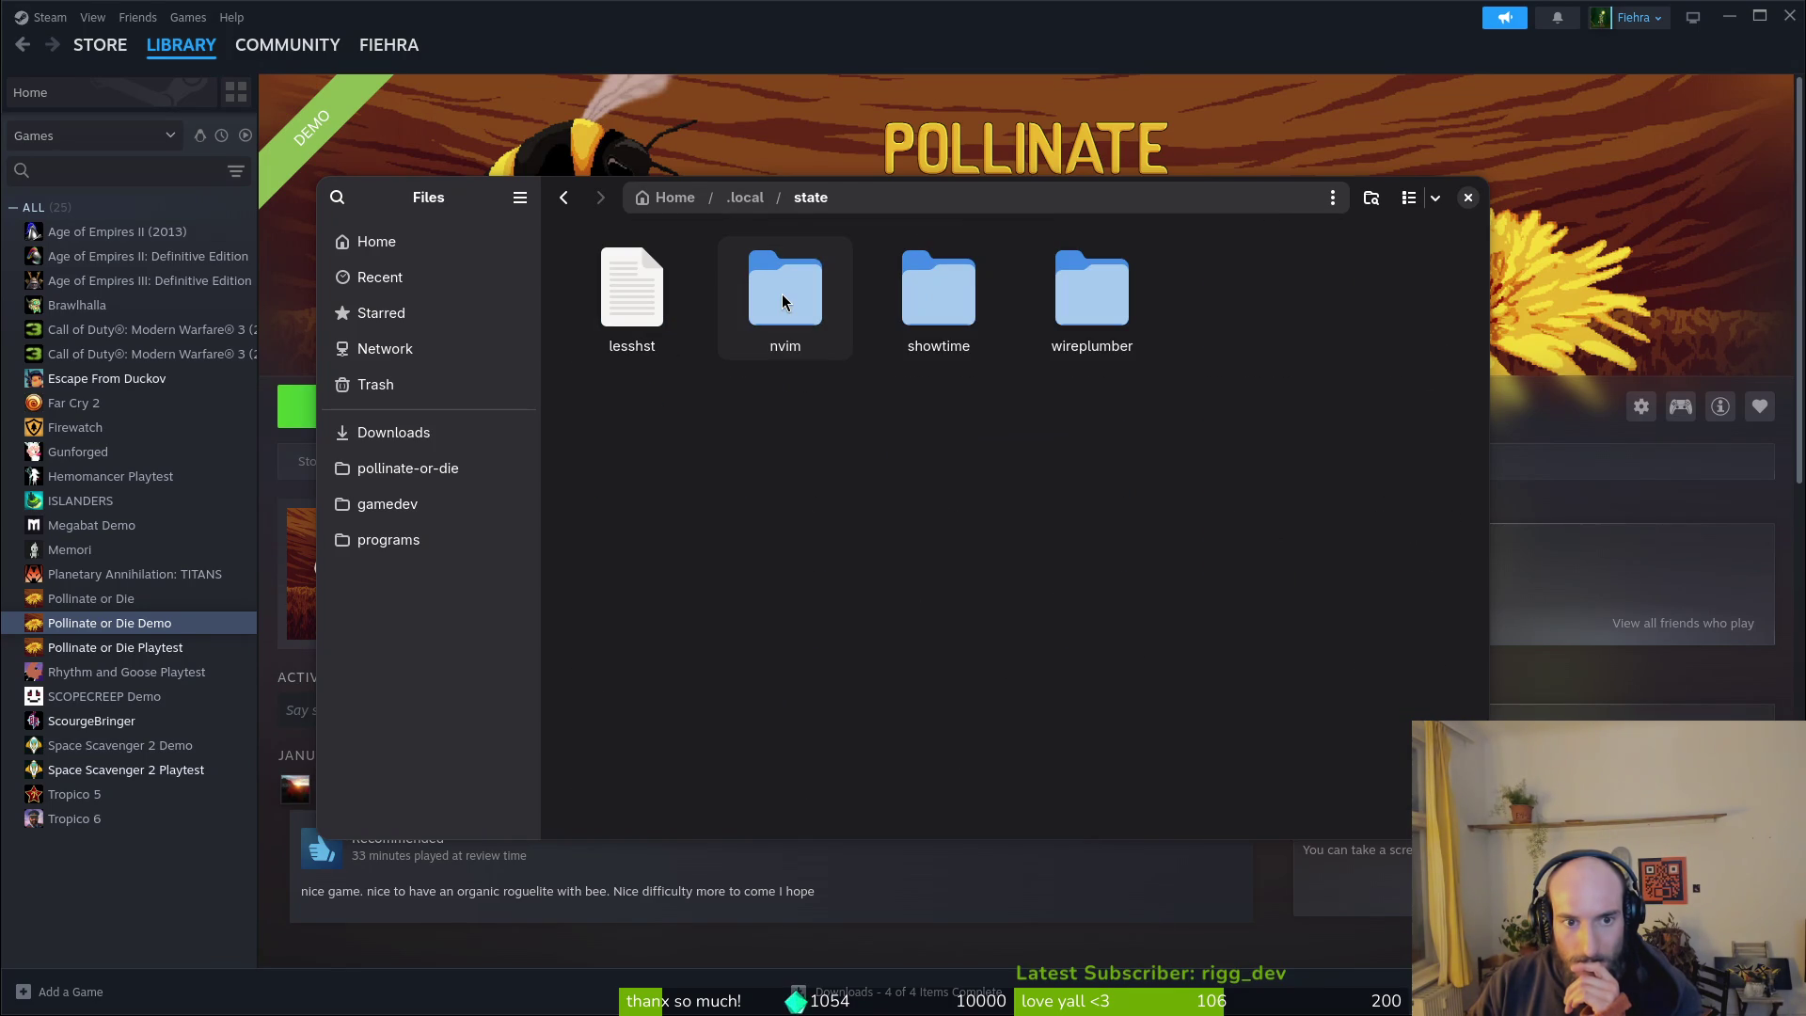
key("alt+Left")
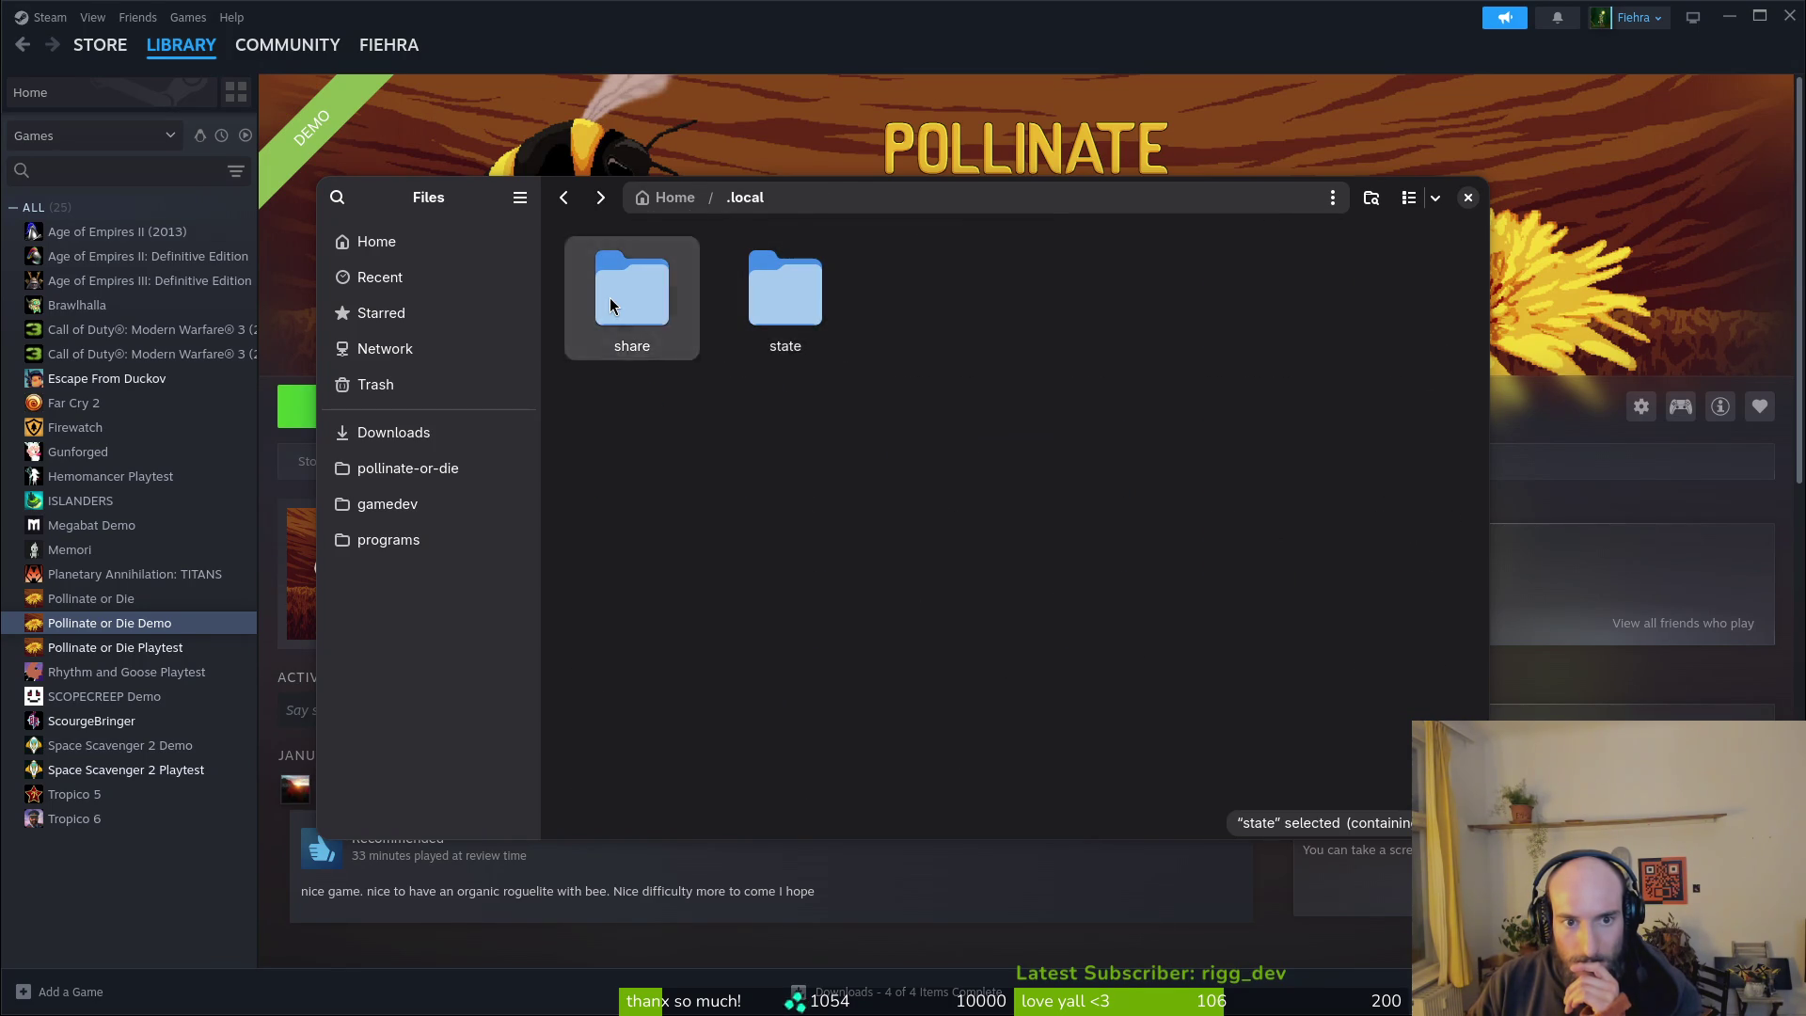
double_click(610, 298)
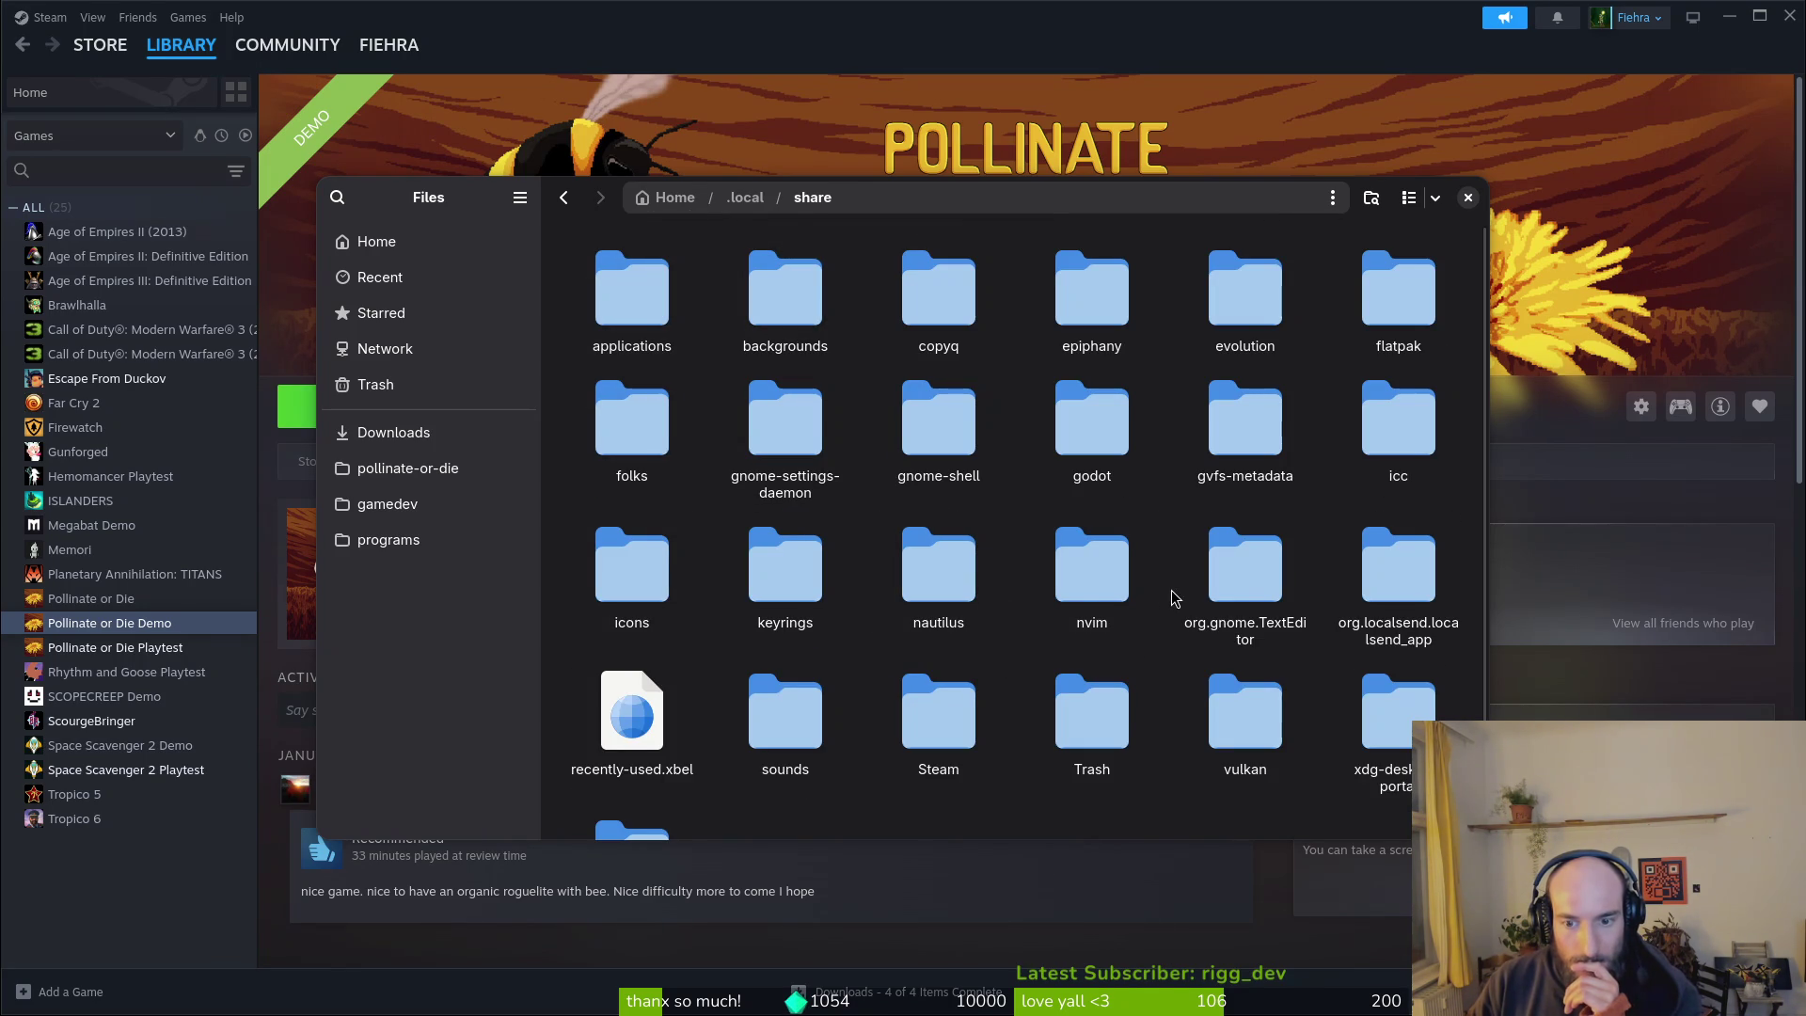
scroll(1172, 602, "down", 1)
double_click(948, 588)
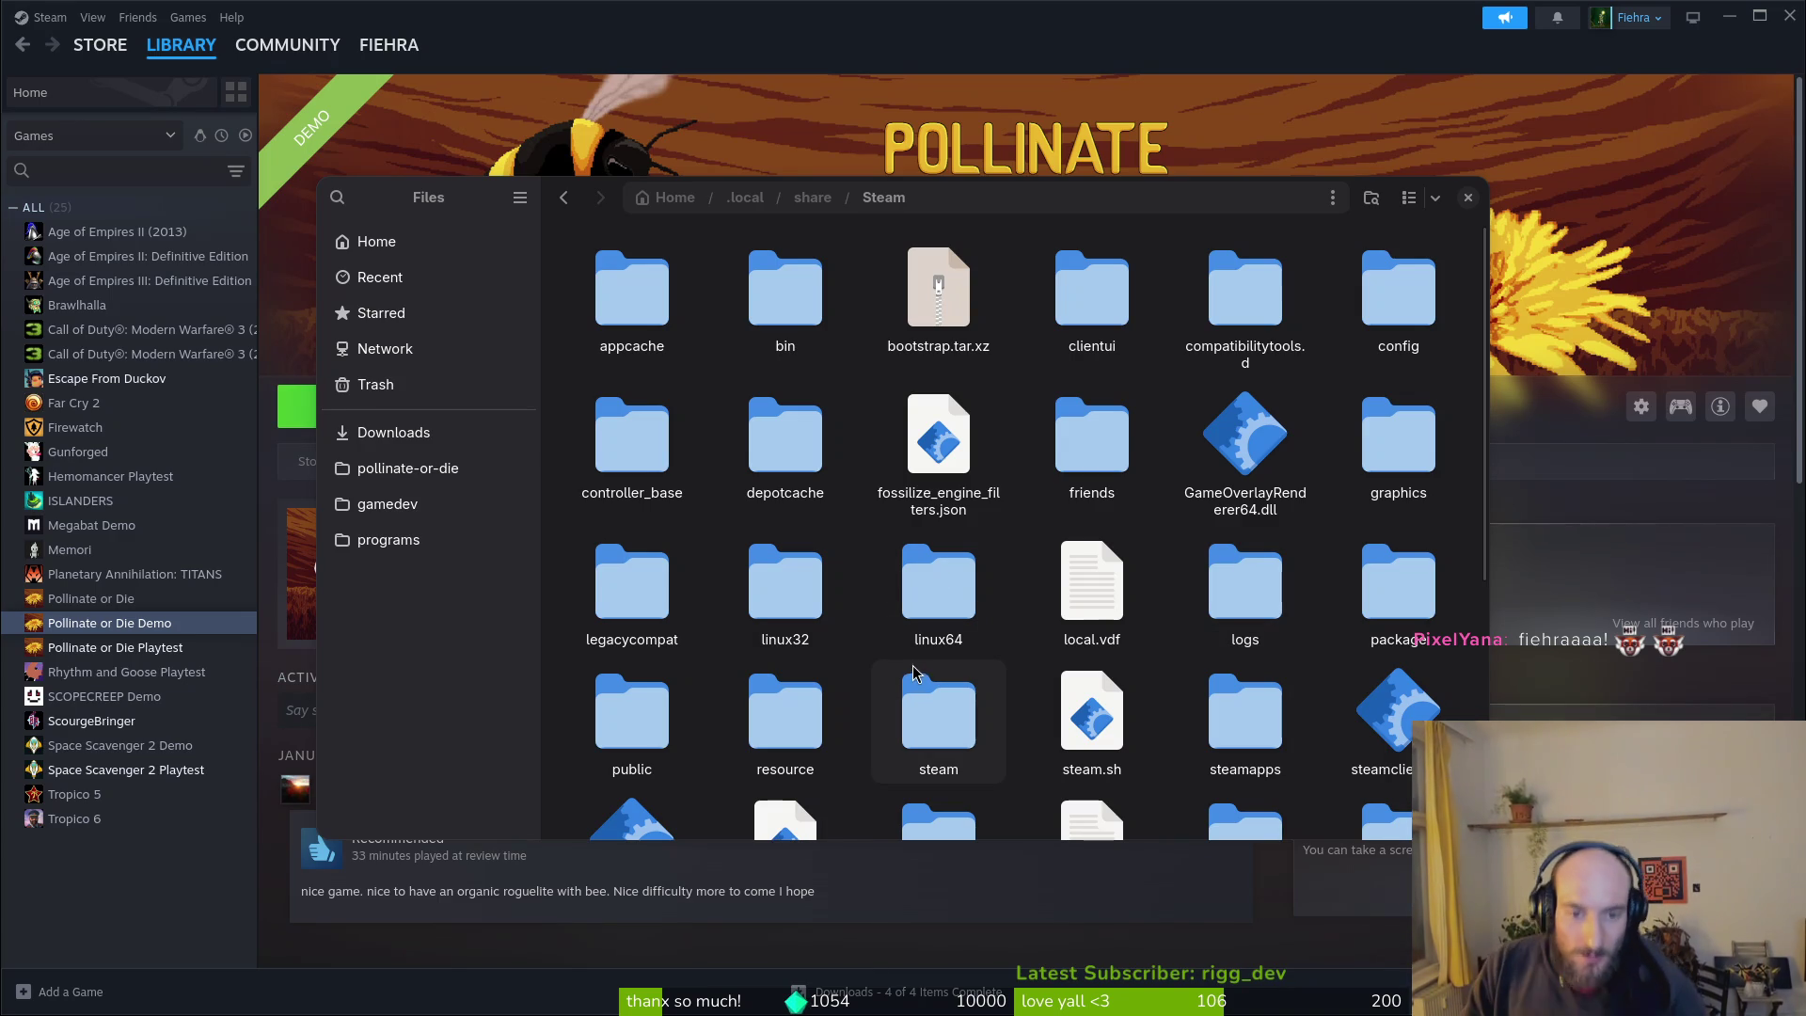
Step: Peek into public, then open userdata and the second user's config folder
double_click(632, 714)
key("alt+Left")
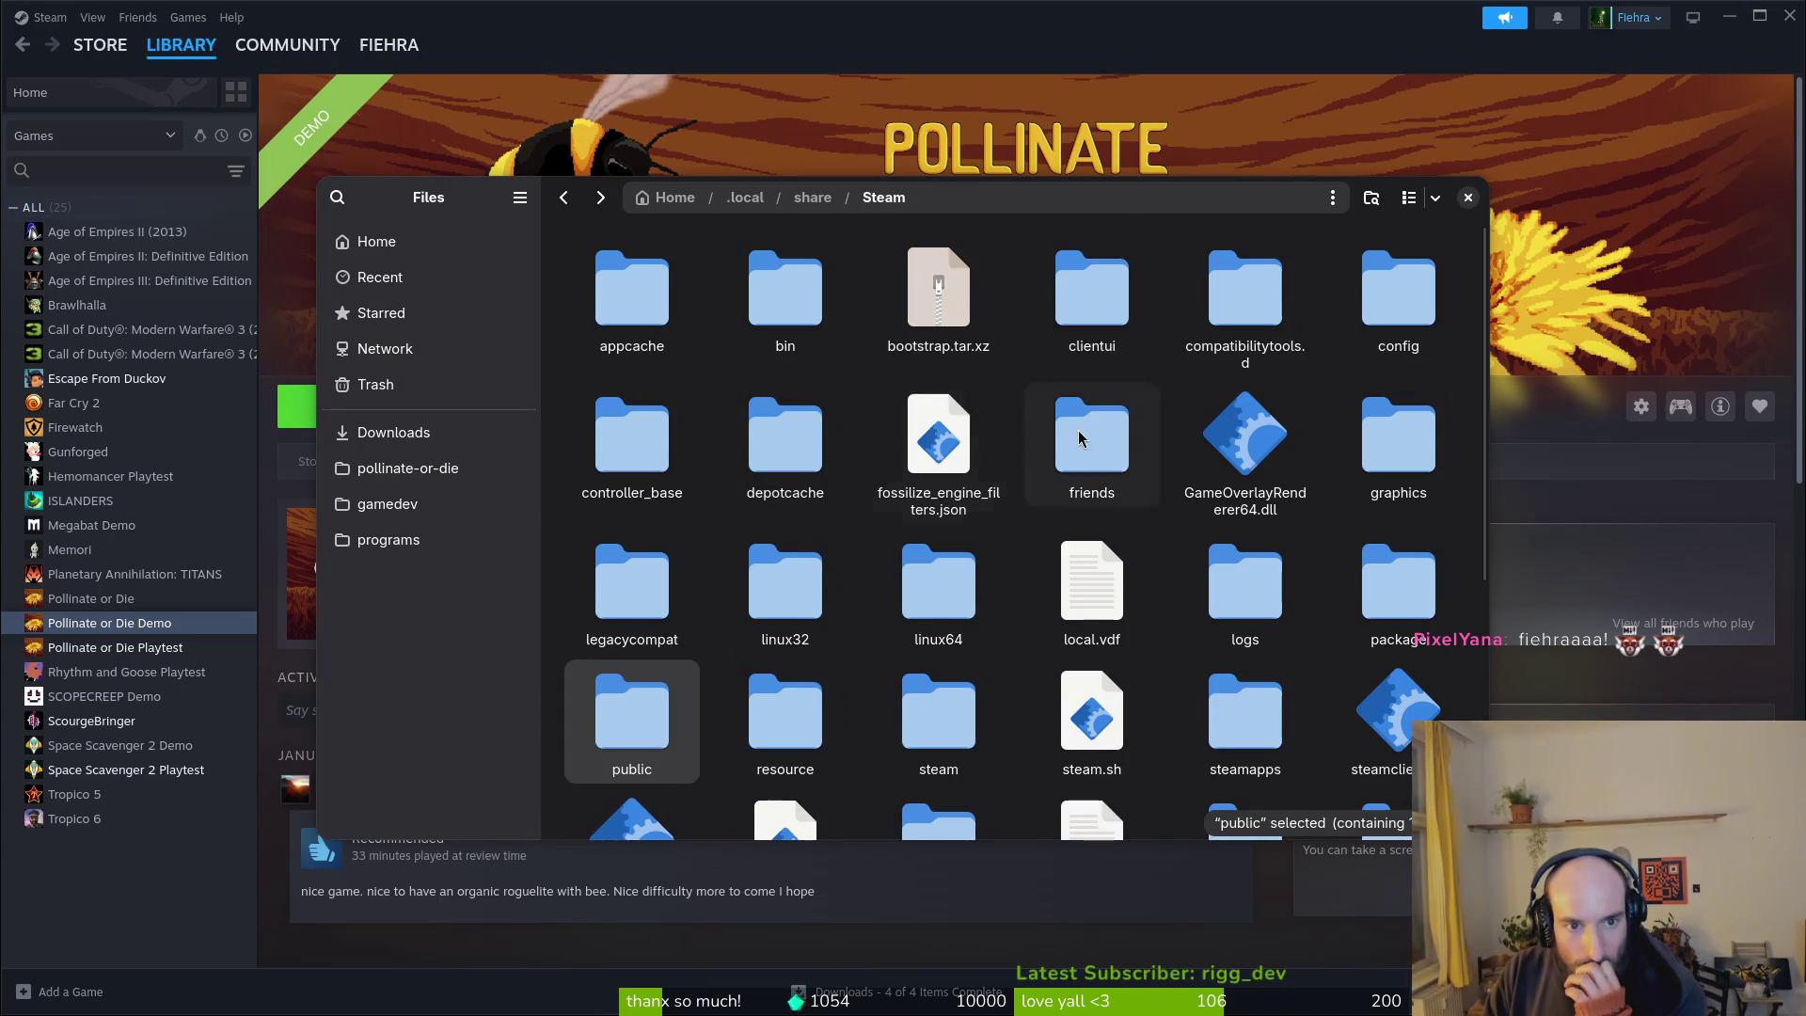
scroll(953, 414, "down", 5)
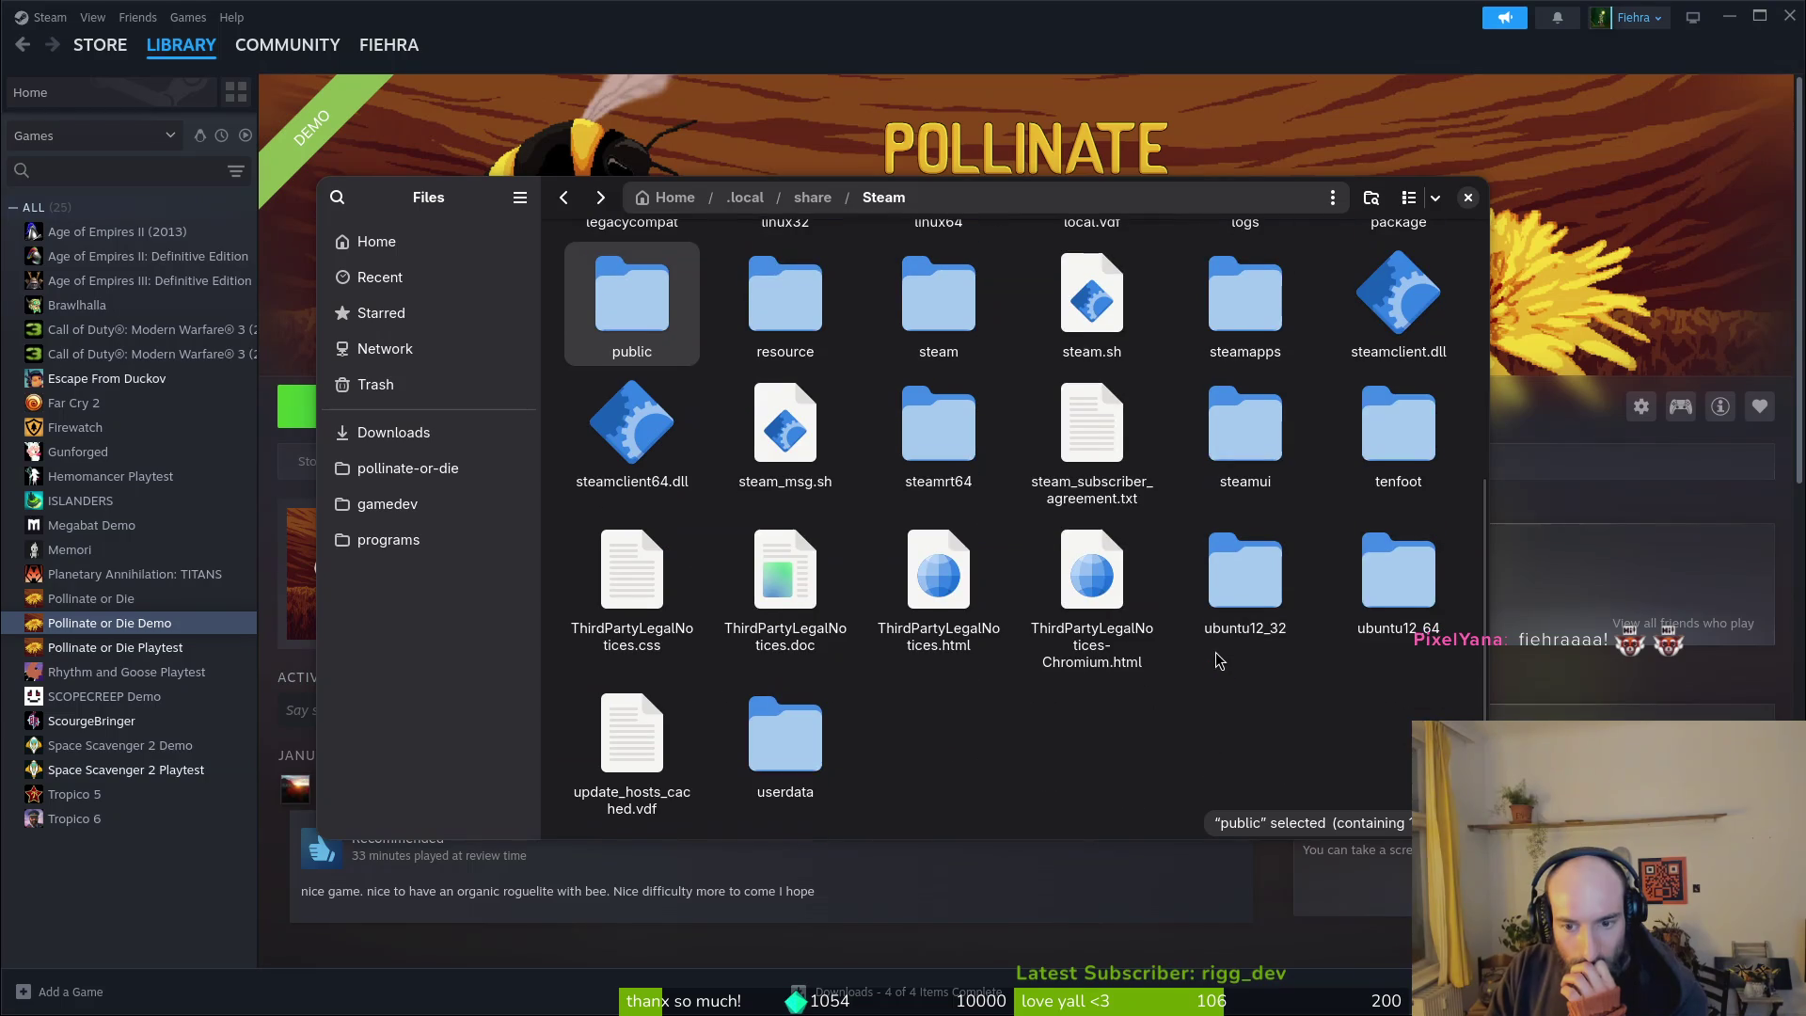
double_click(790, 732)
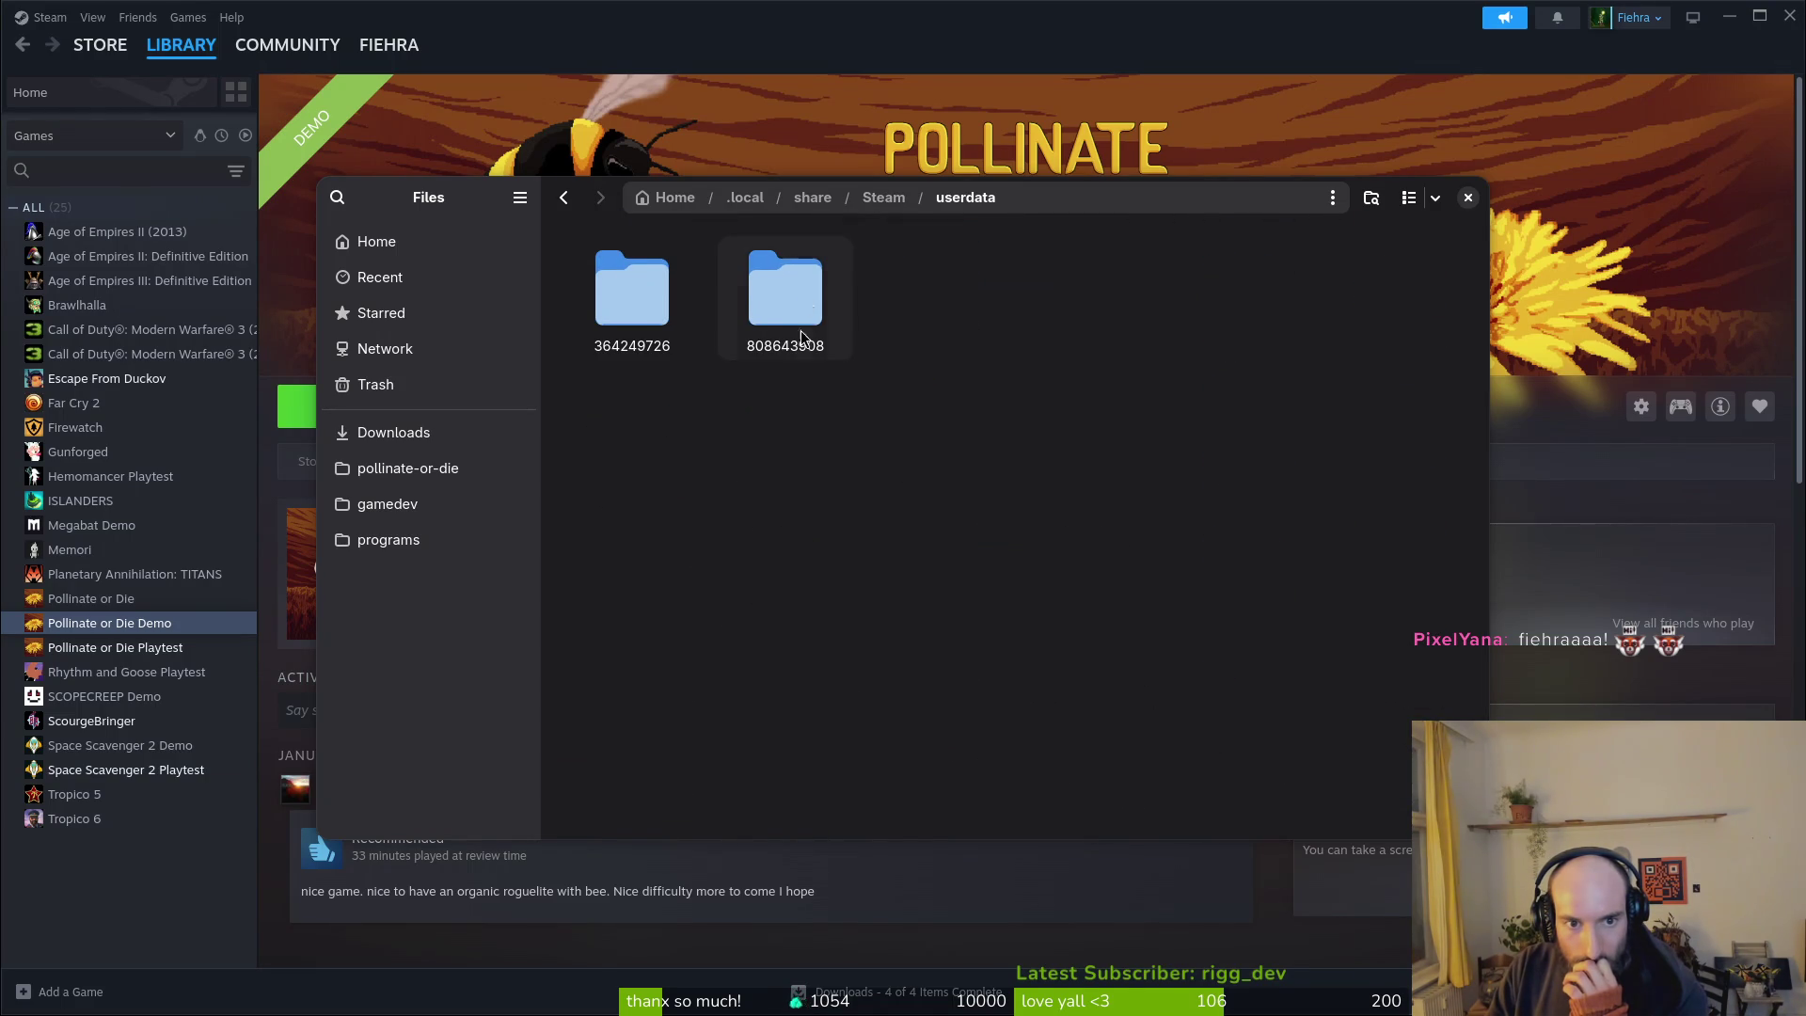
double_click(803, 295)
double_click(645, 272)
key("alt+Left")
key("alt+Left")
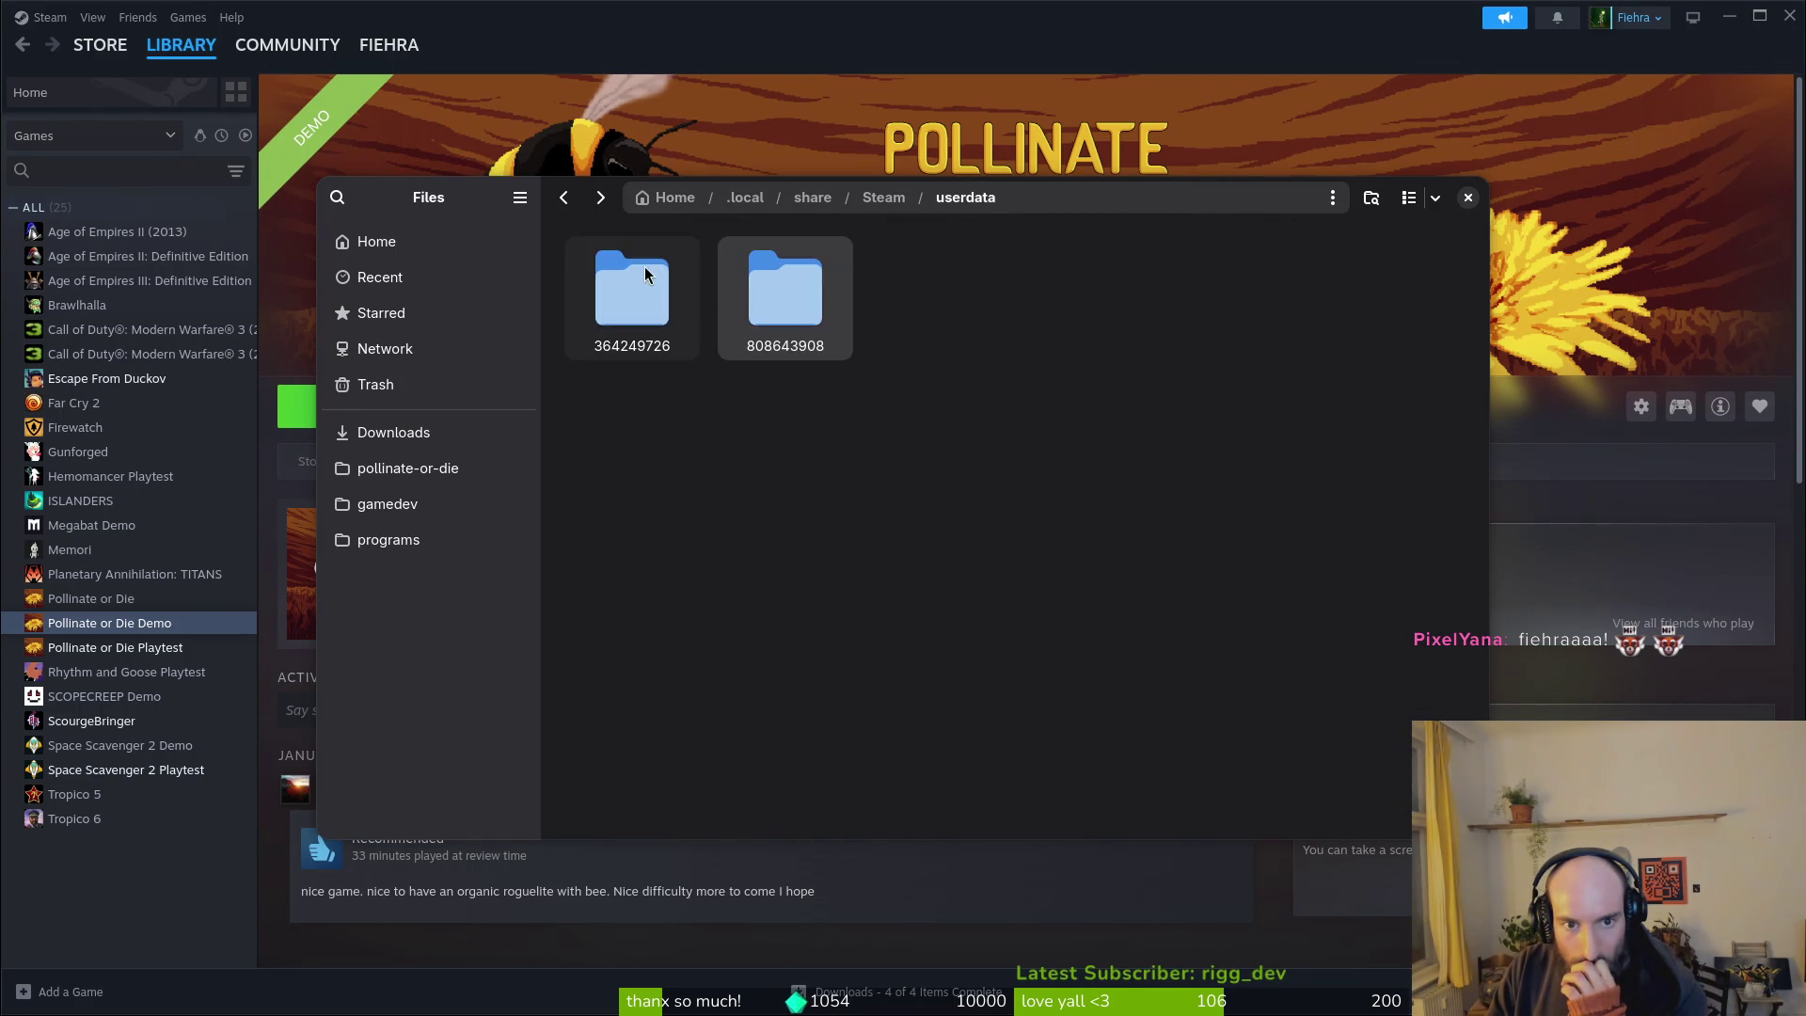
Step: Browse the first user folder's 3167020 and ac folders, then return to userdata
double_click(645, 274)
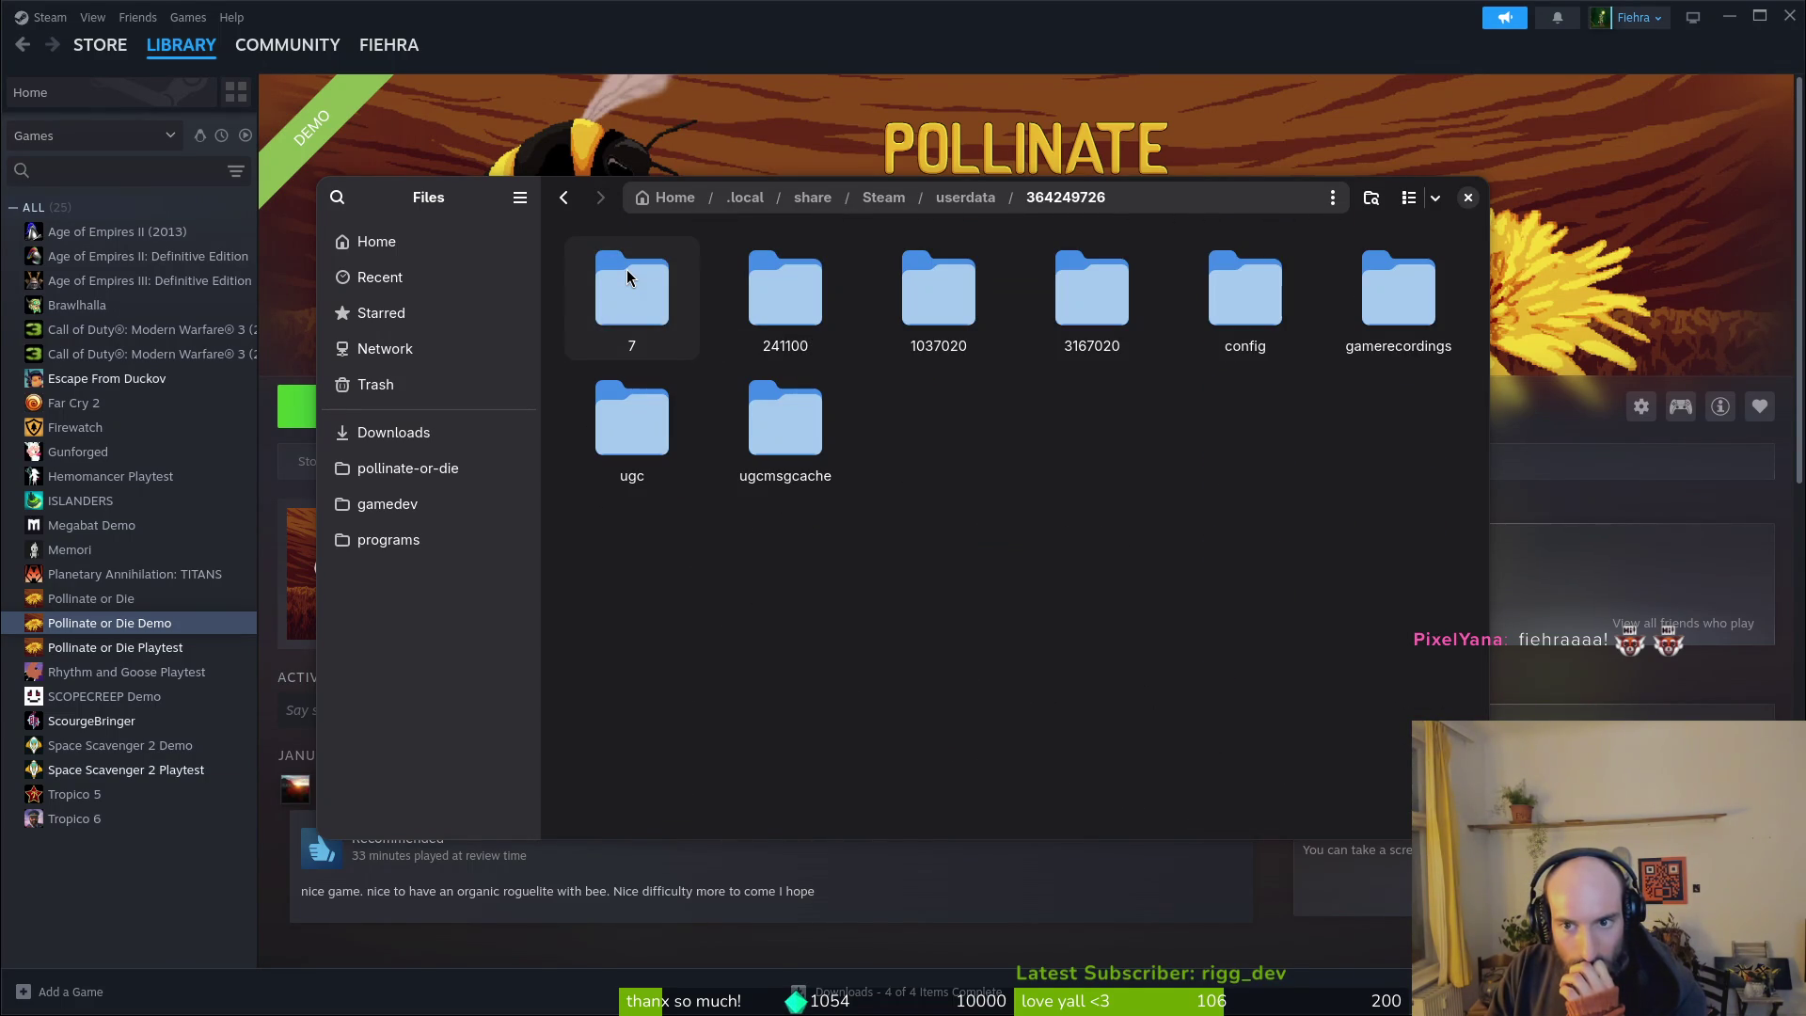
double_click(1072, 303)
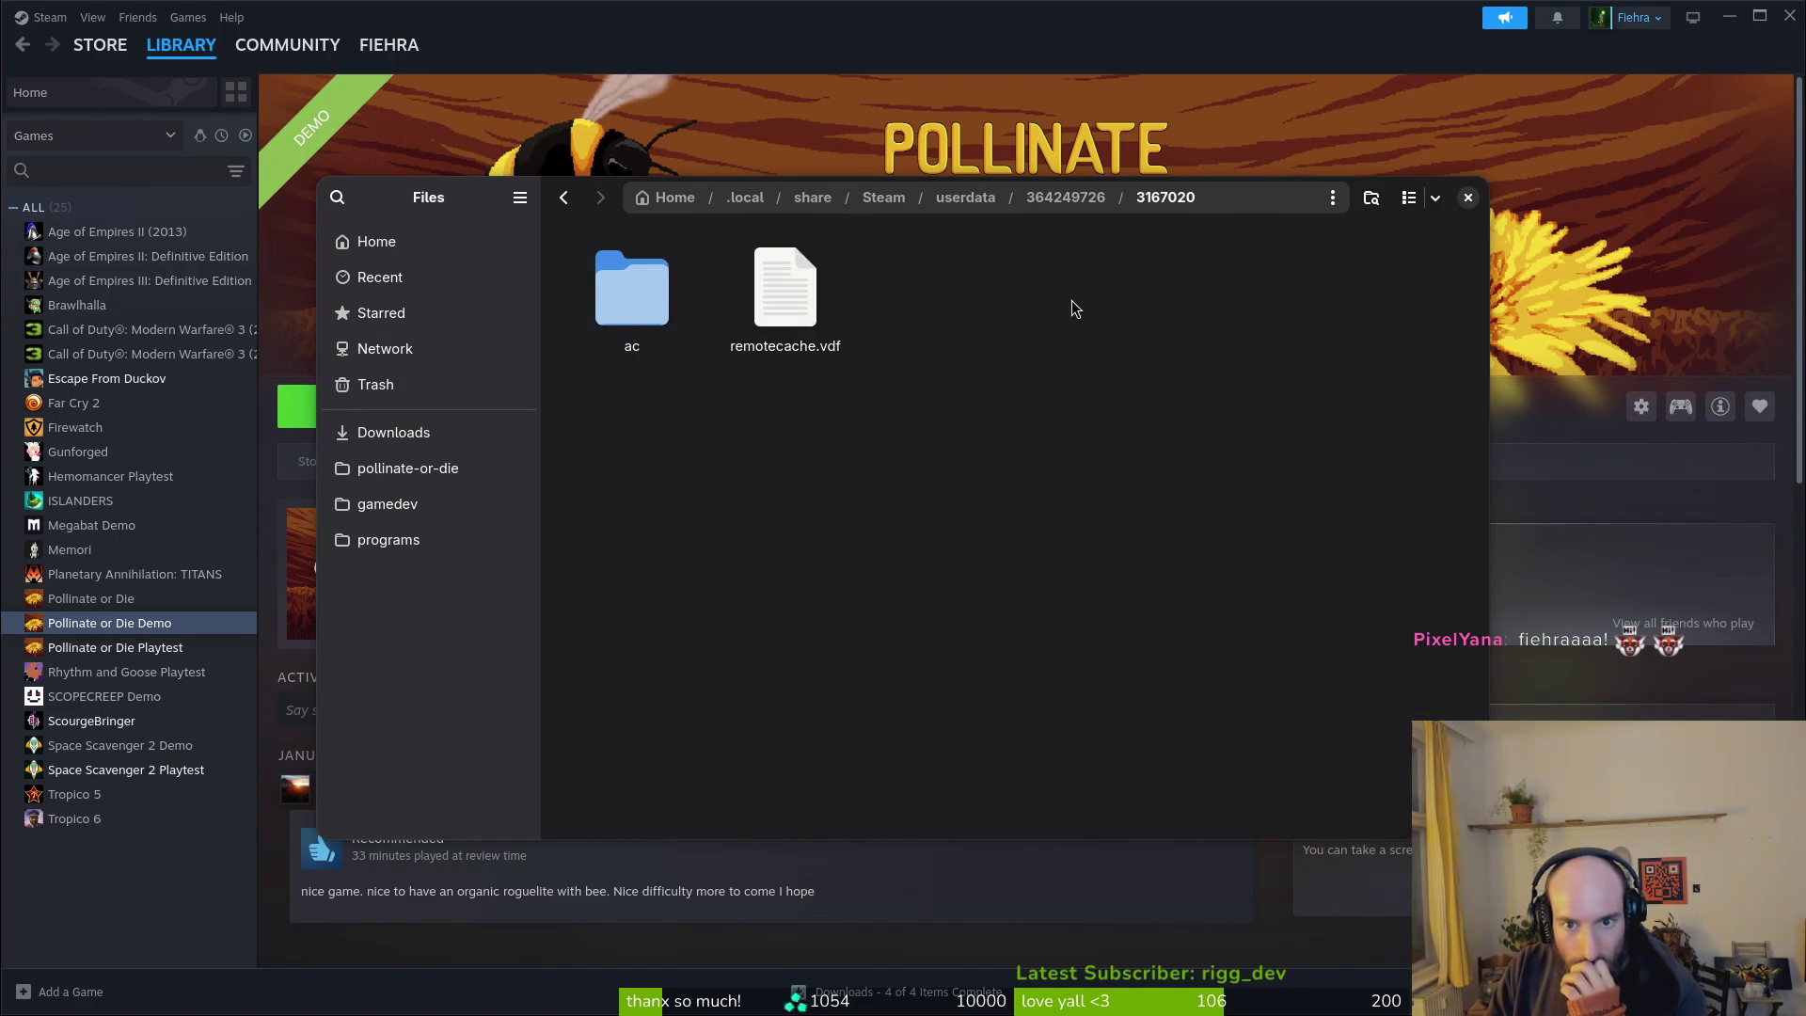
double_click(632, 287)
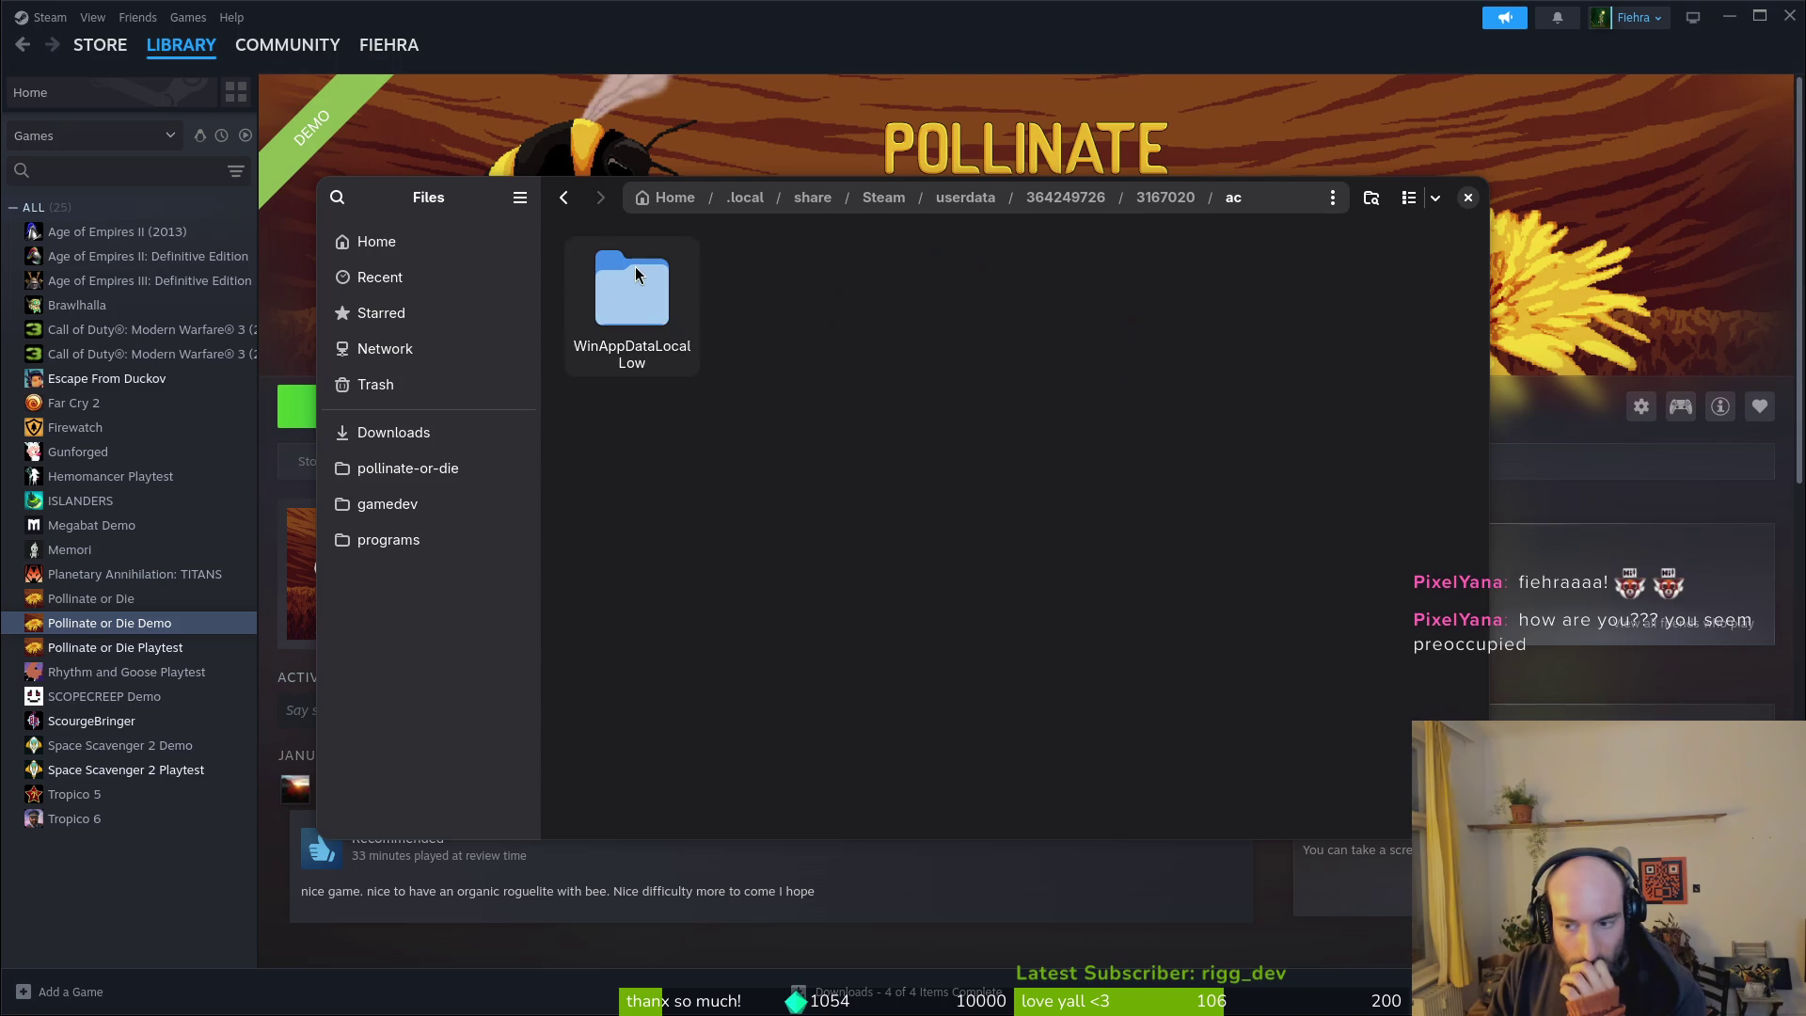
key("alt+Left")
key("alt+Left")
left_click(1031, 538)
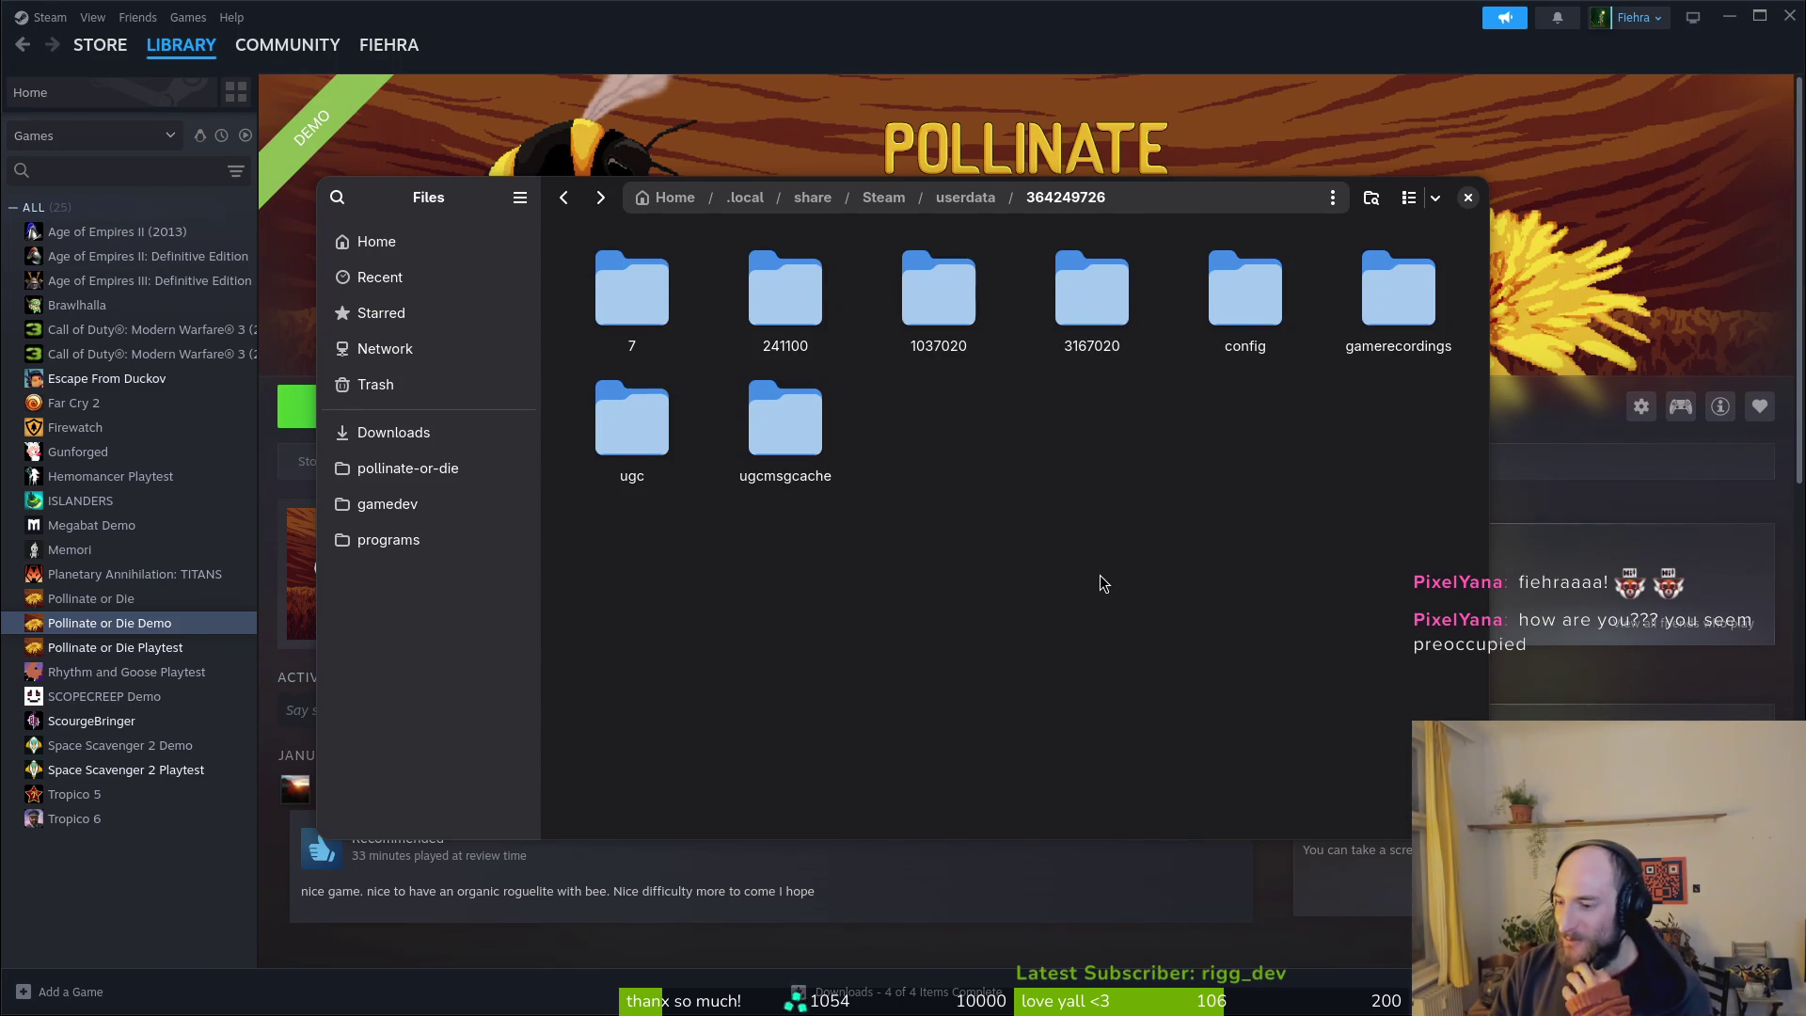
key("alt+Left")
key("alt+Left")
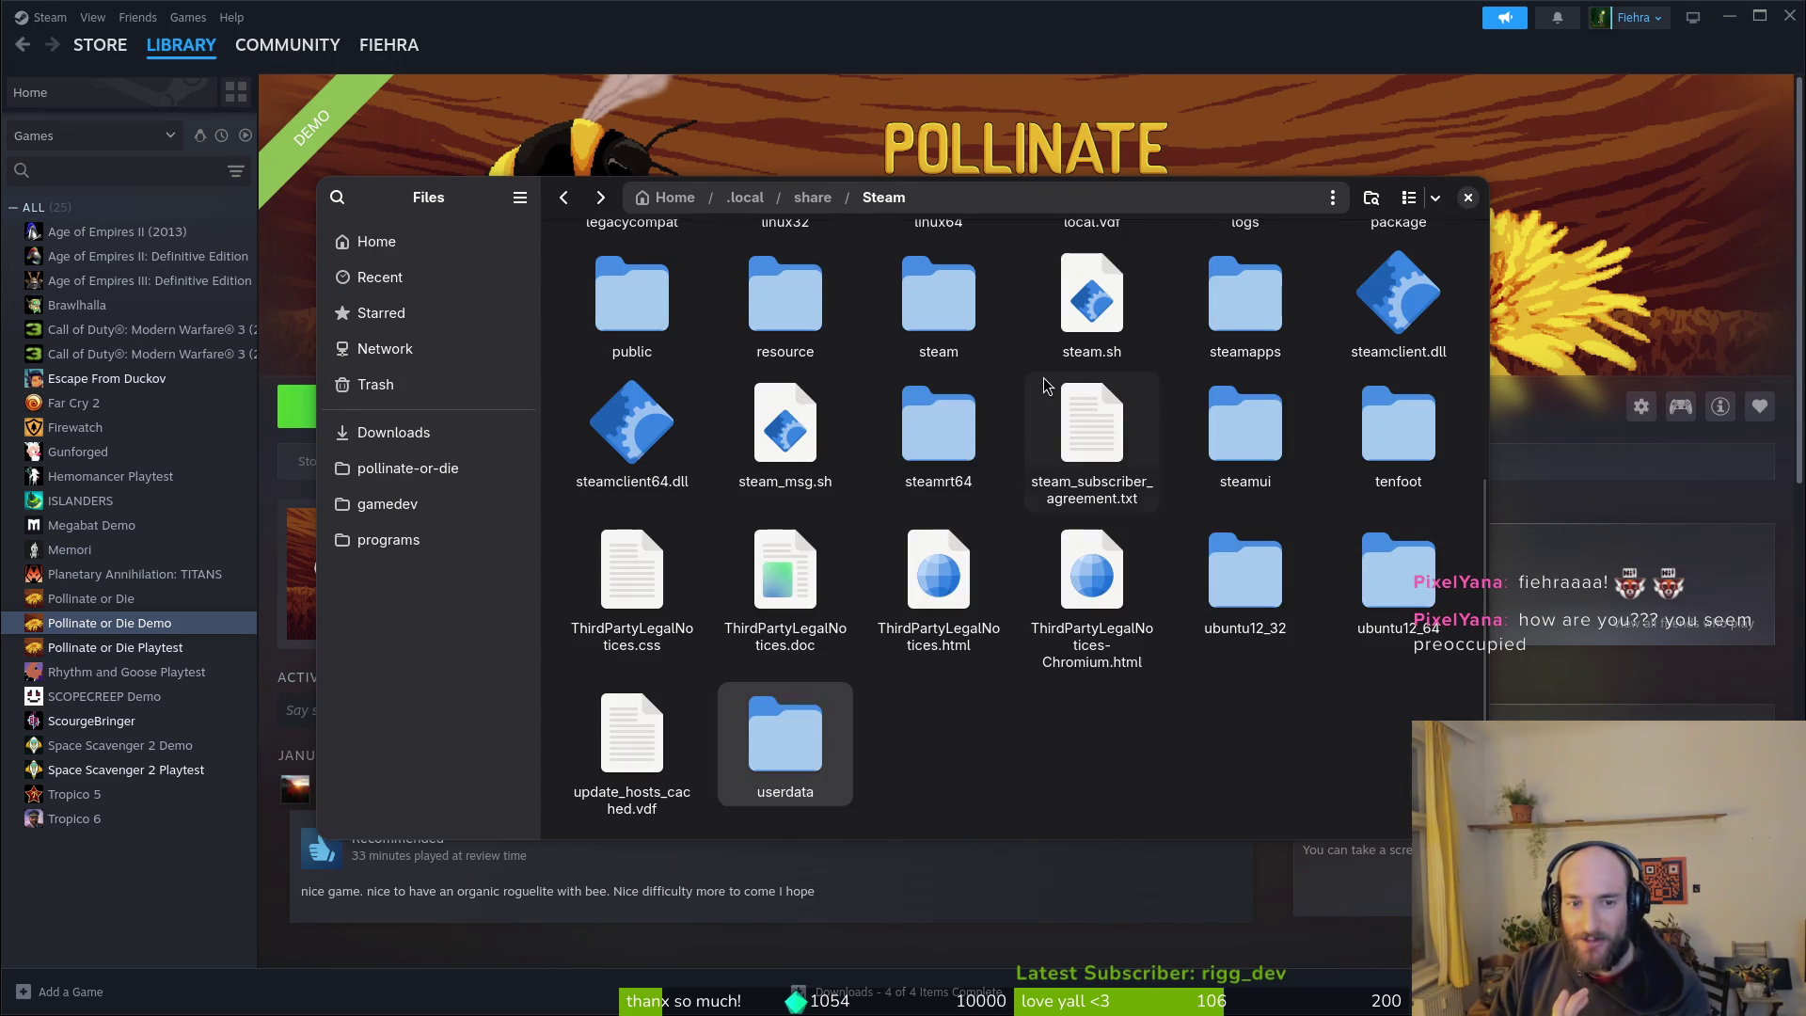
scroll(1223, 498, "up", 5)
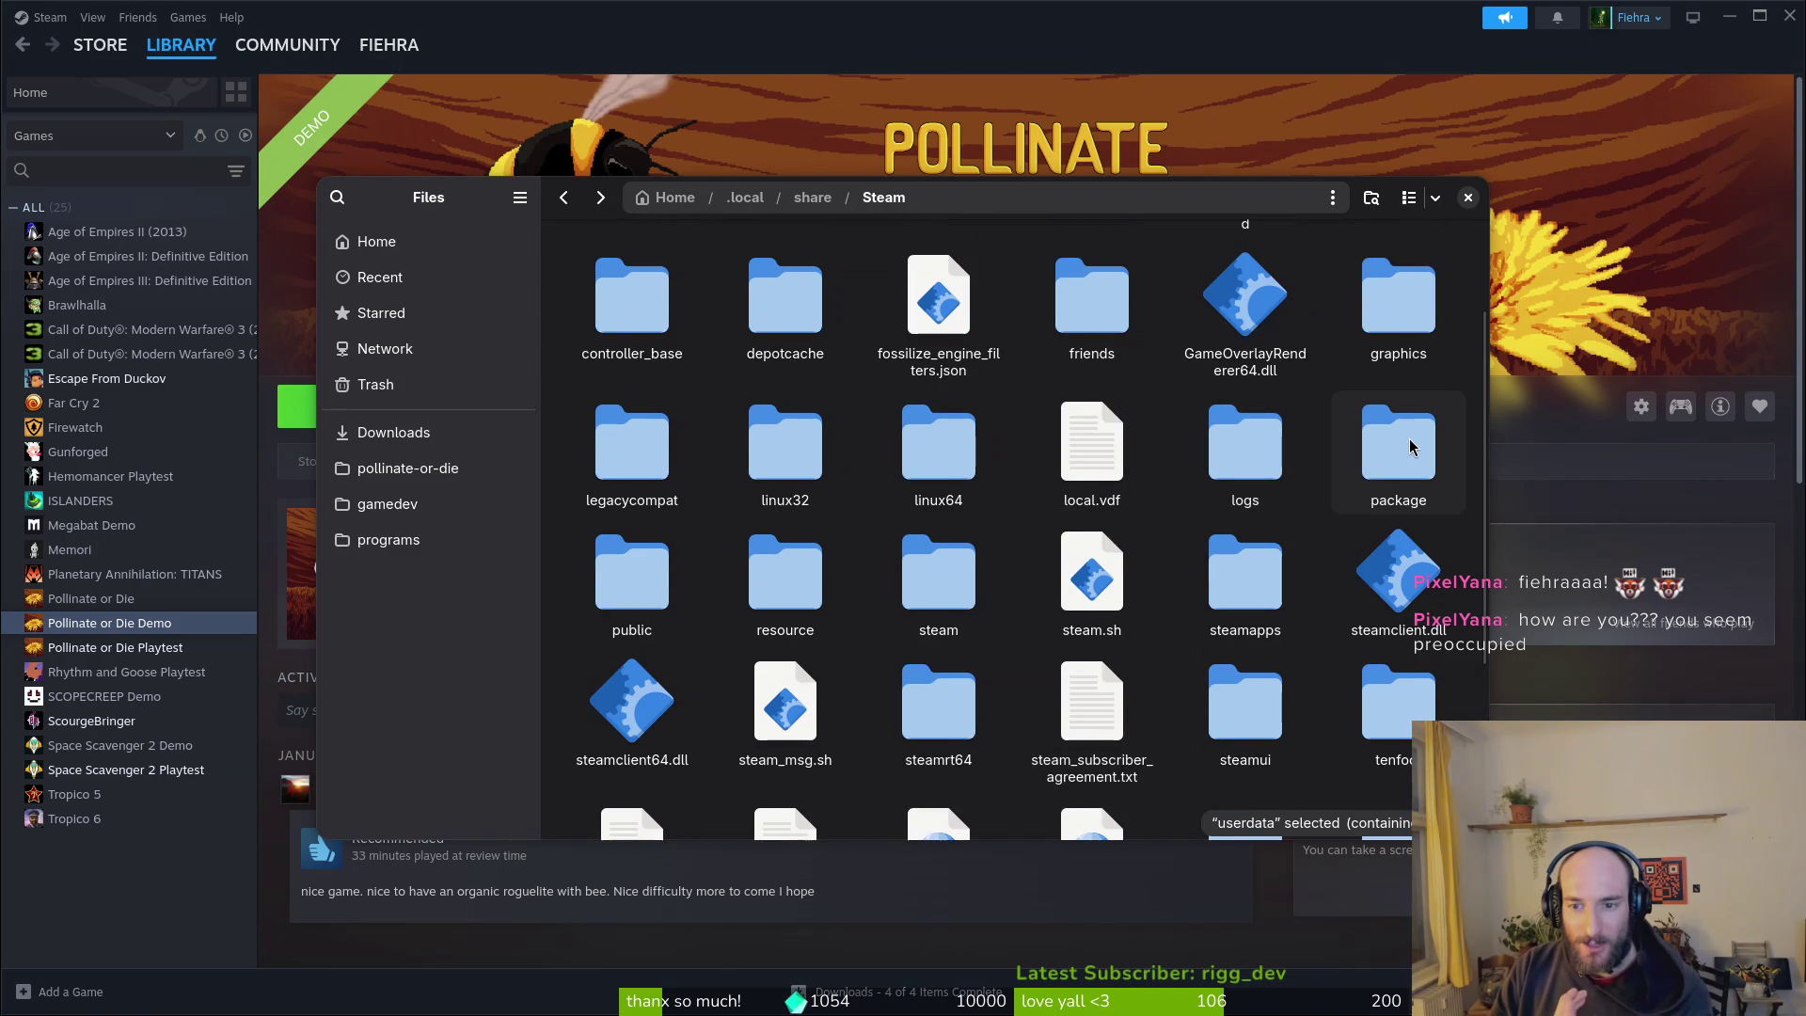
Step: Check the lowercase steam folder's games subfolder, then open steamapps
left_click(920, 567)
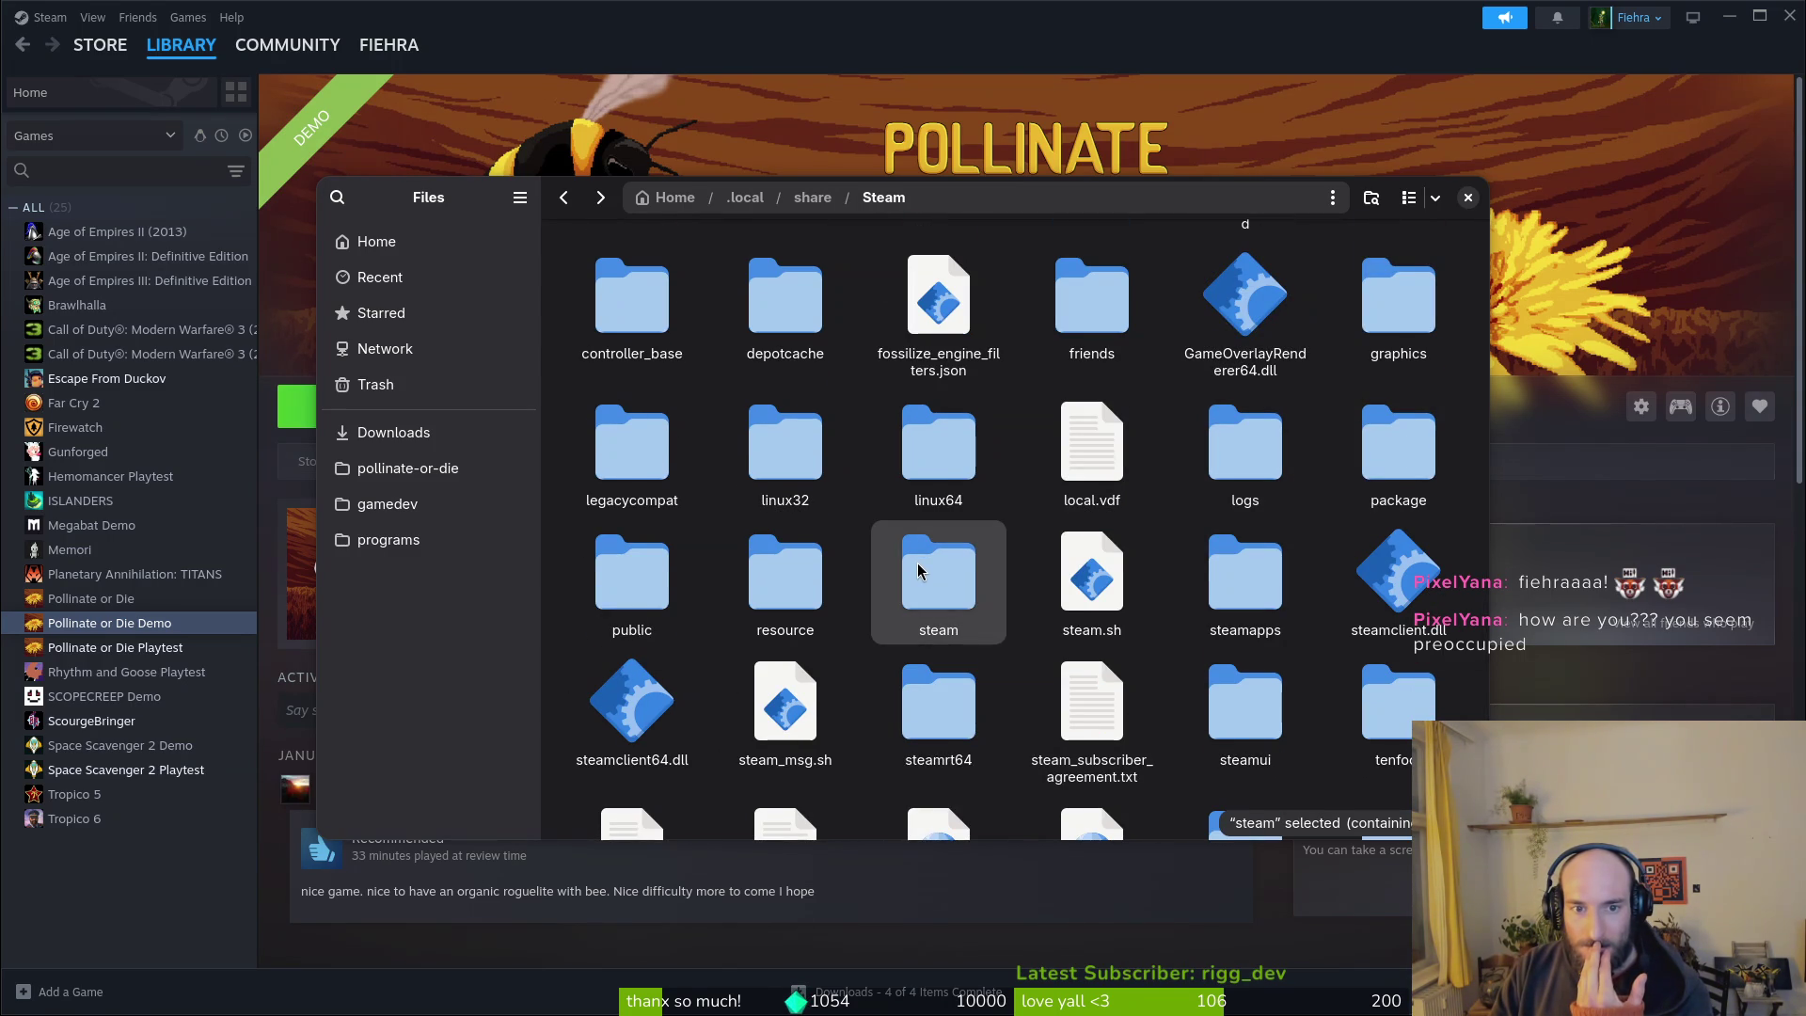
scroll(940, 576, "up", 2)
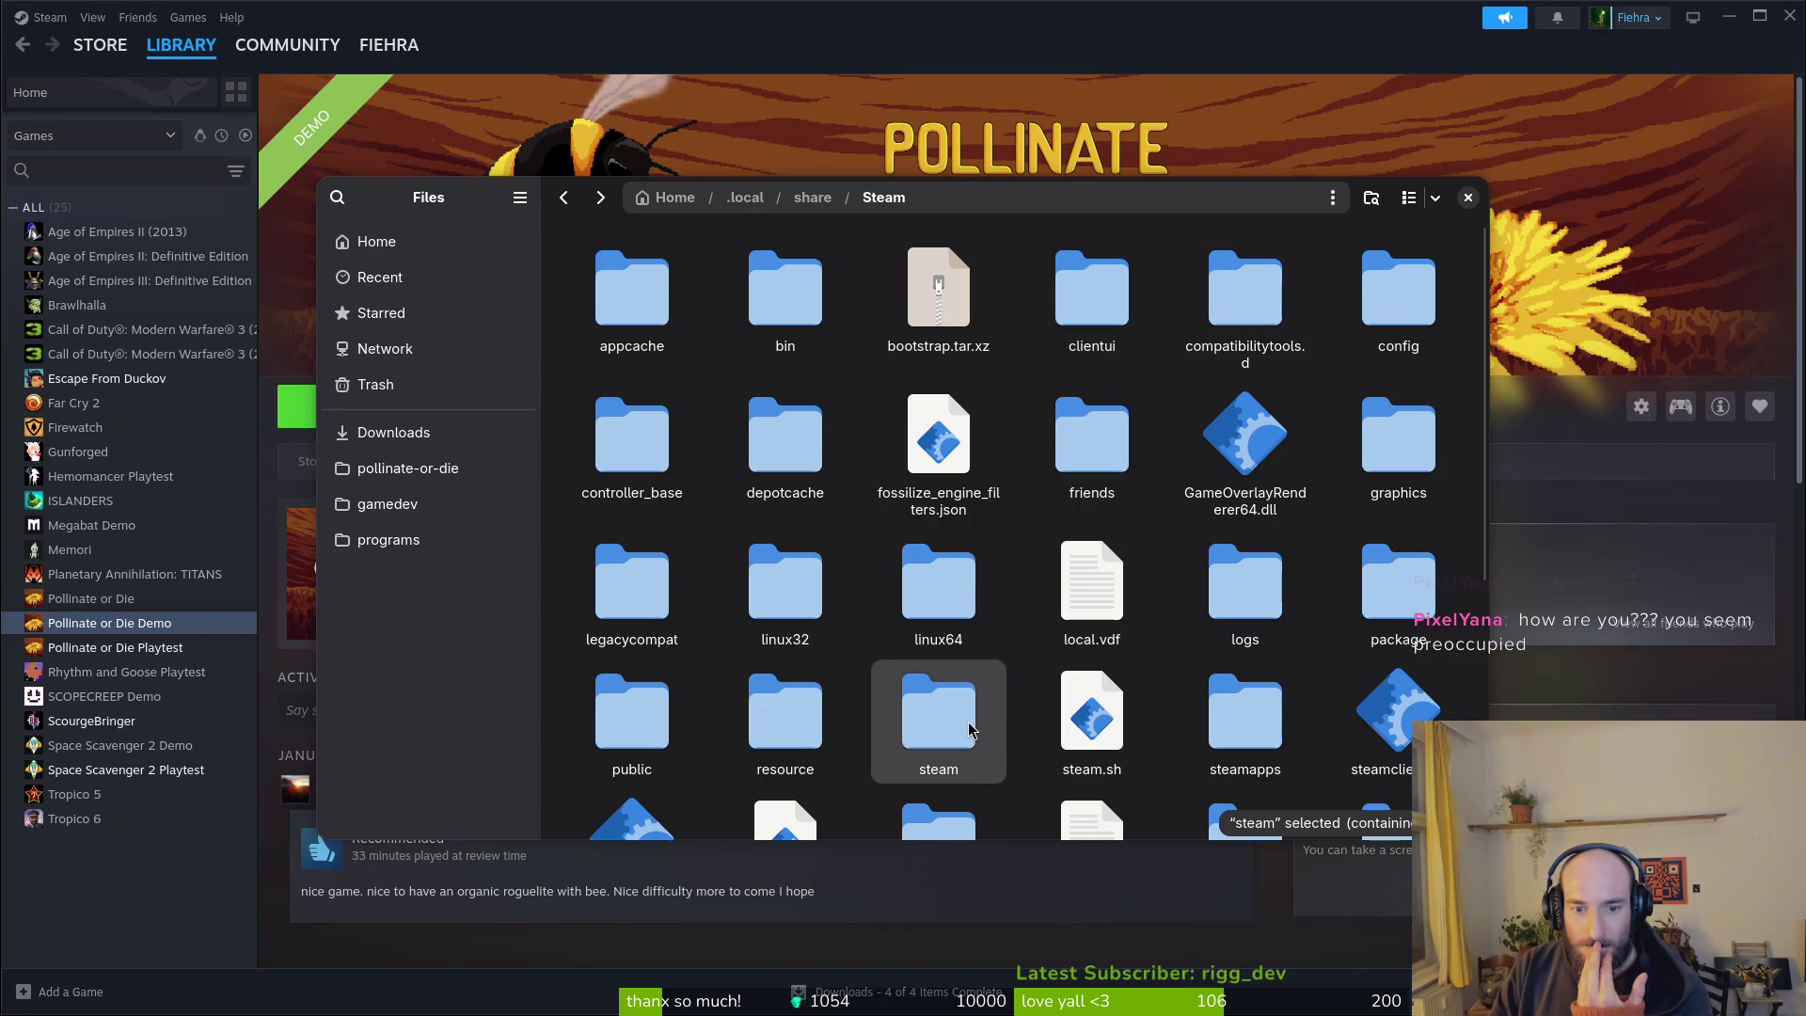
double_click(940, 720)
double_click(796, 325)
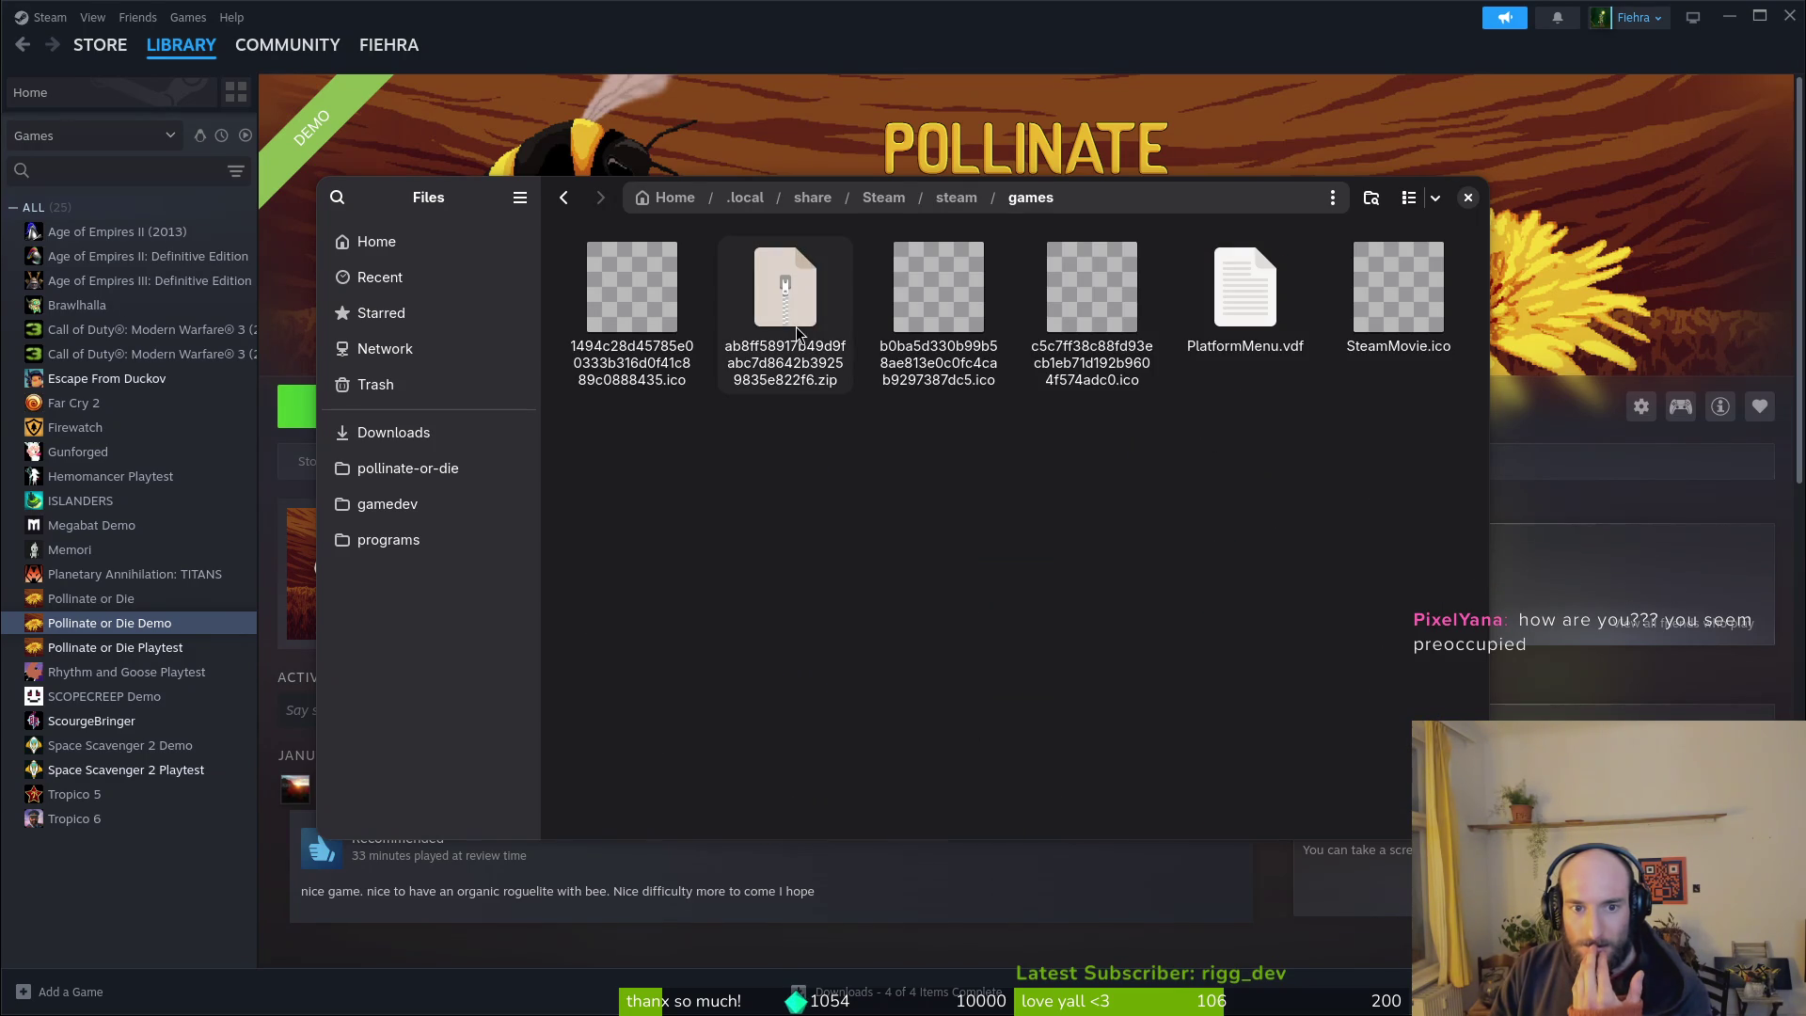
key("alt+Left")
key("alt+Left")
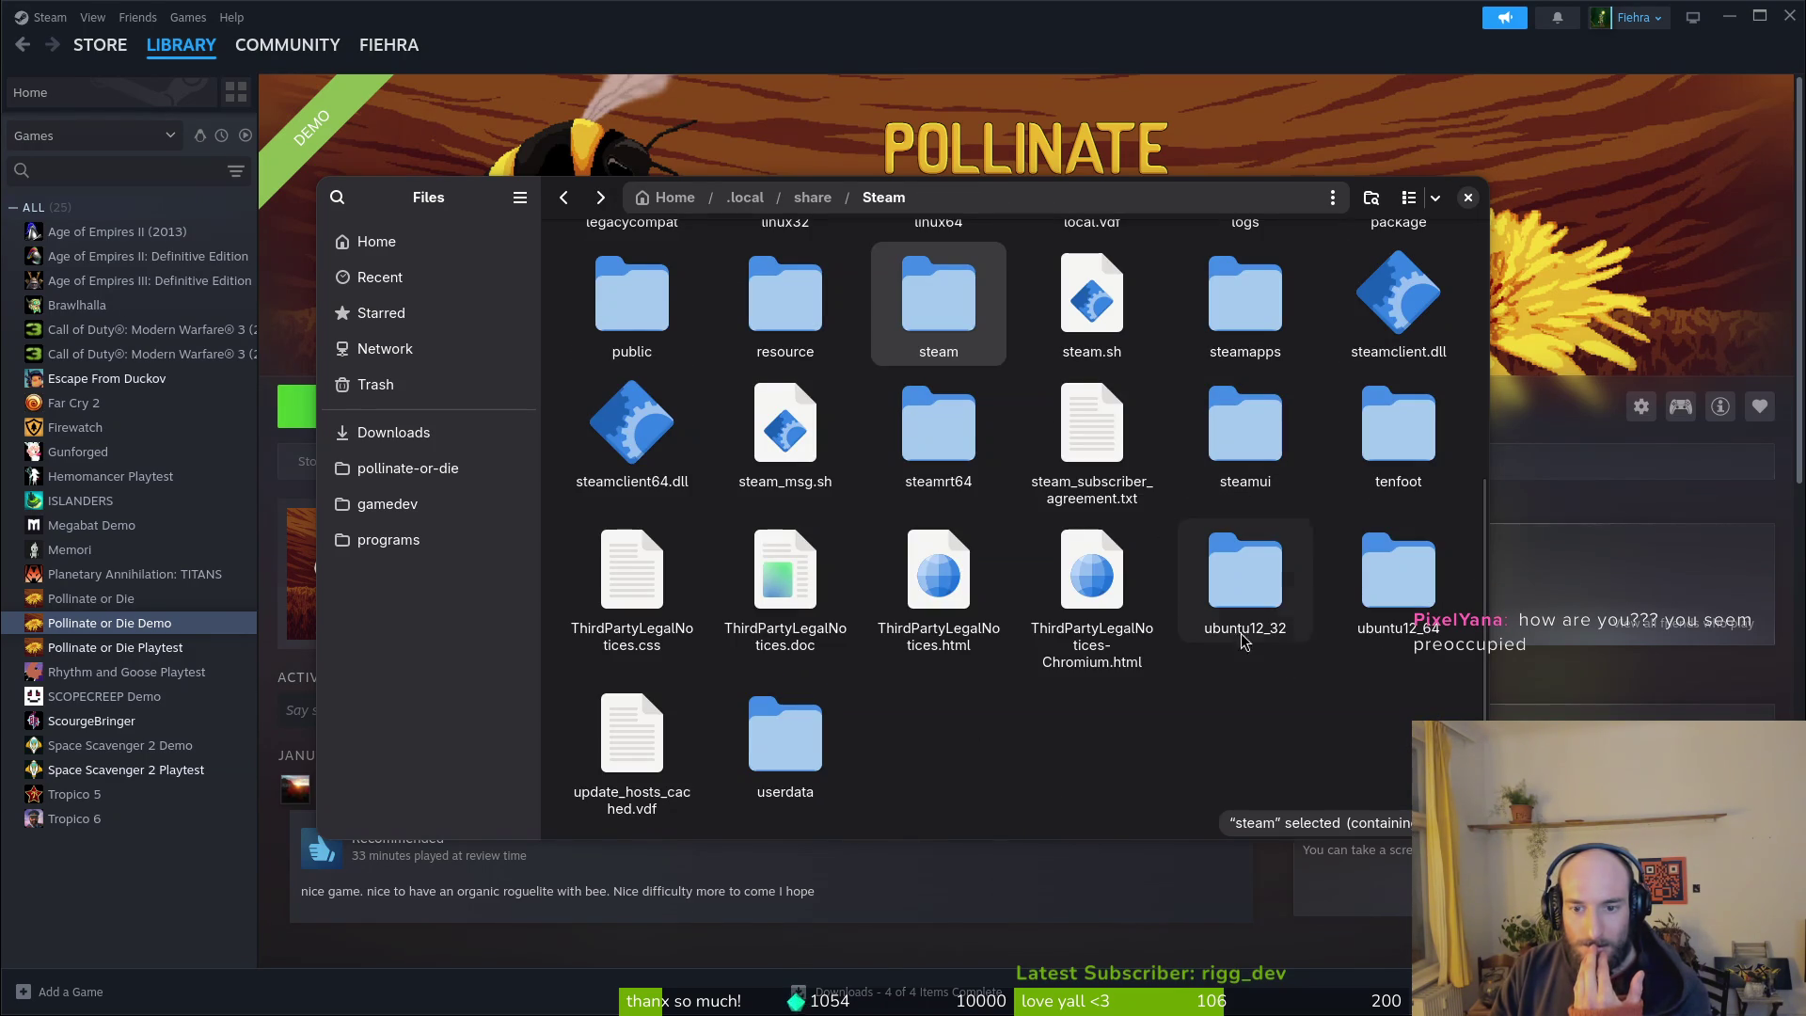
scroll(851, 651, "up", 4)
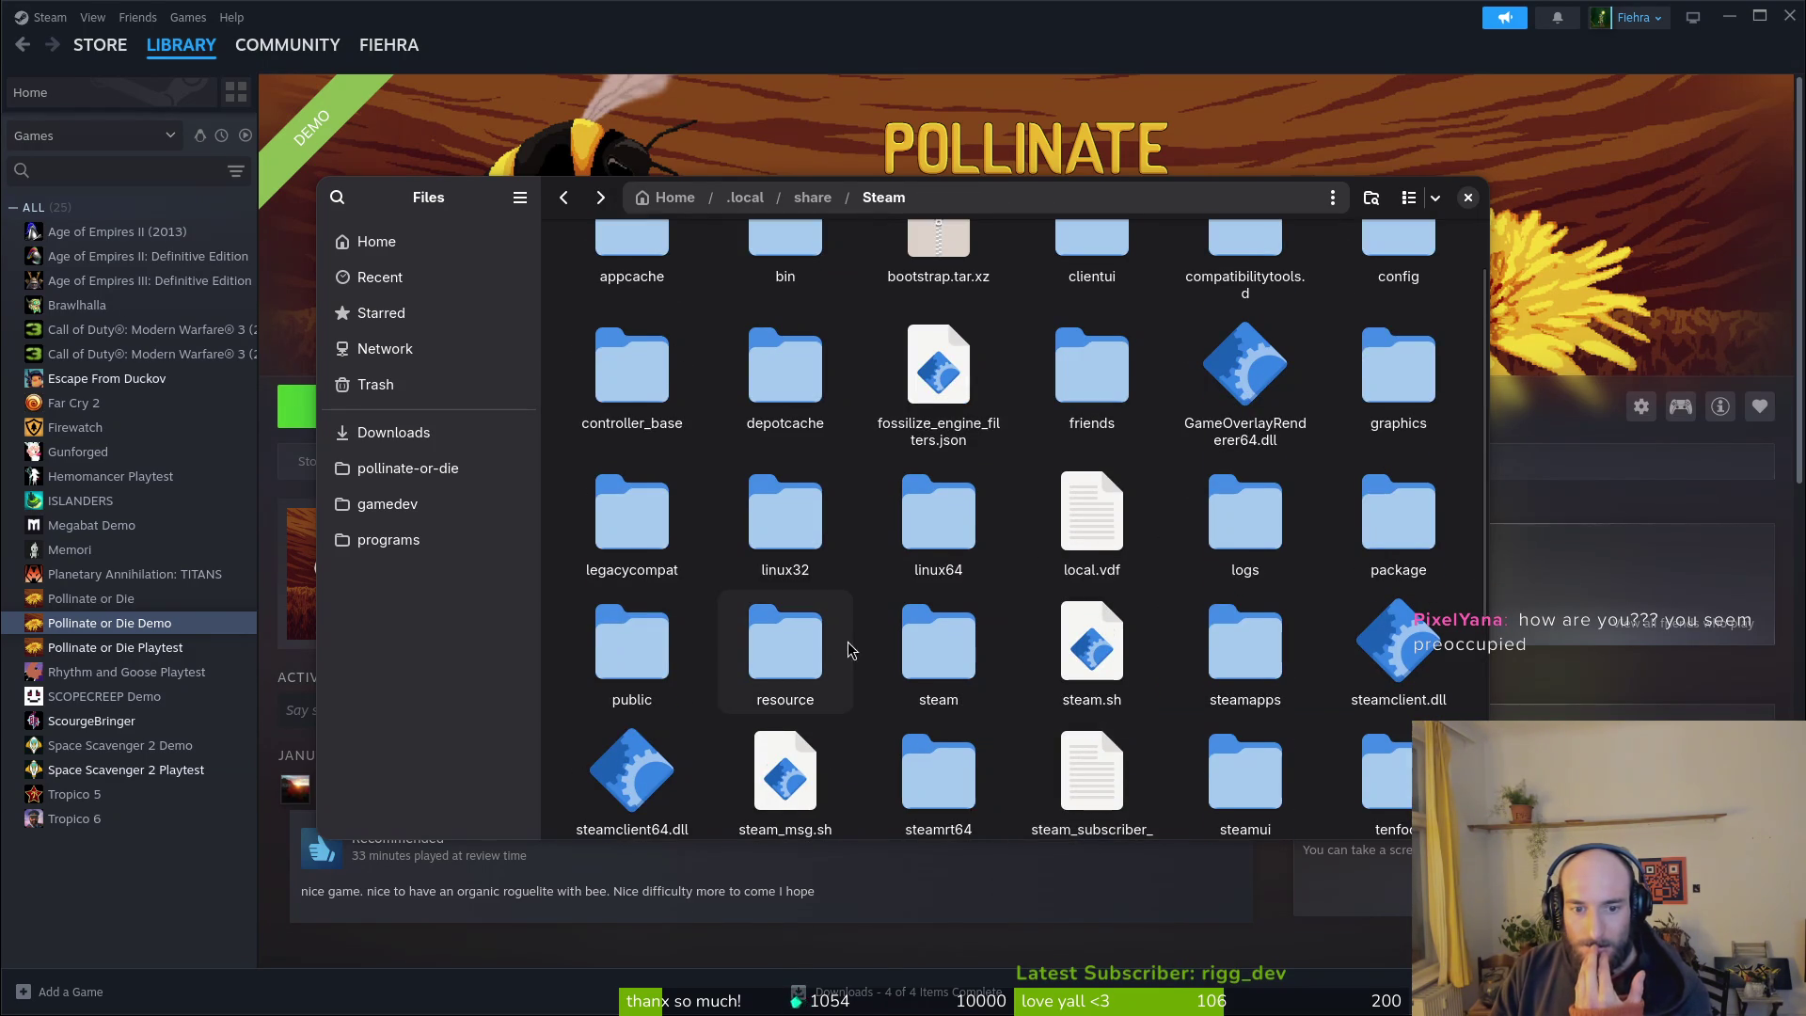
double_click(1263, 704)
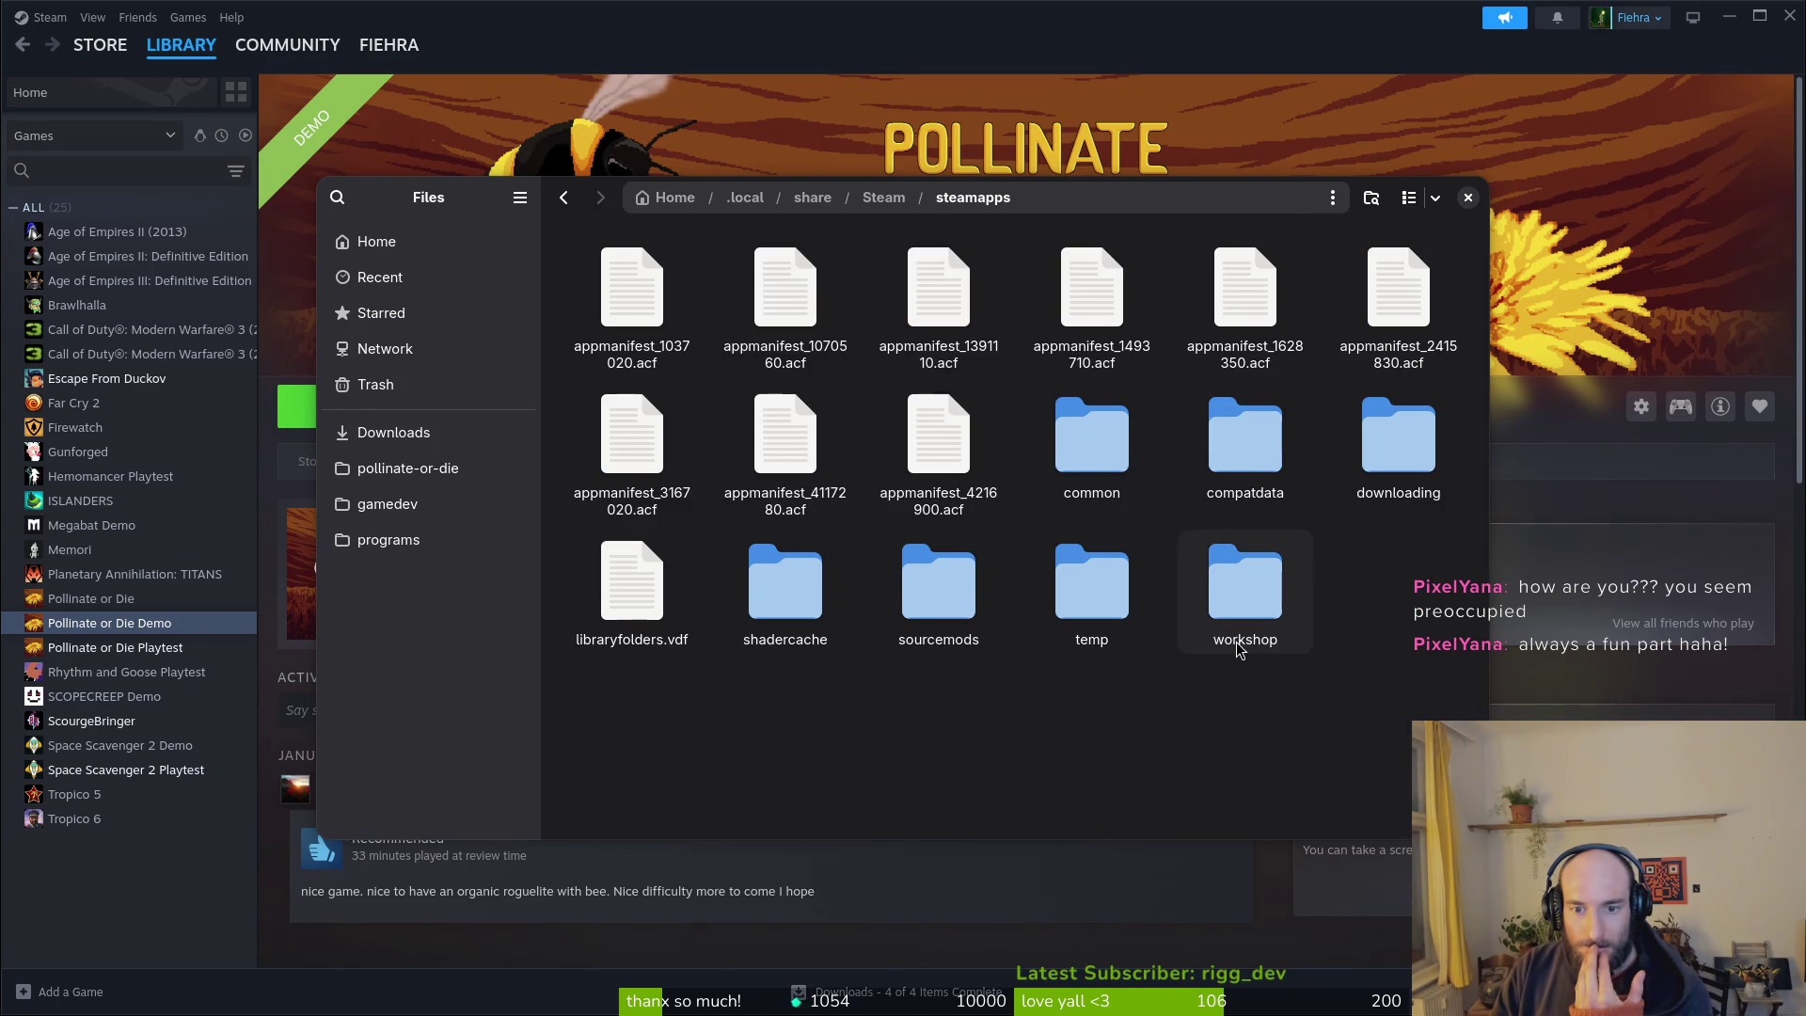
Step: Open the common folder and look inside the Pollinate or Die Demo install folder
double_click(1063, 407)
double_click(787, 311)
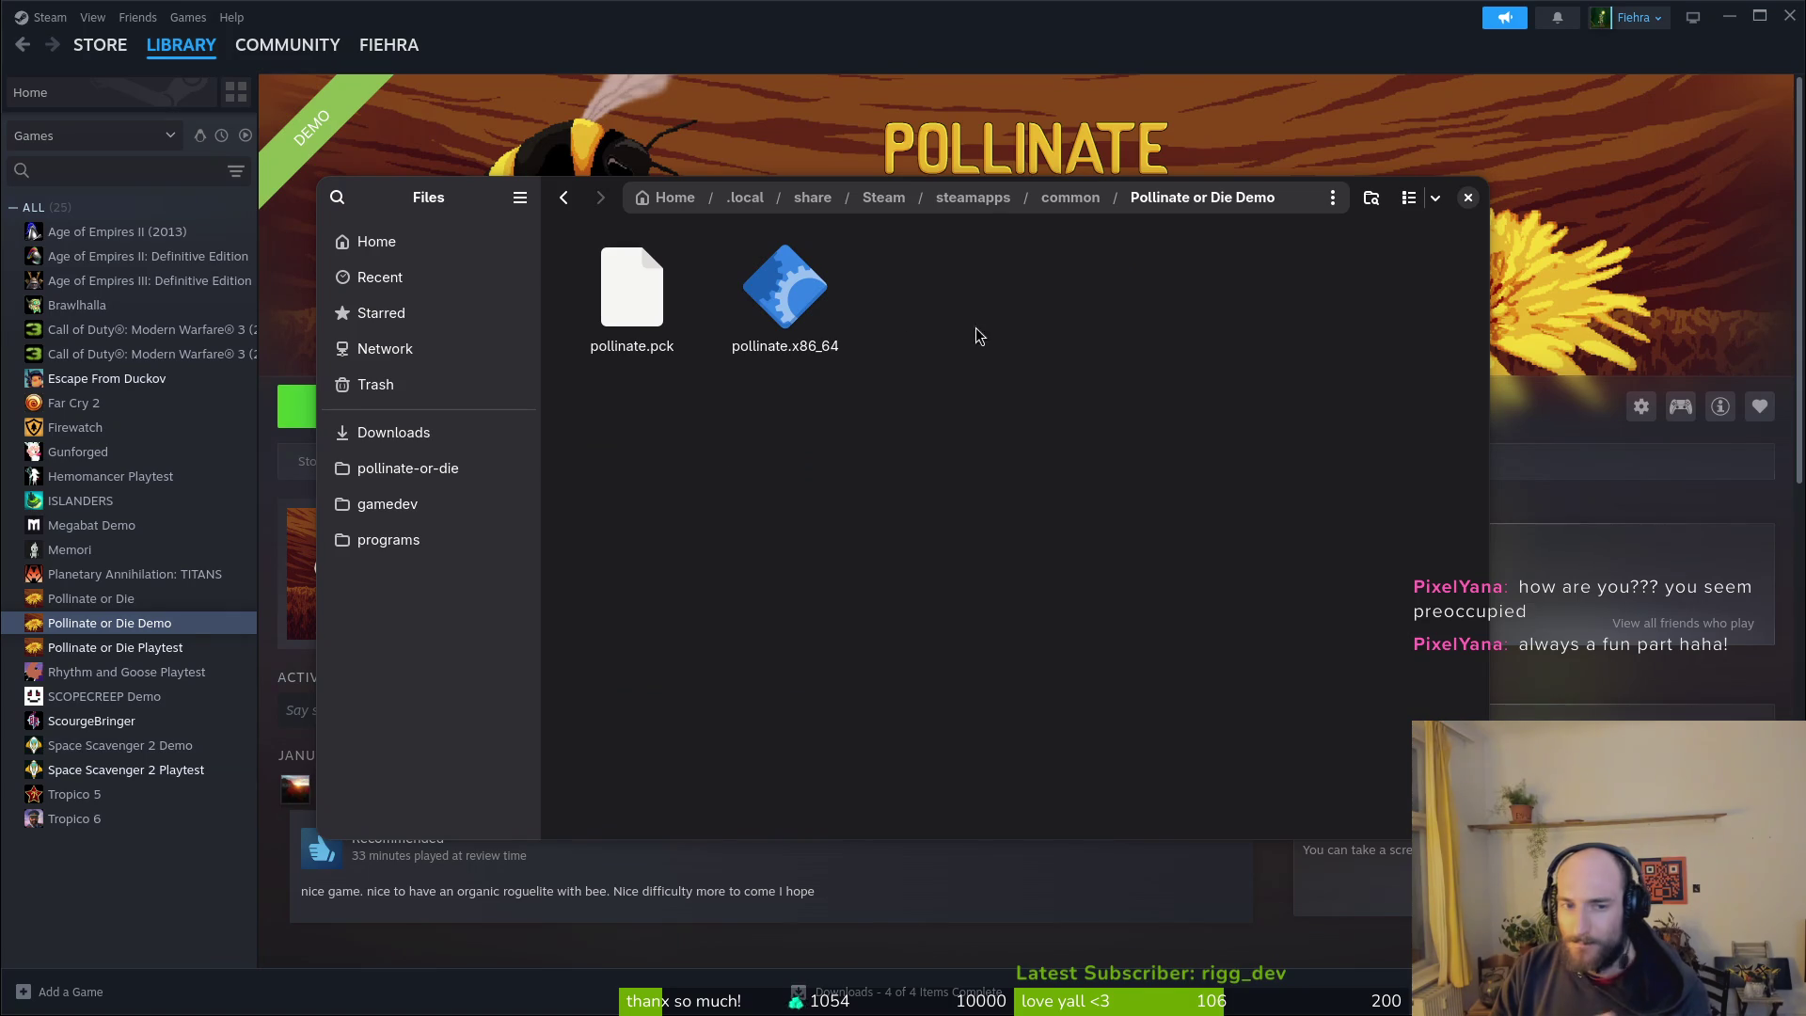
key("alt+Left")
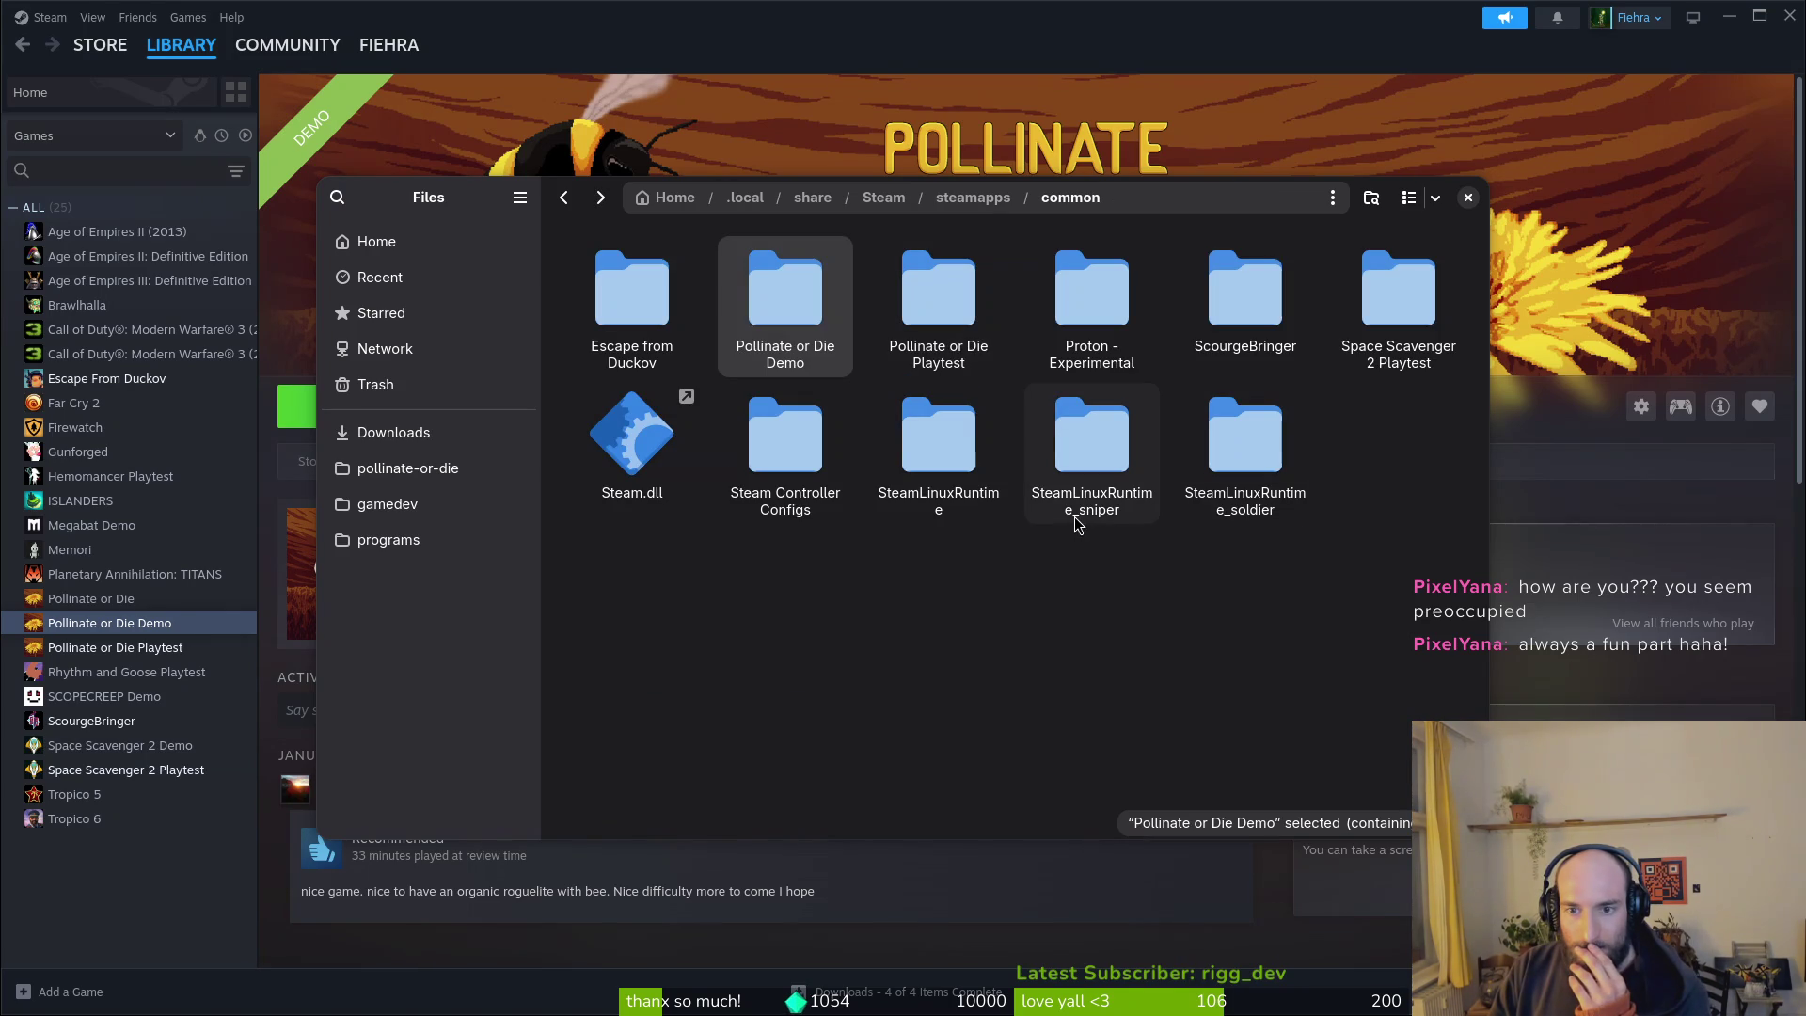
Step: Open Space Scavenger 2 Playtest and scroll through its Space Scavenger 2_Data asset files
double_click(1392, 301)
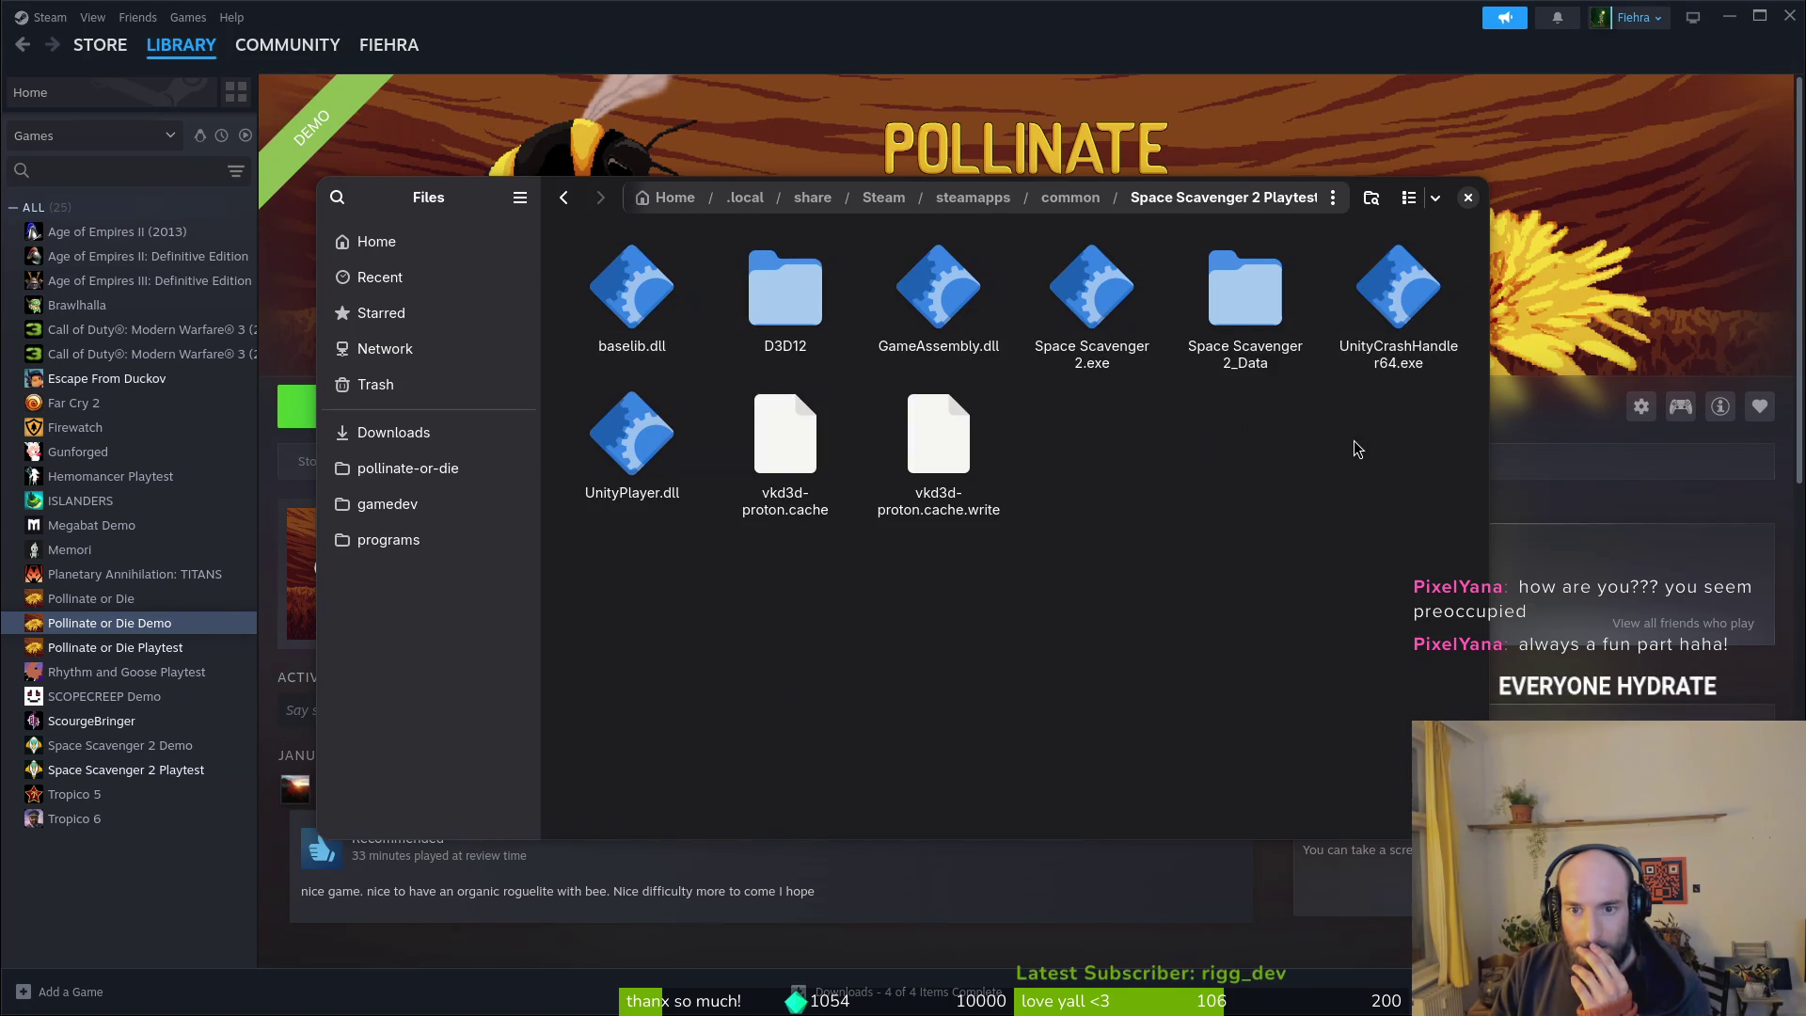
double_click(1225, 292)
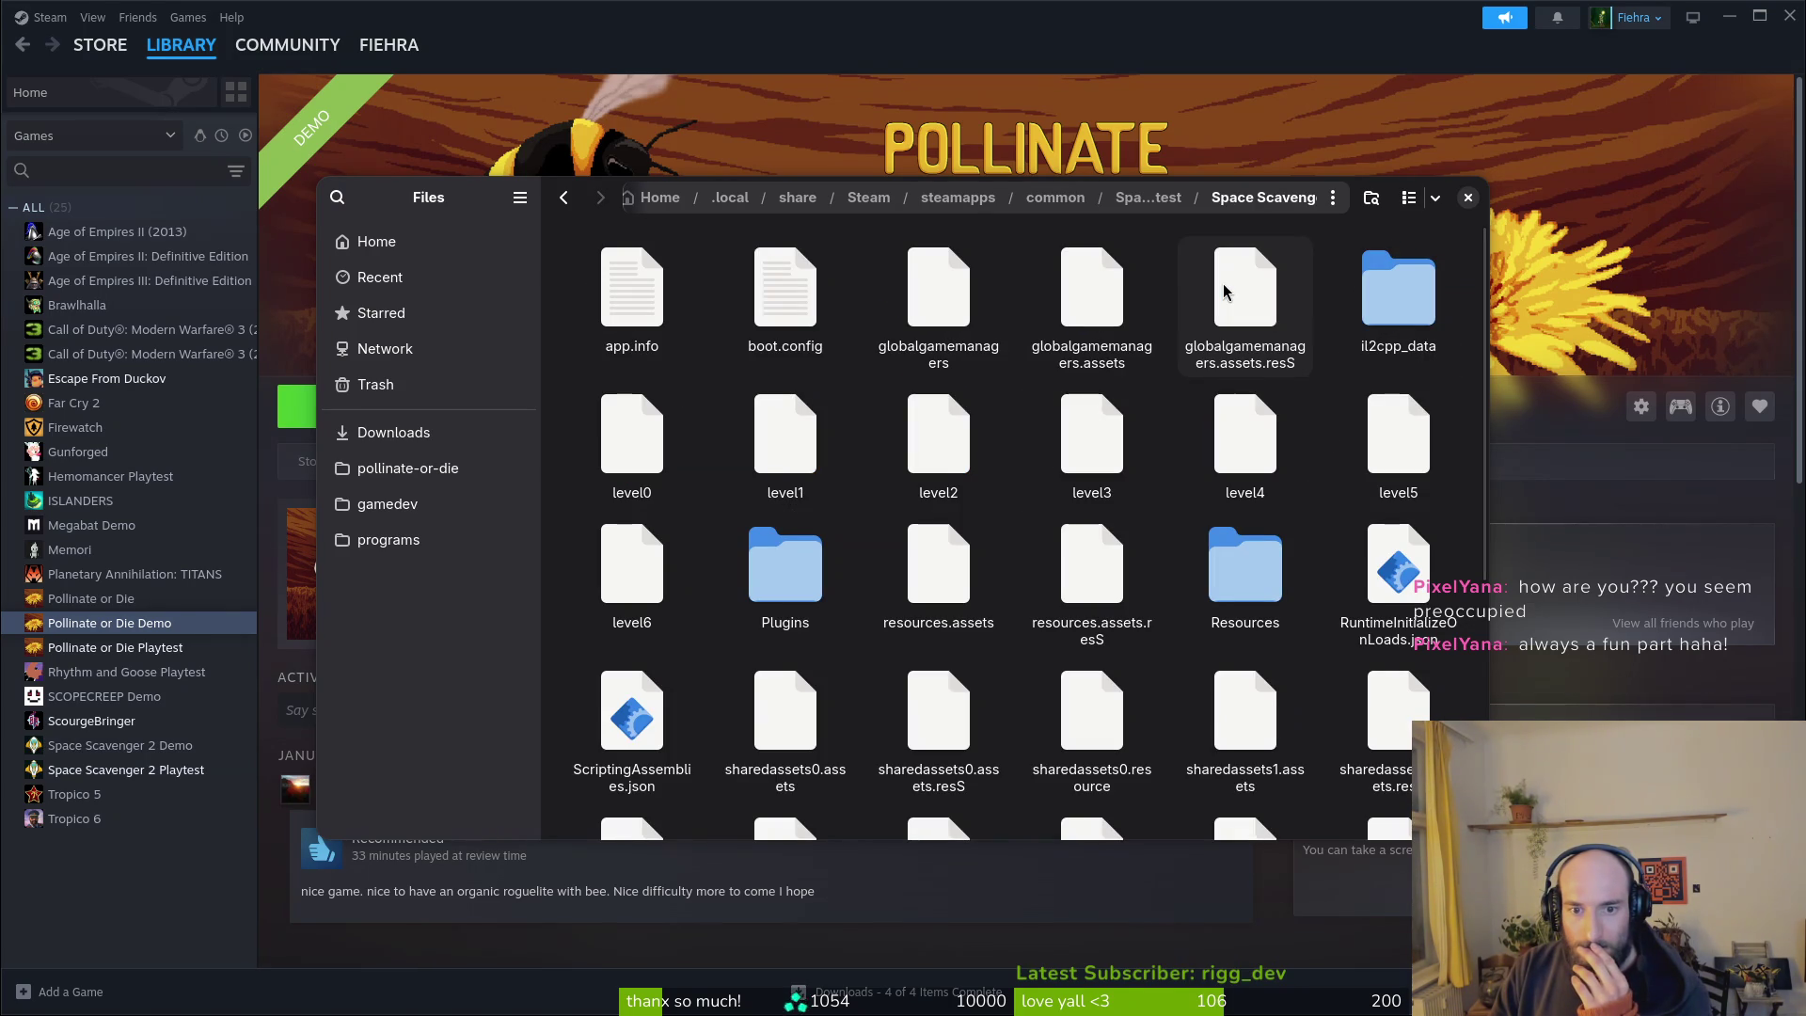
scroll(1180, 534, "down", 3)
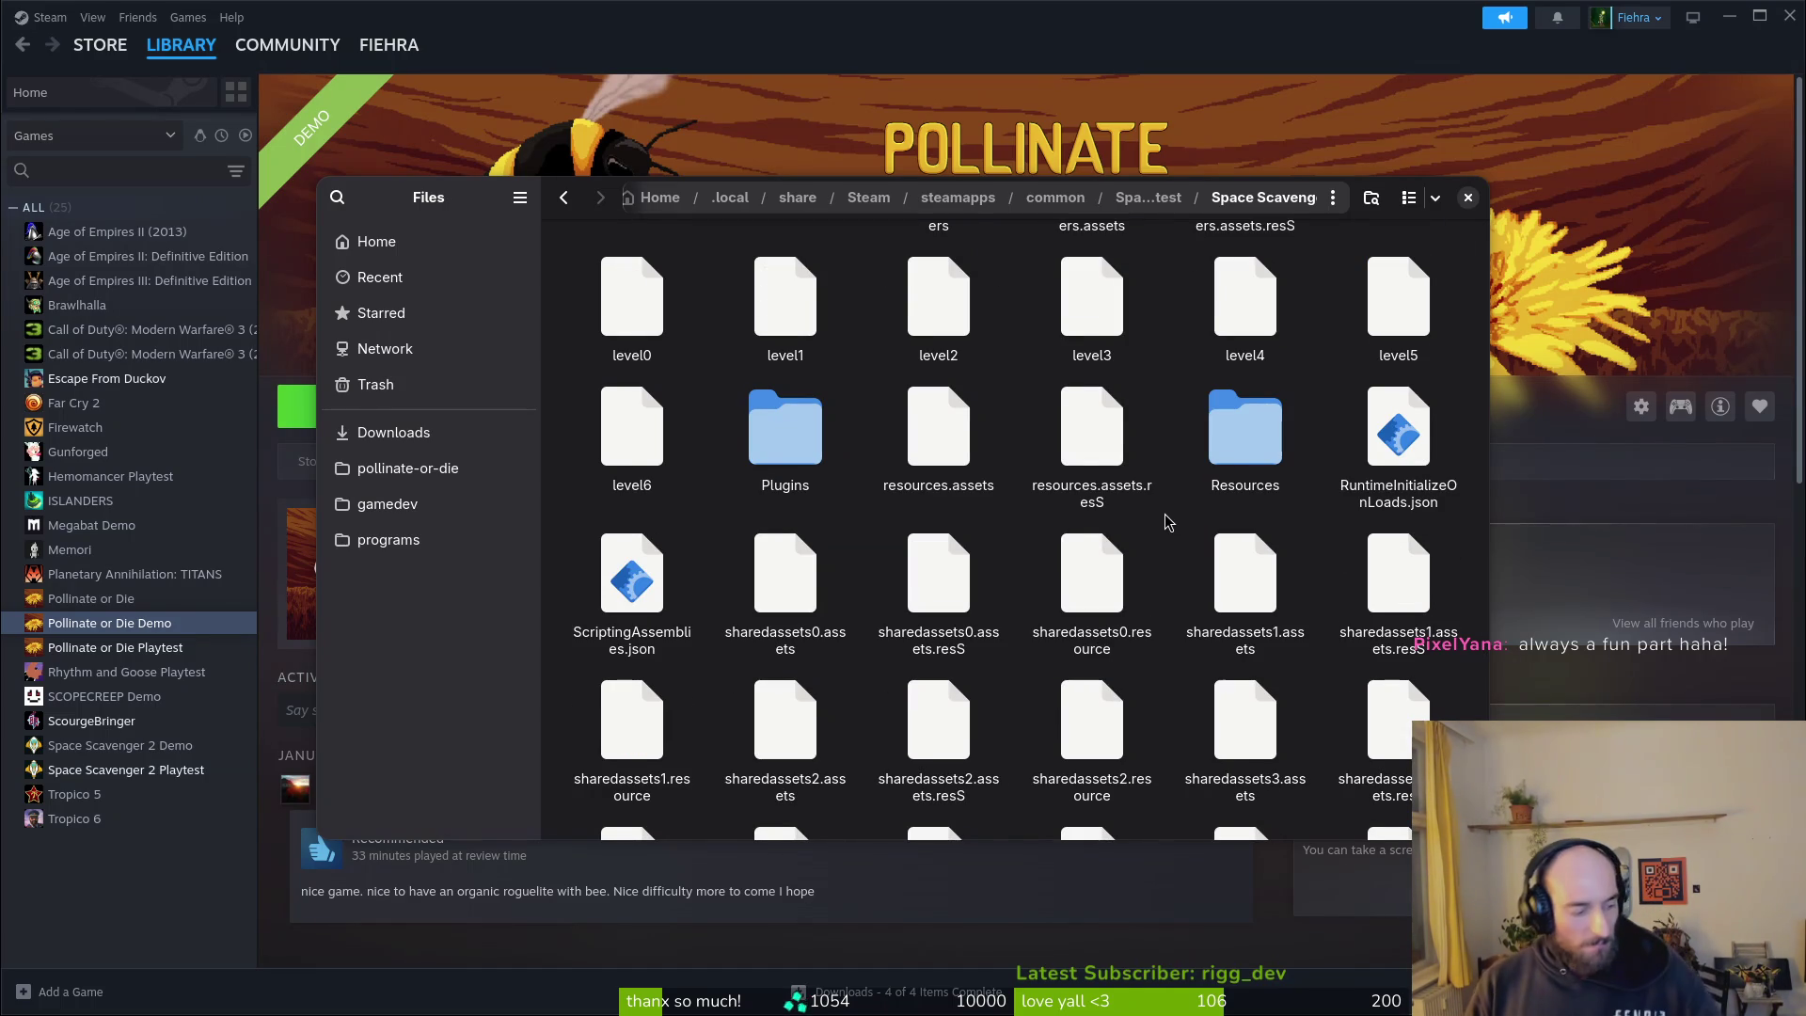
scroll(1349, 508, "down", 5)
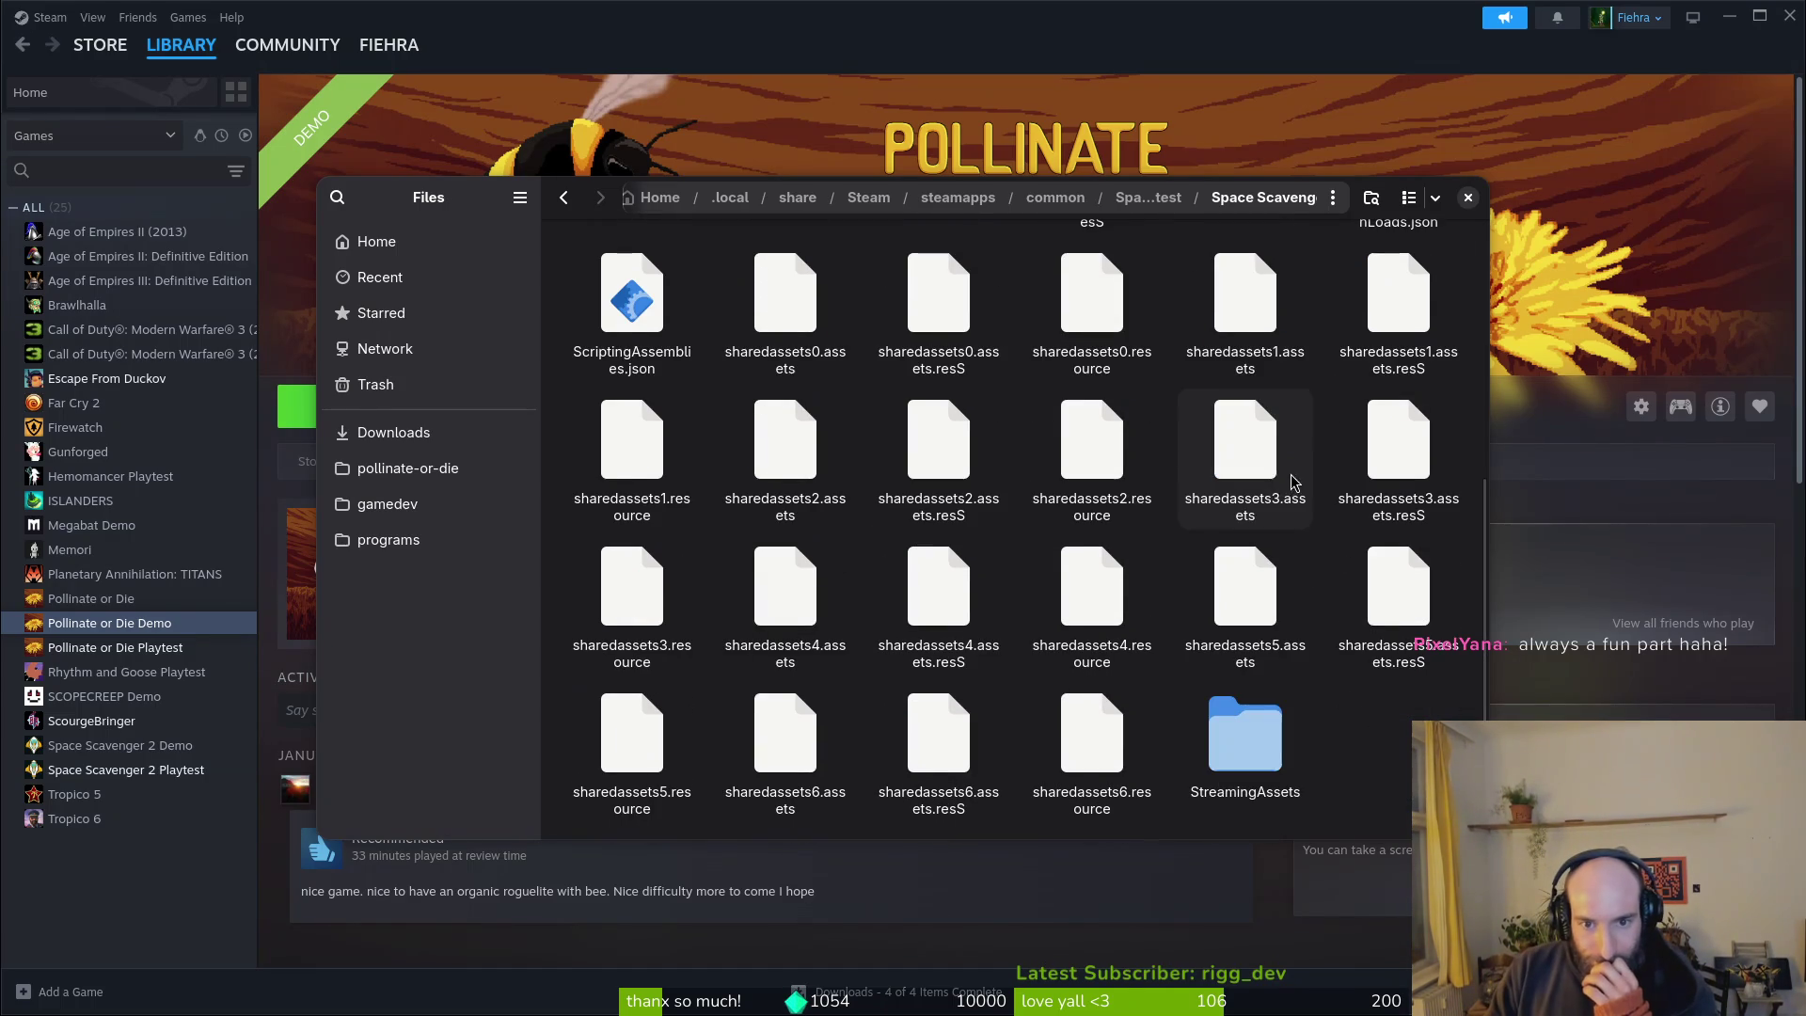
key("alt+Left")
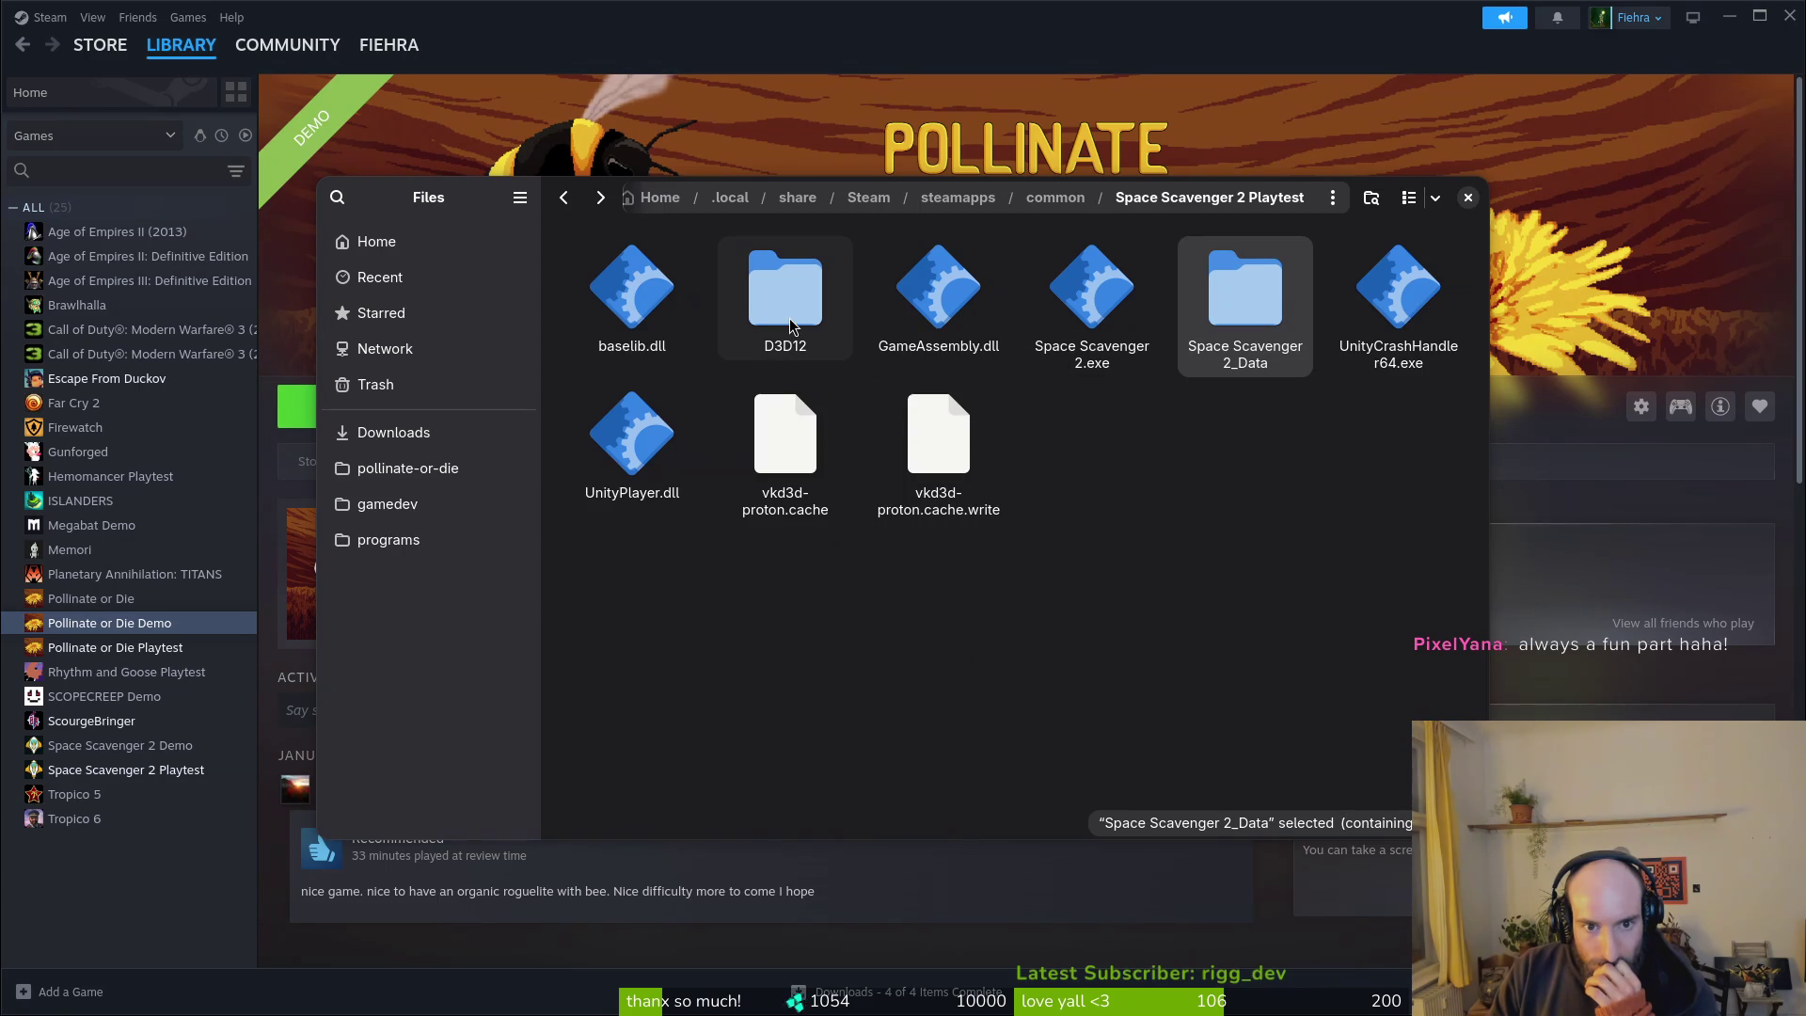
double_click(1215, 272)
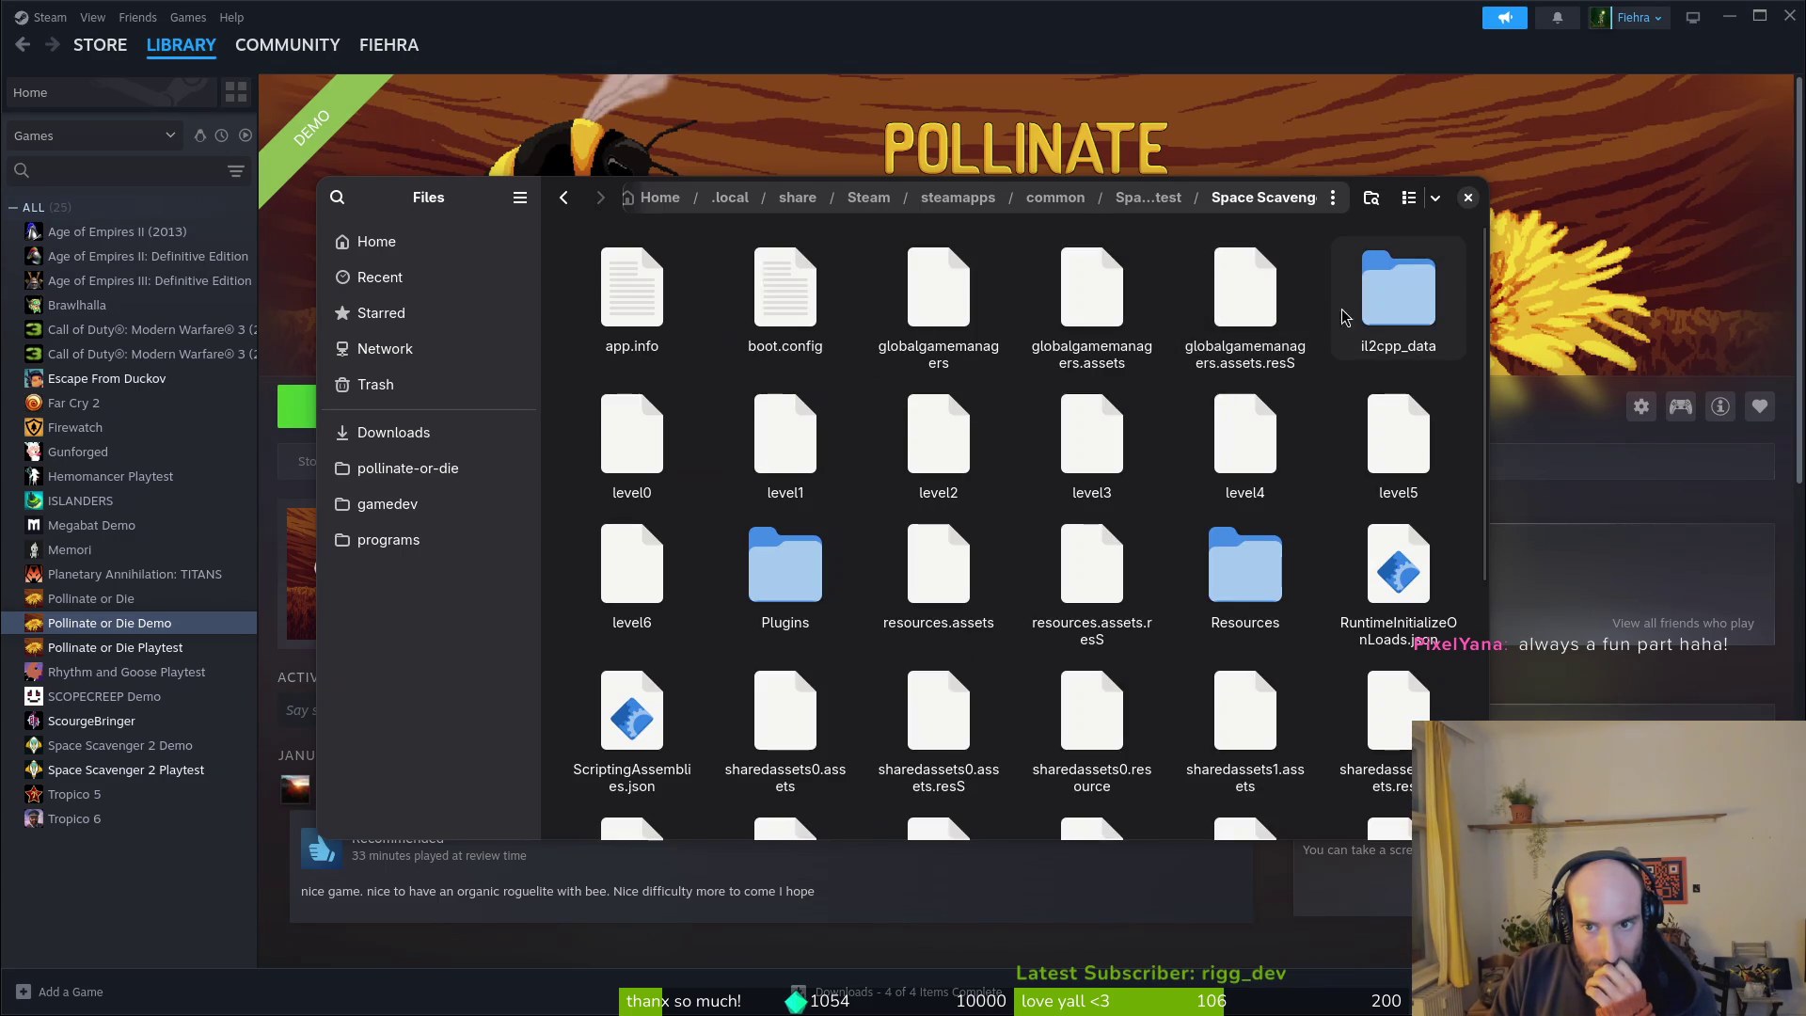
scroll(1082, 583, "down", 5)
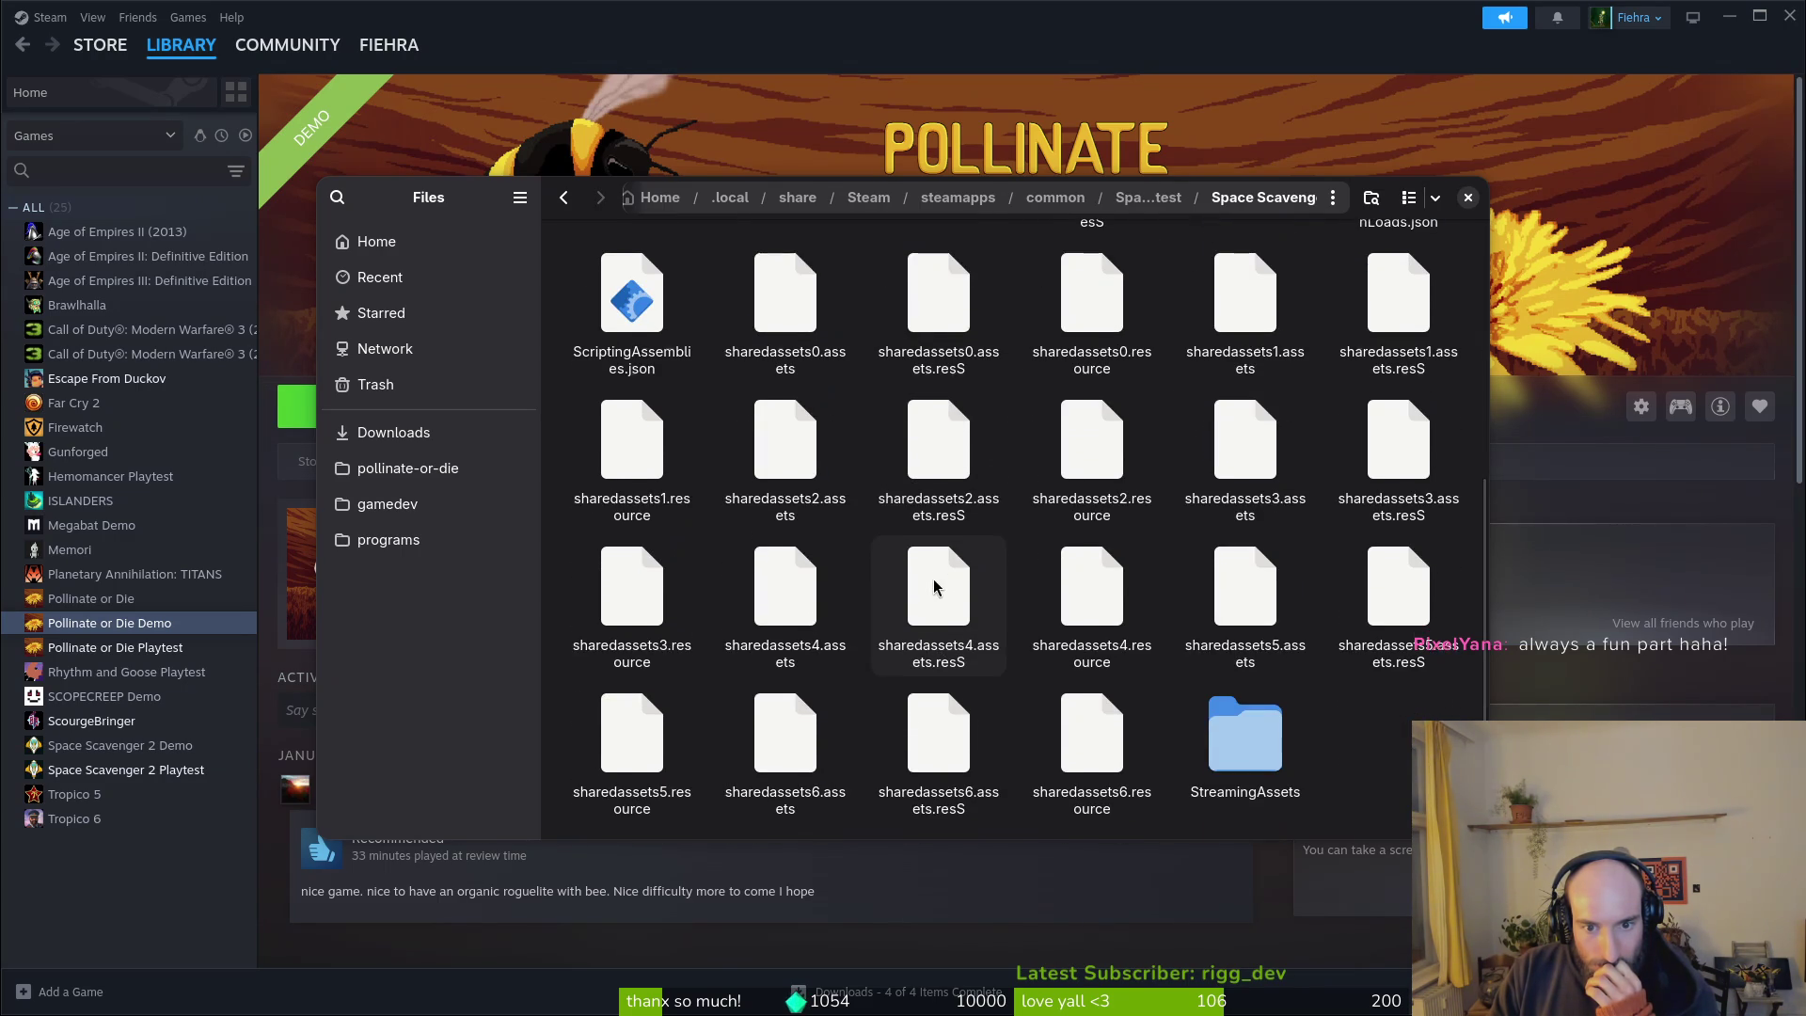
scroll(911, 583, "up", 4)
Step: Climb back up through Space Scavenger 2 Playtest and common to steamapps
key("alt+Up")
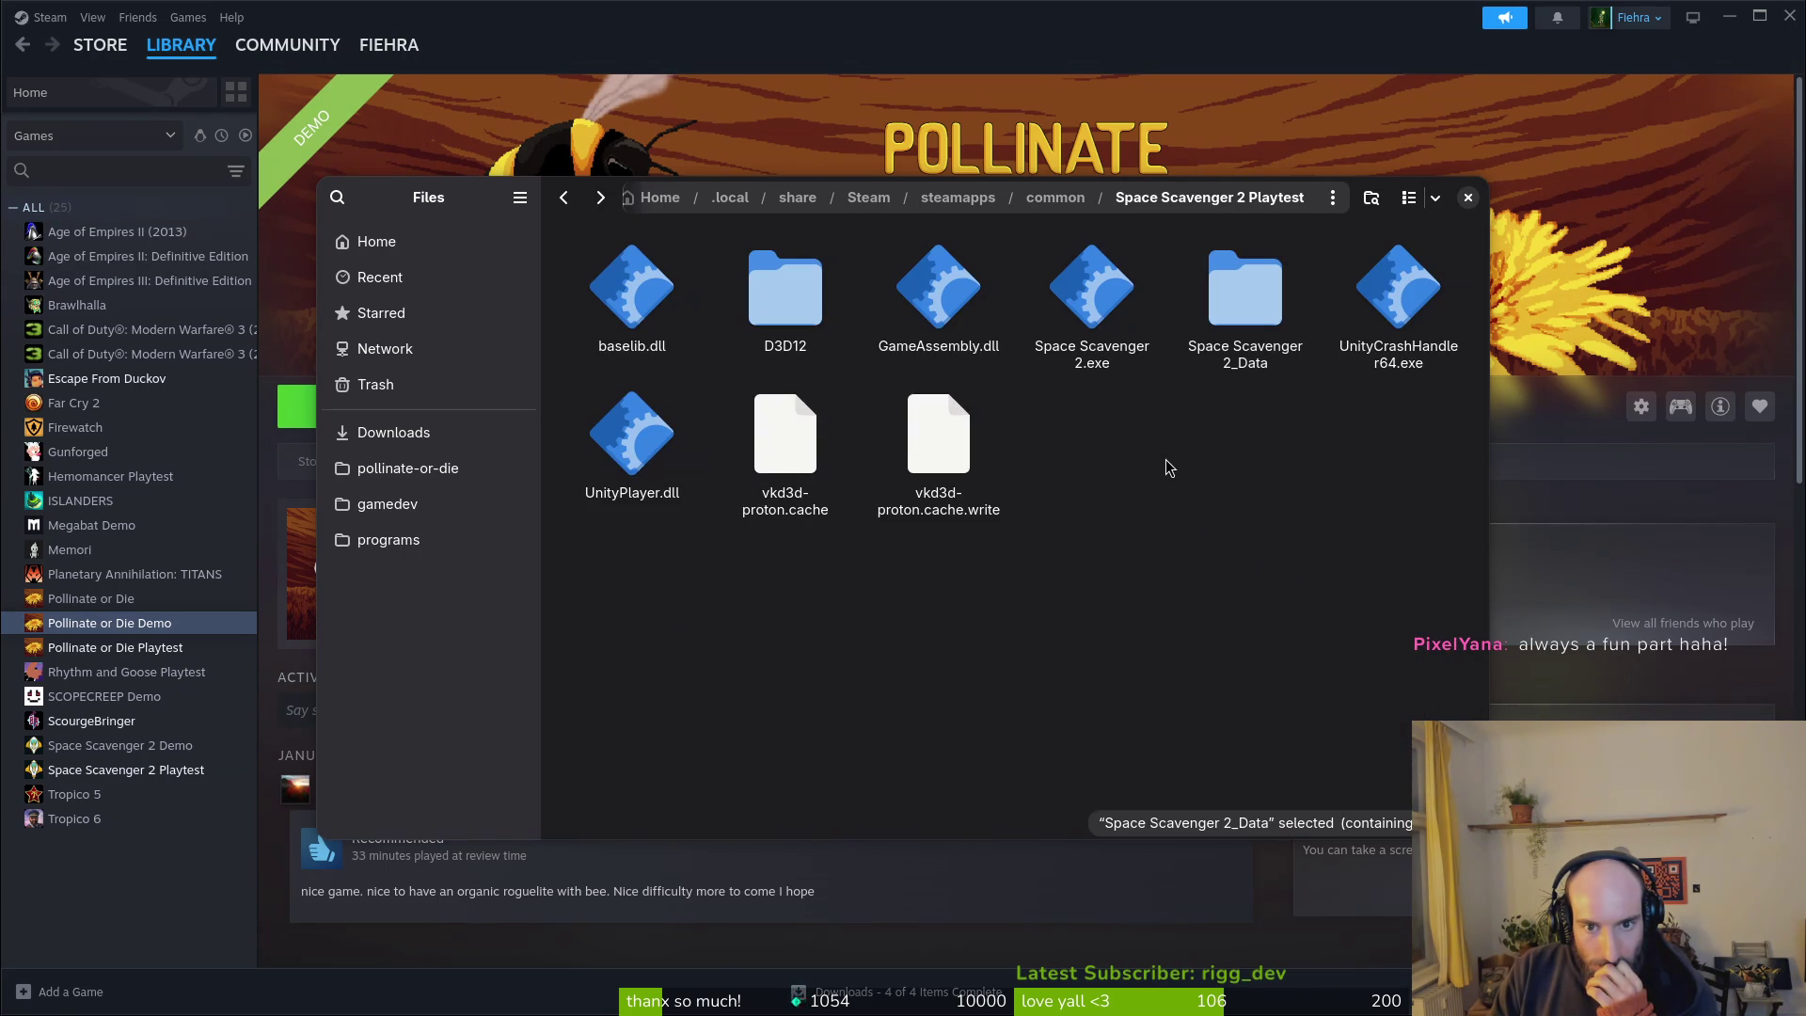
key("alt+Up")
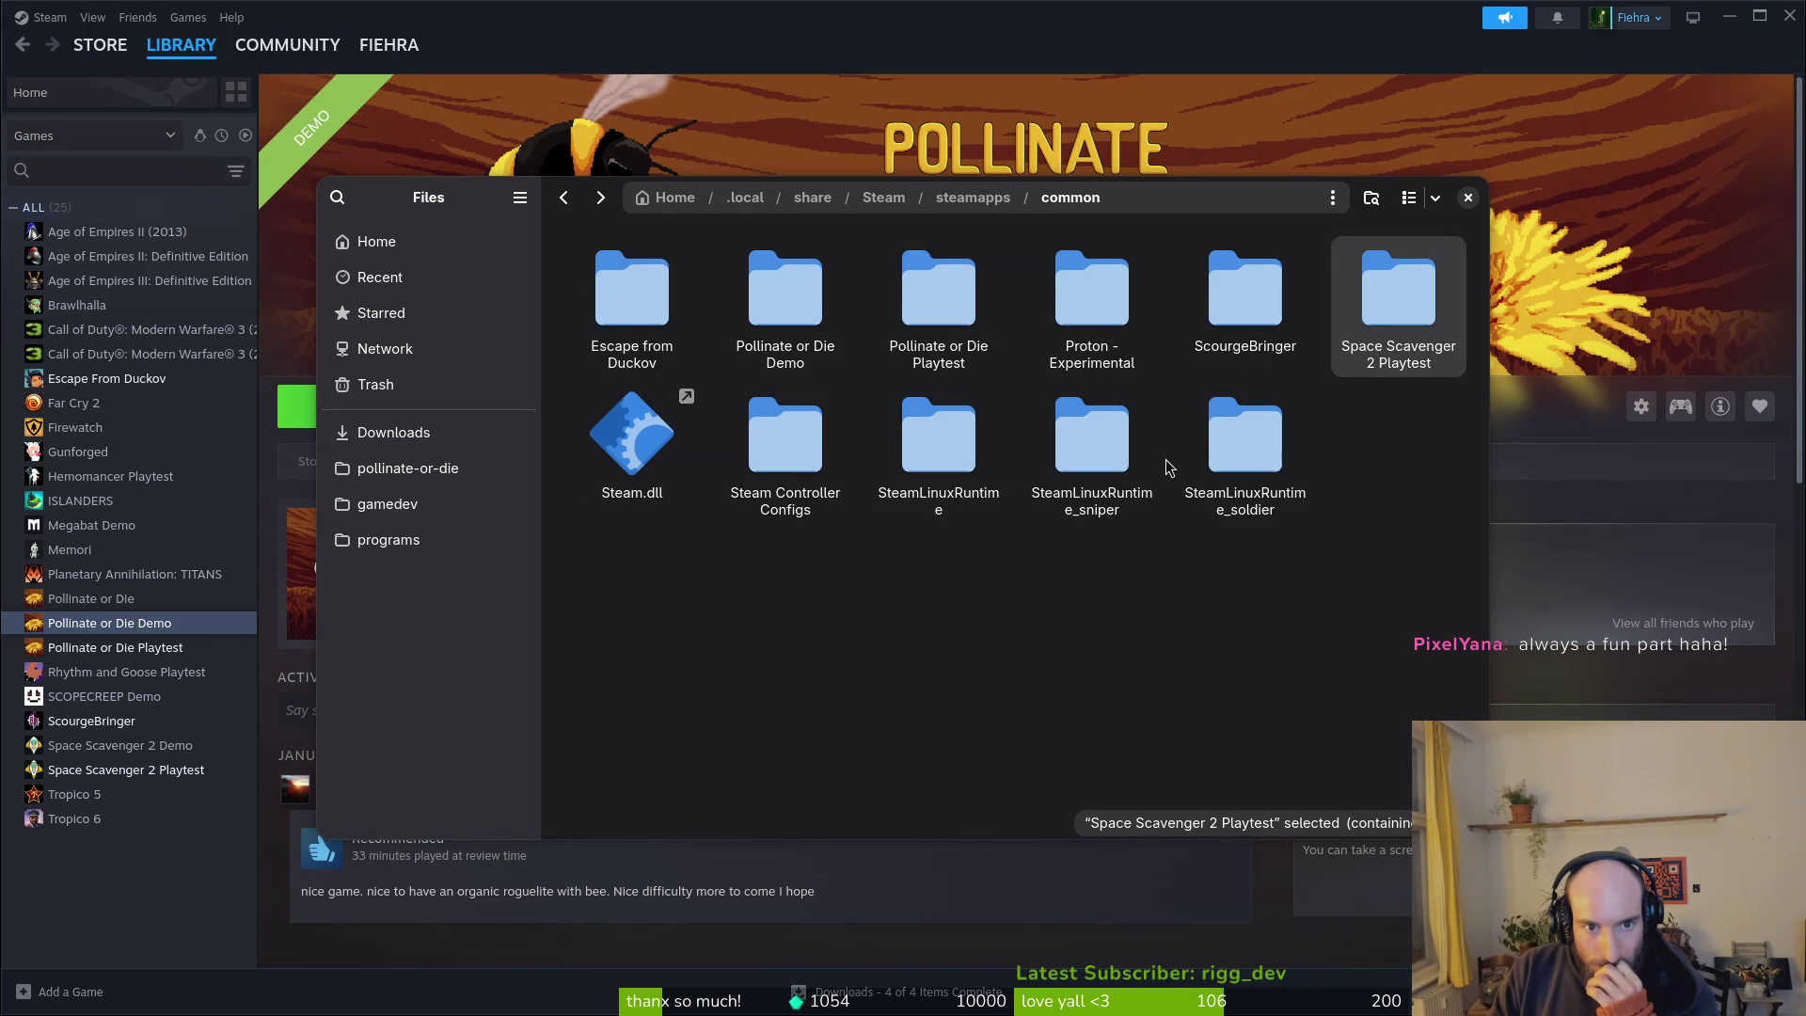
key("alt+Up")
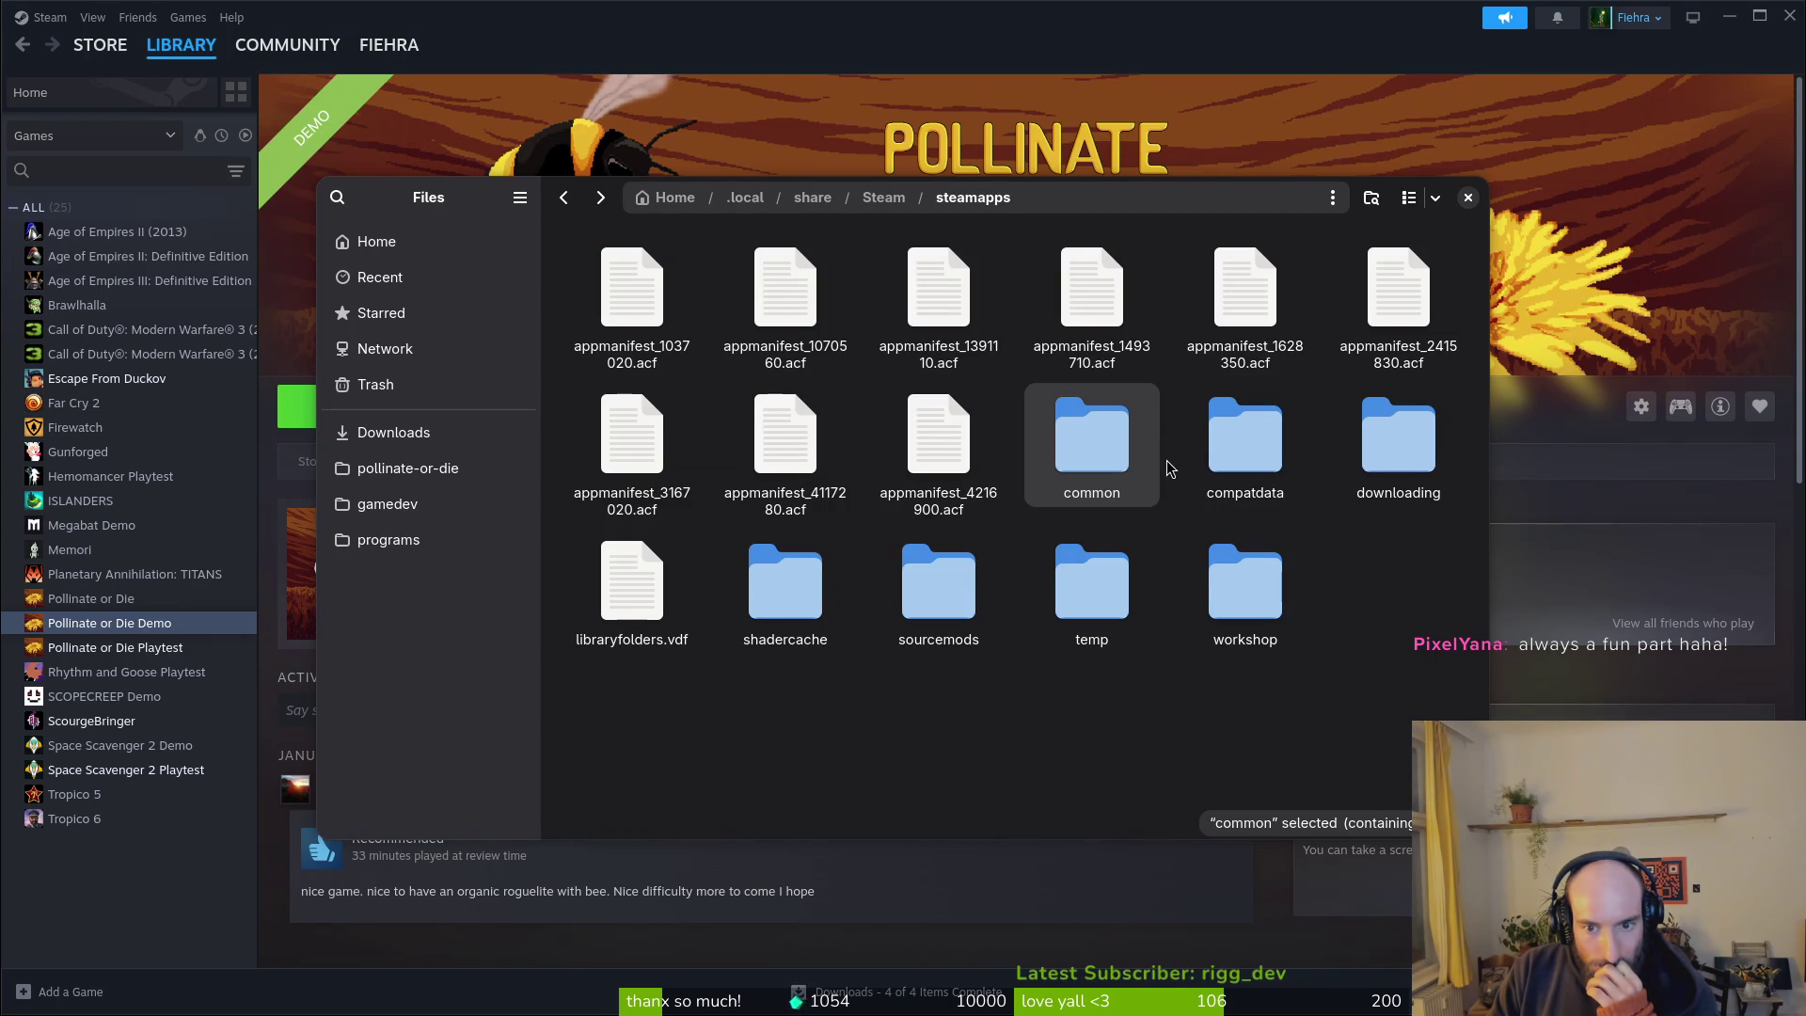
Step: Check the temp folder's subfolders 1070560 and 1391110, then return to steamapps
double_click(1068, 584)
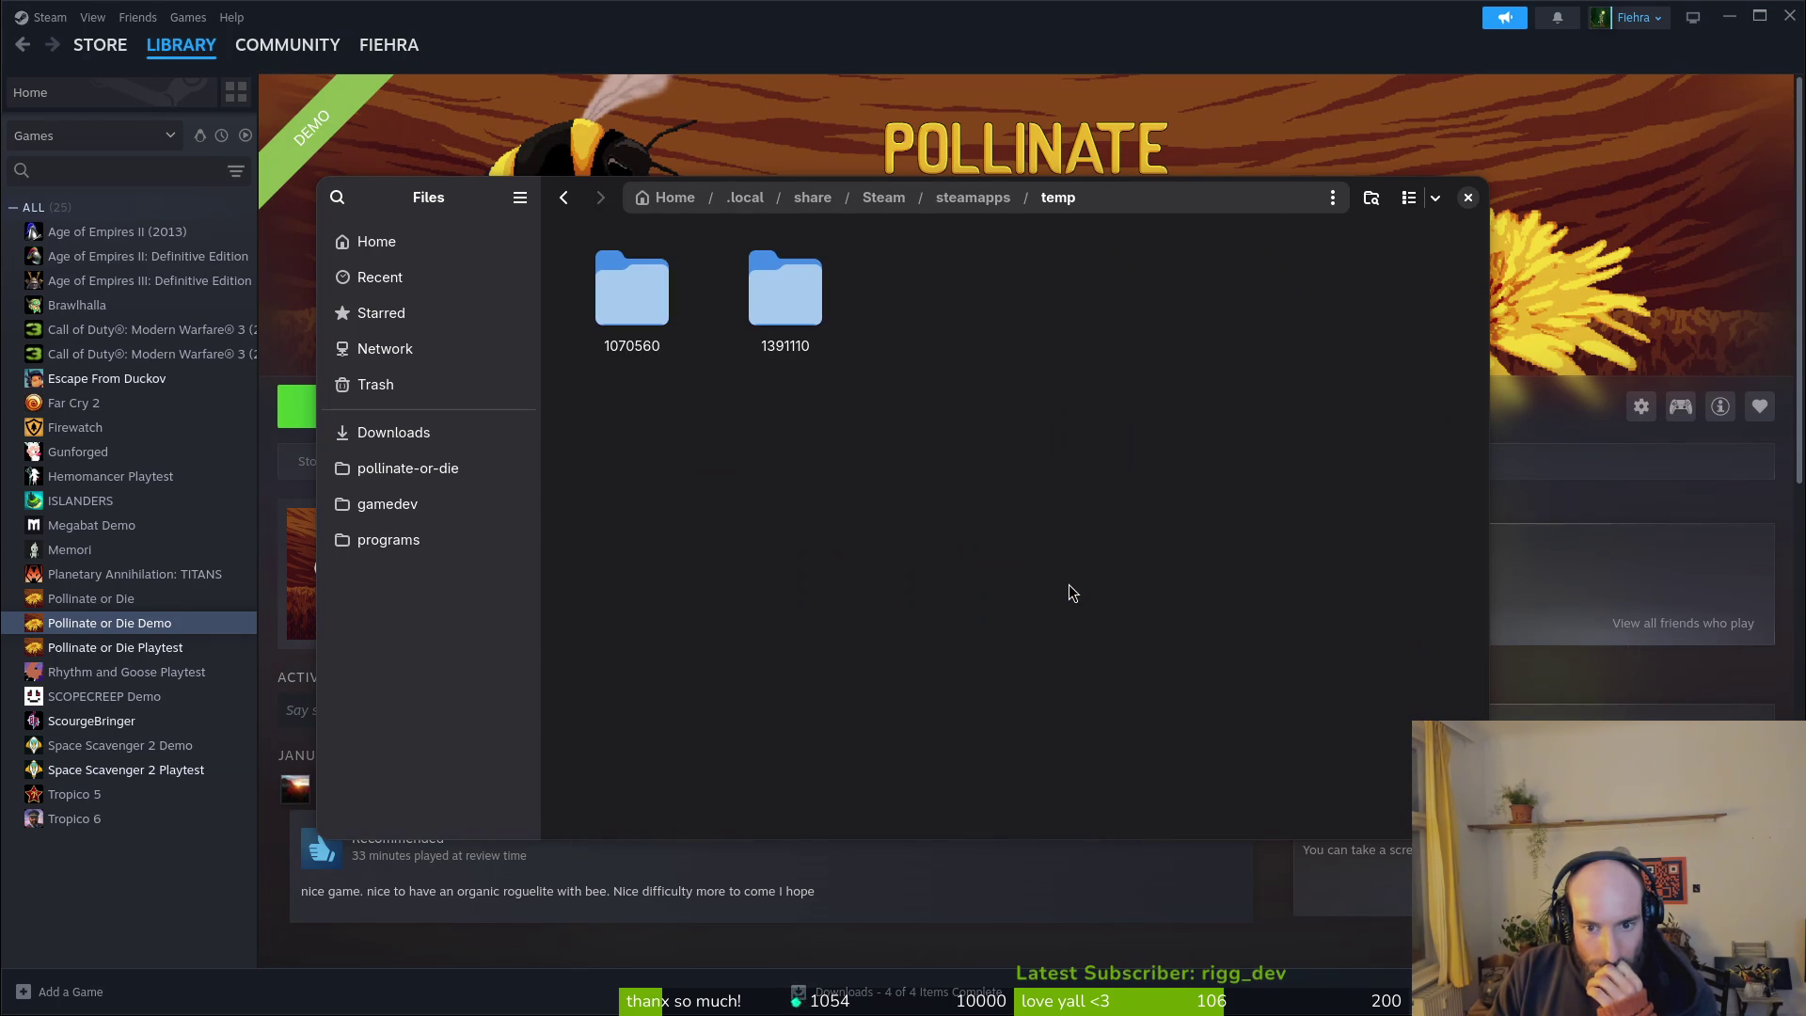
left_click(662, 312)
double_click(663, 312)
key("alt+Up")
left_click(786, 275)
double_click(786, 274)
key("alt+Up")
key("alt+Up")
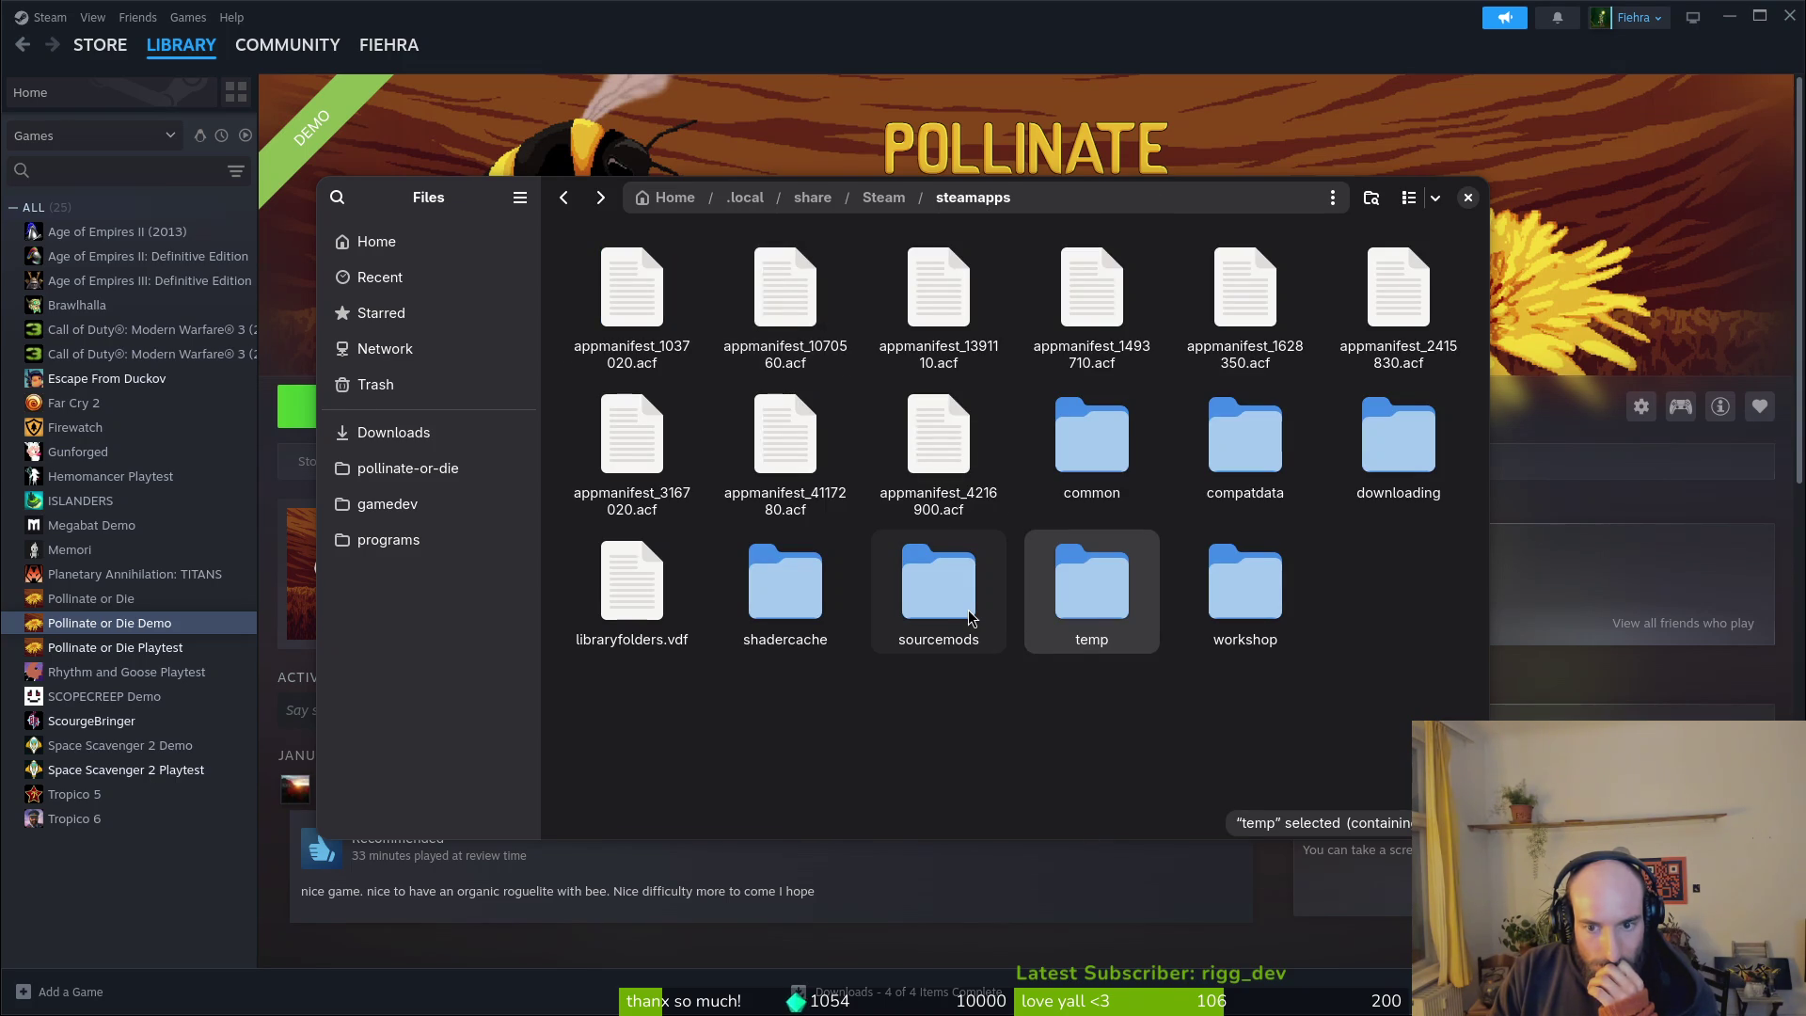
Step: Inspect compatdata folders 1037020, 1493710, 2415830, 3167020 and 4216900
double_click(1204, 414)
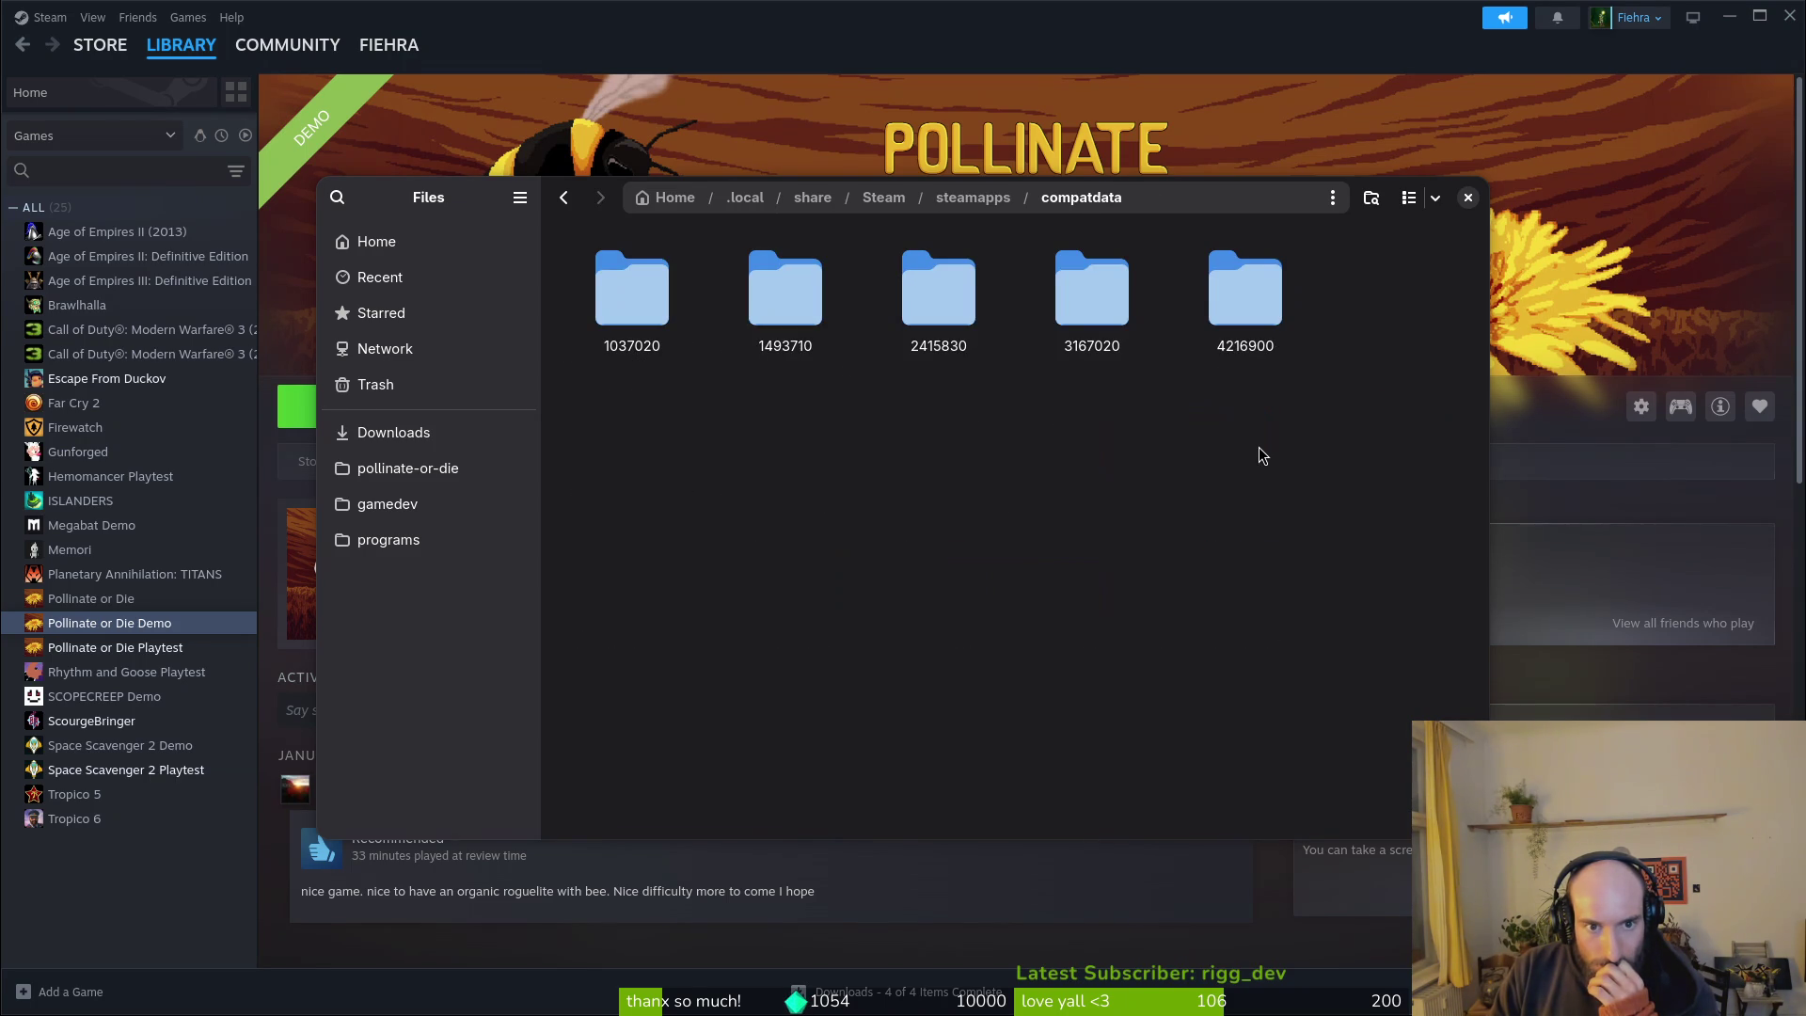
double_click(623, 331)
key("alt+Up")
double_click(766, 322)
key("alt+Up")
double_click(736, 285)
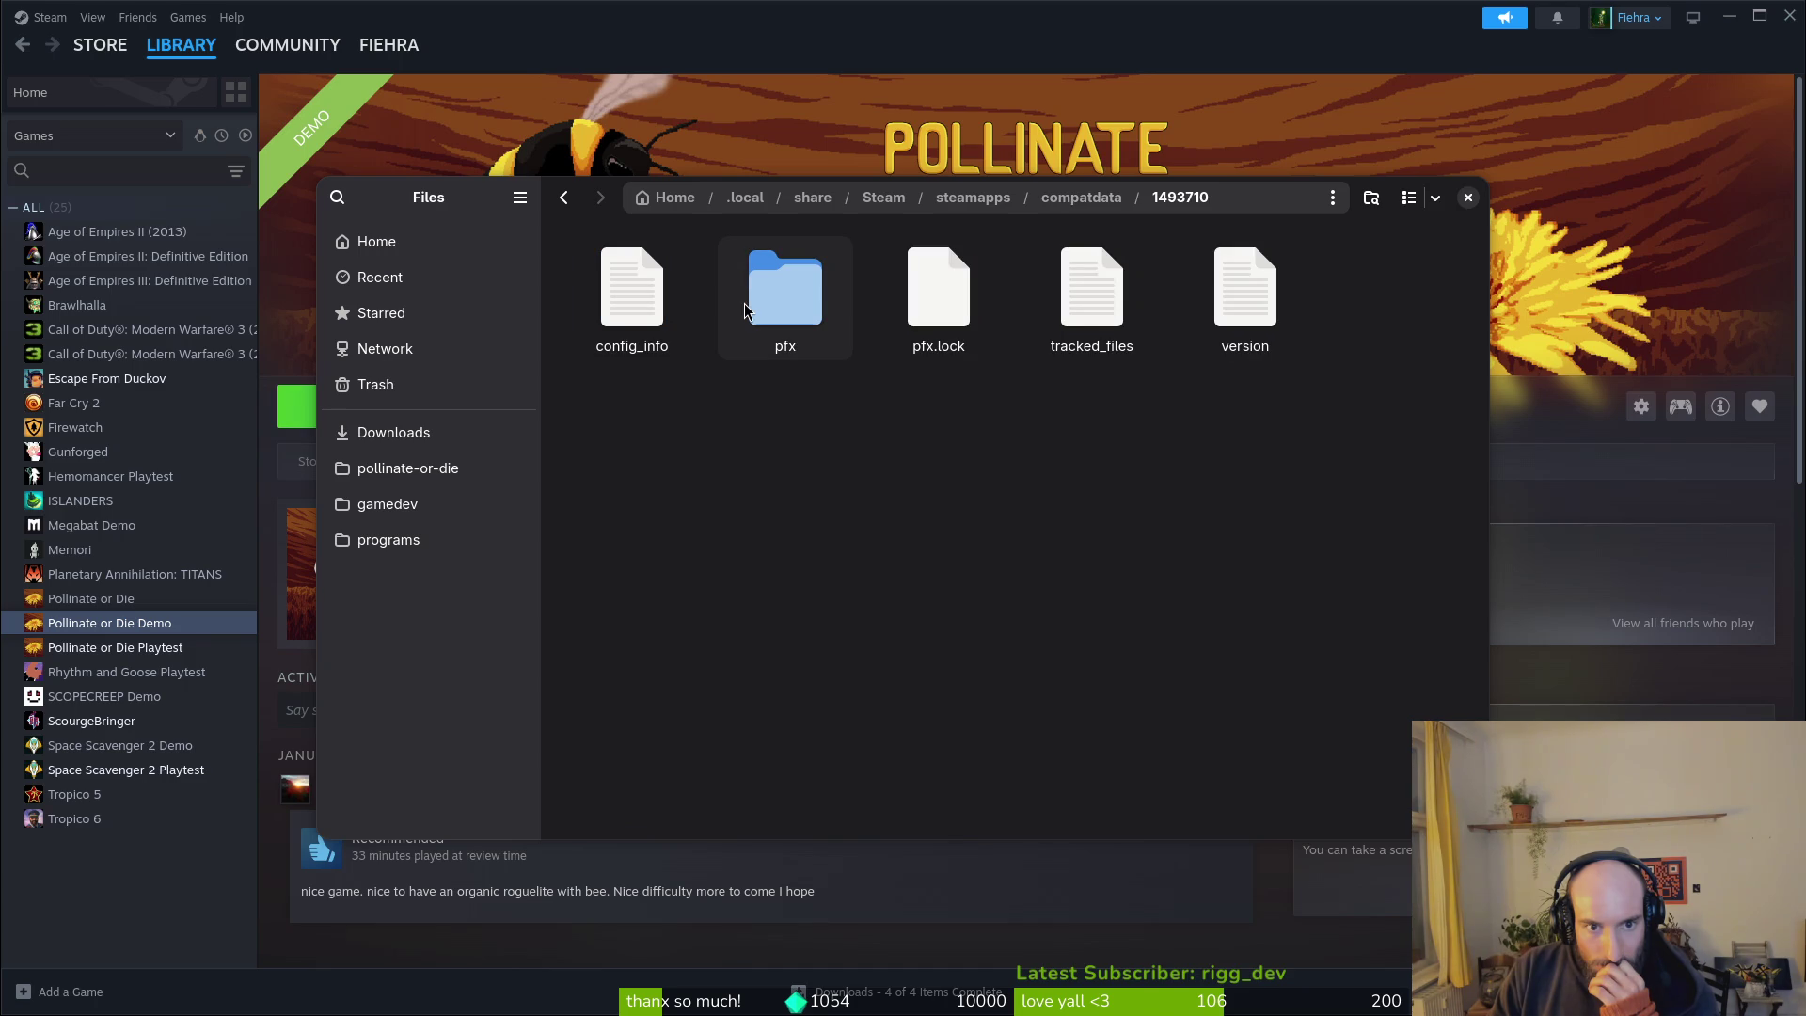
key("alt+Left")
double_click(950, 296)
key("alt+Left")
double_click(1081, 282)
key("alt+Left")
double_click(1247, 280)
Step: Go up to the Steam folder and look into its bin and appcache folders
key("alt+Up")
key("alt+Up")
key("alt+Up")
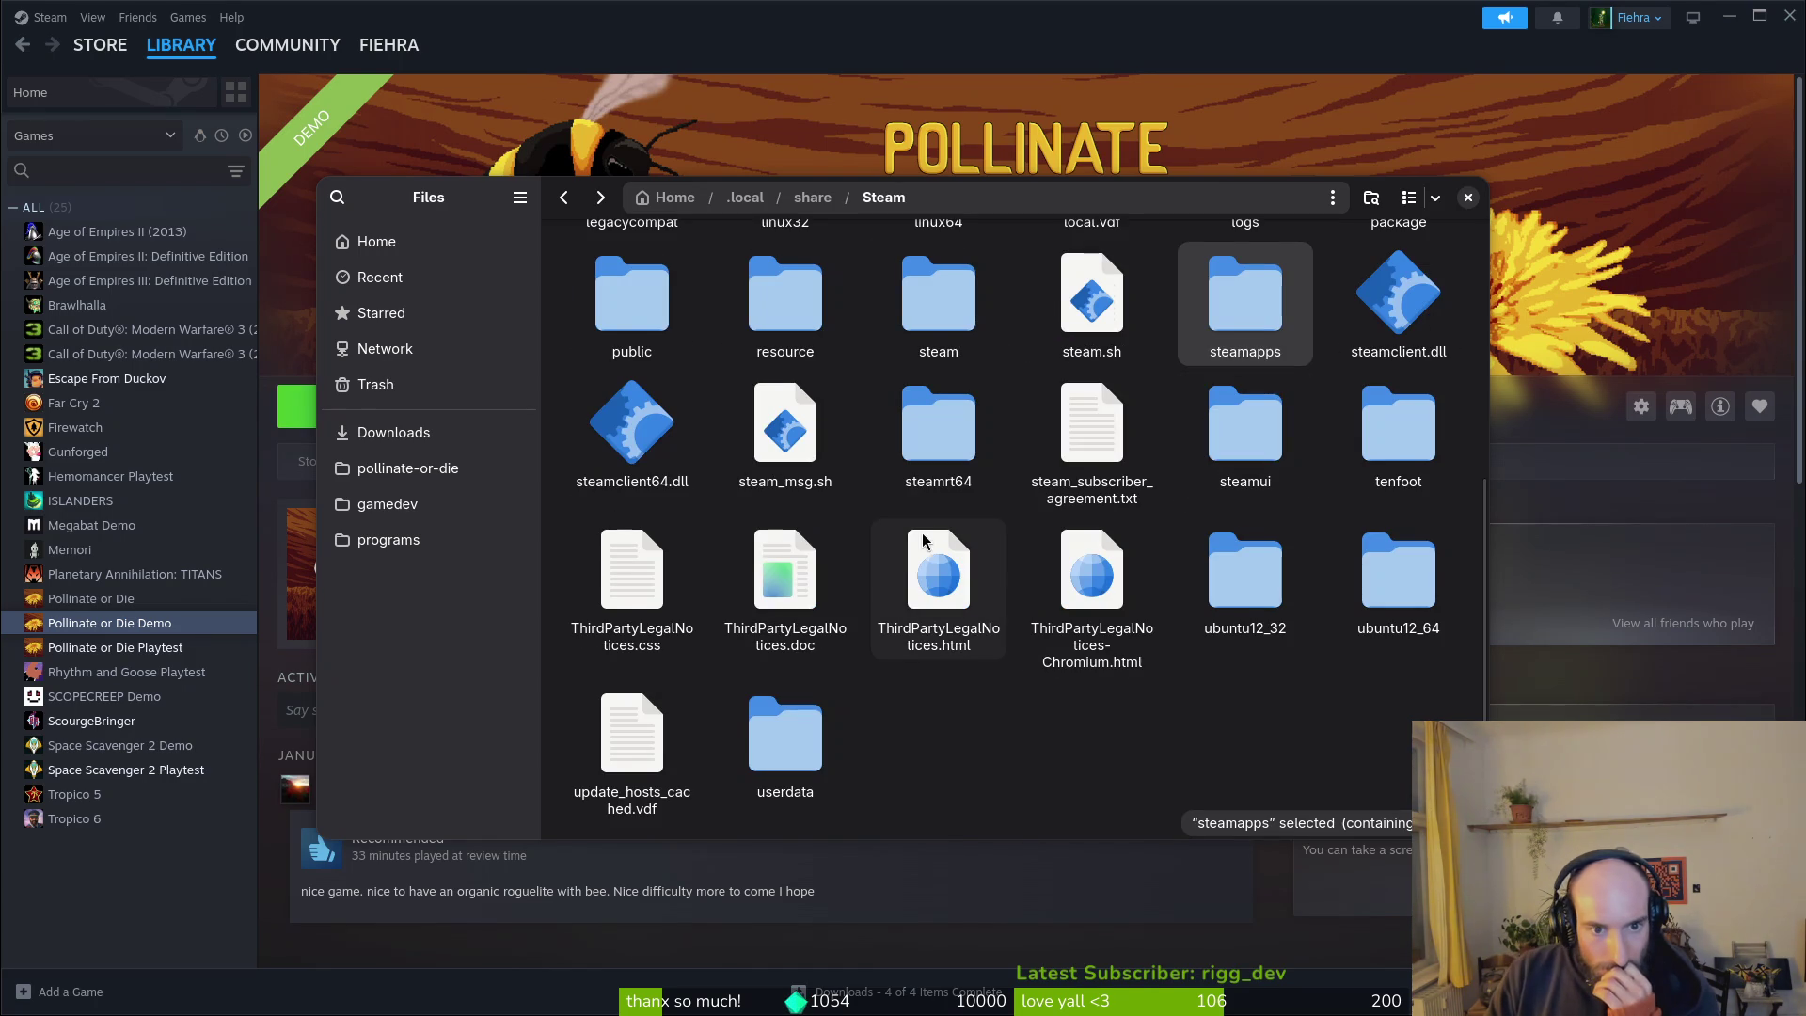
scroll(875, 583, "up", 5)
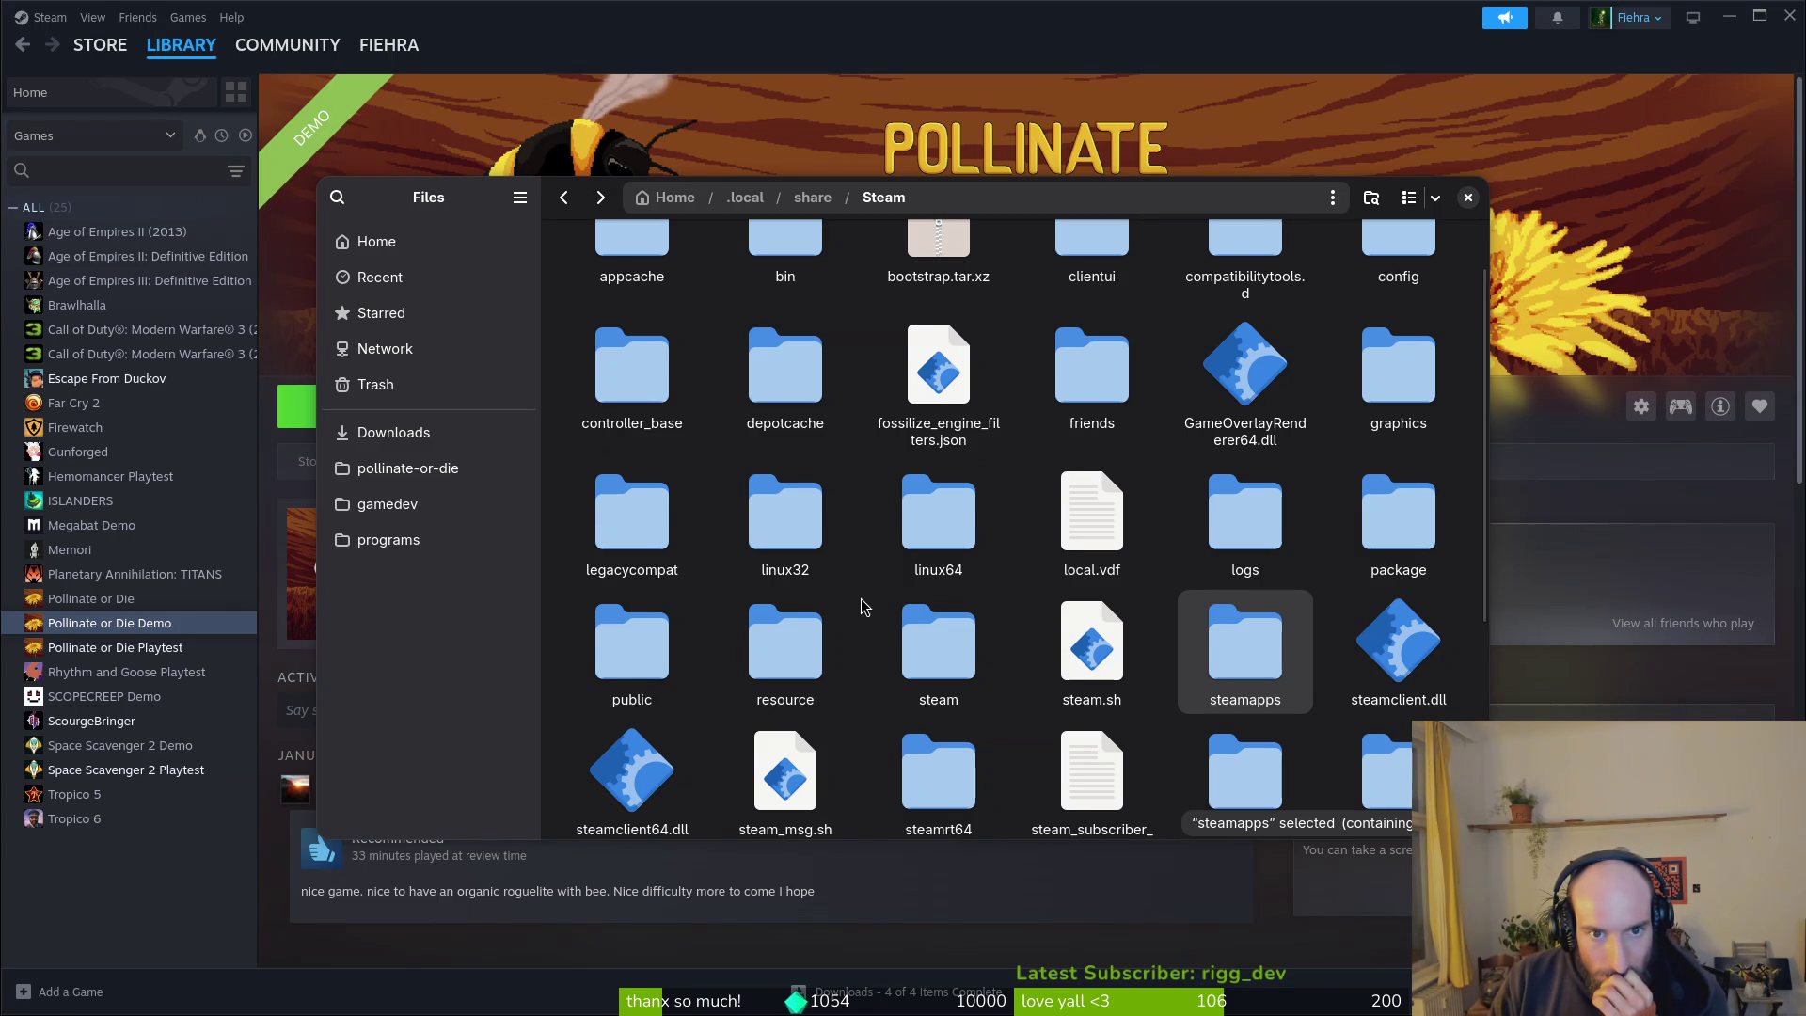
scroll(861, 605, "up", 1)
double_click(773, 282)
key("alt+Left")
double_click(666, 275)
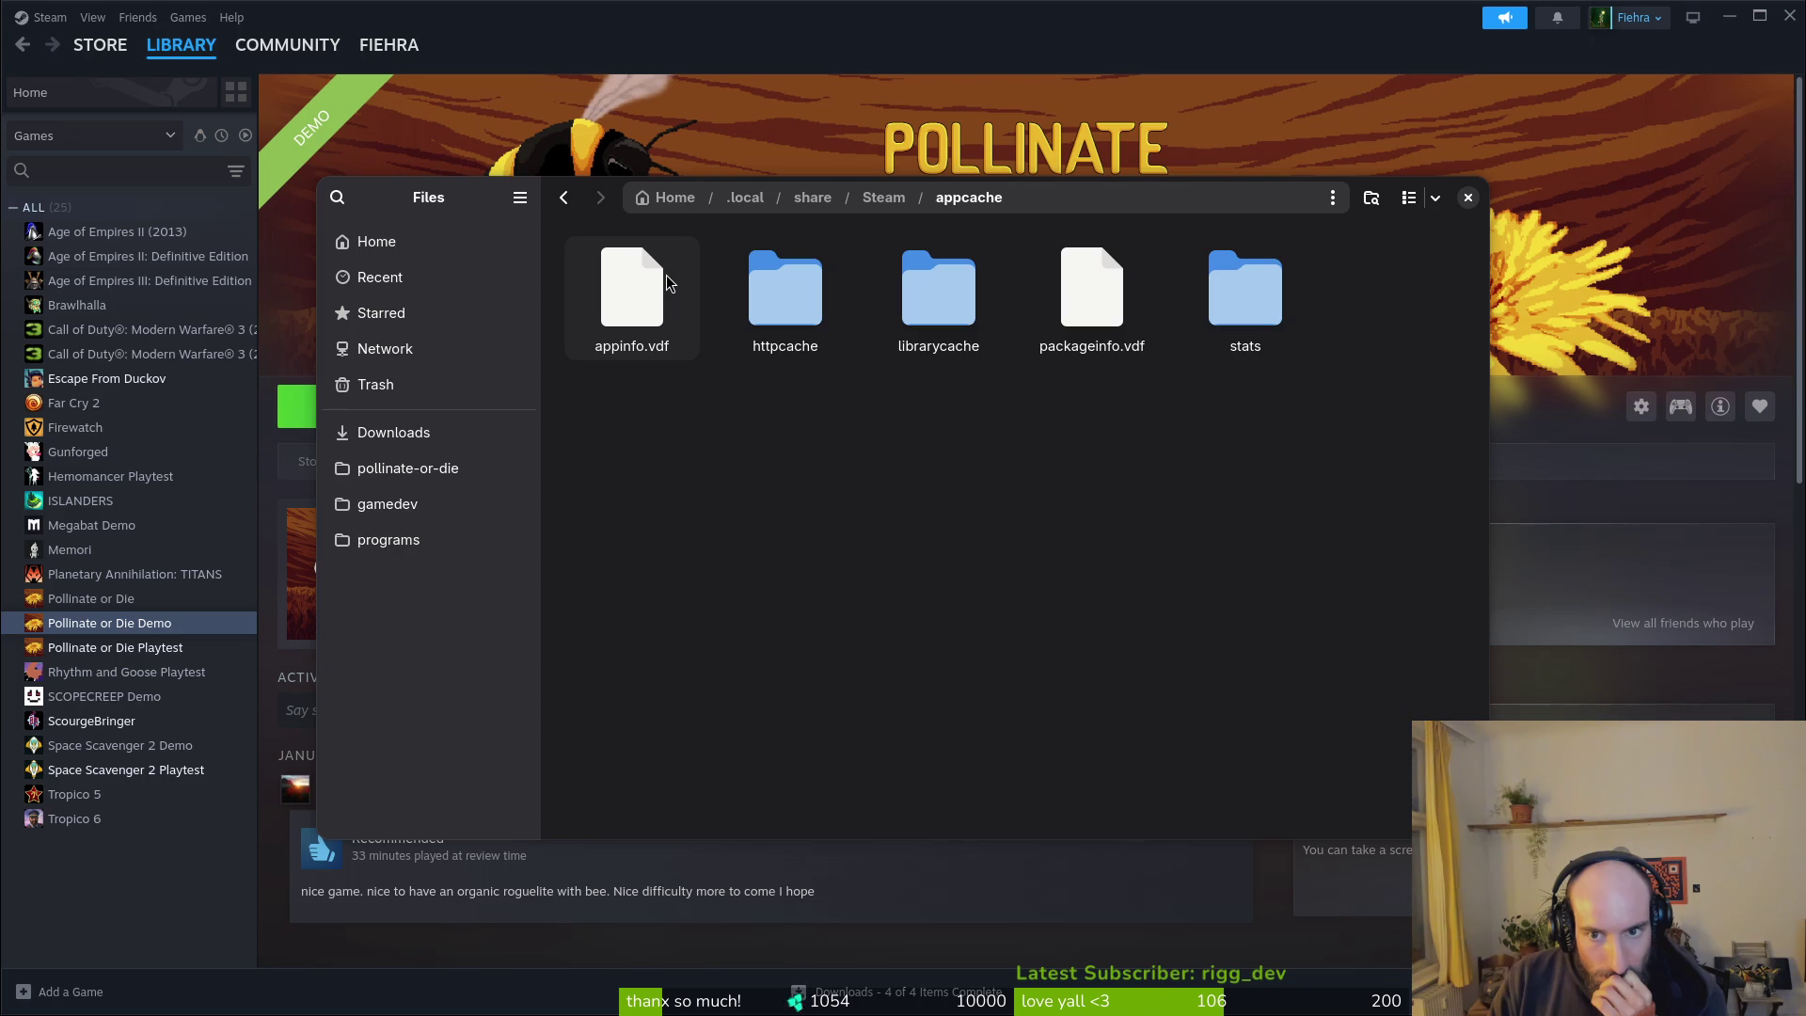
Step: Return through share and .local to the Home folder and close Files
key("alt+Left")
key("alt+Left")
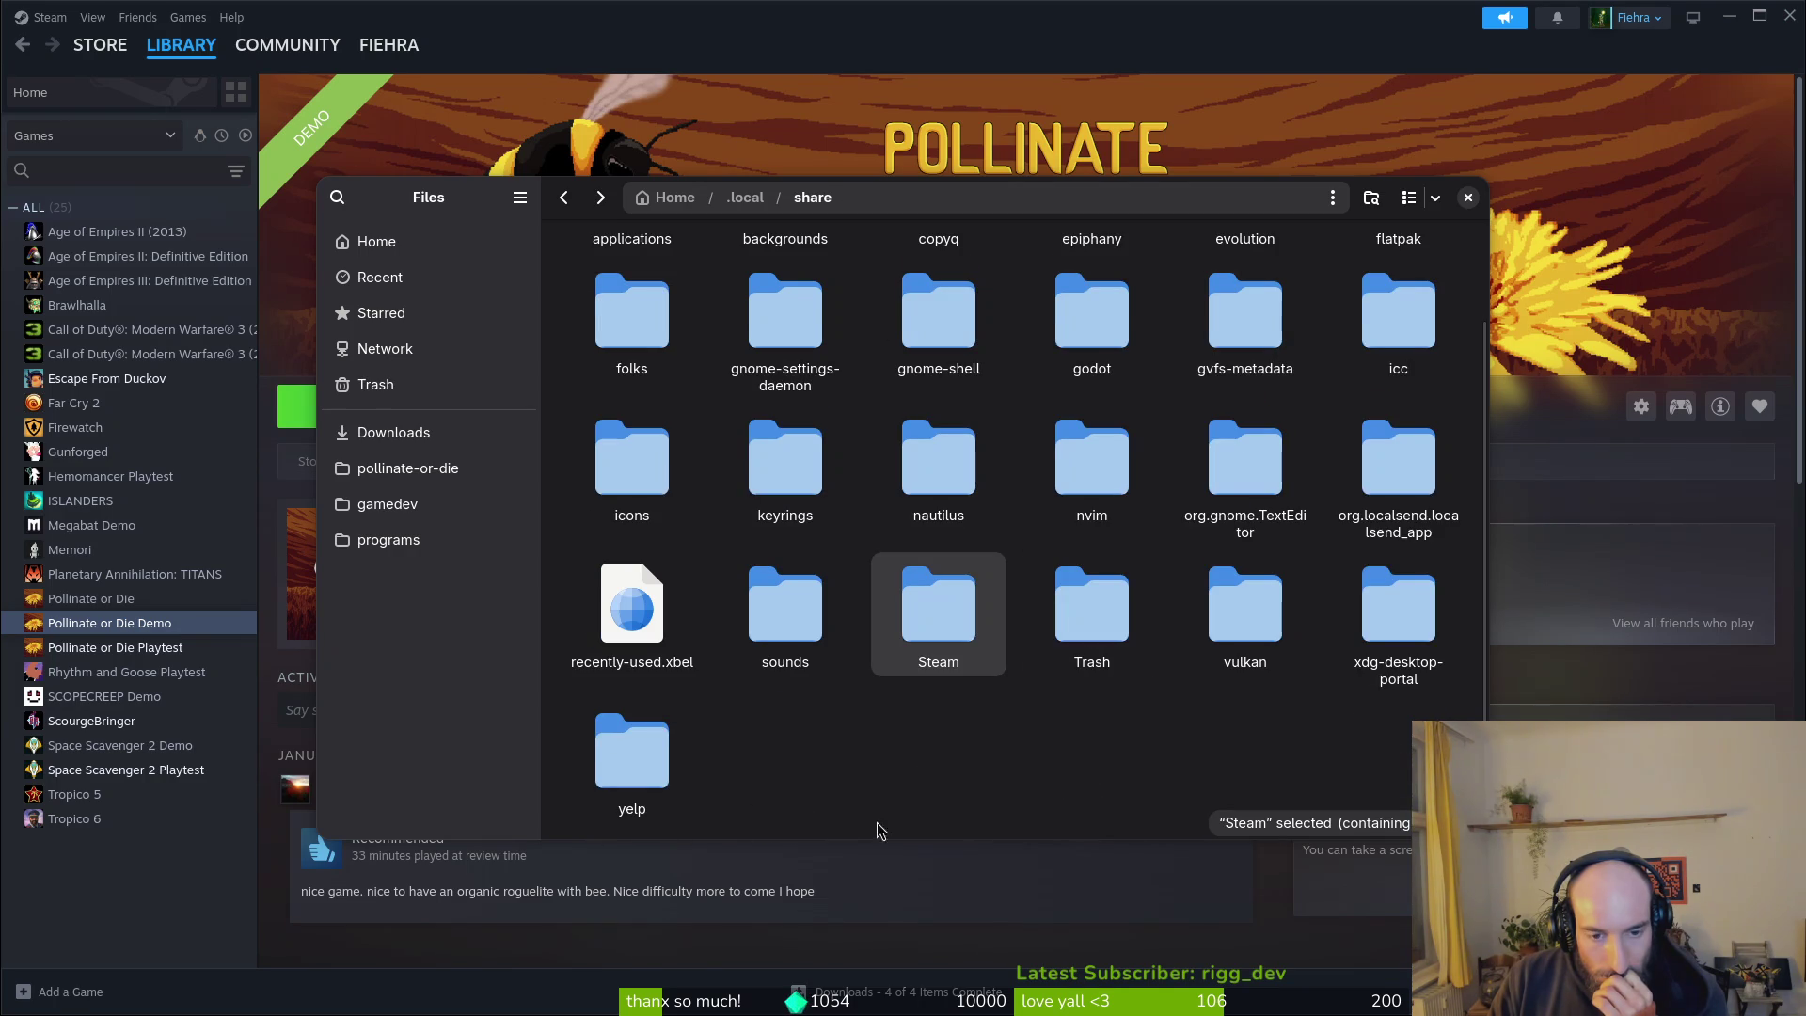
key("alt+Left")
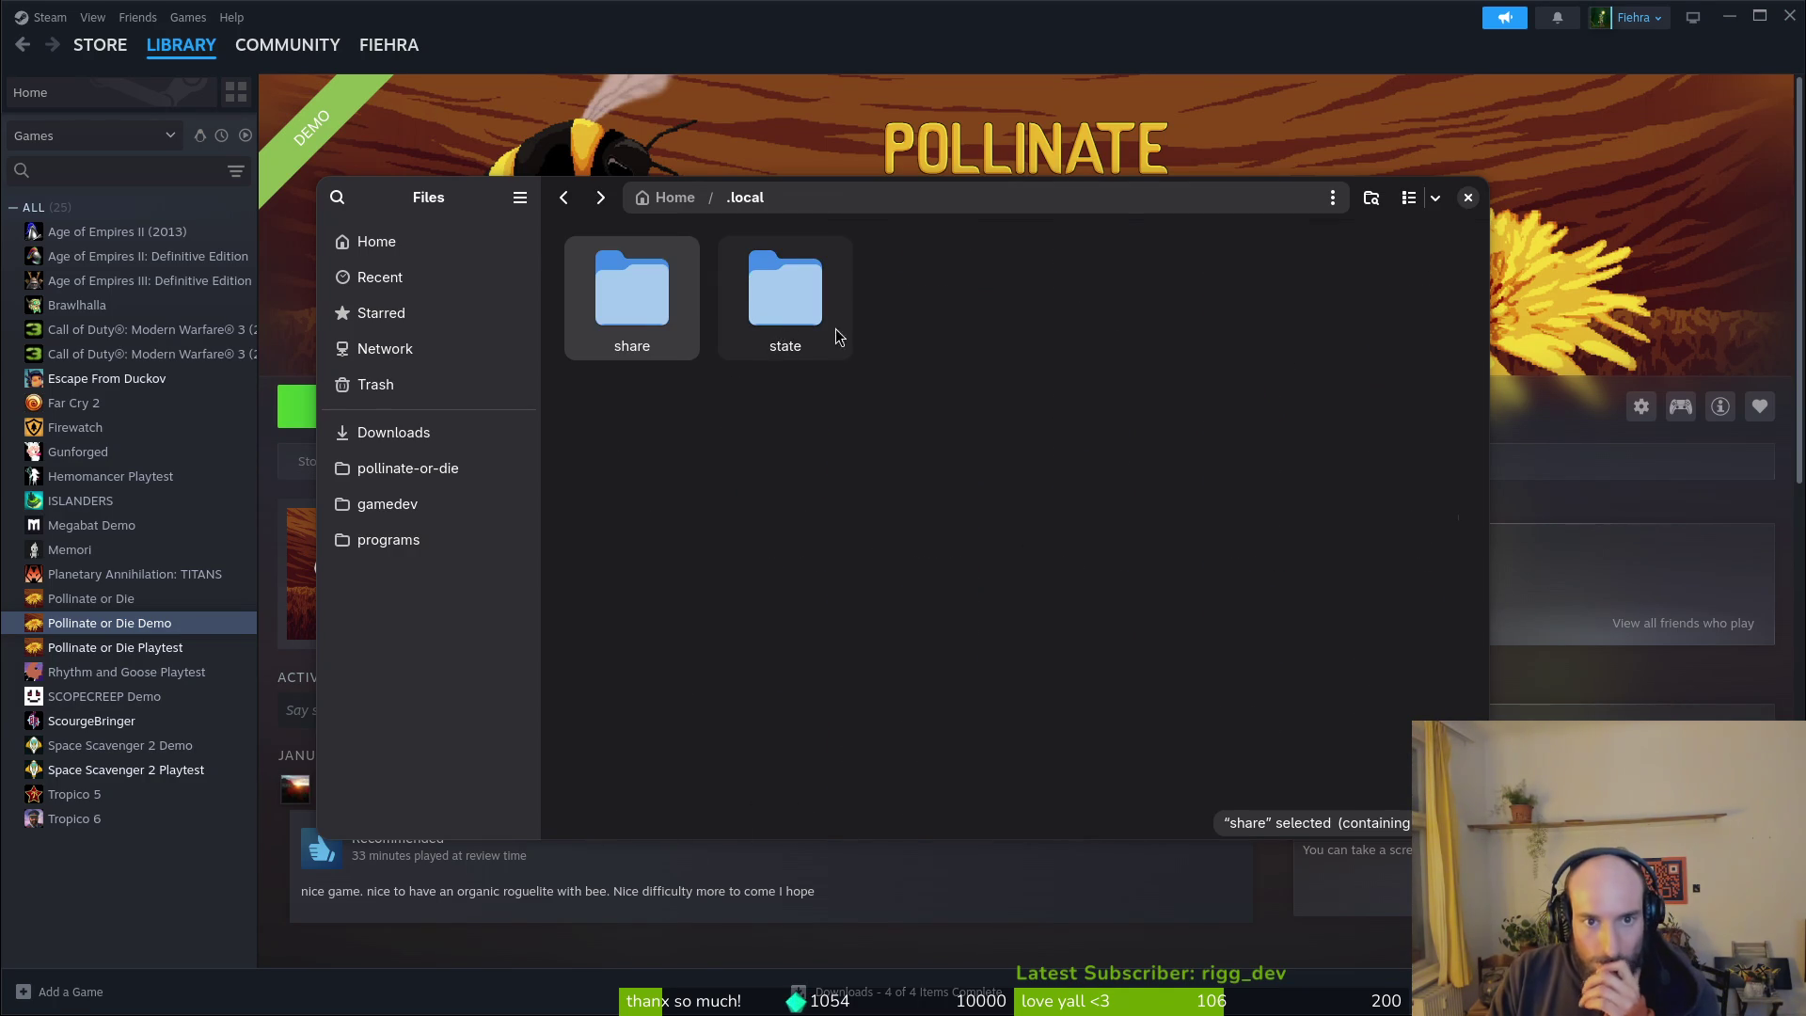
key("alt+Left")
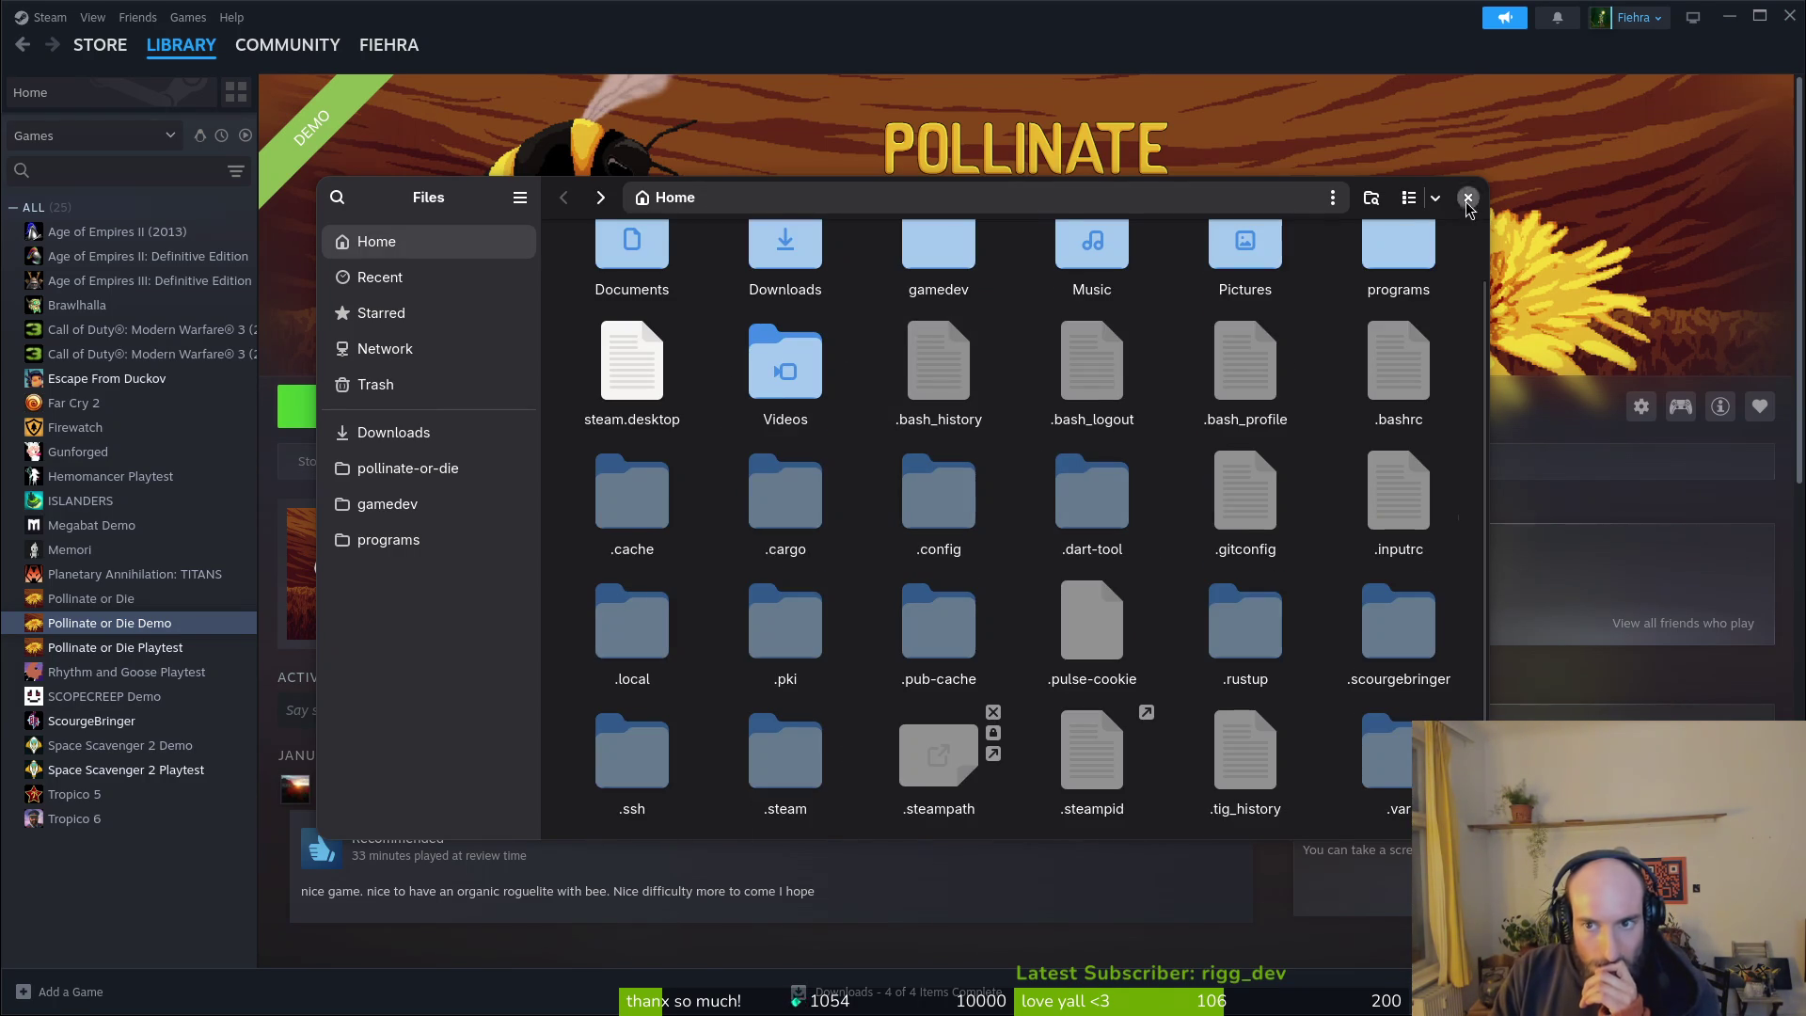
left_click(1468, 198)
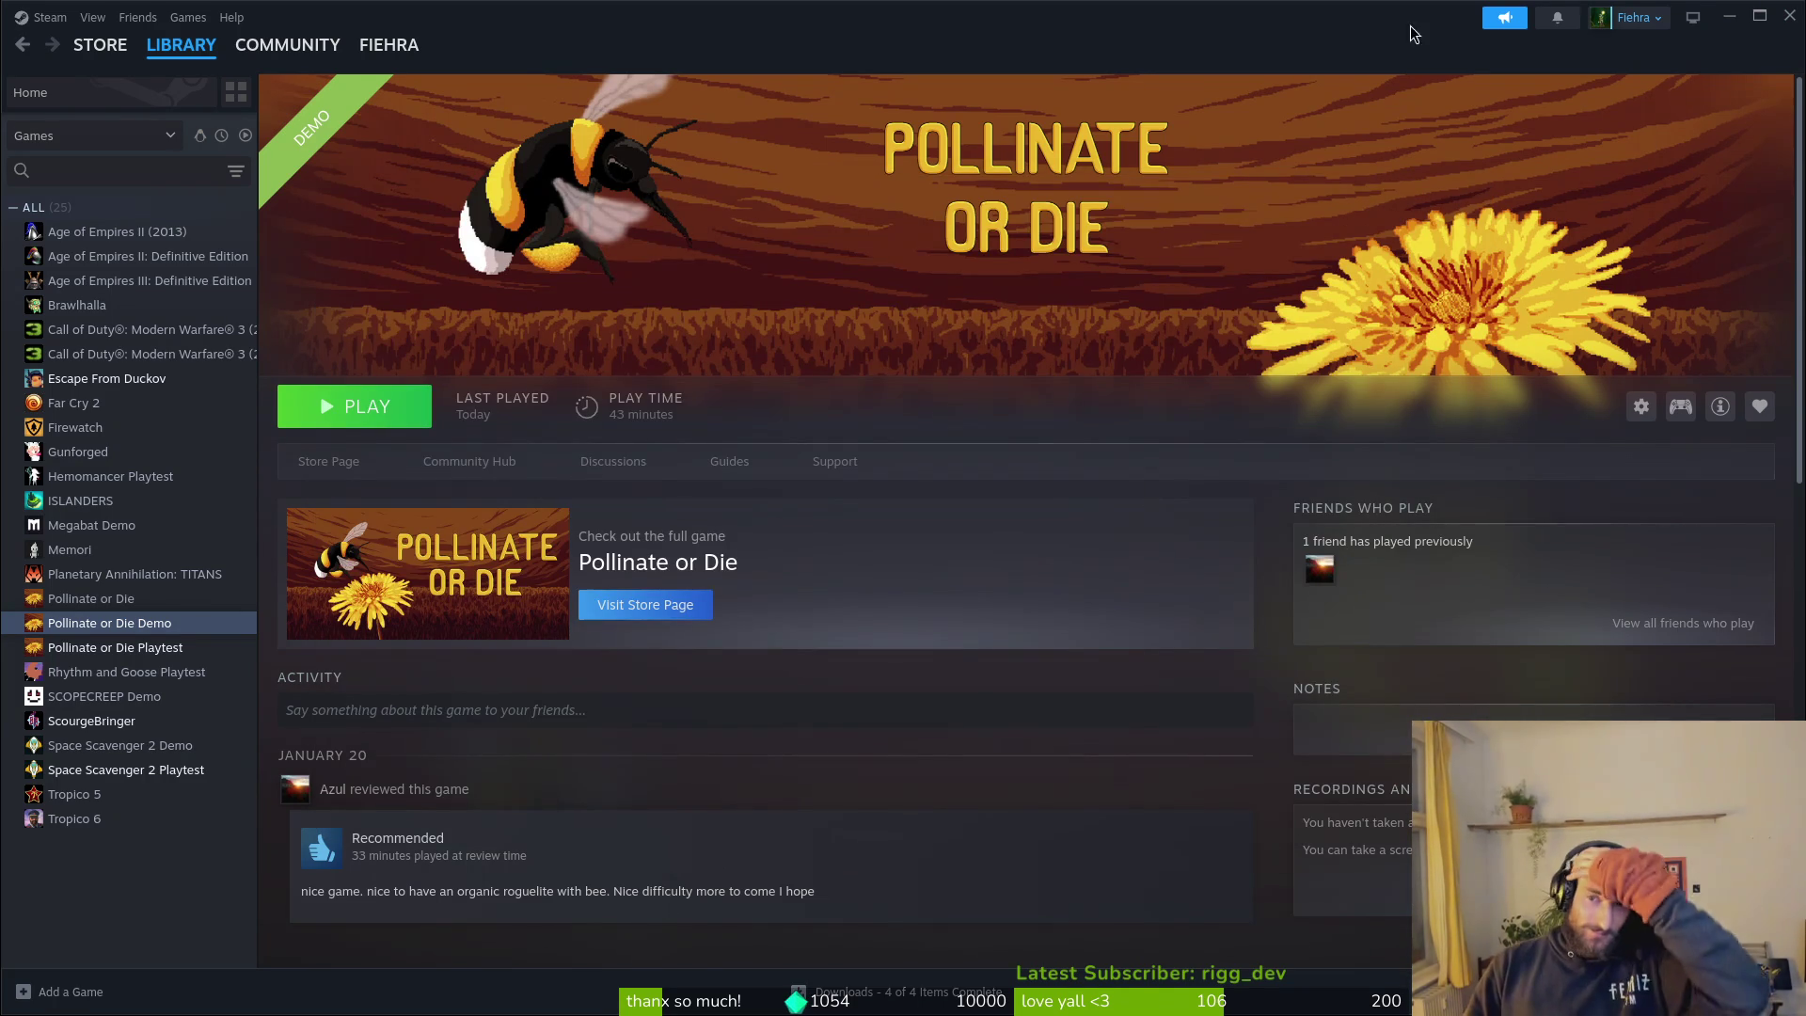
Step: Bring up the account menu on Steam's Pollinate or Die Demo library page
mouse_move(381, 44)
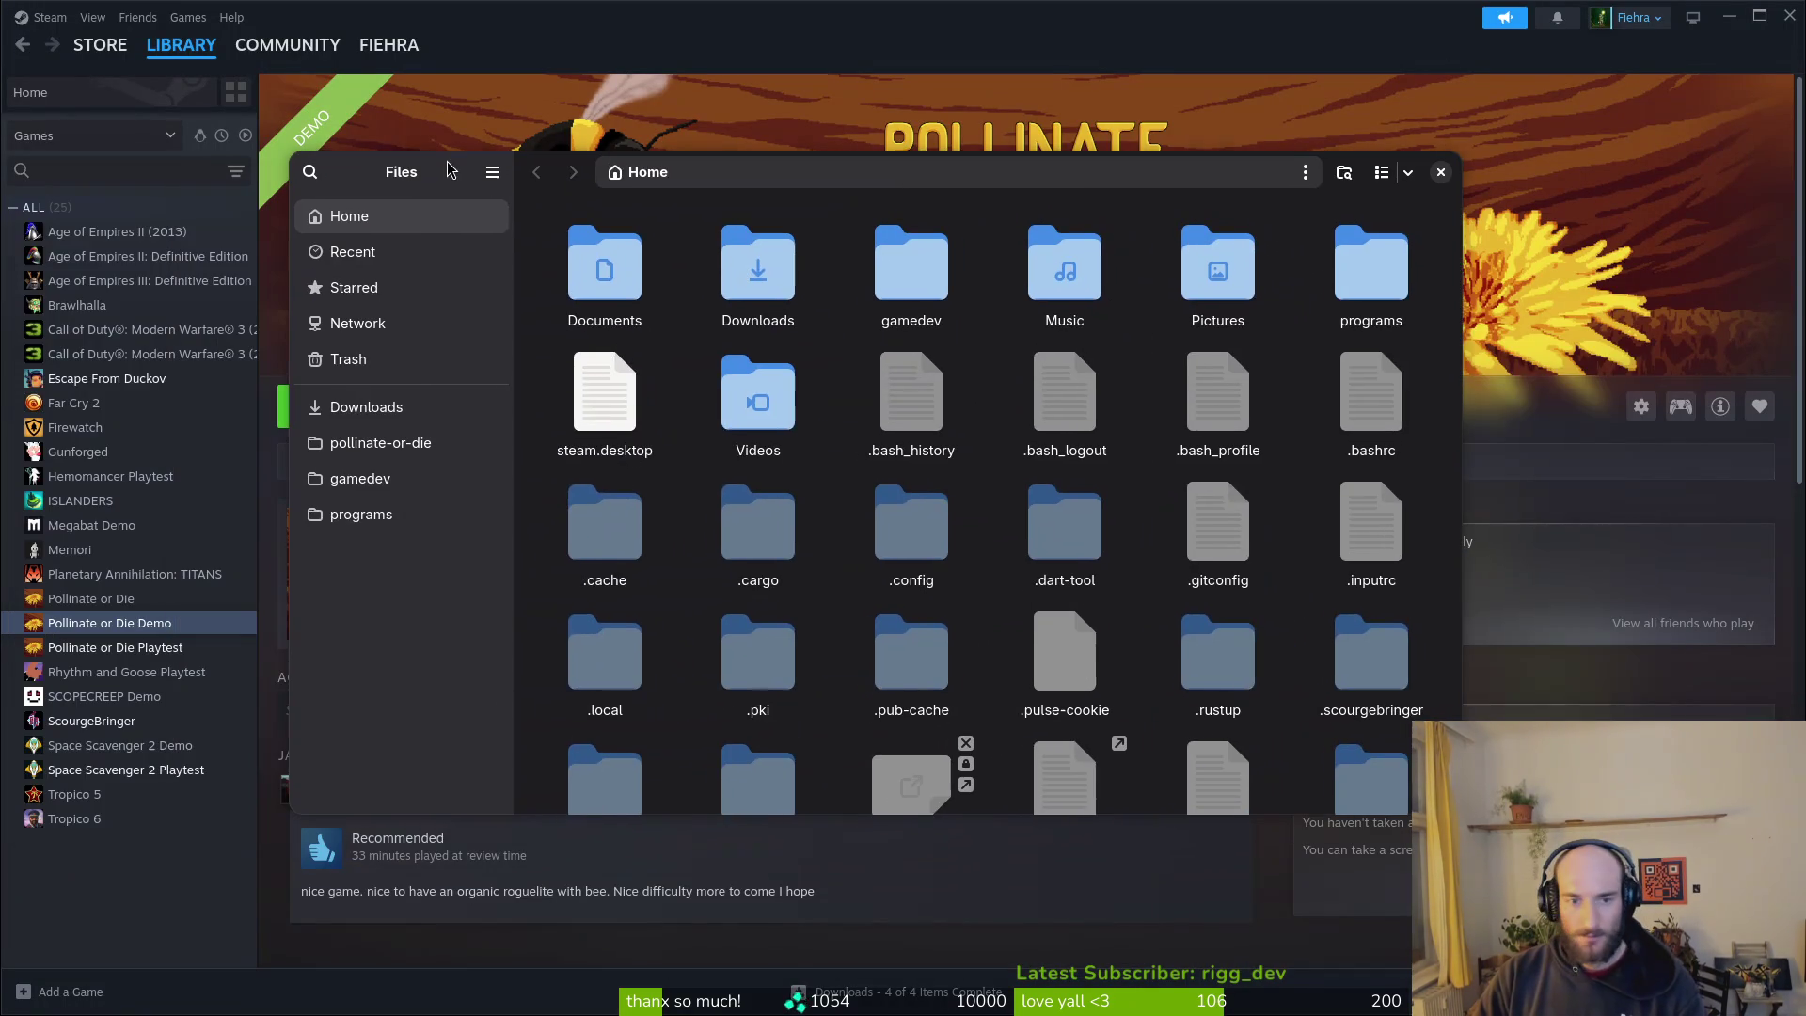
left_click(1422, 175)
key("super")
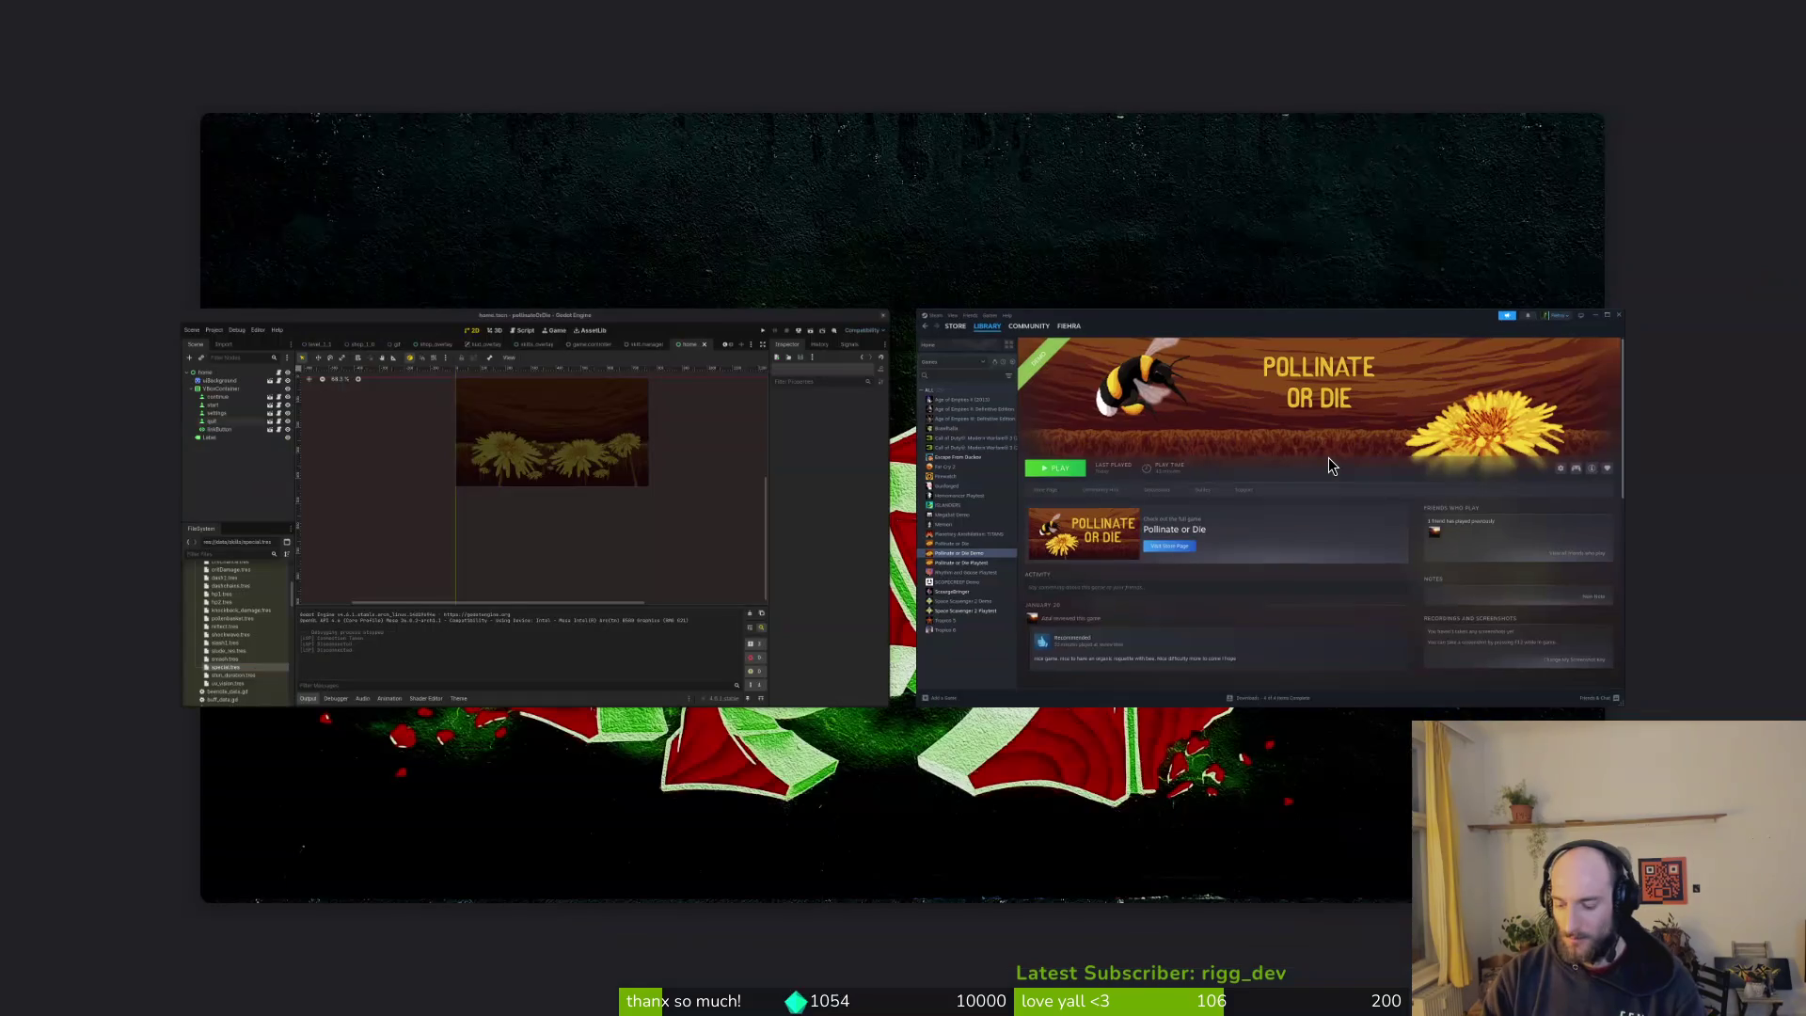
left_click(1328, 457)
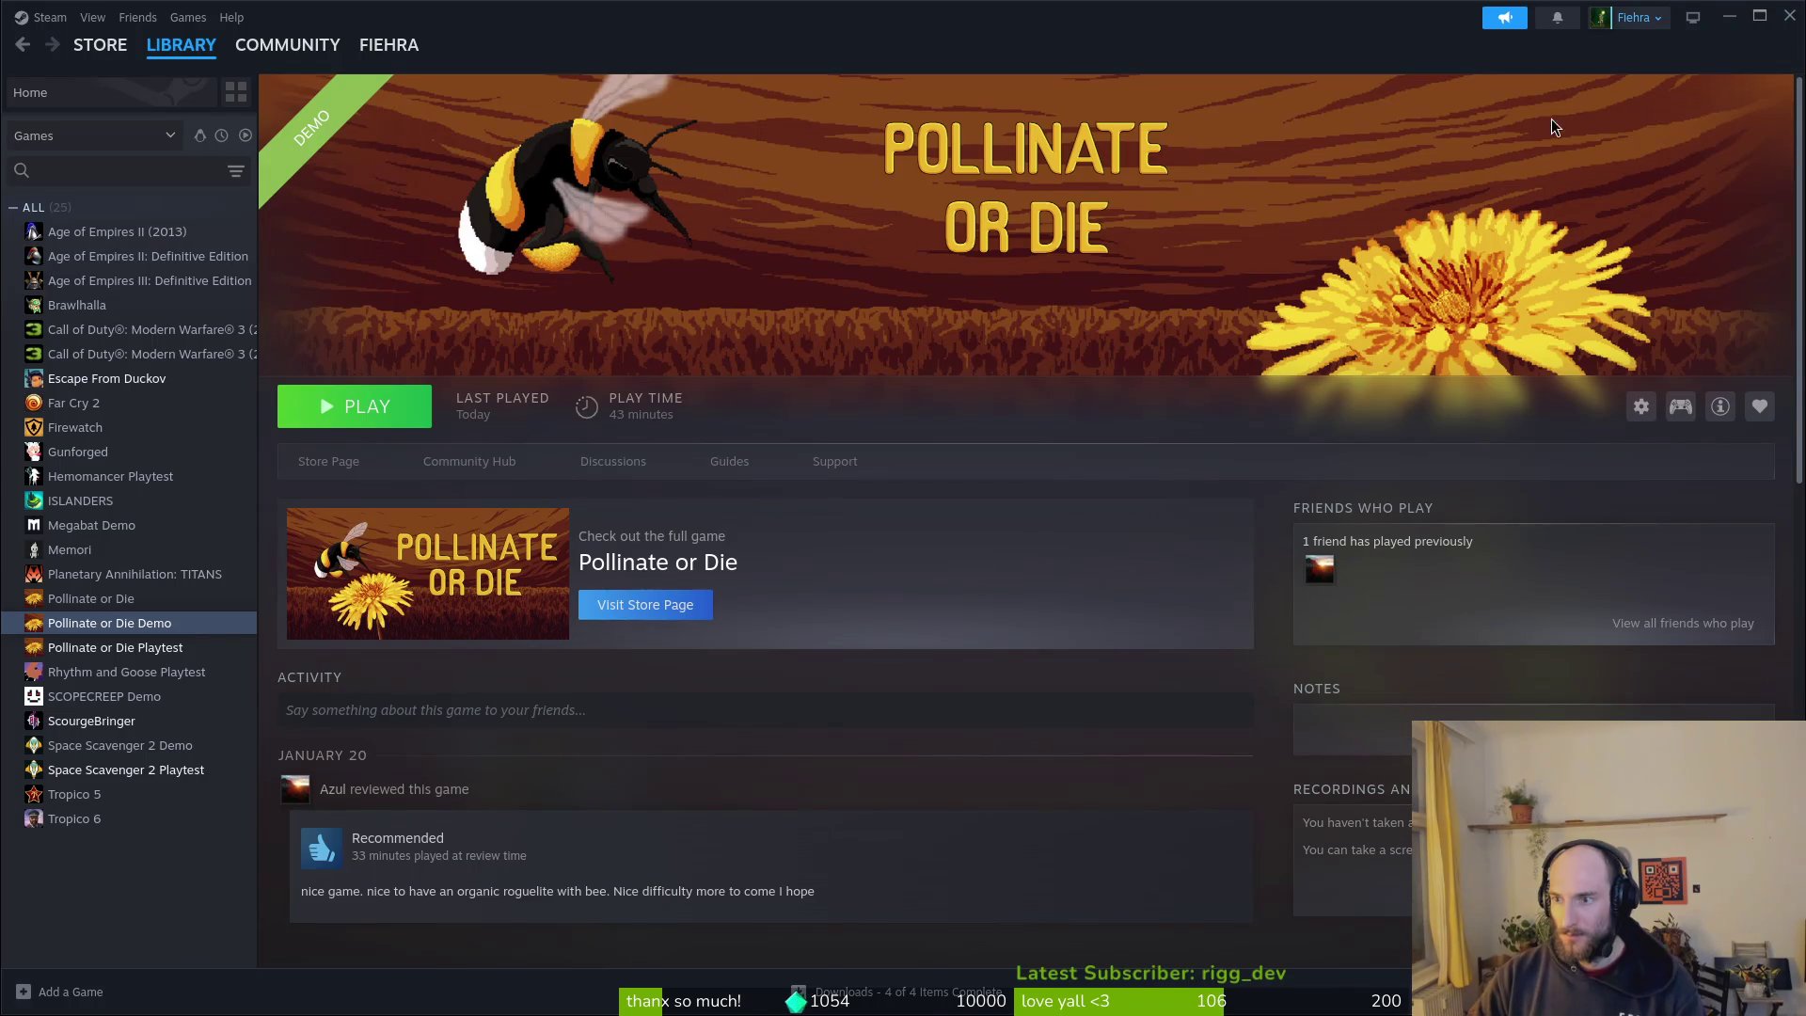
key("super")
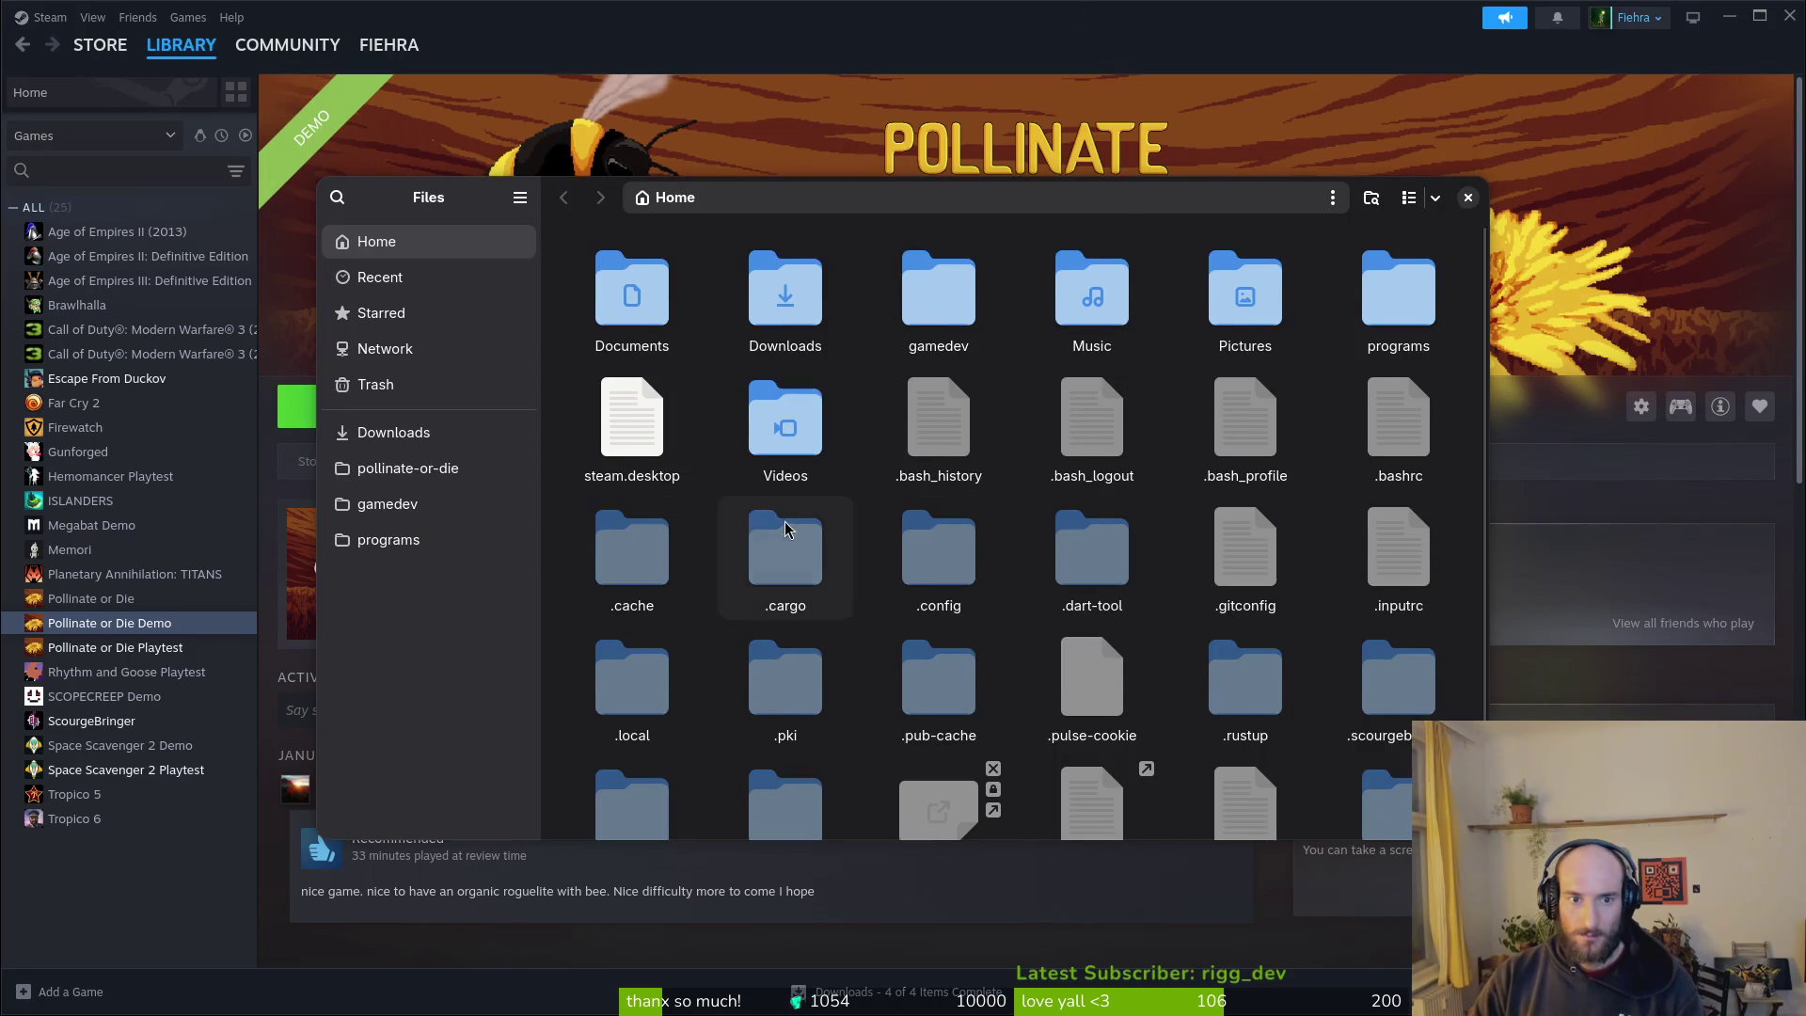
scroll(936, 550, "down", 1)
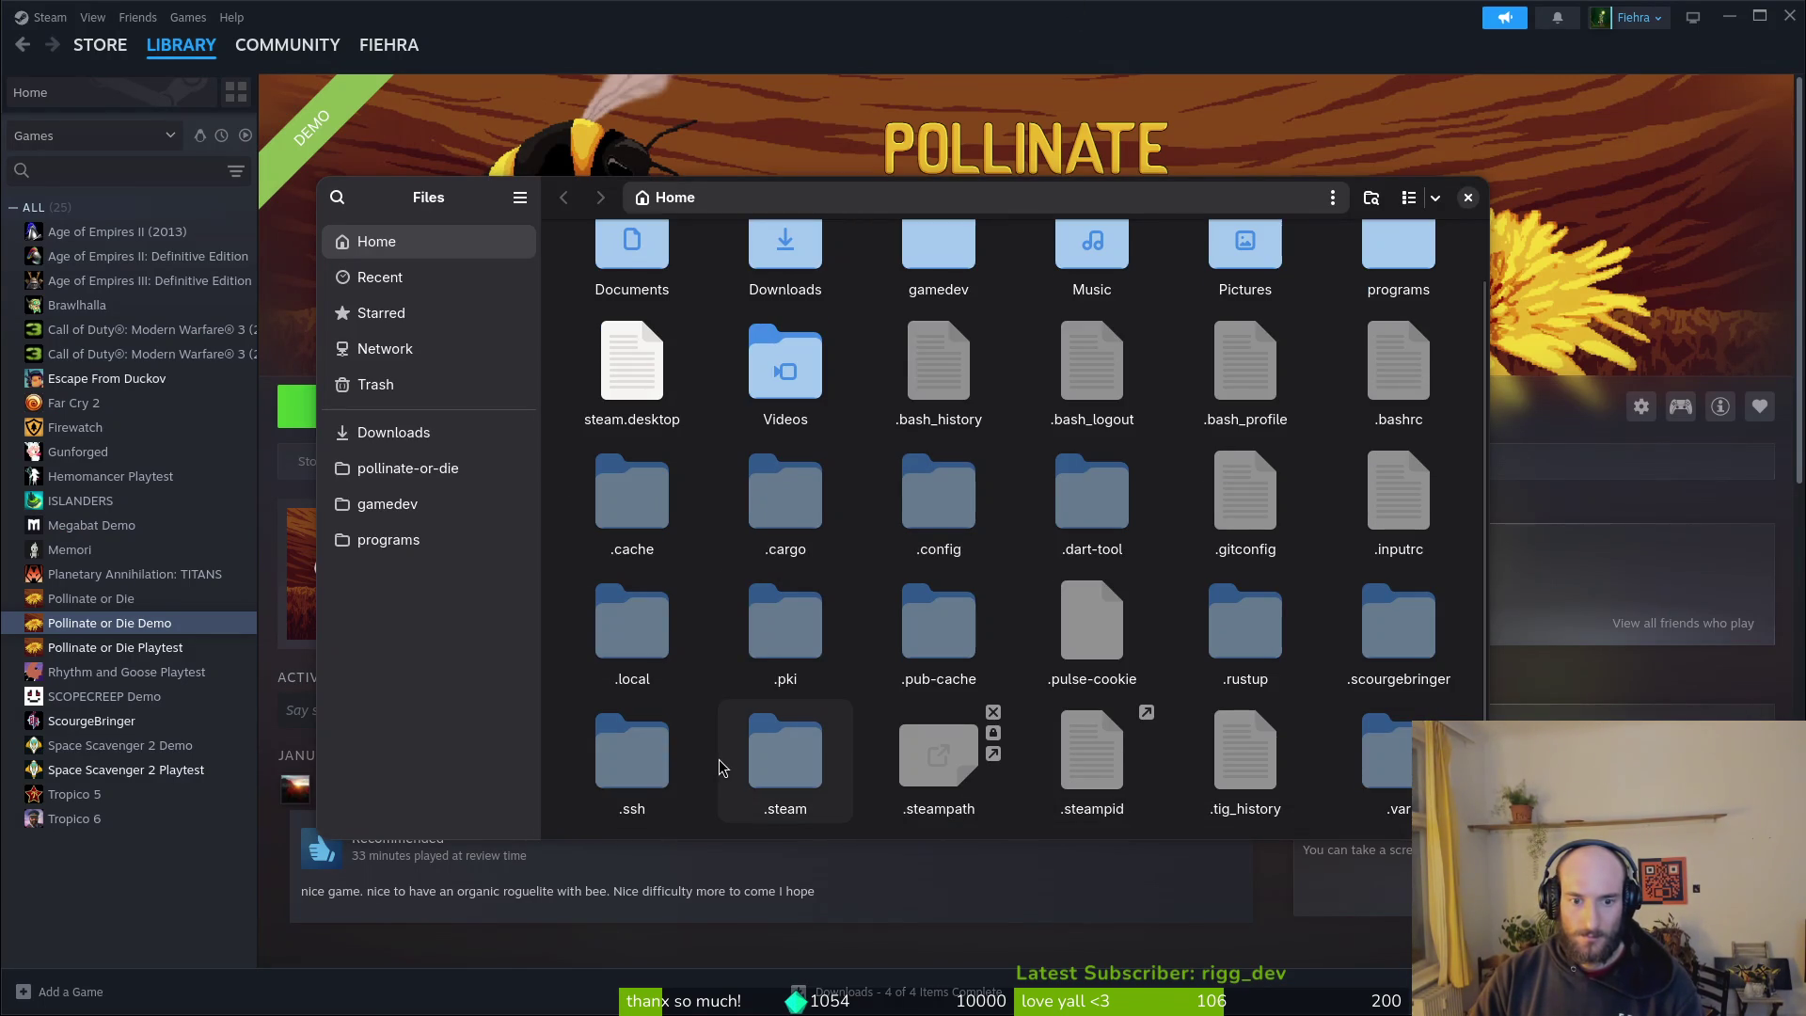
double_click(1405, 746)
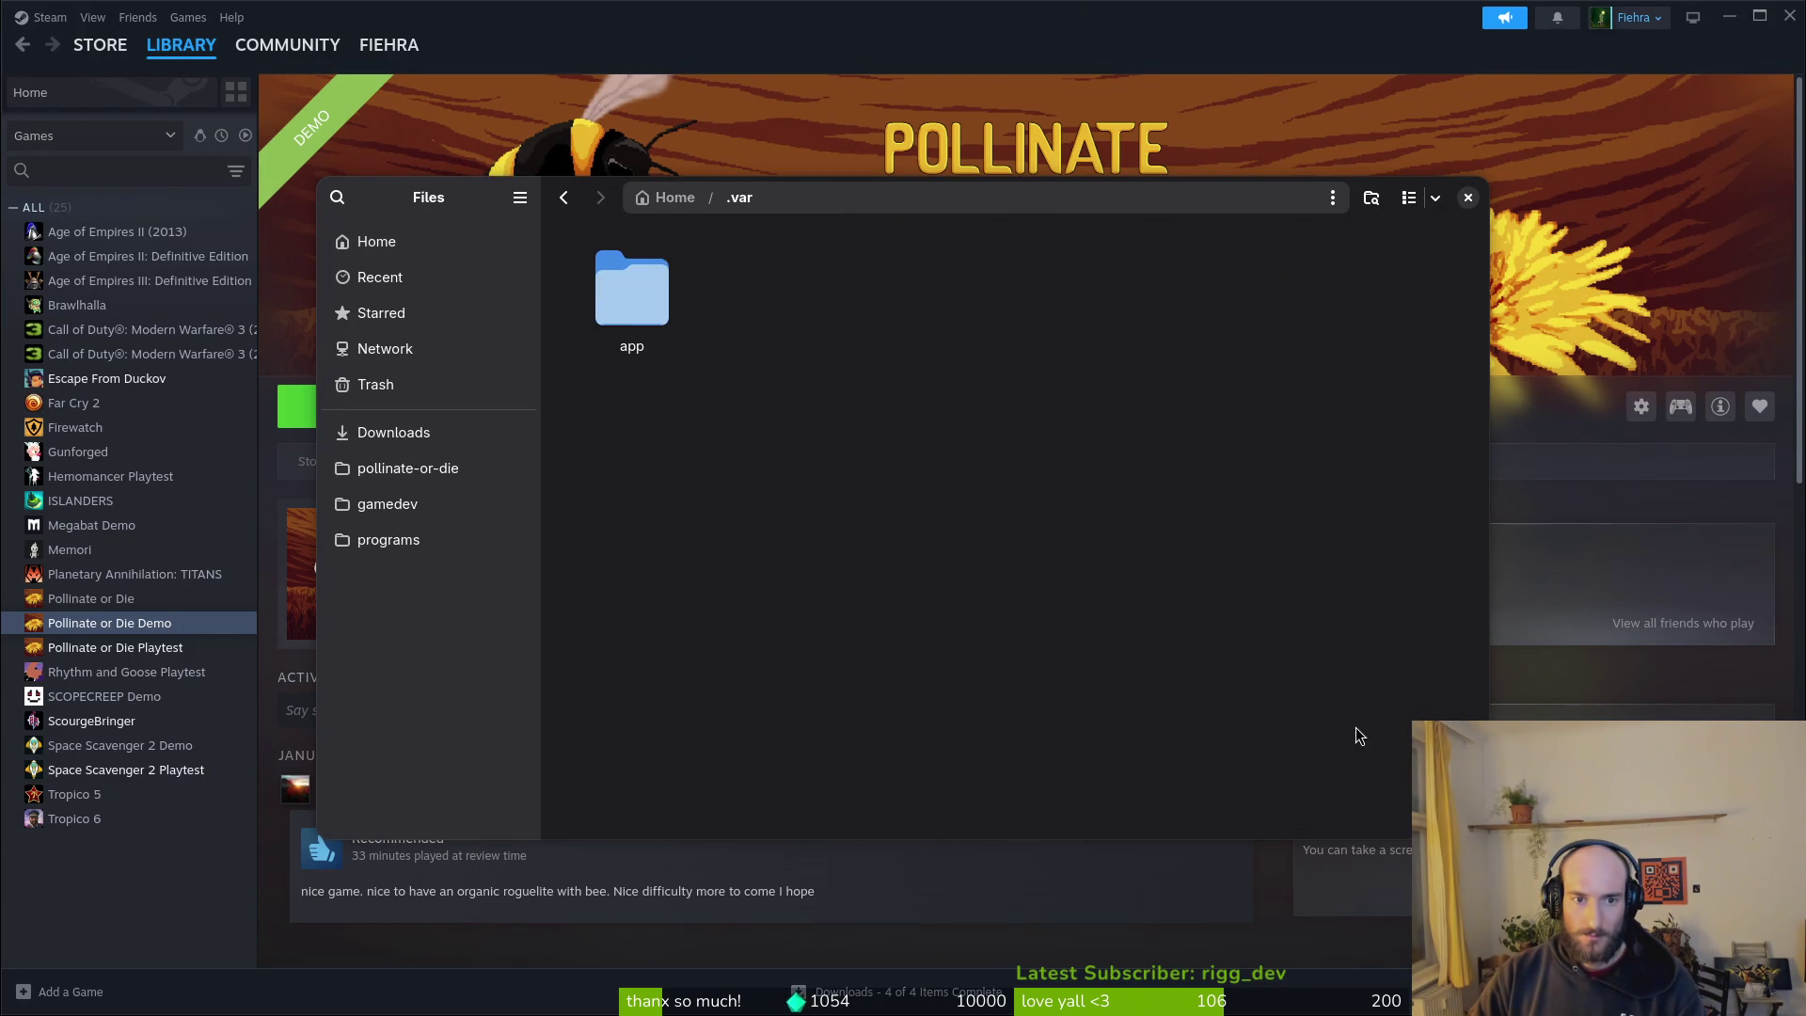
double_click(628, 287)
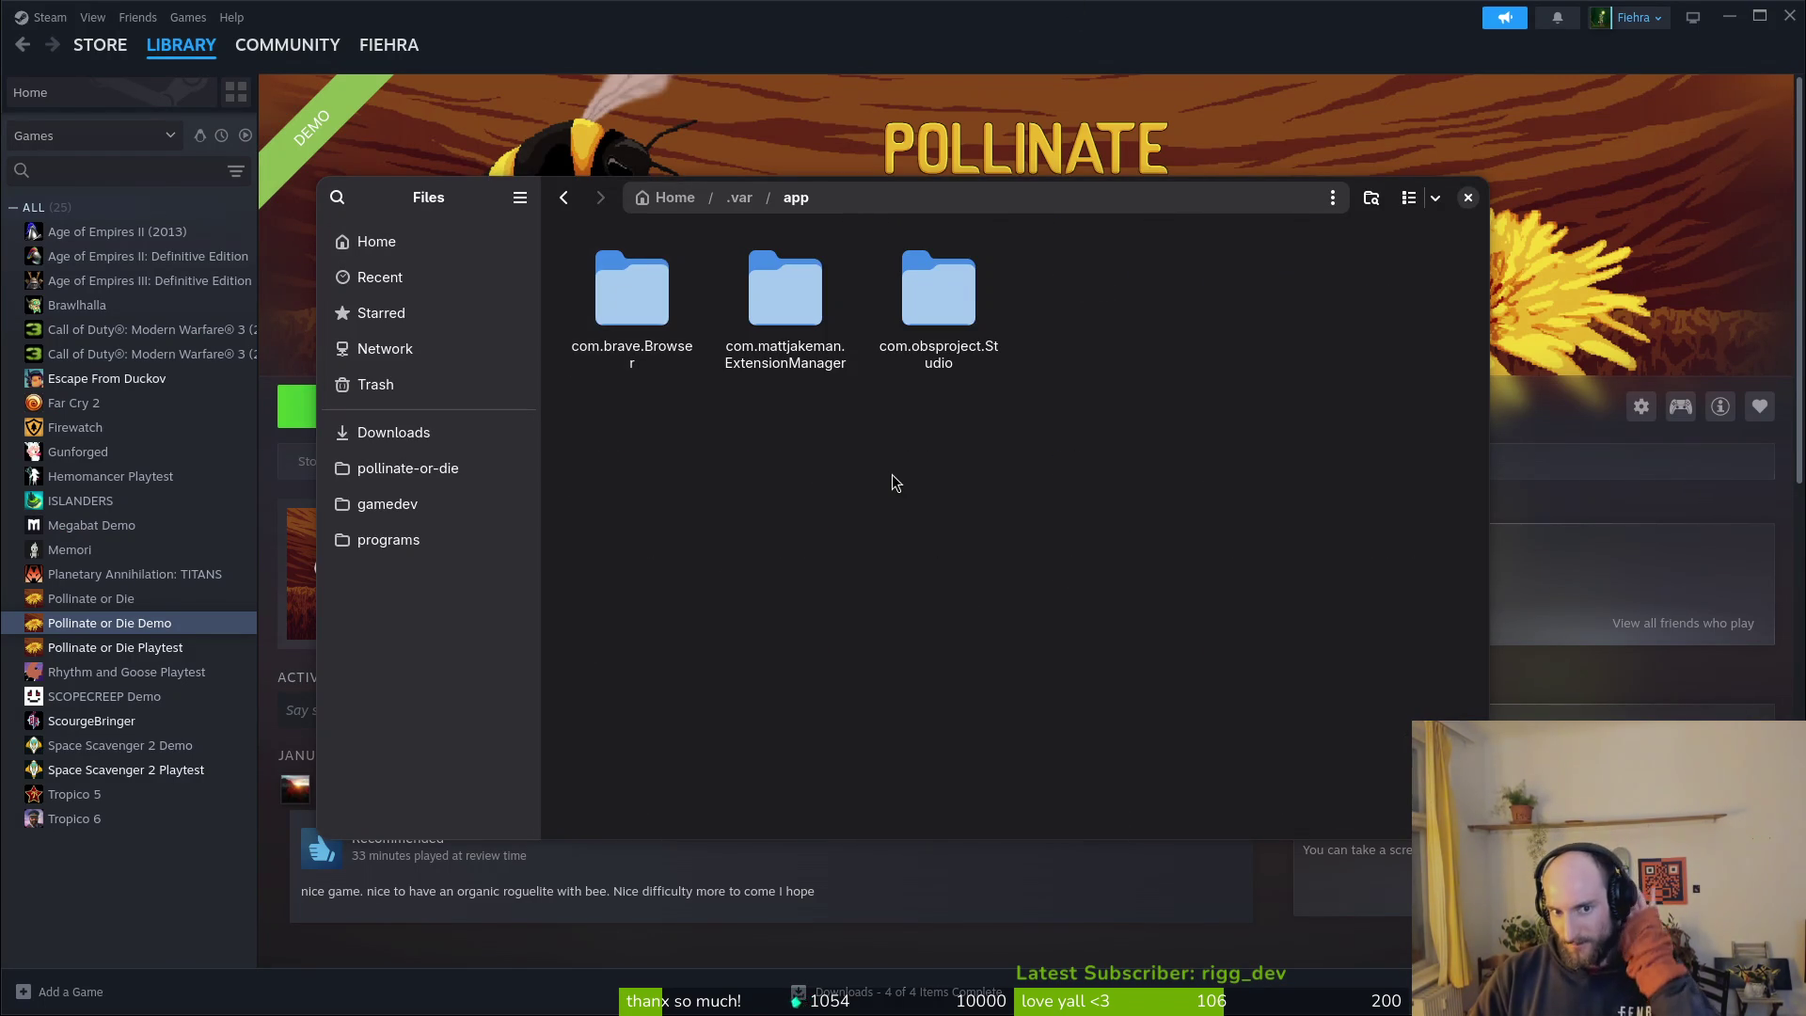
key("alt+Left")
key("alt+Left")
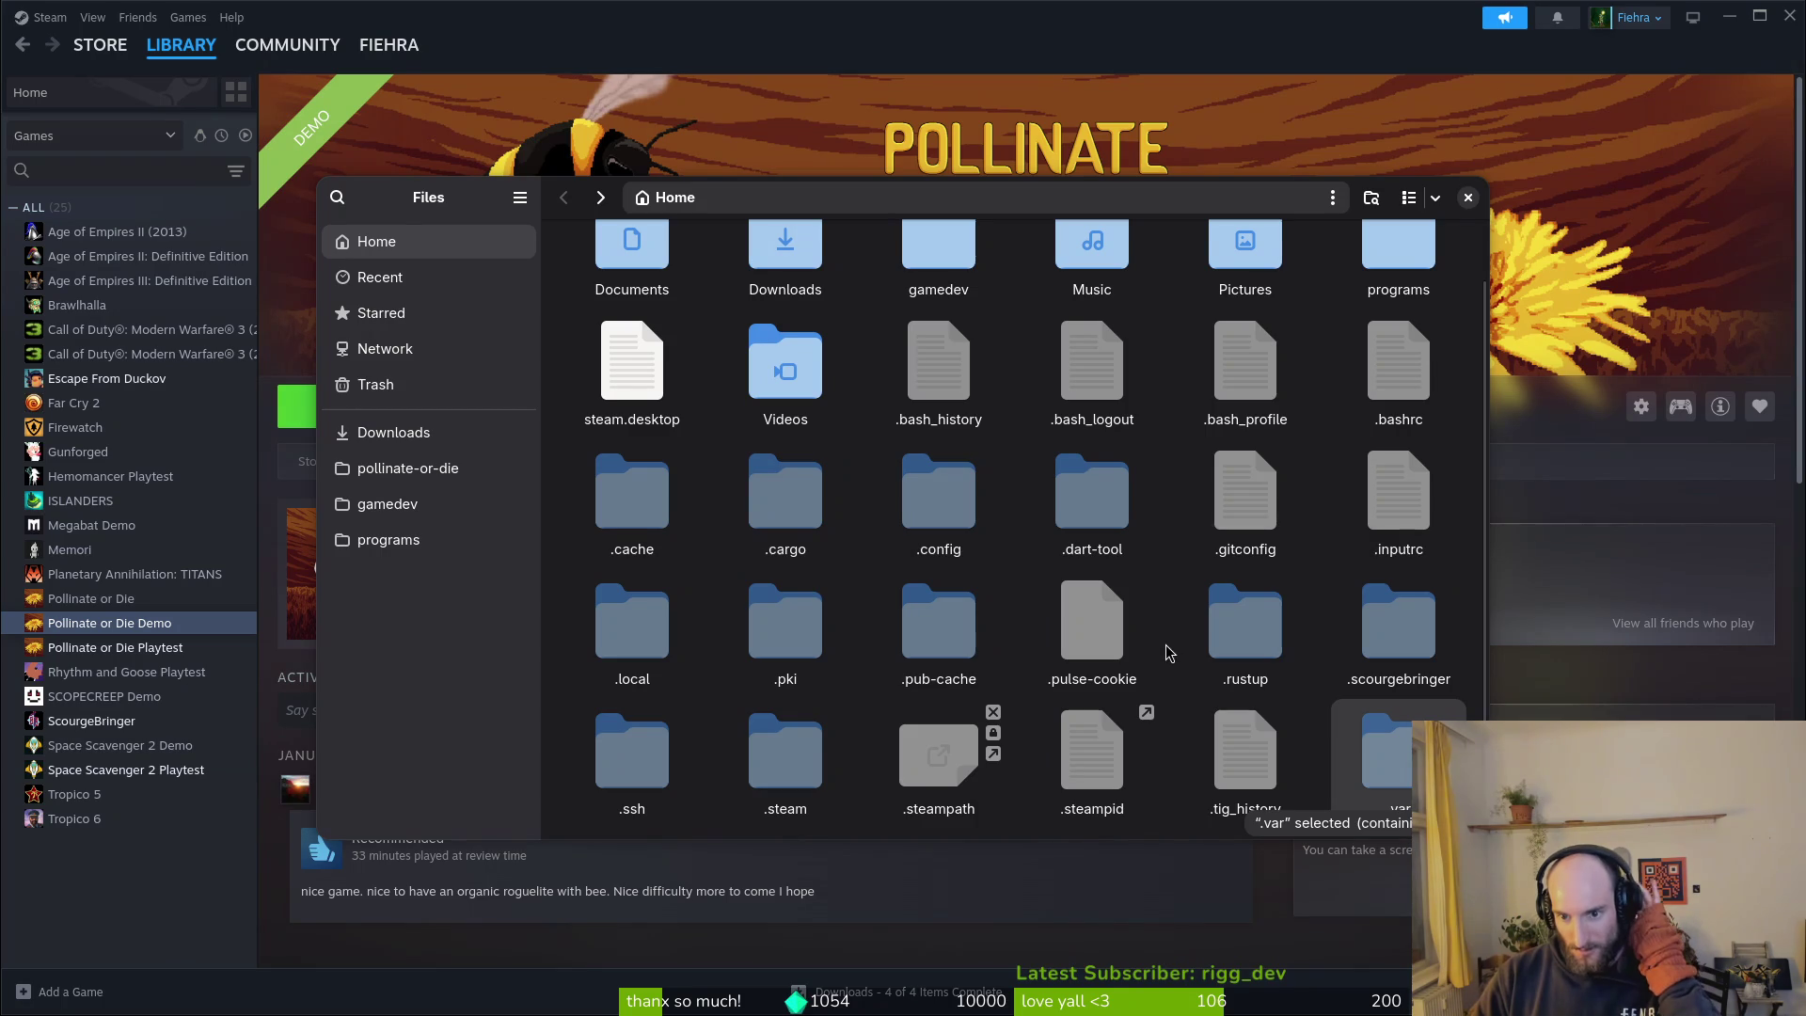